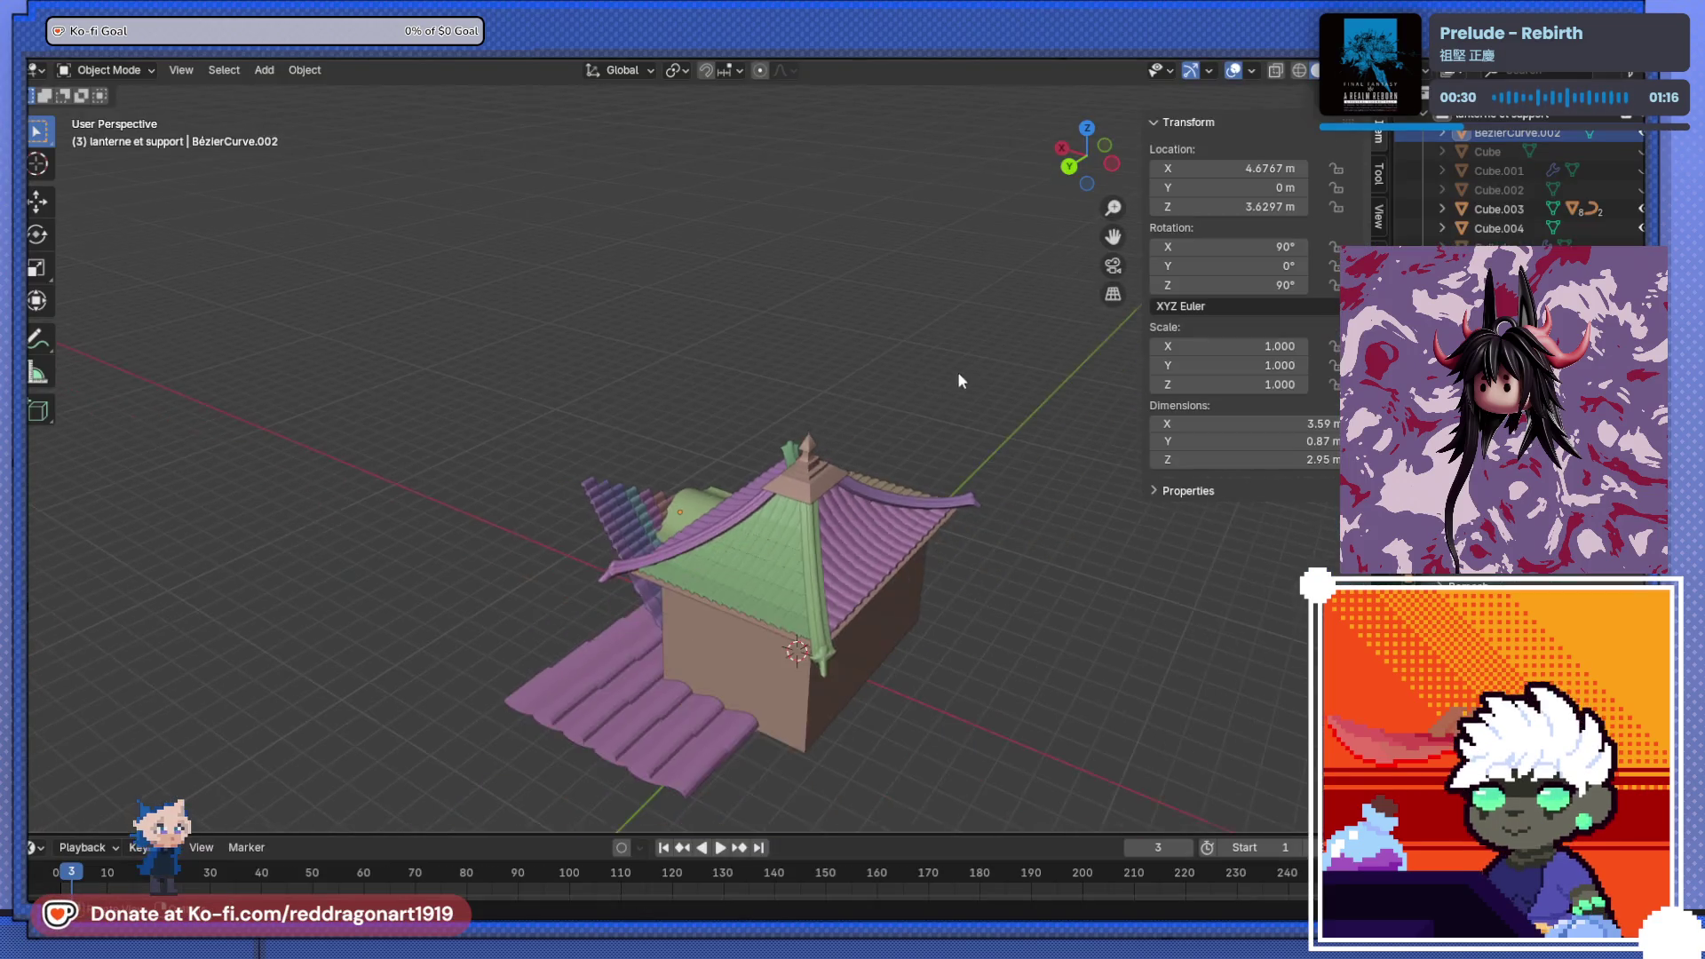
# - Orbit around the pagoda and select the purple tile row tuile.009
pyautogui.moveTo(959, 378)
pyautogui.mouseDown(button='middle')
pyautogui.moveTo(994, 491)
pyautogui.moveTo(680, 620)
pyautogui.moveTo(892, 320)
pyautogui.moveTo(792, 419)
pyautogui.moveTo(533, 405)
pyautogui.moveTo(450, 422)
pyautogui.moveTo(408, 518)
pyautogui.moveTo(866, 478)
pyautogui.mouseUp(button='middle')
pyautogui.click(791, 417)
pyautogui.moveTo(1079, 538); pyautogui.dragTo(896, 612, button='middle')
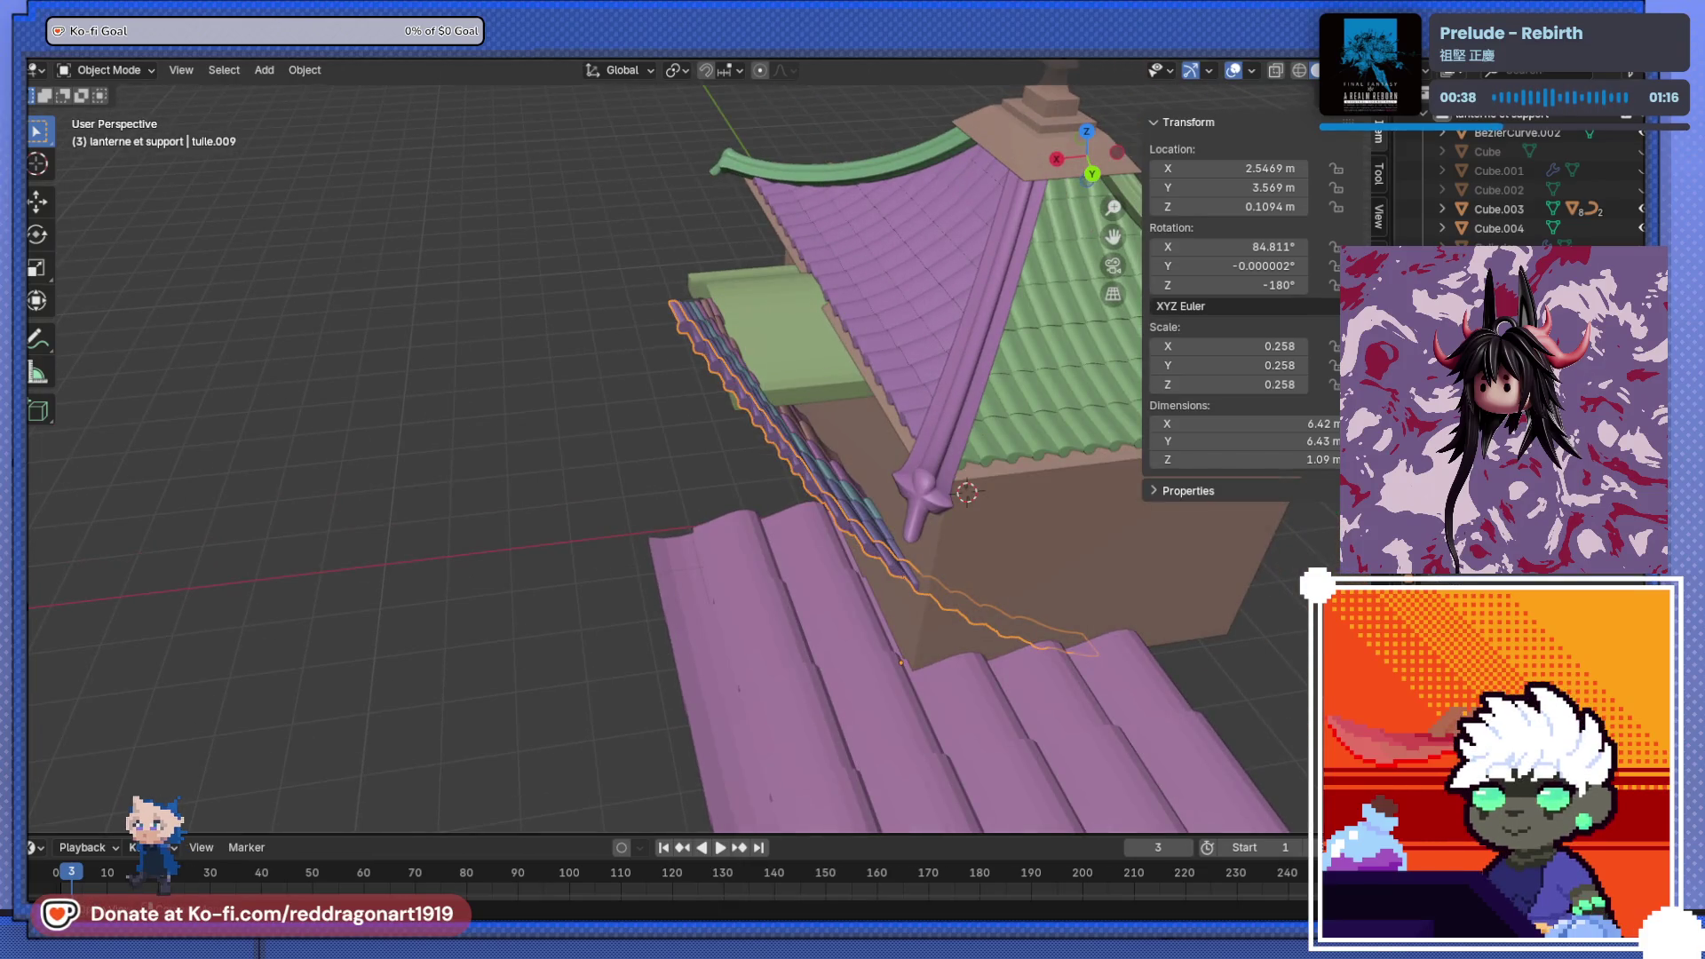
pyautogui.scroll(-10, 1490, 174)
pyautogui.scroll(10, 1482, 179)
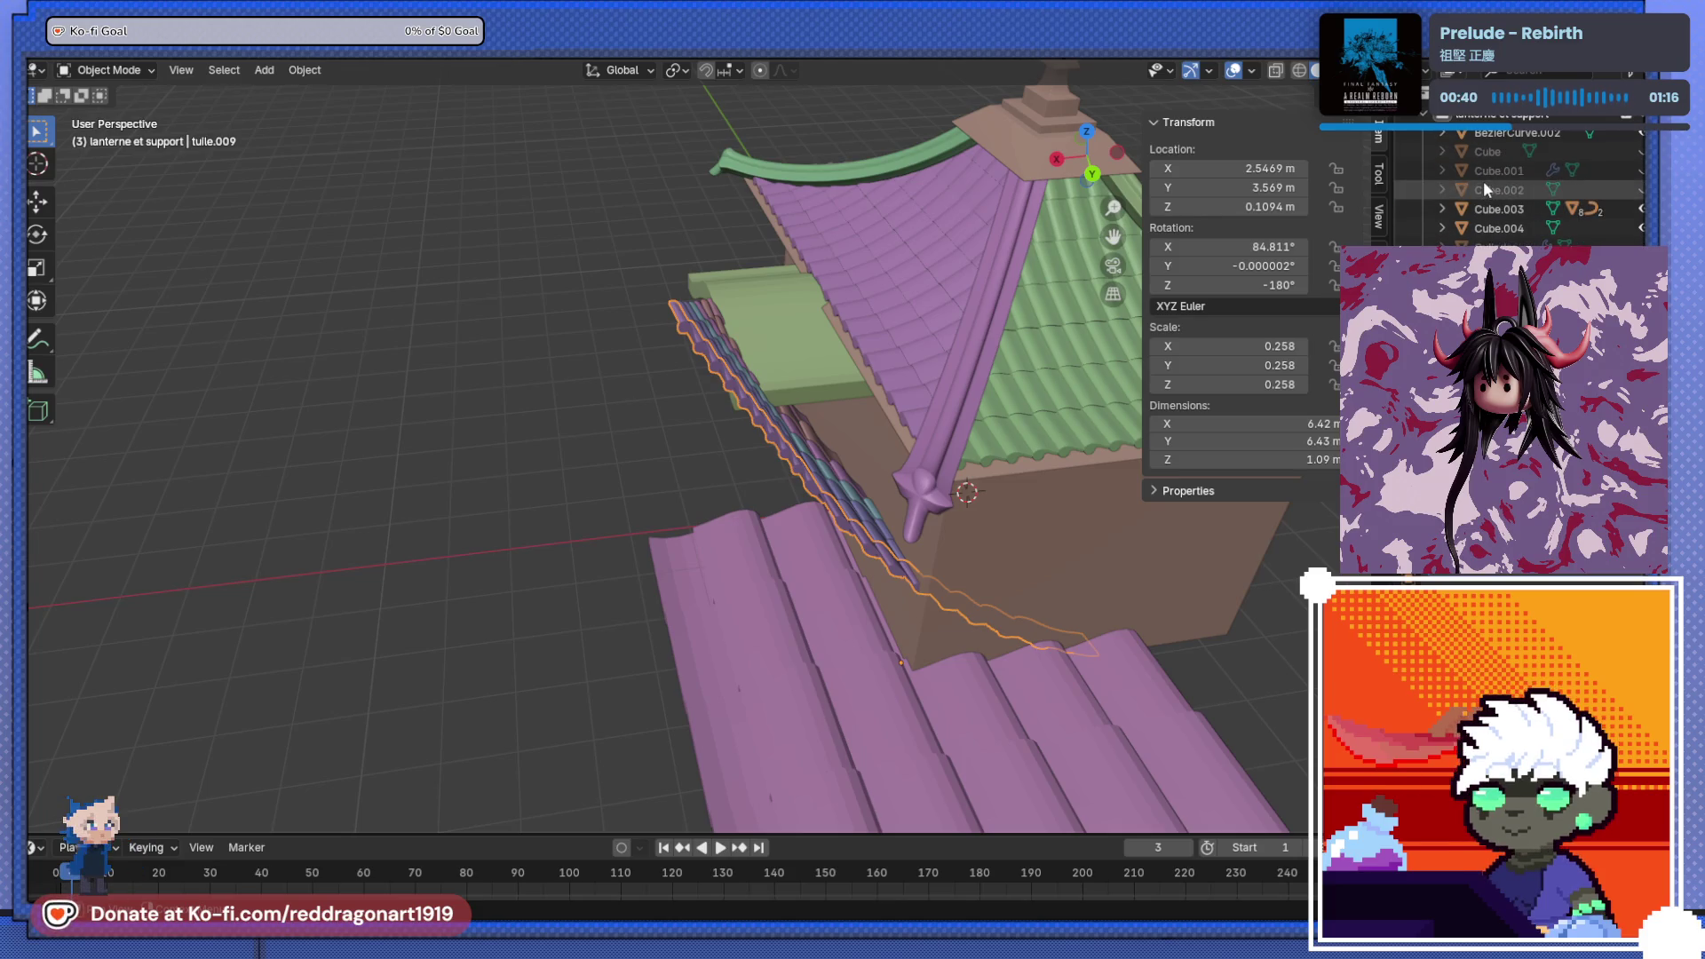
pyautogui.click(1443, 133)
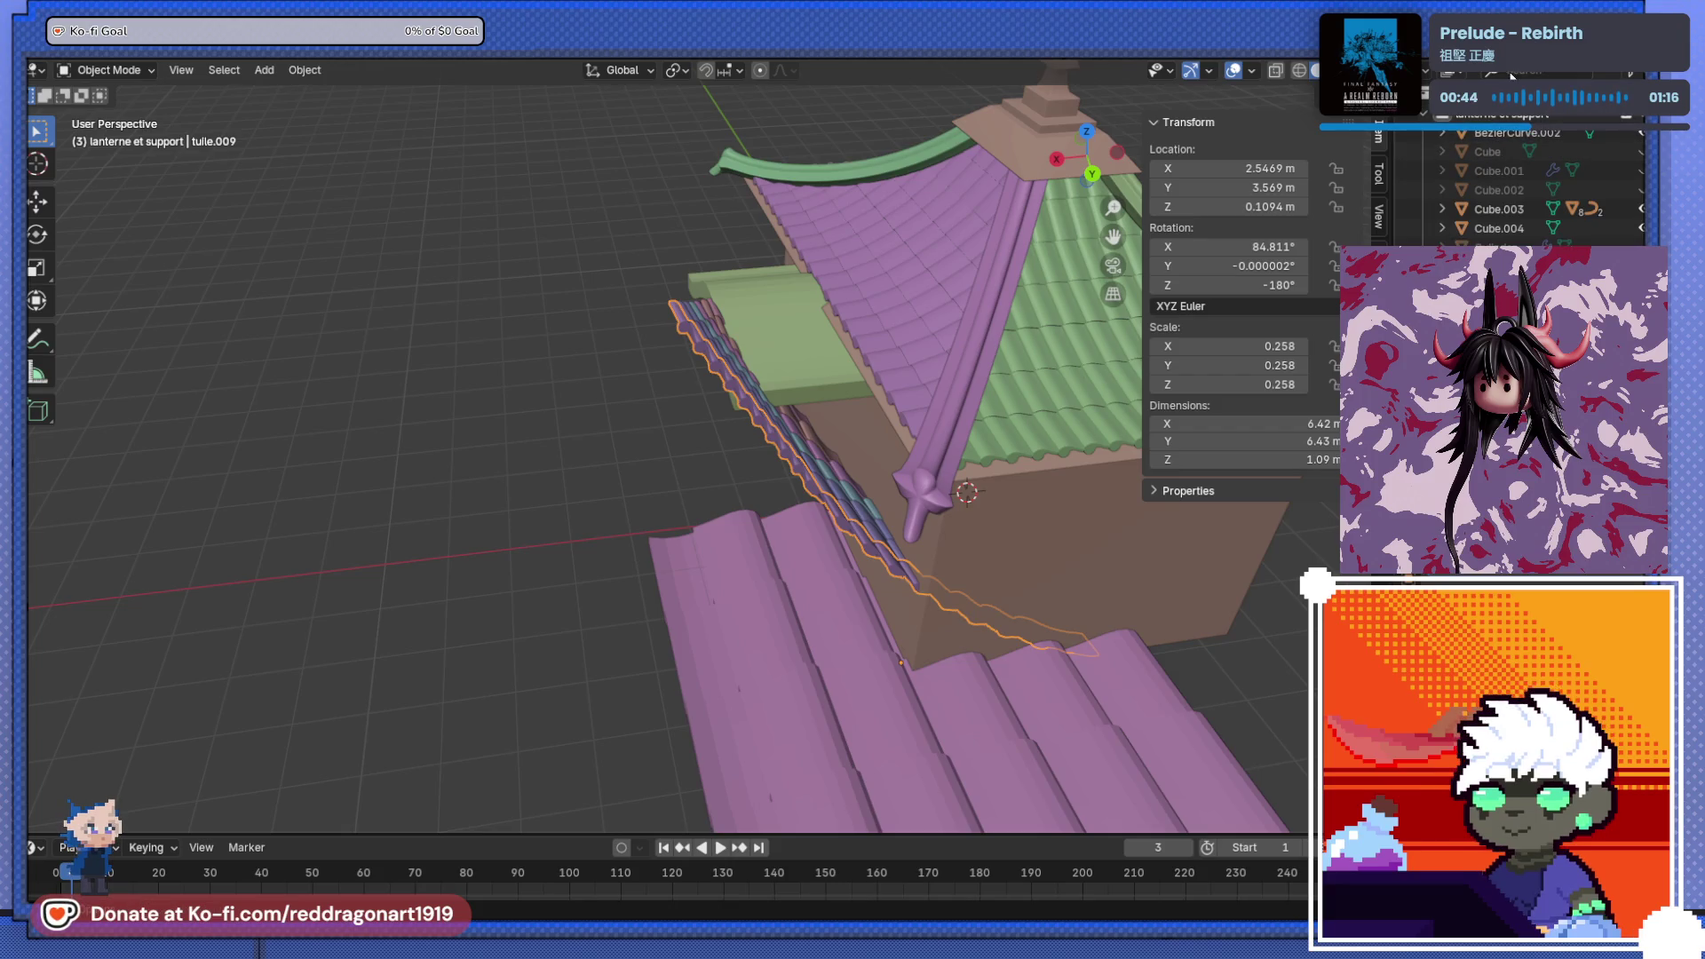
pyautogui.hotkey('shift', 'a')
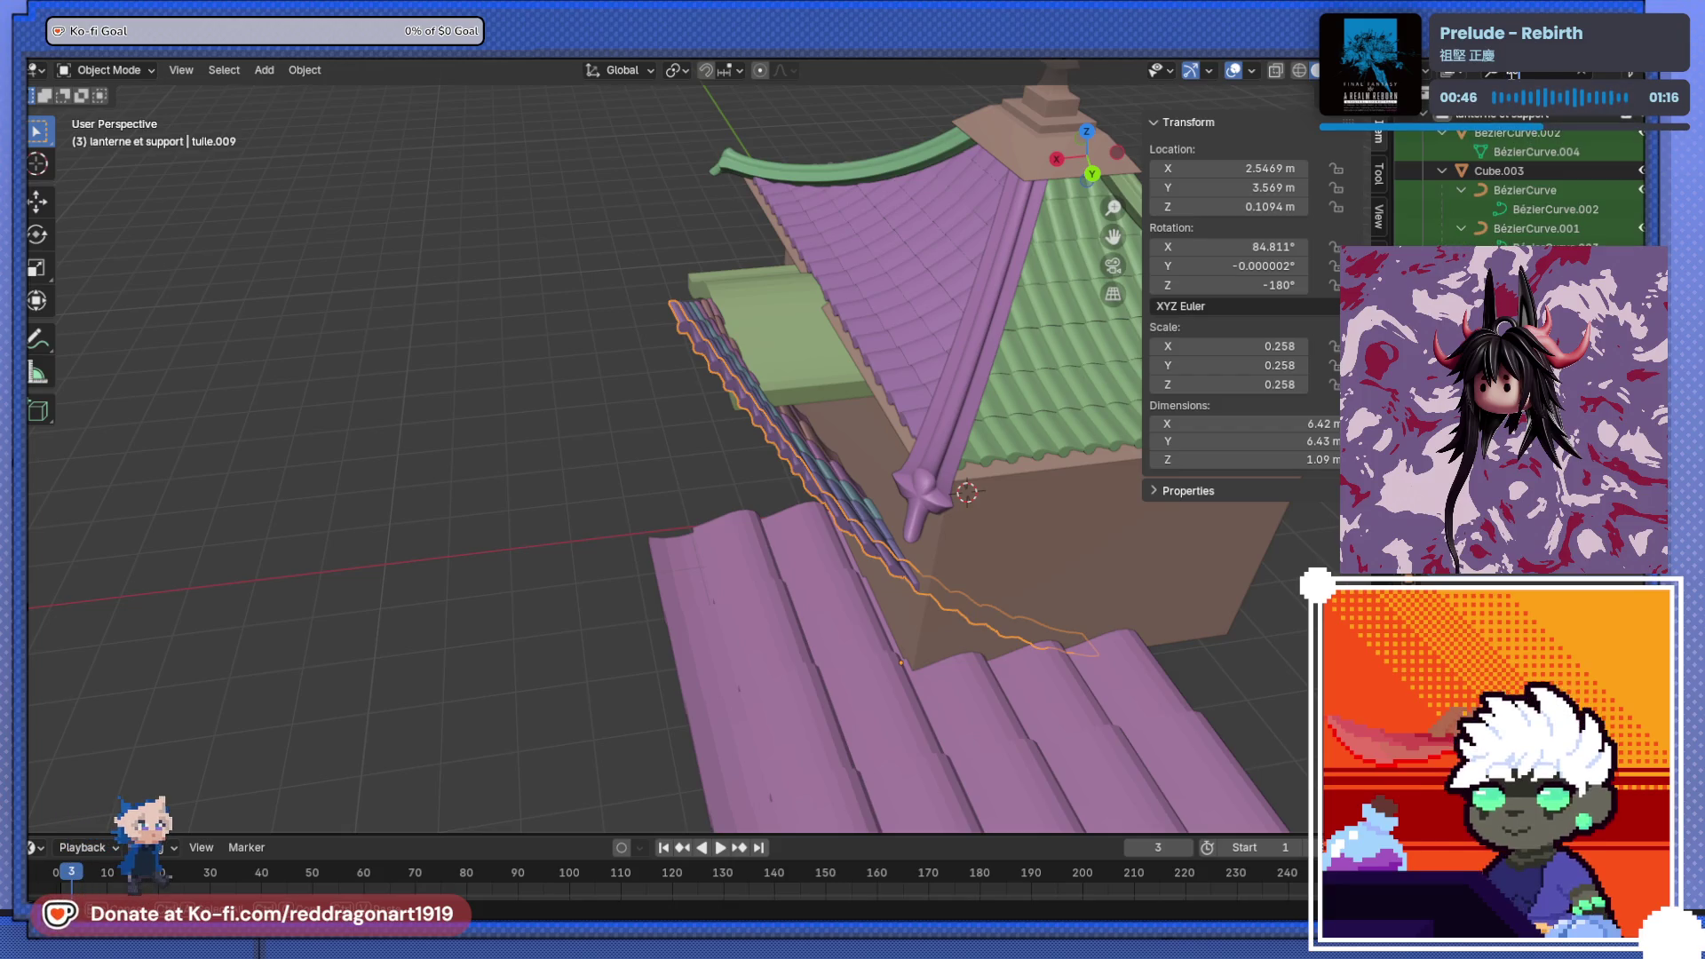
pyautogui.click(1546, 236)
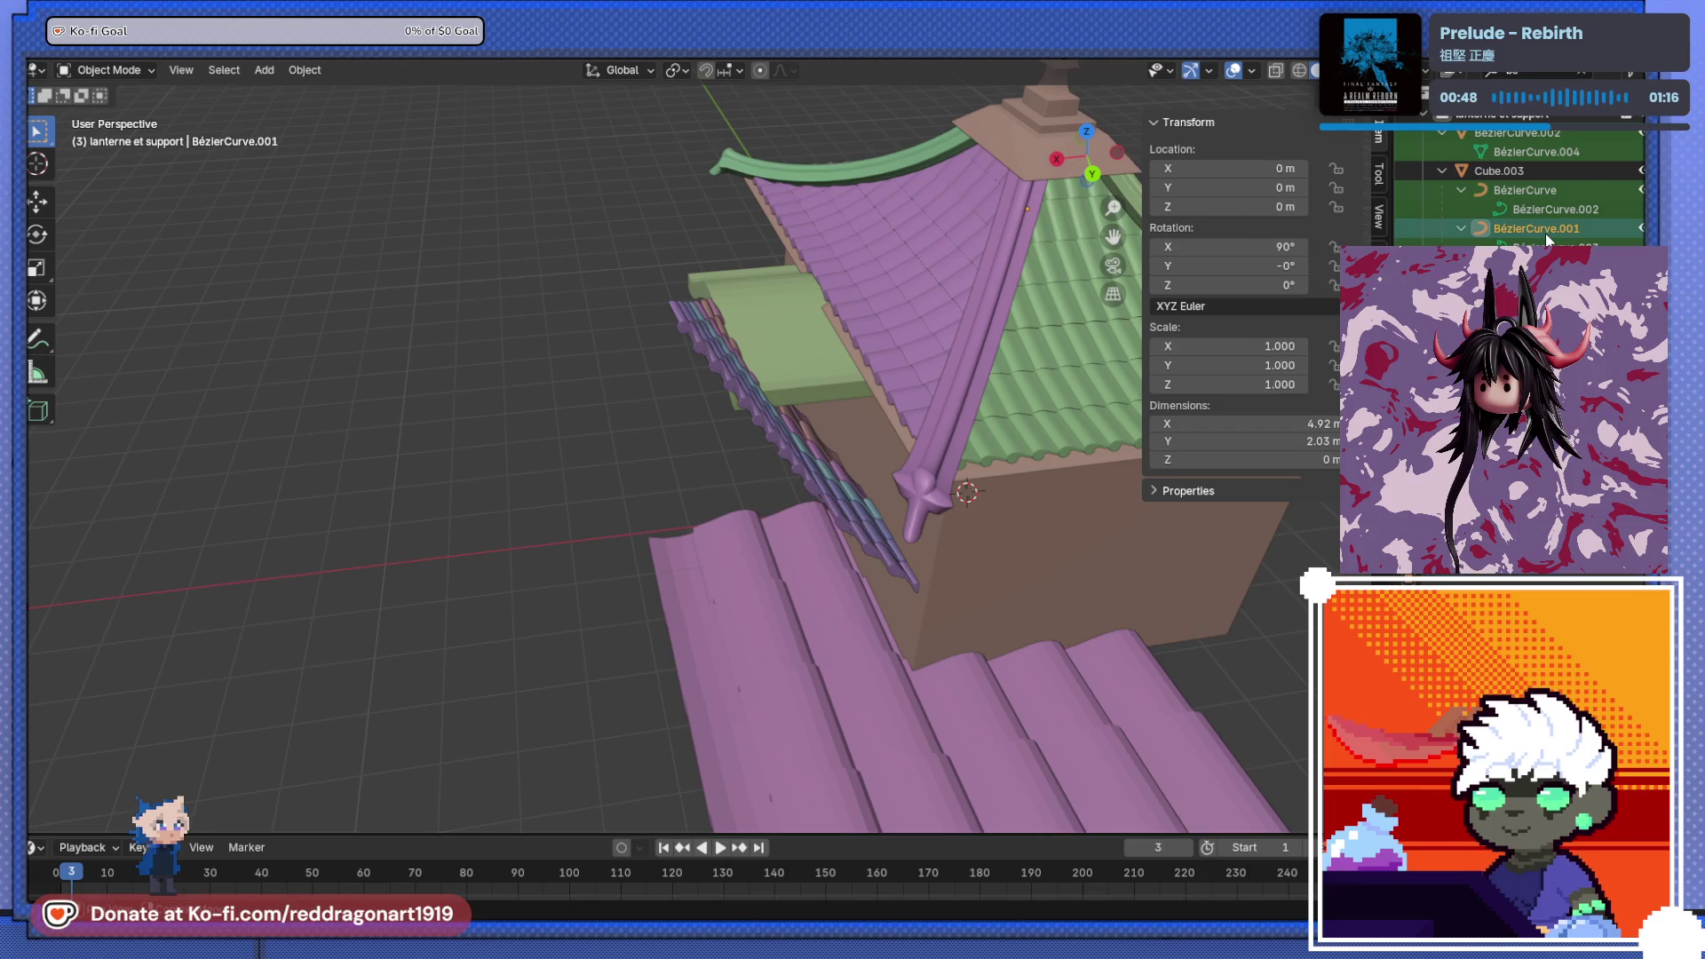
pyautogui.scroll(-8, 753, 428)
pyautogui.moveTo(794, 371); pyautogui.dragTo(812, 453, button='middle')
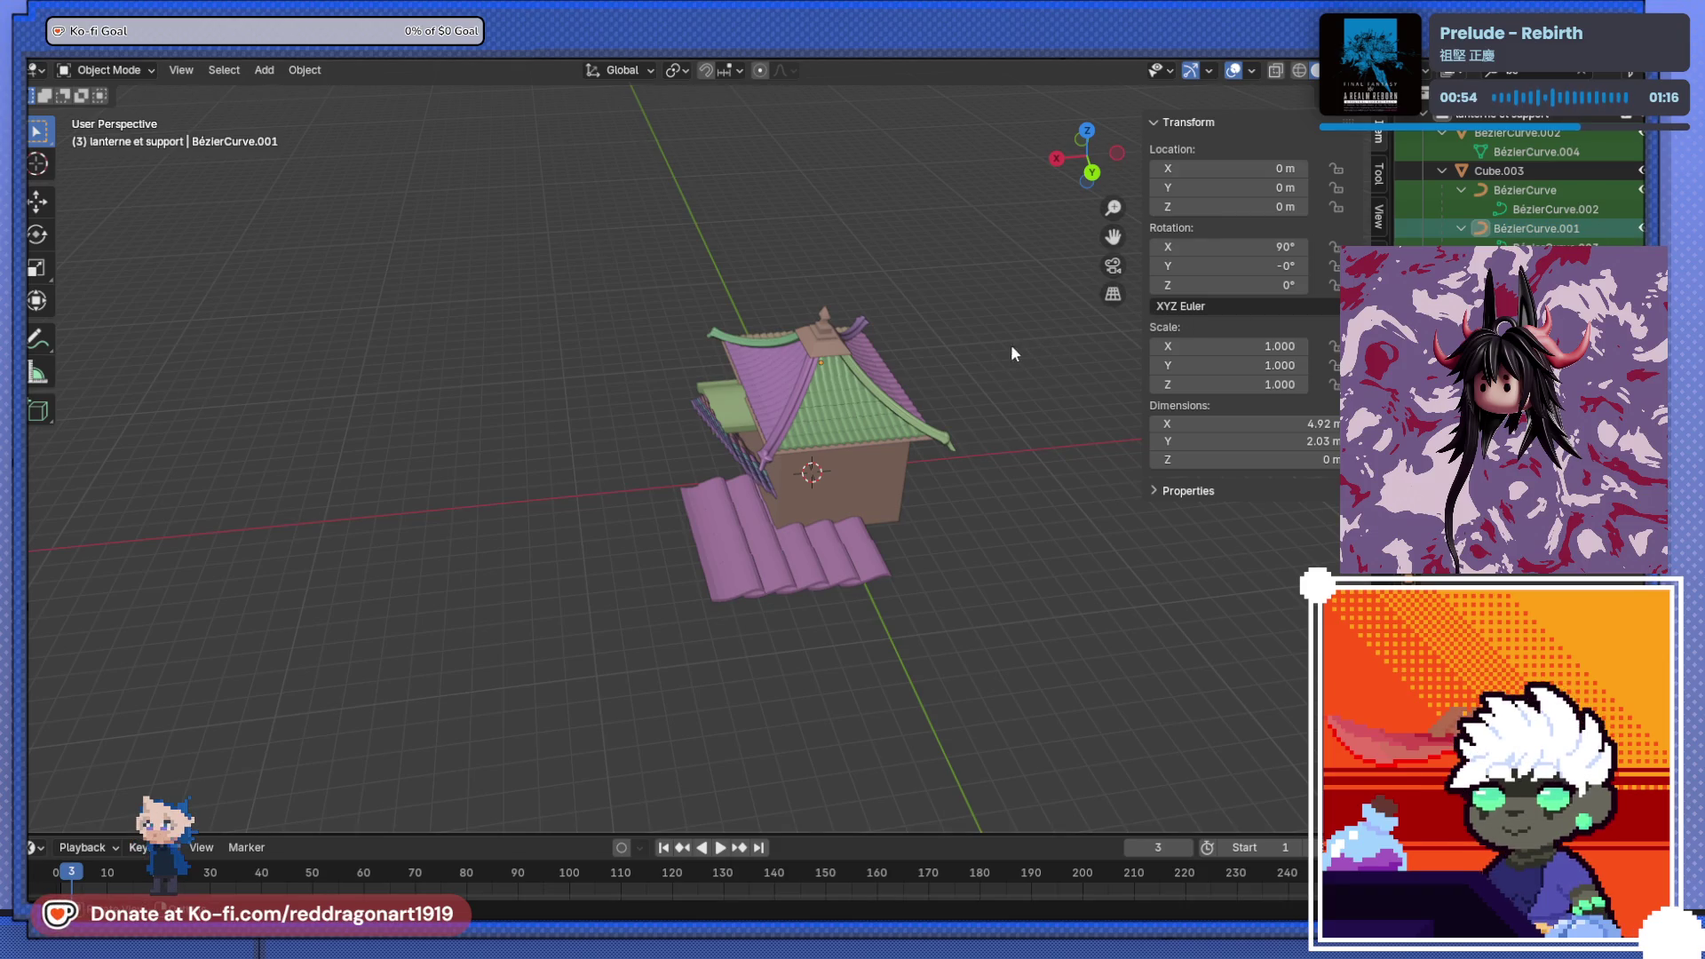
pyautogui.moveTo(849, 387)
pyautogui.mouseDown(button='middle')
pyautogui.moveTo(888, 462)
pyautogui.moveTo(928, 357)
pyautogui.mouseUp(button='middle')
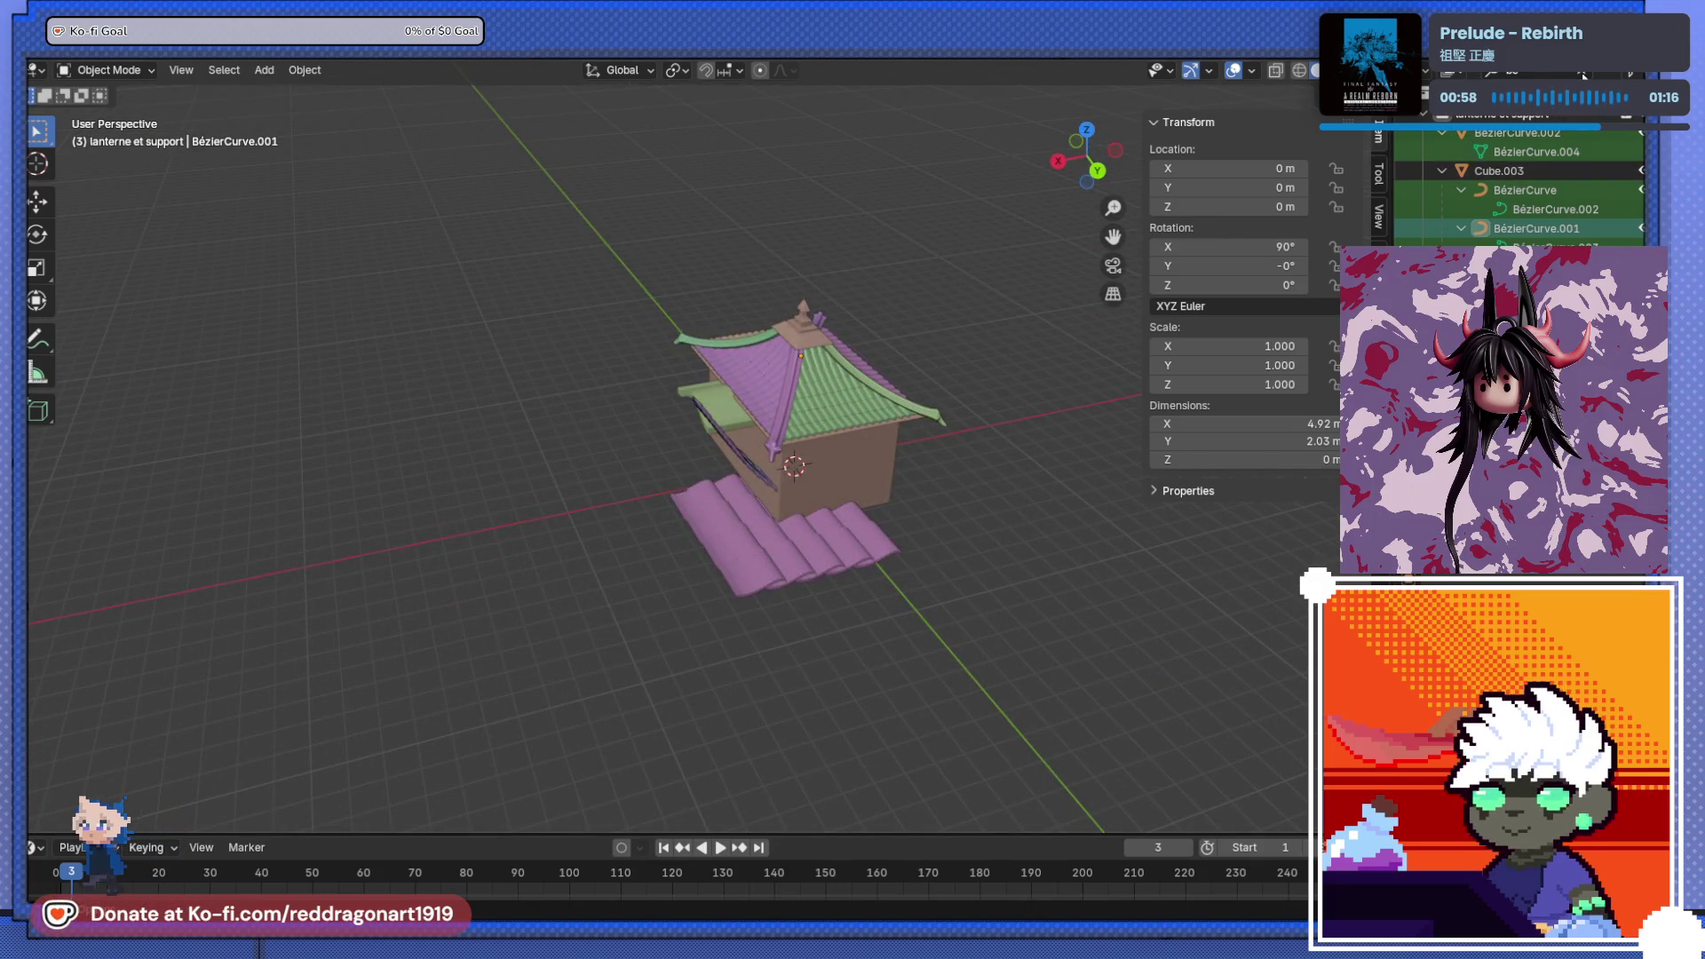
pyautogui.press('Home')
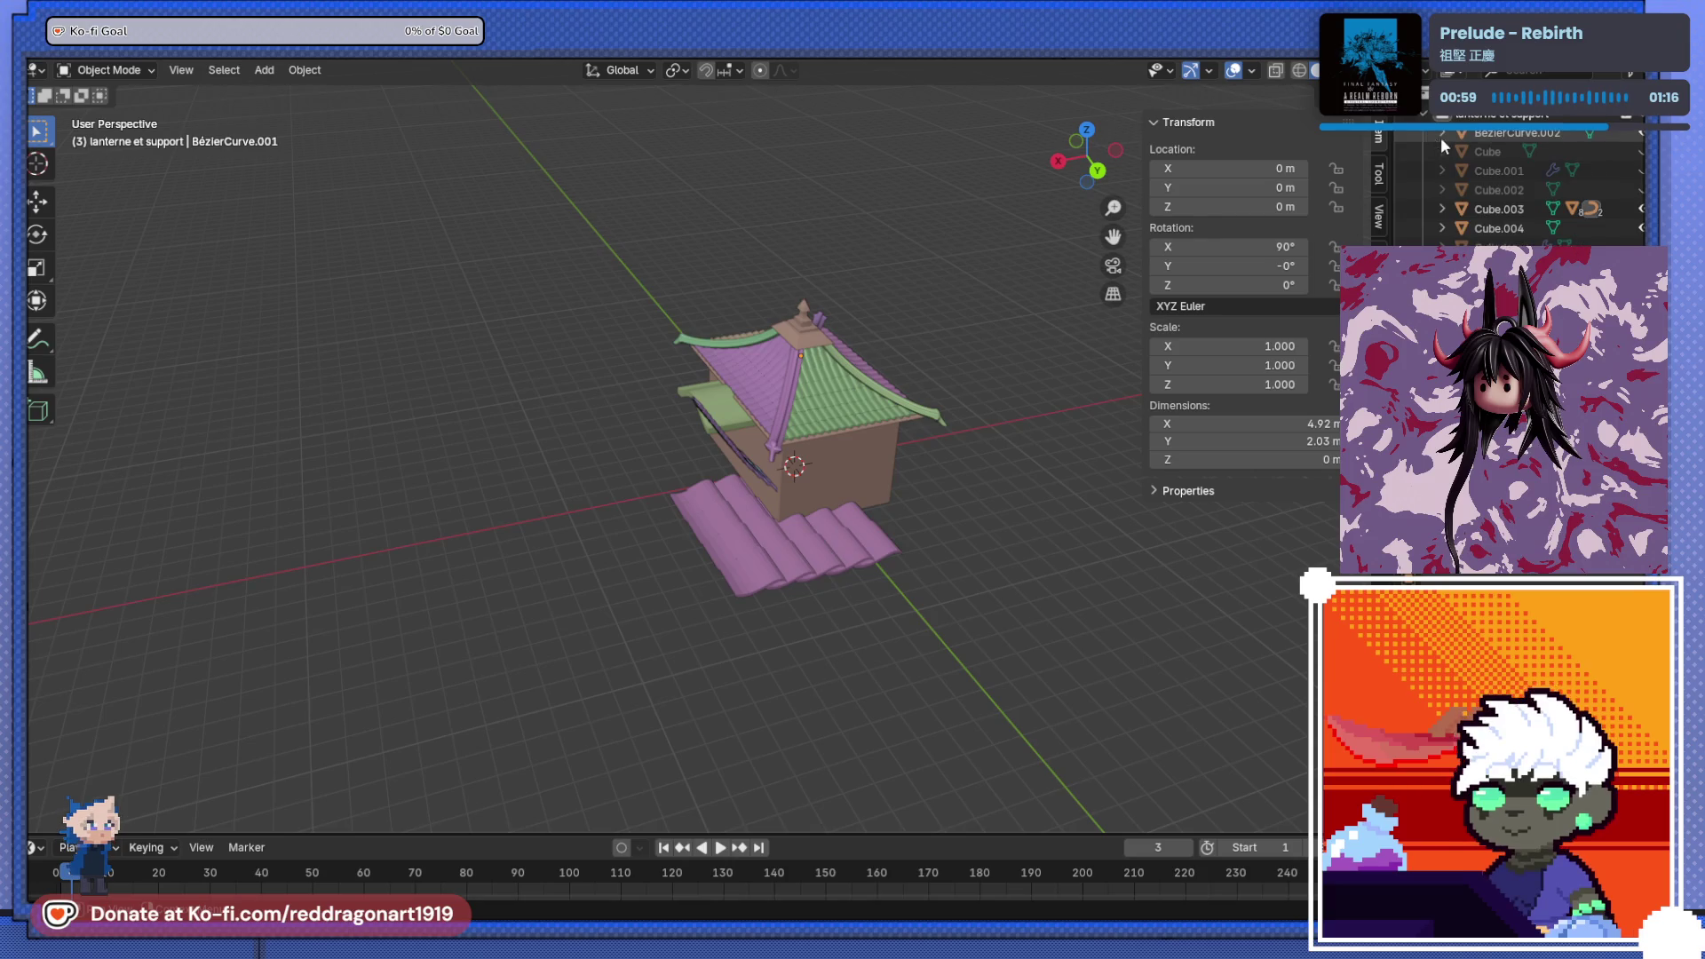
pyautogui.scroll(-5, 1537, 152)
pyautogui.click(1501, 97)
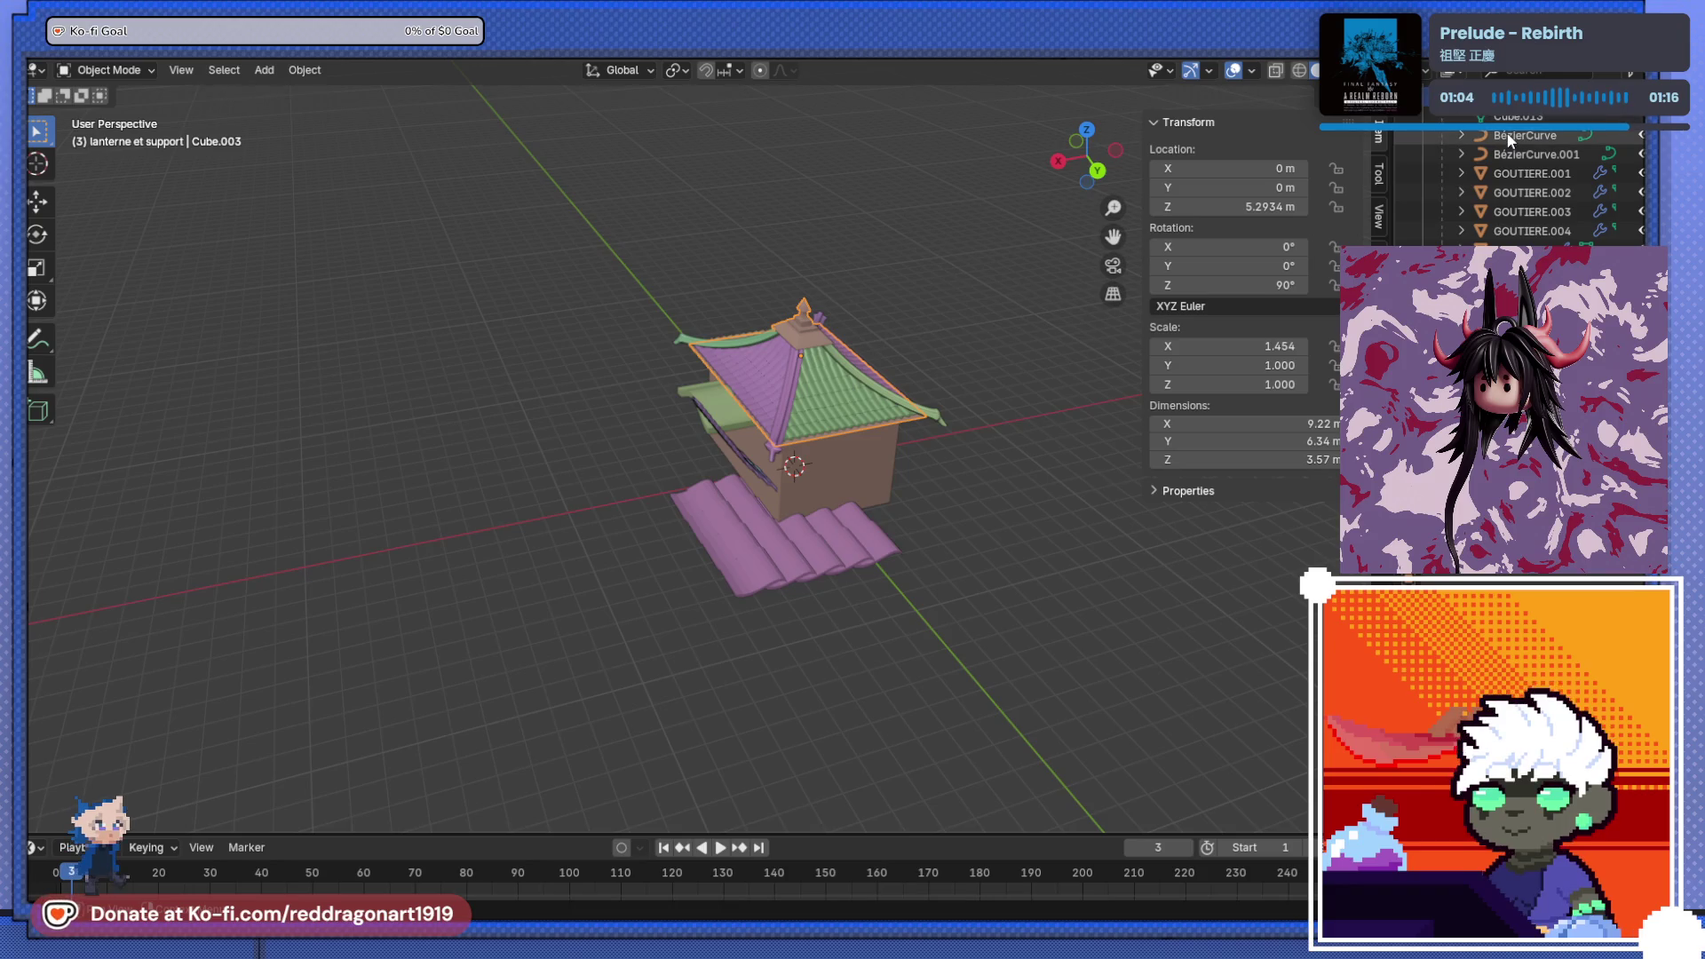
pyautogui.click(1506, 133)
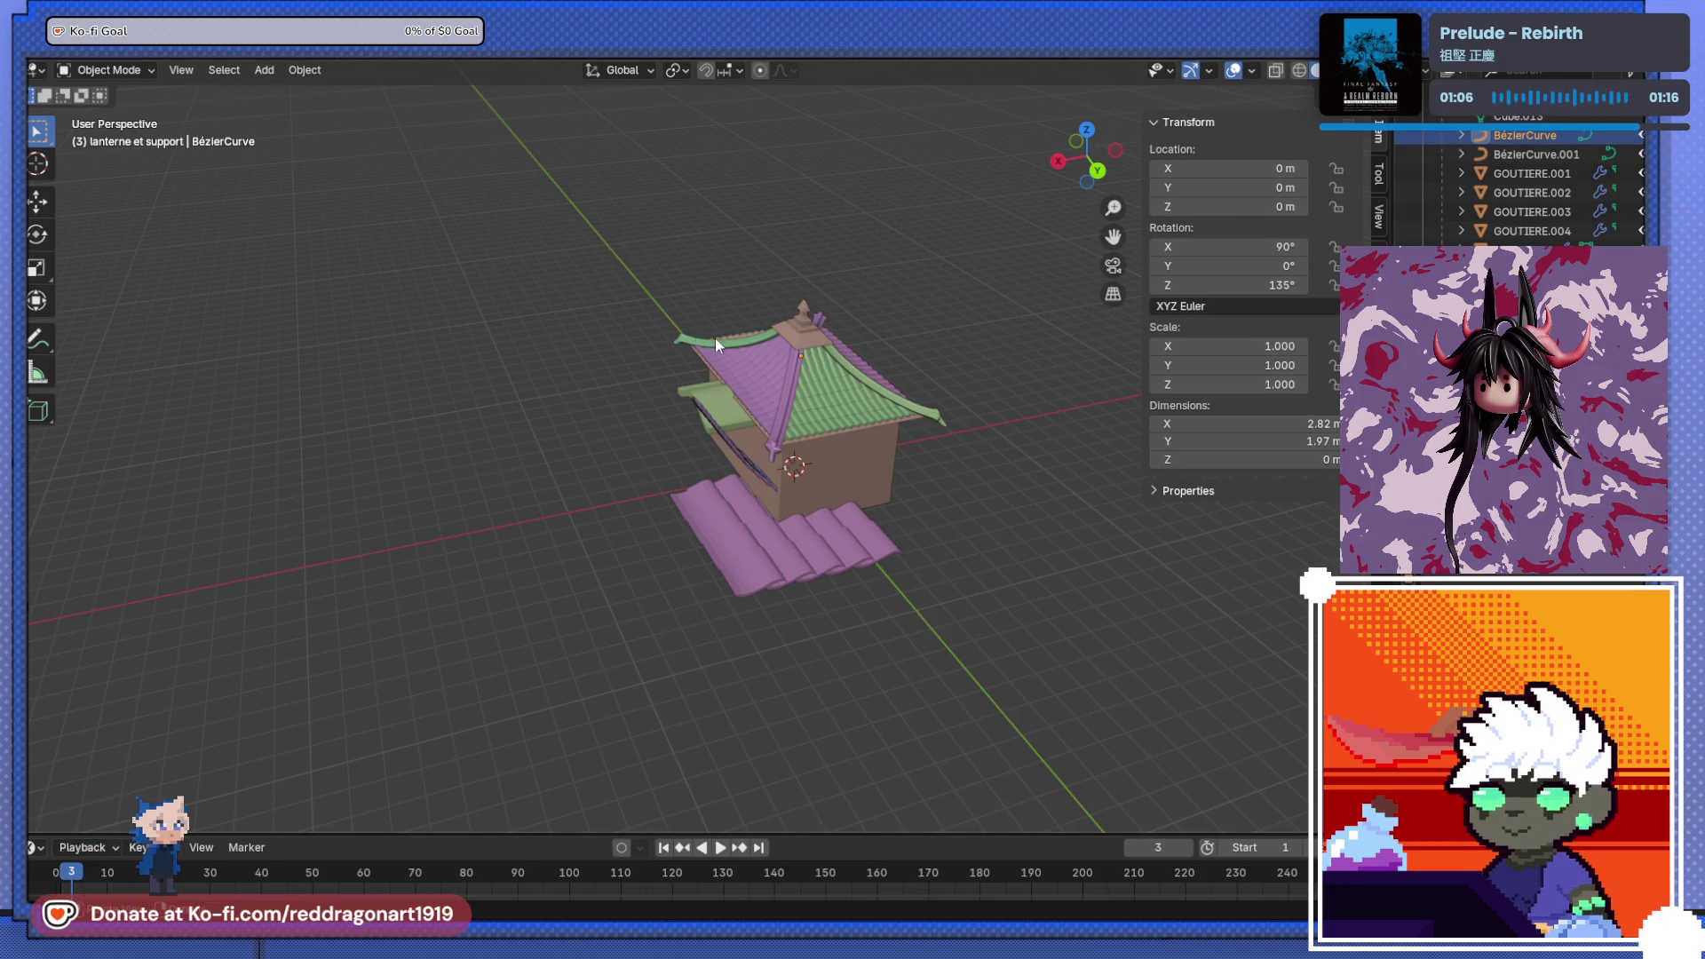
pyautogui.press('g')
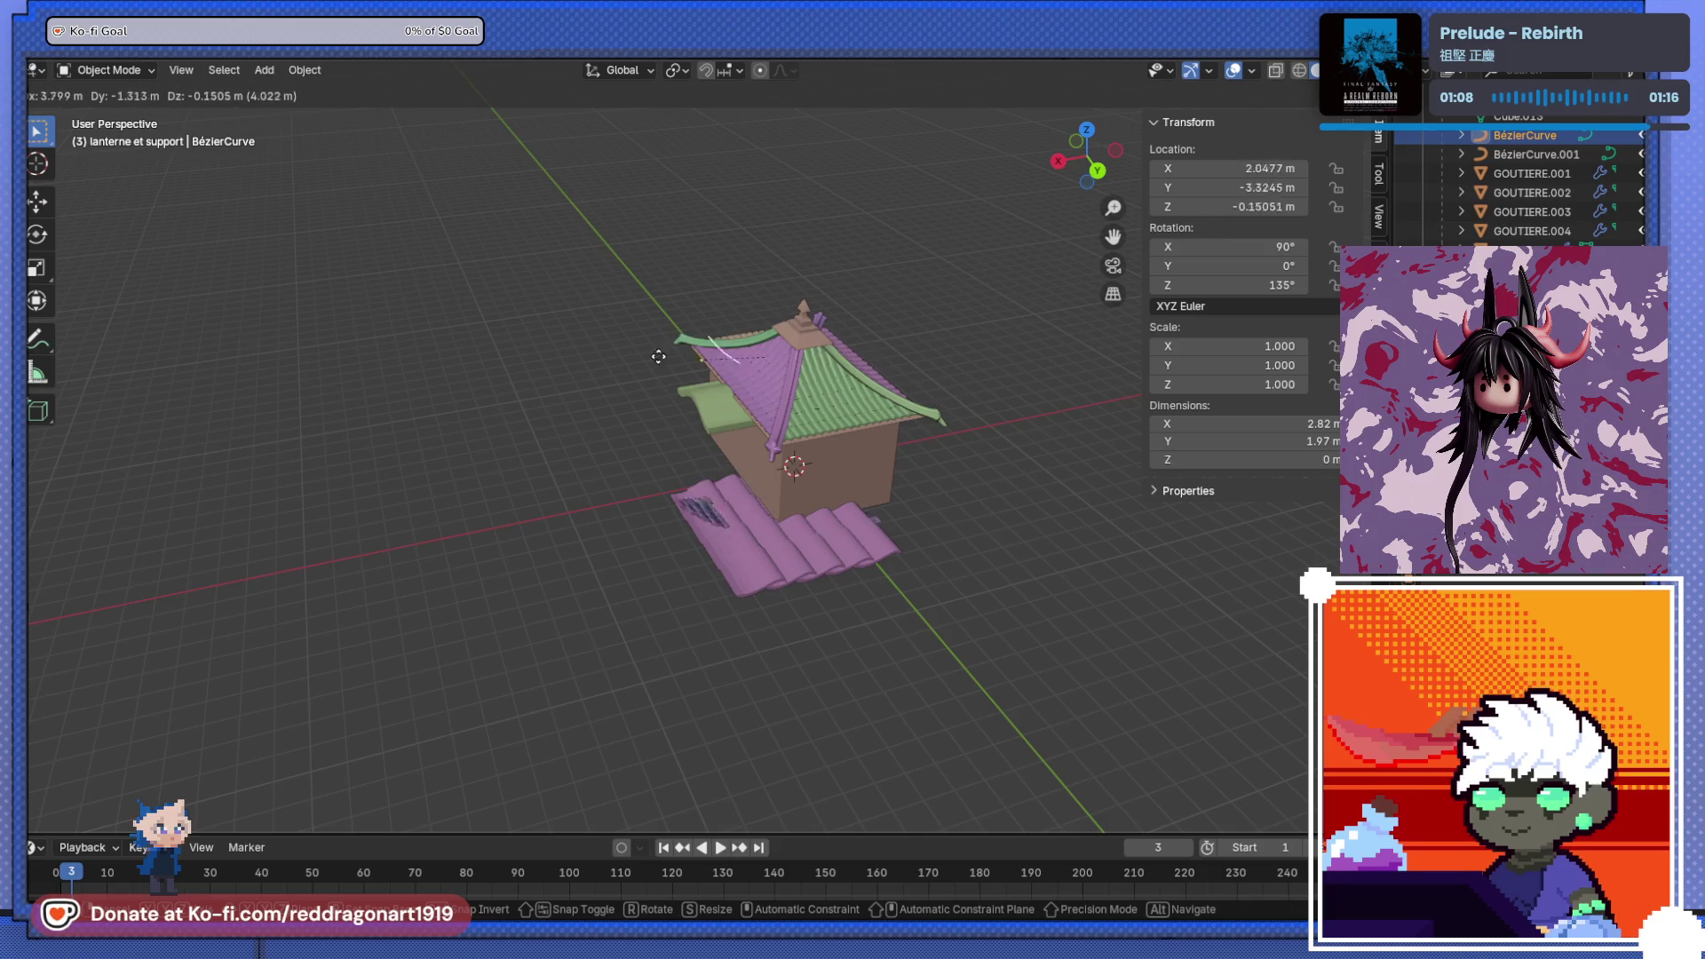
pyautogui.press('Escape')
pyautogui.moveTo(688, 404); pyautogui.dragTo(701, 532, button='middle')
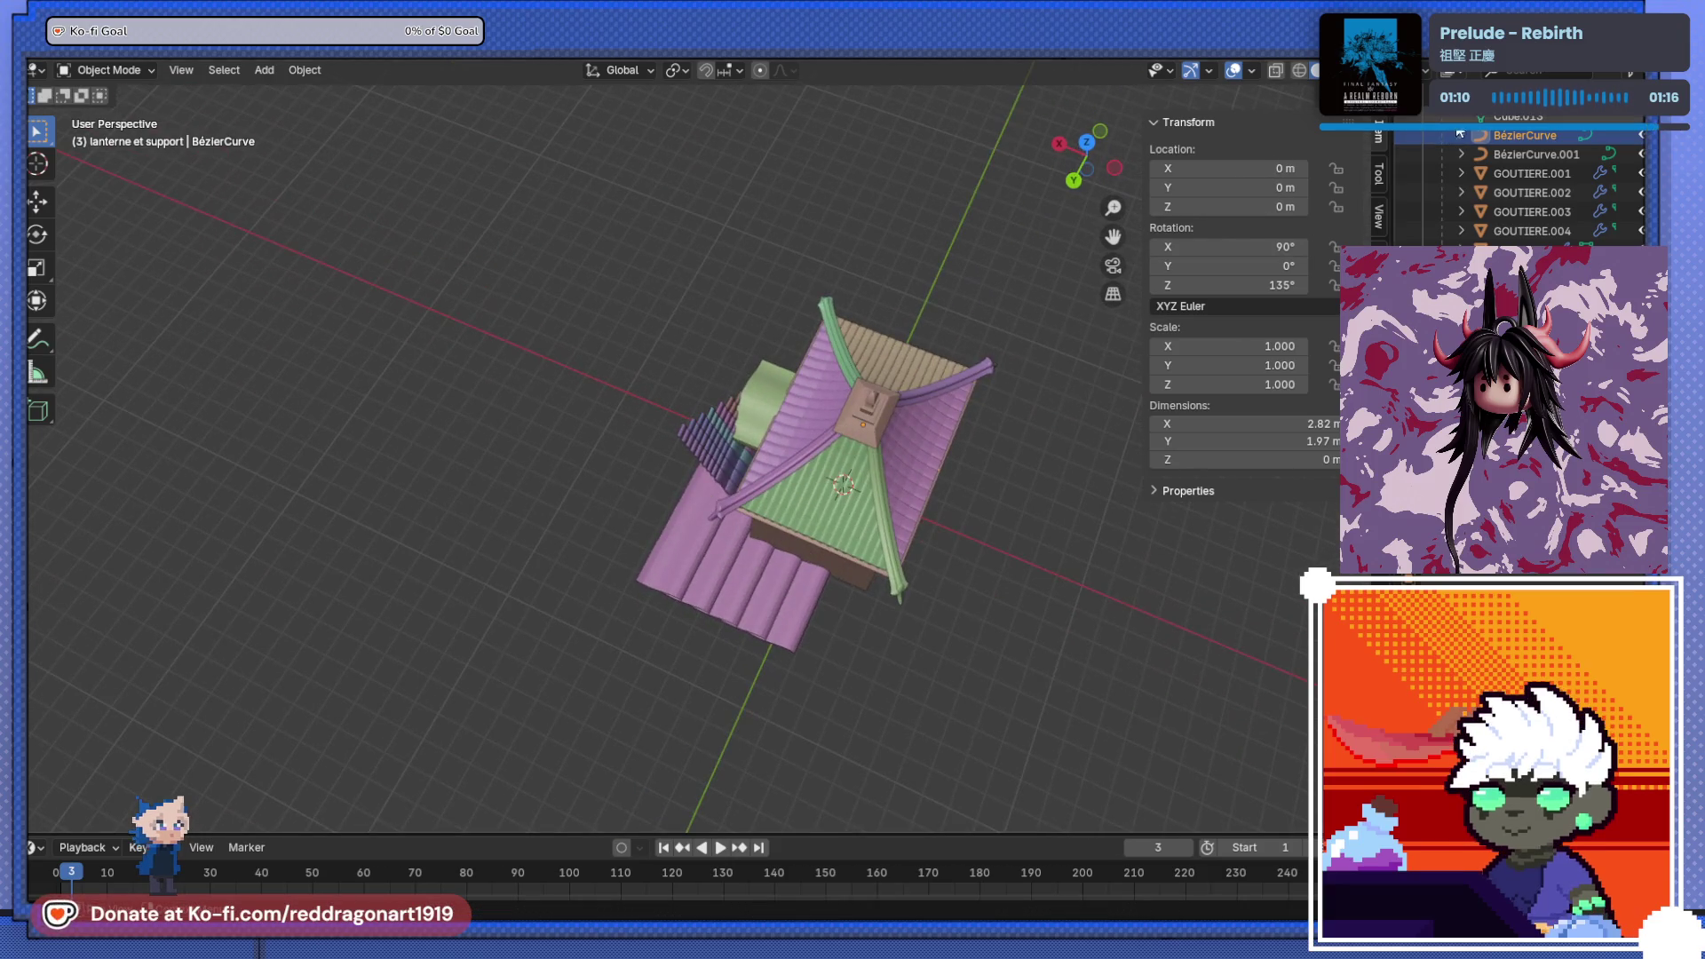
pyautogui.moveTo(1080, 259)
pyautogui.mouseDown(button='middle')
pyautogui.moveTo(1127, 169)
pyautogui.moveTo(904, 434)
pyautogui.mouseUp(button='middle')
pyautogui.click(854, 466)
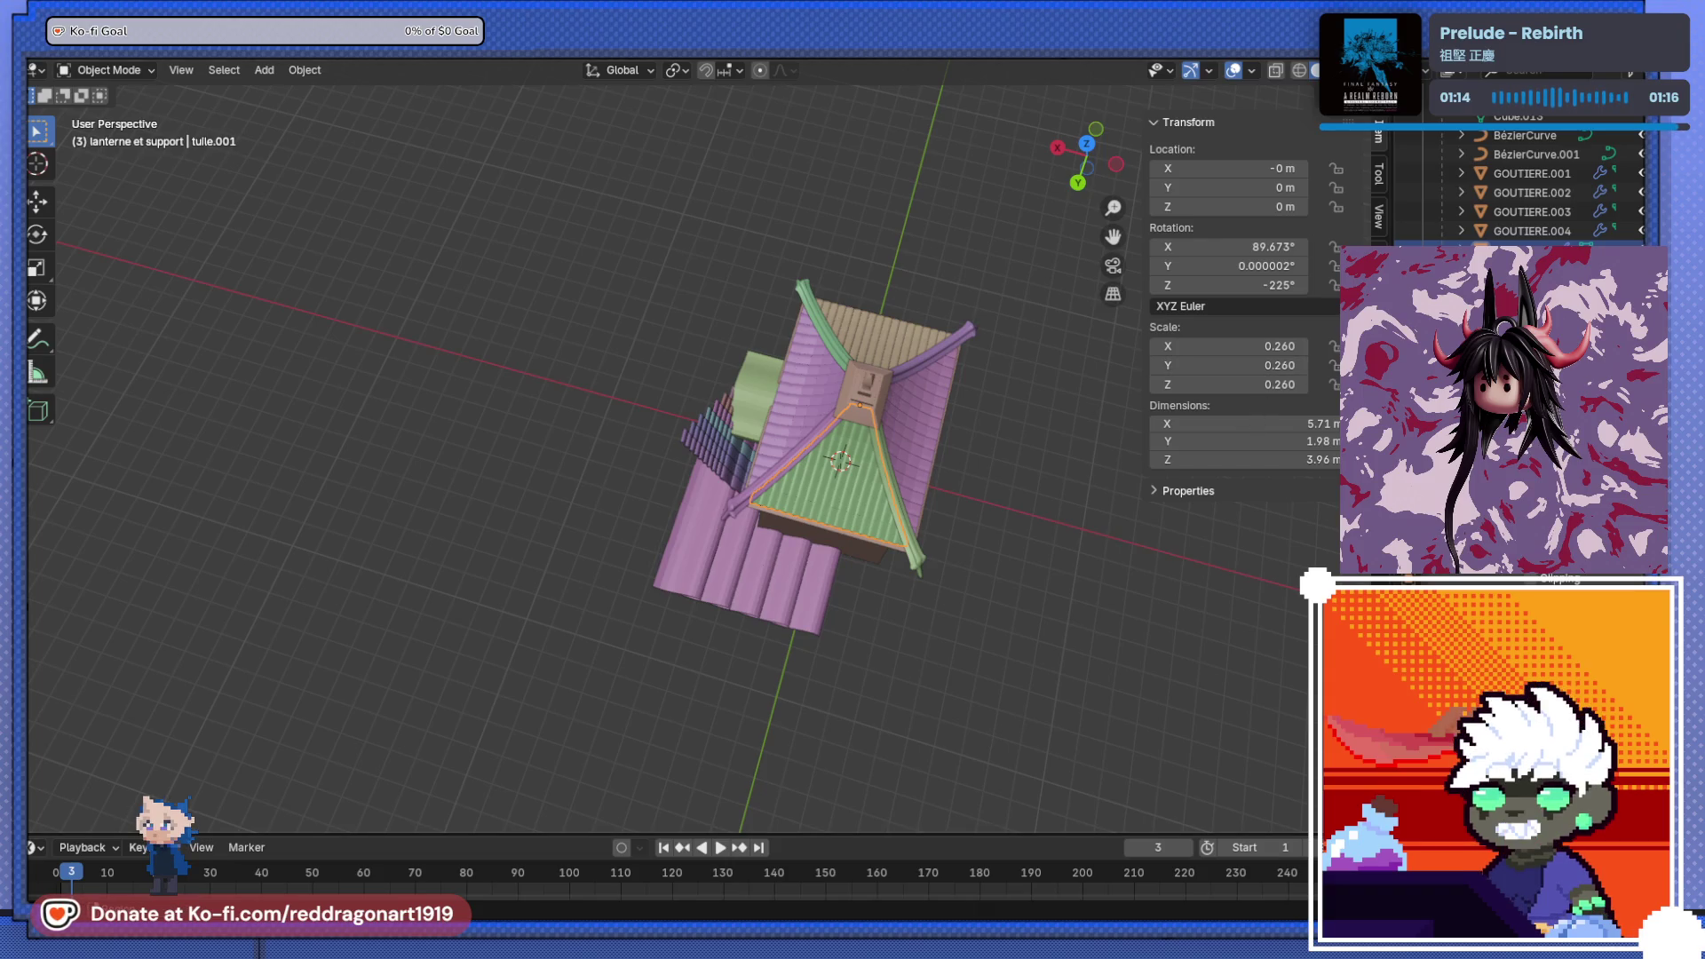
pyautogui.scroll(5, 1464, 216)
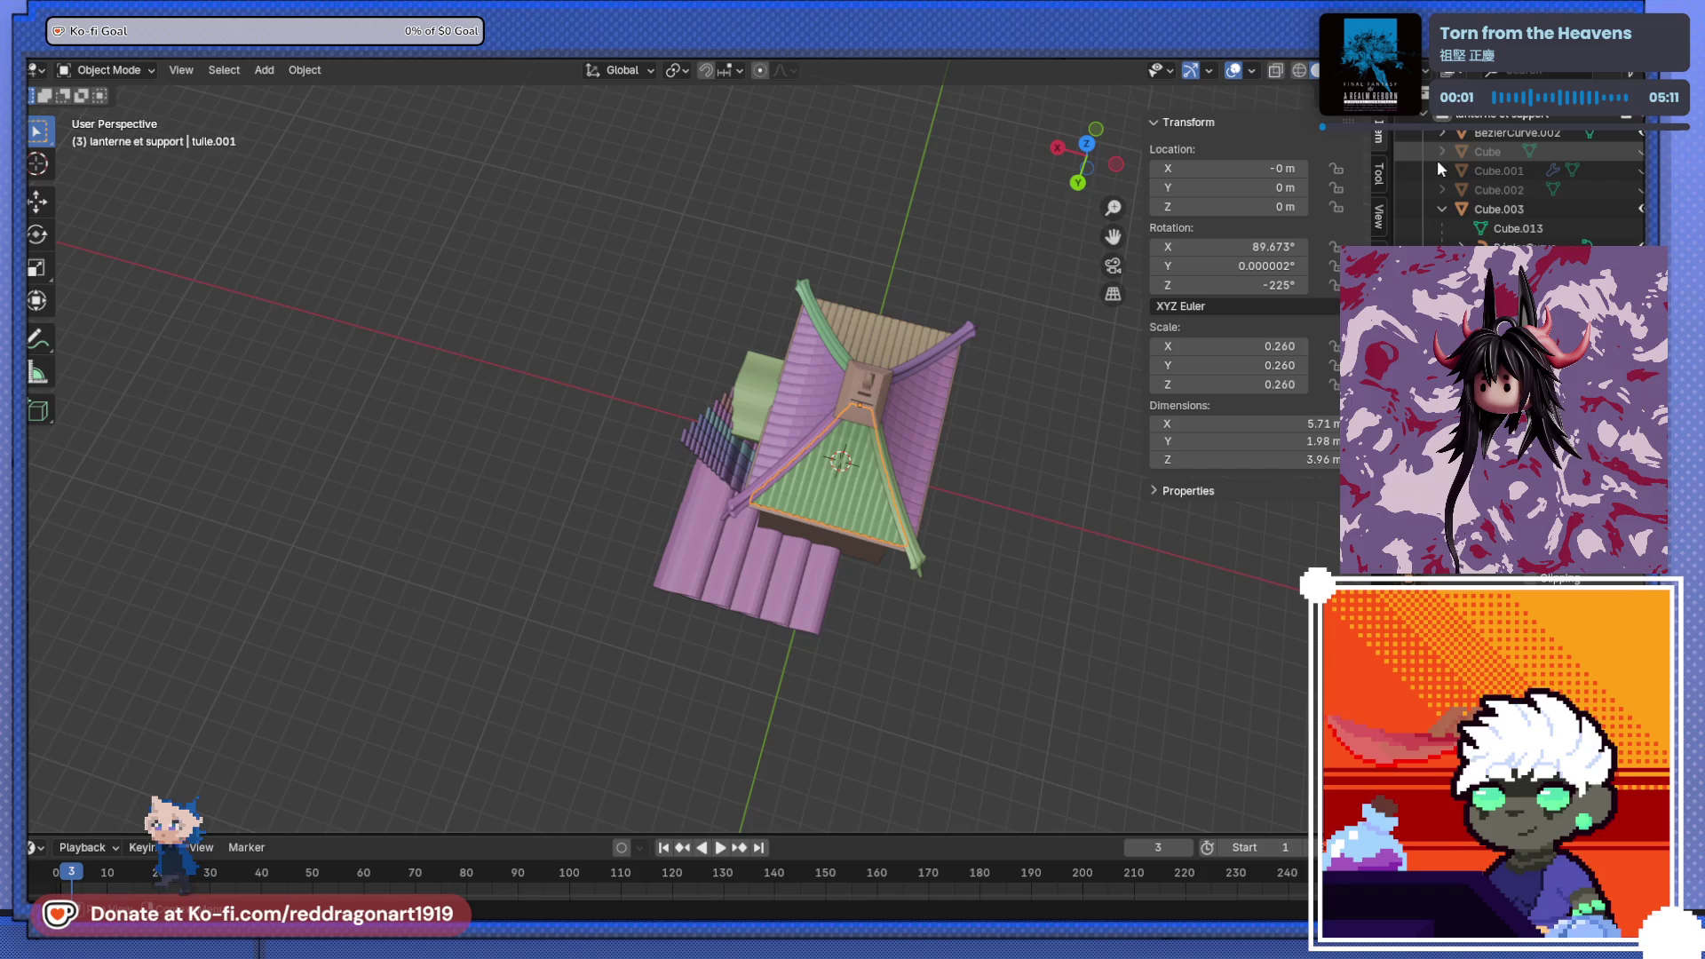
pyautogui.click(1442, 209)
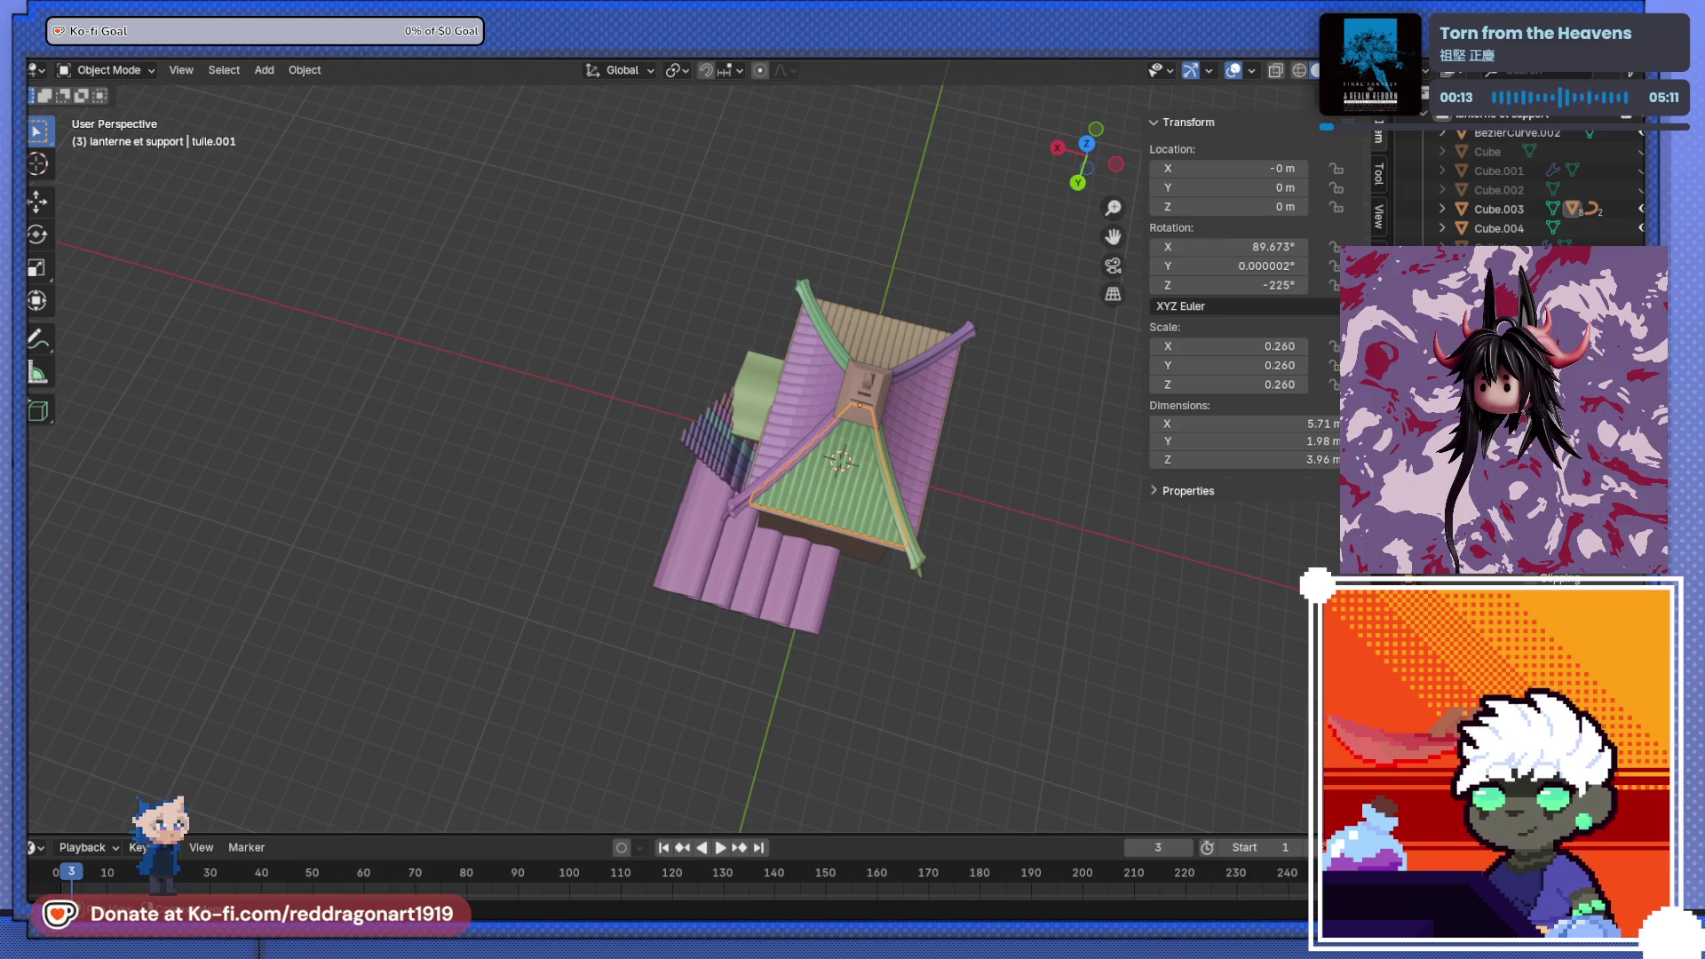
# - Hide the tile strips tuile.009 and tuile with H
pyautogui.moveTo(312, 474)
pyautogui.mouseDown(button='middle')
pyautogui.moveTo(732, 391)
pyautogui.moveTo(791, 350)
pyautogui.moveTo(823, 385)
pyautogui.moveTo(579, 343)
pyautogui.moveTo(710, 440)
pyautogui.moveTo(695, 407)
pyautogui.mouseUp(button='middle')
pyautogui.scroll(3, 835, 418)
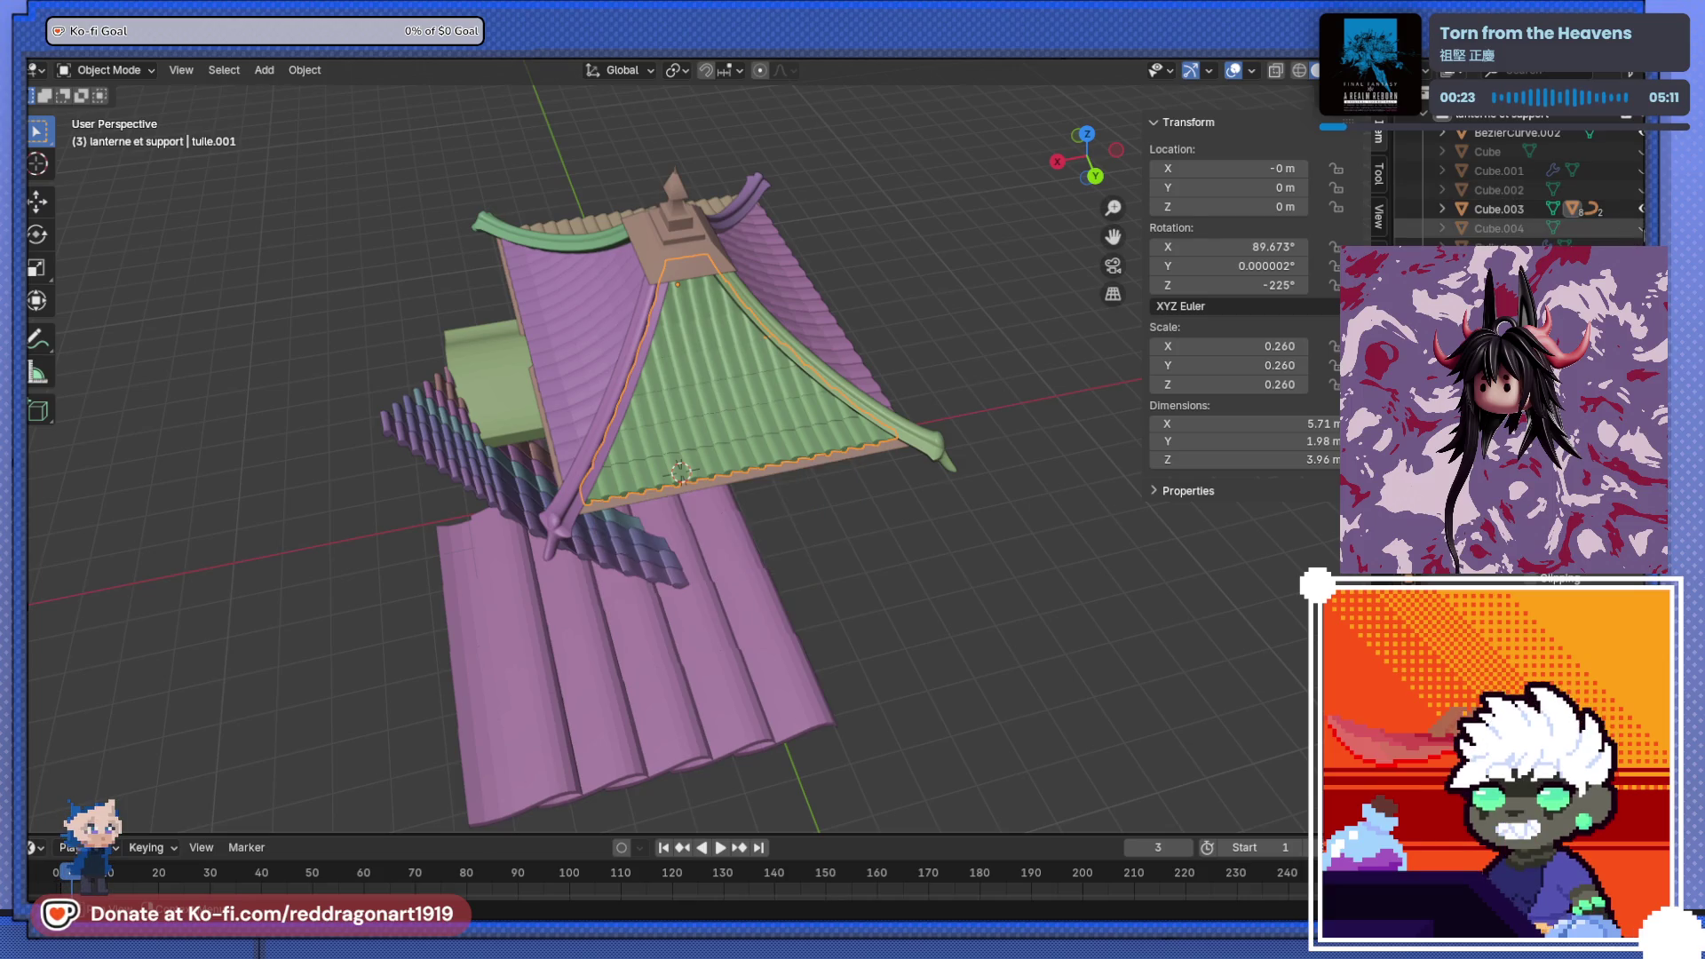
pyautogui.click(487, 508)
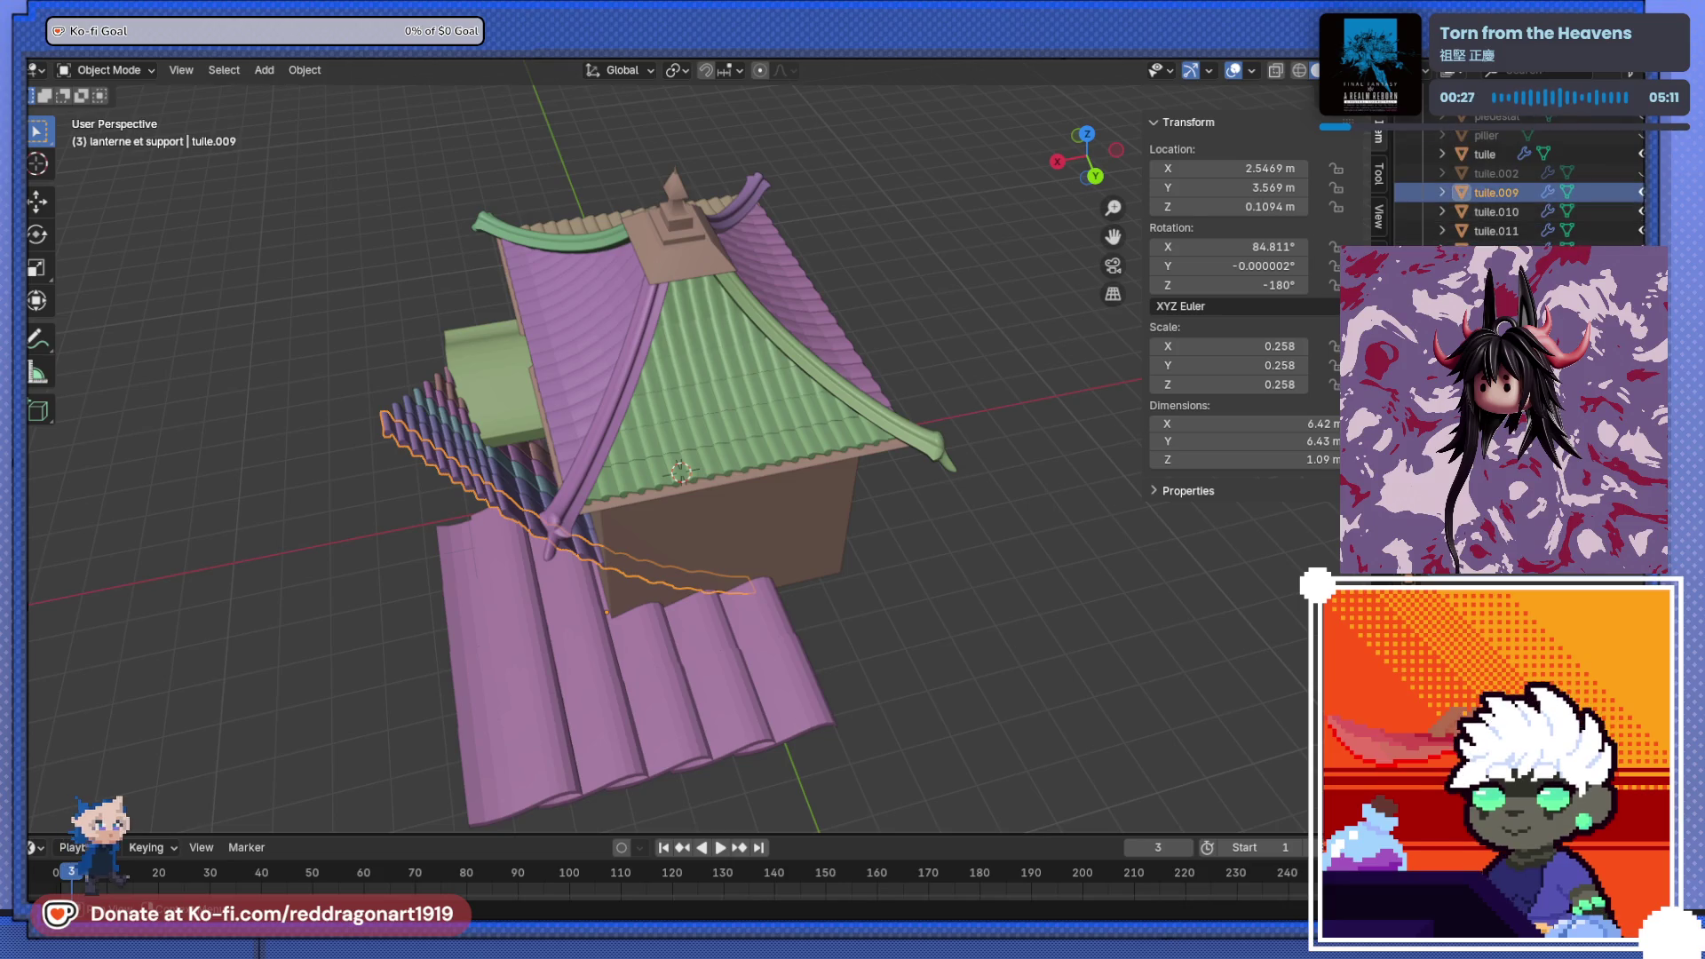
pyautogui.press('h')
pyautogui.moveTo(654, 460)
pyautogui.mouseDown(button='middle')
pyautogui.moveTo(940, 369)
pyautogui.moveTo(781, 421)
pyautogui.mouseUp(button='middle')
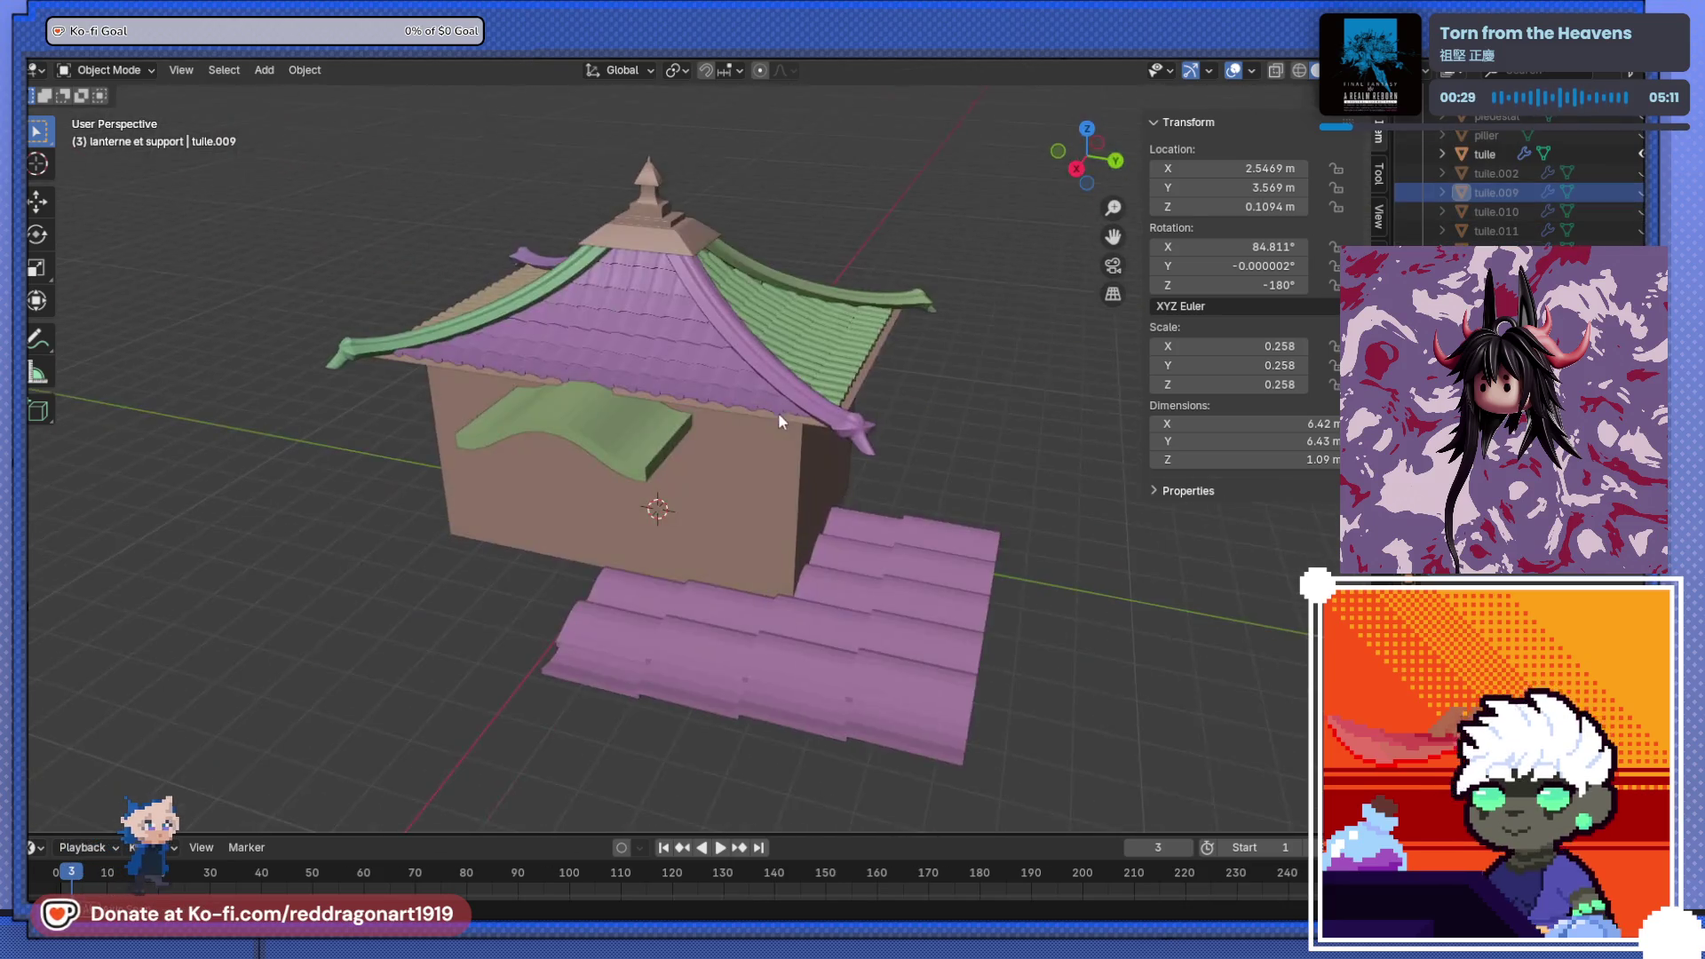
pyautogui.click(862, 664)
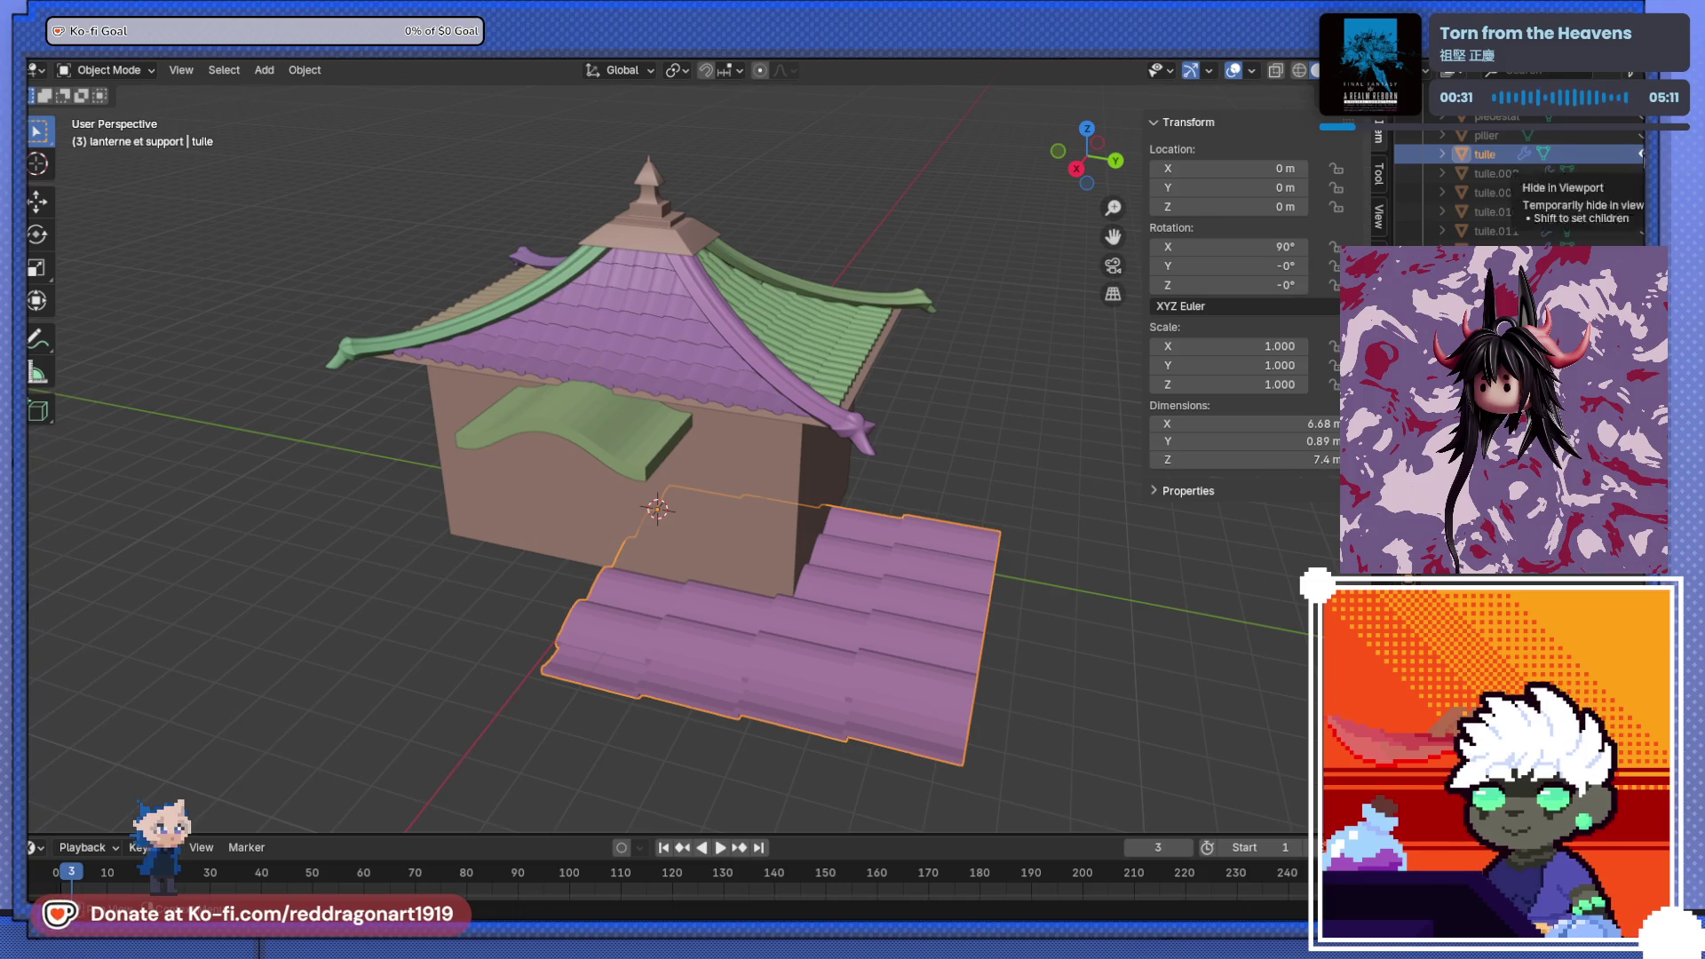
pyautogui.press('h')
# - Select the green curved awning BézierCurve.002 and view the whole house
pyautogui.moveTo(573, 520)
pyautogui.mouseDown(button='middle')
pyautogui.moveTo(677, 602)
pyautogui.moveTo(631, 498)
pyautogui.moveTo(650, 320)
pyautogui.mouseUp(button='middle')
pyautogui.click(628, 494)
pyautogui.scroll(4, 657, 422)
pyautogui.scroll(-4, 799, 316)
pyautogui.moveTo(799, 316)
pyautogui.mouseDown(button='middle')
pyautogui.moveTo(833, 506)
pyautogui.moveTo(797, 460)
pyautogui.mouseUp(button='middle')
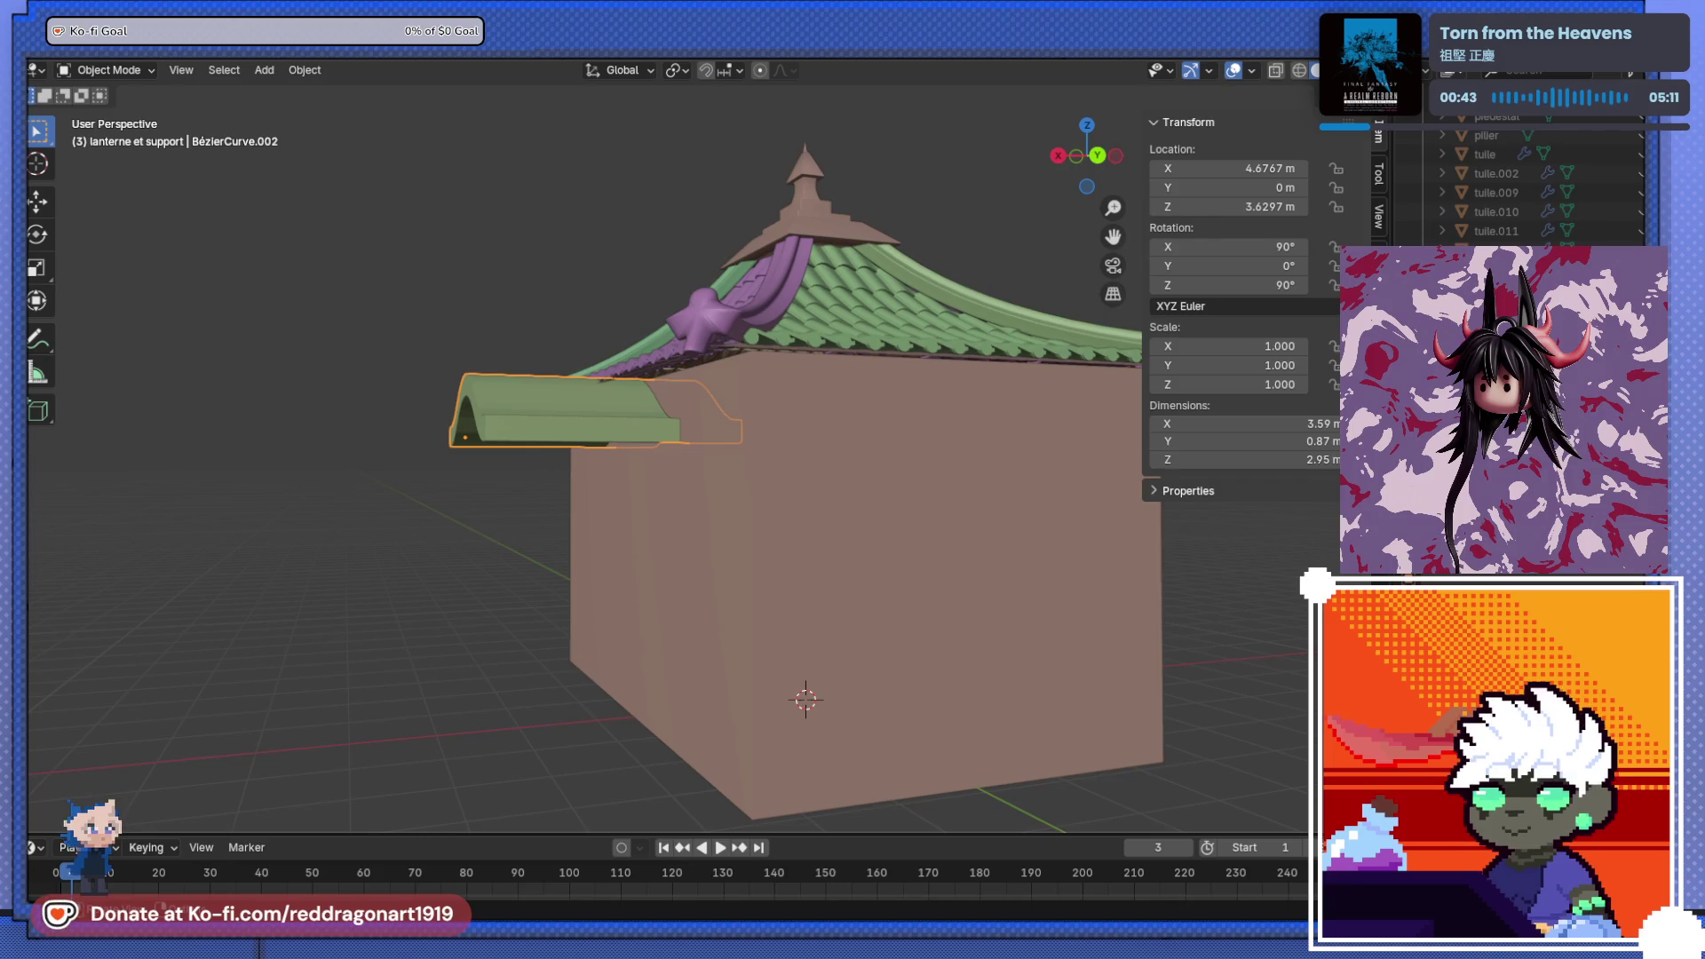
# - Create a new collection in the Outliner and name it TEMPLE
pyautogui.scroll(-3, 923, 497)
pyautogui.moveTo(888, 533); pyautogui.dragTo(937, 405, button='middle')
pyautogui.scroll(3, 1426, 128)
pyautogui.click(1426, 116)
pyautogui.rightClick(1484, 197)
pyautogui.click(1472, 200)
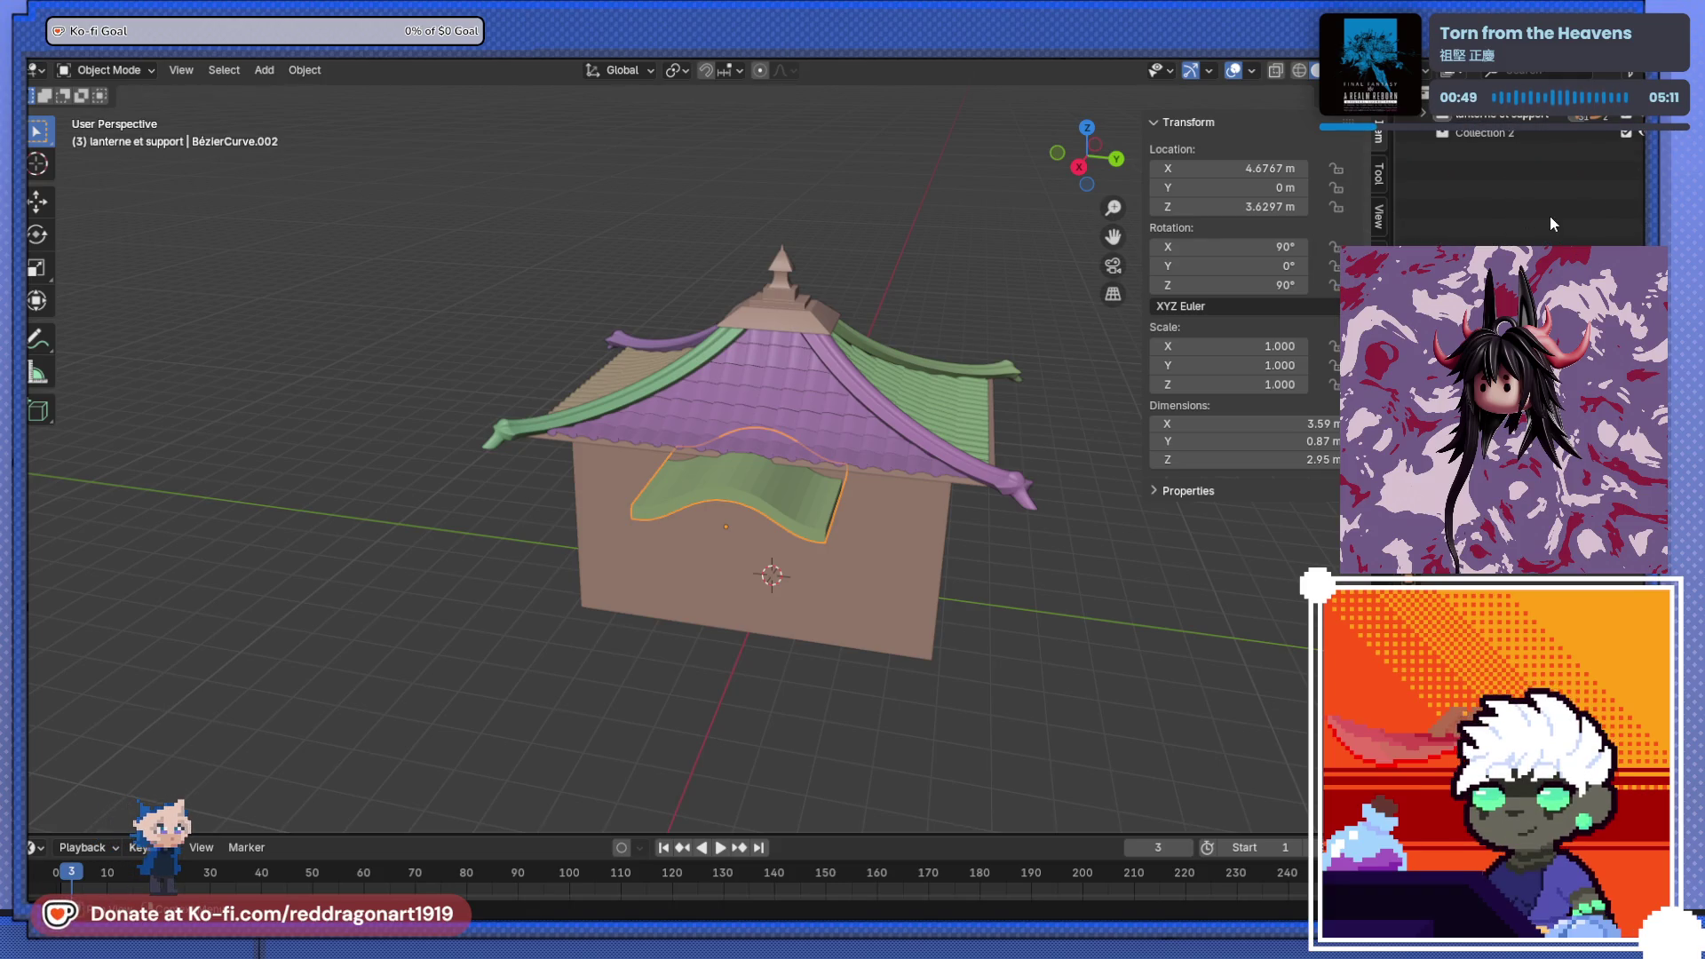
pyautogui.doubleClick(1492, 133)
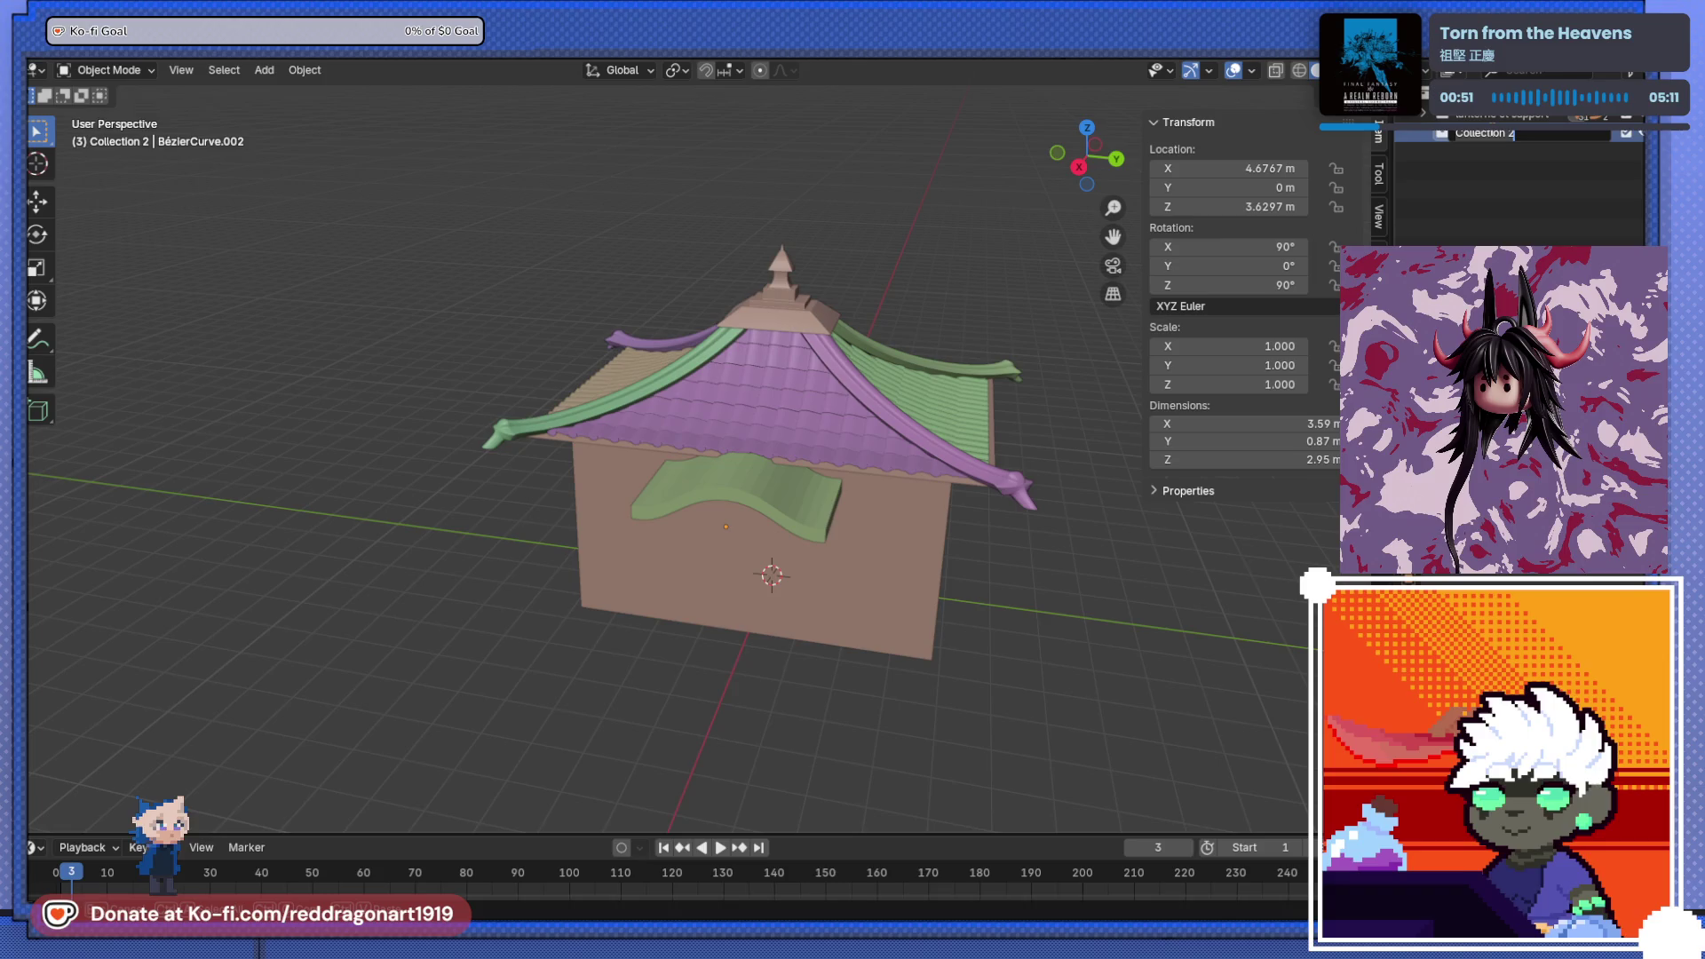
pyautogui.write('TEMPLE')
pyautogui.press('Return')
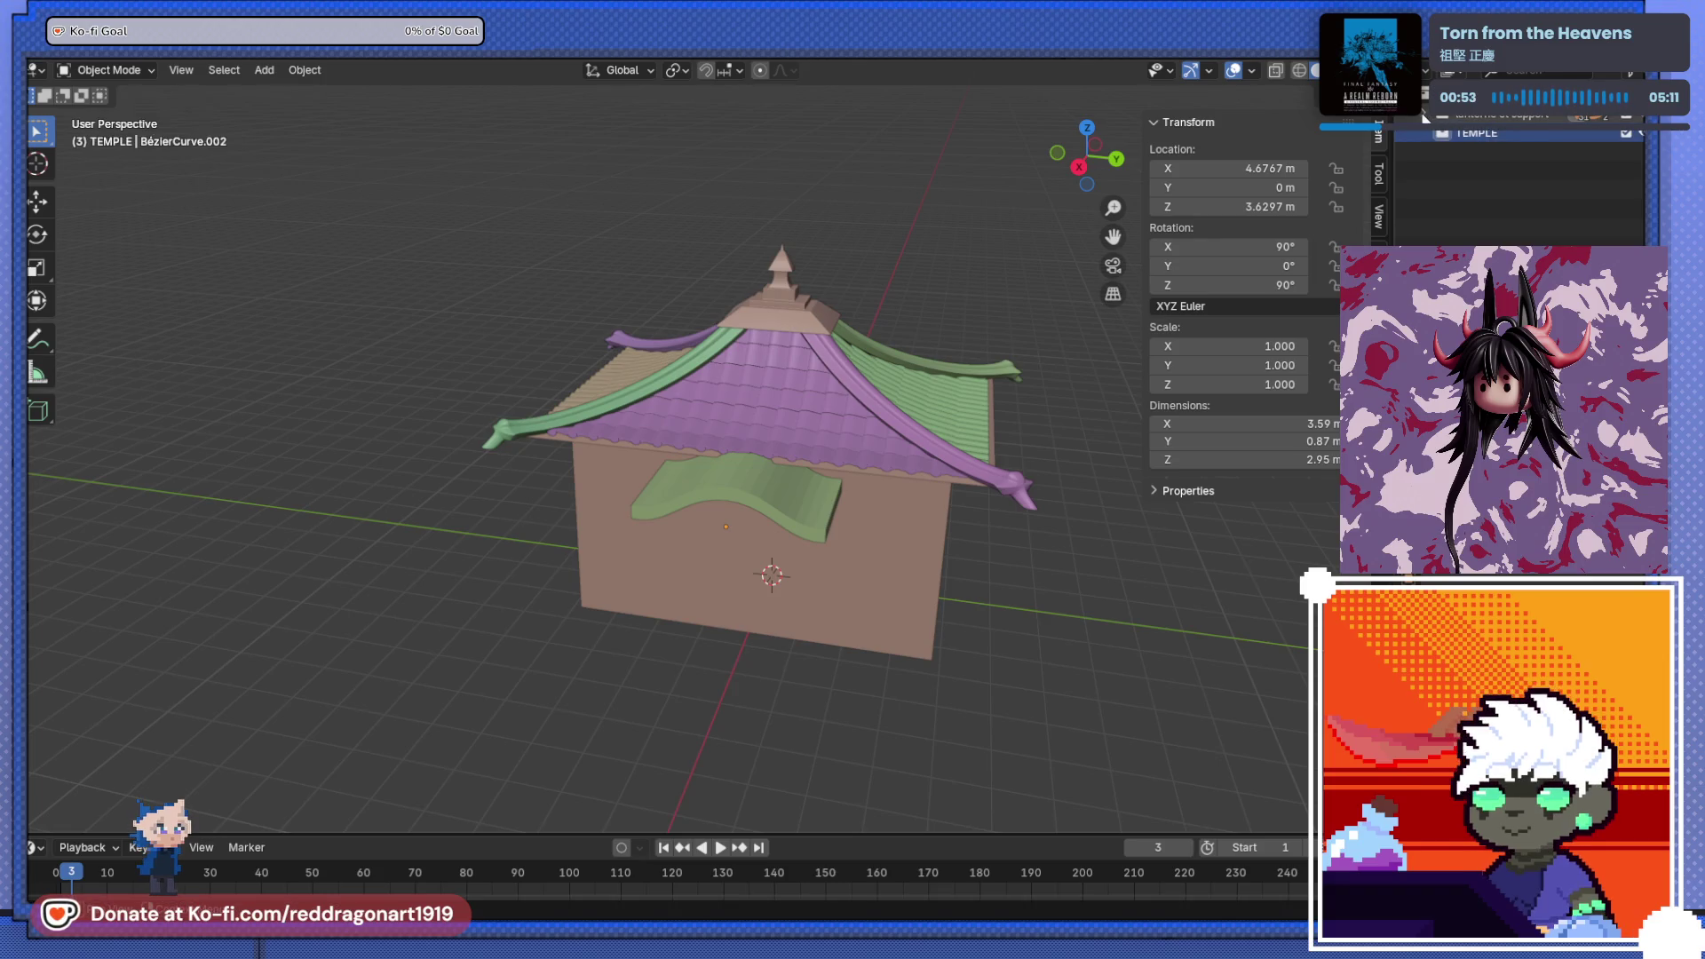
# - Box-select the temple objects BézierCurve.002, Cube.003 and Cube.004 and activate lanterne et support
pyautogui.moveTo(792, 373); pyautogui.dragTo(621, 355, button='middle')
pyautogui.moveTo(467, 199)
pyautogui.mouseDown()
pyautogui.moveTo(1041, 690)
pyautogui.moveTo(1048, 714)
pyautogui.mouseUp()
pyautogui.scroll(-1, 1051, 529)
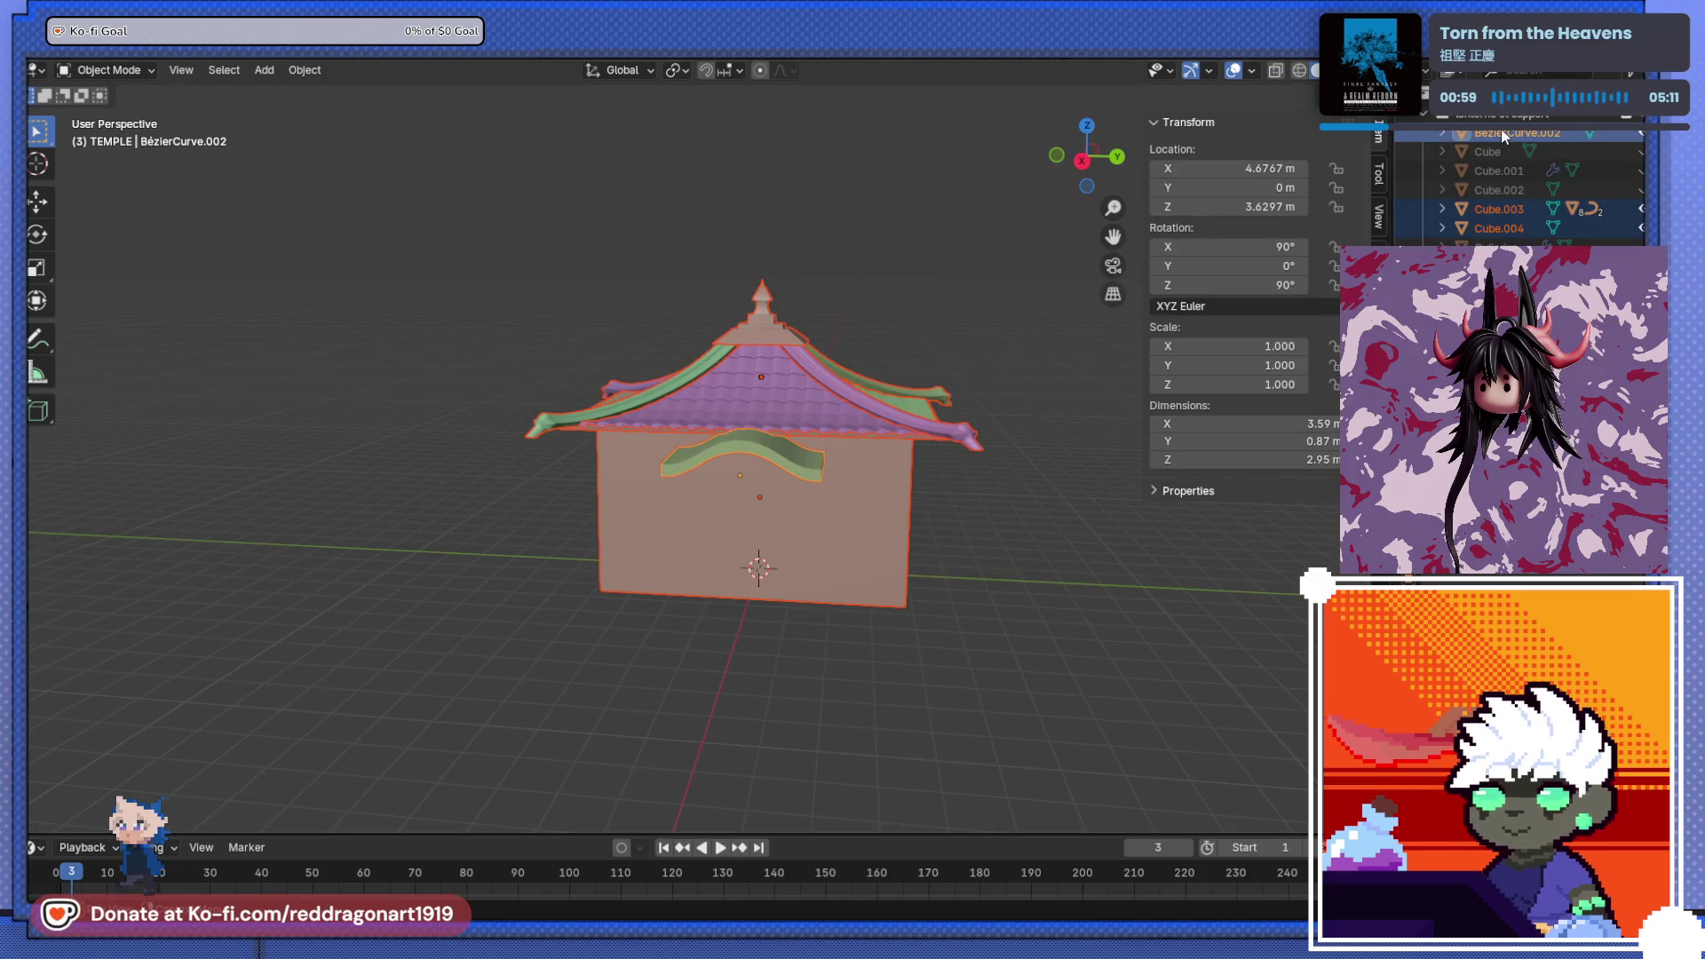
pyautogui.scroll(-5, 1501, 129)
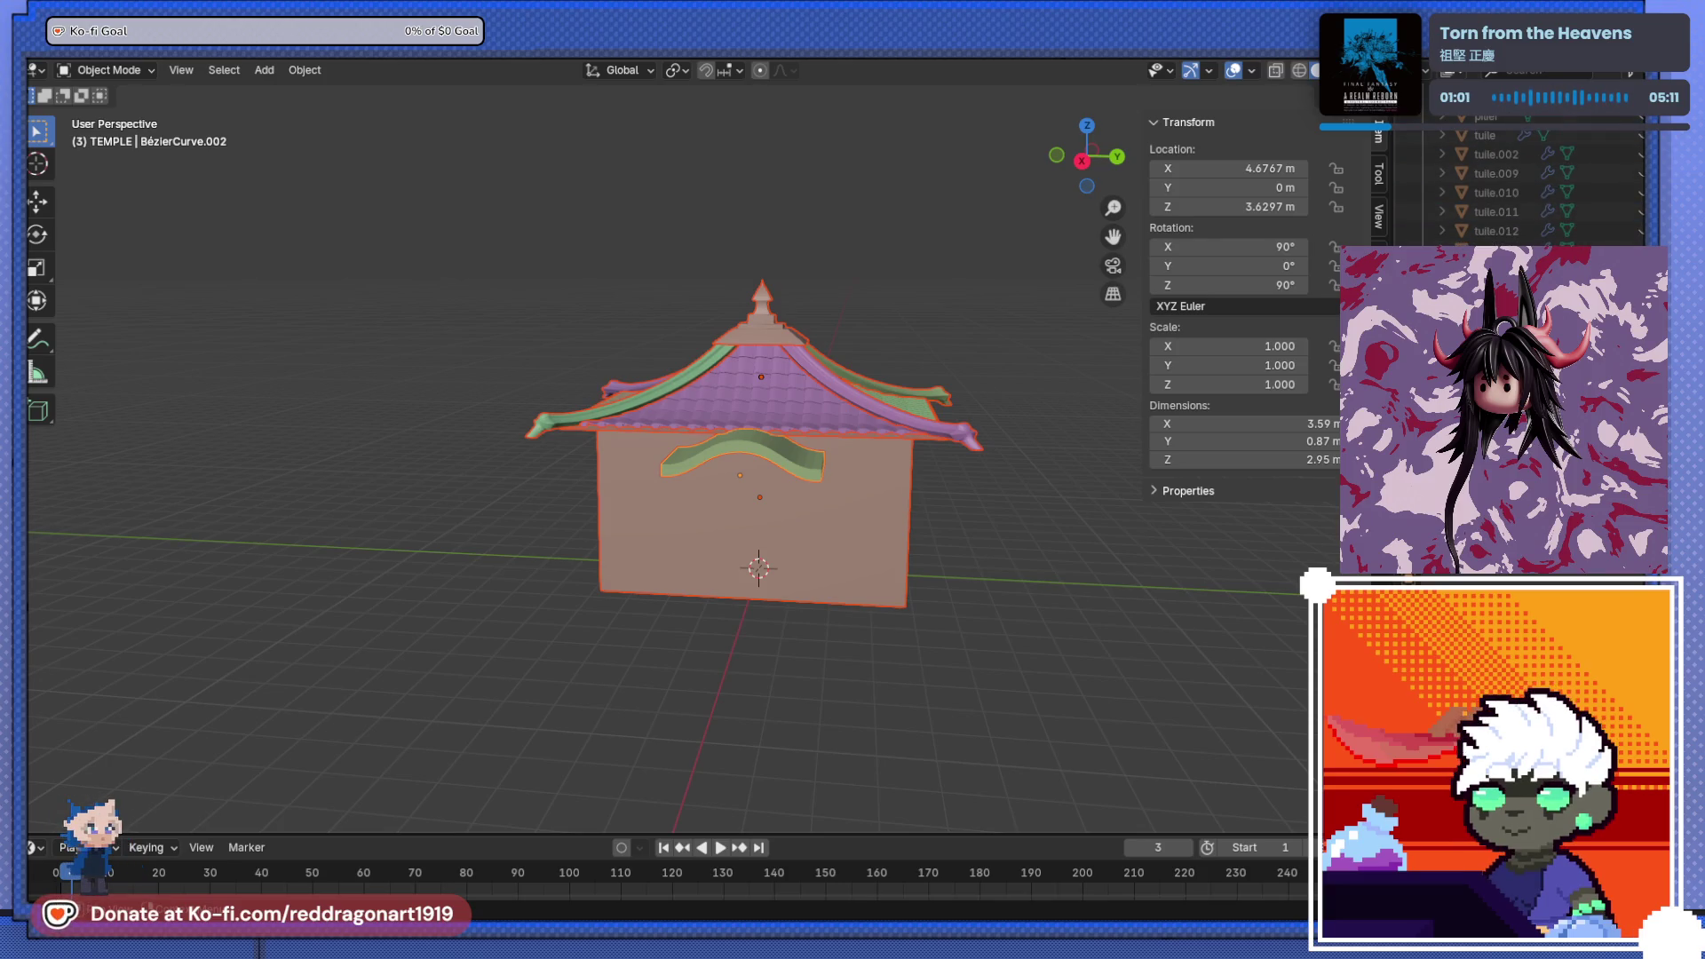
pyautogui.scroll(5, 1447, 141)
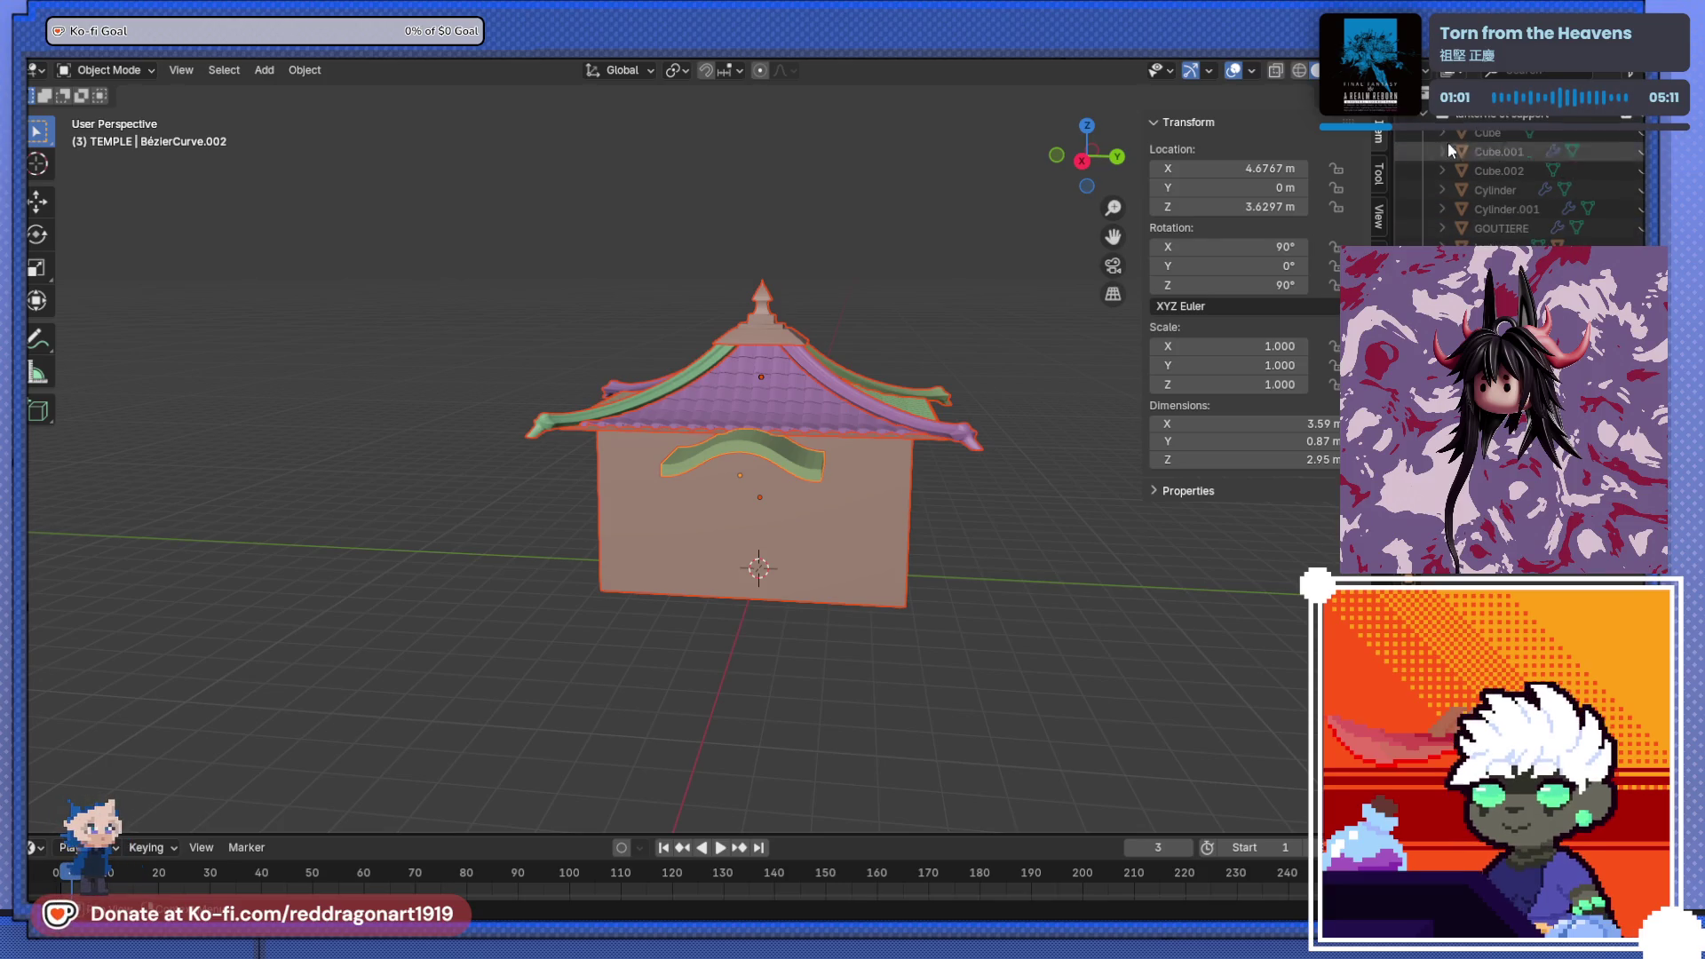
pyautogui.click(1406, 118)
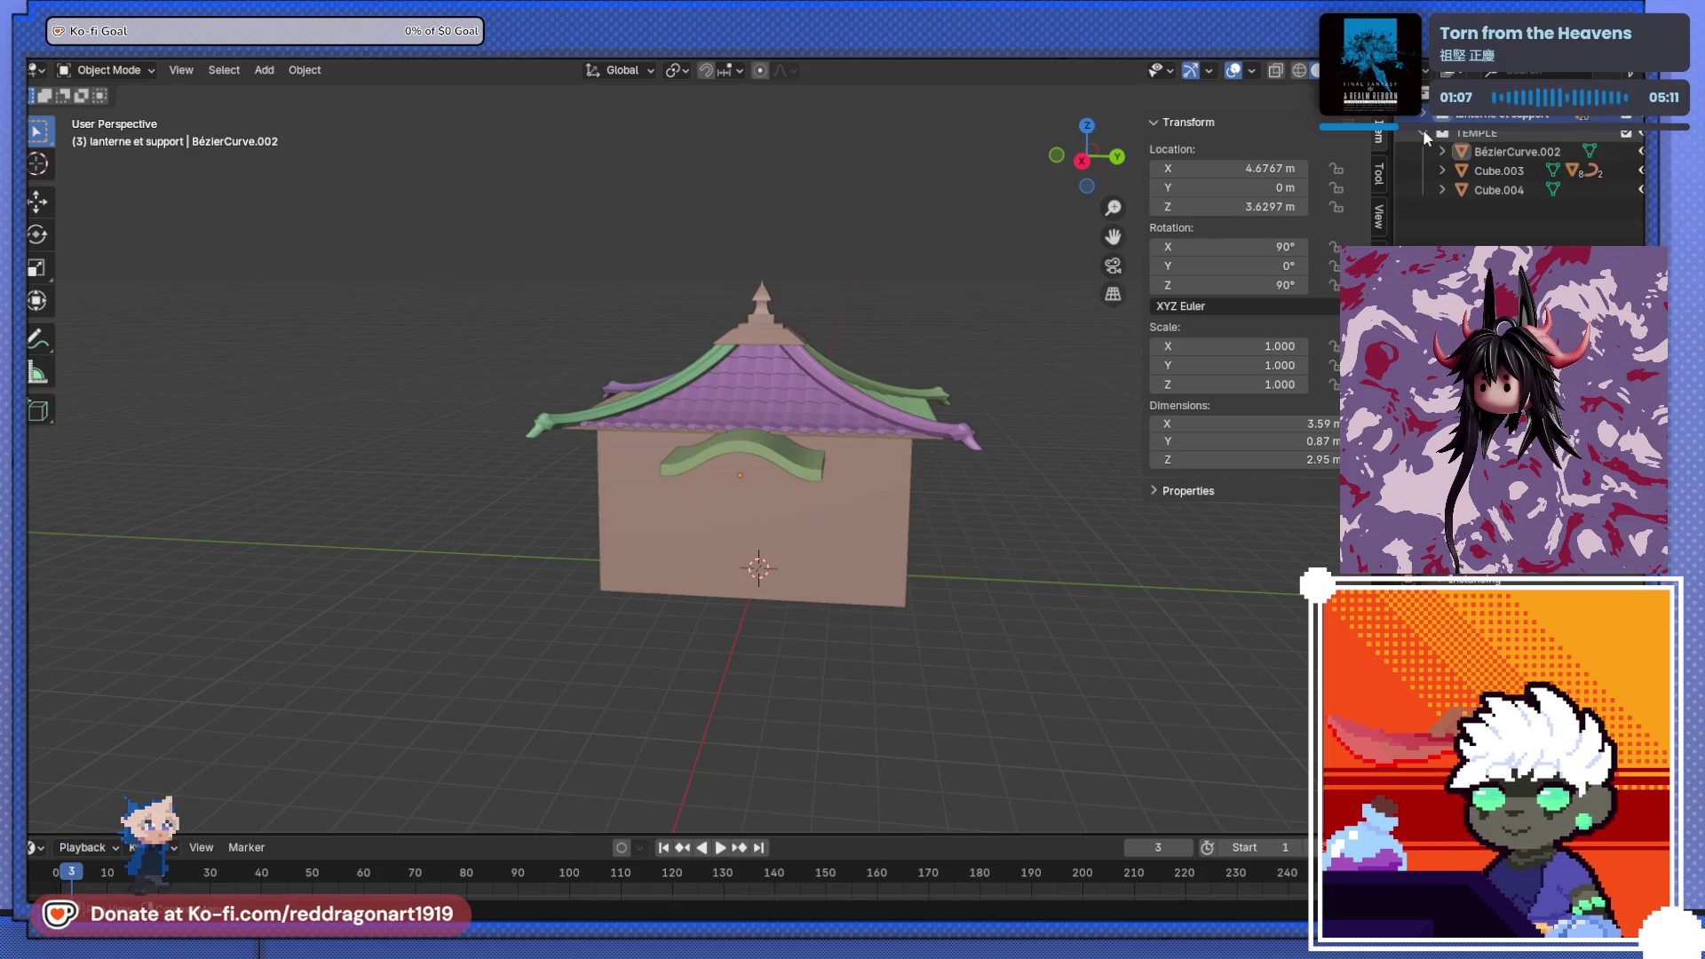
pyautogui.scroll(-3, 1425, 135)
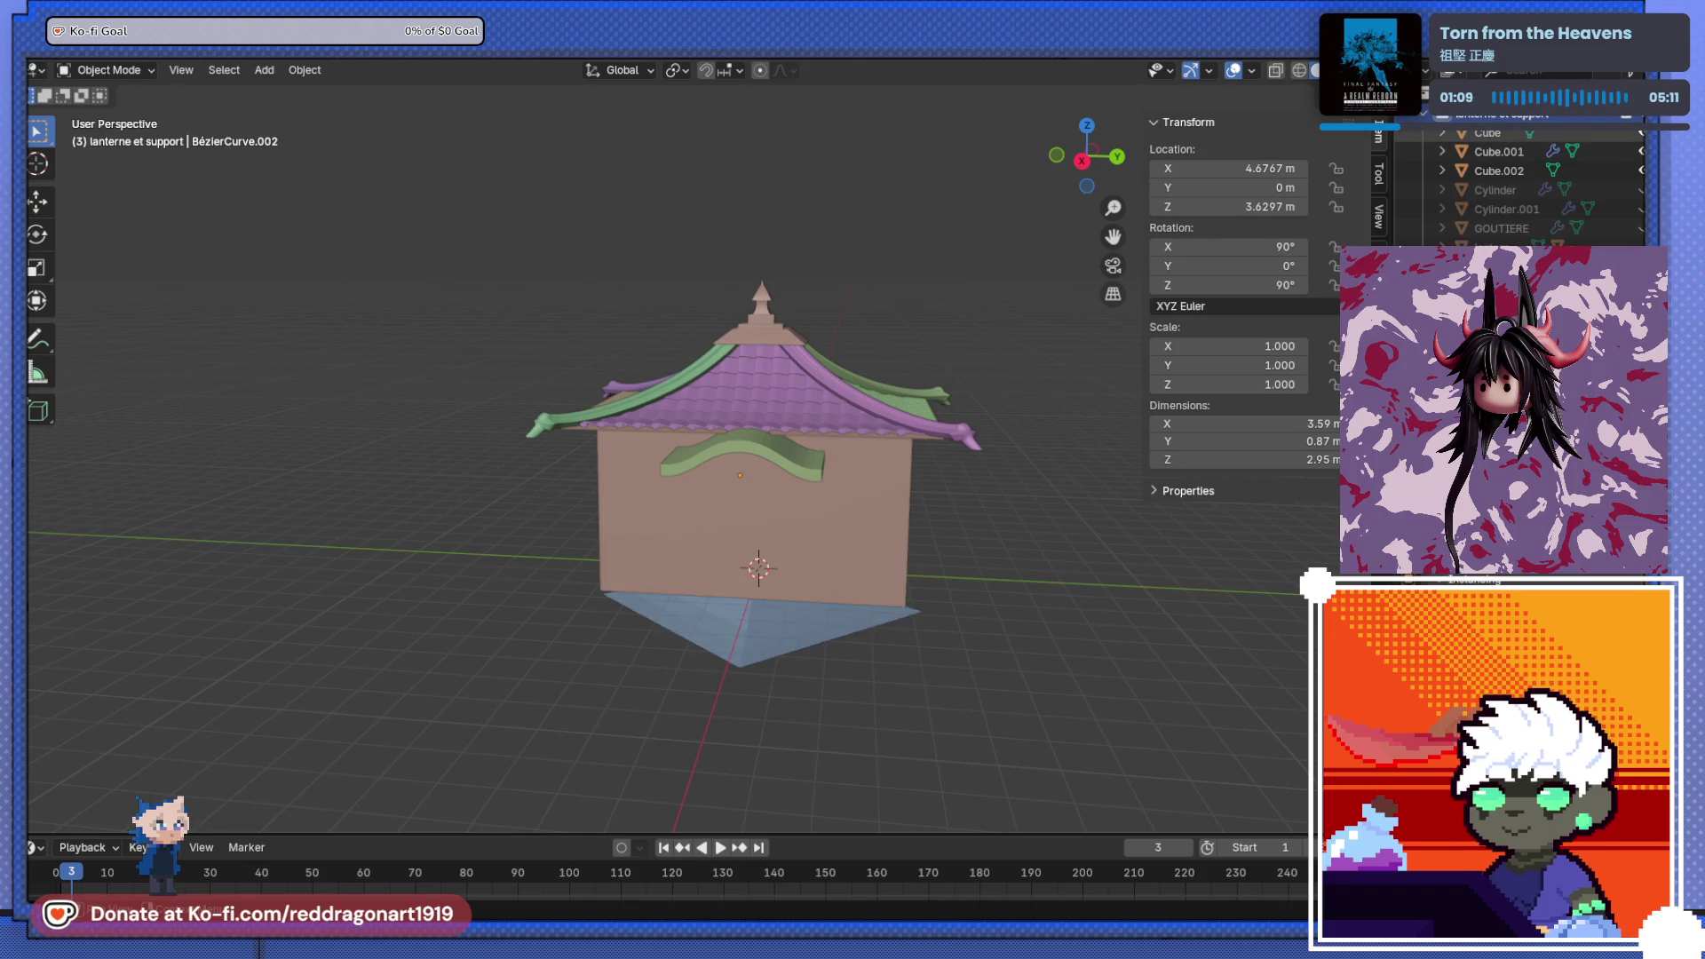
# - Reveal all hidden objects with Alt+H and zoom out to the whole temple
pyautogui.hotkey('alt', 'h')
pyautogui.scroll(-3, 1509, 177)
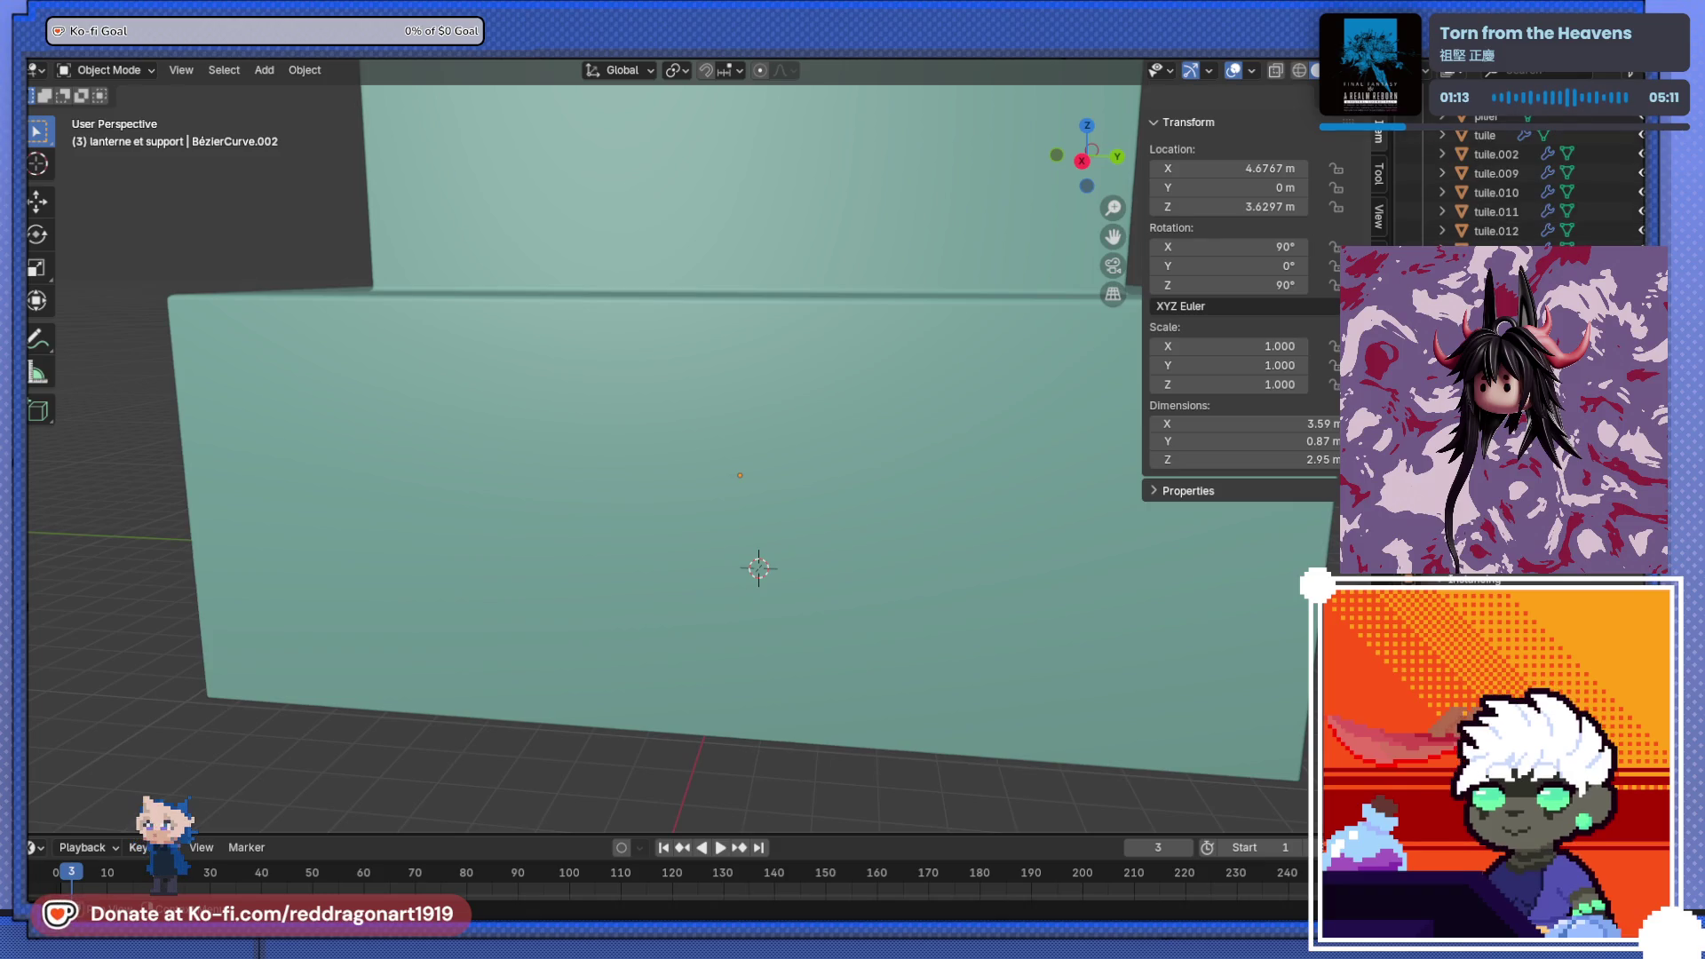
pyautogui.scroll(2, 1482, 224)
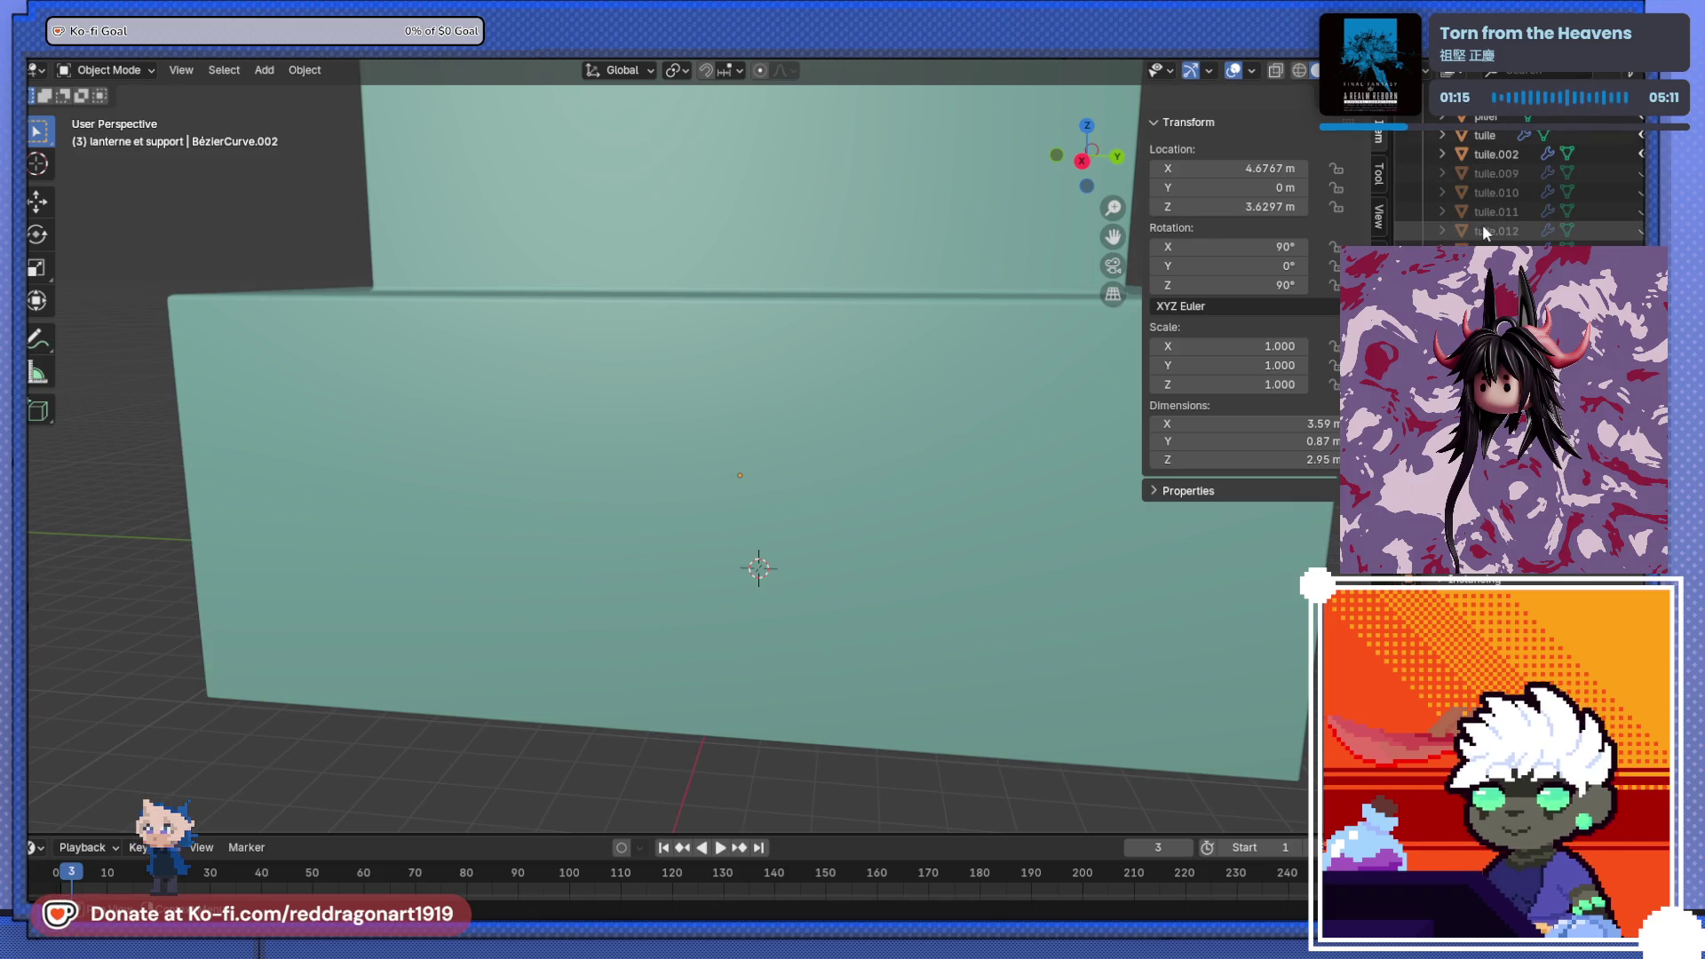
pyautogui.scroll(3, 1558, 215)
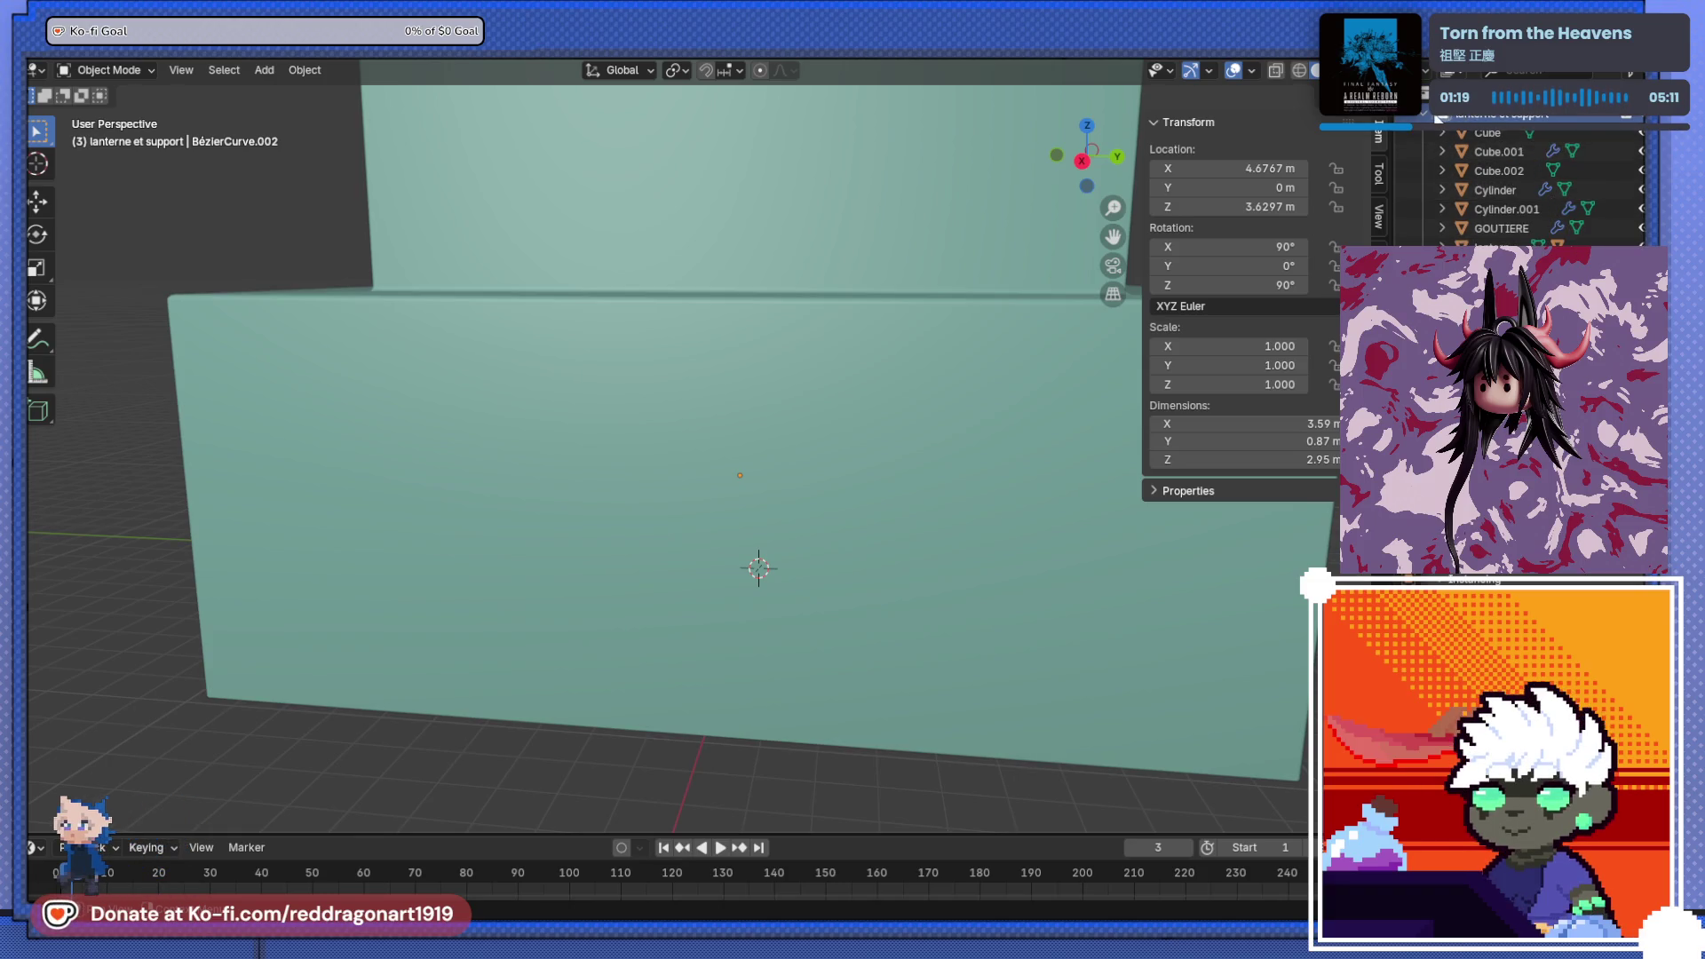
pyautogui.scroll(-8, 824, 464)
pyautogui.moveTo(824, 464); pyautogui.dragTo(832, 473, button='middle')
pyautogui.scroll(5, 824, 463)
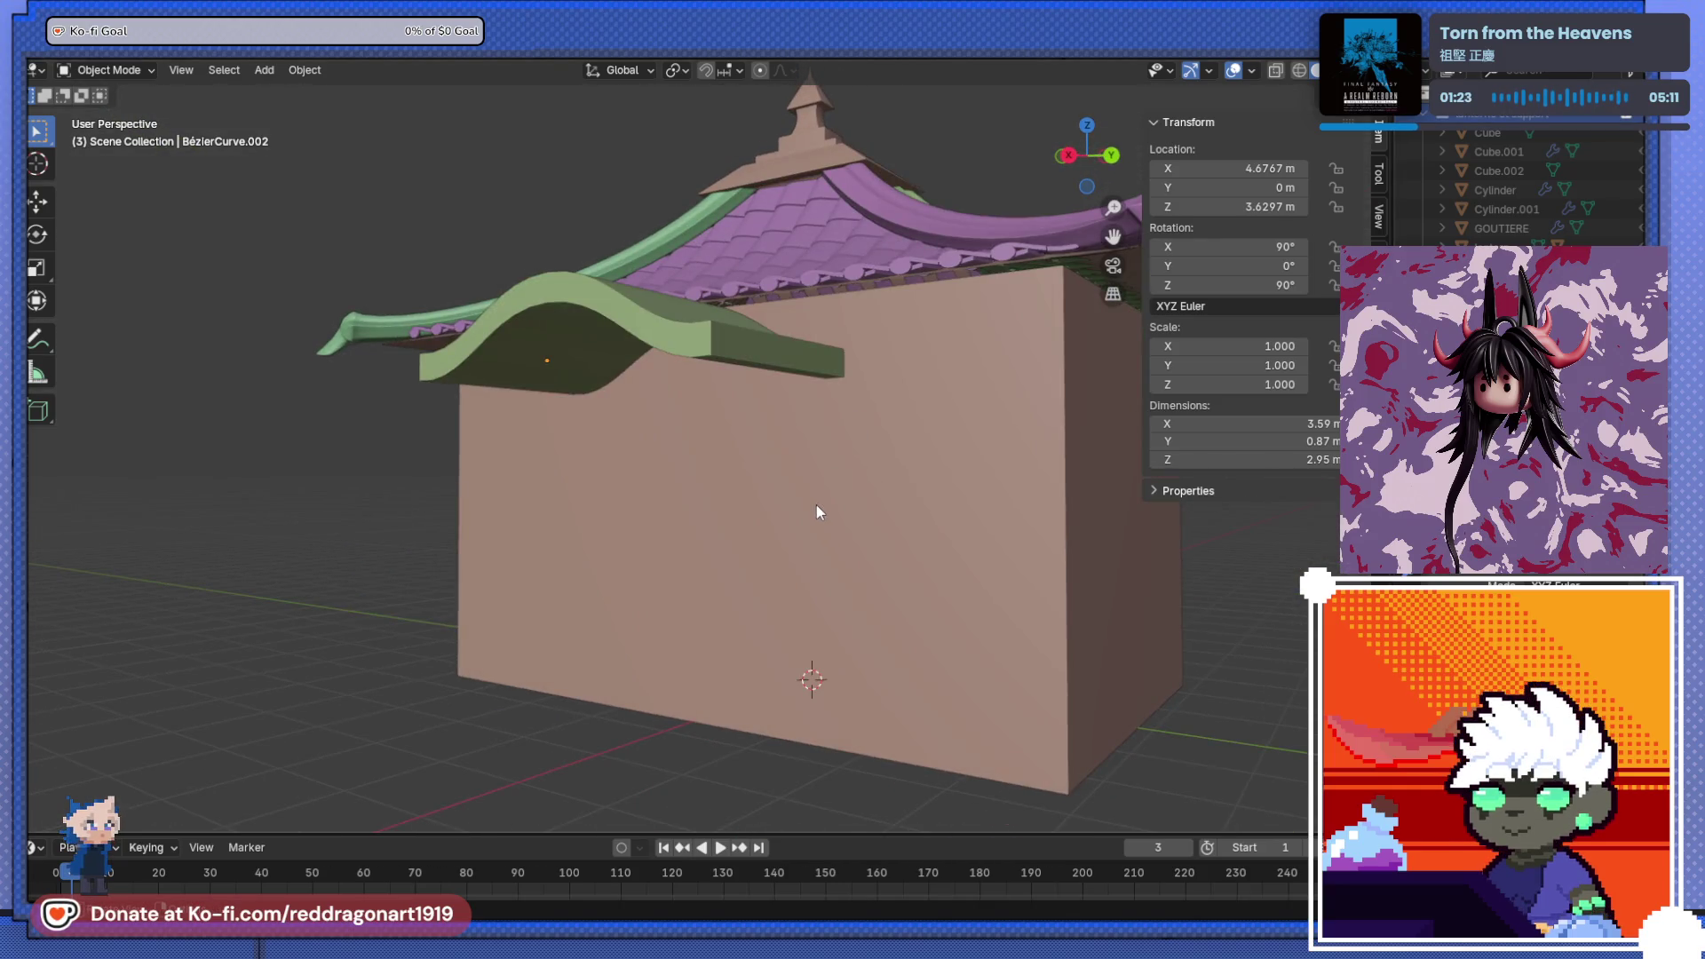
pyautogui.scroll(-5, 1451, 135)
# - Make the TEMPLE collection active and look down over the roof
pyautogui.click(1452, 135)
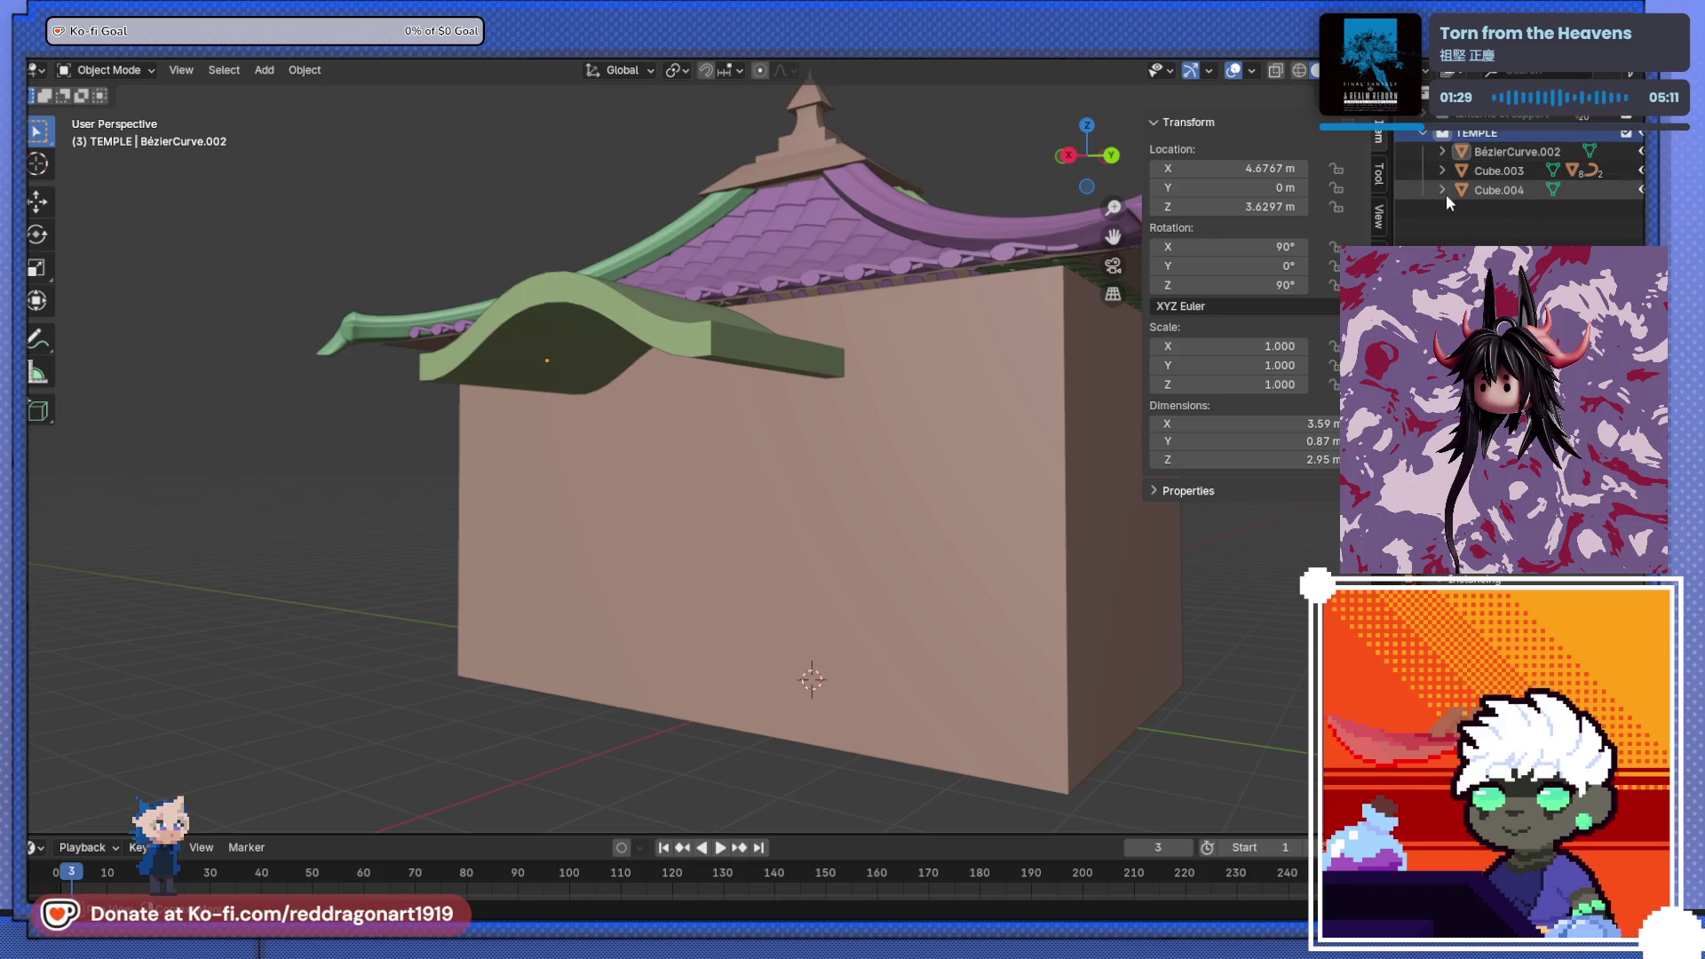
pyautogui.moveTo(1021, 399); pyautogui.dragTo(746, 509, button='middle')
pyautogui.scroll(5, 715, 540)
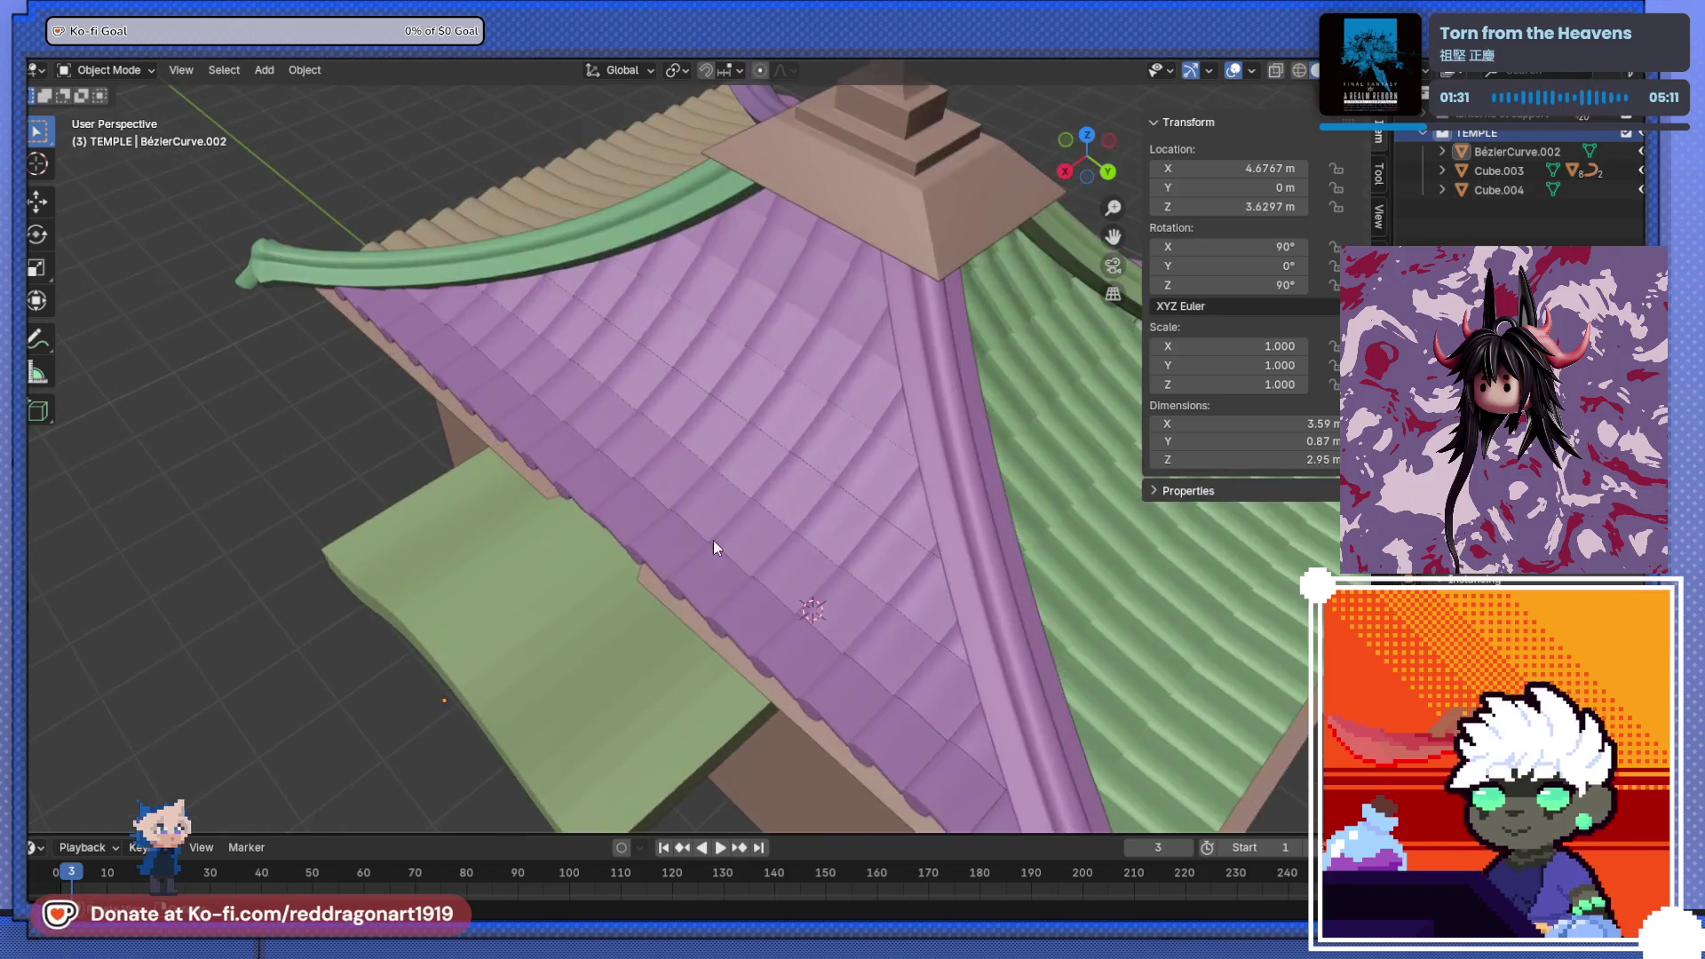
# - Select the ridge gutter GOUTIERE.001 and enter Edit Mode on it
pyautogui.moveTo(642, 476); pyautogui.dragTo(673, 513, button='middle')
pyautogui.click(899, 265)
pyautogui.moveTo(898, 264); pyautogui.dragTo(778, 485, button='middle')
pyautogui.press('Tab')
pyautogui.scroll(5, 833, 396)
pyautogui.scroll(-6, 779, 484)
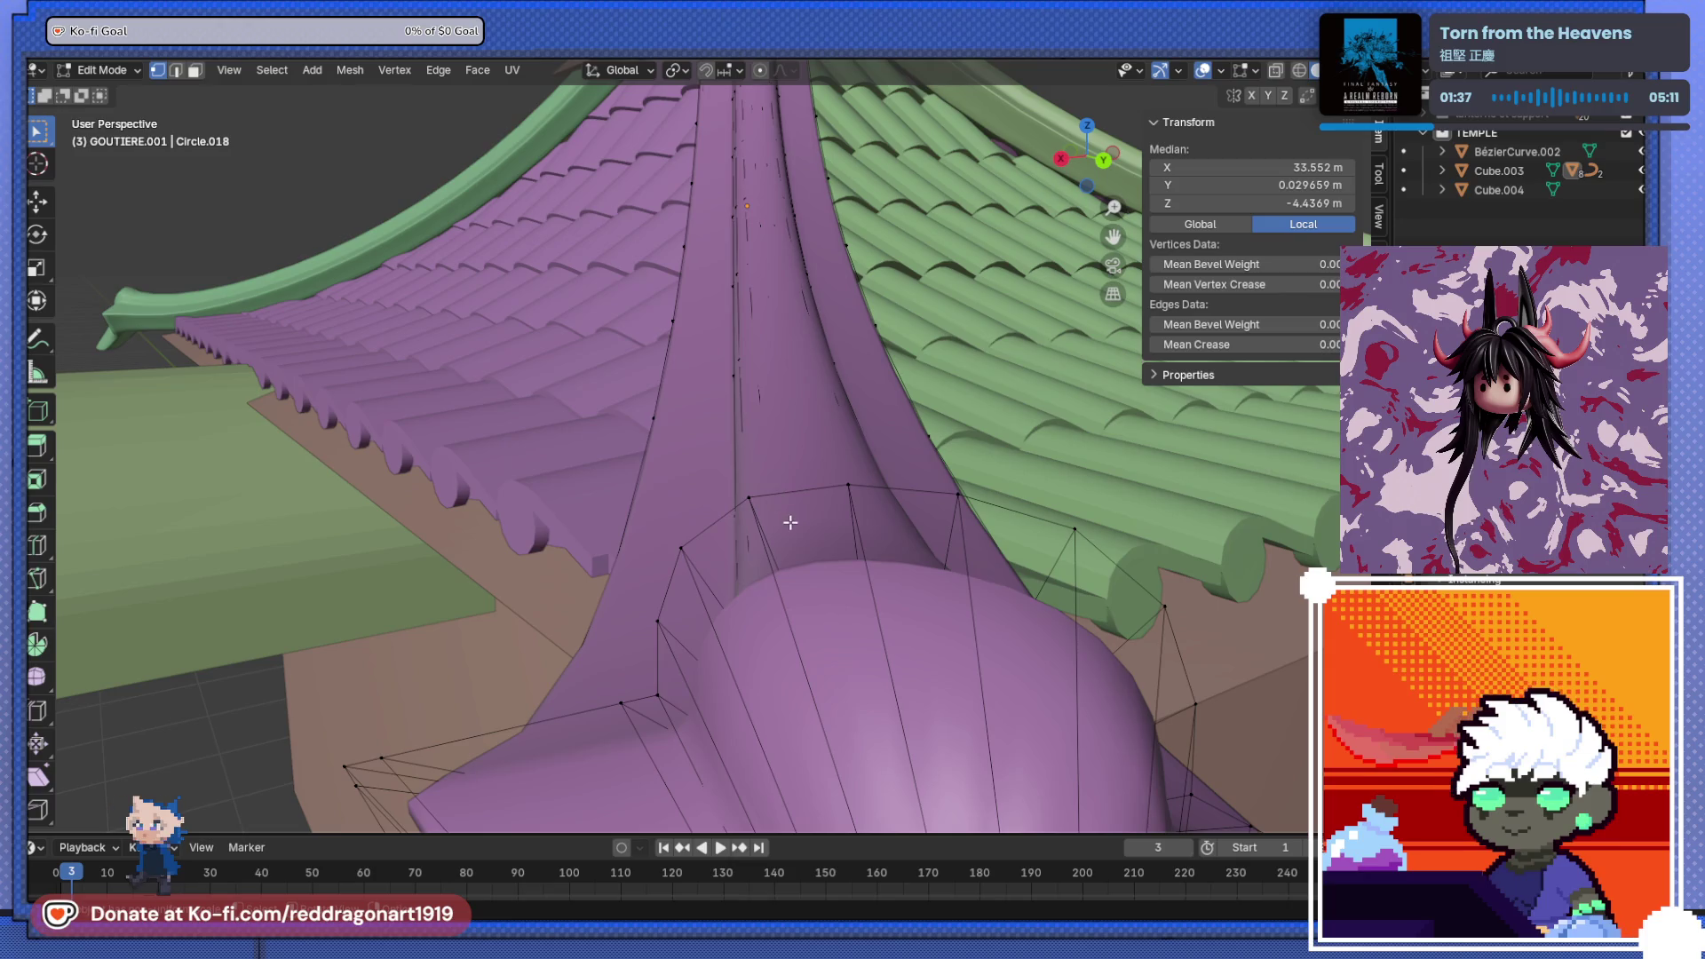
pyautogui.scroll(-4, 788, 567)
pyautogui.moveTo(781, 563)
pyautogui.mouseDown(button='middle')
pyautogui.moveTo(784, 704)
pyautogui.moveTo(772, 471)
pyautogui.mouseUp(button='middle')
pyautogui.scroll(4, 785, 704)
pyautogui.scroll(-3, 785, 704)
pyautogui.scroll(2, 773, 472)
pyautogui.scroll(2, 773, 472)
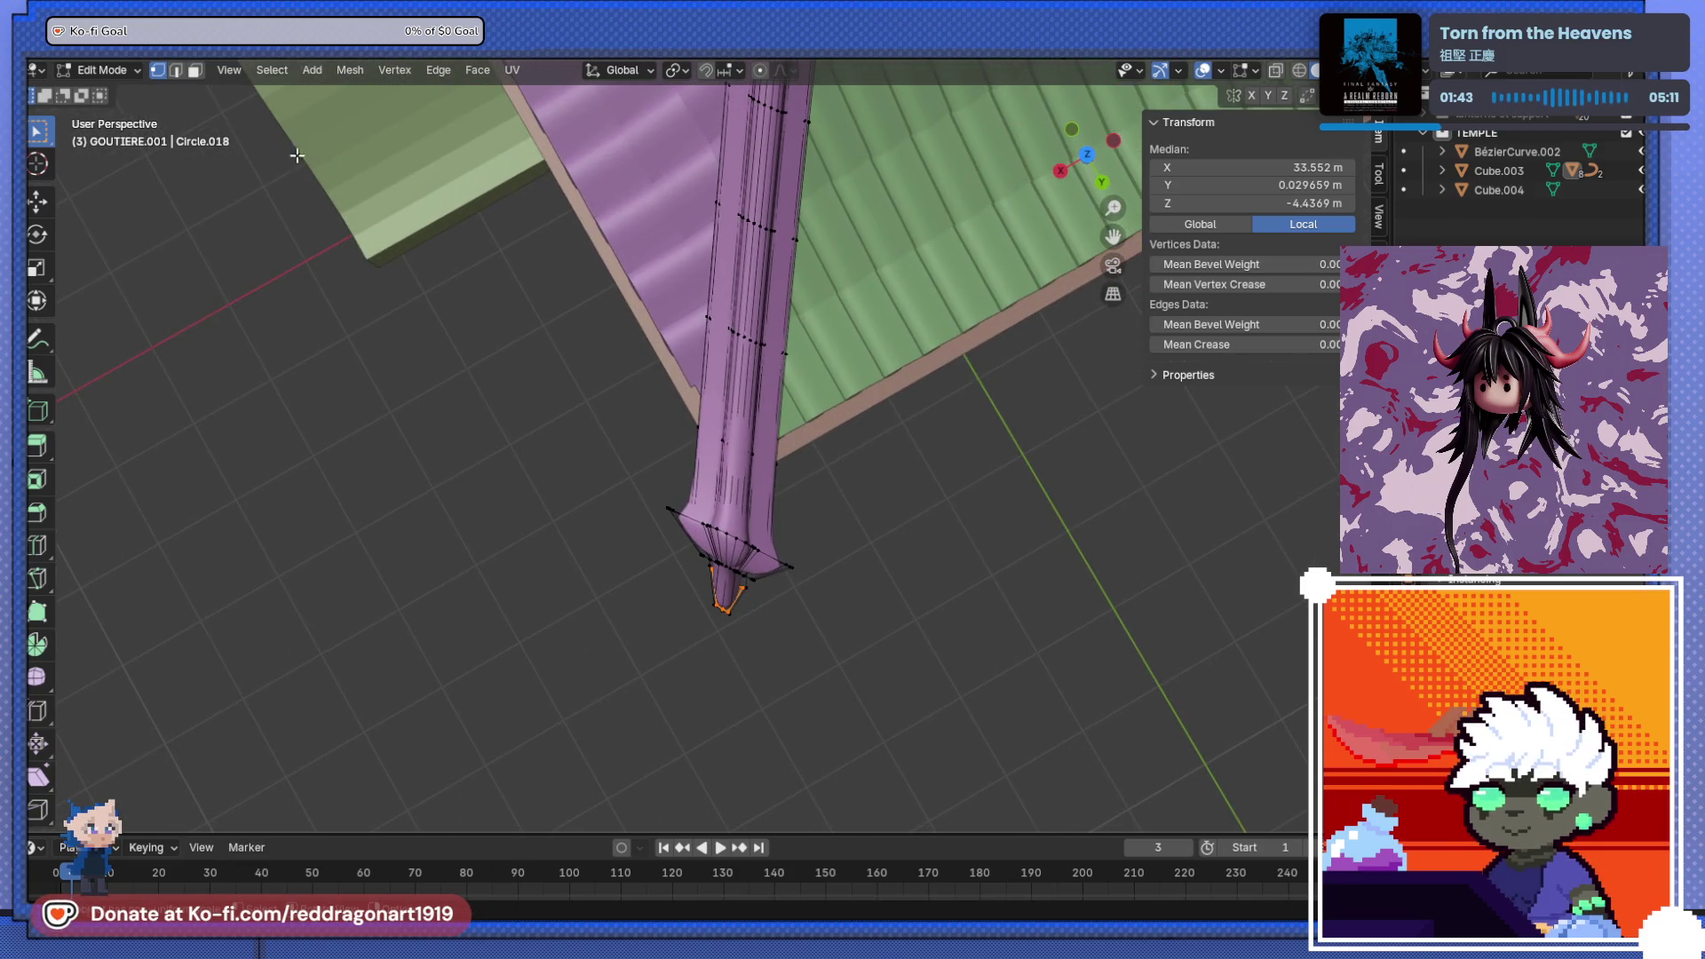
# - With X-ray on, rotate the gutter's lower end loops so the tip flares out
pyautogui.hotkey('alt', 'z')
pyautogui.moveTo(636, 499); pyautogui.dragTo(845, 658)
pyautogui.press('r')
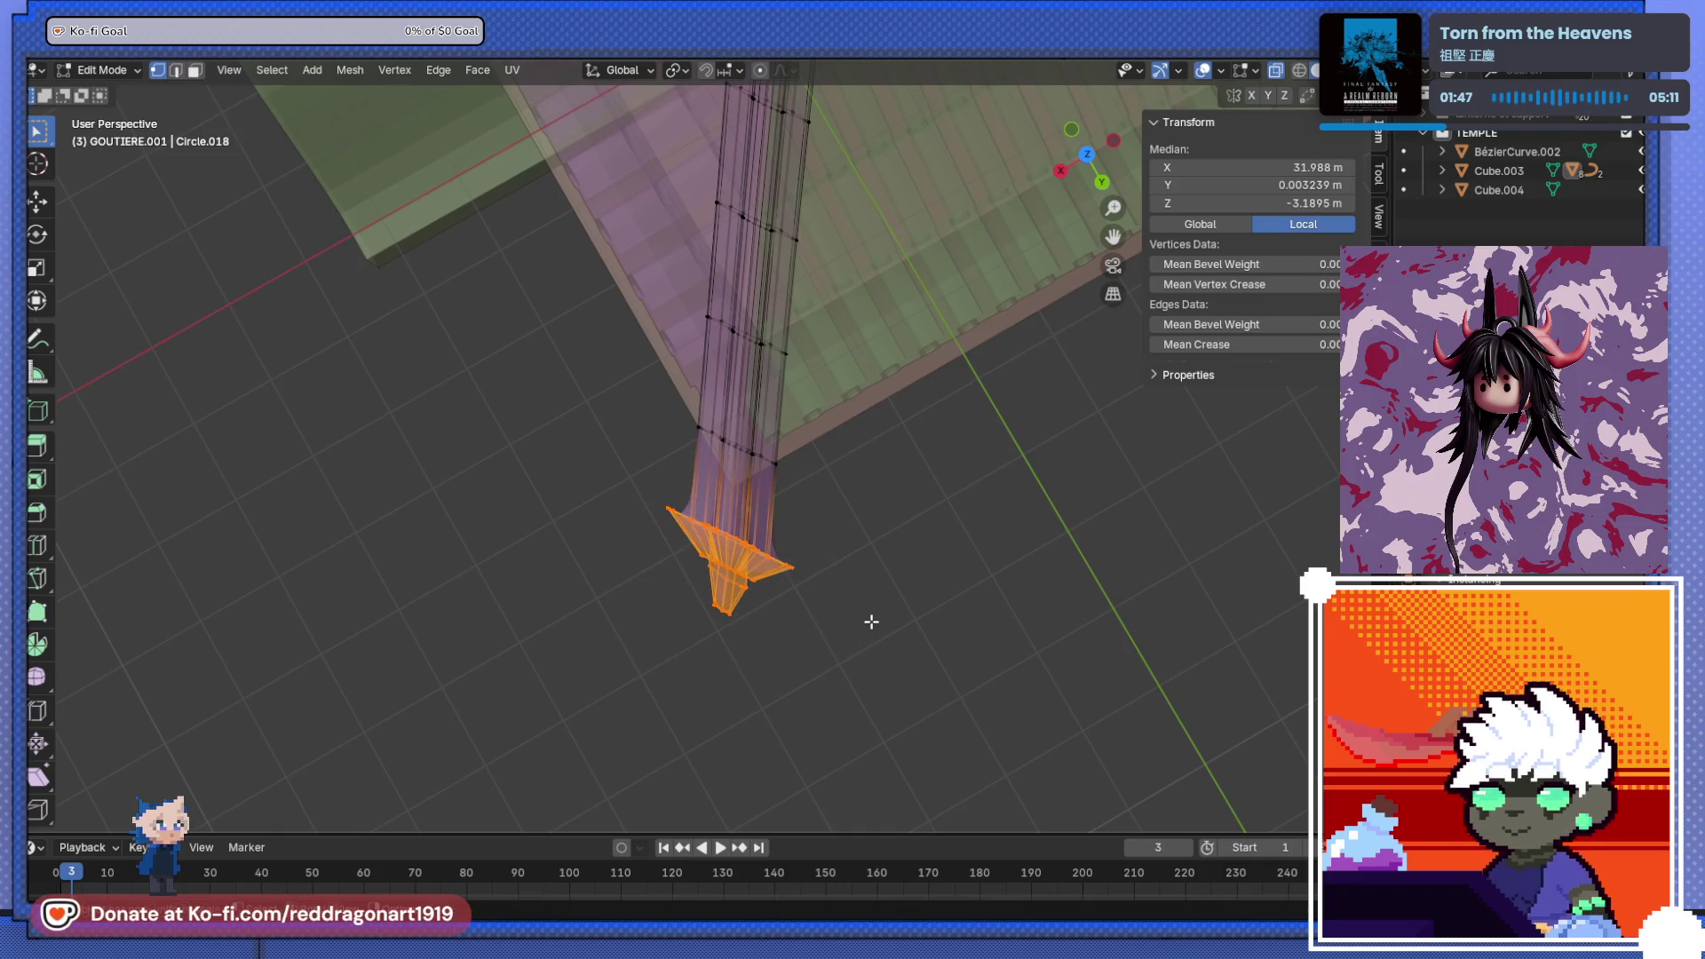
pyautogui.click(839, 552)
pyautogui.press('Tab')
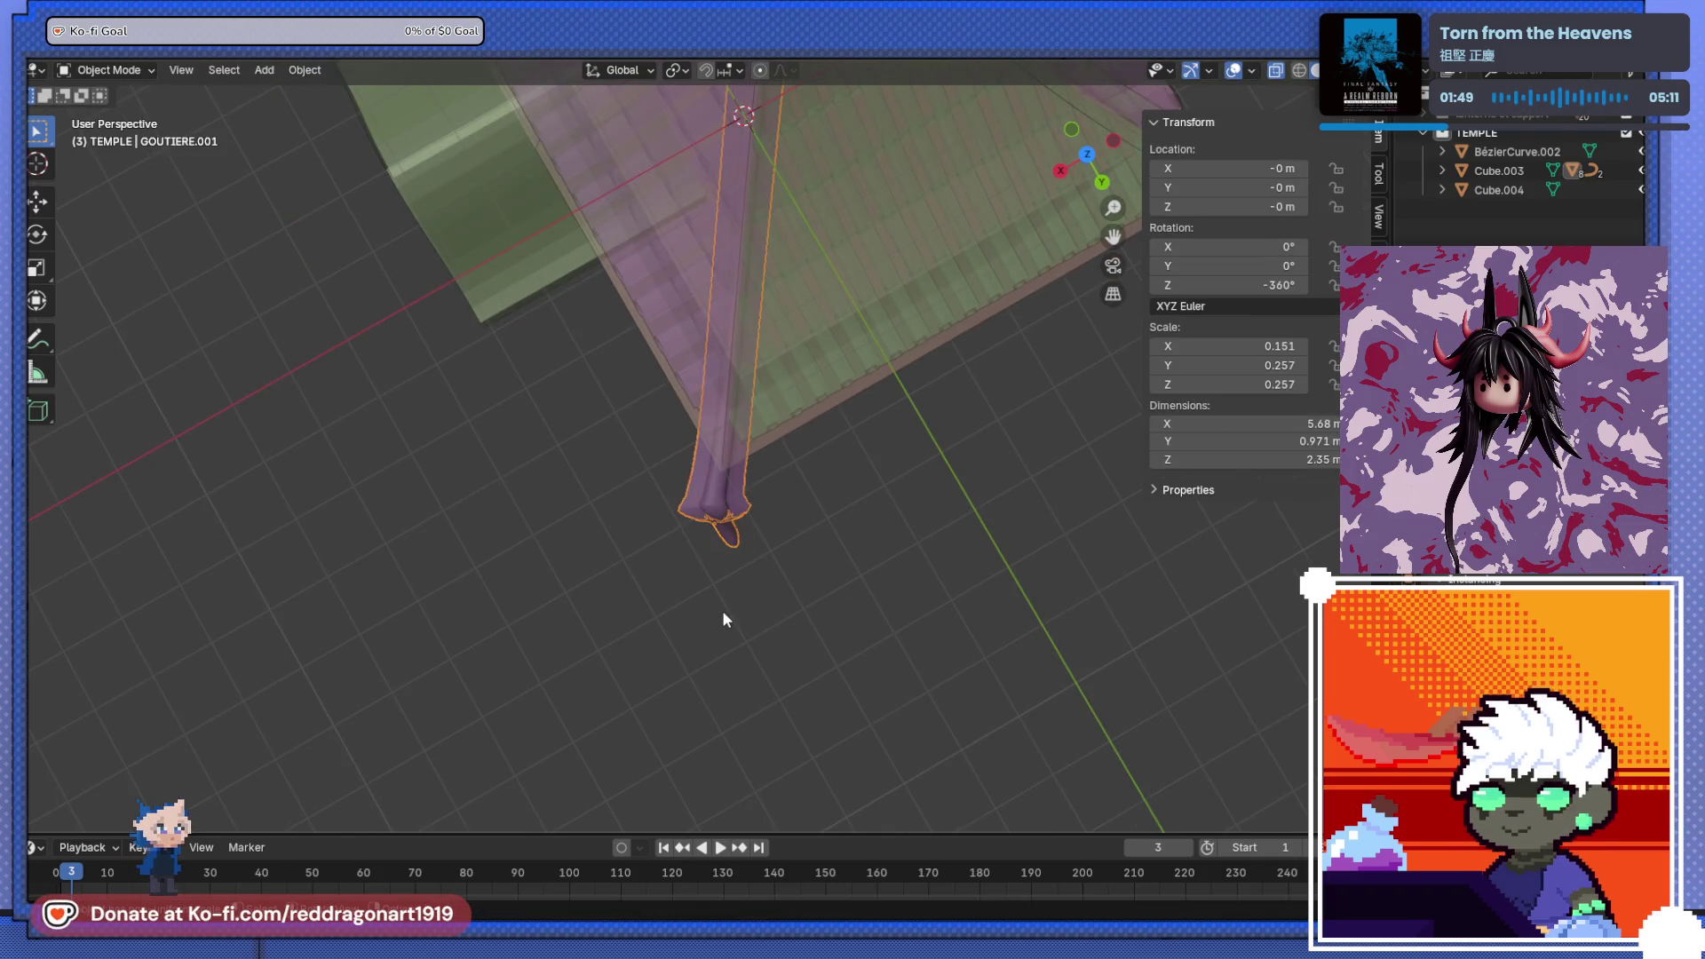
pyautogui.hotkey('alt', 'z')
pyautogui.scroll(-5, 722, 609)
# - Reselect GOUTIERE.001, briefly re-enter Edit Mode, then return to Object Mode
pyautogui.click(706, 293)
pyautogui.press('Tab')
pyautogui.scroll(5, 645, 551)
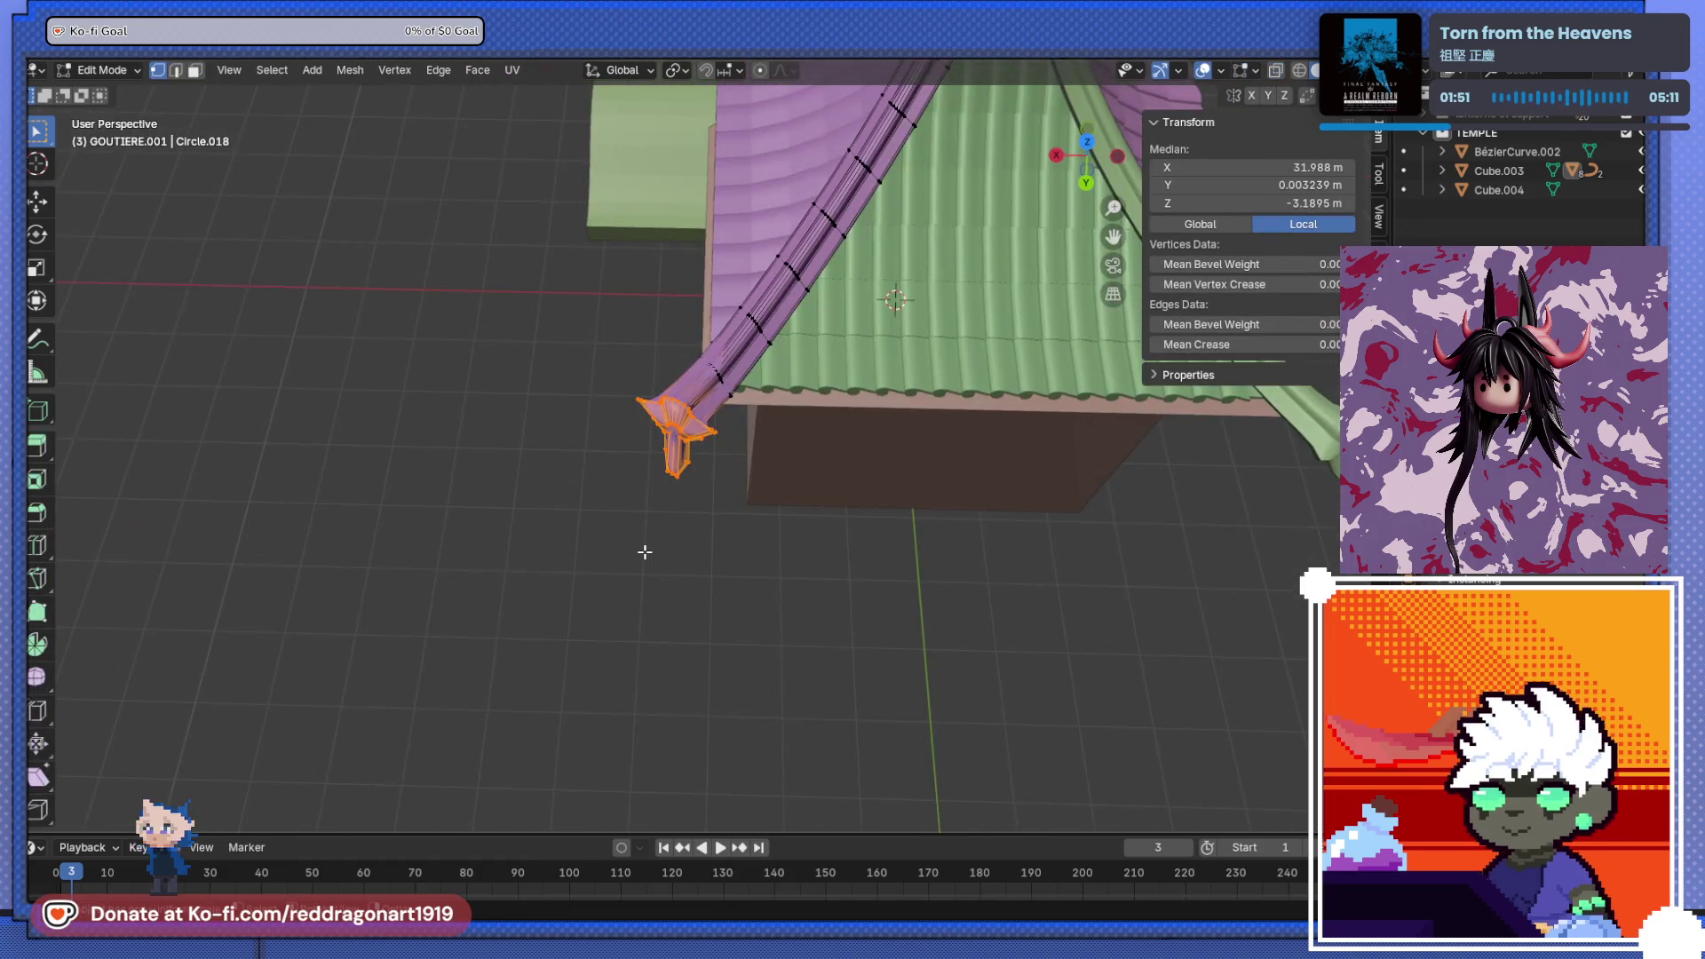
pyautogui.scroll(-5, 645, 551)
pyautogui.moveTo(644, 552)
pyautogui.mouseDown(button='middle')
pyautogui.moveTo(939, 369)
pyautogui.moveTo(757, 578)
pyautogui.mouseUp(button='middle')
pyautogui.press('Tab')
pyautogui.press('Tab')
pyautogui.press('Tab')
# - Inspect the flared gutter from above, the roof peak and the wall side
pyautogui.moveTo(643, 515)
pyautogui.mouseDown(button='middle')
pyautogui.moveTo(830, 390)
pyautogui.moveTo(695, 416)
pyautogui.moveTo(1104, 531)
pyautogui.moveTo(892, 610)
pyautogui.moveTo(867, 551)
pyautogui.moveTo(717, 624)
pyautogui.moveTo(835, 323)
pyautogui.moveTo(748, 337)
pyautogui.mouseUp(button='middle')
pyautogui.scroll(-3, 716, 617)
pyautogui.scroll(2, 648, 443)
pyautogui.moveTo(648, 444)
pyautogui.mouseDown(button='middle')
pyautogui.moveTo(625, 476)
pyautogui.moveTo(1296, 528)
pyautogui.moveTo(944, 601)
pyautogui.moveTo(666, 559)
pyautogui.moveTo(712, 424)
pyautogui.mouseUp(button='middle')
pyautogui.scroll(-1, 712, 424)
pyautogui.scroll(4, 687, 477)
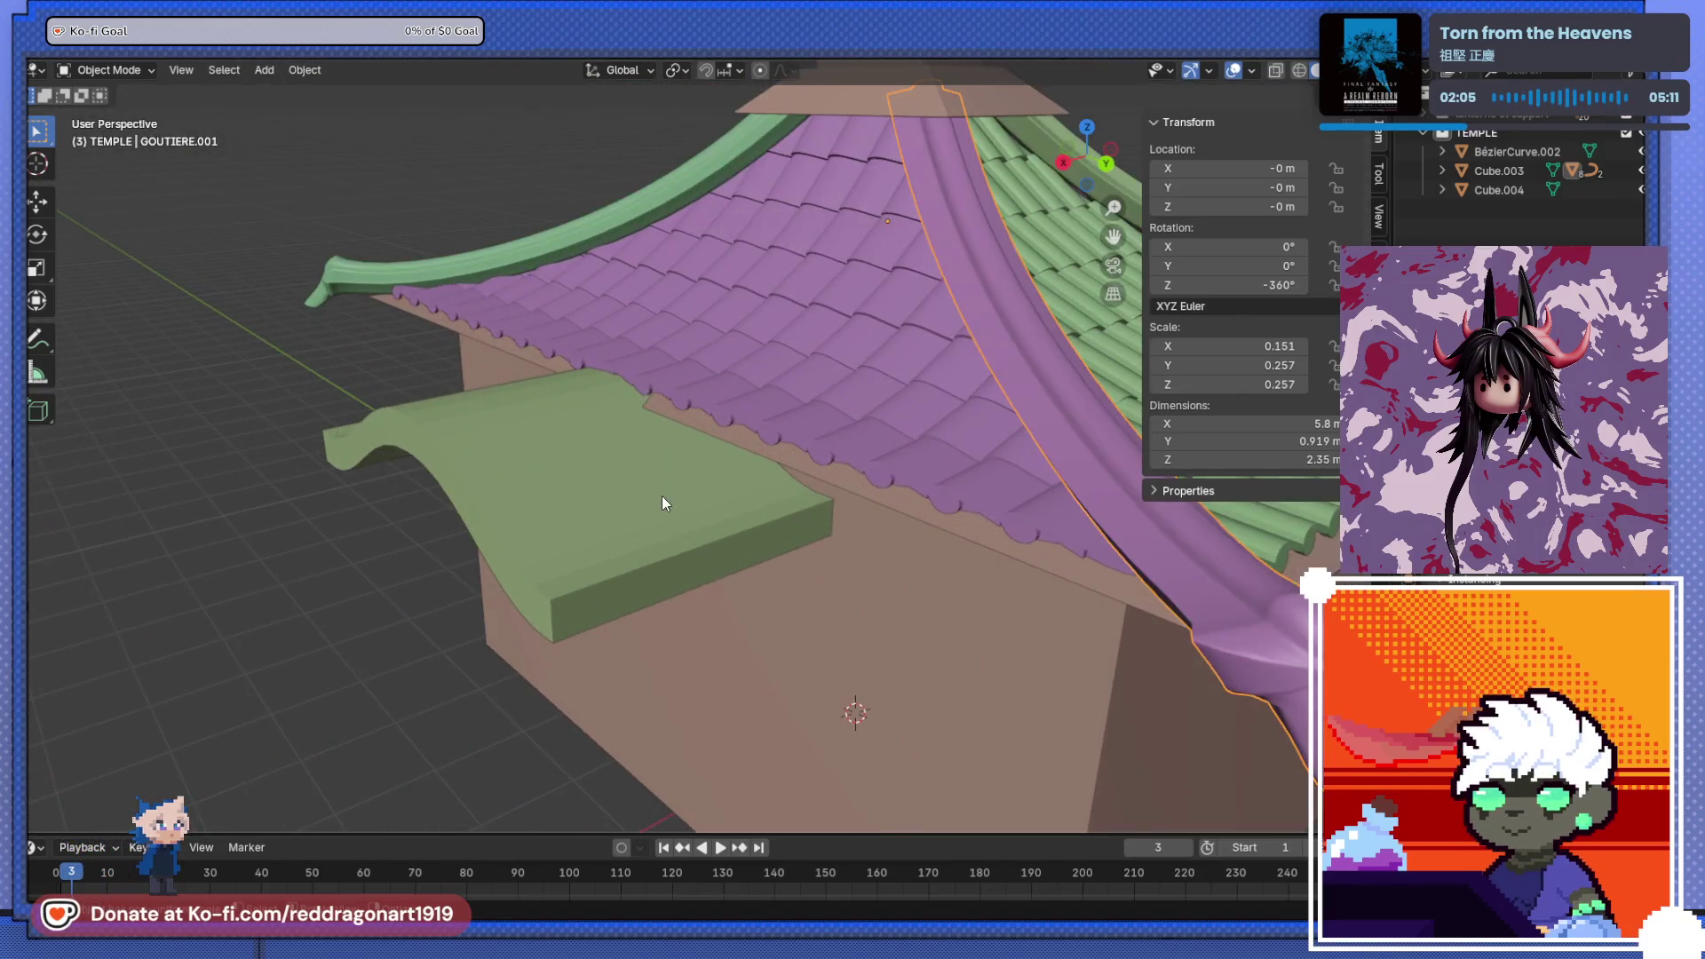
pyautogui.scroll(-2, 663, 495)
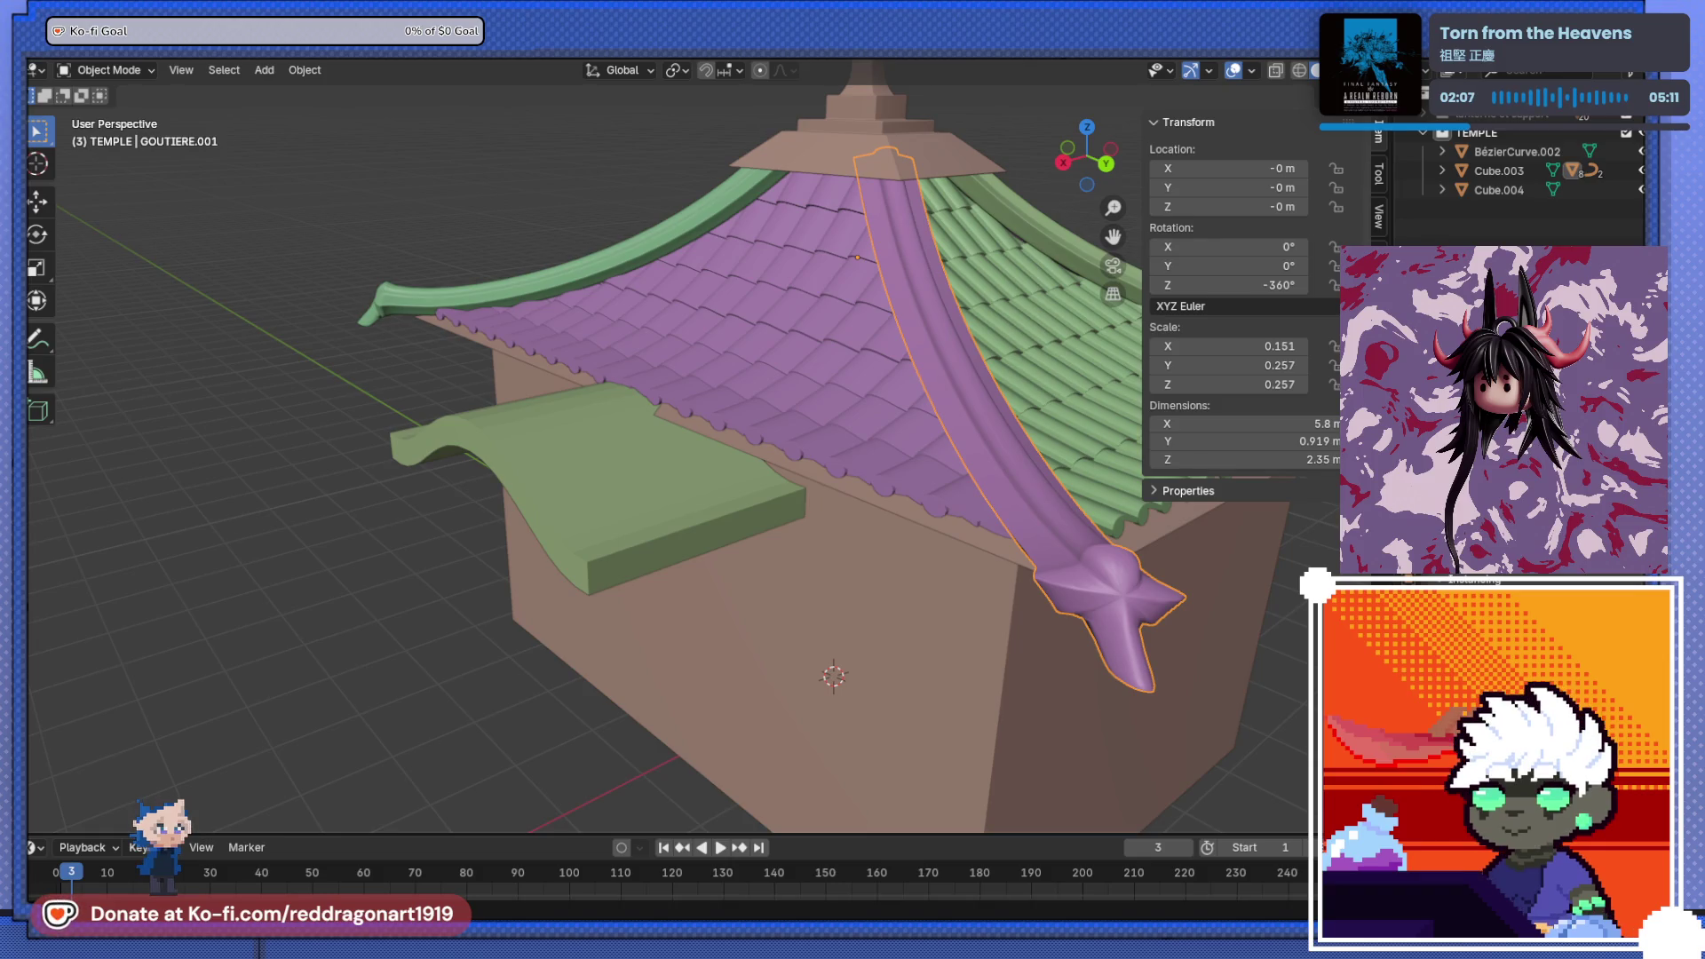
pyautogui.moveTo(662, 495)
pyautogui.mouseDown(button='middle')
pyautogui.moveTo(732, 620)
pyautogui.moveTo(749, 581)
pyautogui.moveTo(764, 651)
pyautogui.moveTo(696, 652)
pyautogui.moveTo(680, 670)
pyautogui.mouseUp(button='middle')
pyautogui.scroll(2, 737, 613)
# - Add a cylinder, scale it to 0.340 and move it 3.2665 m along X
pyautogui.hotkey('shift', 'a')
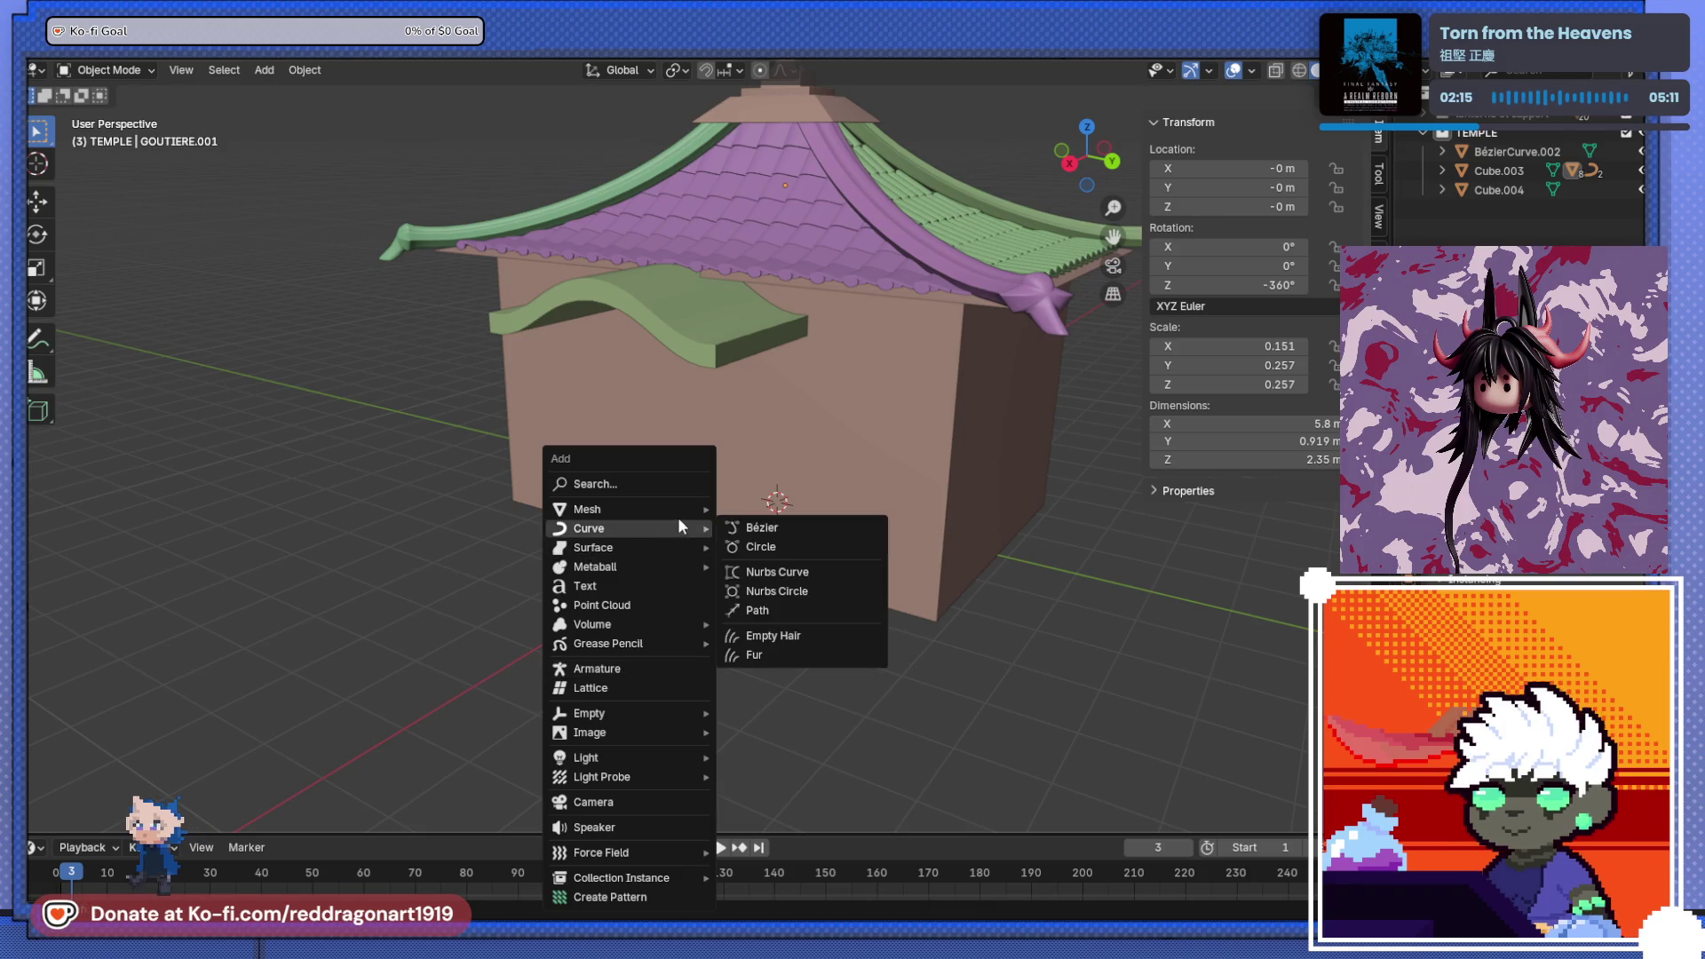
pyautogui.moveTo(677, 508)
pyautogui.click(781, 215)
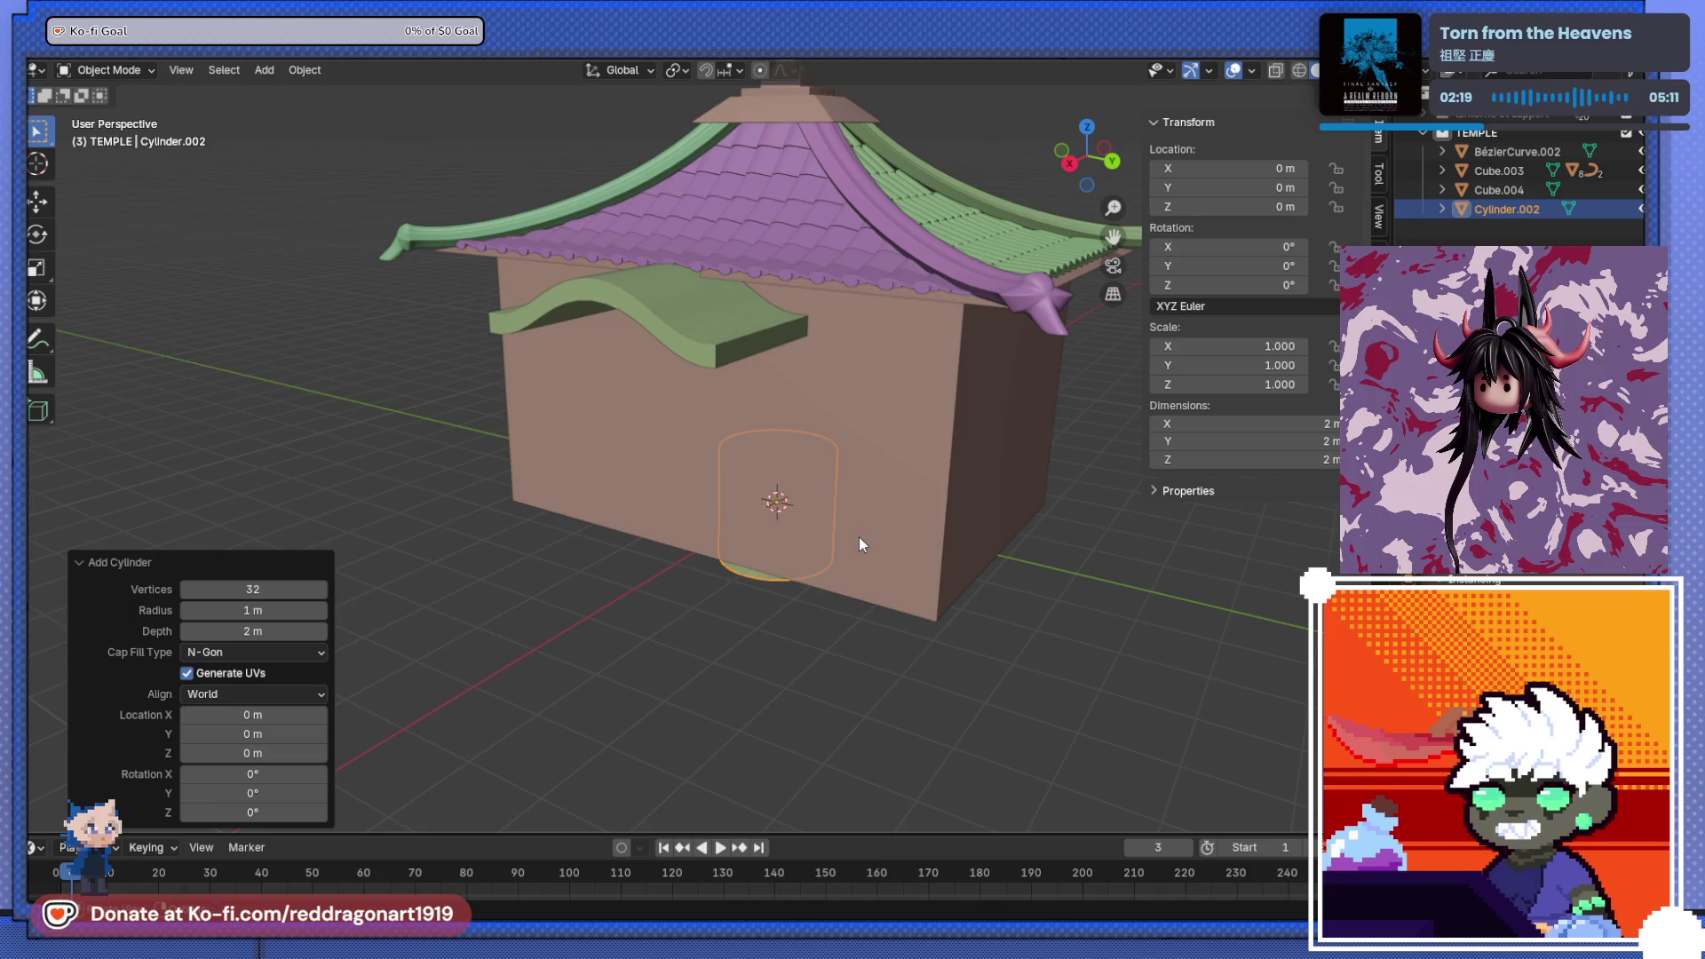
pyautogui.press('s')
pyautogui.click(828, 520)
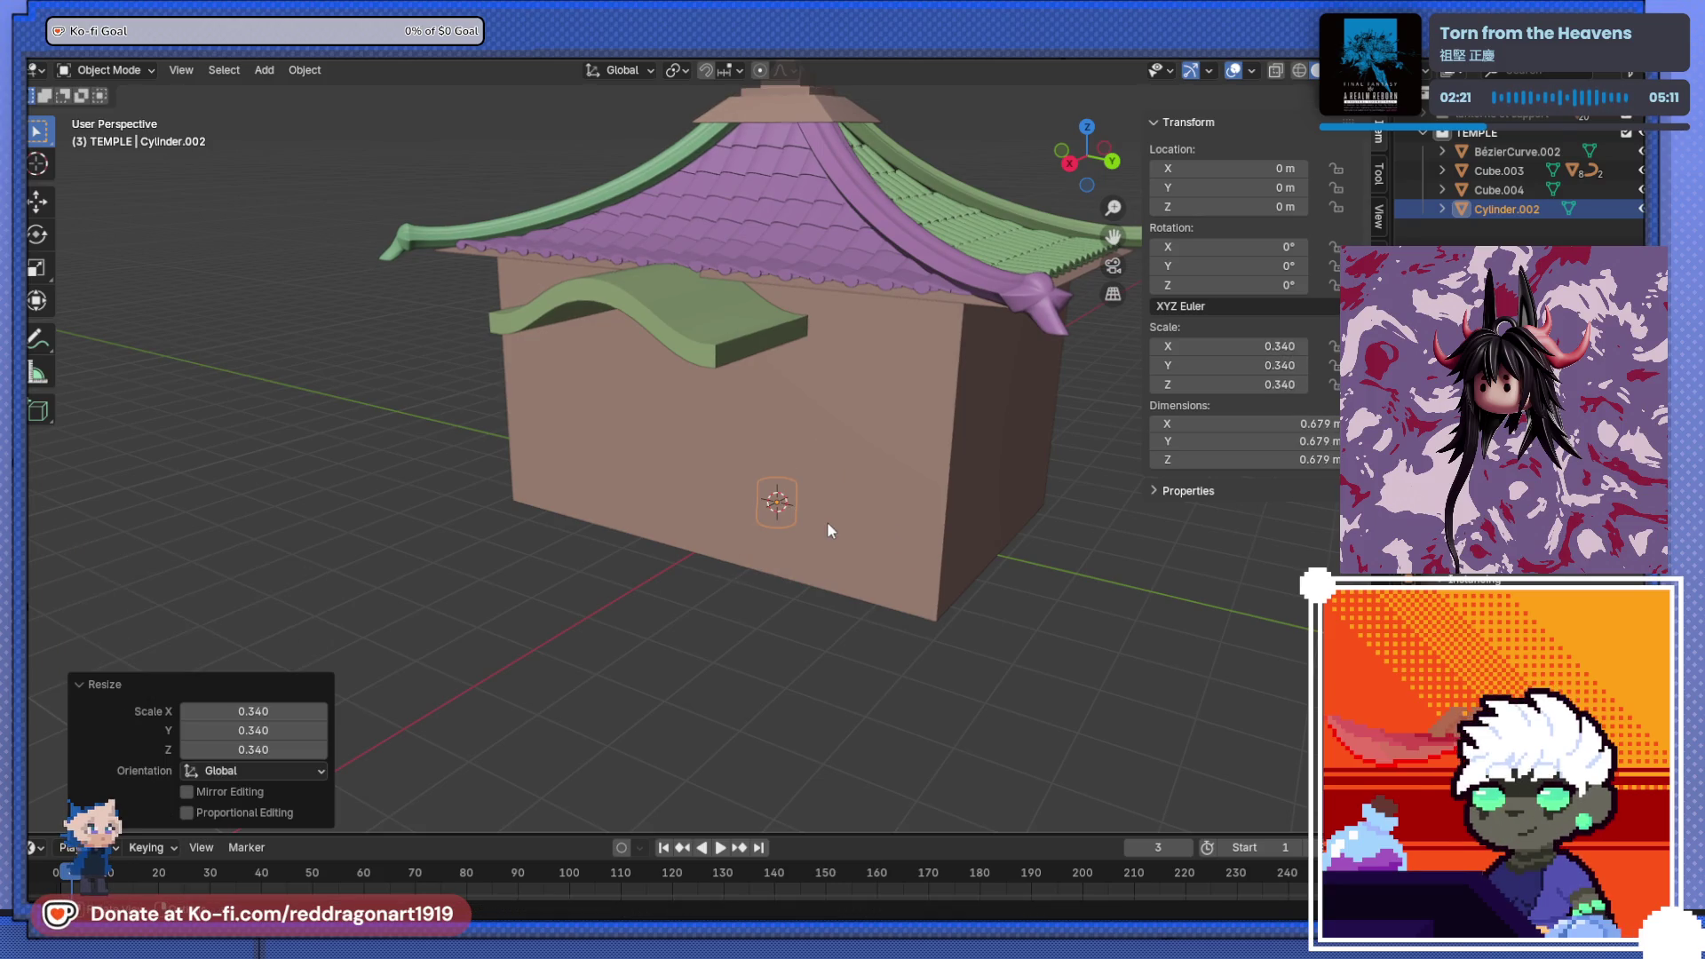
pyautogui.press('g')
pyautogui.press('x')
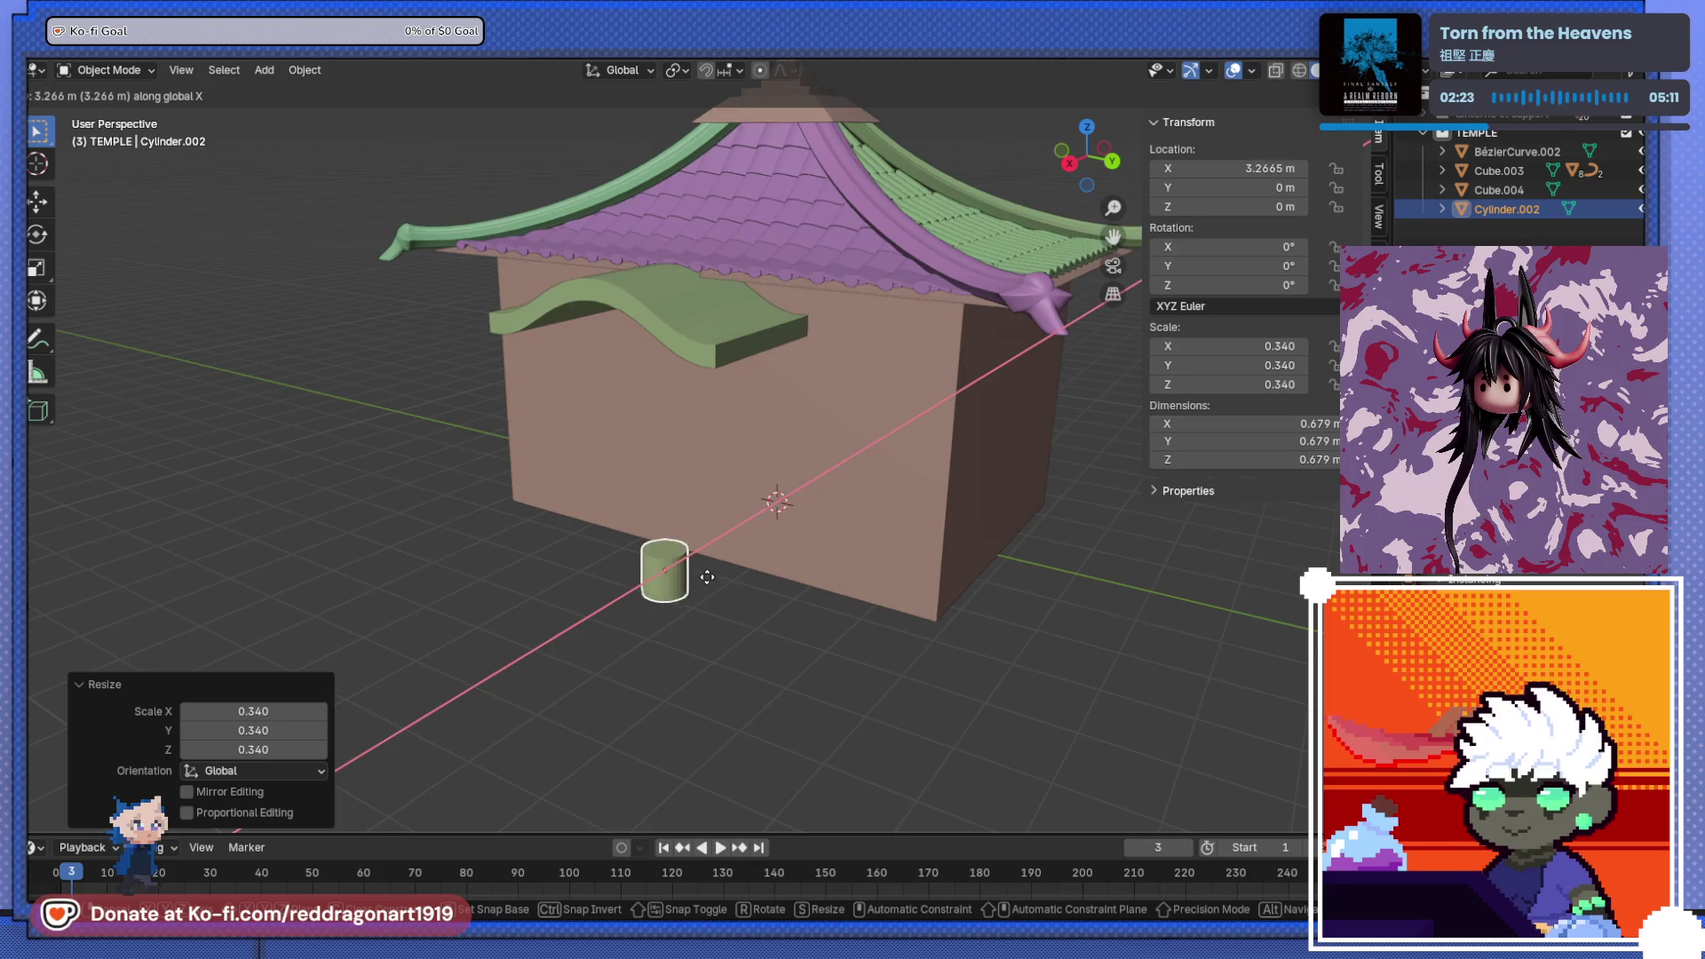
pyautogui.click(782, 561)
# - In right-side view, place the cylinder beside the side wall and scale it to 0.240
pyautogui.press('KP_1')
pyautogui.press('KP_3')
pyautogui.press('g')
pyautogui.click(946, 557)
pyautogui.press('s')
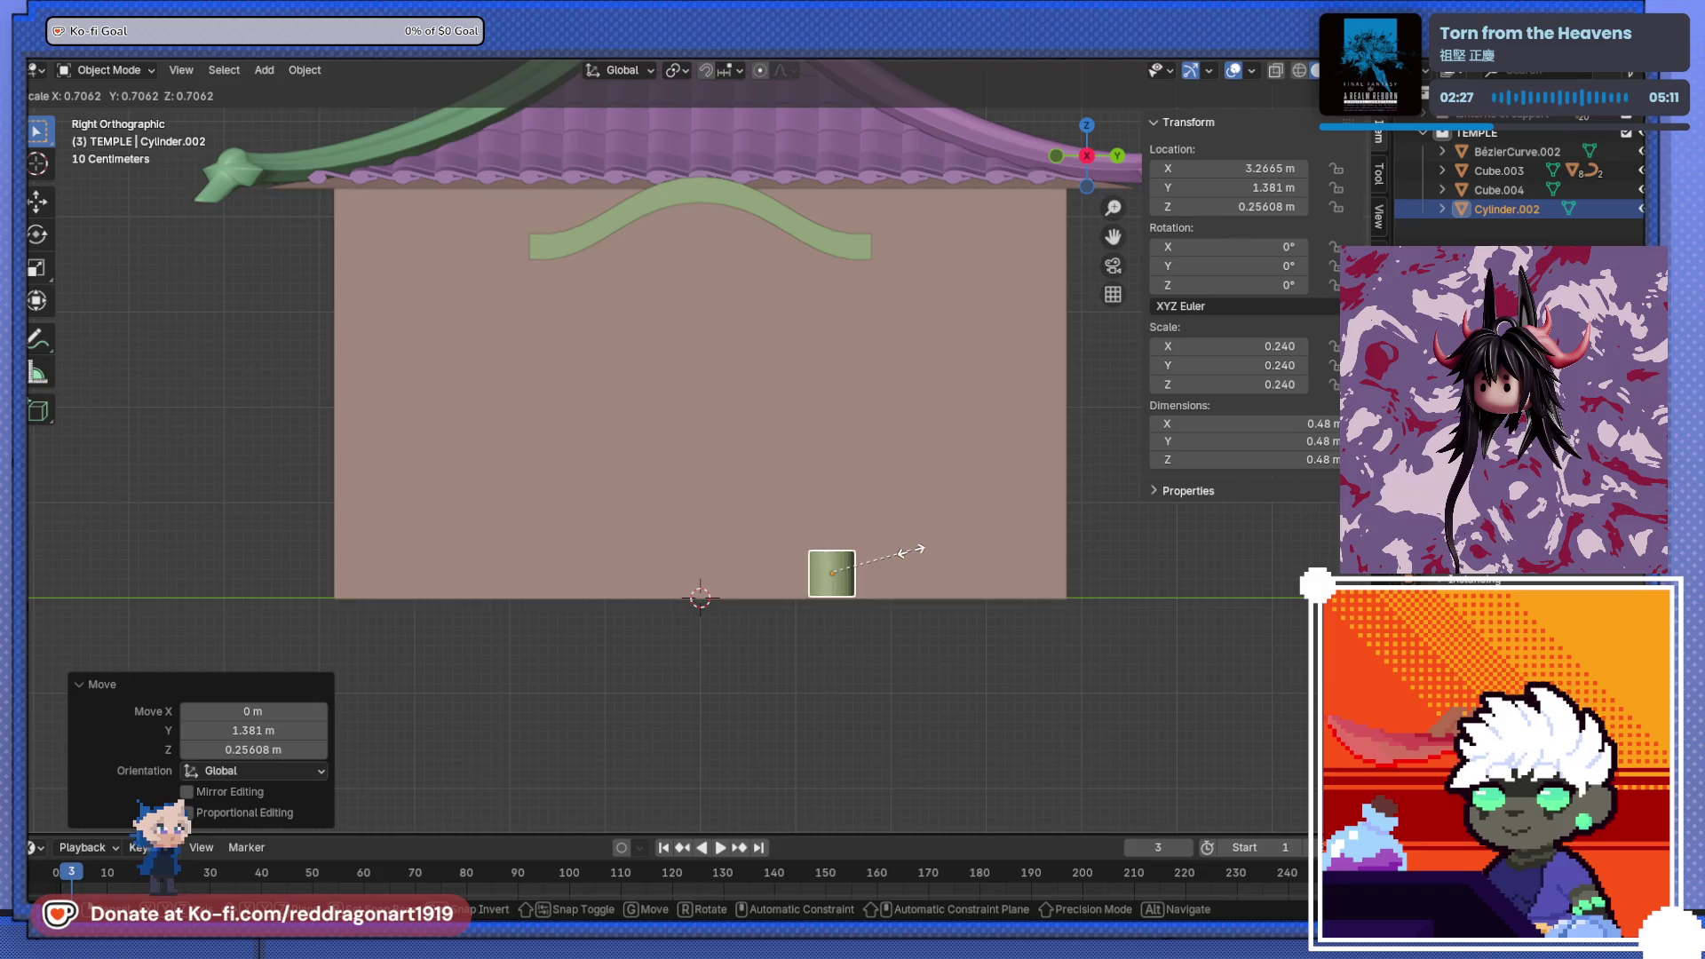
pyautogui.click(910, 552)
# - Stretch the cylinder along Z into a tall pillar and raise it under the beam
pyautogui.moveTo(973, 576)
pyautogui.mouseDown(button='middle')
pyautogui.moveTo(802, 659)
pyautogui.moveTo(856, 543)
pyautogui.mouseUp(button='middle')
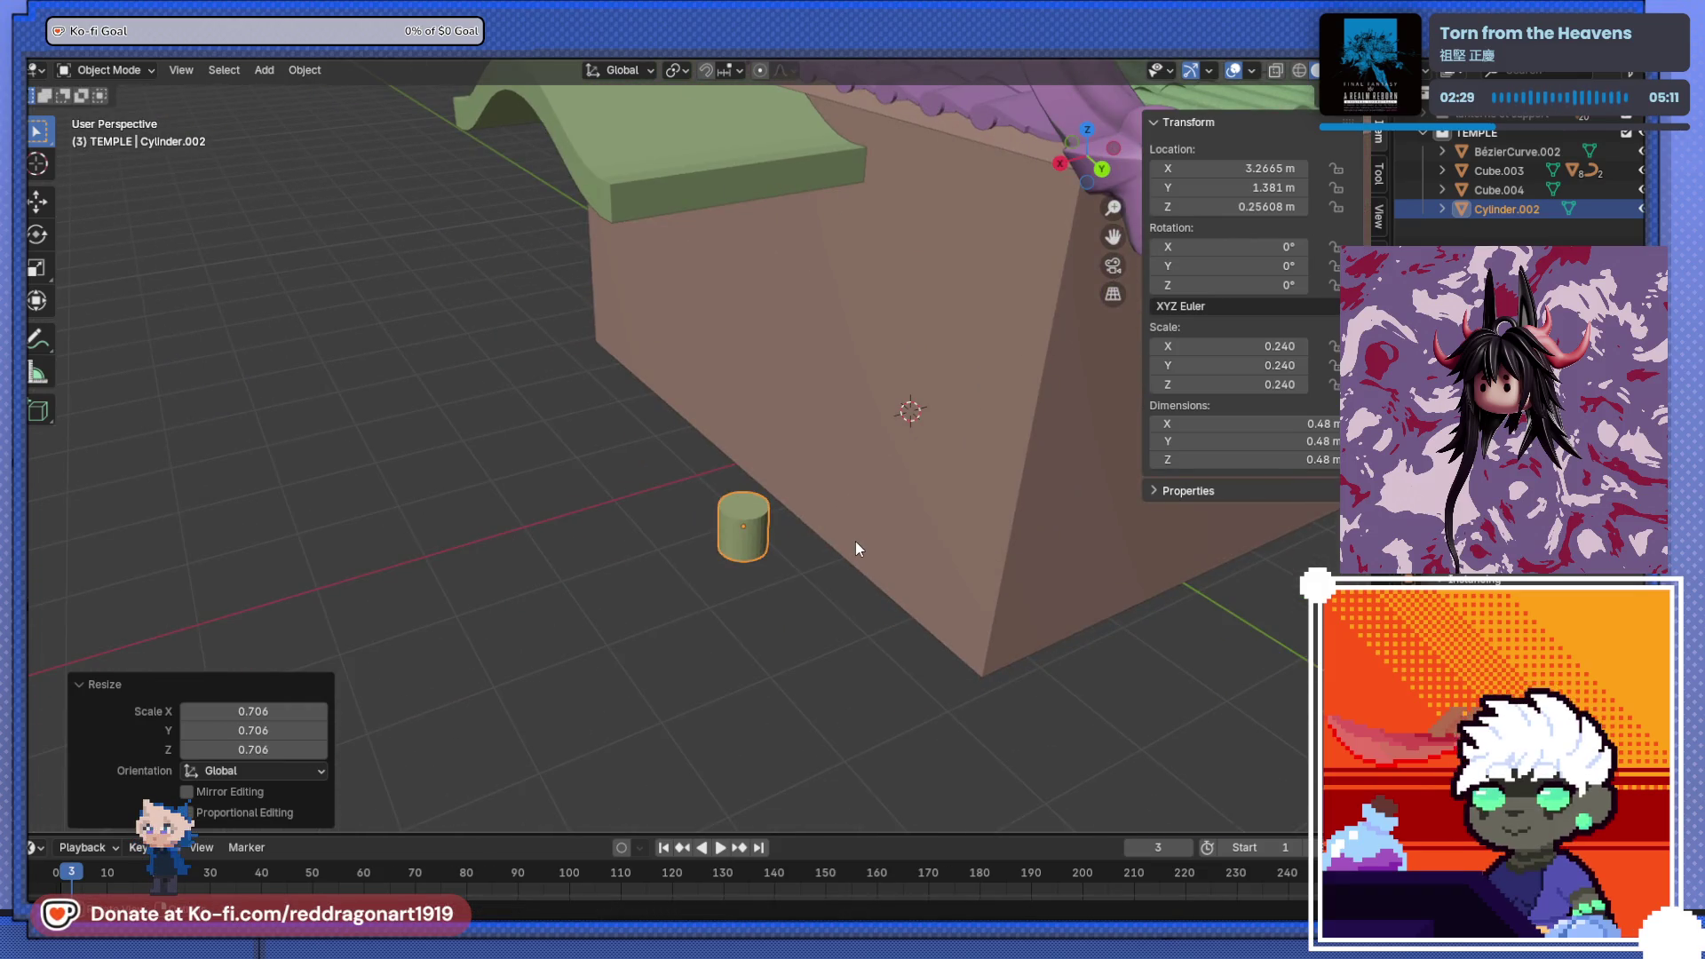
pyautogui.press('s')
pyautogui.press('z')
pyautogui.press('Return')
pyautogui.press('ctrl+KP_1')
pyautogui.press('g')
pyautogui.press('z')
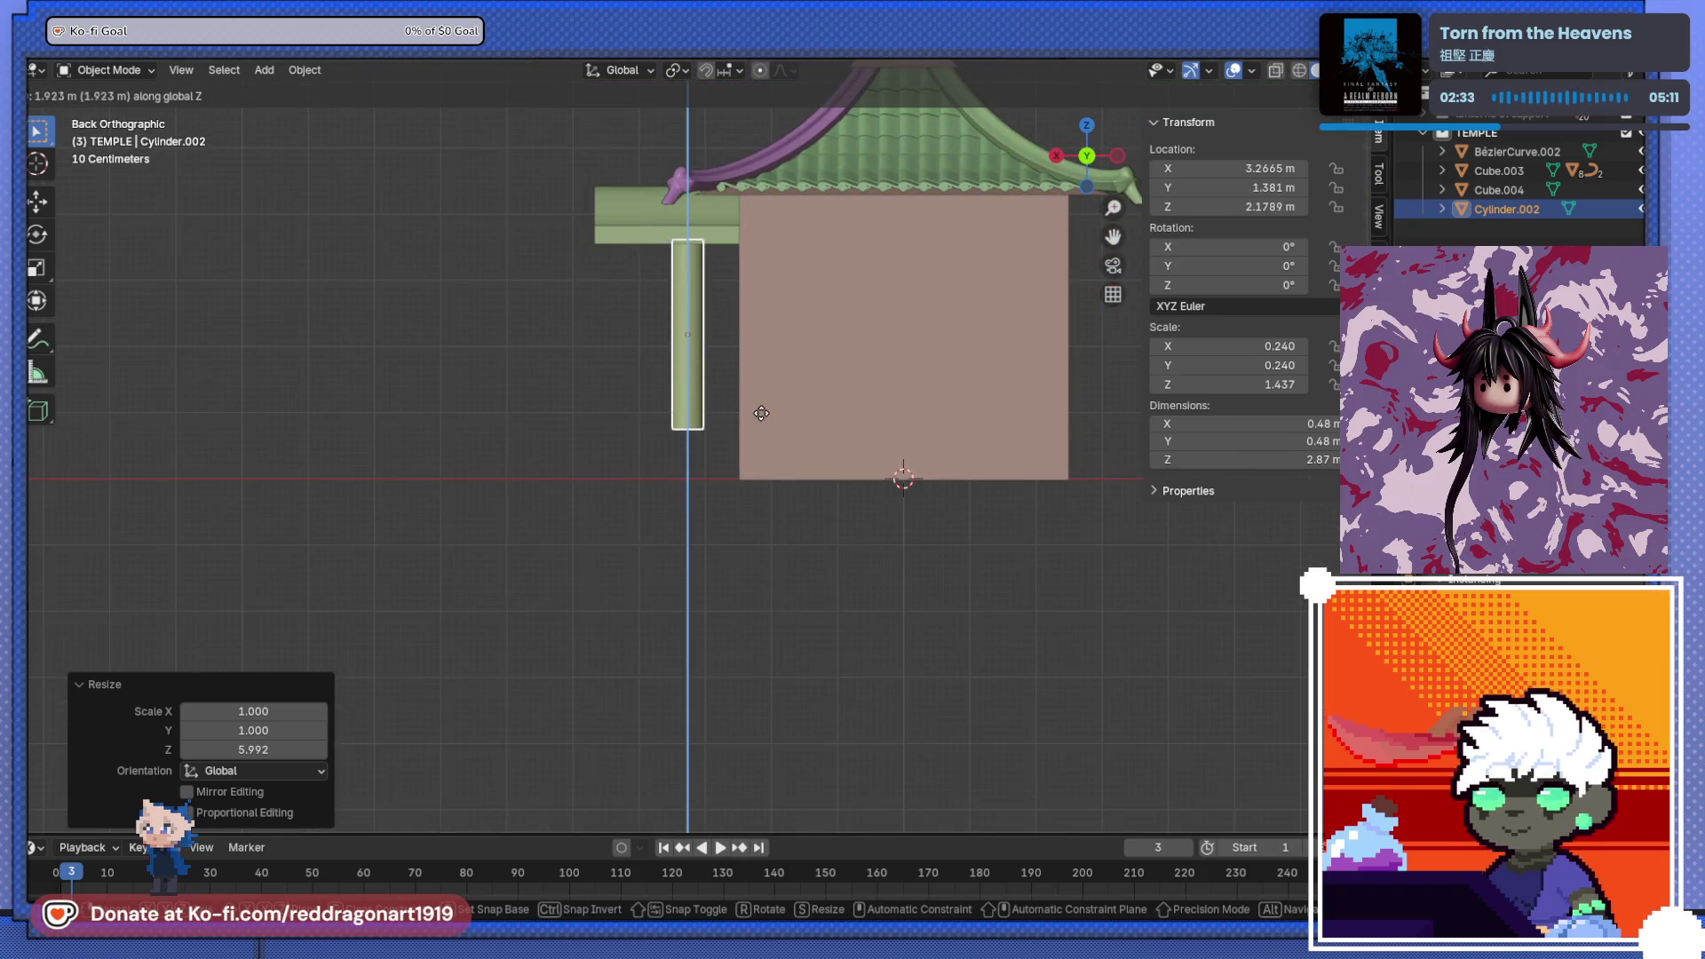
pyautogui.click(761, 409)
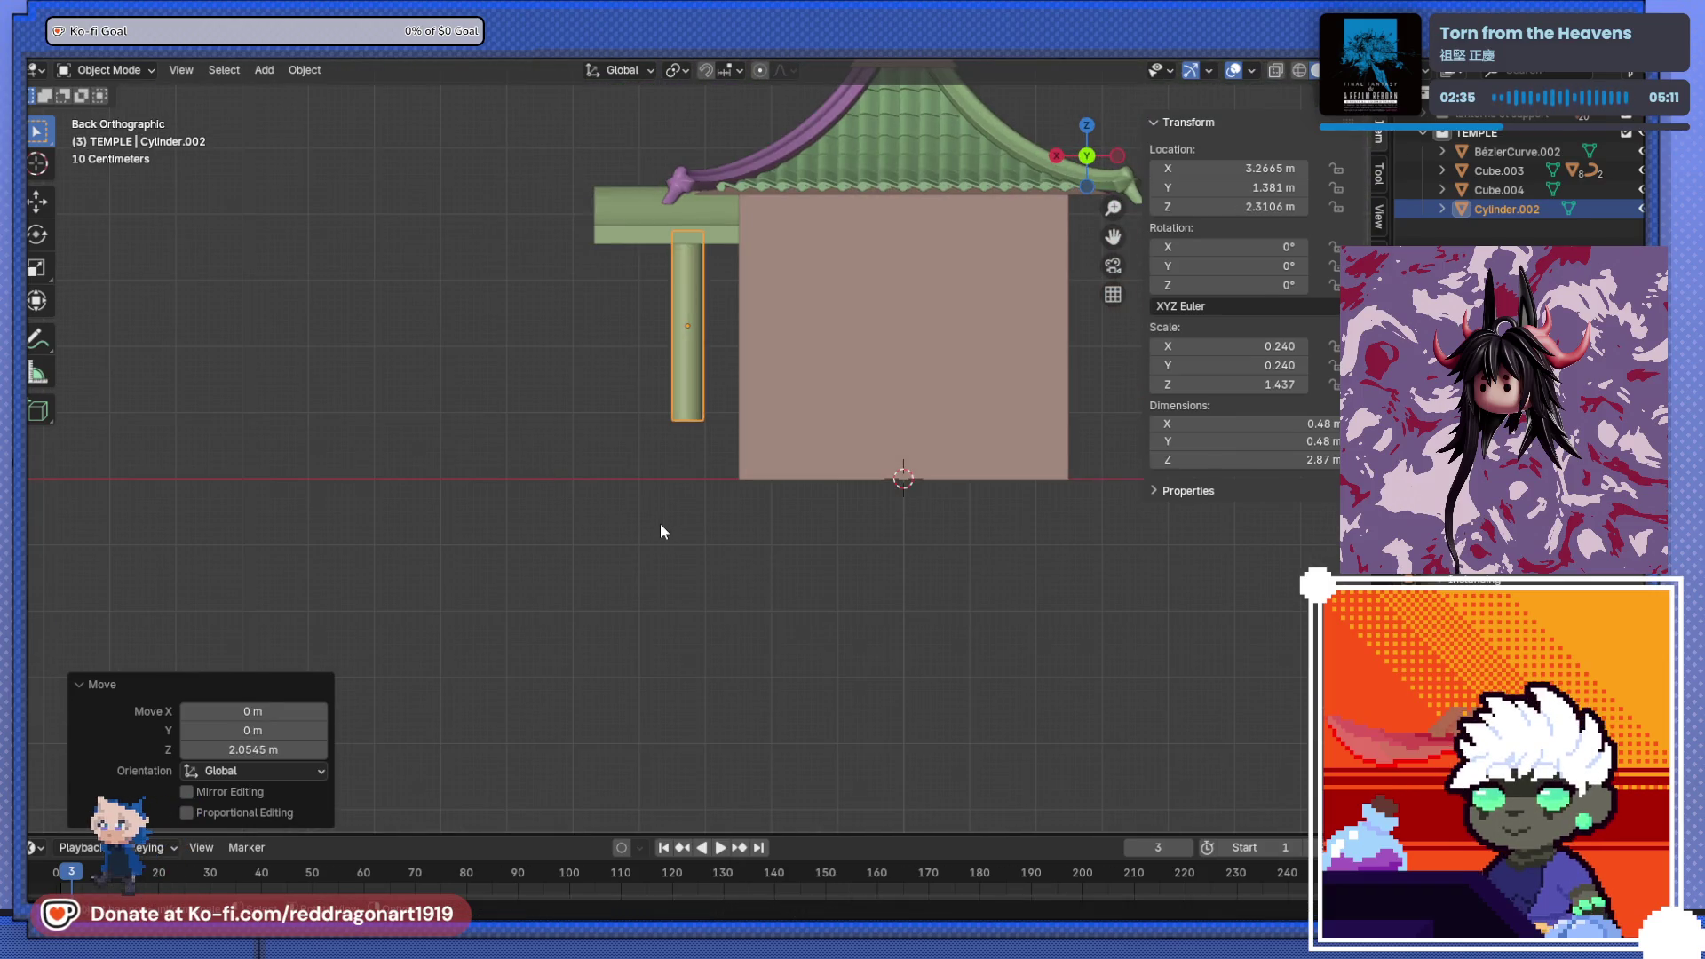
# - In Edit Mode, adjust the pillar's bottom vertices and extend its base downward
pyautogui.press('Tab')
pyautogui.moveTo(554, 385); pyautogui.dragTo(843, 524)
pyautogui.press('s')
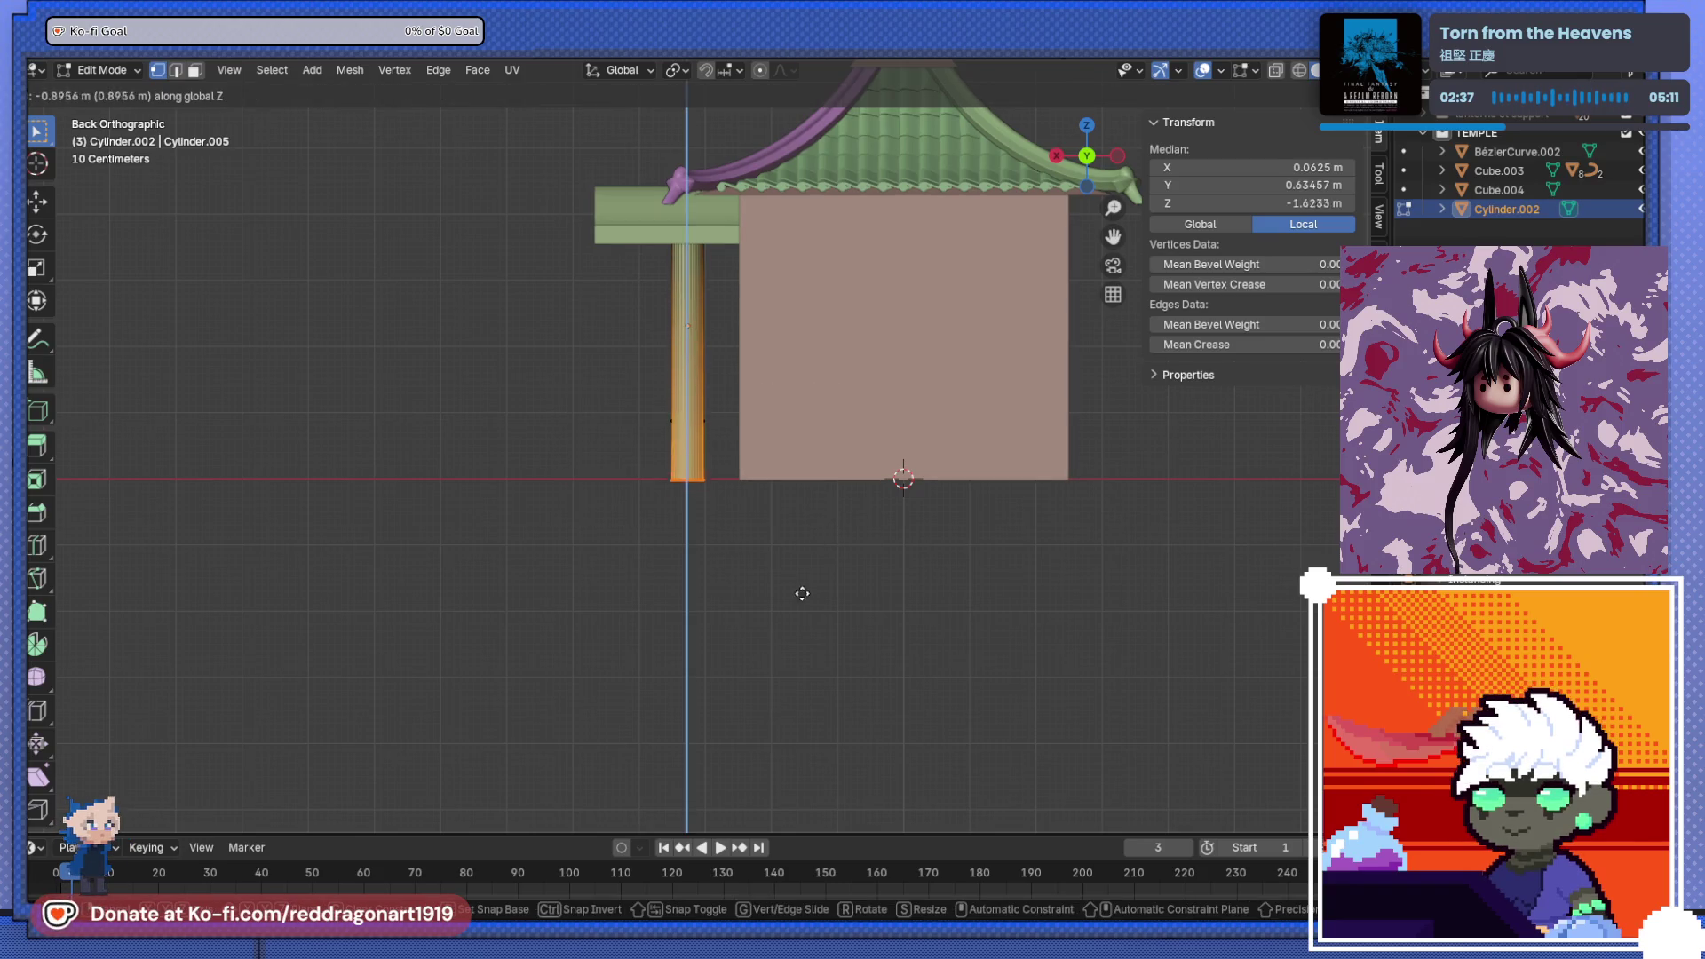
pyautogui.click(716, 606)
pyautogui.moveTo(715, 606); pyautogui.dragTo(743, 552, button='middle')
pyautogui.moveTo(682, 450)
pyautogui.keyDown('alt'); pyautogui.mouseDown(button='middle')
pyautogui.moveTo(819, 456)
pyautogui.moveTo(609, 498)
pyautogui.moveTo(827, 446)
pyautogui.mouseUp(button='middle'); pyautogui.keyUp('alt')
pyautogui.press('g')
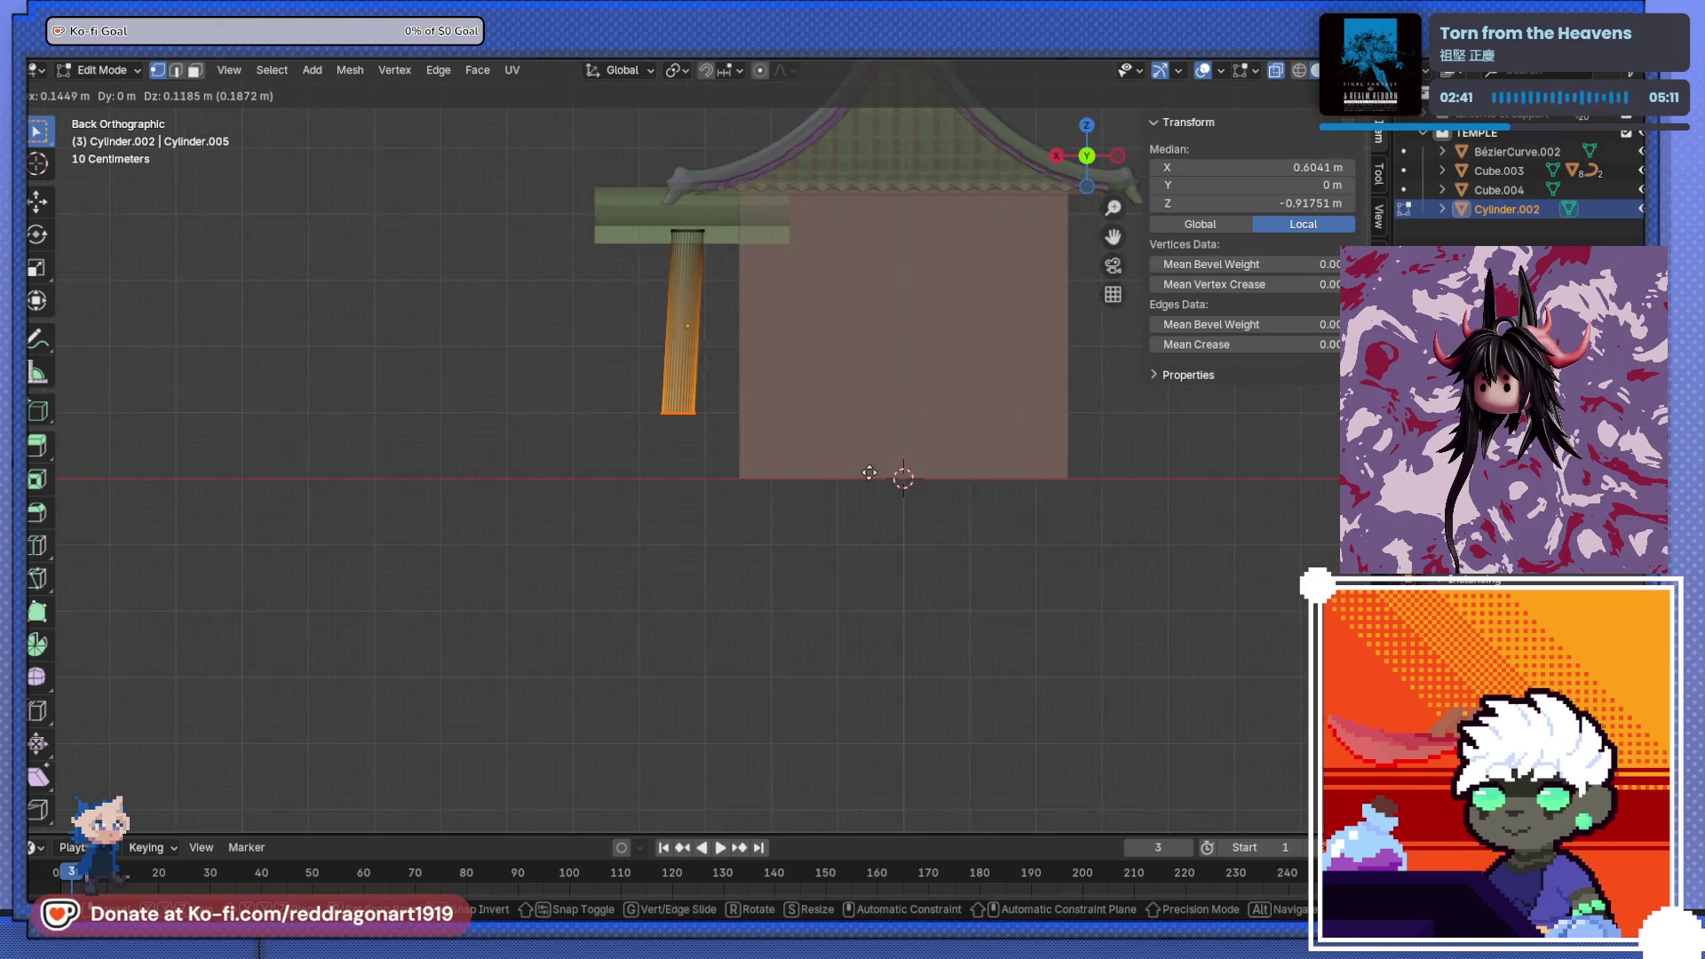
pyautogui.press('z')
pyautogui.click(670, 438)
pyautogui.moveTo(670, 438)
pyautogui.keyDown('shift'); pyautogui.mouseDown(button='middle')
pyautogui.moveTo(723, 589)
pyautogui.moveTo(982, 488)
pyautogui.moveTo(871, 457)
pyautogui.moveTo(754, 495)
pyautogui.moveTo(765, 478)
pyautogui.moveTo(725, 447)
pyautogui.moveTo(987, 556)
pyautogui.mouseUp(button='middle'); pyautogui.keyUp('shift')
pyautogui.press('Tab')
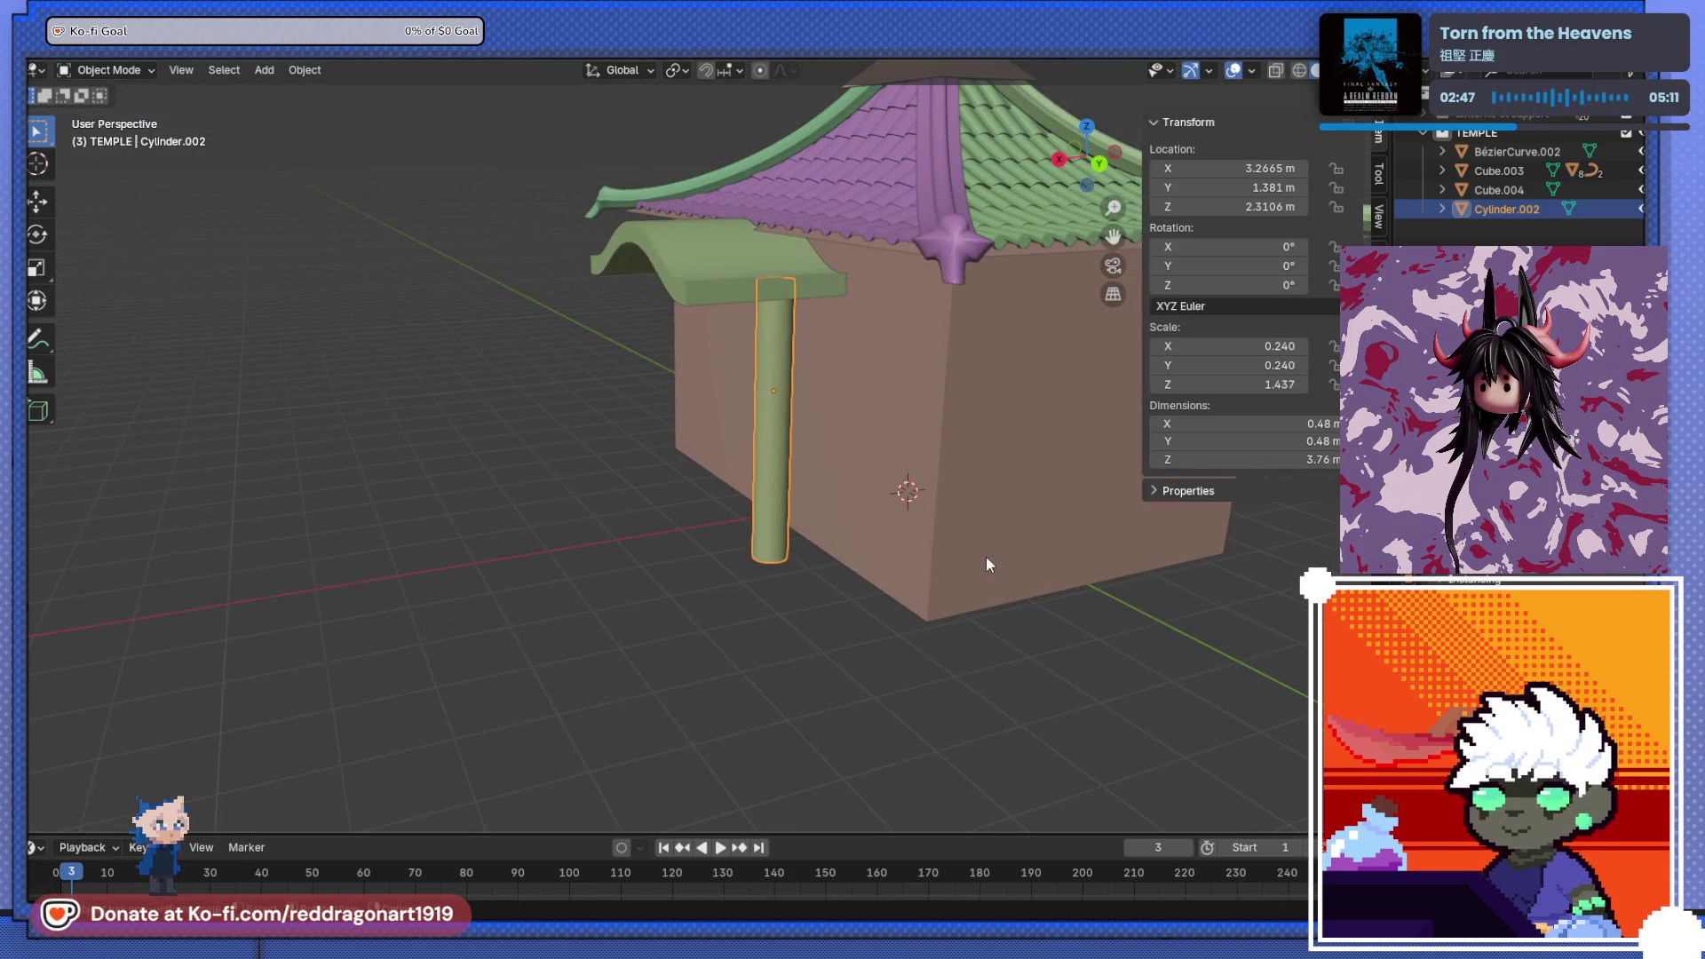
# - Thin the pillar to 0.572 scale and place it under the beam end
pyautogui.press('s')
pyautogui.click(849, 502)
pyautogui.moveTo(785, 491)
pyautogui.mouseDown(button='middle')
pyautogui.moveTo(688, 453)
pyautogui.moveTo(787, 546)
pyautogui.mouseUp(button='middle')
pyautogui.press('ctrl+KP_1')
pyautogui.press('g')
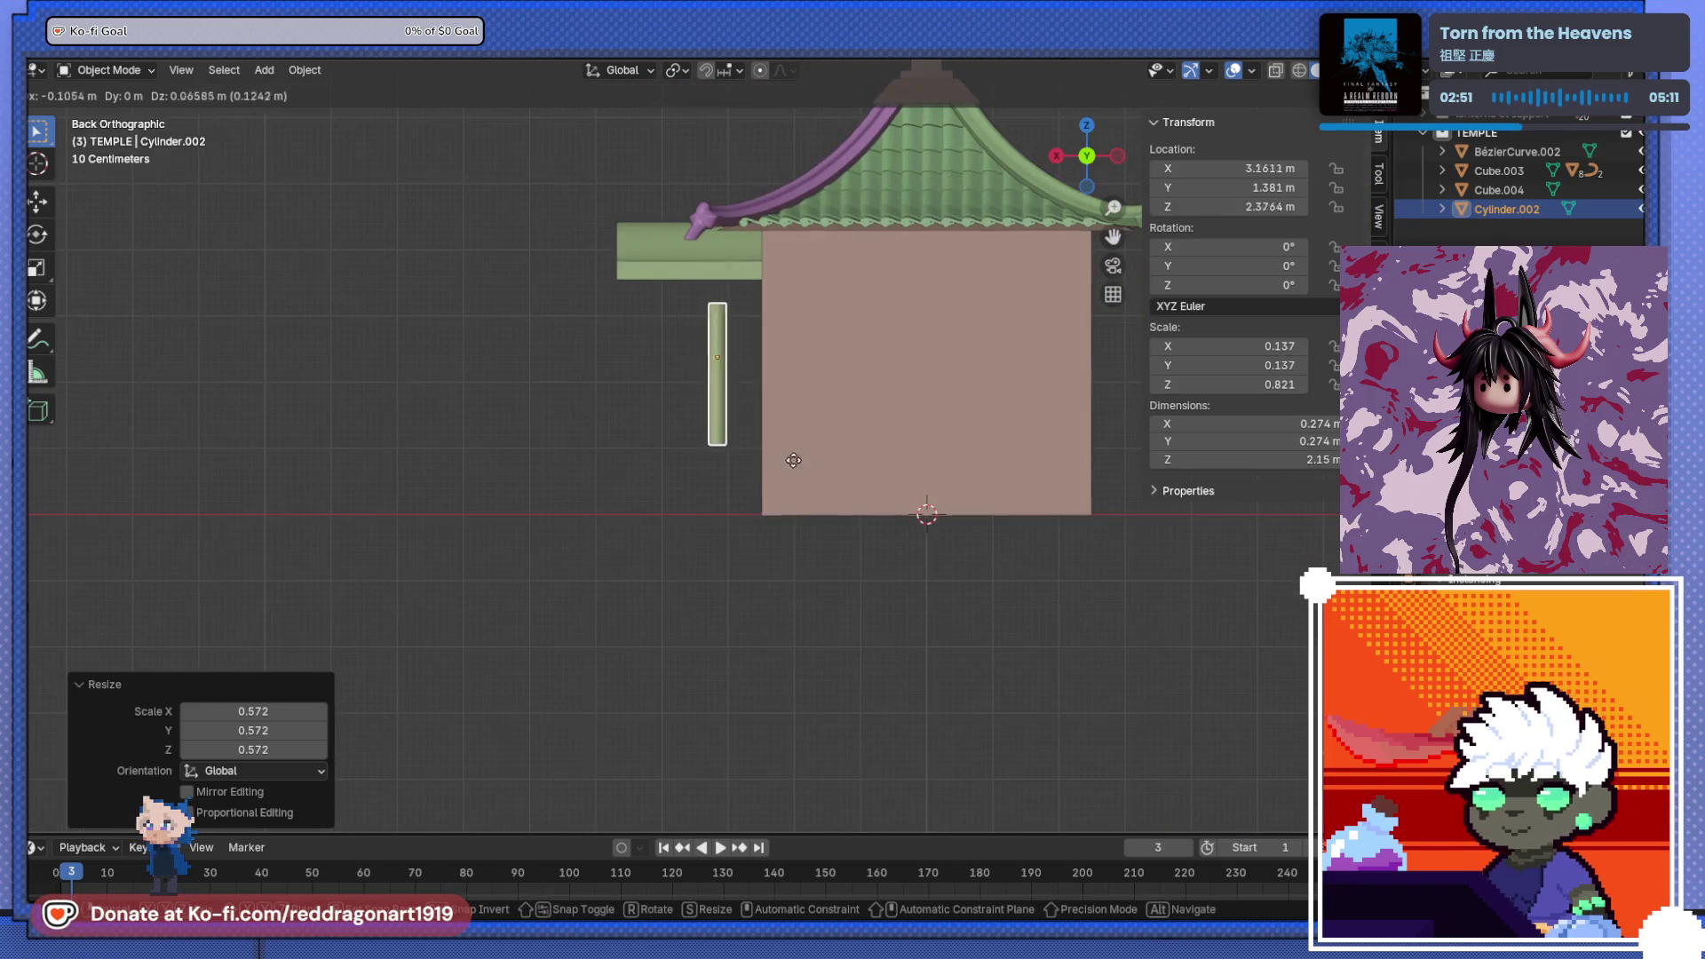
pyautogui.click(828, 424)
pyautogui.moveTo(827, 424); pyautogui.dragTo(957, 474, button='middle')
pyautogui.scroll(5, 958, 482)
pyautogui.moveTo(830, 506)
pyautogui.mouseDown(button='middle')
pyautogui.moveTo(650, 586)
pyautogui.moveTo(760, 581)
pyautogui.moveTo(698, 577)
pyautogui.mouseUp(button='middle')
# - With X-ray on, drop the pillar's lower vertices down to the ground
pyautogui.press('KP_3')
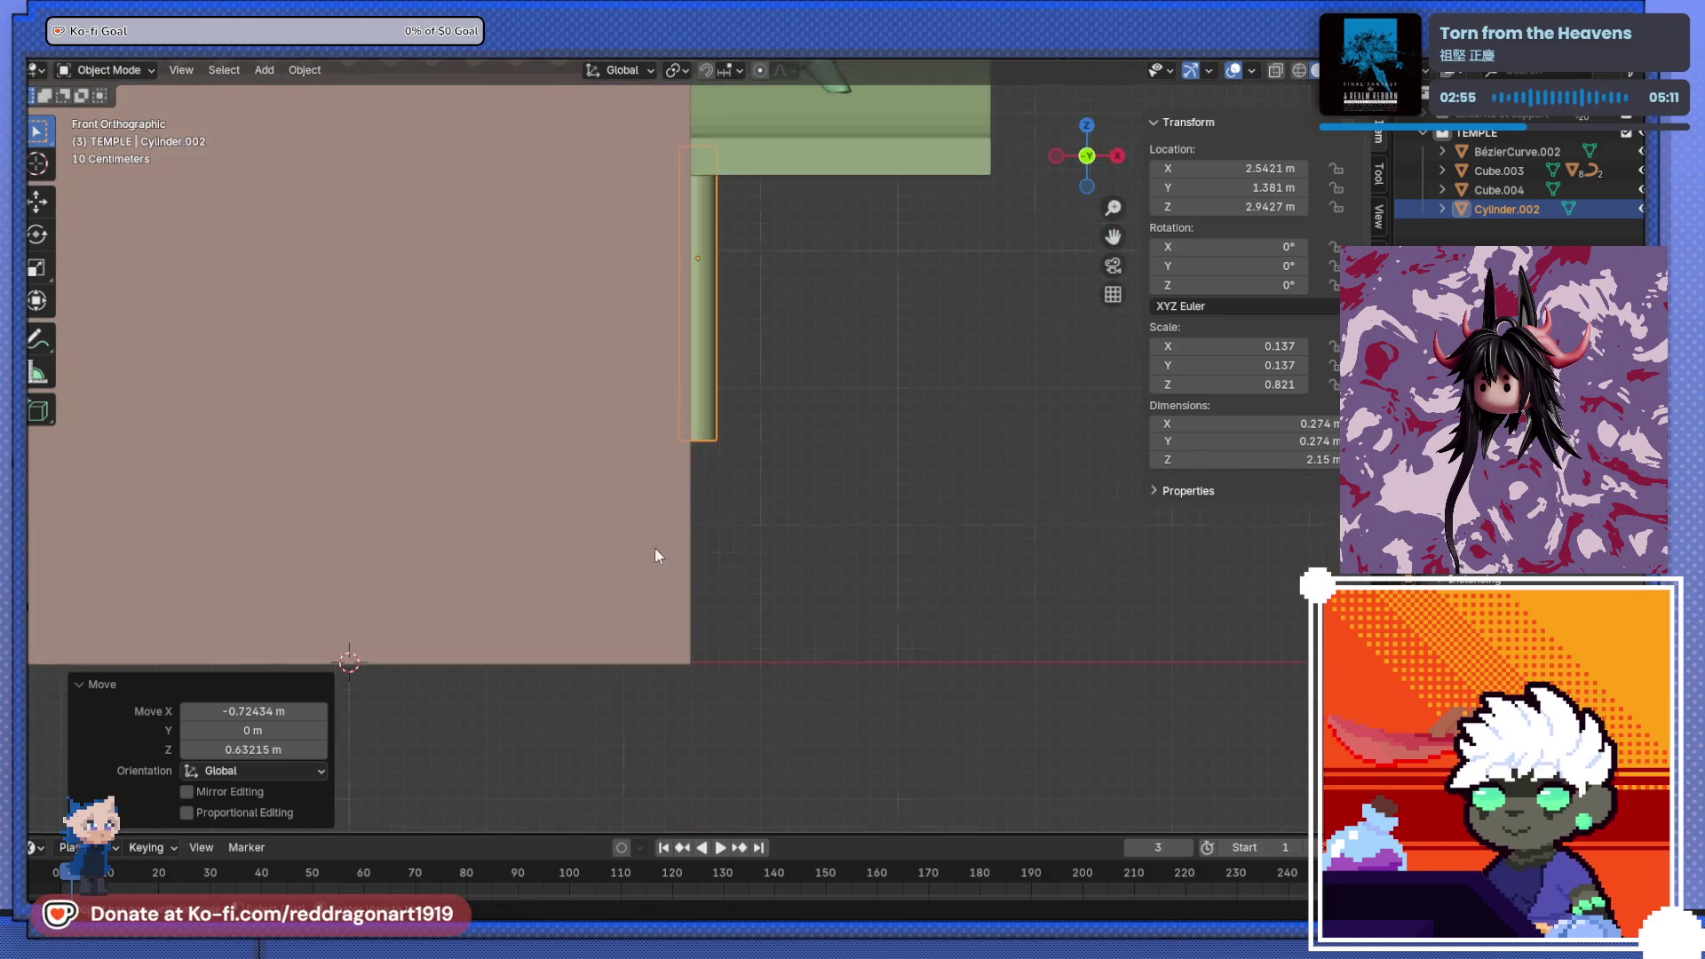
pyautogui.press('Tab')
pyautogui.hotkey('alt', 'z')
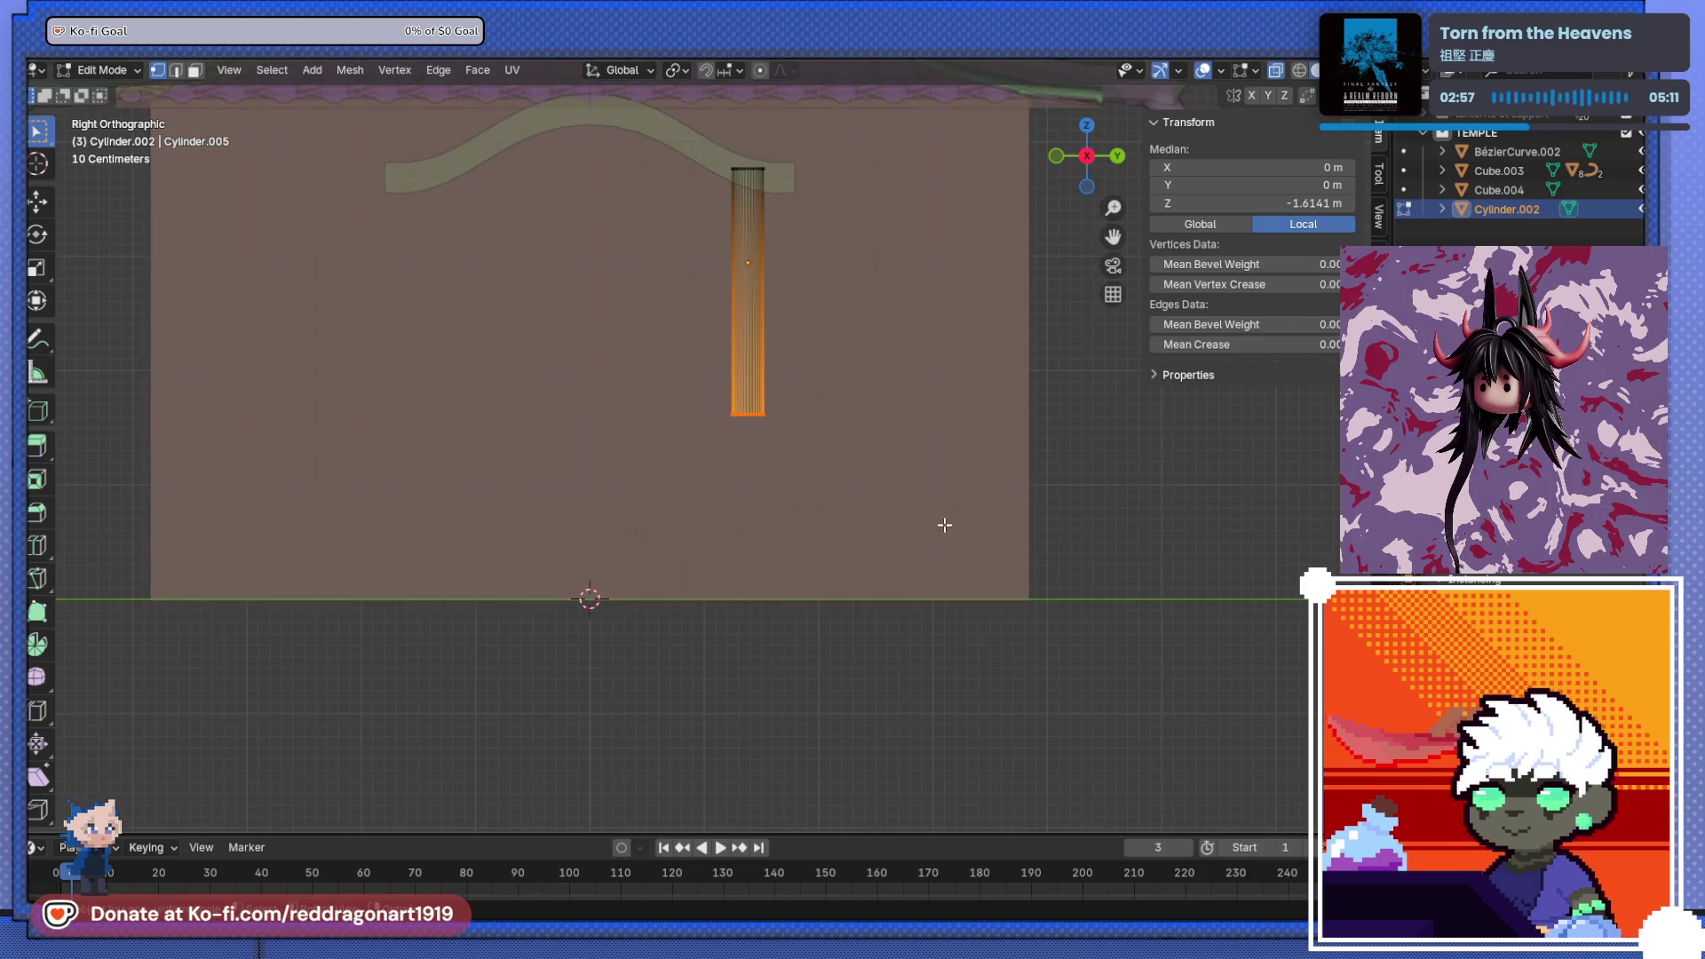
pyautogui.press('g')
pyautogui.press('z')
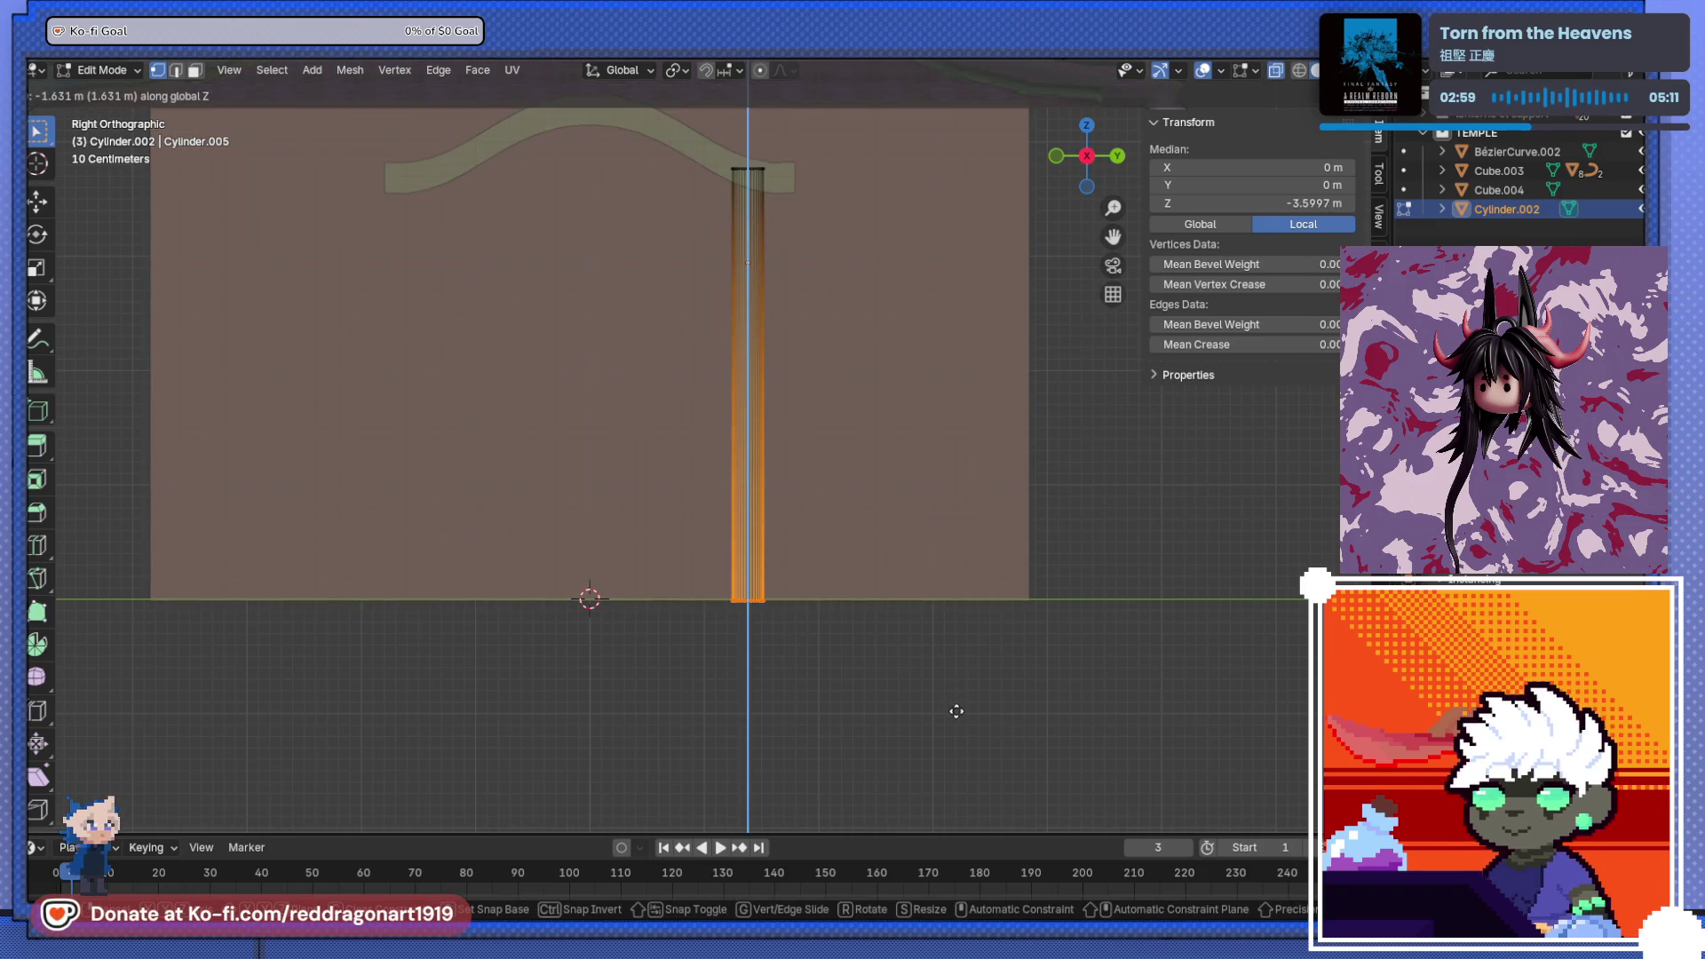
pyautogui.click(958, 707)
pyautogui.moveTo(867, 631); pyautogui.dragTo(735, 576, button='middle')
pyautogui.press('Tab')
pyautogui.moveTo(728, 499)
pyautogui.mouseDown(button='middle')
pyautogui.moveTo(701, 632)
pyautogui.moveTo(673, 657)
pyautogui.moveTo(763, 618)
pyautogui.mouseUp(button='middle')
pyautogui.press('KP_3')
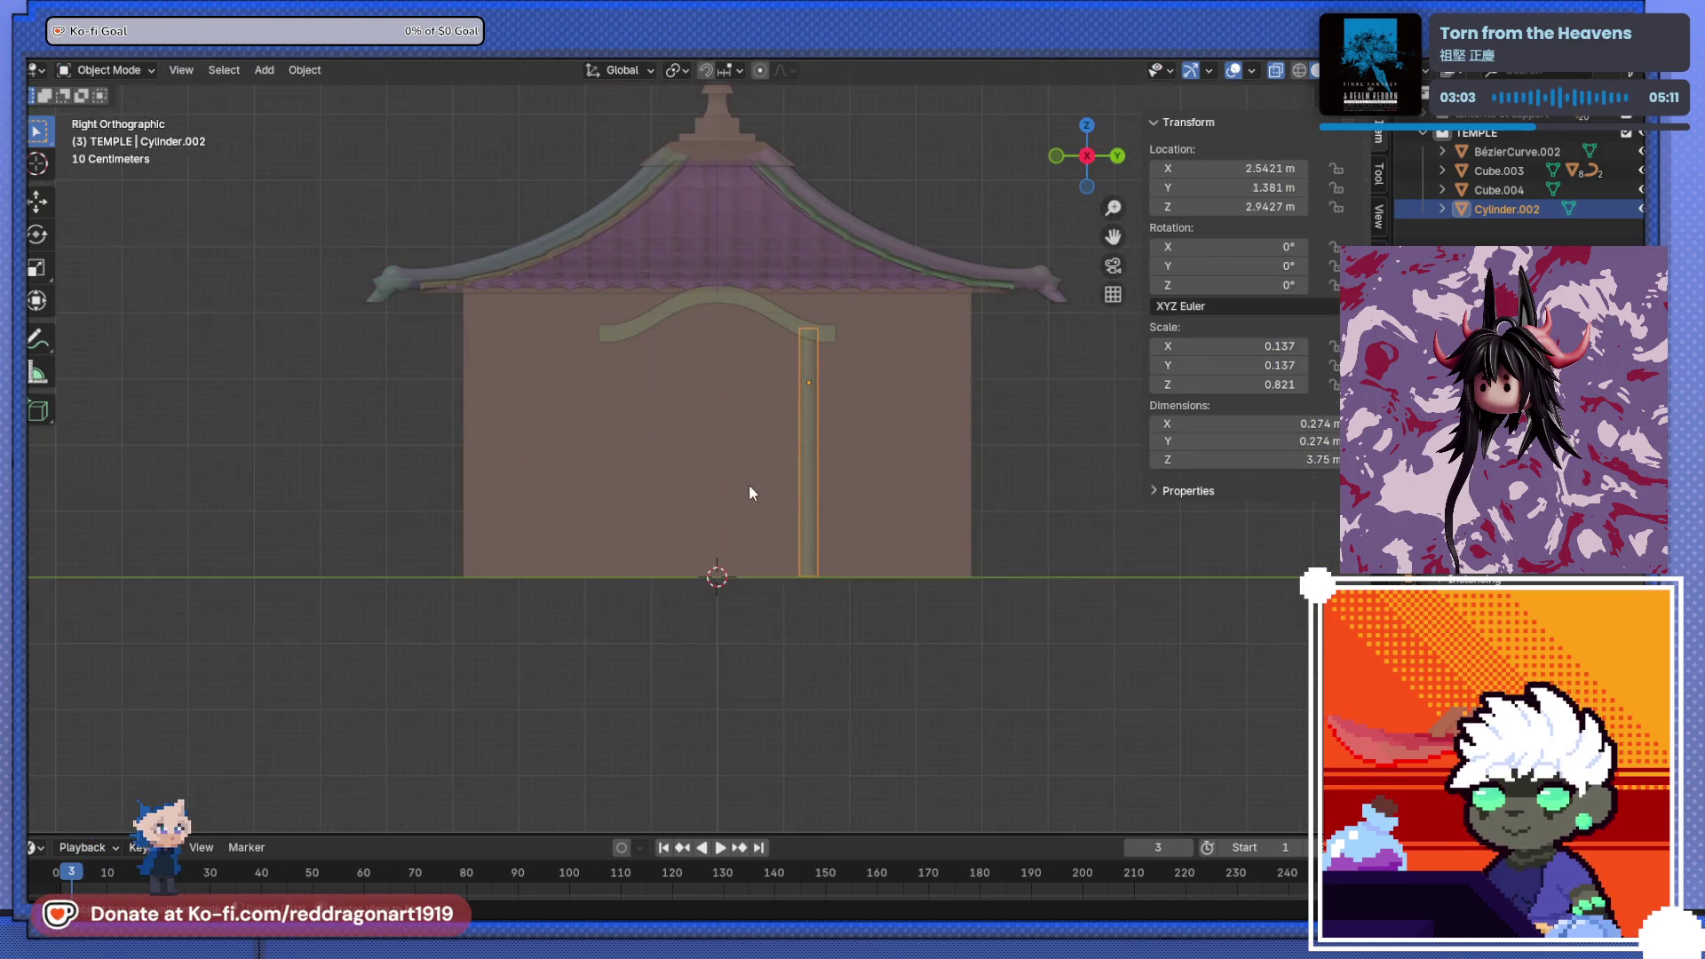
pyautogui.press('Tab')
pyautogui.moveTo(754, 509)
pyautogui.mouseDown(button='middle')
pyautogui.moveTo(746, 590)
pyautogui.moveTo(709, 507)
pyautogui.moveTo(773, 533)
pyautogui.moveTo(768, 598)
pyautogui.mouseUp(button='middle')
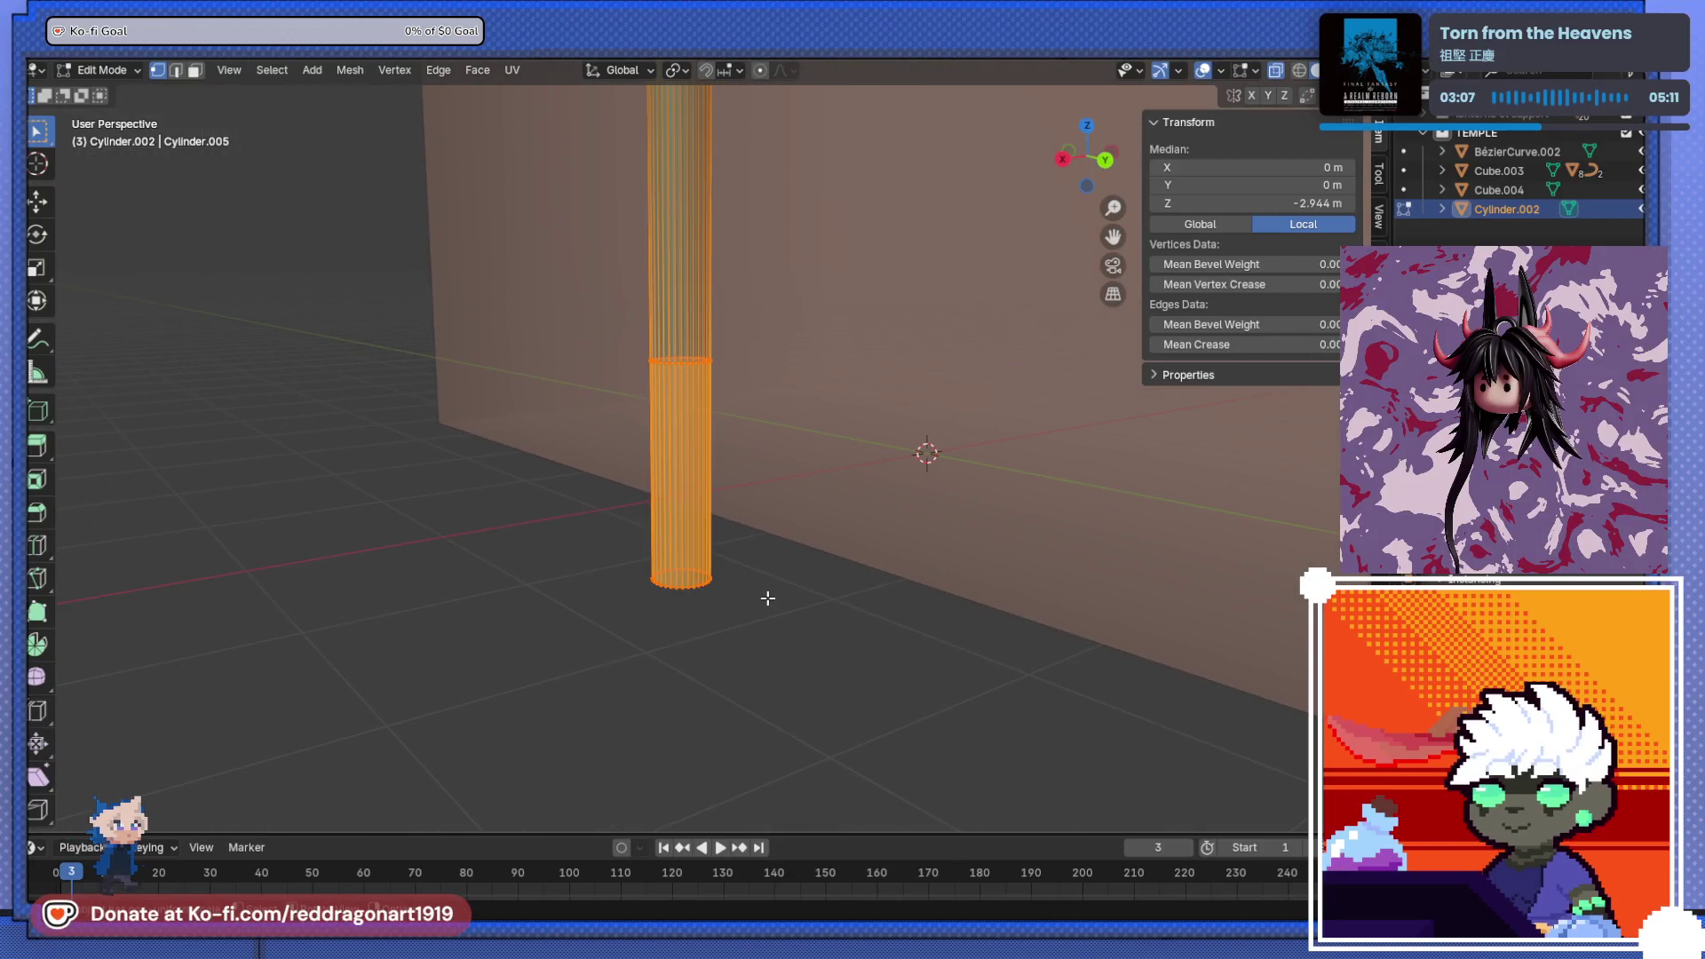
# - Extrude the pillar's base faces along their normals by 0.732 m to form a wider sleeve
pyautogui.hotkey('alt', 'e')
pyautogui.click(748, 555)
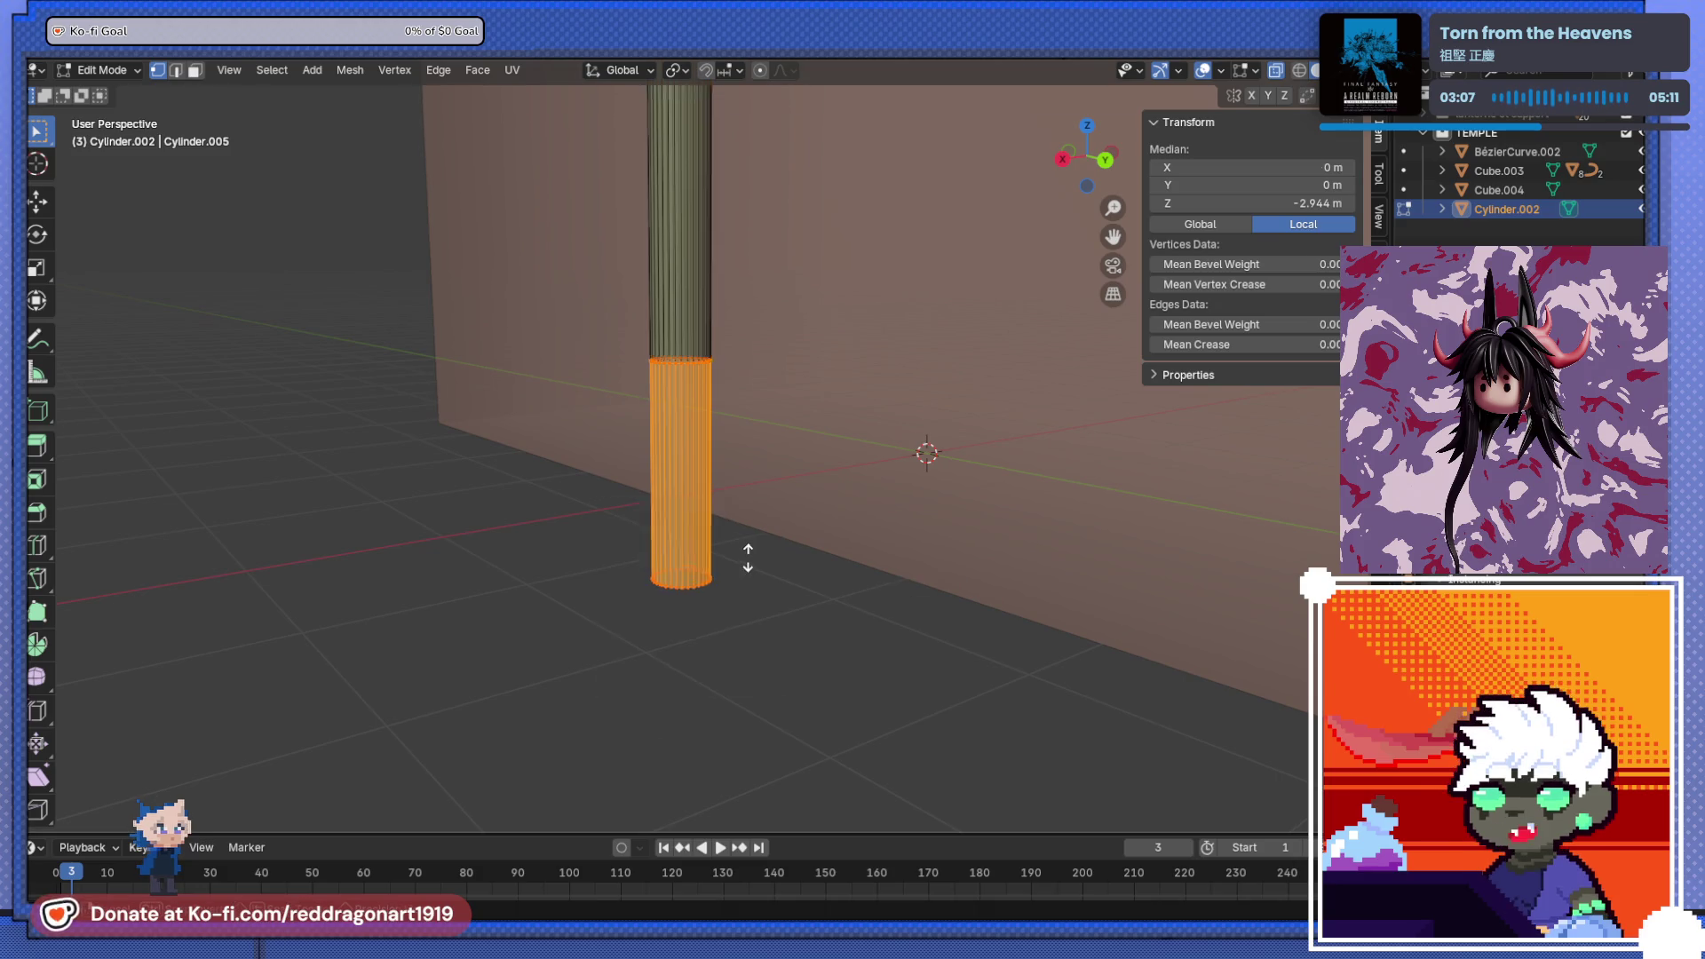
pyautogui.click(701, 479)
pyautogui.moveTo(696, 476)
pyautogui.mouseDown(button='middle')
pyautogui.moveTo(637, 498)
pyautogui.moveTo(716, 628)
pyautogui.moveTo(773, 593)
pyautogui.moveTo(708, 616)
pyautogui.moveTo(709, 640)
pyautogui.moveTo(764, 609)
pyautogui.mouseUp(button='middle')
# - In edge select mode, pick several vertical edge loops on the lower pillar section
pyautogui.press('Tab')
pyautogui.press('Tab')
pyautogui.scroll(3, 782, 599)
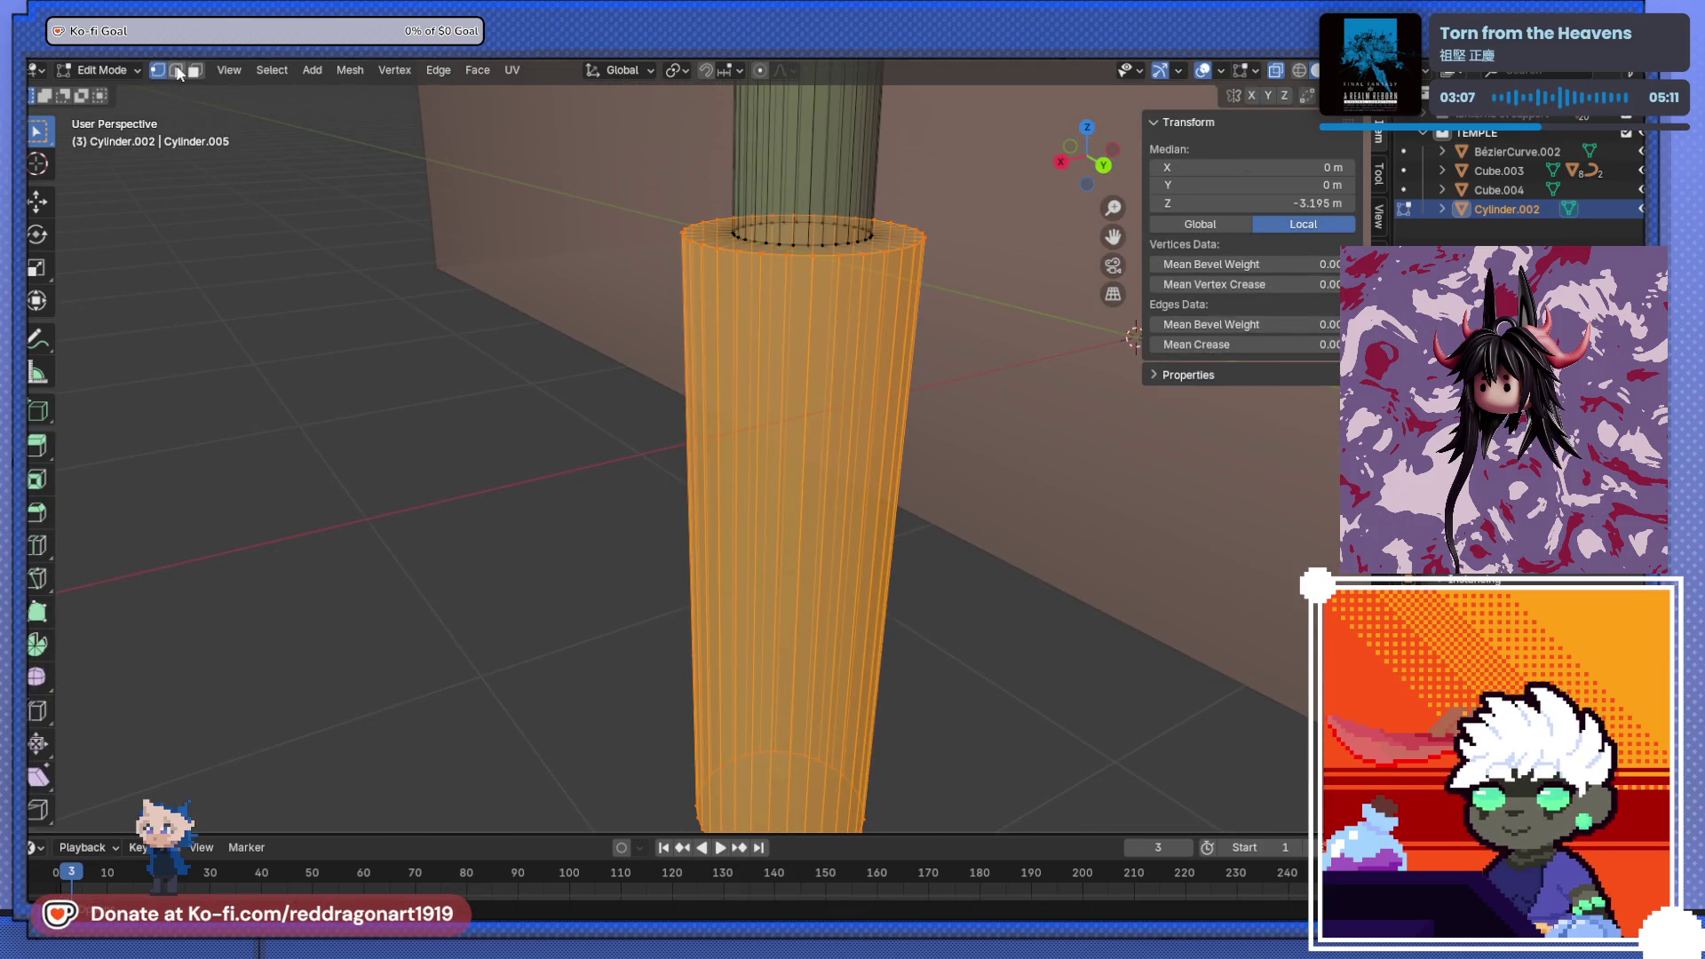
pyautogui.click(178, 71)
pyautogui.click(786, 372)
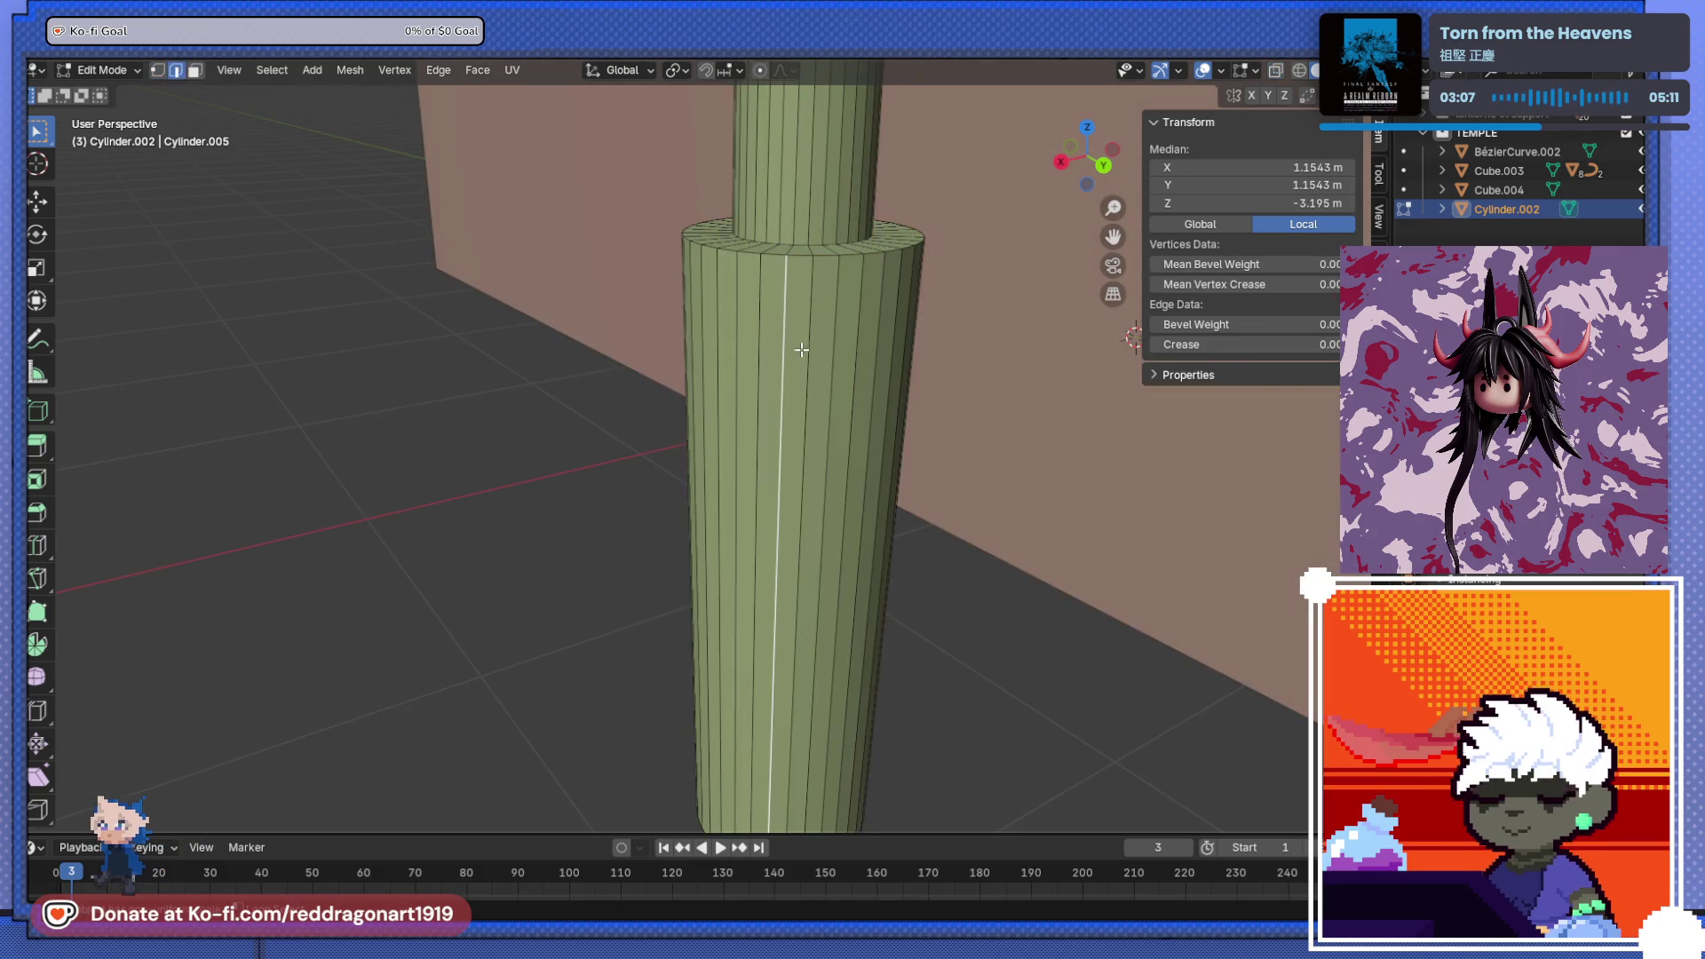
pyautogui.keyDown('alt'); pyautogui.keyDown('shift'); pyautogui.click(828, 352); pyautogui.keyUp('shift'); pyautogui.keyUp('alt')
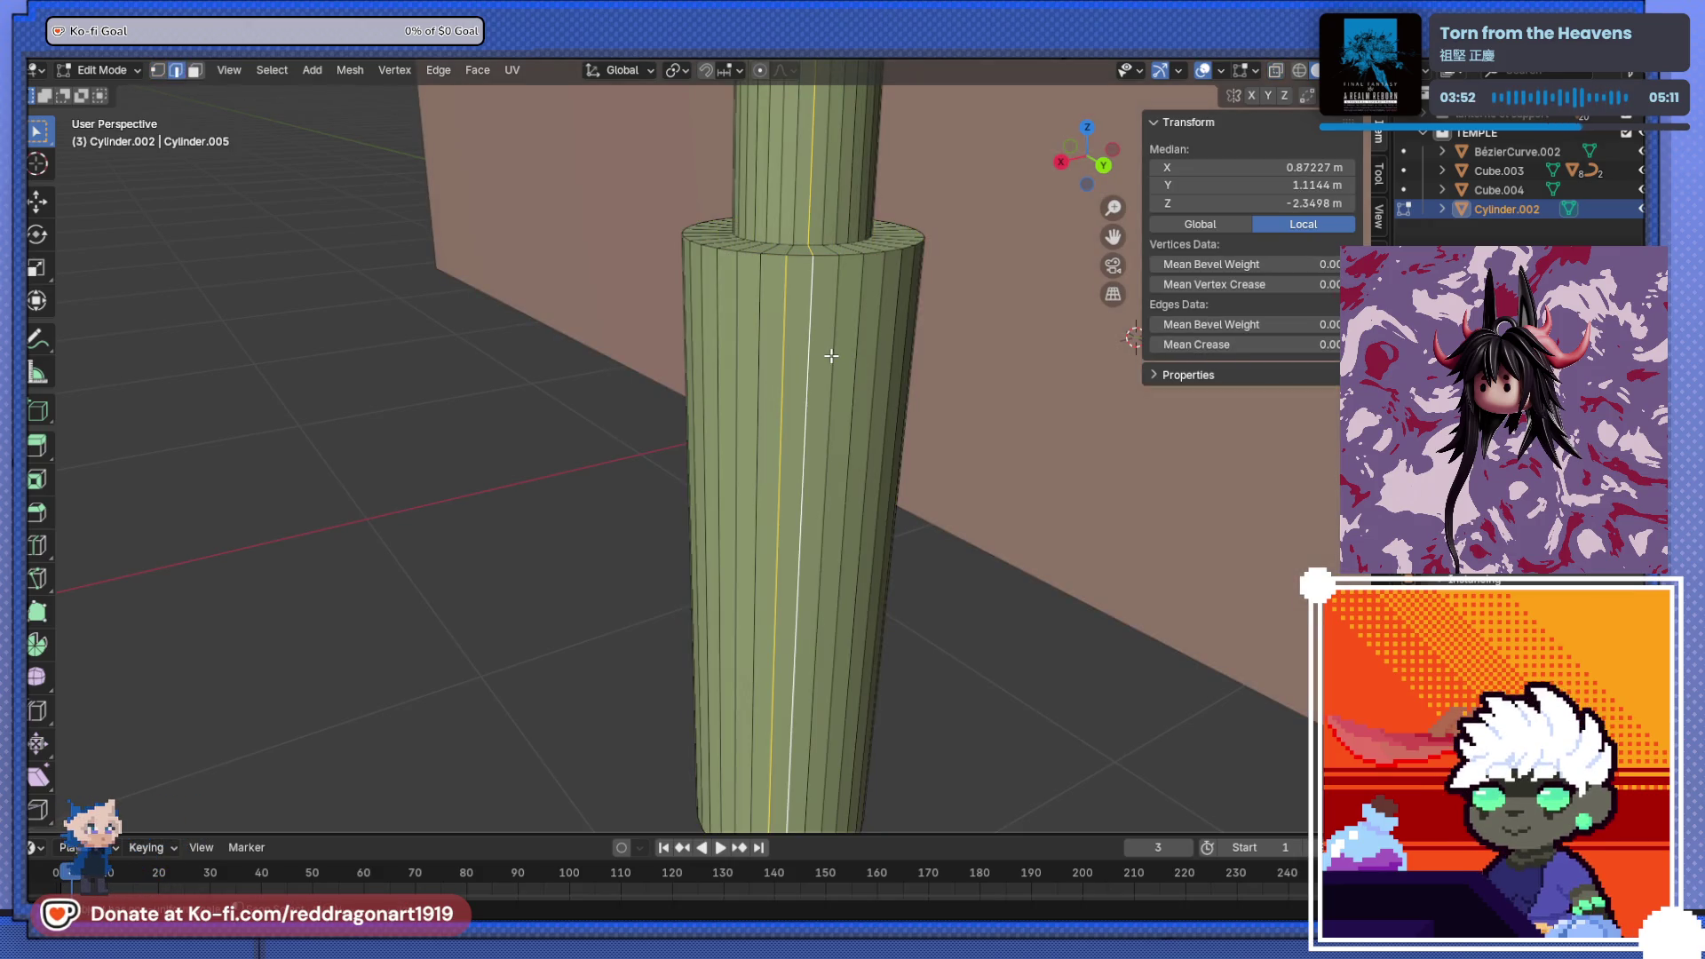
pyautogui.keyDown('alt'); pyautogui.click(826, 357); pyautogui.keyUp('alt')
pyautogui.keyDown('alt'); pyautogui.keyDown('shift'); pyautogui.click(816, 351); pyautogui.keyUp('shift'); pyautogui.keyUp('alt')
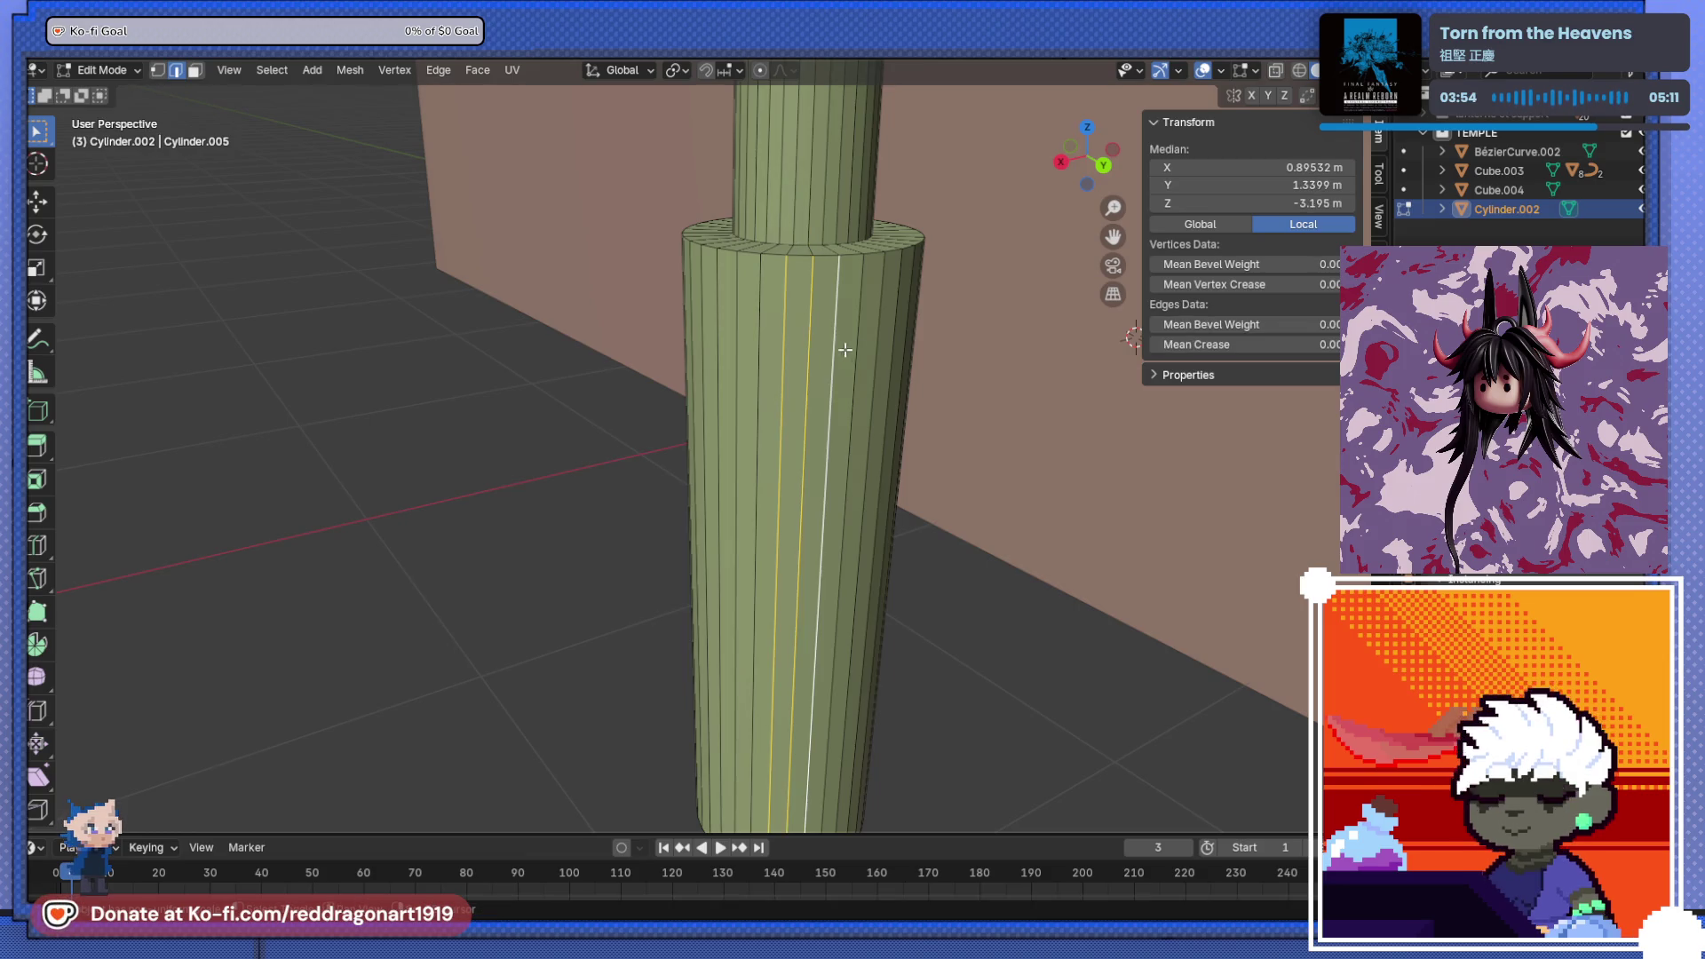
pyautogui.moveTo(785, 360); pyautogui.dragTo(705, 447, button='middle')
# - Add three more vertical edges to the selection from a straight side view
pyautogui.press('ctrl+KP_1')
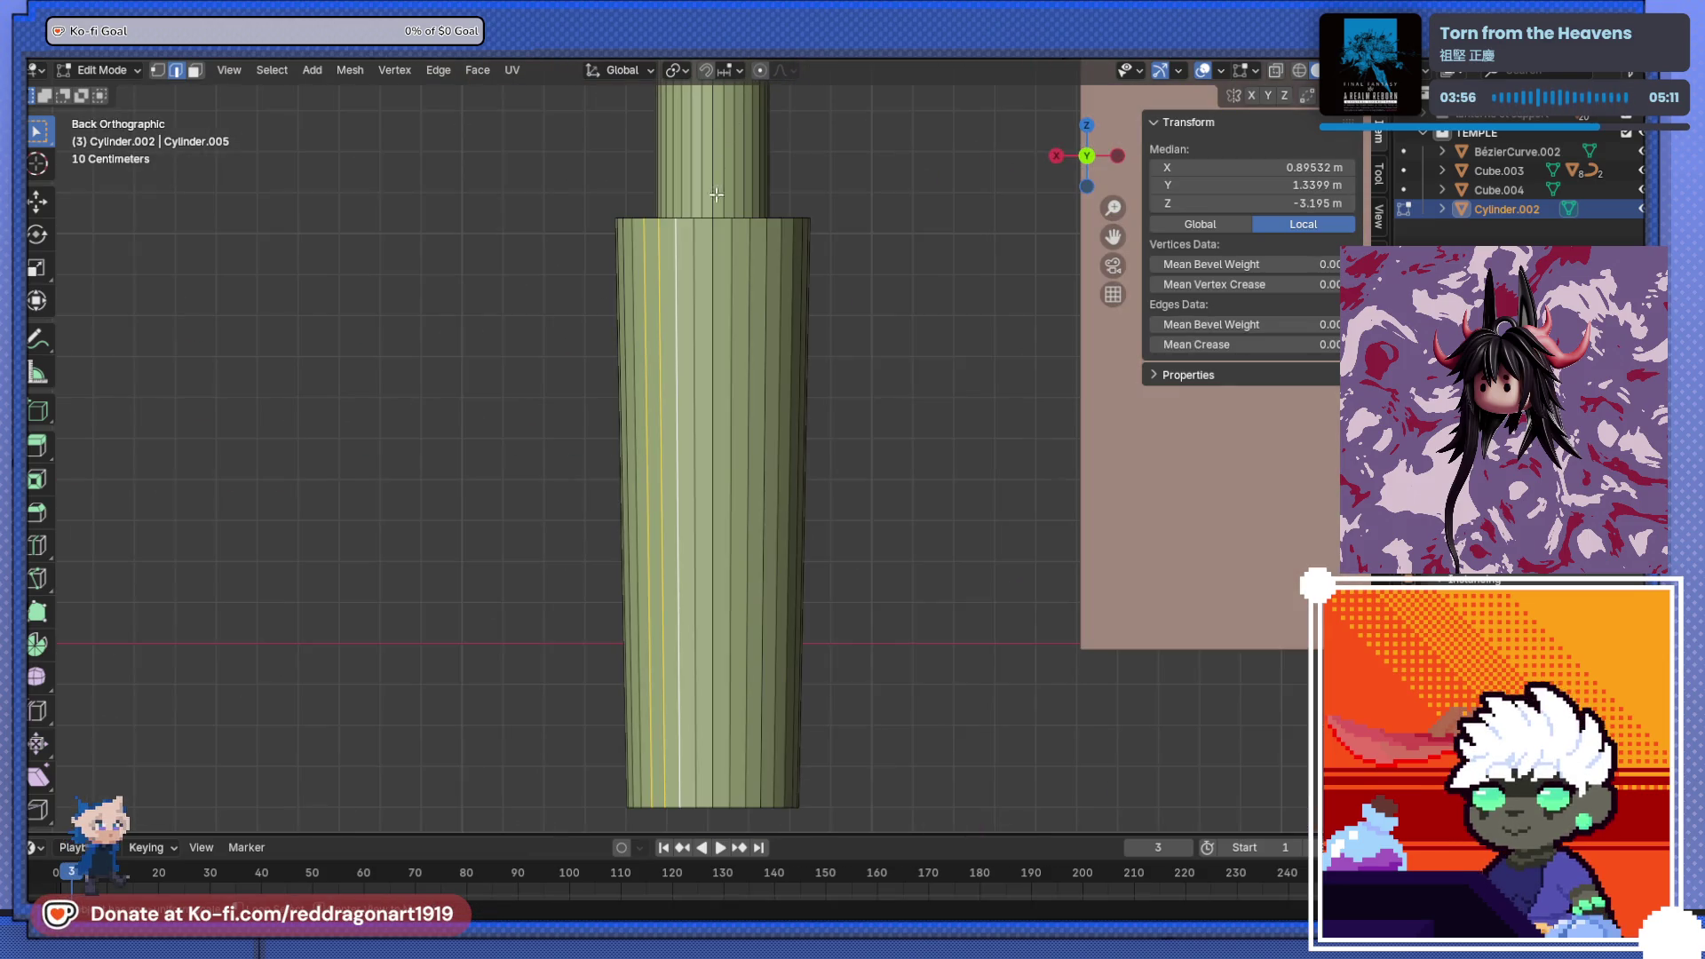
pyautogui.keyDown('alt'); pyautogui.keyDown('shift'); pyautogui.click(685, 310); pyautogui.keyUp('shift'); pyautogui.keyUp('alt')
pyautogui.keyDown('alt'); pyautogui.keyDown('shift'); pyautogui.click(695, 310); pyautogui.keyUp('shift'); pyautogui.keyUp('alt')
pyautogui.keyDown('alt'); pyautogui.keyDown('shift'); pyautogui.click(680, 309); pyautogui.keyUp('shift'); pyautogui.keyUp('alt')
pyautogui.moveTo(680, 309)
pyautogui.mouseDown(button='middle')
pyautogui.moveTo(852, 412)
pyautogui.moveTo(892, 502)
pyautogui.moveTo(769, 440)
pyautogui.mouseUp(button='middle')
pyautogui.press('x')
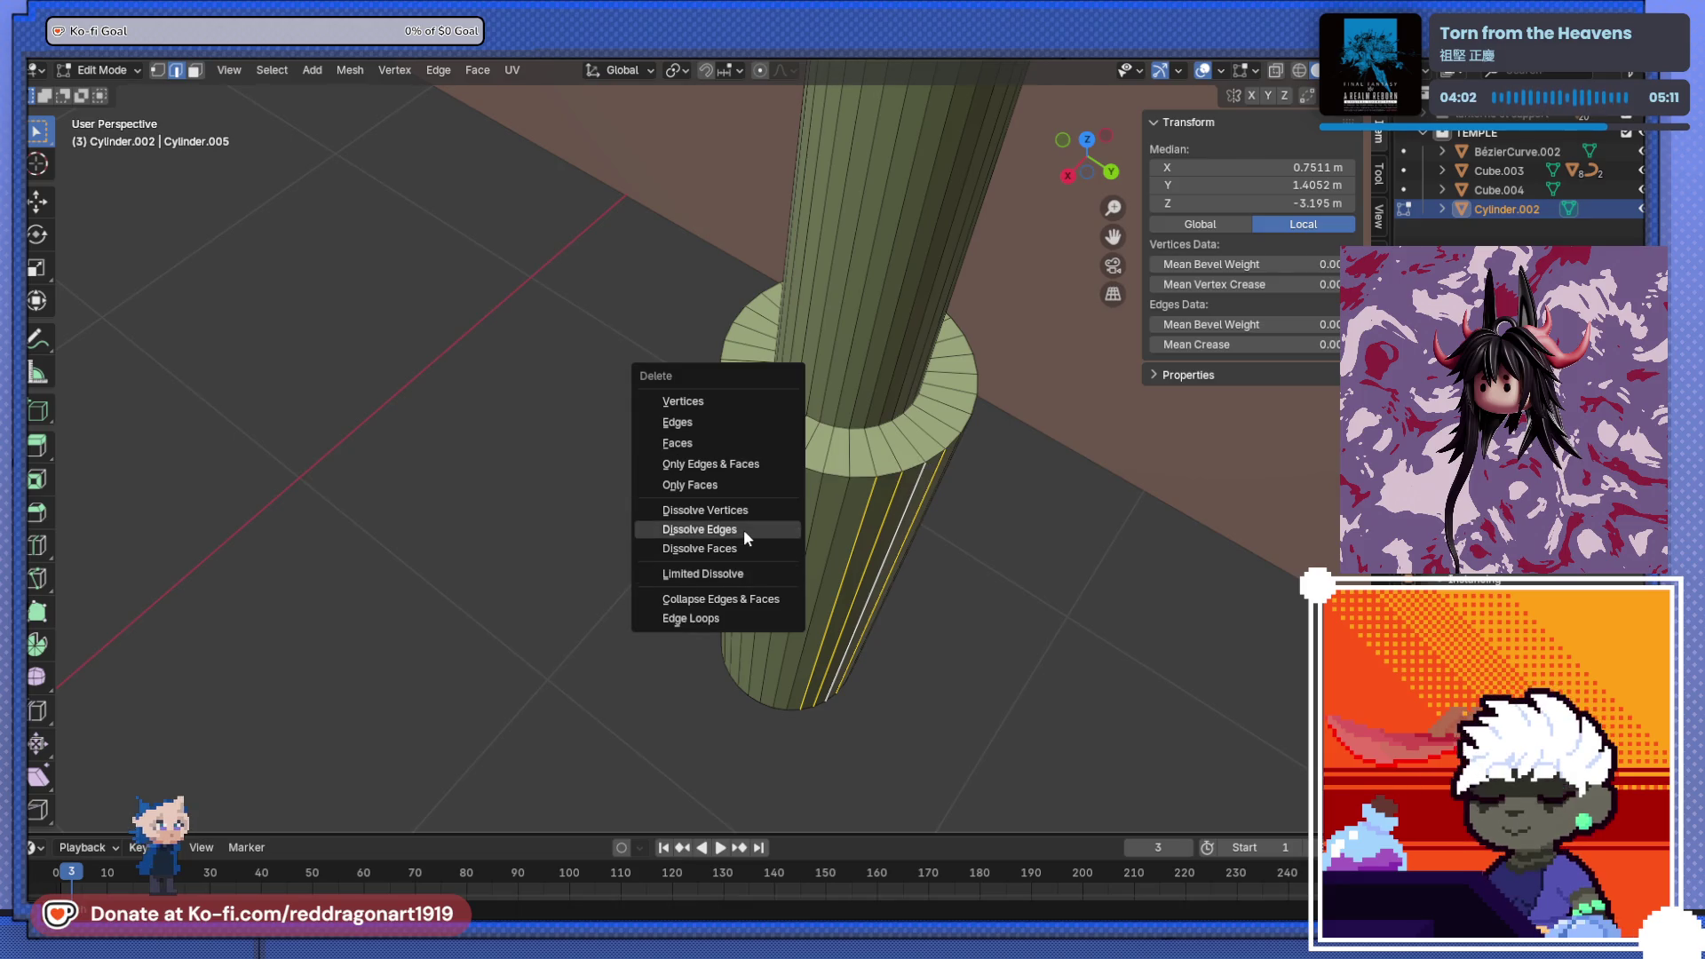
pyautogui.click(744, 529)
pyautogui.moveTo(745, 521)
pyautogui.mouseDown(button='middle')
pyautogui.moveTo(742, 457)
pyautogui.moveTo(808, 511)
pyautogui.moveTo(605, 453)
pyautogui.moveTo(601, 415)
pyautogui.moveTo(693, 514)
pyautogui.moveTo(770, 522)
pyautogui.moveTo(743, 566)
pyautogui.moveTo(1046, 578)
pyautogui.moveTo(1035, 563)
pyautogui.mouseUp(button='middle')
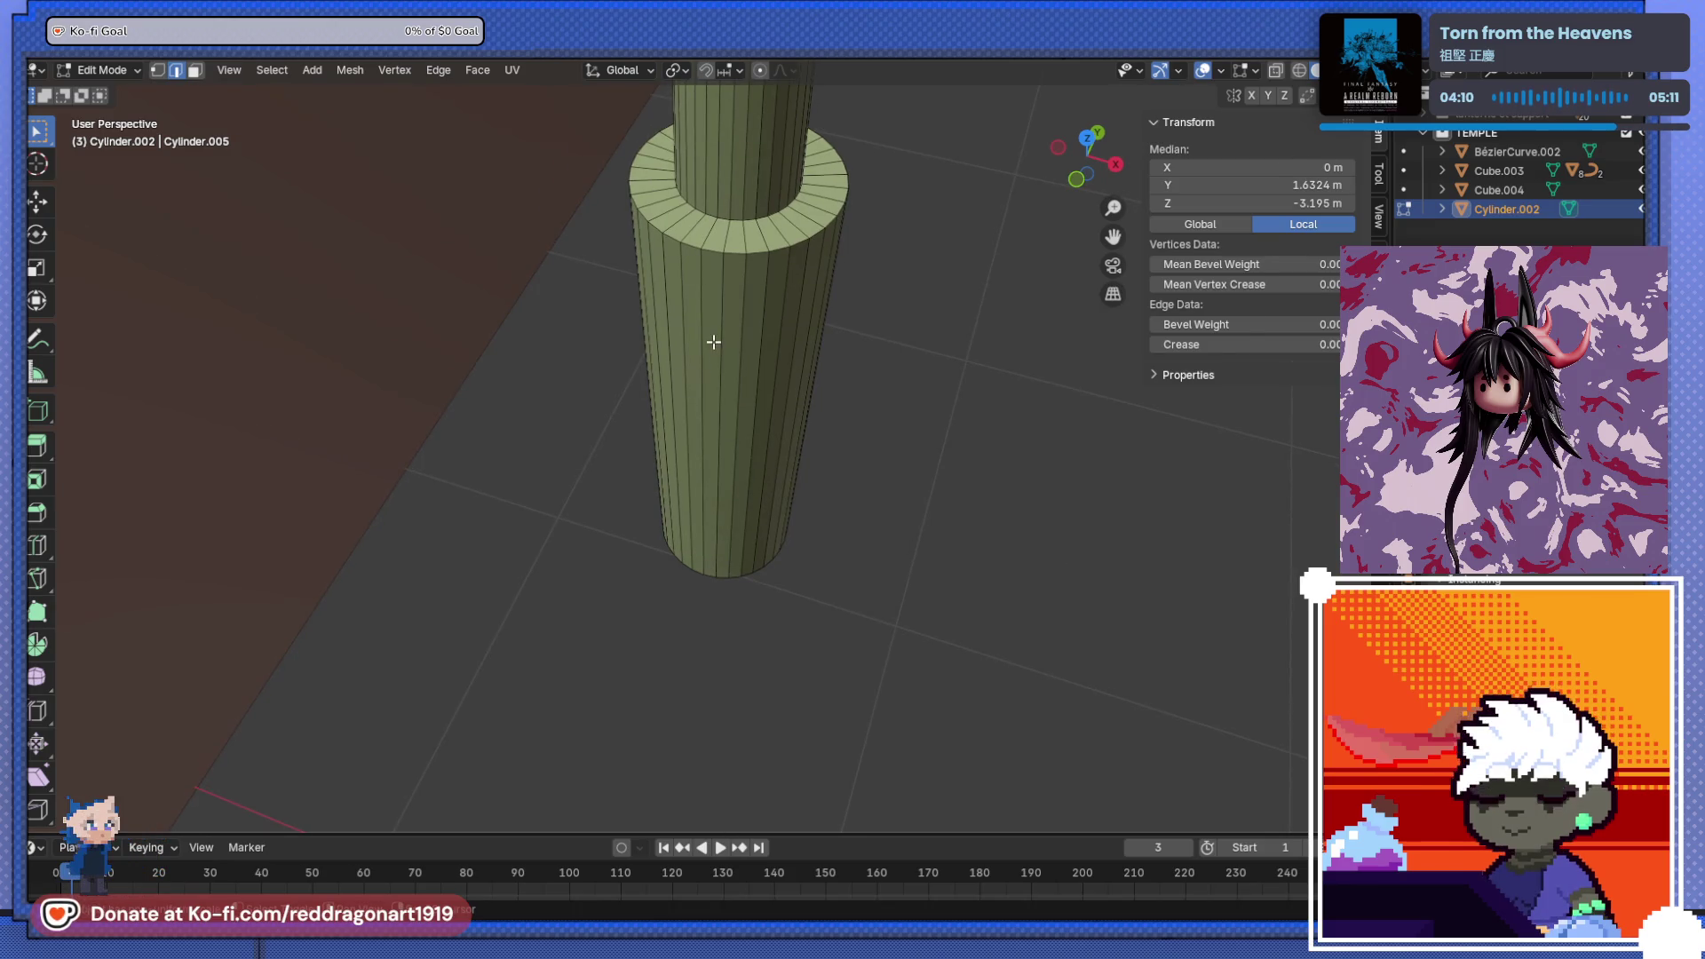
pyautogui.keyDown('shift'); pyautogui.click(714, 342); pyautogui.keyUp('shift')
pyautogui.moveTo(714, 342)
pyautogui.mouseDown(button='middle')
pyautogui.moveTo(556, 380)
pyautogui.moveTo(467, 355)
pyautogui.moveTo(495, 472)
pyautogui.moveTo(725, 448)
pyautogui.mouseUp(button='middle')
pyautogui.moveTo(864, 520)
pyautogui.mouseDown(button='middle')
pyautogui.moveTo(887, 521)
pyautogui.moveTo(639, 385)
pyautogui.moveTo(781, 403)
pyautogui.moveTo(546, 413)
pyautogui.moveTo(711, 449)
pyautogui.mouseUp(button='middle')
pyautogui.moveTo(487, 381); pyautogui.dragTo(883, 571)
pyautogui.moveTo(403, 465)
pyautogui.mouseDown(button='middle')
pyautogui.moveTo(607, 646)
pyautogui.moveTo(601, 589)
pyautogui.moveTo(551, 521)
pyautogui.moveTo(612, 619)
pyautogui.moveTo(829, 575)
pyautogui.moveTo(974, 597)
pyautogui.moveTo(743, 464)
pyautogui.mouseUp(button='middle')
pyautogui.hotkey('alt', 'z')
pyautogui.keyDown('ctrl'); pyautogui.click(815, 543); pyautogui.keyUp('ctrl')
pyautogui.keyDown('ctrl'); pyautogui.click(705, 398); pyautogui.keyUp('ctrl')
pyautogui.hotkey('ctrl', 'z')
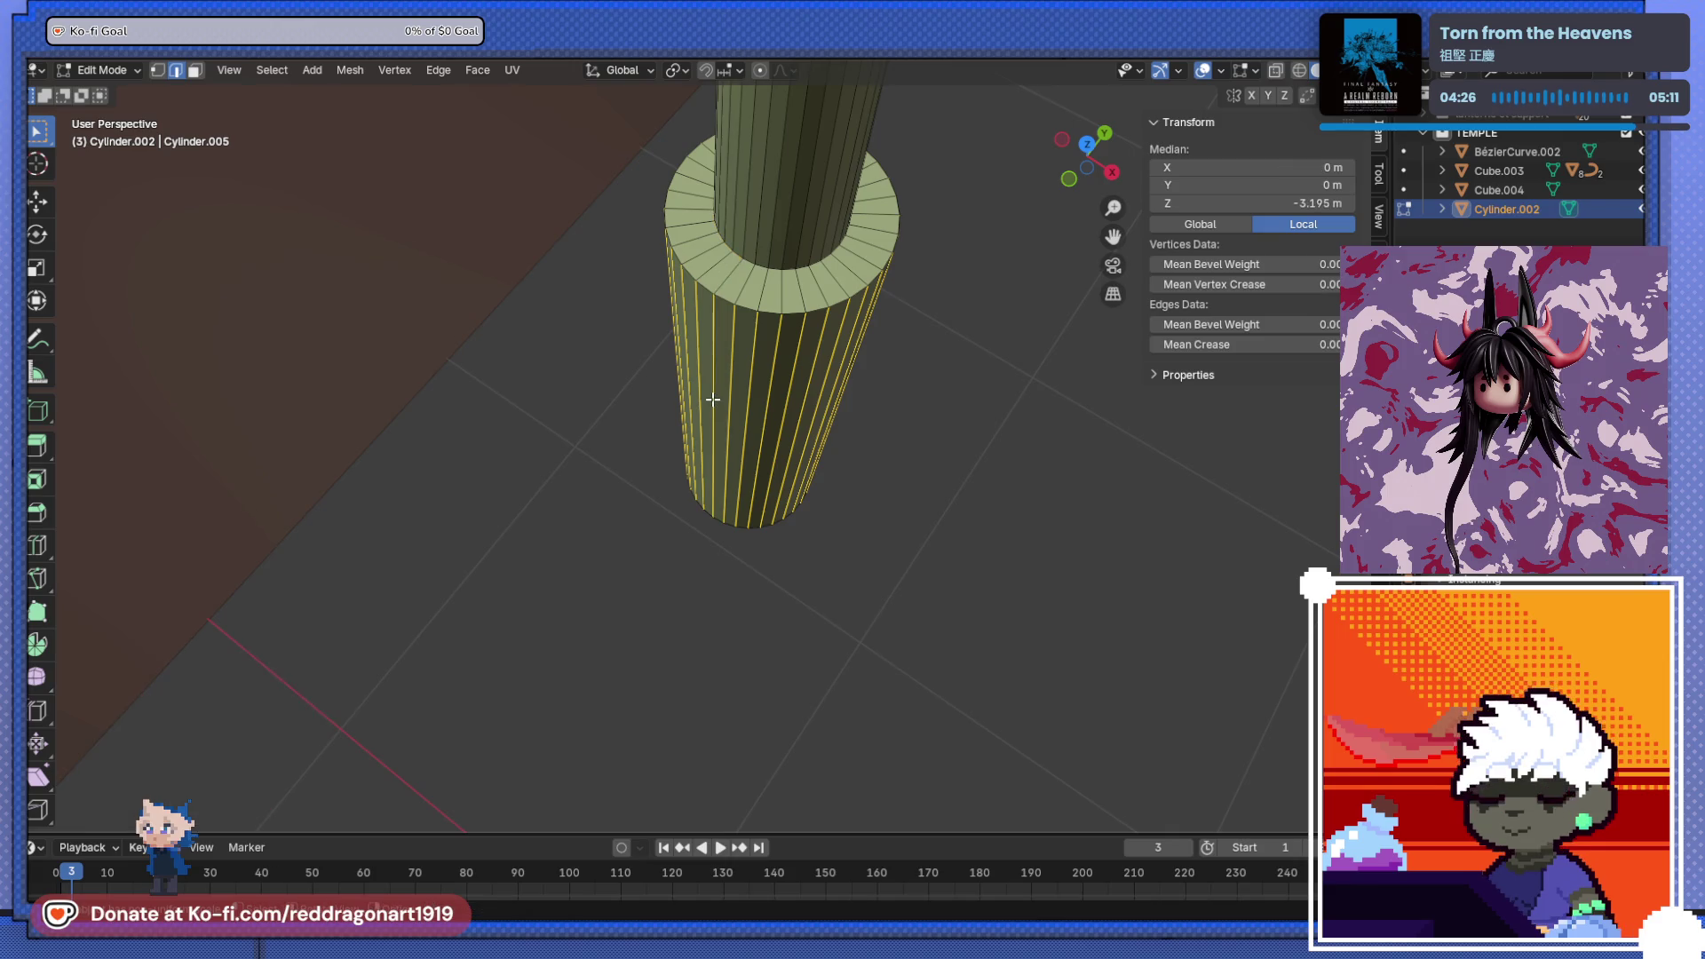
pyautogui.moveTo(710, 394)
pyautogui.mouseDown(button='middle')
pyautogui.moveTo(781, 467)
pyautogui.moveTo(696, 522)
pyautogui.moveTo(888, 509)
pyautogui.moveTo(856, 476)
pyautogui.moveTo(857, 499)
pyautogui.mouseUp(button='middle')
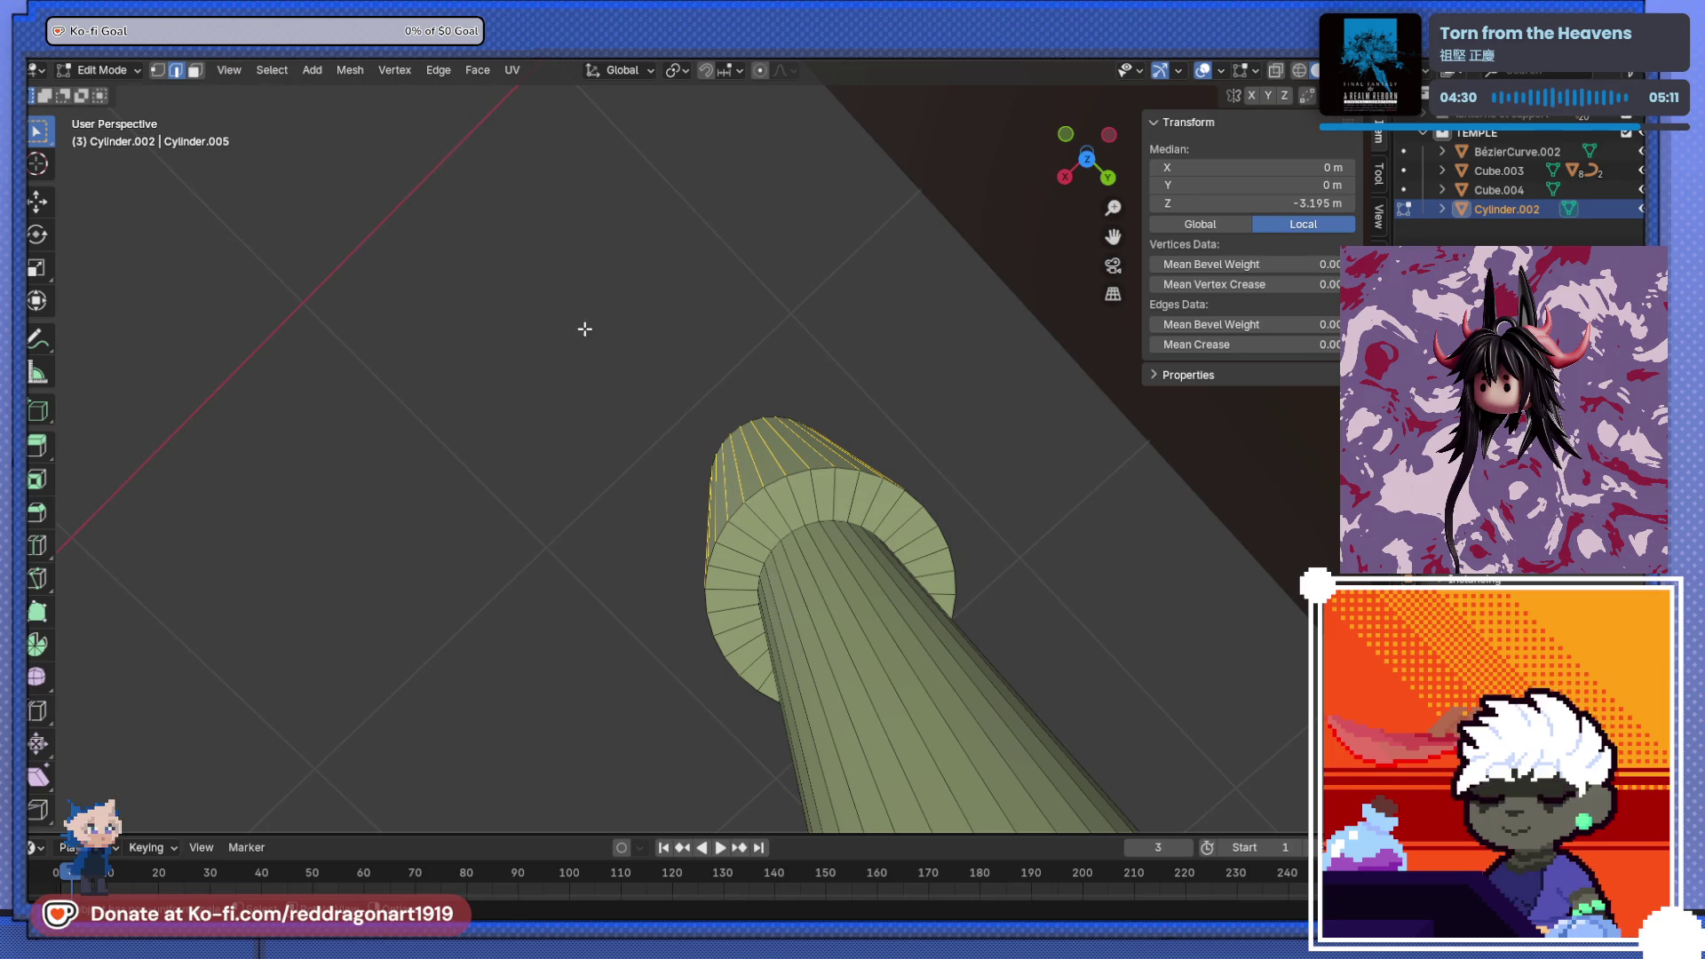
pyautogui.moveTo(758, 491)
pyautogui.mouseDown(button='middle')
pyautogui.moveTo(810, 373)
pyautogui.moveTo(755, 391)
pyautogui.moveTo(798, 414)
pyautogui.moveTo(853, 548)
pyautogui.moveTo(902, 563)
pyautogui.moveTo(914, 506)
pyautogui.moveTo(817, 391)
pyautogui.moveTo(913, 381)
pyautogui.moveTo(784, 369)
pyautogui.moveTo(798, 435)
pyautogui.moveTo(1122, 403)
pyautogui.moveTo(986, 460)
pyautogui.moveTo(593, 396)
pyautogui.moveTo(611, 387)
pyautogui.moveTo(773, 493)
pyautogui.moveTo(696, 494)
pyautogui.moveTo(736, 479)
pyautogui.moveTo(728, 533)
pyautogui.moveTo(791, 590)
pyautogui.moveTo(772, 571)
pyautogui.moveTo(879, 488)
pyautogui.moveTo(789, 476)
pyautogui.moveTo(930, 476)
pyautogui.moveTo(1015, 399)
pyautogui.moveTo(887, 408)
pyautogui.moveTo(715, 472)
pyautogui.moveTo(795, 465)
pyautogui.mouseUp(button='middle')
pyautogui.press('x')
pyautogui.click(848, 478)
pyautogui.hotkey('ctrl', 'z')
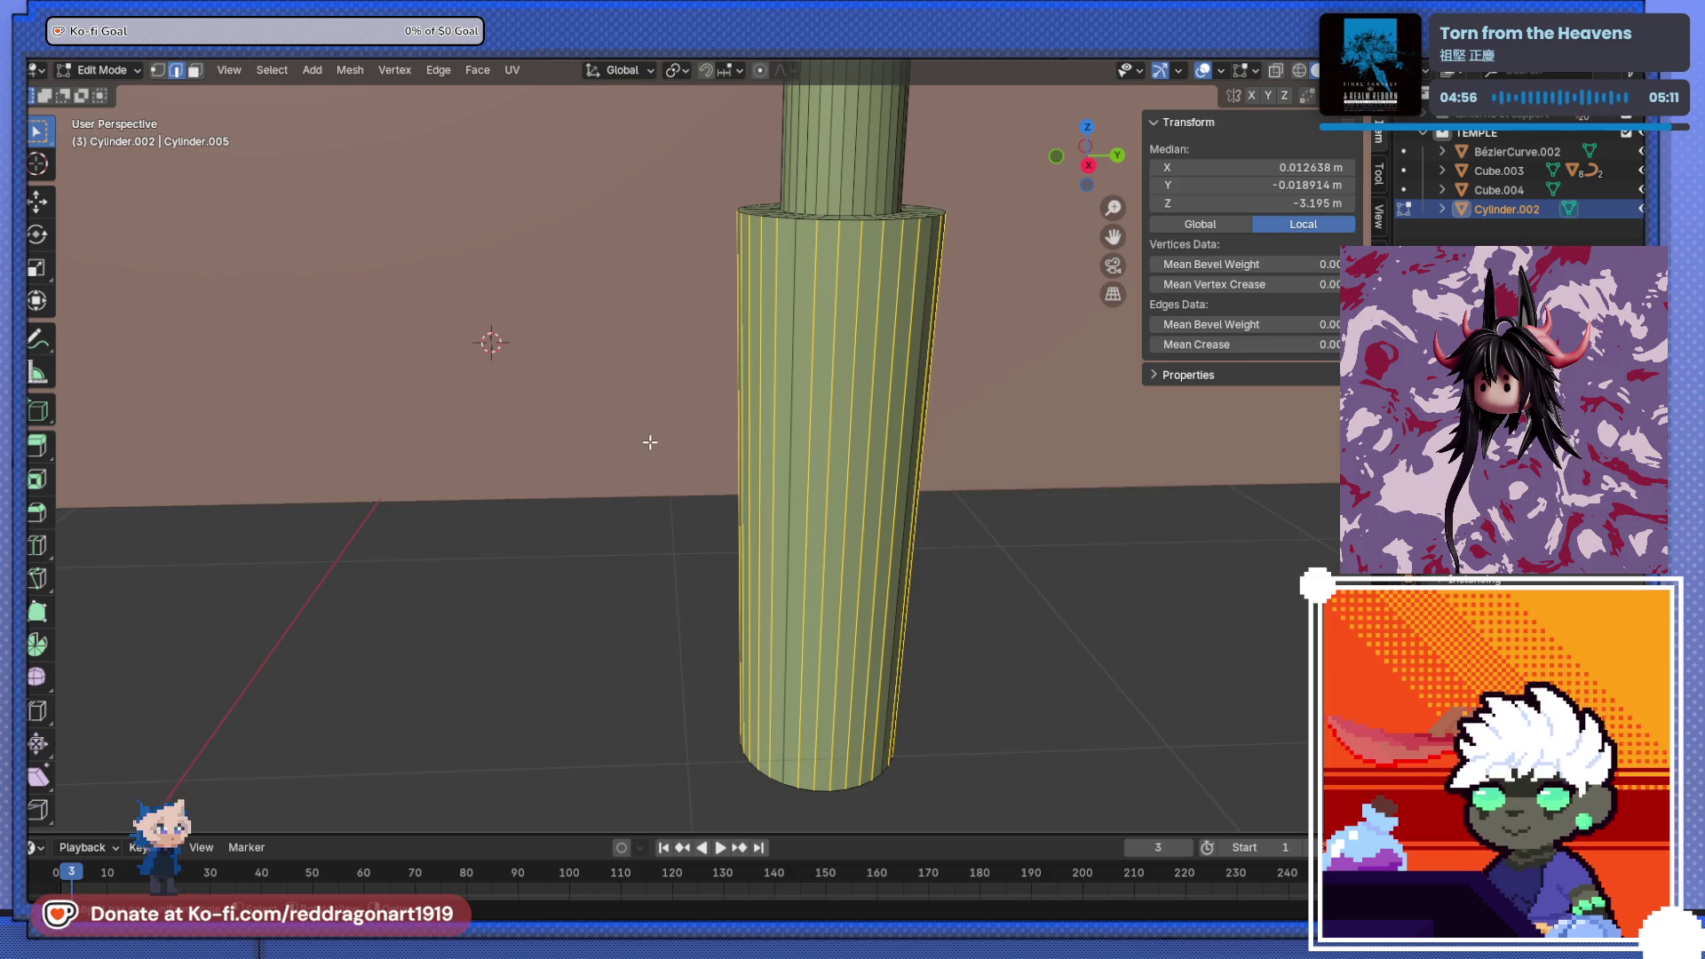
pyautogui.moveTo(650, 442)
pyautogui.mouseDown(button='middle')
pyautogui.moveTo(647, 471)
pyautogui.moveTo(628, 476)
pyautogui.mouseUp(button='middle')
pyautogui.click(495, 441)
pyautogui.moveTo(494, 441)
pyautogui.mouseDown(button='middle')
pyautogui.moveTo(794, 278)
pyautogui.moveTo(811, 335)
pyautogui.moveTo(631, 373)
pyautogui.moveTo(978, 546)
pyautogui.mouseUp(button='middle')
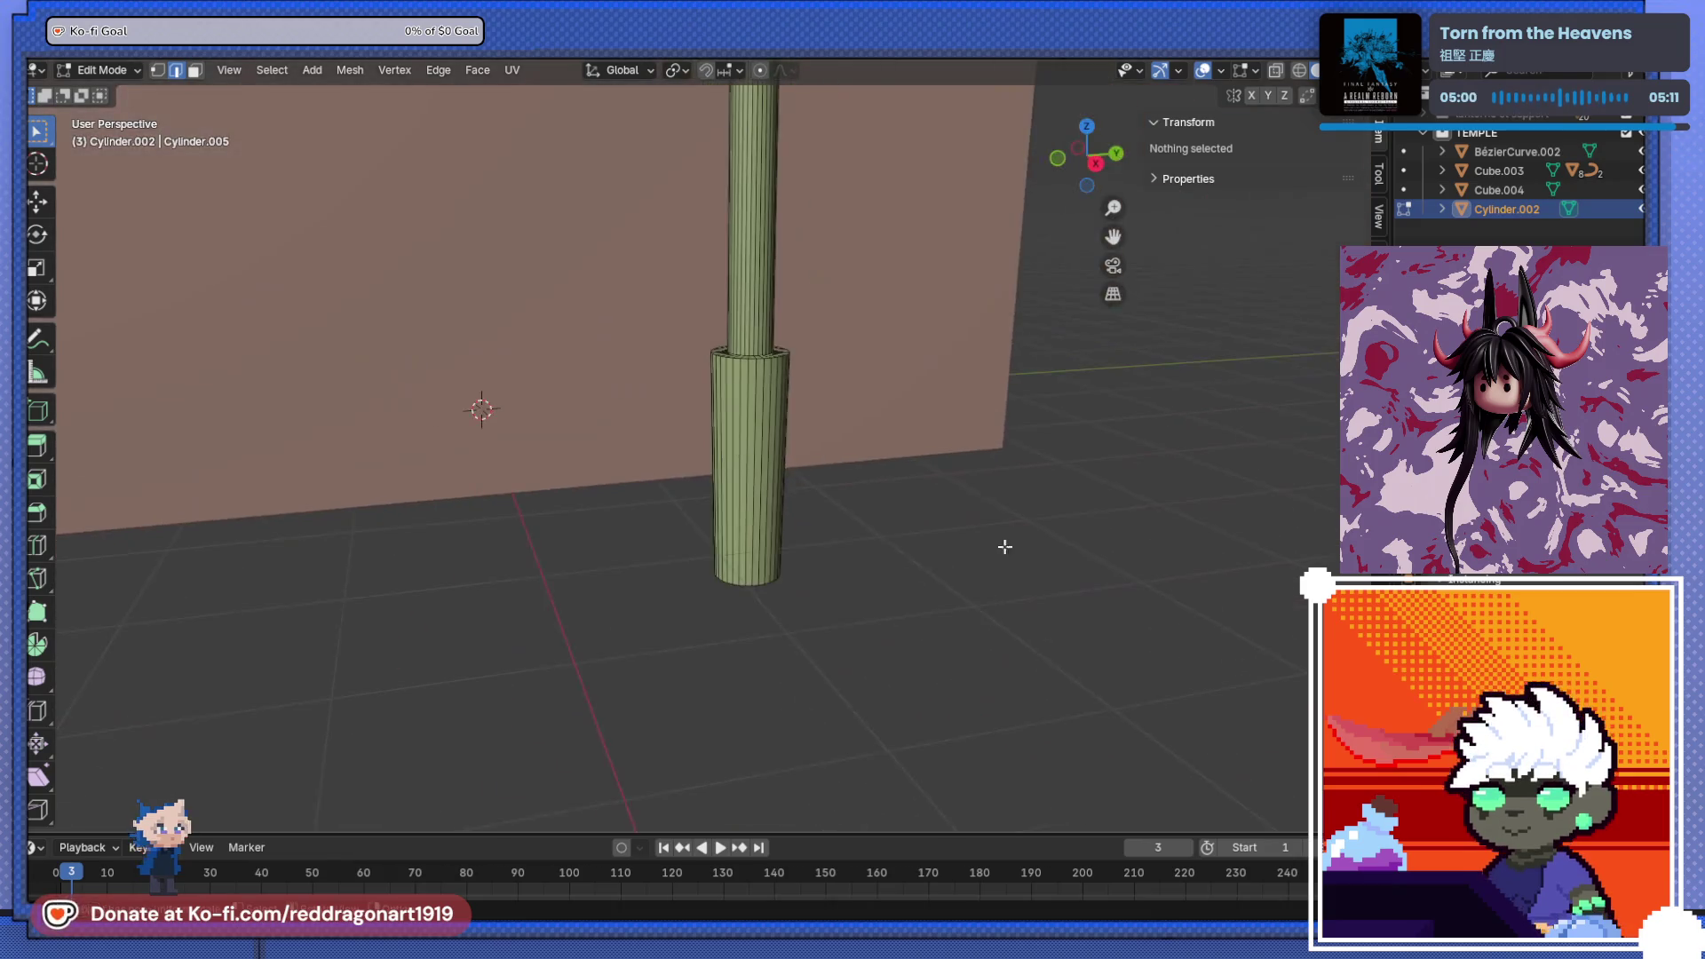
# - Box-select the pillar's lower part in X-ray view and raise it 0.6402 m
pyautogui.press('ctrl+KP_1')
pyautogui.moveTo(654, 576)
pyautogui.mouseDown(button='middle')
pyautogui.moveTo(852, 585)
pyautogui.moveTo(867, 601)
pyautogui.moveTo(850, 606)
pyautogui.mouseUp(button='middle')
pyautogui.press('KP_3')
pyautogui.press('a')
pyautogui.hotkey('alt', 'a')
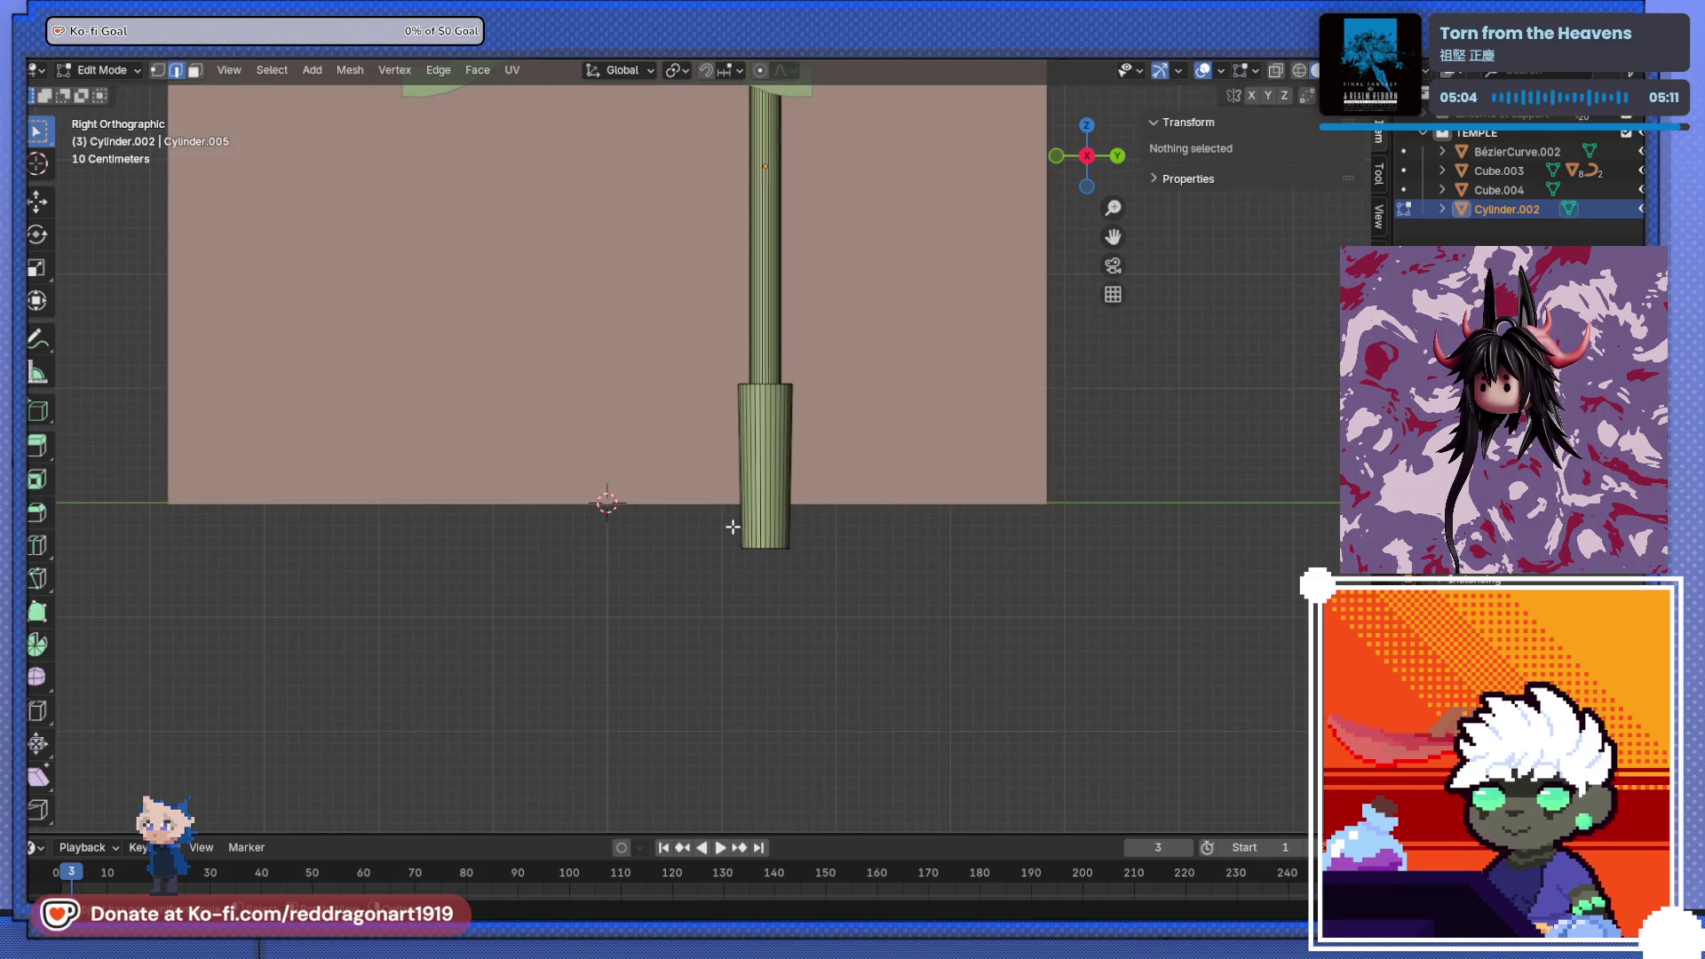
pyautogui.press('a')
pyautogui.hotkey('alt', 'a')
pyautogui.hotkey('alt', 'z')
pyautogui.moveTo(649, 475); pyautogui.dragTo(1024, 669)
pyautogui.press('g')
pyautogui.press('z')
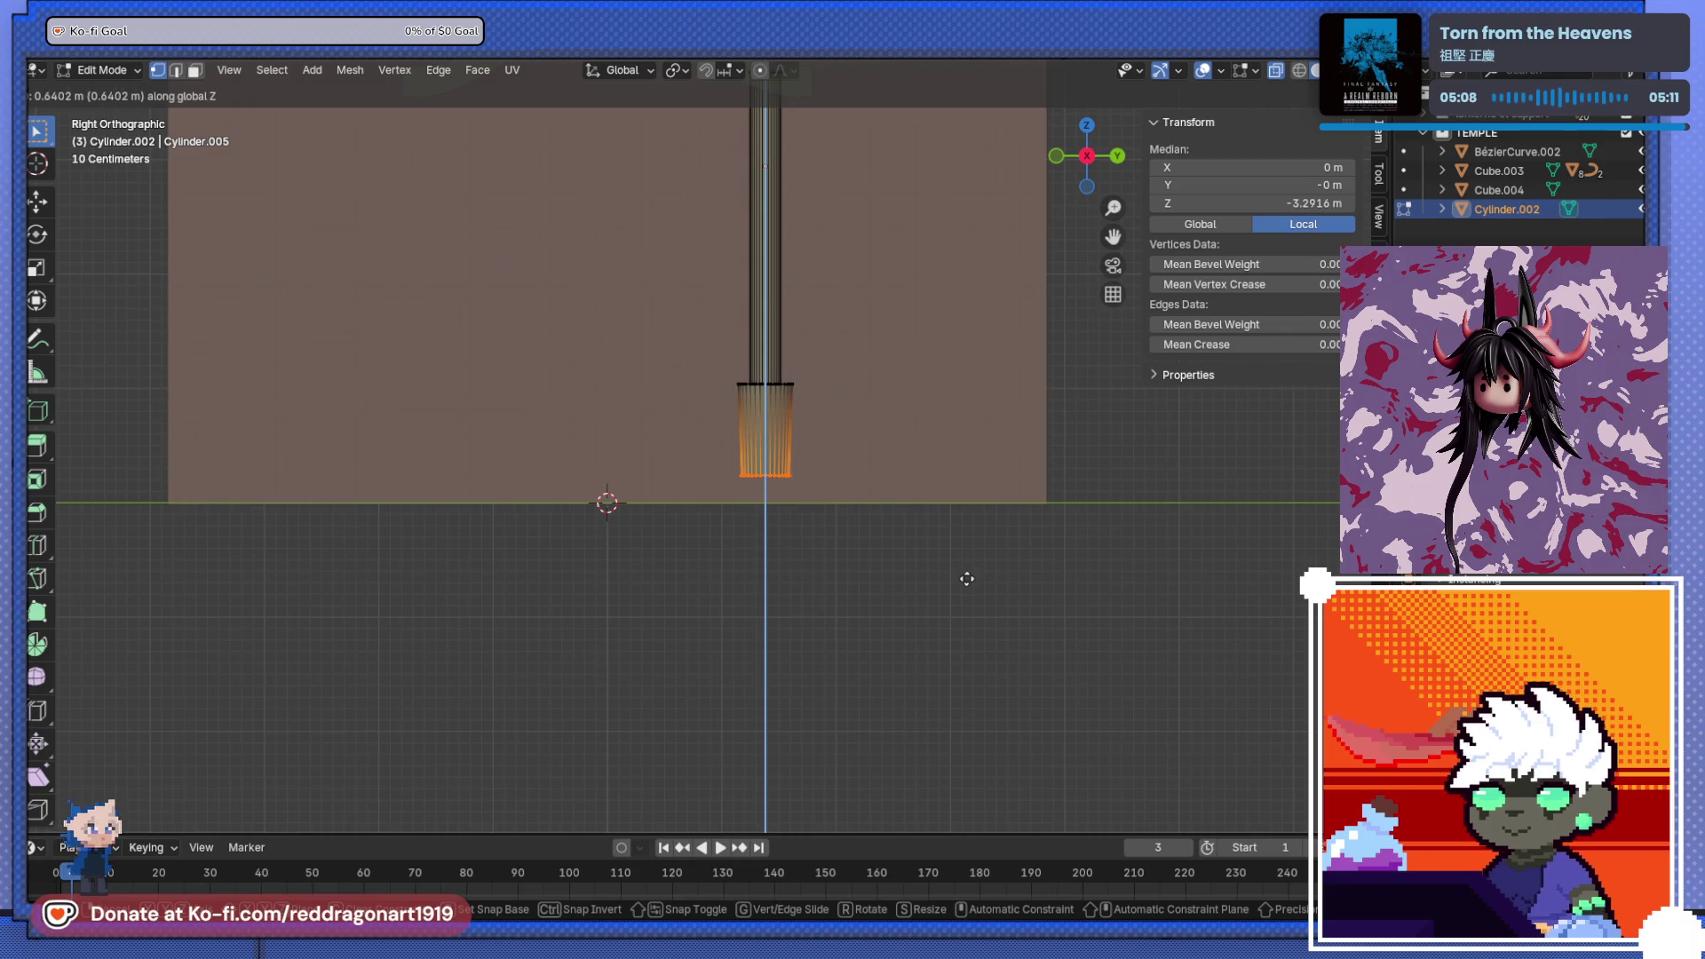
pyautogui.click(967, 578)
# - Add a loop cut on the lower part and extrude its lower faces outward along normals
pyautogui.hotkey('ctrl', 'r')
pyautogui.click(800, 484)
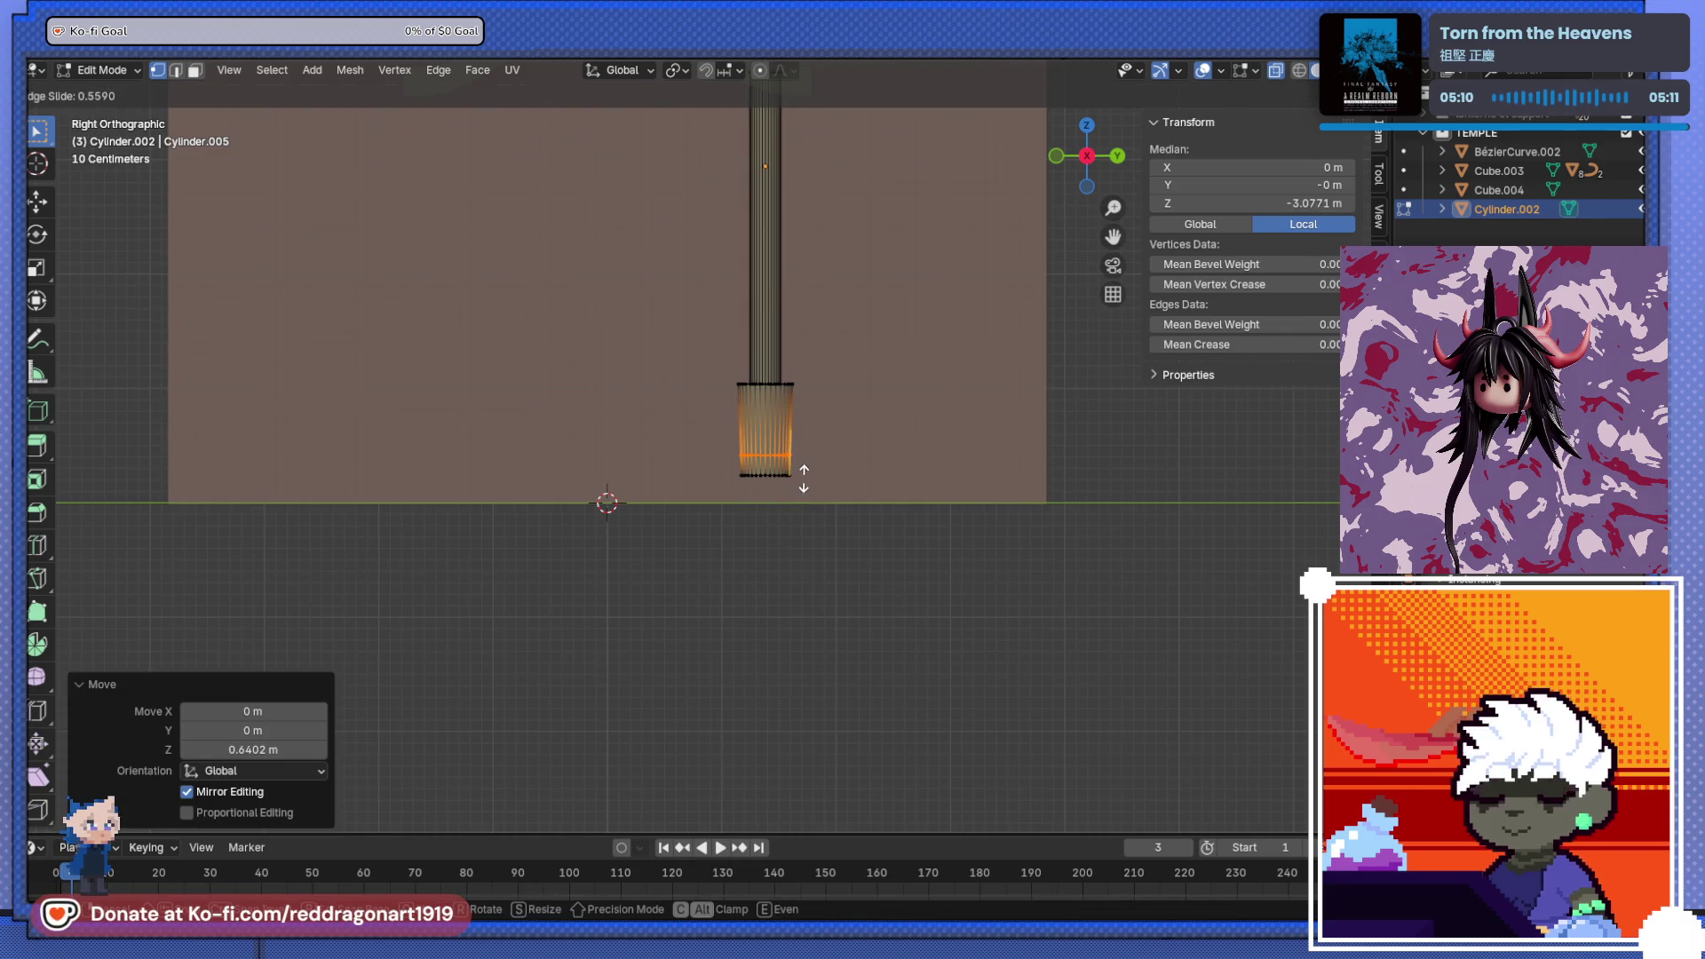
pyautogui.click(804, 471)
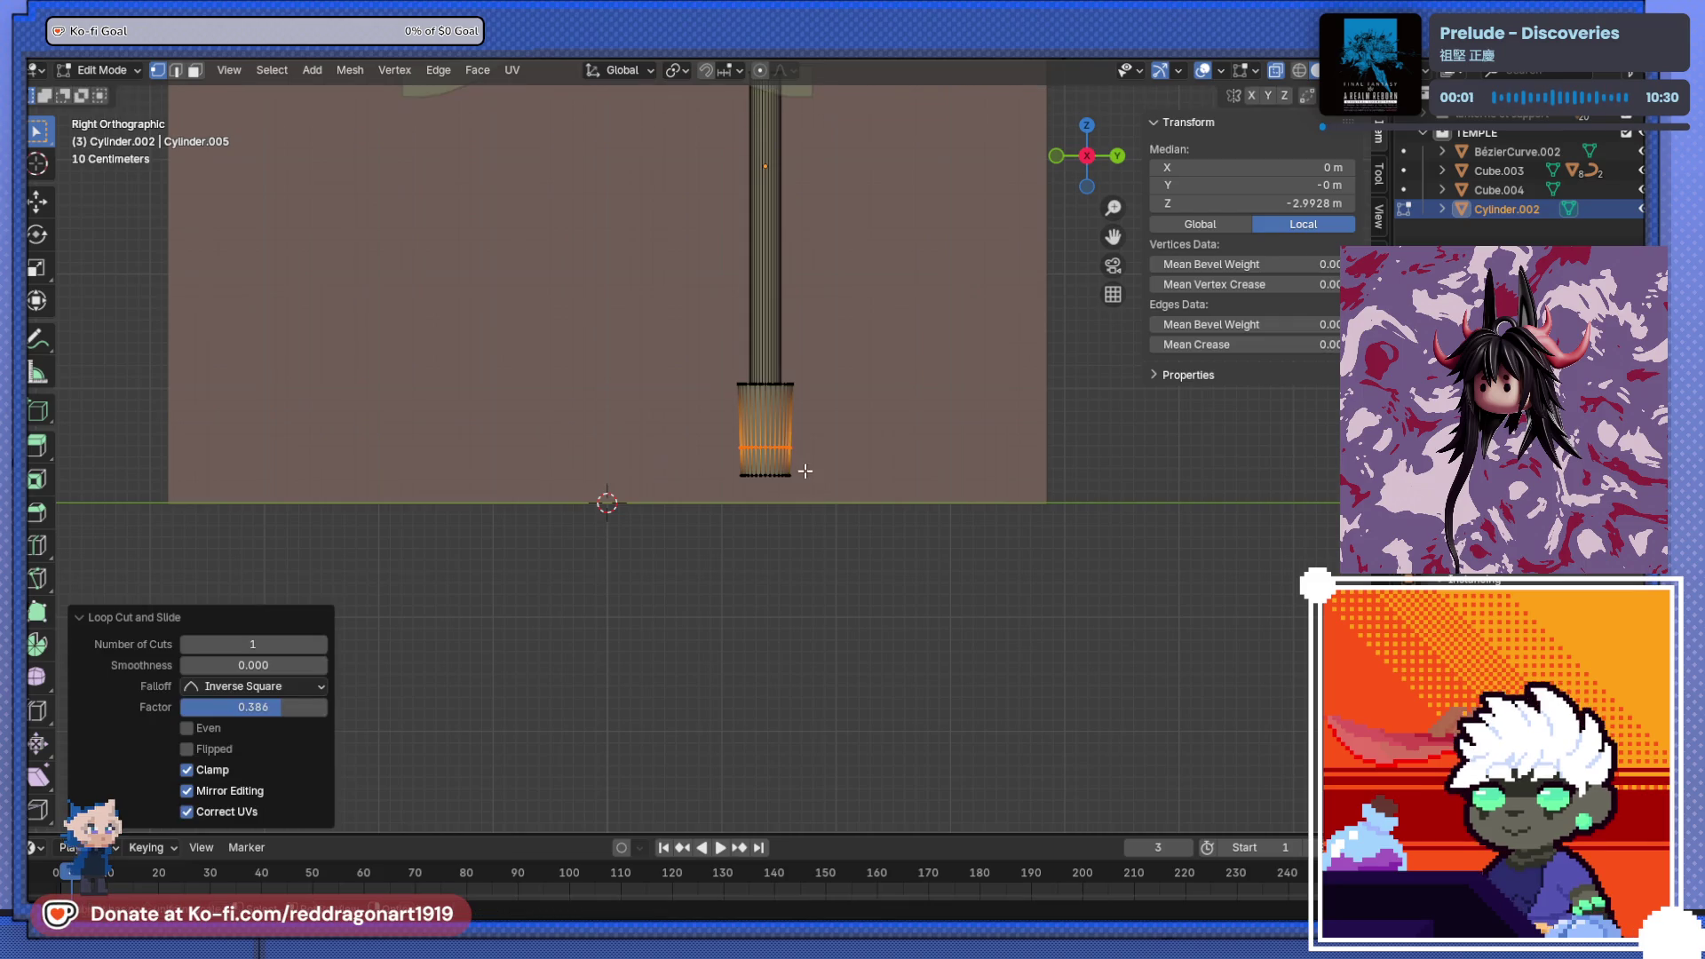
pyautogui.scroll(7, 799, 479)
pyautogui.moveTo(525, 442)
pyautogui.mouseDown()
pyautogui.moveTo(1046, 616)
pyautogui.moveTo(999, 596)
pyautogui.mouseUp()
pyautogui.hotkey('alt', 'e')
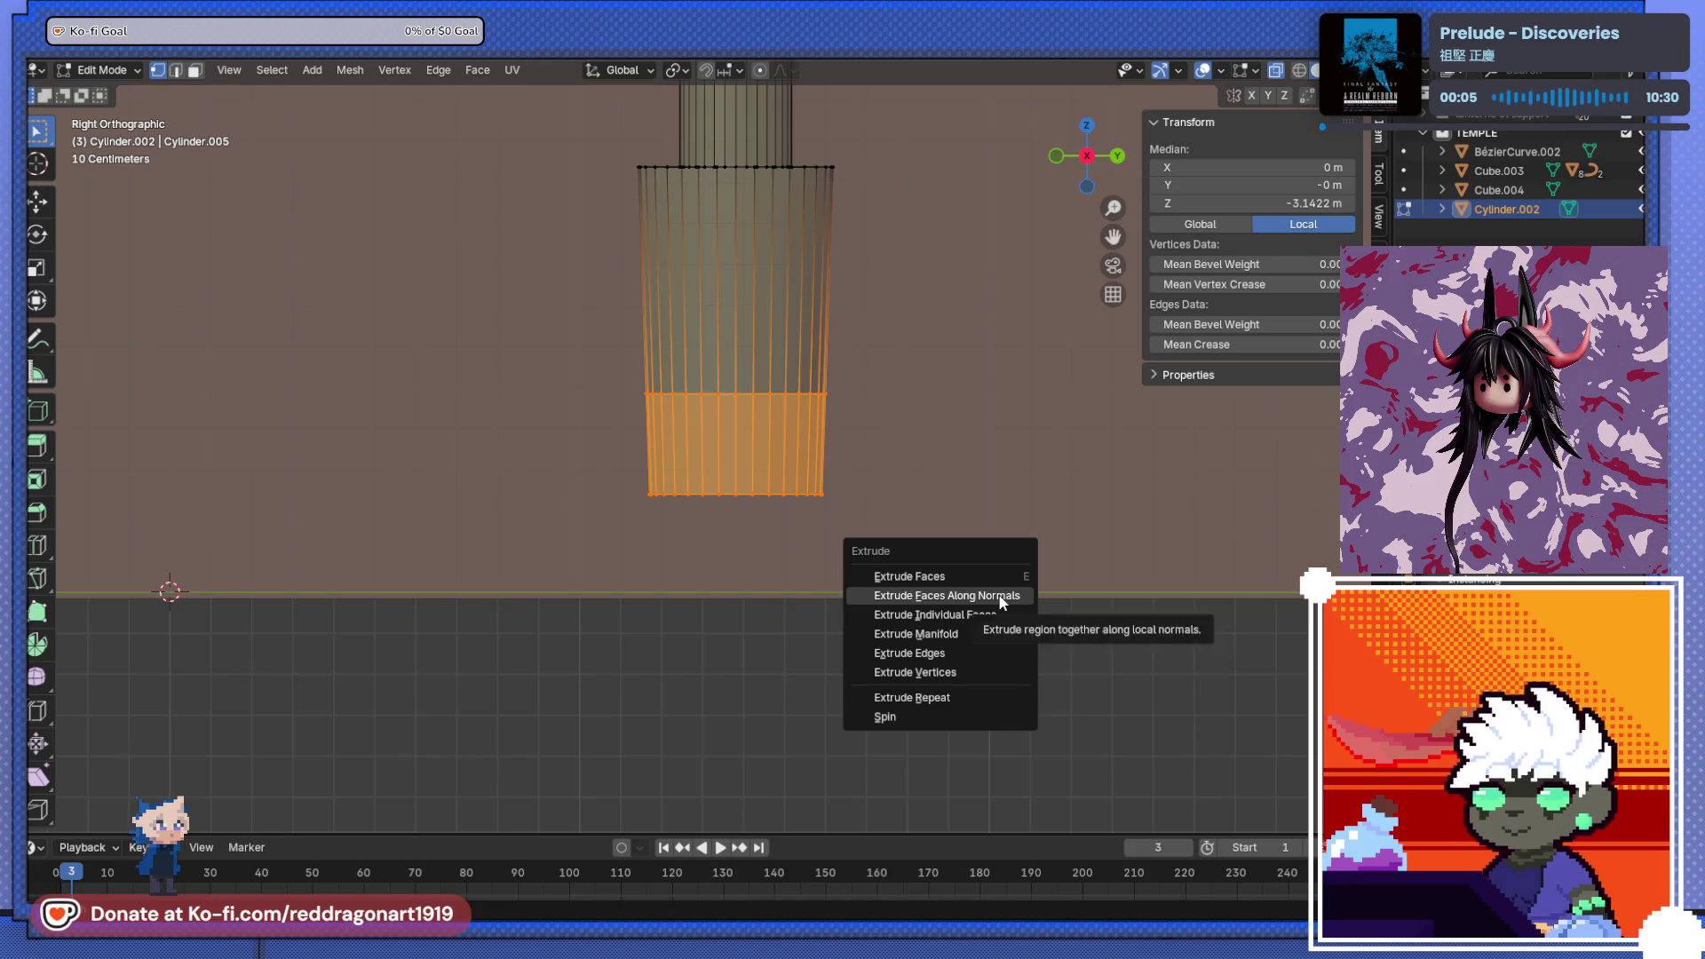
pyautogui.click(1000, 596)
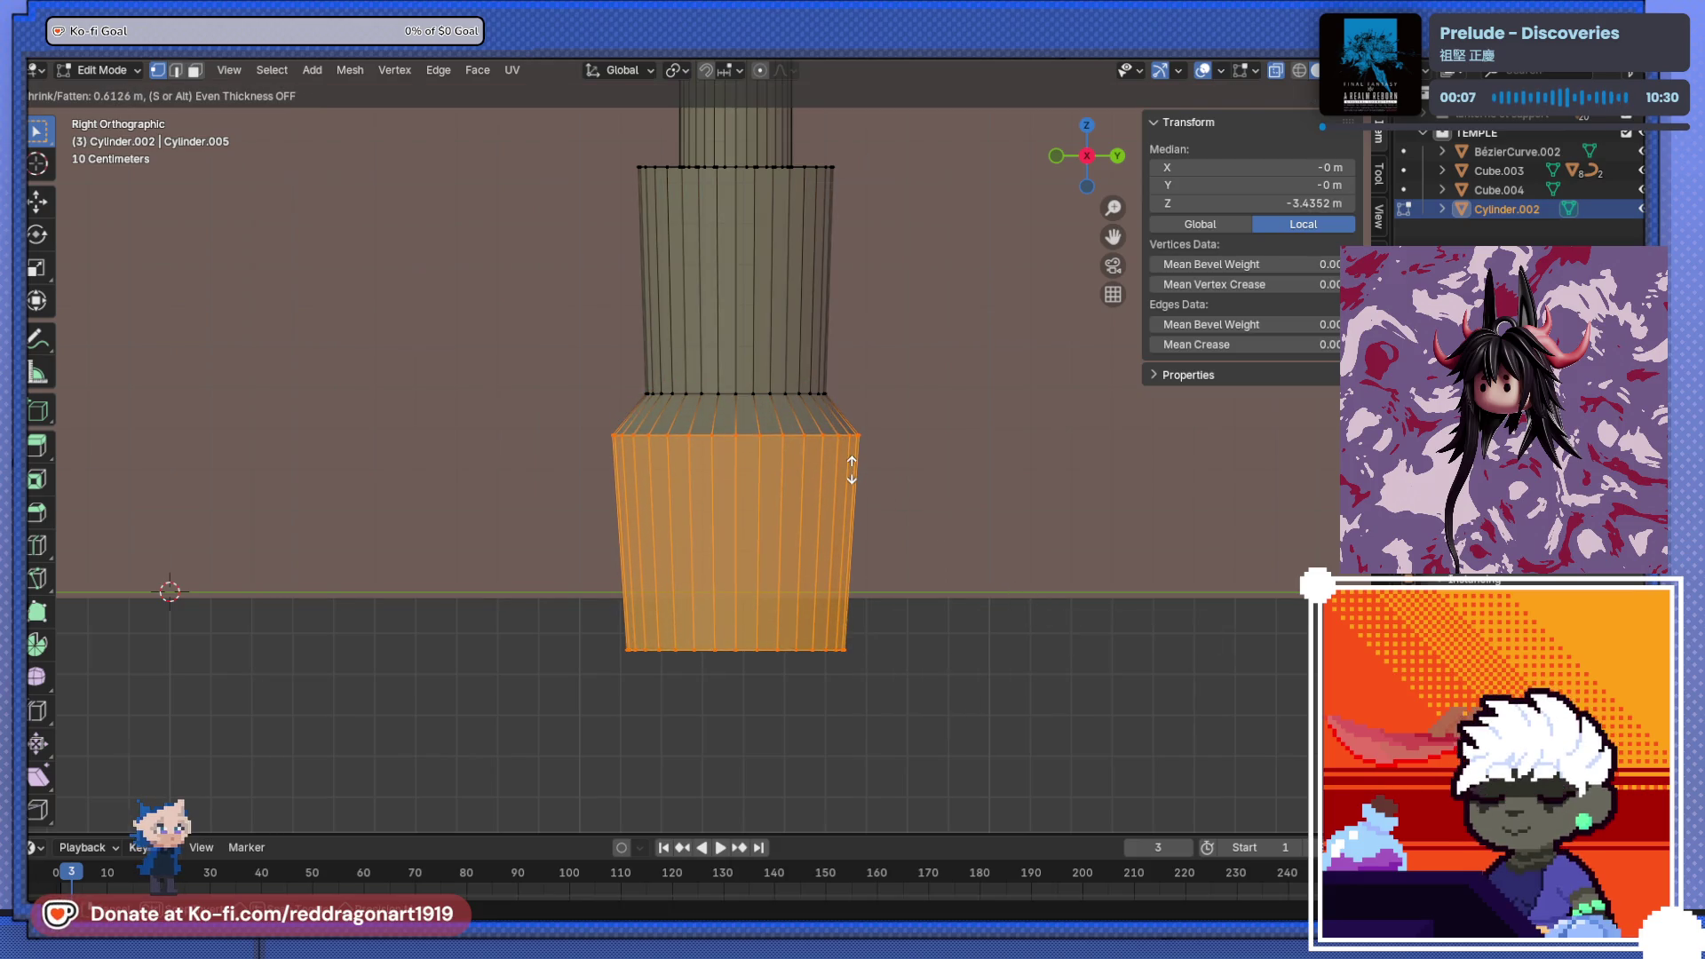
pyautogui.click(852, 468)
pyautogui.scroll(-3, 779, 517)
pyautogui.moveTo(779, 517)
pyautogui.mouseDown(button='middle')
pyautogui.moveTo(653, 545)
pyautogui.moveTo(758, 544)
pyautogui.mouseUp(button='middle')
pyautogui.scroll(2, 720, 537)
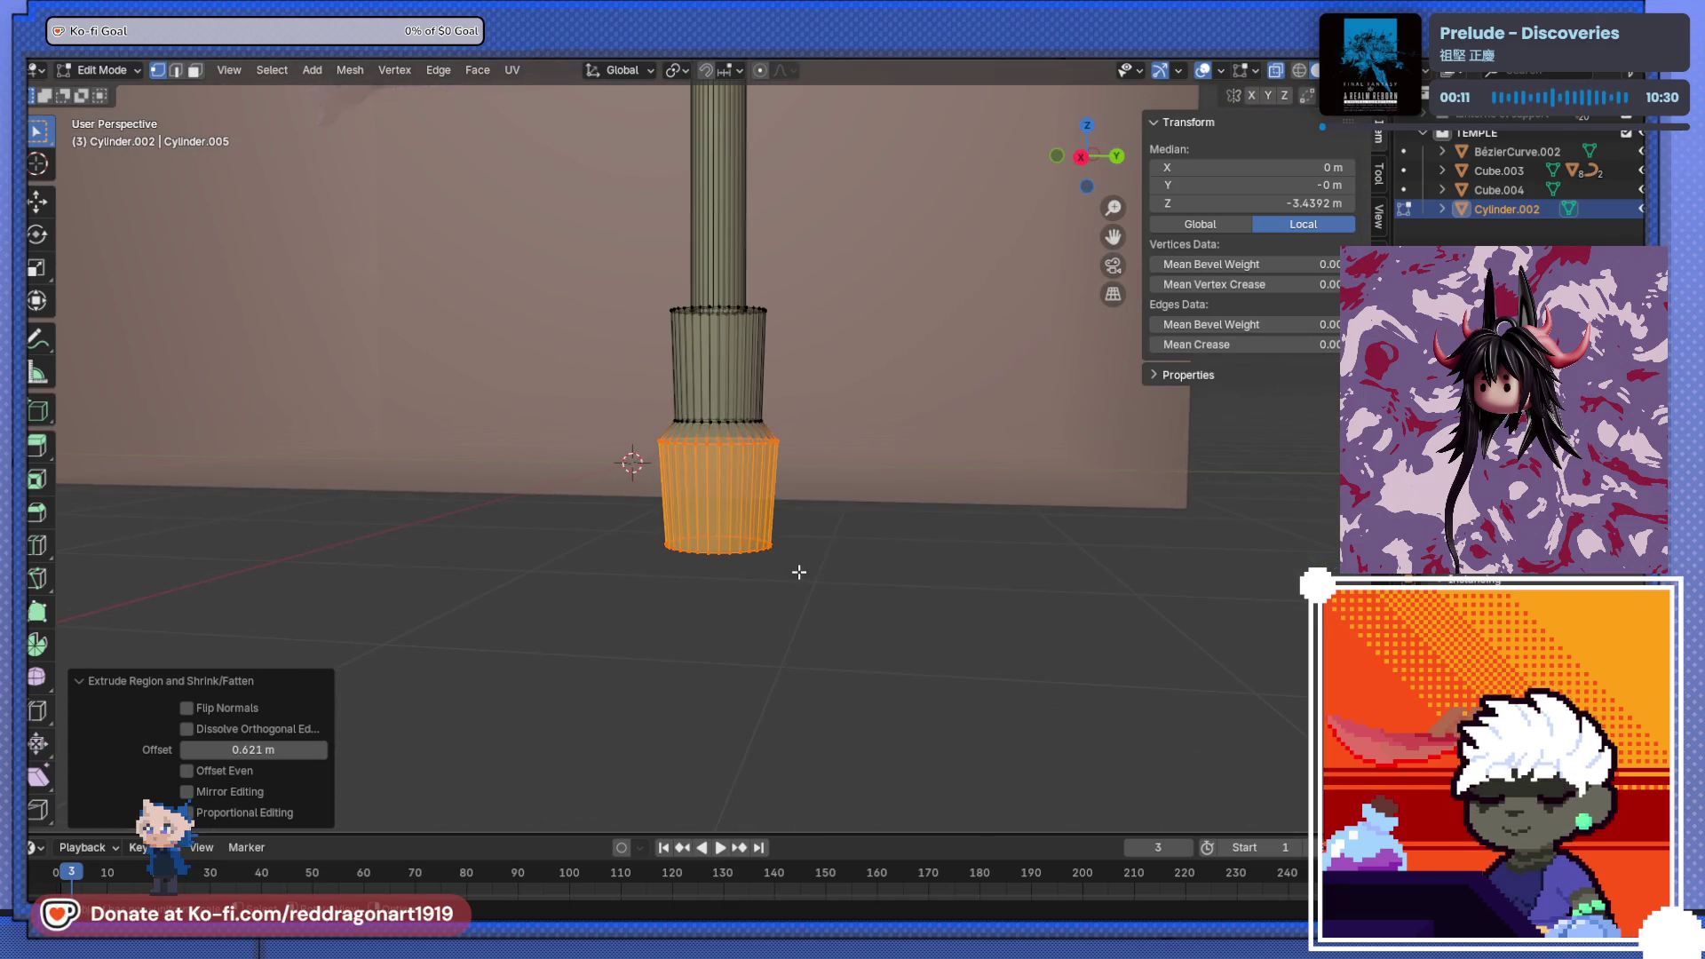
# - Scale the bottom section to 1.505, flatten it to 0.639 in Z, and raise it 0.13673 m
pyautogui.press('s')
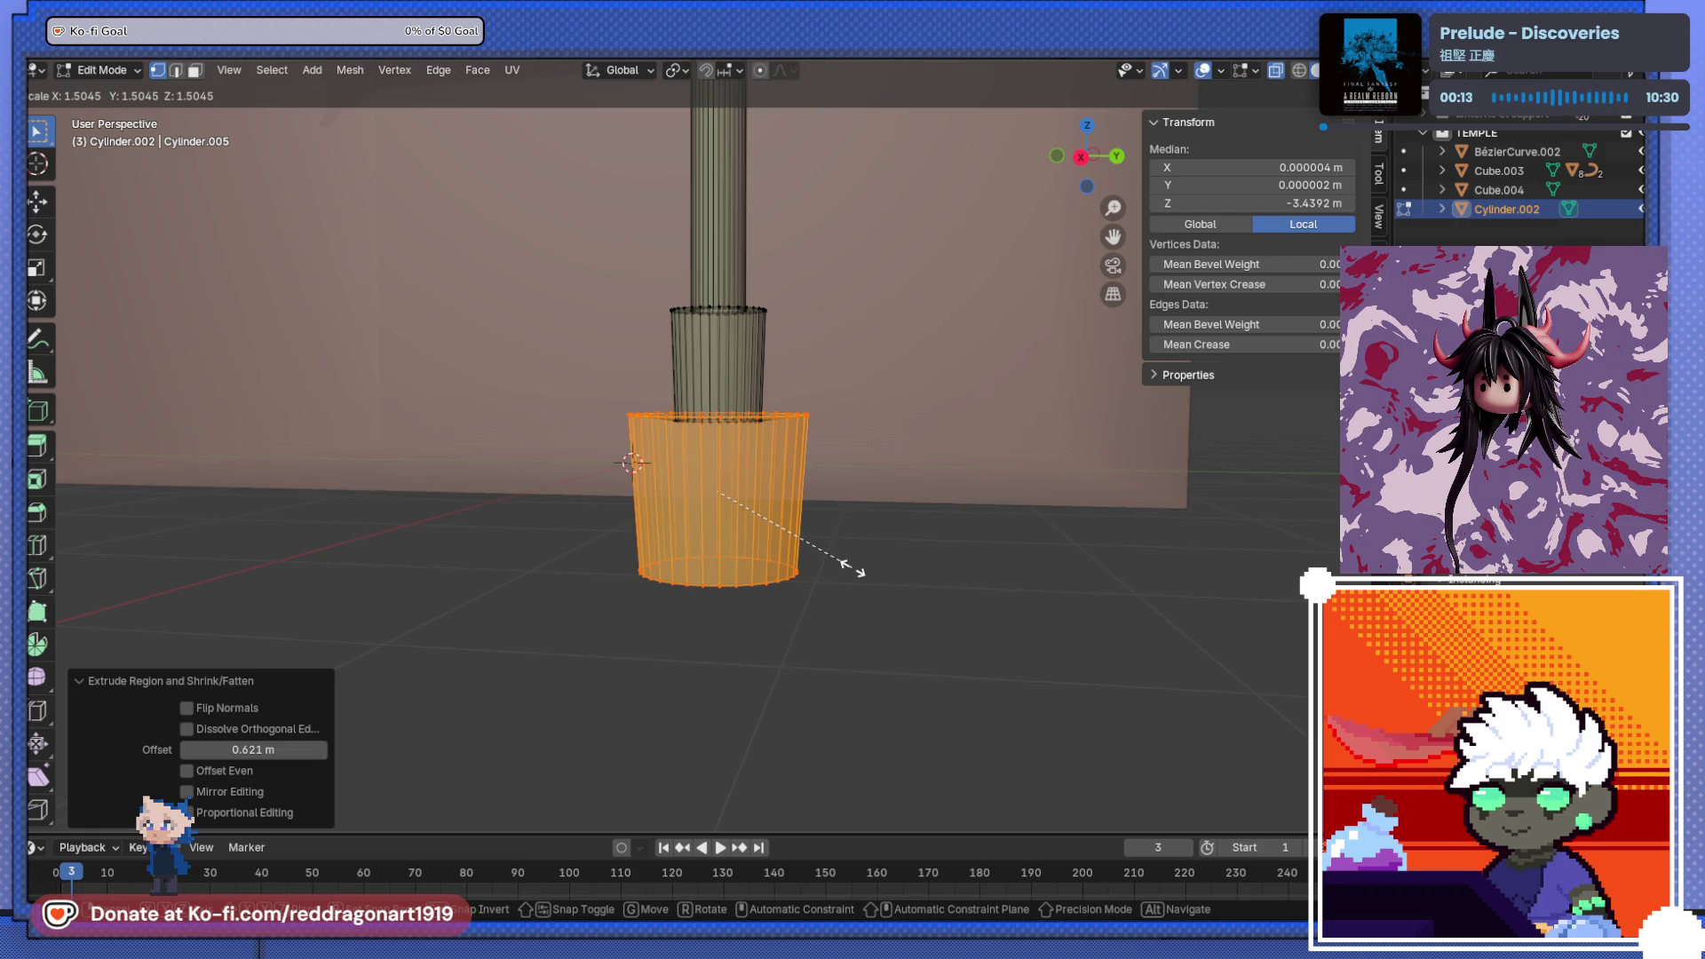
pyautogui.click(855, 568)
pyautogui.moveTo(853, 567)
pyautogui.keyDown('alt'); pyautogui.mouseDown(button='middle')
pyautogui.moveTo(567, 567)
pyautogui.moveTo(955, 561)
pyautogui.mouseUp(button='middle'); pyautogui.keyUp('alt')
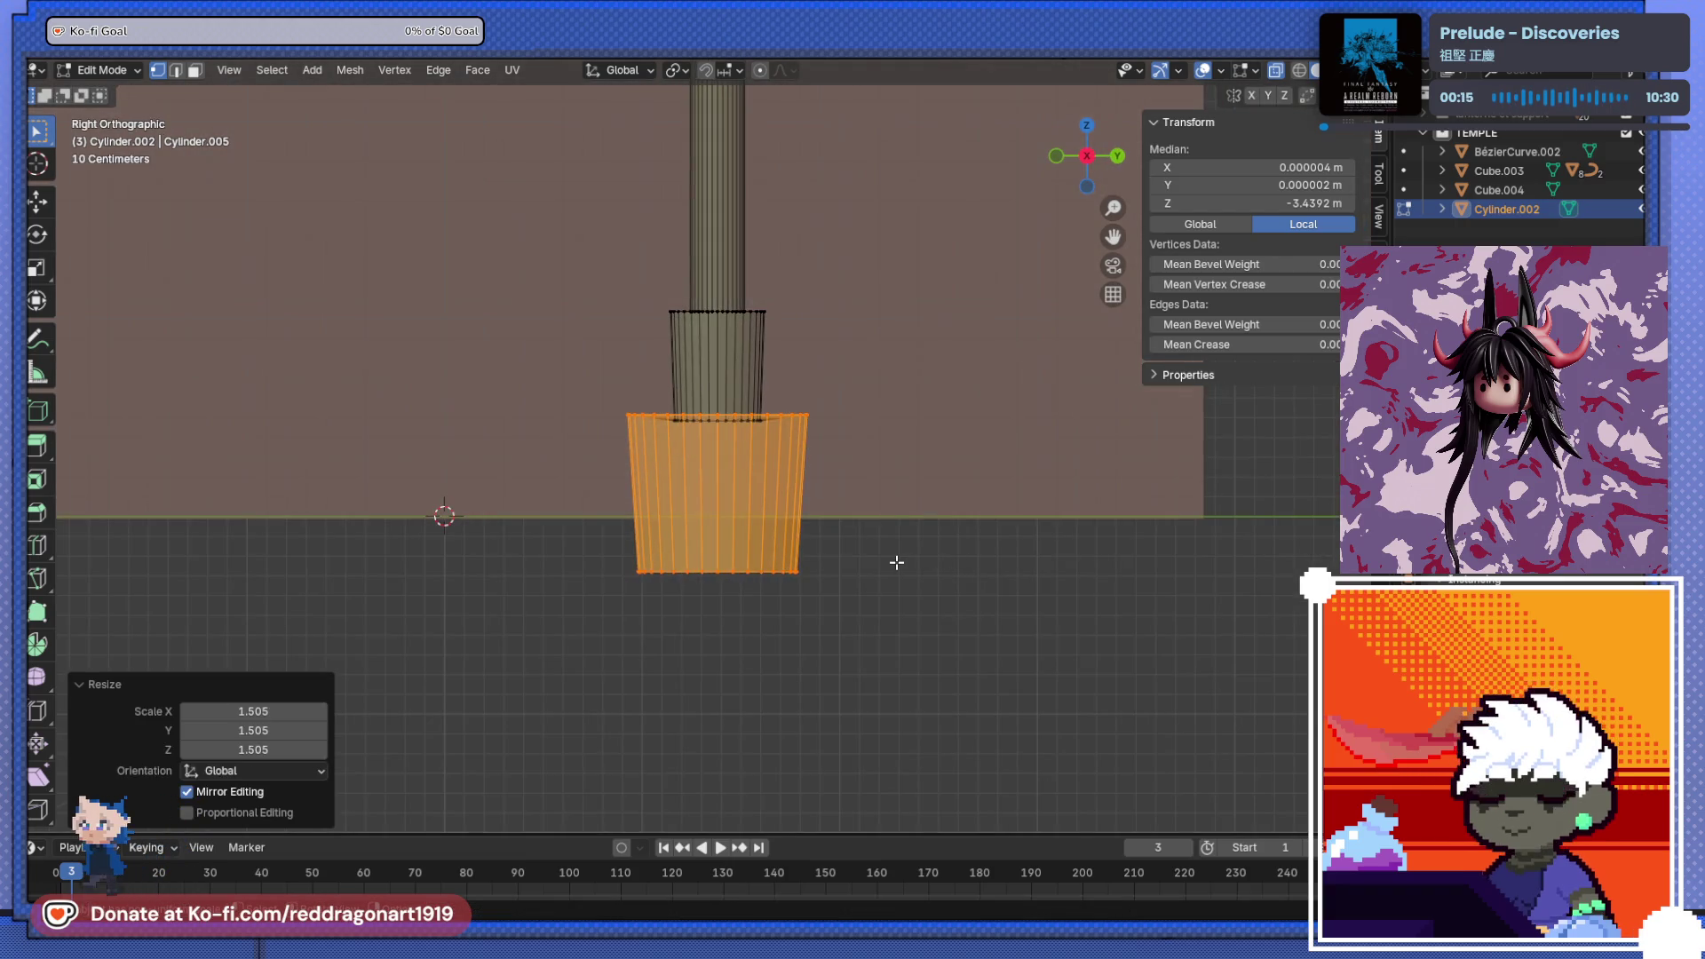
pyautogui.press('s')
pyautogui.press('z')
pyautogui.click(834, 537)
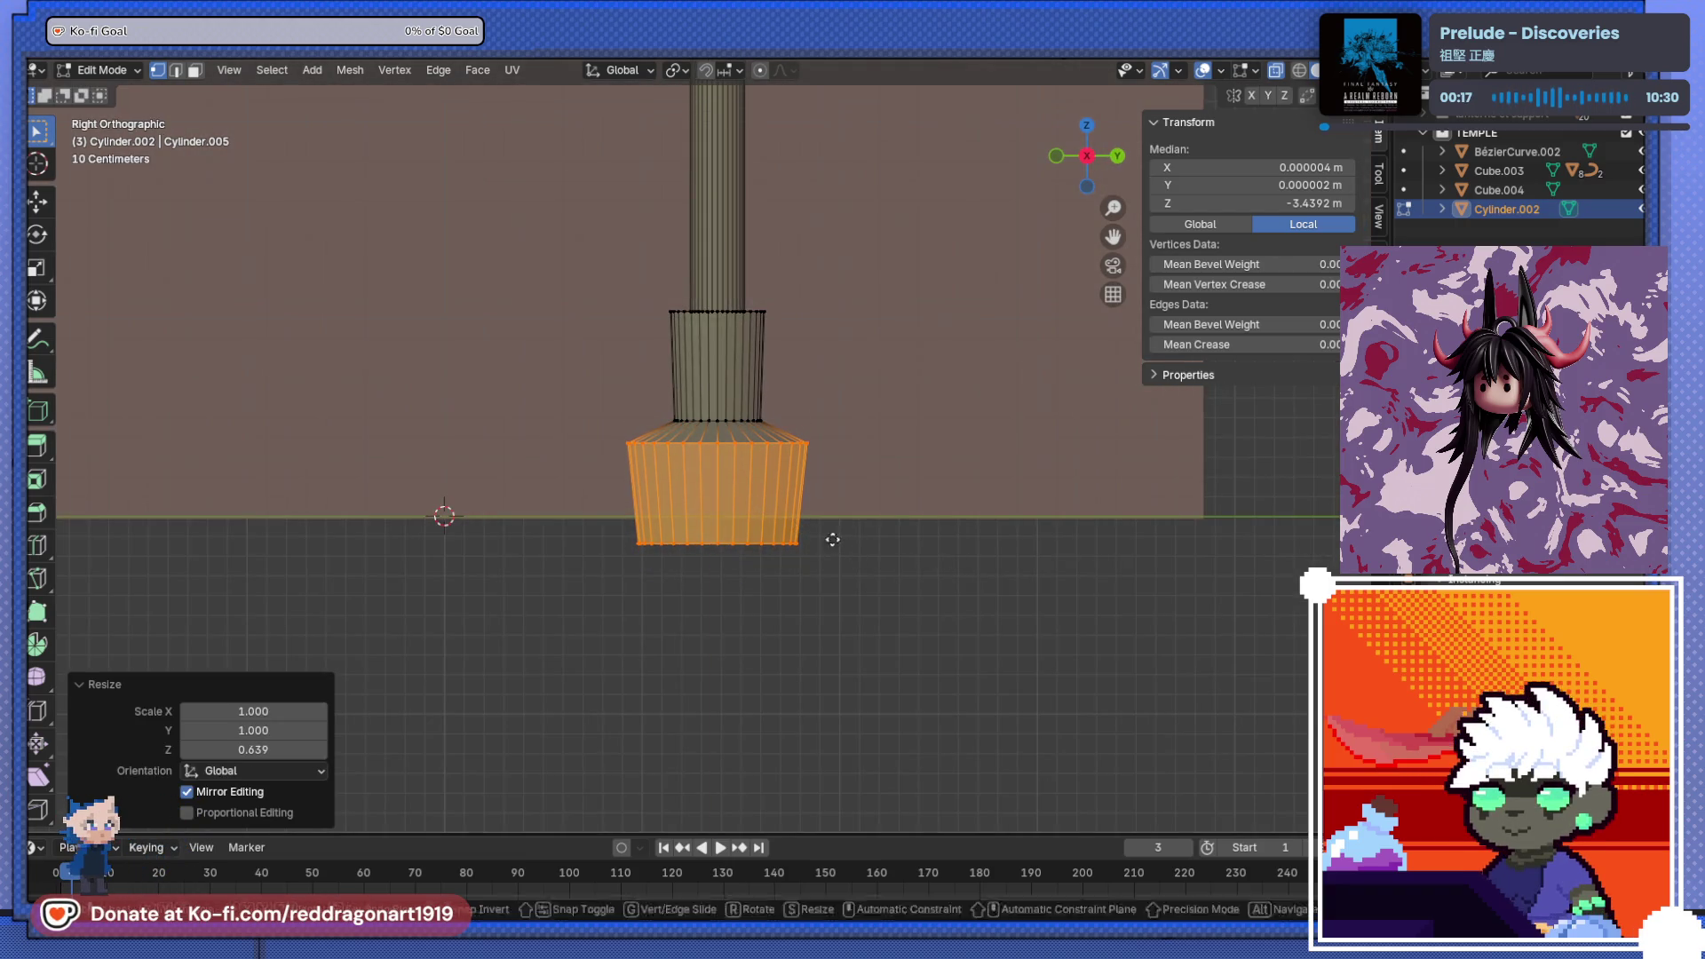
pyautogui.press('g')
pyautogui.press('z')
pyautogui.click(831, 513)
pyautogui.moveTo(829, 506)
pyautogui.mouseDown(button='middle')
pyautogui.moveTo(776, 589)
pyautogui.moveTo(773, 559)
pyautogui.mouseUp(button='middle')
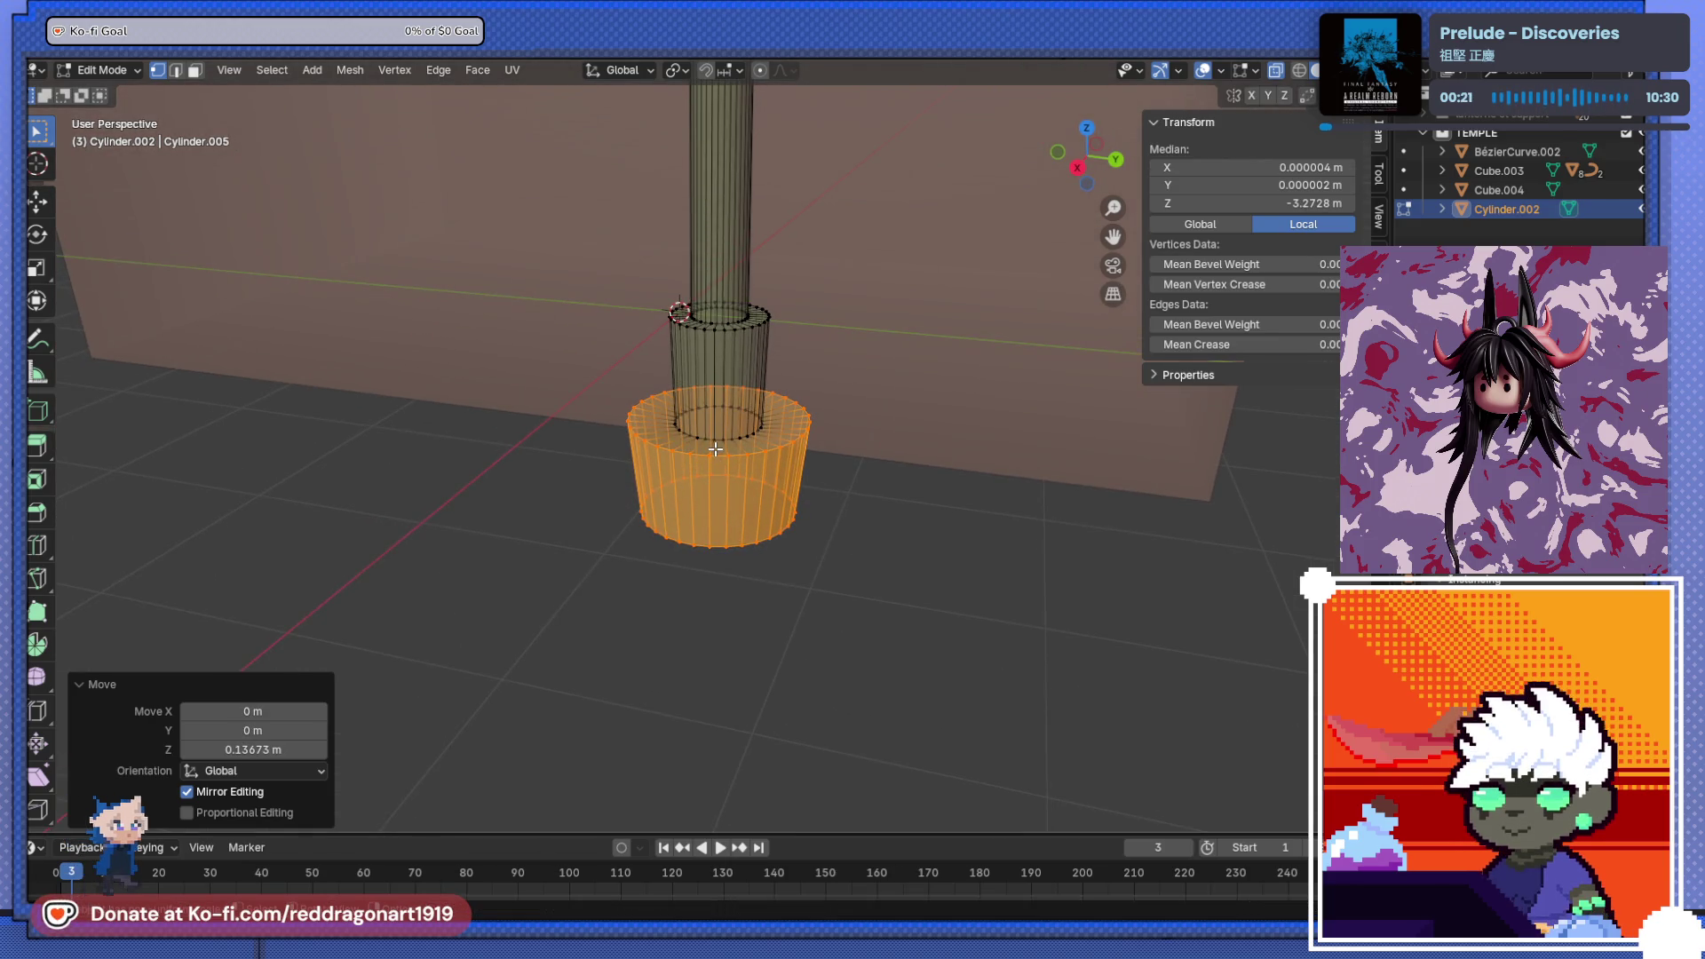
# - Lower the base's top ring and widen the bottom rings by 1.241
pyautogui.press('KP_3')
pyautogui.scroll(4, 870, 463)
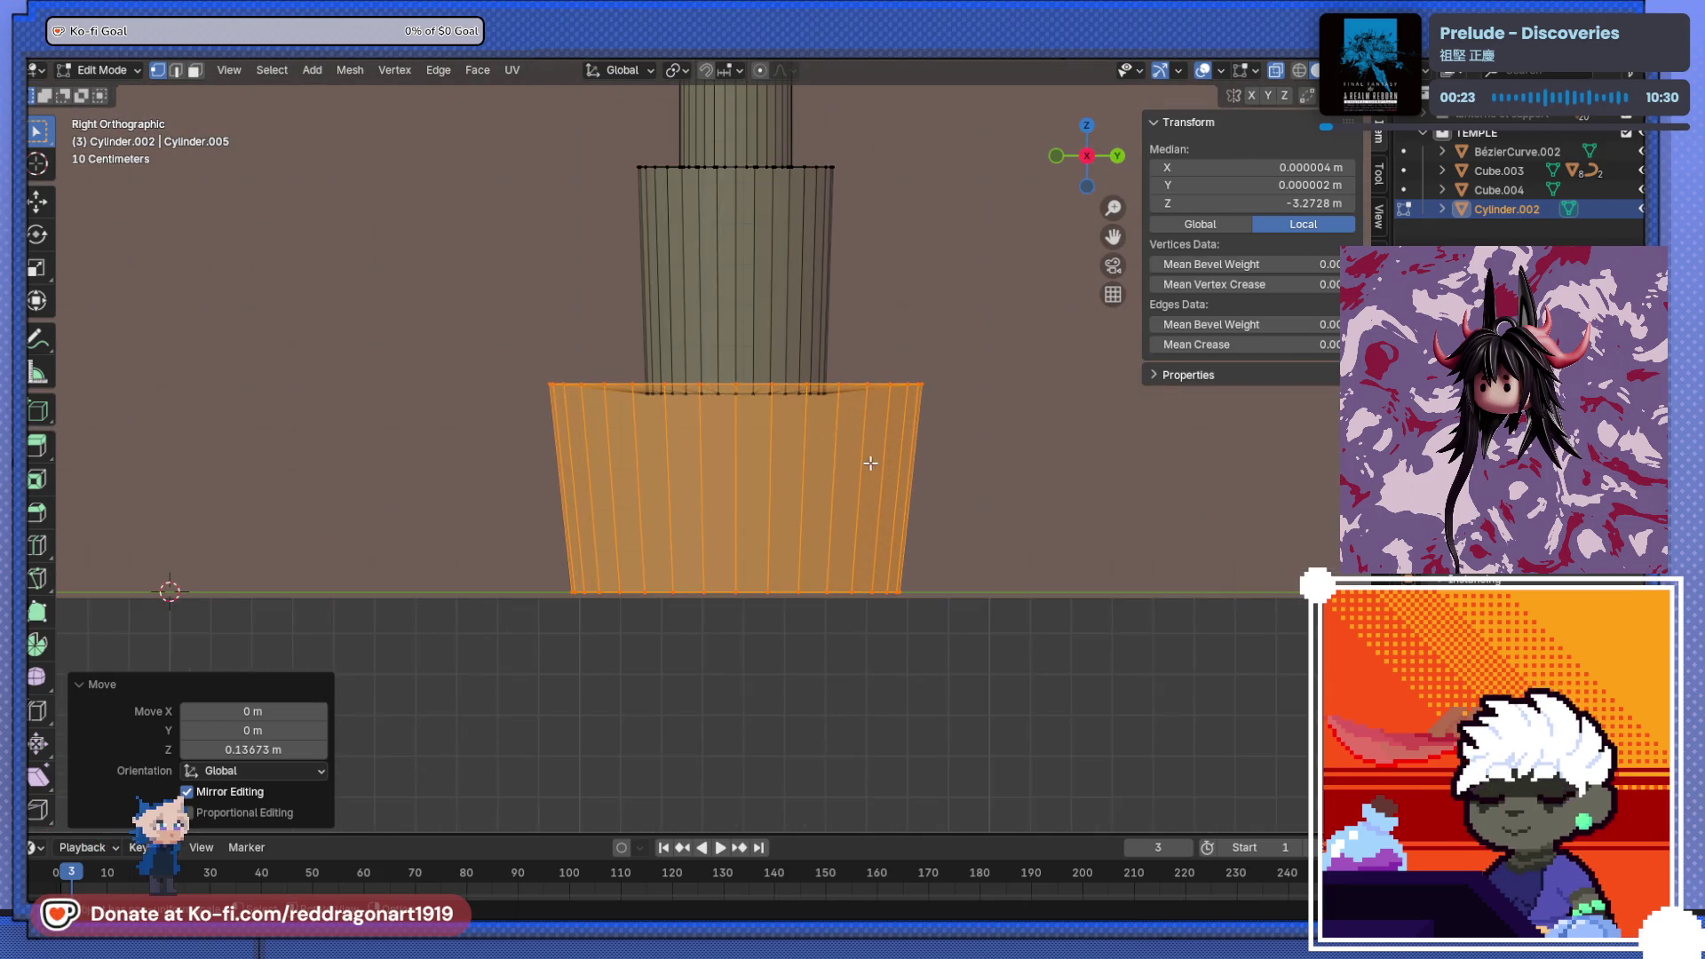
pyautogui.keyDown('ctrl'); pyautogui.moveTo(554, 597); pyautogui.dragTo(1151, 759); pyautogui.keyUp('ctrl')
pyautogui.press('g')
pyautogui.press('z')
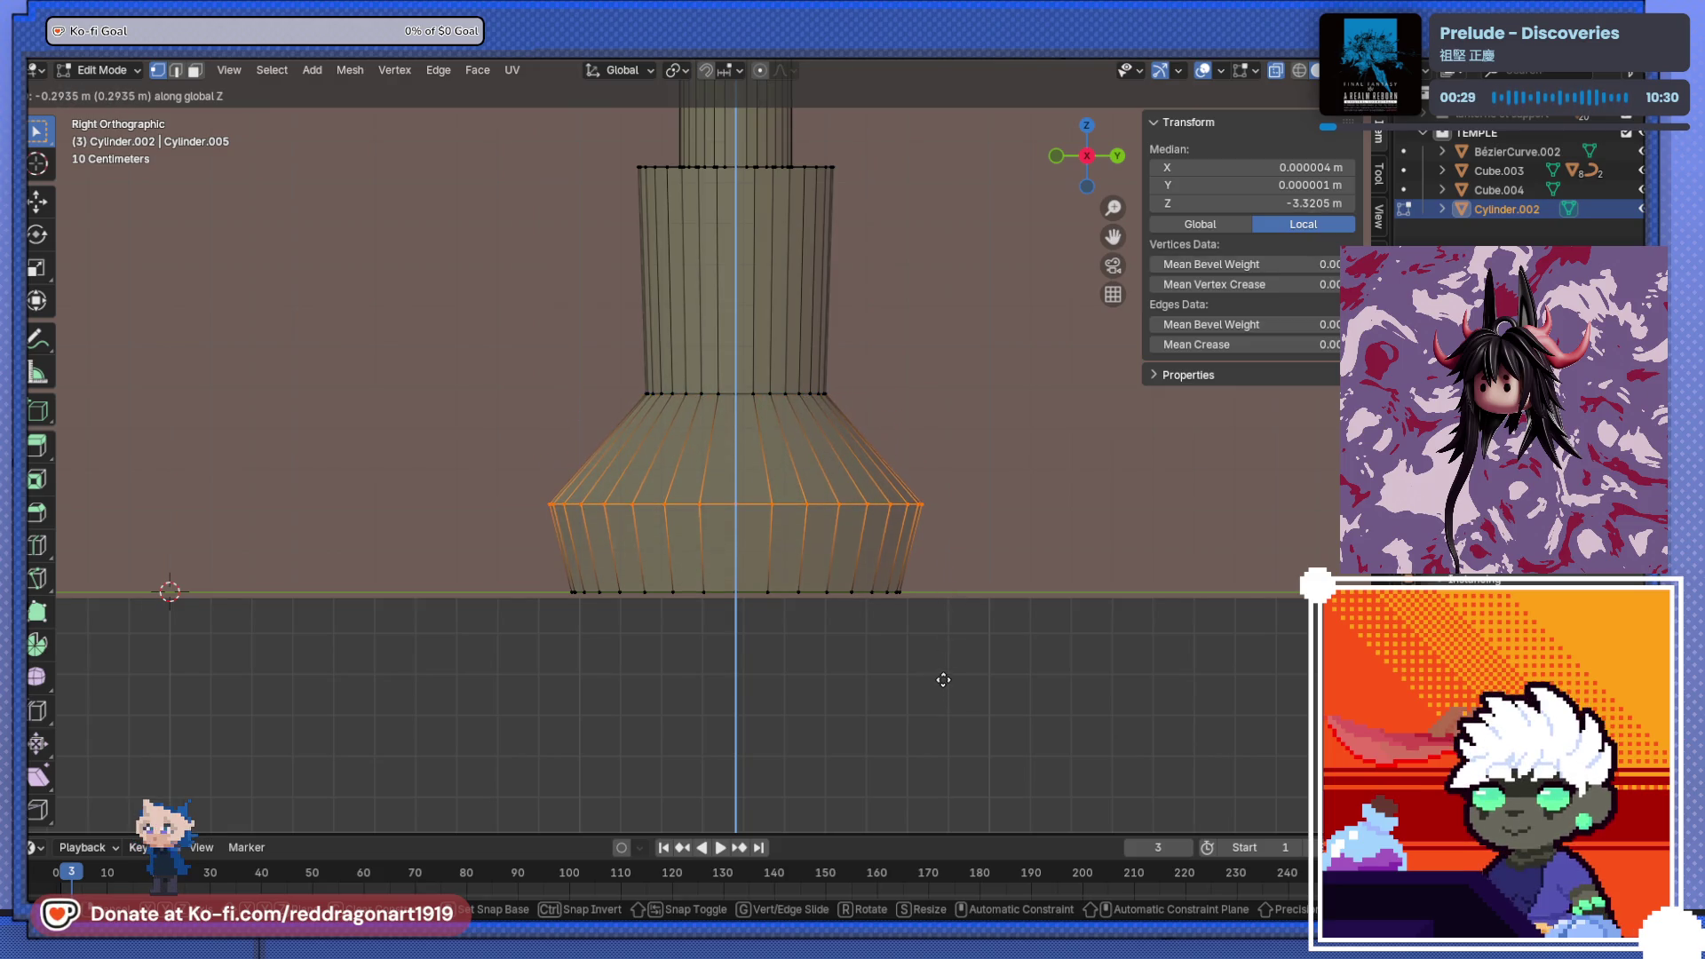
pyautogui.click(944, 674)
pyautogui.moveTo(457, 559); pyautogui.dragTo(968, 622)
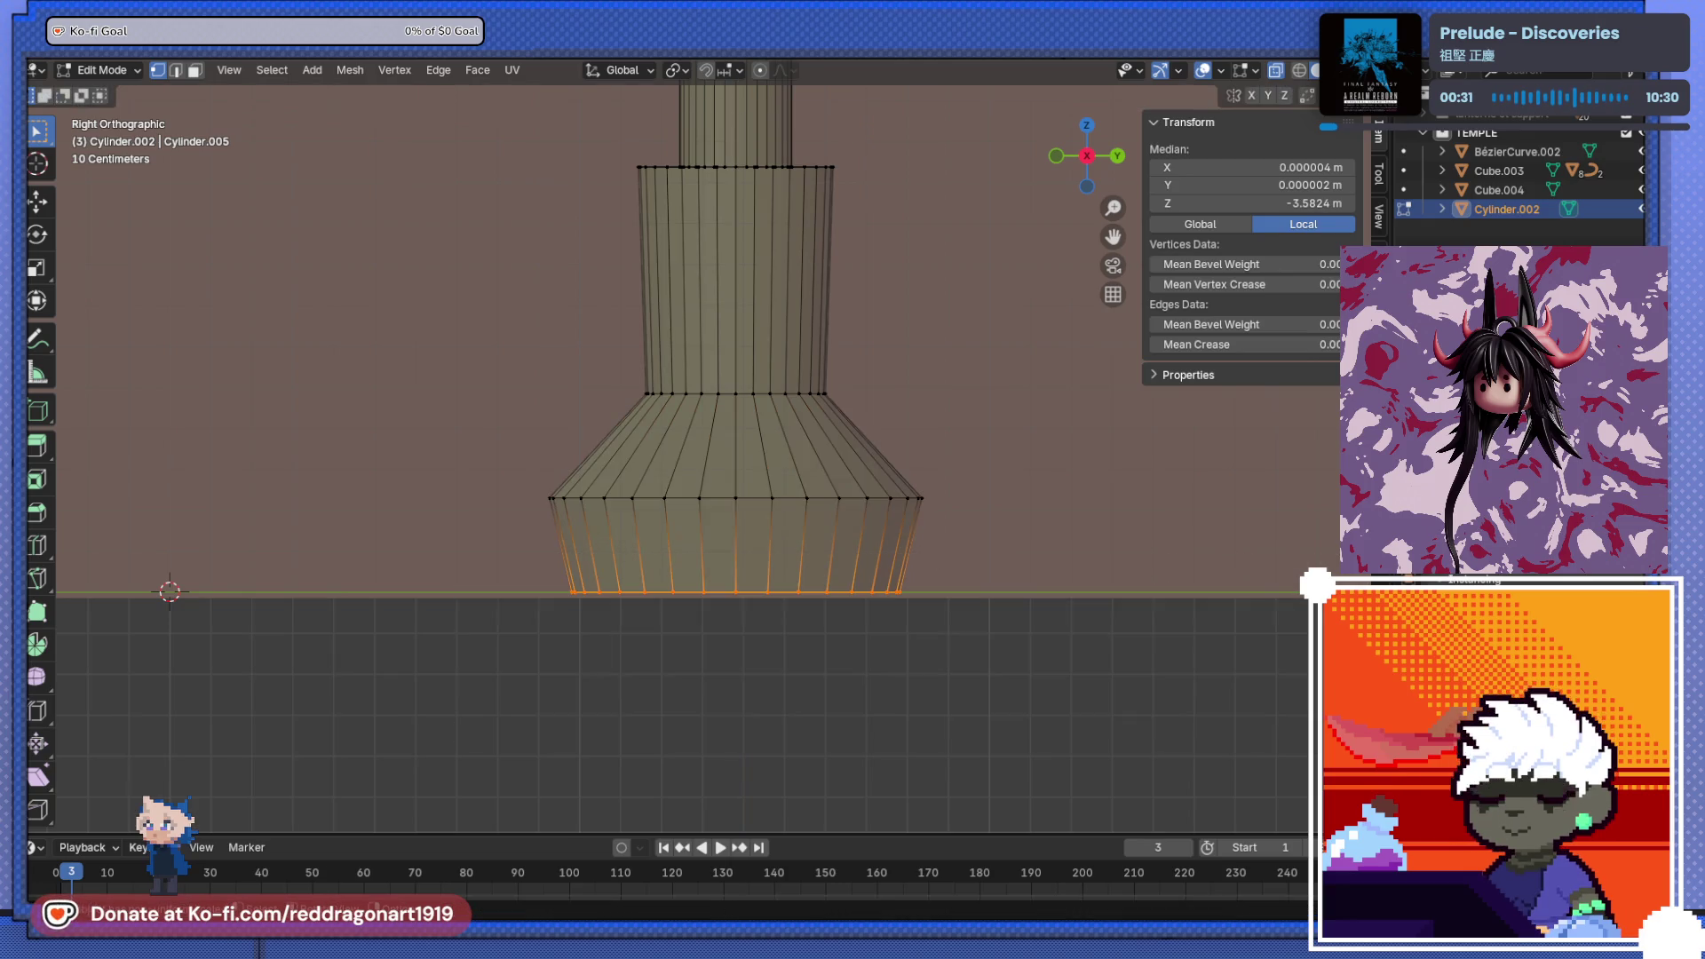
pyautogui.press('s')
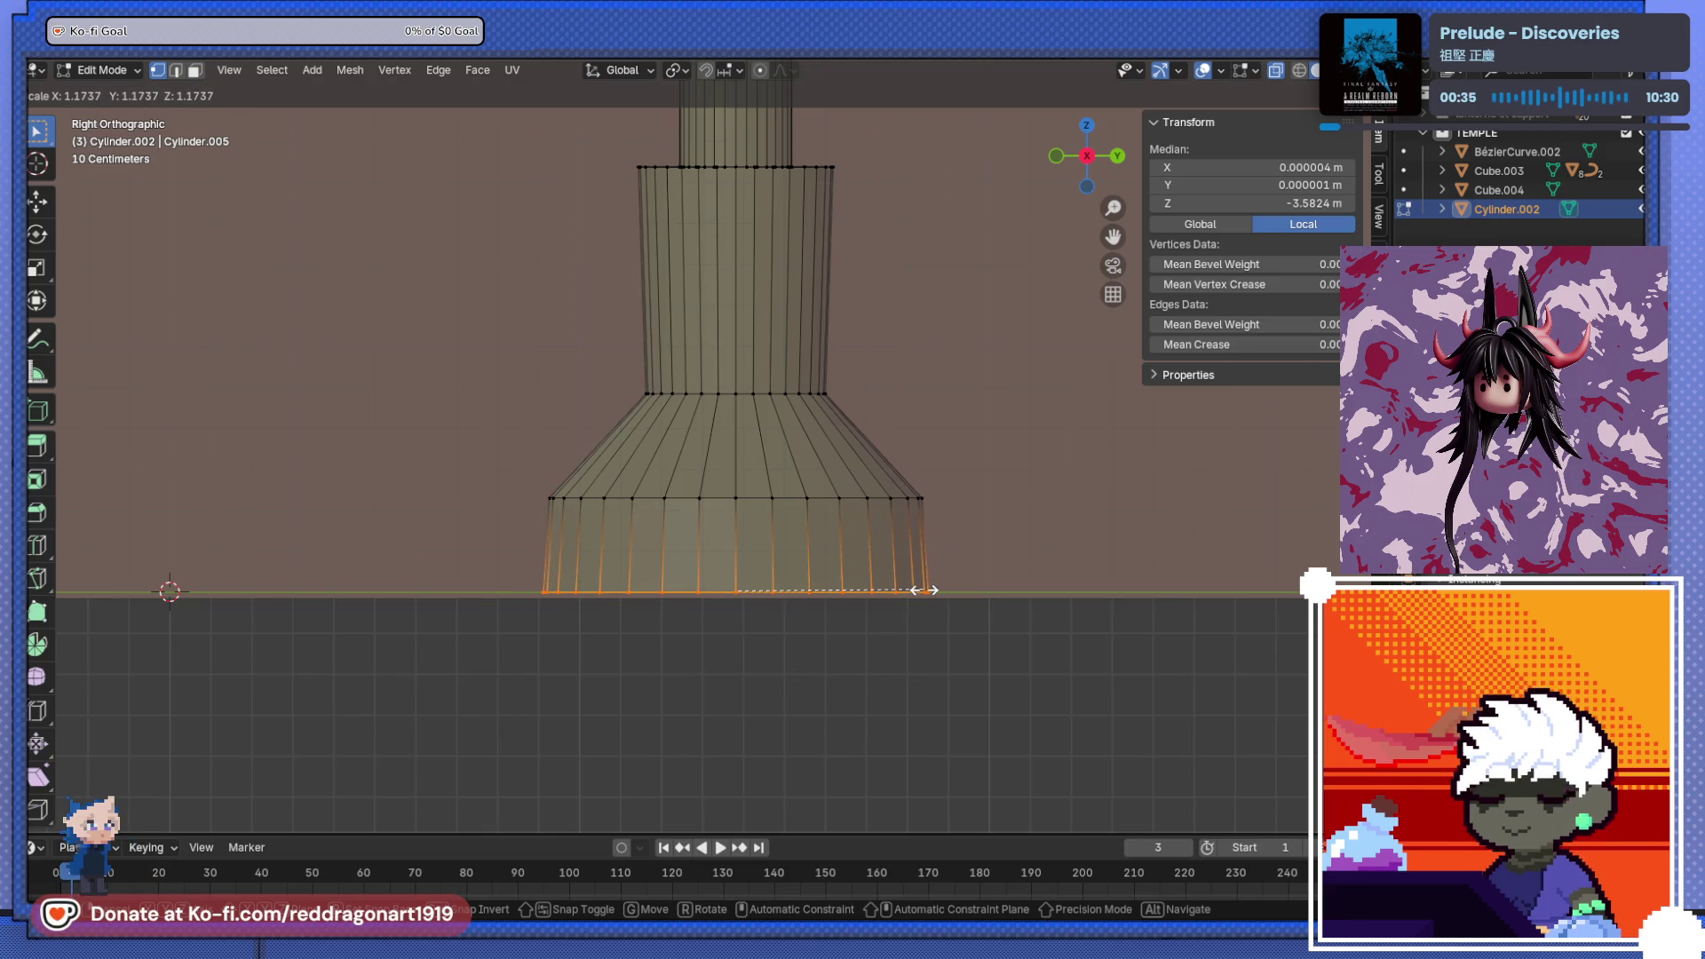
pyautogui.click(942, 592)
pyautogui.keyDown('alt'); pyautogui.keyDown('shift'); pyautogui.click(551, 494); pyautogui.keyUp('shift'); pyautogui.keyUp('alt')
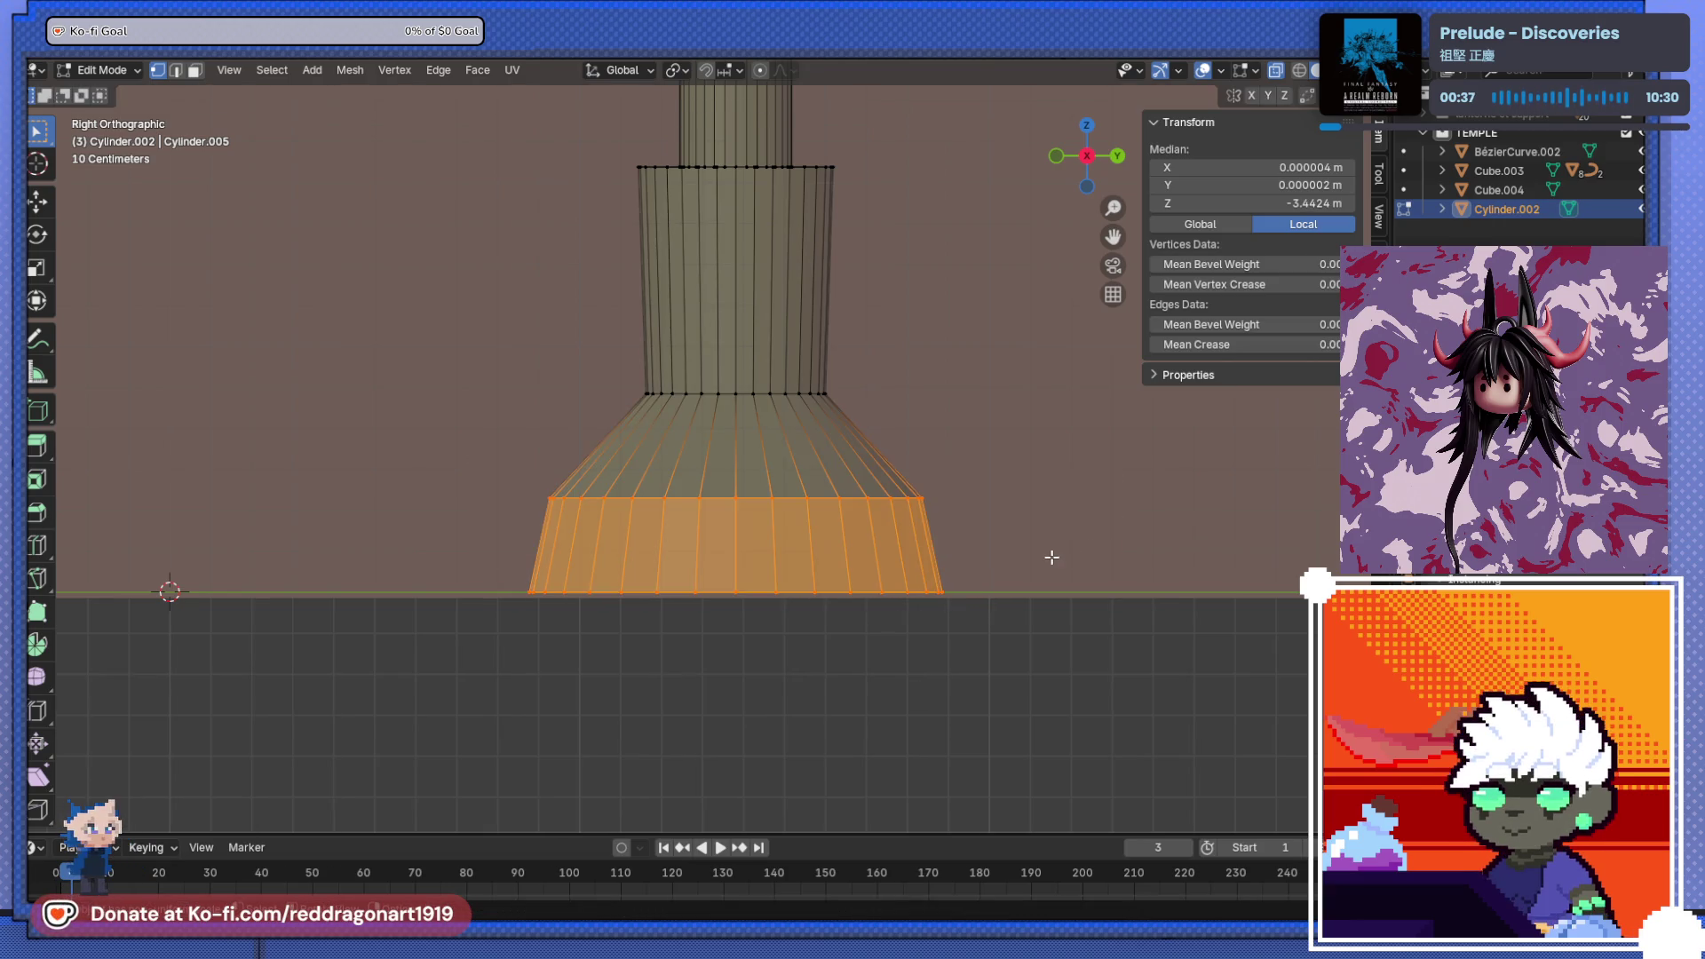
pyautogui.press('s')
pyautogui.click(1070, 569)
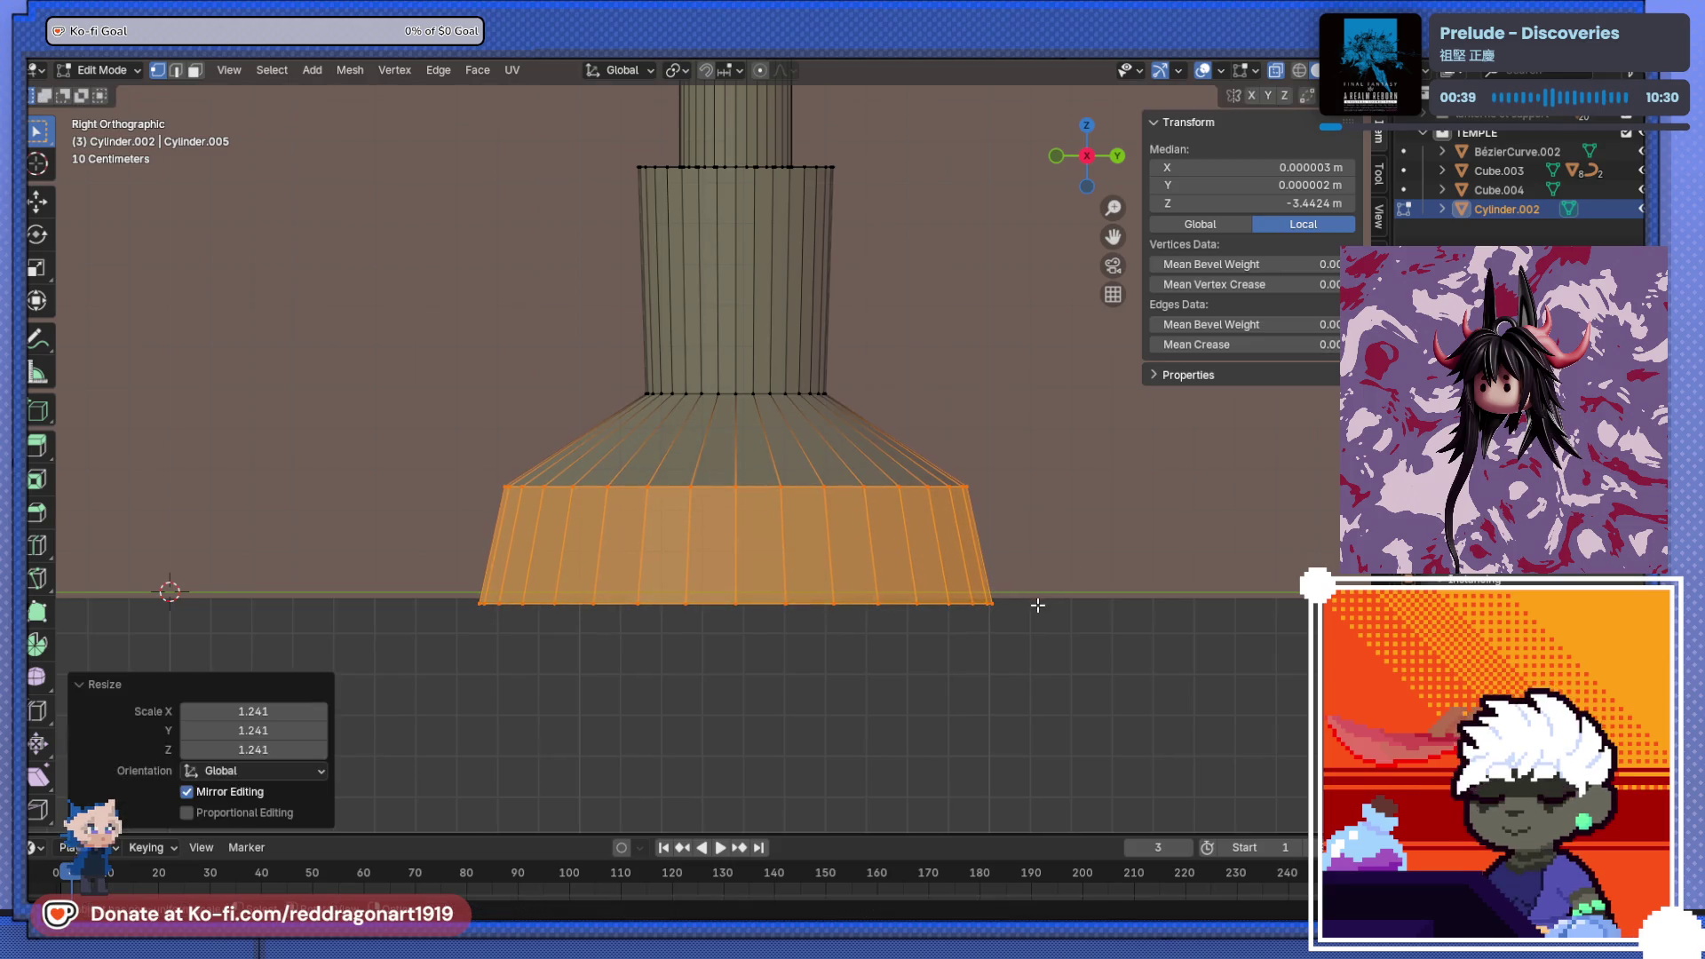
# - Lower the base's upper ring about 0.22 m and widen it
pyautogui.moveTo(592, 354); pyautogui.dragTo(932, 405)
pyautogui.press('g')
pyautogui.press('z')
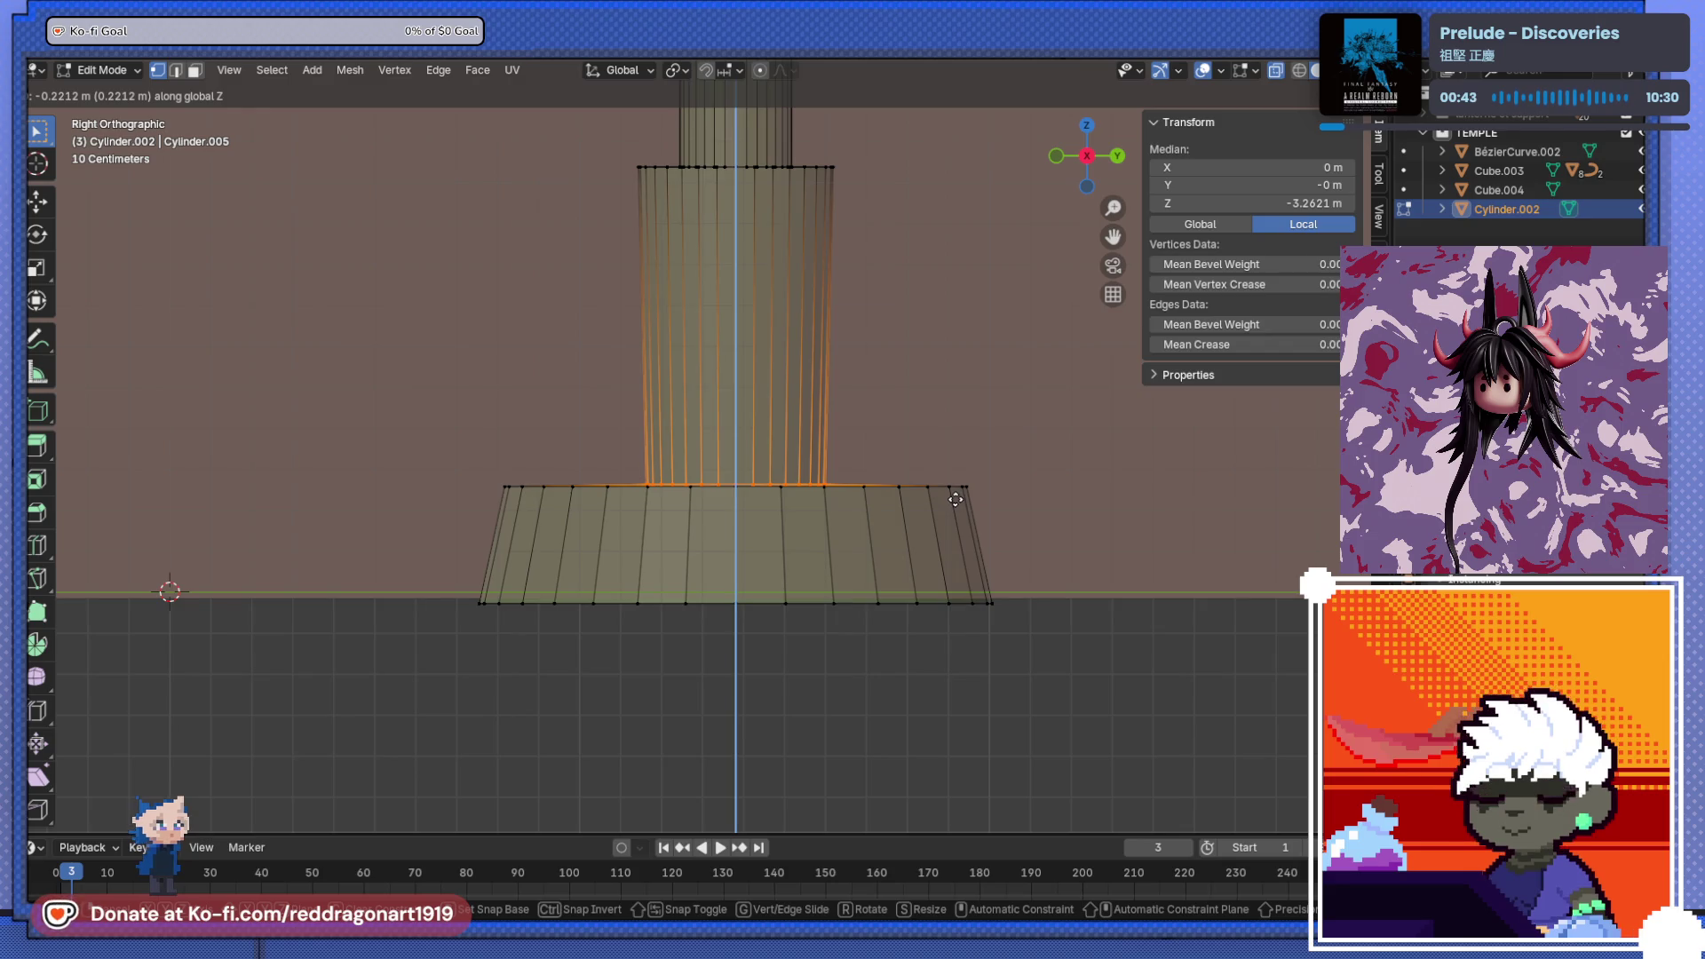
pyautogui.click(955, 499)
pyautogui.press('s')
pyautogui.click(1005, 500)
pyautogui.moveTo(1005, 501); pyautogui.dragTo(640, 569, button='middle')
# - Bevel the base's top outer edge loop into an 8-segment, 0.0395 m rounded band
pyautogui.press('Tab')
pyautogui.scroll(2, 664, 572)
pyautogui.press('Tab')
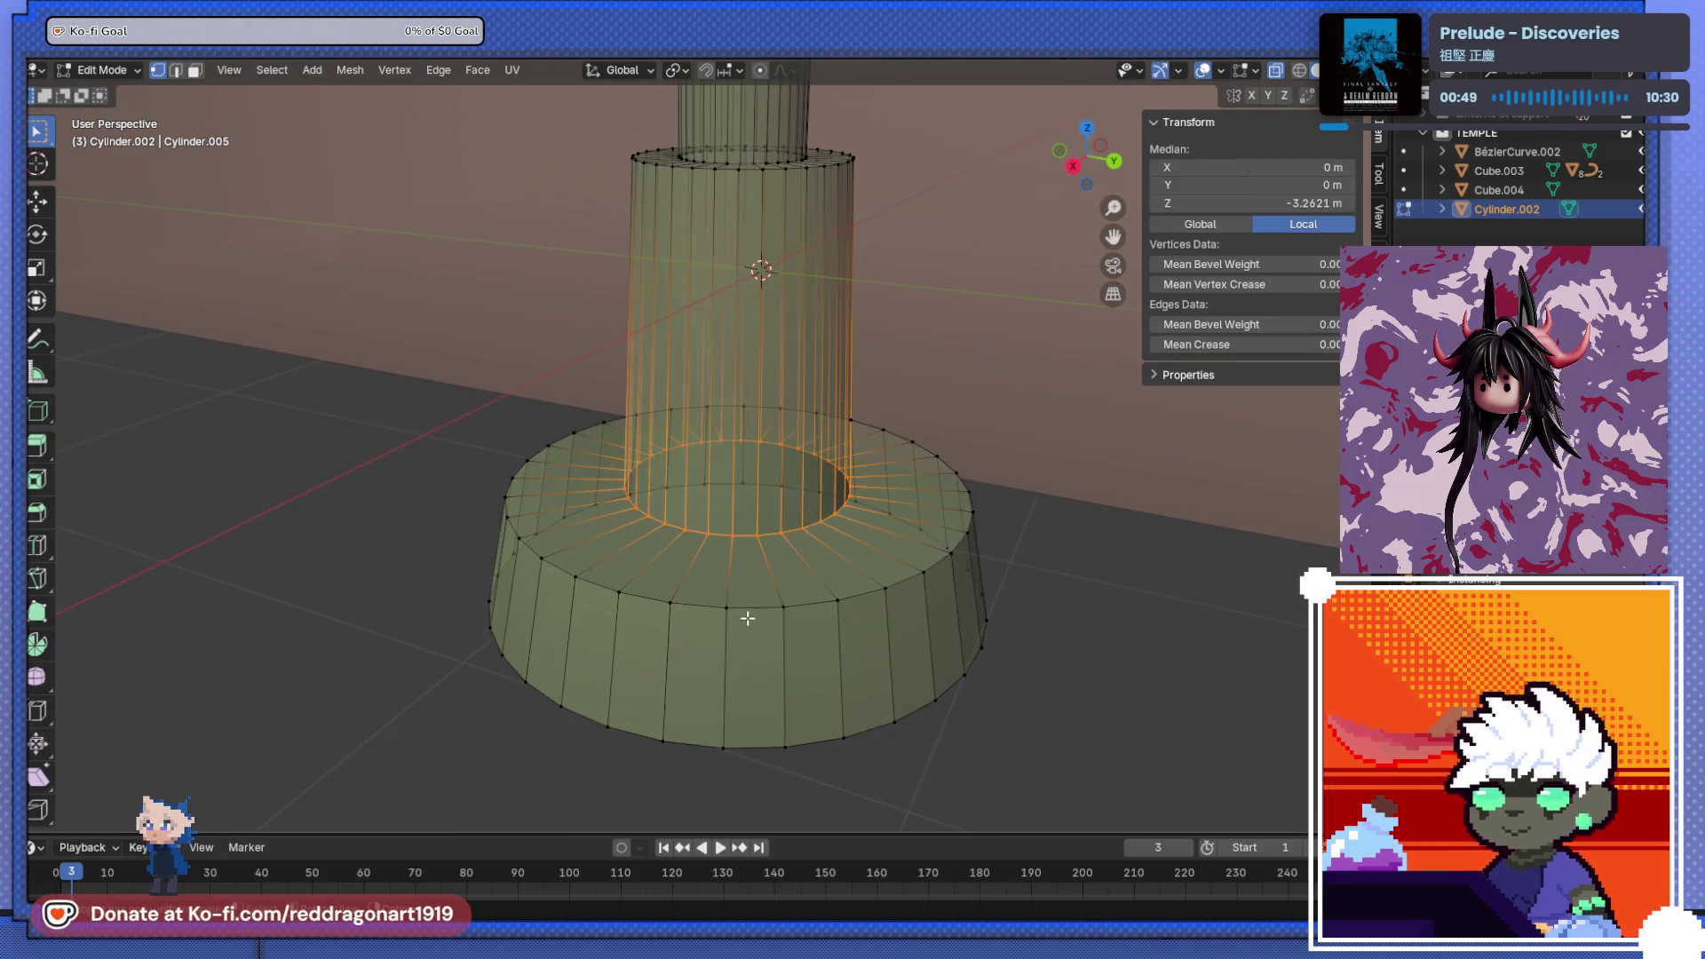
pyautogui.scroll(-3, 746, 612)
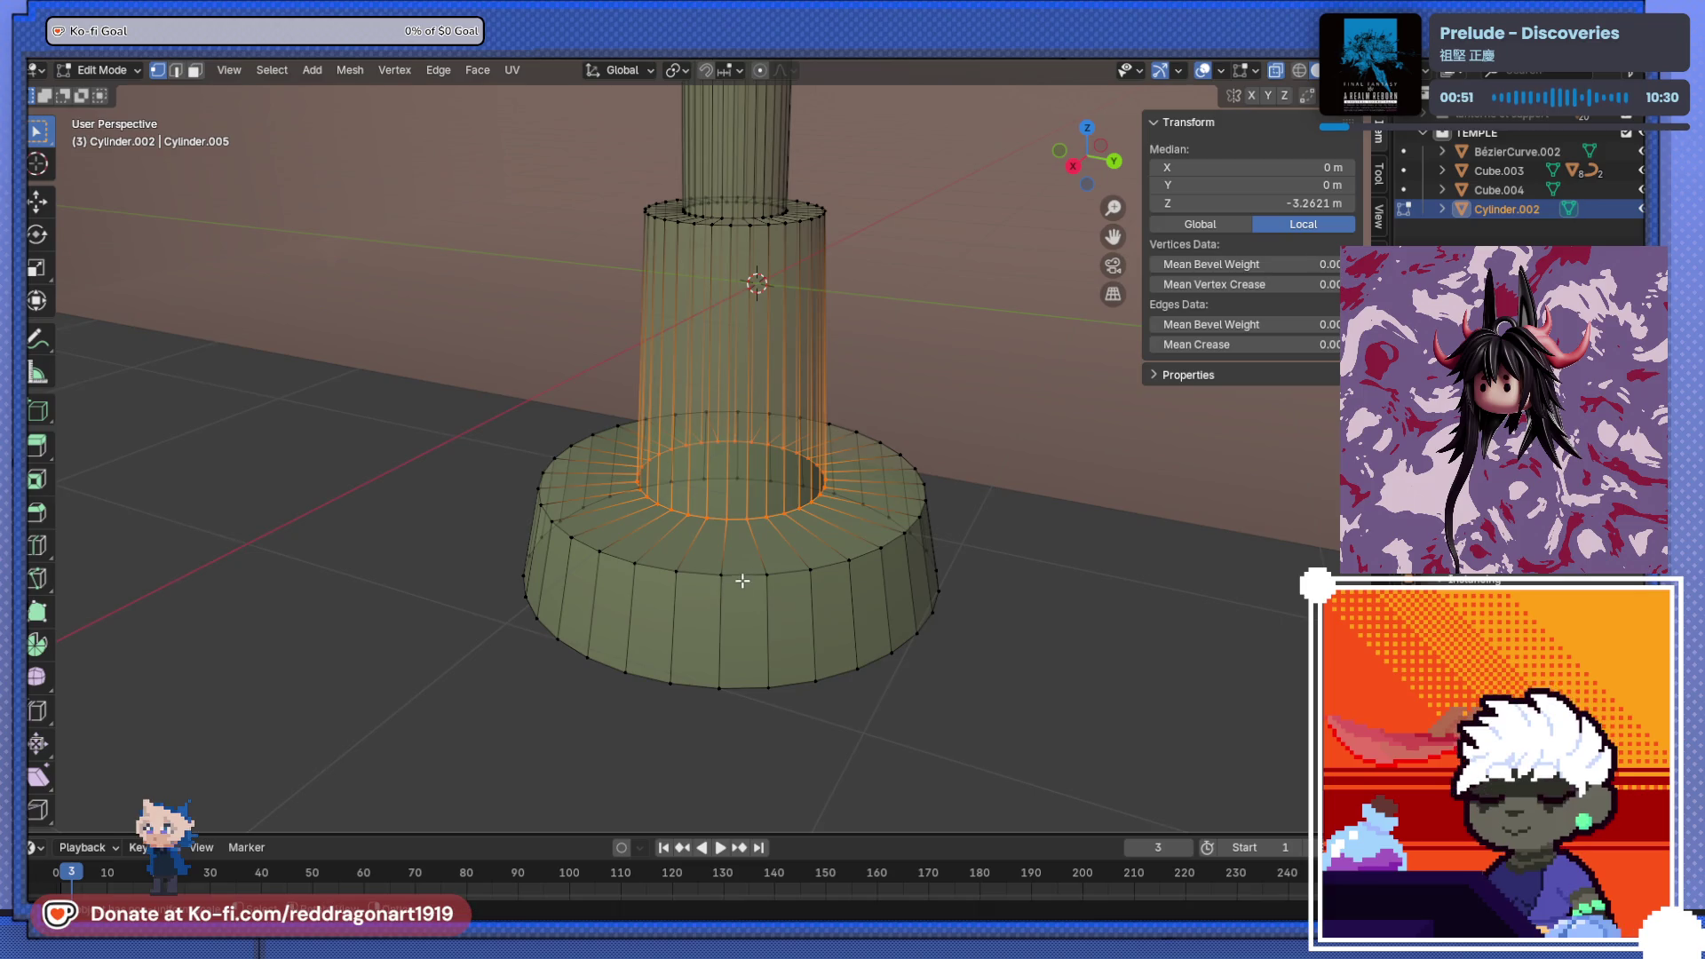
pyautogui.keyDown('alt'); pyautogui.click(722, 574); pyautogui.keyUp('alt')
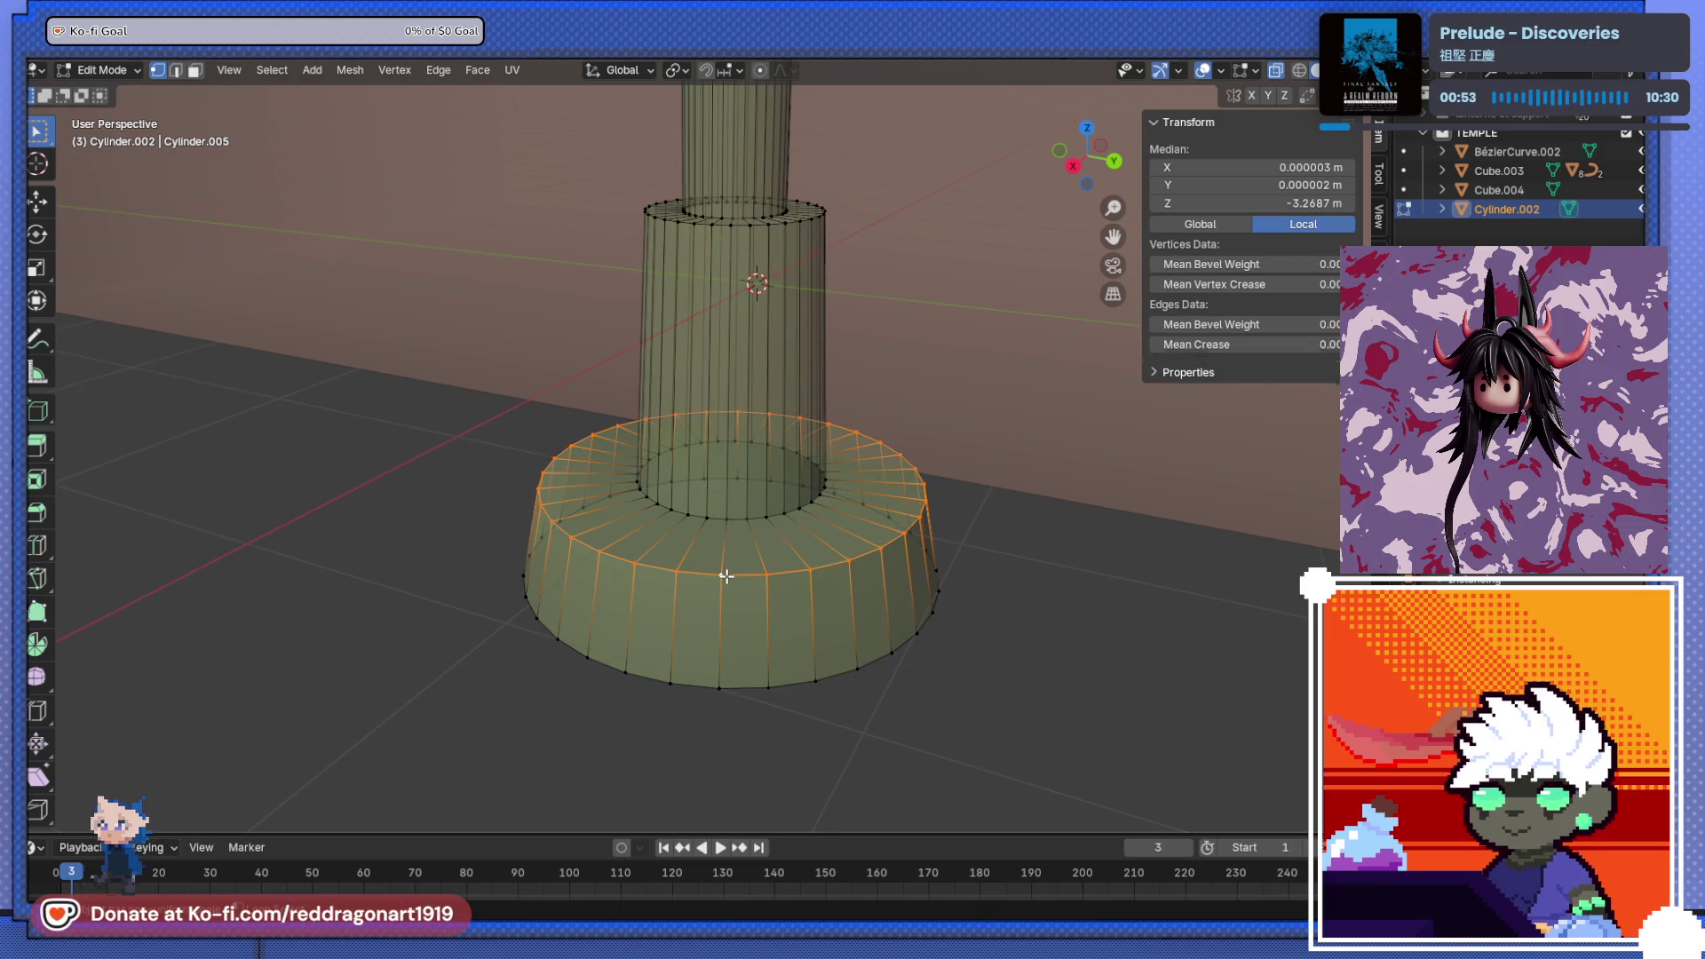
pyautogui.scroll(1, 726, 576)
pyautogui.keyDown('shift'); pyautogui.moveTo(731, 576); pyautogui.dragTo(736, 547, button='middle'); pyautogui.keyUp('shift')
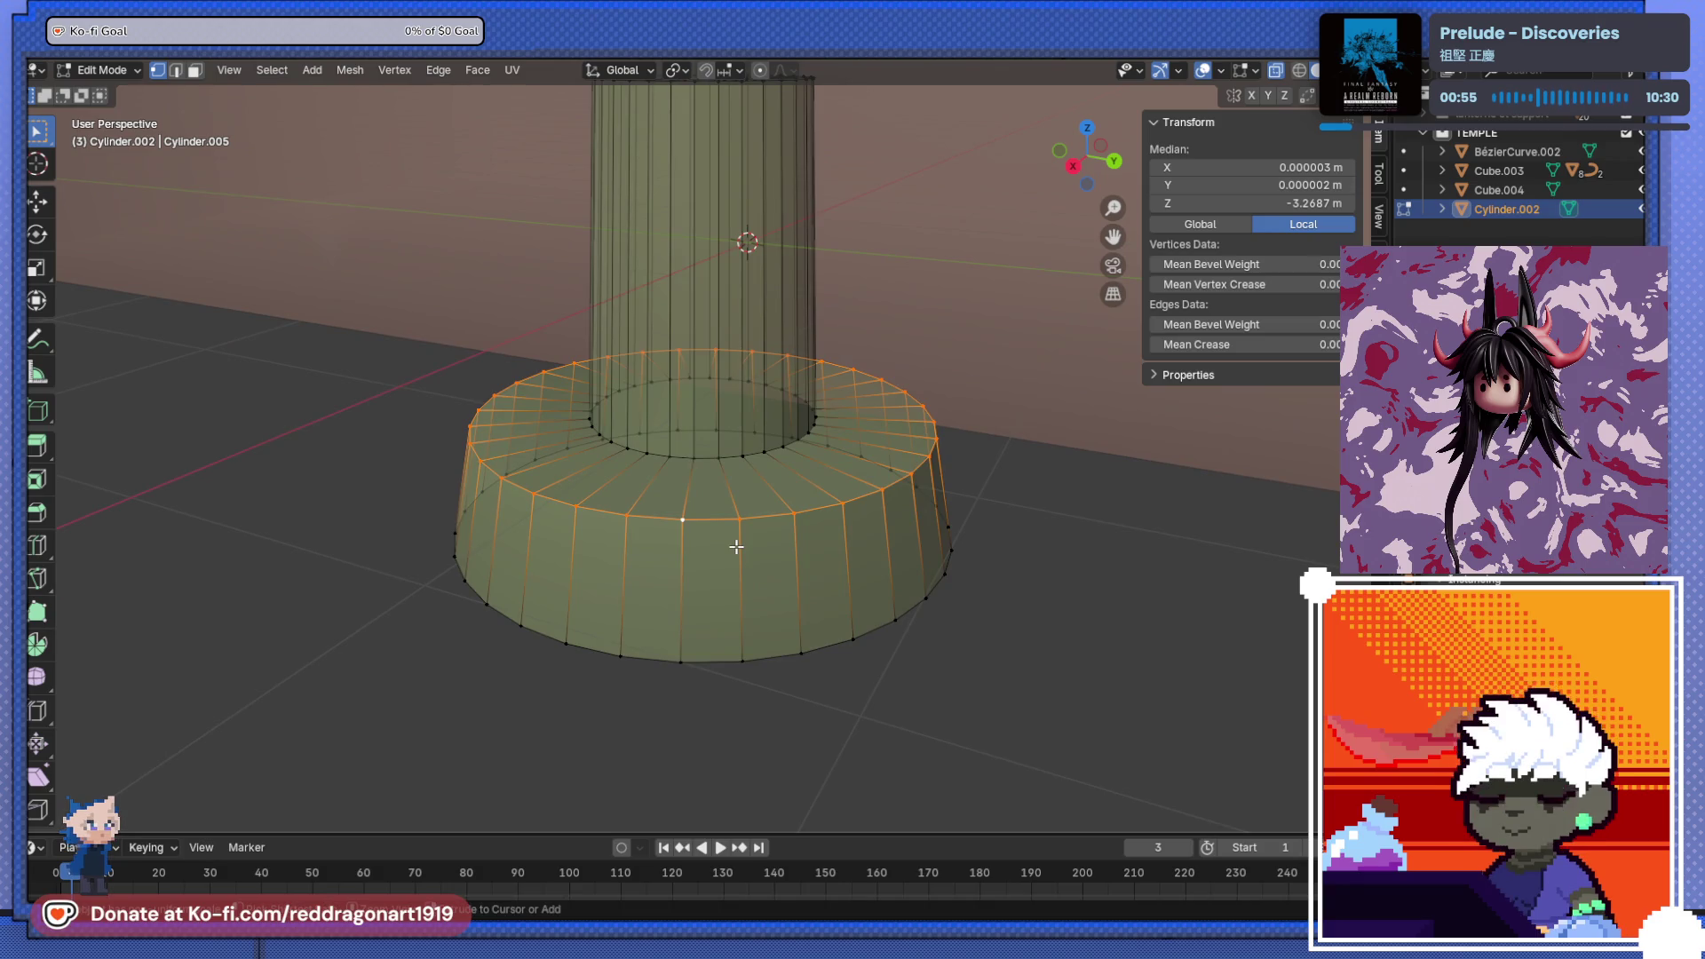
pyautogui.hotkey('ctrl', 'b')
pyautogui.click(741, 593)
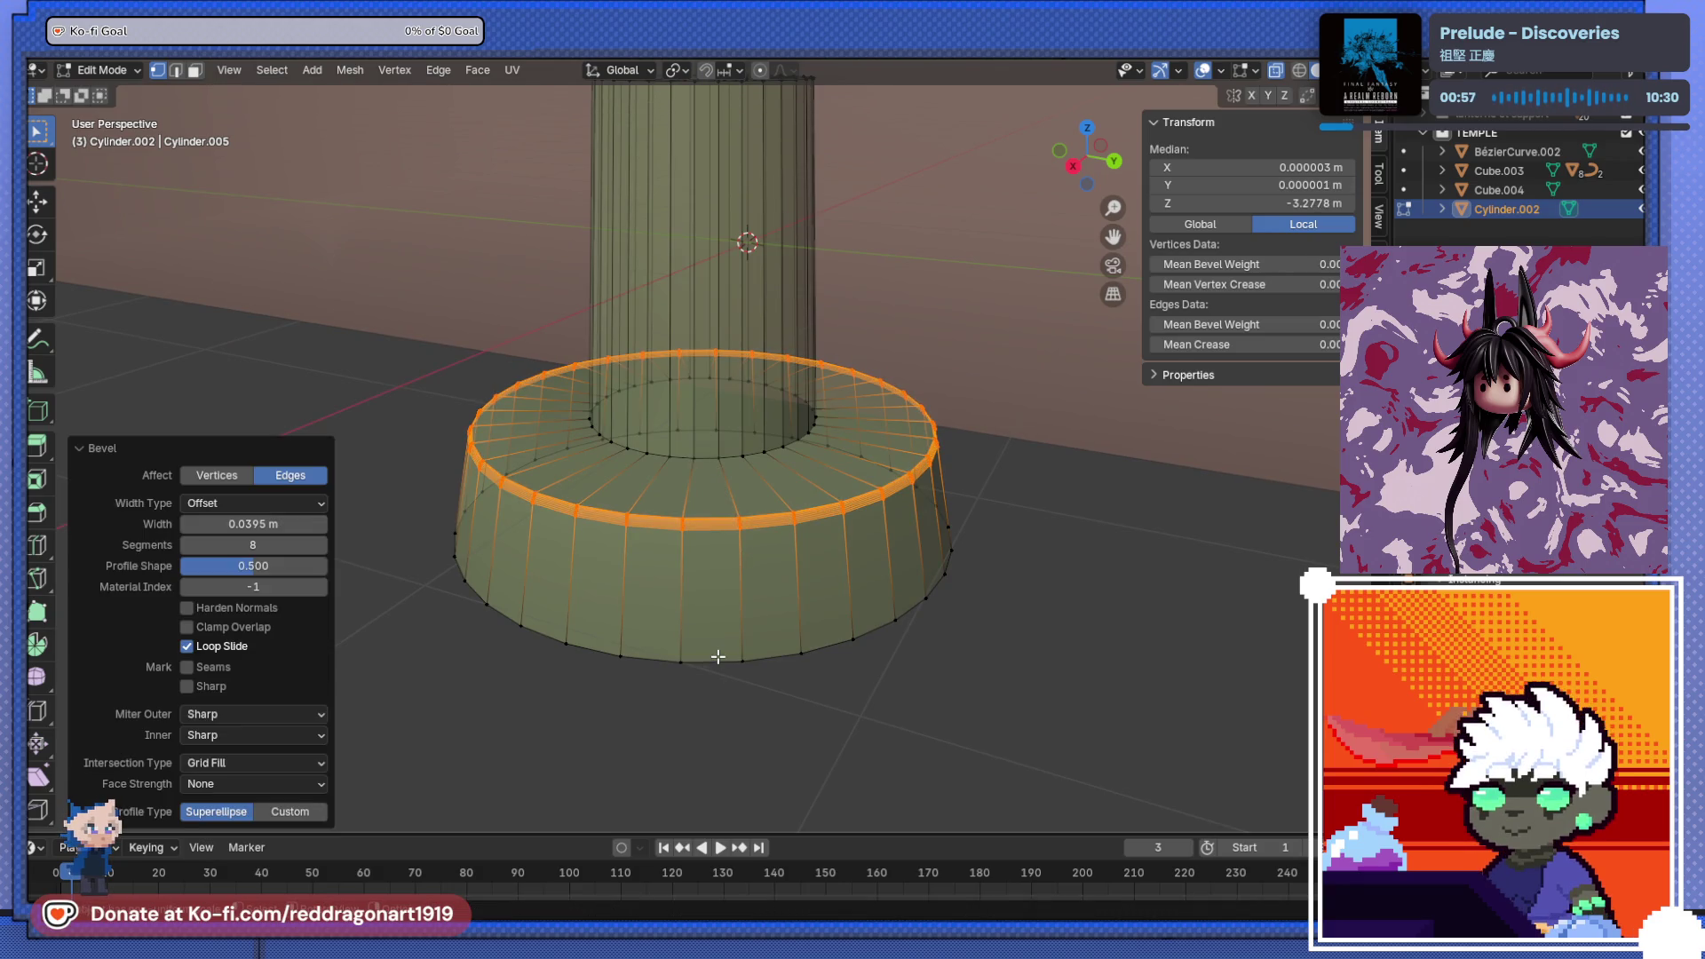
# - Bevel the base's bottom outer edge loop
pyautogui.keyDown('alt'); pyautogui.click(718, 656); pyautogui.keyUp('alt')
pyautogui.press('ctrl+KP_Add')
pyautogui.keyDown('alt'); pyautogui.click(750, 661); pyautogui.keyUp('alt')
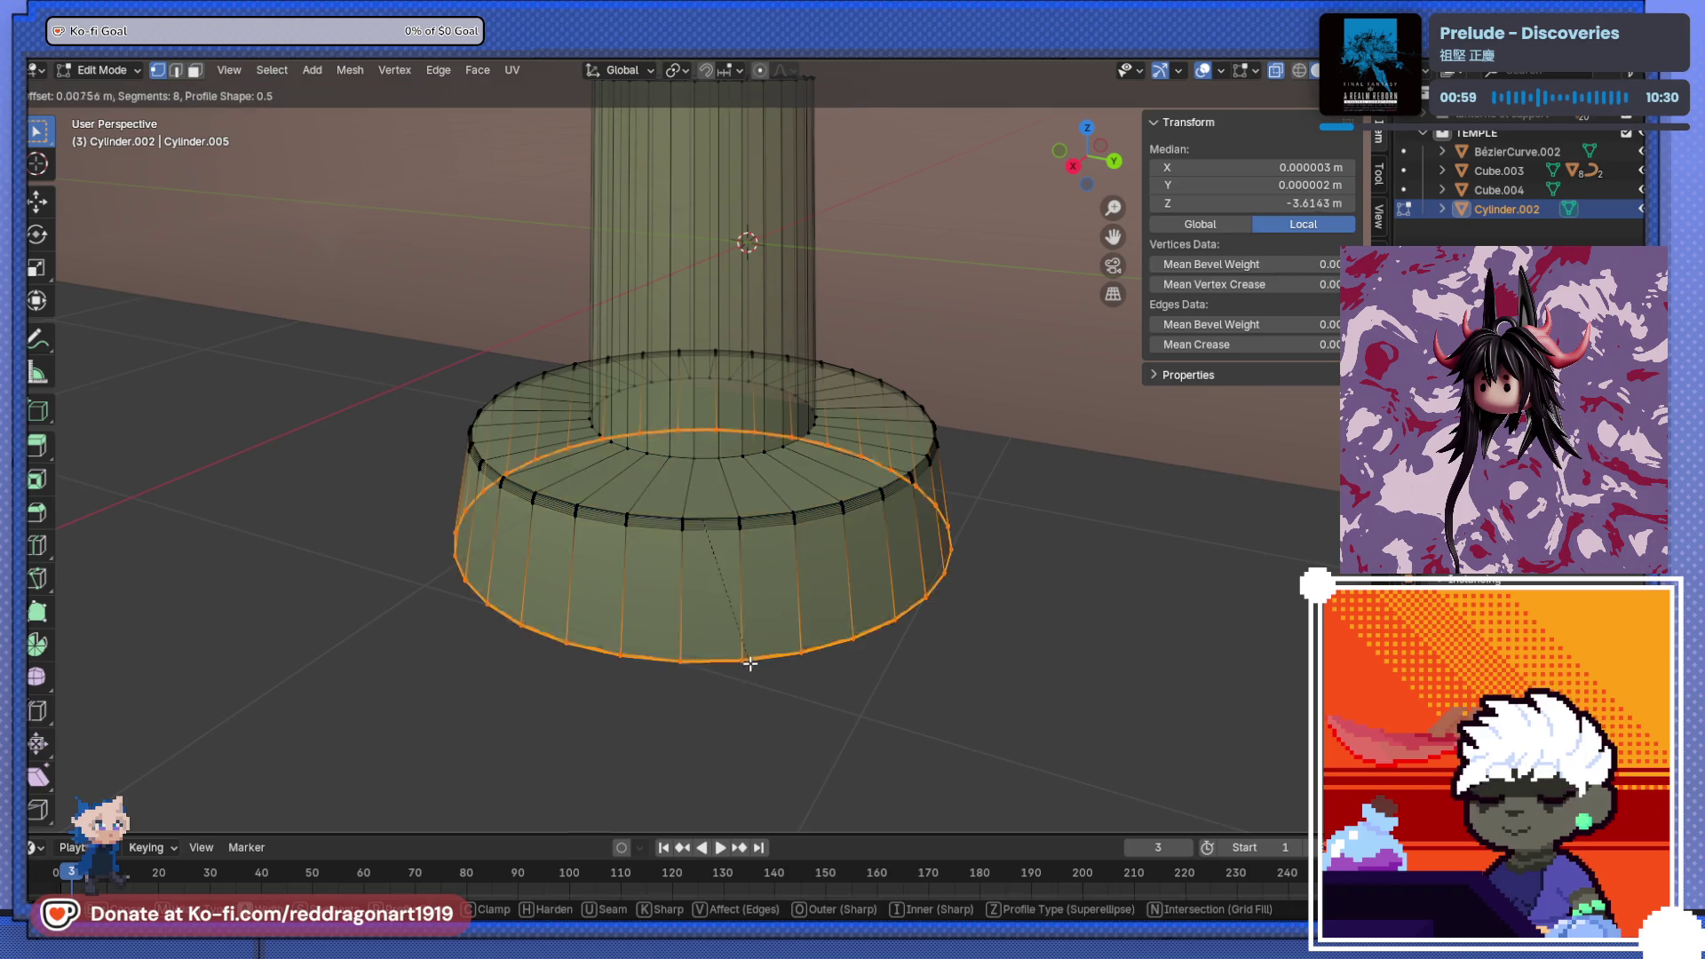
pyautogui.hotkey('ctrl', 'b')
pyautogui.click(702, 603)
pyautogui.moveTo(701, 604)
pyautogui.mouseDown(button='middle')
pyautogui.moveTo(756, 589)
pyautogui.moveTo(712, 468)
pyautogui.mouseUp(button='middle')
# - Select the inner ring where the column meets the base and bevel it
pyautogui.press('Tab')
pyautogui.scroll(4, 733, 533)
pyautogui.press('Tab')
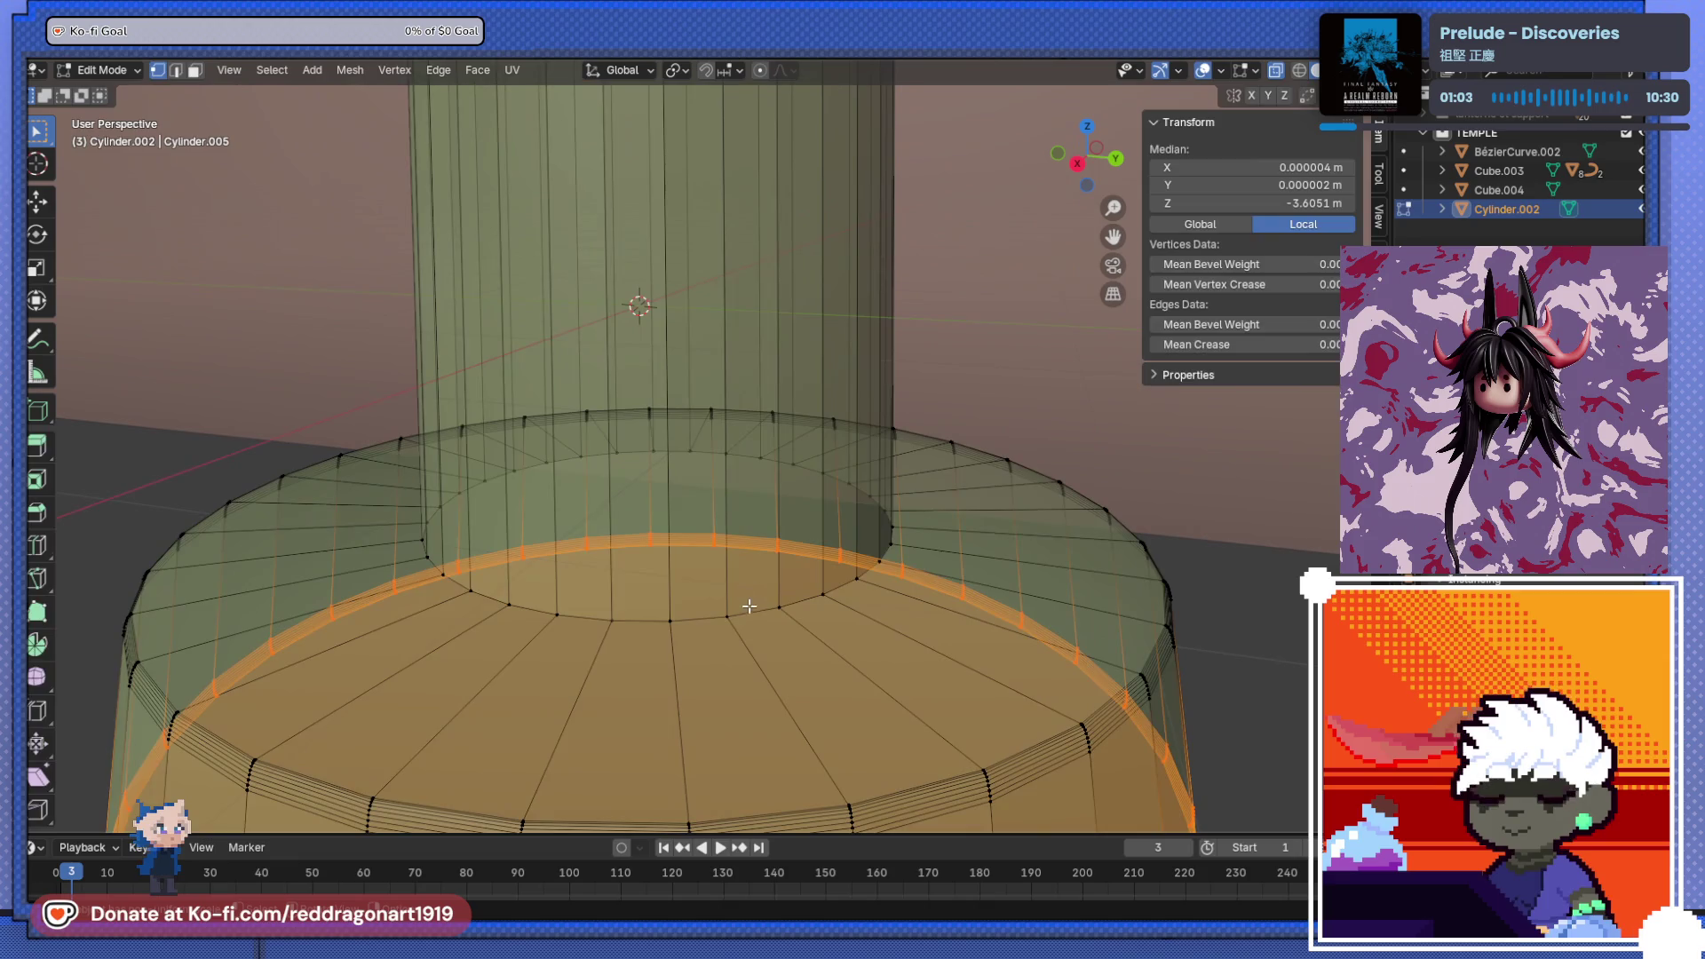
pyautogui.click(751, 611)
pyautogui.hotkey('ctrl', 'l')
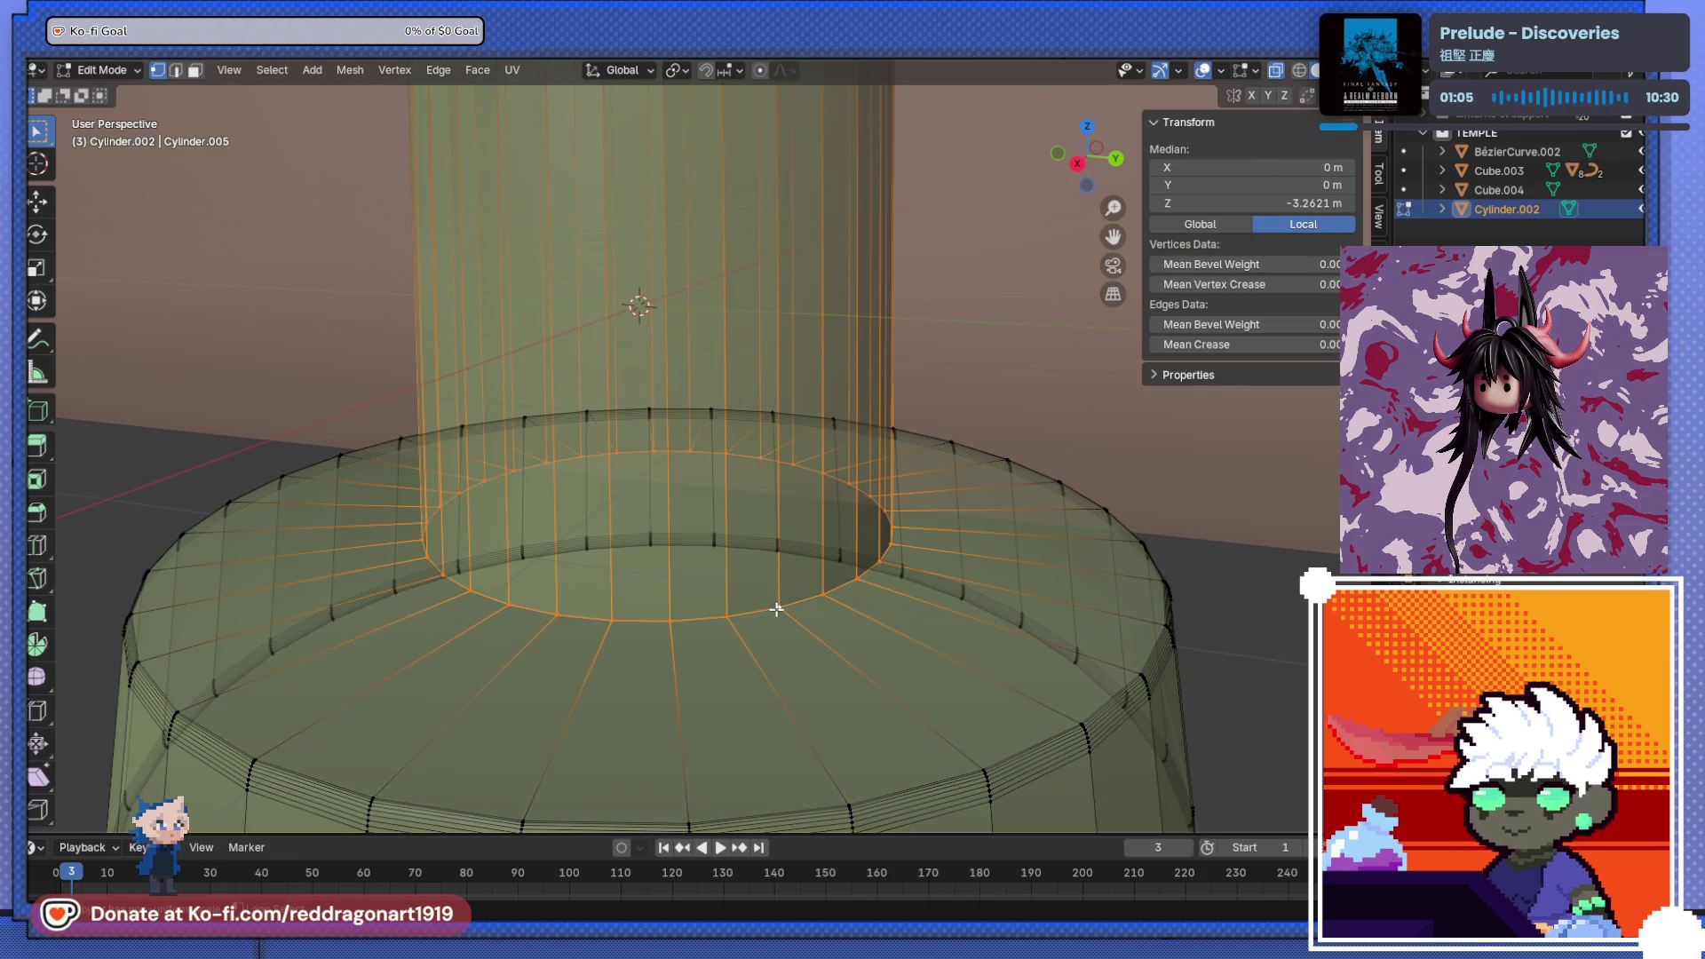
pyautogui.keyDown('alt'); pyautogui.click(776, 609); pyautogui.keyUp('alt')
pyautogui.hotkey('ctrl', 'b')
pyautogui.click(552, 599)
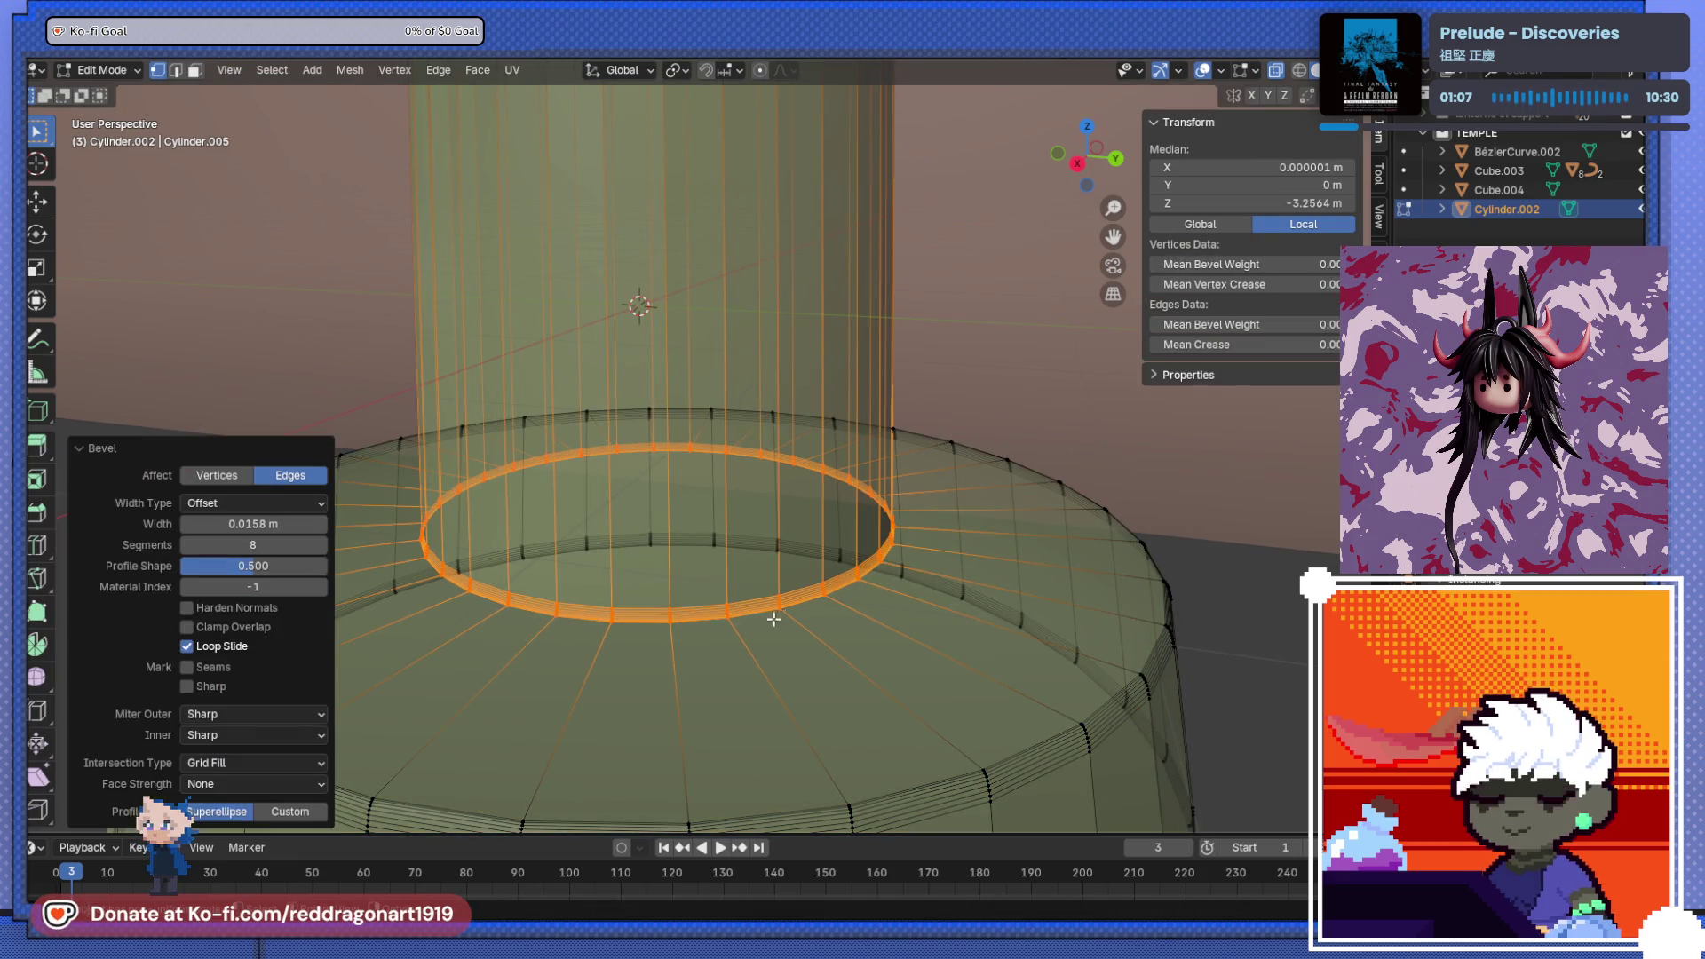
# - Select the base's top outer ring edges, frame them in view, and return to Object Mode
pyautogui.press('Tab')
pyautogui.moveTo(532, 602); pyautogui.dragTo(495, 593, button='middle')
pyautogui.press('Tab')
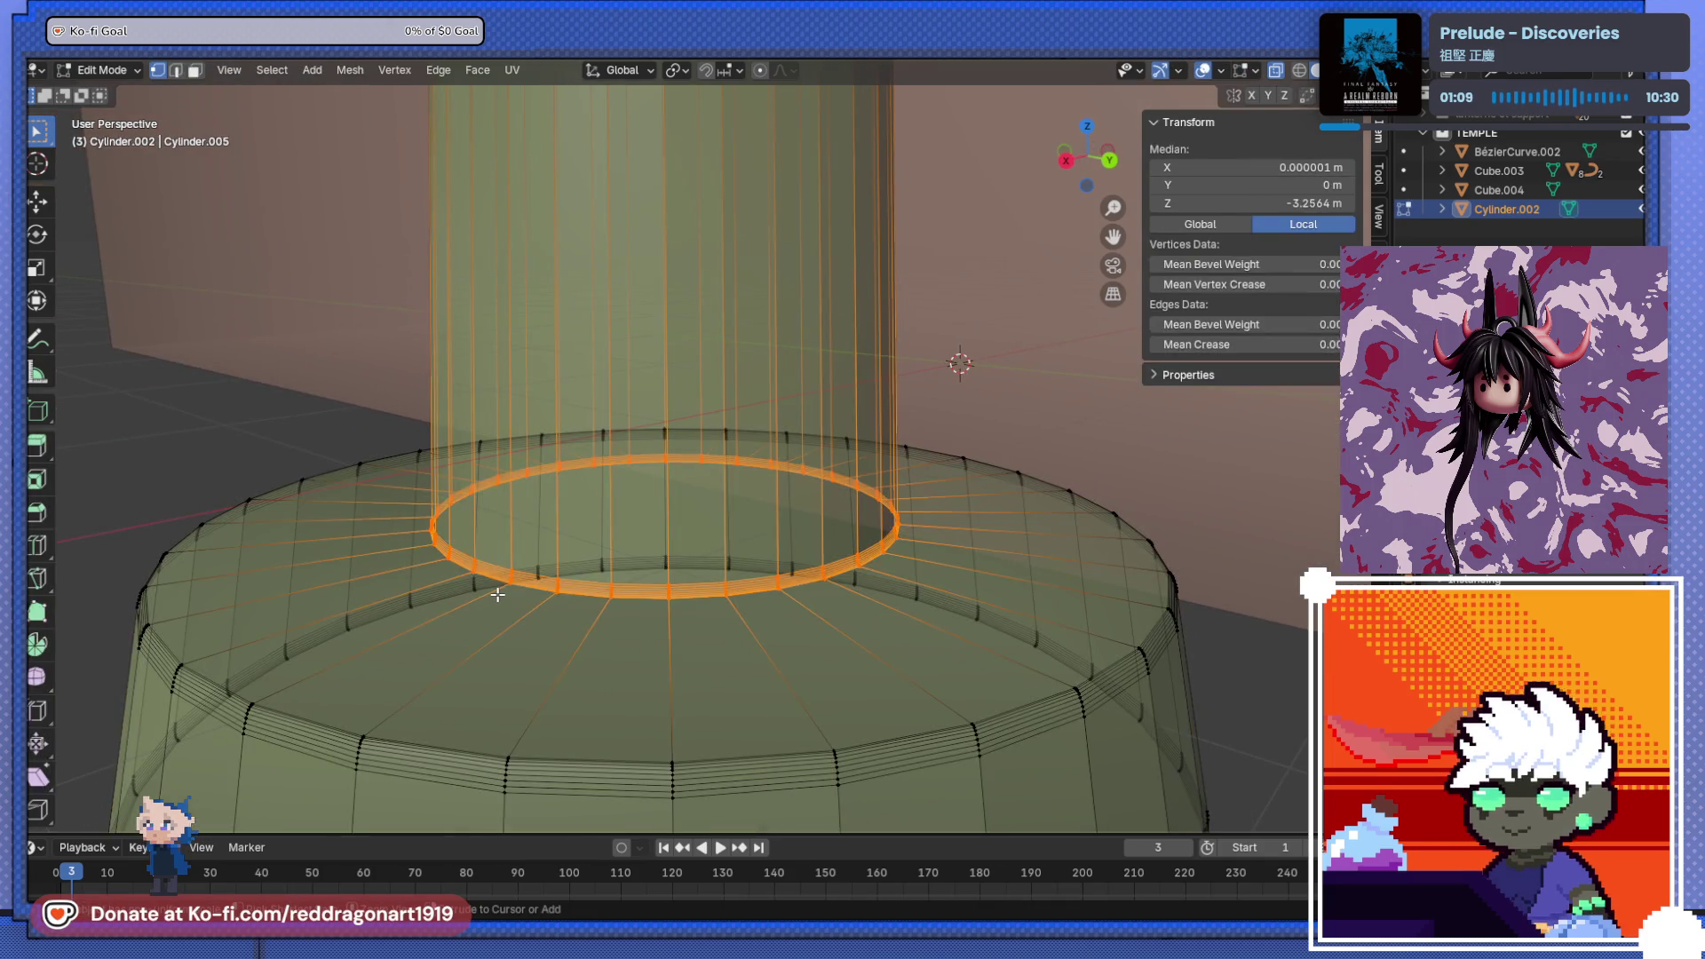
pyautogui.click(499, 594)
pyautogui.click(499, 594)
pyautogui.click(499, 594)
pyautogui.keyDown('alt'); pyautogui.click(494, 590); pyautogui.keyUp('alt')
pyautogui.keyDown('ctrl'); pyautogui.keyDown('alt'); pyautogui.click(563, 542); pyautogui.keyUp('alt'); pyautogui.keyUp('ctrl')
pyautogui.press('KP_Decimal')
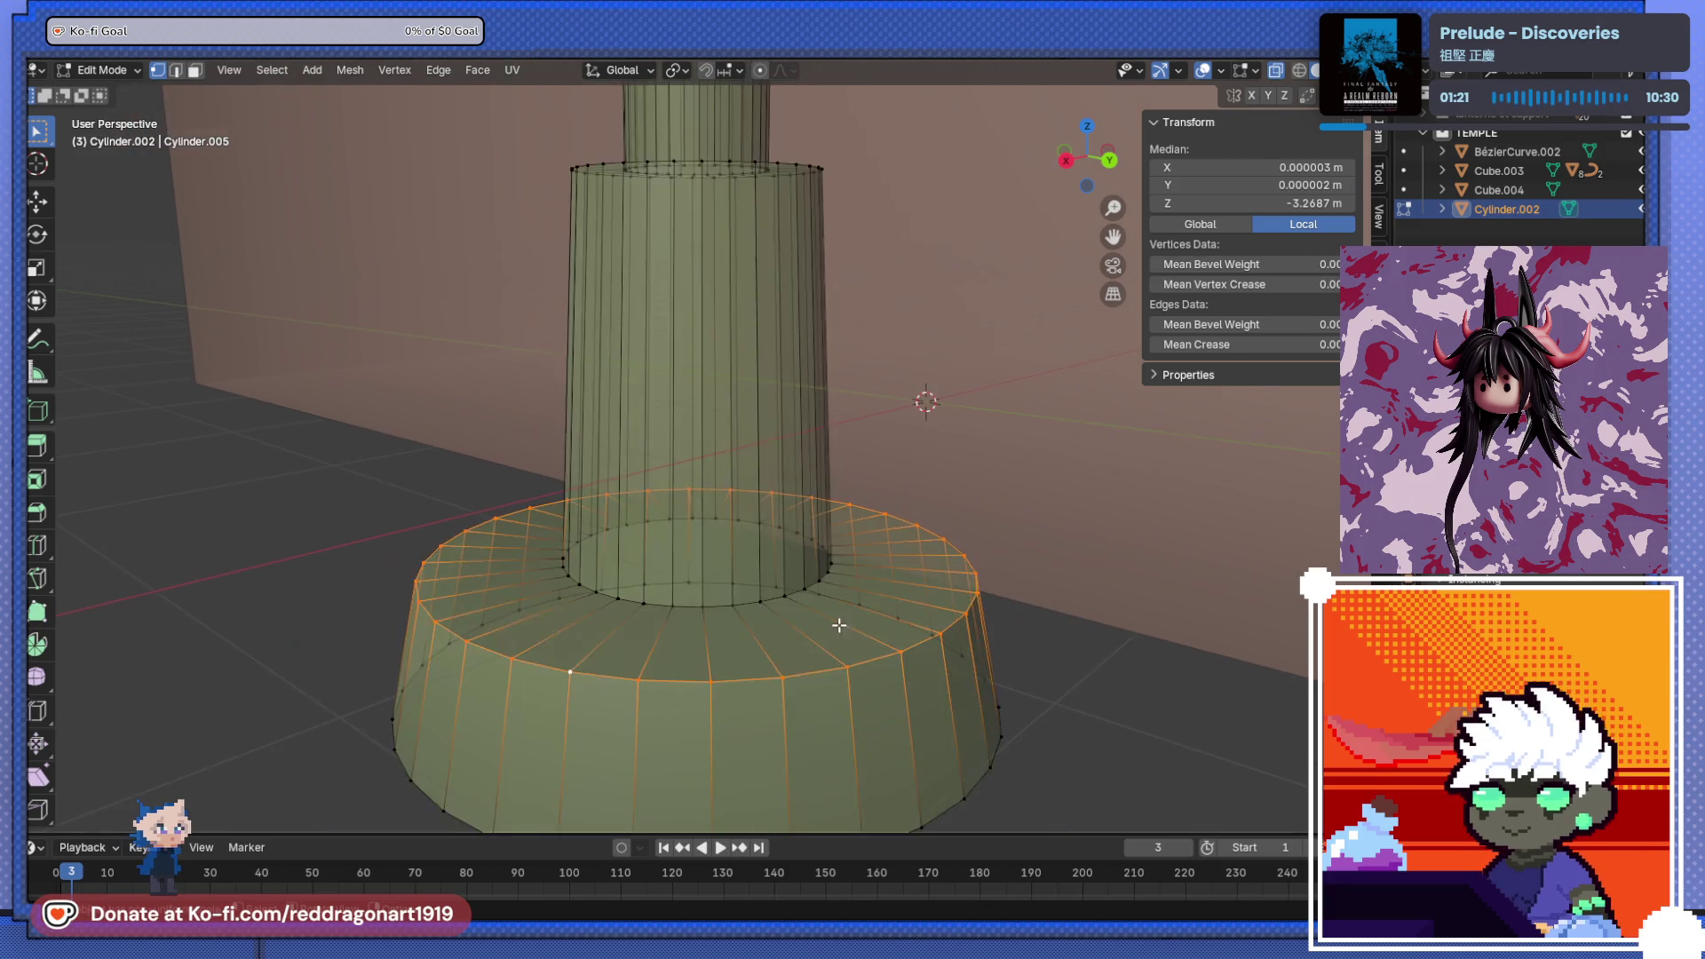
pyautogui.press('Tab')
pyautogui.rightClick(765, 608)
# - Apply the pillar's scale so it reads 1.000 on all axes
pyautogui.moveTo(763, 567)
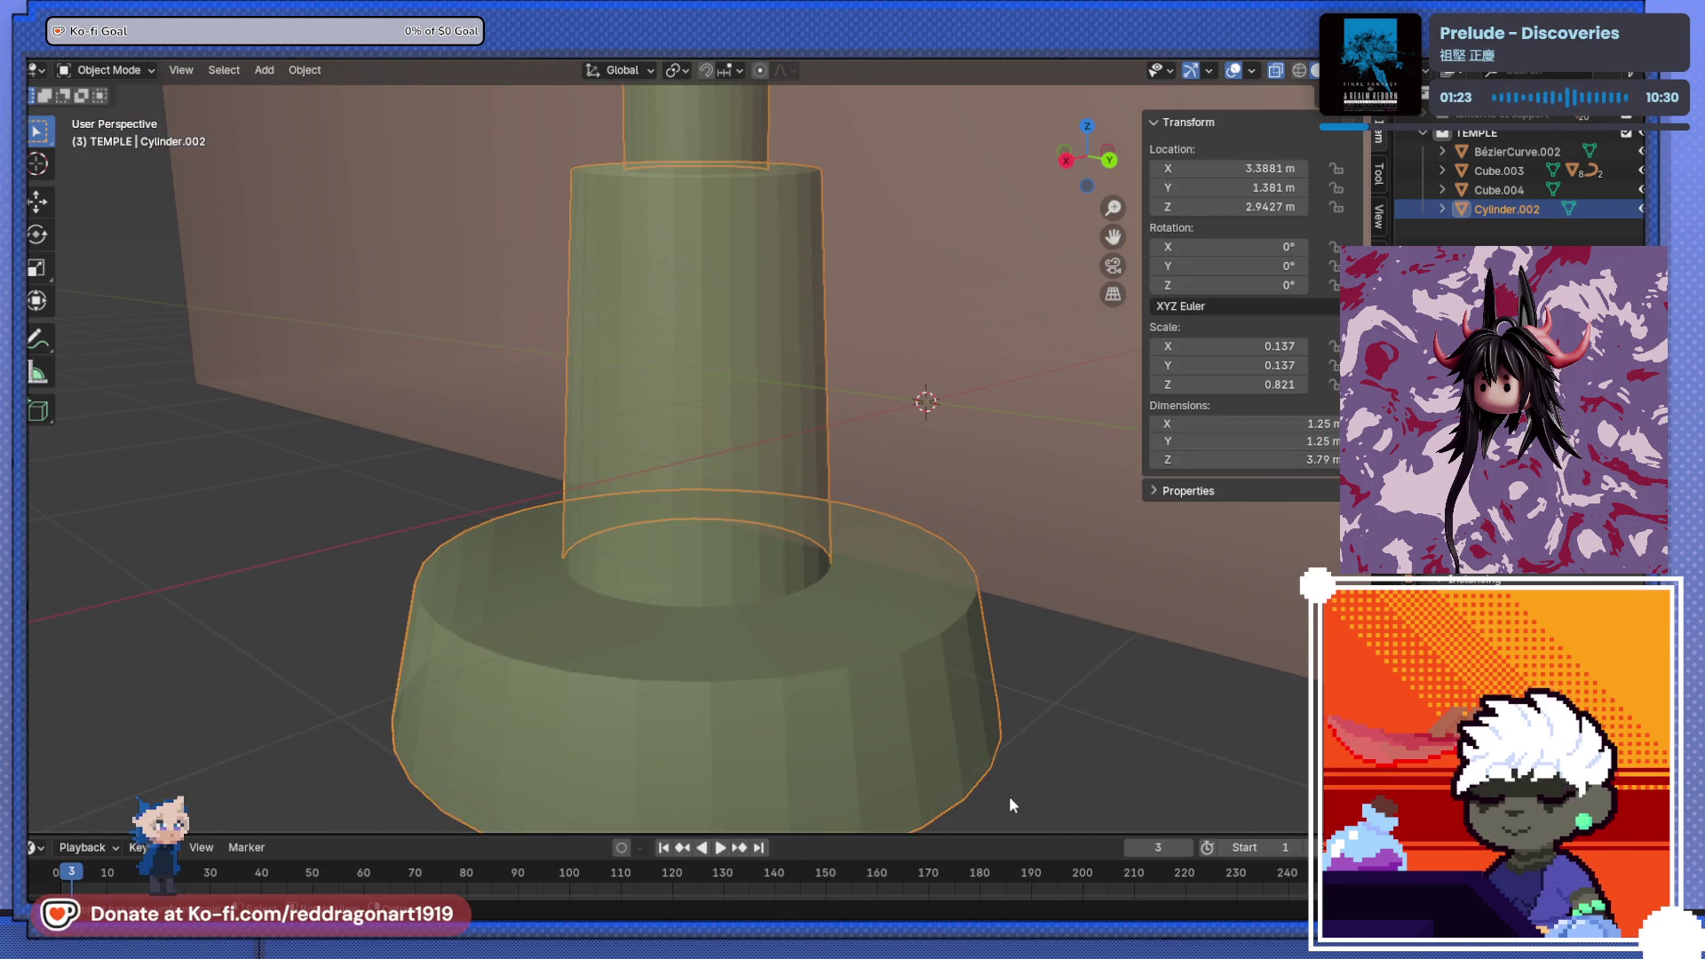
pyautogui.hotkey('ctrl', 'a')
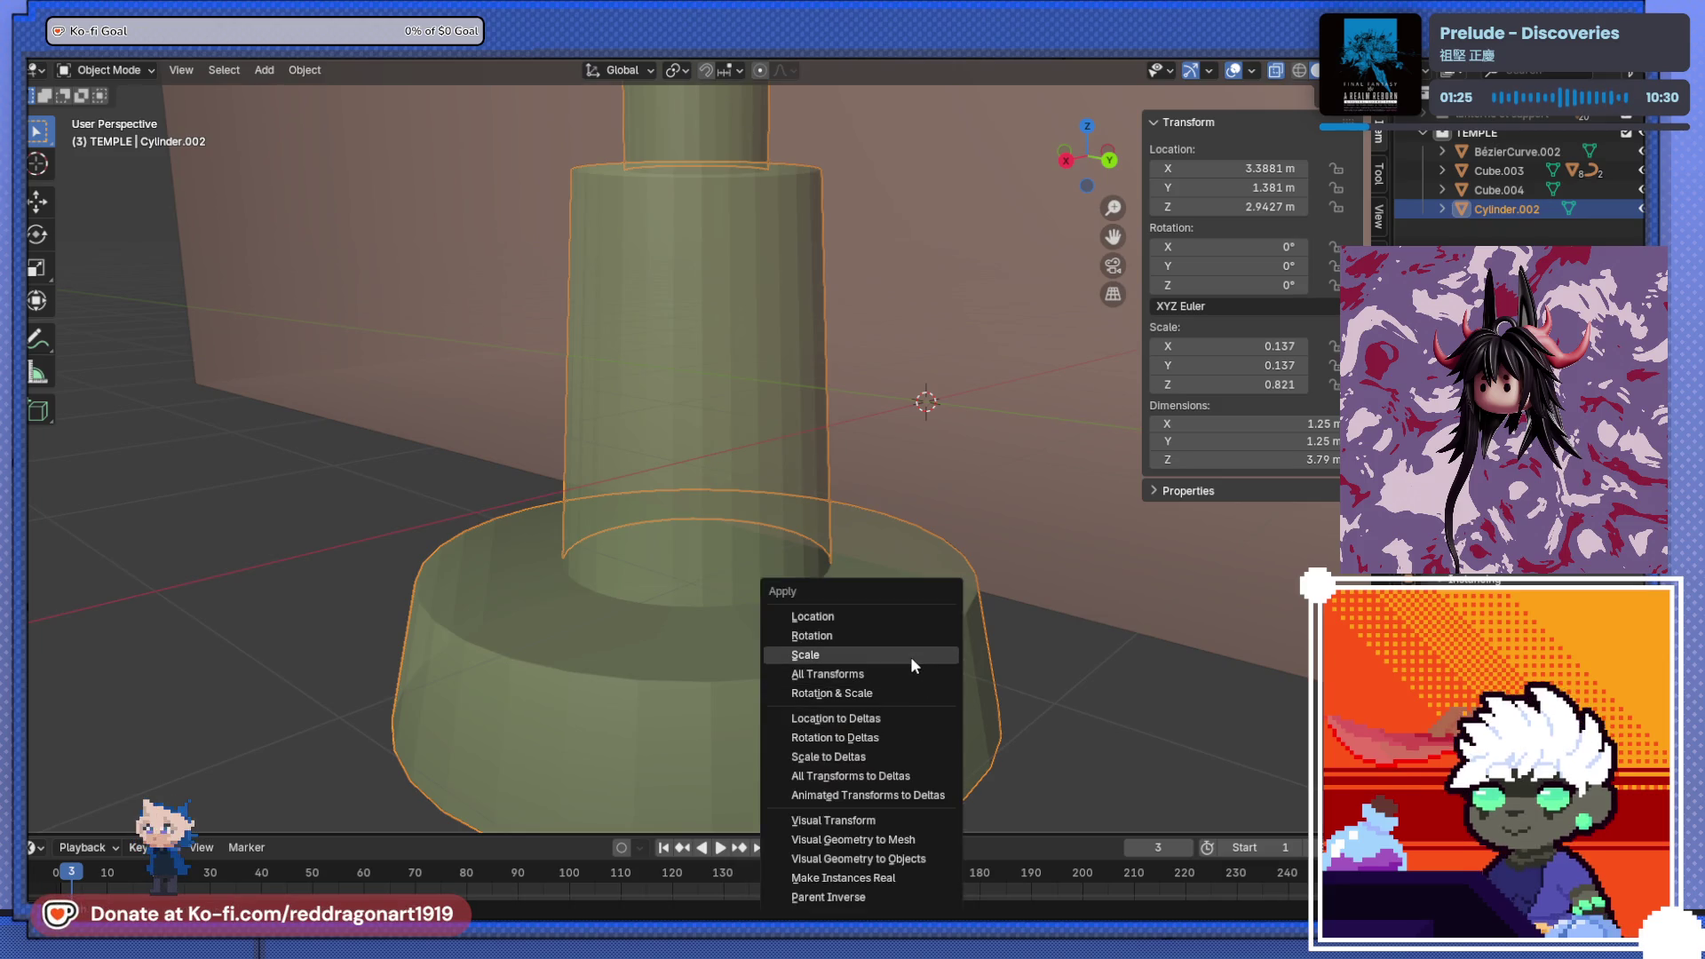
pyautogui.click(909, 657)
pyautogui.press('Tab')
pyautogui.scroll(4, 740, 476)
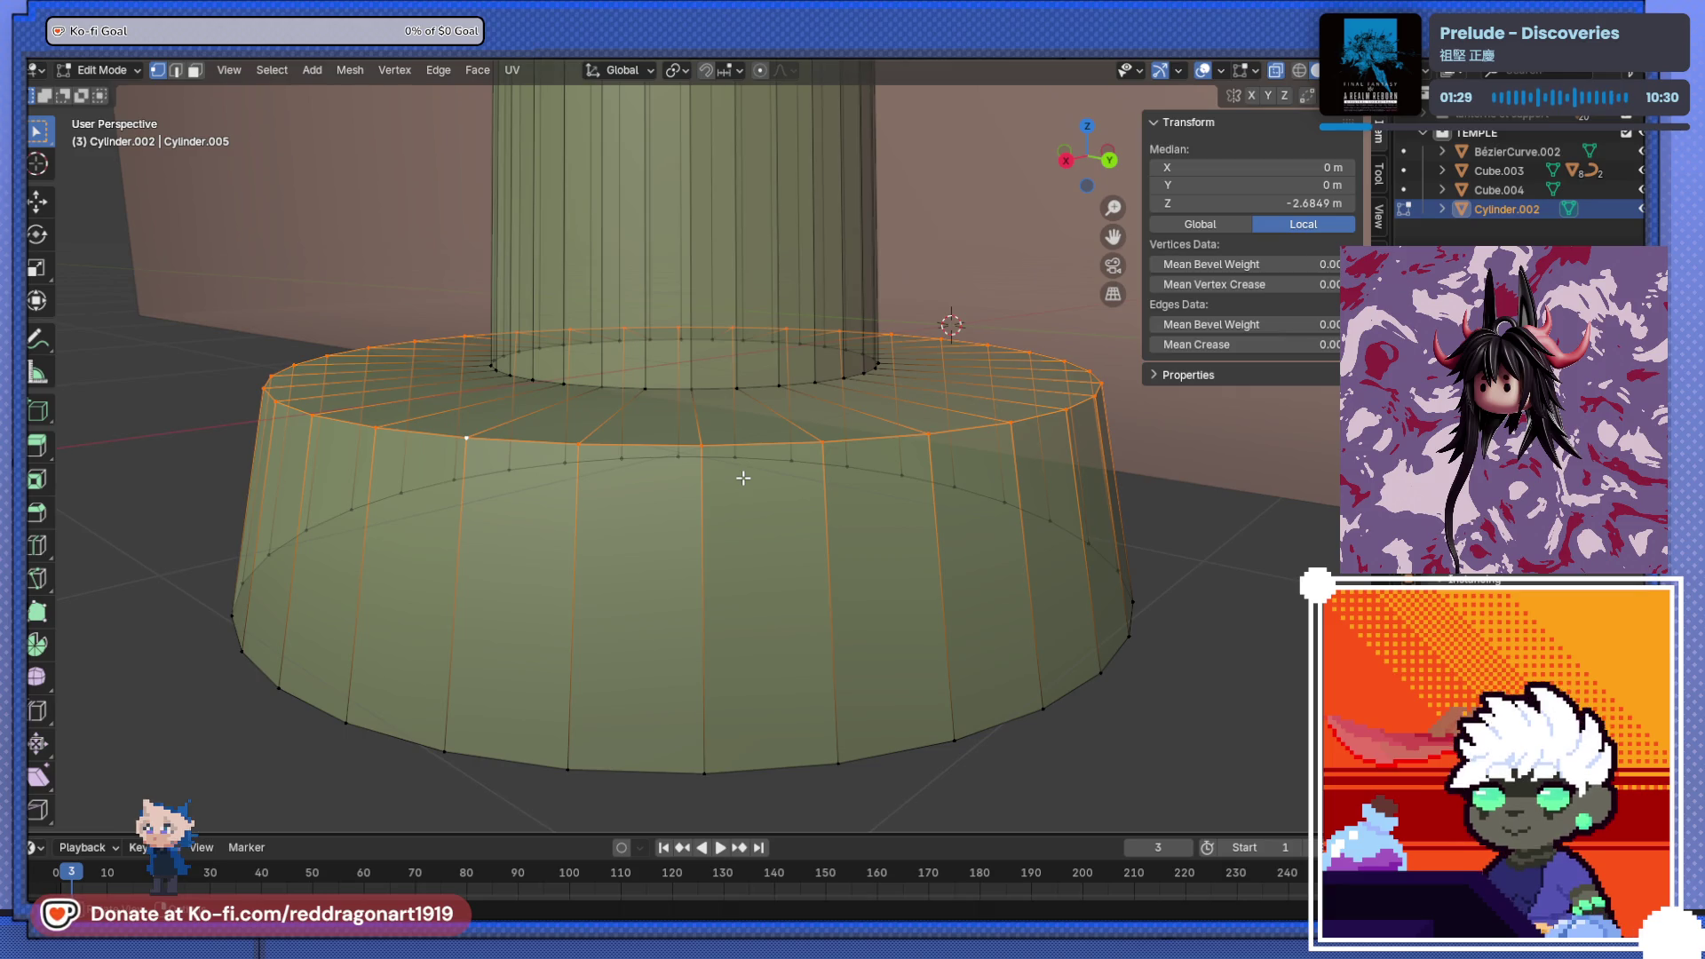
# - Bevel the base's top outer rim and its bottom edge
pyautogui.hotkey('ctrl', 'b')
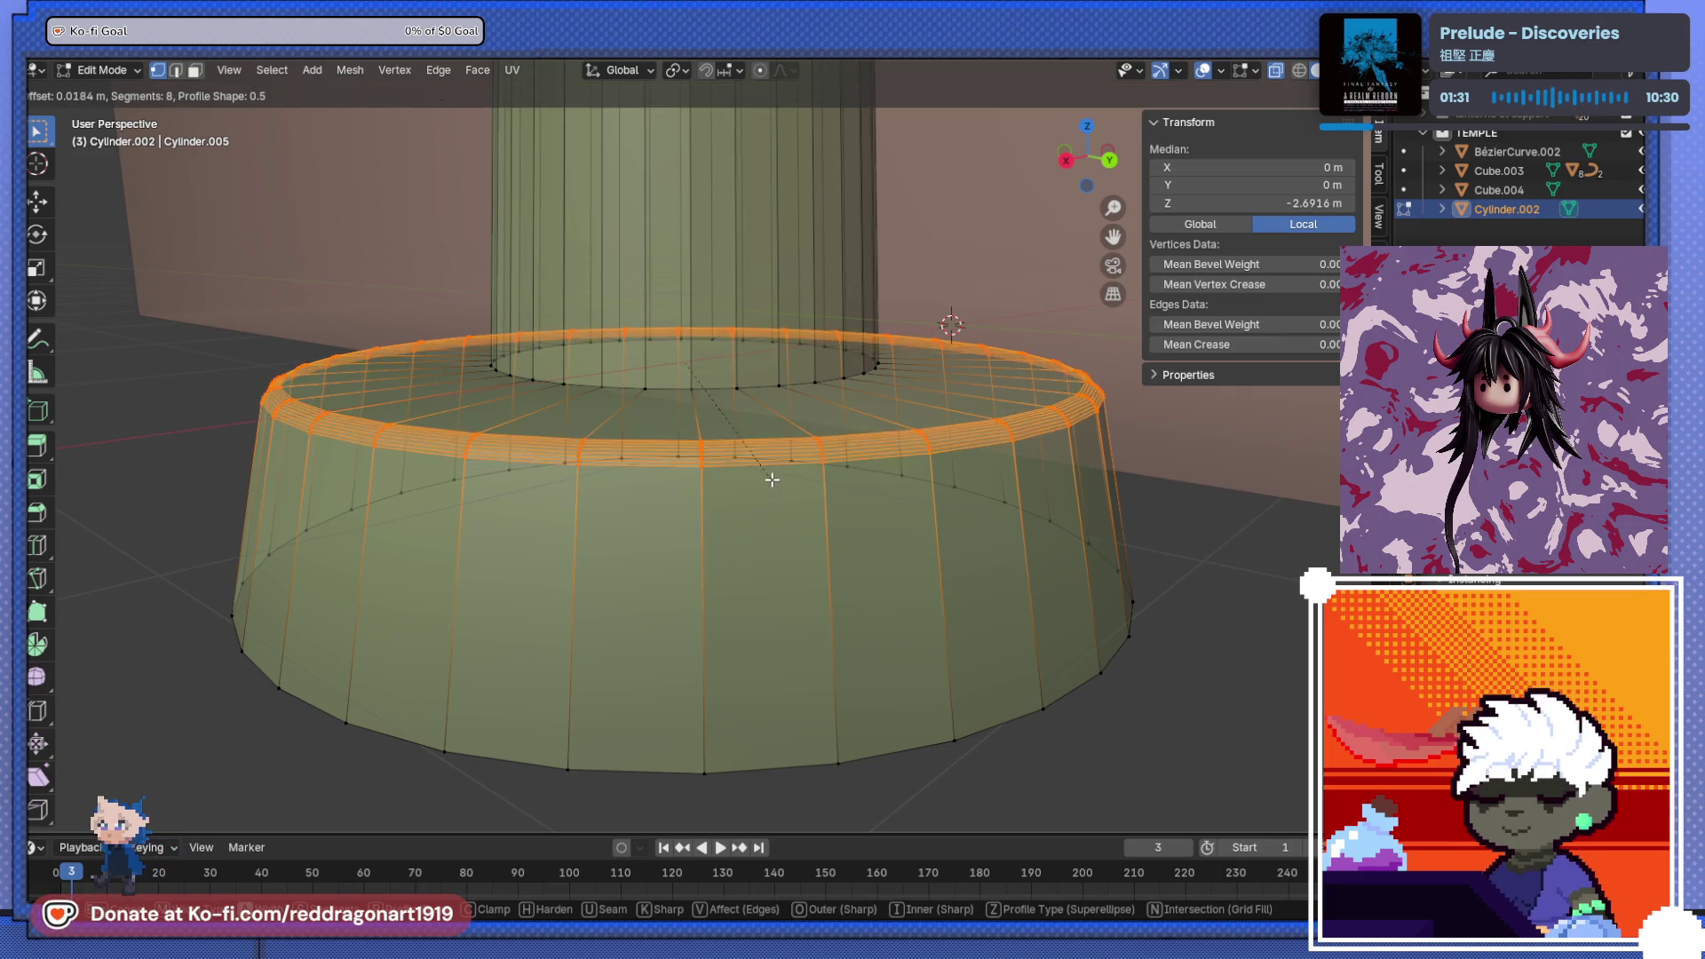
pyautogui.click(766, 475)
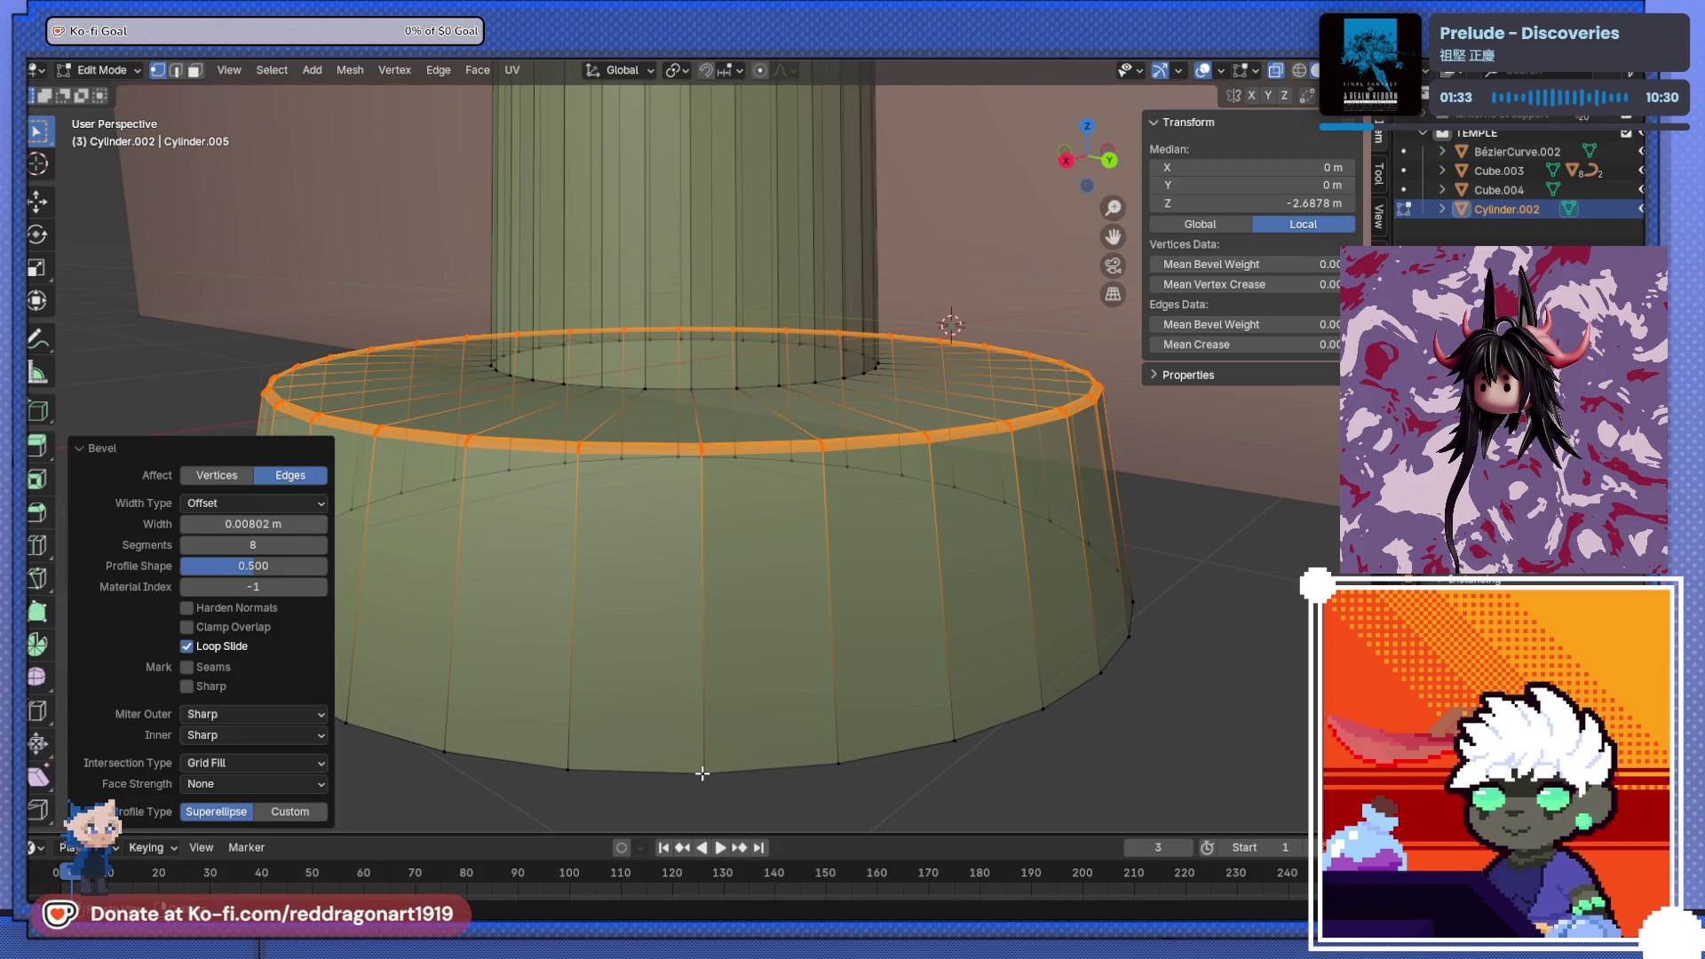
pyautogui.click(701, 773)
pyautogui.hotkey('ctrl', 'l')
pyautogui.hotkey('ctrl', 'b')
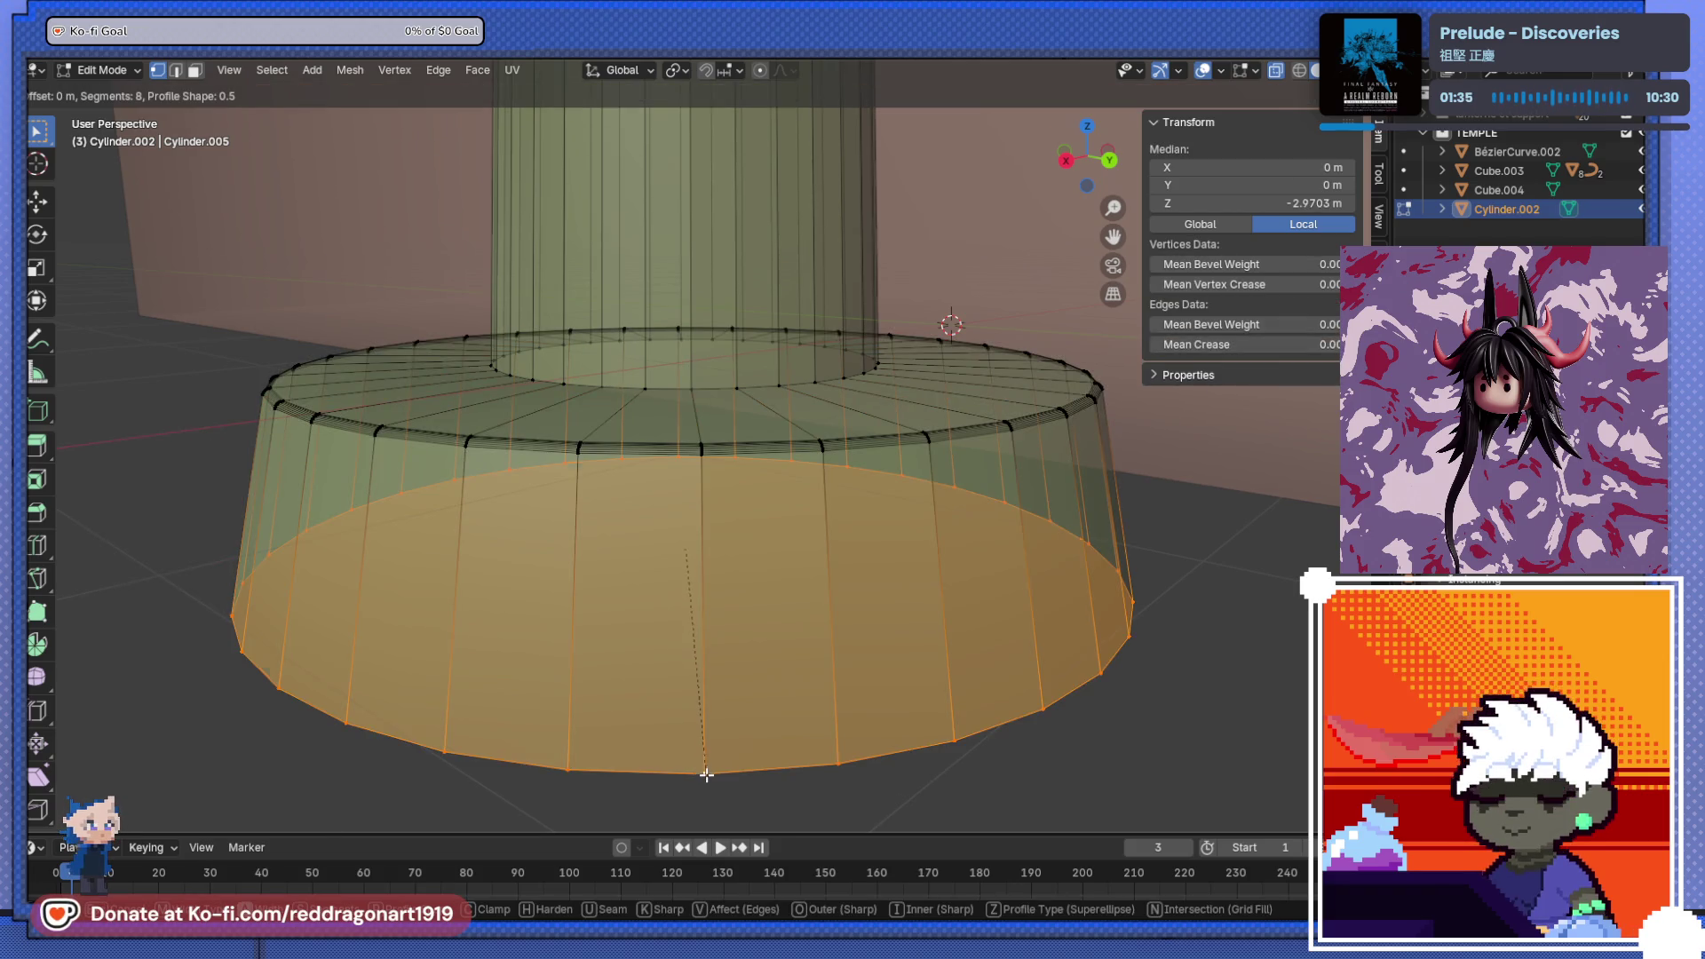
pyautogui.click(719, 744)
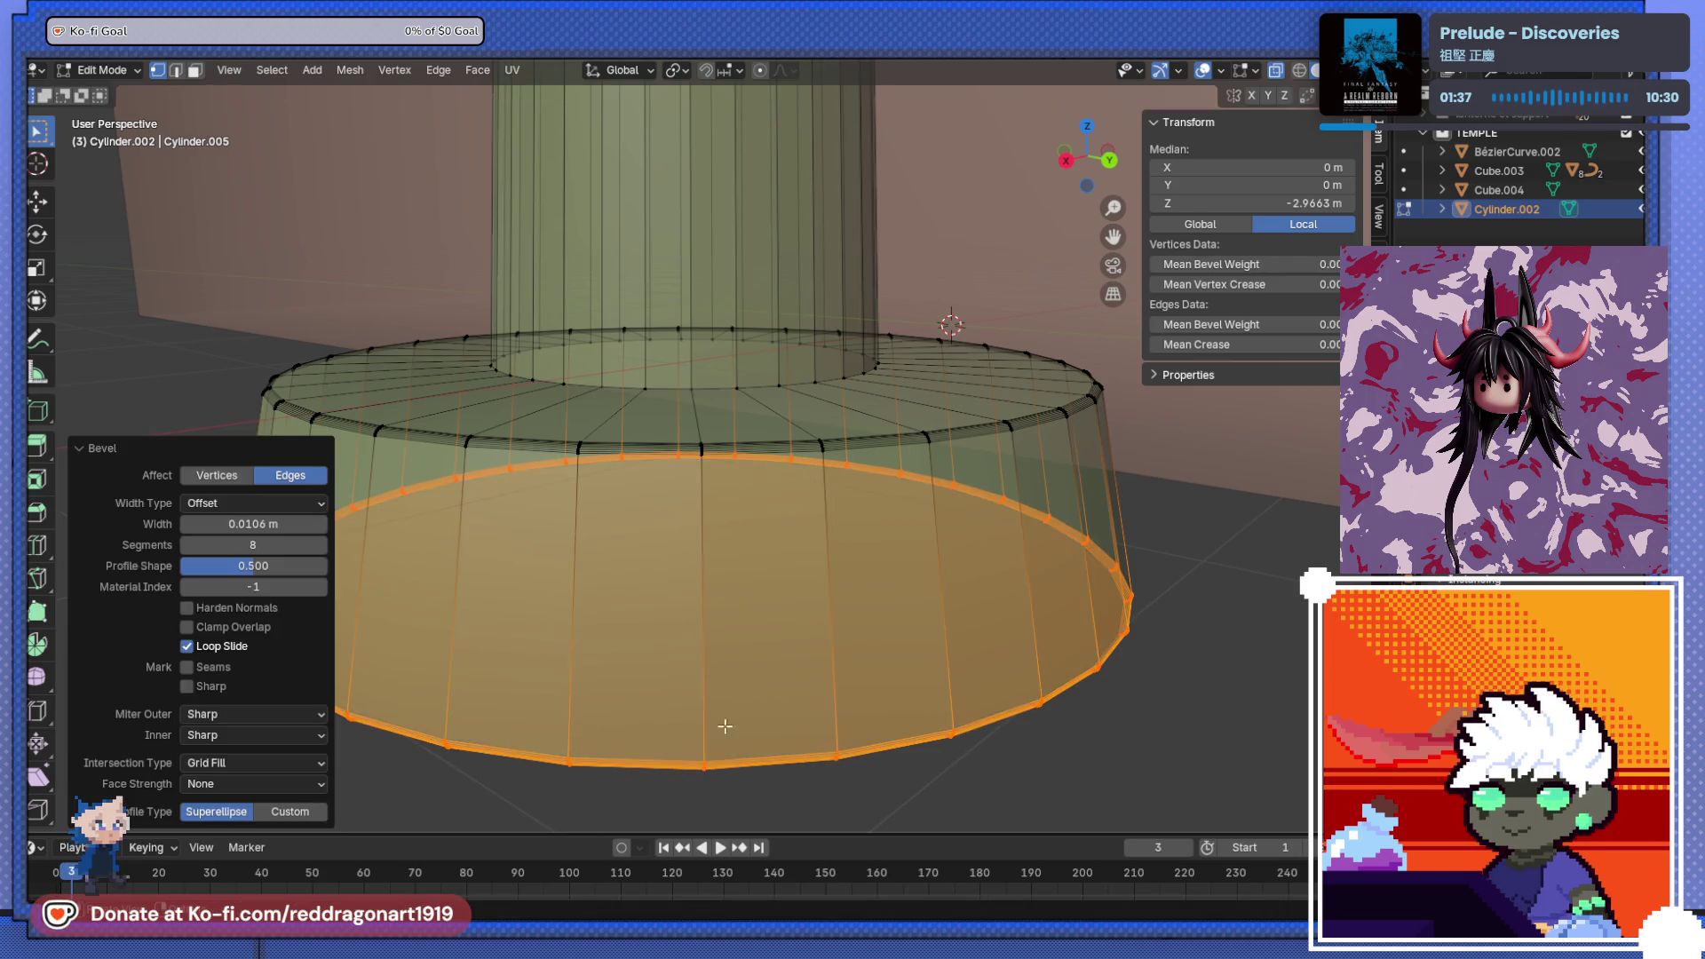
# - Select the column's bottom ring and bevel it, then return to Object Mode
pyautogui.click(761, 386)
pyautogui.press('l')
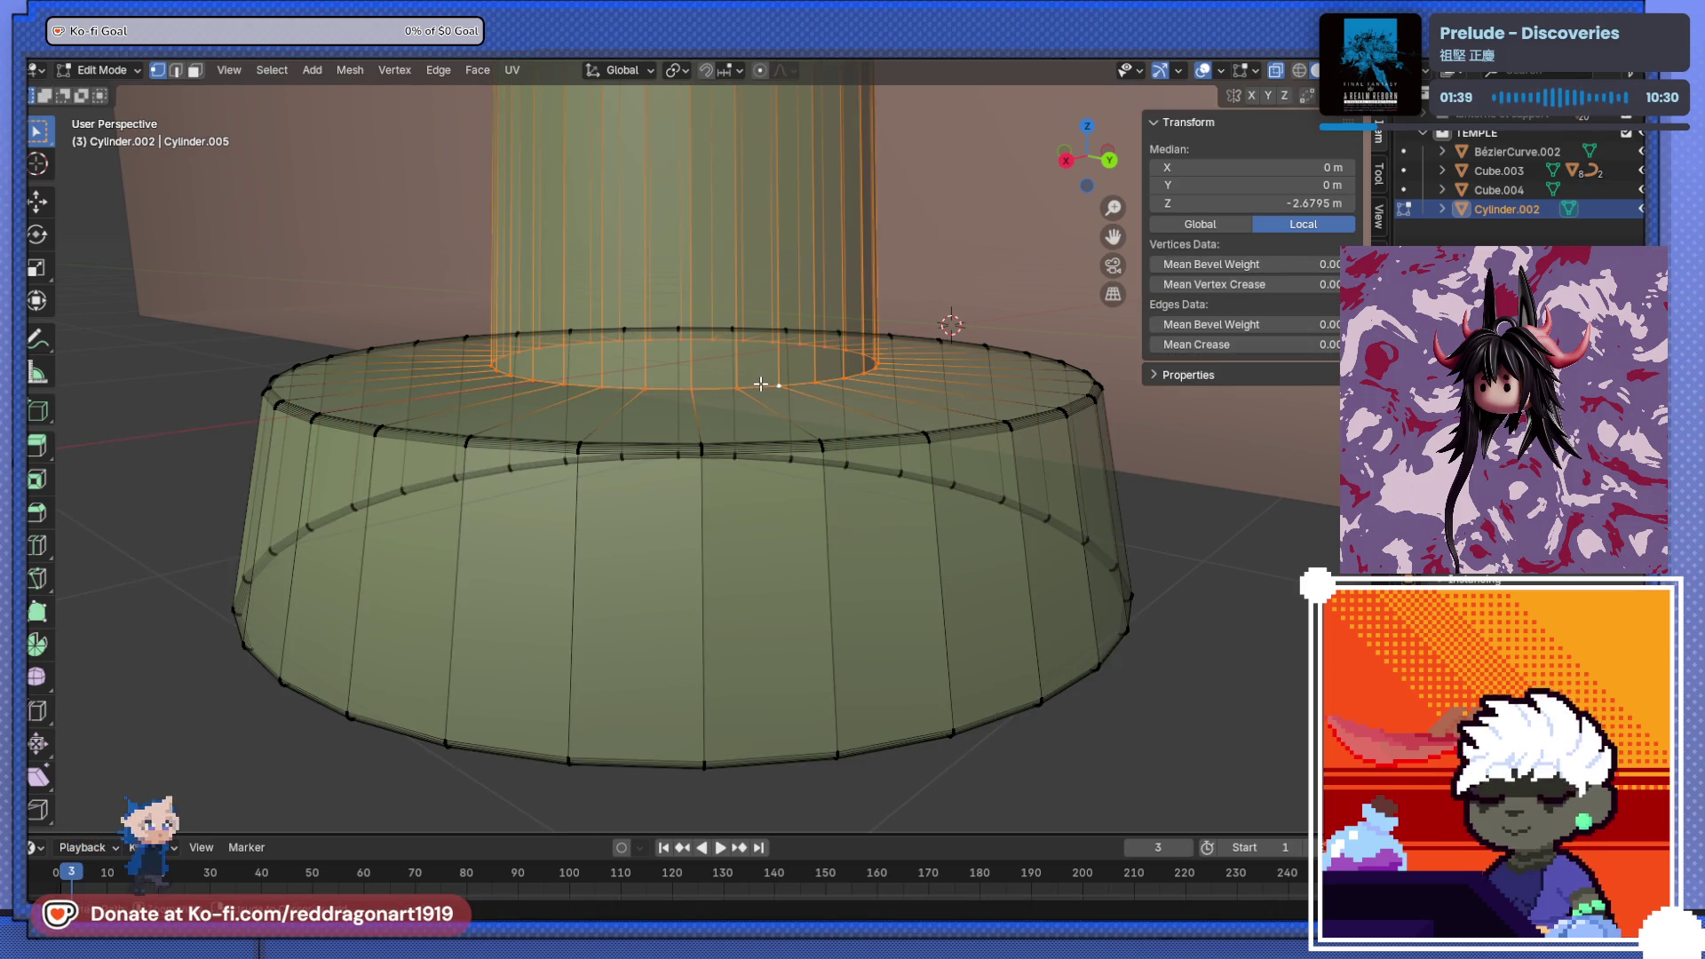
pyautogui.hotkey('ctrl', 'b')
pyautogui.click(765, 404)
pyautogui.scroll(3, 677, 513)
pyautogui.moveTo(765, 404)
pyautogui.mouseDown(button='middle')
pyautogui.moveTo(659, 514)
pyautogui.moveTo(721, 338)
pyautogui.moveTo(654, 577)
pyautogui.mouseUp(button='middle')
pyautogui.scroll(-5, 676, 513)
pyautogui.press('Tab')
pyautogui.scroll(5, 689, 384)
# - Bevel the column's top rim edge loop
pyautogui.moveTo(705, 434); pyautogui.dragTo(721, 376, button='middle')
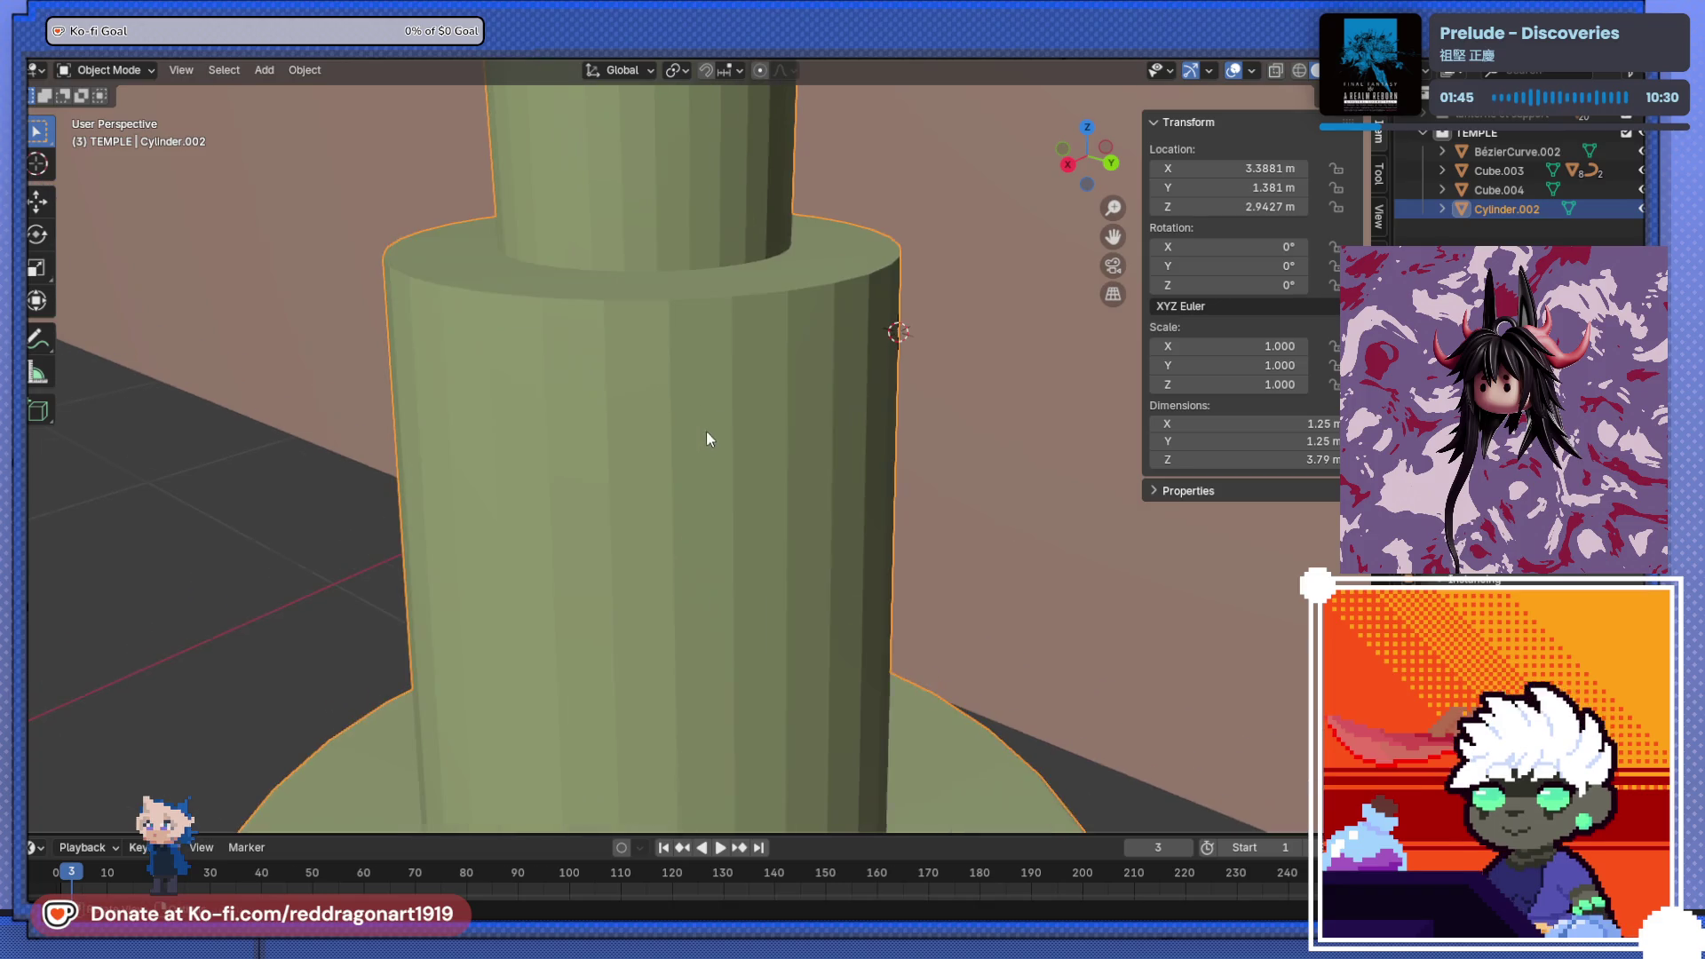
pyautogui.press('Tab')
pyautogui.keyDown('alt'); pyautogui.click(727, 296); pyautogui.keyUp('alt')
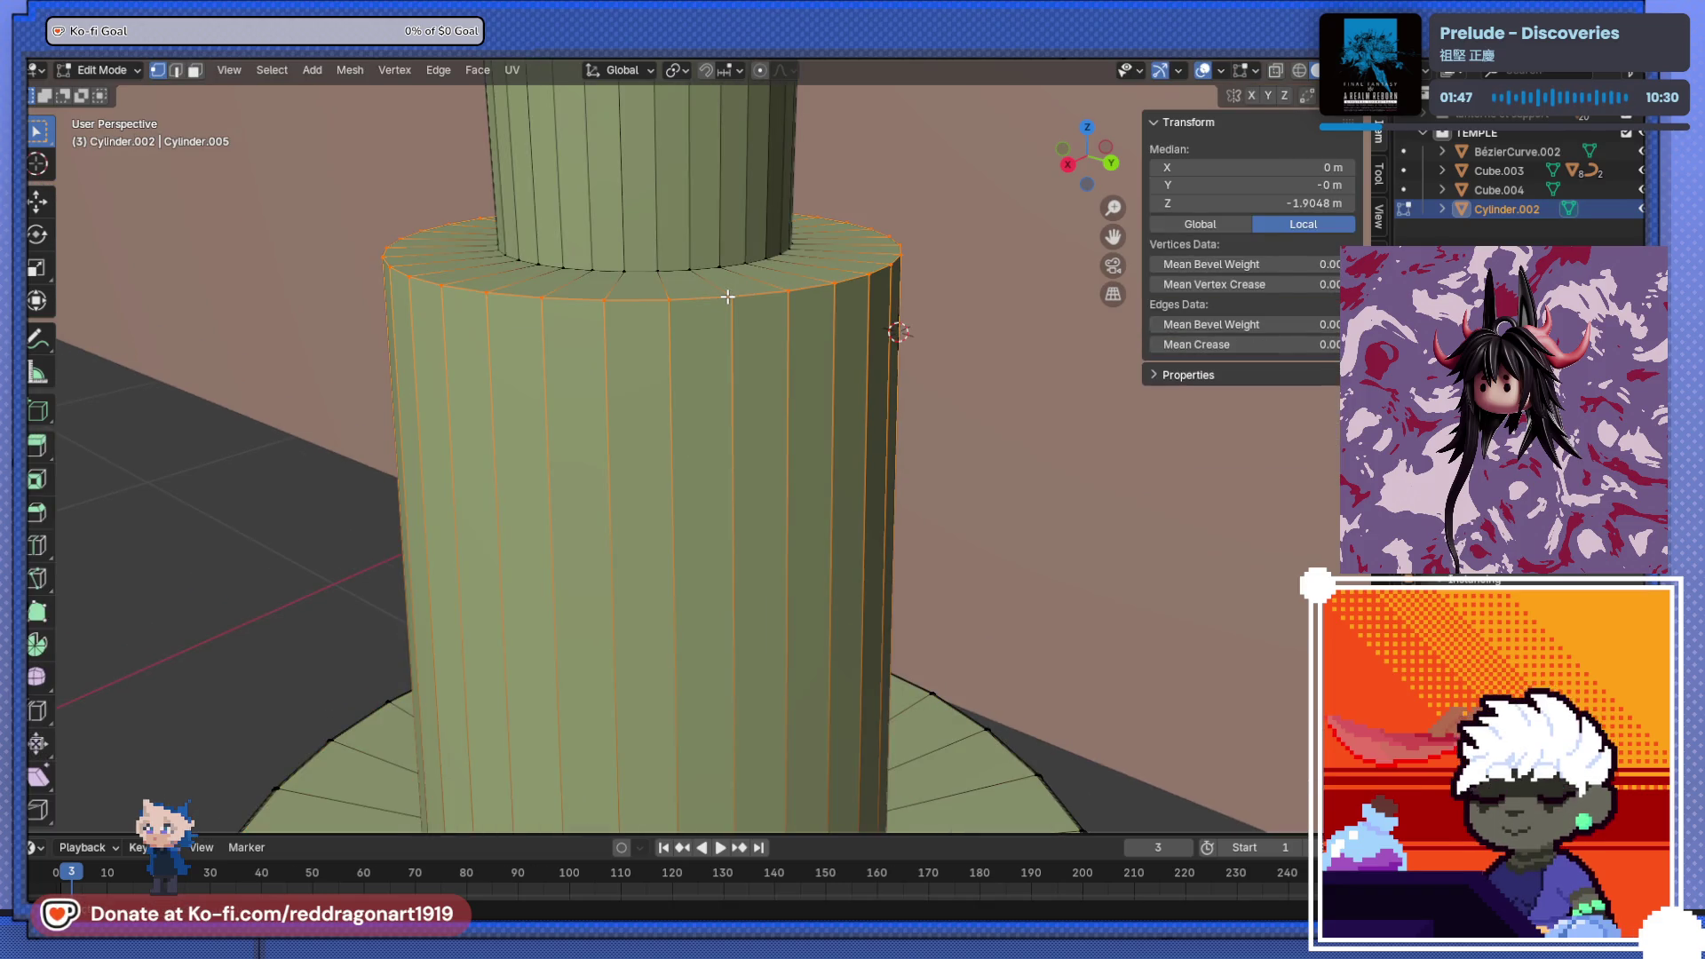
pyautogui.hotkey('ctrl', 'v')
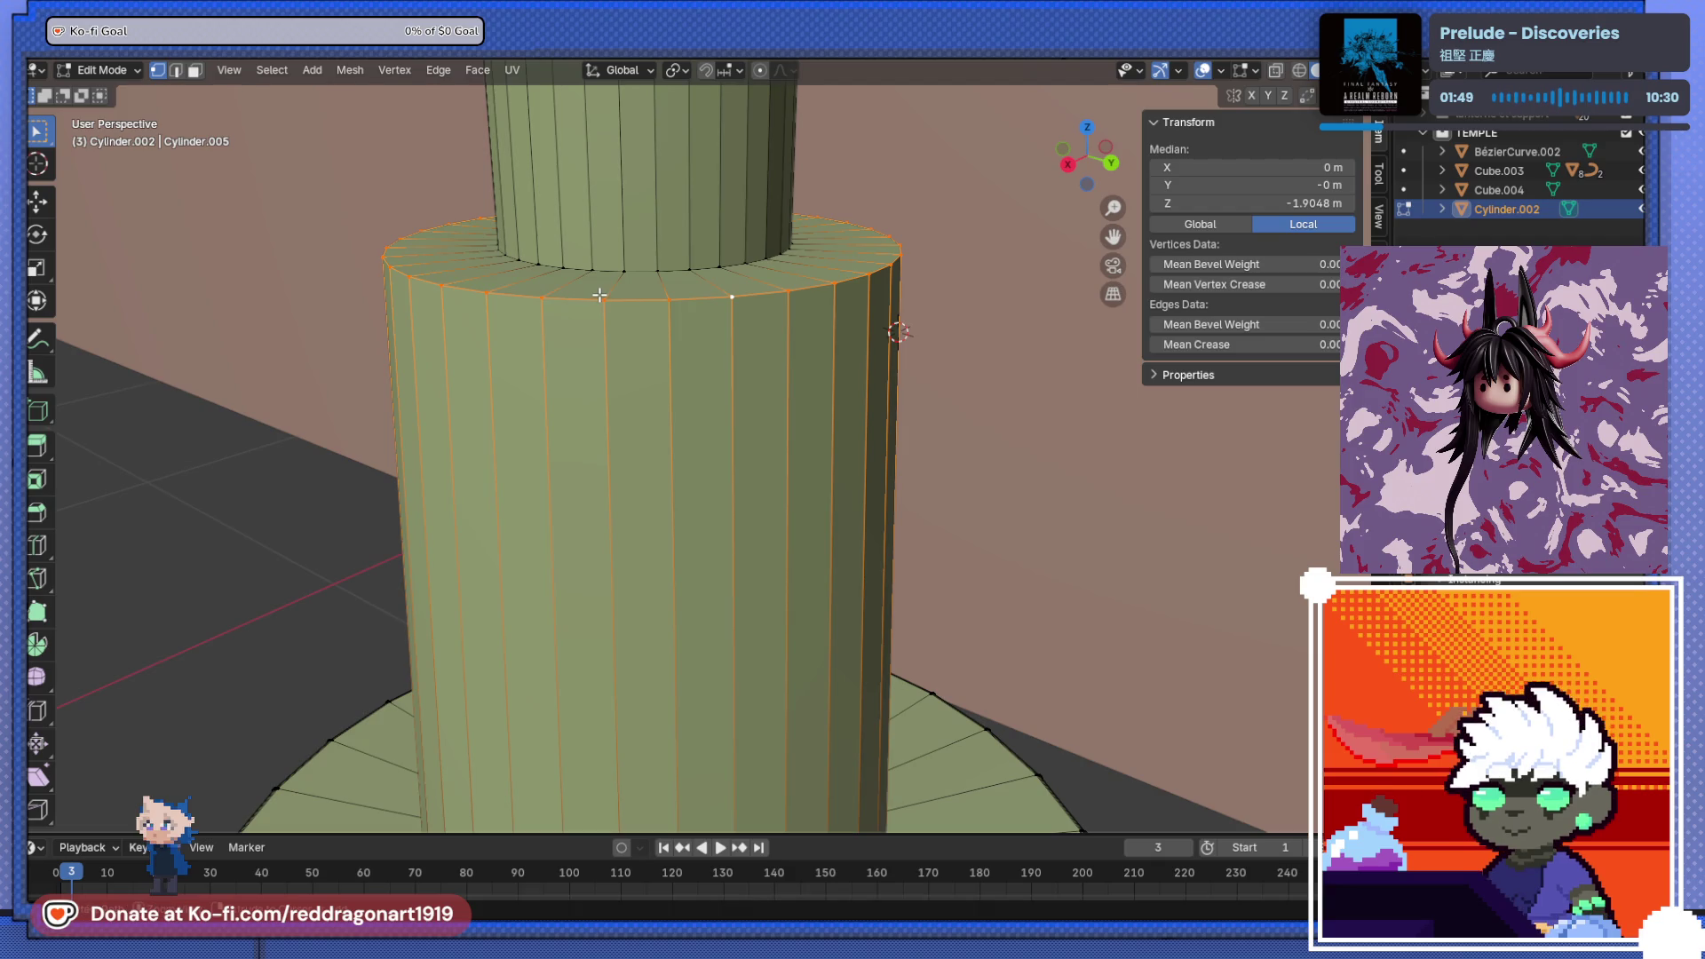
pyautogui.hotkey('ctrl', 'b')
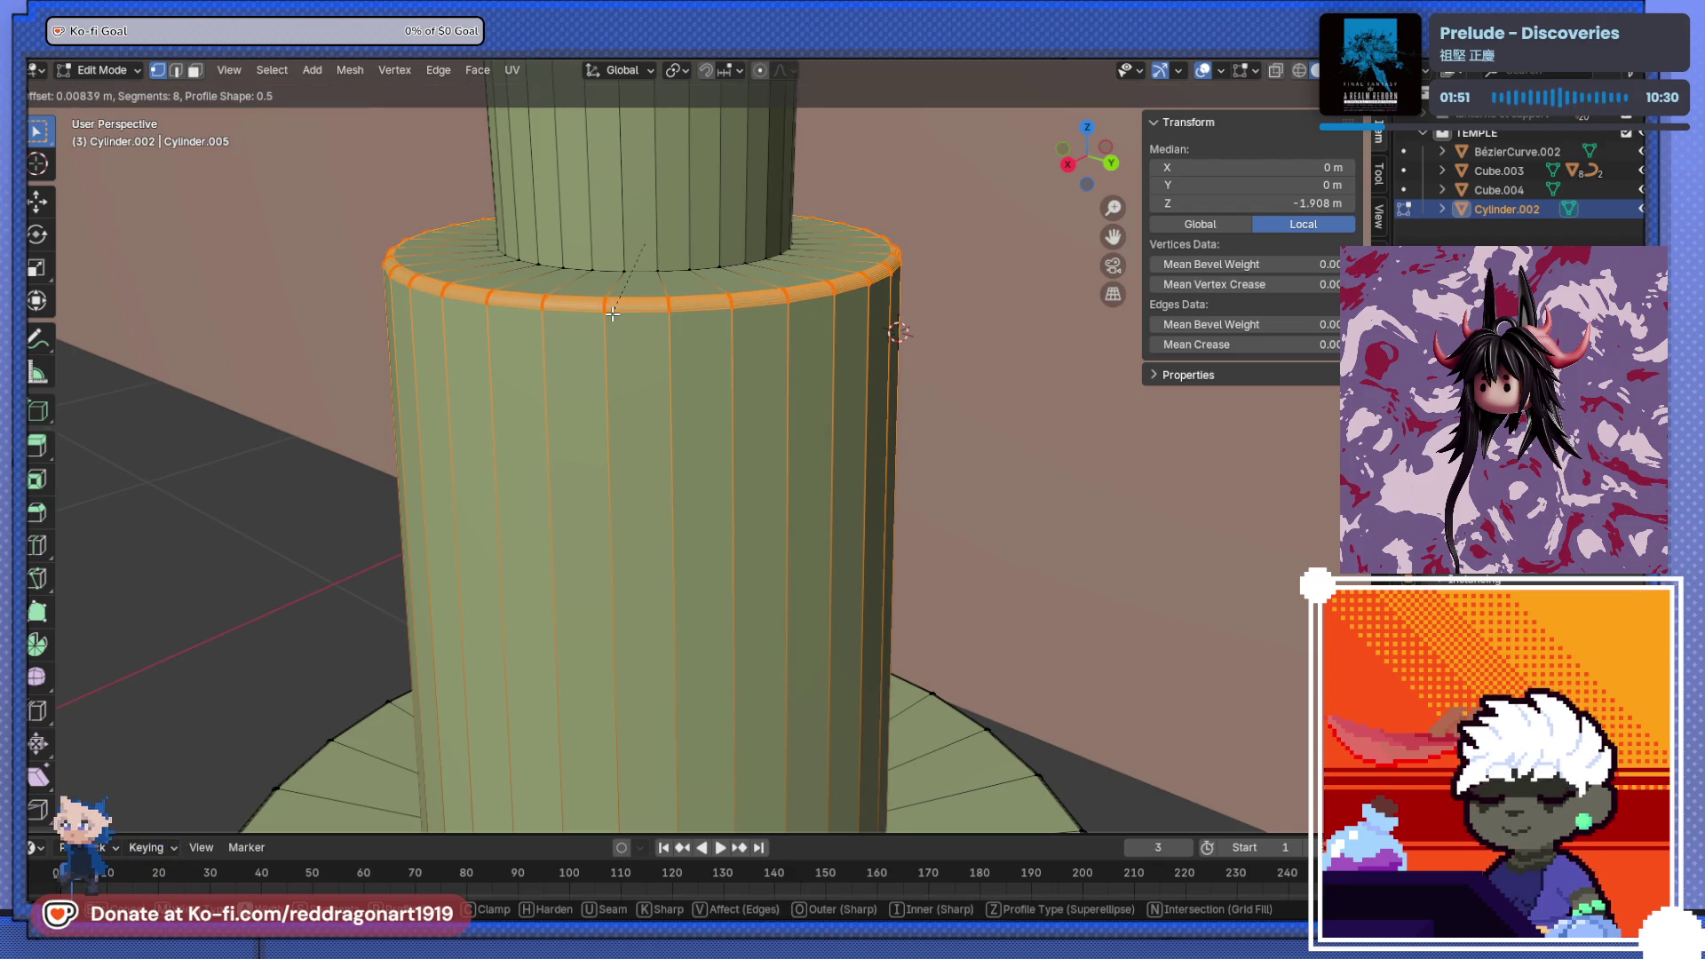
pyautogui.click(613, 314)
# - Bevel the inner ring under the upper column with 8 segments at 0.00727 m
pyautogui.hotkey('alt', 'a')
pyautogui.keyDown('alt'); pyautogui.click(657, 269); pyautogui.keyUp('alt')
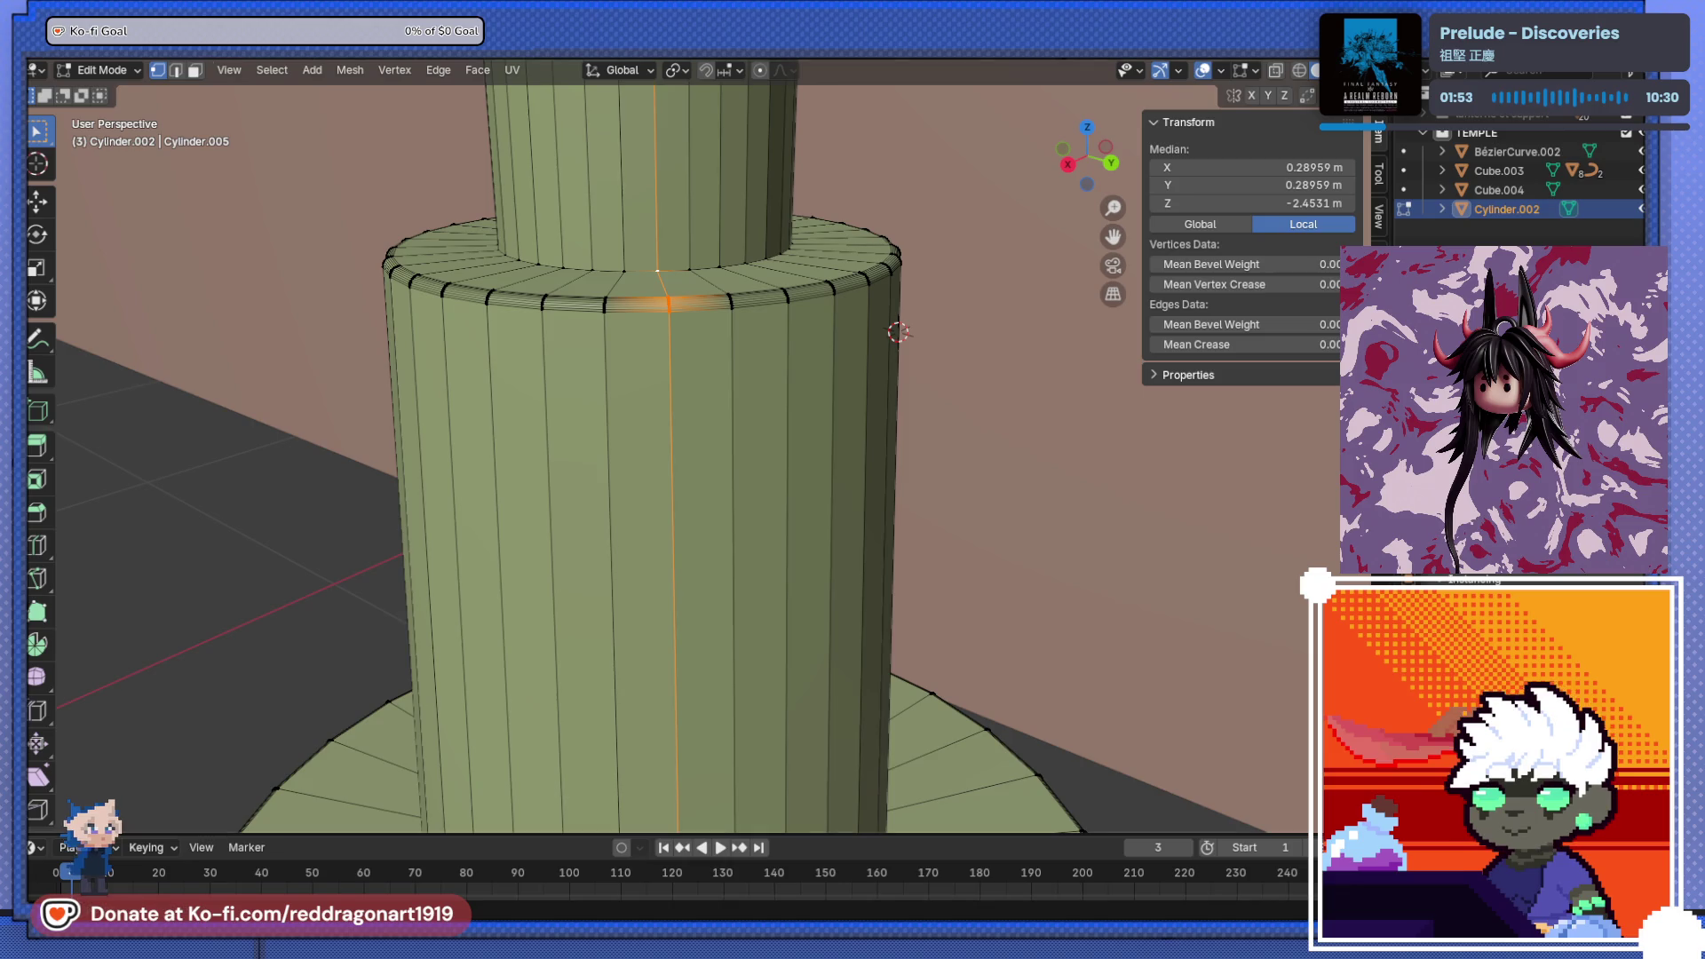
pyautogui.click(181, 69)
pyautogui.keyDown('alt'); pyautogui.click(645, 271); pyautogui.keyUp('alt')
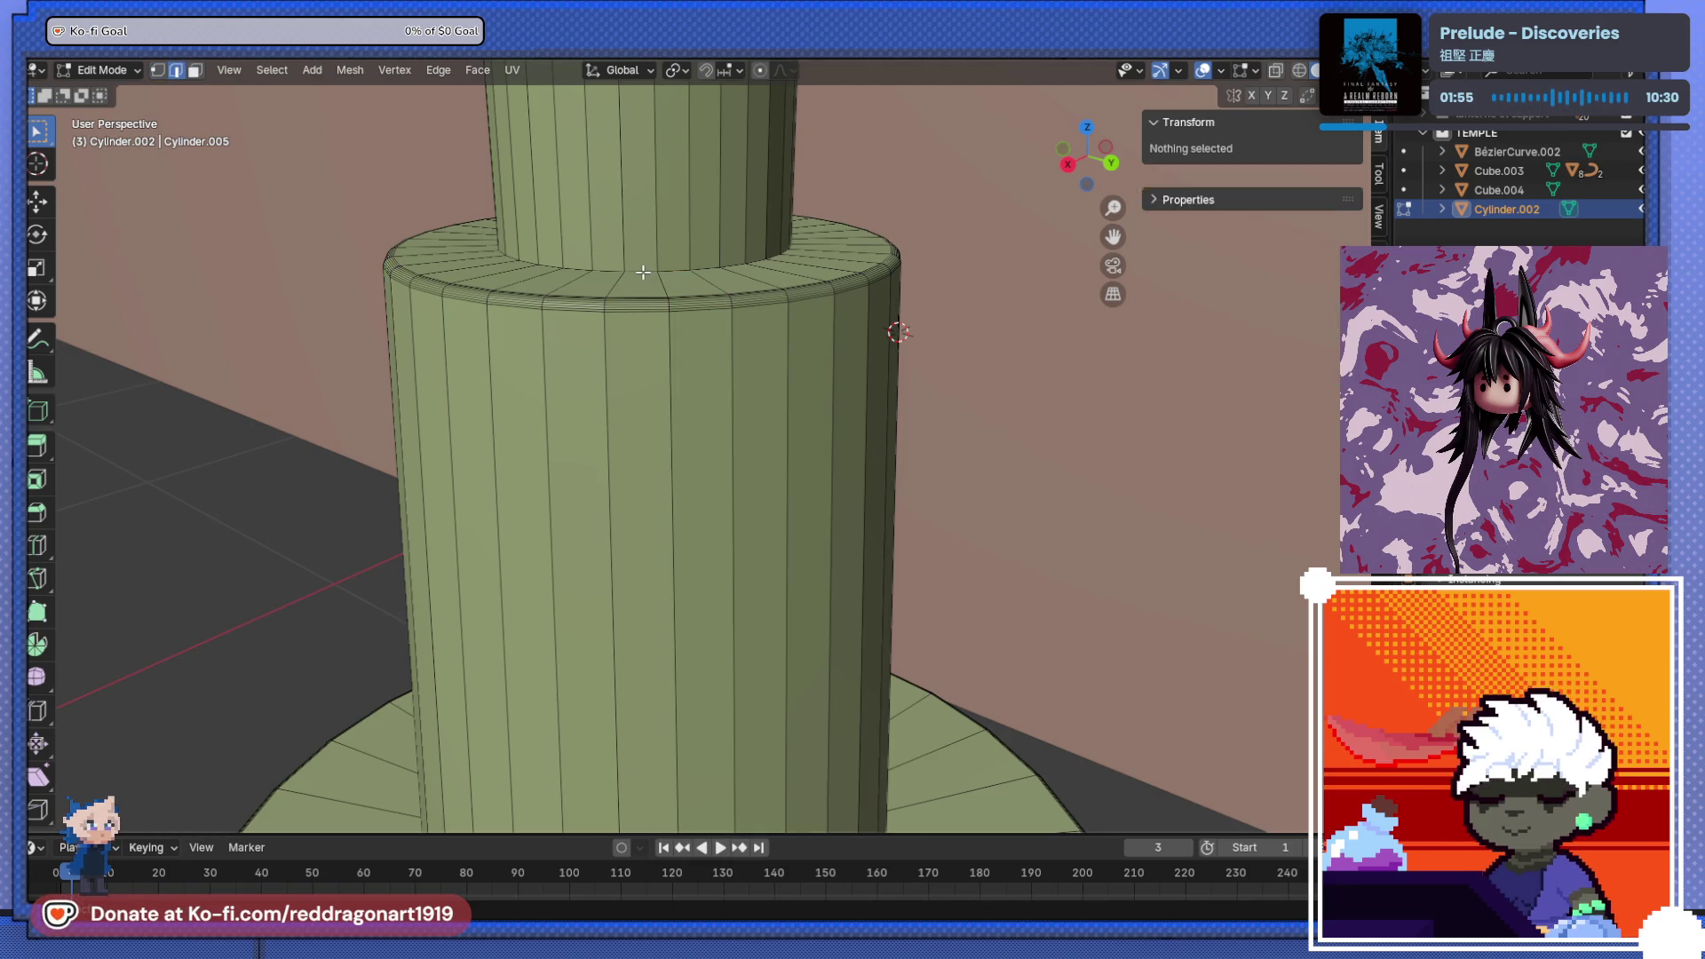
pyautogui.hotkey('ctrl', 'b')
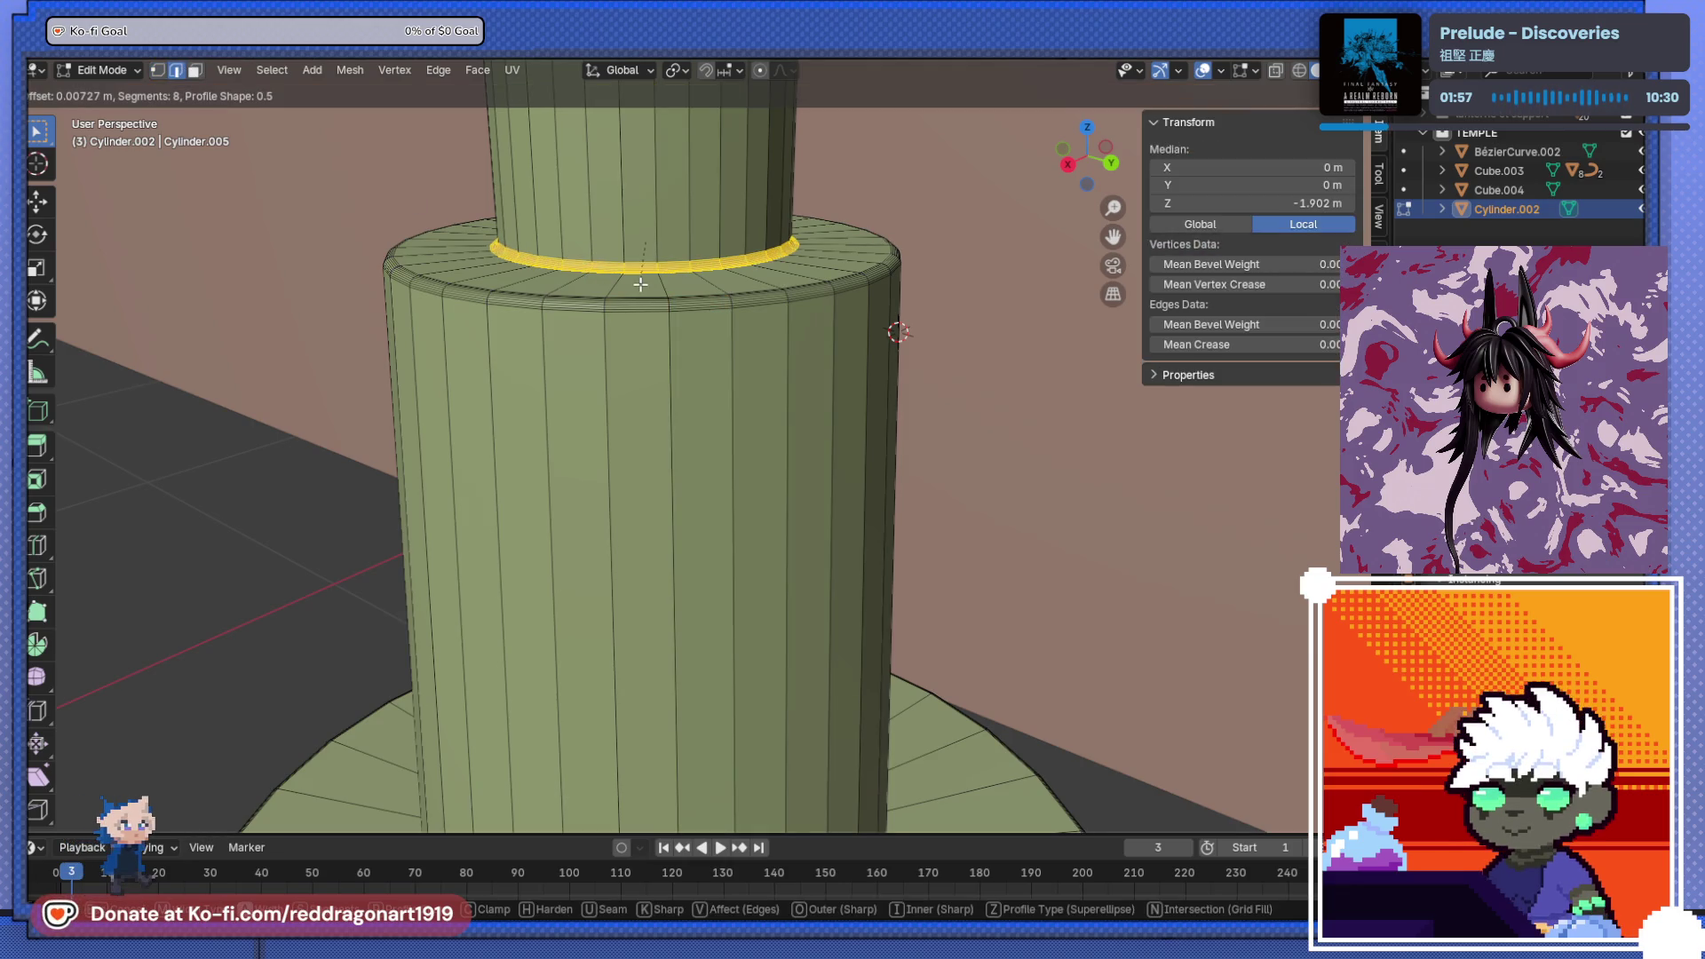
pyautogui.click(641, 275)
pyautogui.moveTo(640, 275)
pyautogui.mouseDown(button='middle')
pyautogui.moveTo(607, 515)
pyautogui.moveTo(634, 658)
pyautogui.moveTo(695, 622)
pyautogui.moveTo(642, 659)
pyautogui.moveTo(508, 671)
pyautogui.moveTo(557, 672)
pyautogui.moveTo(572, 477)
pyautogui.moveTo(638, 539)
pyautogui.moveTo(640, 470)
pyautogui.moveTo(585, 365)
pyautogui.moveTo(710, 448)
pyautogui.mouseUp(button='middle')
pyautogui.scroll(-8, 607, 515)
pyautogui.press('Tab')
# - Apply Shade Smooth to the pillar and the green curved panel
pyautogui.rightClick(716, 595)
pyautogui.click(685, 503)
pyautogui.click(641, 473)
pyautogui.rightClick(600, 444)
pyautogui.click(599, 444)
pyautogui.rightClick(681, 480)
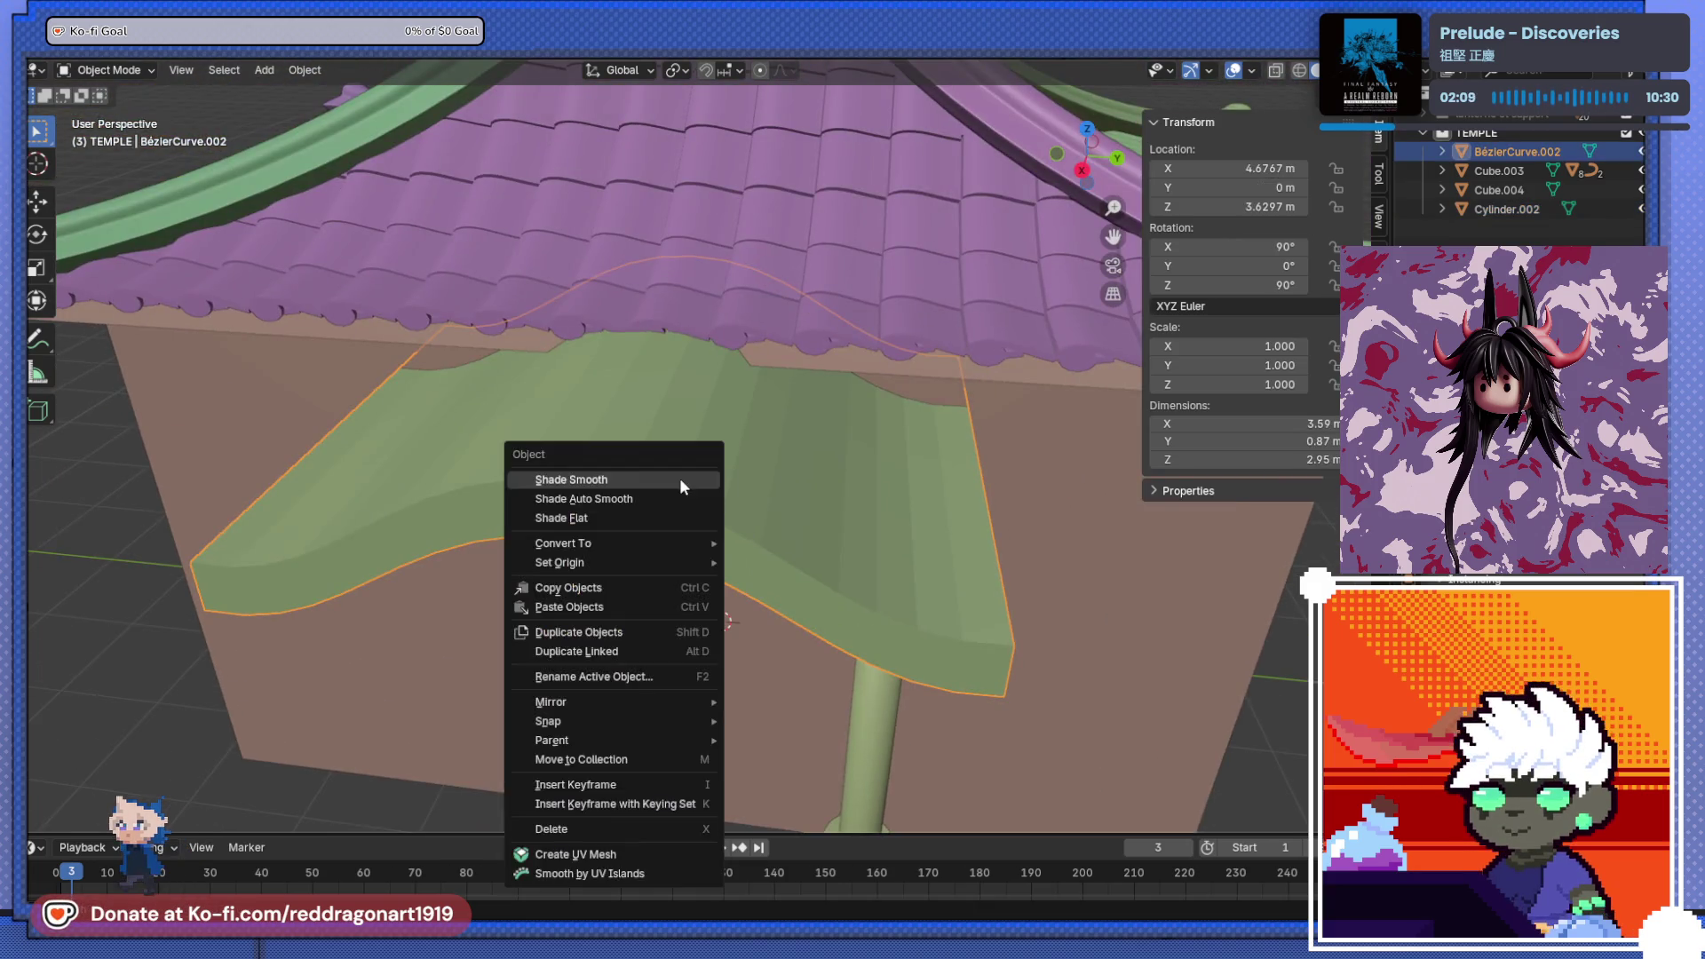
pyautogui.click(676, 484)
# - In Edit Mode on the green panel, try a loop cut, undo it, and select the front top edge loop
pyautogui.moveTo(669, 501)
pyautogui.mouseDown(button='middle')
pyautogui.moveTo(730, 497)
pyautogui.moveTo(685, 554)
pyautogui.mouseUp(button='middle')
pyautogui.press('Tab')
pyautogui.press('Tab')
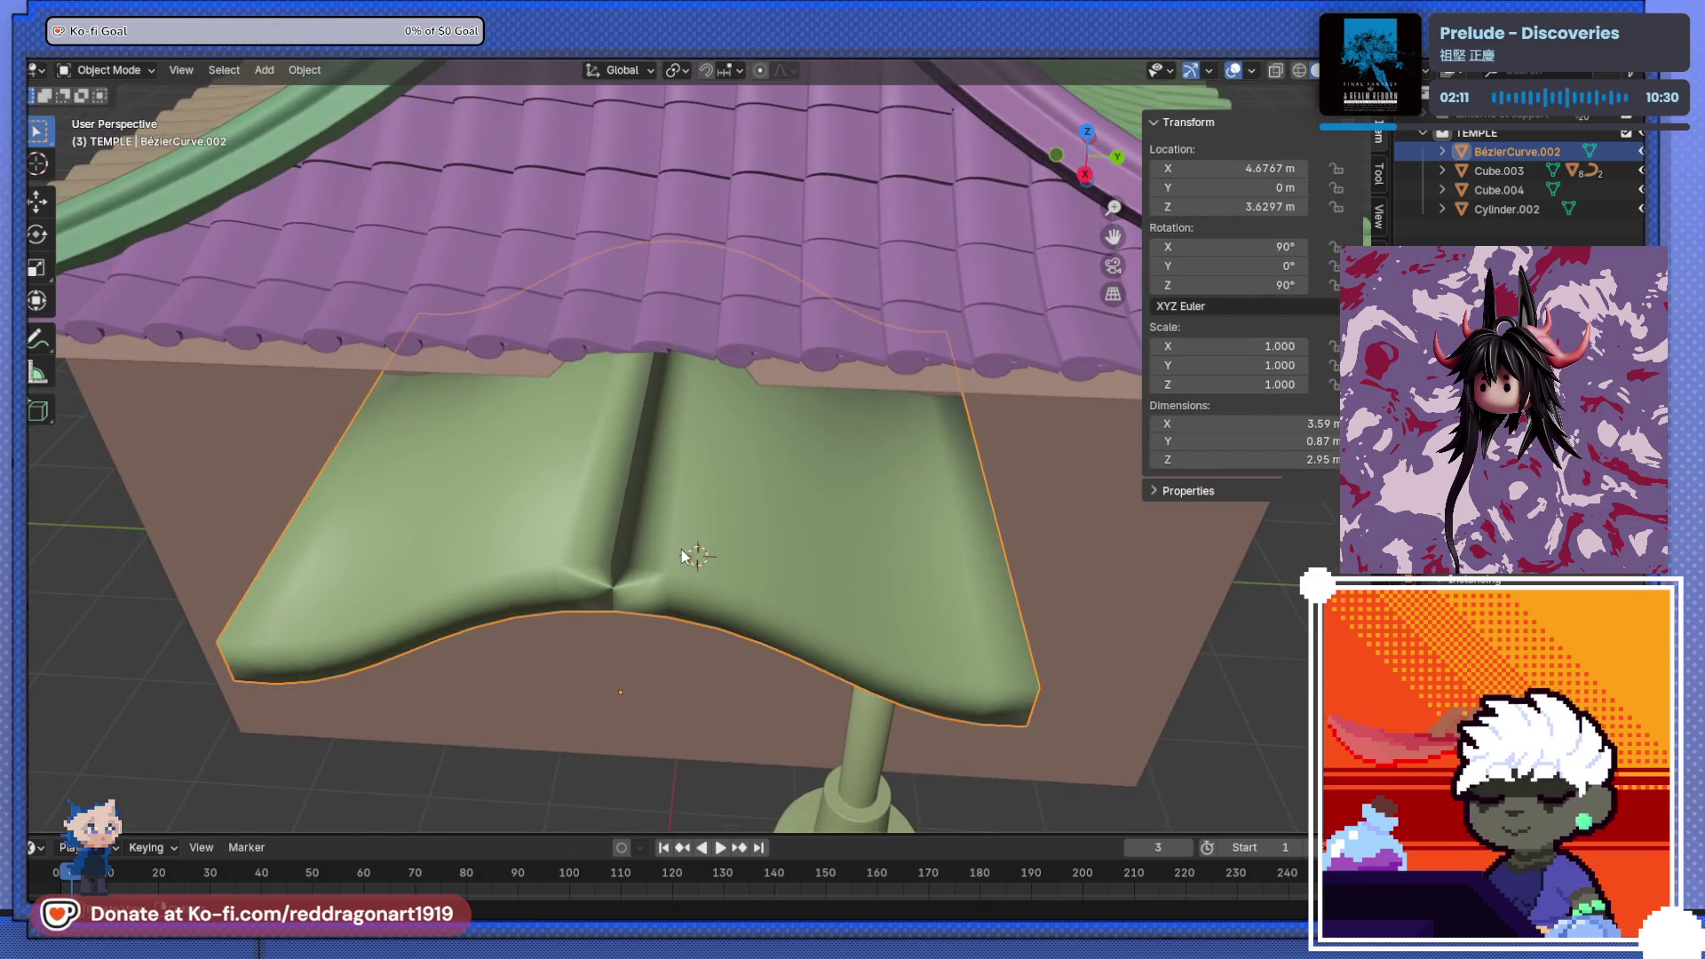
pyautogui.press('Tab')
pyautogui.press('Tab')
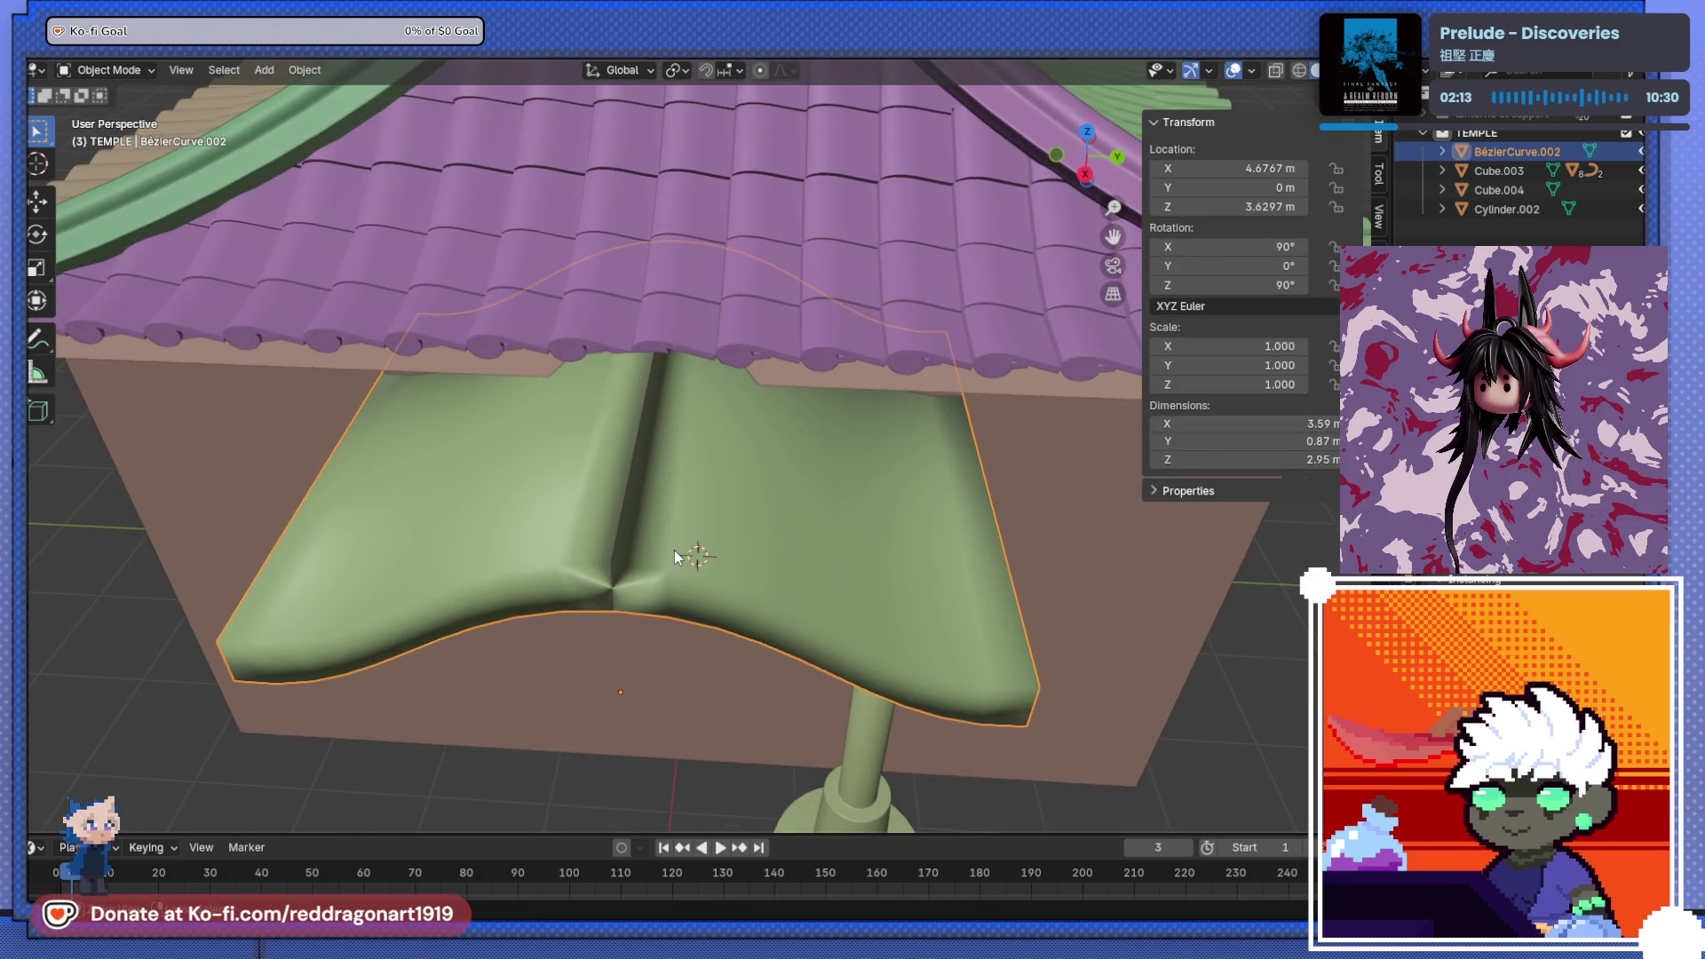
pyautogui.press('Tab')
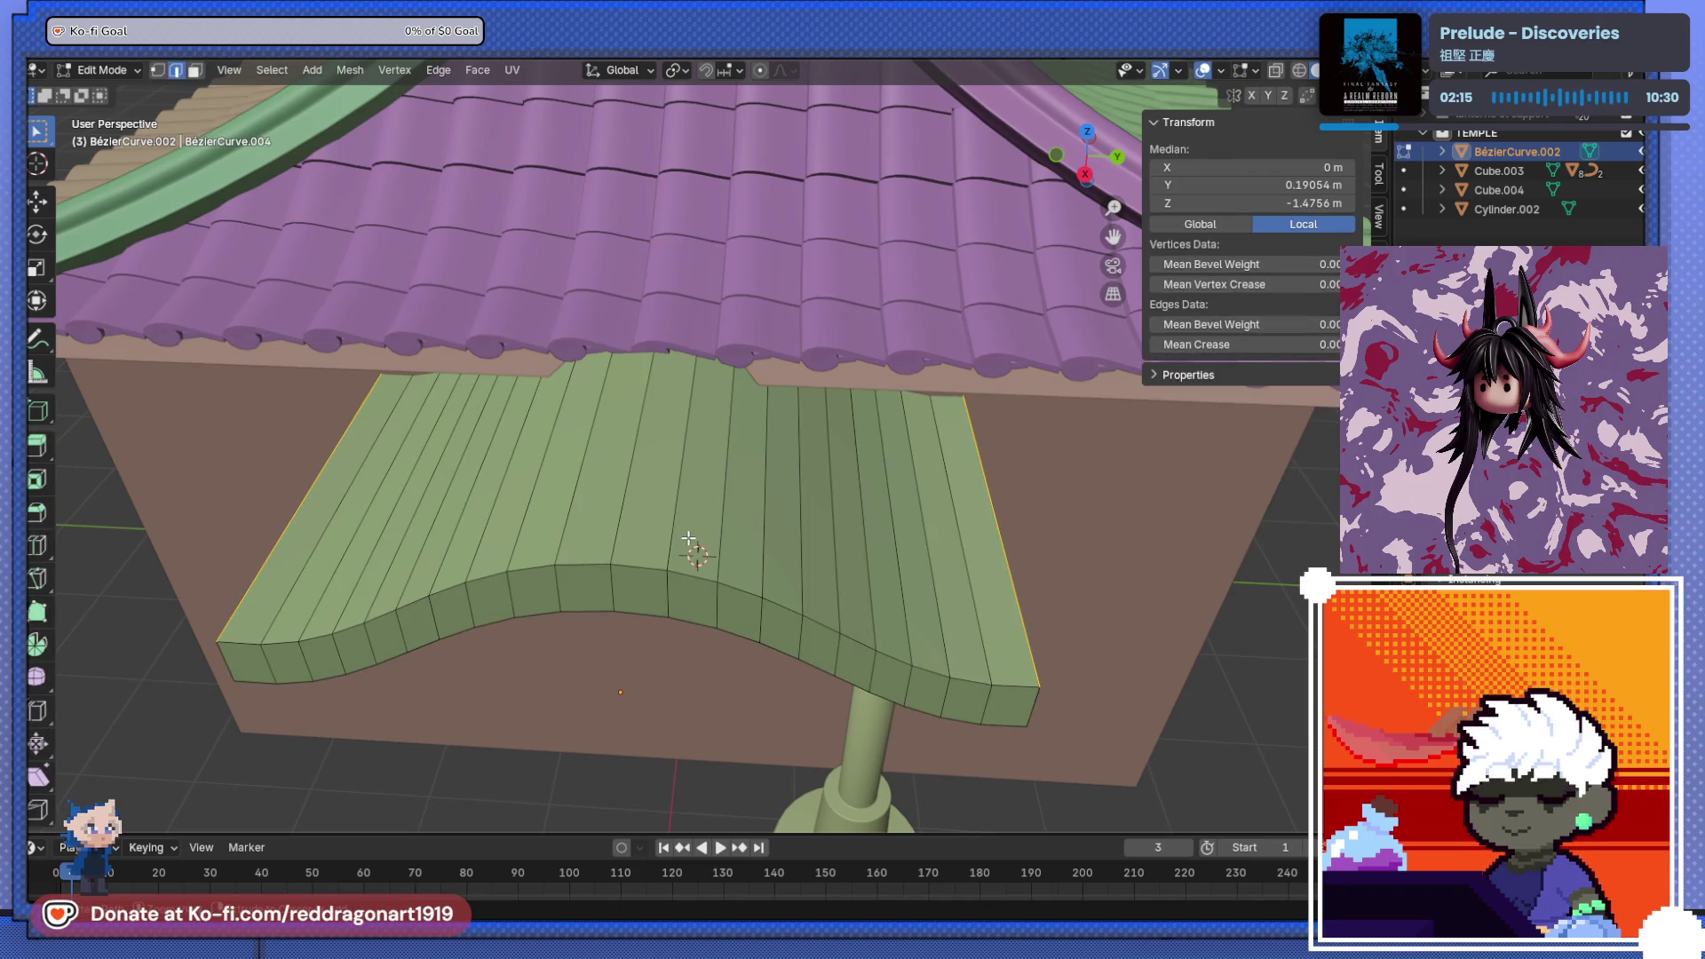
pyautogui.hotkey('ctrl', 'r')
pyautogui.click(700, 568)
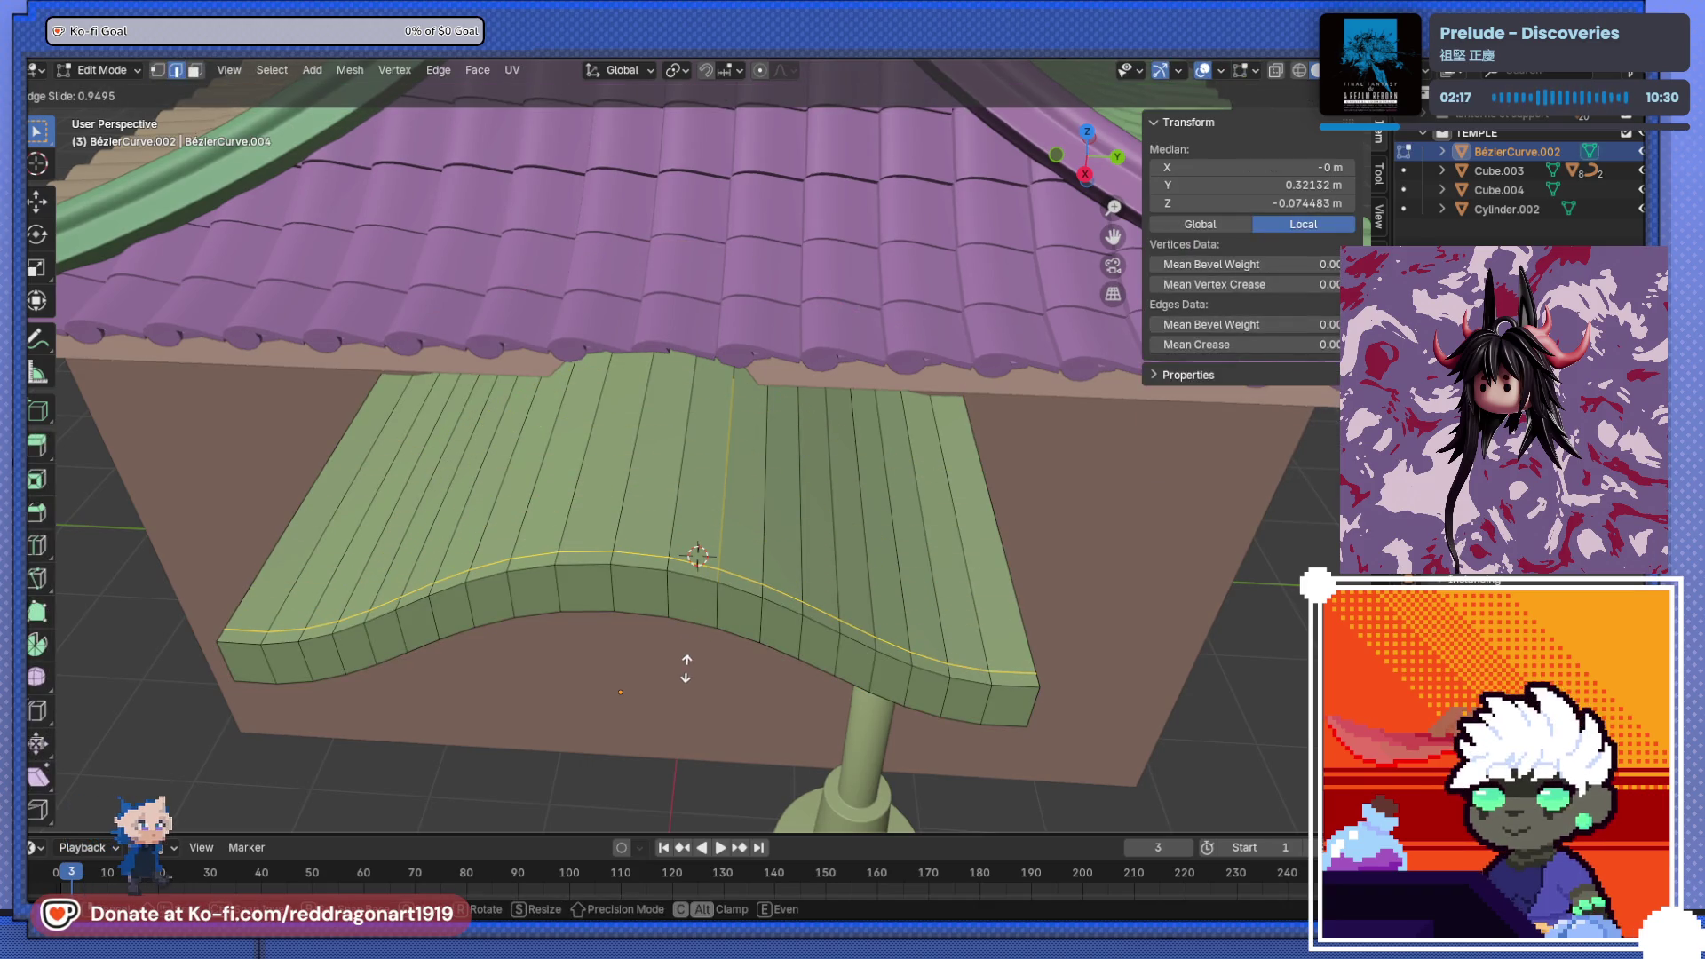
pyautogui.rightClick(686, 662)
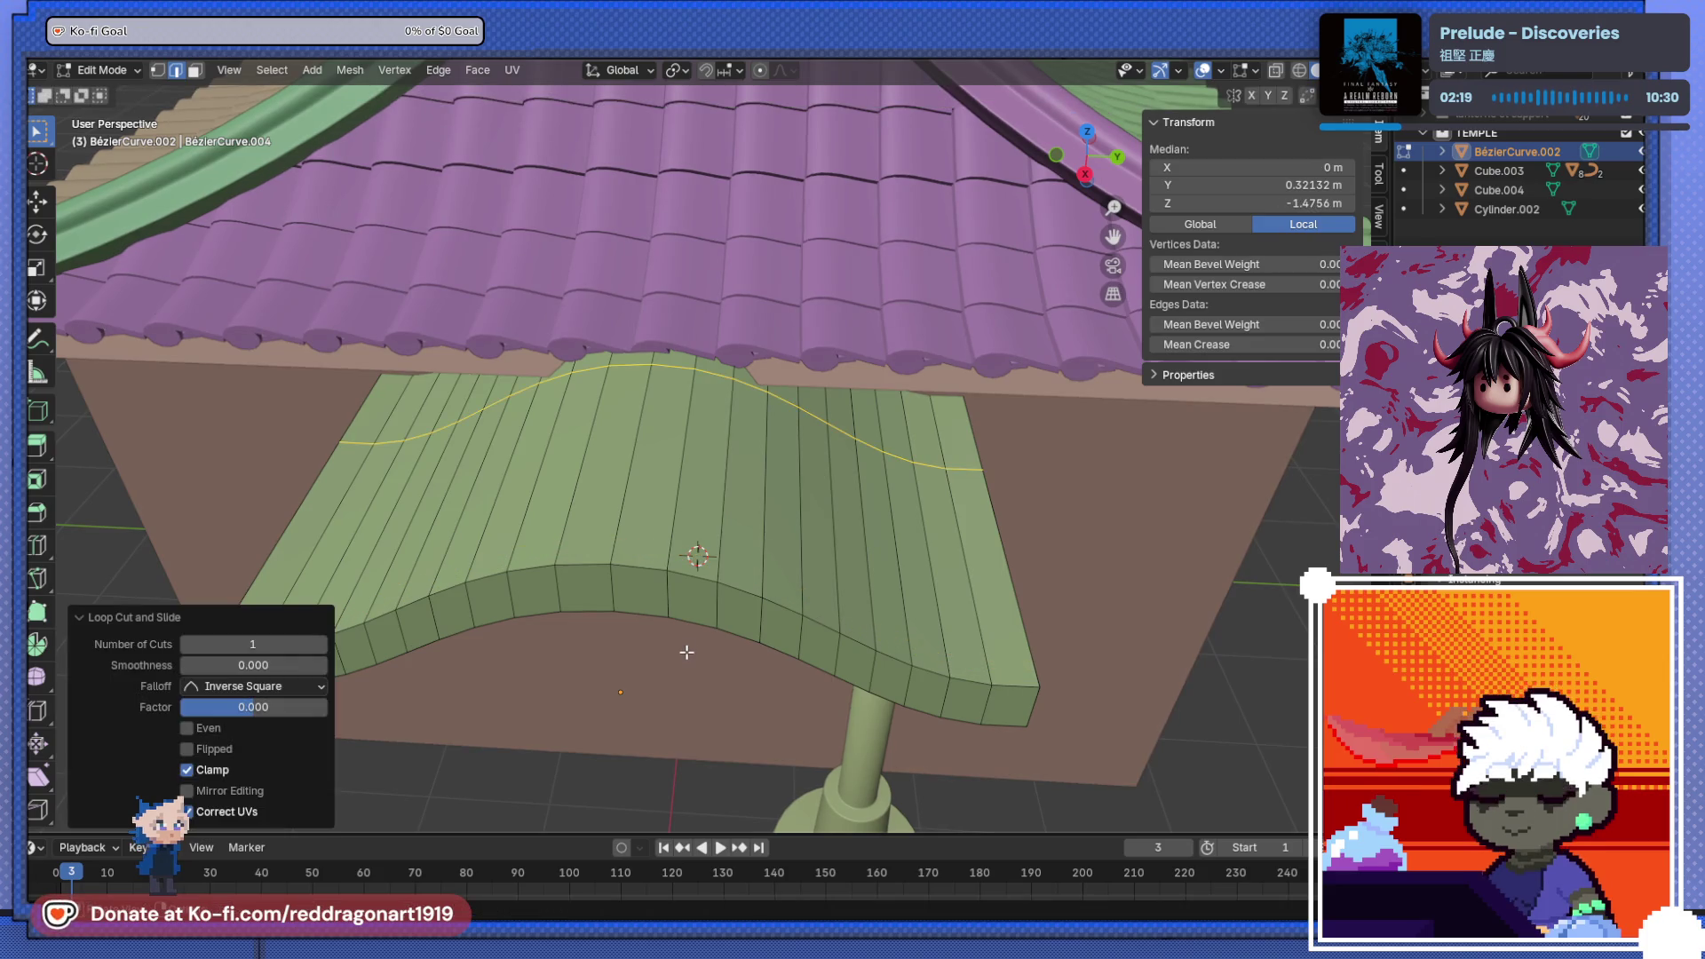
pyautogui.hotkey('ctrl', 'z')
pyautogui.keyDown('alt'); pyautogui.click(689, 574); pyautogui.keyUp('alt')
pyautogui.moveTo(688, 622)
pyautogui.mouseDown(button='middle')
pyautogui.moveTo(559, 564)
pyautogui.moveTo(887, 713)
pyautogui.mouseUp(button='middle')
pyautogui.scroll(4, 538, 585)
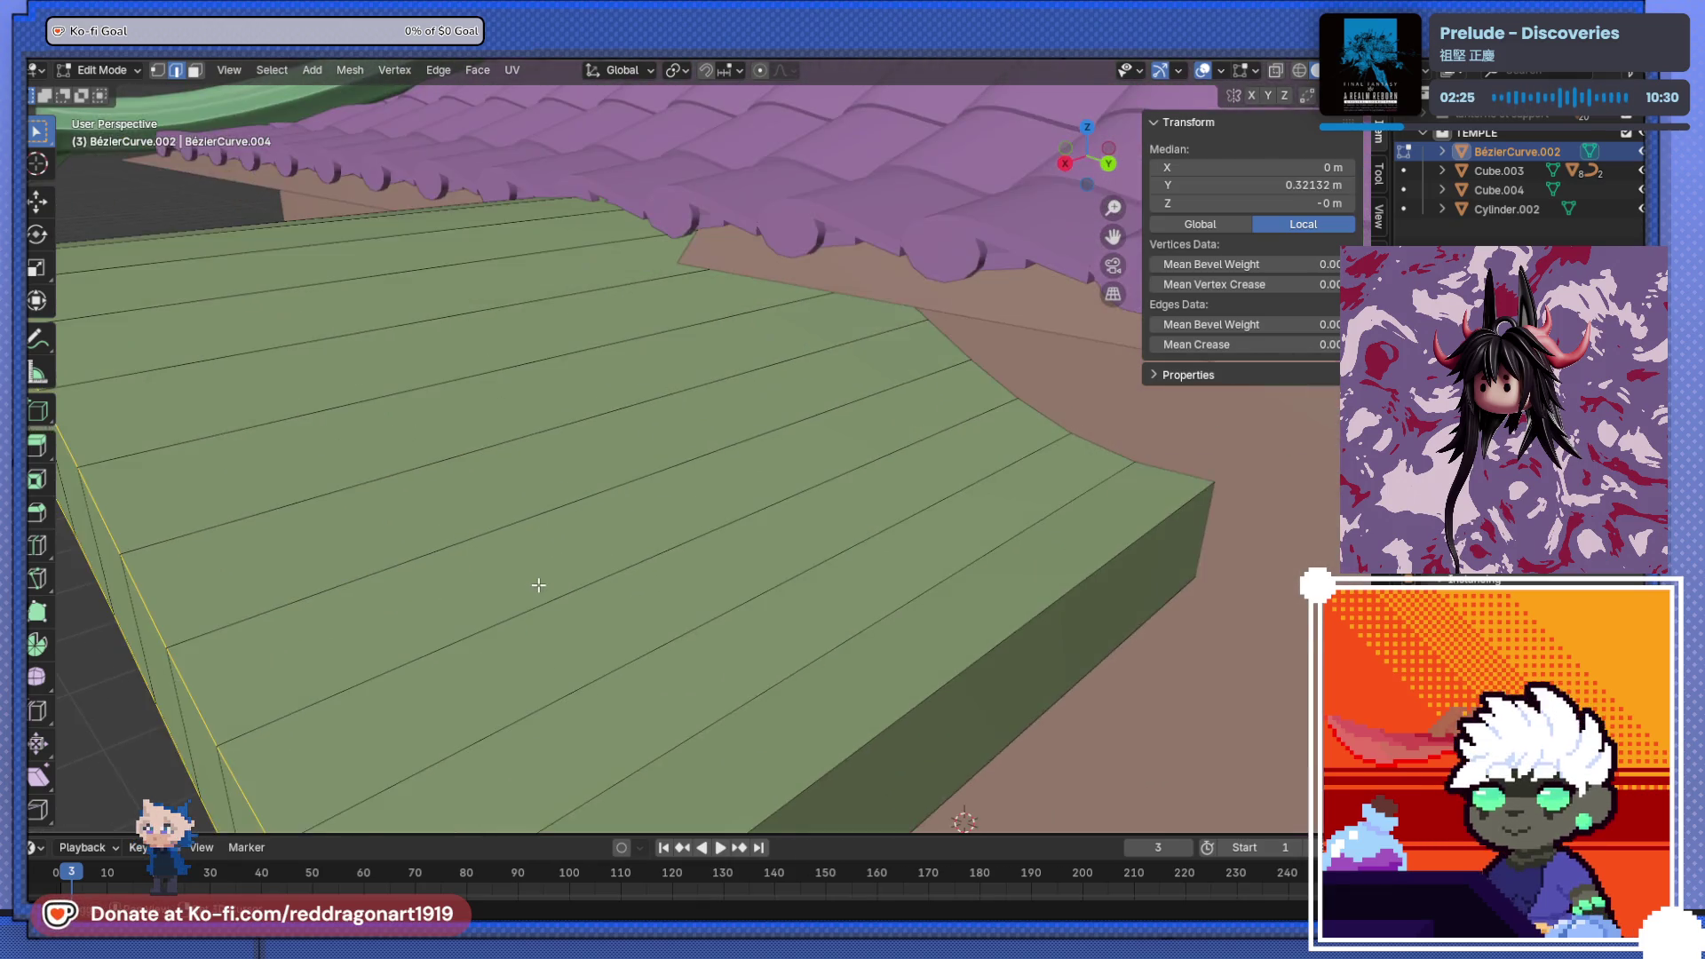
# - Try a bevel on the panel's front top edge, then undo it
pyautogui.scroll(-3, 539, 585)
pyautogui.moveTo(696, 506); pyautogui.dragTo(723, 464, button='middle')
pyautogui.hotkey('ctrl', 'b')
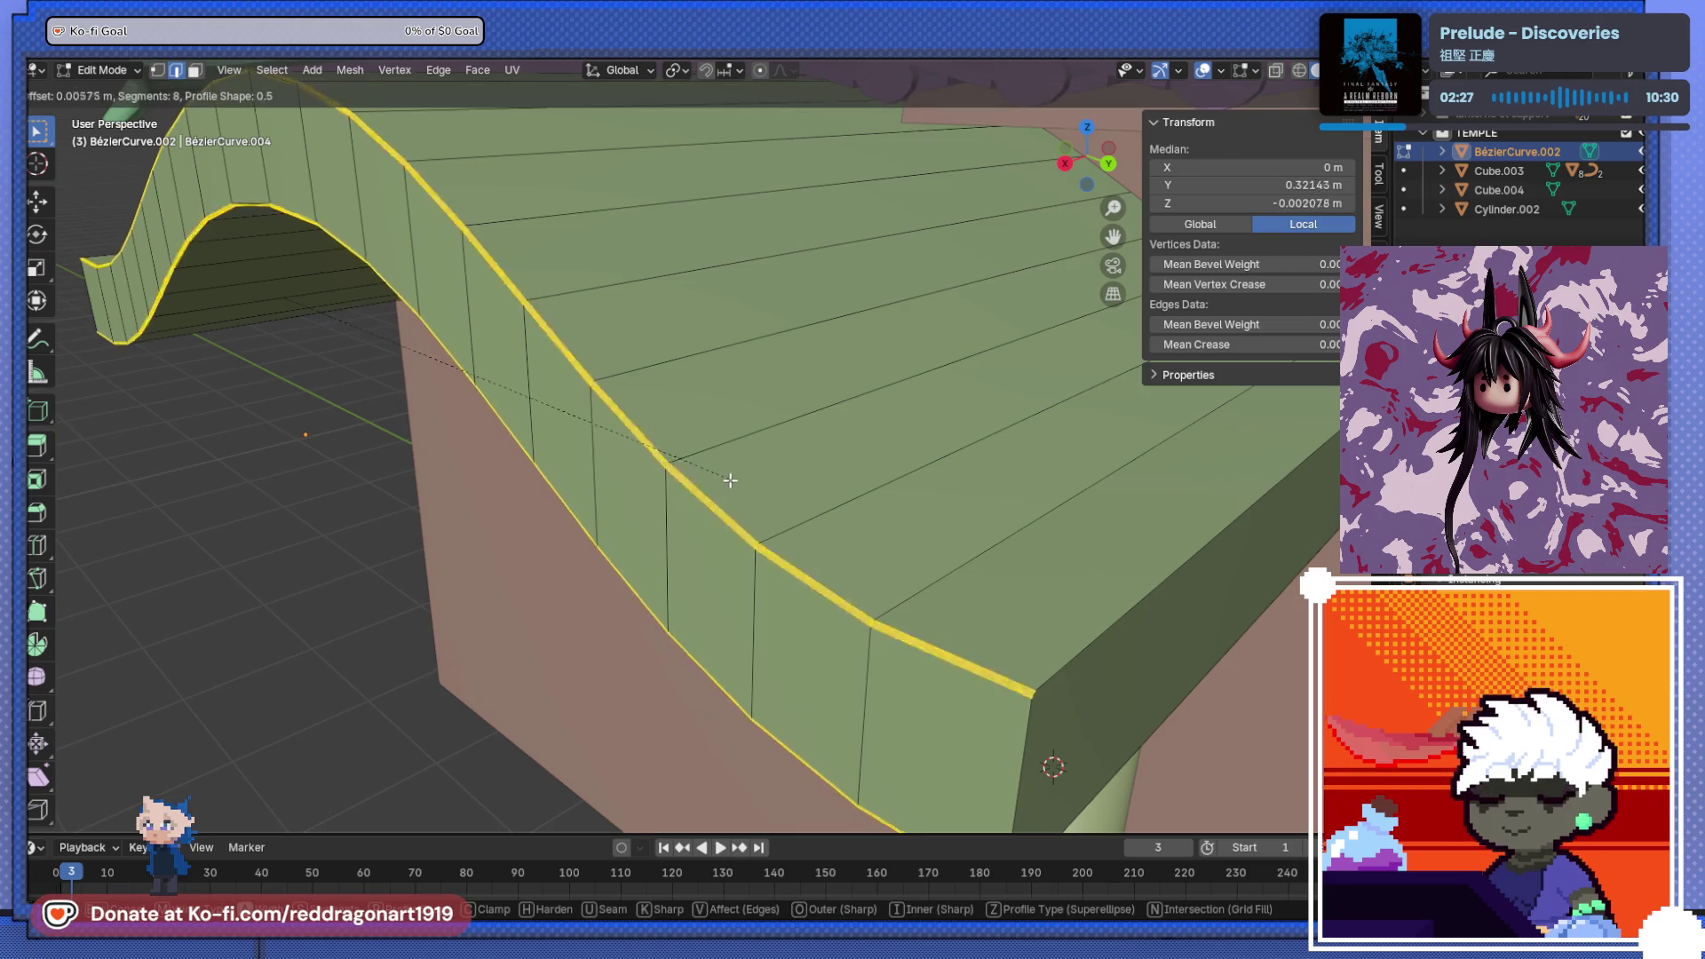
pyautogui.click(892, 551)
pyautogui.hotkey('ctrl', 'z')
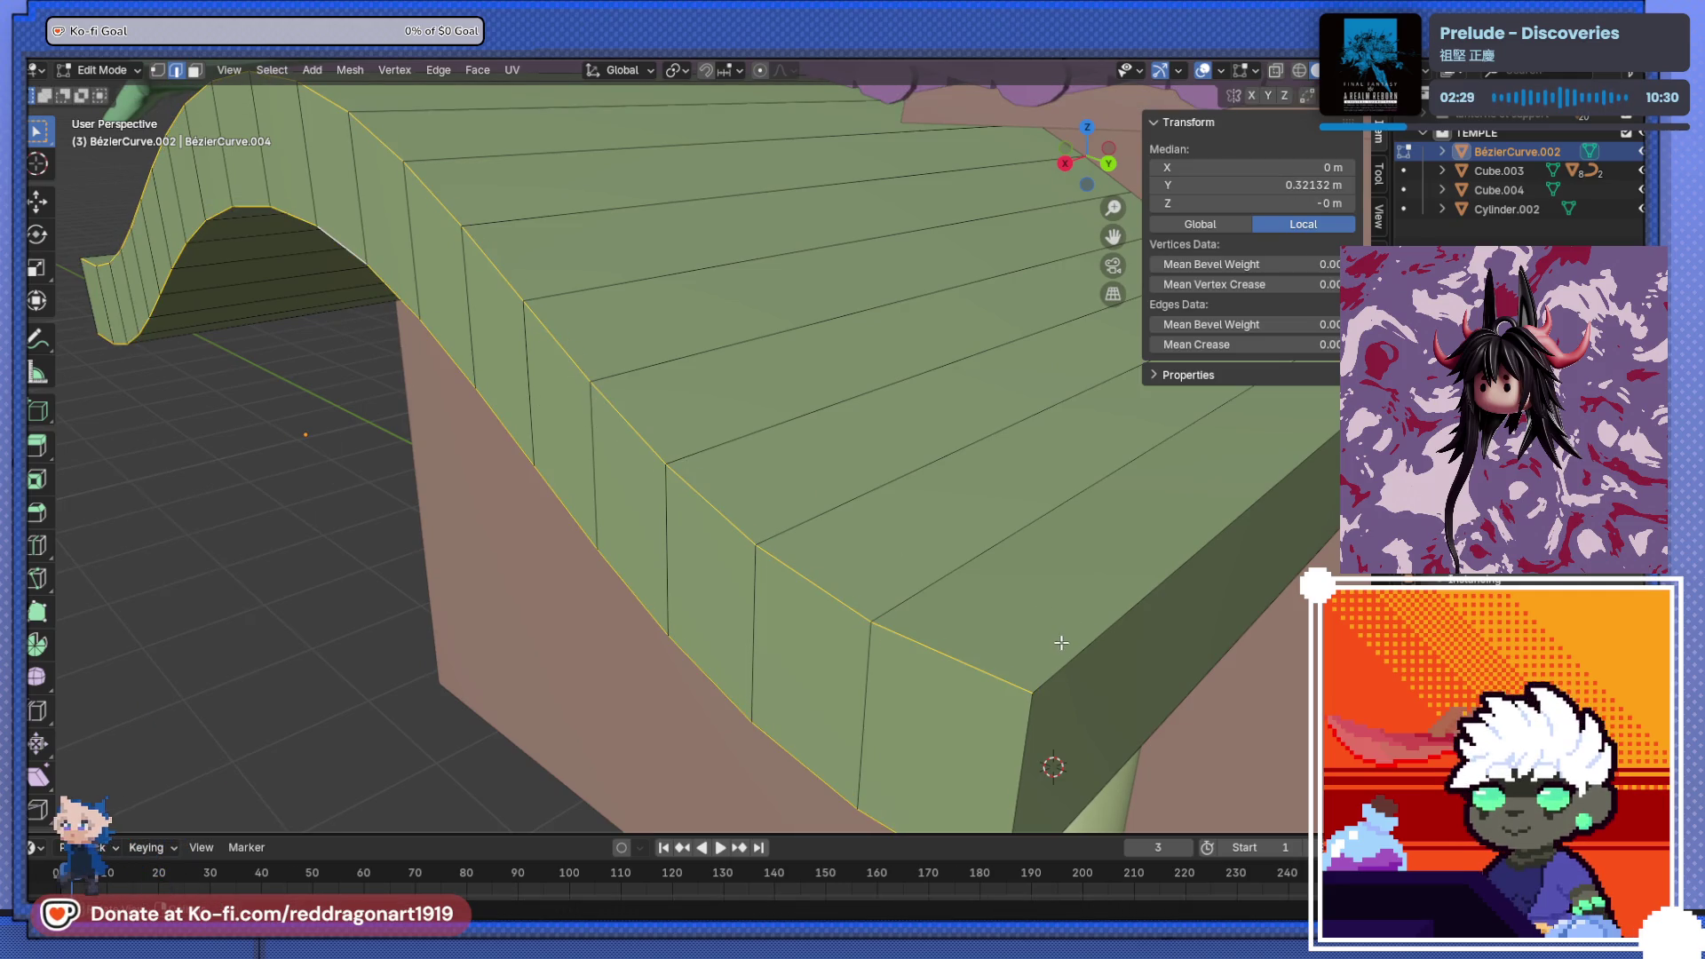
# - Bevel the board's border edges with 8 segments and return to Object Mode
pyautogui.scroll(-5, 1074, 769)
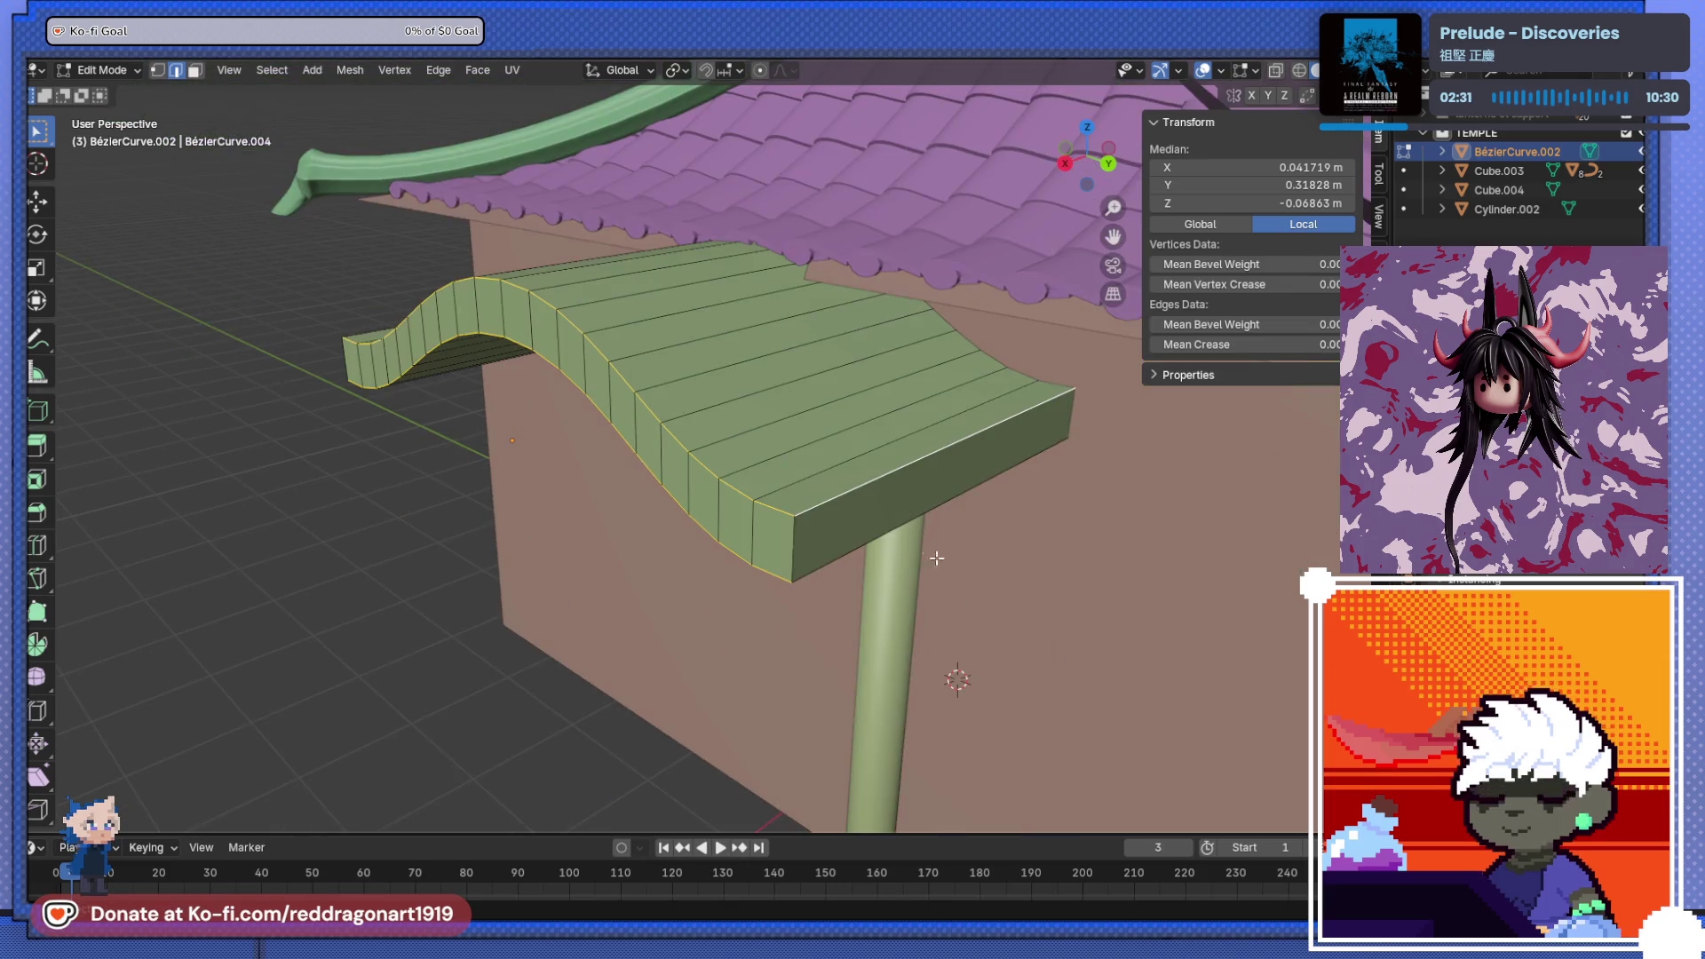
pyautogui.moveTo(612, 515)
pyautogui.mouseDown(button='middle')
pyautogui.moveTo(686, 569)
pyautogui.moveTo(571, 556)
pyautogui.moveTo(701, 521)
pyautogui.mouseUp(button='middle')
pyautogui.scroll(3, 511, 514)
pyautogui.hotkey('ctrl', 'b')
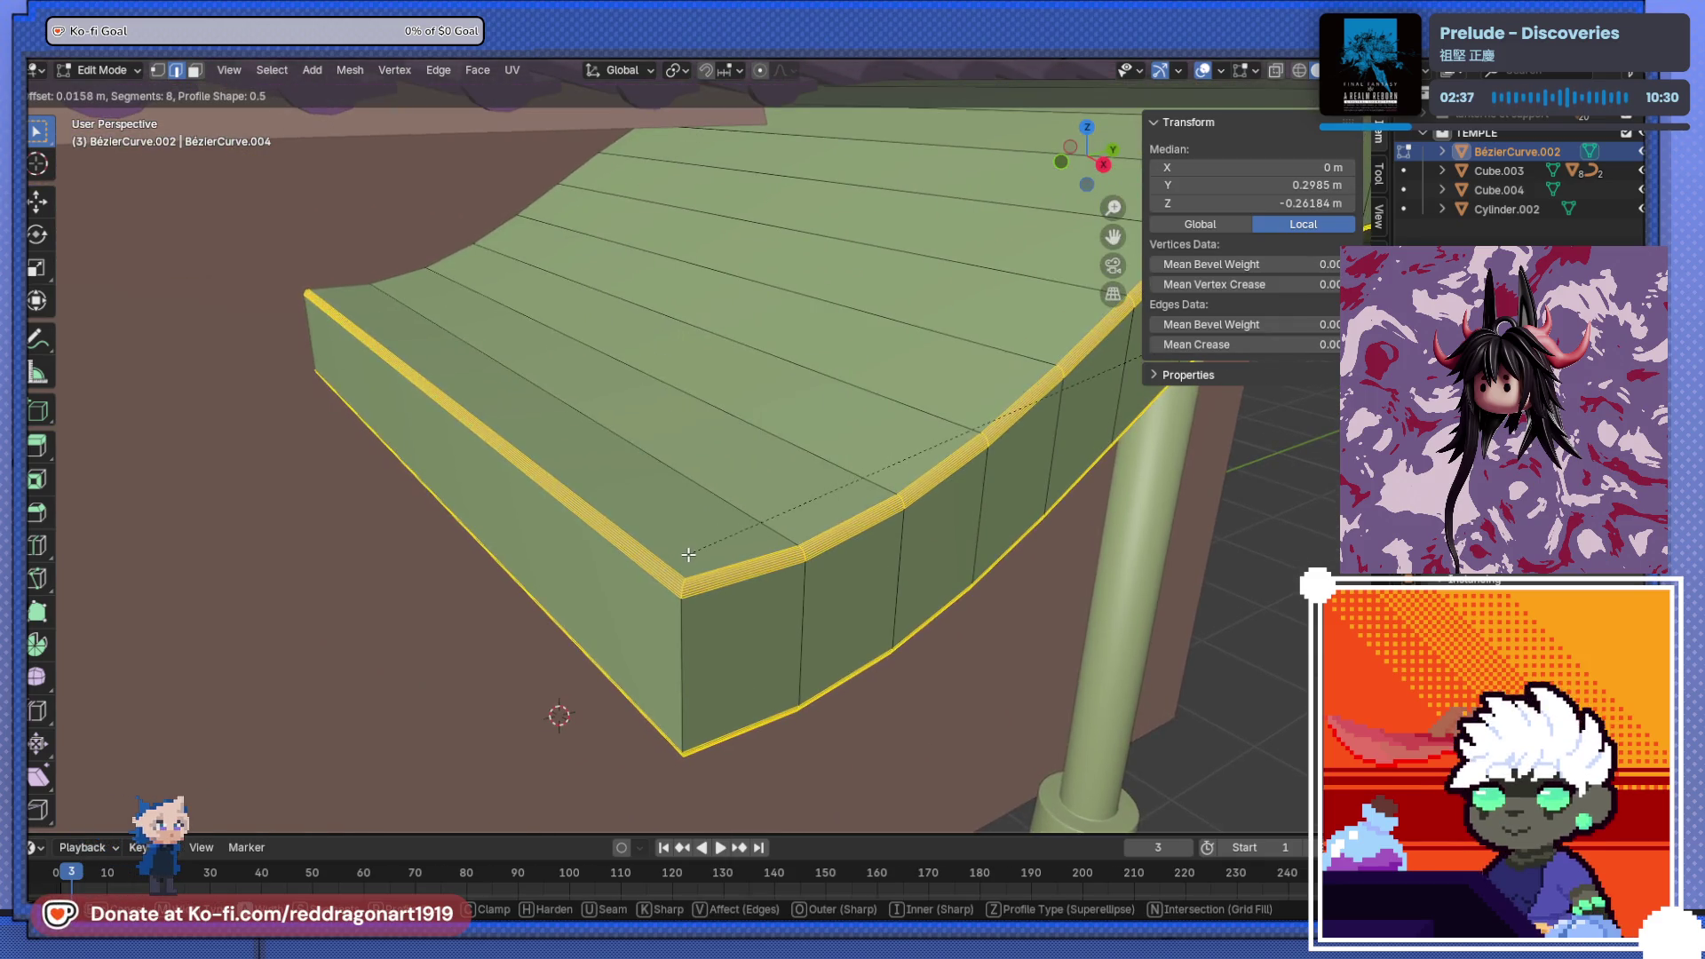
pyautogui.click(687, 550)
pyautogui.press('Tab')
pyautogui.moveTo(689, 546); pyautogui.dragTo(632, 606, button='middle')
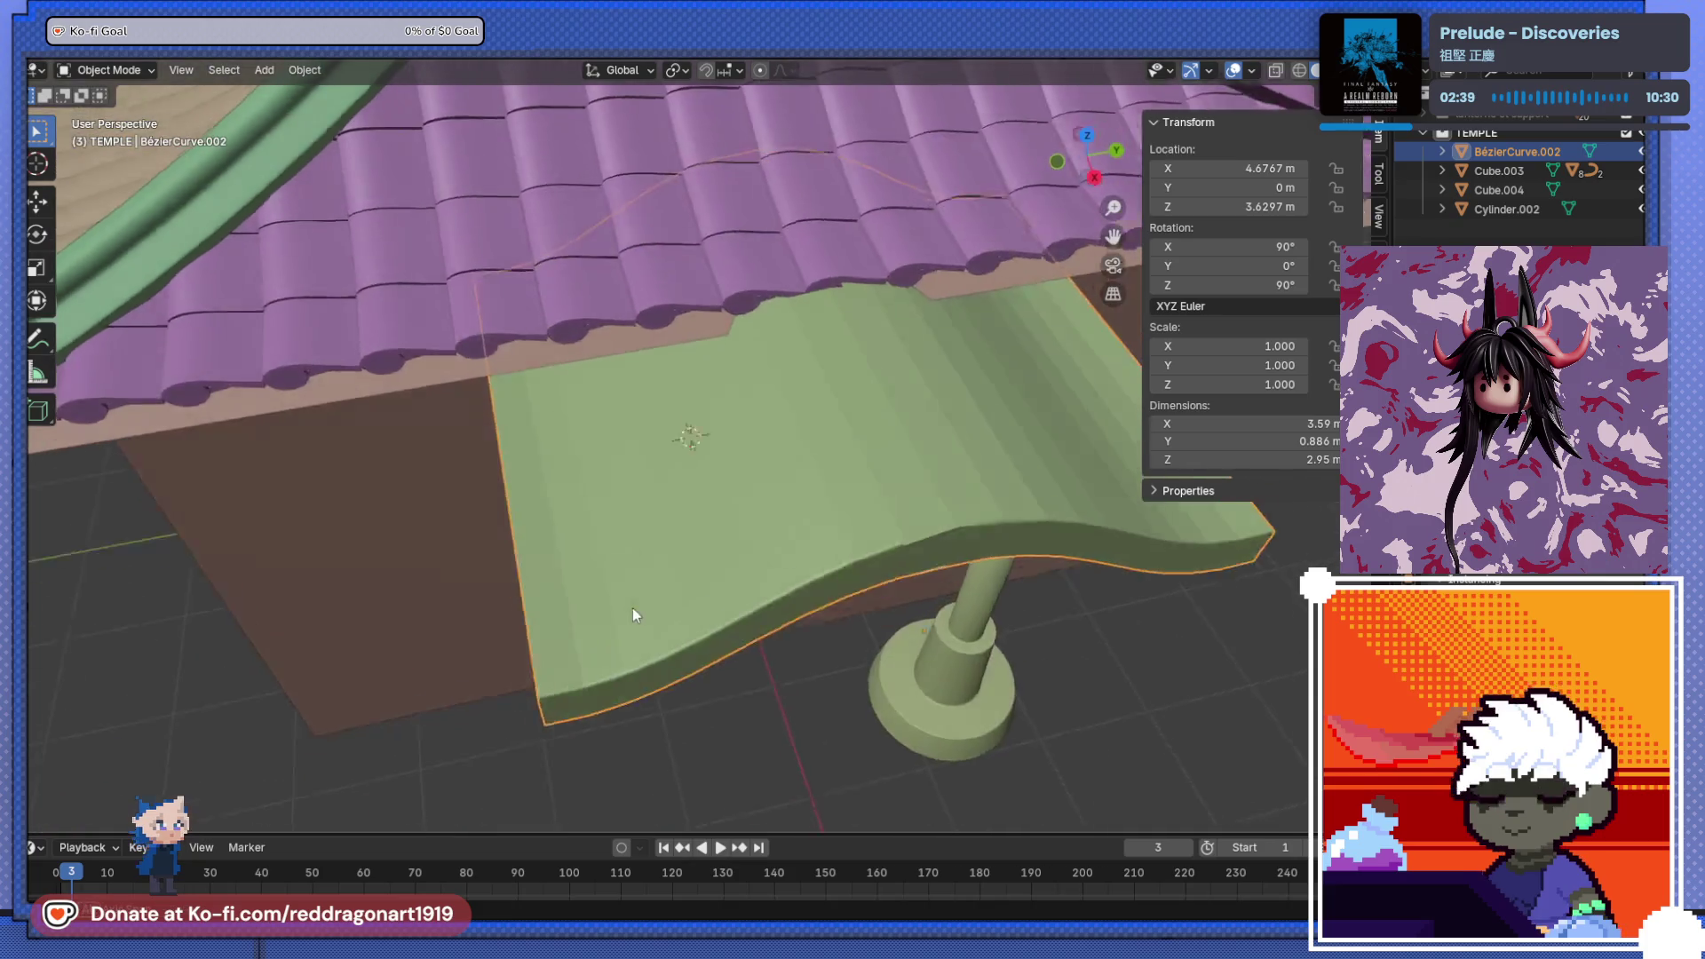
# - Shade the green board smooth and go back into its mesh in Edit Mode
pyautogui.rightClick(723, 560)
pyautogui.click(689, 503)
pyautogui.press('Tab')
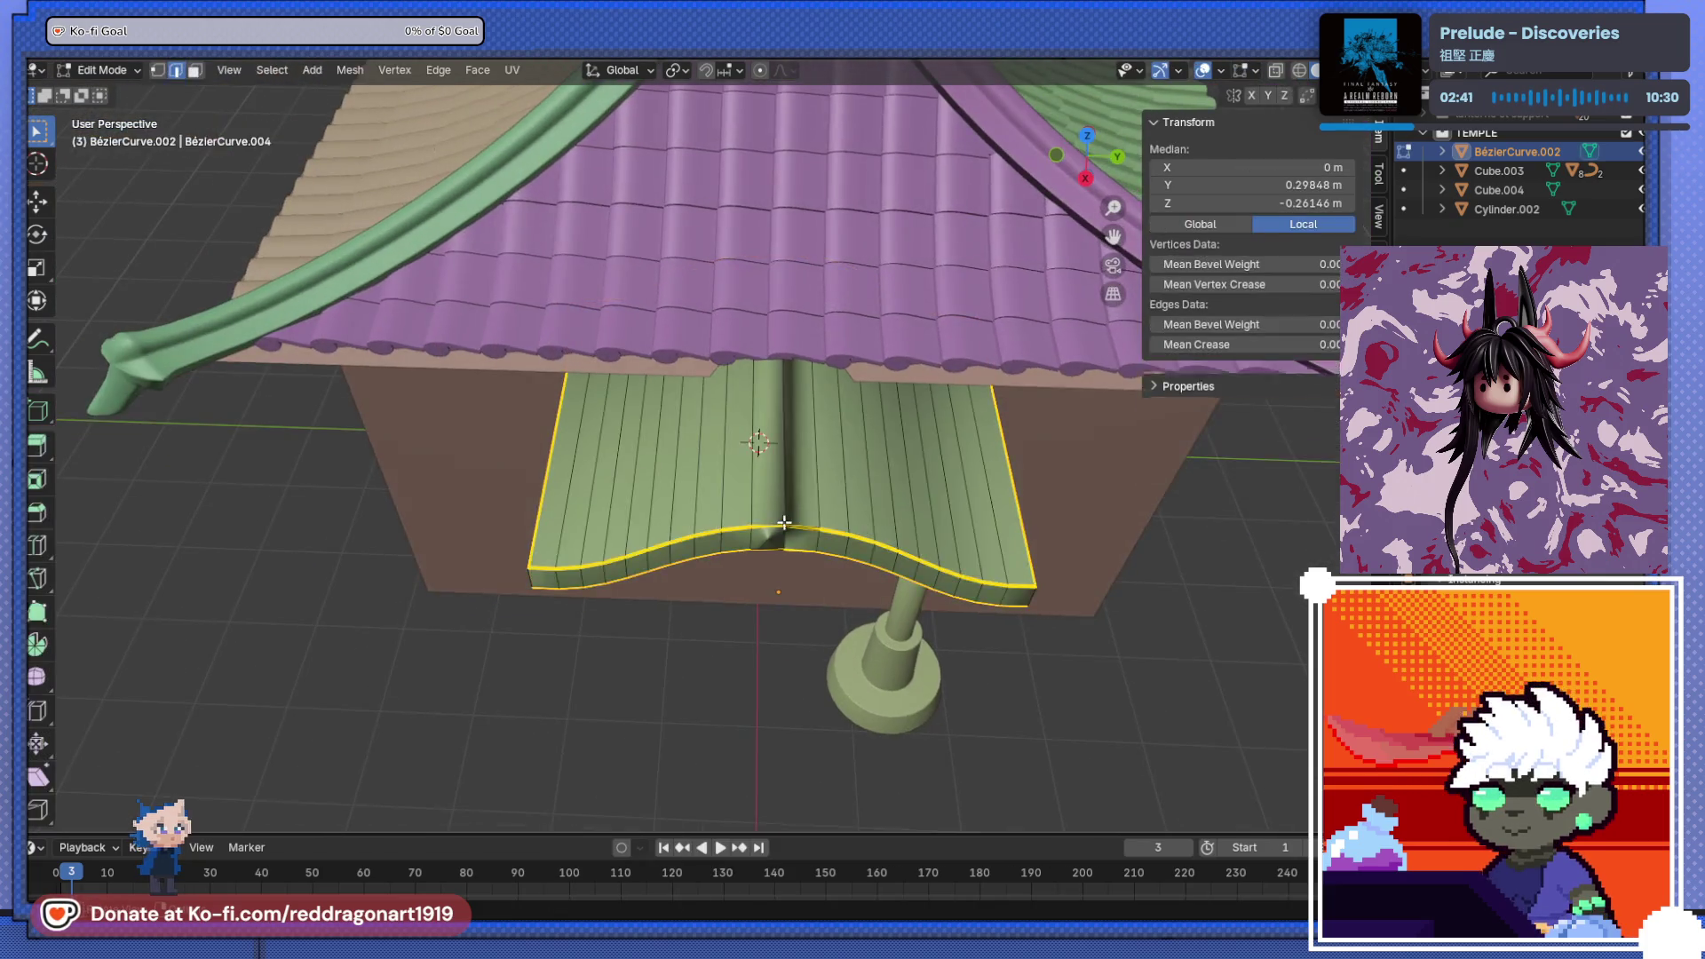
pyautogui.scroll(5, 790, 530)
pyautogui.moveTo(773, 574); pyautogui.dragTo(780, 549, button='middle')
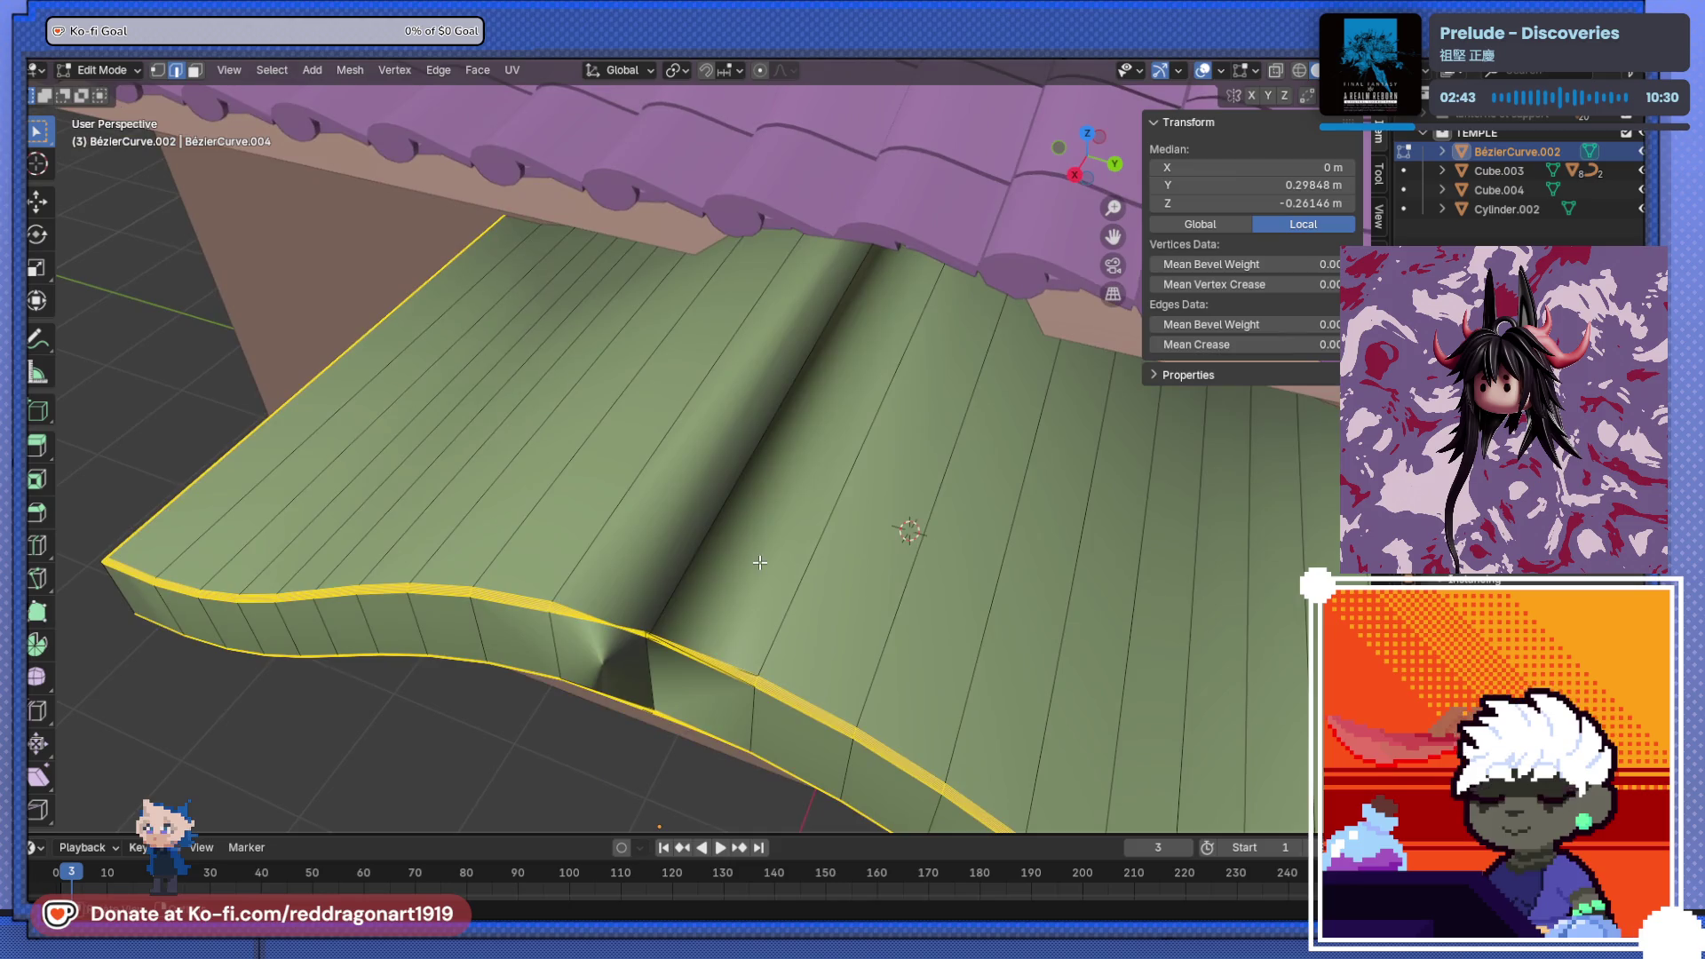
# - Add an edge loop across the board, then undo back to a clean mesh
pyautogui.hotkey('ctrl', 'r')
pyautogui.click(715, 626)
pyautogui.click(593, 785)
pyautogui.moveTo(593, 785); pyautogui.dragTo(691, 604, button='middle')
pyautogui.keyDown('alt'); pyautogui.click(693, 607); pyautogui.keyUp('alt')
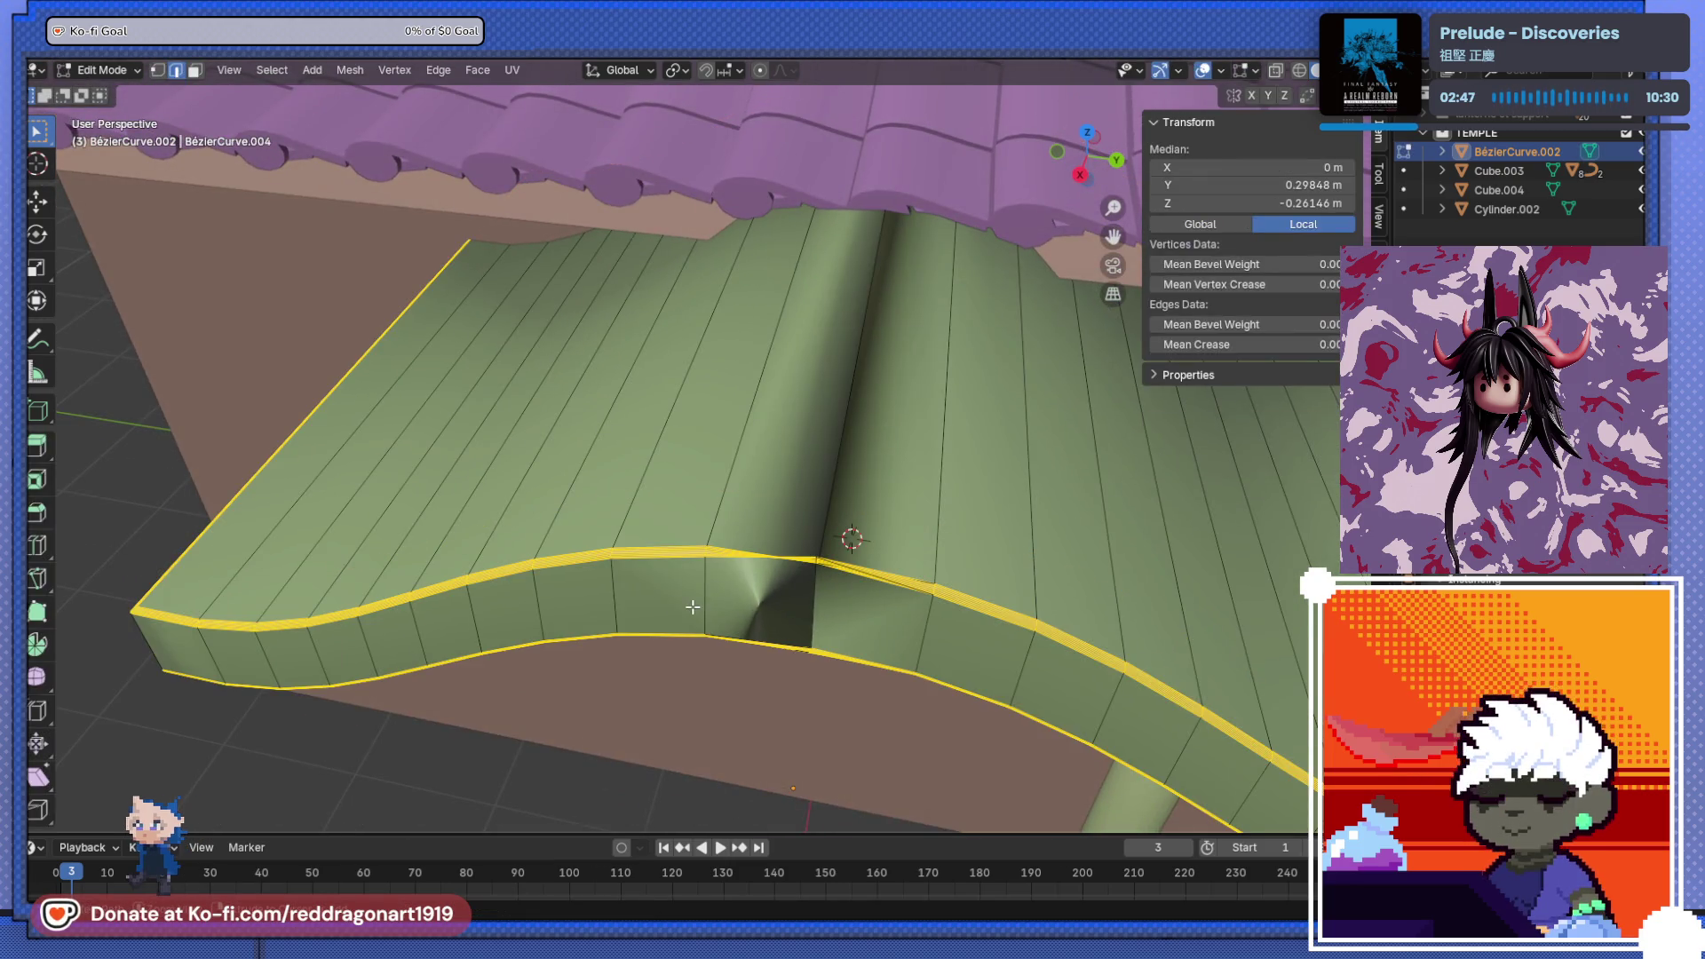
pyautogui.press('Tab')
pyautogui.hotkey('ctrl', 'z')
pyautogui.press('Tab')
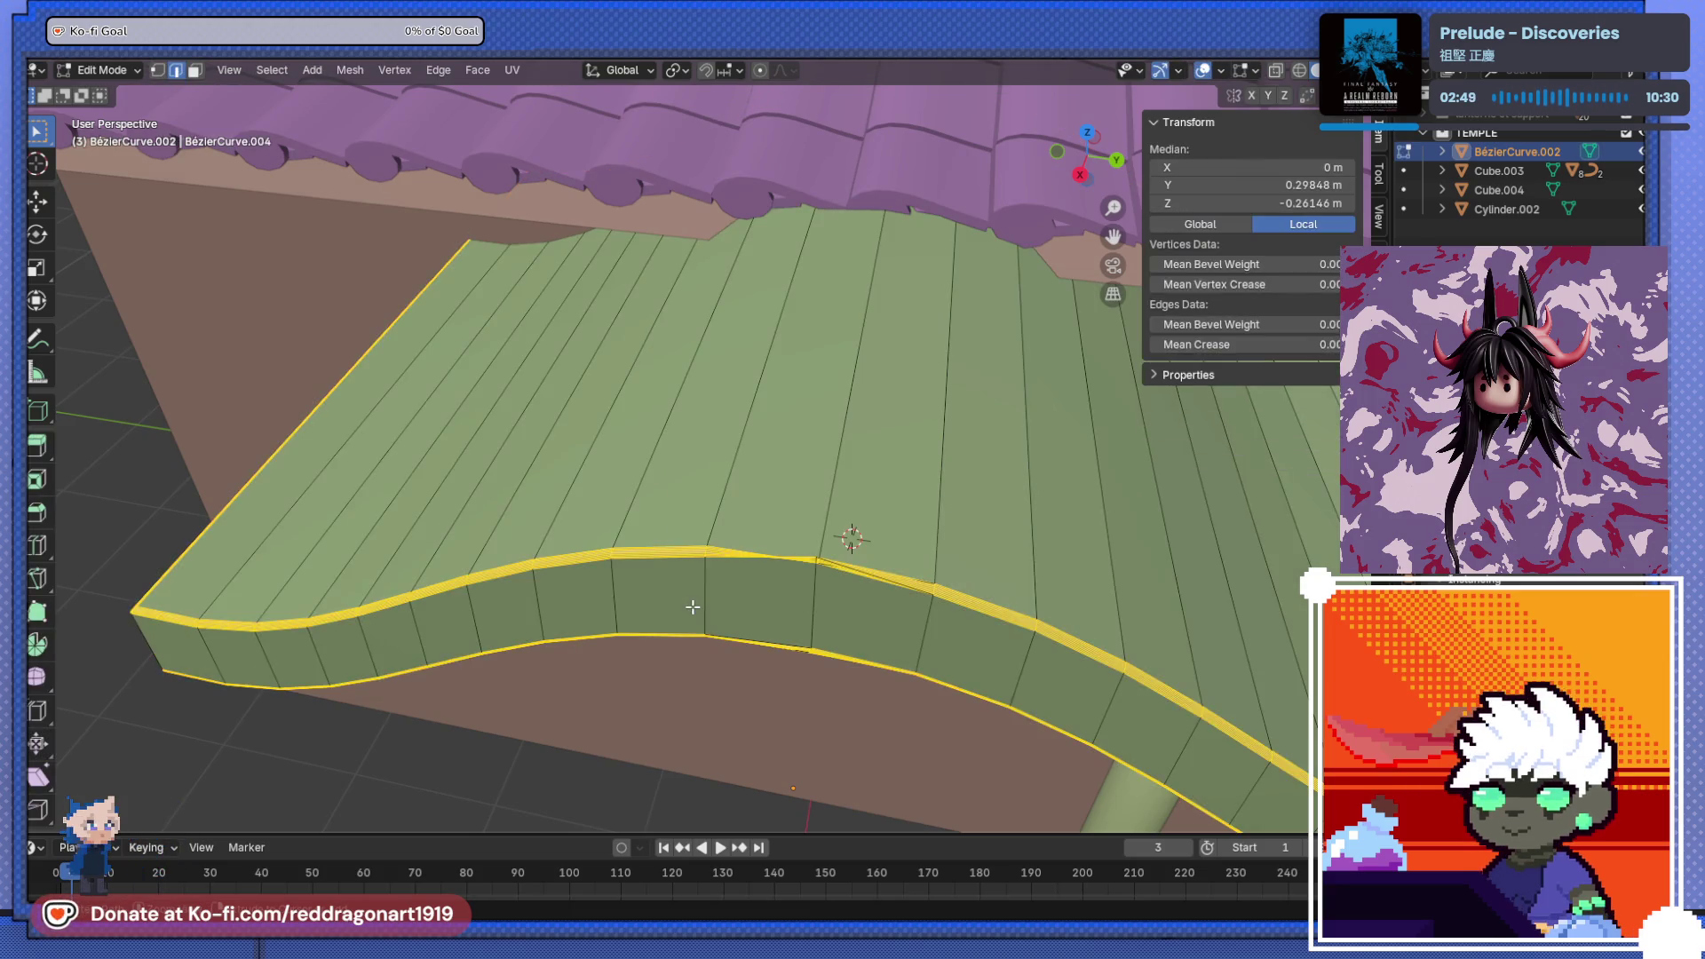
# - Select the board's vertical middle seam edge and dissolve it
pyautogui.click(160, 71)
pyautogui.press('a')
pyautogui.click(811, 559)
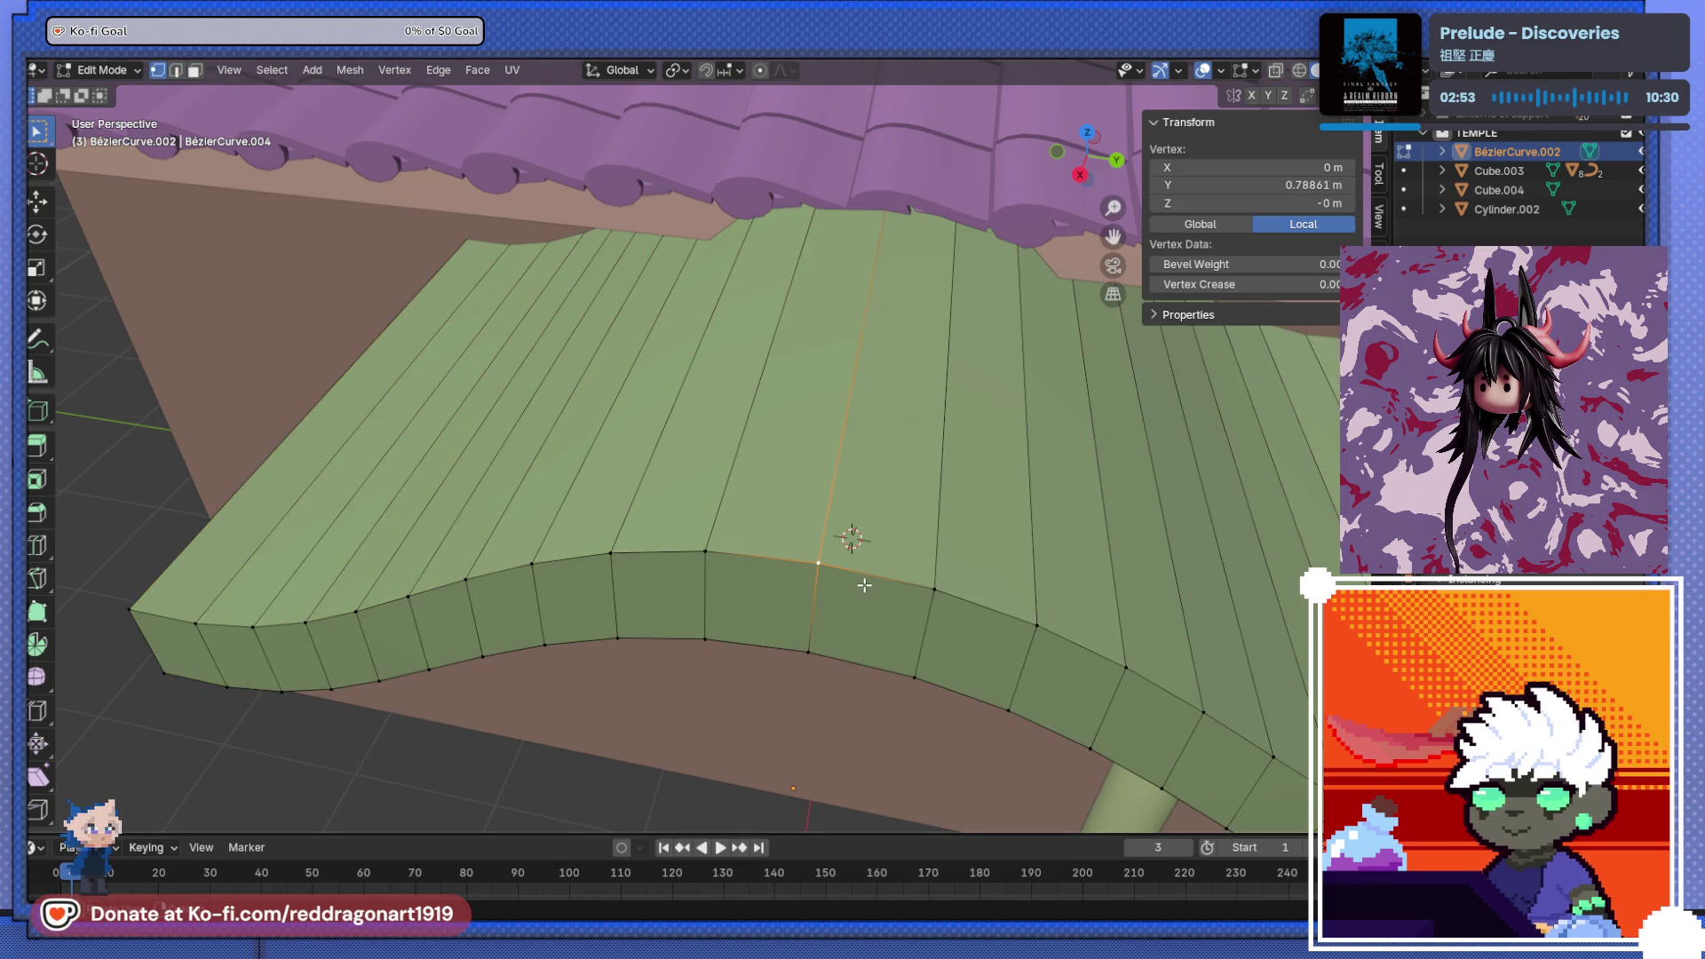
pyautogui.moveTo(828, 575)
pyautogui.mouseDown(button='middle')
pyautogui.moveTo(791, 559)
pyautogui.moveTo(804, 553)
pyautogui.moveTo(787, 601)
pyautogui.moveTo(790, 533)
pyautogui.mouseUp(button='middle')
pyautogui.press('KP_3')
pyautogui.moveTo(817, 450); pyautogui.dragTo(246, 93, button='middle')
pyautogui.click(177, 70)
pyautogui.click(810, 457)
pyautogui.moveTo(809, 456)
pyautogui.mouseDown(button='middle')
pyautogui.moveTo(859, 488)
pyautogui.moveTo(798, 525)
pyautogui.moveTo(793, 712)
pyautogui.mouseUp(button='middle')
pyautogui.press('x')
pyautogui.click(860, 485)
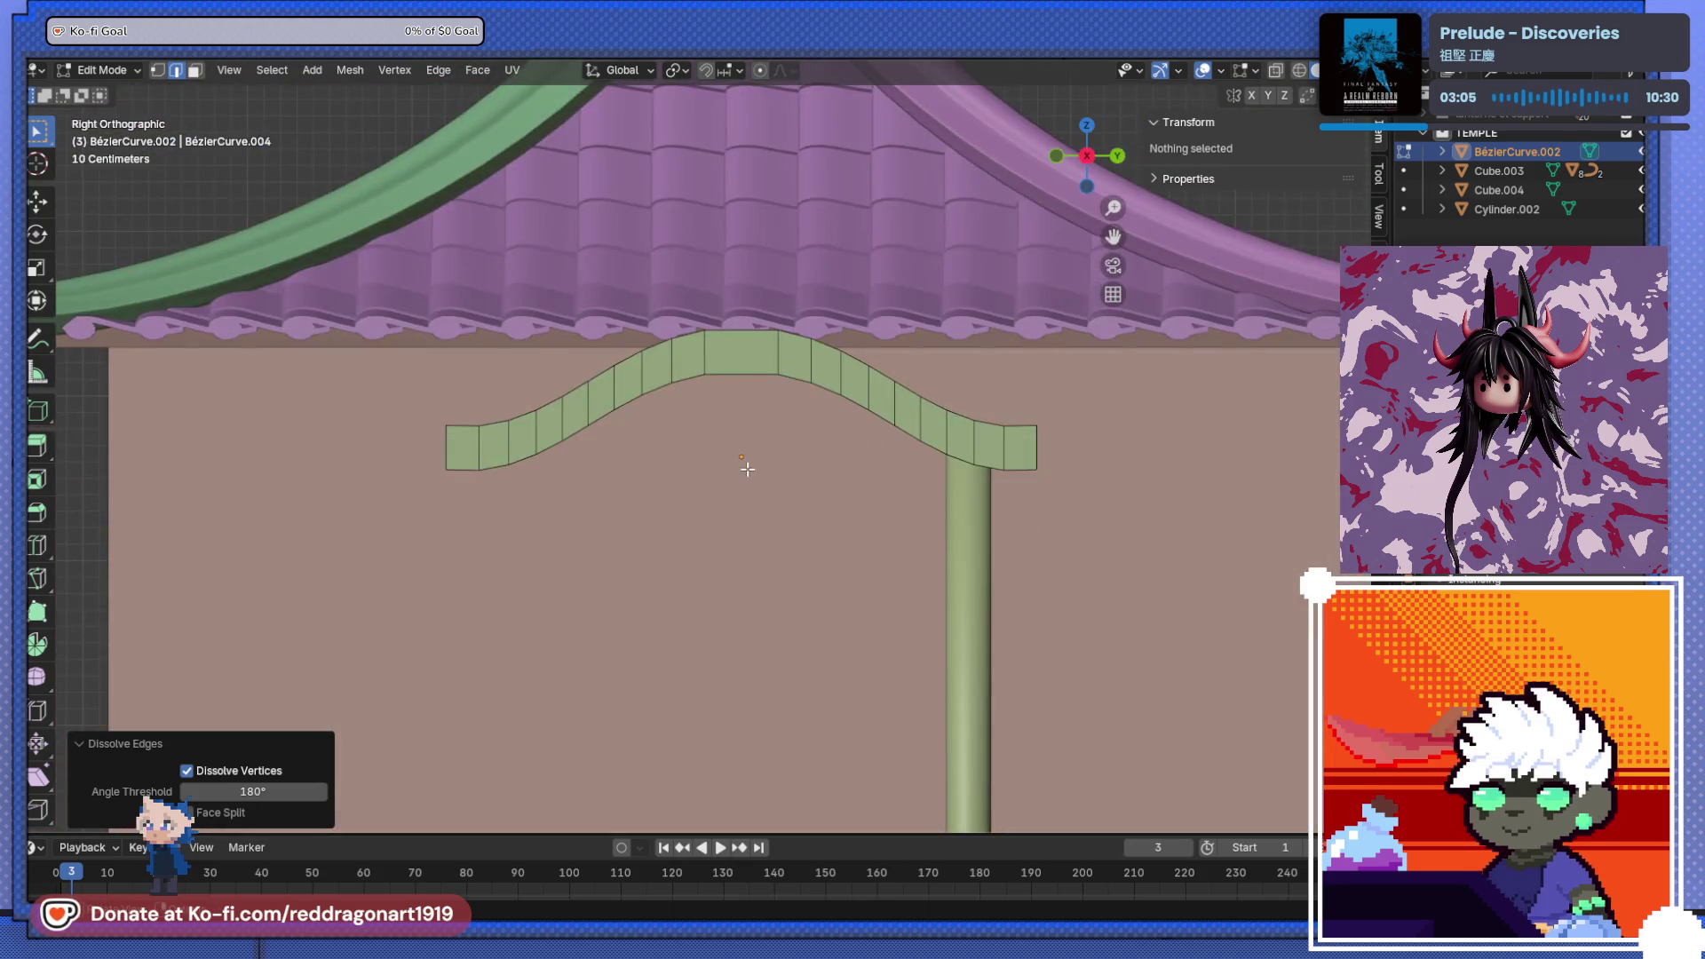
# - Reapply smooth shading in Object Mode, undo it, and re-enter Edit Mode
pyautogui.moveTo(747, 472); pyautogui.dragTo(742, 595, button='middle')
pyautogui.press('Tab')
pyautogui.rightClick(759, 590)
pyautogui.click(735, 515)
pyautogui.moveTo(735, 515)
pyautogui.mouseDown(button='middle')
pyautogui.moveTo(684, 612)
pyautogui.moveTo(718, 577)
pyautogui.moveTo(634, 613)
pyautogui.moveTo(575, 541)
pyautogui.moveTo(876, 447)
pyautogui.moveTo(716, 621)
pyautogui.moveTo(733, 461)
pyautogui.mouseUp(button='middle')
pyautogui.hotkey('ctrl', 'z')
pyautogui.press('Tab')
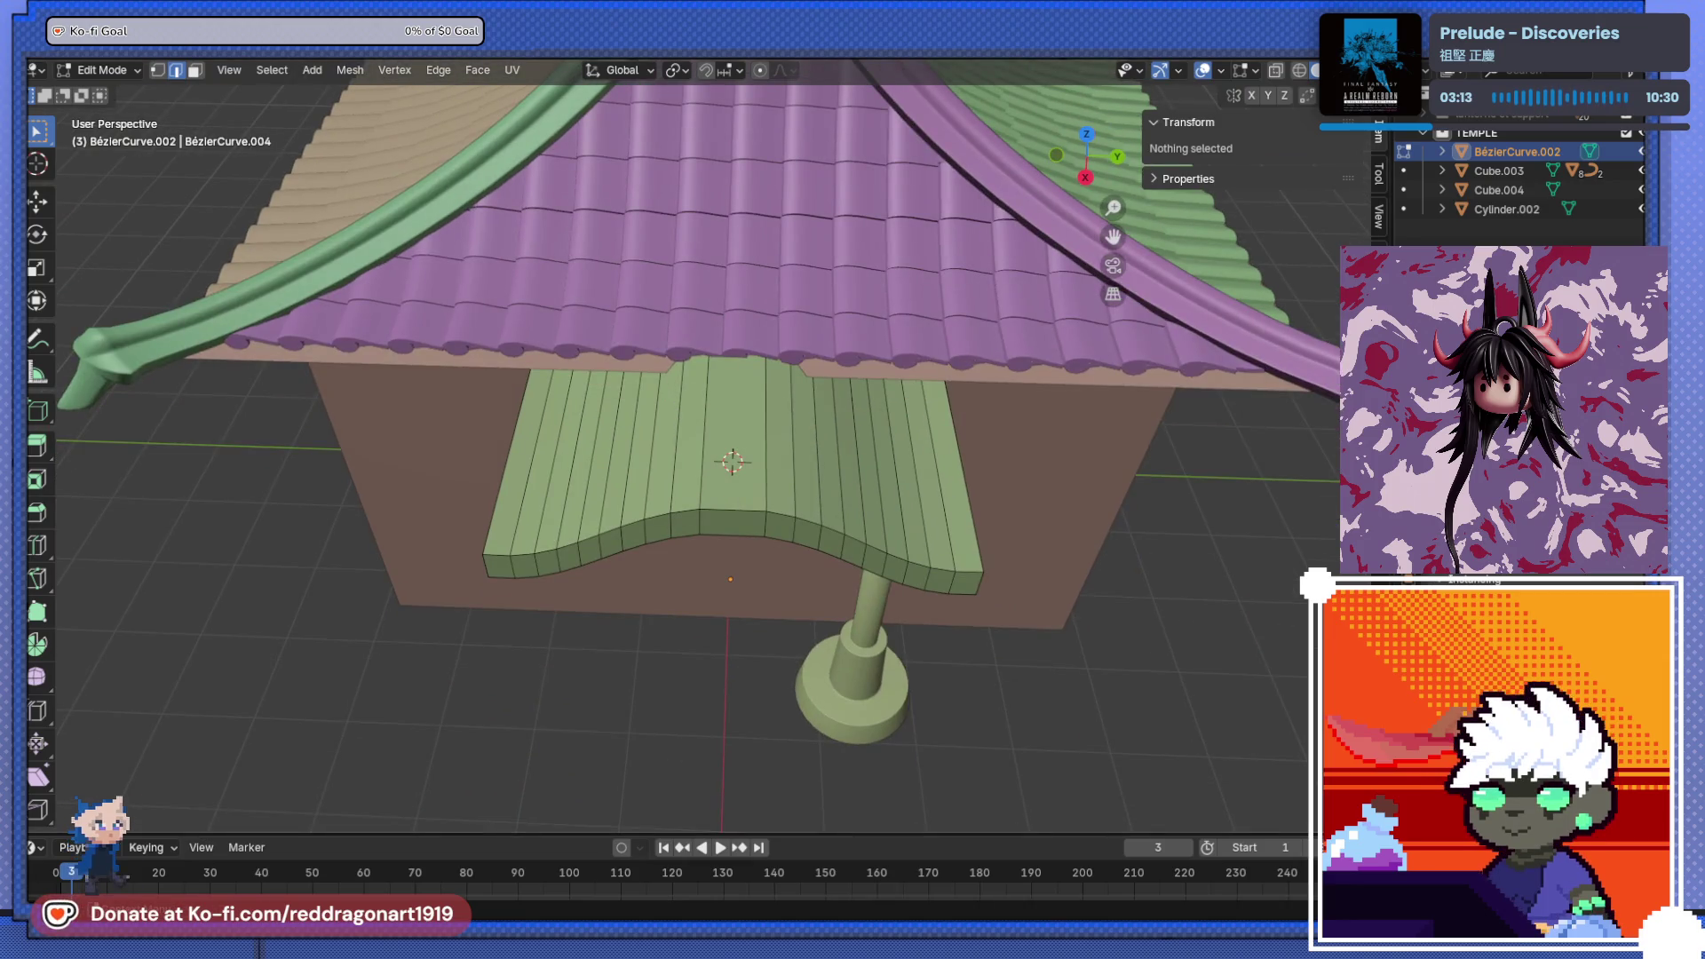
pyautogui.hotkey('shift', 'a')
# - Add a Subdivision Surface modifier to the board by searching 'sub'
pyautogui.write('sub')
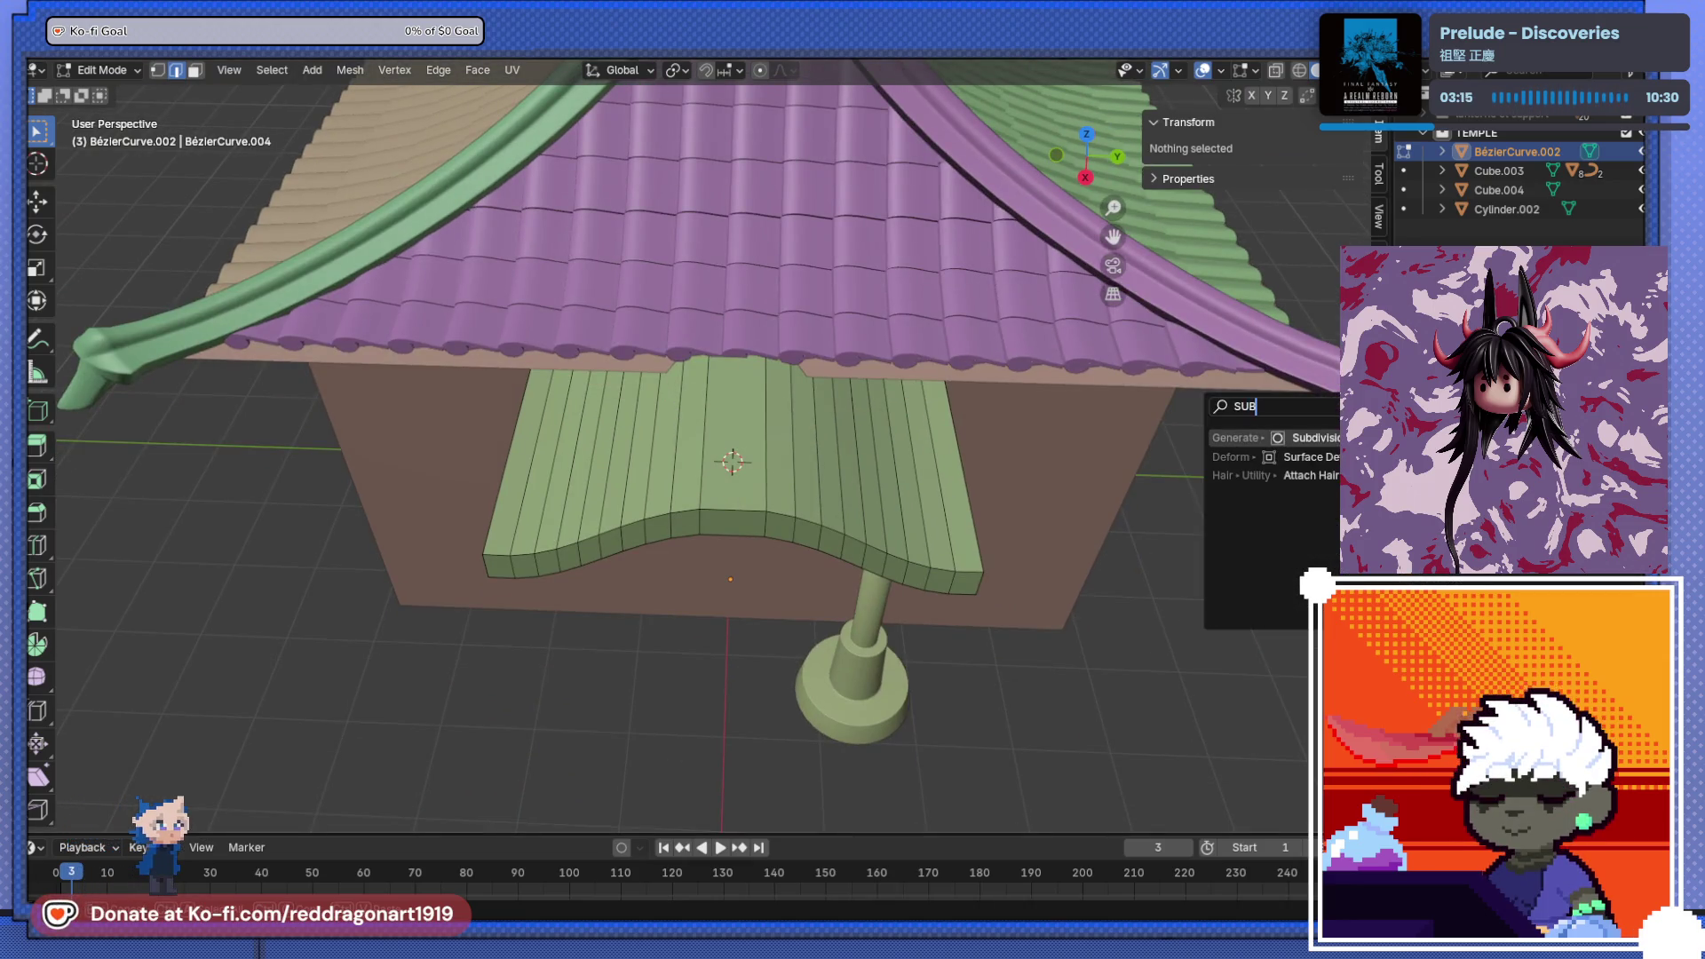
pyautogui.press('Return')
pyautogui.moveTo(429, 523)
pyautogui.mouseDown(button='middle')
pyautogui.moveTo(621, 418)
pyautogui.moveTo(724, 419)
pyautogui.moveTo(833, 274)
pyautogui.moveTo(628, 533)
pyautogui.moveTo(729, 418)
pyautogui.mouseUp(button='middle')
pyautogui.scroll(5, 621, 418)
# - Select a top edge of the board and try raising it three times, cancelling each move
pyautogui.click(775, 366)
pyautogui.press('g')
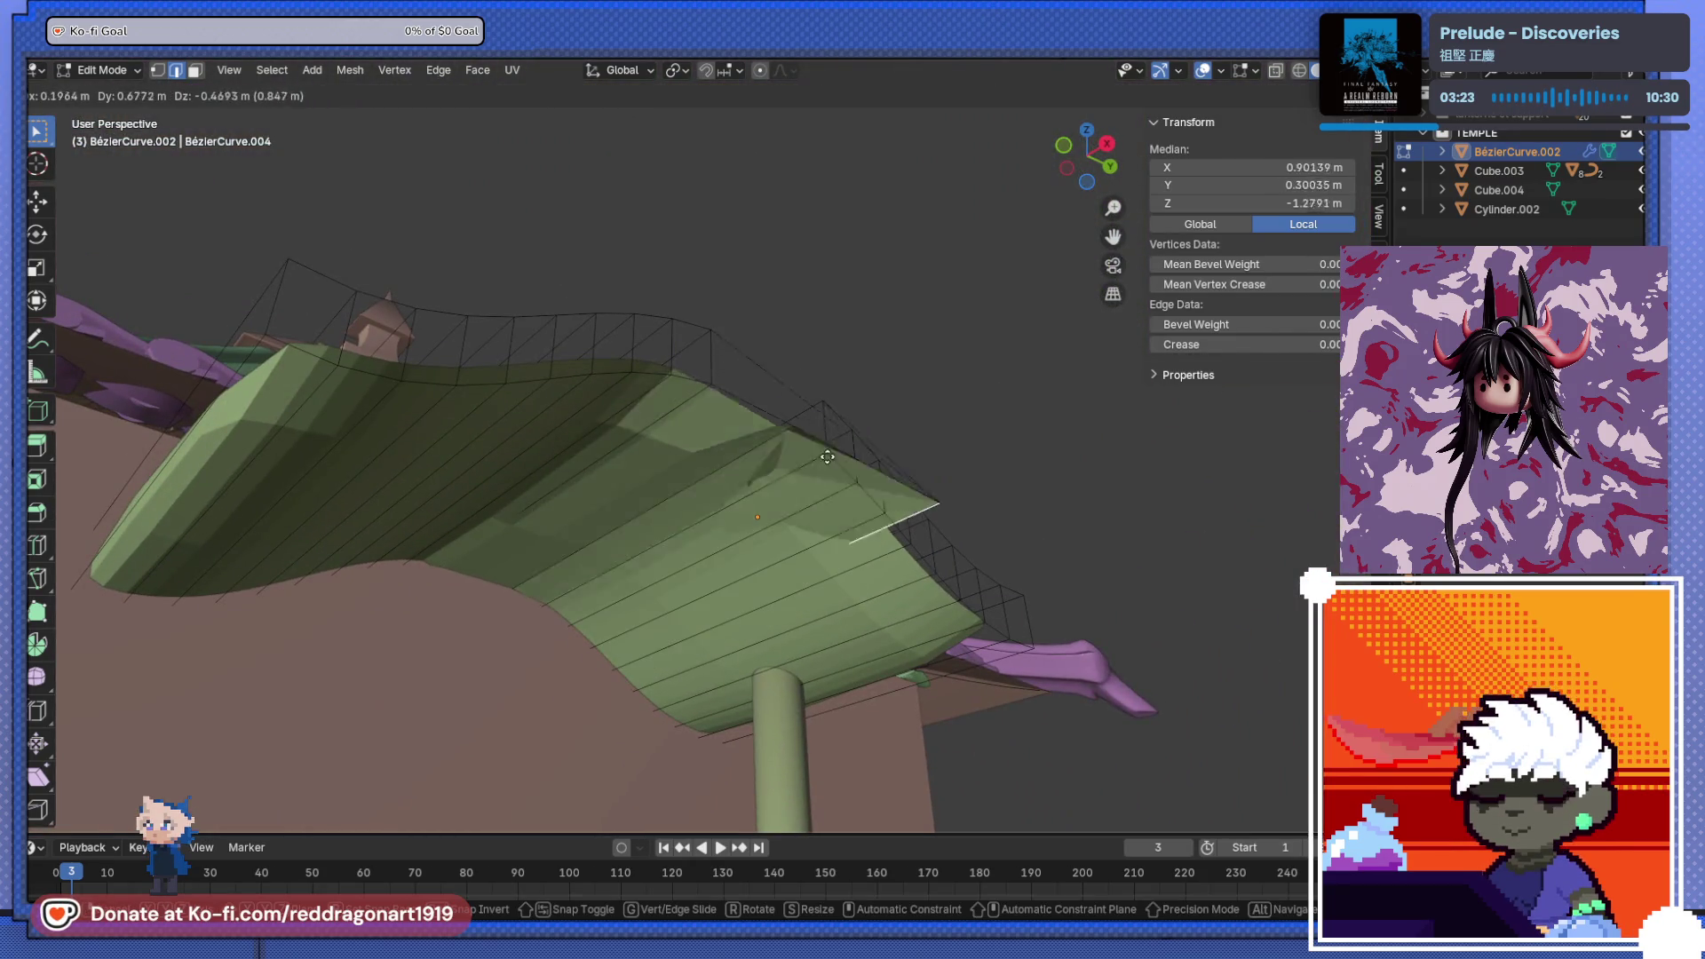
pyautogui.moveTo(750, 293)
pyautogui.mouseDown(button='middle')
pyautogui.moveTo(674, 571)
pyautogui.moveTo(878, 419)
pyautogui.mouseUp(button='middle')
pyautogui.press('Escape')
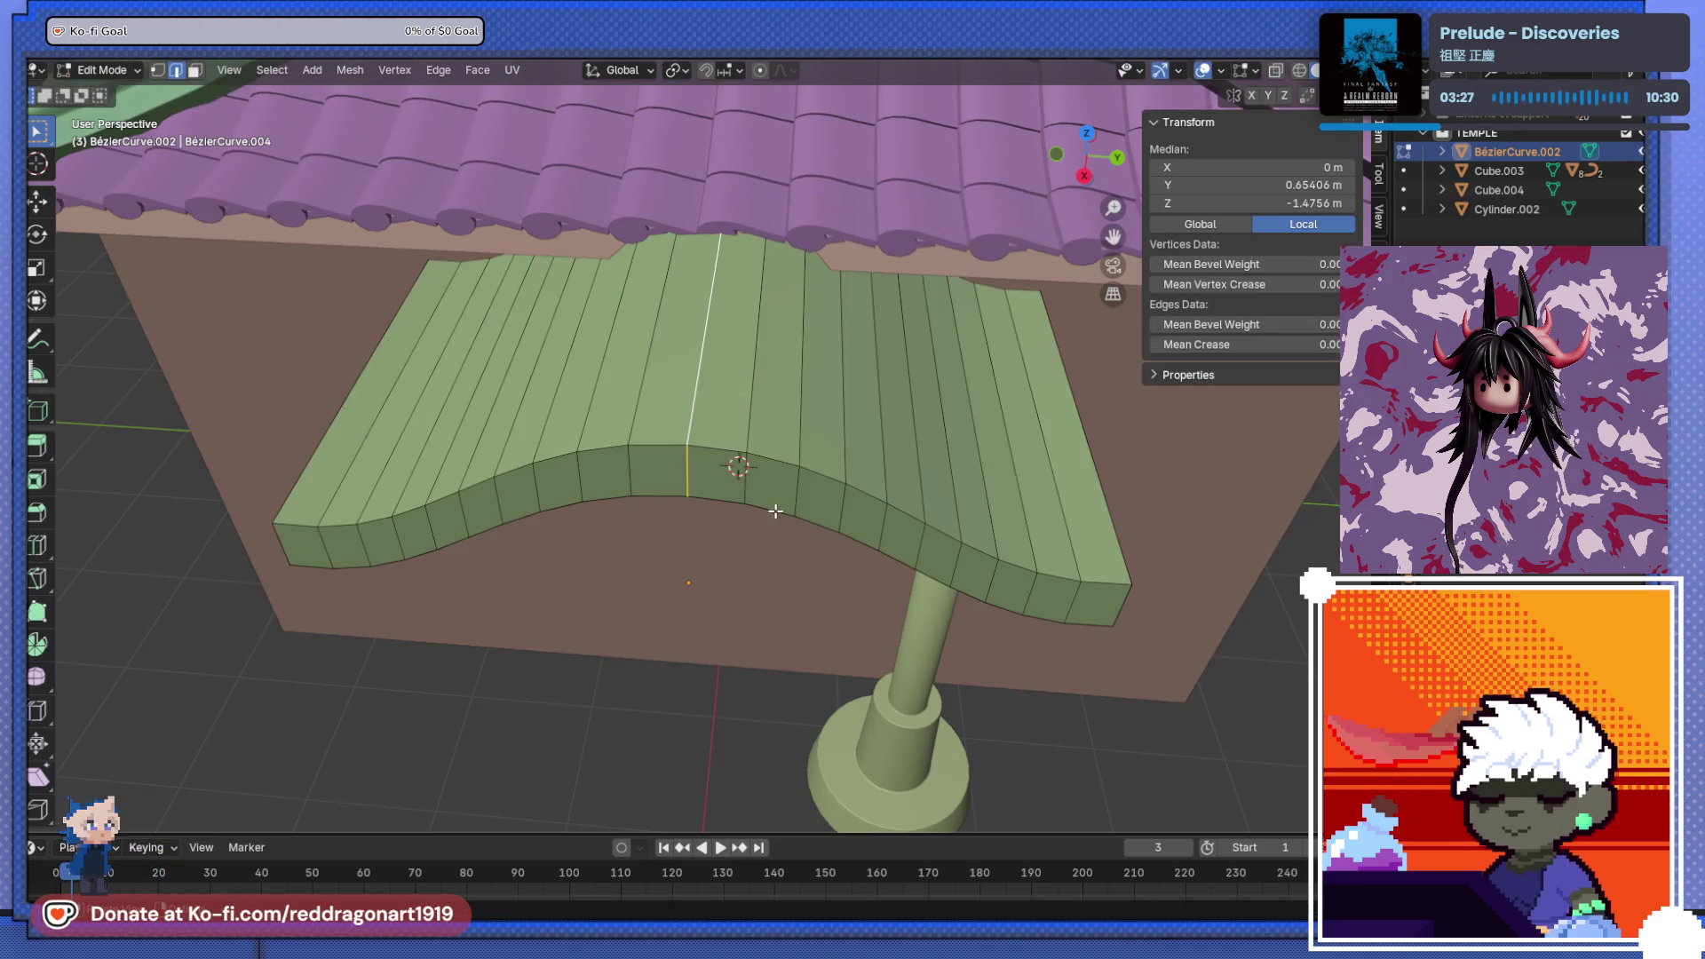
pyautogui.press('g')
pyautogui.press('Escape')
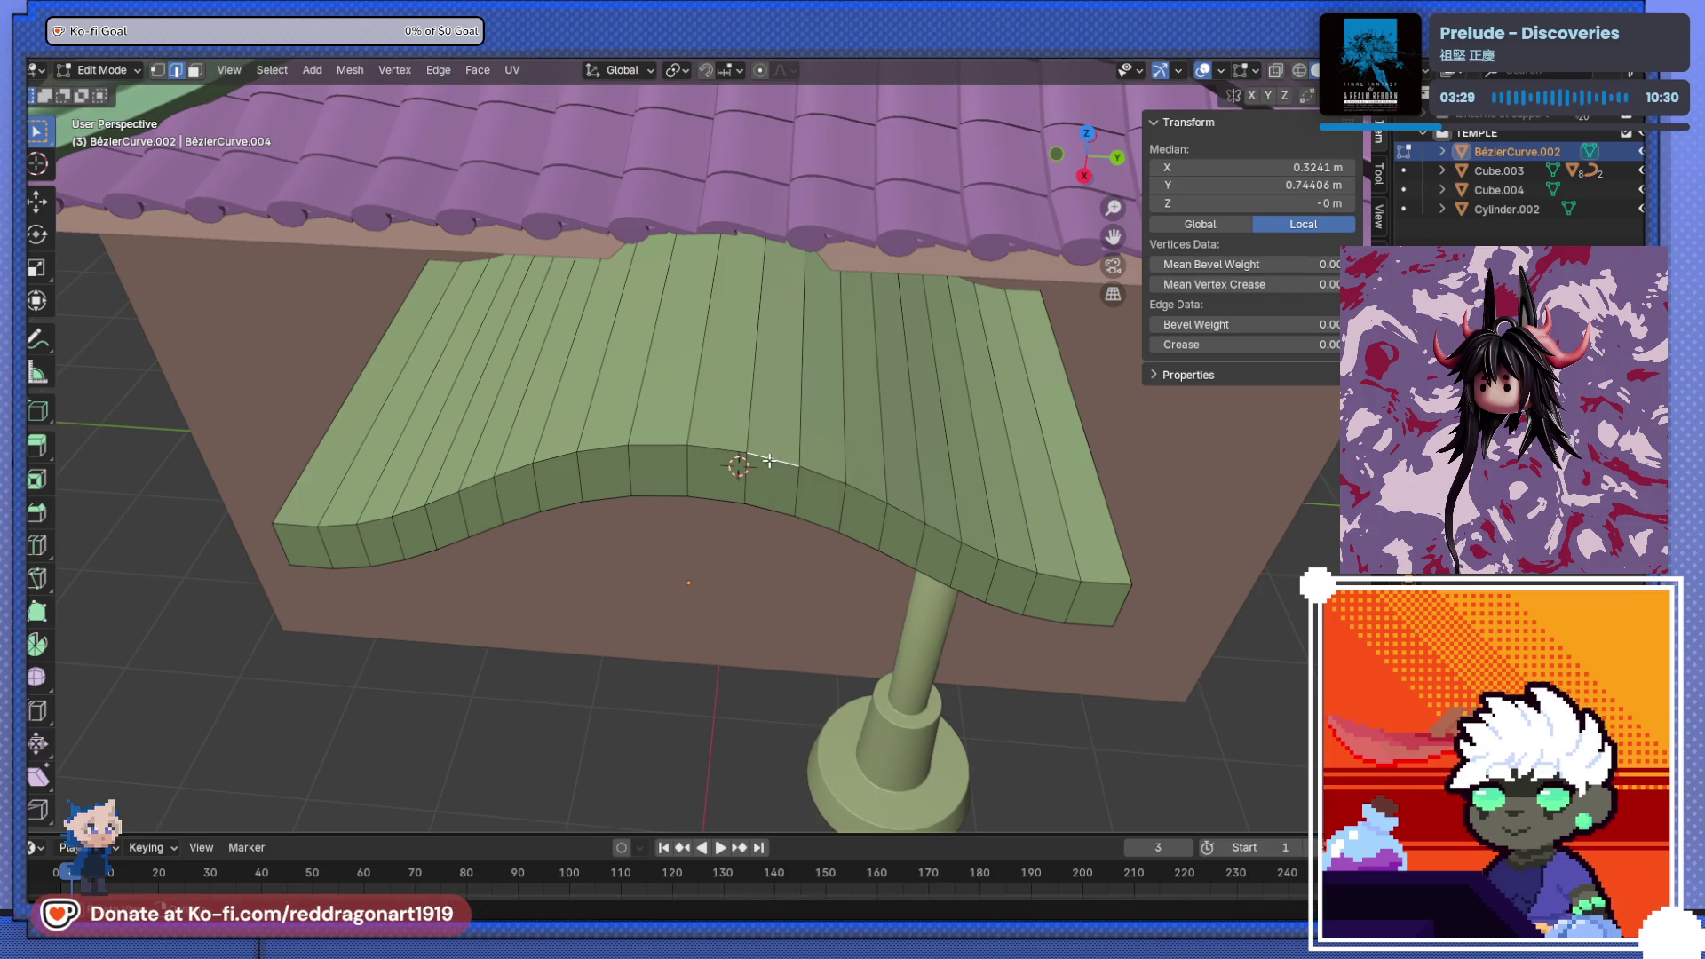
pyautogui.press('g')
pyautogui.press('Escape')
pyautogui.moveTo(756, 455)
pyautogui.mouseDown(button='middle')
pyautogui.moveTo(762, 358)
pyautogui.moveTo(791, 463)
pyautogui.mouseUp(button='middle')
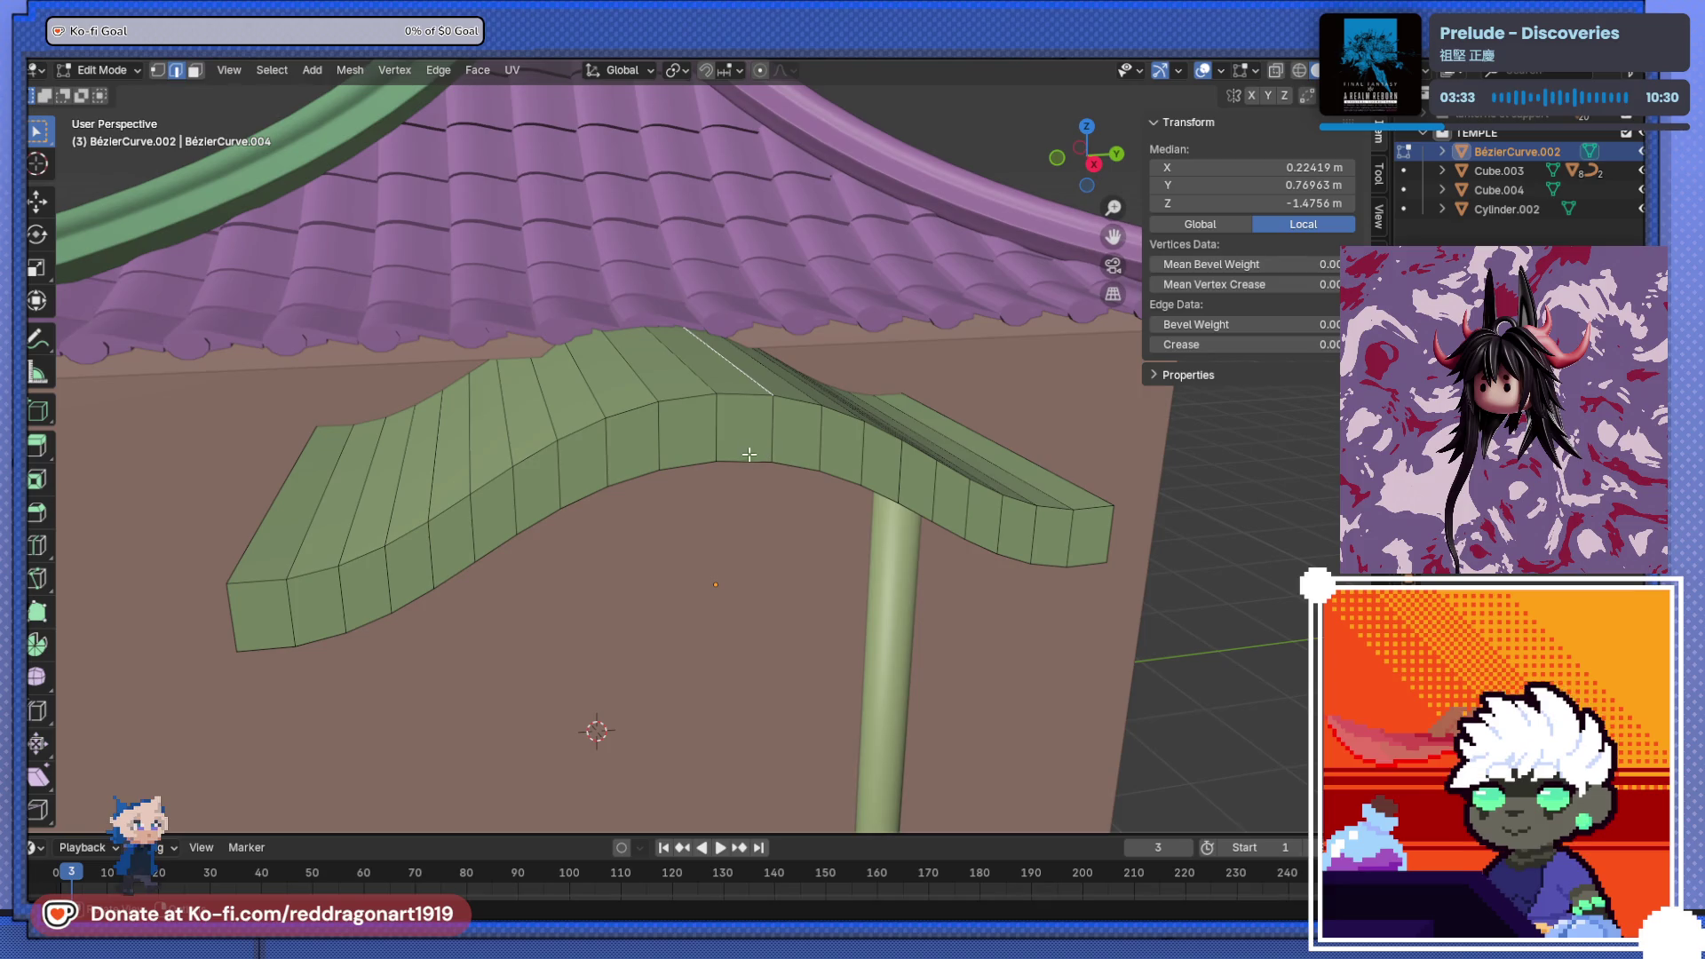
pyautogui.moveTo(1041, 557)
pyautogui.mouseDown(button='middle')
pyautogui.moveTo(837, 612)
pyautogui.moveTo(838, 655)
pyautogui.mouseUp(button='middle')
pyautogui.scroll(-3, 838, 613)
# - Select the pillar Cylinder.002 and frame its base in a back orthographic view
pyautogui.press('Tab')
pyautogui.click(838, 661)
pyautogui.press('KP_1')
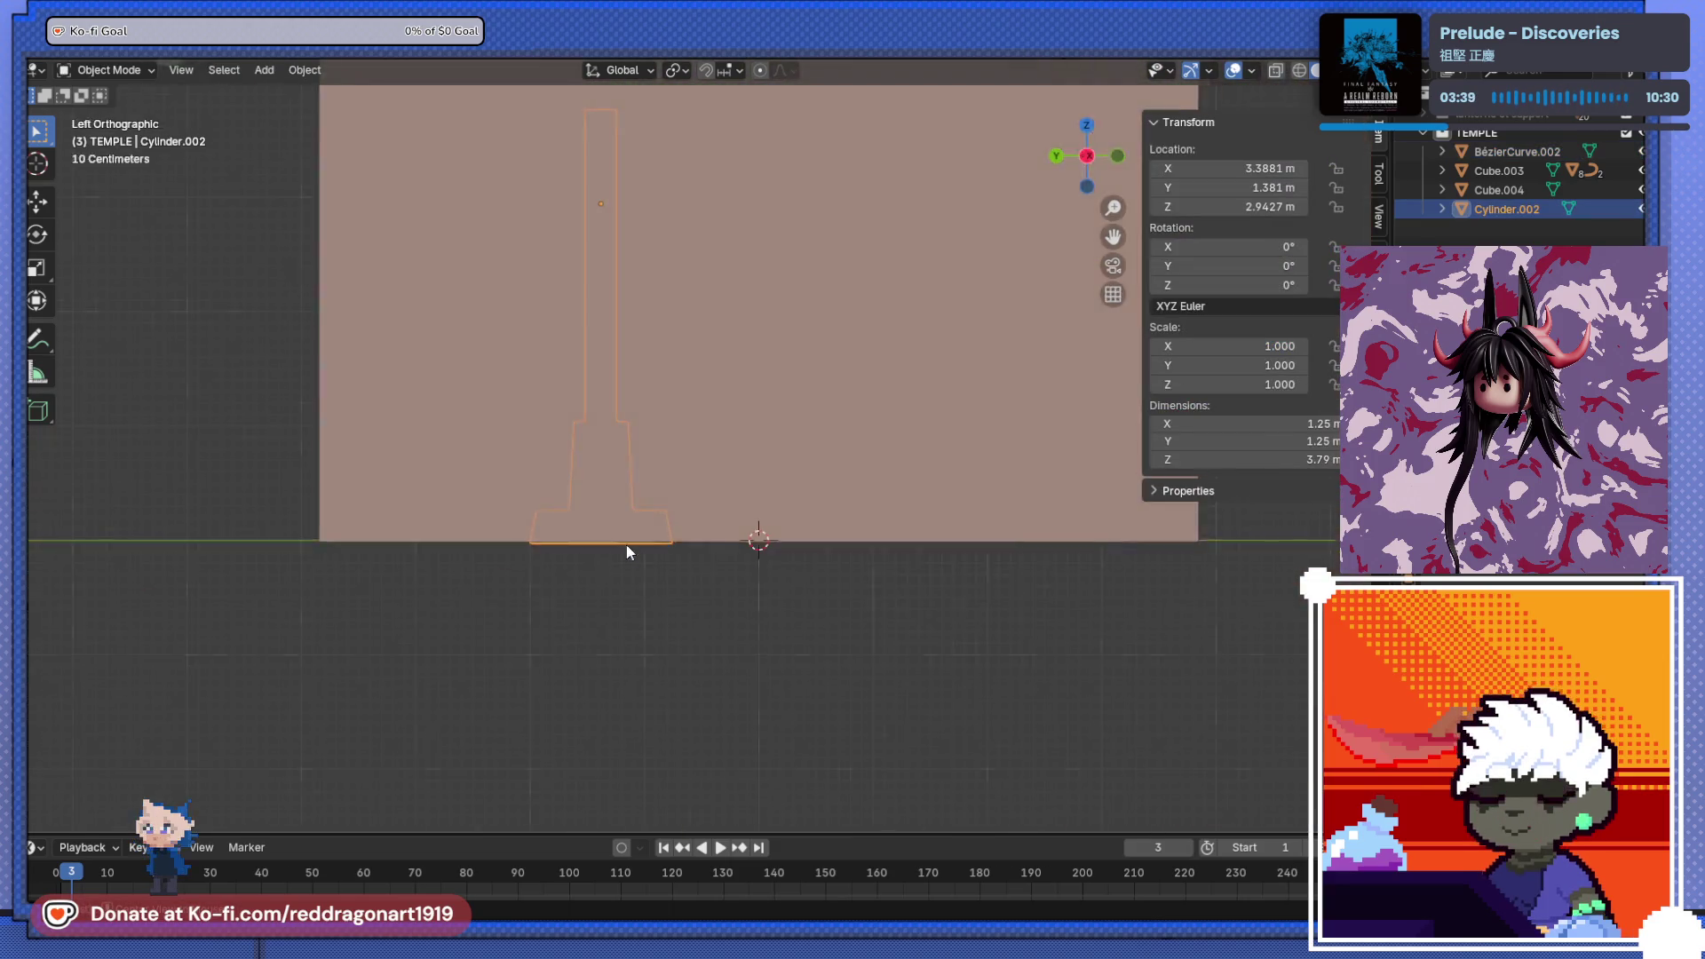
pyautogui.press('ctrl+KP_1')
pyautogui.keyDown('shift'); pyautogui.moveTo(699, 401); pyautogui.dragTo(688, 338, button='middle'); pyautogui.keyUp('shift')
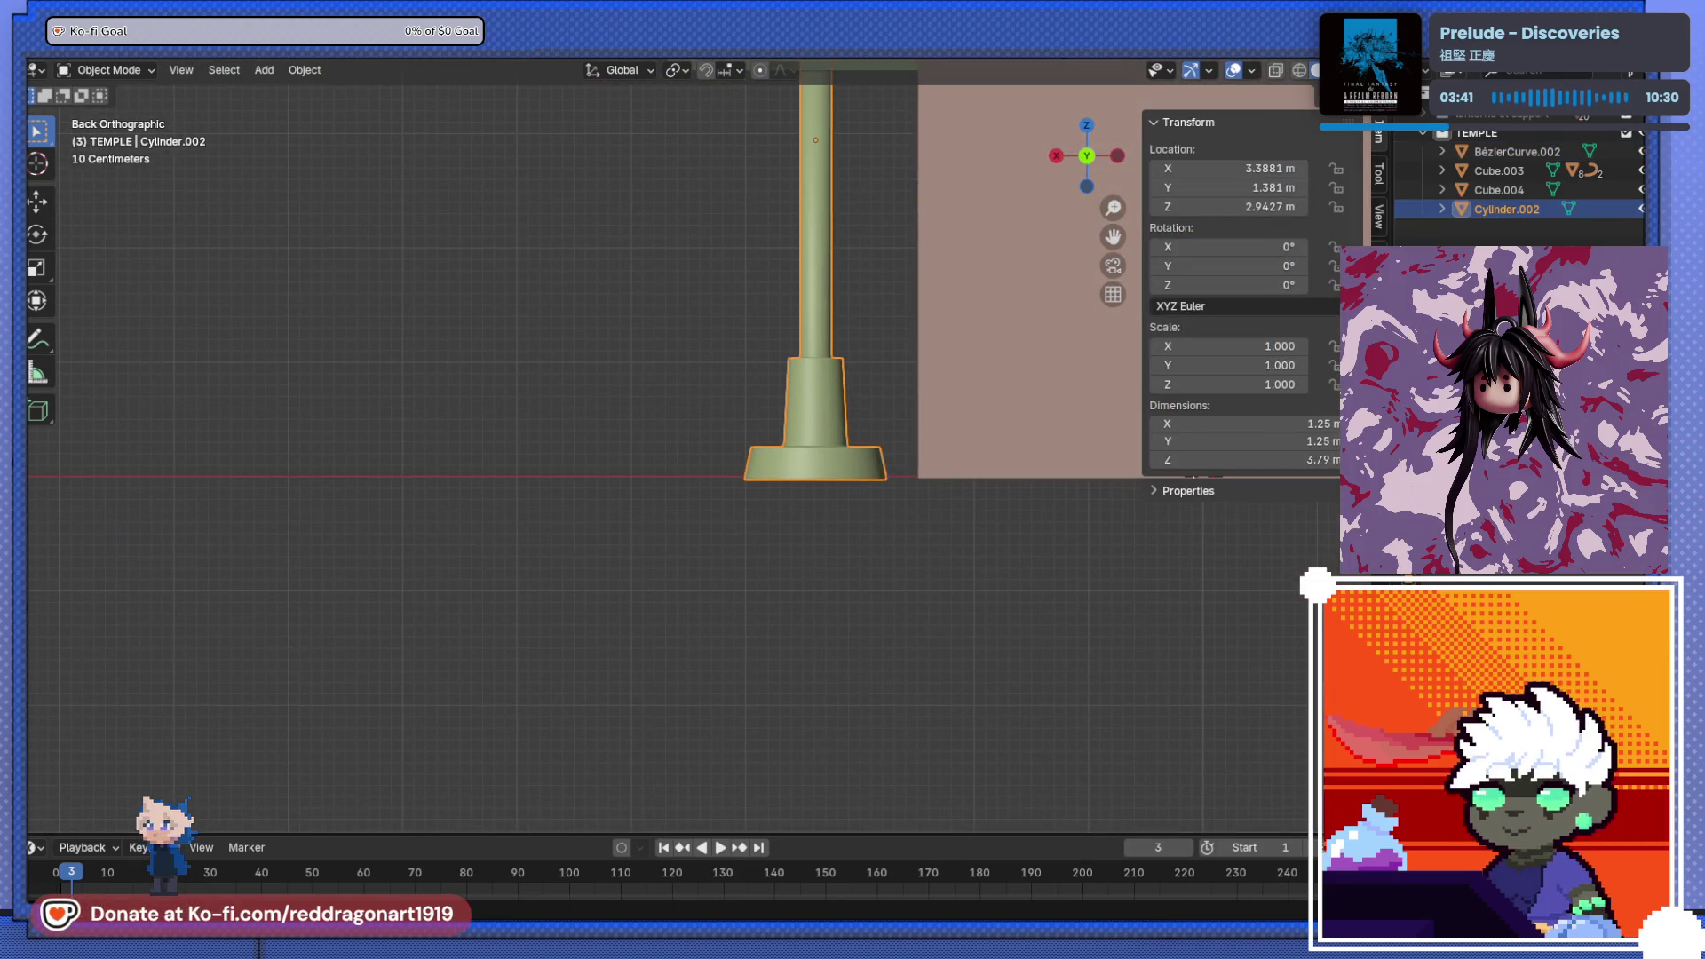
pyautogui.scroll(4, 616, 446)
# - In Edit Mode, box-select the vertices of the pillar's lower section
pyautogui.press('Tab')
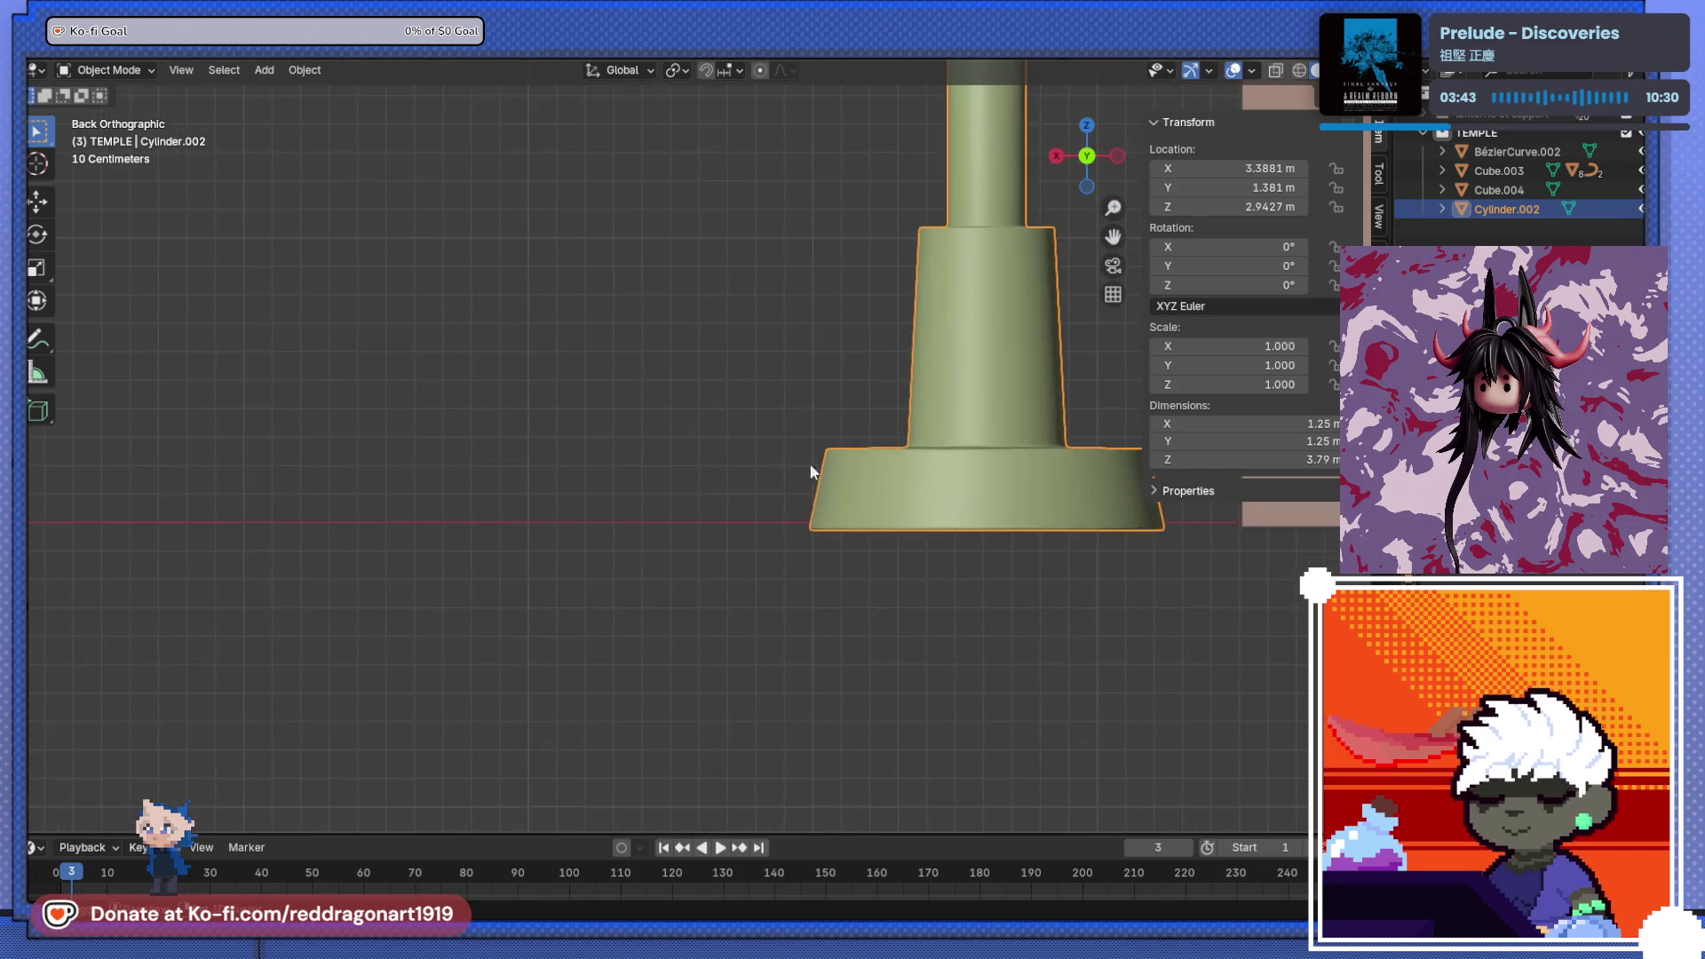
pyautogui.moveTo(786, 570)
pyautogui.mouseDown(button='middle')
pyautogui.moveTo(643, 624)
pyautogui.moveTo(685, 476)
pyautogui.moveTo(573, 608)
pyautogui.mouseUp(button='middle')
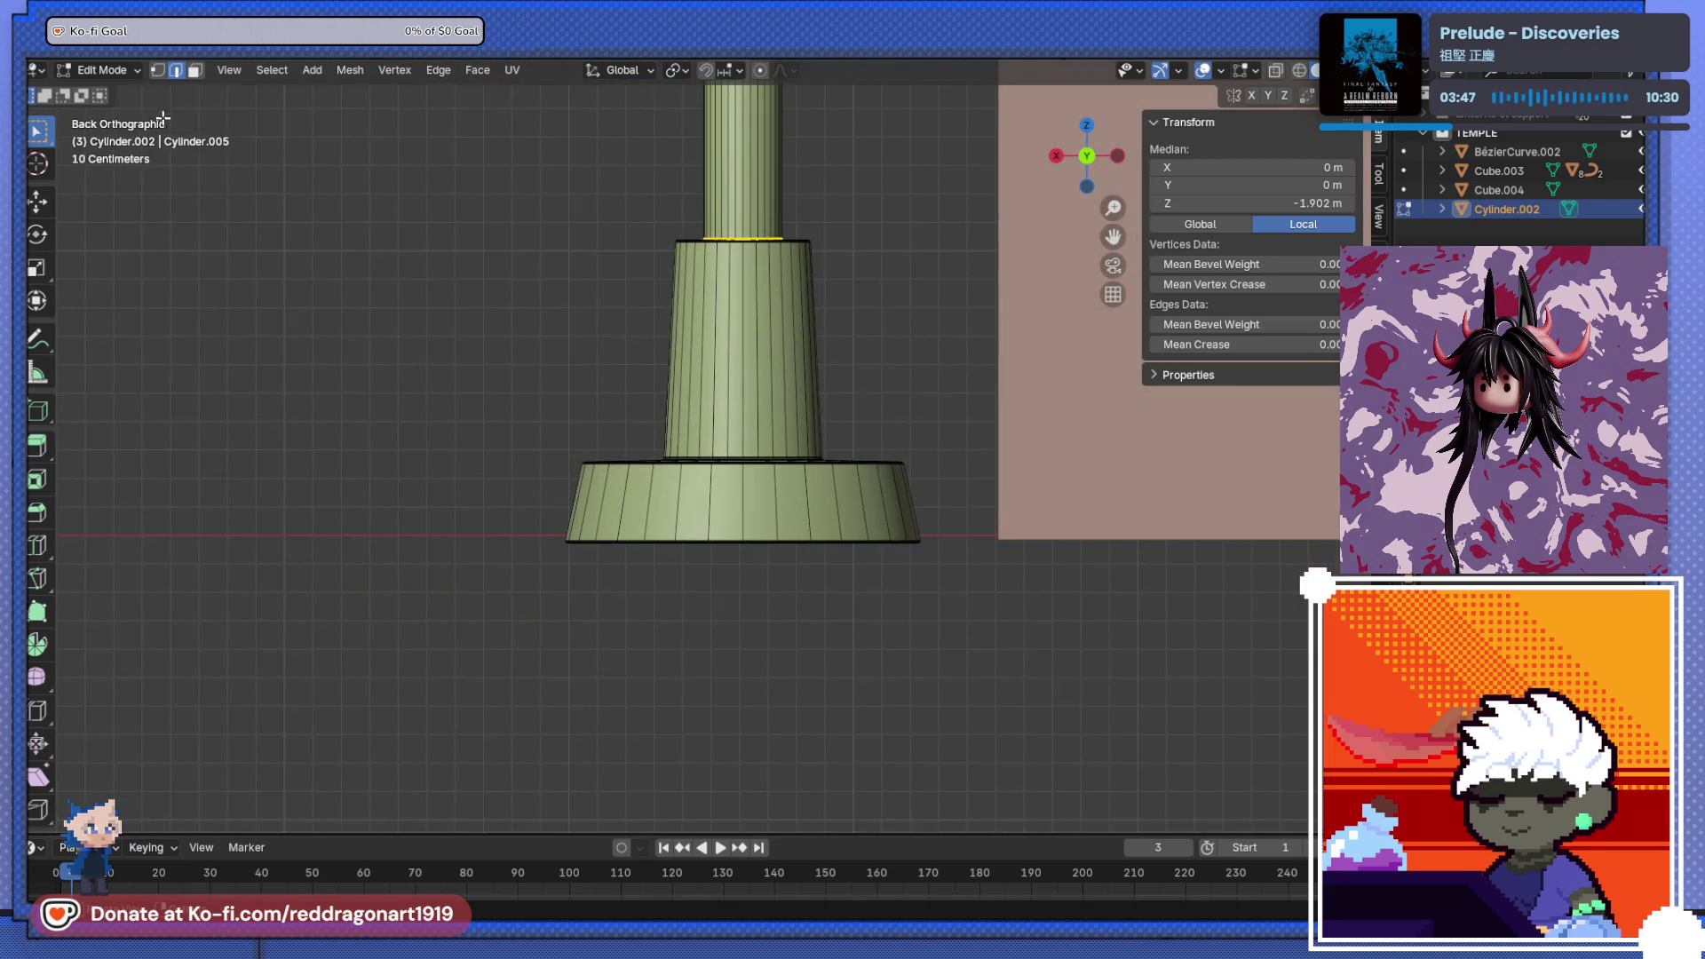
pyautogui.moveTo(544, 416)
pyautogui.mouseDown(button='middle')
pyautogui.moveTo(601, 498)
pyautogui.moveTo(556, 569)
pyautogui.mouseUp(button='middle')
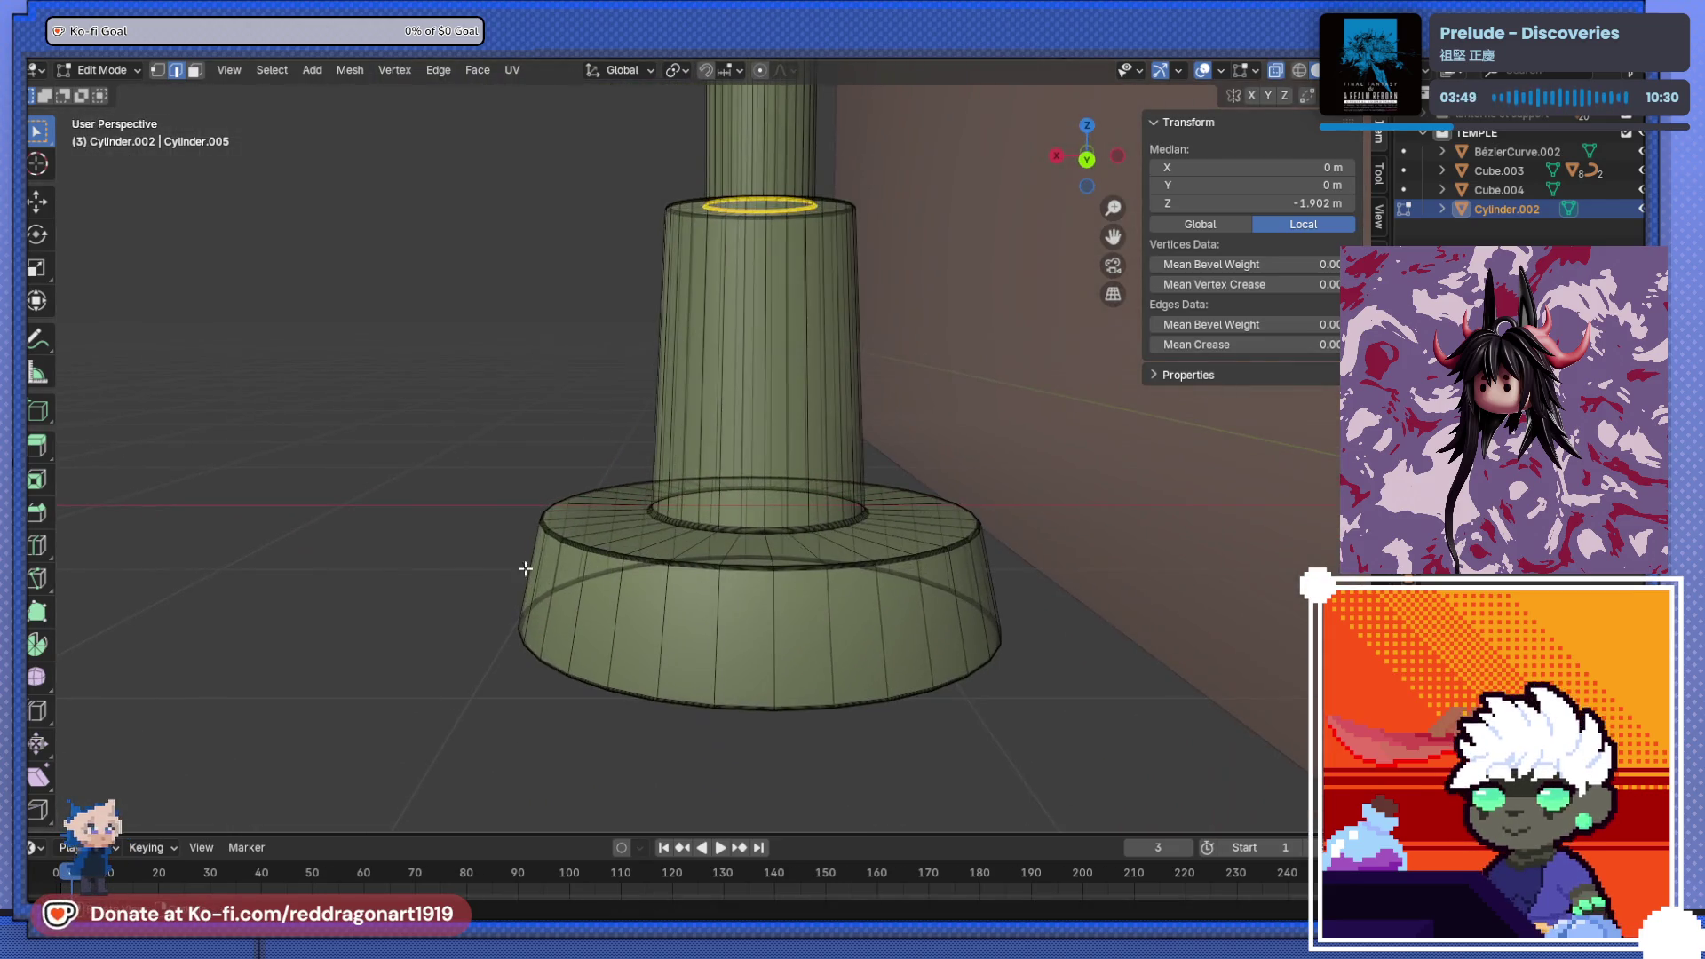
pyautogui.press('ctrl+KP_1')
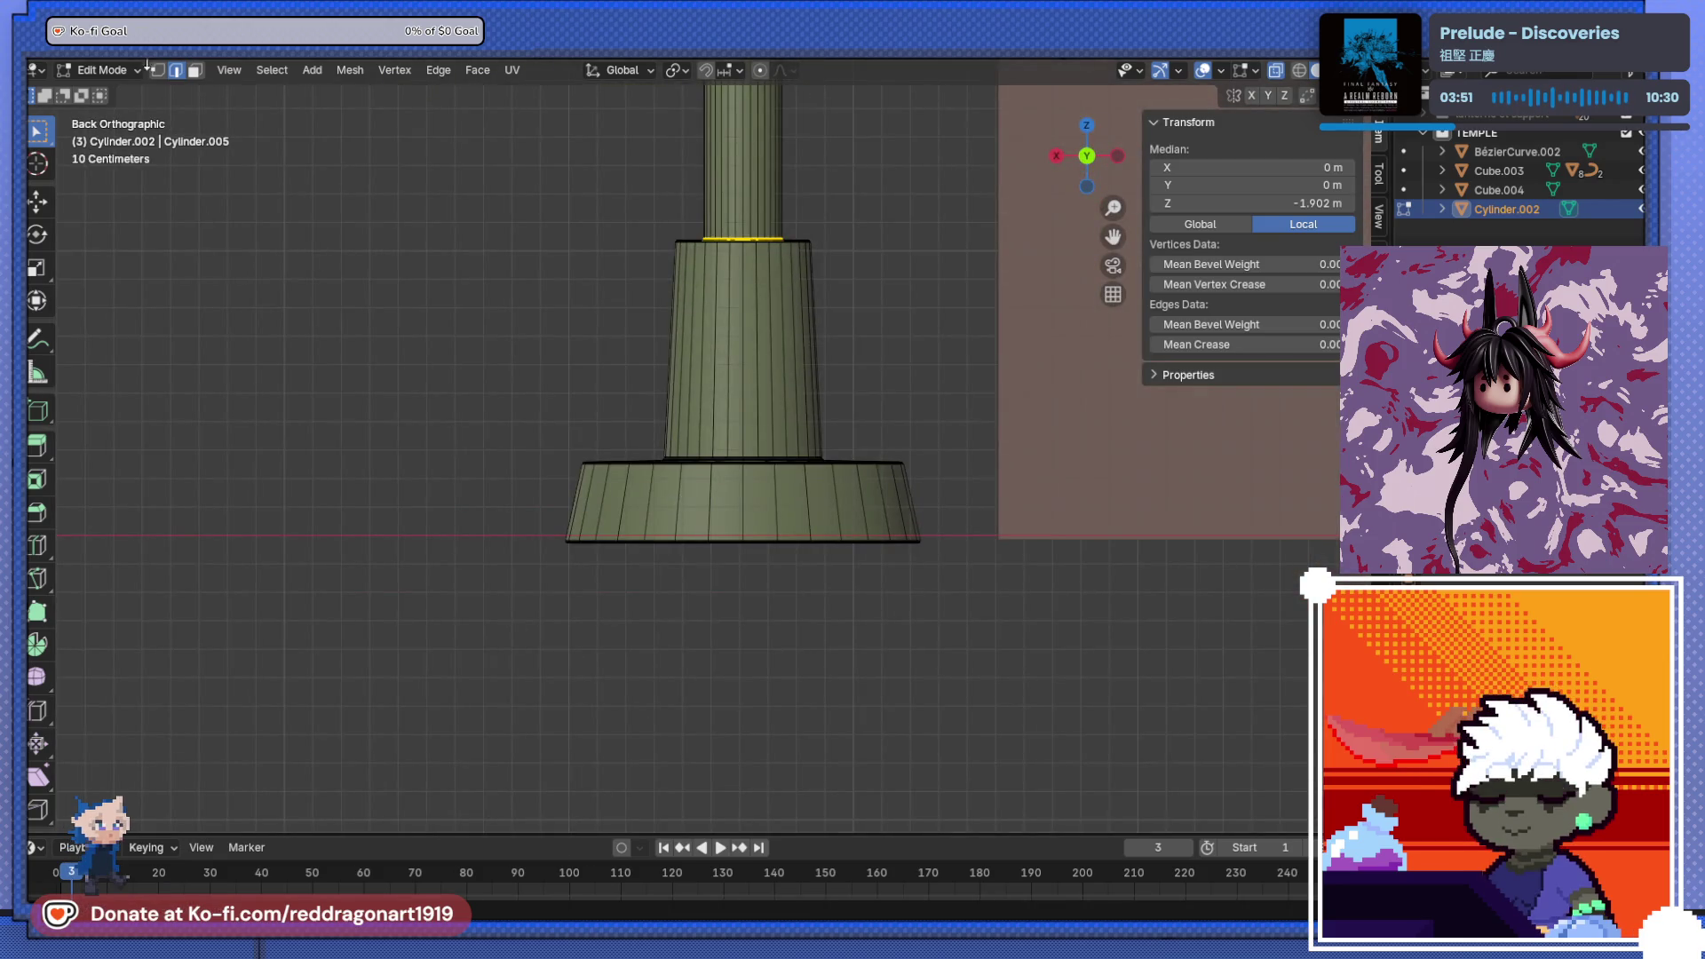
pyautogui.click(155, 70)
pyautogui.moveTo(463, 456); pyautogui.dragTo(1062, 663)
pyautogui.moveTo(1062, 663)
pyautogui.mouseDown(button='middle')
pyautogui.moveTo(762, 518)
pyautogui.moveTo(724, 565)
pyautogui.mouseUp(button='middle')
pyautogui.scroll(5, 762, 518)
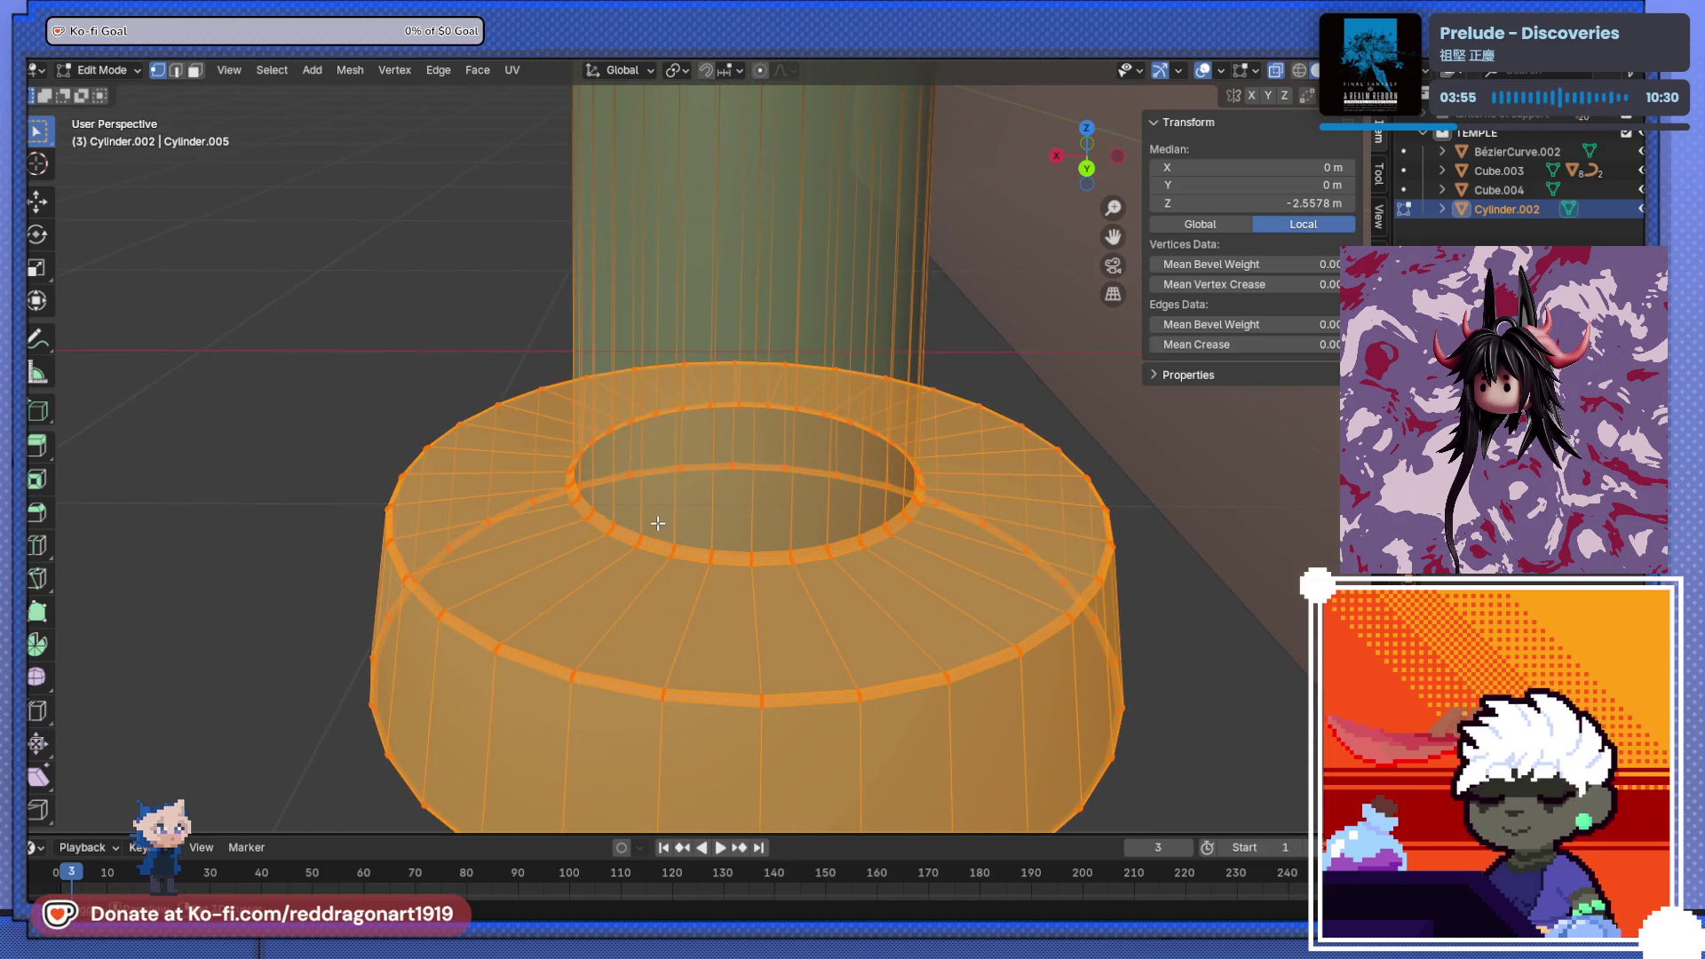
# - Start a Z-axis move of the base selection, then deselect a strip of inner-ring faces
pyautogui.press('g')
pyautogui.press('z')
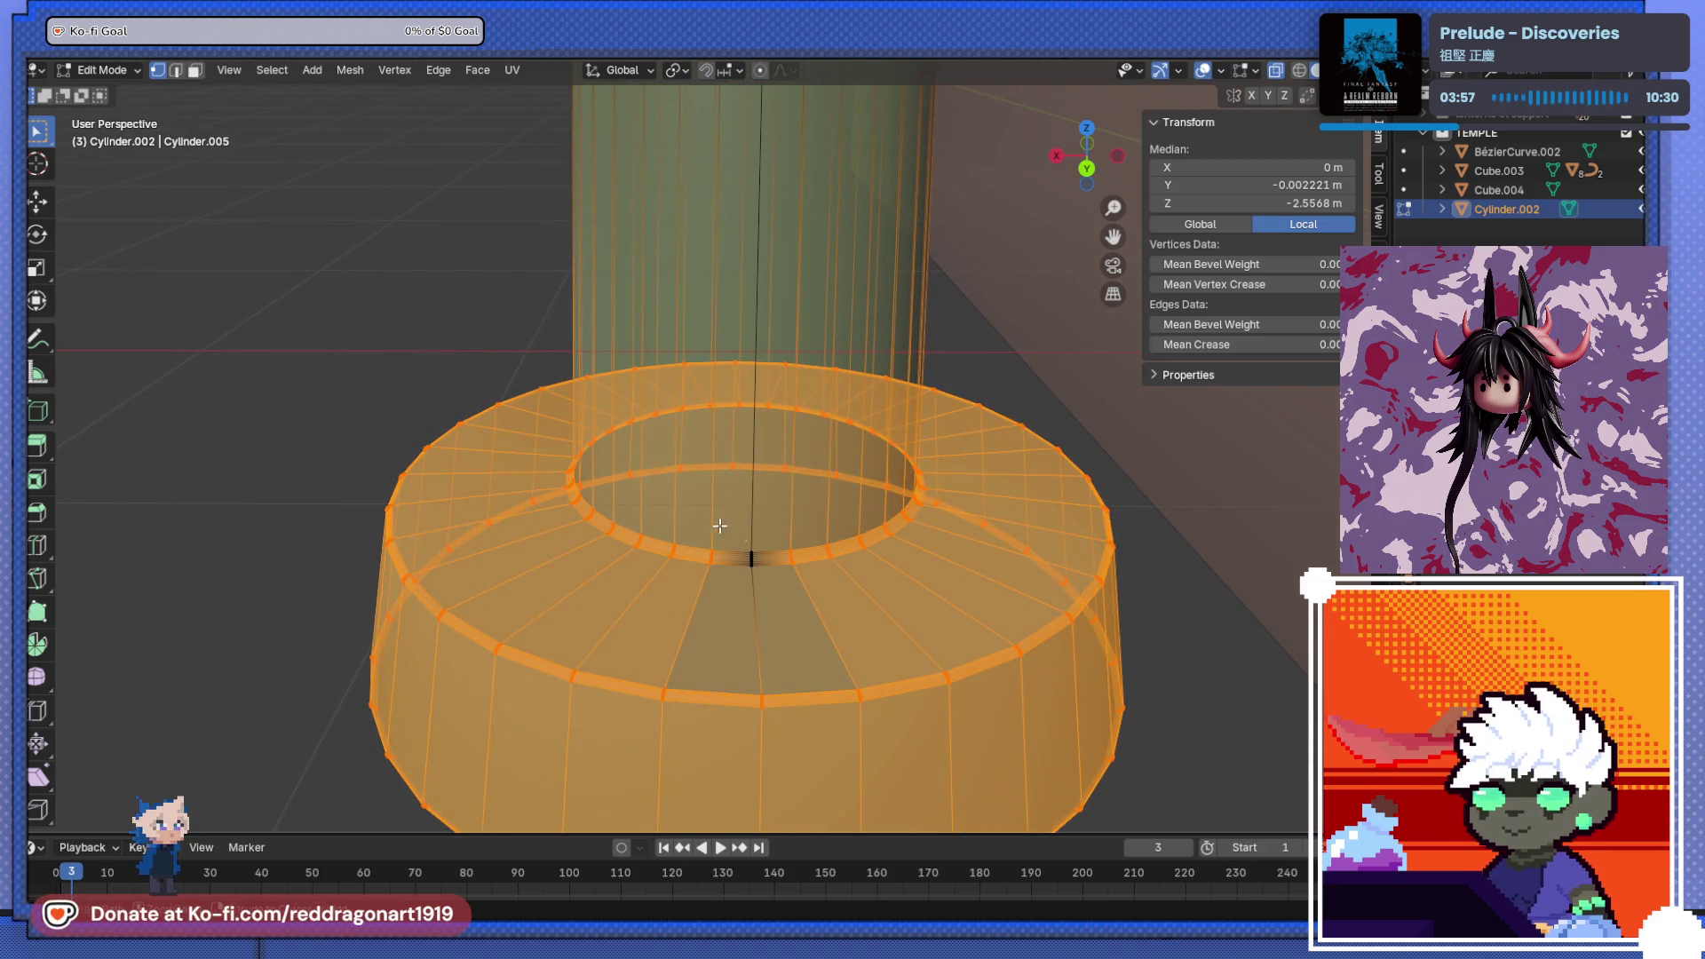
pyautogui.keyDown('ctrl'); pyautogui.click(902, 556); pyautogui.keyUp('ctrl')
pyautogui.moveTo(955, 538); pyautogui.dragTo(954, 537)
pyautogui.moveTo(955, 537); pyautogui.dragTo(817, 503, button='middle')
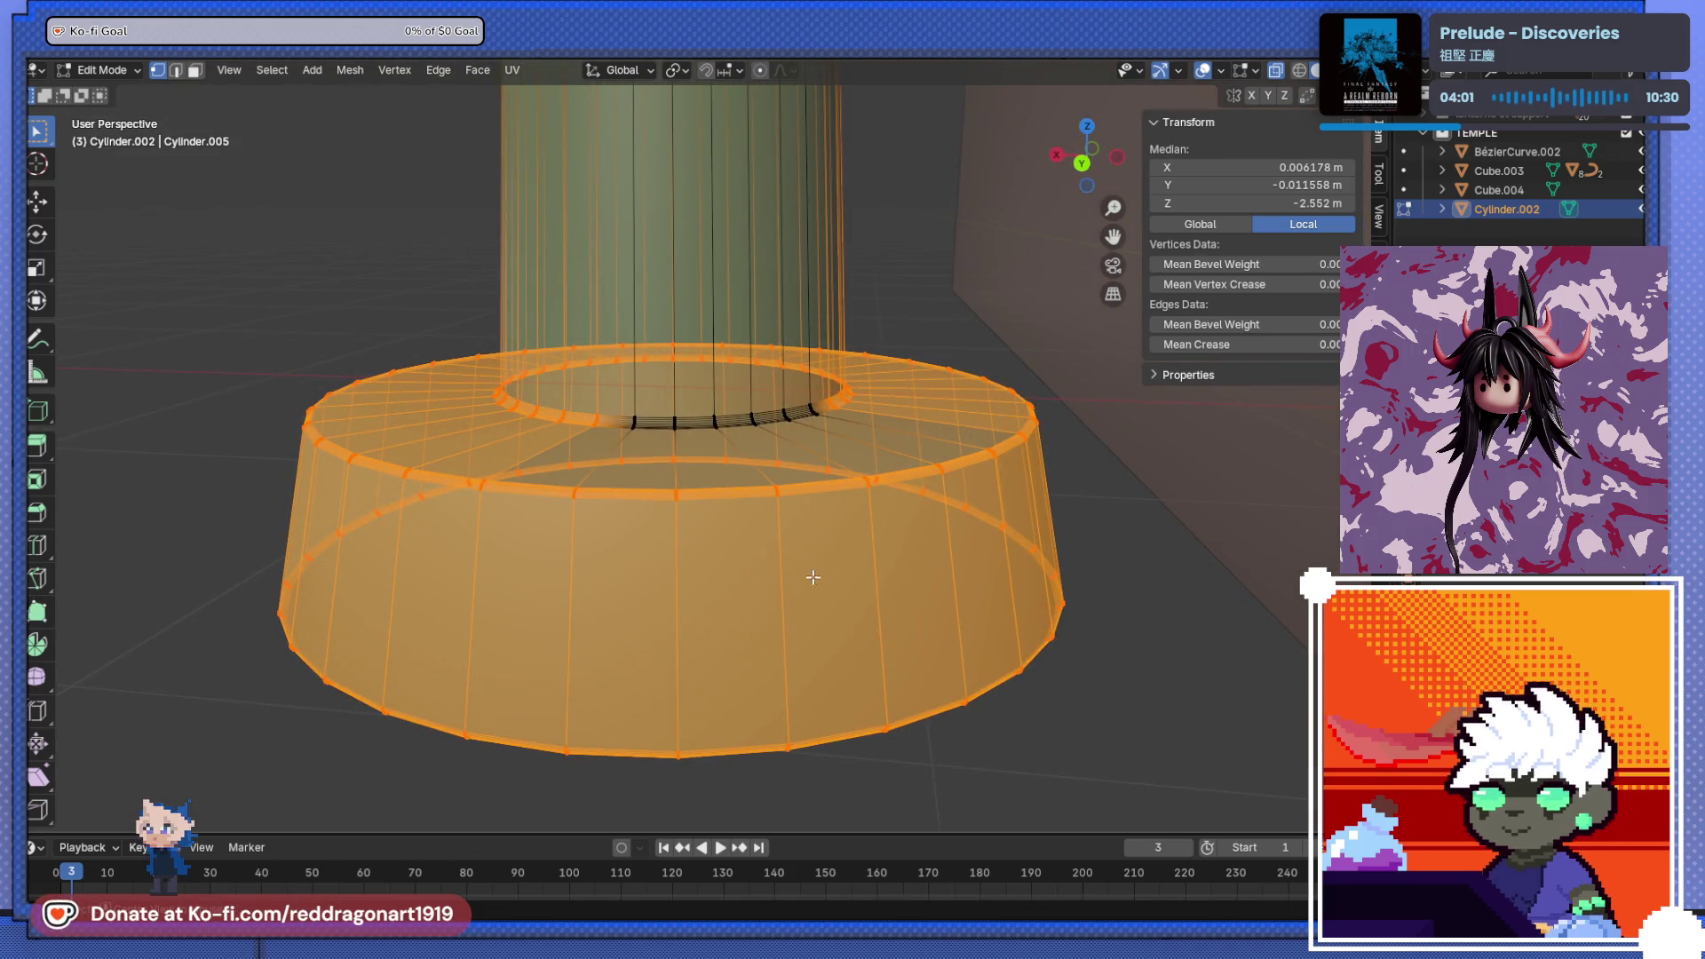
pyautogui.click(195, 72)
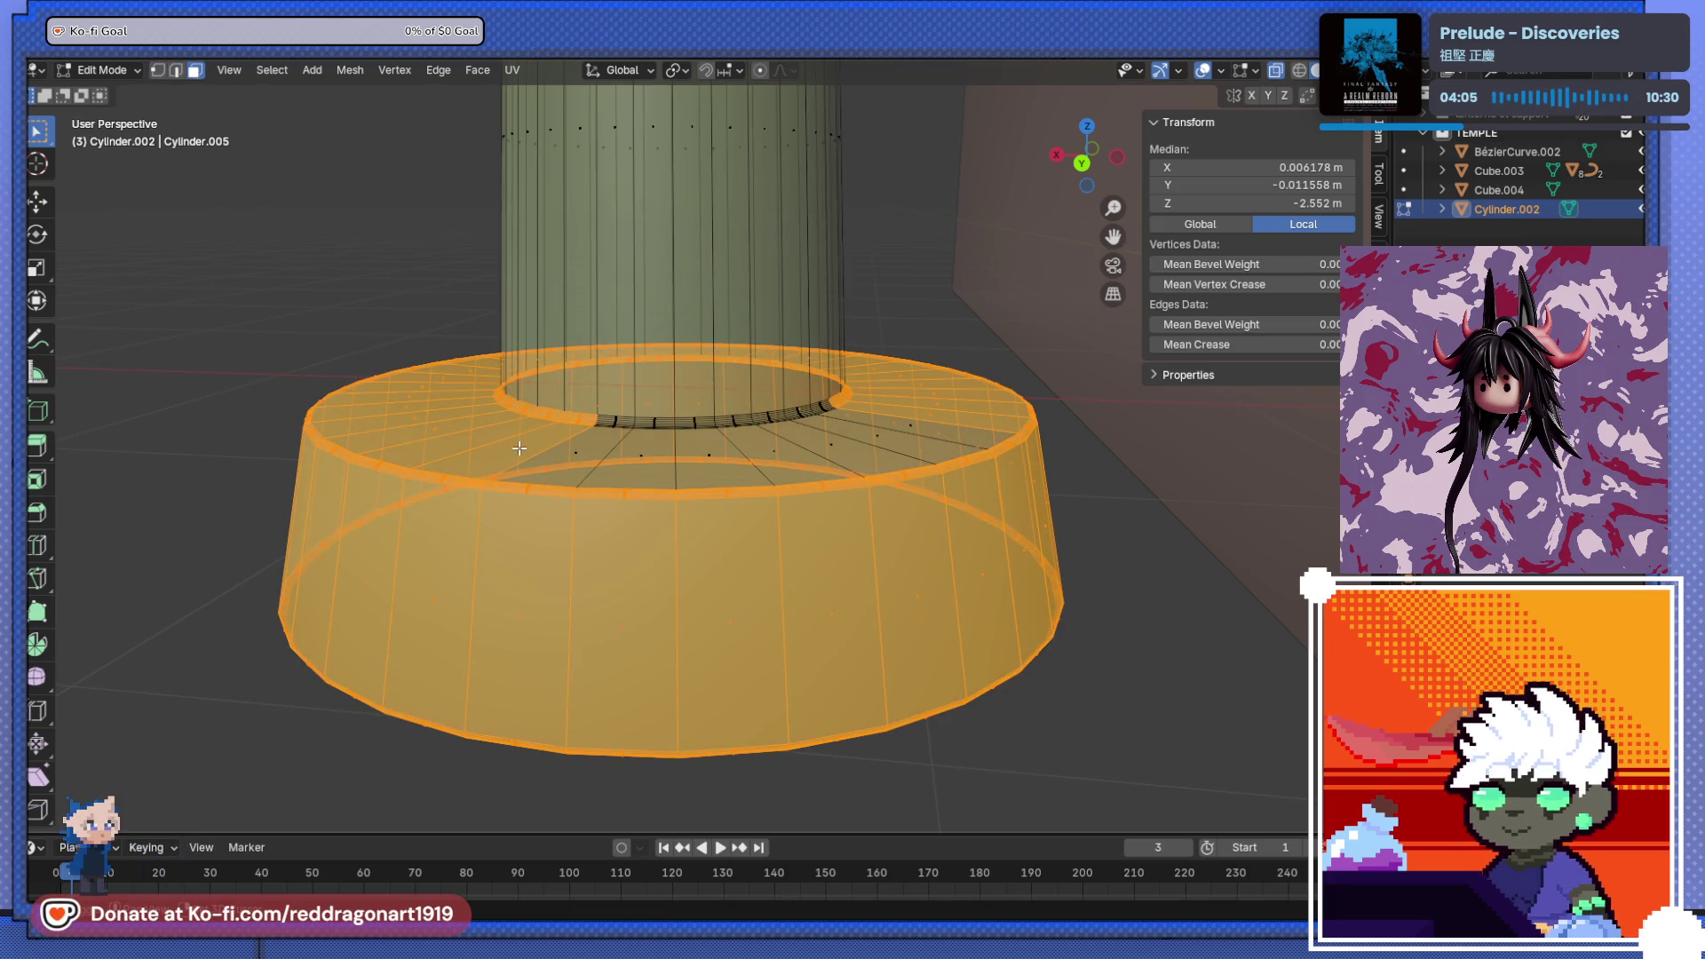
pyautogui.keyDown('shift'); pyautogui.click(458, 415); pyautogui.keyUp('shift')
pyautogui.moveTo(470, 443)
pyautogui.mouseDown(button='middle')
pyautogui.moveTo(598, 533)
pyautogui.moveTo(787, 527)
pyautogui.moveTo(757, 584)
pyautogui.mouseUp(button='middle')
pyautogui.moveTo(878, 579)
pyautogui.mouseDown(button='middle')
pyautogui.moveTo(716, 532)
pyautogui.moveTo(739, 582)
pyautogui.mouseUp(button='middle')
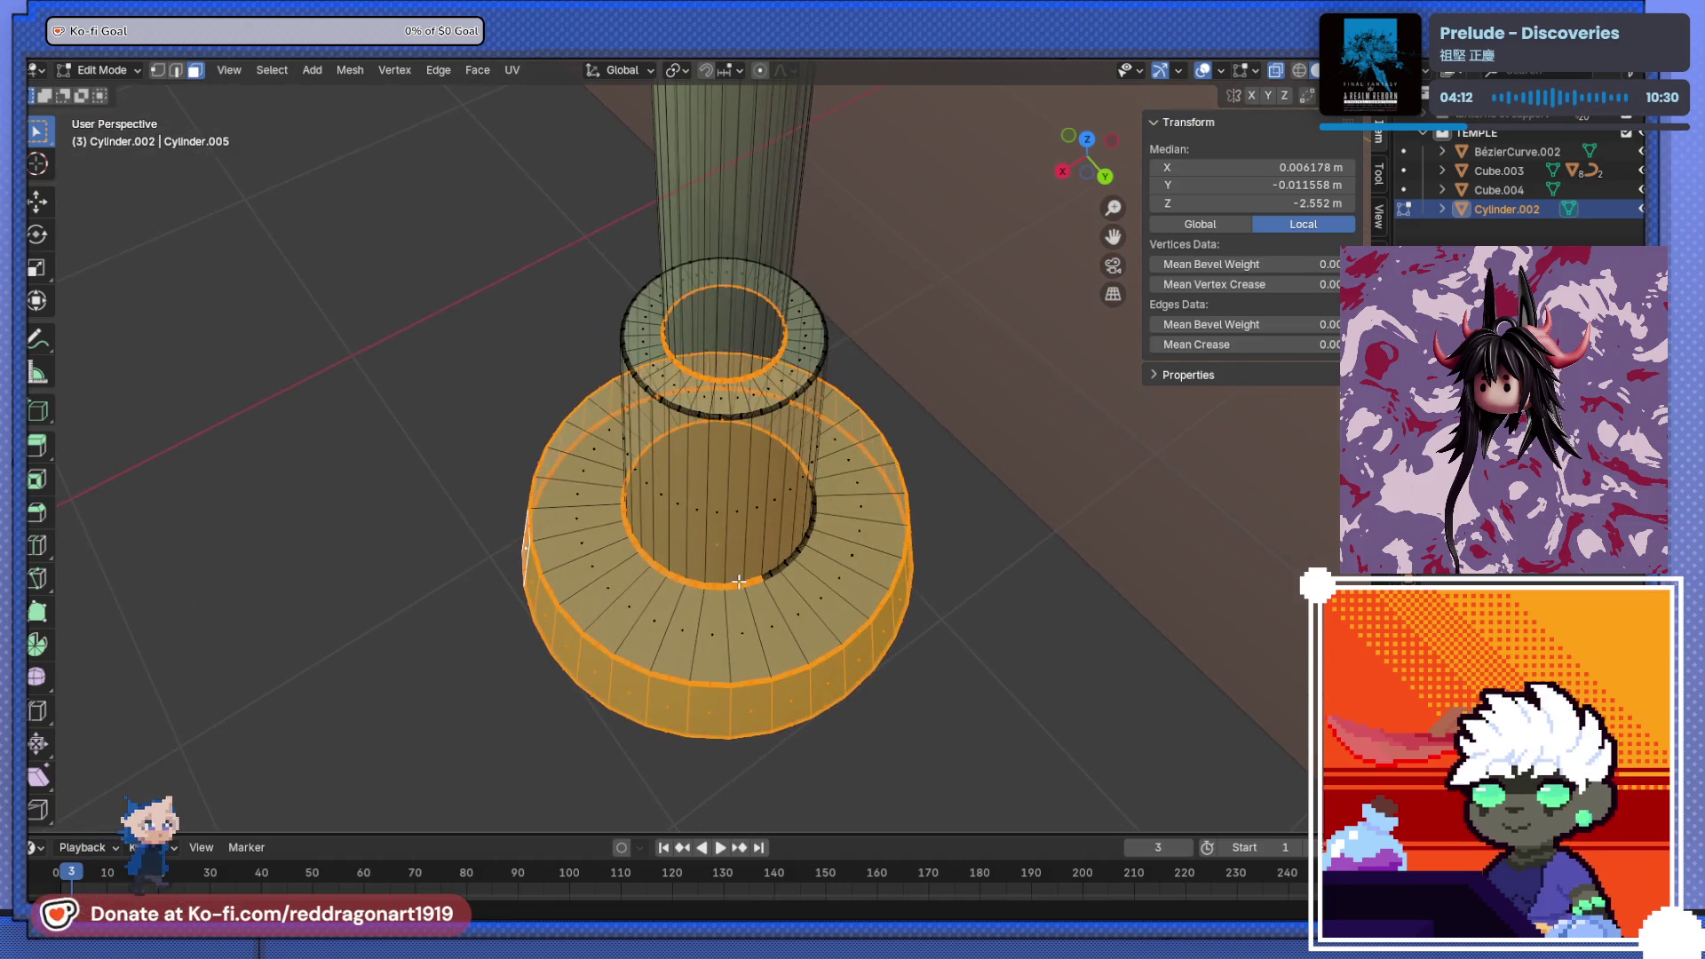
# - Deselect the remaining inner-ring vertices so only the flared base ring stays selected
pyautogui.click(159, 72)
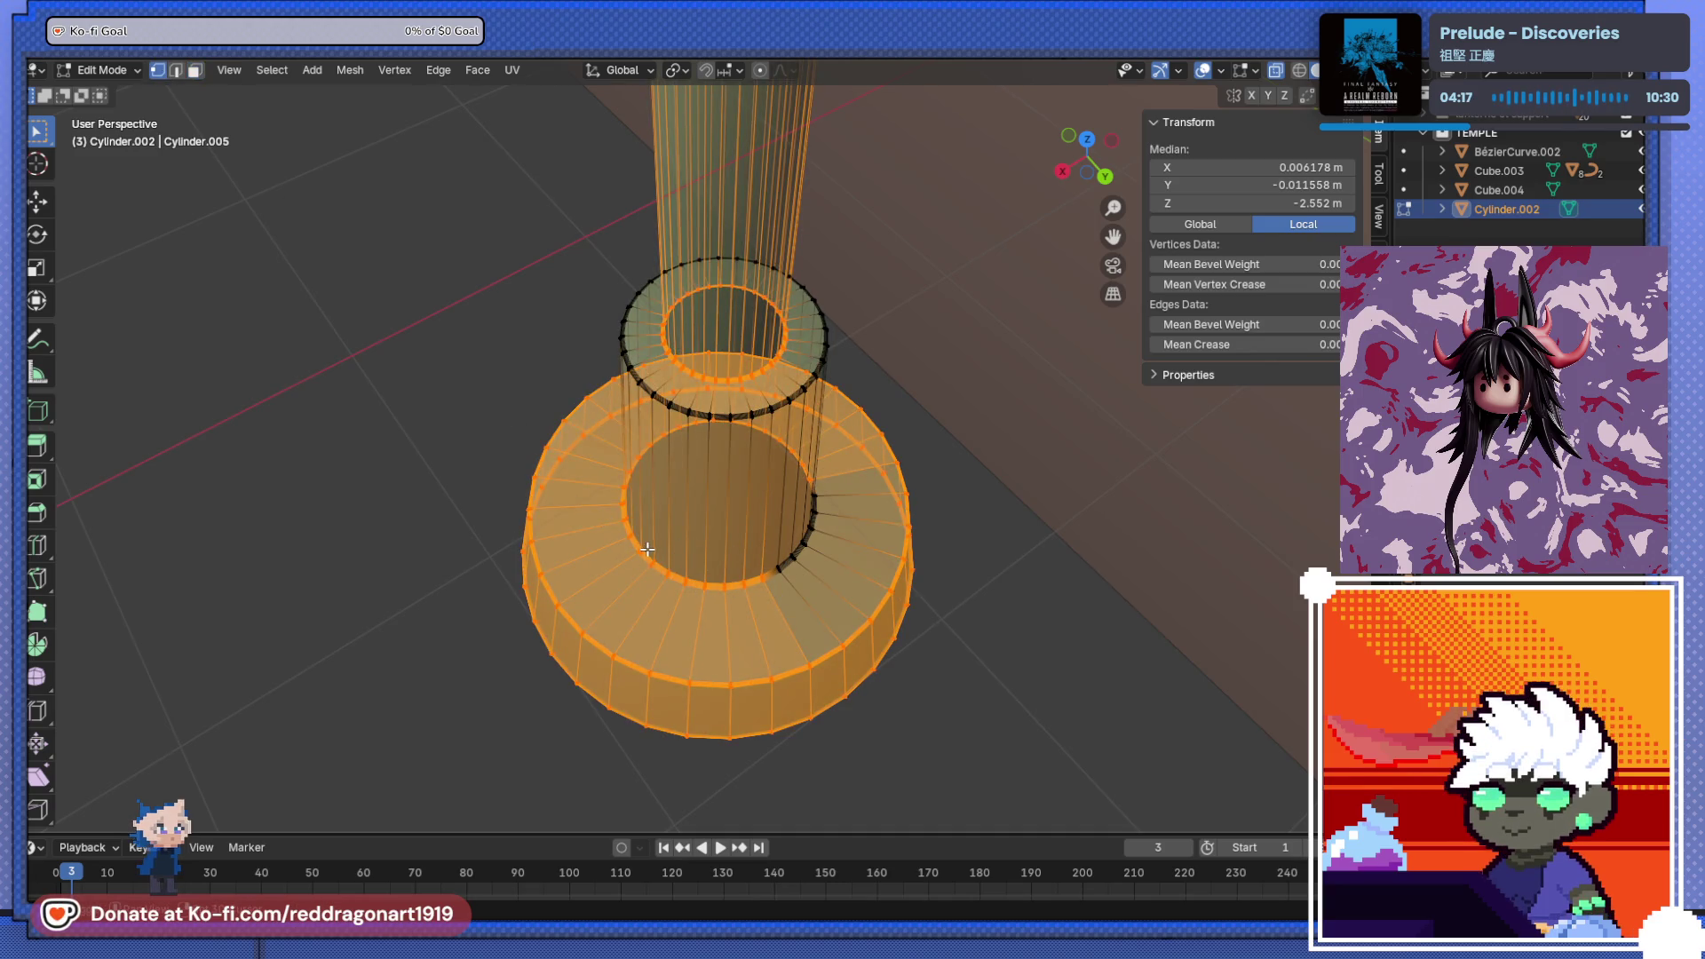
pyautogui.moveTo(779, 602)
pyautogui.keyDown('ctrl'); pyautogui.mouseDown()
pyautogui.moveTo(639, 551)
pyautogui.moveTo(666, 570)
pyautogui.mouseUp(); pyautogui.keyUp('ctrl')
pyautogui.keyDown('ctrl'); pyautogui.moveTo(610, 472); pyautogui.dragTo(666, 523); pyautogui.keyUp('ctrl')
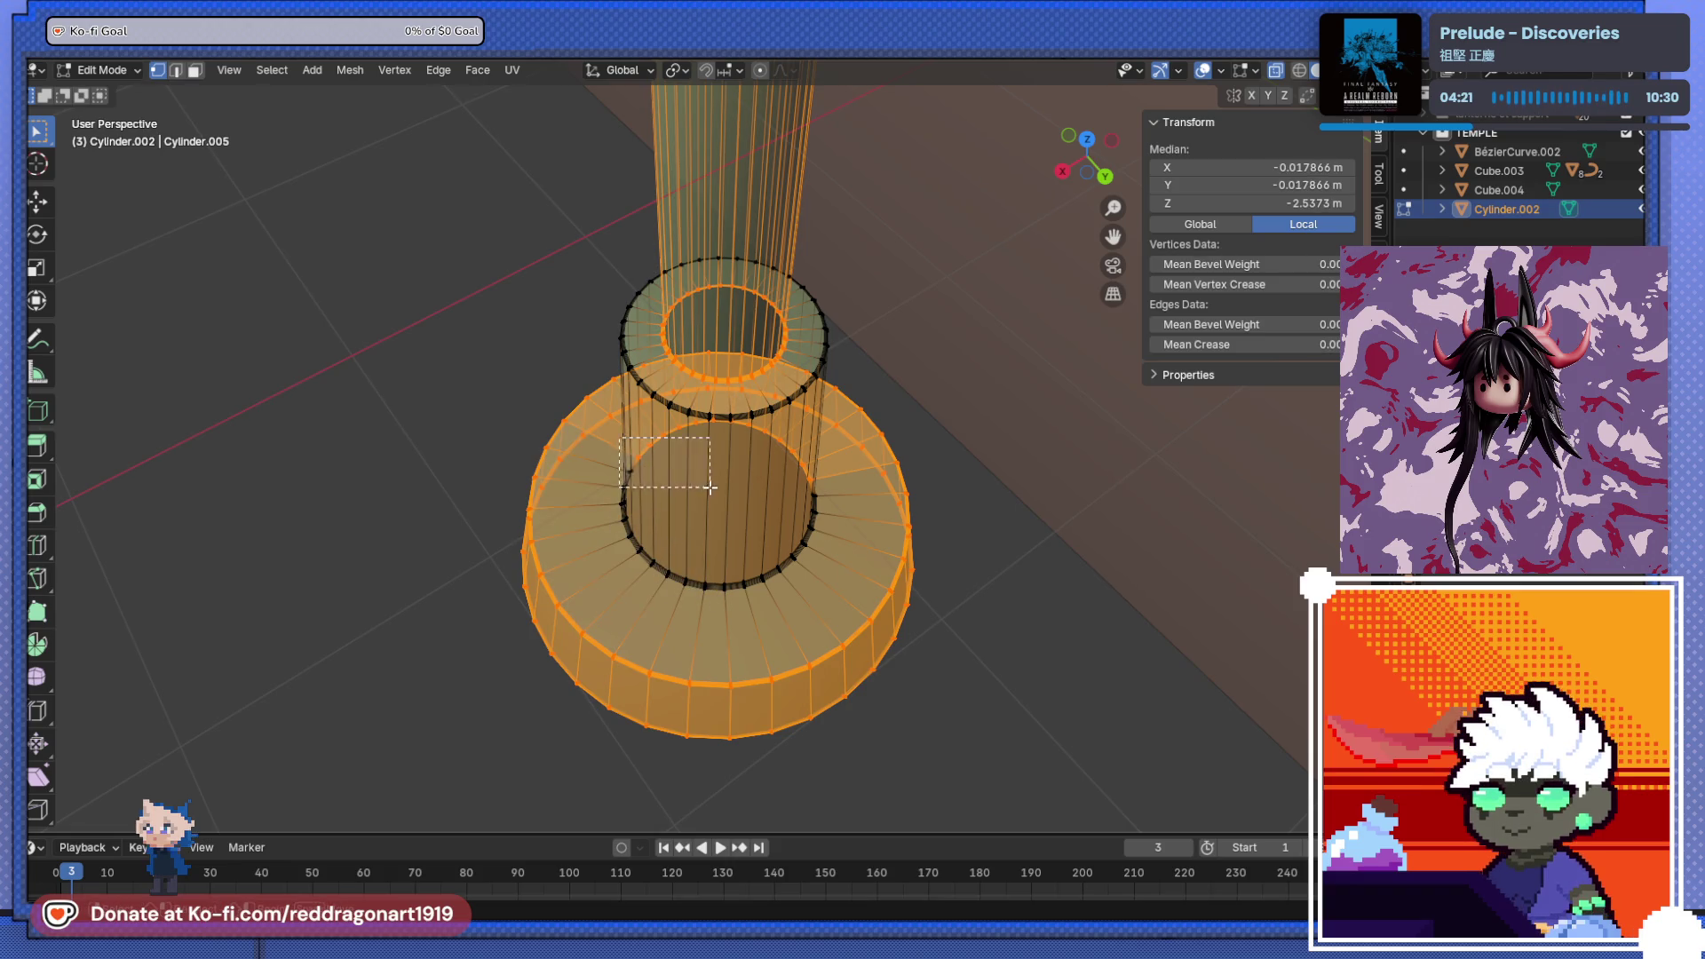
pyautogui.keyDown('ctrl'); pyautogui.moveTo(761, 455); pyautogui.dragTo(761, 456); pyautogui.keyUp('ctrl')
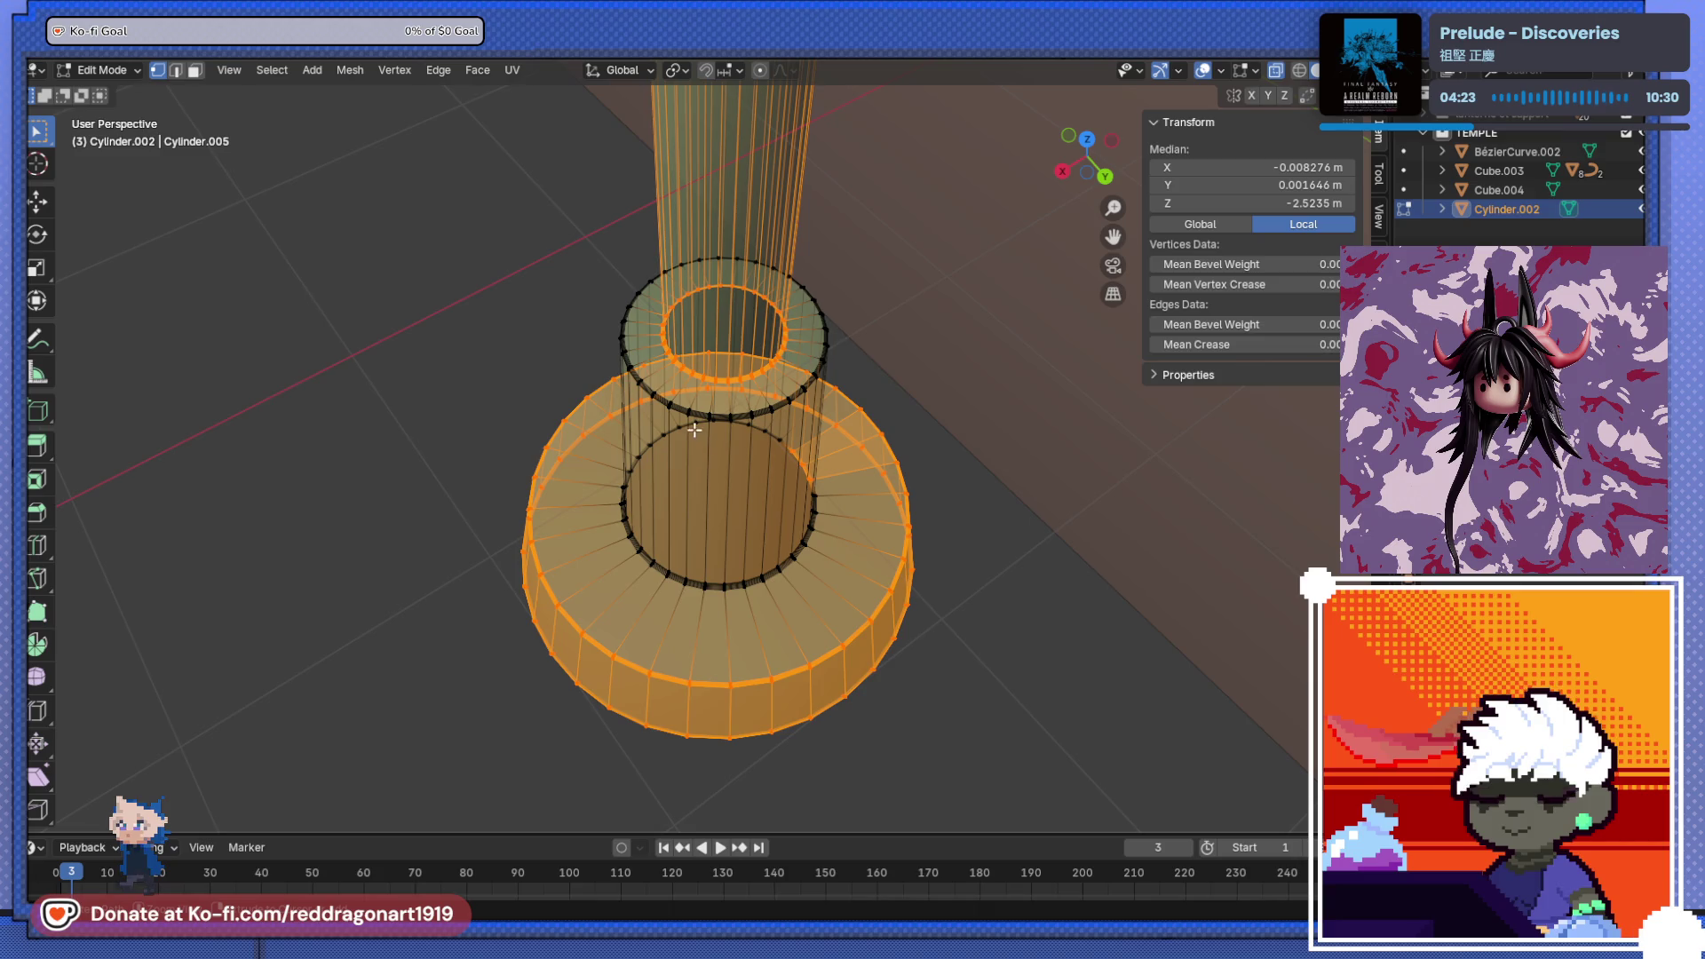
pyautogui.moveTo(794, 561)
pyautogui.mouseDown(button='middle')
pyautogui.moveTo(799, 508)
pyautogui.moveTo(780, 609)
pyautogui.mouseUp(button='middle')
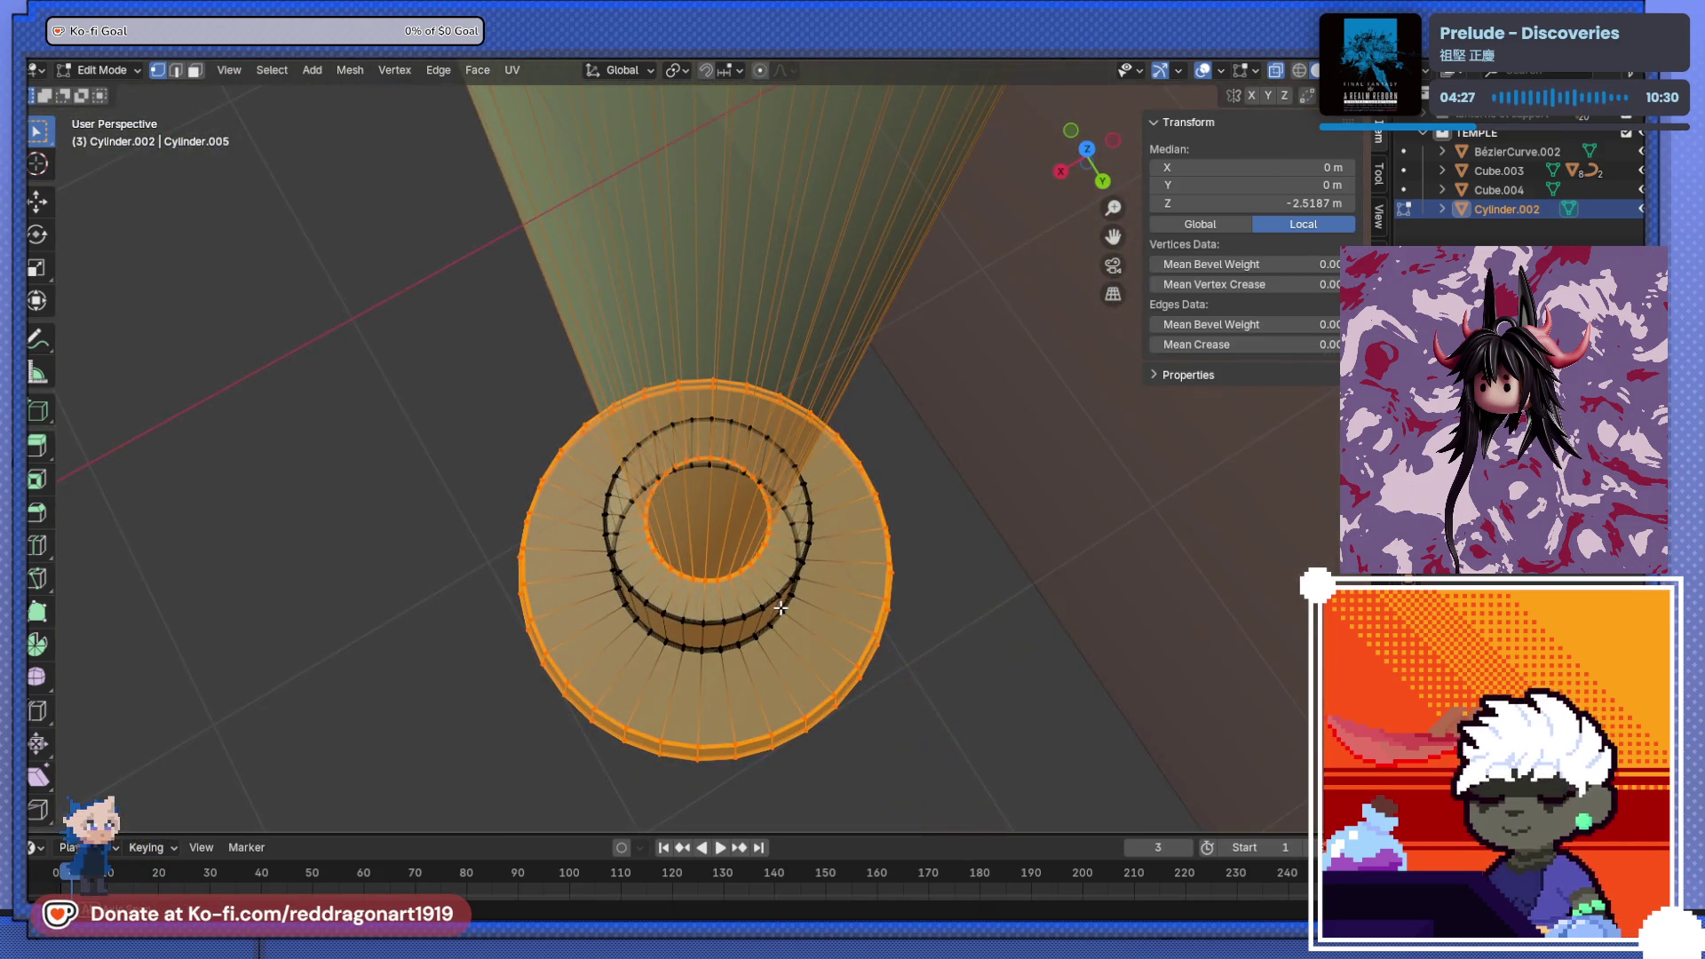
pyautogui.keyDown('ctrl'); pyautogui.moveTo(661, 540); pyautogui.dragTo(741, 581); pyautogui.keyUp('ctrl')
pyautogui.keyDown('ctrl'); pyautogui.moveTo(668, 453); pyautogui.dragTo(745, 523); pyautogui.keyUp('ctrl')
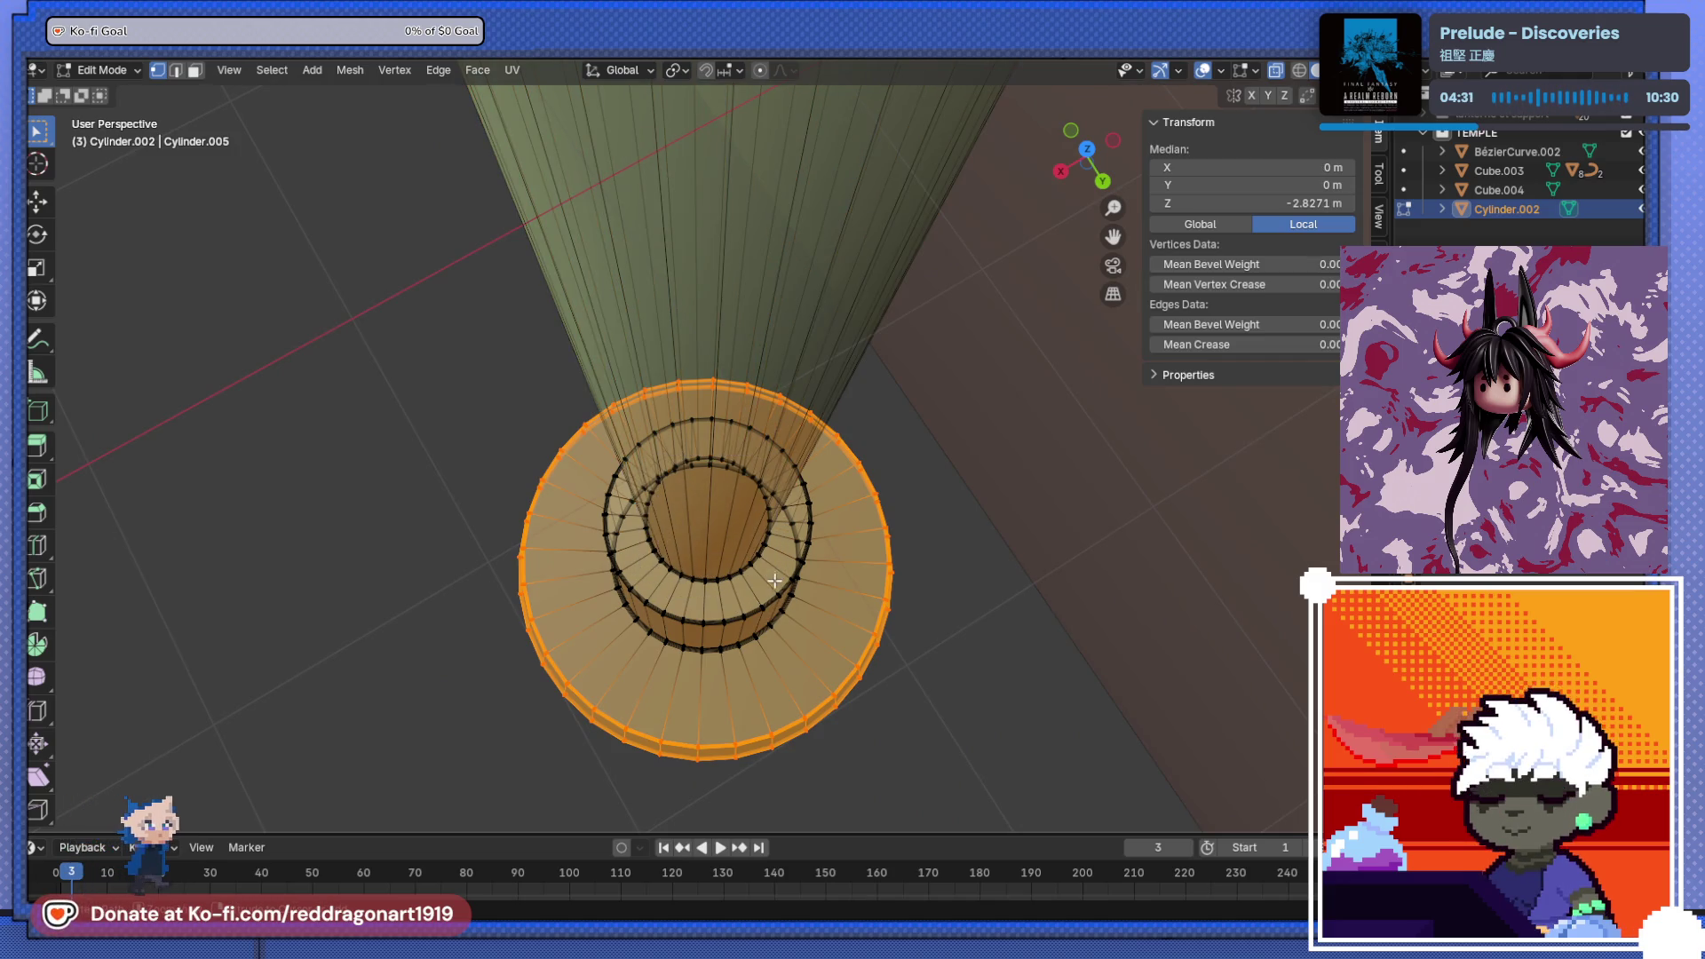
pyautogui.moveTo(681, 470); pyautogui.dragTo(737, 458, button='middle')
pyautogui.scroll(5, 741, 459)
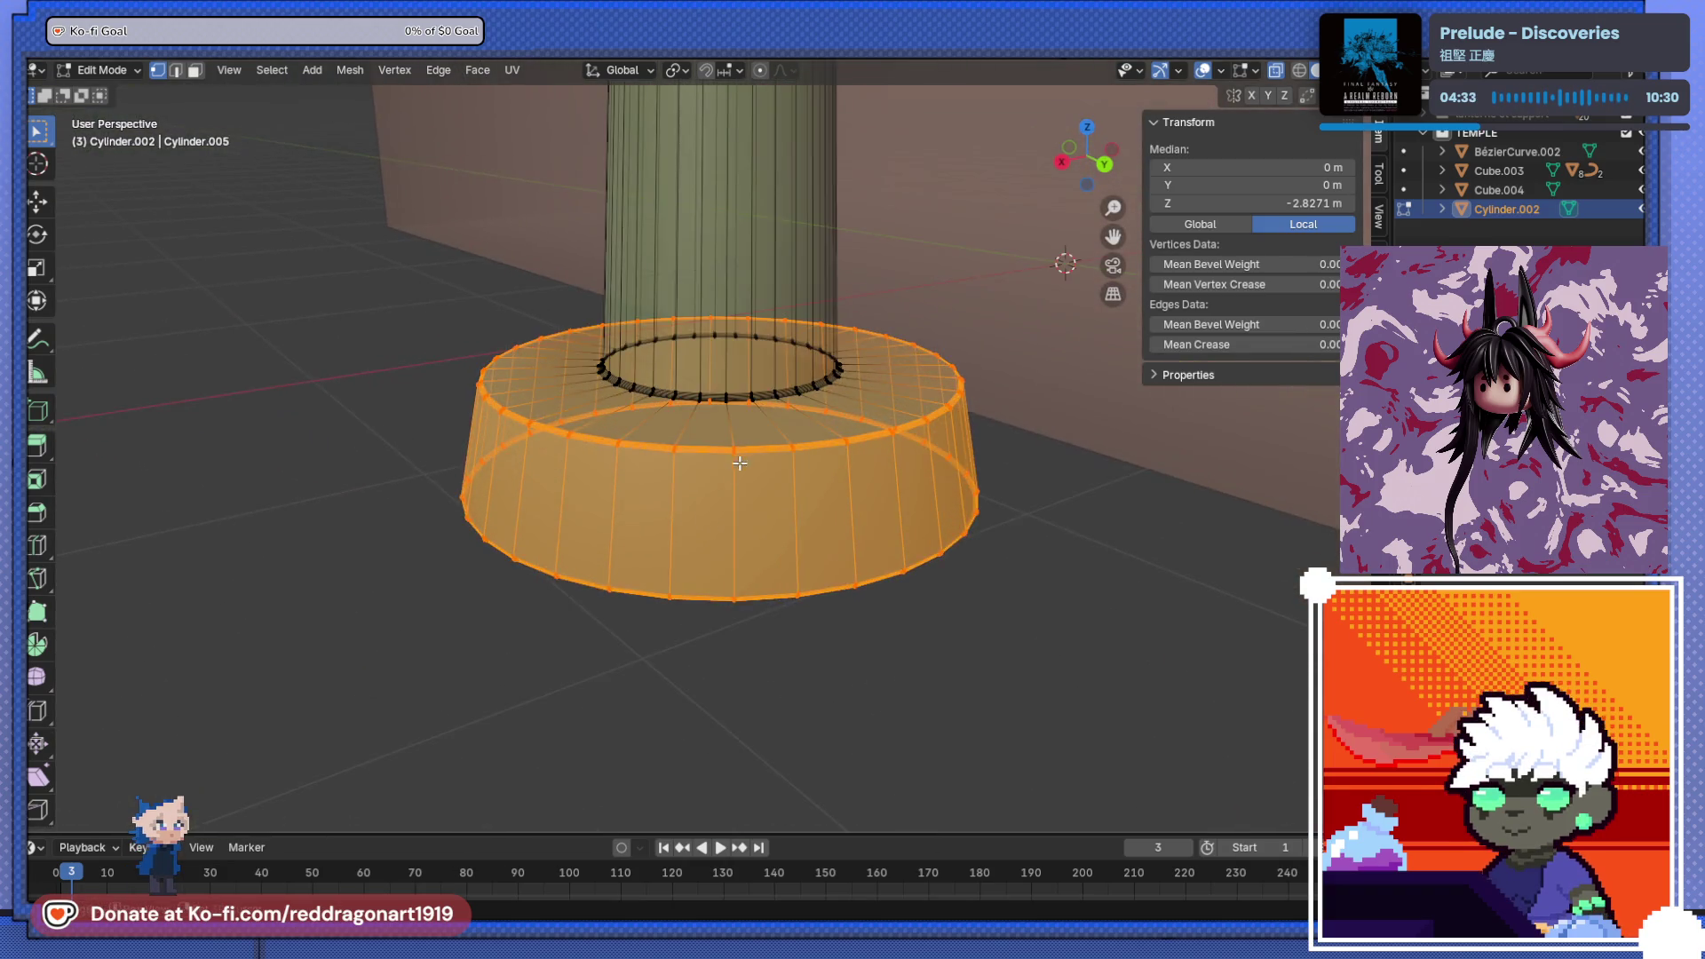
# - Shrink the pillar's base ring to 0.769 and raise it along Z
pyautogui.scroll(-2, 747, 493)
pyautogui.press('ctrl+KP_3')
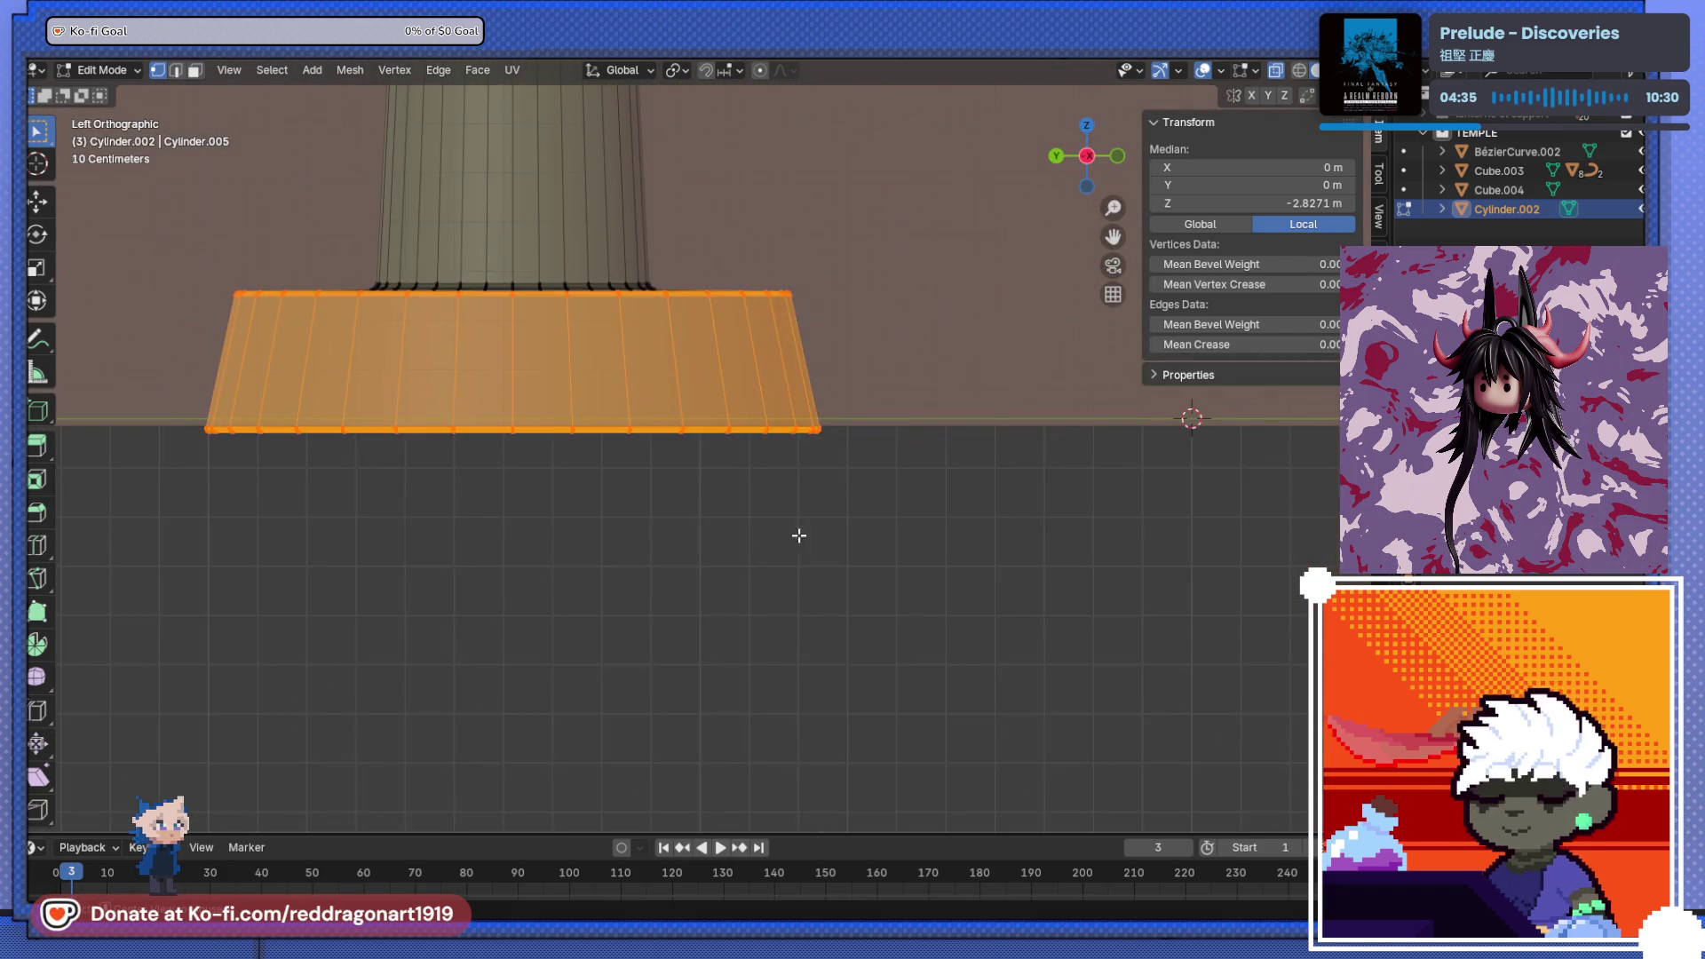
pyautogui.press('s')
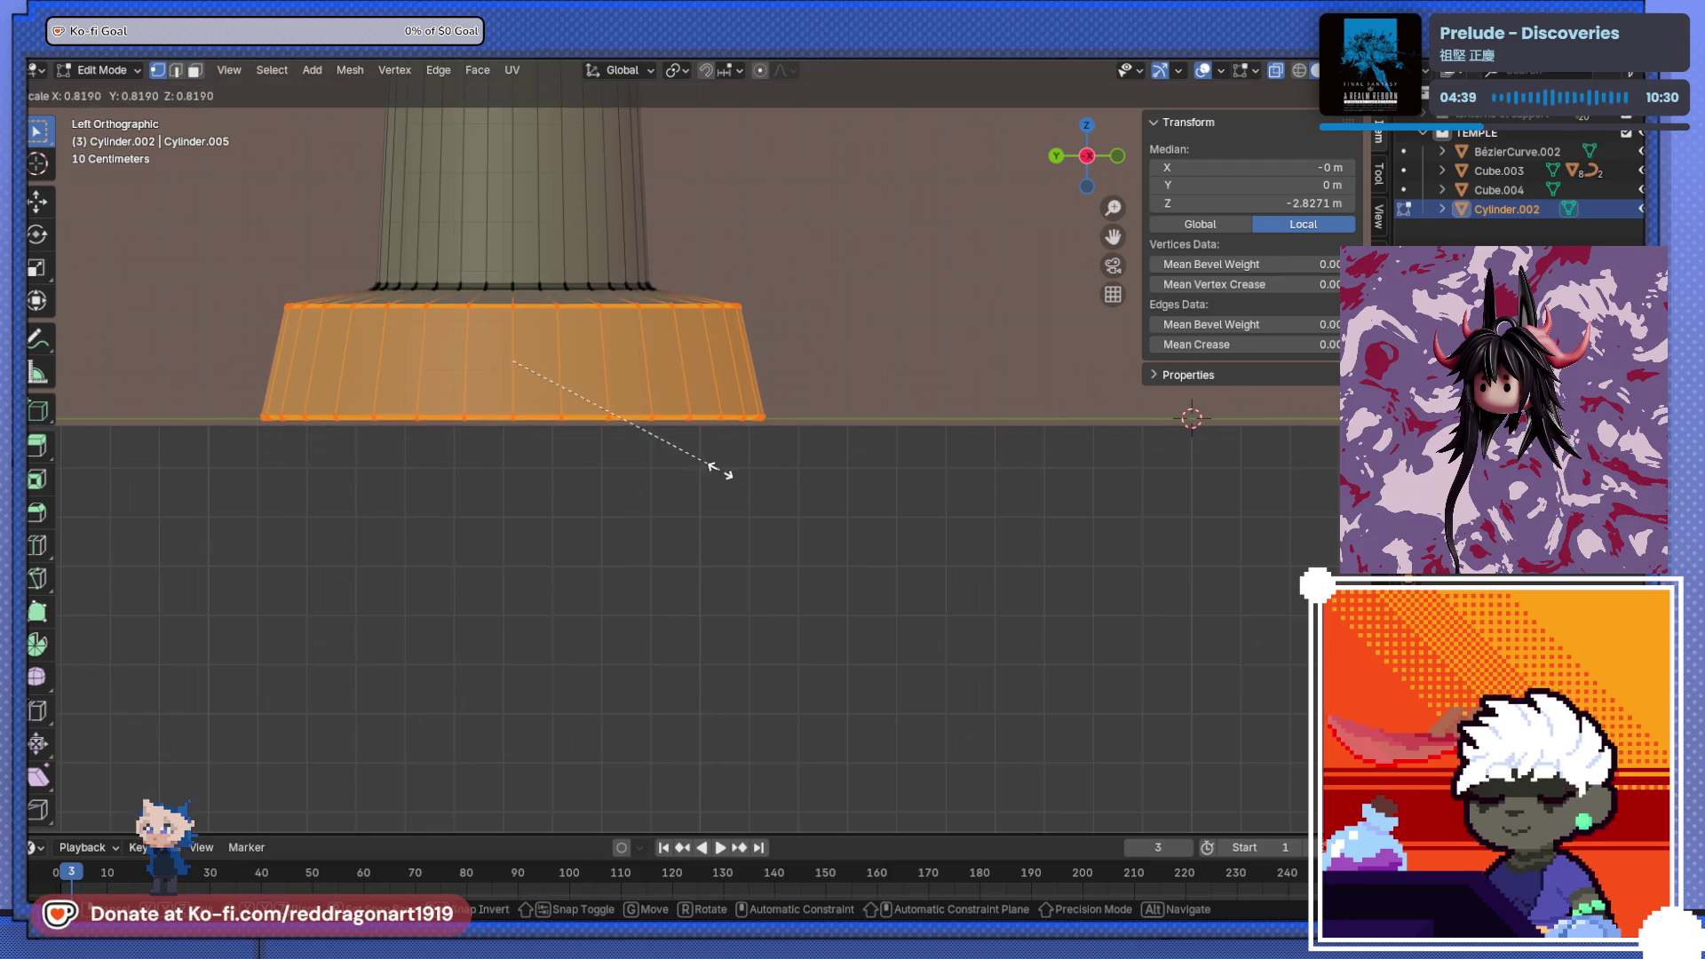
pyautogui.click(701, 465)
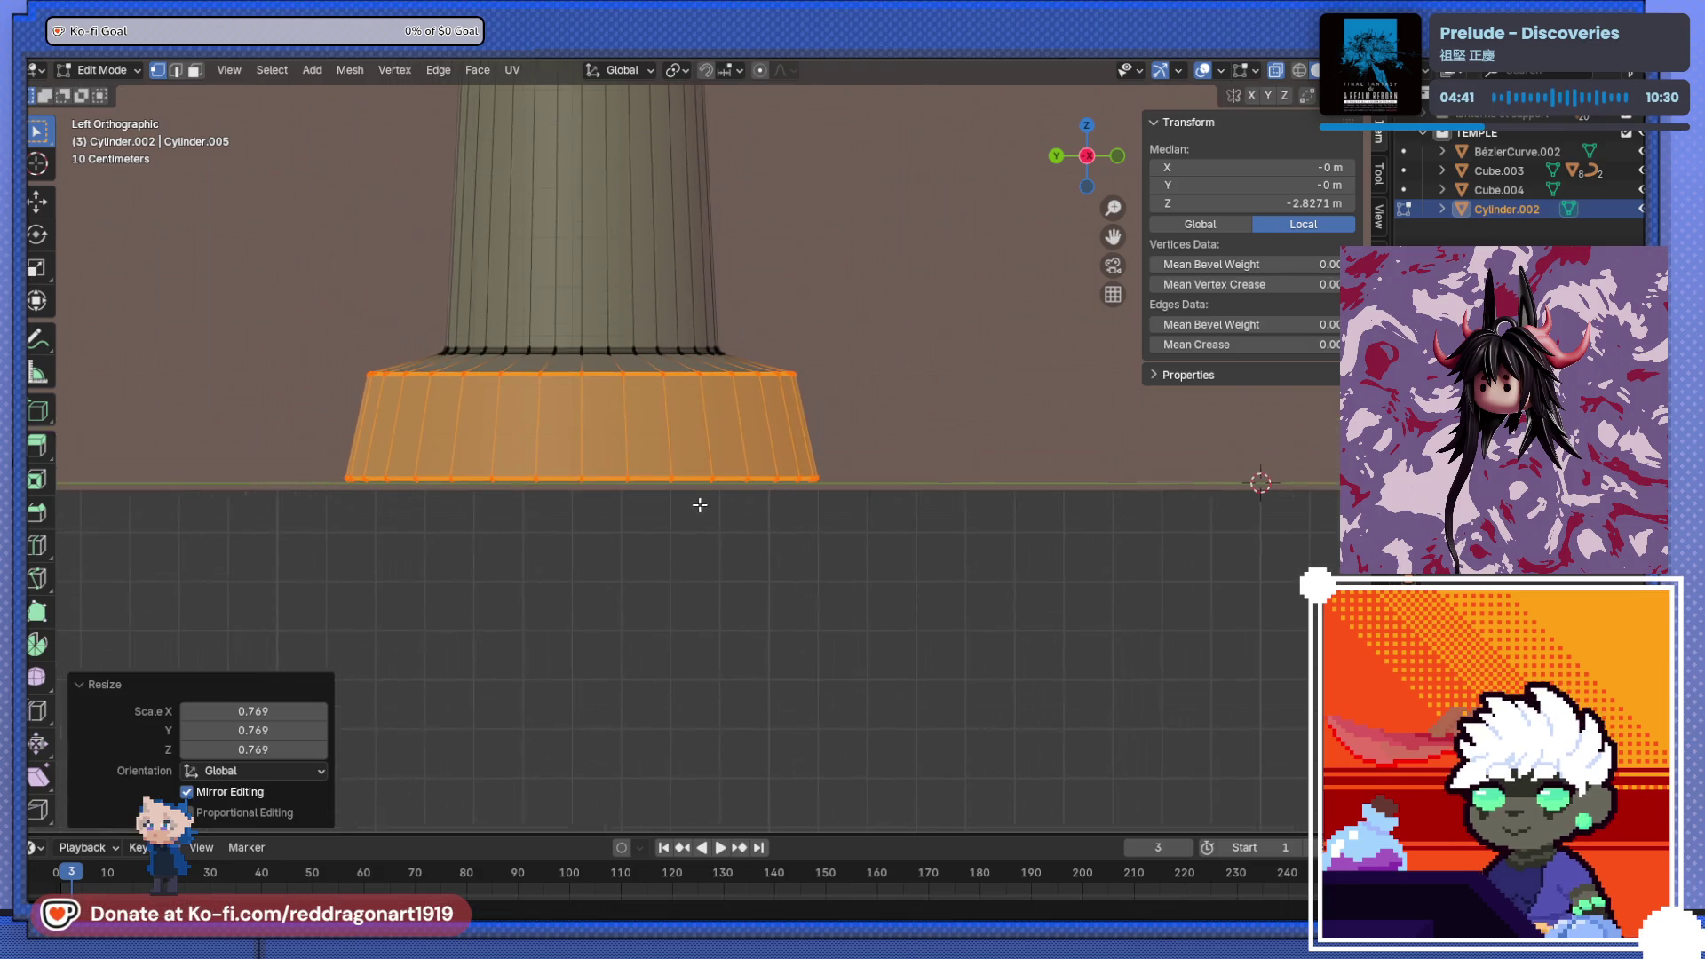
pyautogui.press('g')
pyautogui.press('z')
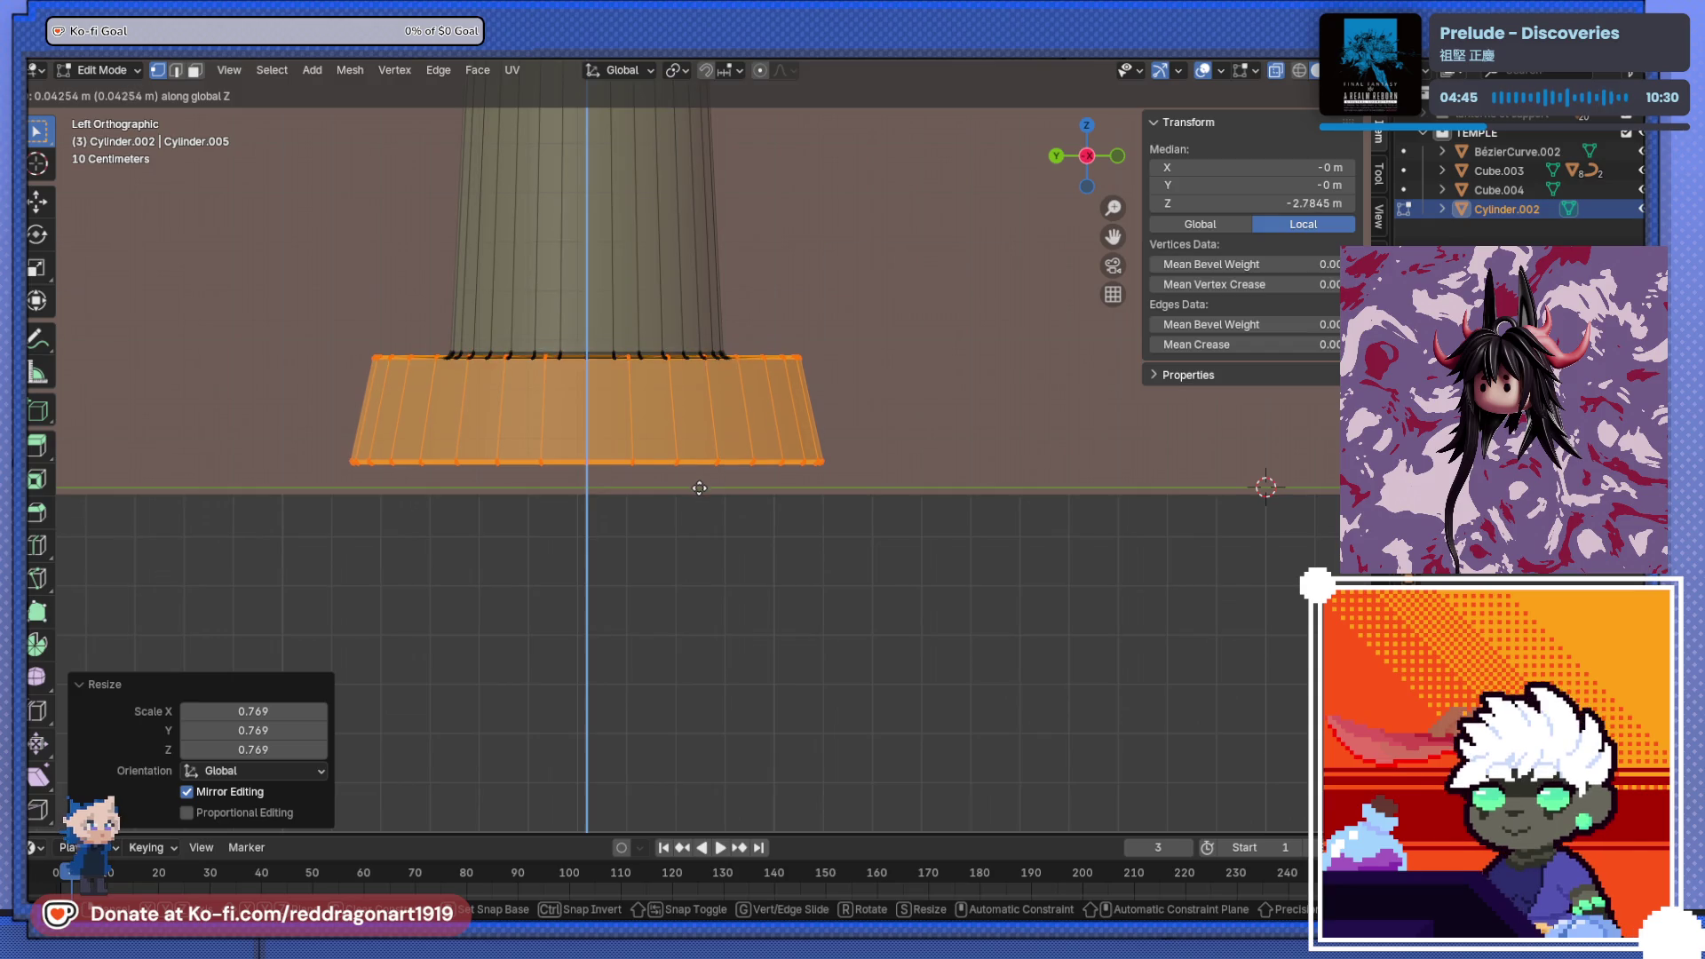
pyautogui.click(699, 487)
# - Select the cylinder's bottom vertices and lower them along Z
pyautogui.moveTo(699, 486); pyautogui.dragTo(590, 514, button='middle')
pyautogui.scroll(5, 590, 514)
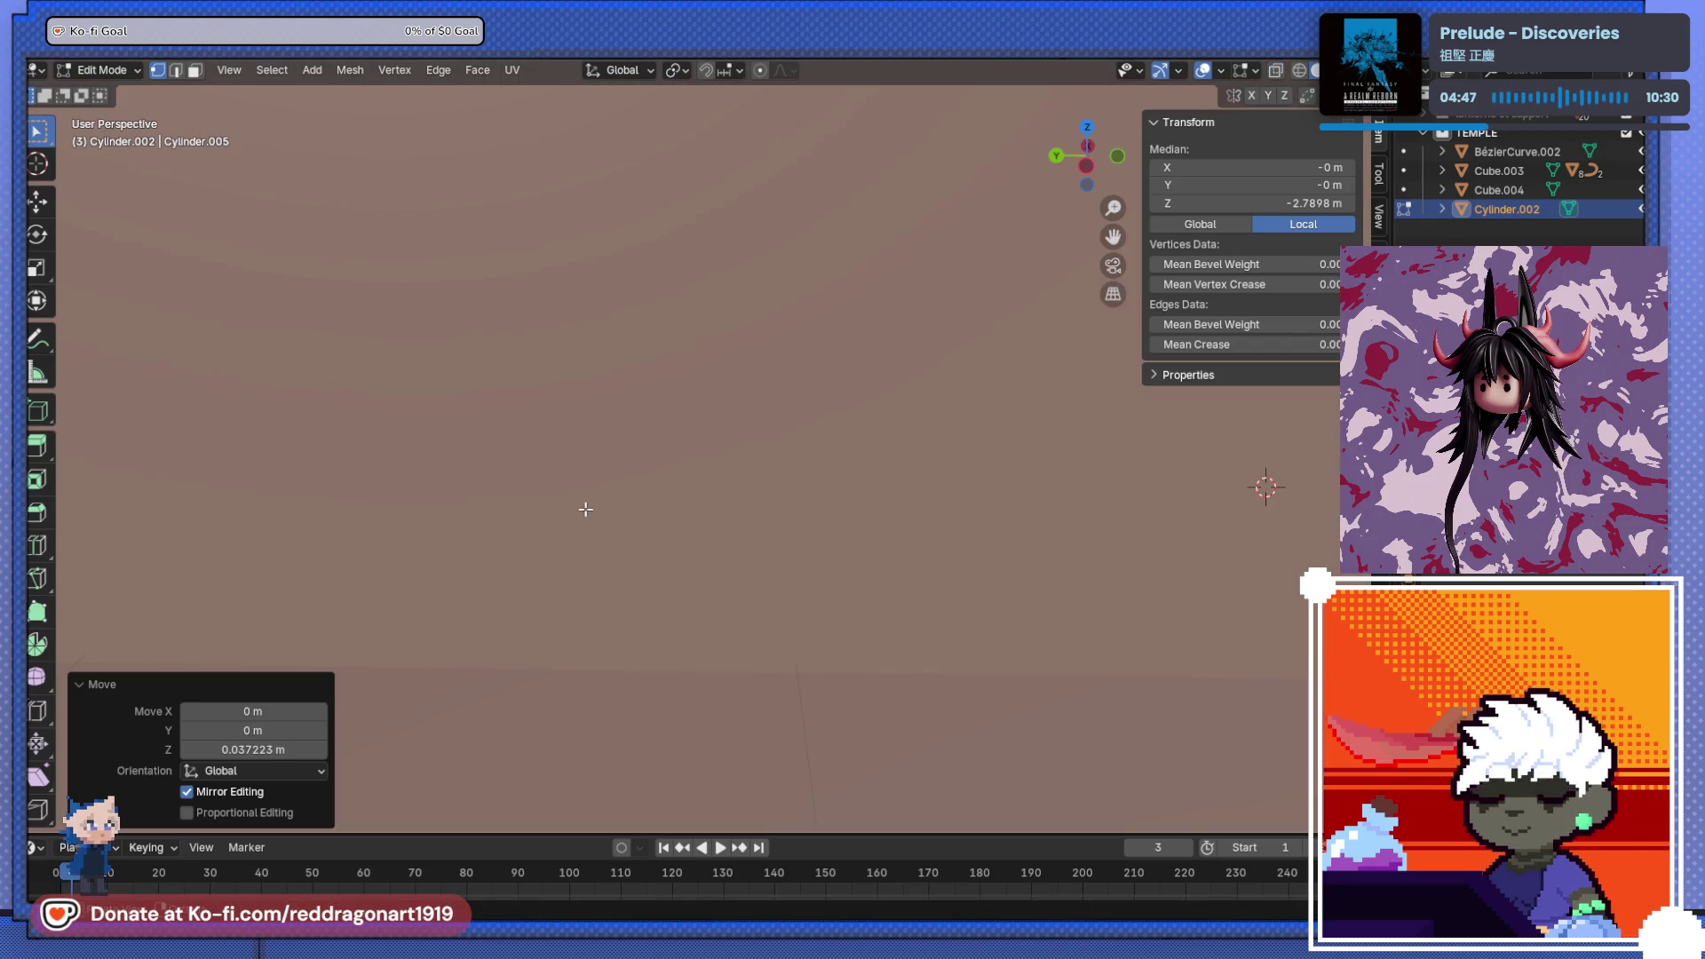
pyautogui.scroll(-5, 718, 622)
pyautogui.scroll(3, 731, 616)
pyautogui.moveTo(731, 598)
pyautogui.mouseDown(button='middle')
pyautogui.moveTo(825, 568)
pyautogui.moveTo(839, 583)
pyautogui.moveTo(788, 589)
pyautogui.mouseUp(button='middle')
pyautogui.scroll(-5, 825, 568)
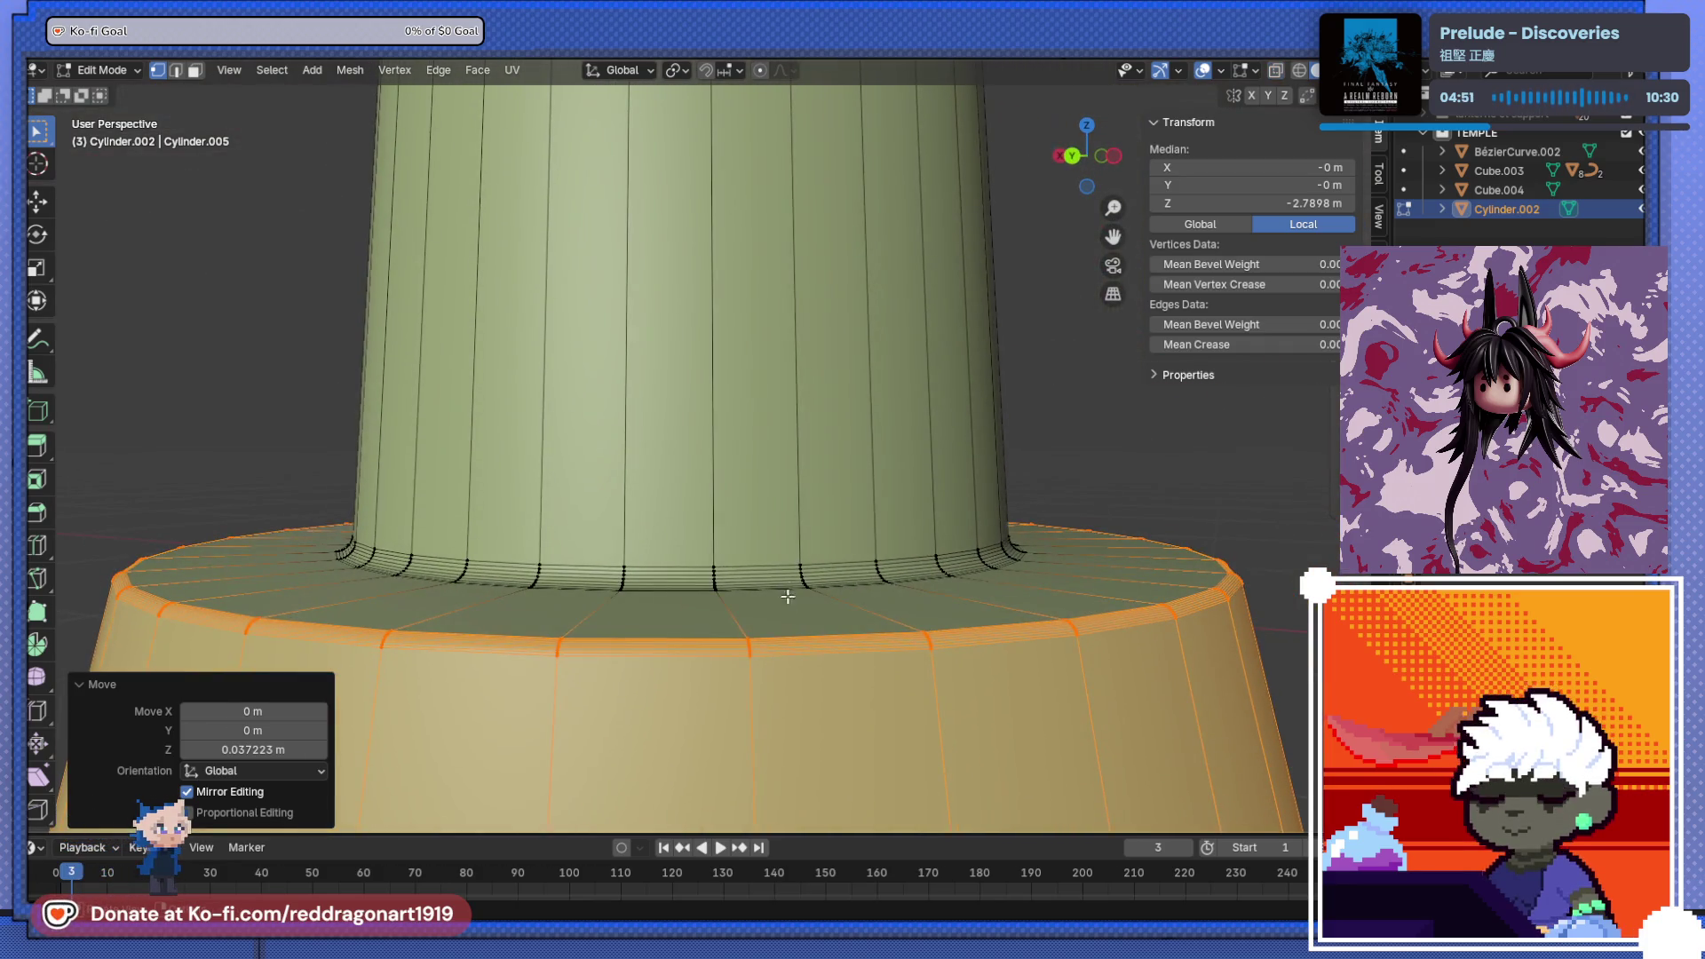
pyautogui.press('ctrl+KP_7')
pyautogui.press('ctrl+KP_1')
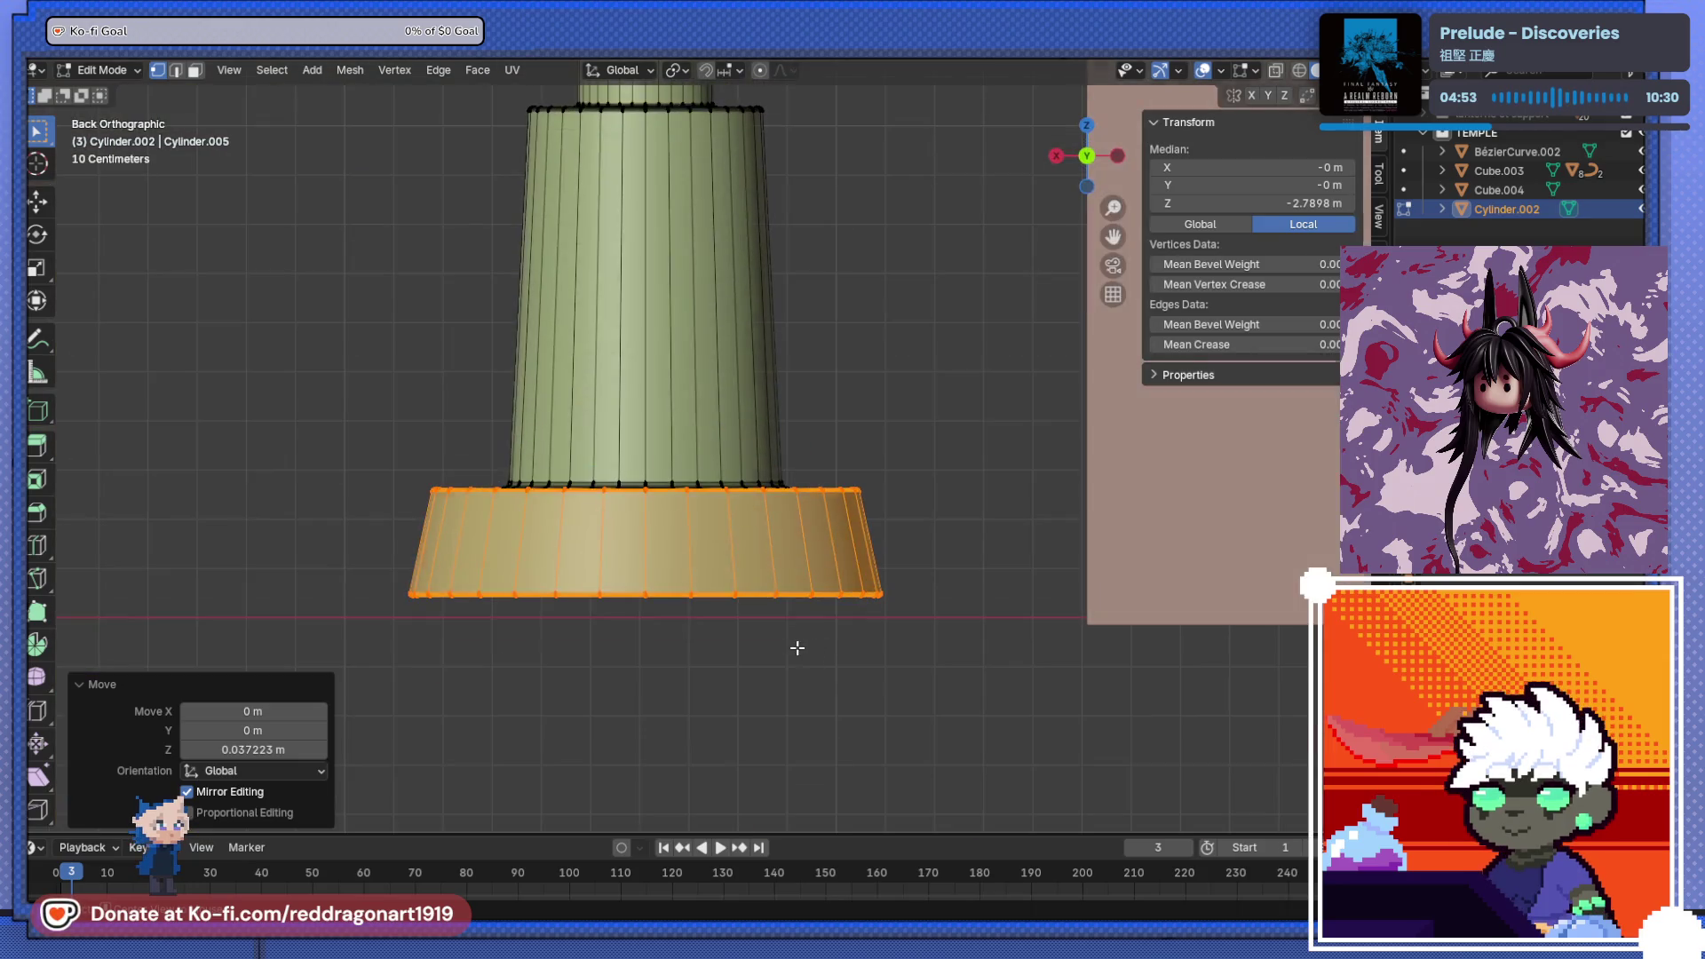
pyautogui.moveTo(375, 383); pyautogui.dragTo(958, 717)
pyautogui.press('g')
pyautogui.press('z')
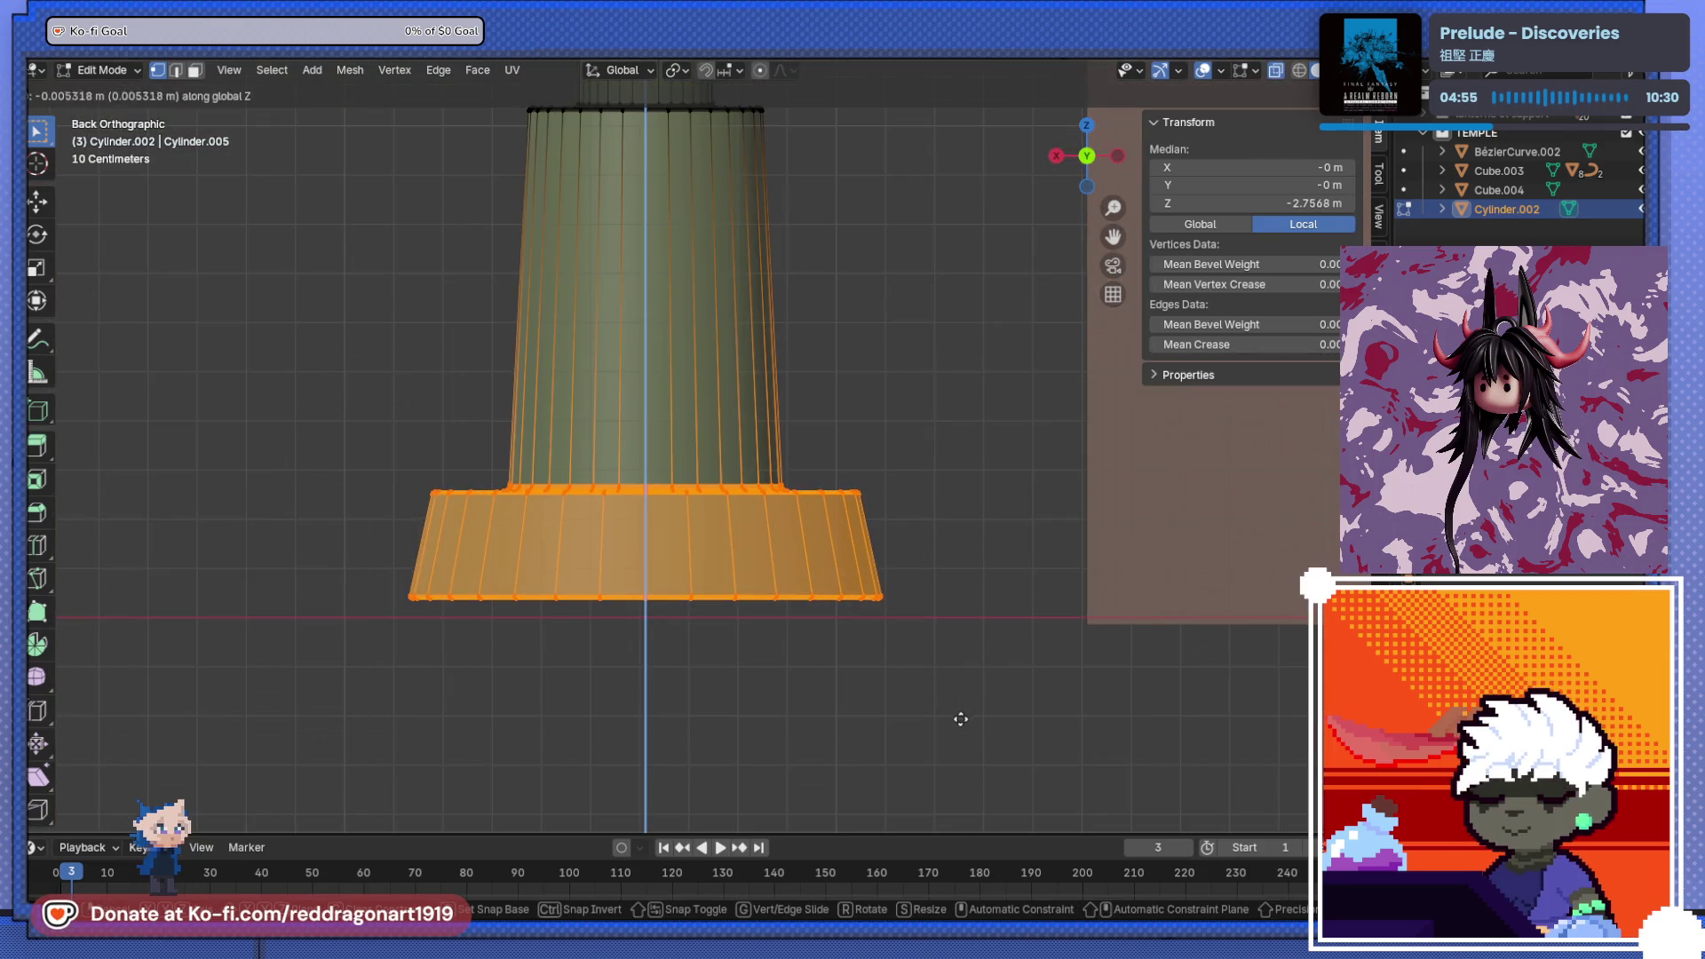
pyautogui.click(958, 737)
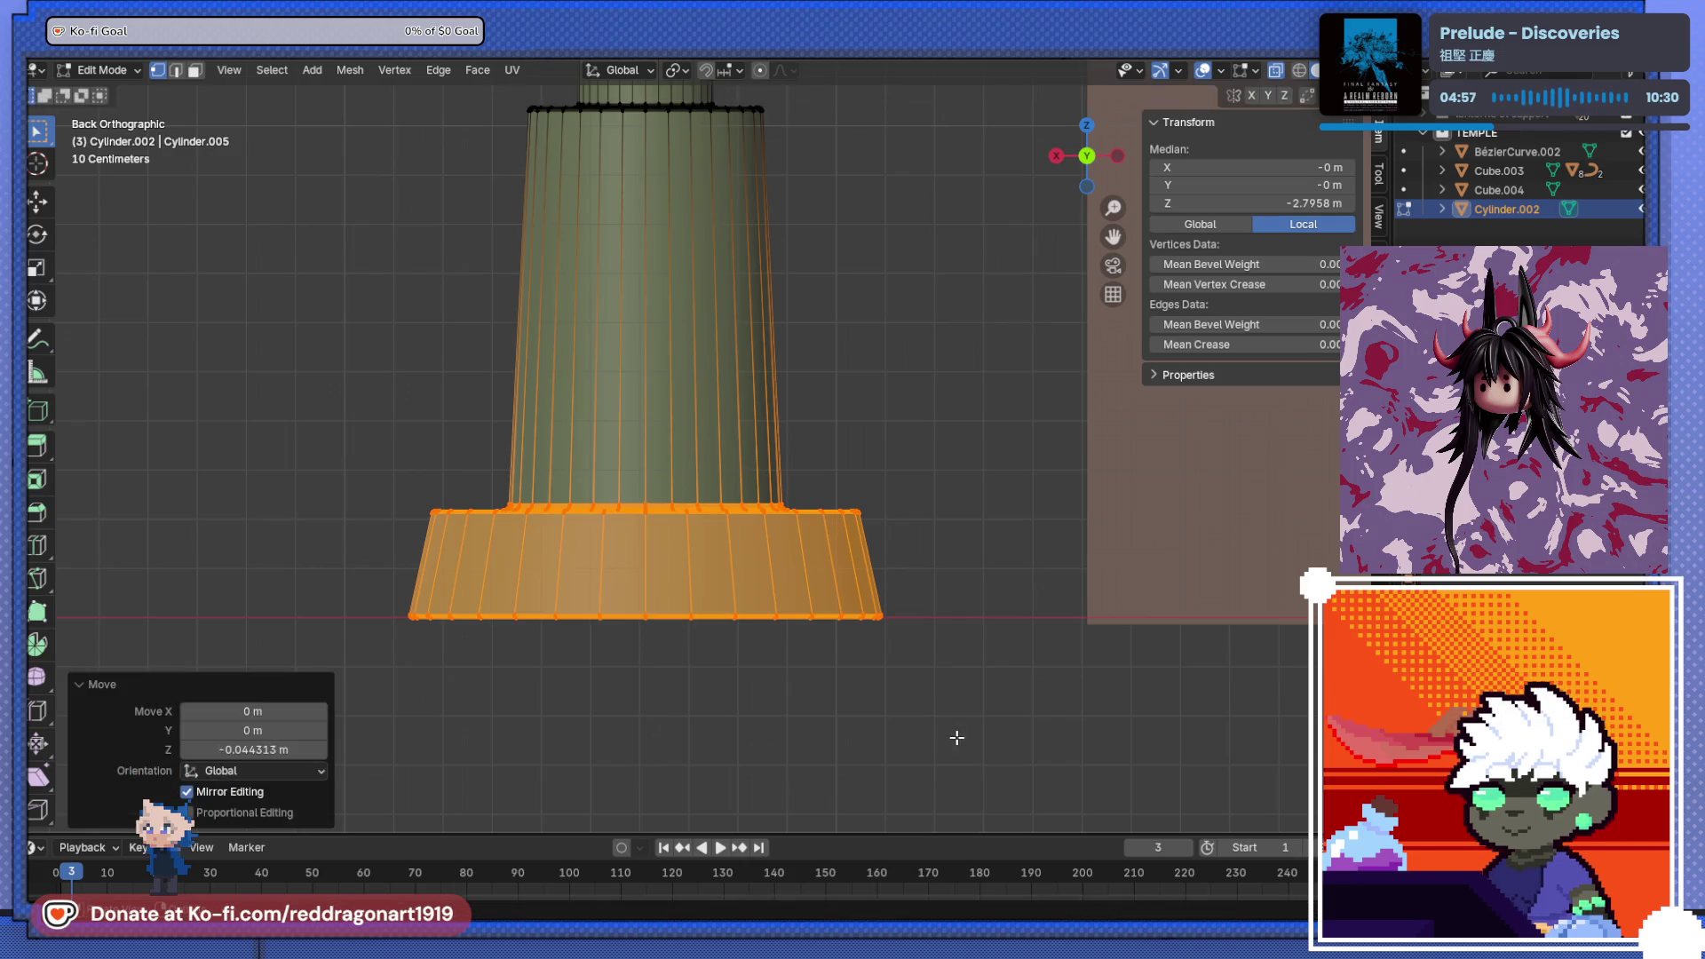
# - Select only the bottom ring and widen it by 1.081 to flare the foot
pyautogui.press('Tab')
pyautogui.moveTo(924, 705)
pyautogui.mouseDown(button='middle')
pyautogui.moveTo(593, 641)
pyautogui.moveTo(718, 737)
pyautogui.moveTo(659, 522)
pyautogui.moveTo(588, 462)
pyautogui.moveTo(674, 582)
pyautogui.mouseUp(button='middle')
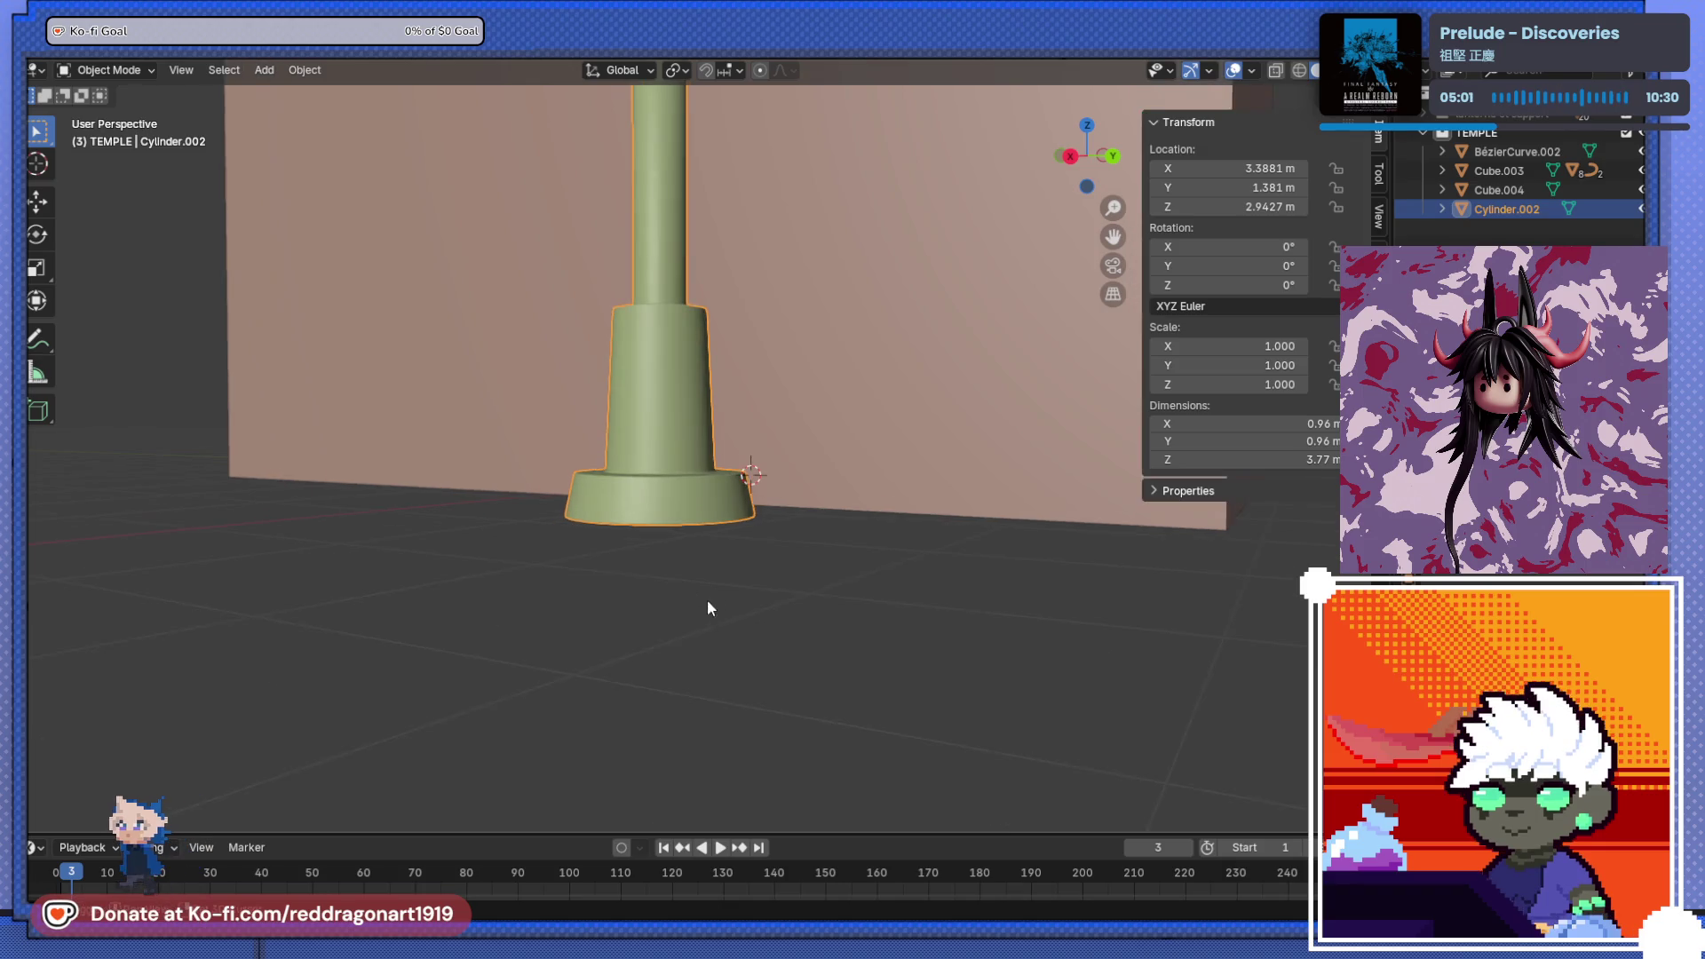
pyautogui.scroll(5, 705, 609)
pyautogui.moveTo(758, 506)
pyautogui.mouseDown(button='middle')
pyautogui.moveTo(662, 556)
pyautogui.moveTo(604, 546)
pyautogui.mouseUp(button='middle')
pyautogui.press('Tab')
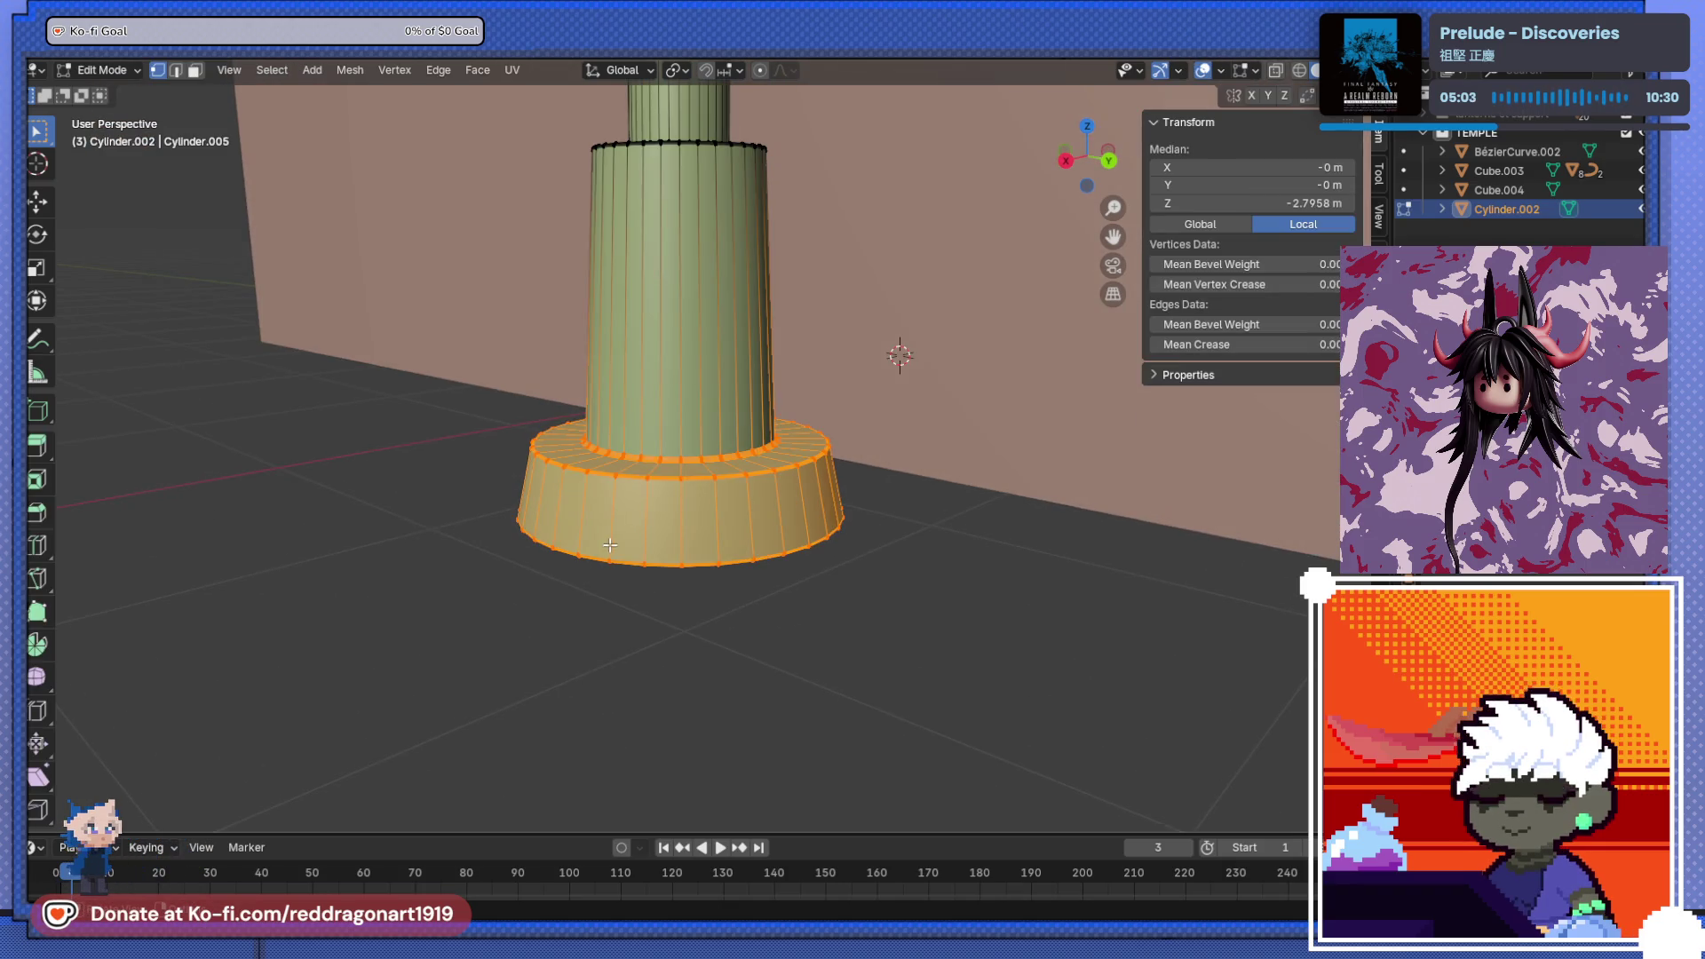
pyautogui.press('KP_3')
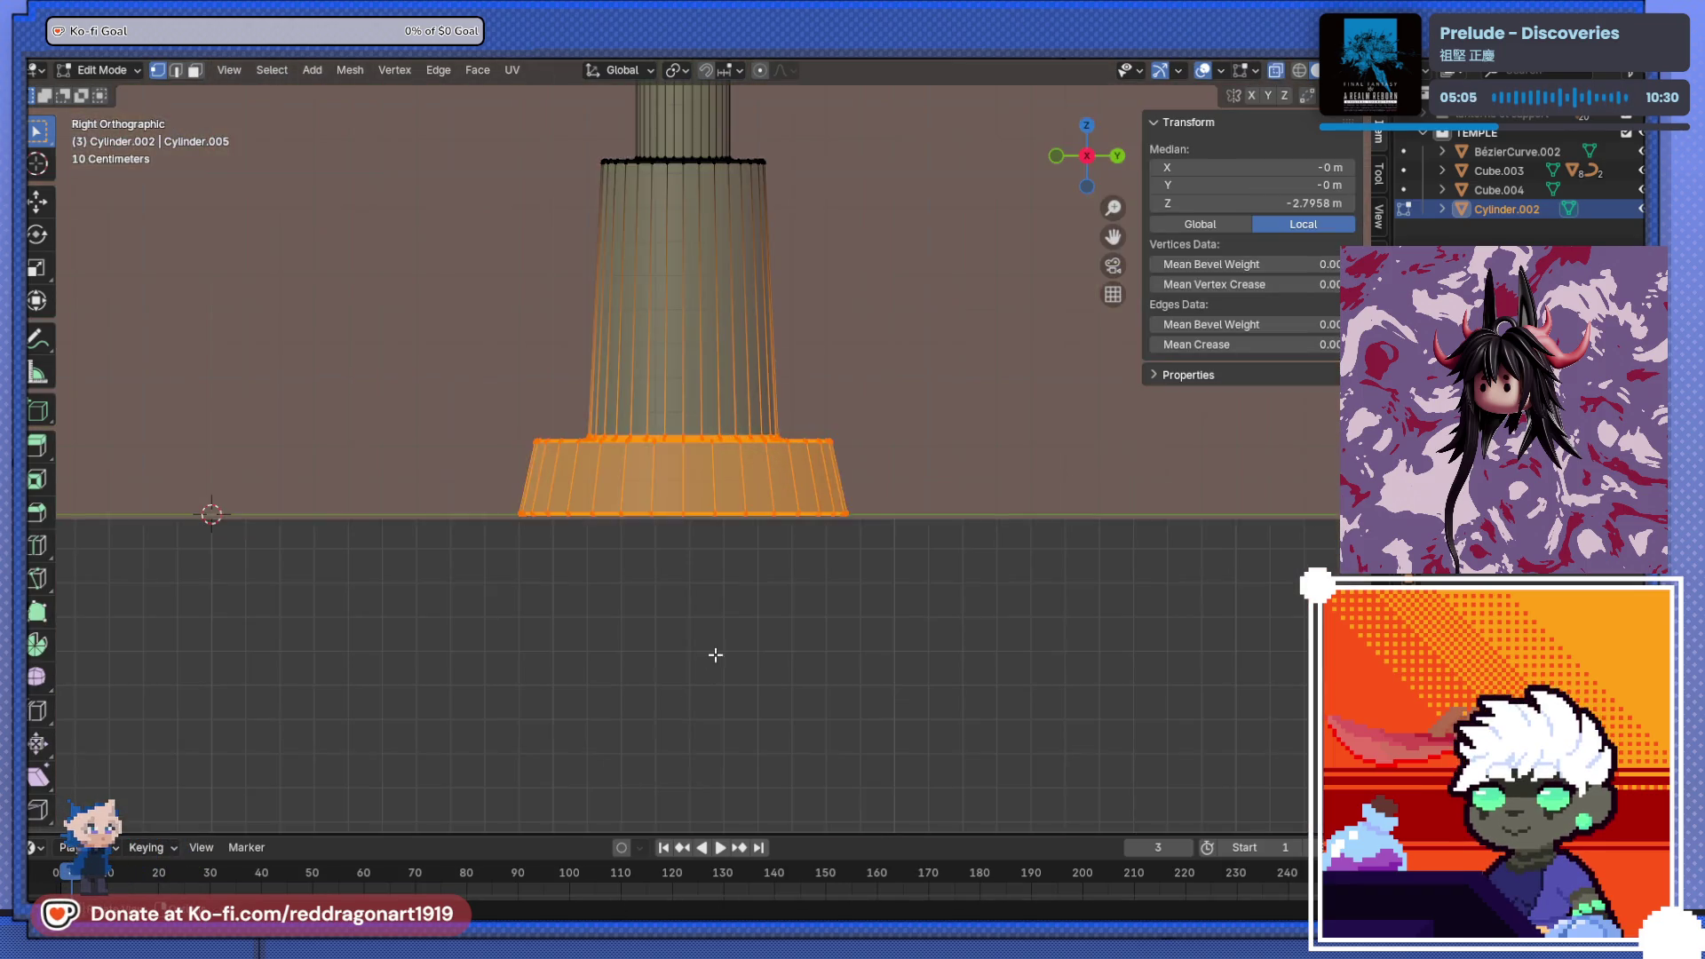
pyautogui.moveTo(716, 654); pyautogui.dragTo(426, 650, button='middle')
pyautogui.moveTo(372, 378); pyautogui.dragTo(861, 477)
pyautogui.moveTo(322, 330); pyautogui.dragTo(653, 404)
pyautogui.keyDown('ctrl'); pyautogui.moveTo(942, 473); pyautogui.dragTo(942, 473); pyautogui.keyUp('ctrl')
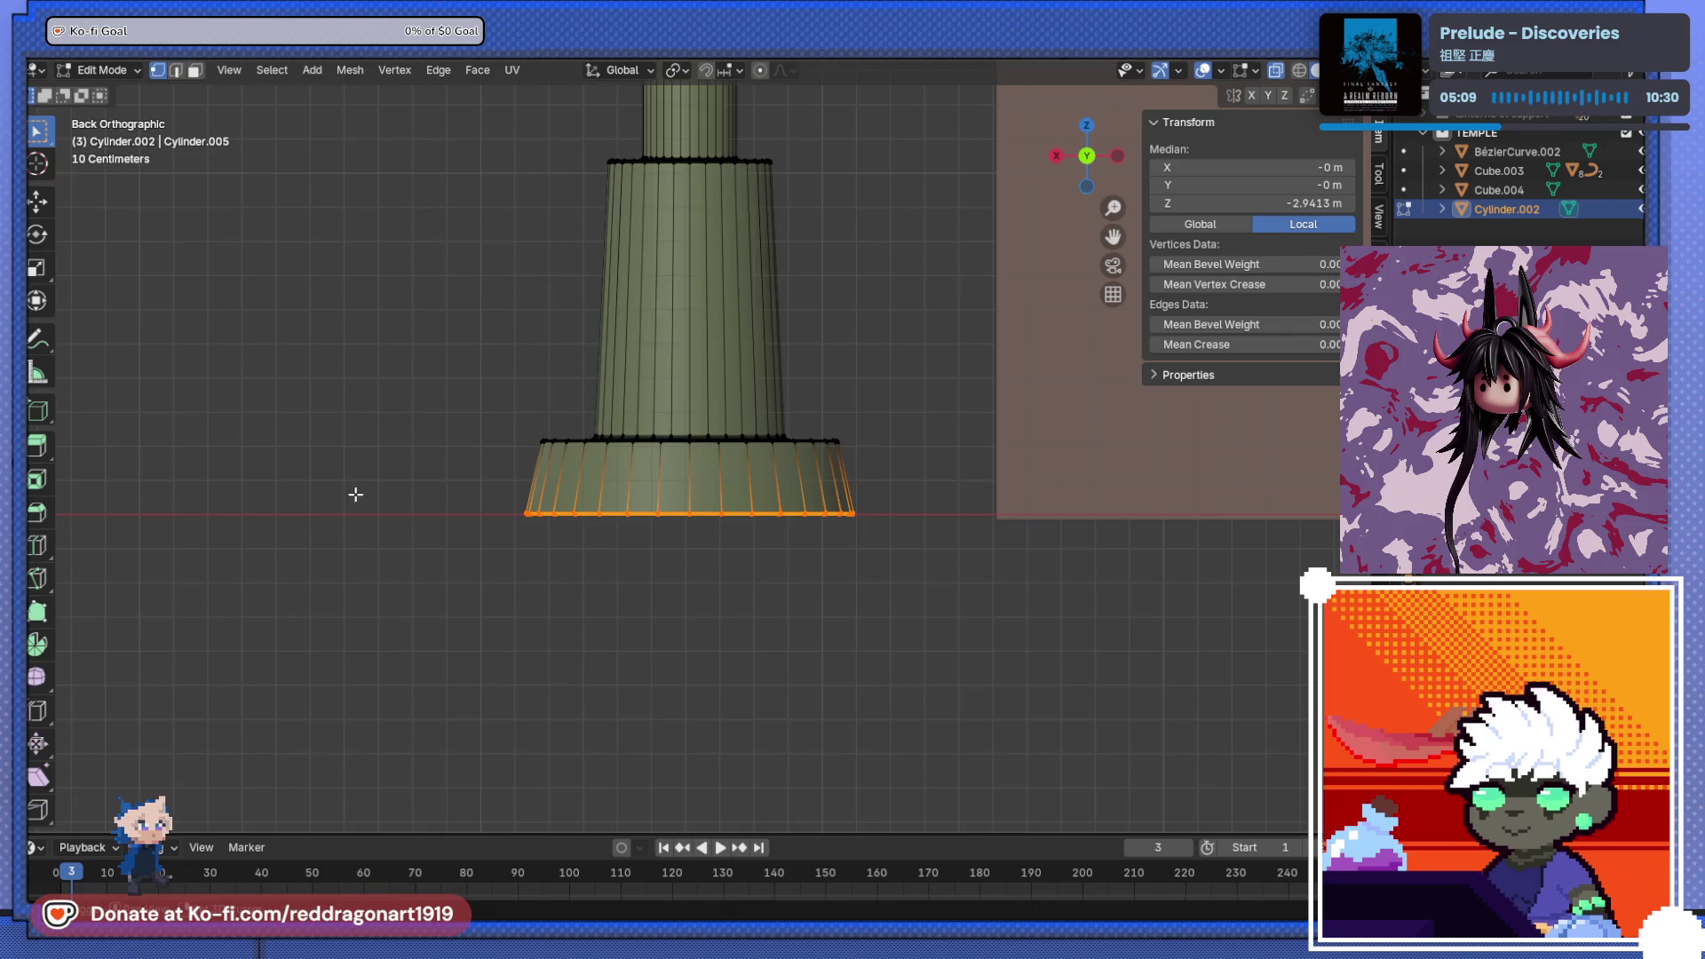
pyautogui.press('s')
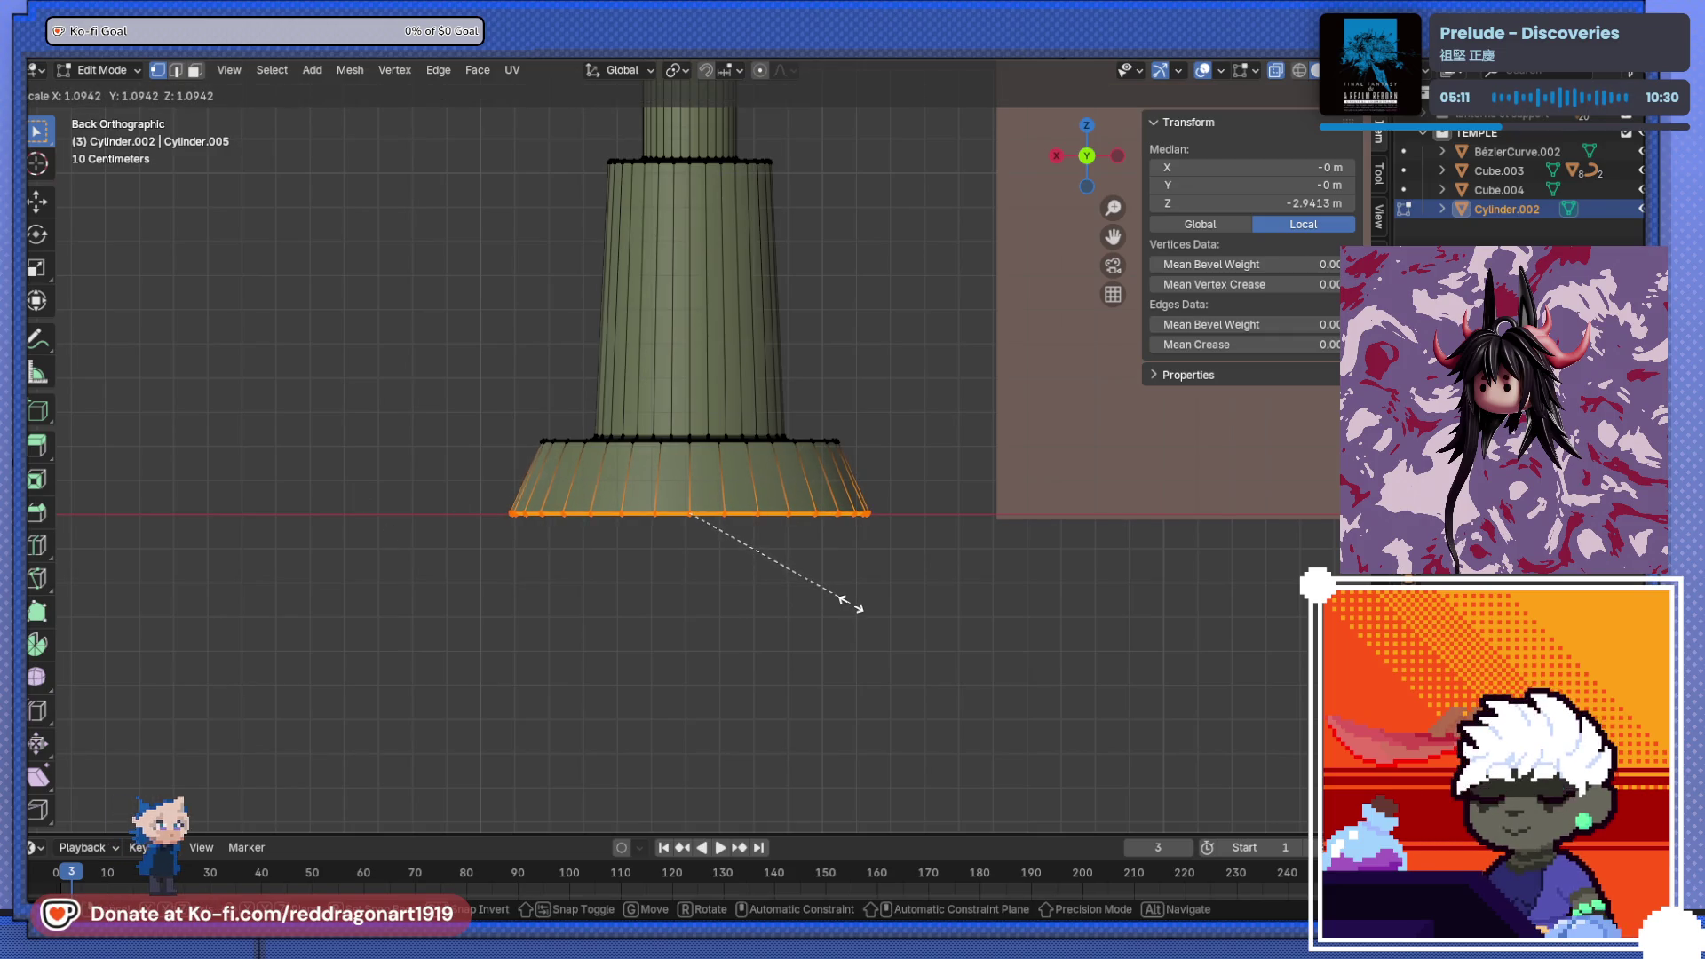
pyautogui.click(848, 603)
pyautogui.moveTo(848, 604)
pyautogui.mouseDown(button='middle')
pyautogui.moveTo(654, 590)
pyautogui.moveTo(659, 664)
pyautogui.moveTo(574, 689)
pyautogui.moveTo(598, 616)
pyautogui.moveTo(707, 561)
pyautogui.moveTo(531, 407)
pyautogui.moveTo(679, 503)
pyautogui.moveTo(703, 557)
pyautogui.mouseUp(button='middle')
pyautogui.press('Tab')
# - Move the pillar along X by 0.3054 m to X 3.6935 m
pyautogui.scroll(-5, 706, 561)
pyautogui.scroll(4, 679, 503)
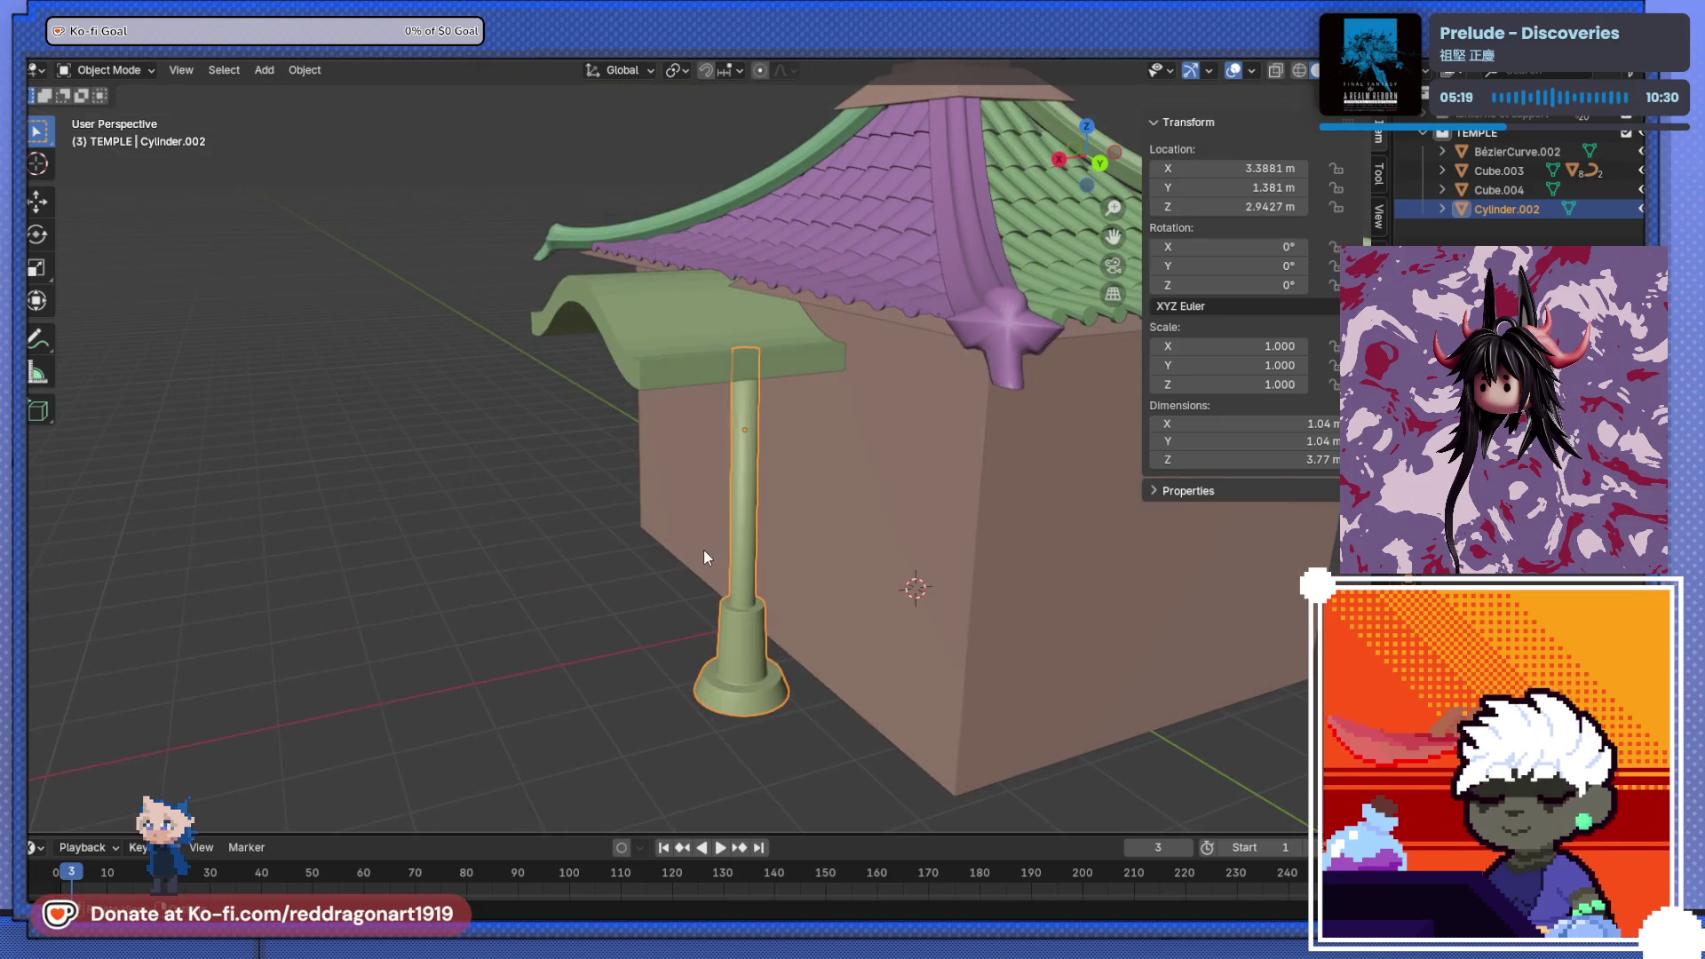
pyautogui.press('g')
pyautogui.press('x')
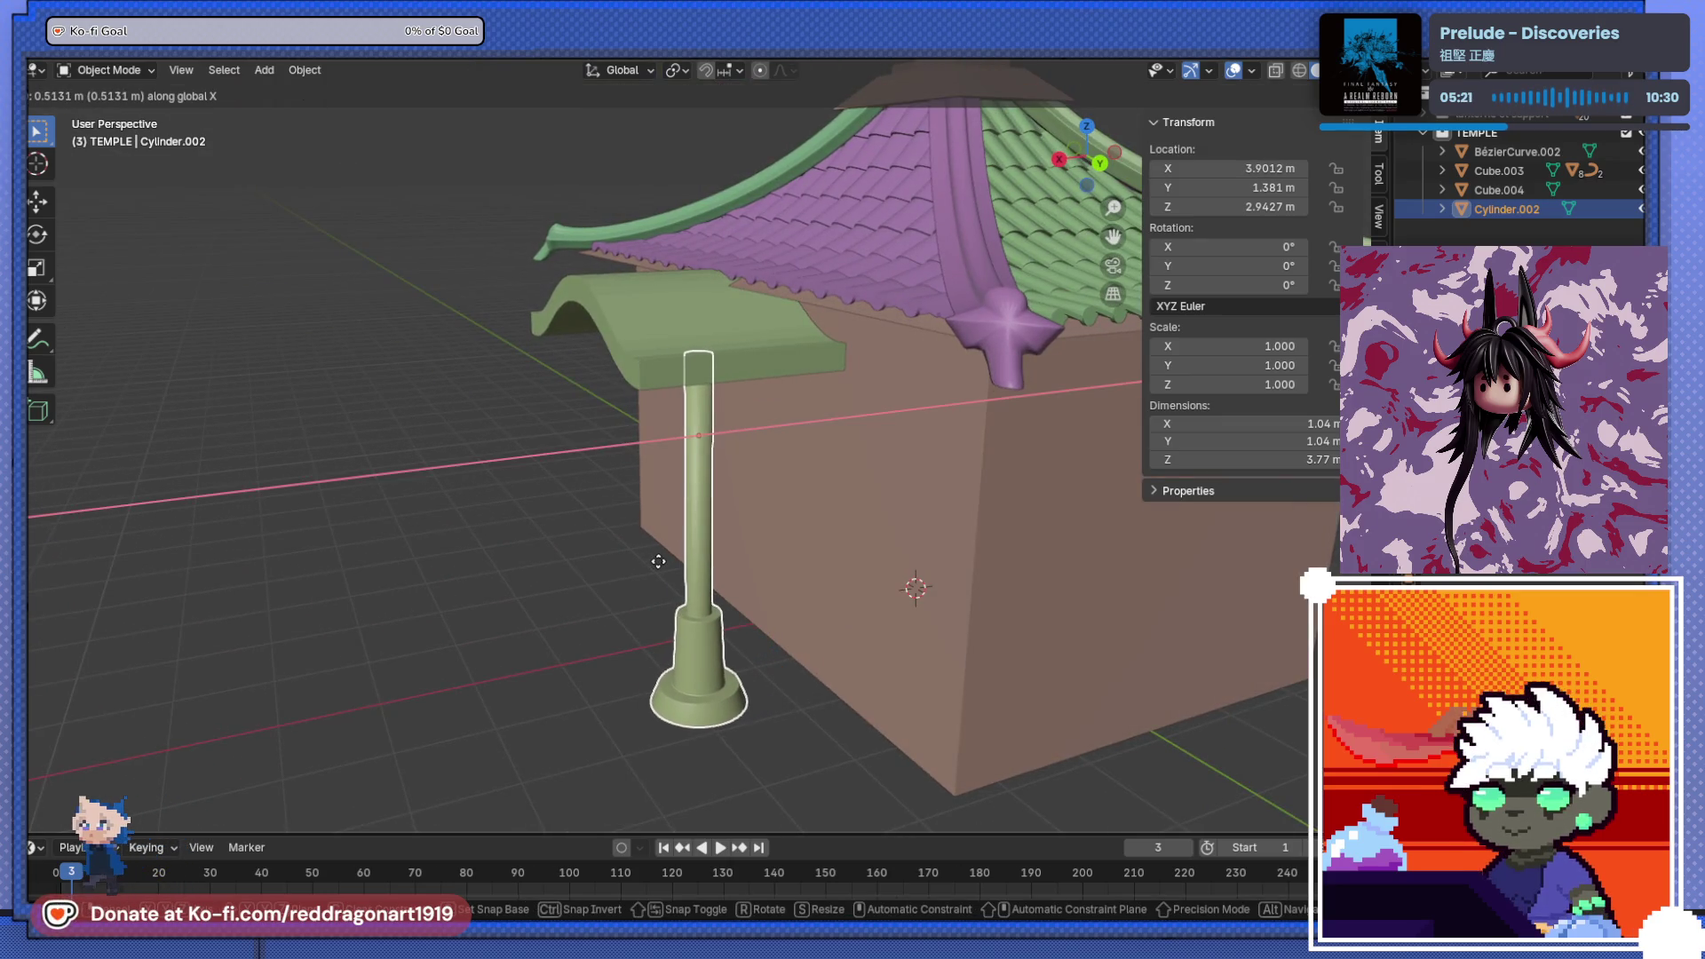
pyautogui.click(678, 565)
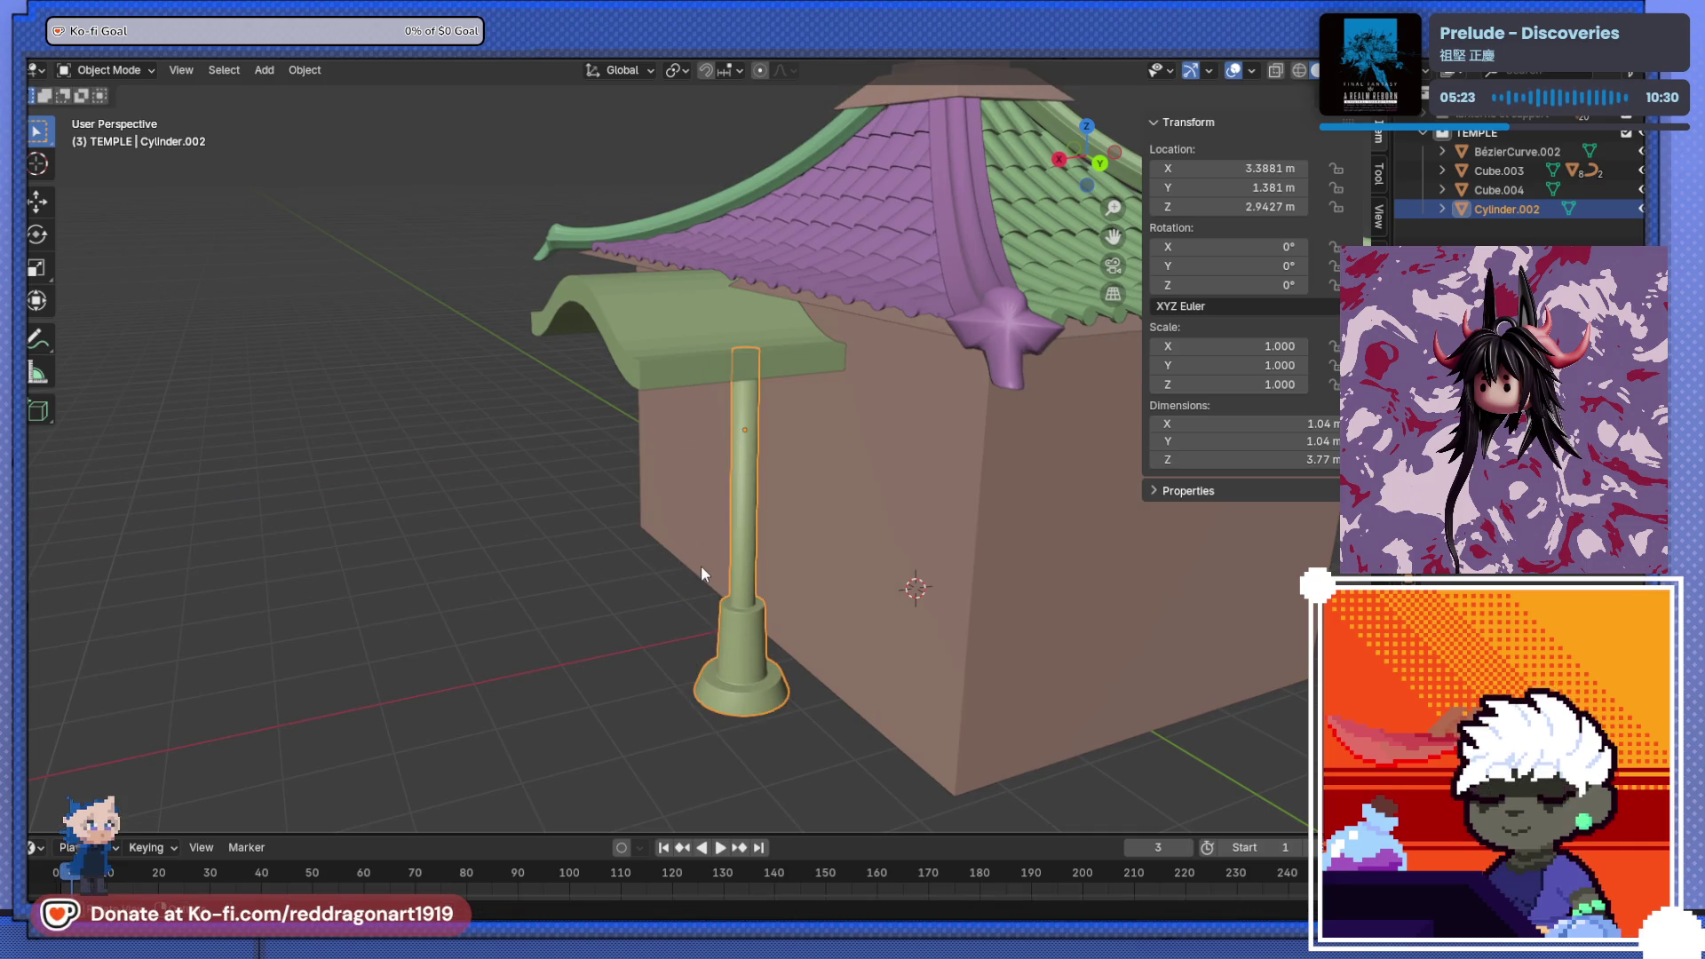
pyautogui.press('g')
pyautogui.press('x')
pyautogui.click(674, 572)
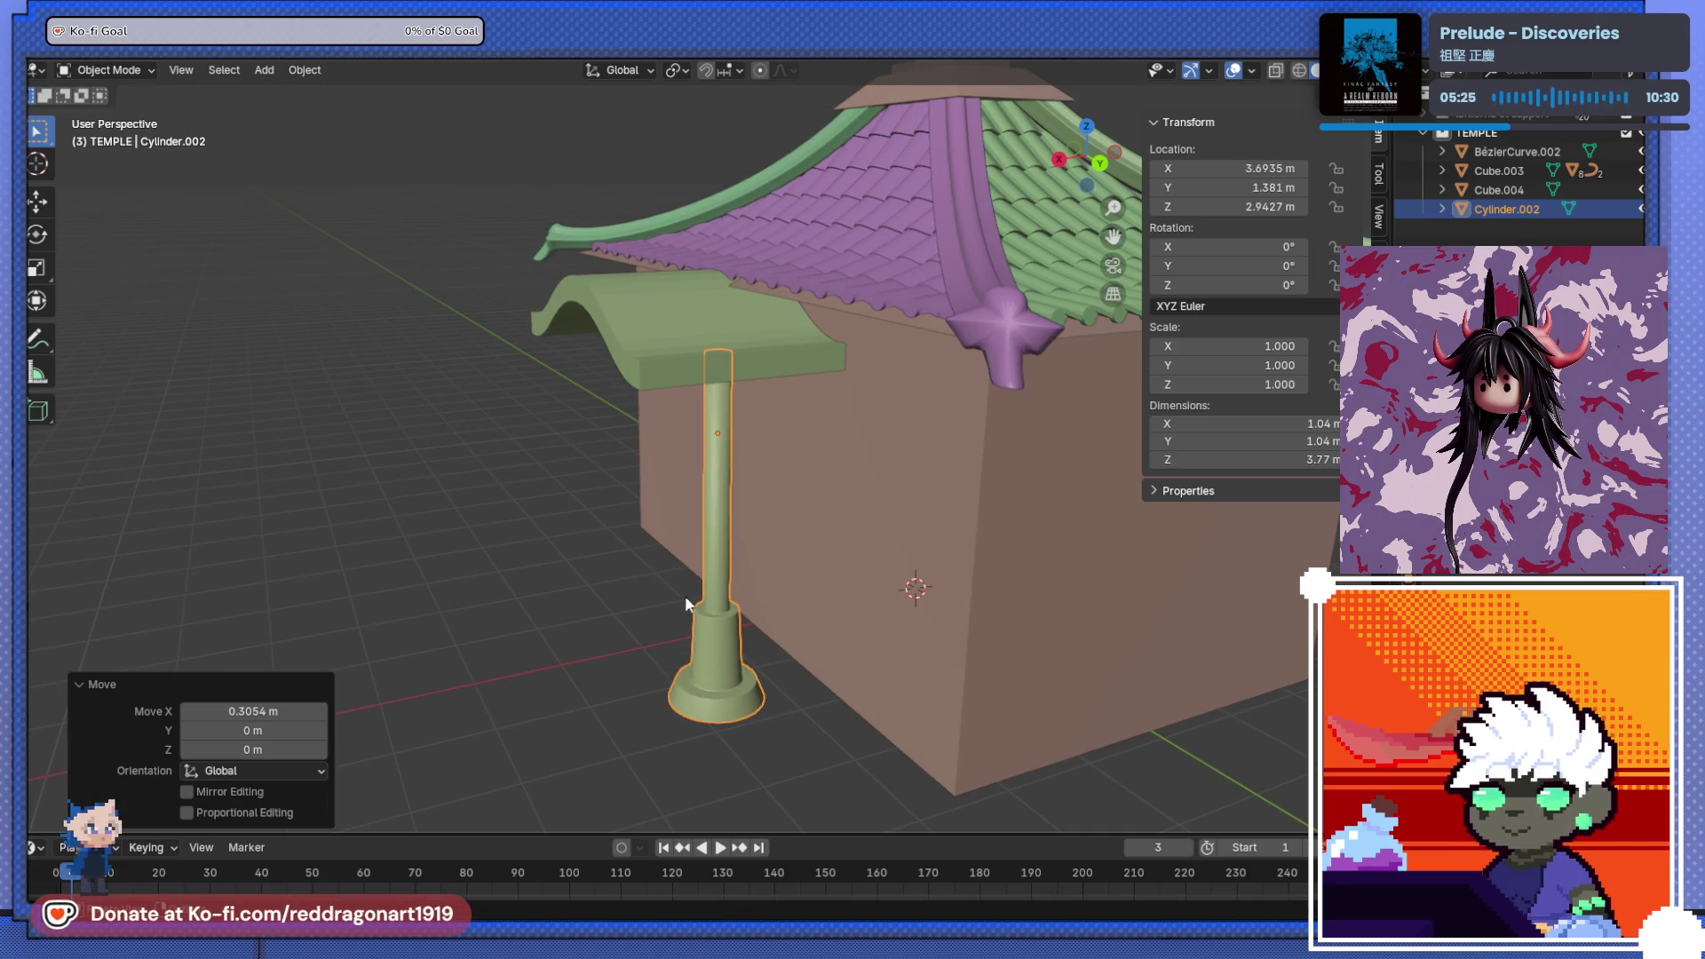
# - Box-select the whole temple, deselect everything, and bring up the Add menu
pyautogui.scroll(-5, 701, 597)
pyautogui.moveTo(796, 514)
pyautogui.mouseDown(button='middle')
pyautogui.moveTo(892, 471)
pyautogui.moveTo(681, 500)
pyautogui.moveTo(785, 479)
pyautogui.moveTo(962, 503)
pyautogui.moveTo(668, 568)
pyautogui.moveTo(677, 541)
pyautogui.moveTo(636, 503)
pyautogui.moveTo(669, 570)
pyautogui.moveTo(707, 514)
pyautogui.mouseUp(button='middle')
pyautogui.scroll(-3, 746, 510)
pyautogui.moveTo(527, 274)
pyautogui.mouseDown()
pyautogui.moveTo(922, 522)
pyautogui.moveTo(930, 549)
pyautogui.mouseUp()
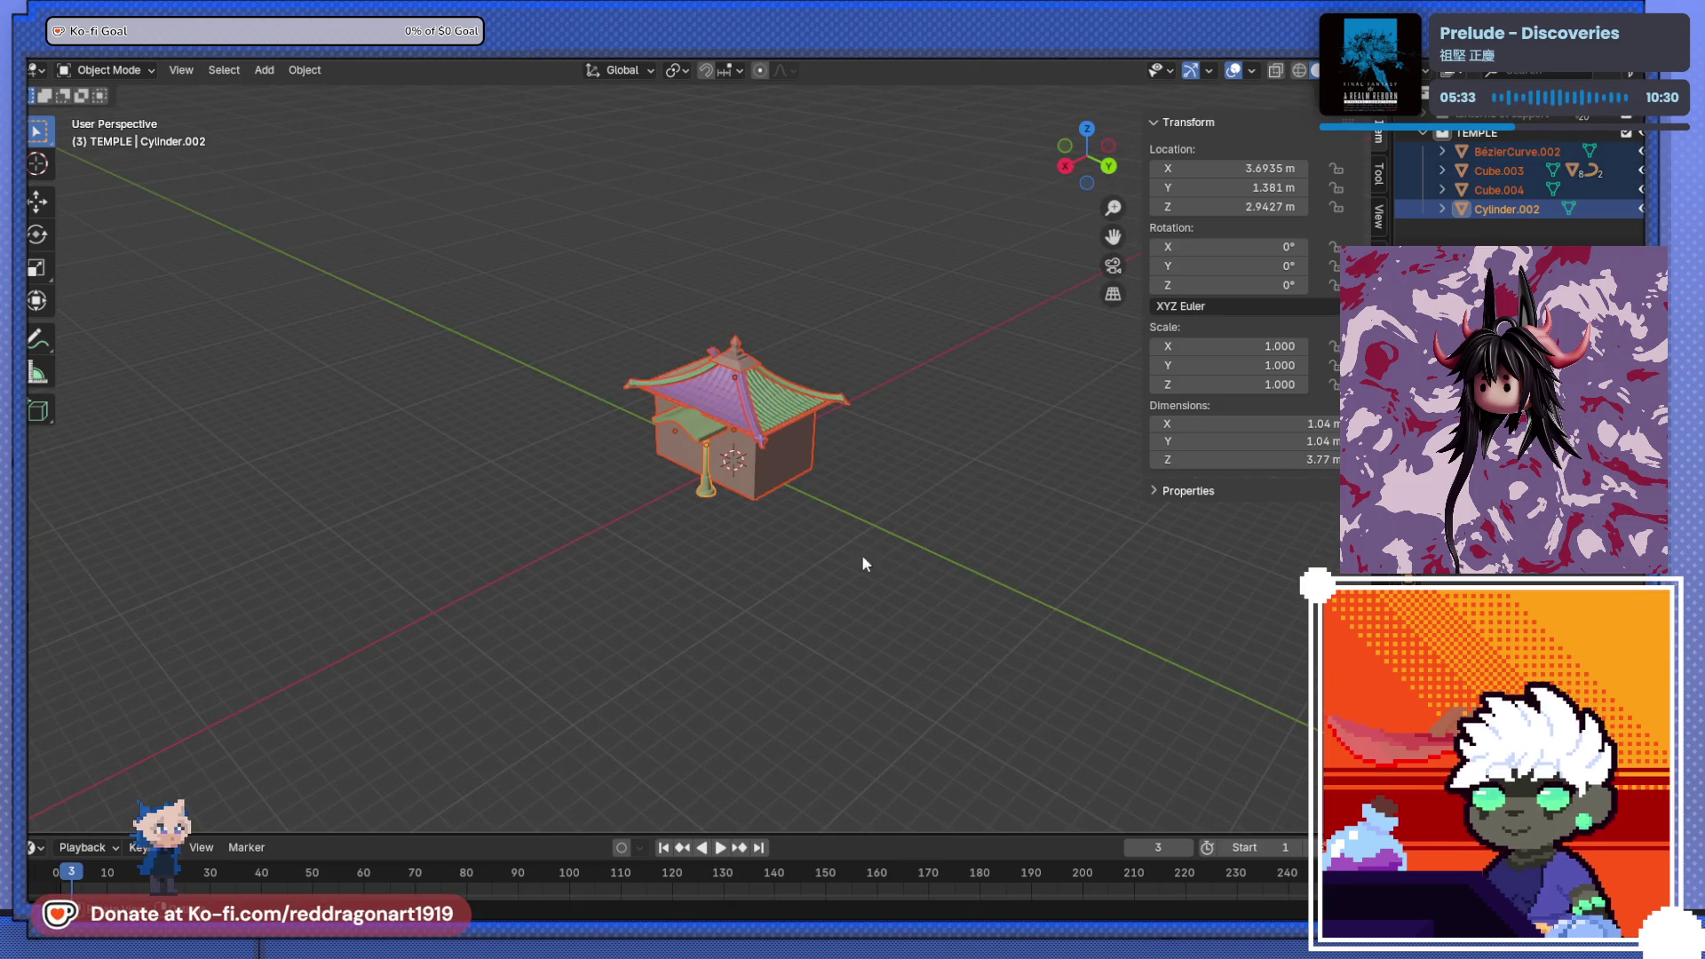
pyautogui.click(622, 546)
pyautogui.moveTo(362, 545); pyautogui.dragTo(859, 549, button='middle')
pyautogui.hotkey('shift', 'a')
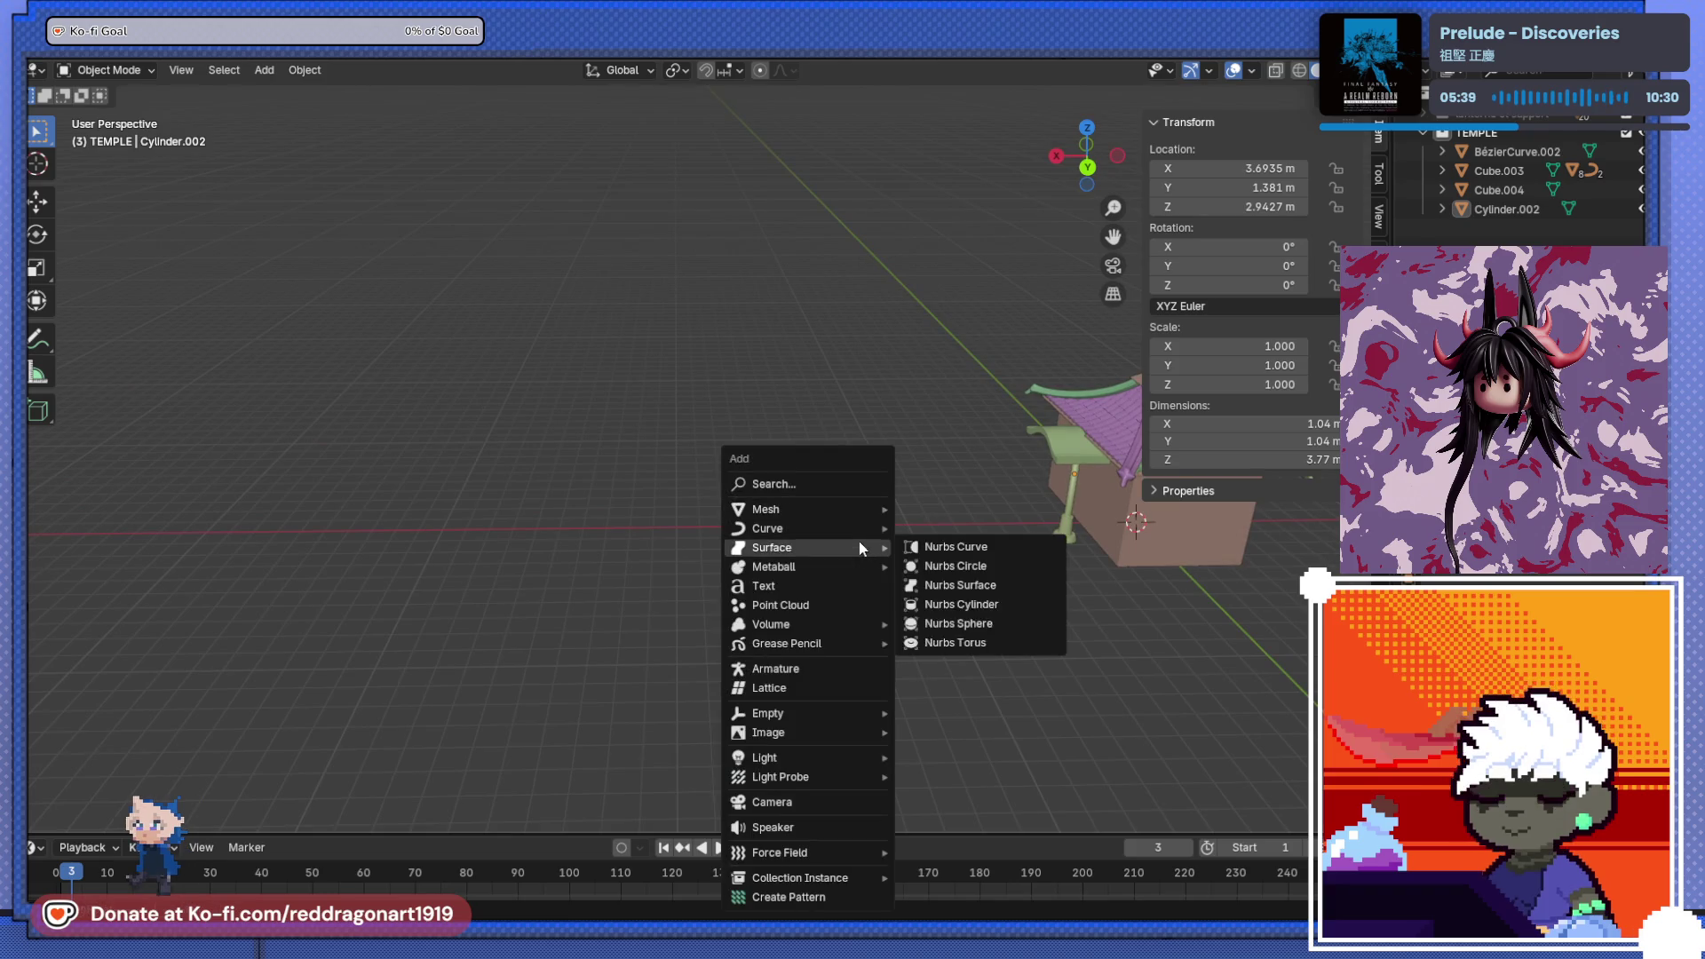
# - Add a cube, move it along X beside the temple and scale it up
pyautogui.moveTo(854, 513)
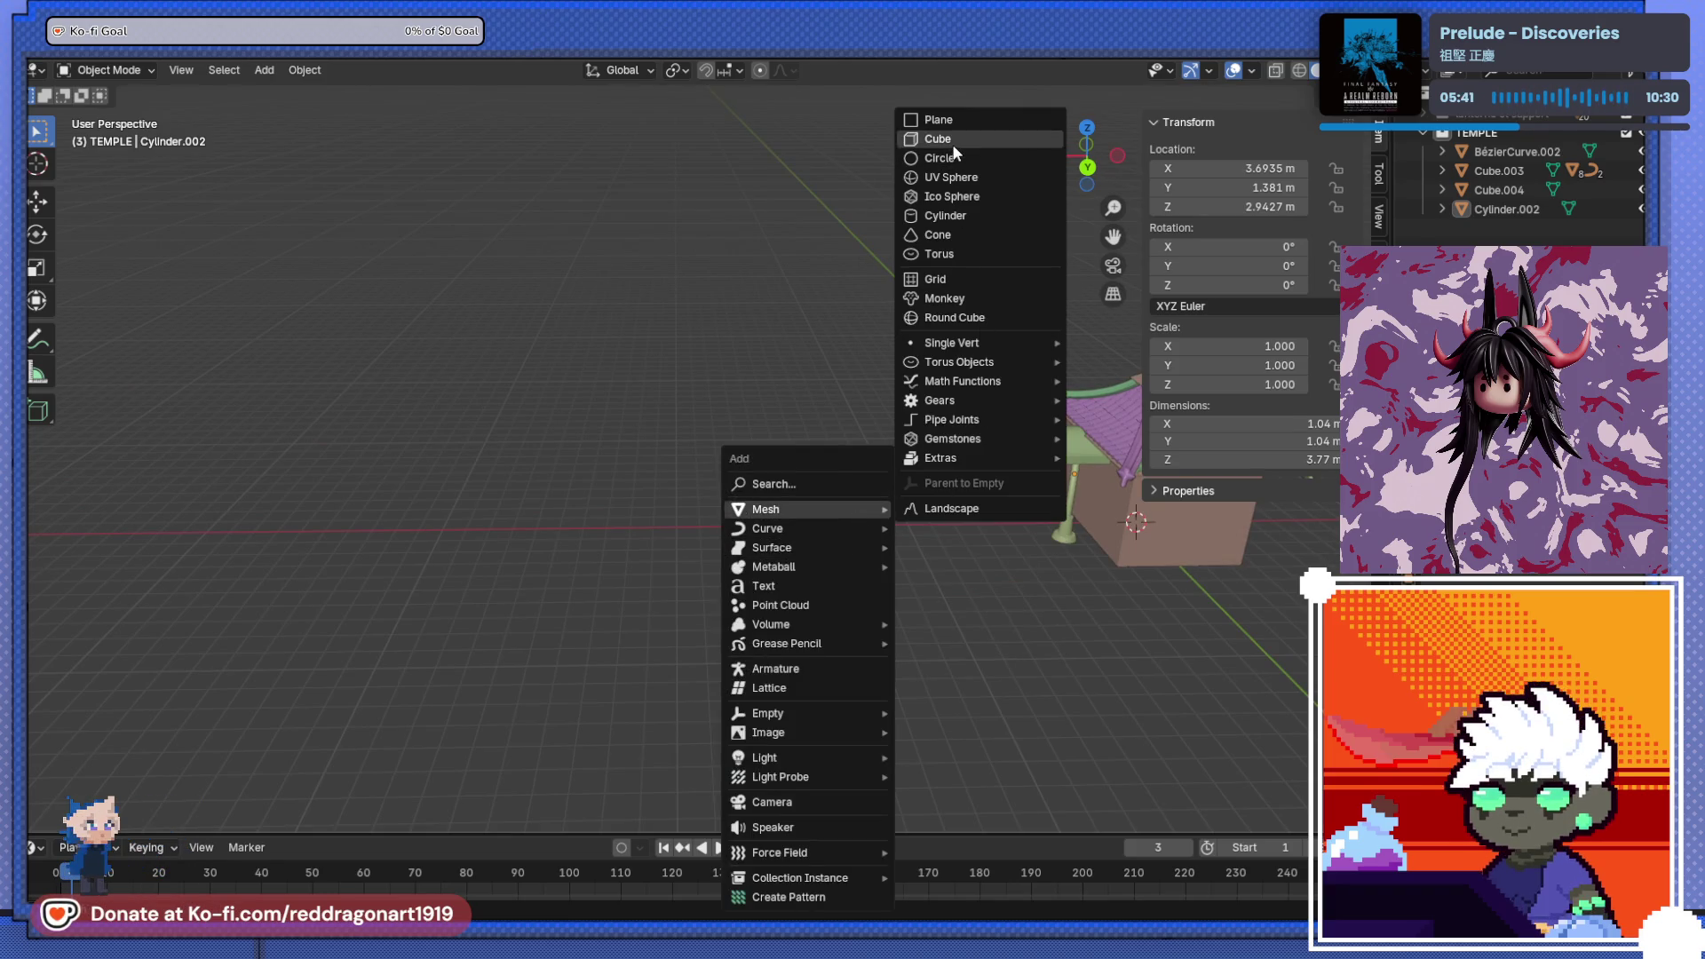
pyautogui.click(950, 140)
pyautogui.press('g')
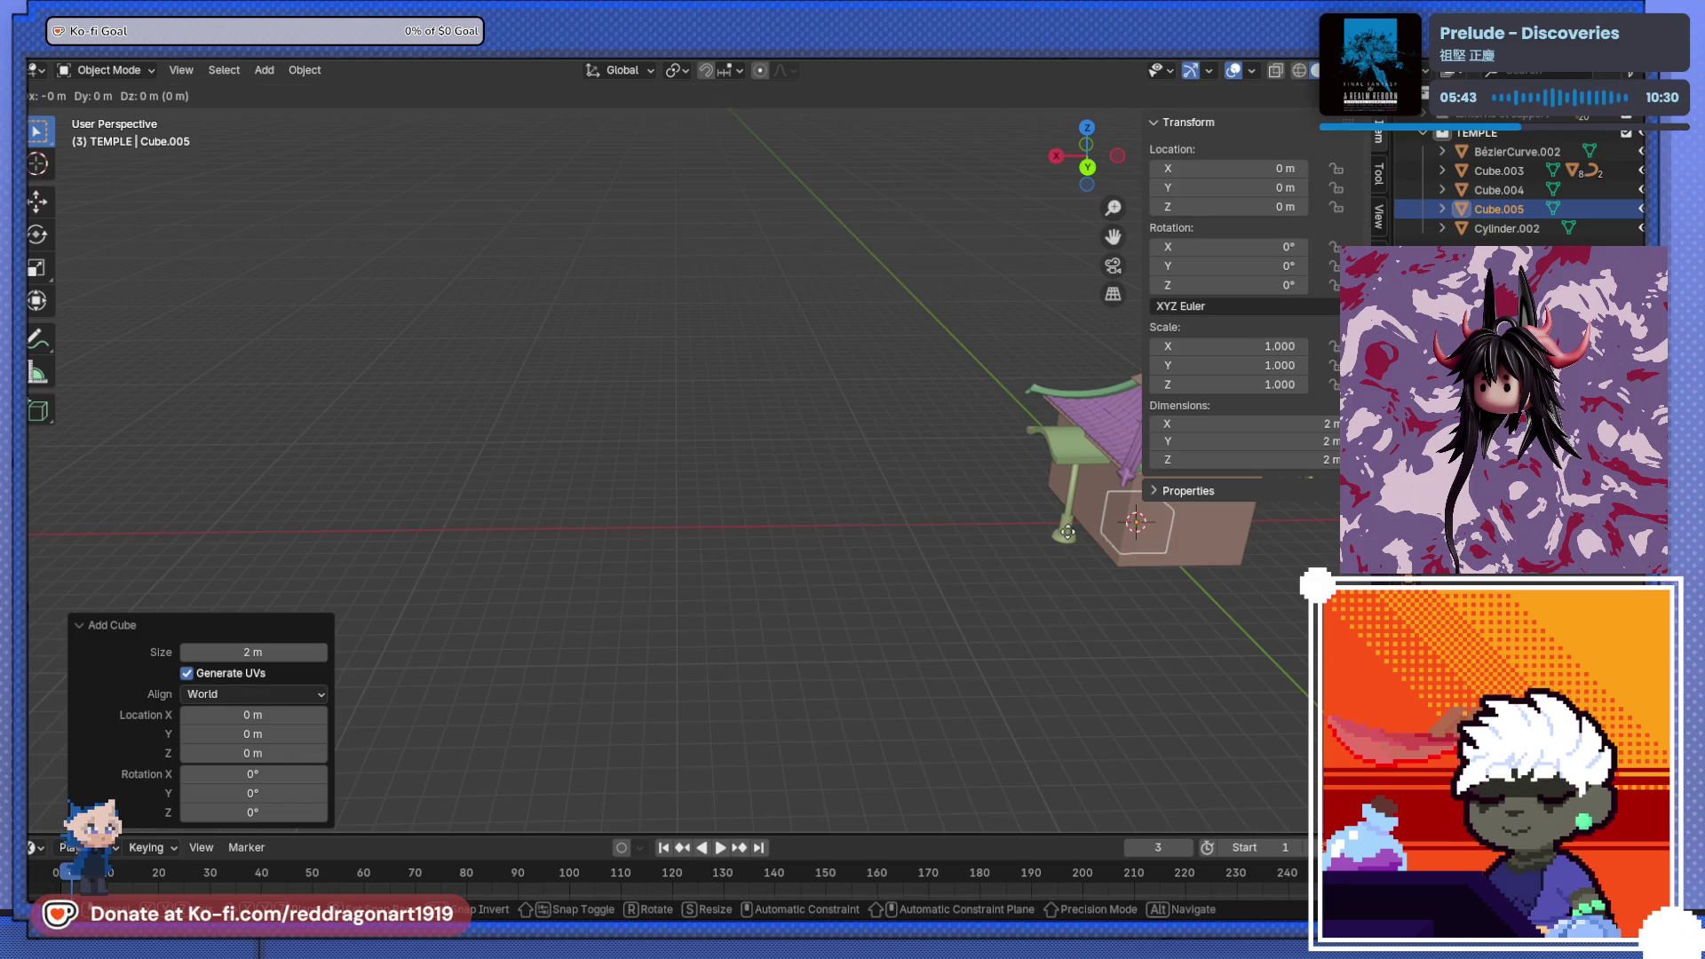
pyautogui.press('x')
pyautogui.click(726, 522)
pyautogui.moveTo(727, 522)
pyautogui.mouseDown(button='middle')
pyautogui.moveTo(824, 475)
pyautogui.moveTo(808, 512)
pyautogui.mouseUp(button='middle')
pyautogui.press('s')
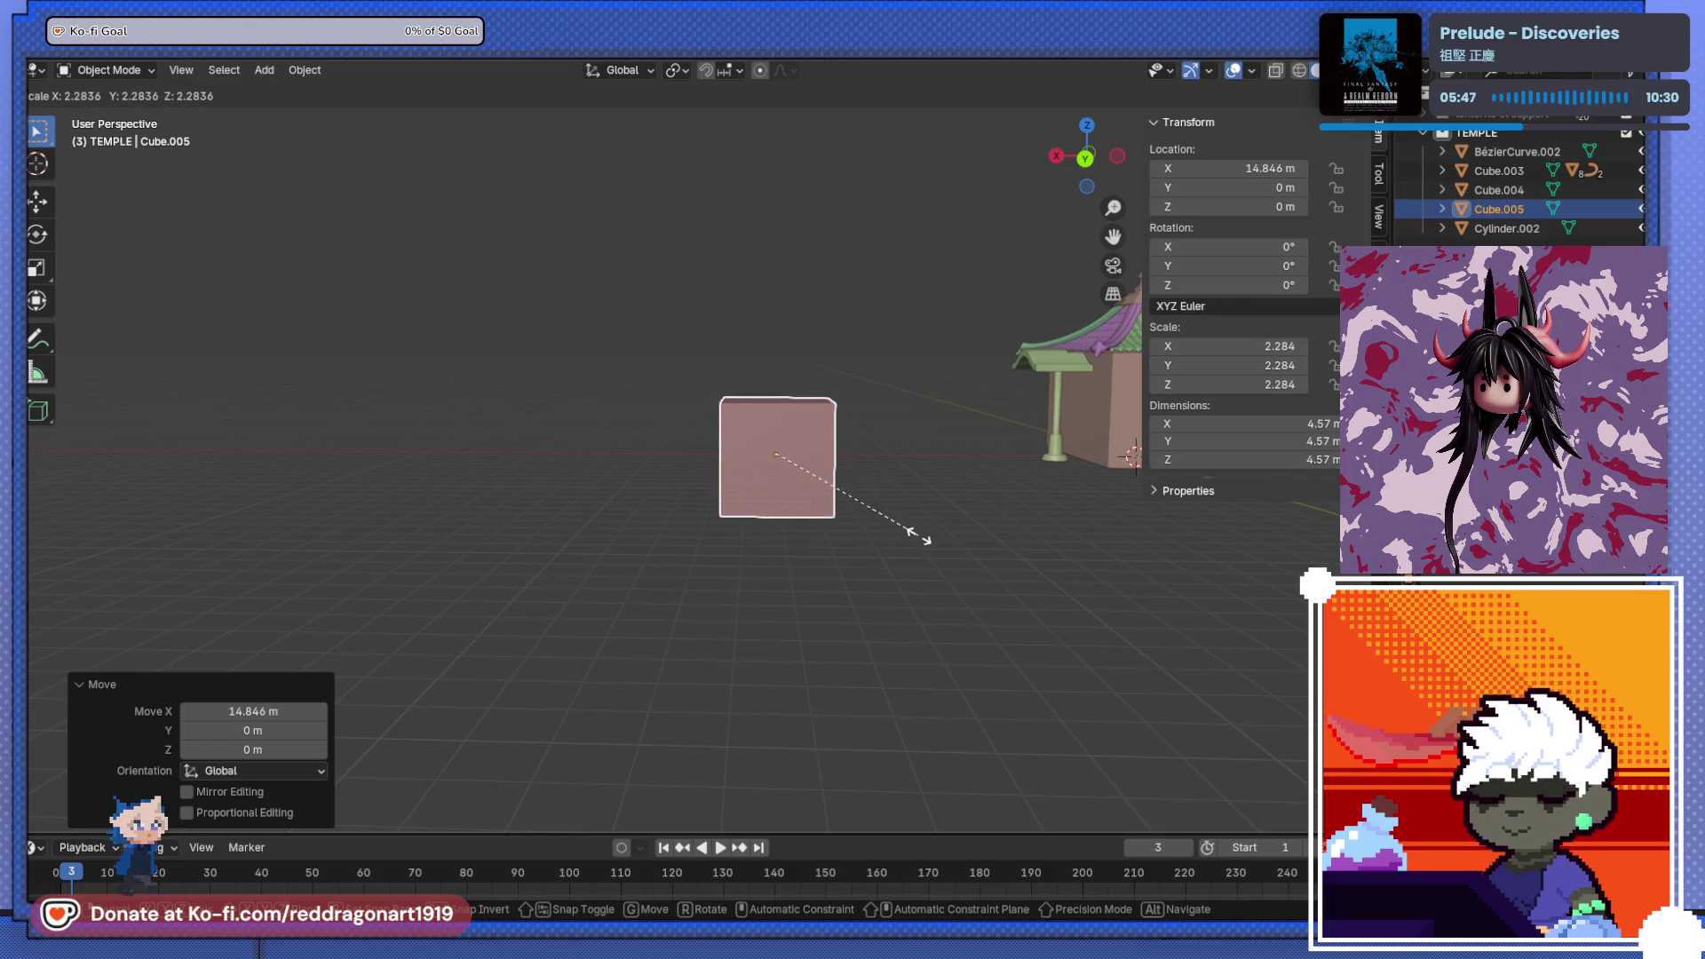
pyautogui.click(932, 542)
pyautogui.moveTo(812, 558); pyautogui.dragTo(776, 526, button='middle')
pyautogui.scroll(4, 816, 568)
# - Select one top edge of the cube and bevel it about 1.68 m wide
pyautogui.press('Tab')
pyautogui.click(766, 531)
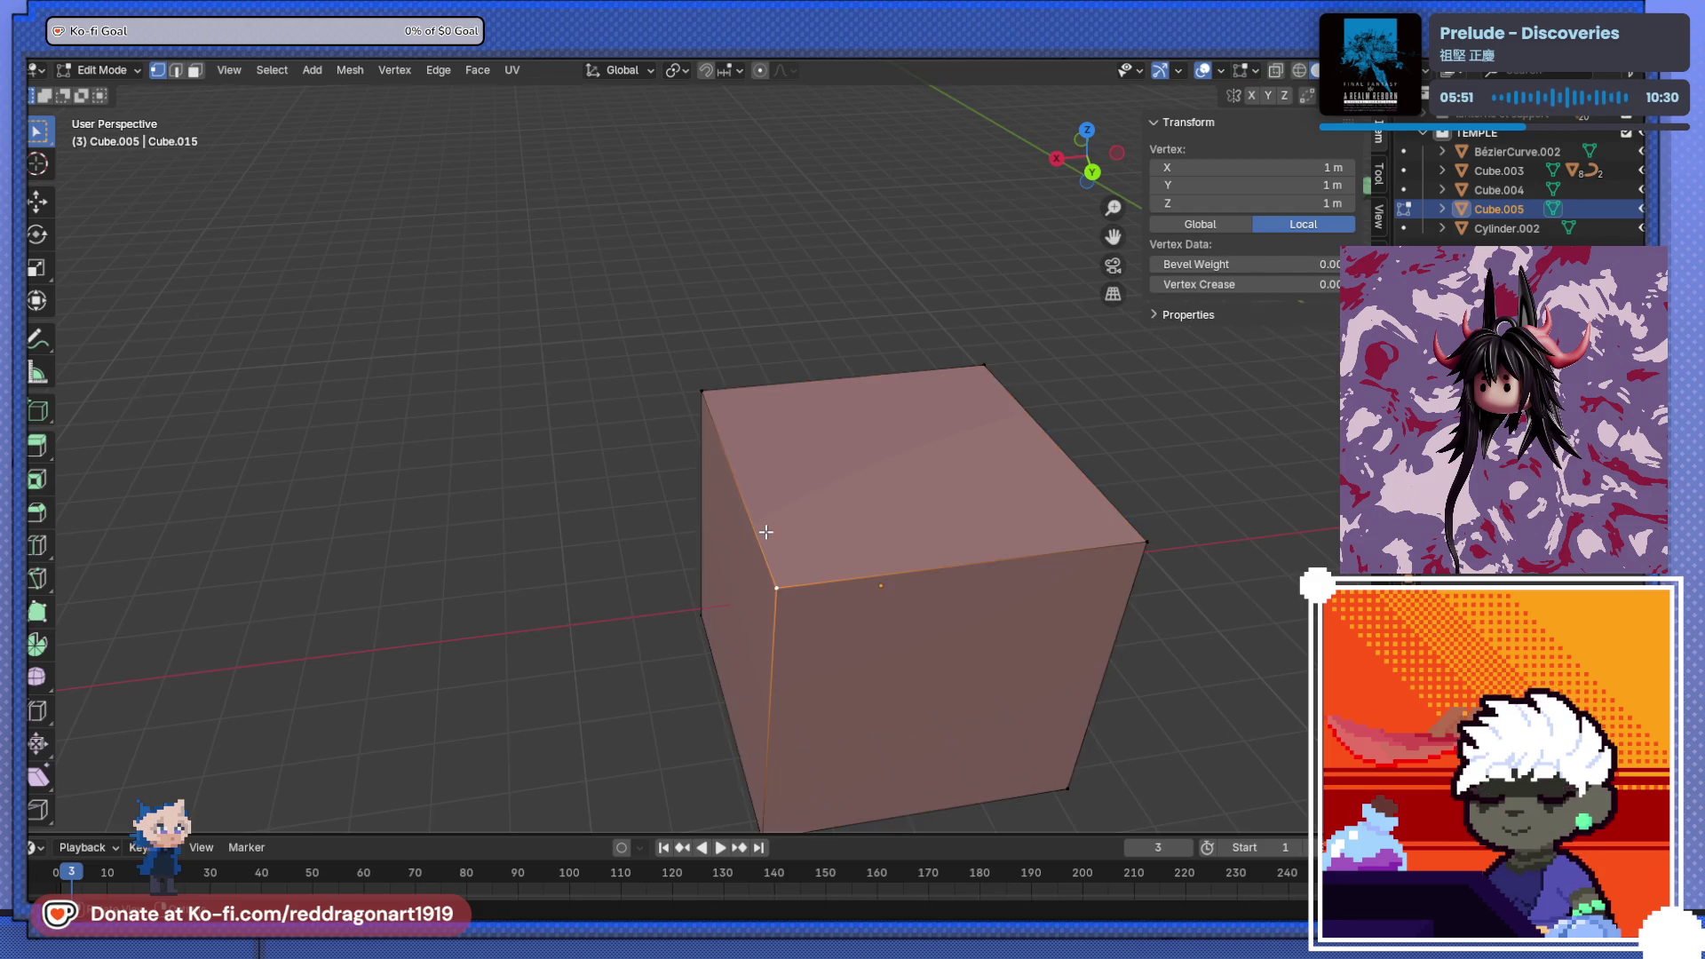
pyautogui.hotkey('ctrl', 'shift', 'b')
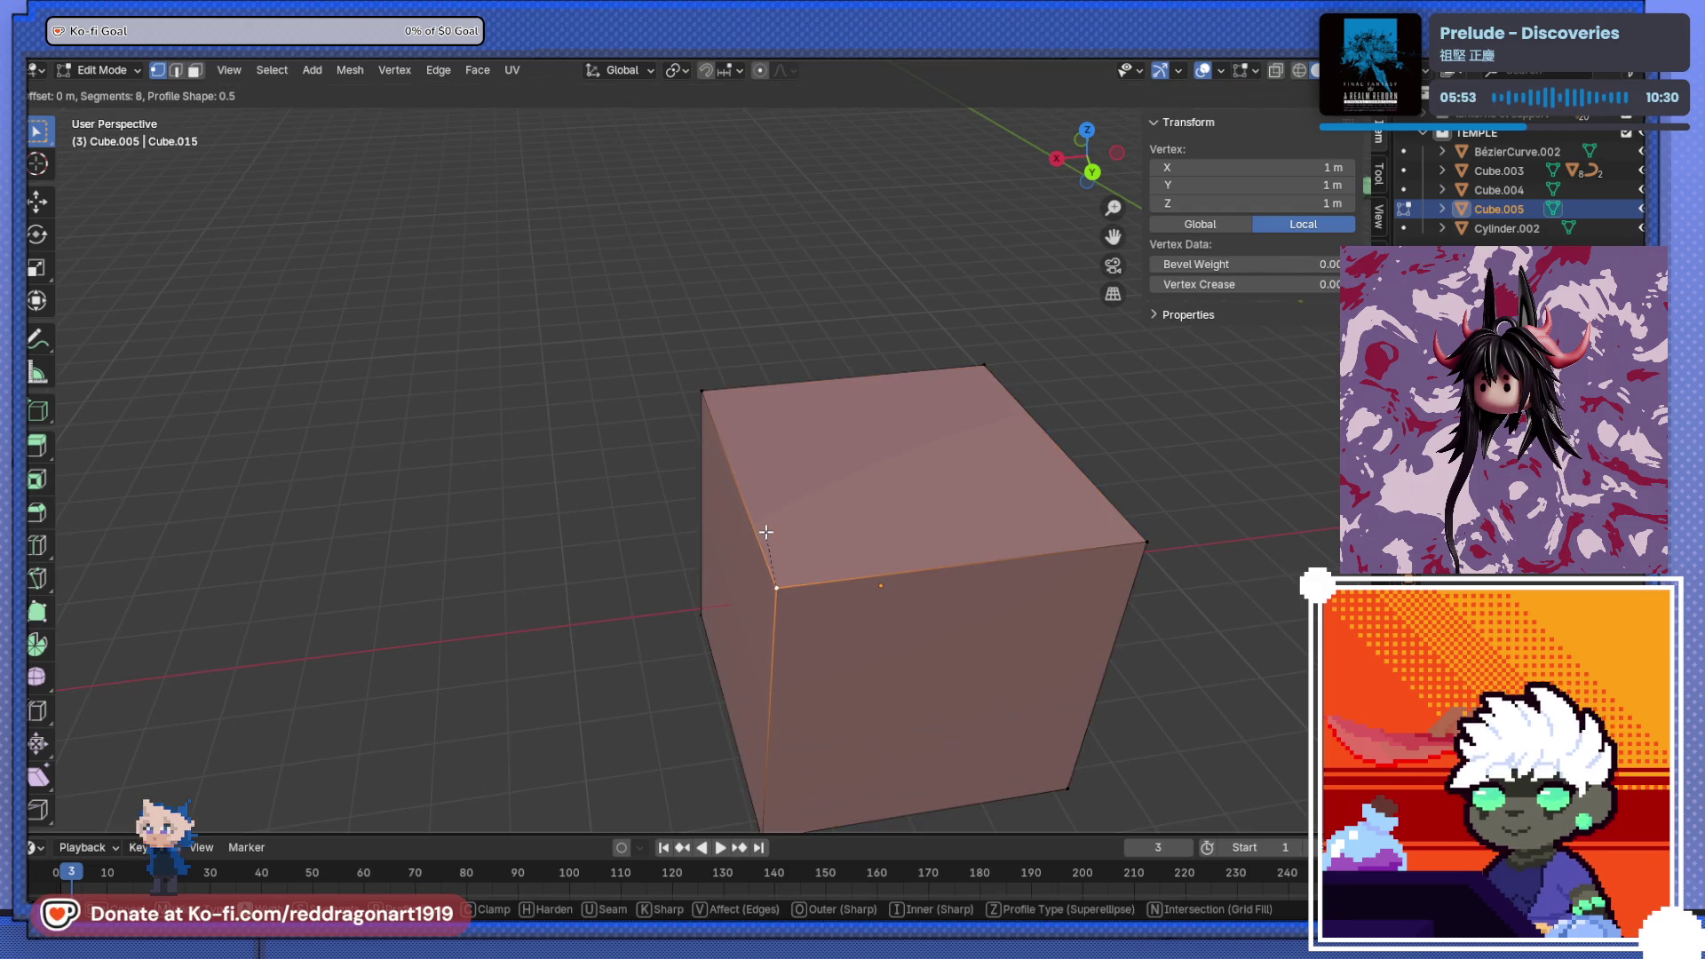
pyautogui.press('Escape')
pyautogui.press('a')
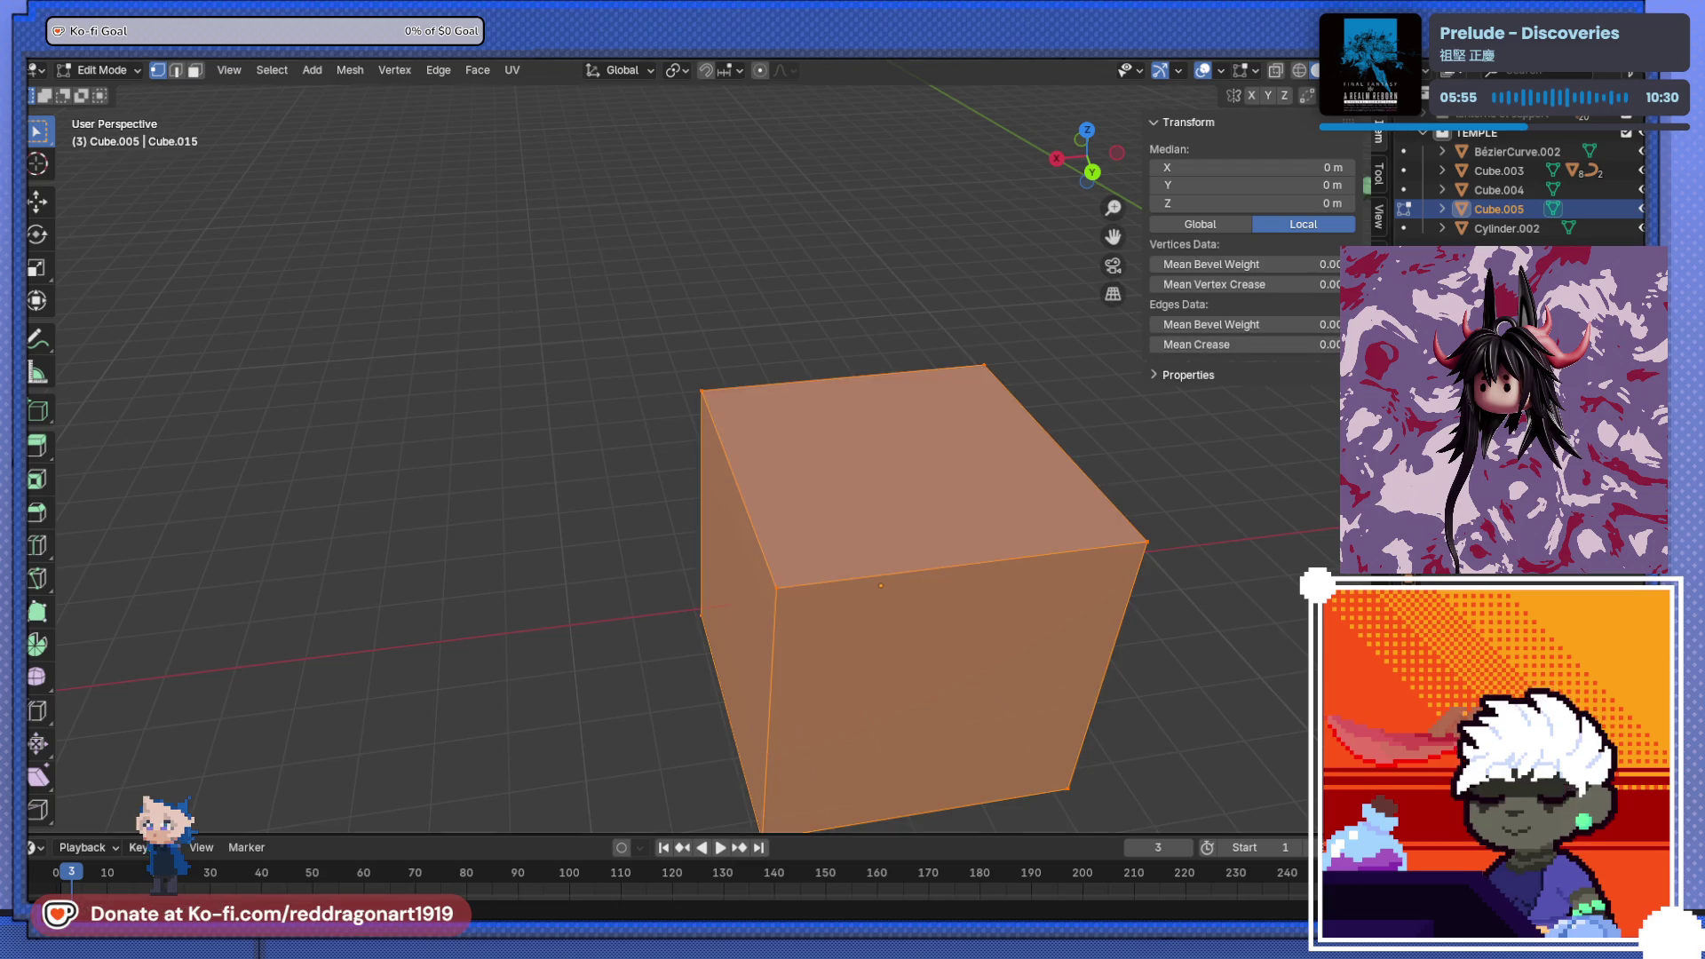
pyautogui.click(745, 500)
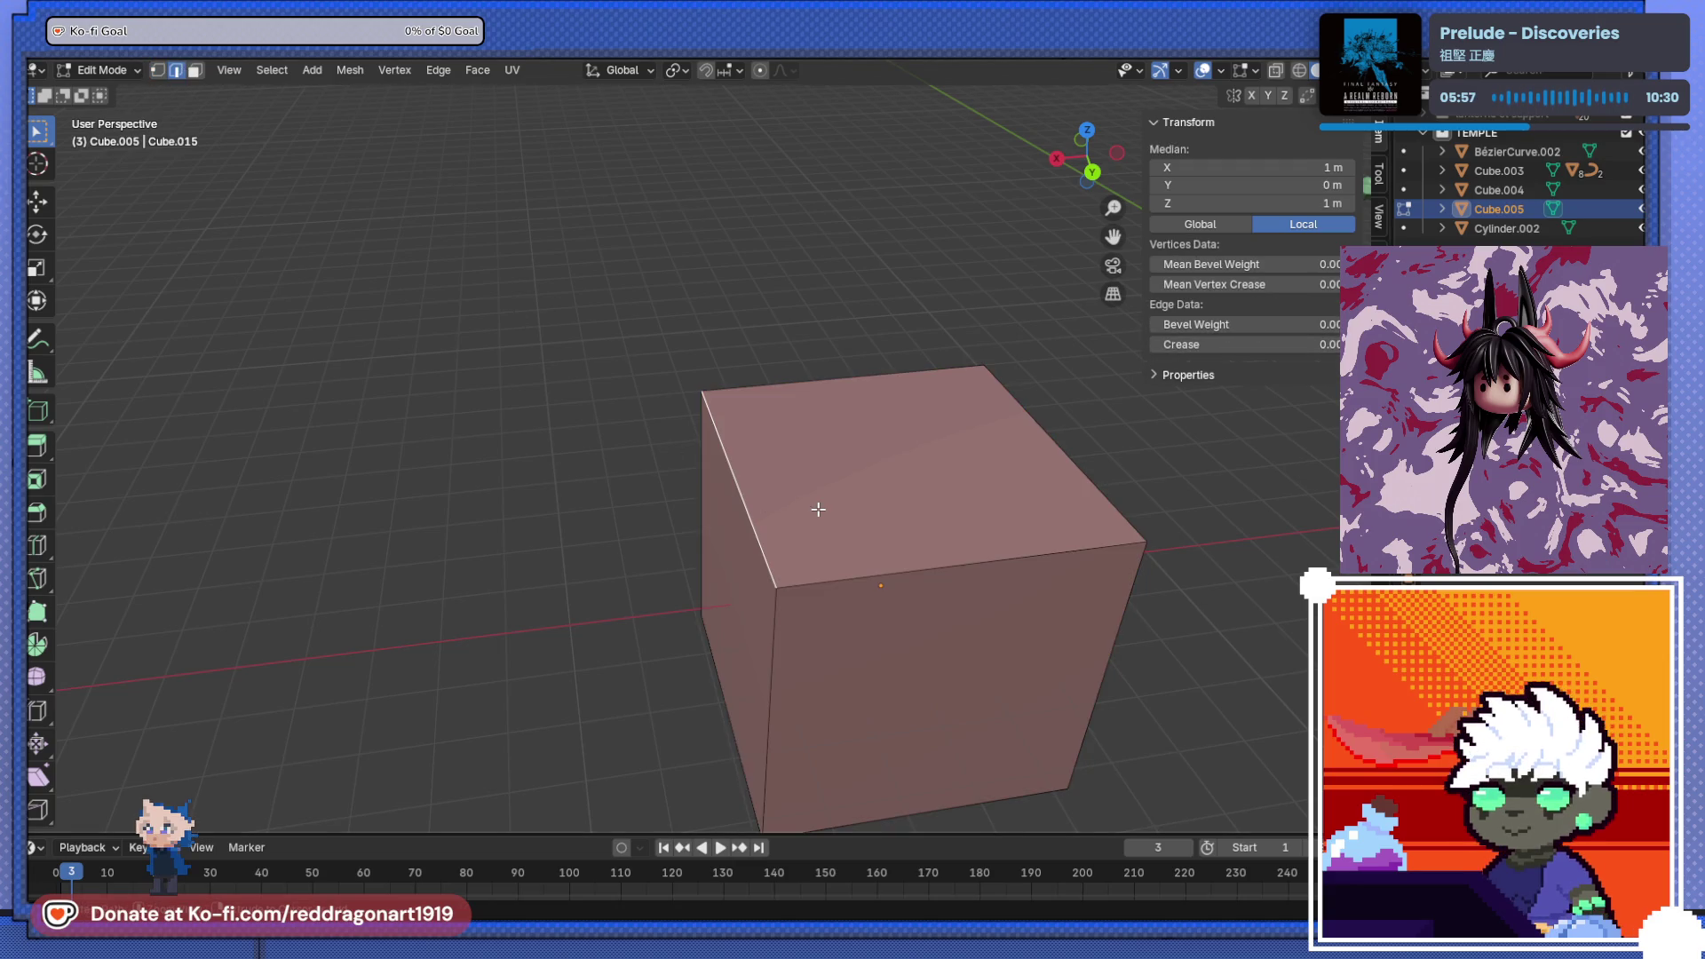
pyautogui.hotkey('ctrl', 'b')
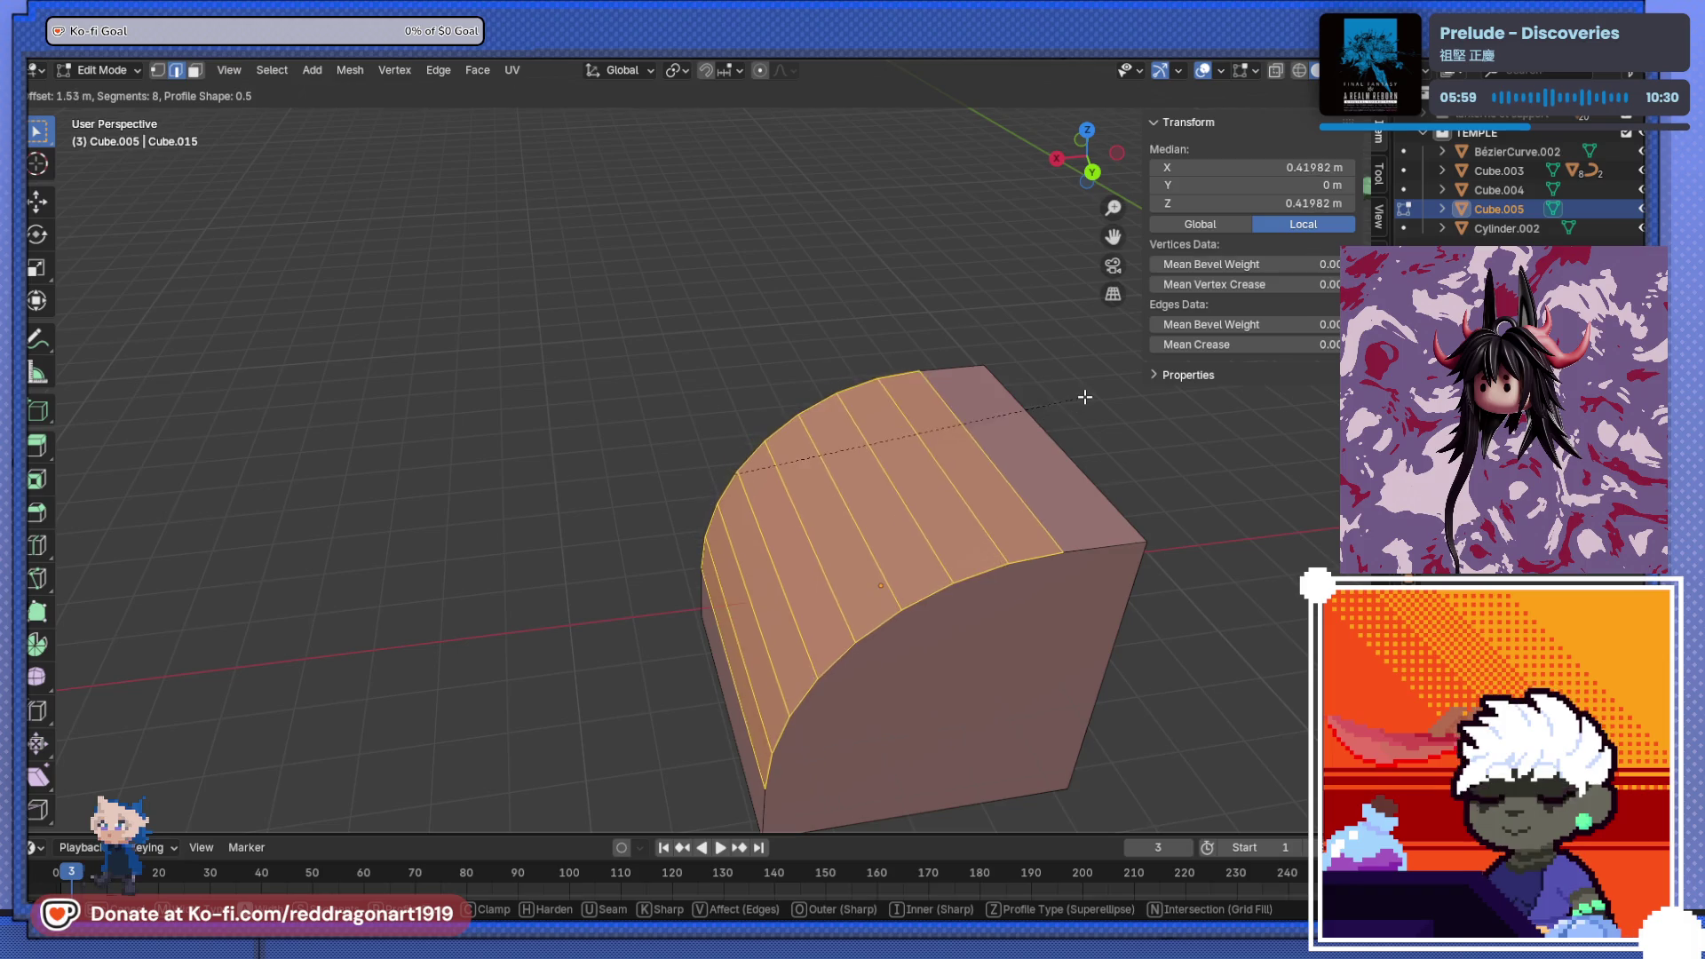
pyautogui.click(1107, 379)
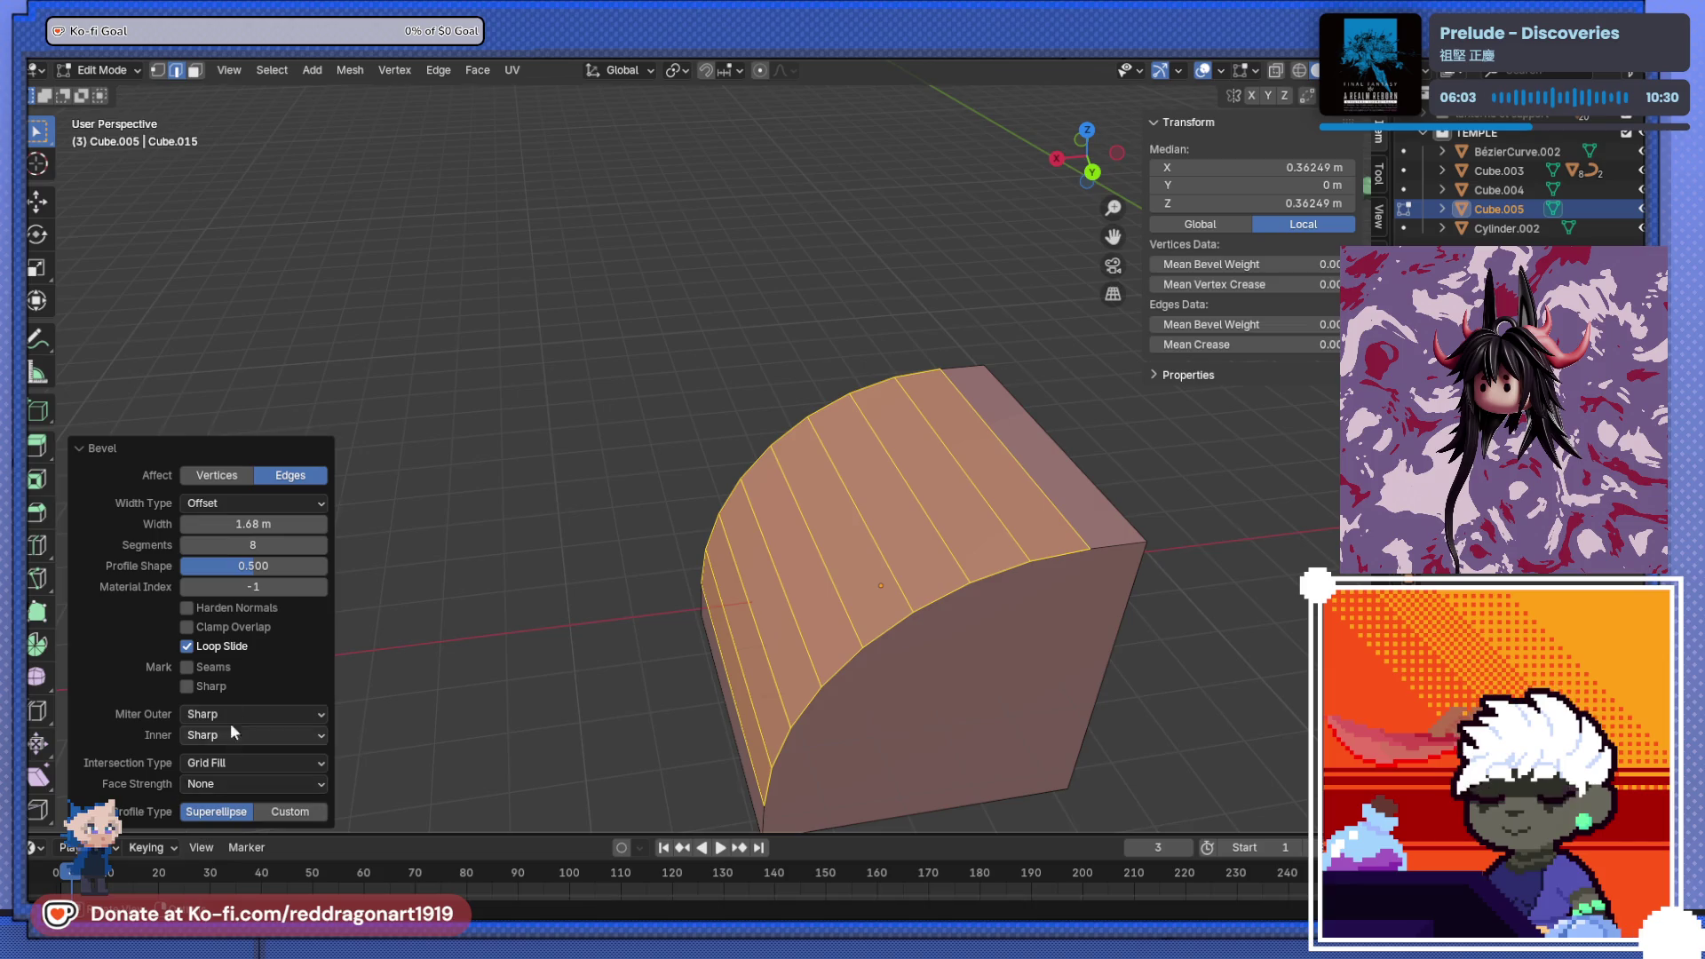
# - Try a Custom bevel profile with the Steps preset, then undo back to the plain cube
pyautogui.click(285, 811)
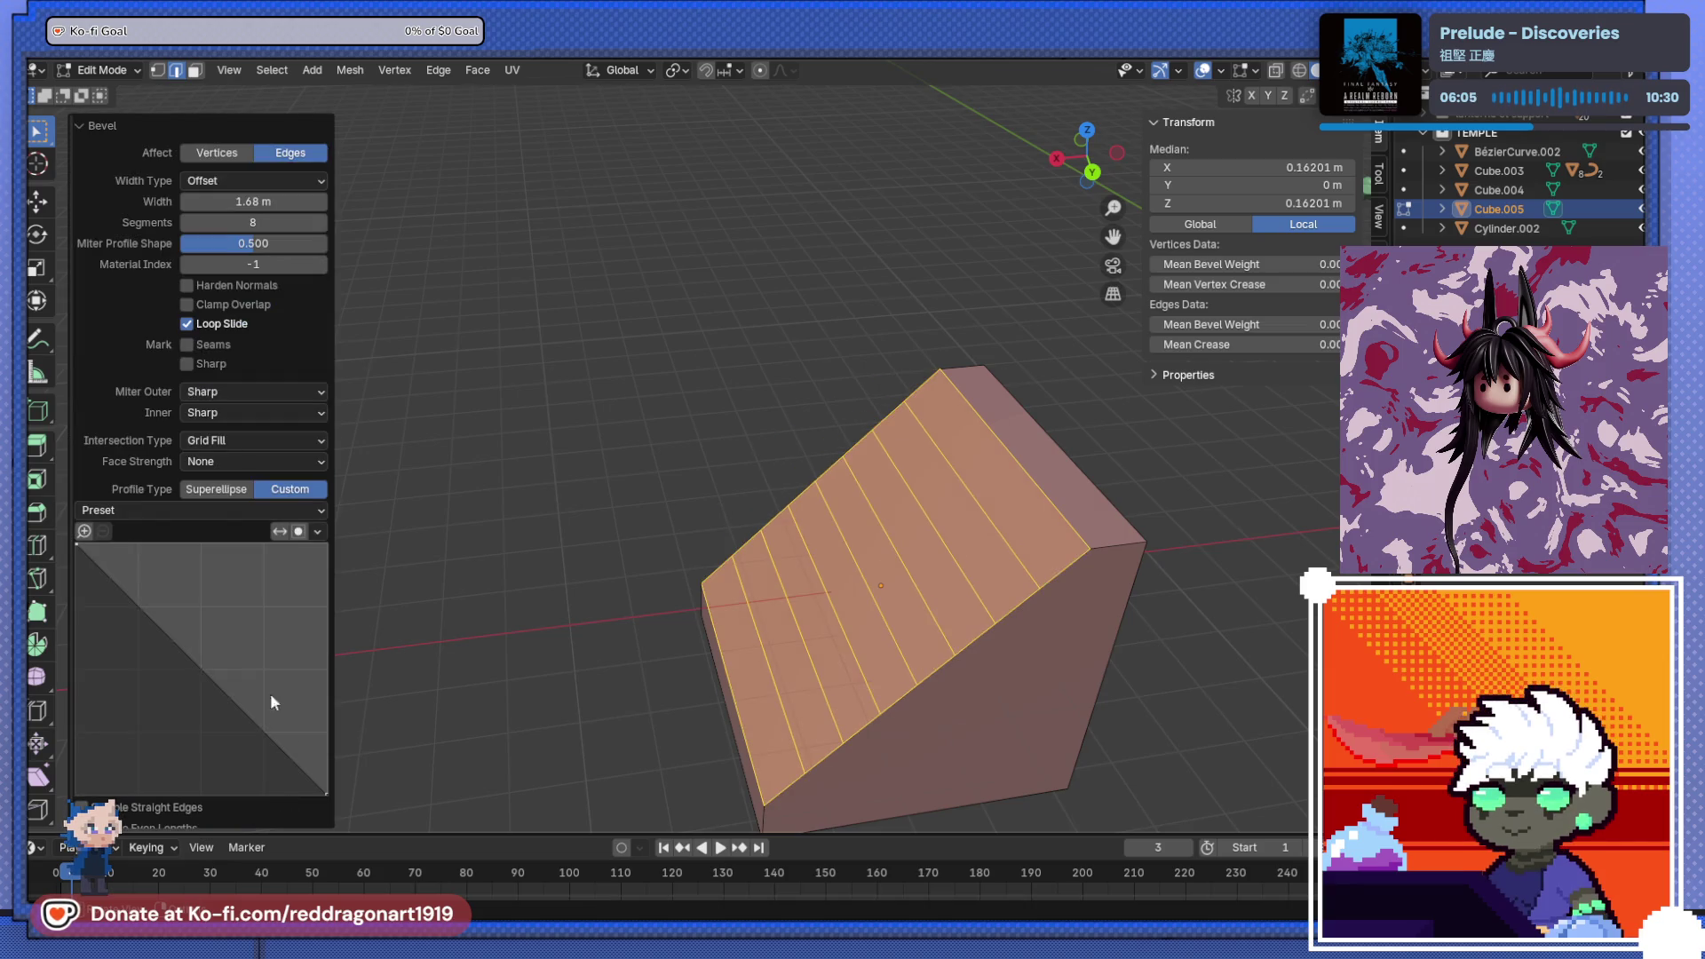
pyautogui.click(214, 502)
pyautogui.click(147, 602)
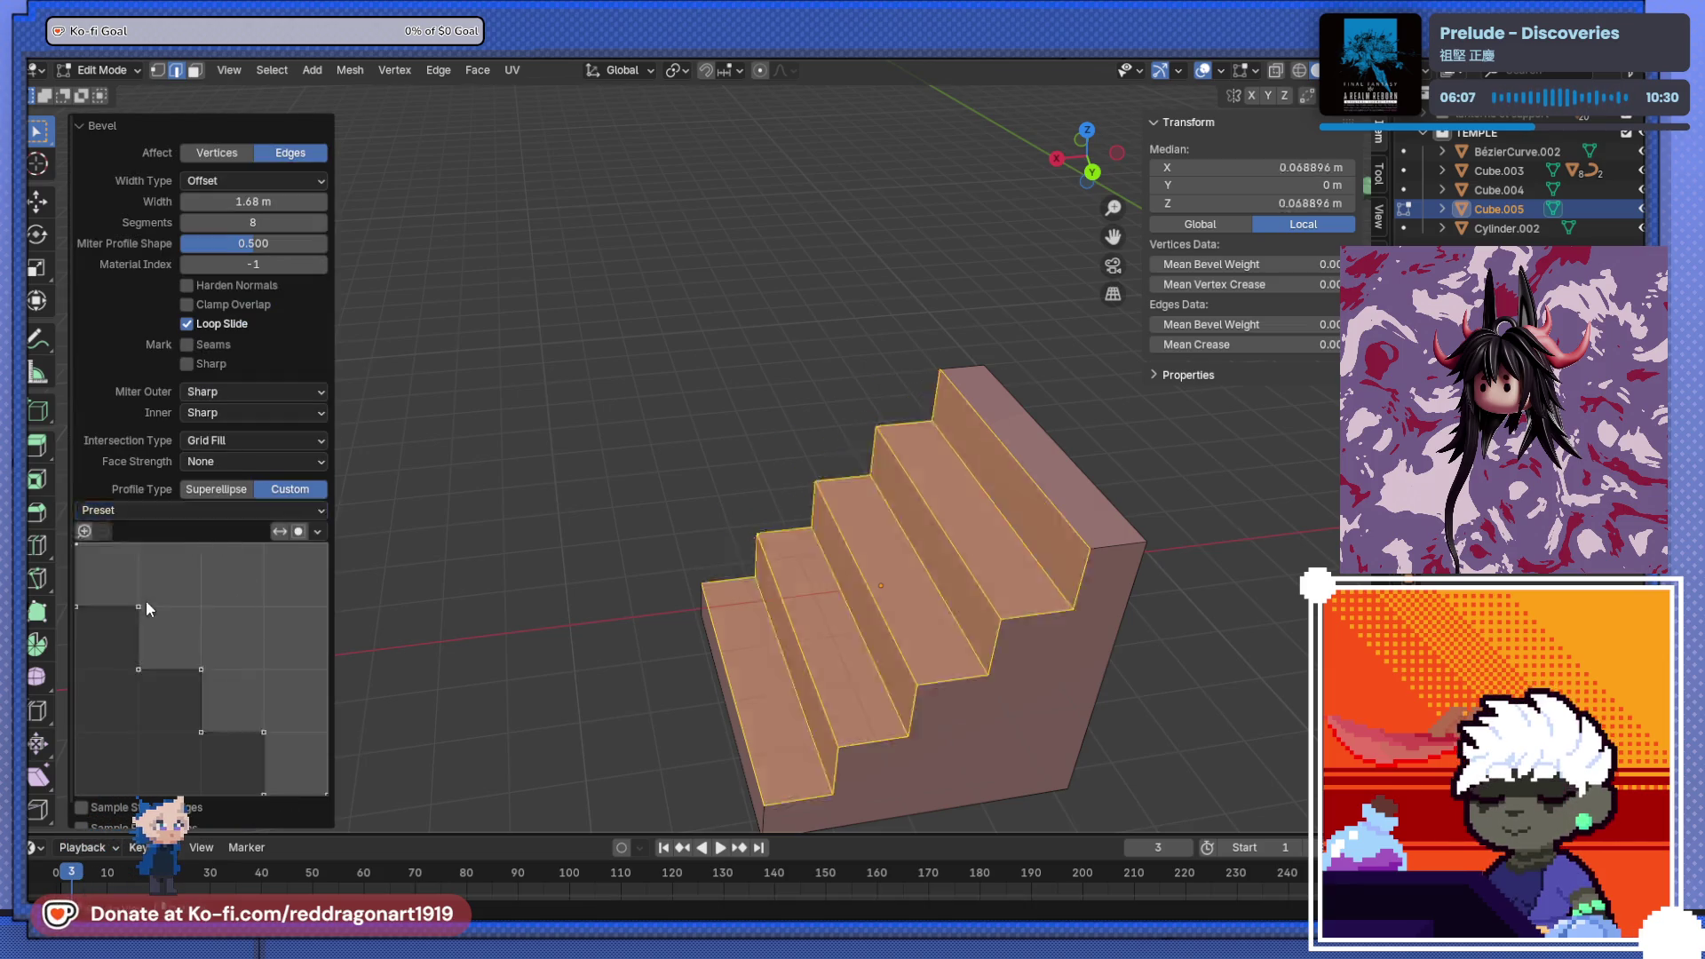
pyautogui.scroll(-3, 509, 601)
pyautogui.moveTo(509, 601)
pyautogui.mouseDown(button='middle')
pyautogui.moveTo(746, 495)
pyautogui.moveTo(774, 557)
pyautogui.moveTo(659, 594)
pyautogui.mouseUp(button='middle')
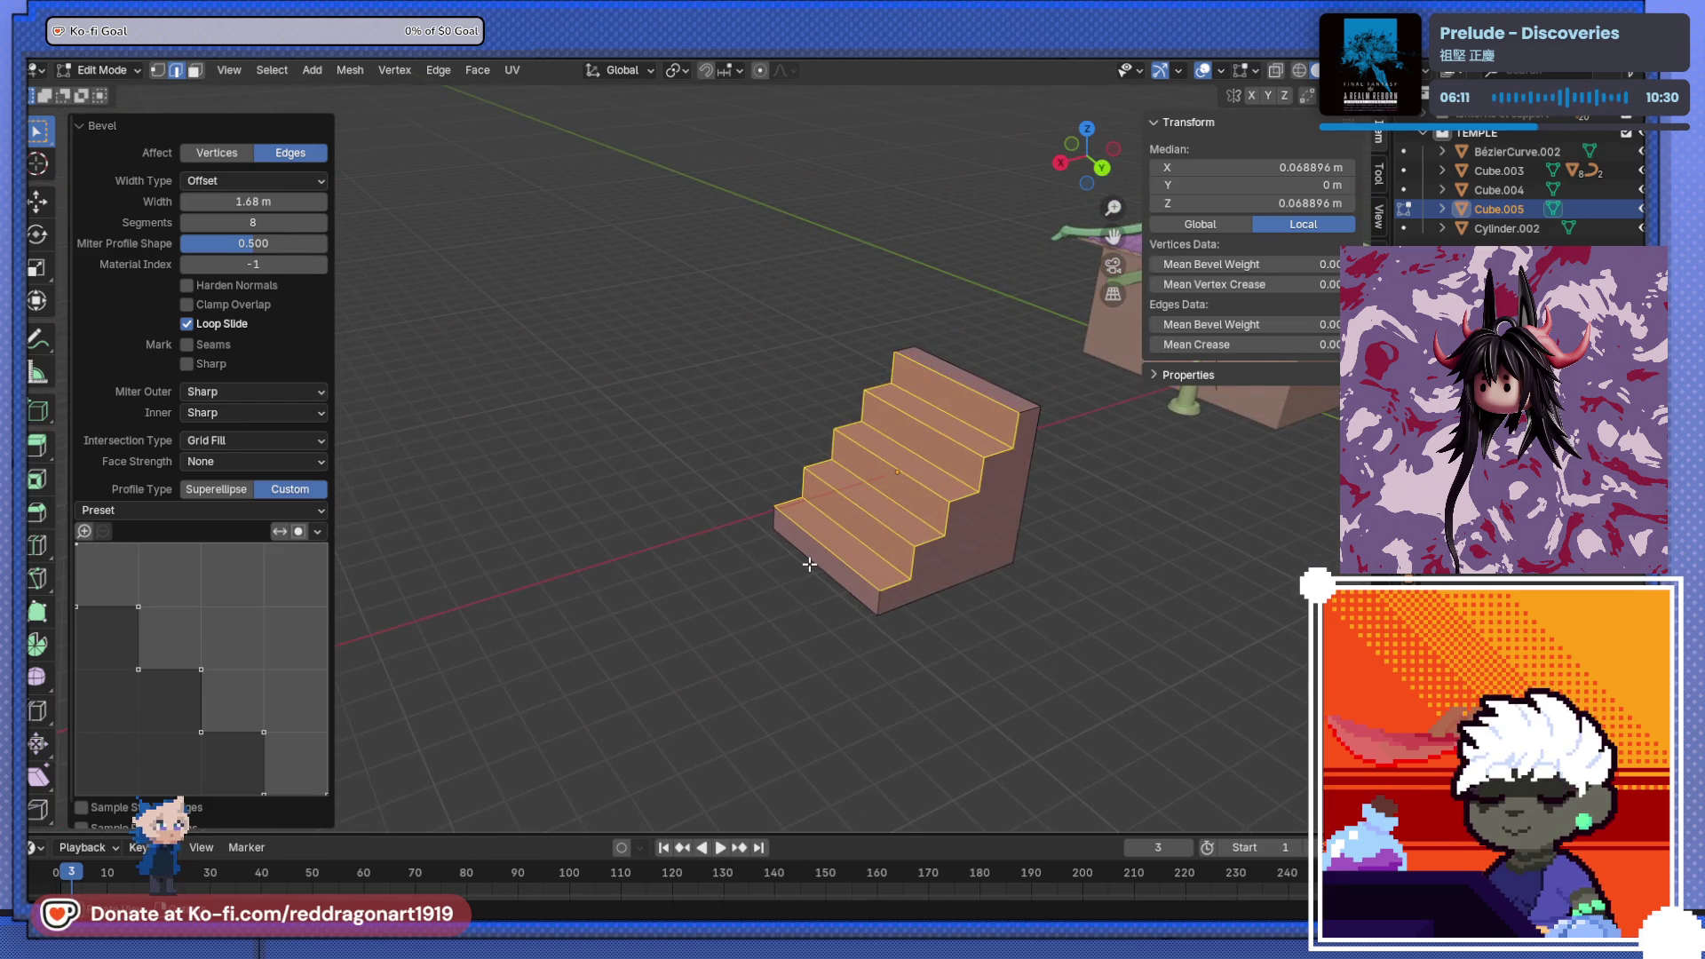
pyautogui.hotkey('ctrl', 'z')
pyautogui.hotkey('ctrl', 'z')
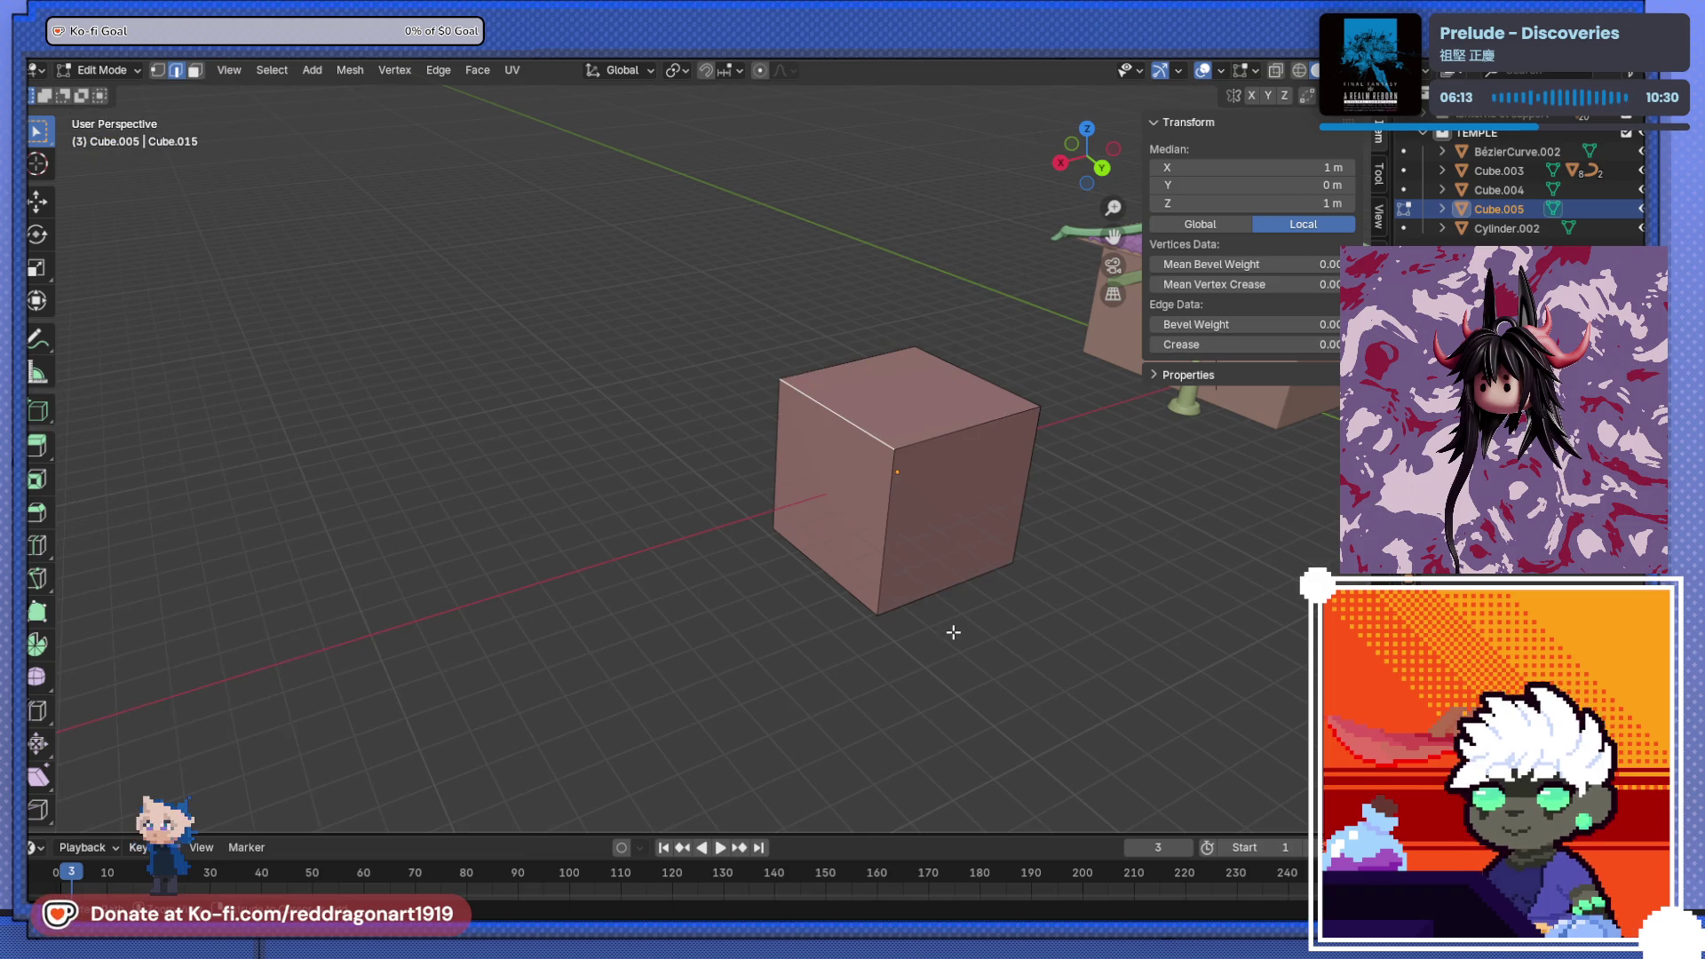
# - Bevel the cube's top front-left edge into stairs, 1.69 m wide with 33 segments
pyautogui.hotkey('ctrl', 'b')
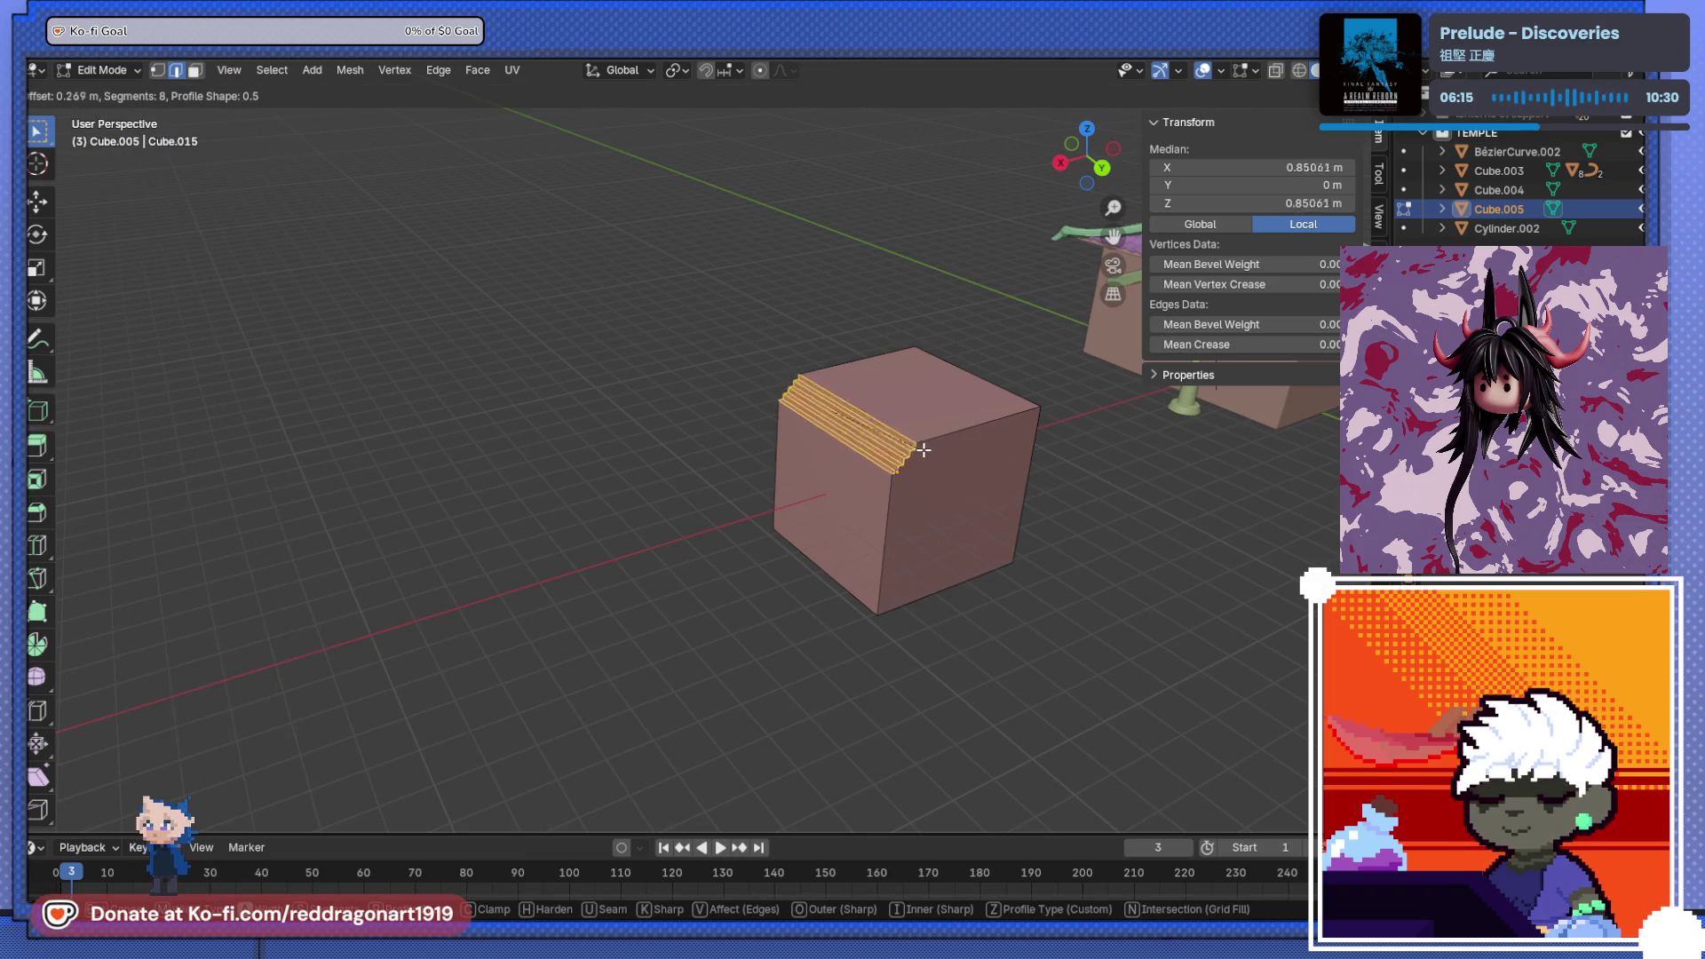
pyautogui.scroll(13, 1074, 411)
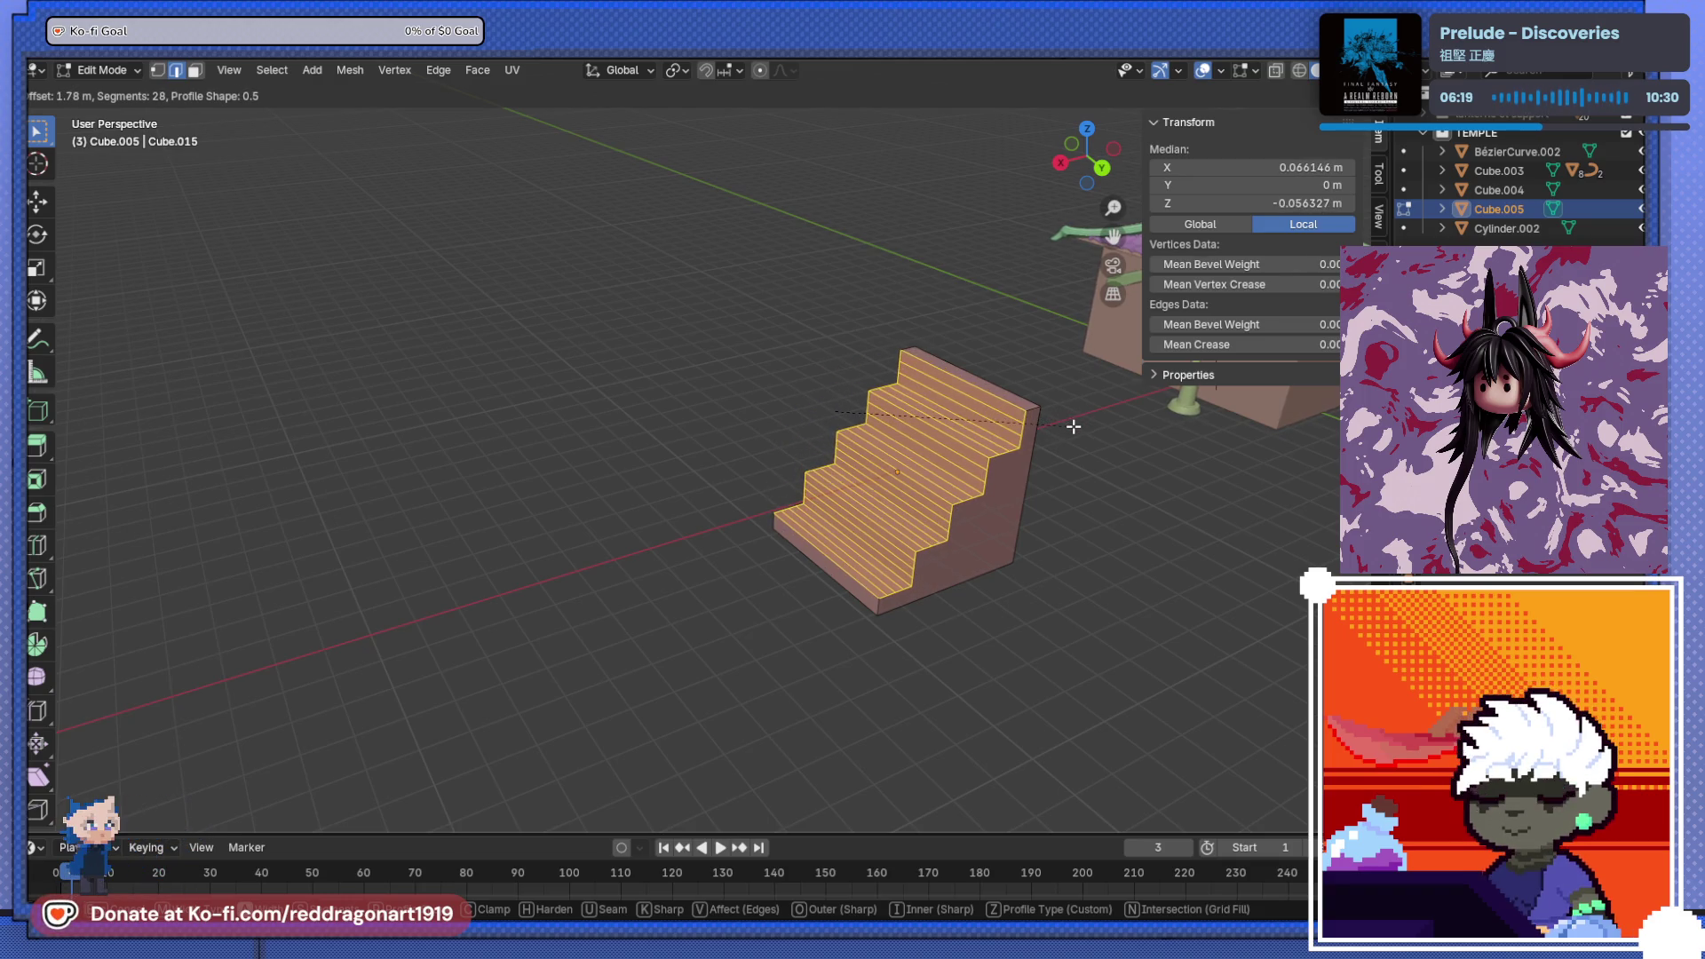
pyautogui.press('Escape')
pyautogui.press('a')
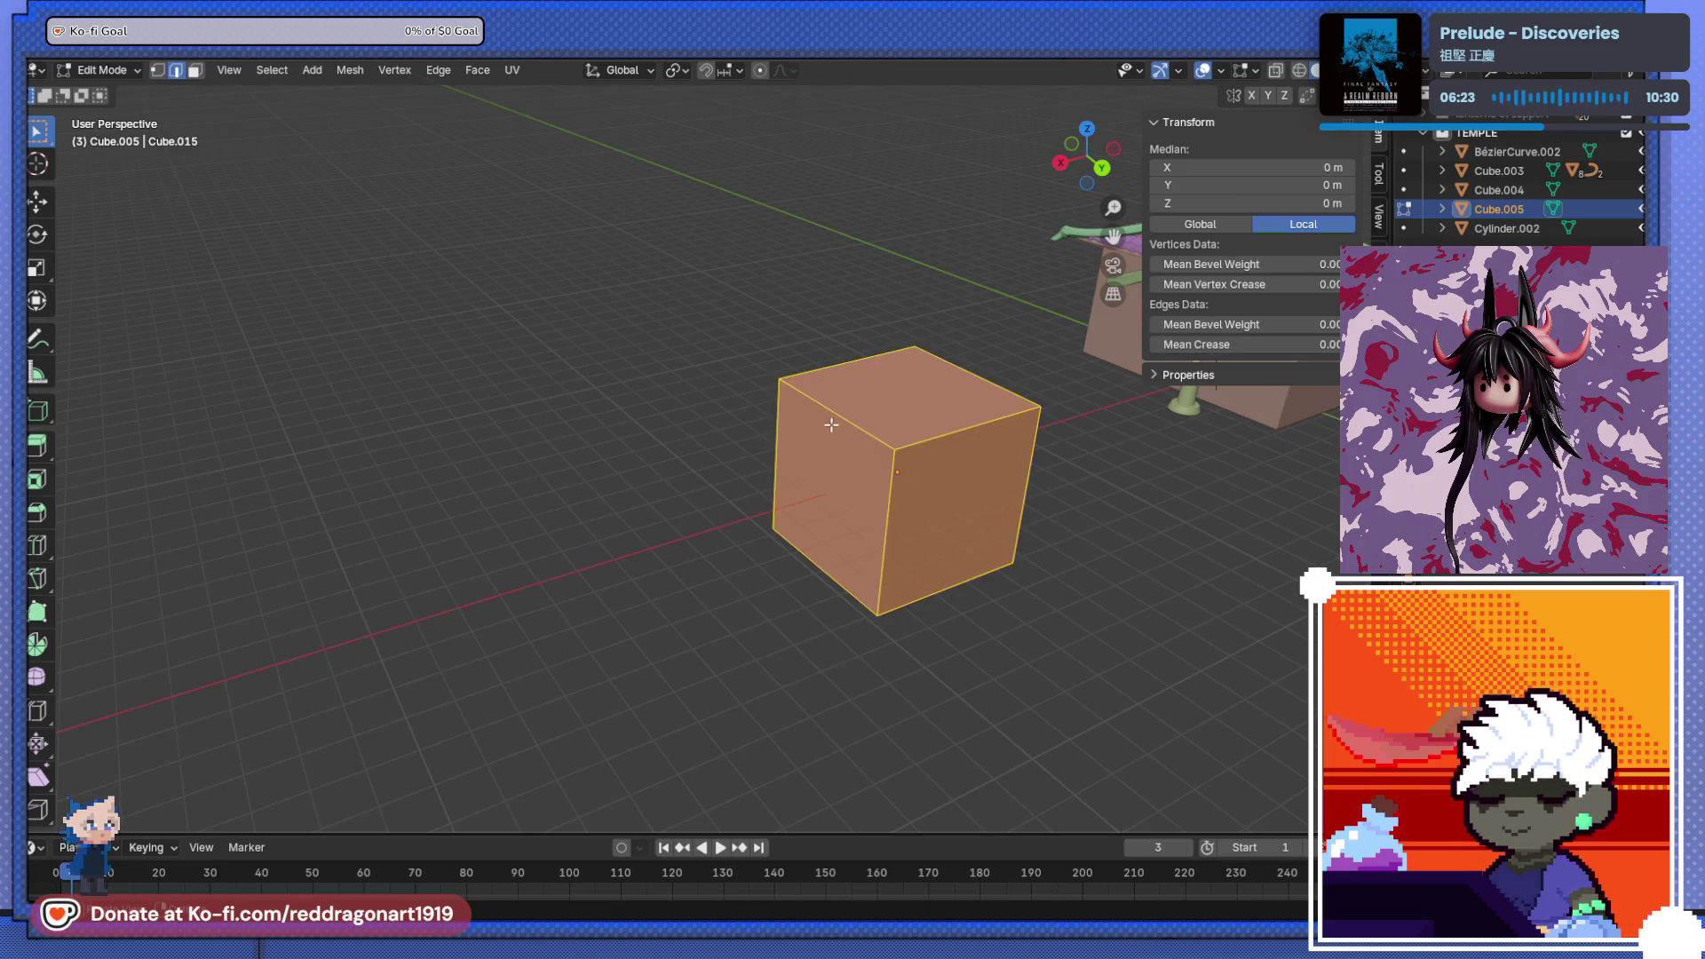
pyautogui.click(894, 447)
pyautogui.hotkey('ctrl', 'b')
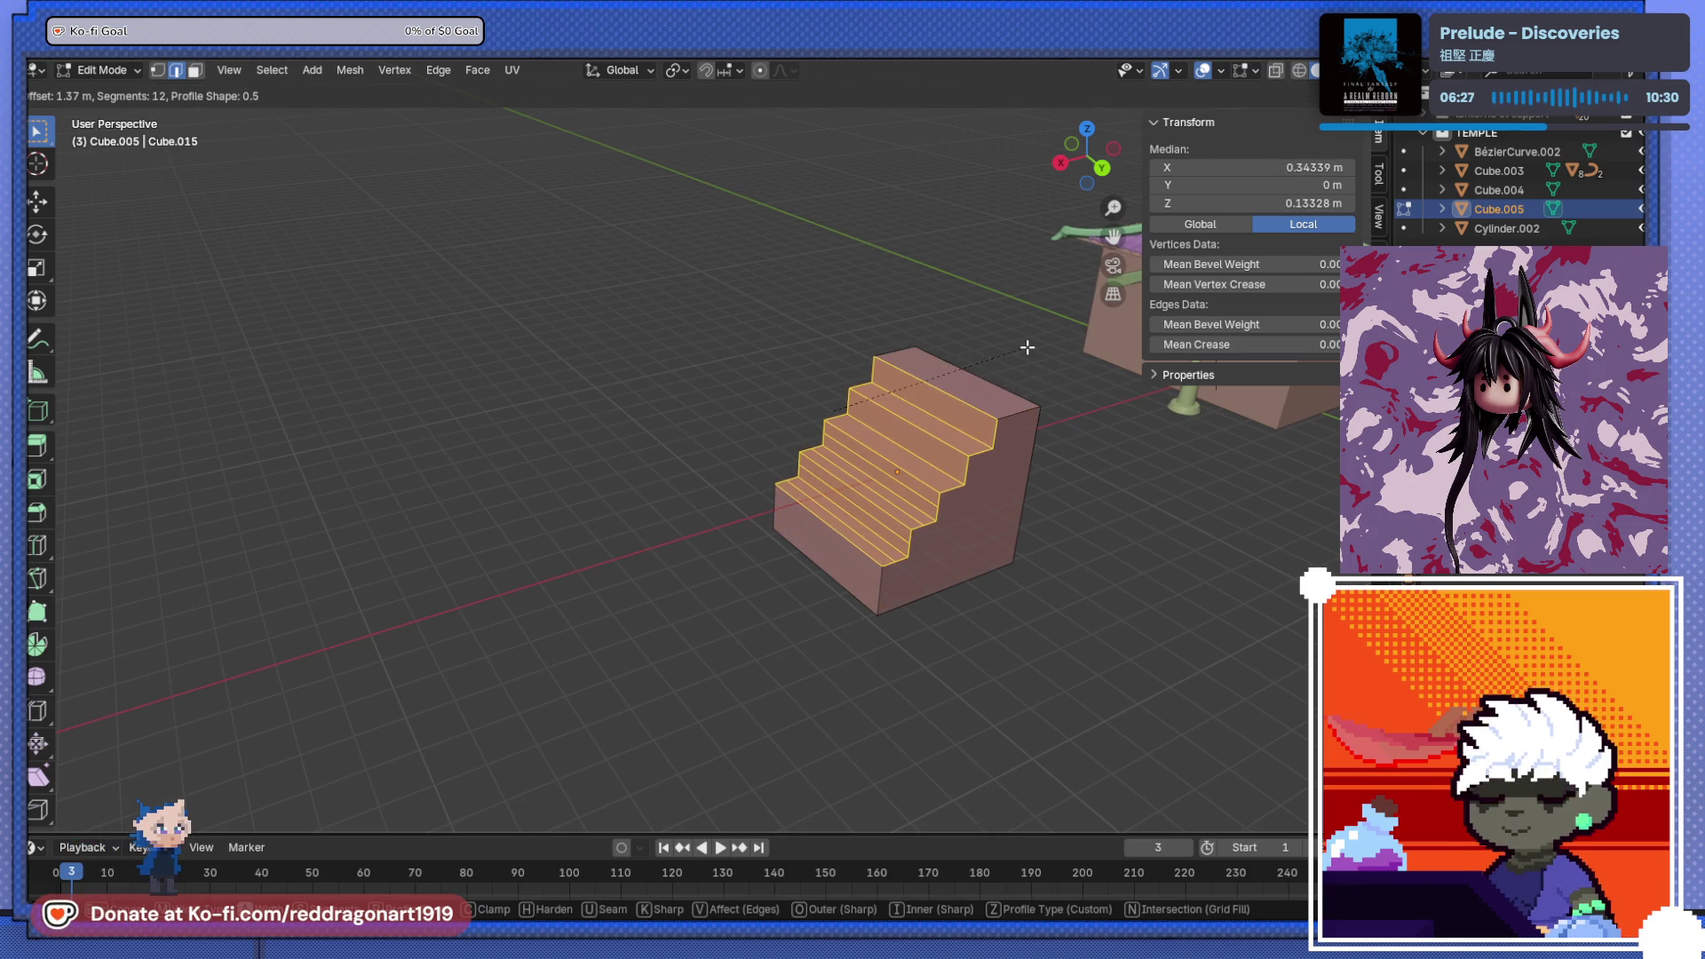
pyautogui.scroll(9, 1027, 352)
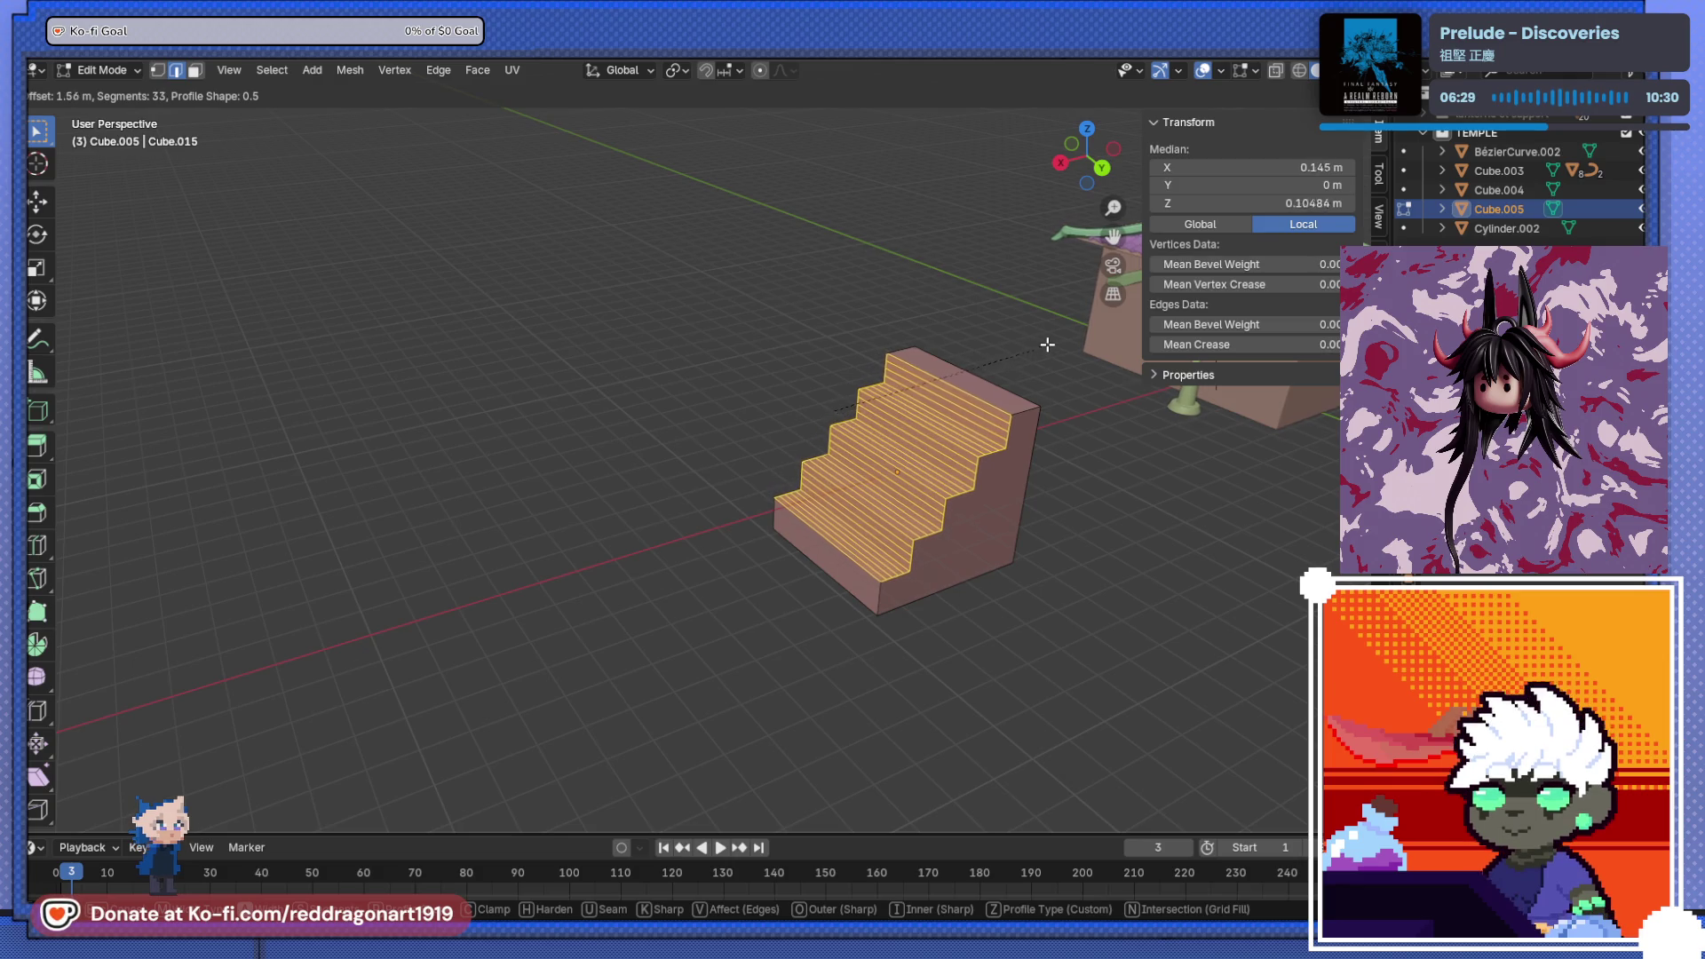
pyautogui.click(1025, 355)
pyautogui.moveTo(982, 497); pyautogui.dragTo(928, 506, button='middle')
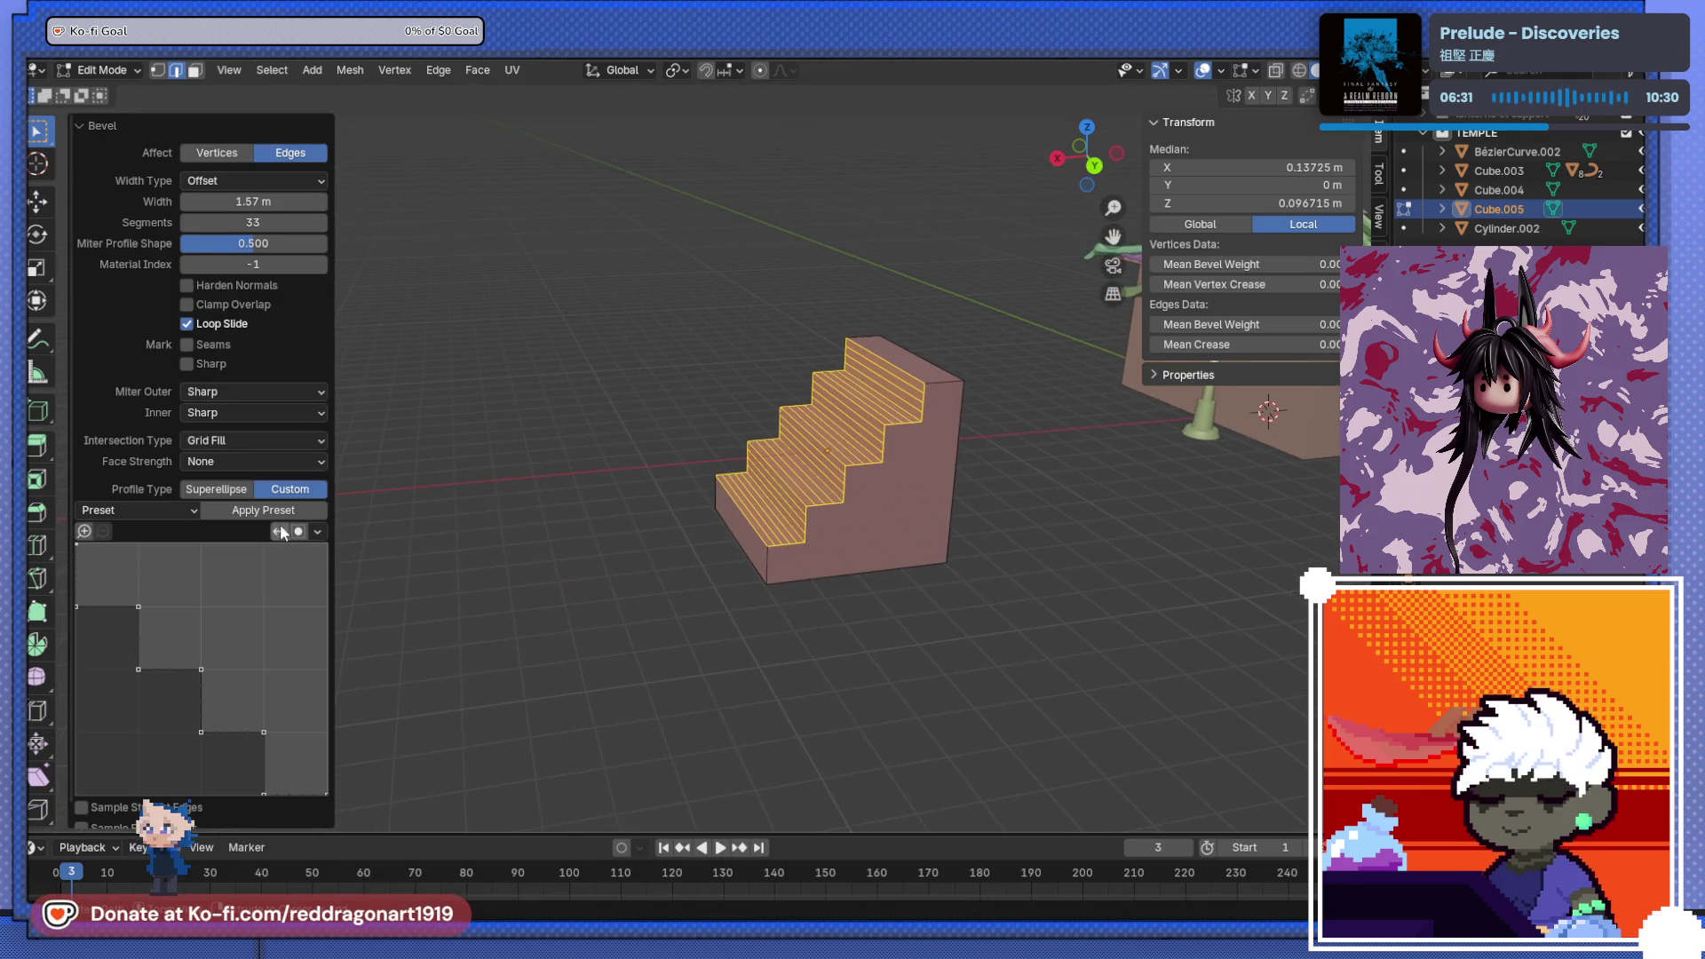
pyautogui.hotkey('ctrl', 'z')
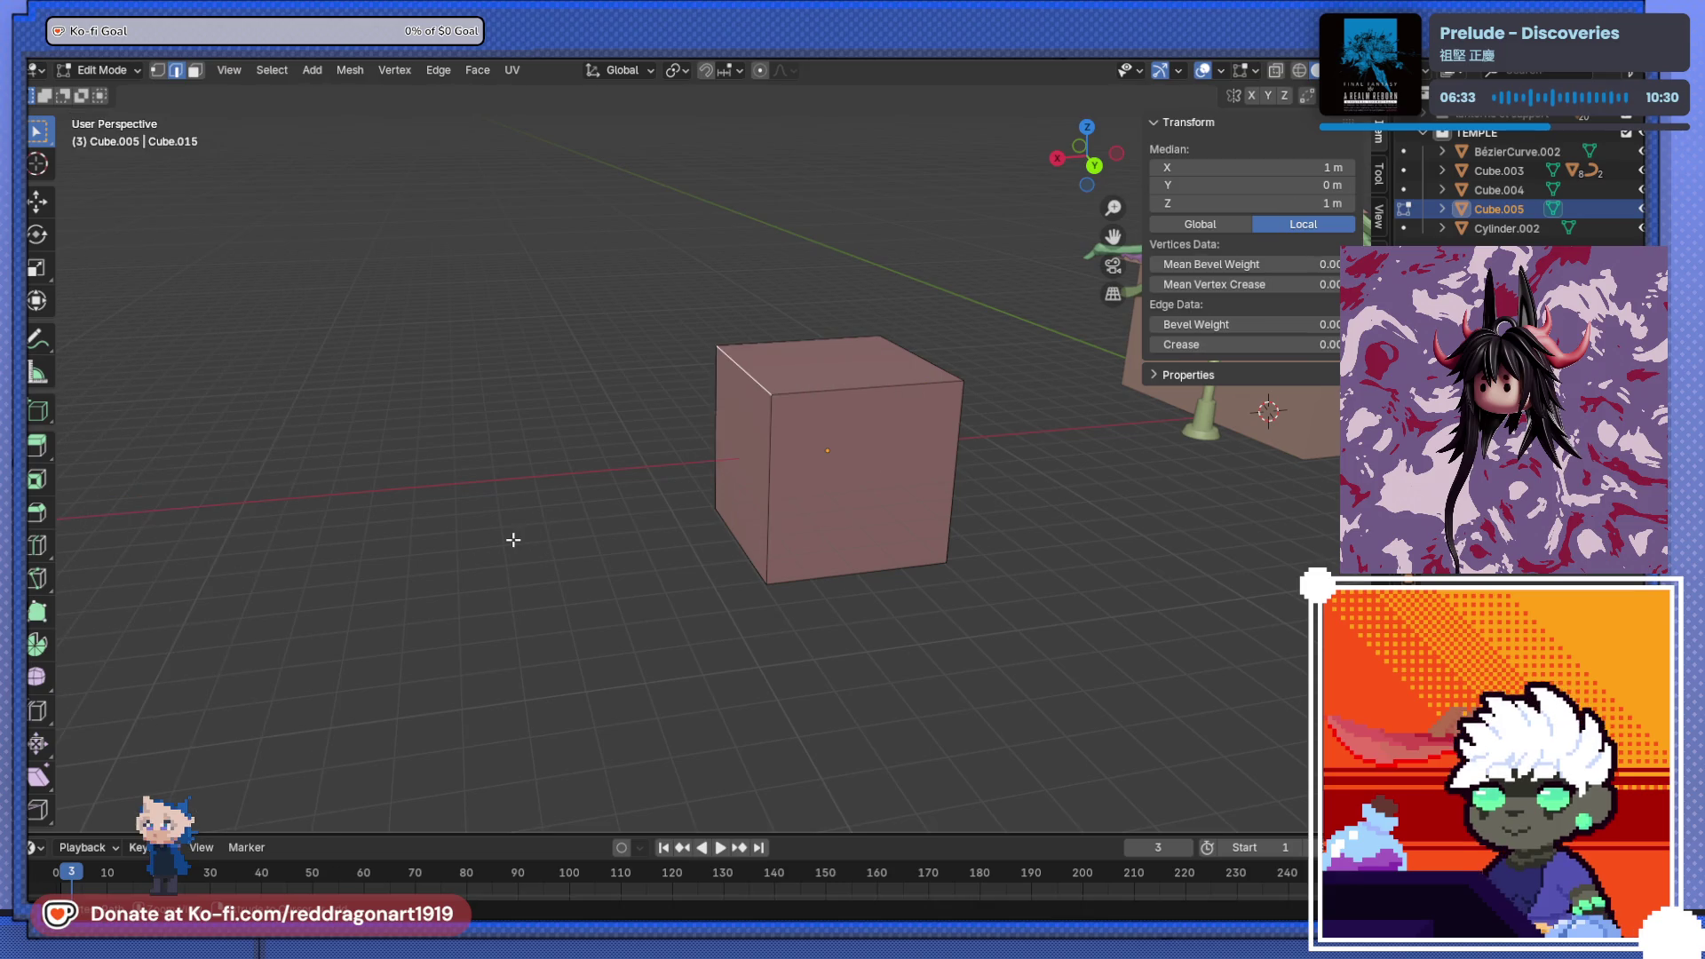
pyautogui.hotkey('ctrl', 'b')
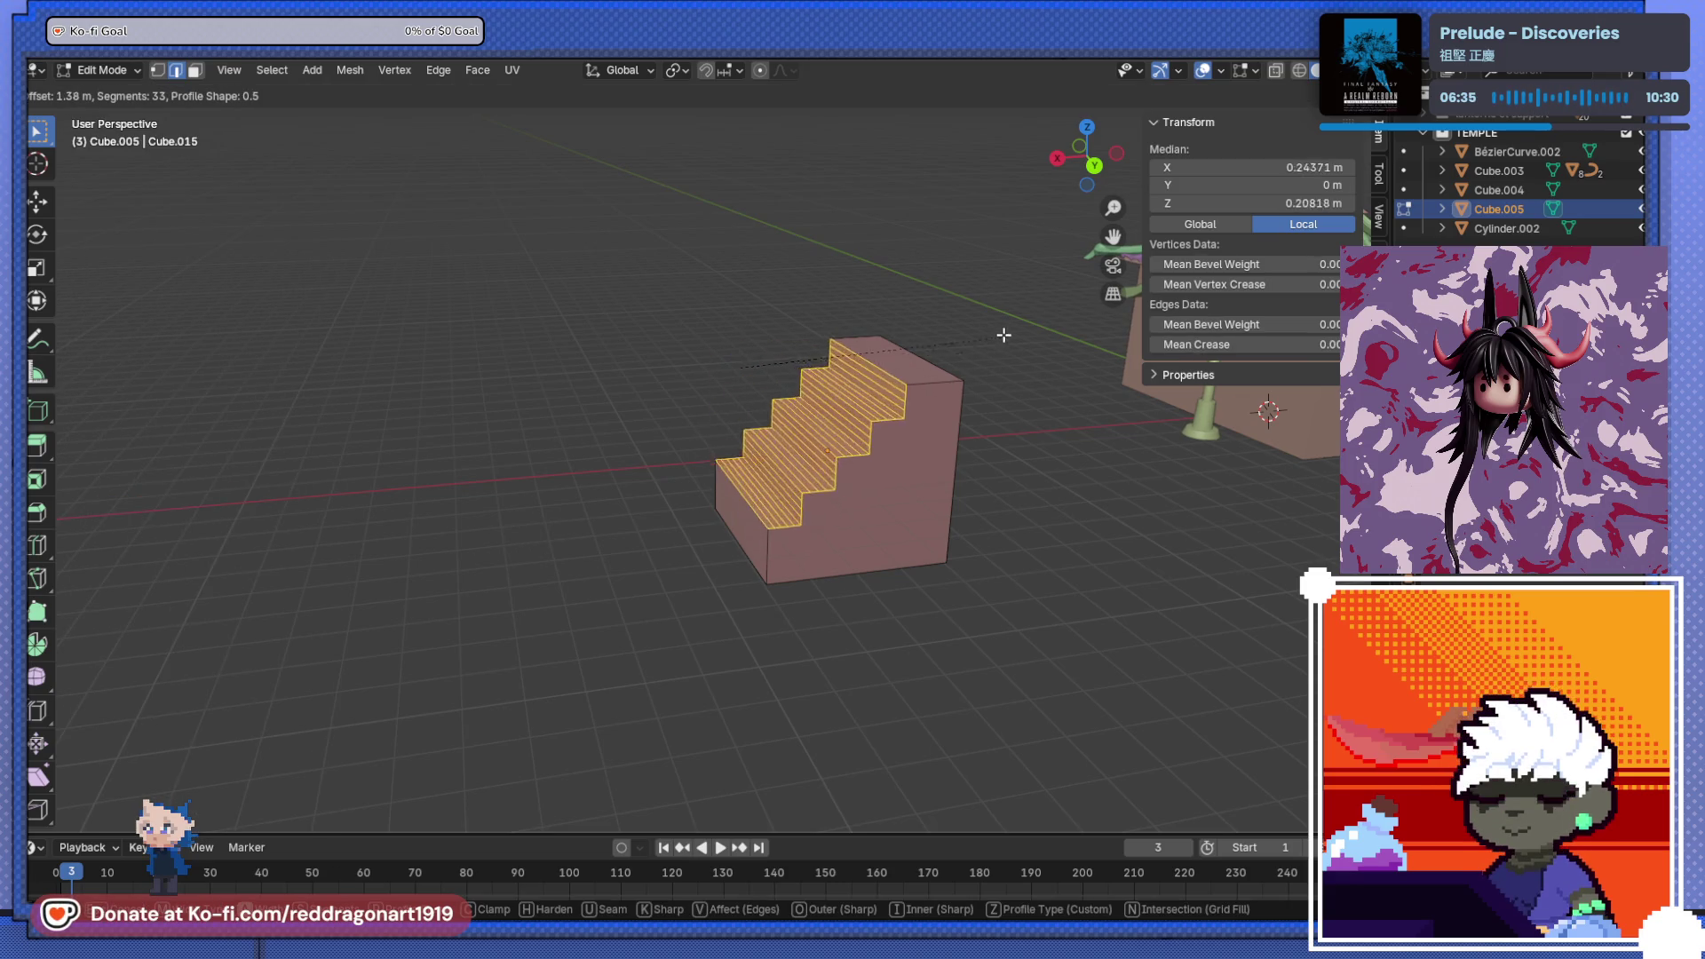
pyautogui.click(998, 336)
# - Switch the bevel profile to Superellipse, then back to Custom
pyautogui.click(243, 486)
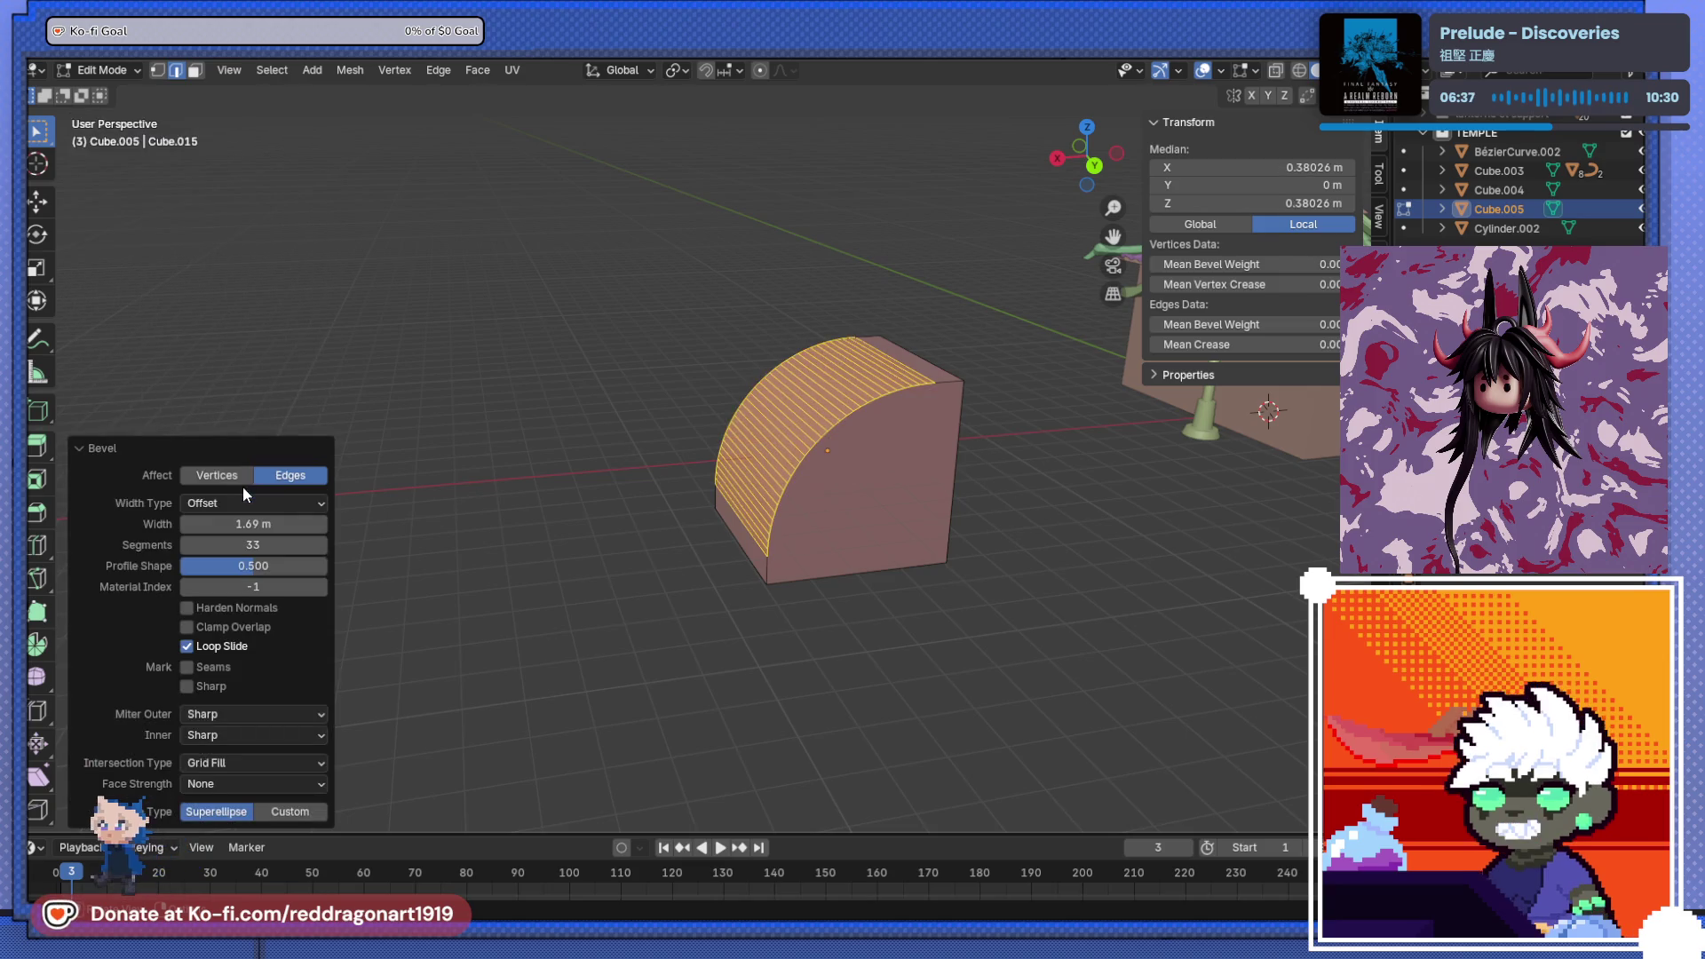
pyautogui.scroll(4, 835, 438)
pyautogui.scroll(3, 834, 437)
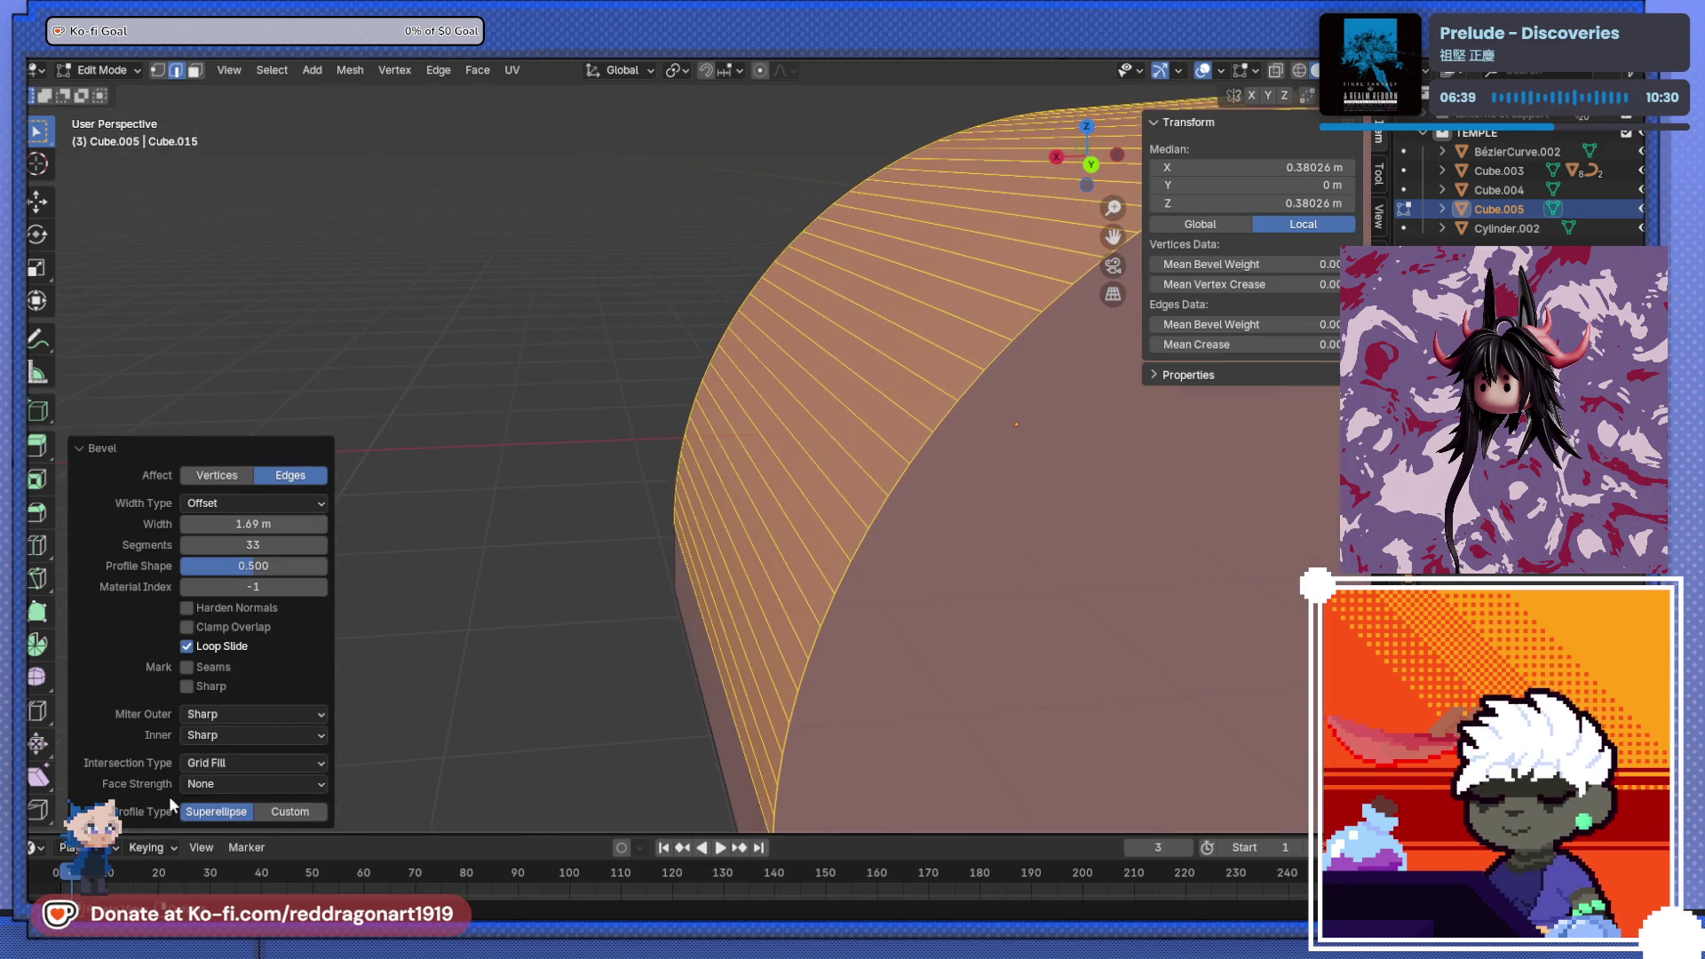
pyautogui.click(256, 815)
pyautogui.scroll(-5, 657, 565)
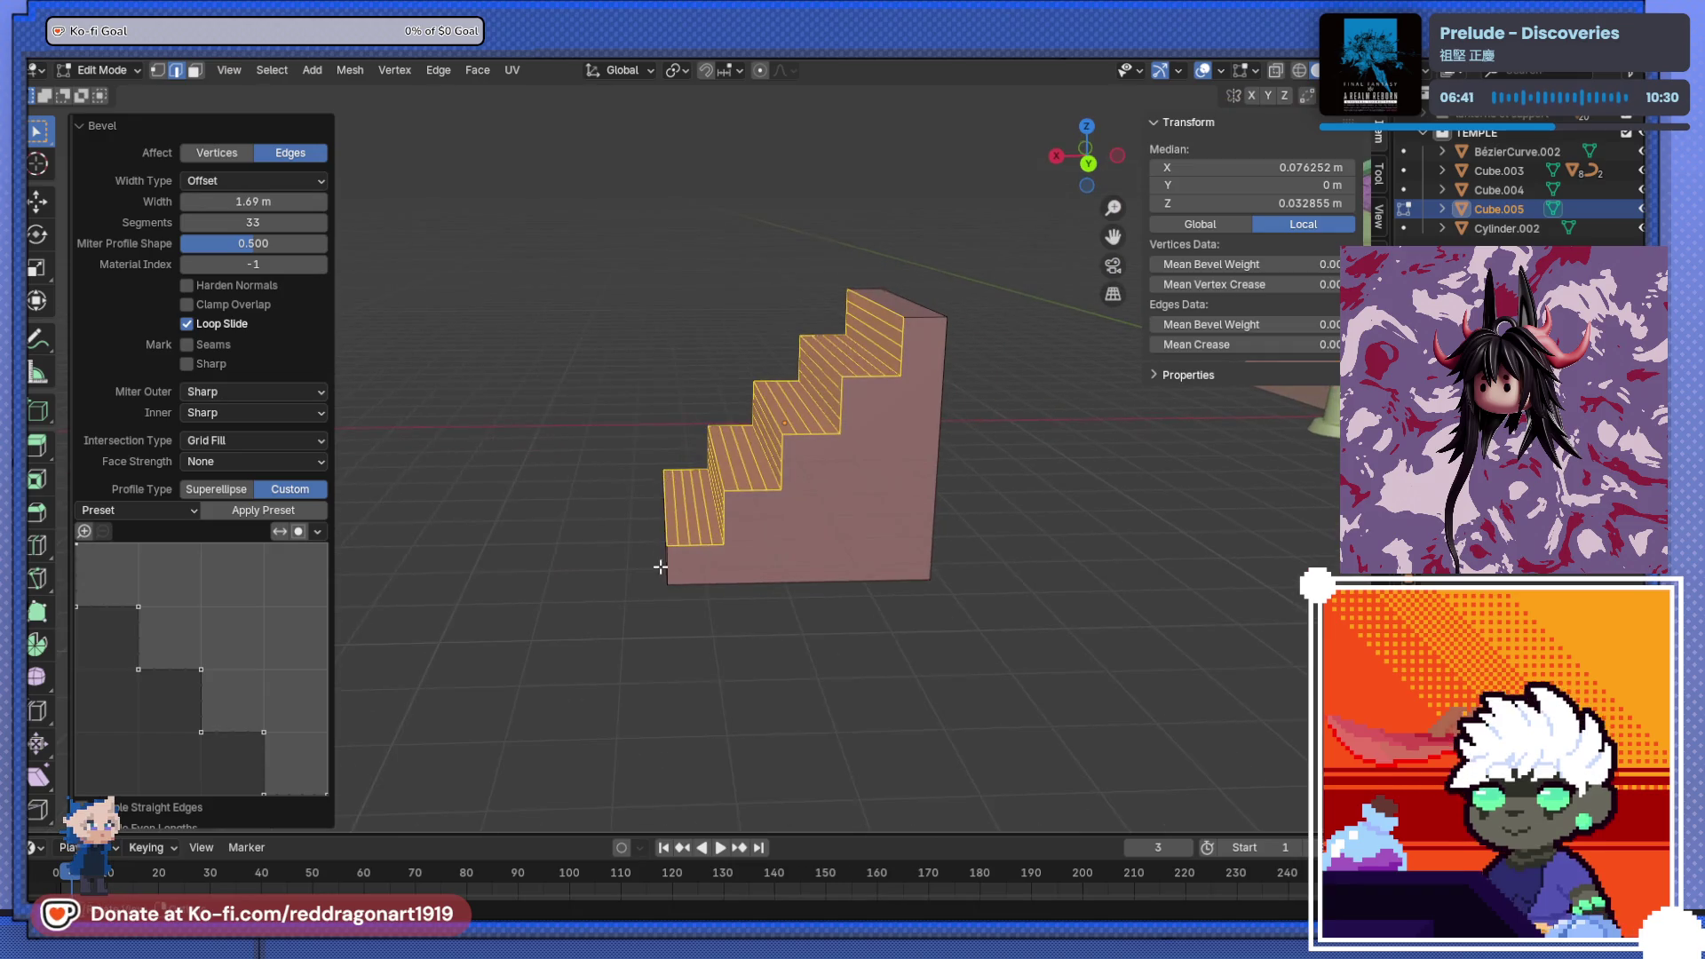
pyautogui.click(219, 511)
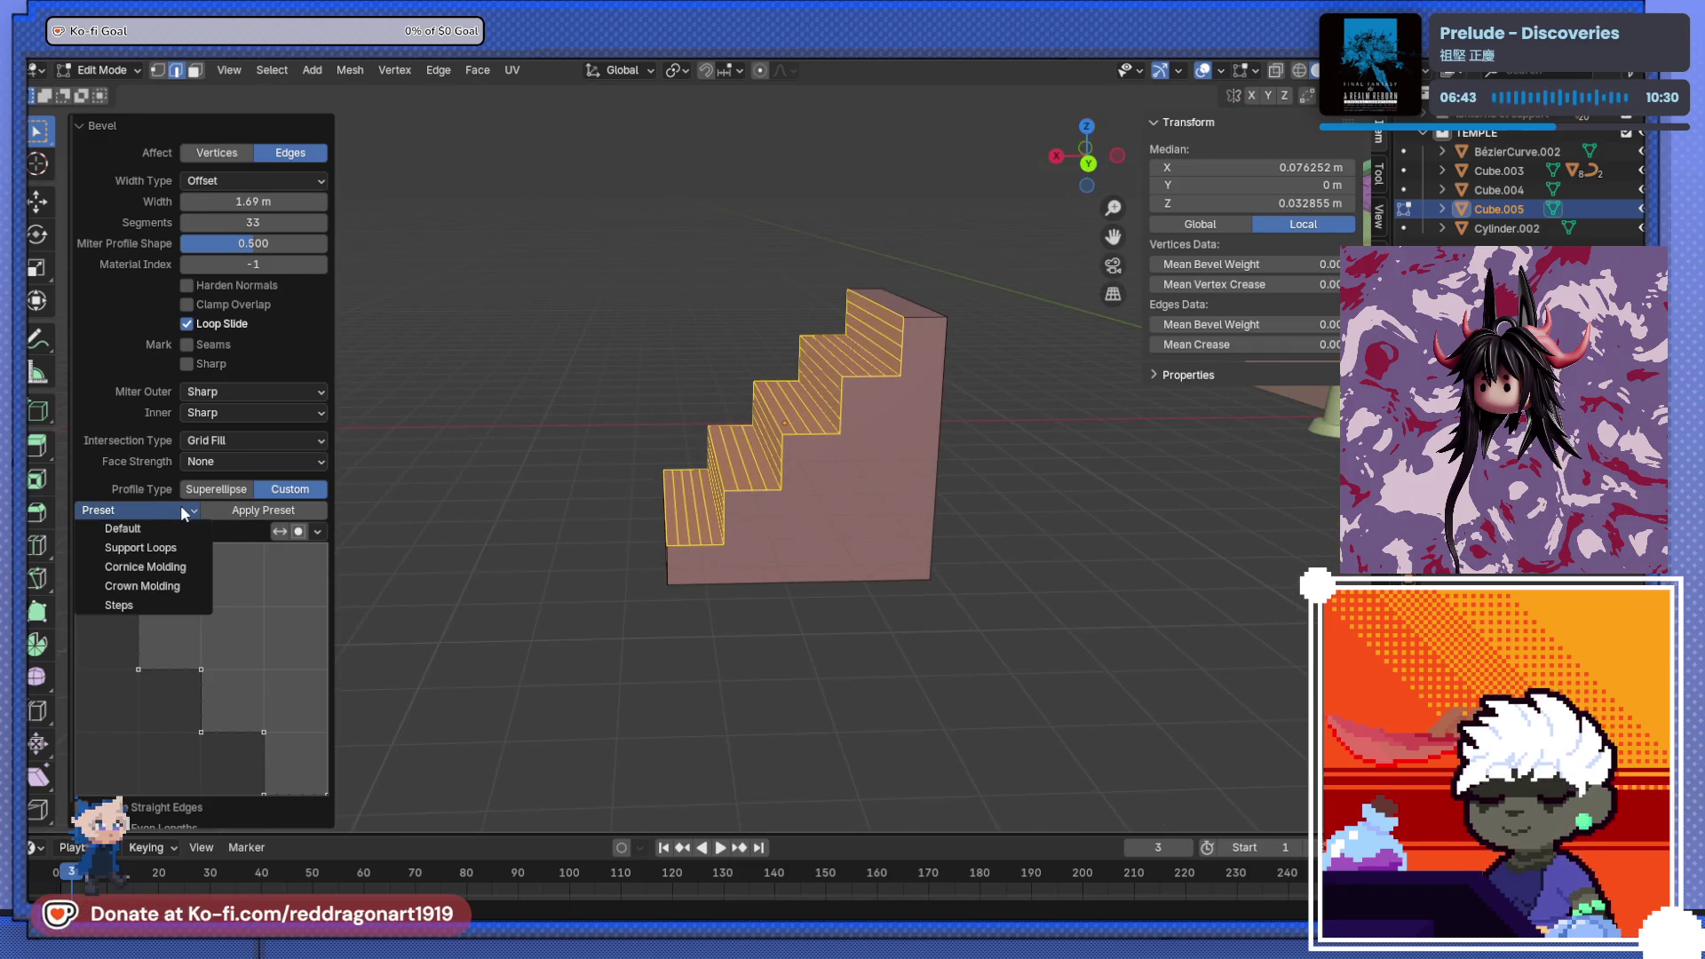
# - Apply the Steps preset to the bevel profile, forming even stairs beside the temple
pyautogui.click(152, 600)
pyautogui.scroll(5, 616, 563)
pyautogui.scroll(-2, 617, 563)
pyautogui.moveTo(616, 563)
pyautogui.mouseDown(button='middle')
pyautogui.moveTo(737, 589)
pyautogui.moveTo(593, 550)
pyautogui.moveTo(640, 620)
pyautogui.moveTo(802, 582)
pyautogui.mouseUp(button='middle')
pyautogui.scroll(-4, 617, 612)
pyautogui.moveTo(616, 613); pyautogui.dragTo(721, 560, button='middle')
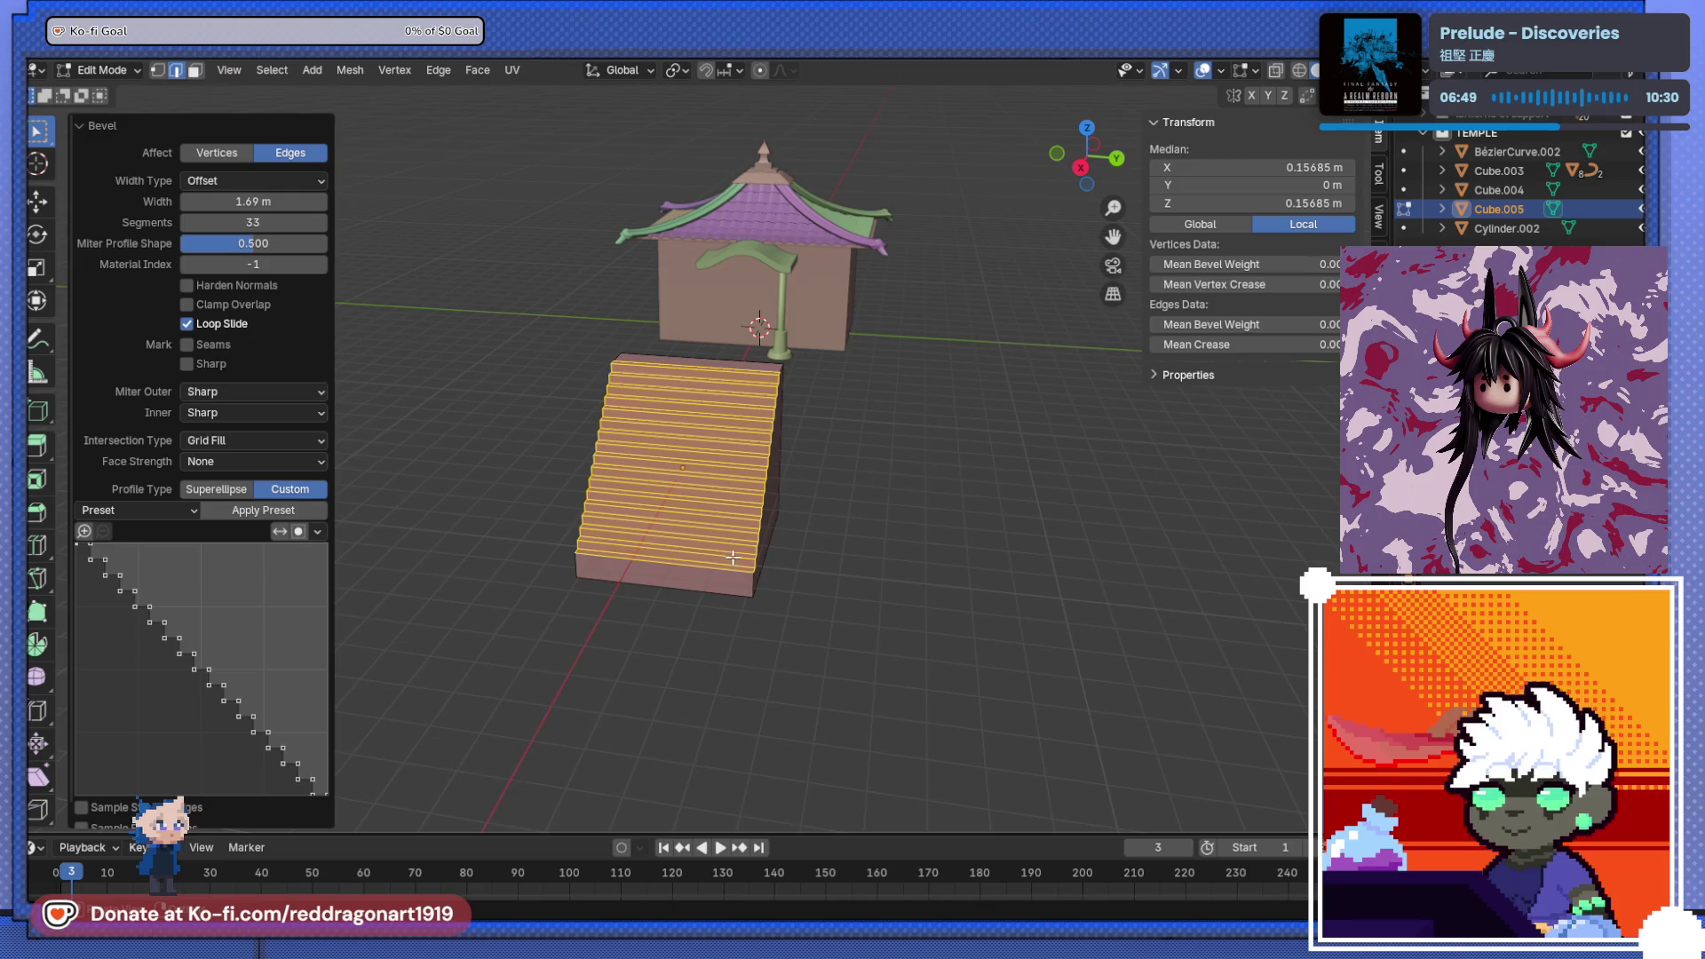
pyautogui.scroll(3, 793, 539)
pyautogui.moveTo(800, 562); pyautogui.dragTo(765, 562, button='middle')
# - Switch to face select and select faces on the staircase's side
pyautogui.click(804, 613)
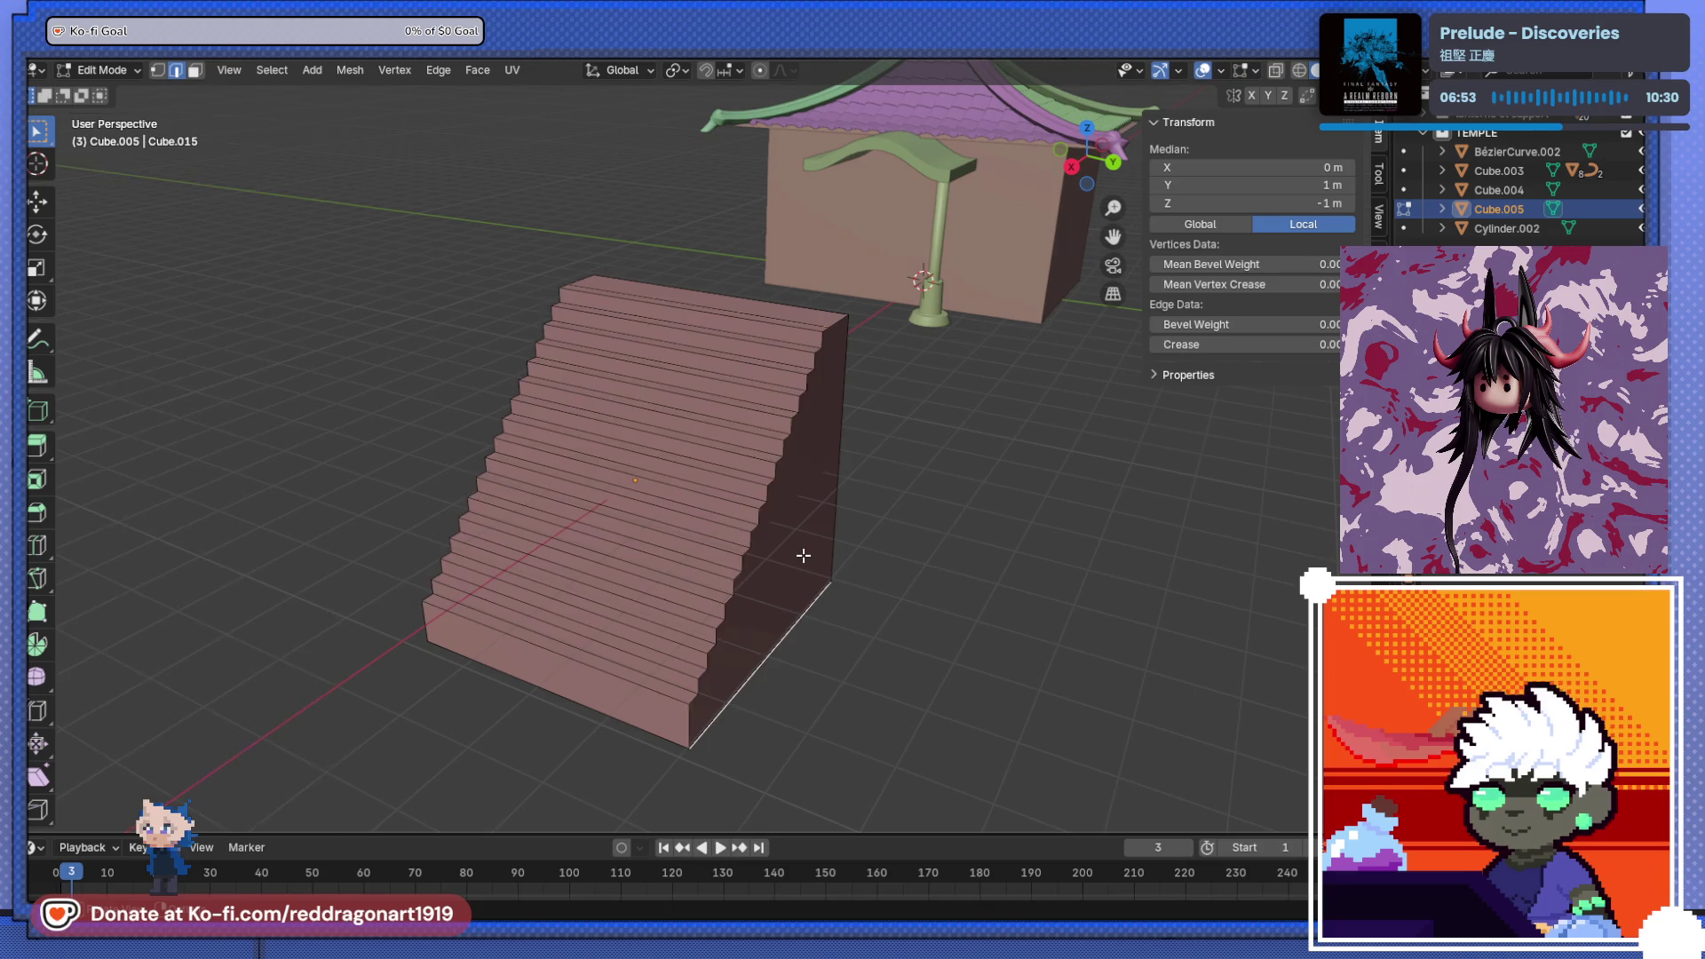
pyautogui.click(194, 70)
pyautogui.click(769, 477)
pyautogui.moveTo(770, 478)
pyautogui.mouseDown(button='middle')
pyautogui.moveTo(653, 524)
pyautogui.moveTo(689, 544)
pyautogui.moveTo(685, 504)
pyautogui.moveTo(733, 511)
pyautogui.moveTo(772, 622)
pyautogui.moveTo(822, 507)
pyautogui.mouseUp(button='middle')
pyautogui.click(687, 546)
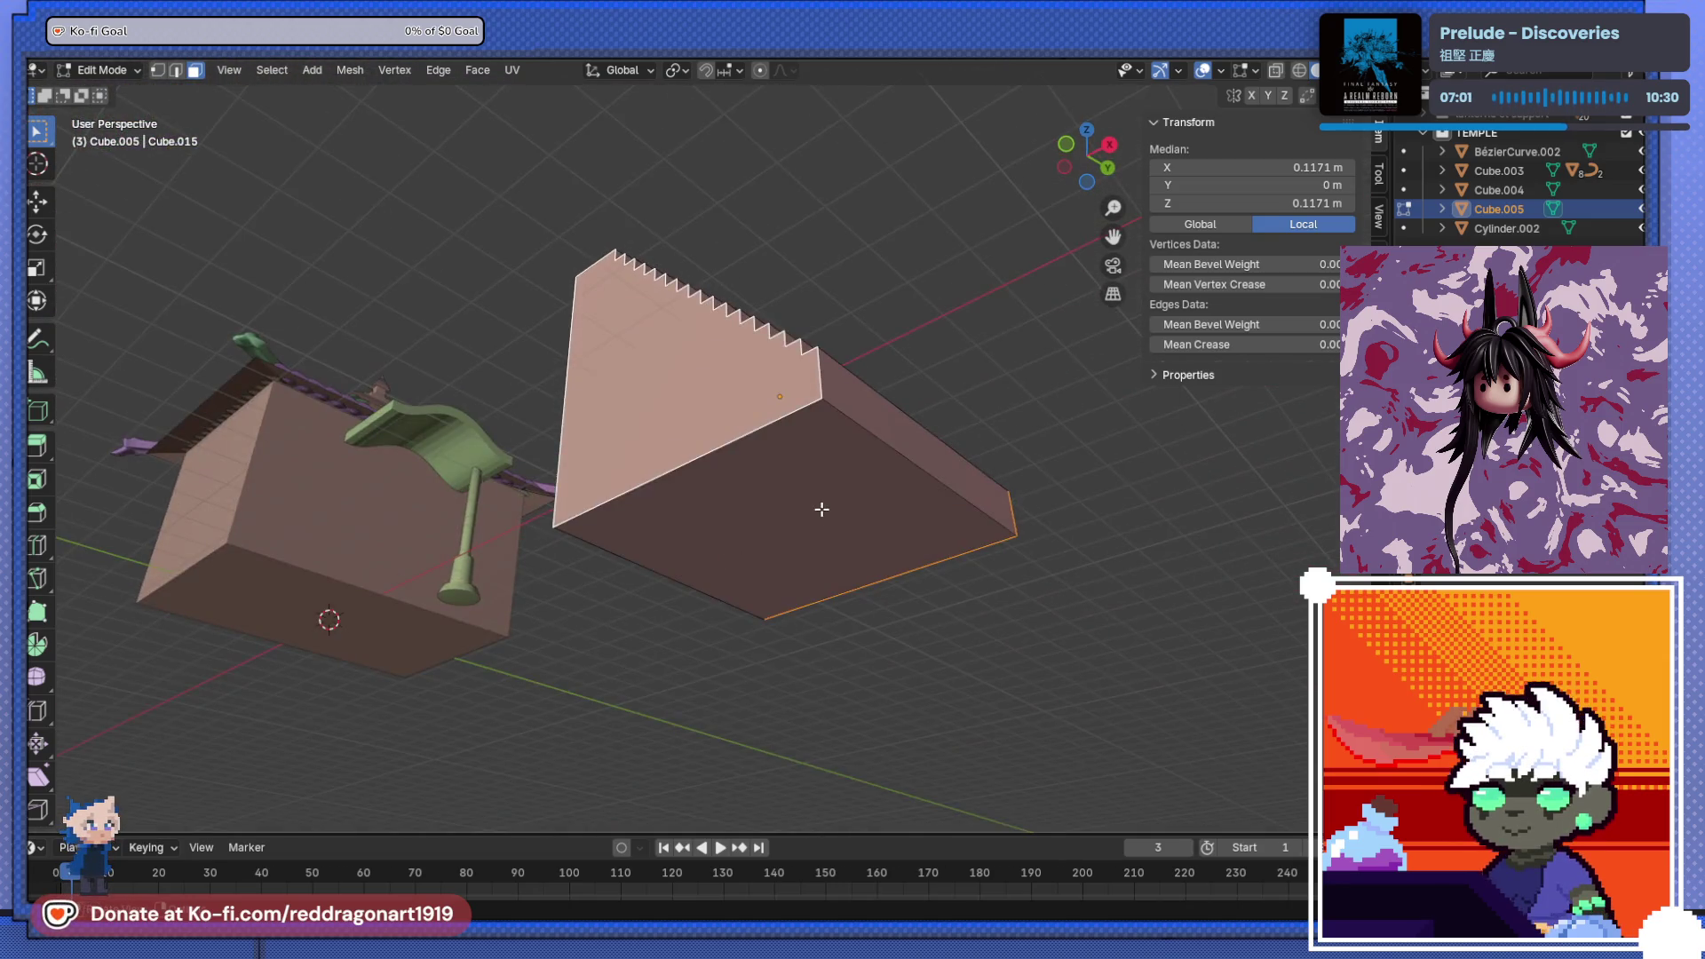
# - Select the staircase's bottom face and raise it along Z
pyautogui.click(814, 541)
pyautogui.press('g')
pyautogui.press('z')
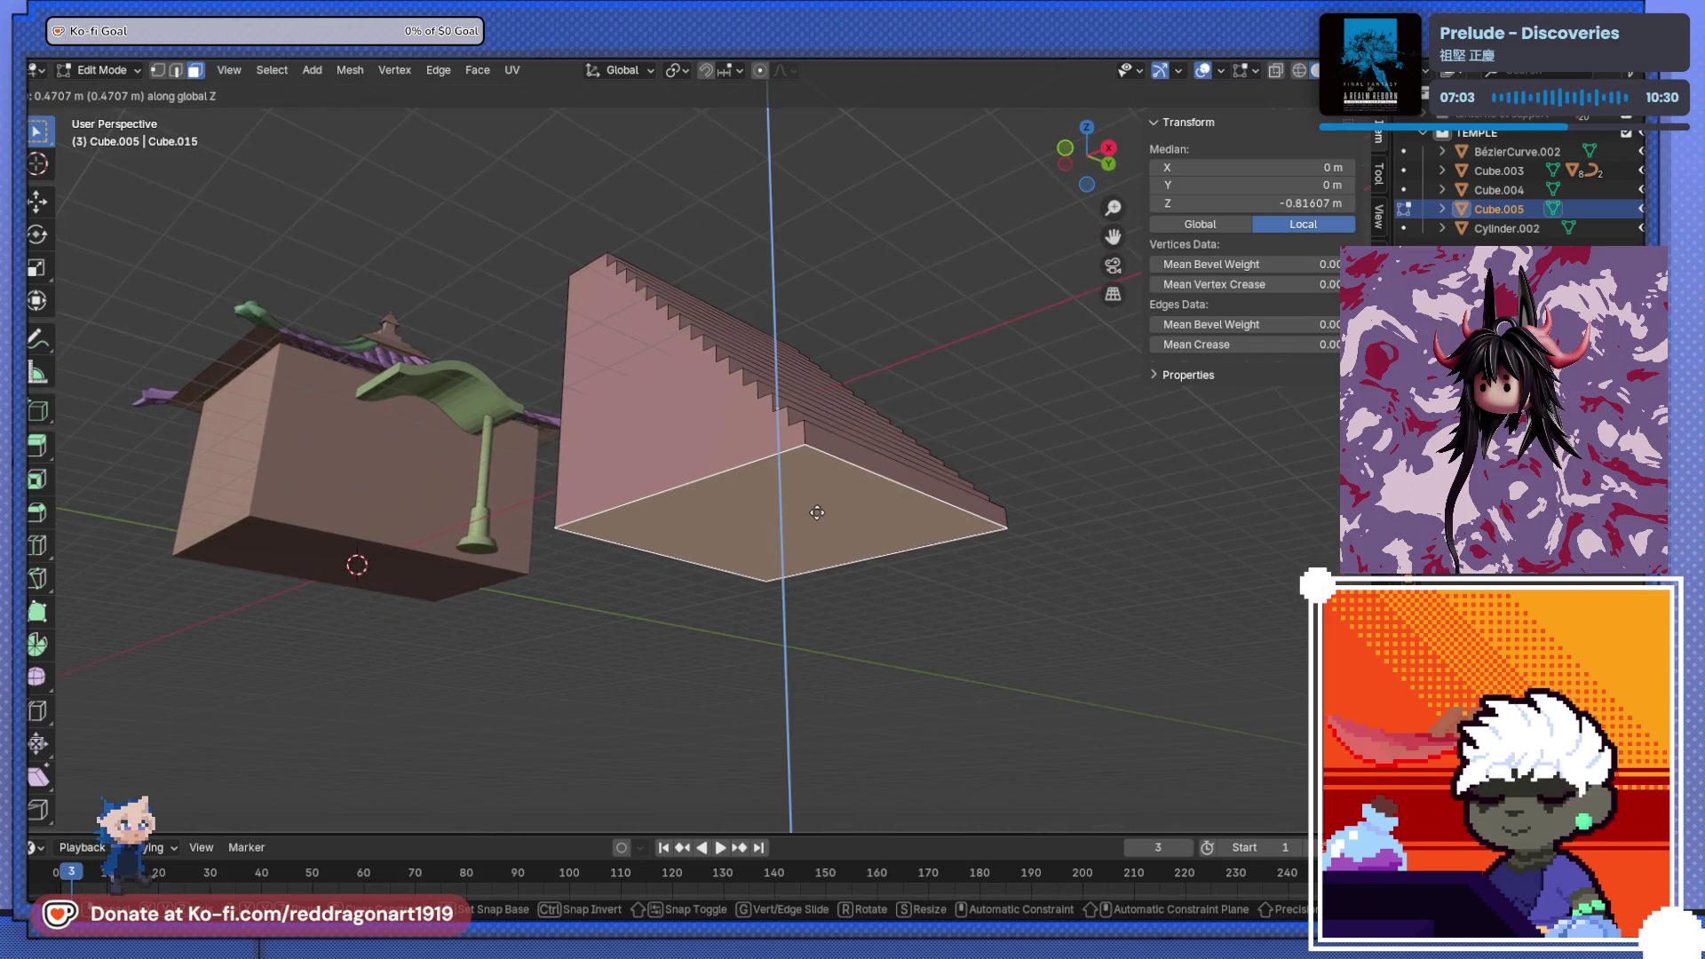
pyautogui.click(817, 509)
# - Select the side faces and extrude them along their normals to thicken them
pyautogui.moveTo(818, 508)
pyautogui.mouseDown(button='middle')
pyautogui.moveTo(830, 546)
pyautogui.moveTo(883, 578)
pyautogui.moveTo(749, 533)
pyautogui.moveTo(610, 578)
pyautogui.moveTo(536, 573)
pyautogui.mouseUp(button='middle')
pyautogui.click(600, 568)
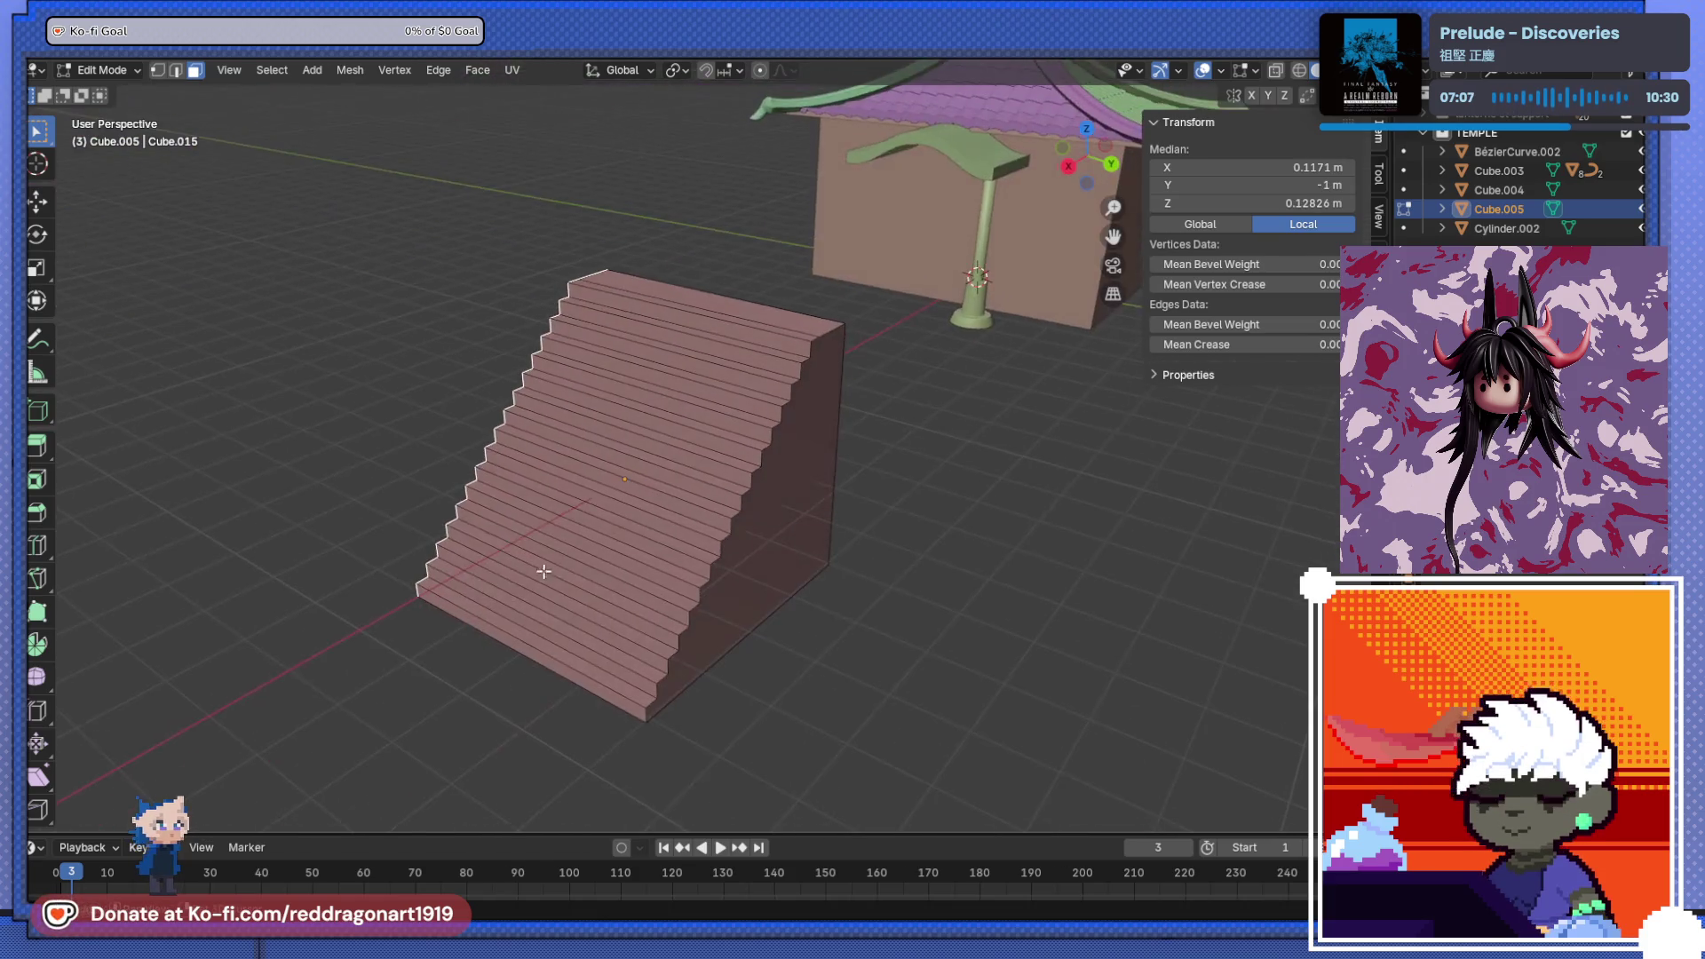
pyautogui.moveTo(762, 528); pyautogui.dragTo(773, 578, button='middle')
pyautogui.hotkey('alt', 'e')
pyautogui.click(774, 577)
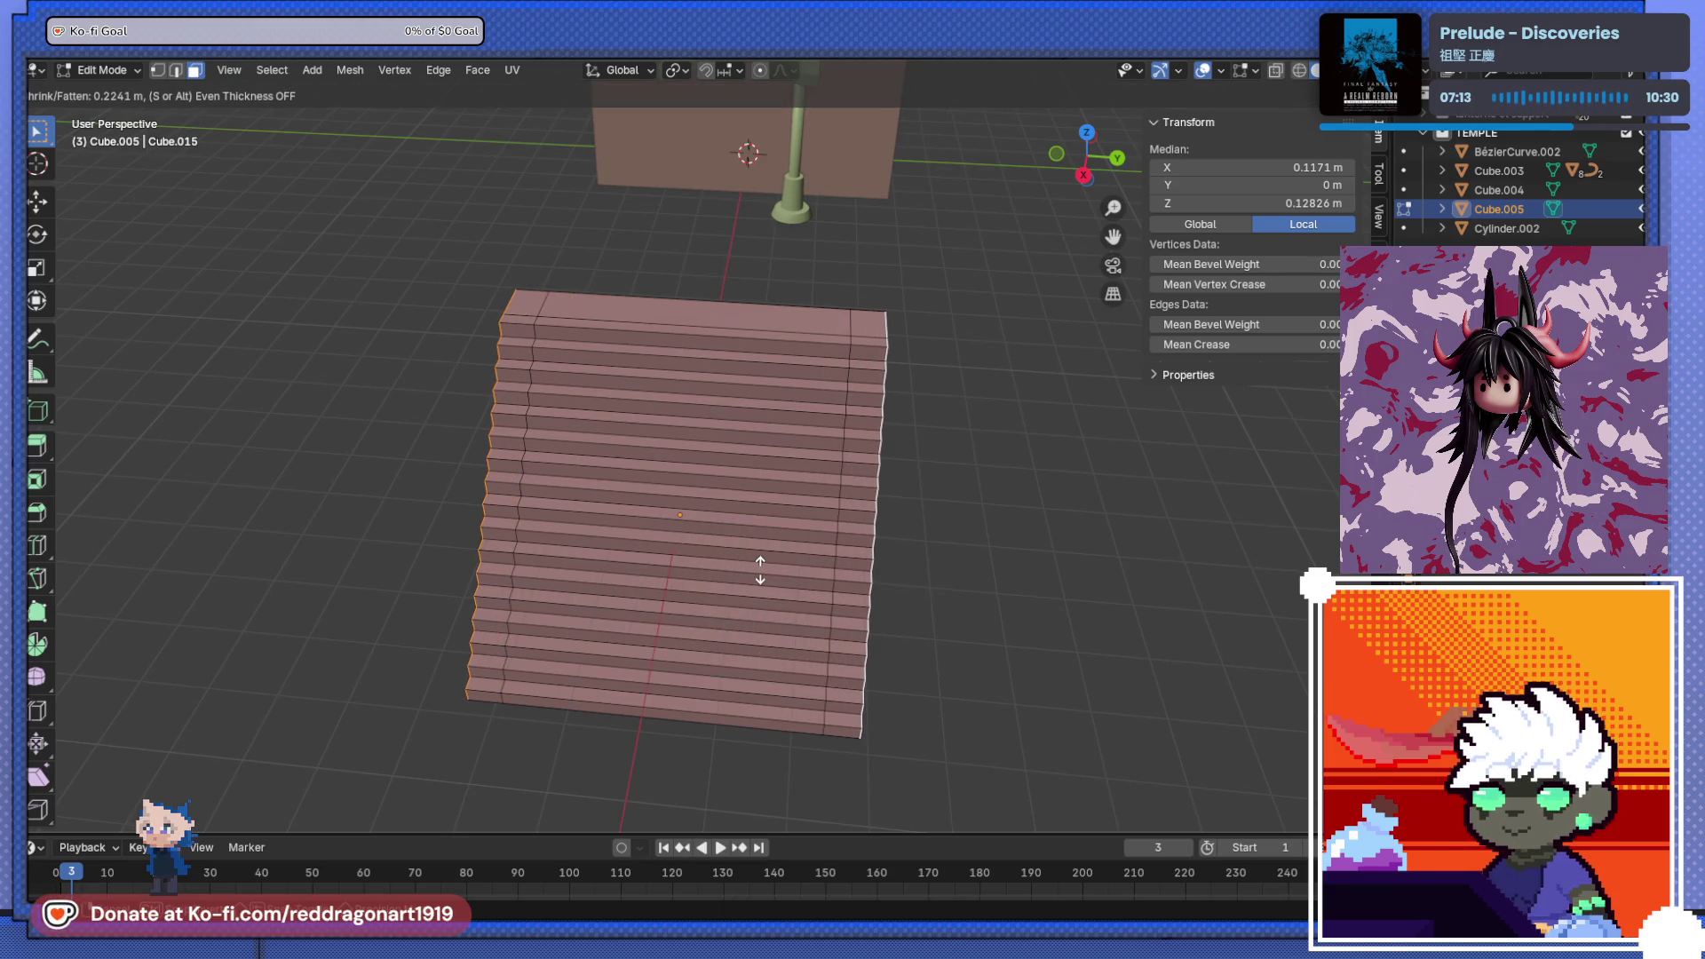
pyautogui.click(760, 570)
pyautogui.moveTo(760, 570); pyautogui.dragTo(669, 534, button='middle')
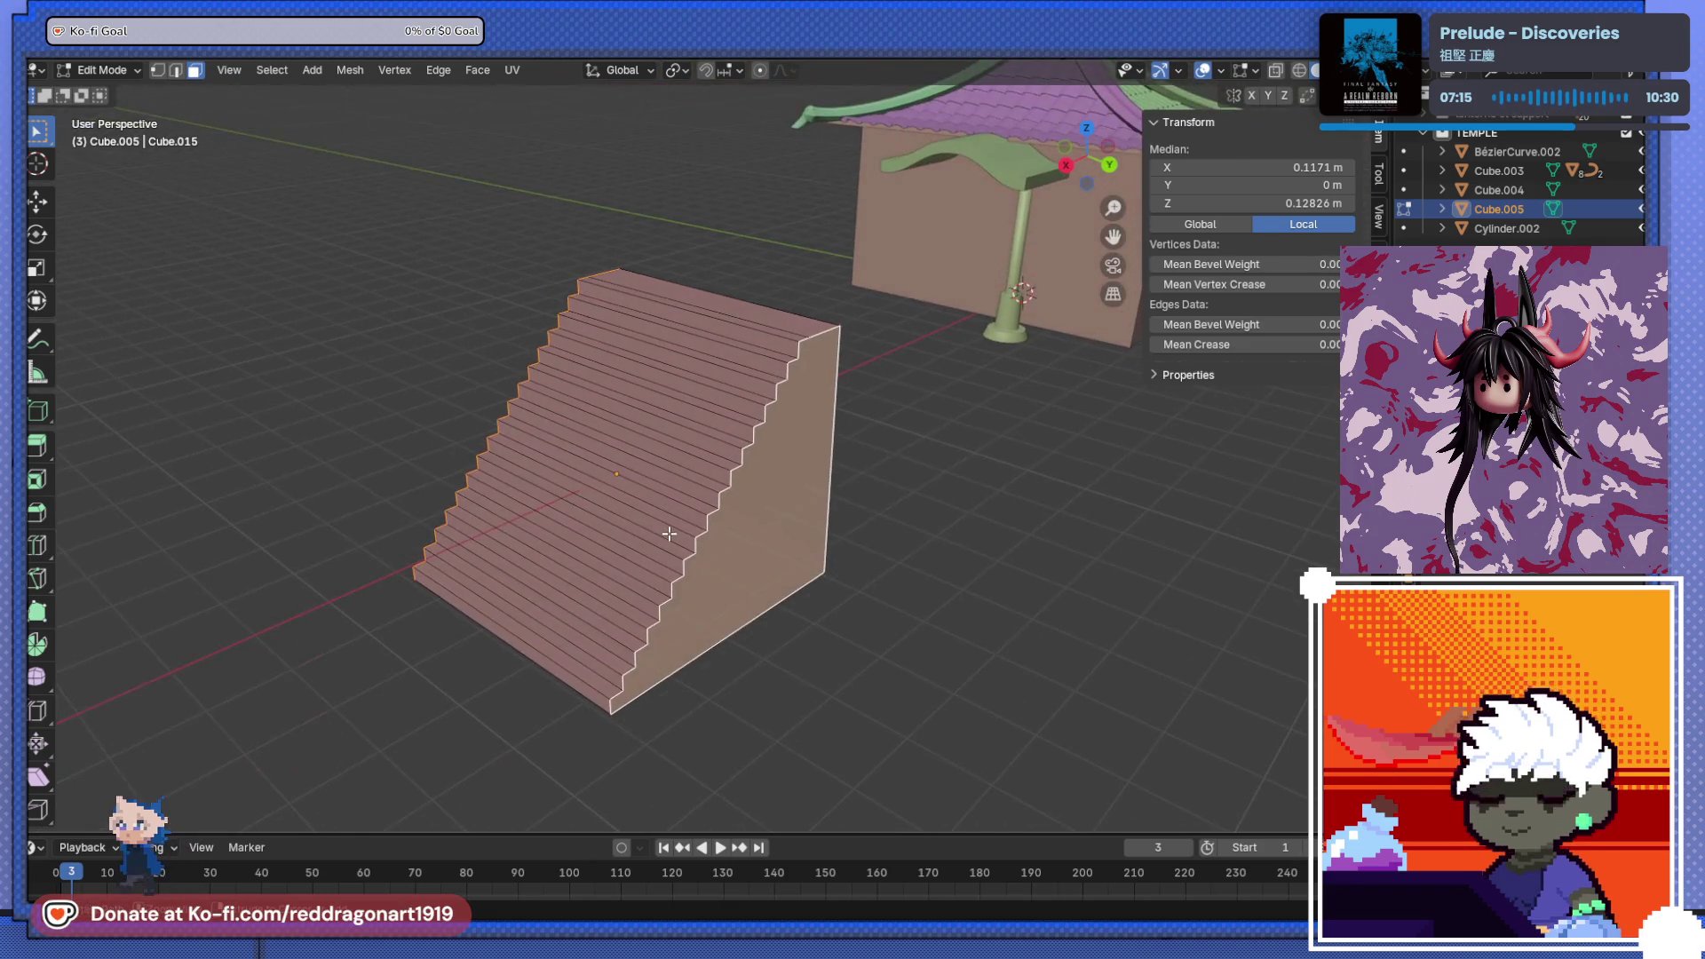
# - Inset the selected side faces by 0.05864 m
pyautogui.press('i')
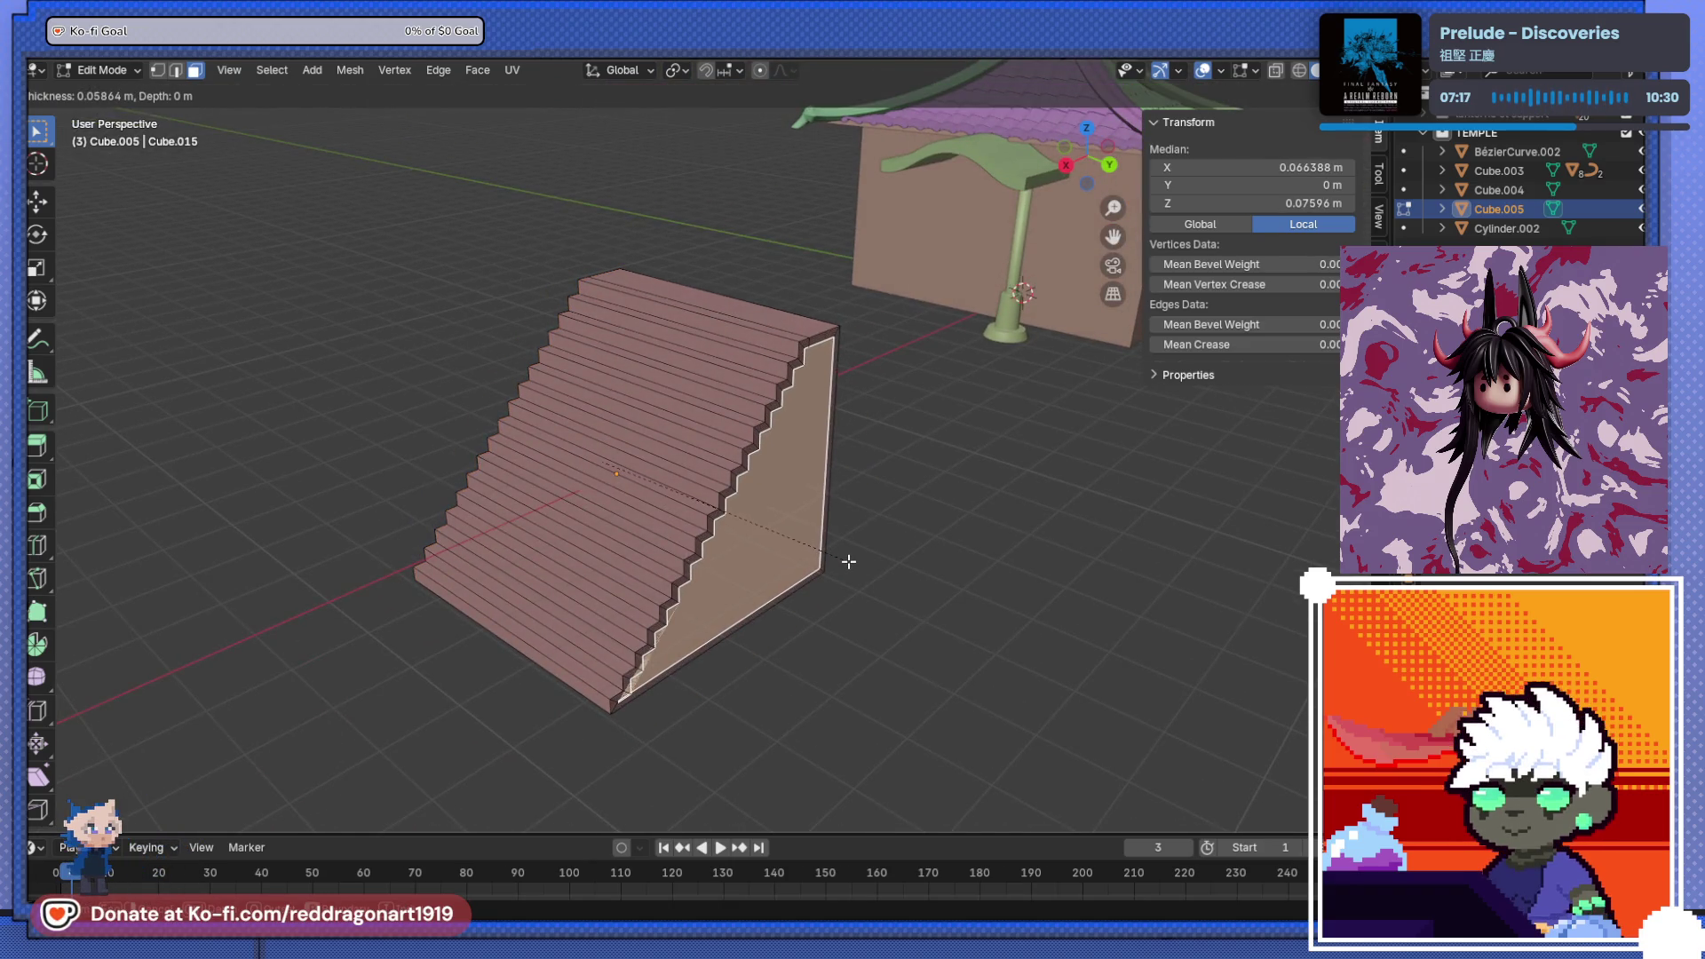
pyautogui.click(849, 562)
pyautogui.moveTo(849, 561)
pyautogui.mouseDown(button='middle')
pyautogui.moveTo(736, 563)
pyautogui.moveTo(982, 506)
pyautogui.moveTo(728, 572)
pyautogui.moveTo(595, 558)
pyautogui.moveTo(684, 517)
pyautogui.moveTo(620, 514)
pyautogui.moveTo(507, 587)
pyautogui.moveTo(722, 609)
pyautogui.moveTo(761, 581)
pyautogui.moveTo(795, 616)
pyautogui.moveTo(844, 628)
pyautogui.moveTo(788, 597)
pyautogui.moveTo(822, 574)
pyautogui.mouseUp(button='middle')
# - Select the whole staircase mesh, return to Object Mode and snap the cursor to it
pyautogui.click(982, 506)
pyautogui.click(788, 599)
pyautogui.press('a')
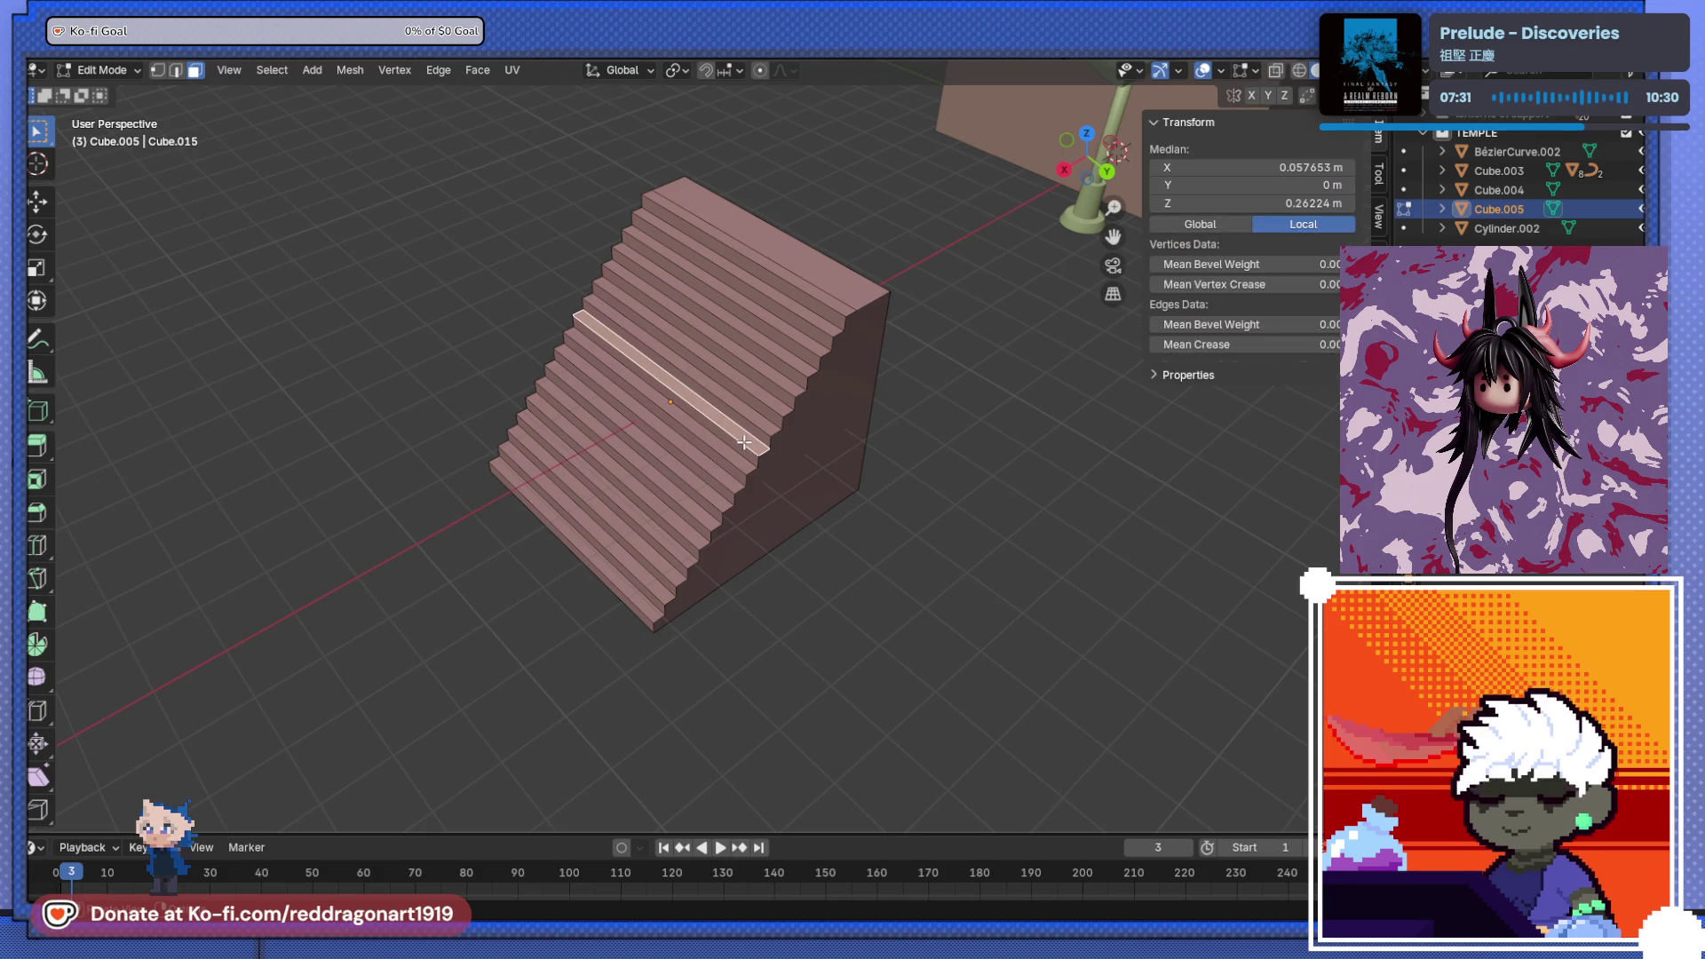
pyautogui.press('Tab')
pyautogui.hotkey('shift', 's')
pyautogui.click(730, 509)
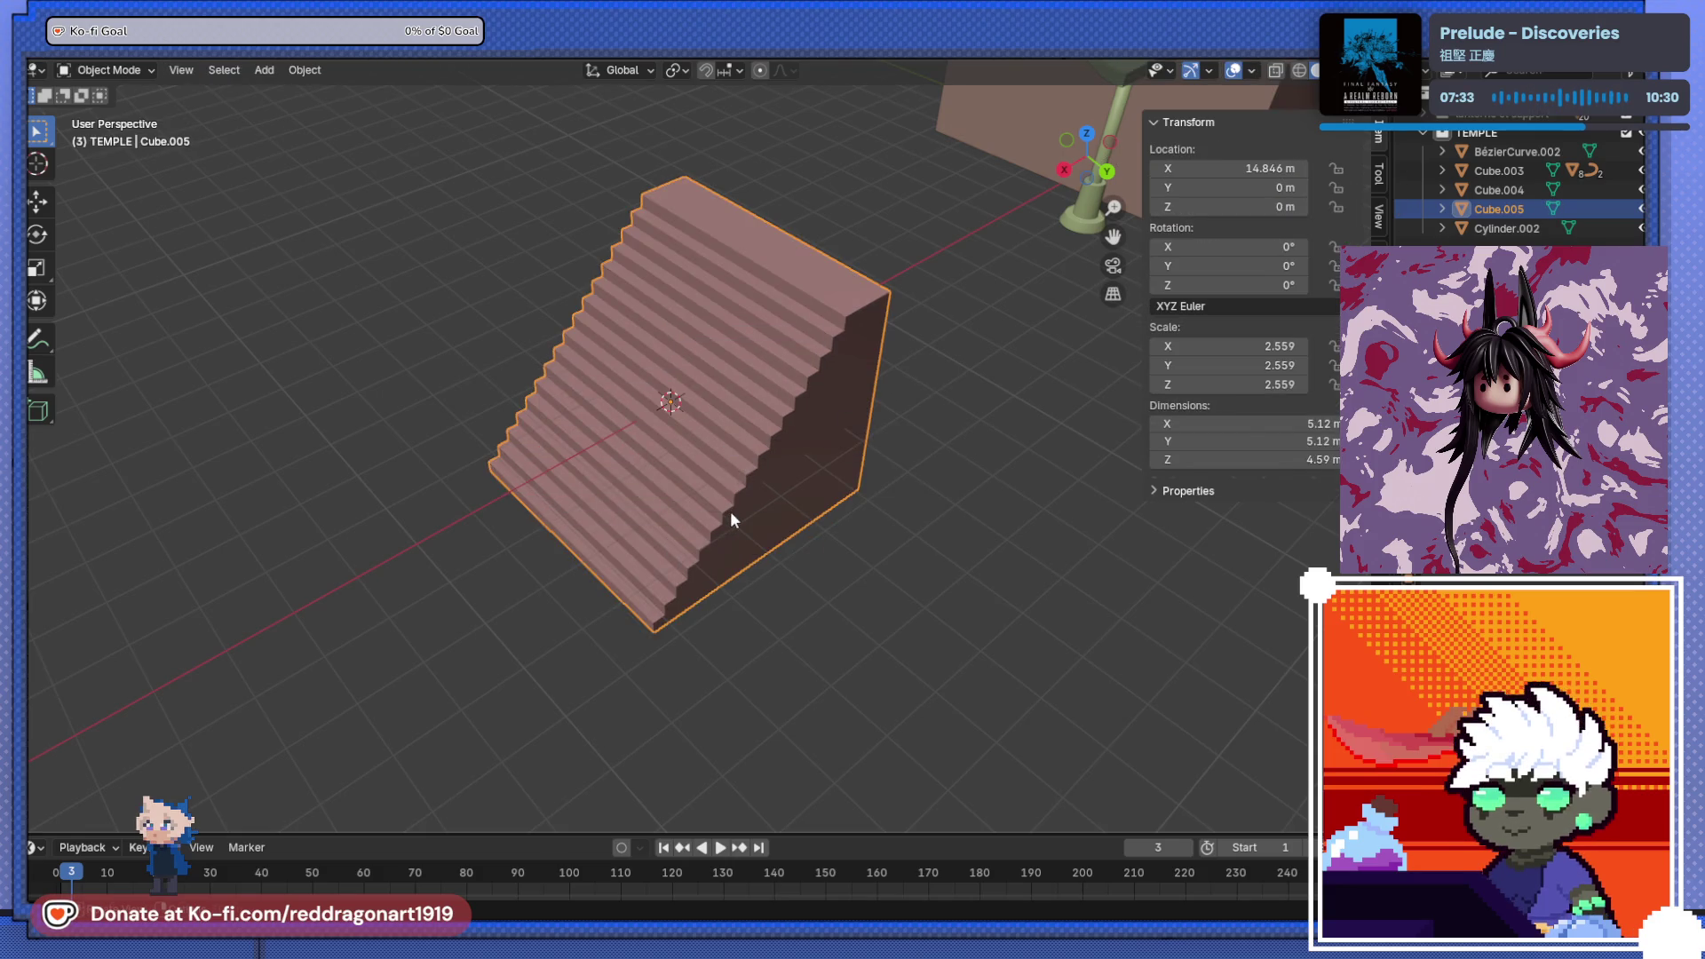
# - Add a cube at the staircase origin and scale it by 3.696 to 7.39 m per side
pyautogui.hotkey('shift', 'a')
pyautogui.moveTo(730, 509)
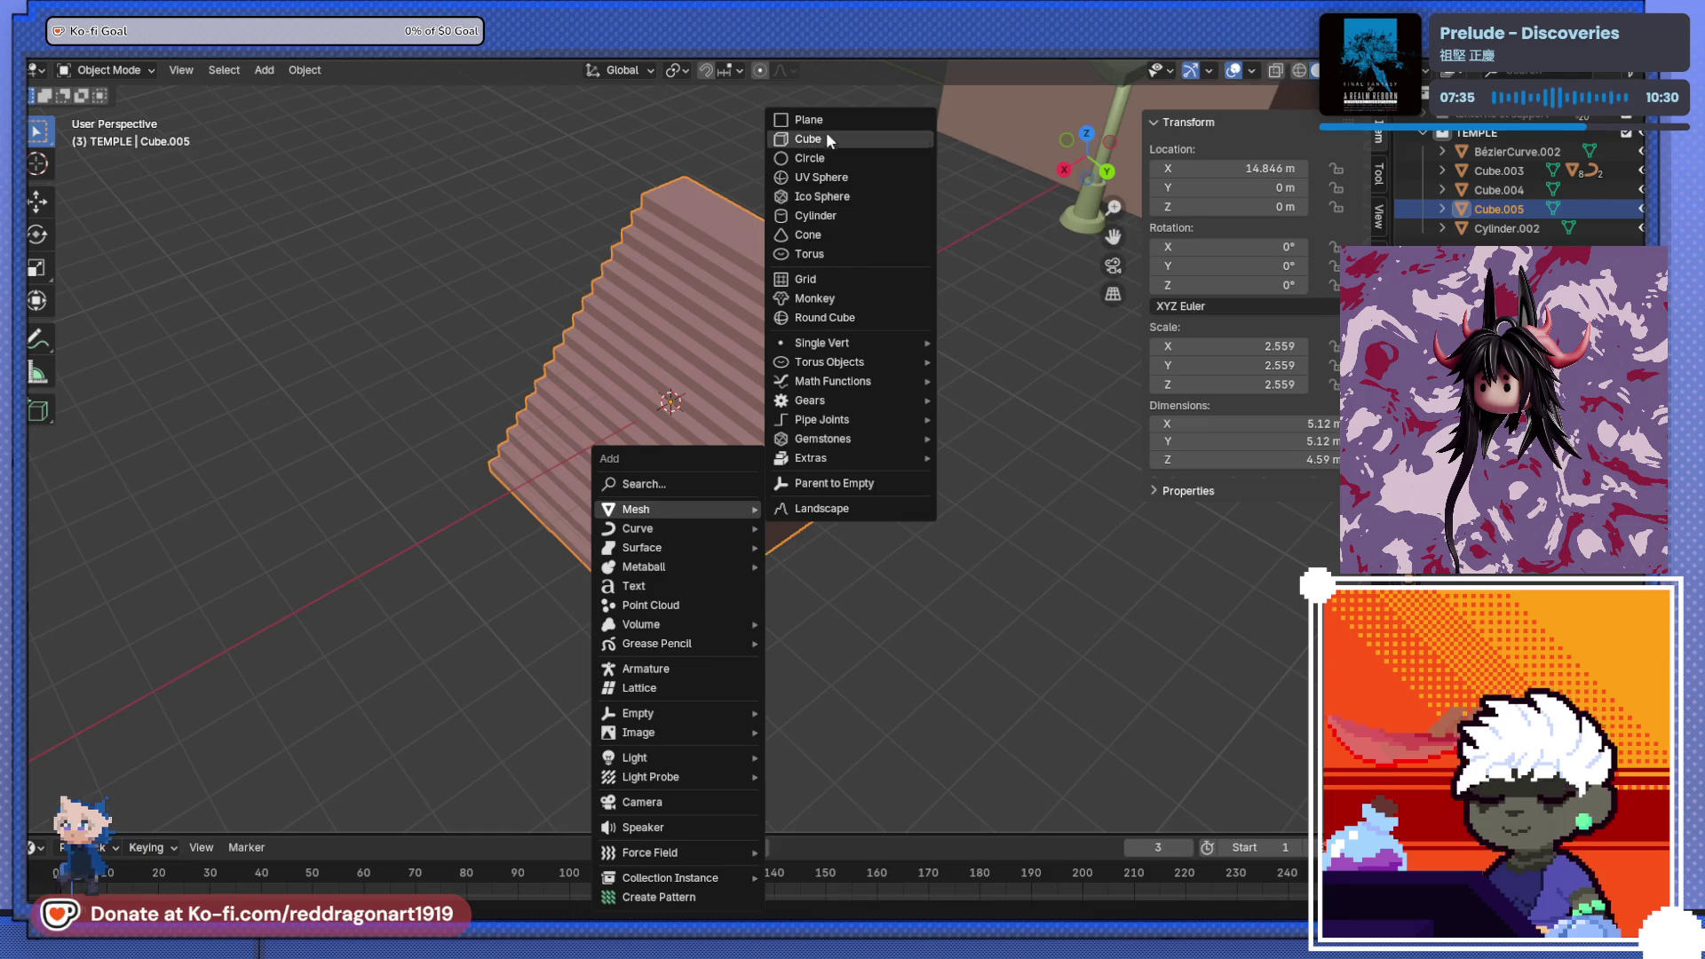
pyautogui.click(825, 138)
pyautogui.press('KP_3')
pyautogui.keyDown('alt'); pyautogui.moveTo(858, 406); pyautogui.dragTo(729, 502, button='middle'); pyautogui.keyUp('alt')
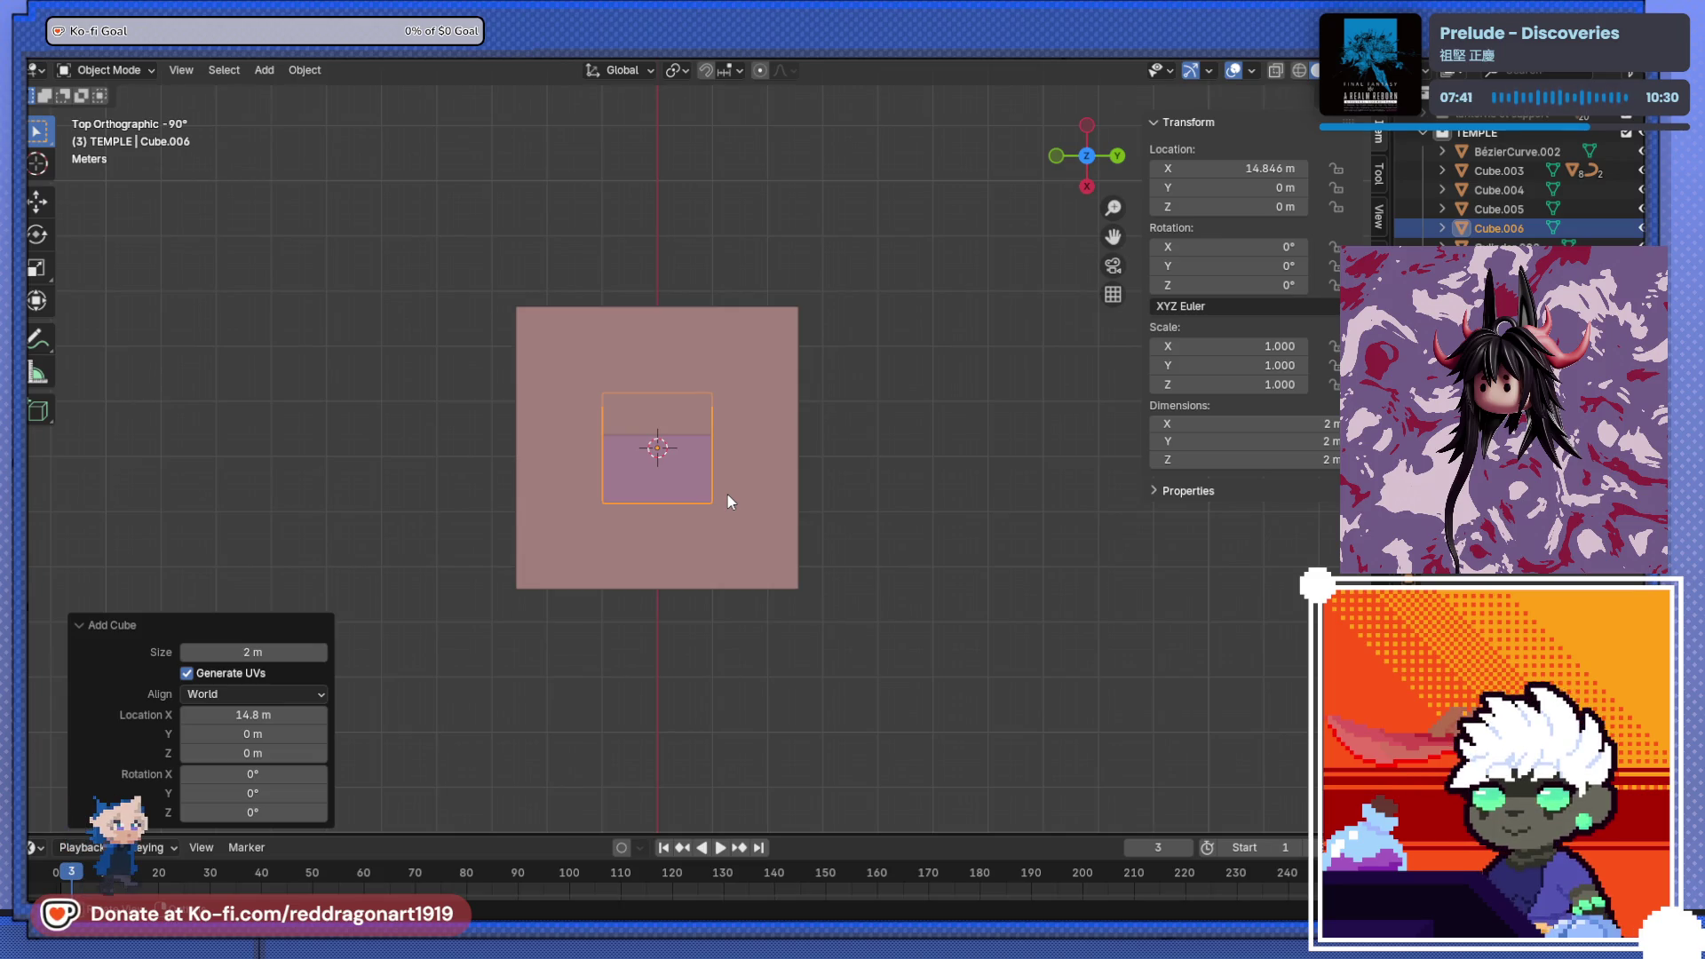
pyautogui.moveTo(727, 502)
pyautogui.mouseDown(button='middle')
pyautogui.moveTo(619, 375)
pyautogui.moveTo(684, 361)
pyautogui.moveTo(556, 435)
pyautogui.moveTo(734, 449)
pyautogui.moveTo(811, 419)
pyautogui.mouseUp(button='middle')
pyautogui.press('s')
pyautogui.click(694, 418)
pyautogui.press('Tab')
pyautogui.hotkey('ctrl', 'r')
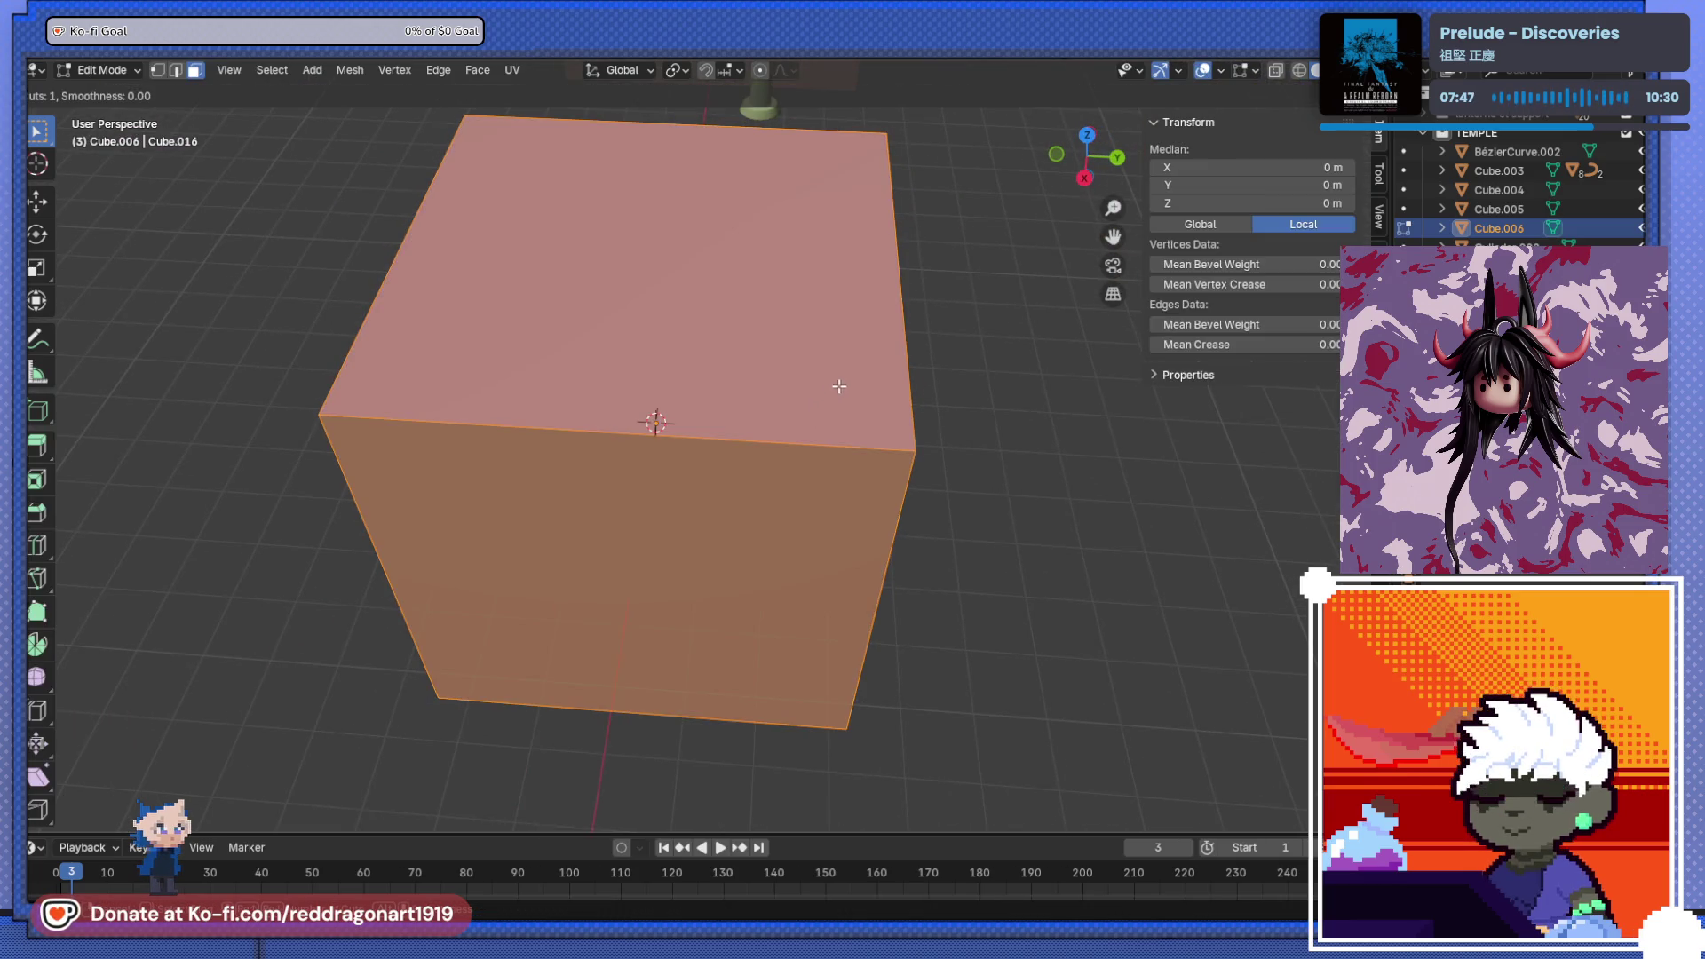
# - Add two edge loops across the cube and spread them apart along Y
pyautogui.click(854, 465)
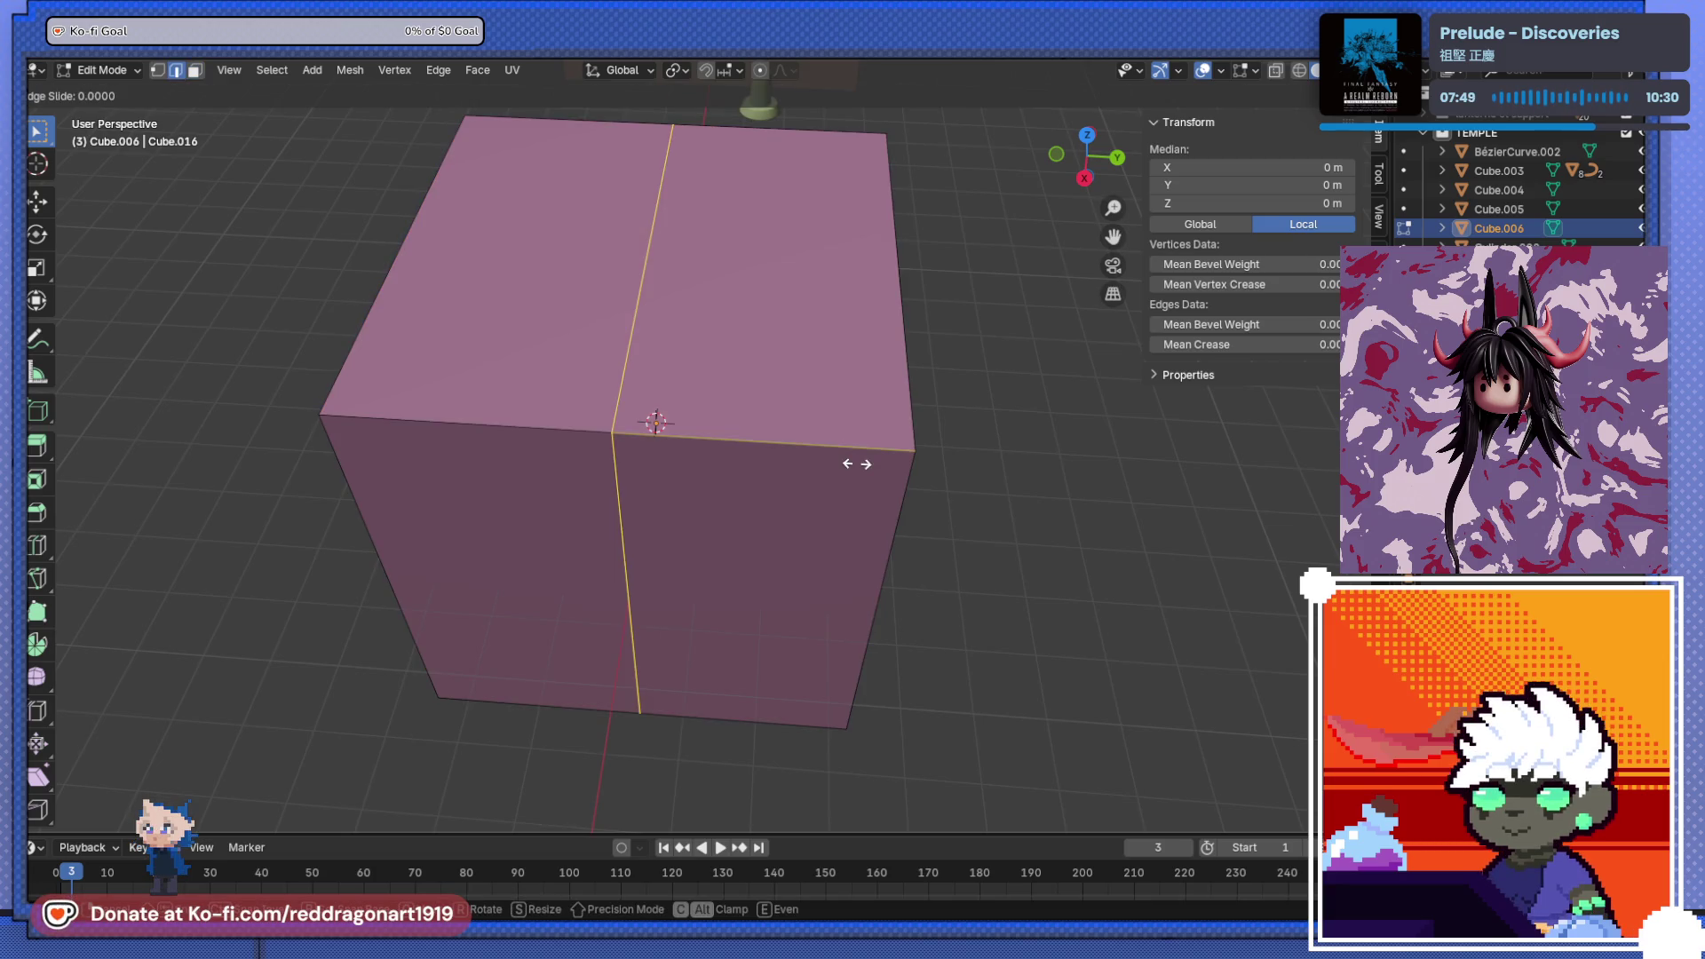
pyautogui.hotkey('ctrl', 'z')
pyautogui.hotkey('ctrl', 'r')
pyautogui.scroll(3, 794, 446)
pyautogui.scroll(-2, 794, 446)
pyautogui.click(794, 446)
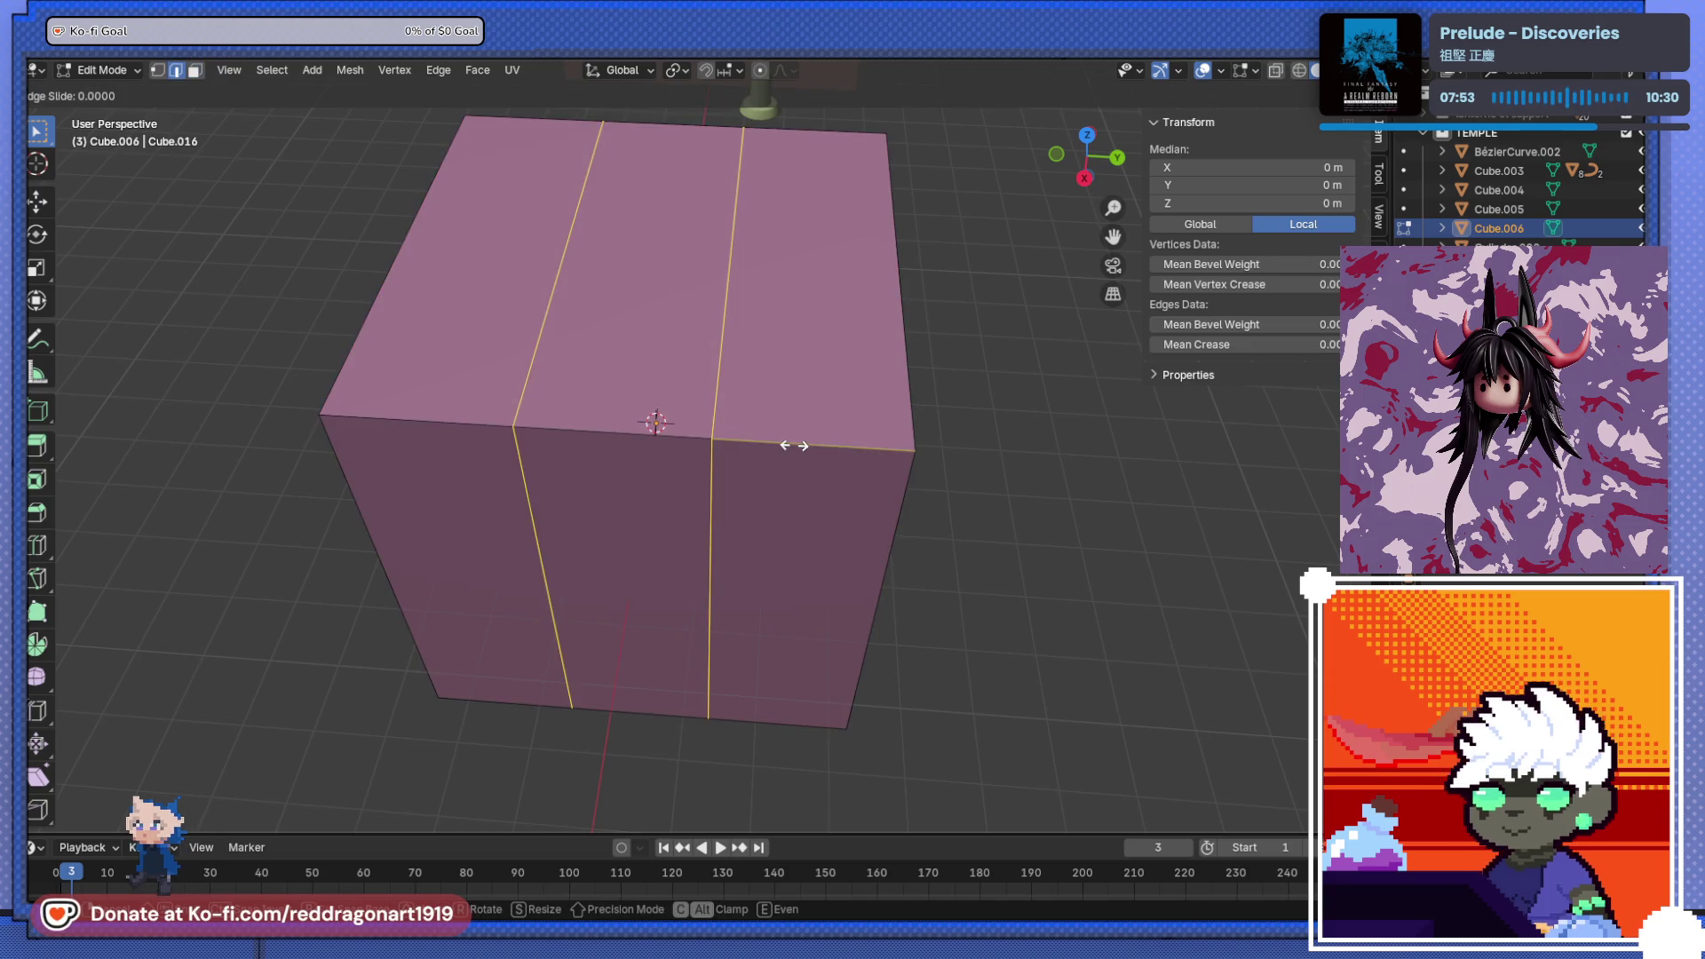
pyautogui.rightClick(791, 443)
pyautogui.press('s')
pyautogui.press('y')
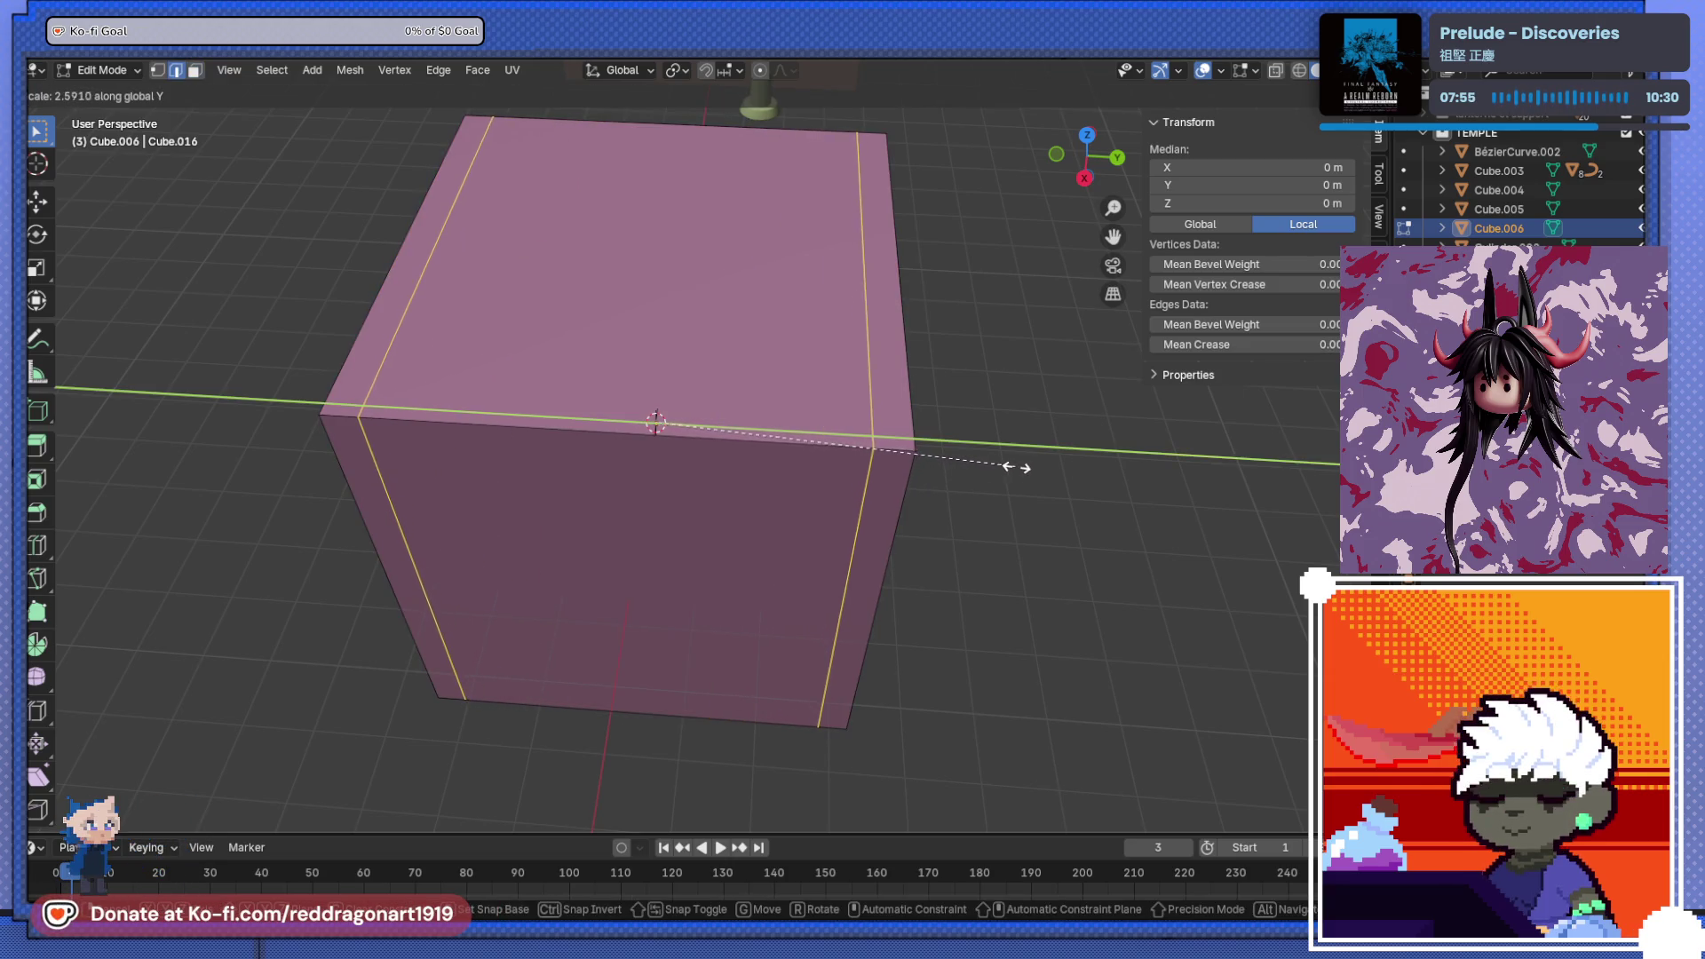
pyautogui.click(1020, 468)
# - Try a stepped bevel on the cube's front top edge, then cancel it
pyautogui.moveTo(944, 488); pyautogui.dragTo(562, 474, button='middle')
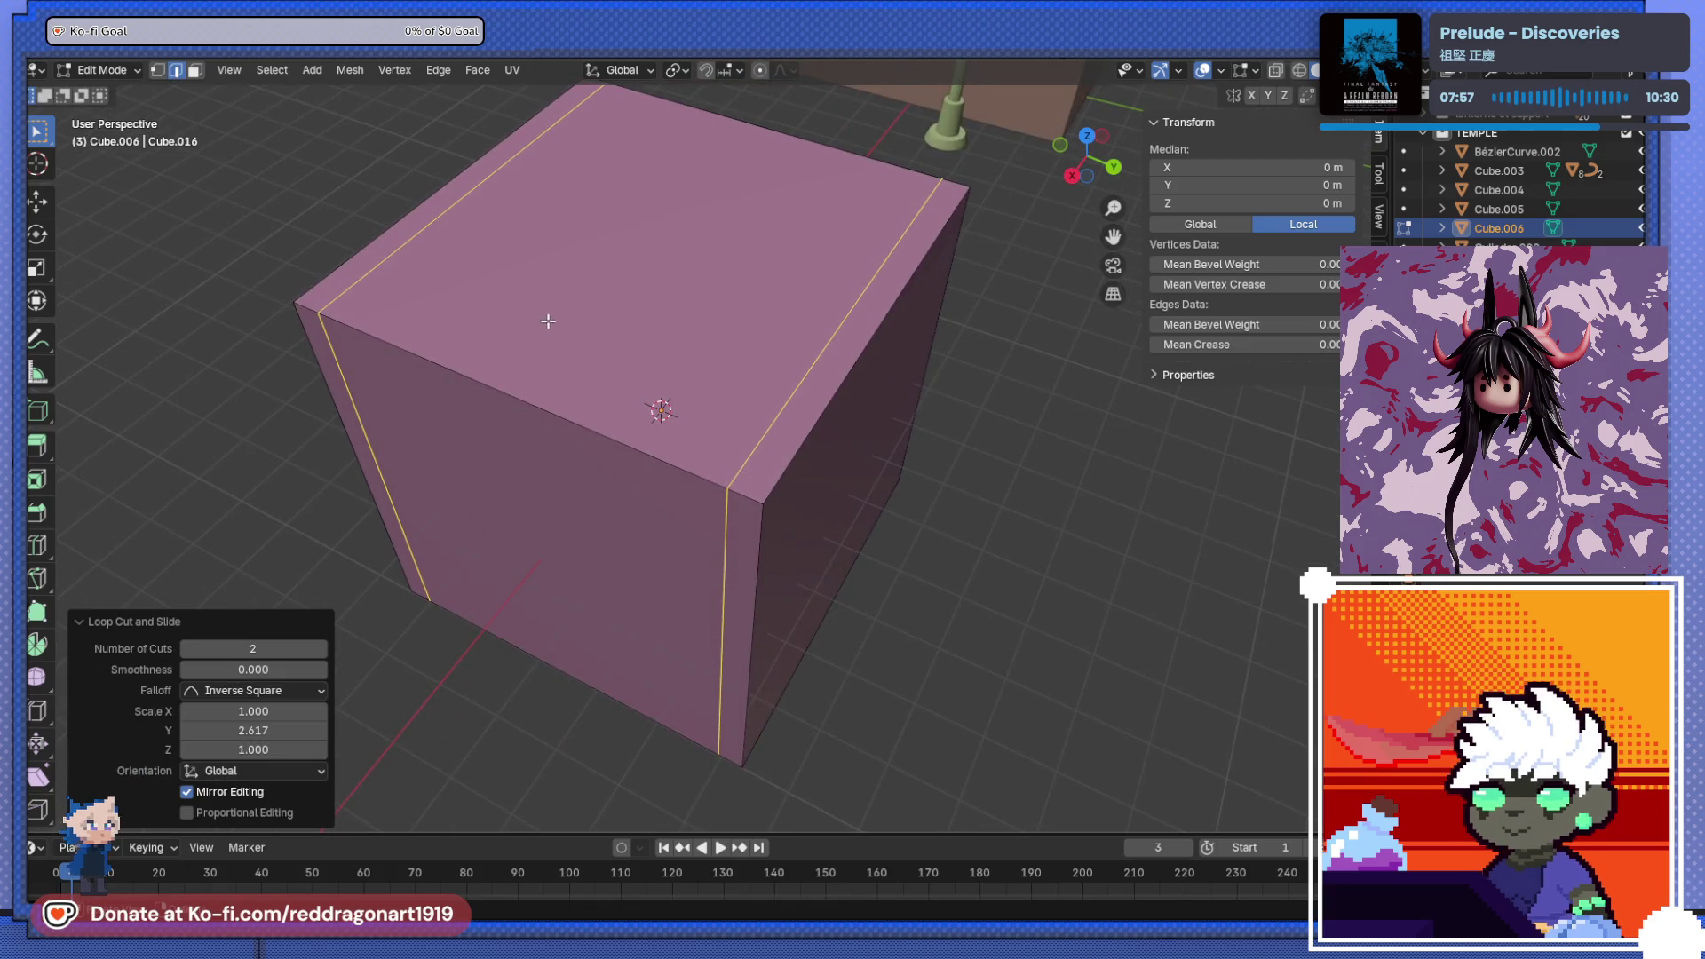
pyautogui.click(529, 394)
pyautogui.hotkey('ctrl', 'b')
pyautogui.scroll(20, 693, 355)
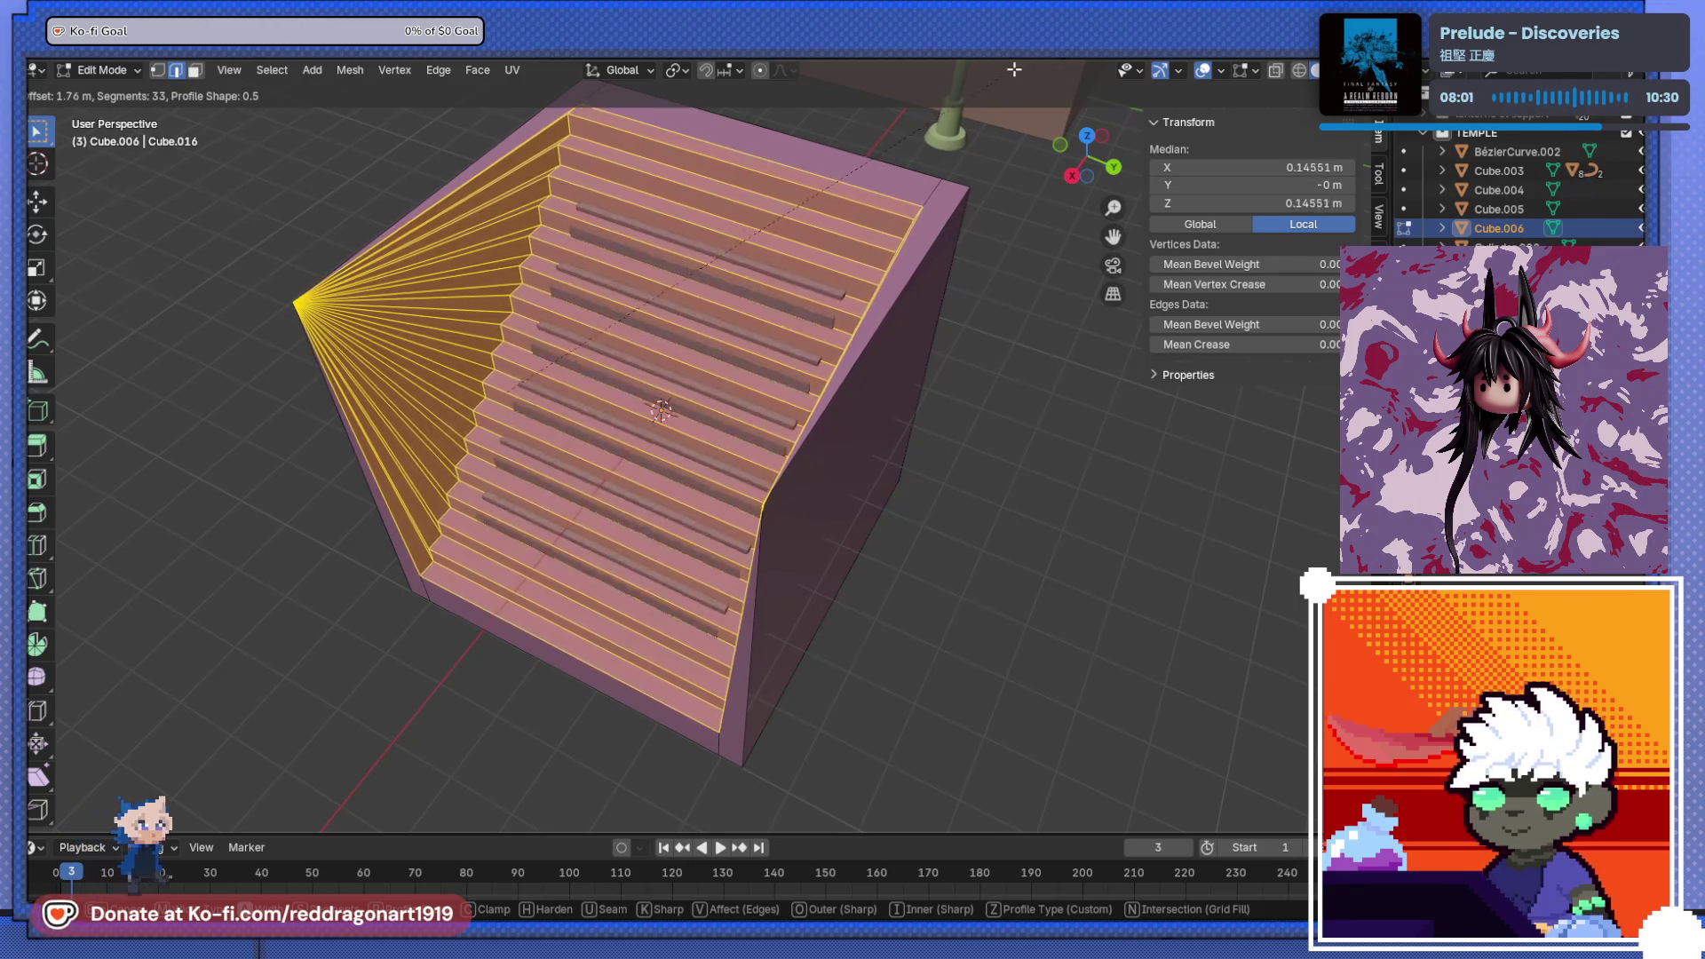
pyautogui.press('Escape')
pyautogui.scroll(-5, 817, 218)
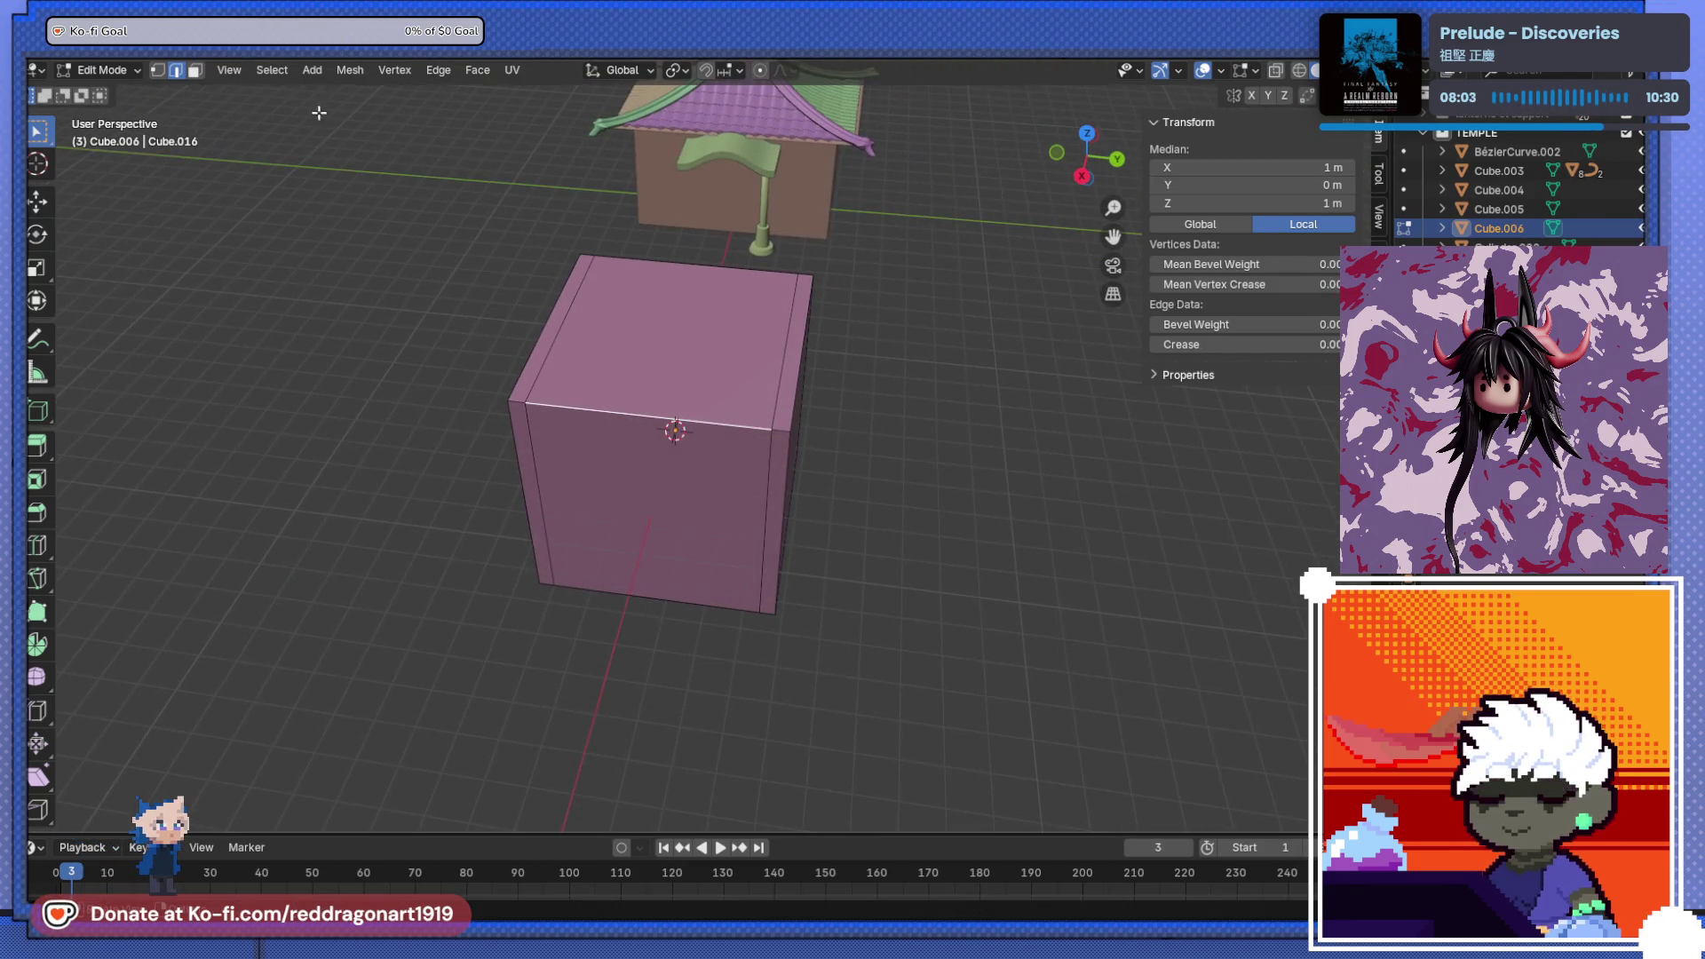
# - Inset the cube's top and front faces
pyautogui.click(195, 71)
pyautogui.click(613, 342)
pyautogui.keyDown('shift'); pyautogui.click(644, 462); pyautogui.keyUp('shift')
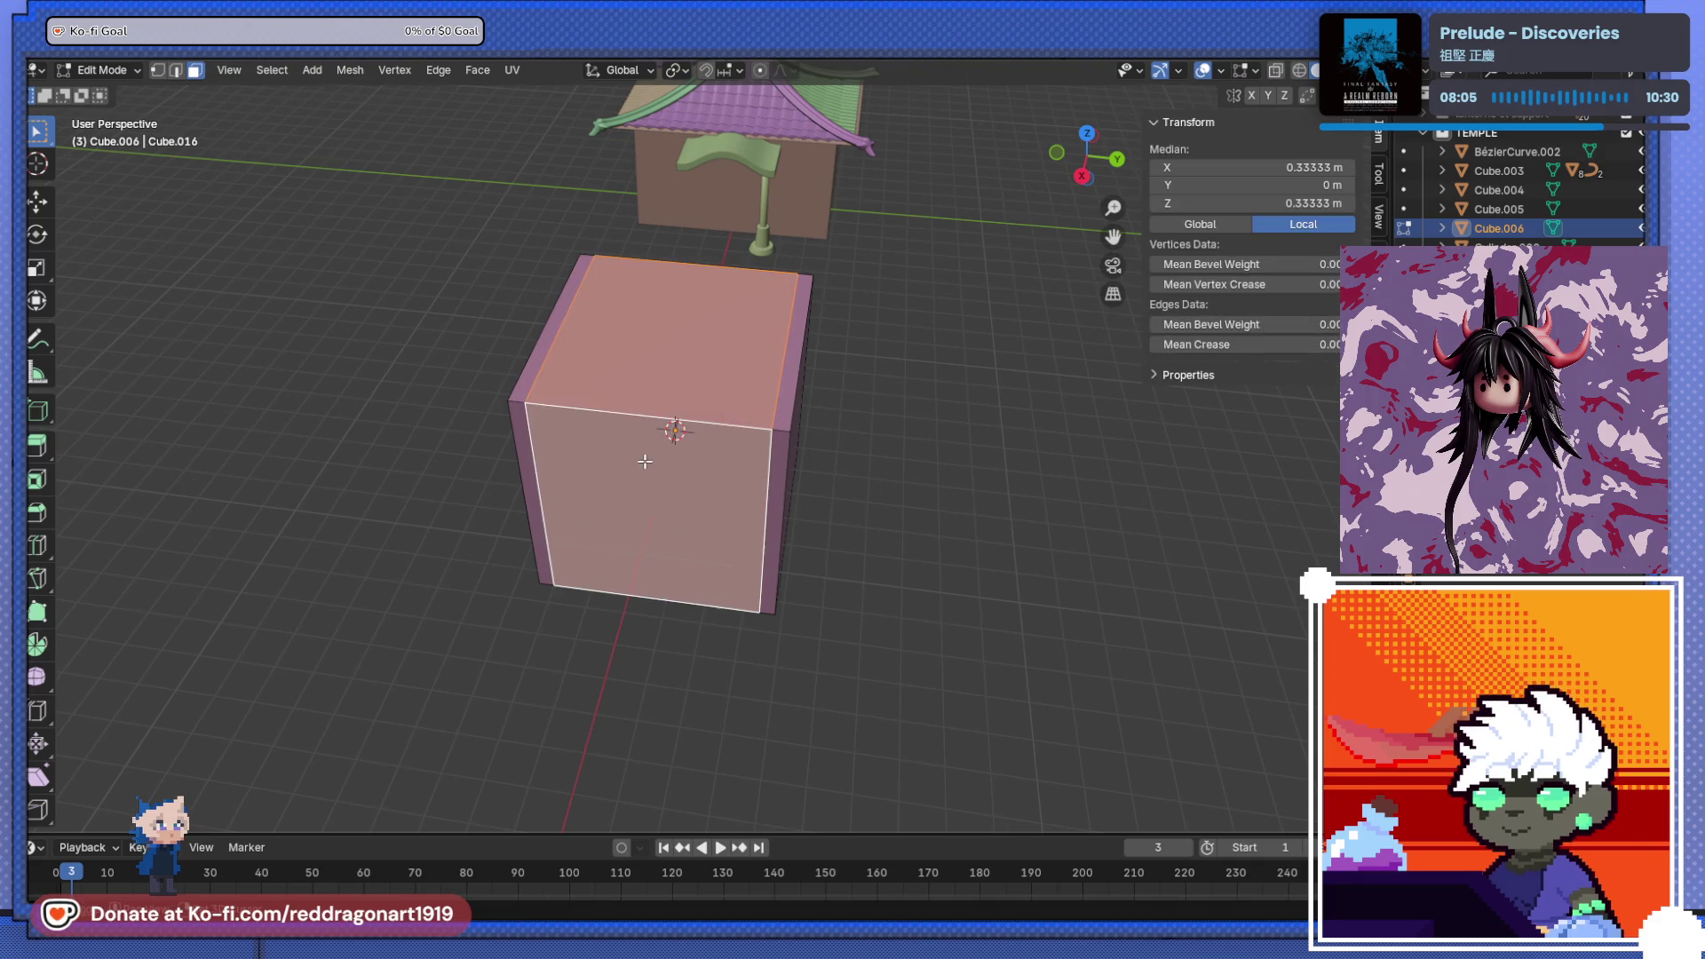
pyautogui.press('i')
pyautogui.click(746, 468)
pyautogui.scroll(3, 236, 143)
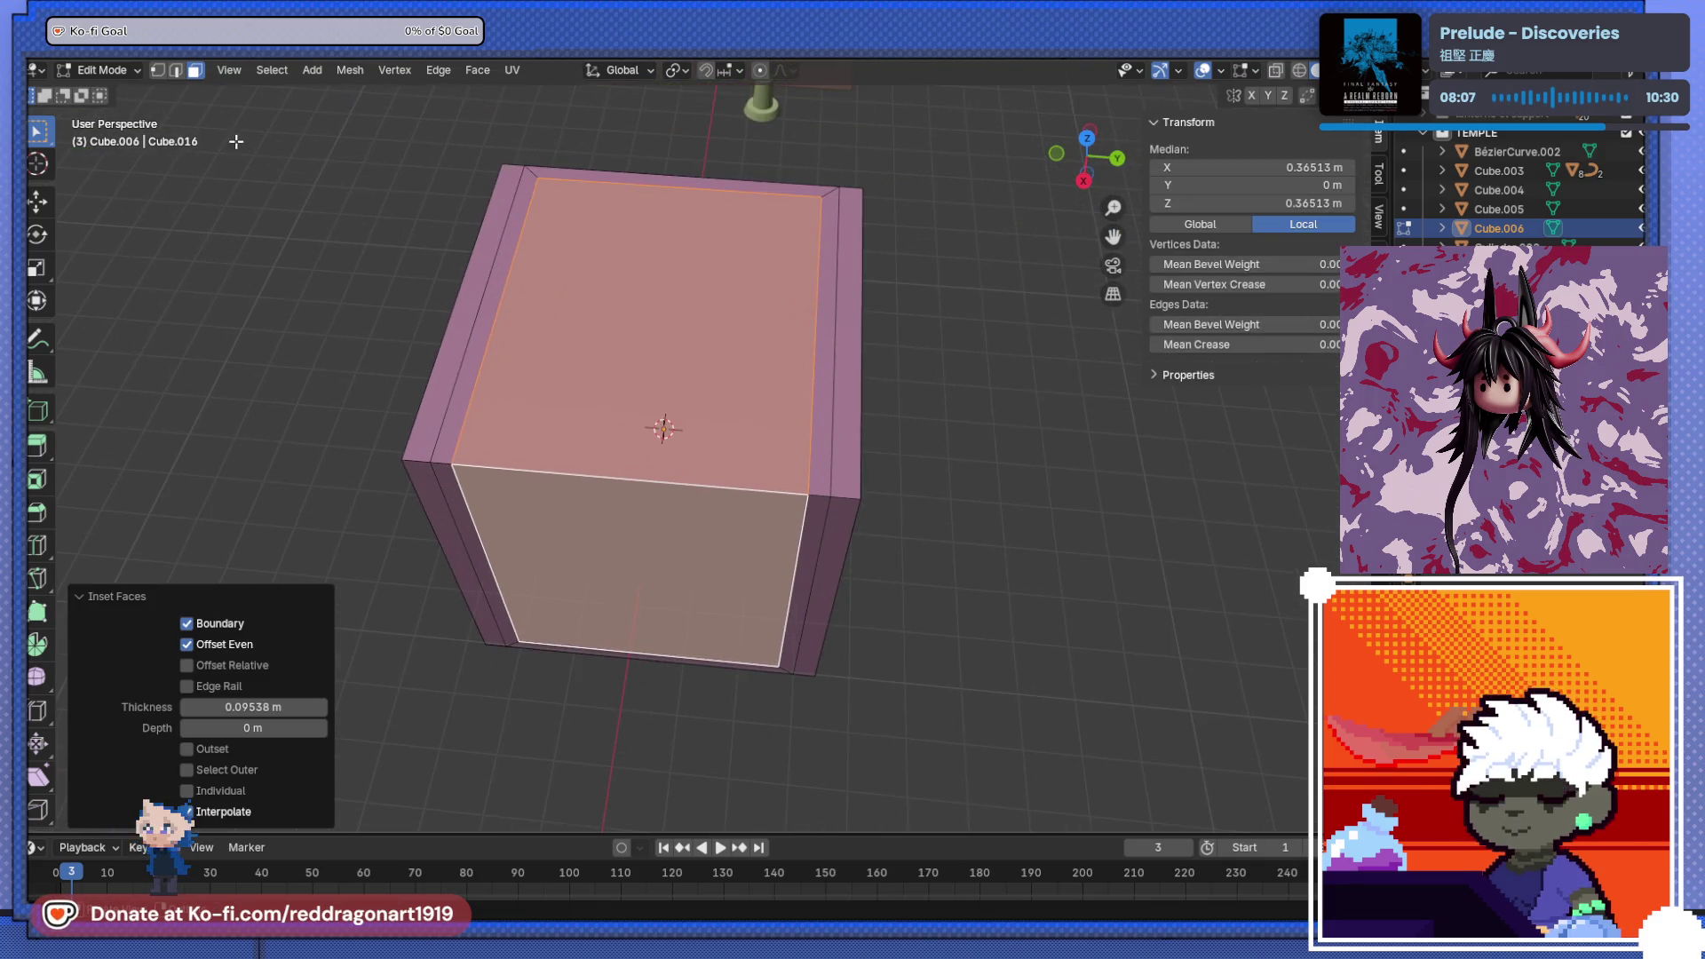
# - Bevel the cube's top-front edge into 33 stepped segments
pyautogui.click(175, 71)
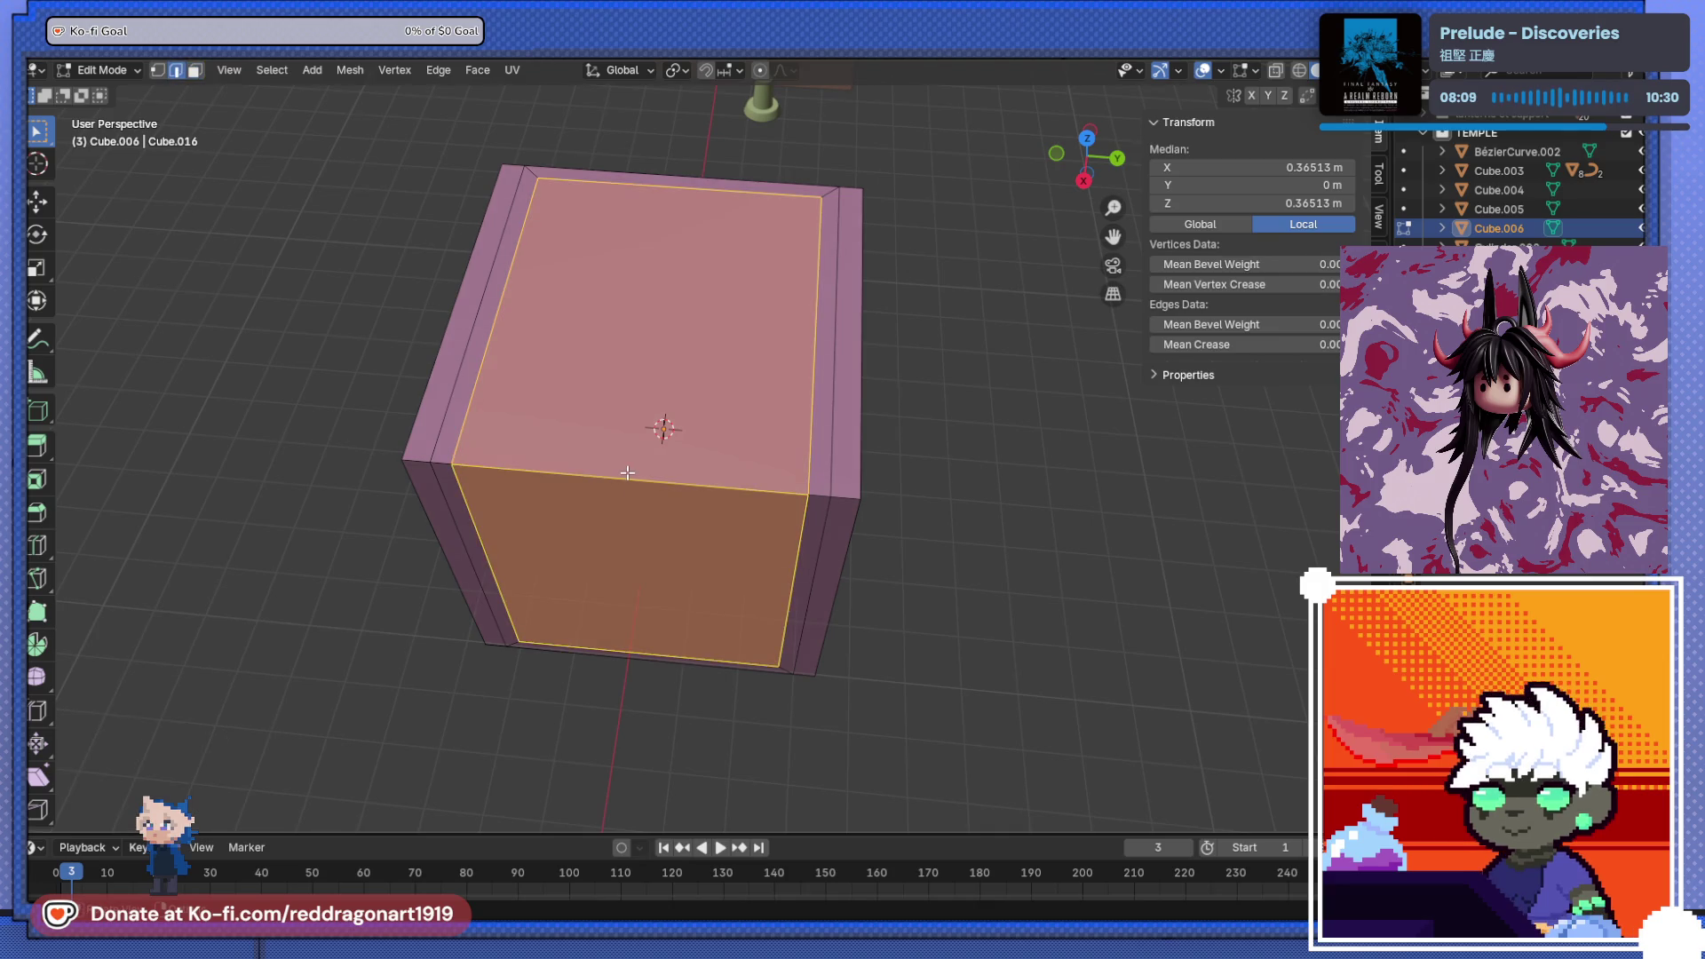
pyautogui.click(644, 473)
pyautogui.hotkey('ctrl', 'b')
pyautogui.scroll(20, 645, 472)
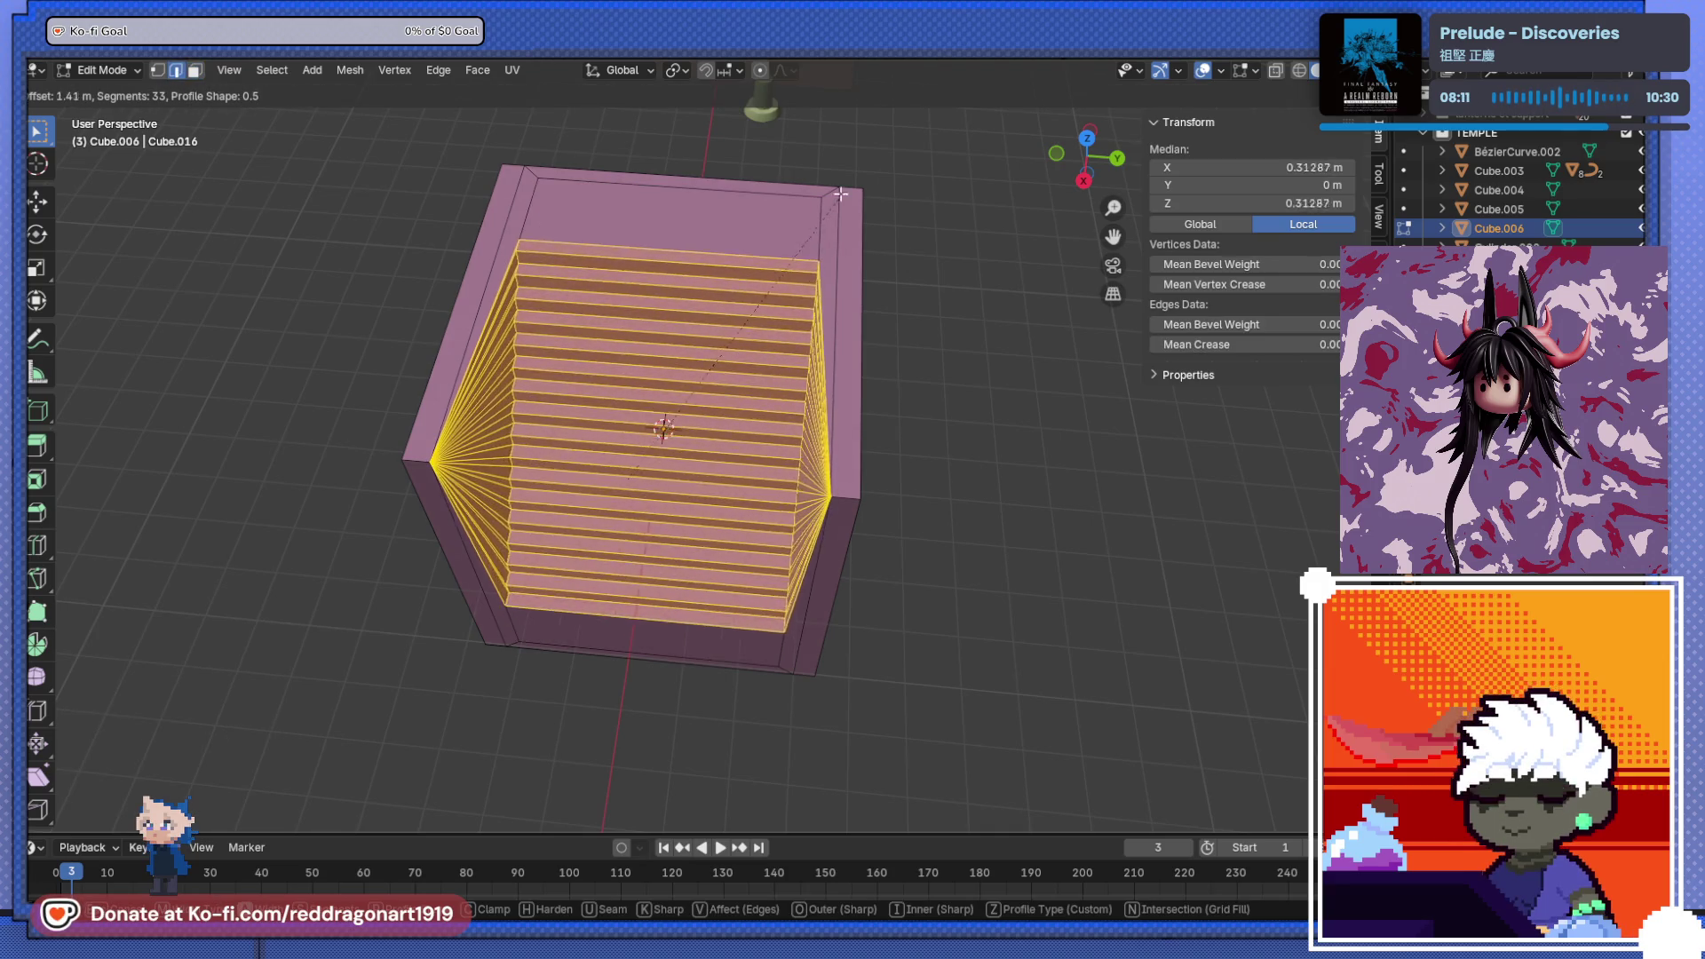
pyautogui.click(889, 124)
pyautogui.moveTo(888, 124)
pyautogui.mouseDown(button='middle')
pyautogui.moveTo(925, 421)
pyautogui.moveTo(1020, 359)
pyautogui.moveTo(1070, 368)
pyautogui.moveTo(848, 407)
pyautogui.moveTo(948, 468)
pyautogui.moveTo(935, 459)
pyautogui.mouseUp(button='middle')
# - Undo the stepped bevel and the face inset, then select the whole cube
pyautogui.press('Tab')
pyautogui.press('Tab')
pyautogui.hotkey('ctrl', 'z')
pyautogui.hotkey('ctrl', 'z')
pyautogui.hotkey('ctrl', 'z')
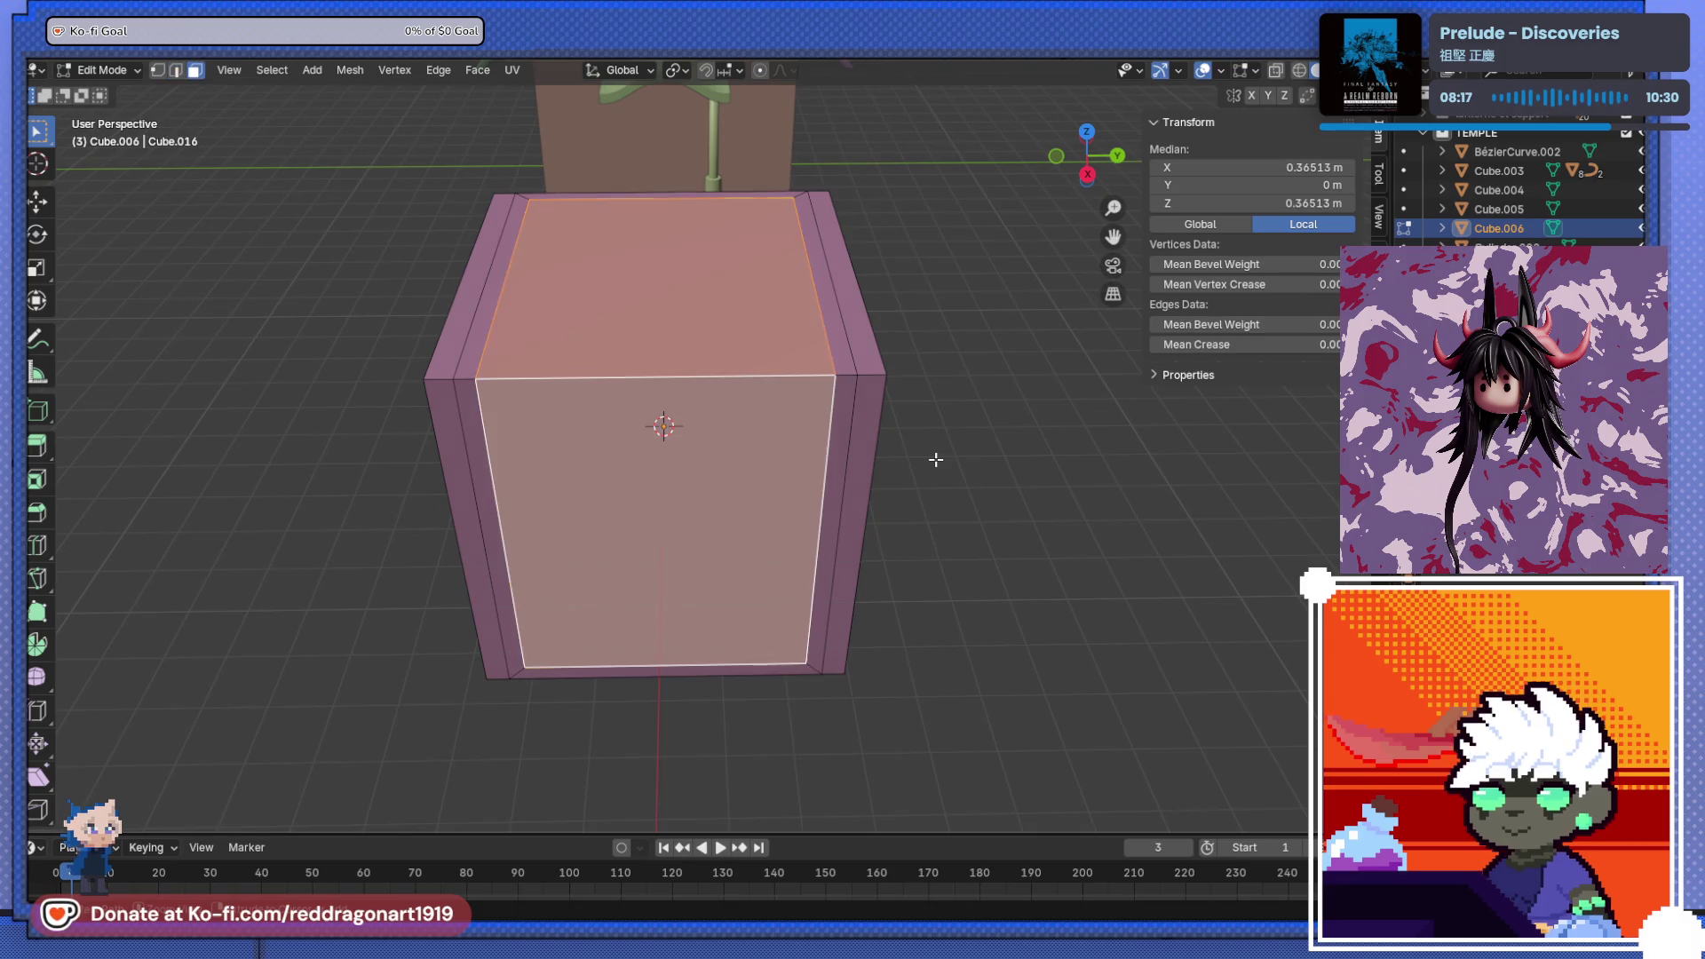
pyautogui.hotkey('ctrl', 'z')
pyautogui.hotkey('ctrl', 'z')
pyautogui.hotkey('ctrl', 'z')
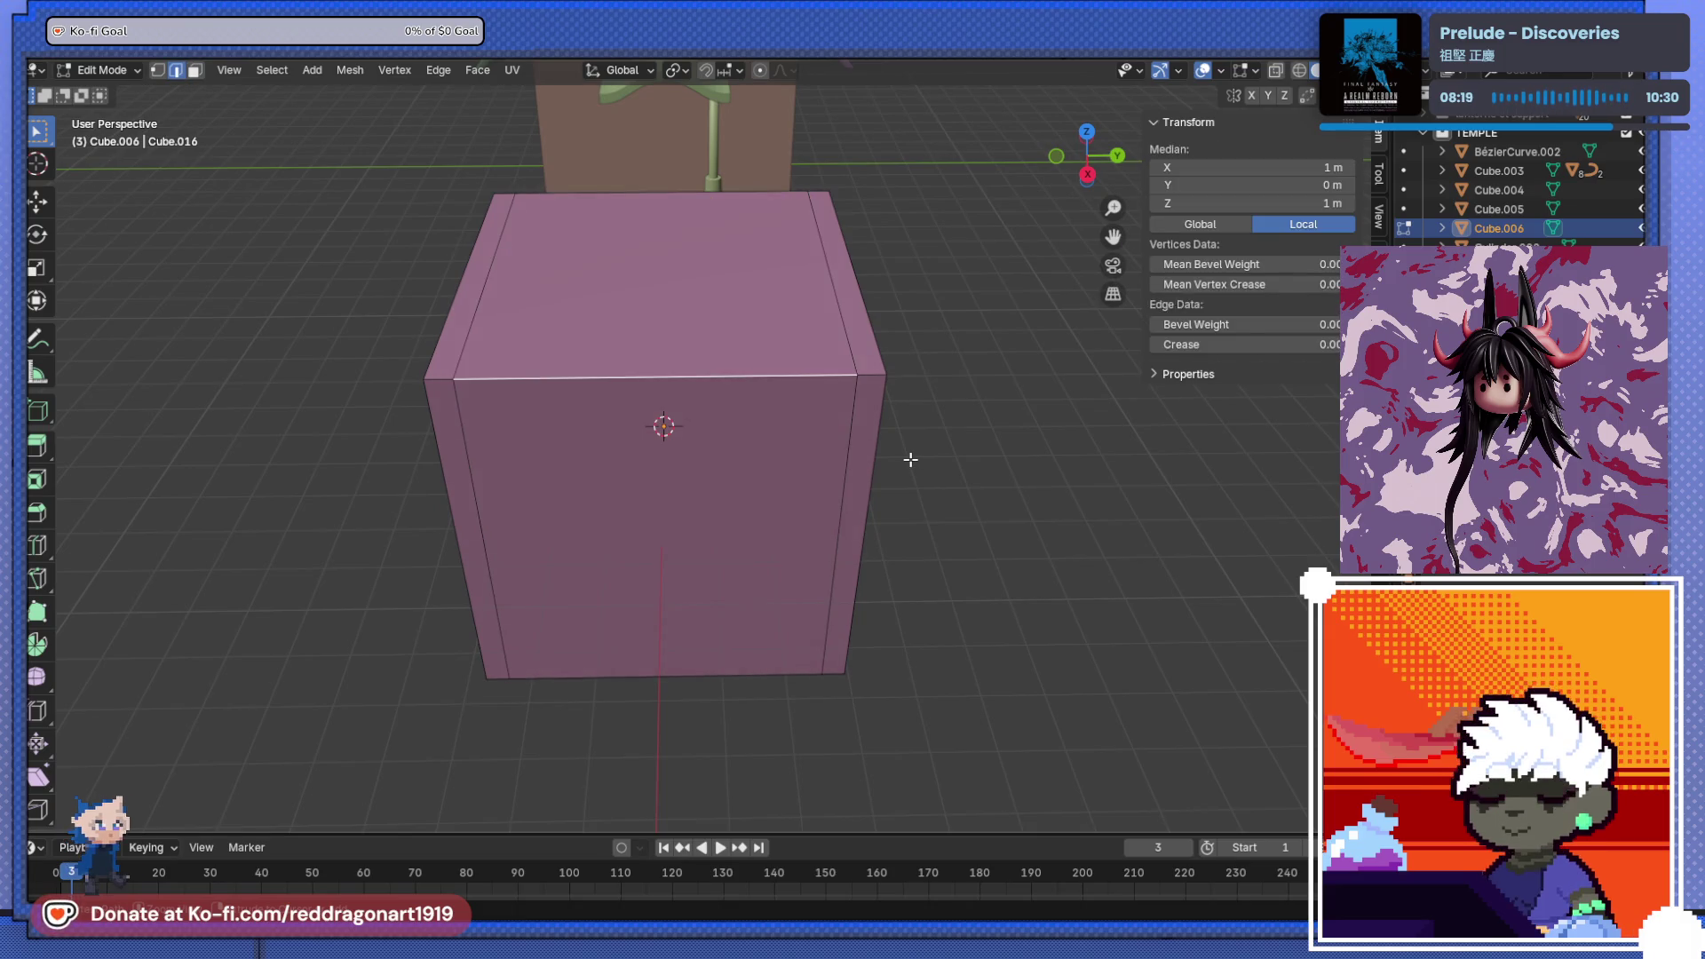
pyautogui.press('a')
pyautogui.moveTo(908, 460)
pyautogui.mouseDown(button='middle')
pyautogui.moveTo(882, 476)
pyautogui.moveTo(923, 479)
pyautogui.mouseUp(button='middle')
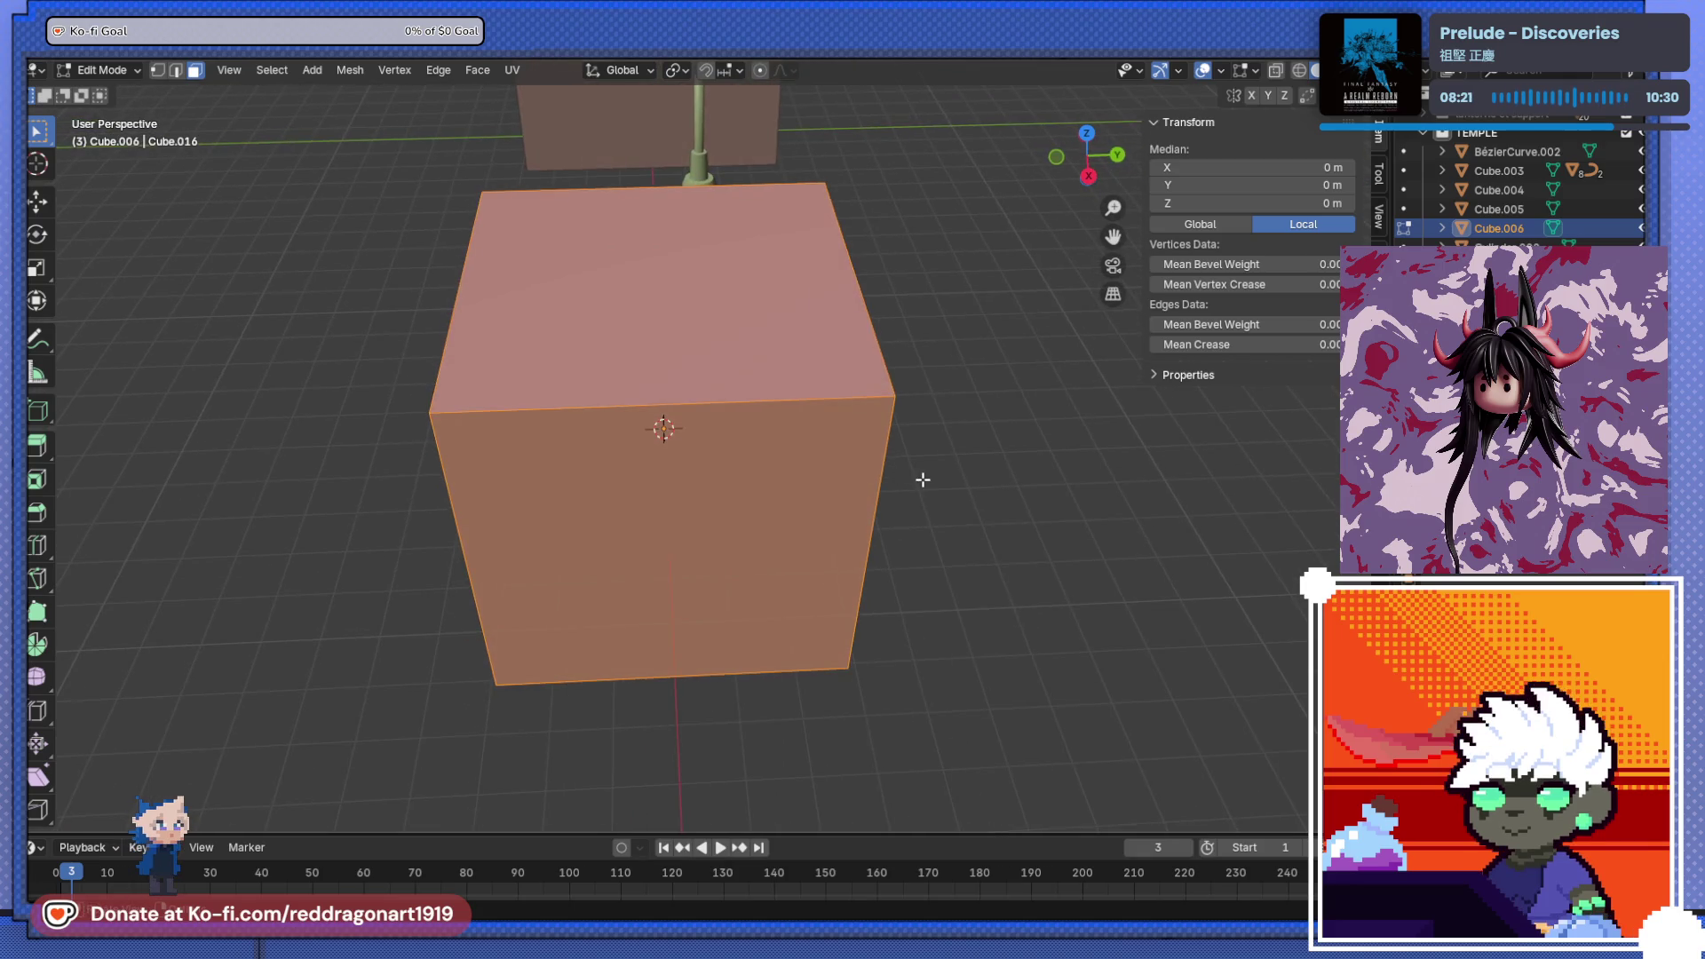
# - Flatten the cube along Y to 0.135 into a thin slab and shrink it
pyautogui.press('s')
pyautogui.press('y')
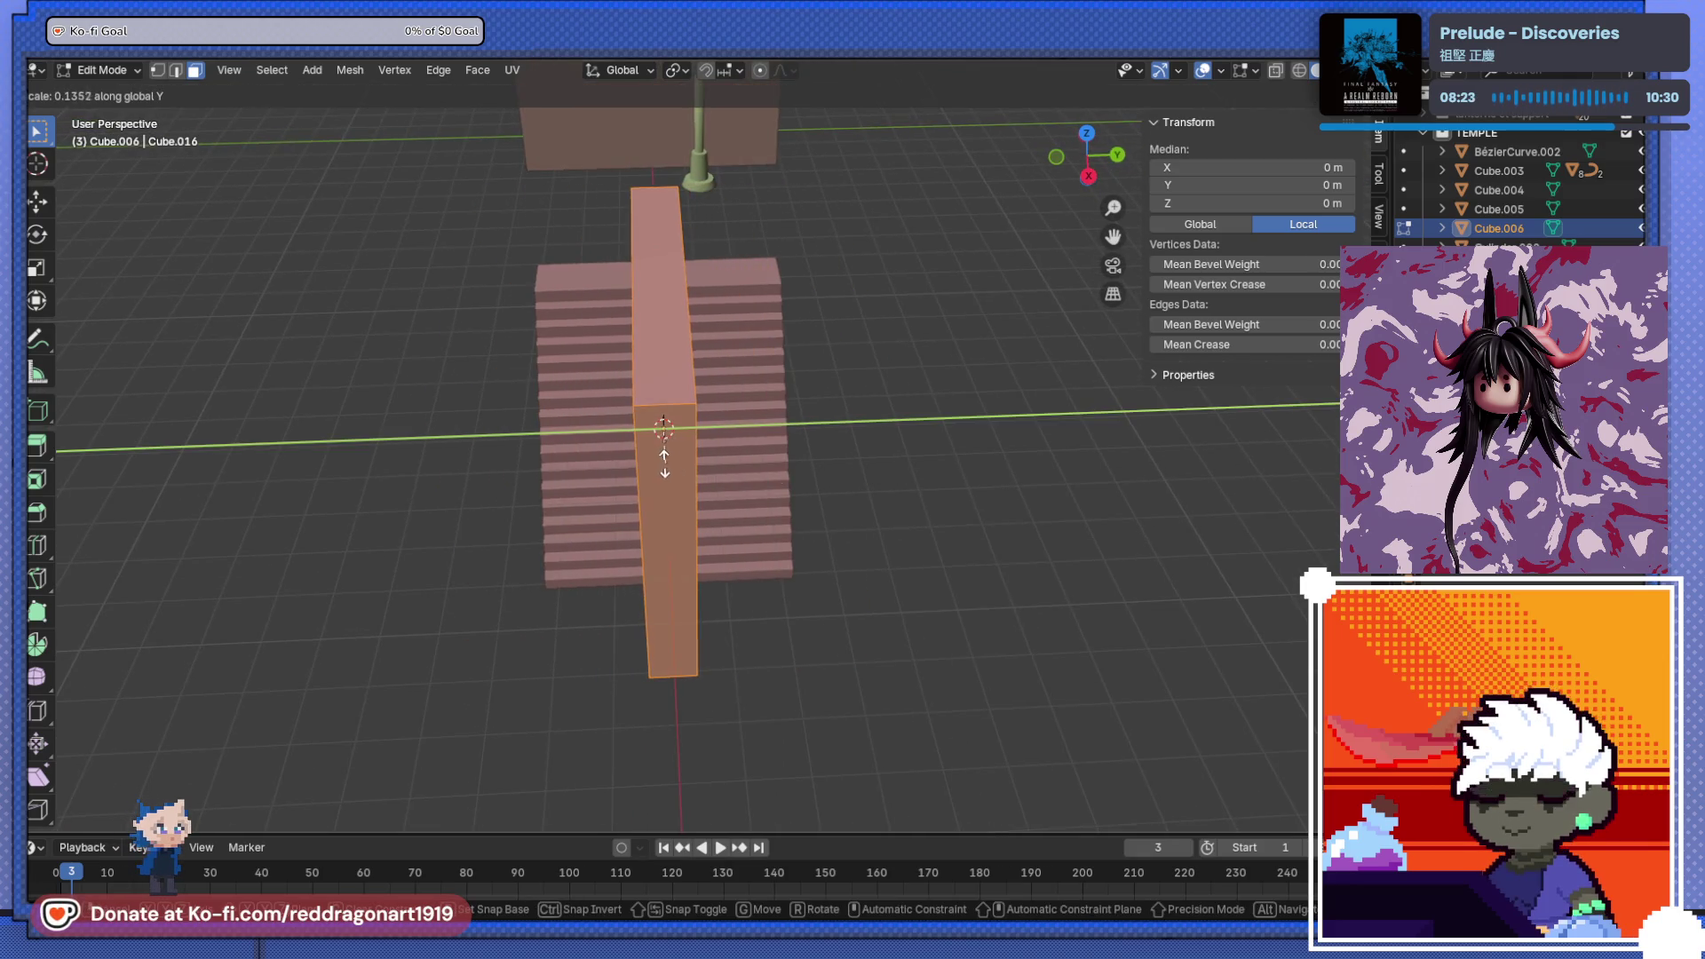
pyautogui.click(673, 459)
pyautogui.press('ctrl+KP_1')
pyautogui.scroll(-3, 714, 463)
pyautogui.press('s')
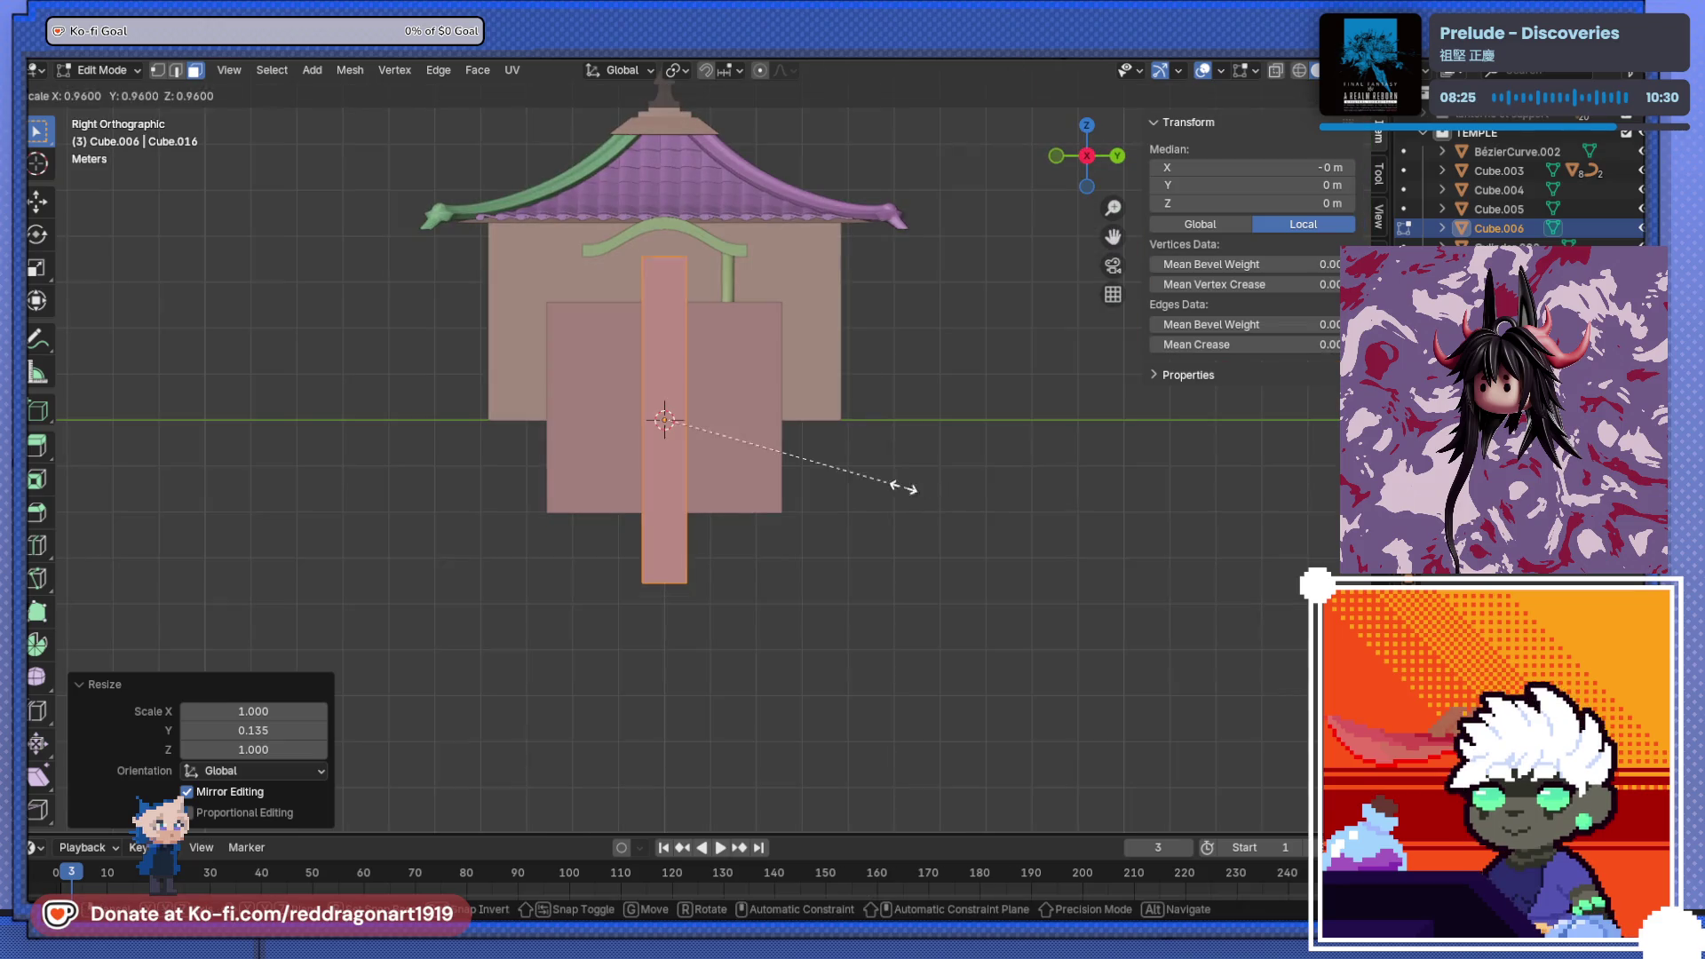
pyautogui.click(830, 462)
pyautogui.scroll(5, 799, 508)
pyautogui.scroll(2, 799, 508)
# - Move the slab right and up to line up with the stairs
pyautogui.press('g')
pyautogui.click(866, 494)
pyautogui.press('g')
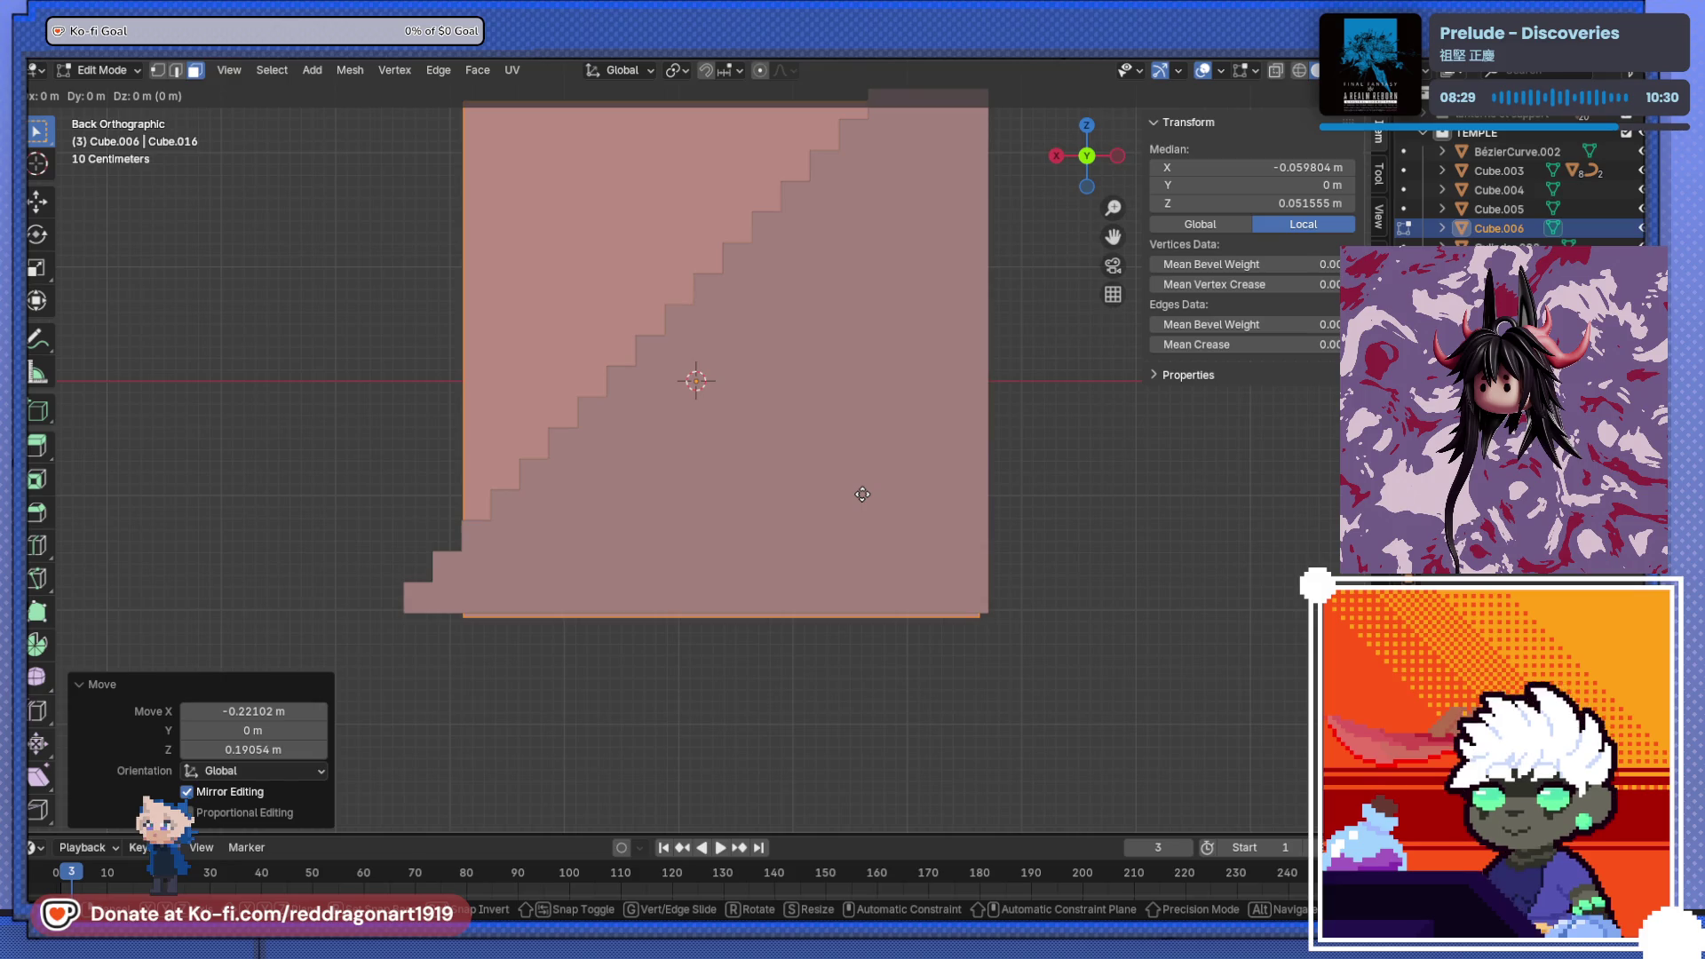
pyautogui.click(860, 487)
pyautogui.press('KP_3')
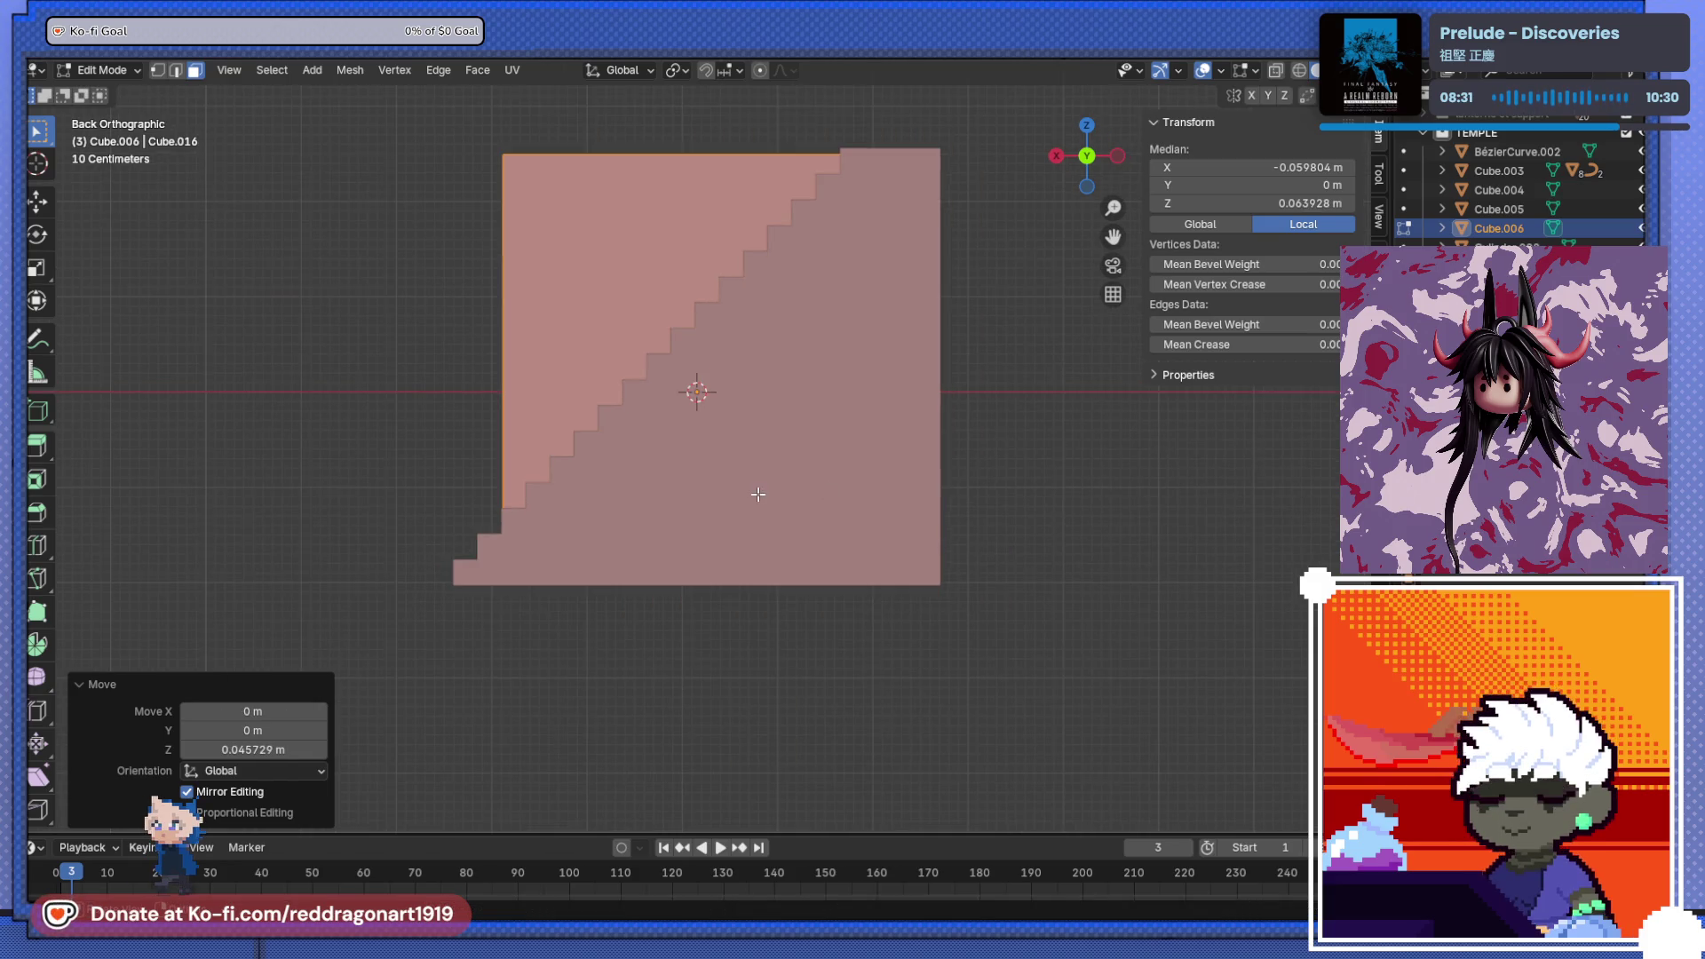
pyautogui.moveTo(852, 509)
pyautogui.mouseDown(button='middle')
pyautogui.moveTo(631, 514)
pyautogui.moveTo(692, 418)
pyautogui.moveTo(689, 494)
pyautogui.mouseUp(button='middle')
# - Raise the column's top face vertically
pyautogui.press('Tab')
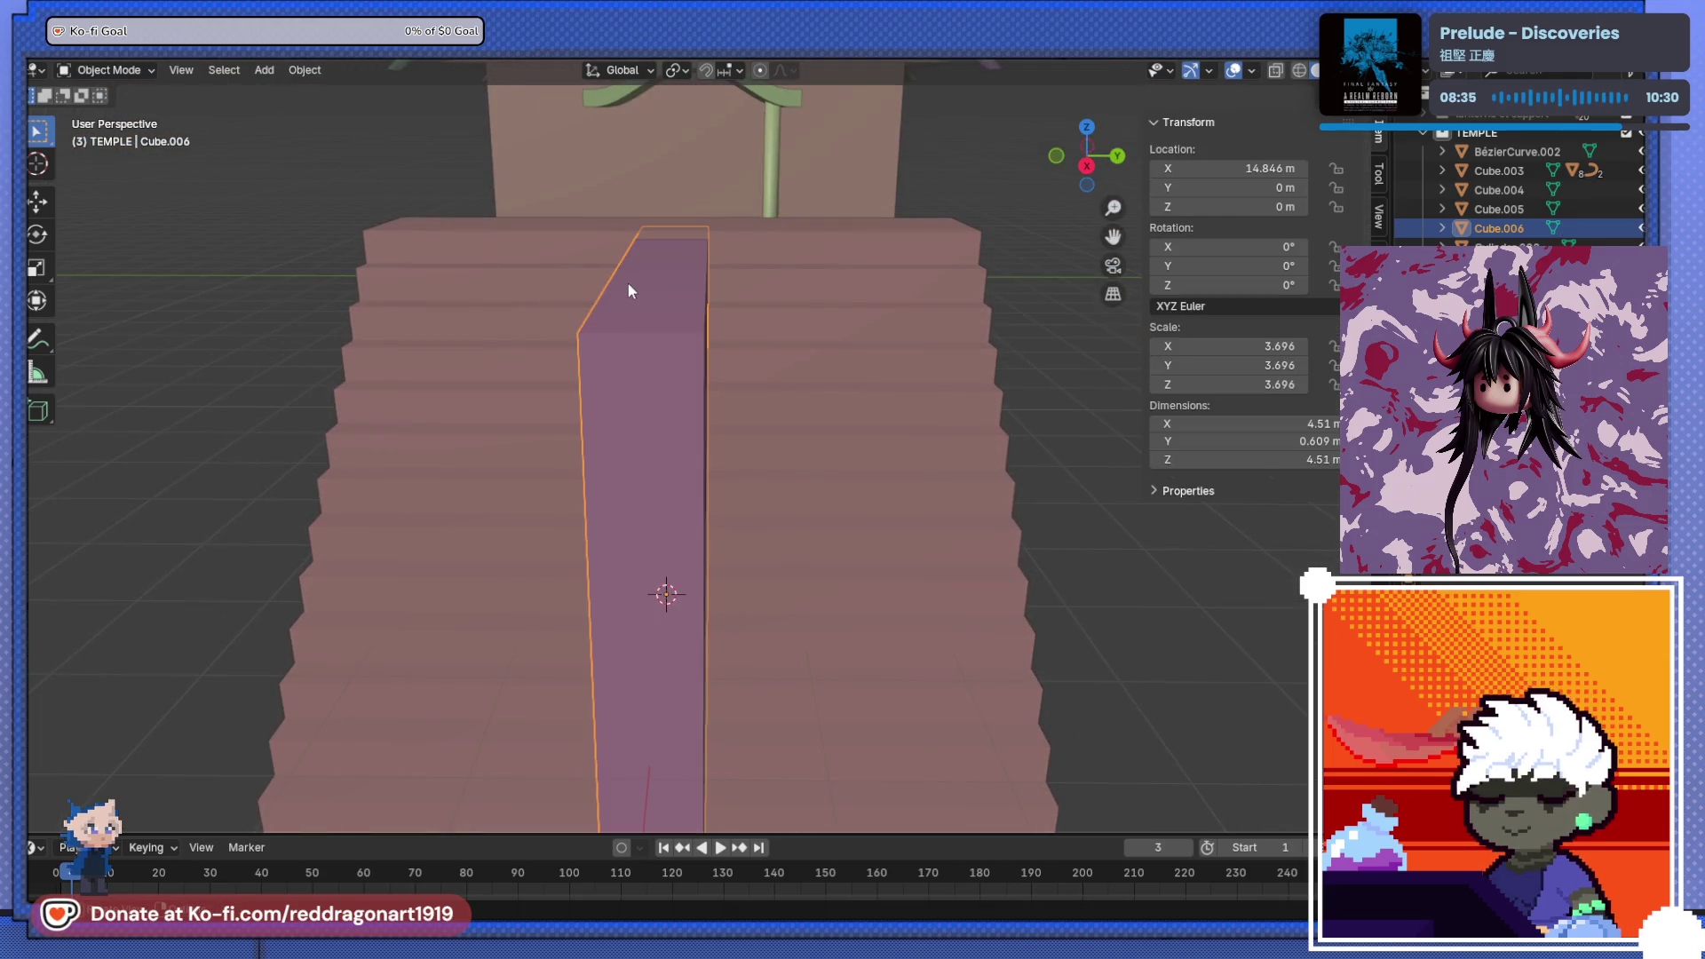
pyautogui.press('Tab')
pyautogui.click(672, 308)
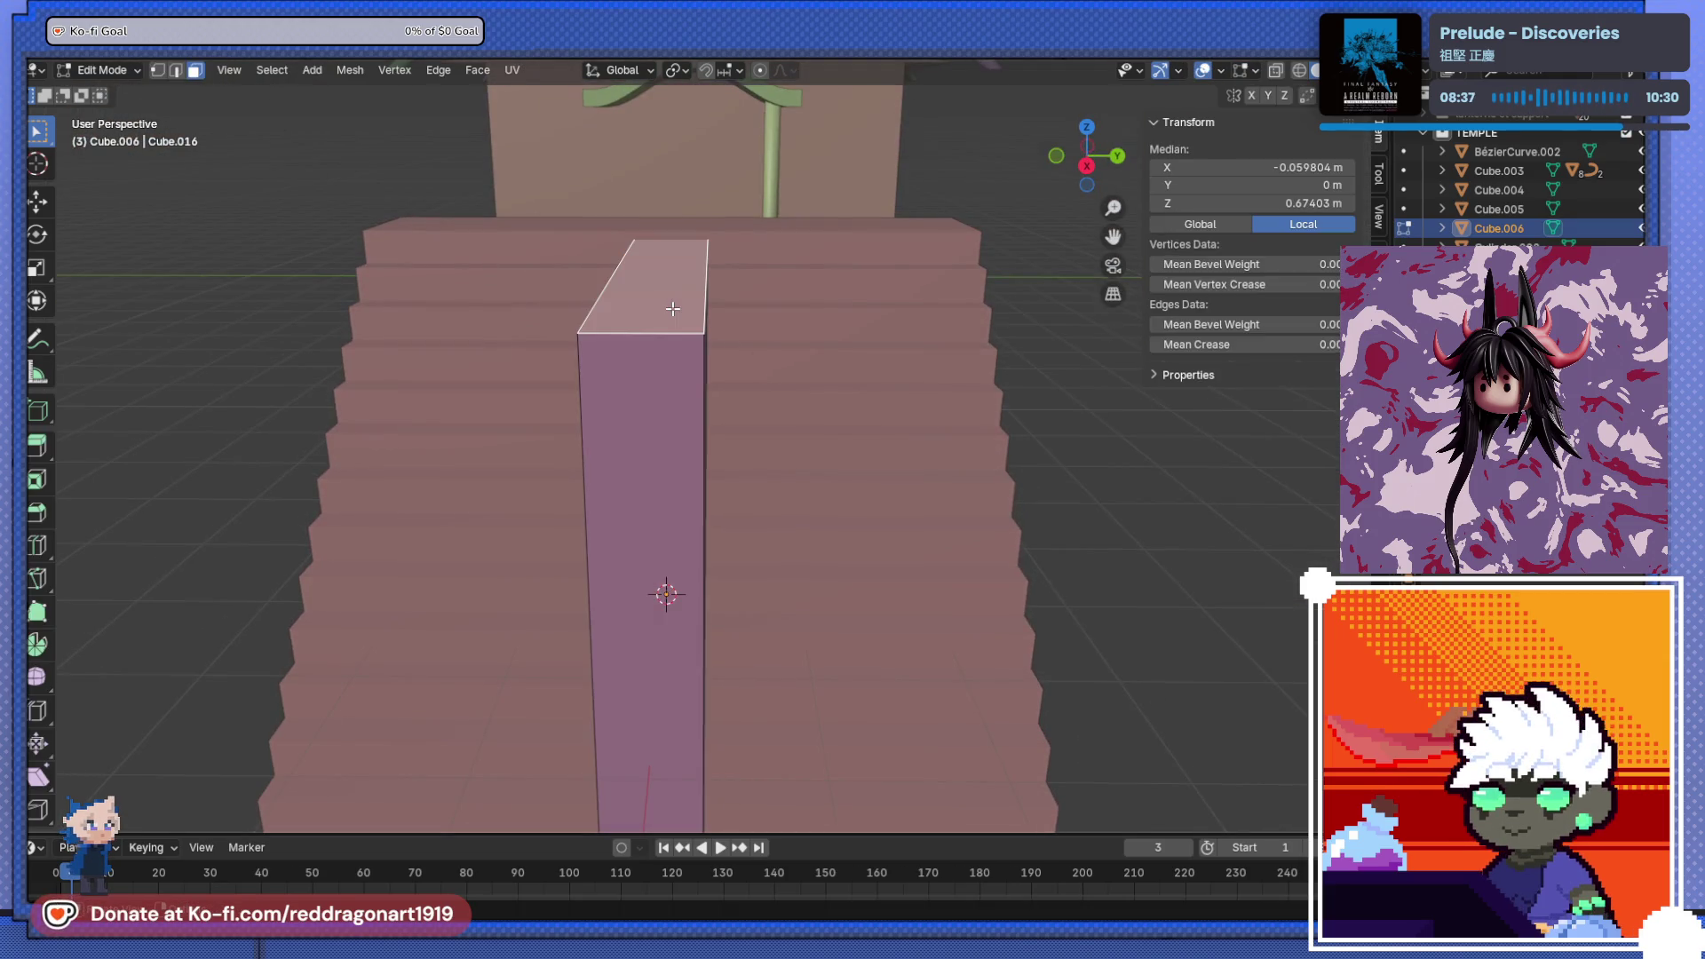
pyautogui.press('g')
pyautogui.press('z')
pyautogui.click(725, 320)
pyautogui.moveTo(722, 320); pyautogui.dragTo(662, 346, button='middle')
pyautogui.press('Tab')
# - Move the slab 2.828 m along Y to stand beside the staircase
pyautogui.moveTo(723, 504)
pyautogui.mouseDown(button='middle')
pyautogui.moveTo(696, 556)
pyautogui.moveTo(515, 547)
pyautogui.moveTo(637, 626)
pyautogui.mouseUp(button='middle')
pyautogui.scroll(3, 625, 606)
pyautogui.scroll(-5, 625, 612)
pyautogui.press('Tab')
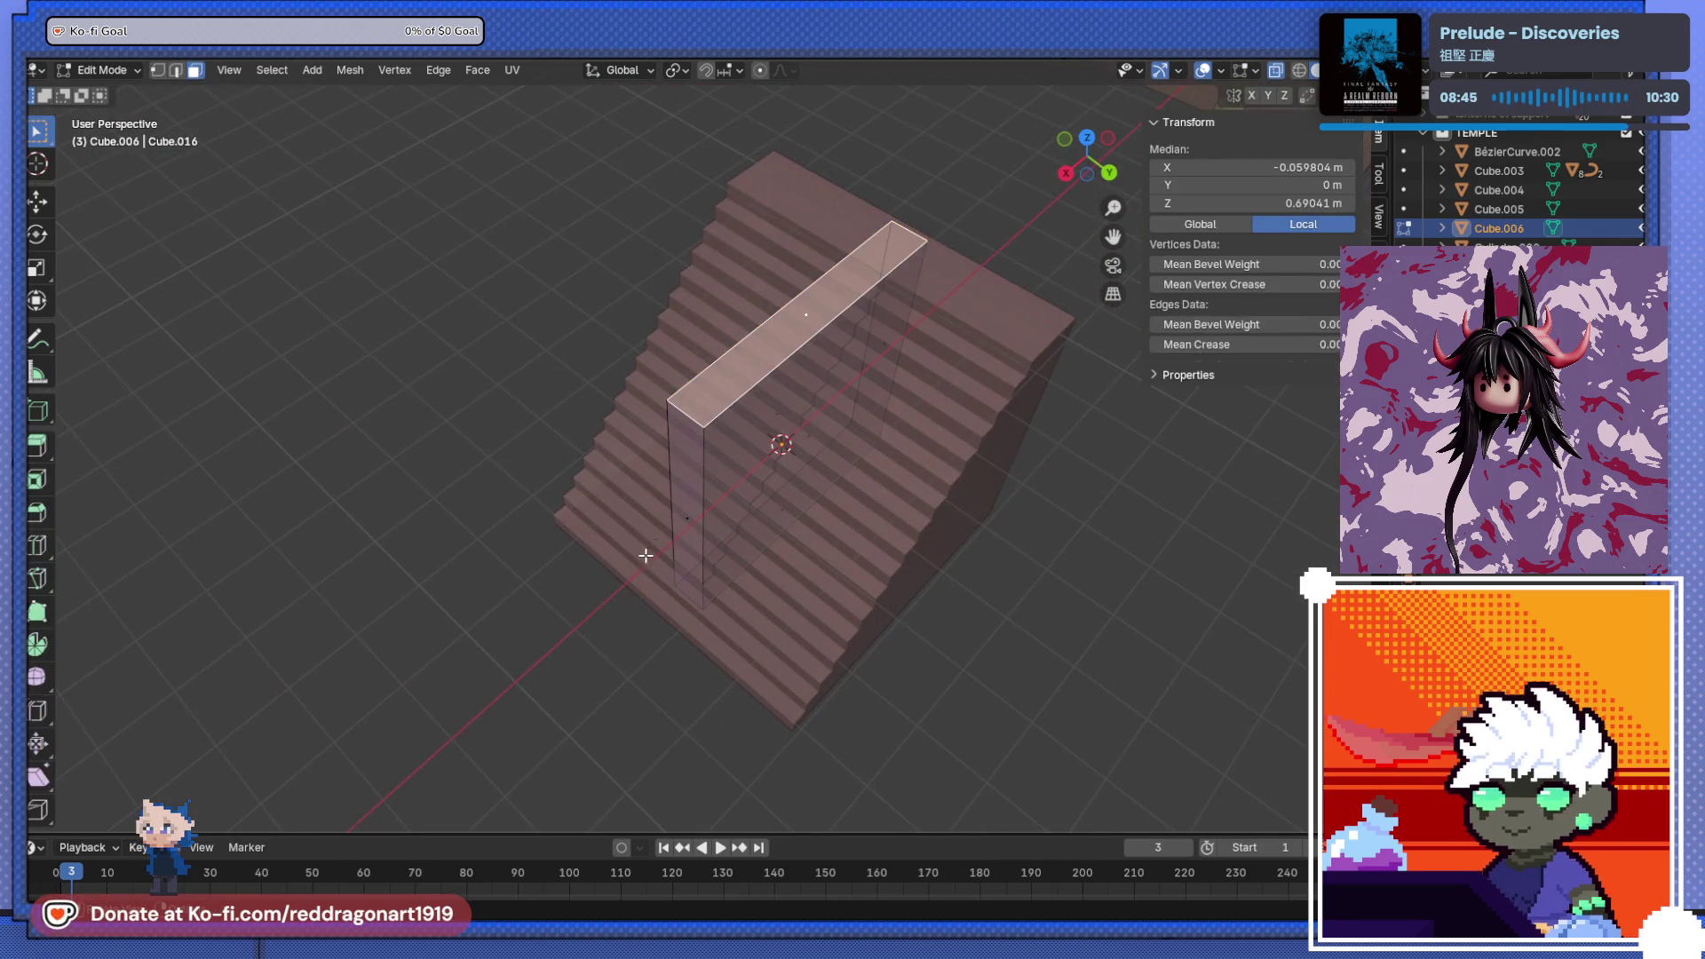
pyautogui.press('Tab')
pyautogui.moveTo(730, 438); pyautogui.dragTo(843, 501, button='middle')
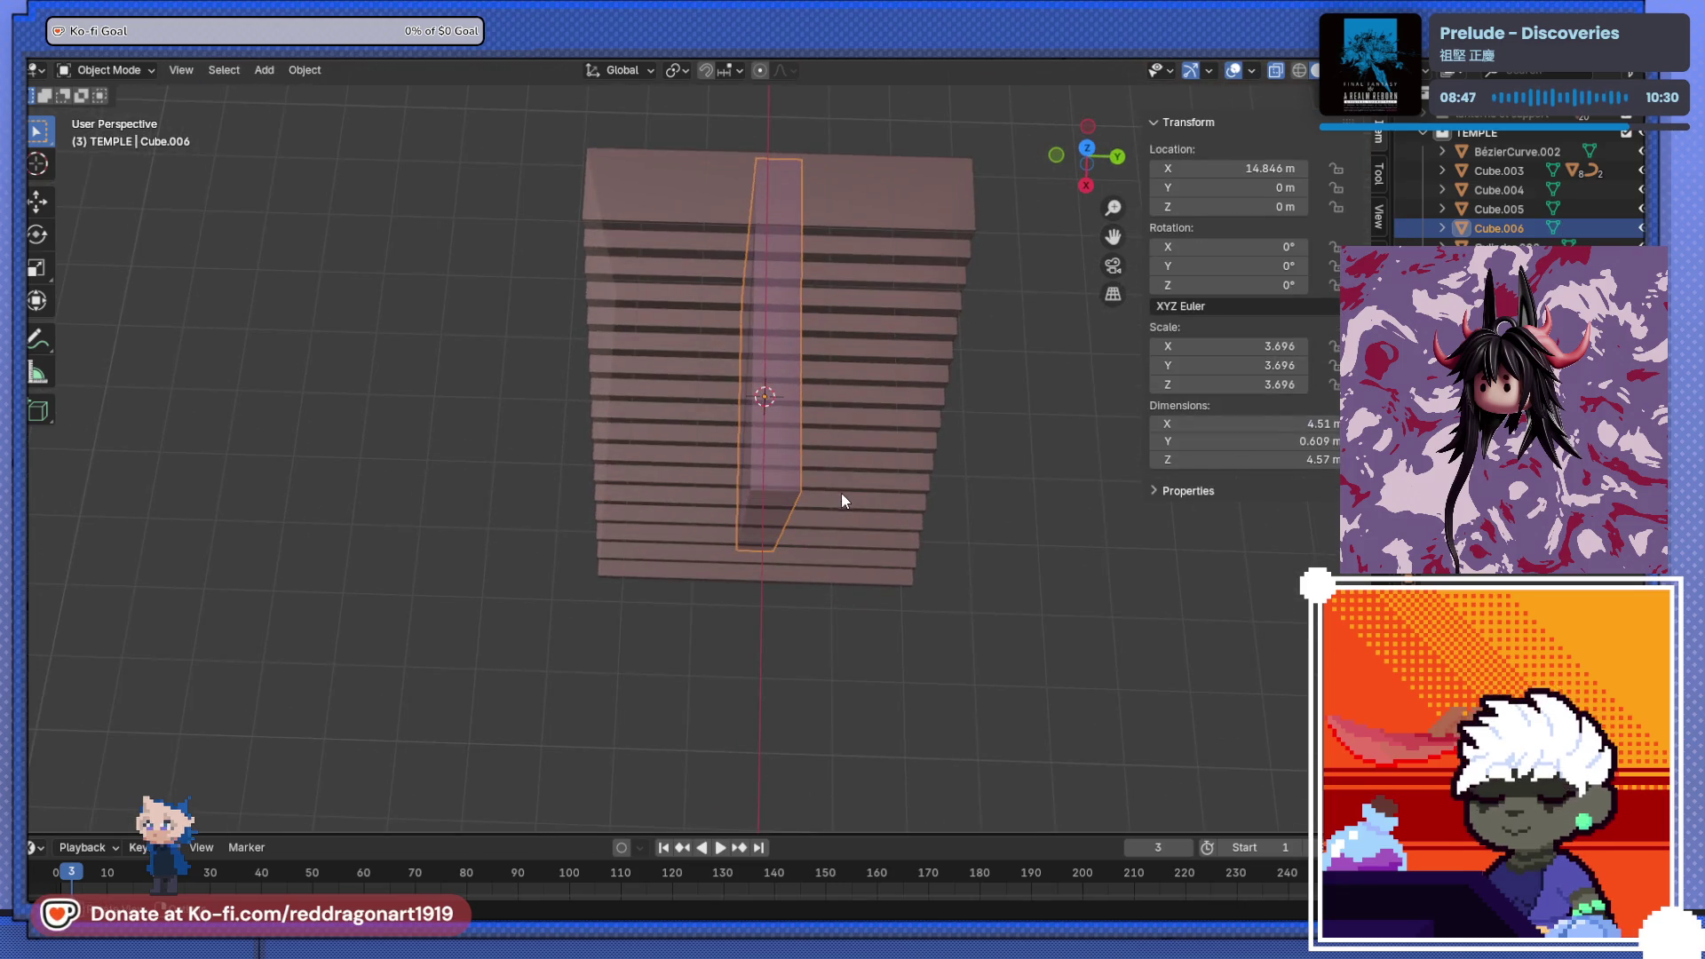
pyautogui.press('g')
pyautogui.press('y')
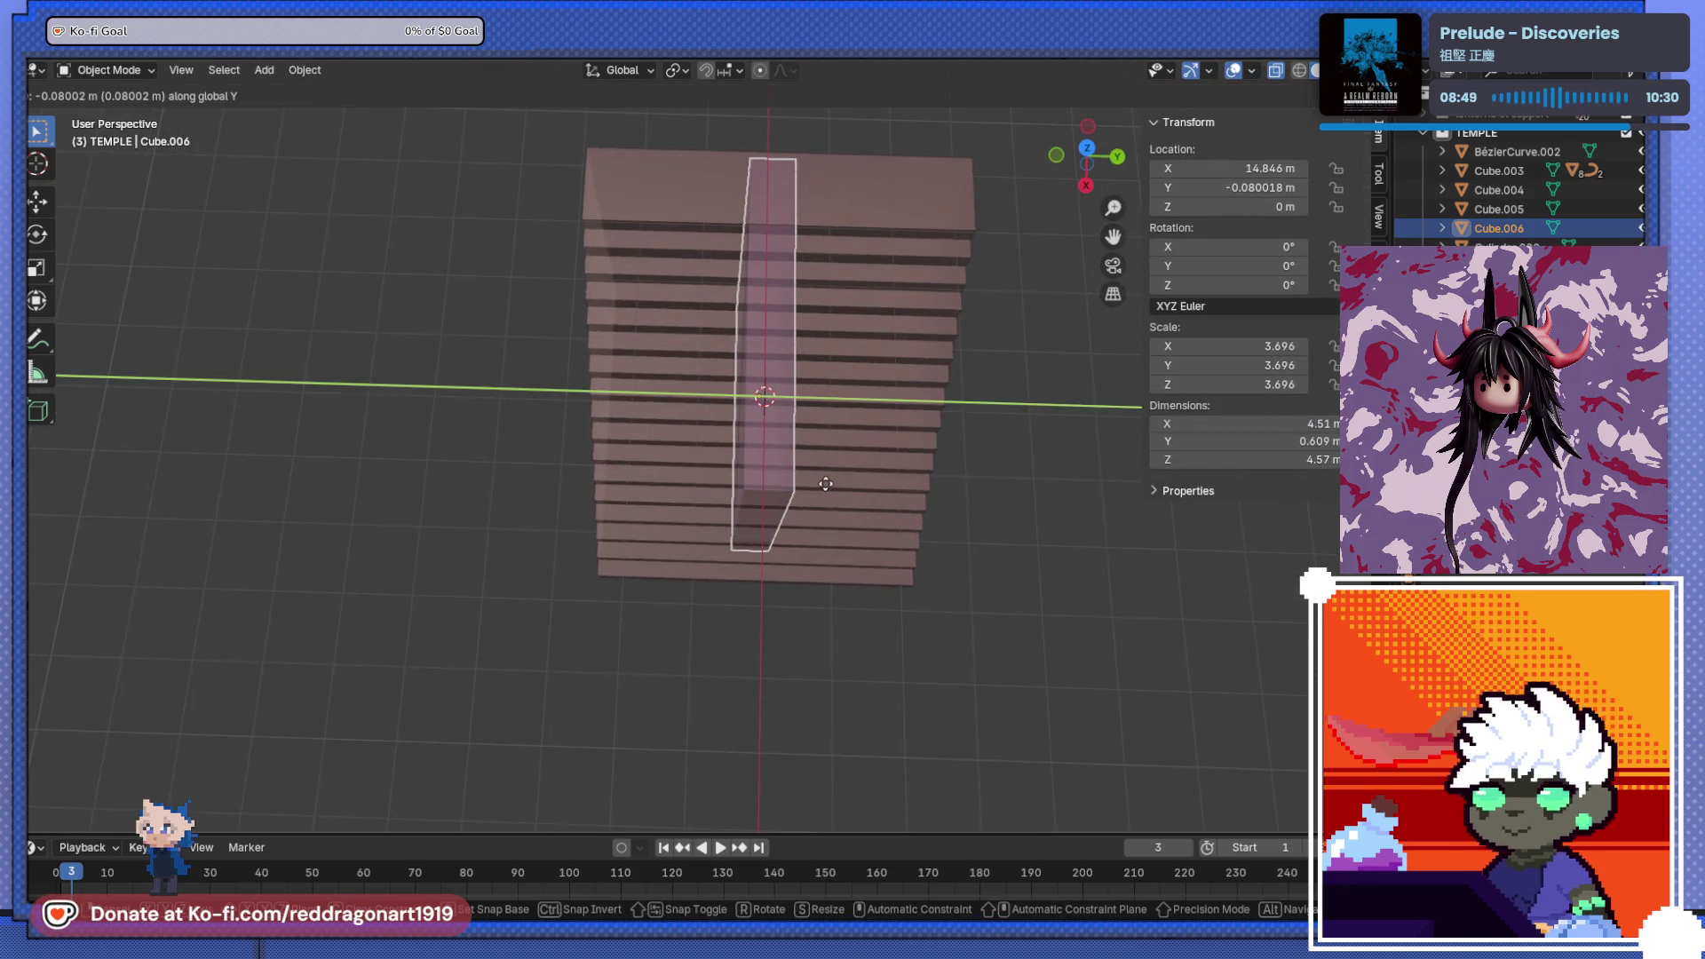
pyautogui.click(919, 493)
pyautogui.moveTo(918, 494)
pyautogui.mouseDown(button='middle')
pyautogui.moveTo(761, 361)
pyautogui.moveTo(854, 291)
pyautogui.moveTo(888, 334)
pyautogui.moveTo(808, 471)
pyautogui.moveTo(776, 456)
pyautogui.moveTo(909, 514)
pyautogui.moveTo(791, 551)
pyautogui.moveTo(787, 582)
pyautogui.moveTo(798, 551)
pyautogui.mouseUp(button='middle')
pyautogui.scroll(2, 887, 497)
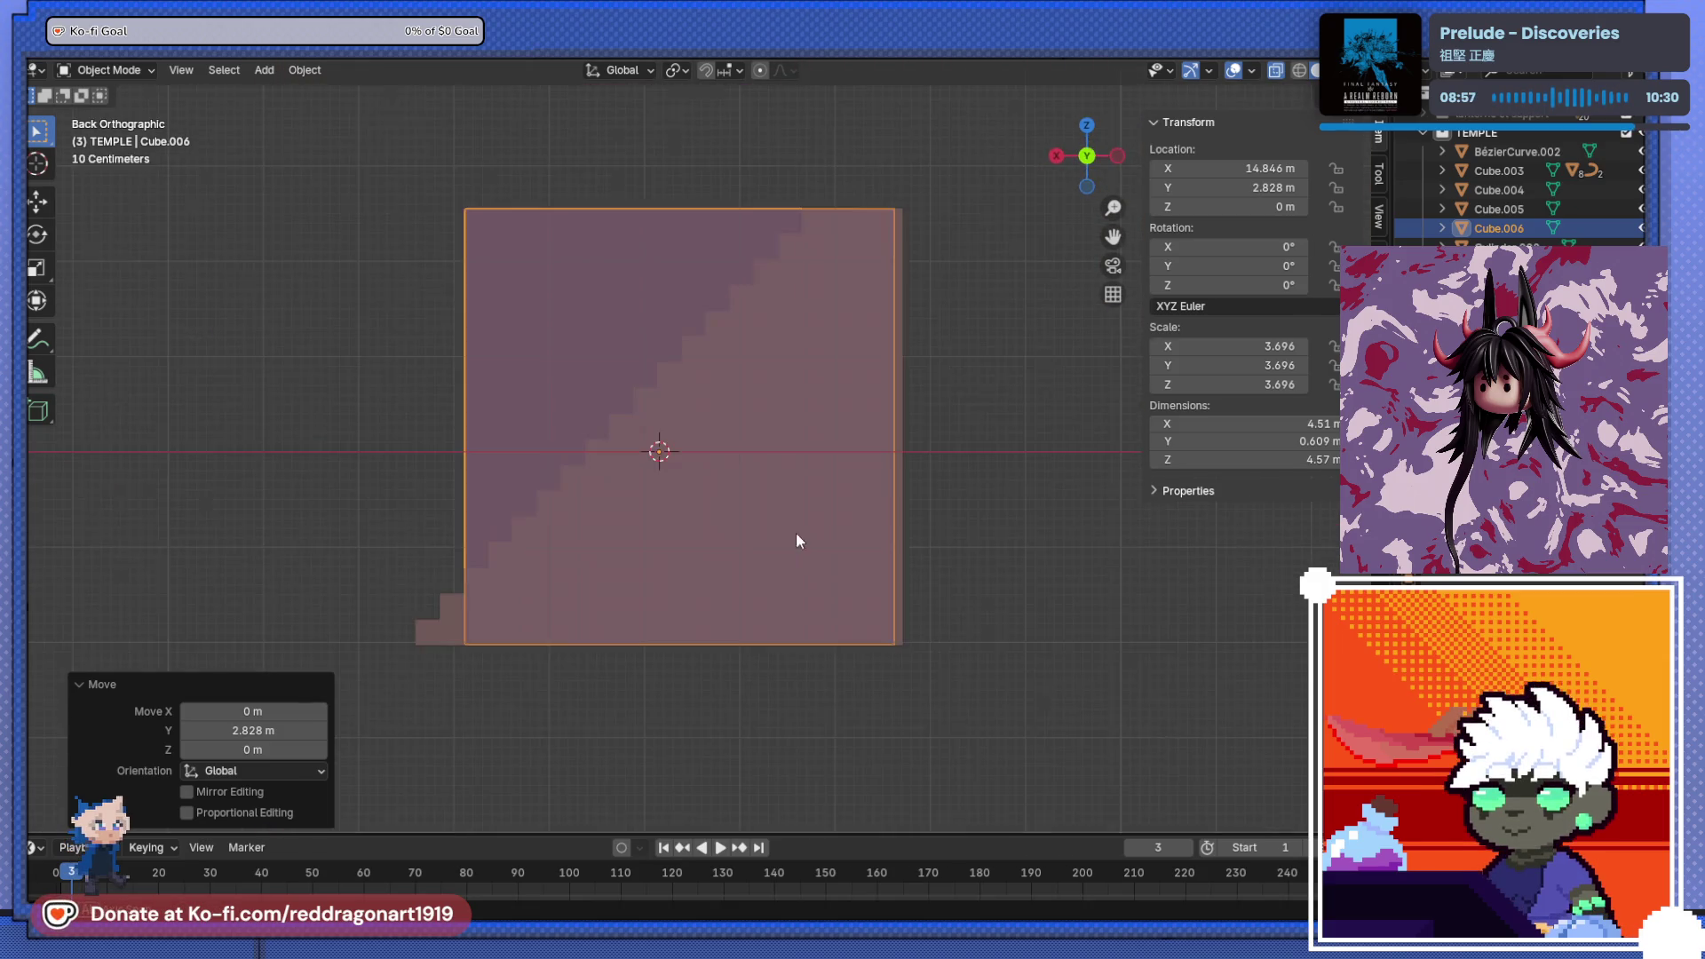
# - Nudge the wall along X to X 14.773 m, flush with the stairs
pyautogui.press('g')
pyautogui.press('x')
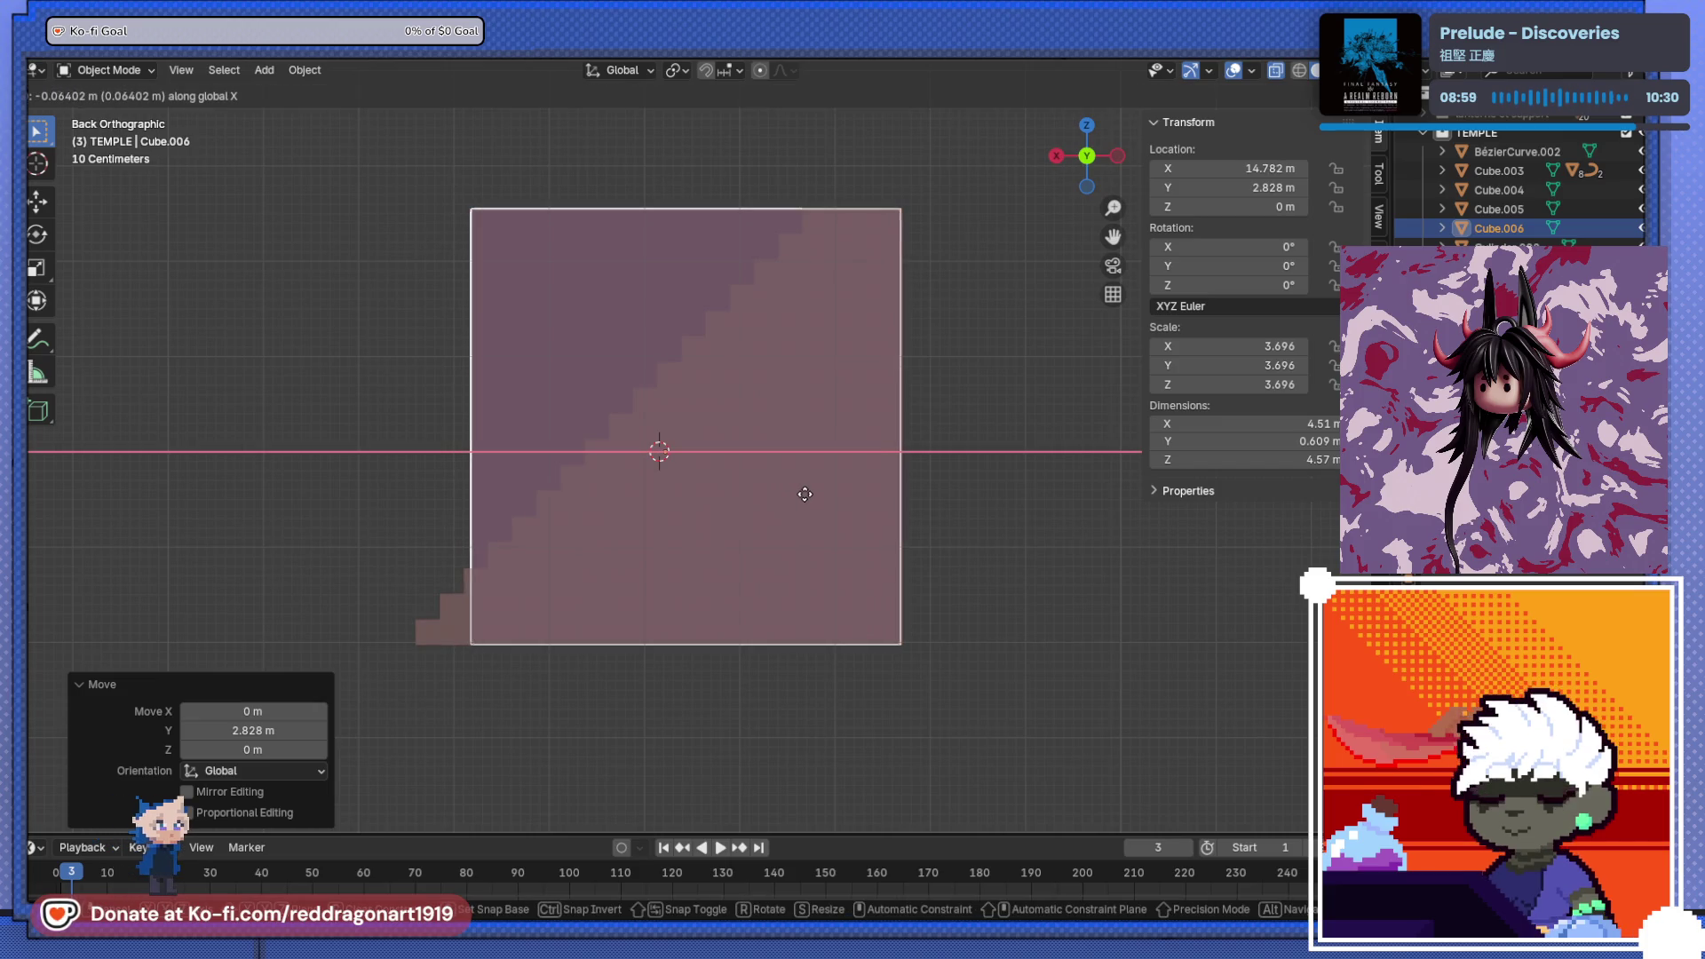
pyautogui.click(805, 494)
pyautogui.moveTo(738, 495)
pyautogui.mouseDown(button='middle')
pyautogui.moveTo(742, 514)
pyautogui.moveTo(375, 289)
pyautogui.mouseUp(button='middle')
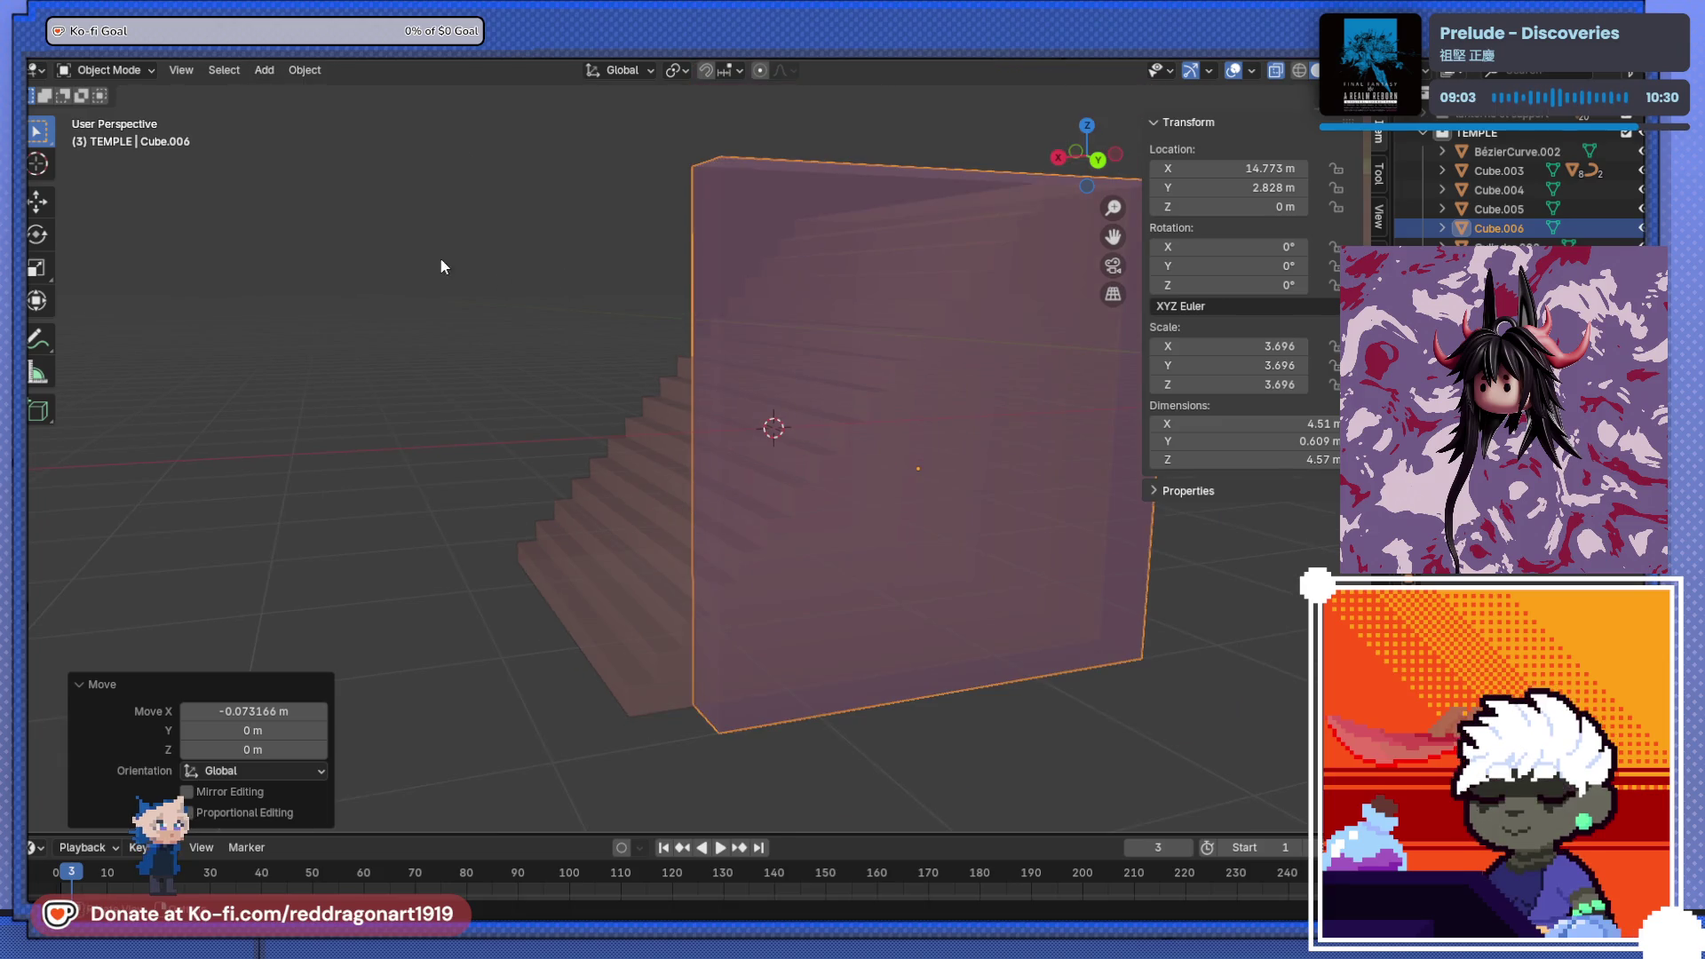
pyautogui.press('Tab')
pyautogui.hotkey('alt', 'a')
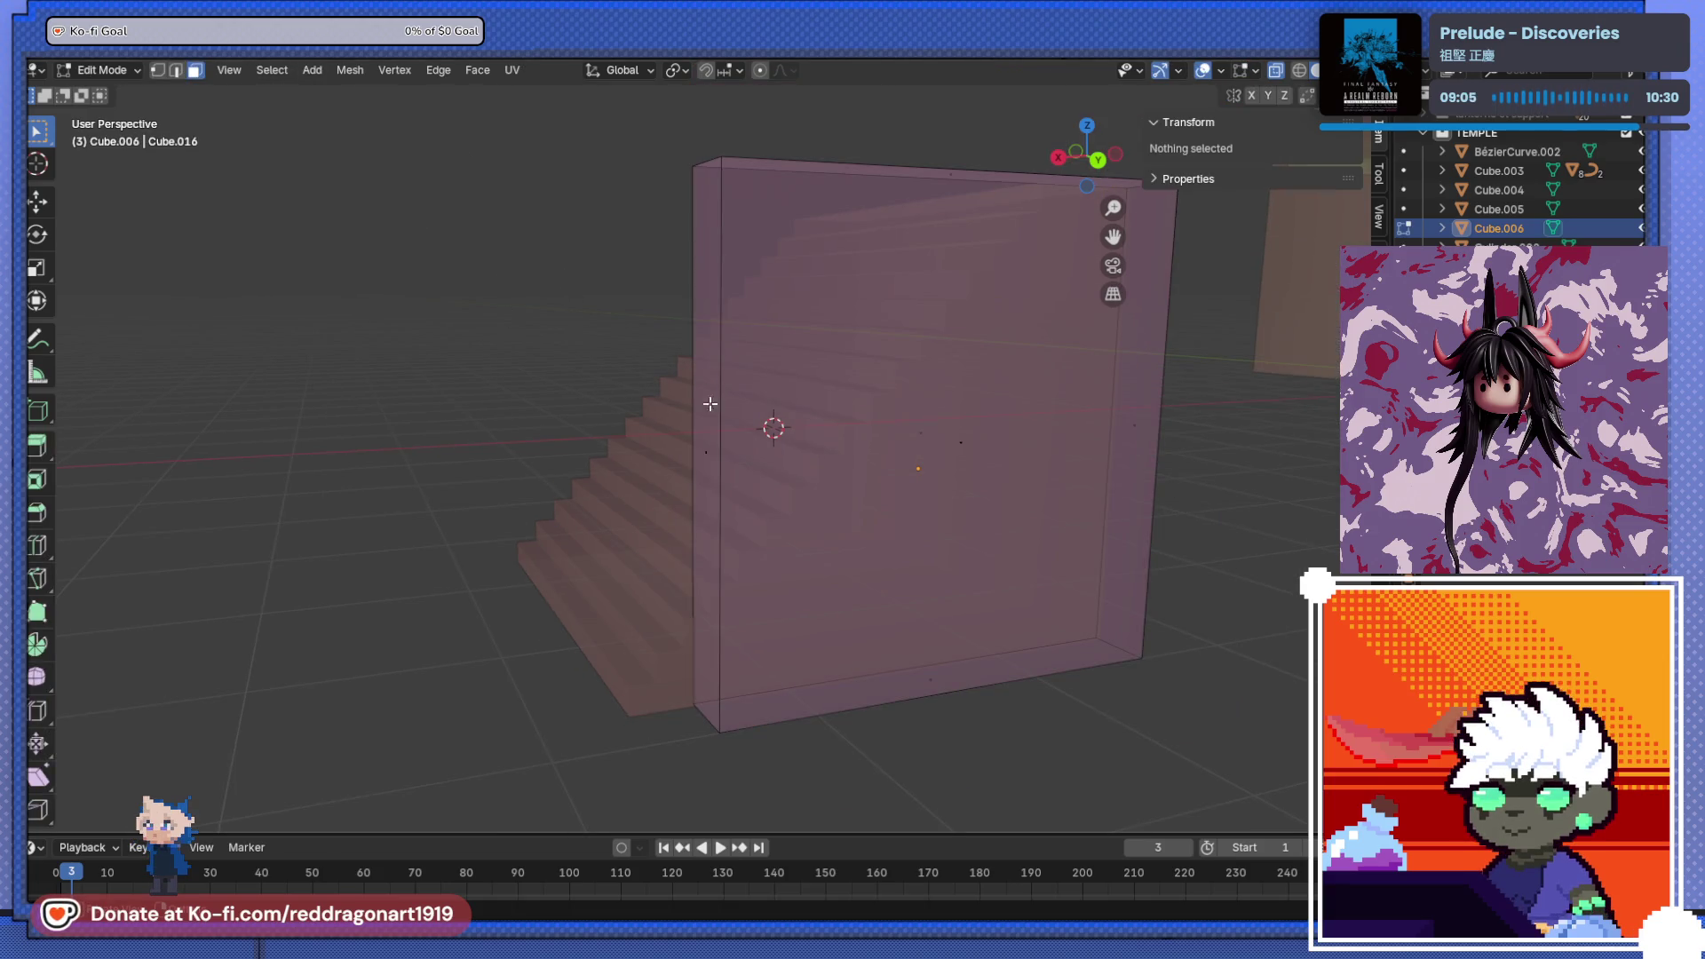
# - Slide the wall's end face along X to extend it to the stairs
pyautogui.click(703, 452)
pyautogui.press('g')
pyautogui.press('x')
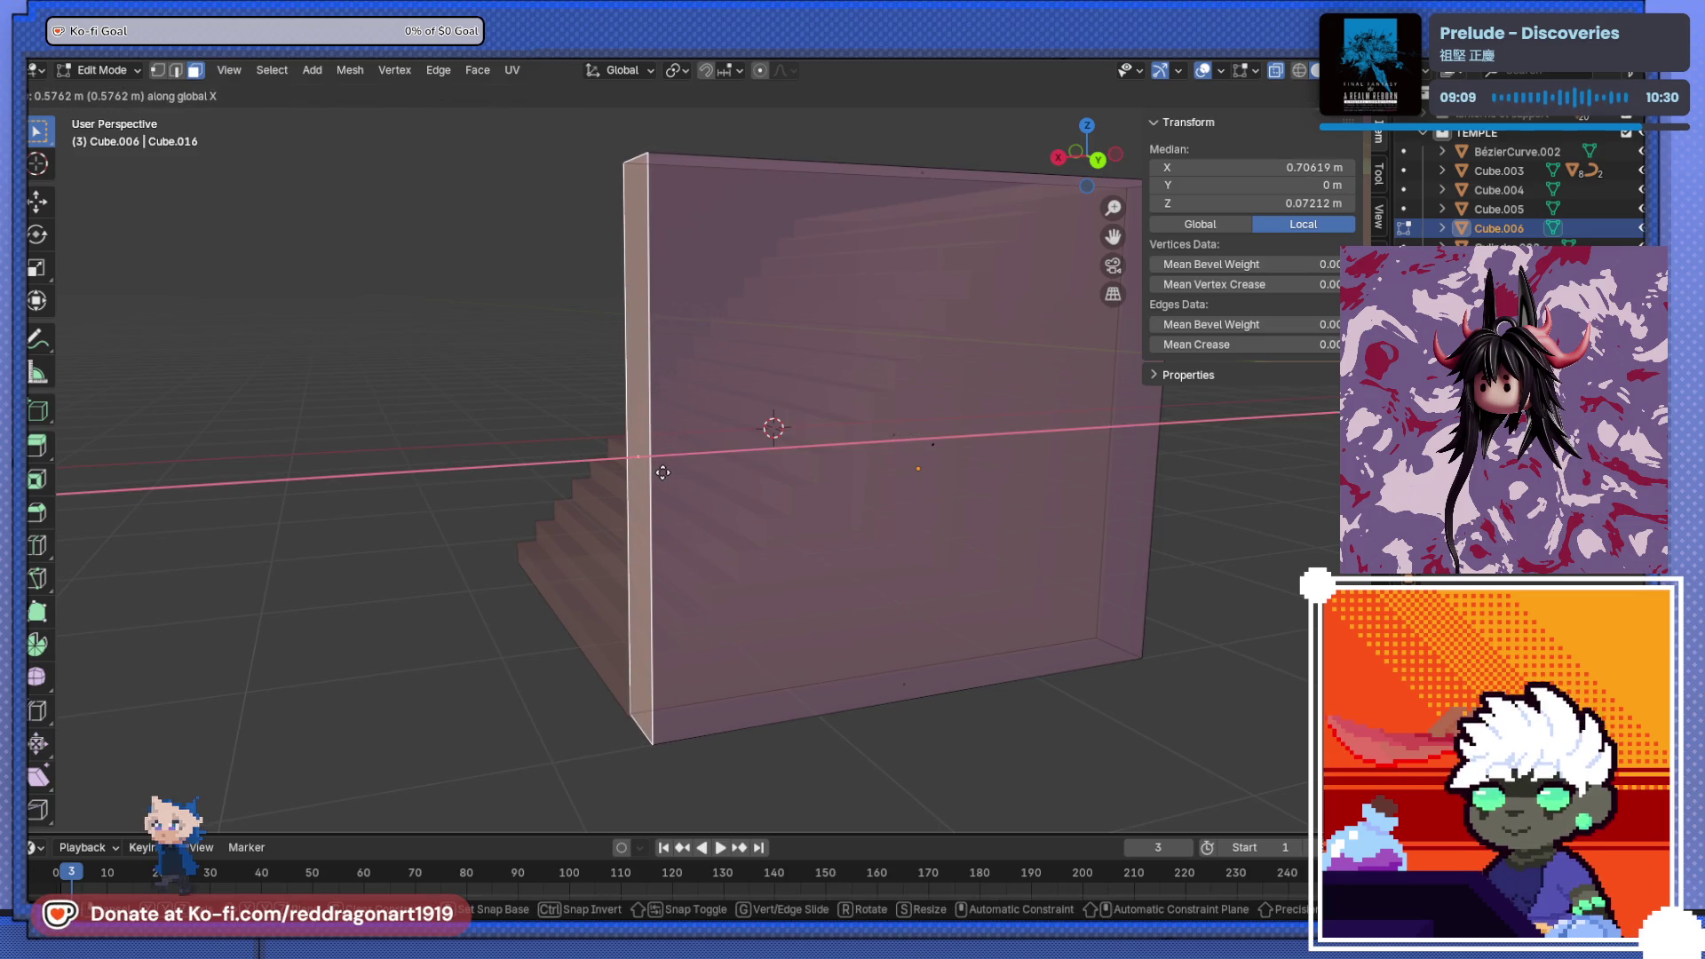
pyautogui.click(663, 471)
pyautogui.moveTo(664, 469); pyautogui.dragTo(480, 345, button='middle')
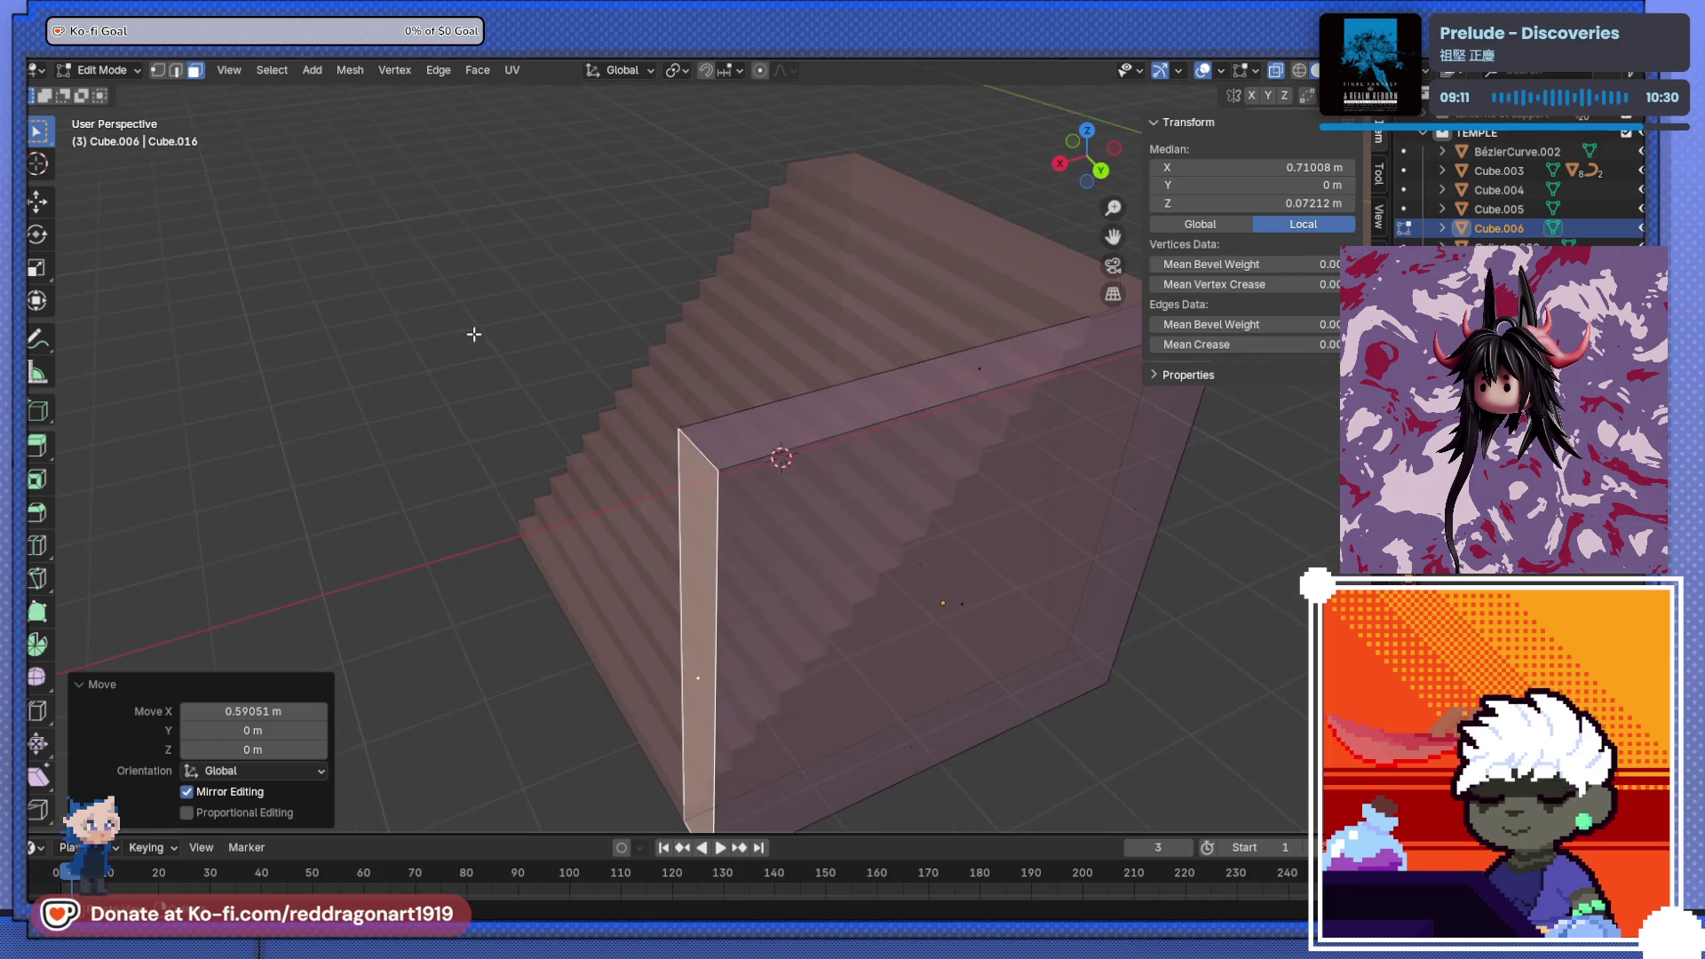
# - Bevel the wall's top edge with 1 segment into a flat slope, replacing a stepped attempt
pyautogui.click(176, 69)
pyautogui.hotkey('ctrl', 'b')
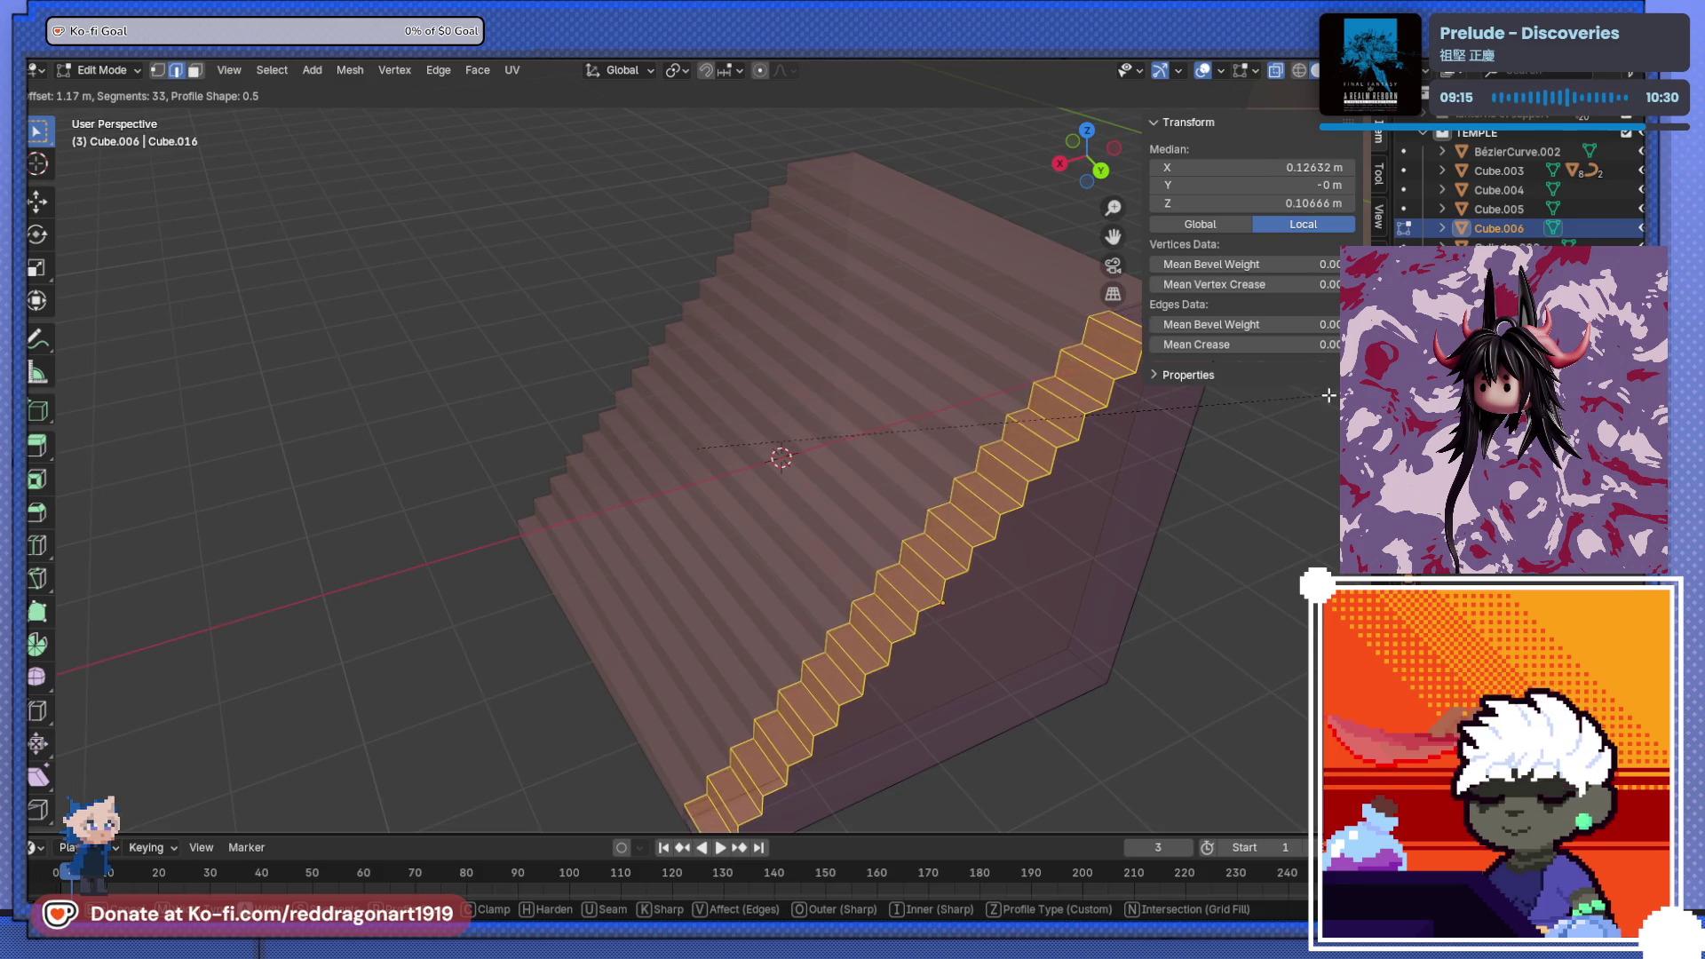
pyautogui.click(1301, 409)
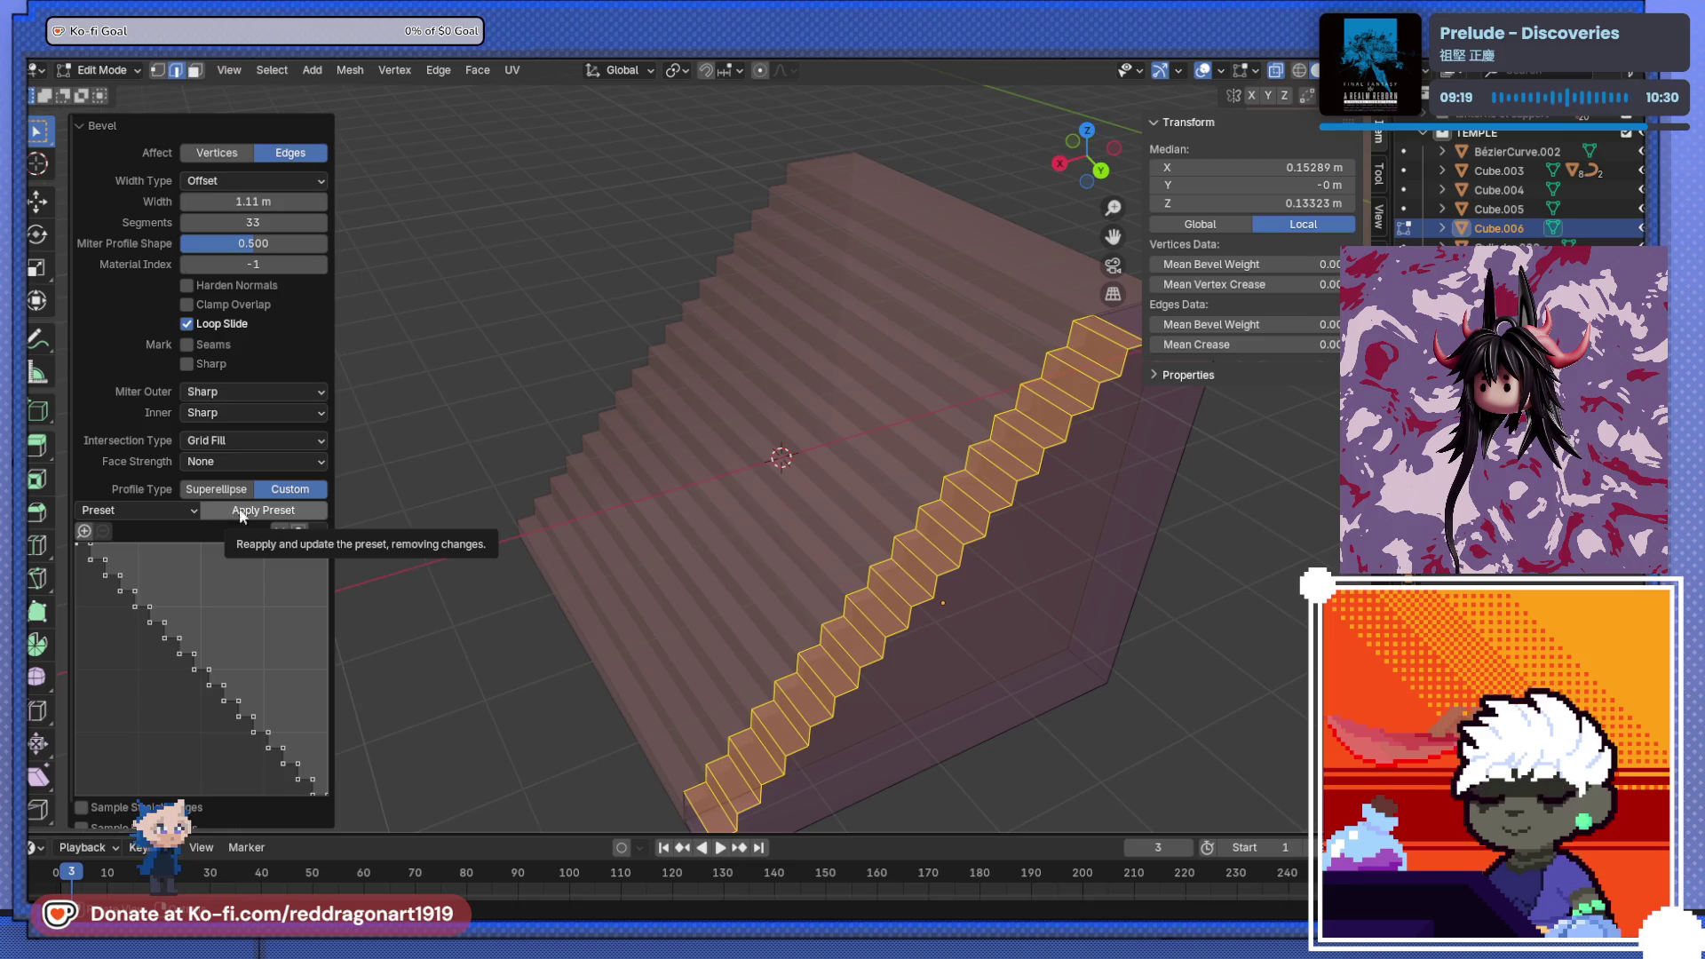
pyautogui.hotkey('ctrl', 'z')
pyautogui.hotkey('ctrl', 'b')
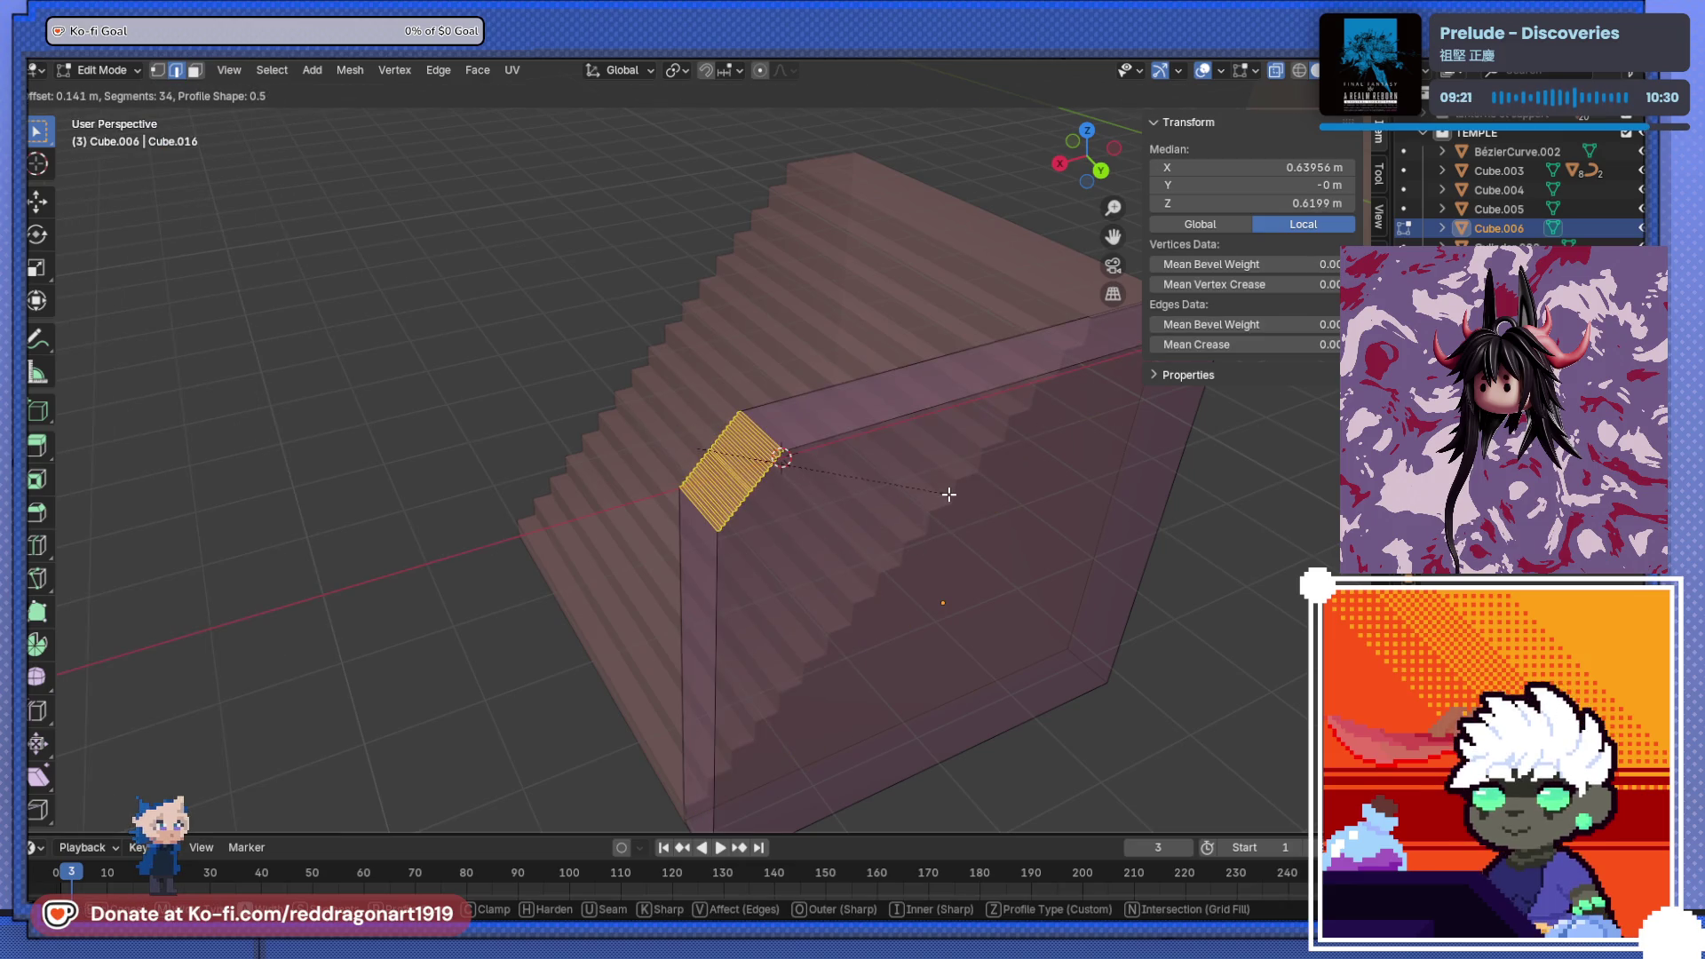
pyautogui.scroll(-6, 1110, 471)
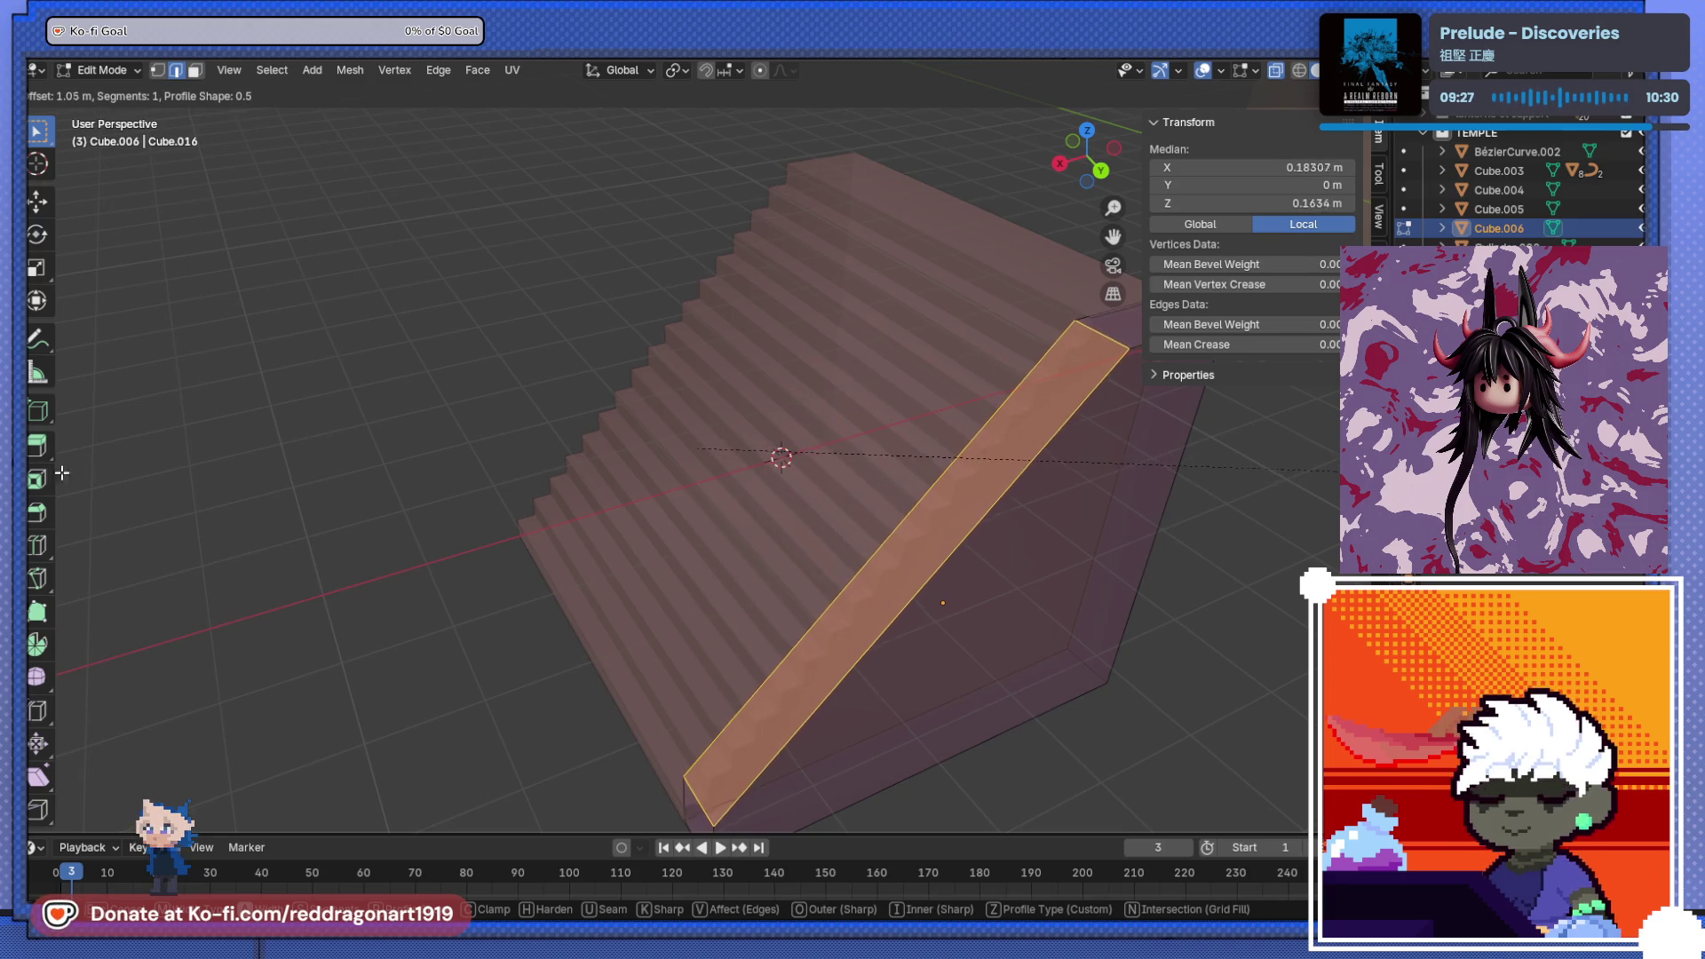
pyautogui.click(182, 441)
pyautogui.moveTo(416, 529)
pyautogui.mouseDown(button='middle')
pyautogui.moveTo(834, 479)
pyautogui.moveTo(773, 521)
pyautogui.moveTo(786, 500)
pyautogui.moveTo(757, 563)
pyautogui.moveTo(795, 547)
pyautogui.moveTo(772, 495)
pyautogui.moveTo(780, 449)
pyautogui.moveTo(828, 566)
pyautogui.mouseUp(button='middle')
pyautogui.scroll(4, 787, 571)
pyautogui.scroll(-3, 785, 579)
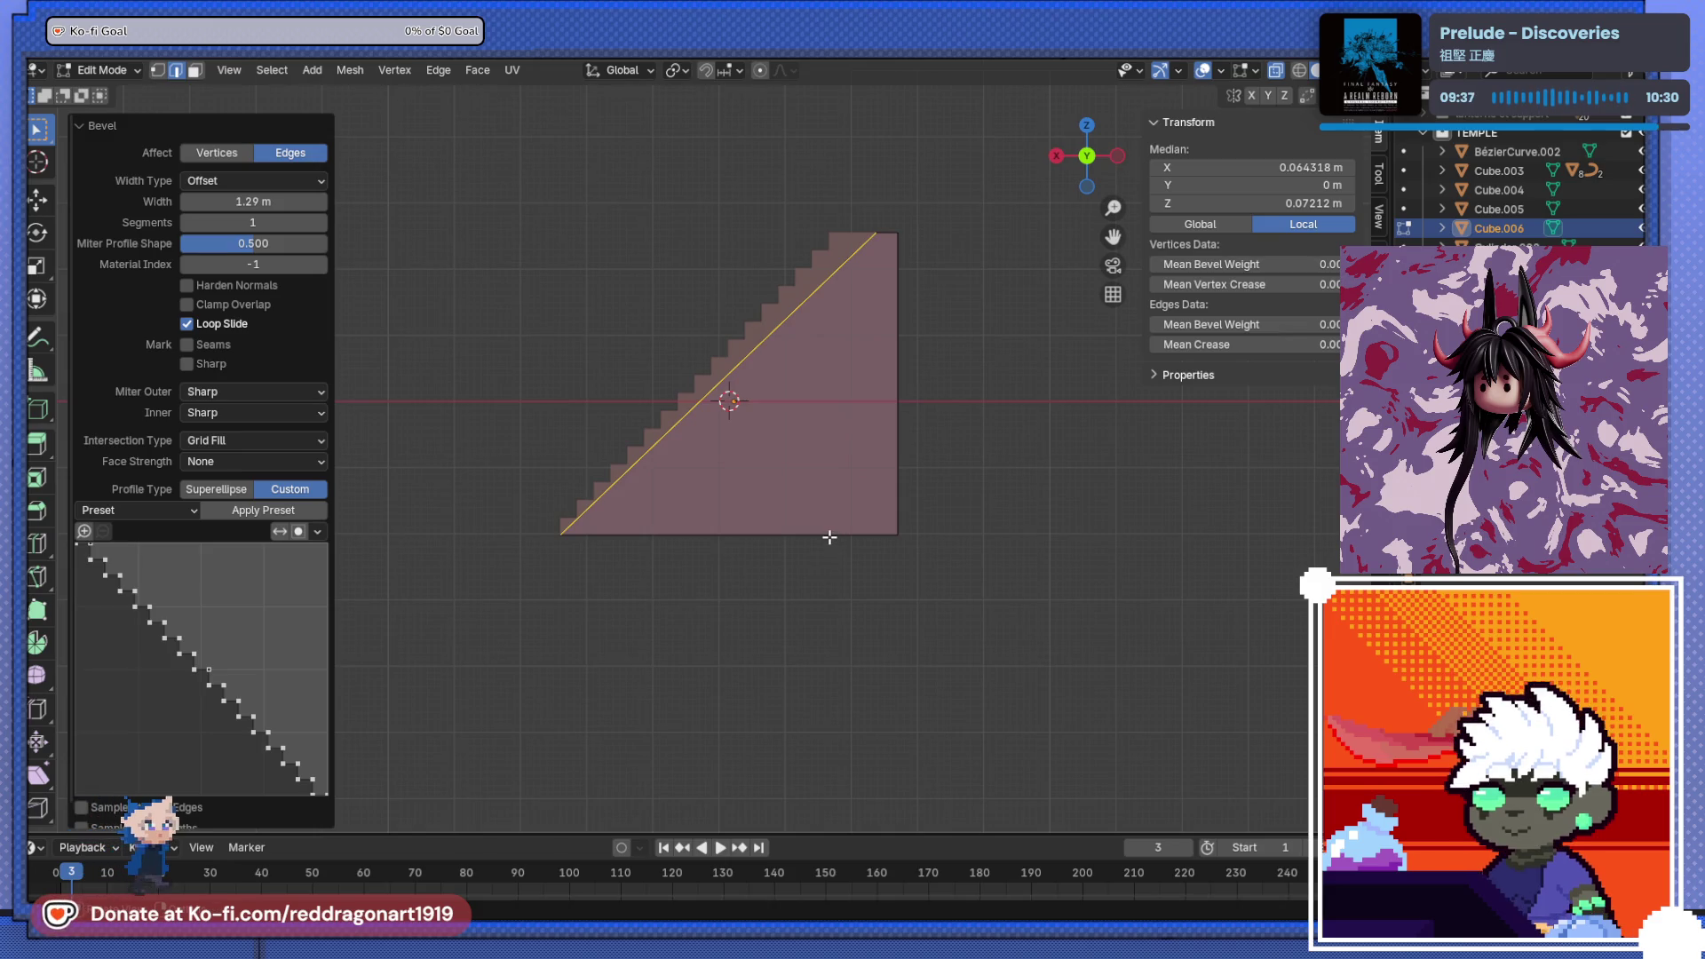
# - Move the sloped edge along its normal and extrude it downward
pyautogui.press('g')
pyautogui.click(772, 515)
pyautogui.press('g')
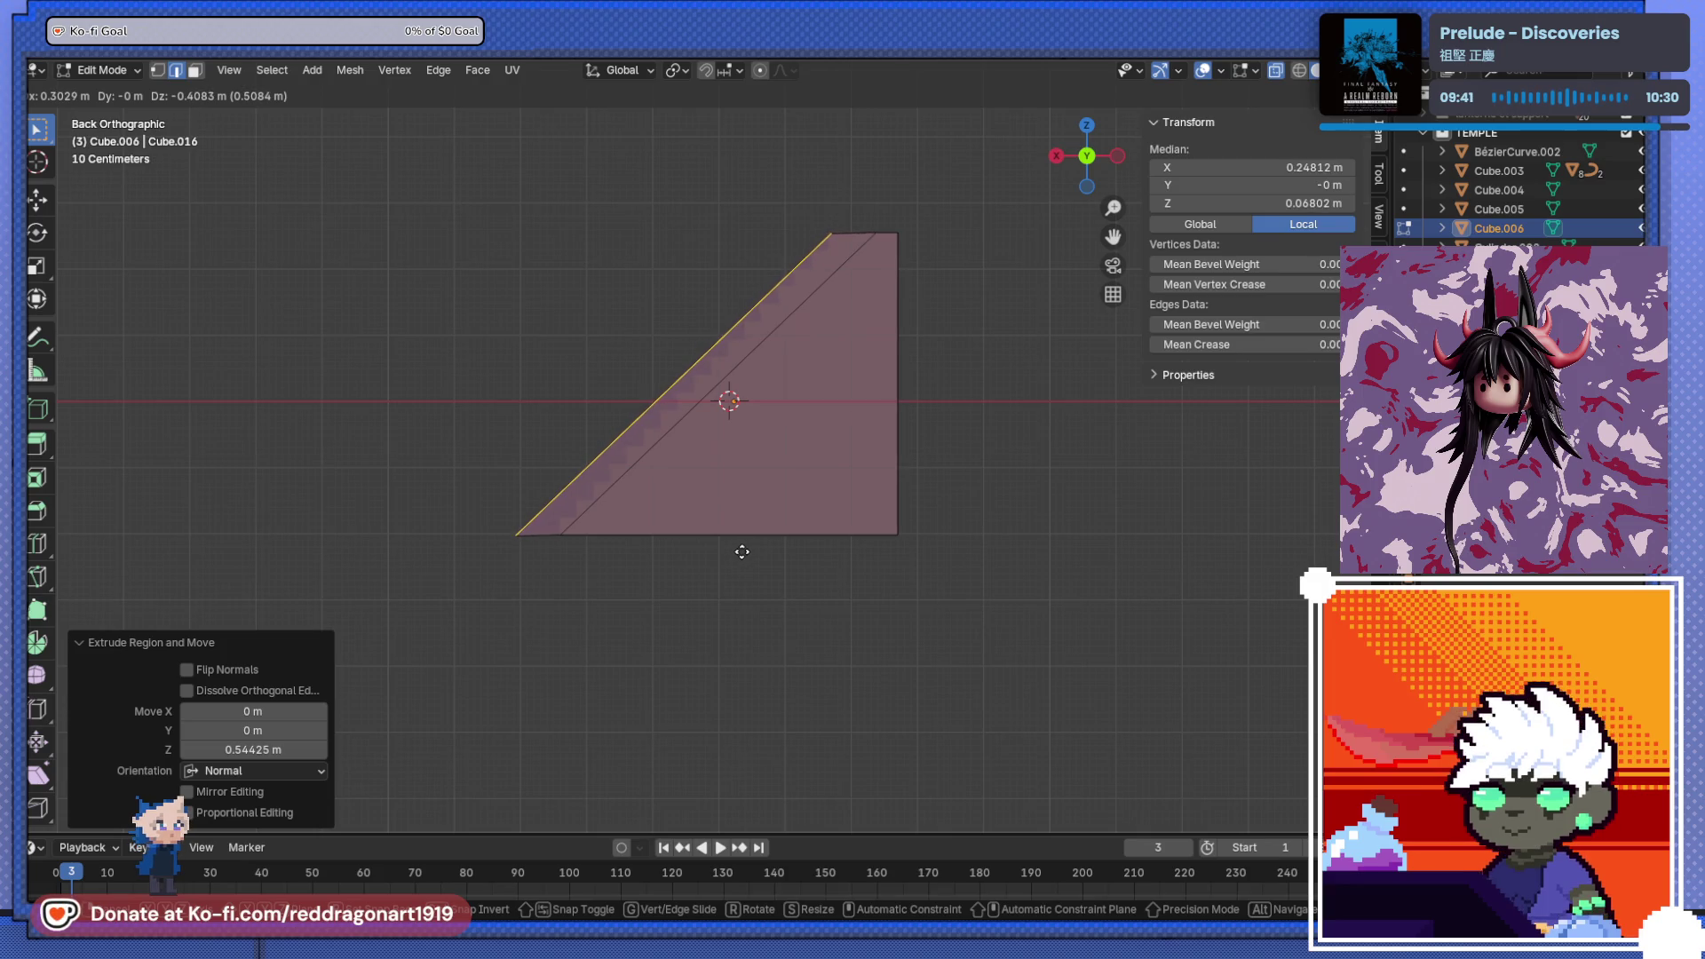
pyautogui.click(741, 552)
pyautogui.moveTo(741, 552)
pyautogui.mouseDown(button='middle')
pyautogui.moveTo(812, 674)
pyautogui.moveTo(923, 550)
pyautogui.moveTo(980, 569)
pyautogui.moveTo(641, 534)
pyautogui.moveTo(788, 575)
pyautogui.moveTo(784, 479)
pyautogui.moveTo(806, 484)
pyautogui.moveTo(772, 521)
pyautogui.moveTo(914, 498)
pyautogui.moveTo(689, 559)
pyautogui.moveTo(729, 444)
pyautogui.moveTo(968, 394)
pyautogui.moveTo(716, 438)
pyautogui.moveTo(674, 419)
pyautogui.moveTo(799, 434)
pyautogui.mouseUp(button='middle')
pyautogui.press('Tab')
pyautogui.scroll(2, 674, 529)
# - Enlarge the railing and raise it into place beside the stairs
pyautogui.press('s')
pyautogui.click(807, 437)
pyautogui.press('ctrl+KP_1')
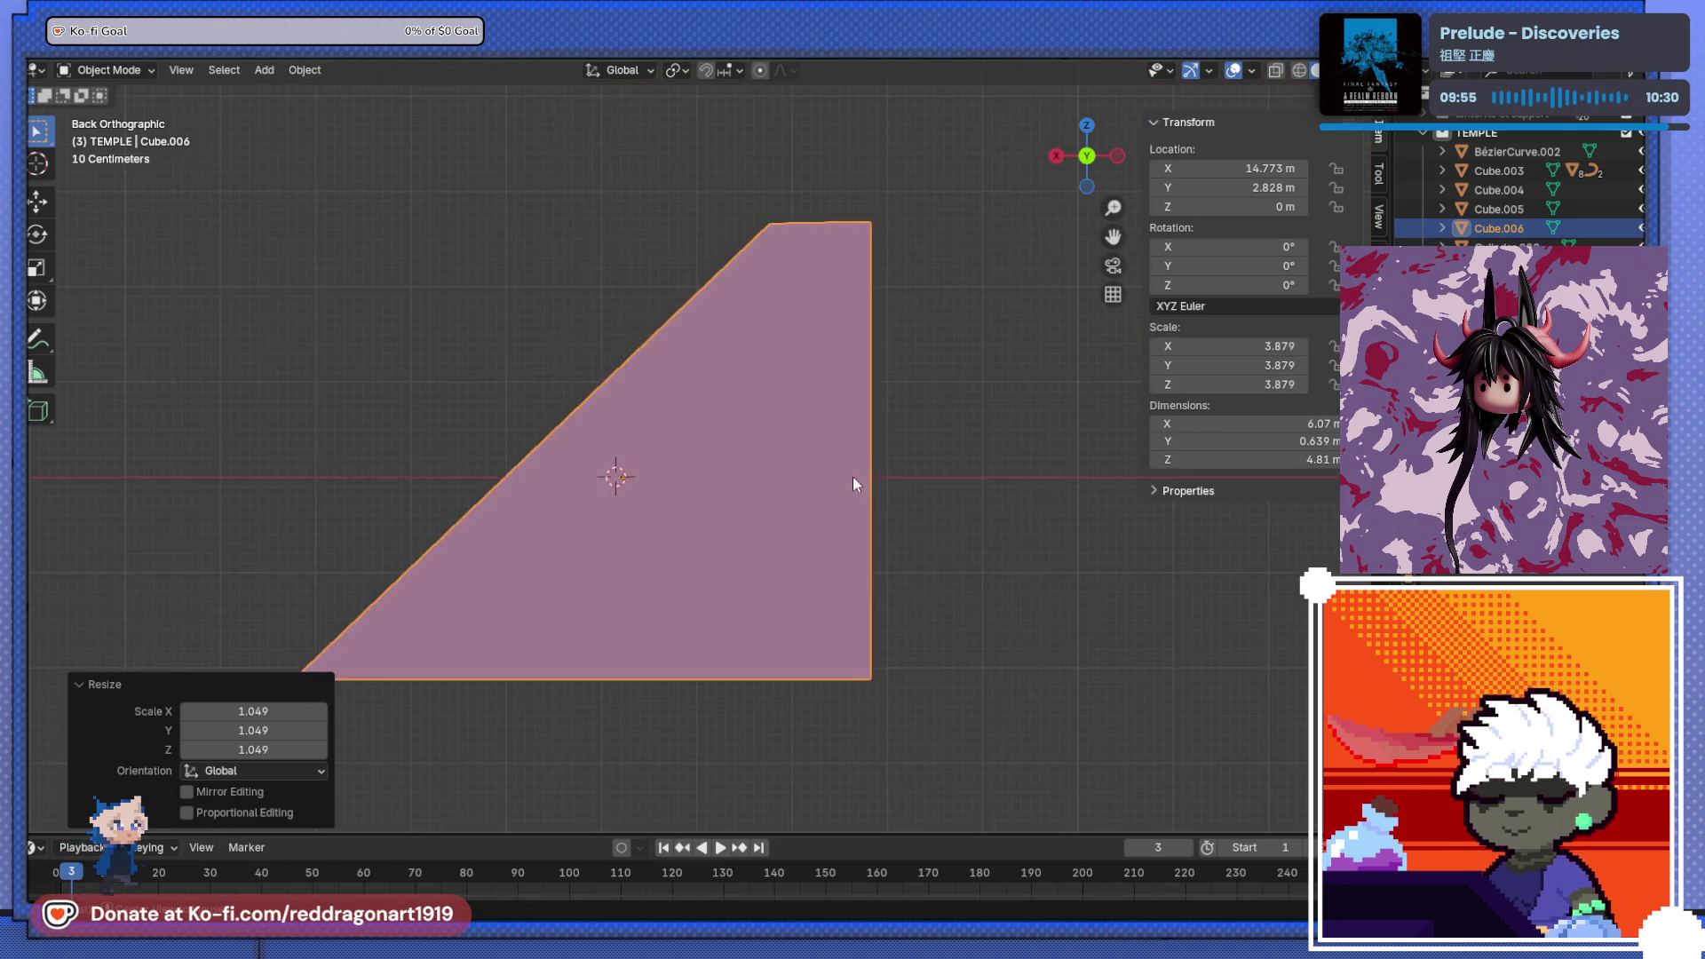
pyautogui.press('g')
pyautogui.press('z')
pyautogui.click(785, 514)
pyautogui.press('g')
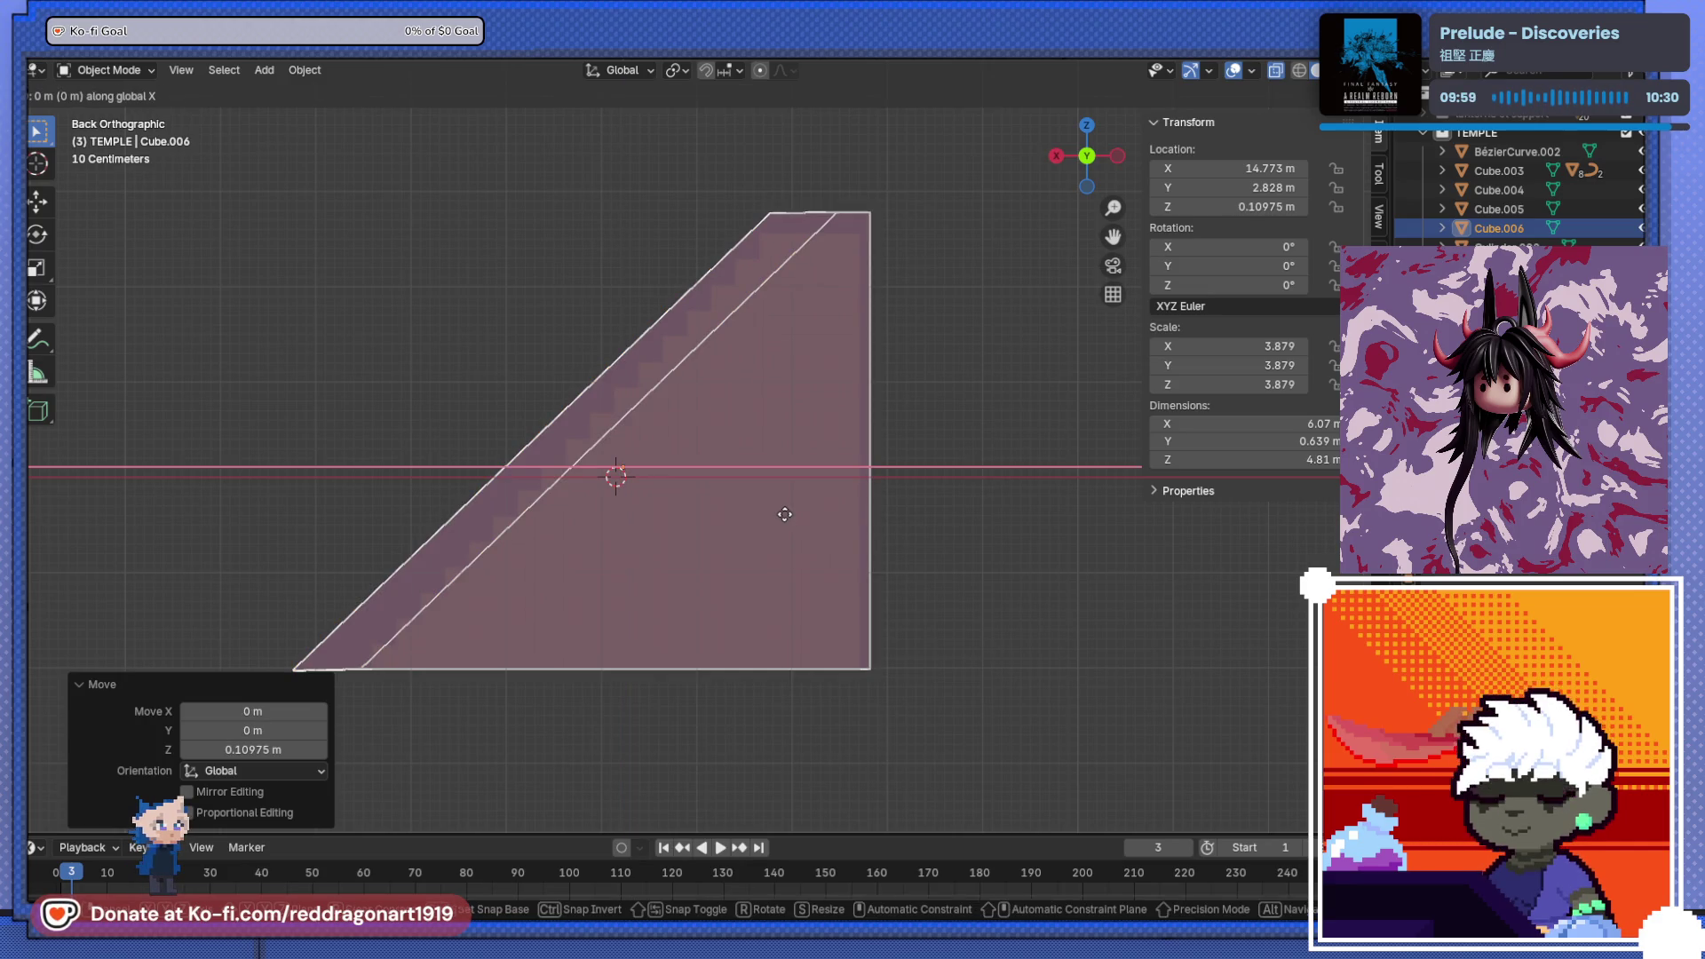
pyautogui.click(738, 510)
pyautogui.moveTo(738, 509)
pyautogui.mouseDown(button='middle')
pyautogui.moveTo(915, 573)
pyautogui.moveTo(881, 536)
pyautogui.moveTo(830, 537)
pyautogui.moveTo(666, 622)
pyautogui.moveTo(710, 568)
pyautogui.moveTo(691, 544)
pyautogui.mouseUp(button='middle')
# - Turn off see-through and select the rail's top and long side edges
pyautogui.press('Tab')
pyautogui.hotkey('alt', 'z')
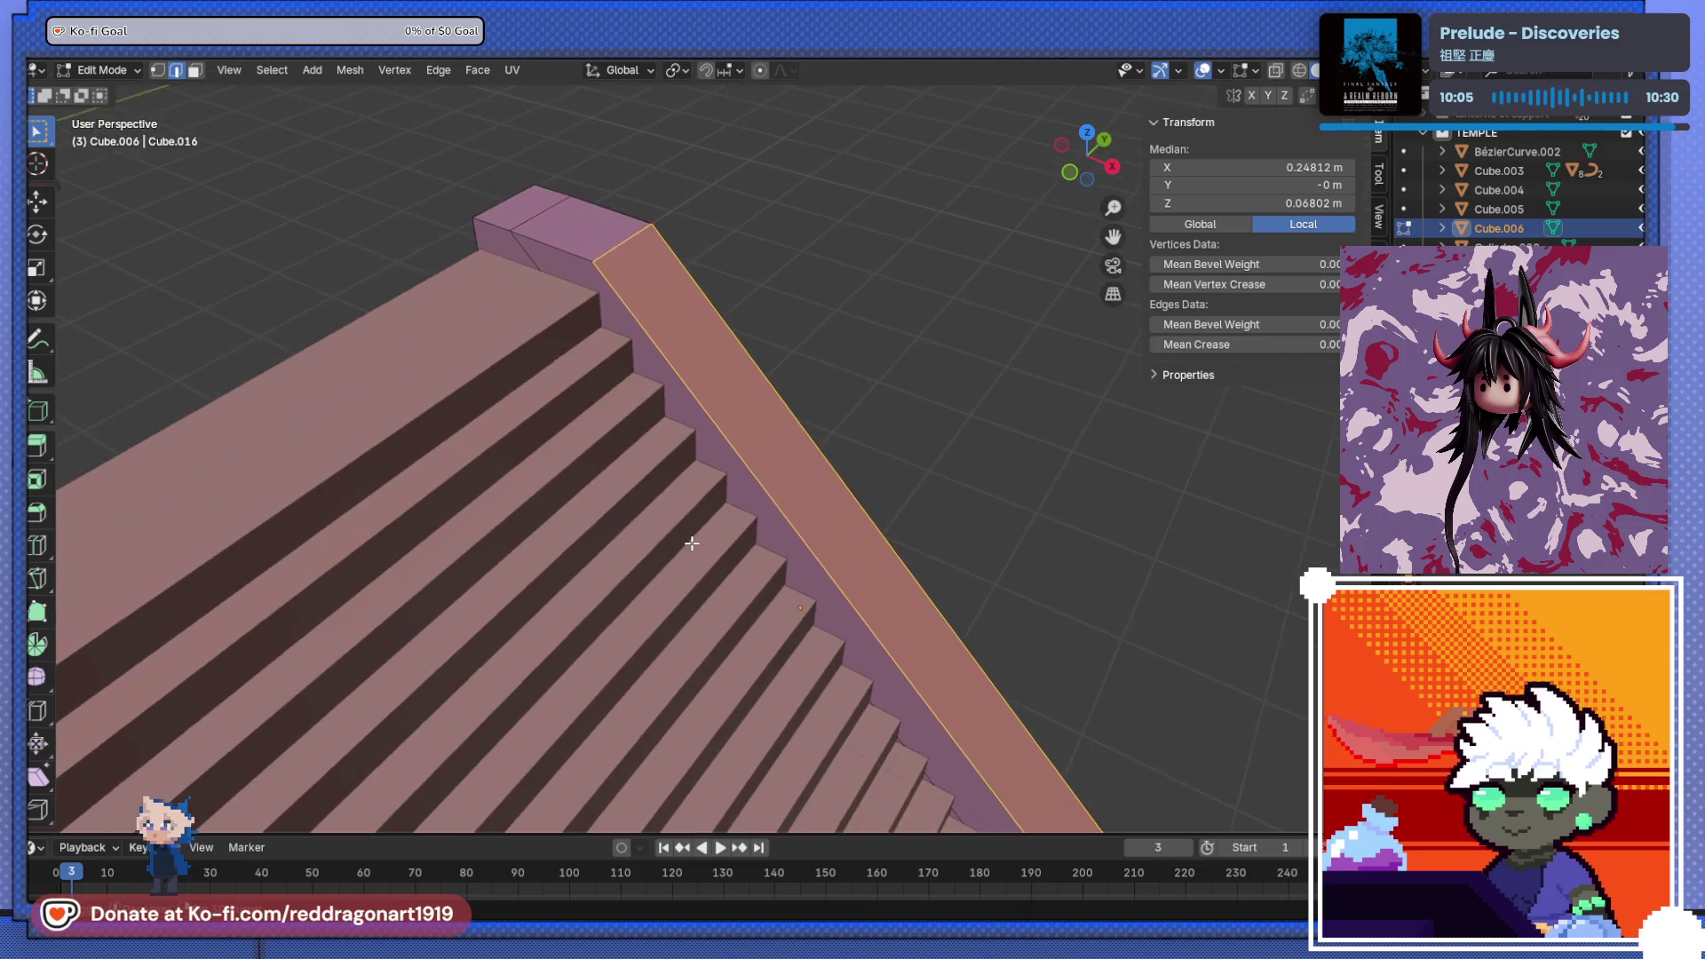
pyautogui.click(590, 259)
pyautogui.click(611, 276)
pyautogui.scroll(-5, 662, 305)
pyautogui.moveTo(663, 306)
pyautogui.mouseDown(button='middle')
pyautogui.moveTo(631, 422)
pyautogui.moveTo(809, 352)
pyautogui.mouseUp(button='middle')
pyautogui.keyDown('shift'); pyautogui.click(692, 440); pyautogui.keyUp('shift')
pyautogui.scroll(3, 692, 440)
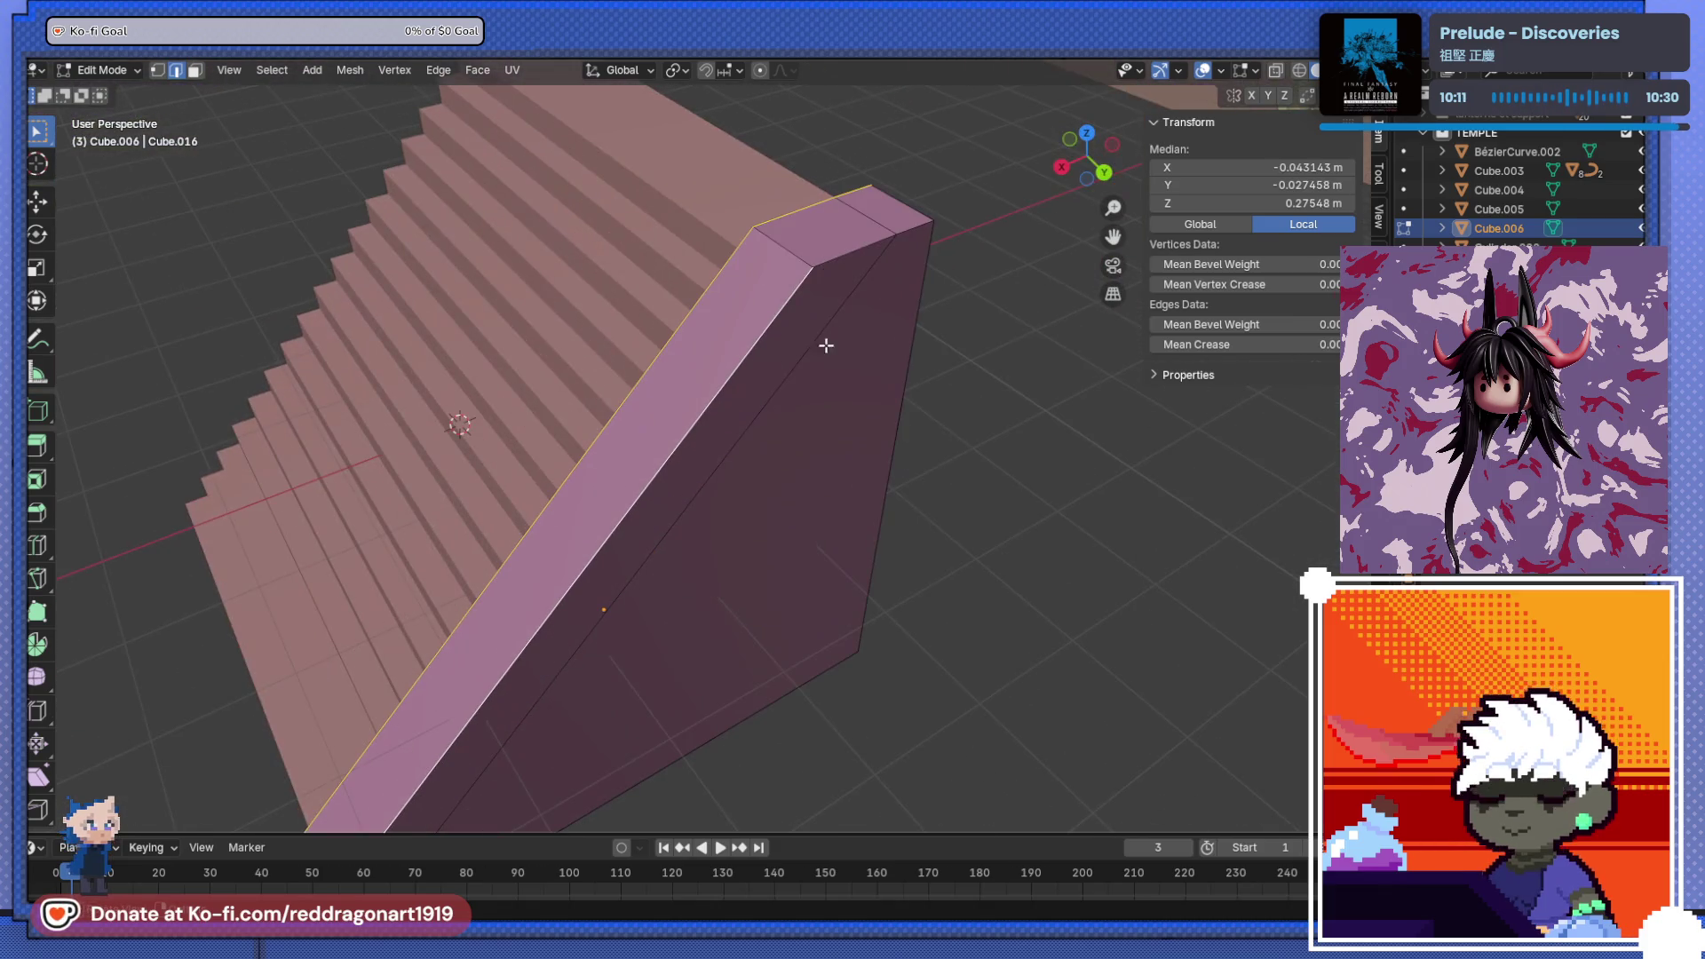
pyautogui.keyDown('shift'); pyautogui.click(847, 253); pyautogui.keyUp('shift')
pyautogui.moveTo(847, 252)
pyautogui.mouseDown(button='middle')
pyautogui.moveTo(810, 289)
pyautogui.moveTo(765, 441)
pyautogui.moveTo(713, 321)
pyautogui.moveTo(643, 305)
pyautogui.moveTo(624, 430)
pyautogui.moveTo(649, 426)
pyautogui.mouseUp(button='middle')
pyautogui.scroll(-5, 713, 321)
# - Inset the rail's top and side faces by 0.03395 m and extrude them along normals
pyautogui.click(194, 70)
pyautogui.keyDown('shift'); pyautogui.click(796, 396); pyautogui.keyUp('shift')
pyautogui.moveTo(796, 396); pyautogui.dragTo(792, 470, button='middle')
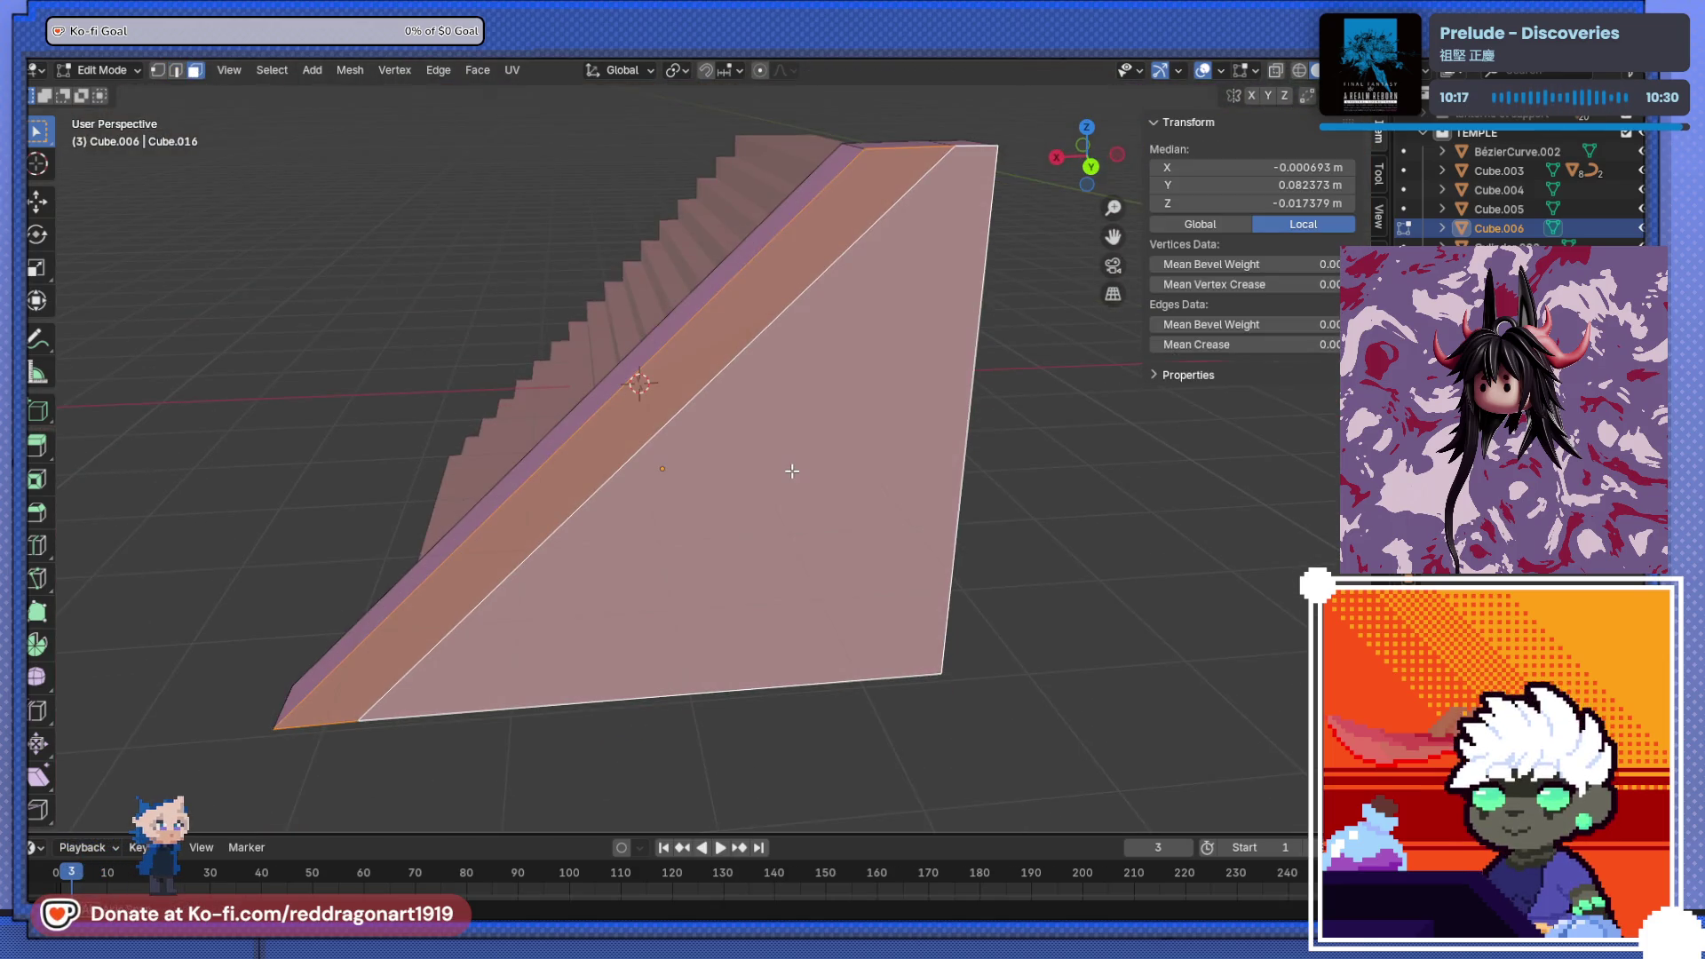
pyautogui.press('i')
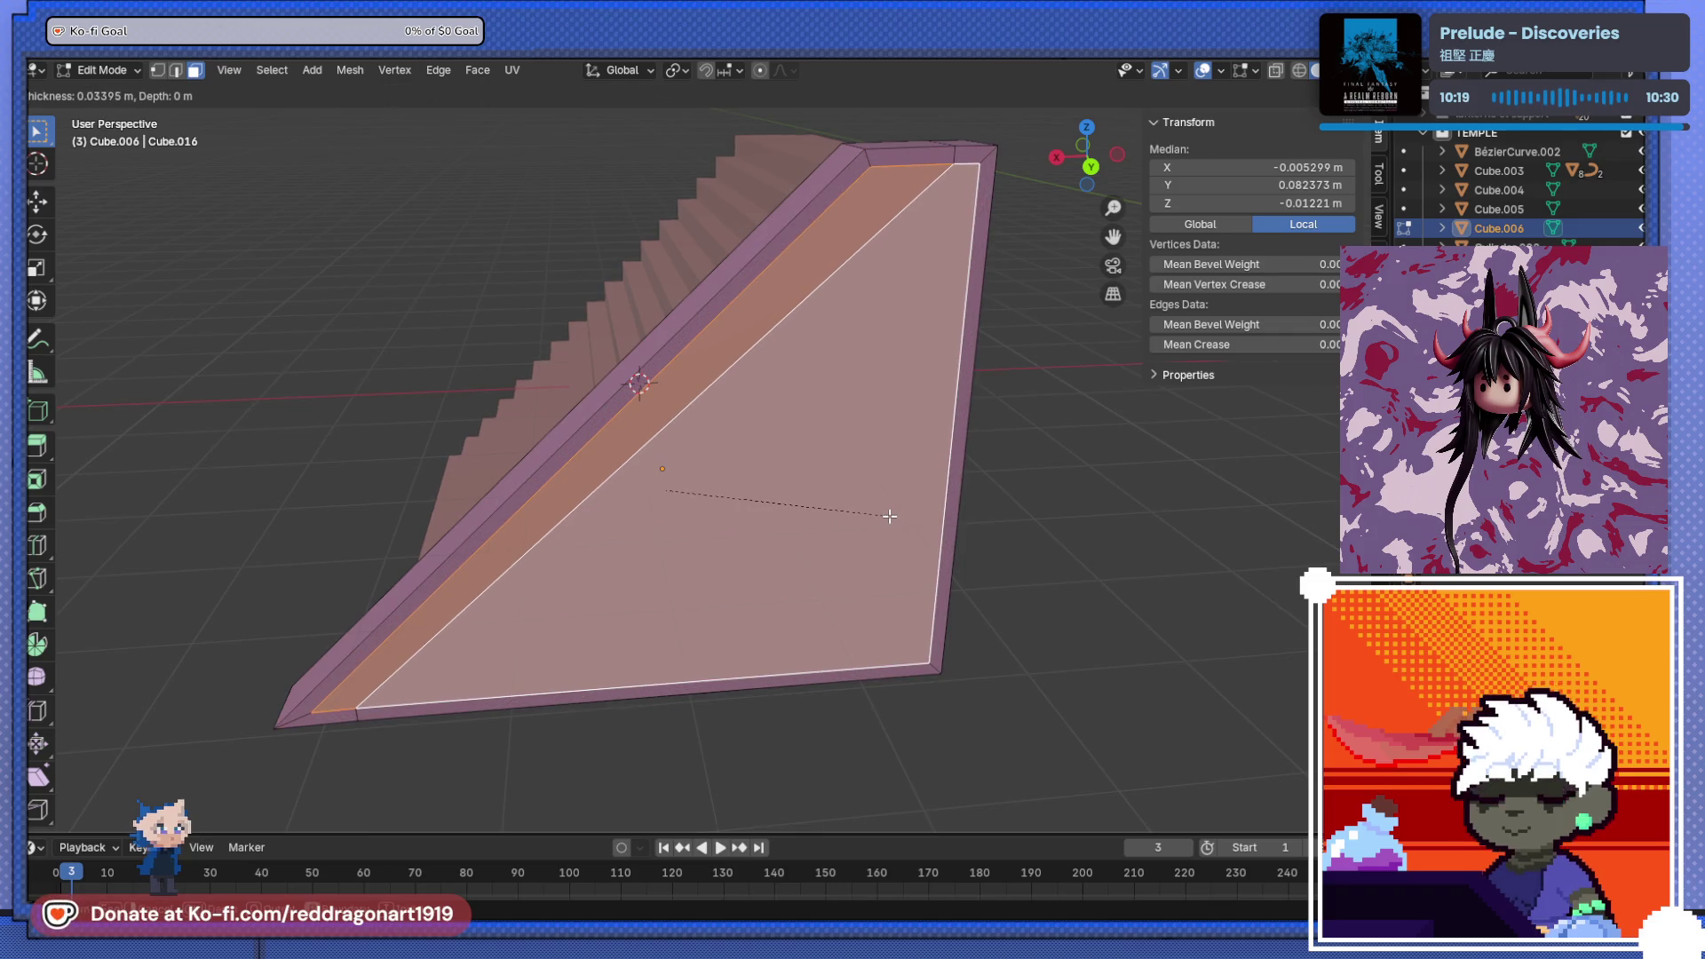
pyautogui.click(889, 516)
pyautogui.moveTo(883, 514)
pyautogui.mouseDown(button='middle')
pyautogui.moveTo(963, 506)
pyautogui.moveTo(909, 609)
pyautogui.moveTo(936, 436)
pyautogui.moveTo(1010, 496)
pyautogui.mouseUp(button='middle')
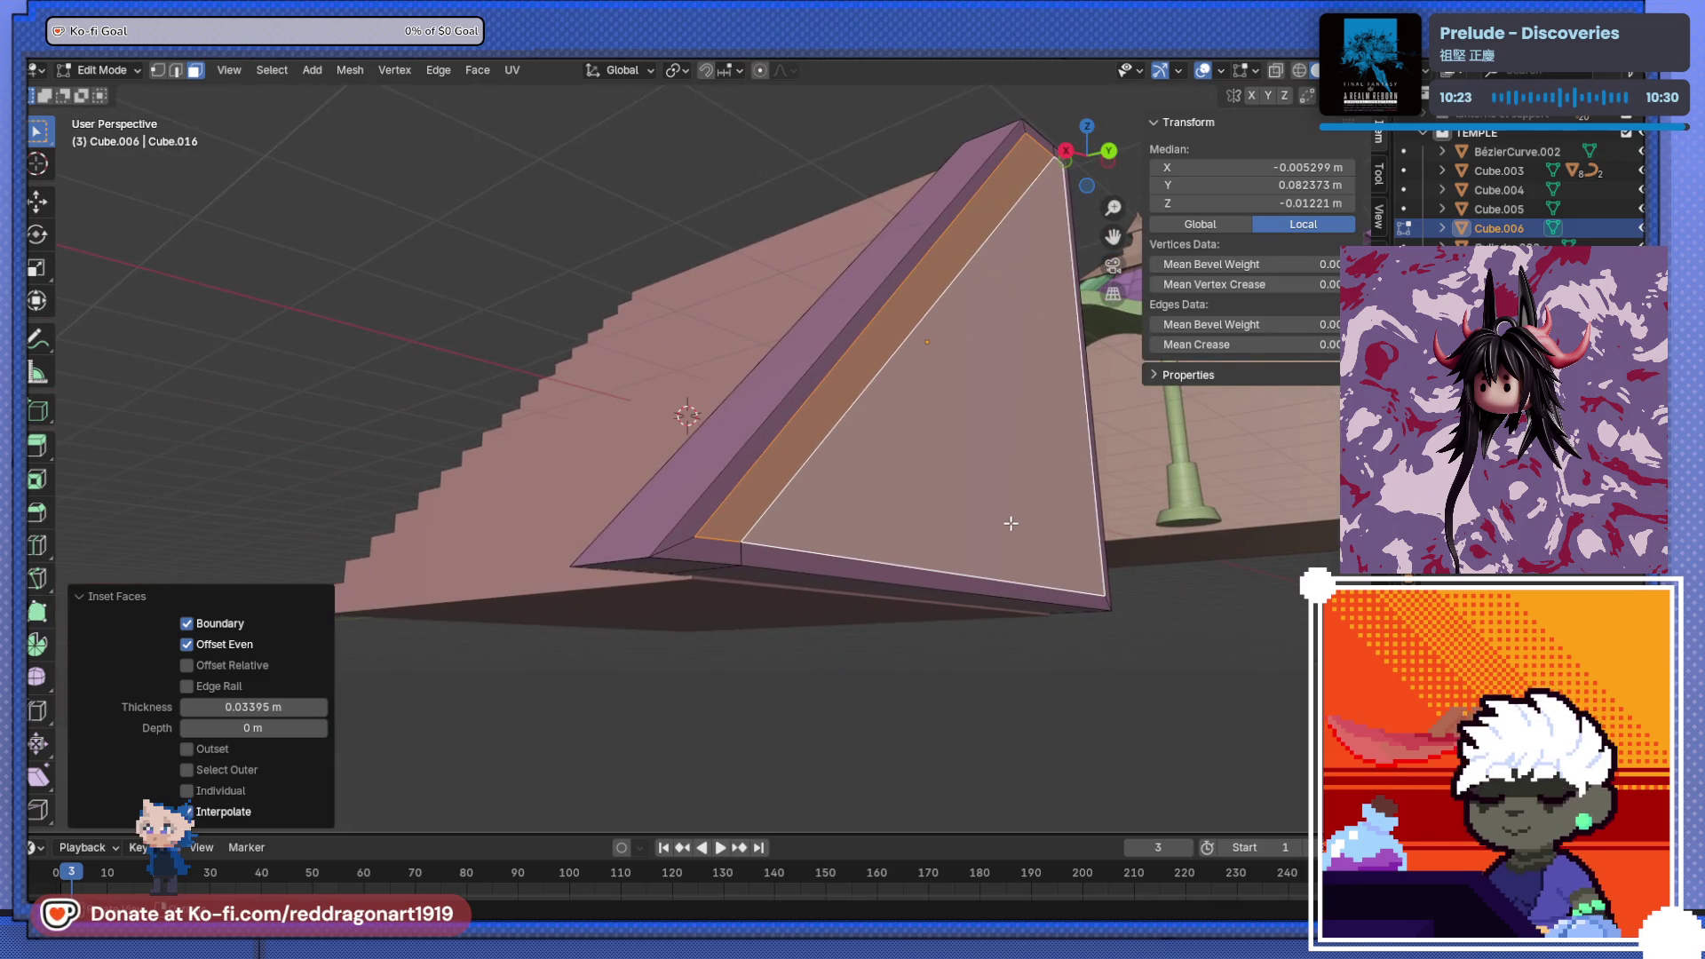
pyautogui.hotkey('alt', 'e')
pyautogui.click(1009, 520)
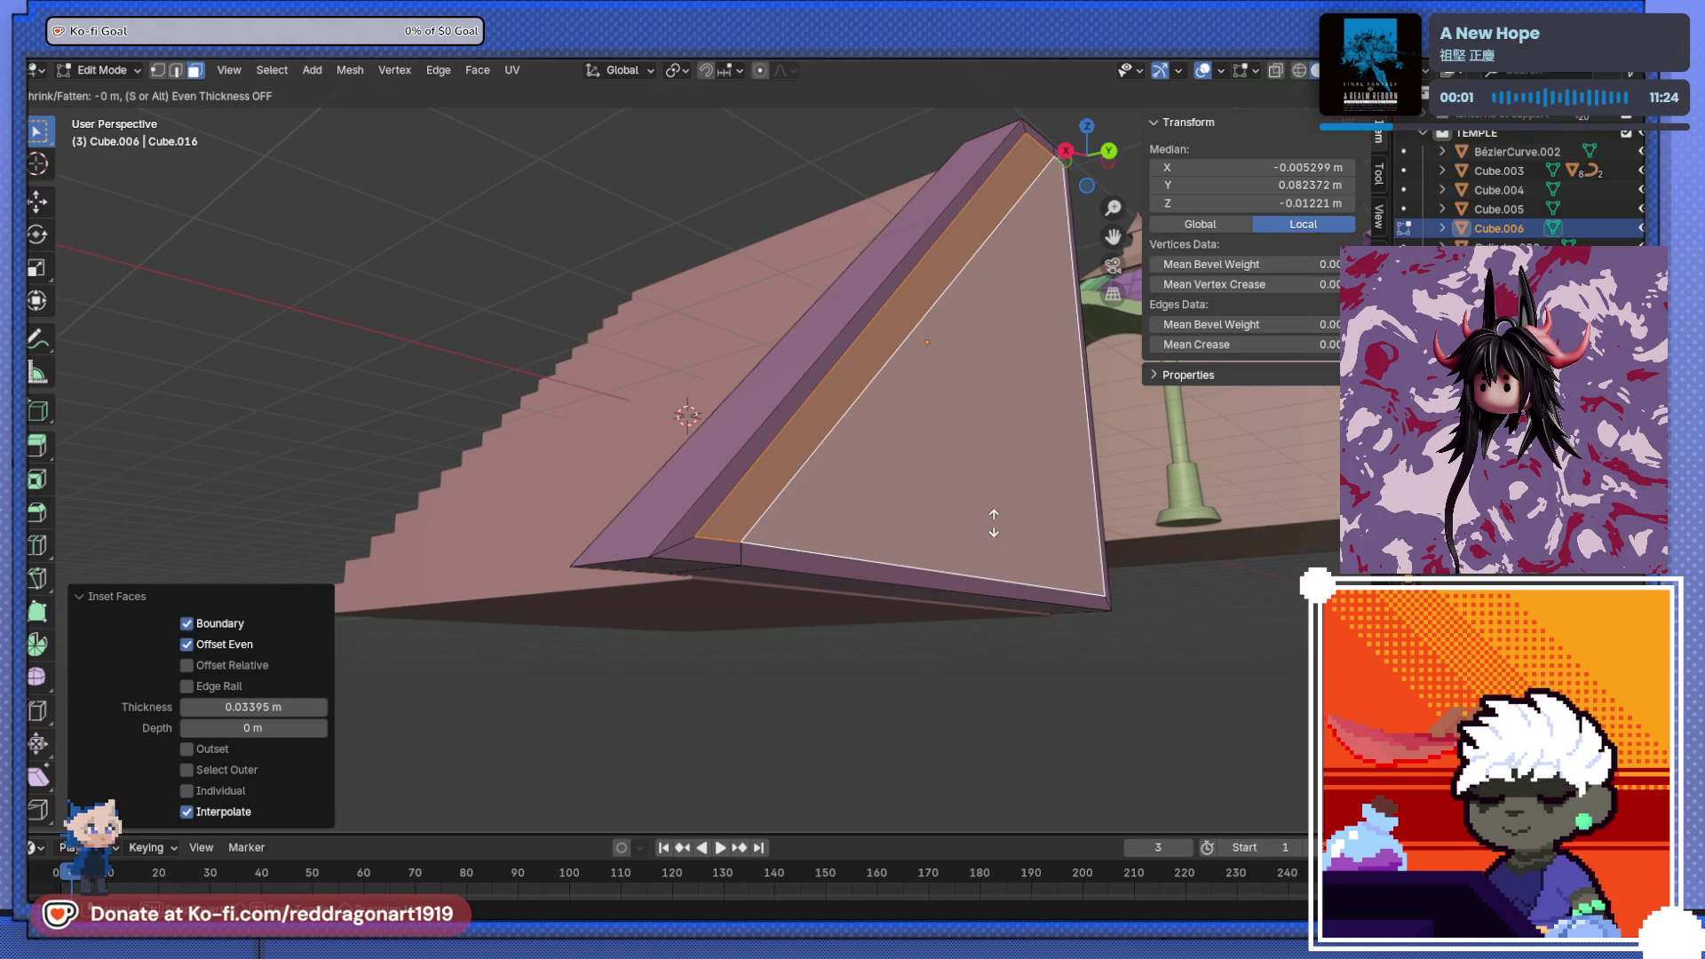
# - Push the inset rail faces inward to form recessed panels
pyautogui.click(995, 524)
pyautogui.scroll(3, 974, 532)
pyautogui.moveTo(974, 533)
pyautogui.mouseDown(button='middle')
pyautogui.moveTo(646, 593)
pyautogui.moveTo(279, 99)
pyautogui.mouseUp(button='middle')
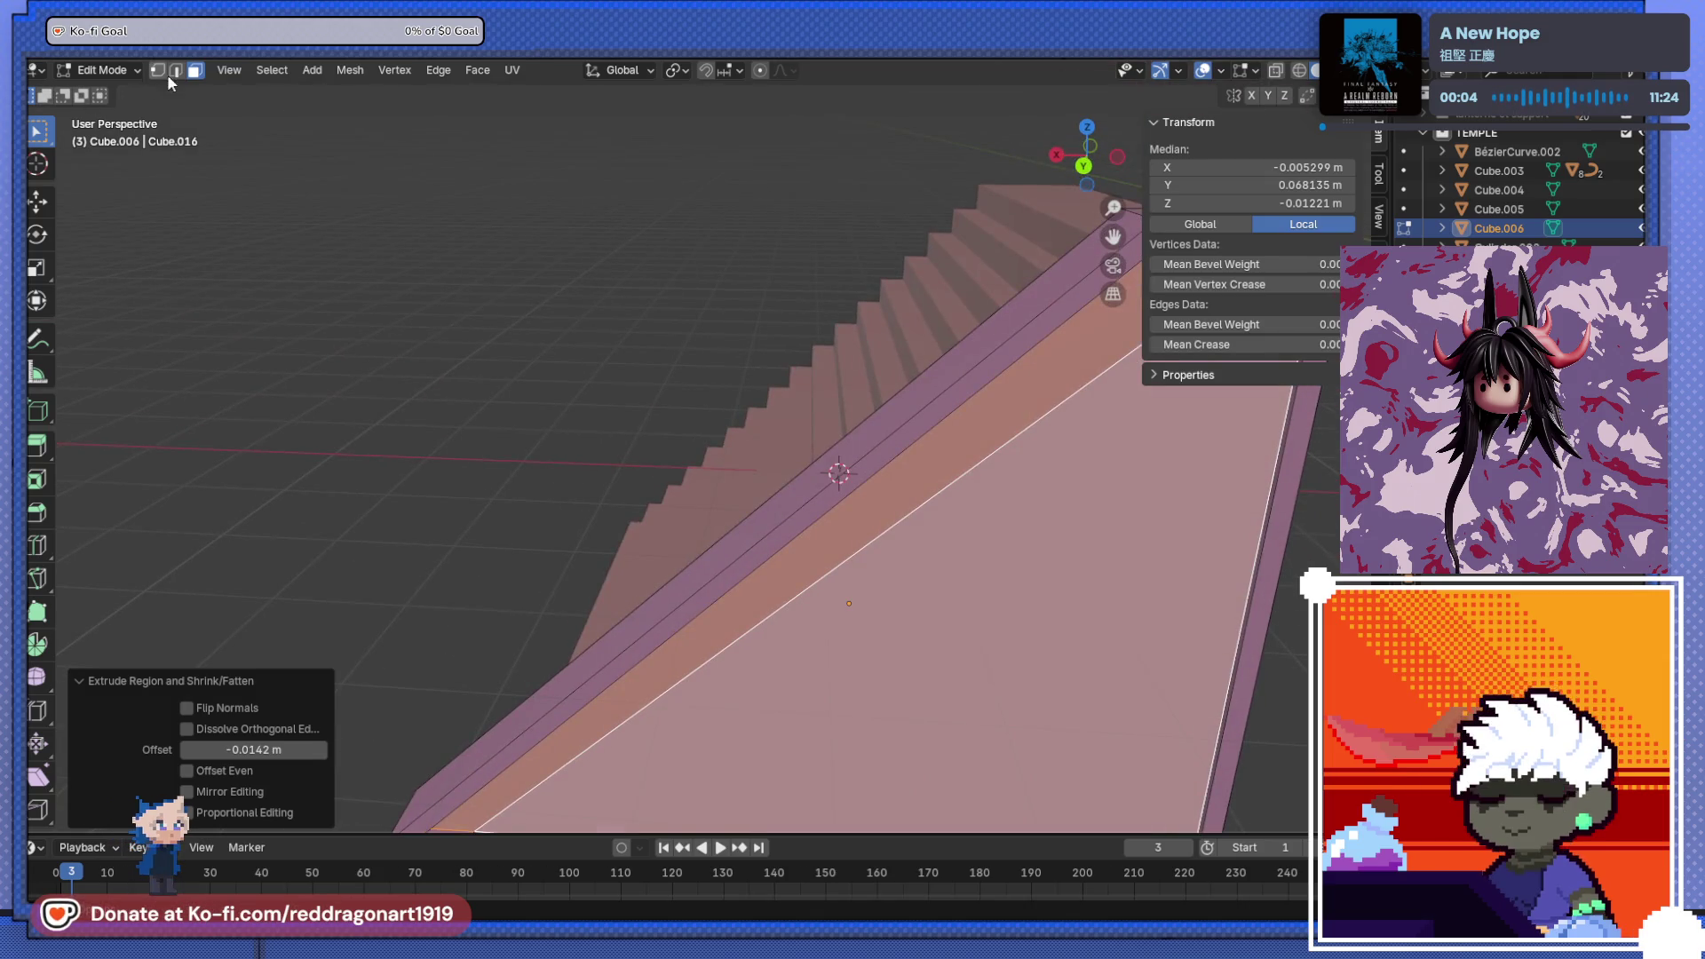
# - In edge mode, select the rail's outer edges, including its bottom edge
pyautogui.click(176, 70)
pyautogui.moveTo(497, 266)
pyautogui.mouseDown(button='middle')
pyautogui.moveTo(806, 443)
pyautogui.moveTo(686, 486)
pyautogui.moveTo(888, 488)
pyautogui.moveTo(761, 437)
pyautogui.moveTo(928, 498)
pyautogui.moveTo(1008, 502)
pyautogui.mouseUp(button='middle')
pyautogui.keyDown('shift'); pyautogui.click(930, 441); pyautogui.keyUp('shift')
pyautogui.moveTo(929, 441)
pyautogui.mouseDown(button='middle')
pyautogui.moveTo(883, 540)
pyautogui.moveTo(955, 441)
pyautogui.moveTo(1047, 453)
pyautogui.moveTo(884, 560)
pyautogui.moveTo(924, 522)
pyautogui.moveTo(785, 595)
pyautogui.moveTo(677, 476)
pyautogui.moveTo(506, 487)
pyautogui.moveTo(601, 354)
pyautogui.moveTo(813, 404)
pyautogui.mouseUp(button='middle')
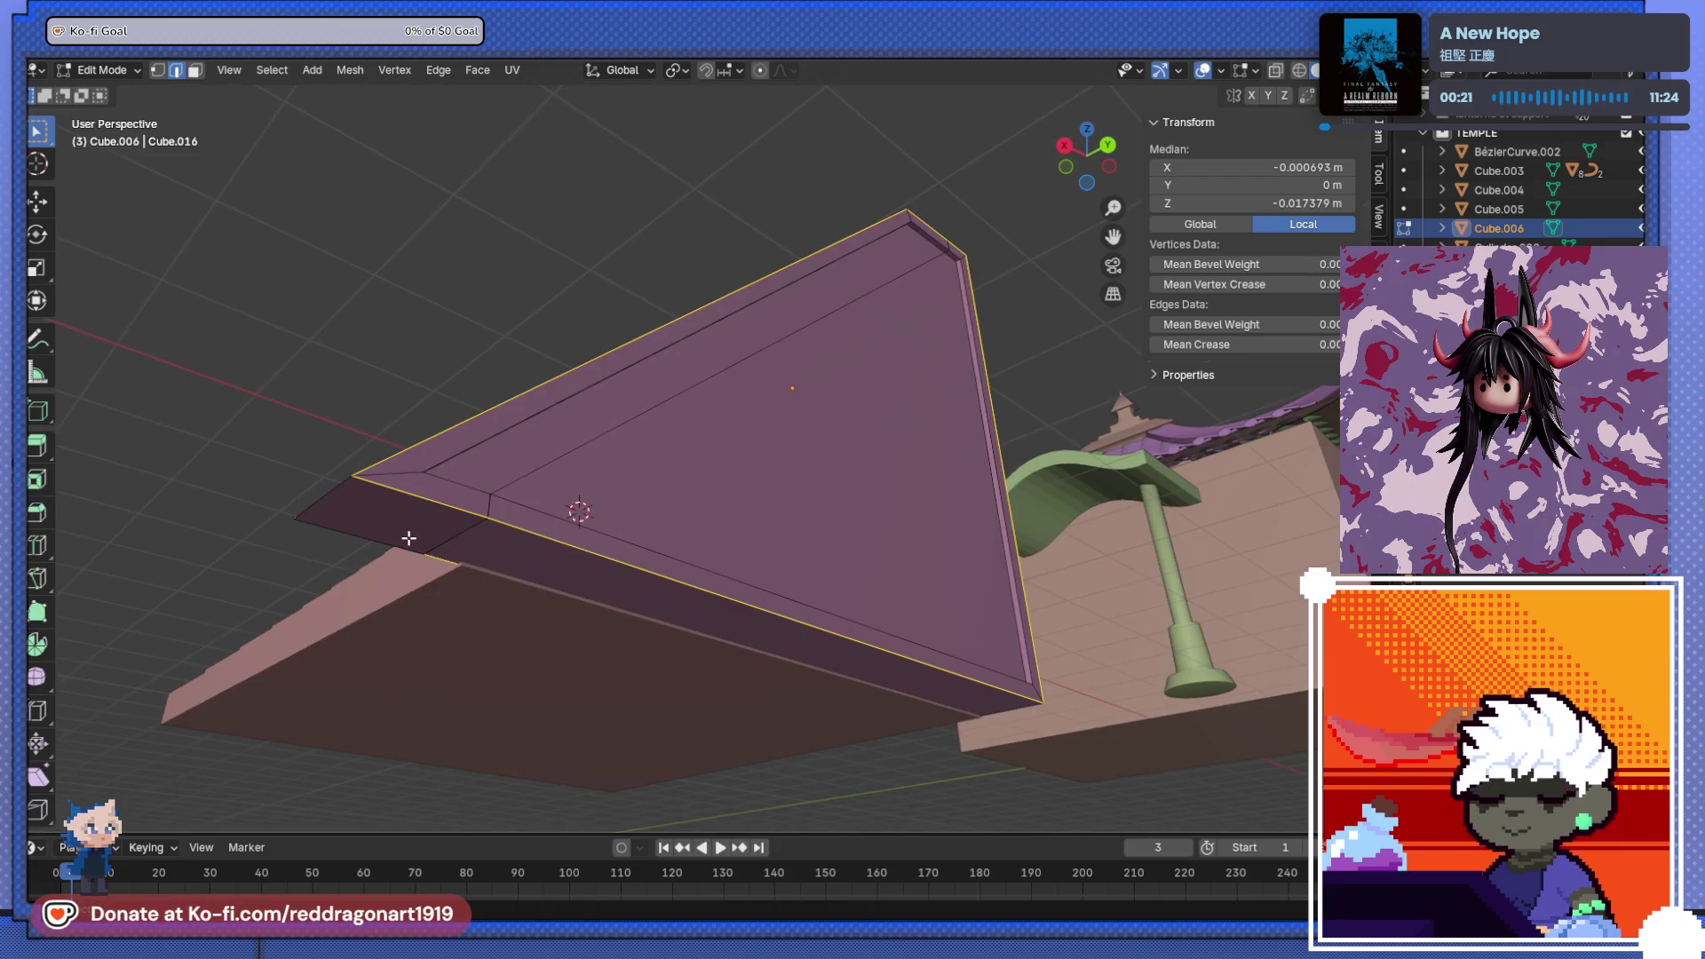
pyautogui.moveTo(383, 540); pyautogui.dragTo(581, 575, button='middle')
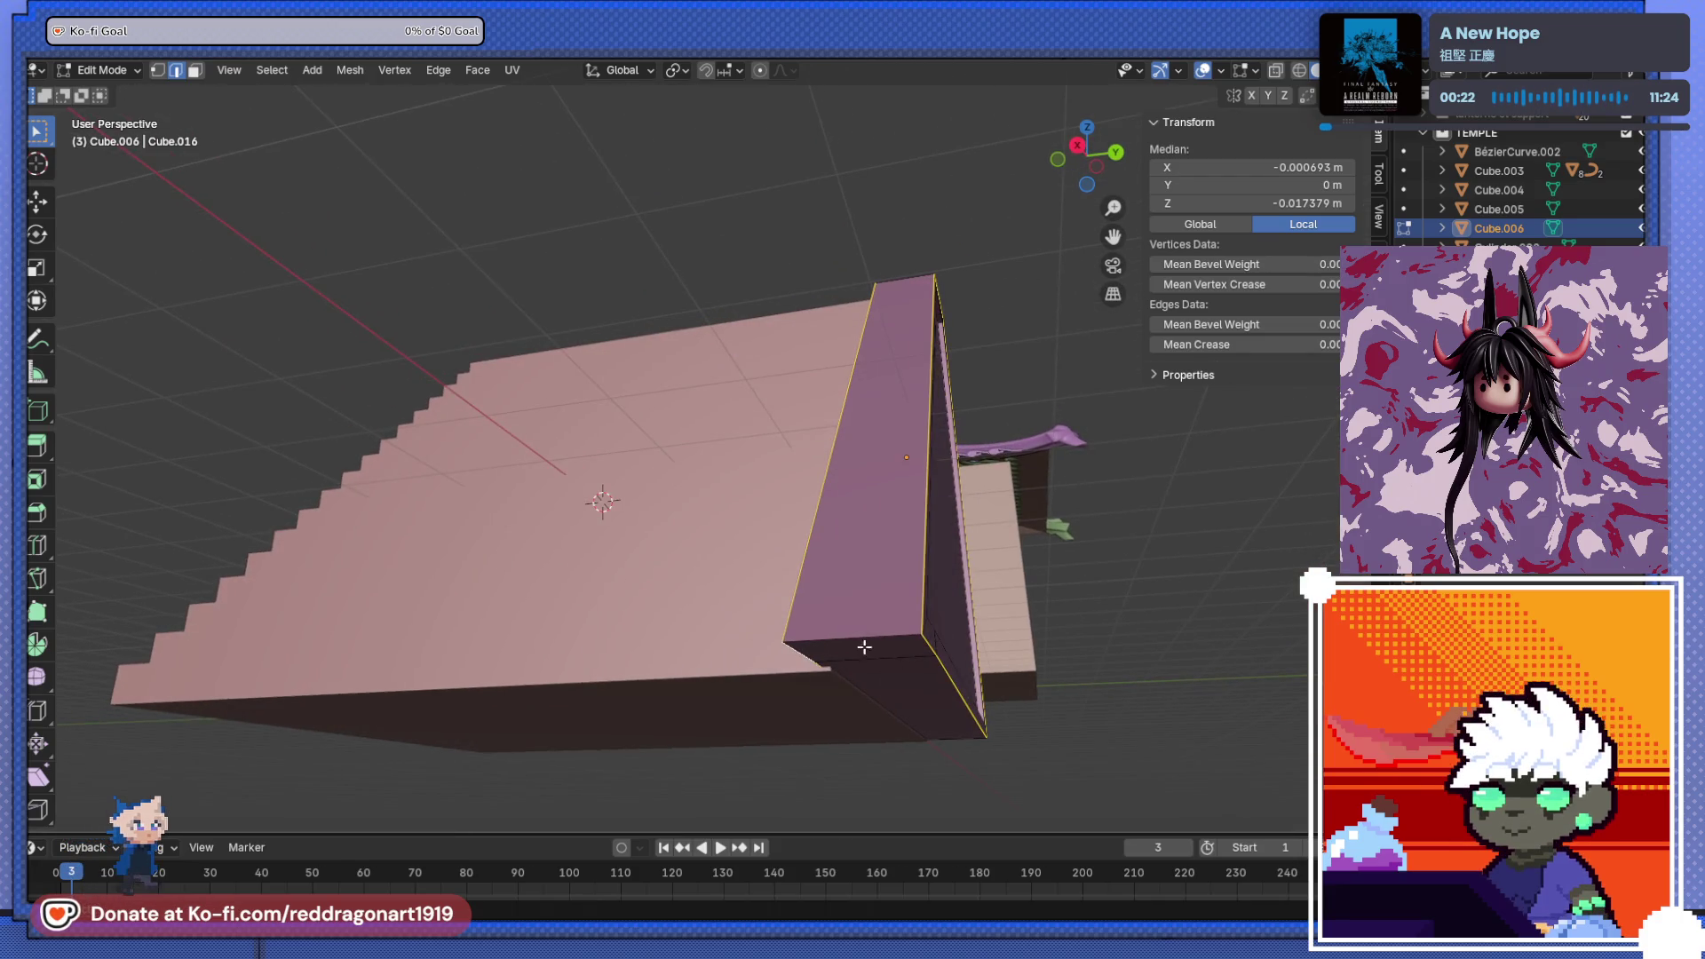
pyautogui.moveTo(847, 647); pyautogui.dragTo(643, 669, button='middle')
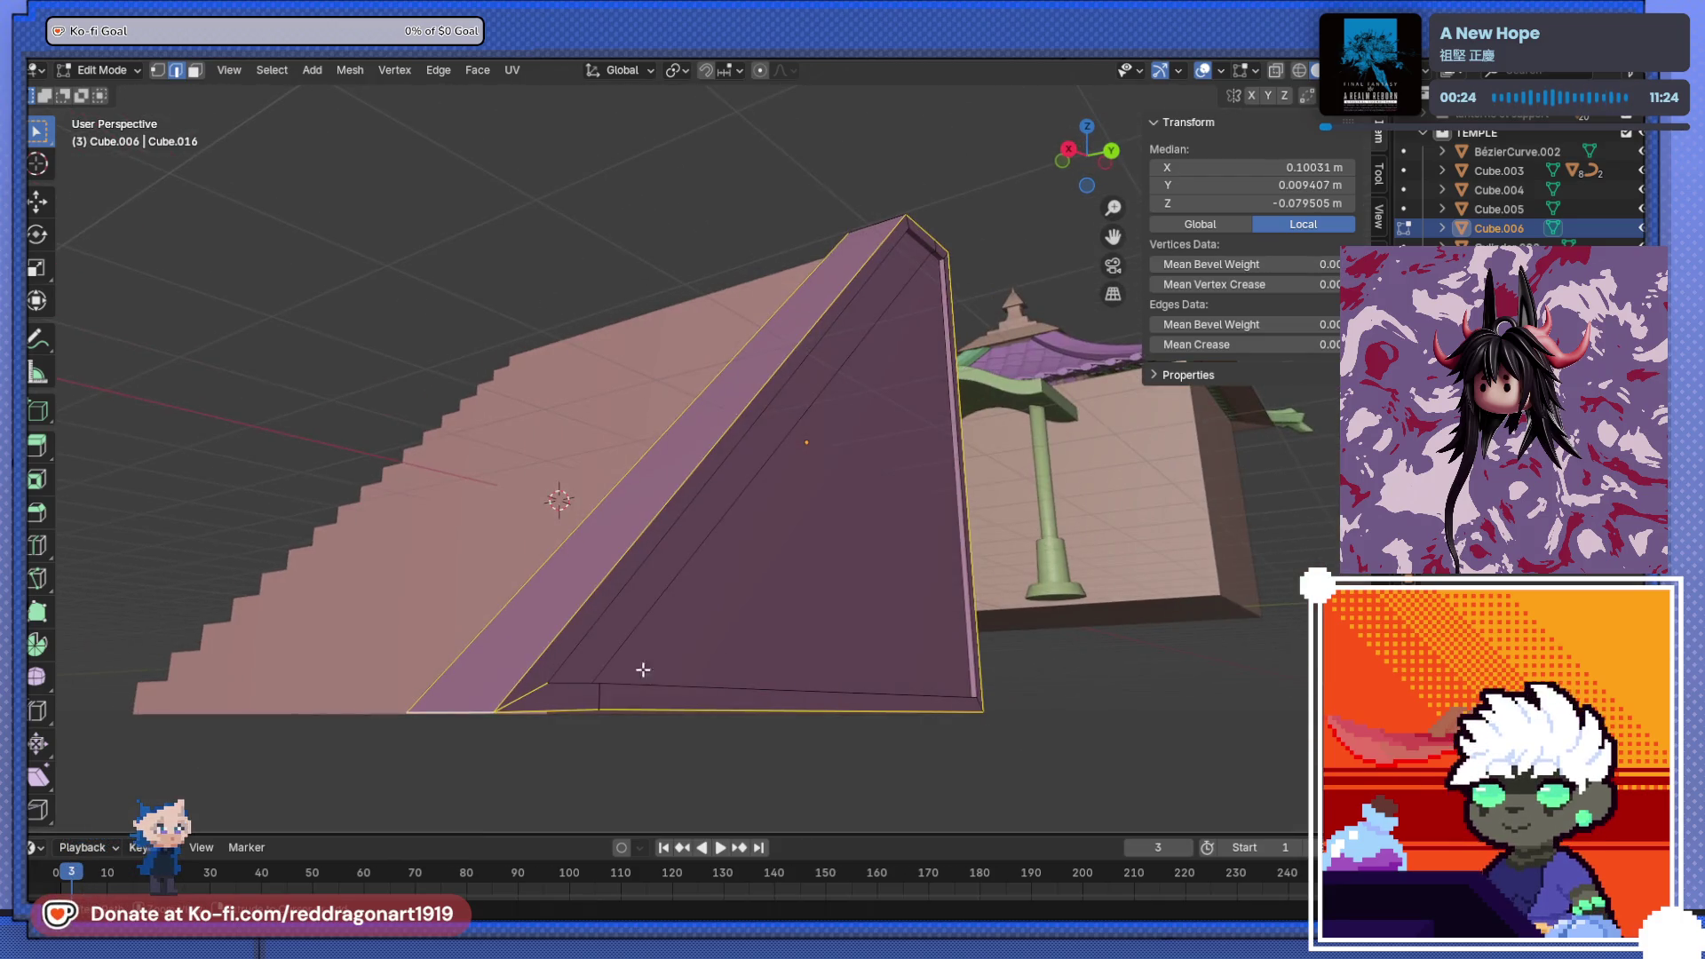
pyautogui.keyDown('ctrl'); pyautogui.click(528, 695); pyautogui.keyUp('ctrl')
pyautogui.scroll(4, 689, 556)
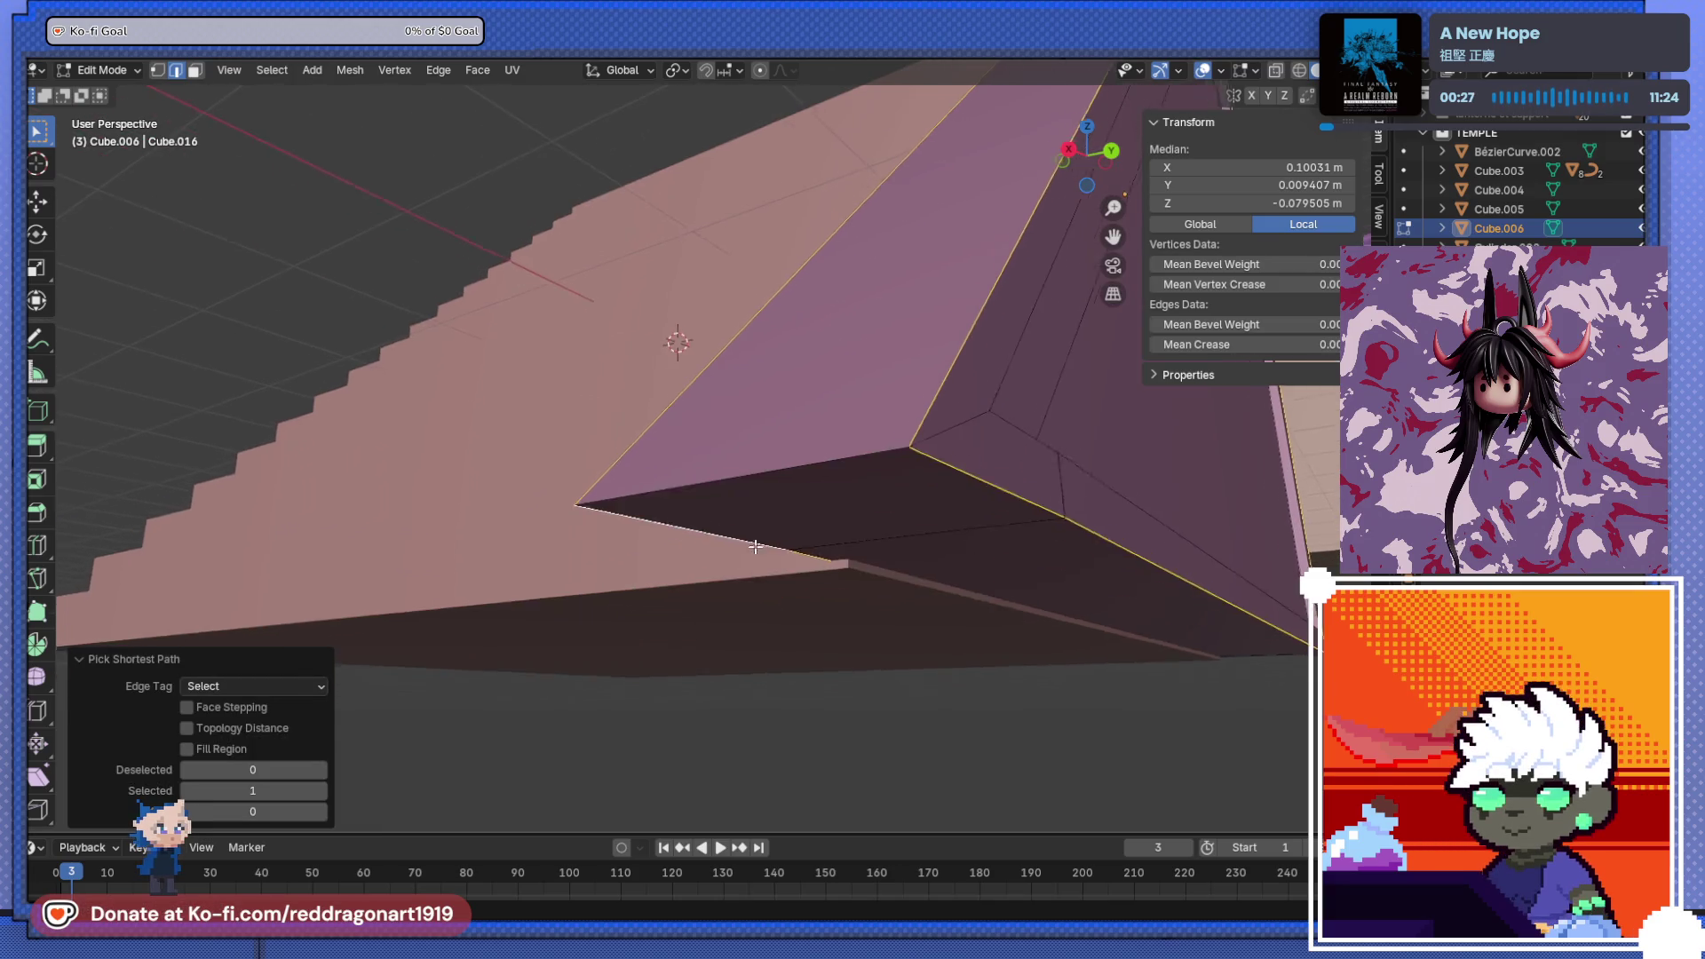
pyautogui.scroll(-4, 752, 549)
pyautogui.moveTo(761, 545)
pyautogui.mouseDown(button='middle')
pyautogui.moveTo(707, 601)
pyautogui.moveTo(832, 543)
pyautogui.moveTo(666, 677)
pyautogui.moveTo(663, 725)
pyautogui.moveTo(979, 589)
pyautogui.mouseUp(button='middle')
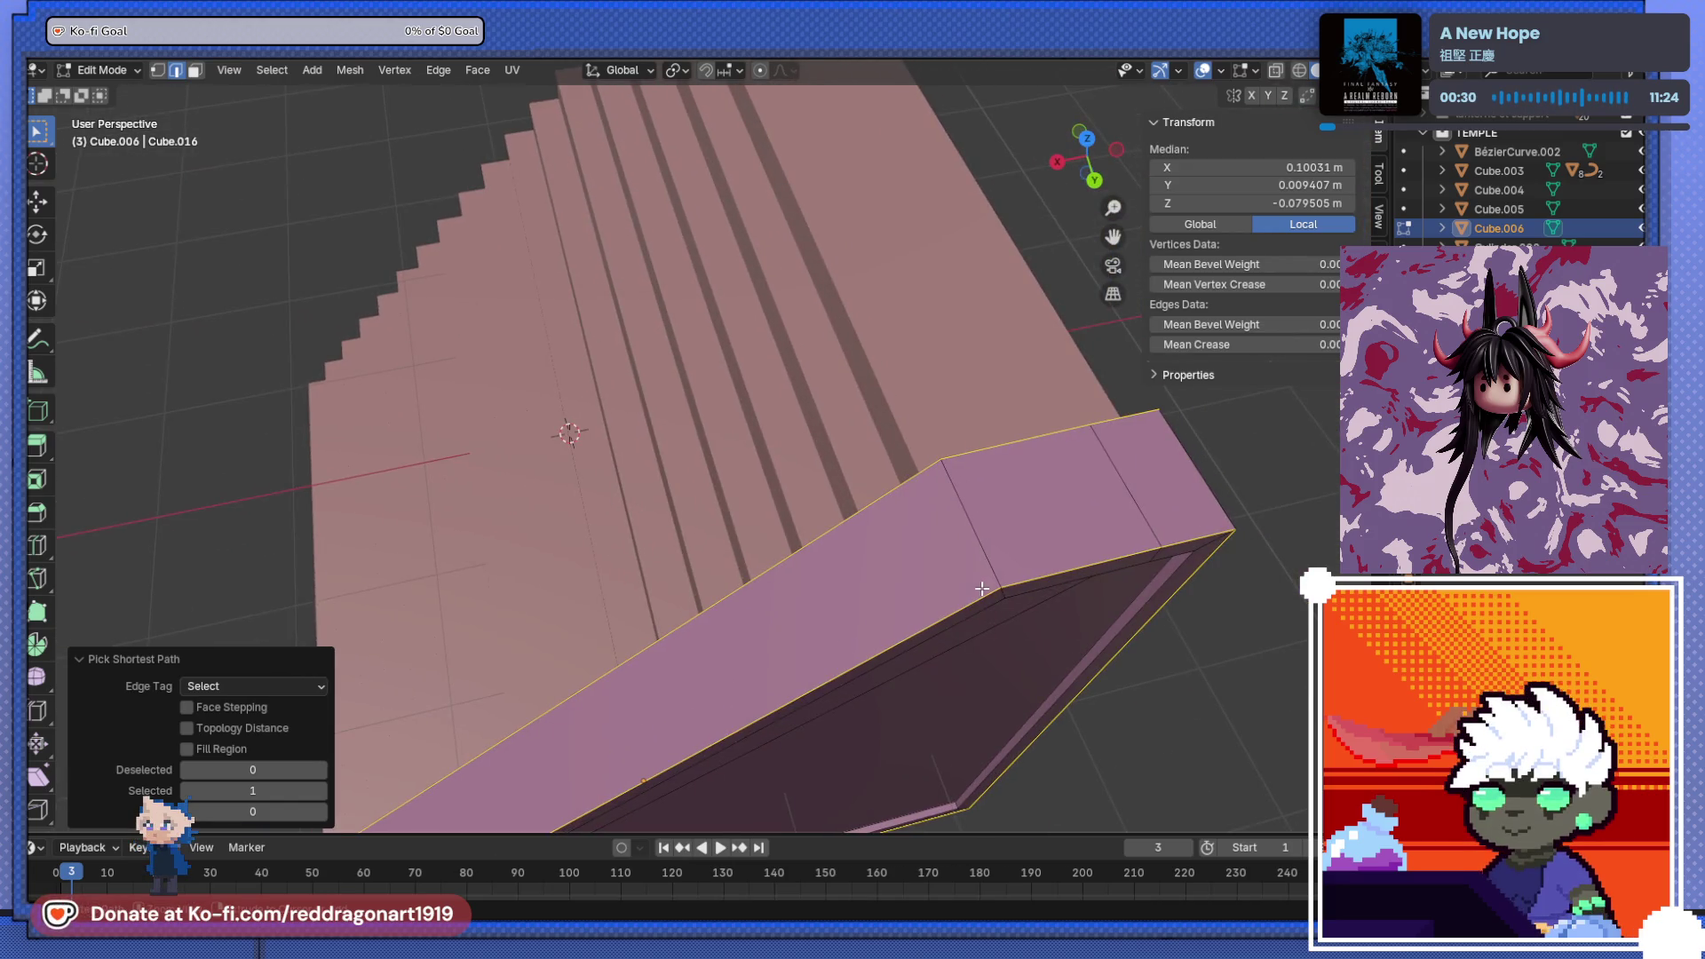
# - Bevel the selected rail edges with 8 segments and a Superellipse profile, then leave Edit Mode
pyautogui.hotkey('ctrl', 'b')
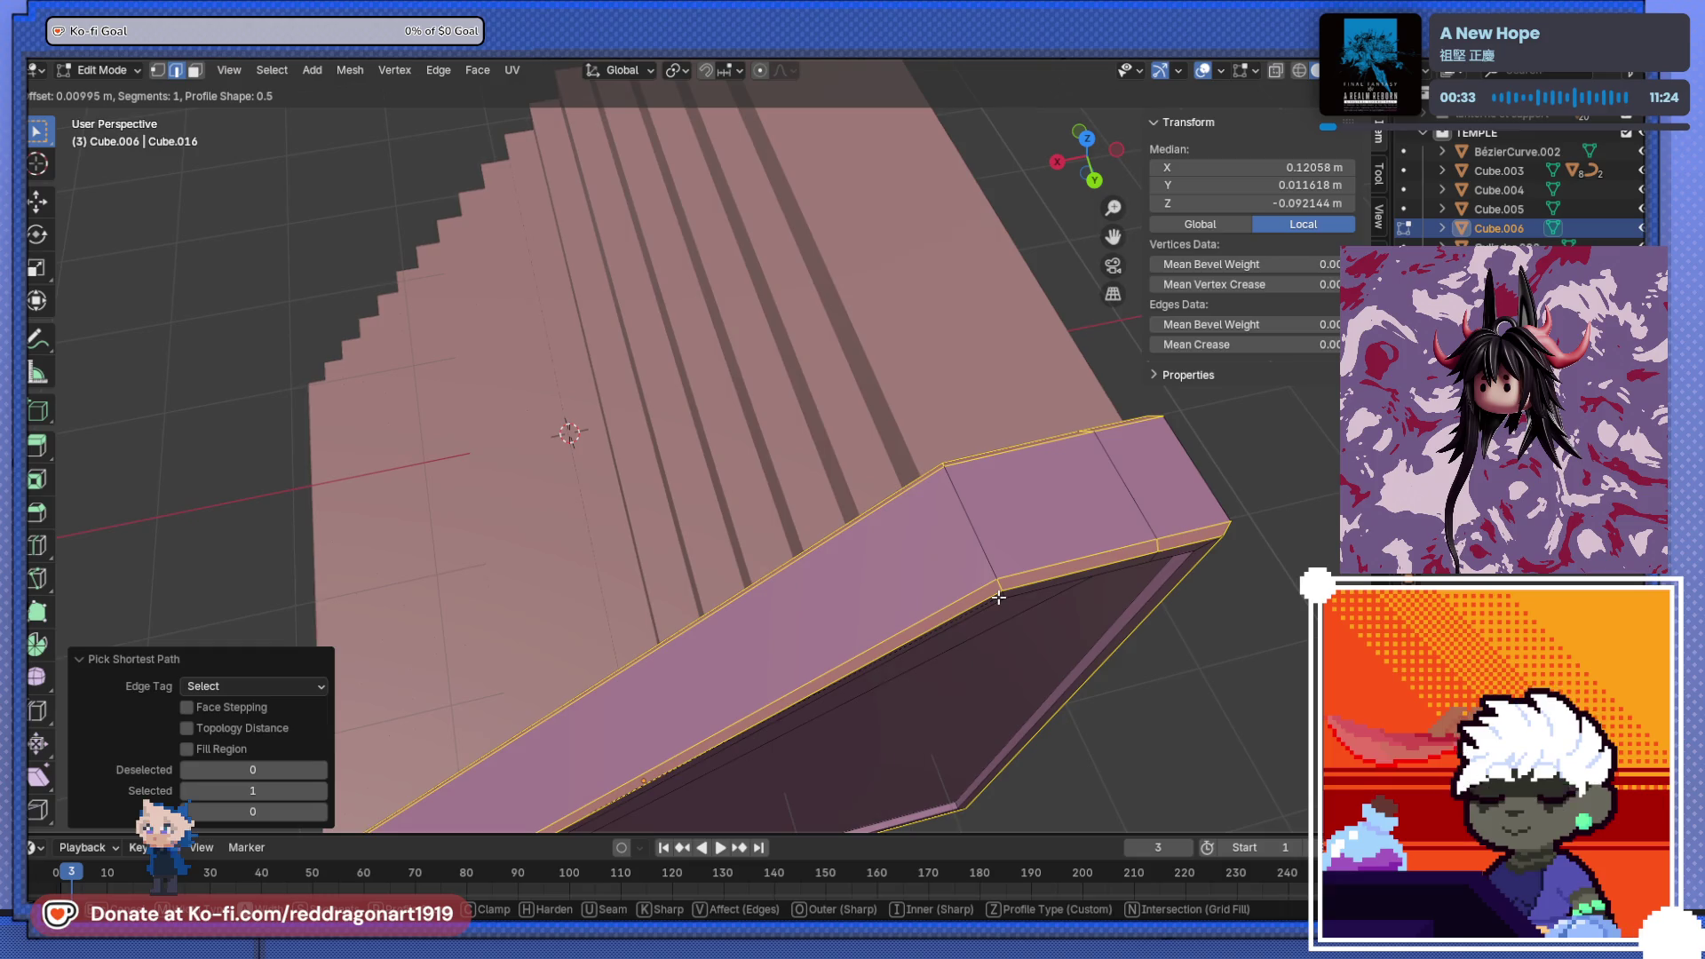
pyautogui.scroll(3, 998, 597)
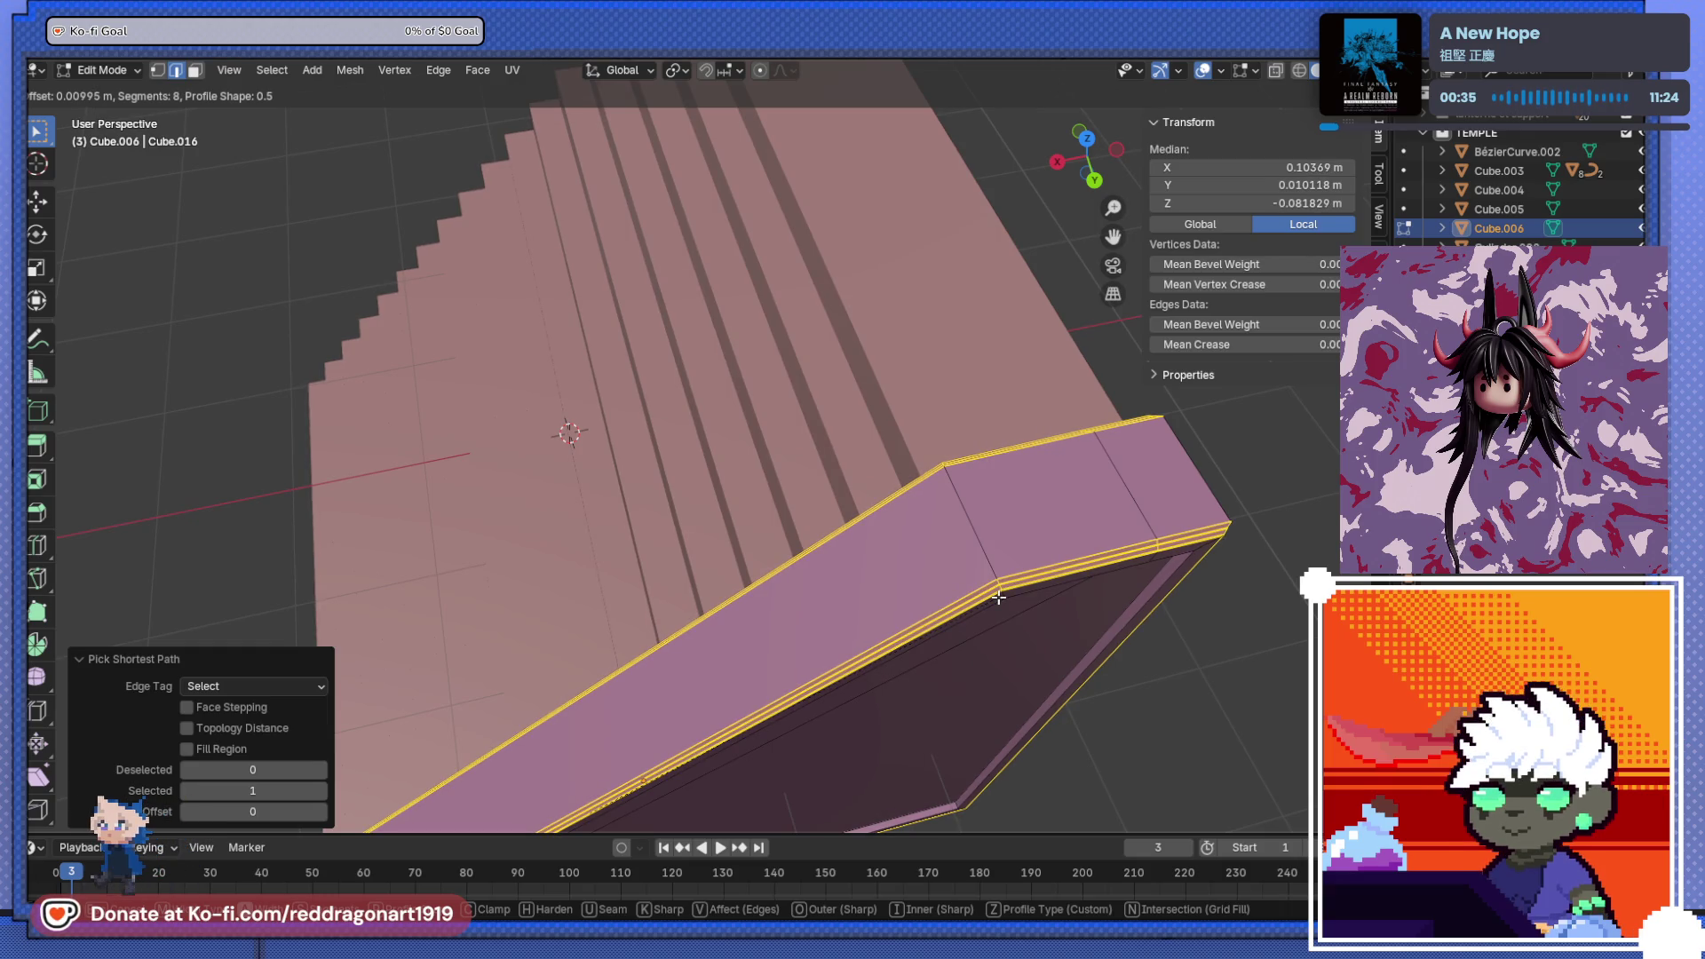
pyautogui.click(999, 599)
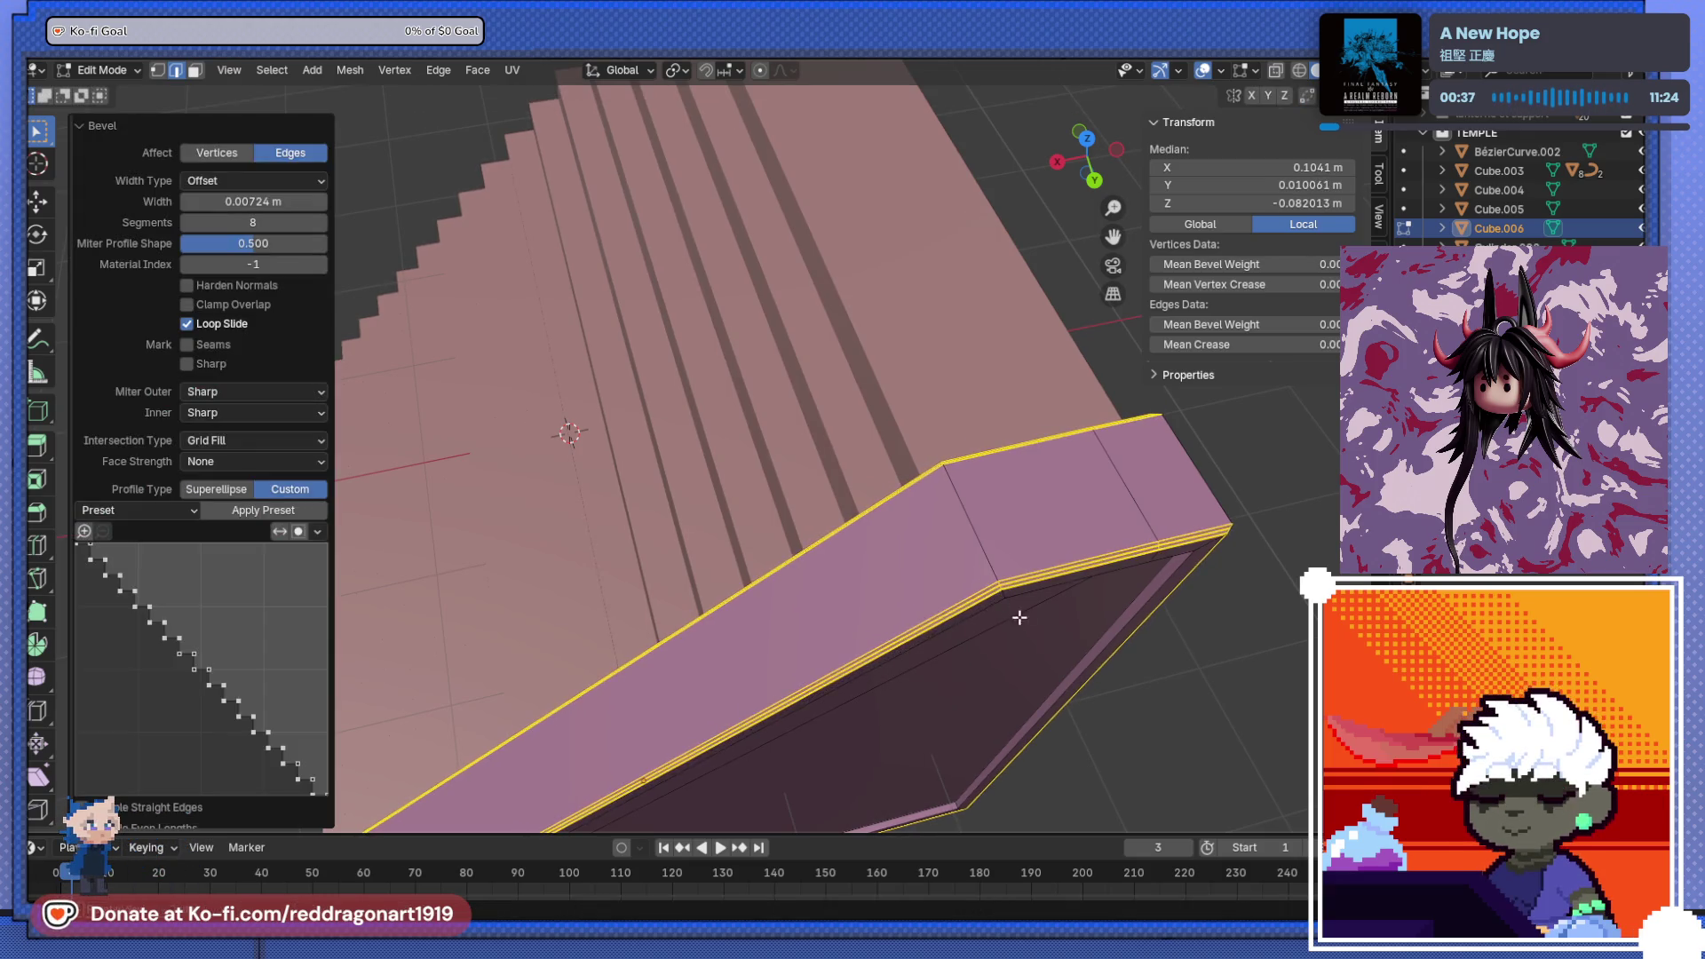
pyautogui.moveTo(1019, 616); pyautogui.dragTo(940, 586, button='middle')
pyautogui.scroll(5, 939, 587)
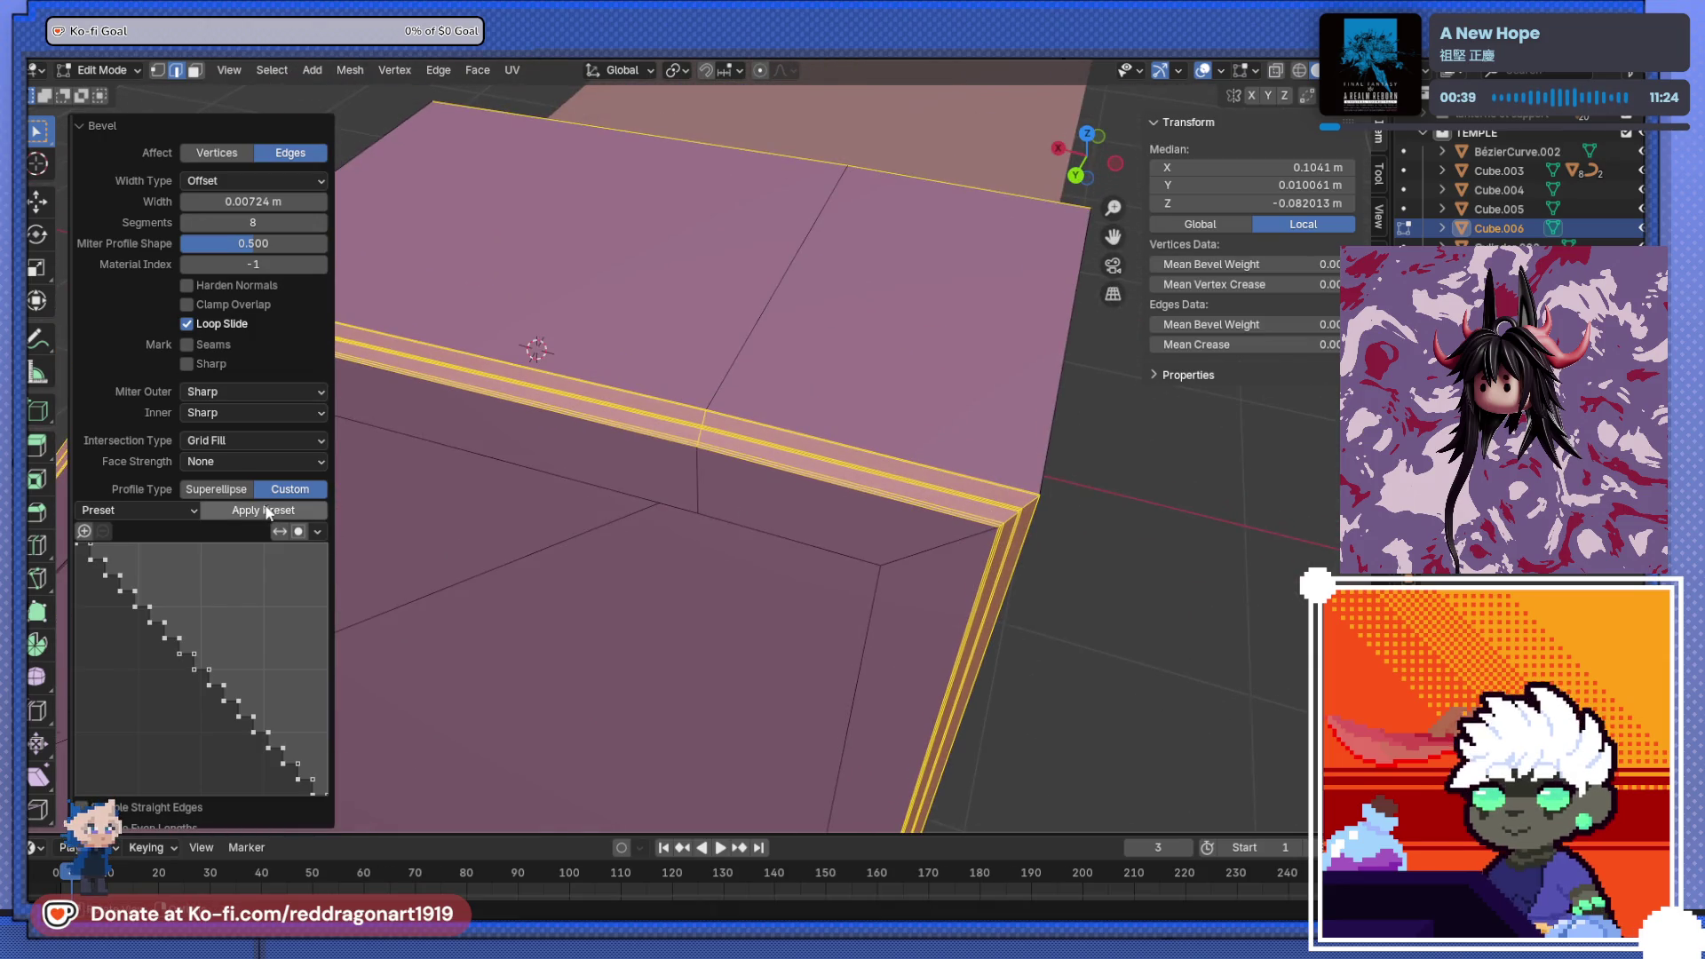
pyautogui.click(217, 489)
pyautogui.moveTo(373, 493)
pyautogui.mouseDown(button='middle')
pyautogui.moveTo(696, 495)
pyautogui.moveTo(888, 533)
pyautogui.moveTo(1004, 496)
pyautogui.moveTo(1038, 540)
pyautogui.moveTo(806, 483)
pyautogui.moveTo(711, 495)
pyautogui.moveTo(784, 633)
pyautogui.moveTo(715, 369)
pyautogui.moveTo(708, 632)
pyautogui.moveTo(660, 538)
pyautogui.mouseUp(button='middle')
pyautogui.scroll(-5, 719, 509)
pyautogui.press('Tab')
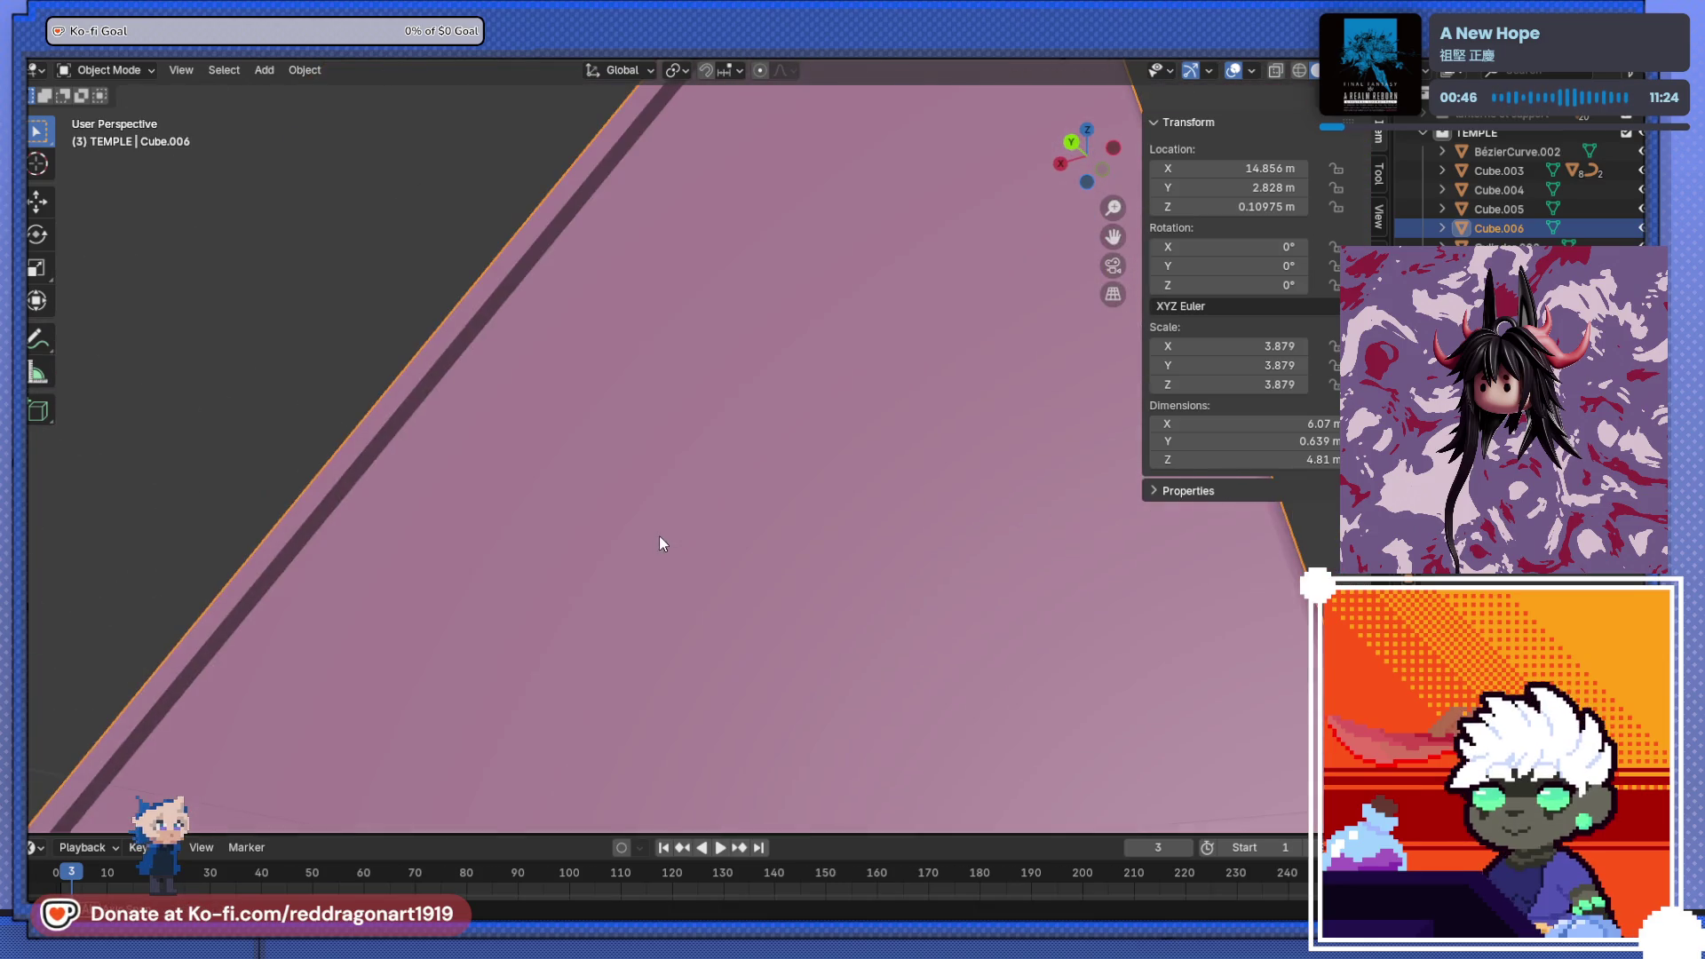
# - Bevel another short rail edge, then return to Object Mode to view the staircase
pyautogui.press('Tab')
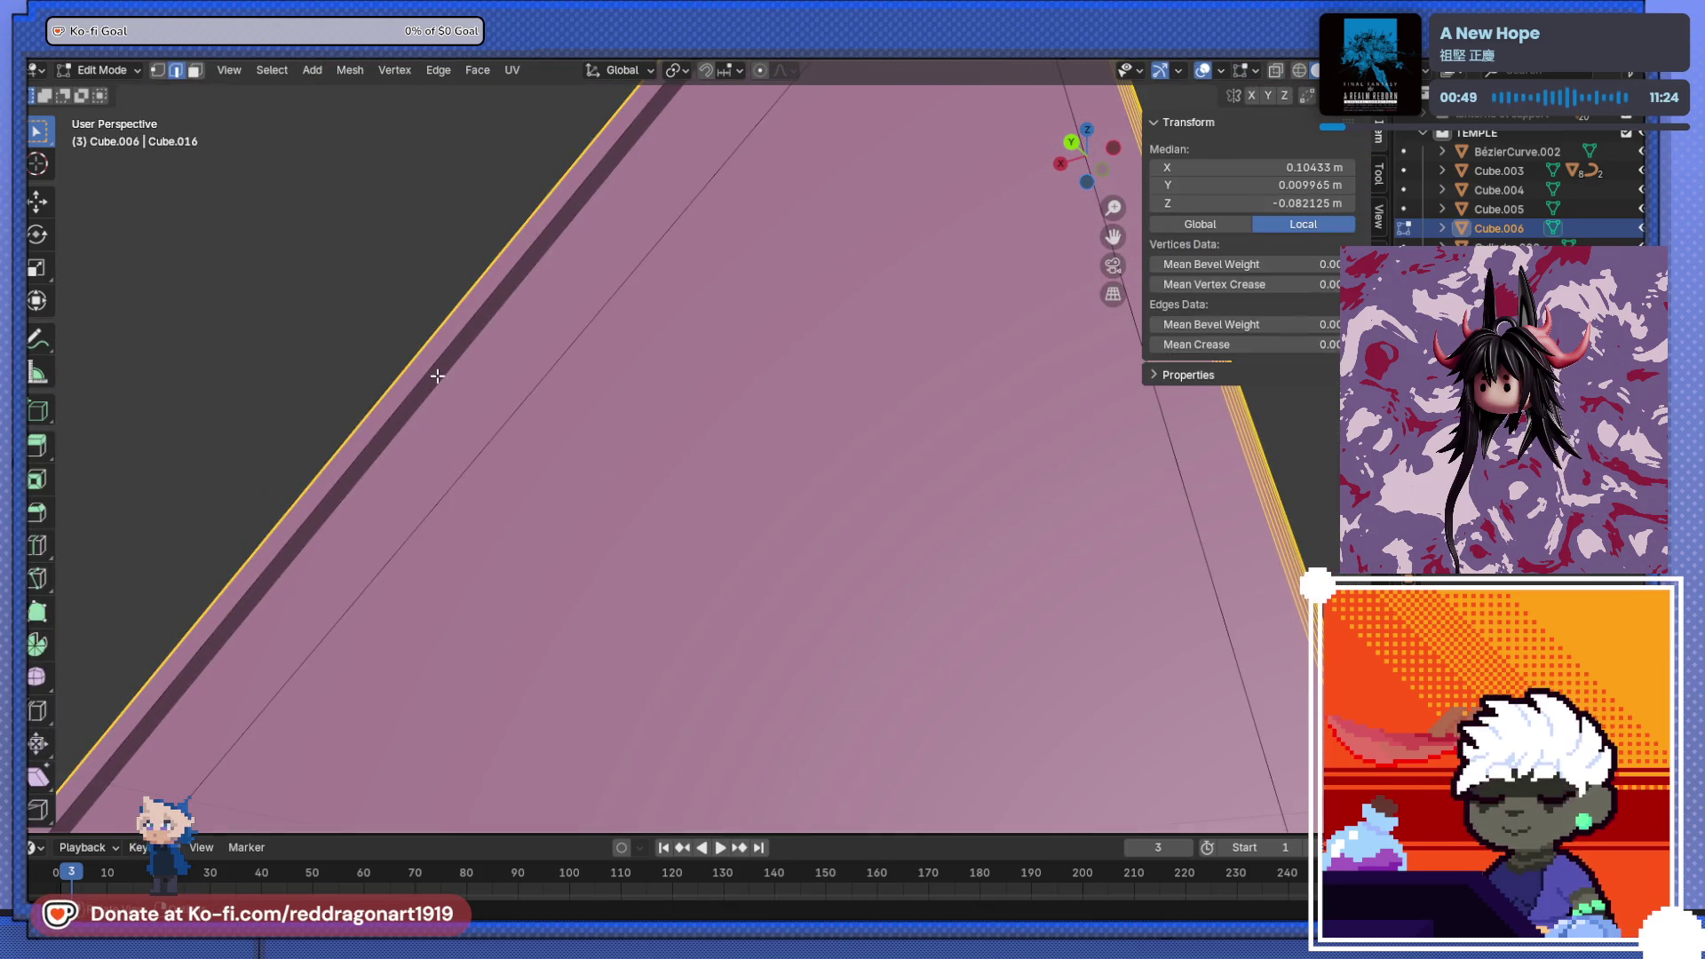
pyautogui.click(436, 375)
pyautogui.scroll(-5, 791, 436)
pyautogui.moveTo(791, 436)
pyautogui.mouseDown(button='middle')
pyautogui.moveTo(864, 483)
pyautogui.moveTo(1031, 487)
pyautogui.moveTo(913, 437)
pyautogui.mouseUp(button='middle')
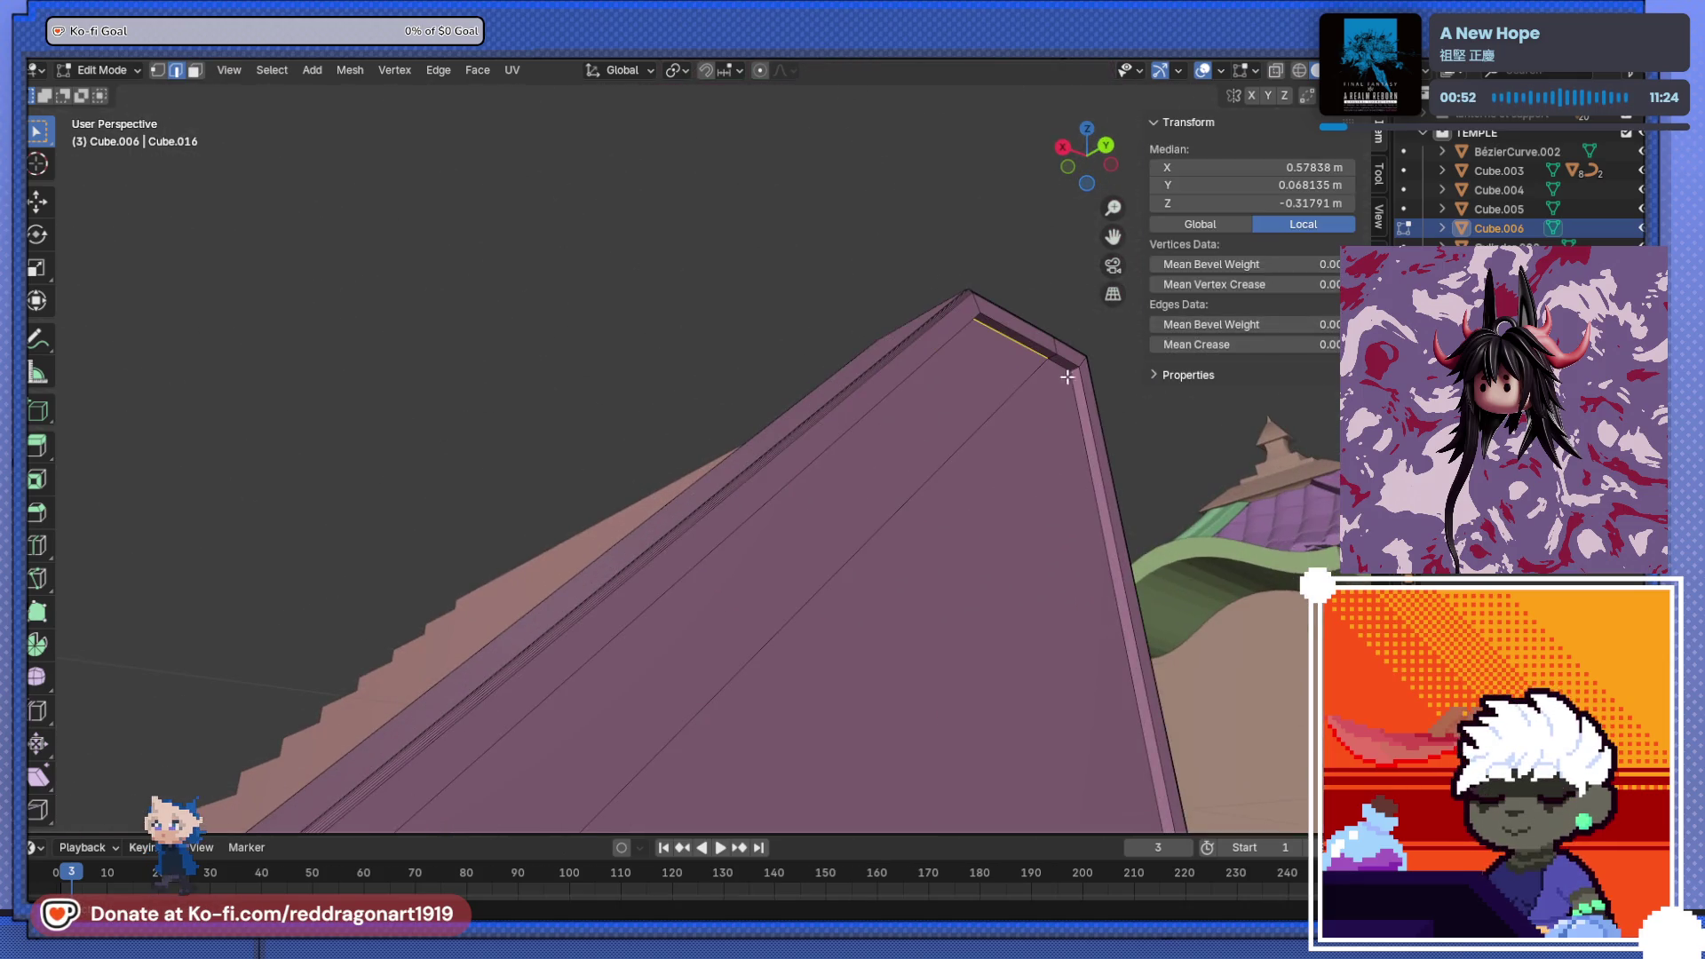
pyautogui.moveTo(1066, 365)
pyautogui.mouseDown(button='middle')
pyautogui.moveTo(711, 677)
pyautogui.moveTo(761, 479)
pyautogui.moveTo(670, 701)
pyautogui.moveTo(770, 514)
pyautogui.moveTo(575, 86)
pyautogui.mouseUp(button='middle')
pyautogui.moveTo(548, 625)
pyautogui.mouseDown(button='middle')
pyautogui.moveTo(822, 467)
pyautogui.moveTo(841, 435)
pyautogui.moveTo(781, 514)
pyautogui.moveTo(644, 361)
pyautogui.moveTo(609, 361)
pyautogui.moveTo(845, 506)
pyautogui.moveTo(445, 506)
pyautogui.moveTo(696, 426)
pyautogui.moveTo(814, 450)
pyautogui.mouseUp(button='middle')
pyautogui.hotkey('ctrl', 'b')
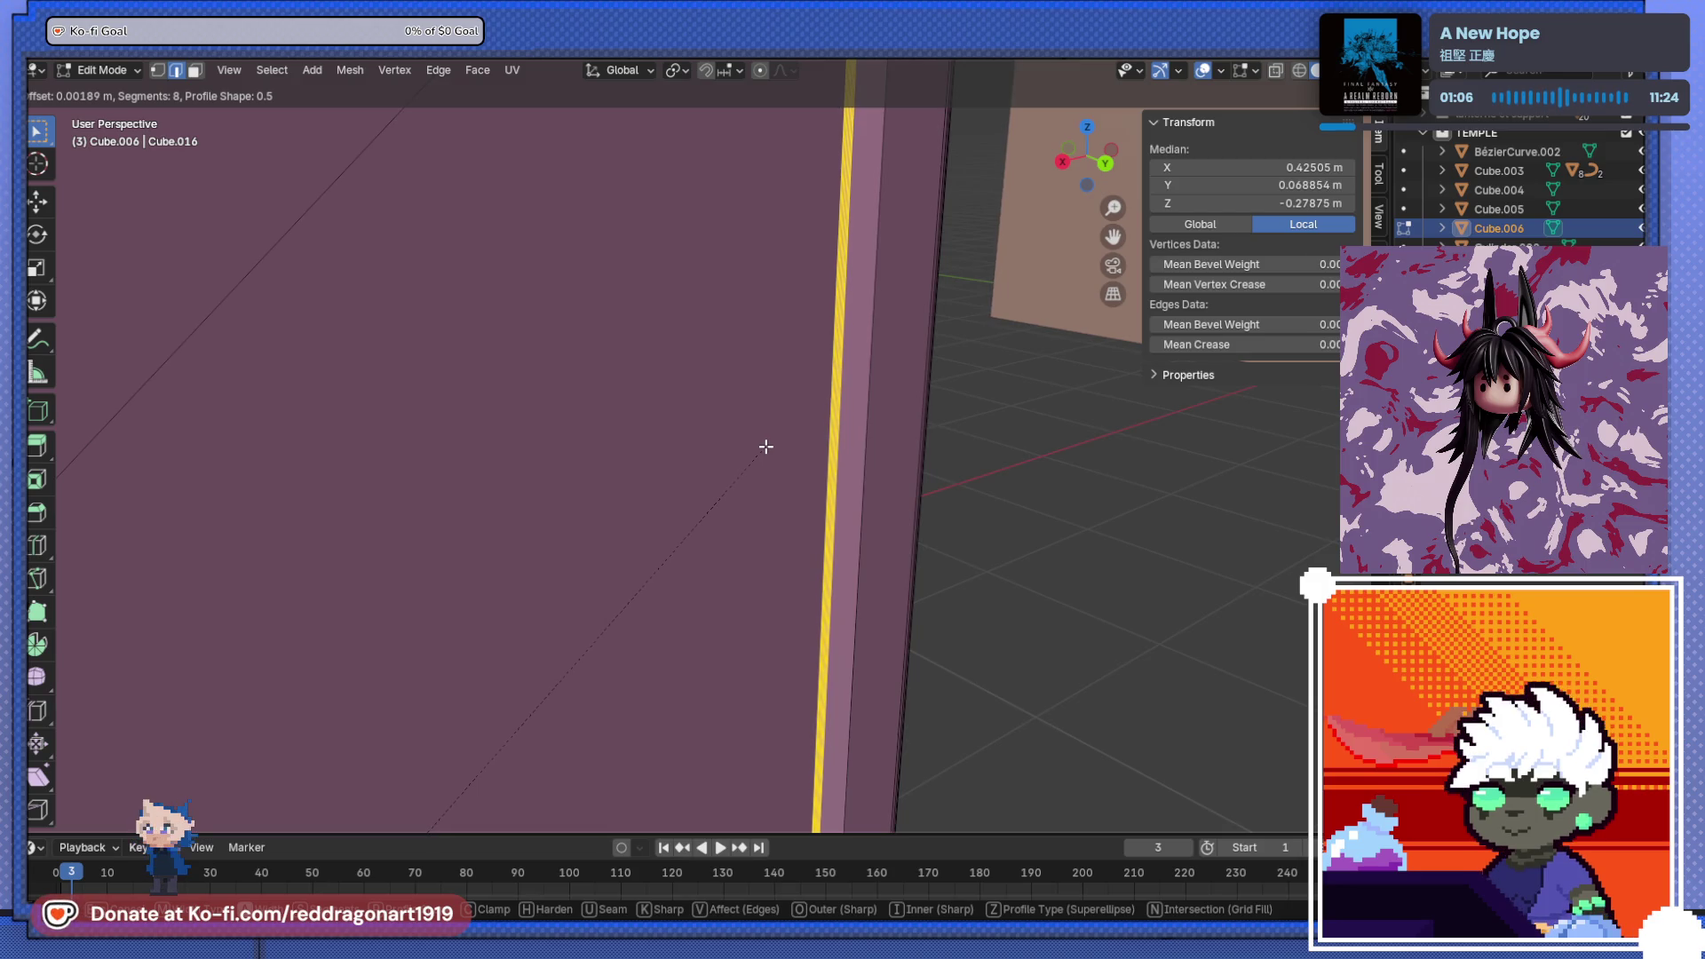
pyautogui.click(769, 443)
pyautogui.press('Tab')
pyautogui.moveTo(802, 485)
pyautogui.mouseDown(button='middle')
pyautogui.moveTo(659, 434)
pyautogui.moveTo(561, 451)
pyautogui.moveTo(739, 517)
pyautogui.moveTo(759, 503)
pyautogui.moveTo(620, 526)
pyautogui.moveTo(711, 401)
pyautogui.moveTo(982, 486)
pyautogui.moveTo(915, 373)
pyautogui.moveTo(745, 502)
pyautogui.moveTo(616, 449)
pyautogui.moveTo(621, 462)
pyautogui.mouseUp(button='middle')
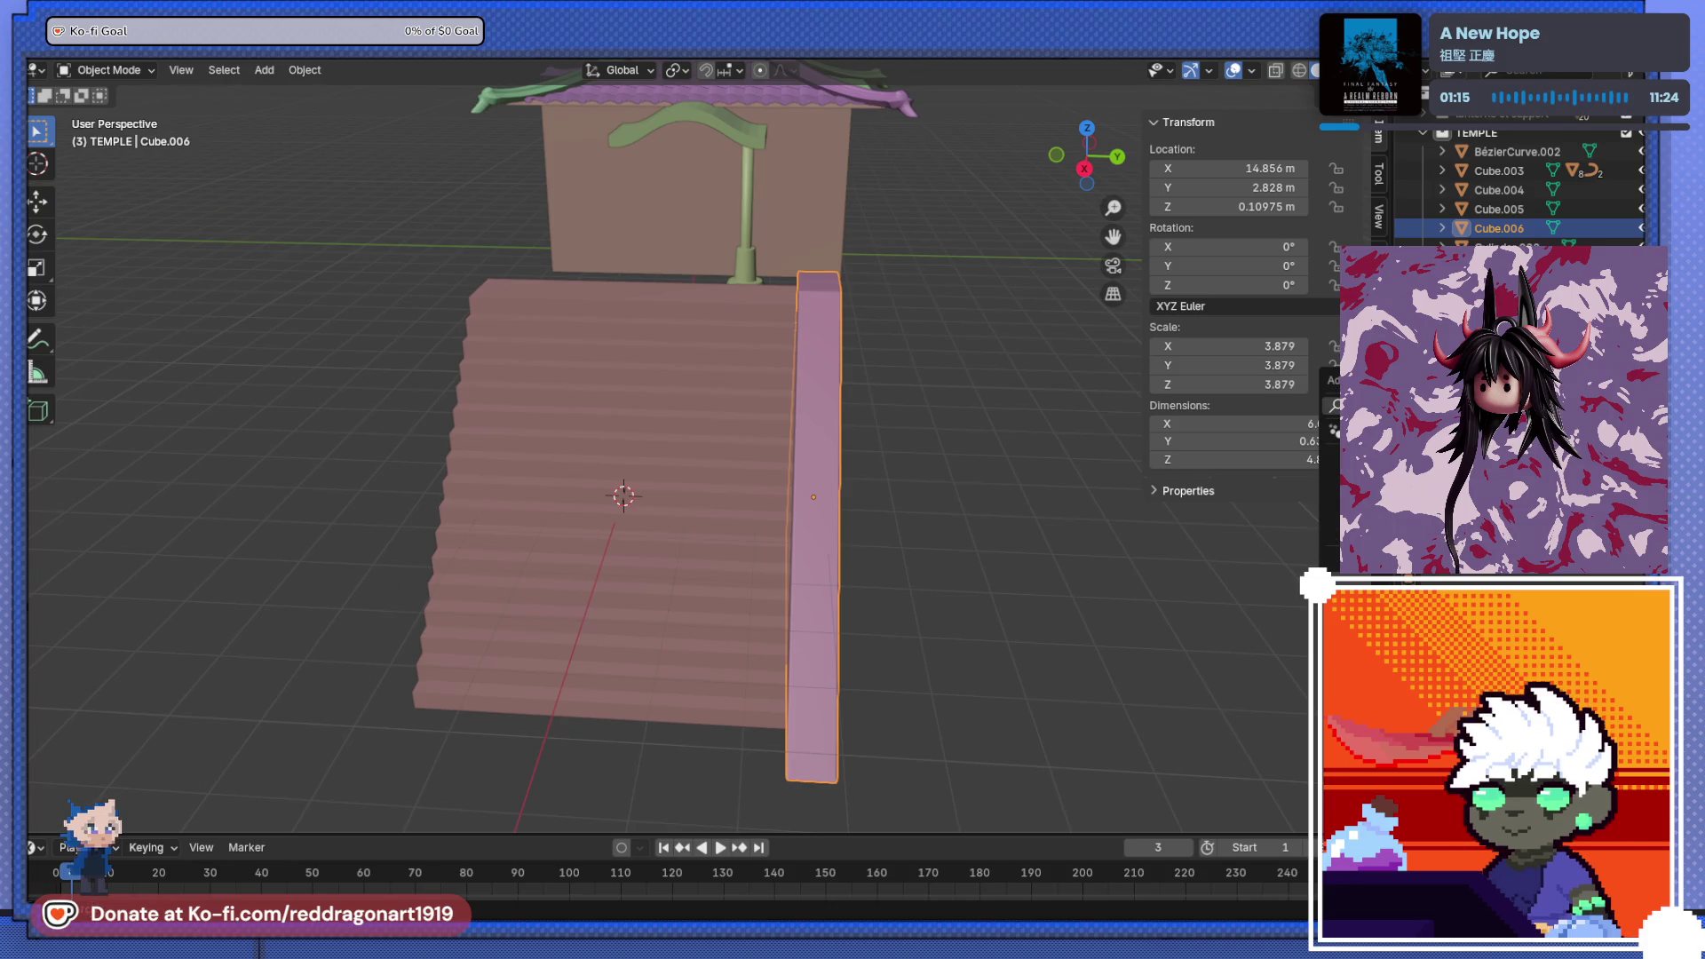
# - Add a Mirror modifier so the rail also flanks the opposite side of the stairs
pyautogui.click(1278, 485)
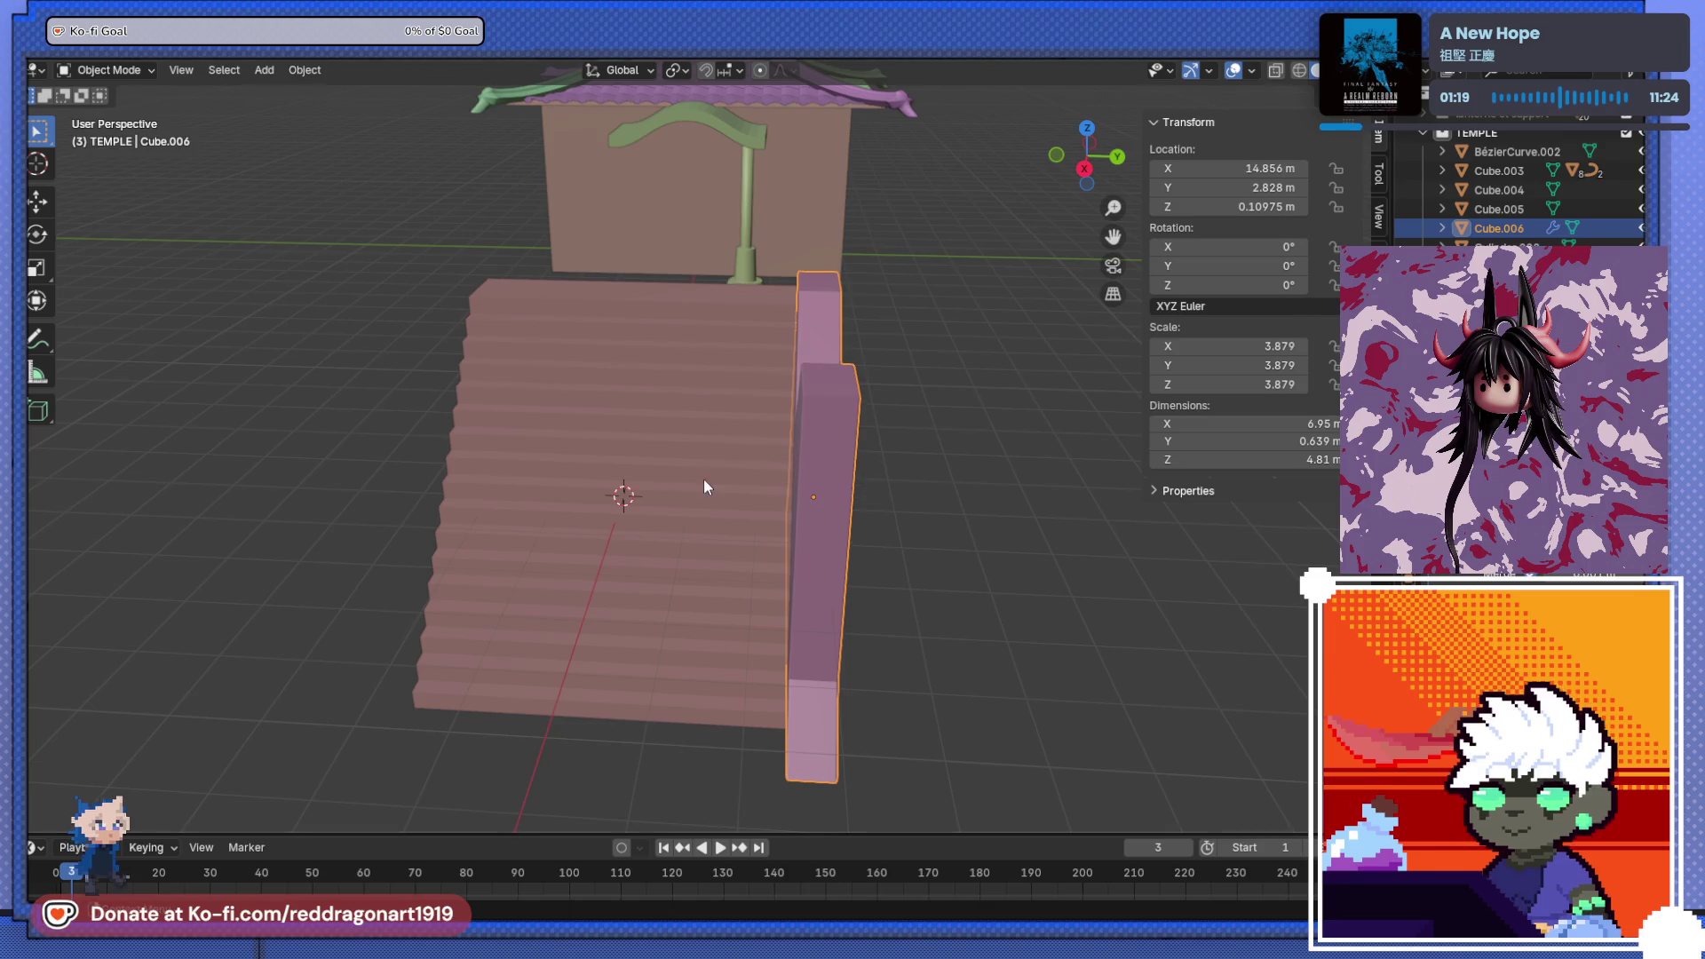
pyautogui.hotkey('ctrl', 'z')
pyautogui.hotkey('ctrl', 'z')
pyautogui.moveTo(703, 478)
pyautogui.mouseDown(button='middle')
pyautogui.moveTo(742, 665)
pyautogui.moveTo(803, 493)
pyautogui.moveTo(626, 603)
pyautogui.moveTo(786, 310)
pyautogui.moveTo(815, 325)
pyautogui.moveTo(771, 540)
pyautogui.moveTo(755, 563)
pyautogui.moveTo(607, 598)
pyautogui.moveTo(807, 343)
pyautogui.moveTo(684, 237)
pyautogui.mouseUp(button='middle')
# - Put the staircase mesh in Edit Mode and begin picking its step front edges
pyautogui.click(755, 563)
pyautogui.press('Tab')
pyautogui.scroll(3, 807, 342)
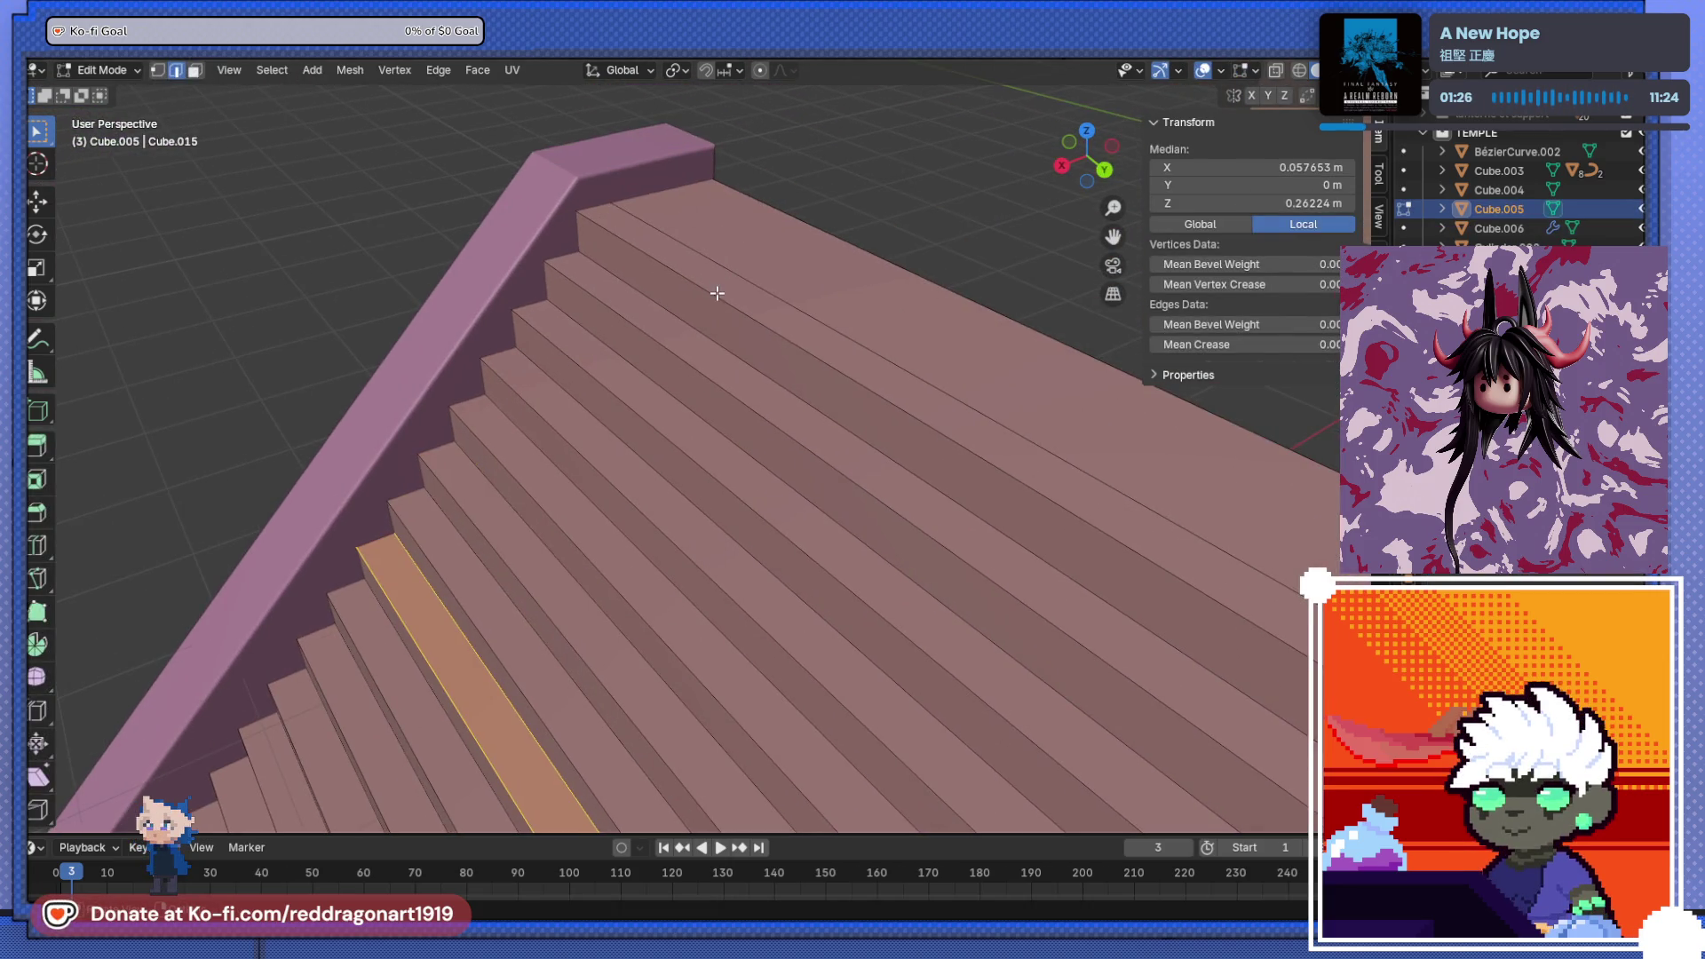
pyautogui.click(718, 295)
pyautogui.keyDown('shift'); pyautogui.click(669, 434); pyautogui.keyUp('shift')
pyautogui.keyDown('shift'); pyautogui.click(629, 496); pyautogui.keyUp('shift')
pyautogui.keyDown('shift'); pyautogui.click(634, 490); pyautogui.keyUp('shift')
# - Select the front edges of seven consecutive steps running down the staircase
pyautogui.moveTo(634, 490)
pyautogui.mouseDown(button='middle')
pyautogui.moveTo(593, 439)
pyautogui.moveTo(709, 477)
pyautogui.mouseUp(button='middle')
pyautogui.click(783, 400)
pyautogui.keyDown('shift'); pyautogui.click(766, 442); pyautogui.keyUp('shift')
pyautogui.keyDown('shift'); pyautogui.click(742, 480); pyautogui.keyUp('shift')
pyautogui.keyDown('shift'); pyautogui.click(707, 520); pyautogui.keyUp('shift')
pyautogui.keyDown('shift'); pyautogui.click(696, 554); pyautogui.keyUp('shift')
pyautogui.keyDown('shift'); pyautogui.click(669, 595); pyautogui.keyUp('shift')
pyautogui.keyDown('shift'); pyautogui.click(648, 621); pyautogui.keyUp('shift')
# - Add four more lower and higher step front edges to the selection
pyautogui.moveTo(647, 620)
pyautogui.mouseDown(button='middle')
pyautogui.moveTo(678, 684)
pyautogui.moveTo(734, 737)
pyautogui.moveTo(882, 547)
pyautogui.moveTo(750, 536)
pyautogui.mouseUp(button='middle')
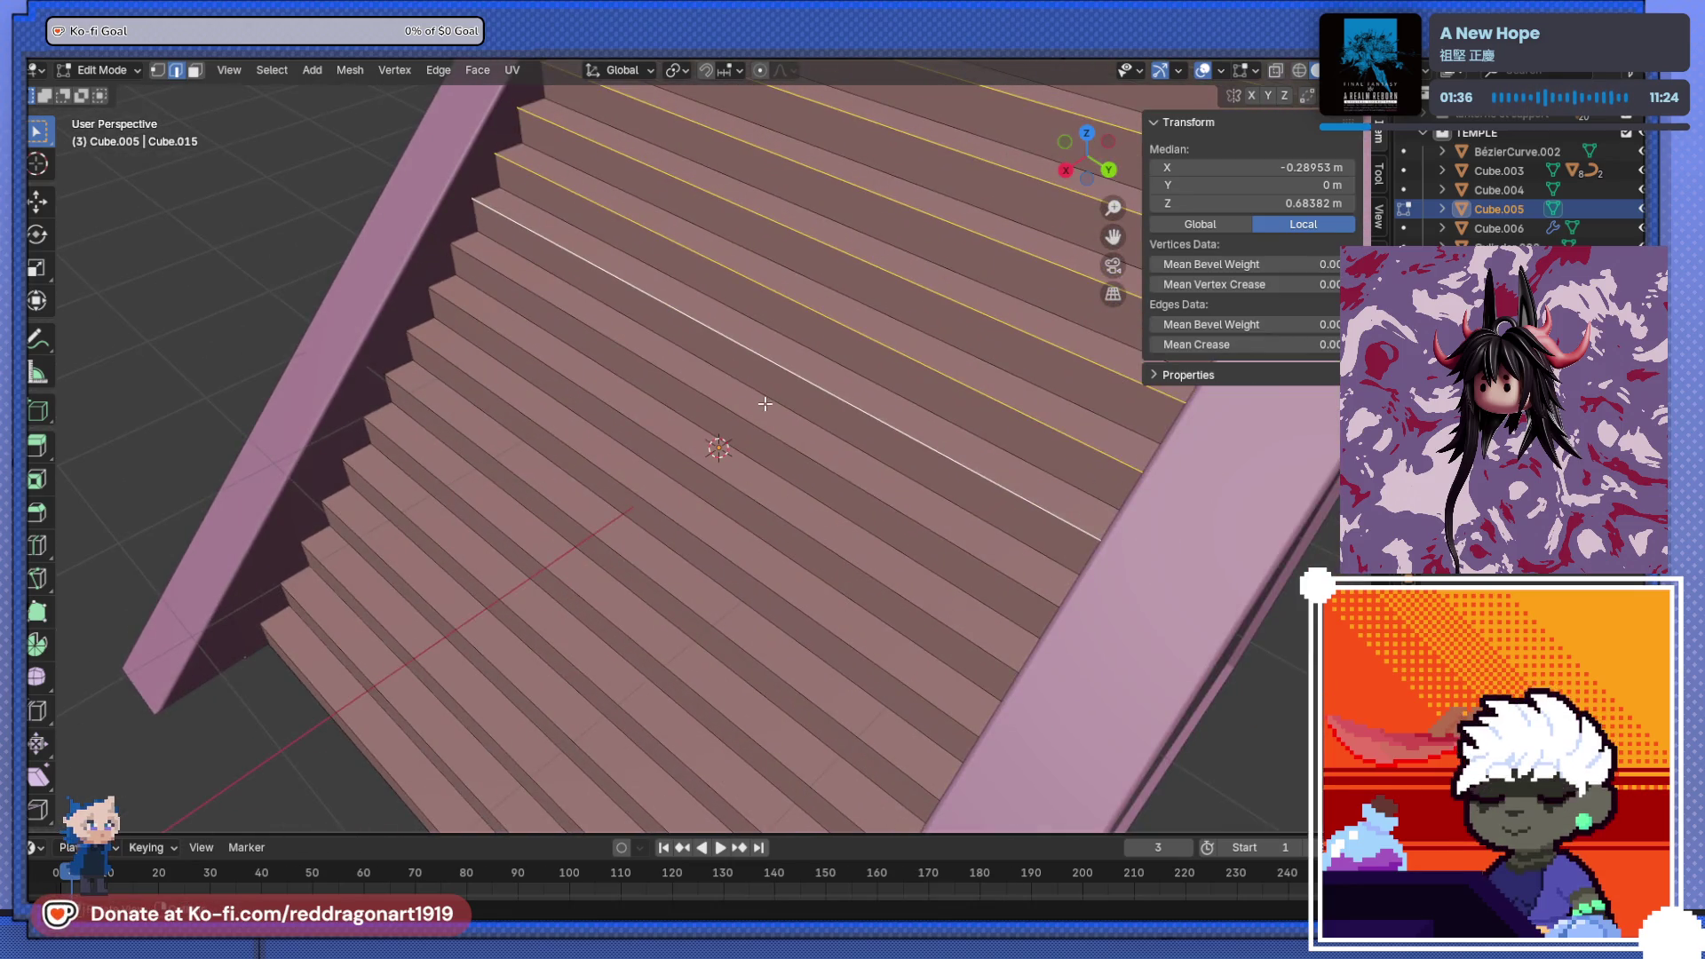
pyautogui.keyDown('shift'); pyautogui.click(725, 482); pyautogui.keyUp('shift')
pyautogui.keyDown('shift'); pyautogui.click(684, 547); pyautogui.keyUp('shift')
pyautogui.keyDown('shift'); pyautogui.click(672, 607); pyautogui.keyUp('shift')
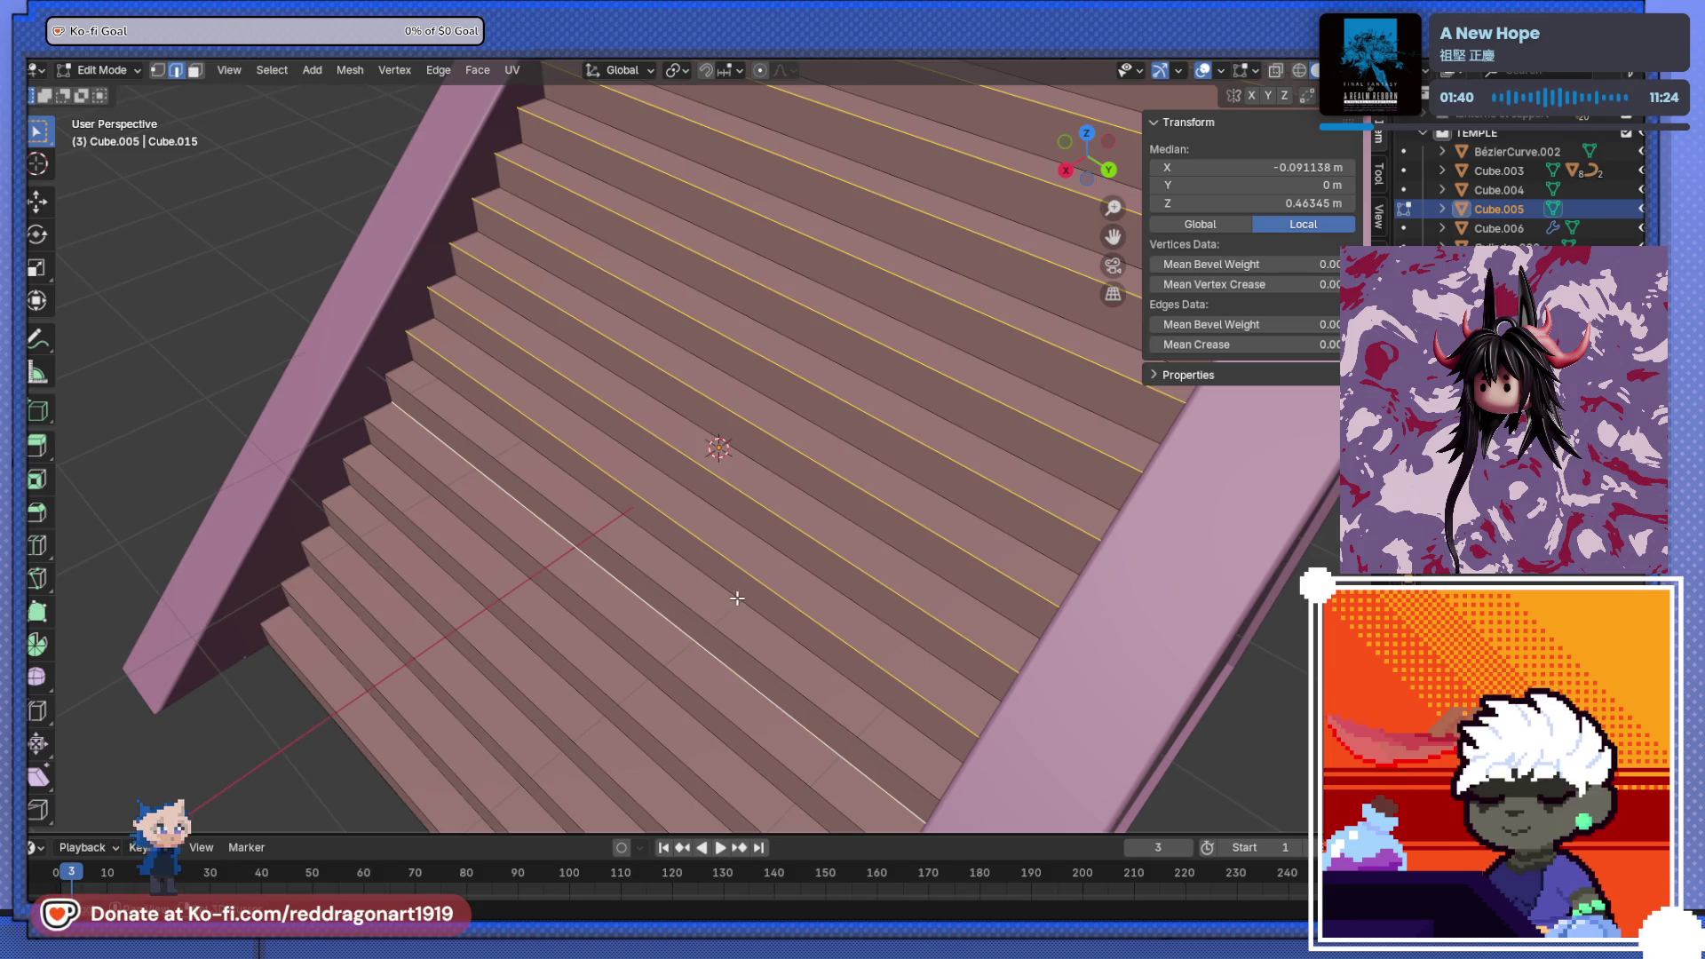
pyautogui.keyDown('shift'); pyautogui.click(795, 487); pyautogui.keyUp('shift')
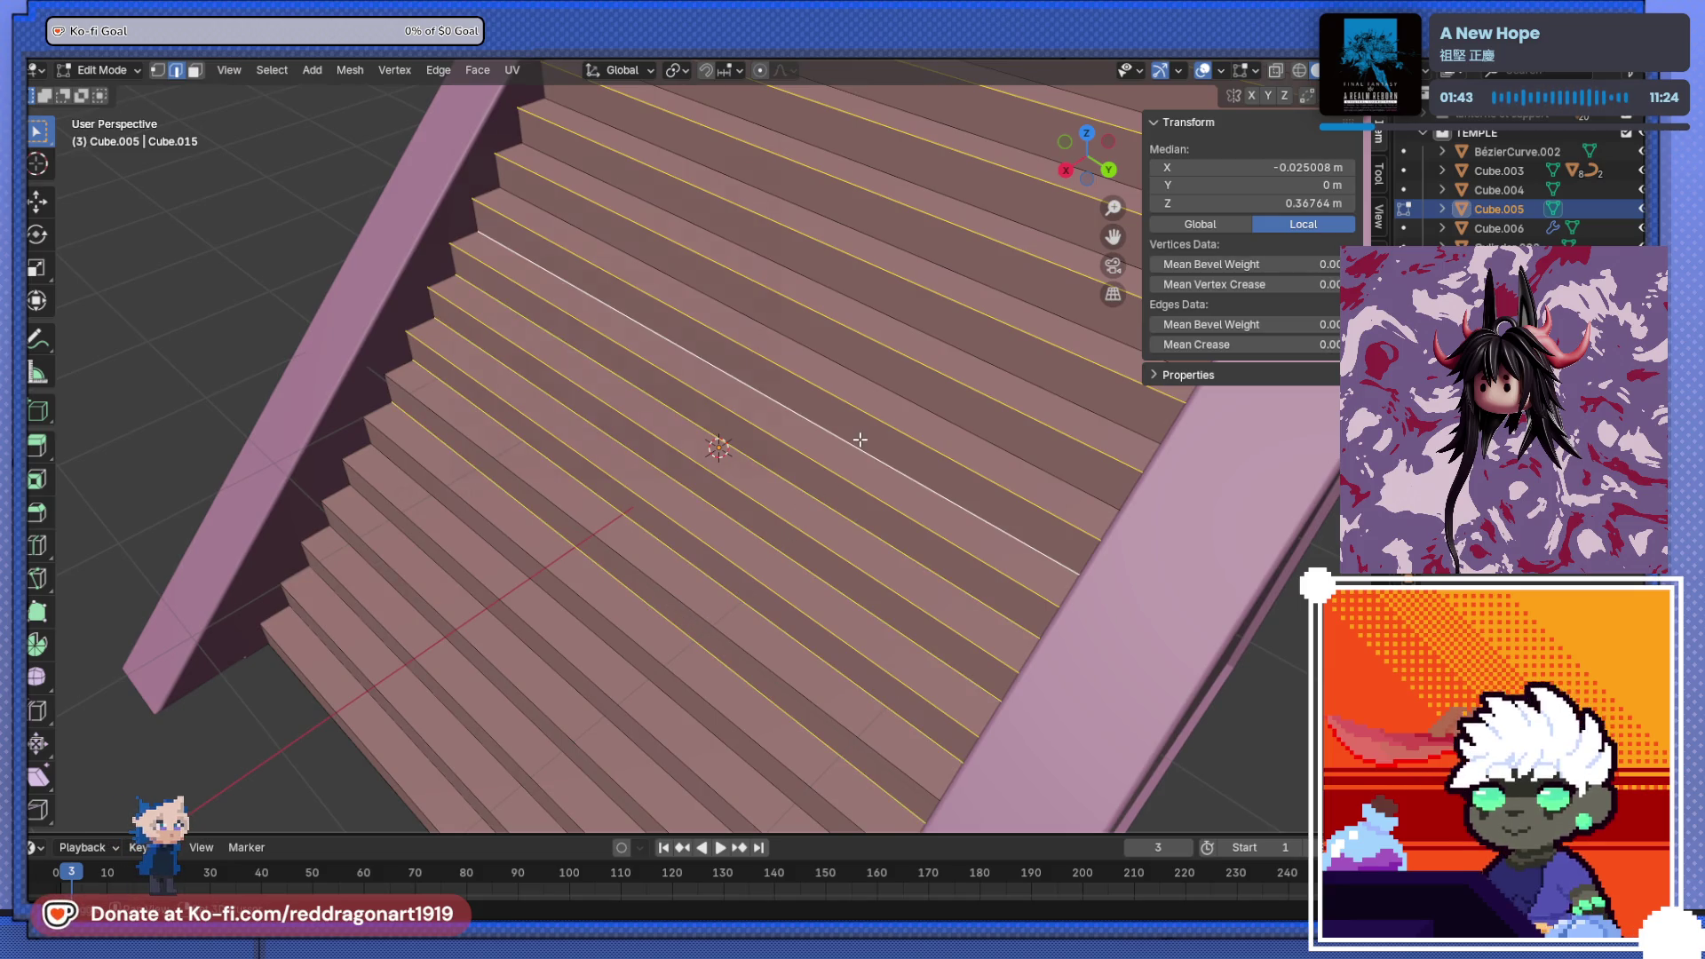
pyautogui.moveTo(860, 438); pyautogui.dragTo(761, 518, button='middle')
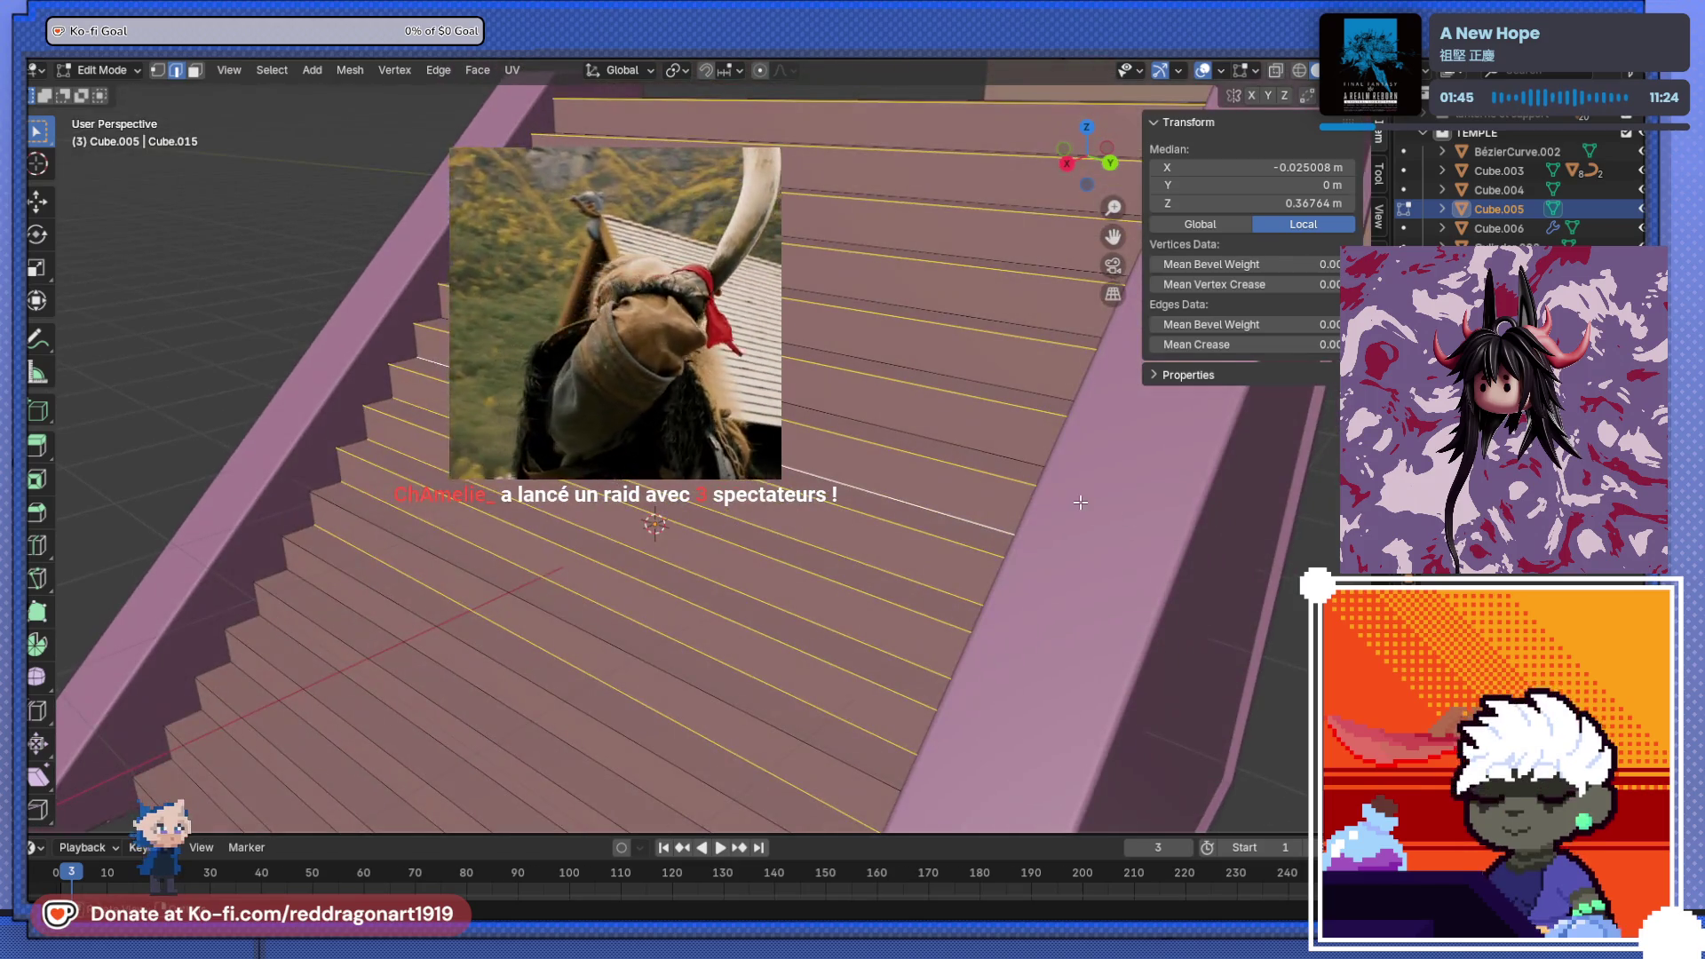
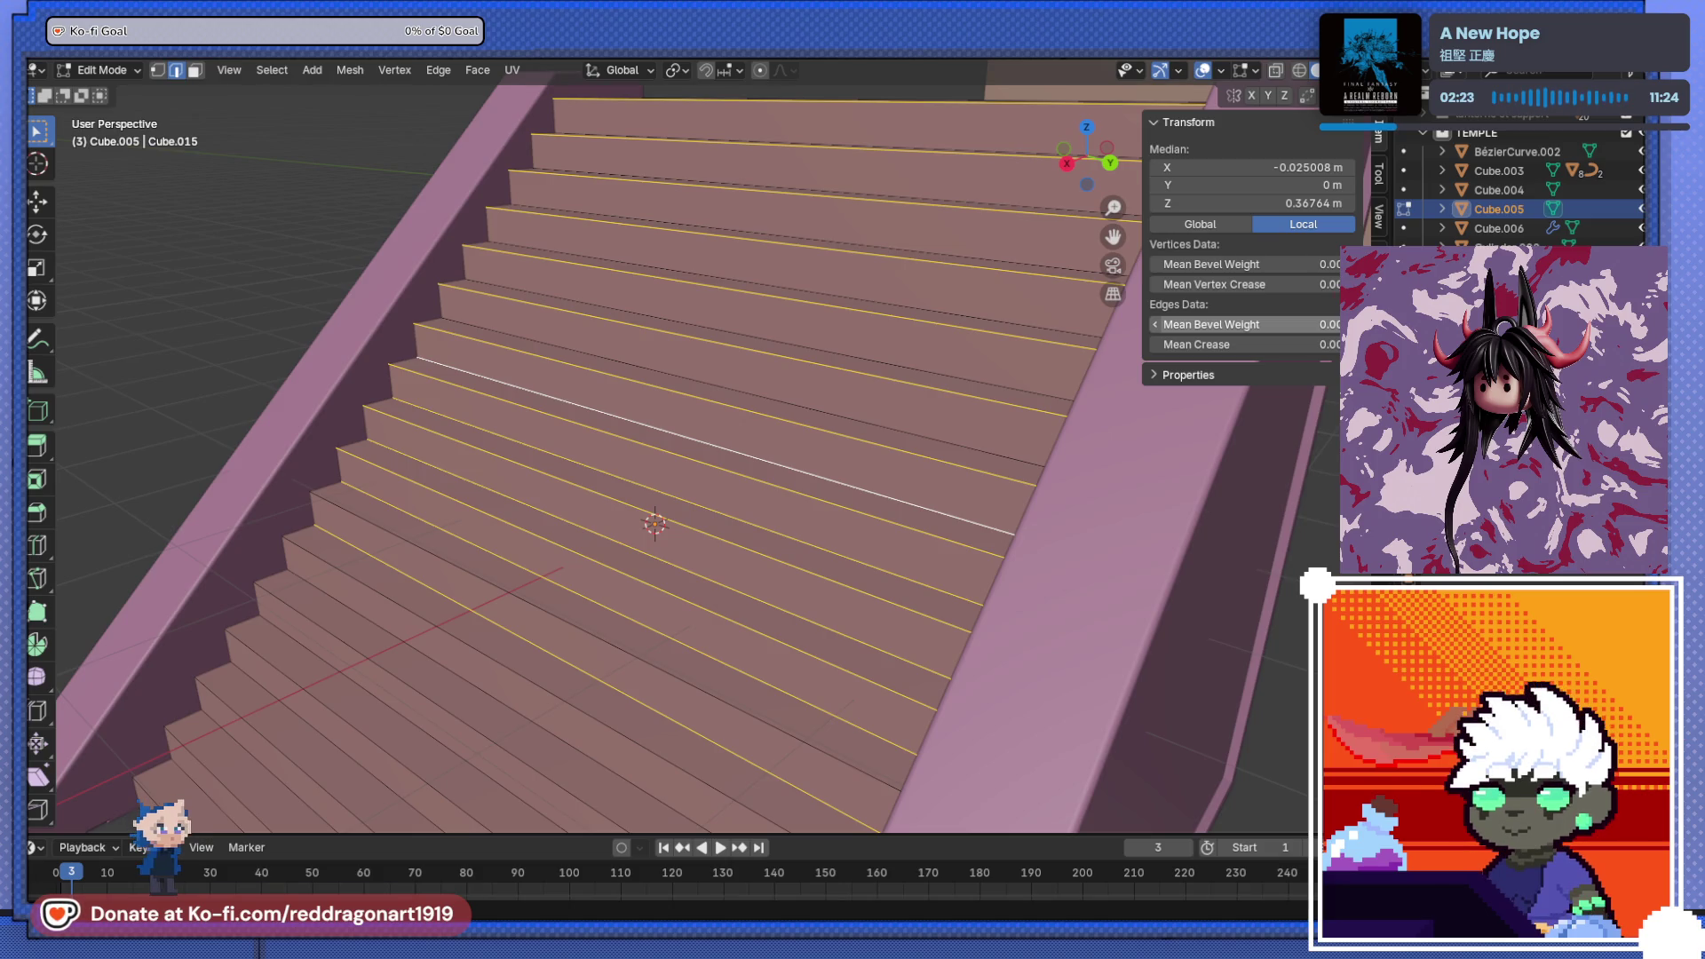
# - Select the front edges of the upper staircase steps
pyautogui.moveTo(879, 337)
pyautogui.mouseDown(button='middle')
pyautogui.moveTo(791, 449)
pyautogui.moveTo(745, 427)
pyautogui.moveTo(731, 450)
pyautogui.moveTo(761, 445)
pyautogui.moveTo(738, 472)
pyautogui.mouseUp(button='middle')
pyautogui.keyDown('shift'); pyautogui.click(735, 460); pyautogui.keyUp('shift')
pyautogui.keyDown('shift'); pyautogui.click(748, 457); pyautogui.keyUp('shift')
pyautogui.keyDown('shift'); pyautogui.click(738, 472); pyautogui.keyUp('shift')
pyautogui.keyDown('shift'); pyautogui.click(597, 627); pyautogui.keyUp('shift')
pyautogui.keyDown('shift'); pyautogui.click(600, 627); pyautogui.keyUp('shift')
pyautogui.moveTo(600, 628); pyautogui.dragTo(776, 459, button='middle')
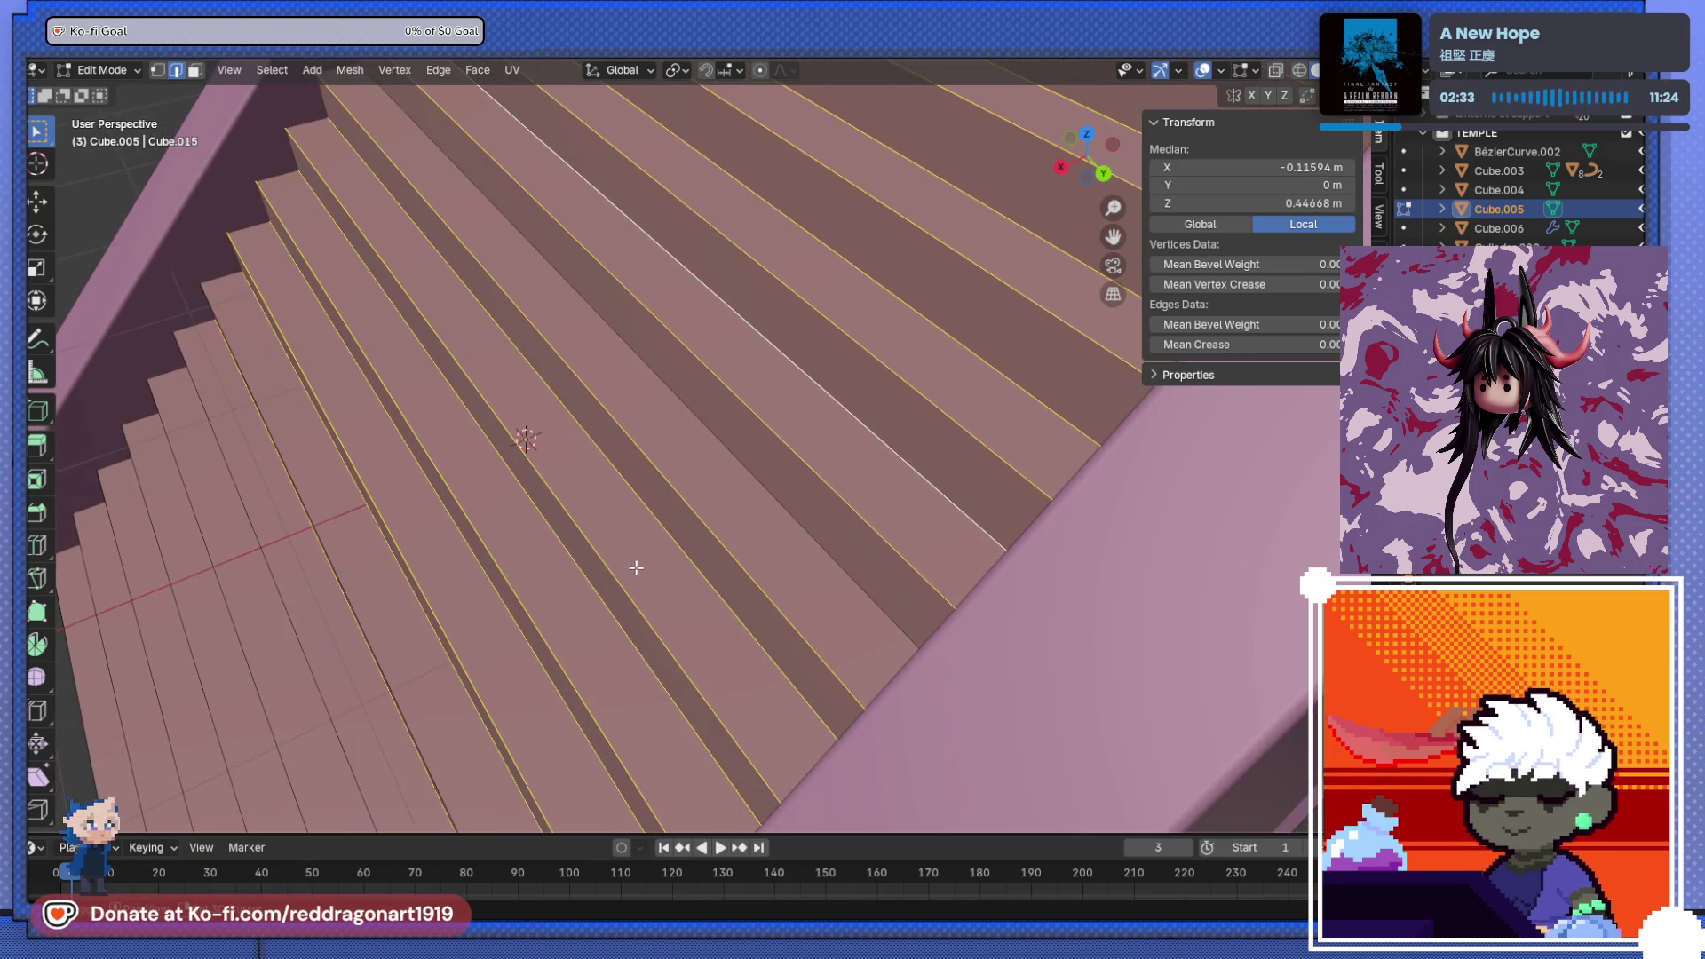
pyautogui.keyDown('shift'); pyautogui.click(797, 529); pyautogui.keyUp('shift')
pyautogui.moveTo(804, 516)
pyautogui.mouseDown(button='middle')
pyautogui.moveTo(862, 511)
pyautogui.moveTo(835, 514)
pyautogui.mouseUp(button='middle')
# - Add the lower and bottom steps' front edges to the edge selection
pyautogui.keyDown('shift'); pyautogui.click(800, 571); pyautogui.keyUp('shift')
pyautogui.keyDown('shift'); pyautogui.click(773, 630); pyautogui.keyUp('shift')
pyautogui.keyDown('shift'); pyautogui.click(739, 691); pyautogui.keyUp('shift')
pyautogui.keyDown('shift'); pyautogui.click(750, 673); pyautogui.keyUp('shift')
pyautogui.keyDown('shift'); pyautogui.click(702, 739); pyautogui.keyUp('shift')
pyautogui.keyDown('shift'); pyautogui.click(711, 717); pyautogui.keyUp('shift')
pyautogui.keyDown('shift'); pyautogui.moveTo(708, 724); pyautogui.dragTo(772, 577, button='middle'); pyautogui.keyUp('shift')
pyautogui.keyDown('shift'); pyautogui.click(754, 609); pyautogui.keyUp('shift')
pyautogui.keyDown('shift'); pyautogui.click(775, 583); pyautogui.keyUp('shift')
pyautogui.keyDown('shift'); pyautogui.click(719, 672); pyautogui.keyUp('shift')
pyautogui.keyDown('shift'); pyautogui.click(731, 645); pyautogui.keyUp('shift')
pyautogui.keyDown('shift'); pyautogui.click(706, 707); pyautogui.keyUp('shift')
pyautogui.keyDown('shift'); pyautogui.click(687, 737); pyautogui.keyUp('shift')
pyautogui.moveTo(658, 634)
pyautogui.mouseDown(button='middle')
pyautogui.moveTo(686, 559)
pyautogui.moveTo(743, 529)
pyautogui.moveTo(773, 621)
pyautogui.moveTo(670, 592)
pyautogui.mouseUp(button='middle')
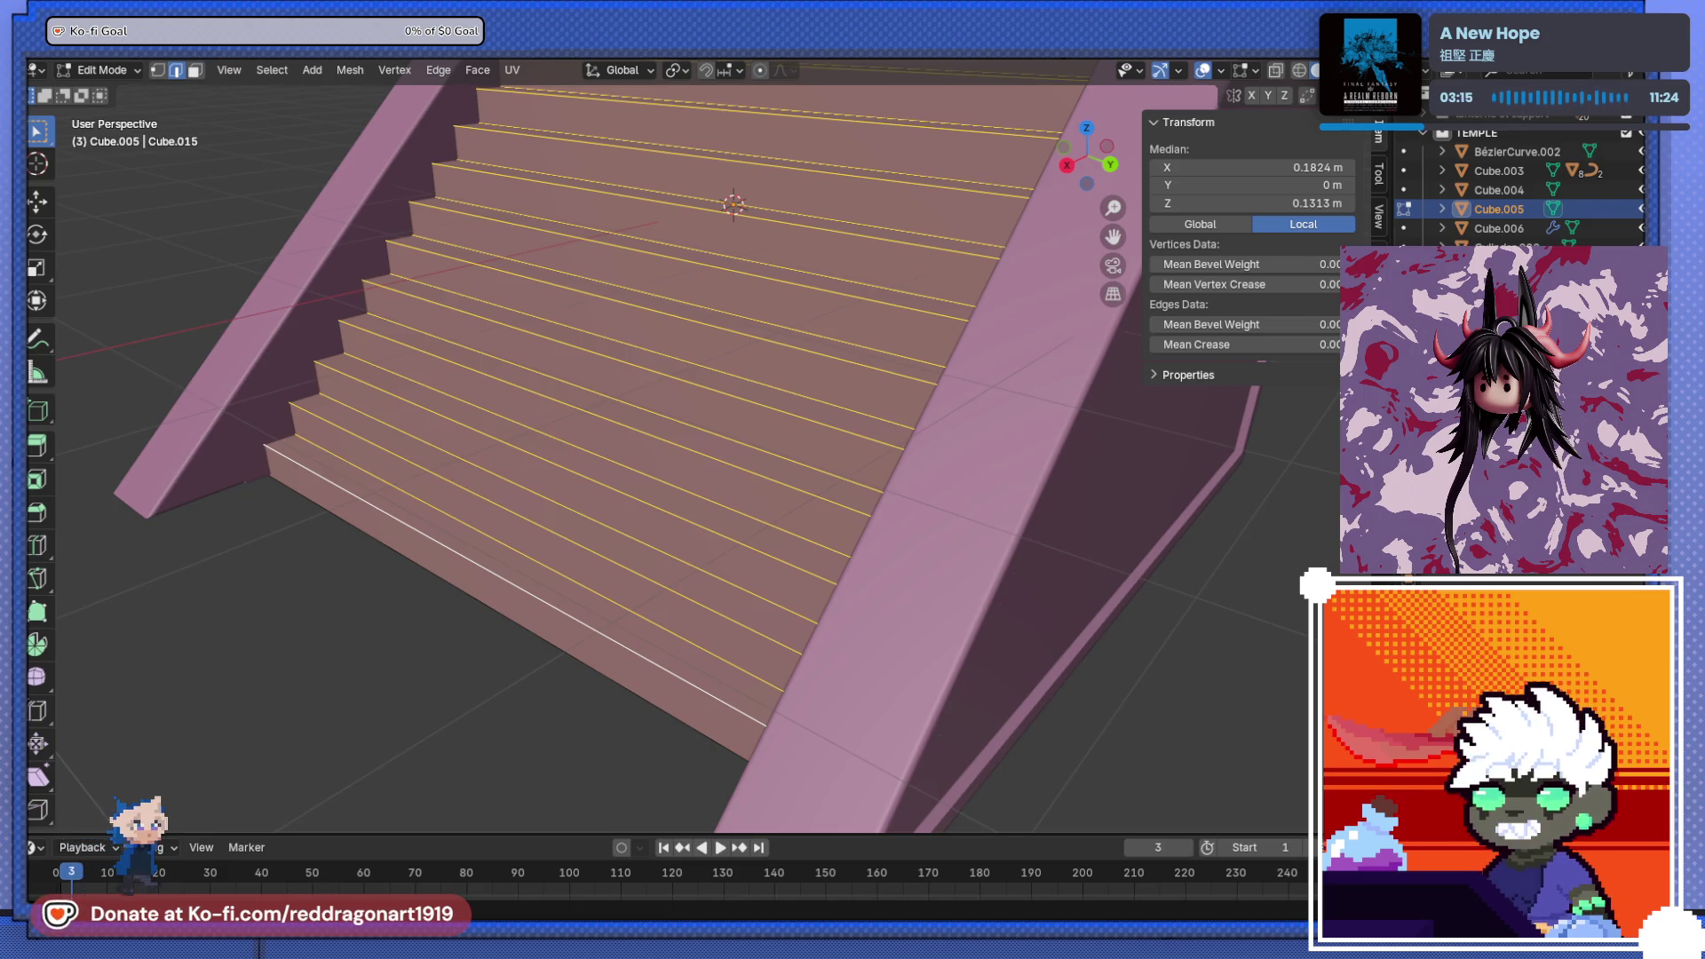
# - Bevel the selected step edges with 8 segments and return to Object Mode
pyautogui.moveTo(799, 400)
pyautogui.mouseDown(button='middle')
pyautogui.moveTo(837, 419)
pyautogui.moveTo(795, 677)
pyautogui.moveTo(869, 575)
pyautogui.moveTo(852, 533)
pyautogui.moveTo(890, 476)
pyautogui.moveTo(749, 582)
pyautogui.moveTo(855, 493)
pyautogui.moveTo(800, 489)
pyautogui.mouseUp(button='middle')
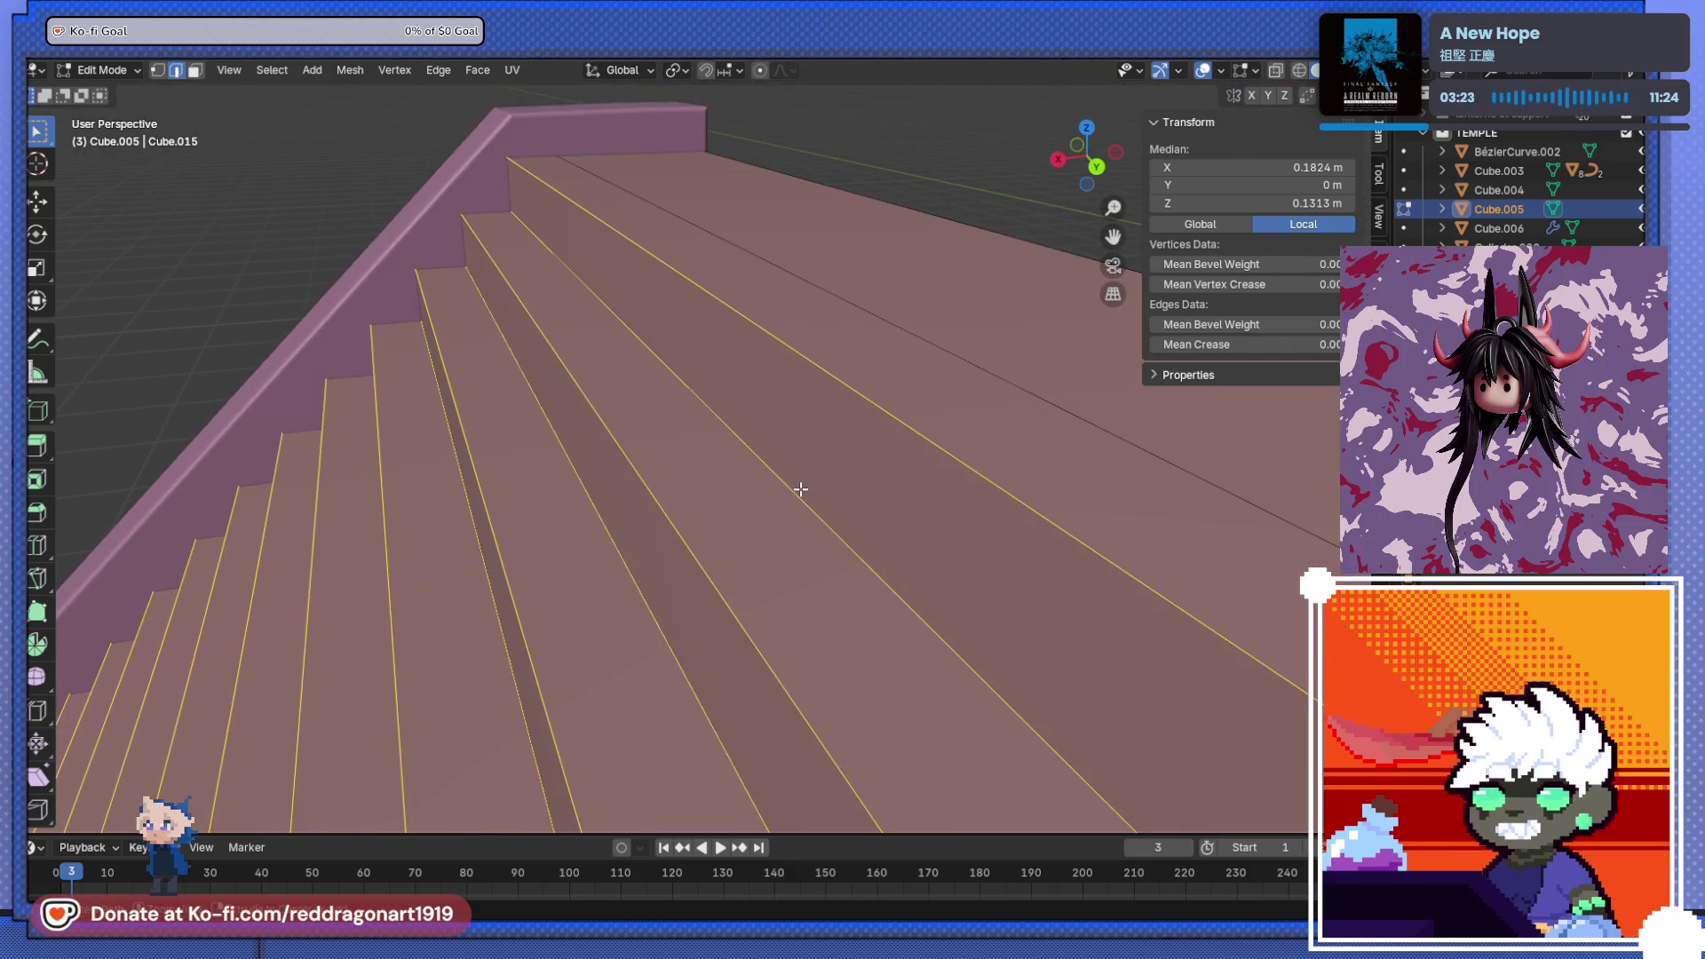
pyautogui.hotkey('ctrl', 'b')
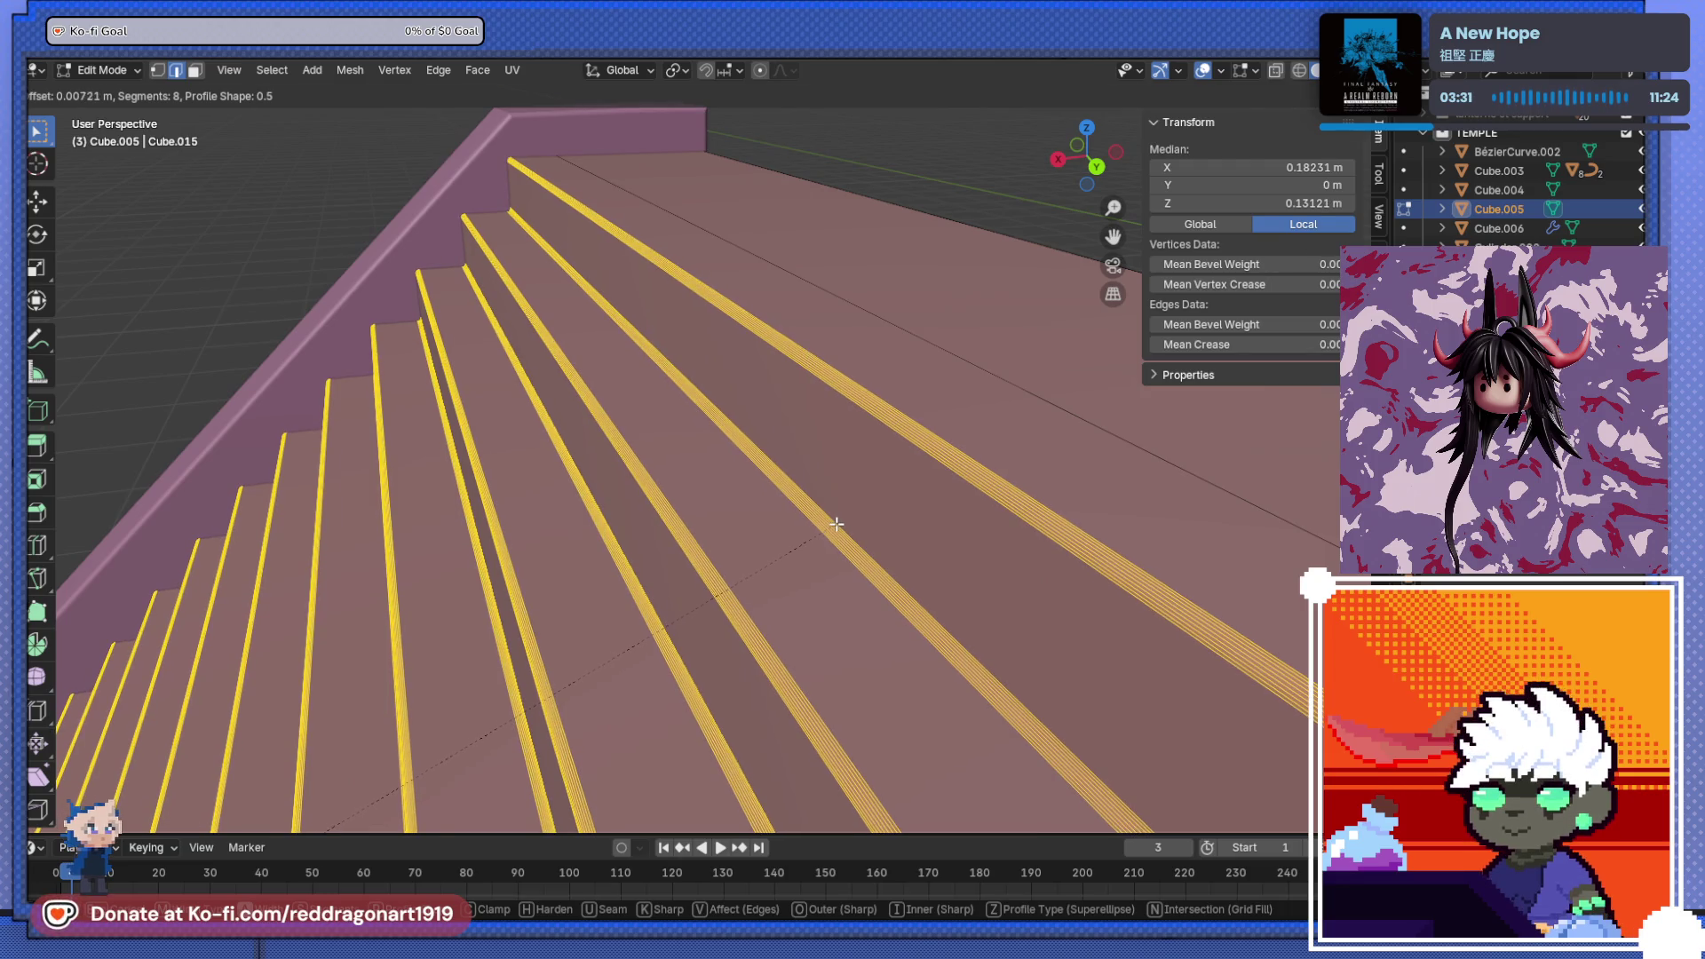
pyautogui.click(836, 524)
pyautogui.scroll(-4, 836, 524)
pyautogui.press('Tab')
# - Inspect the rounded steps from above, then box-select the temple's parts
pyautogui.moveTo(1124, 577)
pyautogui.mouseDown(button='middle')
pyautogui.moveTo(1111, 655)
pyautogui.moveTo(807, 628)
pyautogui.moveTo(902, 583)
pyautogui.moveTo(883, 515)
pyautogui.moveTo(840, 548)
pyautogui.moveTo(746, 563)
pyautogui.moveTo(891, 358)
pyautogui.mouseUp(button='middle')
pyautogui.scroll(4, 891, 358)
pyautogui.moveTo(793, 440)
pyautogui.mouseDown(button='middle')
pyautogui.moveTo(822, 396)
pyautogui.moveTo(952, 381)
pyautogui.moveTo(1015, 422)
pyautogui.moveTo(1059, 486)
pyautogui.moveTo(1088, 441)
pyautogui.moveTo(696, 391)
pyautogui.moveTo(850, 419)
pyautogui.moveTo(788, 449)
pyautogui.moveTo(670, 373)
pyautogui.mouseUp(button='middle')
pyautogui.scroll(-3, 1089, 441)
pyautogui.scroll(-5, 708, 383)
pyautogui.moveTo(671, 373); pyautogui.dragTo(996, 601)
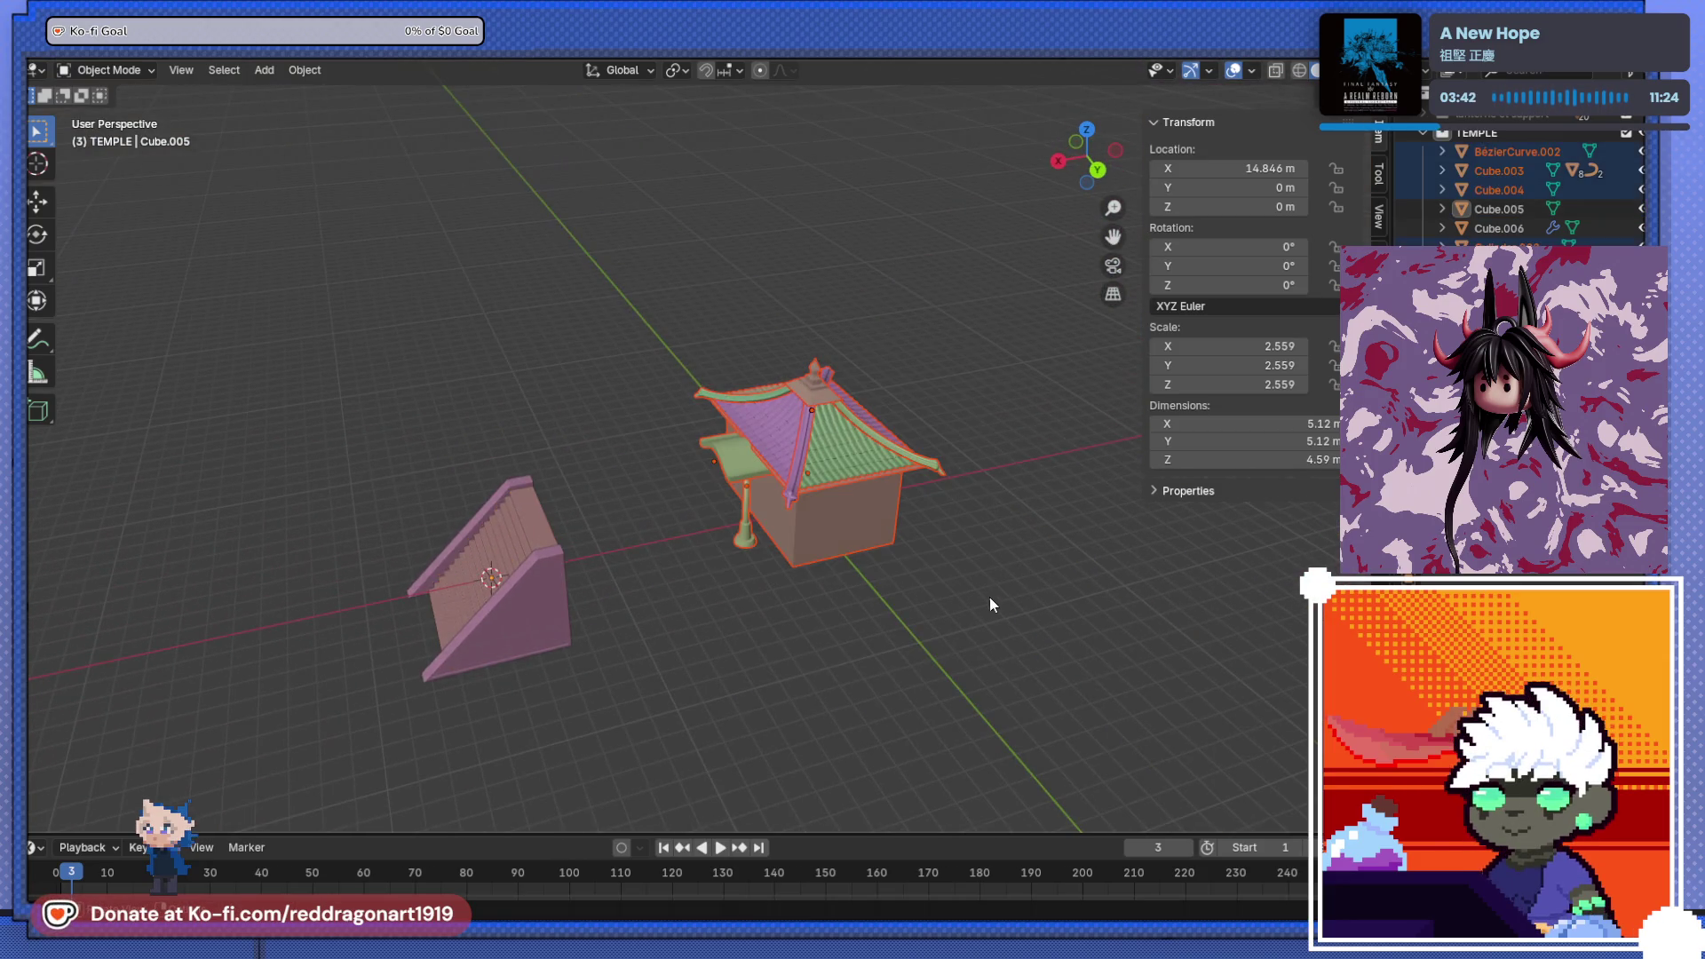
# - Raise the temple vertically so it sits higher above the stairs
pyautogui.press('KP_3')
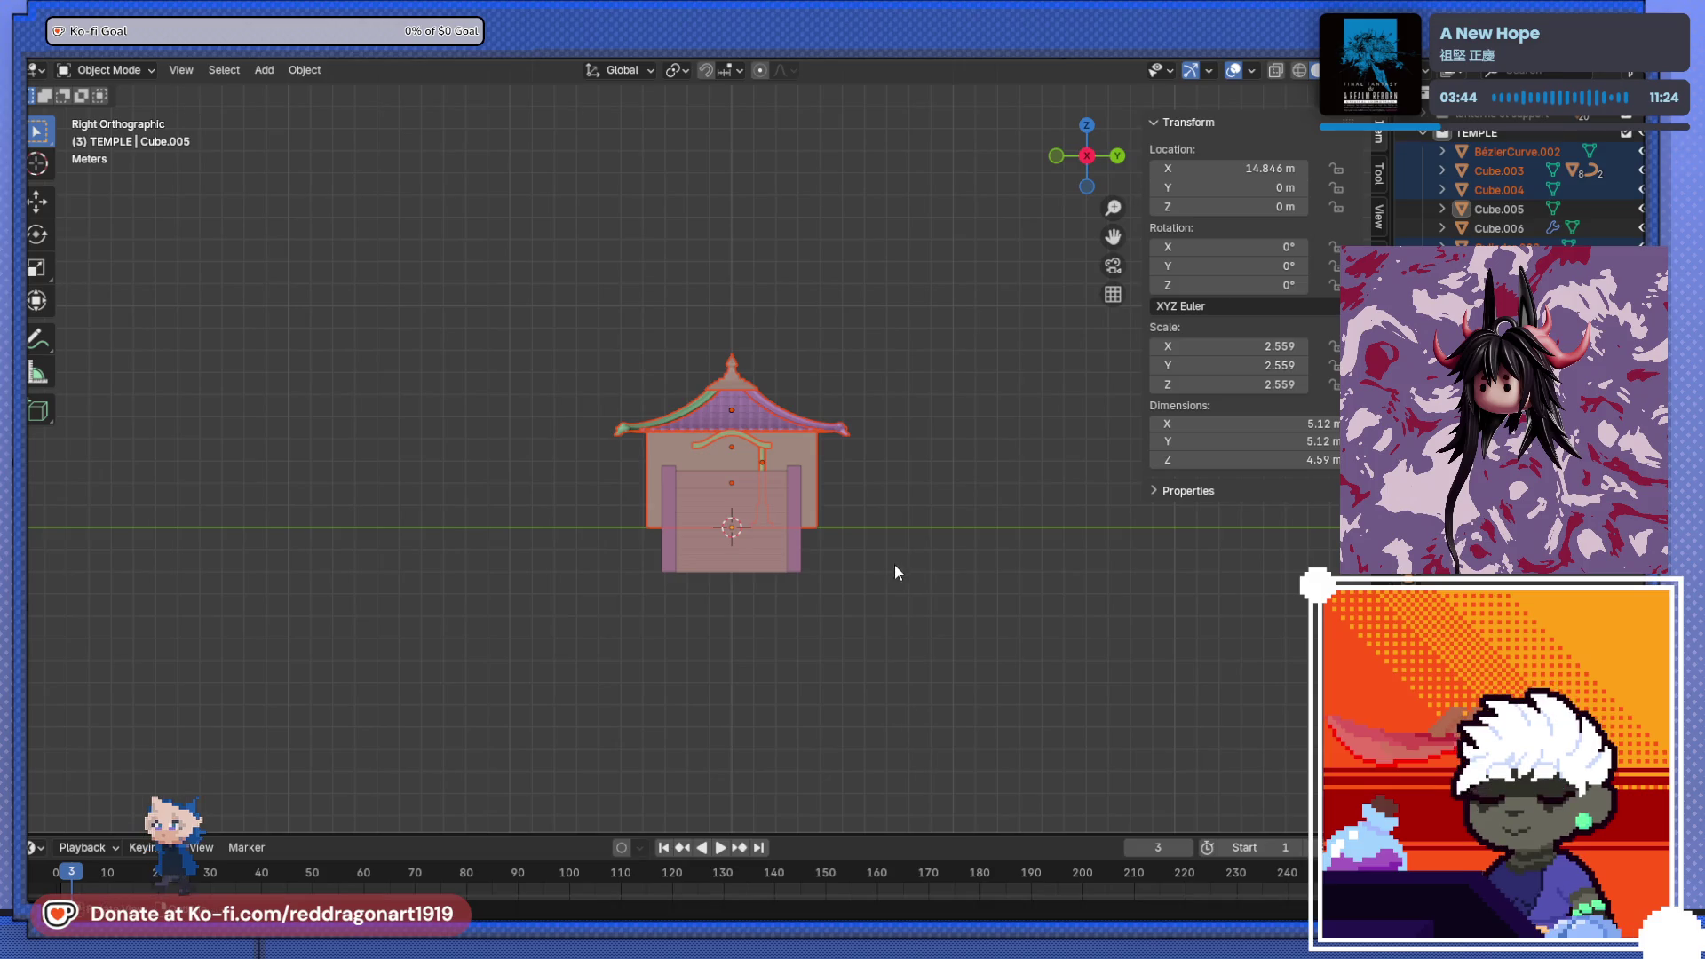
pyautogui.moveTo(892, 564)
pyautogui.mouseDown(button='middle')
pyautogui.moveTo(774, 600)
pyautogui.moveTo(807, 599)
pyautogui.mouseUp(button='middle')
pyautogui.press('g')
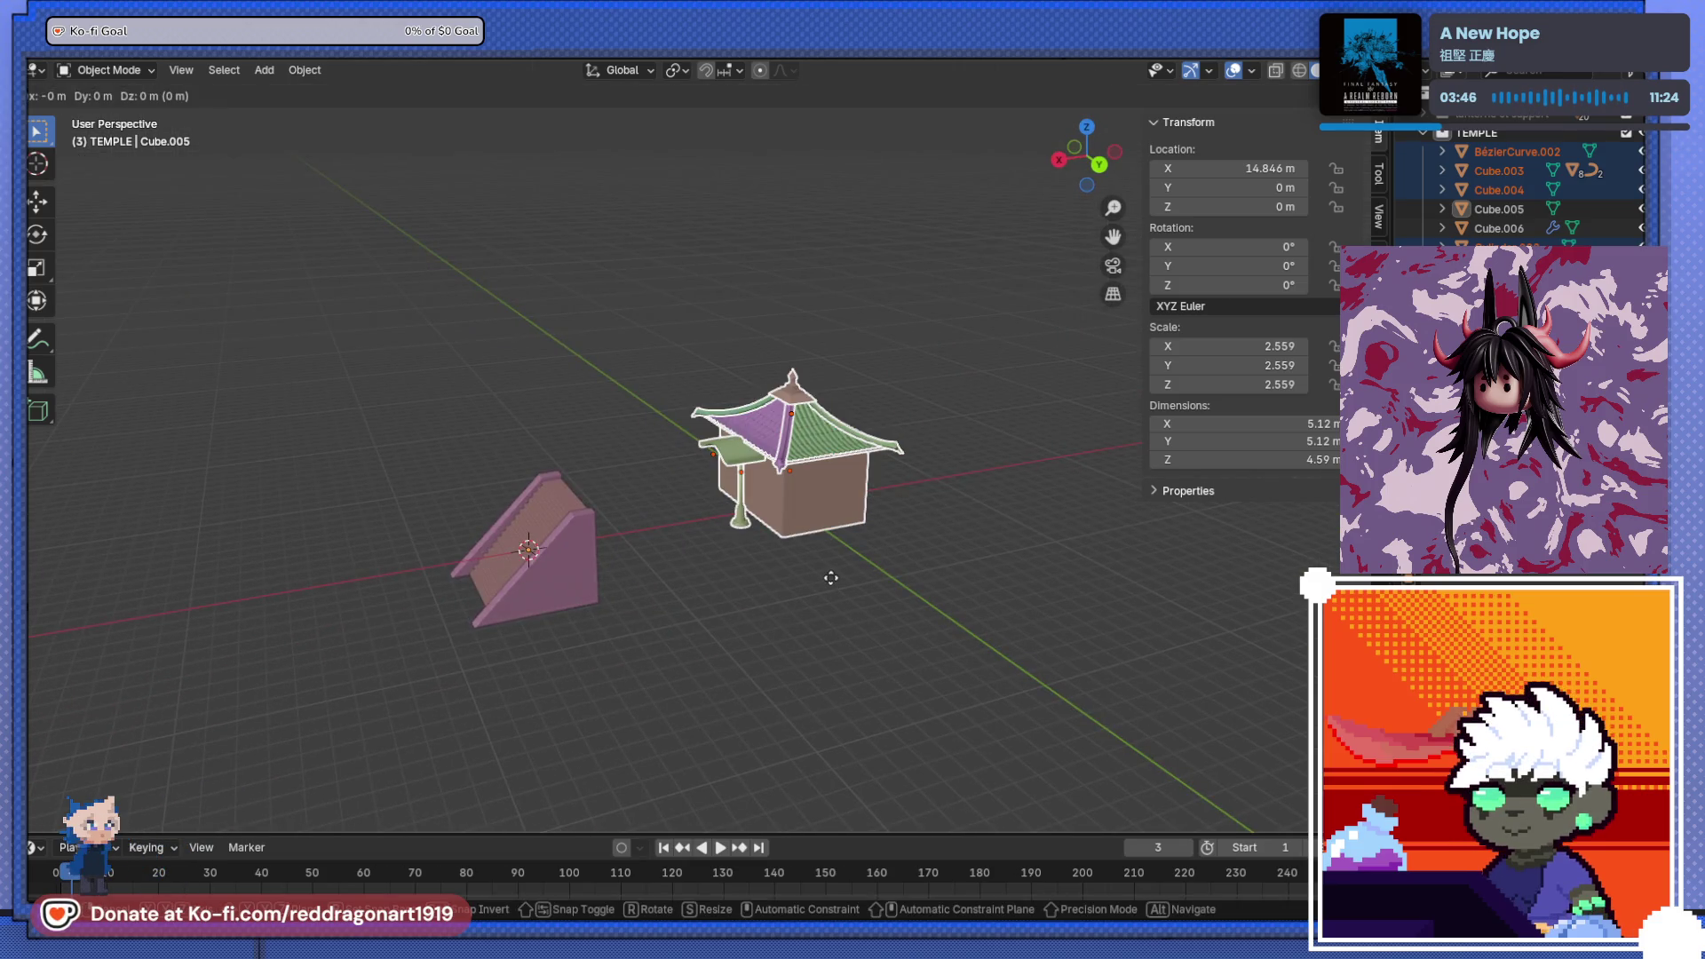
pyautogui.press('z')
pyautogui.click(513, 538)
pyautogui.click(513, 538)
pyautogui.moveTo(726, 585)
pyautogui.mouseDown(button='middle')
pyautogui.moveTo(747, 653)
pyautogui.moveTo(701, 668)
pyautogui.mouseUp(button='middle')
pyautogui.scroll(5, 648, 607)
pyautogui.moveTo(648, 617)
pyautogui.mouseDown(button='middle')
pyautogui.moveTo(818, 488)
pyautogui.moveTo(746, 529)
pyautogui.moveTo(651, 628)
pyautogui.moveTo(696, 582)
pyautogui.moveTo(722, 590)
pyautogui.moveTo(738, 636)
pyautogui.mouseUp(button='middle')
pyautogui.click(650, 626)
# - Add a cube, scale it about 3.1 times and place it behind the staircase top
pyautogui.hotkey('shift', 'a')
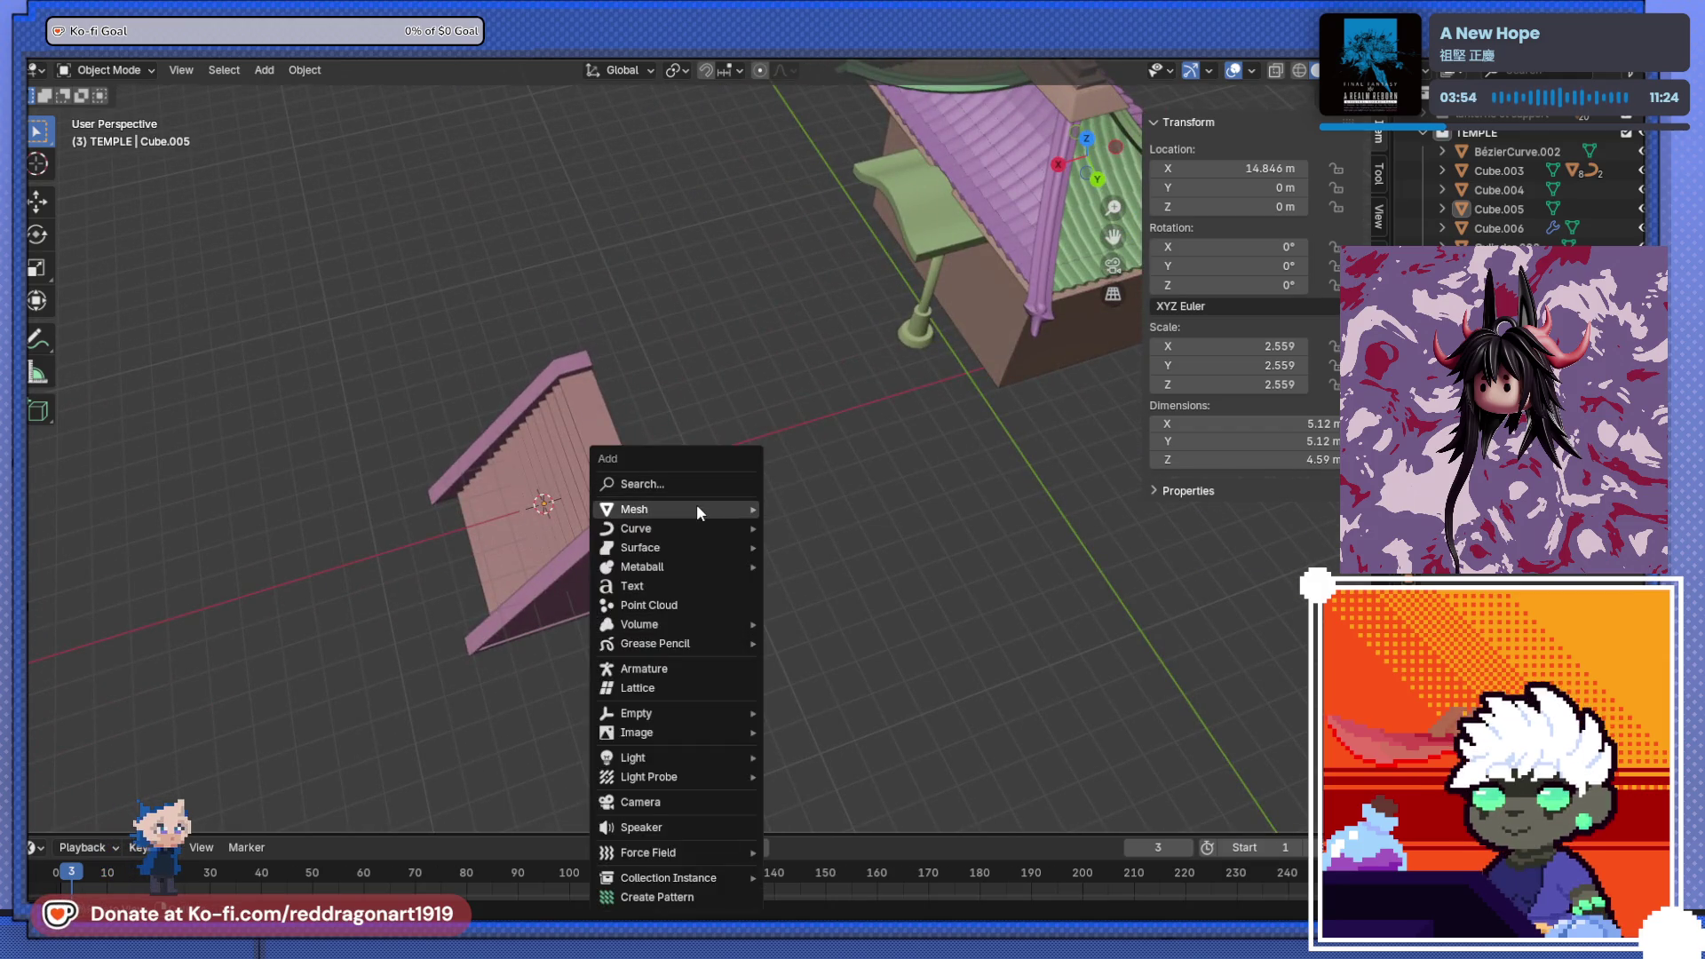
pyautogui.moveTo(696, 503)
pyautogui.click(829, 140)
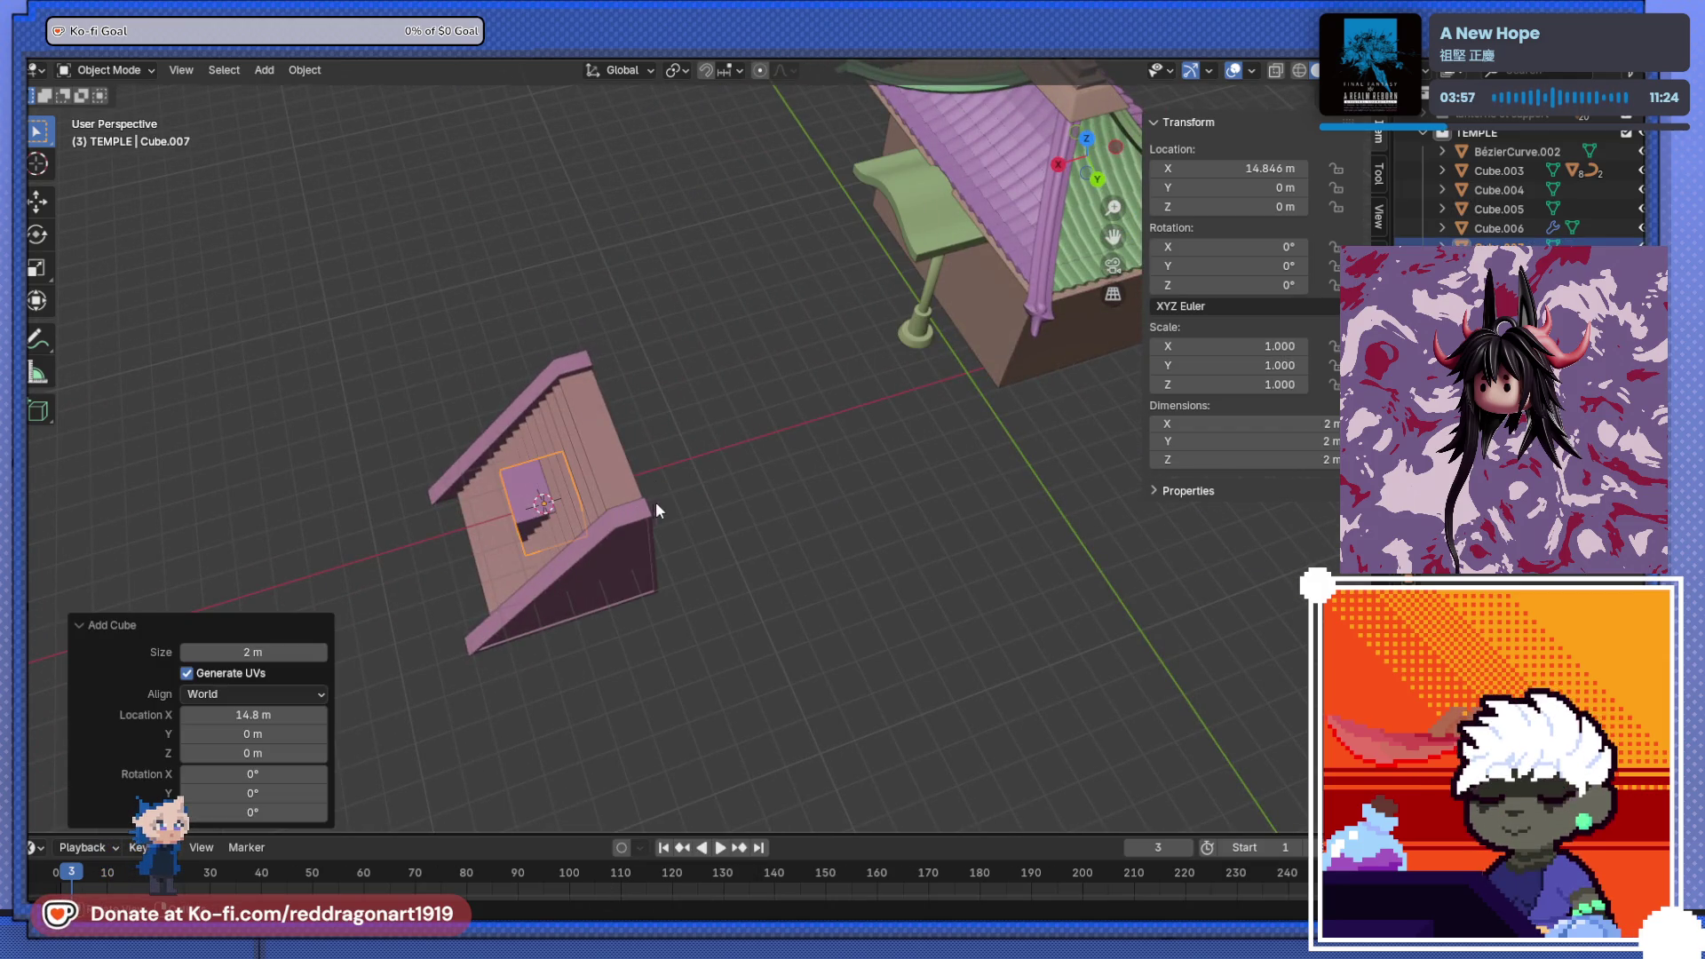
pyautogui.press('s')
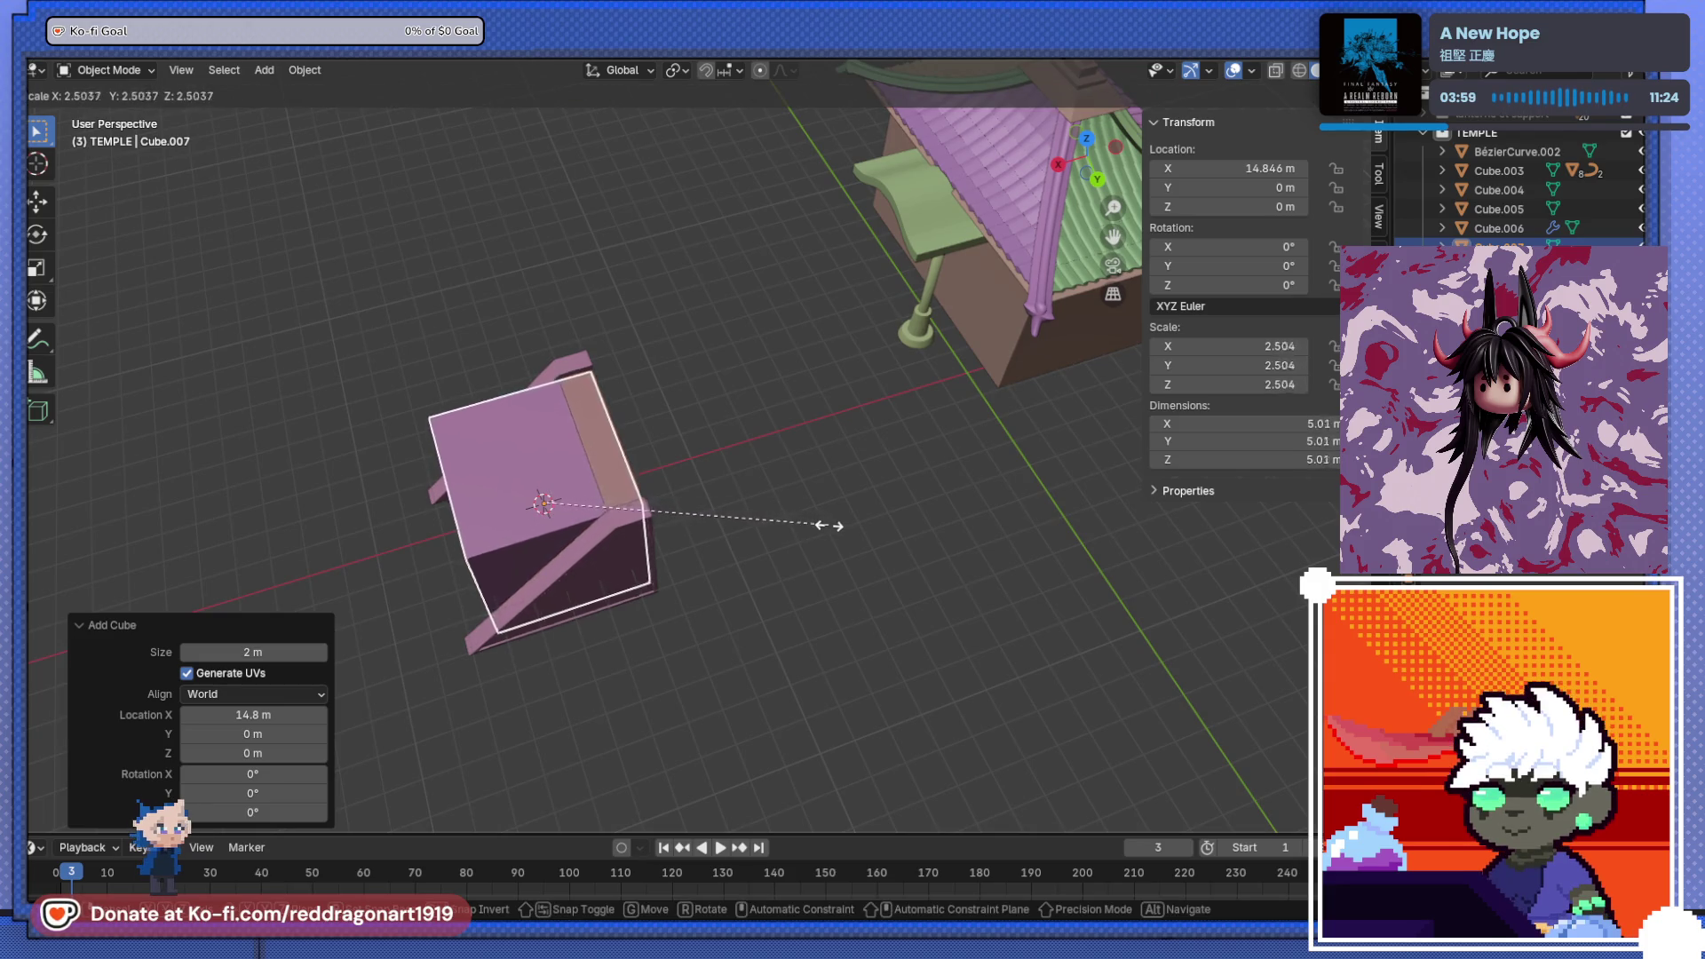
pyautogui.click(895, 547)
pyautogui.moveTo(506, 513)
pyautogui.mouseDown(button='middle')
pyautogui.moveTo(993, 471)
pyautogui.moveTo(746, 658)
pyautogui.moveTo(808, 627)
pyautogui.moveTo(519, 547)
pyautogui.mouseUp(button='middle')
pyautogui.press('g')
pyautogui.click(715, 507)
# - Extrude the cube's side face 1.75 m along its normal into a long platform
pyautogui.press('Tab')
pyautogui.moveTo(715, 507)
pyautogui.mouseDown(button='middle')
pyautogui.moveTo(689, 471)
pyautogui.moveTo(794, 474)
pyautogui.mouseUp(button='middle')
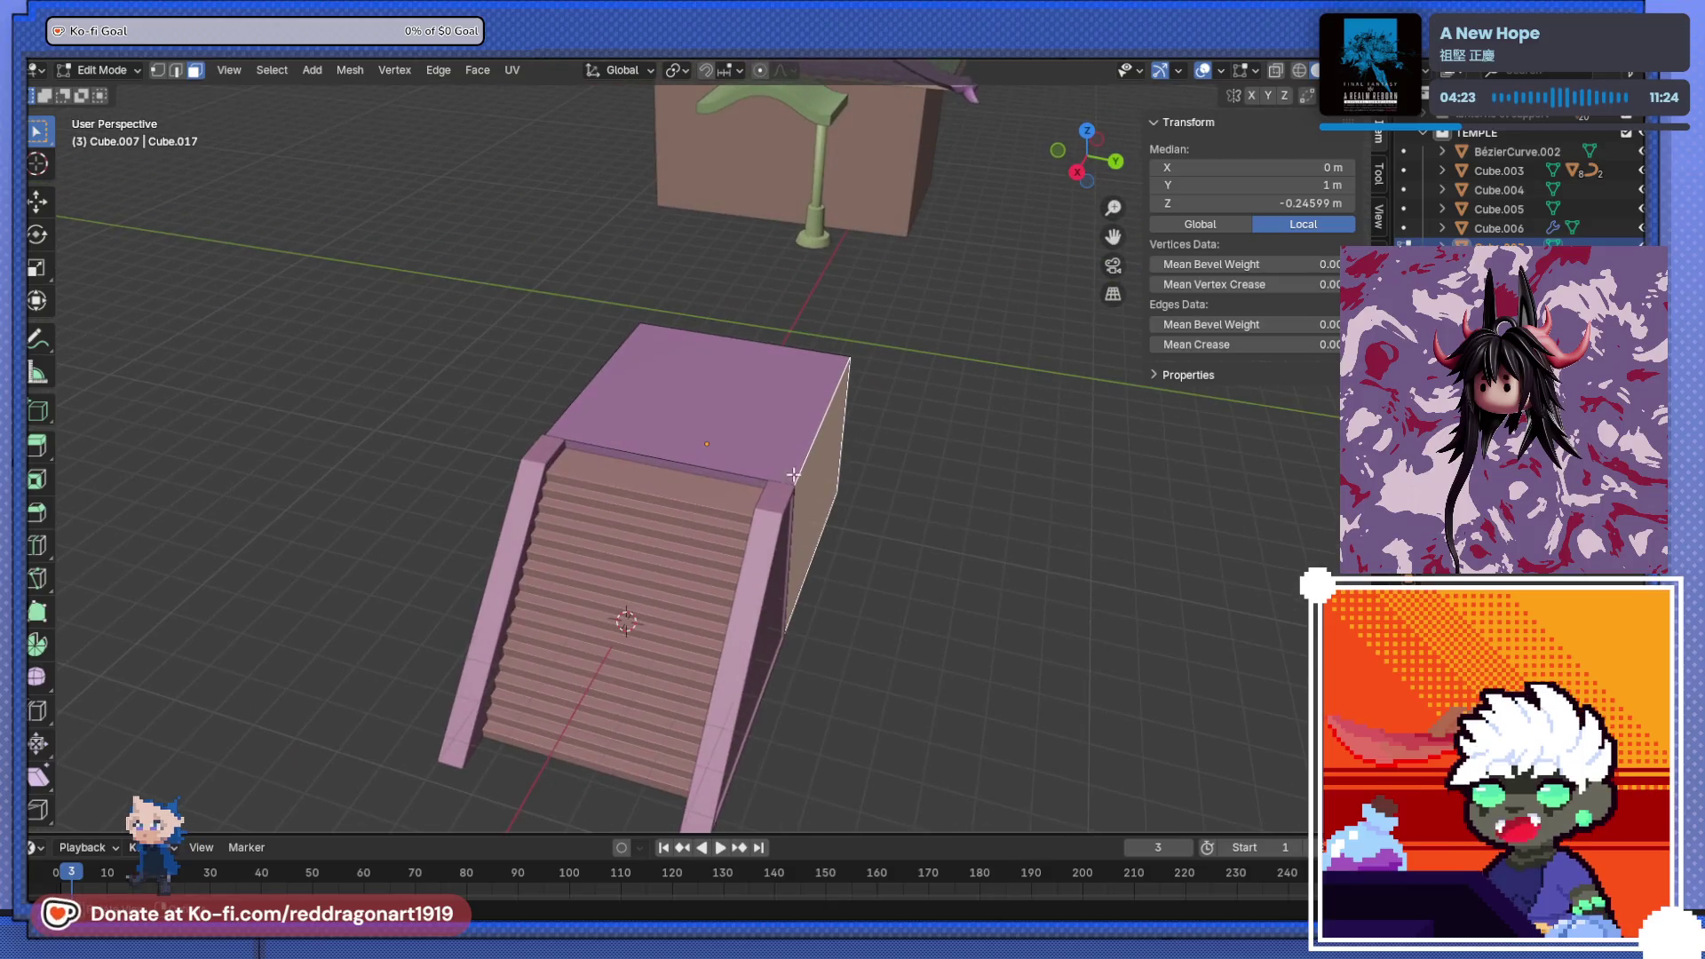
pyautogui.moveTo(738, 536)
pyautogui.mouseDown(button='middle')
pyautogui.moveTo(621, 569)
pyautogui.moveTo(568, 610)
pyautogui.moveTo(929, 582)
pyautogui.moveTo(629, 552)
pyautogui.mouseUp(button='middle')
pyautogui.click(629, 552)
pyautogui.moveTo(858, 546); pyautogui.dragTo(617, 517, button='middle')
pyautogui.hotkey('alt', 'e')
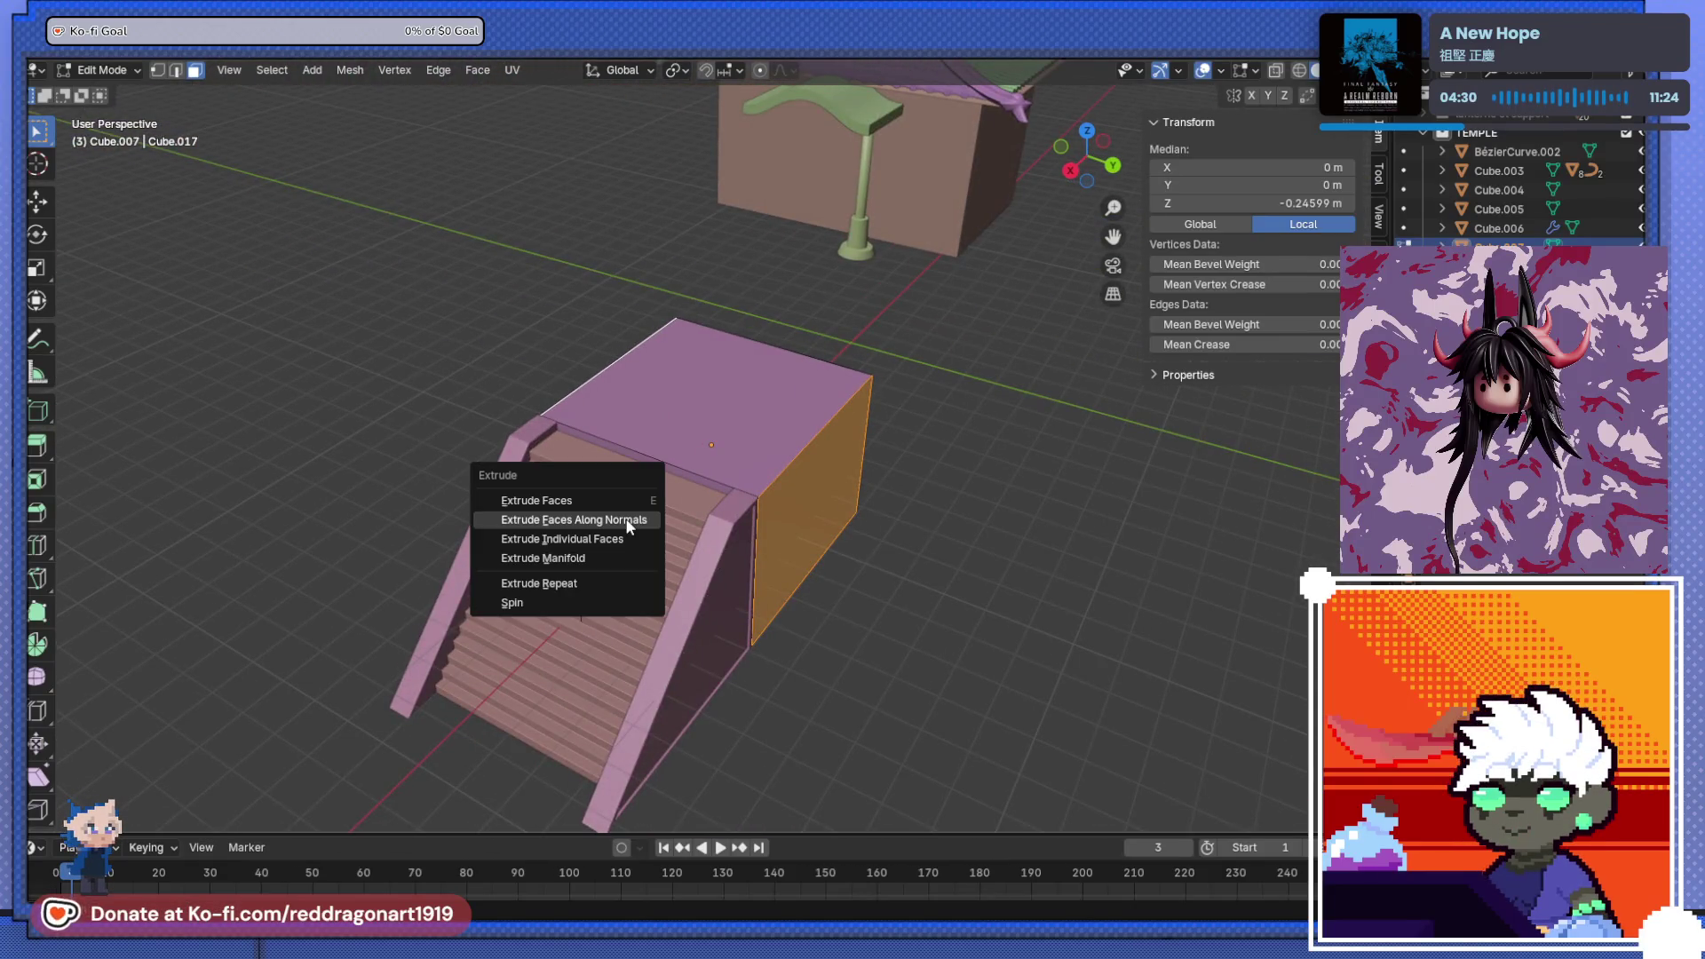
pyautogui.click(626, 519)
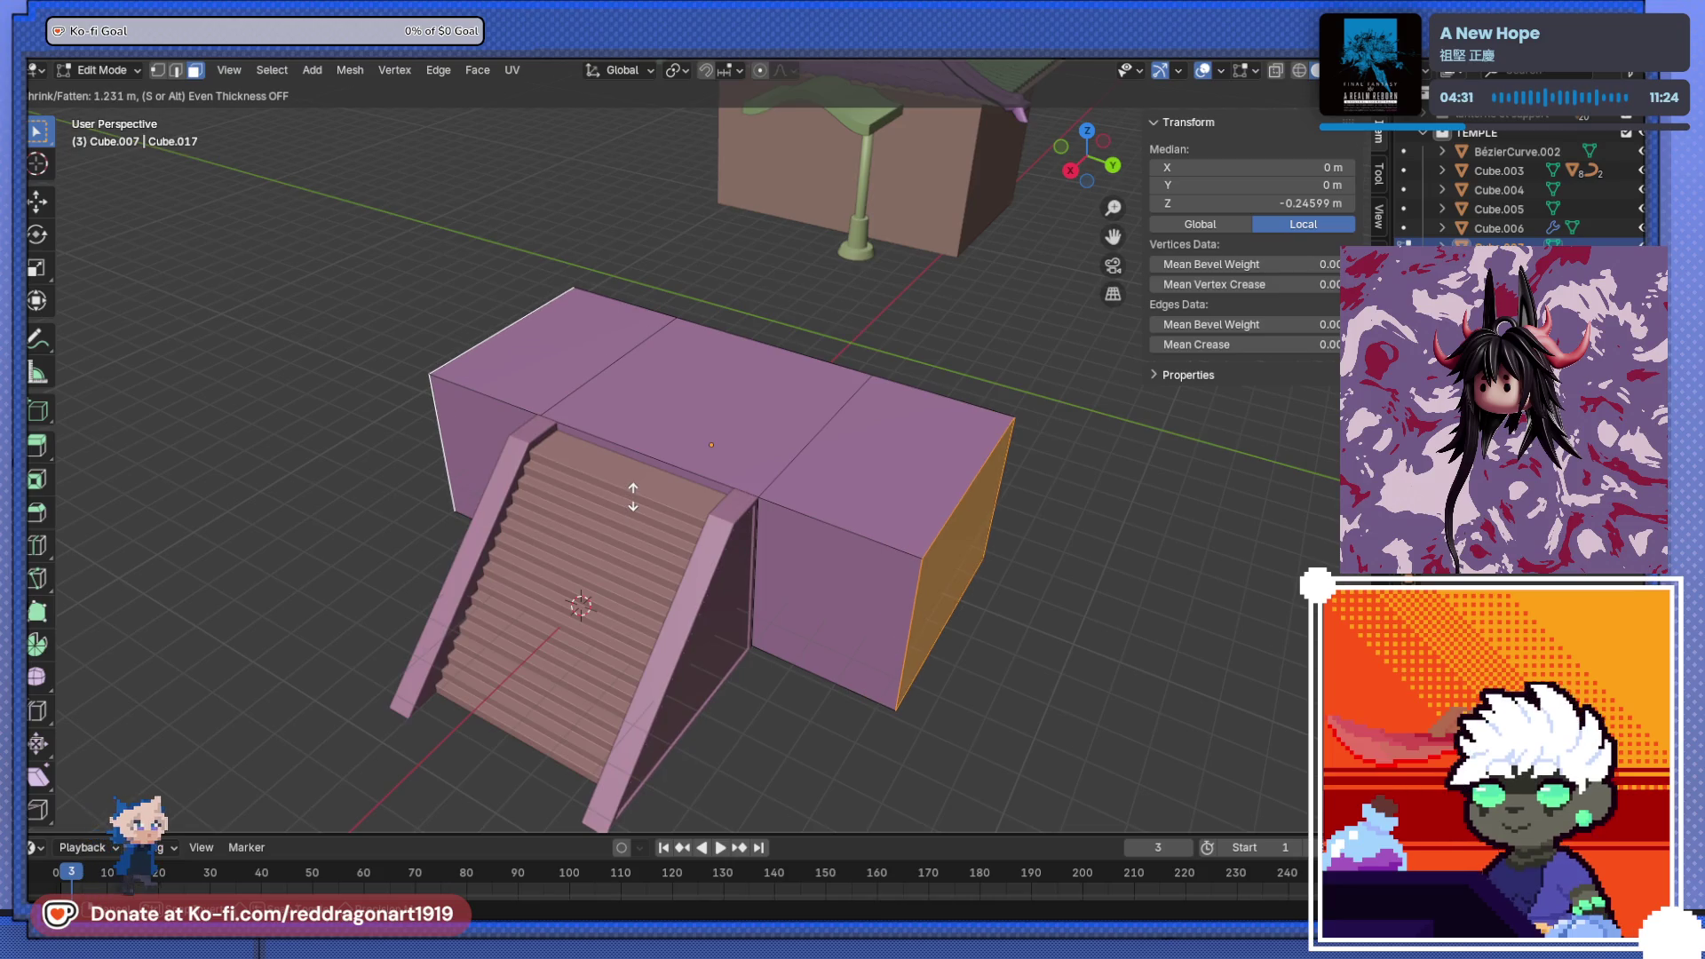
pyautogui.click(624, 487)
# - Back in Object Mode, select the stair block together with its side walls
pyautogui.moveTo(624, 487)
pyautogui.mouseDown(button='middle')
pyautogui.moveTo(799, 506)
pyautogui.moveTo(994, 471)
pyautogui.moveTo(924, 525)
pyautogui.moveTo(545, 556)
pyautogui.moveTo(597, 510)
pyautogui.moveTo(630, 518)
pyautogui.moveTo(533, 506)
pyautogui.moveTo(674, 482)
pyautogui.moveTo(588, 499)
pyautogui.moveTo(696, 582)
pyautogui.mouseUp(button='middle')
pyautogui.click(588, 498)
pyautogui.press('Tab')
pyautogui.click(686, 574)
pyautogui.keyDown('shift'); pyautogui.click(727, 598); pyautogui.keyUp('shift')
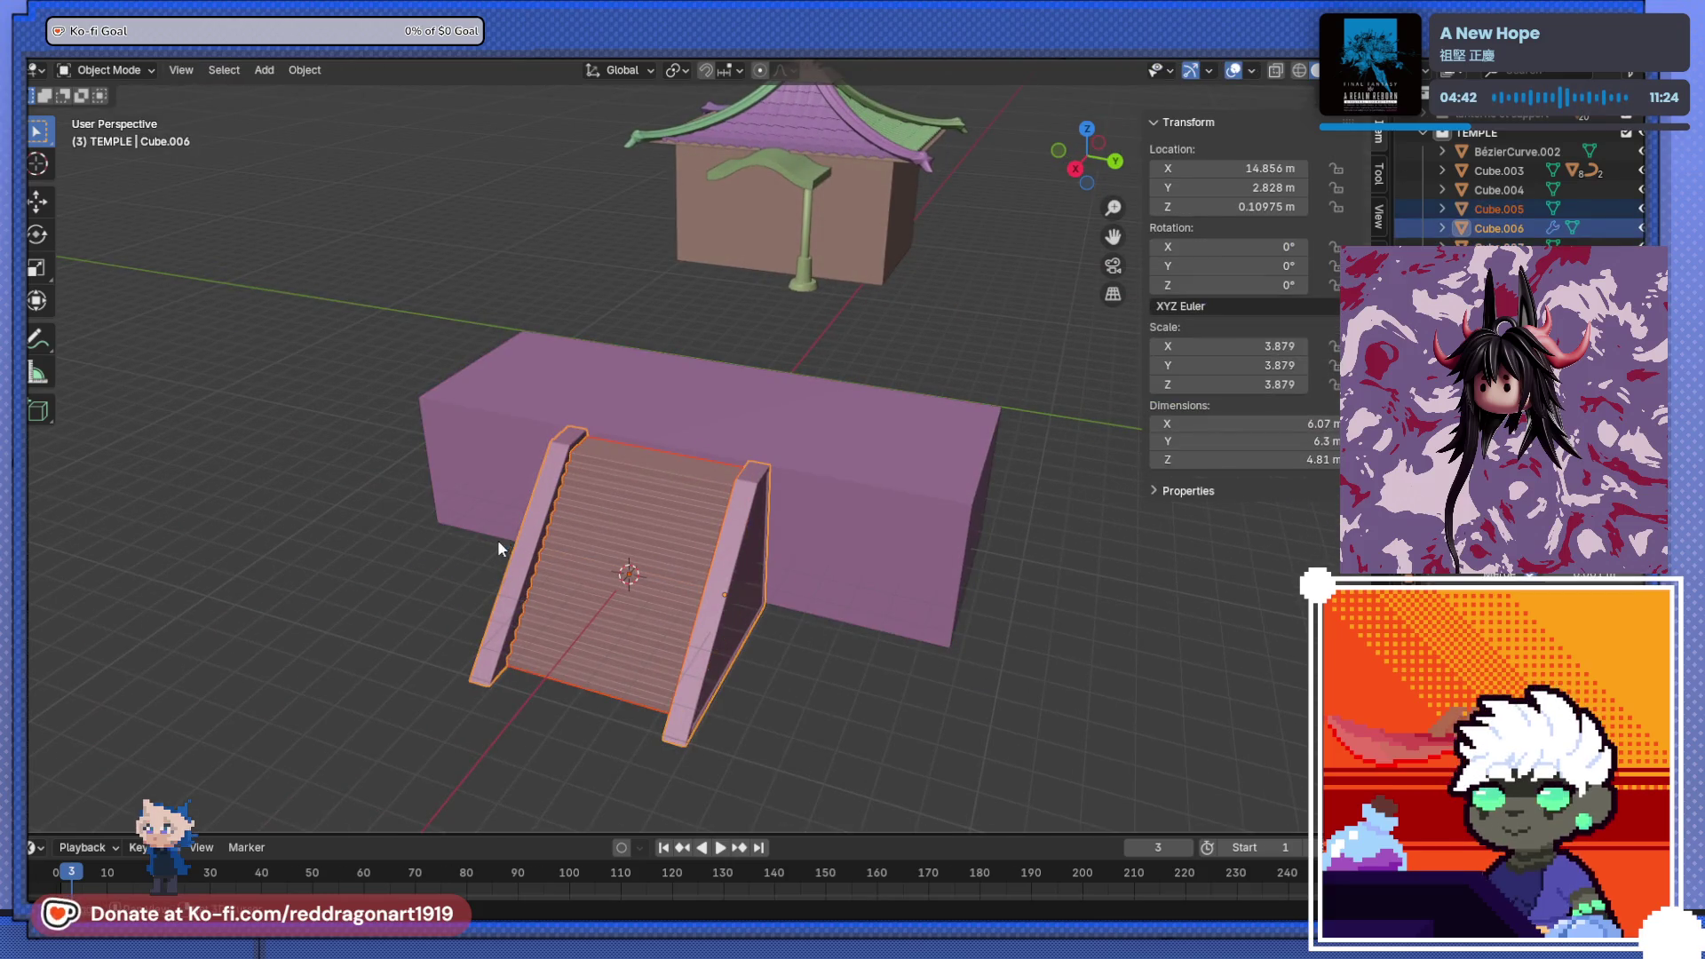
# - Squash the stairs and side walls shorter along Z
pyautogui.press('s')
pyautogui.press('z')
pyautogui.click(645, 562)
pyautogui.moveTo(645, 562)
pyautogui.mouseDown(button='middle')
pyautogui.moveTo(693, 494)
pyautogui.moveTo(840, 491)
pyautogui.moveTo(578, 510)
pyautogui.moveTo(892, 470)
pyautogui.mouseUp(button='middle')
pyautogui.scroll(2, 578, 510)
pyautogui.press('ctrl+KP_1')
pyautogui.scroll(3, 865, 462)
# - Raise the stairs vertically, then raise the platform block level with them
pyautogui.press('g')
pyautogui.press('z')
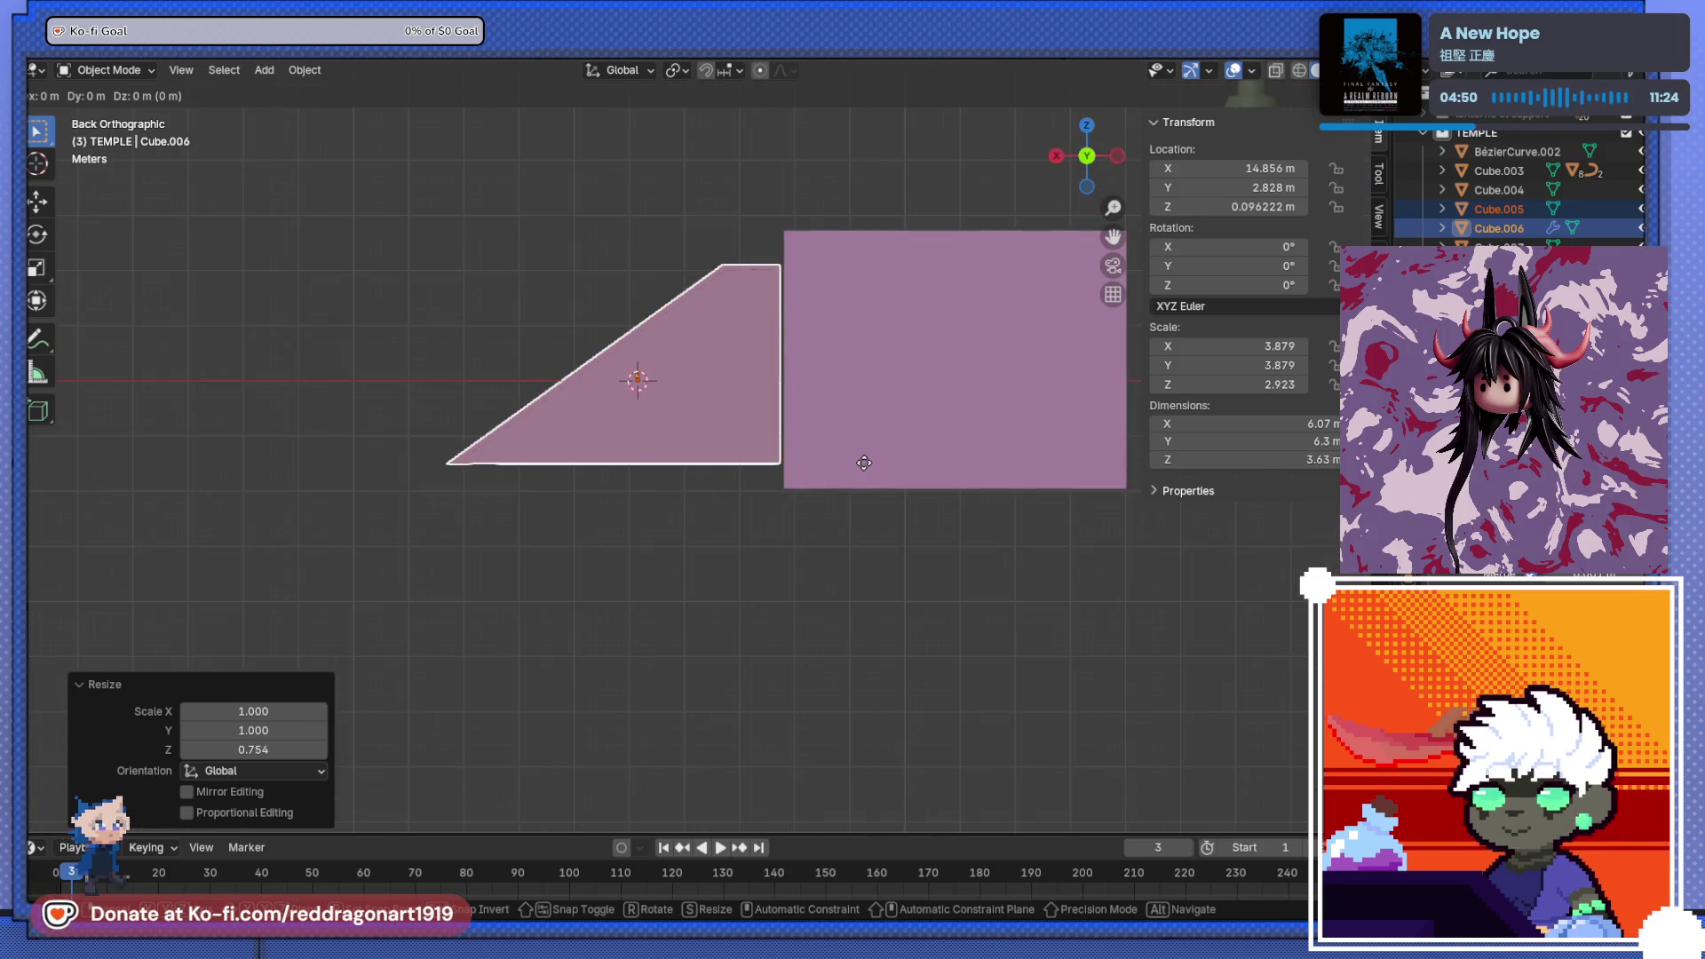
pyautogui.click(875, 373)
pyautogui.scroll(-1, 881, 396)
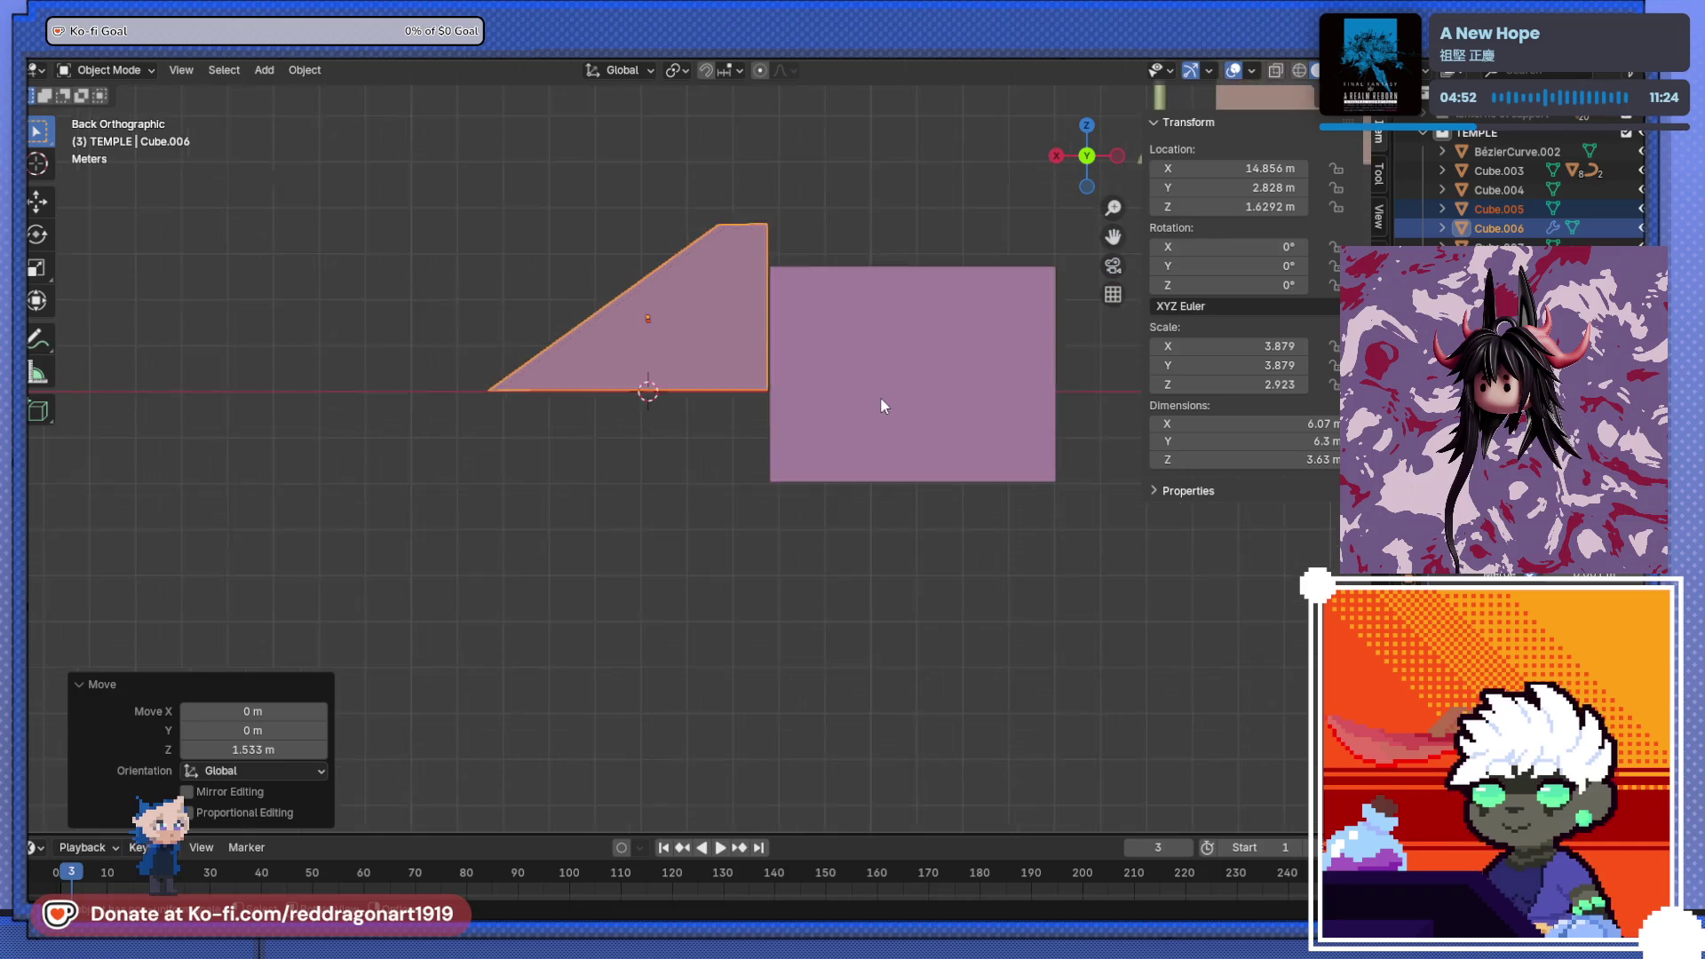
pyautogui.keyDown('shift'); pyautogui.moveTo(881, 396); pyautogui.dragTo(819, 466, button='middle'); pyautogui.keyUp('shift')
pyautogui.click(818, 466)
pyautogui.press('g')
pyautogui.press('z')
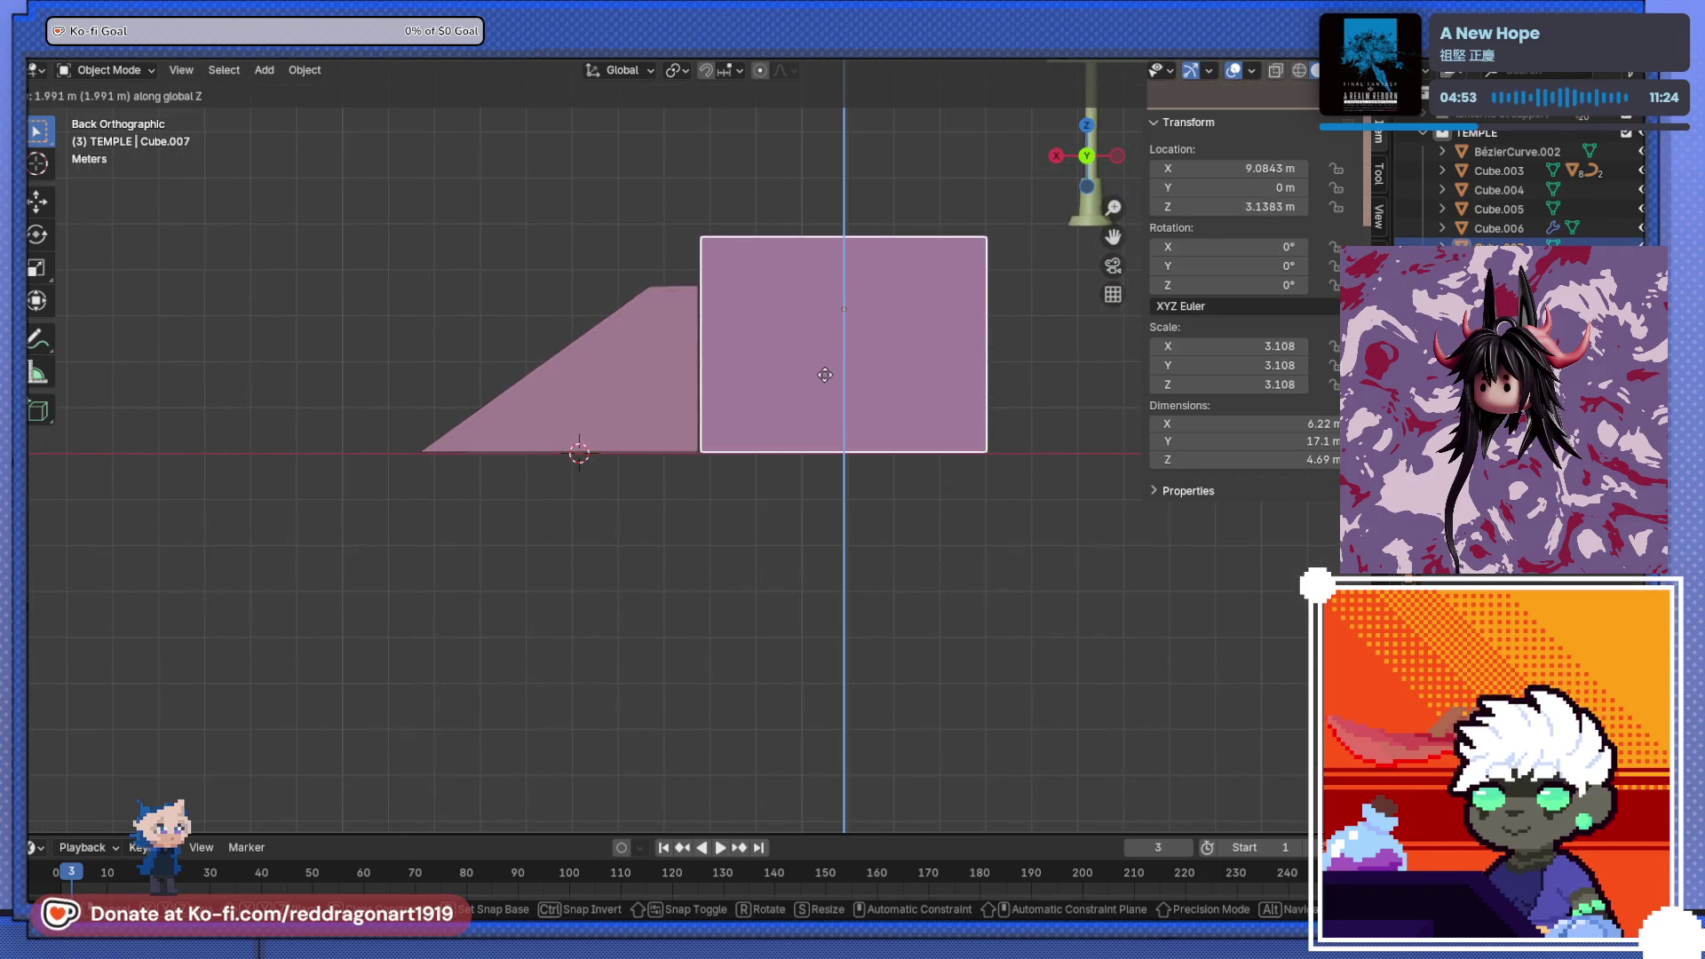
pyautogui.click(822, 370)
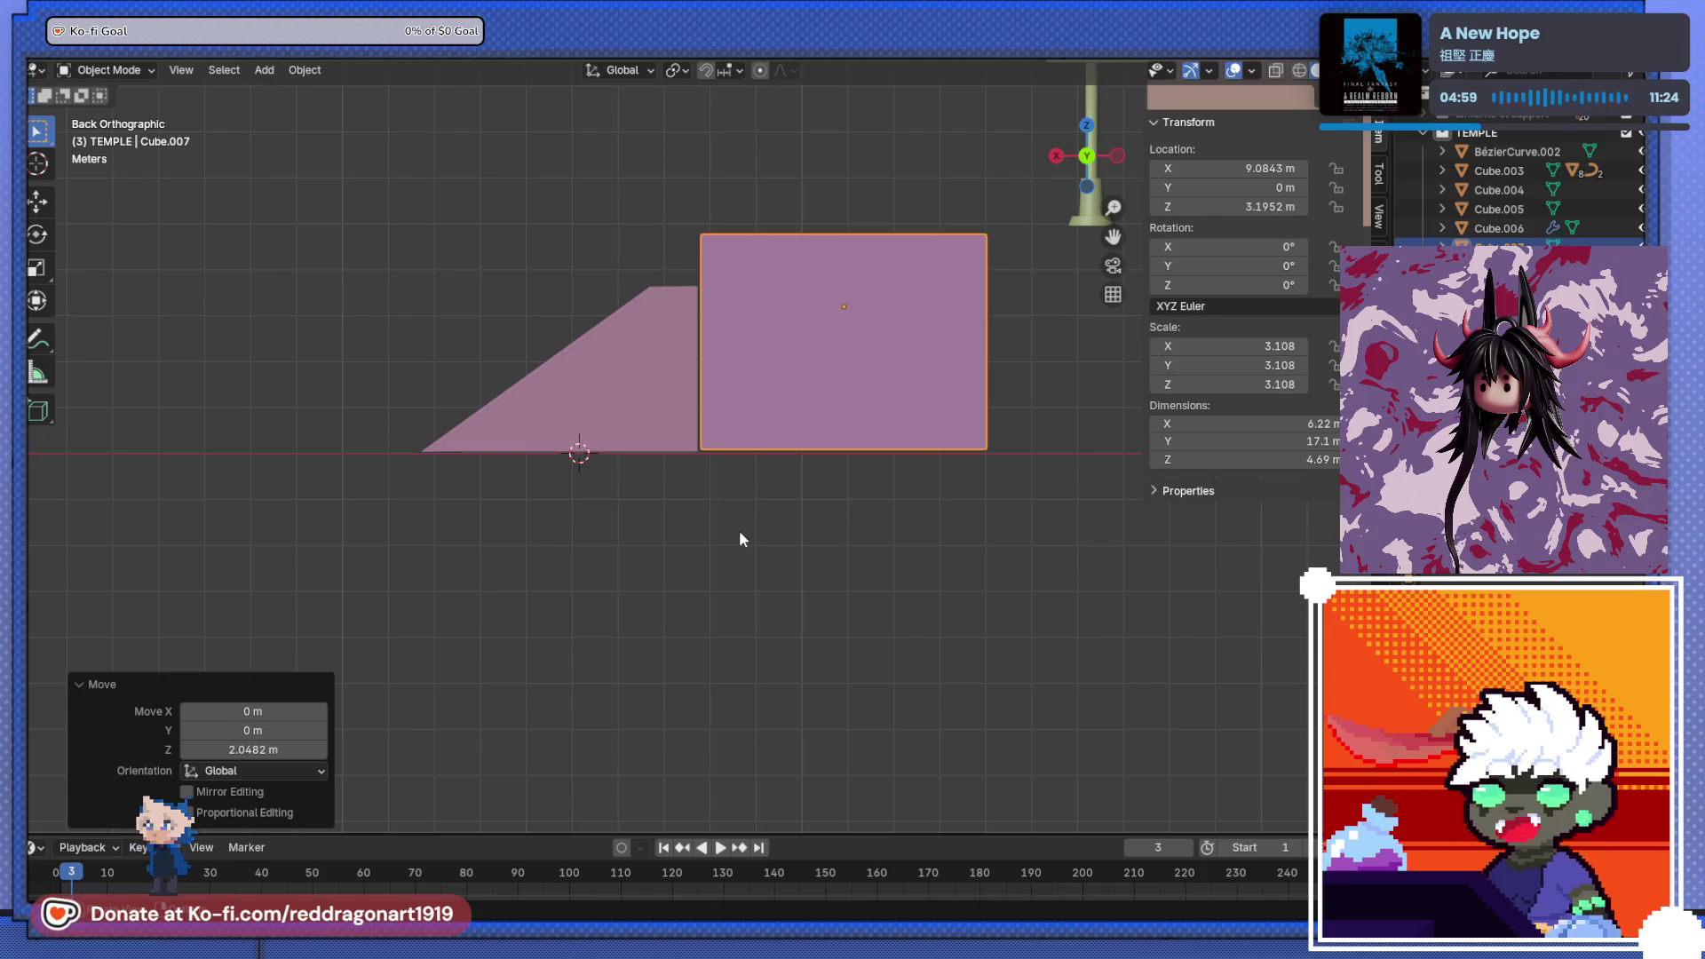
# - Lower the platform block about 0.069 m to sit flush with the stair top, then select the wall block
pyautogui.scroll(2, 822, 530)
pyautogui.moveTo(822, 529)
pyautogui.mouseDown(button='middle')
pyautogui.moveTo(807, 544)
pyautogui.moveTo(840, 557)
pyautogui.mouseUp(button='middle')
pyautogui.scroll(-6, 839, 556)
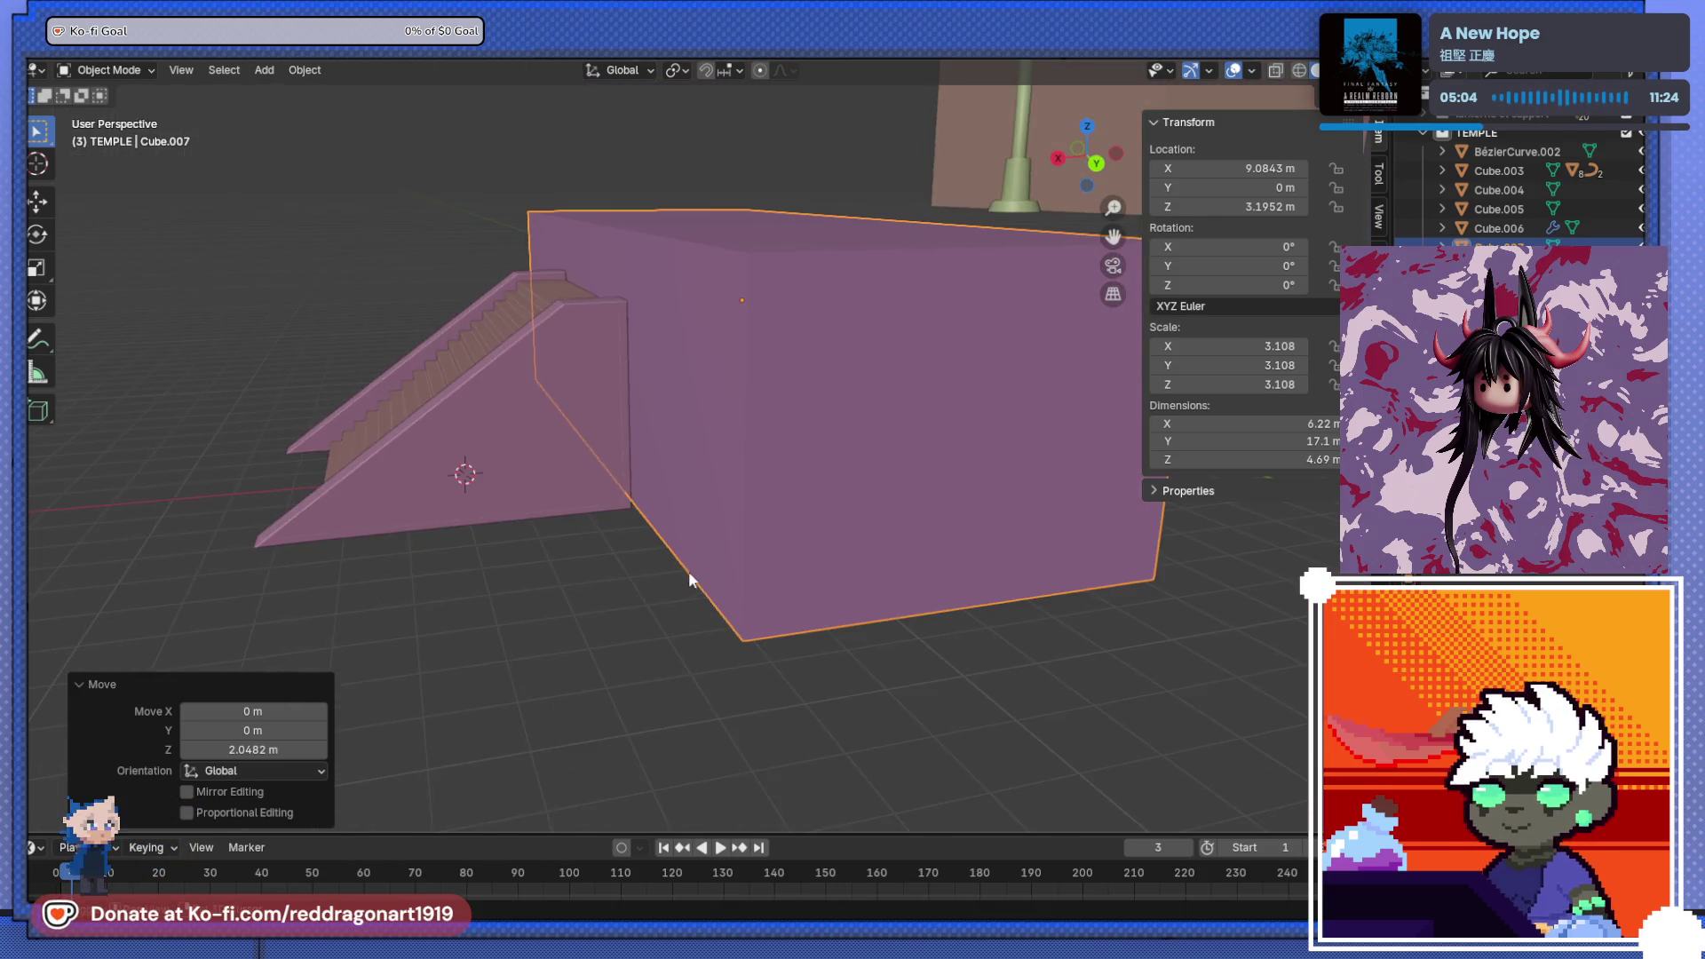
pyautogui.moveTo(730, 614)
pyautogui.mouseDown(button='middle')
pyautogui.moveTo(727, 562)
pyautogui.moveTo(886, 514)
pyautogui.moveTo(1083, 590)
pyautogui.moveTo(632, 552)
pyautogui.moveTo(750, 564)
pyautogui.moveTo(762, 594)
pyautogui.mouseUp(button='middle')
pyautogui.scroll(2, 746, 541)
pyautogui.moveTo(733, 496)
pyautogui.mouseDown(button='middle')
pyautogui.moveTo(838, 581)
pyautogui.moveTo(866, 577)
pyautogui.moveTo(810, 494)
pyautogui.moveTo(868, 460)
pyautogui.moveTo(1119, 518)
pyautogui.moveTo(780, 526)
pyautogui.mouseUp(button='middle')
pyautogui.scroll(2, 799, 523)
pyautogui.press('g')
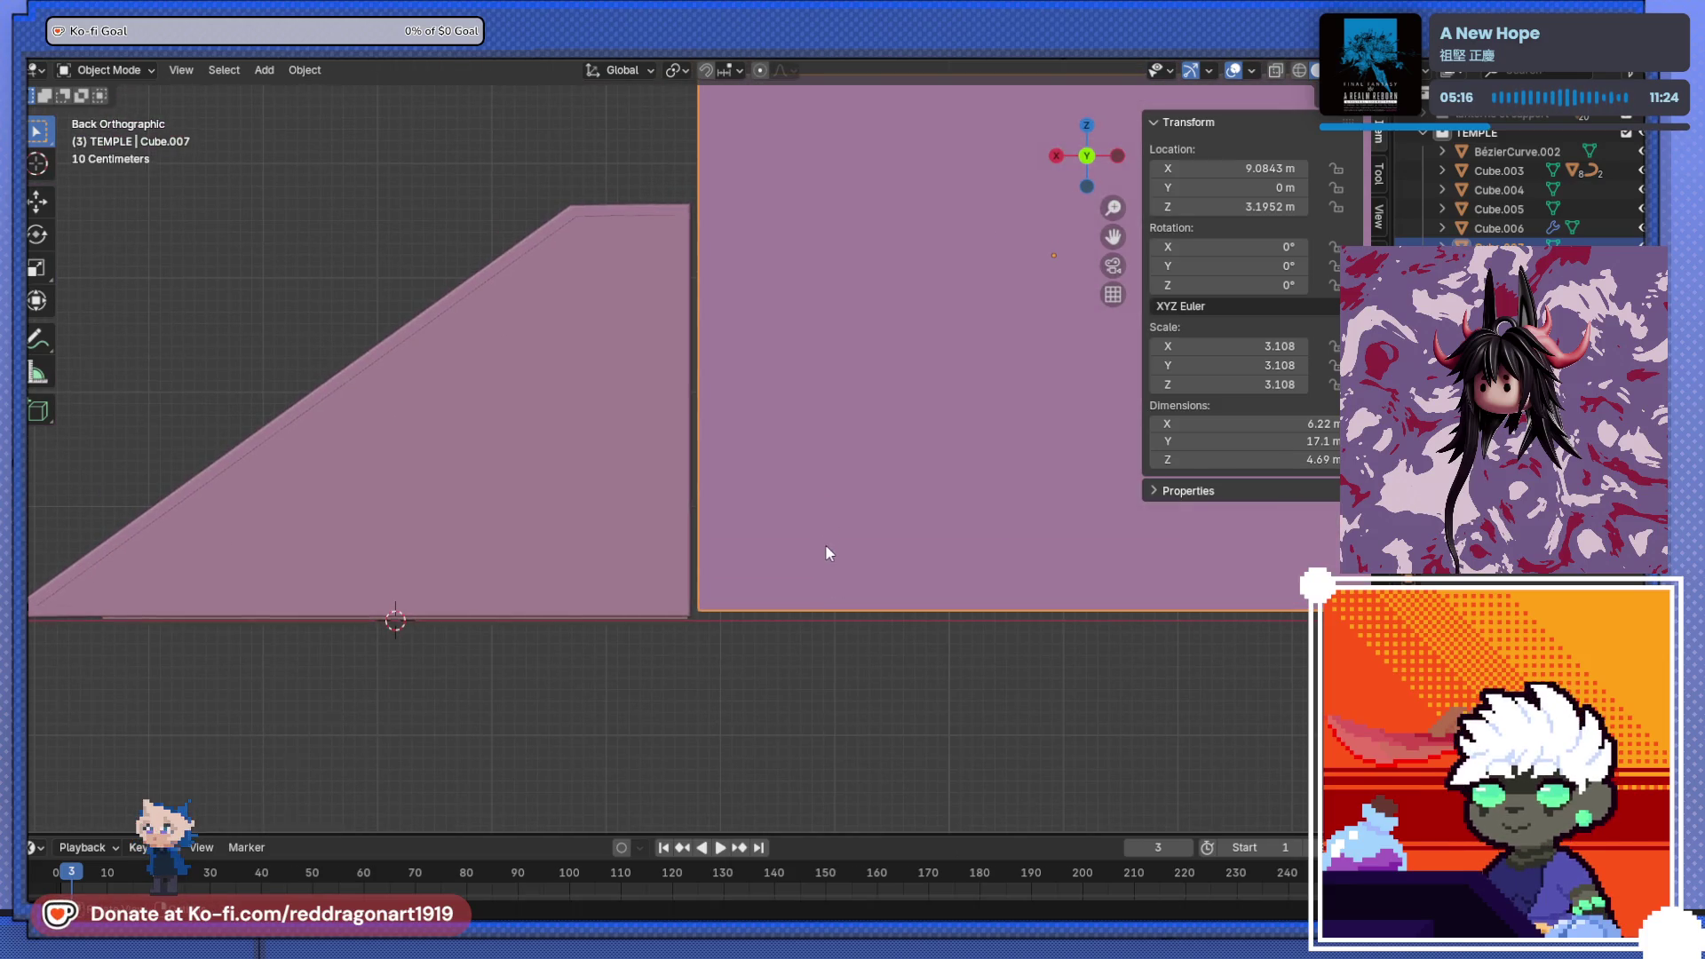
pyautogui.press('z')
pyautogui.click(825, 560)
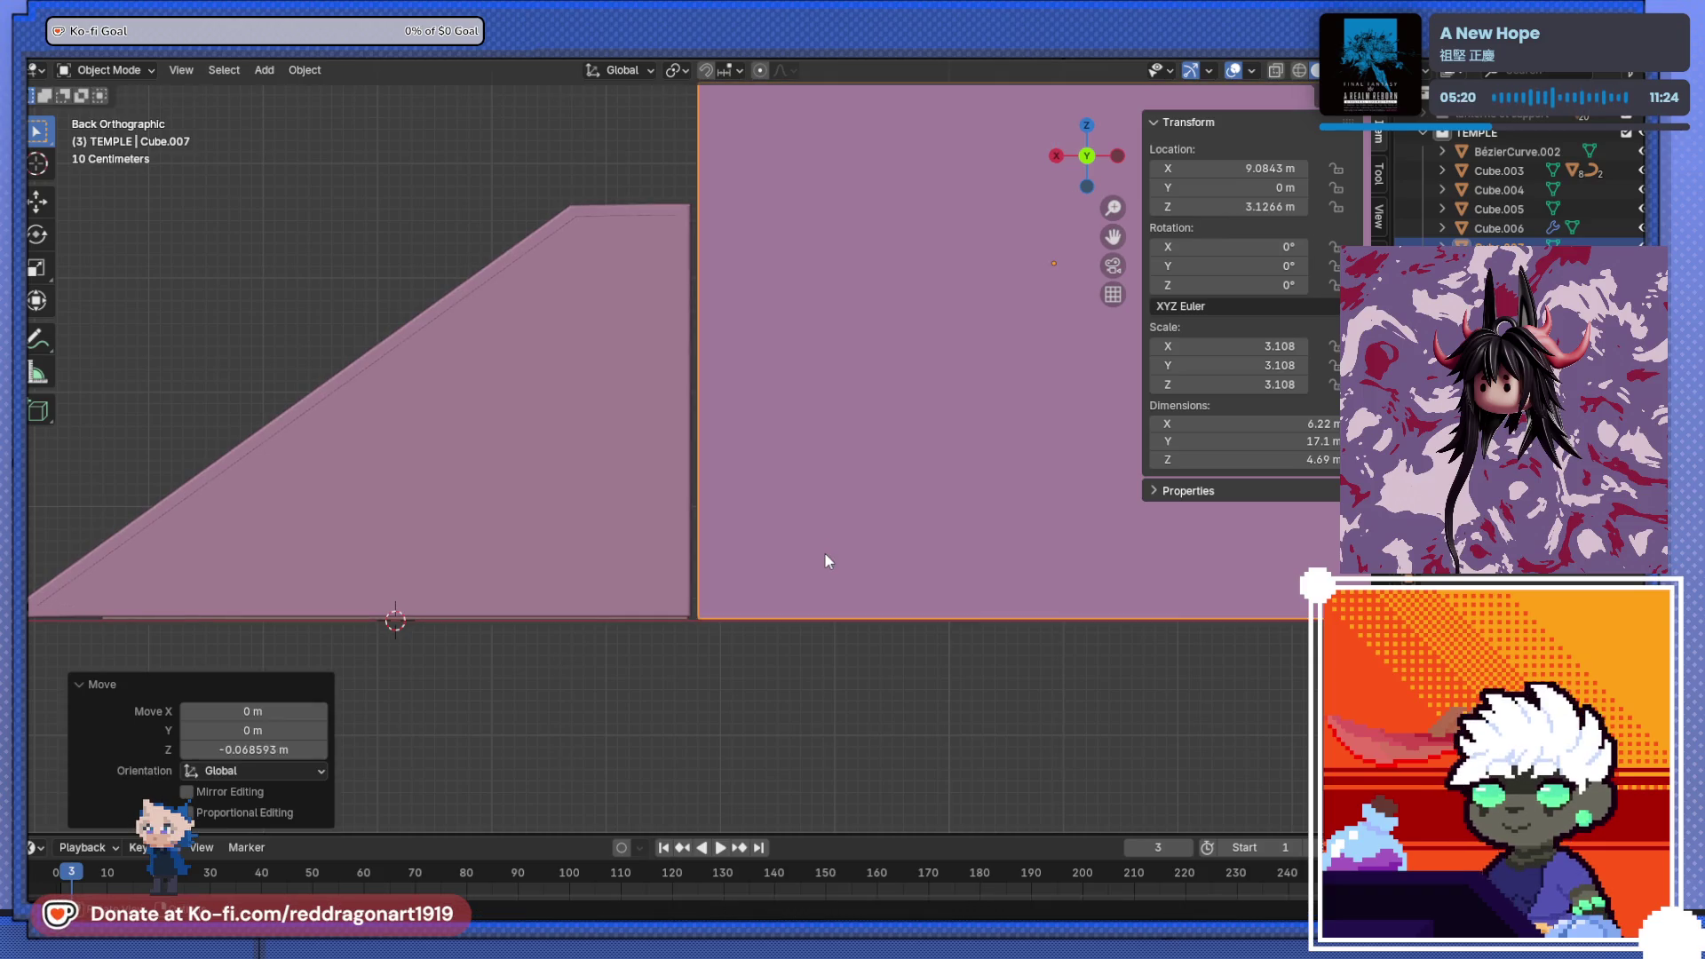
pyautogui.keyDown('shift'); pyautogui.moveTo(832, 374); pyautogui.dragTo(844, 416, button='middle'); pyautogui.keyUp('shift')
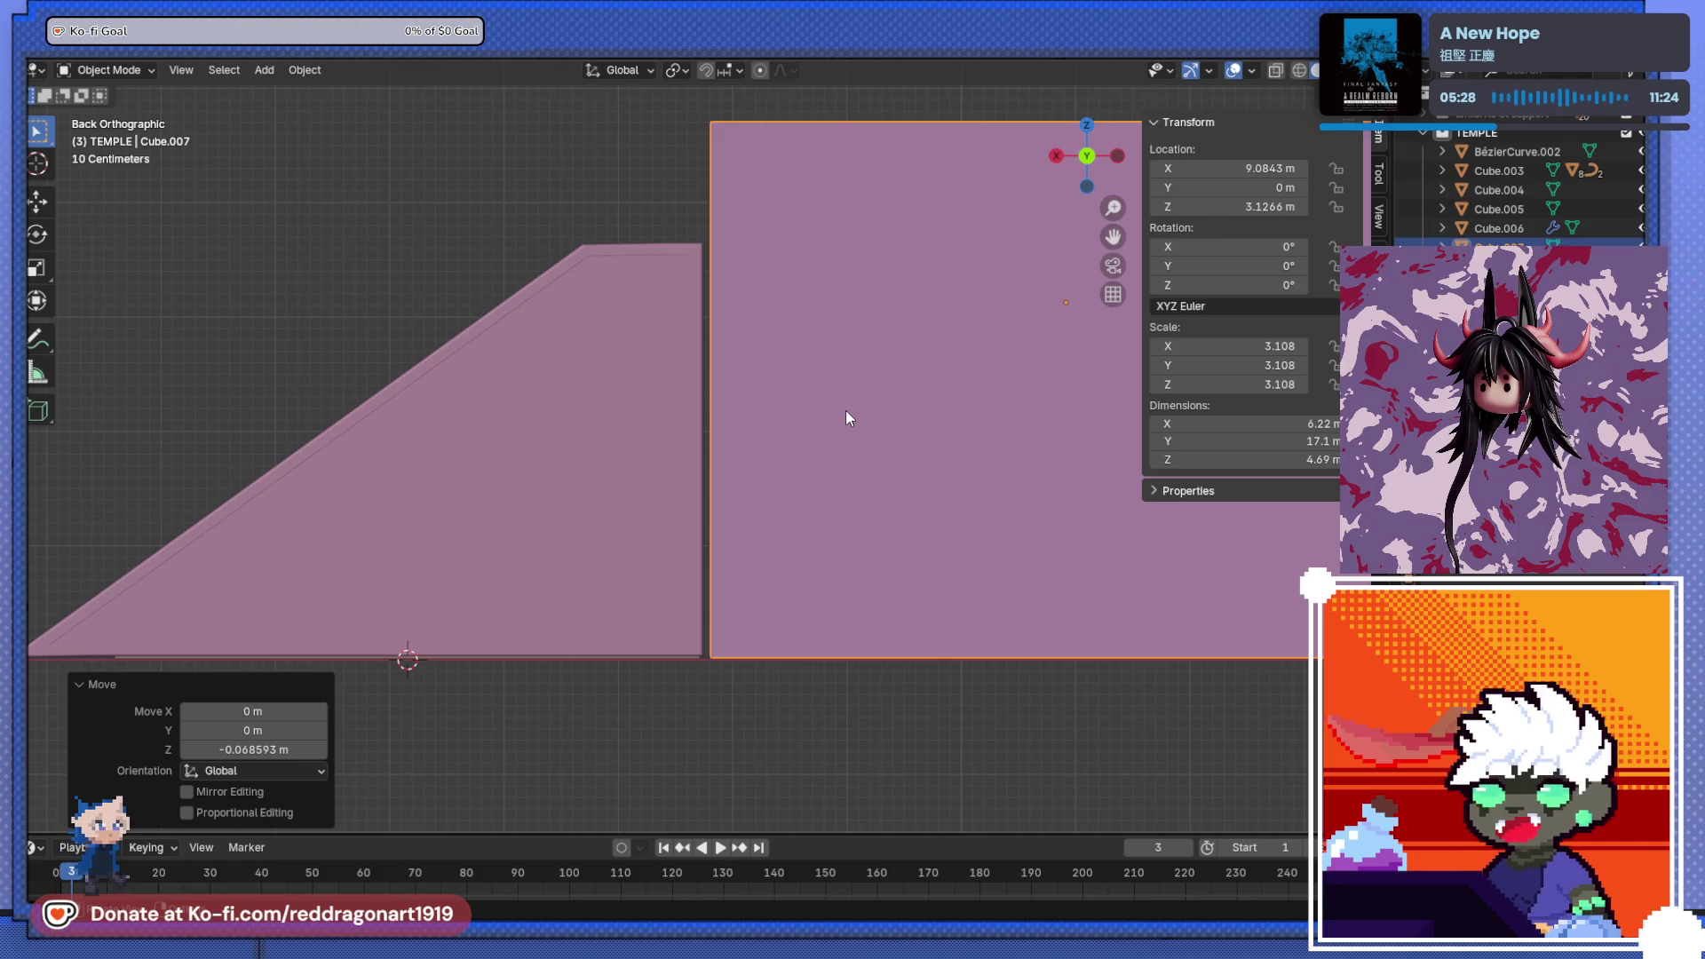
pyautogui.moveTo(810, 376)
pyautogui.mouseDown(button='middle')
pyautogui.moveTo(879, 453)
pyautogui.moveTo(1212, 370)
pyautogui.moveTo(929, 381)
pyautogui.moveTo(893, 413)
pyautogui.moveTo(744, 458)
pyautogui.mouseUp(button='middle')
pyautogui.click(847, 413)
# - Lower the wall block's top faces vertically down to the stair height
pyautogui.press('Tab')
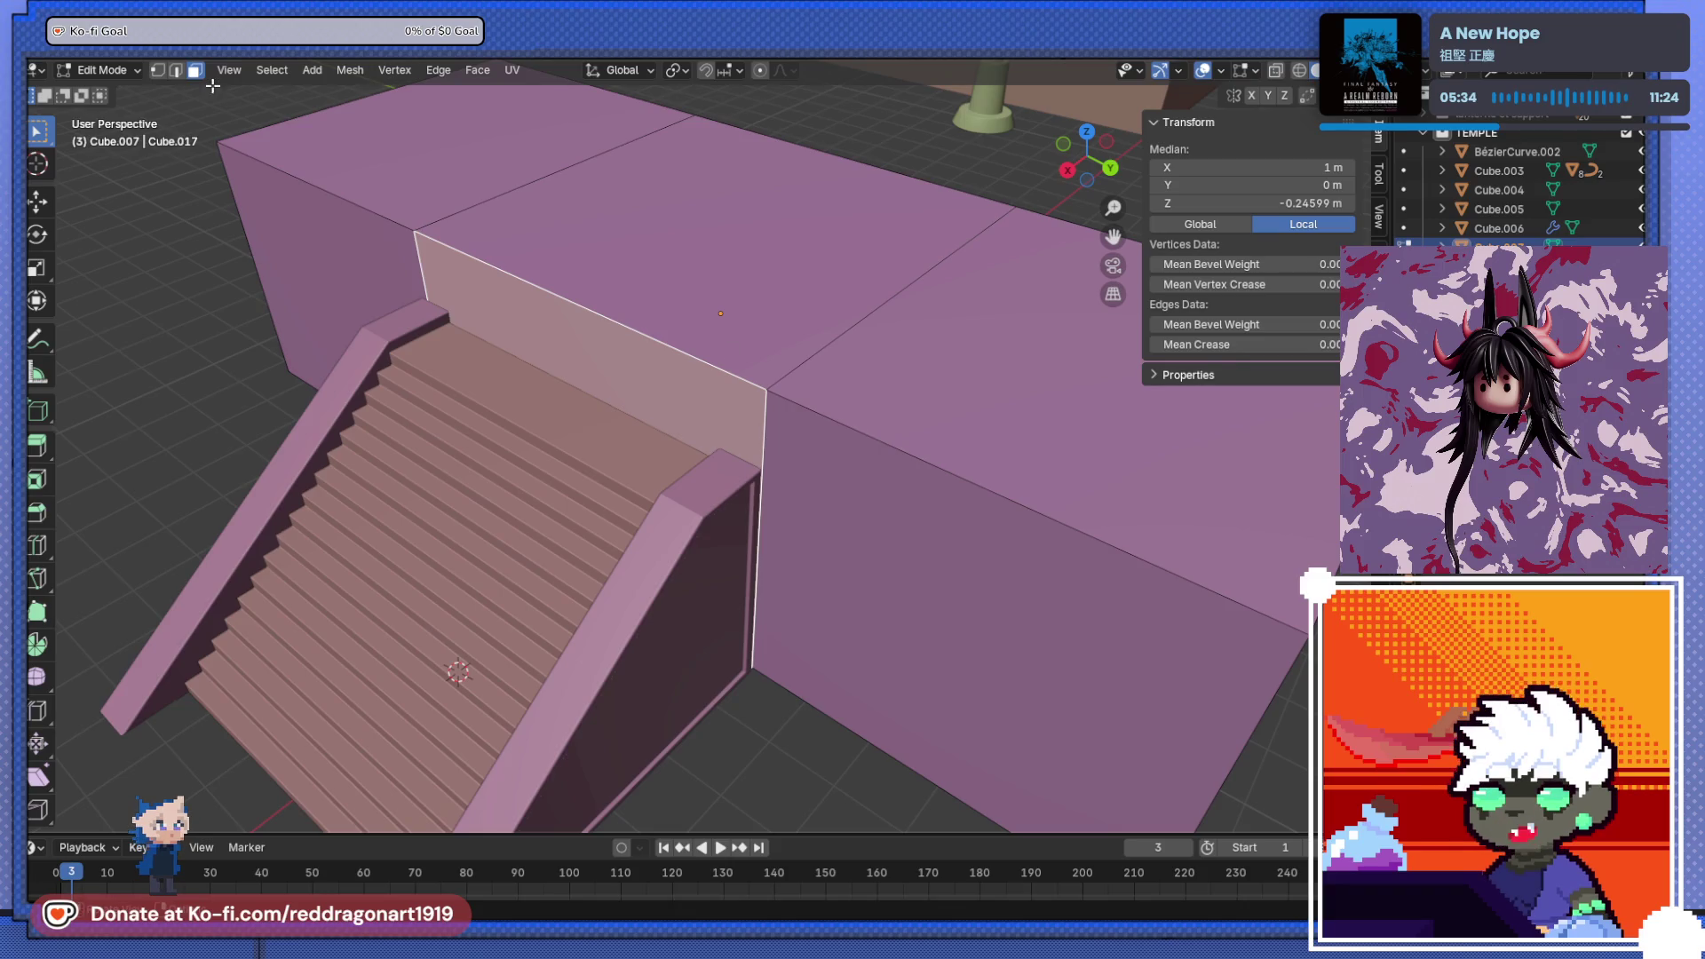
pyautogui.click(258, 99)
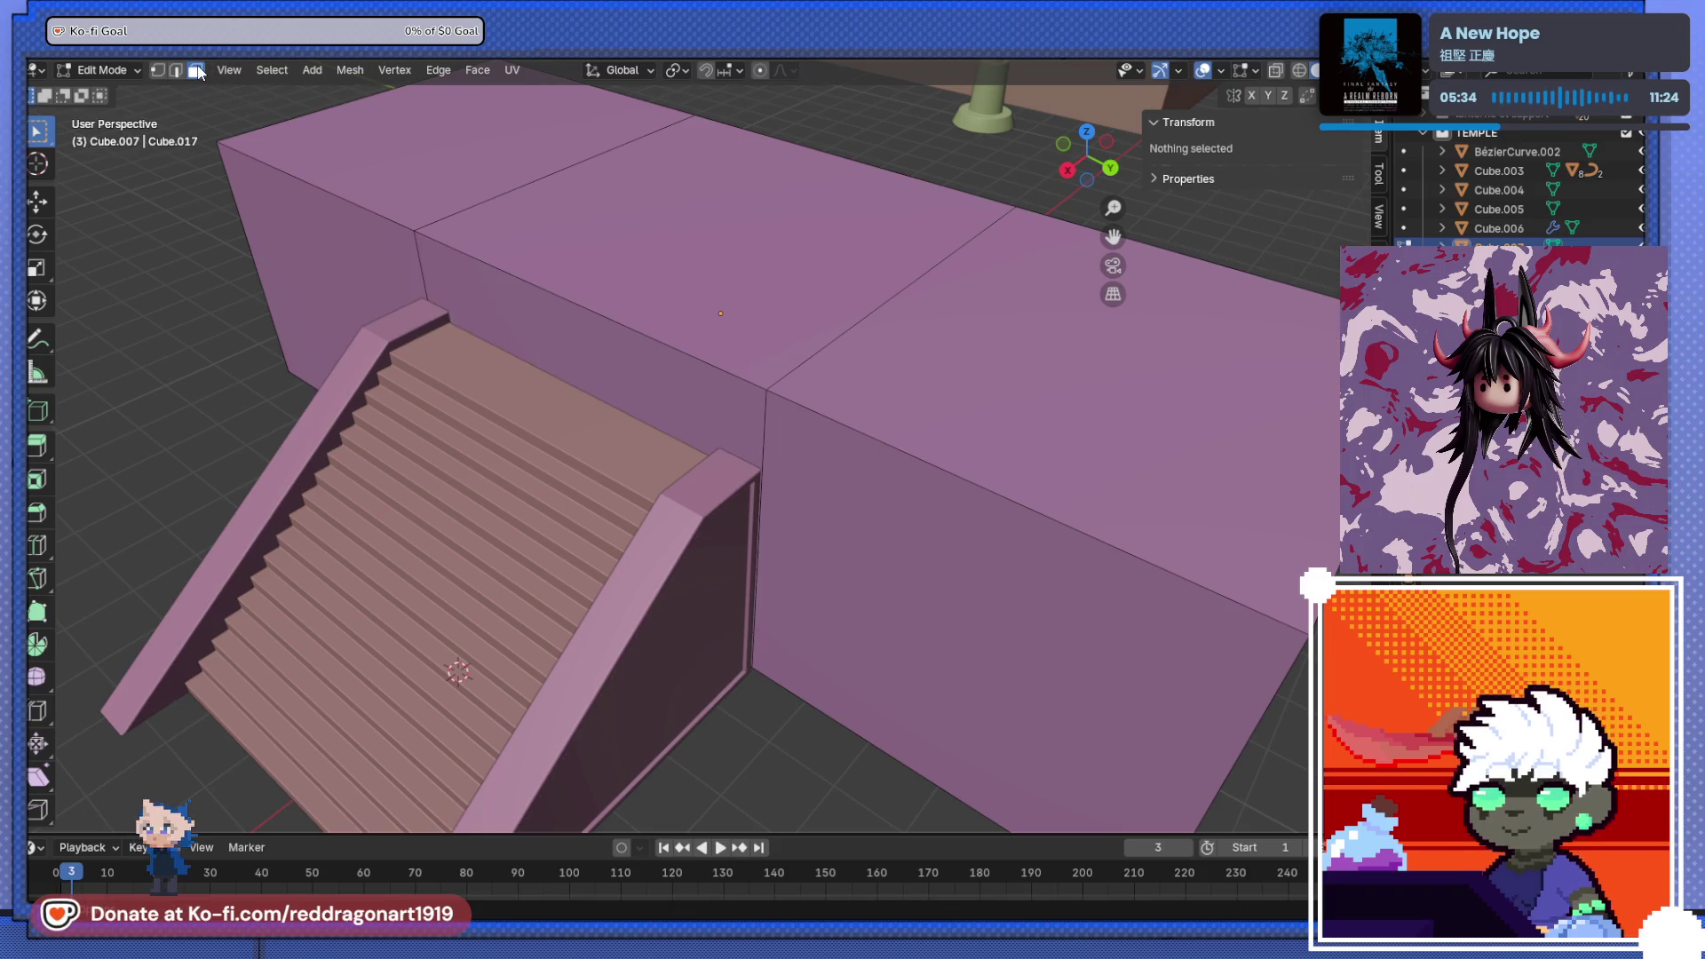
pyautogui.click(596, 214)
pyautogui.moveTo(844, 362)
pyautogui.mouseDown(button='middle')
pyautogui.moveTo(871, 377)
pyautogui.moveTo(871, 335)
pyautogui.mouseUp(button='middle')
pyautogui.press('g')
pyautogui.press('z')
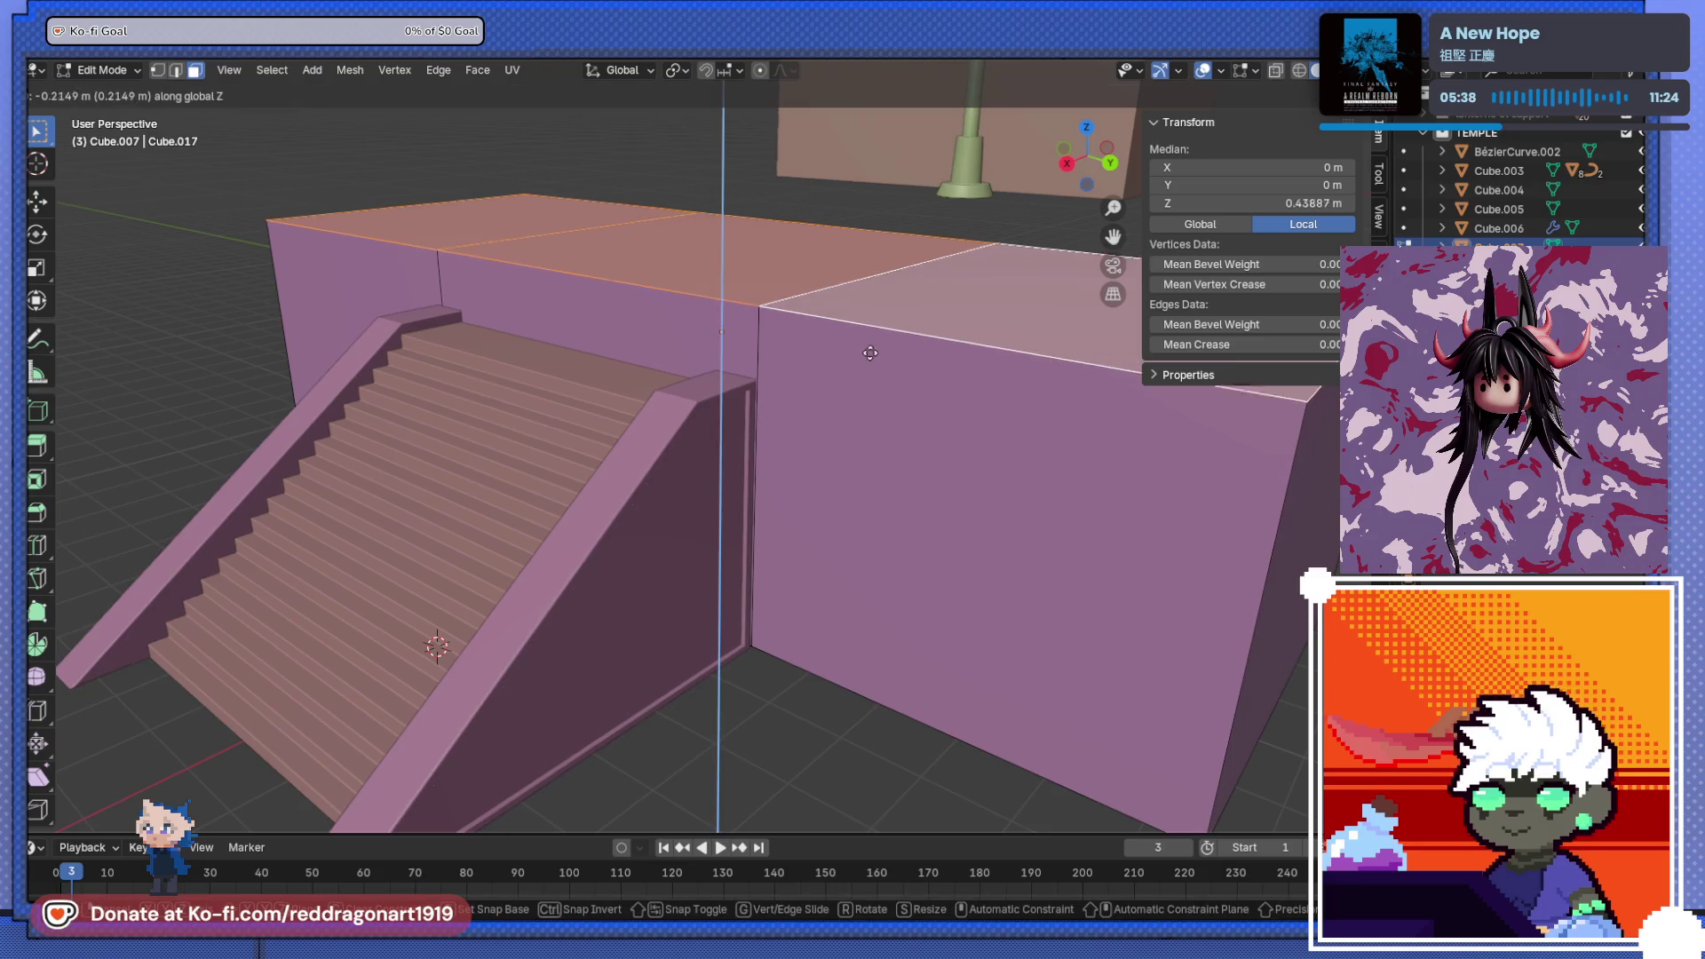
pyautogui.click(883, 399)
# - Nudge the wall's top faces slightly upward to match the stairs, then leave Edit Mode
pyautogui.moveTo(883, 399)
pyautogui.mouseDown(button='middle')
pyautogui.moveTo(484, 434)
pyautogui.moveTo(624, 407)
pyautogui.moveTo(788, 495)
pyautogui.moveTo(868, 464)
pyautogui.mouseUp(button='middle')
pyautogui.scroll(2, 868, 461)
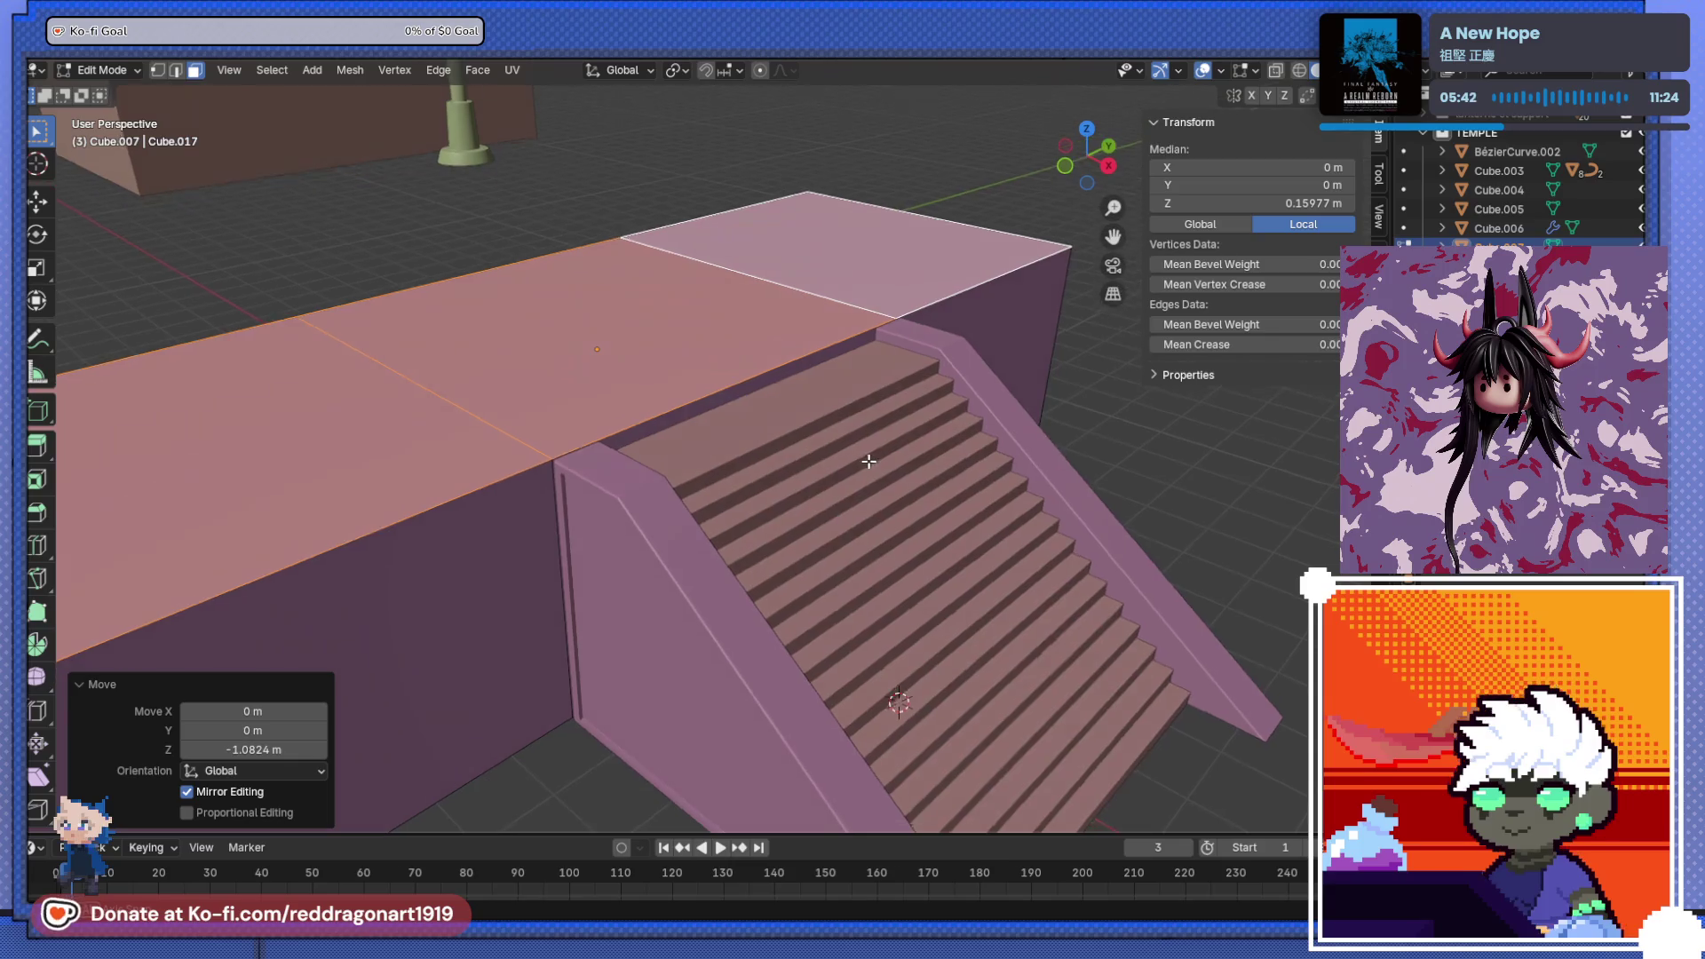
pyautogui.scroll(3, 852, 449)
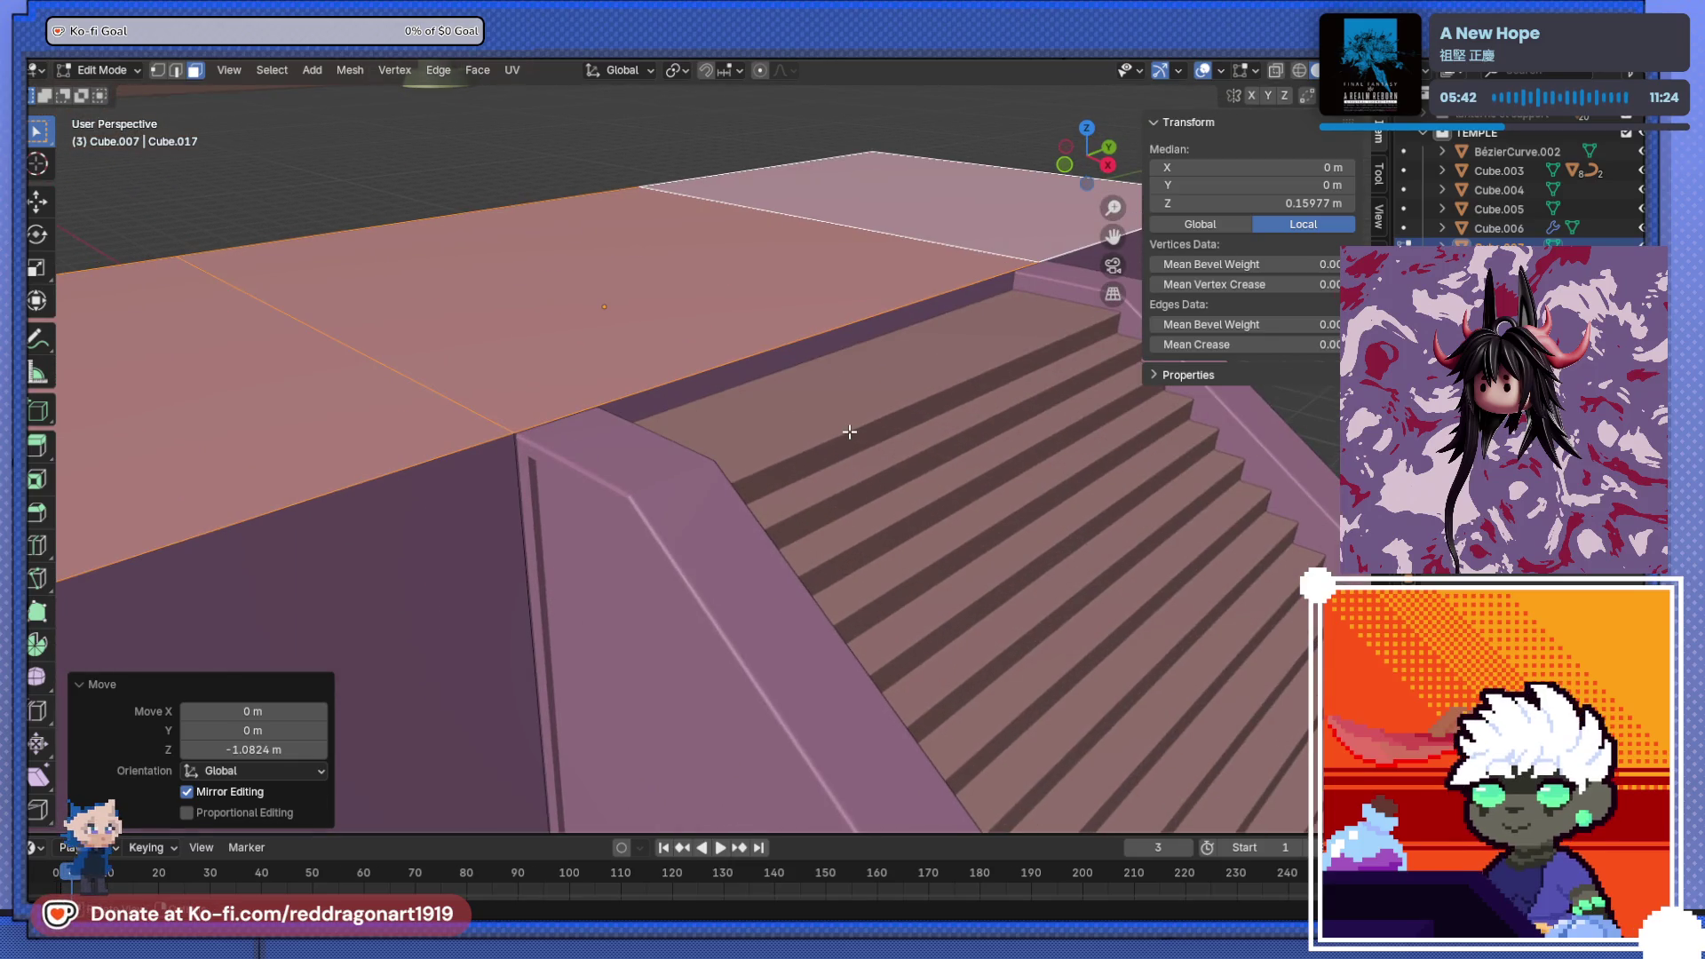
pyautogui.press('g')
pyautogui.press('z')
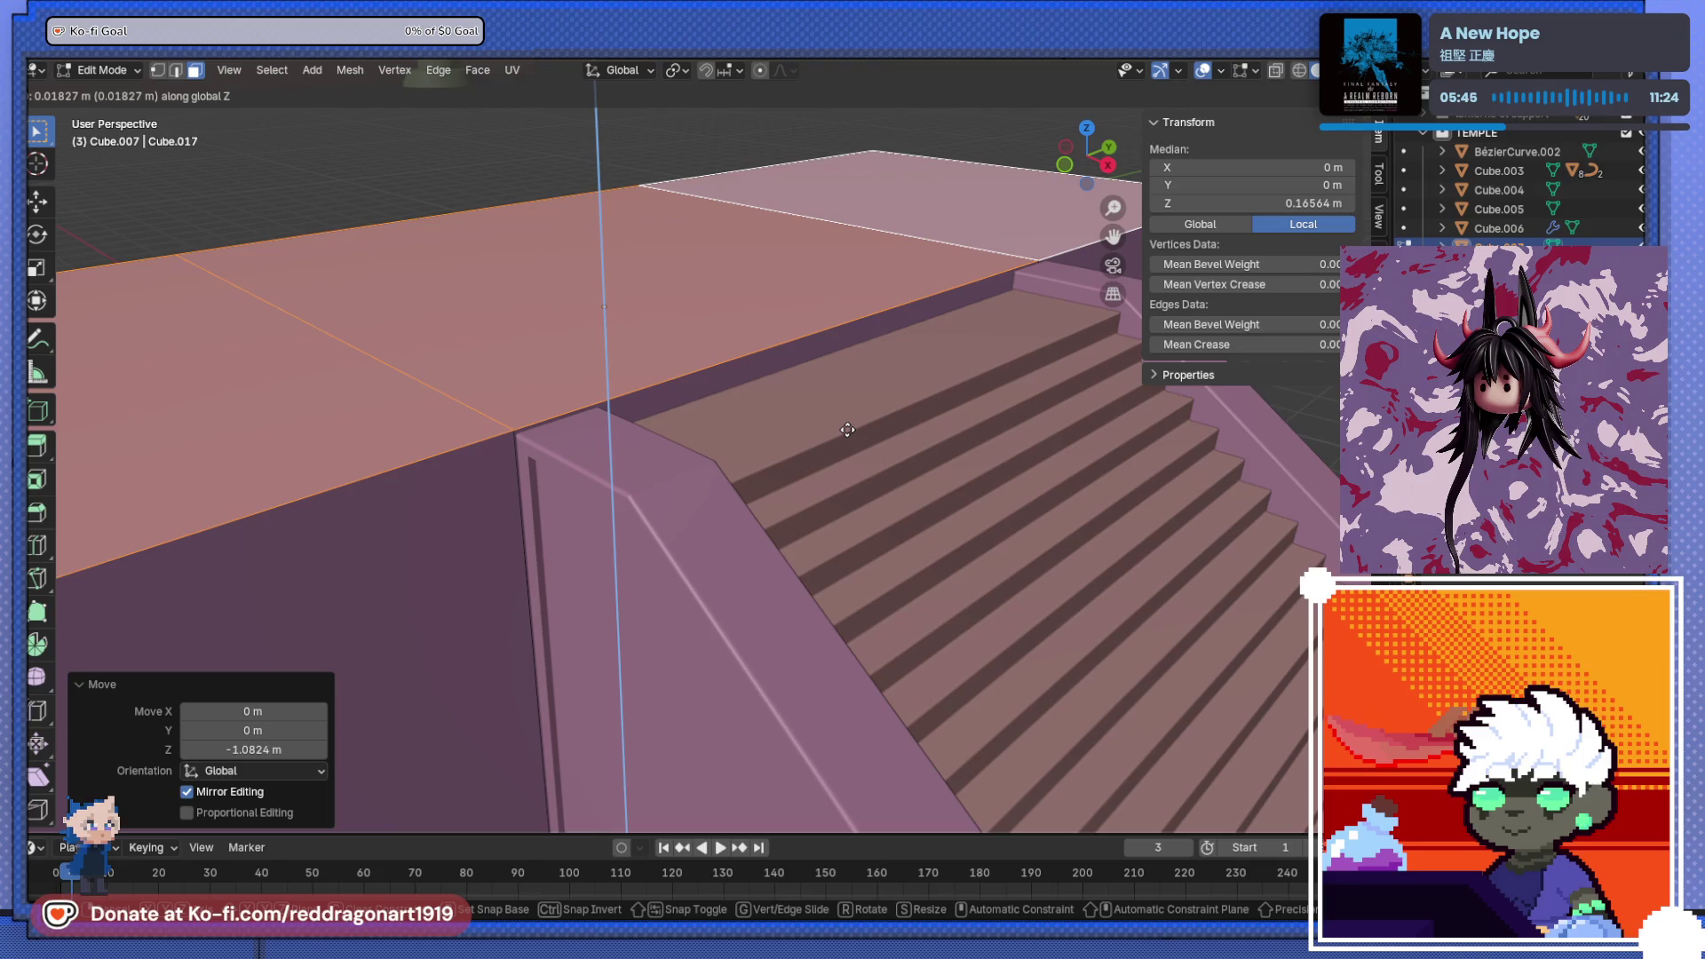
pyautogui.click(847, 429)
pyautogui.moveTo(847, 430)
pyautogui.mouseDown(button='middle')
pyautogui.moveTo(918, 528)
pyautogui.moveTo(924, 497)
pyautogui.moveTo(868, 495)
pyautogui.moveTo(831, 550)
pyautogui.moveTo(680, 585)
pyautogui.moveTo(494, 559)
pyautogui.mouseUp(button='middle')
pyautogui.press('Tab')
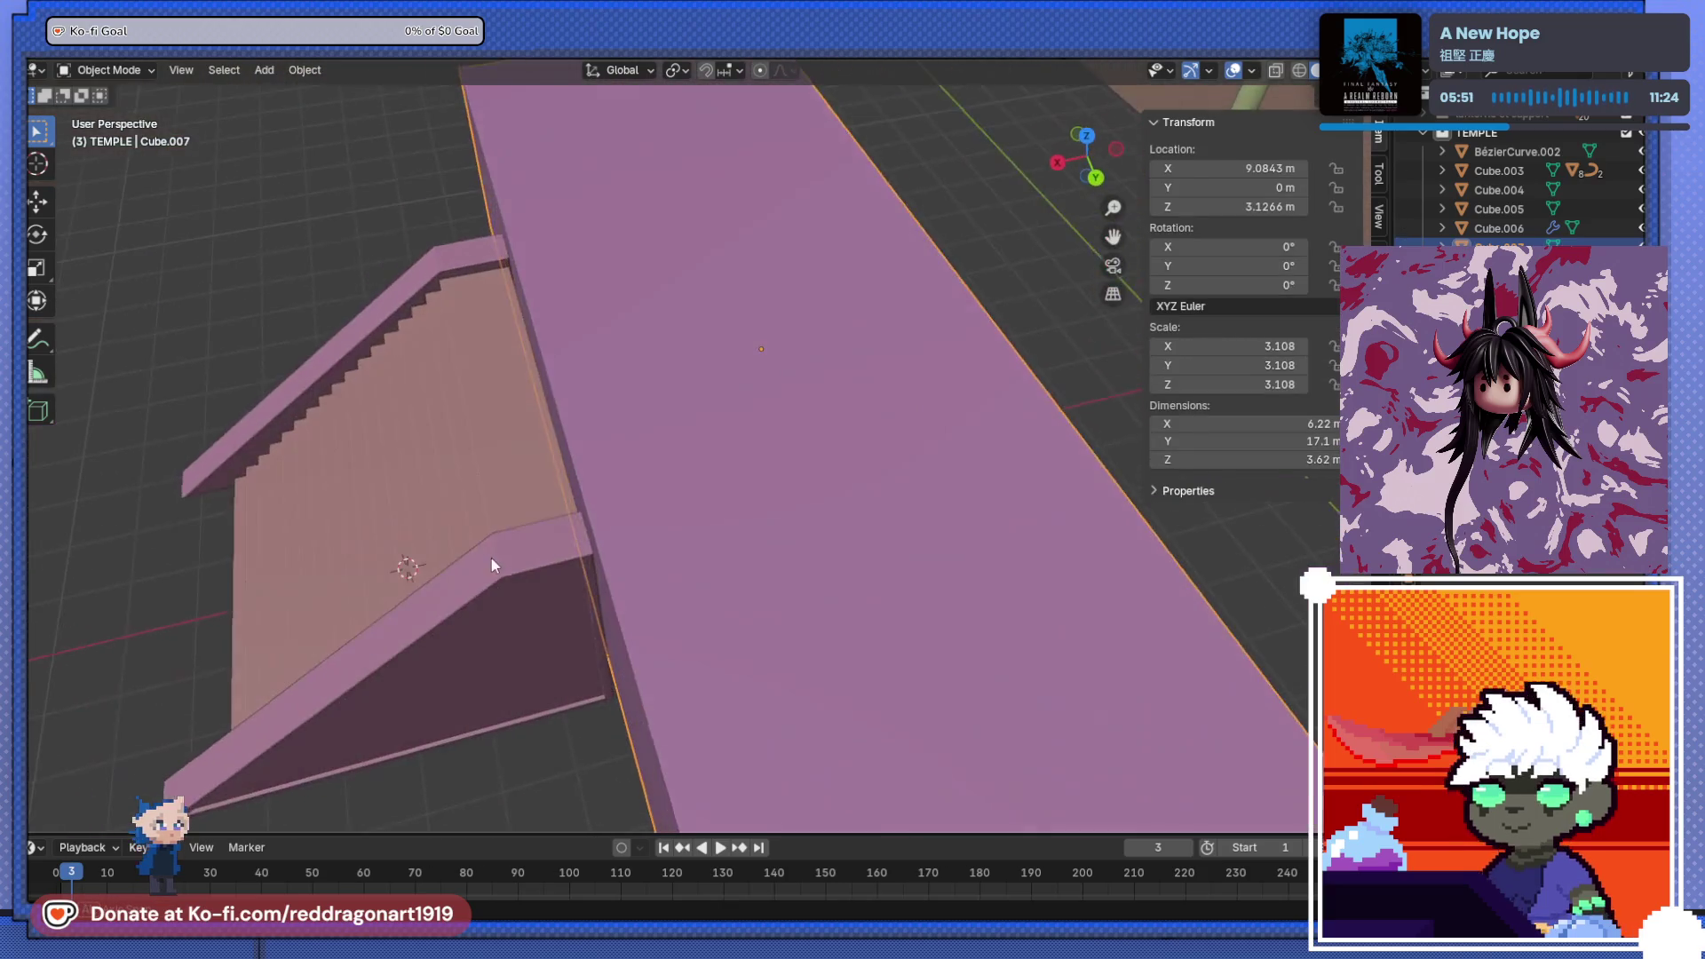
# - Mirror the temple's porch pole into a second pillar under the entrance awning
pyautogui.scroll(-6, 684, 549)
pyautogui.moveTo(749, 510)
pyautogui.mouseDown(button='middle')
pyautogui.moveTo(822, 480)
pyautogui.moveTo(853, 358)
pyautogui.moveTo(647, 502)
pyautogui.moveTo(753, 419)
pyautogui.moveTo(579, 470)
pyautogui.moveTo(717, 471)
pyautogui.moveTo(785, 446)
pyautogui.moveTo(696, 670)
pyautogui.moveTo(772, 563)
pyautogui.moveTo(696, 555)
pyautogui.moveTo(738, 477)
pyautogui.moveTo(868, 407)
pyautogui.moveTo(956, 519)
pyautogui.mouseUp(button='middle')
pyautogui.scroll(6, 754, 419)
pyautogui.scroll(-5, 744, 410)
pyautogui.scroll(3, 696, 555)
pyautogui.click(838, 403)
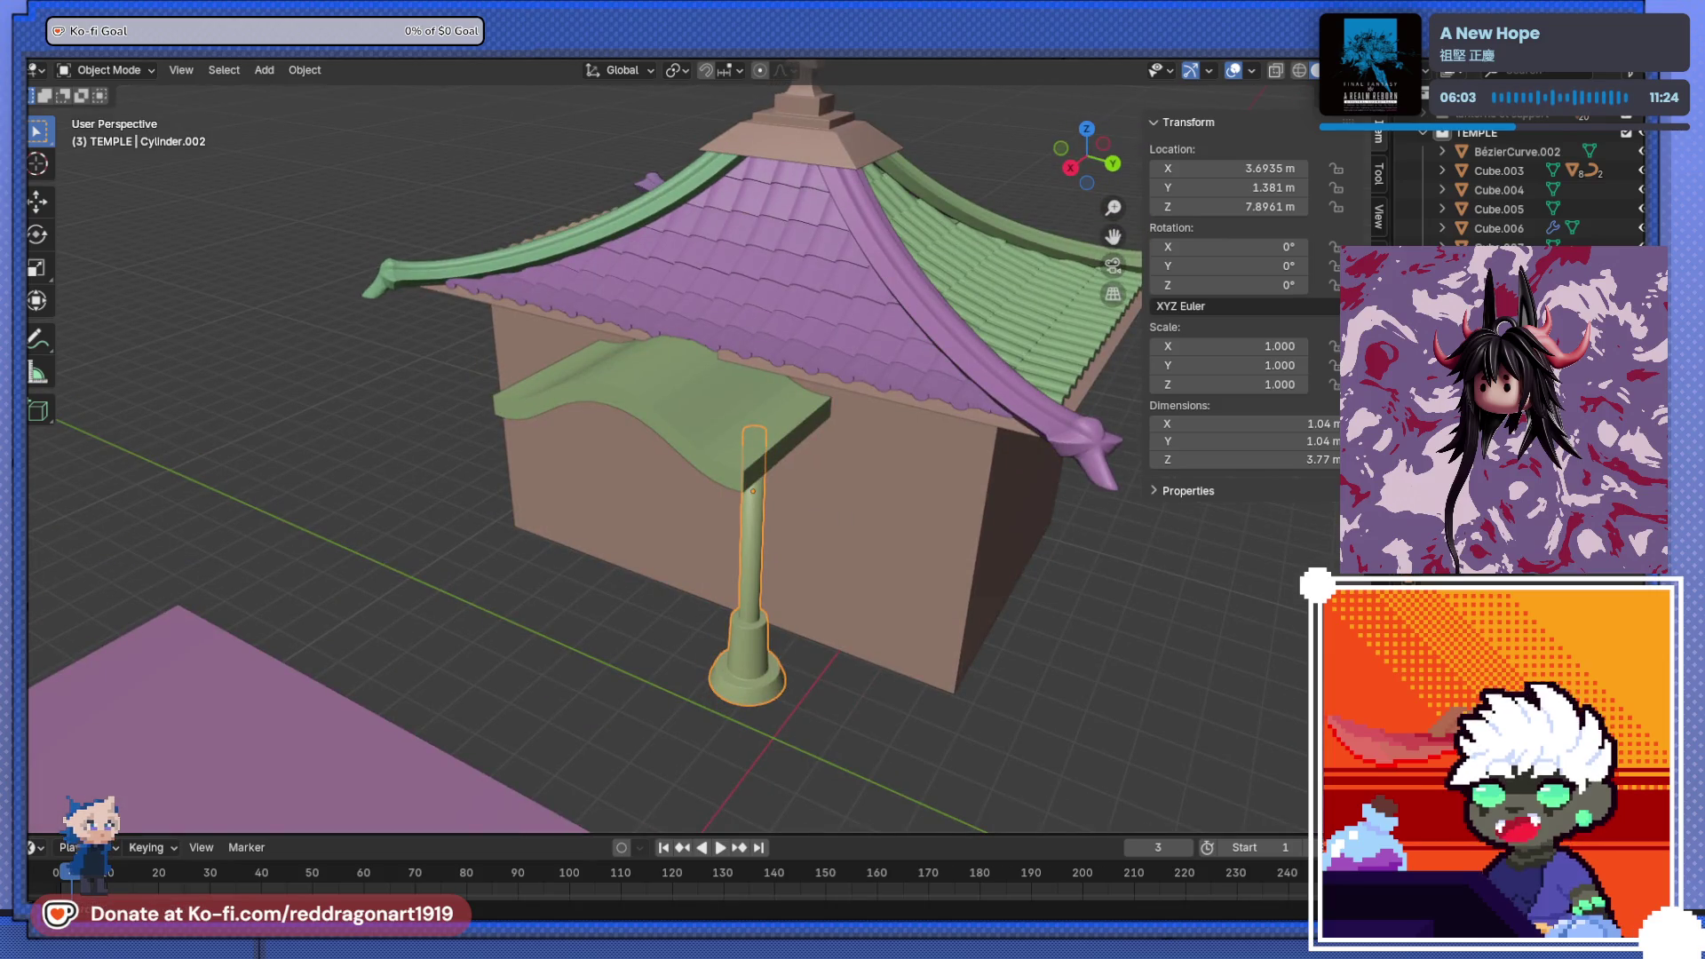
pyautogui.rightClick(1243, 423)
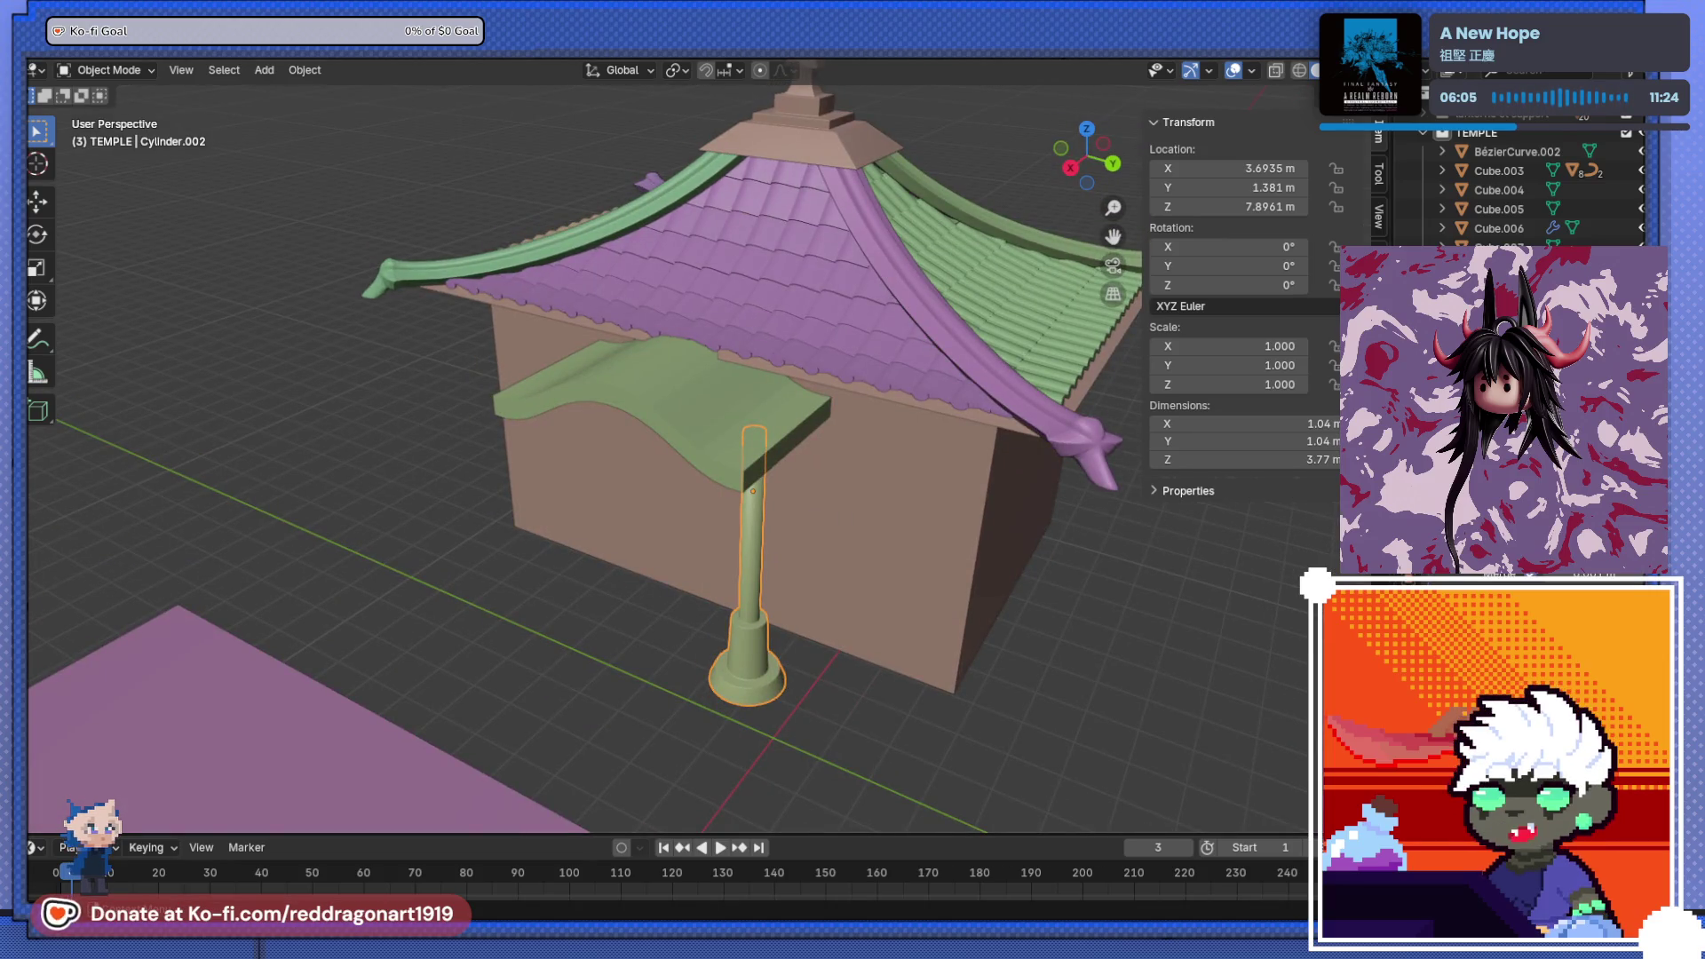
pyautogui.hotkey('shift', 'alt', 'x')
pyautogui.moveTo(684, 377)
pyautogui.mouseDown(button='middle')
pyautogui.moveTo(423, 471)
pyautogui.moveTo(588, 393)
pyautogui.moveTo(685, 476)
pyautogui.moveTo(669, 396)
pyautogui.moveTo(533, 438)
pyautogui.moveTo(921, 405)
pyautogui.moveTo(905, 373)
pyautogui.mouseUp(button='middle')
pyautogui.scroll(4, 904, 381)
pyautogui.scroll(-4, 887, 408)
# - Push the long platform block's side faces 1.1174 m along X in Edit Mode
pyautogui.moveTo(844, 434)
pyautogui.mouseDown(button='middle')
pyautogui.moveTo(721, 515)
pyautogui.moveTo(799, 533)
pyautogui.mouseUp(button='middle')
pyautogui.click(740, 490)
pyautogui.press('Tab')
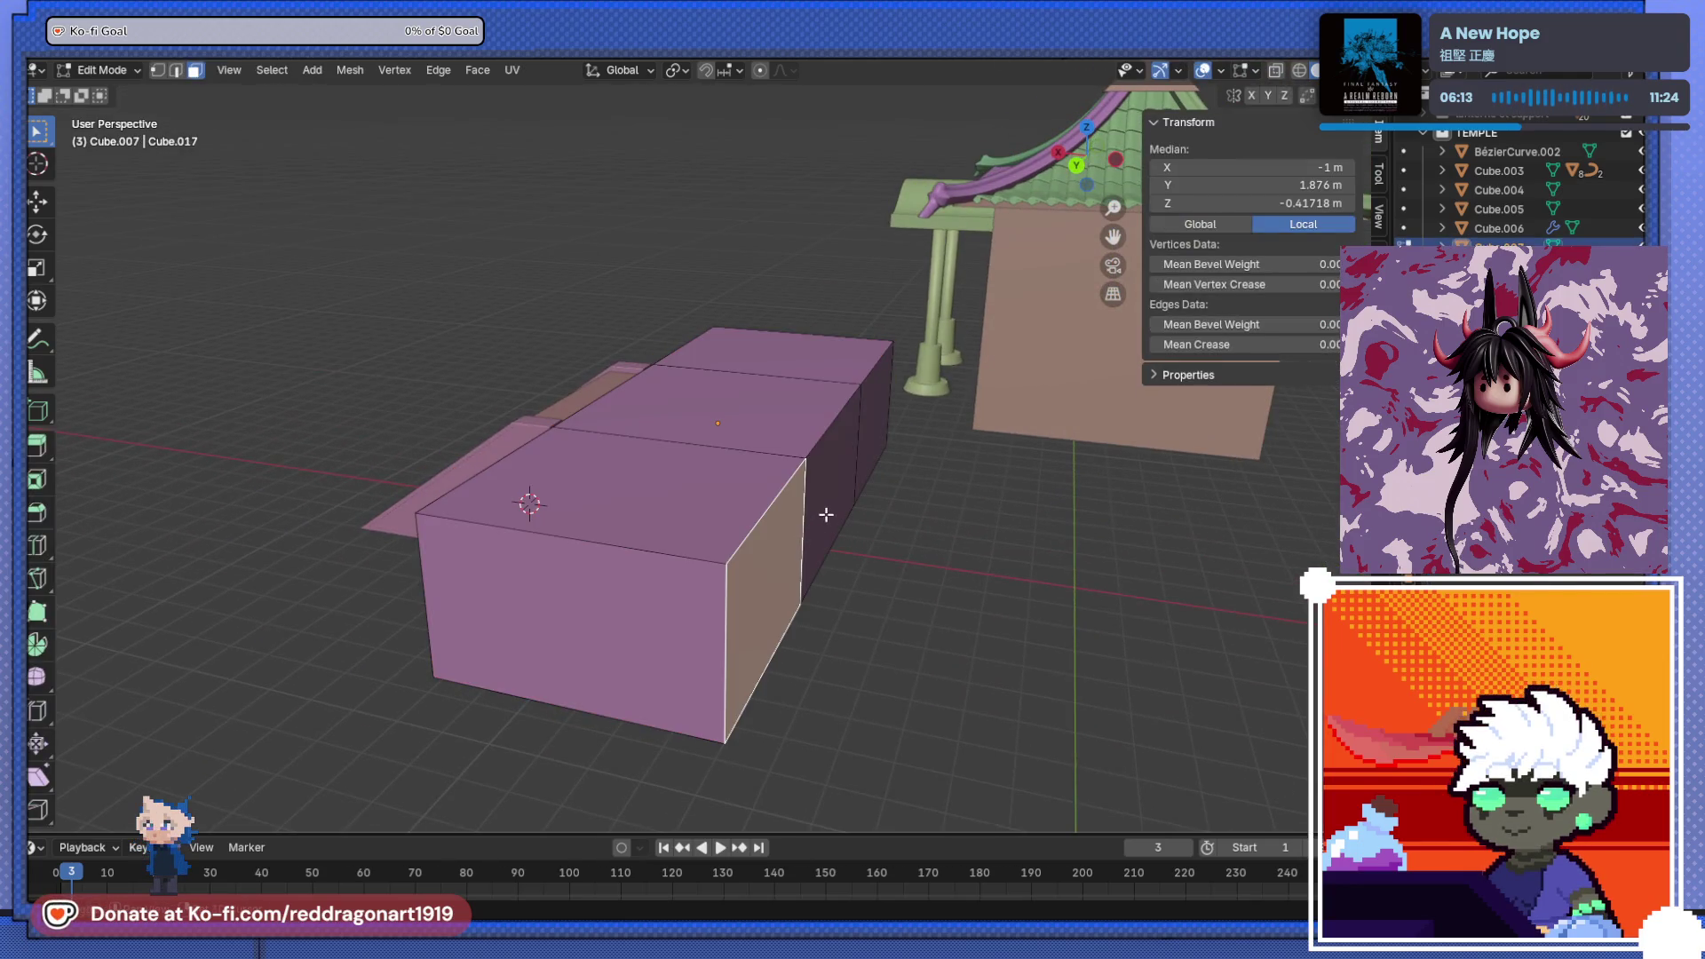
pyautogui.click(873, 430)
pyautogui.keyDown('shift'); pyautogui.click(873, 430); pyautogui.keyUp('shift')
pyautogui.moveTo(873, 430); pyautogui.dragTo(867, 509, button='middle')
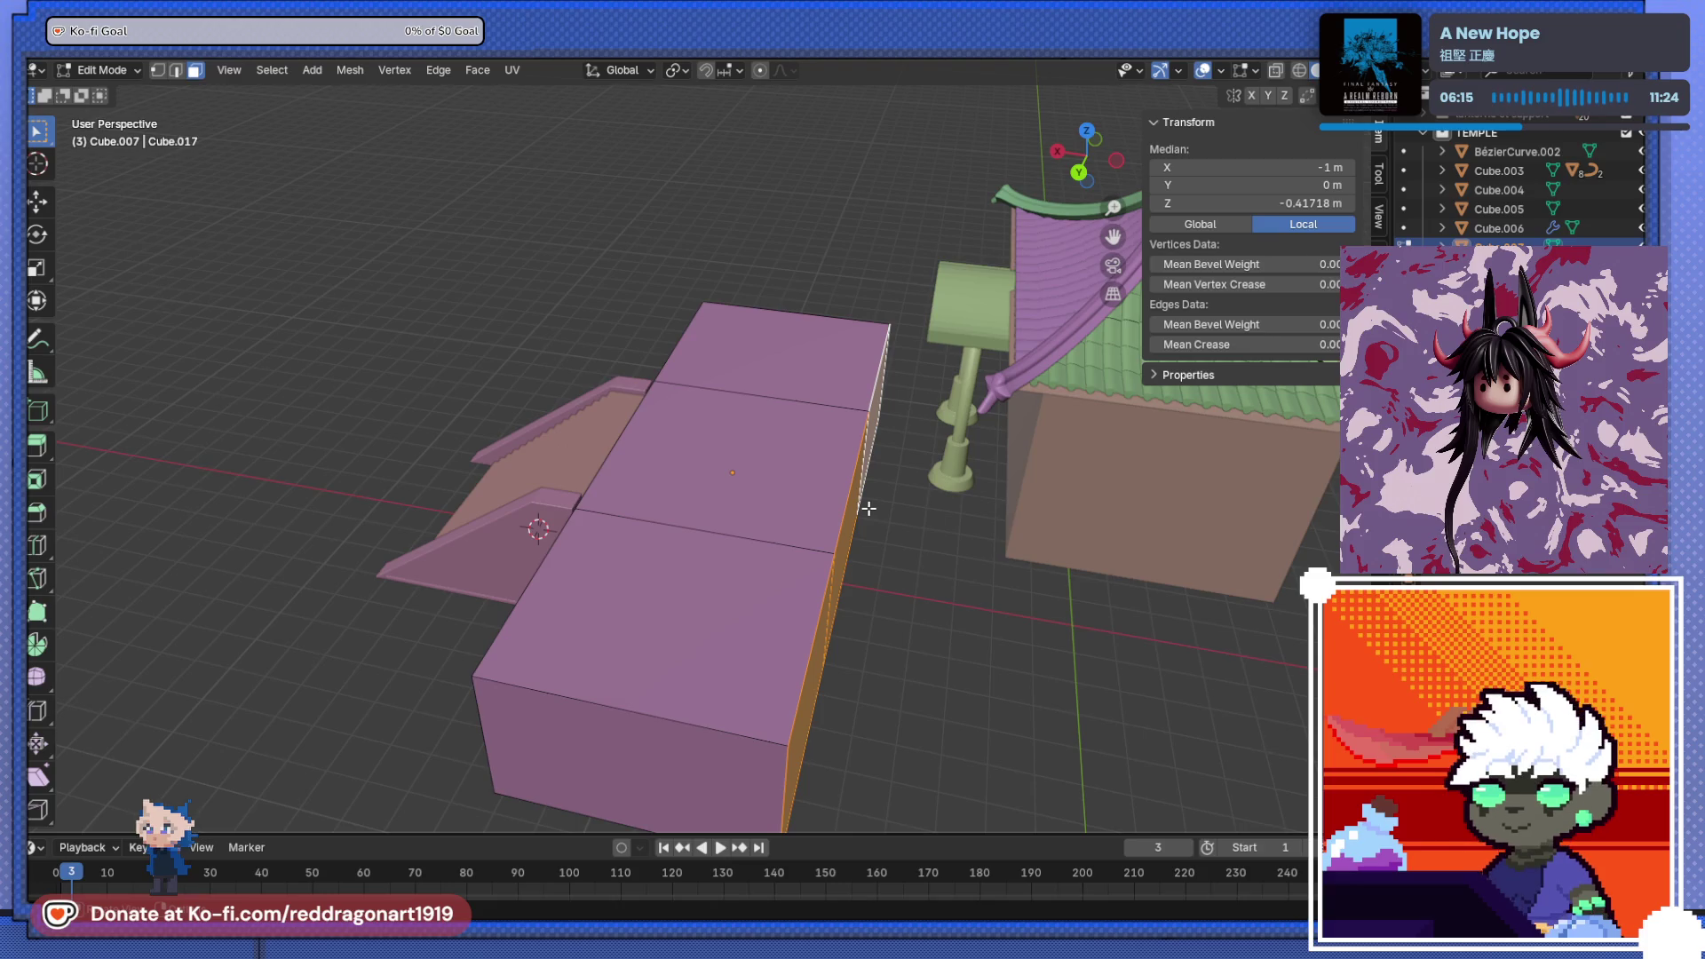
pyautogui.press('g')
pyautogui.press('x')
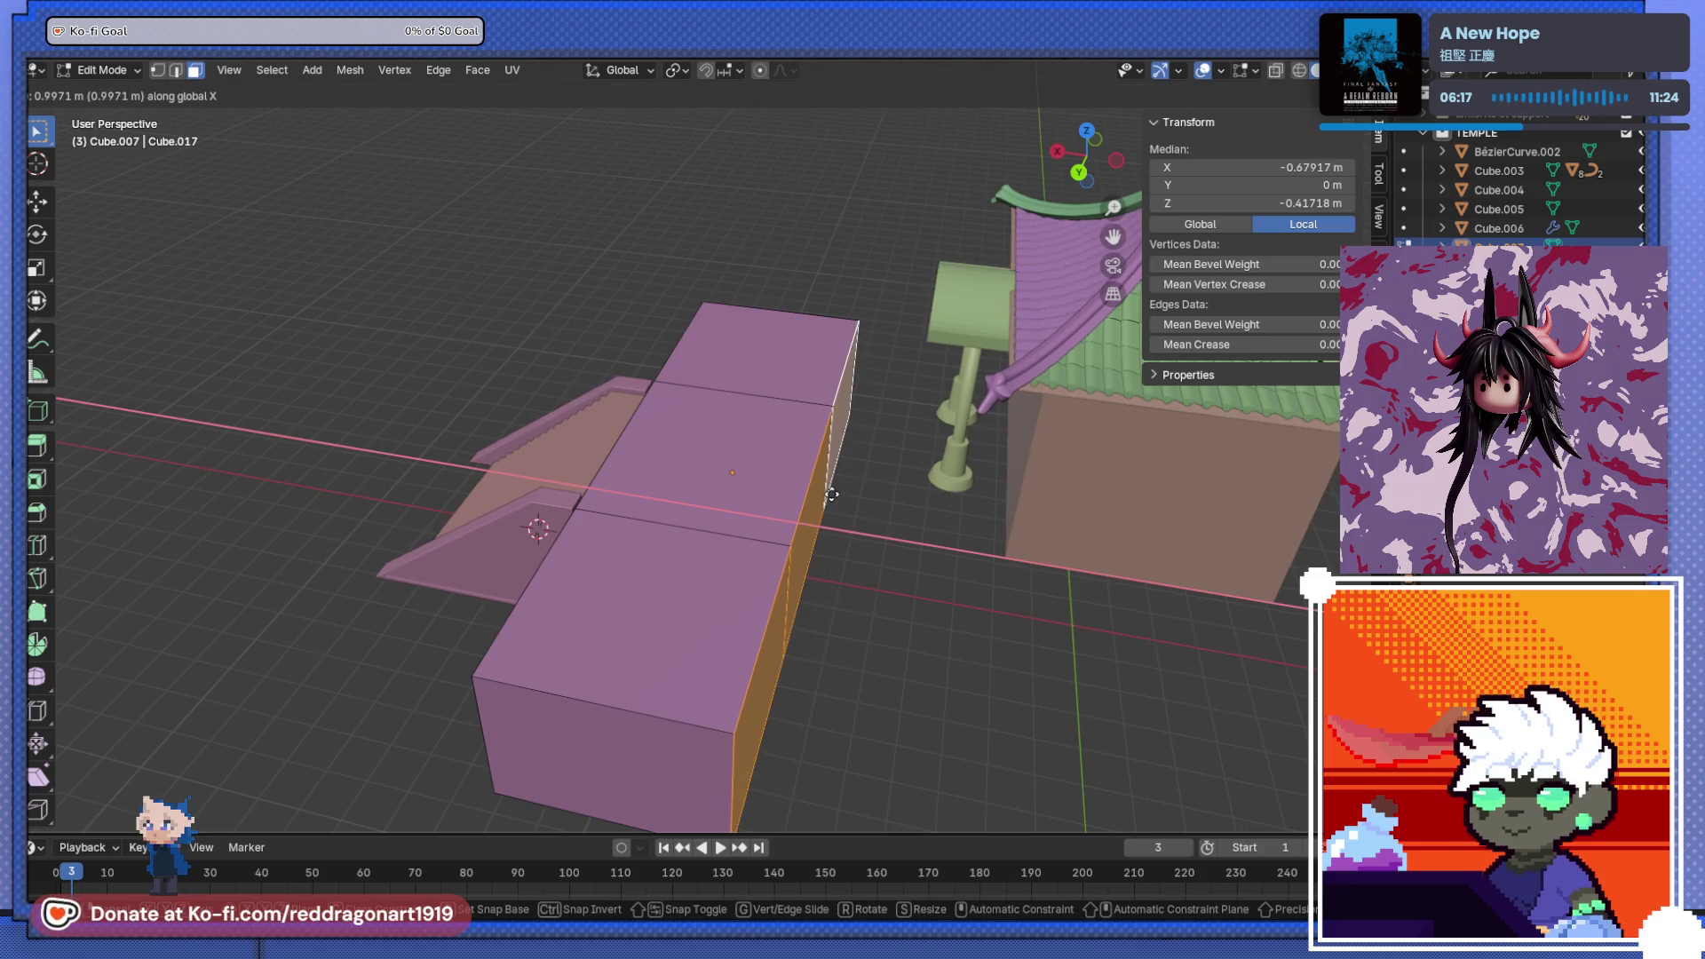
pyautogui.click(834, 493)
# - Back in Object Mode, nudge the staircase object Cube.007 along X to meet the platform
pyautogui.moveTo(834, 493)
pyautogui.mouseDown(button='middle')
pyautogui.moveTo(902, 552)
pyautogui.moveTo(853, 550)
pyautogui.moveTo(822, 574)
pyautogui.moveTo(795, 544)
pyautogui.moveTo(769, 559)
pyautogui.moveTo(788, 517)
pyautogui.moveTo(785, 602)
pyautogui.mouseUp(button='middle')
pyautogui.scroll(5, 903, 552)
pyautogui.scroll(-3, 711, 576)
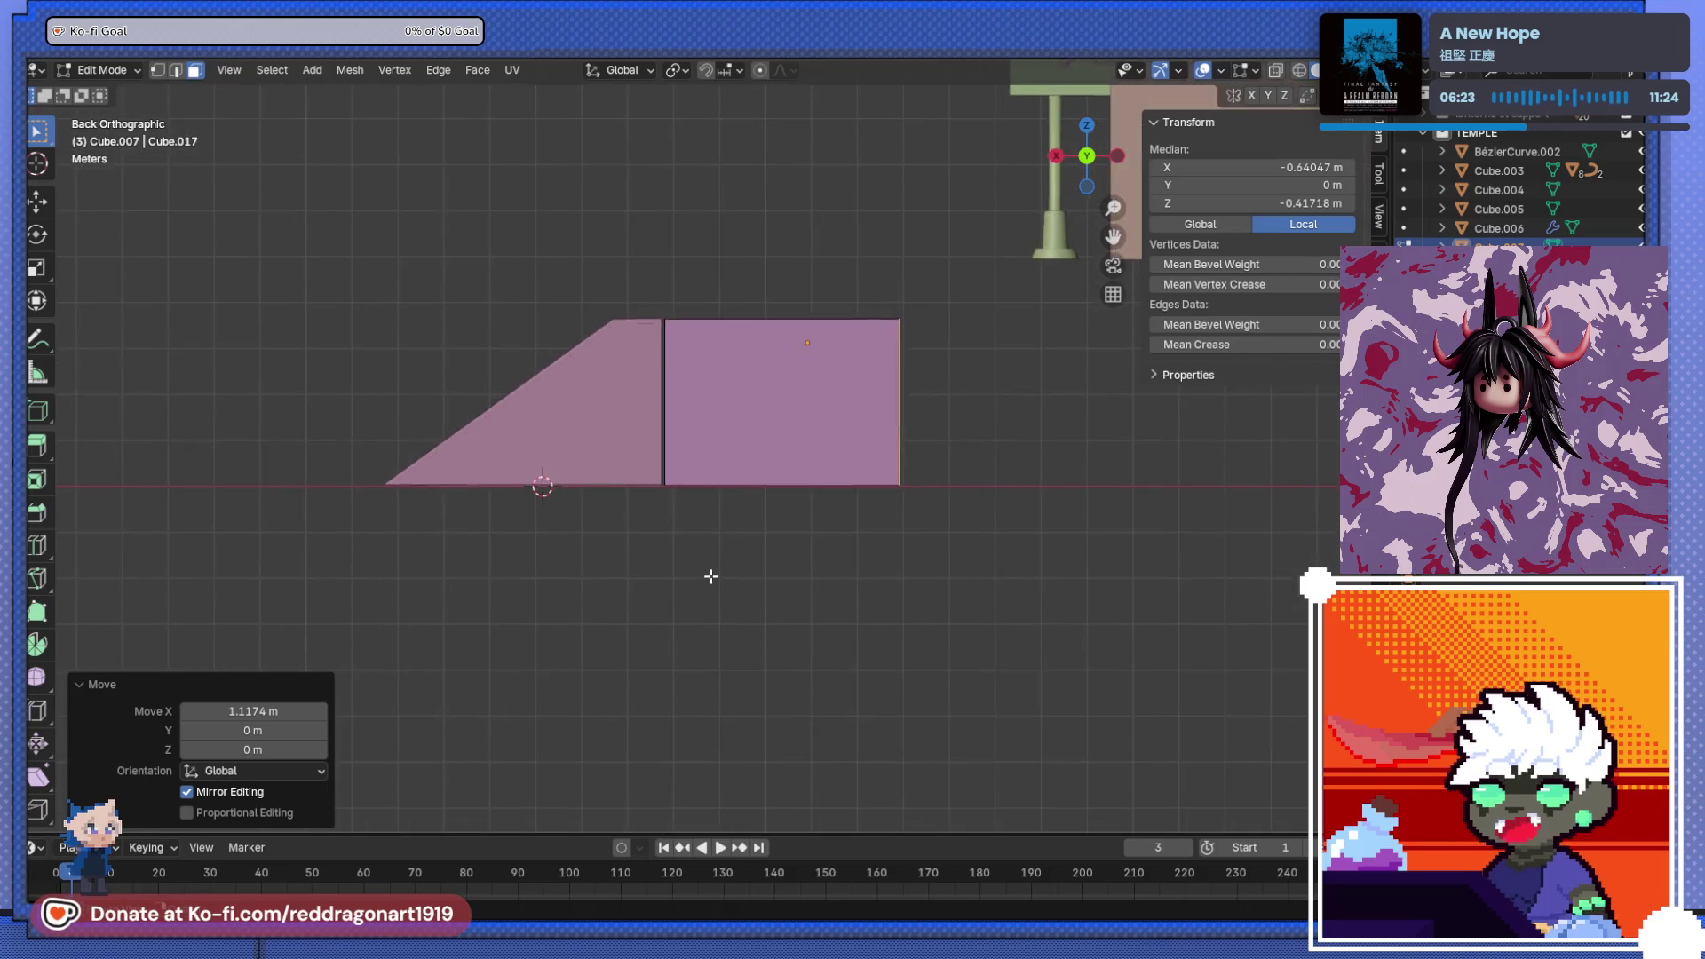
pyautogui.scroll(3, 711, 576)
pyautogui.moveTo(716, 488)
pyautogui.mouseDown(button='middle')
pyautogui.moveTo(772, 506)
pyautogui.moveTo(731, 626)
pyautogui.moveTo(687, 520)
pyautogui.moveTo(692, 568)
pyautogui.moveTo(706, 551)
pyautogui.mouseUp(button='middle')
pyautogui.press('Tab')
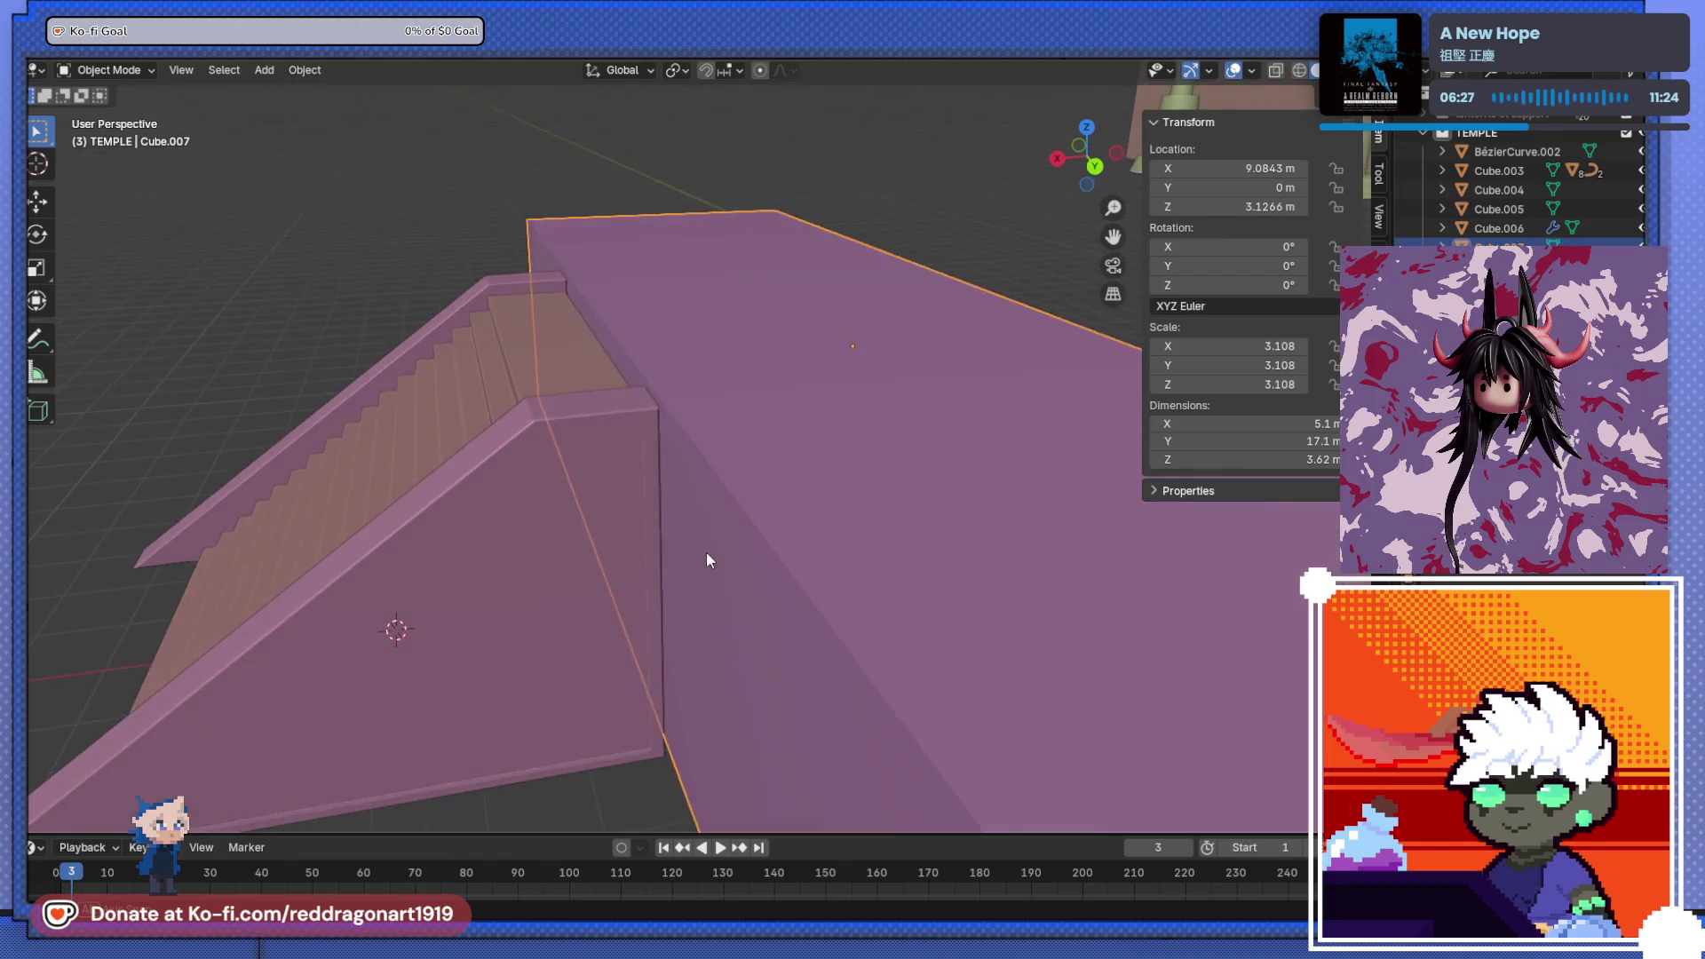
pyautogui.press('g')
pyautogui.press('x')
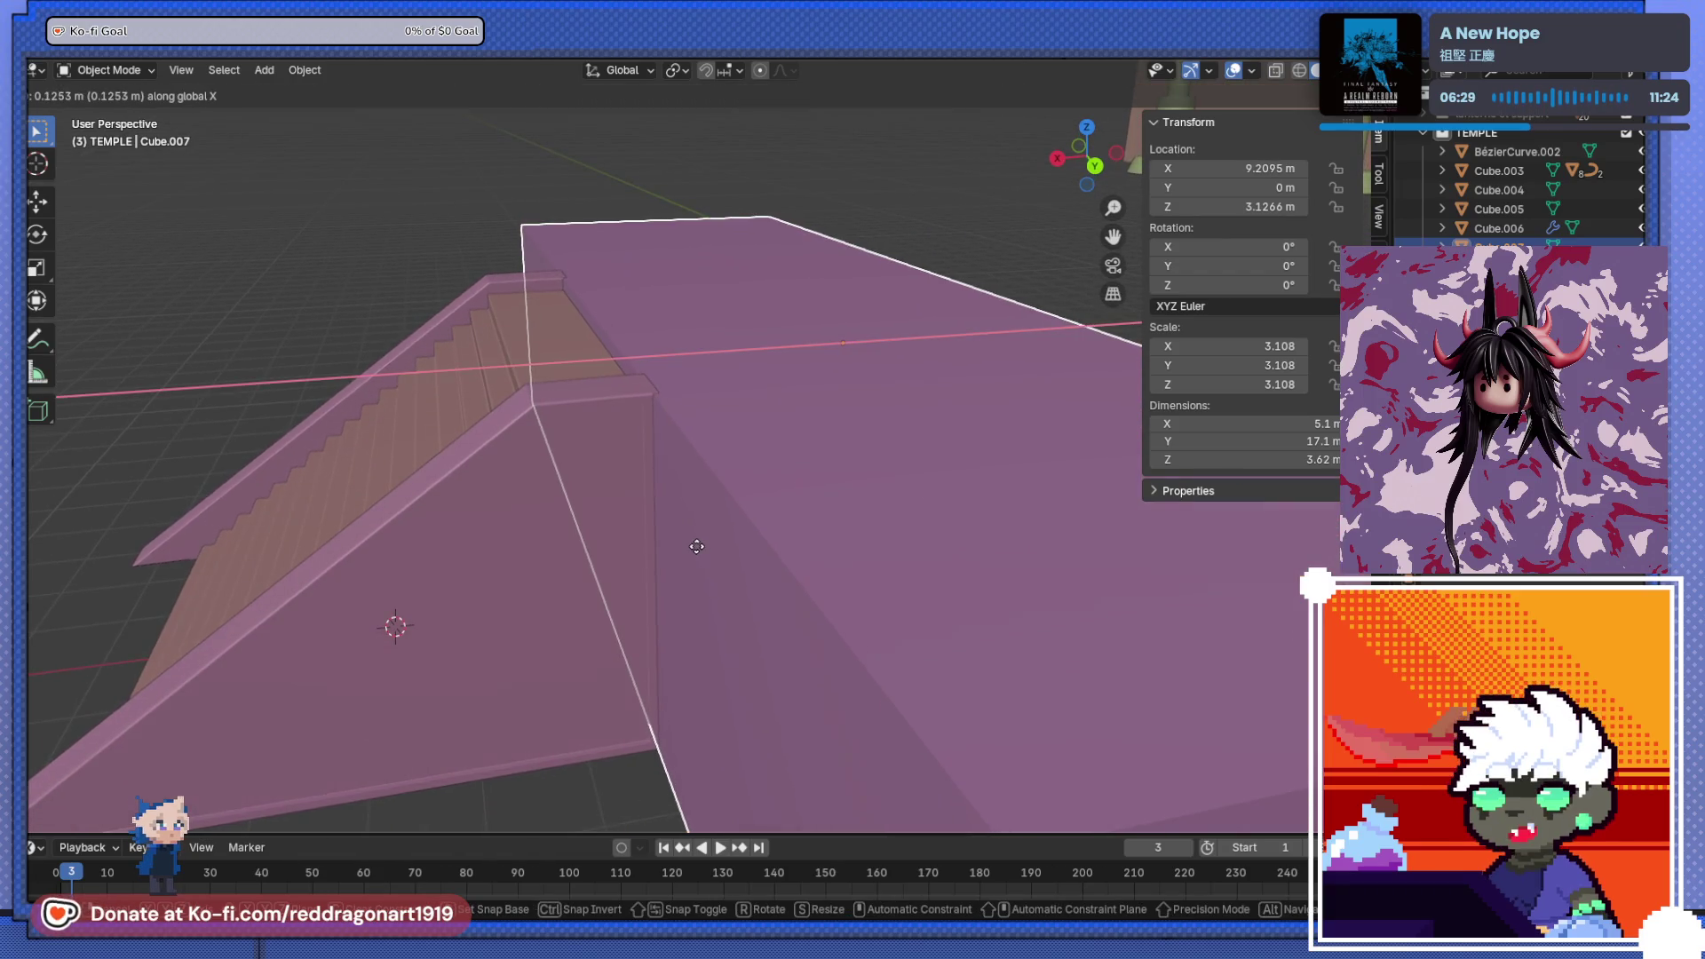
pyautogui.click(698, 545)
# - Box-select the staircase and briefly check its mesh in Edit Mode from several angles
pyautogui.moveTo(698, 544)
pyautogui.mouseDown(button='middle')
pyautogui.moveTo(727, 601)
pyautogui.moveTo(717, 573)
pyautogui.moveTo(861, 503)
pyautogui.moveTo(859, 612)
pyautogui.mouseUp(button='middle')
pyautogui.moveTo(994, 646)
pyautogui.mouseDown(button='middle')
pyautogui.moveTo(787, 598)
pyautogui.moveTo(950, 505)
pyautogui.moveTo(945, 530)
pyautogui.moveTo(237, 502)
pyautogui.moveTo(680, 554)
pyautogui.moveTo(1002, 504)
pyautogui.mouseUp(button='middle')
pyautogui.scroll(-3, 861, 532)
pyautogui.moveTo(675, 390); pyautogui.dragTo(902, 611)
pyautogui.moveTo(657, 313); pyautogui.dragTo(876, 660)
pyautogui.scroll(8, 808, 563)
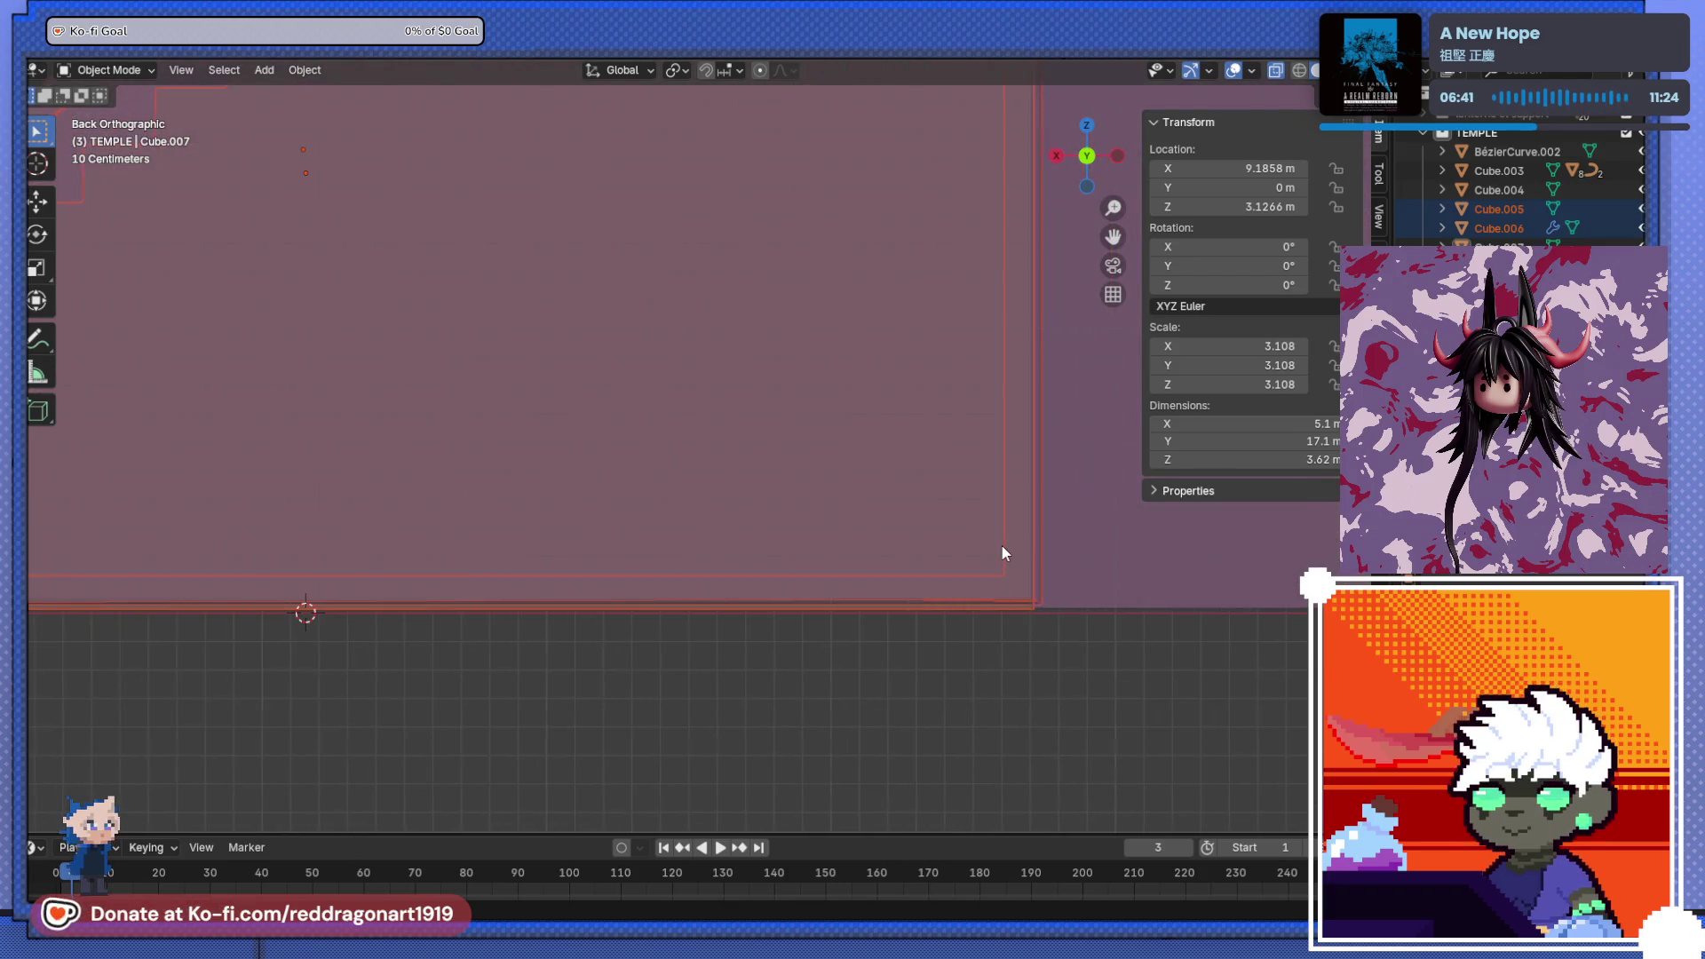
pyautogui.scroll(-2, 1001, 552)
pyautogui.press('Tab')
pyautogui.scroll(-3, 670, 650)
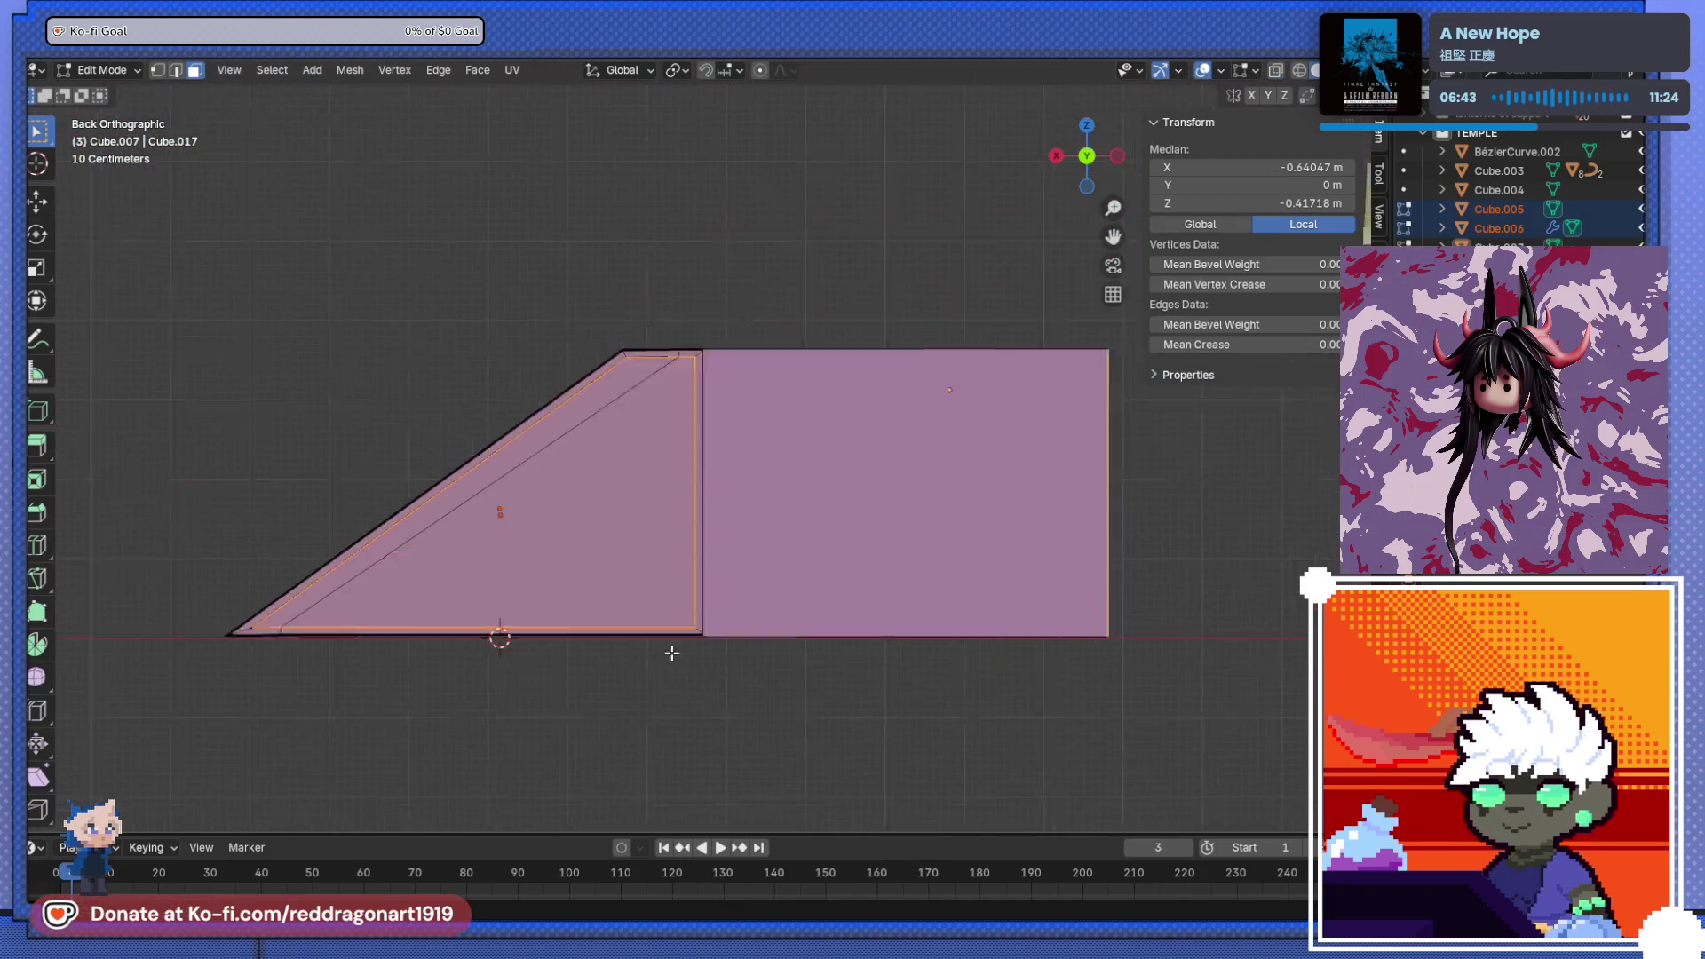
pyautogui.moveTo(669, 651); pyautogui.dragTo(879, 701, button='middle')
pyautogui.moveTo(1005, 666)
pyautogui.mouseDown(button='middle')
pyautogui.moveTo(891, 597)
pyautogui.moveTo(990, 575)
pyautogui.moveTo(930, 529)
pyautogui.mouseUp(button='middle')
pyautogui.scroll(-5, 930, 529)
pyautogui.moveTo(833, 503)
pyautogui.mouseDown(button='middle')
pyautogui.moveTo(795, 595)
pyautogui.moveTo(879, 533)
pyautogui.mouseUp(button='middle')
pyautogui.press('Tab')
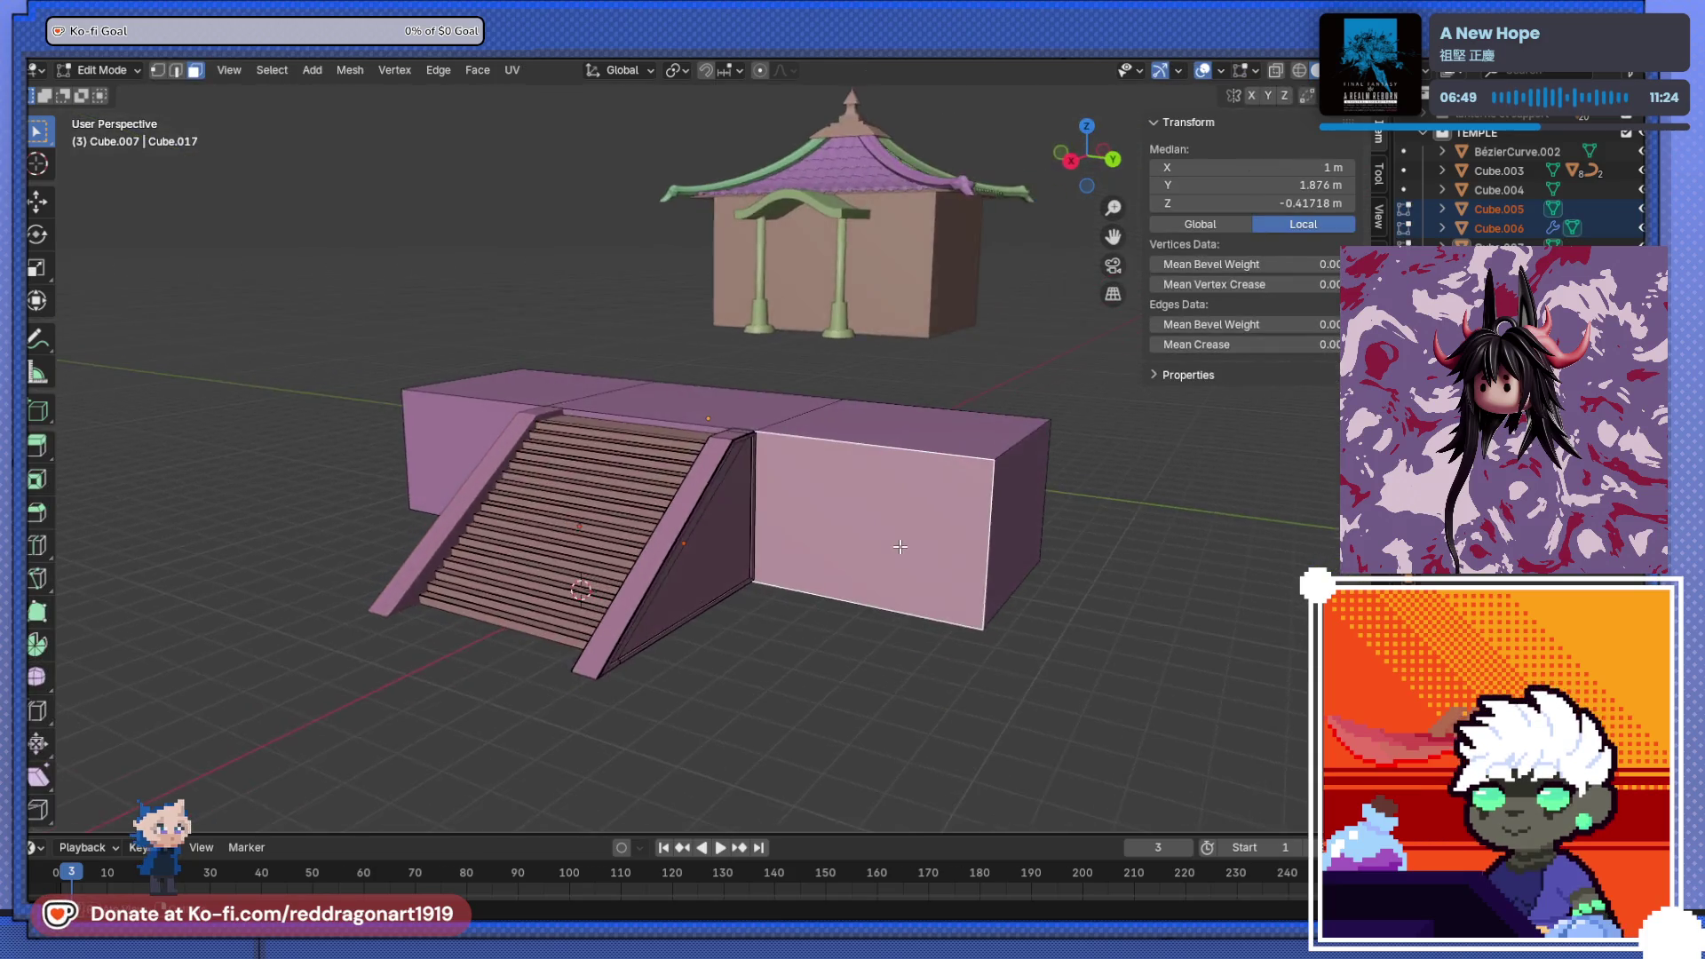
# - Add a loop cut near the top of the right wall block
pyautogui.scroll(4, 743, 788)
pyautogui.scroll(1, 864, 737)
pyautogui.click(952, 588)
pyautogui.press('Tab')
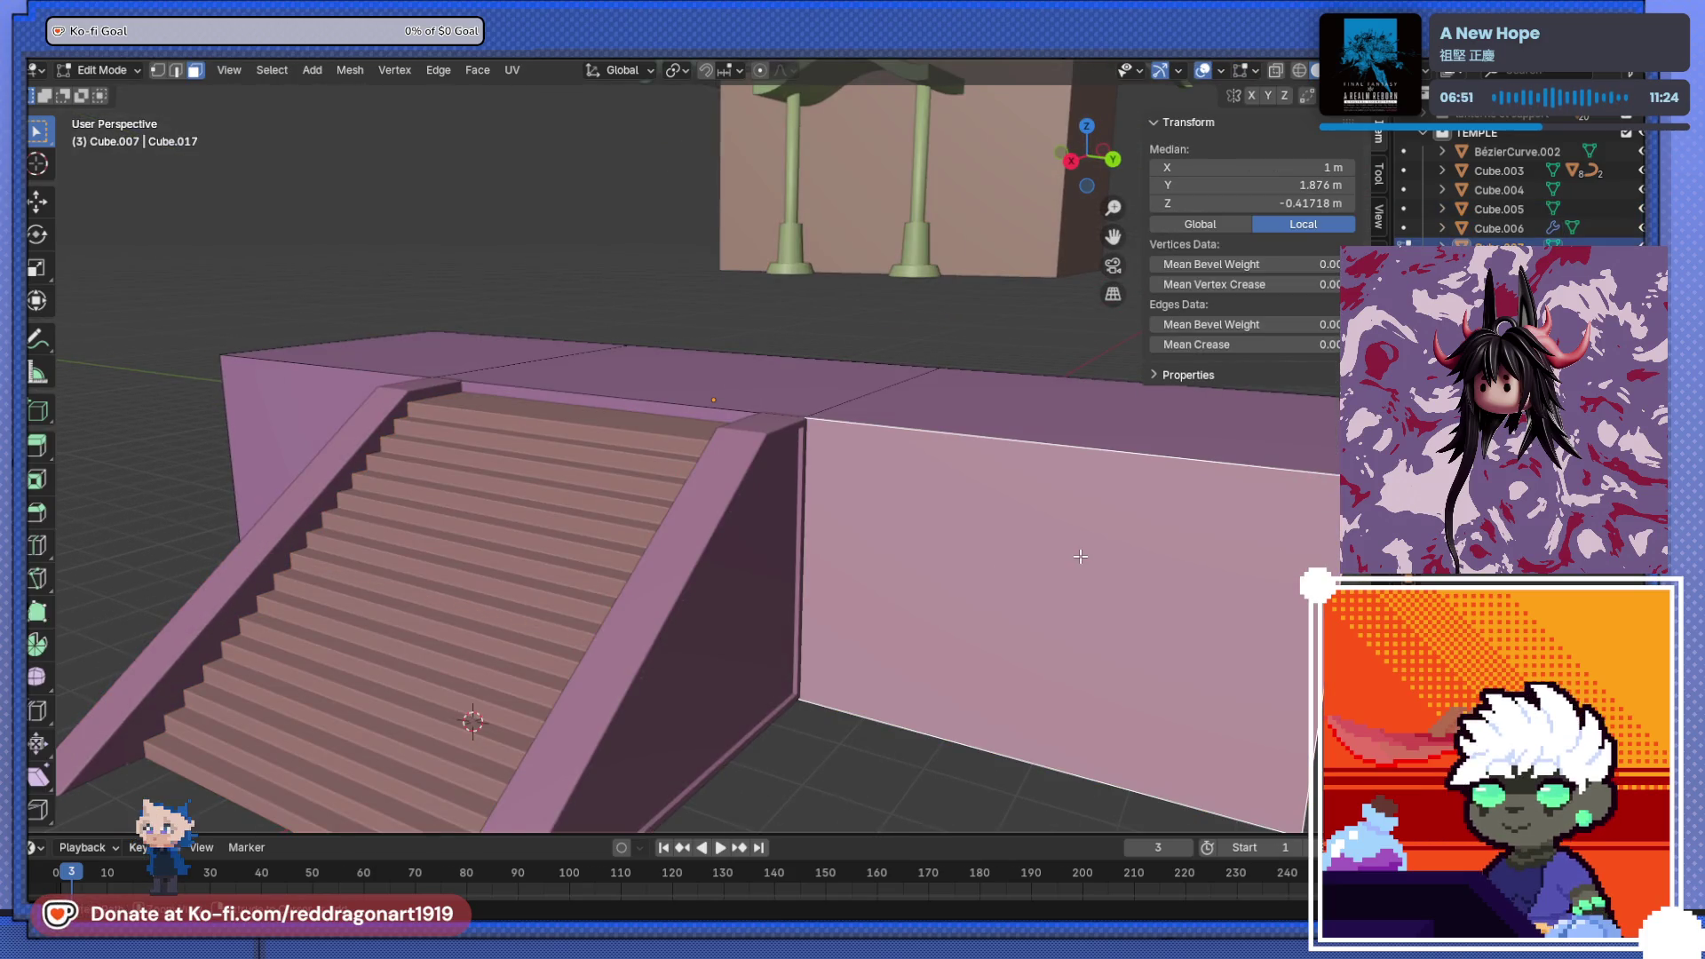
pyautogui.hotkey('ctrl', 'r')
pyautogui.click(1335, 538)
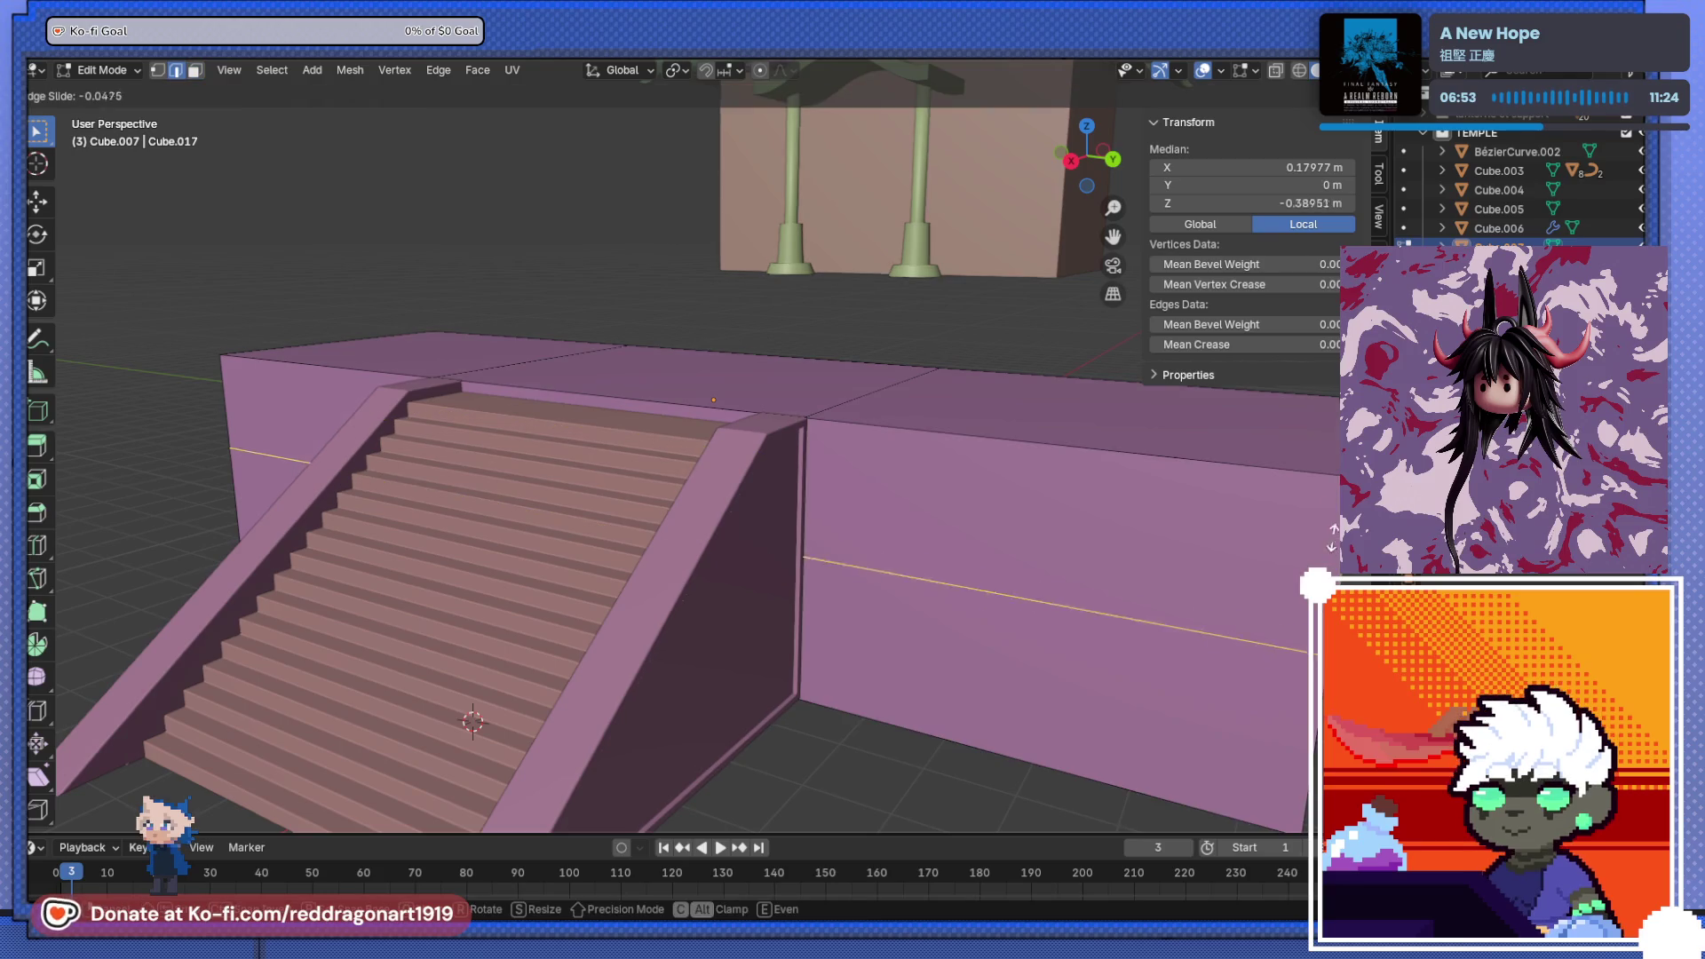
pyautogui.click(1303, 402)
# - In face select mode, pick the middle top face and the right block's band faces
pyautogui.moveTo(1019, 484)
pyautogui.mouseDown(button='middle')
pyautogui.moveTo(993, 453)
pyautogui.moveTo(932, 506)
pyautogui.moveTo(978, 546)
pyautogui.moveTo(811, 429)
pyautogui.moveTo(888, 514)
pyautogui.moveTo(909, 571)
pyautogui.moveTo(740, 411)
pyautogui.mouseUp(button='middle')
pyautogui.click(196, 71)
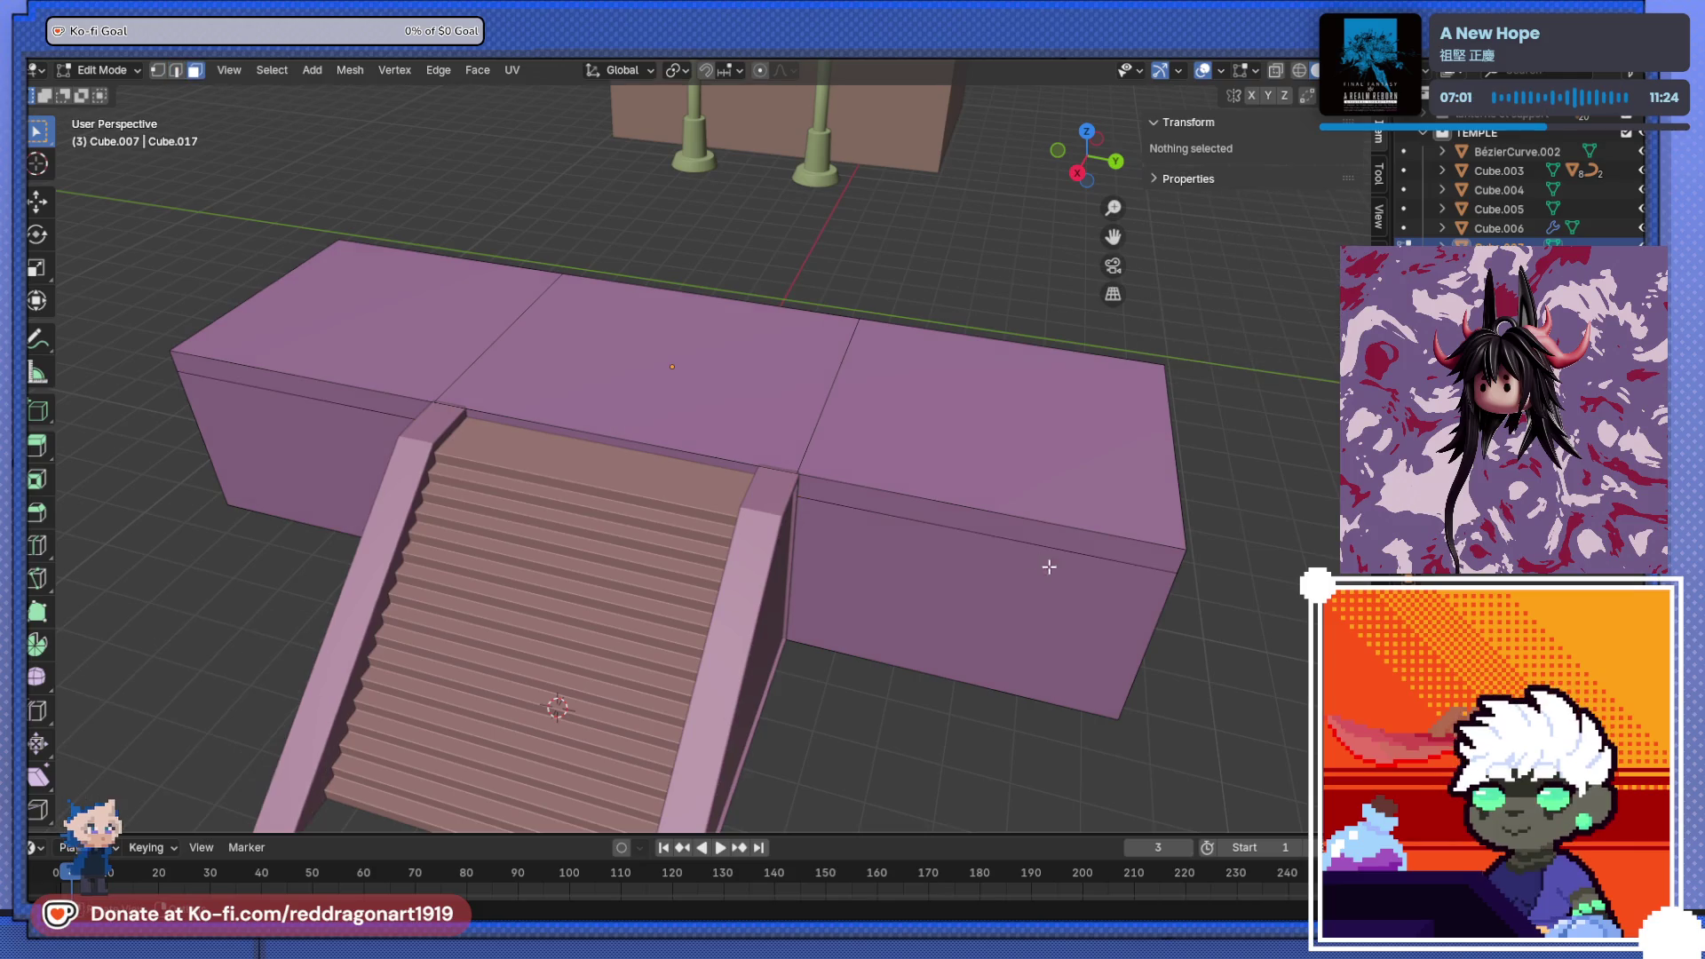
pyautogui.doubleClick(1007, 528)
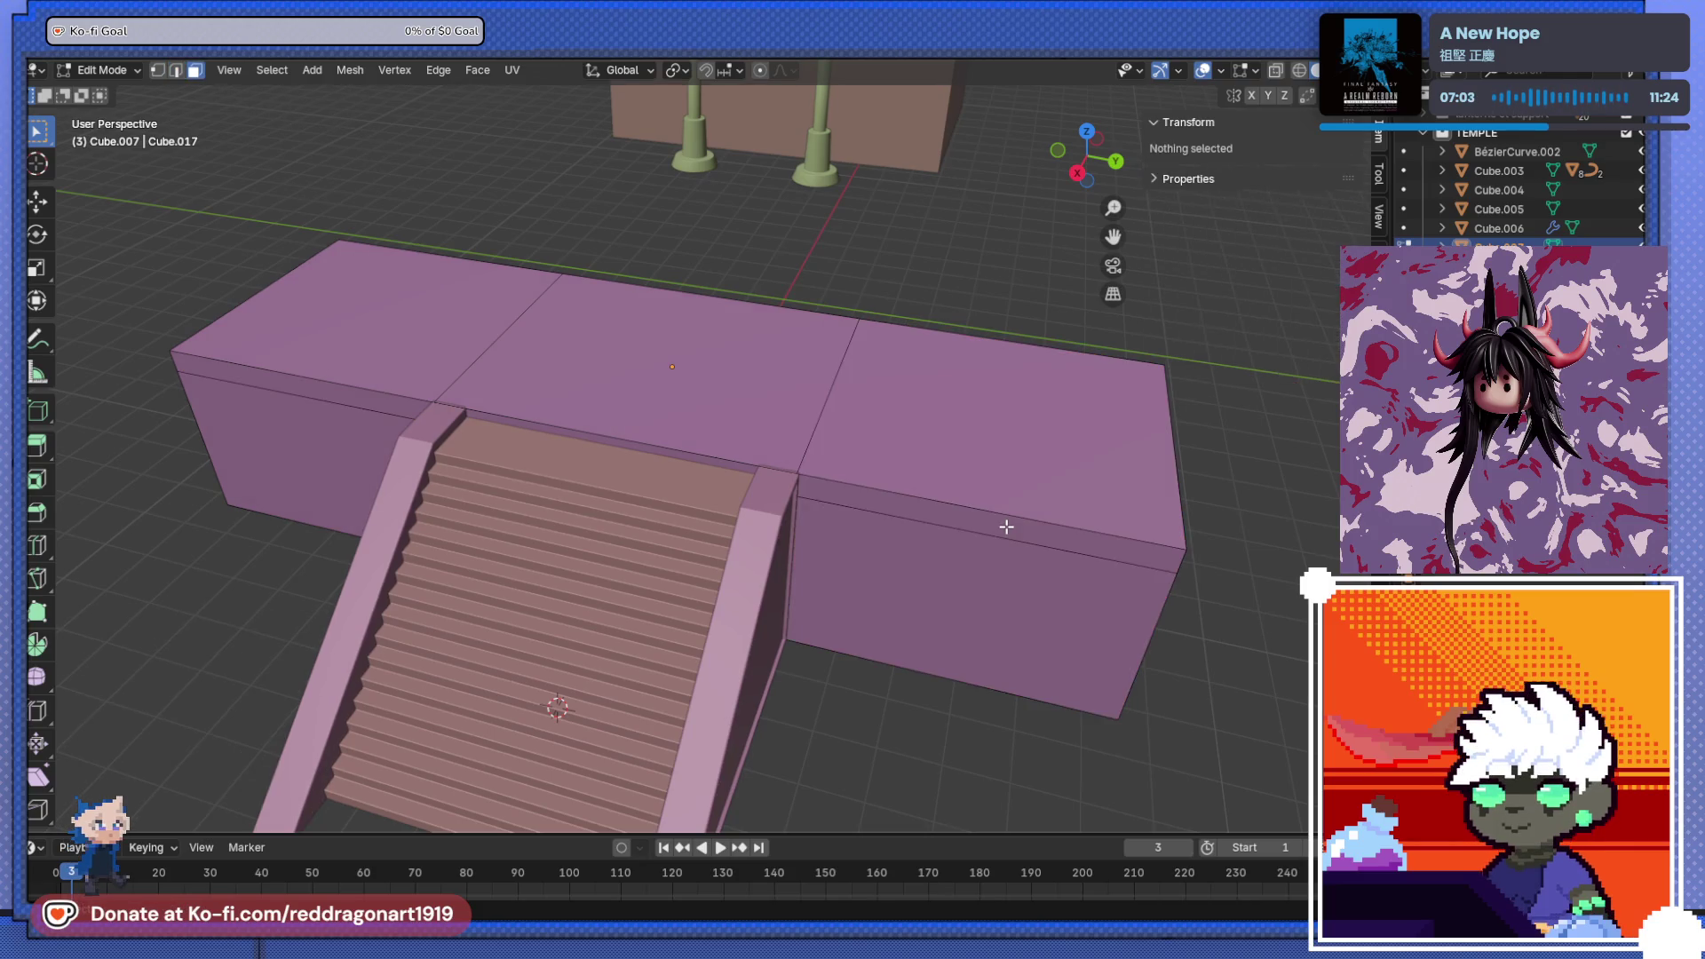
pyautogui.click(726, 467)
pyautogui.keyDown('alt'); pyautogui.click(890, 500); pyautogui.keyUp('alt')
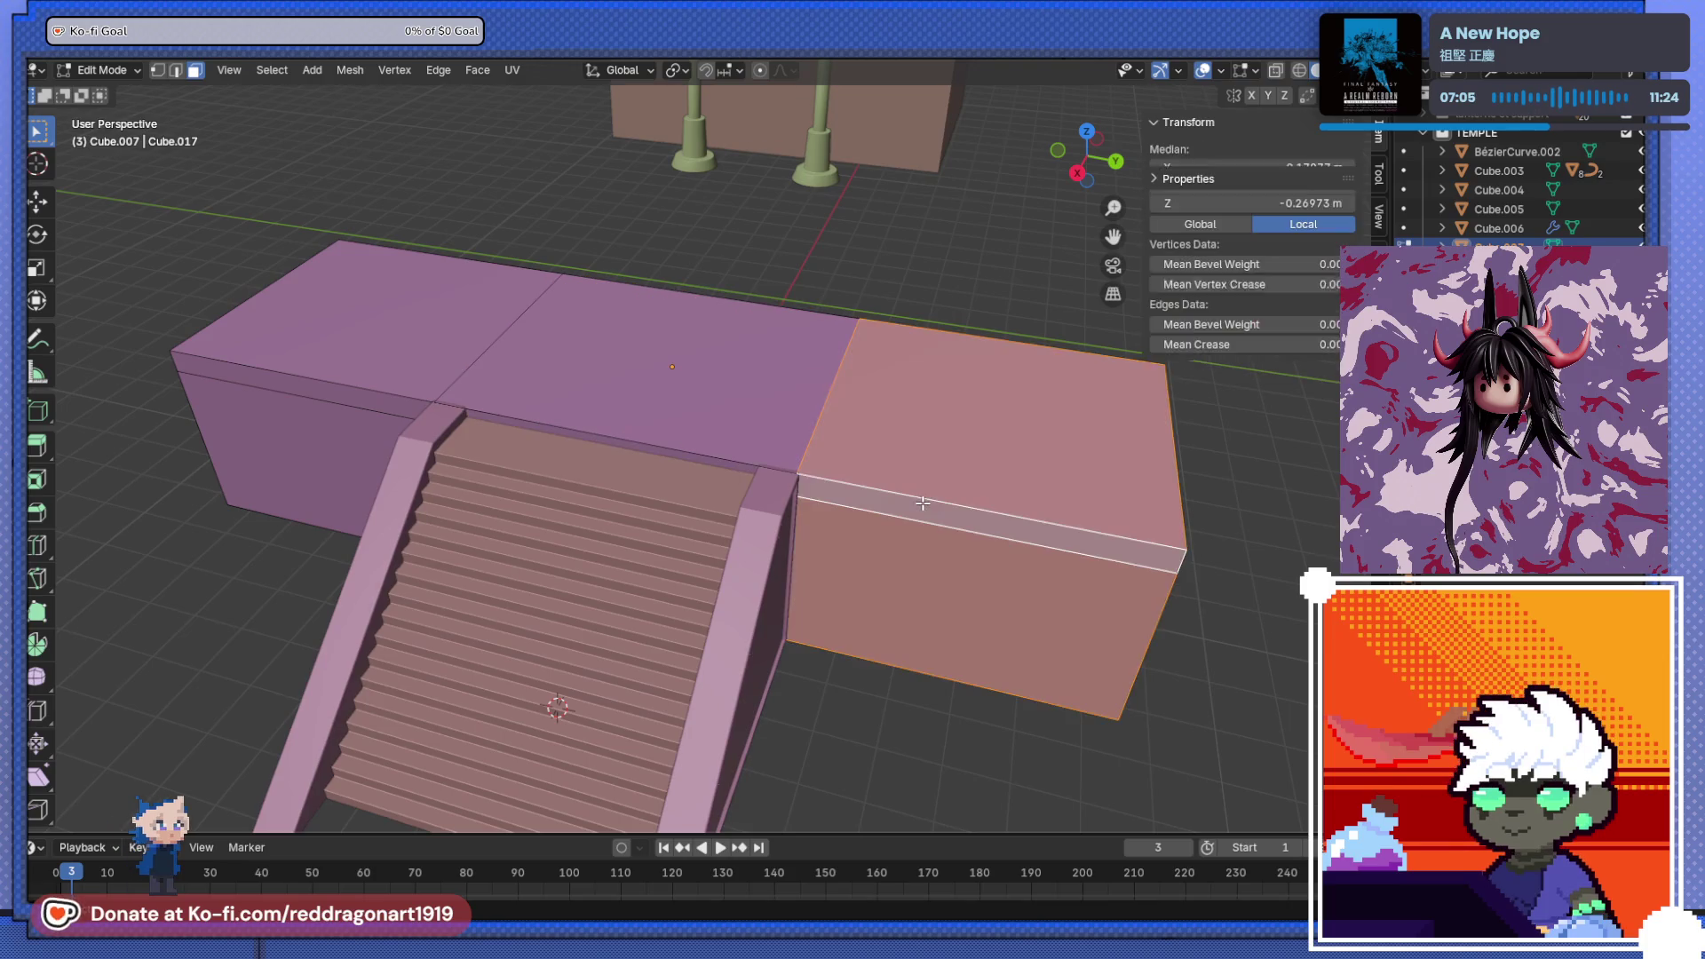
pyautogui.hotkey('alt', 'a')
pyautogui.click(769, 477)
pyautogui.keyDown('alt'); pyautogui.keyDown('shift'); pyautogui.click(883, 495); pyautogui.keyUp('shift'); pyautogui.keyUp('alt')
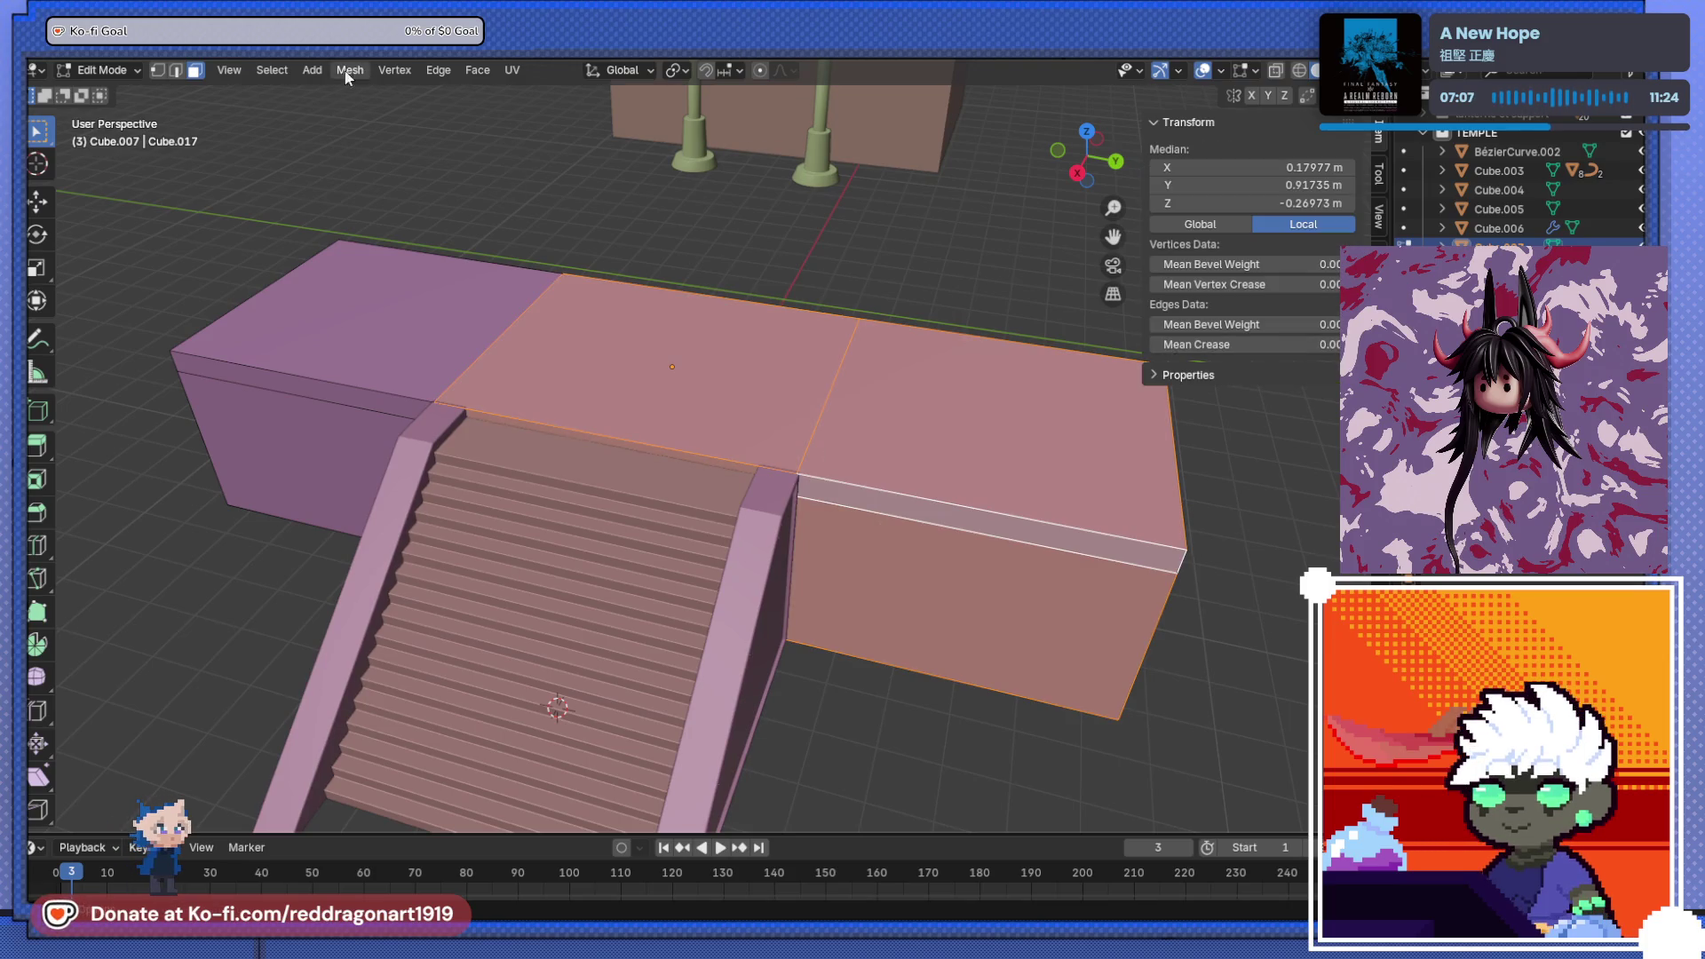
# - Extend the selection to the thin band faces along the whole block
pyautogui.press('KP_3')
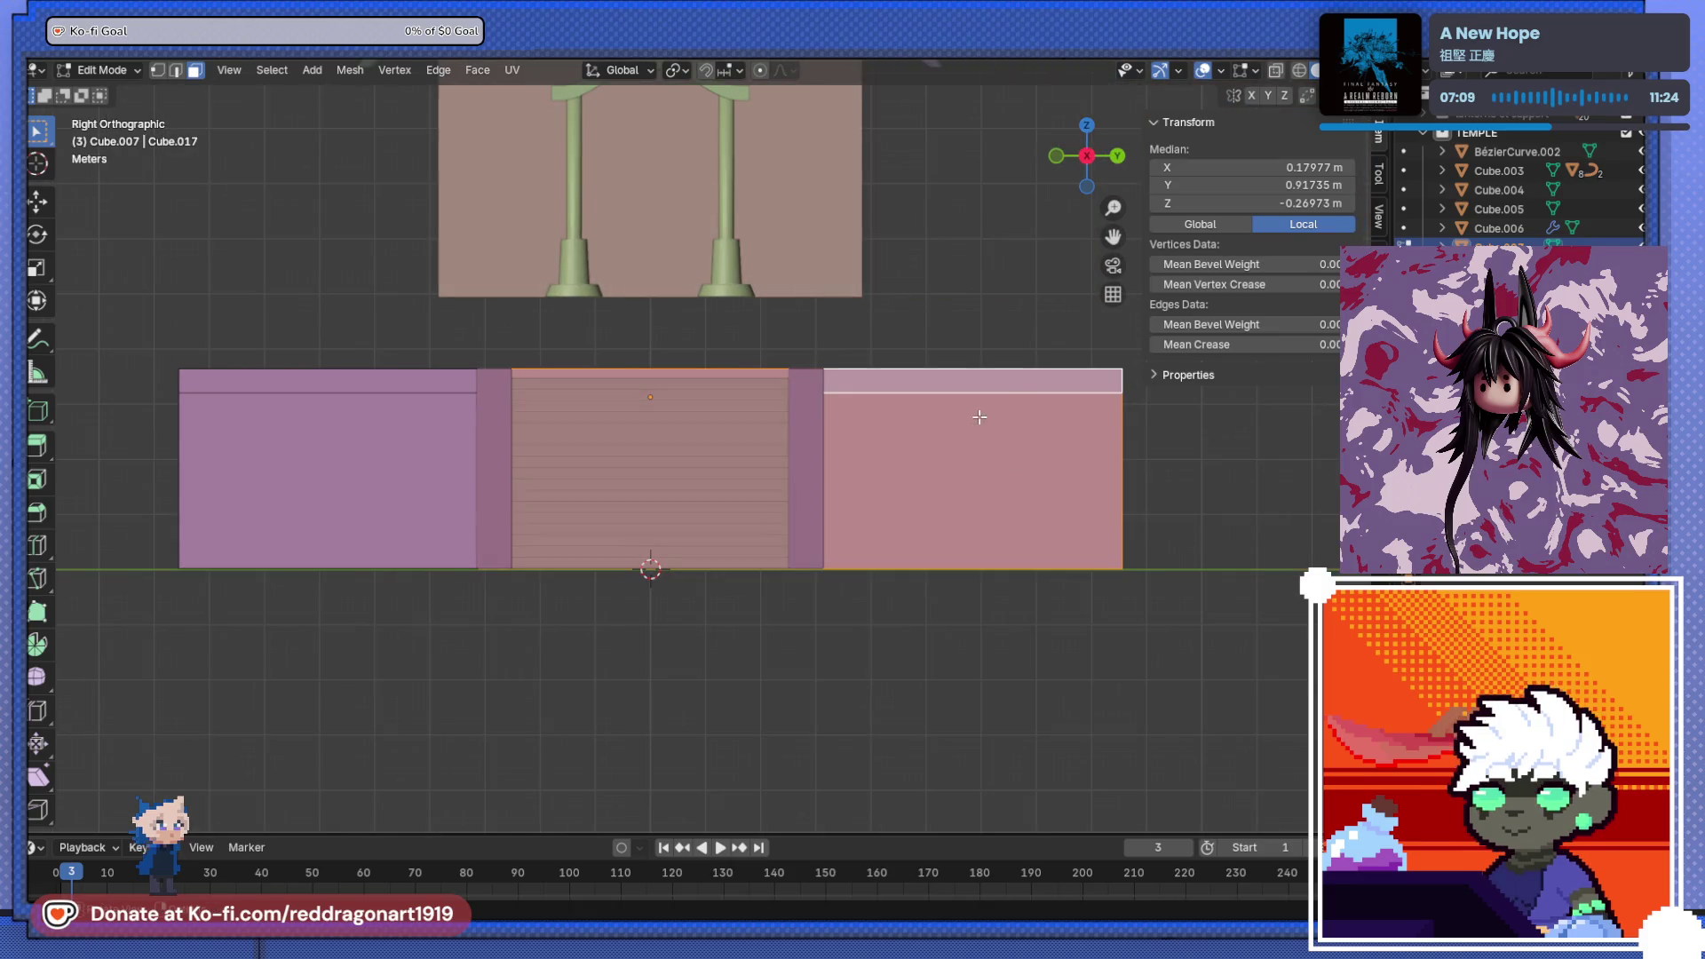
pyautogui.moveTo(1092, 429); pyautogui.dragTo(924, 487, button='middle')
pyautogui.keyDown('shift'); pyautogui.click(924, 488); pyautogui.keyUp('shift')
pyautogui.moveTo(1073, 510); pyautogui.dragTo(943, 521, button='middle')
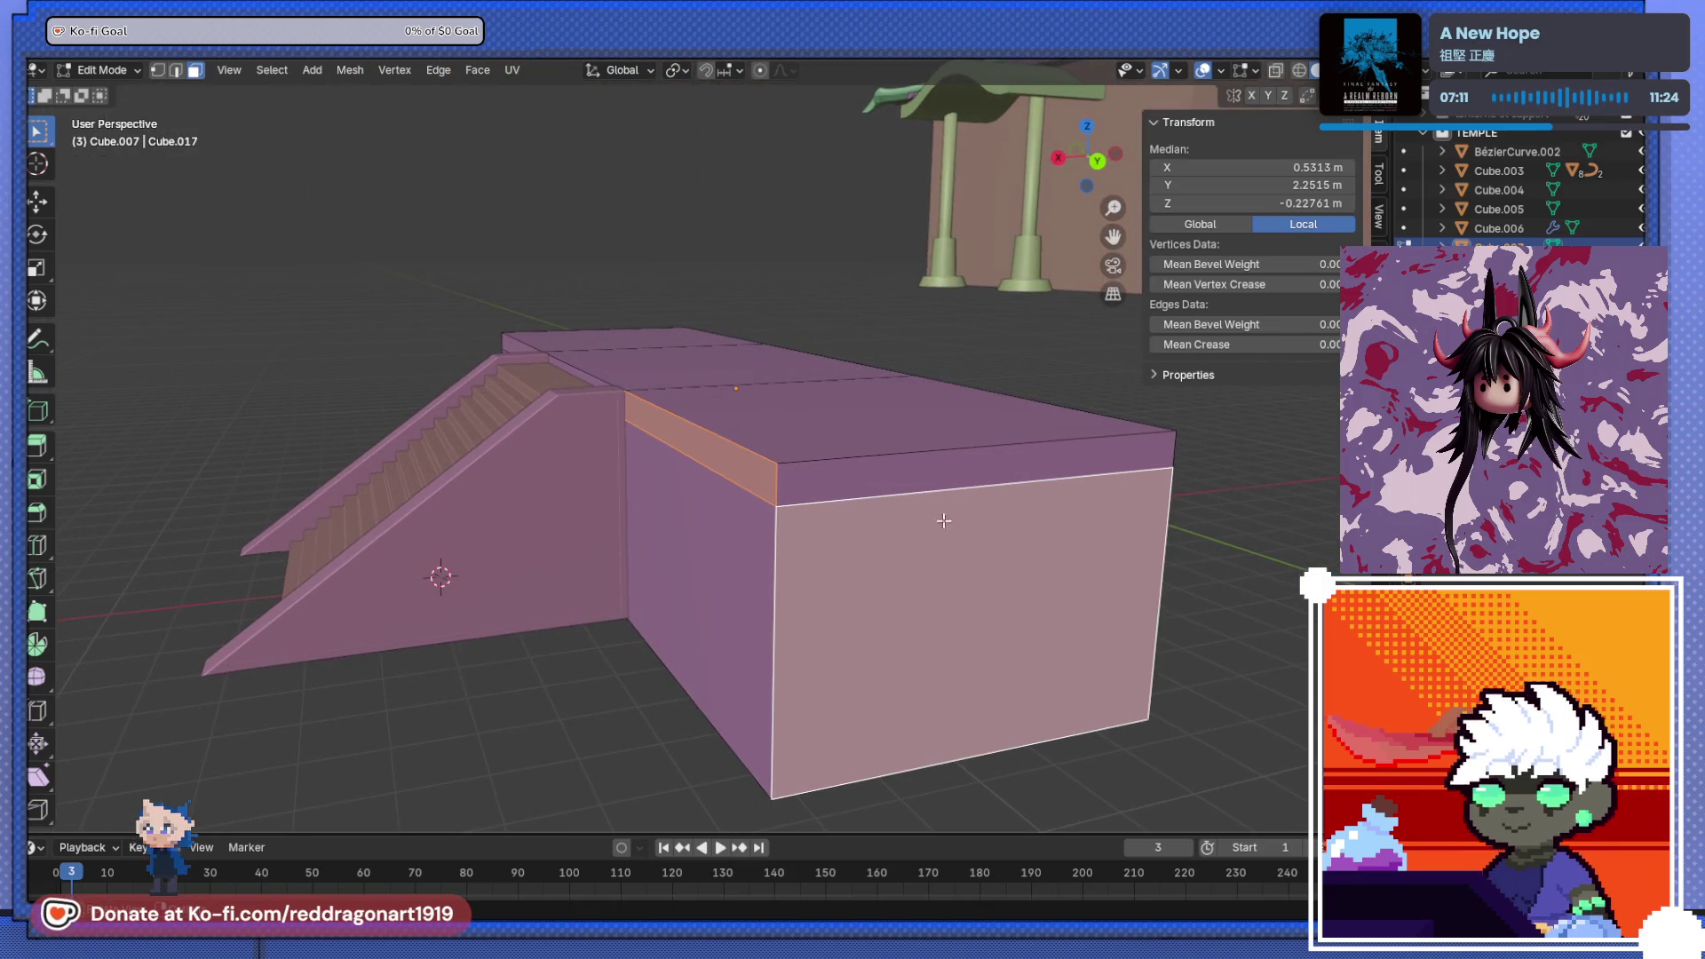
pyautogui.click(748, 466)
pyautogui.keyDown('alt'); pyautogui.click(1099, 487); pyautogui.keyUp('alt')
pyautogui.moveTo(1099, 488); pyautogui.dragTo(571, 510, button='middle')
pyautogui.keyDown('shift'); pyautogui.click(645, 488); pyautogui.keyUp('shift')
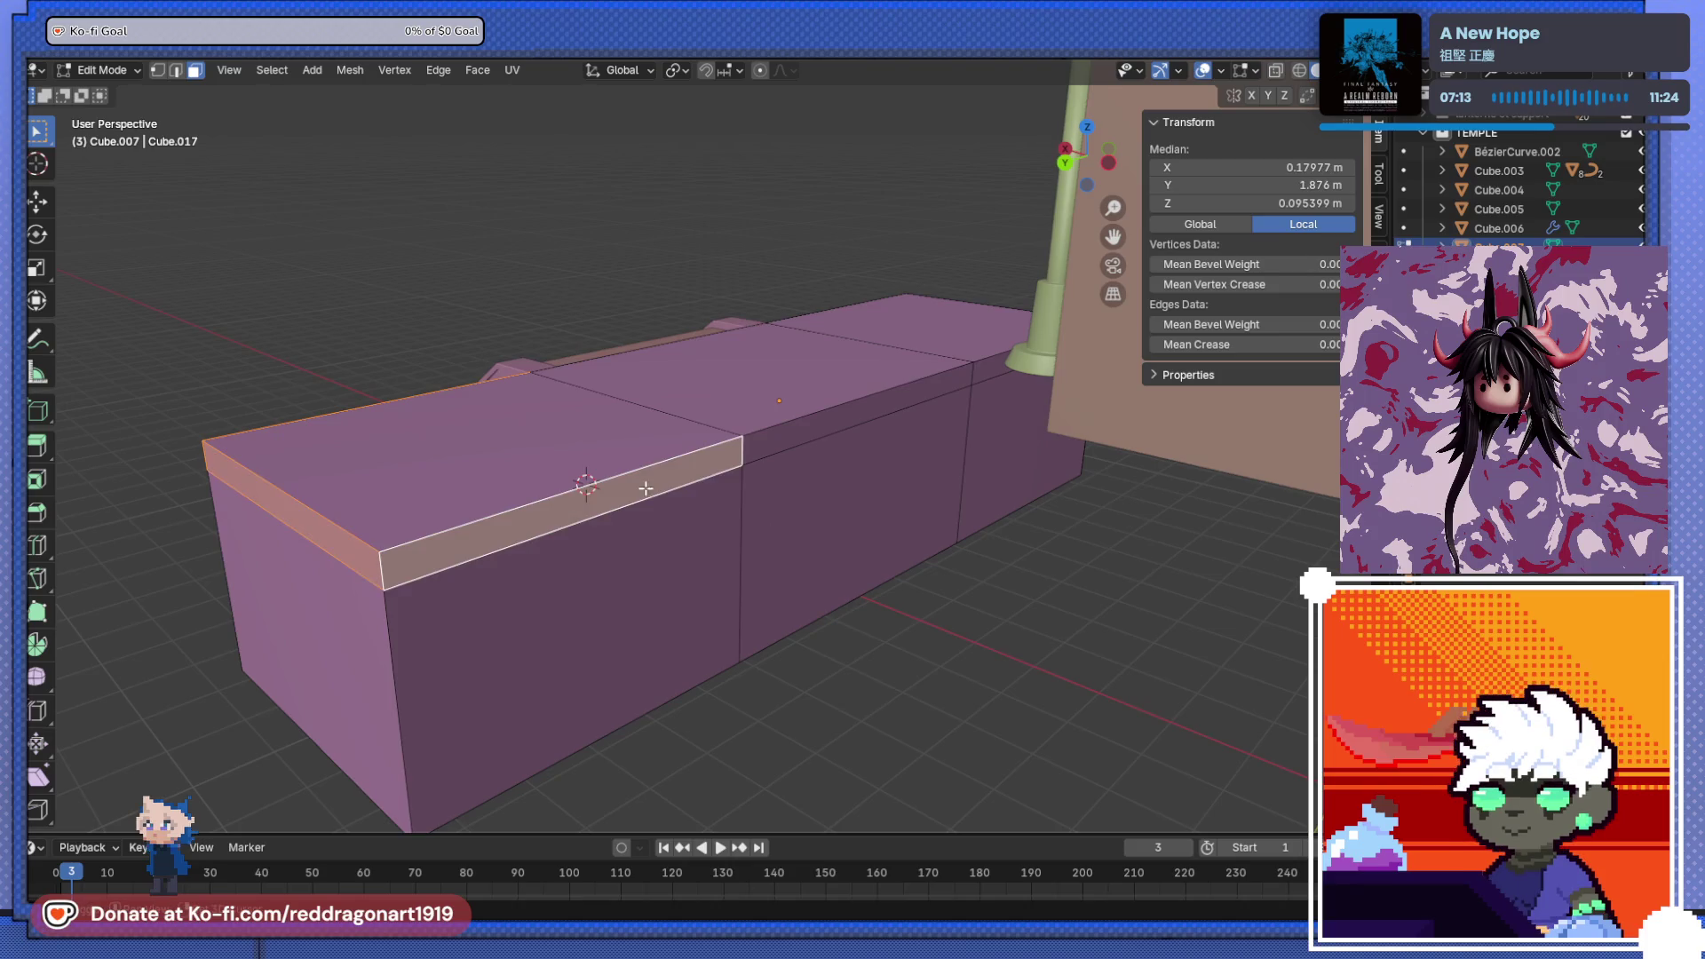
pyautogui.keyDown('ctrl'); pyautogui.click(711, 540); pyautogui.keyUp('ctrl')
pyautogui.moveTo(685, 522)
pyautogui.mouseDown(button='middle')
pyautogui.moveTo(430, 506)
pyautogui.moveTo(466, 552)
pyautogui.moveTo(734, 583)
pyautogui.moveTo(411, 449)
pyautogui.moveTo(586, 498)
pyautogui.moveTo(563, 573)
pyautogui.mouseUp(button='middle')
pyautogui.scroll(5, 563, 572)
pyautogui.hotkey('alt', 'e')
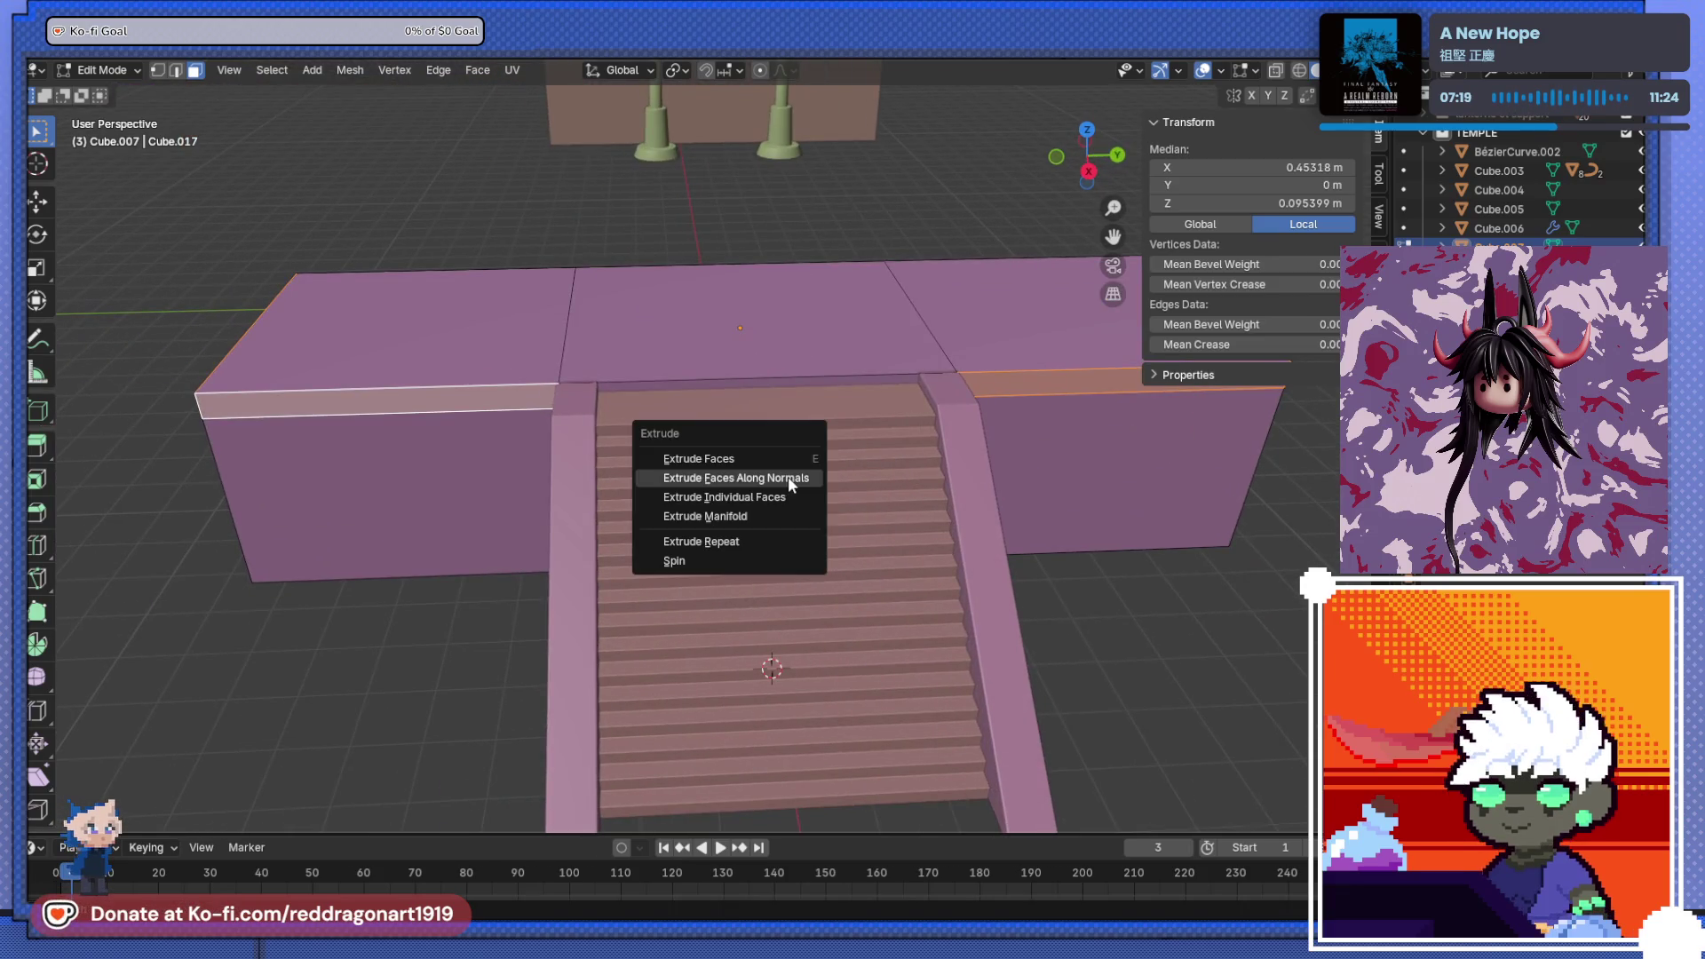
# - Extrude the band faces outward along their normals into a rim, then deselect
pyautogui.click(787, 476)
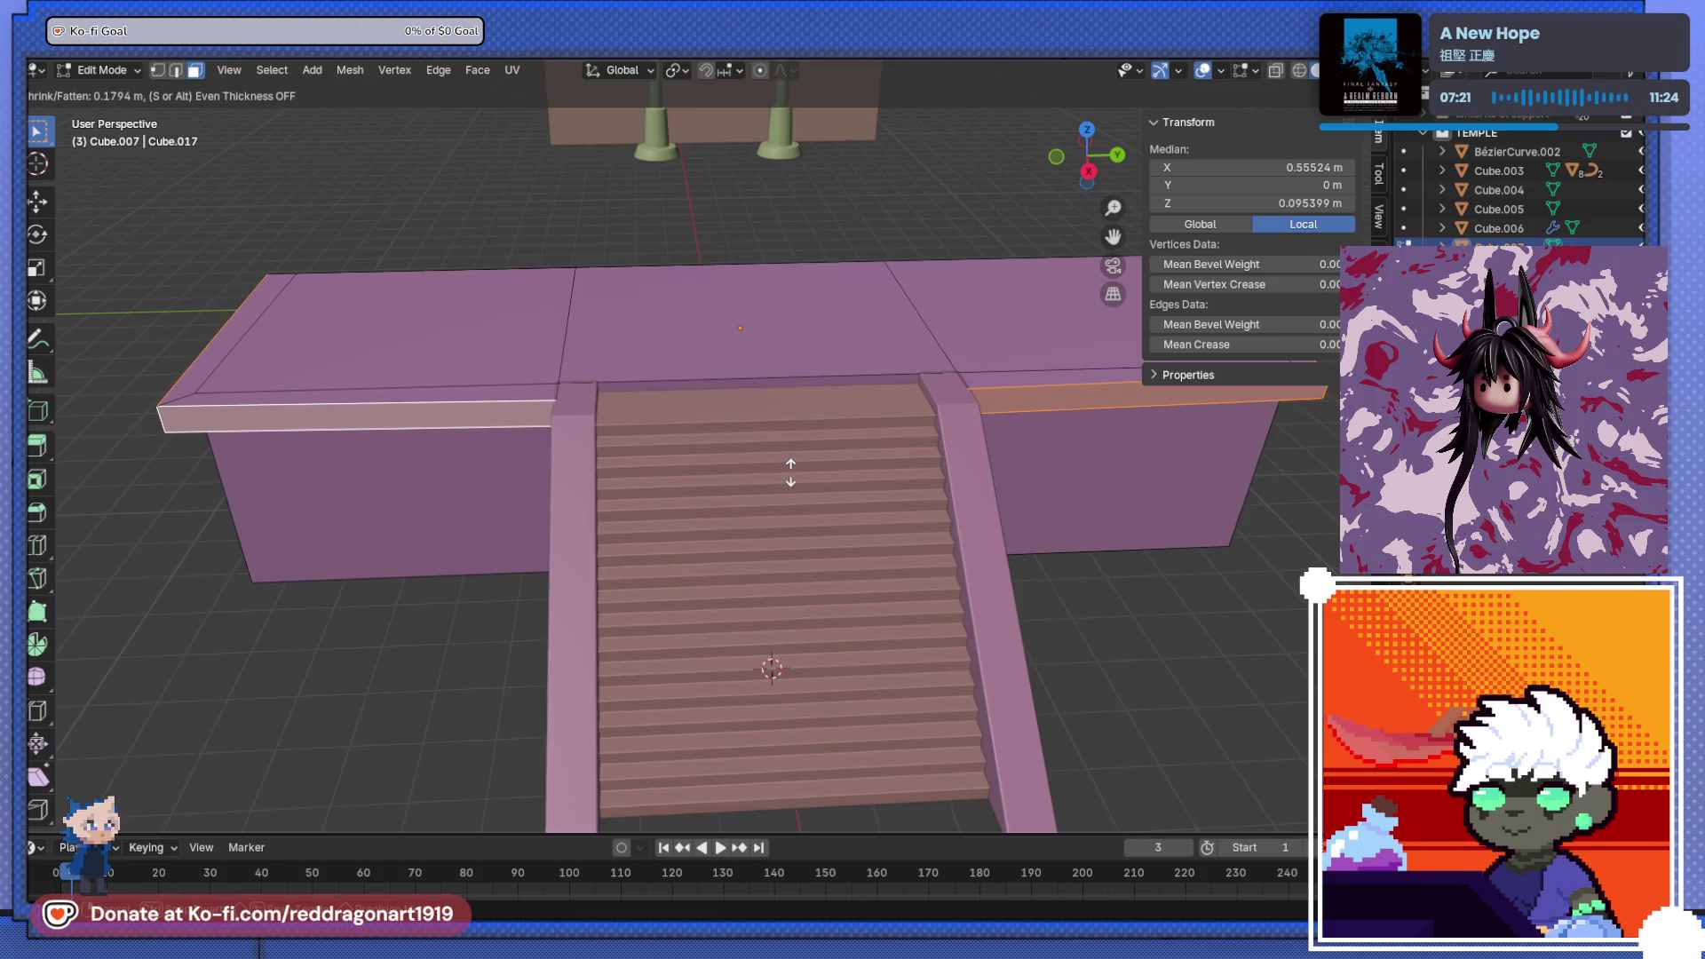
pyautogui.click(787, 473)
pyautogui.moveTo(762, 480)
pyautogui.mouseDown(button='middle')
pyautogui.moveTo(537, 449)
pyautogui.moveTo(658, 451)
pyautogui.moveTo(609, 570)
pyautogui.moveTo(620, 723)
pyautogui.moveTo(685, 621)
pyautogui.moveTo(781, 789)
pyautogui.moveTo(804, 751)
pyautogui.mouseUp(button='middle')
pyautogui.hotkey('alt', 'a')
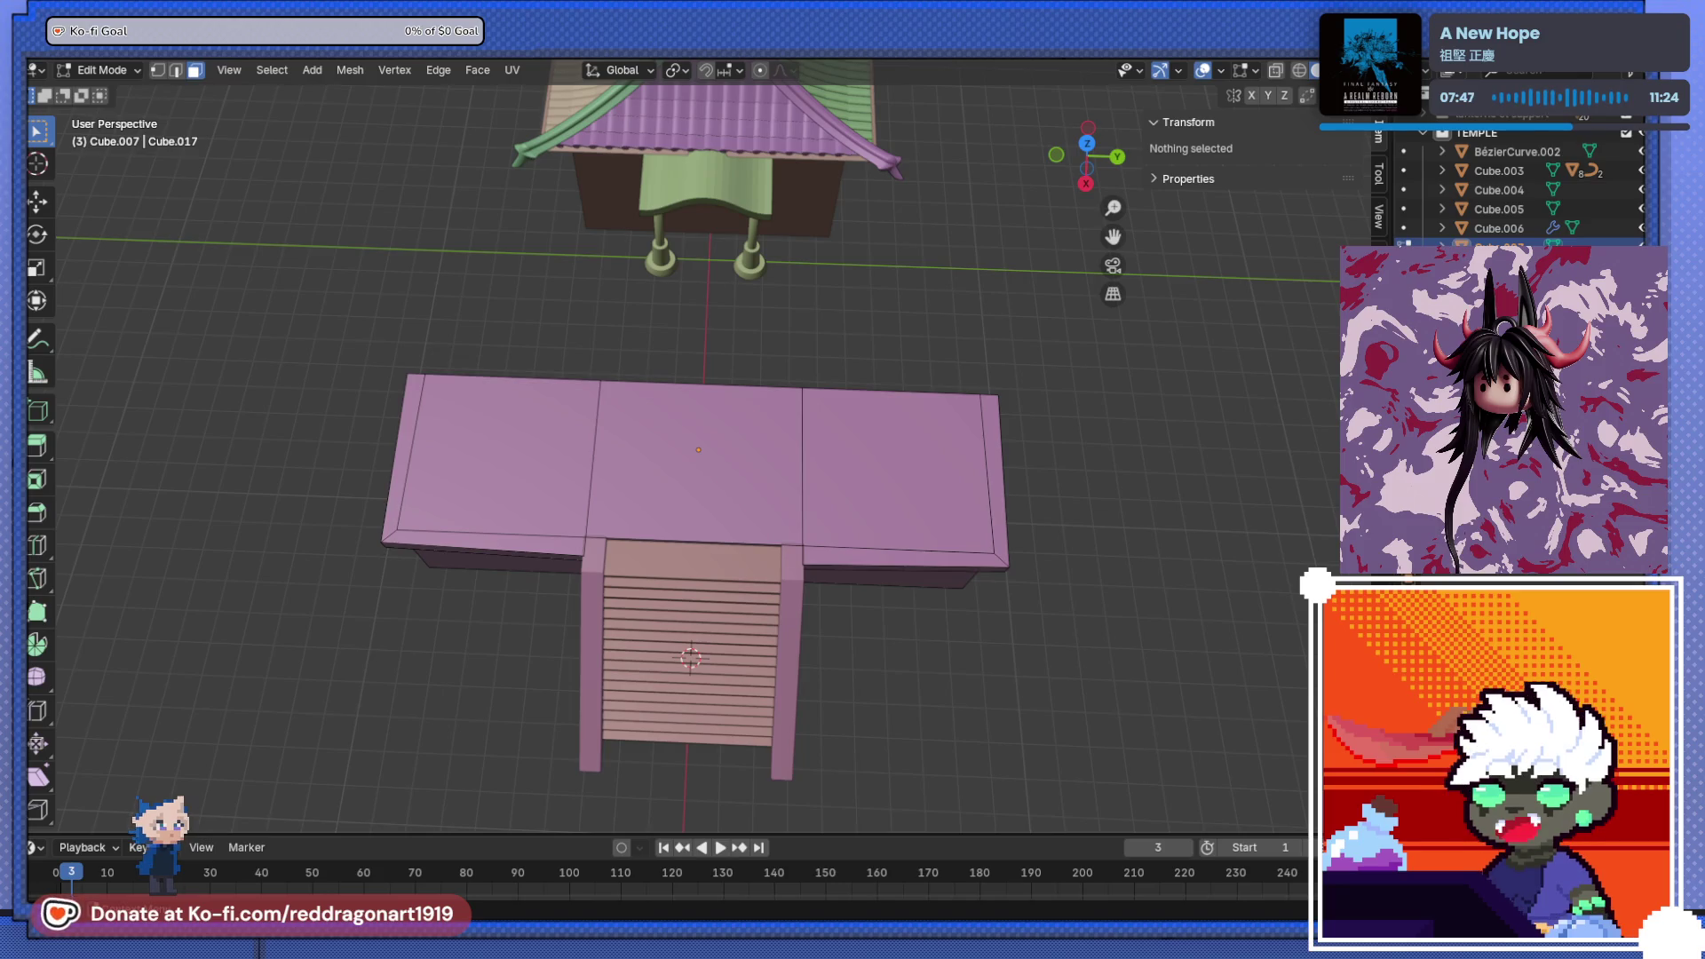
# - View the temple and stairs from a high angle and select the right platform's top face
pyautogui.scroll(-3, 957, 325)
pyautogui.scroll(5, 957, 325)
pyautogui.moveTo(799, 355)
pyautogui.mouseDown(button='middle')
pyautogui.moveTo(957, 325)
pyautogui.moveTo(886, 476)
pyautogui.moveTo(908, 451)
pyautogui.mouseUp(button='middle')
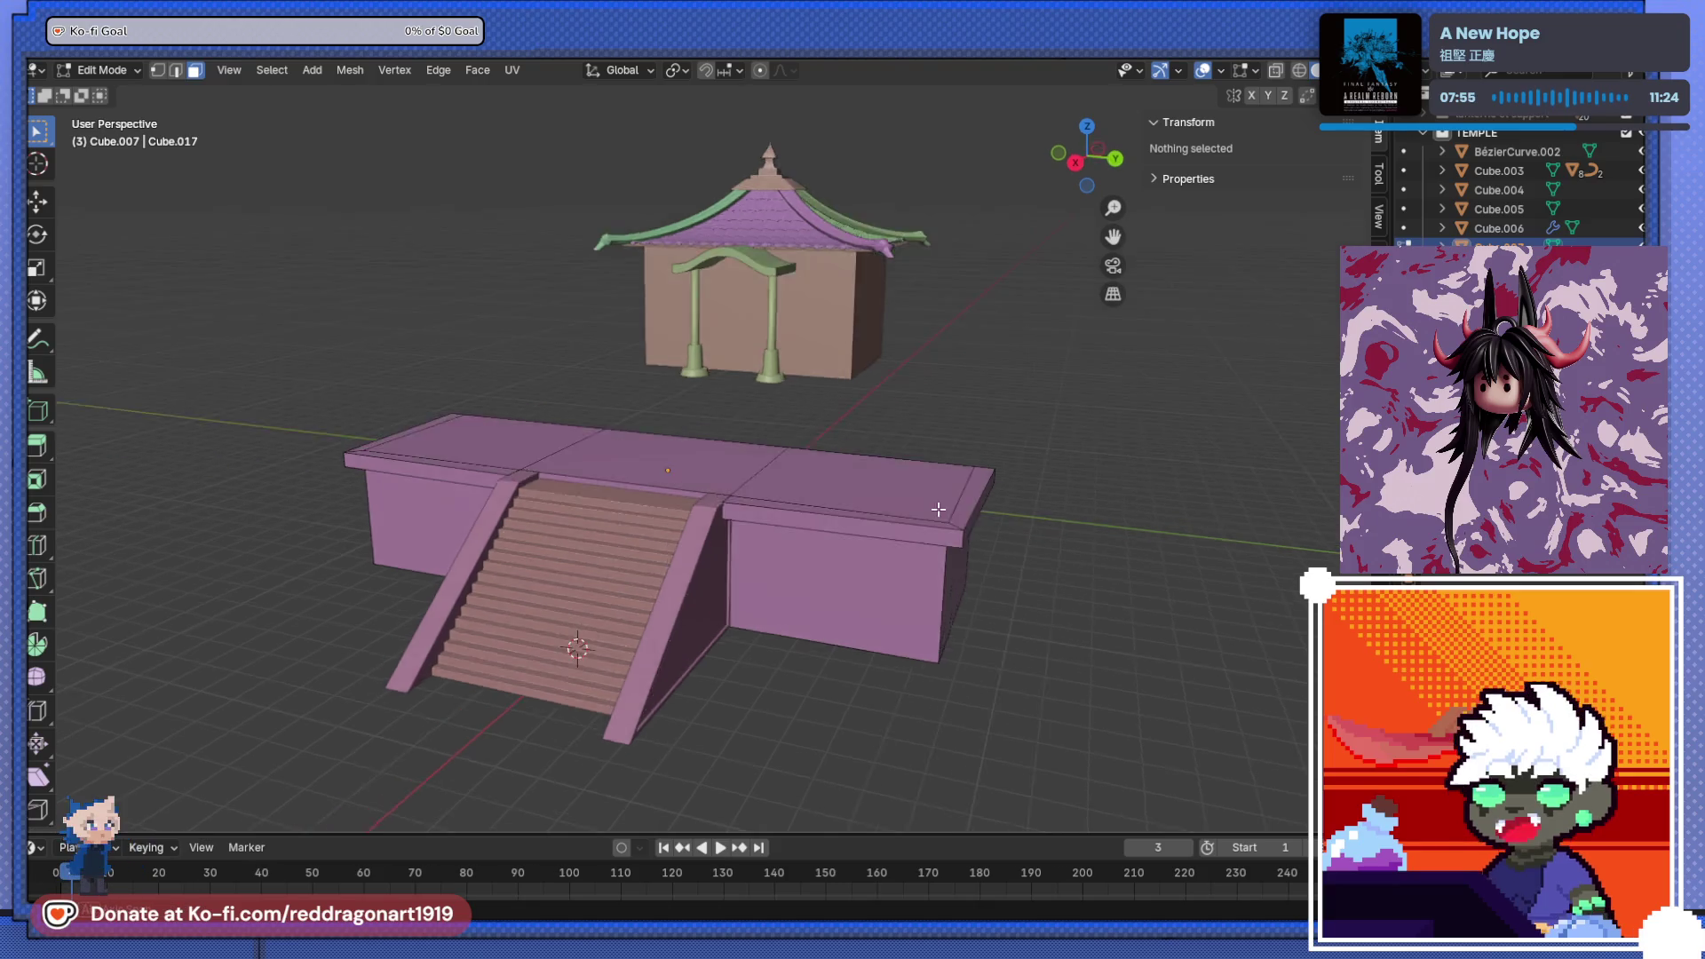
pyautogui.scroll(4, 928, 457)
pyautogui.moveTo(923, 466)
pyautogui.mouseDown(button='middle')
pyautogui.moveTo(902, 519)
pyautogui.moveTo(905, 475)
pyautogui.moveTo(902, 495)
pyautogui.moveTo(831, 447)
pyautogui.moveTo(850, 523)
pyautogui.mouseUp(button='middle')
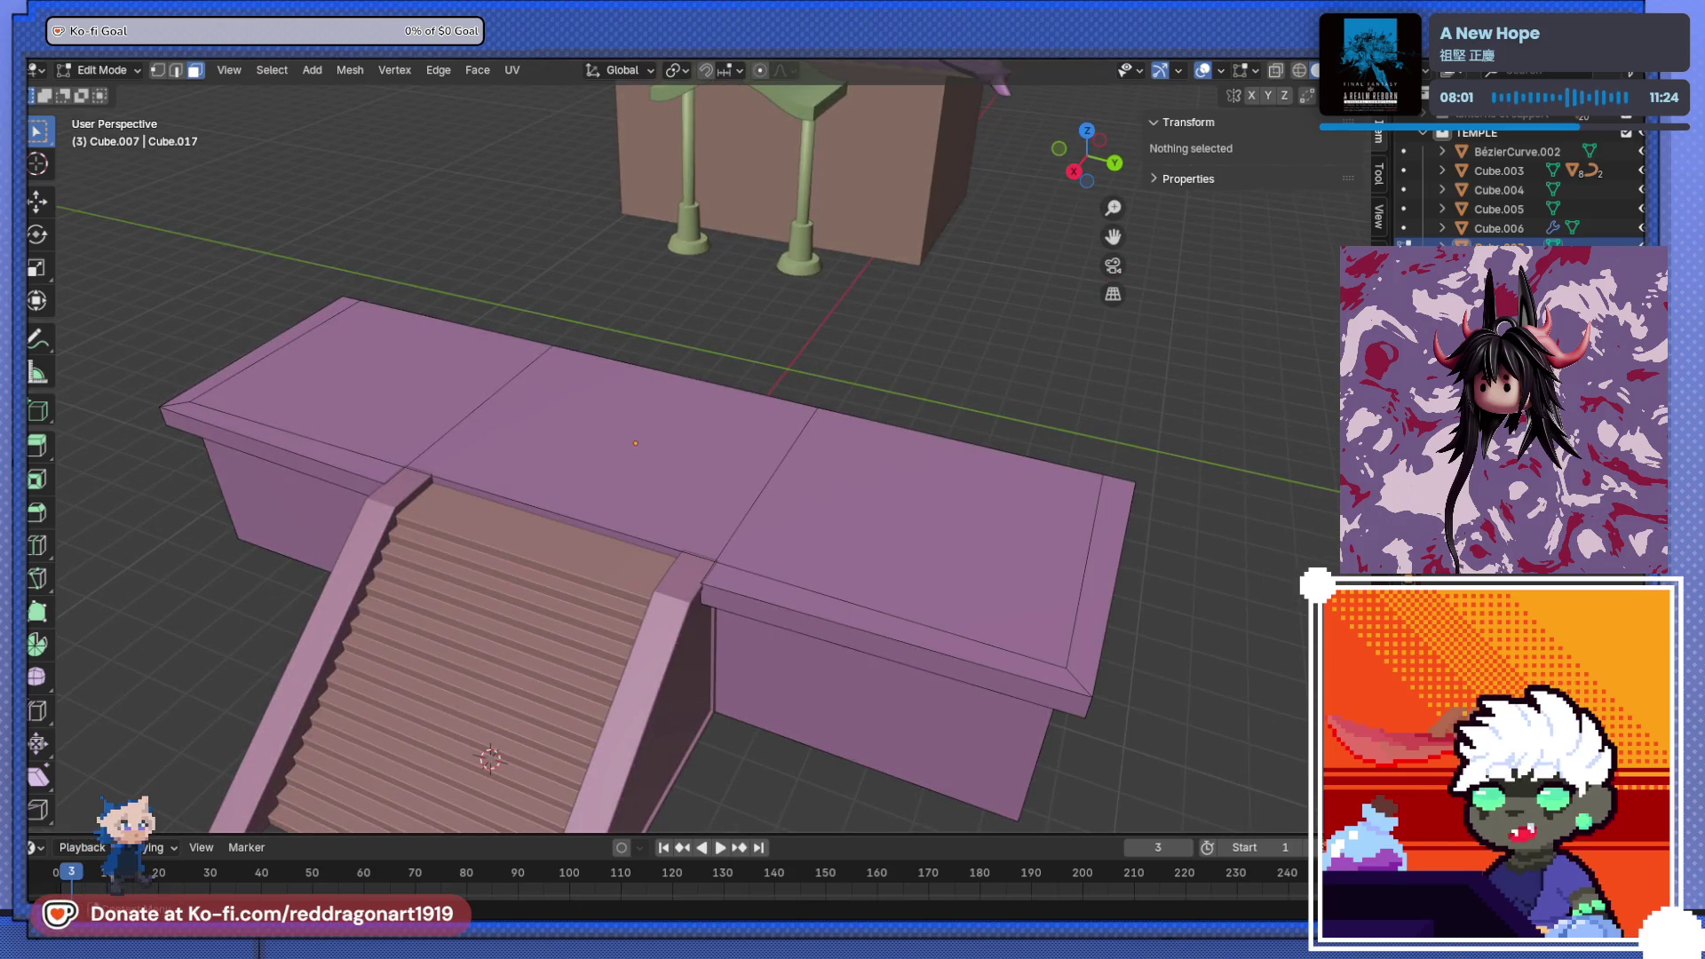
pyautogui.click(784, 515)
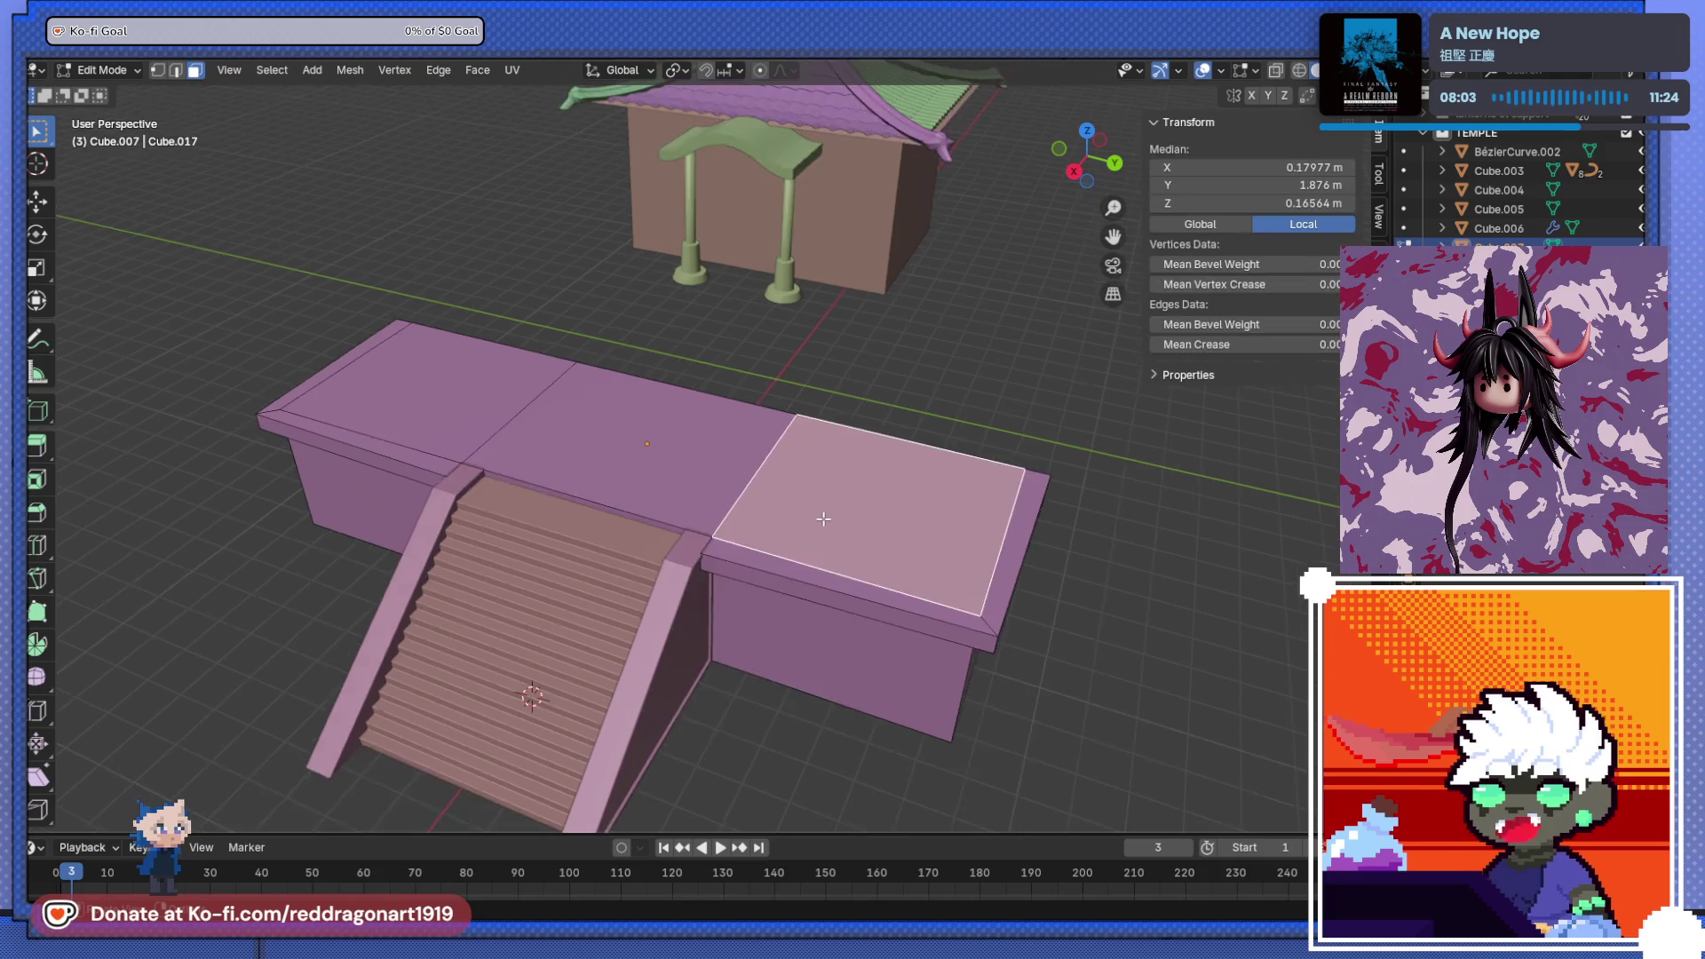
# - Inspect the ledge-capped platform and stairs, clear the face selection and return to Object Mode
pyautogui.scroll(-3, 784, 515)
pyautogui.scroll(6, 784, 515)
pyautogui.moveTo(784, 515)
pyautogui.mouseDown(button='middle')
pyautogui.moveTo(784, 498)
pyautogui.moveTo(803, 529)
pyautogui.moveTo(780, 563)
pyautogui.moveTo(801, 570)
pyautogui.mouseUp(button='middle')
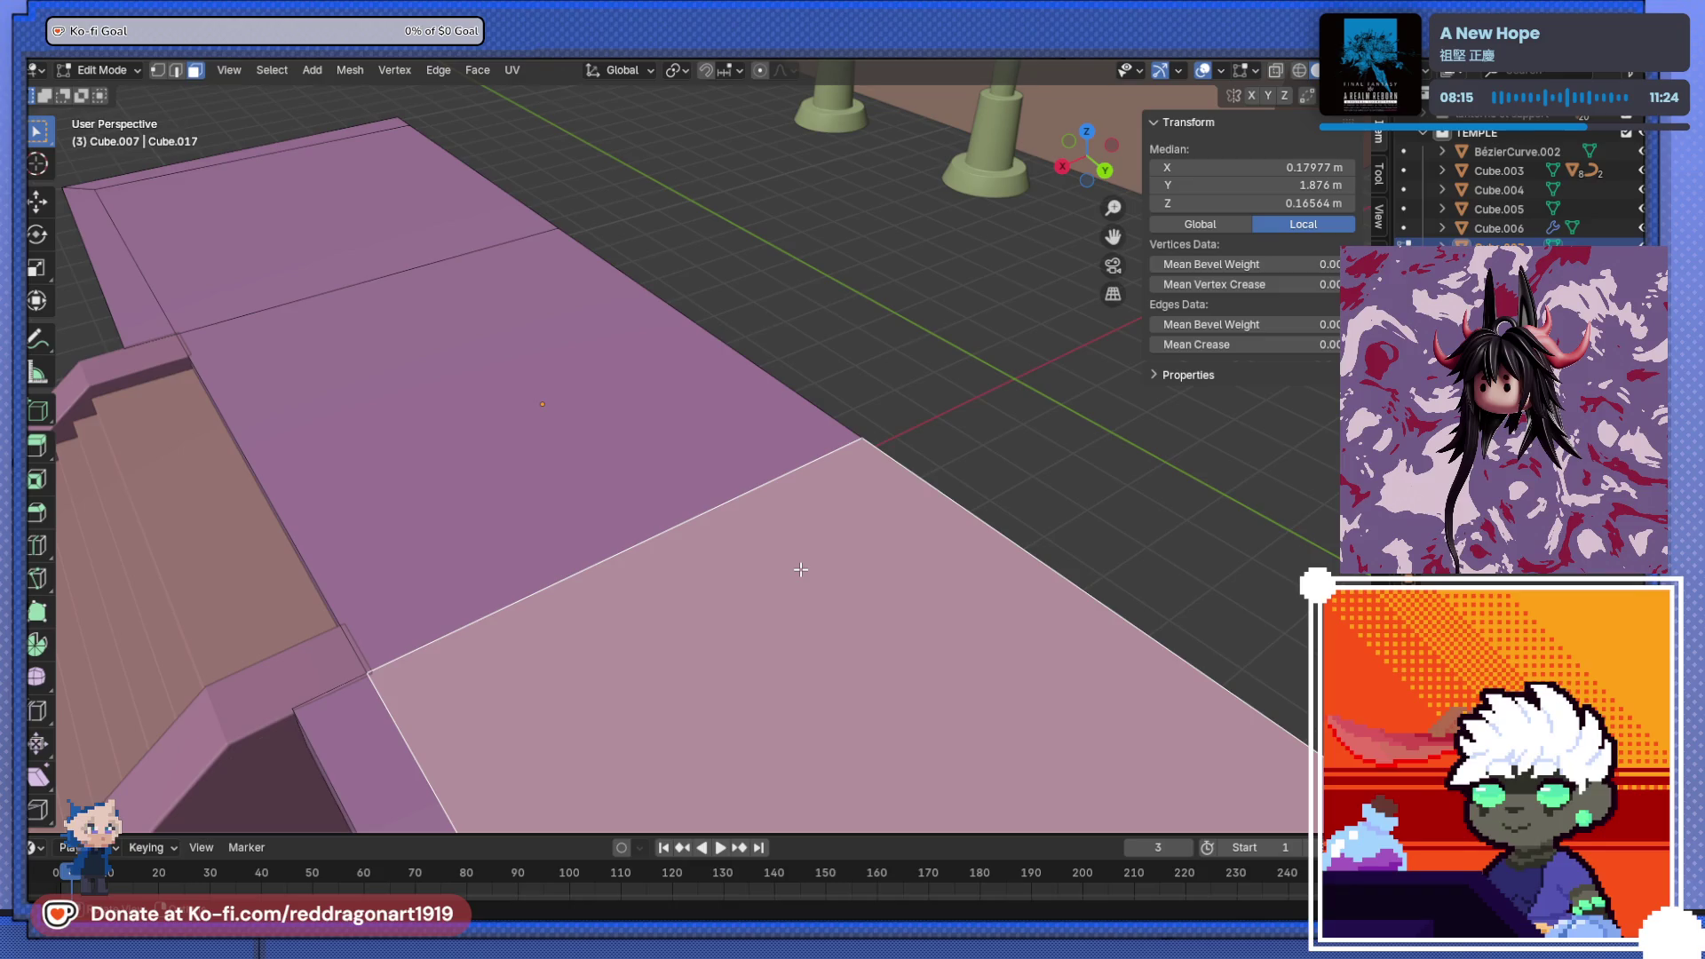
pyautogui.moveTo(801, 569)
pyautogui.mouseDown(button='middle')
pyautogui.moveTo(788, 429)
pyautogui.moveTo(818, 426)
pyautogui.moveTo(533, 444)
pyautogui.moveTo(495, 470)
pyautogui.mouseUp(button='middle')
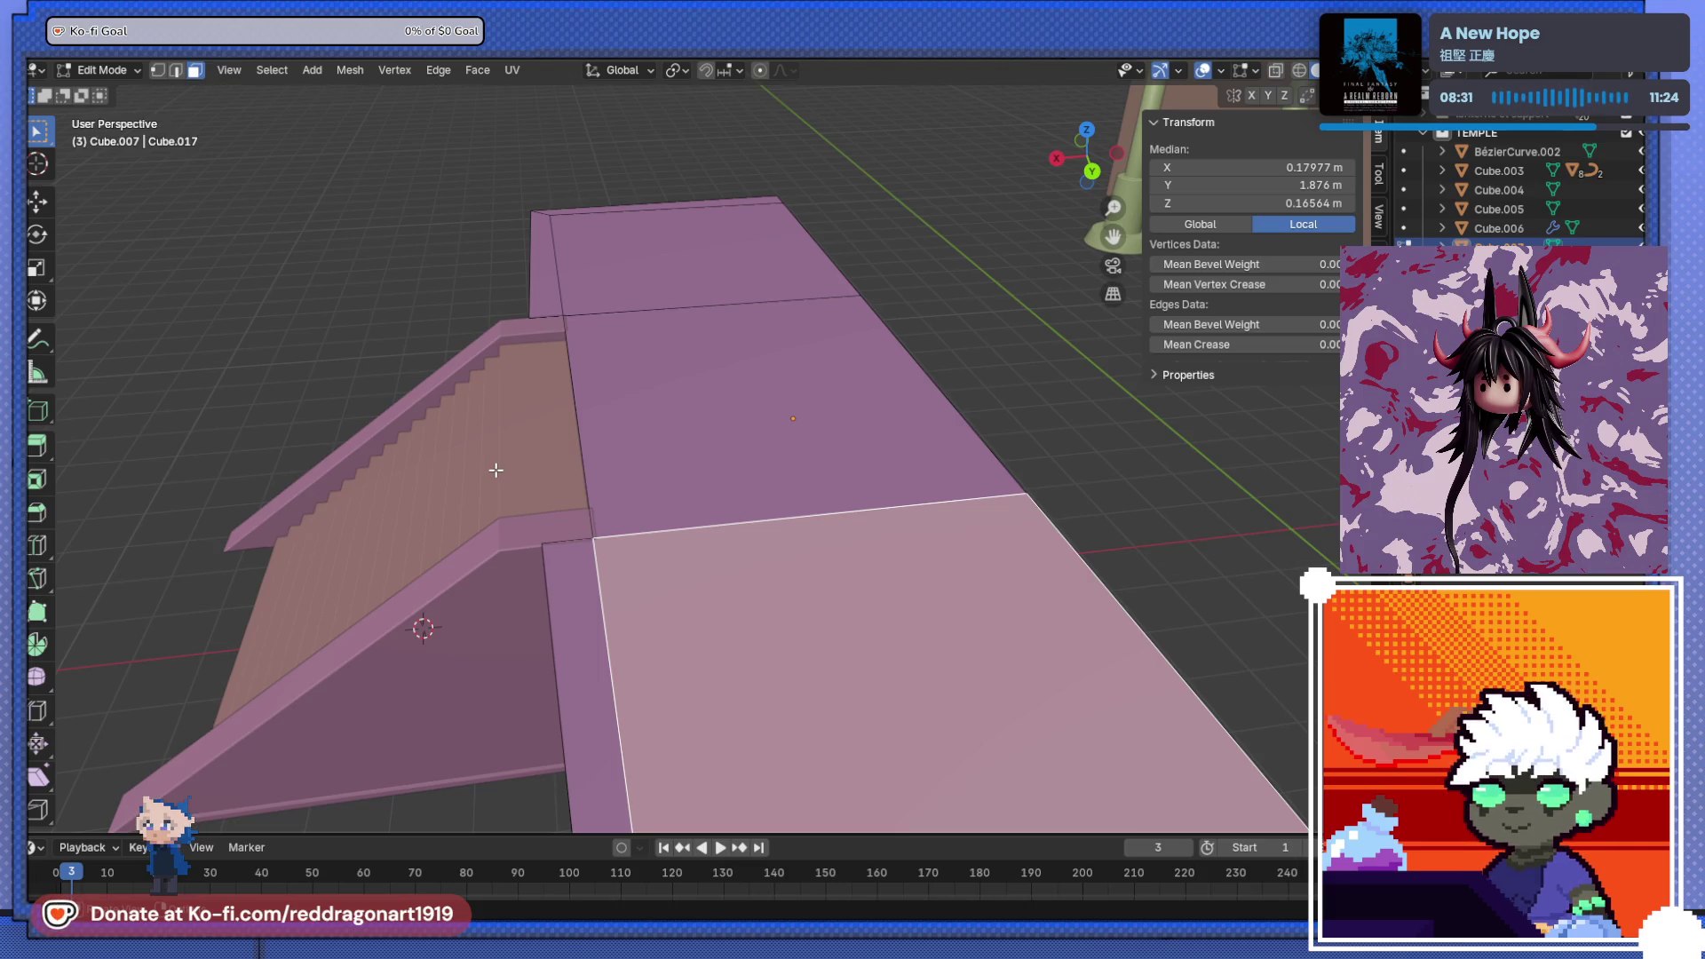
pyautogui.scroll(-6, 494, 468)
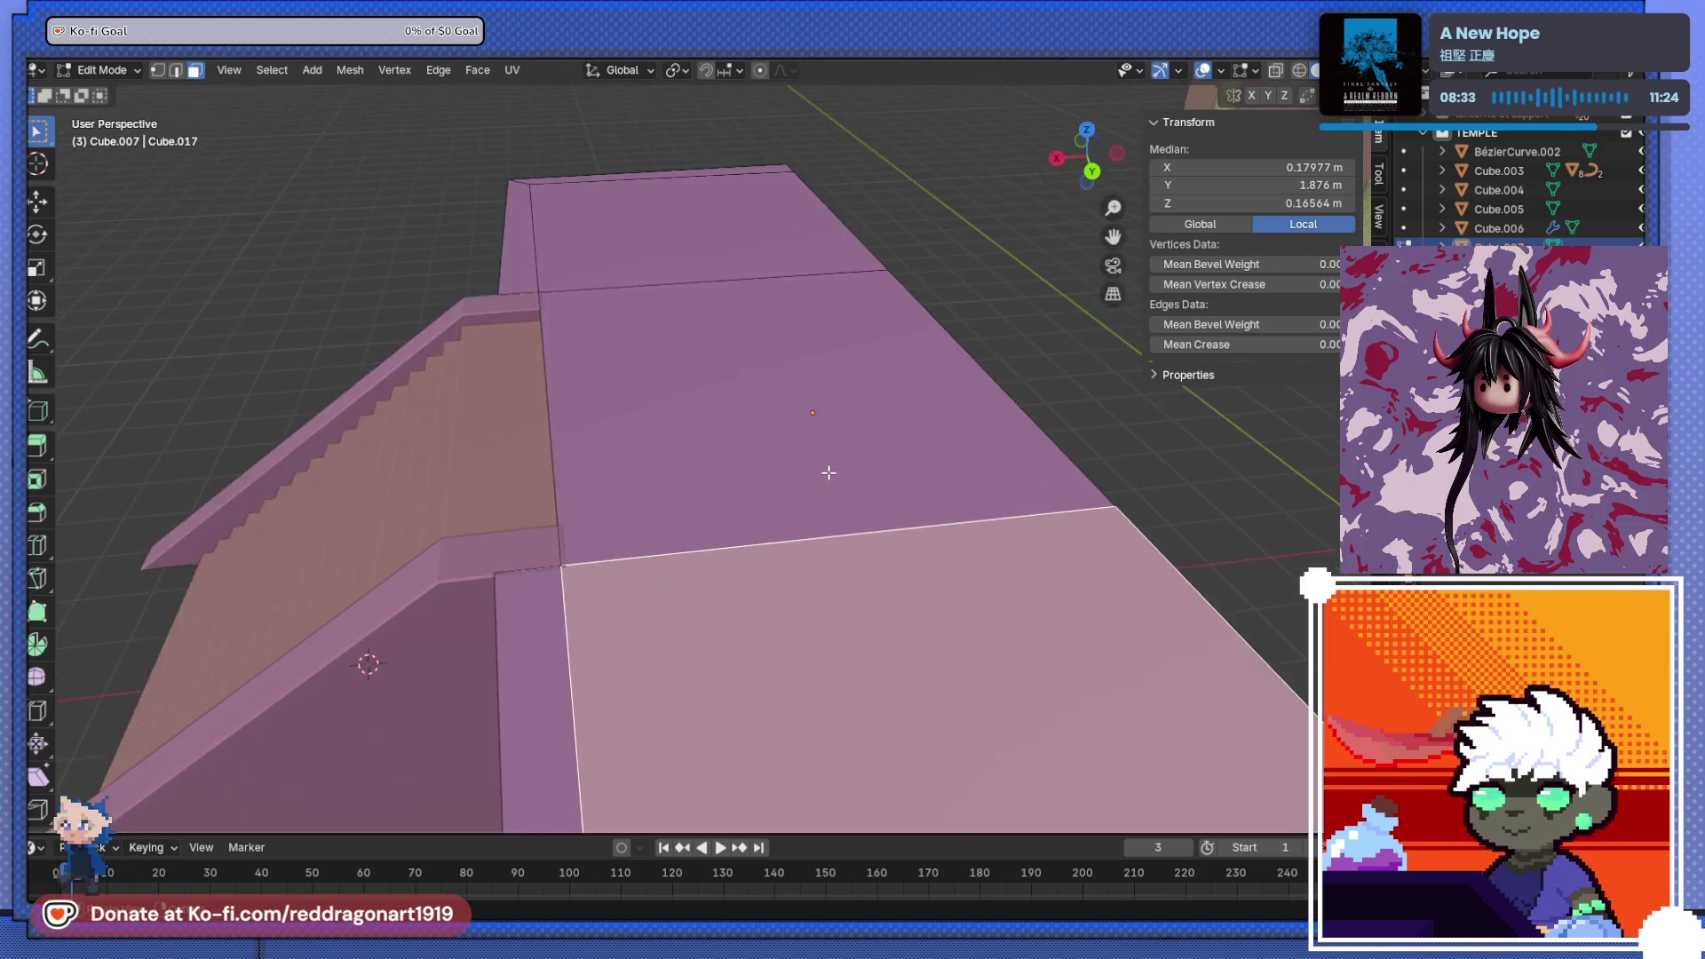
pyautogui.moveTo(696, 428)
pyautogui.mouseDown(button='middle')
pyautogui.moveTo(696, 466)
pyautogui.moveTo(670, 476)
pyautogui.moveTo(849, 451)
pyautogui.moveTo(819, 461)
pyautogui.moveTo(912, 502)
pyautogui.moveTo(902, 563)
pyautogui.moveTo(914, 498)
pyautogui.moveTo(977, 539)
pyautogui.moveTo(897, 532)
pyautogui.moveTo(914, 483)
pyautogui.moveTo(867, 487)
pyautogui.moveTo(856, 524)
pyautogui.moveTo(841, 449)
pyautogui.moveTo(860, 426)
pyautogui.moveTo(904, 579)
pyautogui.moveTo(975, 679)
pyautogui.moveTo(860, 638)
pyautogui.moveTo(860, 679)
pyautogui.moveTo(891, 654)
pyautogui.moveTo(819, 666)
pyautogui.mouseUp(button='middle')
pyautogui.scroll(4, 669, 476)
pyautogui.scroll(3, 978, 539)
pyautogui.hotkey('alt', 'a')
pyautogui.press('Tab')
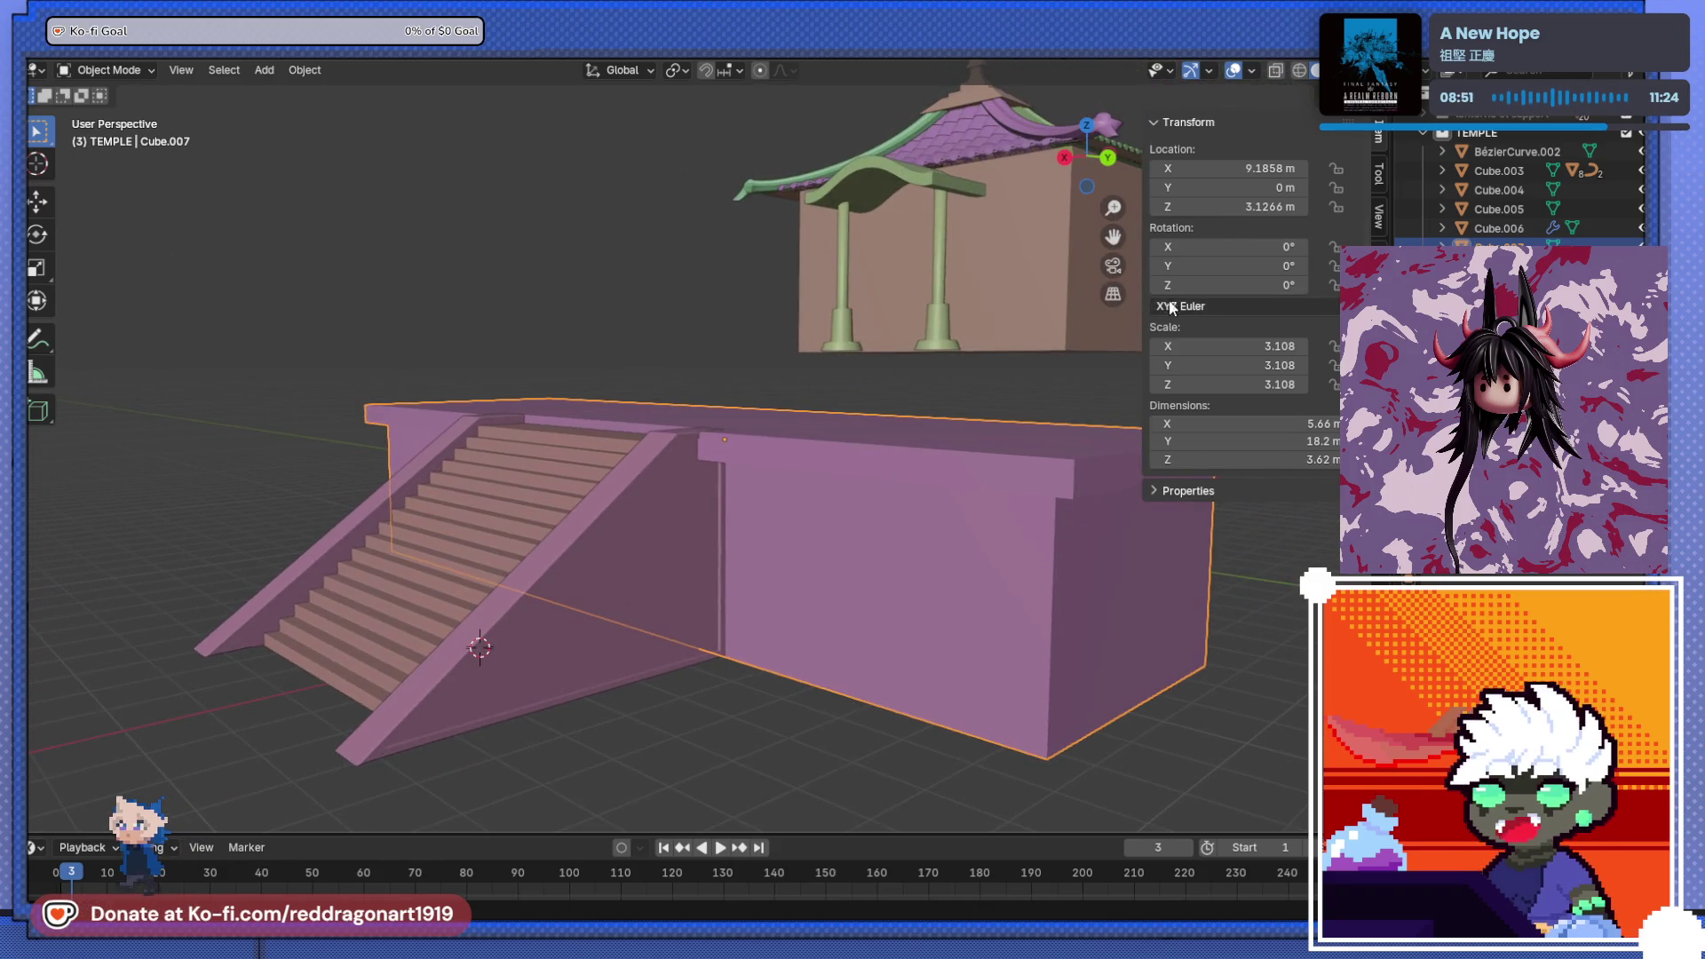
# - Move the temple pieces about 0.455 m along X and 0.865 m lower, behind the platform
pyautogui.moveTo(1143, 307); pyautogui.dragTo(1325, 307)
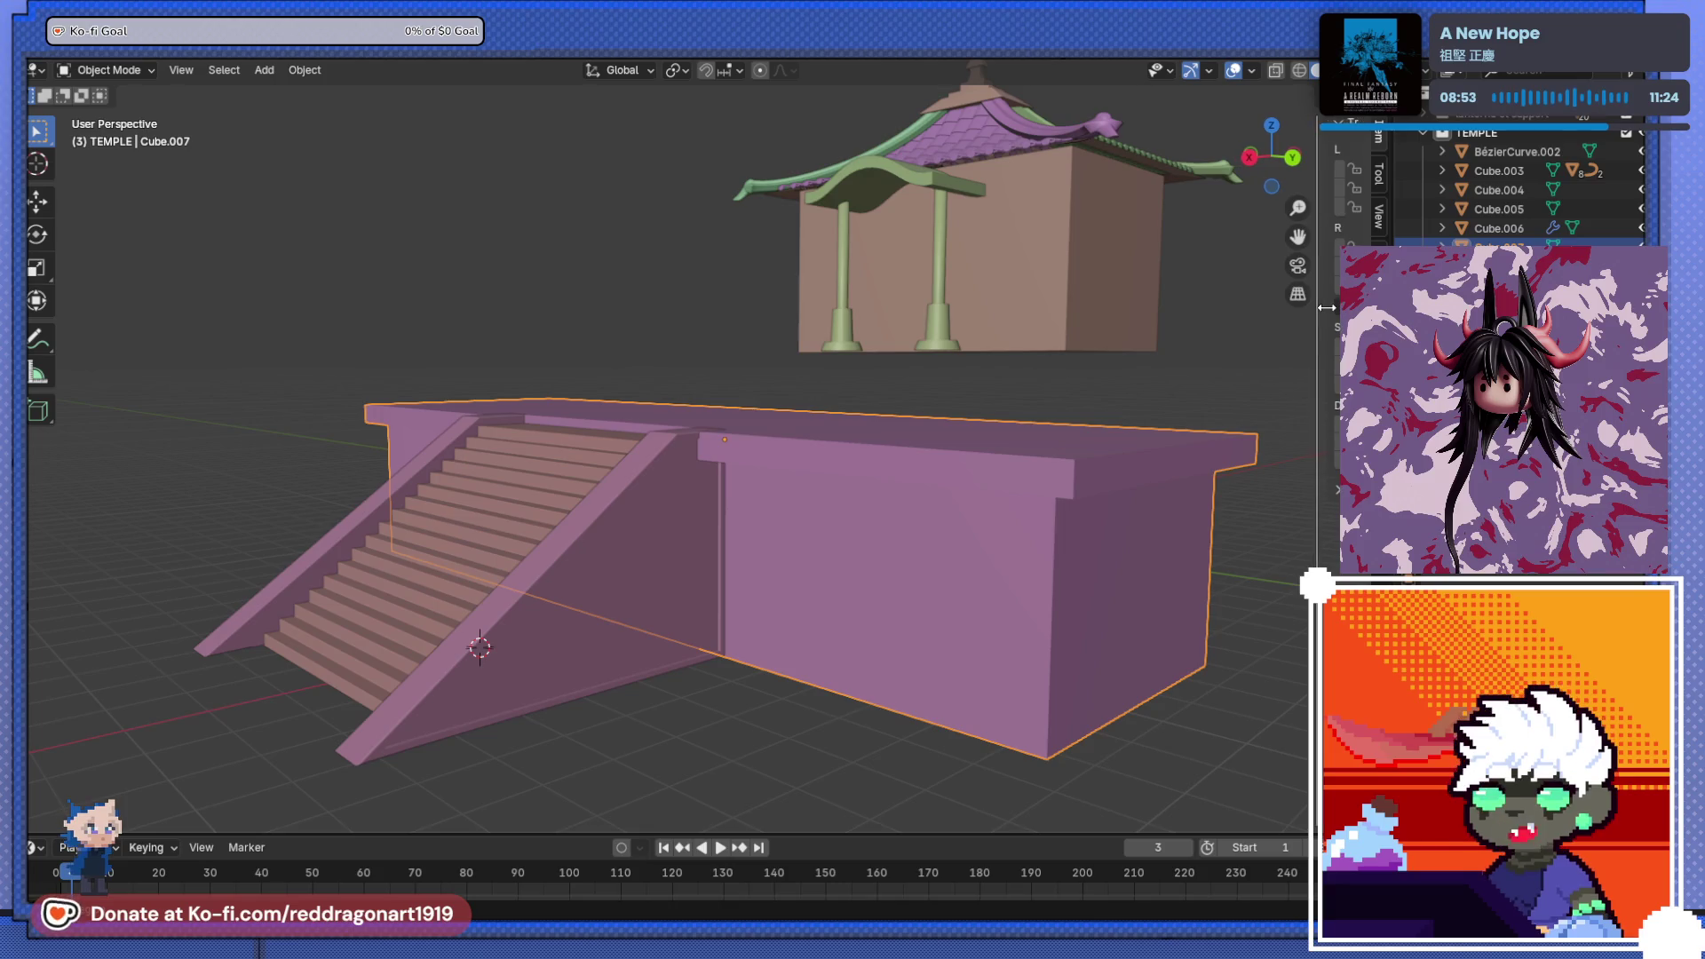
pyautogui.scroll(-2, 714, 423)
pyautogui.moveTo(714, 425)
pyautogui.mouseDown(button='middle')
pyautogui.moveTo(588, 486)
pyautogui.moveTo(756, 487)
pyautogui.mouseUp(button='middle')
pyautogui.scroll(2, 781, 476)
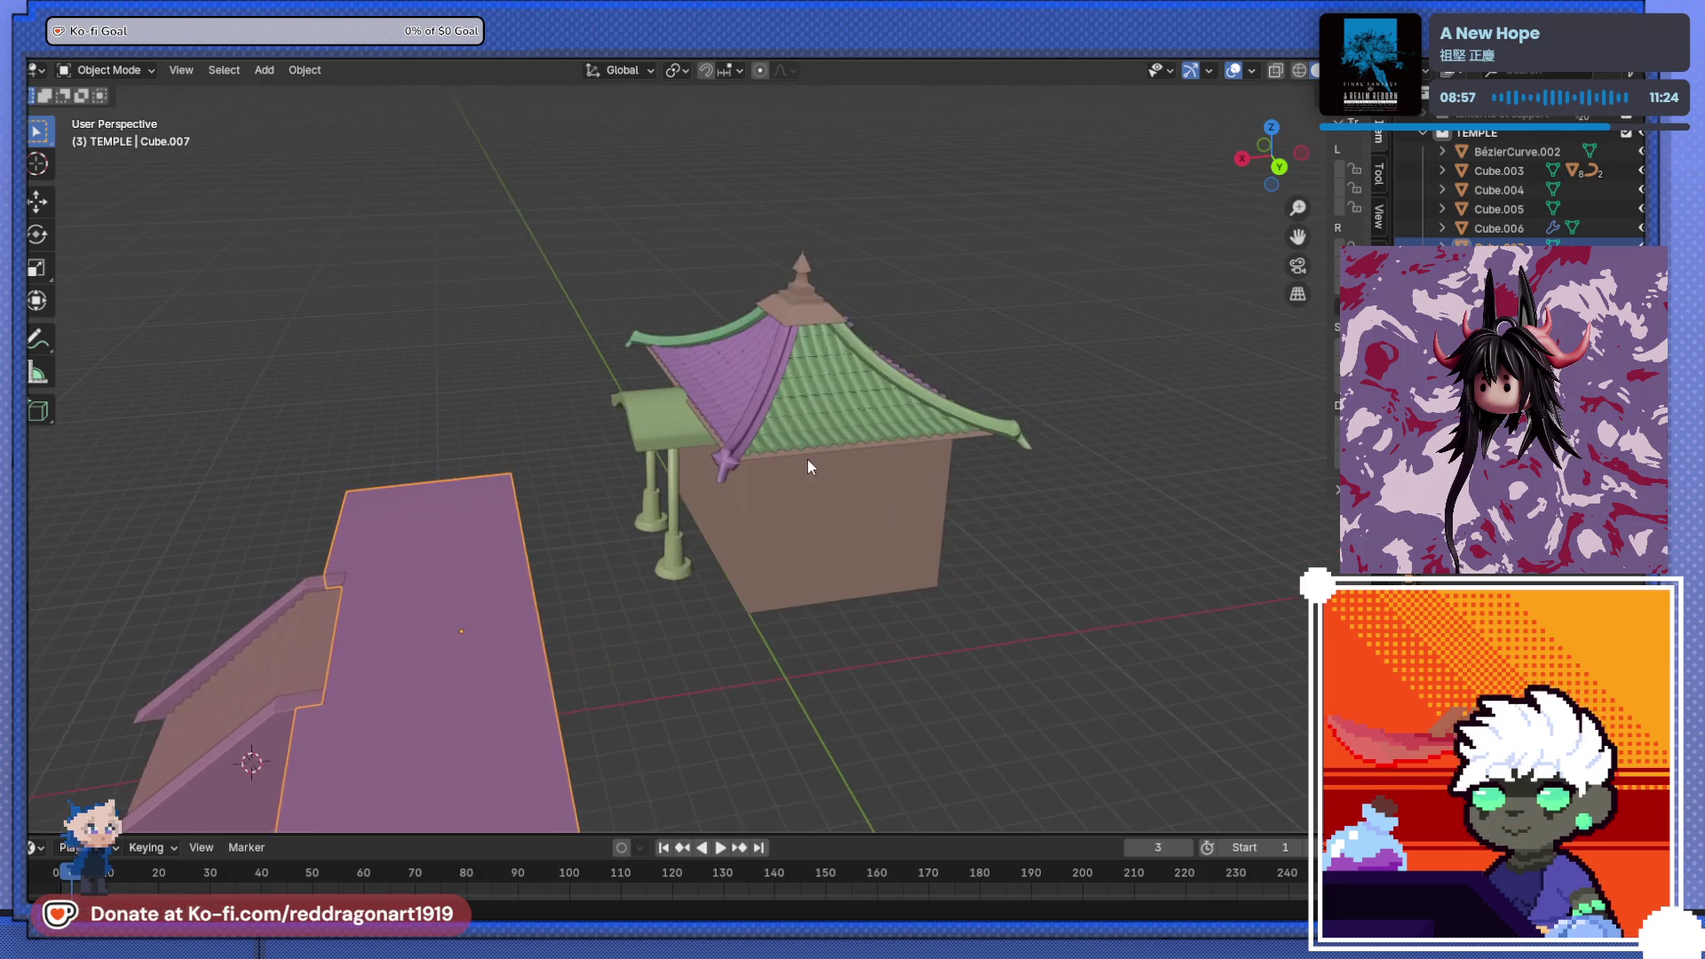
pyautogui.moveTo(559, 215)
pyautogui.mouseDown()
pyautogui.moveTo(1012, 554)
pyautogui.moveTo(983, 636)
pyautogui.mouseUp()
pyautogui.press('KP_1')
pyautogui.press('ctrl+KP_1')
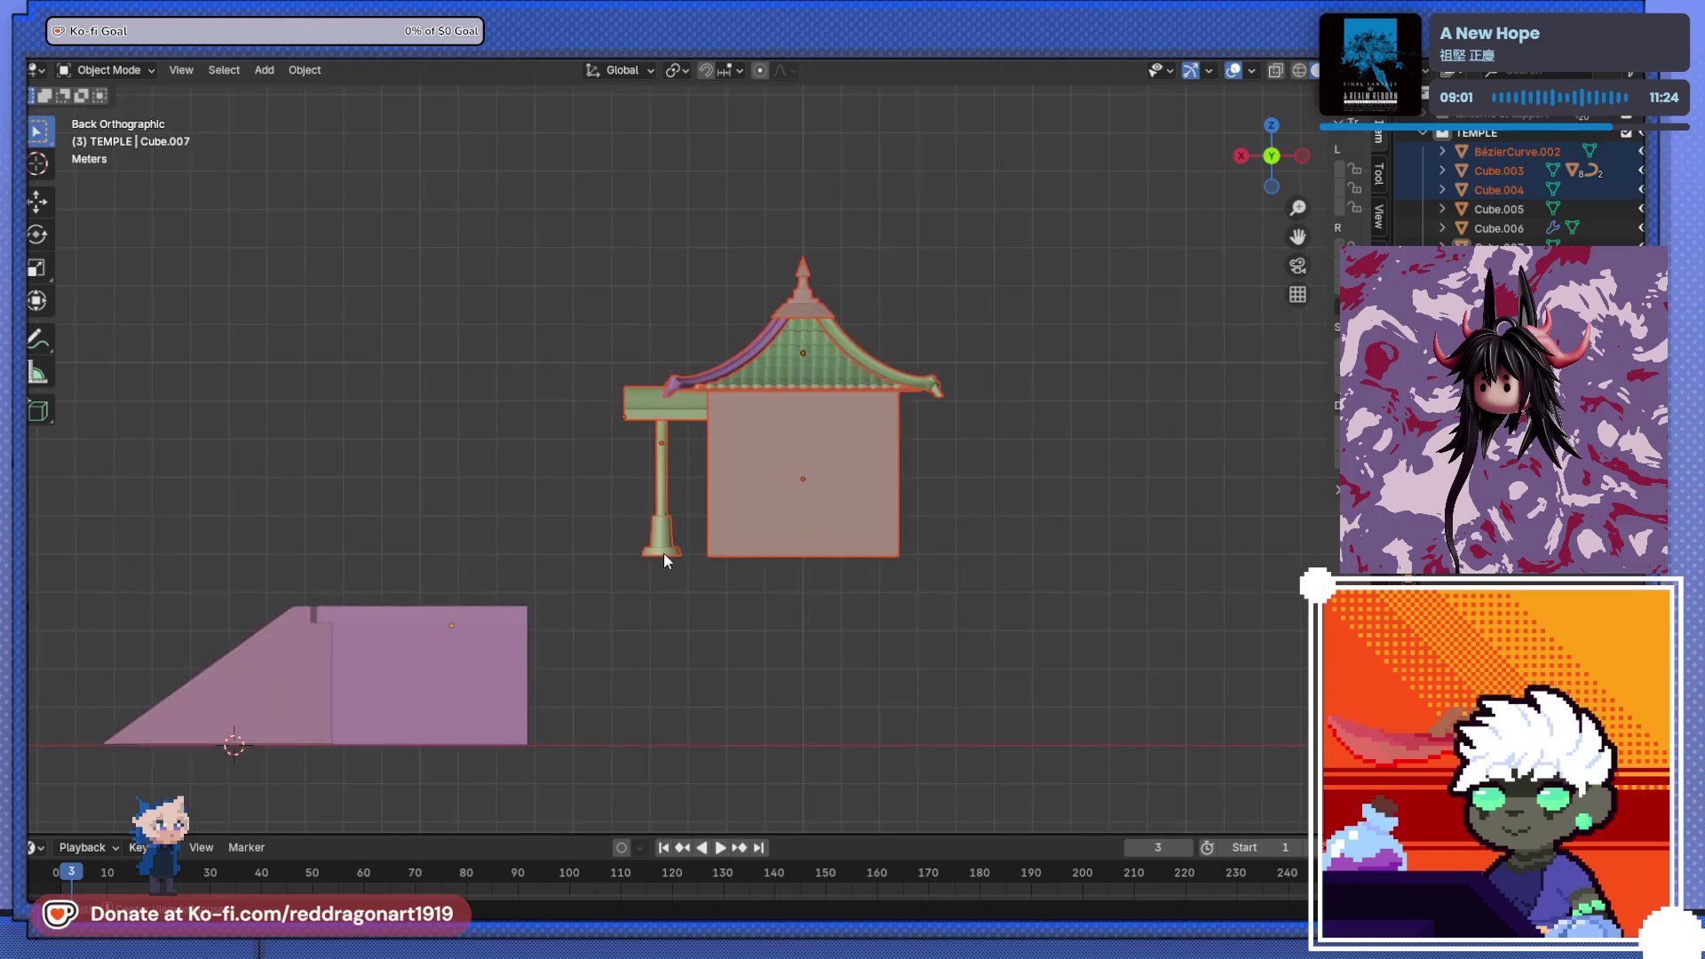
pyautogui.press('g')
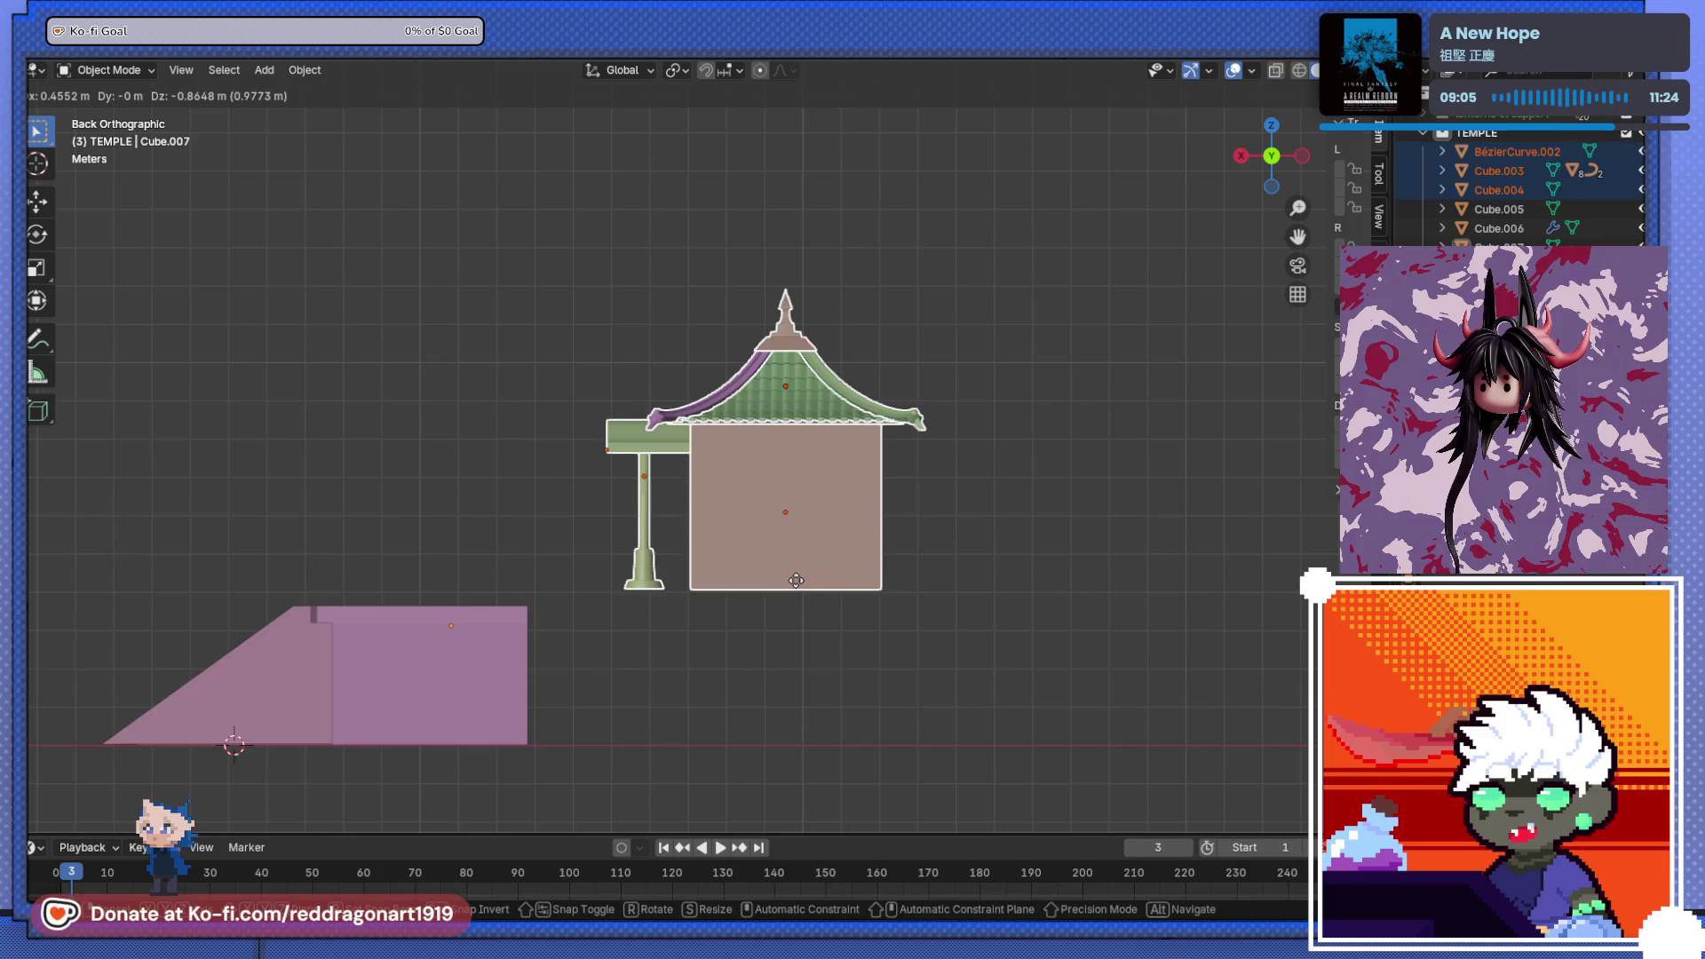
pyautogui.click(795, 580)
# - Select the platform and orbit to a side-on view to check the fit
pyautogui.moveTo(531, 594)
pyautogui.mouseDown(button='middle')
pyautogui.moveTo(626, 674)
pyautogui.moveTo(626, 717)
pyautogui.mouseUp(button='middle')
pyautogui.scroll(5, 870, 472)
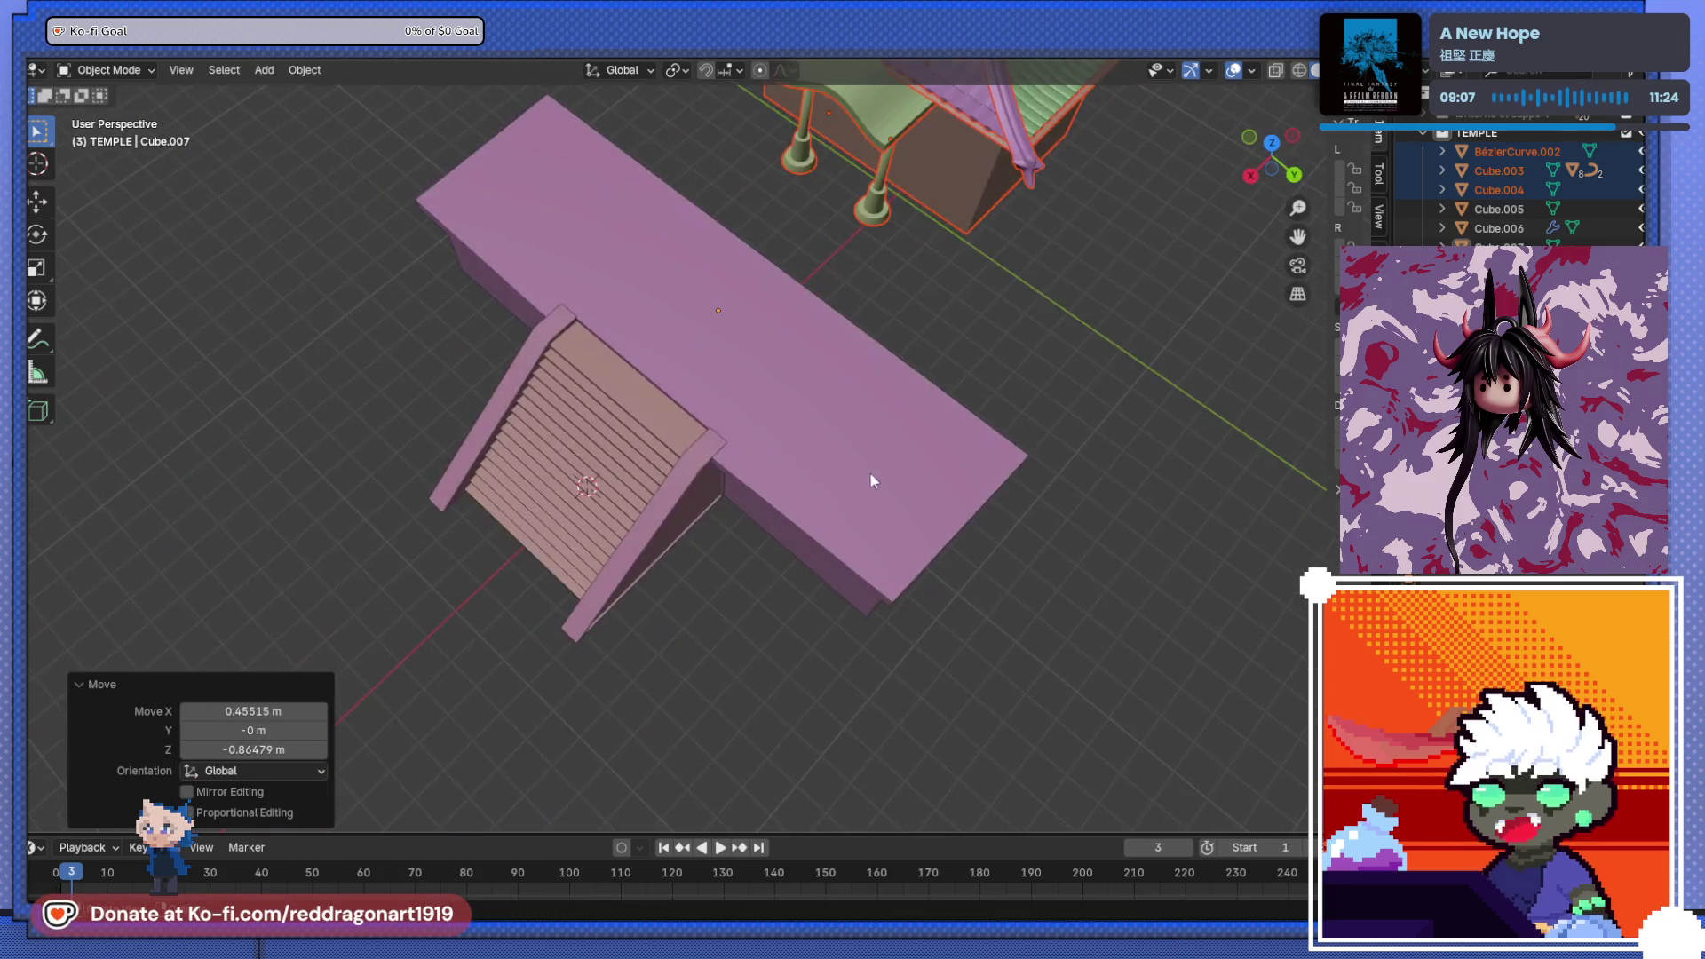
pyautogui.scroll(-4, 870, 480)
pyautogui.click(815, 466)
pyautogui.moveTo(815, 466); pyautogui.dragTo(818, 590, button='middle')
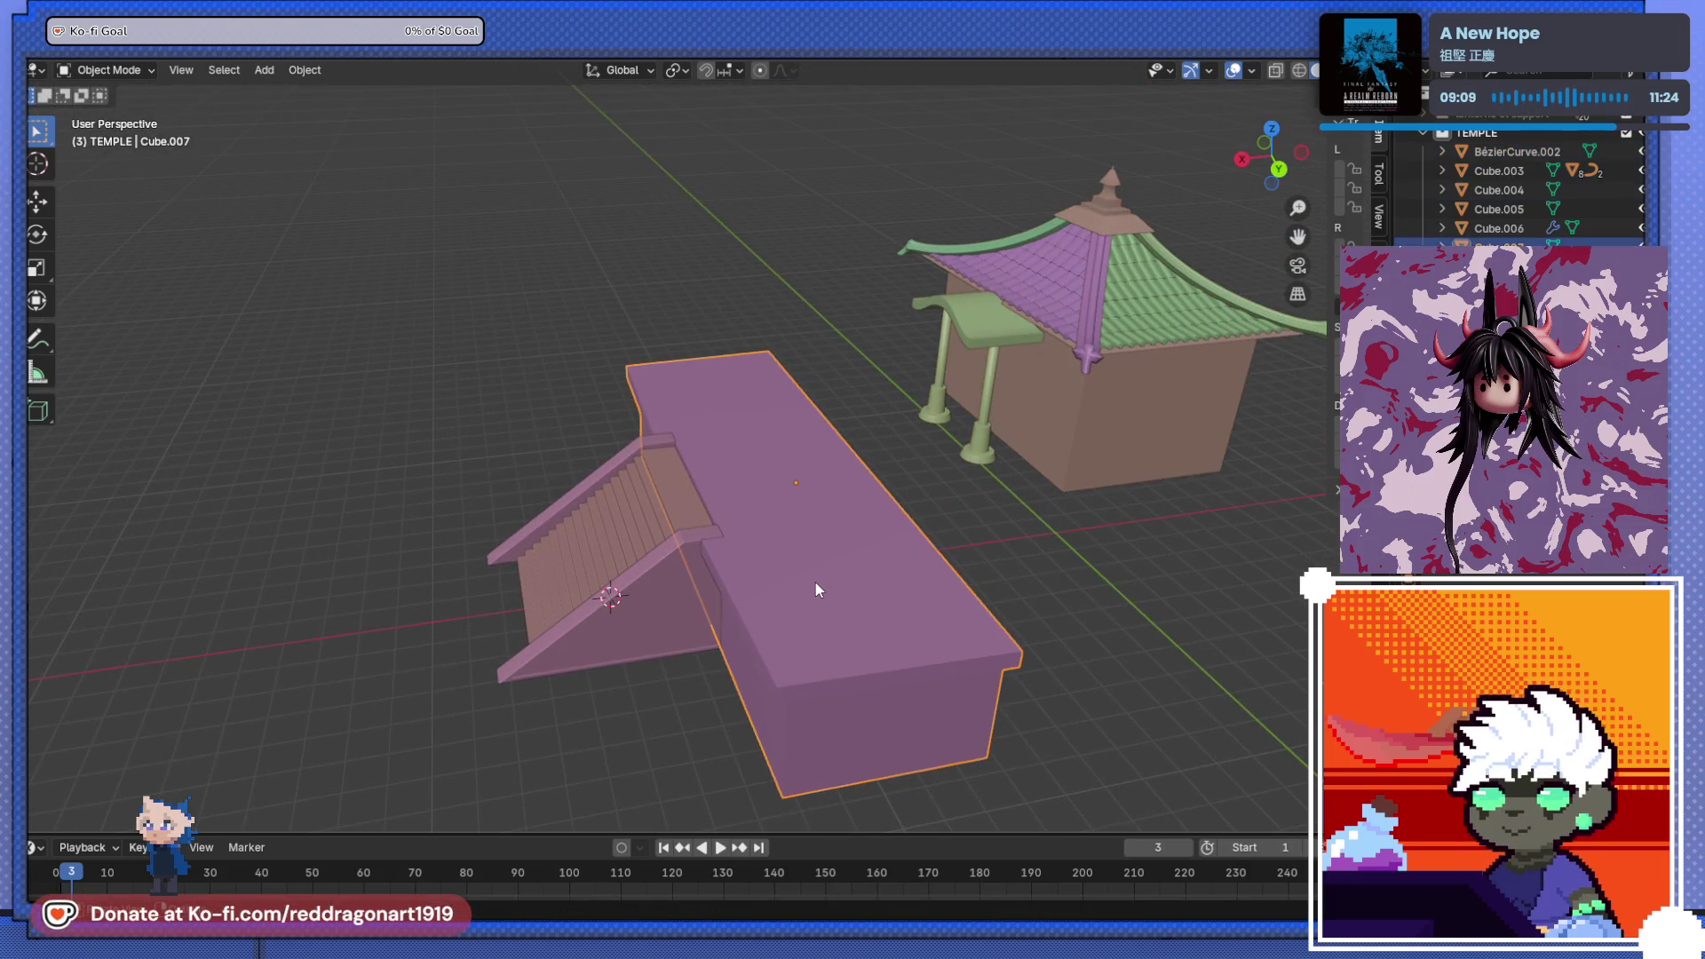
pyautogui.moveTo(870, 456)
pyautogui.mouseDown(button='middle')
pyautogui.moveTo(867, 506)
pyautogui.moveTo(811, 472)
pyautogui.moveTo(666, 518)
pyautogui.moveTo(666, 483)
pyautogui.moveTo(787, 524)
pyautogui.moveTo(702, 615)
pyautogui.moveTo(732, 545)
pyautogui.mouseUp(button='middle')
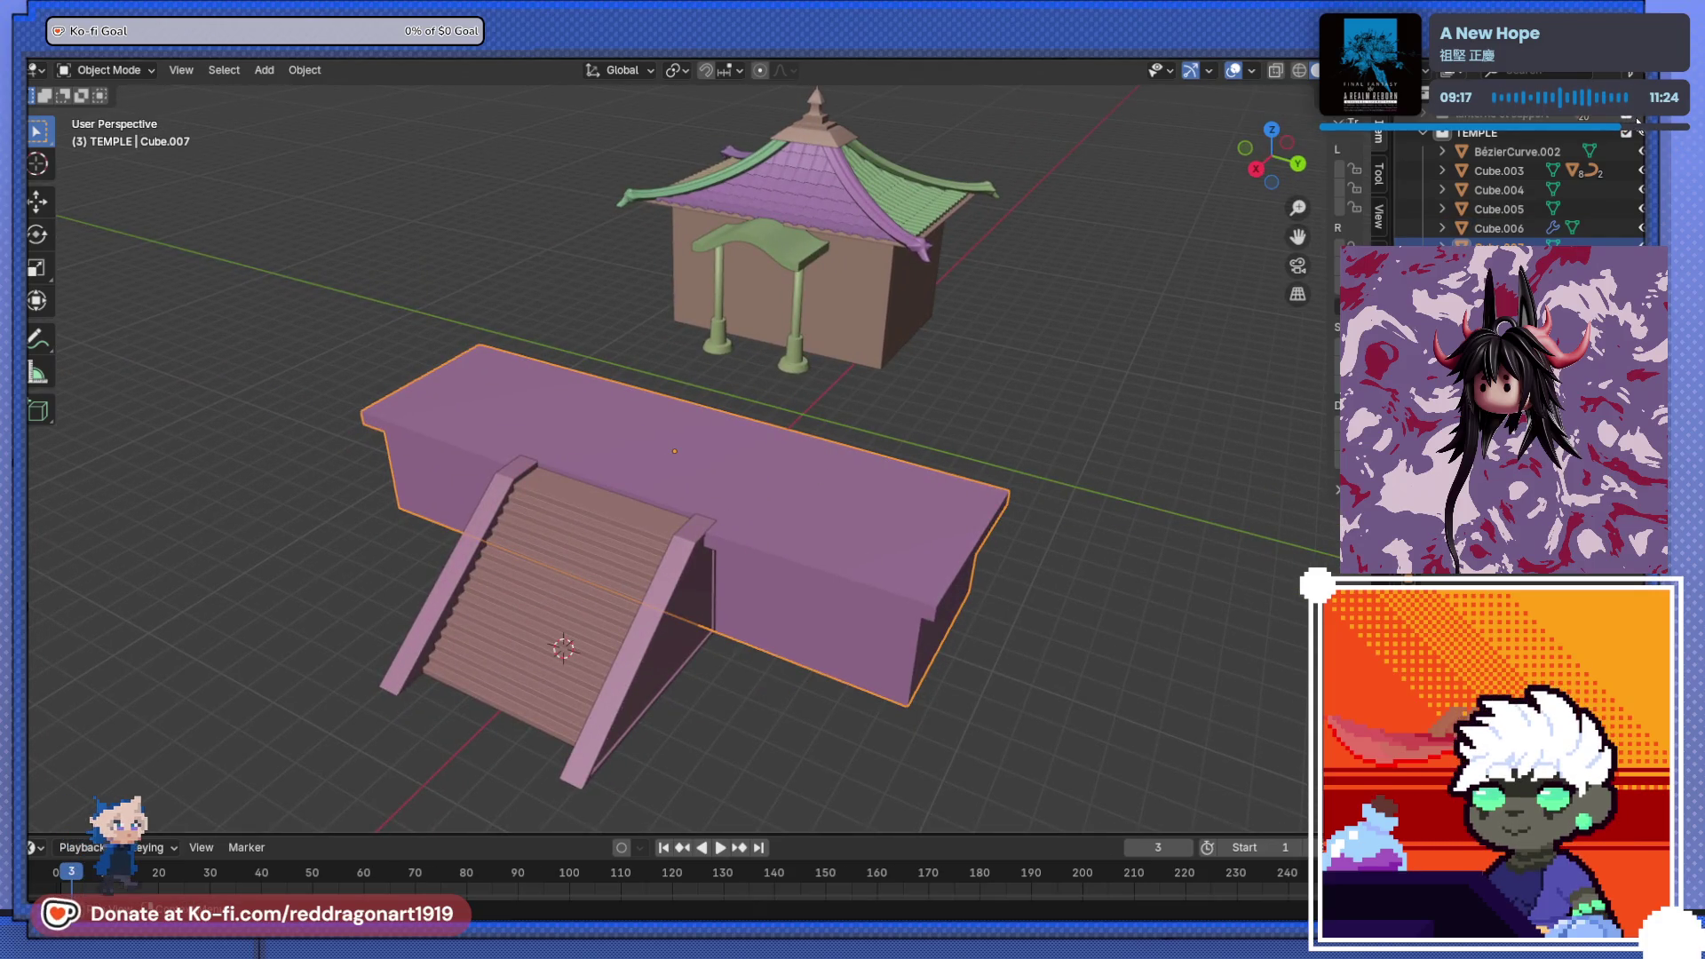
# - Unhide the stone lantern tower and its remaining hidden parts
pyautogui.hotkey('alt', 'h')
pyautogui.scroll(-8, 1028, 296)
pyautogui.scroll(6, 782, 320)
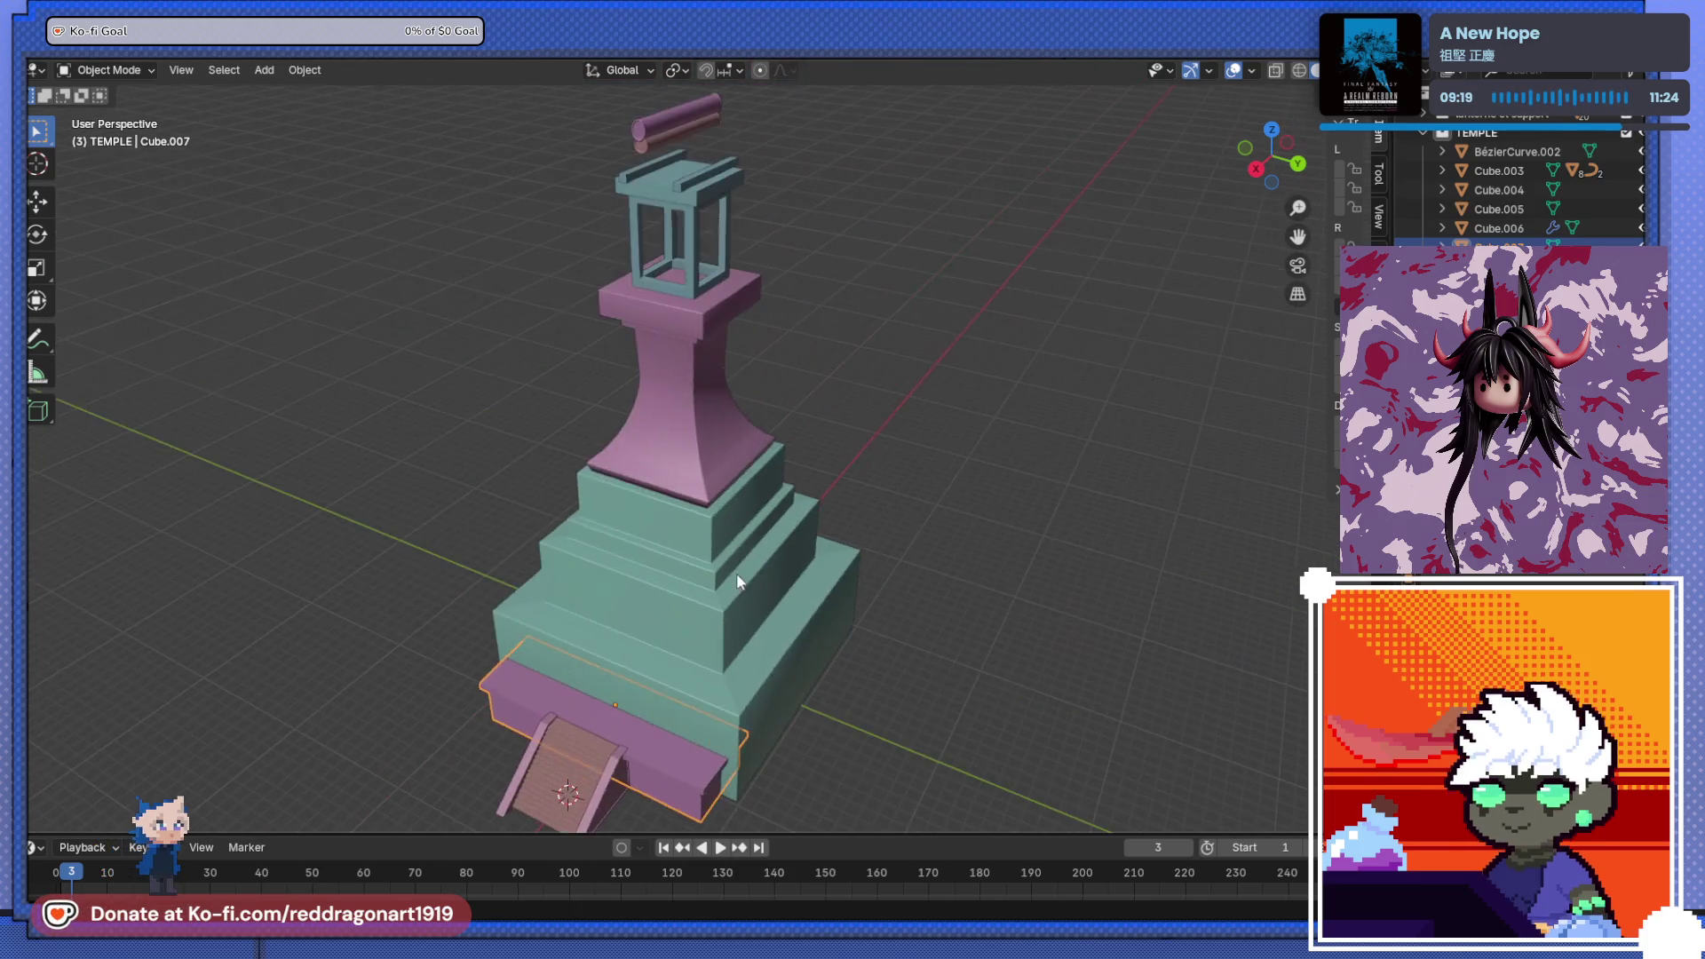
pyautogui.hotkey('alt', 'h')
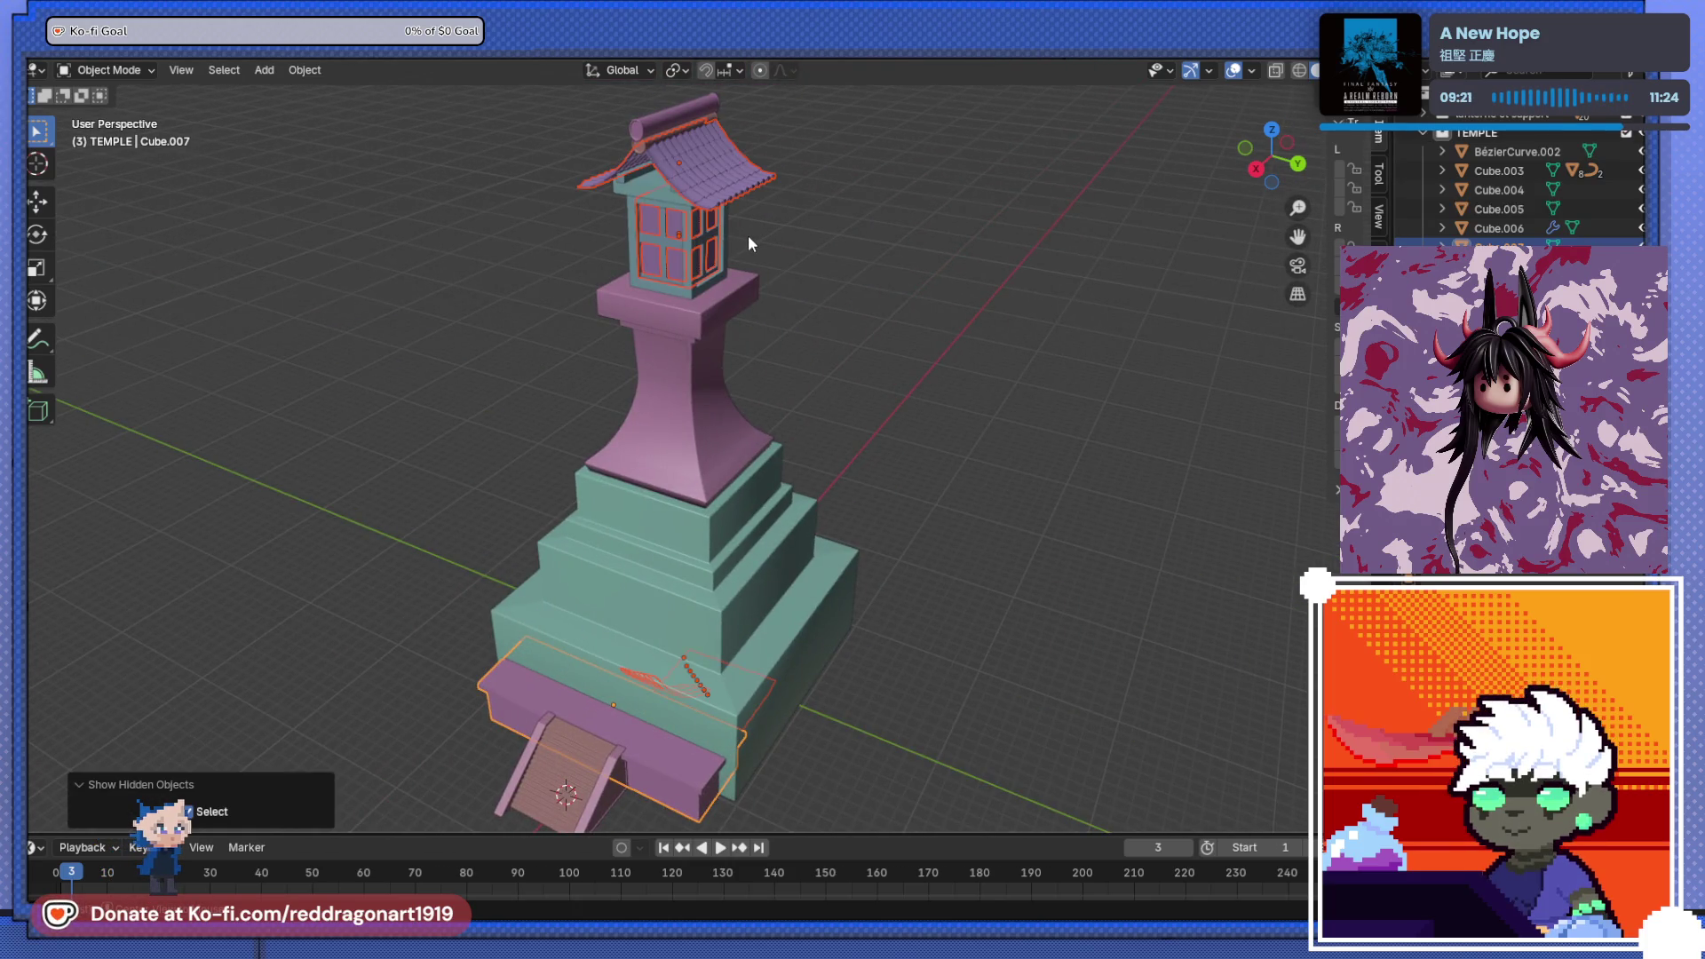
pyautogui.moveTo(747, 234)
pyautogui.mouseDown(button='middle')
pyautogui.moveTo(660, 440)
pyautogui.moveTo(664, 524)
pyautogui.mouseUp(button='middle')
# - Select the lantern et support pedestal, pillar, lantern and roof, with X-ray on
pyautogui.click(692, 543)
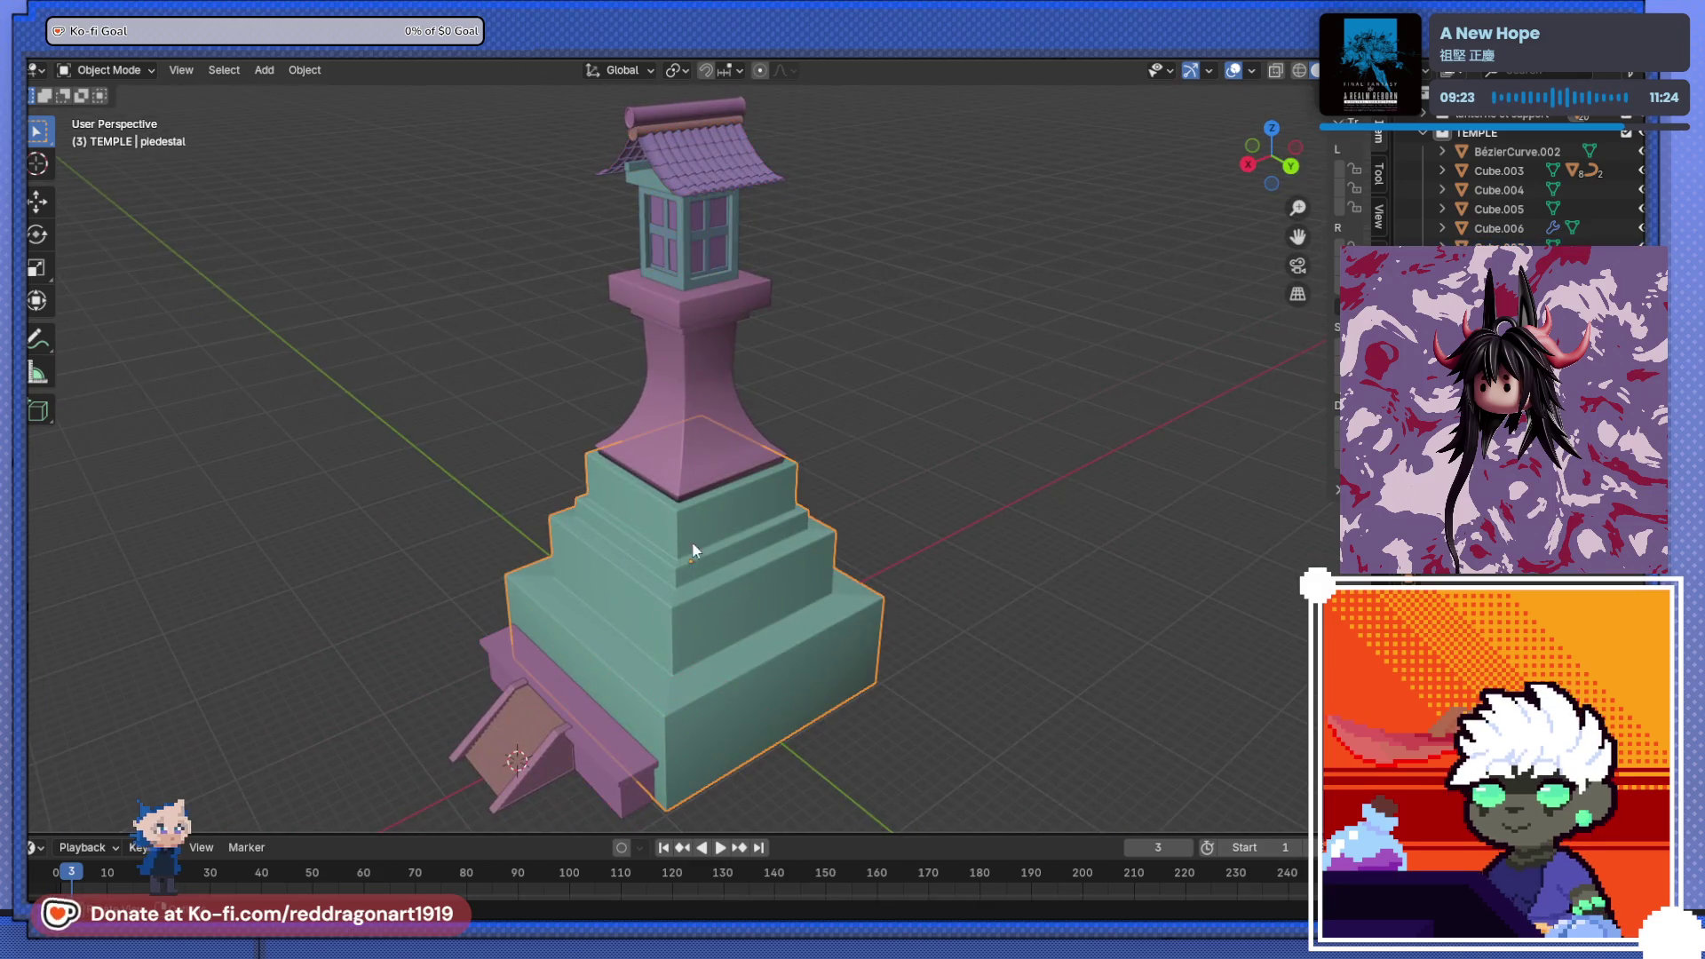
pyautogui.click(1516, 117)
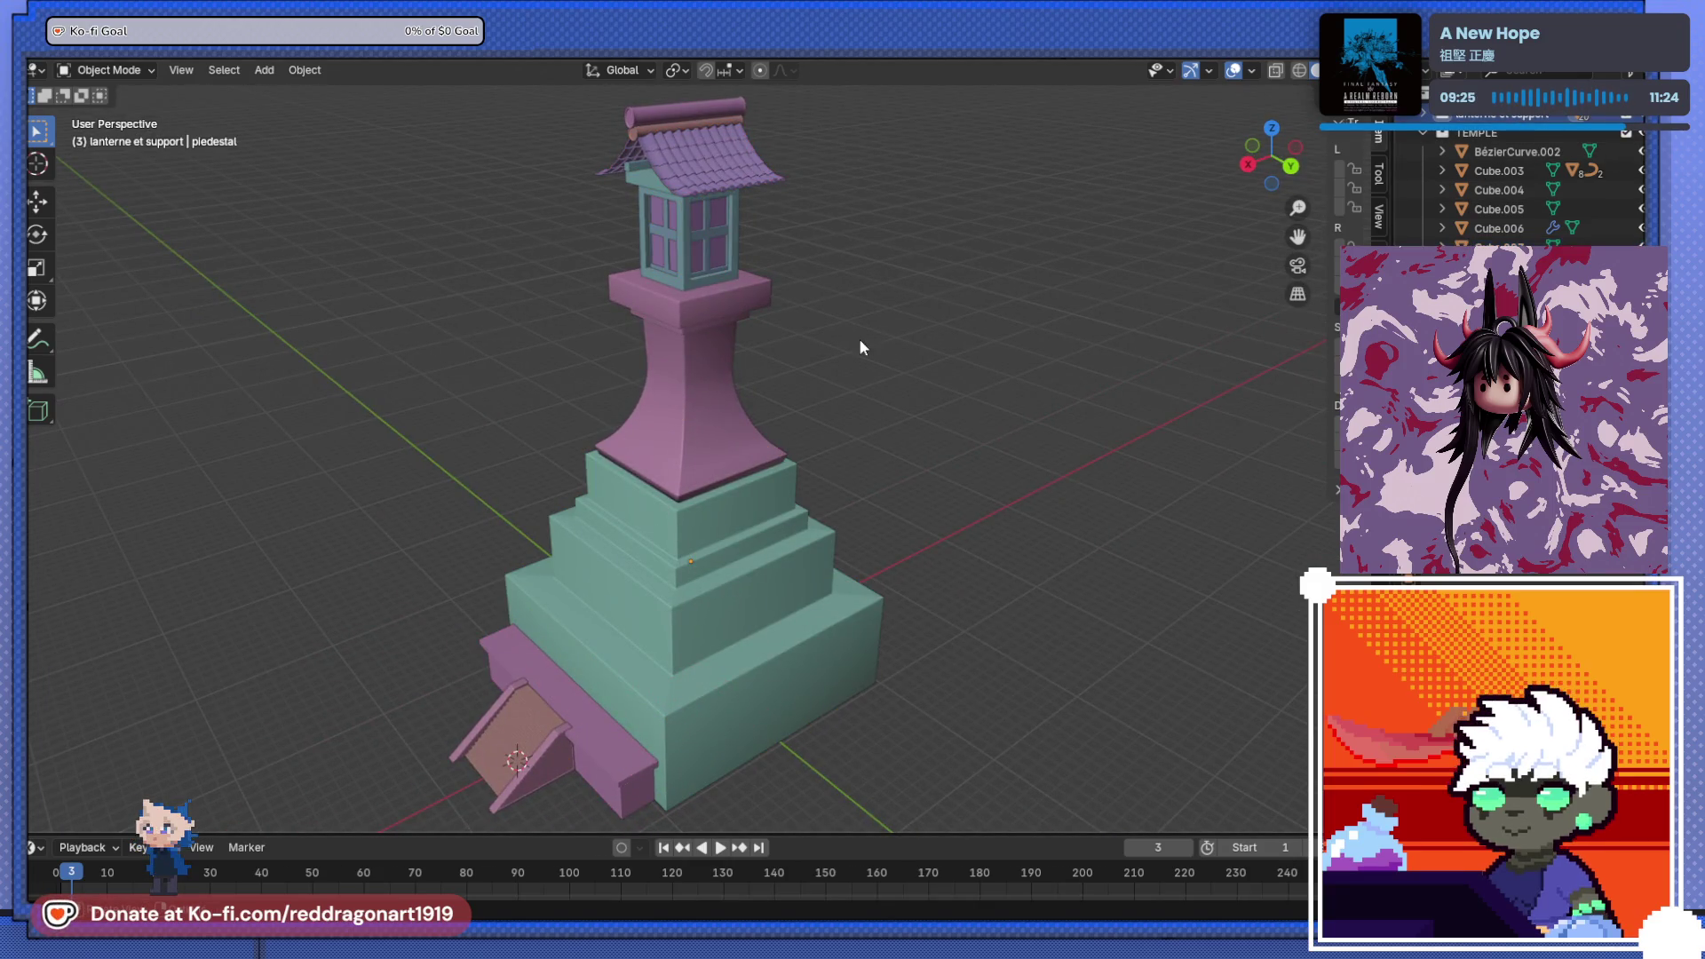
pyautogui.scroll(-2, 725, 388)
pyautogui.click(709, 486)
pyautogui.keyDown('shift'); pyautogui.click(700, 440); pyautogui.keyUp('shift')
pyautogui.keyDown('shift'); pyautogui.moveTo(571, 182); pyautogui.dragTo(736, 282); pyautogui.keyUp('shift')
pyautogui.hotkey('alt', 'z')
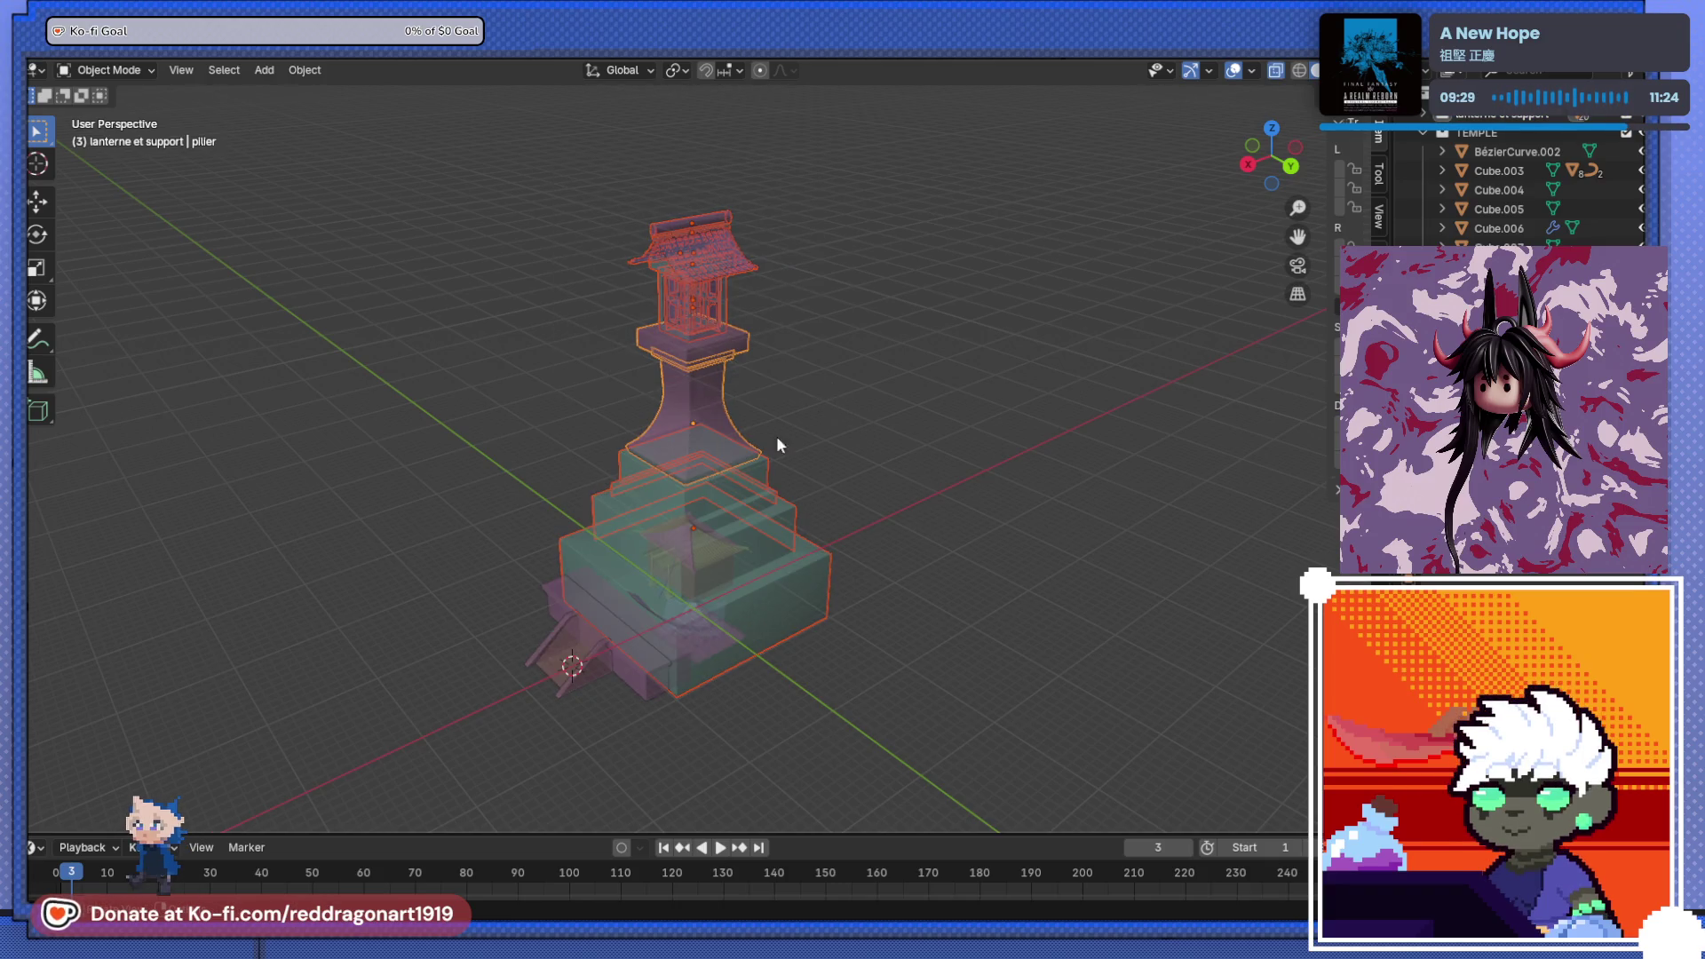
# - Move the whole lantern tower -25.584 m along X beside the temple
pyautogui.press('g')
pyautogui.press('x')
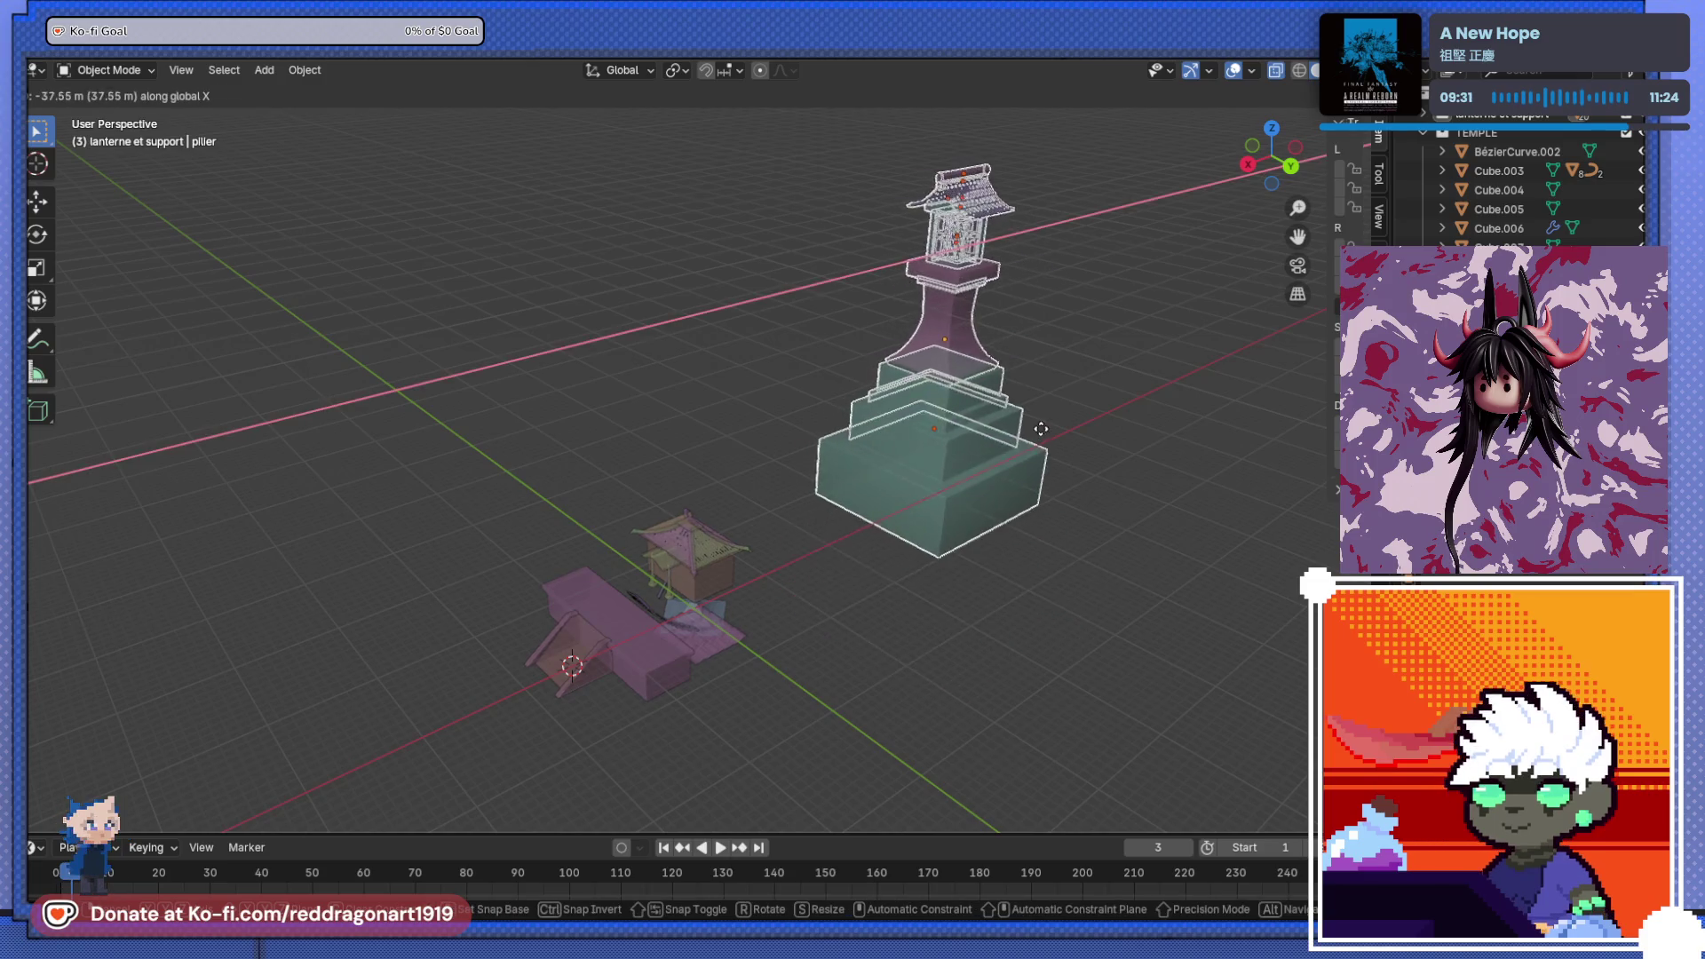
pyautogui.click(798, 609)
pyautogui.scroll(6, 769, 462)
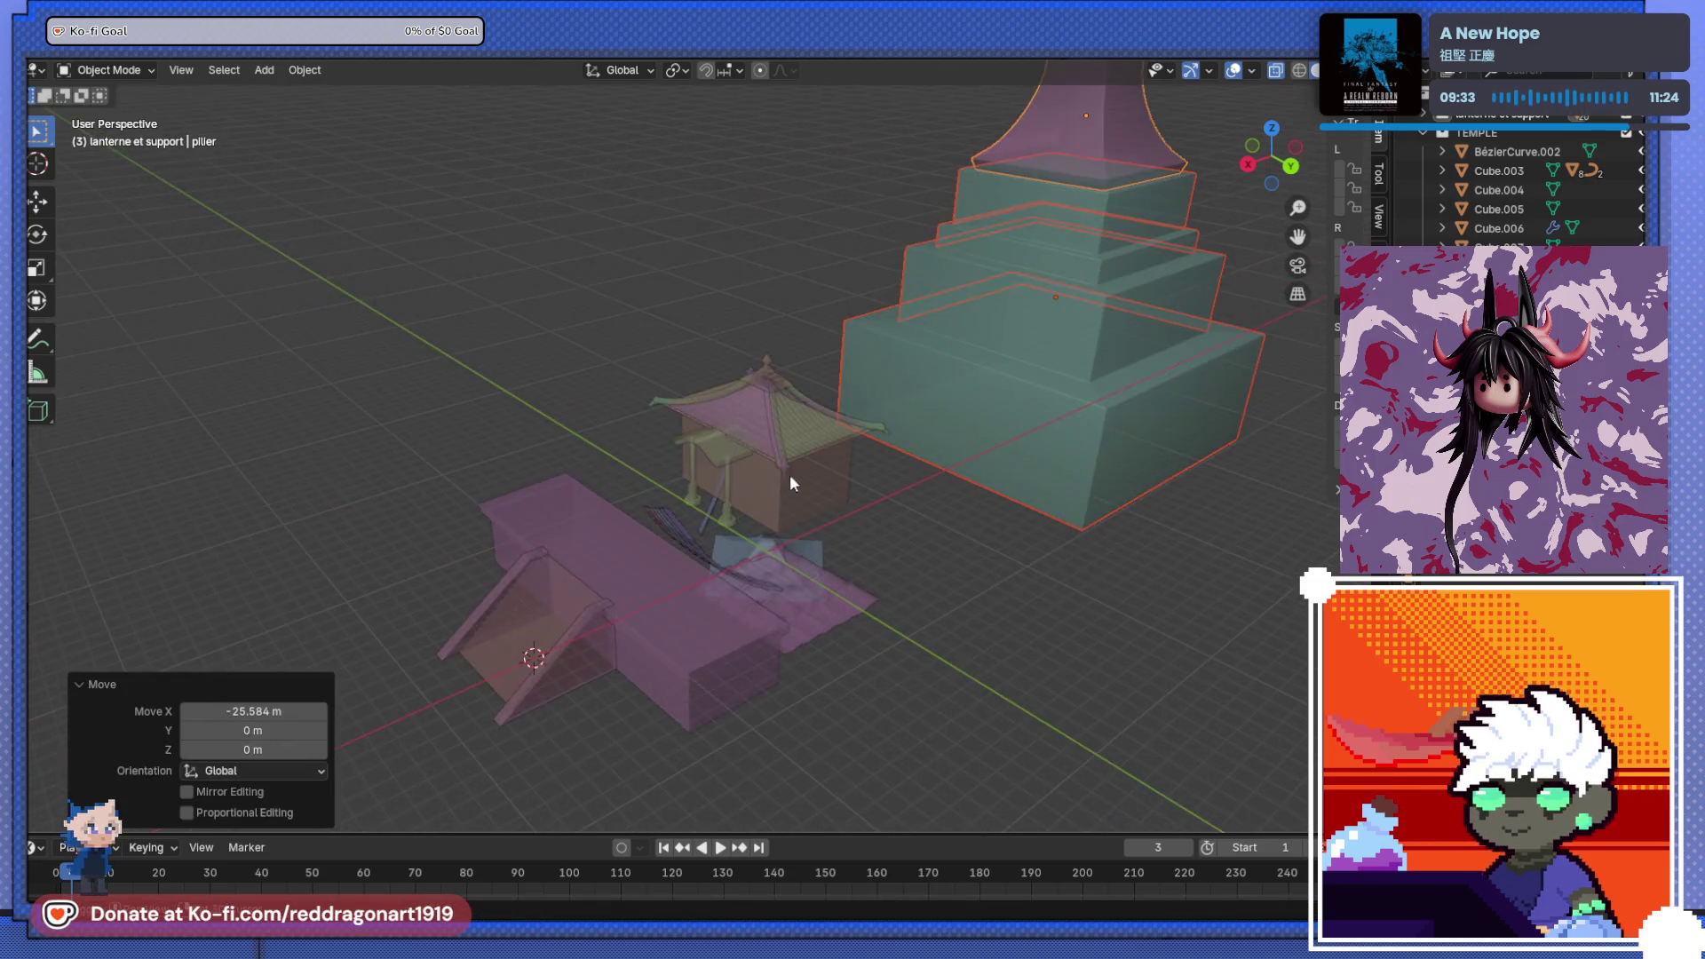
pyautogui.press('Tab')
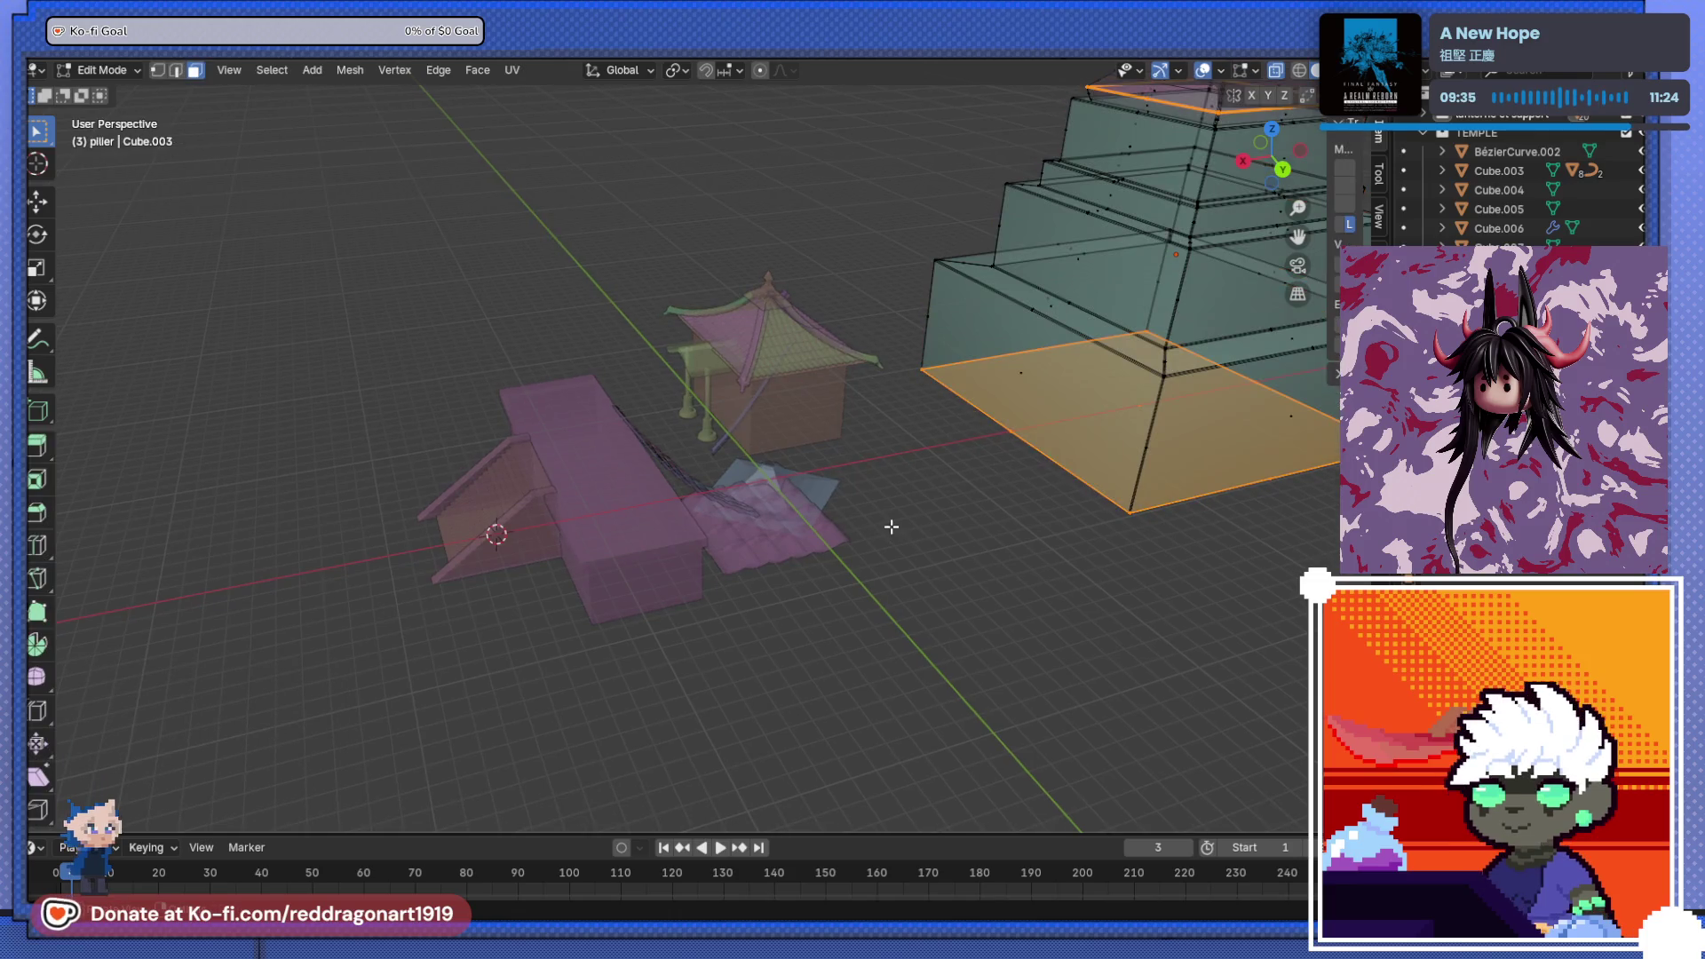
# - Box-select the ten stray roof-tile strips, railing and curve near the stairs and hide them
pyautogui.hotkey('alt', 'z')
pyautogui.moveTo(891, 525); pyautogui.dragTo(787, 578, button='middle')
pyautogui.moveTo(893, 563); pyautogui.dragTo(761, 513)
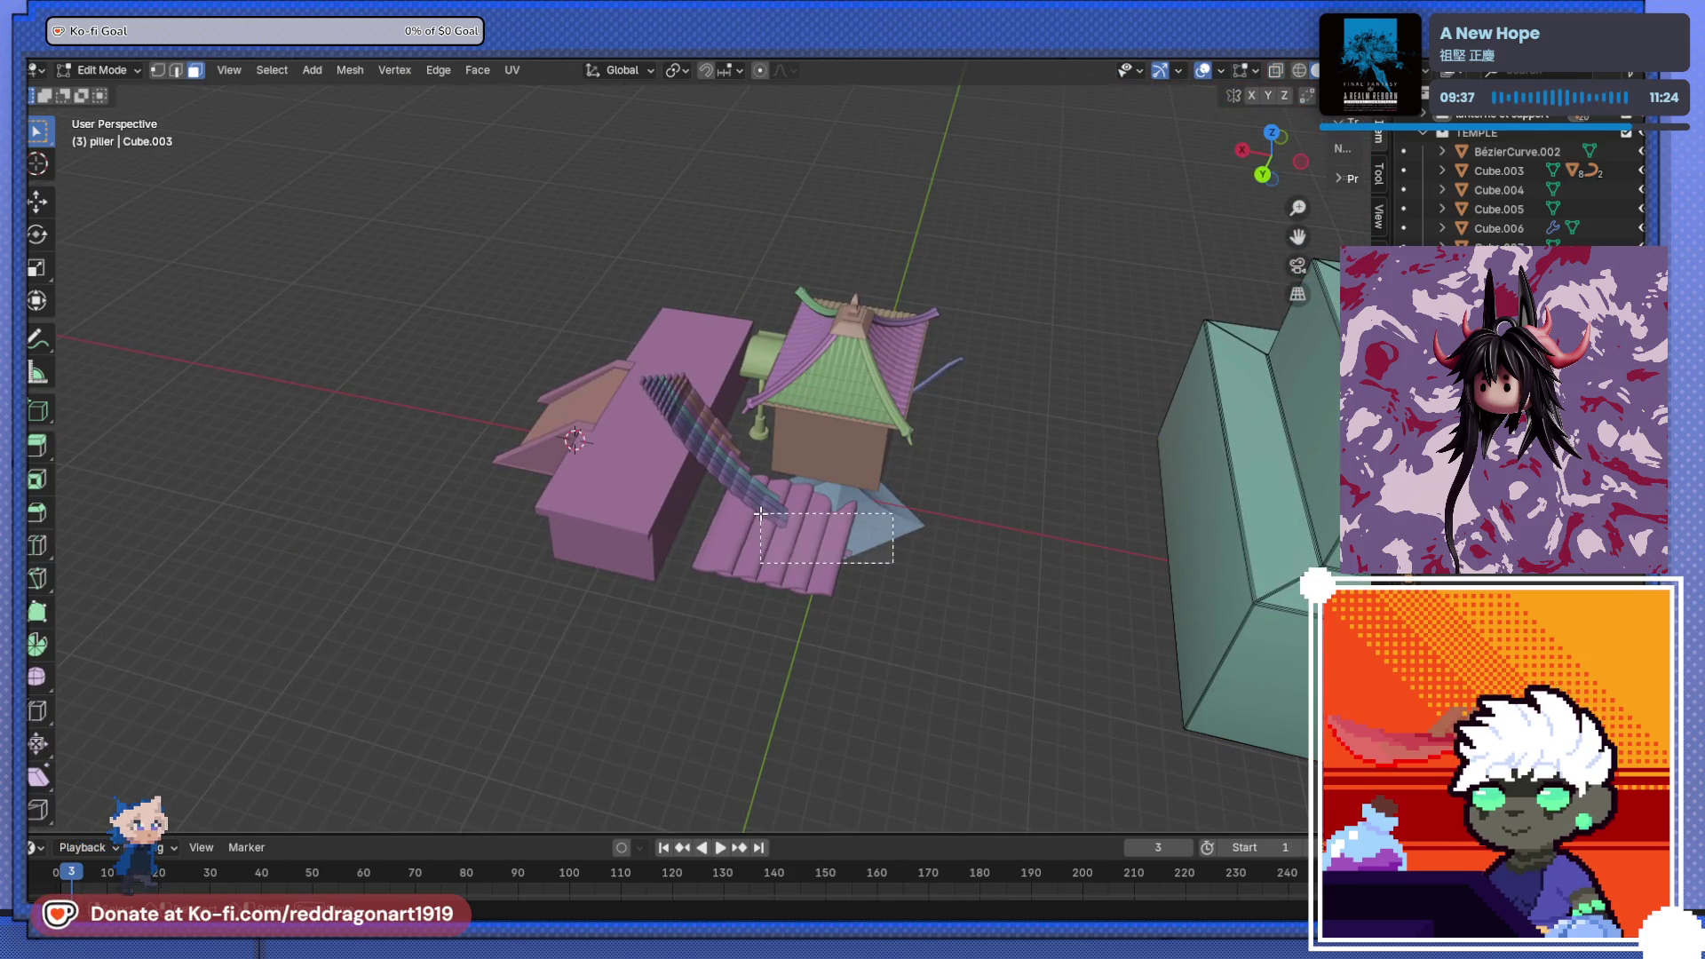
pyautogui.moveTo(762, 514); pyautogui.dragTo(826, 473, button='middle')
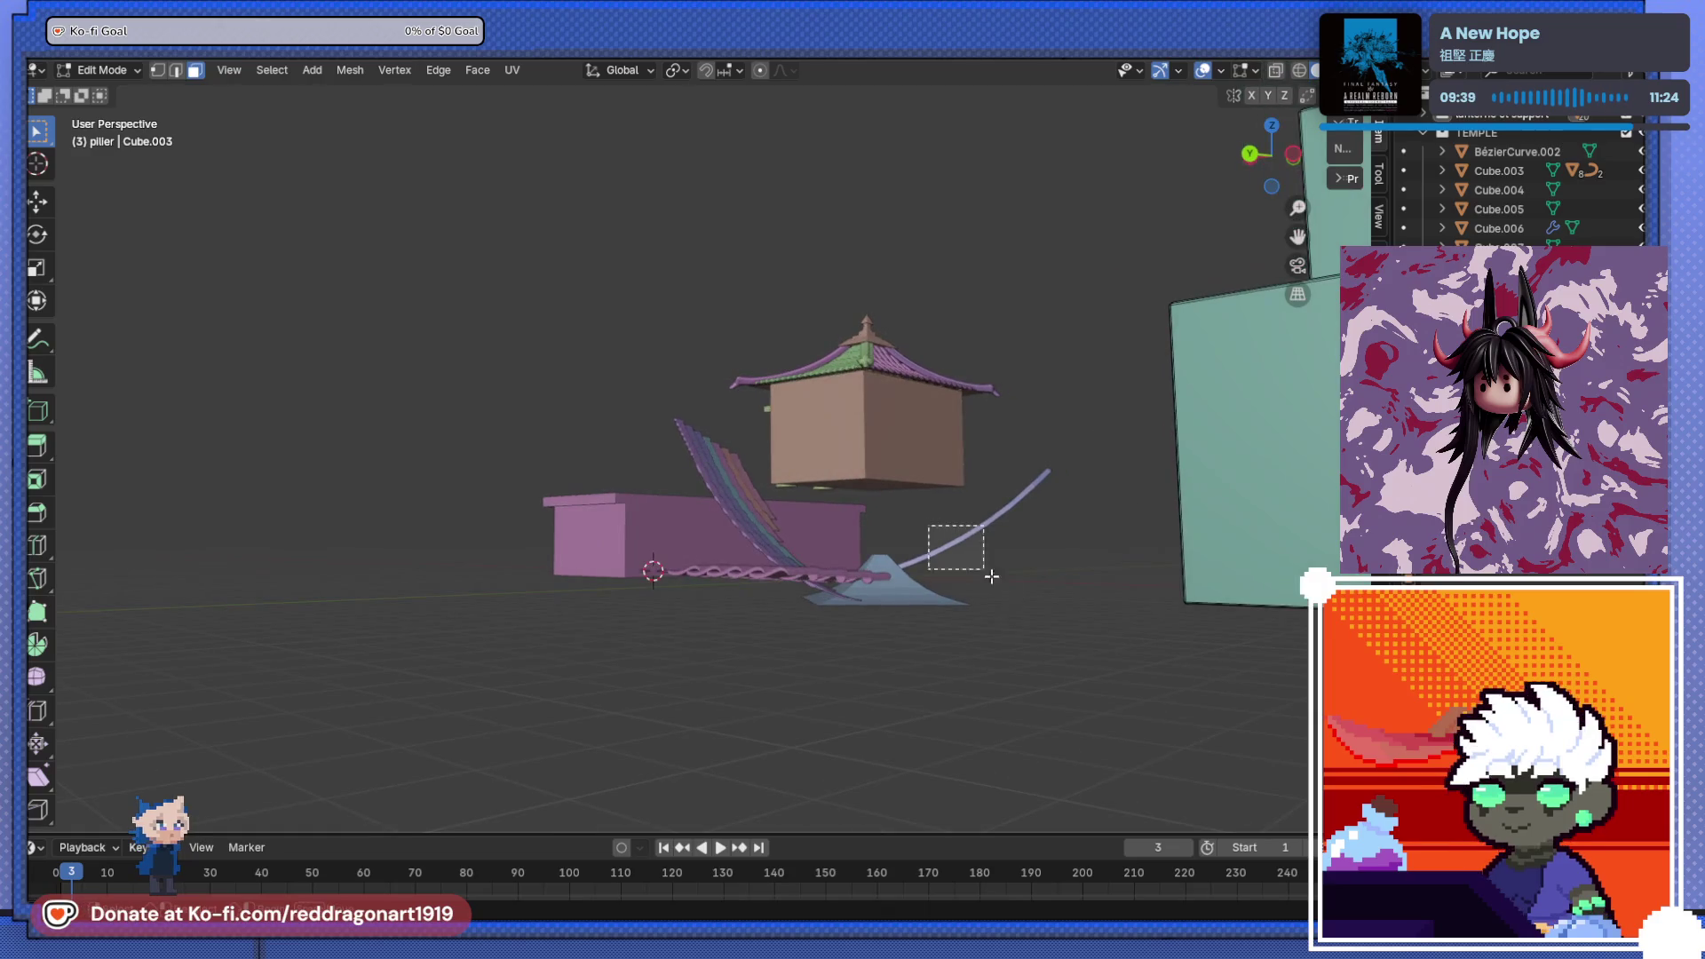
pyautogui.press('Tab')
pyautogui.moveTo(899, 659)
pyautogui.mouseDown(button='middle')
pyautogui.moveTo(1054, 655)
pyautogui.moveTo(886, 528)
pyautogui.mouseUp(button='middle')
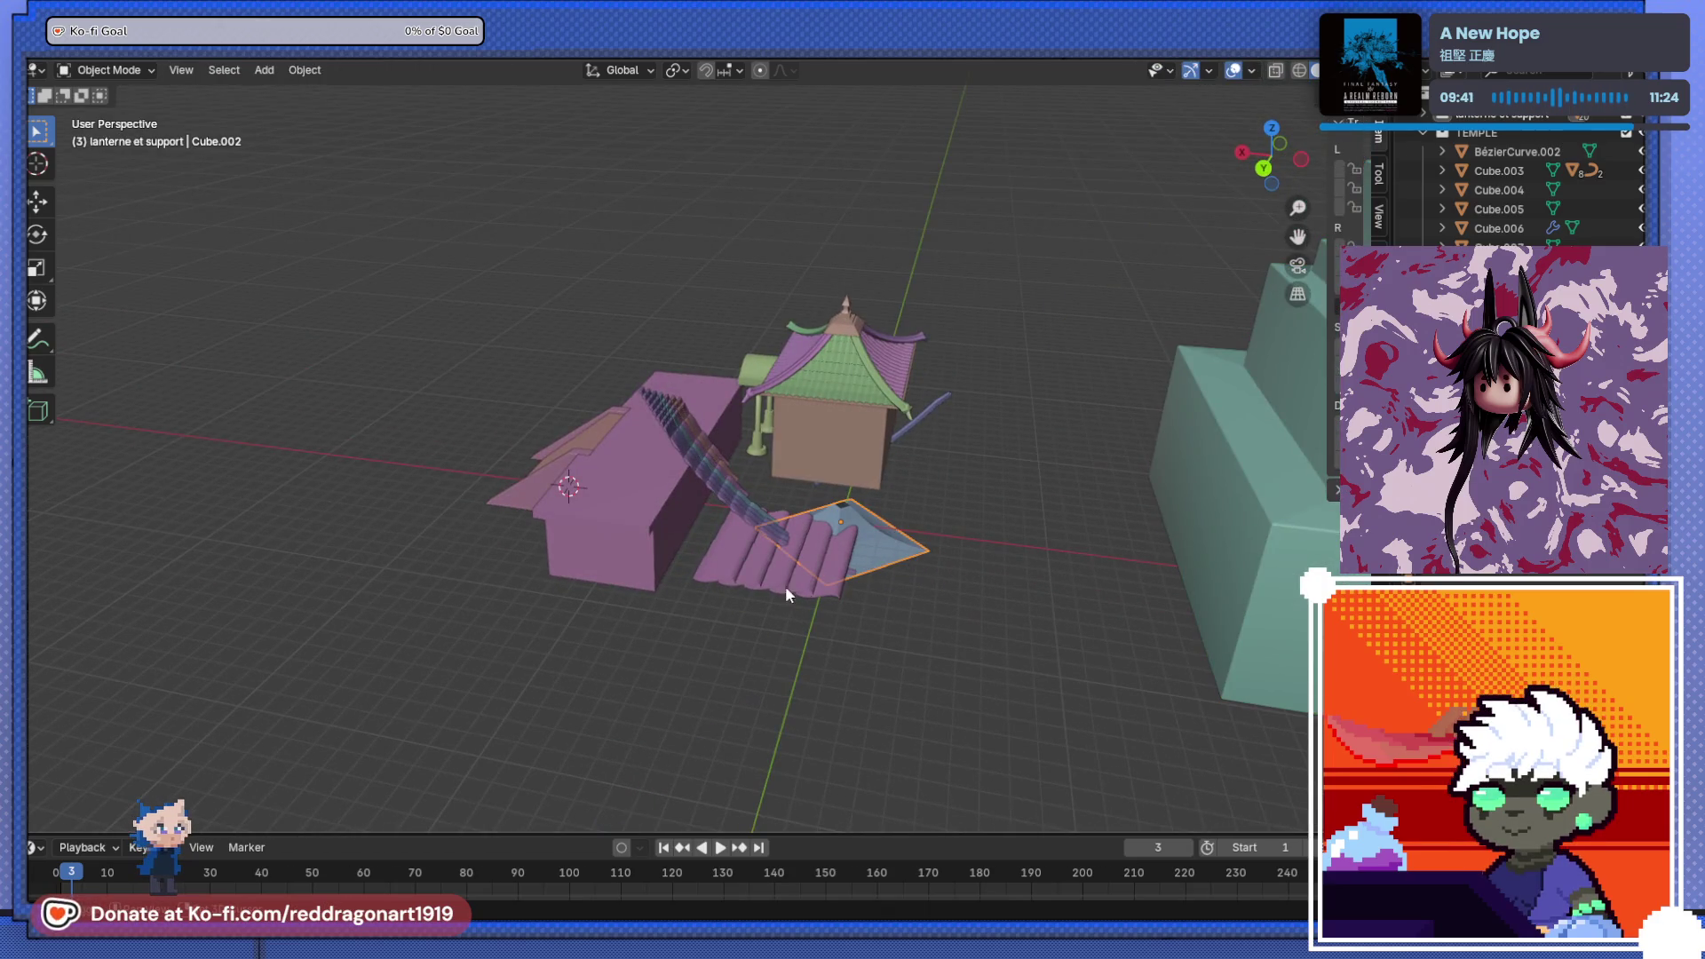
pyautogui.moveTo(797, 551); pyautogui.dragTo(728, 499)
pyautogui.keyDown('shift'); pyautogui.click(729, 493); pyautogui.keyUp('shift')
pyautogui.scroll(2, 700, 520)
pyautogui.moveTo(699, 520)
pyautogui.mouseDown(button='middle')
pyautogui.moveTo(684, 609)
pyautogui.moveTo(563, 743)
pyautogui.moveTo(657, 625)
pyautogui.moveTo(527, 595)
pyautogui.moveTo(1149, 712)
pyautogui.mouseUp(button='middle')
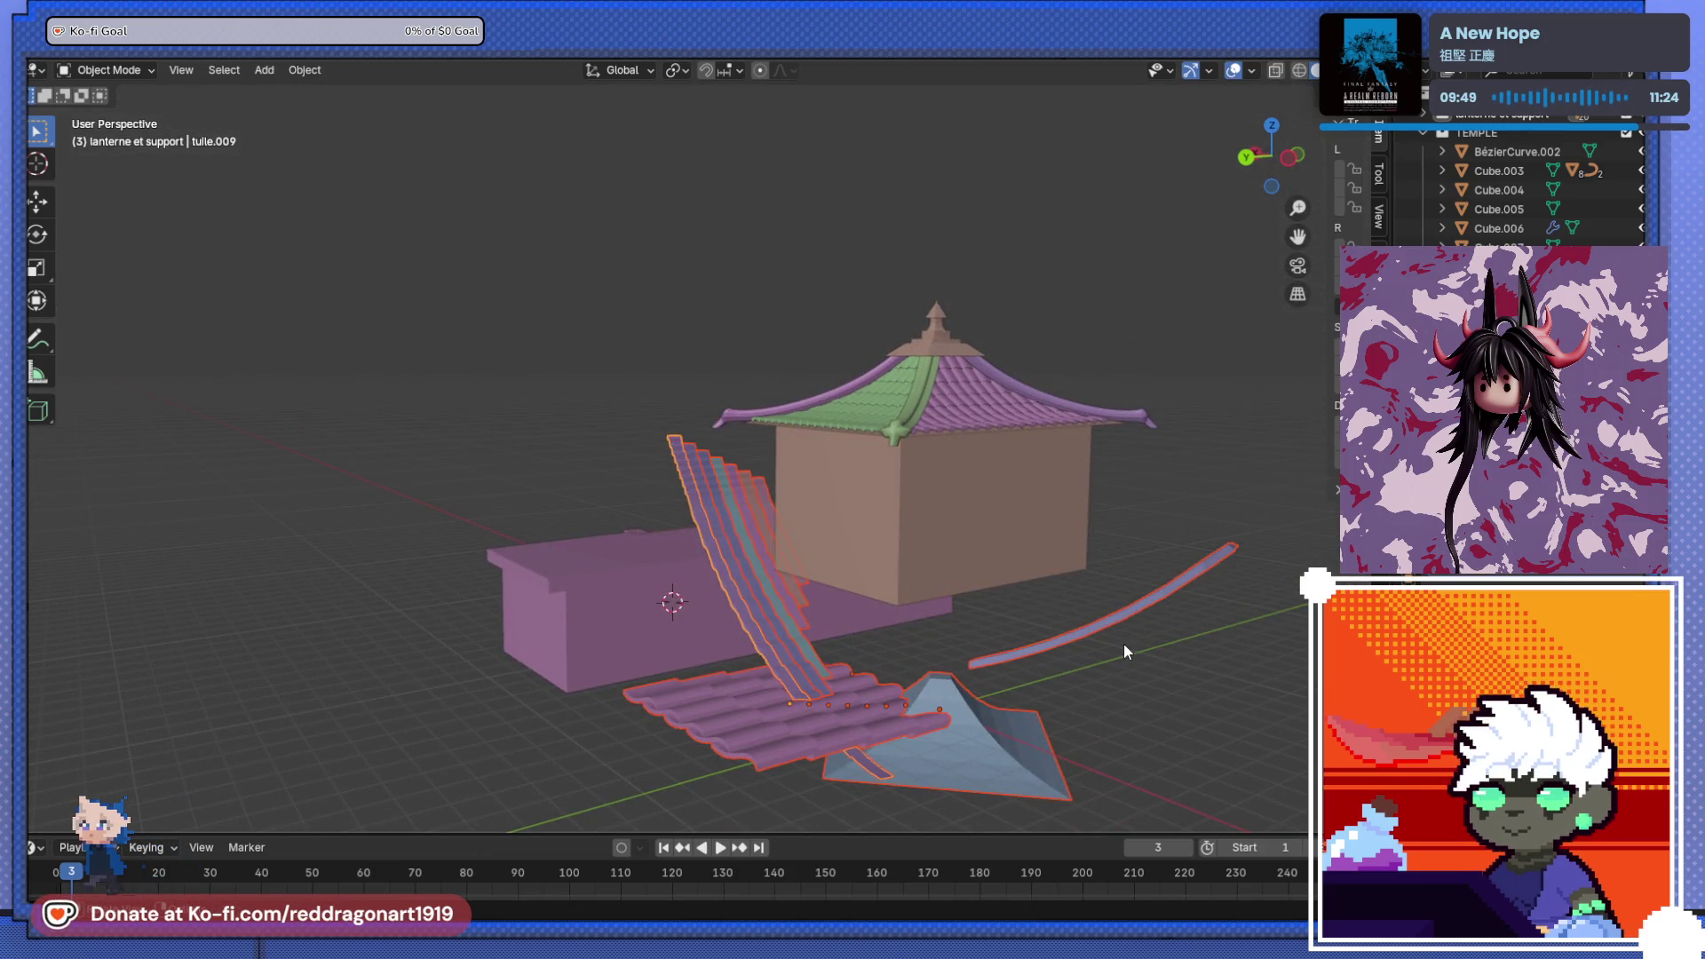
pyautogui.press('h')
pyautogui.moveTo(1124, 644)
pyautogui.mouseDown(button='middle')
pyautogui.moveTo(761, 613)
pyautogui.moveTo(1004, 624)
pyautogui.moveTo(859, 455)
pyautogui.moveTo(816, 565)
pyautogui.mouseUp(button='middle')
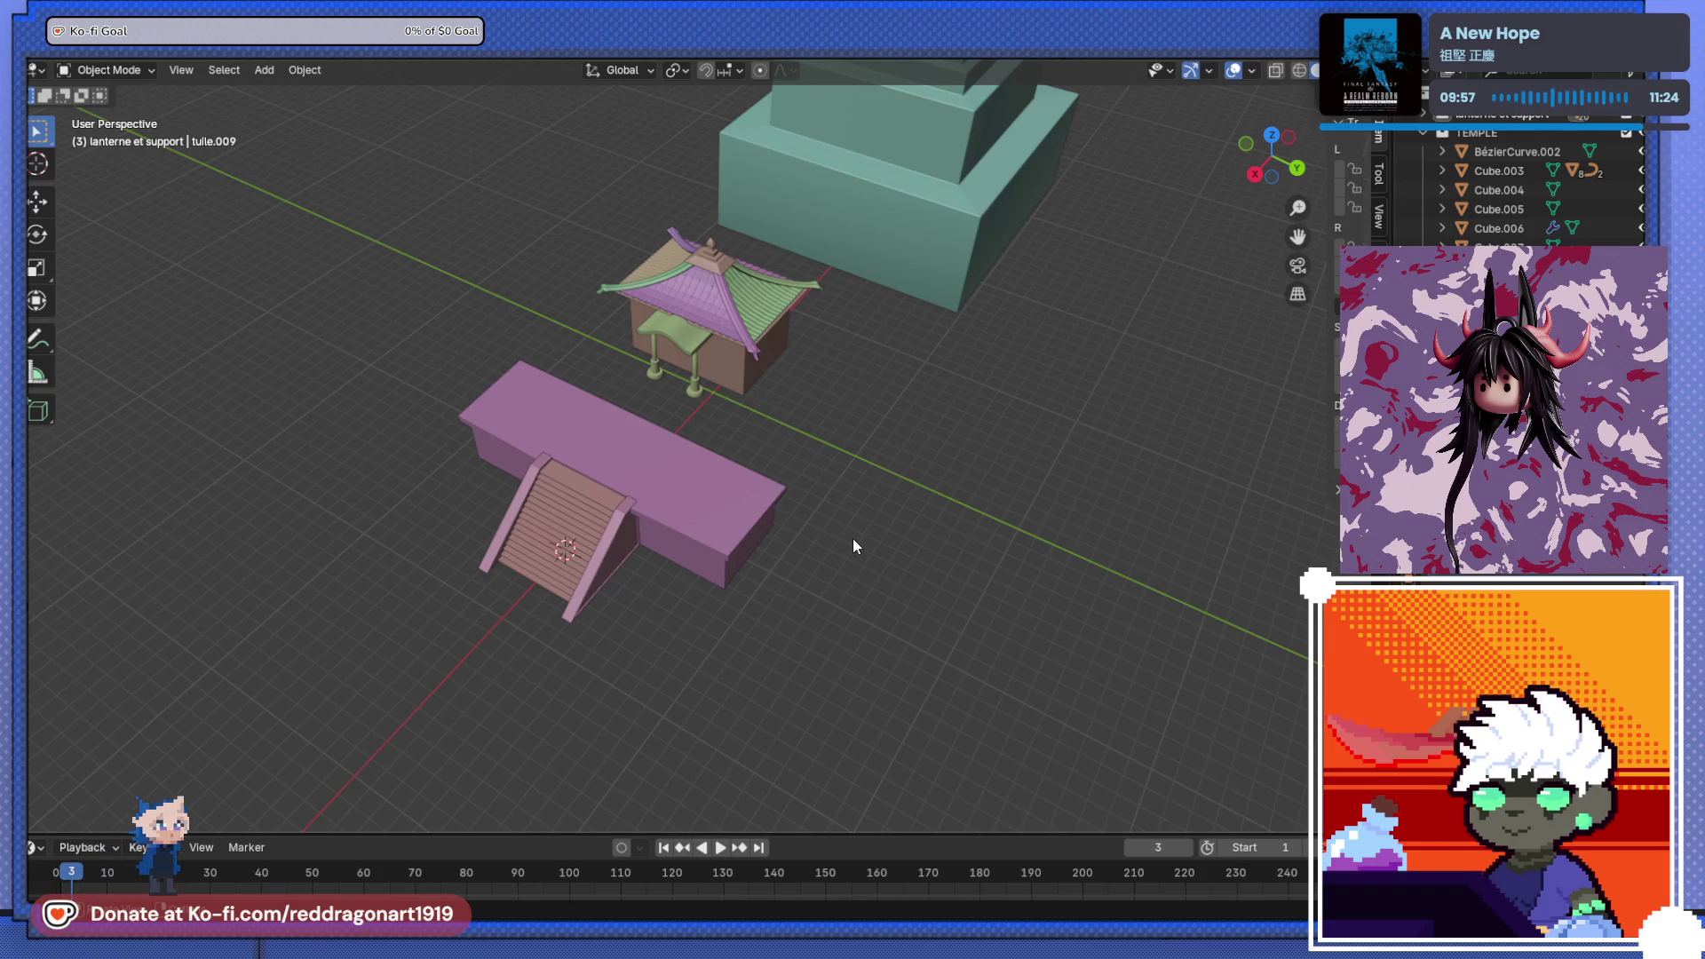
# - Select the pink pillar and lantern top, then the teal pedestal last as active
pyautogui.moveTo(892, 554)
pyautogui.mouseDown(button='middle')
pyautogui.moveTo(839, 623)
pyautogui.moveTo(815, 440)
pyautogui.mouseUp(button='middle')
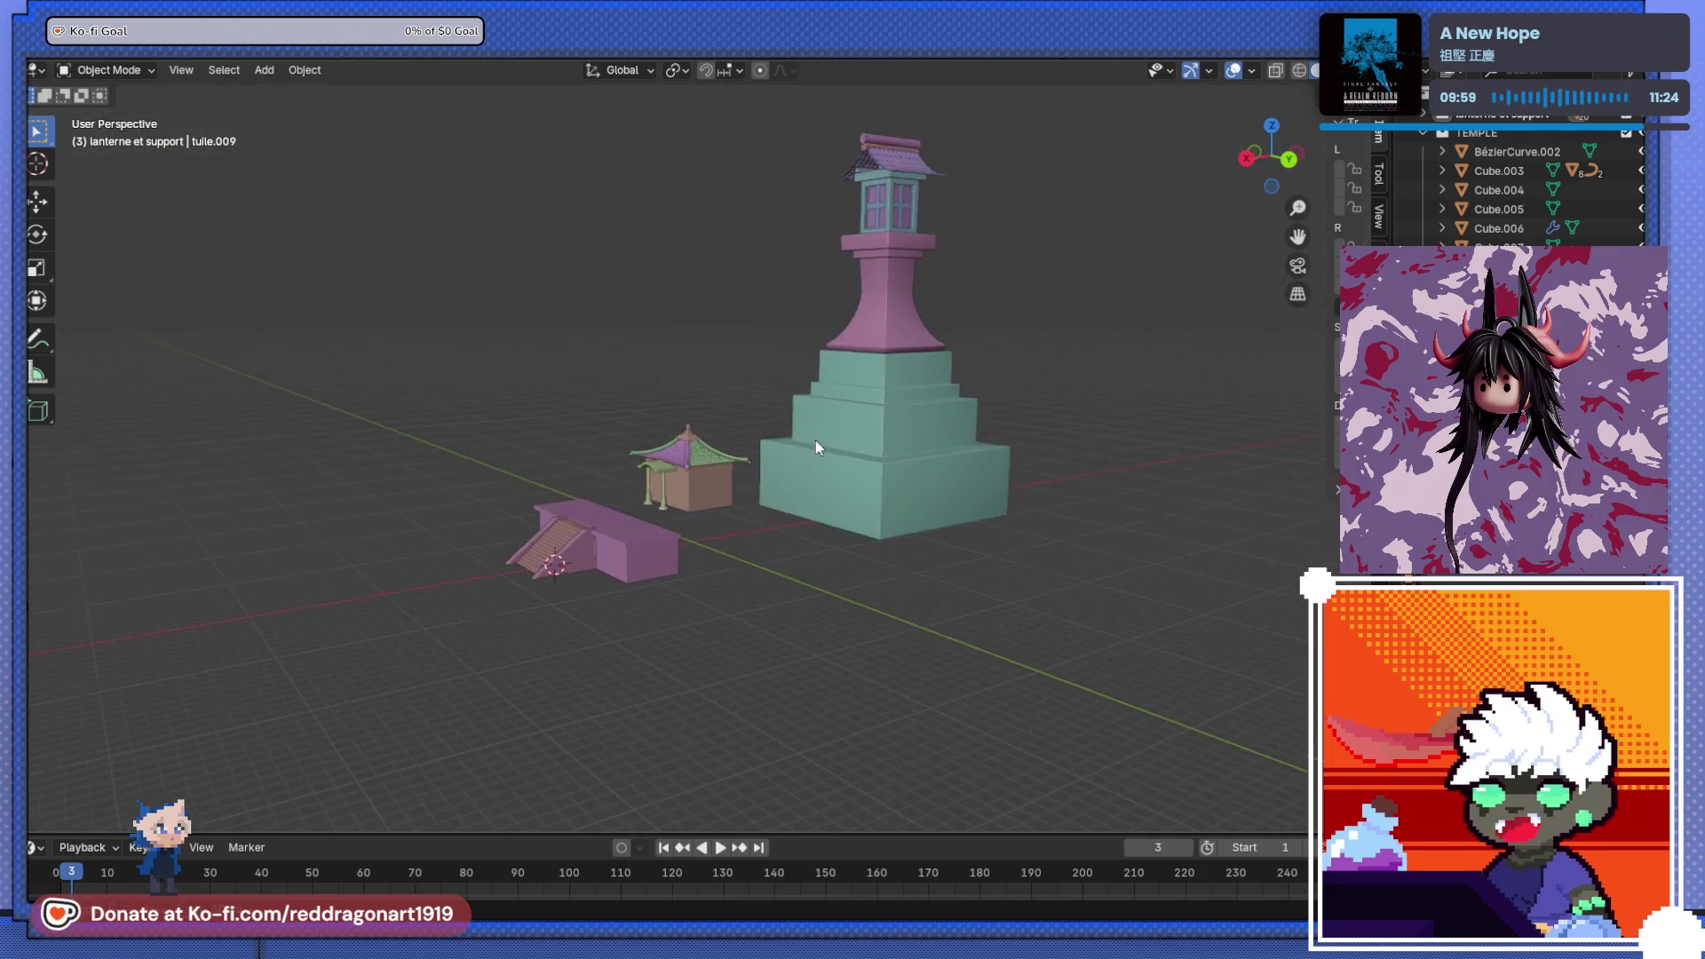
pyautogui.scroll(2, 815, 440)
pyautogui.click(865, 538)
pyautogui.press('g')
pyautogui.press('Escape')
pyautogui.click(824, 382)
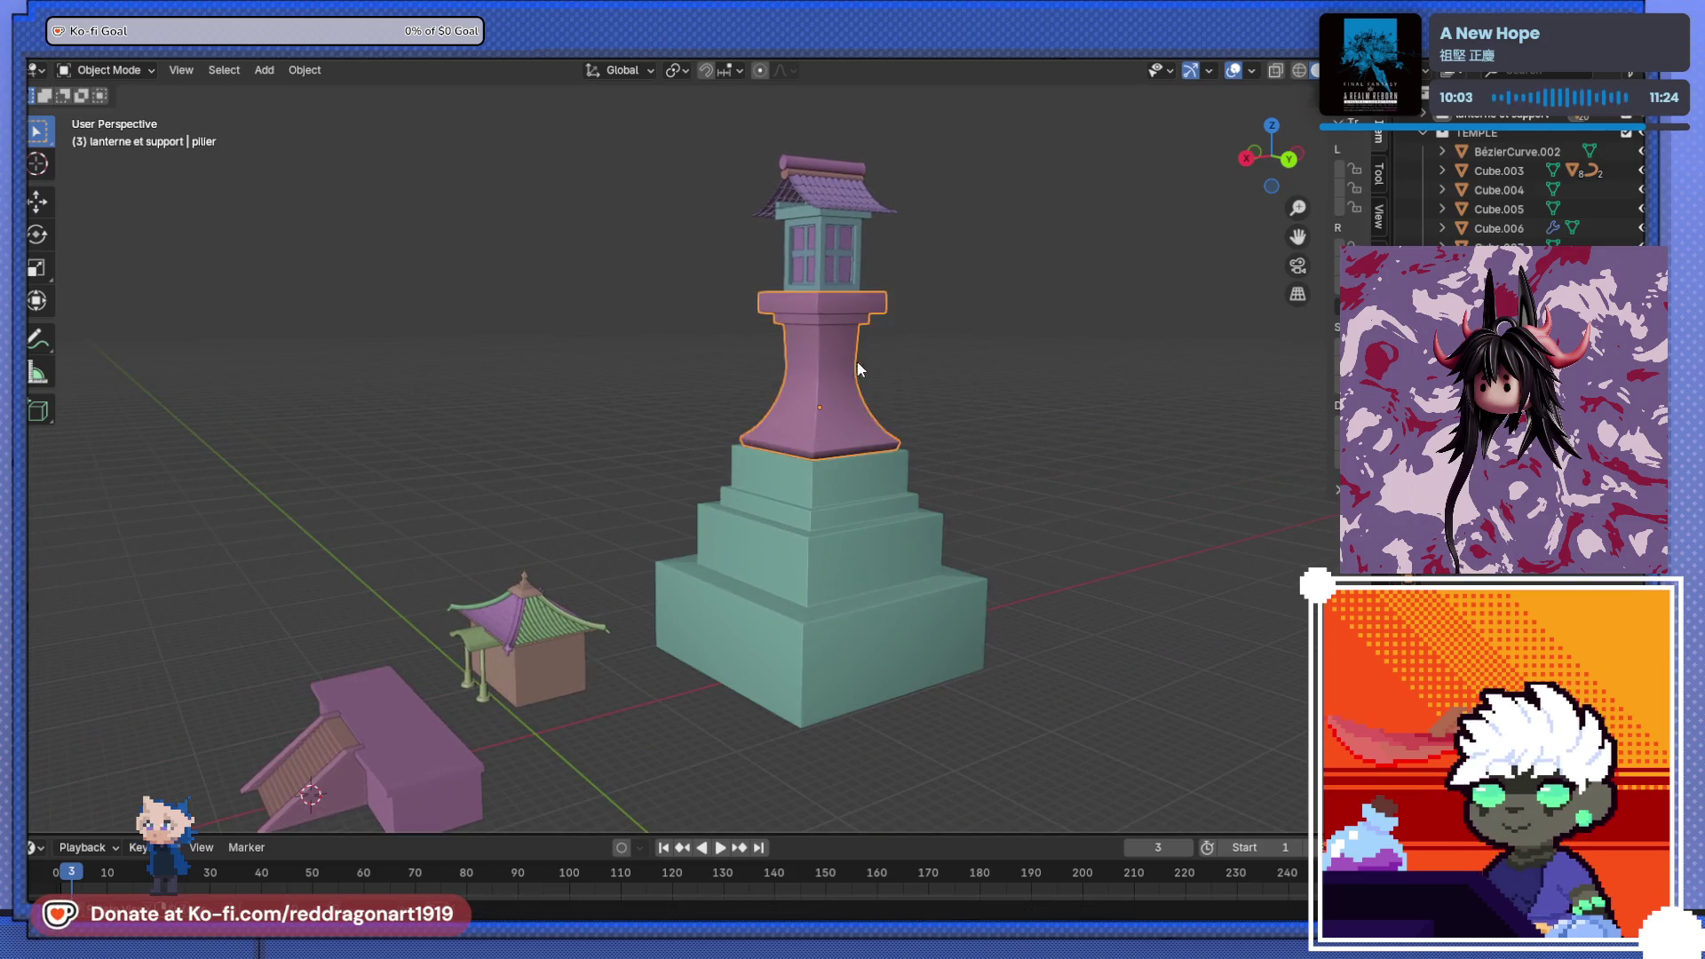
pyautogui.click(895, 518)
pyautogui.keyDown('shift'); pyautogui.click(805, 386); pyautogui.keyUp('shift')
pyautogui.hotkey('alt', 'z')
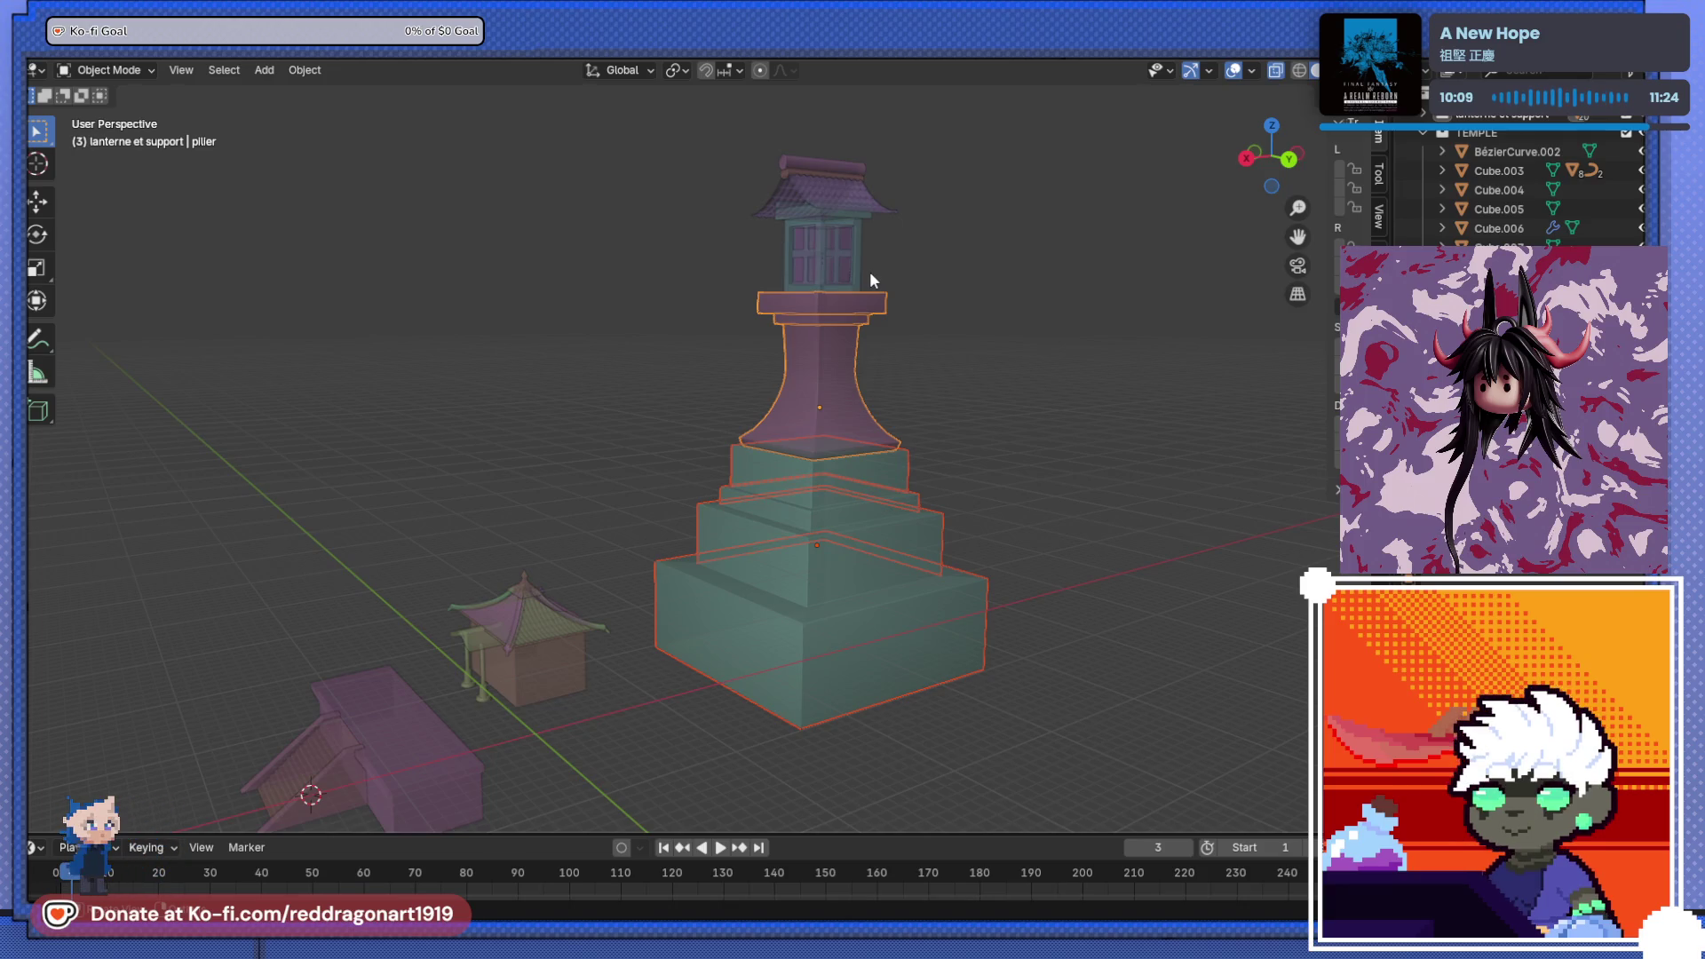
pyautogui.keyDown('shift'); pyautogui.moveTo(721, 151); pyautogui.dragTo(1023, 425); pyautogui.keyUp('shift')
pyautogui.keyDown('shift'); pyautogui.click(856, 570); pyautogui.keyUp('shift')
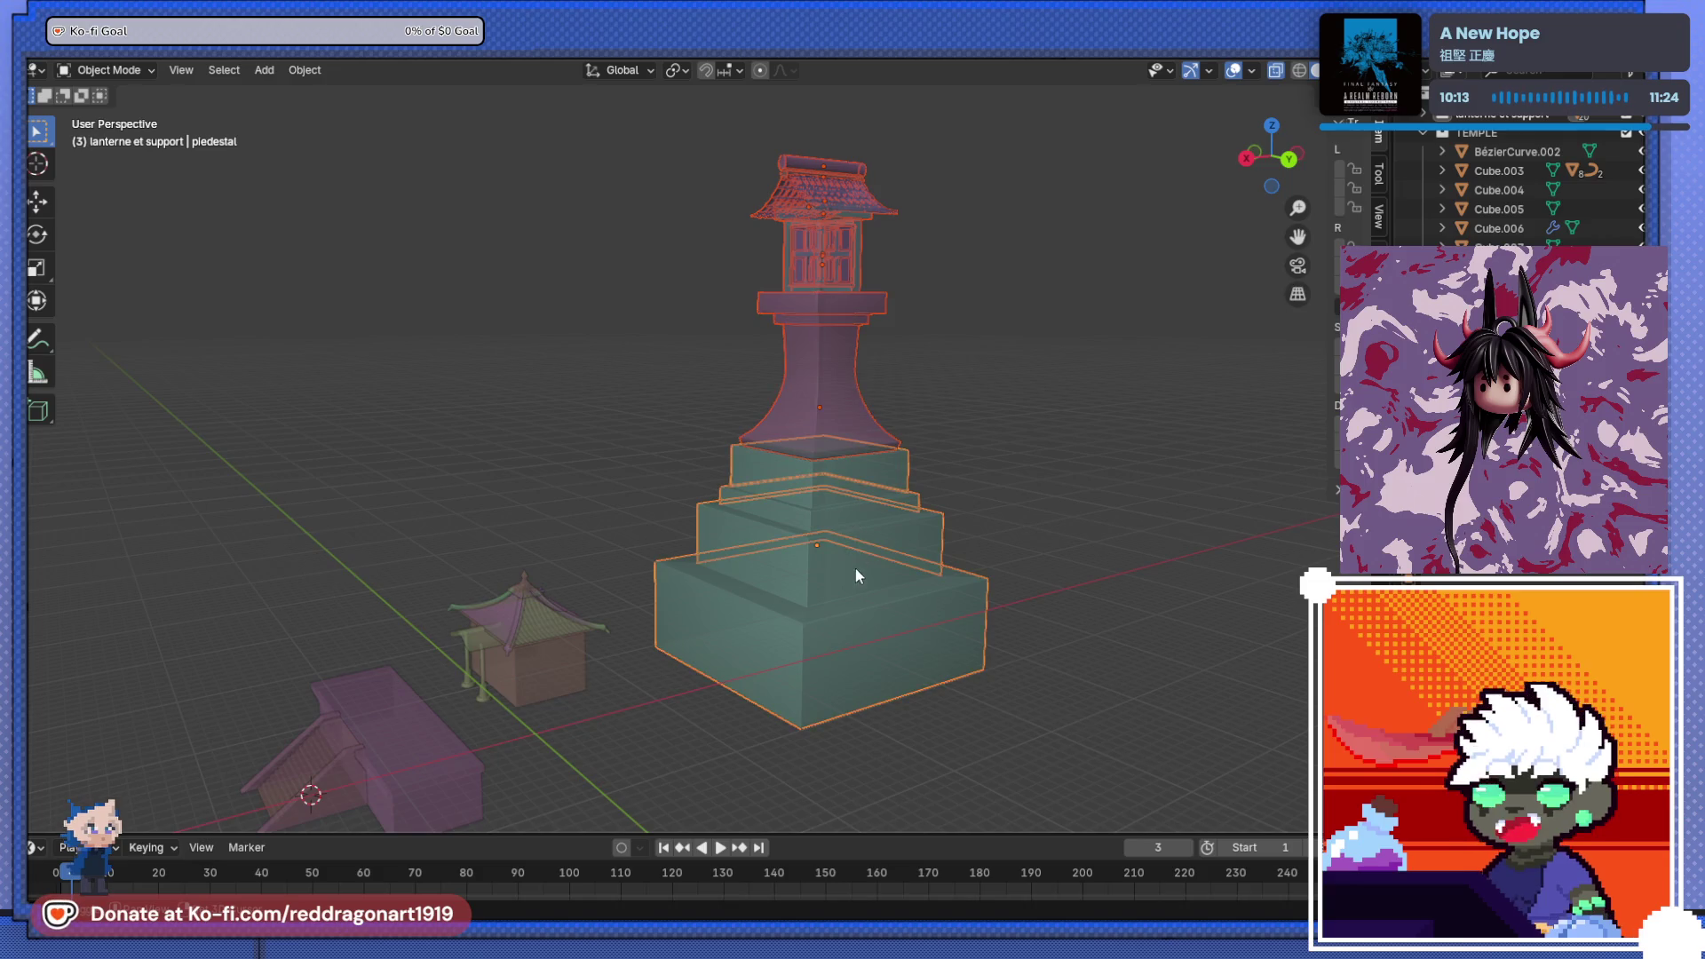
# - Parent the lantern pieces to the pedestal, undo it, and reopen the Set Parent To options
pyautogui.hotkey('ctrl', 'p')
pyautogui.click(1026, 626)
pyautogui.scroll(-2, 828, 529)
pyautogui.scroll(2, 779, 488)
pyautogui.hotkey('ctrl', 'z')
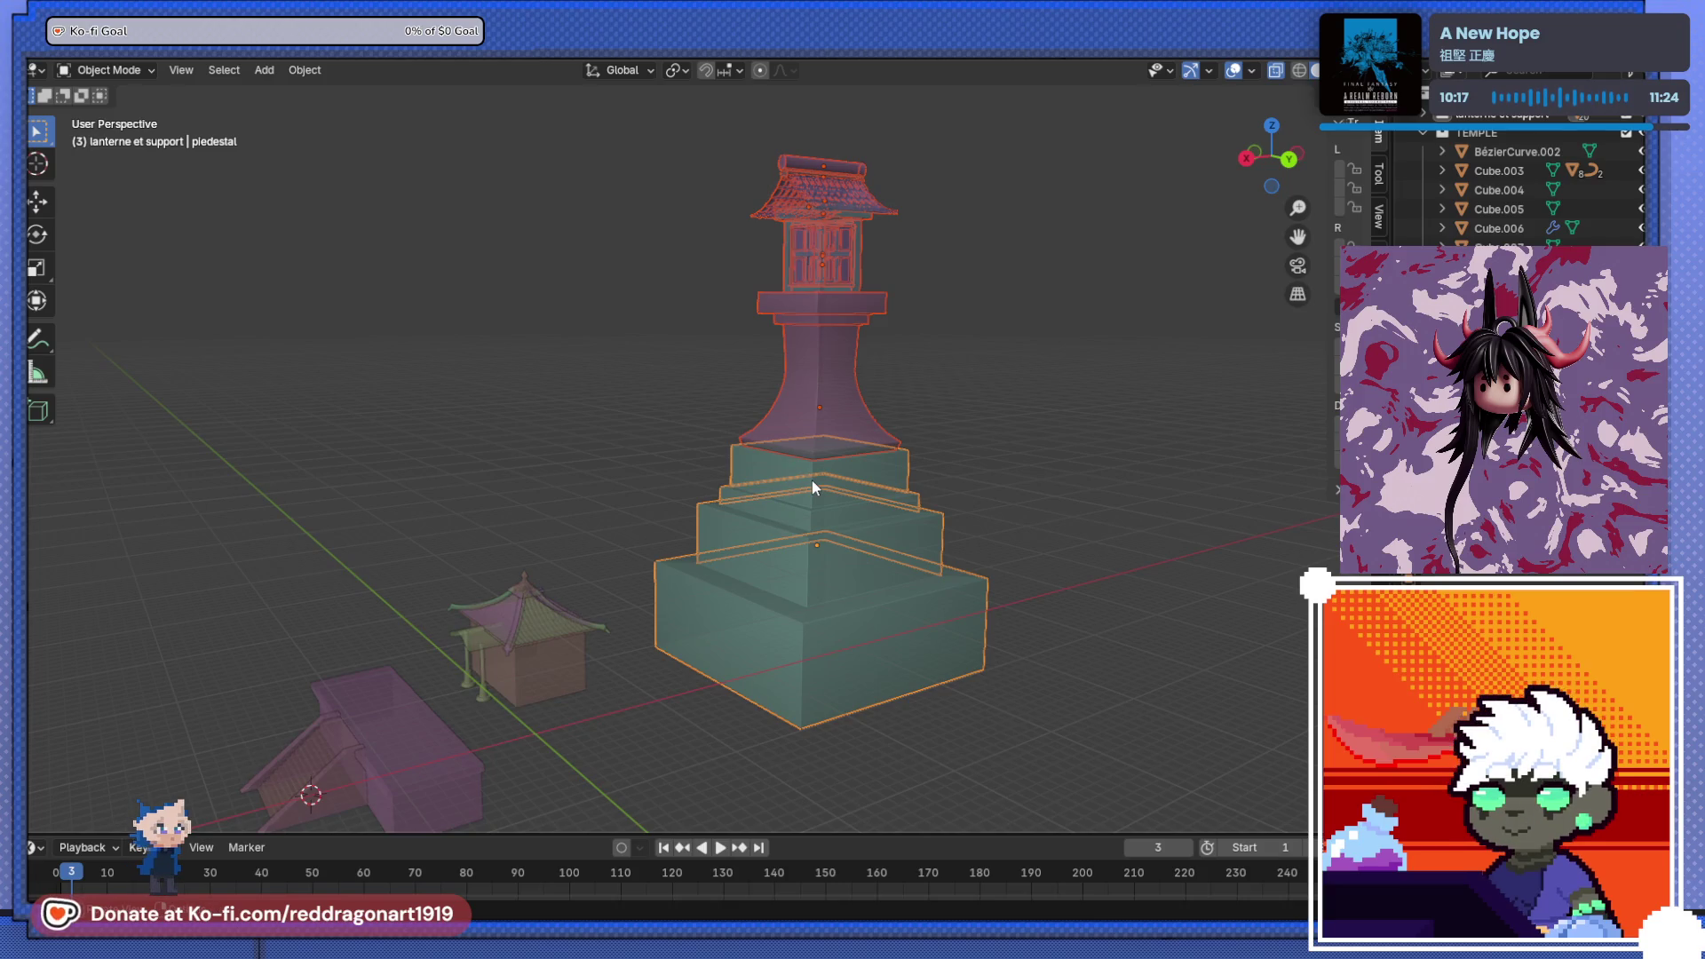
pyautogui.hotkey('ctrl', 'p')
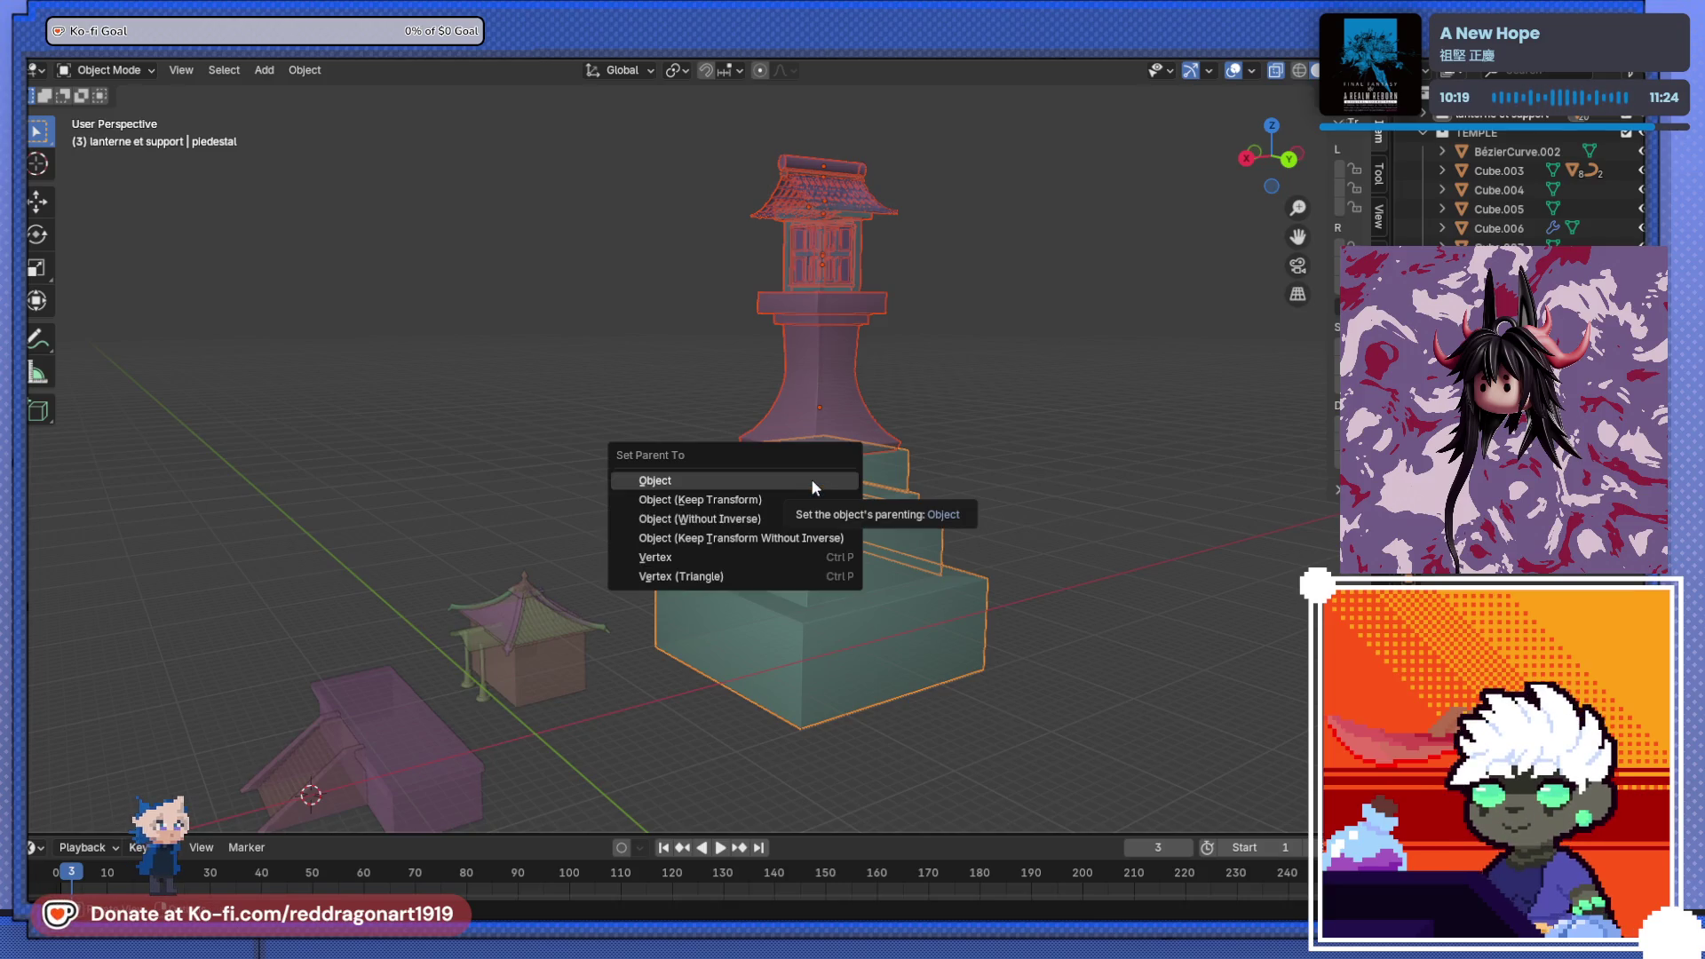
# - Parent the selected lantern pieces to the pedestal, test by grabbing the cage, then undo
pyautogui.click(812, 484)
pyautogui.moveTo(634, 467); pyautogui.dragTo(573, 480, button='middle')
pyautogui.click(902, 243)
pyautogui.press('g')
pyautogui.rightClick(983, 249)
pyautogui.click(560, 217)
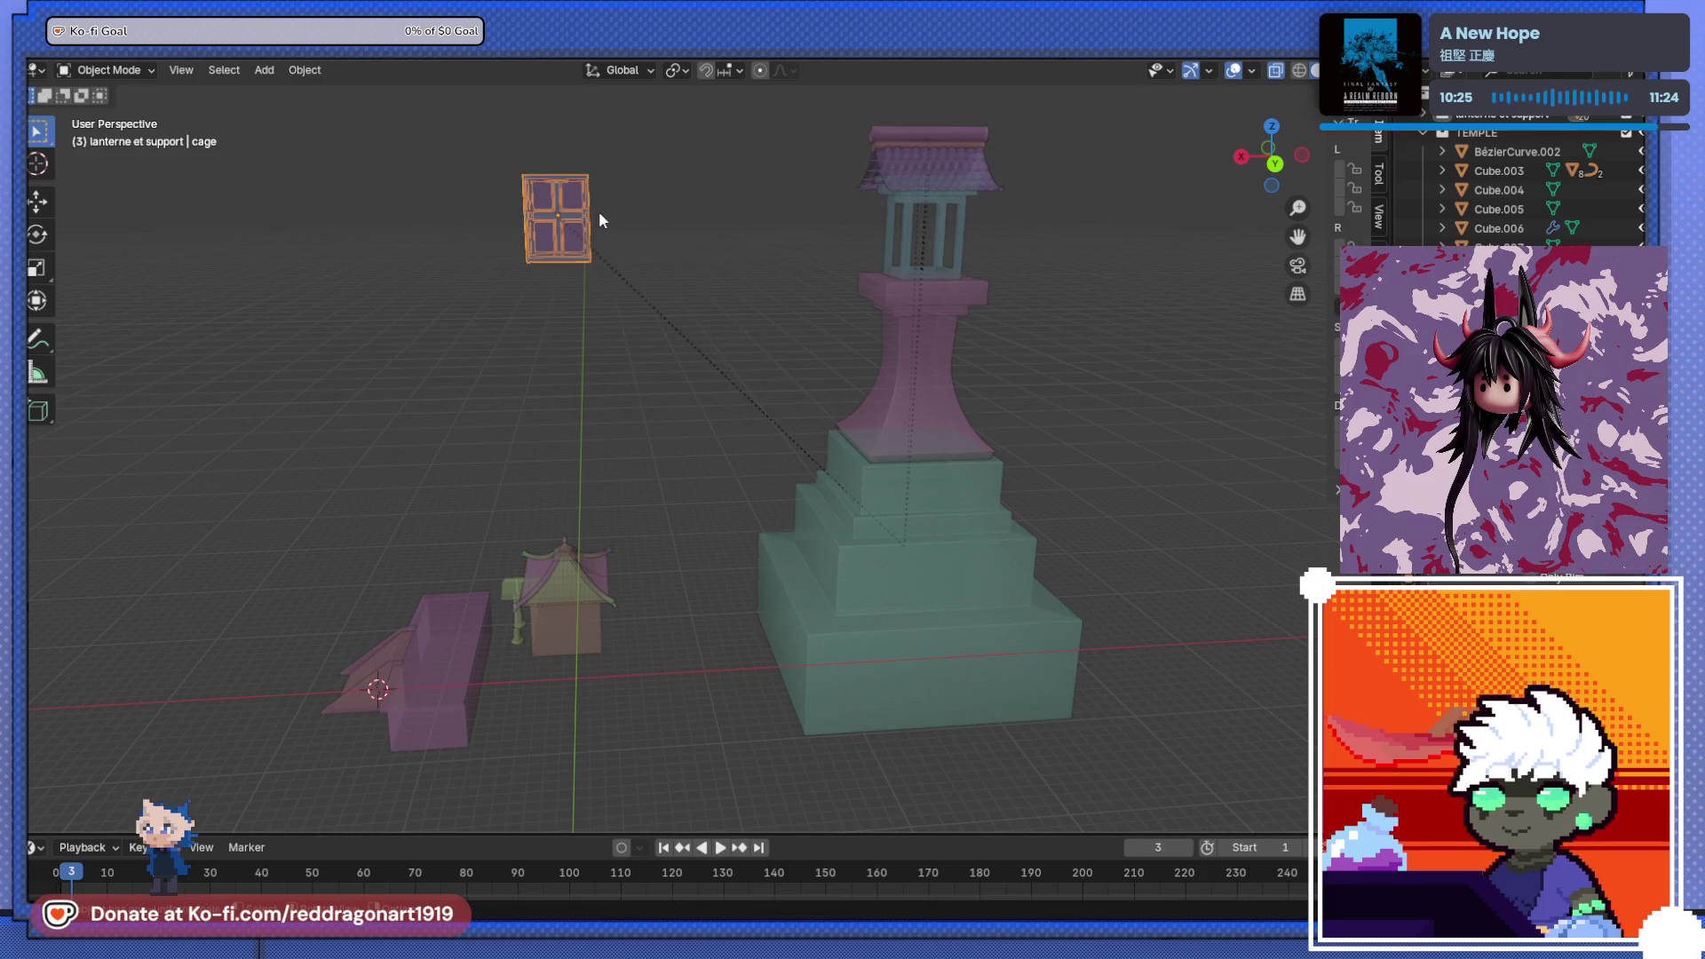
pyautogui.hotkey('ctrl', 'z')
pyautogui.hotkey('ctrl', 'z')
pyautogui.hotkey('ctrl', 'z')
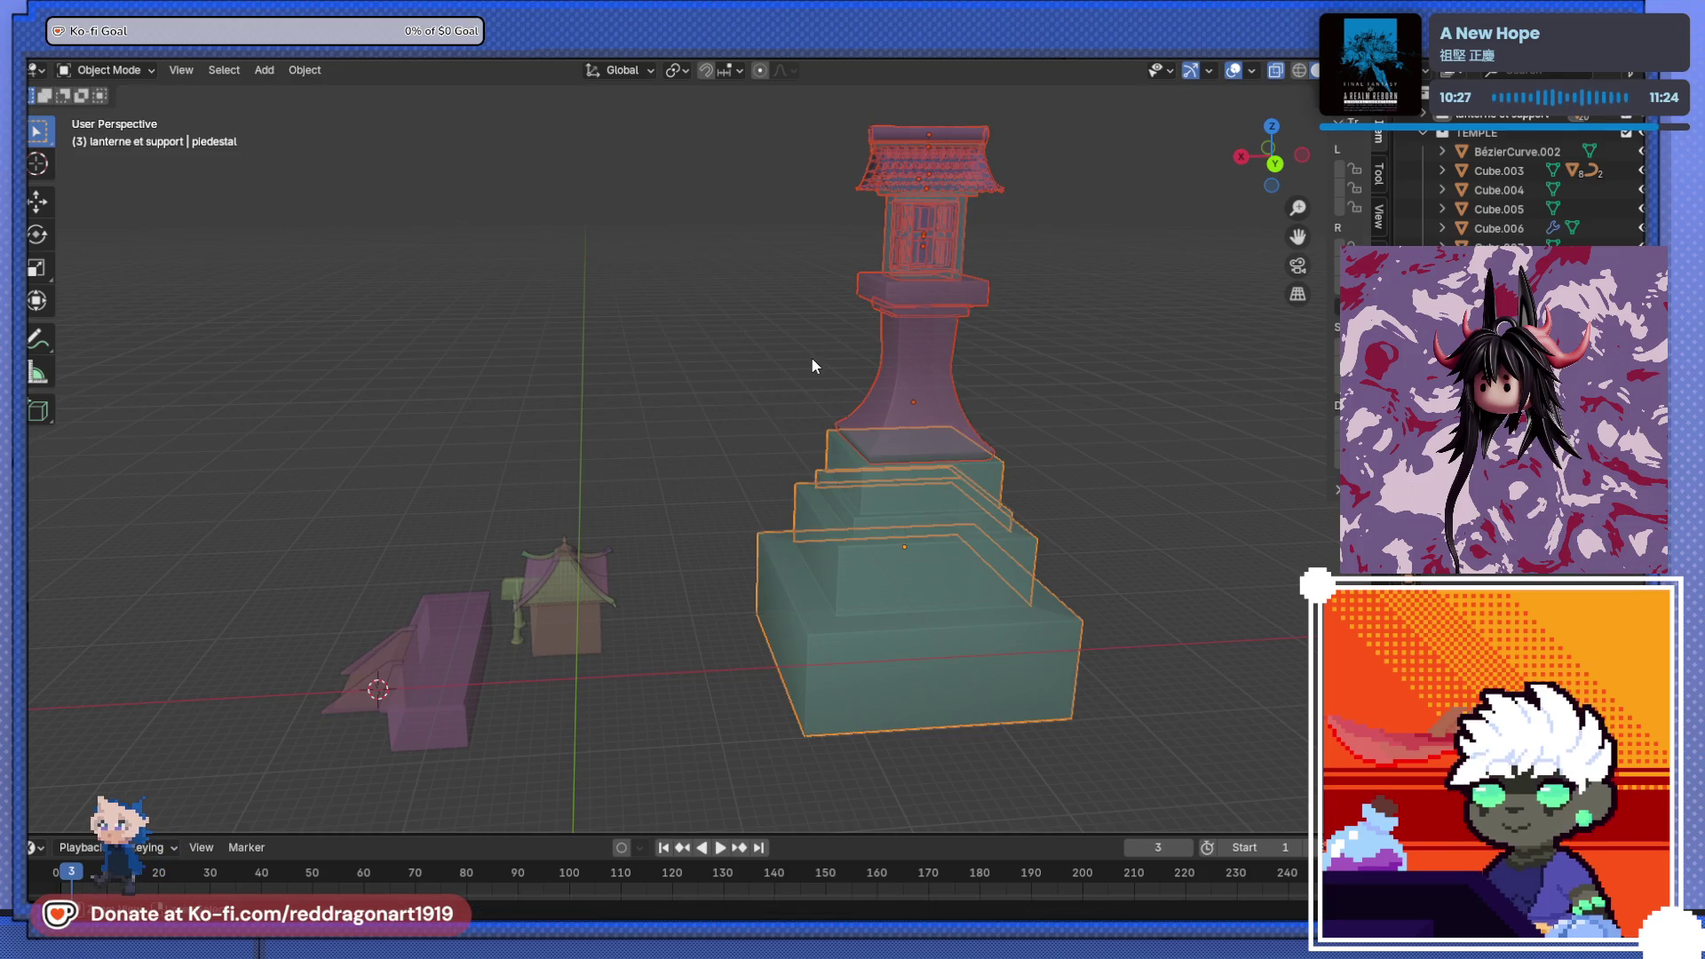
# - Select the lantern roof and the top cap cylinder
pyautogui.moveTo(976, 341)
pyautogui.mouseDown(button='middle')
pyautogui.moveTo(1050, 370)
pyautogui.moveTo(799, 518)
pyautogui.mouseUp(button='middle')
pyautogui.scroll(5, 844, 403)
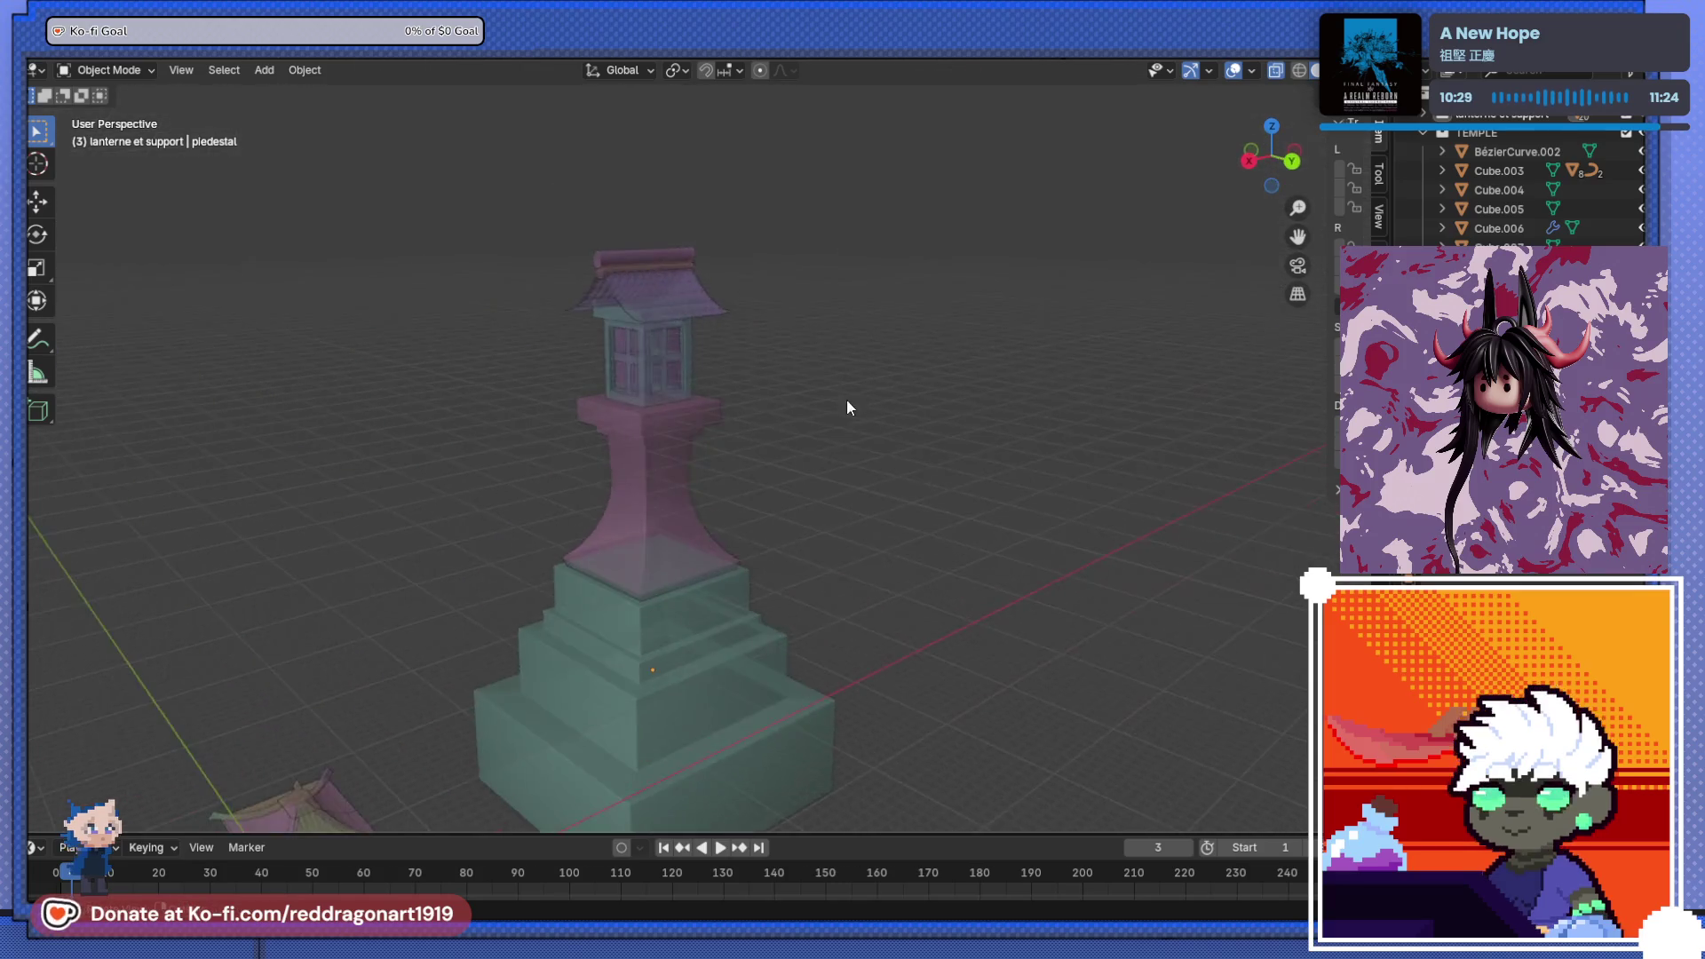
pyautogui.moveTo(700, 402)
pyautogui.keyDown('shift'); pyautogui.mouseDown(button='middle')
pyautogui.moveTo(719, 327)
pyautogui.moveTo(735, 483)
pyautogui.moveTo(730, 449)
pyautogui.moveTo(701, 464)
pyautogui.moveTo(761, 464)
pyautogui.moveTo(731, 409)
pyautogui.moveTo(765, 336)
pyautogui.moveTo(826, 423)
pyautogui.moveTo(754, 456)
pyautogui.moveTo(706, 524)
pyautogui.mouseUp(button='middle'); pyautogui.keyUp('shift')
pyautogui.scroll(3, 768, 453)
pyautogui.moveTo(551, 407)
pyautogui.keyDown('shift'); pyautogui.mouseDown()
pyautogui.moveTo(666, 521)
pyautogui.moveTo(893, 593)
pyautogui.mouseUp(); pyautogui.keyUp('shift')
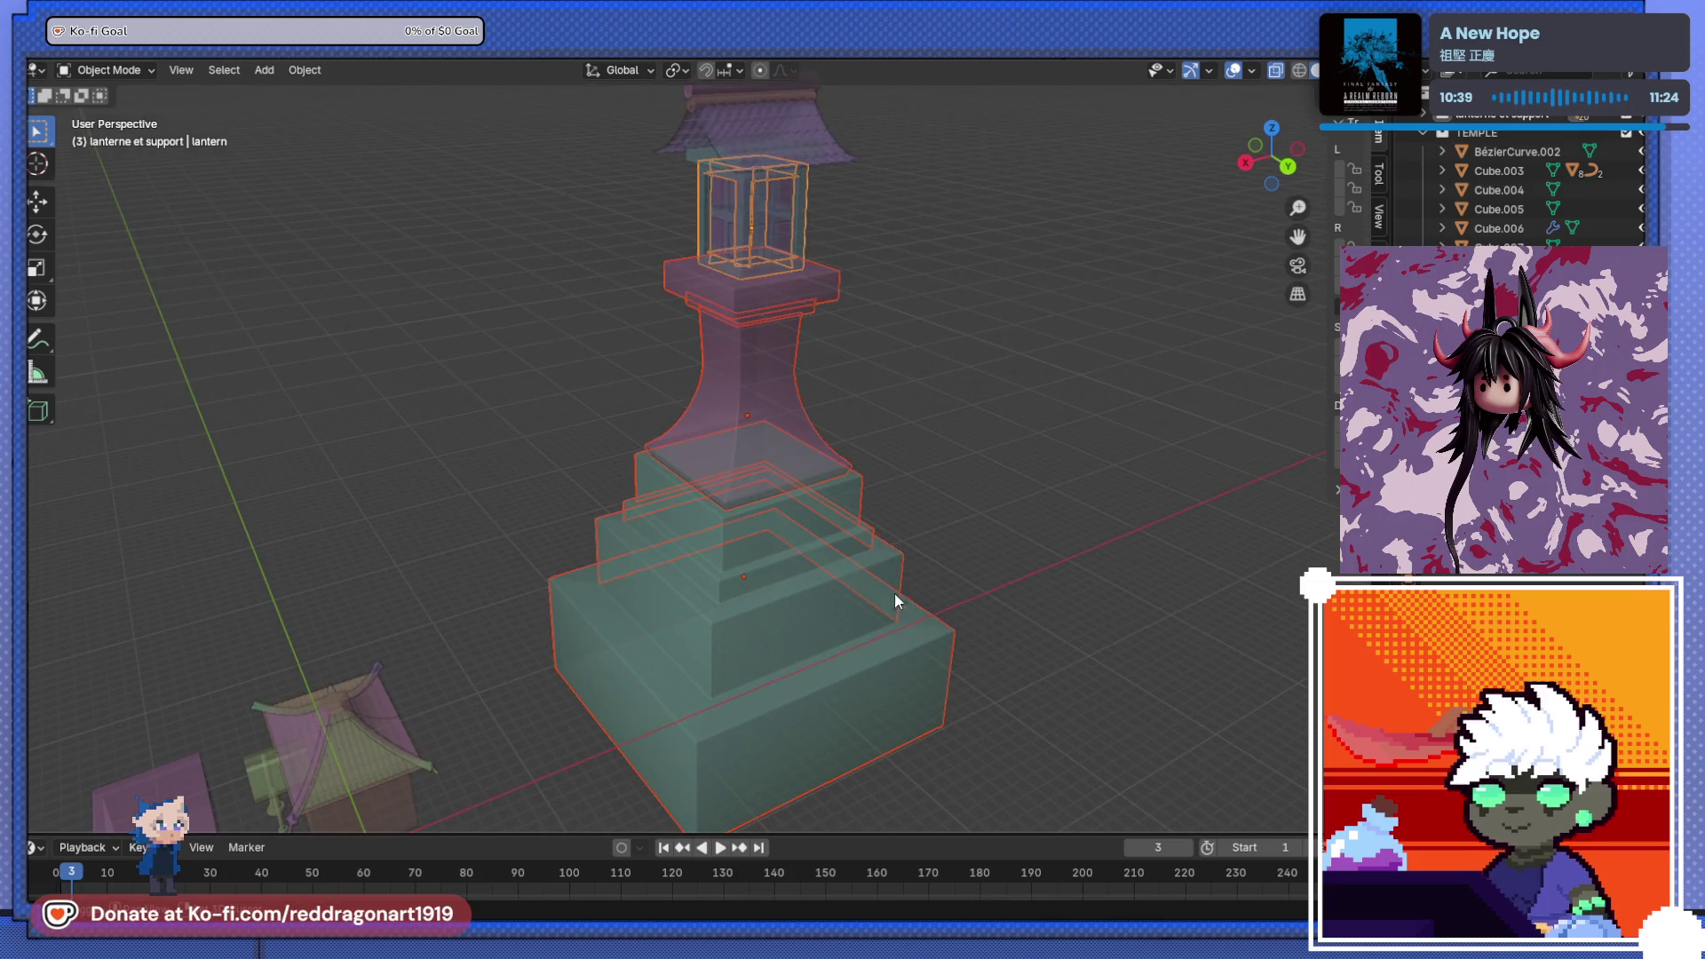
pyautogui.moveTo(787, 135)
pyautogui.mouseDown(button='middle')
pyautogui.moveTo(778, 268)
pyautogui.moveTo(740, 250)
pyautogui.mouseUp(button='middle')
pyautogui.keyDown('shift'); pyautogui.click(740, 255); pyautogui.keyUp('shift')
pyautogui.keyDown('shift'); pyautogui.click(739, 244); pyautogui.keyUp('shift')
pyautogui.keyDown('shift'); pyautogui.click(717, 256); pyautogui.keyUp('shift')
pyautogui.keyDown('shift'); pyautogui.click(701, 259); pyautogui.keyUp('shift')
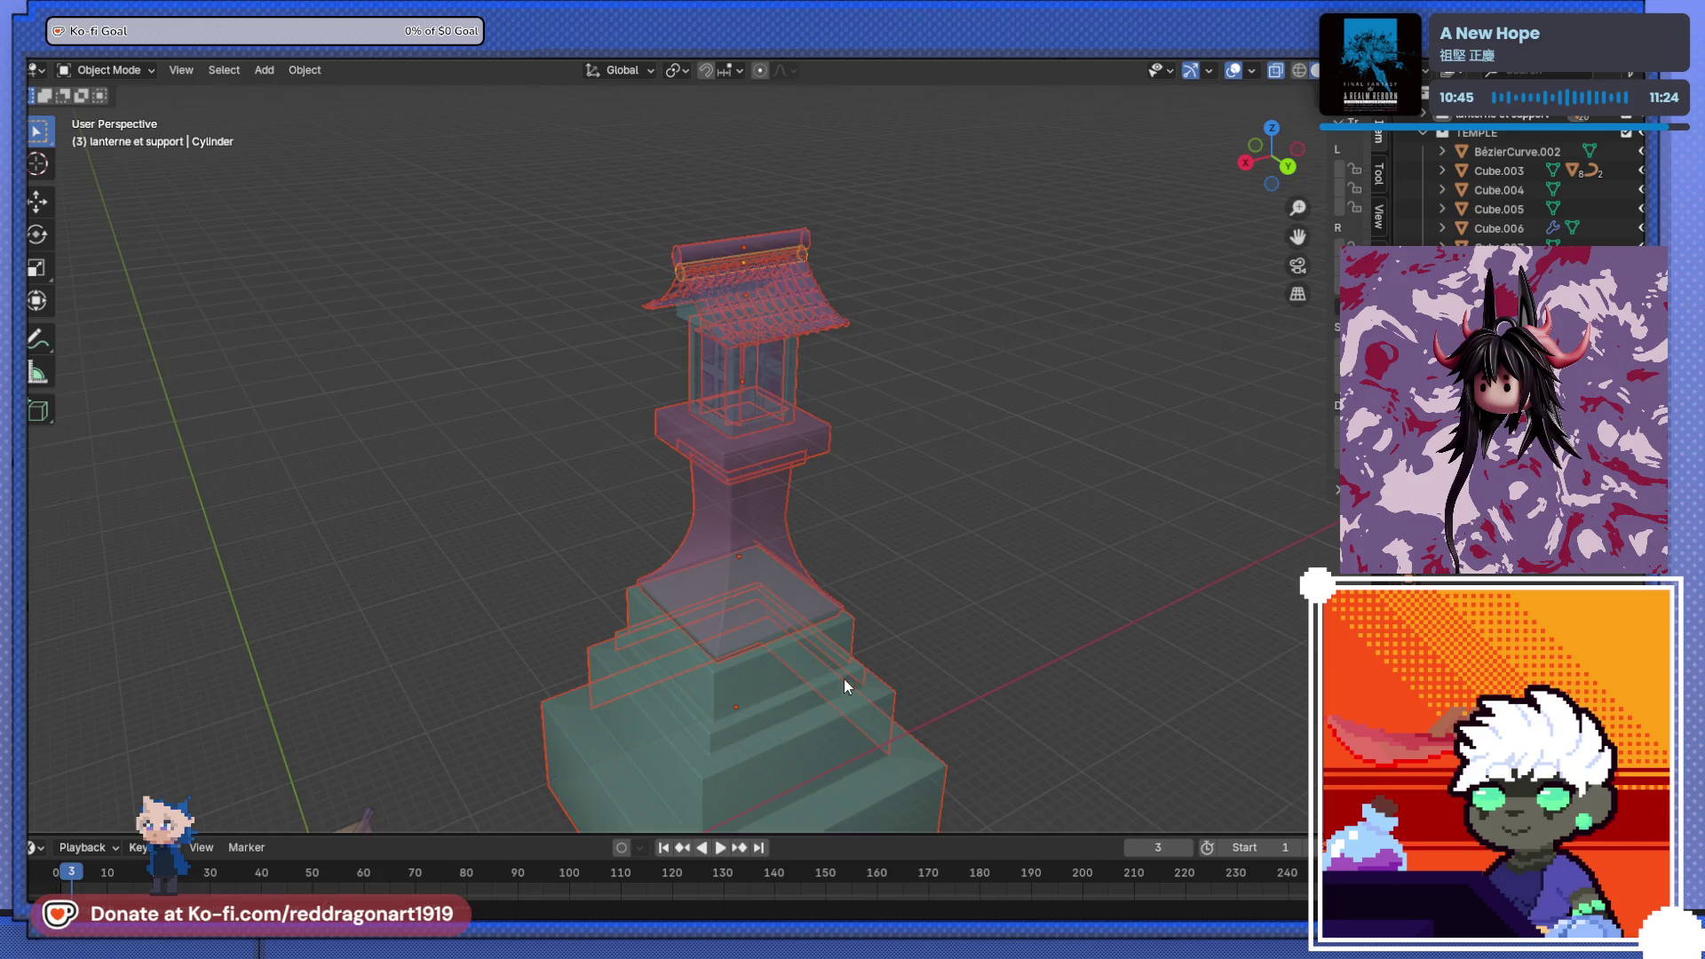
# - Parent the roof and cap to the active pedestal (Object), then view from the top
pyautogui.keyDown('shift'); pyautogui.moveTo(843, 678); pyautogui.dragTo(798, 547, button='middle'); pyautogui.keyUp('shift')
pyautogui.keyDown('shift'); pyautogui.click(878, 562); pyautogui.keyUp('shift')
pyautogui.hotkey('ctrl', 'p')
pyautogui.click(879, 563)
pyautogui.press('Tab')
pyautogui.scroll(-4, 631, 538)
pyautogui.press('Tab')
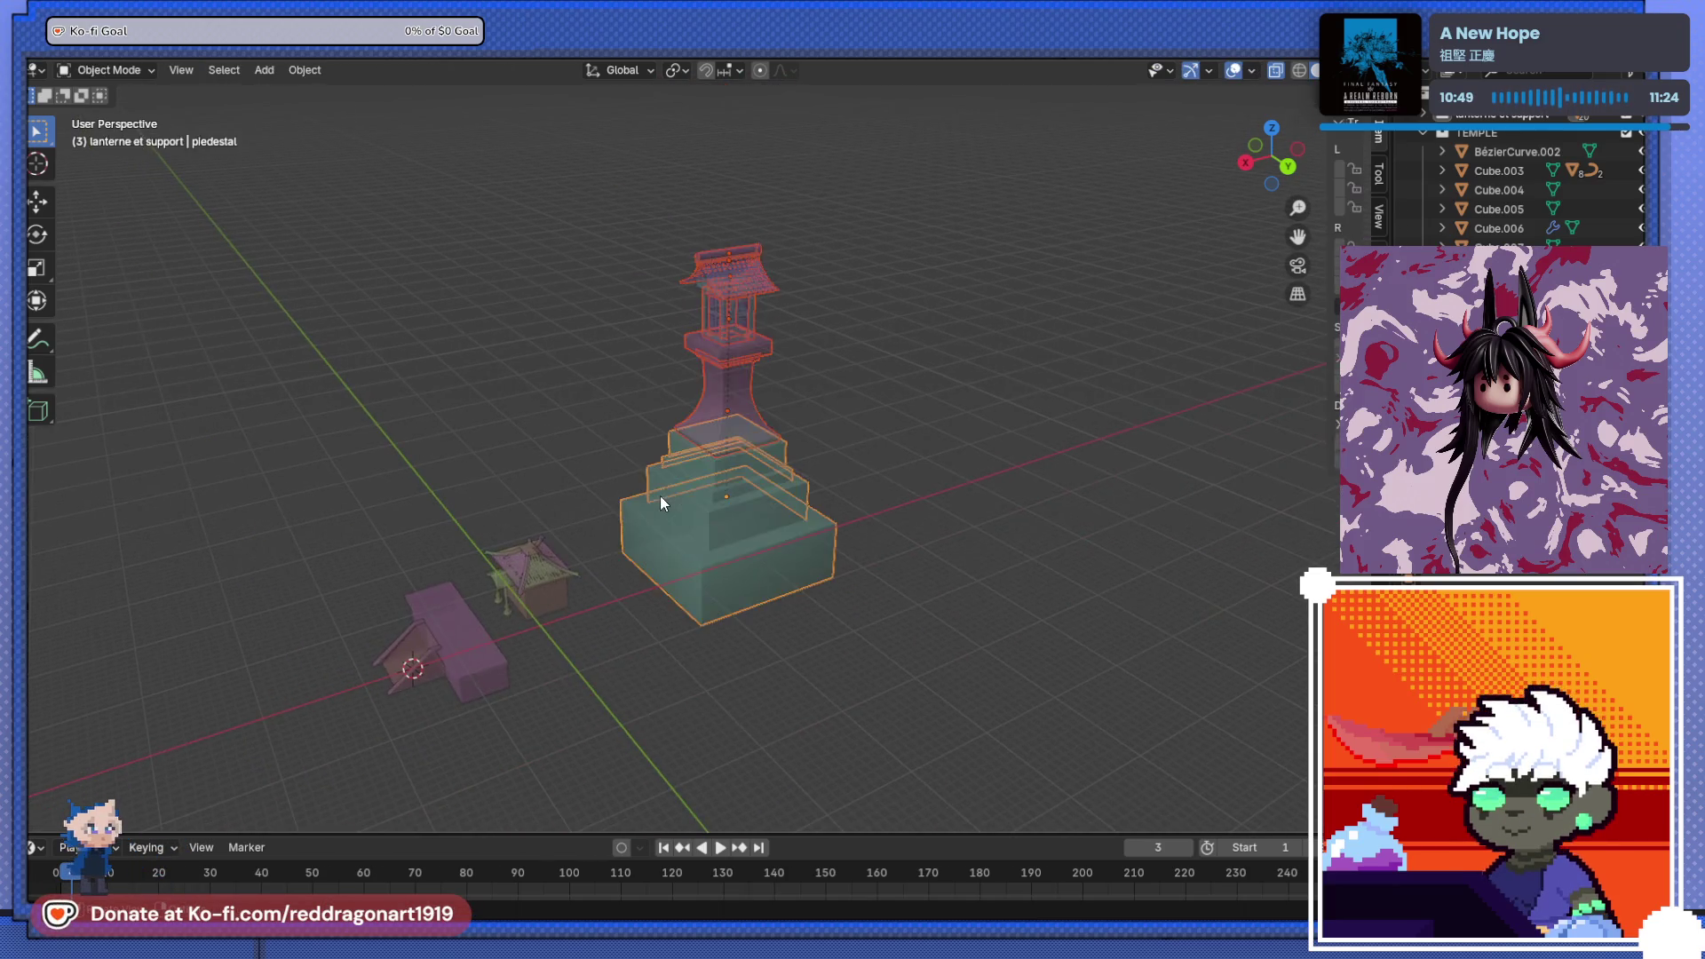
pyautogui.scroll(2, 824, 483)
pyautogui.press('KP_7')
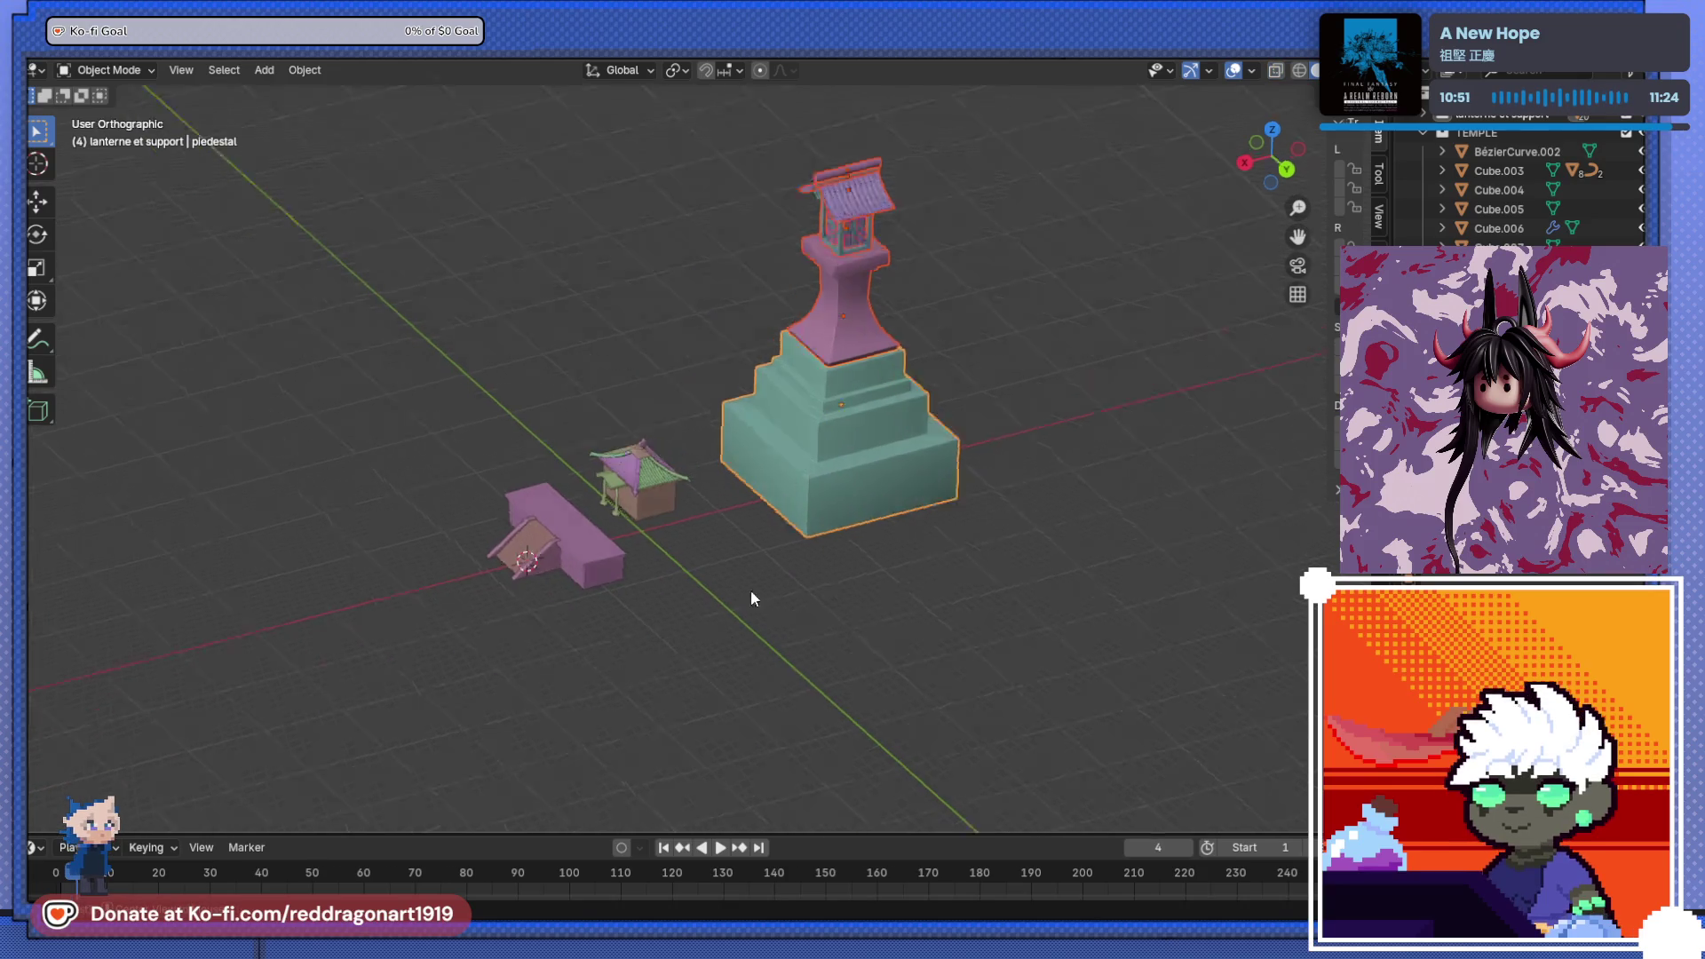
# - Parent the lantern roof tile to the teal pedestal as Object
pyautogui.press('ctrl+KP_7')
pyautogui.press('KP_9')
pyautogui.moveTo(422, 628)
pyautogui.mouseDown(button='middle')
pyautogui.moveTo(734, 391)
pyautogui.moveTo(248, 411)
pyautogui.moveTo(476, 407)
pyautogui.mouseUp(button='middle')
pyautogui.scroll(2, 817, 277)
pyautogui.moveTo(816, 278)
pyautogui.mouseDown(button='middle')
pyautogui.moveTo(712, 414)
pyautogui.moveTo(754, 414)
pyautogui.moveTo(674, 423)
pyautogui.mouseUp(button='middle')
pyautogui.scroll(2, 673, 424)
pyautogui.click(769, 367)
pyautogui.scroll(-4, 769, 367)
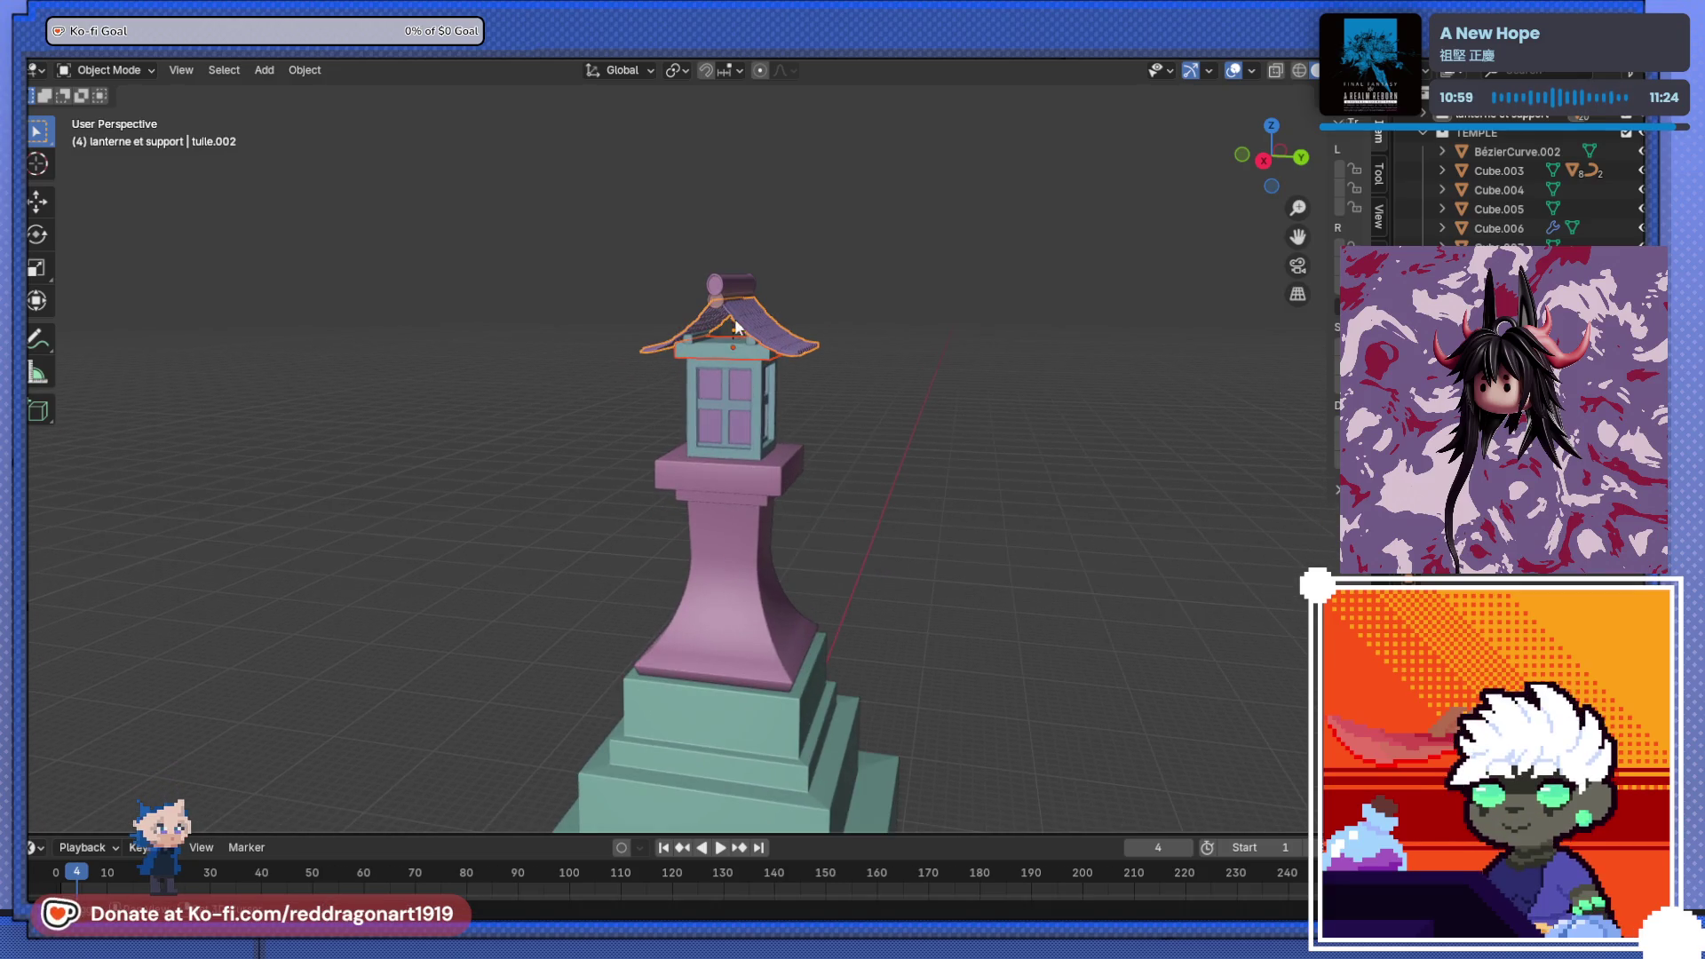
pyautogui.scroll(-4, 736, 326)
pyautogui.keyDown('shift'); pyautogui.moveTo(741, 719); pyautogui.dragTo(718, 423, button='middle'); pyautogui.keyUp('shift')
pyautogui.click(721, 435)
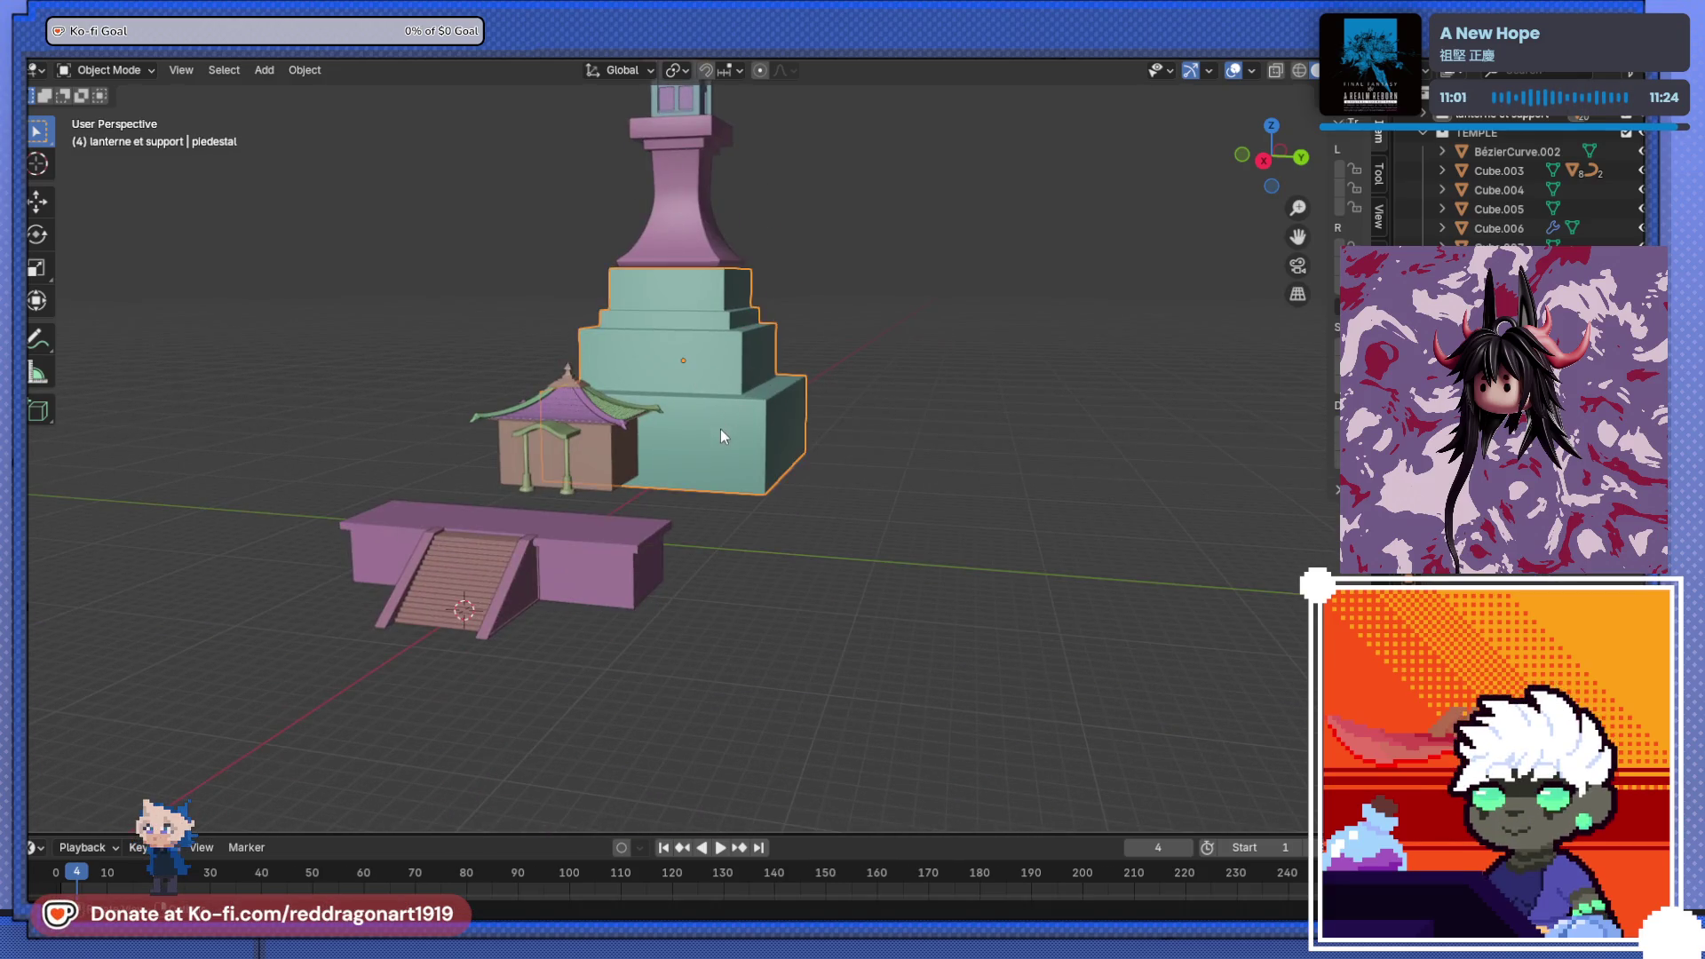
pyautogui.scroll(-3, 721, 429)
pyautogui.hotkey('ctrl', 'p')
pyautogui.click(685, 466)
# - Move the lantern tower along the X axis
pyautogui.keyDown('alt'); pyautogui.moveTo(689, 464); pyautogui.dragTo(742, 652, button='middle'); pyautogui.keyUp('alt')
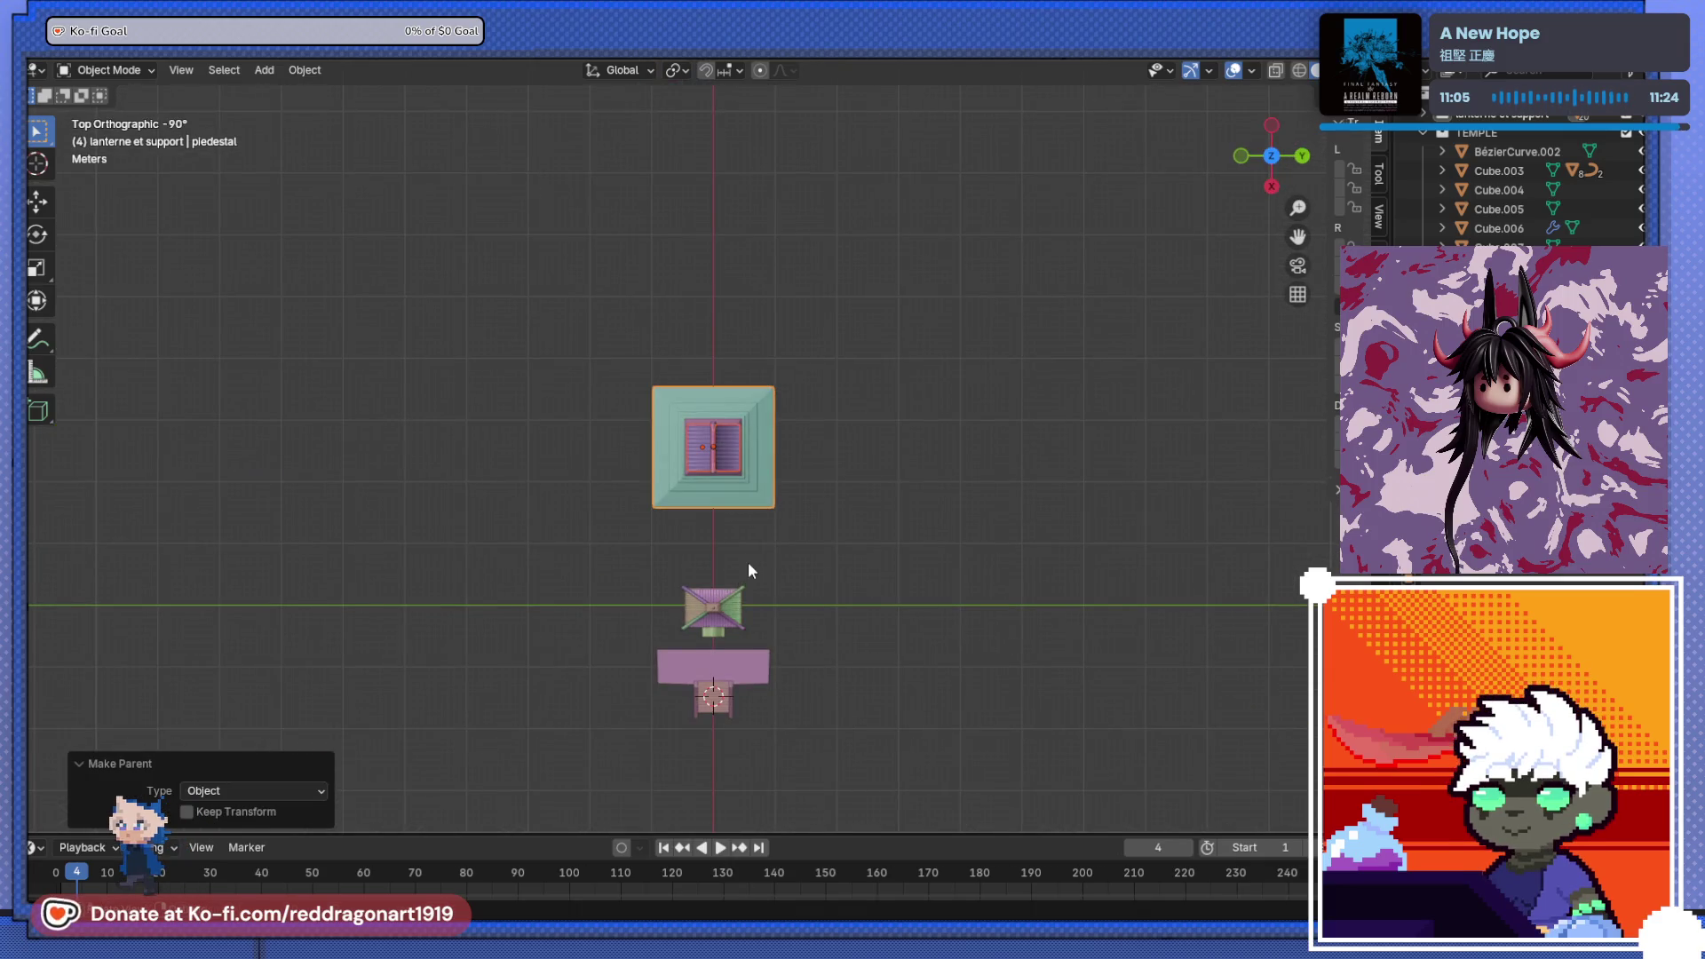
pyautogui.press('g')
pyautogui.press('x')
pyautogui.click(785, 206)
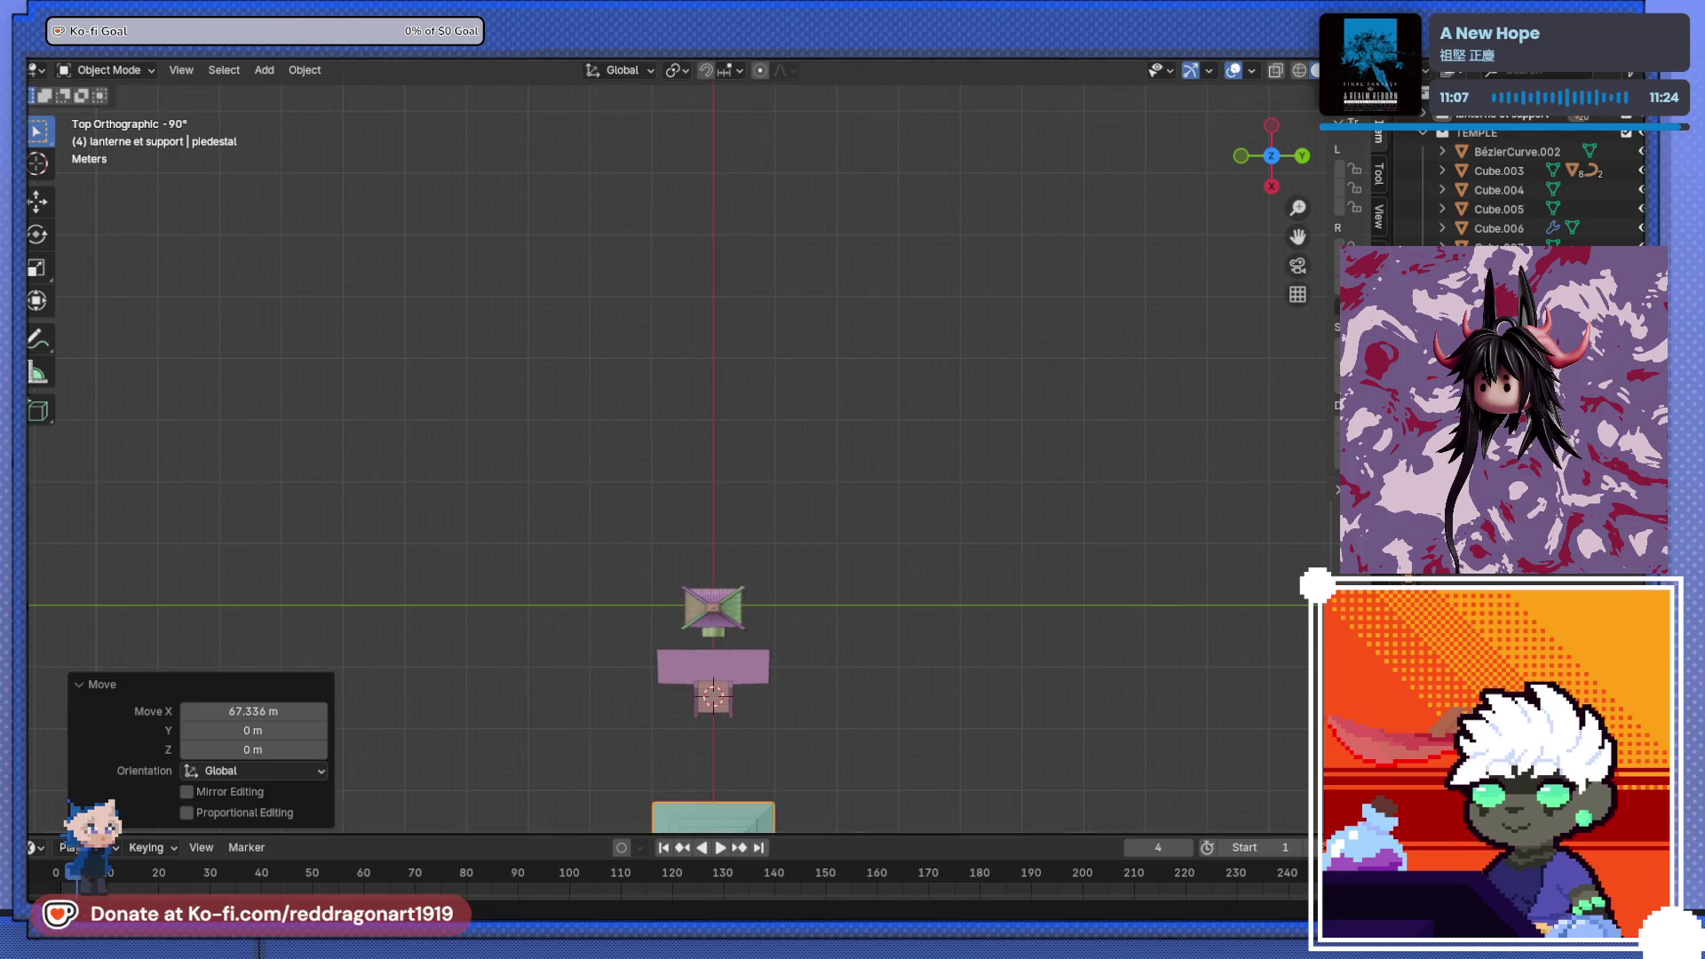
pyautogui.scroll(-4, 877, 354)
pyautogui.keyDown('shift'); pyautogui.moveTo(877, 354); pyautogui.dragTo(813, 193, button='middle'); pyautogui.keyUp('shift')
pyautogui.scroll(6, 921, 197)
pyautogui.moveTo(921, 197)
pyautogui.keyDown('shift'); pyautogui.mouseDown(button='middle')
pyautogui.moveTo(779, 499)
pyautogui.moveTo(696, 319)
pyautogui.moveTo(544, 316)
pyautogui.moveTo(471, 392)
pyautogui.moveTo(906, 398)
pyautogui.mouseUp(button='middle'); pyautogui.keyUp('shift')
# - Shrink the teal pedestal, move it under the lantern and lower it along Z
pyautogui.press('s')
pyautogui.click(657, 653)
pyautogui.press('g')
pyautogui.click(708, 481)
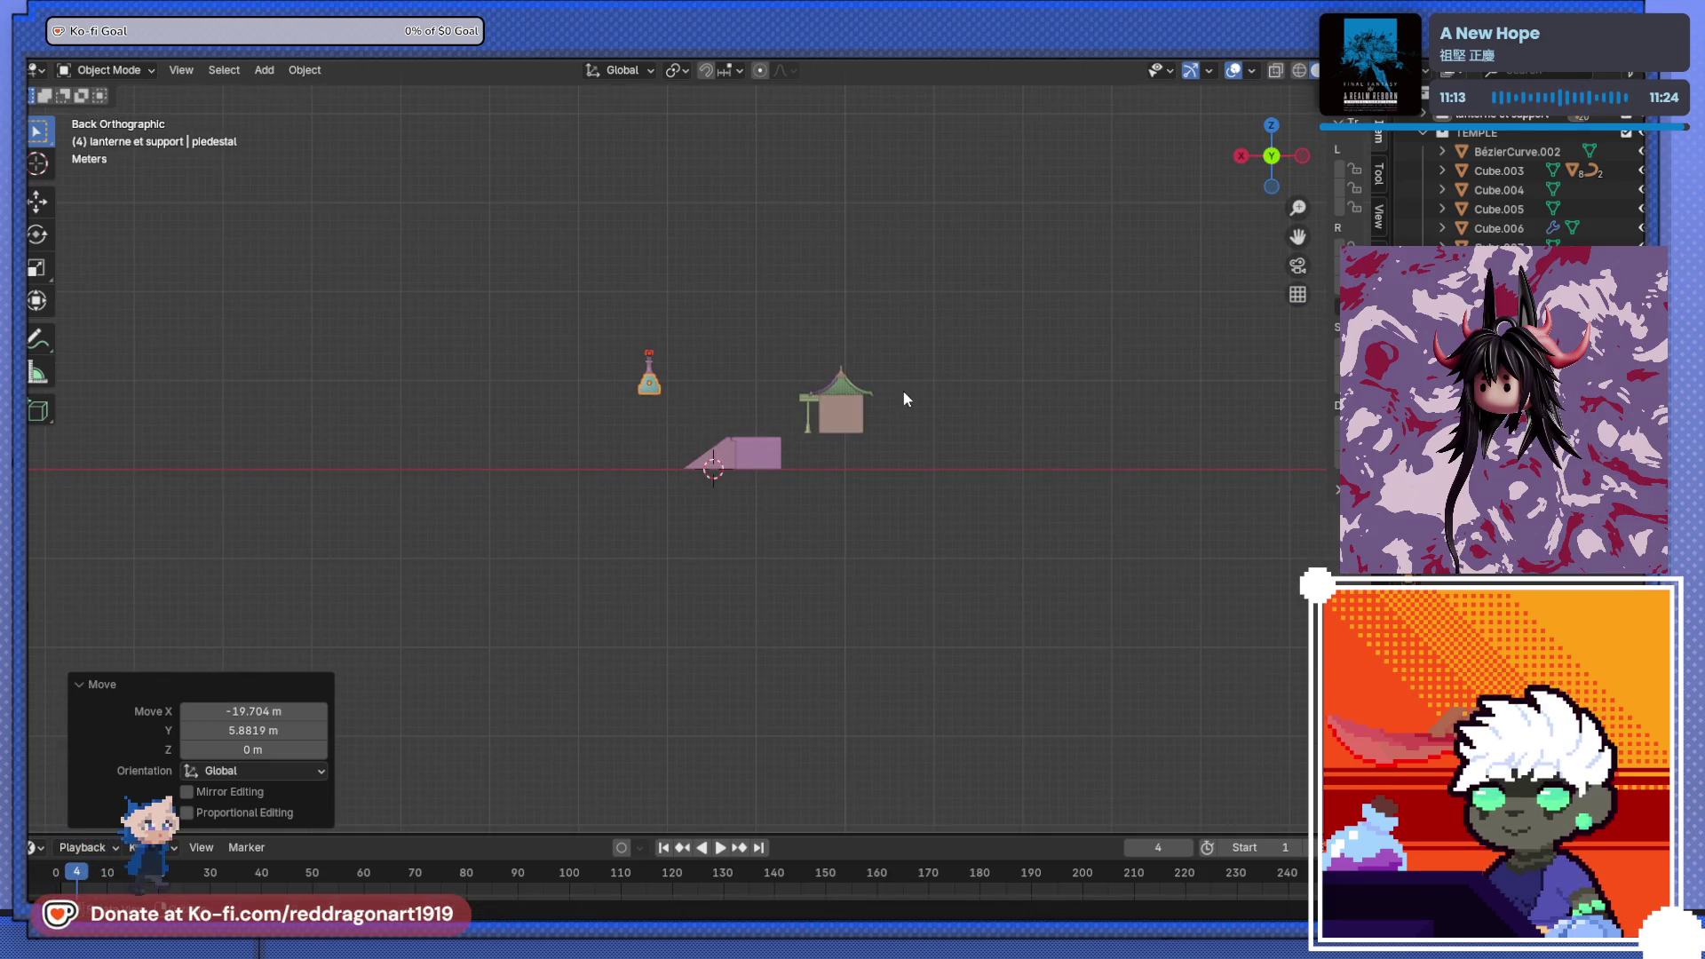
pyautogui.press('g')
pyautogui.press('z')
pyautogui.click(911, 466)
# - Add a mesh plane to the scene
pyautogui.moveTo(912, 466); pyautogui.dragTo(799, 526, button='middle')
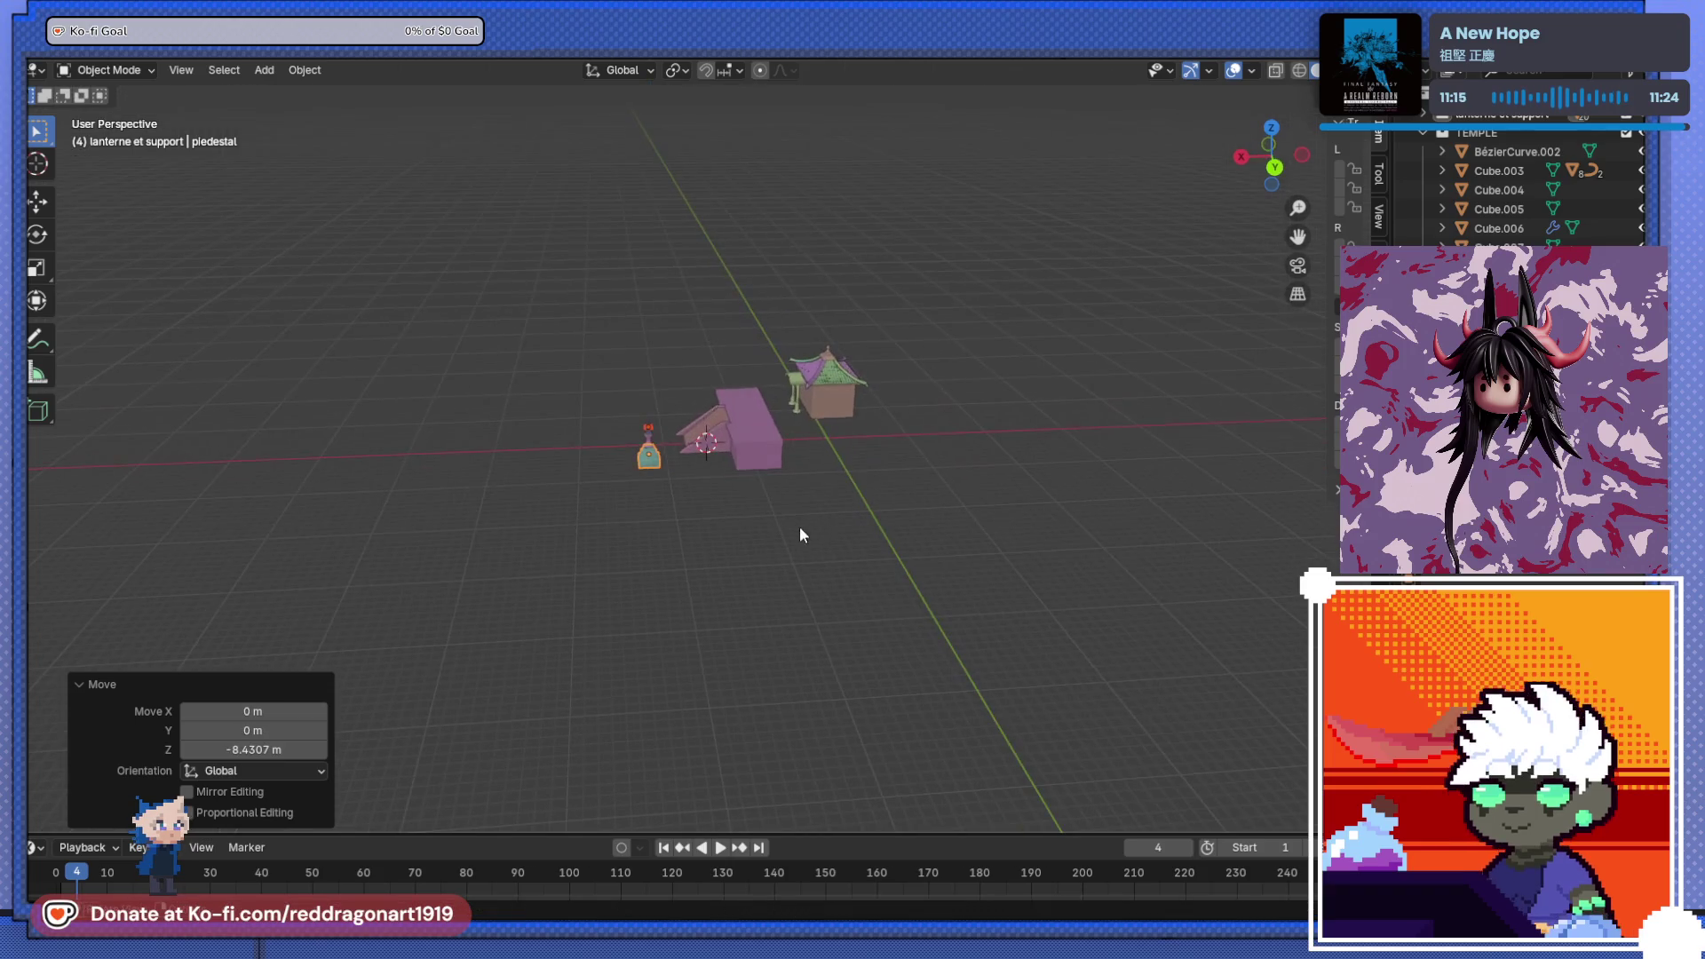
pyautogui.click(764, 422)
pyautogui.moveTo(764, 423); pyautogui.dragTo(849, 520, button='middle')
pyautogui.hotkey('shift', 'a')
pyautogui.moveTo(849, 513)
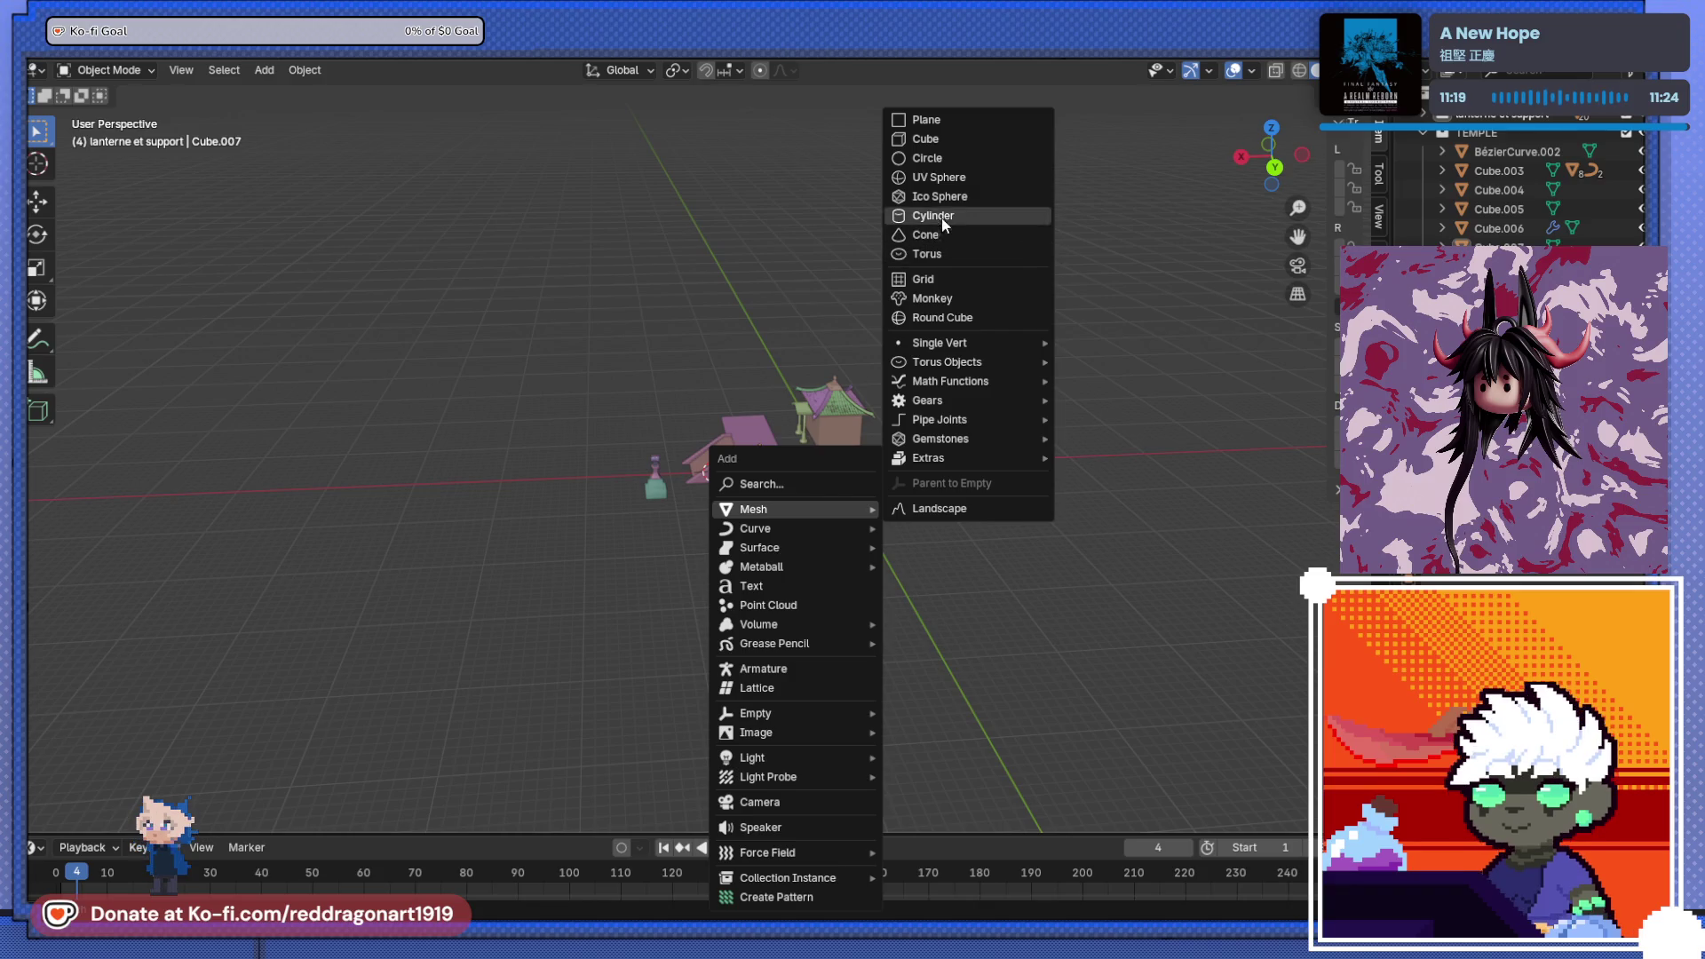
pyautogui.click(943, 119)
# - Scale the new plane about 29.9 times into a ground plane under the temple
pyautogui.press('s')
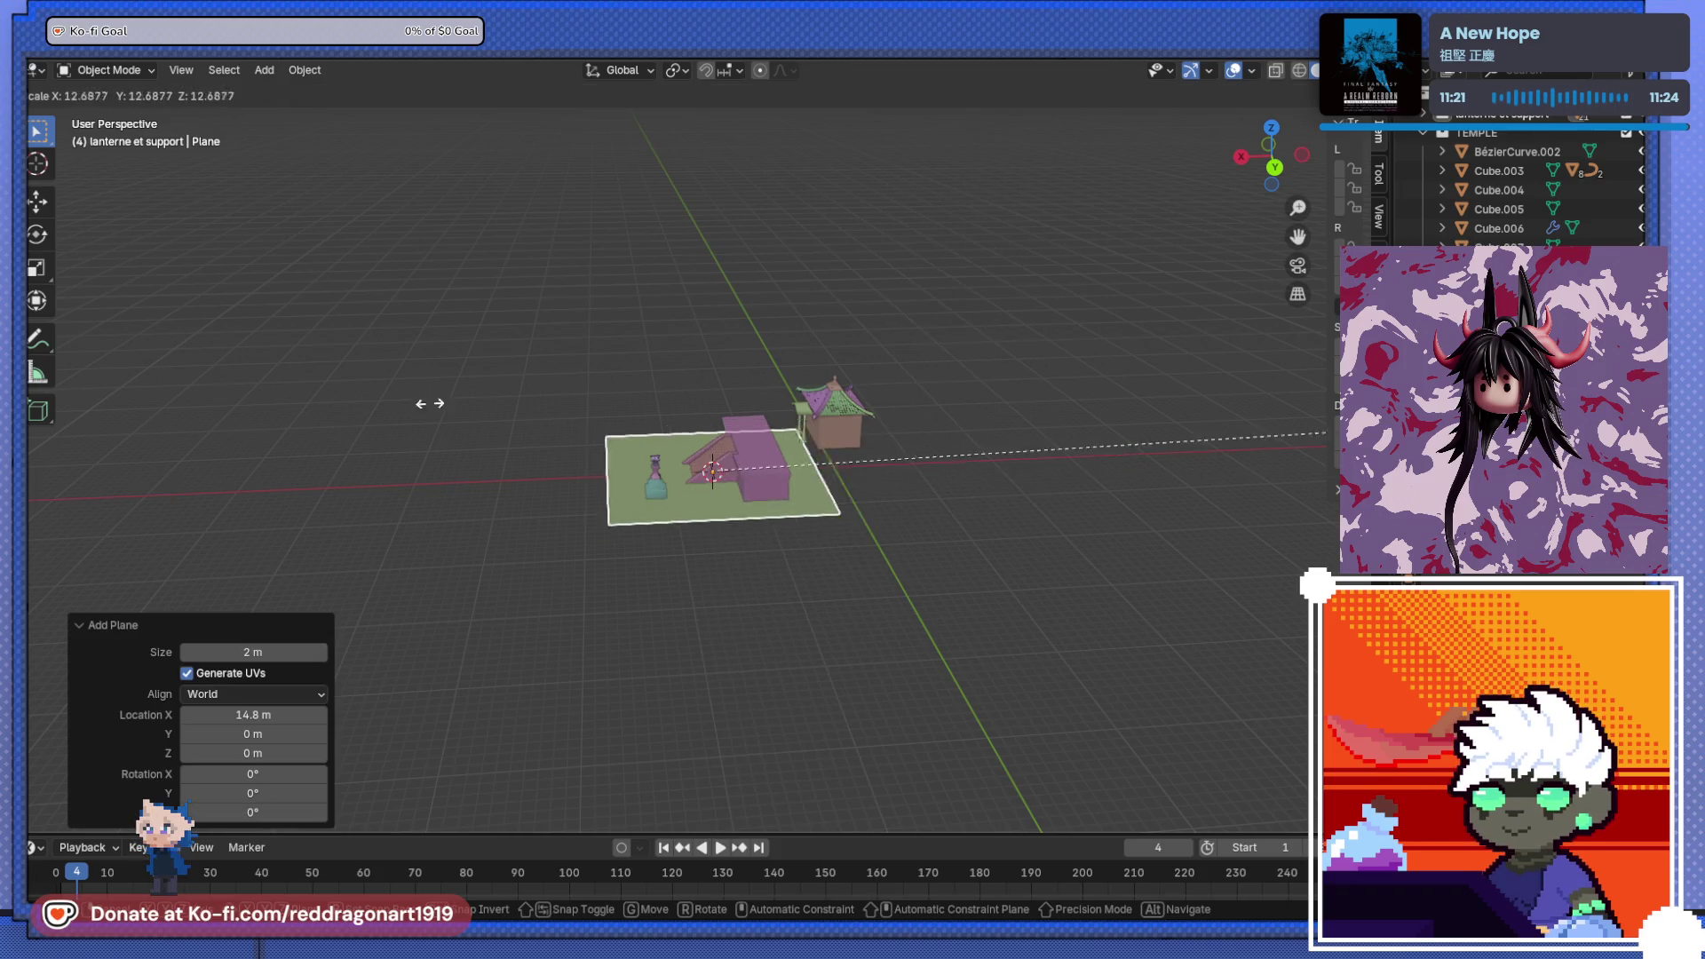
pyautogui.press('Return')
pyautogui.moveTo(659, 455); pyautogui.dragTo(701, 504, button='middle')
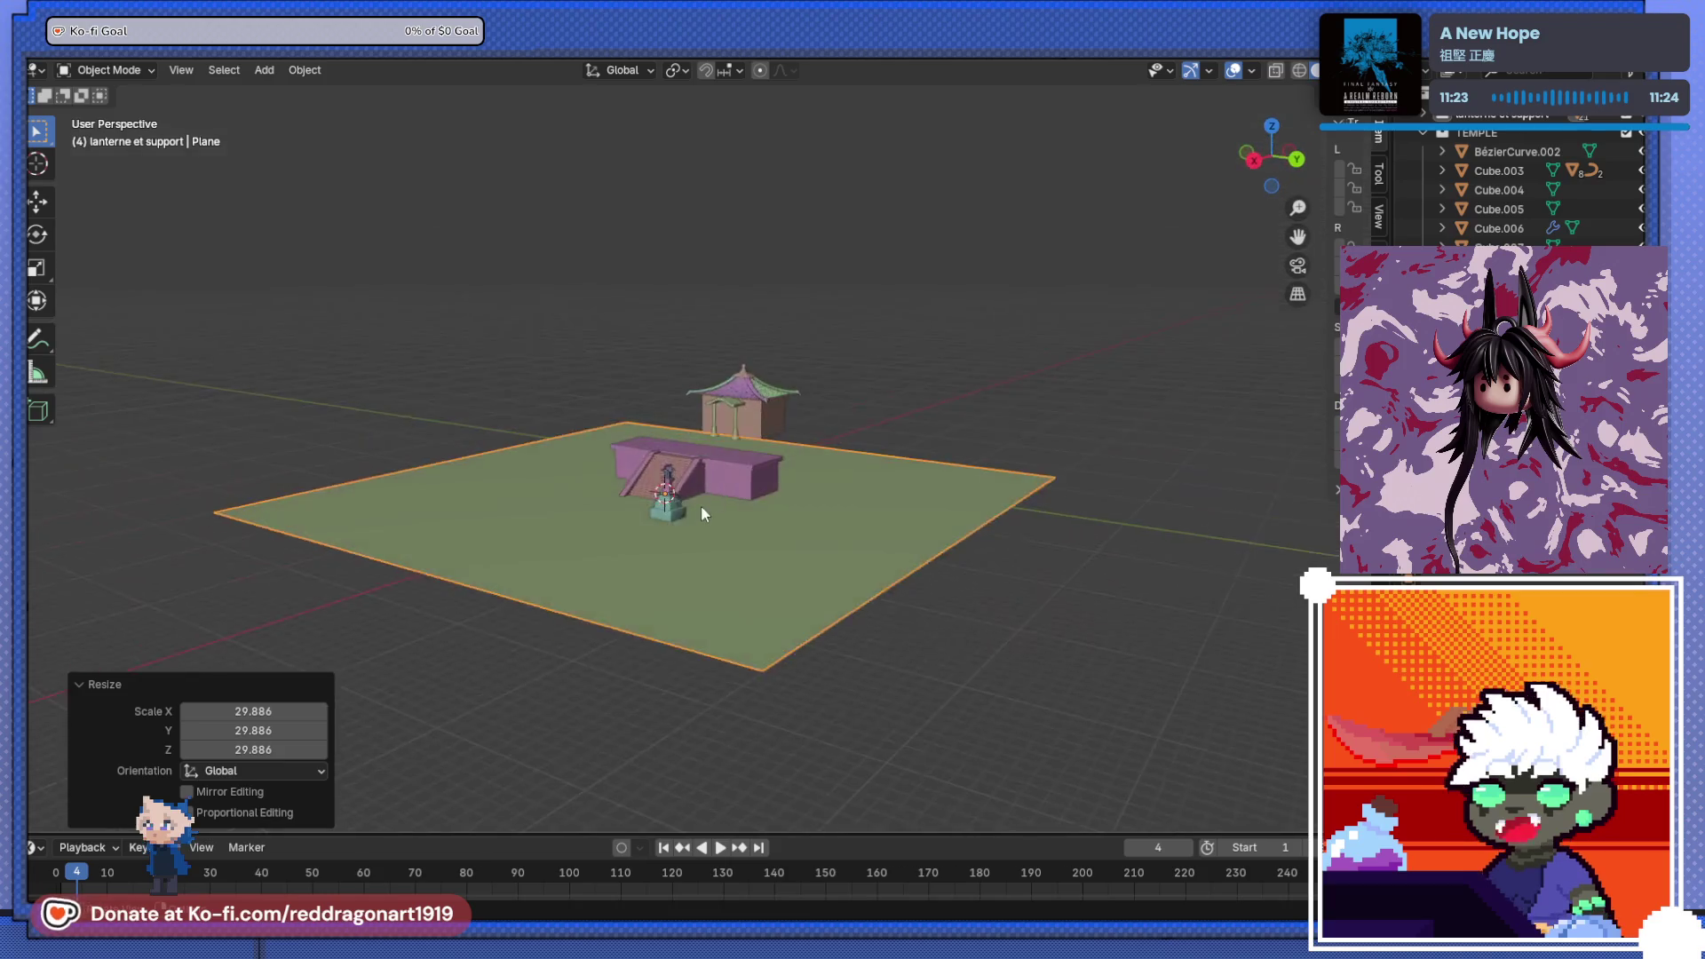
pyautogui.scroll(5, 645, 578)
pyautogui.moveTo(645, 579)
pyautogui.mouseDown(button='middle')
pyautogui.moveTo(838, 456)
pyautogui.moveTo(915, 467)
pyautogui.mouseUp(button='middle')
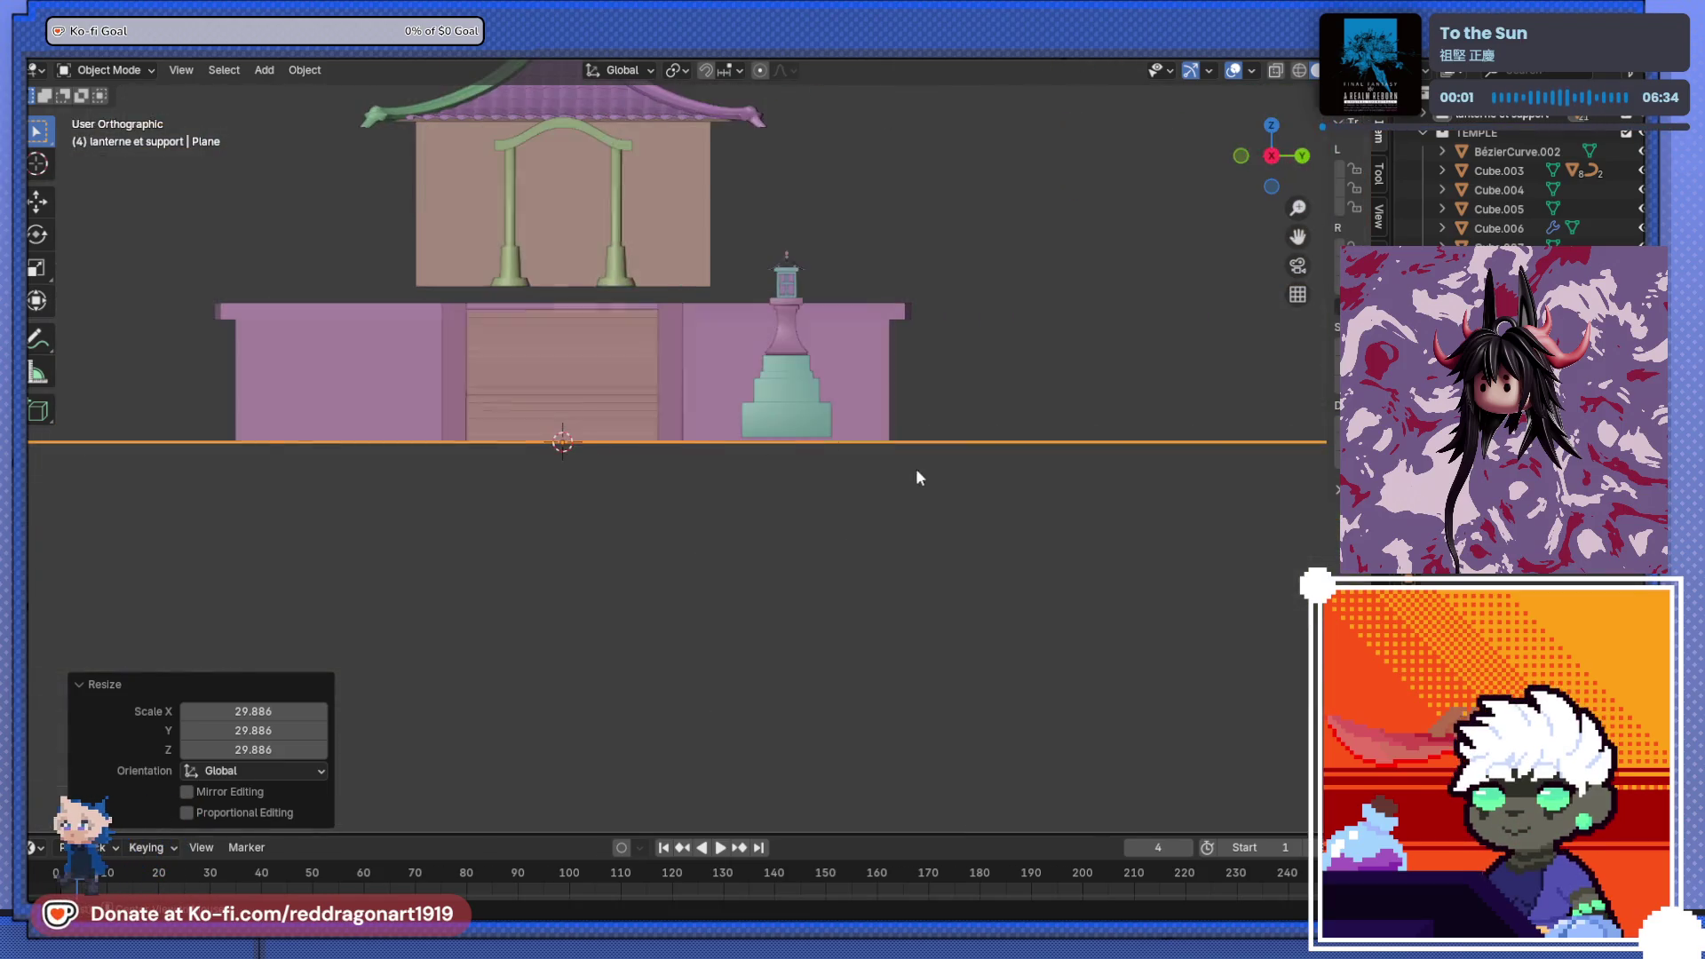
pyautogui.scroll(3, 842, 412)
pyautogui.scroll(1, 842, 419)
# - Lower the lantern pedestal along Z by 0.10555 m to rest on the ground
pyautogui.click(807, 439)
pyautogui.press('g')
pyautogui.press('z')
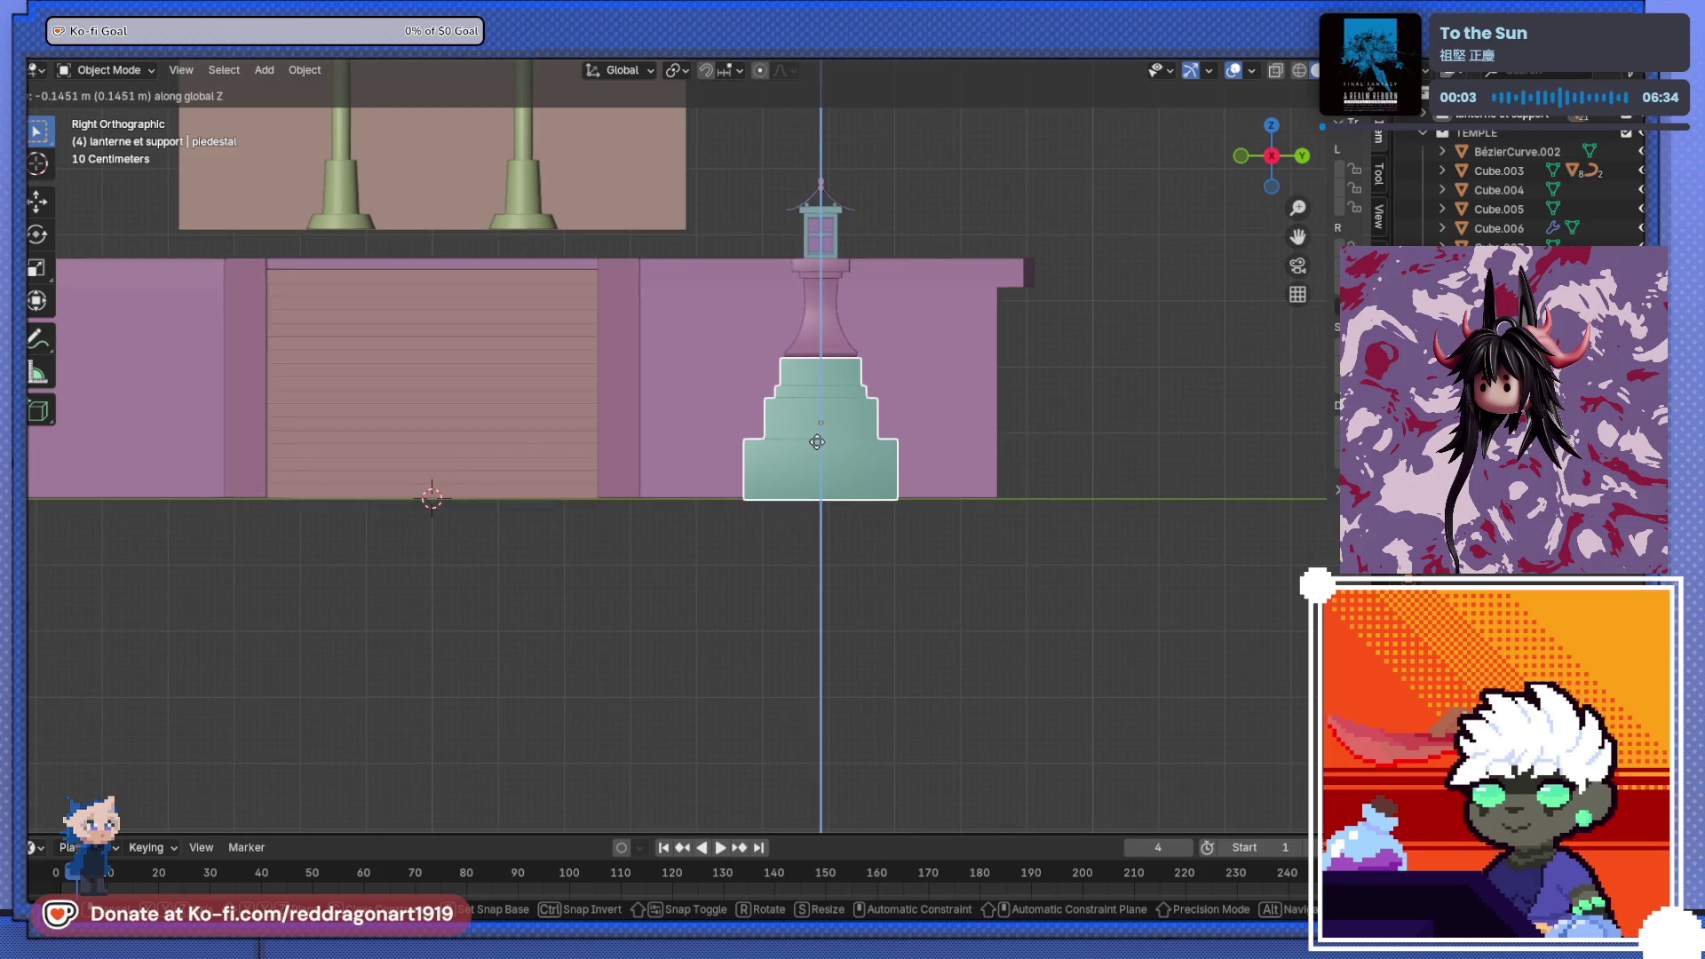
pyautogui.click(817, 438)
pyautogui.moveTo(817, 439)
pyautogui.mouseDown(button='middle')
pyautogui.moveTo(769, 472)
pyautogui.moveTo(790, 568)
pyautogui.moveTo(809, 513)
pyautogui.mouseUp(button='middle')
pyautogui.press('KP_3')
pyautogui.scroll(-2, 810, 513)
# - Slide the lantern tower across the ground to stand beside the stairs
pyautogui.press('g')
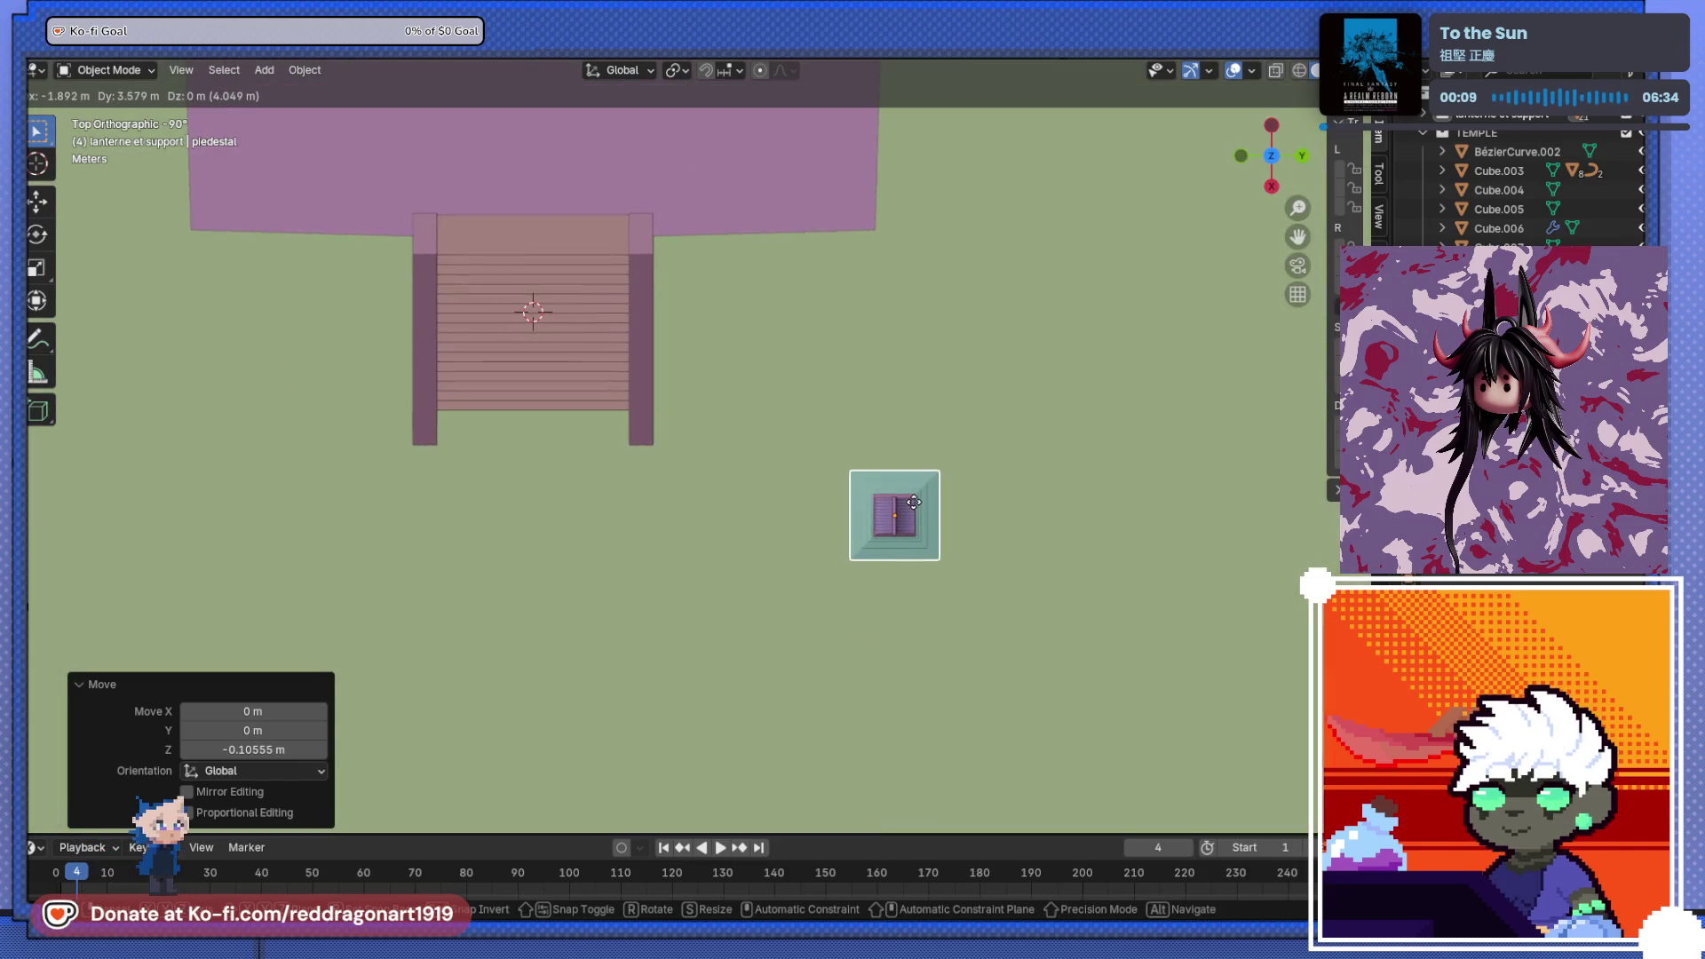
pyautogui.click(920, 524)
pyautogui.press('KP_5')
pyautogui.moveTo(712, 586); pyautogui.dragTo(705, 619, button='middle')
pyautogui.press('KP_5')
pyautogui.keyDown('shift'); pyautogui.moveTo(713, 534); pyautogui.dragTo(938, 696, button='middle'); pyautogui.keyUp('shift')
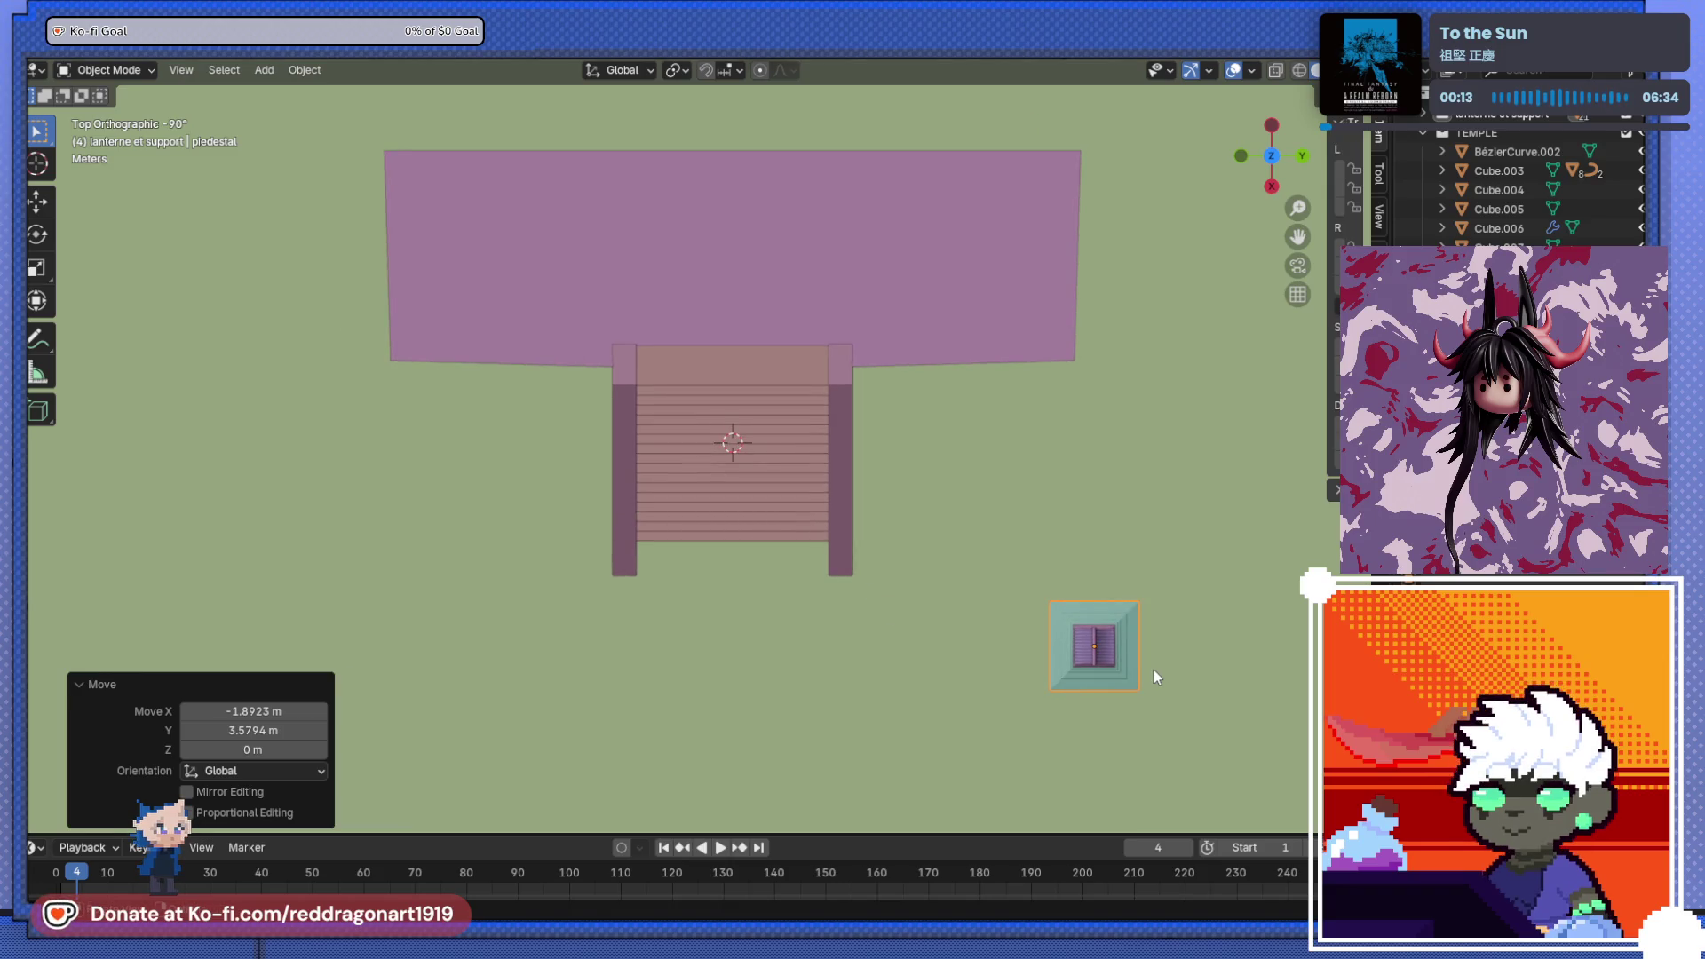
# - Duplicate the pedestal across the stairs along Y, then delete the copy
pyautogui.hotkey('shift', 'd')
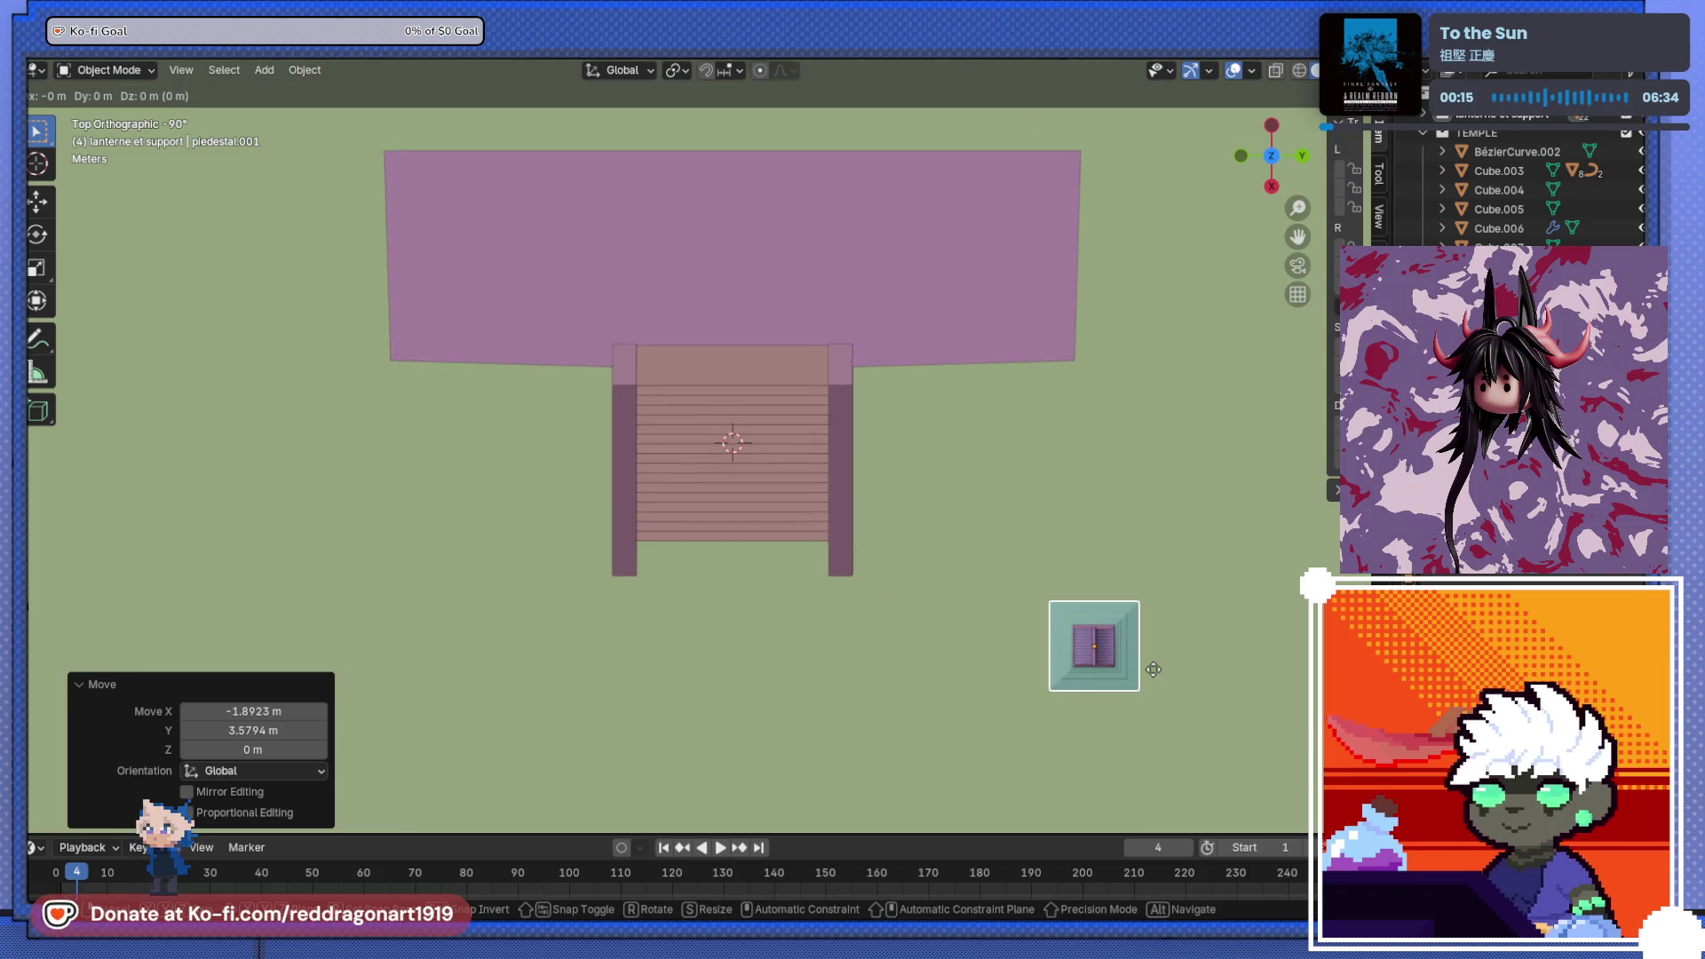
pyautogui.press('y')
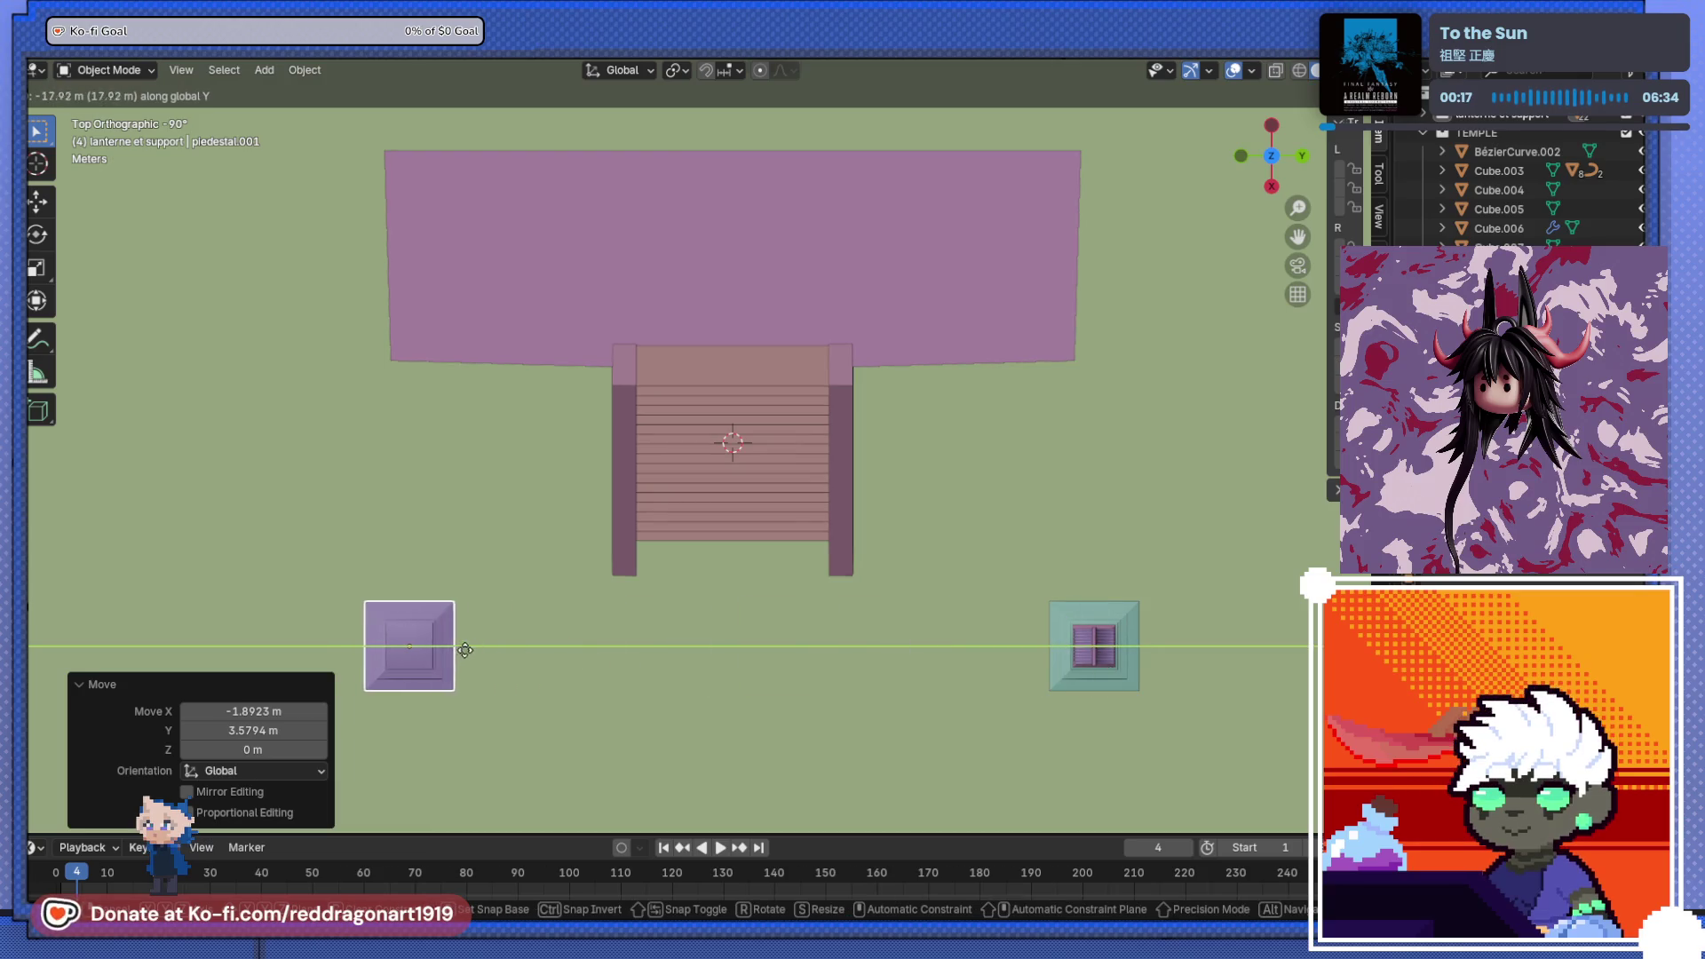
pyautogui.click(418, 646)
pyautogui.moveTo(418, 647); pyautogui.dragTo(417, 502, button='middle')
pyautogui.press('Delete')
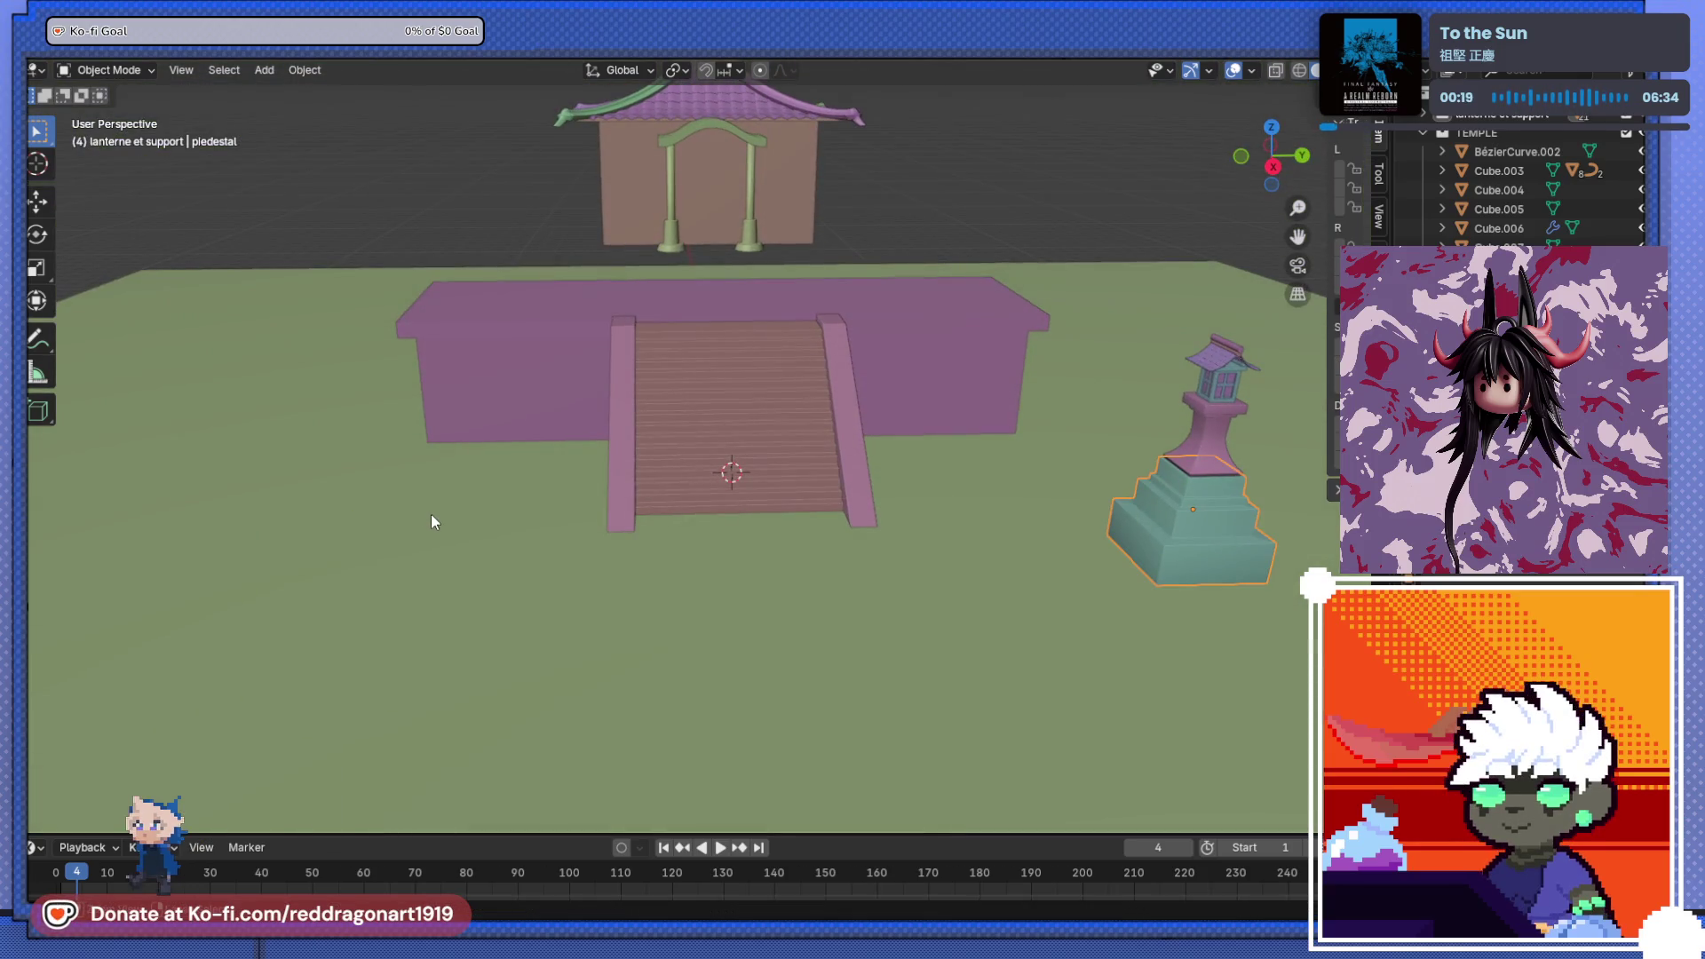
pyautogui.click(1212, 497)
pyautogui.press('g')
pyautogui.press('Escape')
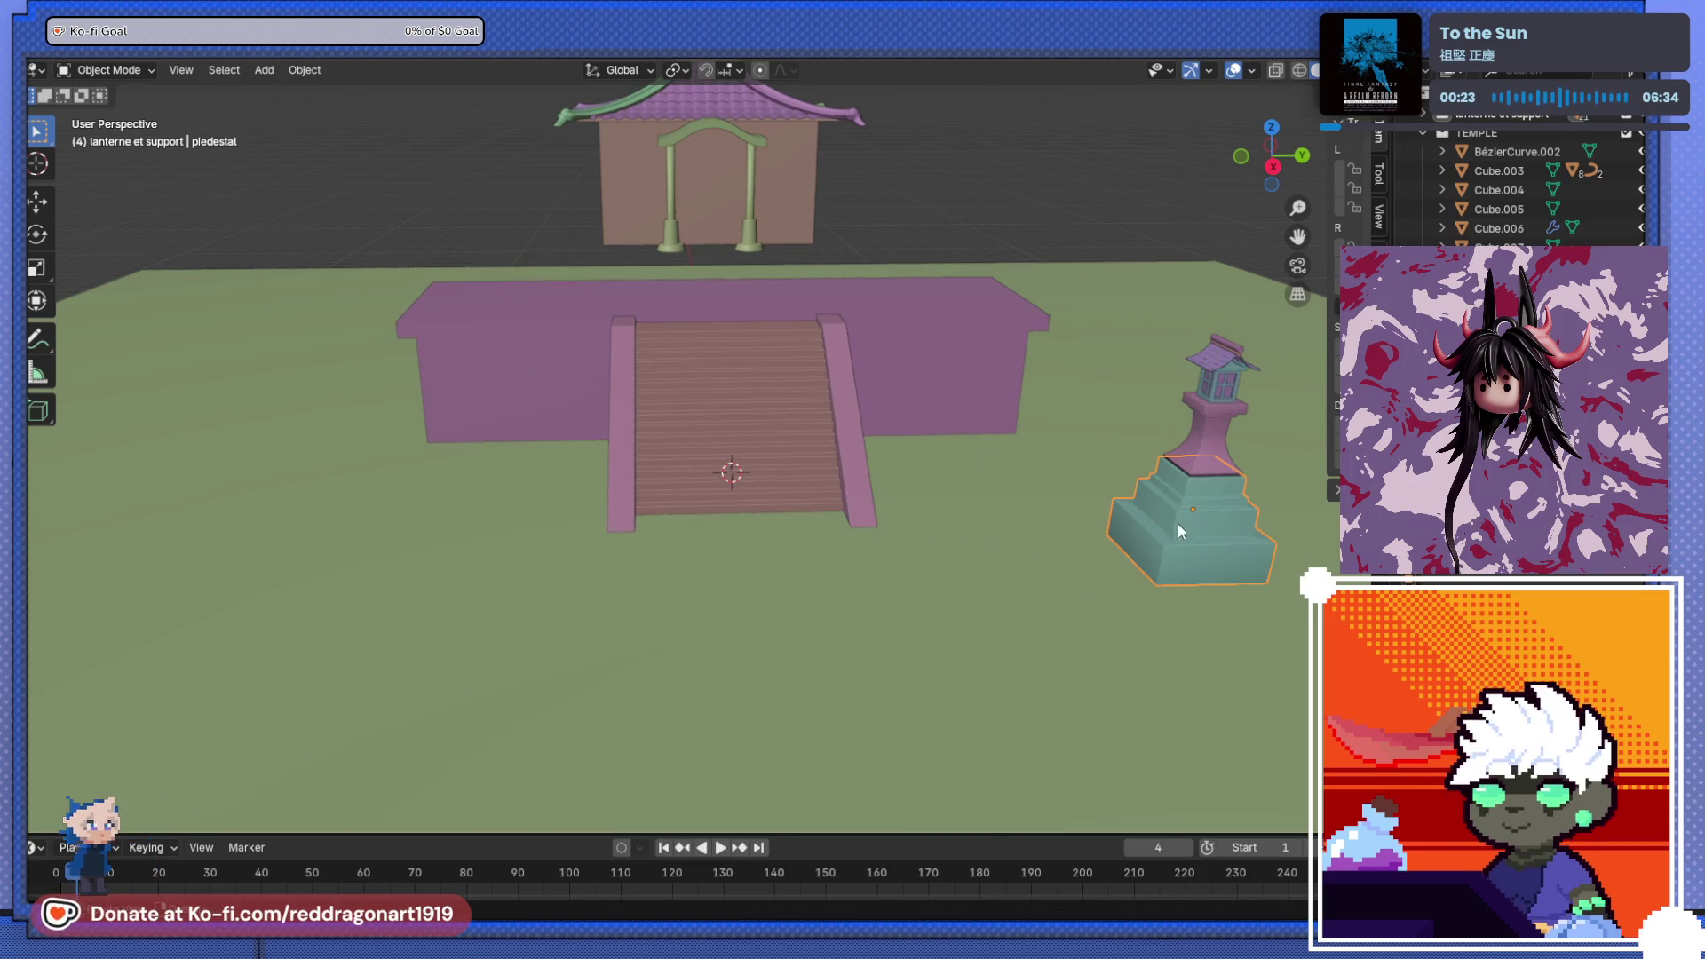
# - Enable the Selectable toggles in the Outliner filter options
pyautogui.press('KP_3')
pyautogui.moveTo(1160, 507); pyautogui.dragTo(1252, 627, button='middle')
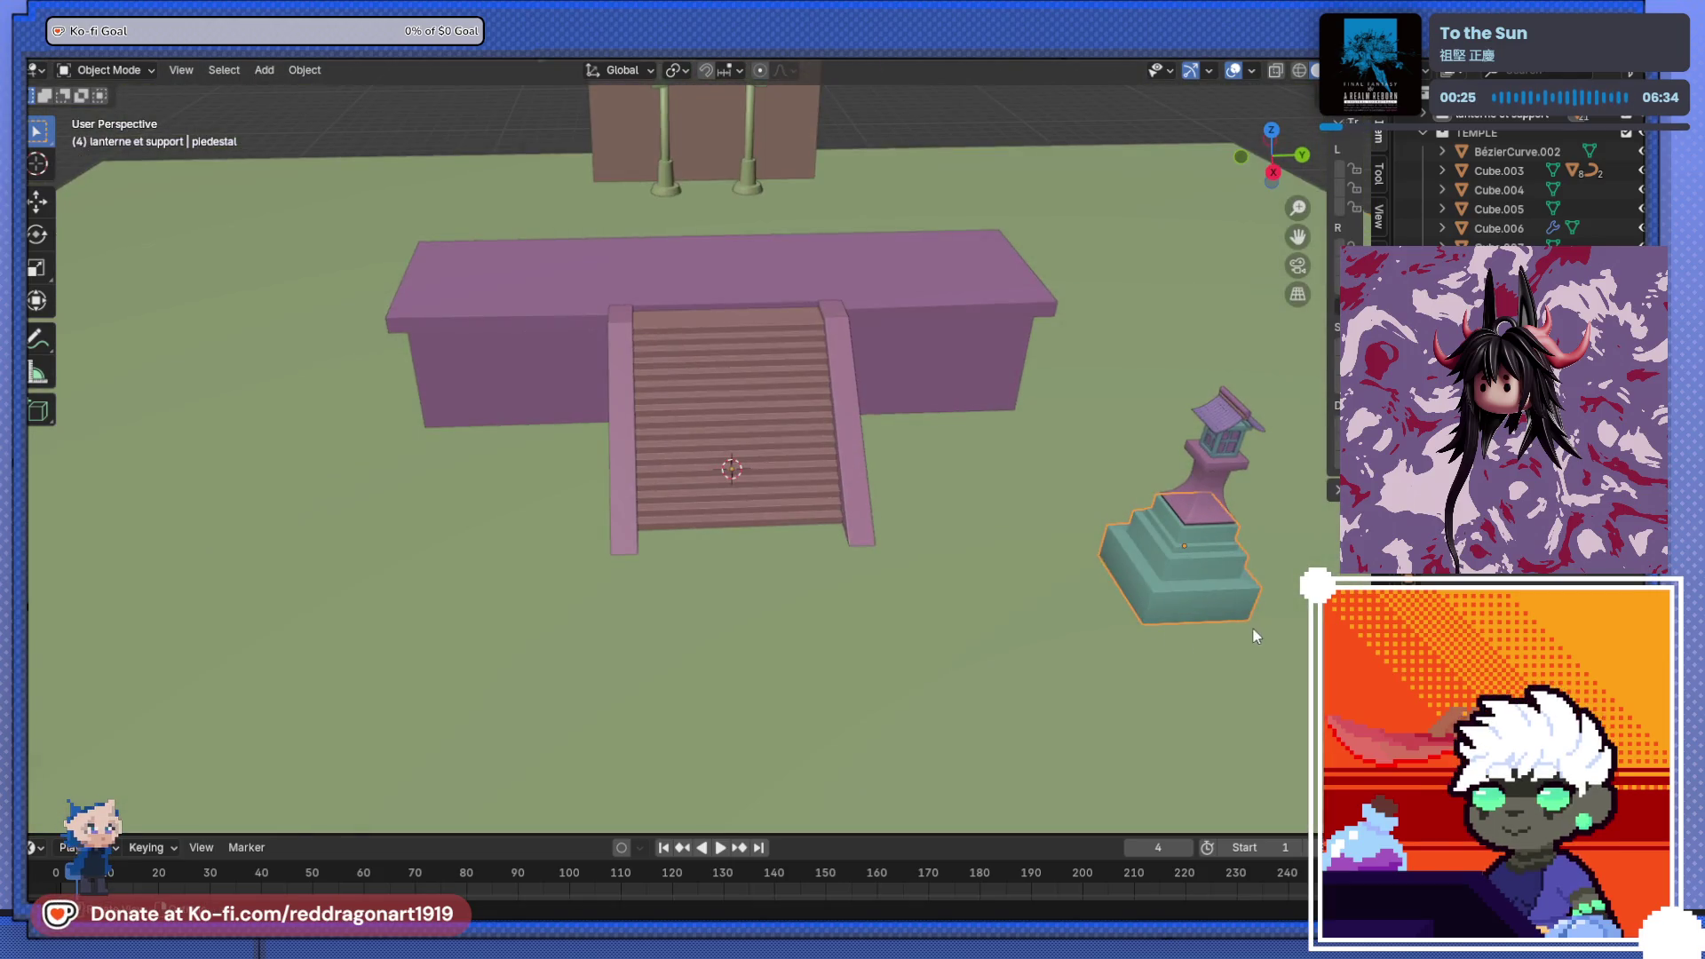
pyautogui.click(1252, 627)
pyautogui.scroll(-2, 912, 648)
pyautogui.moveTo(913, 648); pyautogui.dragTo(1069, 354, button='middle')
pyautogui.scroll(2, 1069, 354)
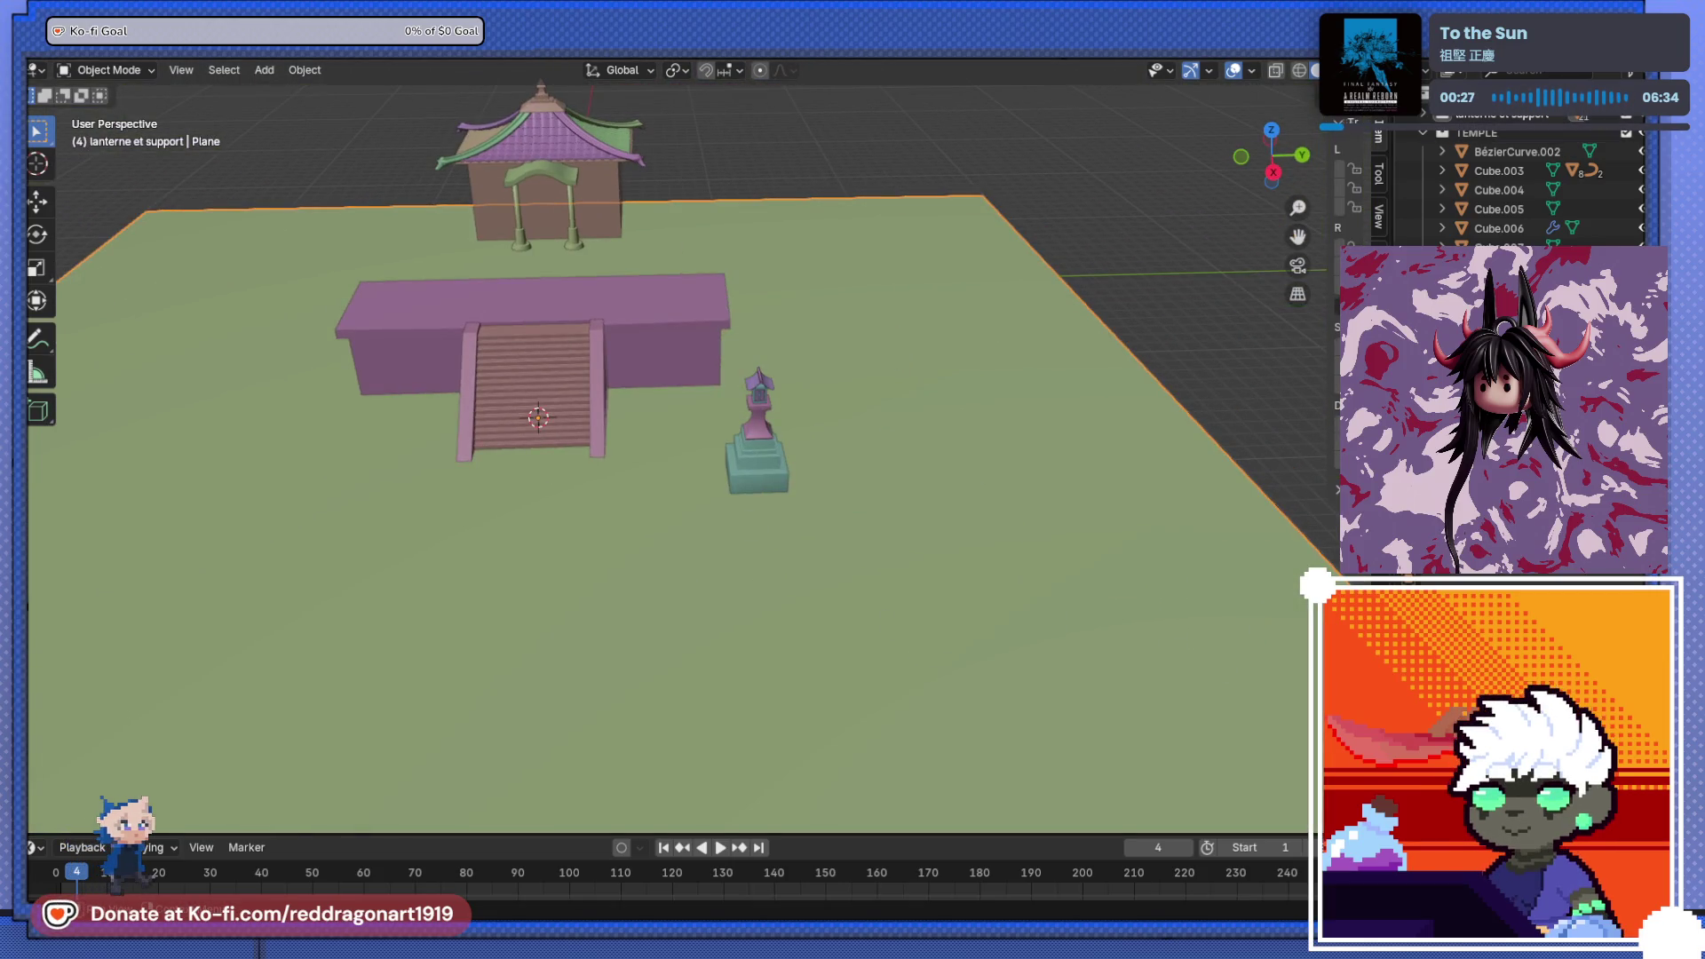
pyautogui.click(1632, 75)
pyautogui.click(1503, 133)
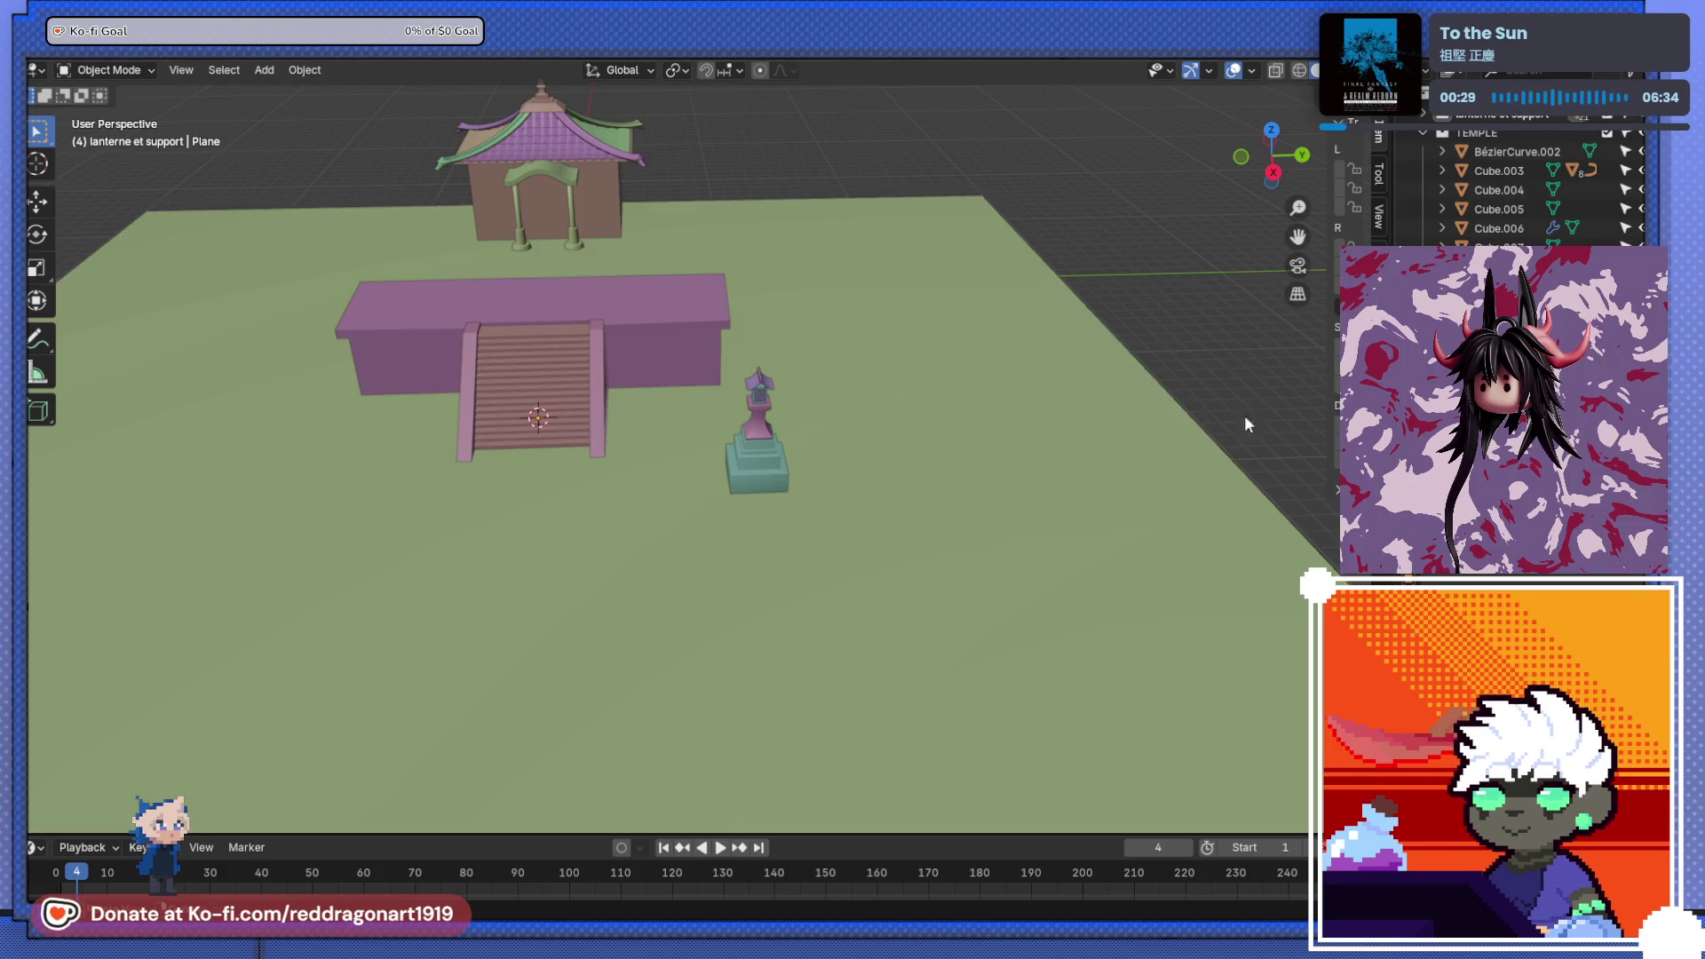
pyautogui.scroll(-5, 1439, 153)
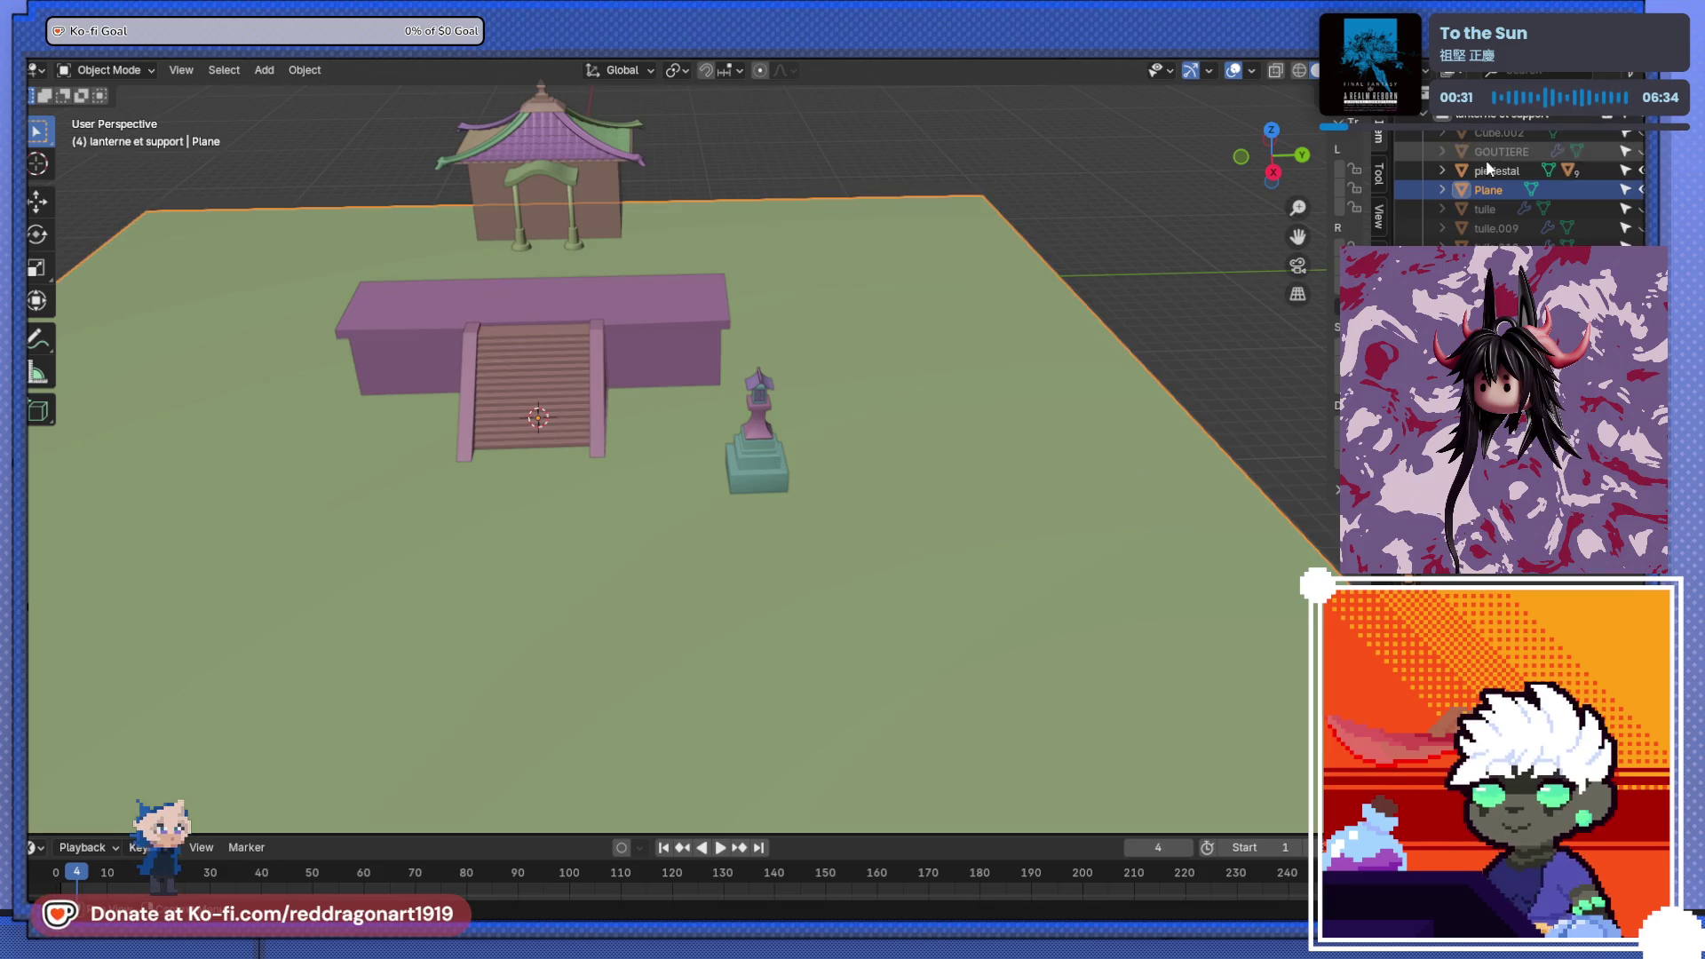
pyautogui.scroll(6, 934, 349)
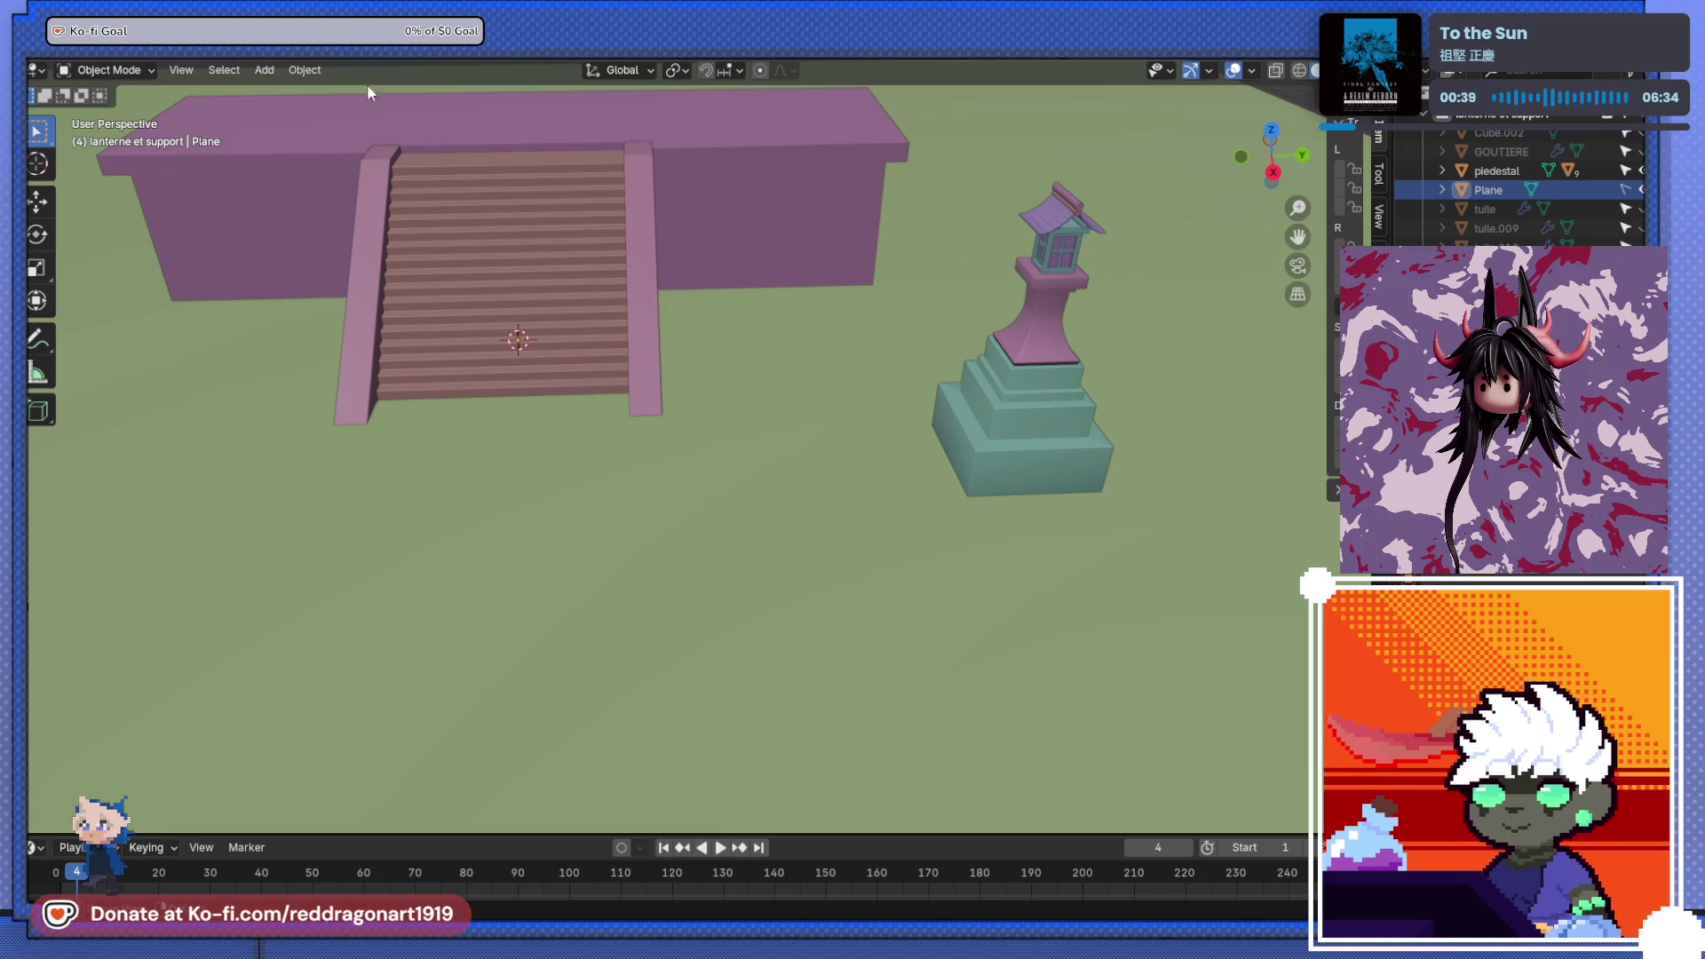
# - Box-select the lantern and its pedestal together in X-ray view
pyautogui.moveTo(961, 178)
pyautogui.mouseDown(button='middle')
pyautogui.moveTo(956, 386)
pyautogui.moveTo(1028, 348)
pyautogui.moveTo(948, 121)
pyautogui.mouseUp(button='middle')
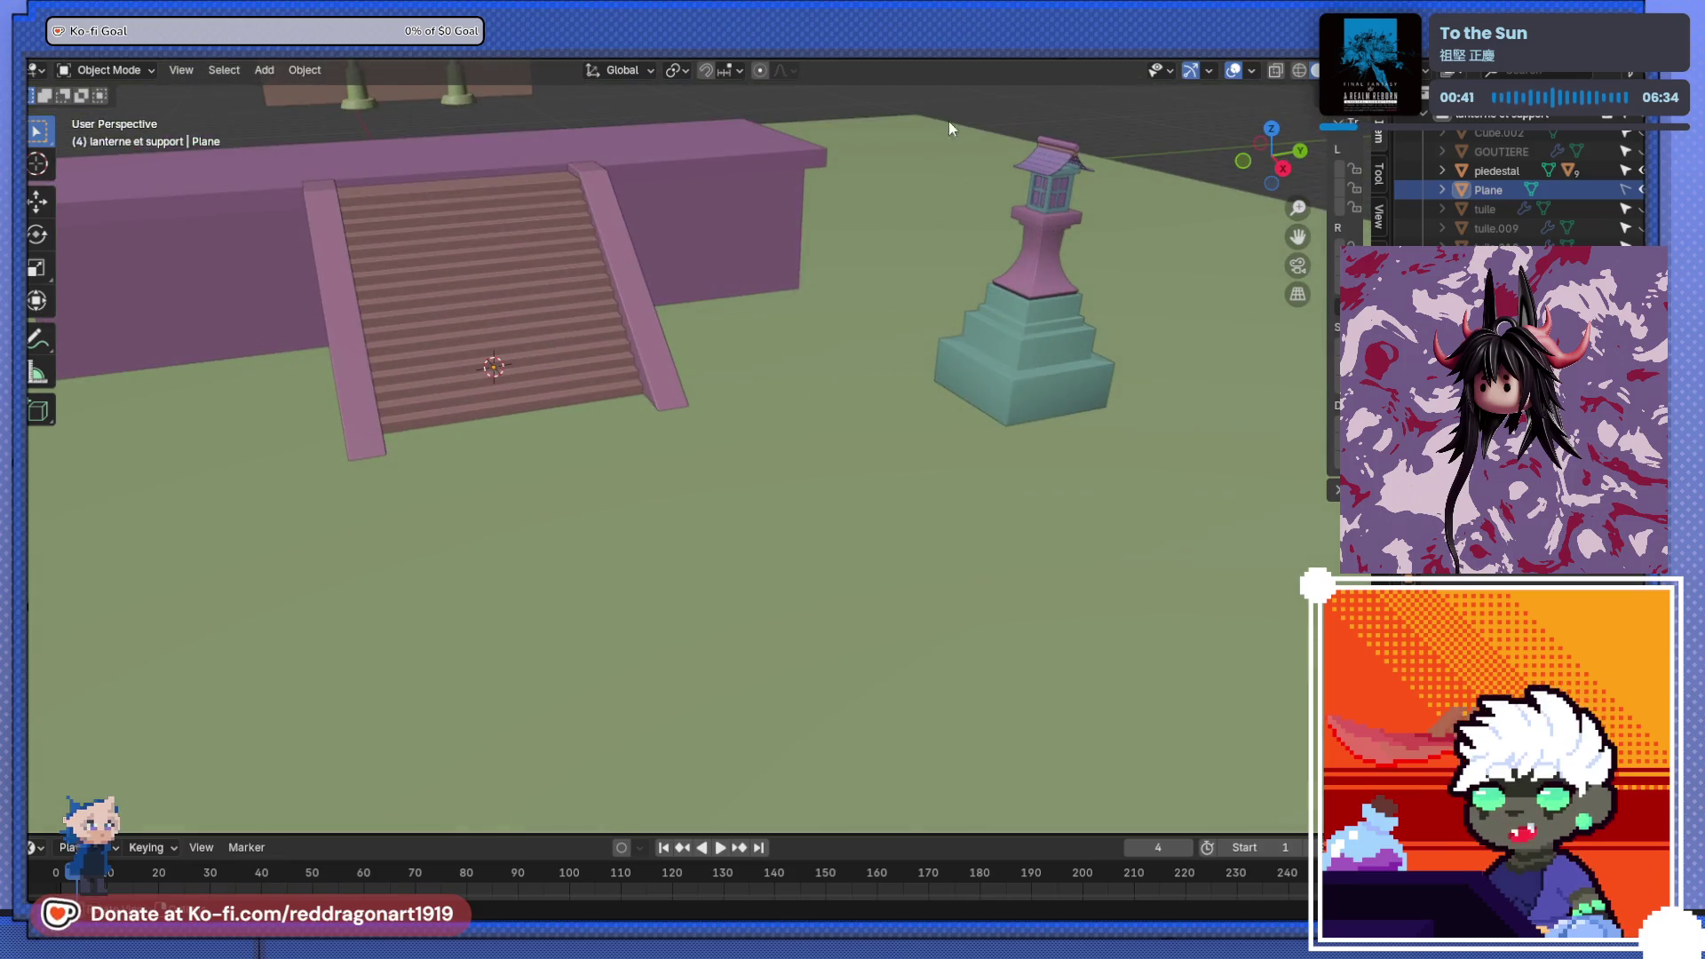
pyautogui.click(1054, 226)
pyautogui.hotkey('alt', 'z')
pyautogui.moveTo(941, 94)
pyautogui.mouseDown()
pyautogui.moveTo(1191, 514)
pyautogui.moveTo(1158, 482)
pyautogui.mouseUp()
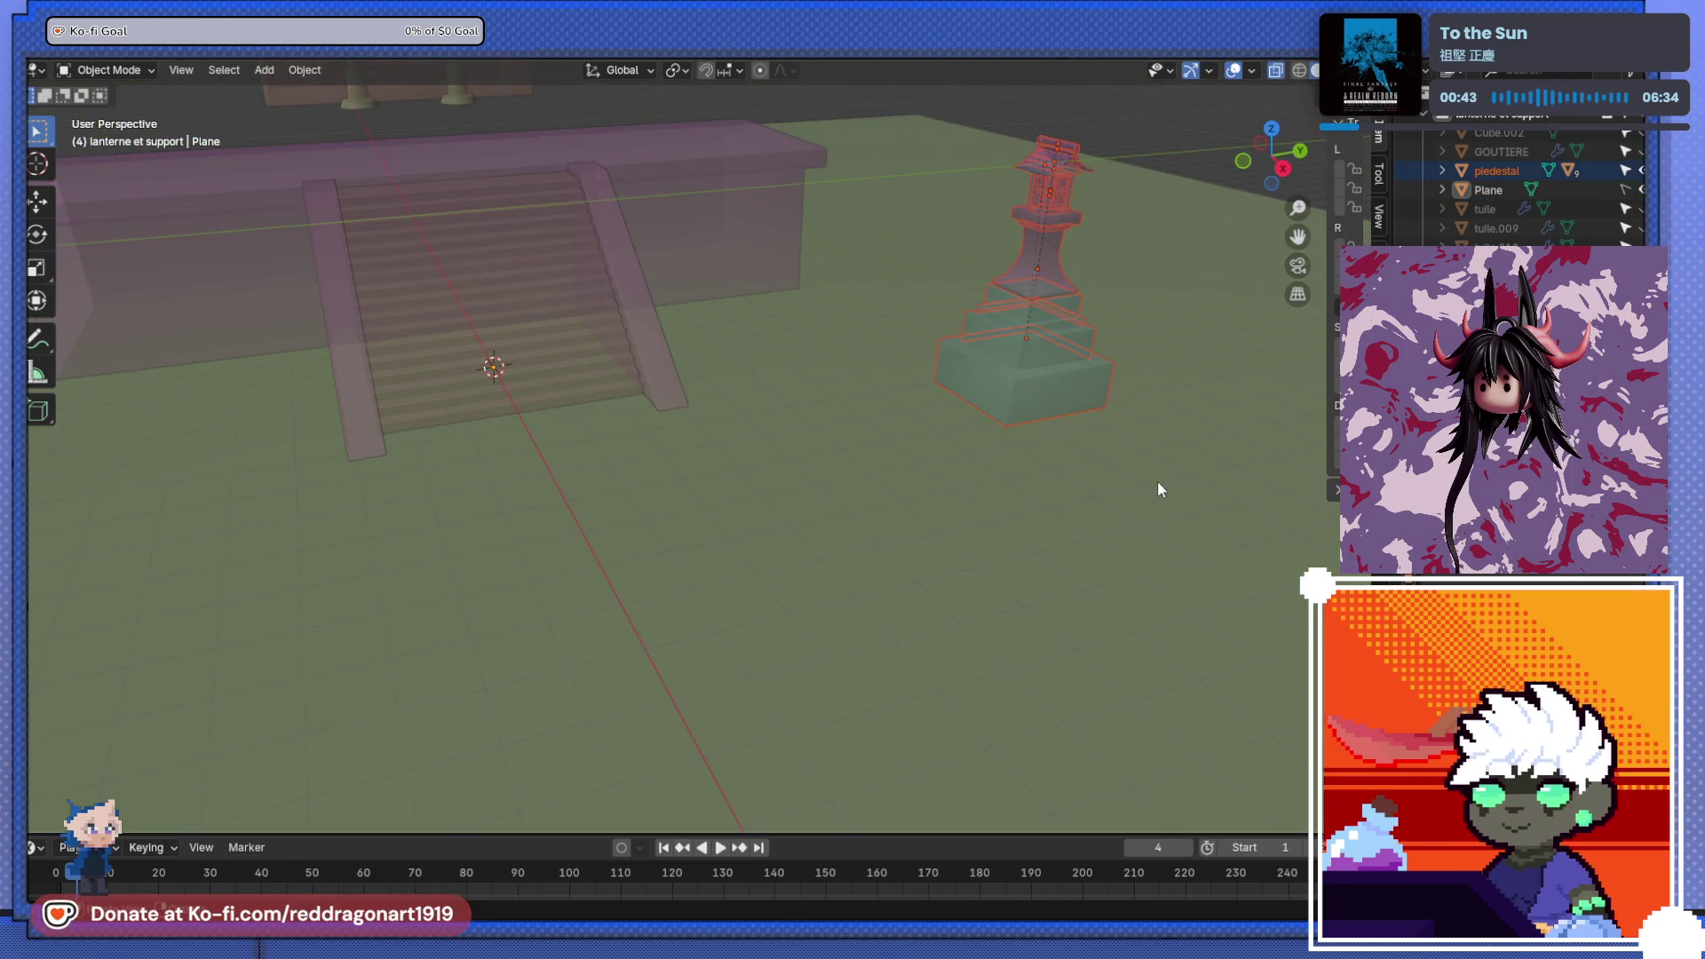
pyautogui.moveTo(1147, 424)
pyautogui.keyDown('alt'); pyautogui.mouseDown(button='middle')
pyautogui.moveTo(678, 403)
pyautogui.moveTo(883, 467)
pyautogui.moveTo(902, 456)
pyautogui.moveTo(867, 622)
pyautogui.moveTo(866, 579)
pyautogui.mouseUp(button='middle'); pyautogui.keyUp('alt')
pyautogui.hotkey('alt', 'z')
pyautogui.scroll(-3, 888, 572)
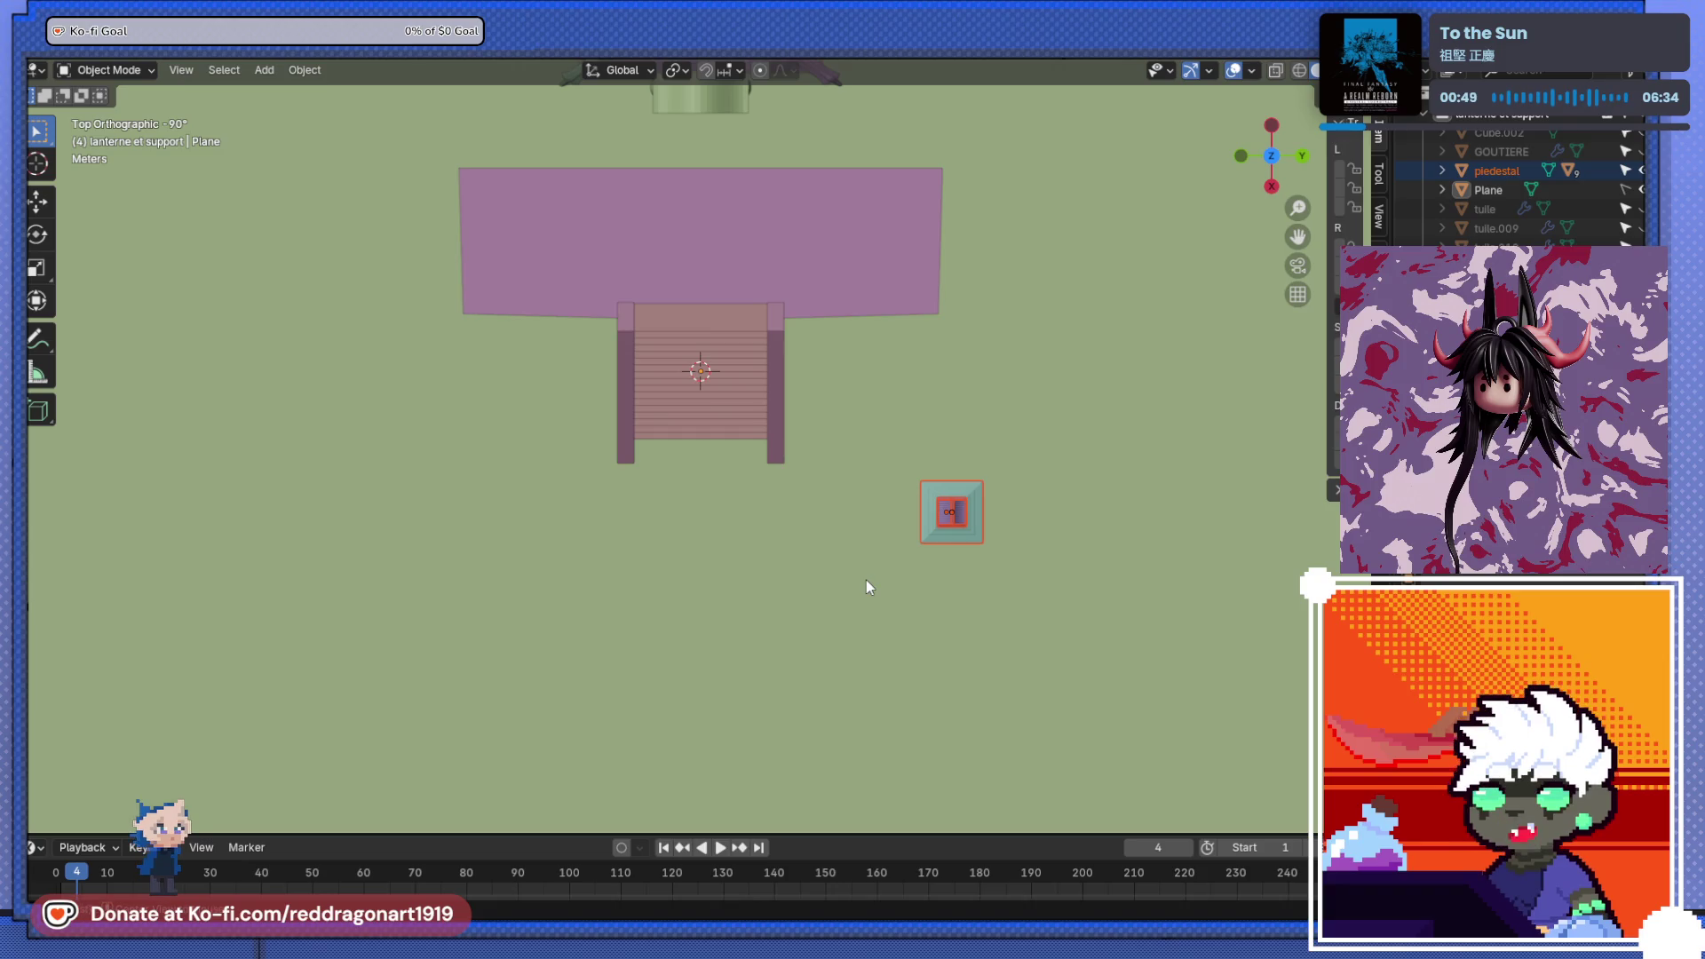
# - Duplicate the lantern tower along Y to the other side of the stairs
pyautogui.hotkey('shift', 'd')
pyautogui.press('y')
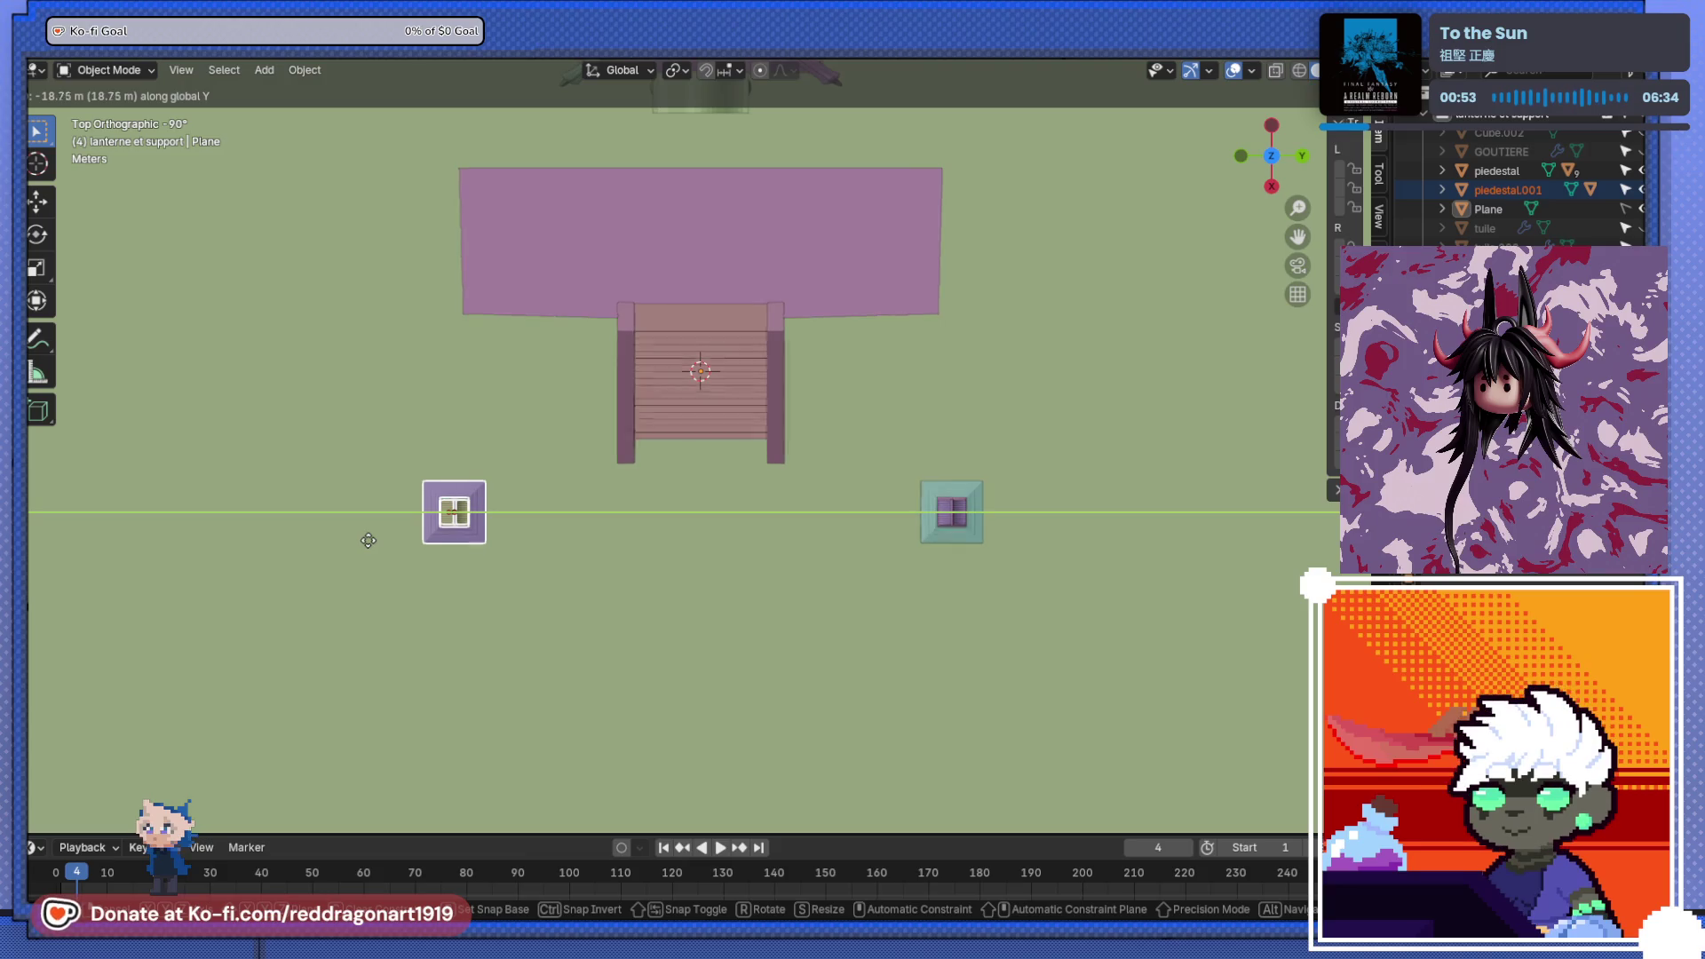
pyautogui.click(372, 541)
pyautogui.moveTo(711, 551)
pyautogui.mouseDown(button='middle')
pyautogui.moveTo(723, 419)
pyautogui.moveTo(513, 418)
pyautogui.moveTo(696, 395)
pyautogui.moveTo(710, 355)
pyautogui.mouseUp(button='middle')
pyautogui.moveTo(1010, 173)
pyautogui.mouseDown(button='middle')
pyautogui.moveTo(754, 495)
pyautogui.moveTo(967, 426)
pyautogui.moveTo(601, 475)
pyautogui.moveTo(646, 487)
pyautogui.moveTo(689, 476)
pyautogui.moveTo(491, 483)
pyautogui.moveTo(631, 449)
pyautogui.moveTo(600, 448)
pyautogui.moveTo(575, 555)
pyautogui.moveTo(700, 506)
pyautogui.mouseUp(button='middle')
pyautogui.scroll(3, 599, 449)
# - Select the platform block and enter Edit Mode
pyautogui.click(632, 465)
pyautogui.press('Tab')
pyautogui.scroll(2, 701, 543)
pyautogui.scroll(4, 700, 544)
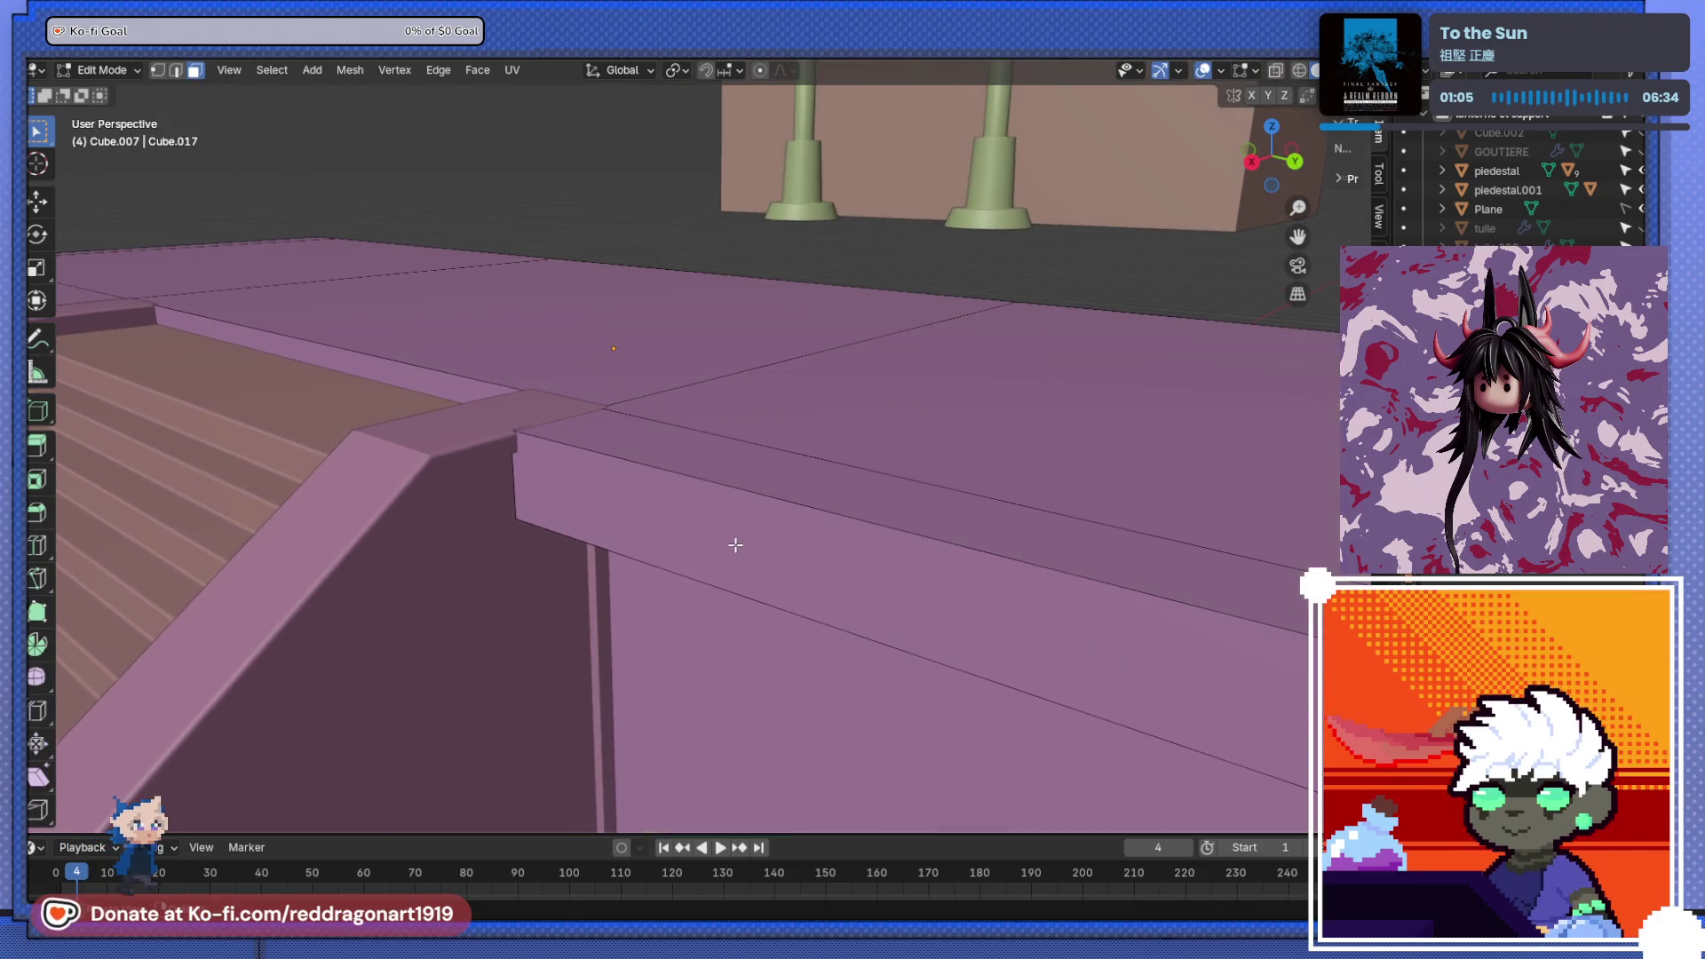
# - Select the platform rim's top and lower front edges in edge select mode
pyautogui.click(739, 510)
pyautogui.click(176, 70)
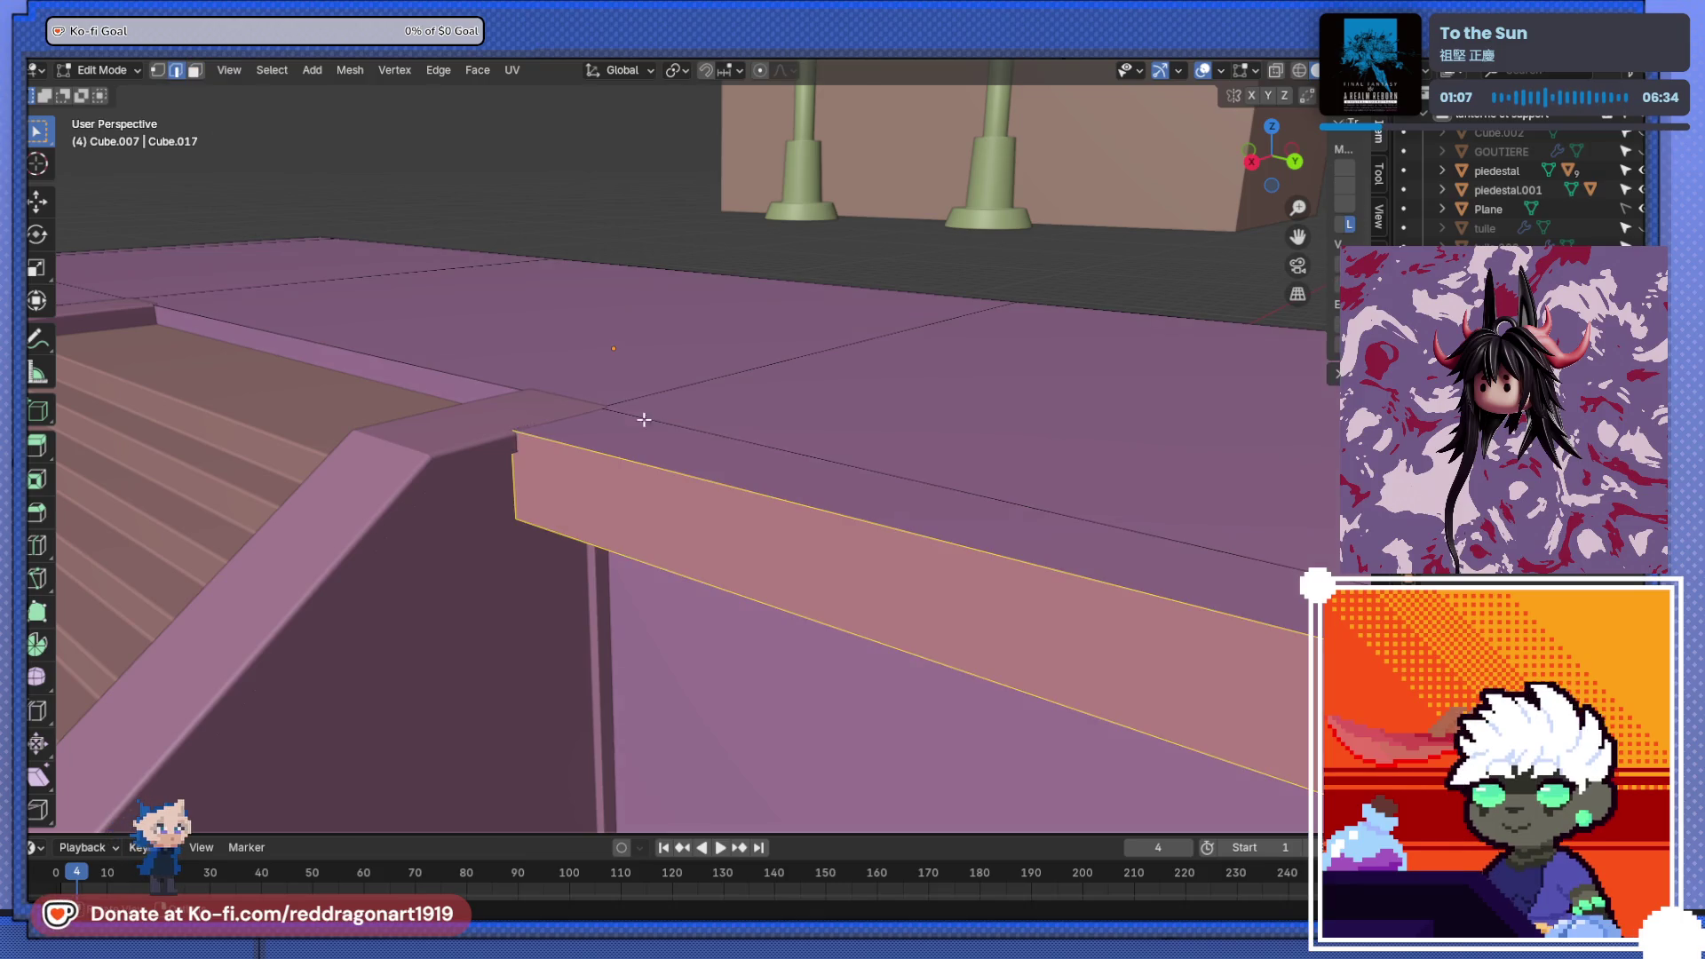
pyautogui.click(726, 486)
pyautogui.scroll(-5, 719, 586)
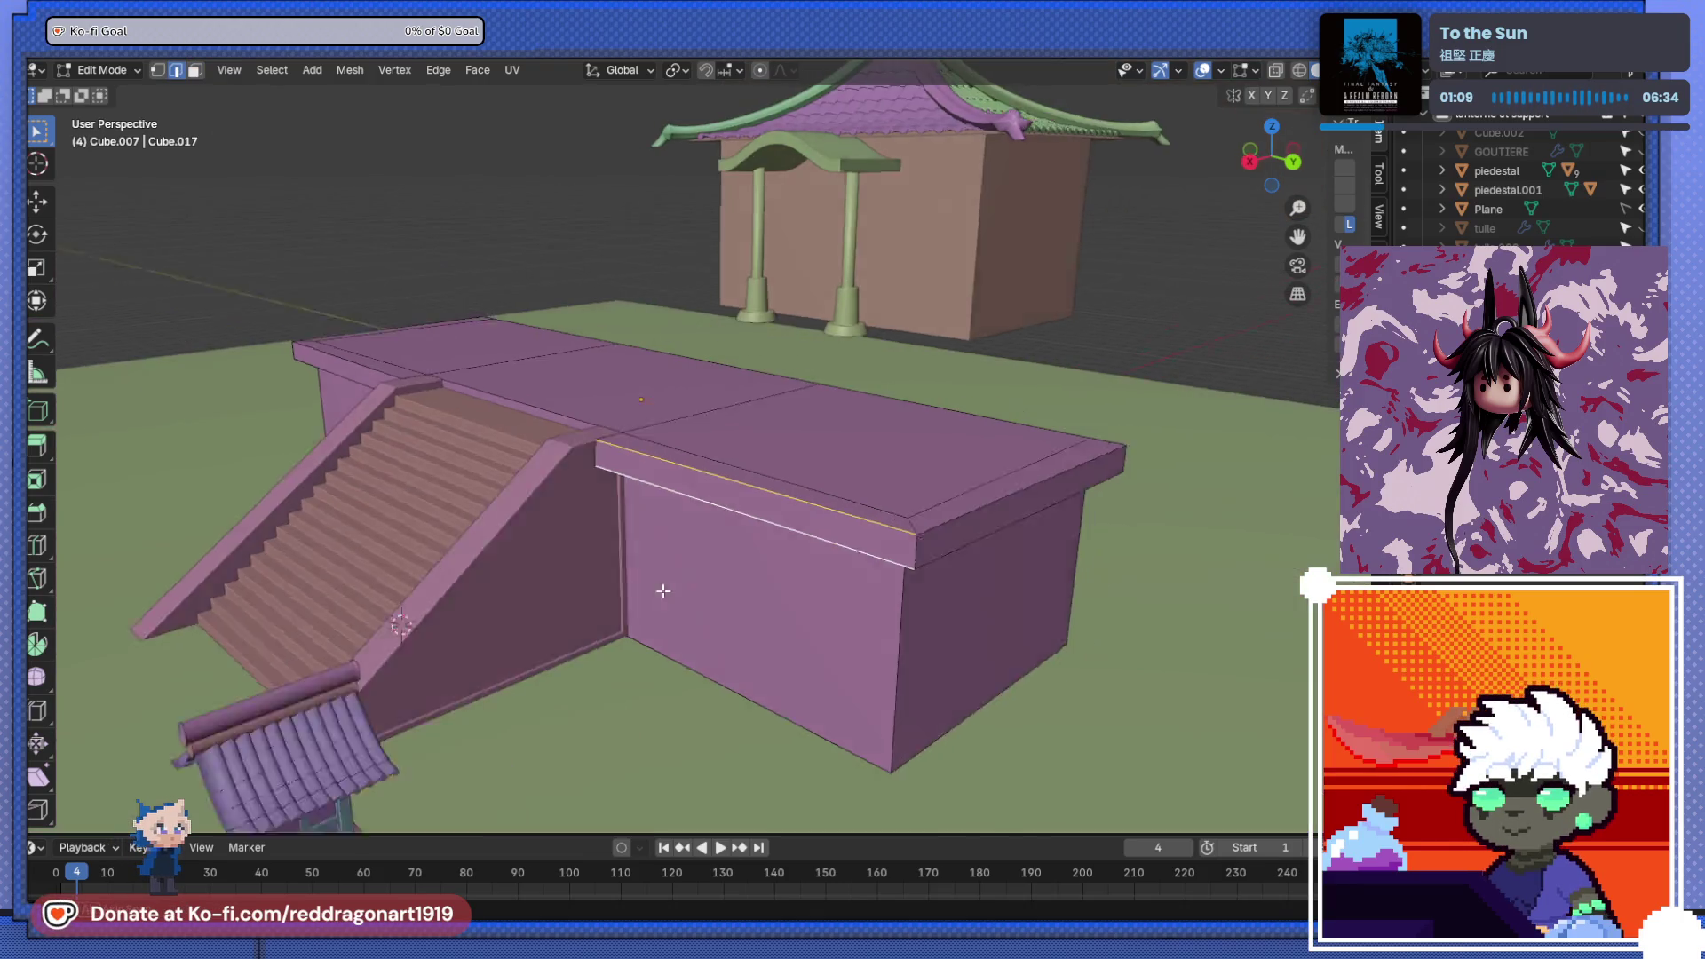
pyautogui.click(762, 529)
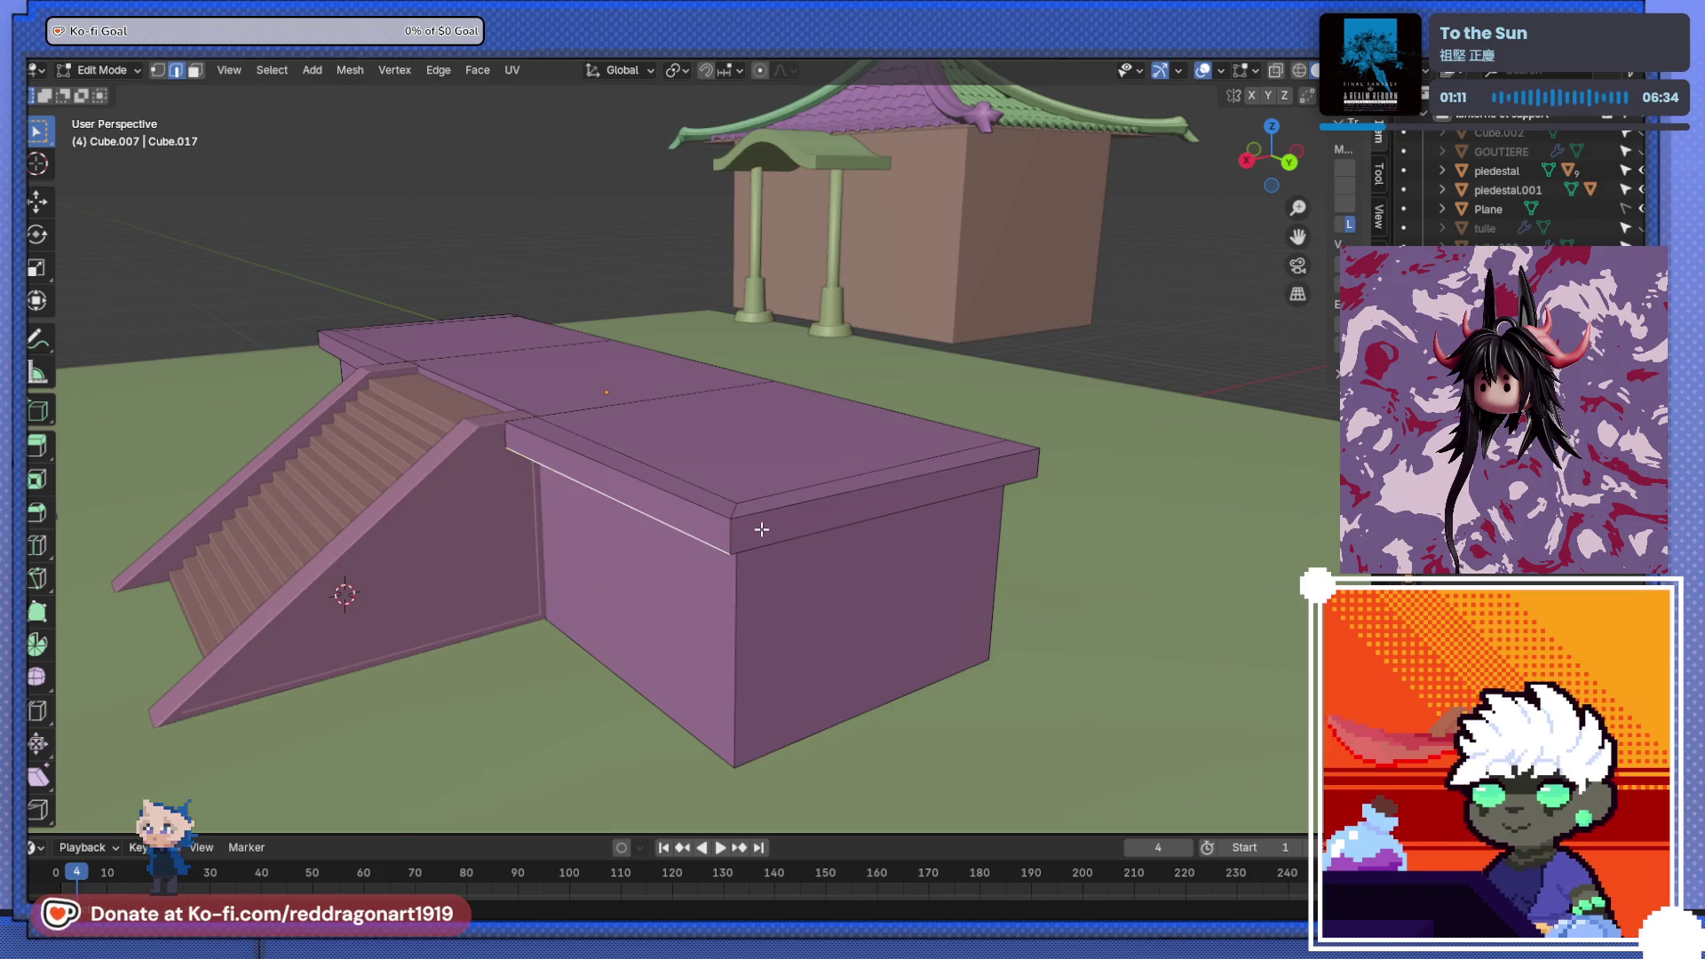
pyautogui.moveTo(756, 541)
pyautogui.mouseDown(button='middle')
pyautogui.moveTo(532, 571)
pyautogui.moveTo(616, 578)
pyautogui.moveTo(565, 575)
pyautogui.mouseUp(button='middle')
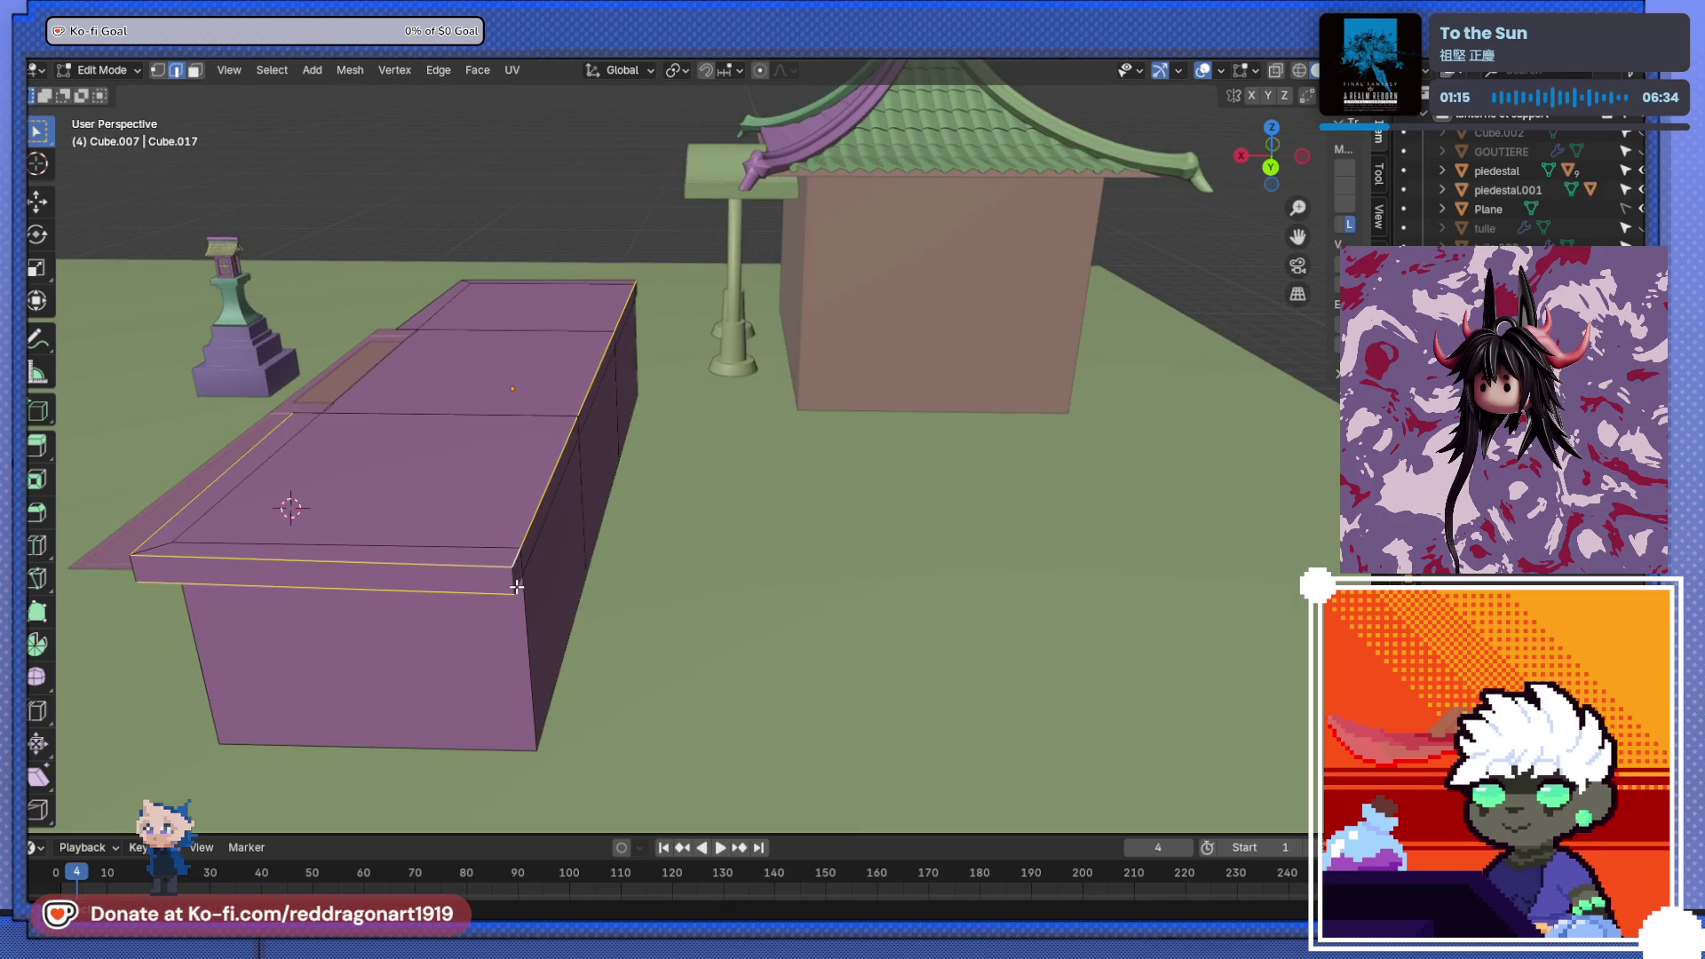
pyautogui.scroll(2, 497, 581)
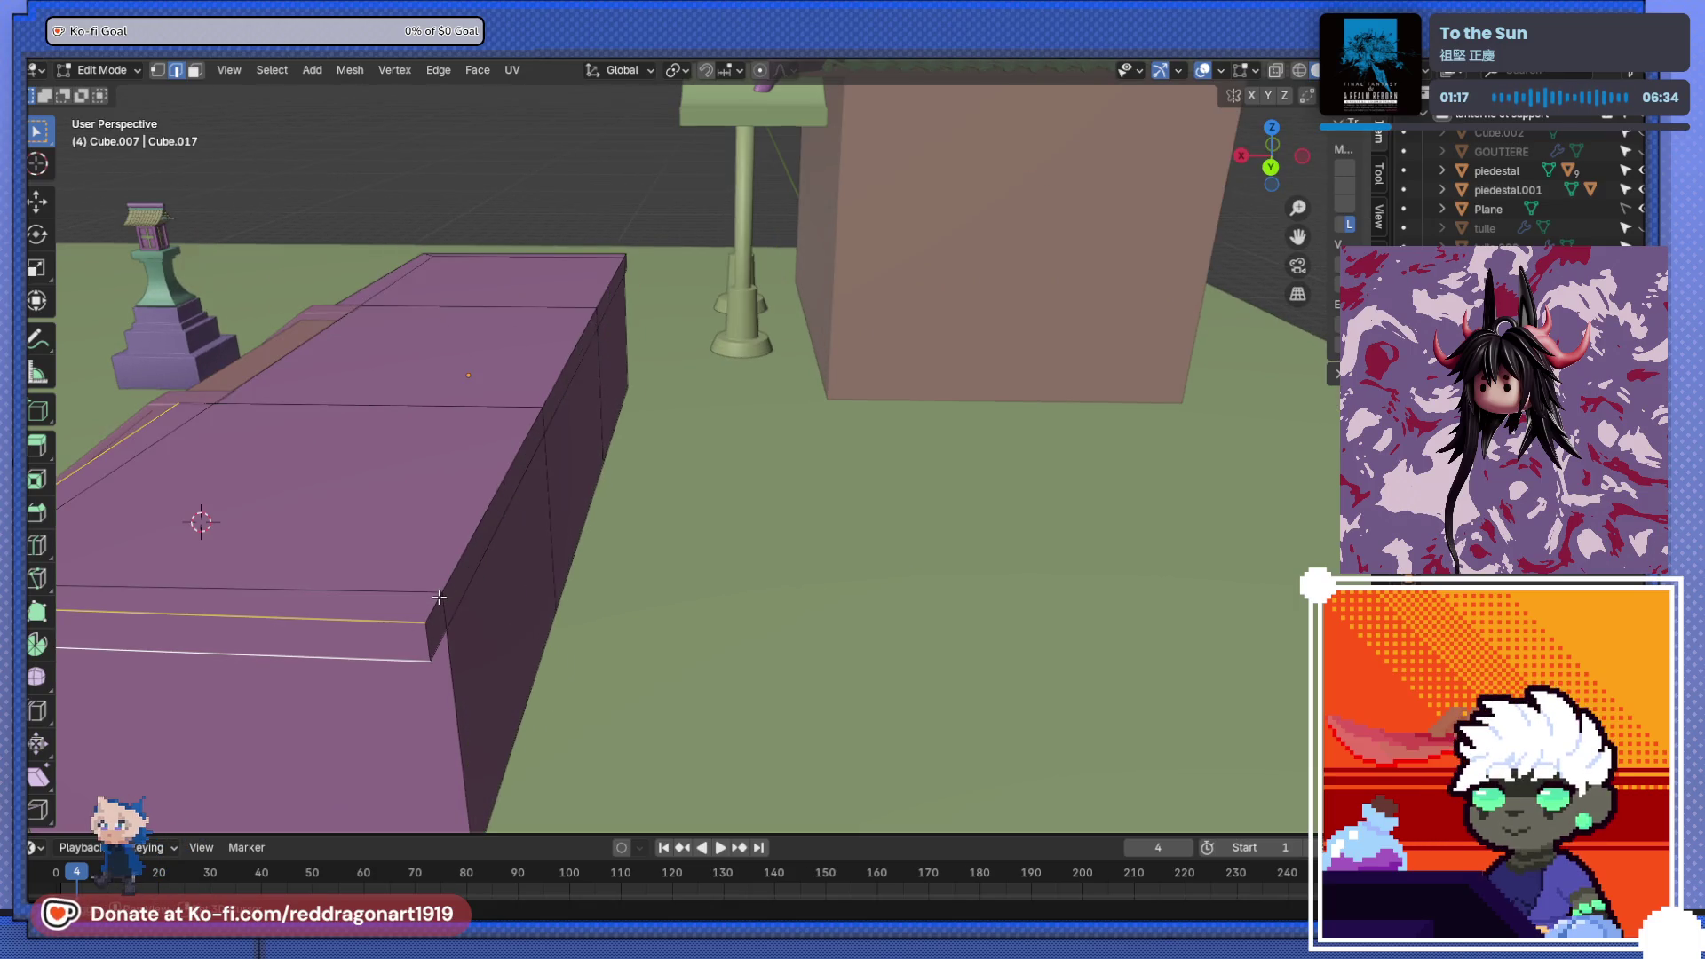
pyautogui.scroll(-5, 515, 672)
pyautogui.moveTo(515, 672)
pyautogui.mouseDown(button='middle')
pyautogui.moveTo(711, 620)
pyautogui.moveTo(757, 532)
pyautogui.mouseUp(button='middle')
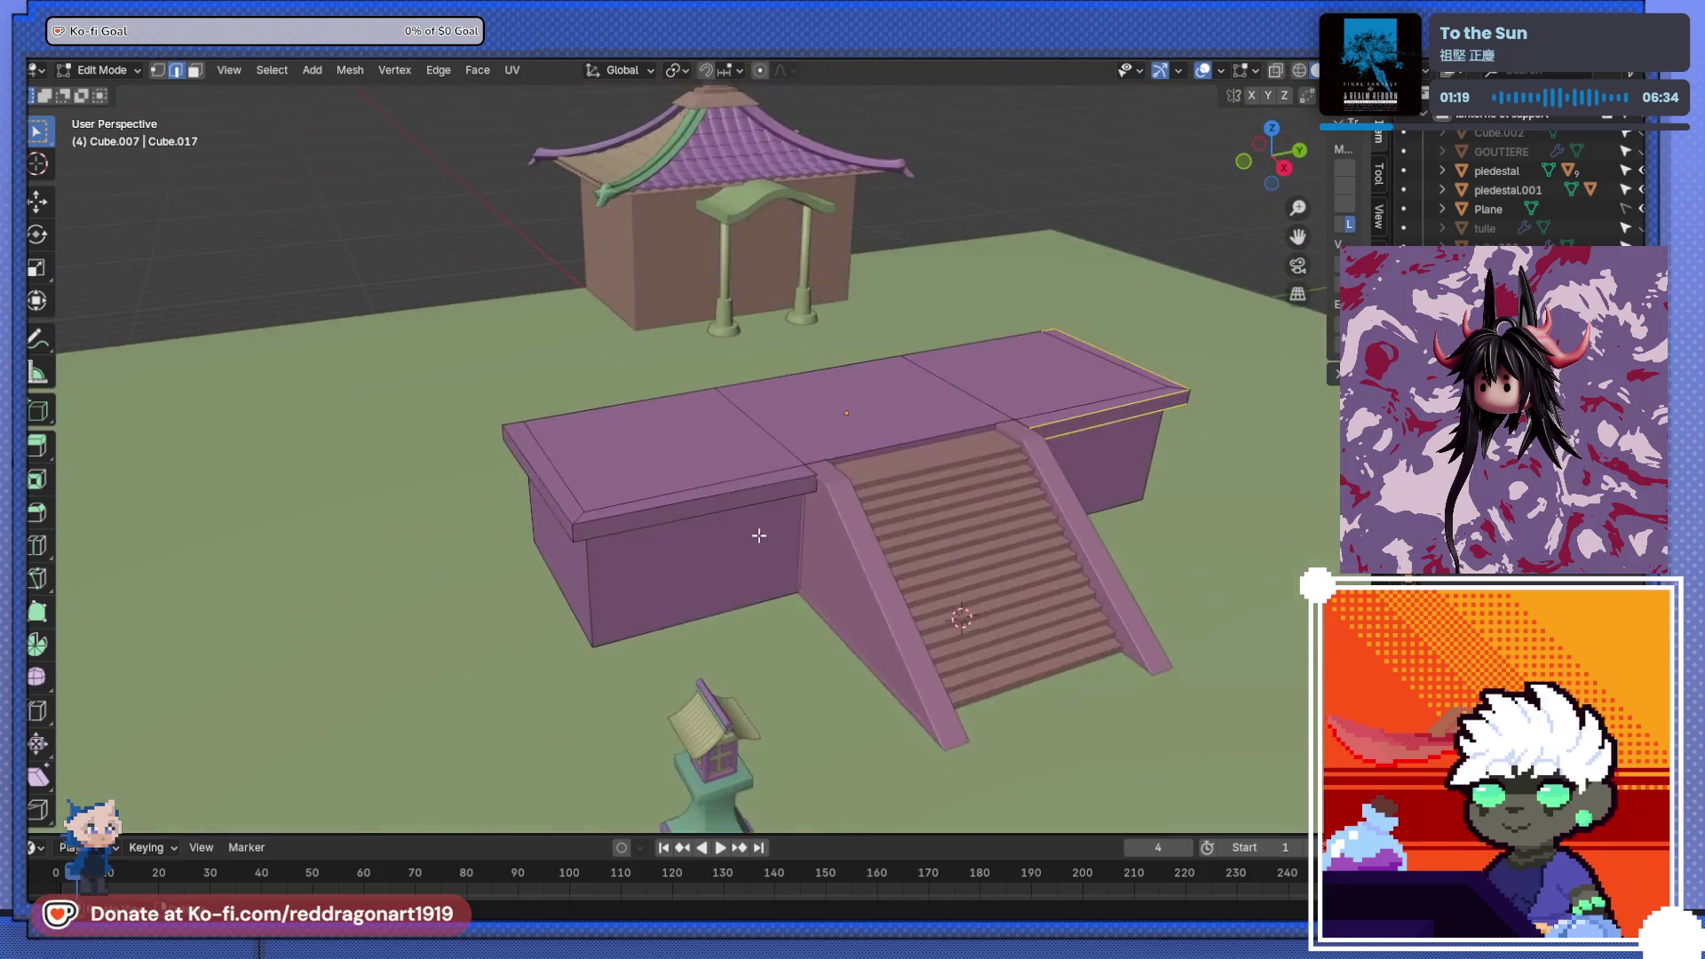
pyautogui.scroll(6, 932, 595)
pyautogui.moveTo(844, 655); pyautogui.dragTo(807, 629, button='middle')
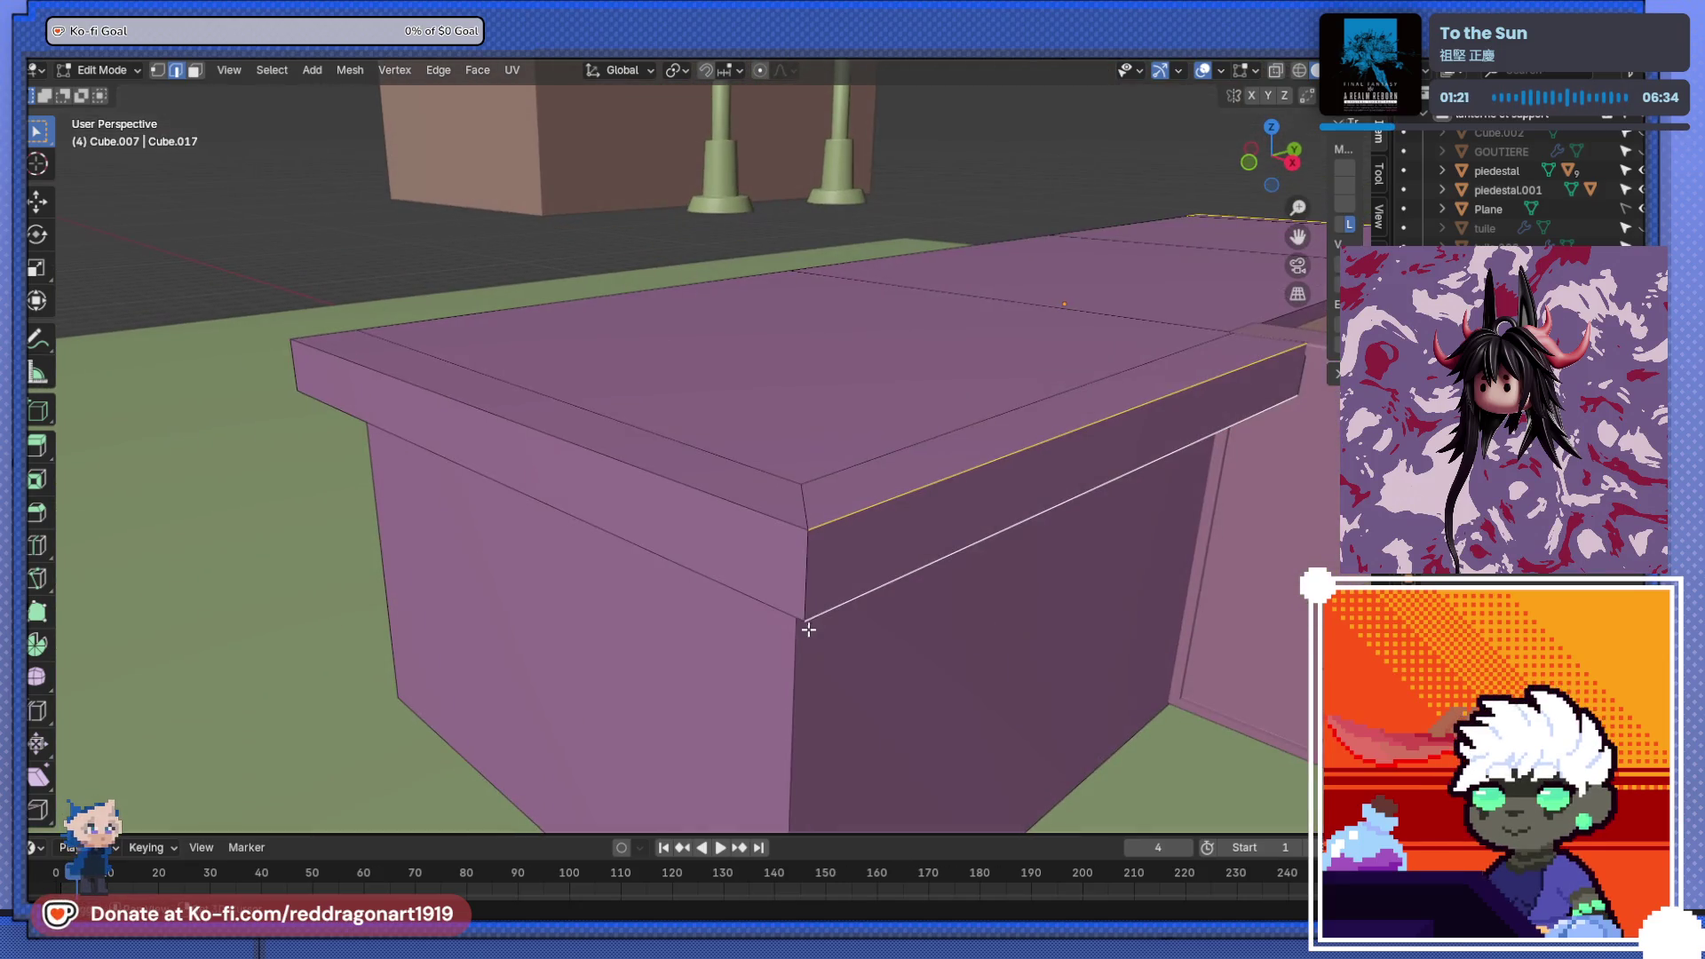
pyautogui.scroll(-3, 763, 517)
pyautogui.moveTo(734, 578)
pyautogui.mouseDown(button='middle')
pyautogui.moveTo(598, 586)
pyautogui.moveTo(754, 571)
pyautogui.moveTo(759, 490)
pyautogui.mouseUp(button='middle')
pyautogui.scroll(5, 758, 489)
pyautogui.scroll(3, 914, 563)
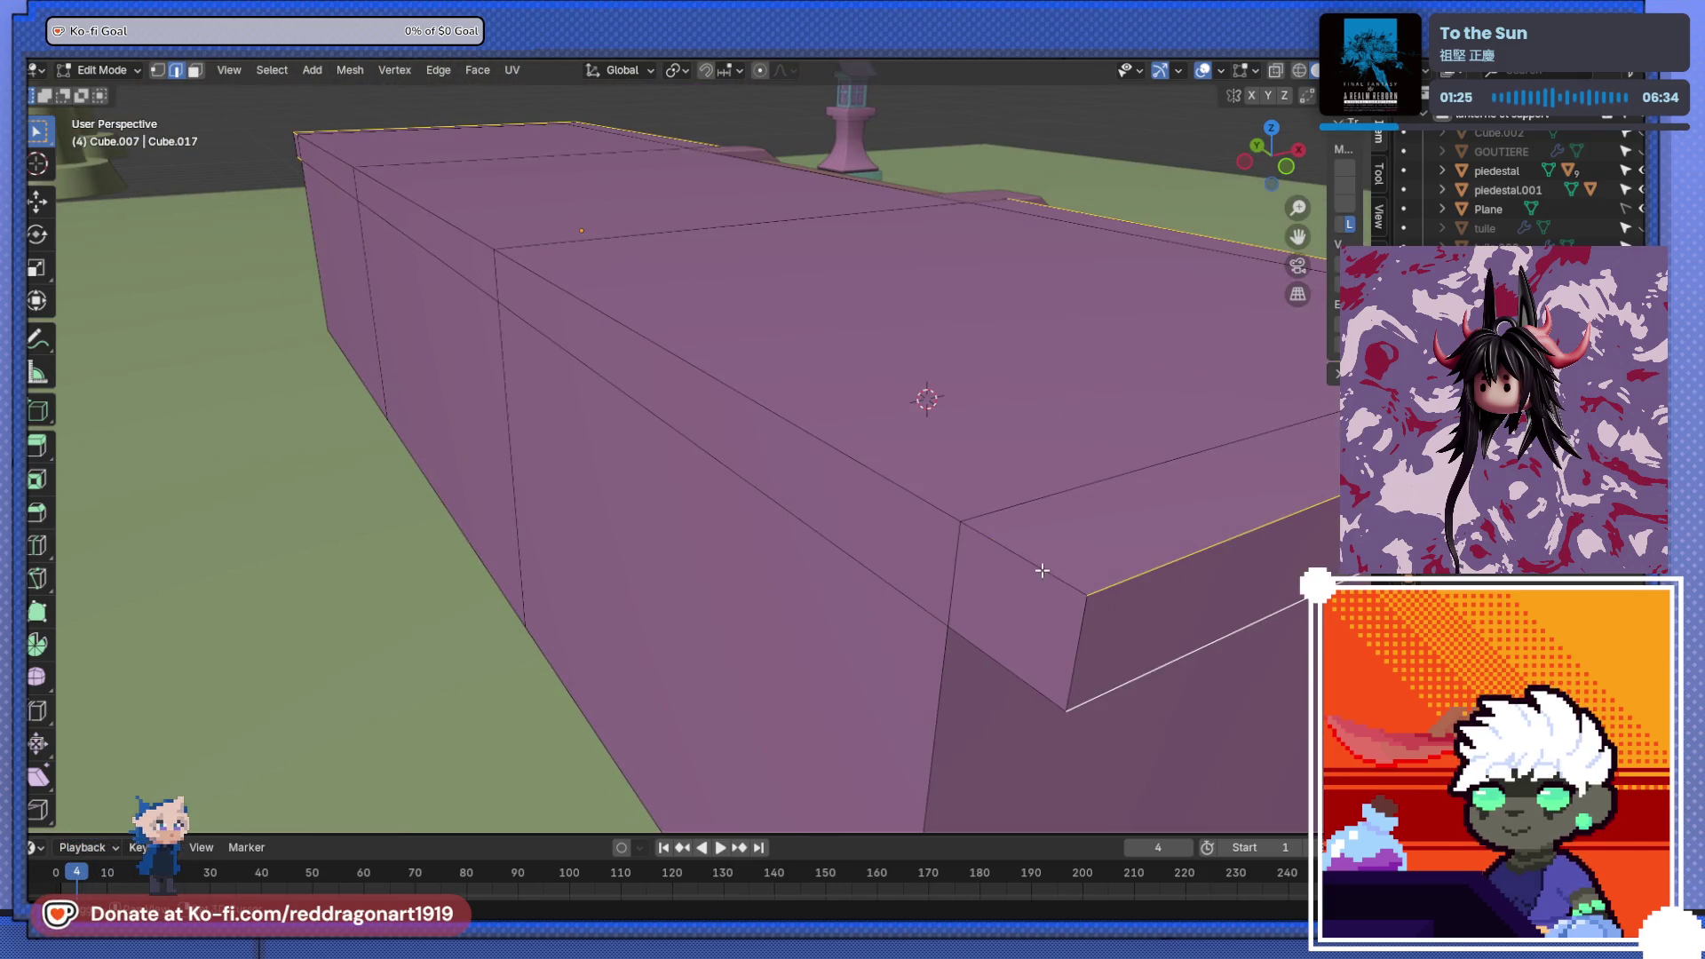
pyautogui.scroll(-3, 1008, 665)
pyautogui.moveTo(1008, 657)
pyautogui.mouseDown(button='middle')
pyautogui.moveTo(710, 604)
pyautogui.moveTo(533, 541)
pyautogui.moveTo(837, 483)
pyautogui.moveTo(689, 521)
pyautogui.mouseUp(button='middle')
pyautogui.scroll(3, 519, 533)
pyautogui.scroll(2, 689, 524)
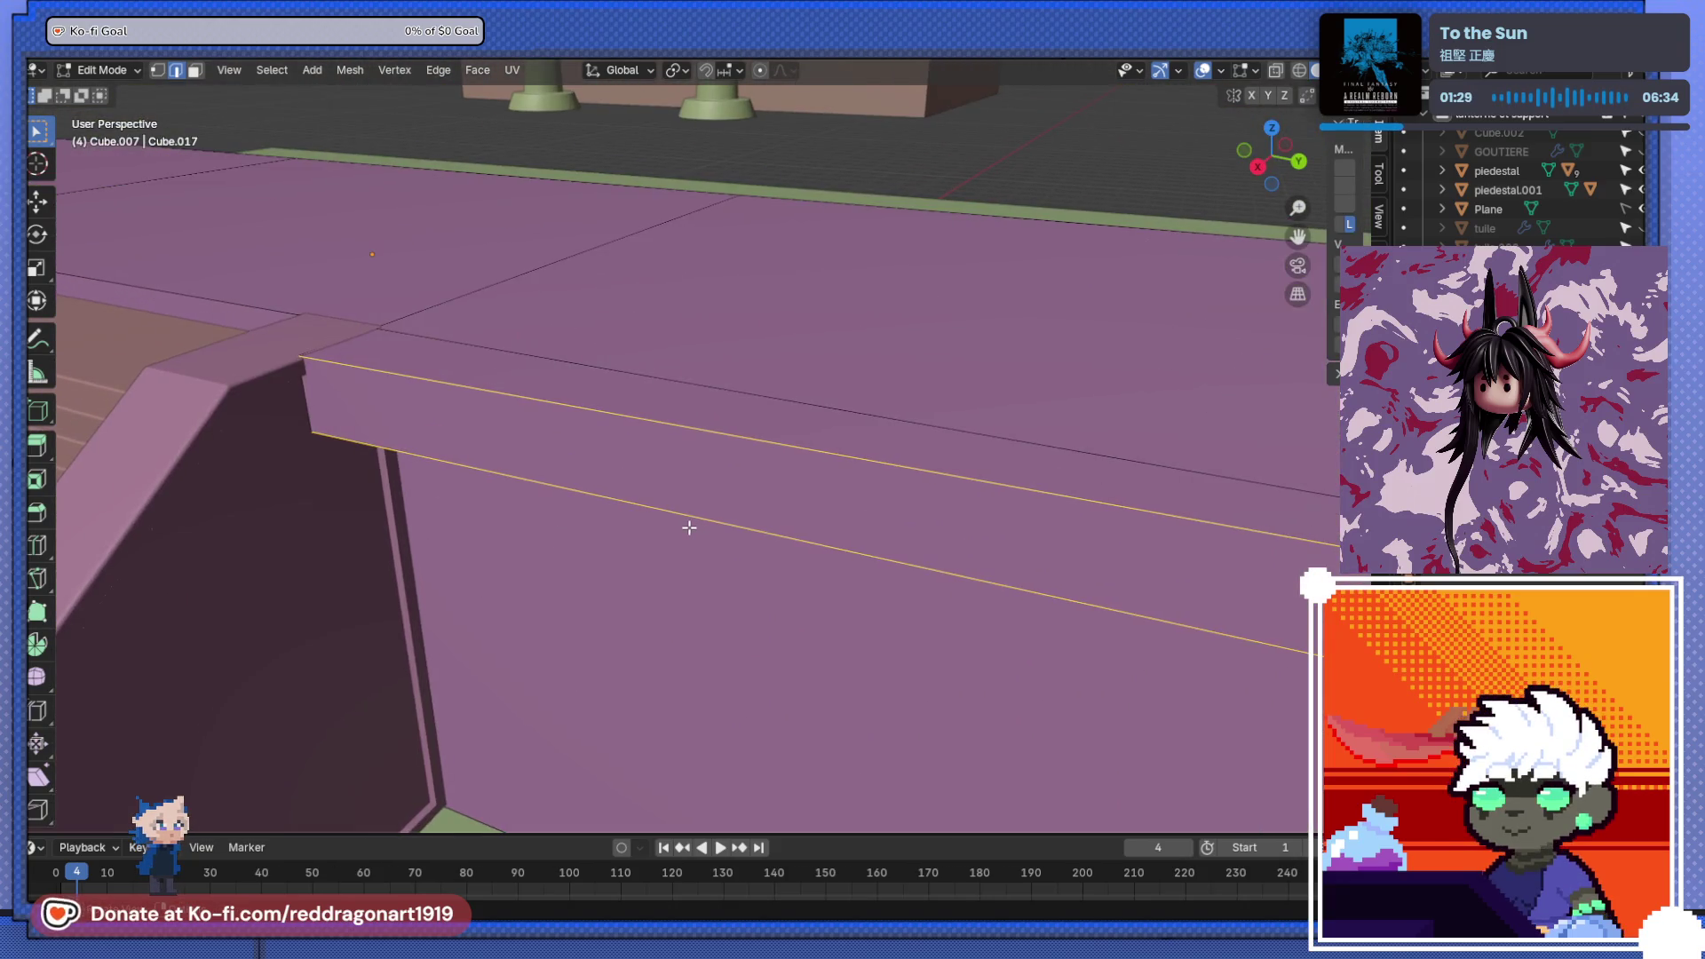
# - Bevel the selected platform rim edges with 8 segments
pyautogui.hotkey('ctrl', 'b')
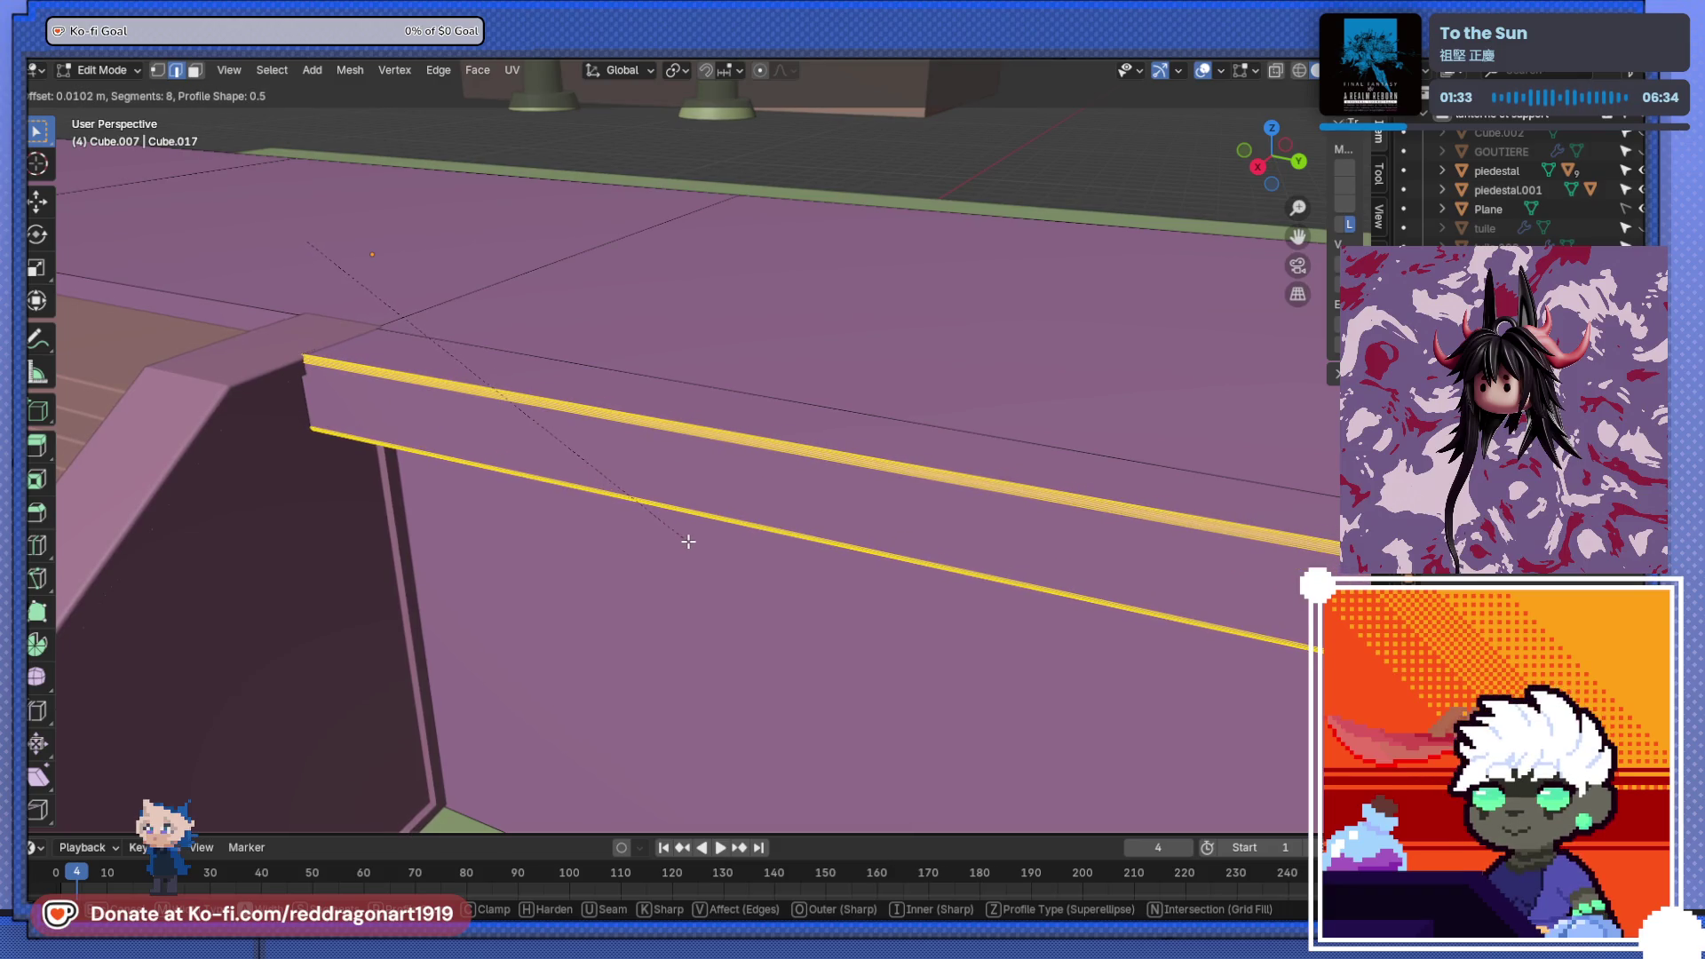
pyautogui.click(688, 541)
pyautogui.moveTo(688, 541); pyautogui.dragTo(566, 531, button='middle')
pyautogui.scroll(2, 595, 484)
pyautogui.scroll(-5, 595, 484)
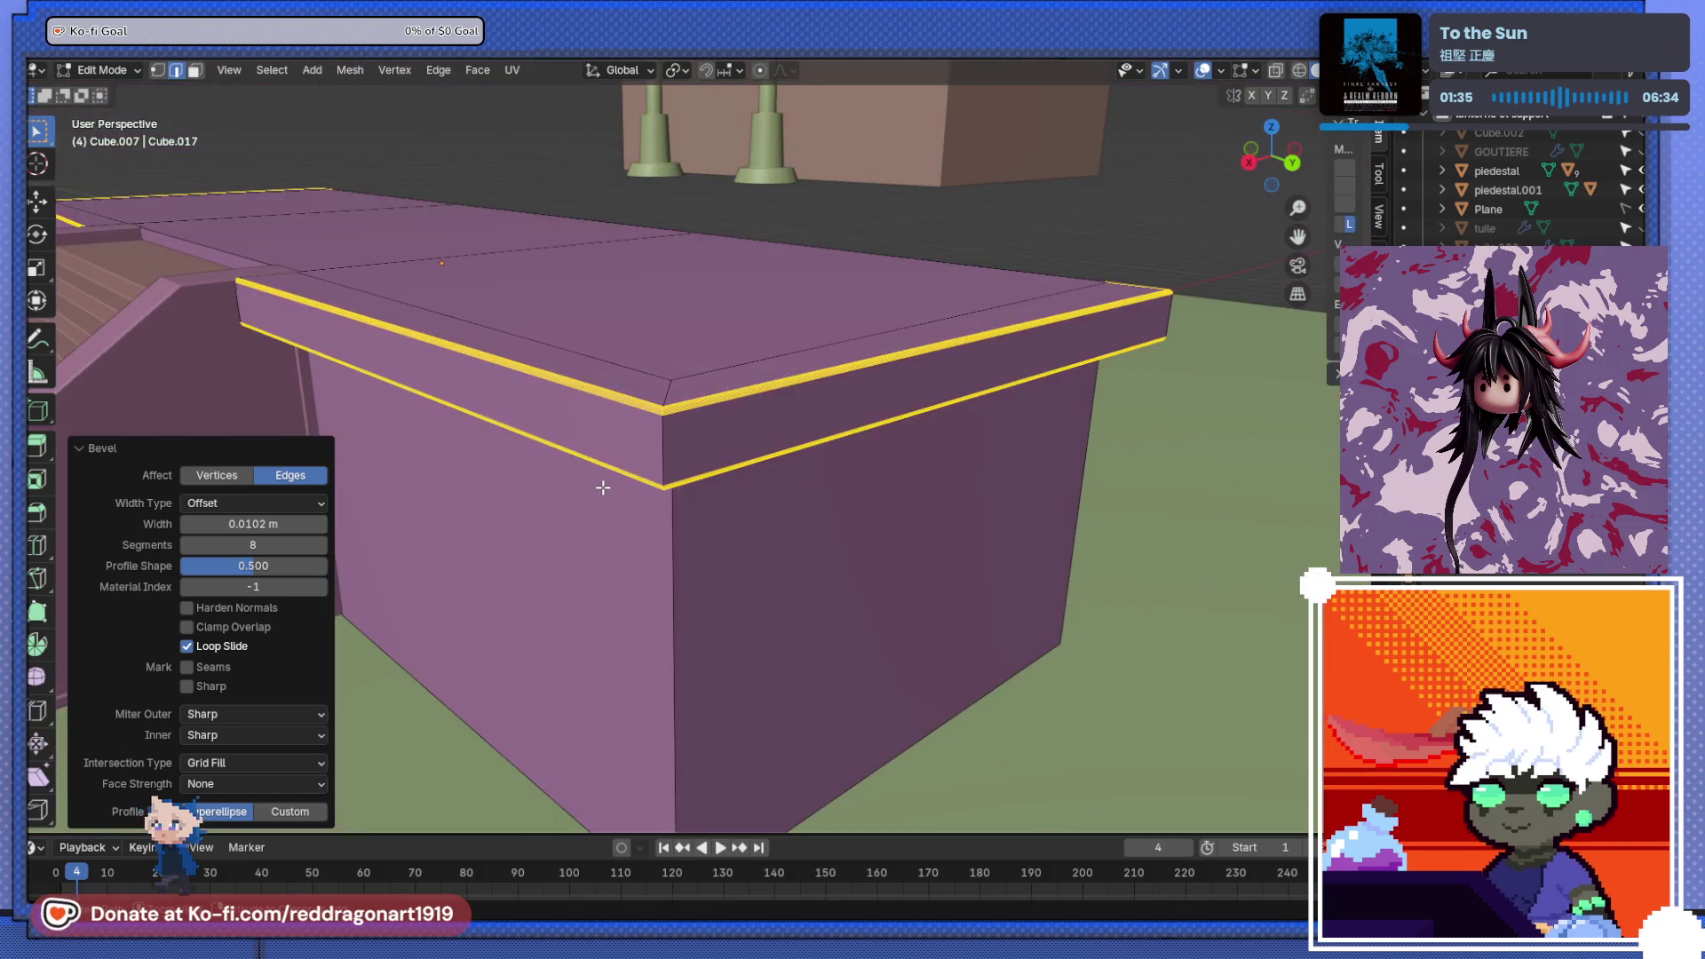
# - Apply the platform's scale in Object Mode
pyautogui.press('Tab')
pyautogui.rightClick(673, 405)
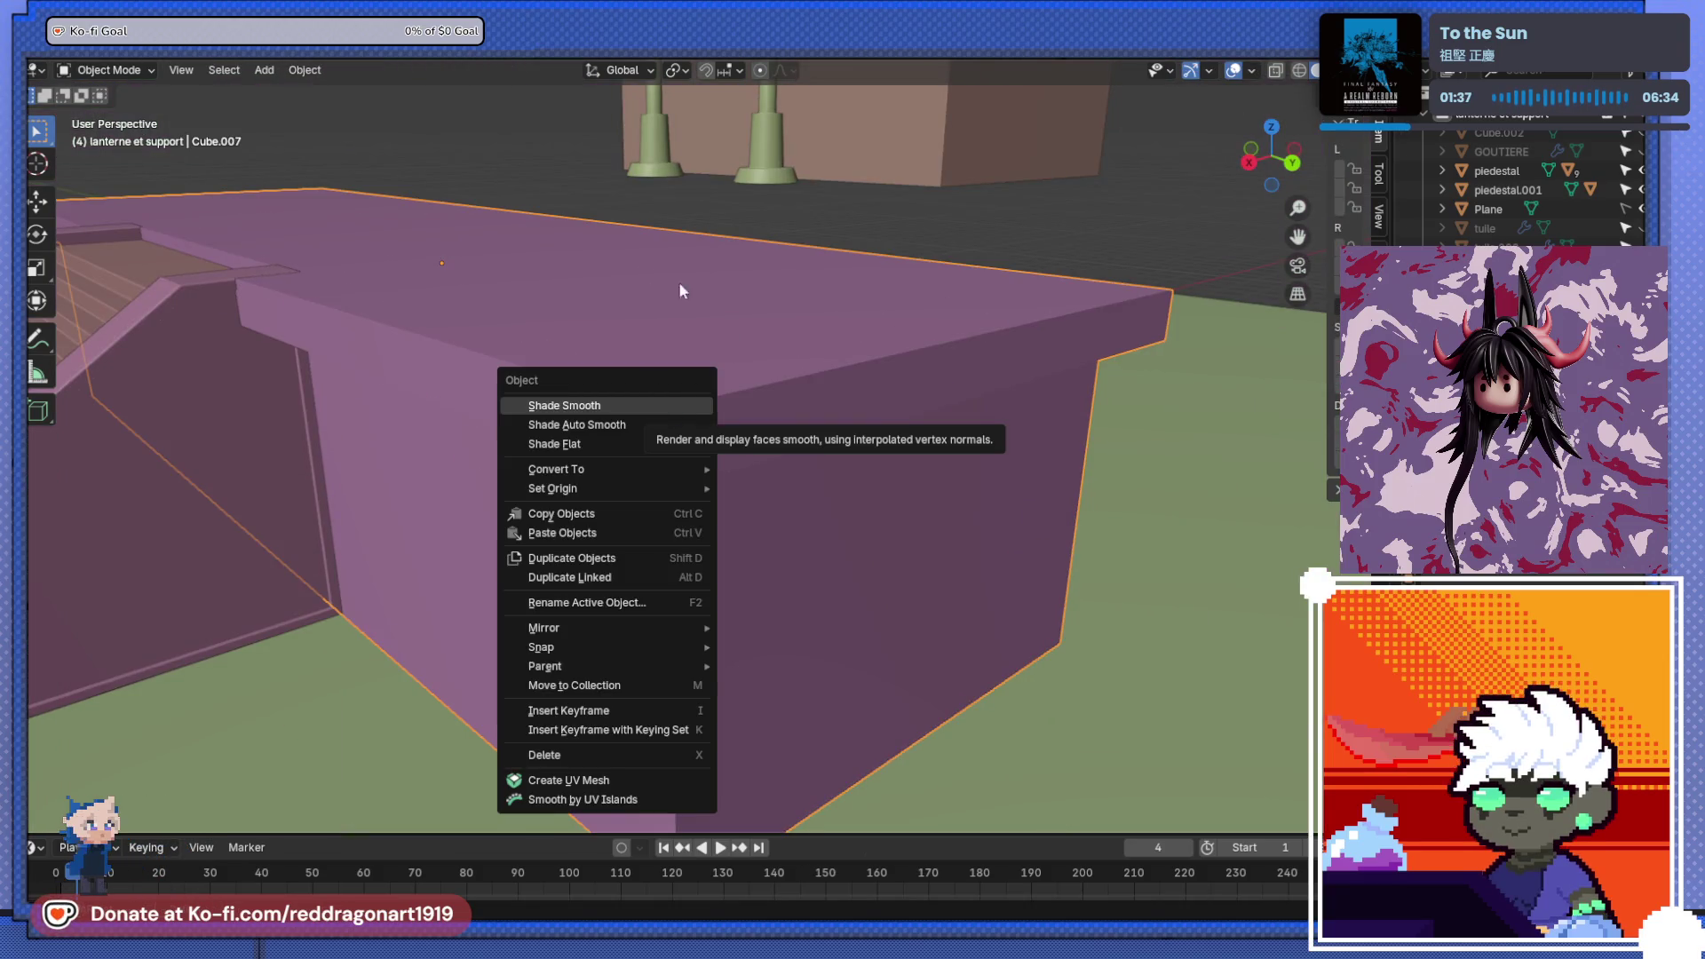
pyautogui.hotkey('ctrl', 'a')
pyautogui.click(785, 422)
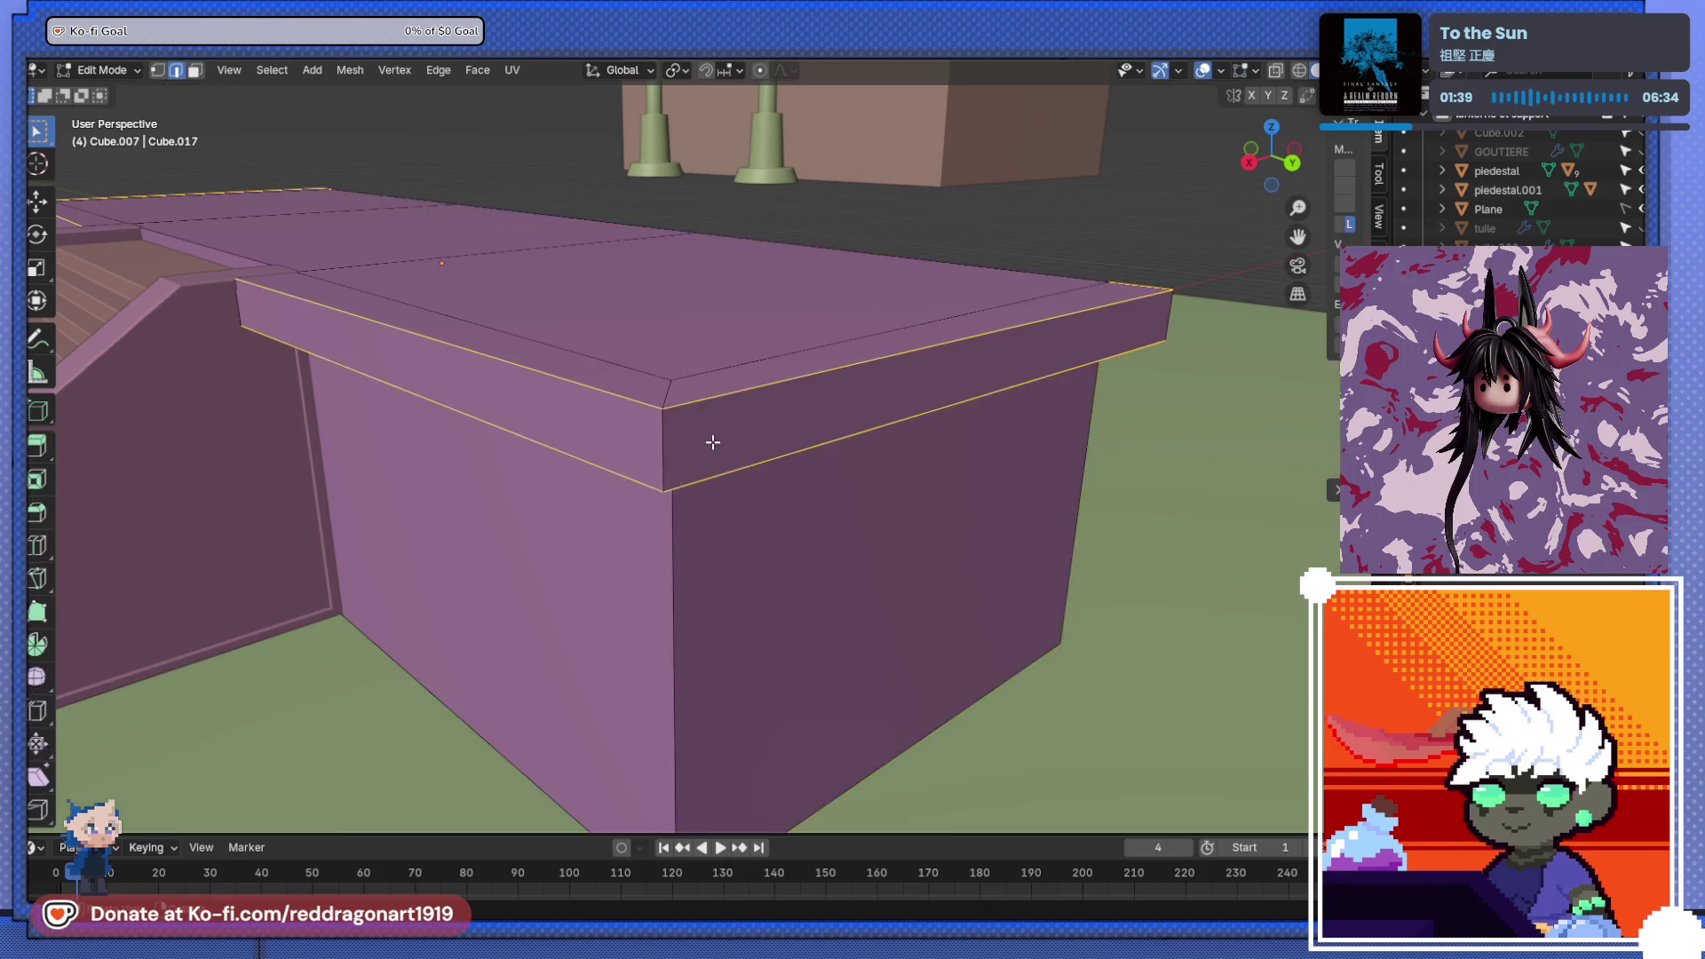
# - Re-bevel the platform rim edges now that the scale is applied
pyautogui.press('Tab')
pyautogui.scroll(3, 702, 443)
pyautogui.scroll(-2, 688, 441)
pyautogui.hotkey('ctrl', 'b')
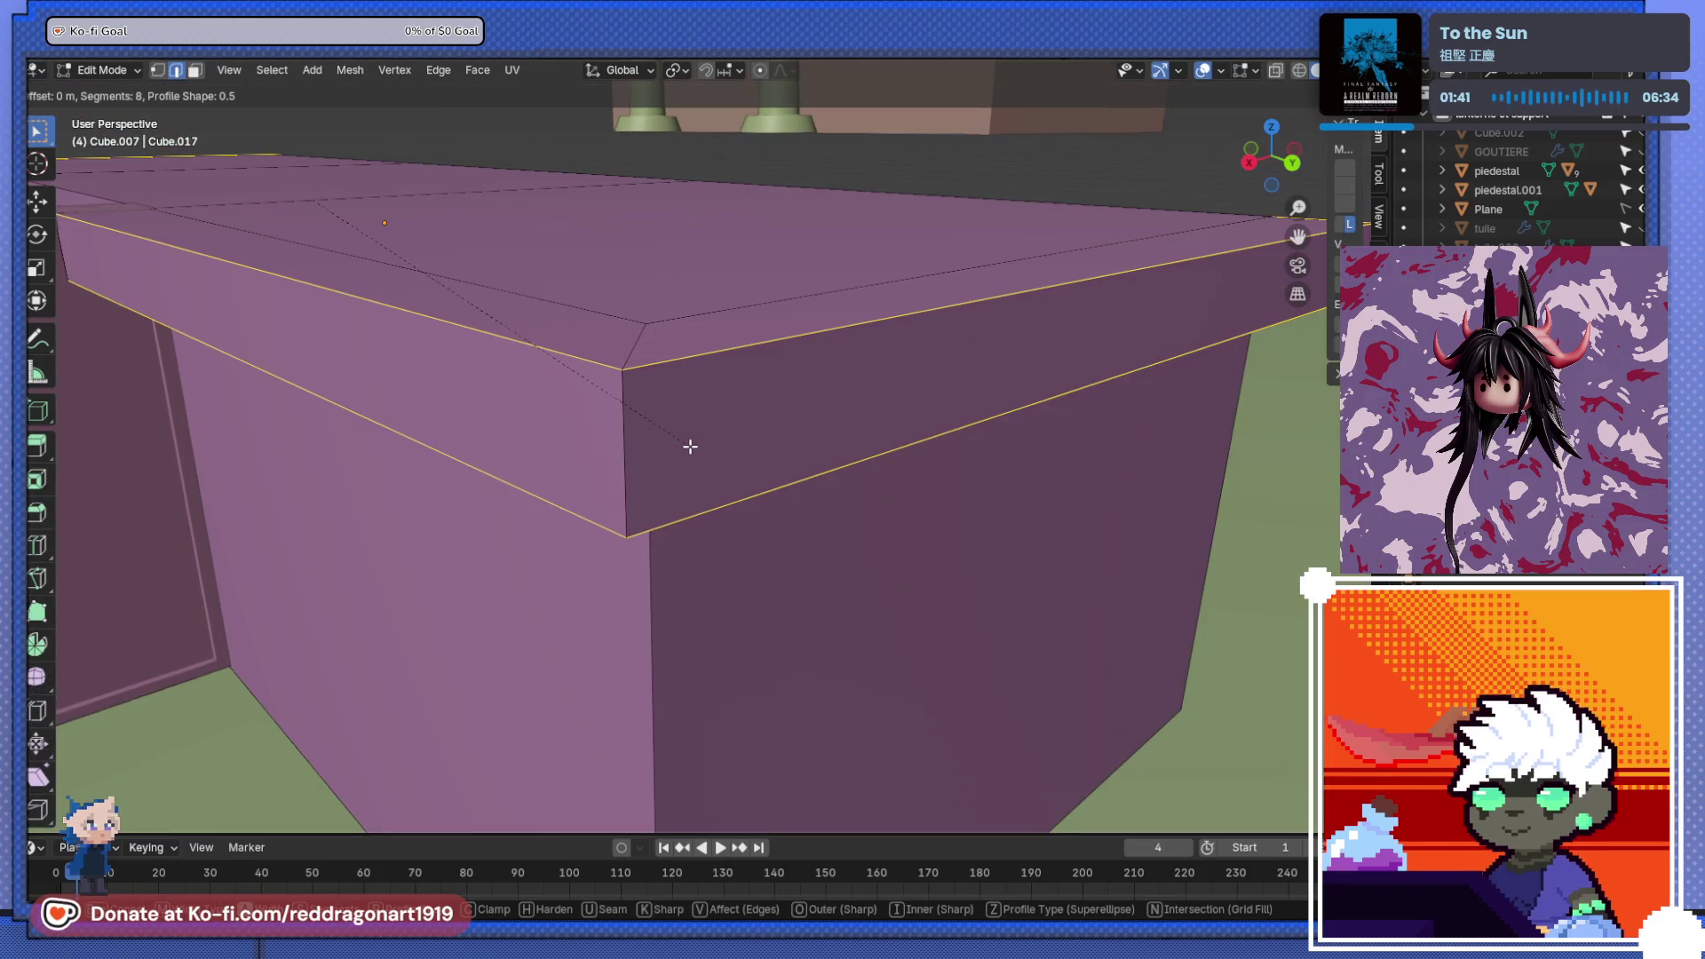
pyautogui.click(689, 452)
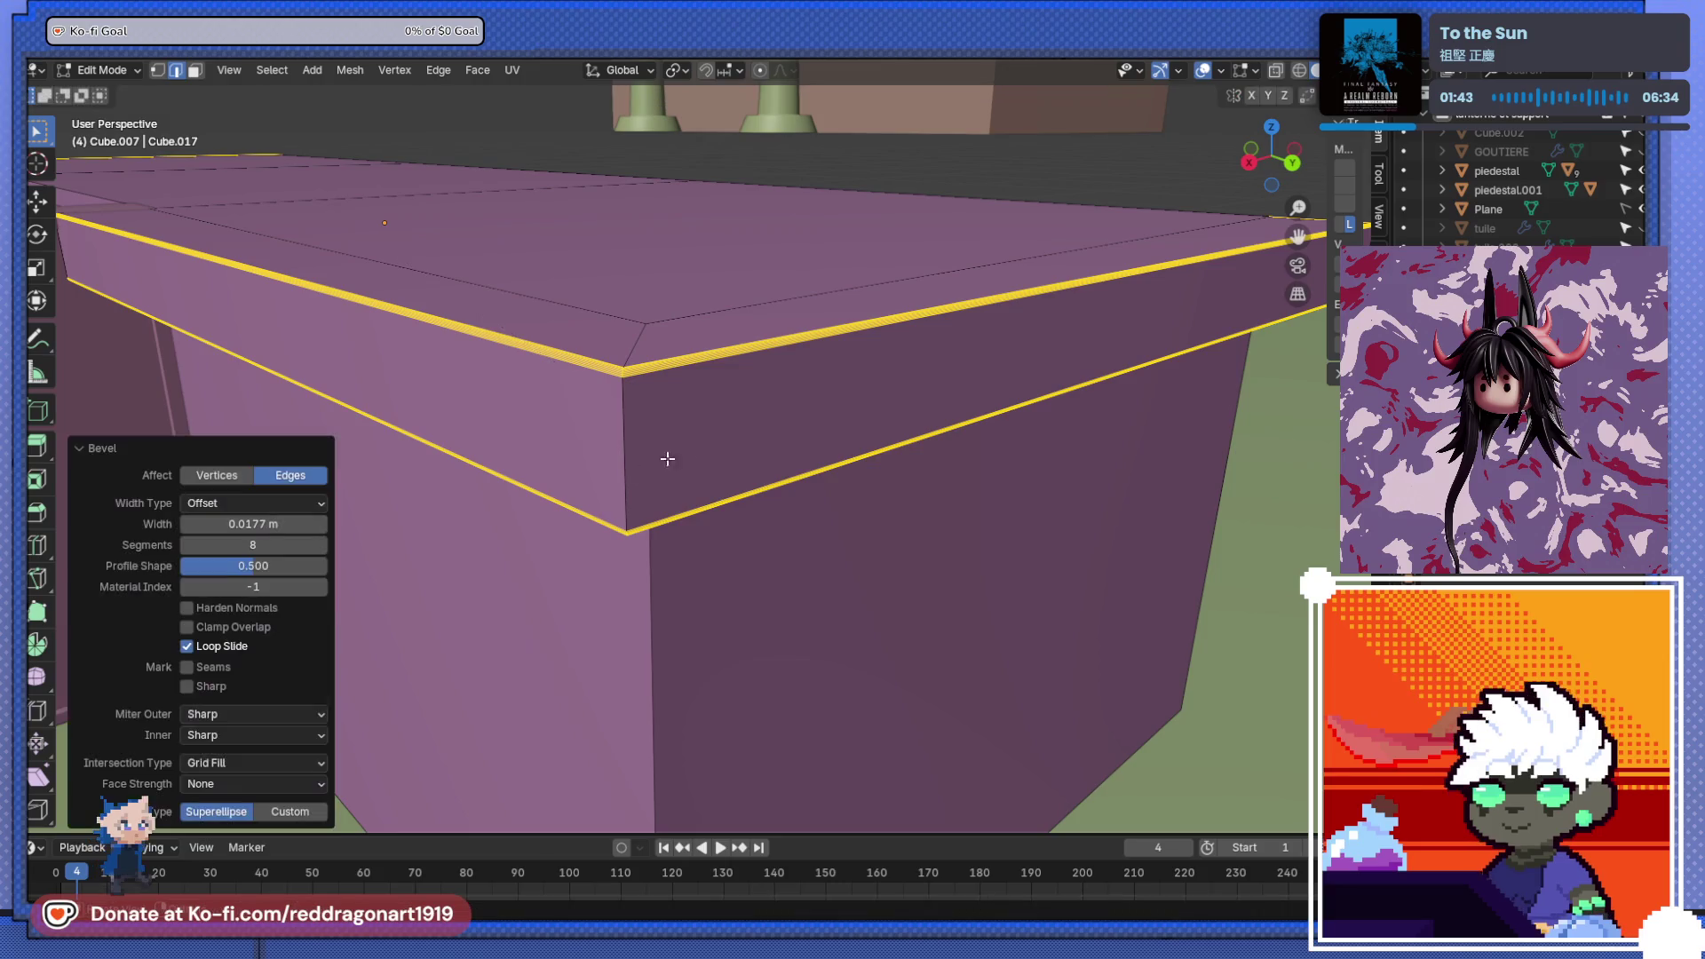
pyautogui.press('Tab')
pyautogui.scroll(-5, 605, 475)
pyautogui.scroll(3, 639, 484)
# - Bevel the edge where the rim meets the walls, 8 segments at 0.0158 m
pyautogui.moveTo(674, 491)
pyautogui.mouseDown(button='middle')
pyautogui.moveTo(774, 402)
pyautogui.moveTo(705, 445)
pyautogui.mouseUp(button='middle')
pyautogui.scroll(5, 711, 435)
pyautogui.scroll(3, 684, 408)
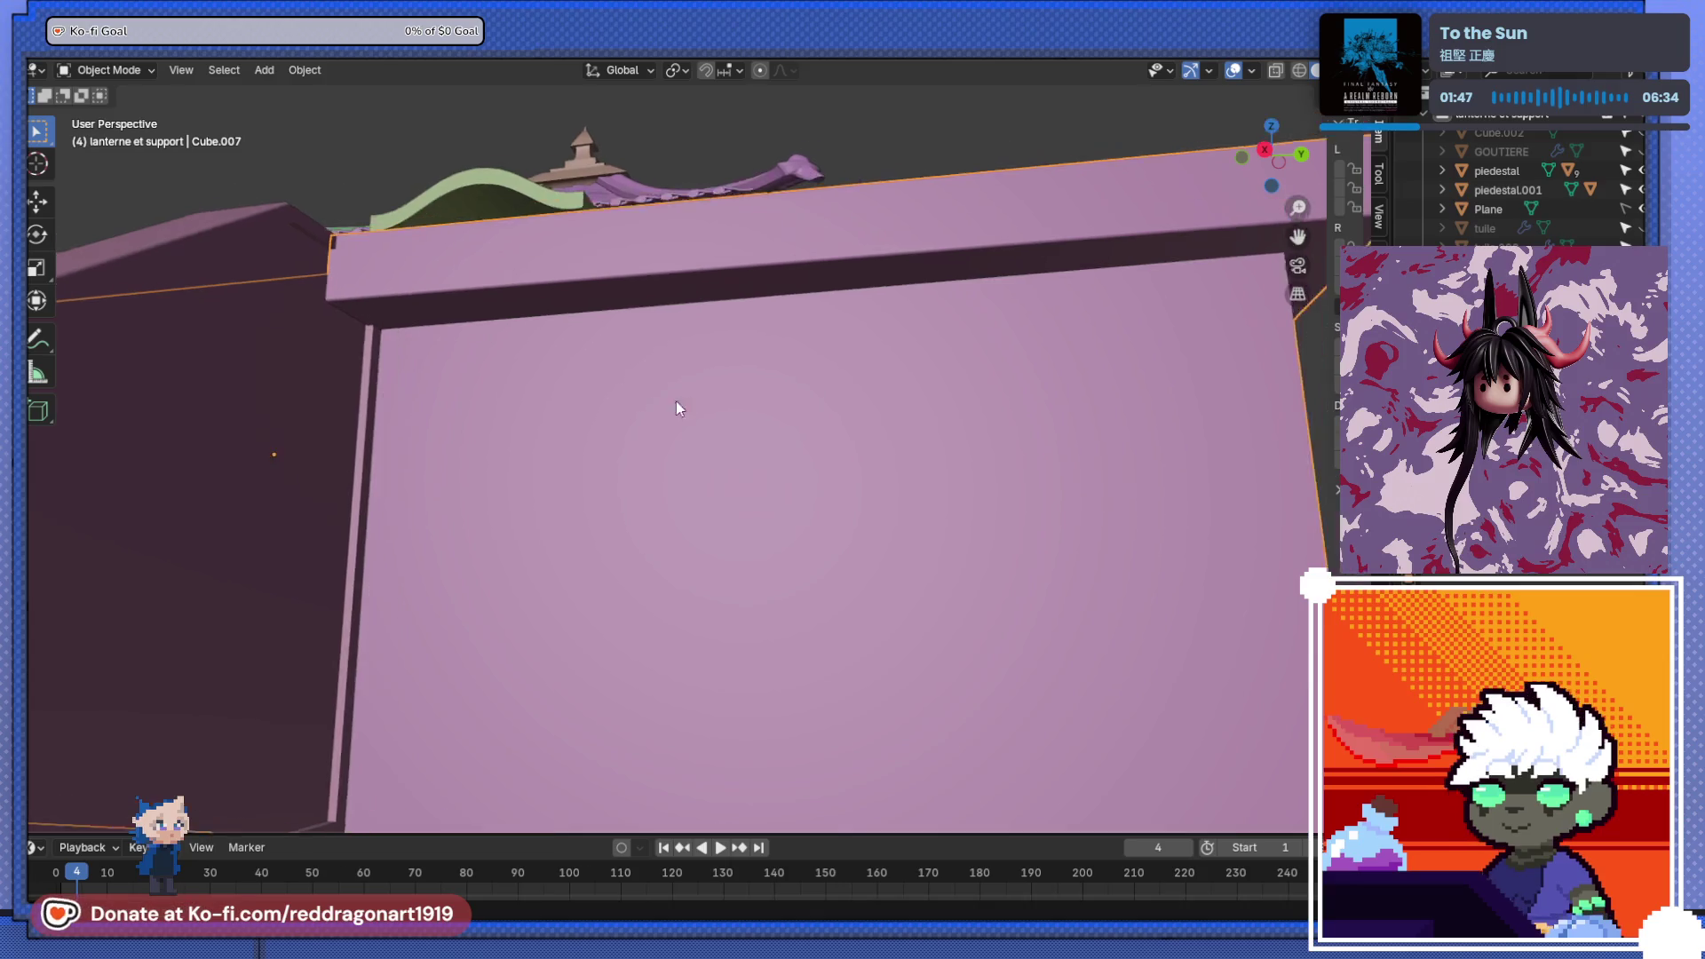
pyautogui.press('Tab')
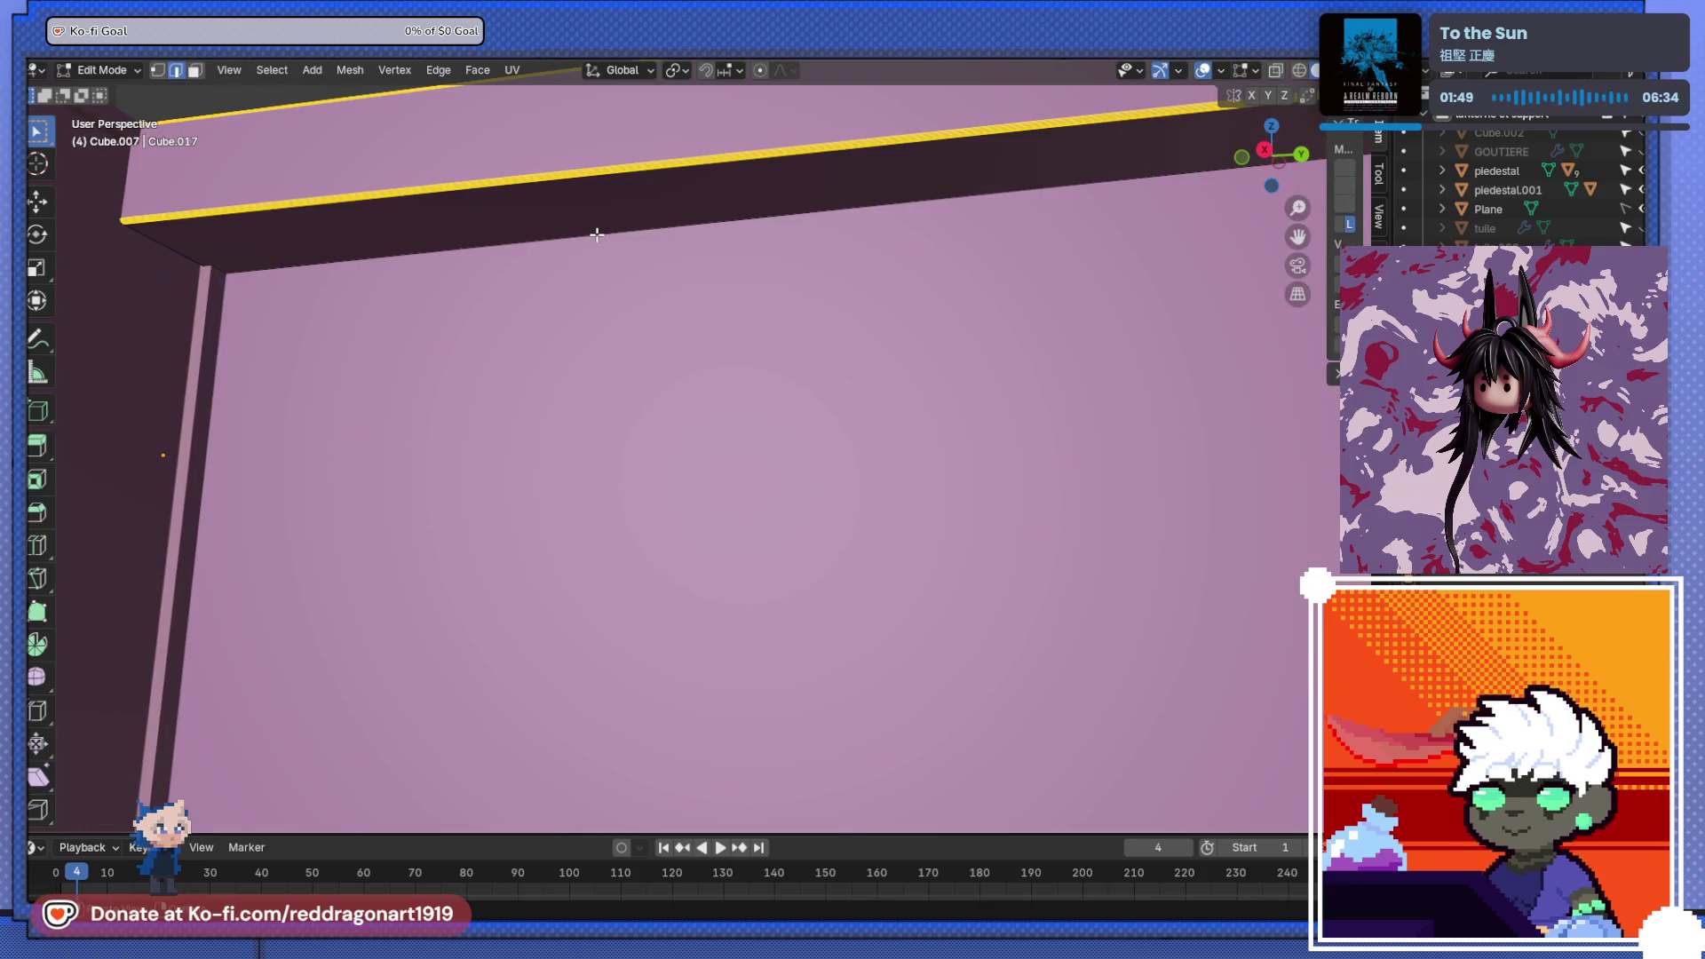
pyautogui.scroll(-10, 532, 266)
pyautogui.moveTo(483, 295)
pyautogui.mouseDown(button='middle')
pyautogui.moveTo(340, 270)
pyautogui.moveTo(240, 290)
pyautogui.moveTo(476, 287)
pyautogui.moveTo(1035, 711)
pyautogui.moveTo(531, 314)
pyautogui.moveTo(567, 311)
pyautogui.moveTo(468, 347)
pyautogui.moveTo(305, 346)
pyautogui.moveTo(501, 448)
pyautogui.moveTo(696, 385)
pyautogui.moveTo(784, 399)
pyautogui.mouseUp(button='middle')
pyautogui.hotkey('ctrl', 'b')
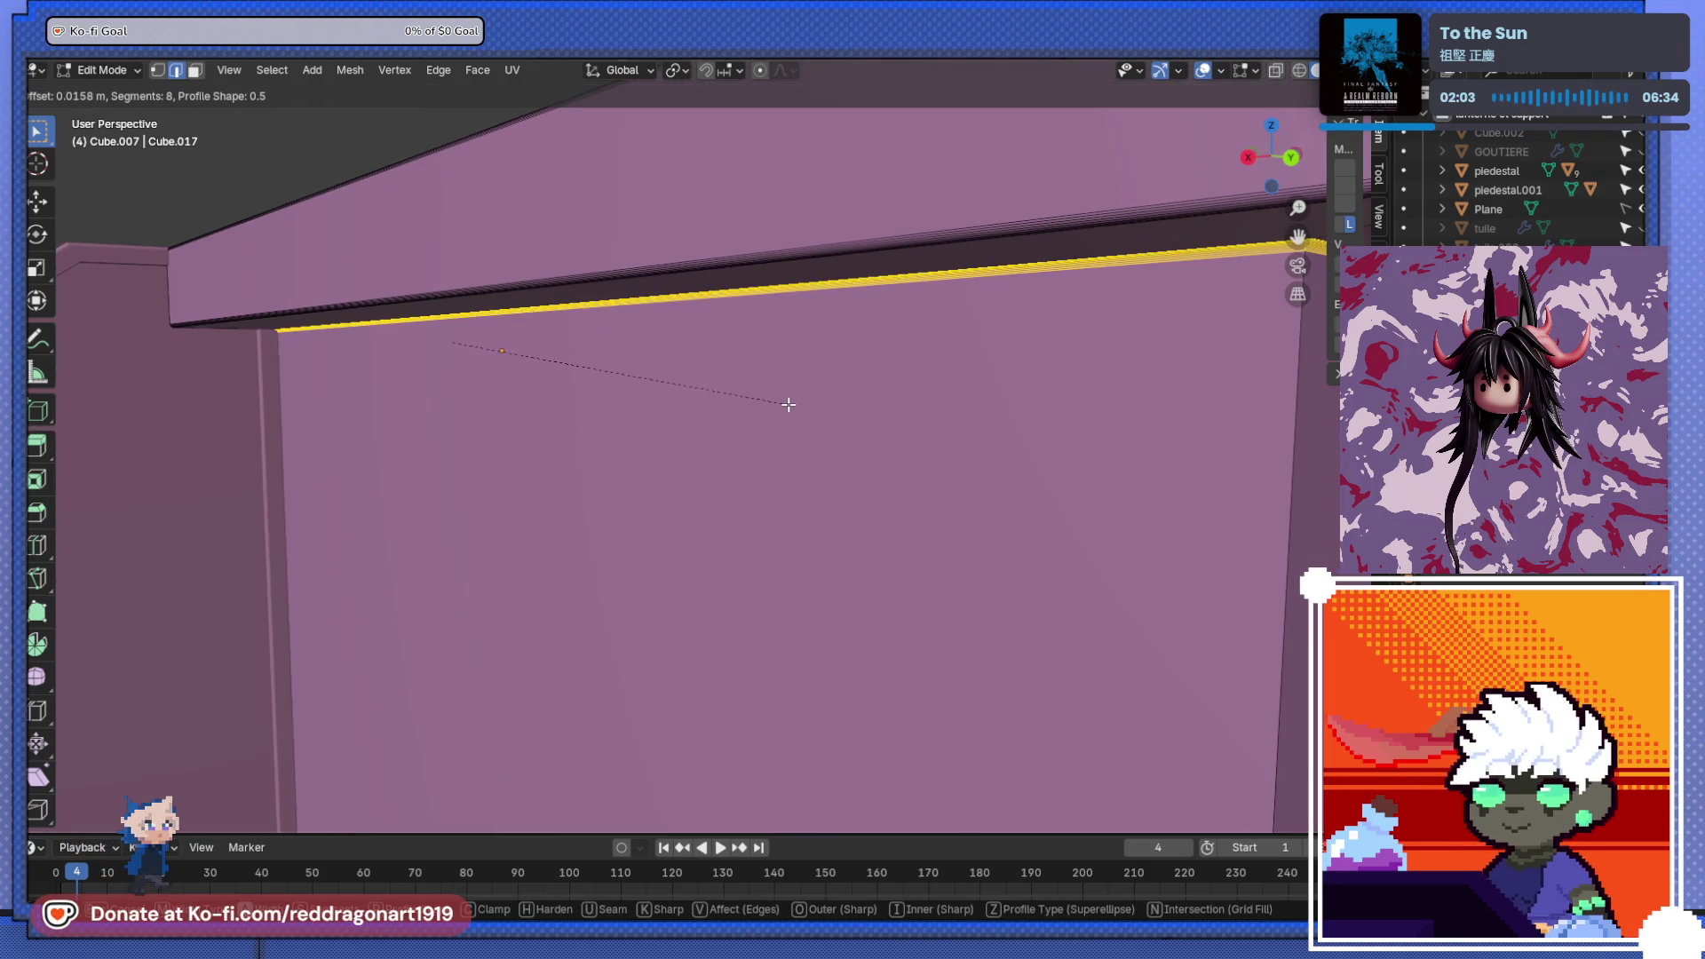
pyautogui.click(789, 403)
pyautogui.scroll(-6, 772, 393)
pyautogui.moveTo(771, 393)
pyautogui.mouseDown(button='middle')
pyautogui.moveTo(693, 373)
pyautogui.moveTo(742, 281)
pyautogui.moveTo(764, 444)
pyautogui.mouseUp(button='middle')
pyautogui.scroll(-5, 736, 308)
pyautogui.scroll(-3, 764, 444)
pyautogui.scroll(2, 791, 563)
pyautogui.scroll(-3, 791, 564)
pyautogui.scroll(3, 792, 564)
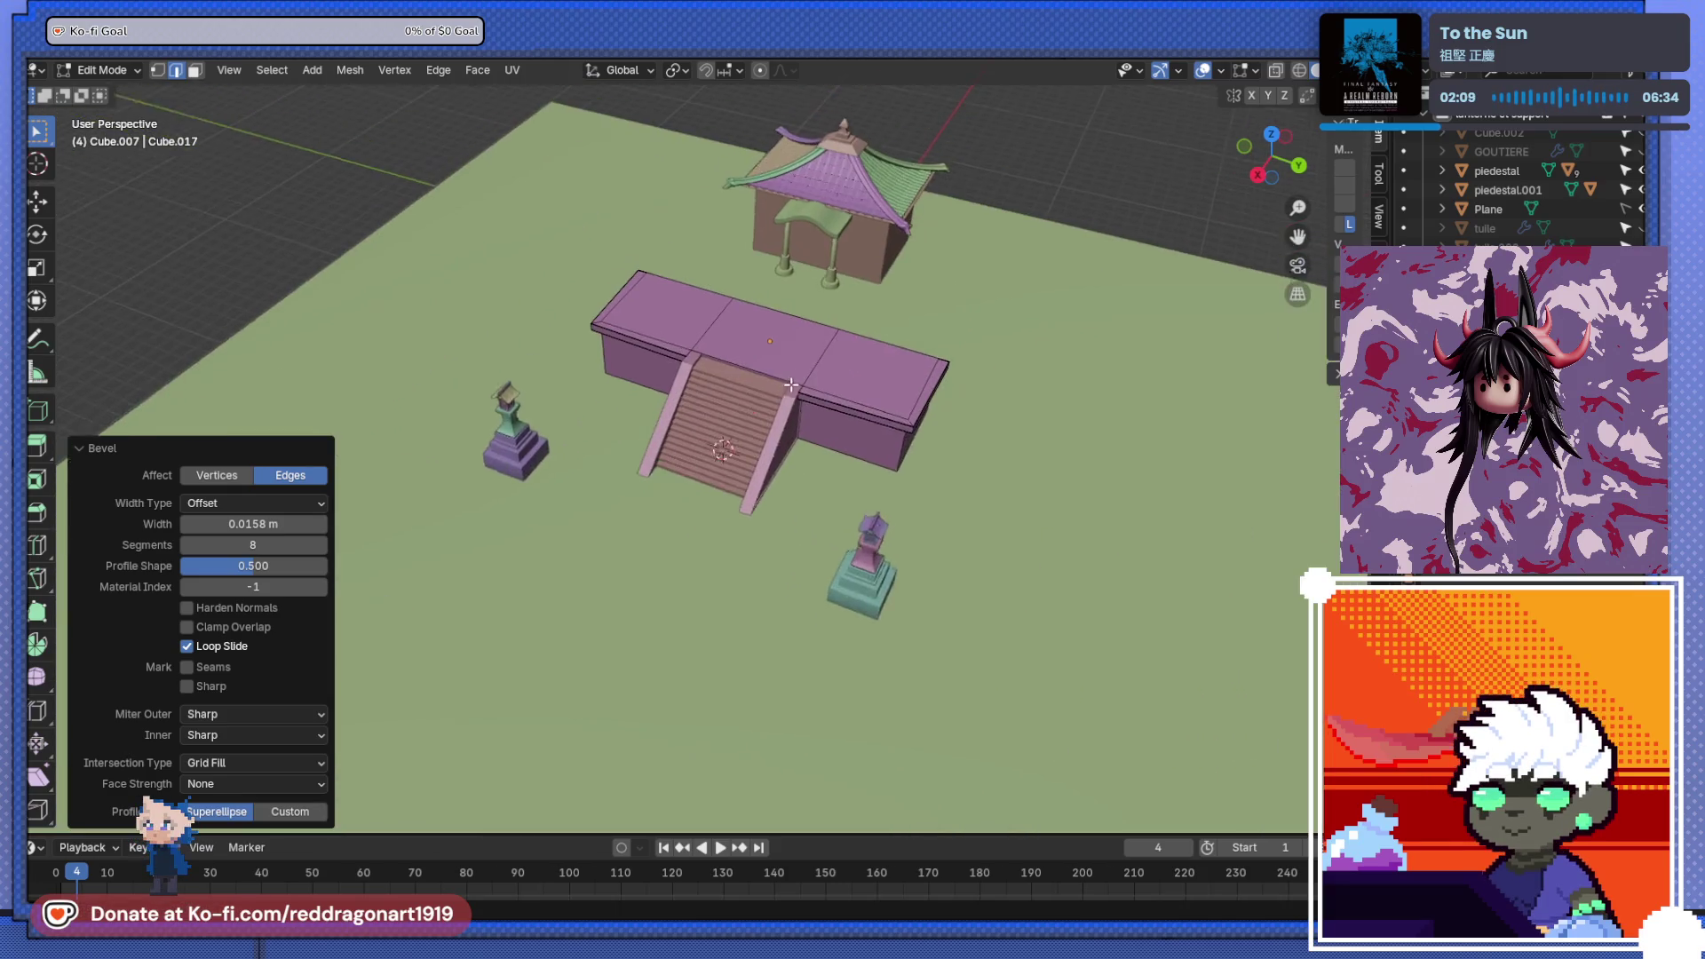
pyautogui.click(831, 312)
# - Duplicate the temple columns in front of the stairs and scale the copy by 2.163
pyautogui.press('Tab')
pyautogui.click(821, 282)
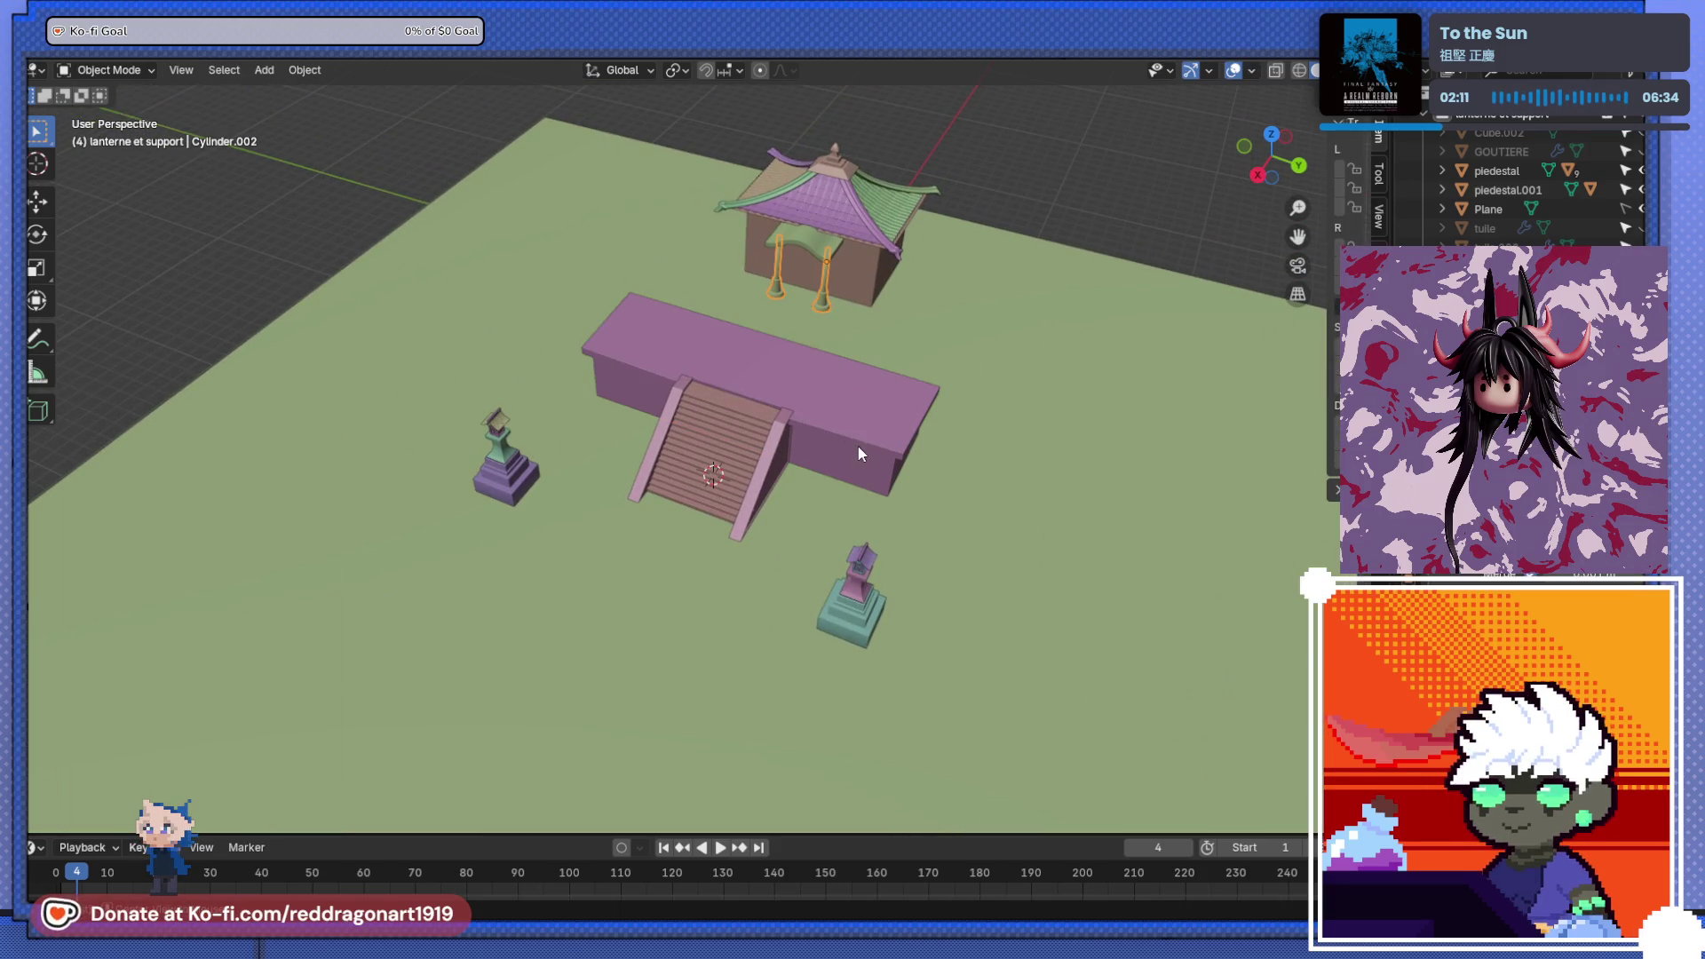
pyautogui.press('KP_3')
pyautogui.press('KP_7')
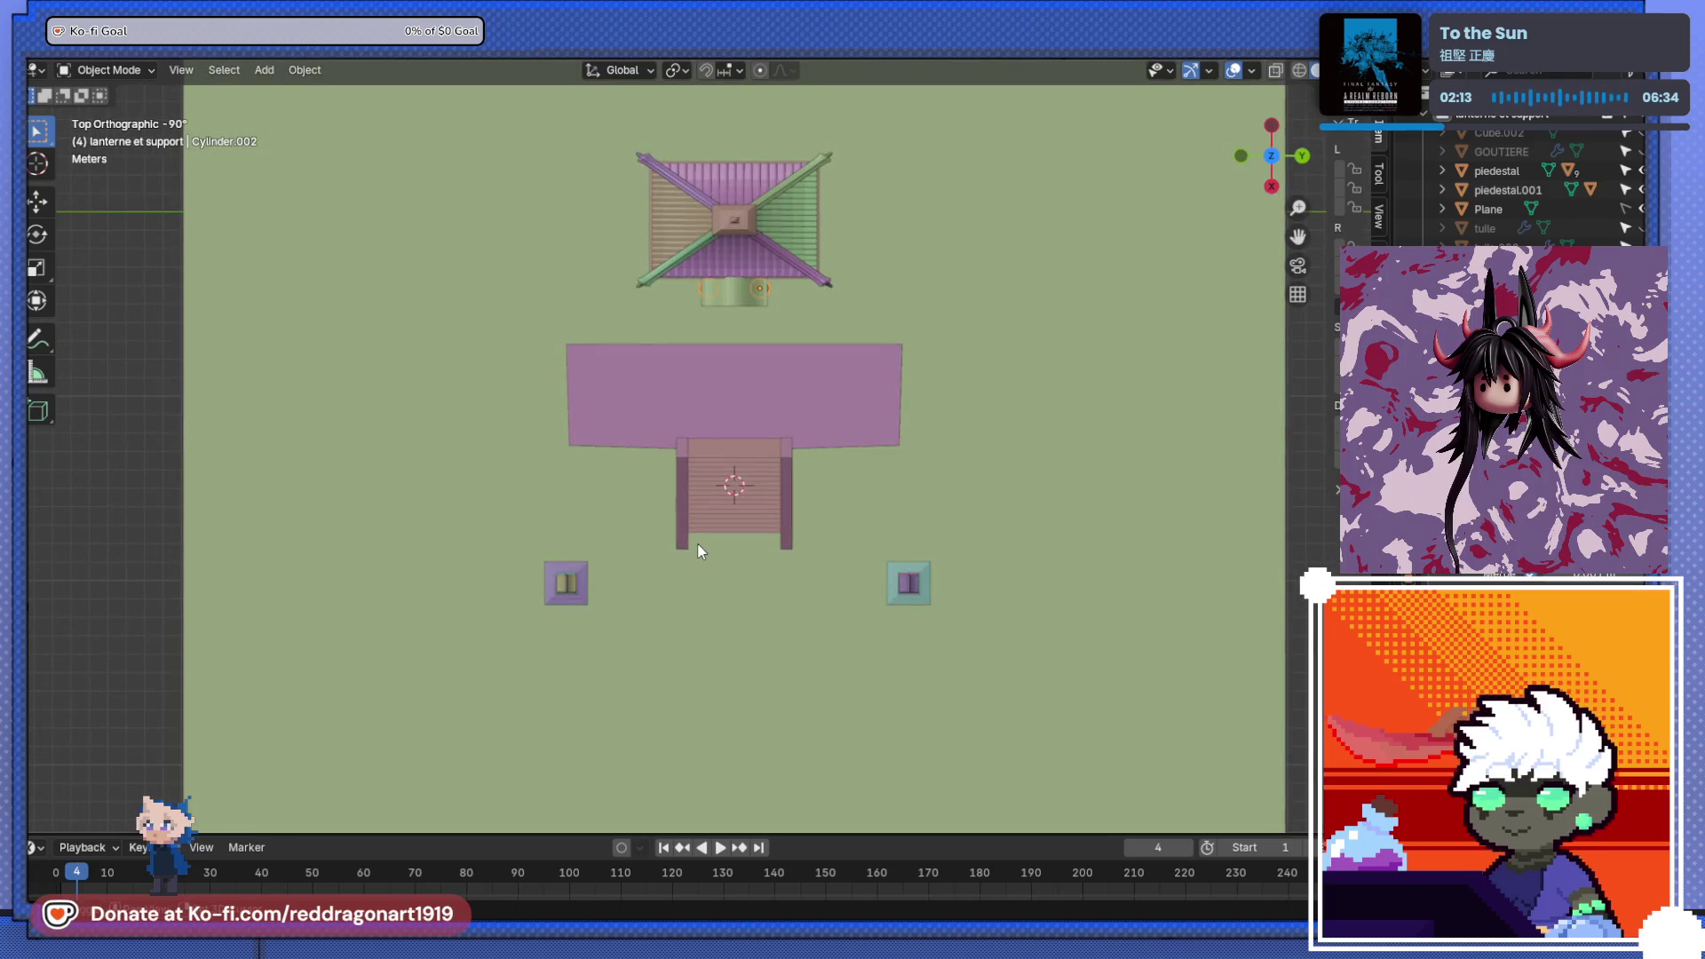
pyautogui.hotkey('shift', 'd')
pyautogui.click(944, 104)
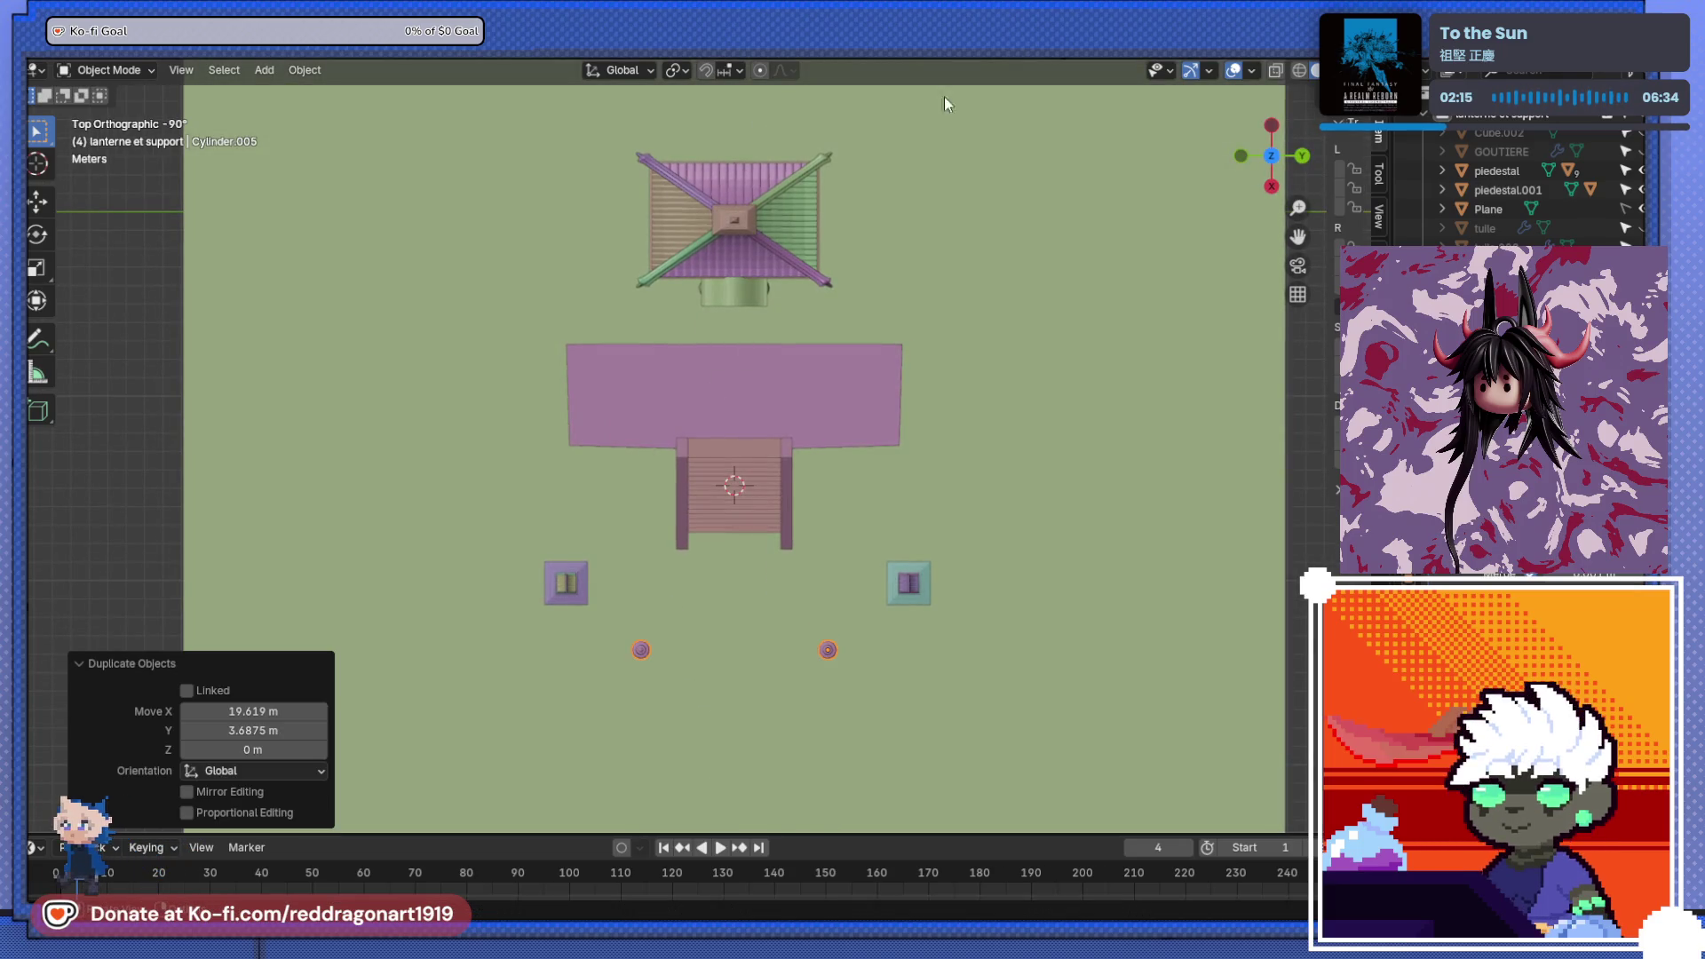
pyautogui.press('s')
pyautogui.click(923, 613)
pyautogui.press('KP_3')
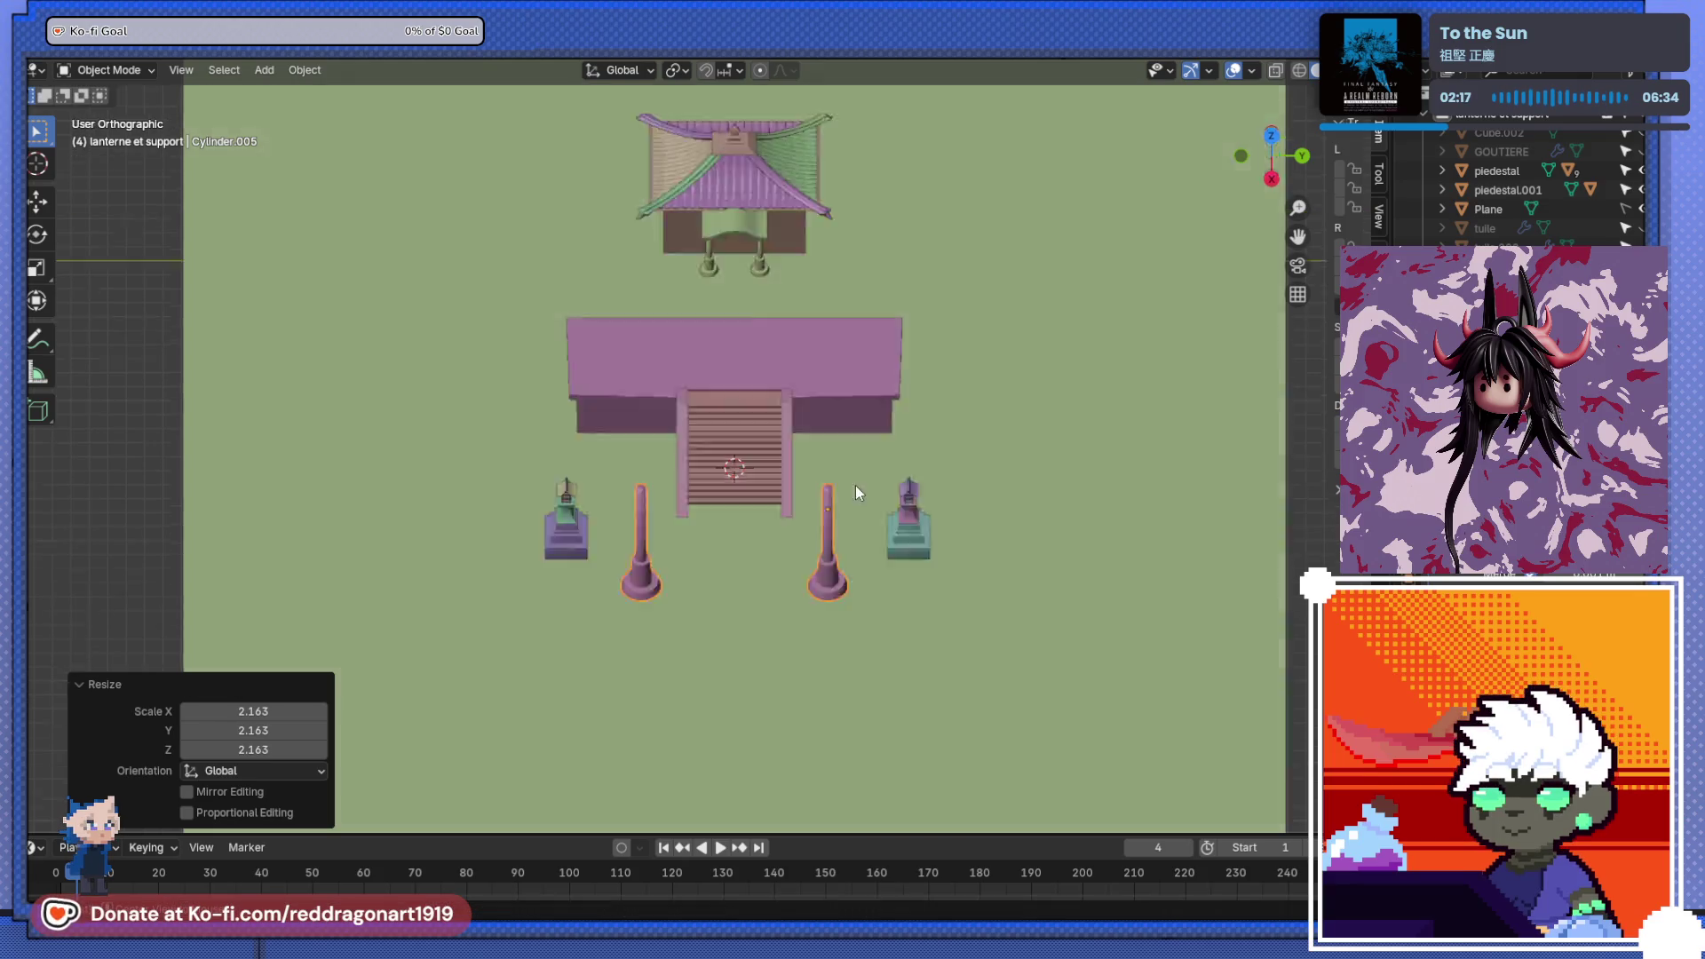
pyautogui.moveTo(832, 491)
pyautogui.mouseDown(button='middle')
pyautogui.moveTo(655, 524)
pyautogui.moveTo(731, 503)
pyautogui.mouseUp(button='middle')
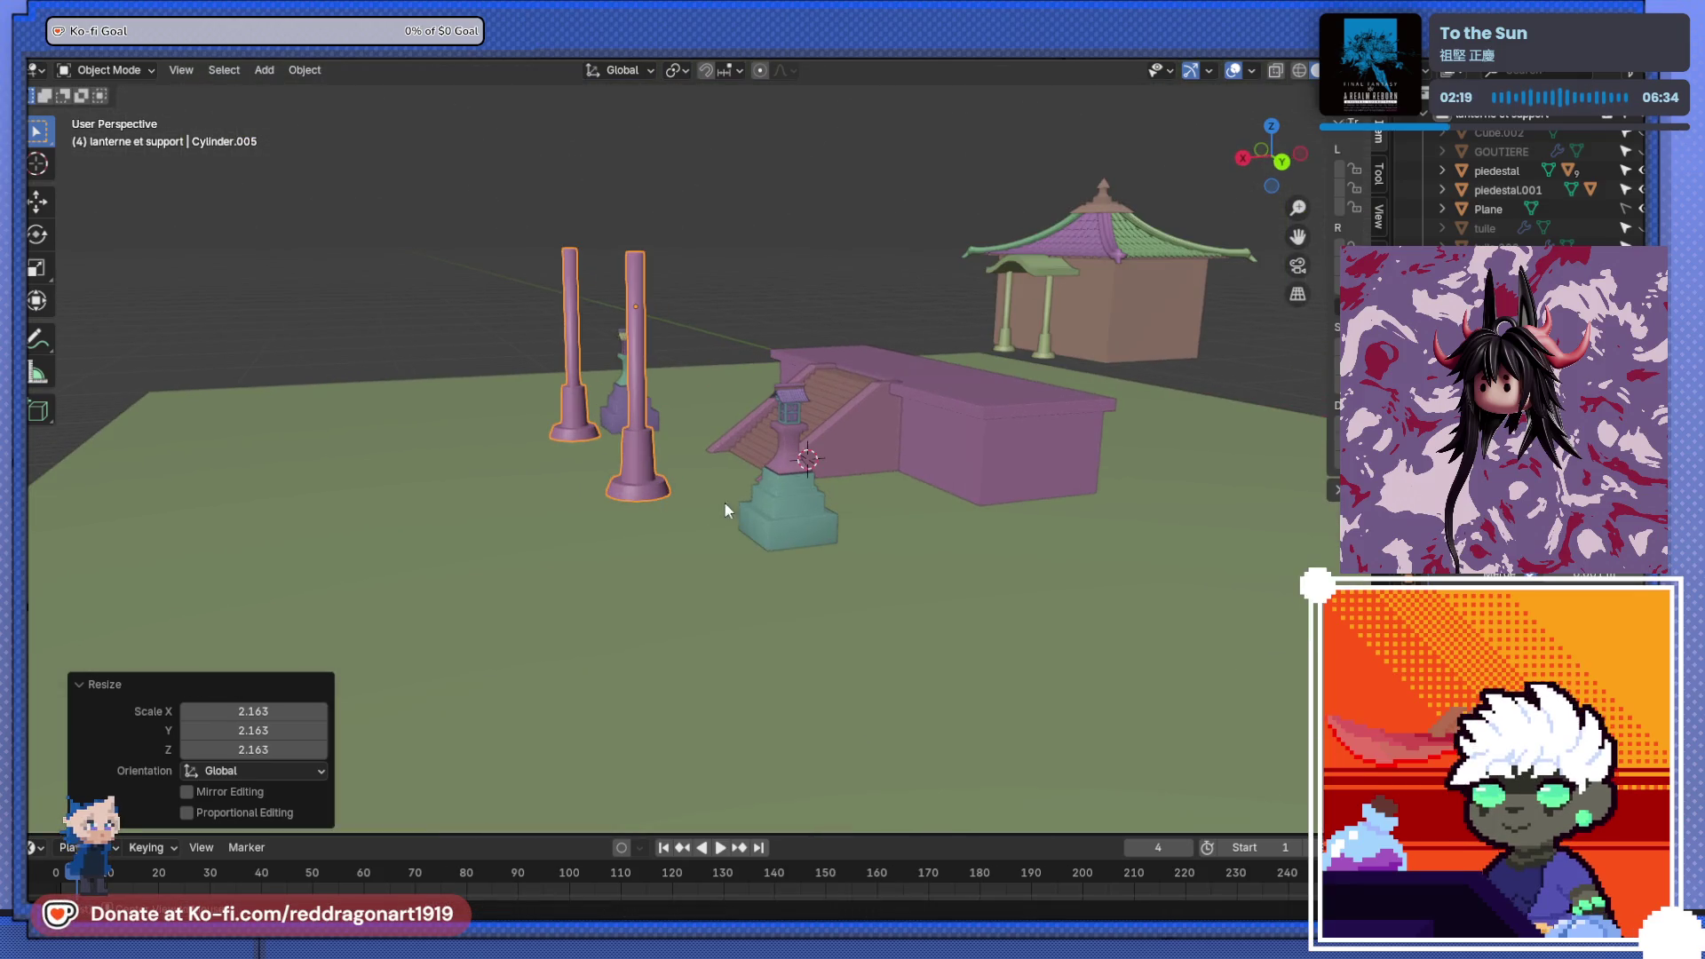
pyautogui.press('ctrl+KP_3')
pyautogui.press('ctrl+KP_1')
# - Lower the copied columns 0.70914 m so they stand on the ground
pyautogui.press('g')
pyautogui.press('z')
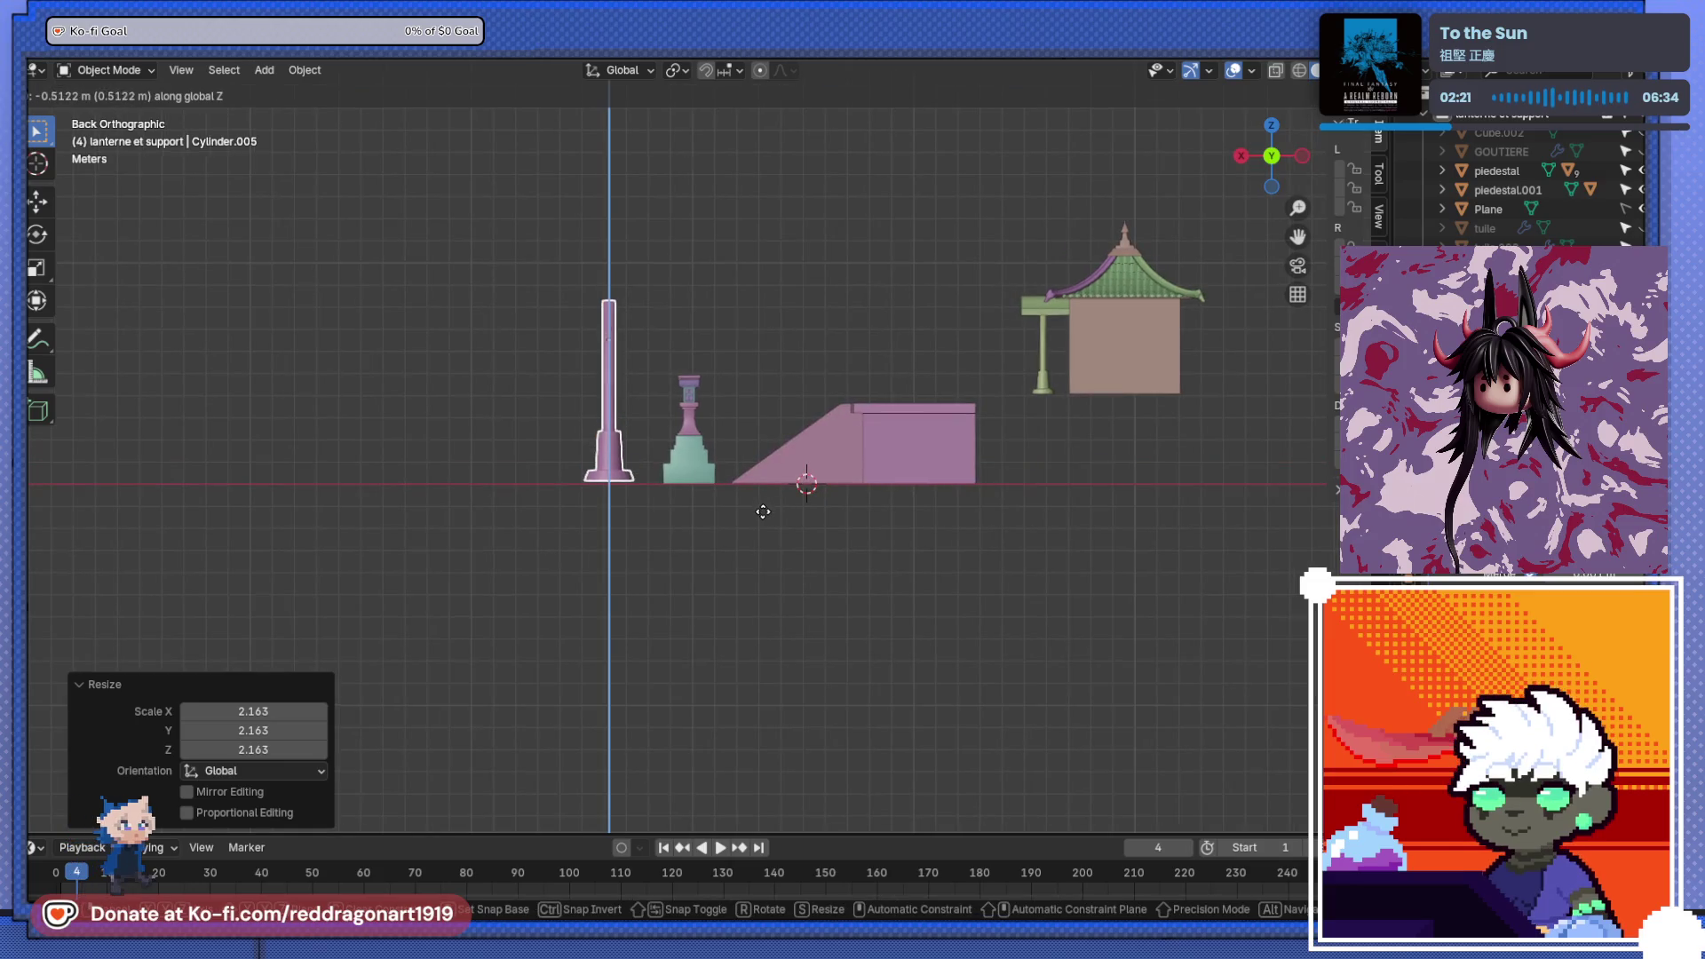
pyautogui.click(763, 516)
pyautogui.press('KP_3')
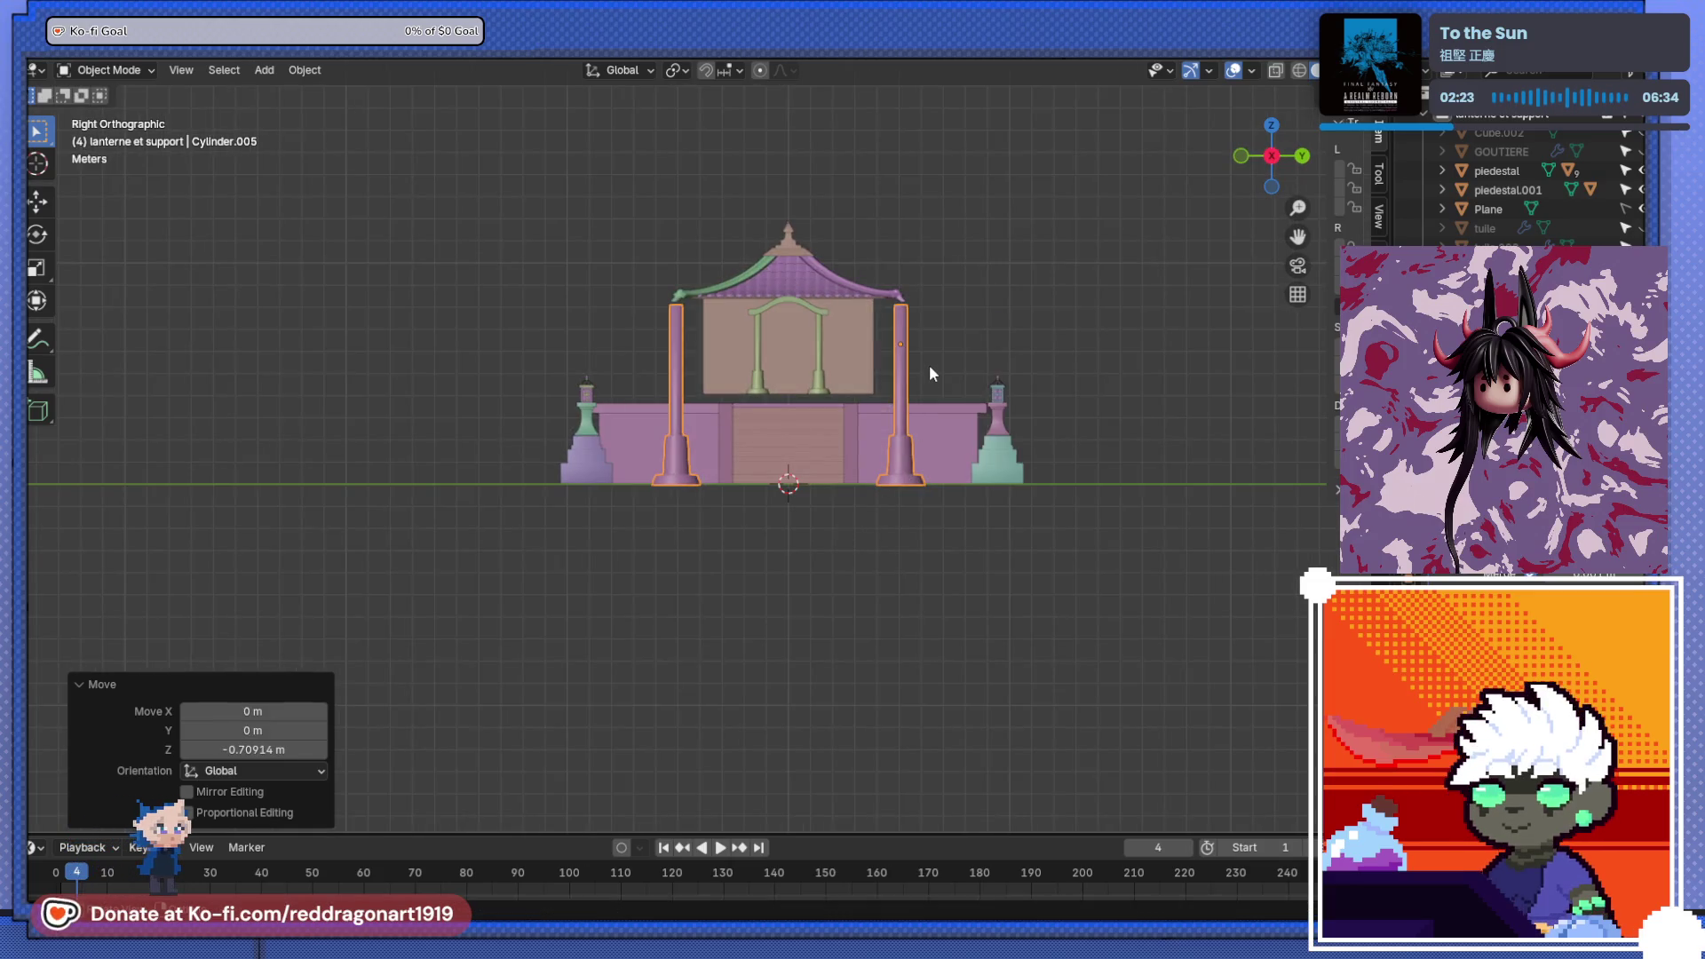
pyautogui.keyDown('shift'); pyautogui.moveTo(929, 364); pyautogui.dragTo(903, 393, button='middle'); pyautogui.keyUp('shift')
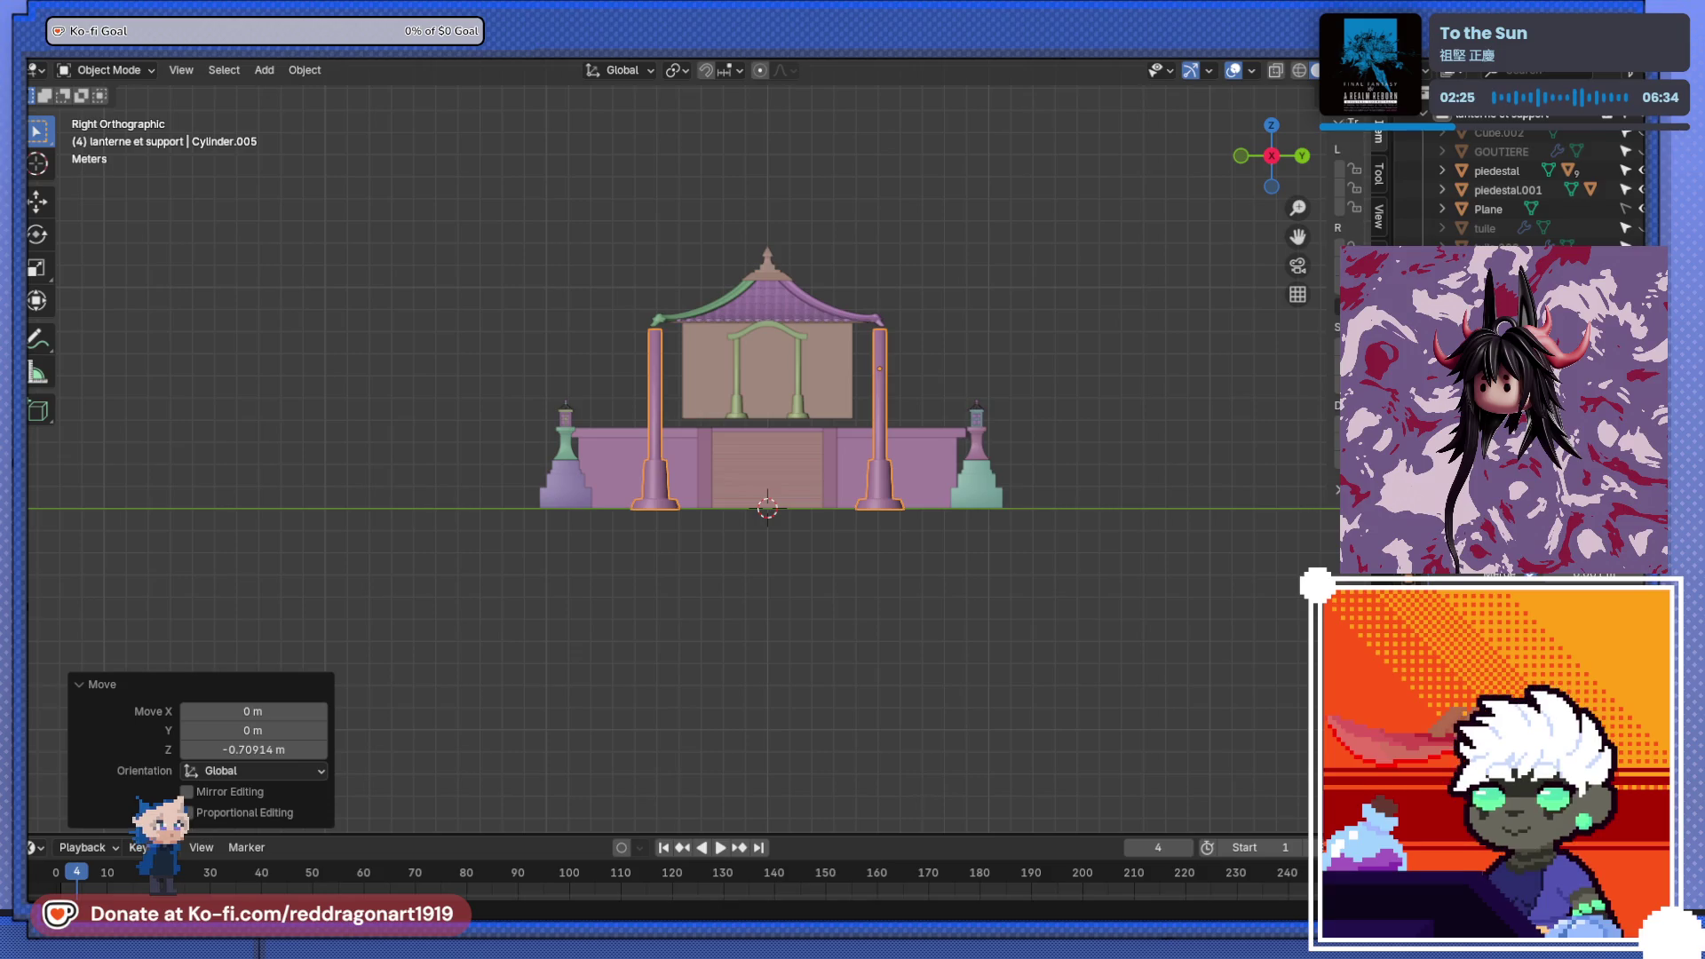
pyautogui.scroll(4, 824, 383)
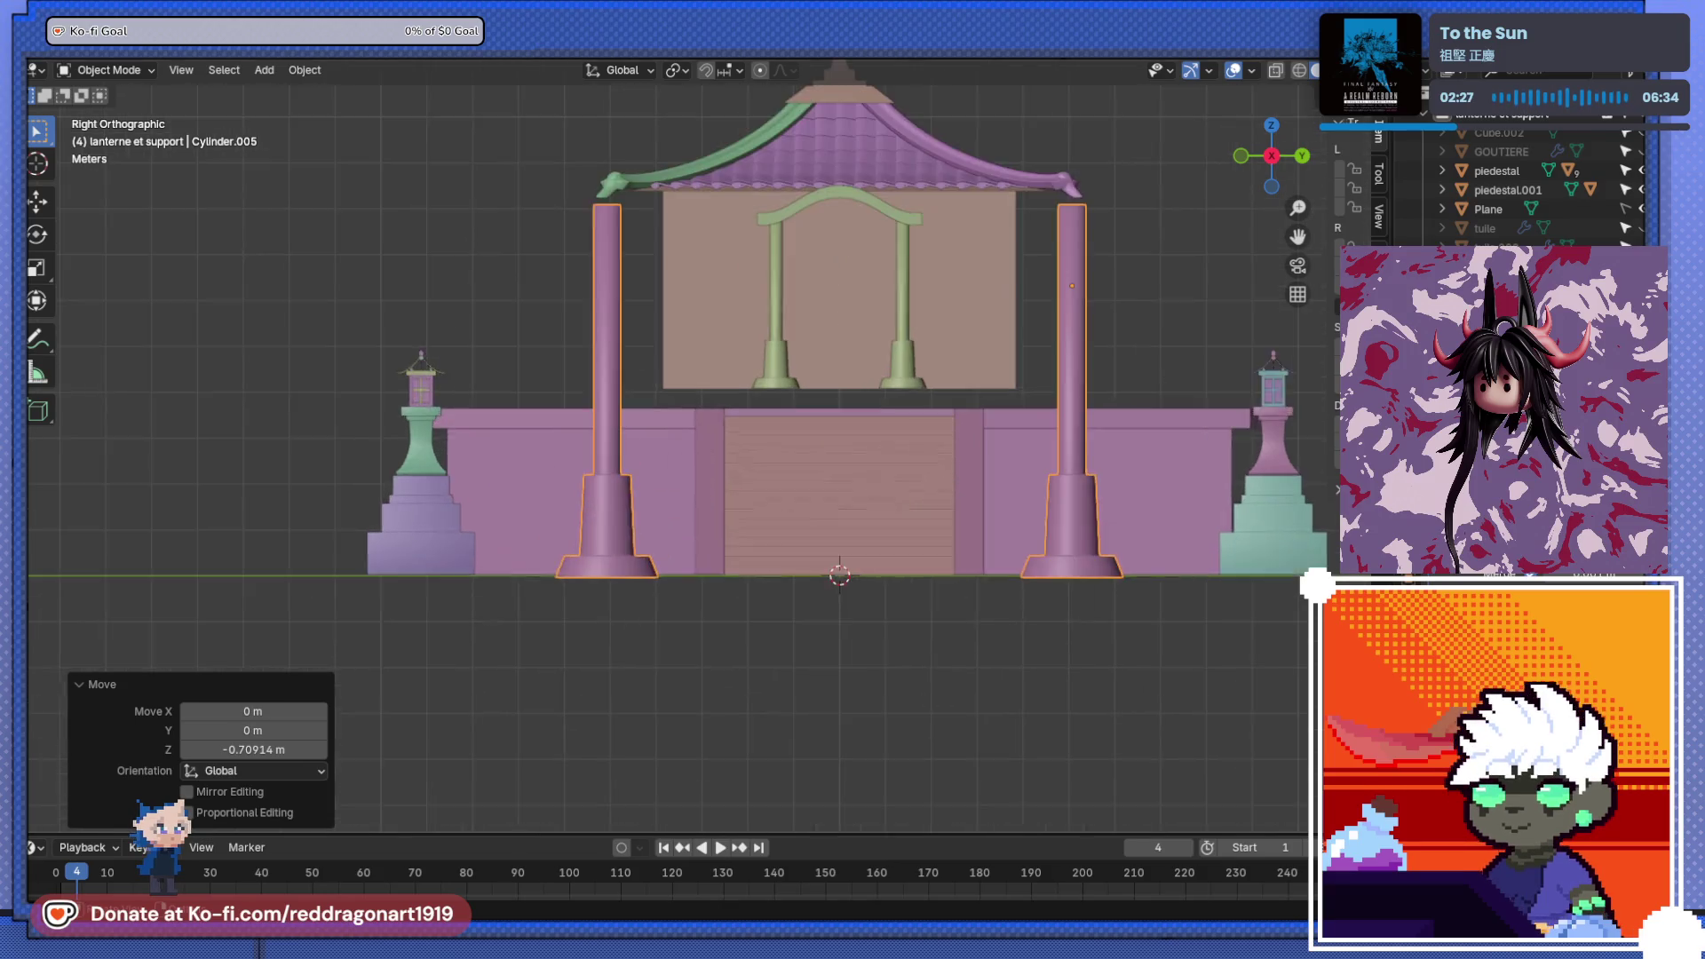
pyautogui.press('Tab')
pyautogui.keyDown('shift'); pyautogui.moveTo(863, 329); pyautogui.dragTo(564, 316, button='middle'); pyautogui.keyUp('shift')
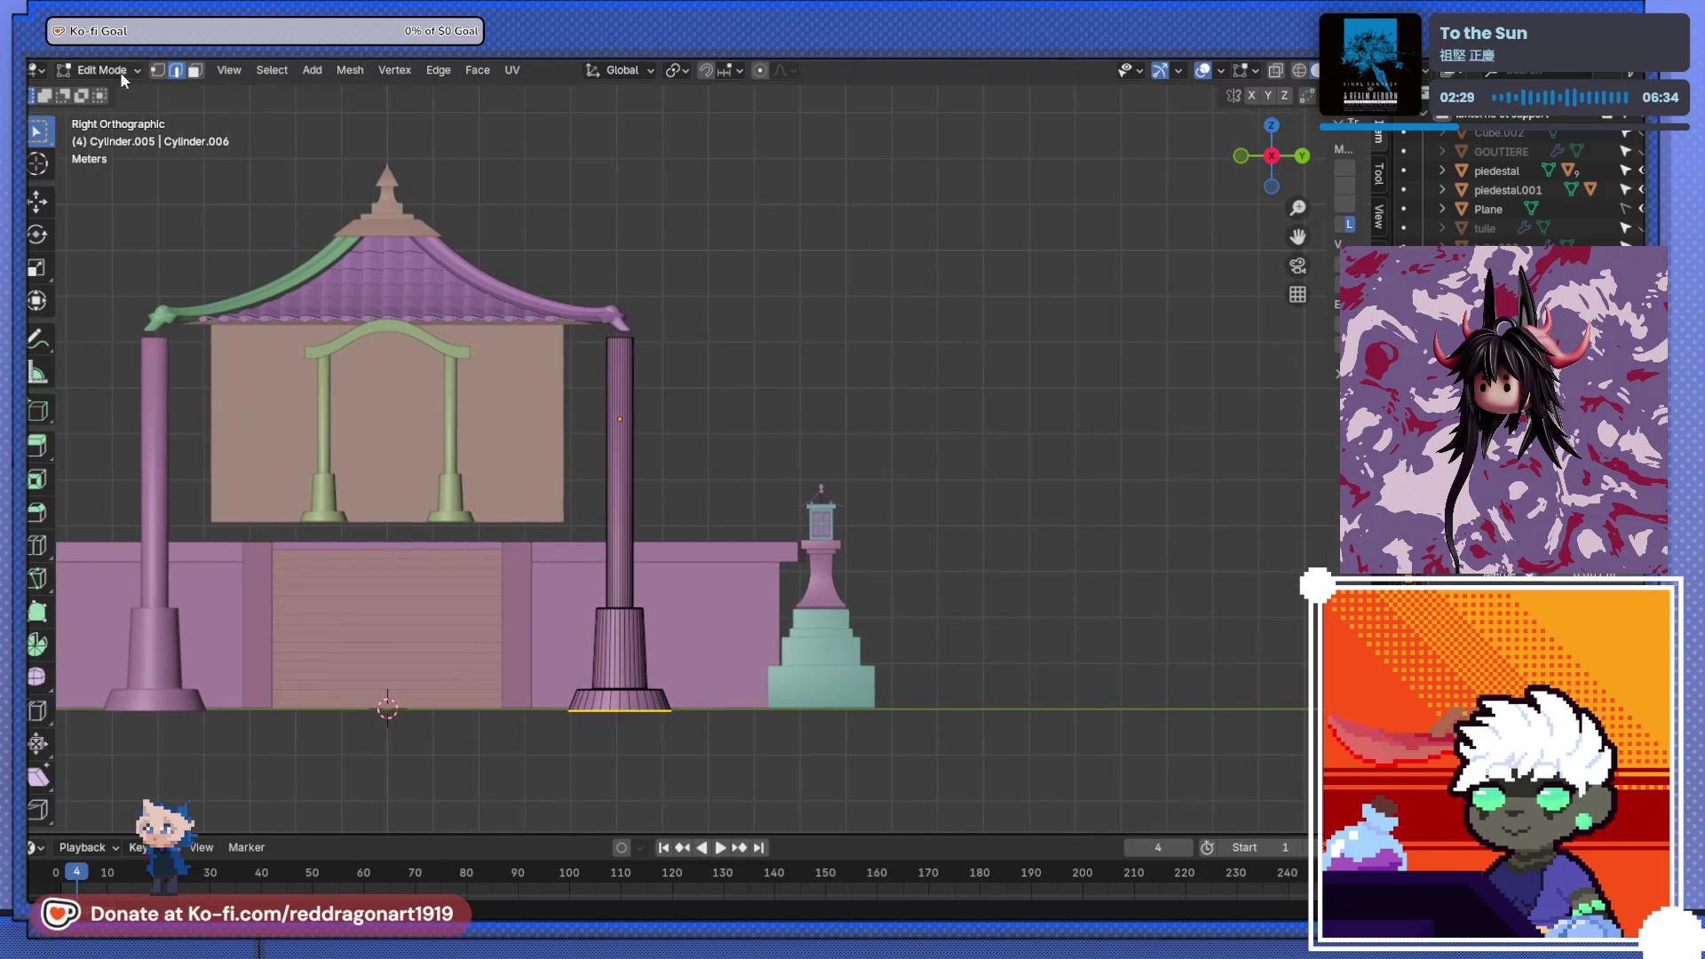
# - With X-ray on, raise the gate posts' shaft tops 3.8378 m, above the temple roof
pyautogui.hotkey('alt', 'z')
pyautogui.keyDown('shift'); pyautogui.moveTo(494, 249); pyautogui.dragTo(579, 267, button='middle'); pyautogui.keyUp('shift')
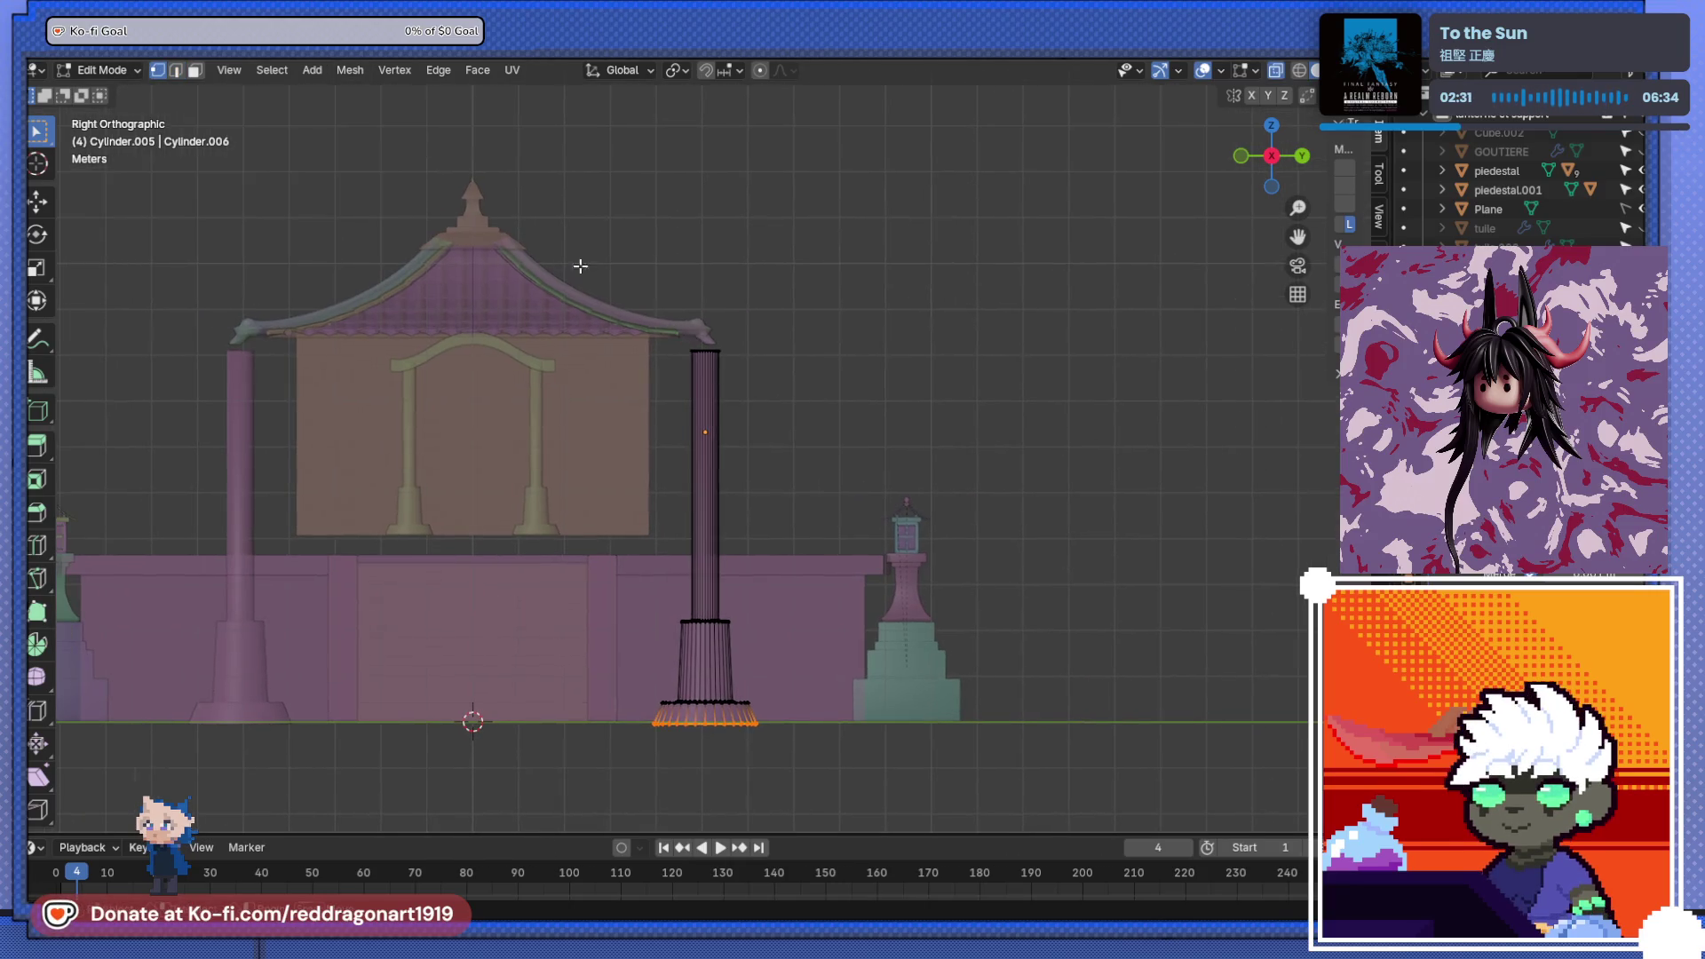
pyautogui.press('g')
pyautogui.press('z')
pyautogui.click(923, 236)
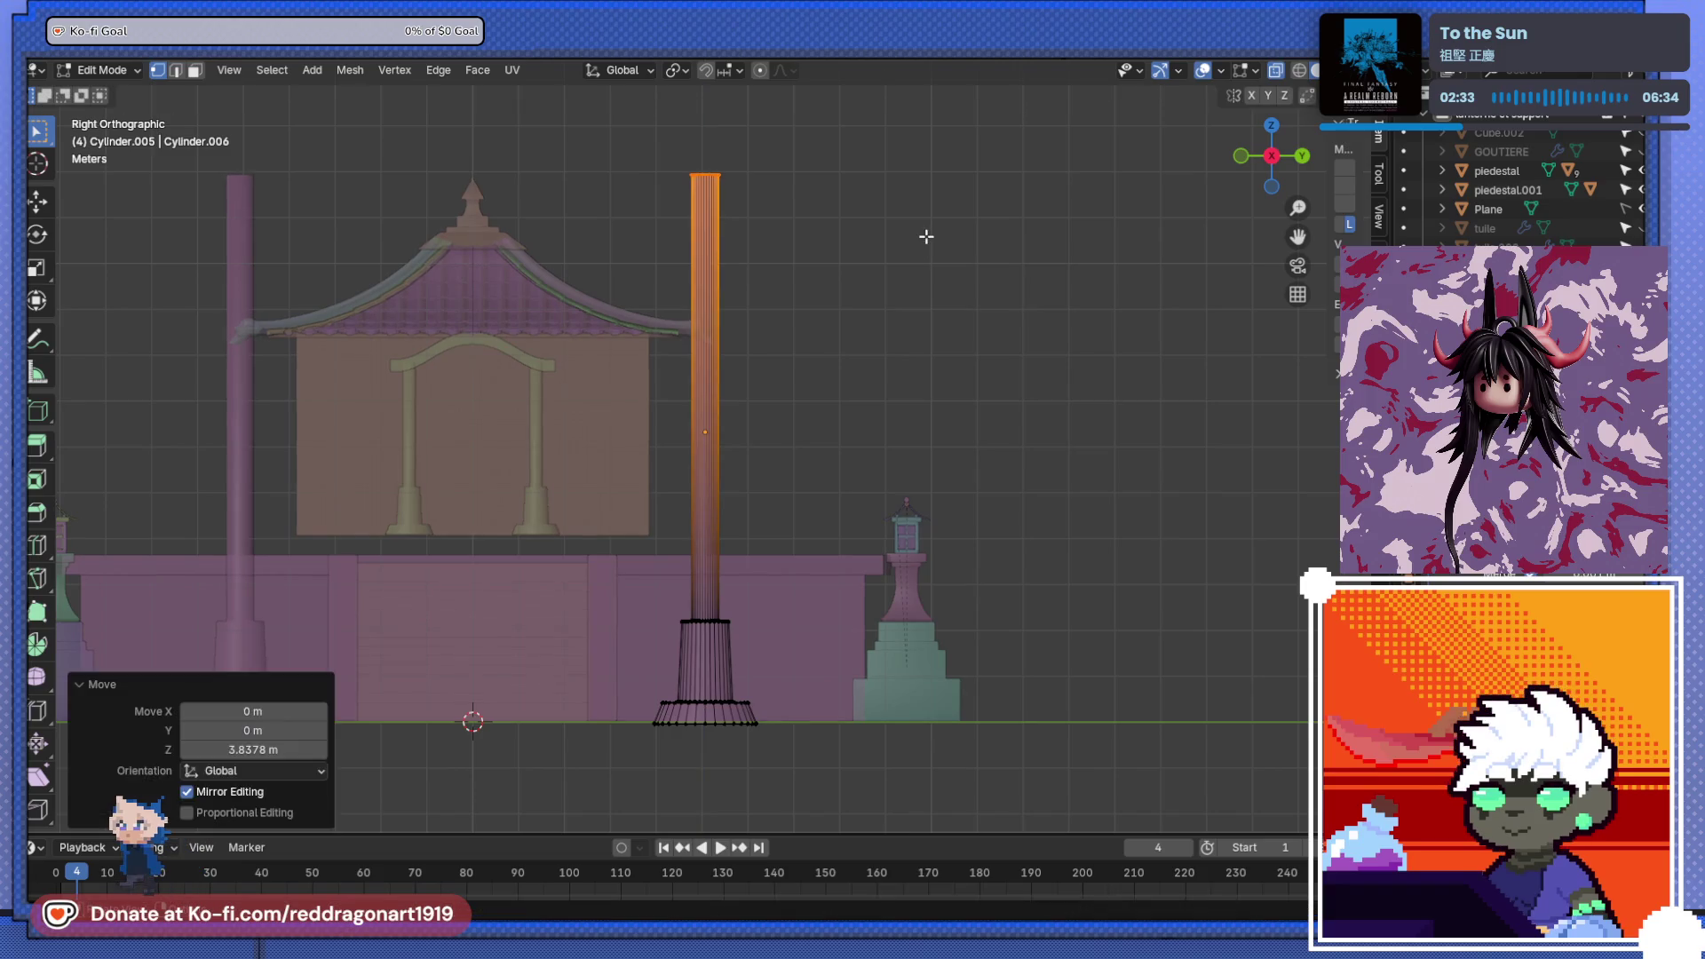
pyautogui.press('Tab')
pyautogui.hotkey('alt', 'z')
pyautogui.keyDown('shift'); pyautogui.moveTo(854, 364); pyautogui.dragTo(944, 441, button='middle'); pyautogui.keyUp('shift')
pyautogui.press('Tab')
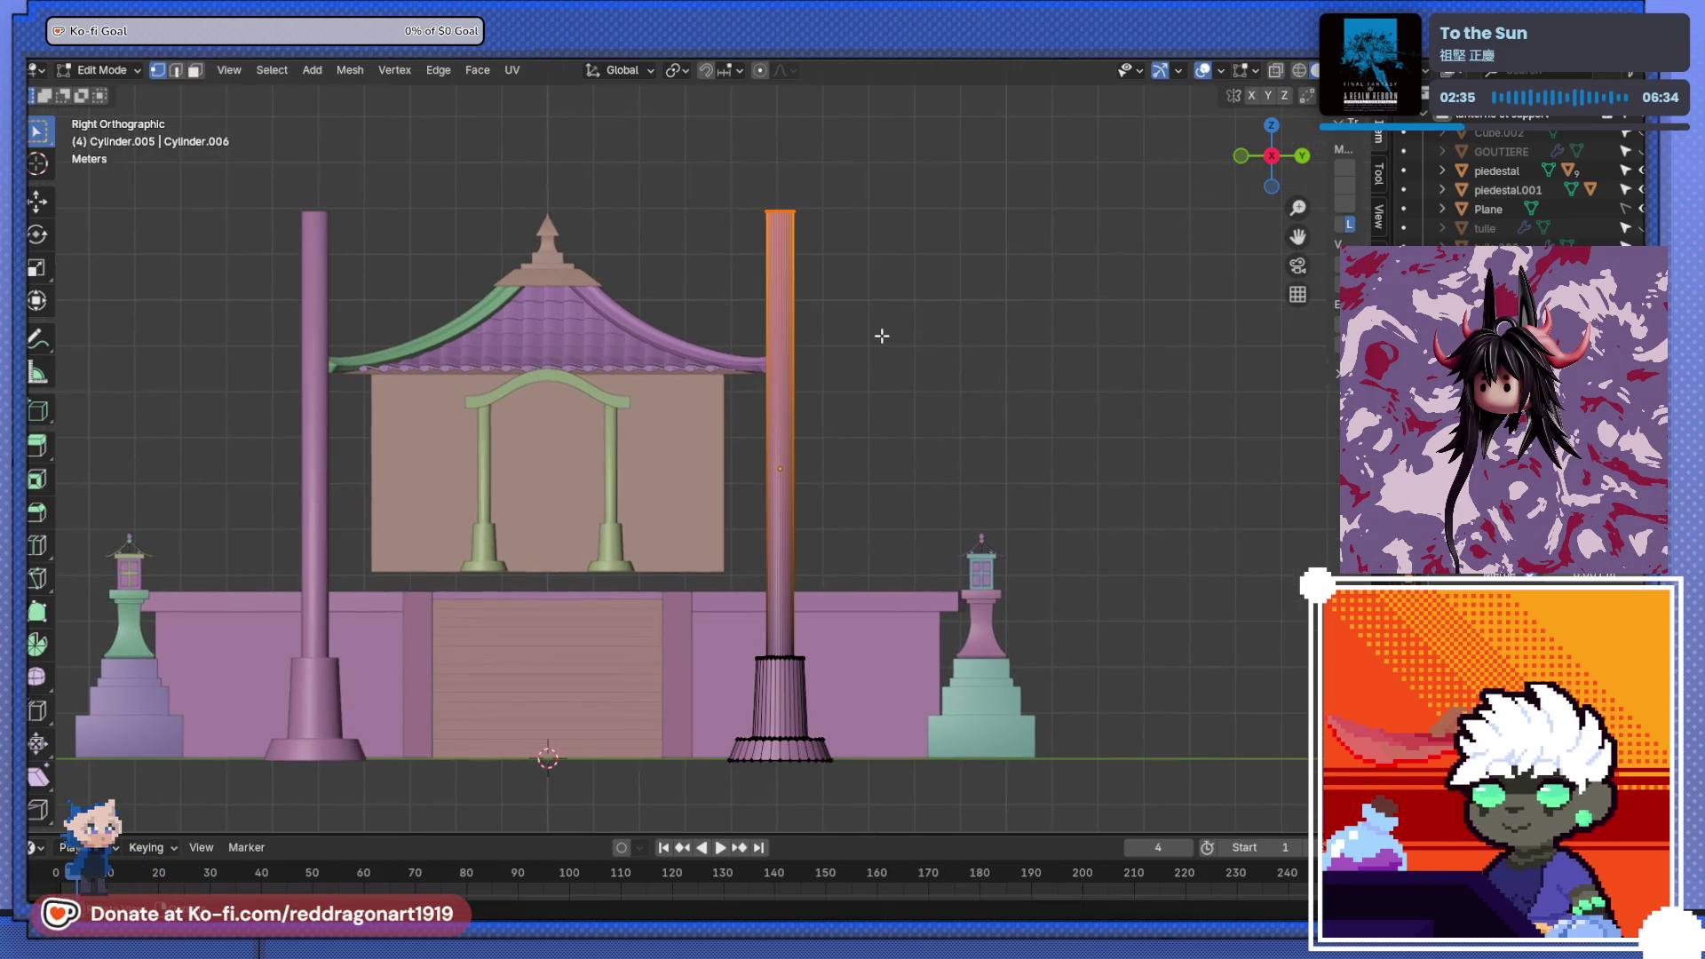
pyautogui.keyDown('shift'); pyautogui.moveTo(879, 335); pyautogui.dragTo(938, 418, button='middle'); pyautogui.keyUp('shift')
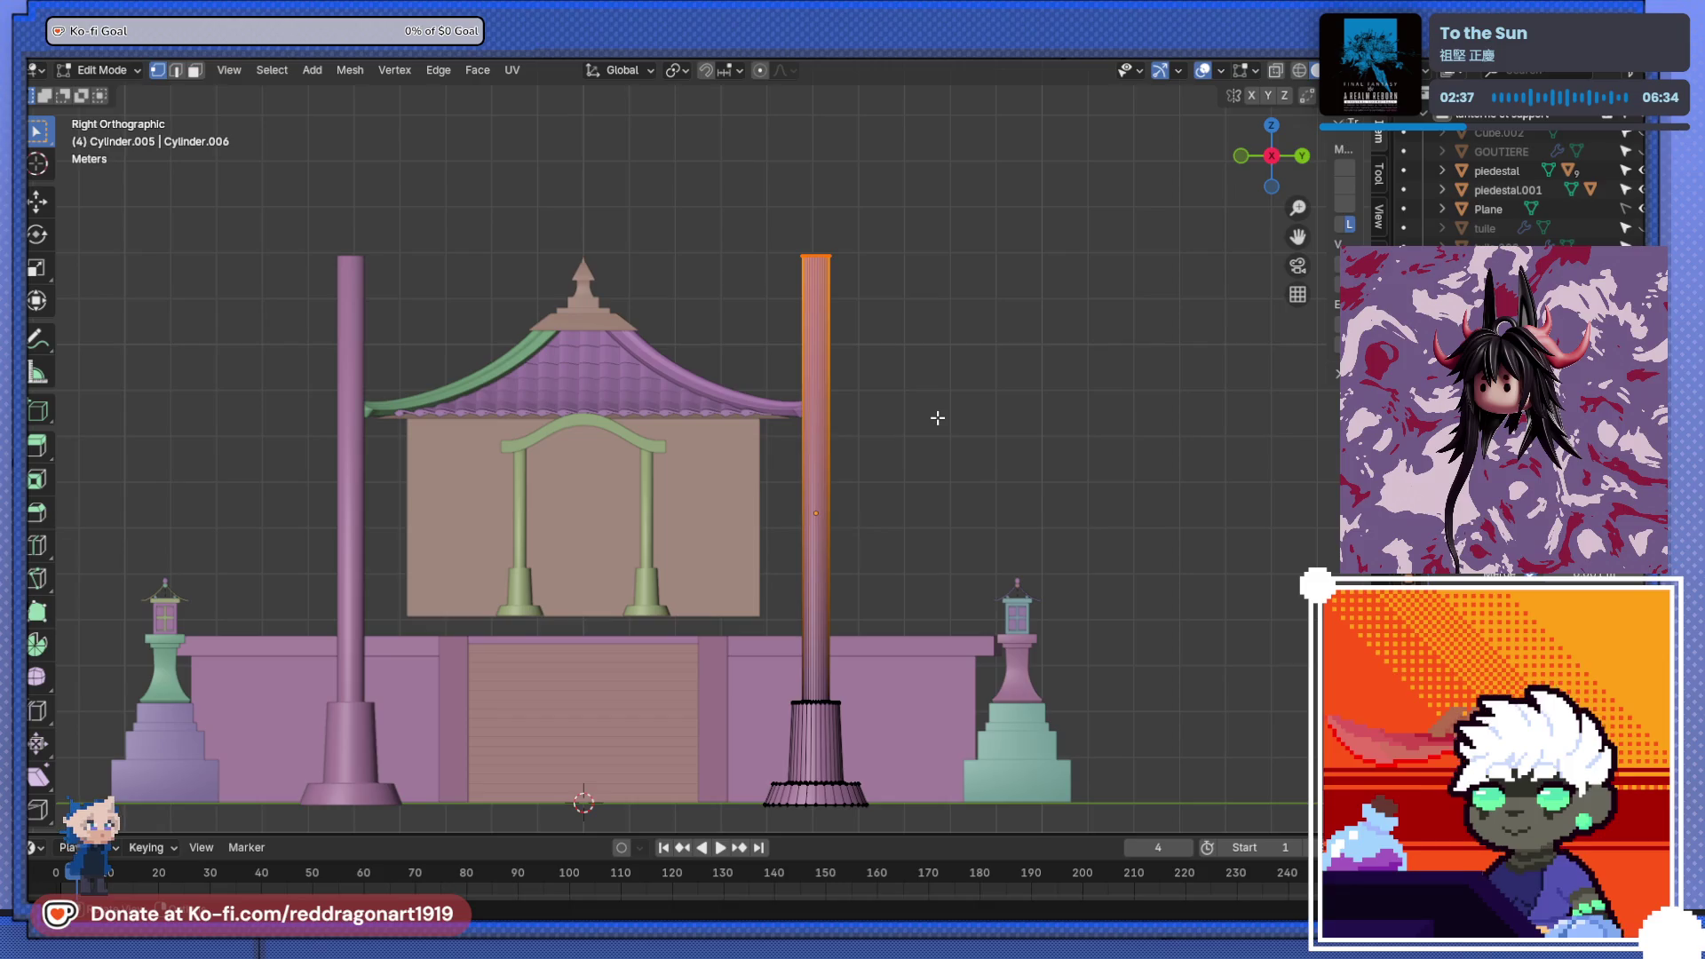
pyautogui.scroll(-1, 795, 436)
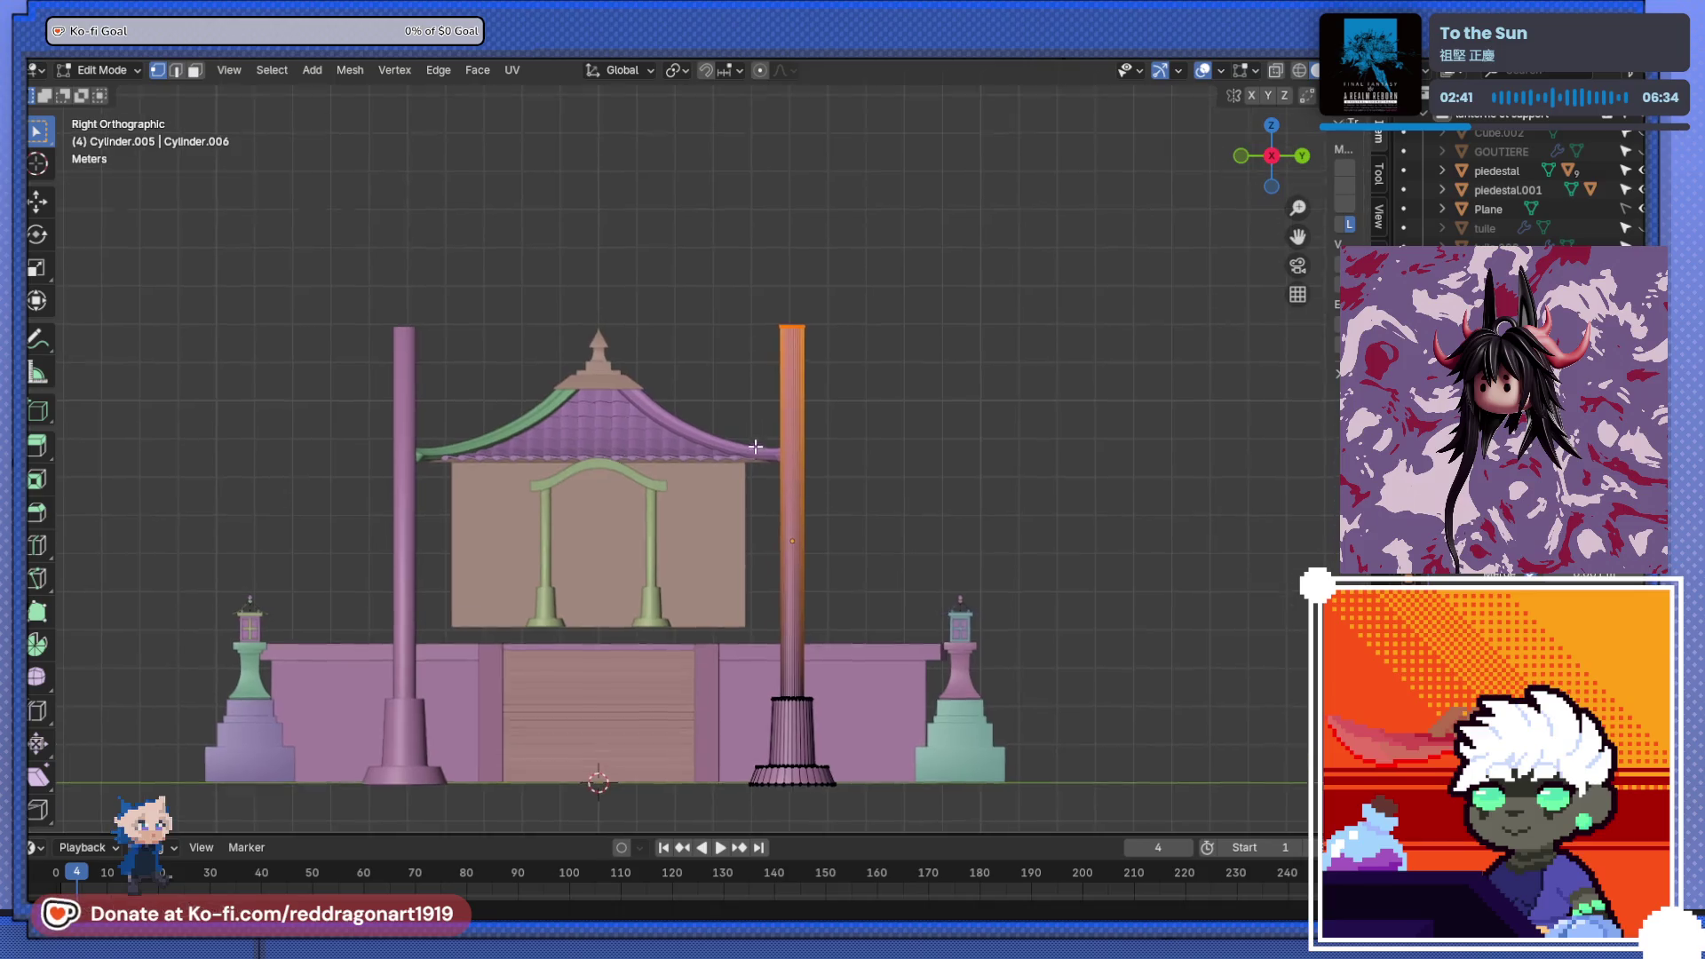
pyautogui.scroll(6, 788, 435)
pyautogui.hotkey('ctrl', 'r')
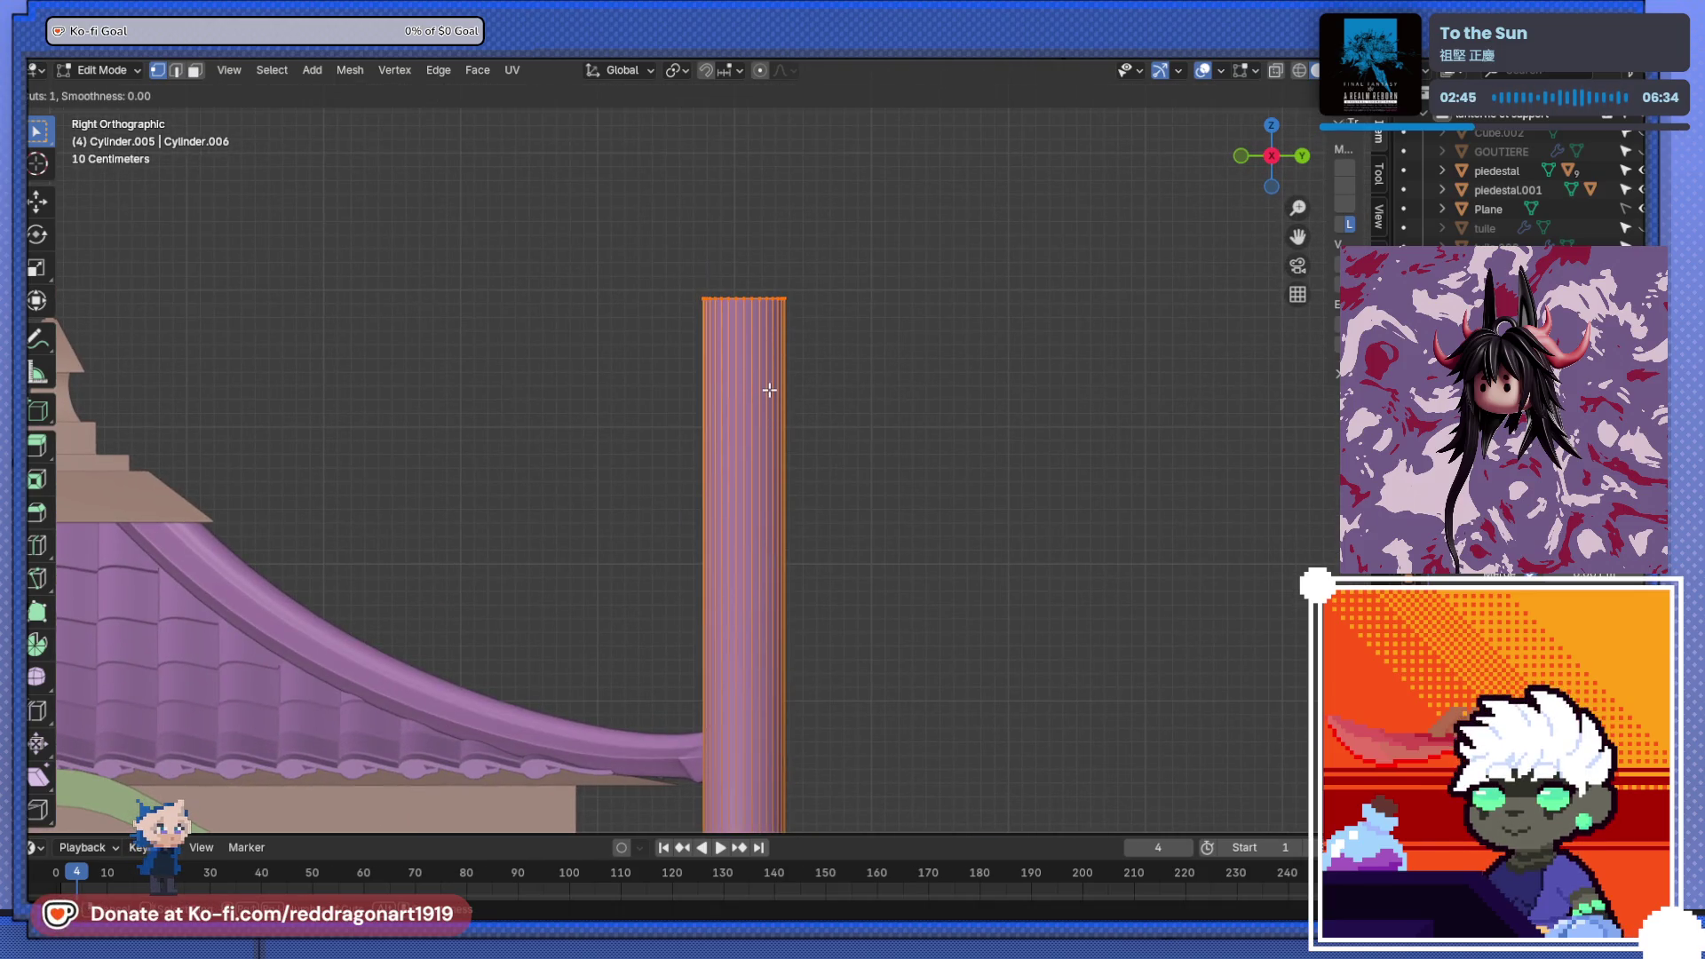
# - Add loop cuts on the gate post, including one near the column top
pyautogui.click(781, 546)
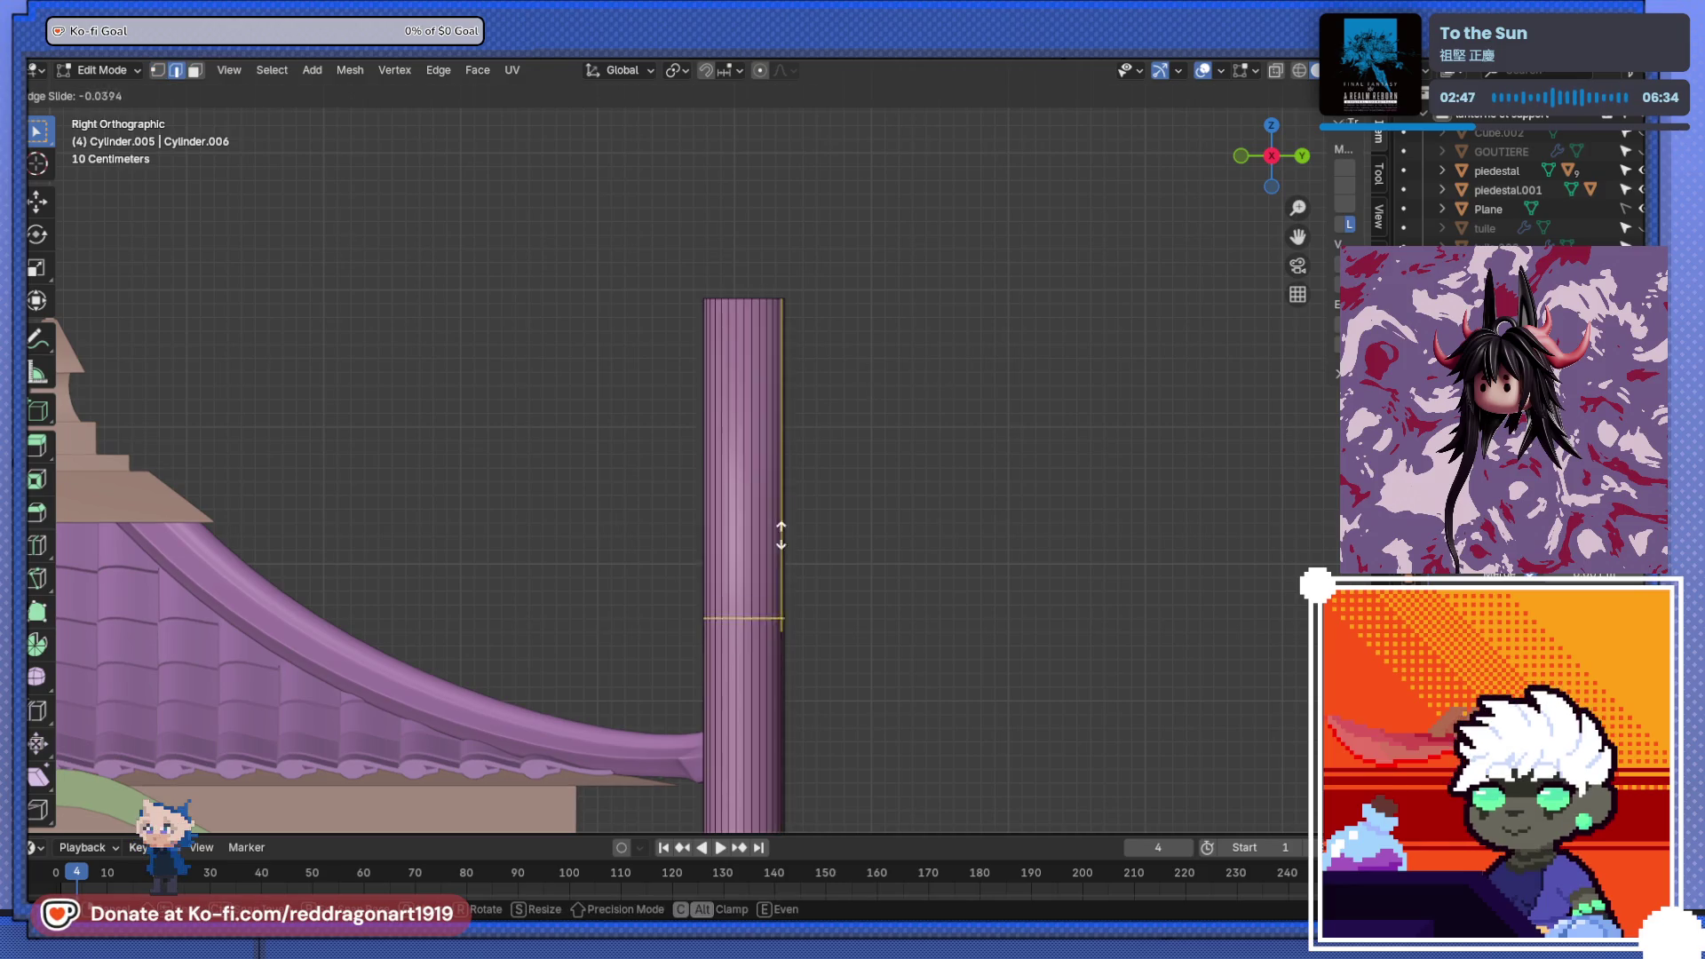
pyautogui.click(771, 293)
pyautogui.scroll(-5, 838, 438)
pyautogui.moveTo(837, 438)
pyautogui.mouseDown(button='middle')
pyautogui.moveTo(752, 493)
pyautogui.moveTo(736, 424)
pyautogui.mouseUp(button='middle')
pyautogui.hotkey('ctrl', 'r')
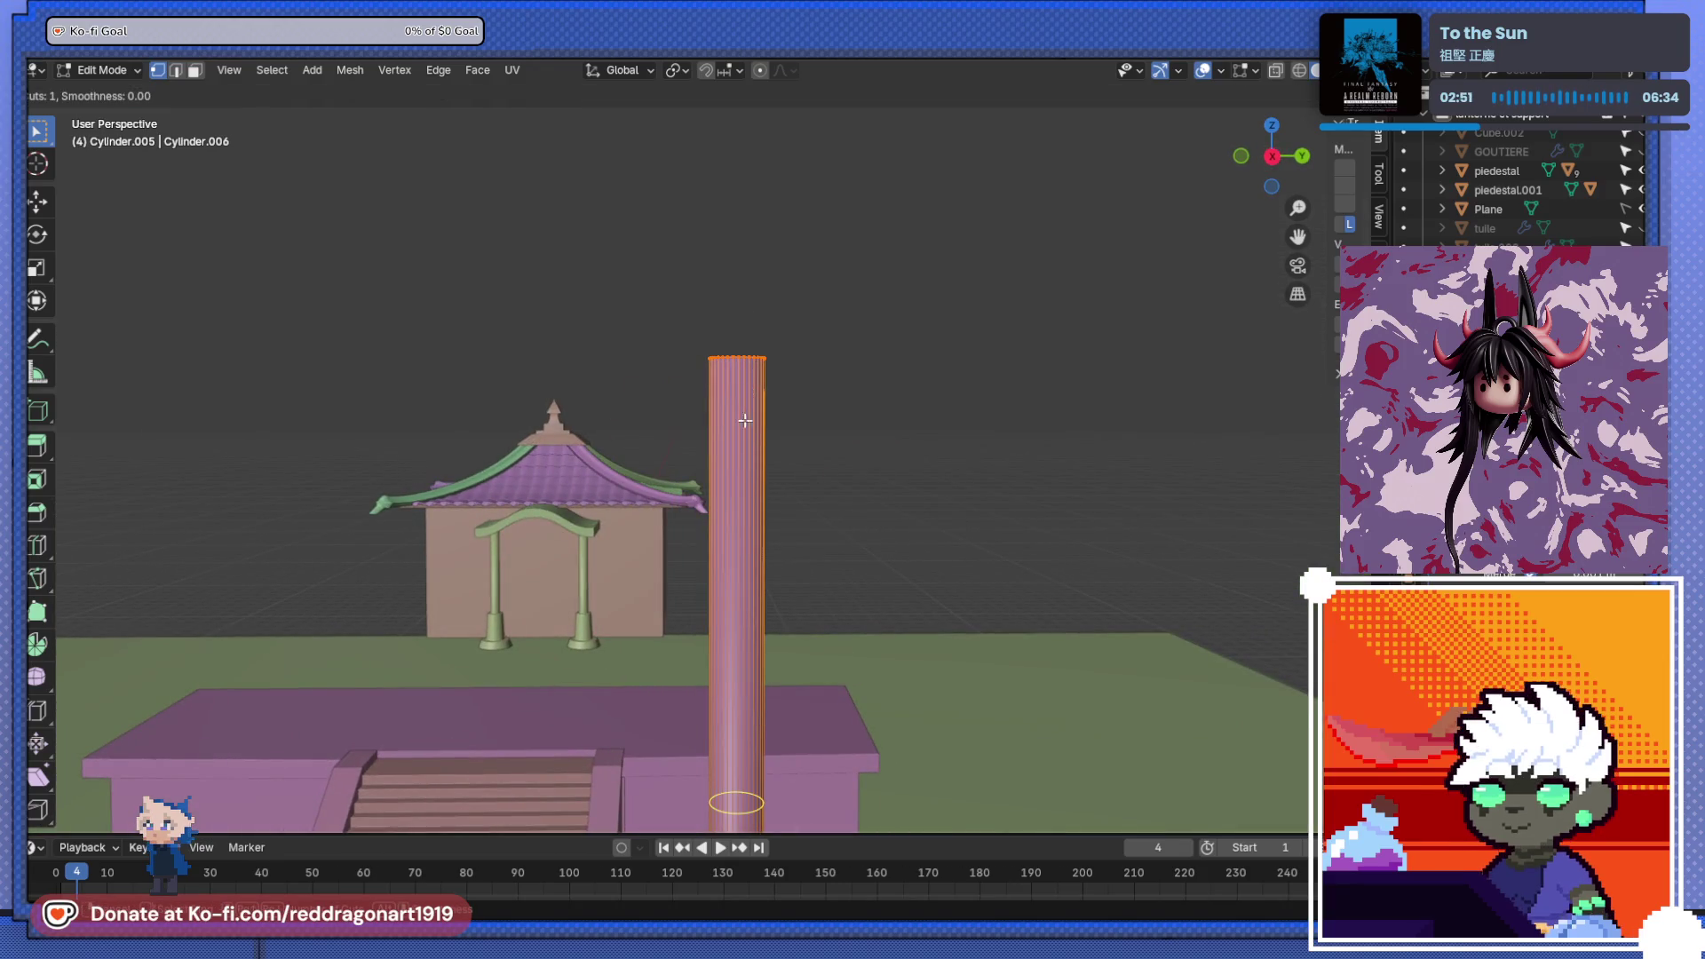
pyautogui.click(750, 444)
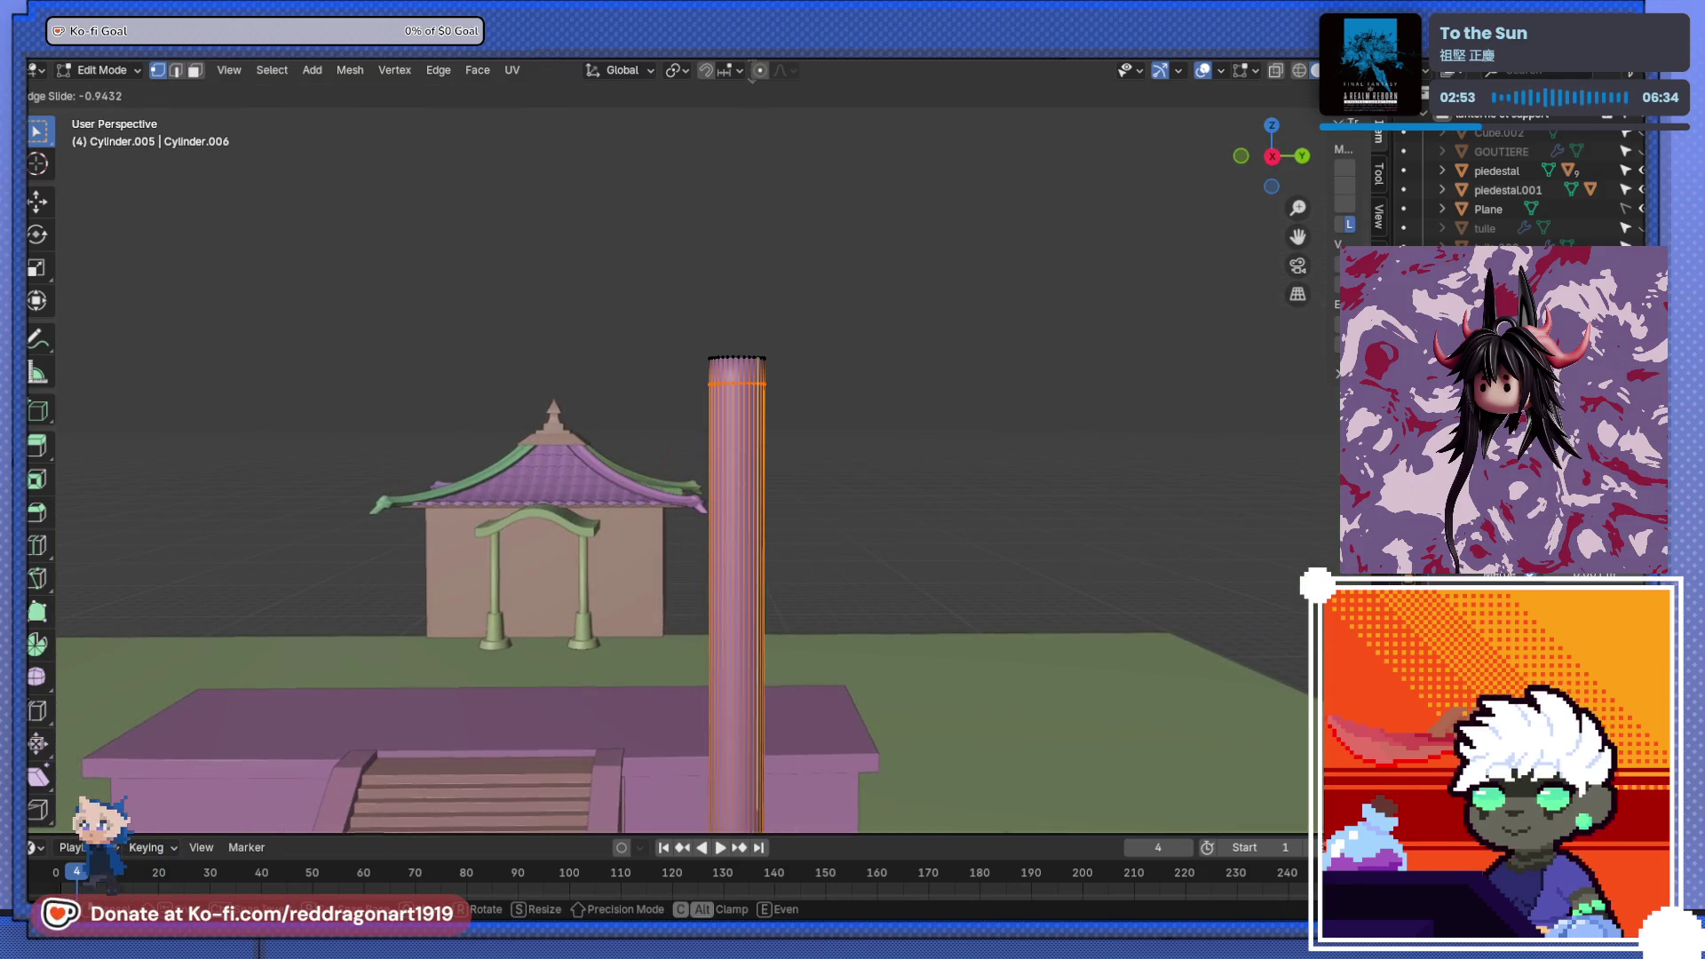
pyautogui.click(736, 384)
pyautogui.scroll(3, 829, 418)
pyautogui.moveTo(830, 418)
pyautogui.mouseDown(button='middle')
pyautogui.moveTo(845, 403)
pyautogui.moveTo(1027, 464)
pyautogui.mouseUp(button='middle')
# - Select the post's top faces in X-ray and extrude them along normals by 0.1527 m
pyautogui.press('KP_3')
pyautogui.hotkey('alt', 'z')
pyautogui.click(195, 71)
pyautogui.moveTo(583, 324); pyautogui.dragTo(829, 403)
pyautogui.hotkey('alt', 'e')
pyautogui.click(839, 404)
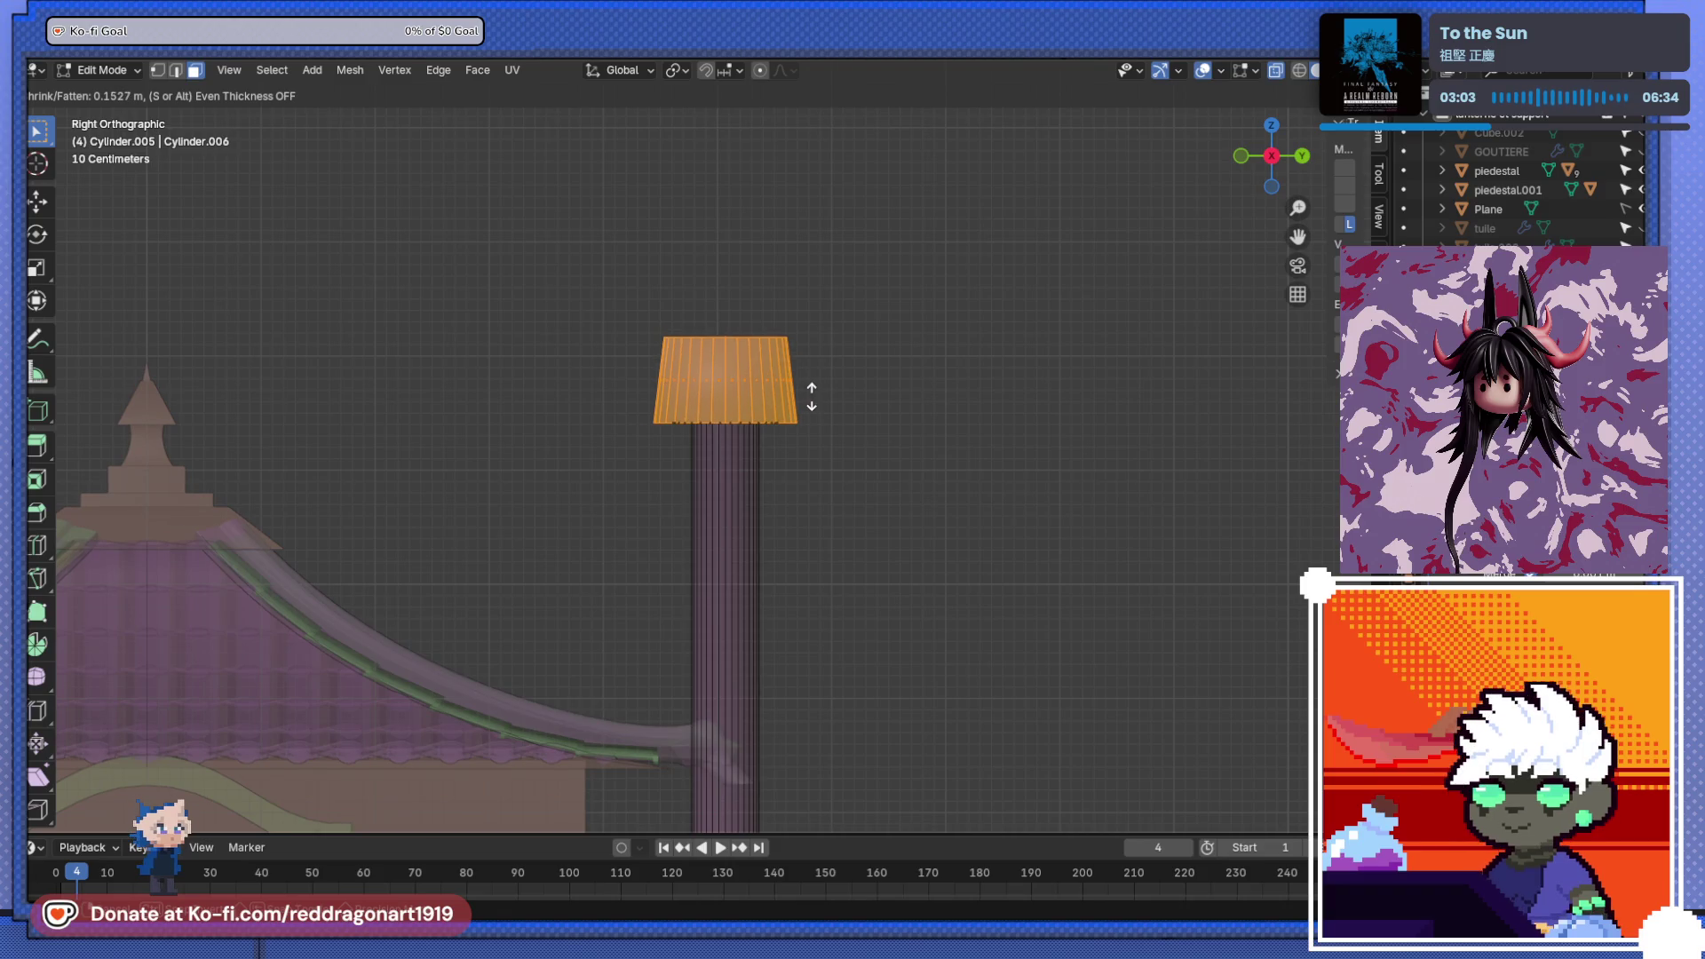
# - Widen the cap's top vertex row and lower it 0.31667 m
pyautogui.click(810, 396)
pyautogui.scroll(4, 776, 381)
pyautogui.click(157, 71)
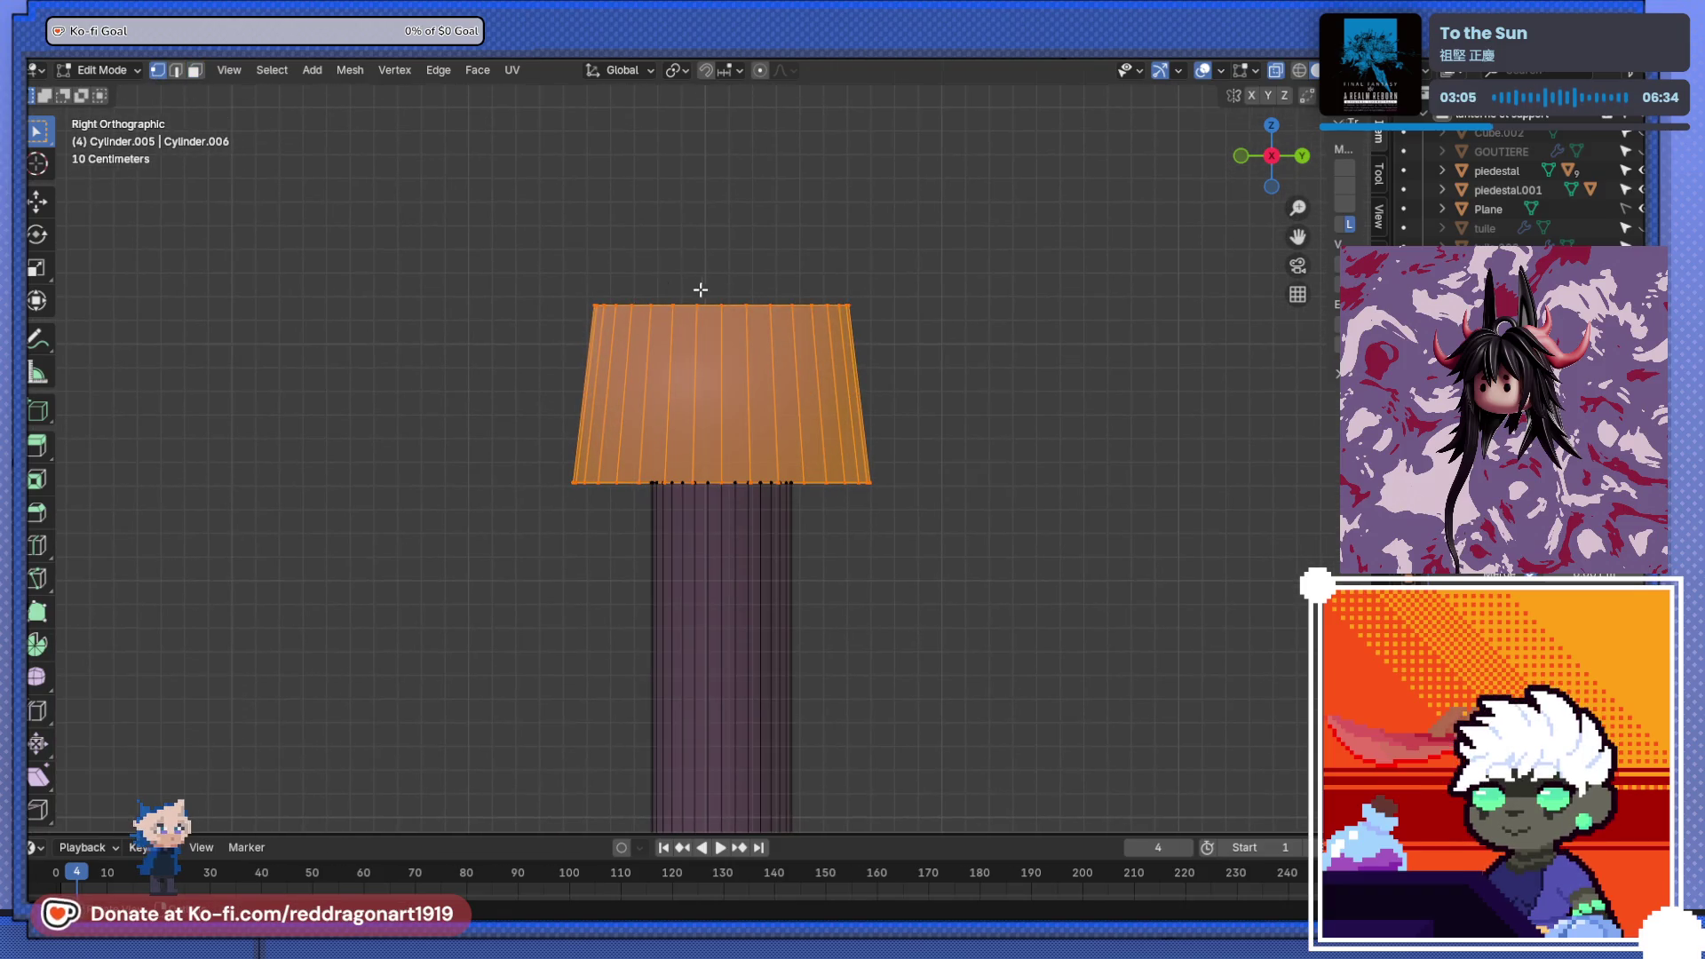
pyautogui.click(422, 238)
pyautogui.moveTo(419, 229); pyautogui.dragTo(1002, 323)
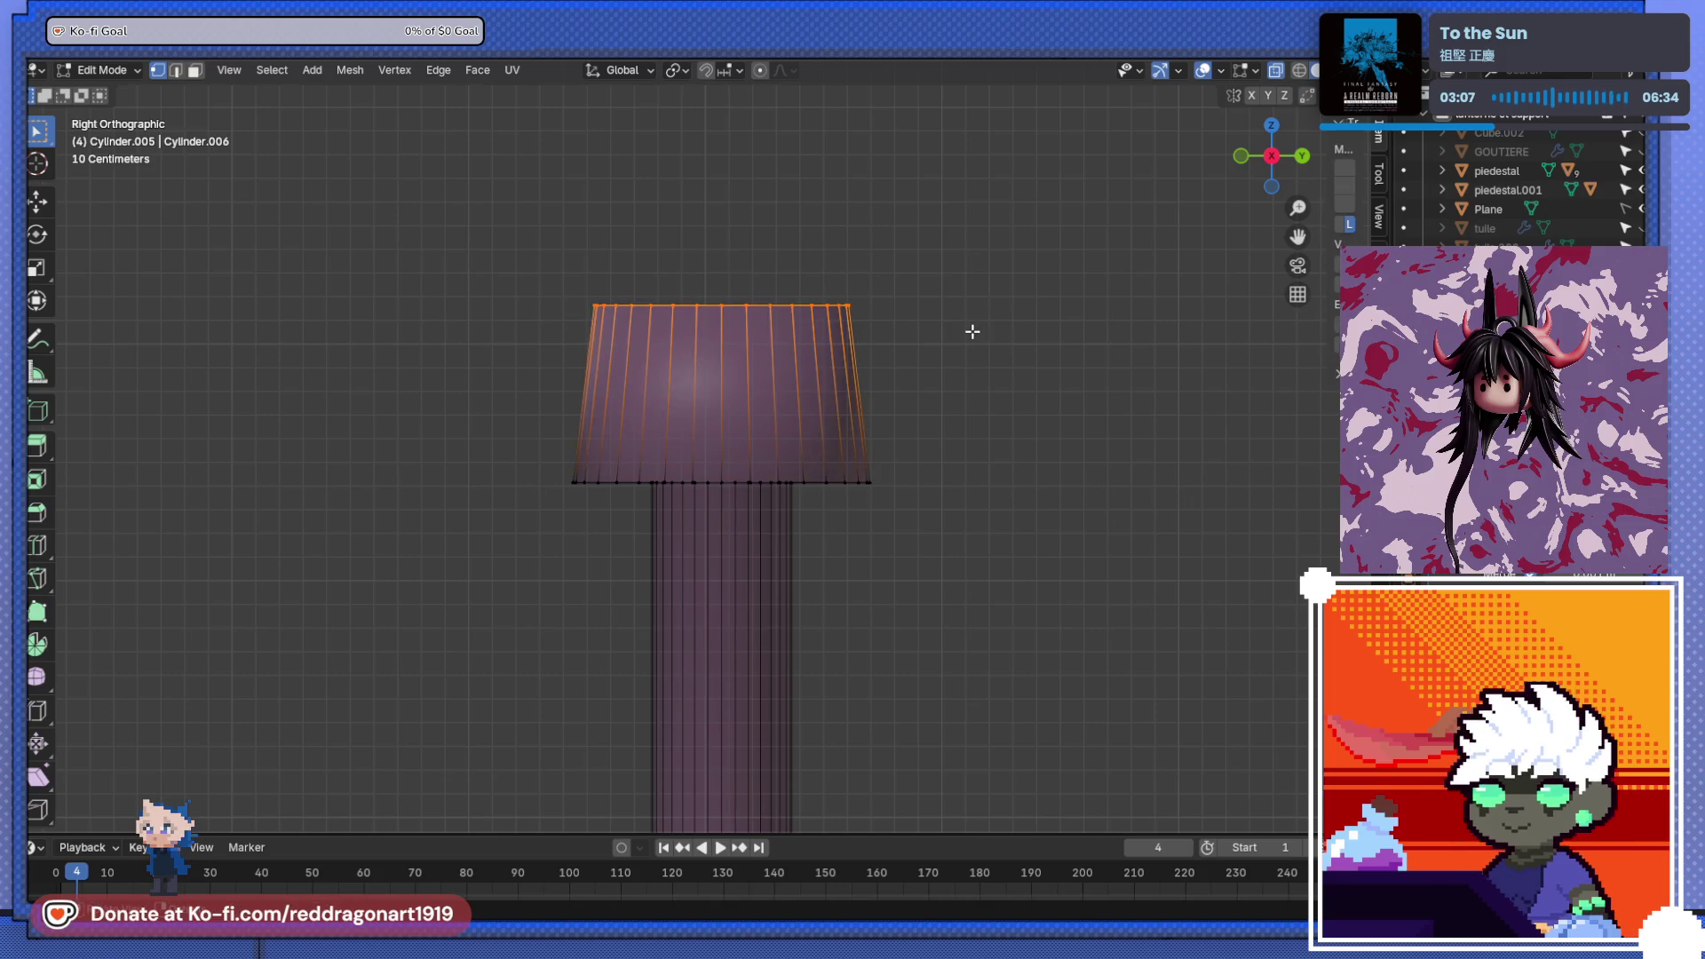
pyautogui.press('s')
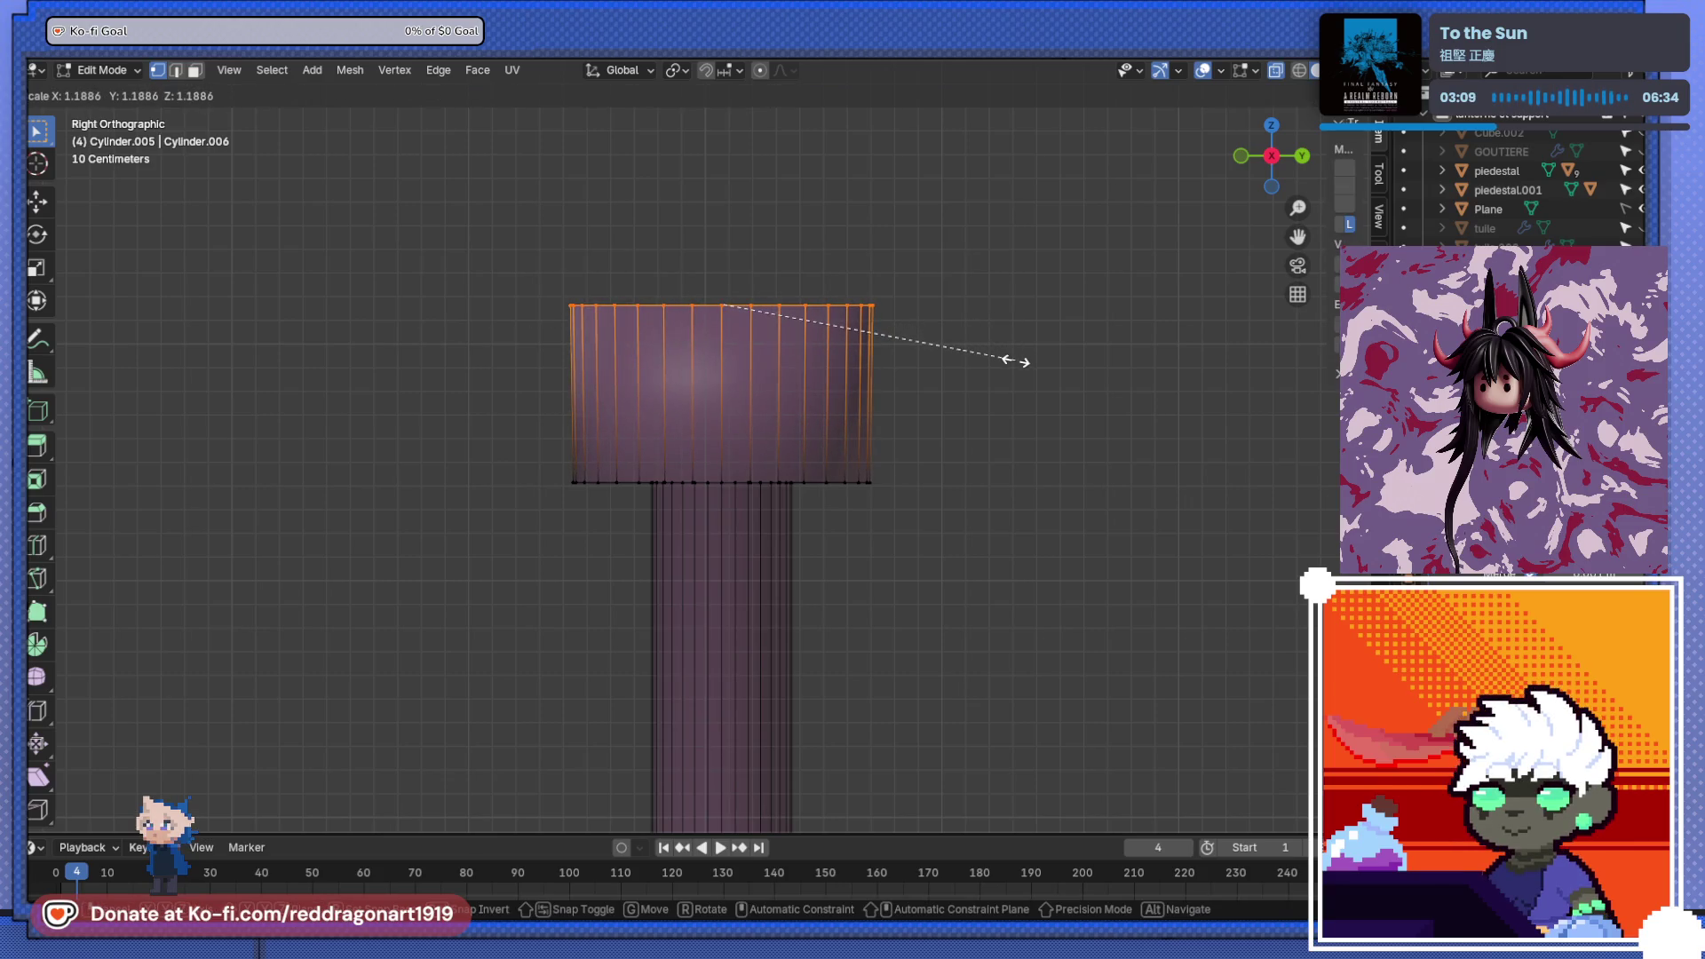
pyautogui.click(1037, 367)
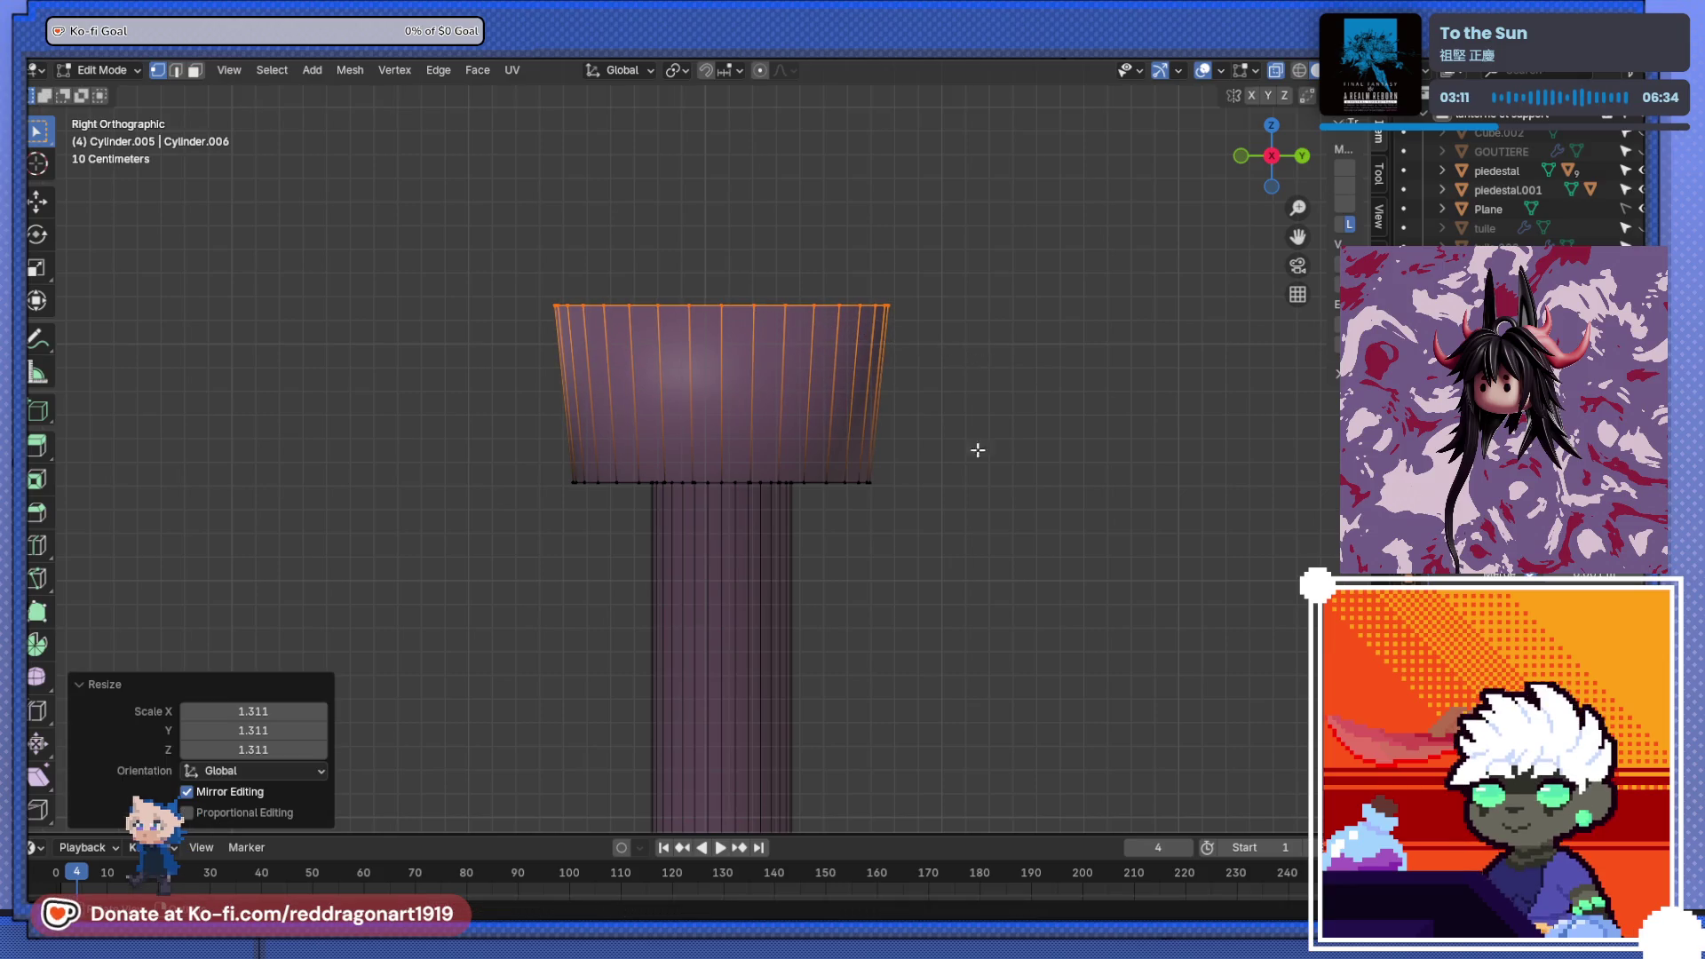
pyautogui.press('g')
pyautogui.press('z')
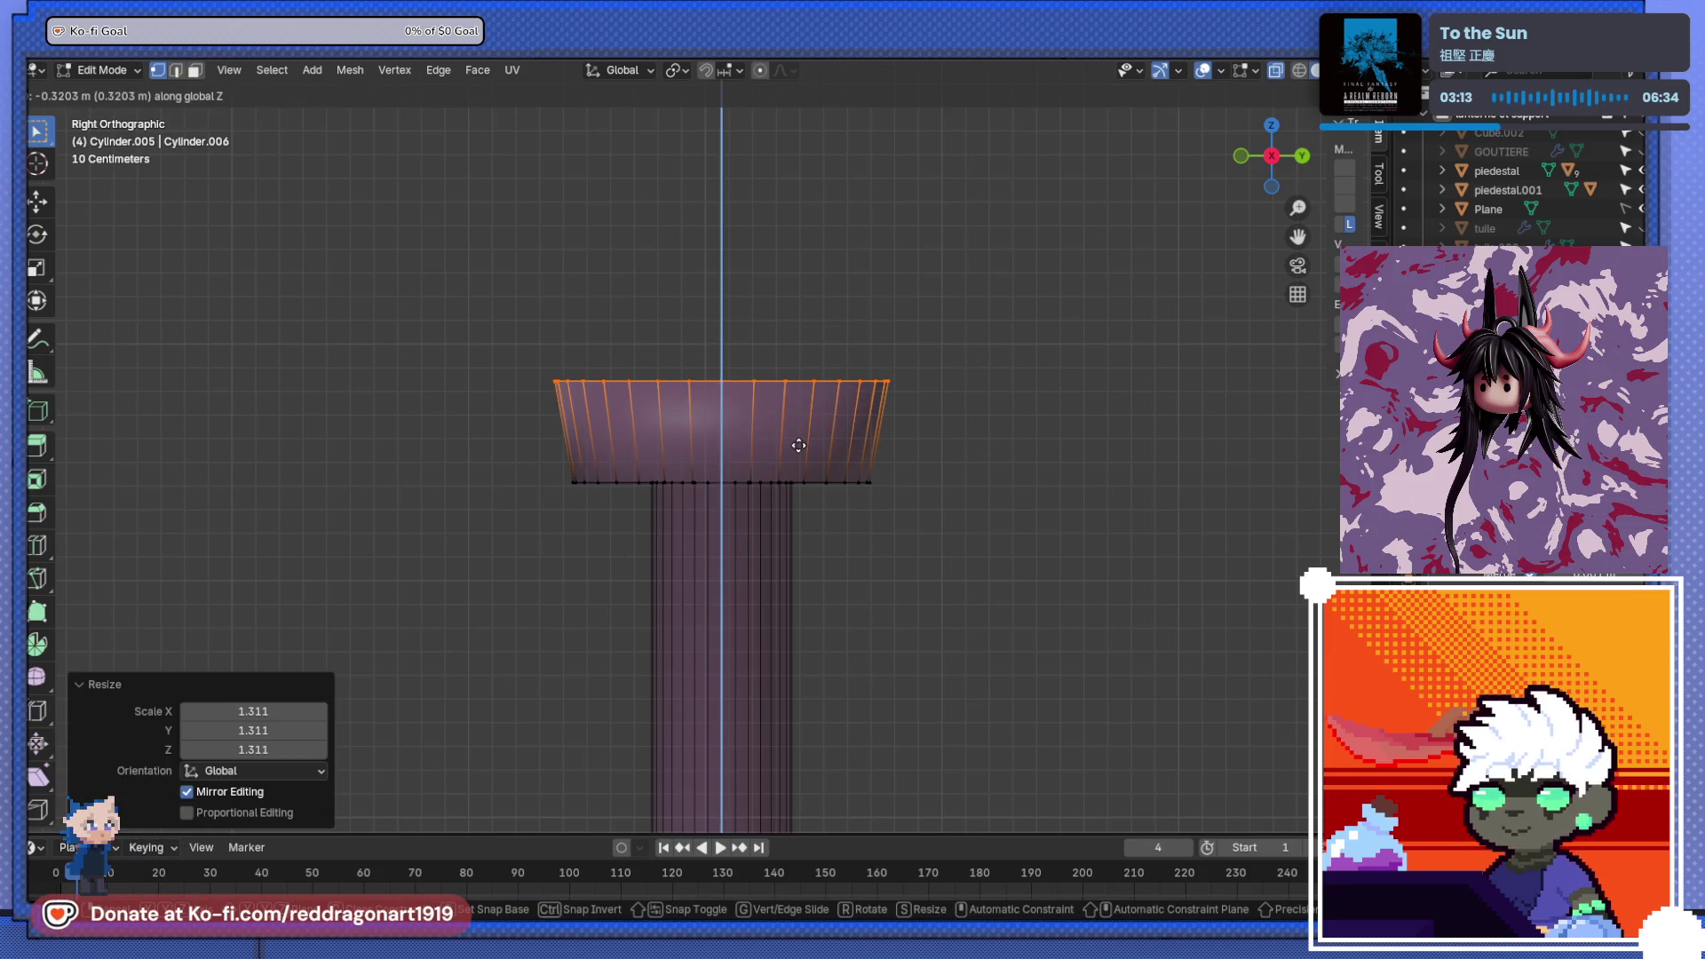
pyautogui.click(799, 446)
pyautogui.scroll(3, 813, 484)
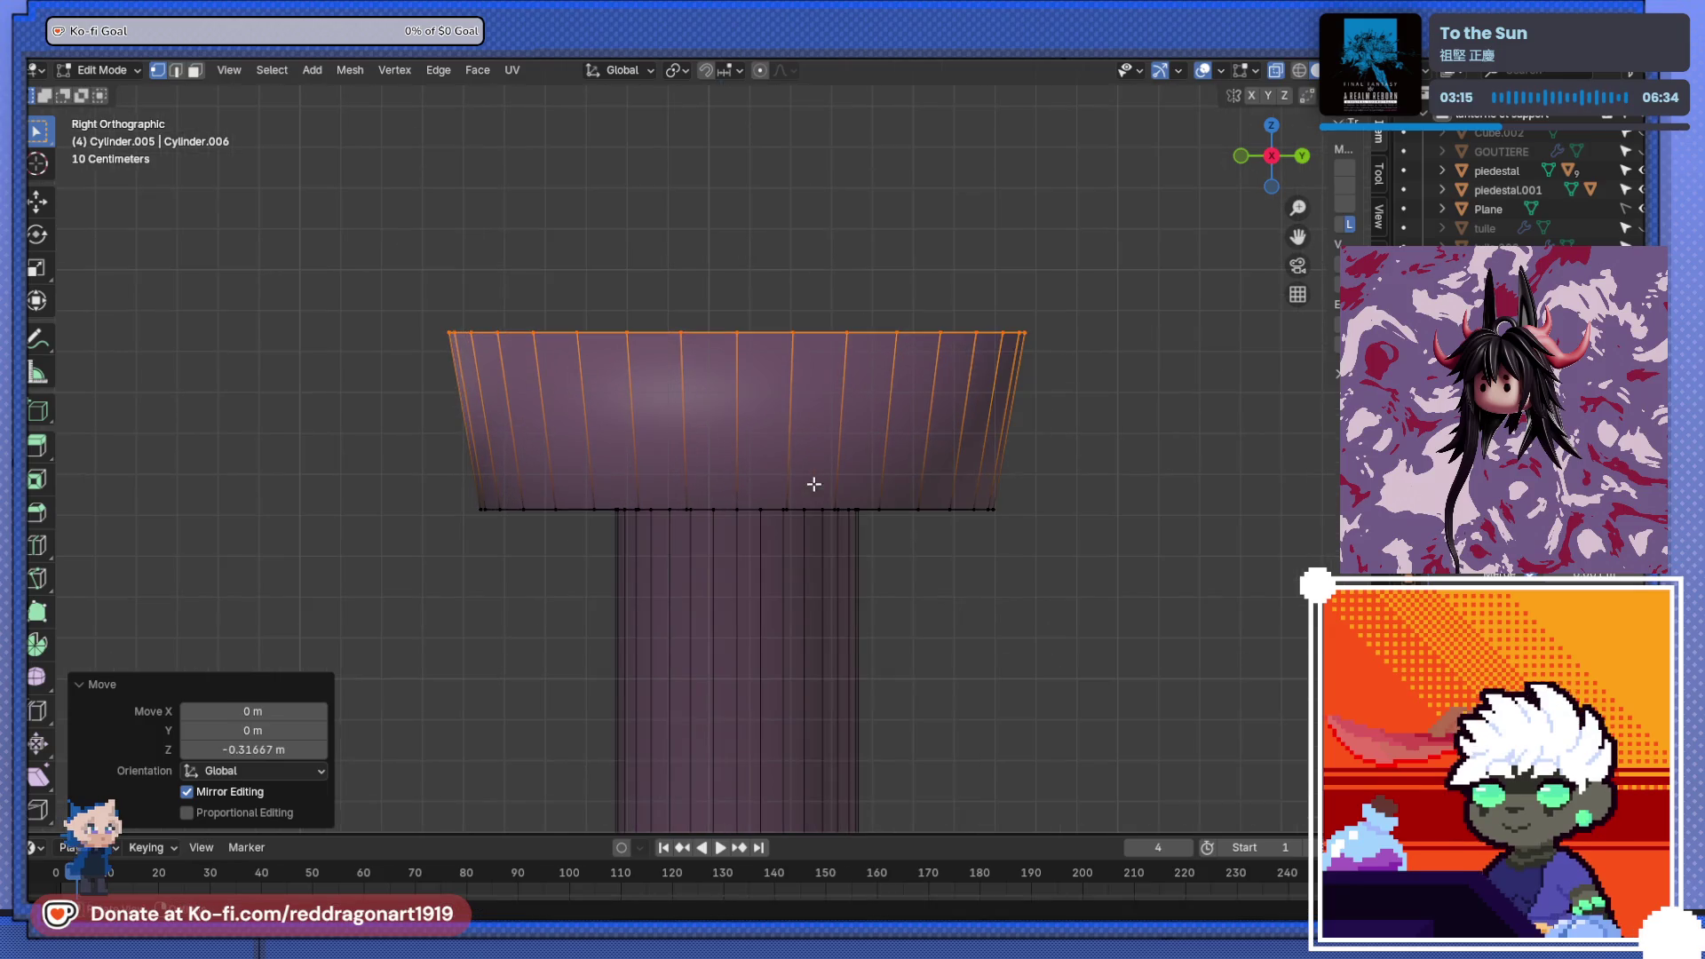
# - Round the cap's top edge loop with an 8-segment, 0.007 m bevel
pyautogui.click(174, 70)
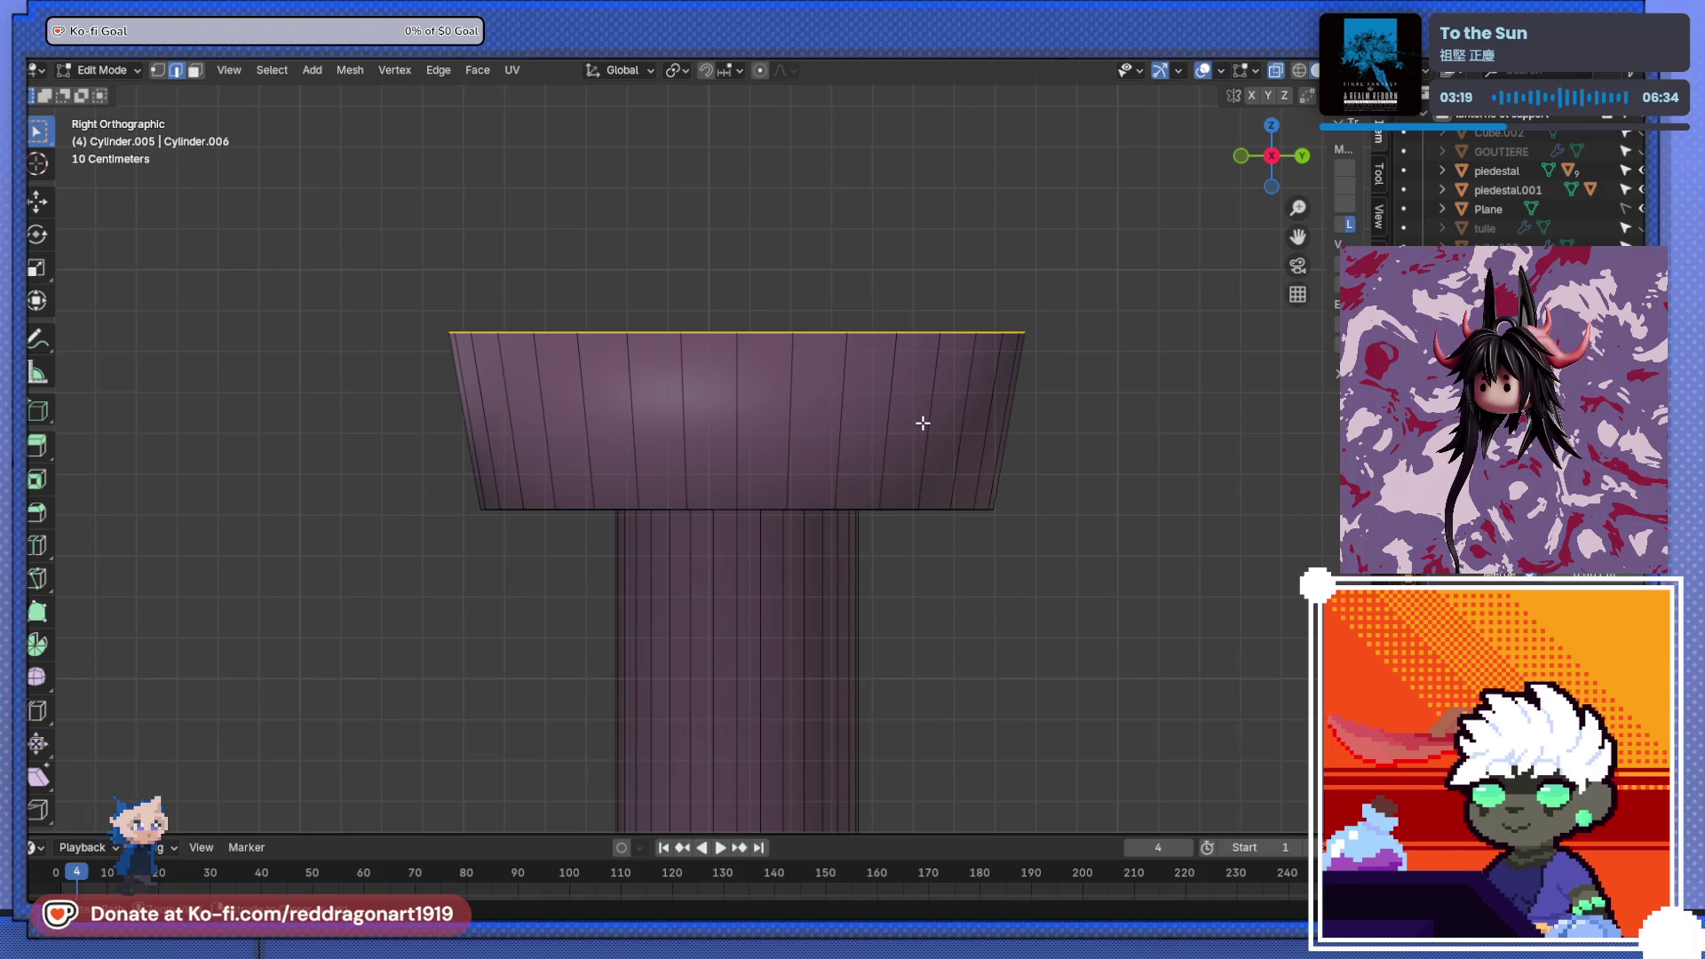
pyautogui.hotkey('ctrl', 'b')
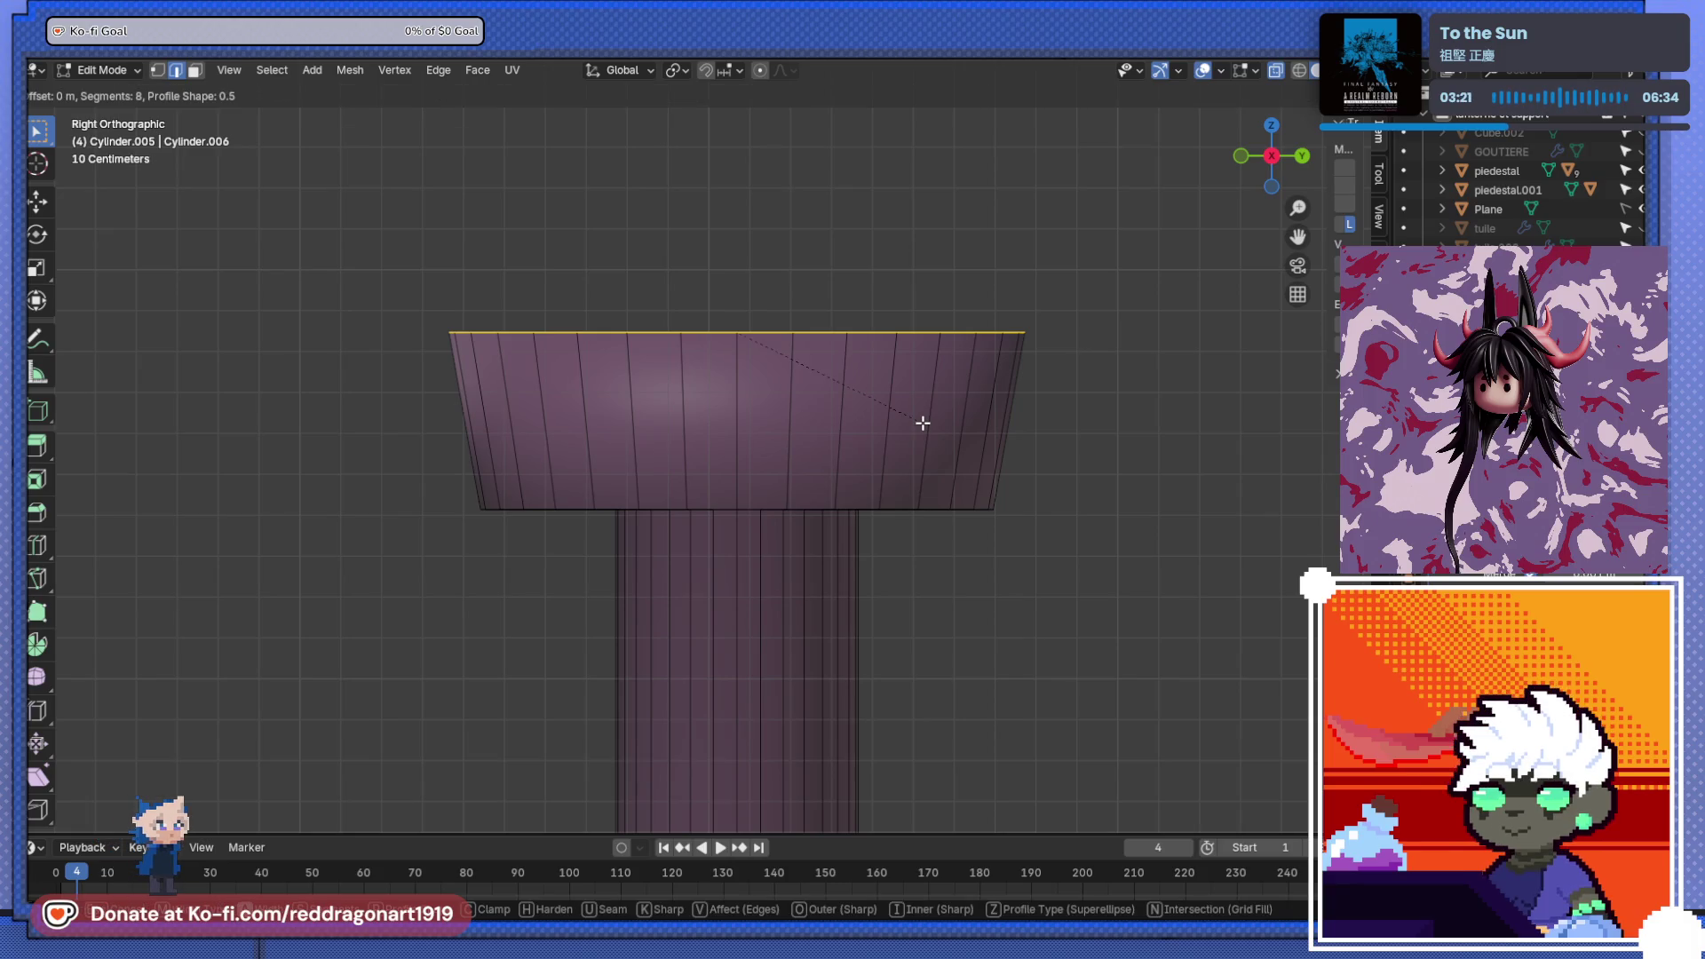
pyautogui.click(929, 434)
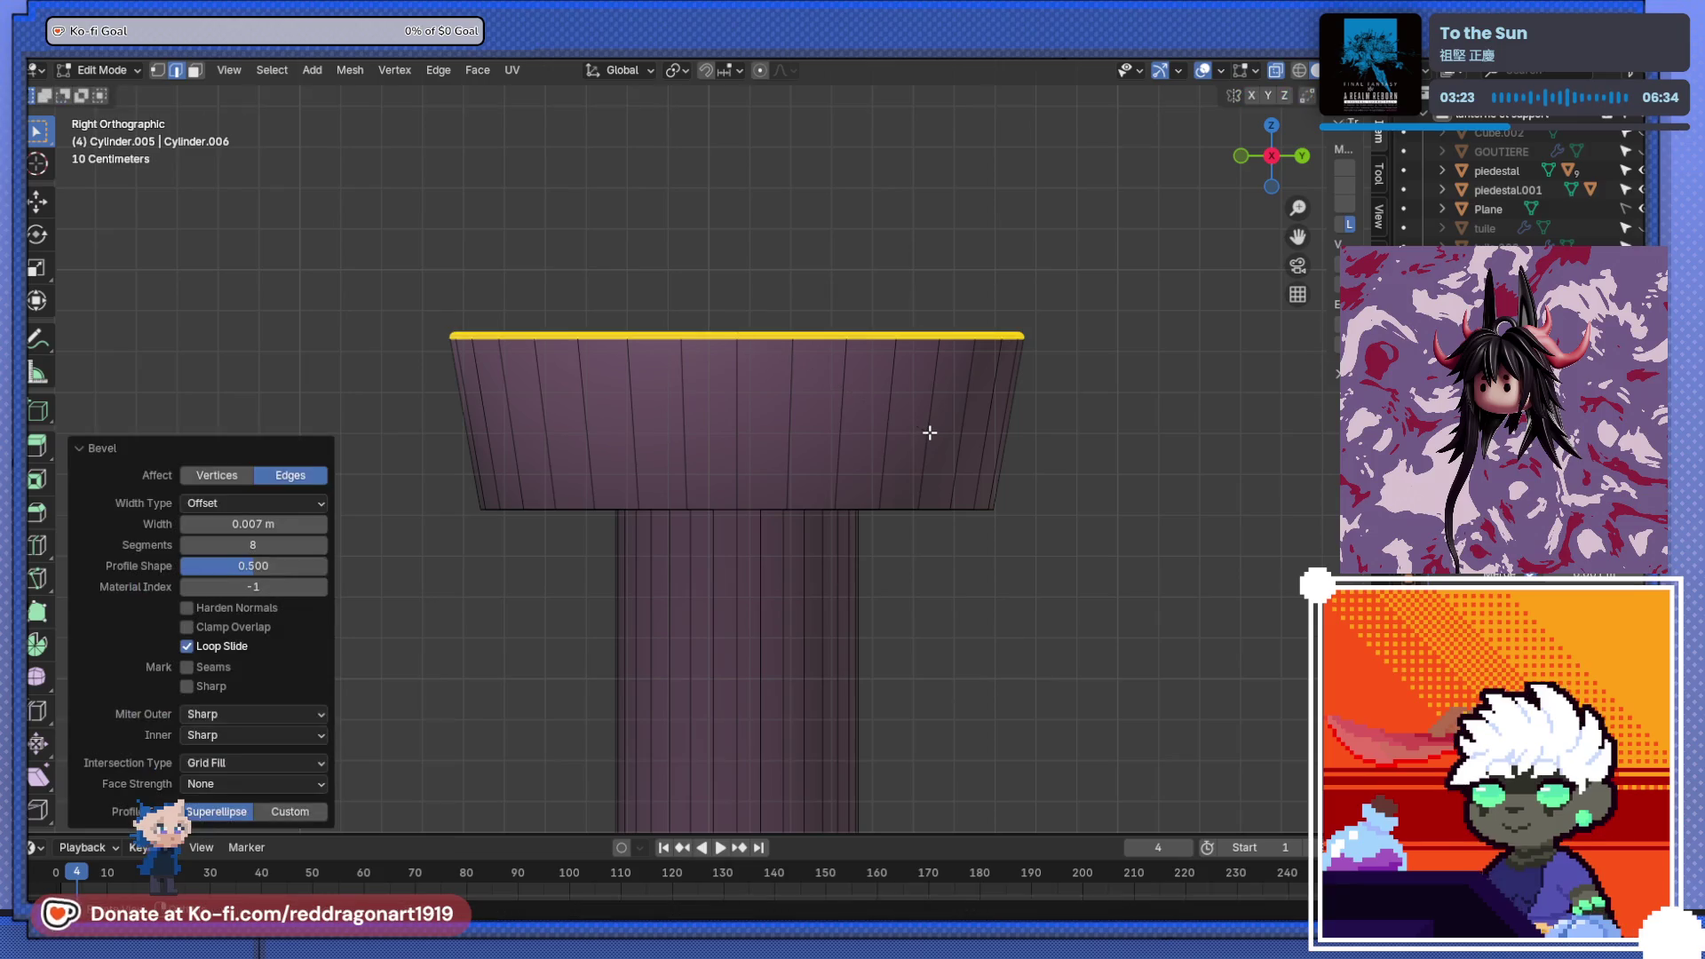
pyautogui.hotkey('alt', 'a')
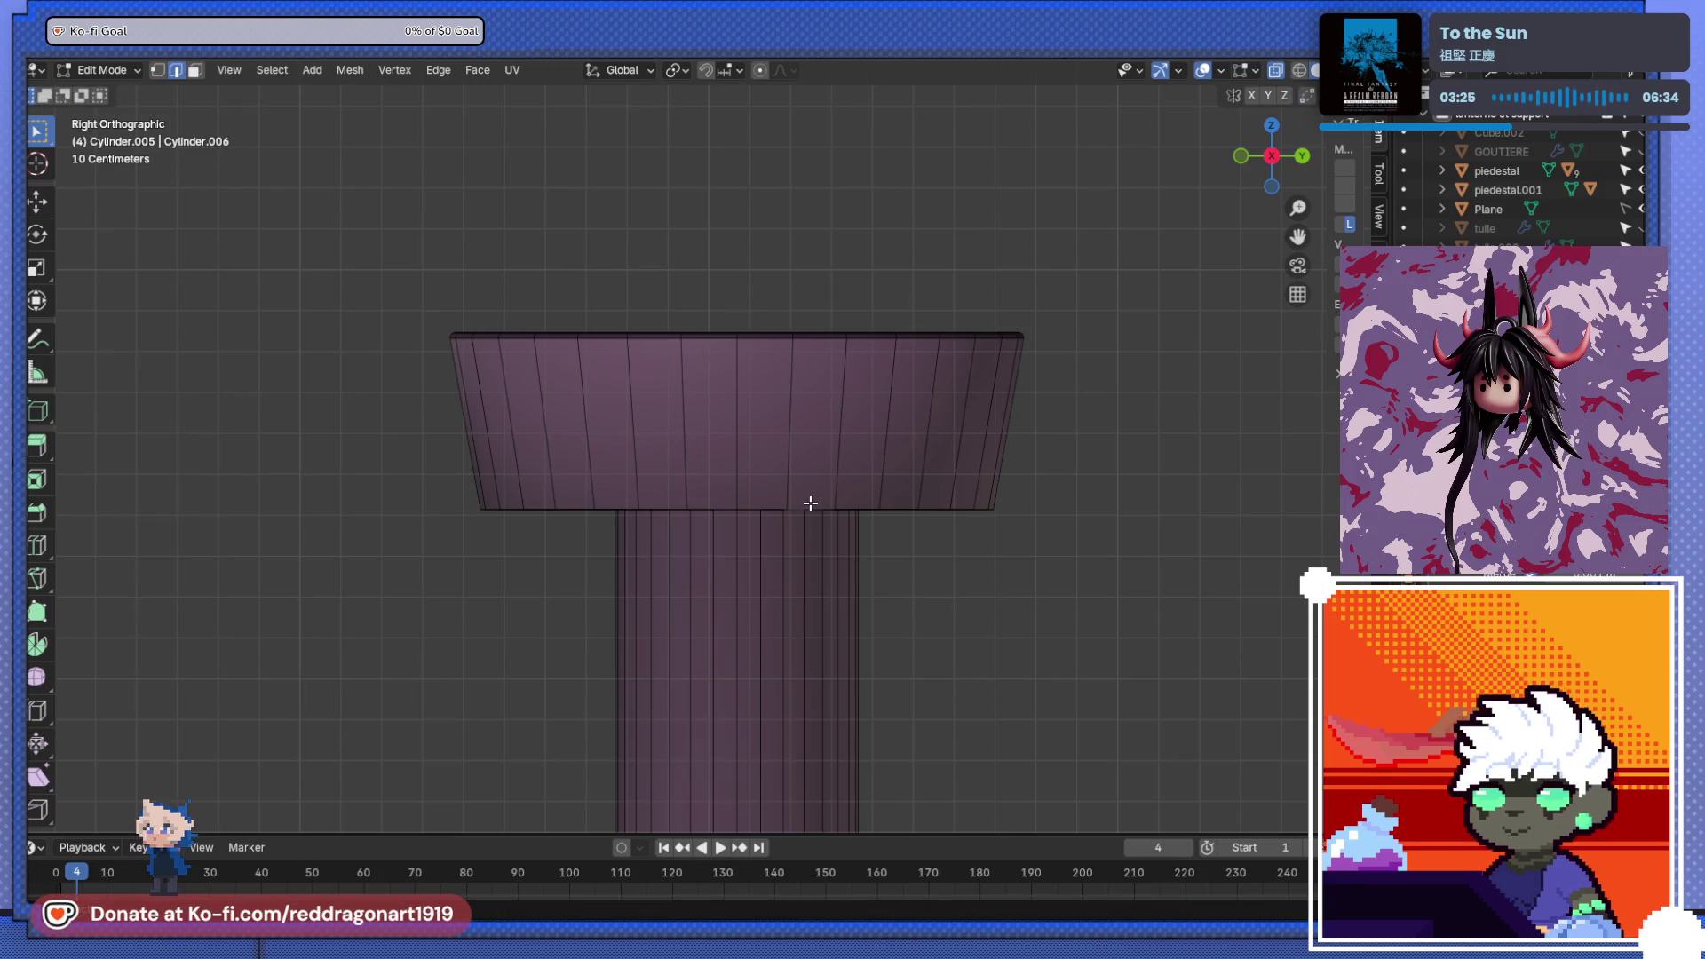
pyautogui.moveTo(805, 505)
pyautogui.mouseDown(button='middle')
pyautogui.moveTo(784, 445)
pyautogui.moveTo(648, 708)
pyautogui.moveTo(750, 529)
pyautogui.moveTo(841, 463)
pyautogui.mouseUp(button='middle')
# - Bevel the loop around the cap's lower rim
pyautogui.scroll(5, 841, 462)
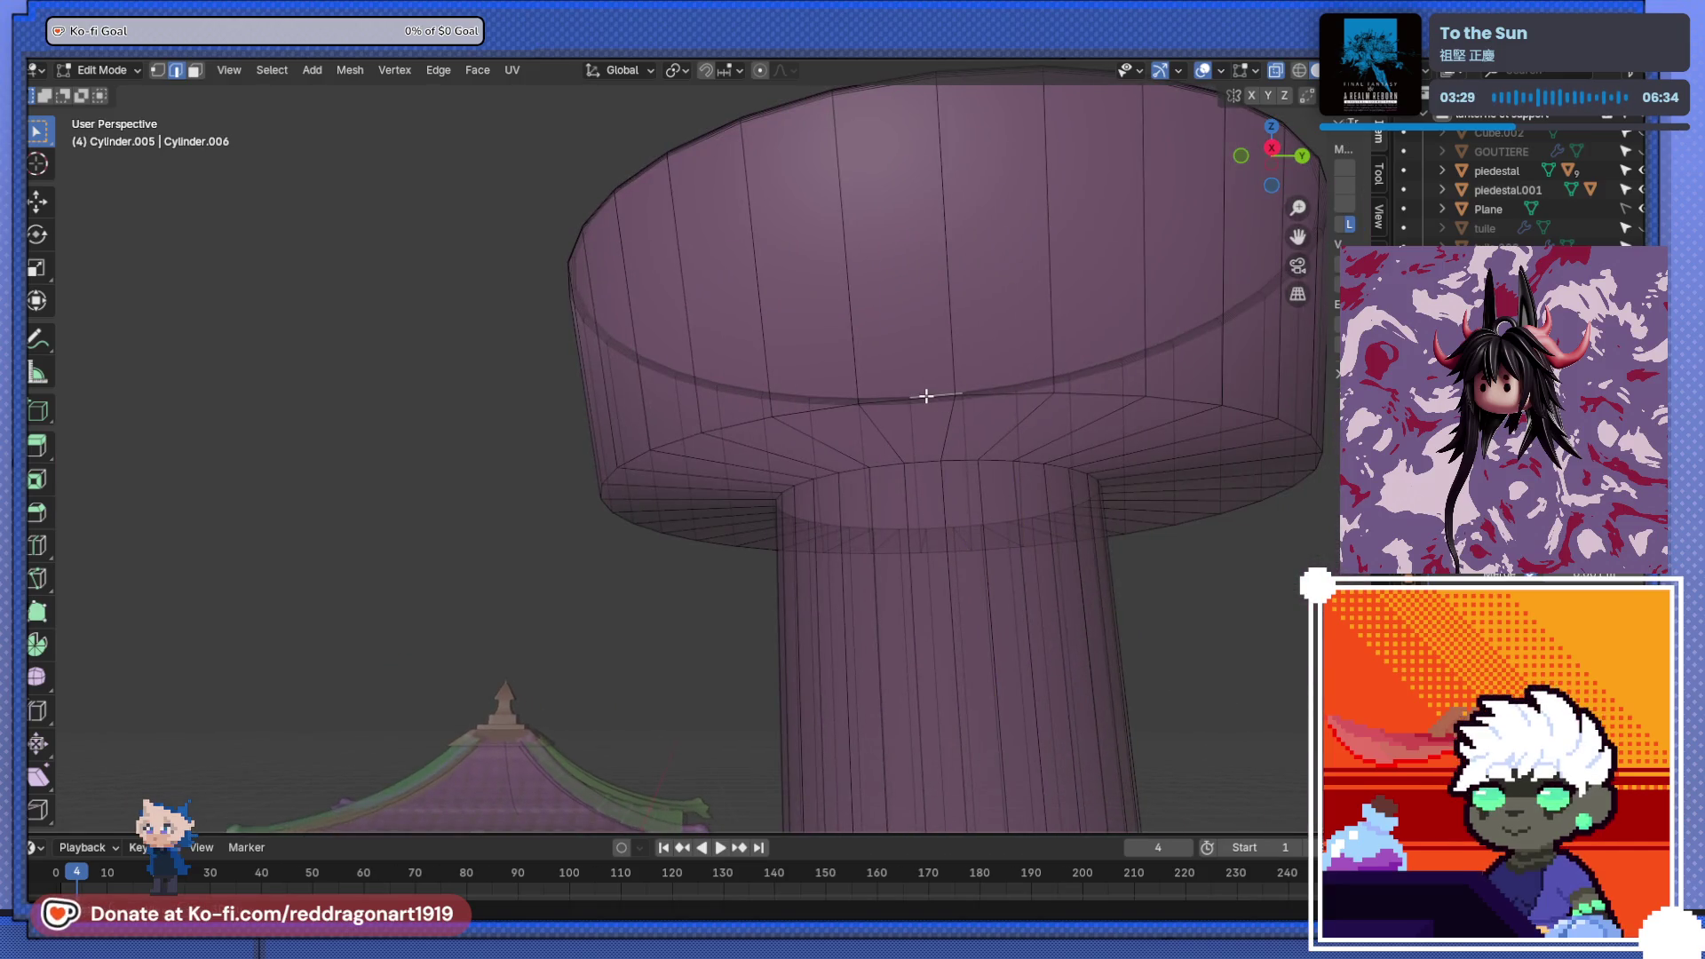
pyautogui.keyDown('alt'); pyautogui.click(926, 396); pyautogui.keyUp('alt')
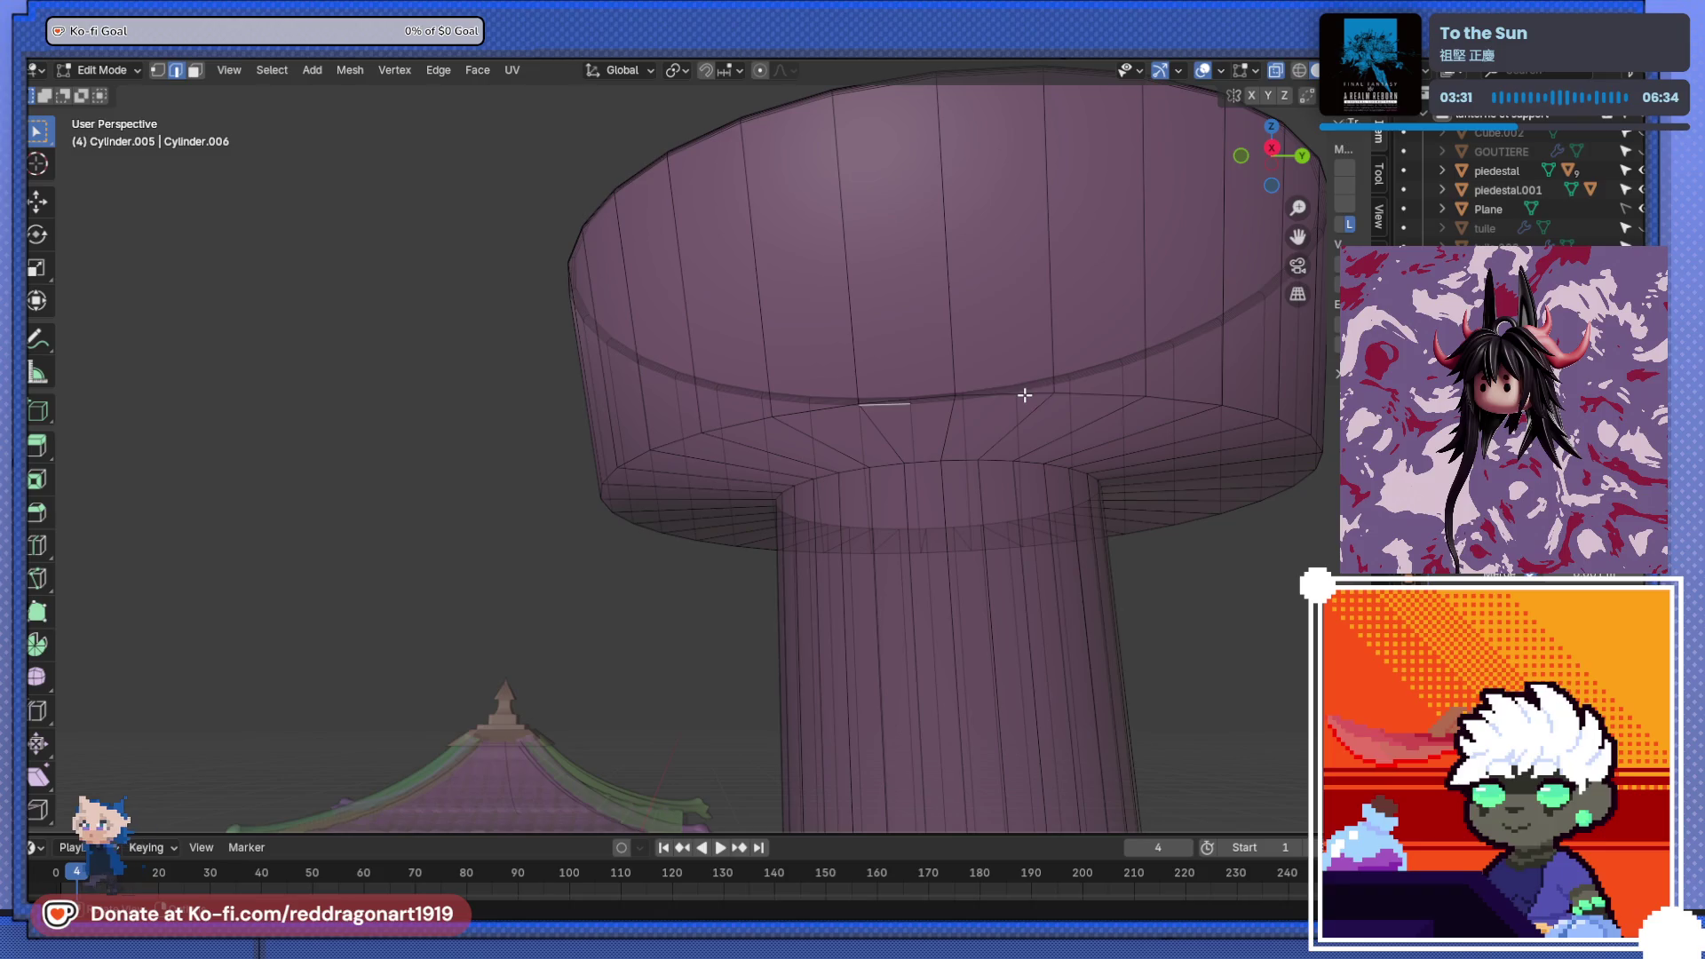
pyautogui.keyDown('alt'); pyautogui.click(1027, 395); pyautogui.keyUp('alt')
pyautogui.hotkey('ctrl', 'b')
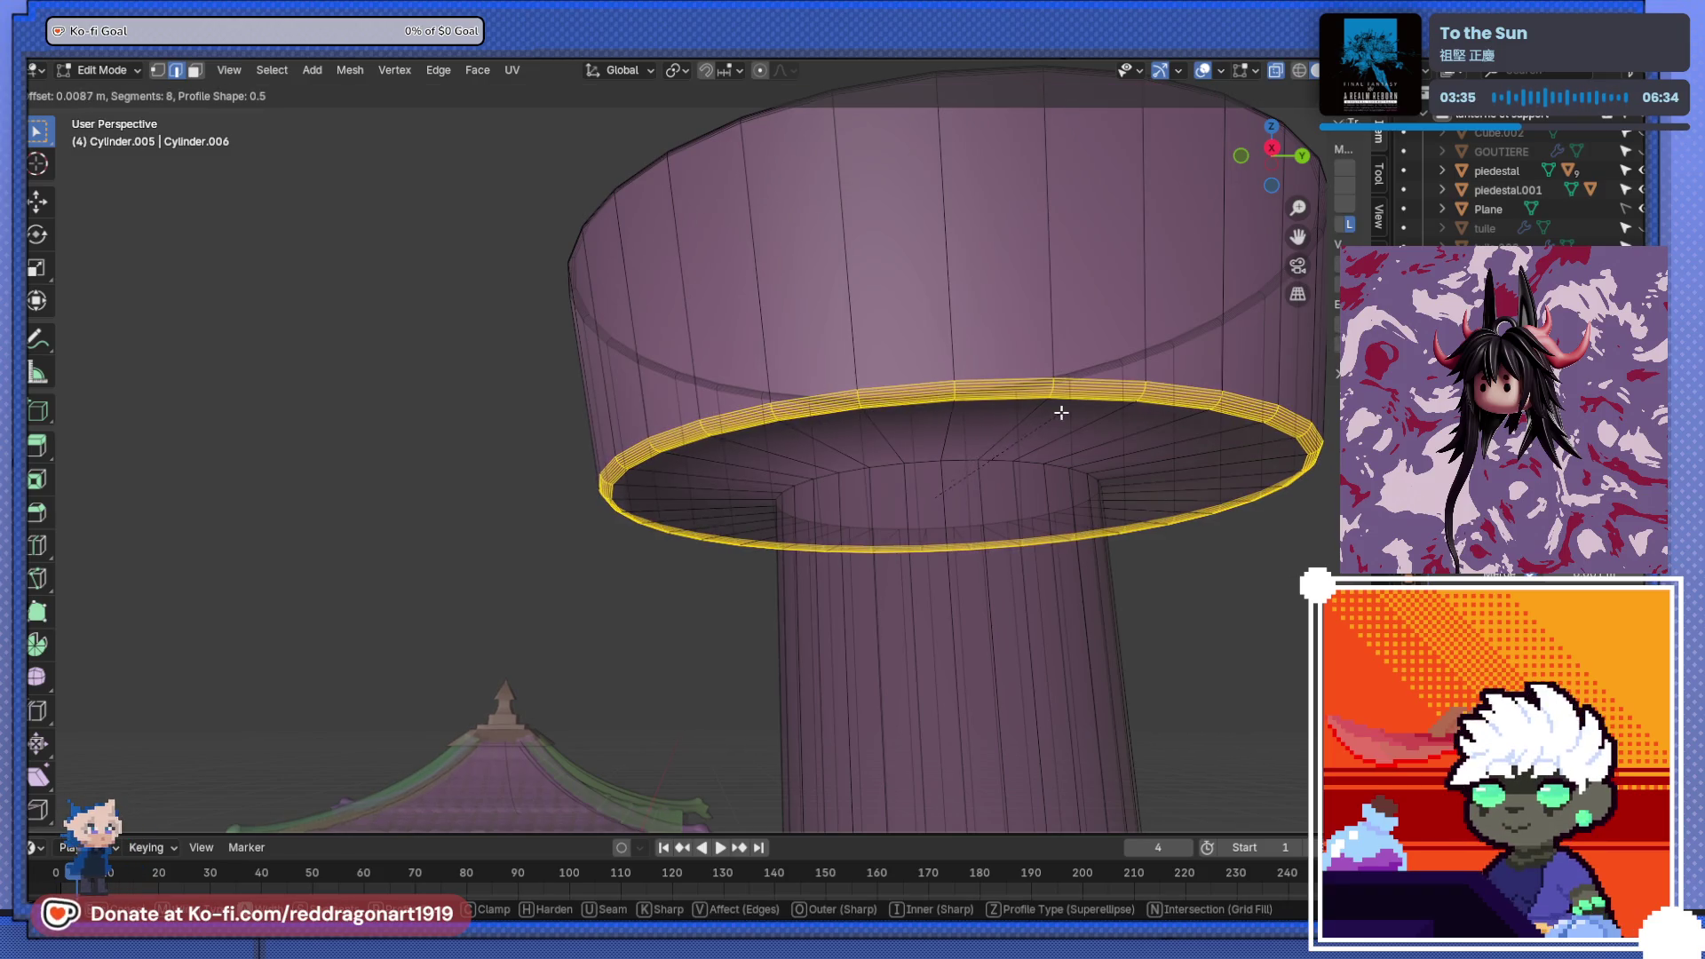
pyautogui.click(1058, 411)
pyautogui.hotkey('alt', 'a')
# - Bevel the column-to-cap joint loop by 0.00537 m and return to Object Mode
pyautogui.keyDown('alt'); pyautogui.click(998, 461); pyautogui.keyUp('alt')
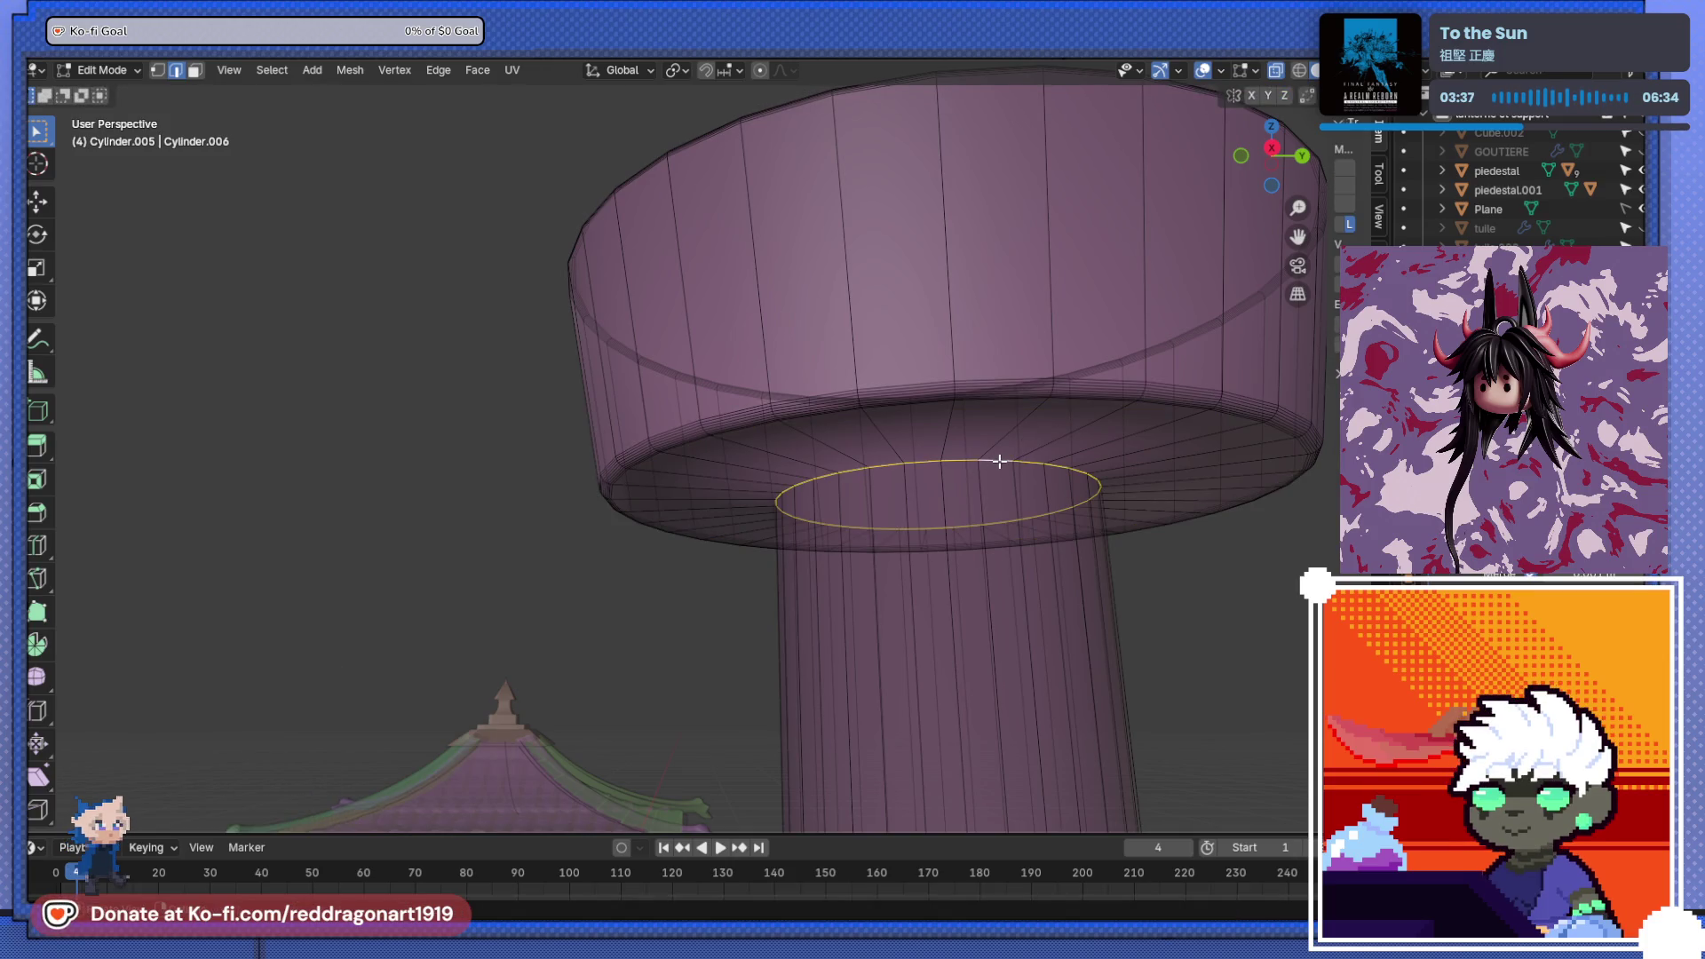
pyautogui.hotkey('ctrl', 'b')
pyautogui.click(1001, 494)
pyautogui.scroll(-3, 1000, 495)
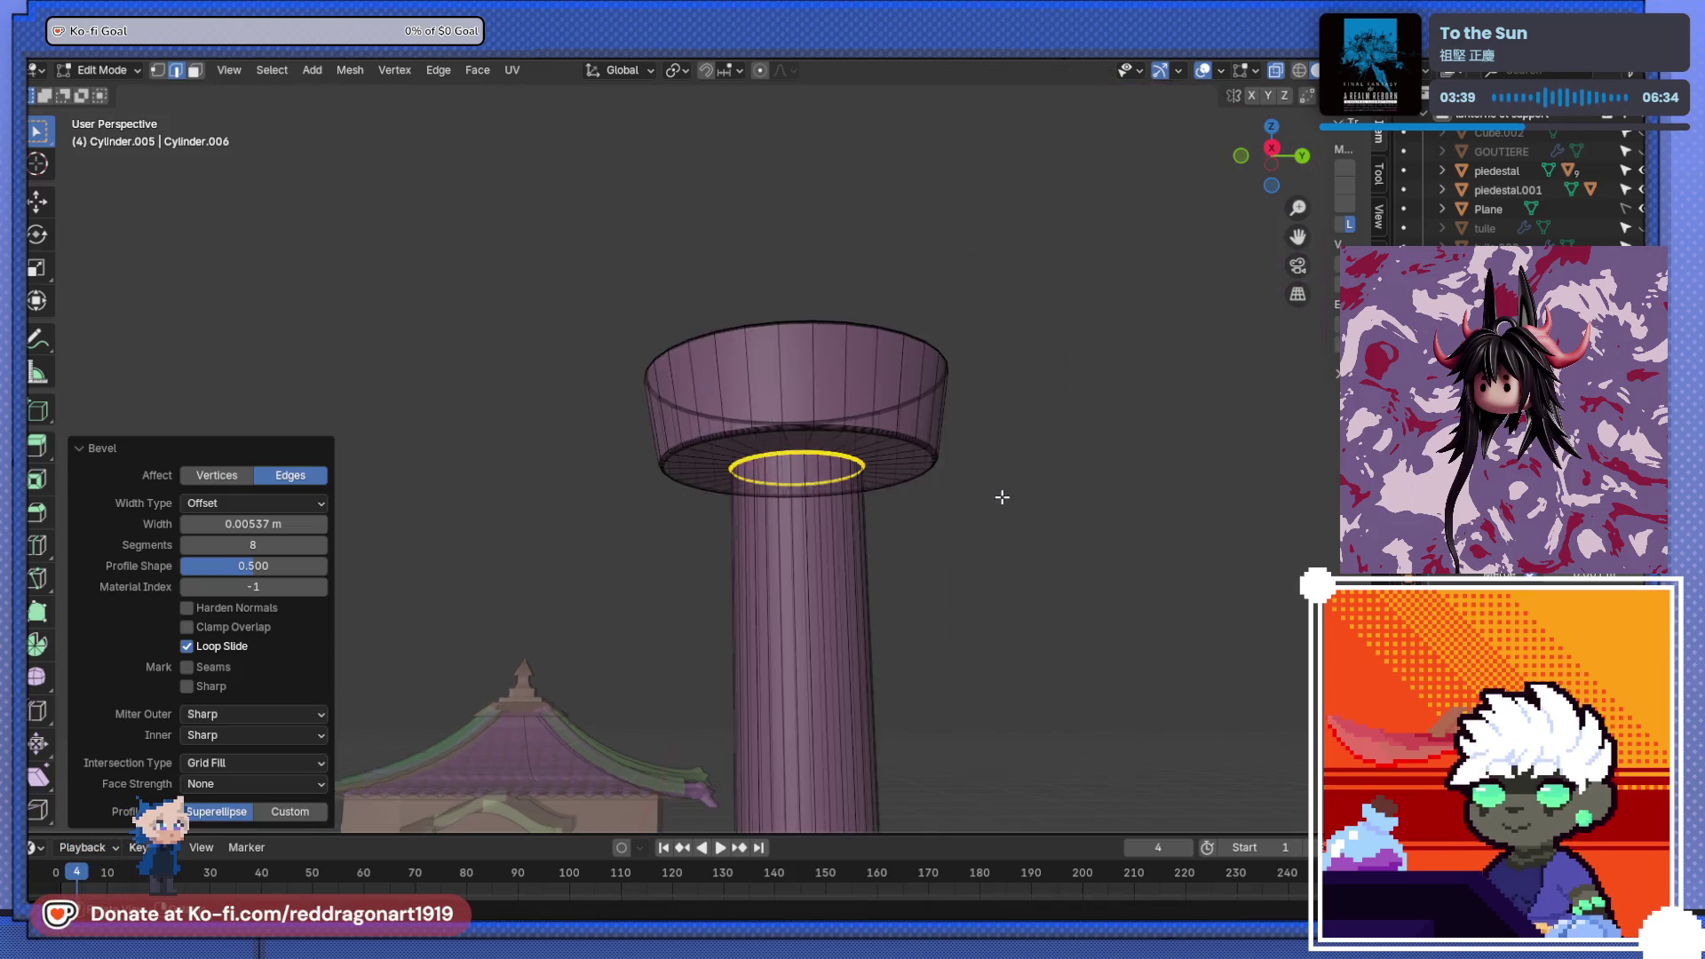
pyautogui.press('Tab')
pyautogui.scroll(-3, 1000, 494)
pyautogui.moveTo(785, 545)
pyautogui.mouseDown(button='middle')
pyautogui.moveTo(641, 616)
pyautogui.moveTo(710, 460)
pyautogui.moveTo(842, 511)
pyautogui.moveTo(1037, 448)
pyautogui.mouseUp(button='middle')
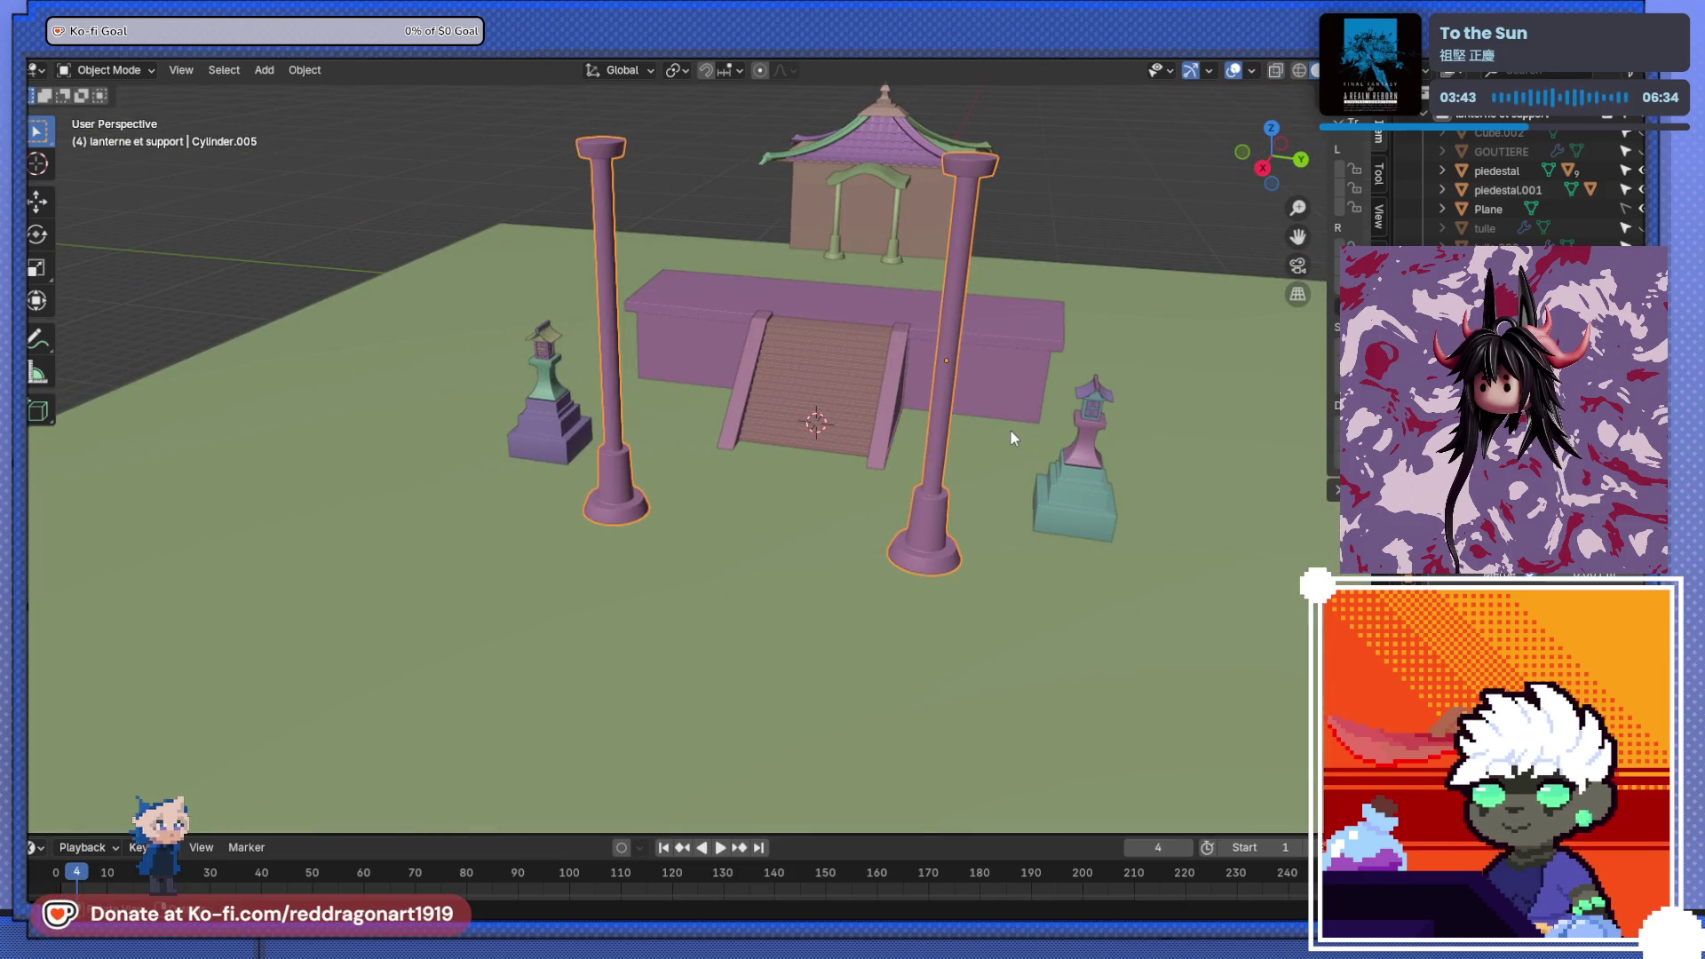
# - Add a new cube and move it to the top of the left torii column
pyautogui.moveTo(1087, 573)
pyautogui.mouseDown(button='middle')
pyautogui.moveTo(889, 492)
pyautogui.moveTo(730, 554)
pyautogui.mouseUp(button='middle')
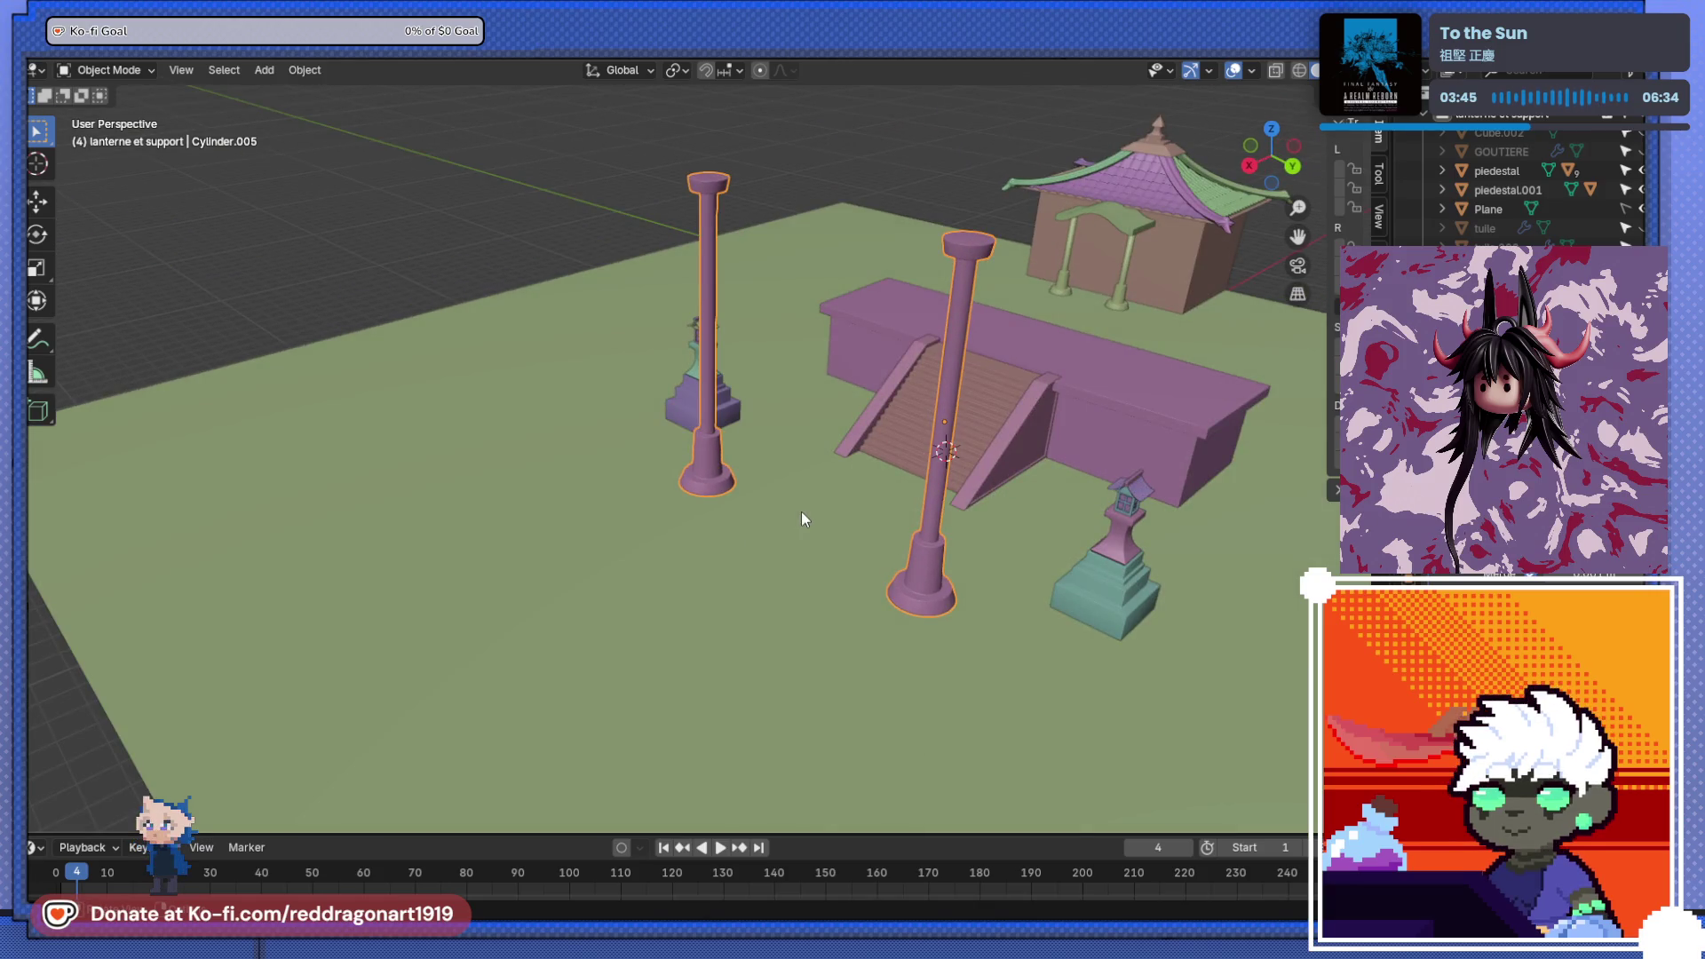
pyautogui.hotkey('shift', 'z')
pyautogui.hotkey('shift', 'z')
pyautogui.hotkey('shift', 'a')
pyautogui.moveTo(821, 510)
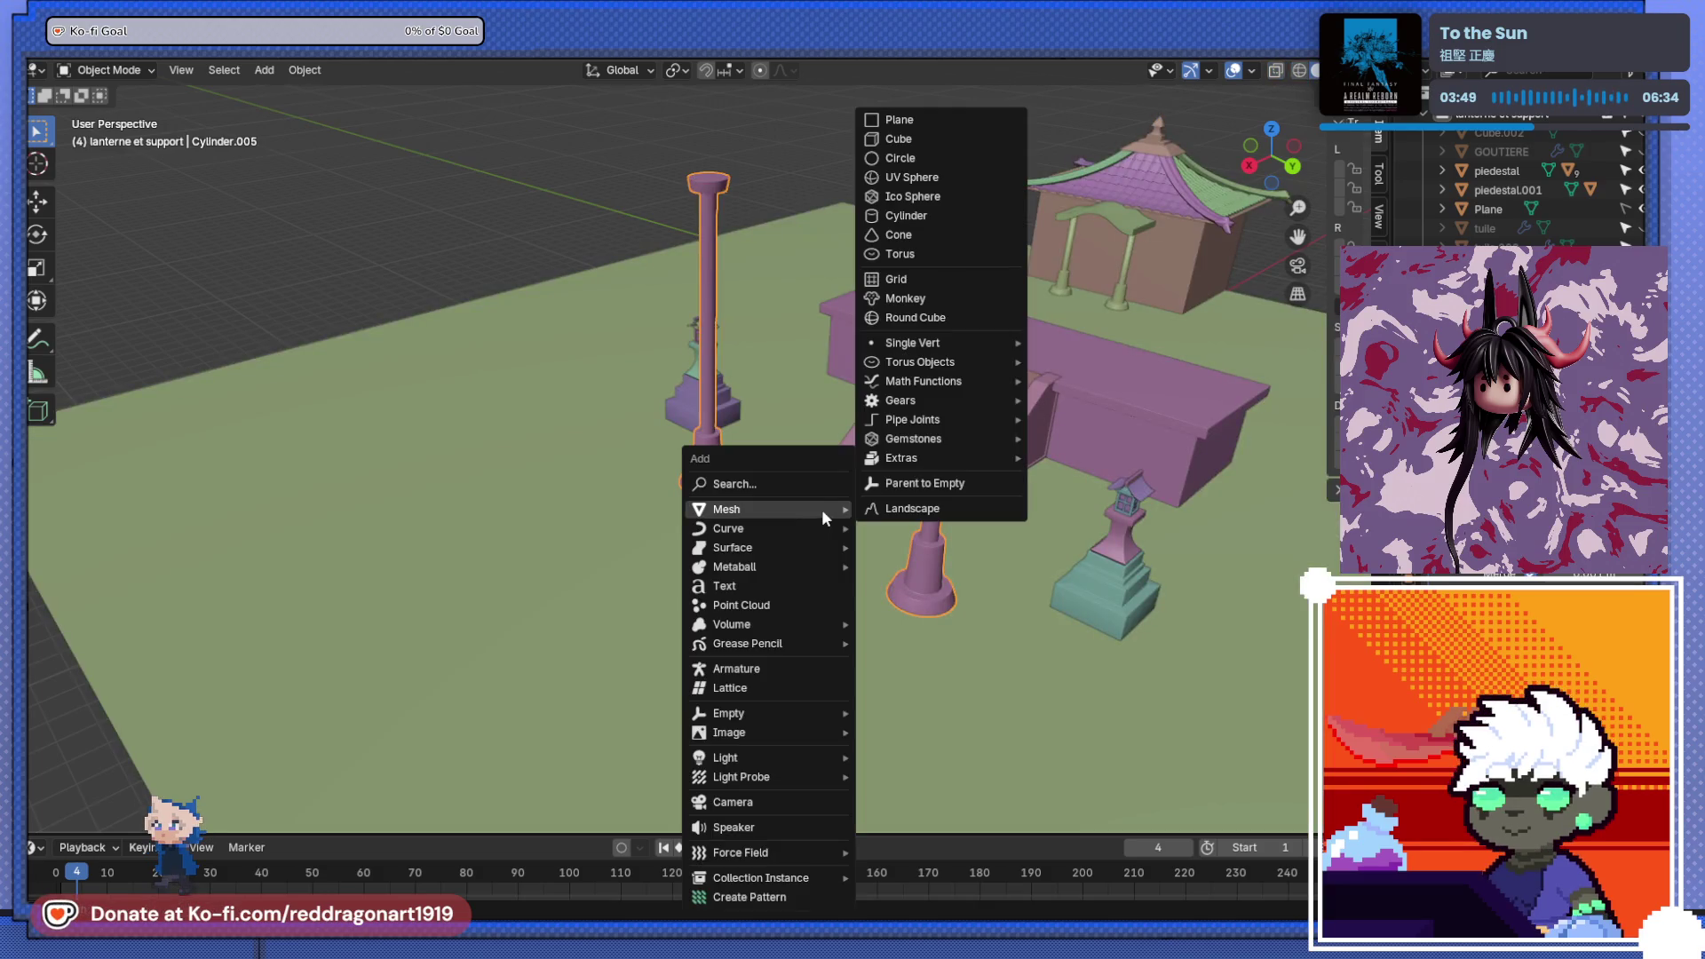
pyautogui.click(952, 135)
pyautogui.moveTo(955, 135)
pyautogui.mouseDown(button='middle')
pyautogui.moveTo(941, 359)
pyautogui.moveTo(615, 382)
pyautogui.moveTo(1074, 374)
pyautogui.moveTo(1043, 382)
pyautogui.mouseUp(button='middle')
pyautogui.press('g')
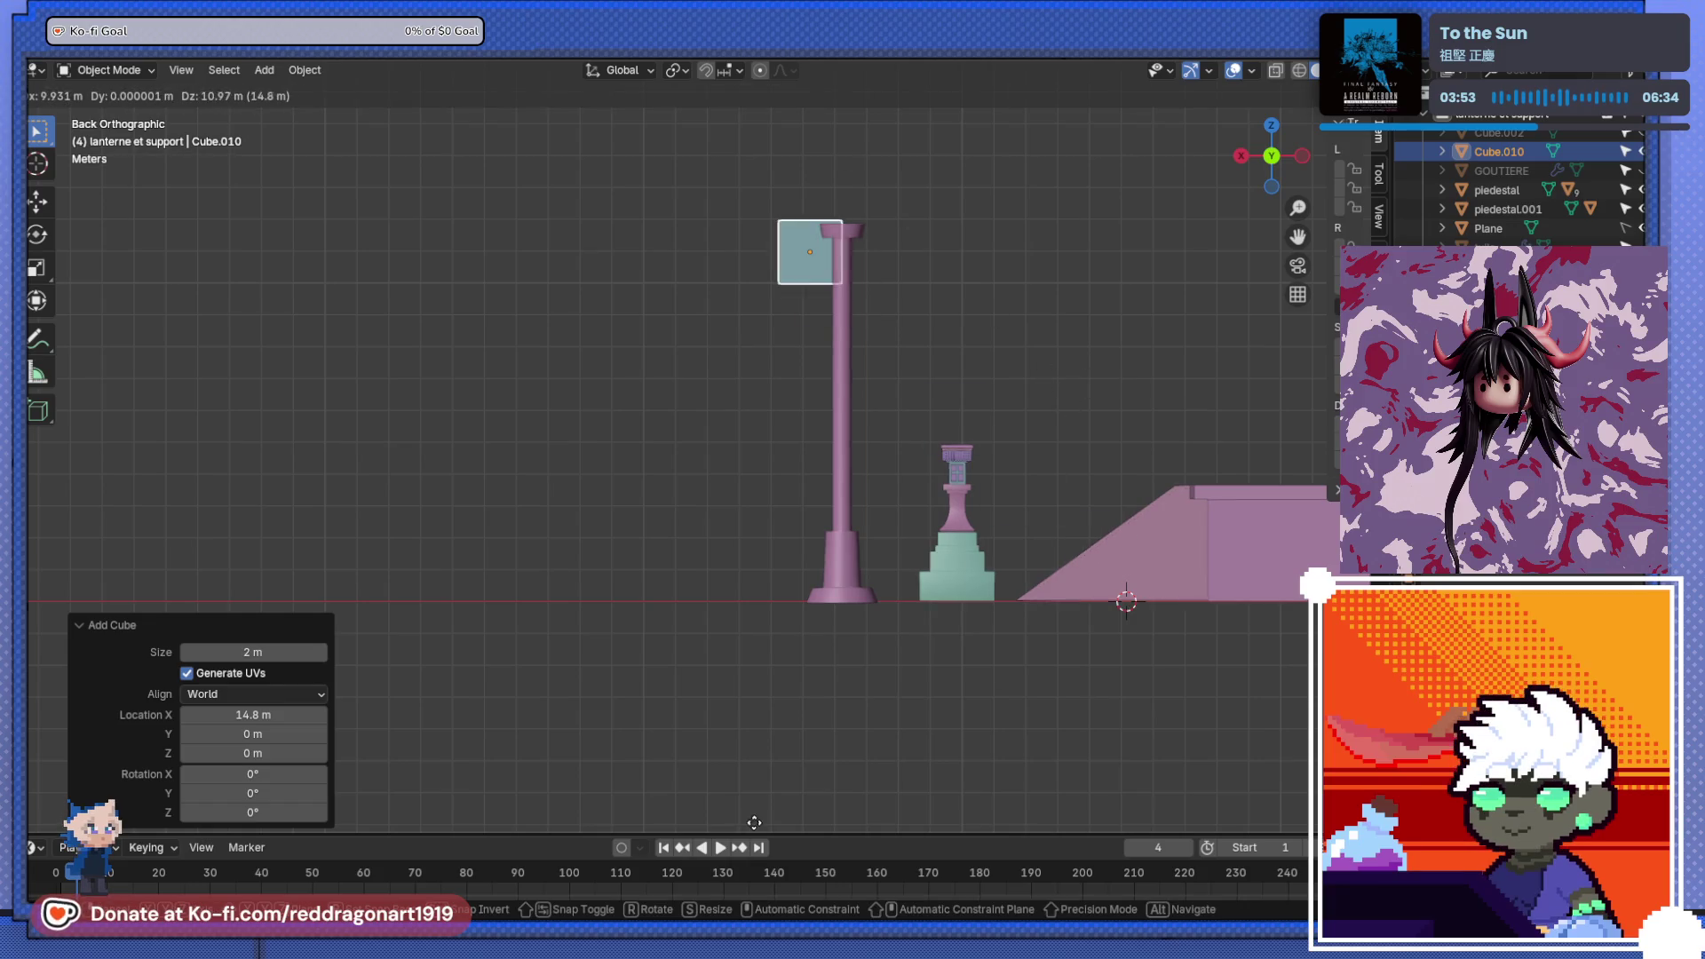
pyautogui.click(785, 82)
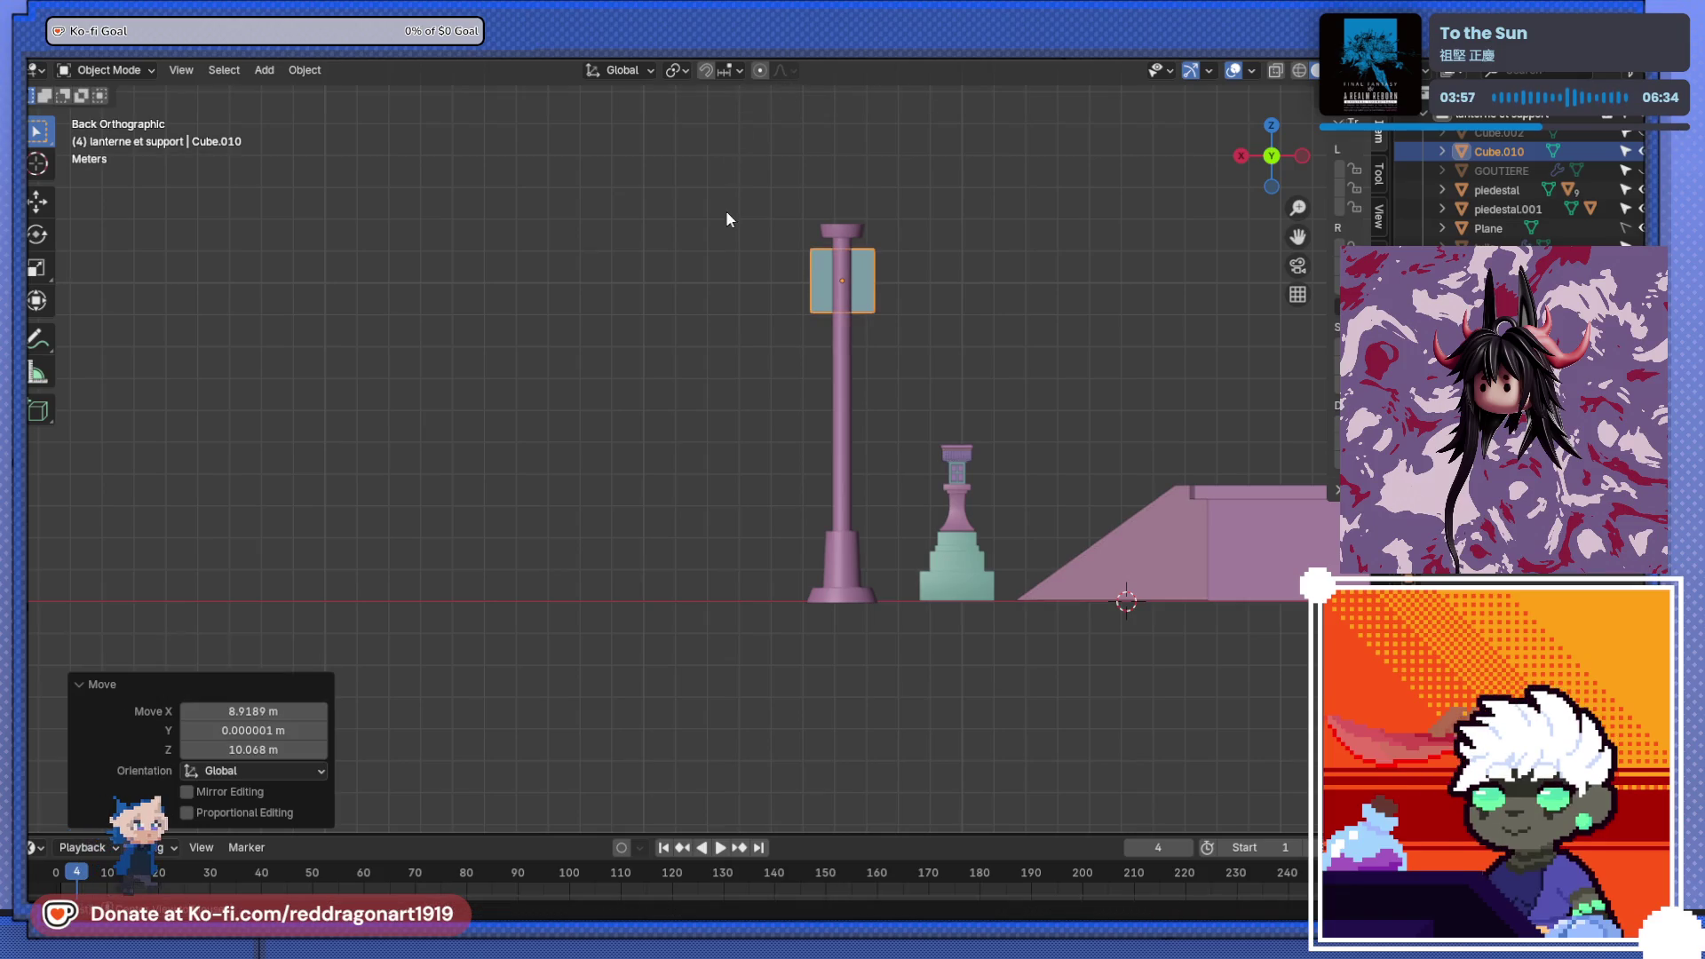
# - Flatten the cube to 0.29 in height and narrow it along X
pyautogui.press('KP_3')
pyautogui.scroll(5, 961, 308)
pyautogui.press('s')
pyautogui.press('z')
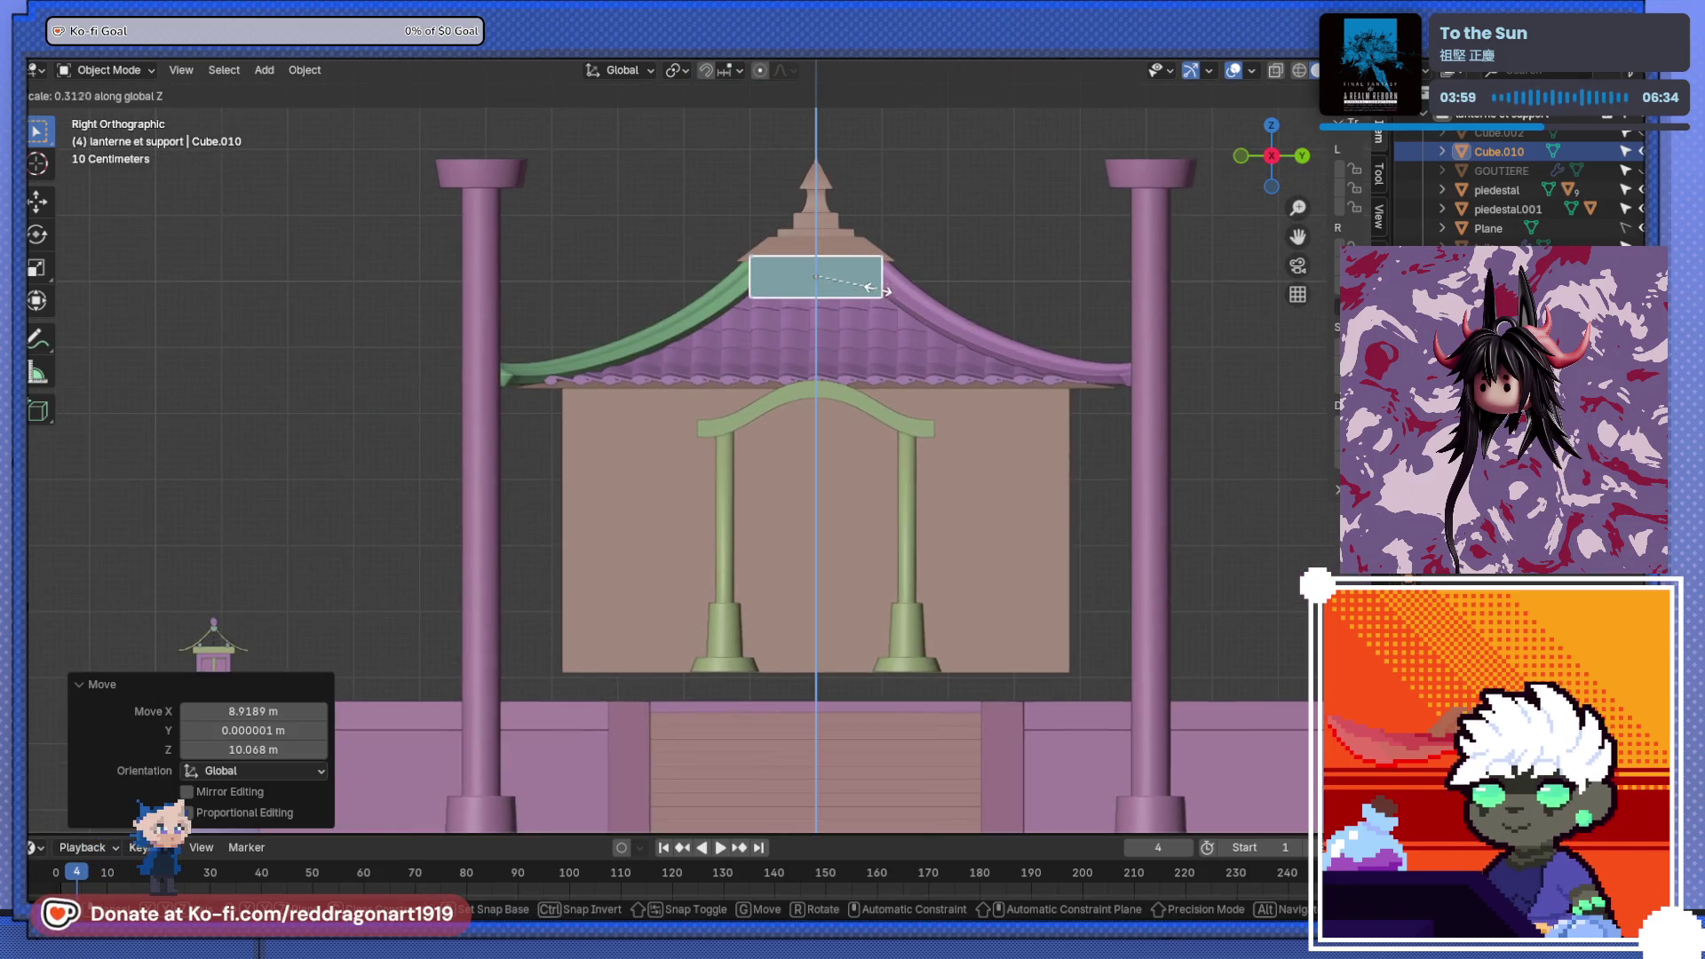
pyautogui.click(881, 282)
pyautogui.press('ctrl+KP_1')
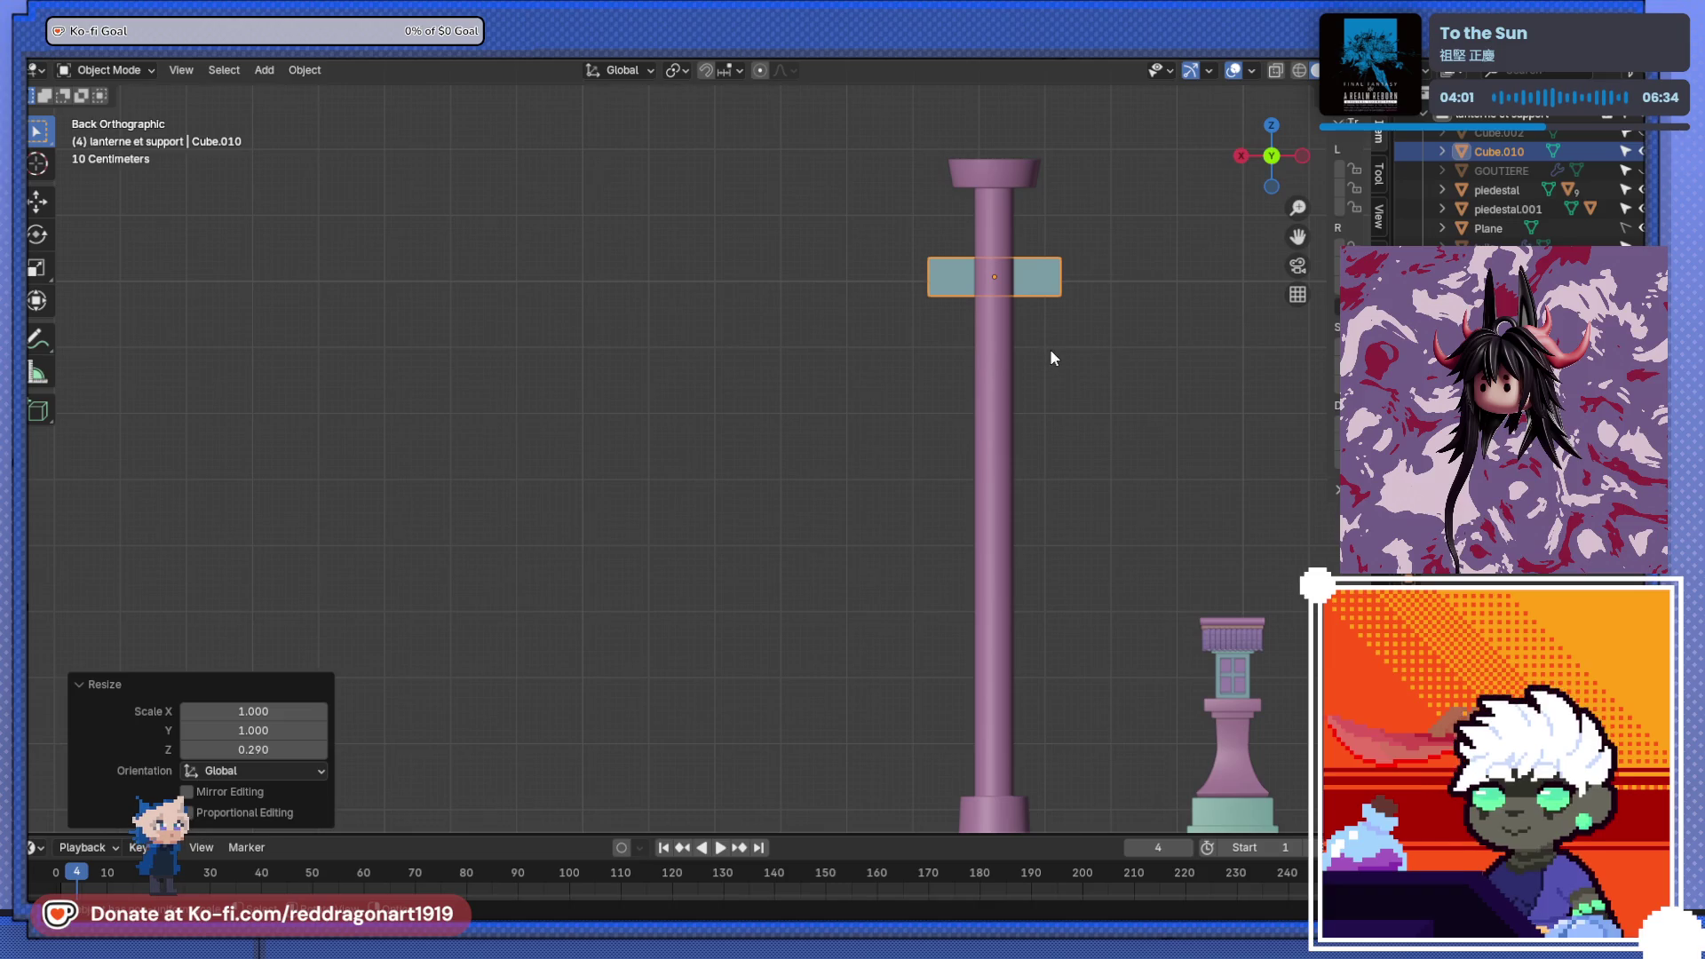
pyautogui.press('s')
pyautogui.press('x')
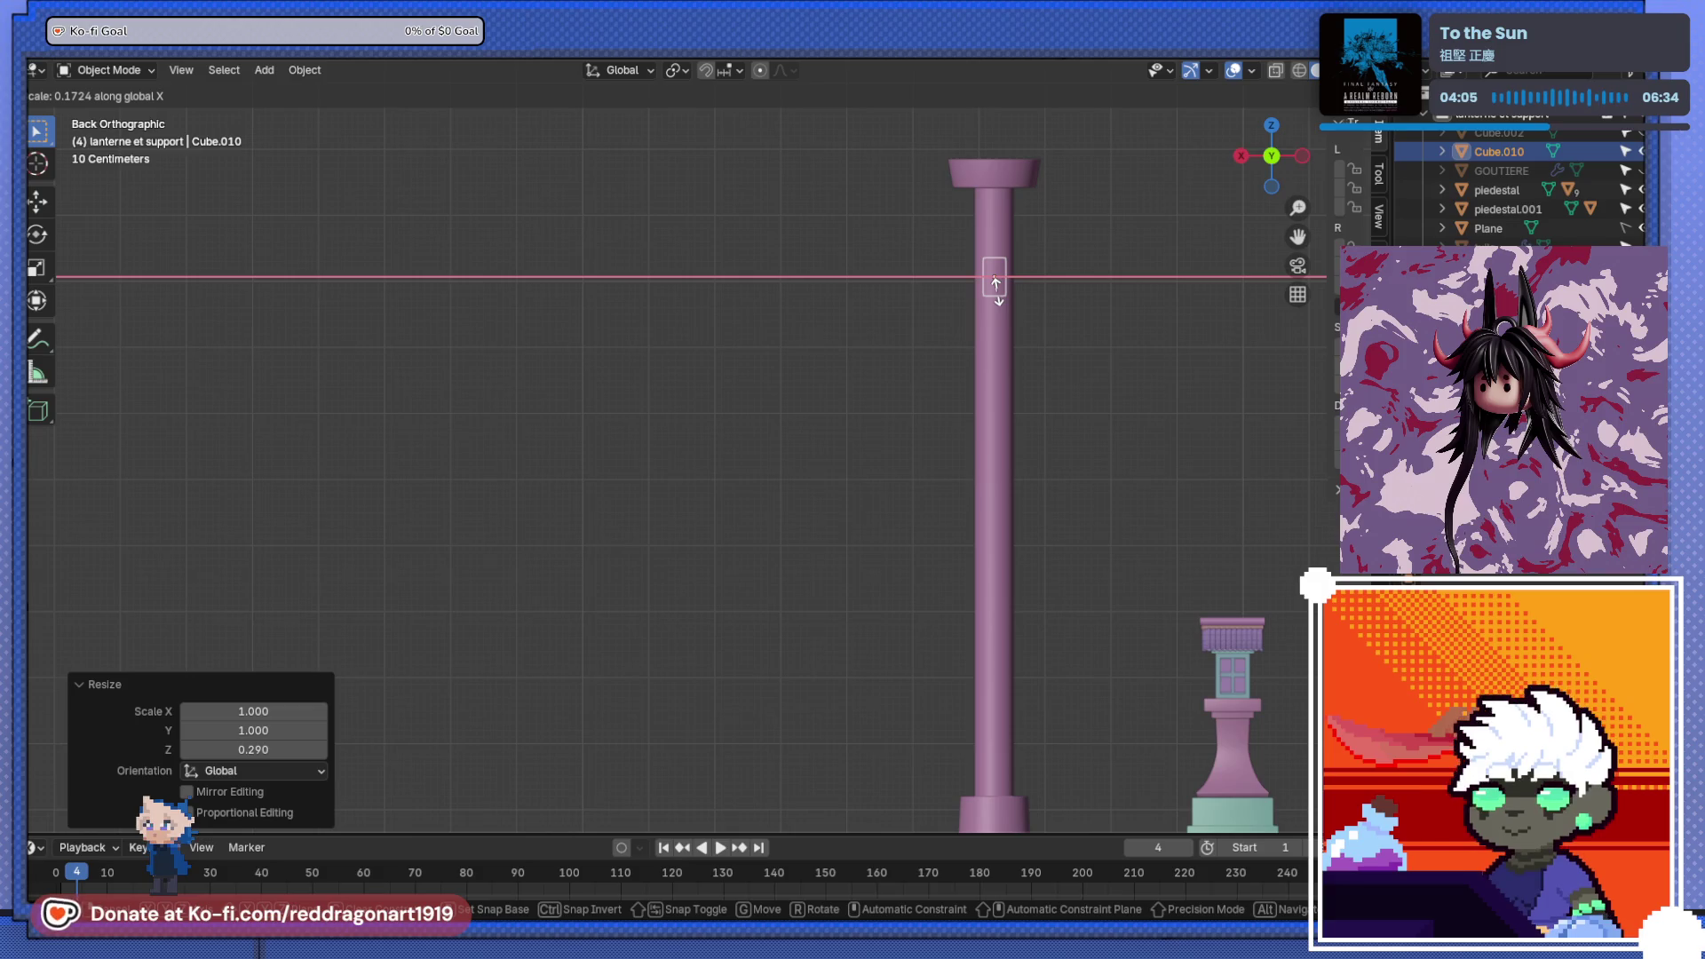
pyautogui.click(995, 282)
# - Reposition the block and stretch it to 7.527 along Y across both columns
pyautogui.hotkey('alt', 'h')
pyautogui.hotkey('ctrl', 'z')
pyautogui.press('g')
pyautogui.click(1047, 330)
pyautogui.hotkey('alt', 'h')
pyautogui.press('KP_3')
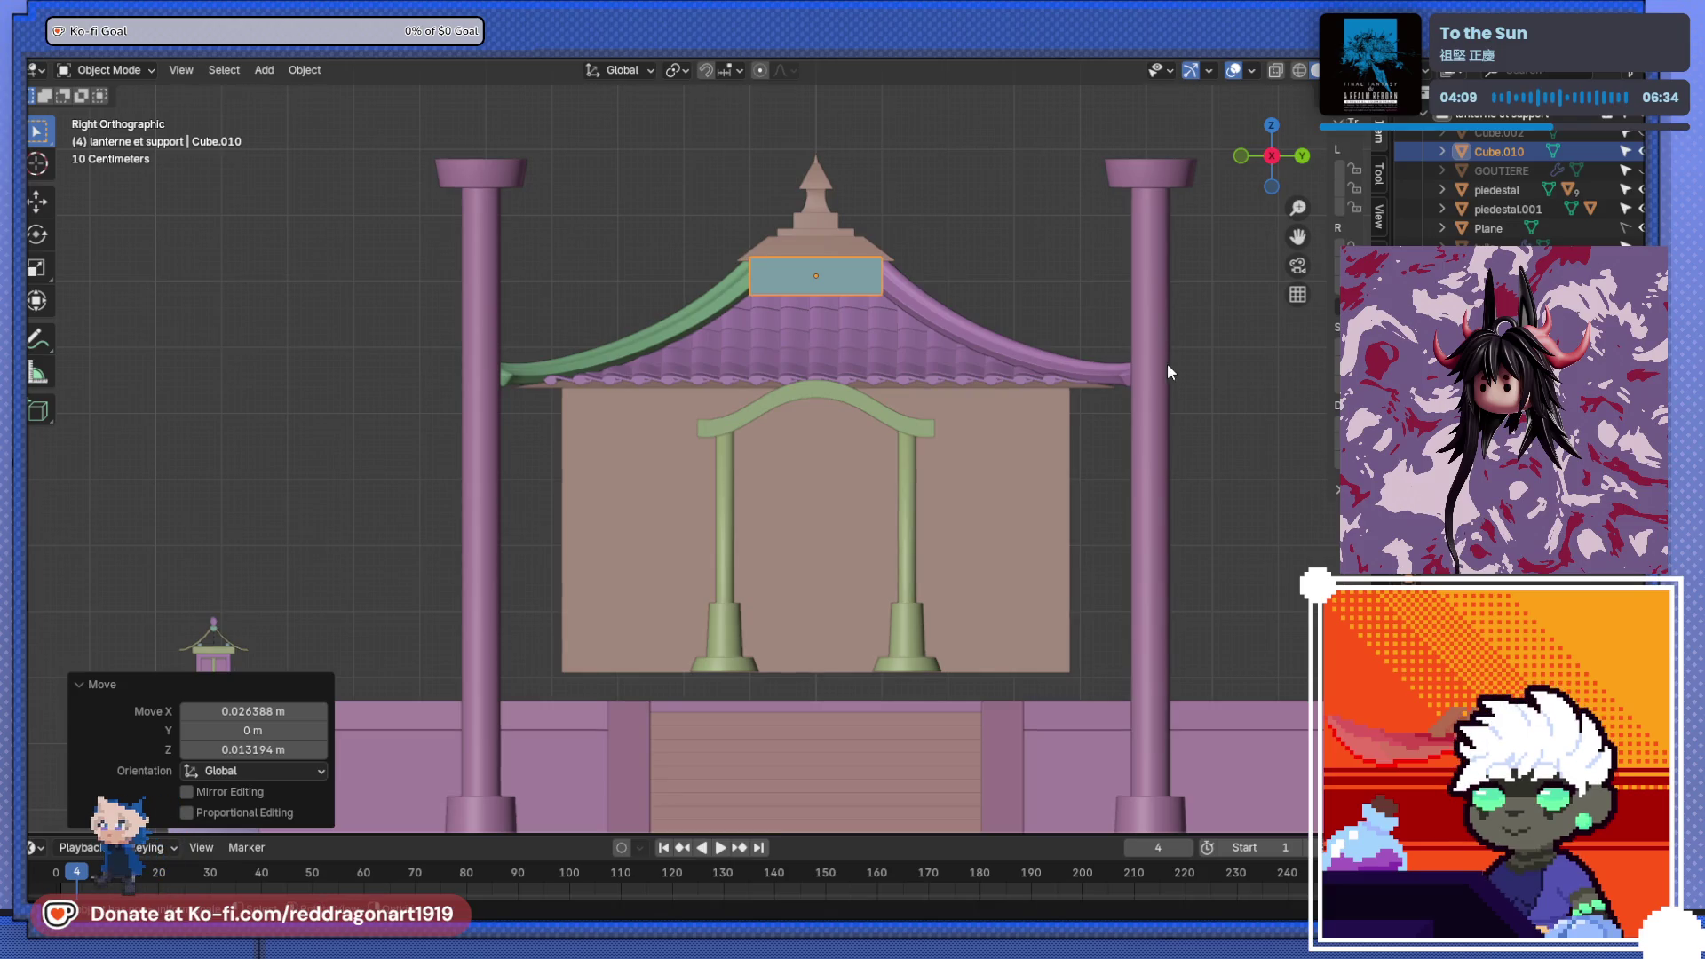
pyautogui.press('s')
pyautogui.press('y')
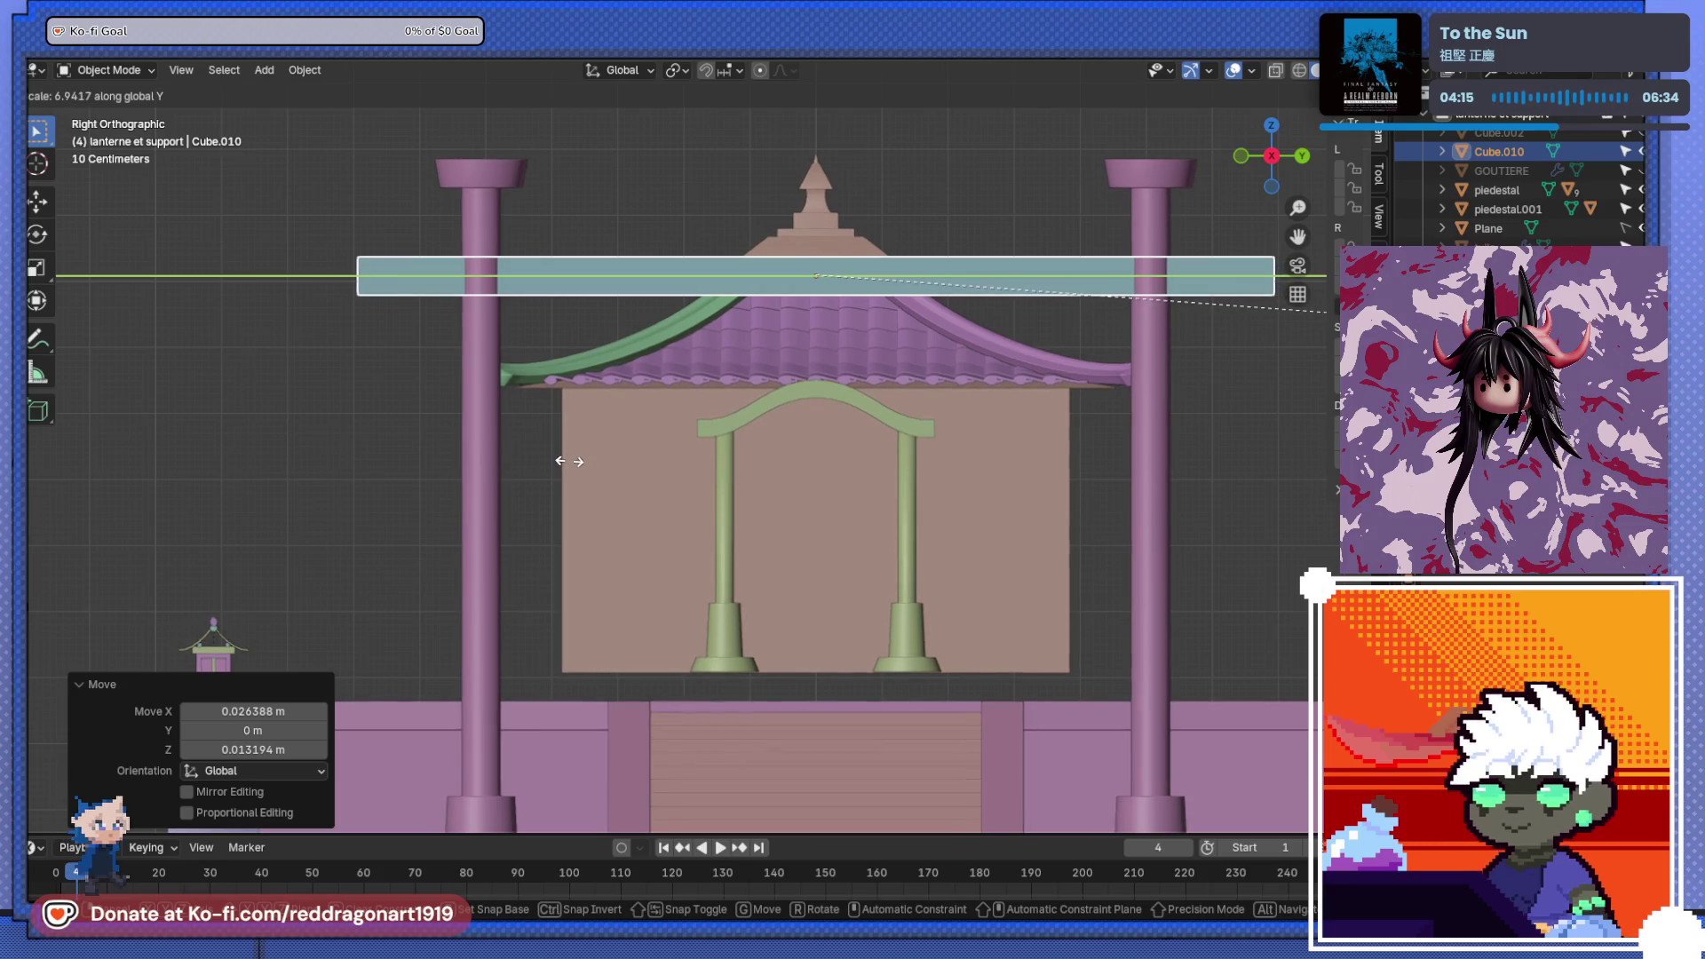
pyautogui.click(782, 503)
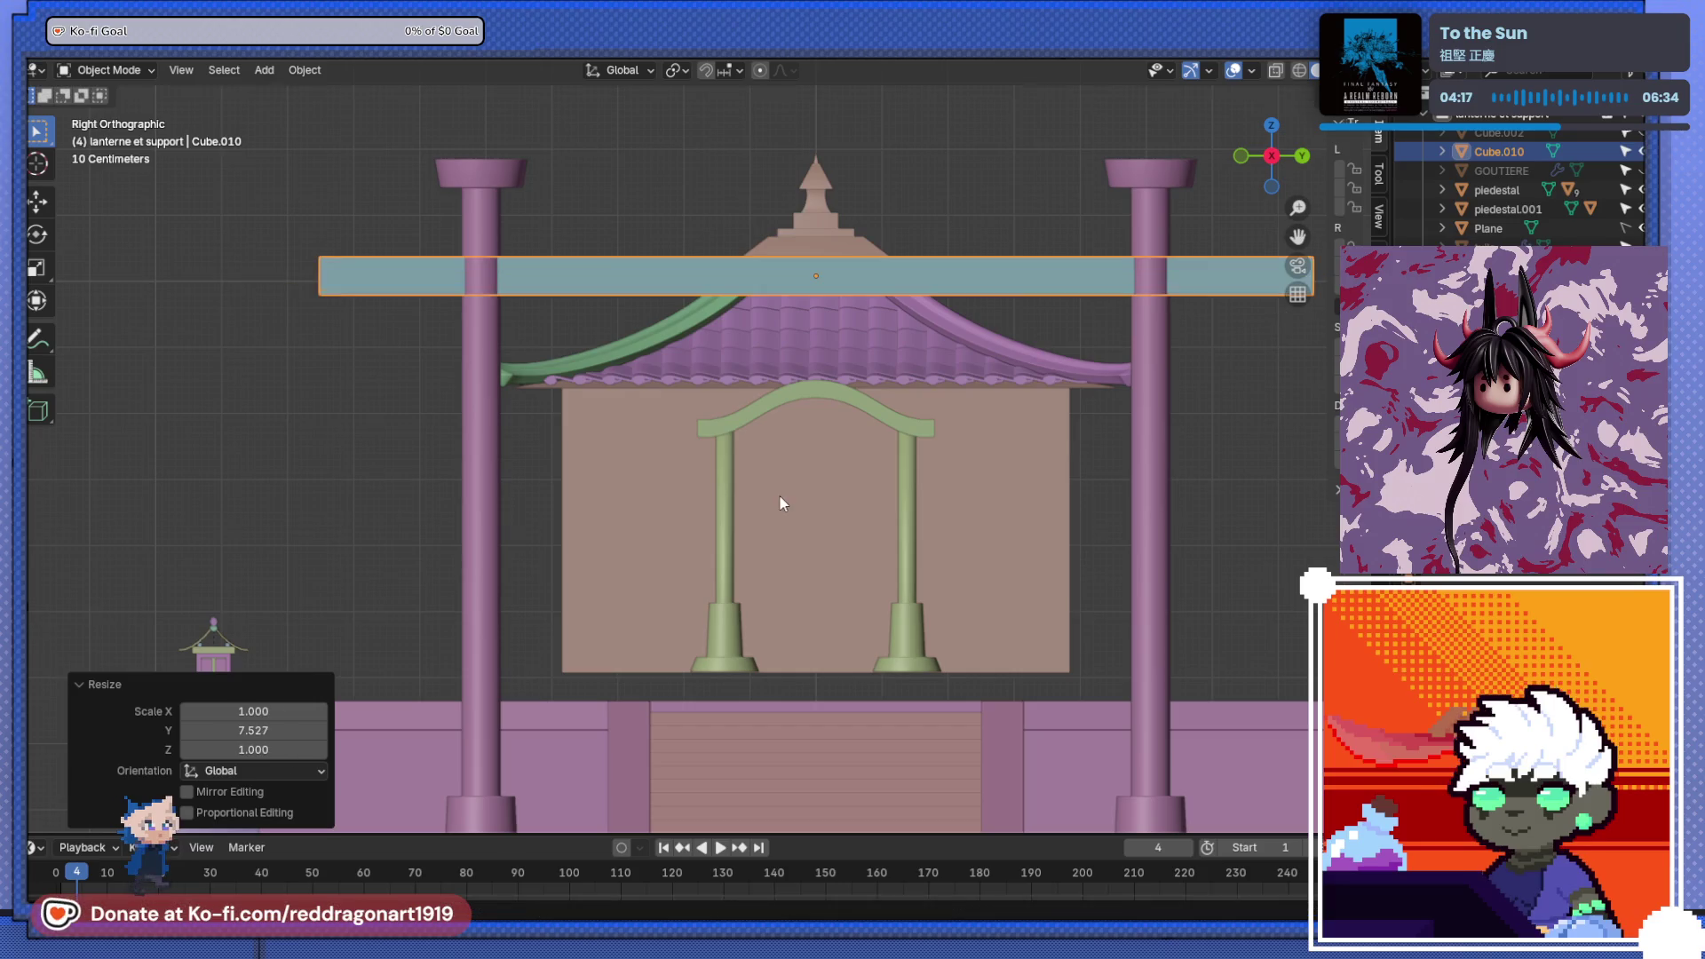
pyautogui.scroll(-3, 655, 417)
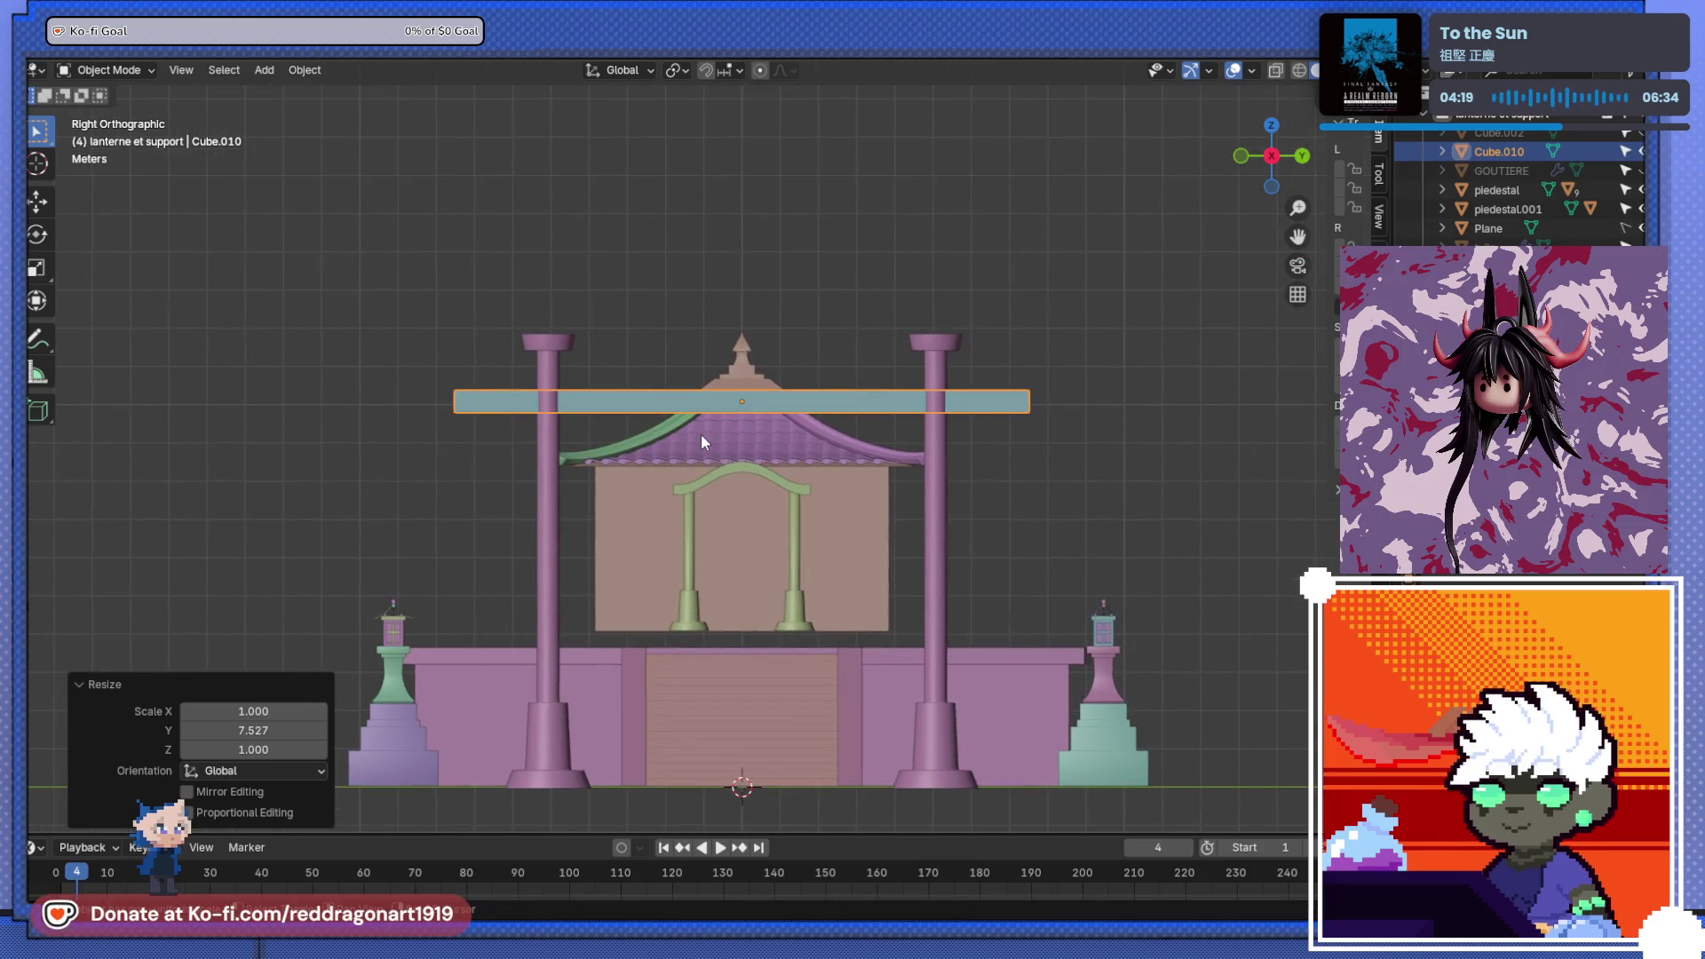
# - Duplicate the beam straight up above the column tops and lengthen it along Y
pyautogui.hotkey('shift', 'd')
pyautogui.press('z')
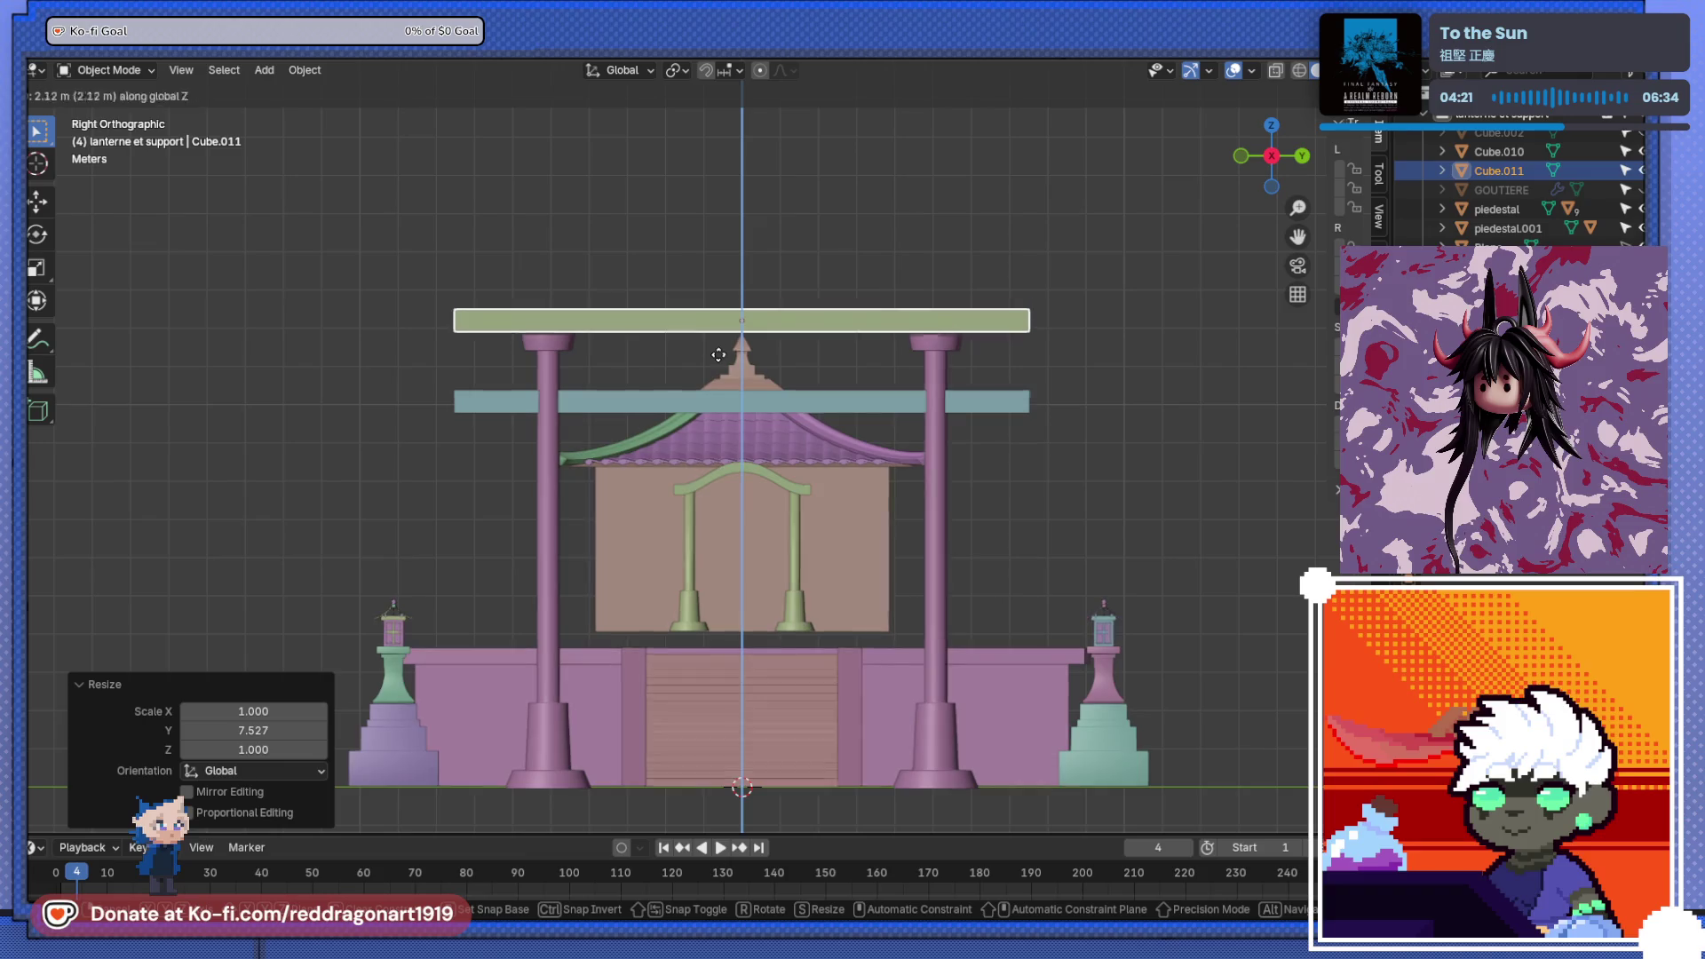
pyautogui.click(720, 363)
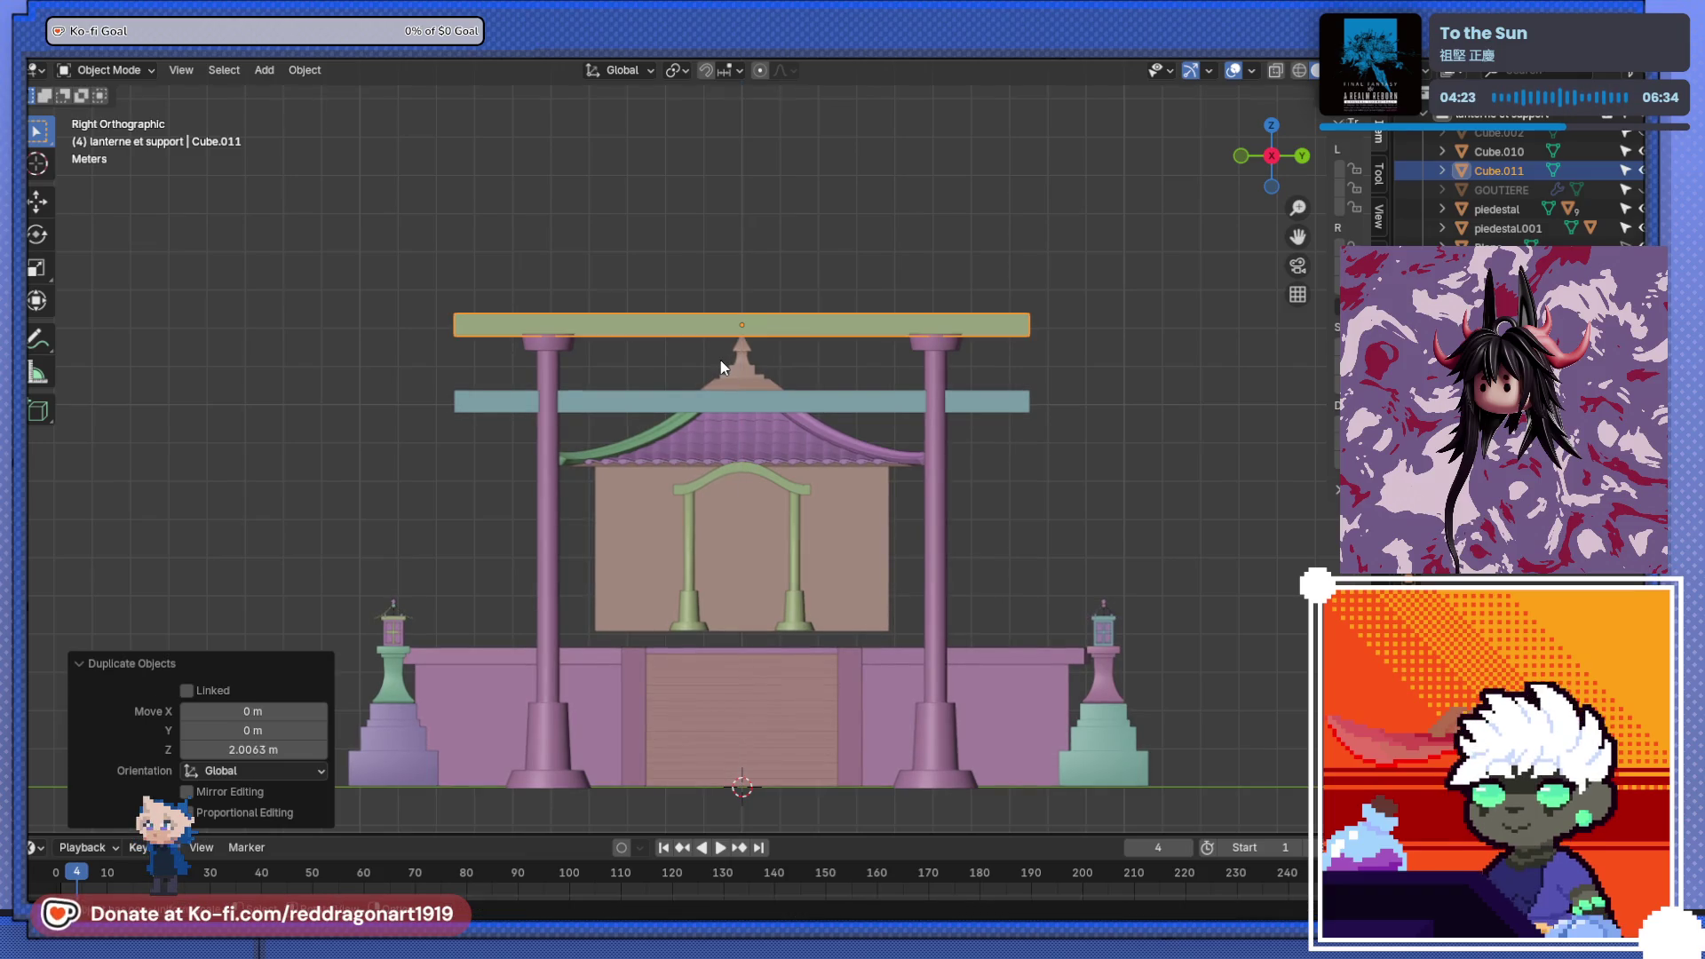
pyautogui.press('s')
pyautogui.press('y')
pyautogui.click(758, 425)
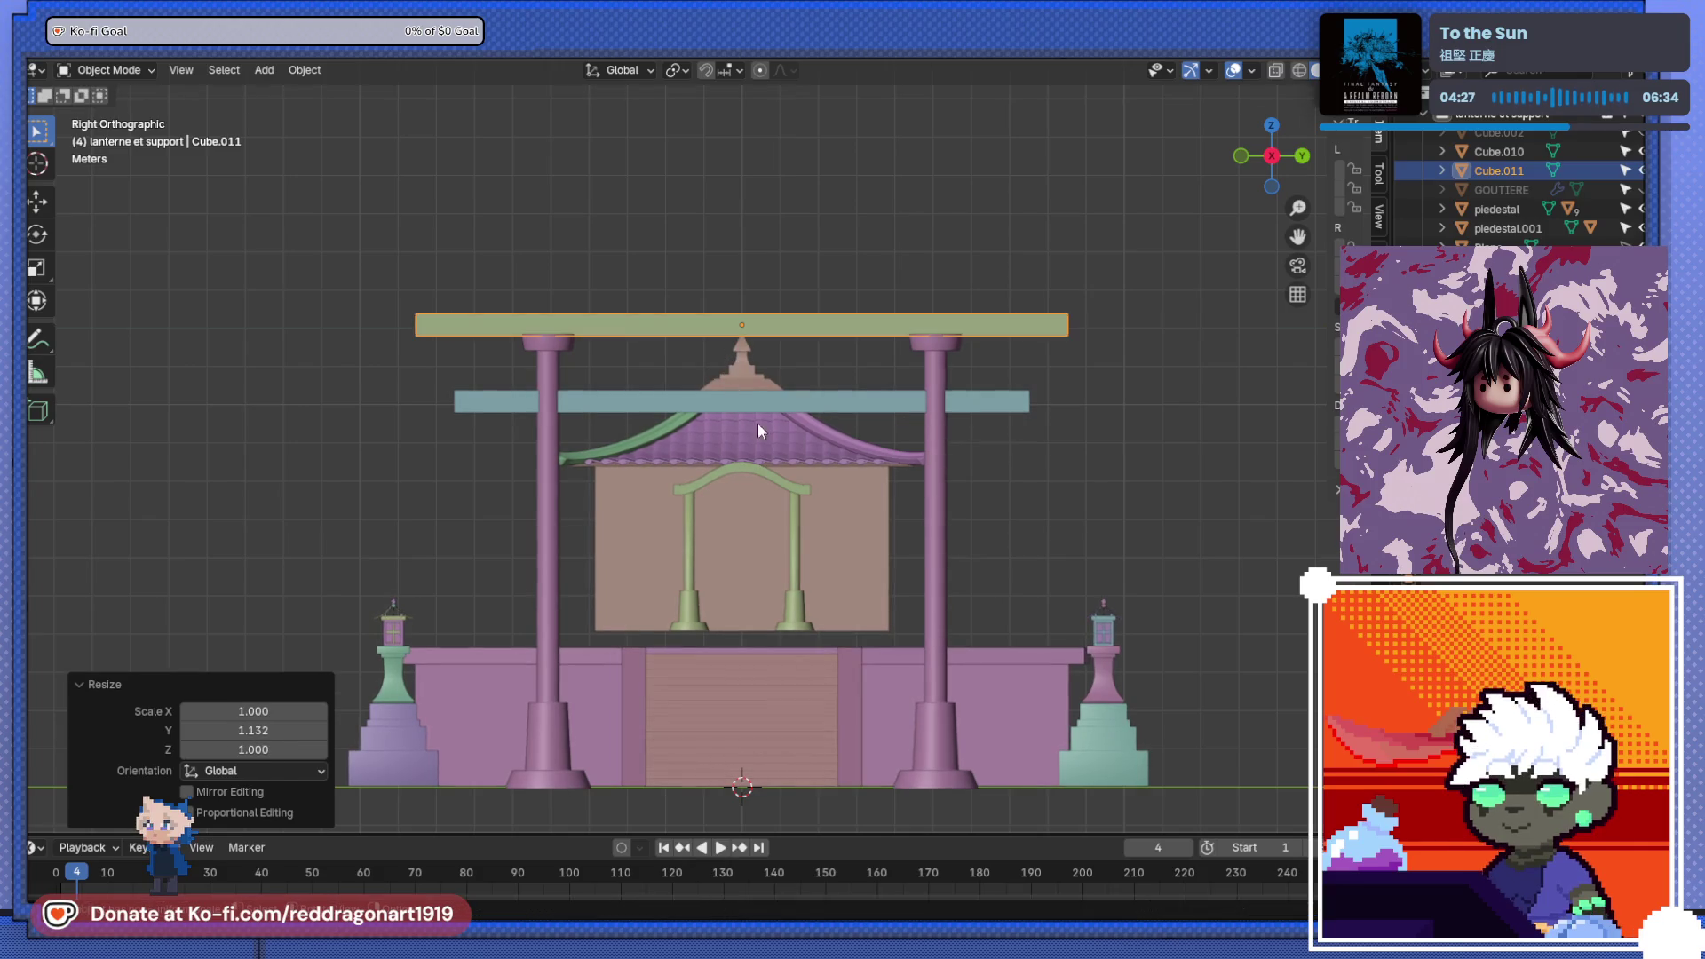
# - Thicken the lower blue beam along Z
pyautogui.moveTo(742, 428)
pyautogui.keyDown('shift'); pyautogui.mouseDown(button='middle')
pyautogui.moveTo(763, 380)
pyautogui.moveTo(844, 380)
pyautogui.mouseUp(button='middle'); pyautogui.keyUp('shift')
pyautogui.click(848, 349)
pyautogui.press('s')
pyautogui.press('z')
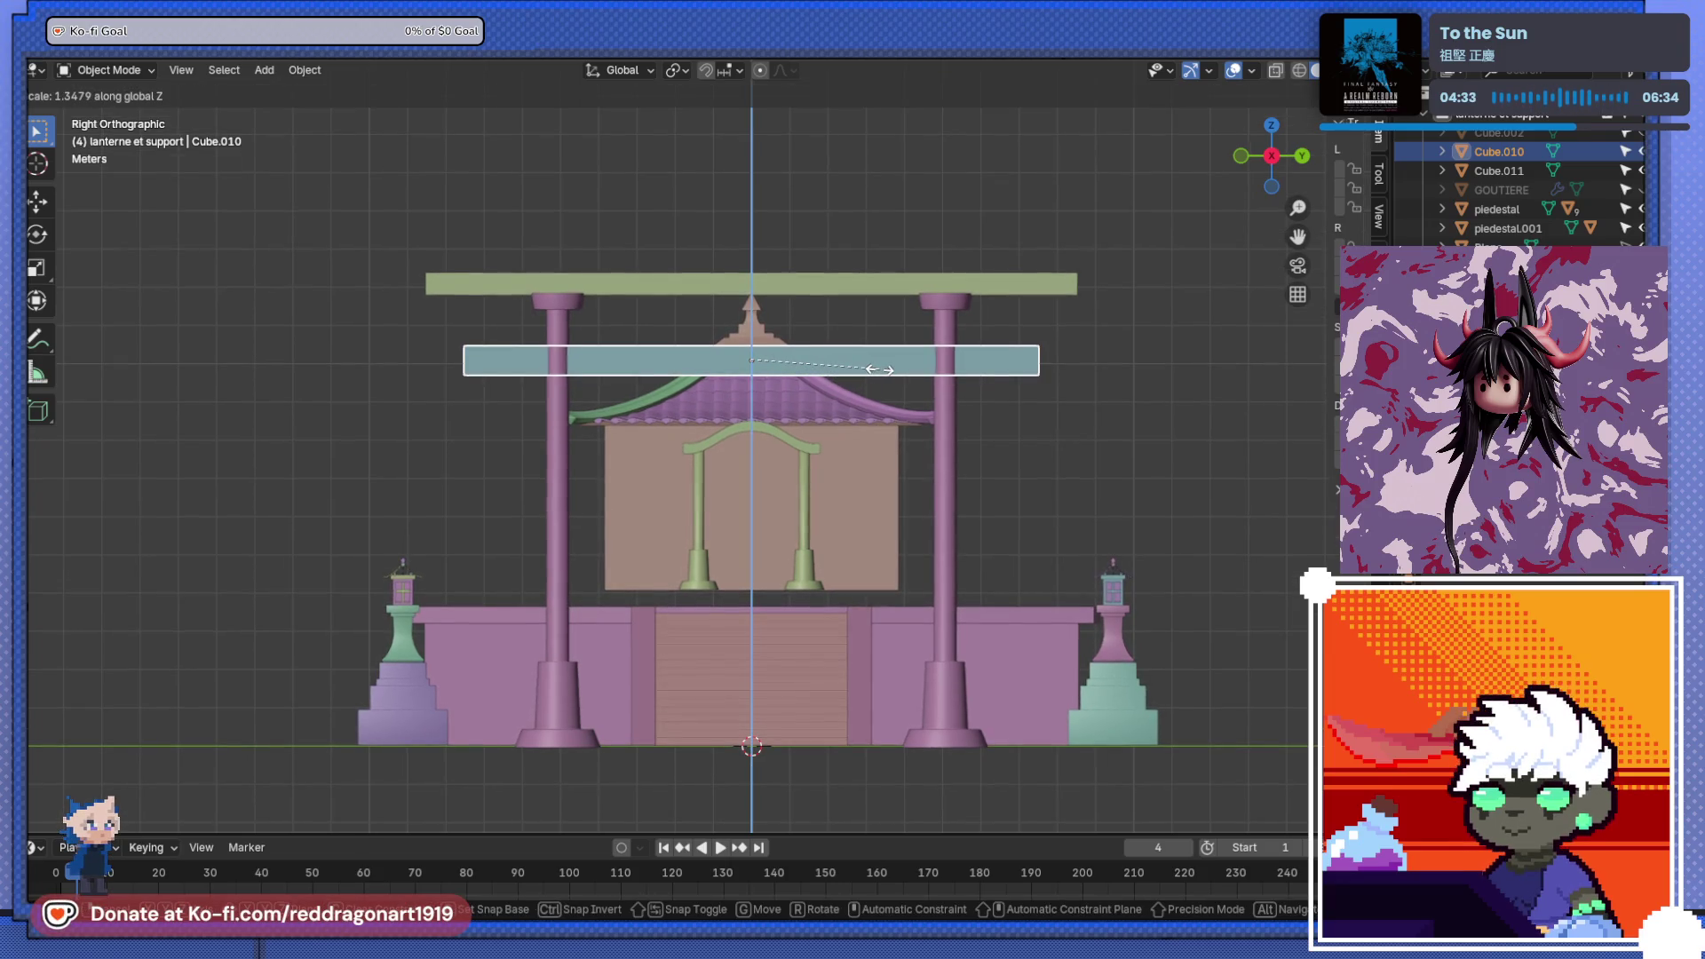
pyautogui.click(880, 370)
# - Duplicate the lower beam into a smaller, shorter plaque piece up and to the right
pyautogui.scroll(3, 881, 369)
pyautogui.hotkey('shift', 'd')
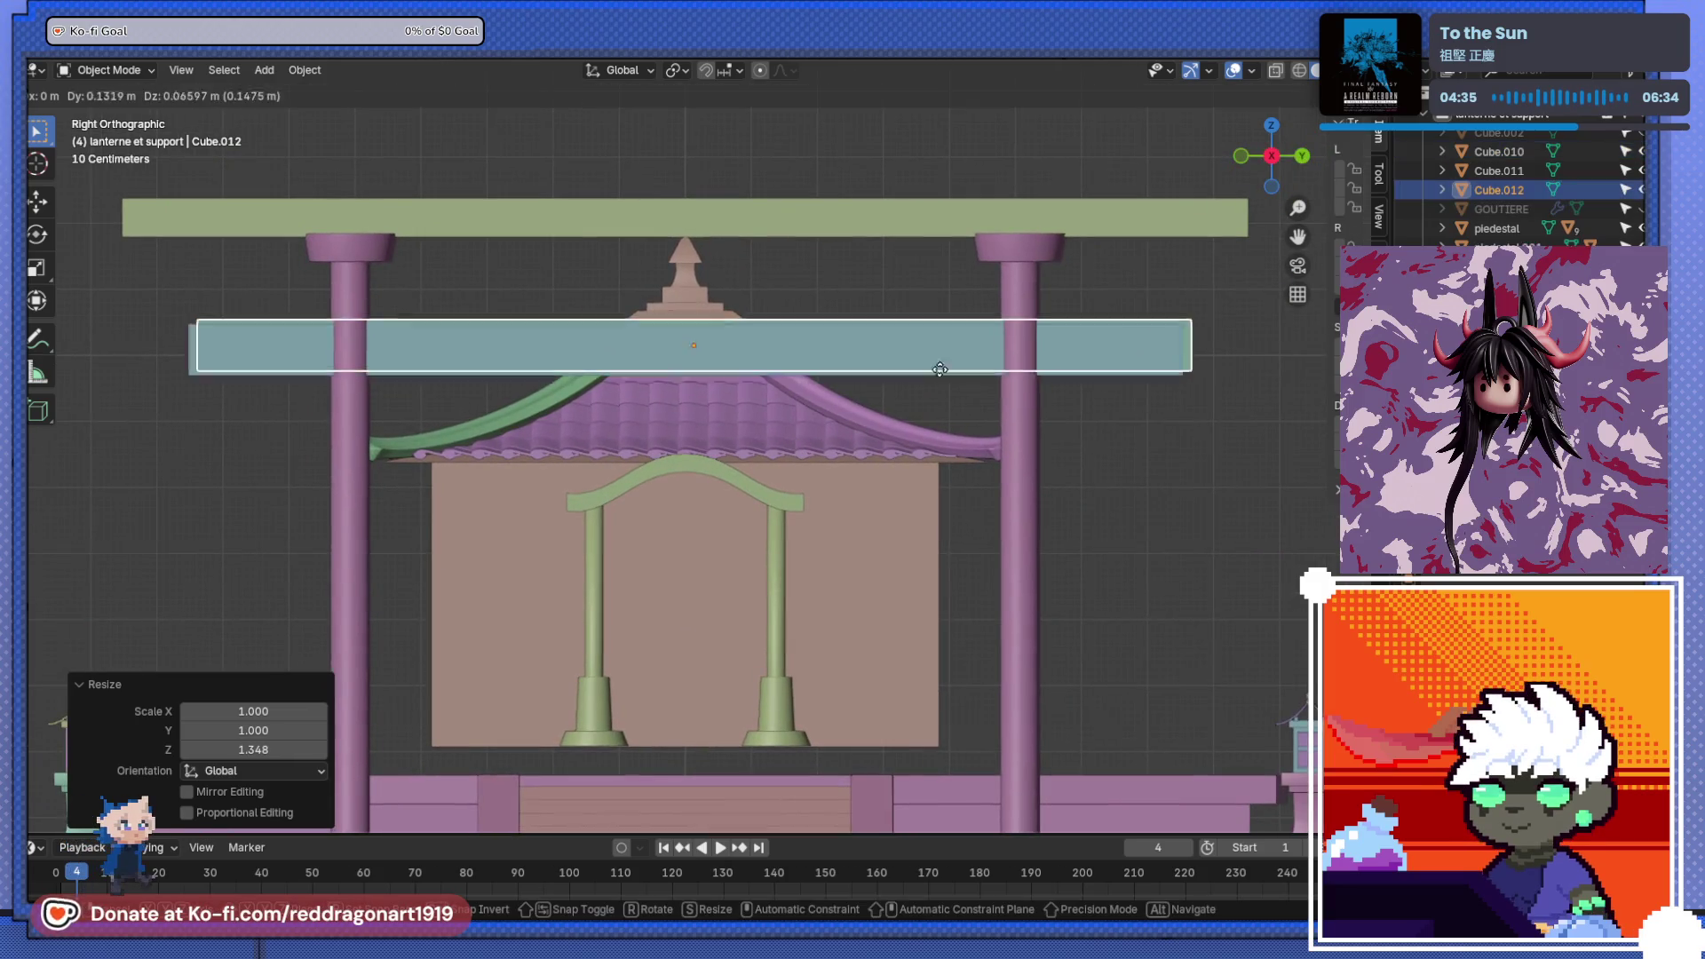
pyautogui.click(1161, 323)
pyautogui.press('s')
pyautogui.click(1012, 313)
pyautogui.press('g')
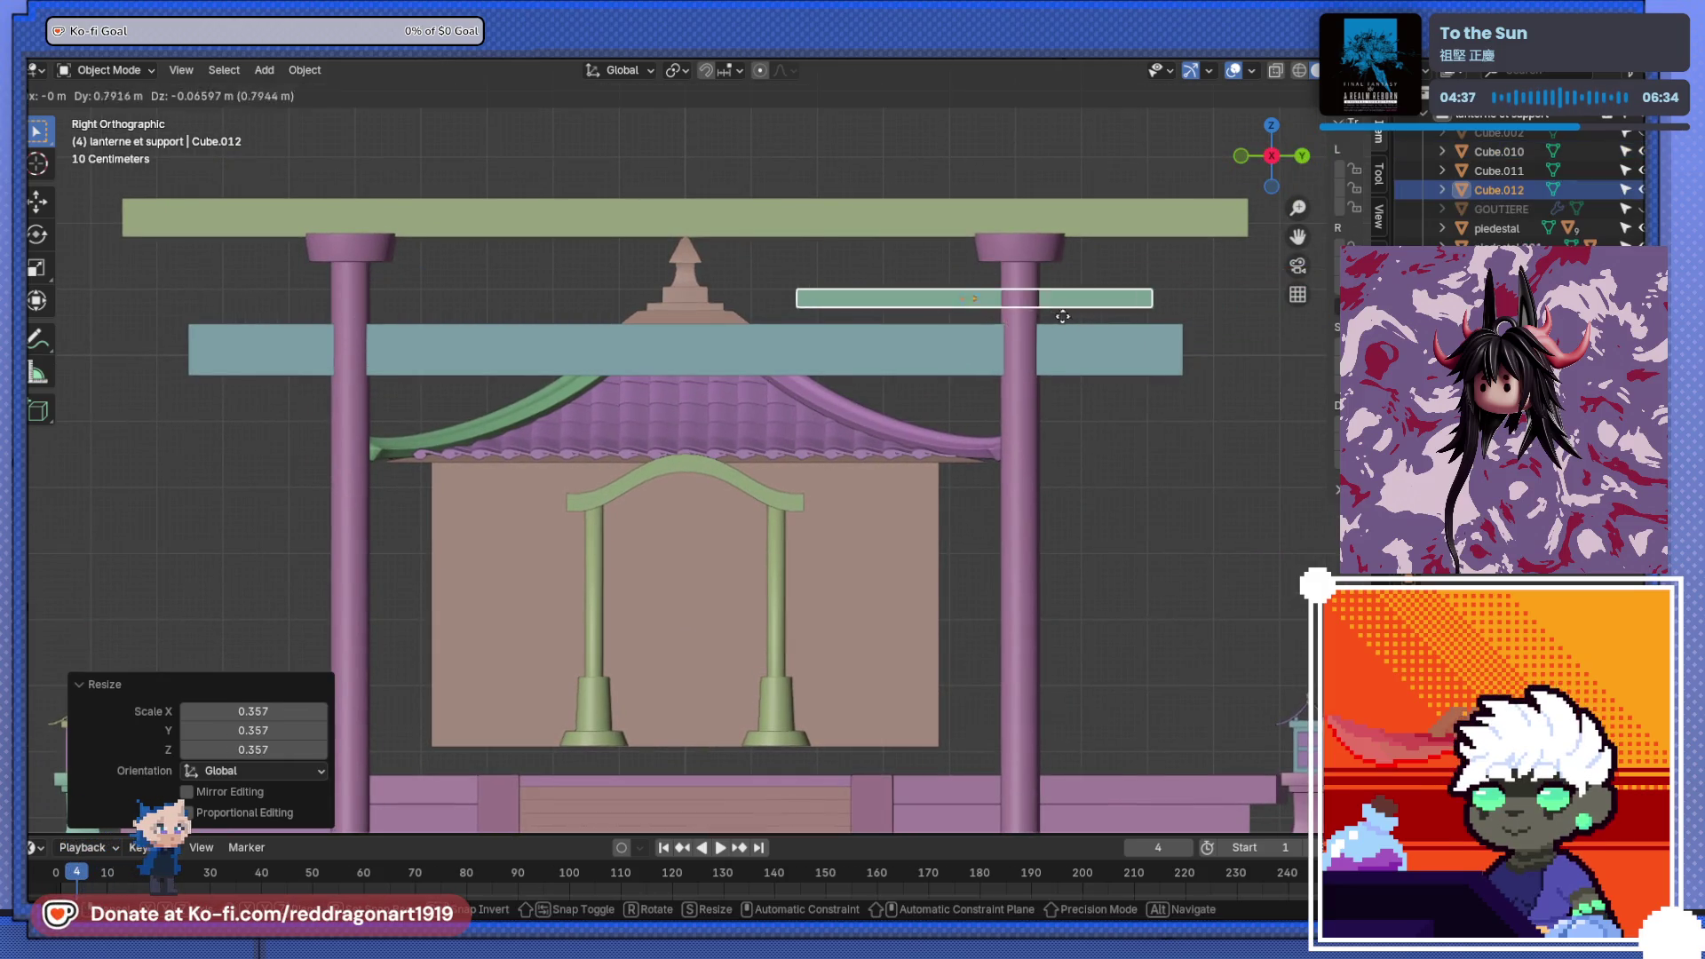
pyautogui.click(1154, 344)
pyautogui.press('s')
pyautogui.press('y')
pyautogui.click(1074, 332)
# - Centre the green block on the blue lintel above the pillar
pyautogui.scroll(4, 1060, 333)
pyautogui.keyDown('shift'); pyautogui.moveTo(1004, 407); pyautogui.dragTo(716, 384, button='middle'); pyautogui.keyUp('shift')
pyautogui.scroll(3, 715, 384)
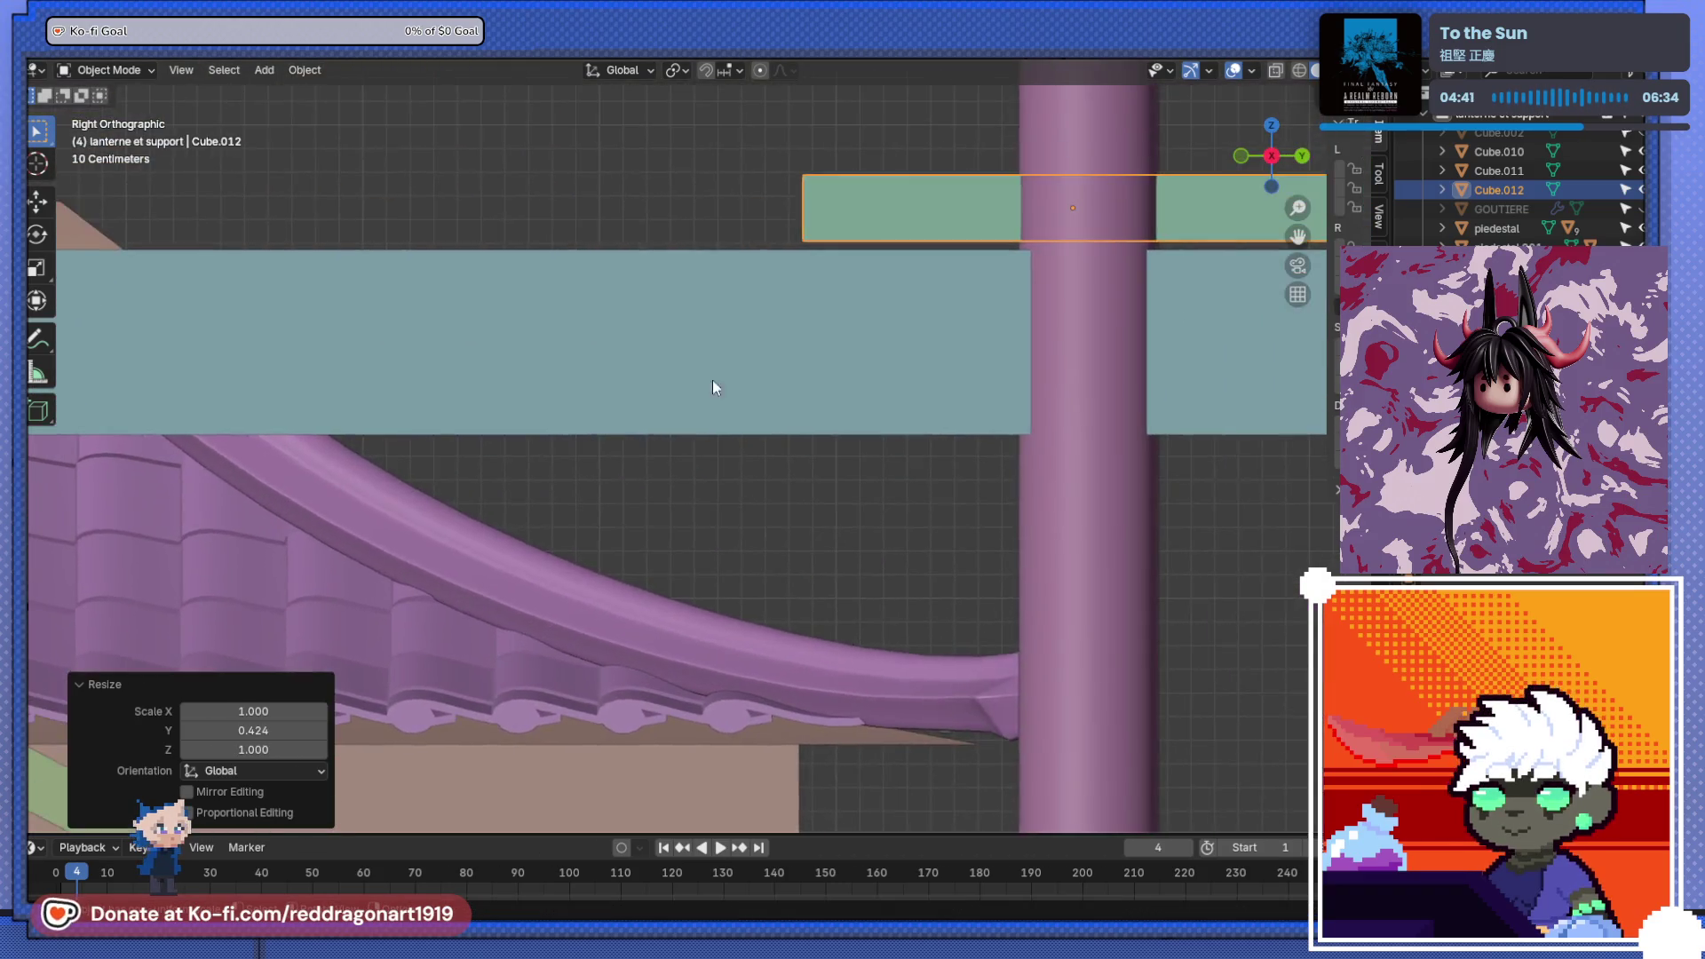
pyautogui.scroll(-2, 773, 449)
pyautogui.press('g')
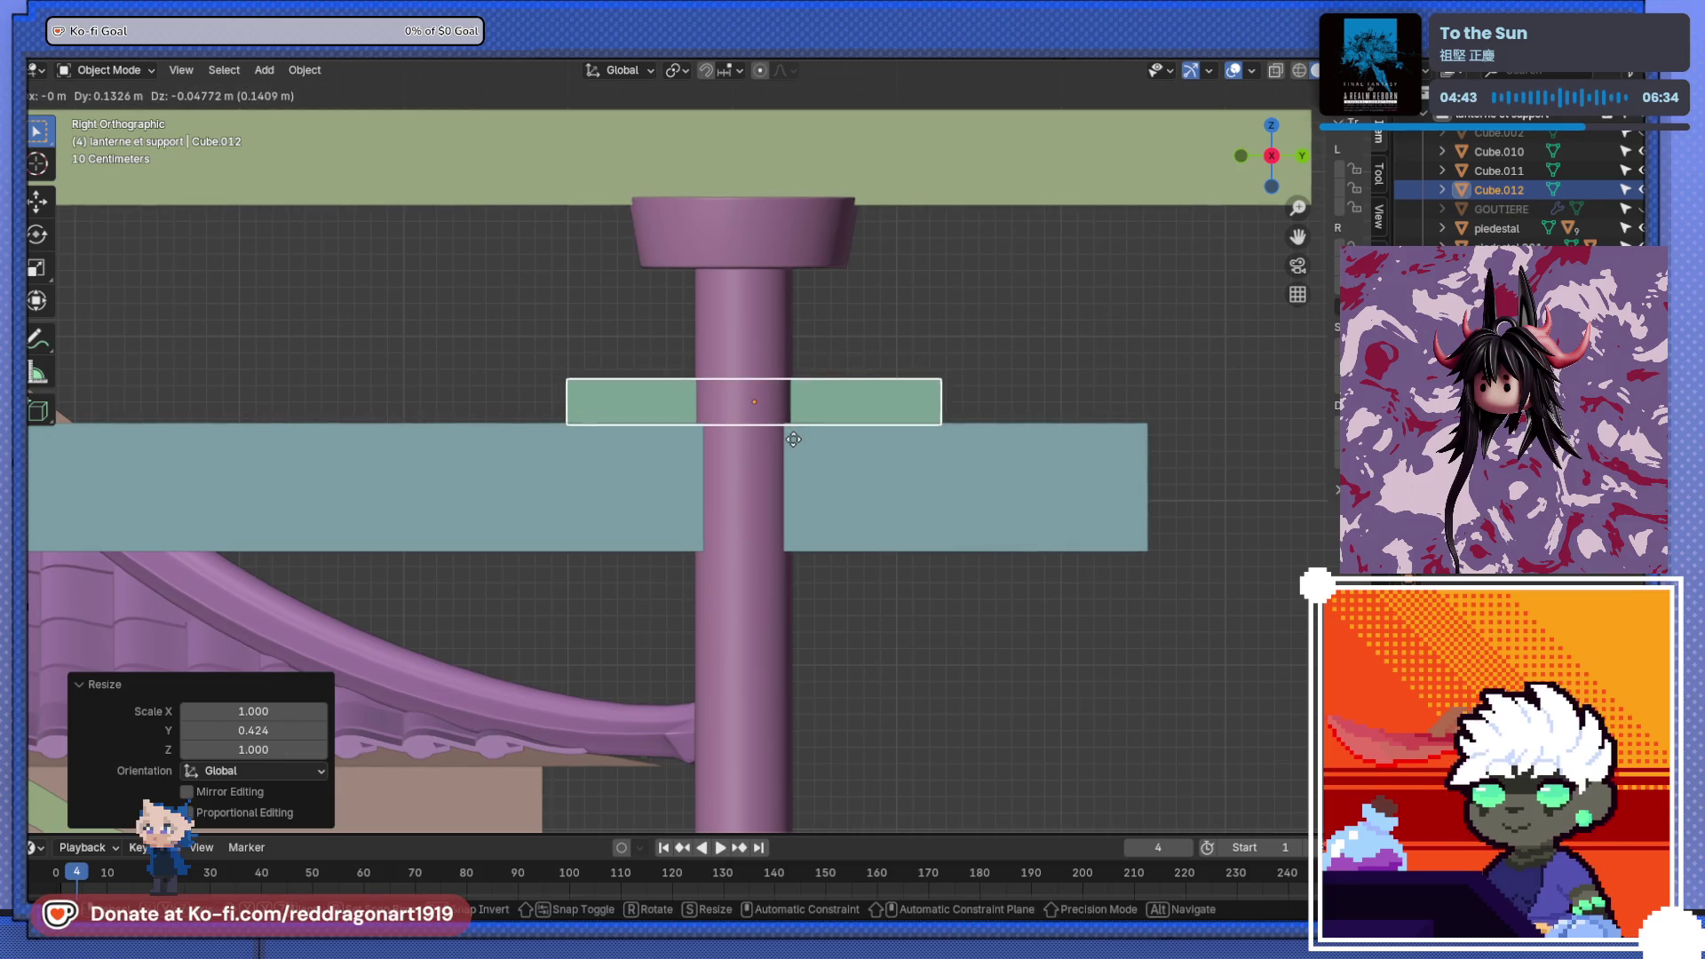
pyautogui.click(793, 440)
pyautogui.scroll(1, 803, 423)
pyautogui.press('g')
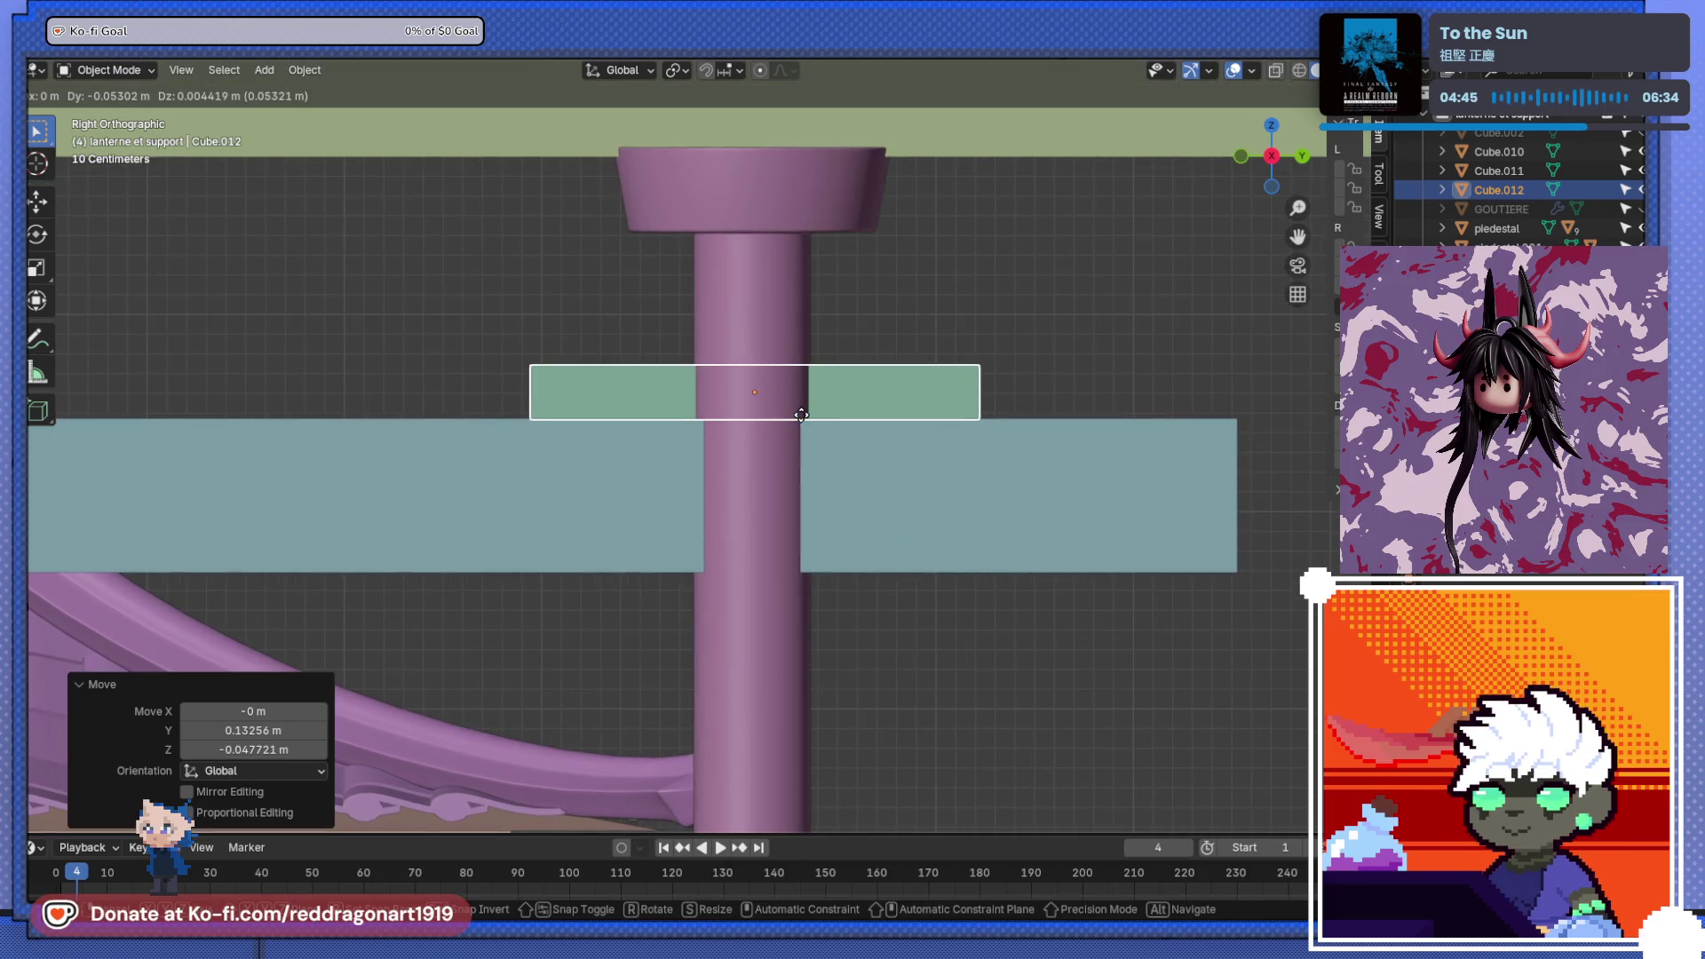
pyautogui.click(801, 415)
# - Stretch the green block to 1.726 along X and enter Edit Mode
pyautogui.moveTo(902, 433)
pyautogui.mouseDown(button='middle')
pyautogui.moveTo(787, 443)
pyautogui.moveTo(966, 361)
pyautogui.mouseUp(button='middle')
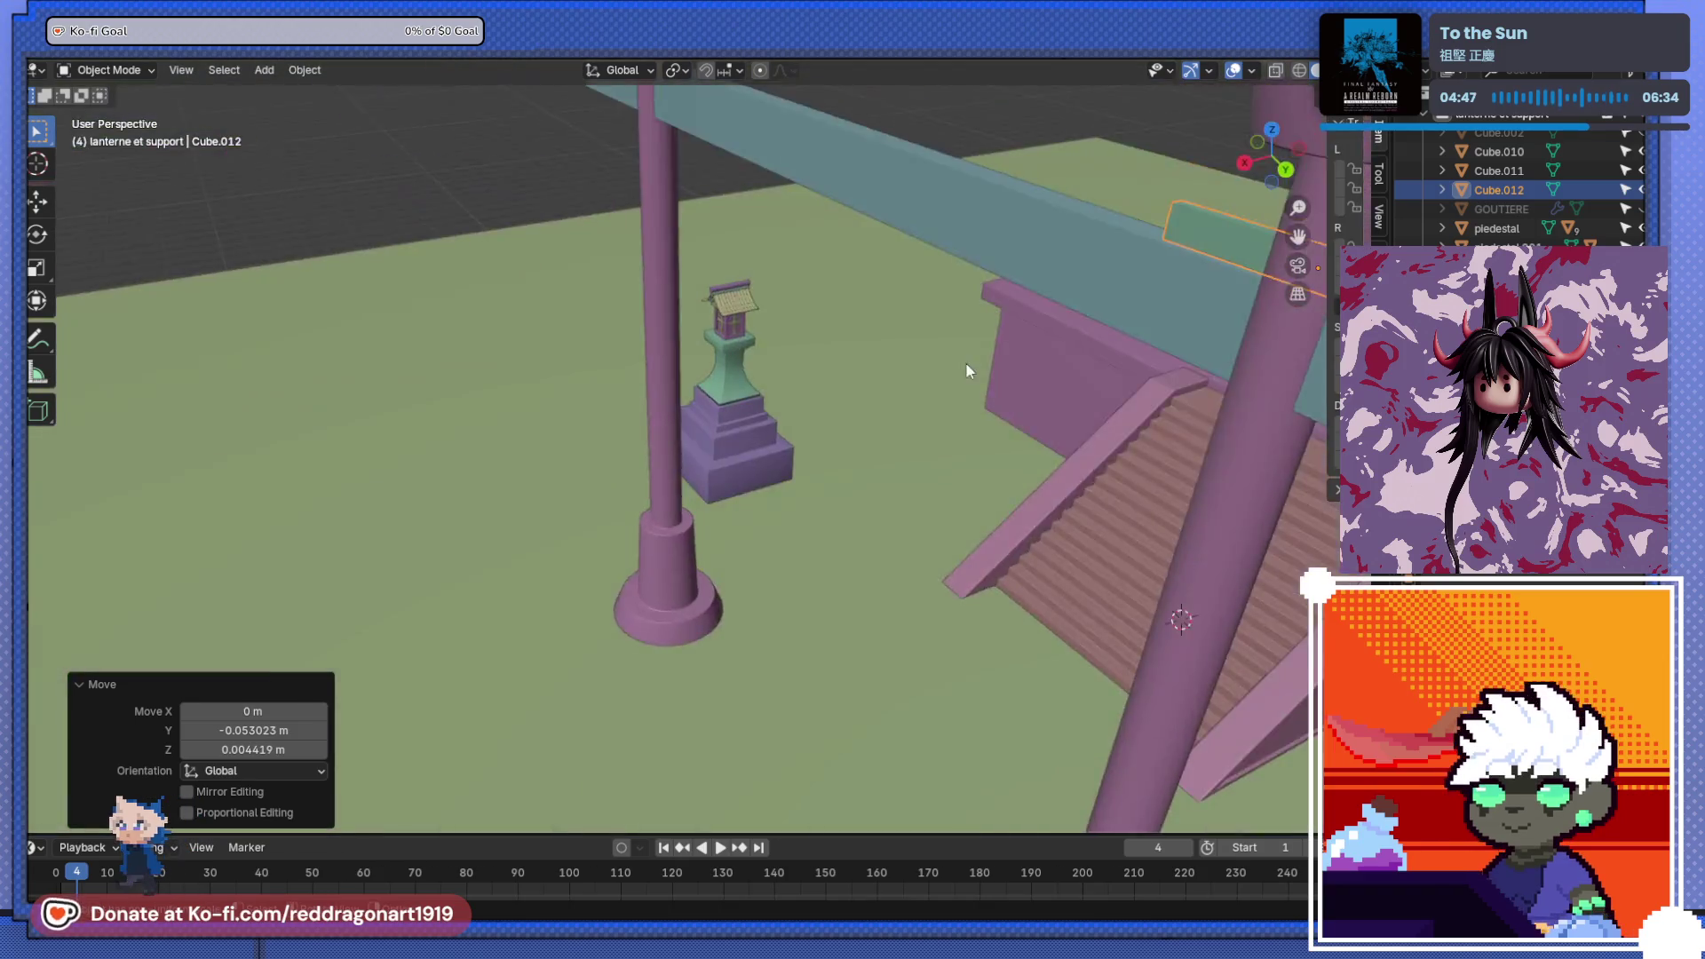
pyautogui.scroll(-4, 966, 360)
pyautogui.scroll(4, 813, 429)
pyautogui.scroll(2, 741, 442)
pyautogui.moveTo(775, 458)
pyautogui.mouseDown(button='middle')
pyautogui.moveTo(743, 461)
pyautogui.moveTo(845, 498)
pyautogui.mouseUp(button='middle')
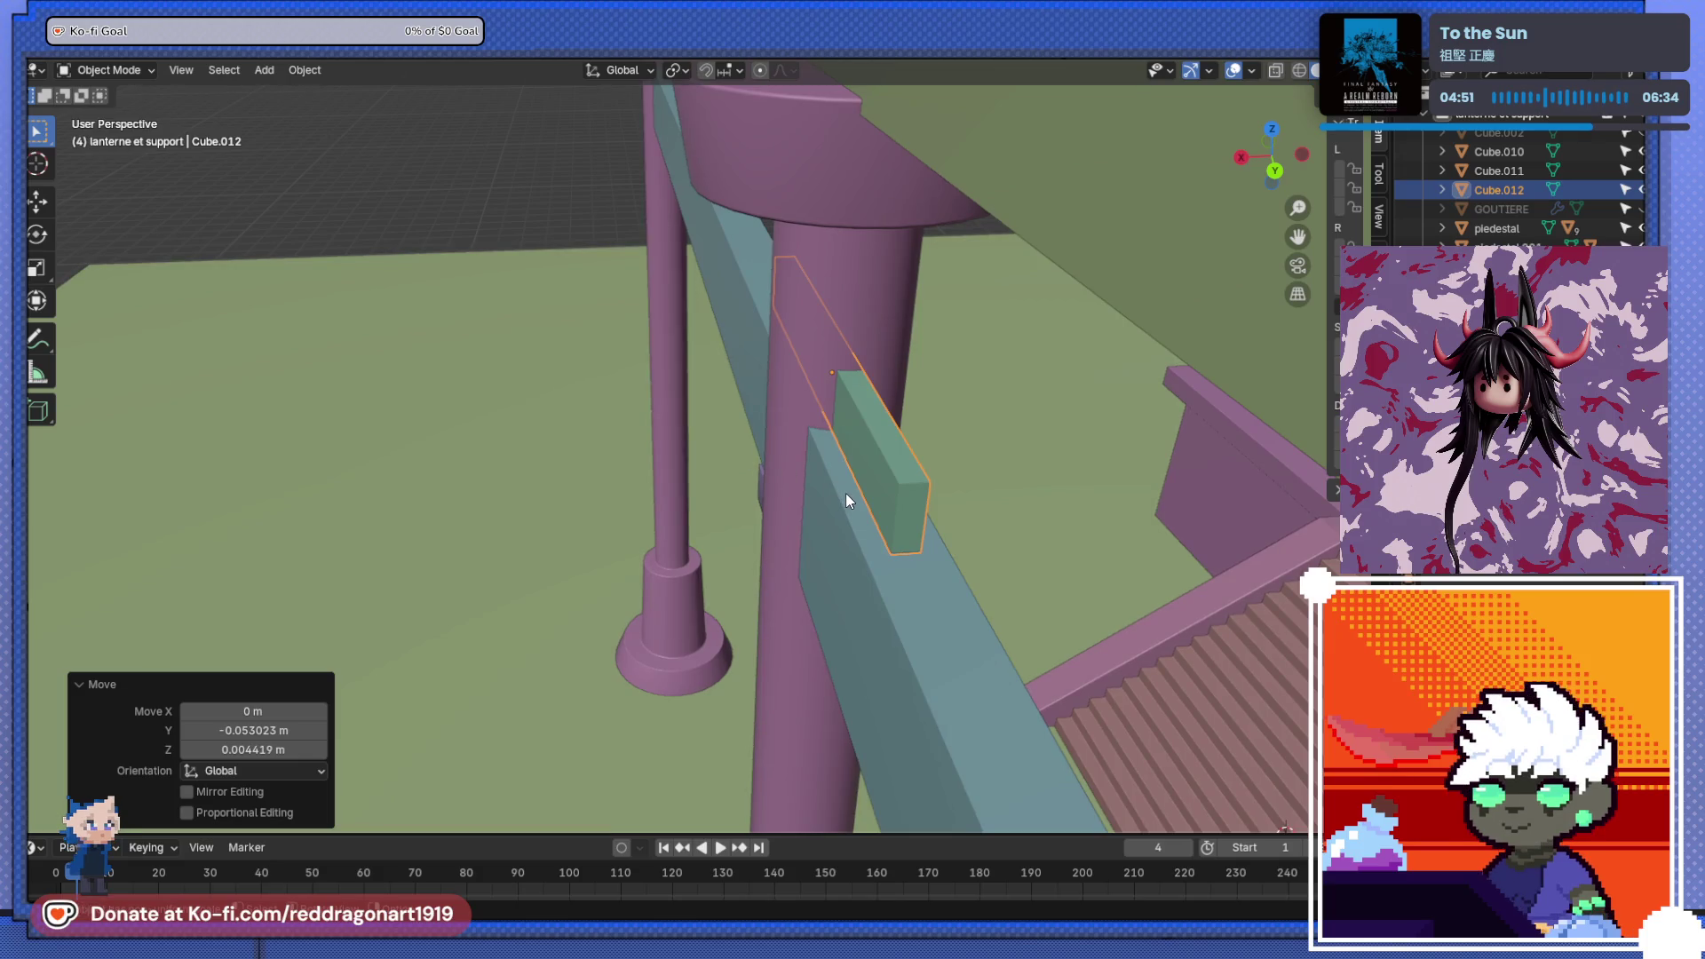
pyautogui.press('s')
pyautogui.press('x')
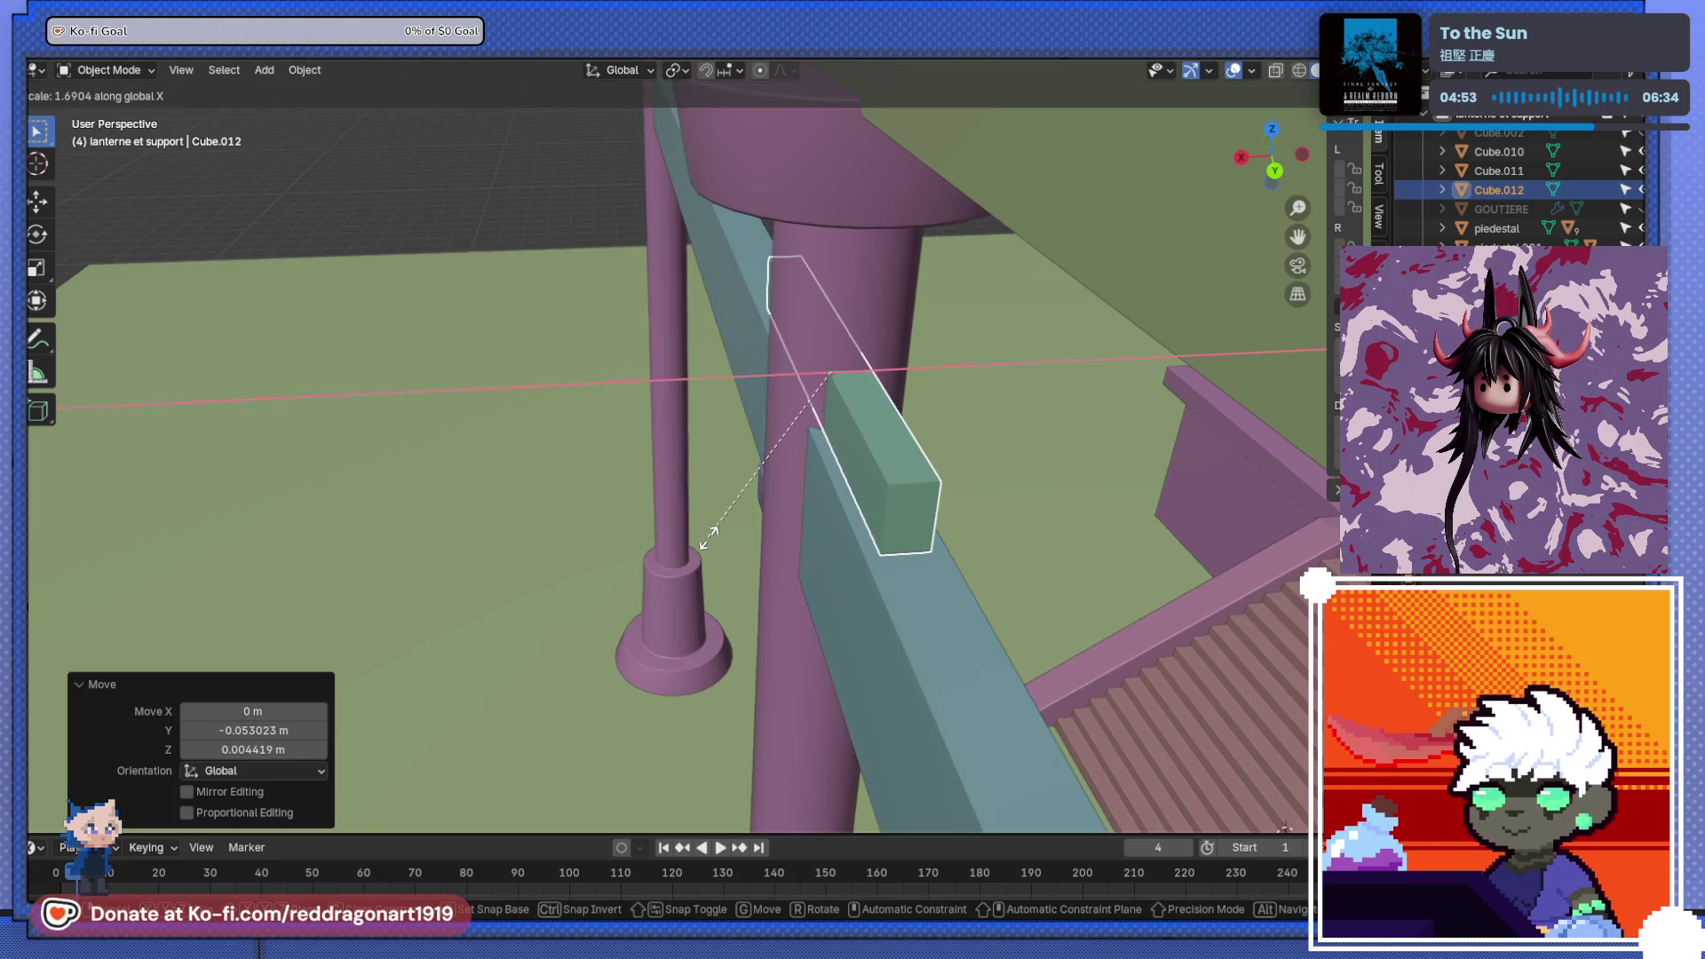
pyautogui.click(730, 535)
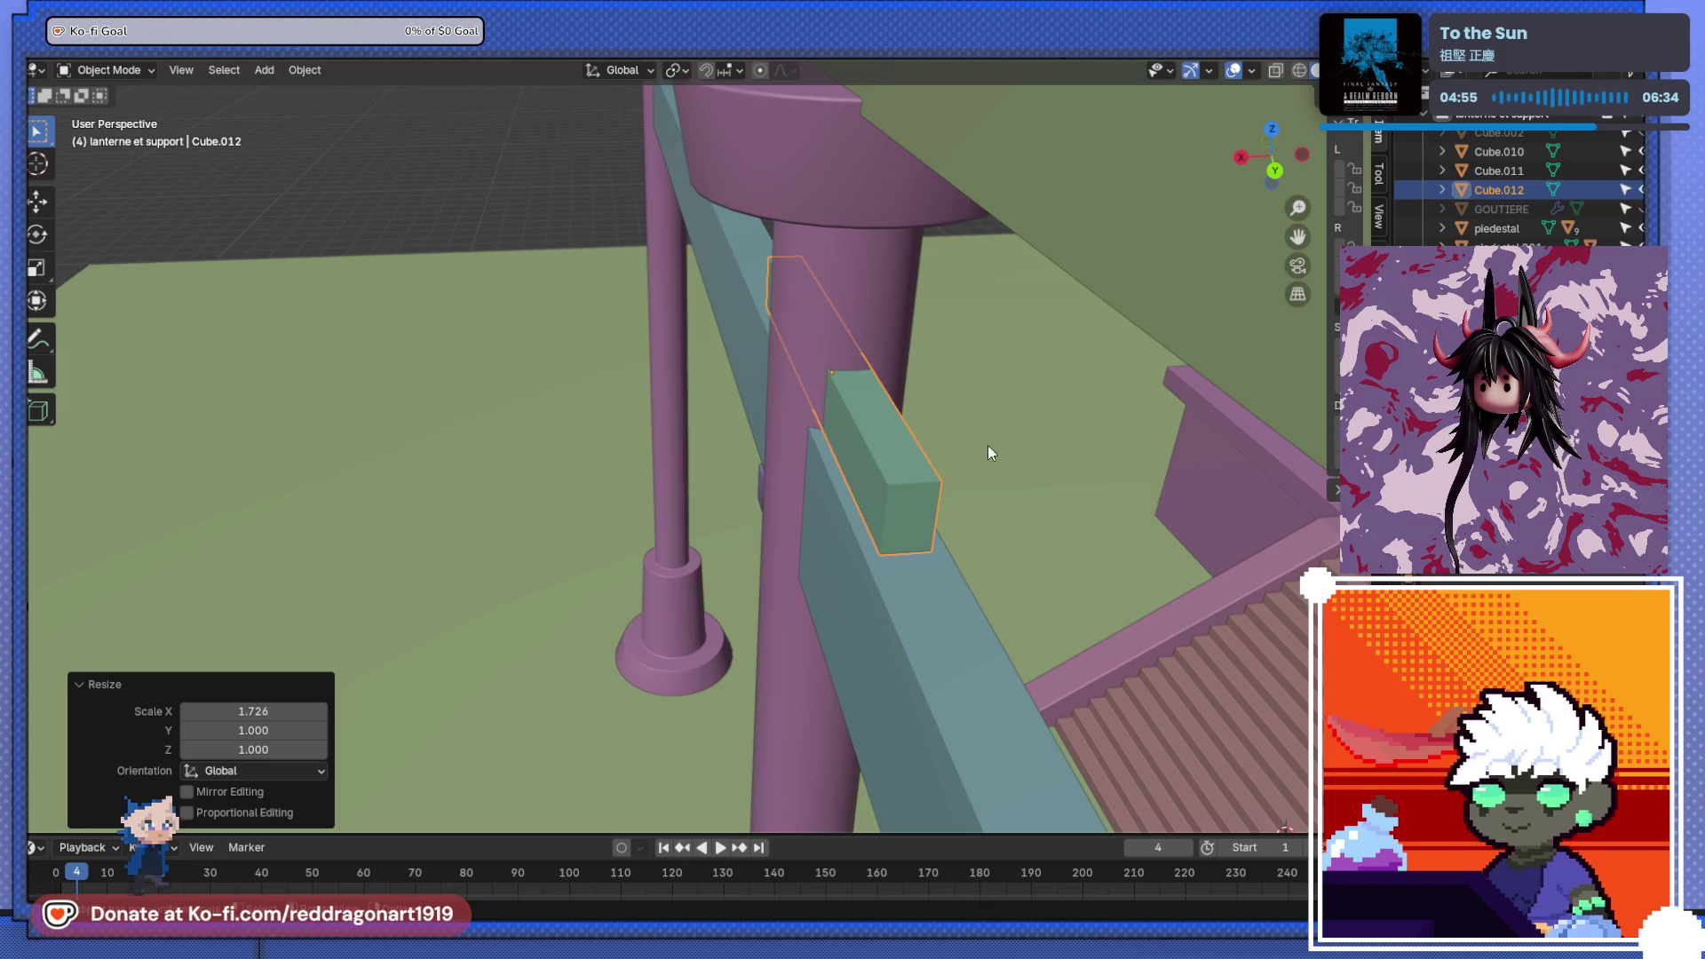
pyautogui.press('Tab')
pyautogui.moveTo(987, 445)
pyautogui.mouseDown(button='middle')
pyautogui.moveTo(1048, 427)
pyautogui.moveTo(1184, 444)
pyautogui.moveTo(554, 495)
pyautogui.moveTo(826, 554)
pyautogui.moveTo(829, 529)
pyautogui.moveTo(779, 500)
pyautogui.moveTo(831, 520)
pyautogui.mouseUp(button='middle')
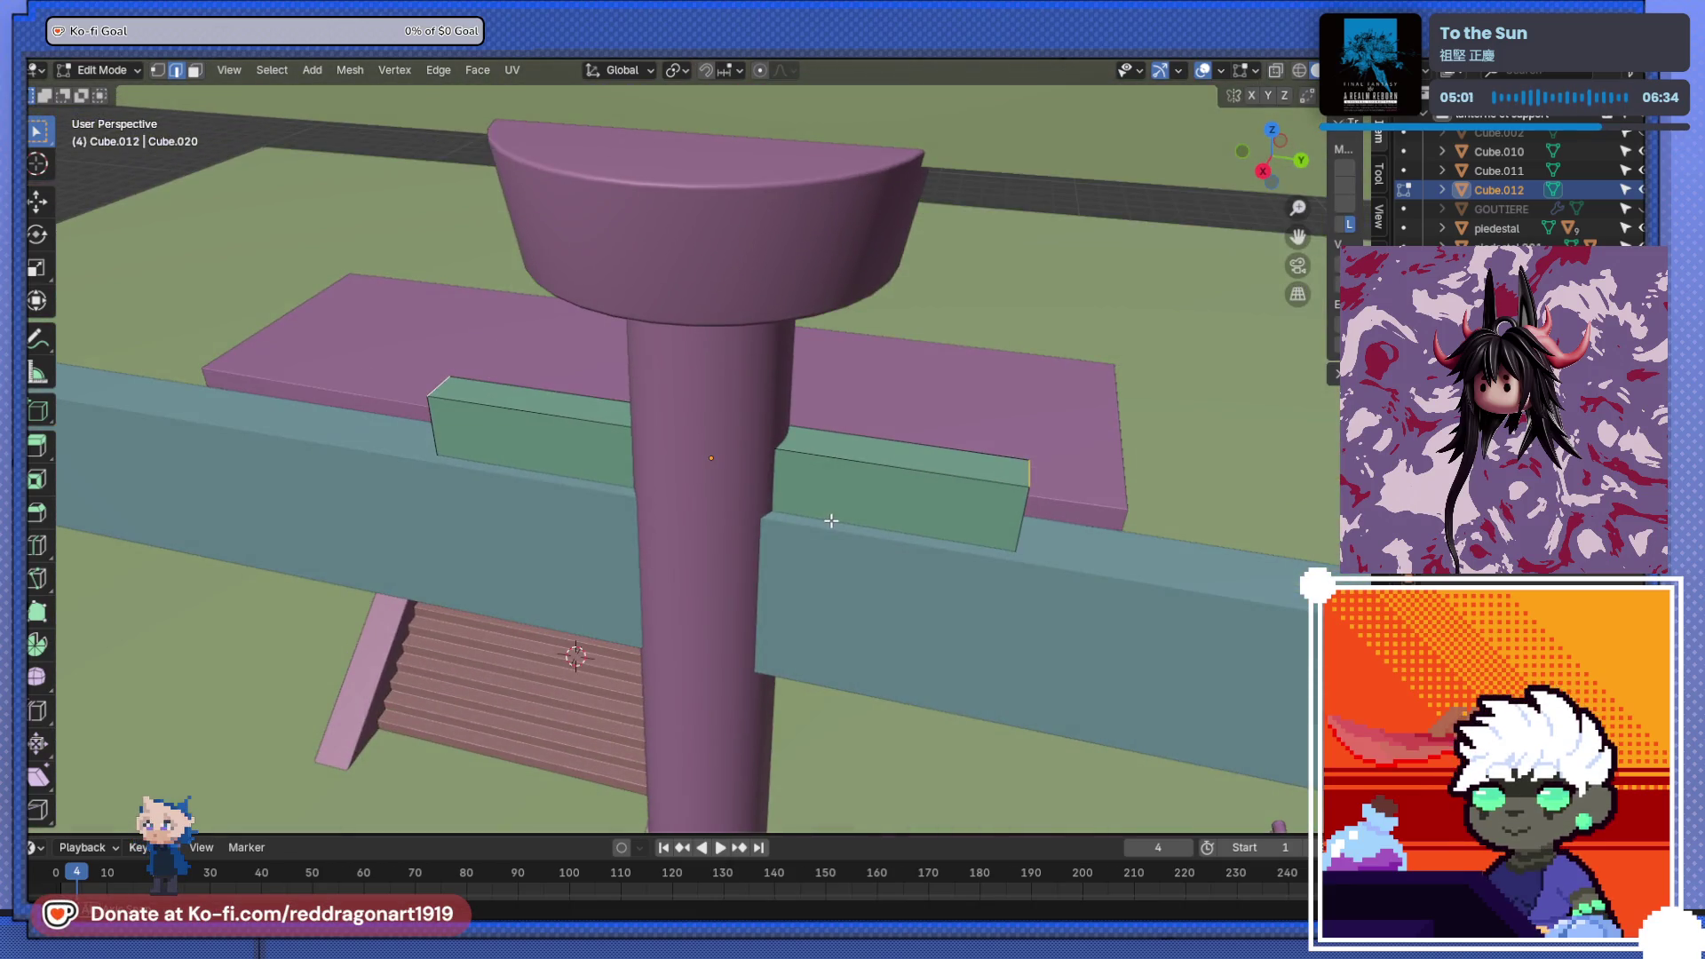
# - Add a centred loop cut through the block and lower it to bend the middle
pyautogui.hotkey('ctrl', 'r')
pyautogui.click(731, 433)
pyautogui.rightClick(731, 435)
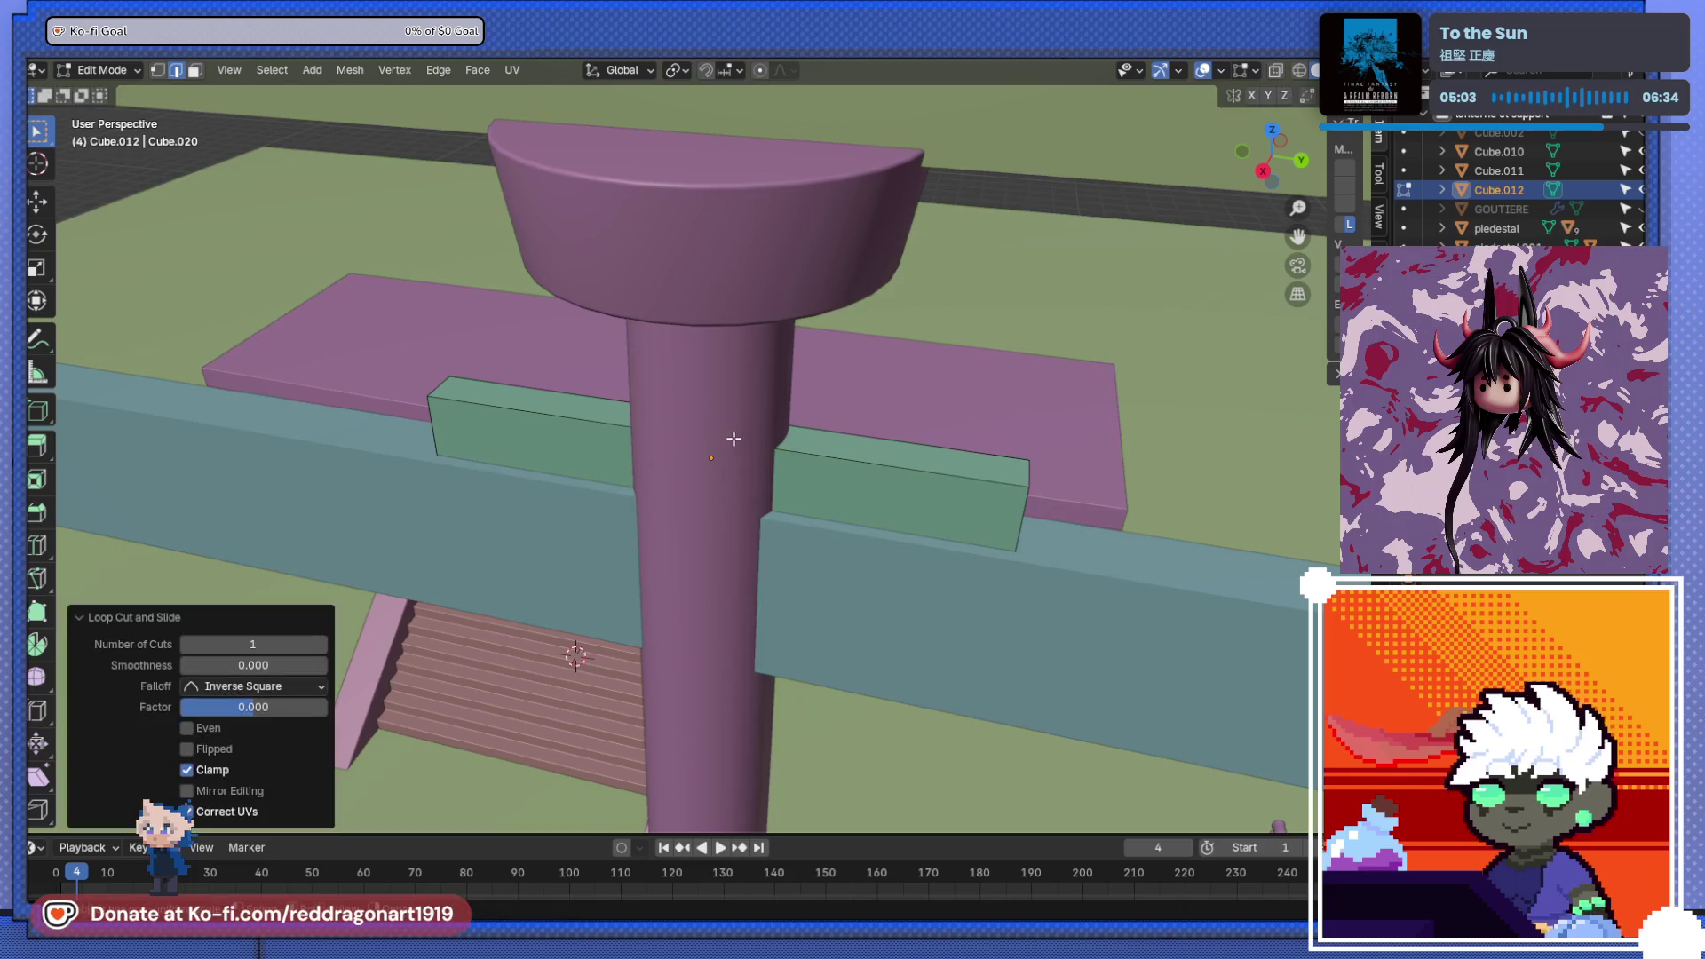
pyautogui.hotkey('alt', 'z')
pyautogui.moveTo(775, 437); pyautogui.dragTo(790, 461, button='middle')
pyautogui.press('g')
pyautogui.press('z')
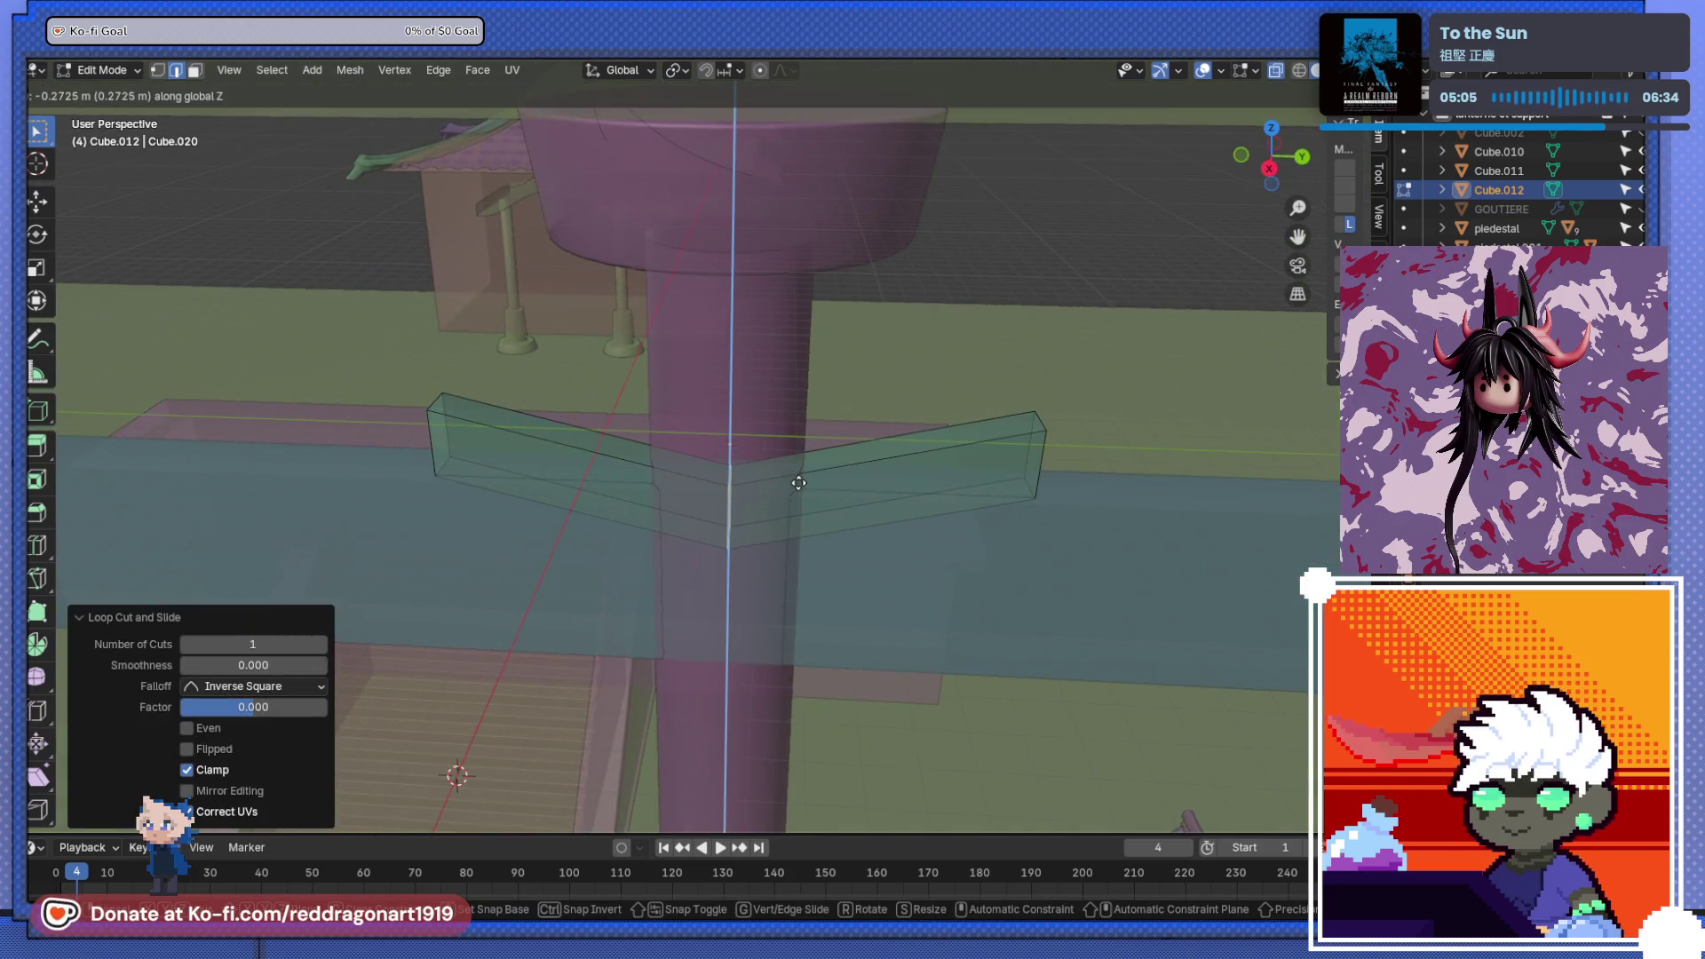
pyautogui.click(799, 488)
# - Bevel the middle loop into an 8-segment curve
pyautogui.hotkey('ctrl', 'b')
pyautogui.scroll(7, 867, 495)
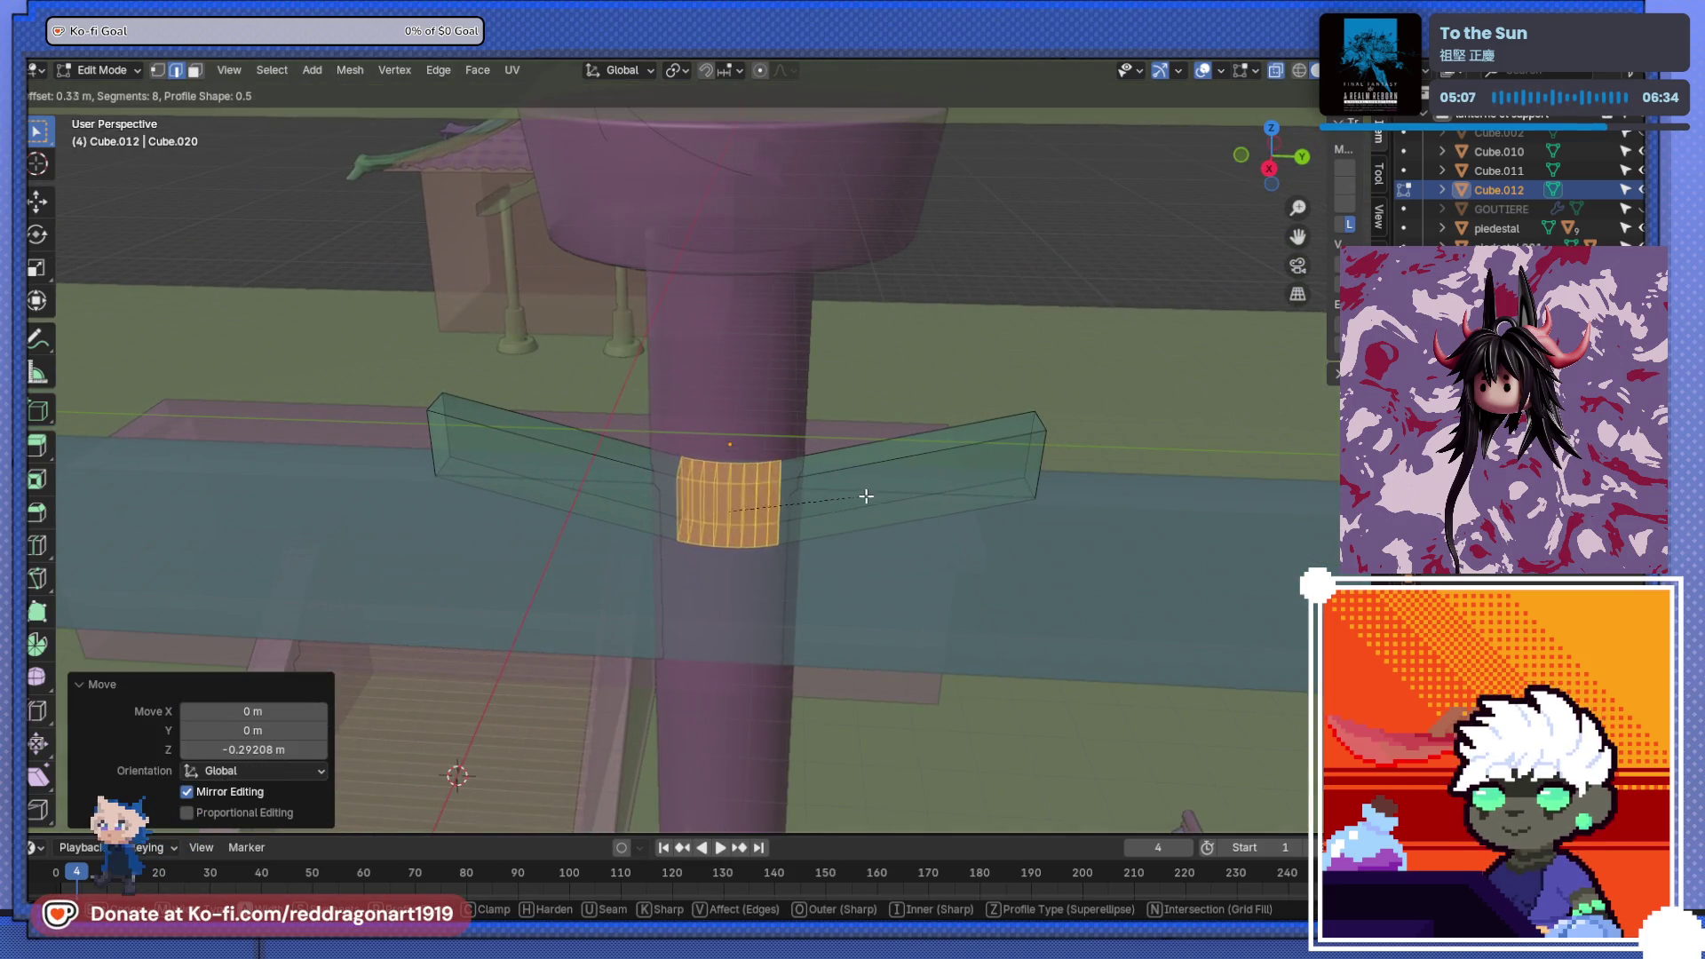
pyautogui.click(983, 513)
pyautogui.hotkey('alt', 'z')
pyautogui.moveTo(984, 512); pyautogui.dragTo(820, 477, button='middle')
pyautogui.scroll(2, 892, 467)
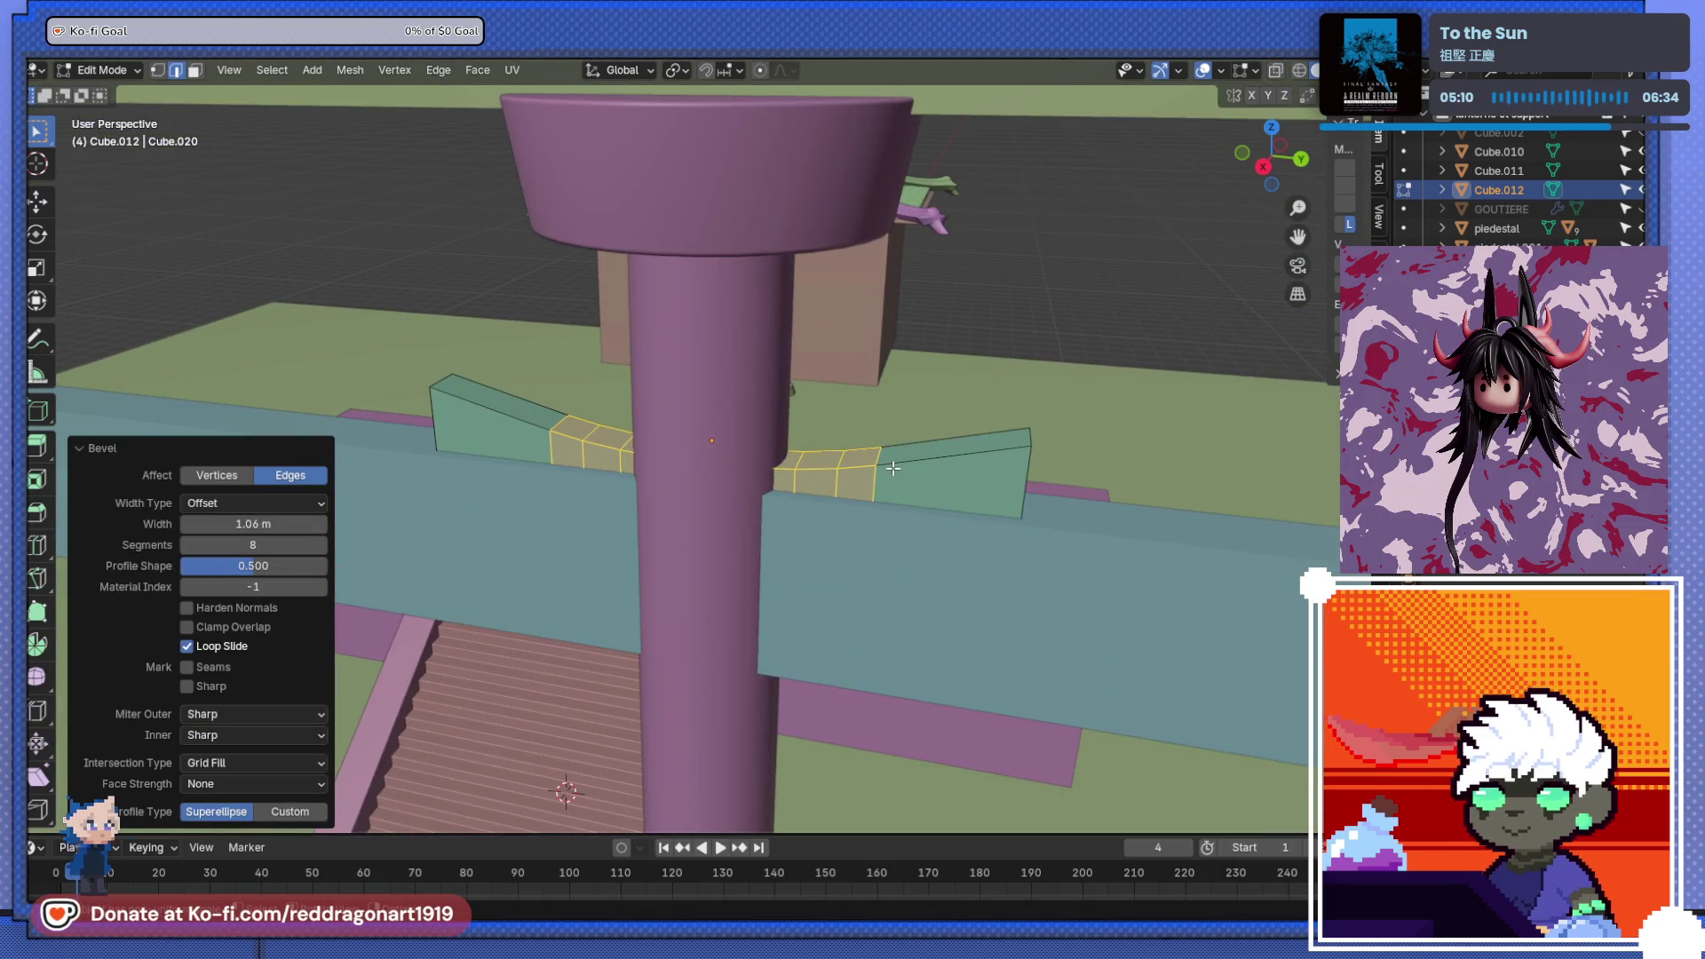
# - Raise both end edges of the block by about 0.083 m
pyautogui.click(1030, 437)
pyautogui.keyDown('shift'); pyautogui.click(440, 381); pyautogui.keyUp('shift')
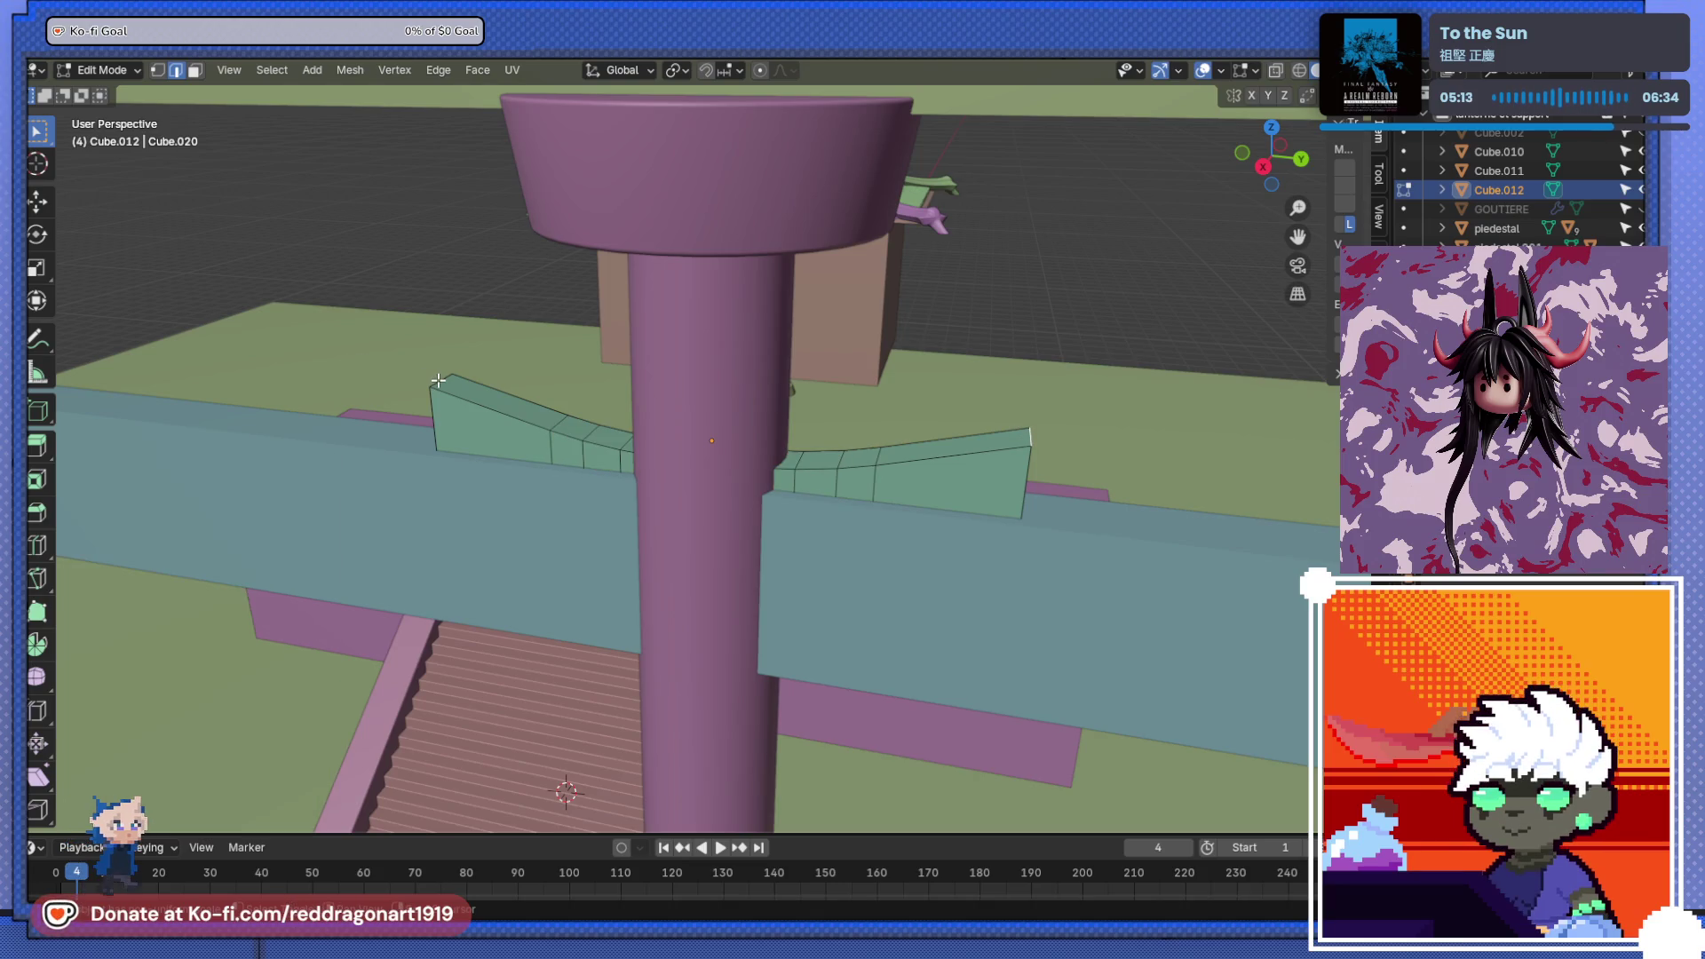
pyautogui.press('g')
pyautogui.press('z')
pyautogui.click(722, 415)
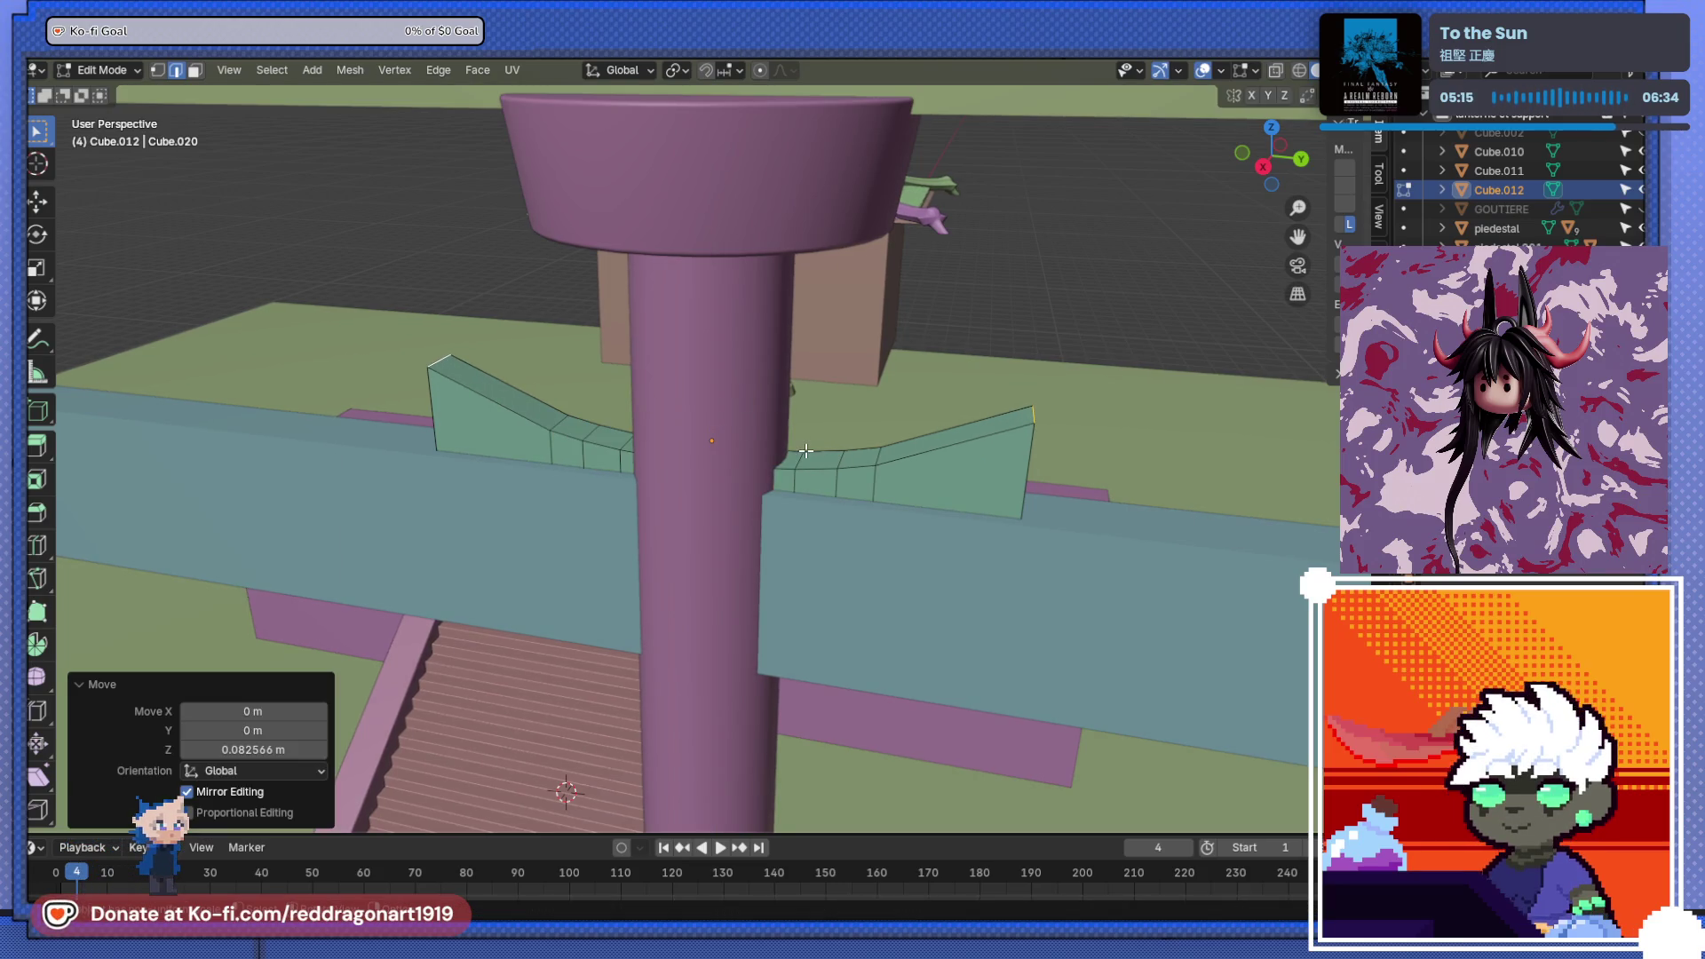
# - Flare the block's ends by scaling them 1.046 along Y
pyautogui.press('s')
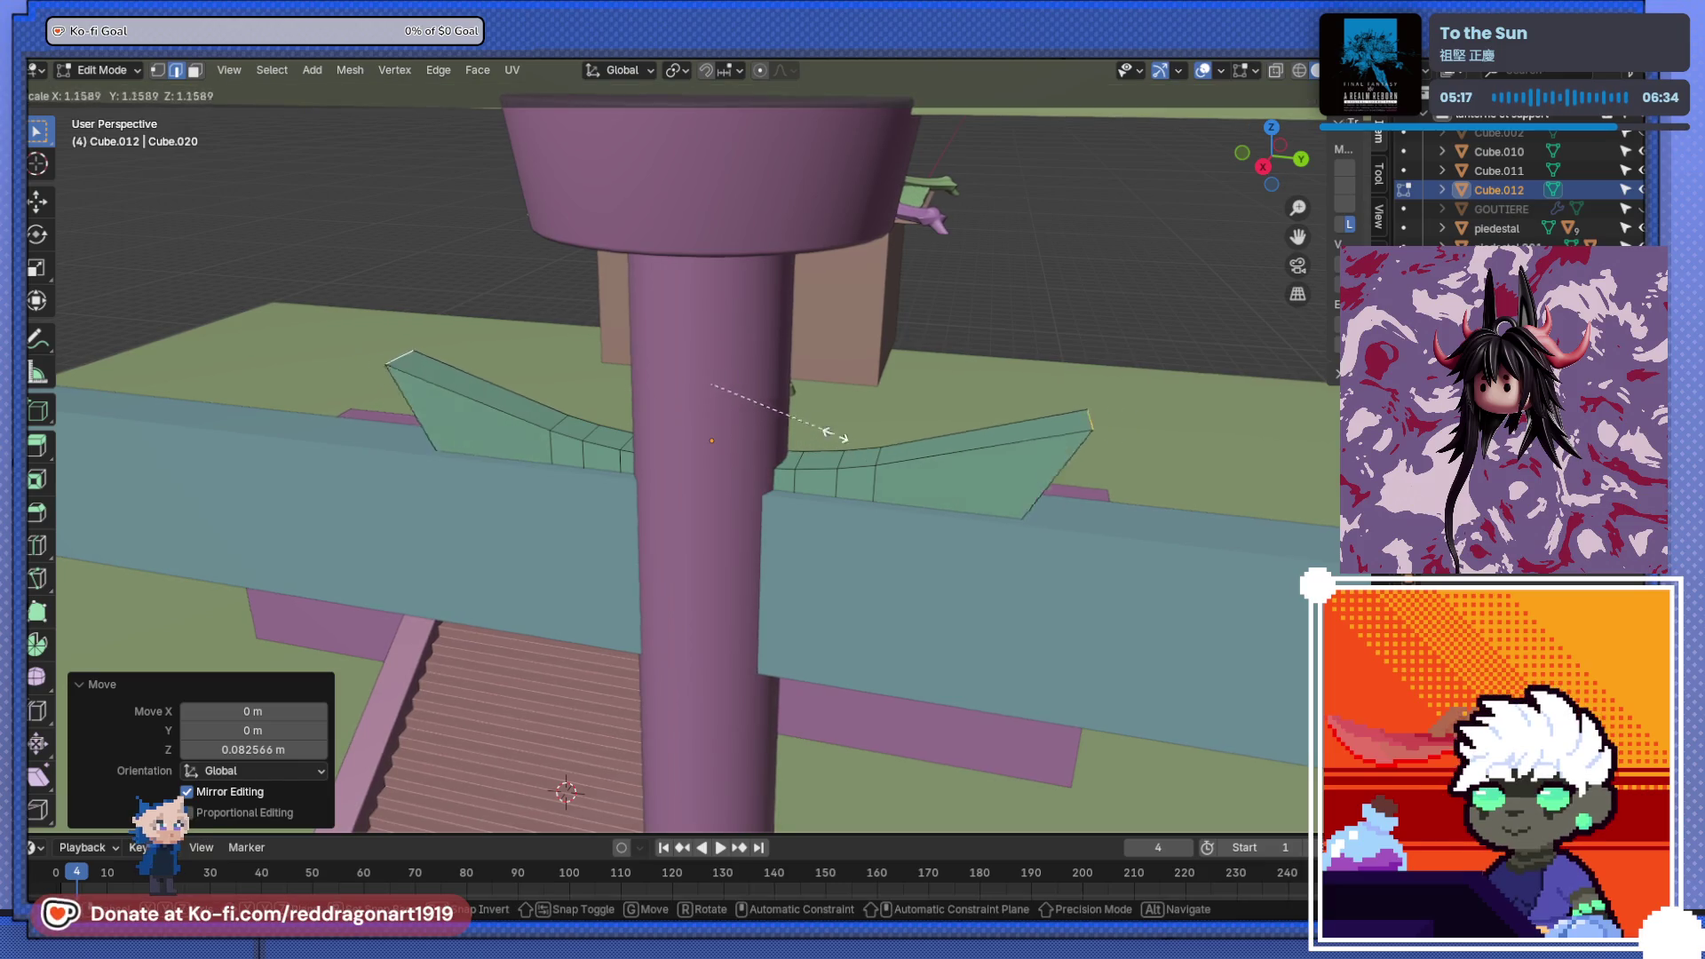
pyautogui.click(825, 444)
pyautogui.moveTo(825, 444); pyautogui.dragTo(636, 419, button='middle')
pyautogui.hotkey('ctrl', 'z')
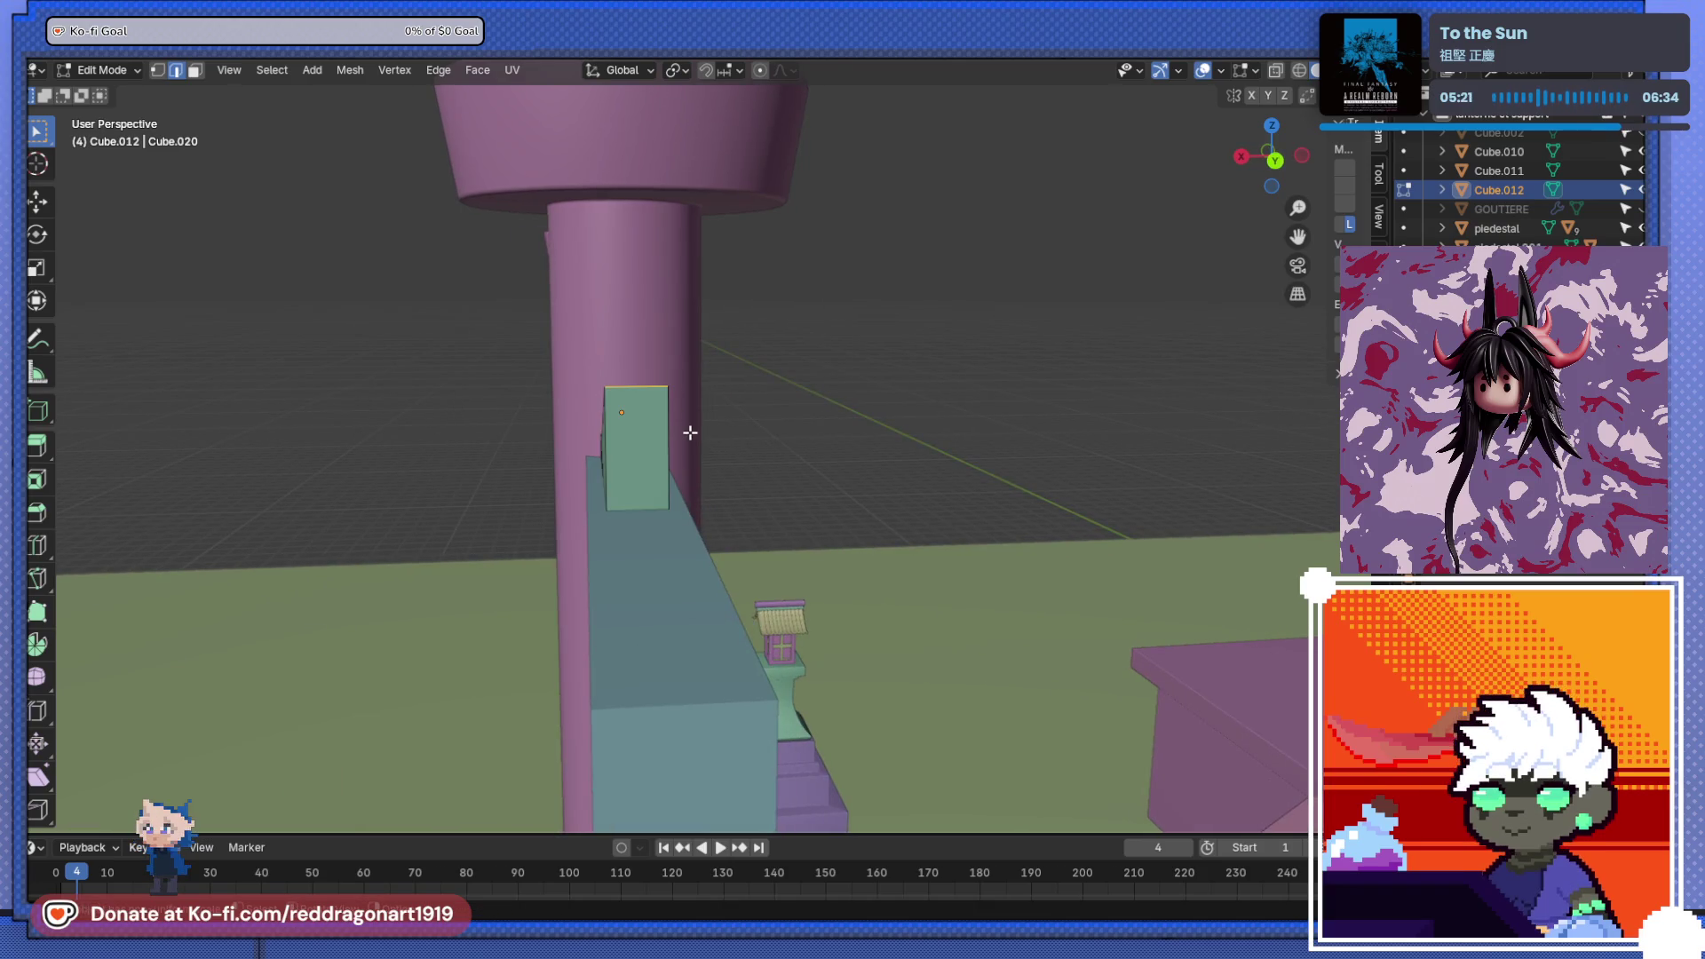
pyautogui.press('s')
pyautogui.press('y')
pyautogui.click(697, 449)
pyautogui.moveTo(697, 449)
pyautogui.mouseDown(button='middle')
pyautogui.moveTo(742, 472)
pyautogui.moveTo(905, 454)
pyautogui.mouseUp(button='middle')
pyautogui.hotkey('ctrl', 'z')
pyautogui.scroll(-5, 870, 462)
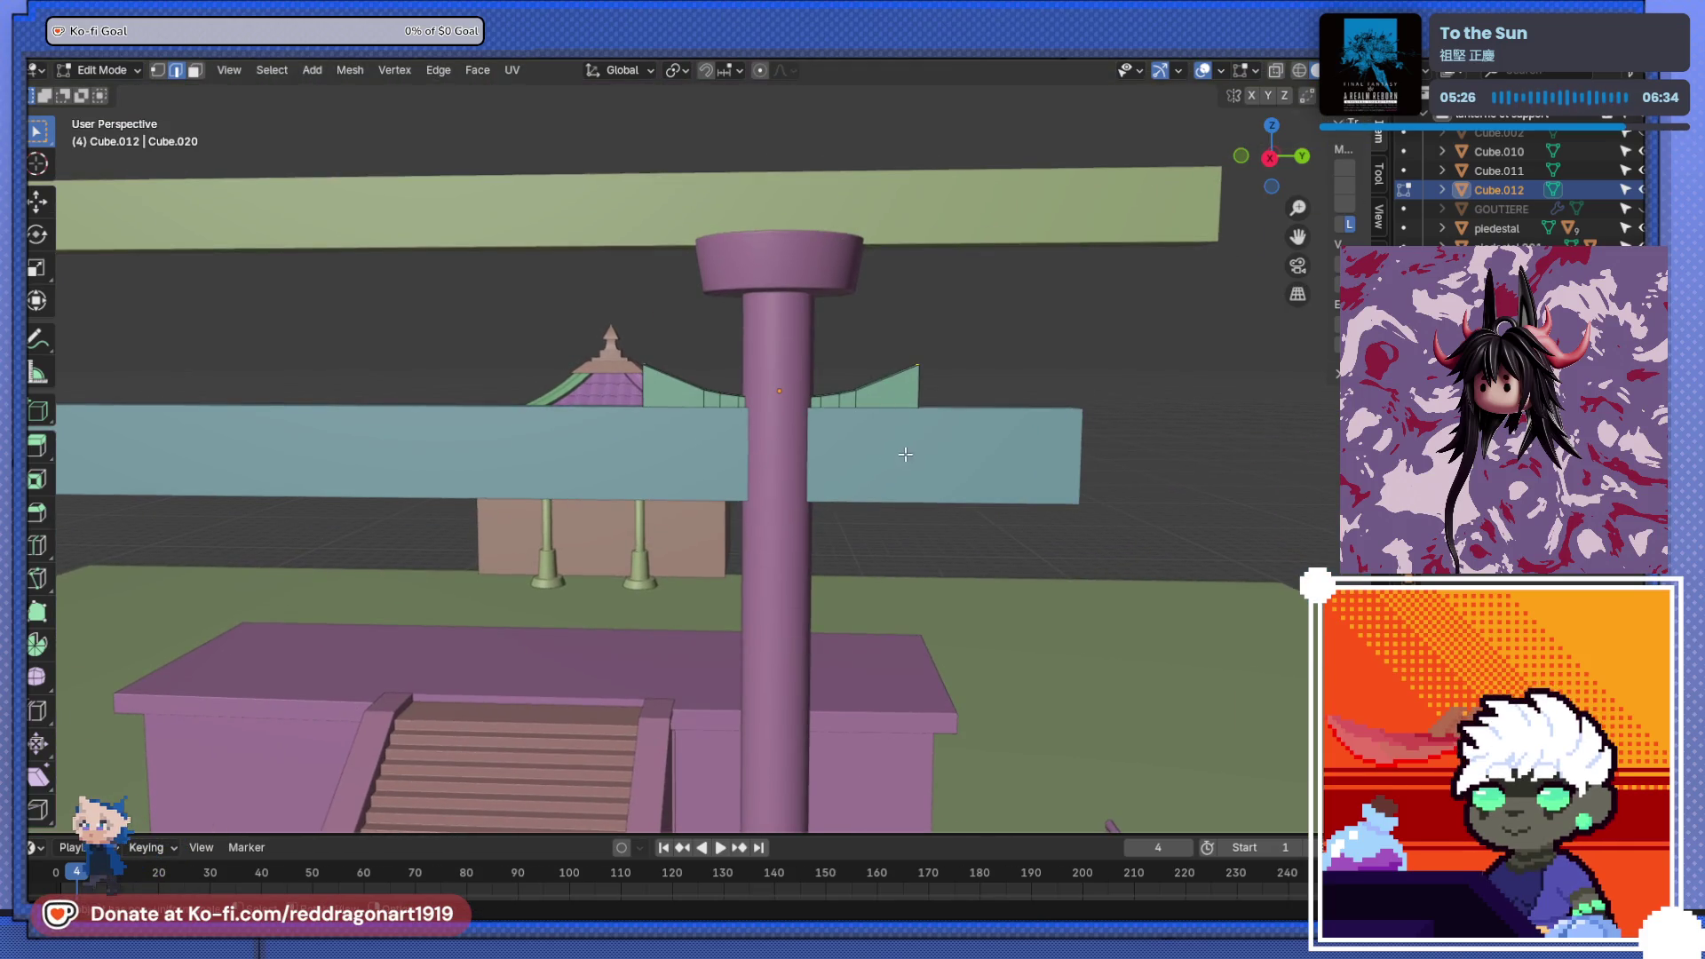
pyautogui.press('s')
pyautogui.press('y')
pyautogui.click(963, 437)
pyautogui.moveTo(963, 436)
pyautogui.mouseDown(button='middle')
pyautogui.moveTo(718, 478)
pyautogui.moveTo(822, 509)
pyautogui.moveTo(1047, 517)
pyautogui.moveTo(882, 487)
pyautogui.moveTo(782, 512)
pyautogui.moveTo(1045, 369)
pyautogui.moveTo(1013, 396)
pyautogui.moveTo(888, 382)
pyautogui.mouseUp(button='middle')
pyautogui.scroll(-3, 782, 512)
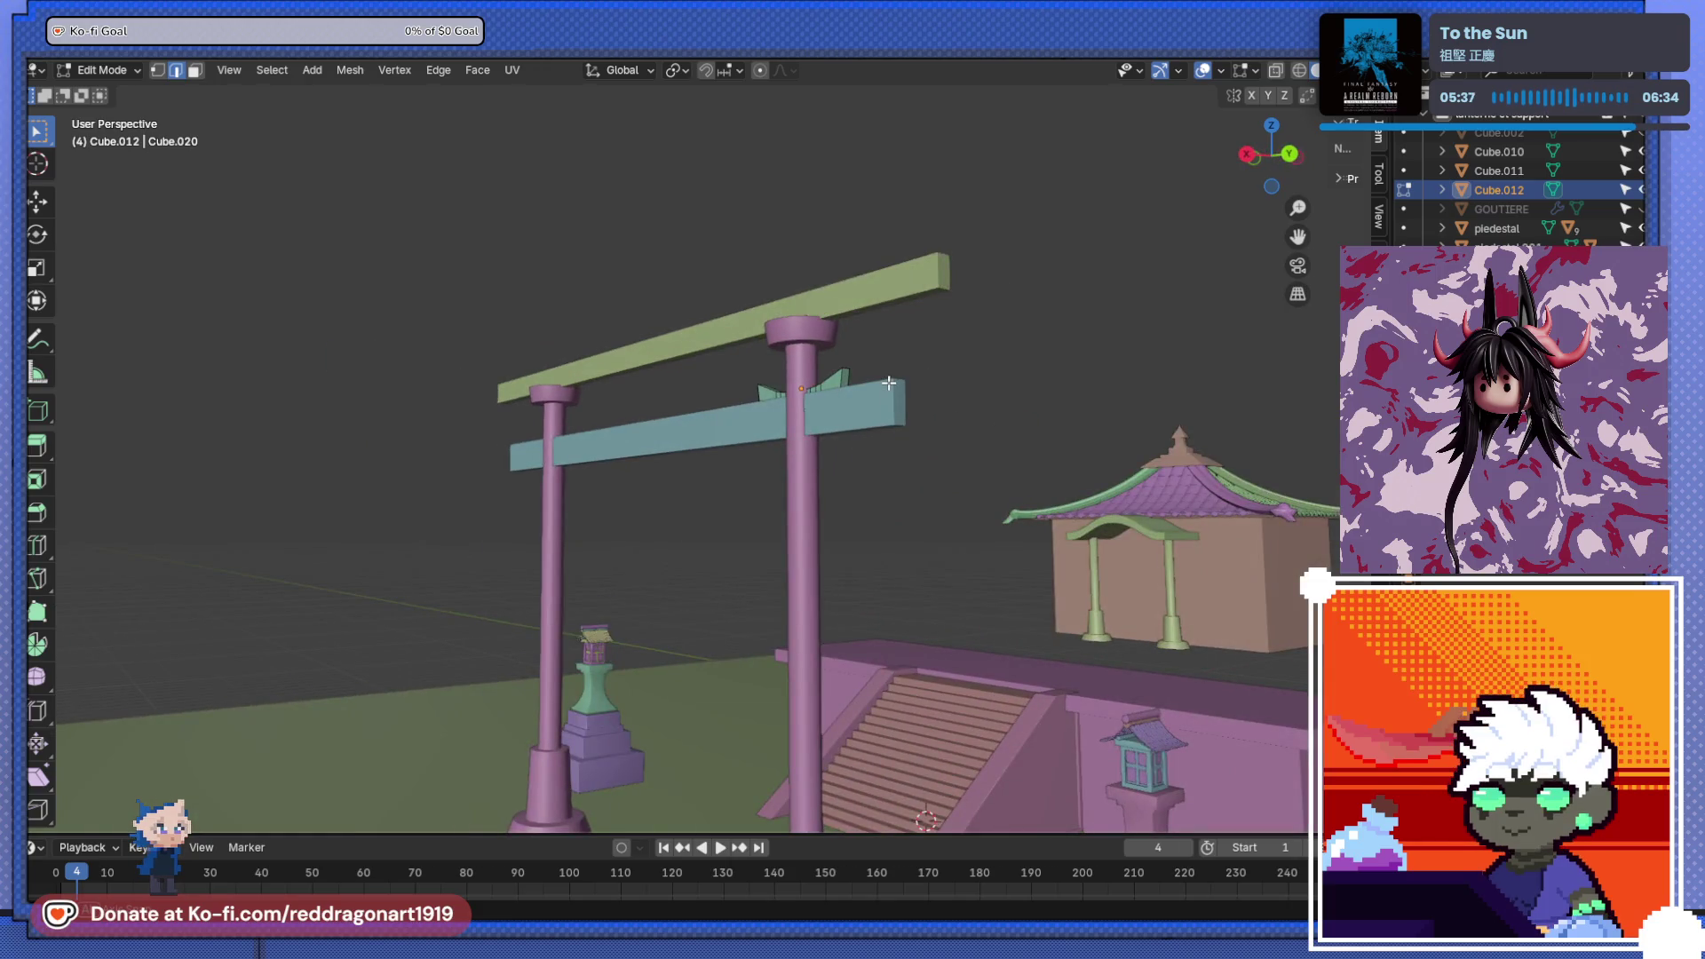
# - Leave the lintel block and start editing the right-hand gate pillar's mesh
pyautogui.keyDown('shift'); pyautogui.scroll(-5, 888, 383); pyautogui.keyUp('shift')
pyautogui.keyDown('shift'); pyautogui.scroll(-1, 771, 445); pyautogui.keyUp('shift')
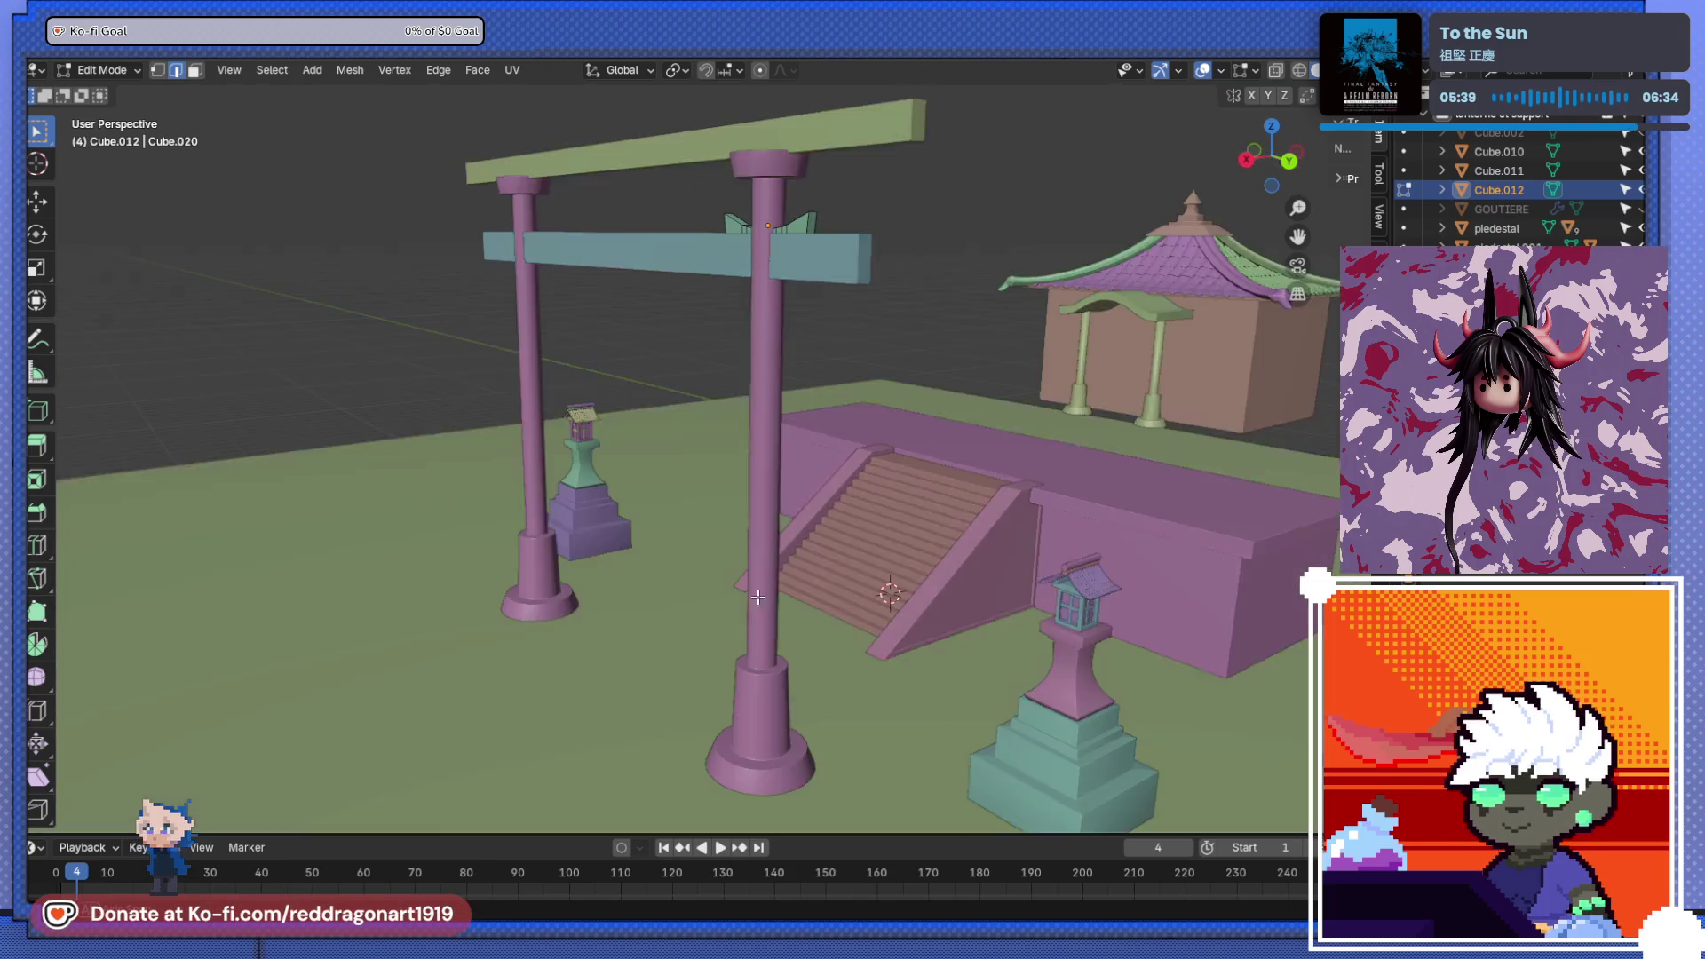
pyautogui.scroll(4, 771, 446)
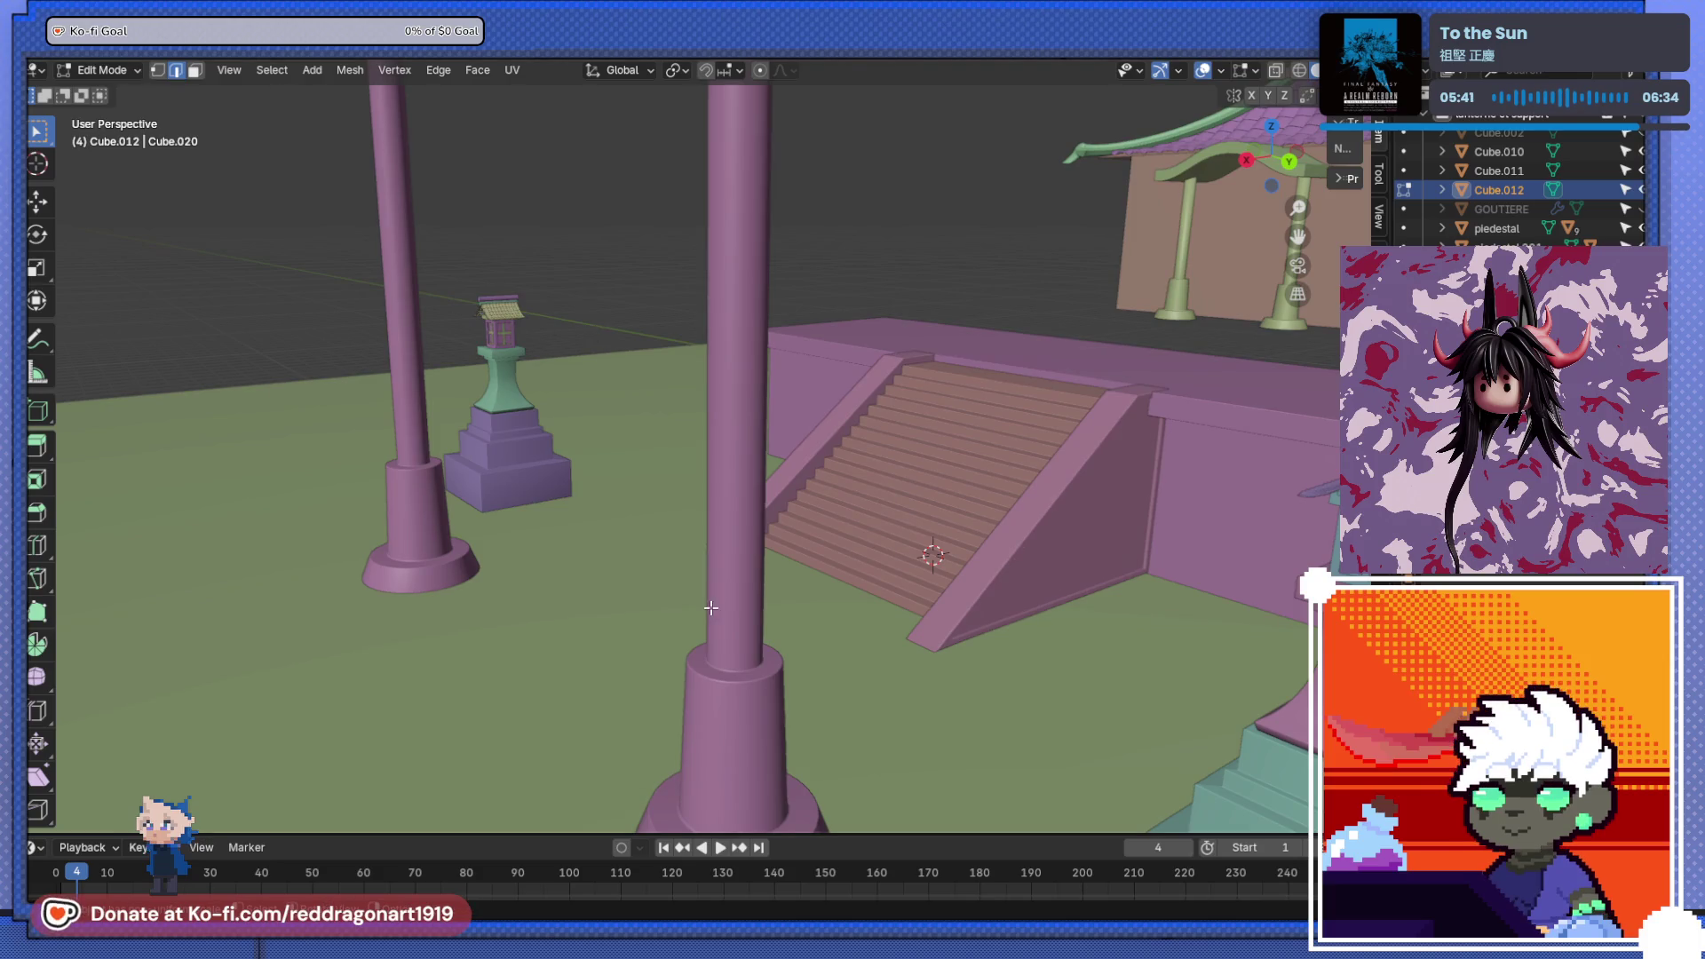
pyautogui.keyDown('shift'); pyautogui.moveTo(739, 681); pyautogui.dragTo(739, 617, button='middle'); pyautogui.keyUp('shift')
pyautogui.press('Tab')
pyautogui.scroll(-2, 738, 635)
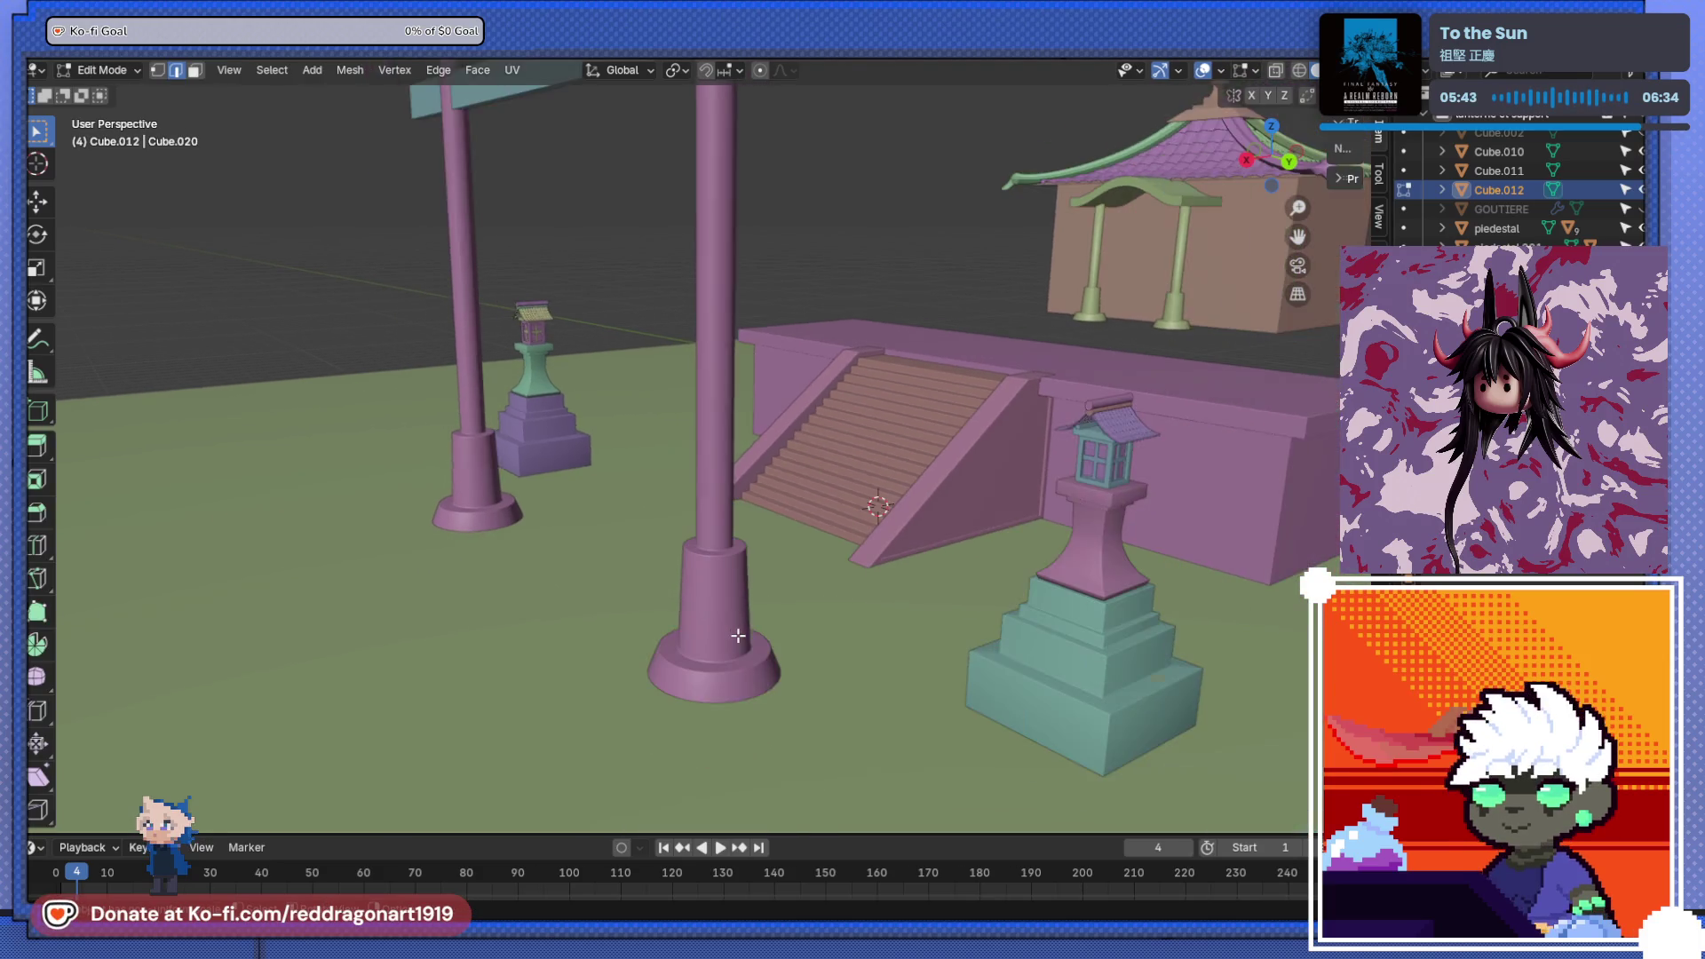
pyautogui.click(734, 627)
pyautogui.press('Tab')
# - In a see-through top orthographic view, box-select the pillar shaft's inner ring
pyautogui.scroll(3, 731, 622)
pyautogui.scroll(3, 737, 649)
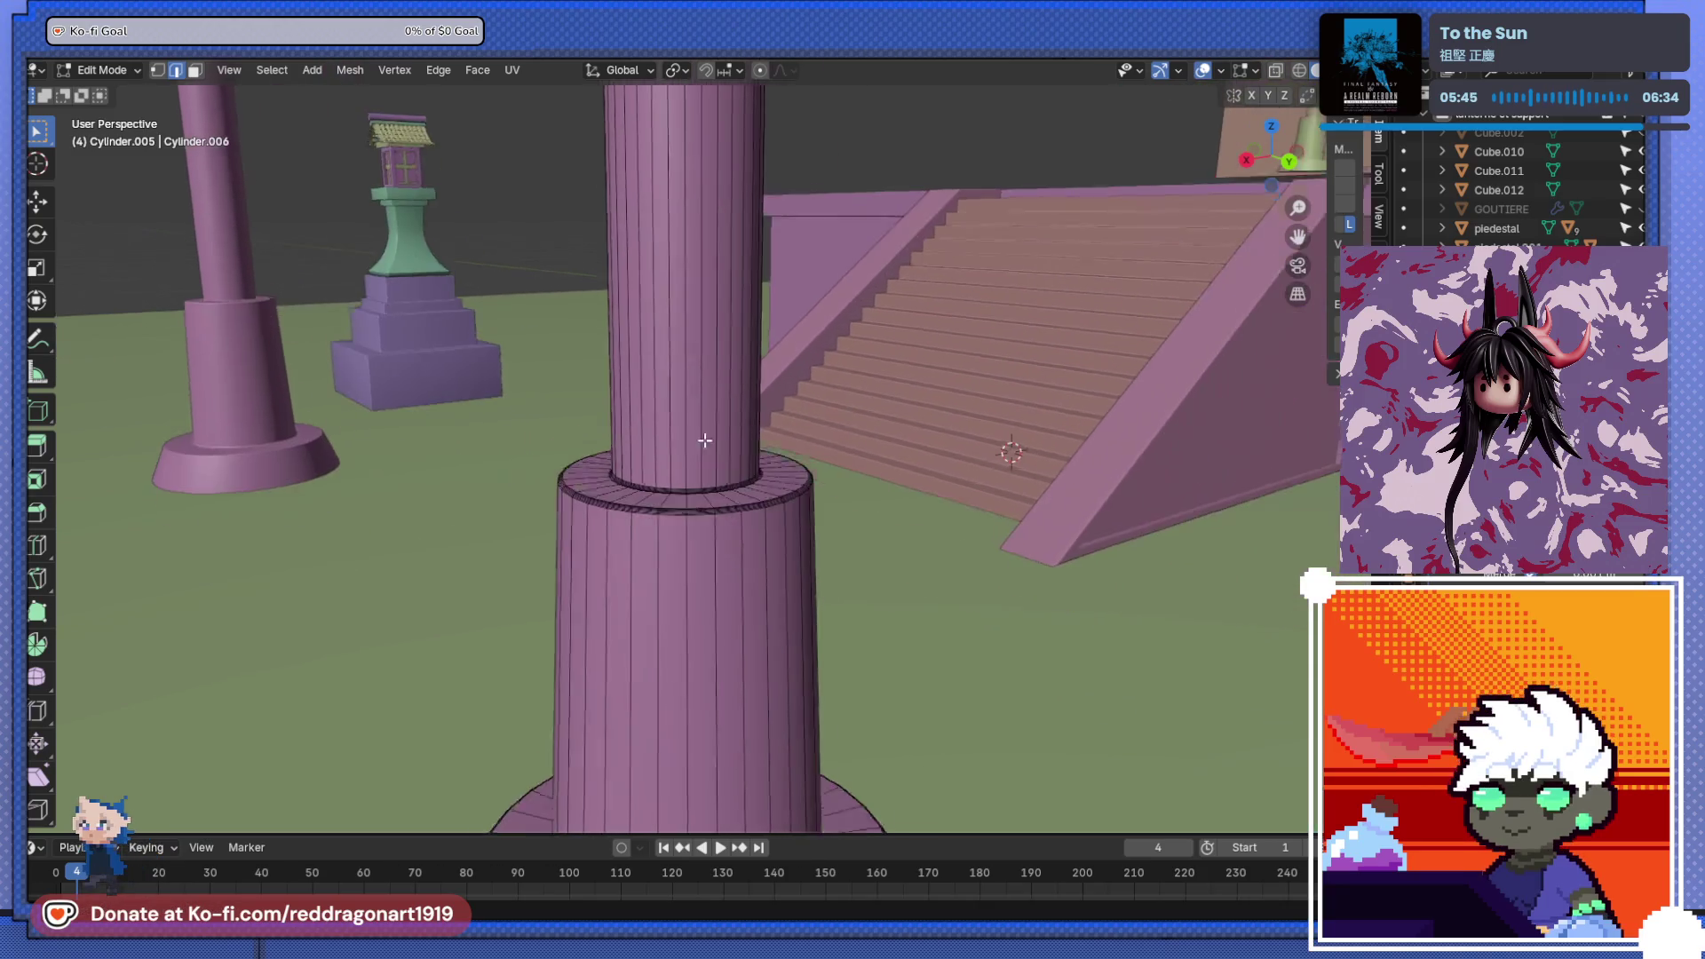
pyautogui.scroll(3, 695, 532)
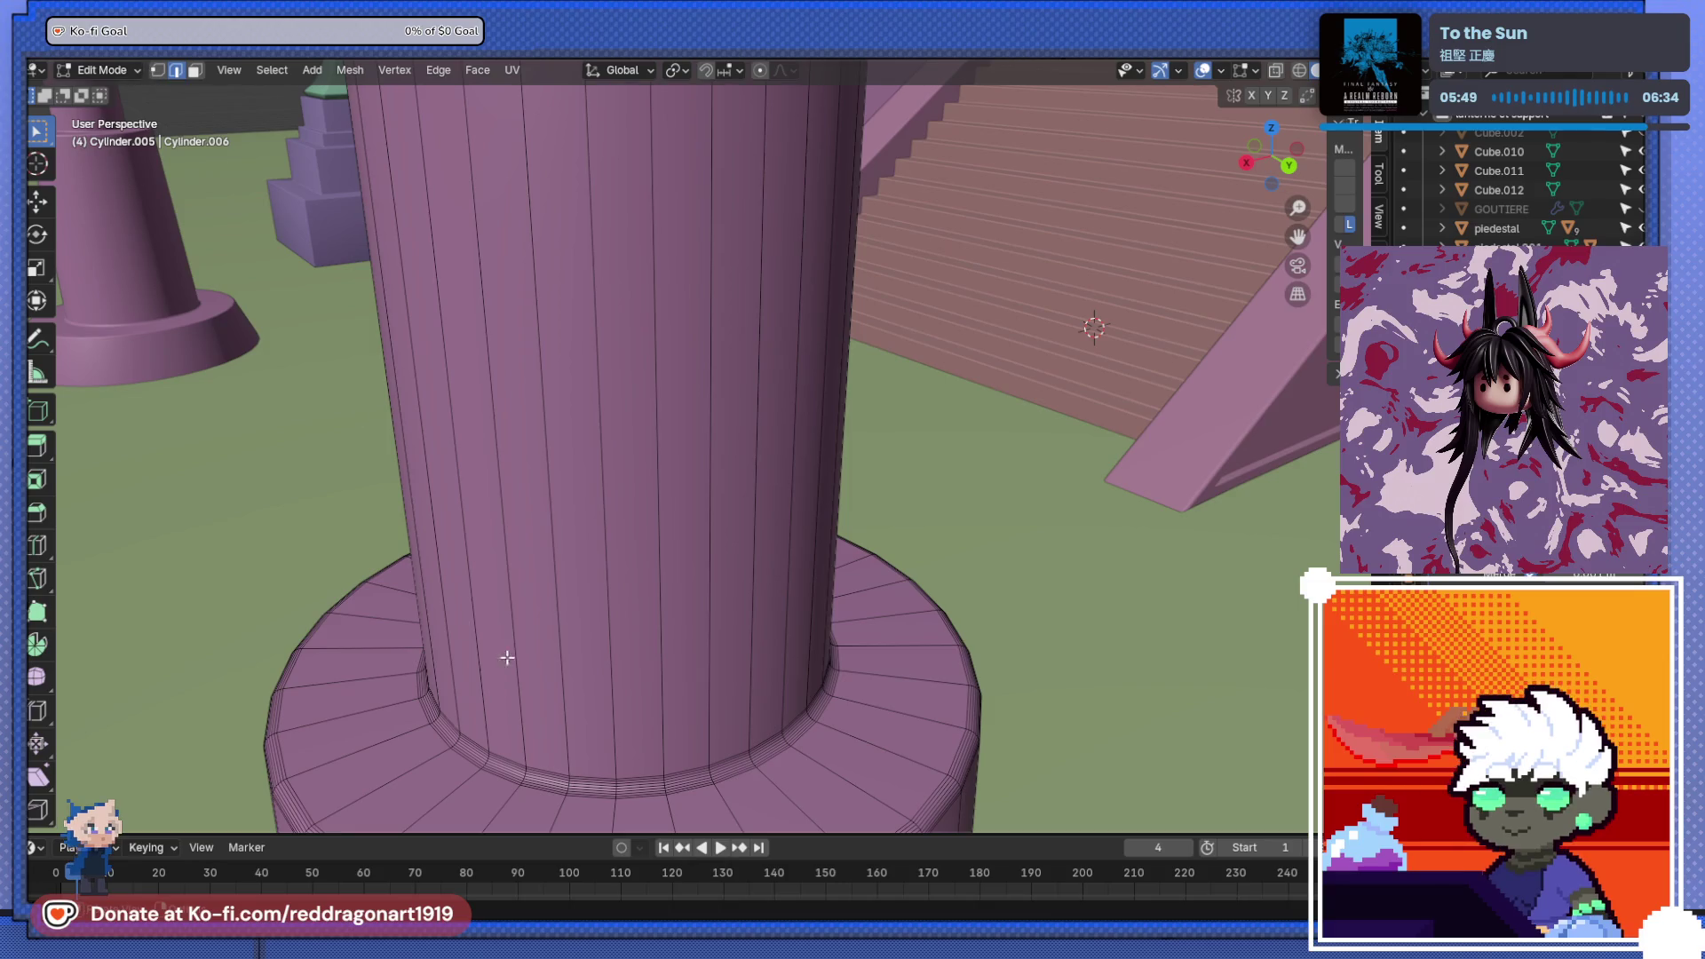
pyautogui.hotkey('alt', 'z')
pyautogui.scroll(-3, 612, 684)
pyautogui.press('KP_5')
pyautogui.press('KP_7')
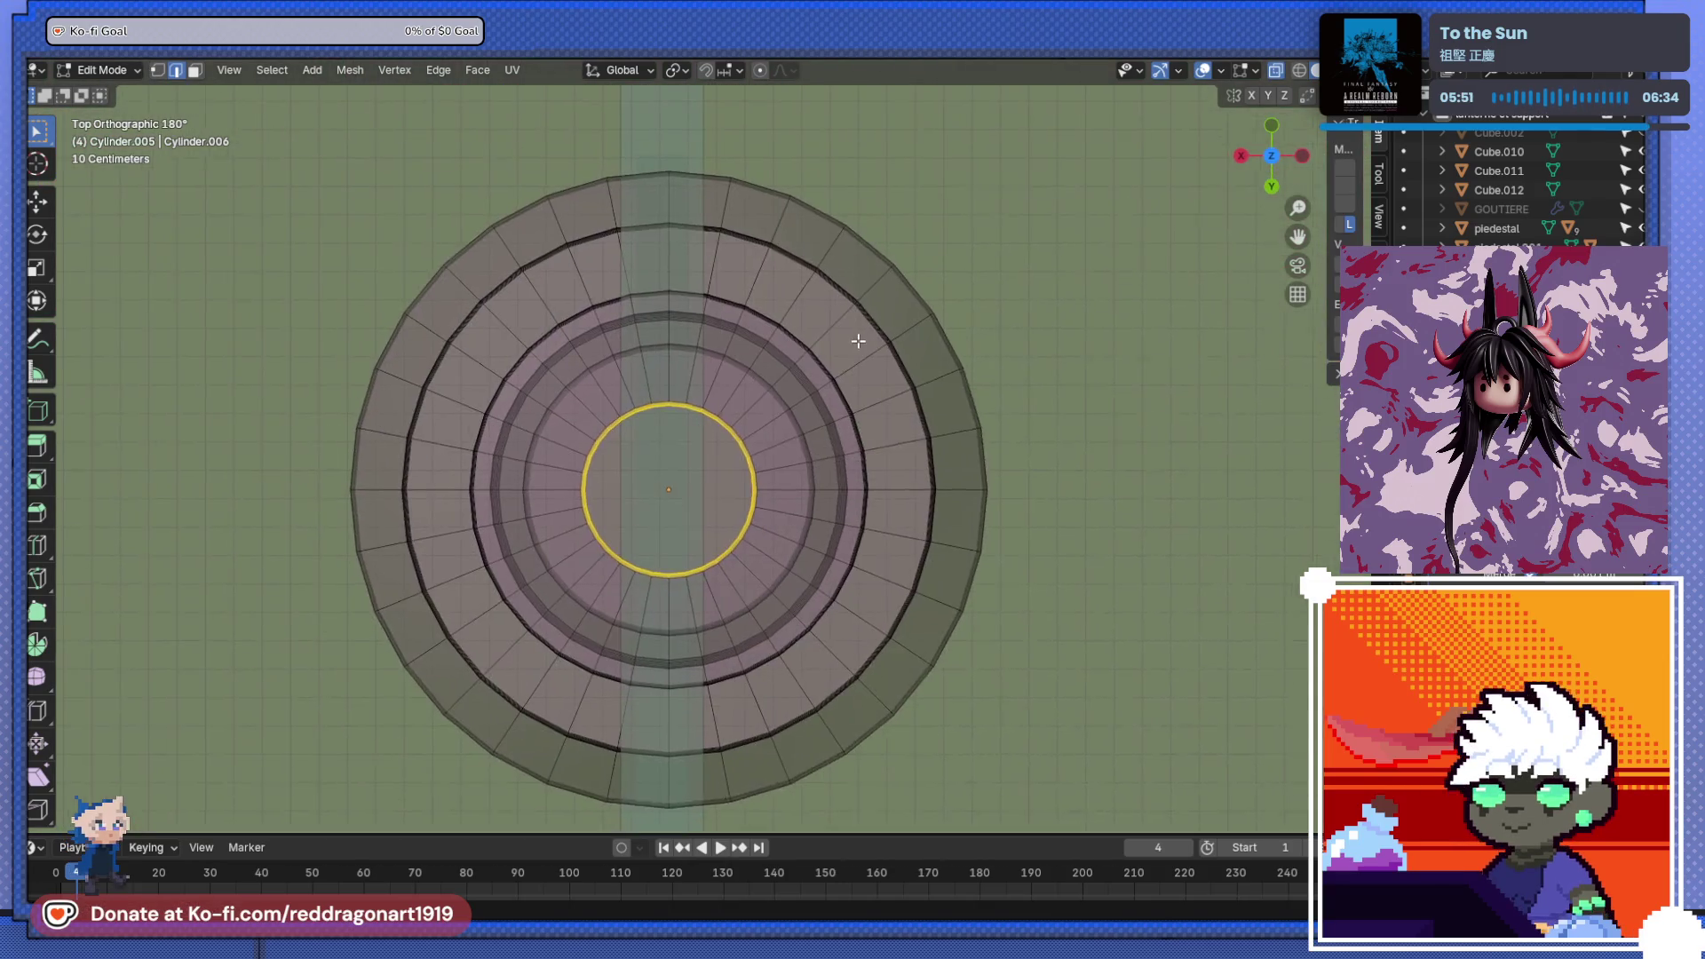
pyautogui.moveTo(570, 406)
pyautogui.mouseDown()
pyautogui.moveTo(701, 511)
pyautogui.moveTo(763, 595)
pyautogui.mouseUp()
# - Thicken the pillar shaft, scaling it to 1.056 and then to 1.140
pyautogui.hotkey('alt', 'z')
pyautogui.moveTo(763, 595)
pyautogui.mouseDown(button='middle')
pyautogui.moveTo(845, 365)
pyautogui.moveTo(716, 356)
pyautogui.moveTo(685, 561)
pyautogui.mouseUp(button='middle')
pyautogui.scroll(-3, 717, 356)
pyautogui.press('s')
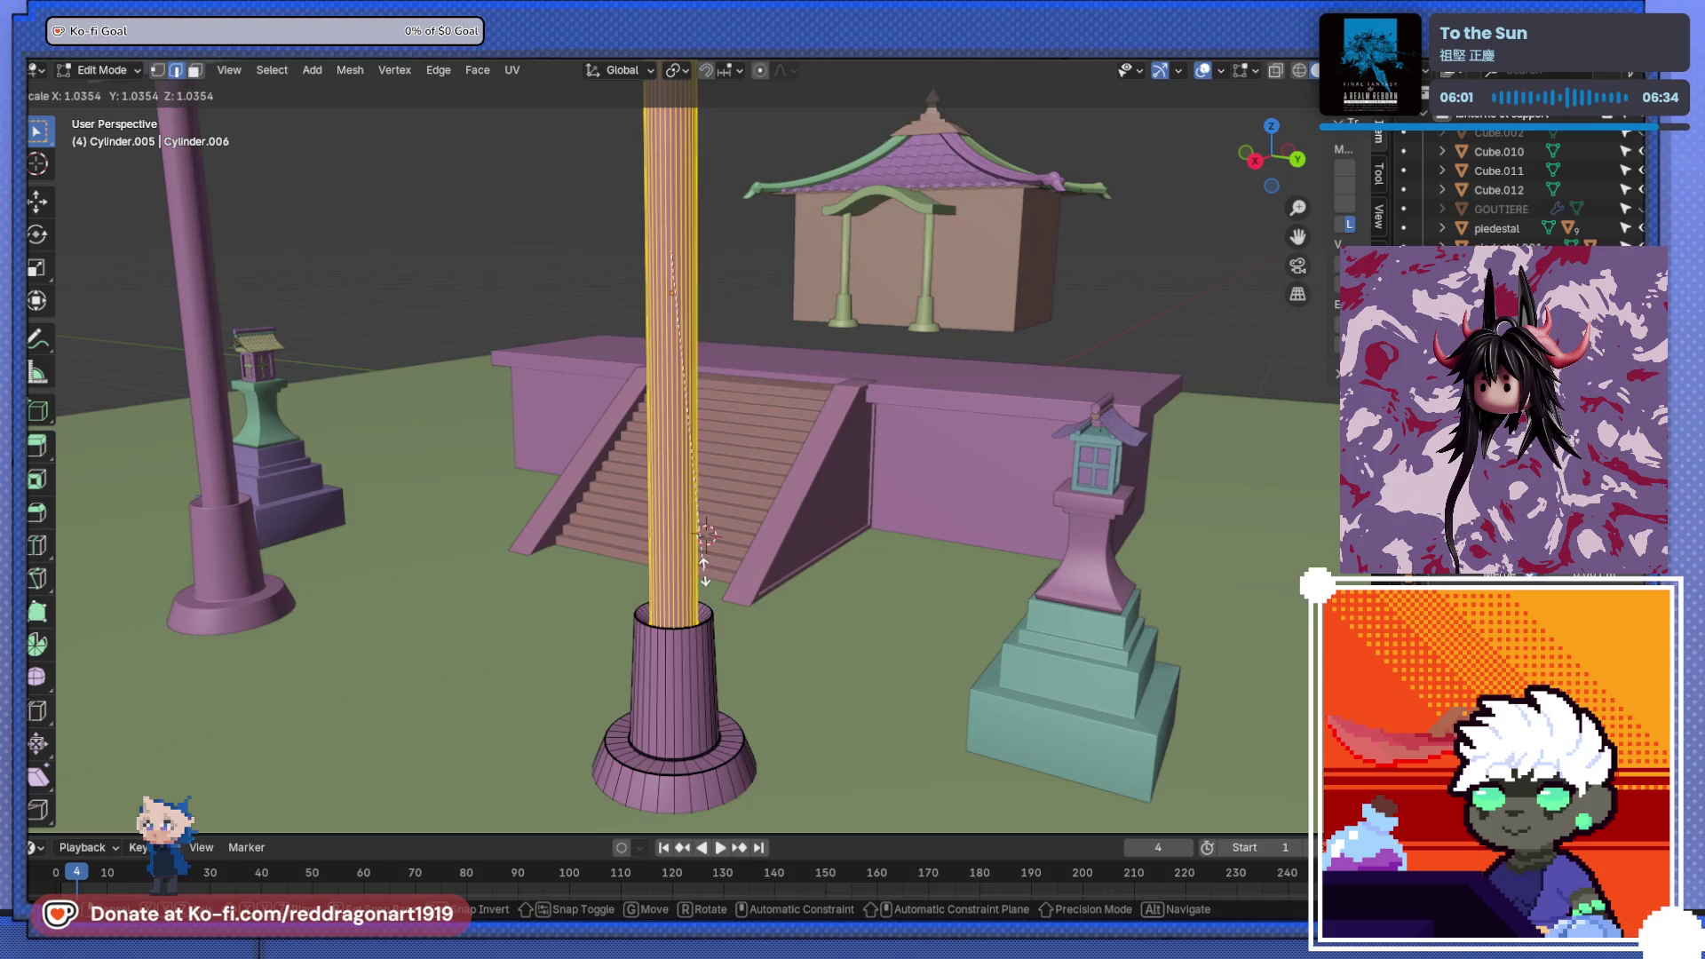
pyautogui.click(706, 535)
pyautogui.scroll(-3, 706, 535)
pyautogui.moveTo(706, 535); pyautogui.dragTo(762, 513, button='middle')
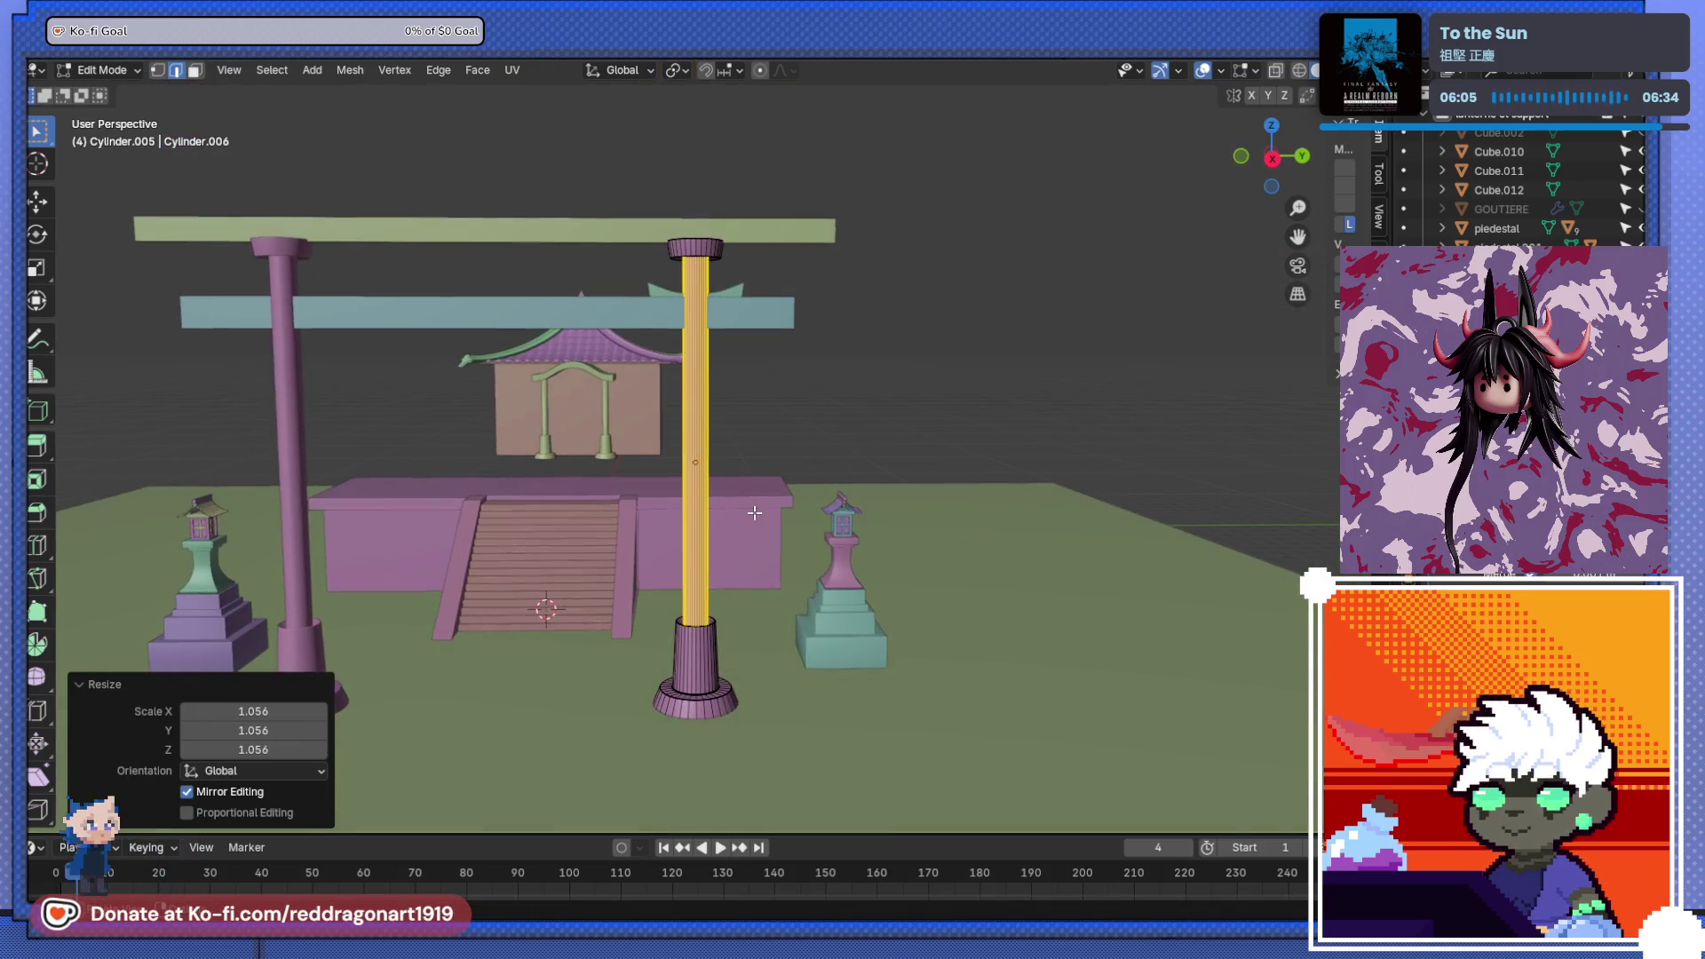
pyautogui.press('s')
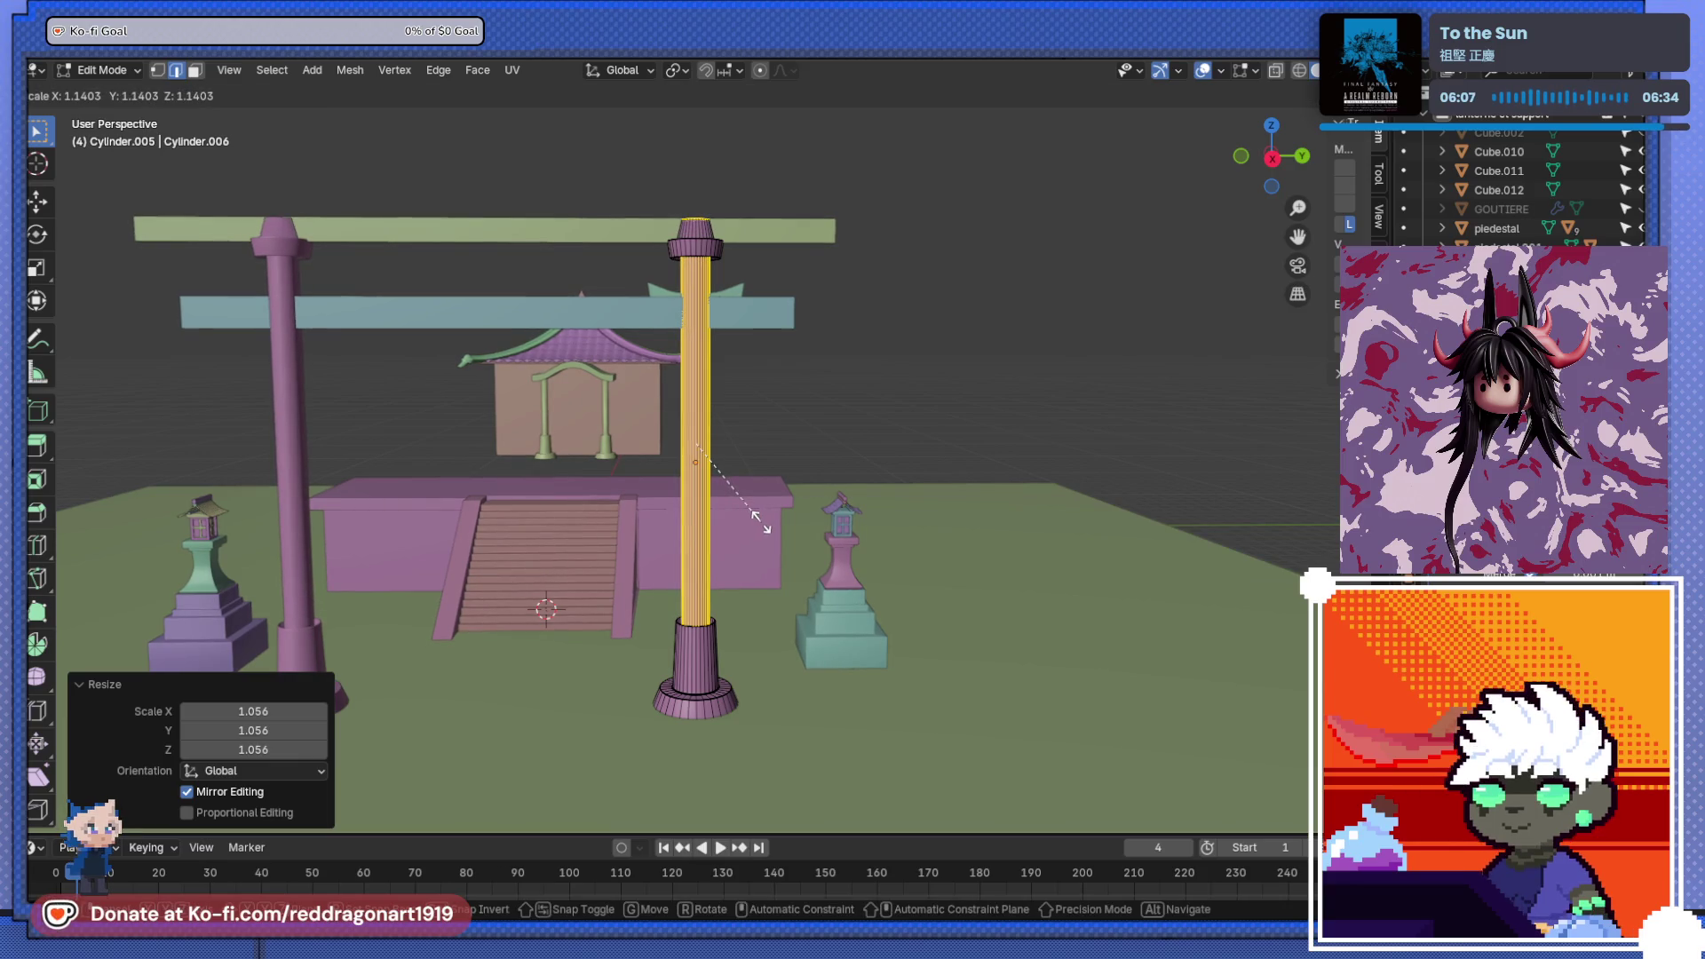
pyautogui.click(761, 523)
# - In a see-through side orthographic view, select a base edge loop and raise it along Z
pyautogui.hotkey('alt', 'z')
pyautogui.scroll(5, 681, 448)
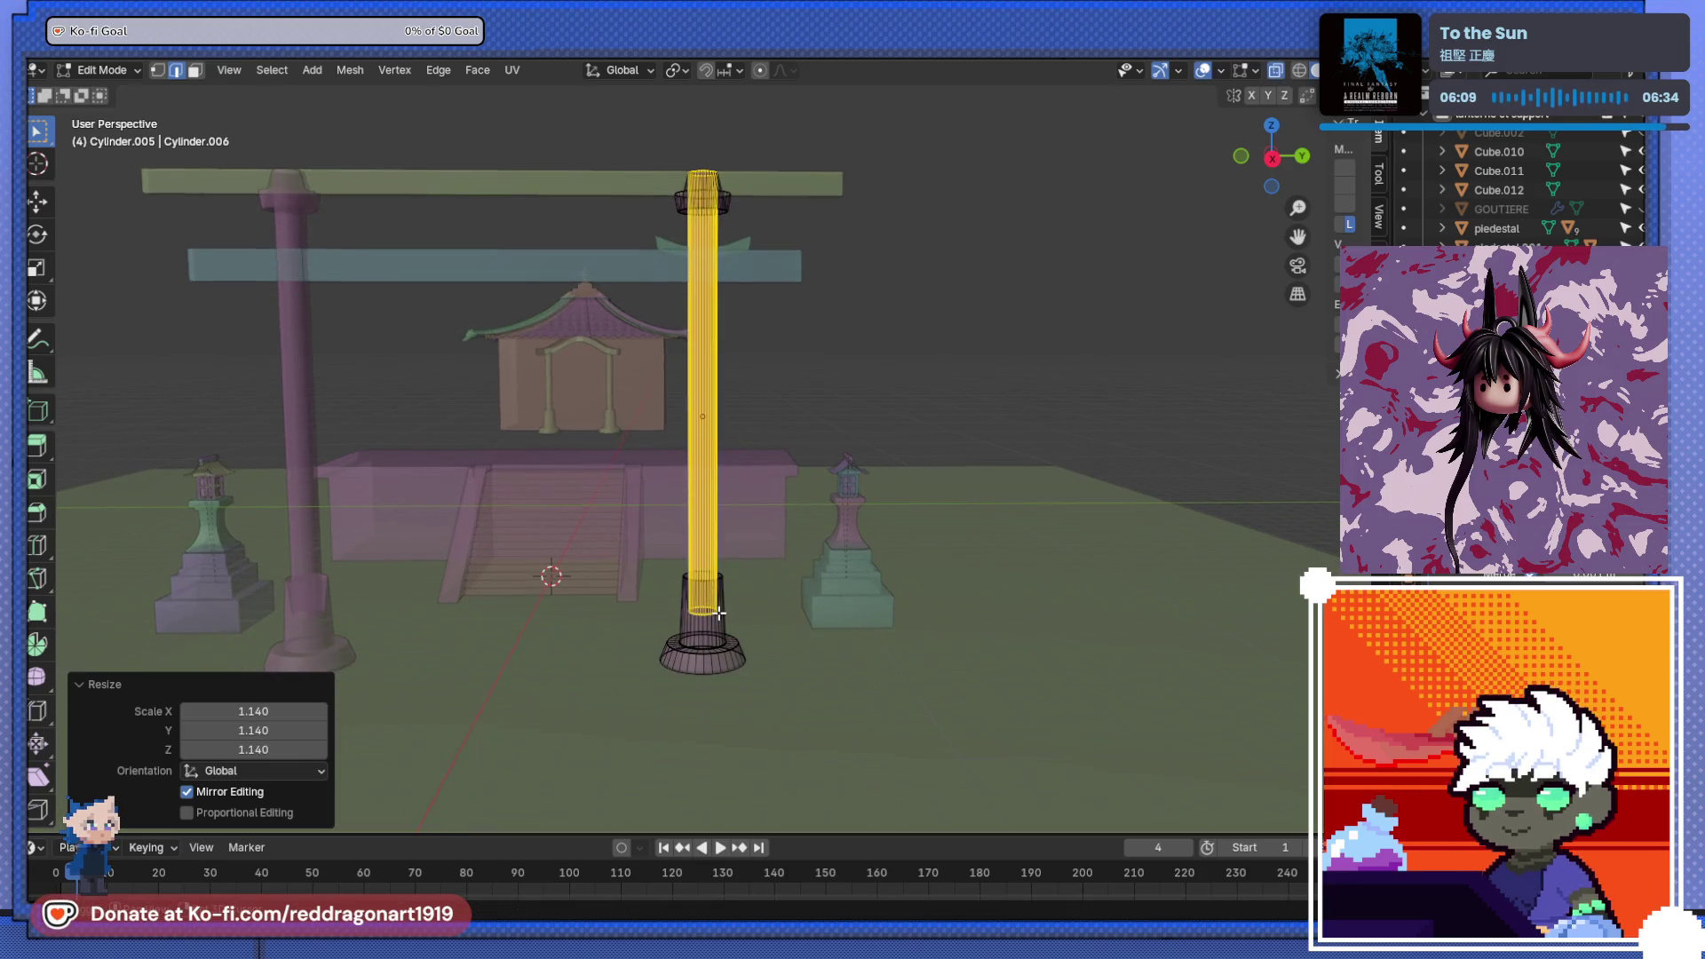
pyautogui.keyDown('shift'); pyautogui.moveTo(710, 666); pyautogui.dragTo(717, 602, button='middle'); pyautogui.keyUp('shift')
pyautogui.moveTo(726, 543)
pyautogui.keyDown('alt'); pyautogui.mouseDown(button='middle')
pyautogui.moveTo(746, 255)
pyautogui.moveTo(715, 758)
pyautogui.mouseUp(button='middle'); pyautogui.keyUp('alt')
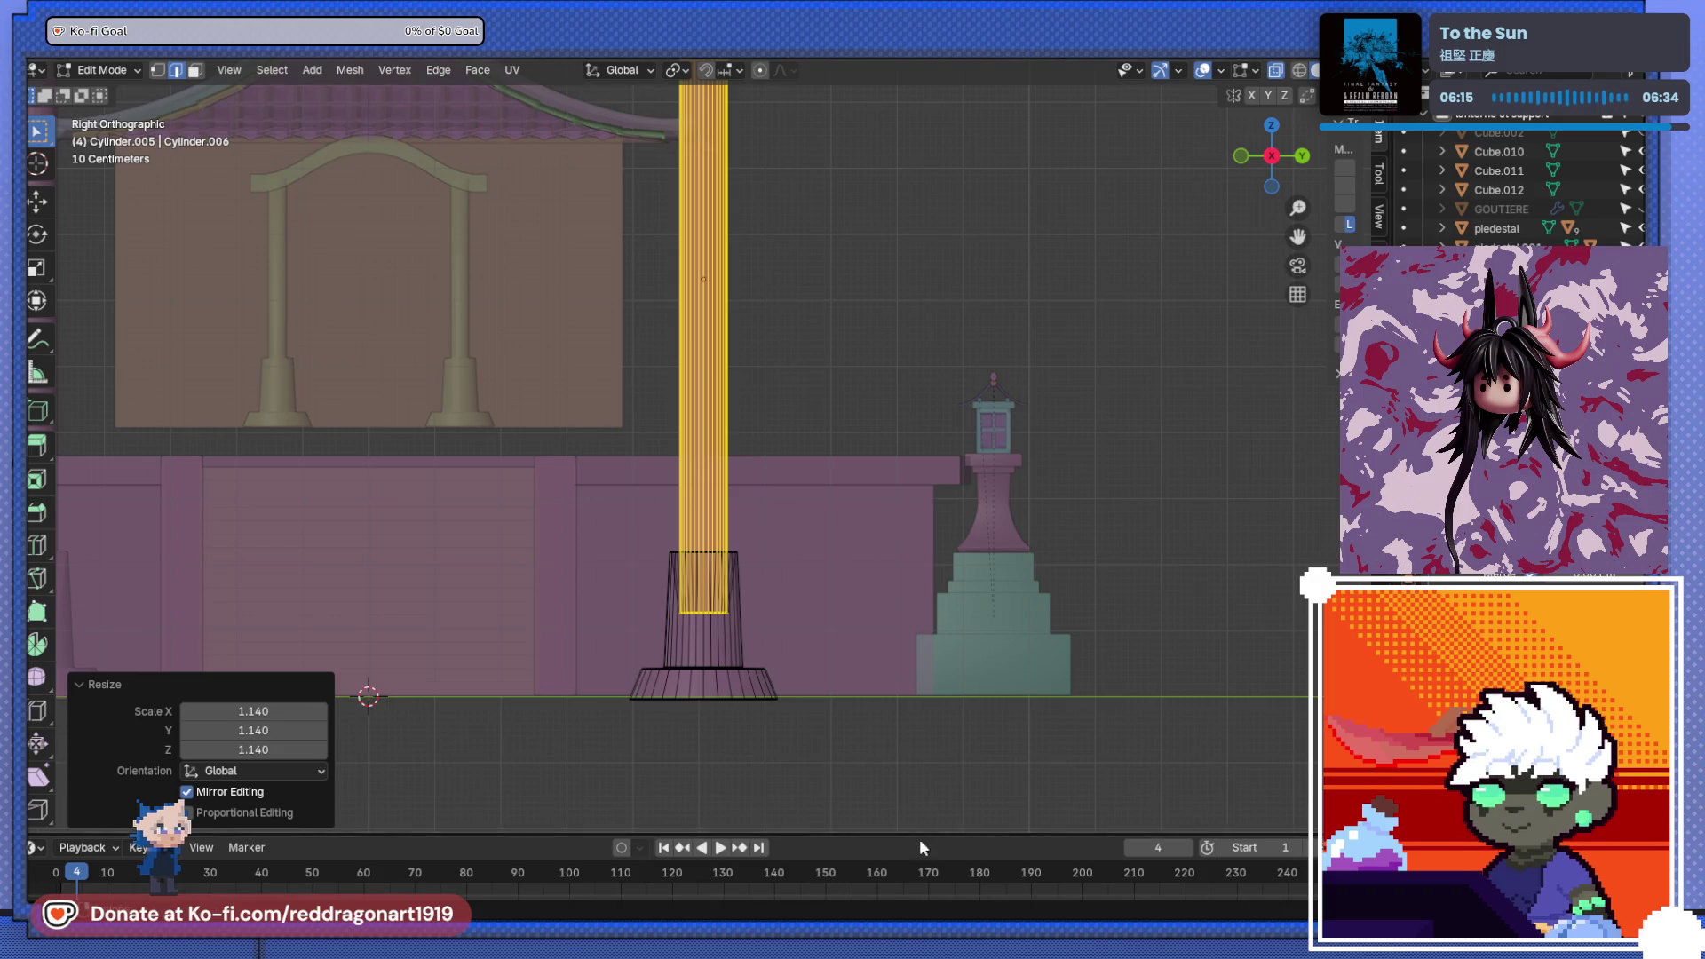
pyautogui.scroll(4, 748, 622)
pyautogui.moveTo(583, 627)
pyautogui.mouseDown()
pyautogui.moveTo(855, 742)
pyautogui.moveTo(862, 729)
pyautogui.mouseUp()
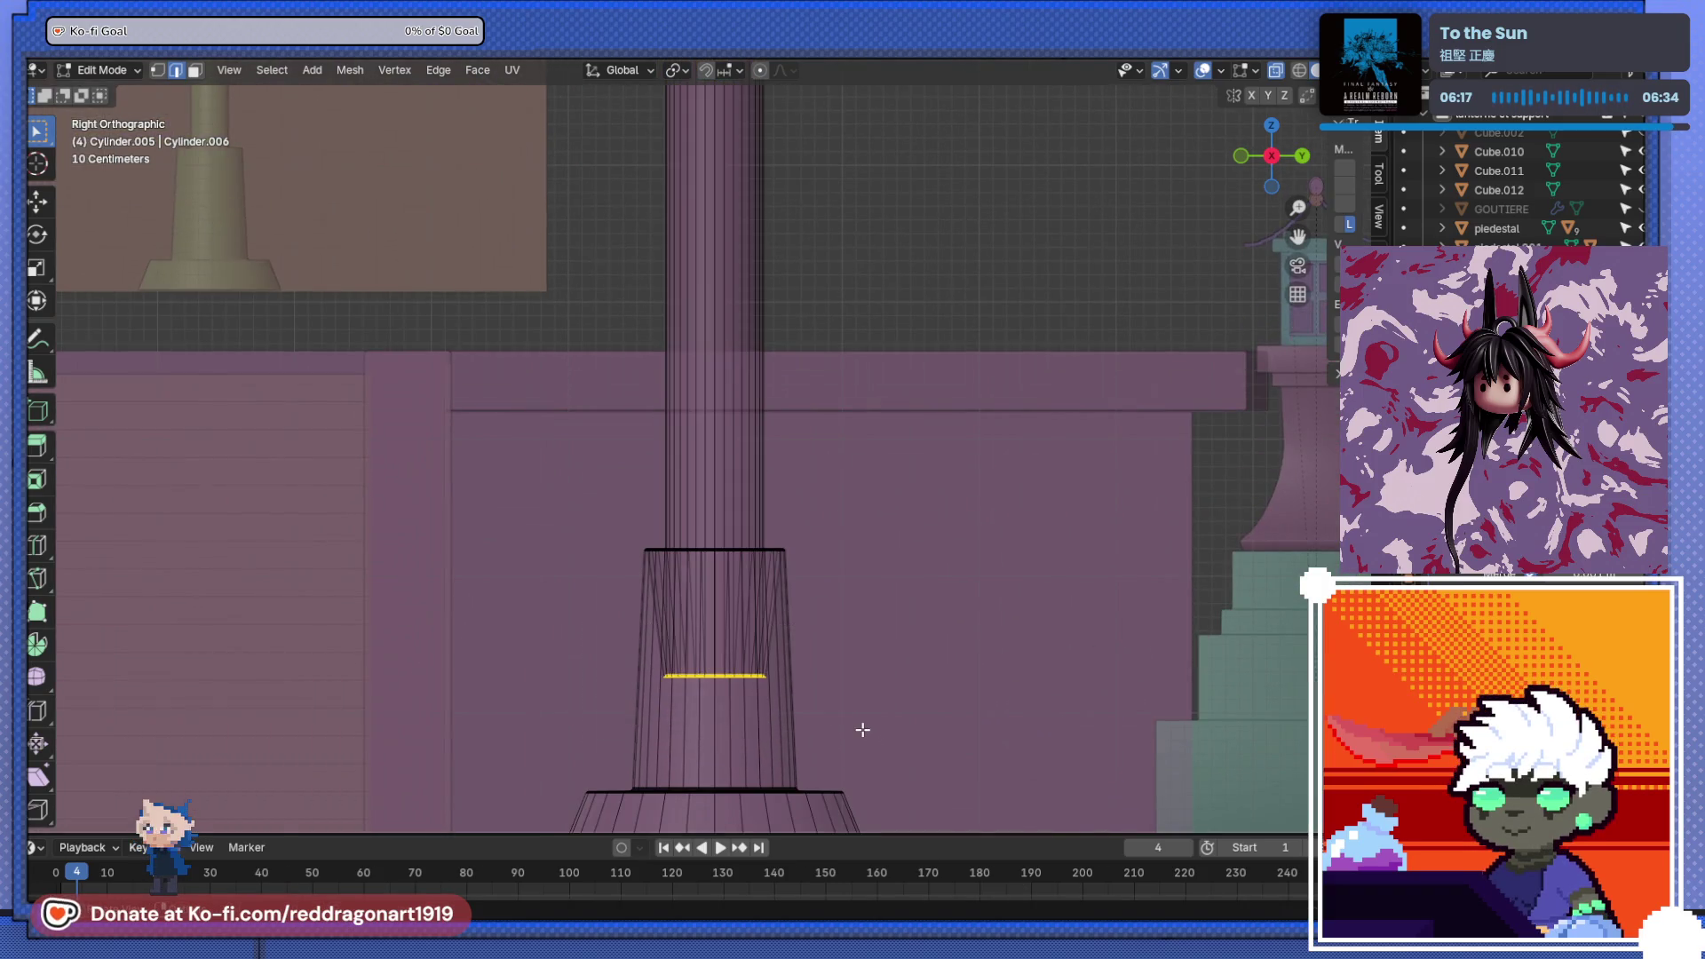
pyautogui.press('g')
pyautogui.press('z')
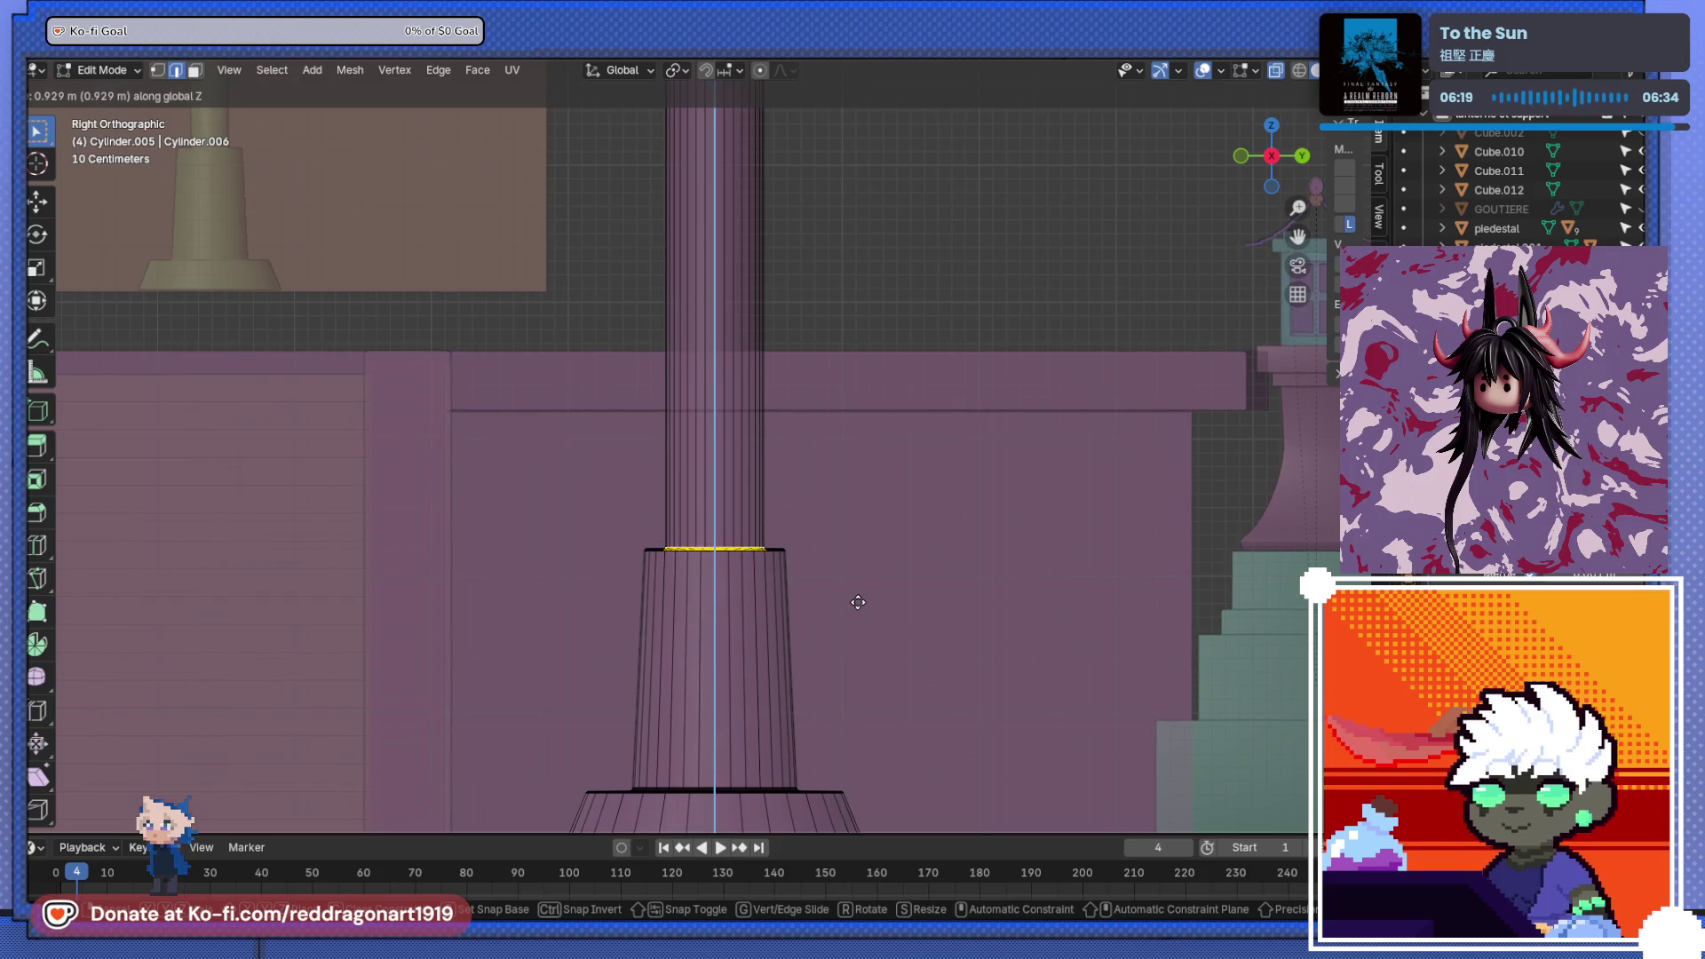
pyautogui.click(858, 601)
# - Select the pillars' top loop and lower it about 0.92 m along Z
pyautogui.scroll(-5, 857, 598)
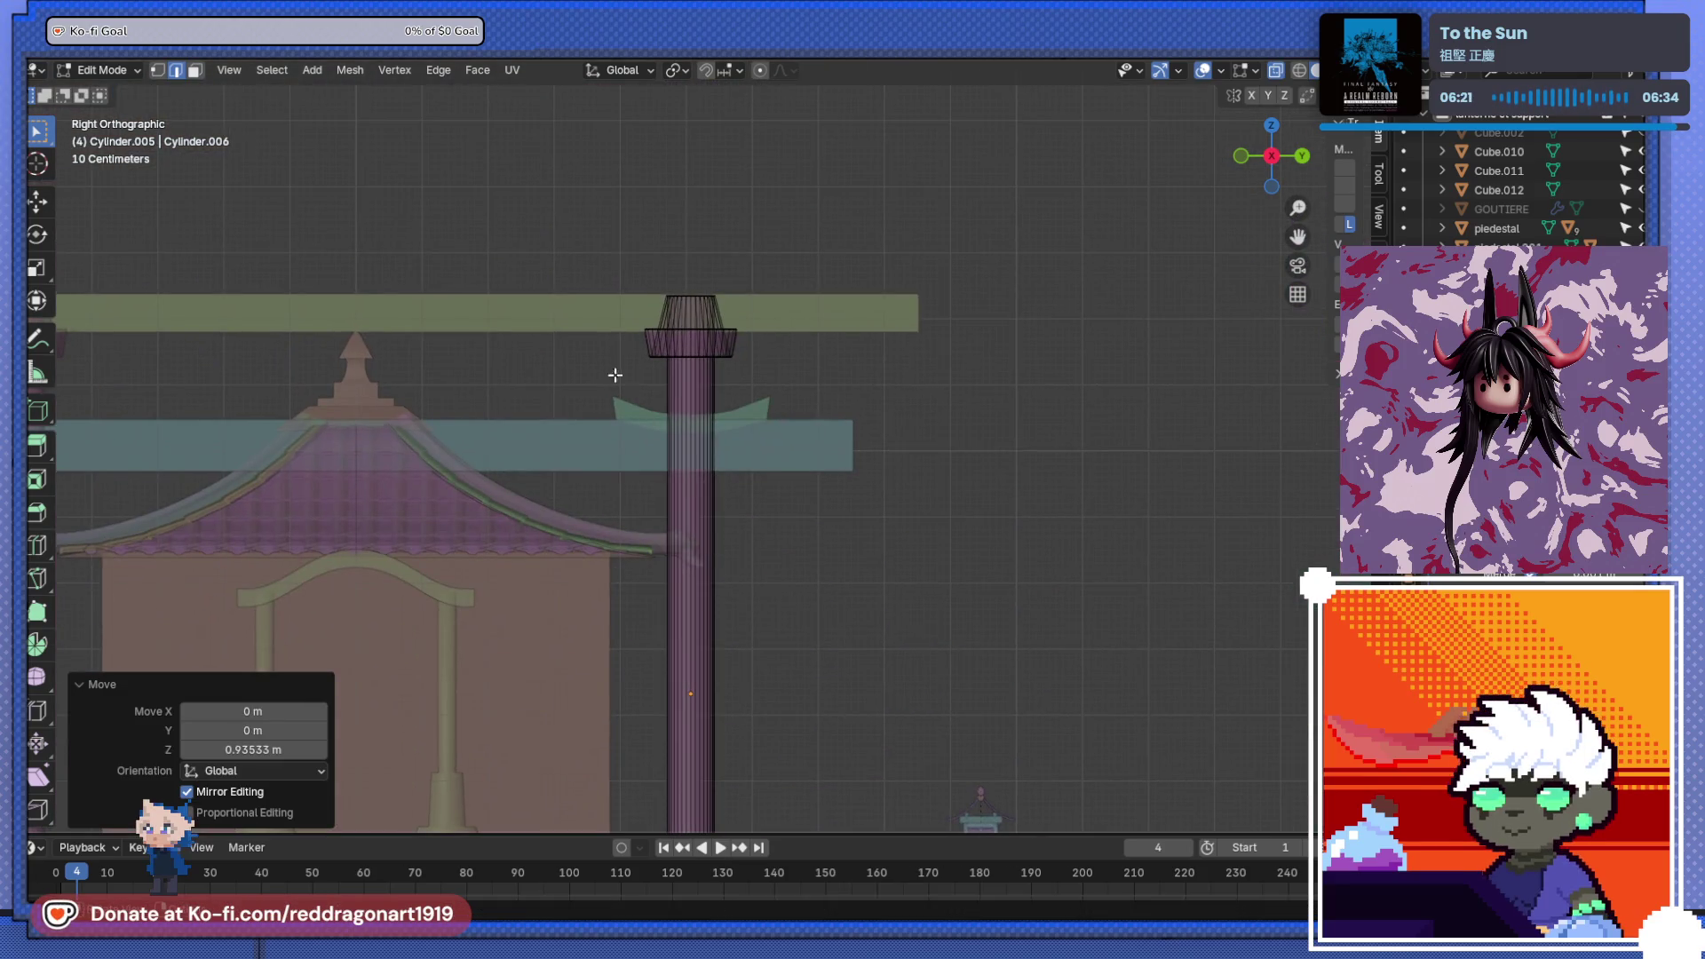
pyautogui.moveTo(762, 317); pyautogui.dragTo(765, 316)
pyautogui.press('g')
pyautogui.press('z')
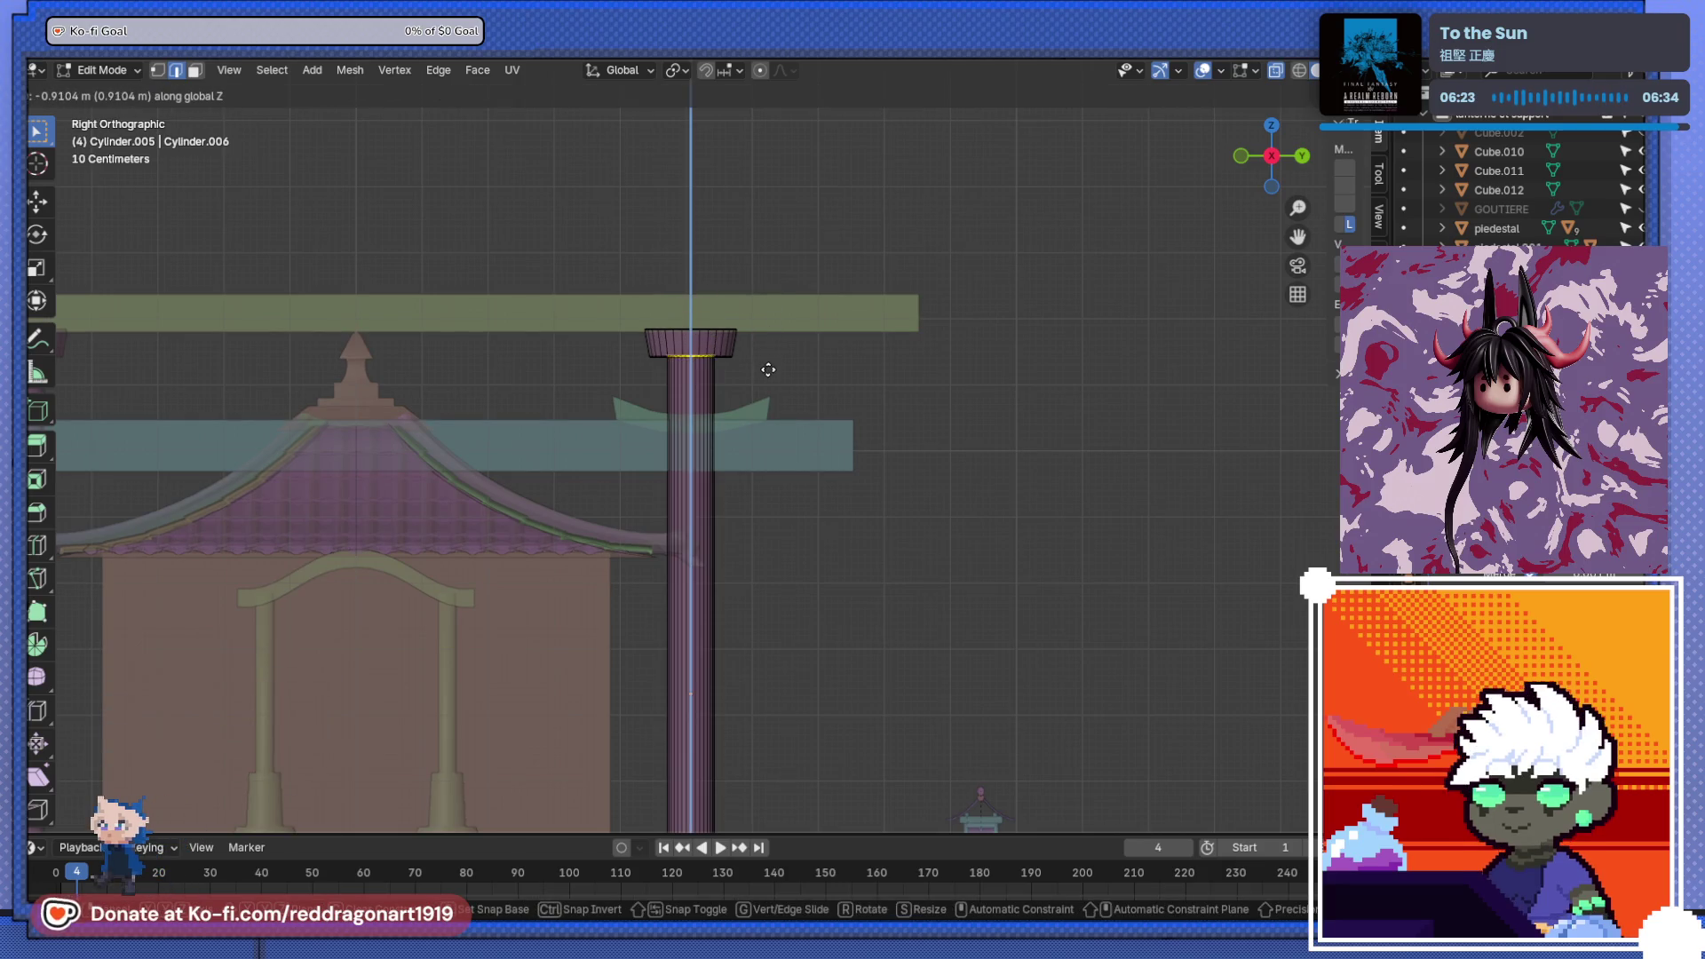
pyautogui.click(768, 370)
# - Return to Object Mode and orbit the view to face the stairs
pyautogui.scroll(-4, 764, 382)
pyautogui.moveTo(765, 382)
pyautogui.mouseDown(button='middle')
pyautogui.moveTo(744, 581)
pyautogui.moveTo(730, 444)
pyautogui.mouseUp(button='middle')
pyautogui.scroll(4, 744, 581)
pyautogui.scroll(4, 729, 395)
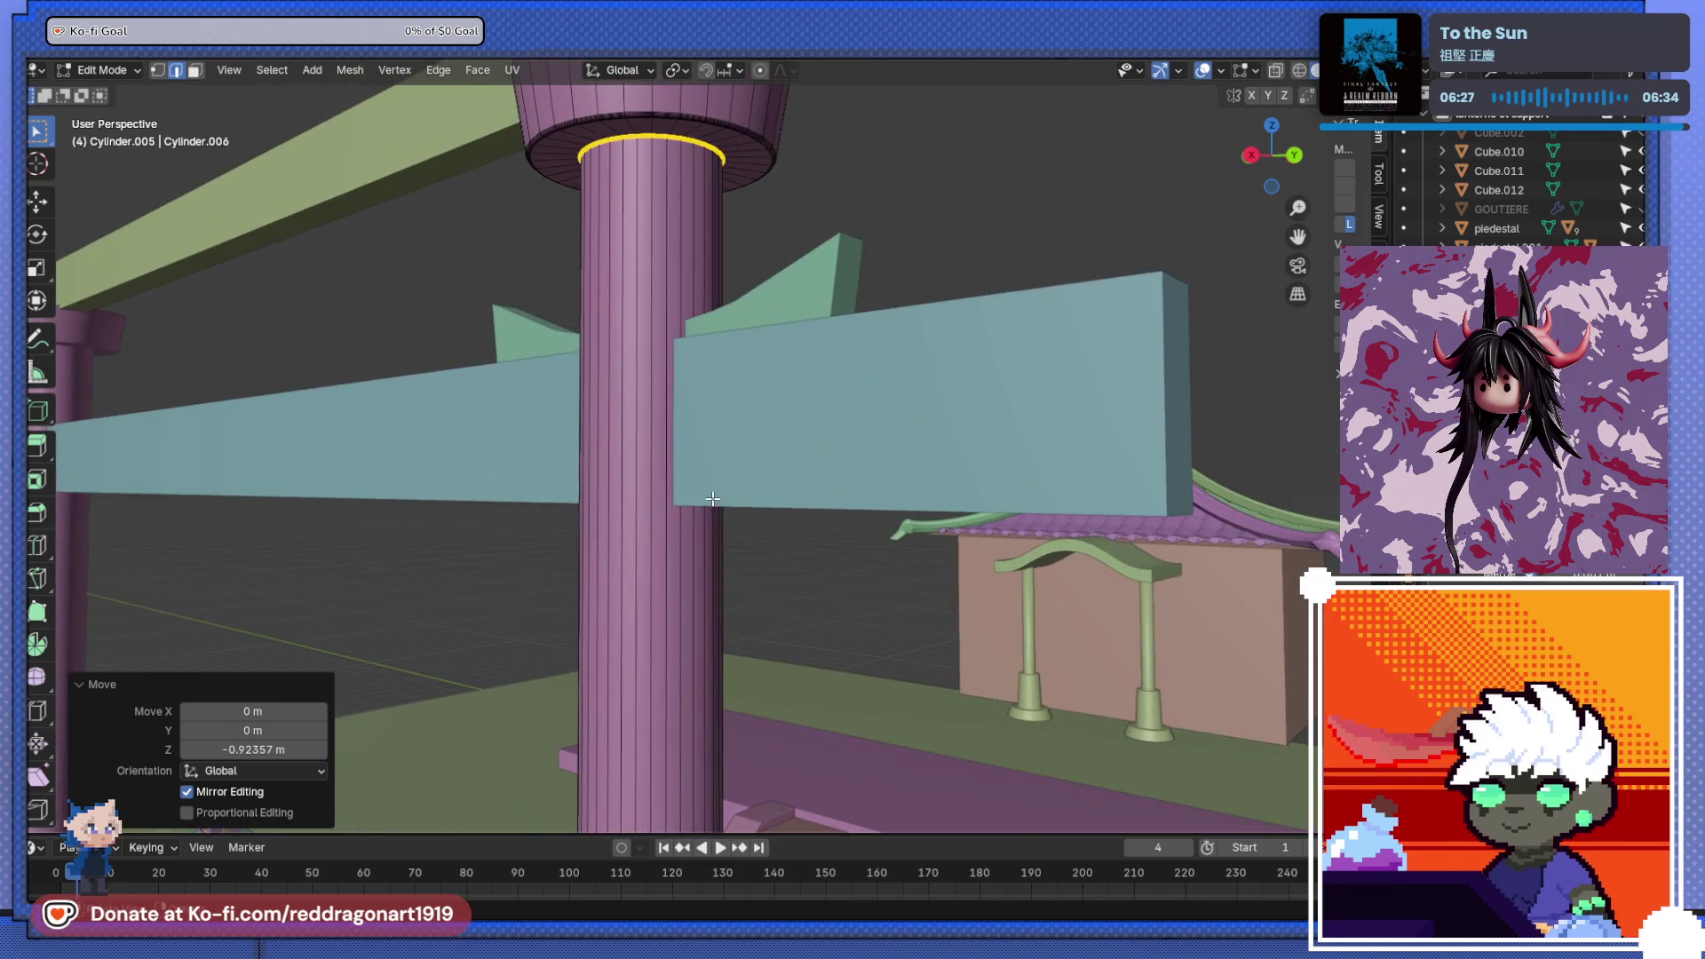
pyautogui.press('Tab')
pyautogui.scroll(-5, 712, 499)
pyautogui.moveTo(635, 498)
pyautogui.mouseDown(button='middle')
pyautogui.moveTo(748, 567)
pyautogui.moveTo(702, 456)
pyautogui.mouseUp(button='middle')
pyautogui.scroll(5, 705, 667)
pyautogui.moveTo(705, 666)
pyautogui.mouseDown(button='middle')
pyautogui.moveTo(726, 498)
pyautogui.moveTo(712, 489)
pyautogui.mouseUp(button='middle')
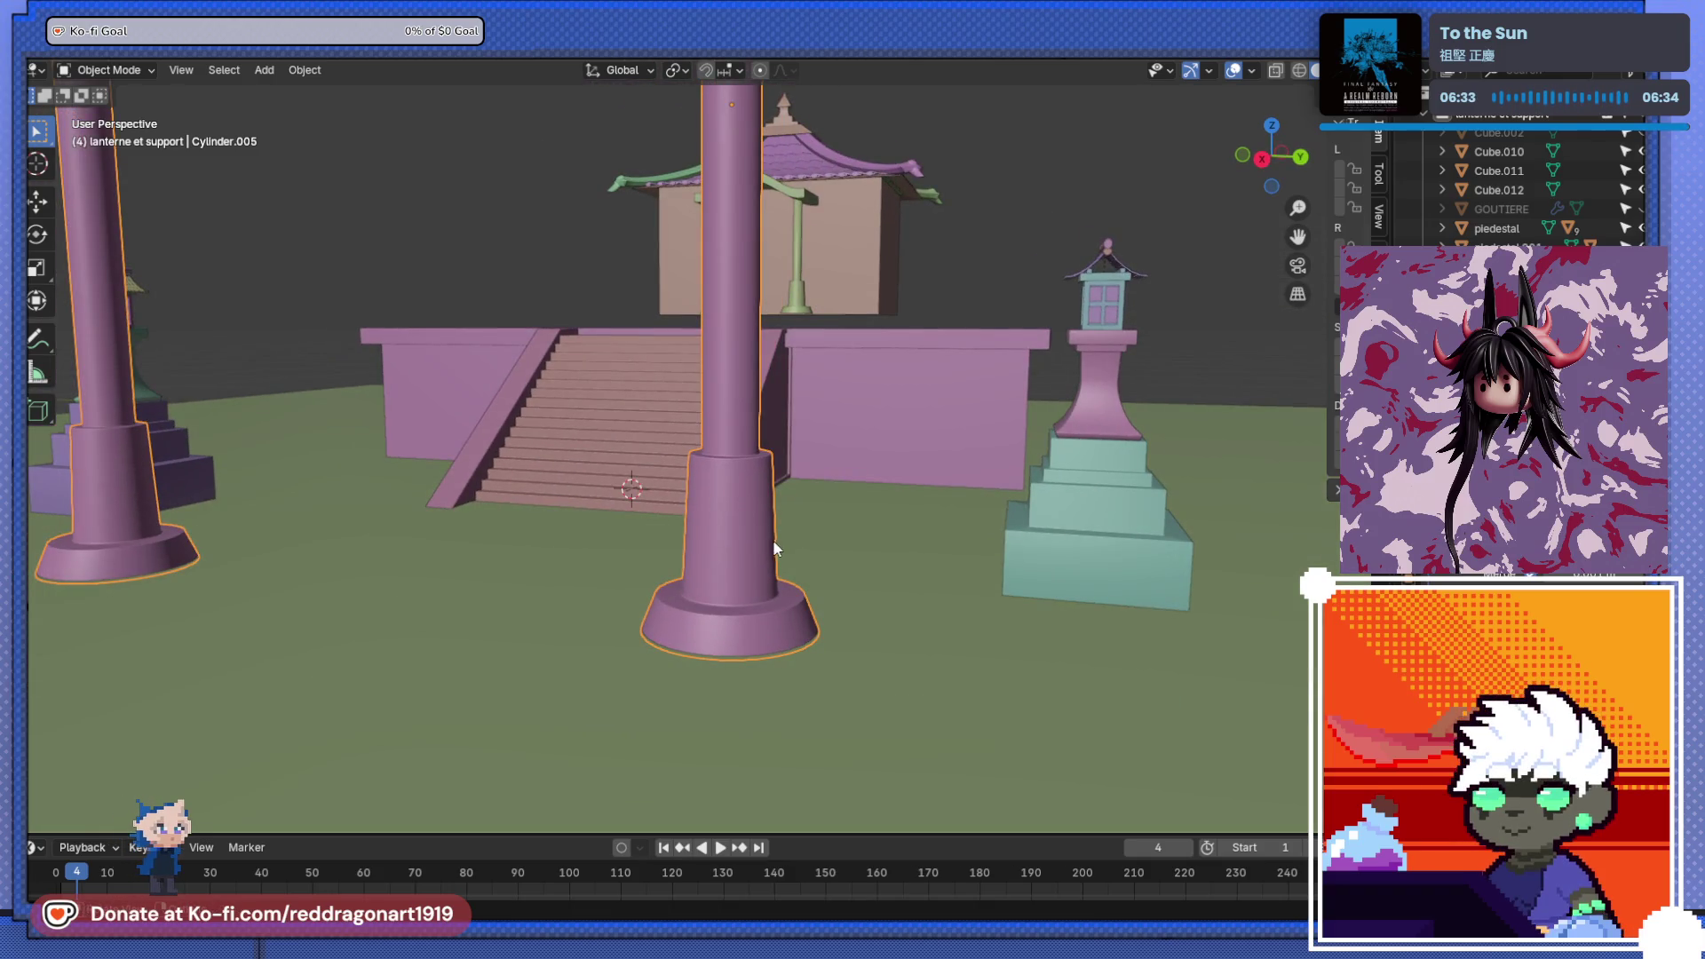
# - Select the torii's top beam and scale it along X to 1.535
pyautogui.scroll(-8, 773, 540)
pyautogui.moveTo(525, 493)
pyautogui.mouseDown(button='middle')
pyautogui.moveTo(563, 608)
pyautogui.moveTo(626, 597)
pyautogui.moveTo(605, 594)
pyautogui.mouseUp(button='middle')
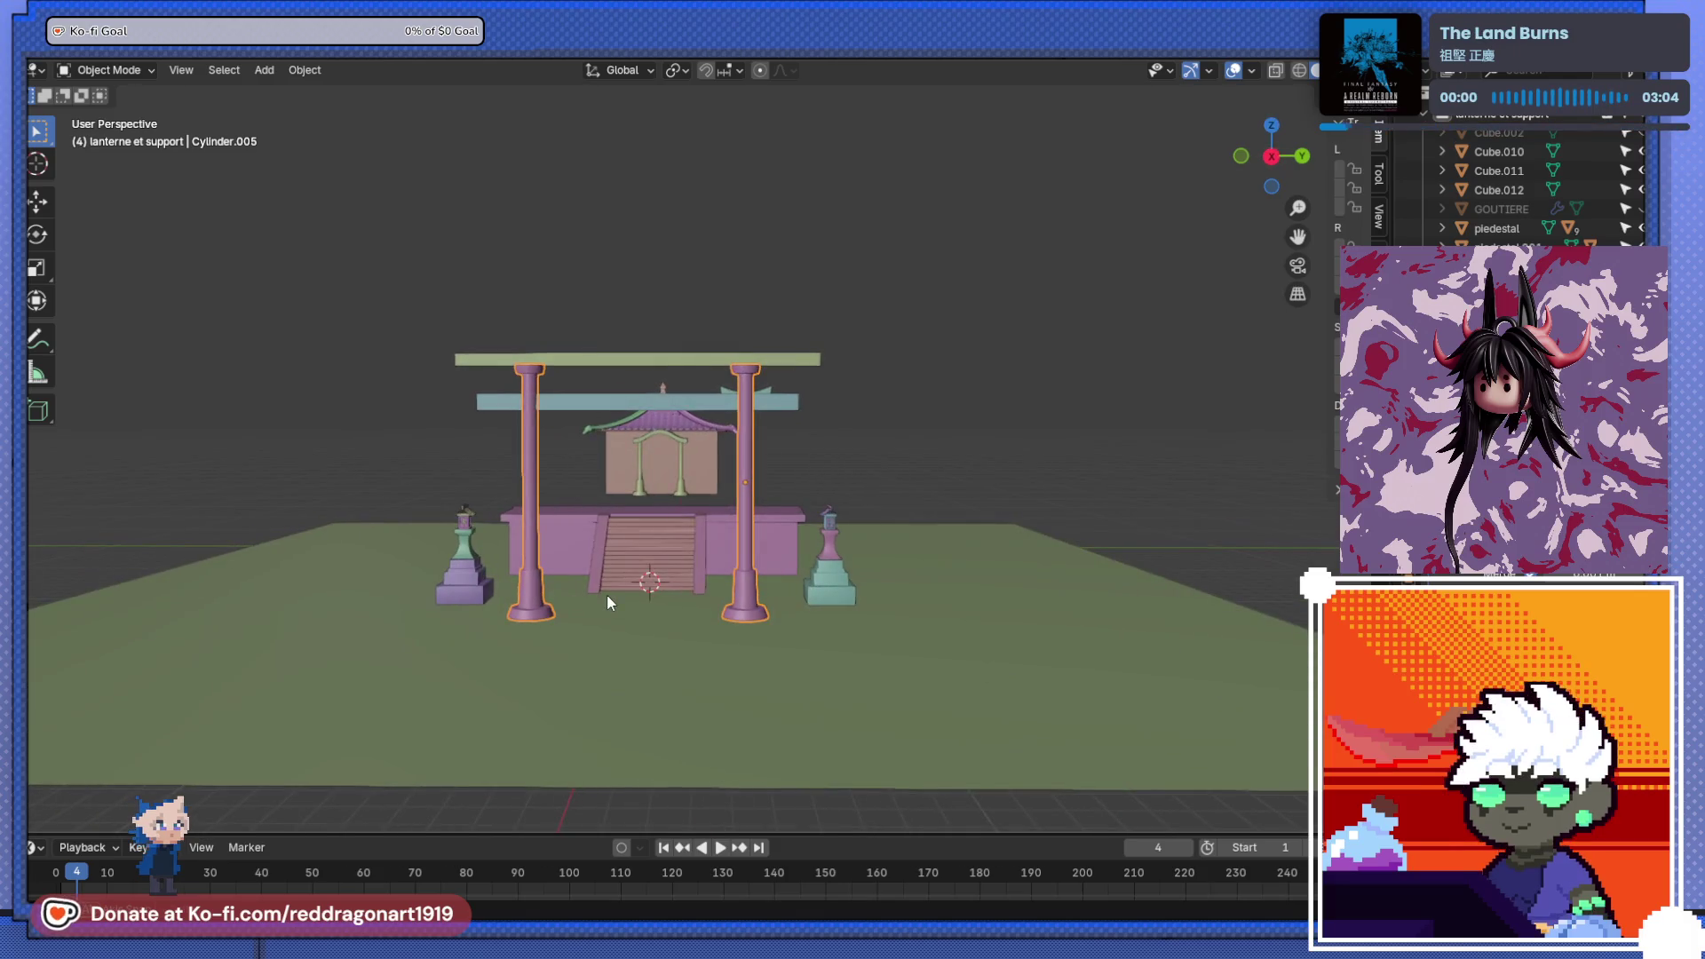
pyautogui.moveTo(605, 521); pyautogui.dragTo(691, 596, button='middle')
pyautogui.scroll(4, 689, 597)
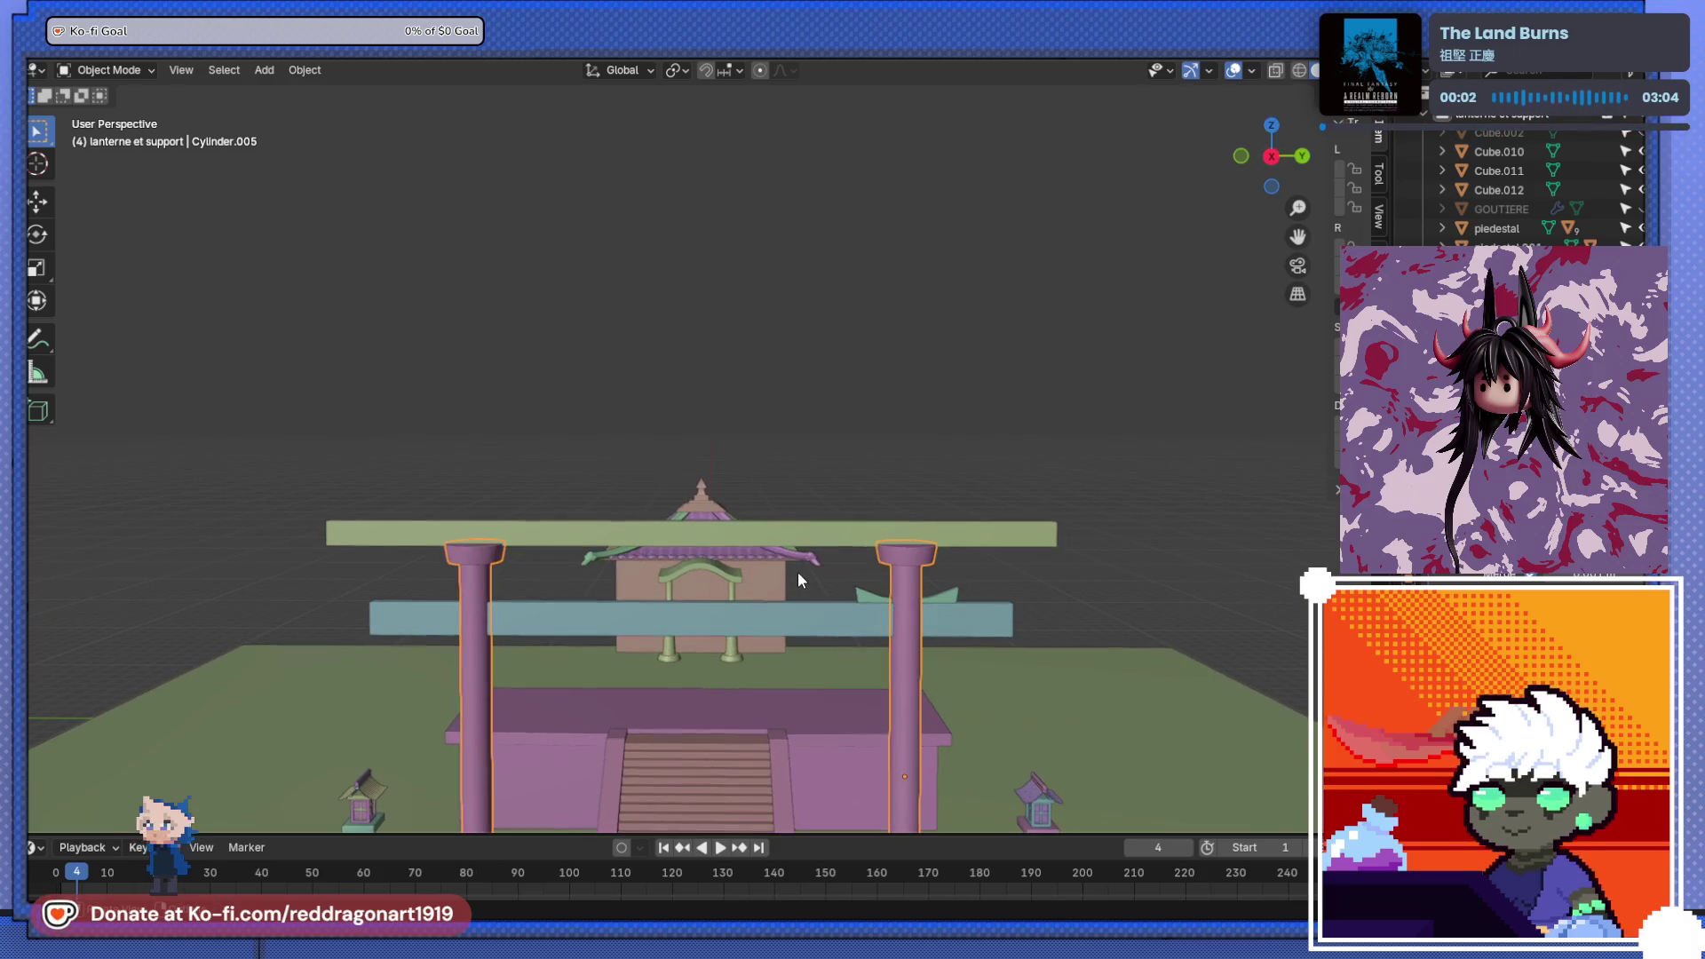
pyautogui.click(808, 531)
pyautogui.scroll(2, 813, 604)
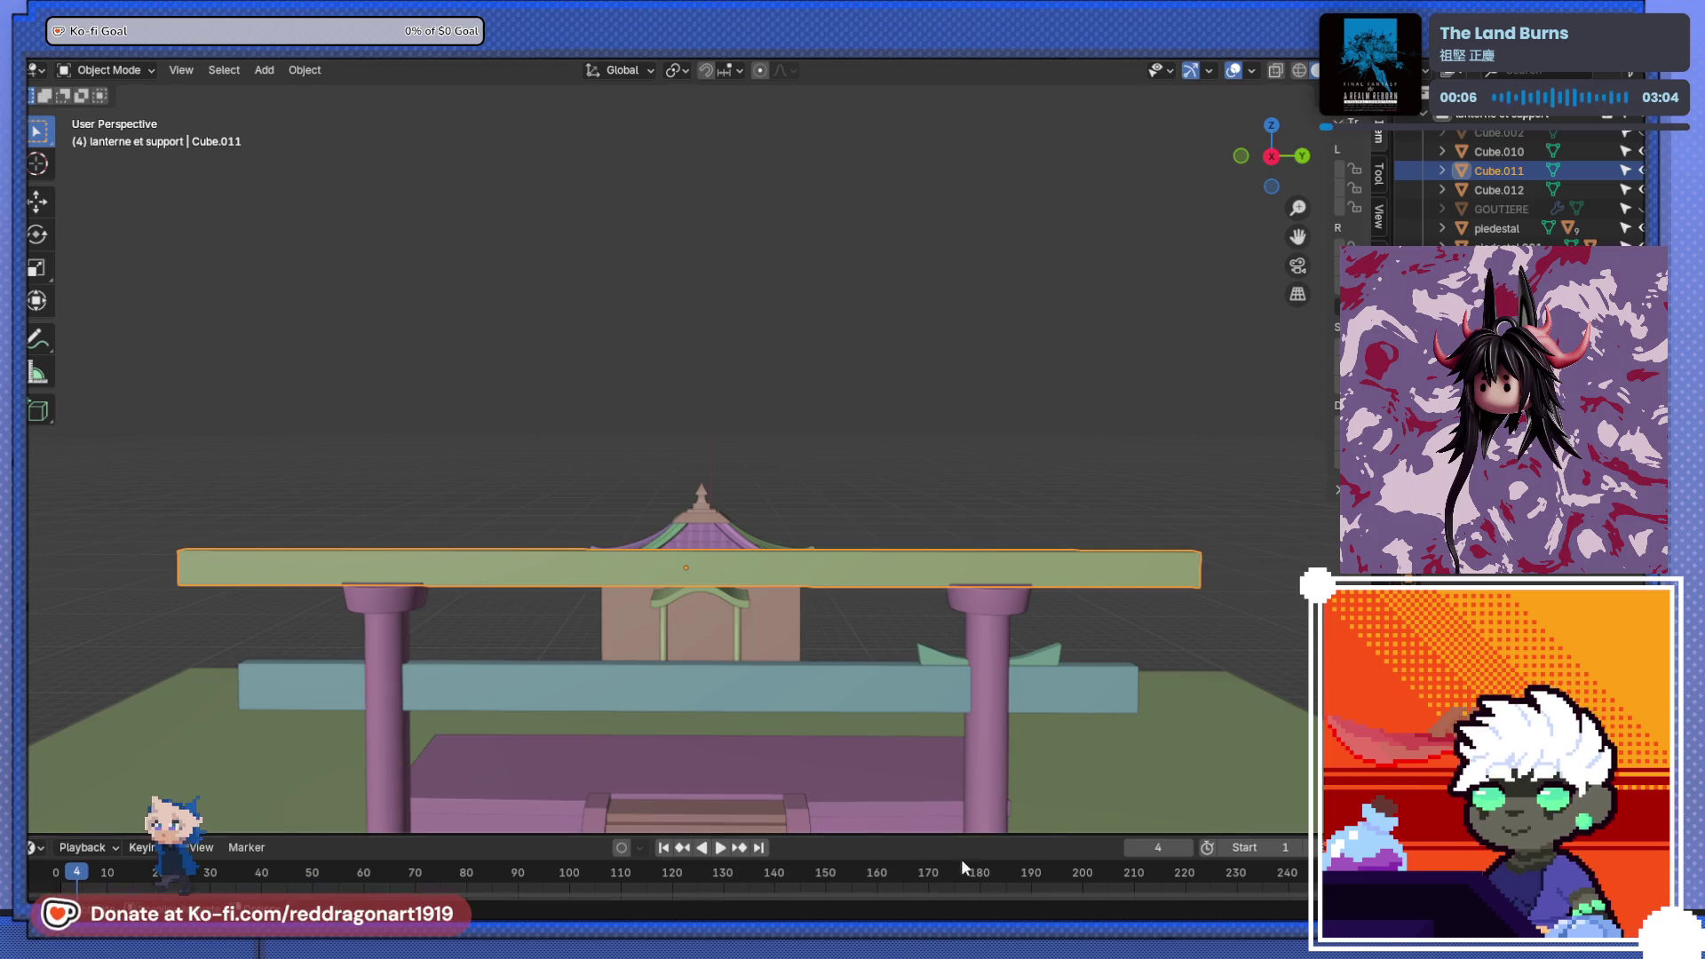
pyautogui.moveTo(948, 639)
pyautogui.mouseDown(button='middle')
pyautogui.moveTo(855, 690)
pyautogui.moveTo(792, 657)
pyautogui.moveTo(807, 594)
pyautogui.moveTo(698, 608)
pyautogui.mouseUp(button='middle')
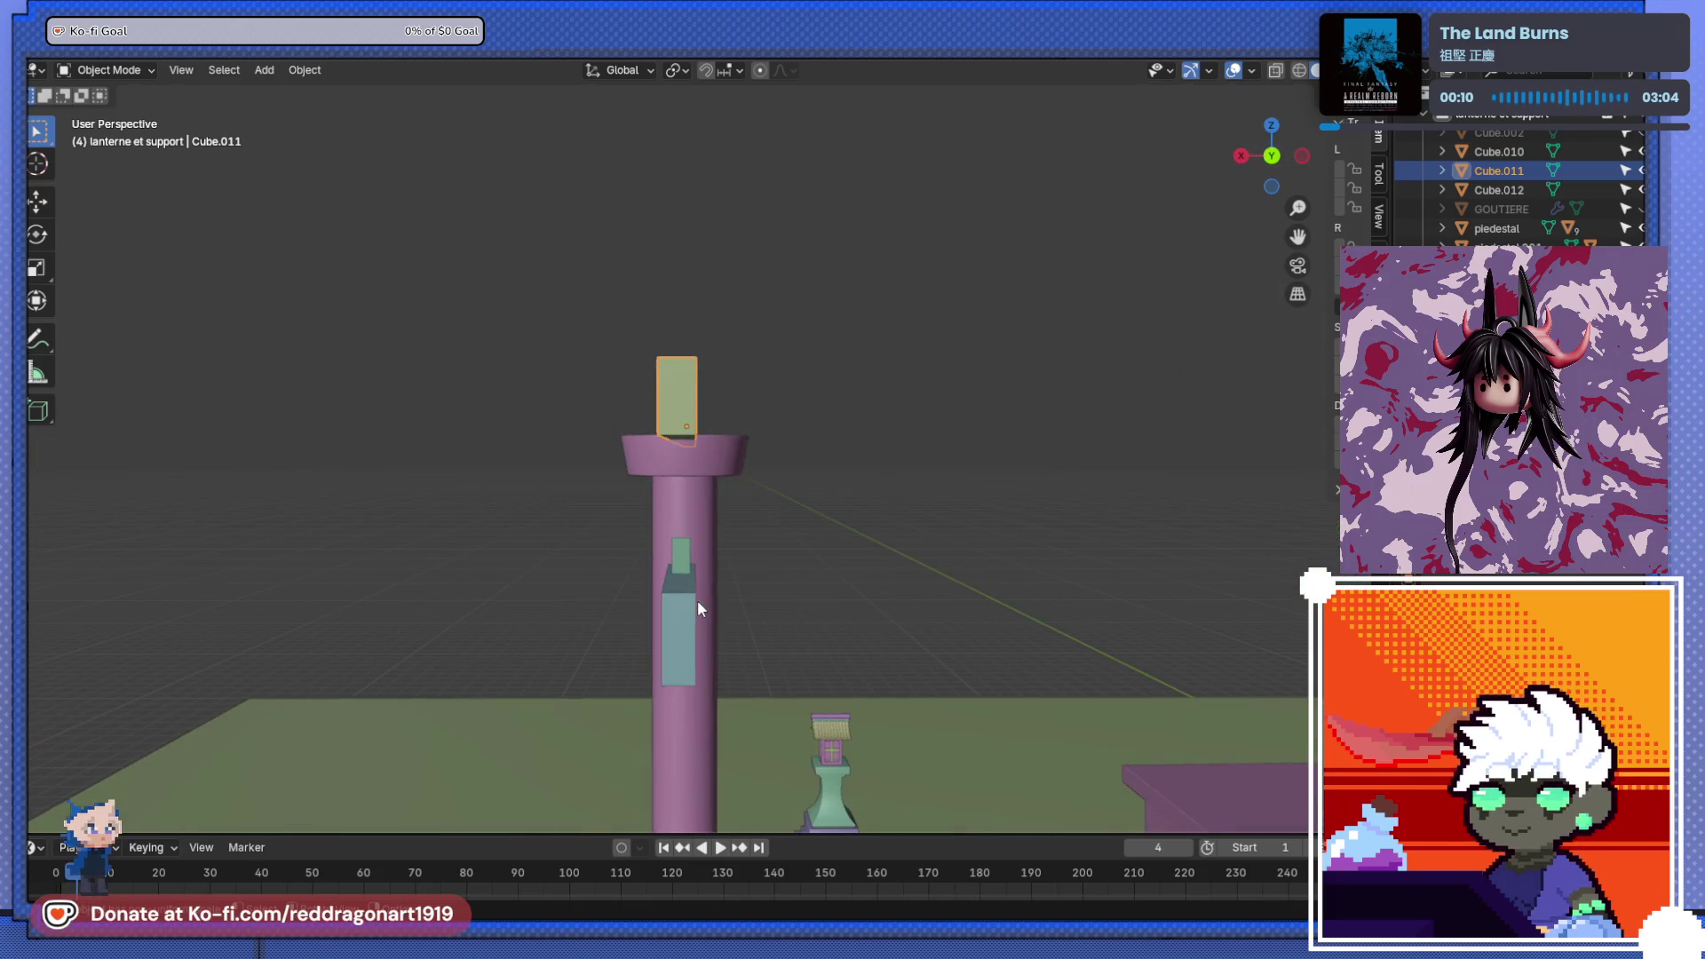
pyautogui.press('s')
pyautogui.press('x')
pyautogui.click(793, 676)
# - Place a duplicate beam above the original, resize it vertically and nudge it higher along Z
pyautogui.moveTo(793, 676)
pyautogui.mouseDown(button='middle')
pyautogui.moveTo(719, 637)
pyautogui.moveTo(710, 594)
pyautogui.mouseUp(button='middle')
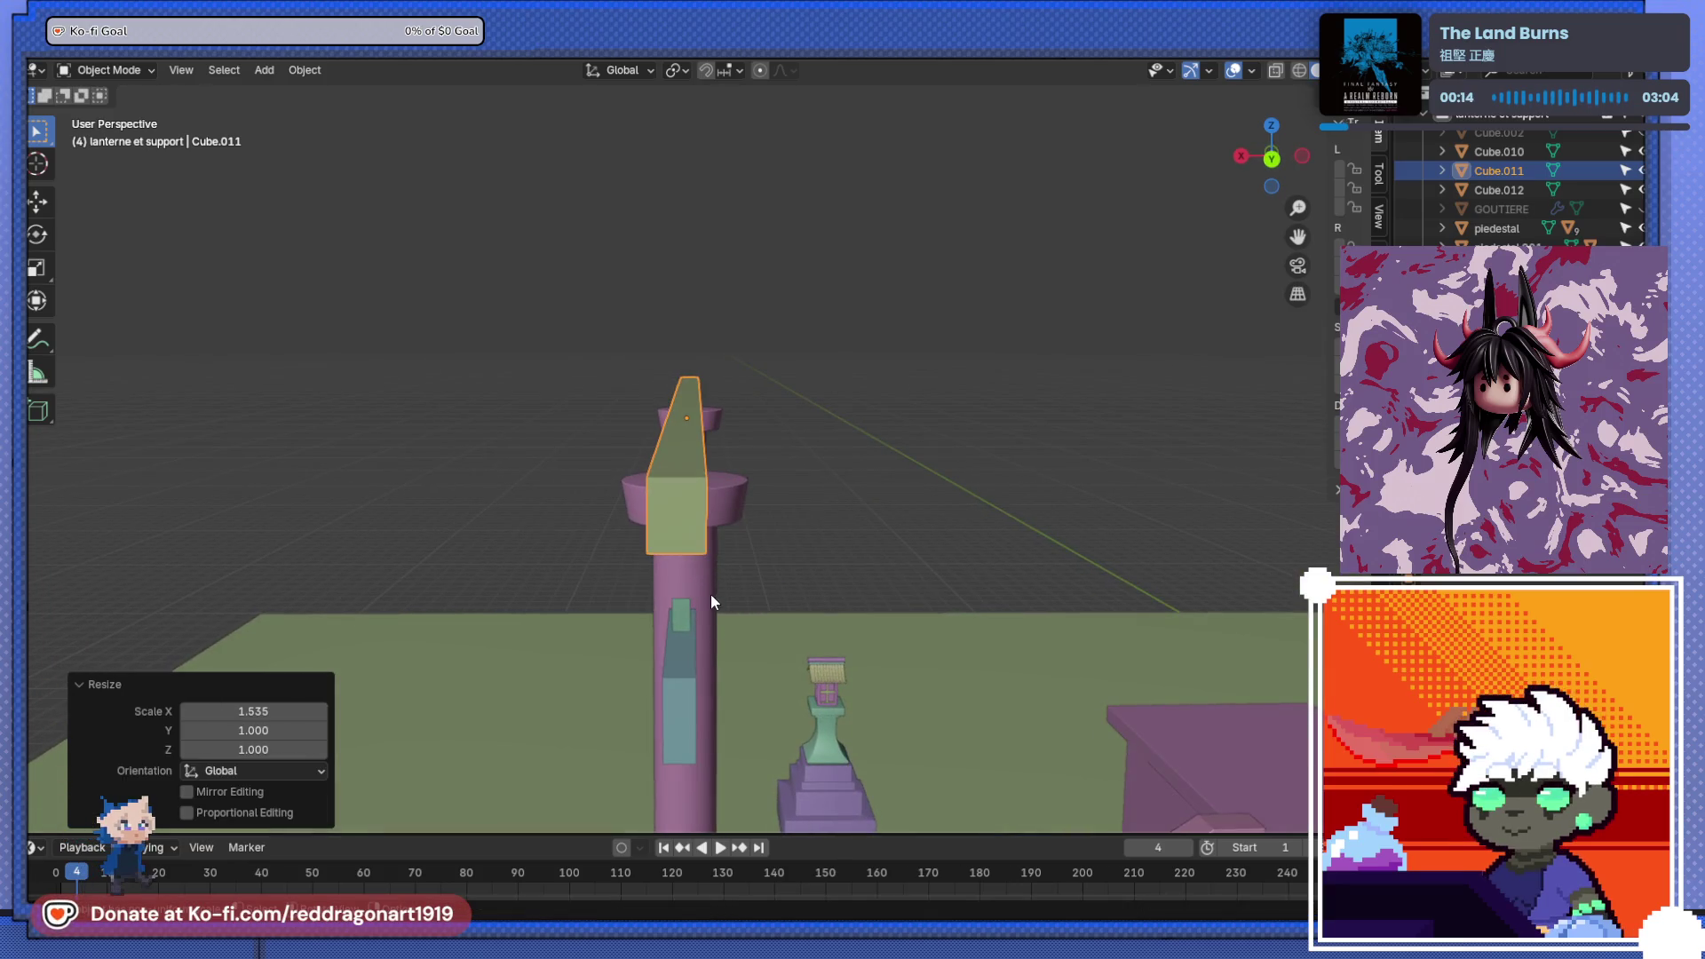
pyautogui.moveTo(711, 580); pyautogui.dragTo(713, 542)
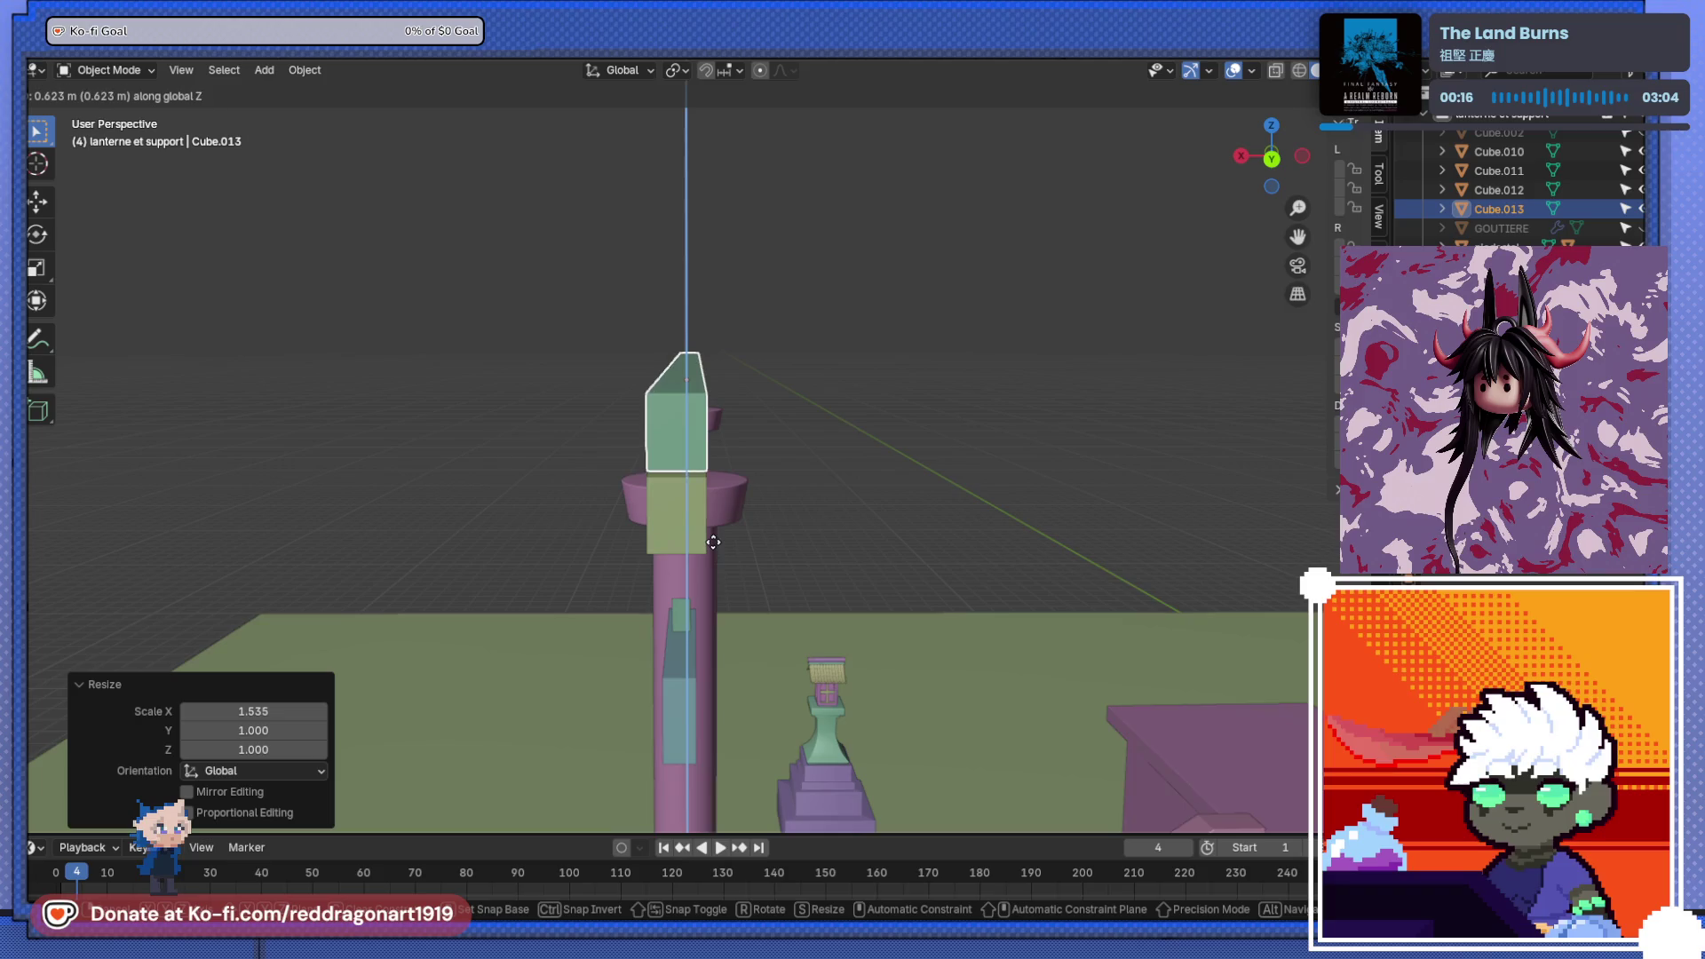
pyautogui.click(714, 545)
pyautogui.press('KP_3')
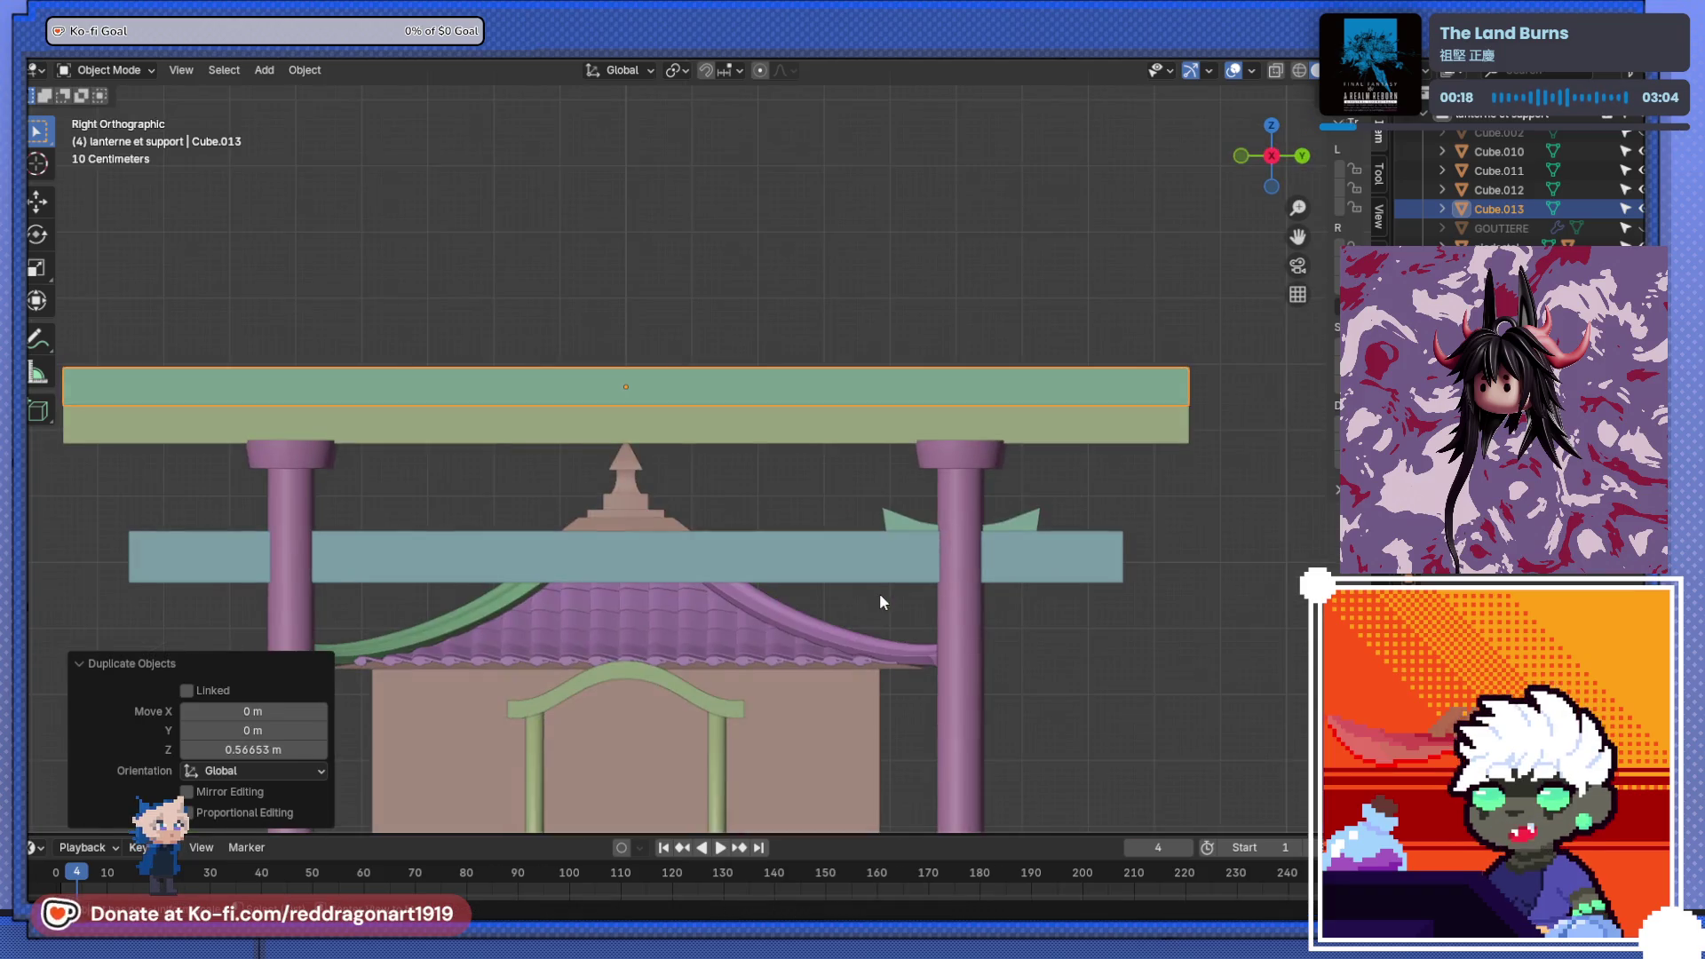
pyautogui.press('s')
pyautogui.press('y')
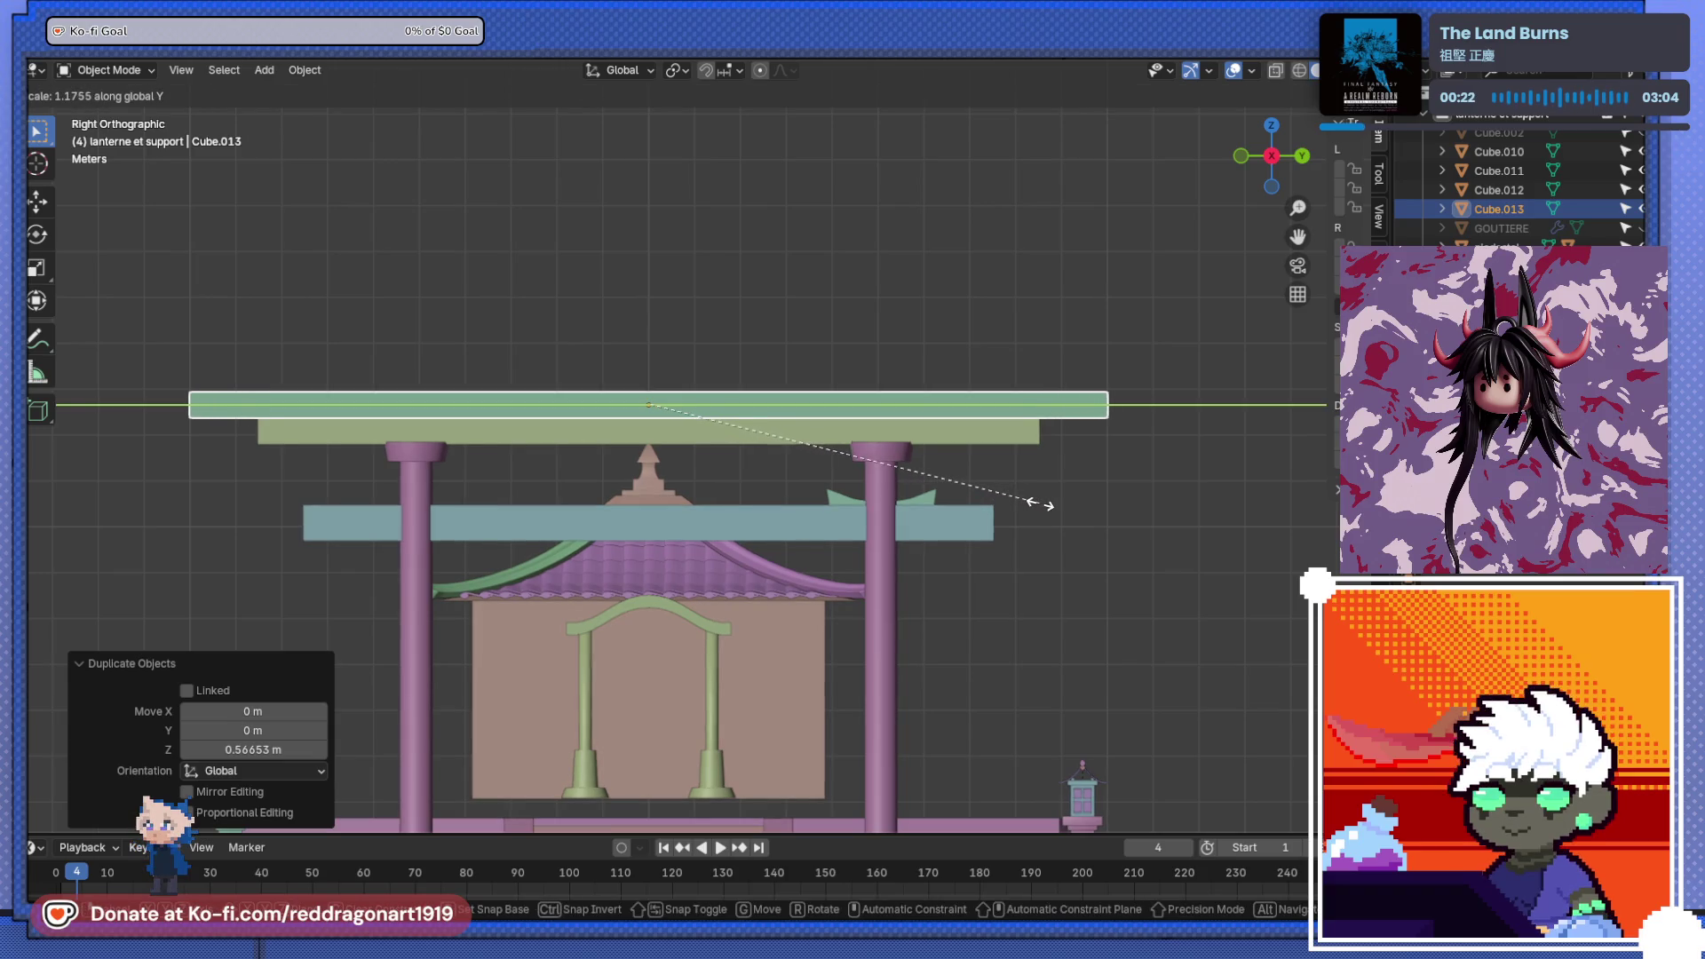
pyautogui.press('z')
pyautogui.click(1102, 583)
pyautogui.press('g')
pyautogui.press('z')
pyautogui.click(1104, 580)
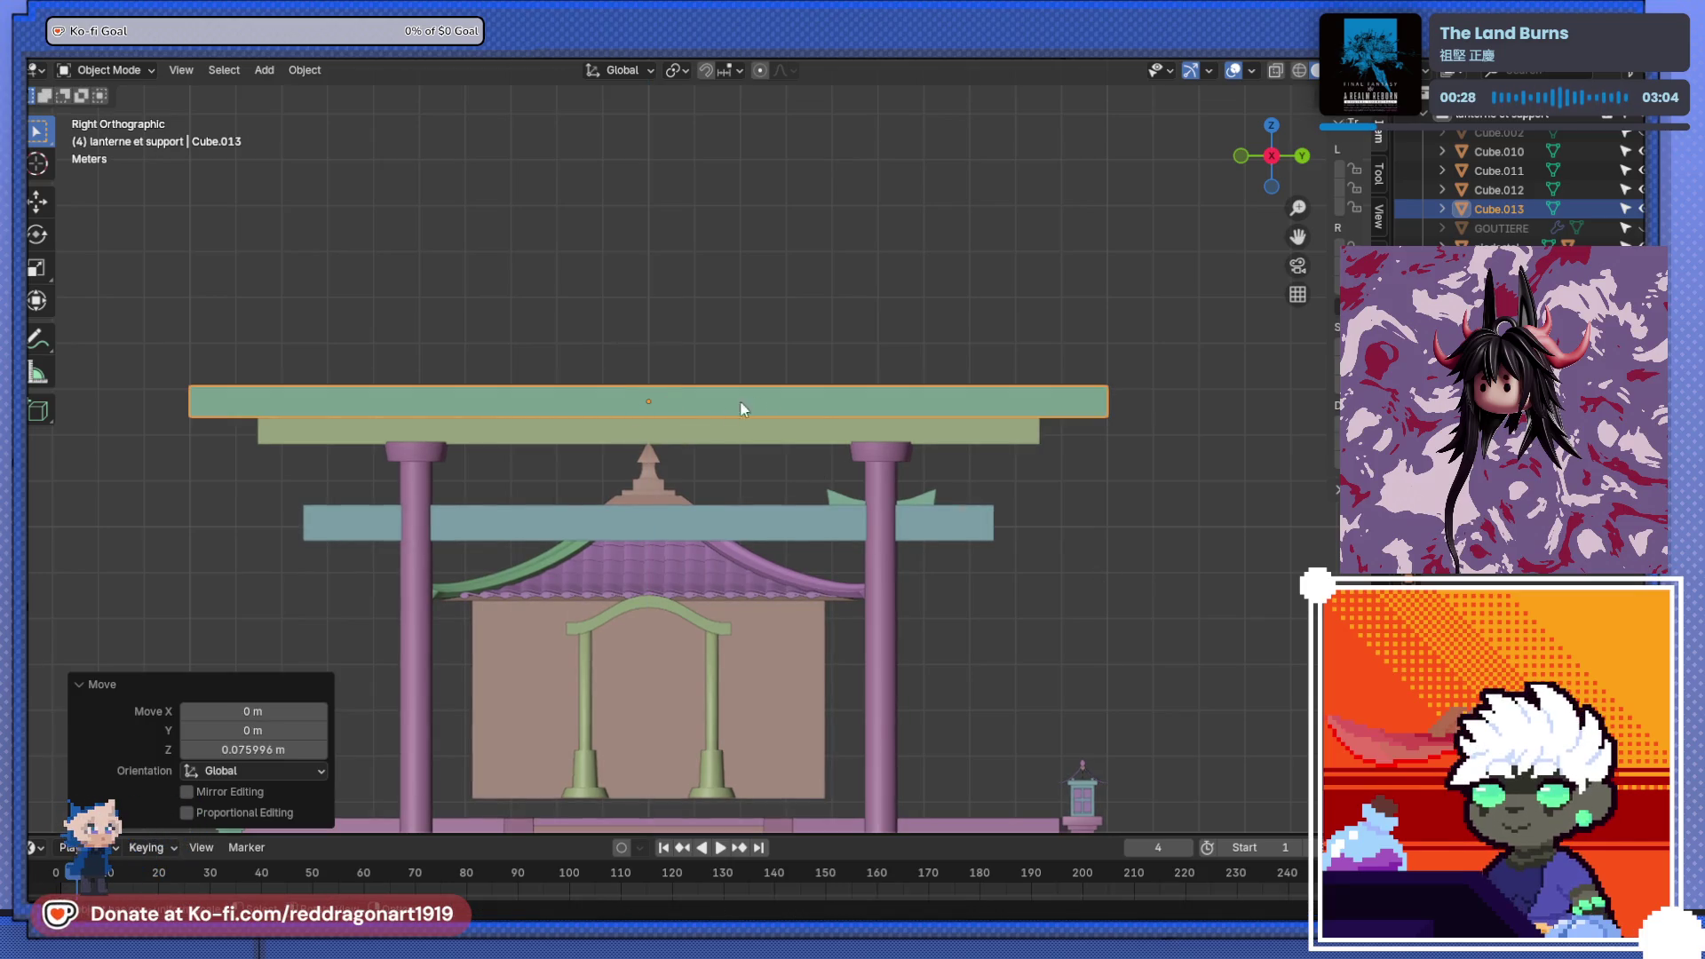
# - Save, delete the duplicate beam, and reselect the original top beam for mesh editing
pyautogui.hotkey('ctrl', 's')
pyautogui.press('x')
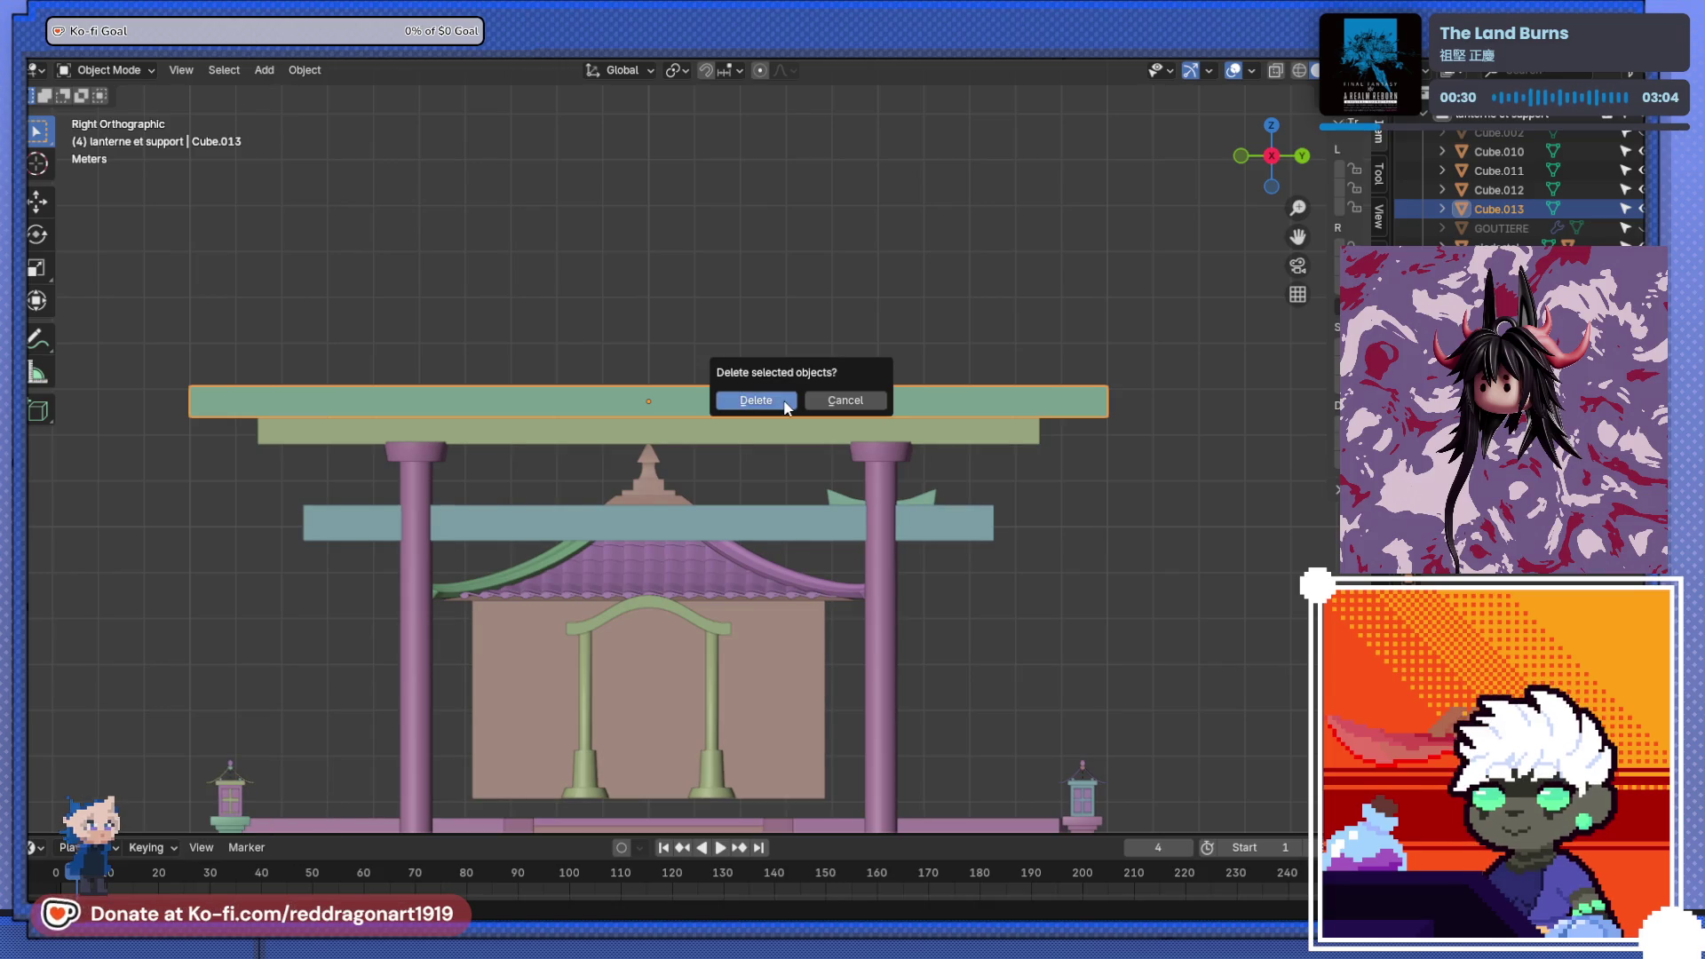
pyautogui.click(772, 397)
pyautogui.click(767, 424)
pyautogui.press('Tab')
# - Add a centre loop cut to the beam, lower it, and bevel it with 8 segments
pyautogui.hotkey('ctrl', 'r')
pyautogui.click(652, 435)
pyautogui.rightClick(657, 437)
pyautogui.press('g')
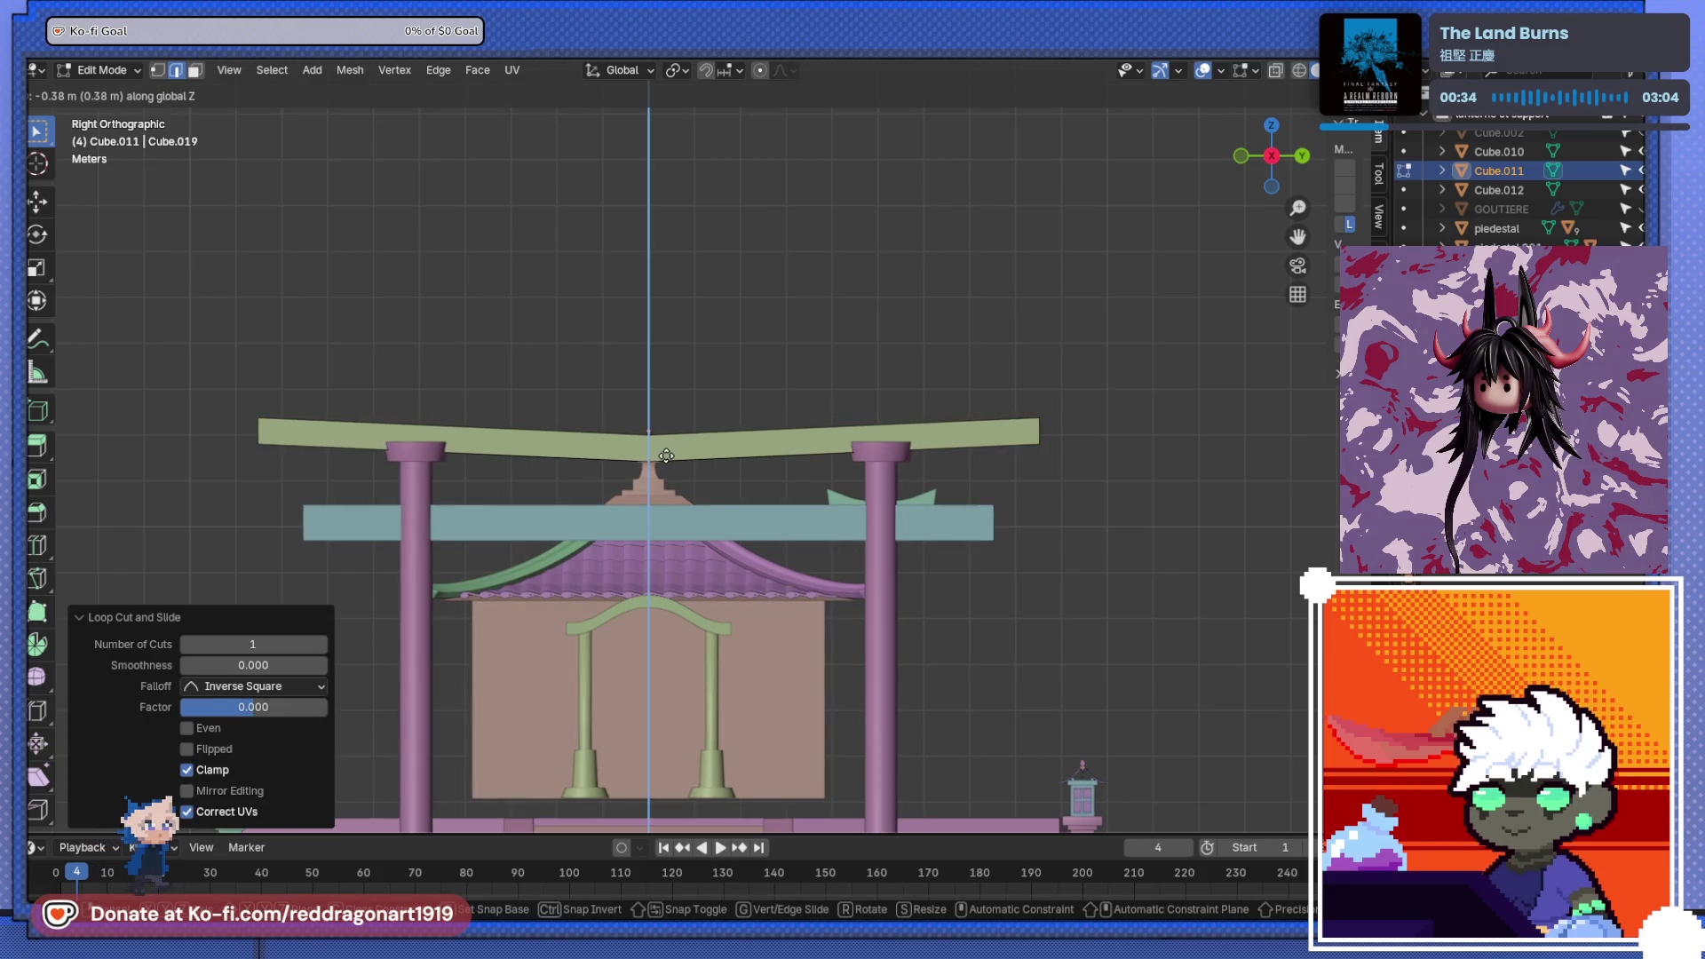
pyautogui.click(670, 466)
pyautogui.hotkey('ctrl', 'b')
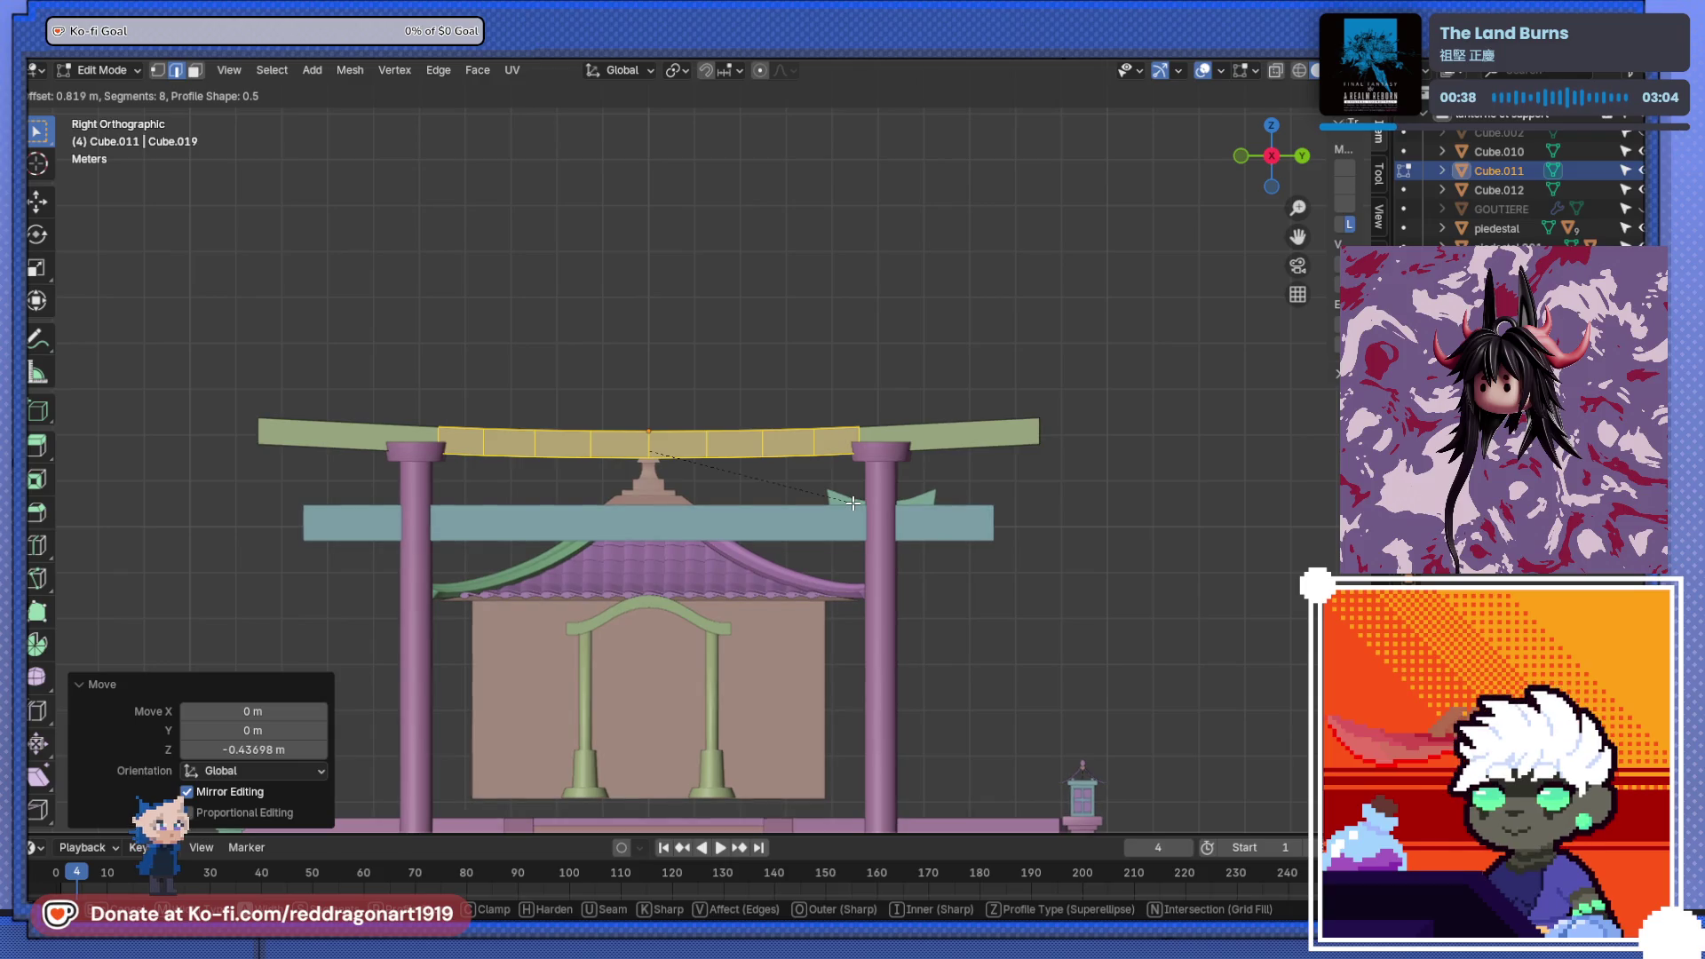
pyautogui.click(853, 503)
# - Deselect the edges and scale the beam along Y in the right side orthographic view
pyautogui.scroll(2, 1025, 406)
pyautogui.moveTo(1061, 419)
pyautogui.mouseDown(button='middle')
pyautogui.moveTo(1001, 488)
pyautogui.moveTo(1184, 469)
pyautogui.mouseUp(button='middle')
pyautogui.scroll(-3, 1092, 462)
pyautogui.hotkey('alt', 'a')
pyautogui.moveTo(959, 537); pyautogui.dragTo(878, 536, button='middle')
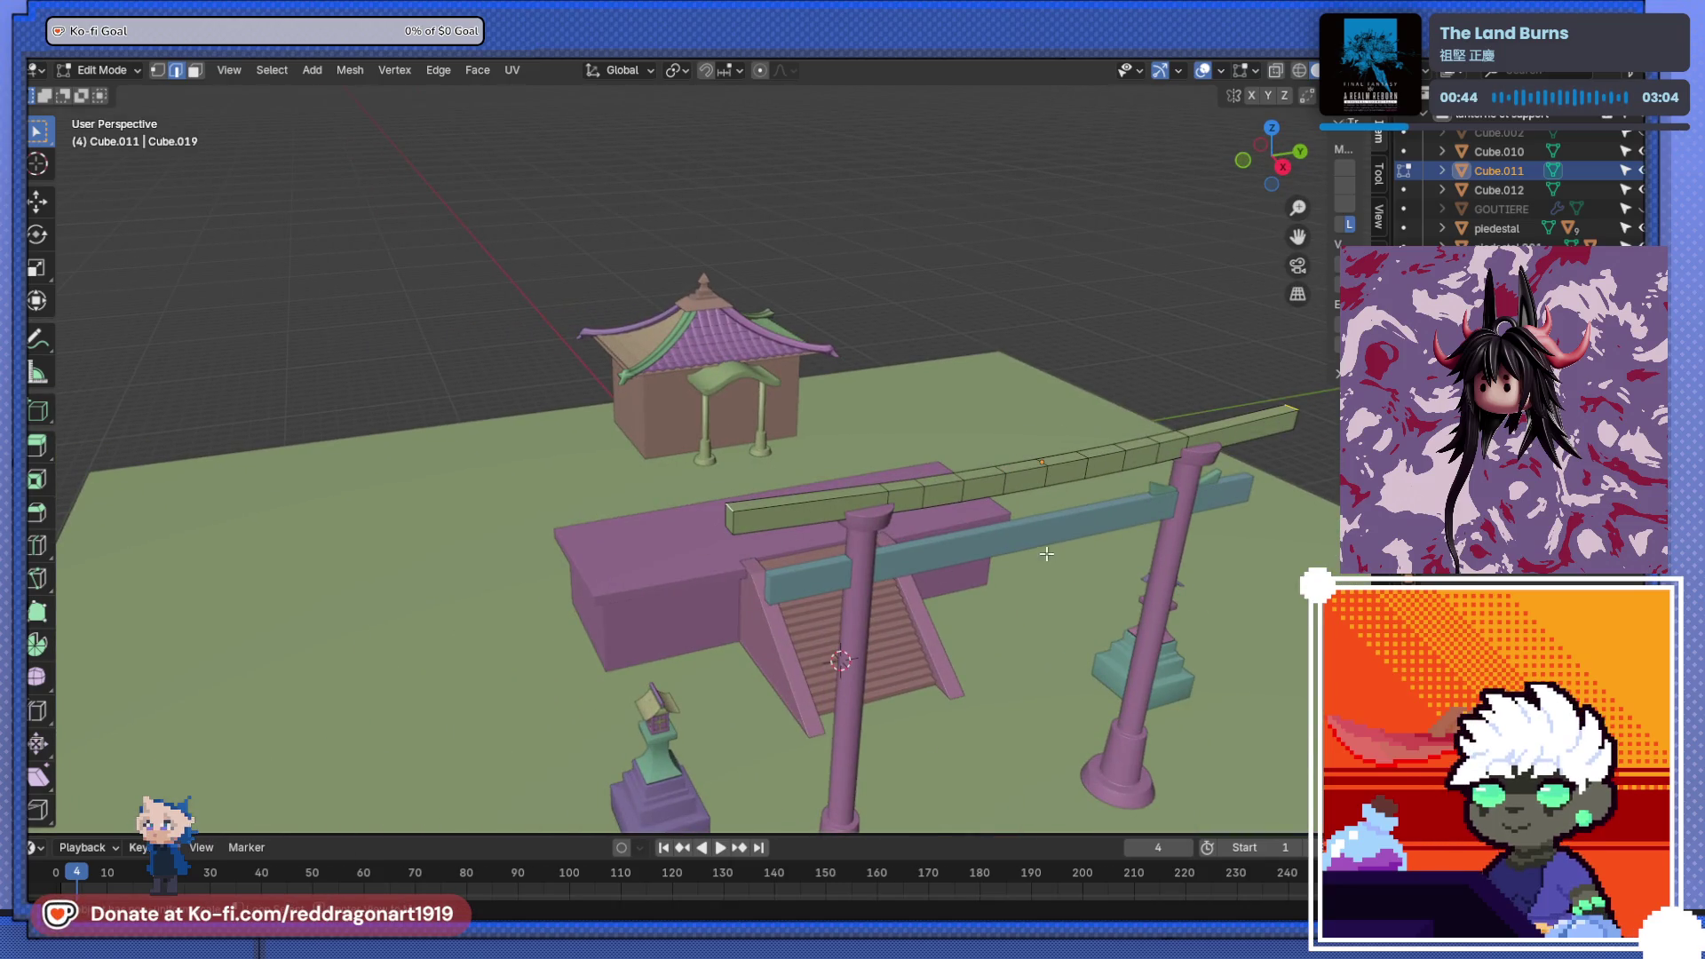
pyautogui.press('KP_3')
pyautogui.press('KP_Decimal')
pyautogui.press('s')
pyautogui.press('y')
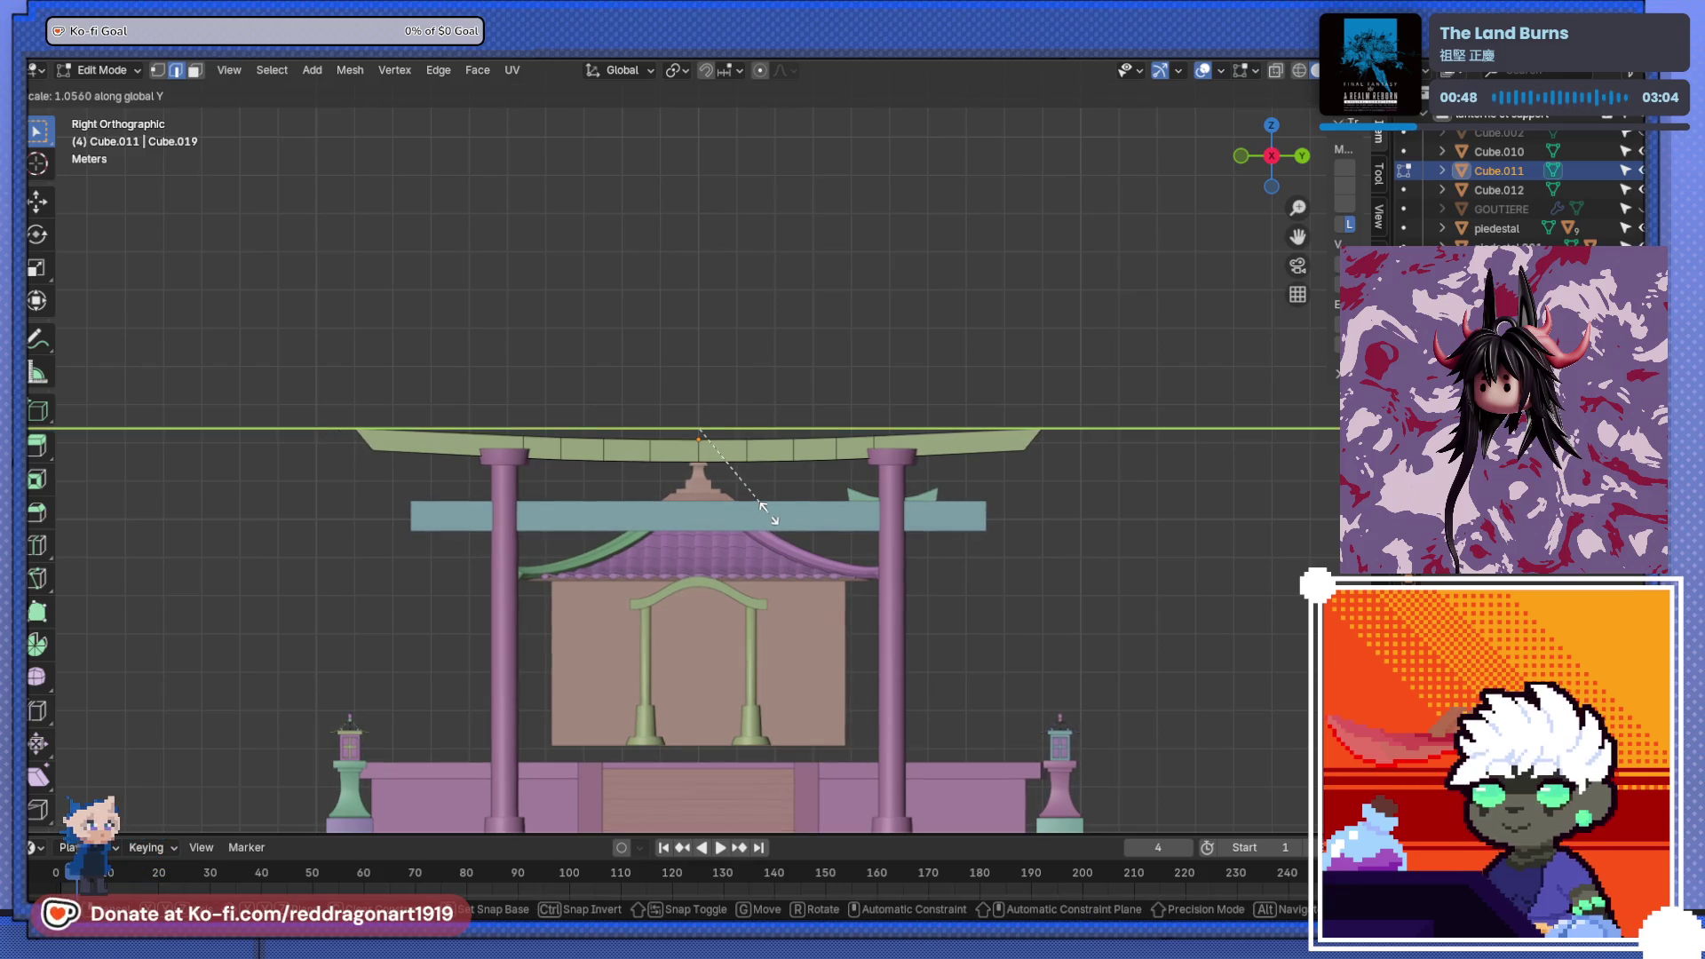
pyautogui.click(768, 513)
# - In Object Mode, thicken the beam along Z and raise it vertically
pyautogui.press('Tab')
pyautogui.press('s')
pyautogui.press('z')
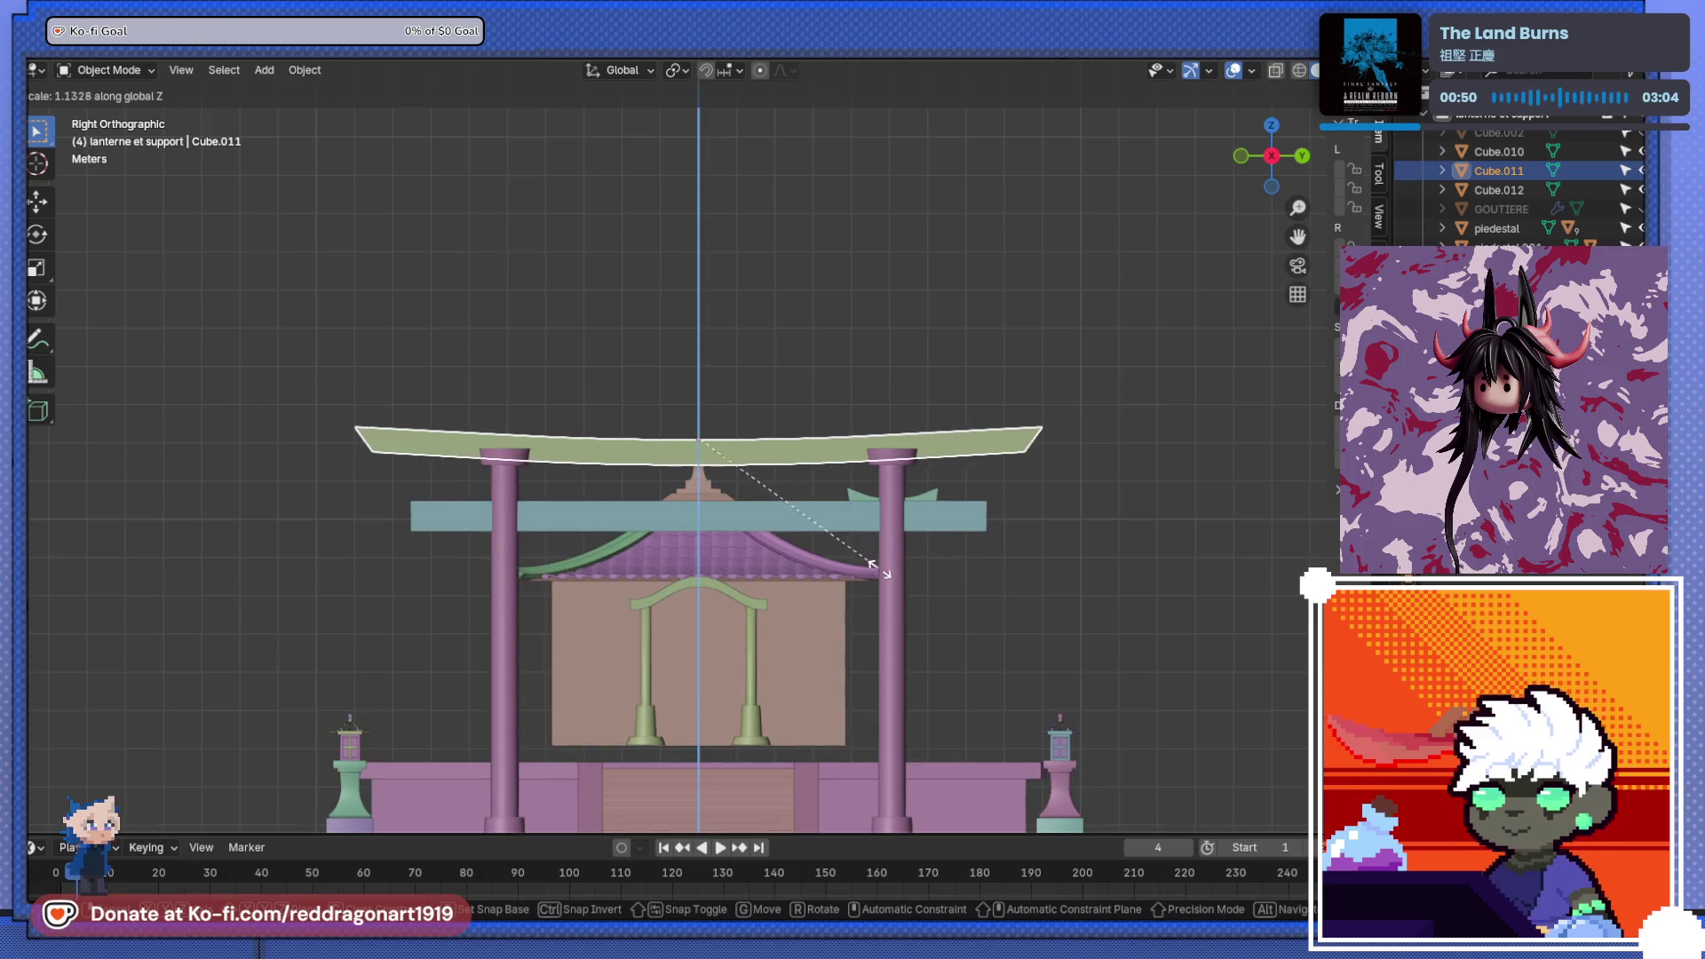
pyautogui.click(888, 590)
pyautogui.press('g')
pyautogui.press('z')
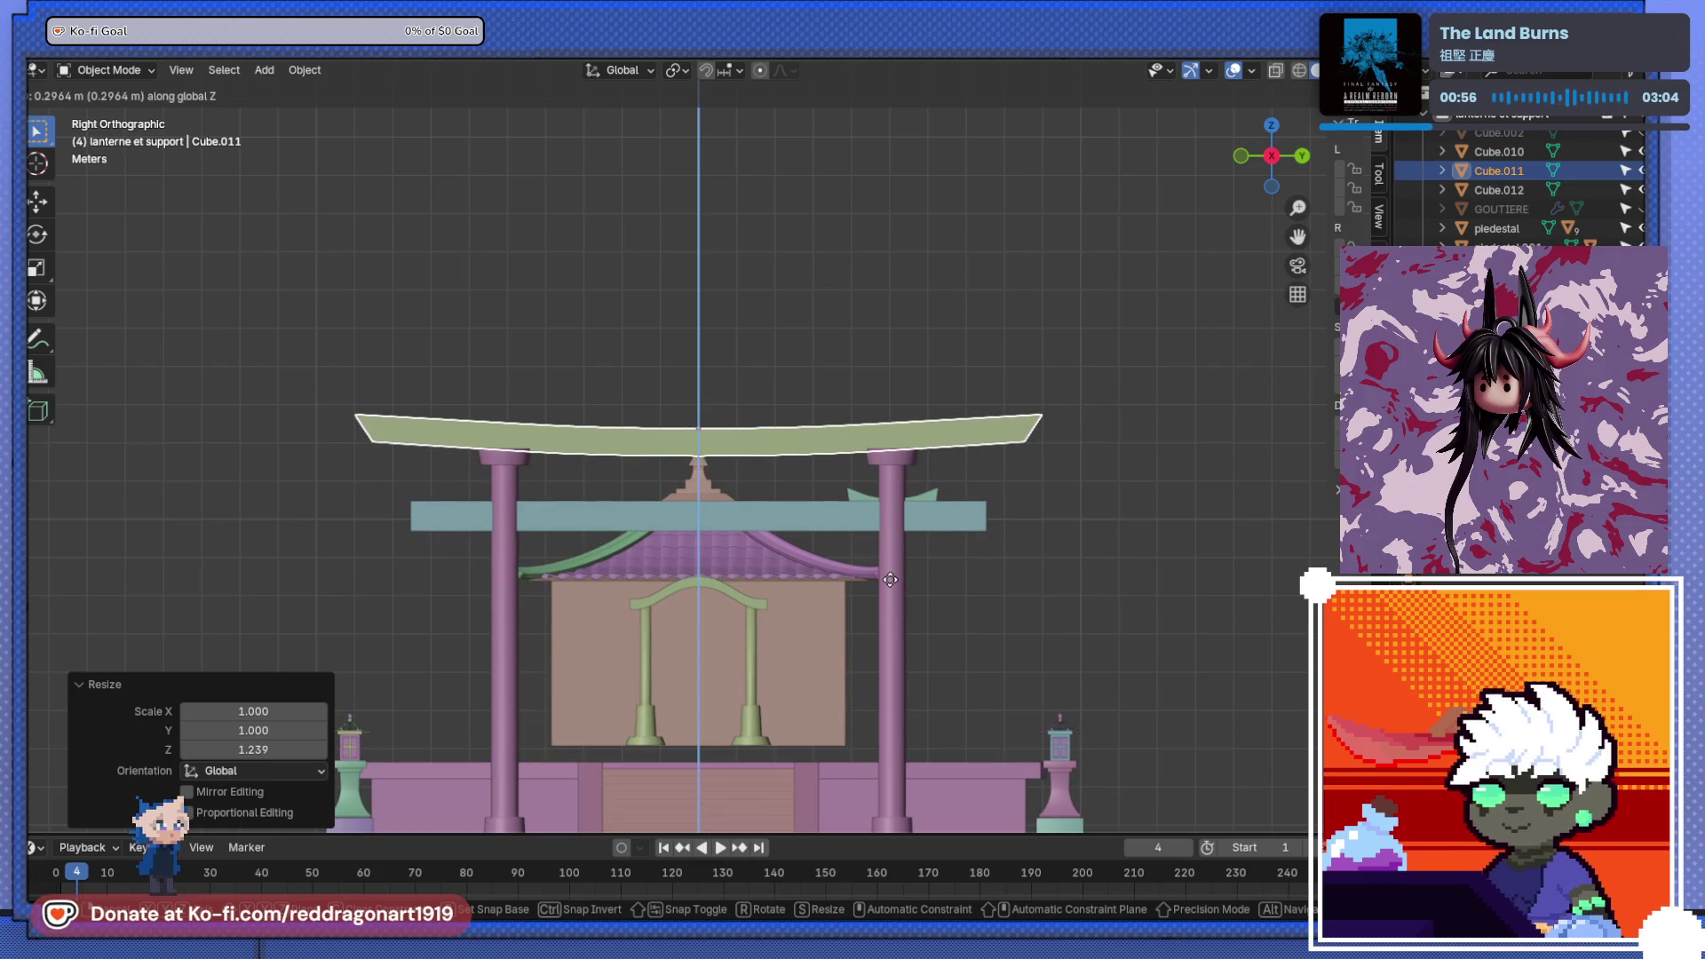
pyautogui.click(890, 579)
# - Back in Edit Mode, undo the bevel and the bend so the beam is straight again
pyautogui.scroll(5, 865, 495)
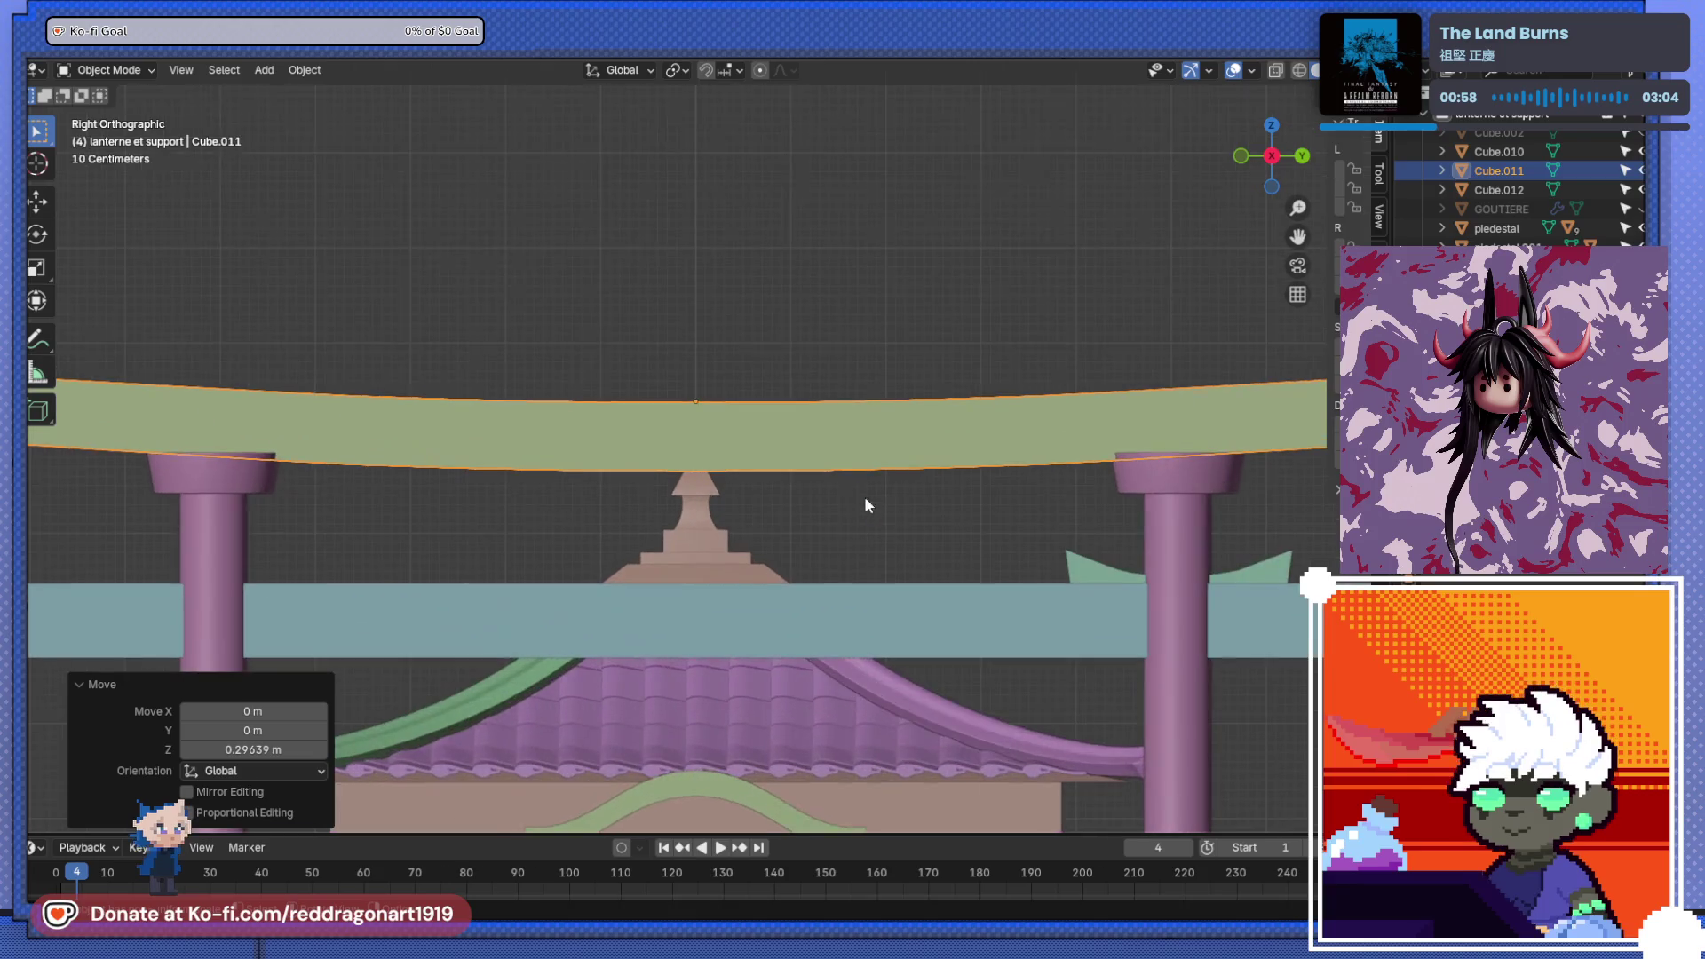
pyautogui.press('Tab')
pyautogui.scroll(-3, 837, 491)
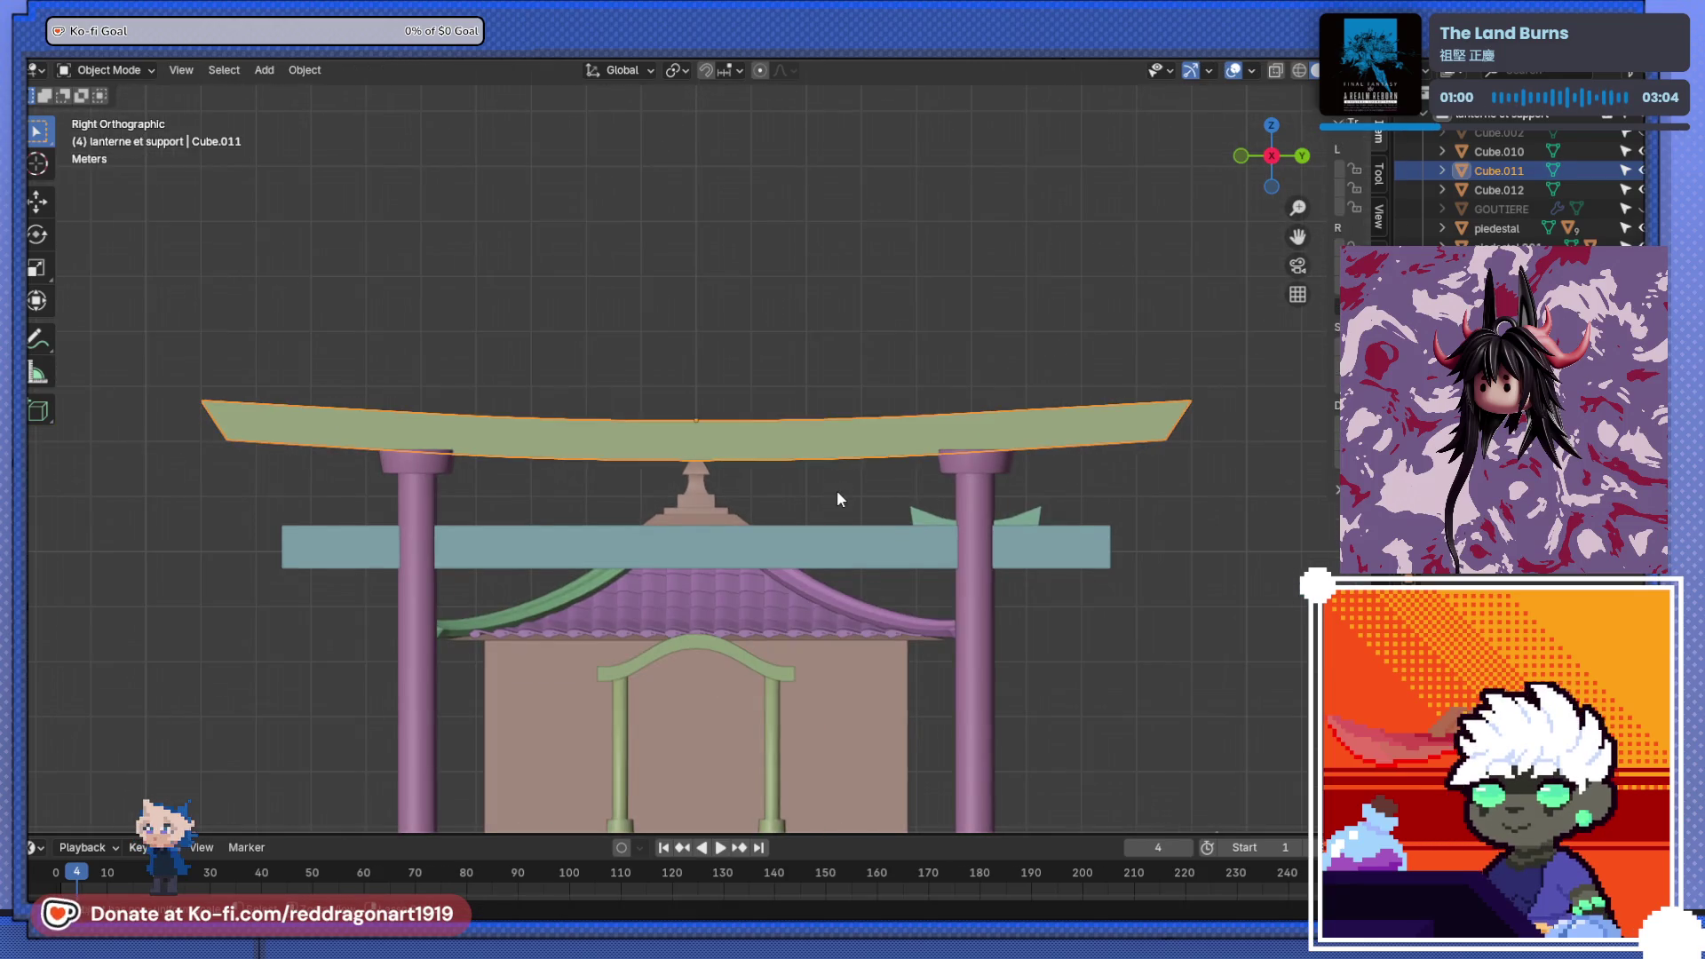
pyautogui.hotkey('ctrl', 'z')
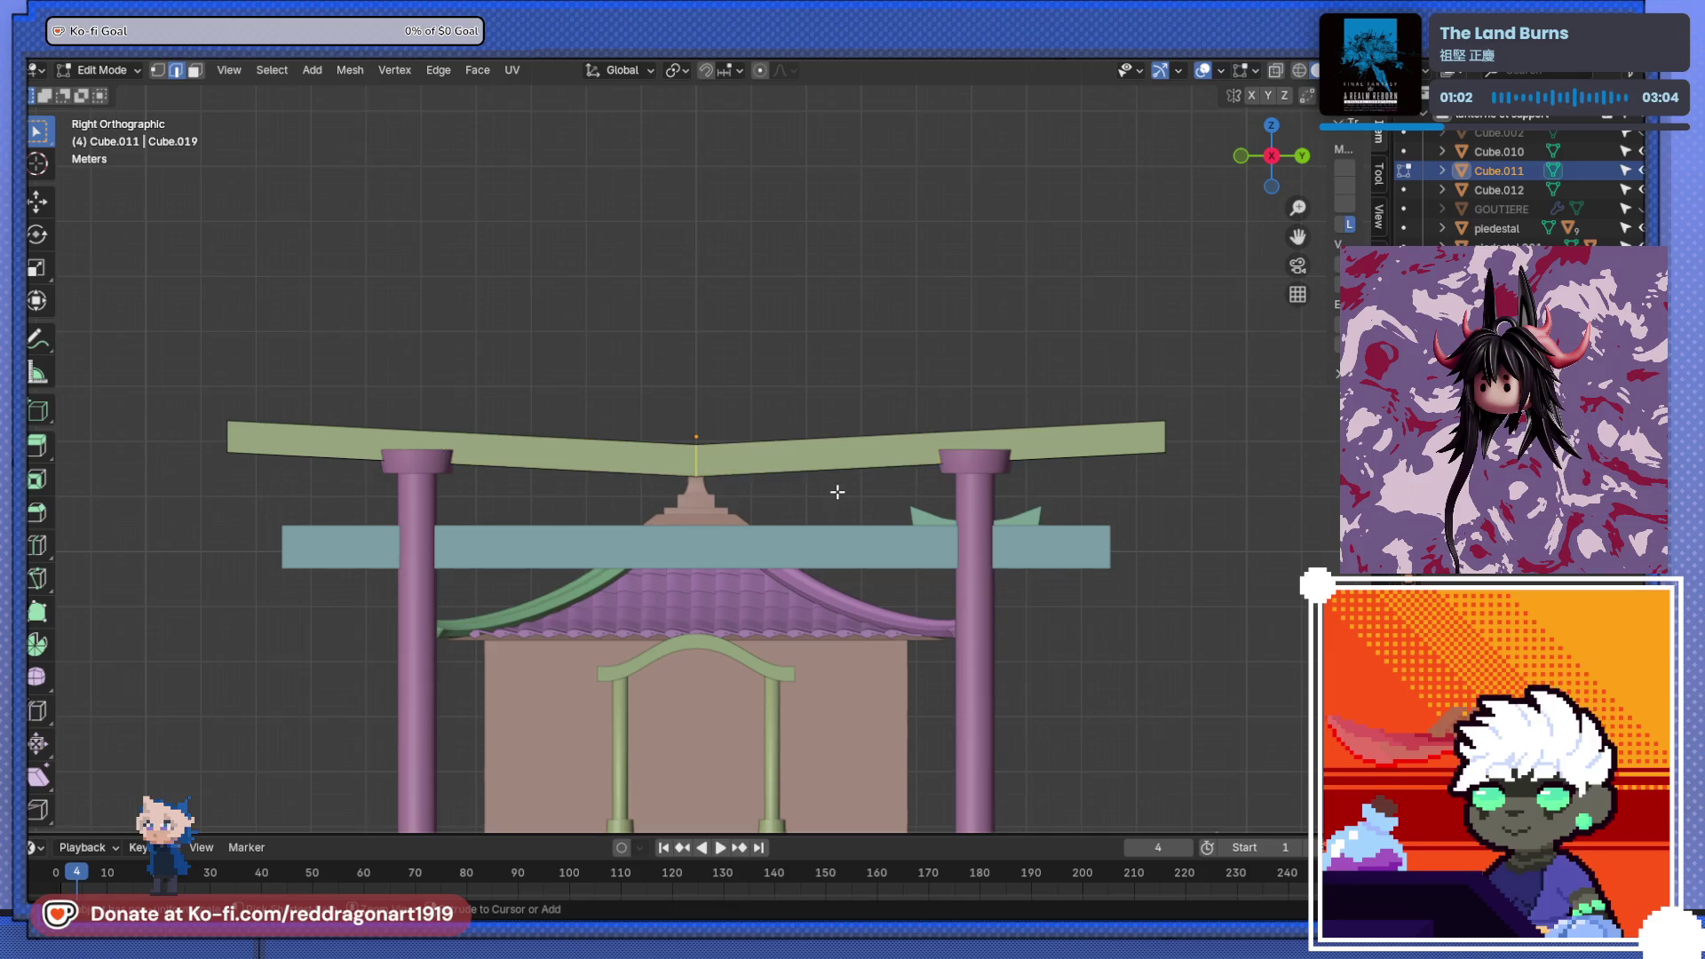
pyautogui.hotkey('ctrl', 'z')
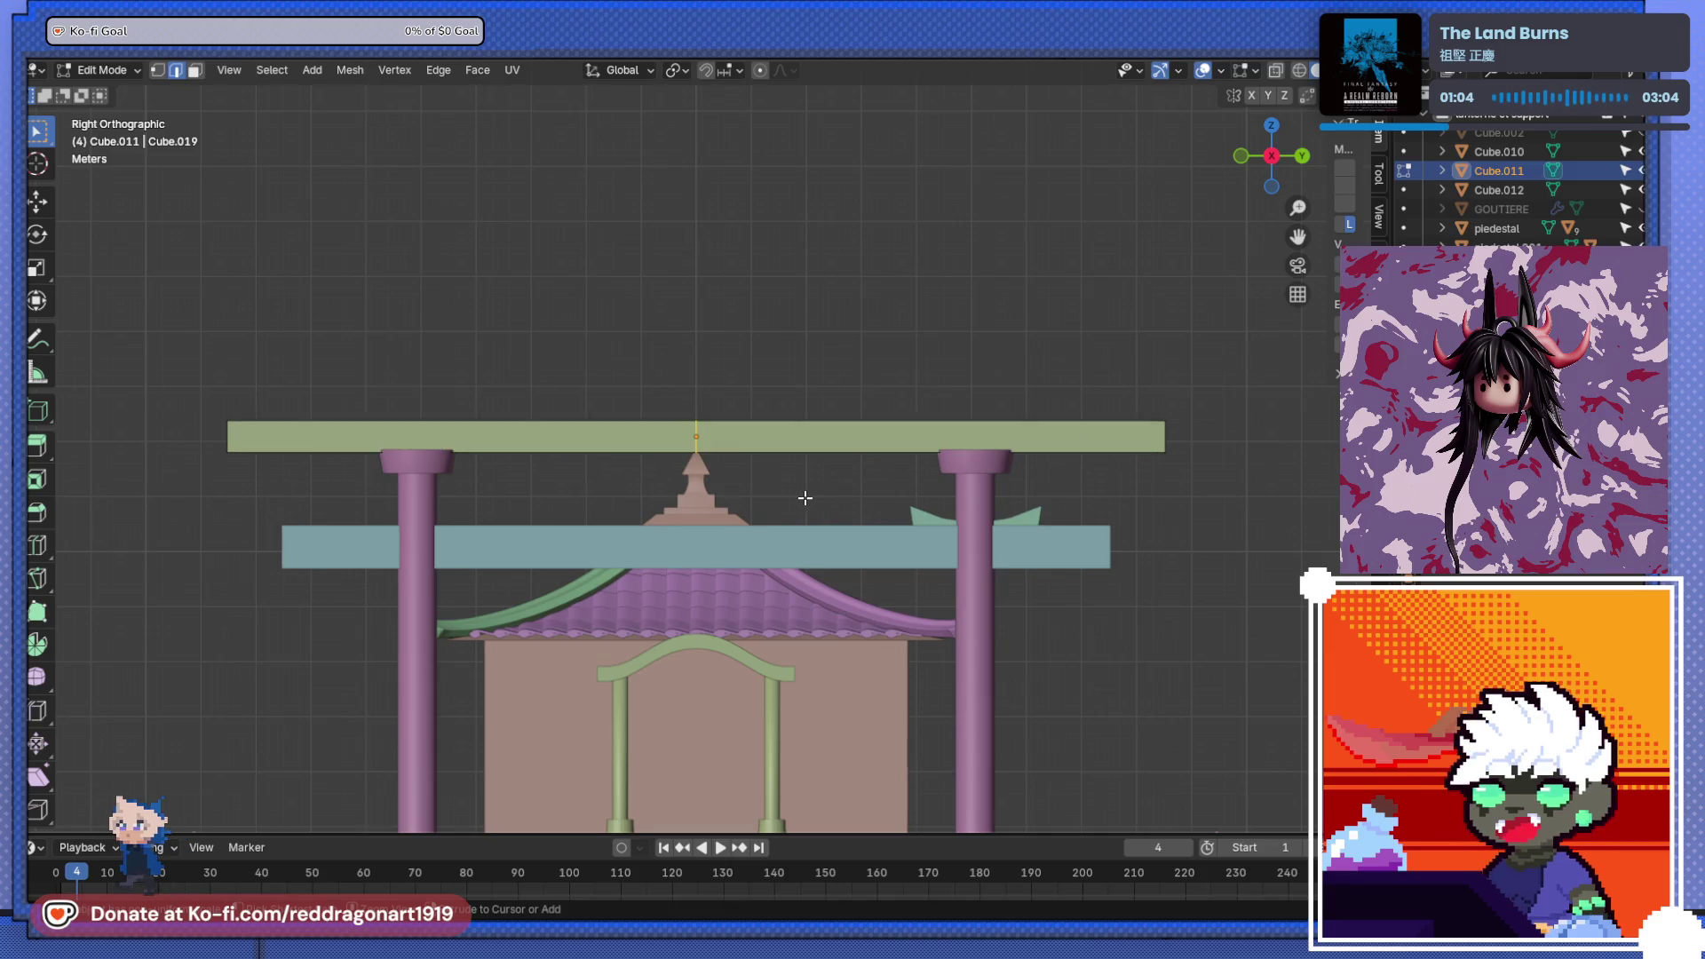
pyautogui.scroll(2, 805, 495)
pyautogui.moveTo(805, 496); pyautogui.dragTo(681, 488, button='middle')
# - Lower the beam's centre edge along Z, cancelling a bevel attempt
pyautogui.press('KP_3')
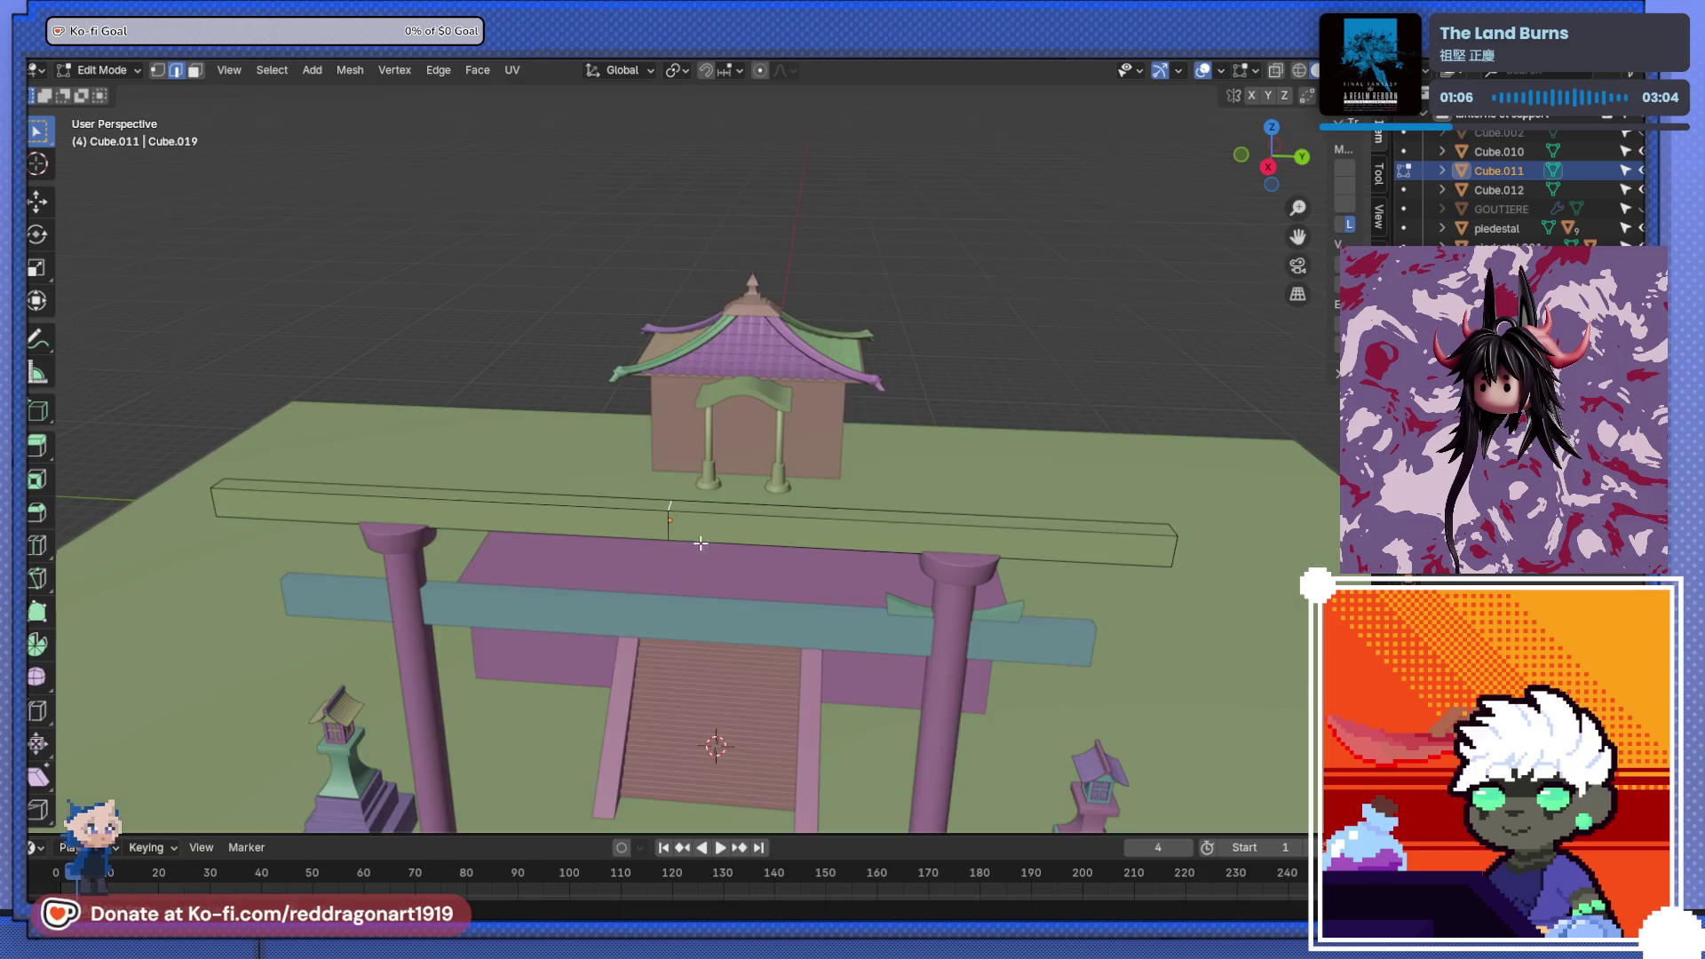
pyautogui.press('g')
pyautogui.press('z')
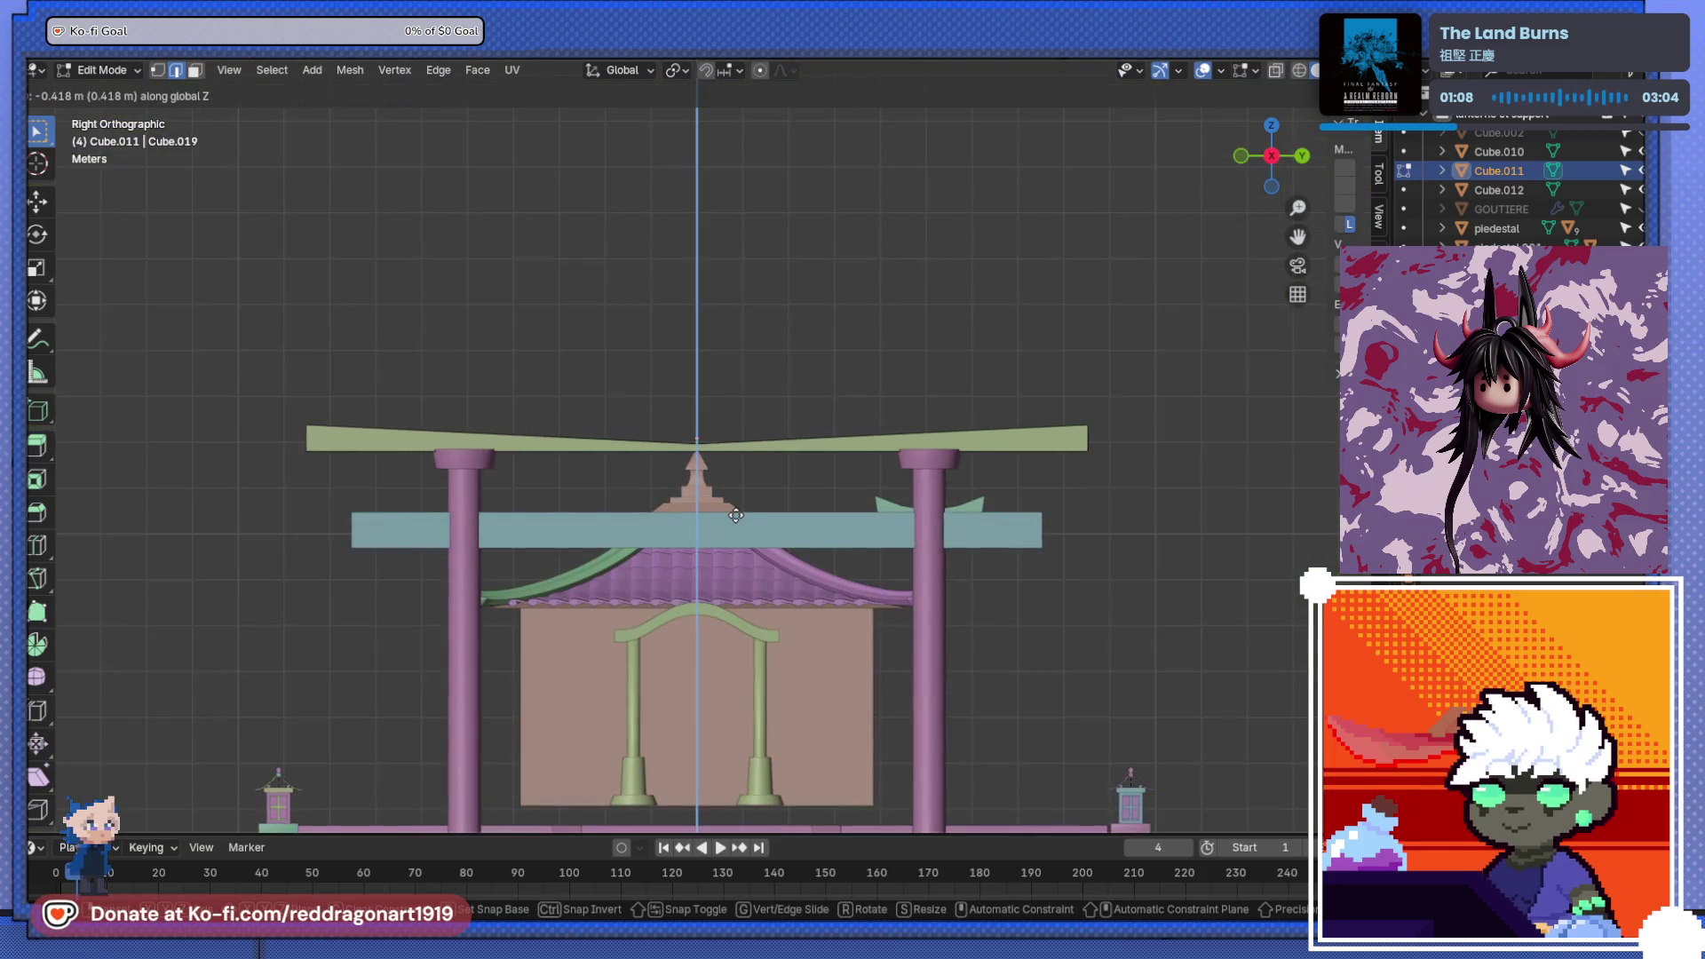
pyautogui.click(731, 524)
pyautogui.hotkey('ctrl', 'b')
pyautogui.rightClick(1125, 532)
# - Select the beam's centre edge and bevel it into an 8-segment rounded curve
pyautogui.moveTo(1125, 532)
pyautogui.mouseDown(button='middle')
pyautogui.moveTo(888, 515)
pyautogui.moveTo(702, 544)
pyautogui.mouseUp(button='middle')
pyautogui.click(701, 544)
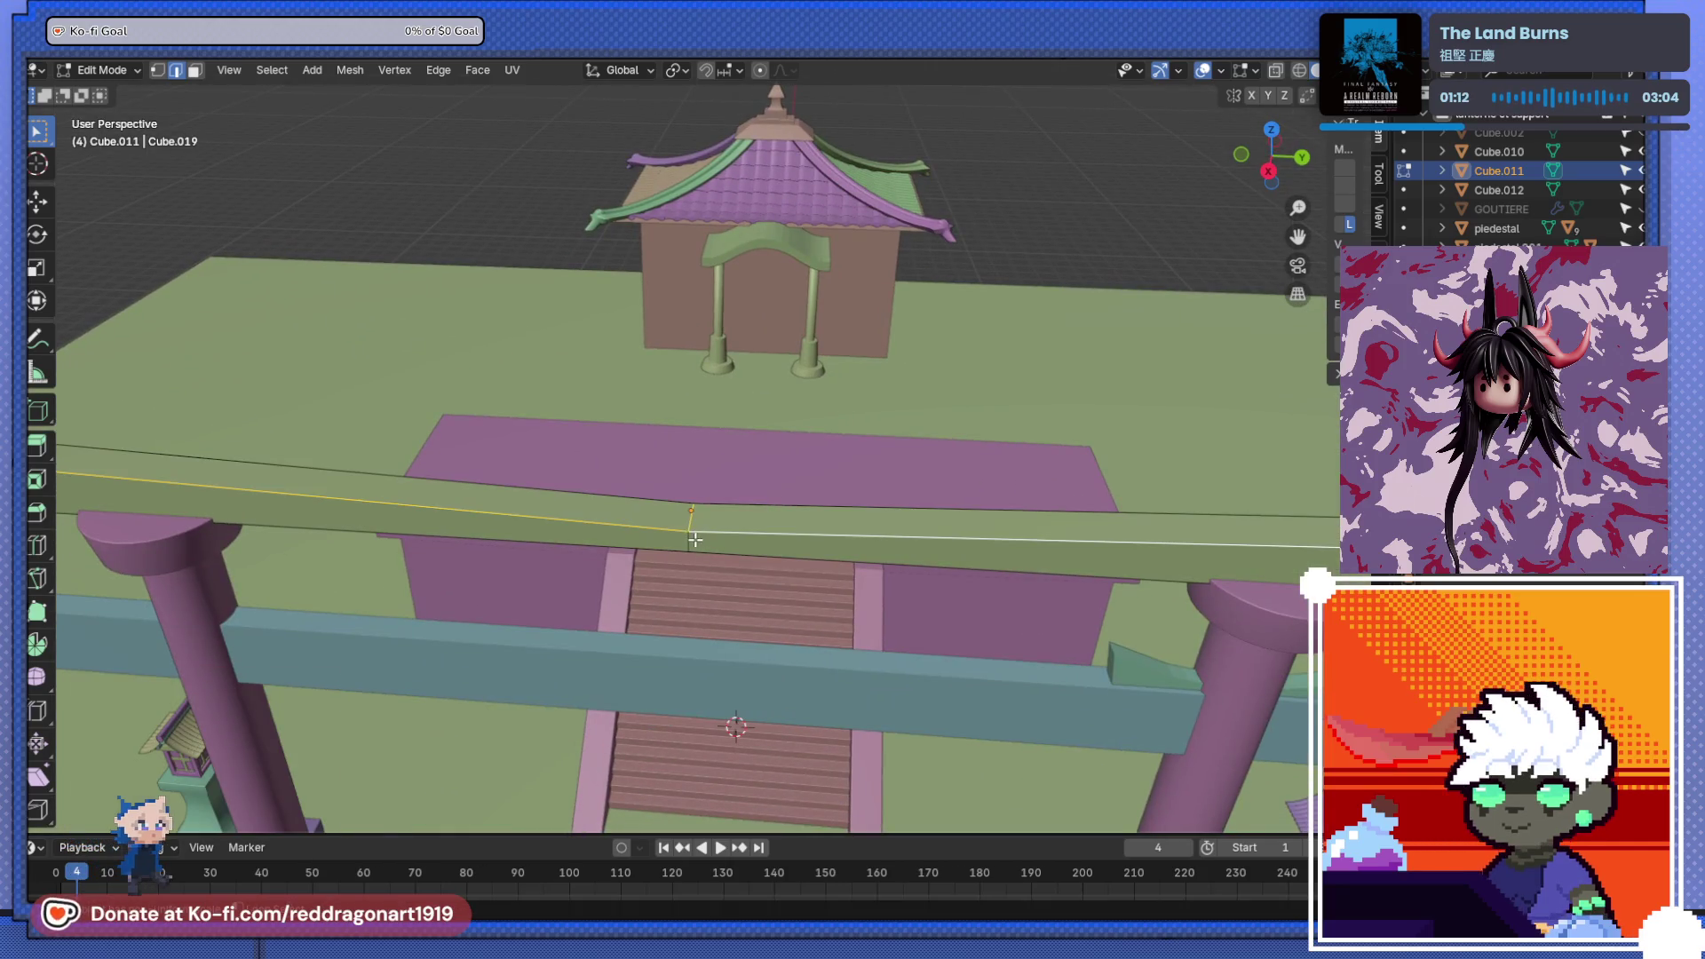
pyautogui.press('KP_3')
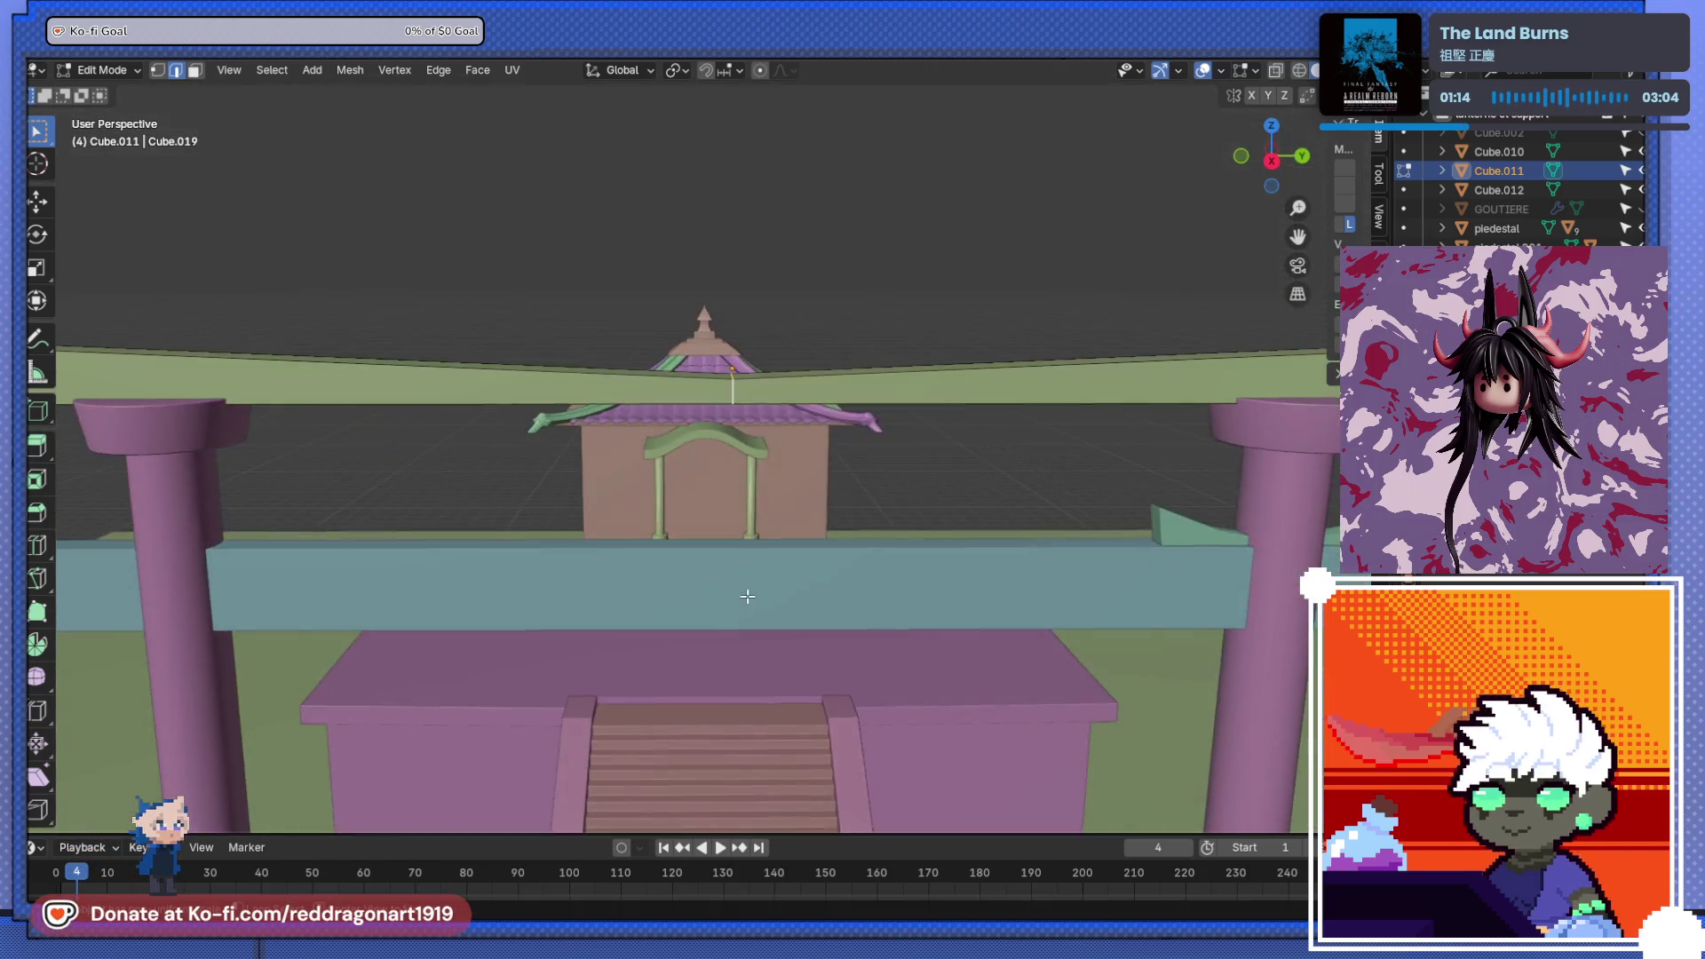
pyautogui.hotkey('ctrl', 'v')
pyautogui.hotkey('ctrl', 'e')
pyautogui.hotkey('ctrl', 'shift', 'b')
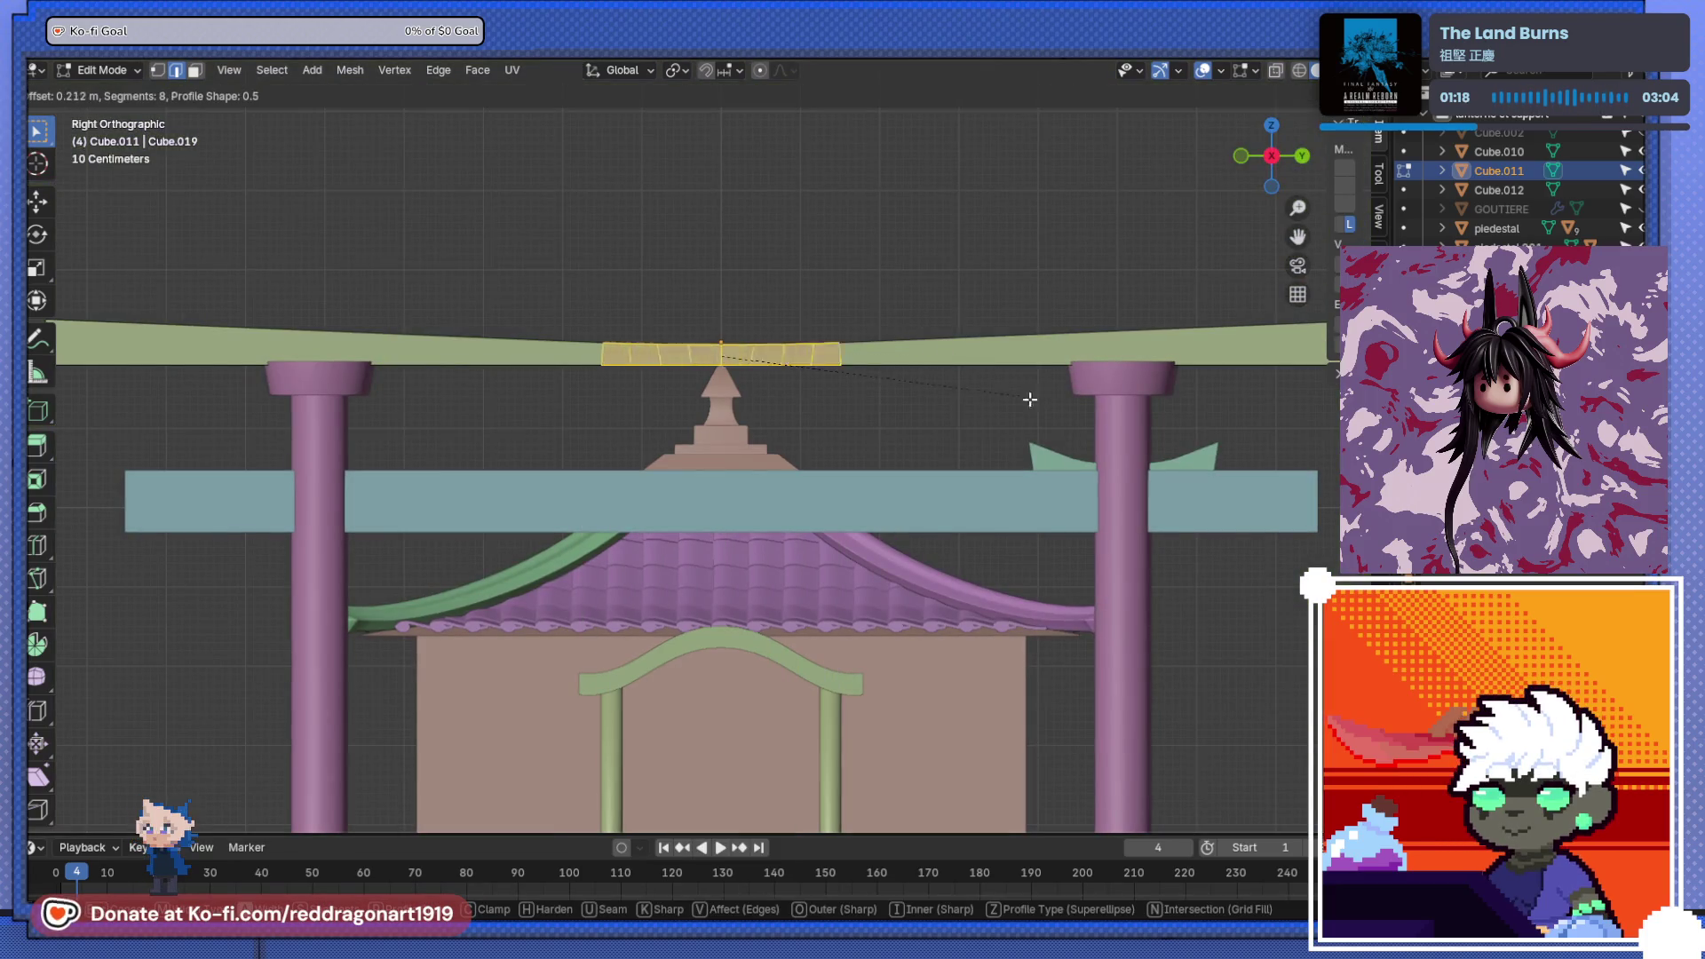
pyautogui.click(1219, 487)
pyautogui.moveTo(1219, 486)
pyautogui.mouseDown(button='middle')
pyautogui.moveTo(779, 483)
pyautogui.moveTo(761, 507)
pyautogui.moveTo(797, 531)
pyautogui.mouseUp(button='middle')
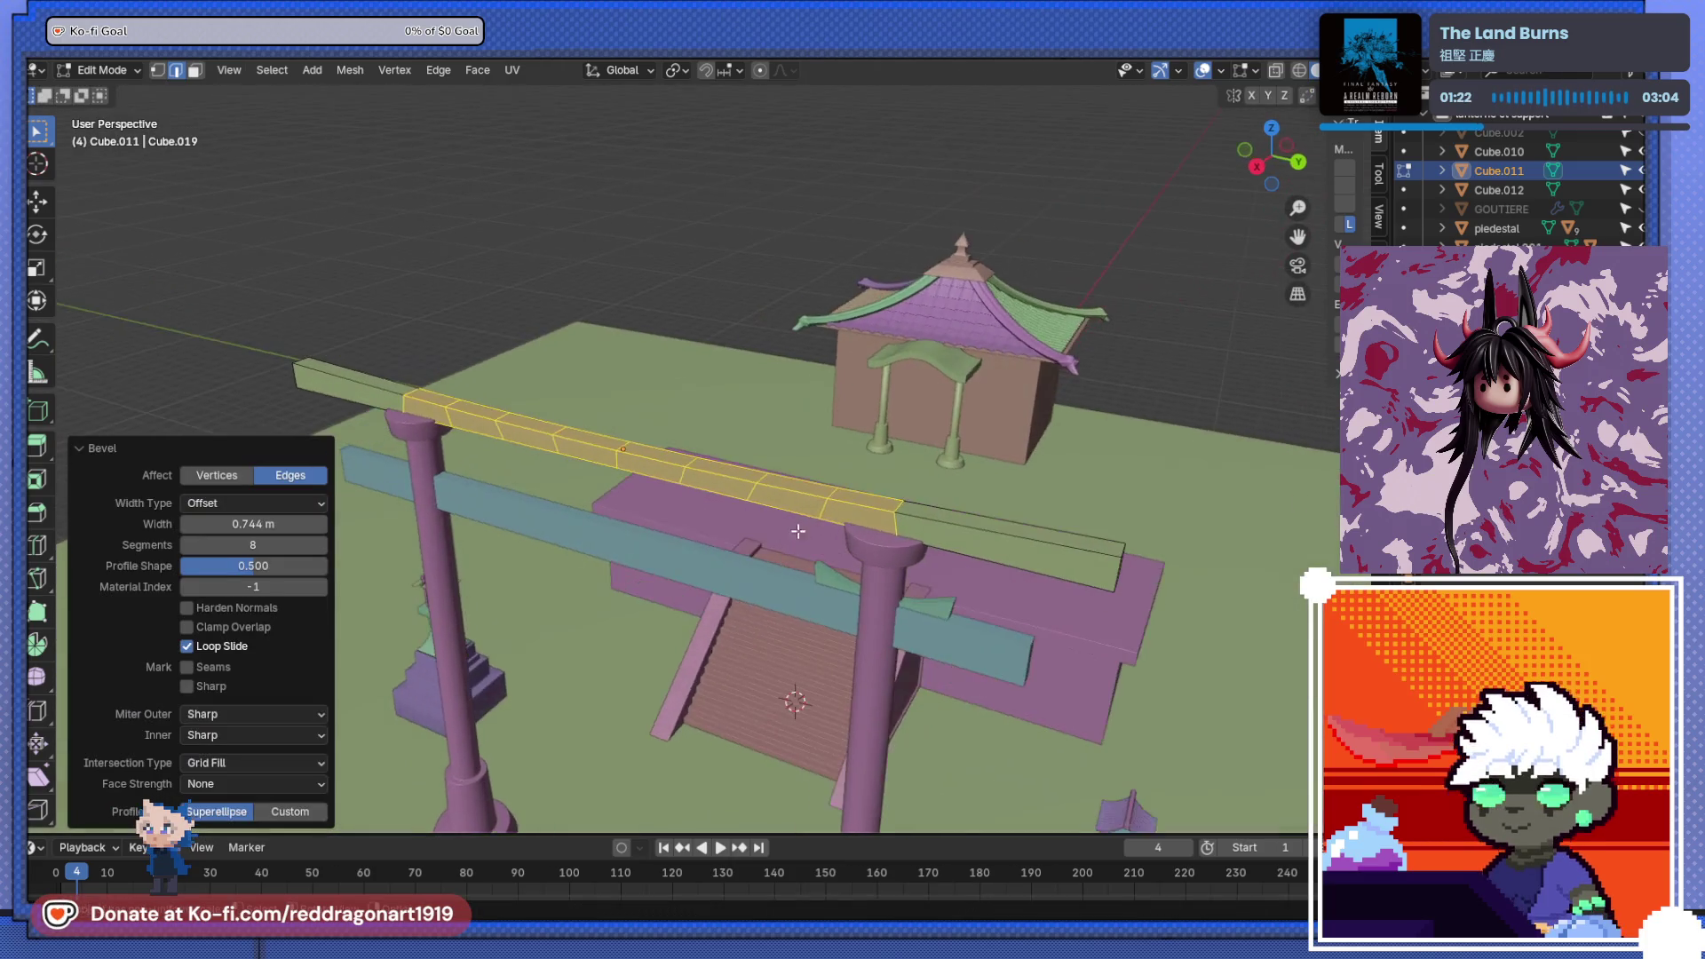
pyautogui.click(1129, 549)
# - In the right side orthographic view, raise the beam's end vertices upward along Z
pyautogui.moveTo(1060, 562)
pyautogui.mouseDown(button='middle')
pyautogui.moveTo(927, 574)
pyautogui.moveTo(506, 521)
pyautogui.mouseUp(button='middle')
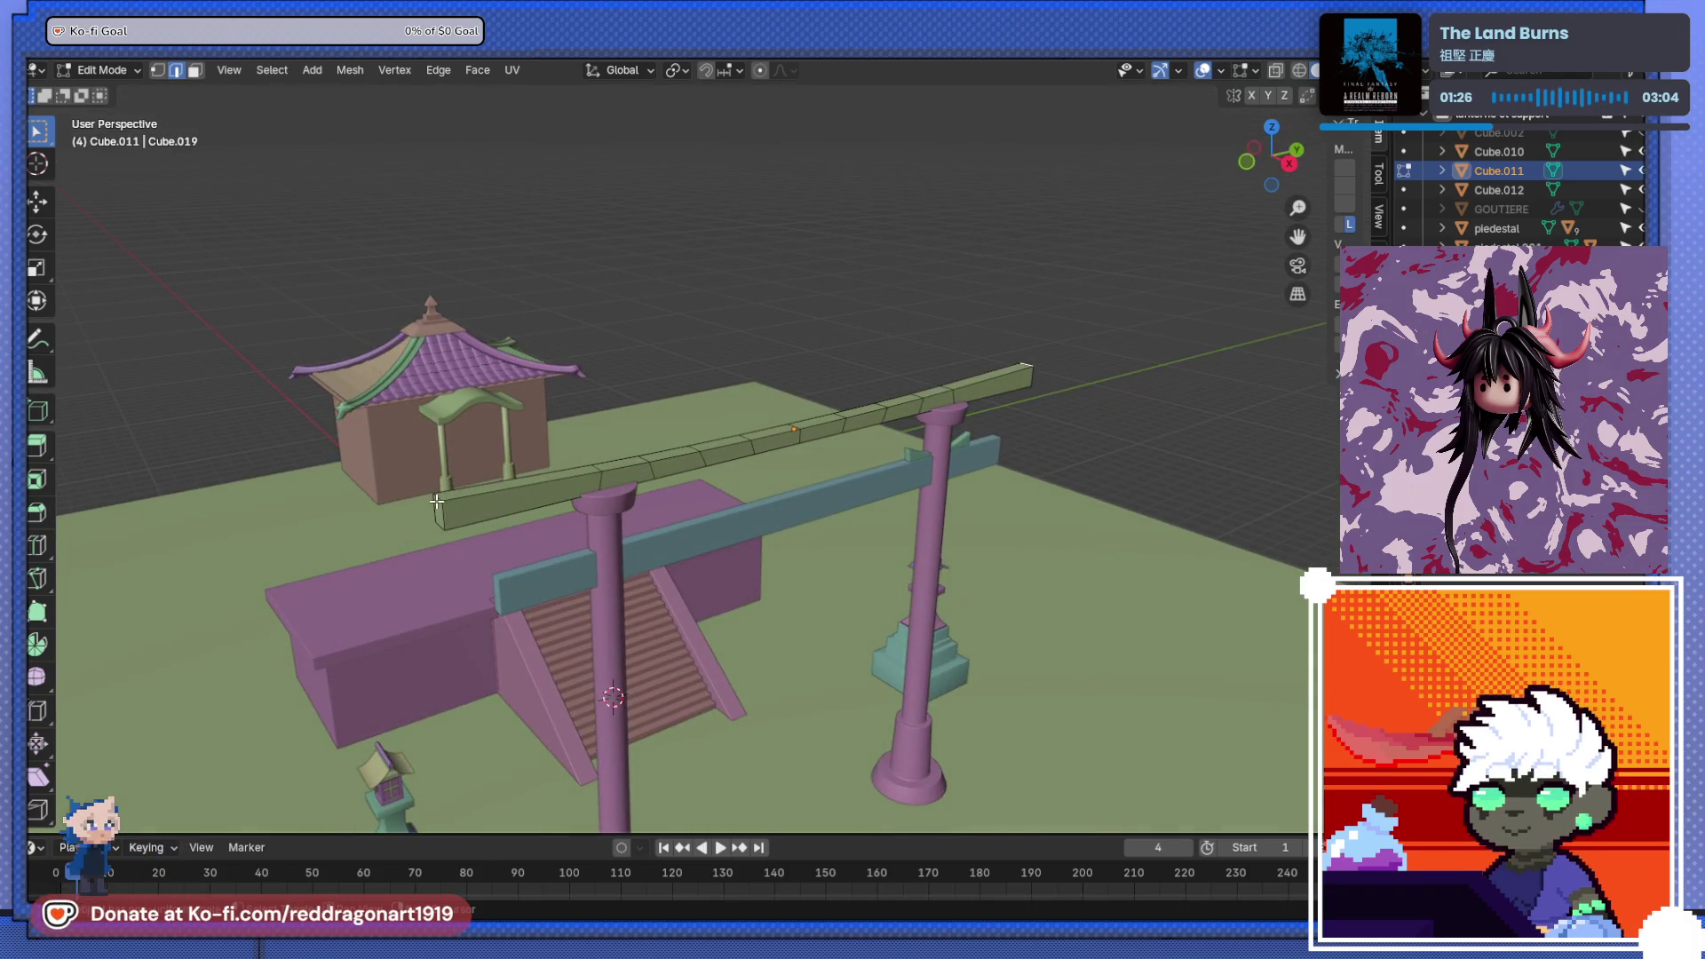
pyautogui.moveTo(441, 495); pyautogui.dragTo(514, 525, button='middle')
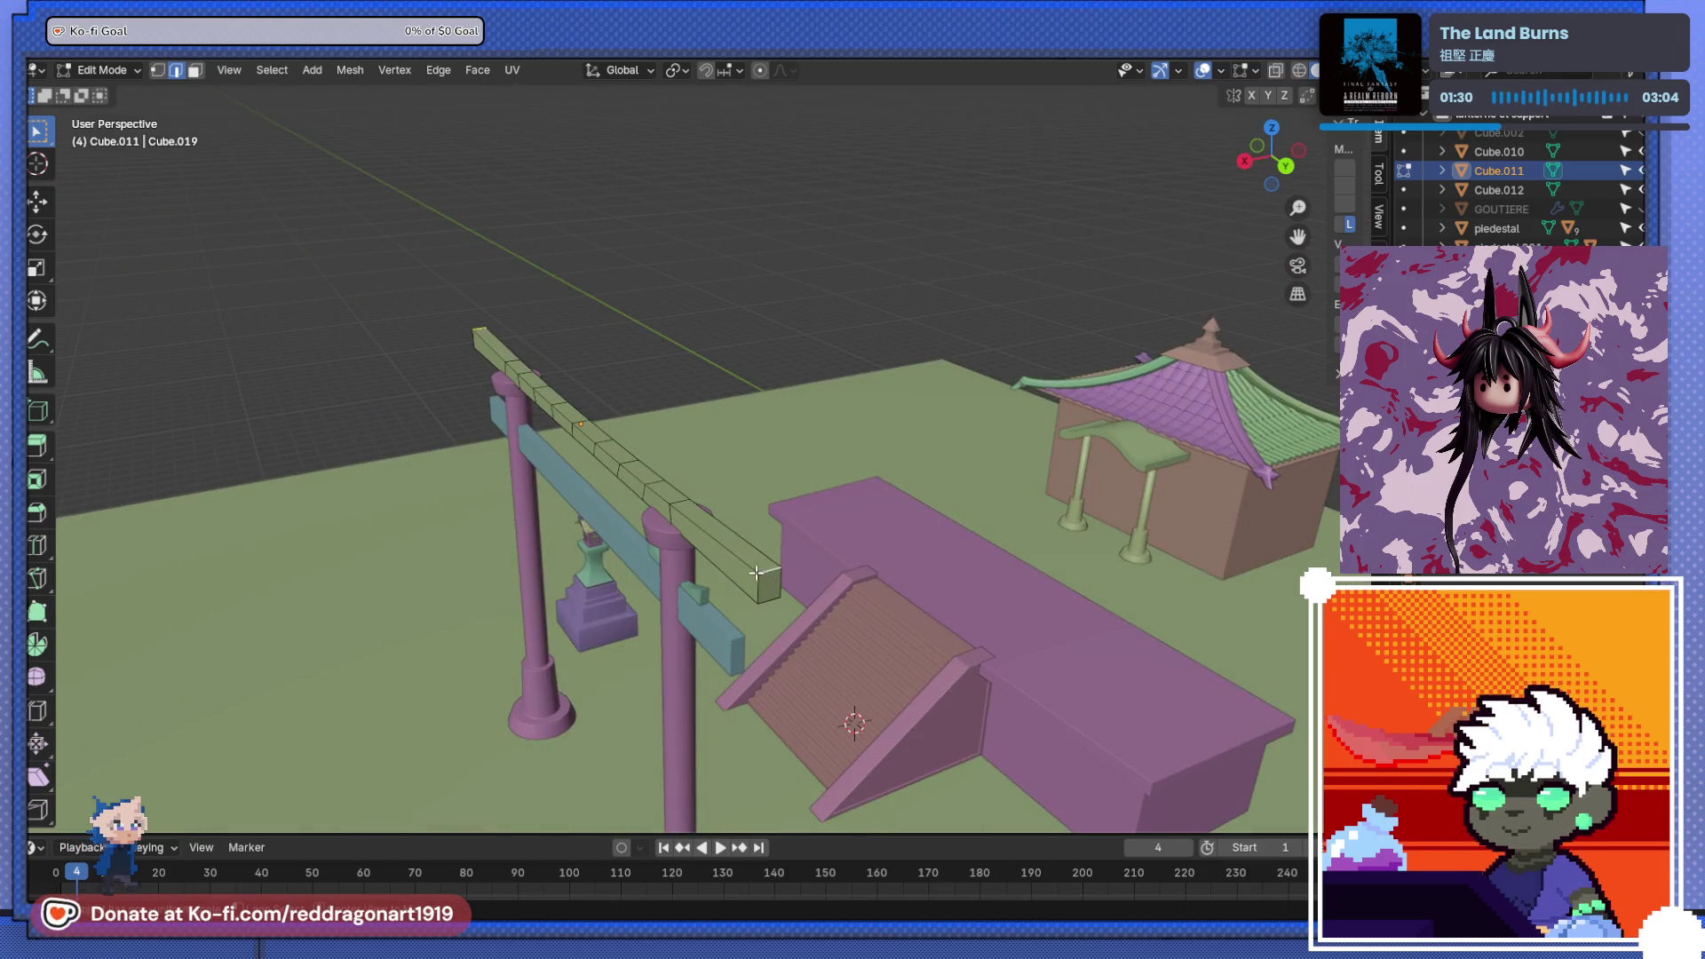
pyautogui.press('KP_1')
pyautogui.press('KP_3')
pyautogui.keyDown('shift'); pyautogui.moveTo(829, 487); pyautogui.dragTo(708, 635, button='middle'); pyautogui.keyUp('shift')
pyautogui.press('g')
pyautogui.press('z')
pyautogui.click(908, 564)
# - Lengthen the top beam slightly along Y to 1.037
pyautogui.press('s')
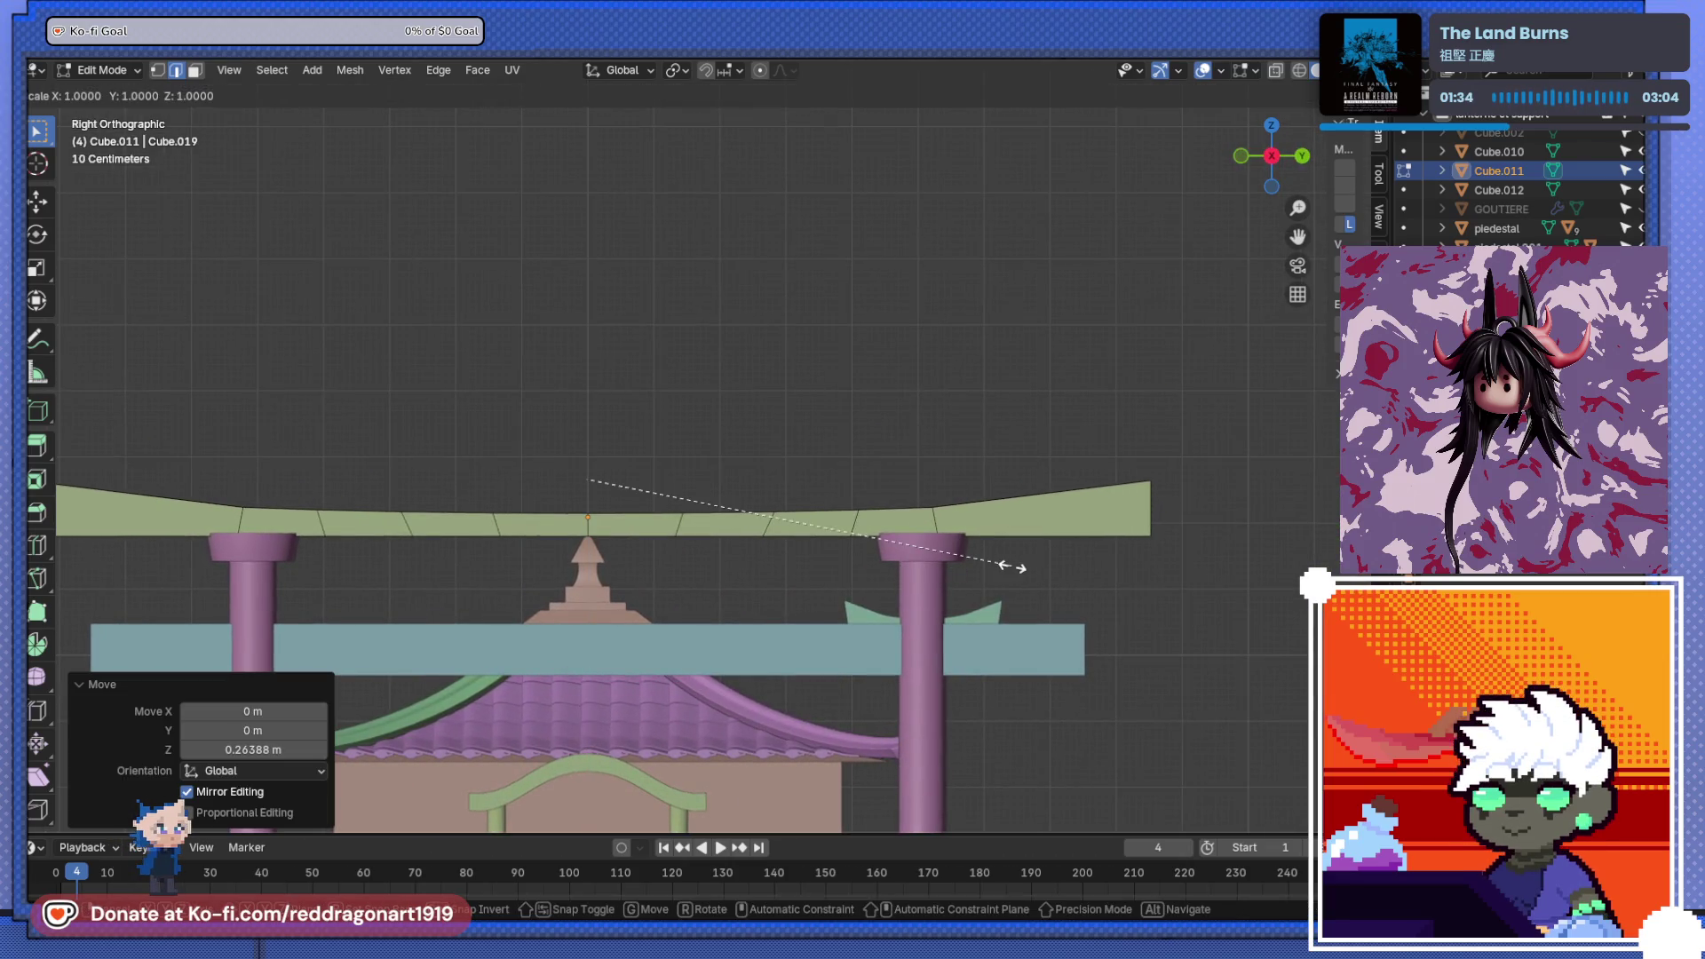
pyautogui.press('y')
pyautogui.click(1028, 569)
pyautogui.scroll(-3, 964, 577)
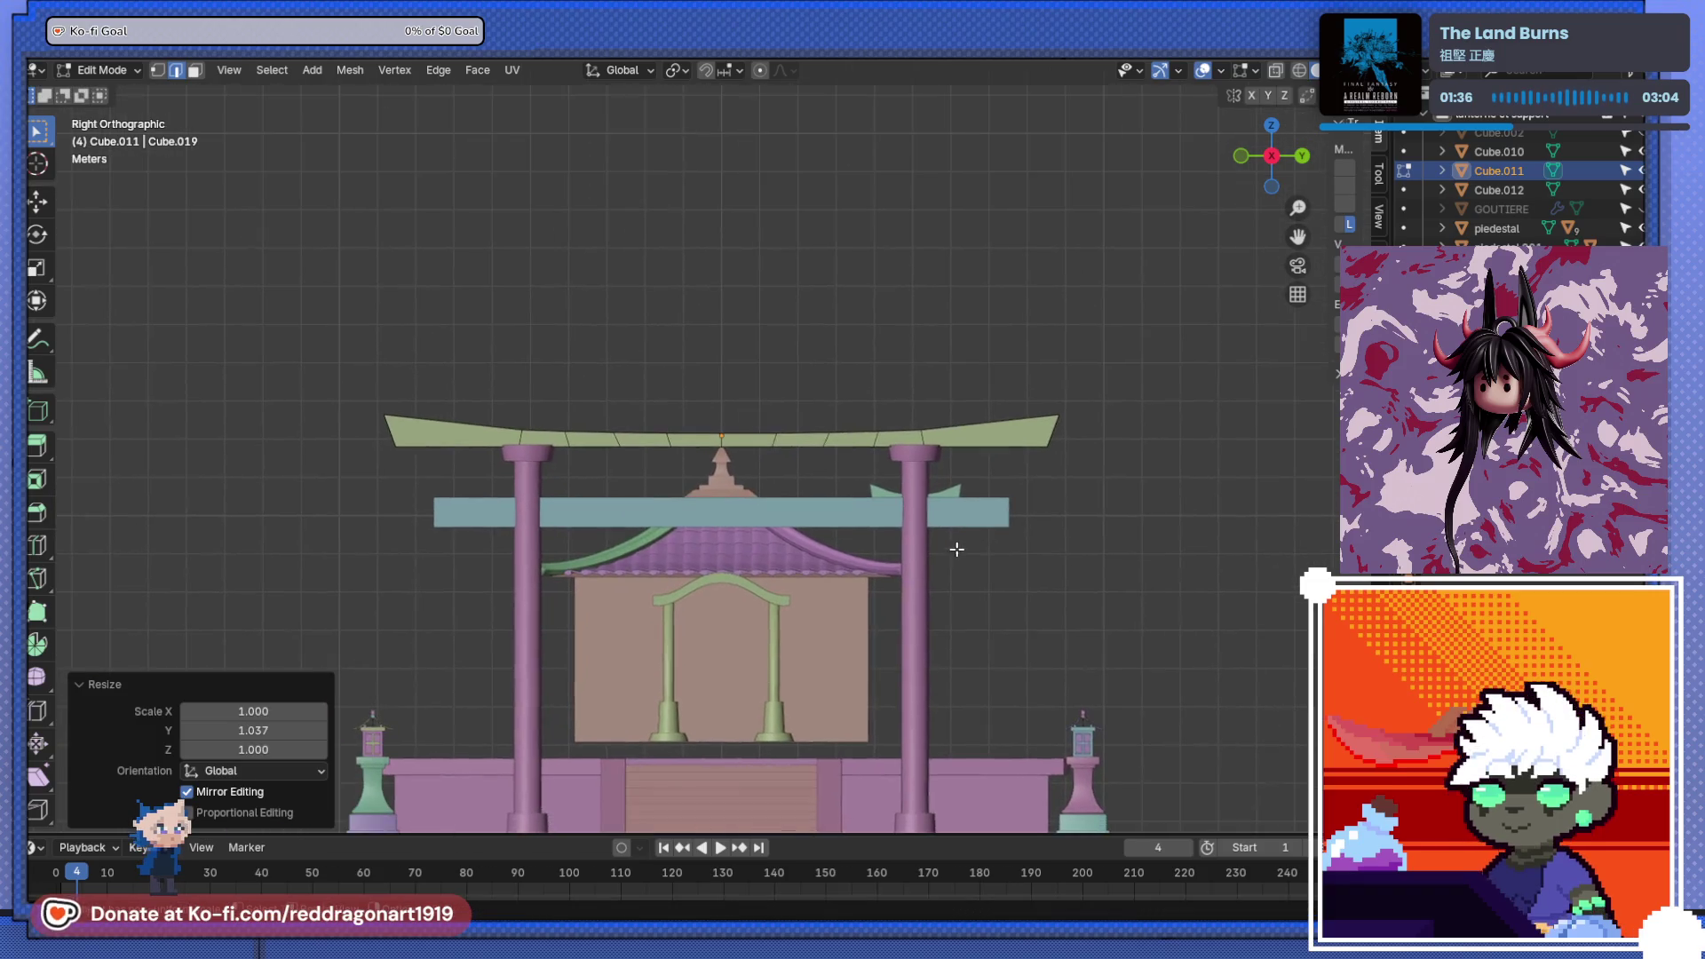
pyautogui.moveTo(884, 539); pyautogui.dragTo(963, 451, button='middle')
# - In Object Mode, select the small curved piece above the crossbeam and add a modifier
pyautogui.press('Tab')
pyautogui.click(963, 450)
pyautogui.click(1430, 395)
pyautogui.click(1288, 497)
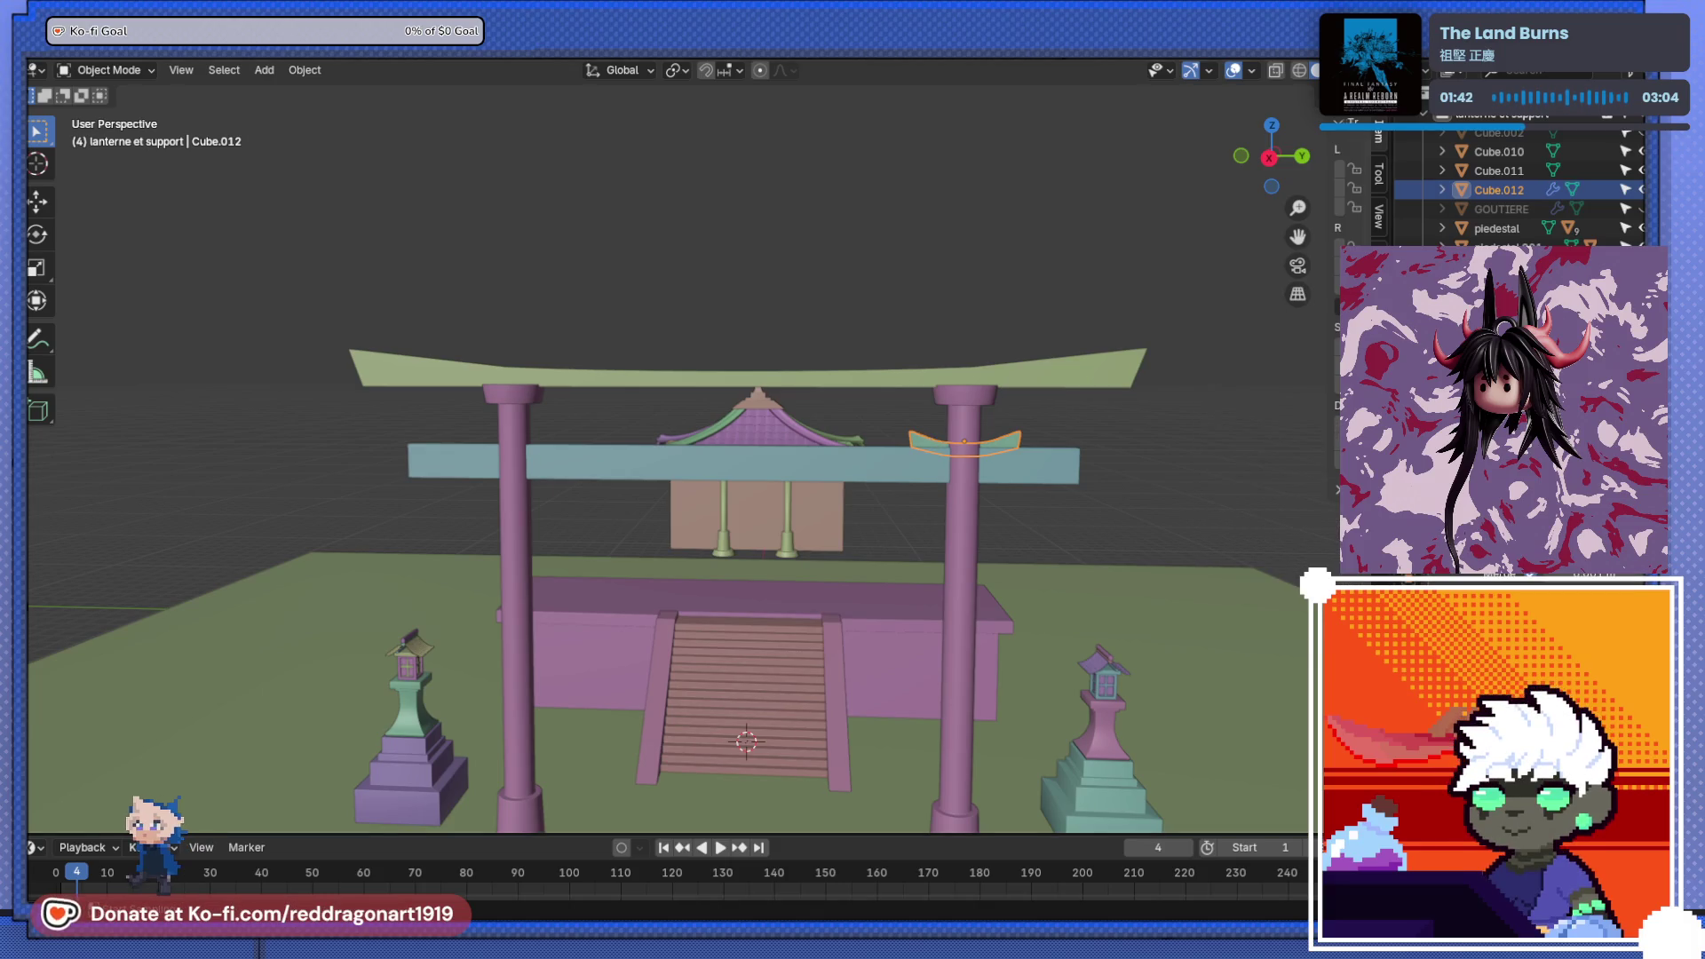
# - Duplicate the torii's top lintel beam and raise the copy above the original
pyautogui.moveTo(710, 568); pyautogui.dragTo(753, 477, button='middle')
pyautogui.press('KP_7')
pyautogui.press('KP_3')
pyautogui.press('Tab')
pyautogui.scroll(3, 787, 332)
pyautogui.moveTo(787, 332)
pyautogui.mouseDown(button='middle')
pyautogui.moveTo(719, 525)
pyautogui.moveTo(757, 417)
pyautogui.moveTo(733, 478)
pyautogui.mouseUp(button='middle')
pyautogui.press('Tab')
pyautogui.click(756, 417)
pyautogui.press('KP_1')
pyautogui.press('KP_3')
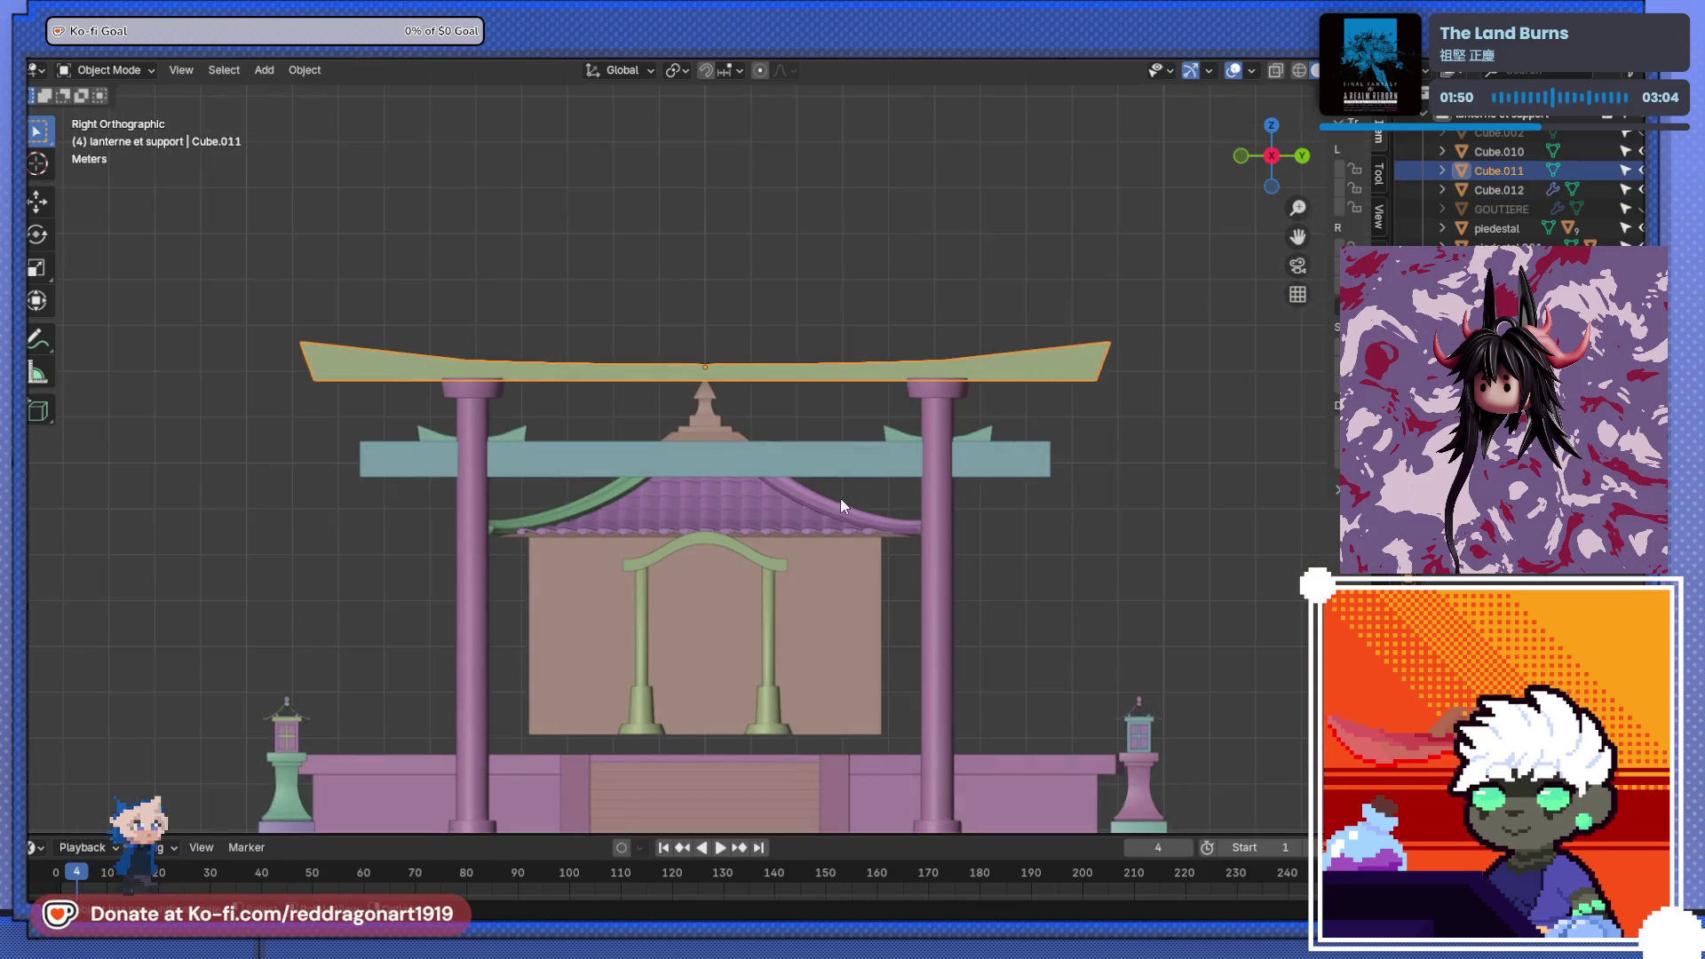
pyautogui.hotkey('shift', 'd')
pyautogui.press('z')
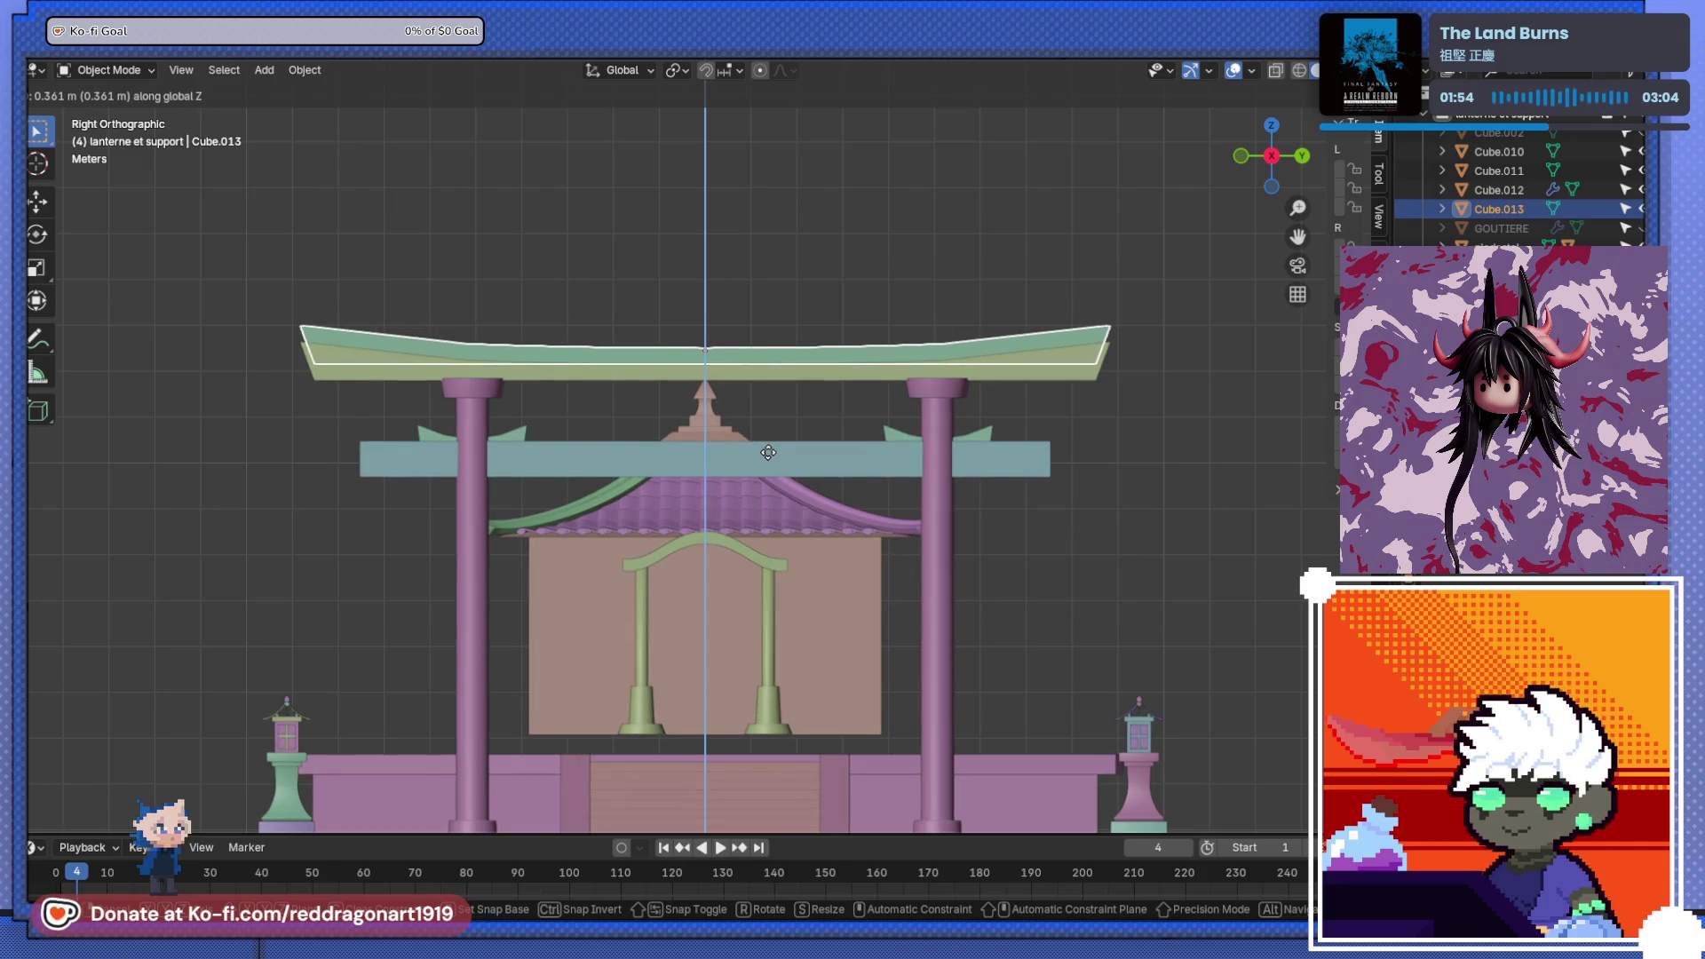
pyautogui.click(941, 458)
# - Widen the upper lintel copy to 1.341 along X and settle it slightly lower
pyautogui.press('s')
pyautogui.click(970, 449)
pyautogui.moveTo(970, 450)
pyautogui.mouseDown(button='middle')
pyautogui.moveTo(771, 446)
pyautogui.moveTo(883, 535)
pyautogui.moveTo(808, 512)
pyautogui.mouseUp(button='middle')
pyautogui.press('s')
pyautogui.press('x')
pyautogui.click(780, 524)
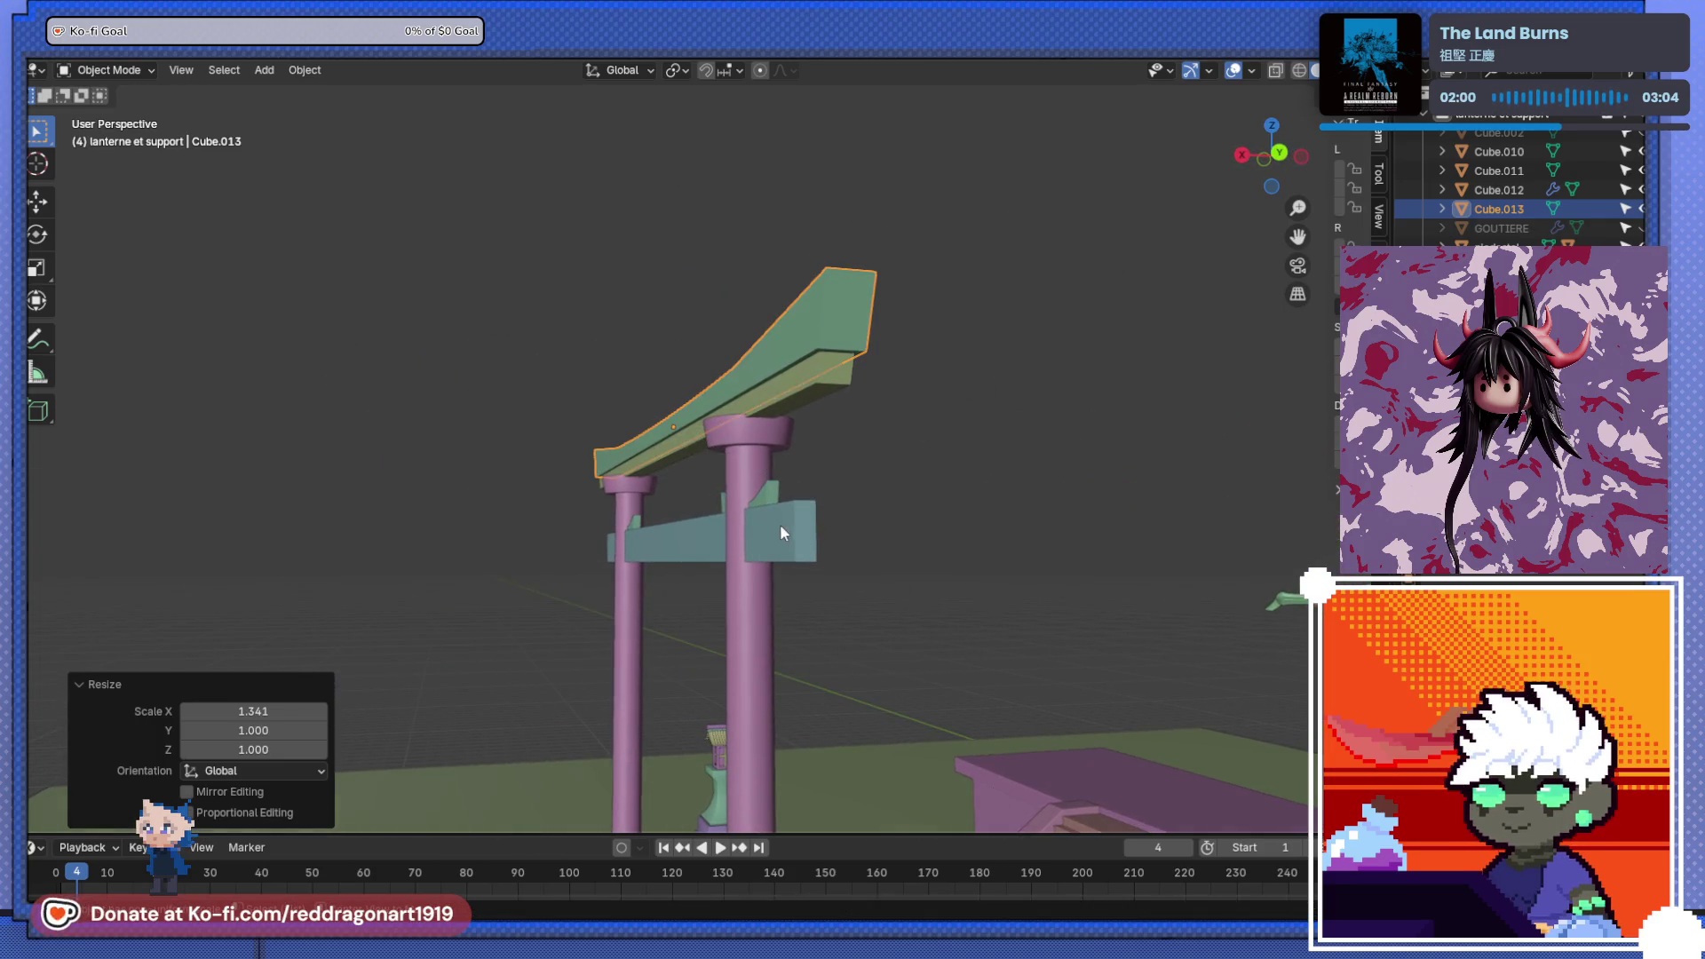
pyautogui.press('KP_3')
pyautogui.press('g')
pyautogui.press('z')
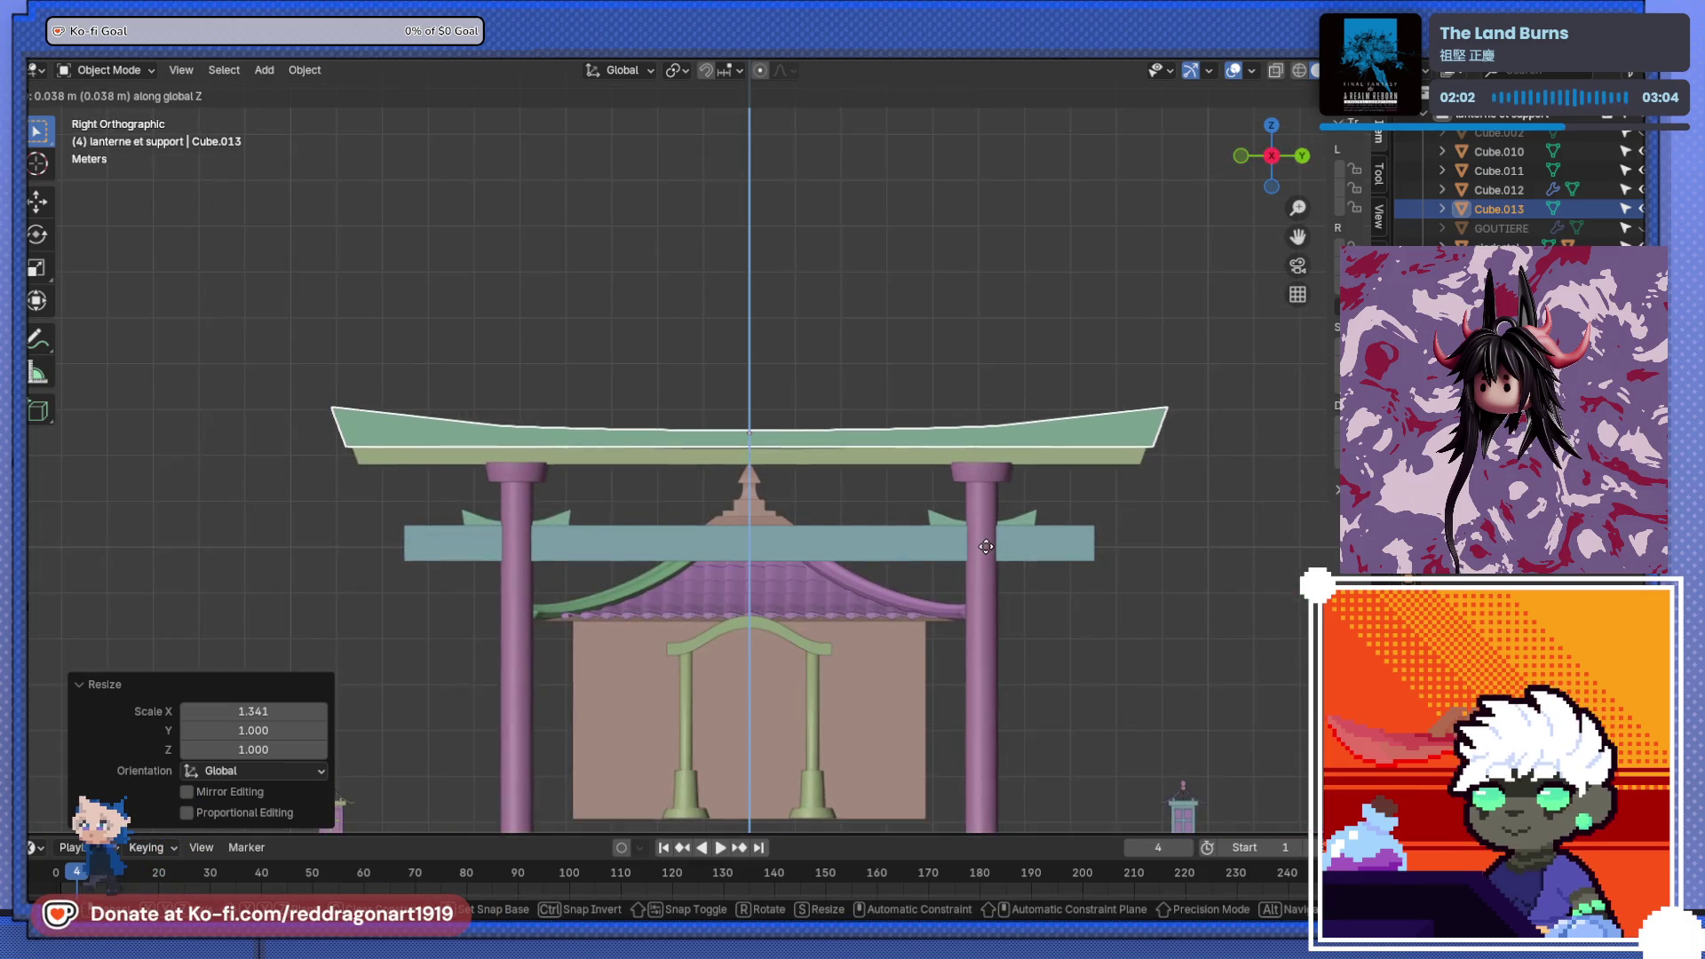
pyautogui.click(988, 550)
# - Thicken the lower lintel to 1.139 along Z and adjust its height
pyautogui.click(867, 466)
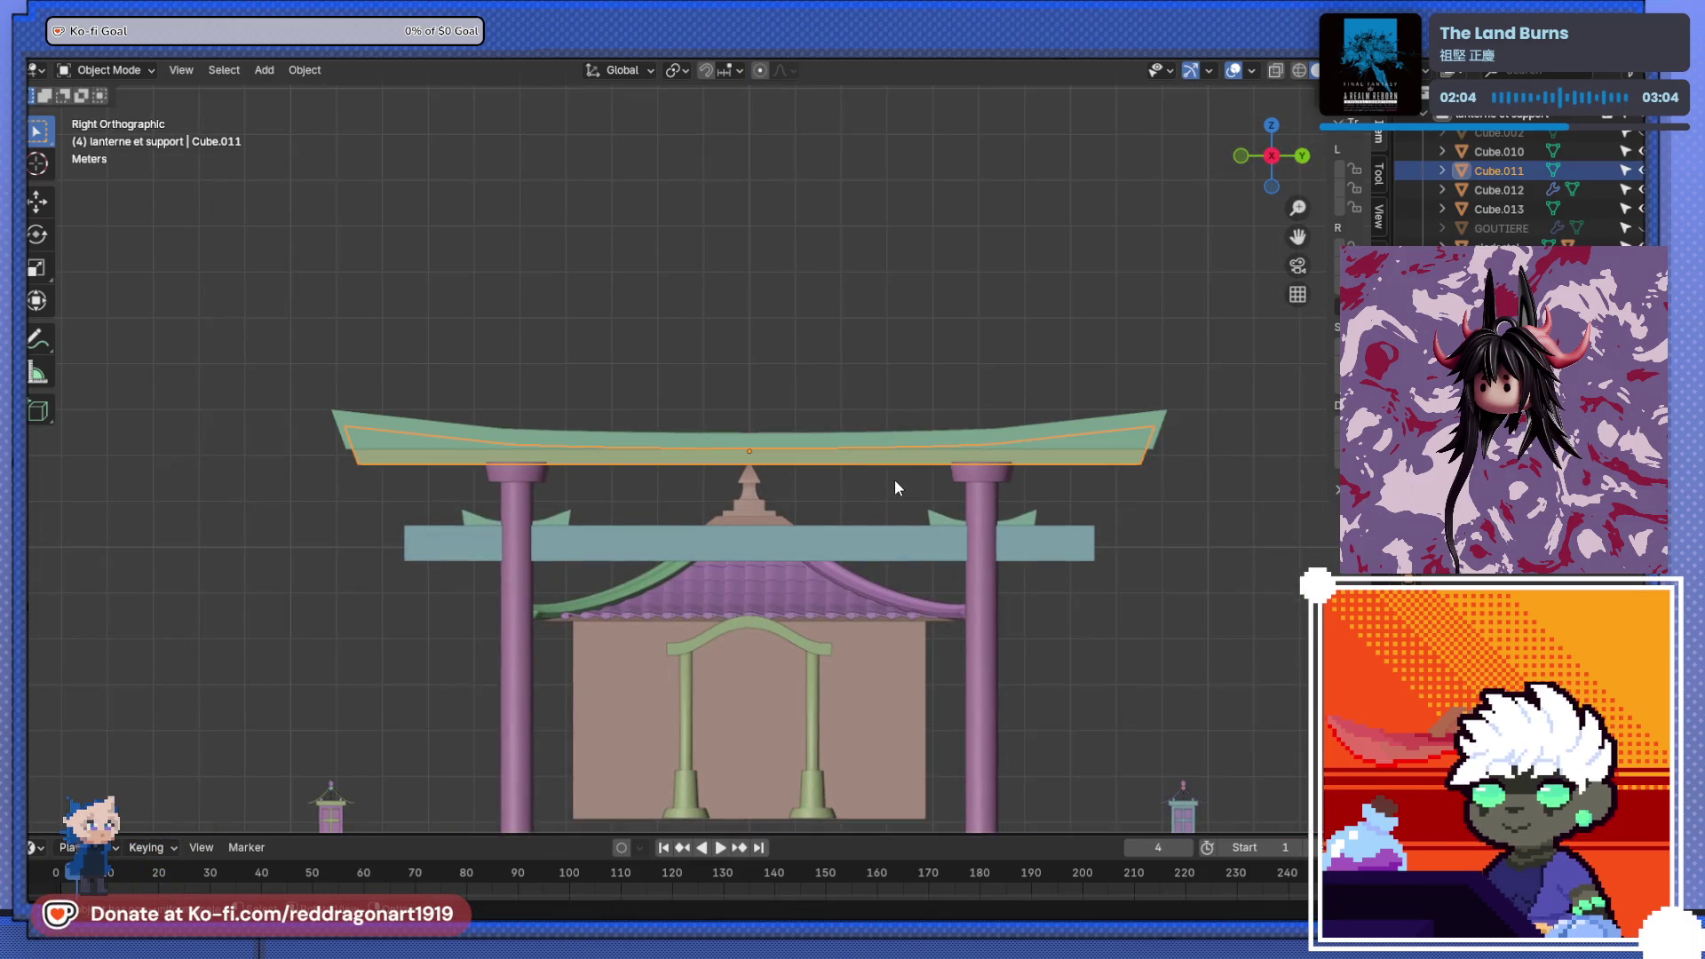
pyautogui.press('s')
pyautogui.press('z')
pyautogui.click(907, 523)
pyautogui.press('g')
pyautogui.press('z')
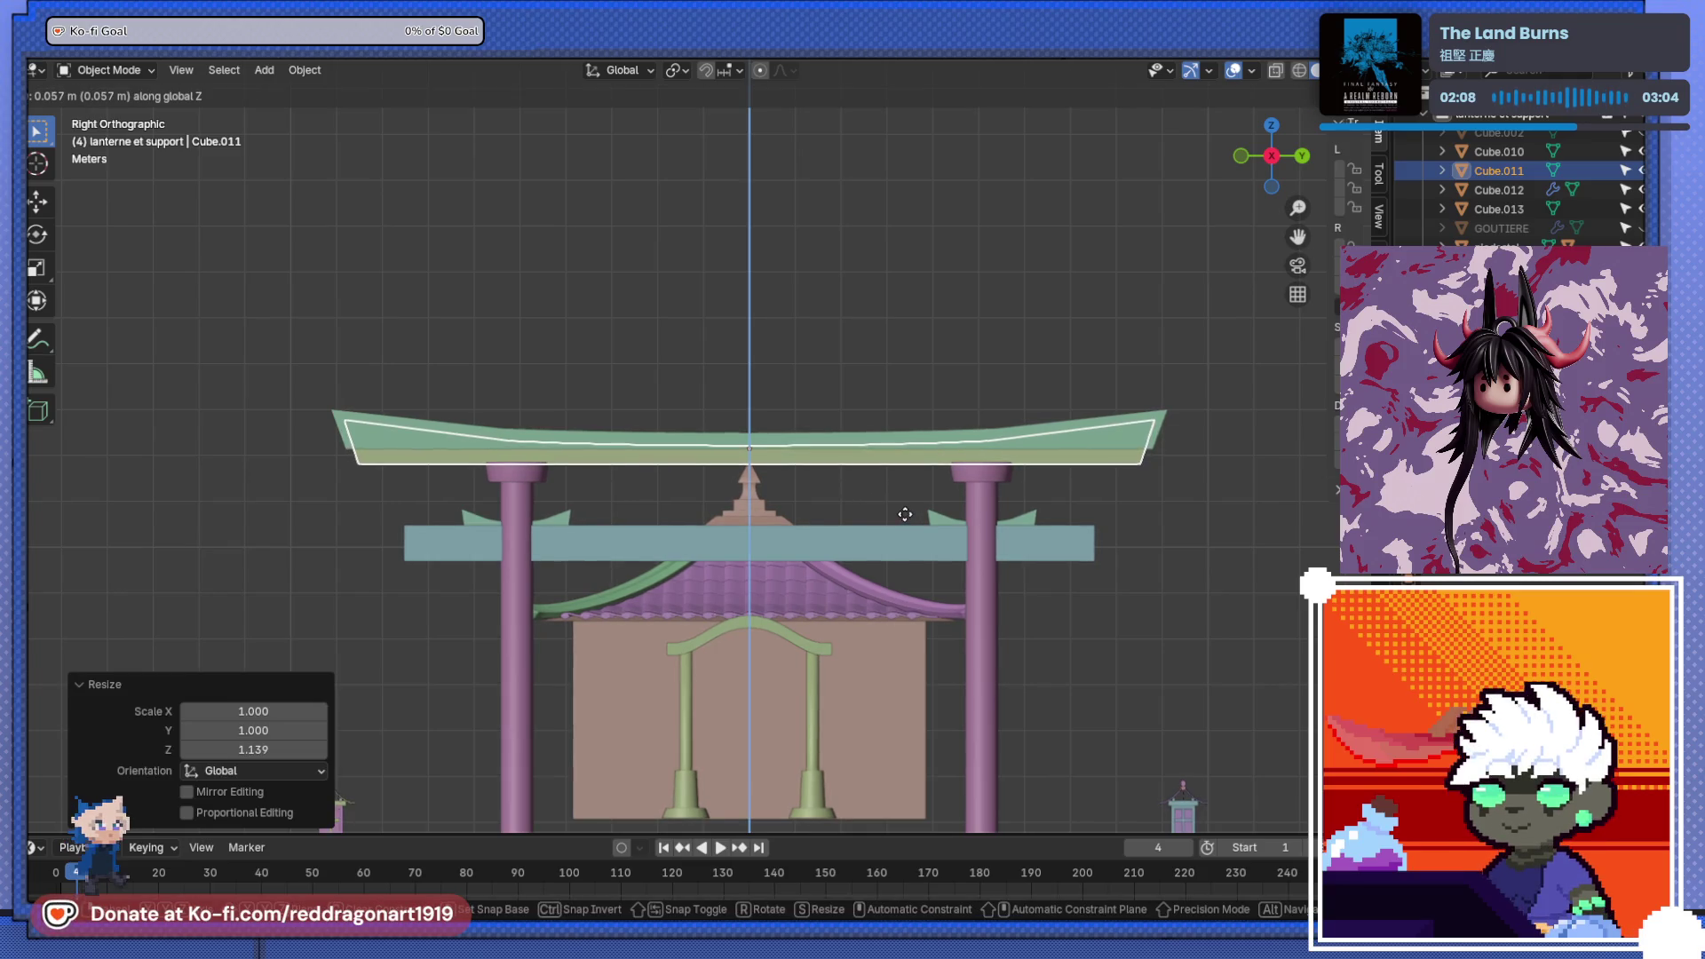
pyautogui.click(920, 481)
# - Raise the upper lintel 0.057 m so it rests on the lower beam
pyautogui.click(936, 444)
pyautogui.press('g')
pyautogui.press('z')
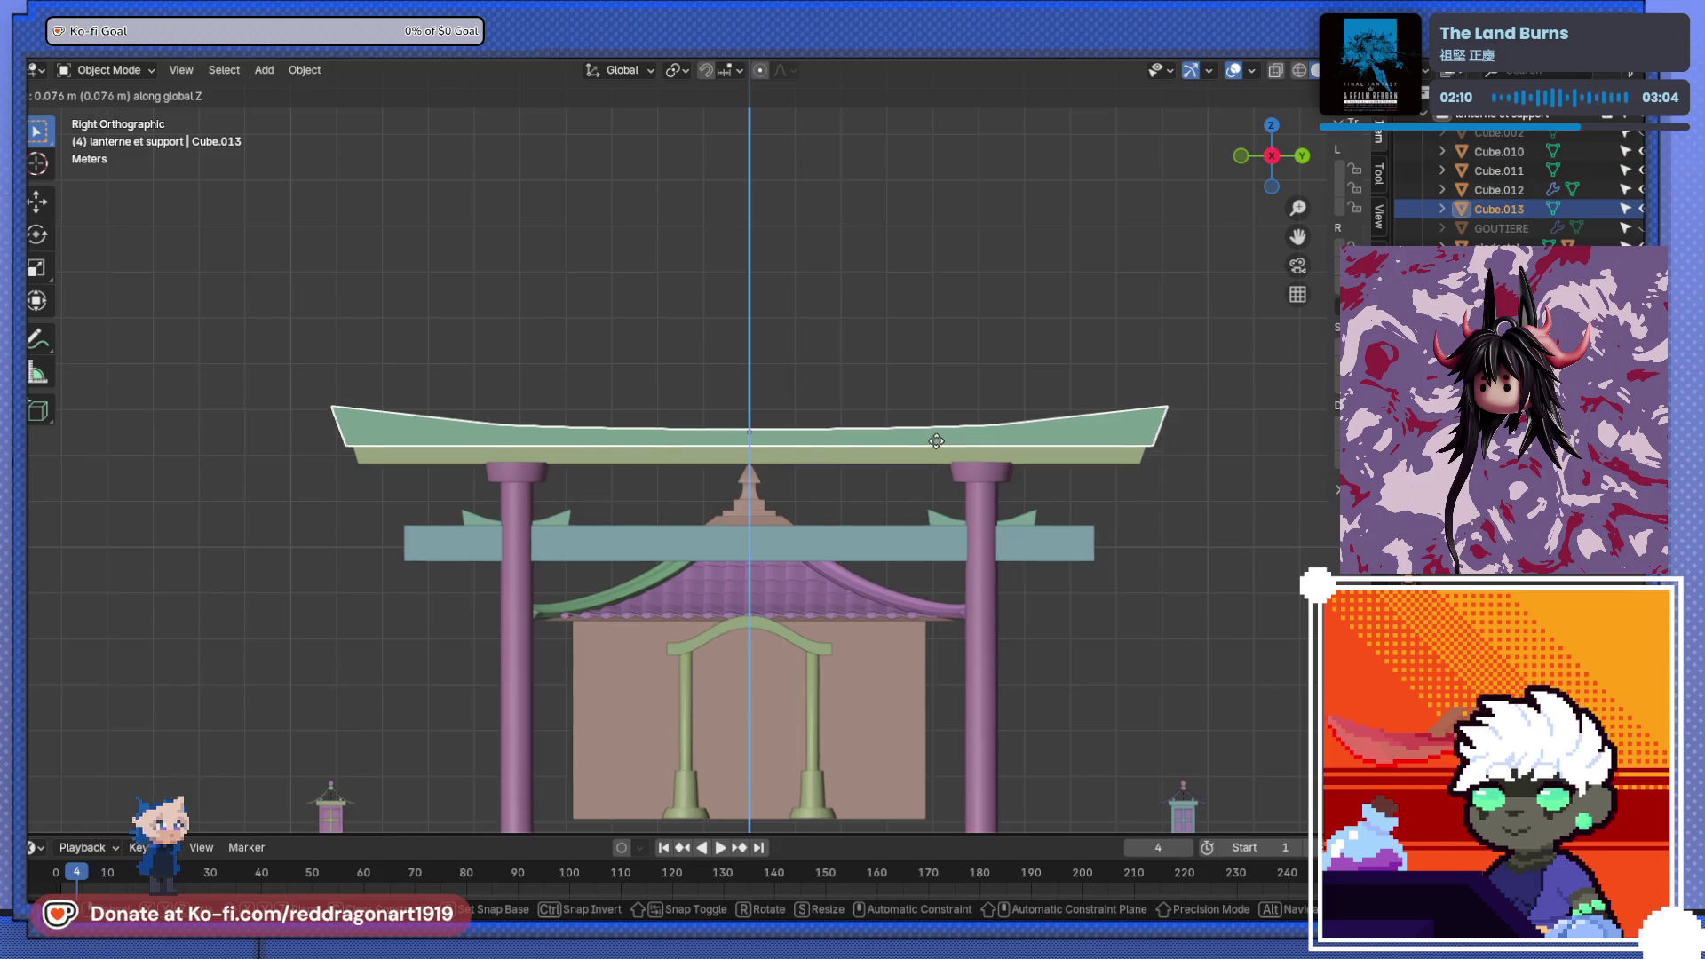
pyautogui.click(941, 467)
# - Lengthen the upper lintel 1.041× along Y past both posts
pyautogui.moveTo(941, 467)
pyautogui.mouseDown(button='middle')
pyautogui.moveTo(751, 502)
pyautogui.moveTo(942, 495)
pyautogui.moveTo(913, 506)
pyautogui.mouseUp(button='middle')
pyautogui.press('KP_Decimal')
pyautogui.scroll(-5, 969, 460)
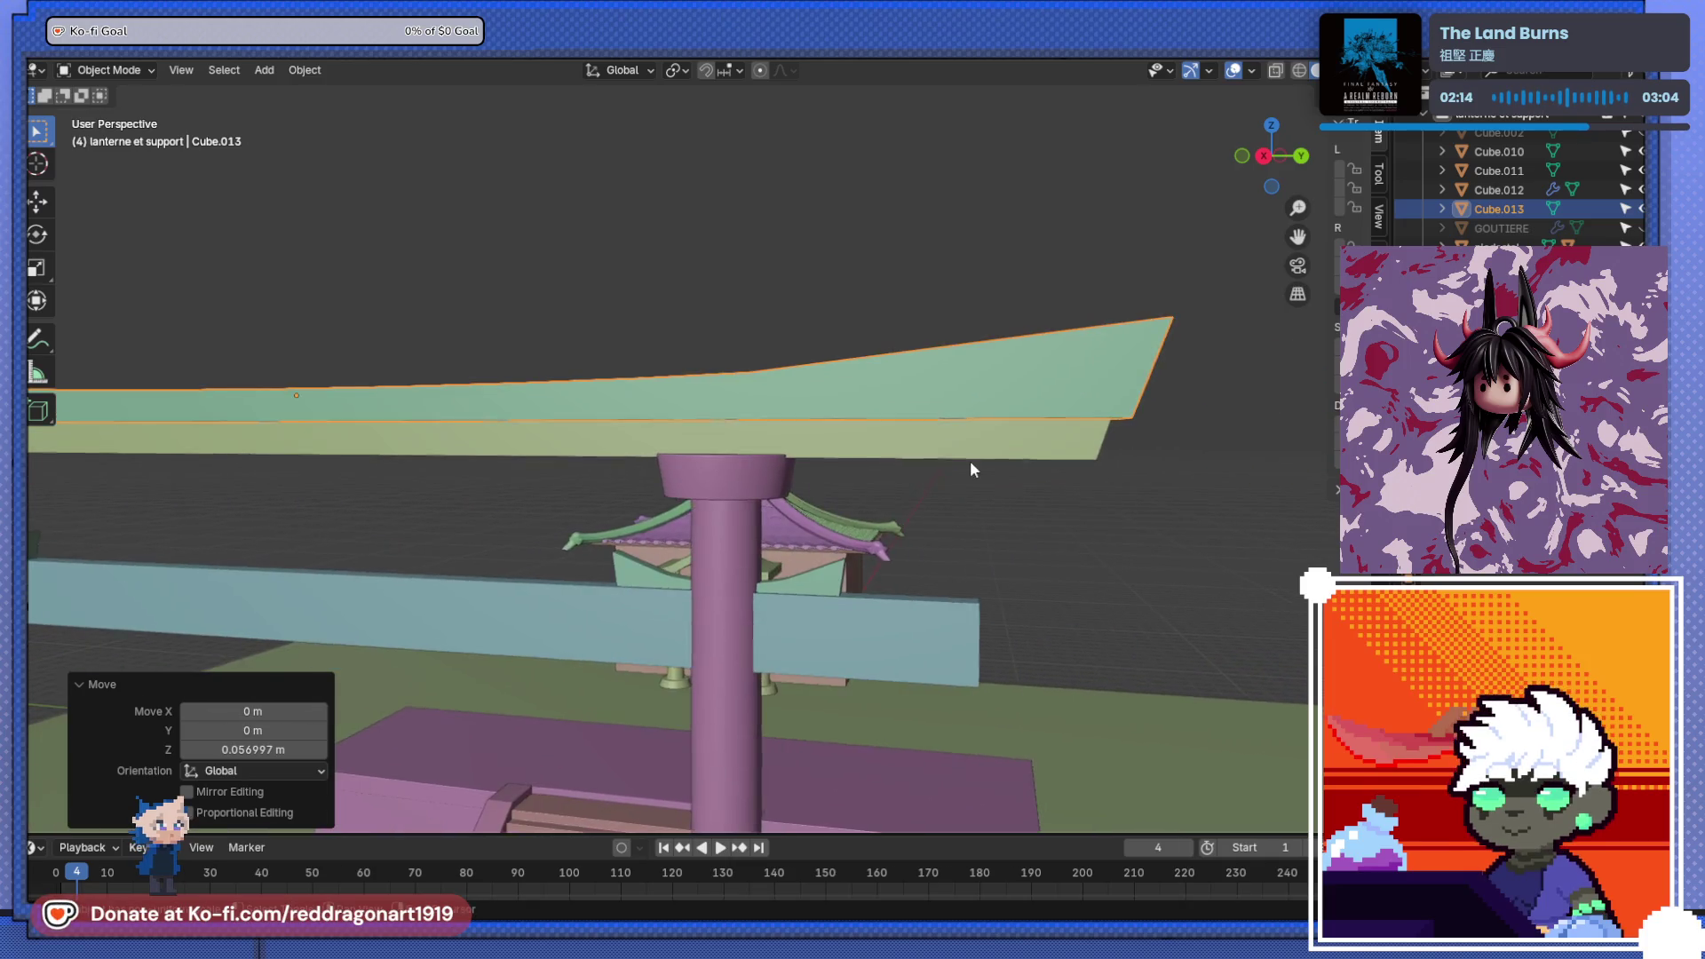
pyautogui.scroll(-3, 962, 484)
pyautogui.moveTo(961, 483); pyautogui.dragTo(857, 456, button='middle')
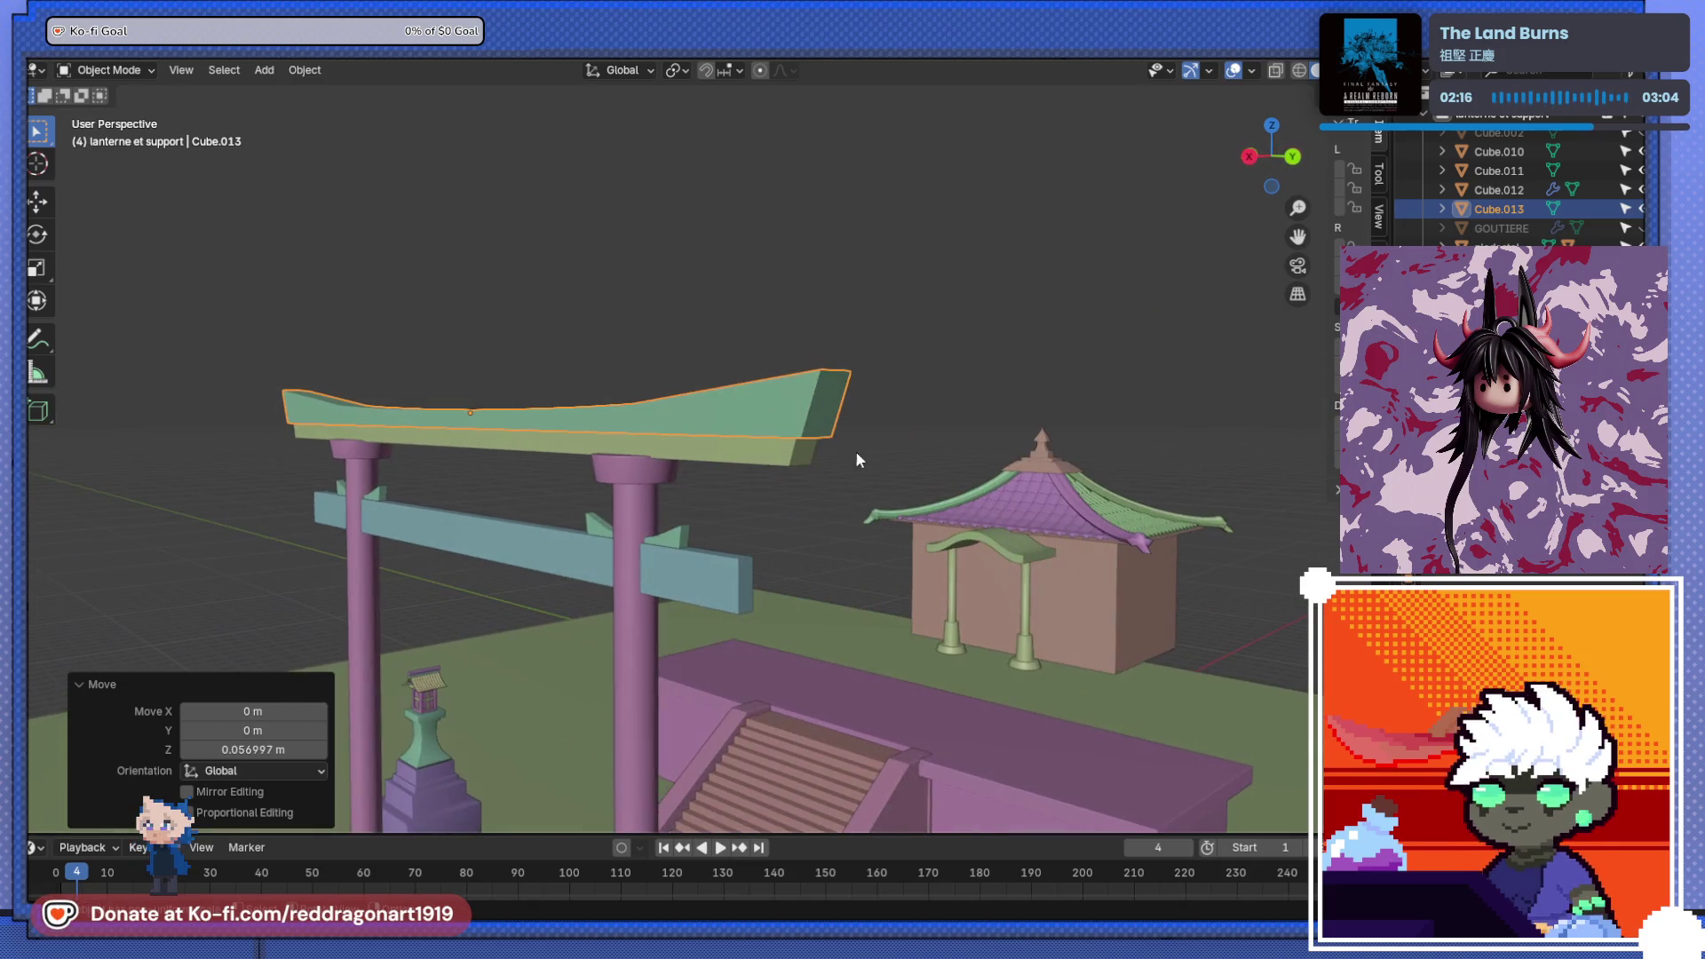
pyautogui.press('Tab')
pyautogui.press('Tab')
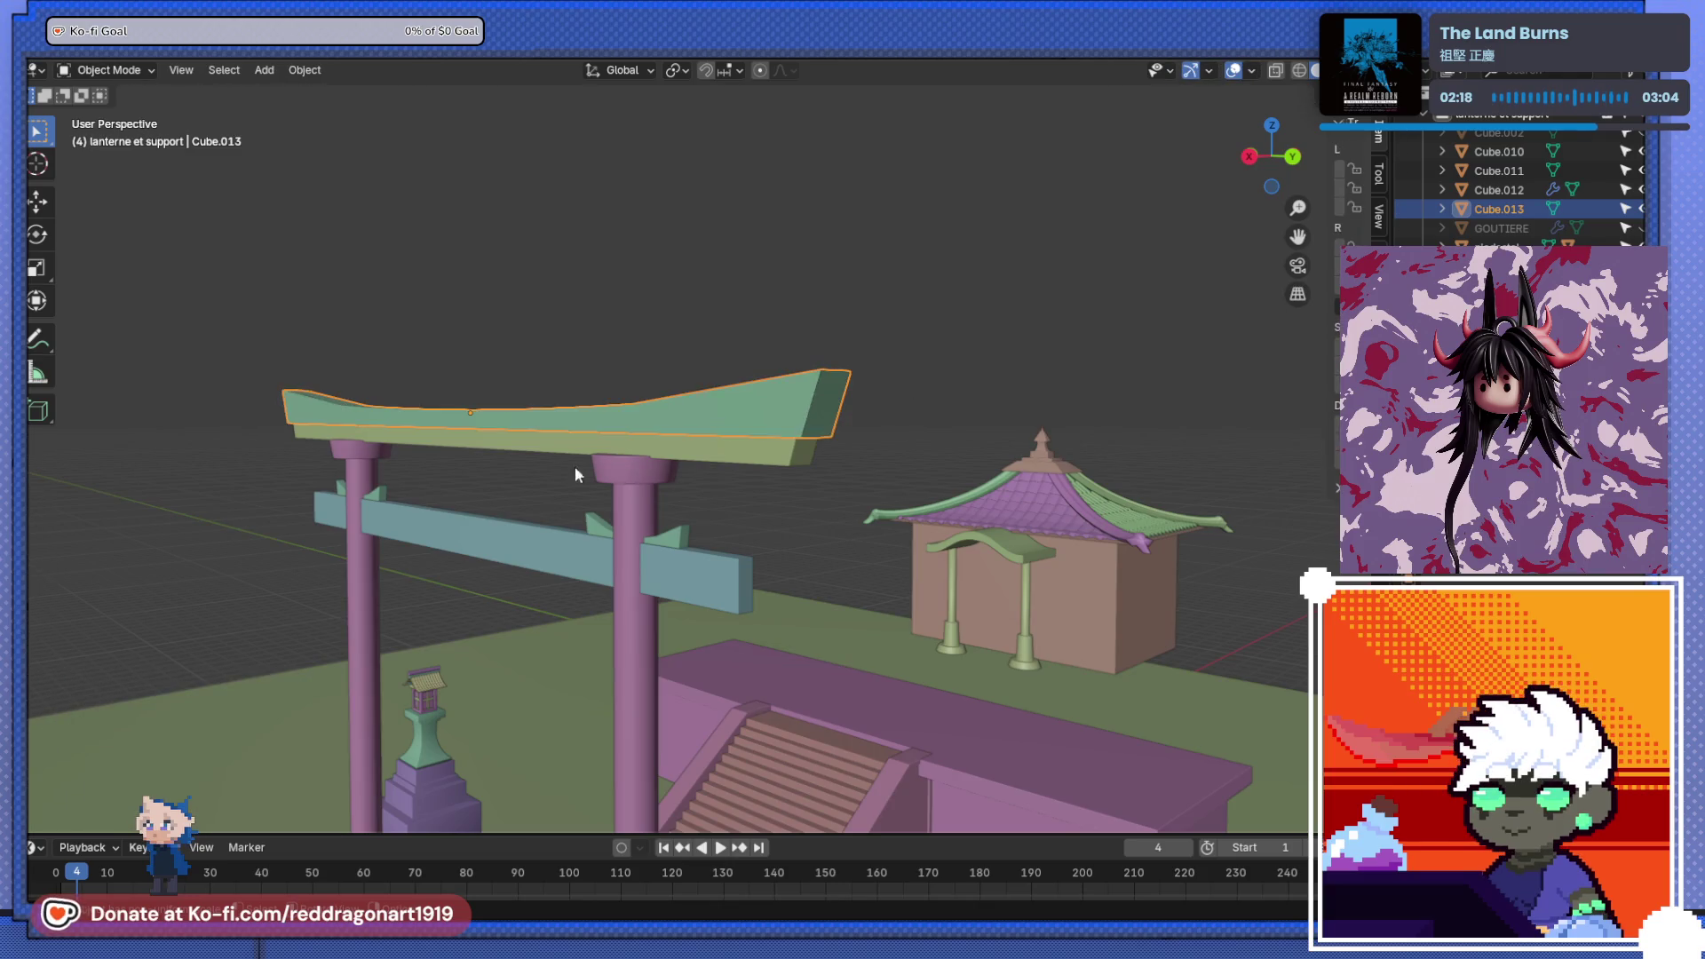
pyautogui.moveTo(574, 466); pyautogui.dragTo(486, 488, button='middle')
pyautogui.press('KP_3')
pyautogui.press('s')
pyautogui.press('y')
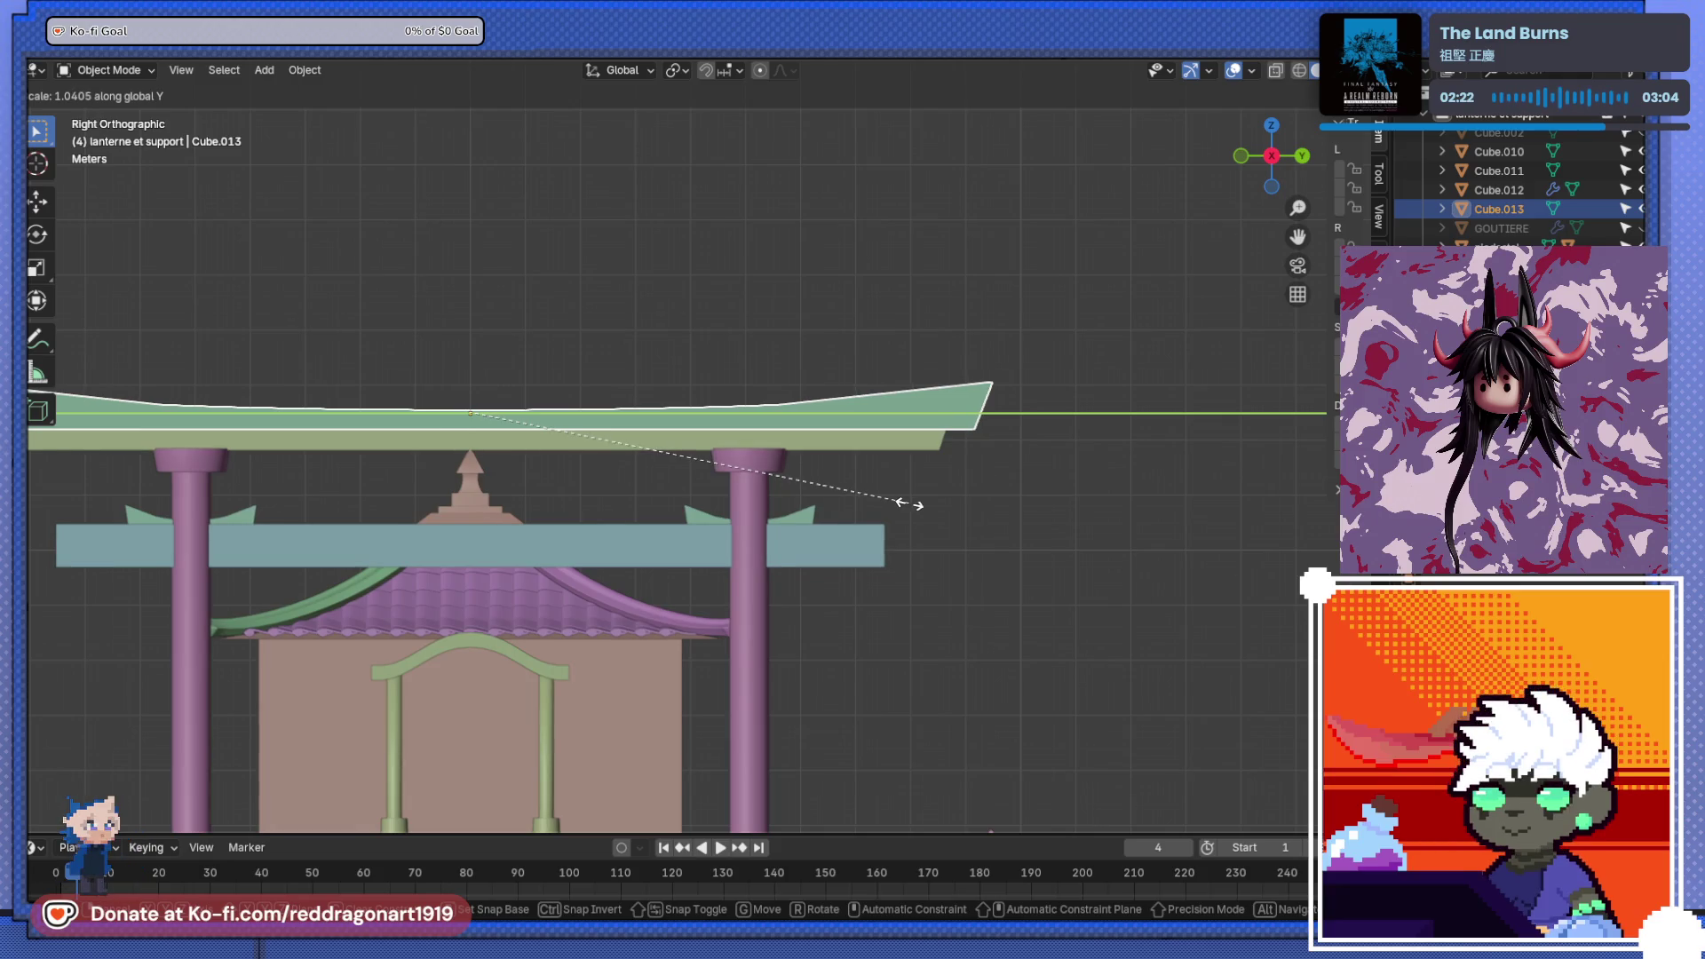
pyautogui.click(909, 503)
# - Select the lower crossbeam and frame it in a front view
pyautogui.scroll(-6, 881, 508)
pyautogui.moveTo(1031, 479); pyautogui.dragTo(858, 515, button='middle')
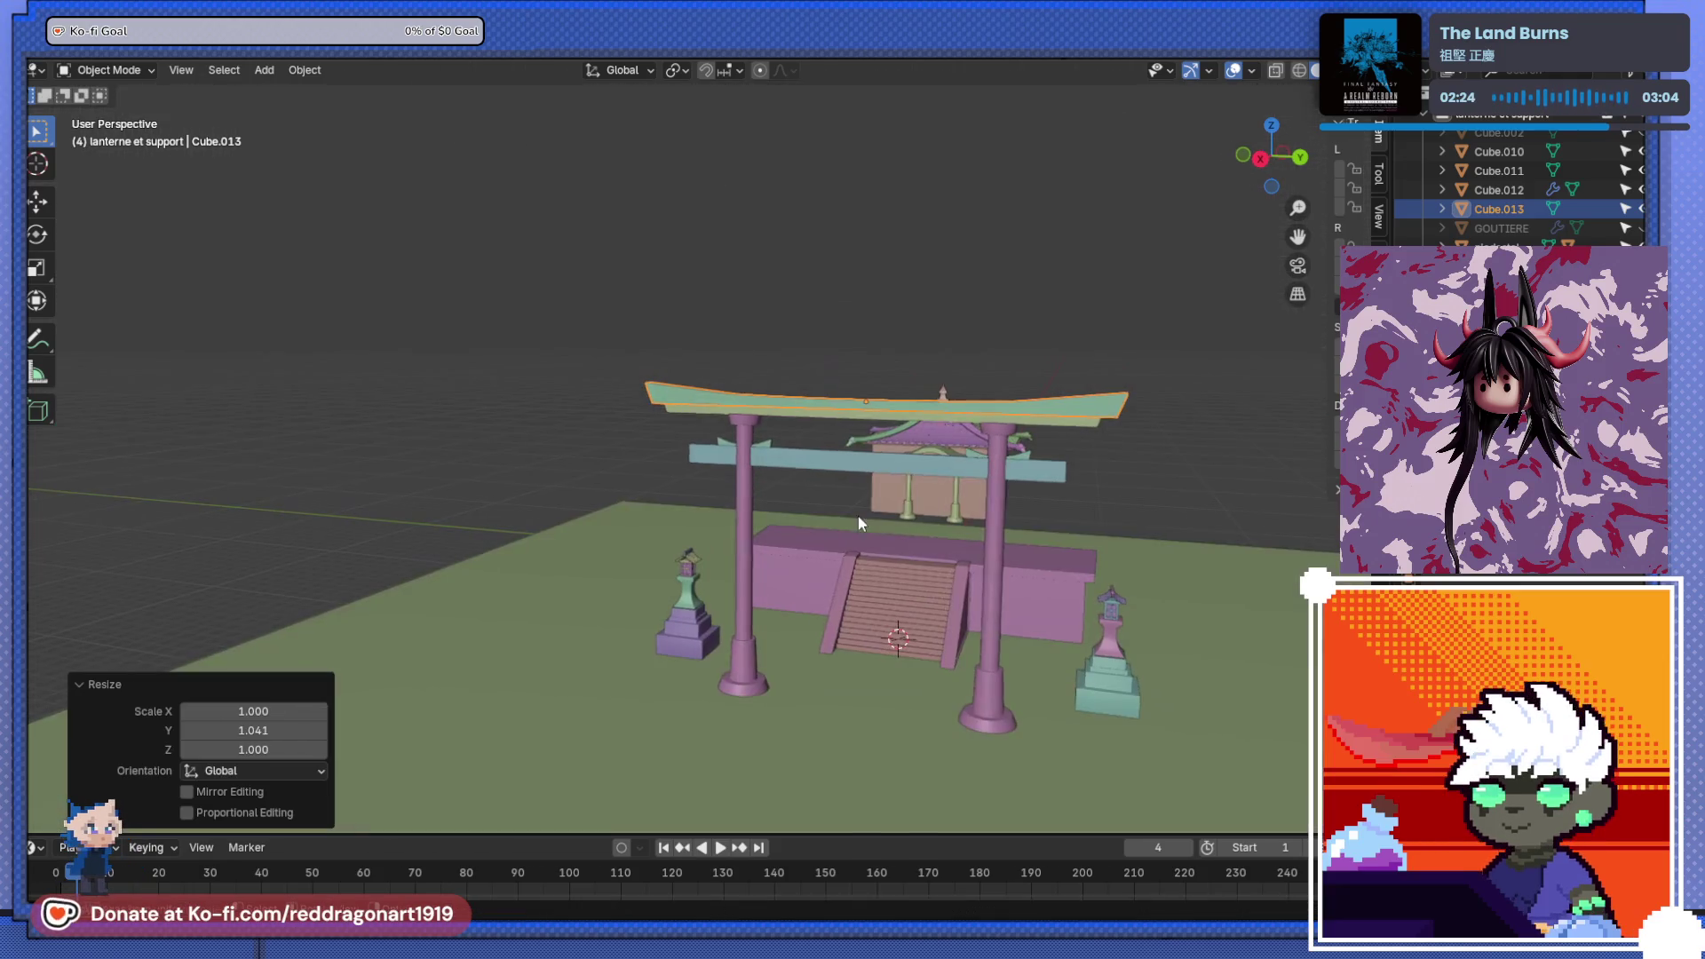
pyautogui.click(909, 467)
pyautogui.press('KP_Decimal')
pyautogui.moveTo(1080, 589); pyautogui.dragTo(1232, 595, button='middle')
pyautogui.press('KP_5')
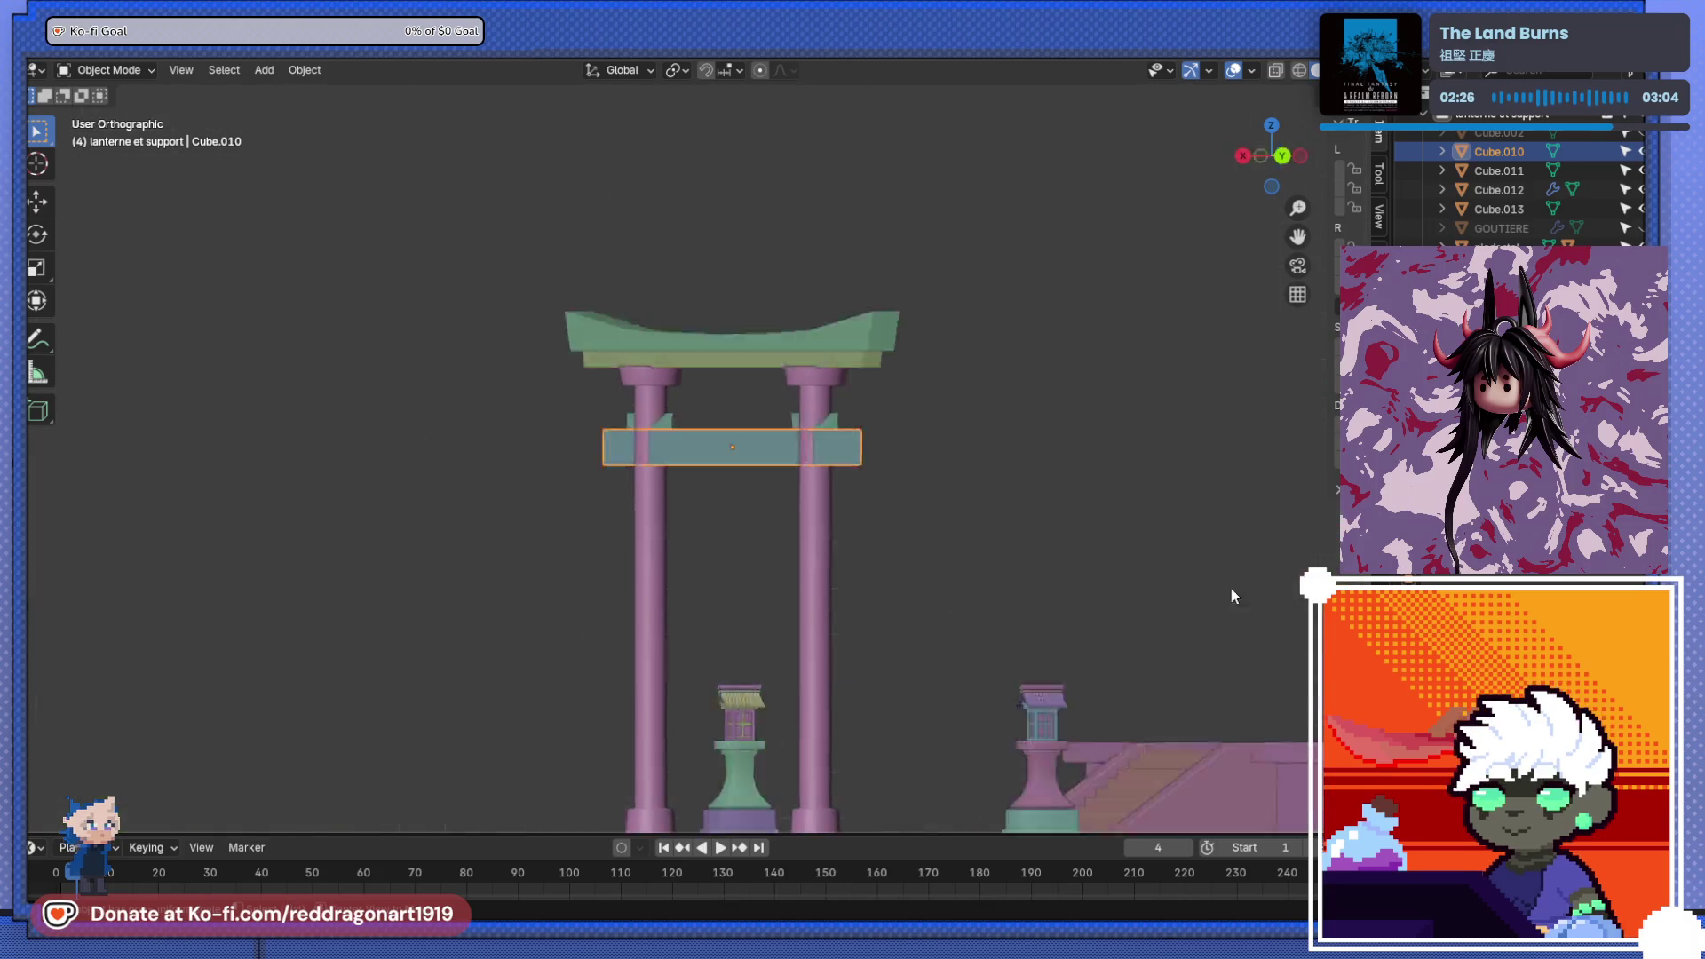
# - Duplicate the crossbeam in place and rotate the copy 90° to stand upright
pyautogui.press('KP_3')
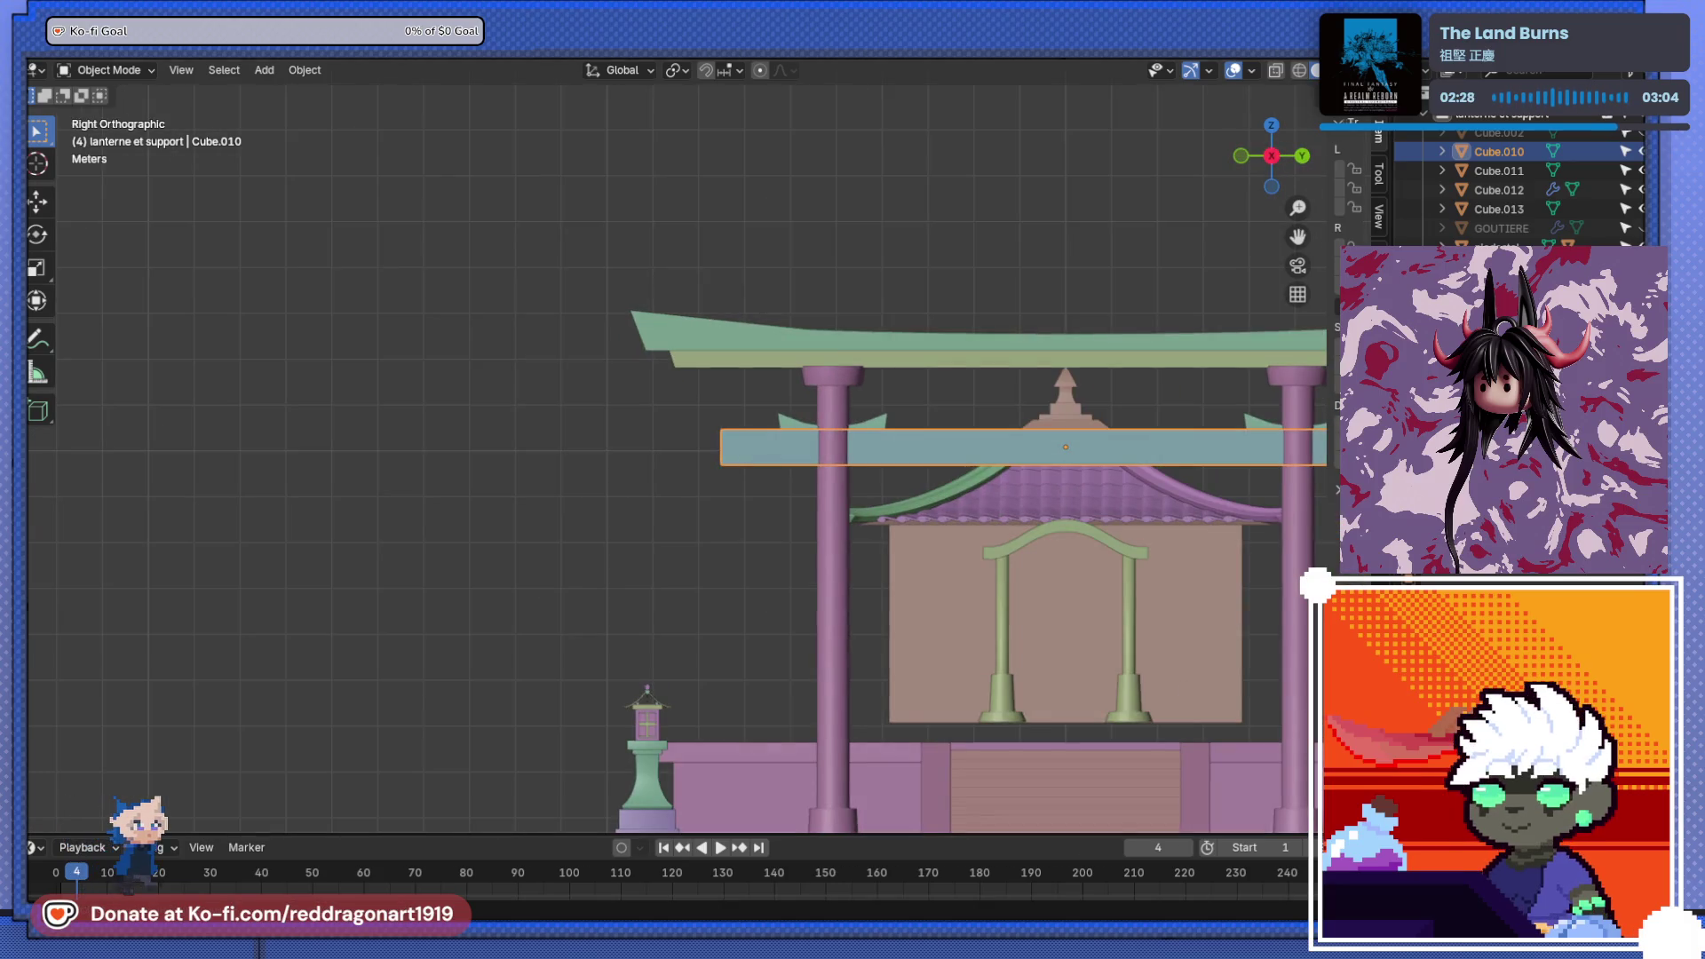
pyautogui.scroll(-3, 1021, 577)
pyautogui.moveTo(1065, 604); pyautogui.dragTo(893, 616, button='middle')
pyautogui.hotkey('shift', 'd')
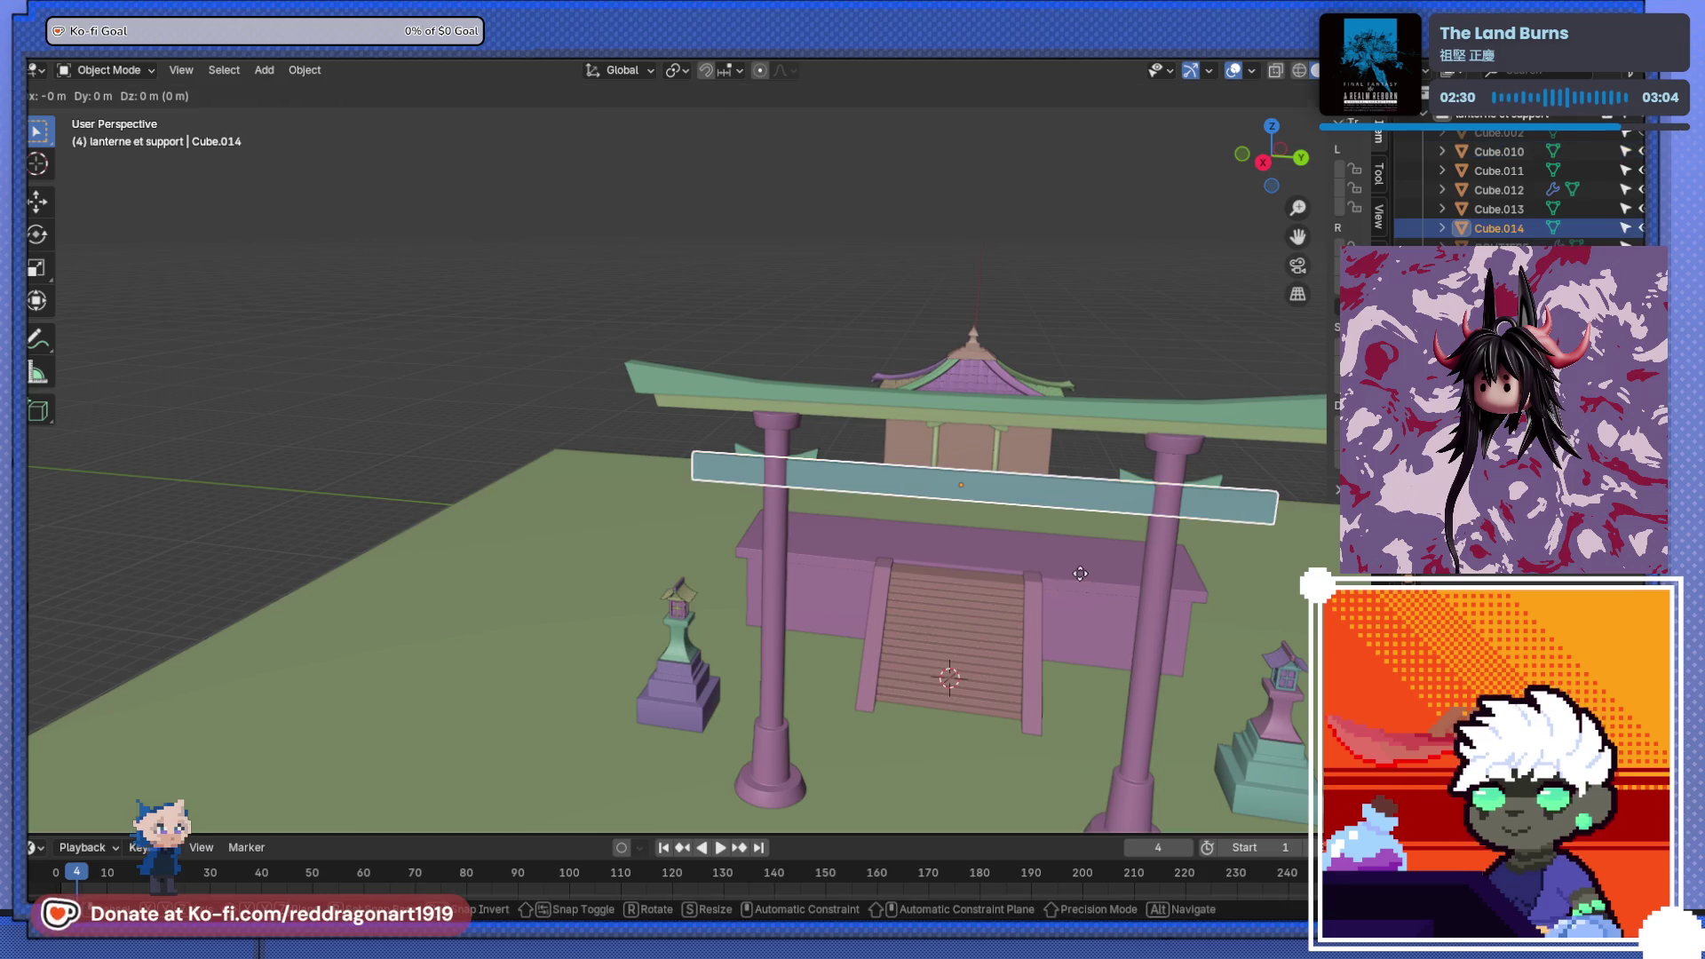
pyautogui.rightClick(1037, 574)
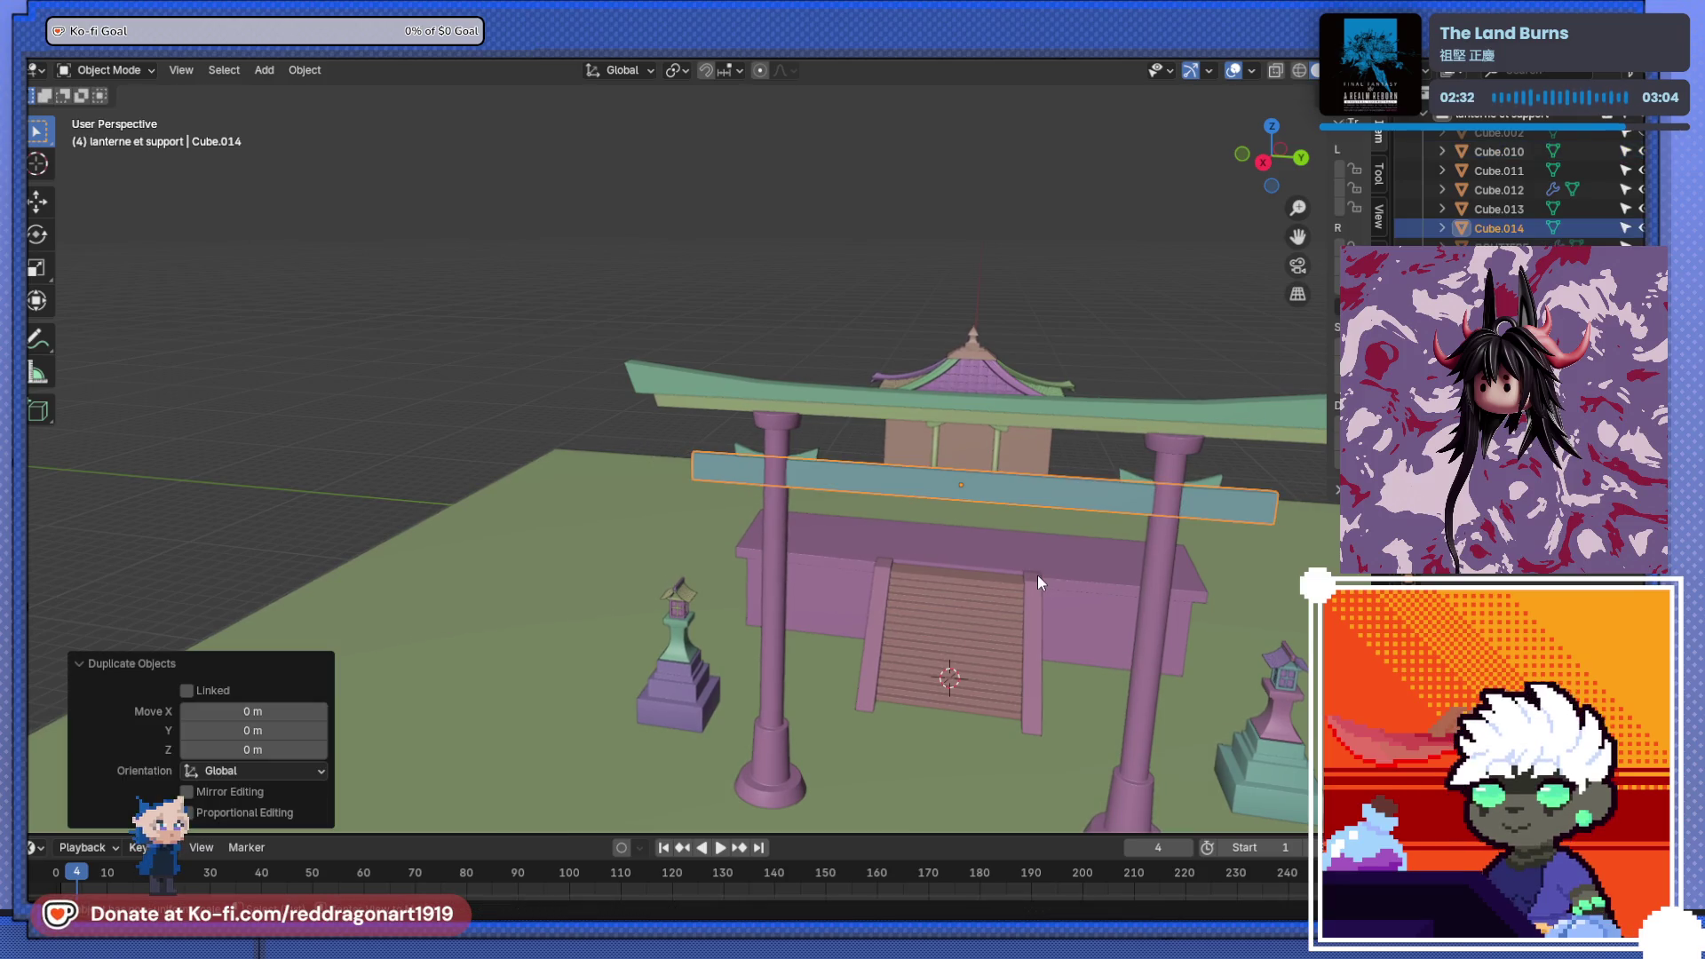
pyautogui.press('KP_1')
pyautogui.press('KP_3')
pyautogui.write('r')
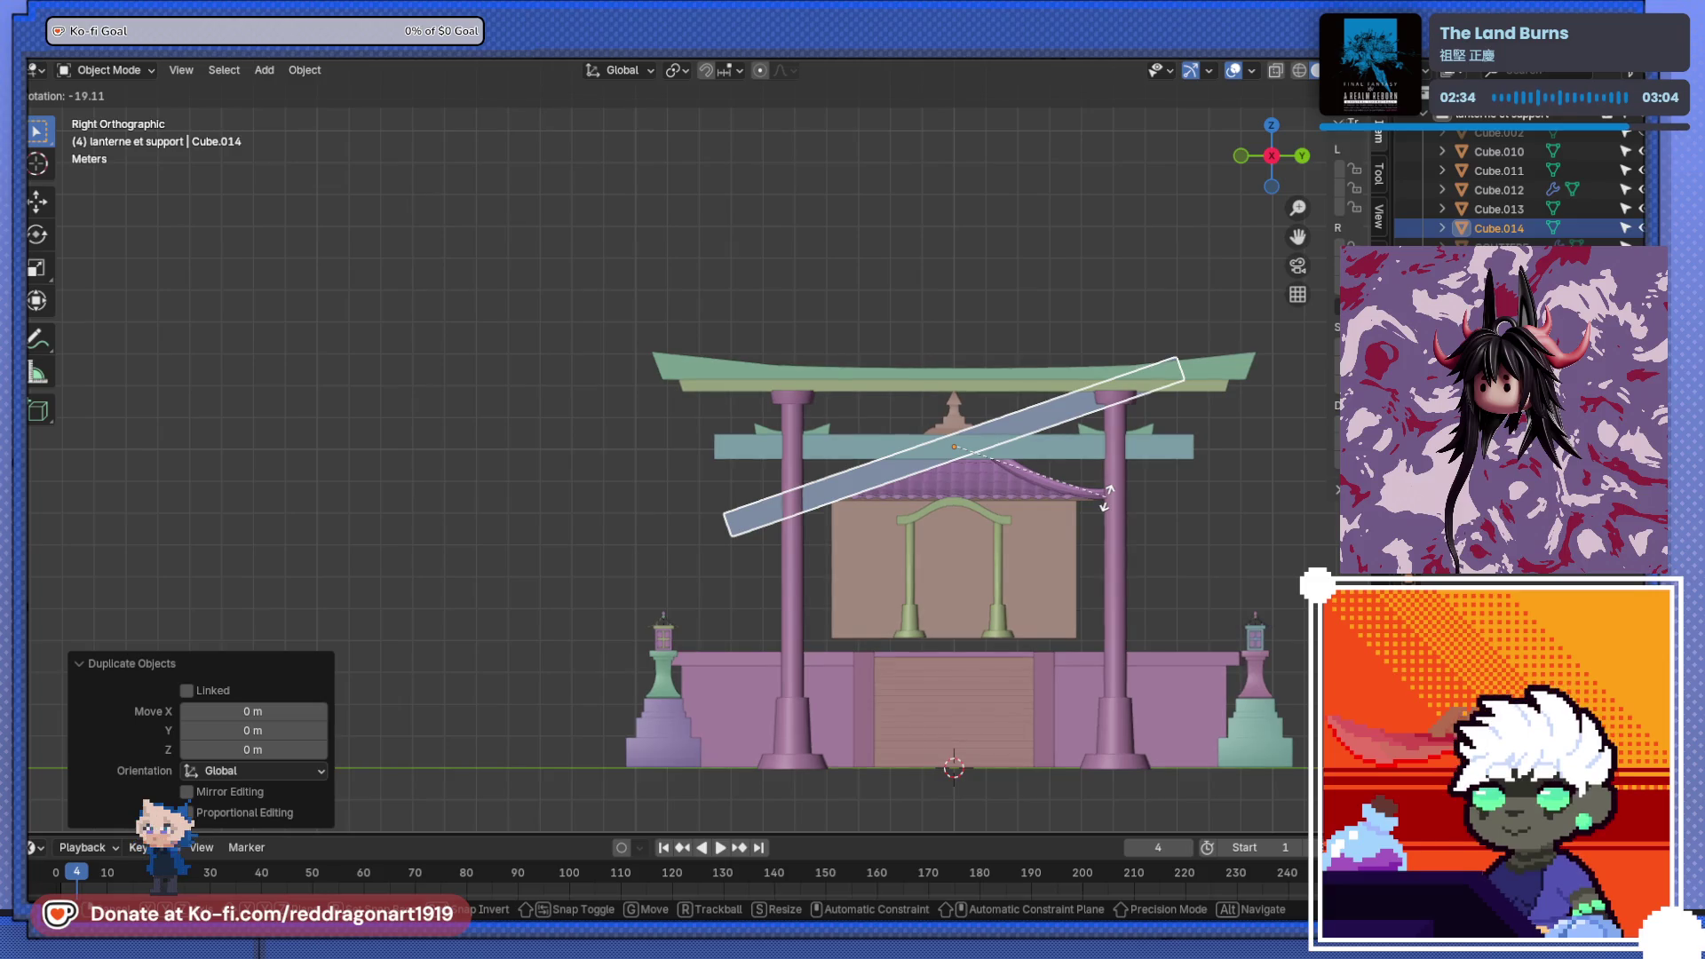
pyautogui.write('90')
pyautogui.press('Return')
# - Shrink the plaque to 0.111 along Z and raise it 1.0648 m between the beams
pyautogui.press('s')
pyautogui.press('z')
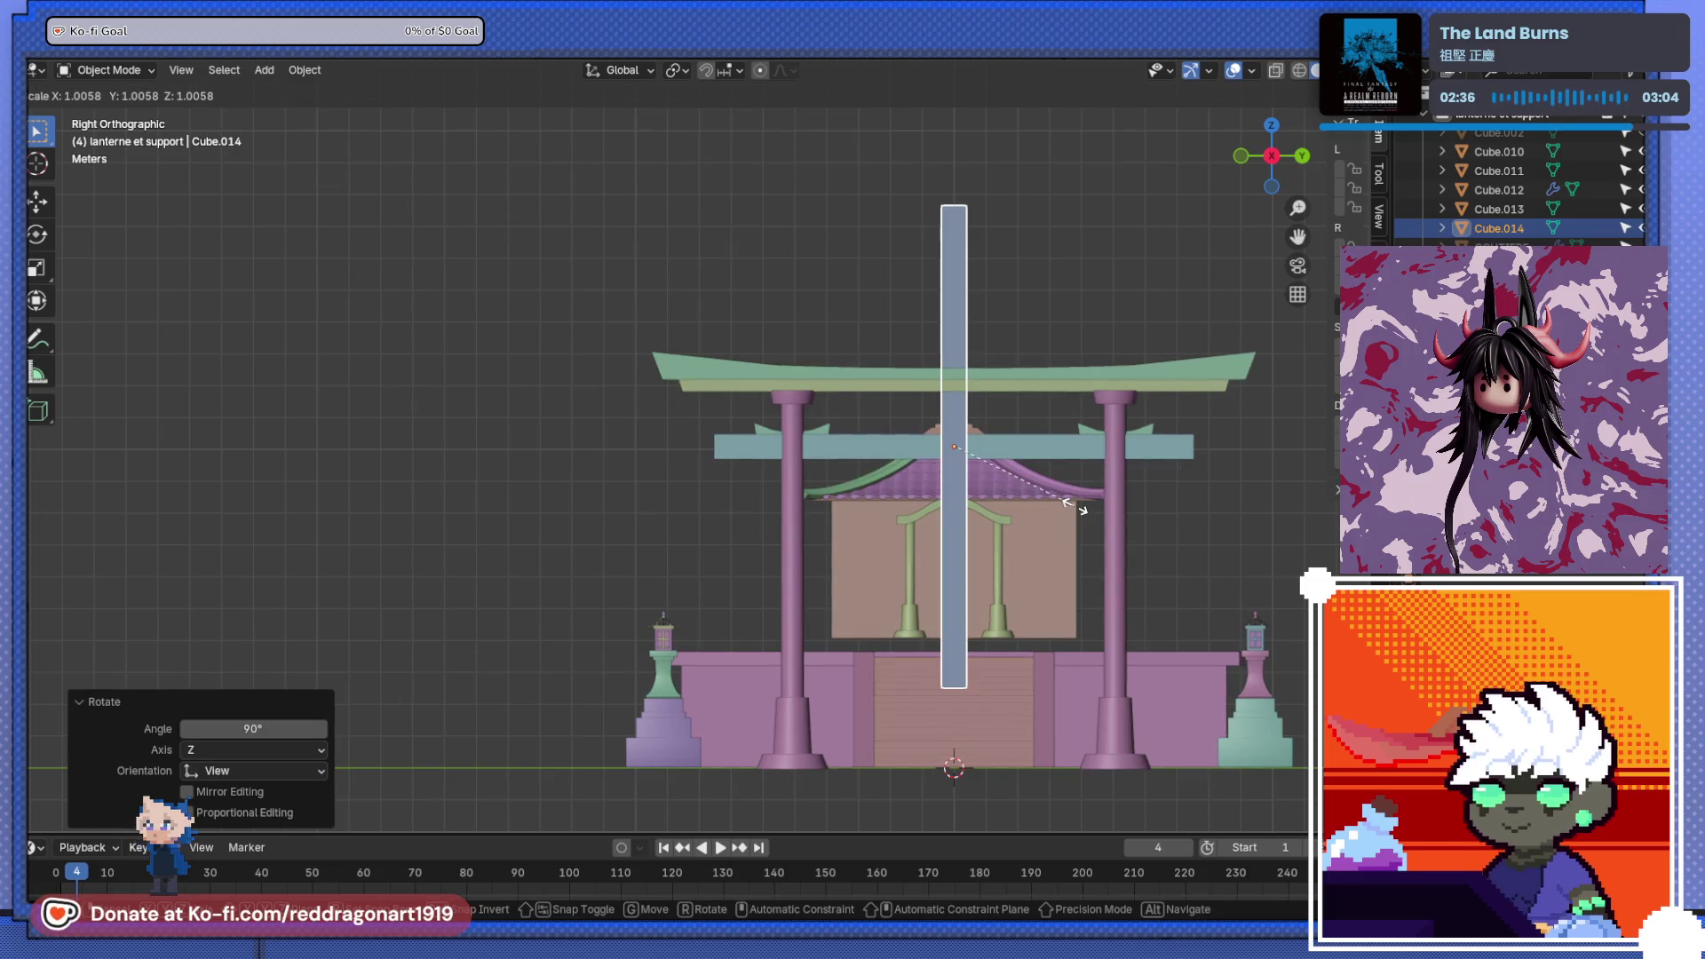
pyautogui.click(952, 457)
pyautogui.moveTo(952, 457)
pyautogui.mouseDown(button='middle')
pyautogui.moveTo(968, 478)
pyautogui.moveTo(888, 461)
pyautogui.mouseUp(button='middle')
pyautogui.scroll(5, 855, 458)
pyautogui.press('g')
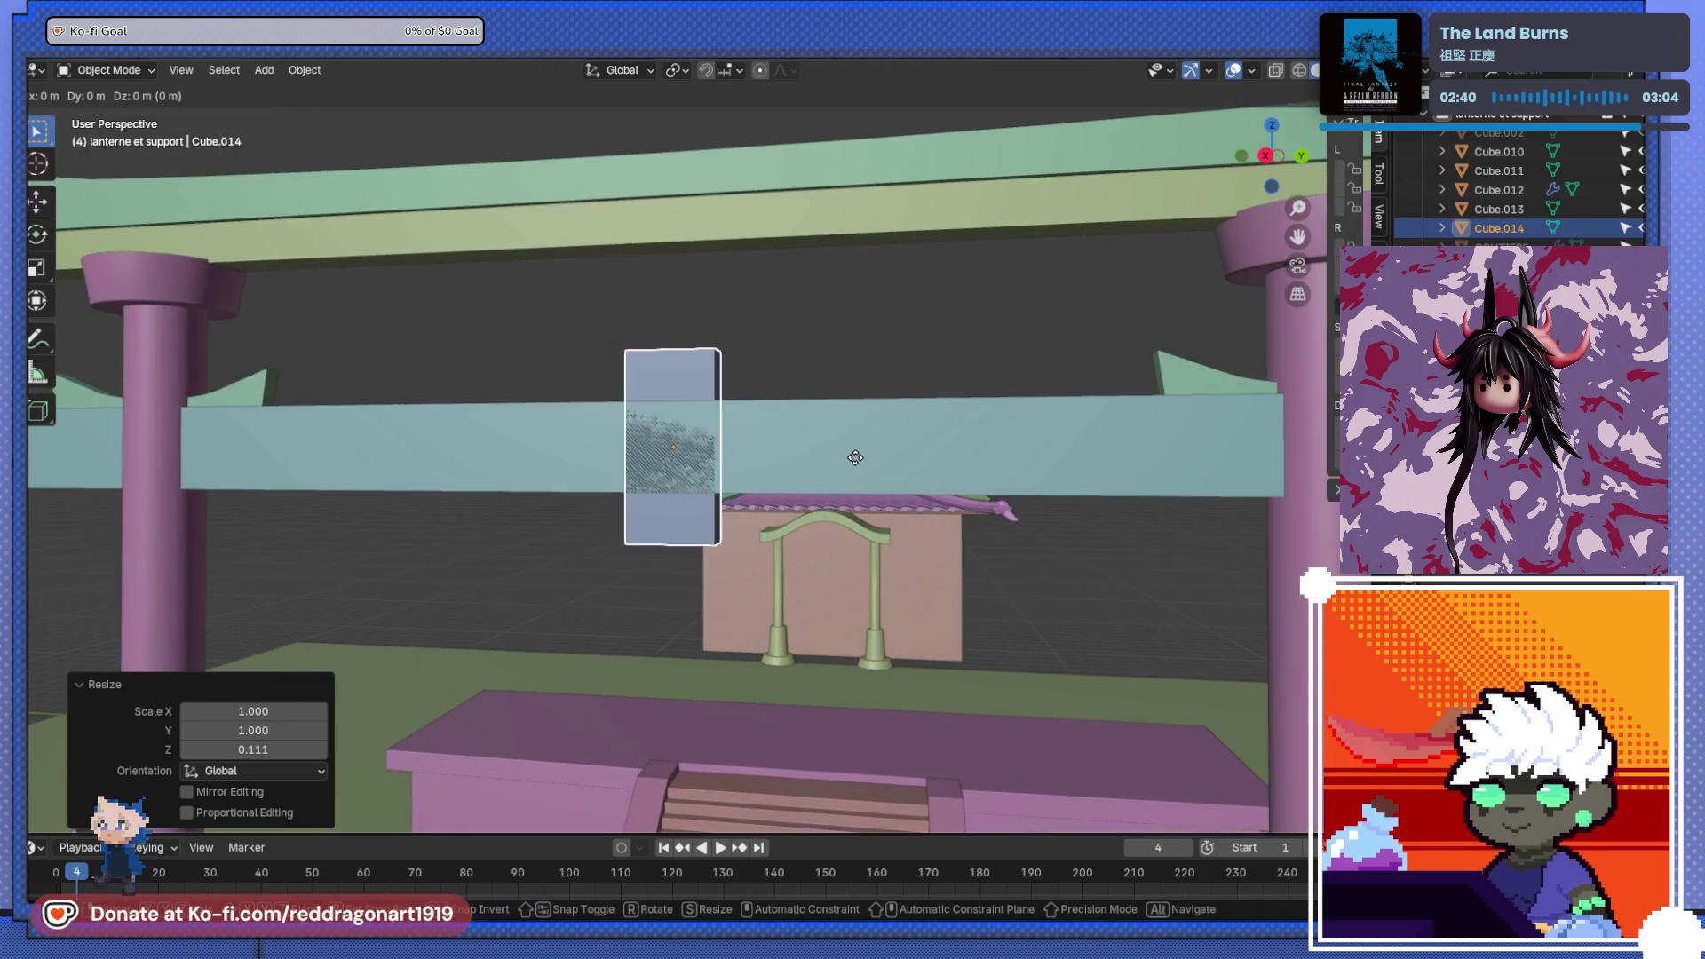
pyautogui.press('z')
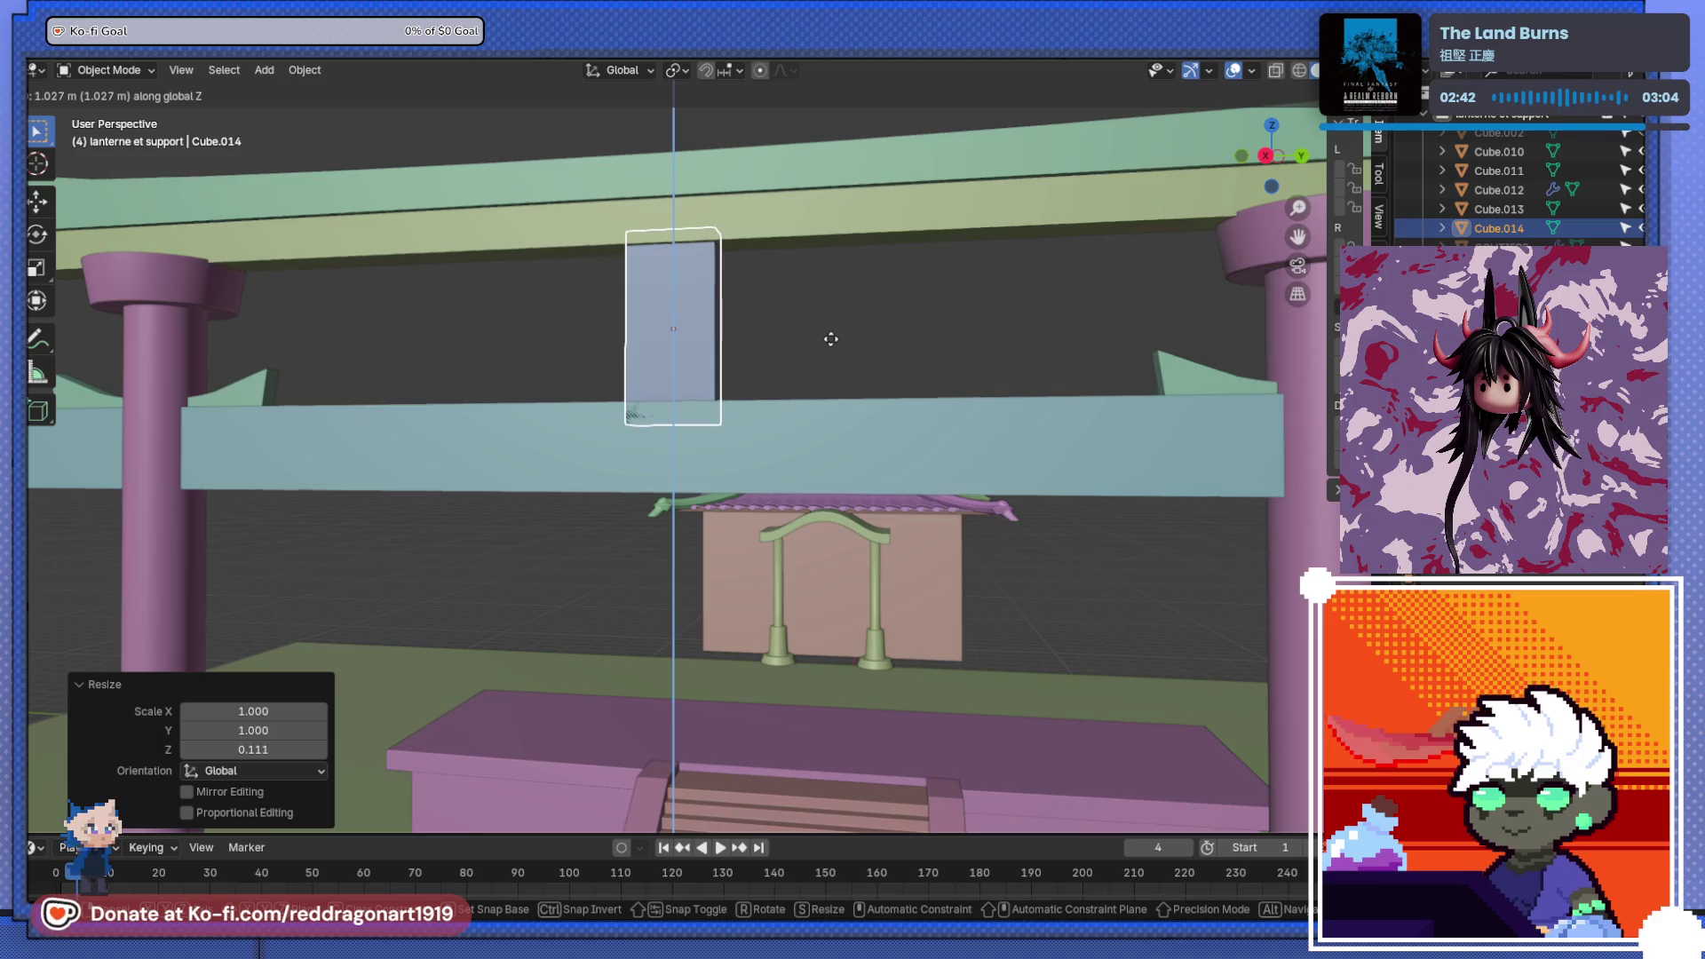
pyautogui.click(830, 334)
pyautogui.moveTo(829, 334)
pyautogui.mouseDown(button='middle')
pyautogui.moveTo(719, 419)
pyautogui.moveTo(614, 465)
pyautogui.moveTo(839, 431)
pyautogui.moveTo(1148, 785)
pyautogui.mouseUp(button='middle')
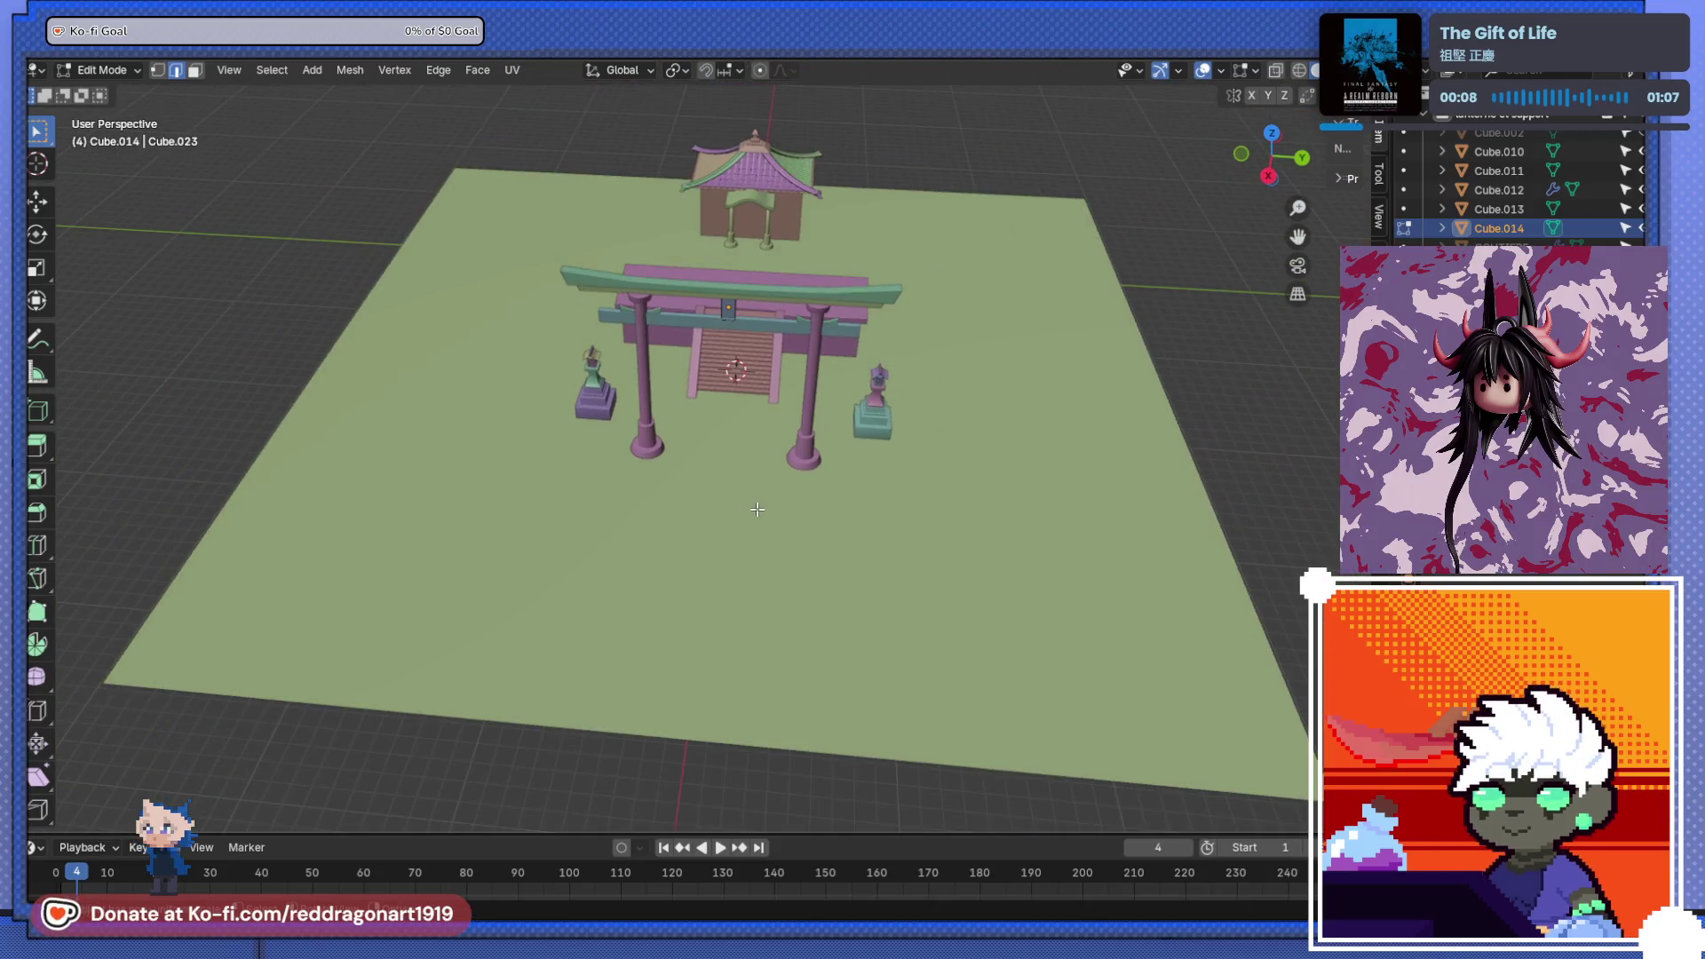
# - Reset the 3D cursor to the world origin in top view
pyautogui.moveTo(756, 509)
pyautogui.keyDown('shift'); pyautogui.mouseDown(button='middle')
pyautogui.moveTo(670, 361)
pyautogui.moveTo(556, 380)
pyautogui.moveTo(622, 426)
pyautogui.mouseUp(button='middle'); pyautogui.keyUp('shift')
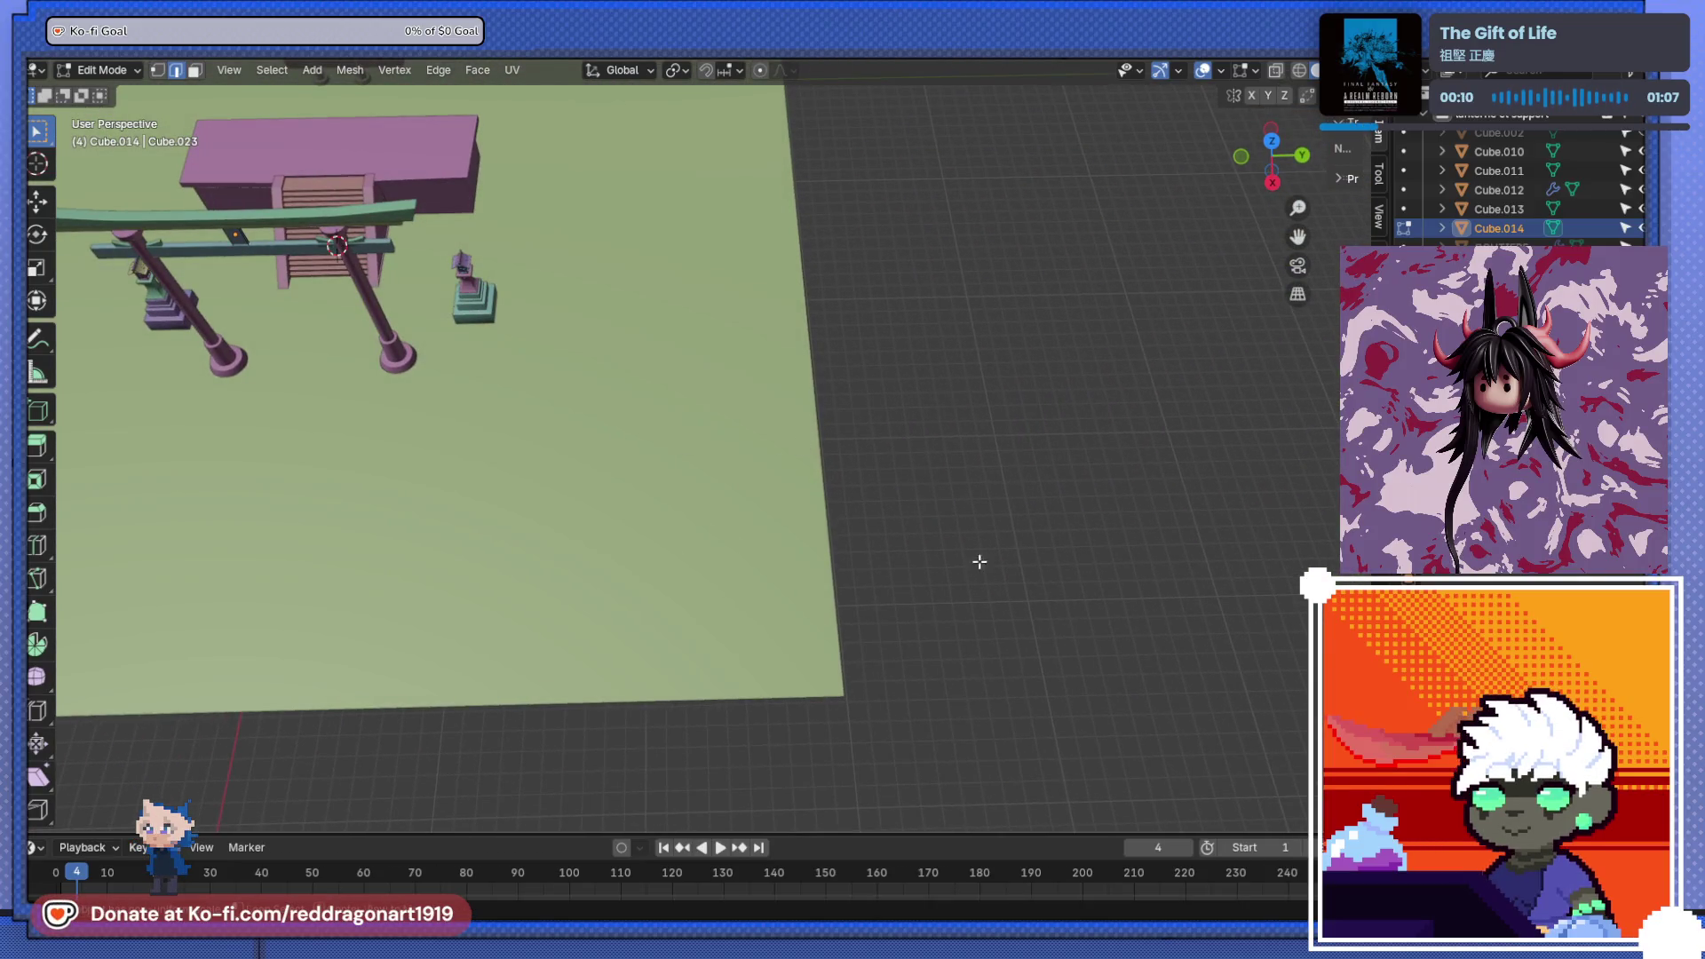
pyautogui.press('KP_1')
pyautogui.press('KP_7')
pyautogui.scroll(2, 856, 597)
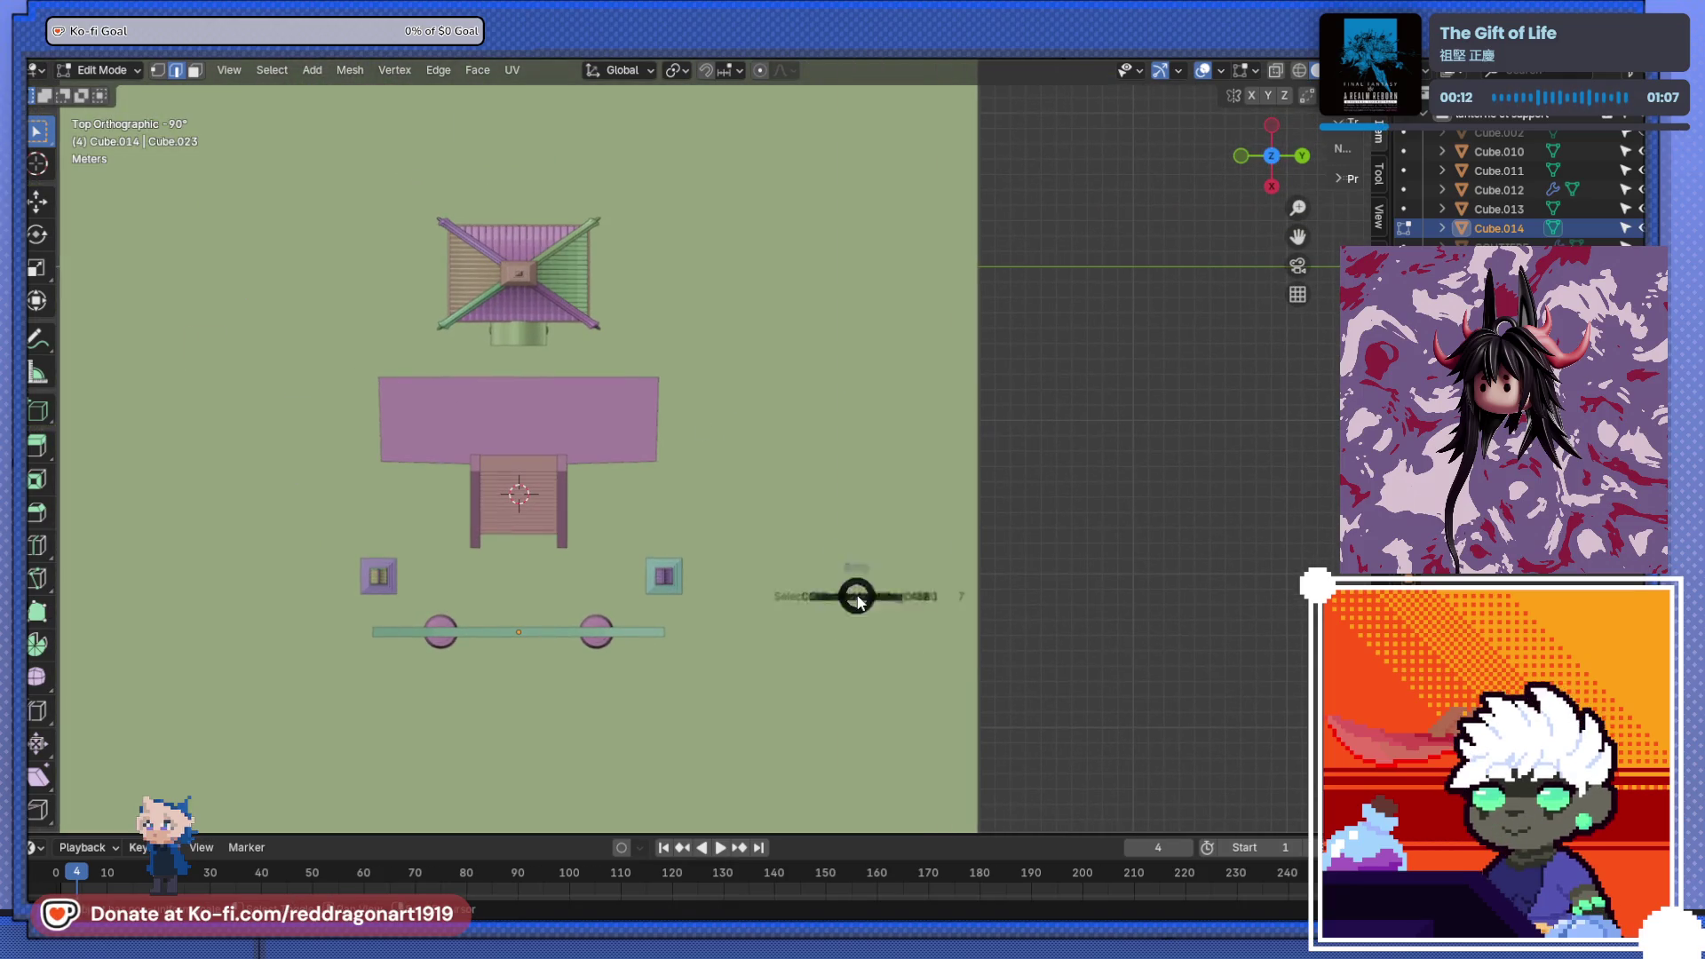
pyautogui.click(849, 695)
pyautogui.hotkey('shift', 's')
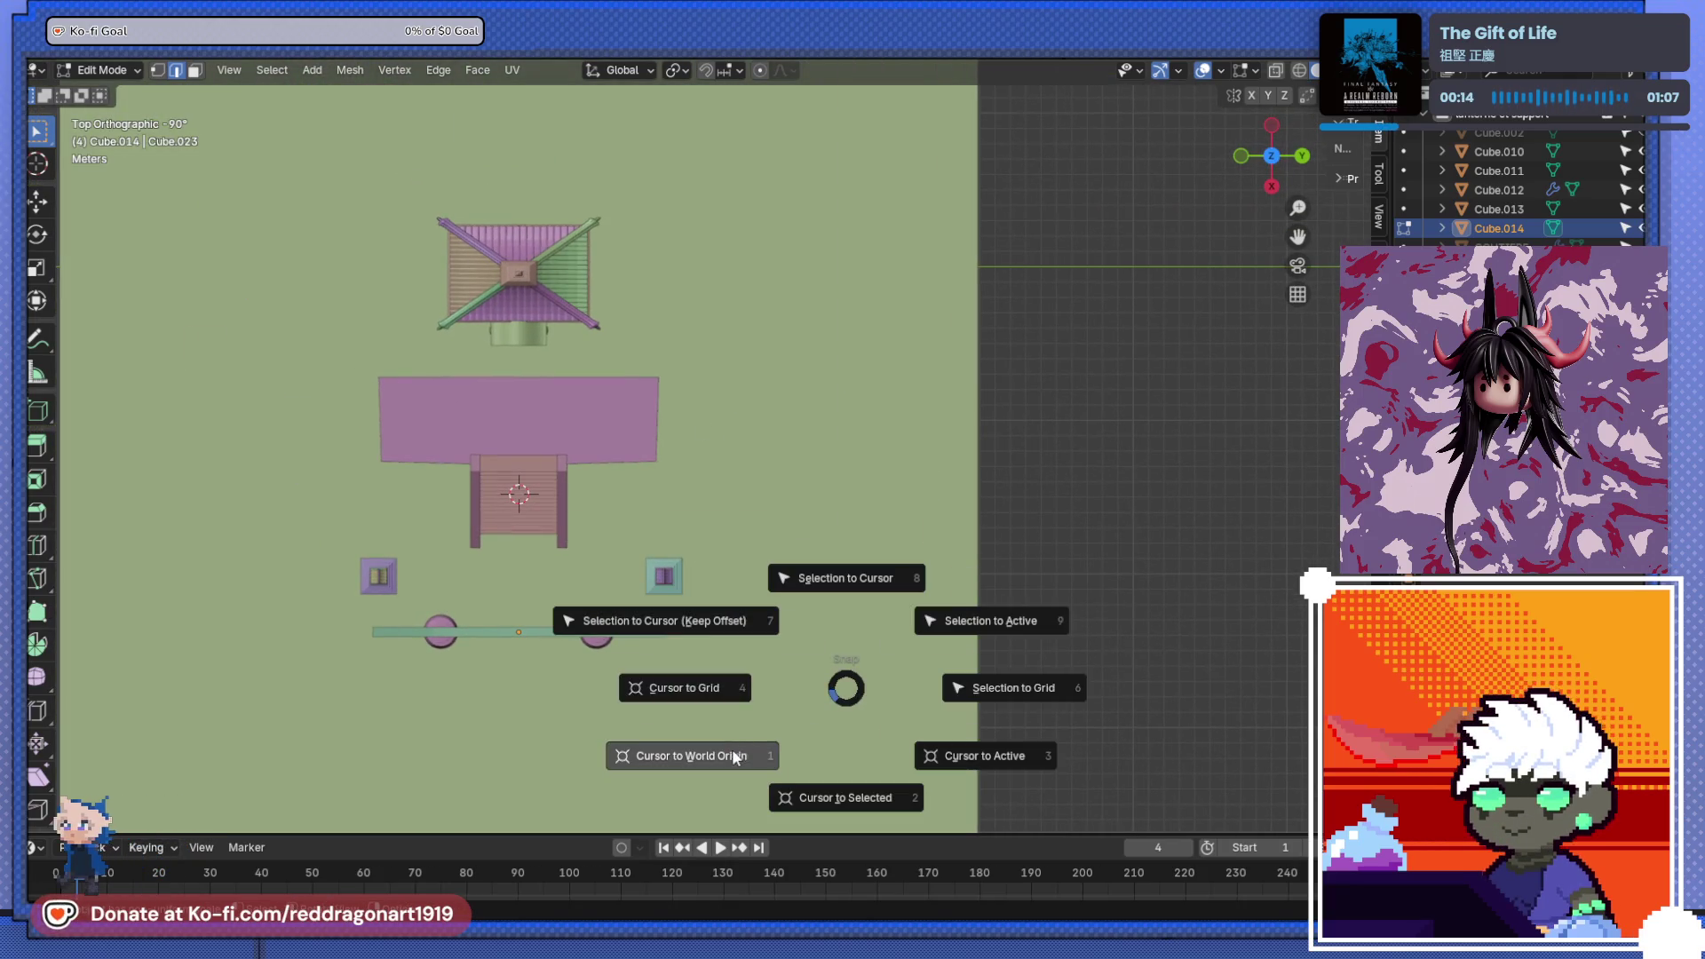
pyautogui.click(734, 755)
# - Add a 12-vertex, 1 m-radius circle and move it 37.726 m along Y
pyautogui.moveTo(574, 348)
pyautogui.keyDown('shift'); pyautogui.mouseDown(button='middle')
pyautogui.moveTo(711, 383)
pyautogui.moveTo(750, 490)
pyautogui.moveTo(430, 330)
pyautogui.moveTo(917, 529)
pyautogui.moveTo(855, 510)
pyautogui.mouseUp(button='middle'); pyautogui.keyUp('shift')
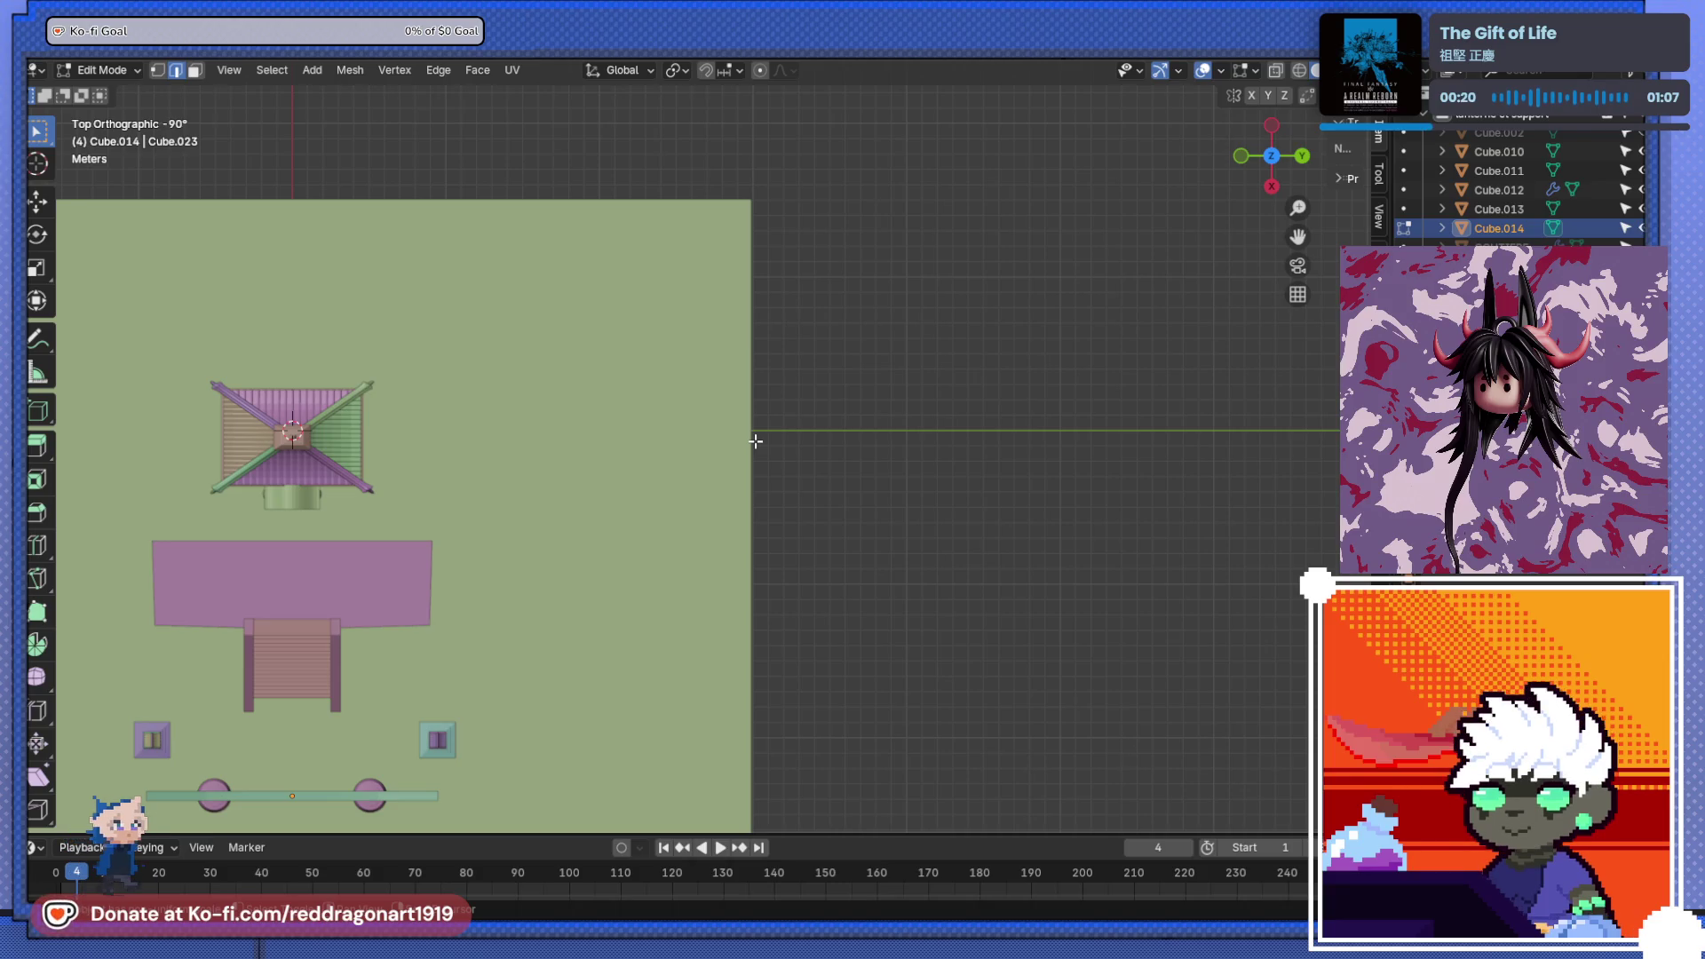
pyautogui.hotkey('shift', 'a')
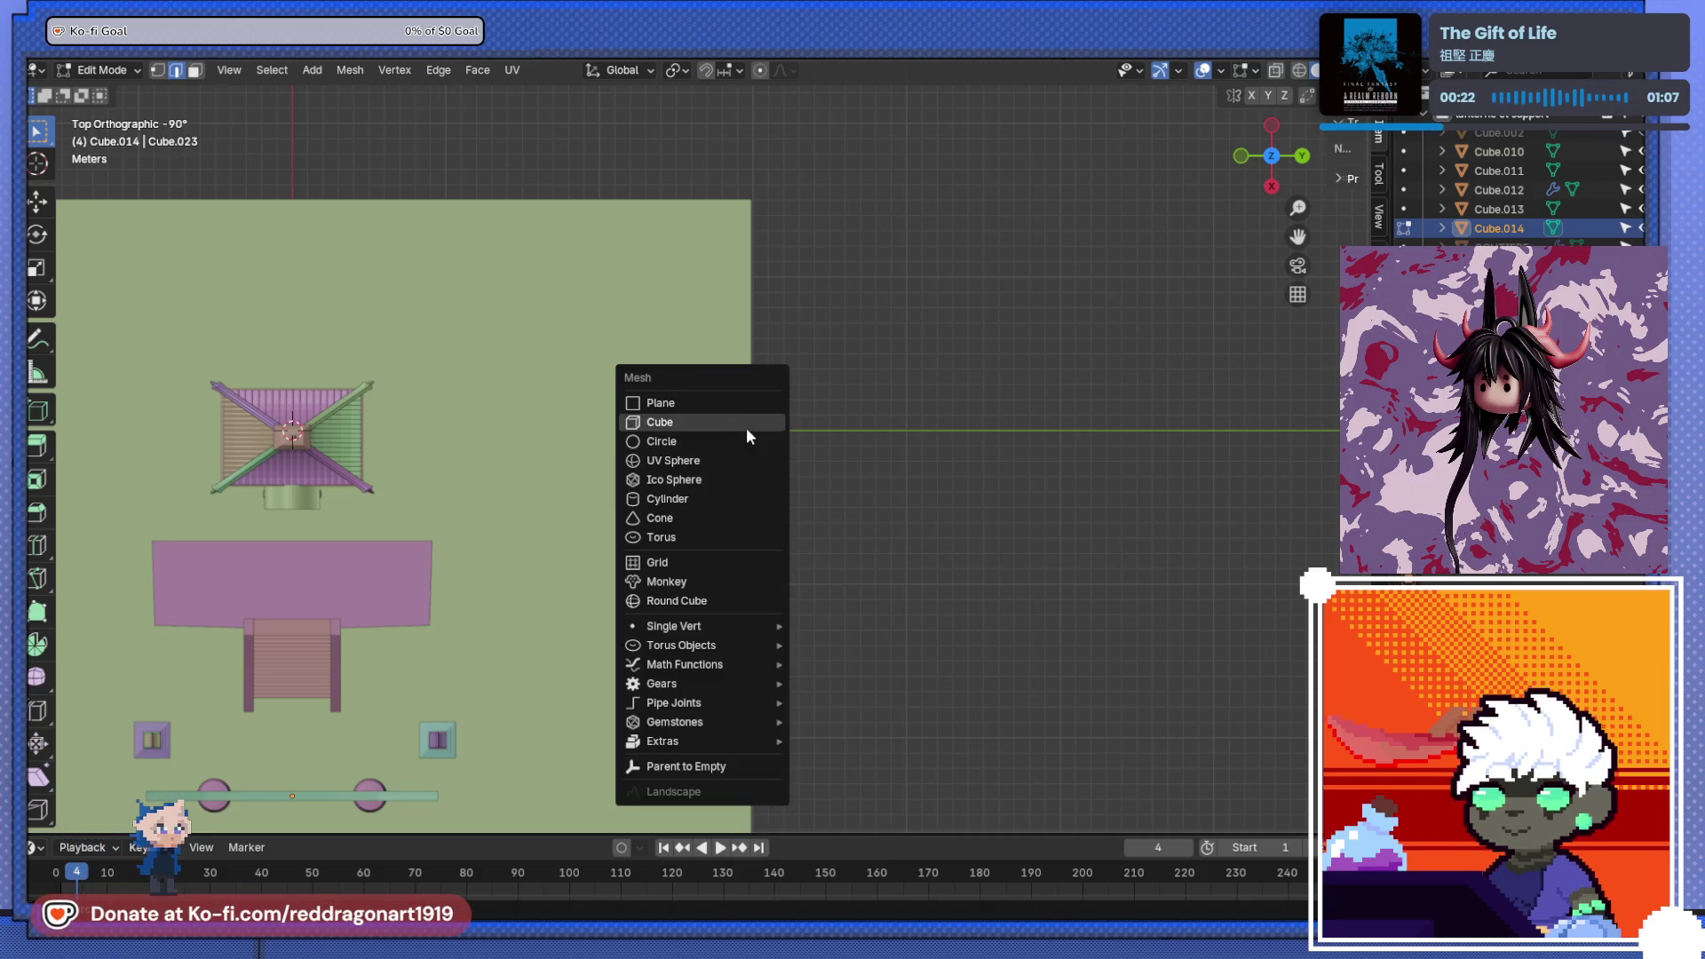
pyautogui.click(748, 444)
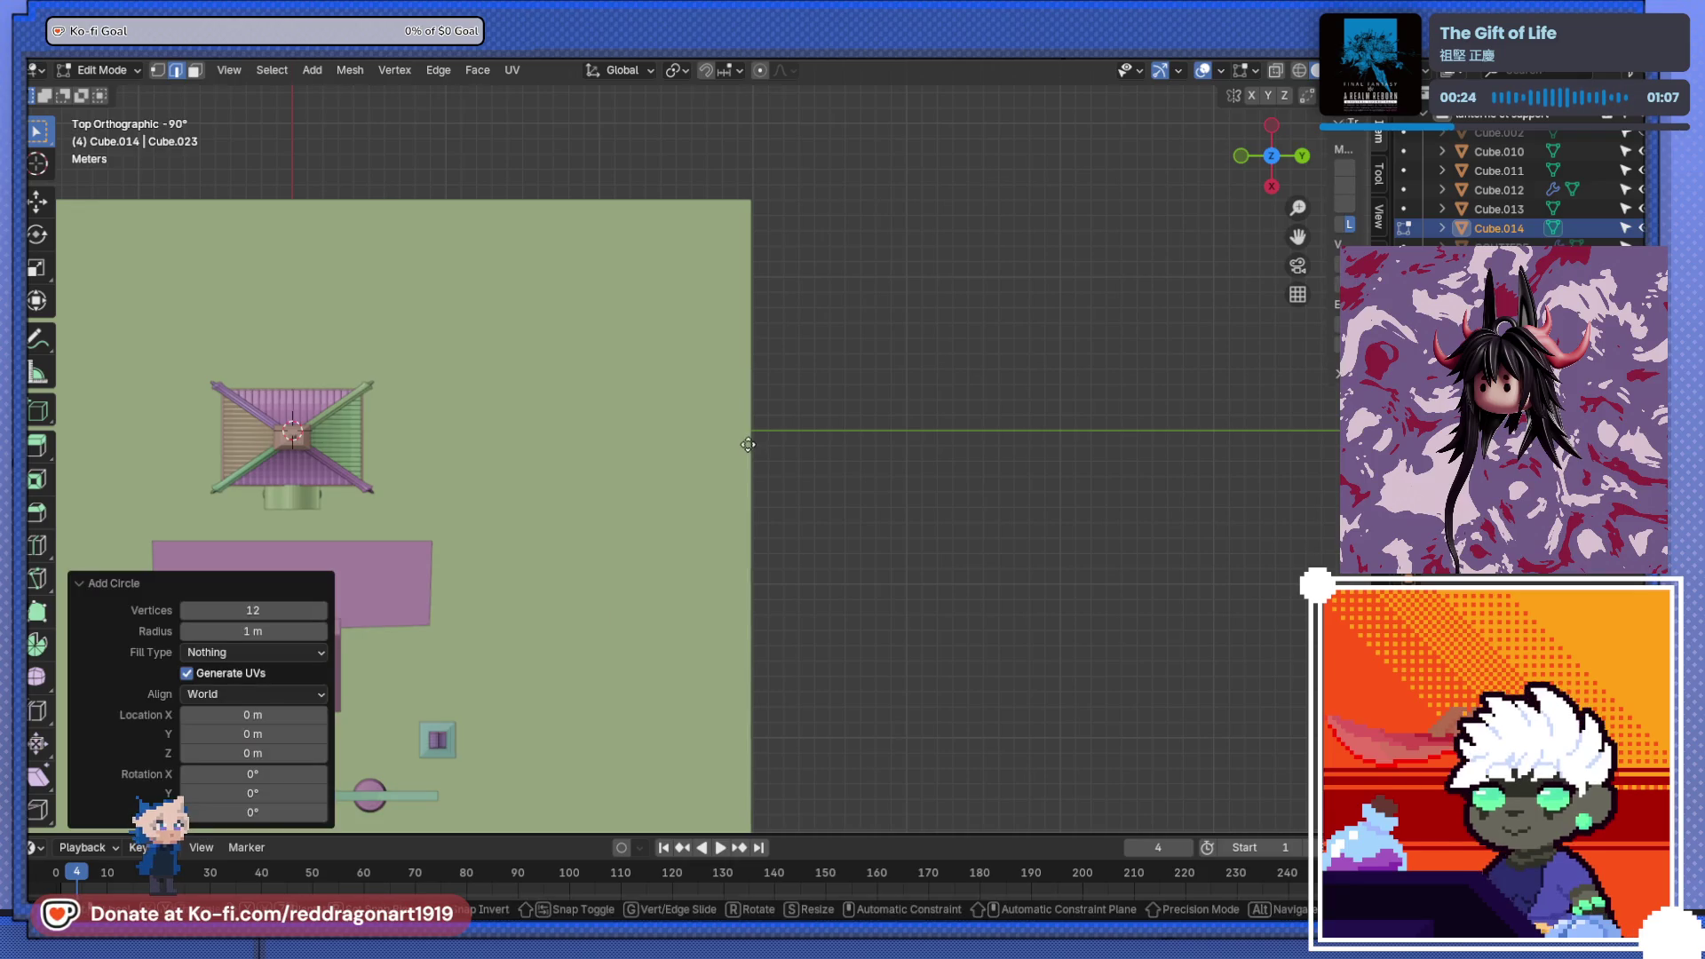
pyautogui.press('g')
pyautogui.press('y')
pyautogui.click(1330, 460)
# - Snap the 3D cursor to the new circle's position
pyautogui.hotkey('shift', 's')
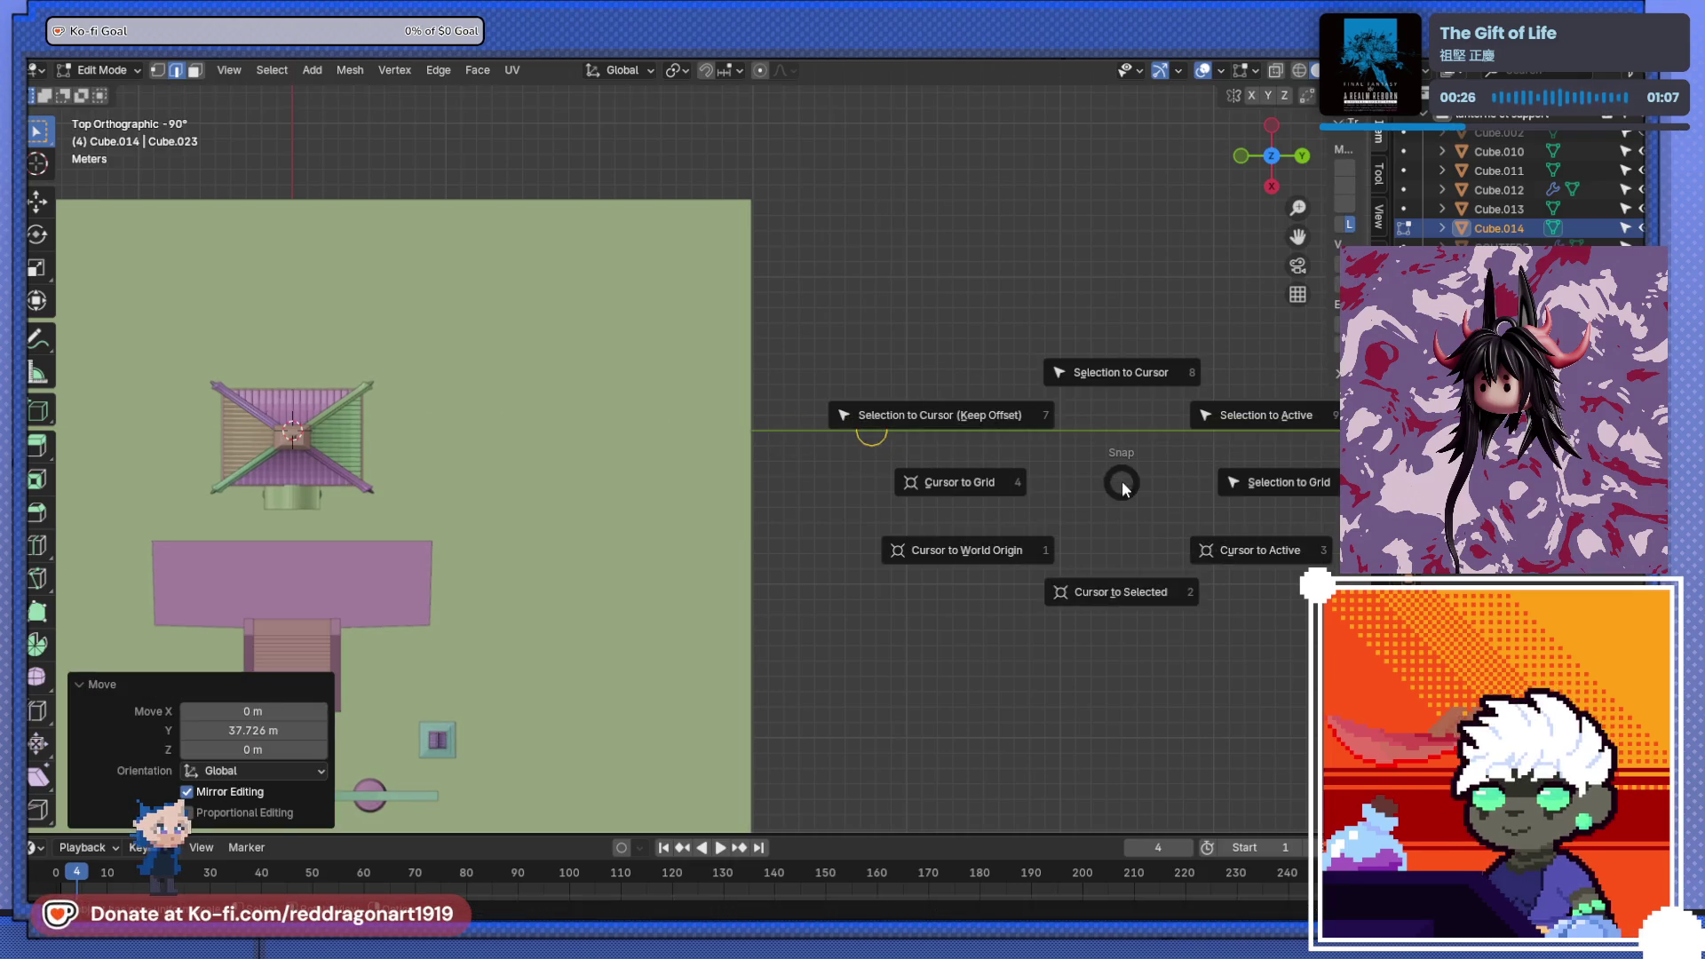
pyautogui.click(1126, 586)
pyautogui.scroll(8, 914, 472)
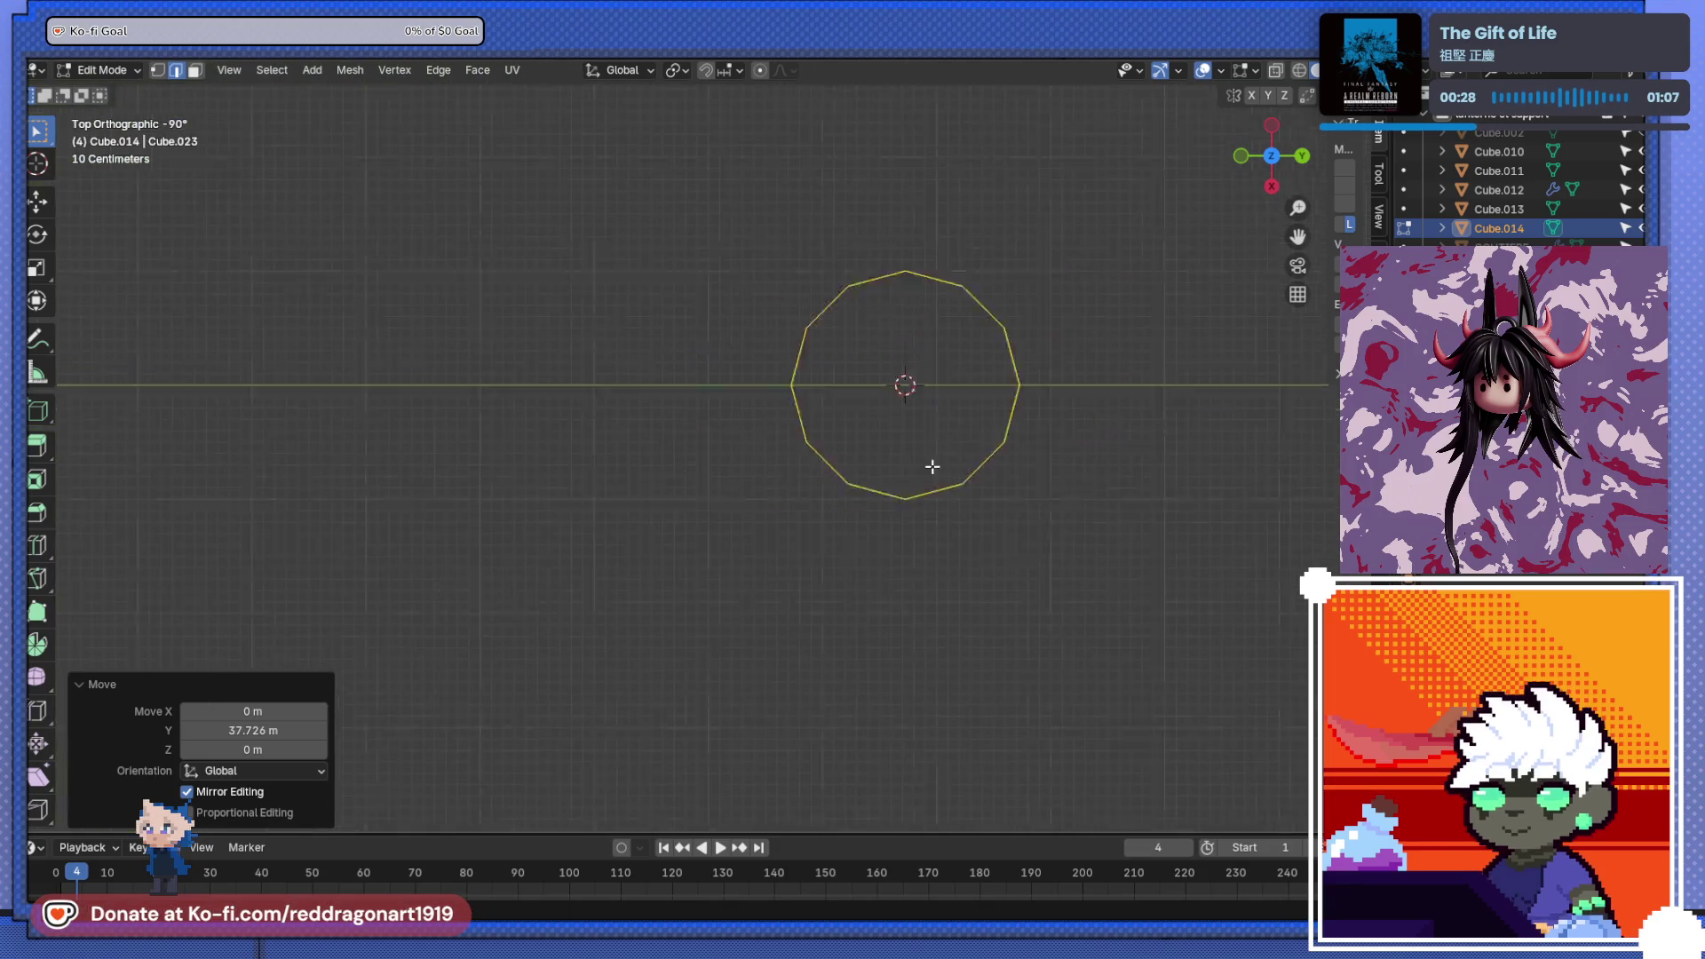
pyautogui.hotkey('shift', 'a')
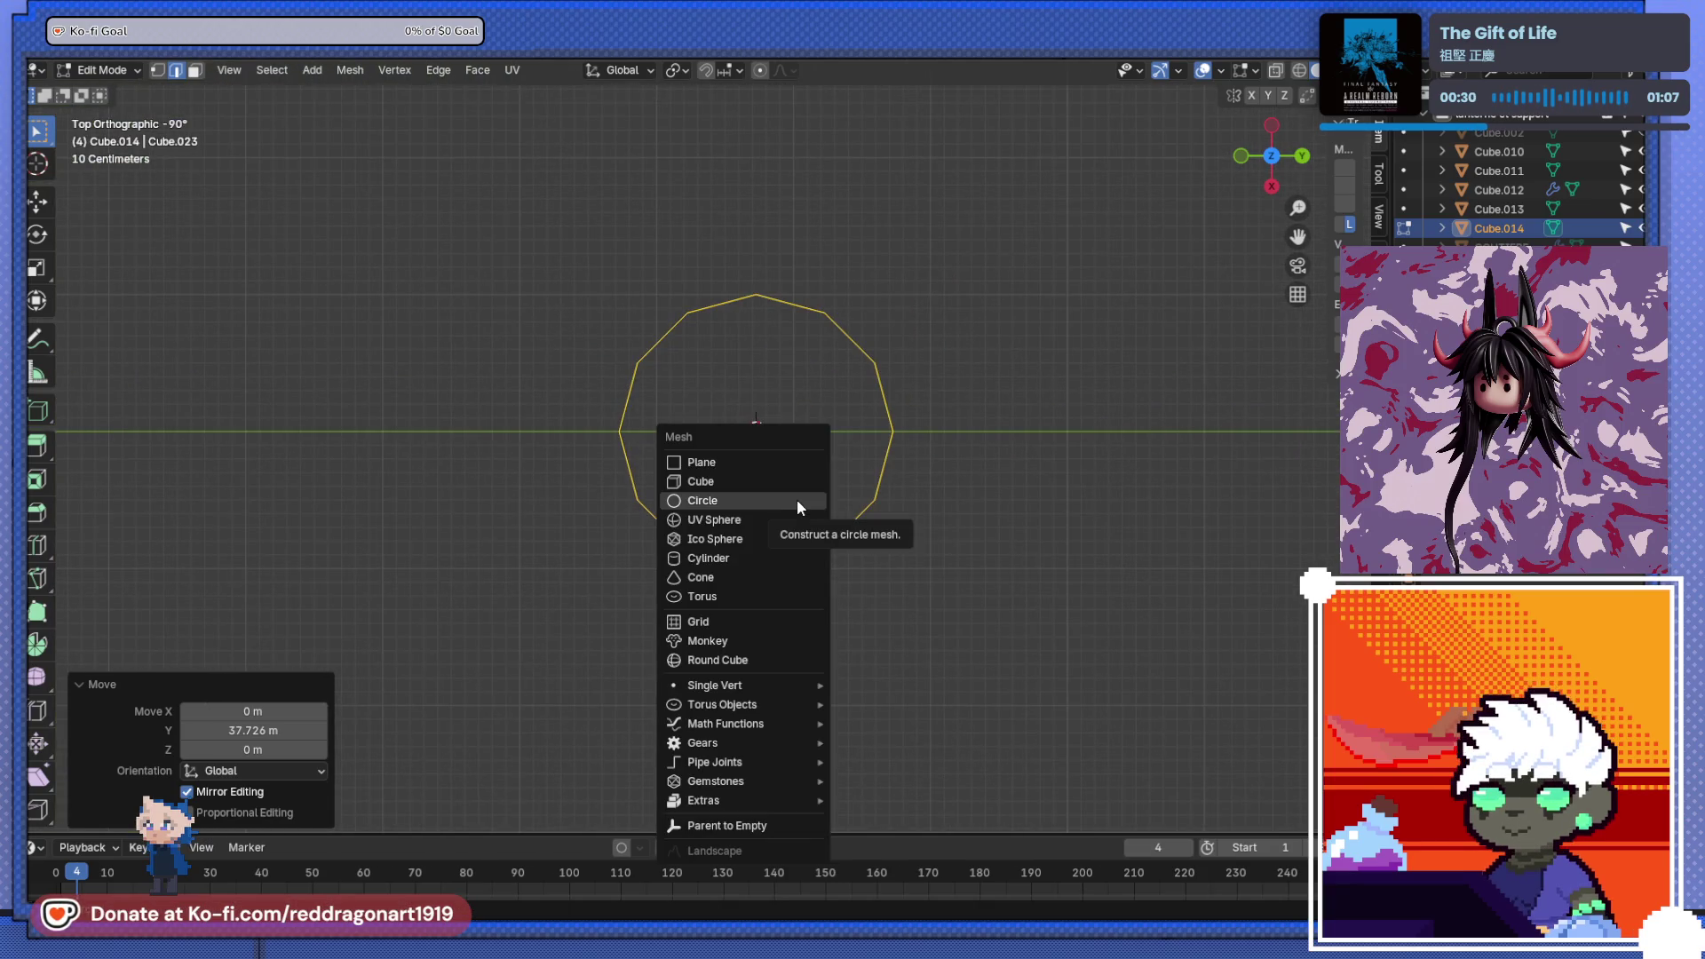
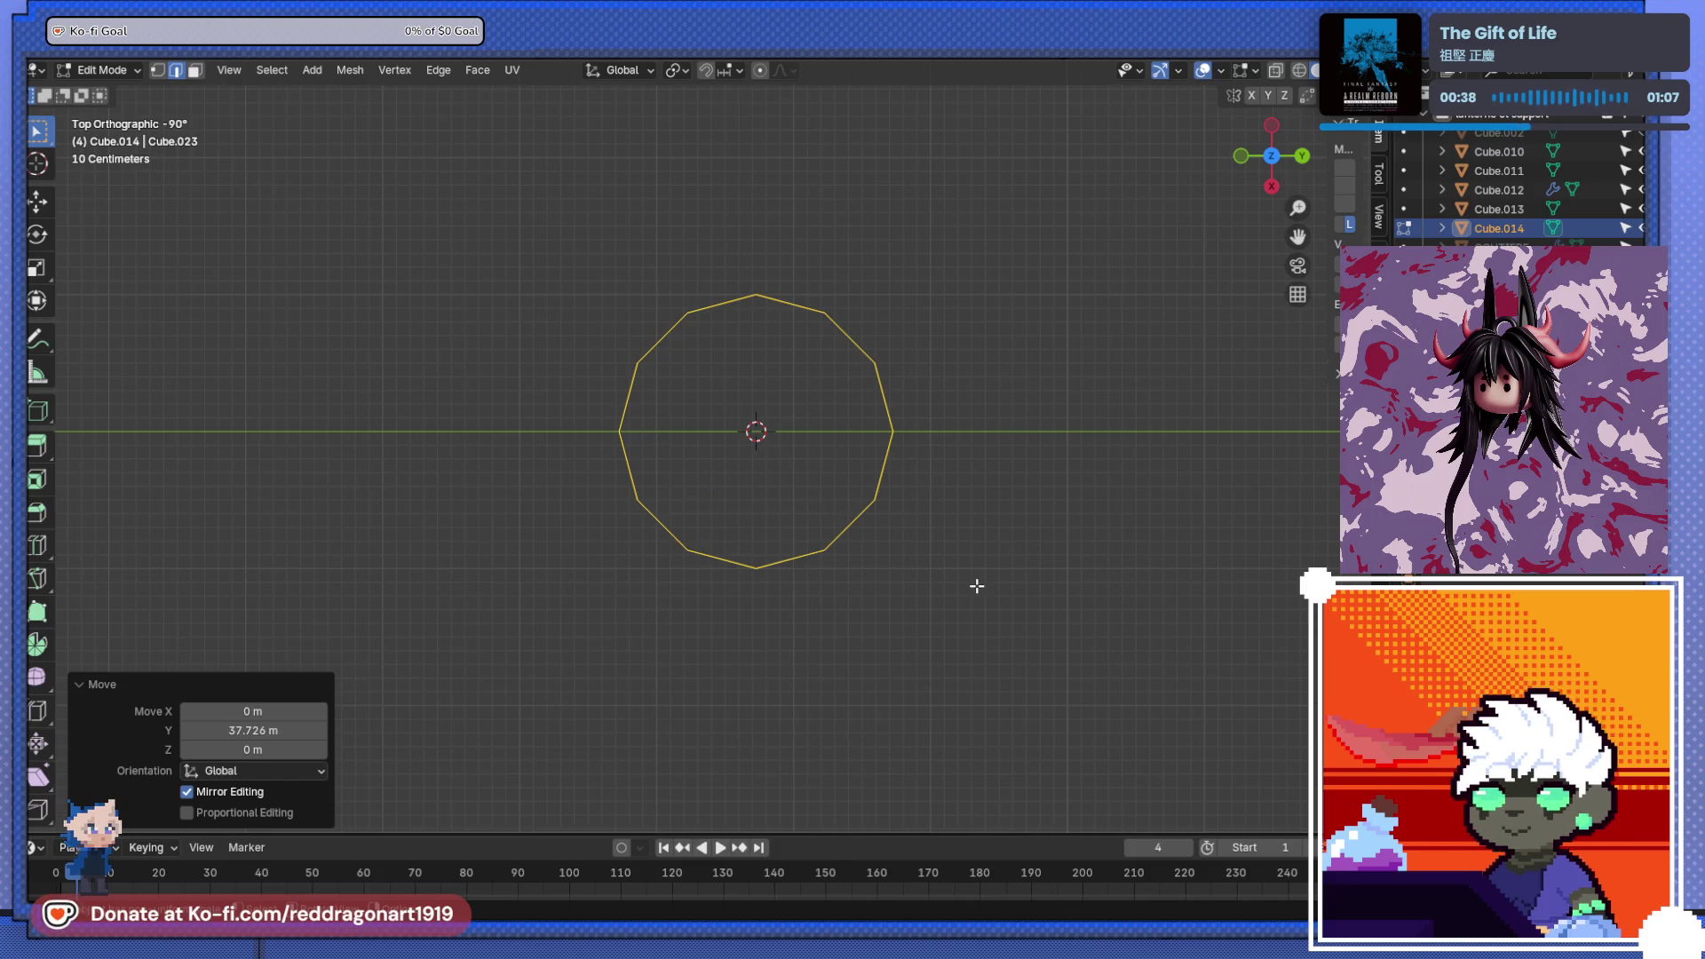
# - Delete the leftover 12-vertex ring from the lantern mesh in Edit Mode
pyautogui.scroll(-5, 849, 571)
pyautogui.press('Tab')
pyautogui.scroll(-5, 716, 552)
pyautogui.moveTo(631, 557); pyautogui.dragTo(728, 360, button='middle')
pyautogui.moveTo(783, 413)
pyautogui.mouseDown(button='middle')
pyautogui.moveTo(735, 514)
pyautogui.moveTo(735, 497)
pyautogui.mouseUp(button='middle')
pyautogui.press('Tab')
pyautogui.moveTo(747, 354); pyautogui.dragTo(815, 453)
pyautogui.press('x')
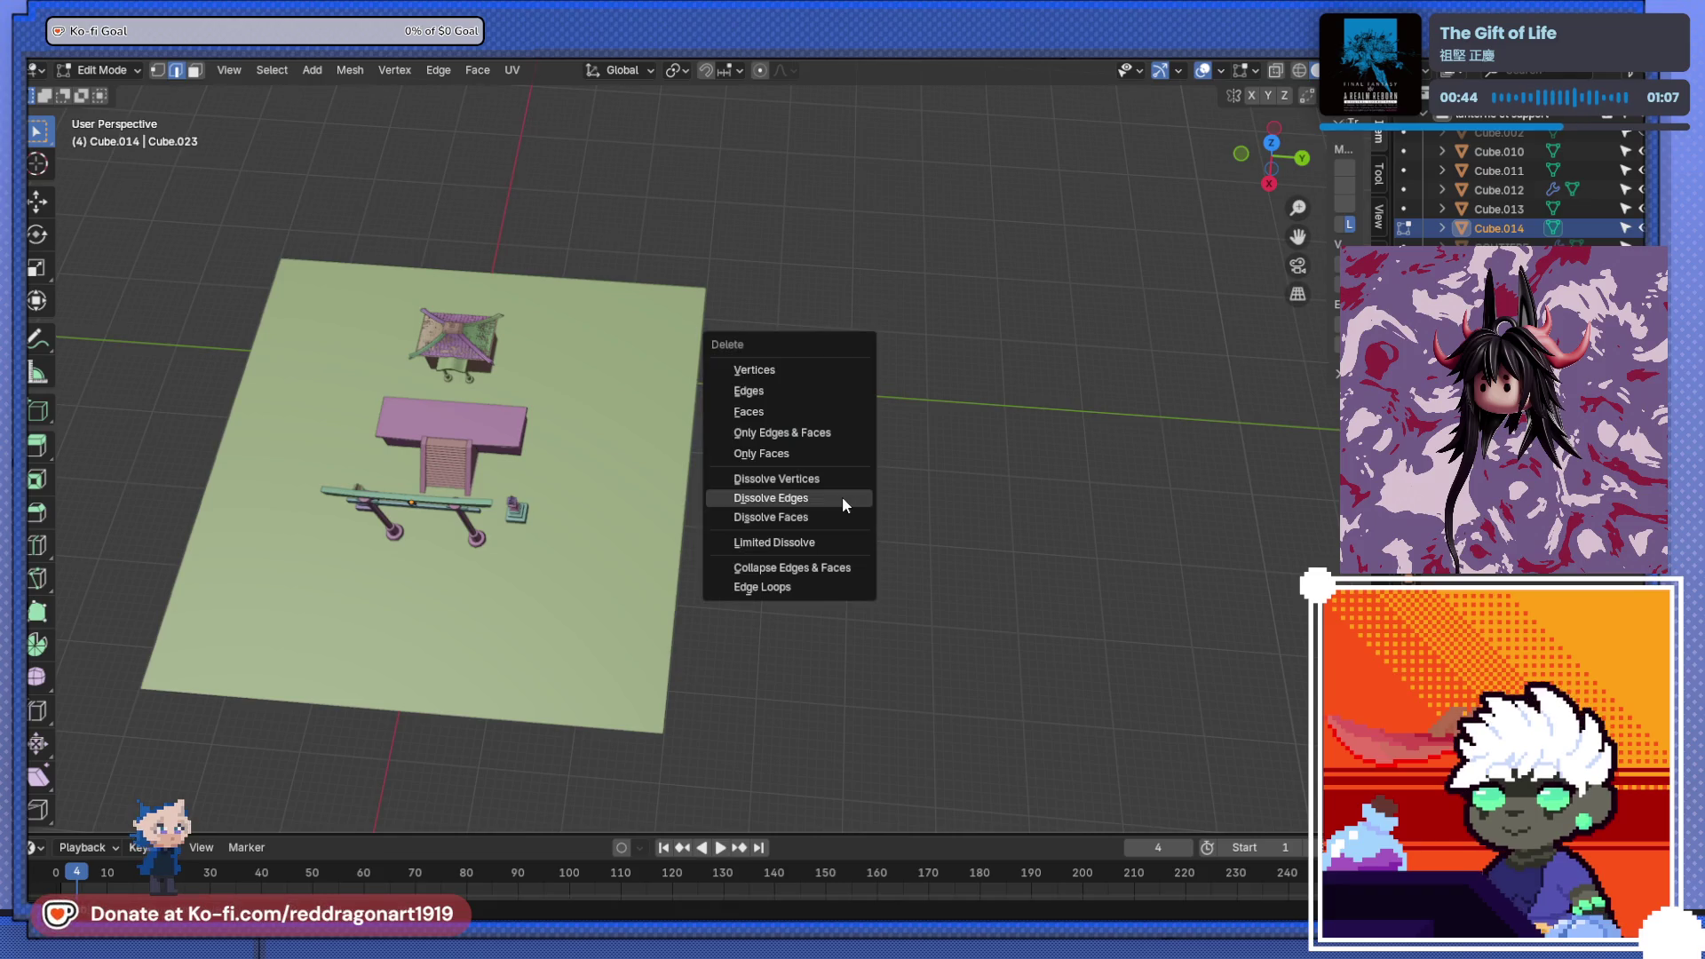
pyautogui.click(788, 382)
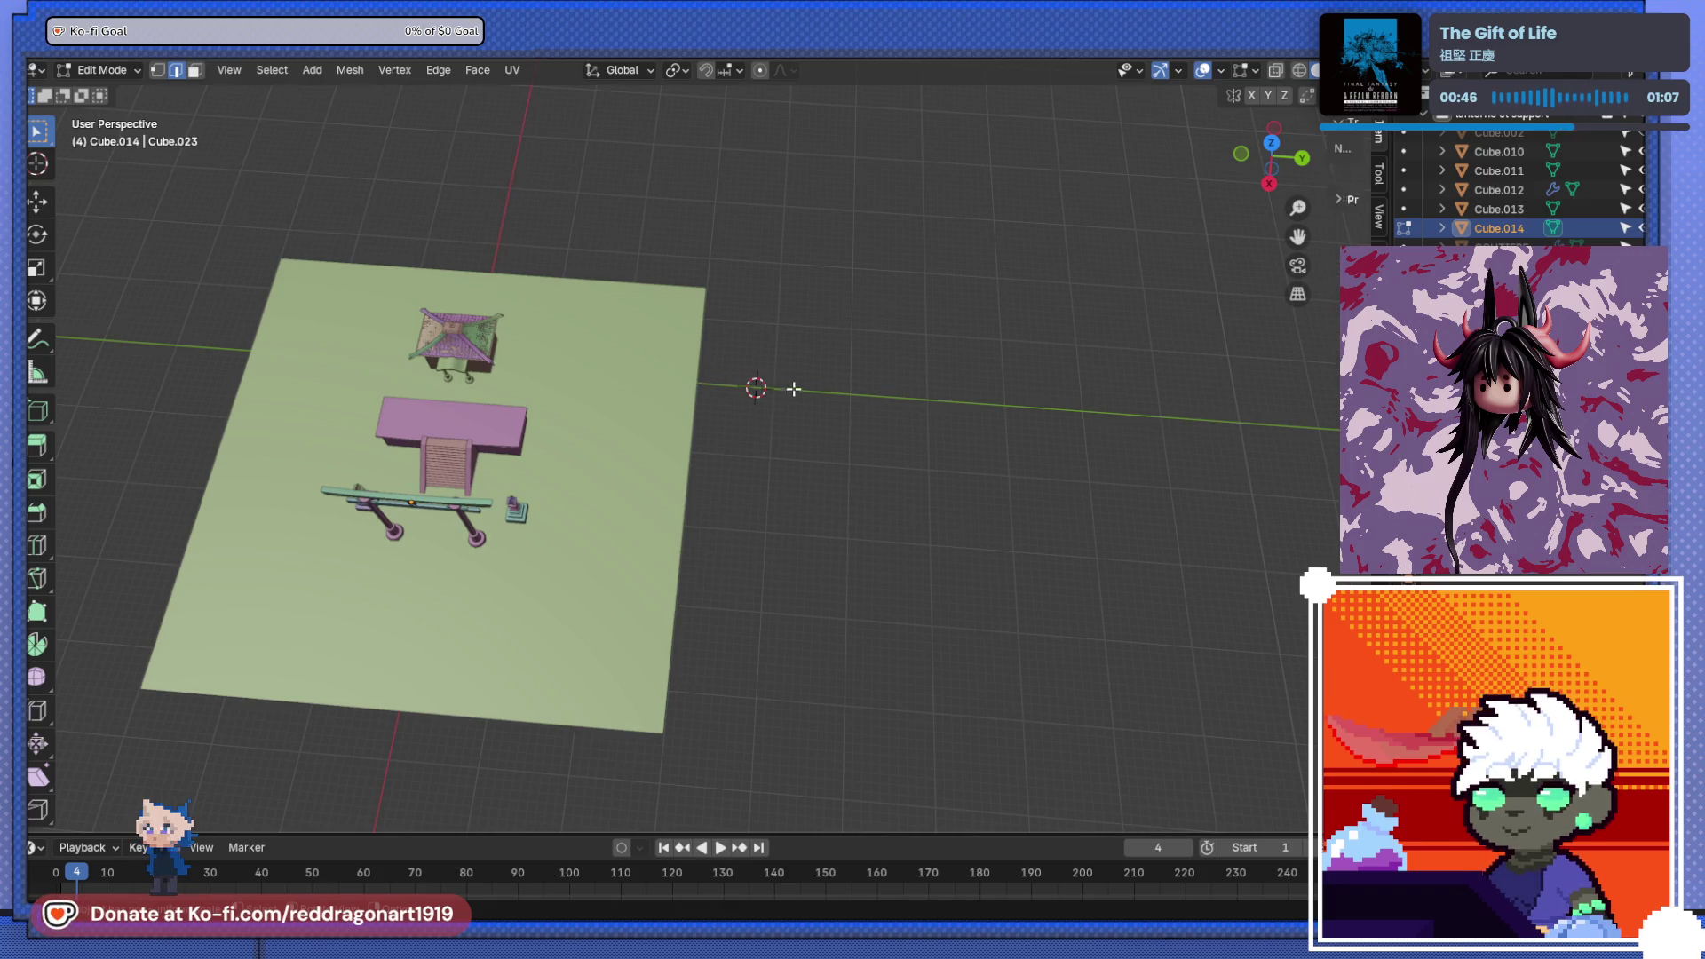
# - Return to Object Mode and switch to the top orthographic view
pyautogui.scroll(5, 758, 408)
pyautogui.scroll(-5, 757, 418)
pyautogui.moveTo(708, 468); pyautogui.dragTo(759, 451, button='middle')
pyautogui.scroll(3, 759, 451)
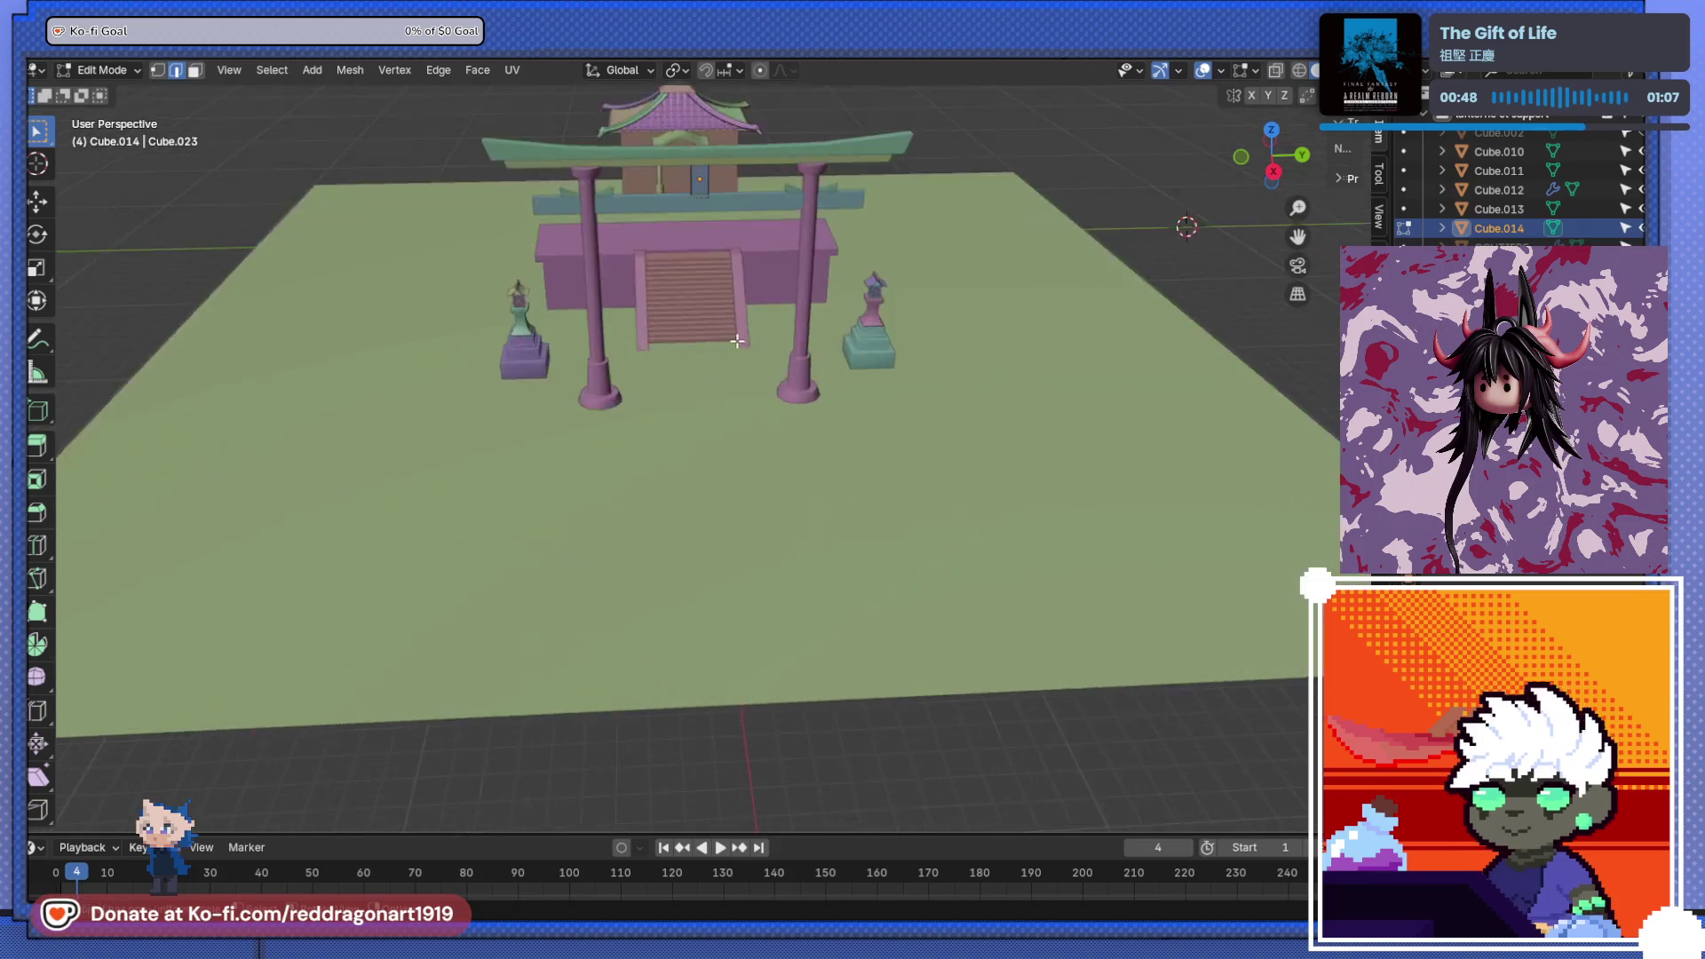
pyautogui.press('Tab')
pyautogui.scroll(4, 859, 368)
pyautogui.press('KP_7')
pyautogui.hotkey('shift', 's')
pyautogui.hotkey('shift', 'a')
# - Add a mesh circle at the 3D cursor with 32 vertices
pyautogui.moveTo(955, 406)
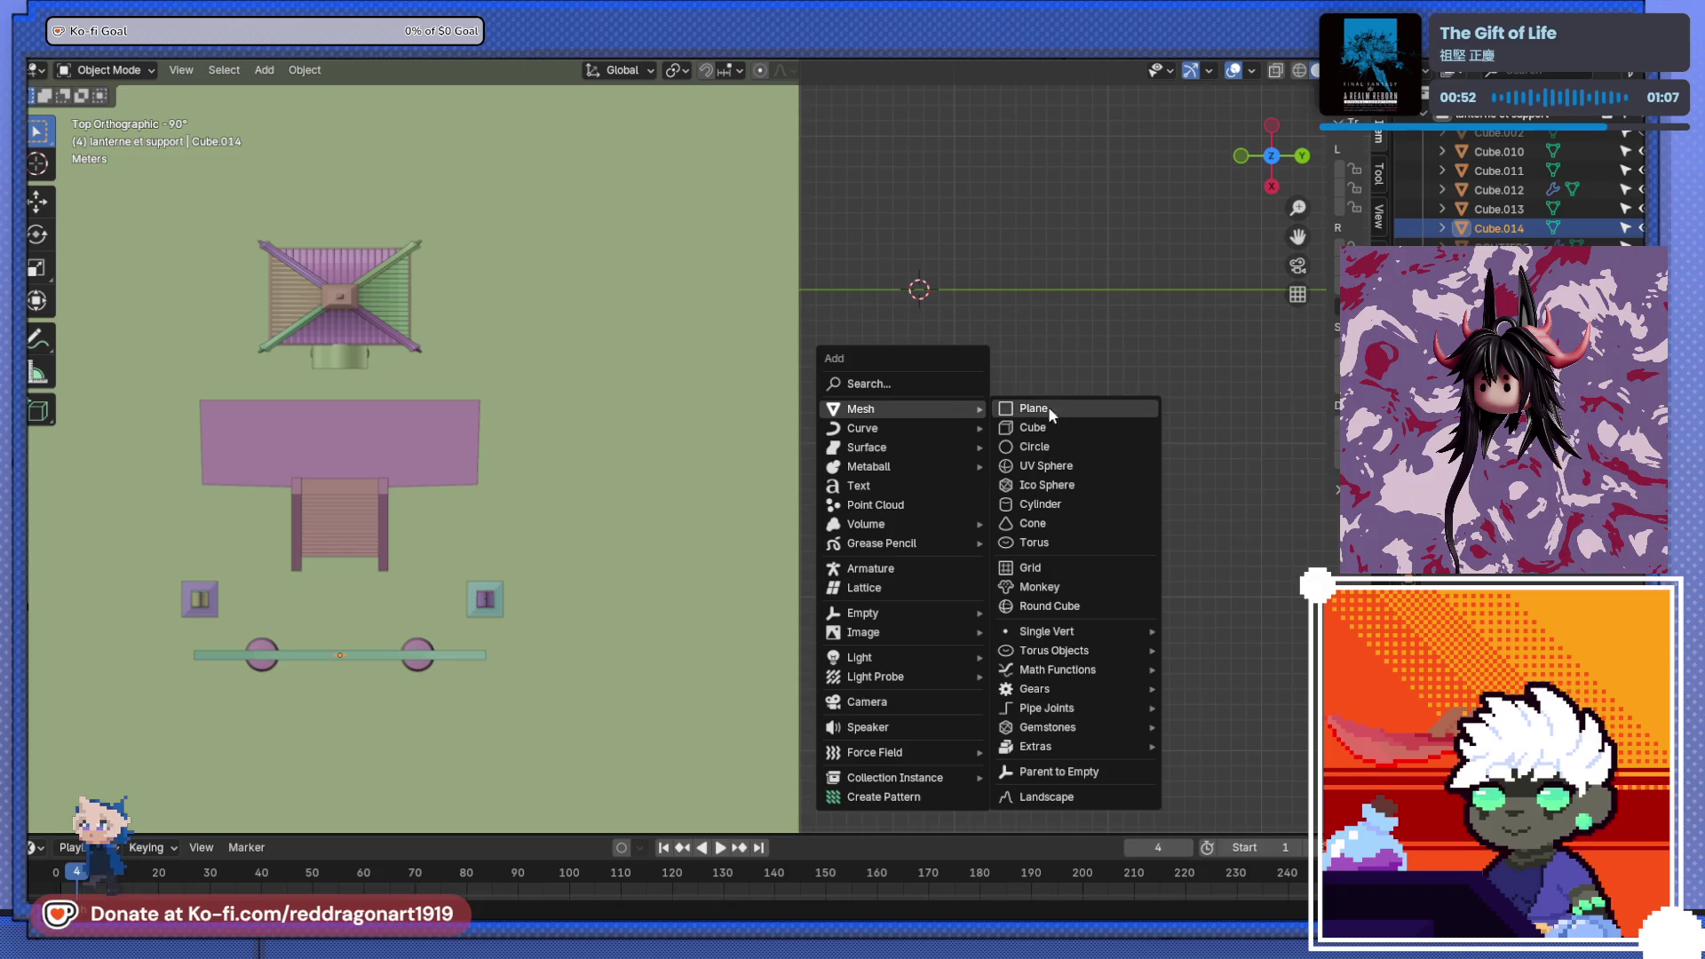
pyautogui.click(1046, 444)
pyautogui.scroll(5, 775, 466)
pyautogui.press('KP_Decimal')
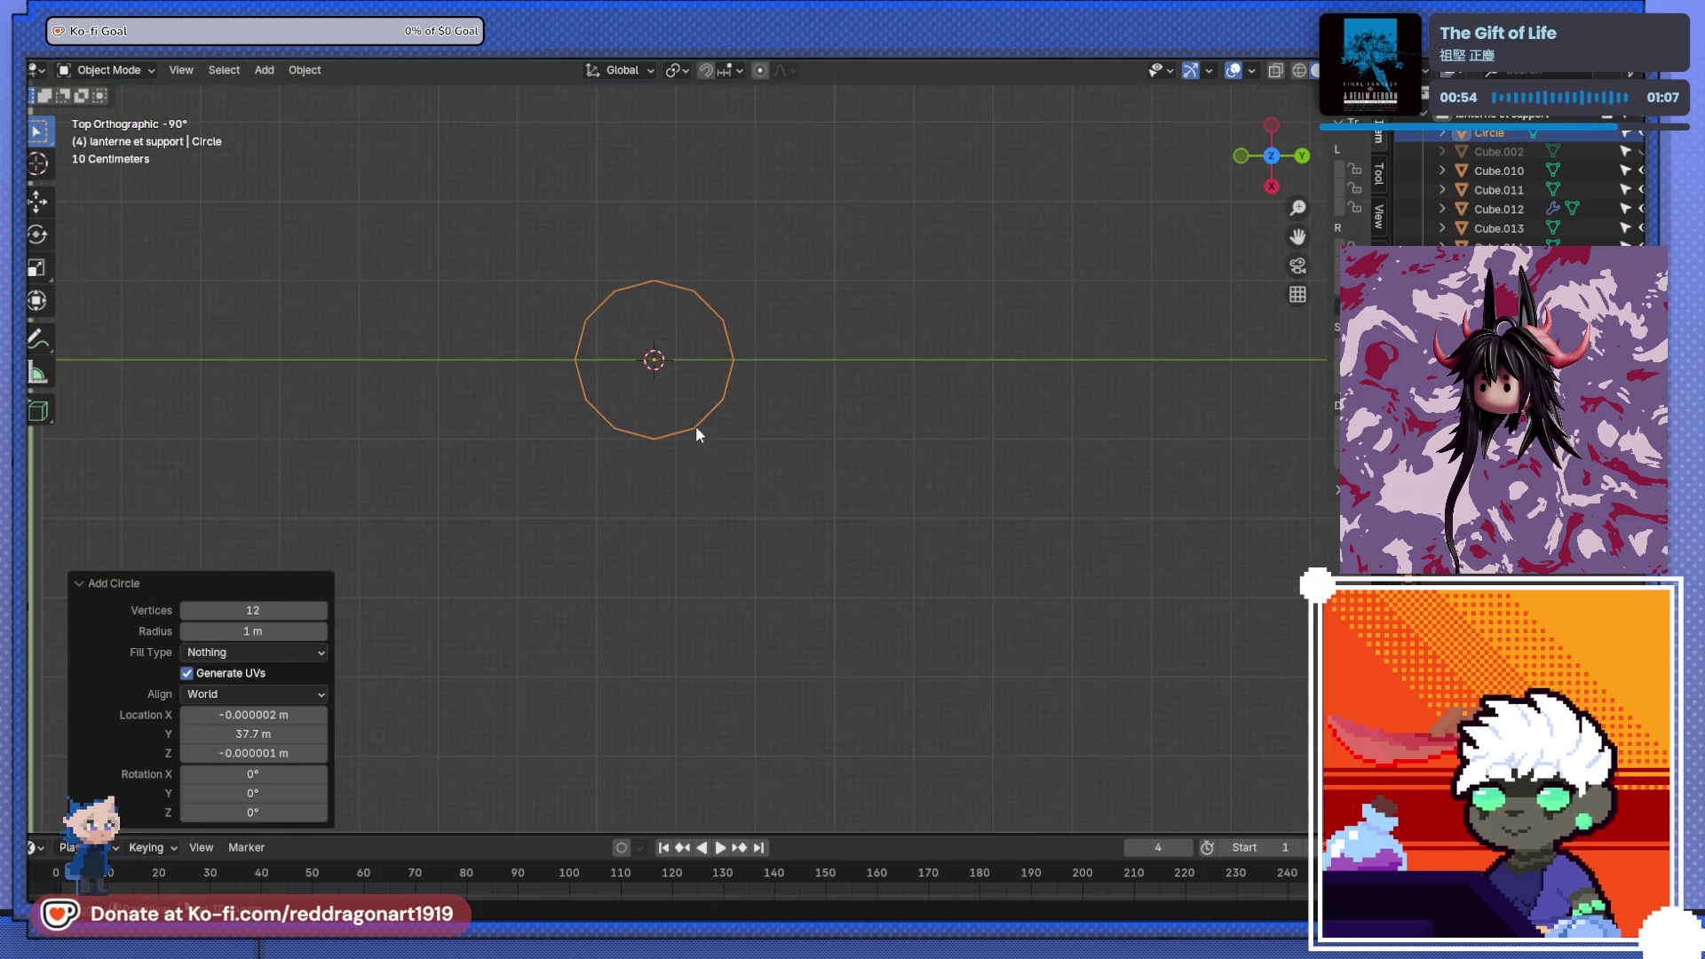
pyautogui.click(281, 604)
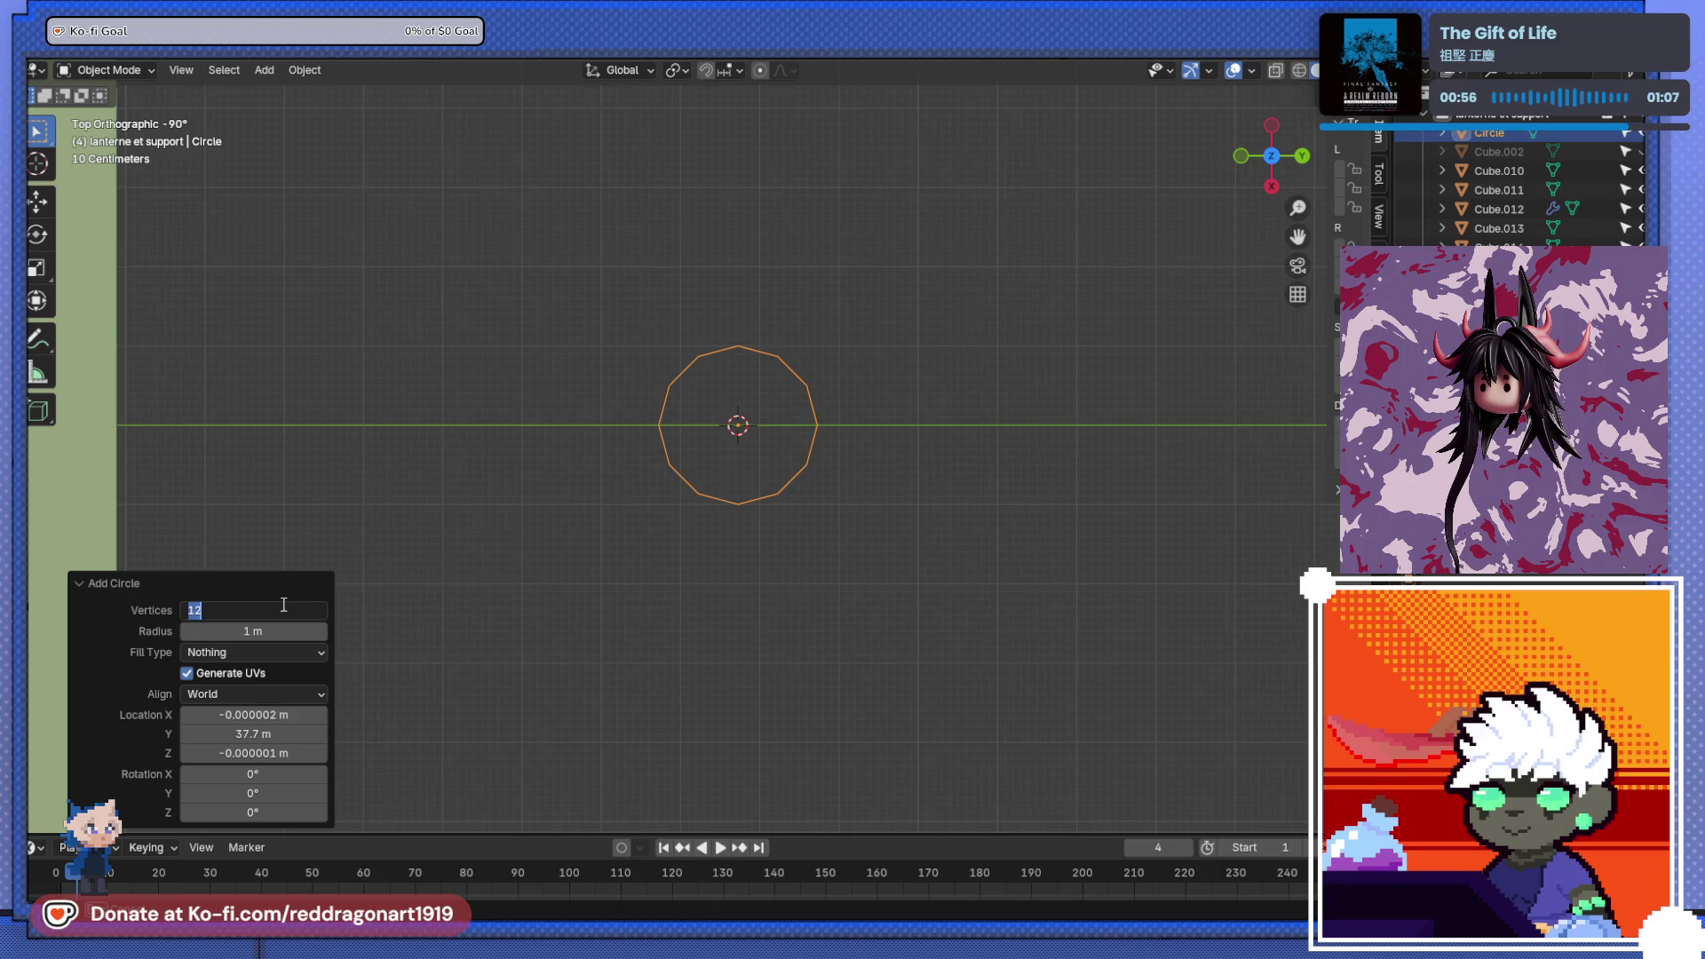
pyautogui.write('32')
pyautogui.press('Return')
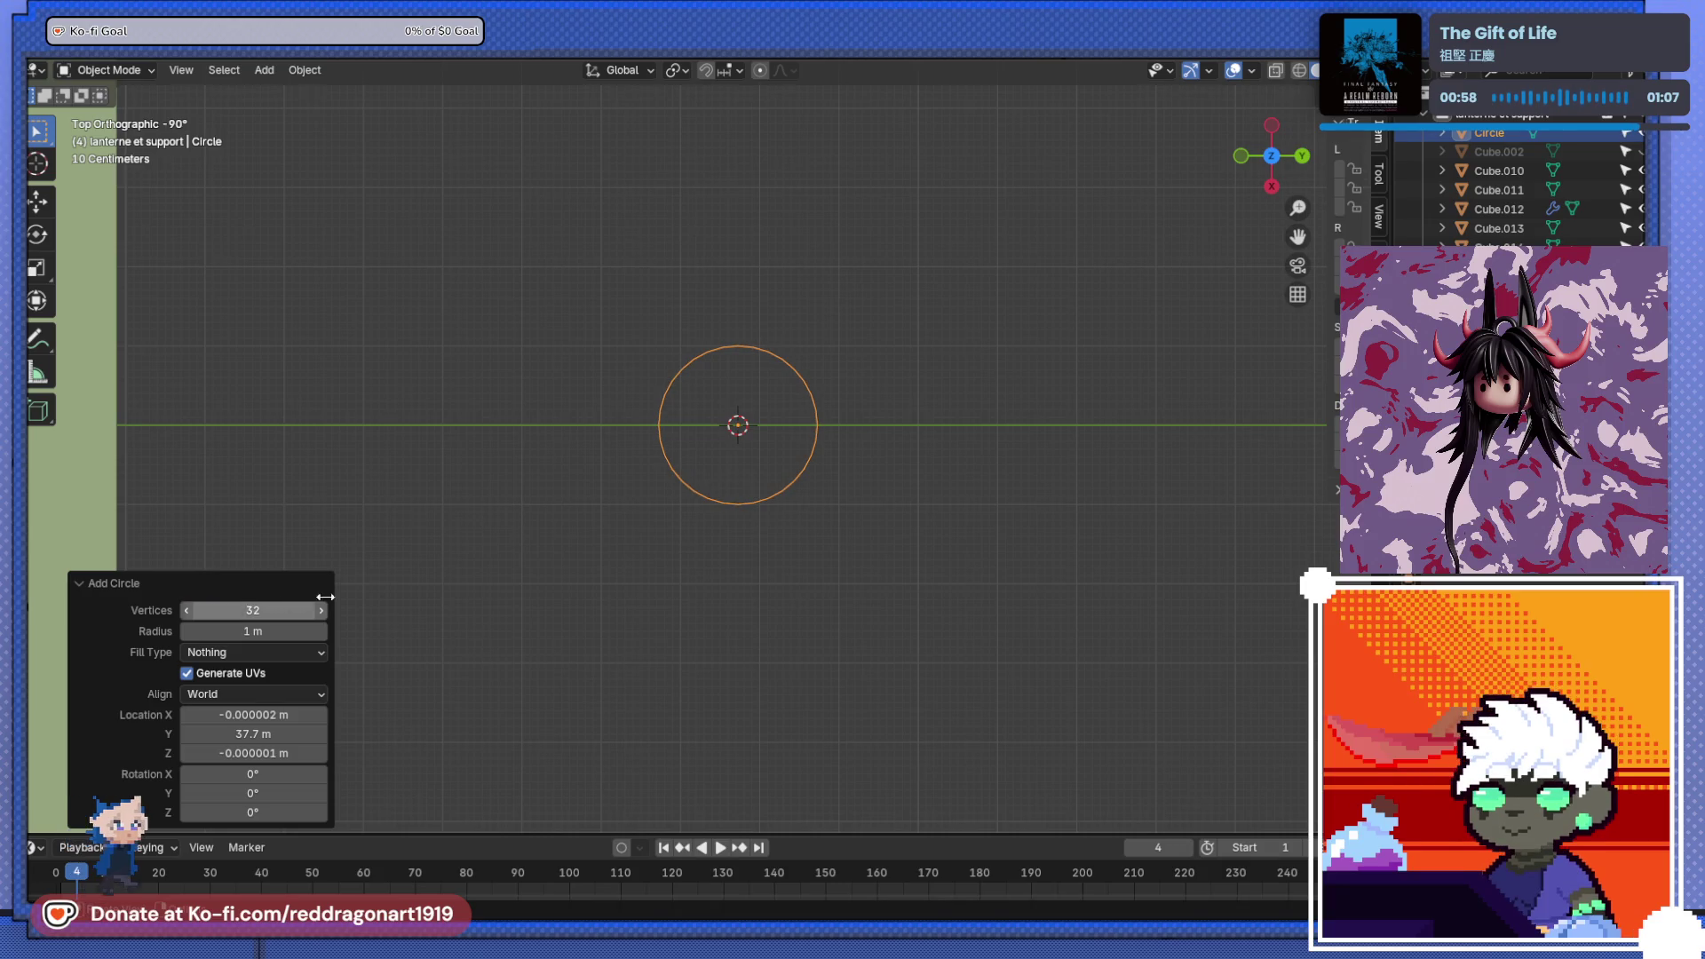
# - Add a Plain Axes empty at the circle's centre
pyautogui.hotkey('shift', 'a')
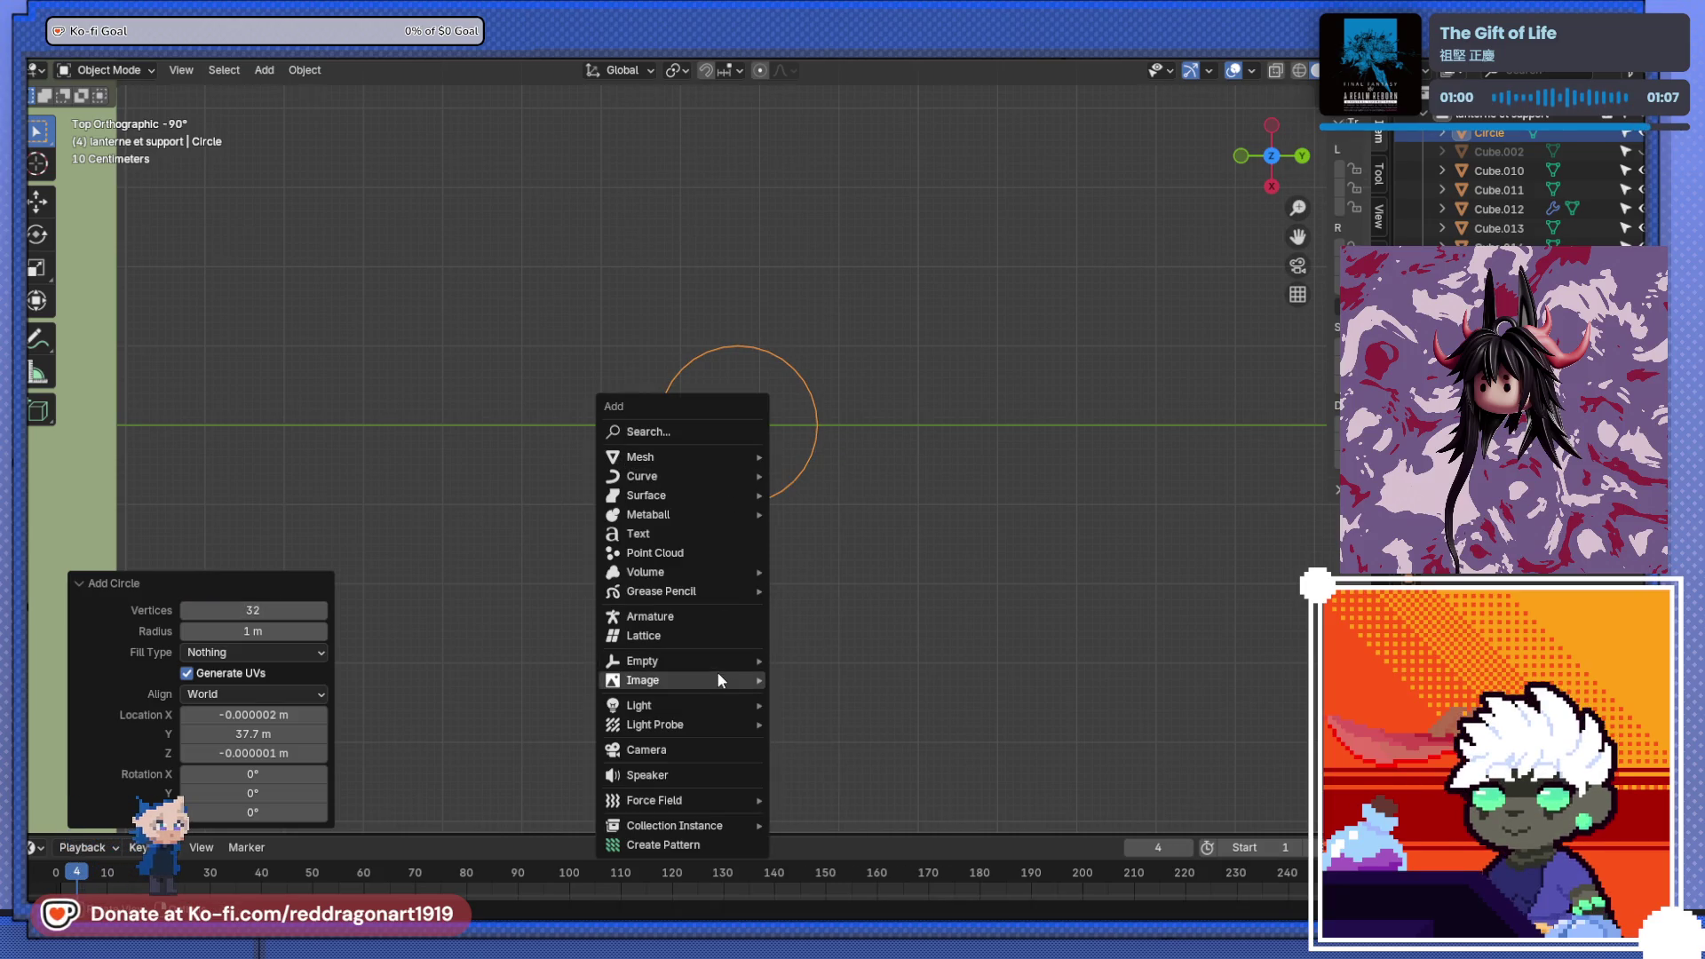
pyautogui.moveTo(720, 660)
pyautogui.click(812, 661)
pyautogui.moveTo(738, 536)
pyautogui.mouseDown(button='middle')
pyautogui.moveTo(709, 371)
pyautogui.moveTo(727, 349)
pyautogui.mouseUp(button='middle')
# - Add an Array modifier to the circle to repeat it as a row of rings
pyautogui.click(794, 390)
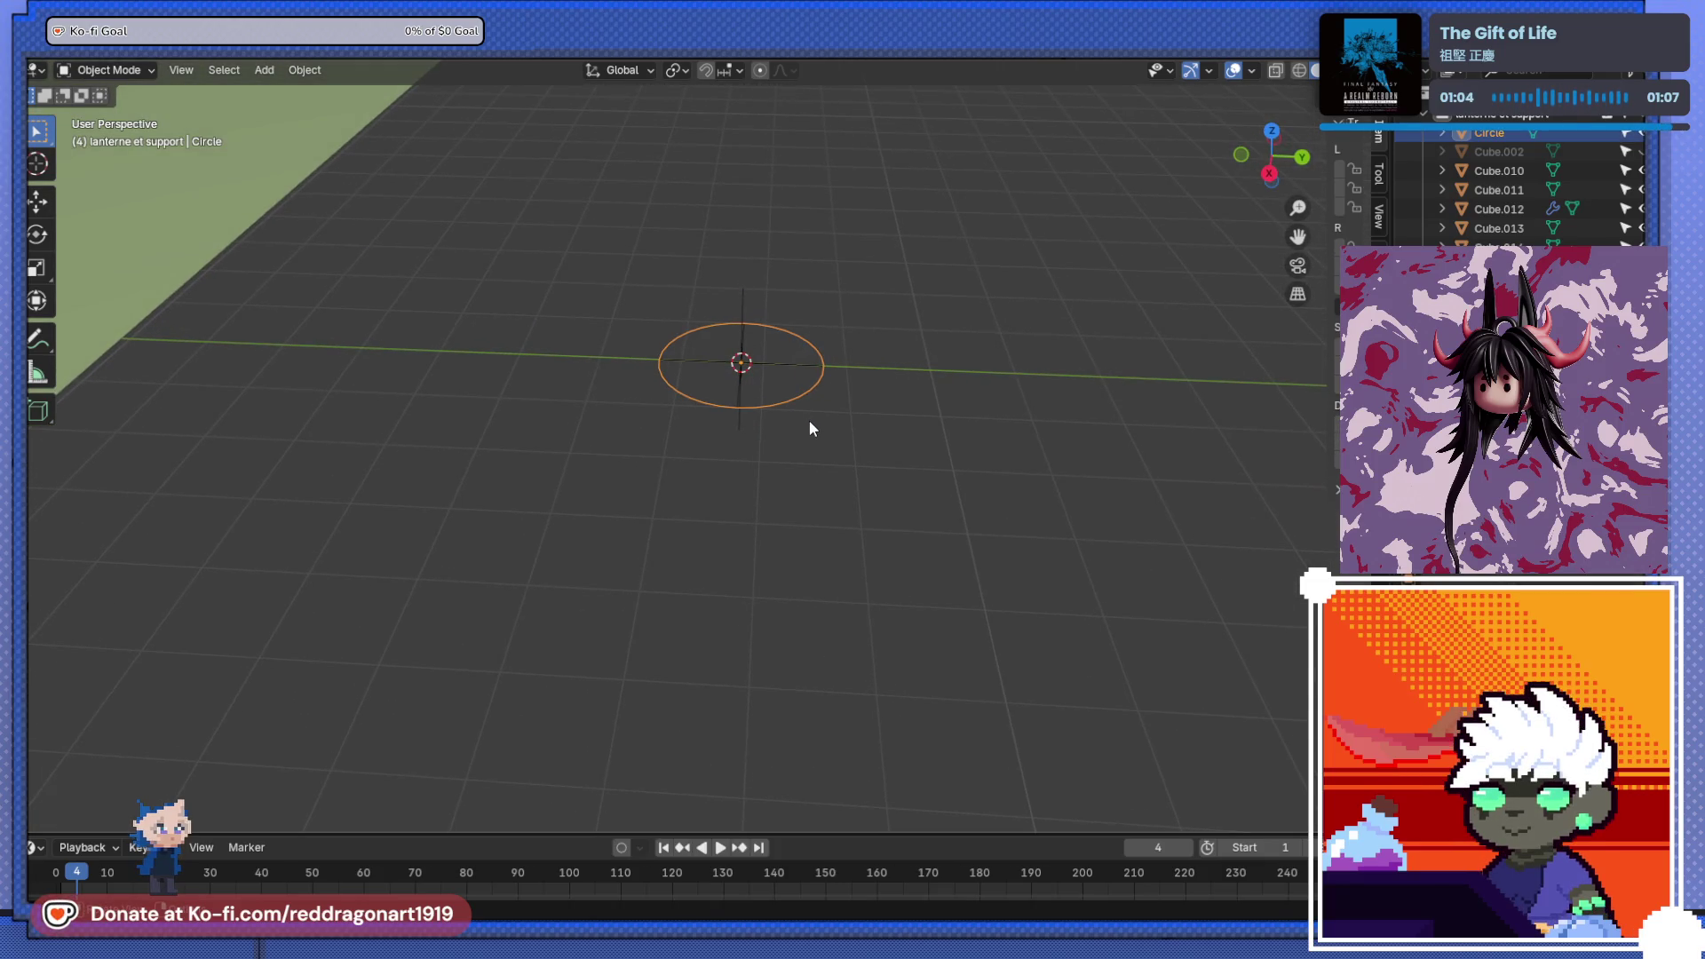
pyautogui.press('F3')
pyautogui.write('array')
pyautogui.press('Return')
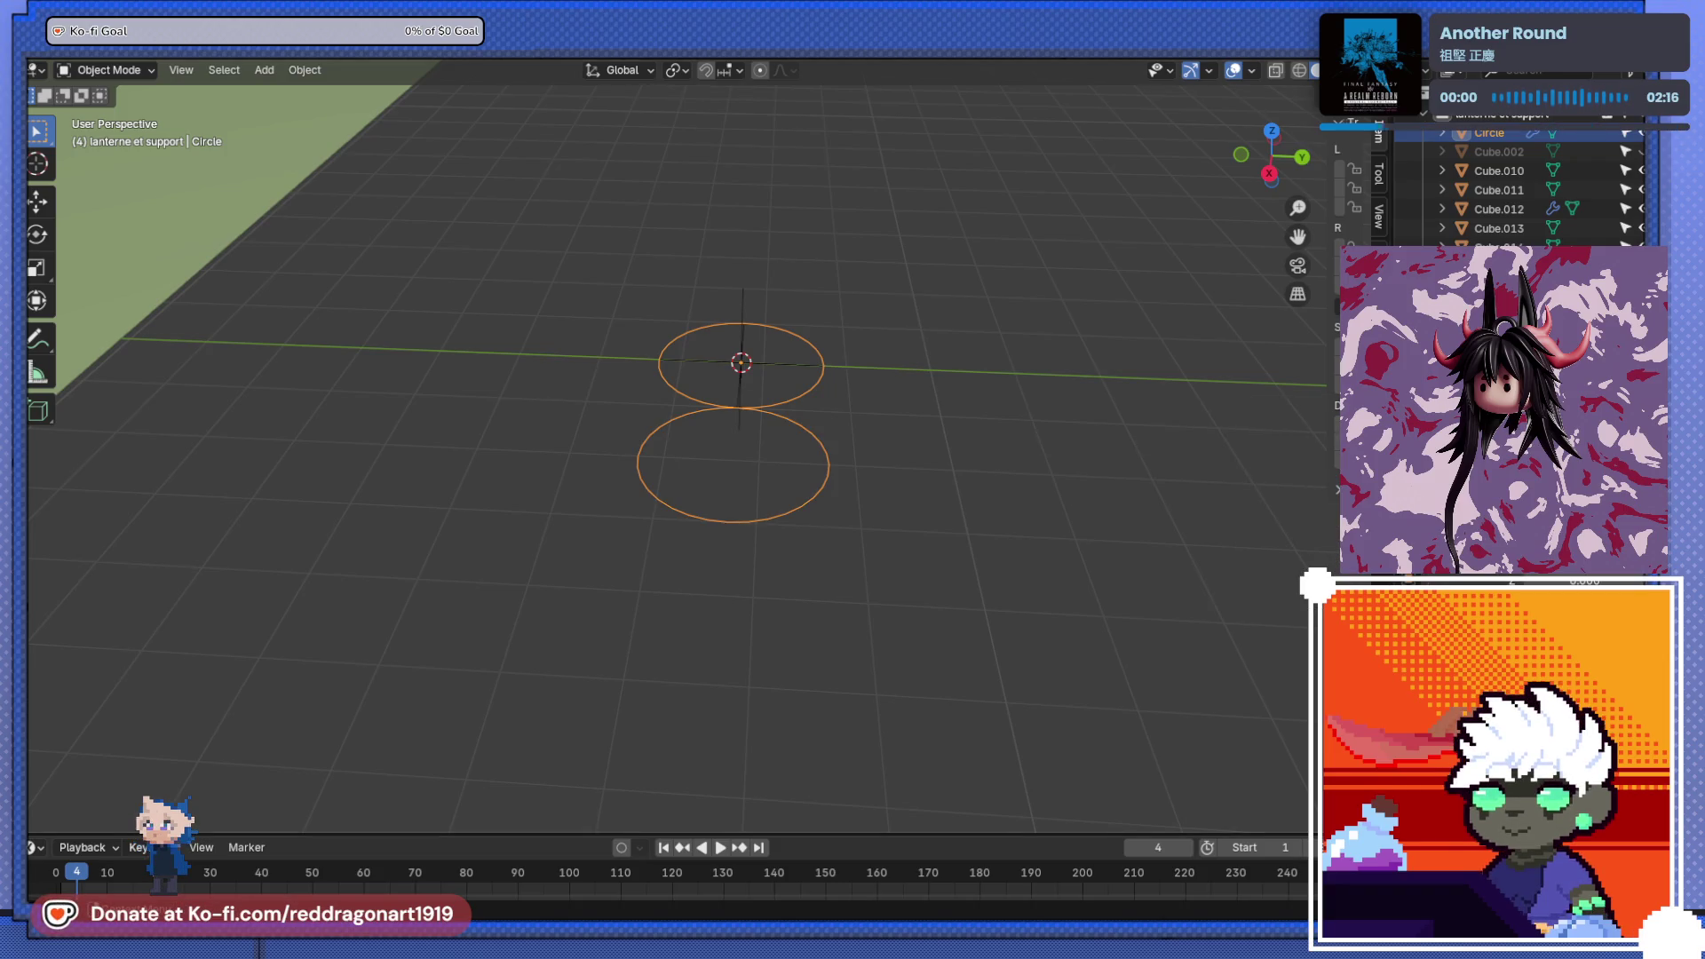
pyautogui.moveTo(845, 468); pyautogui.dragTo(849, 534, button='middle')
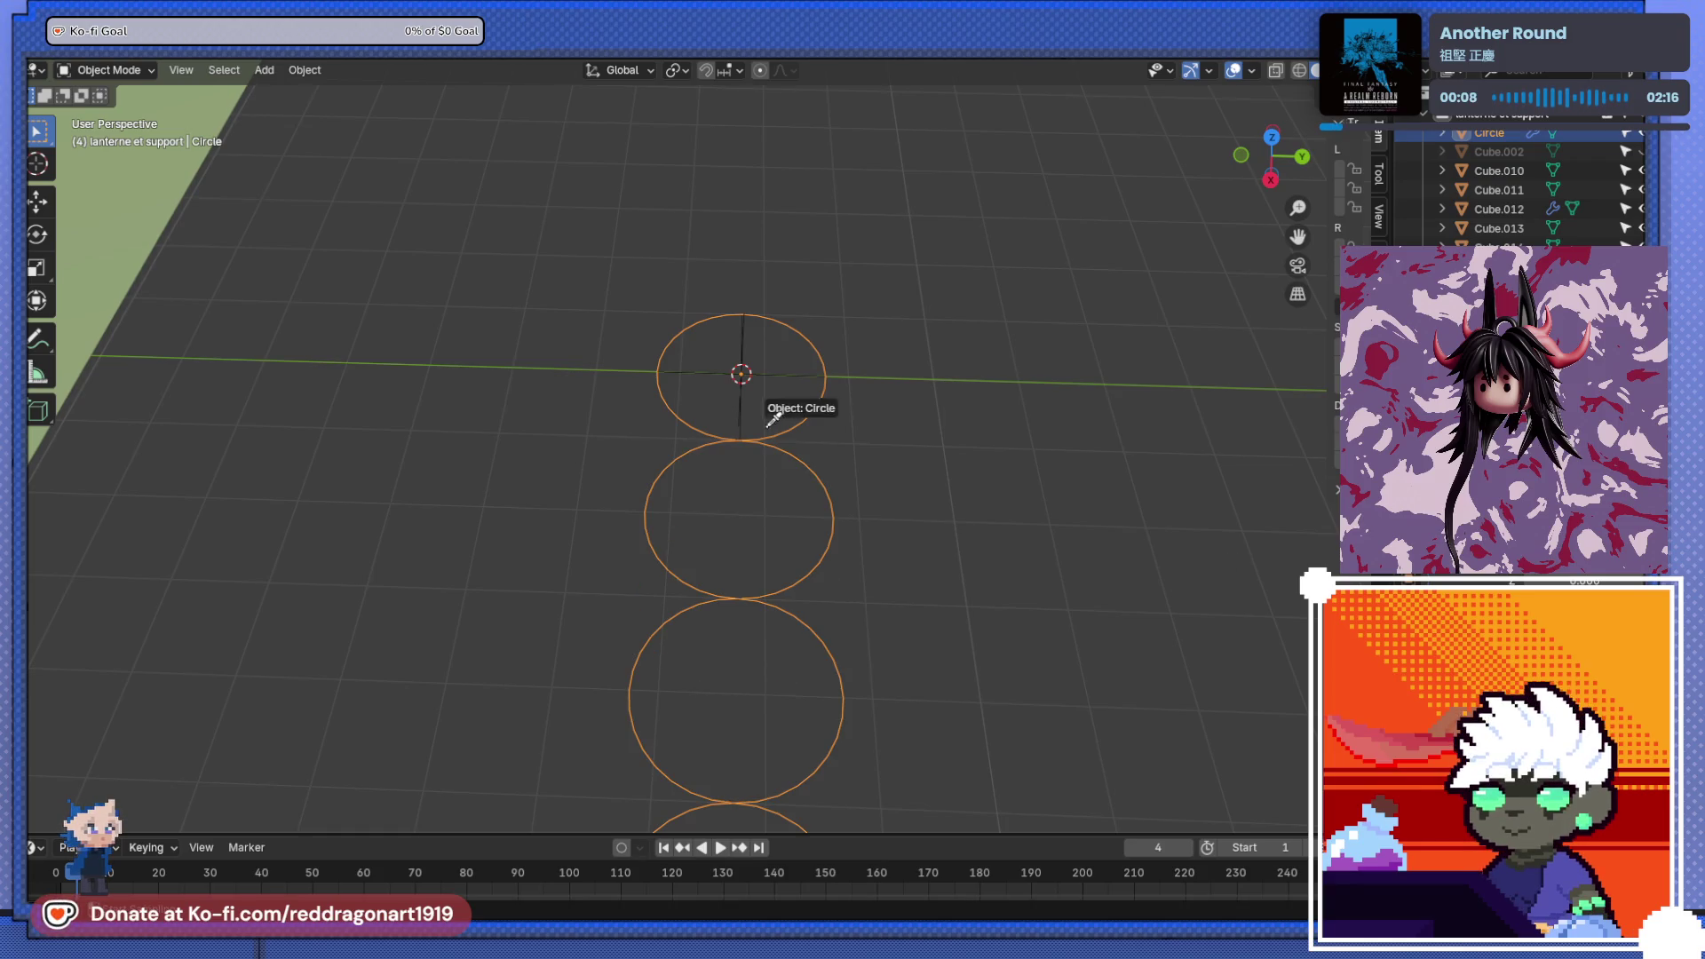
pyautogui.scroll(-2, 814, 444)
pyautogui.moveTo(817, 446); pyautogui.dragTo(1012, 465, button='middle')
pyautogui.scroll(3, 888, 444)
pyautogui.moveTo(822, 430); pyautogui.dragTo(815, 499, button='middle')
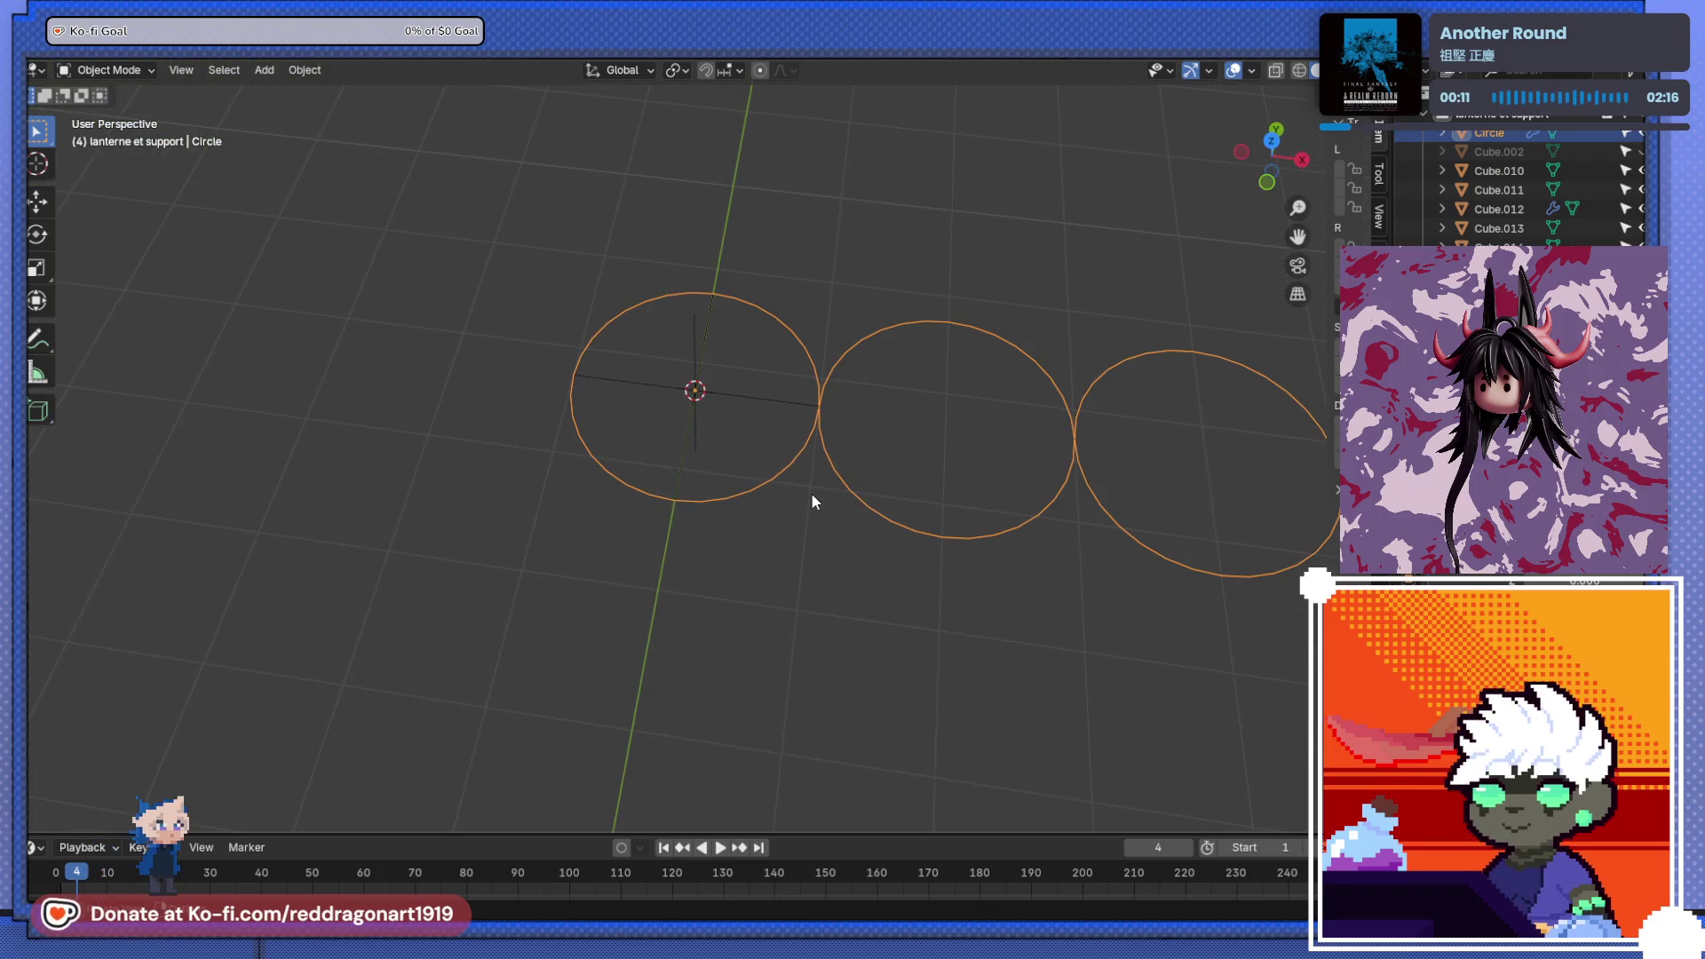
# - Rotate the empty 90° about Z with r90z
pyautogui.click(744, 397)
pyautogui.write('r90')
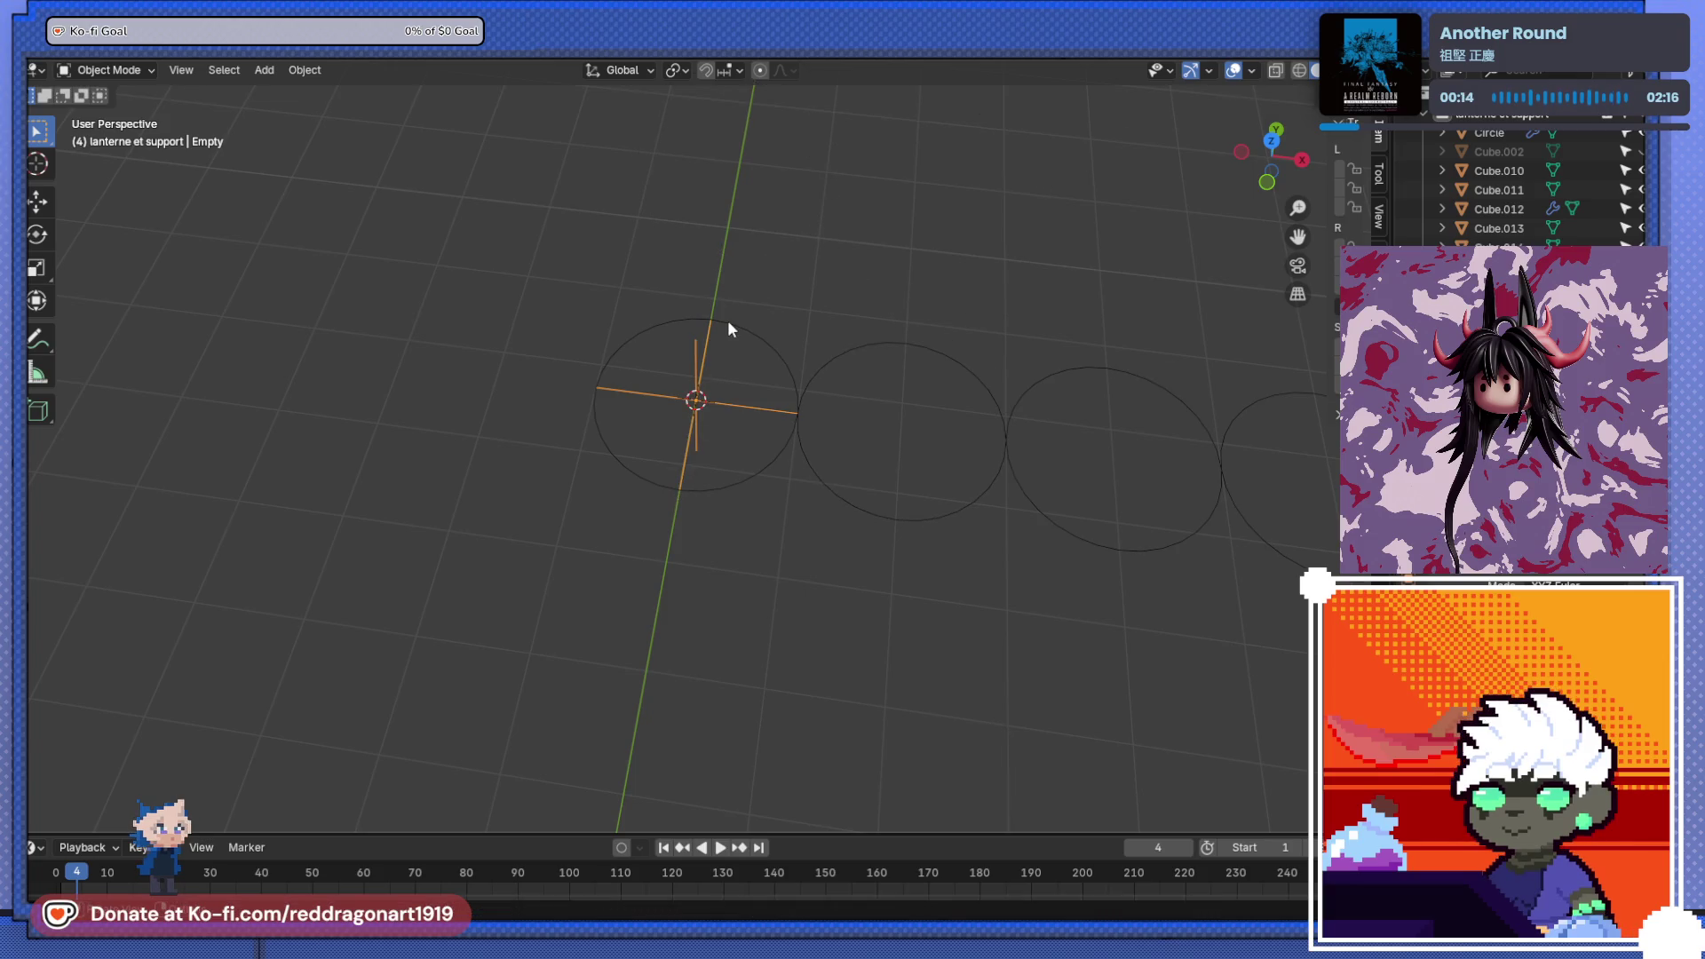
pyautogui.write('z')
pyautogui.press('Return')
# - Set the circle's origin to its geometry, then to the 3D cursor
pyautogui.moveTo(727, 321)
pyautogui.mouseDown(button='middle')
pyautogui.moveTo(748, 339)
pyautogui.moveTo(573, 460)
pyautogui.moveTo(749, 423)
pyautogui.mouseUp(button='middle')
pyautogui.click(754, 421)
pyautogui.rightClick(755, 420)
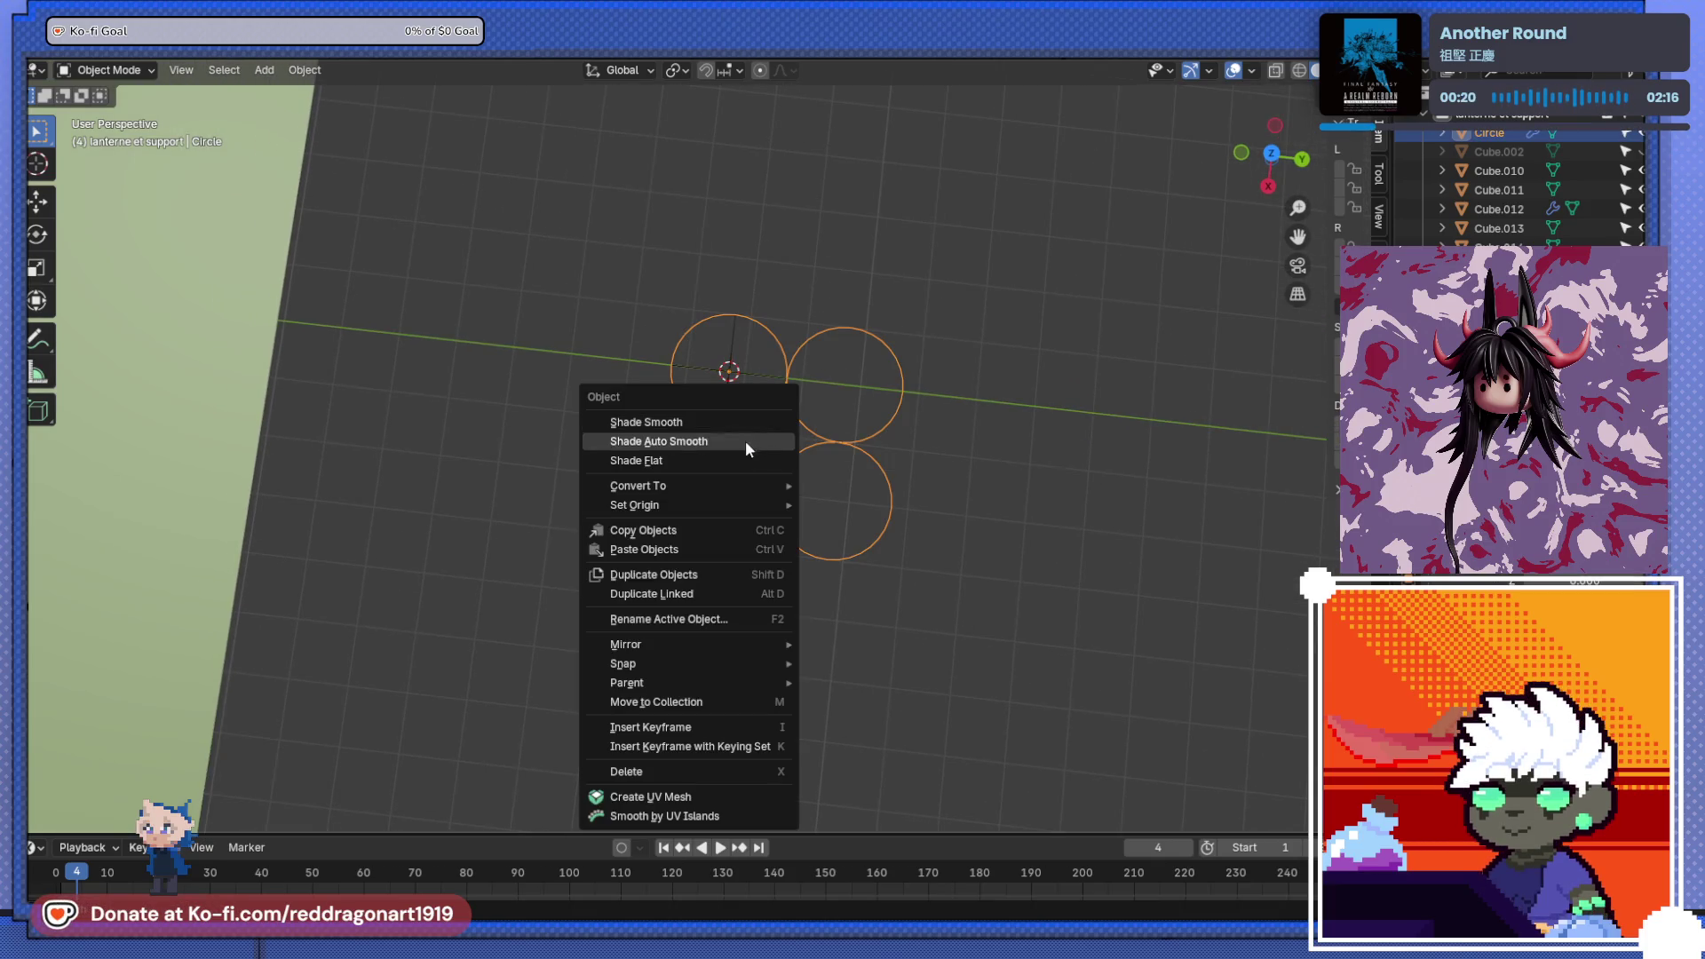
pyautogui.moveTo(786, 506)
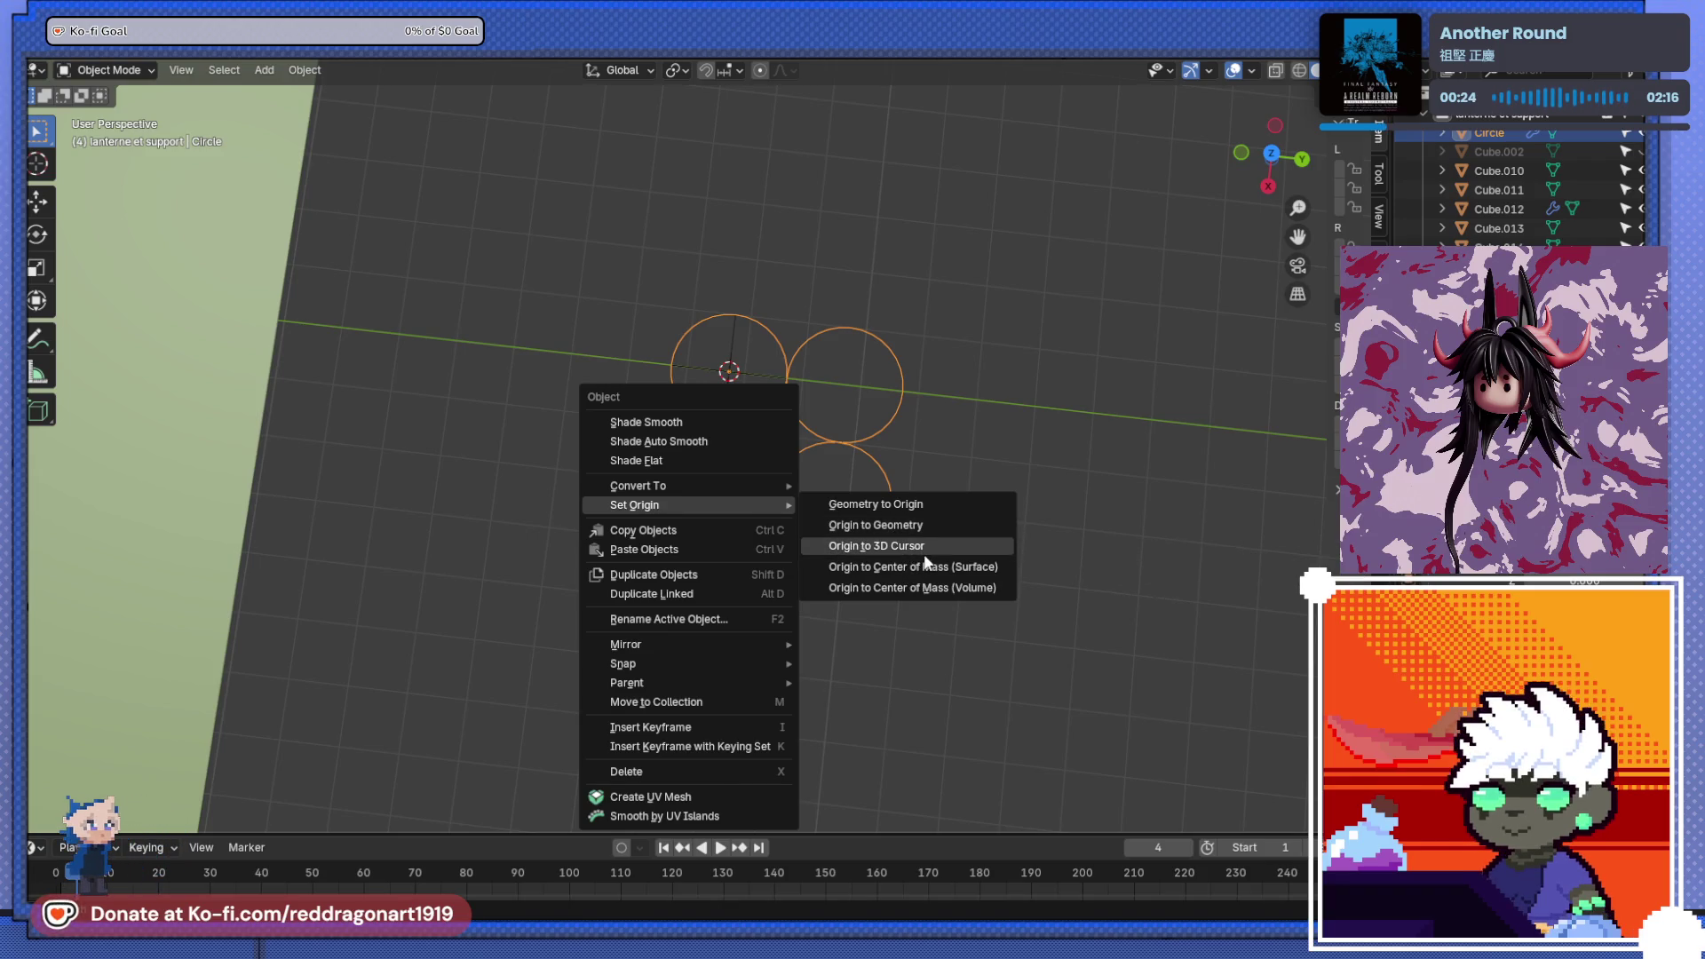
pyautogui.click(903, 531)
pyautogui.rightClick(774, 426)
pyautogui.moveTo(767, 419)
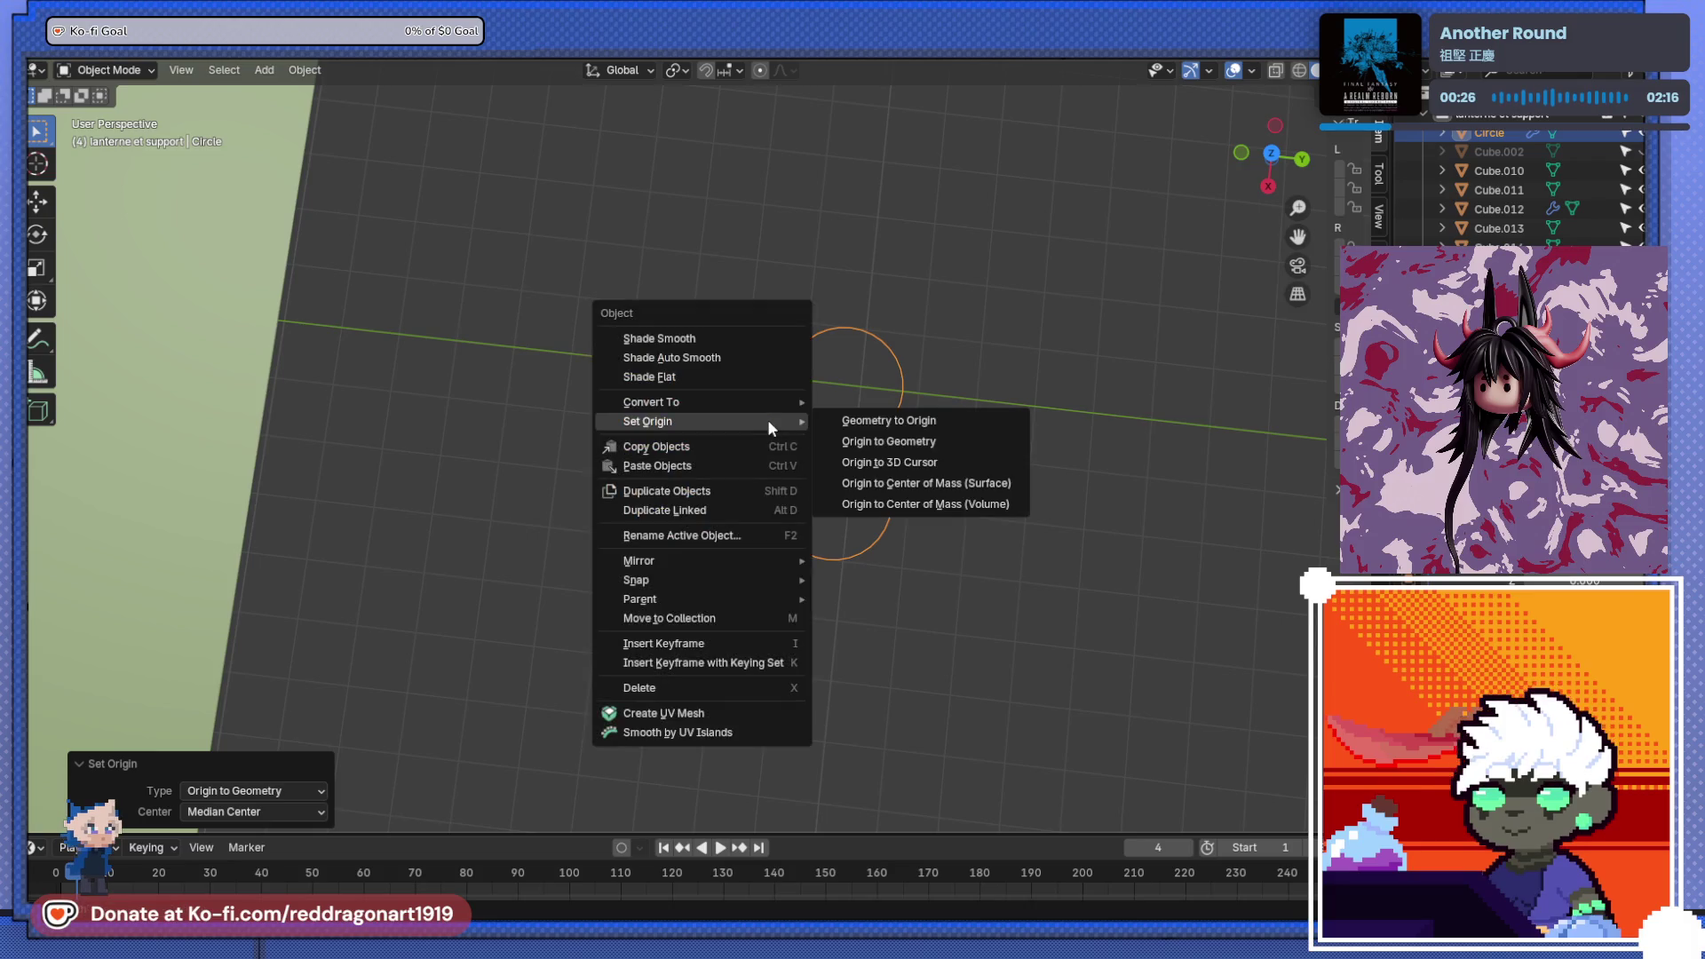
pyautogui.click(870, 463)
# - Reapply Origin to 3D Cursor on the circle, then select the empty and inspect the ring layout
pyautogui.moveTo(760, 412)
pyautogui.mouseDown(button='middle')
pyautogui.moveTo(839, 342)
pyautogui.moveTo(746, 359)
pyautogui.moveTo(715, 342)
pyautogui.mouseUp(button='middle')
pyautogui.scroll(3, 745, 359)
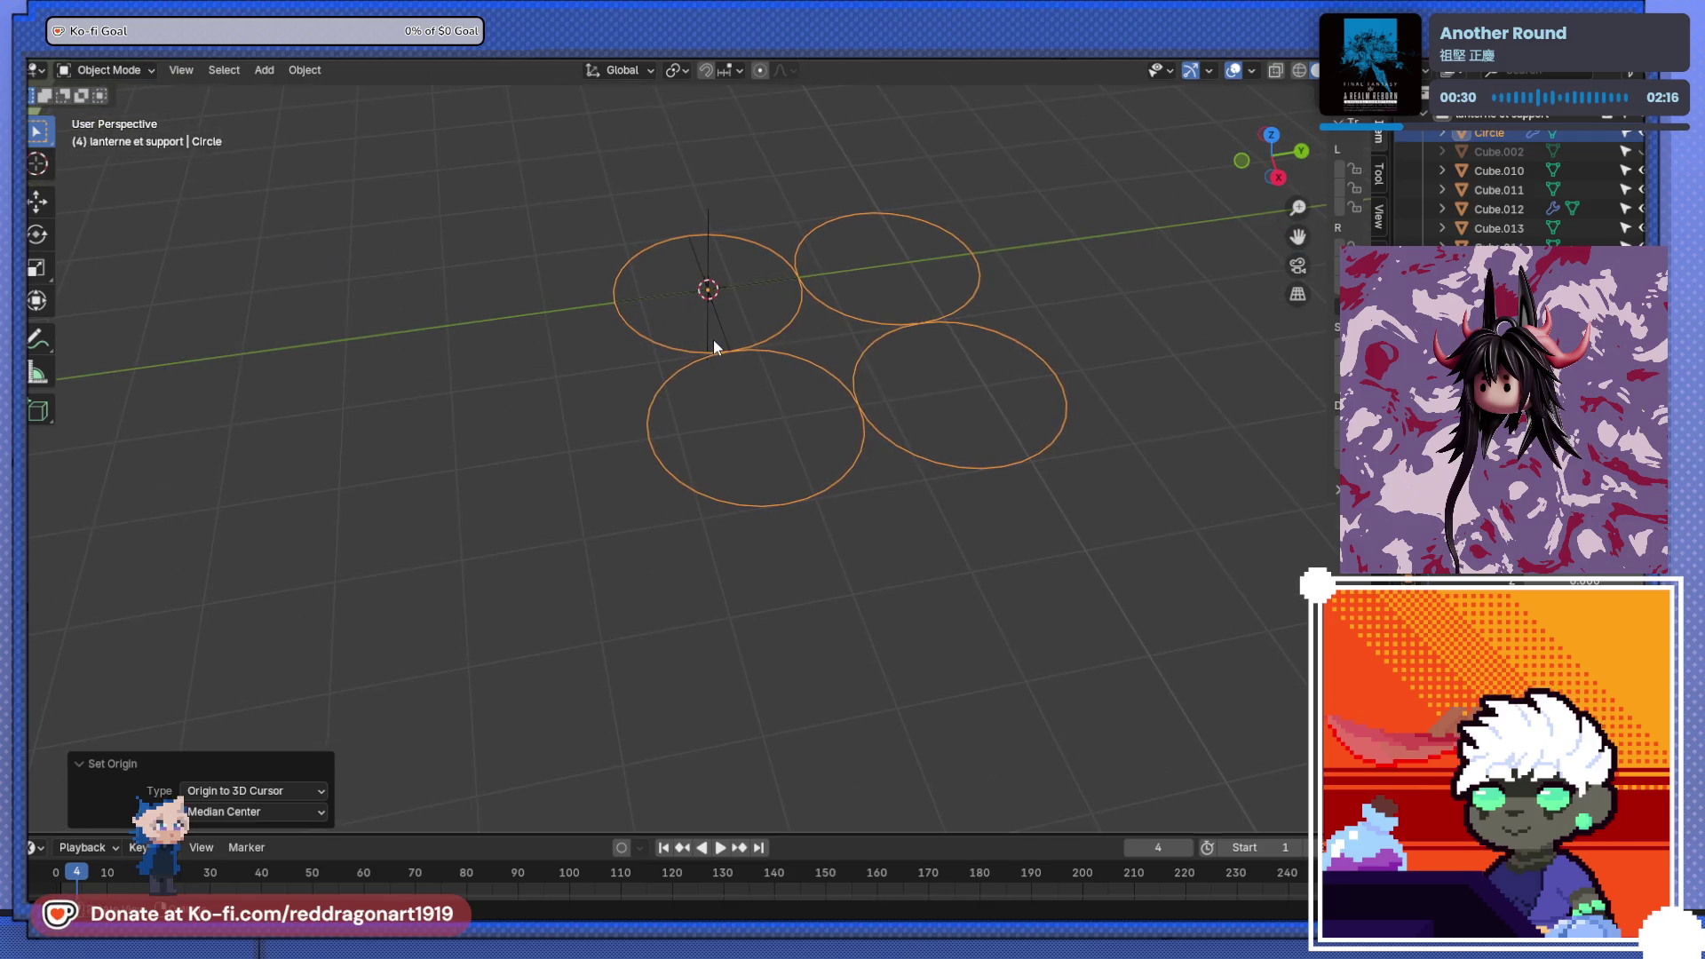
pyautogui.rightClick(771, 339)
pyautogui.moveTo(770, 336)
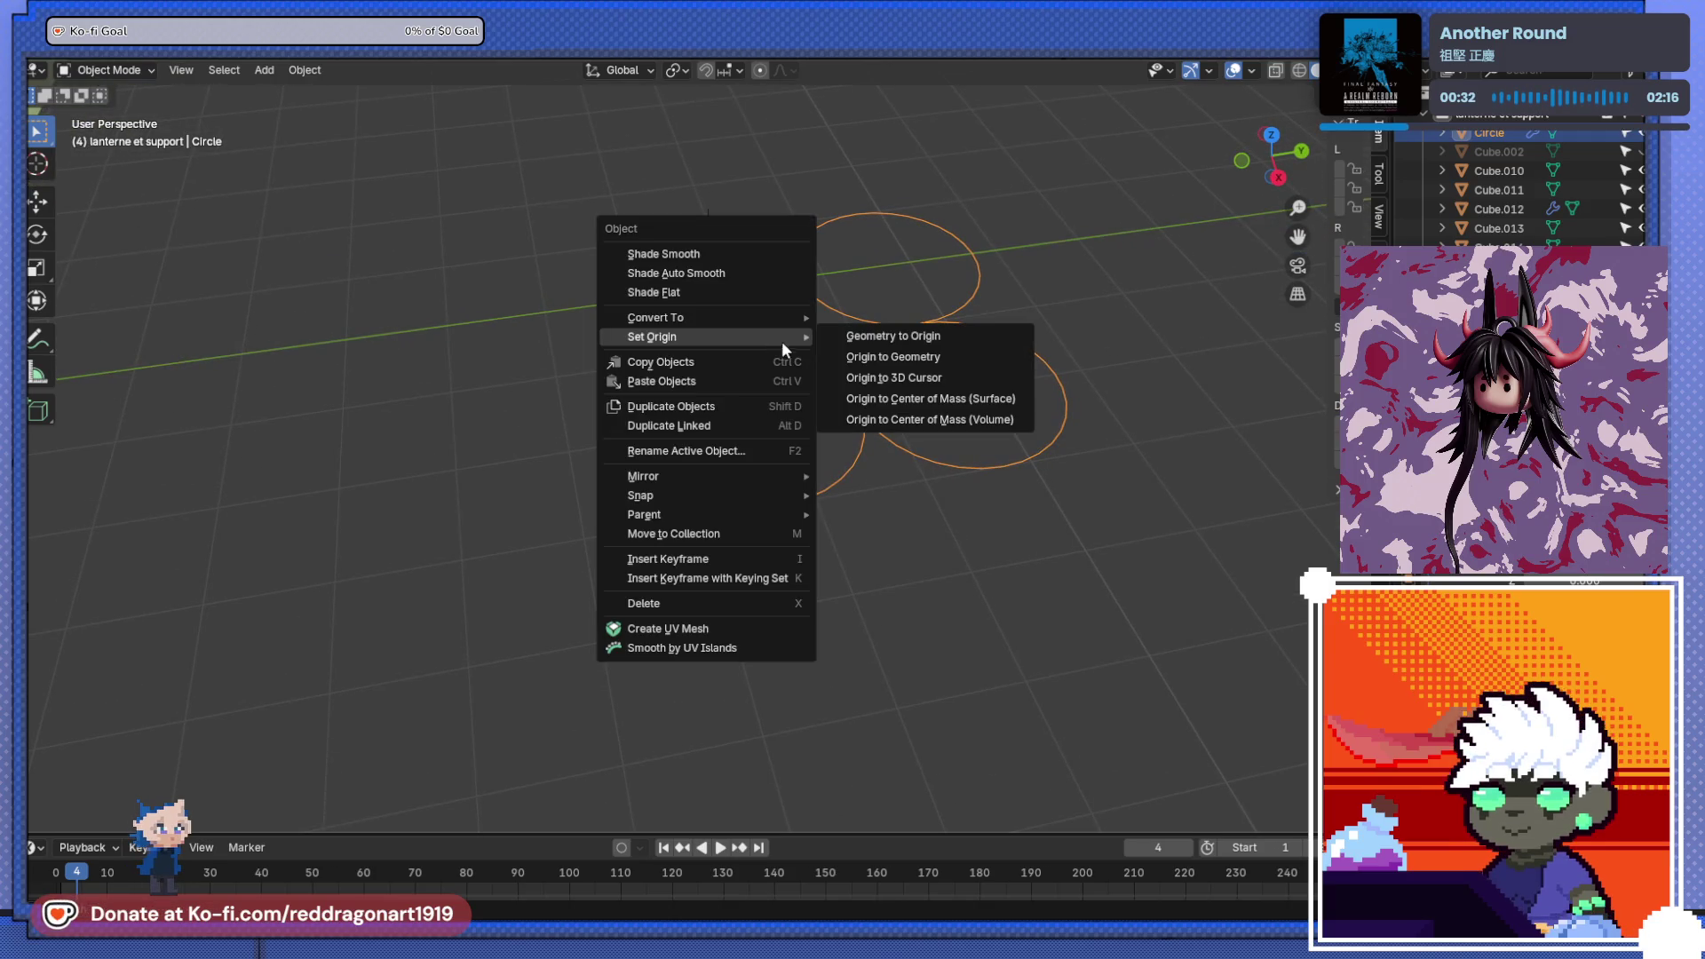
pyautogui.click(914, 377)
pyautogui.moveTo(783, 355); pyautogui.dragTo(710, 312, button='middle')
pyautogui.click(711, 313)
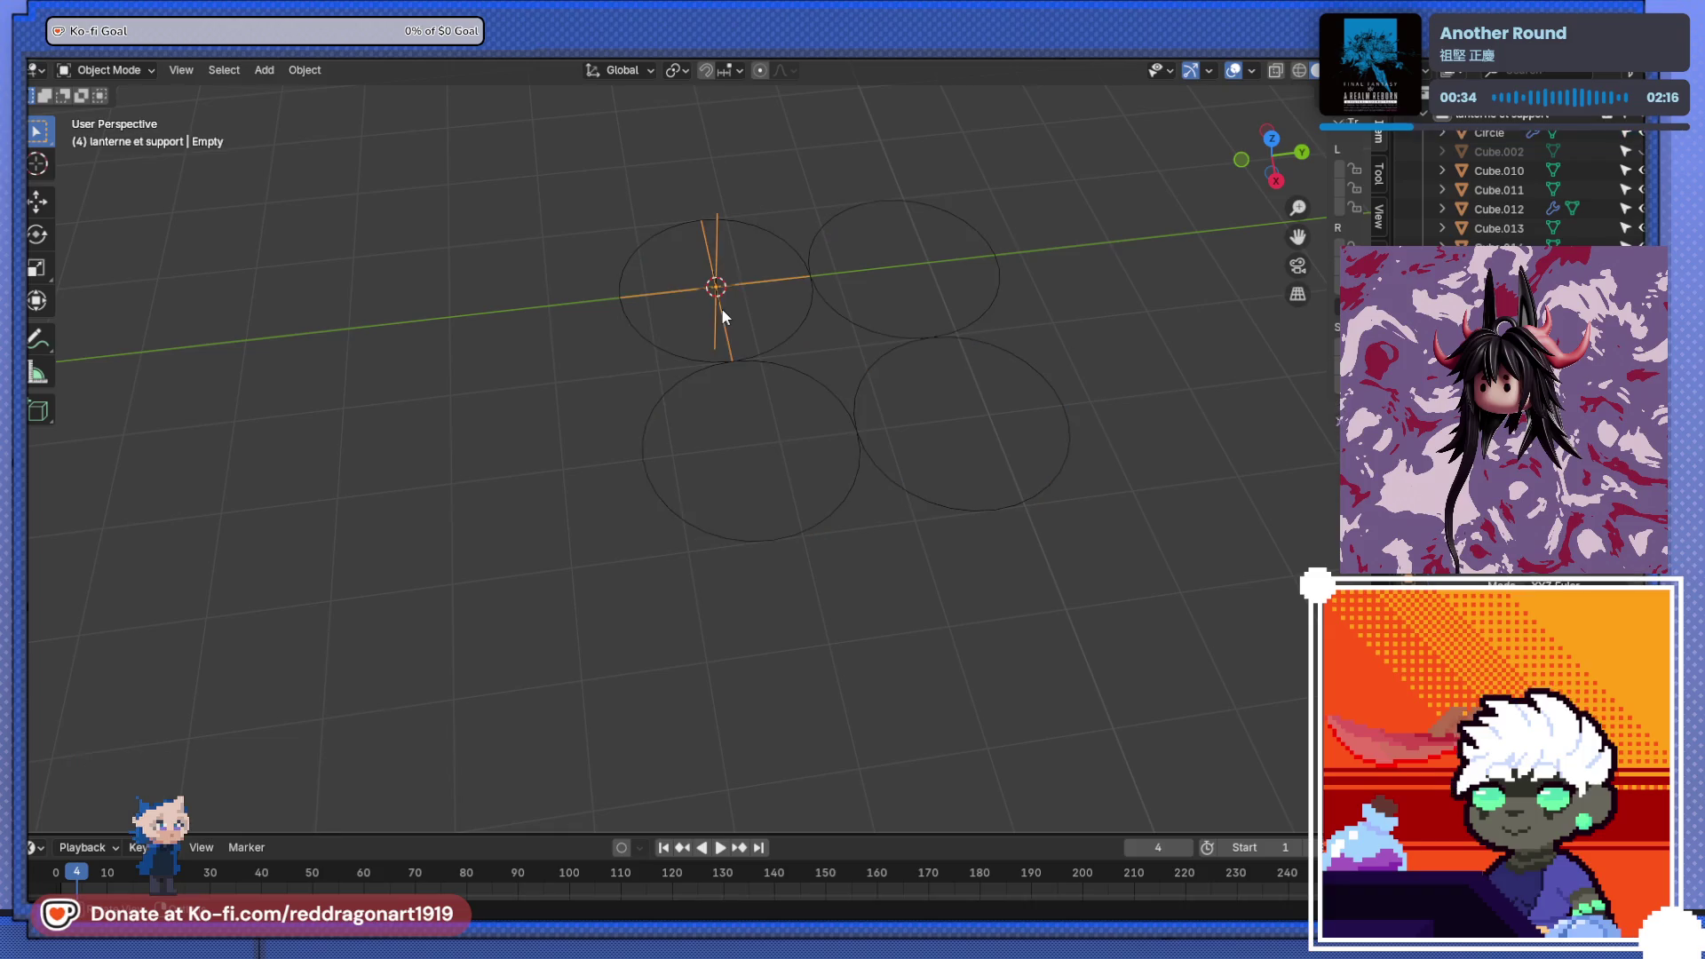
pyautogui.rightClick(723, 308)
pyautogui.moveTo(819, 440)
pyautogui.mouseDown(button='middle')
pyautogui.moveTo(852, 616)
pyautogui.moveTo(673, 487)
pyautogui.moveTo(841, 434)
pyautogui.moveTo(810, 480)
pyautogui.moveTo(875, 453)
pyautogui.mouseUp(button='middle')
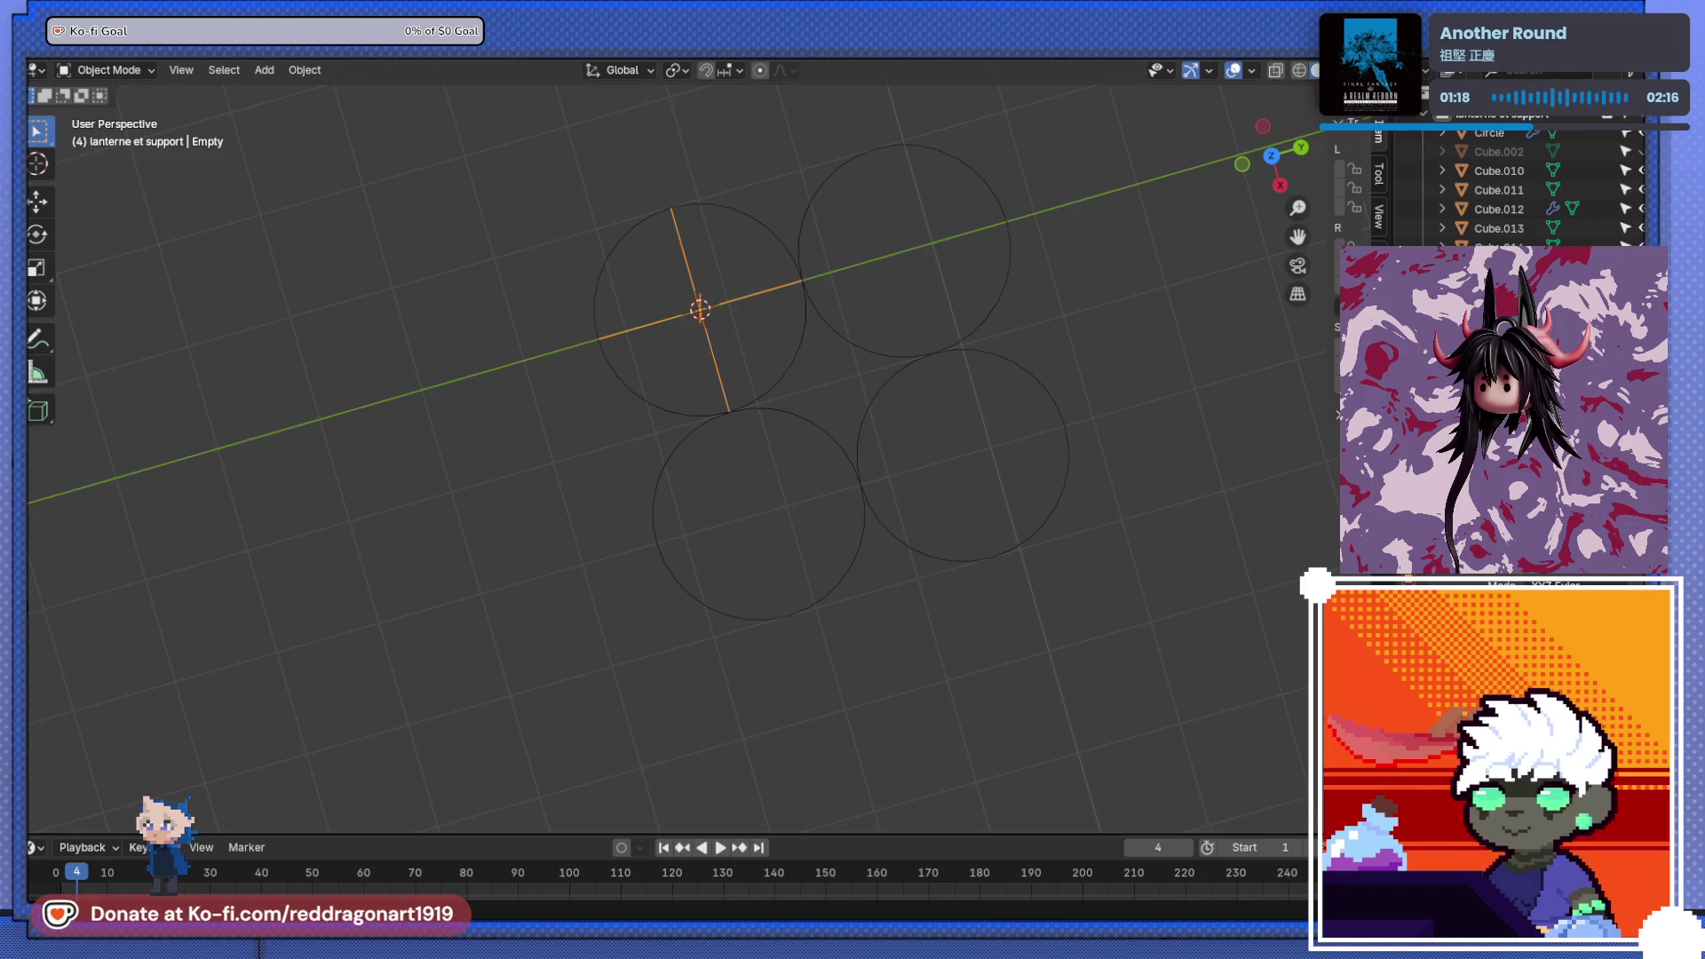
pyautogui.scroll(-3, 826, 494)
# - Delete the four-circle object in top orthographic view
pyautogui.press('KP_7')
pyautogui.click(759, 494)
pyautogui.press('x')
pyautogui.click(737, 487)
pyautogui.click(718, 440)
pyautogui.scroll(3, 752, 451)
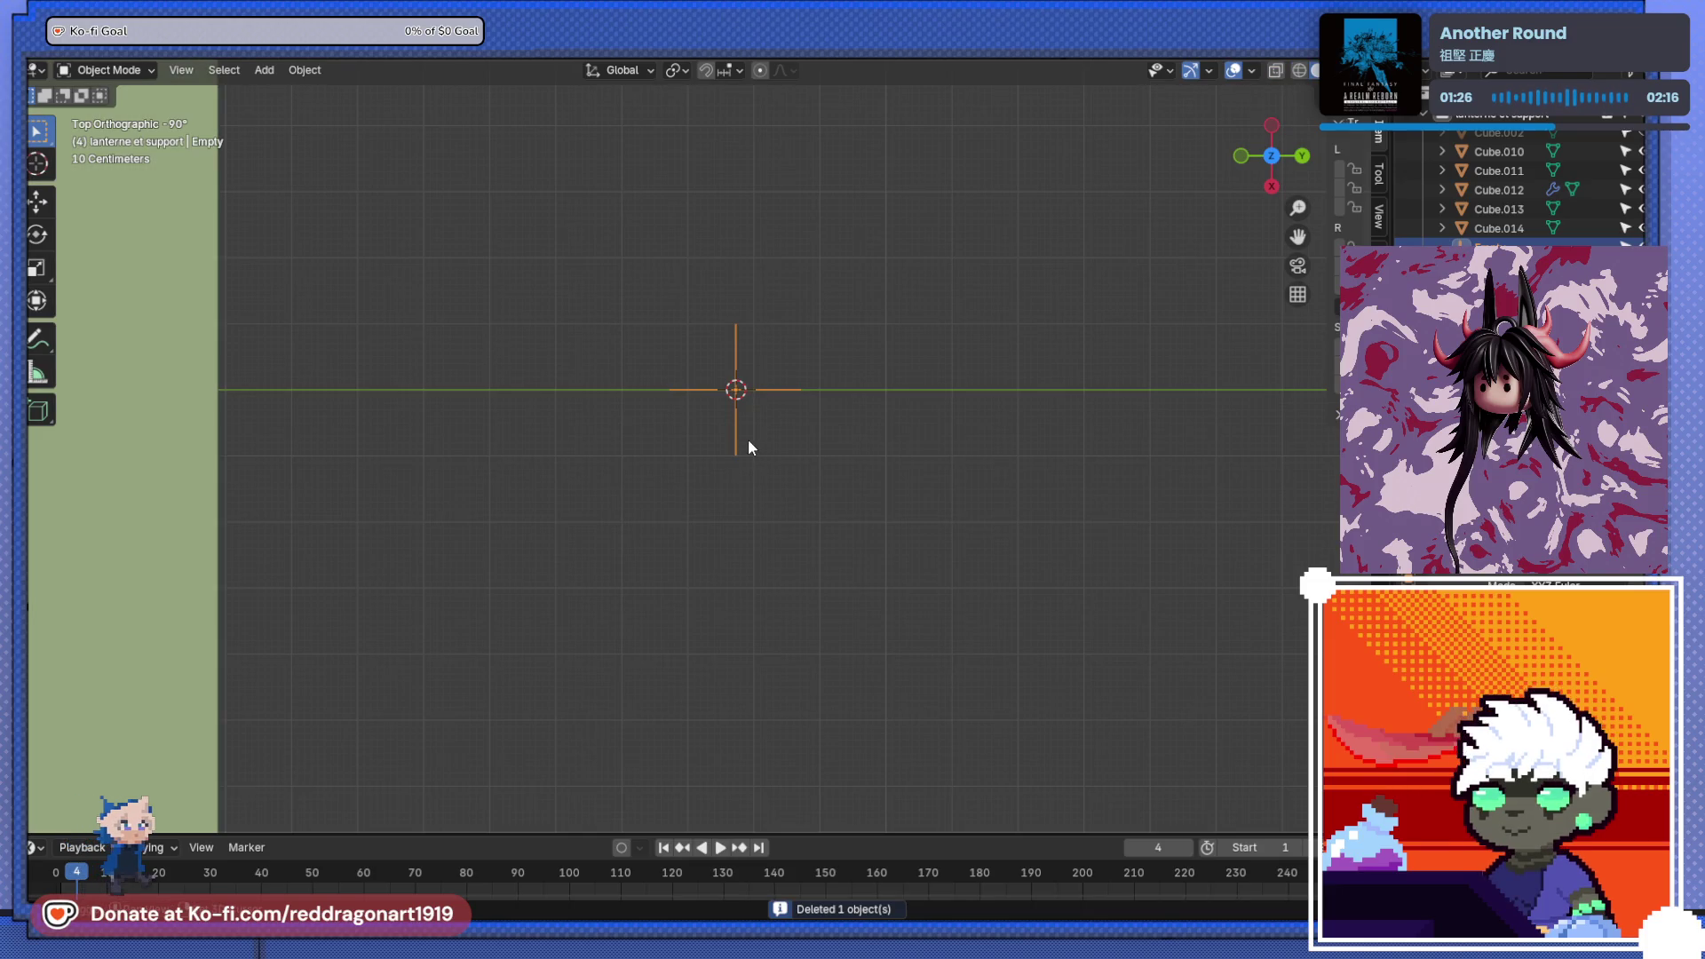
# - Add a new mesh circle
pyautogui.hotkey('shift', 'a')
pyautogui.moveTo(748, 440)
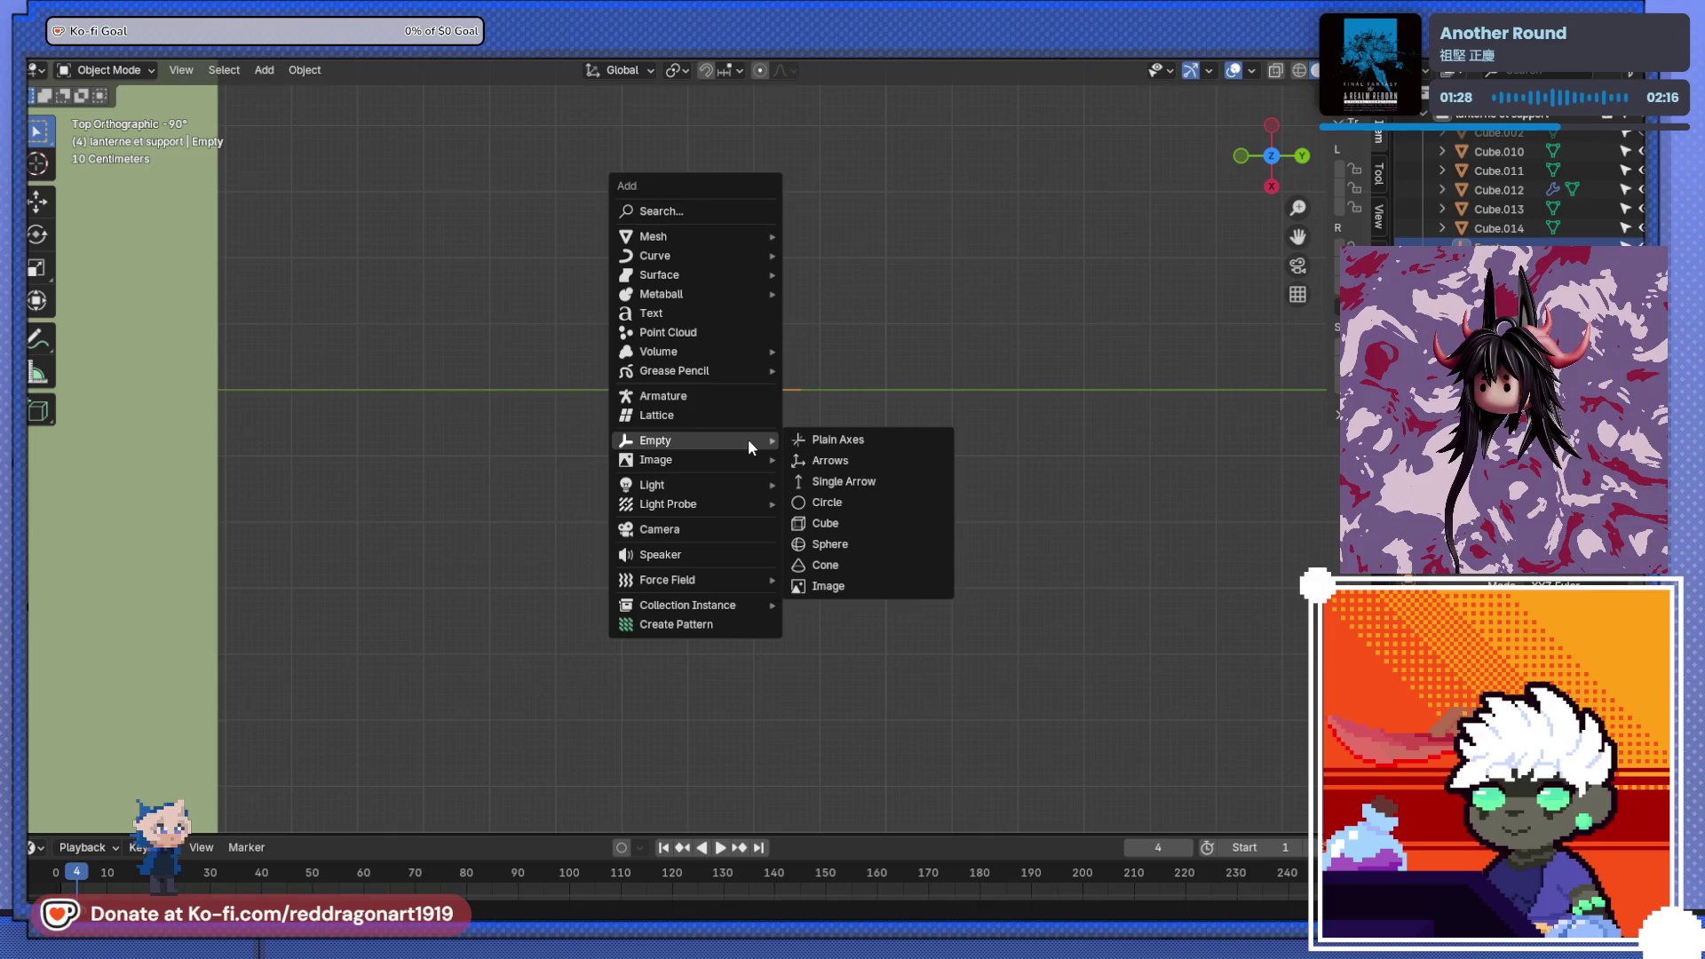
pyautogui.moveTo(712, 241)
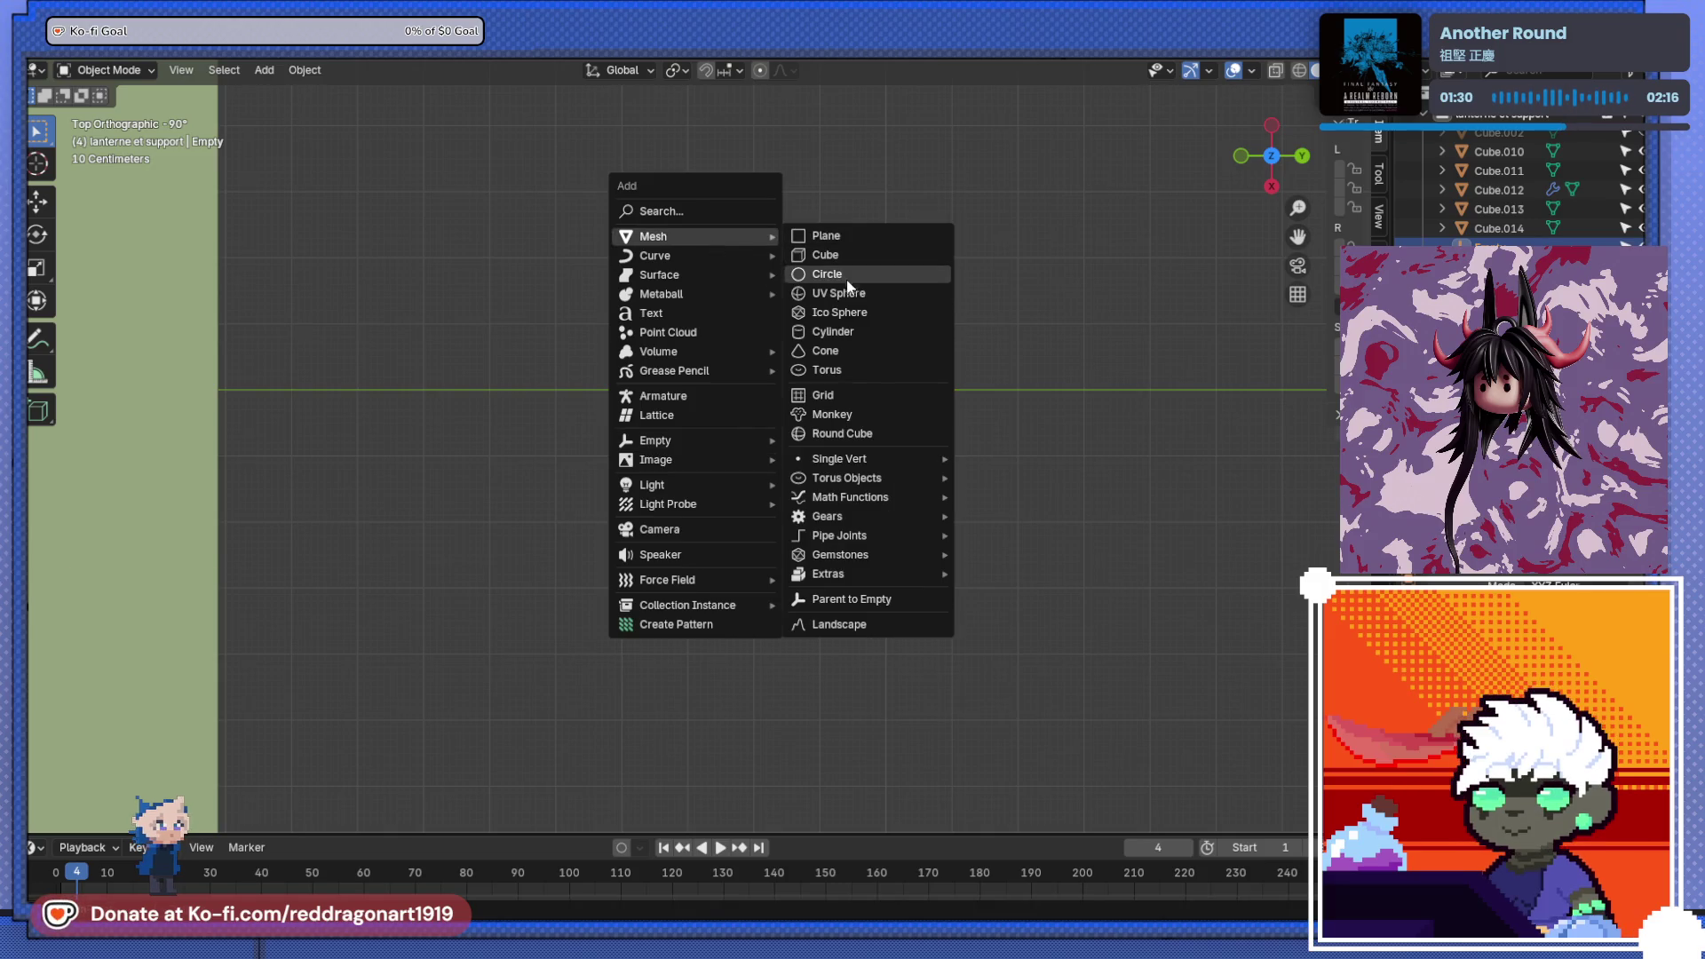
pyautogui.click(848, 277)
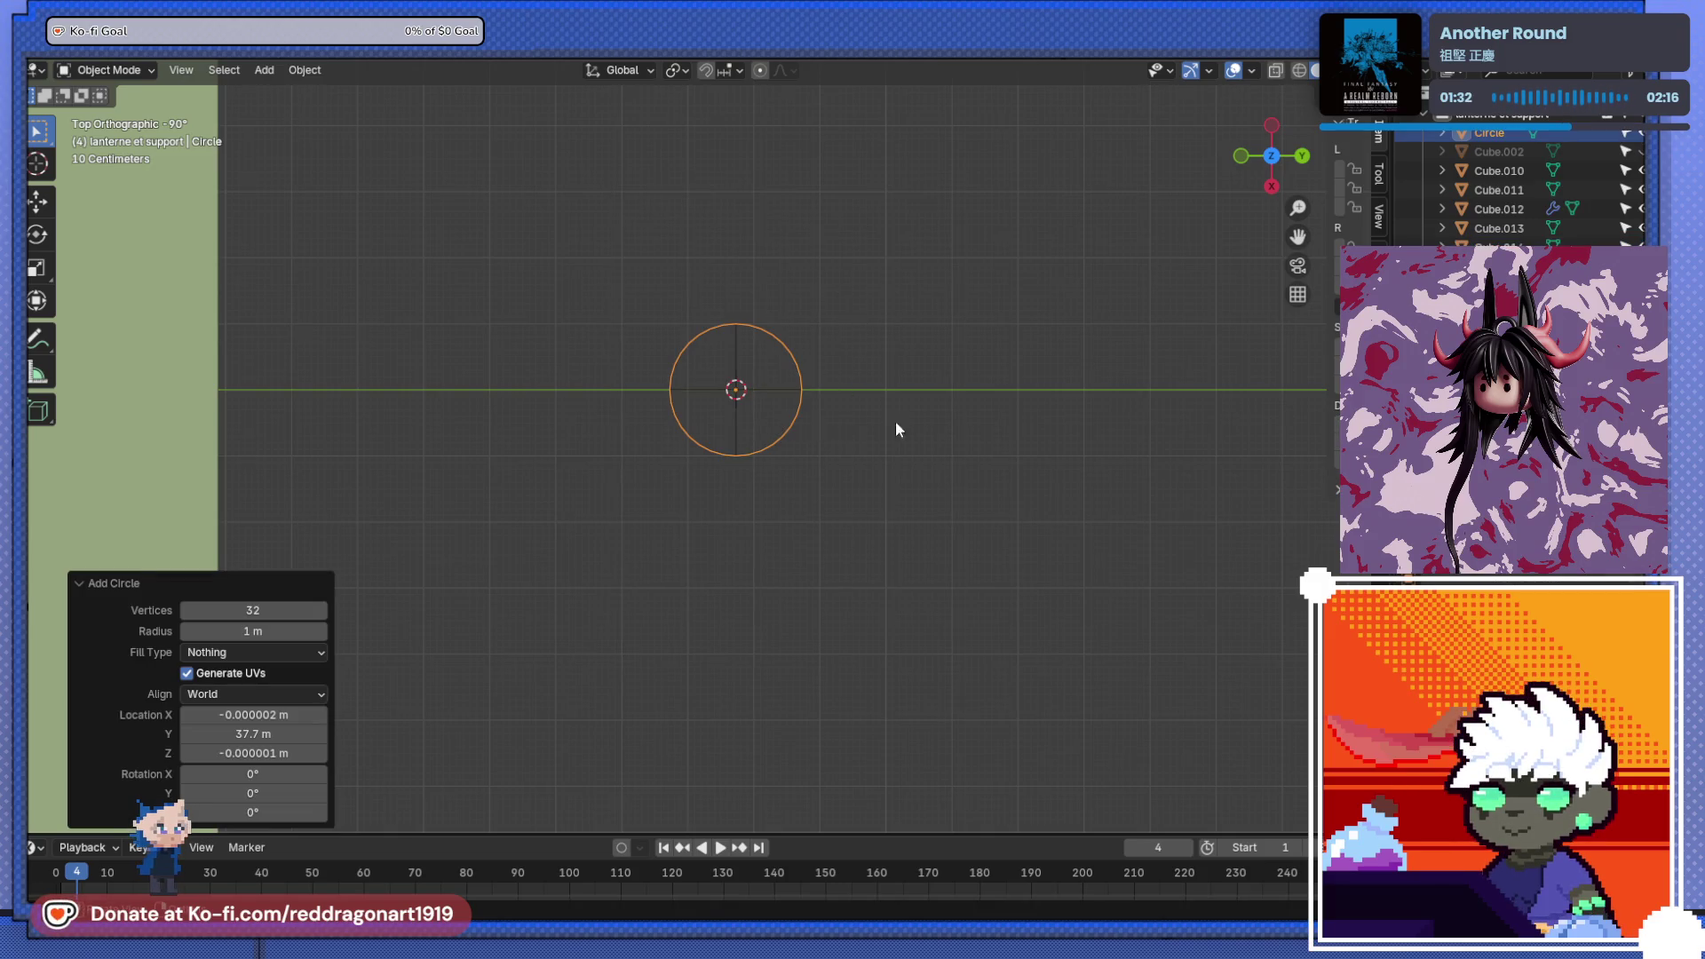
# - Give the circle an Array modifier using the empty as its offset object
pyautogui.hotkey('shift', 'a')
pyautogui.write('AR')
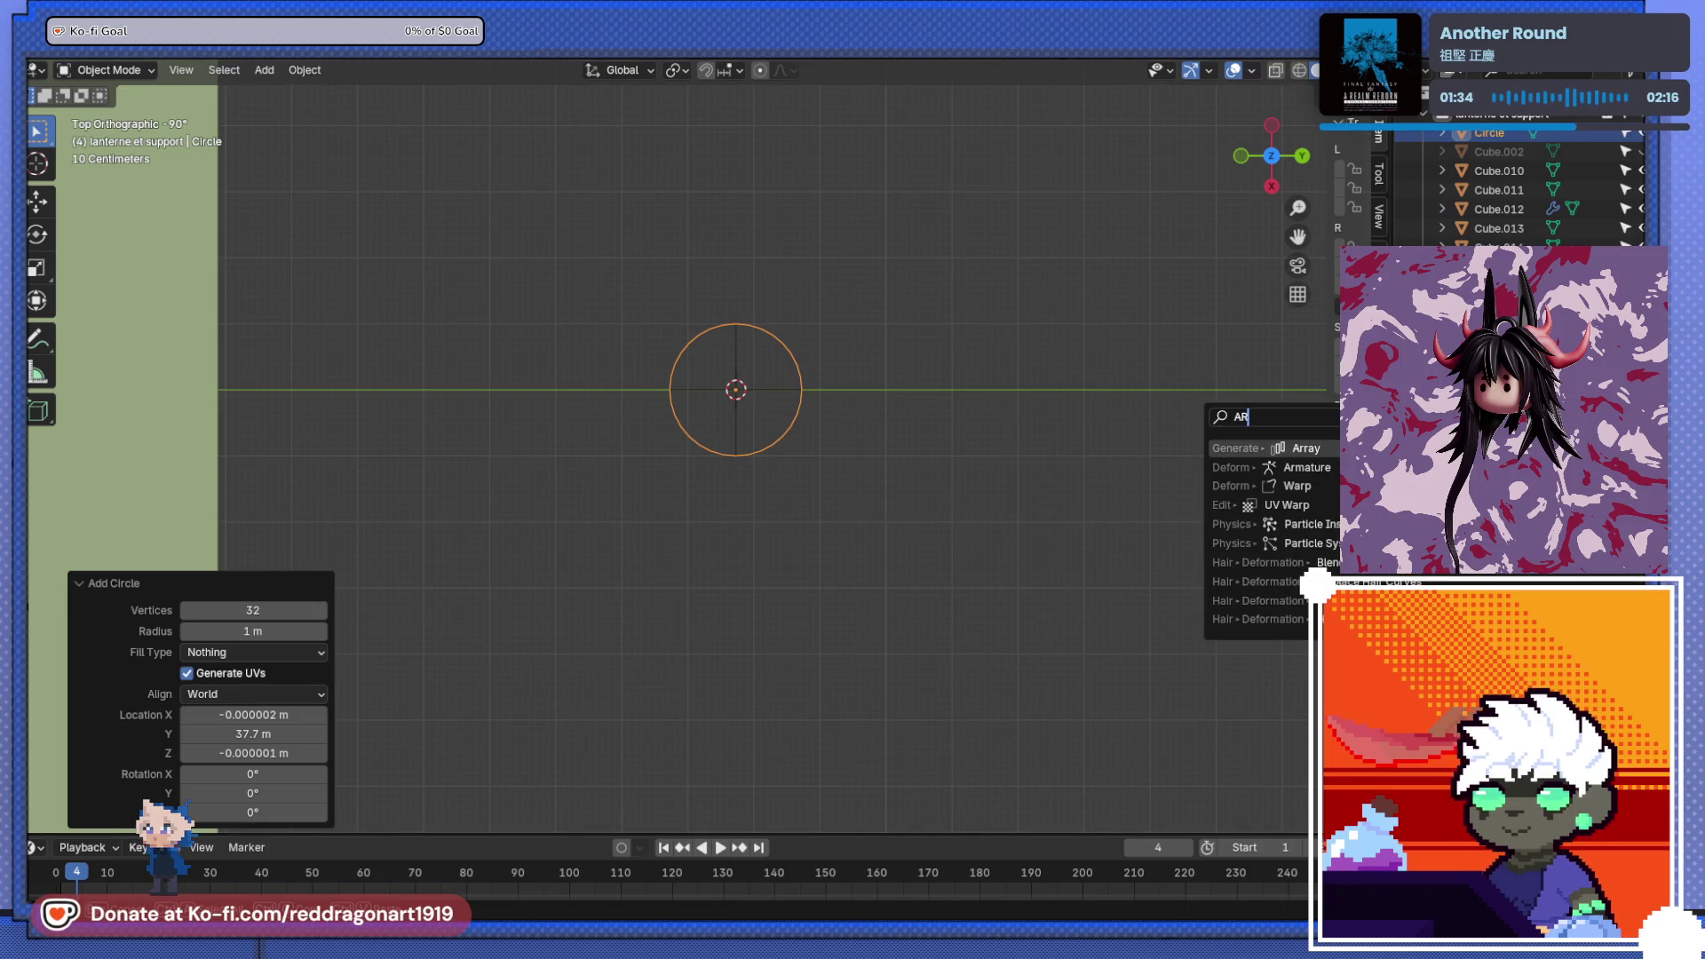
pyautogui.press('Return')
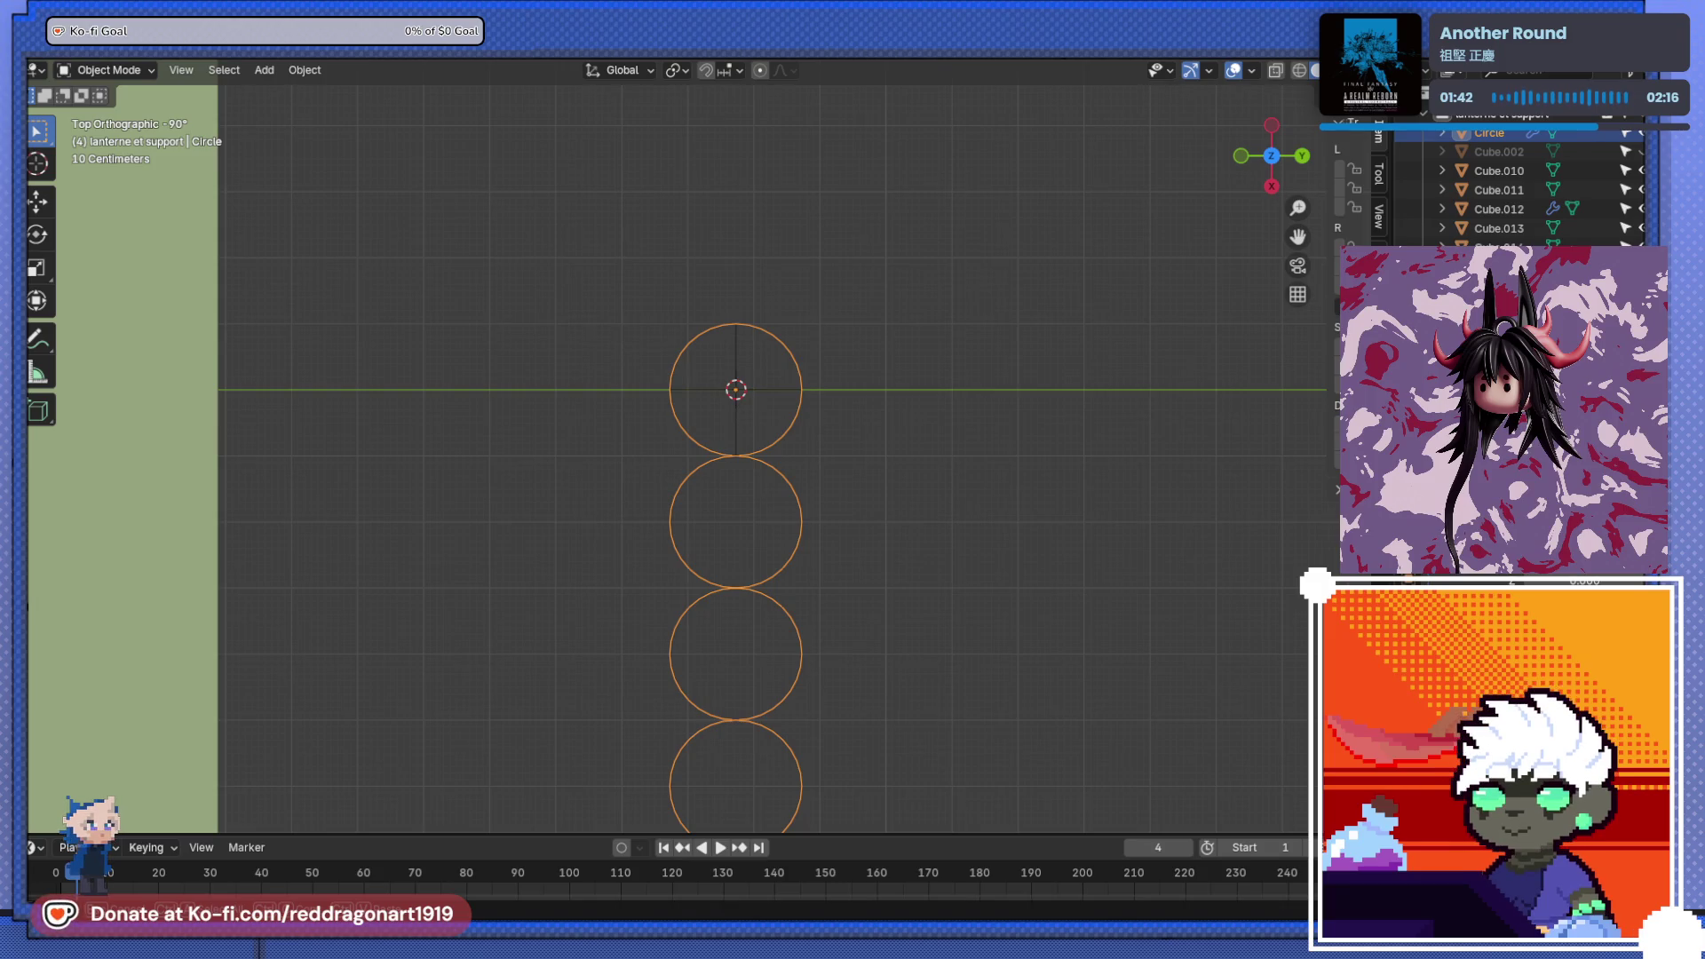
pyautogui.click(741, 410)
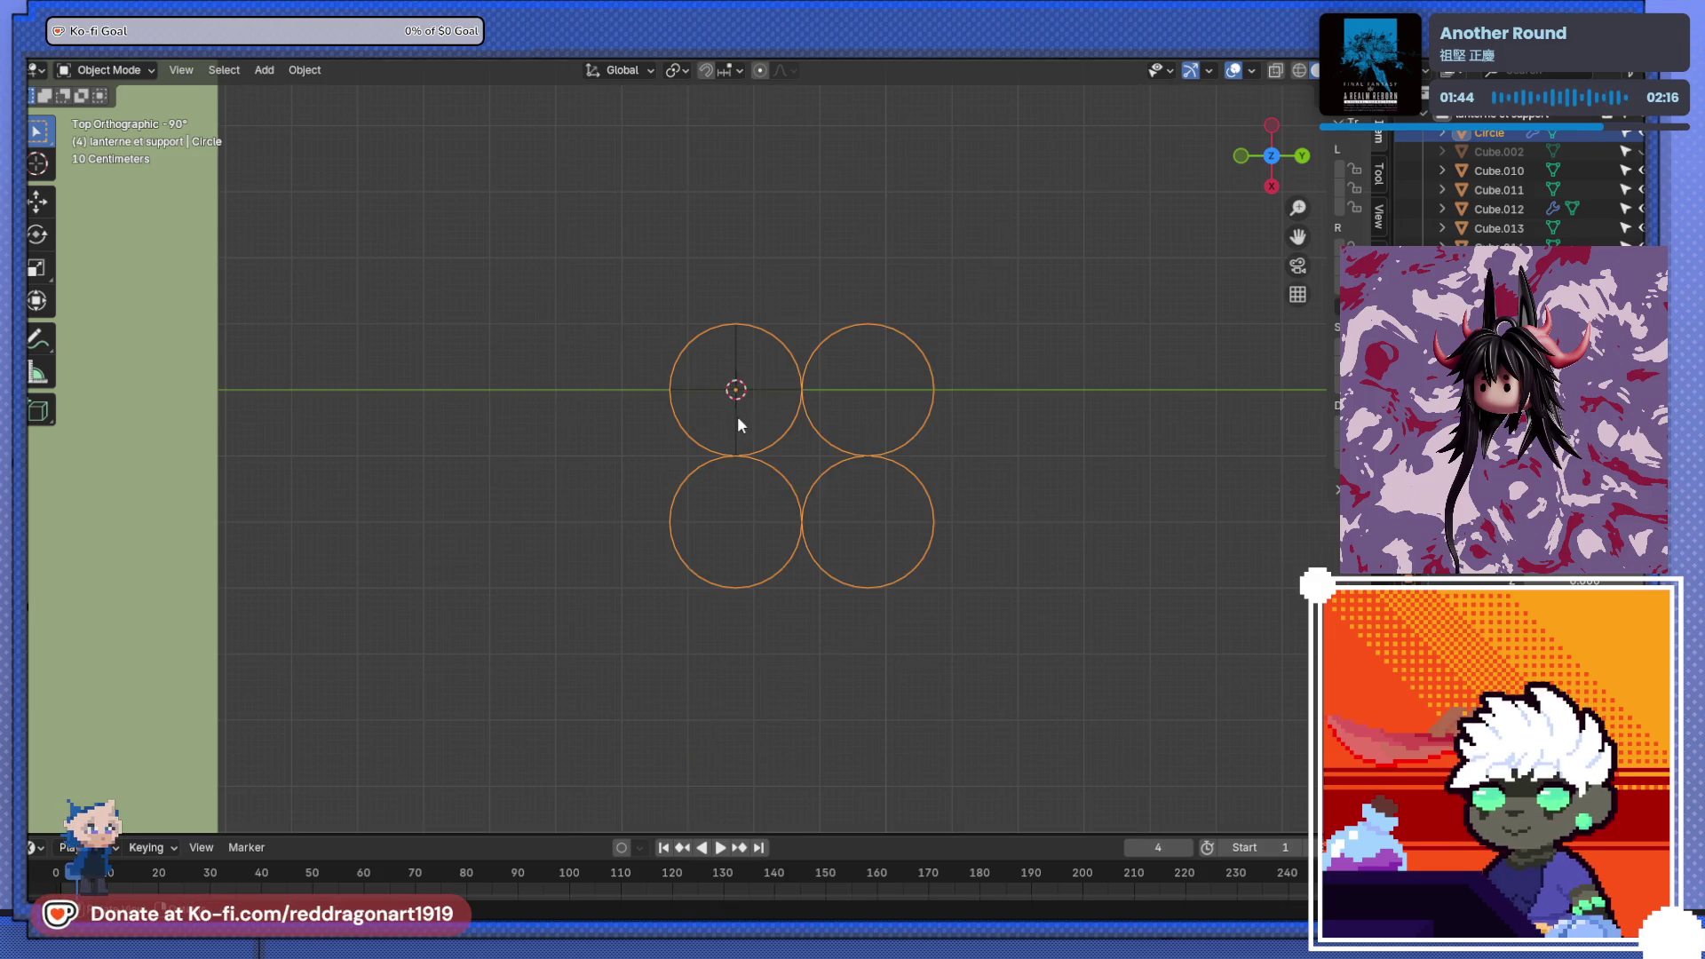
pyautogui.scroll(-2, 737, 415)
pyautogui.moveTo(817, 467)
pyautogui.mouseDown(button='middle')
pyautogui.moveTo(868, 364)
pyautogui.moveTo(947, 364)
pyautogui.moveTo(996, 395)
pyautogui.moveTo(835, 454)
pyautogui.mouseUp(button='middle')
pyautogui.scroll(4, 835, 458)
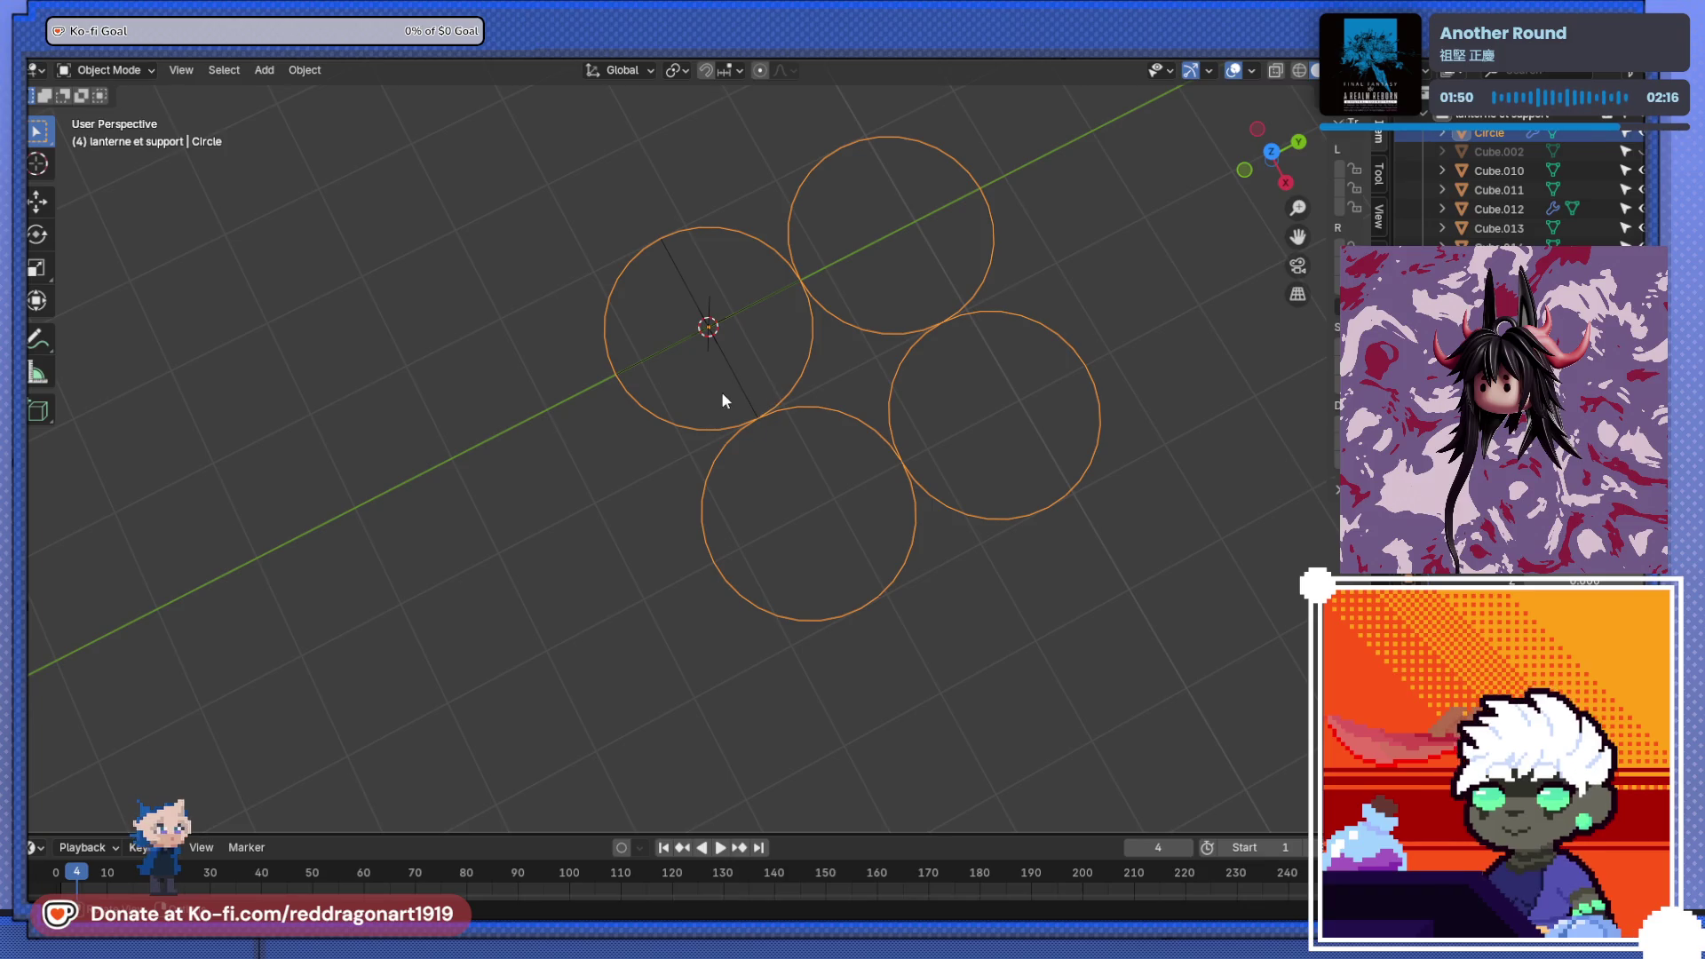
# - Set the arrayed circle's origin to the 3D cursor, then delete the circle
pyautogui.rightClick(773, 403)
pyautogui.moveTo(787, 399)
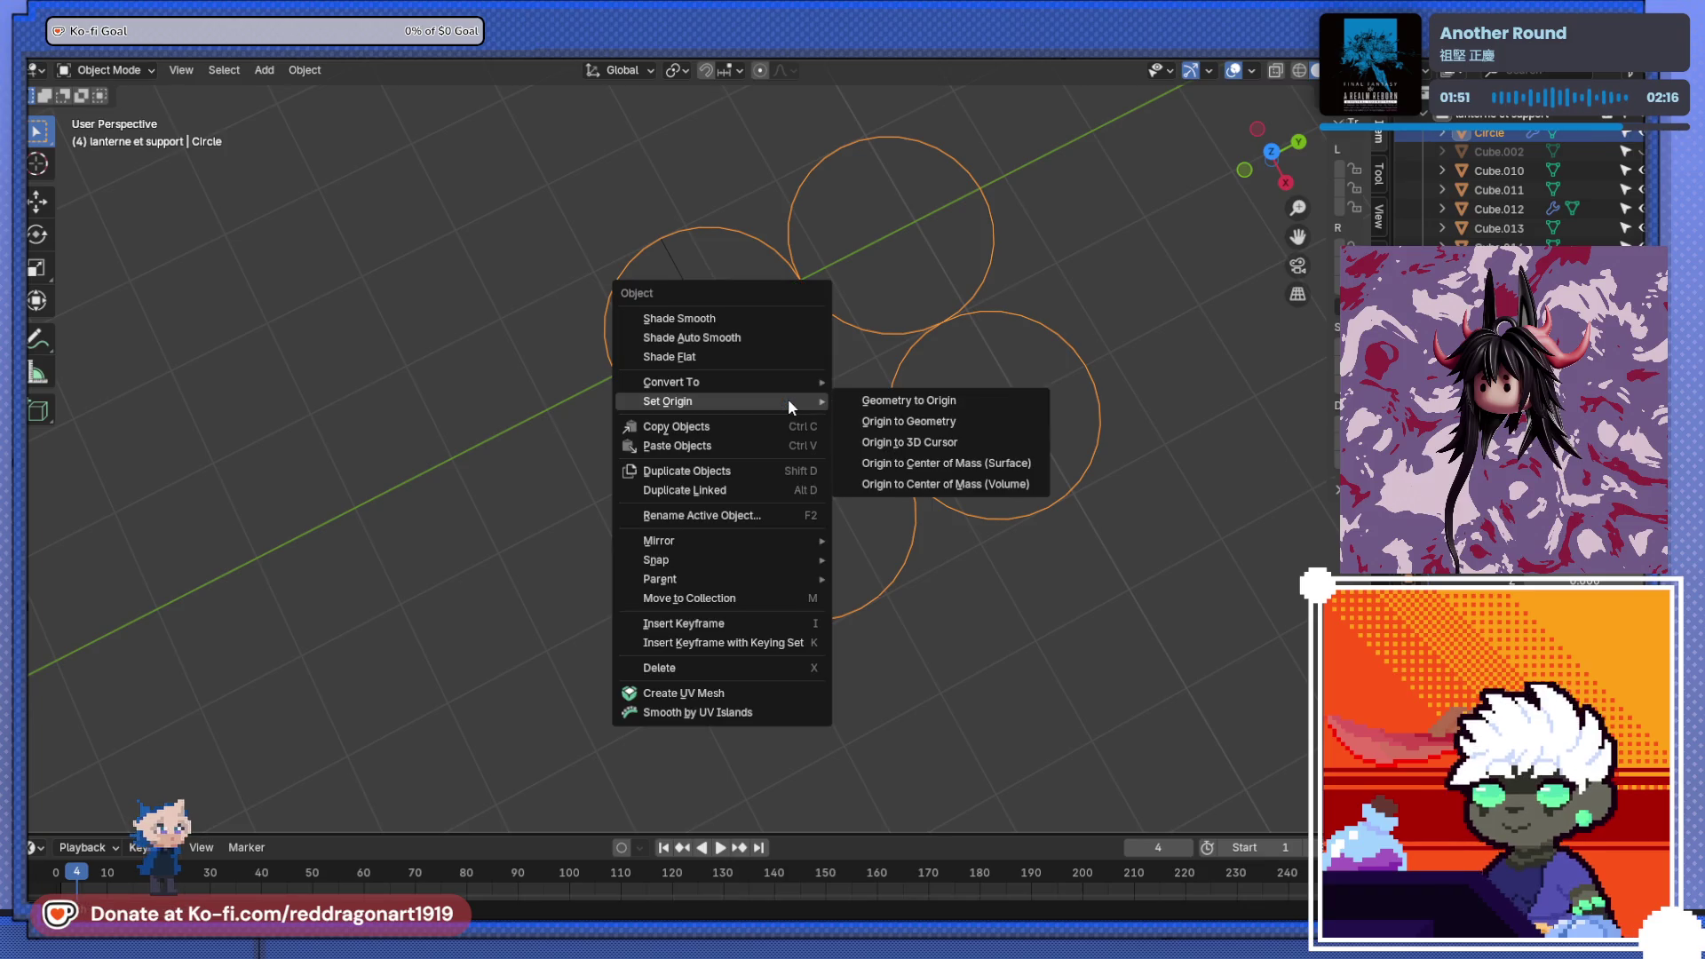
pyautogui.click(949, 448)
pyautogui.scroll(-2, 845, 442)
pyautogui.moveTo(845, 442)
pyautogui.mouseDown(button='middle')
pyautogui.moveTo(690, 472)
pyautogui.moveTo(730, 358)
pyautogui.moveTo(739, 466)
pyautogui.moveTo(753, 429)
pyautogui.mouseUp(button='middle')
pyautogui.press('x')
pyautogui.click(753, 430)
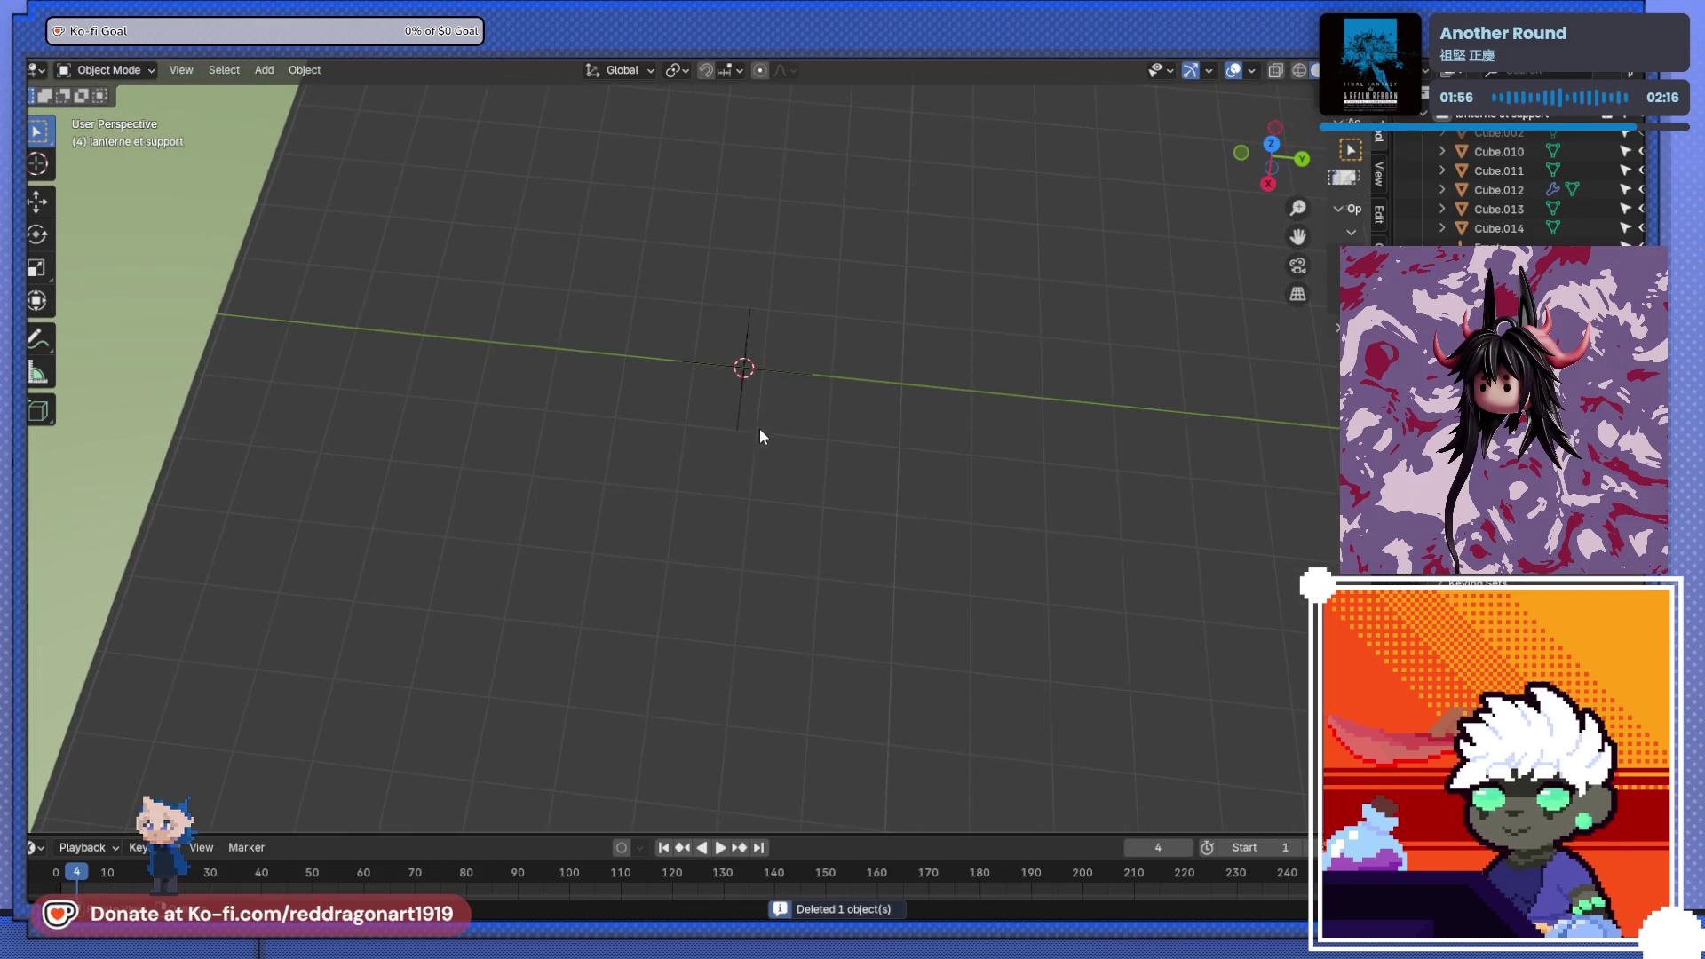
# - Add a fresh 32-vertex, 1 m radius circle at the 3D cursor and view it from above
pyautogui.hotkey('shift', 'a')
pyautogui.moveTo(744, 392)
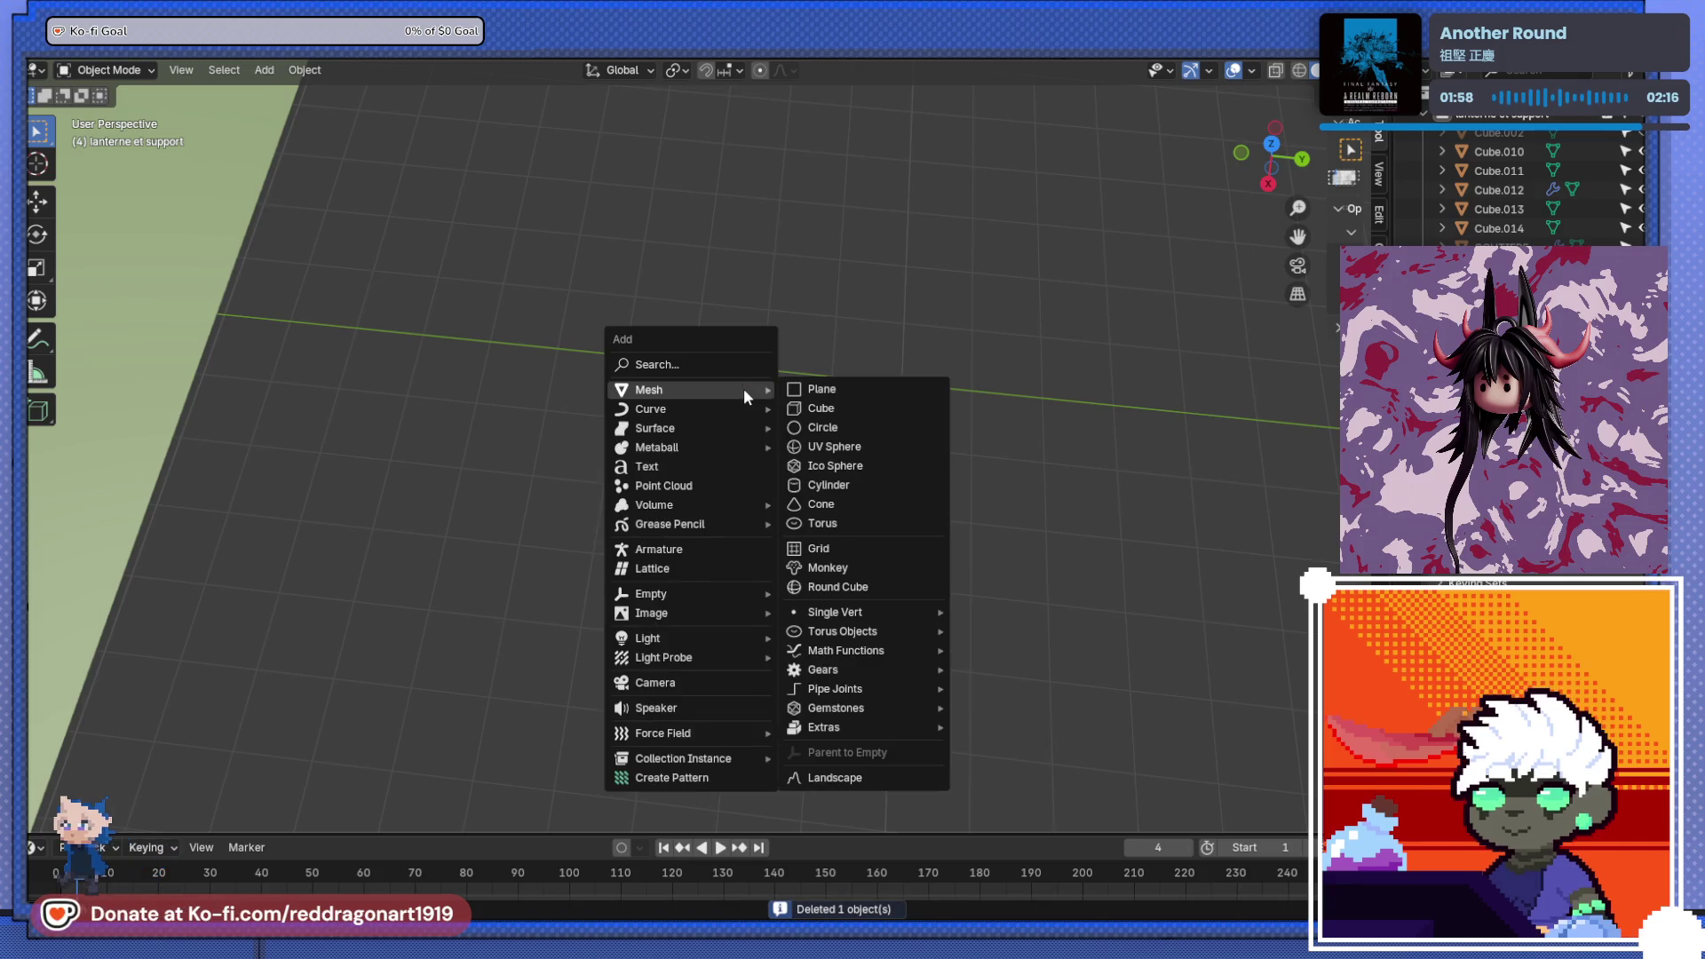
pyautogui.click(852, 429)
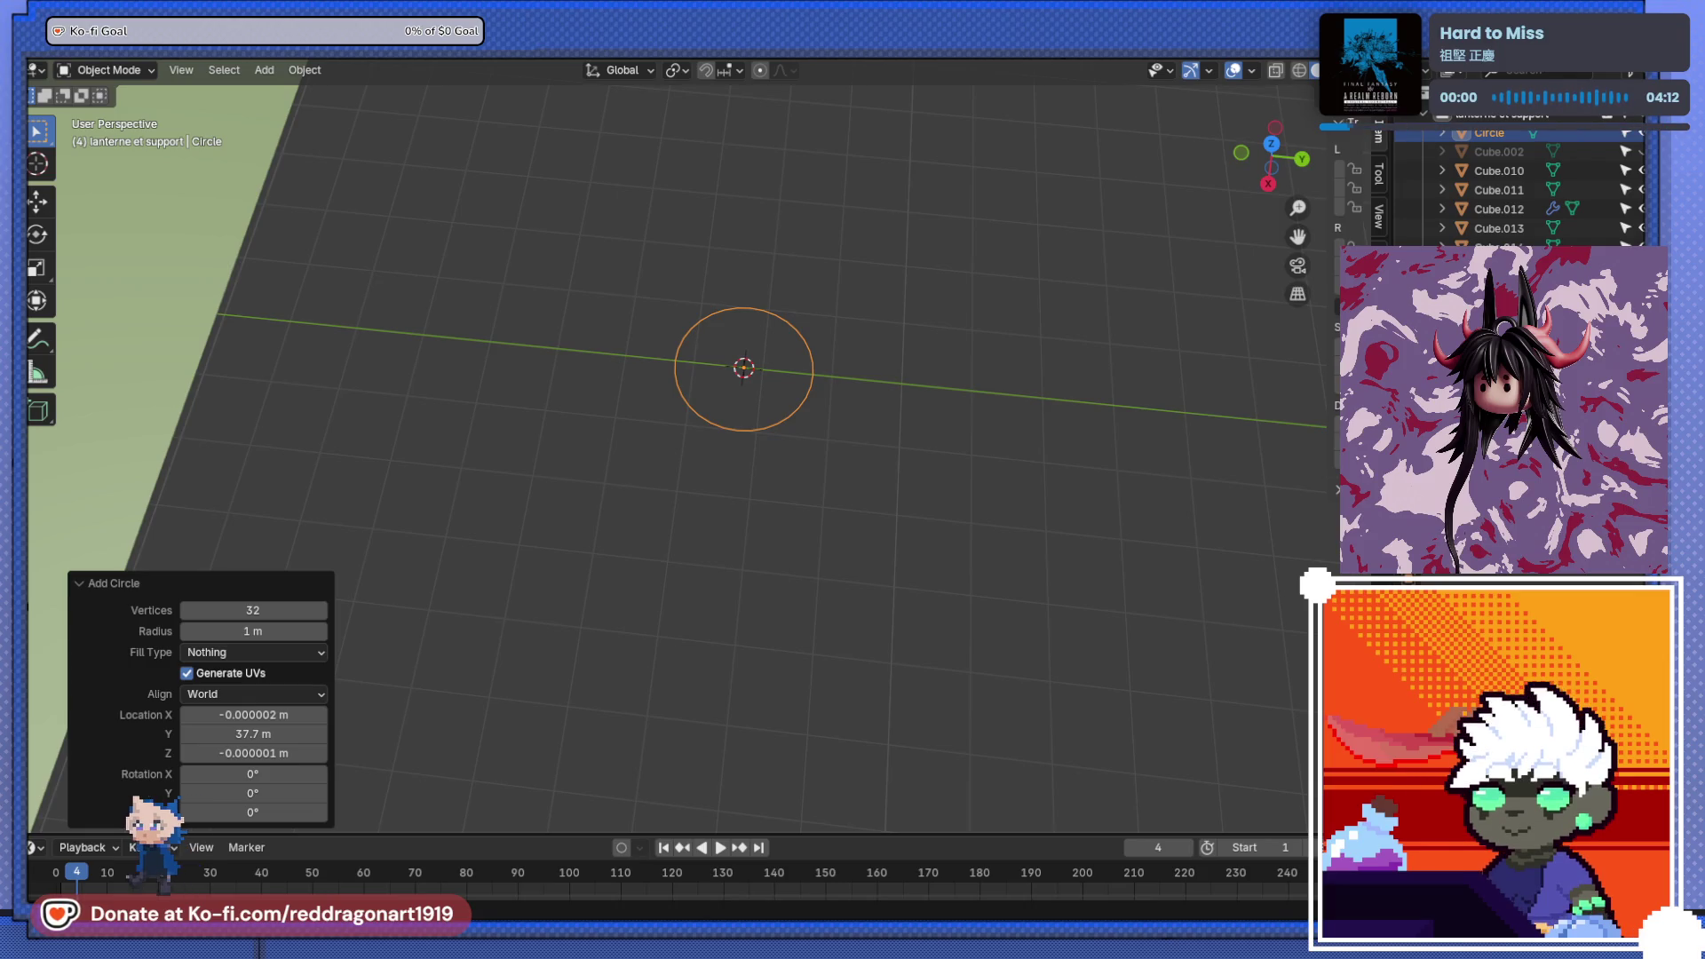
pyautogui.moveTo(657, 429)
pyautogui.keyDown('alt'); pyautogui.mouseDown(button='middle')
pyautogui.moveTo(753, 604)
pyautogui.moveTo(1041, 413)
pyautogui.moveTo(685, 647)
pyautogui.moveTo(803, 561)
pyautogui.mouseUp(button='middle'); pyautogui.keyUp('alt')
# - Move the circle about 2.6 m along Y, away from the 3D cursor
pyautogui.press('g')
pyautogui.press('y')
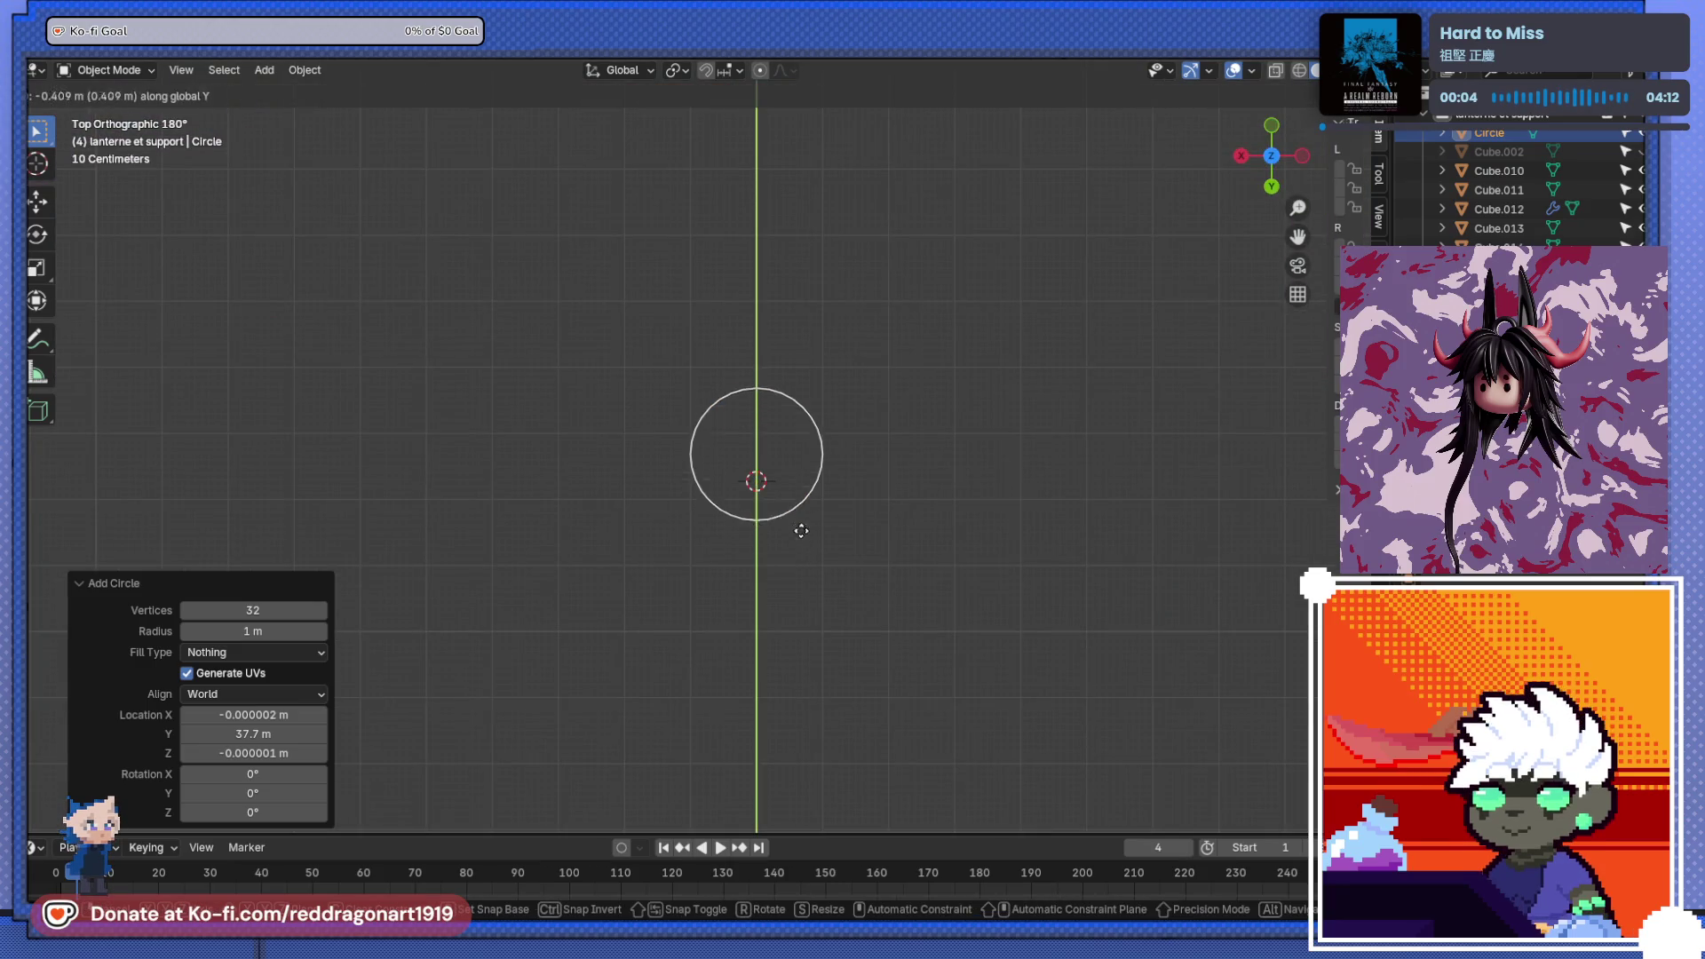
pyautogui.click(789, 384)
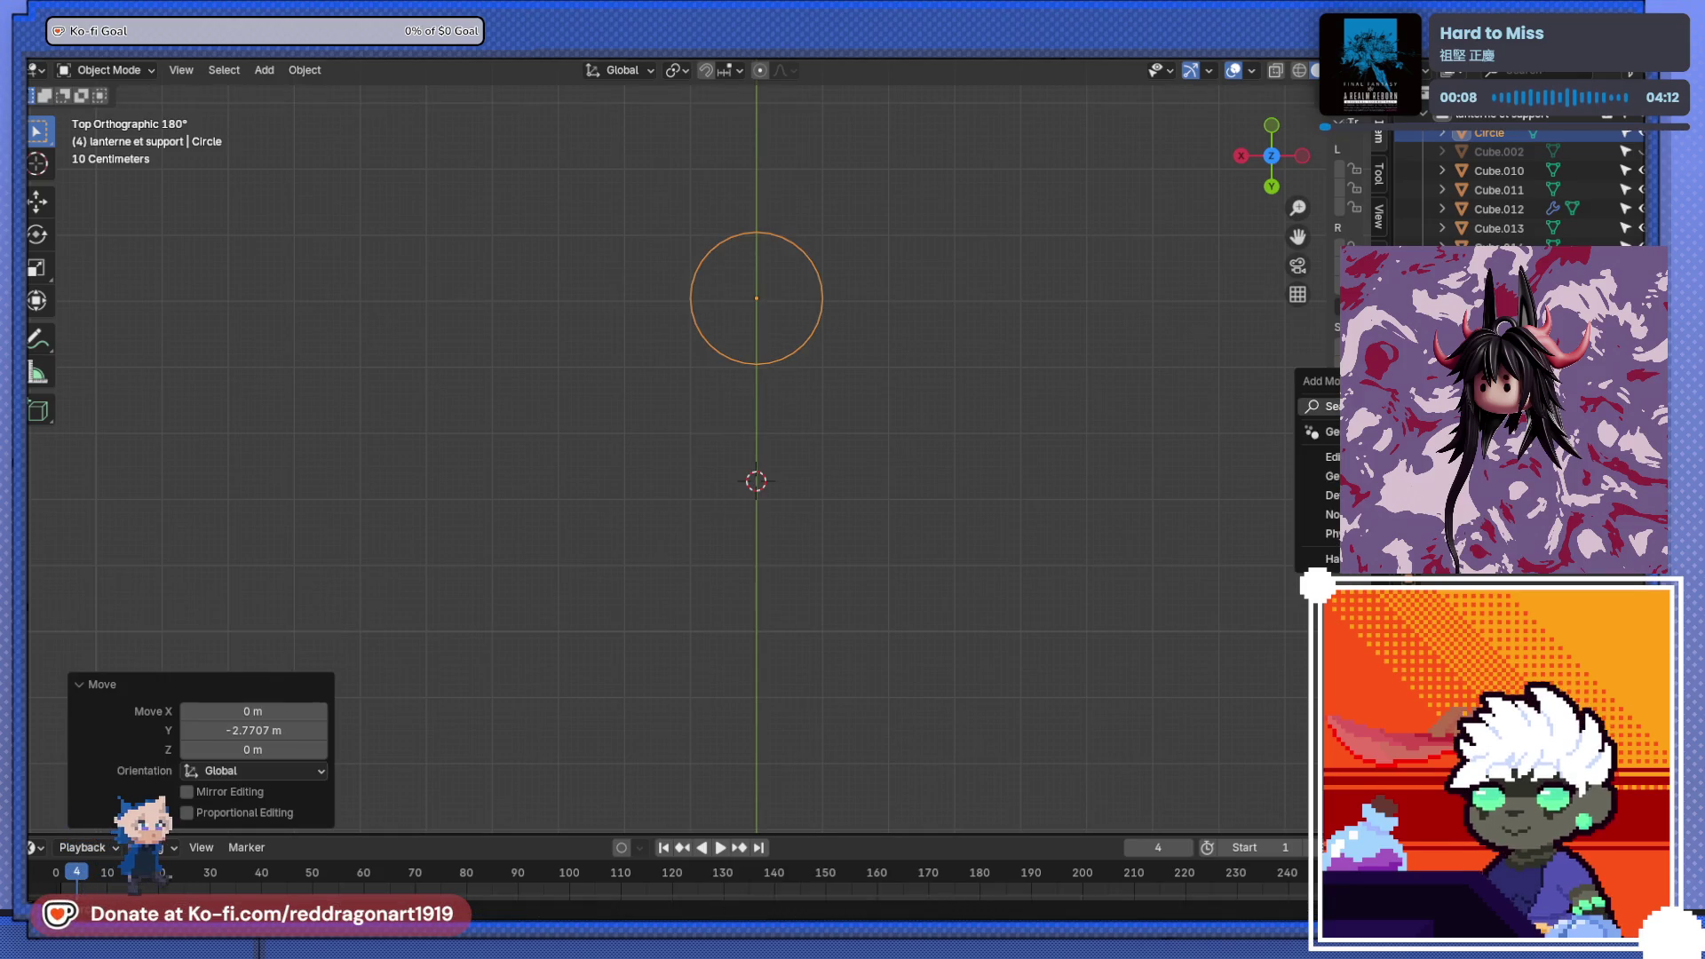
pyautogui.click(898, 501)
# - Add a Plain Axes empty at the 3D cursor
pyautogui.hotkey('shift', 'a')
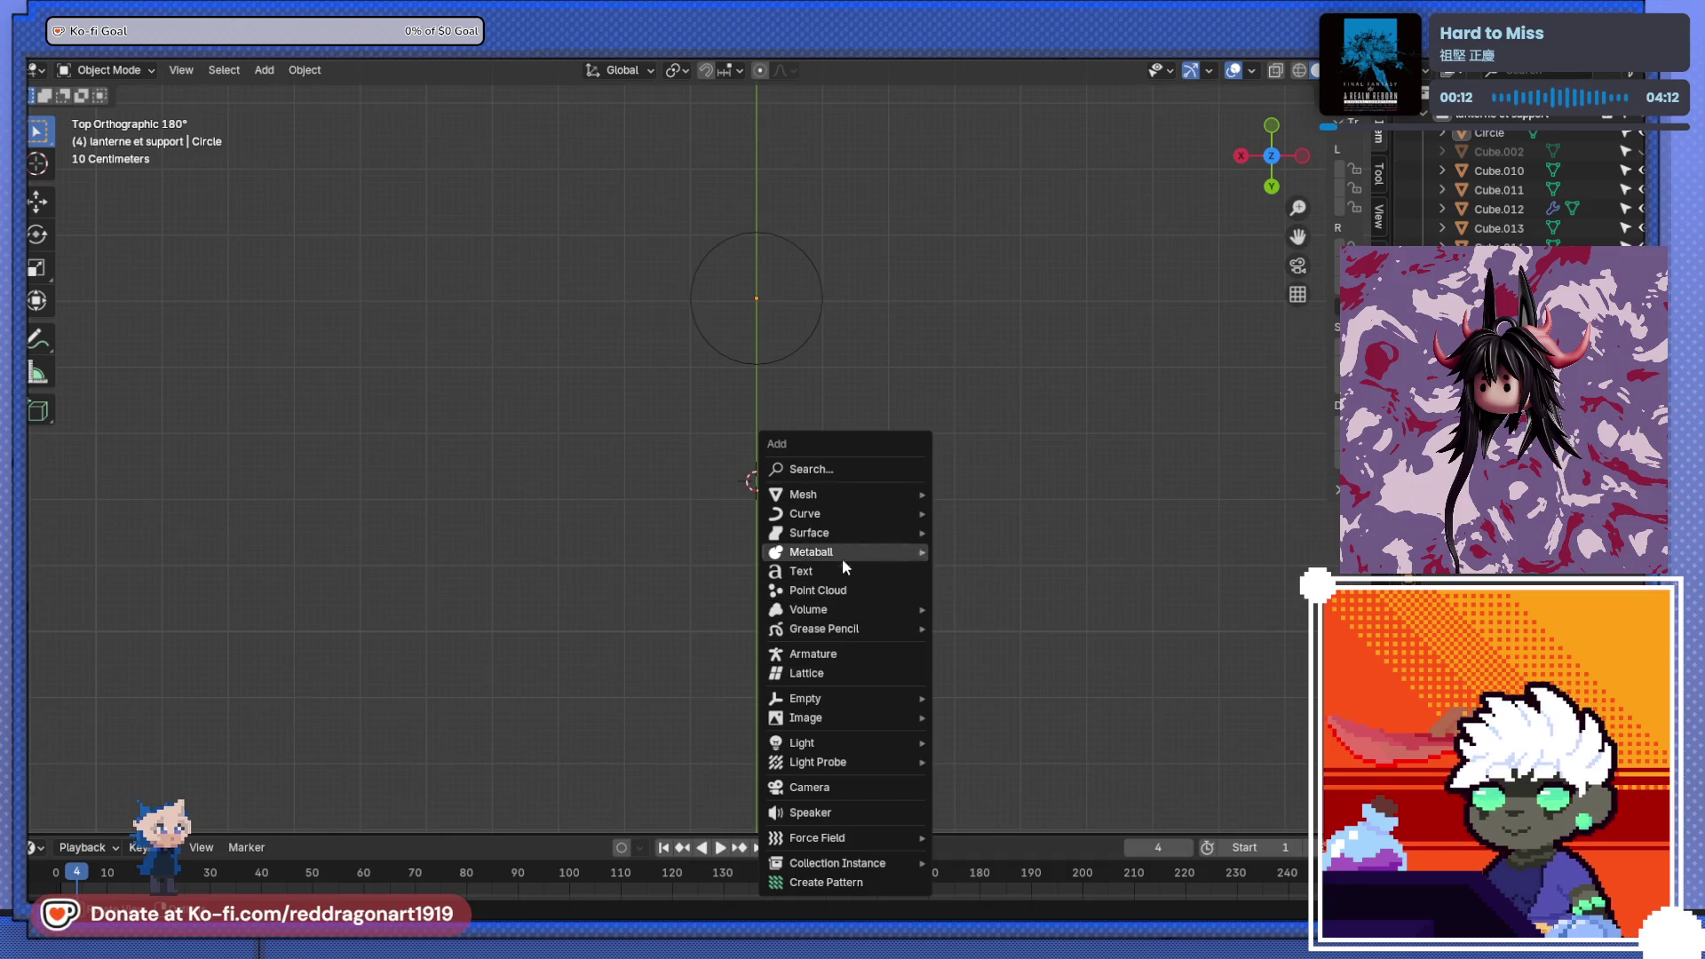
pyautogui.moveTo(866, 696)
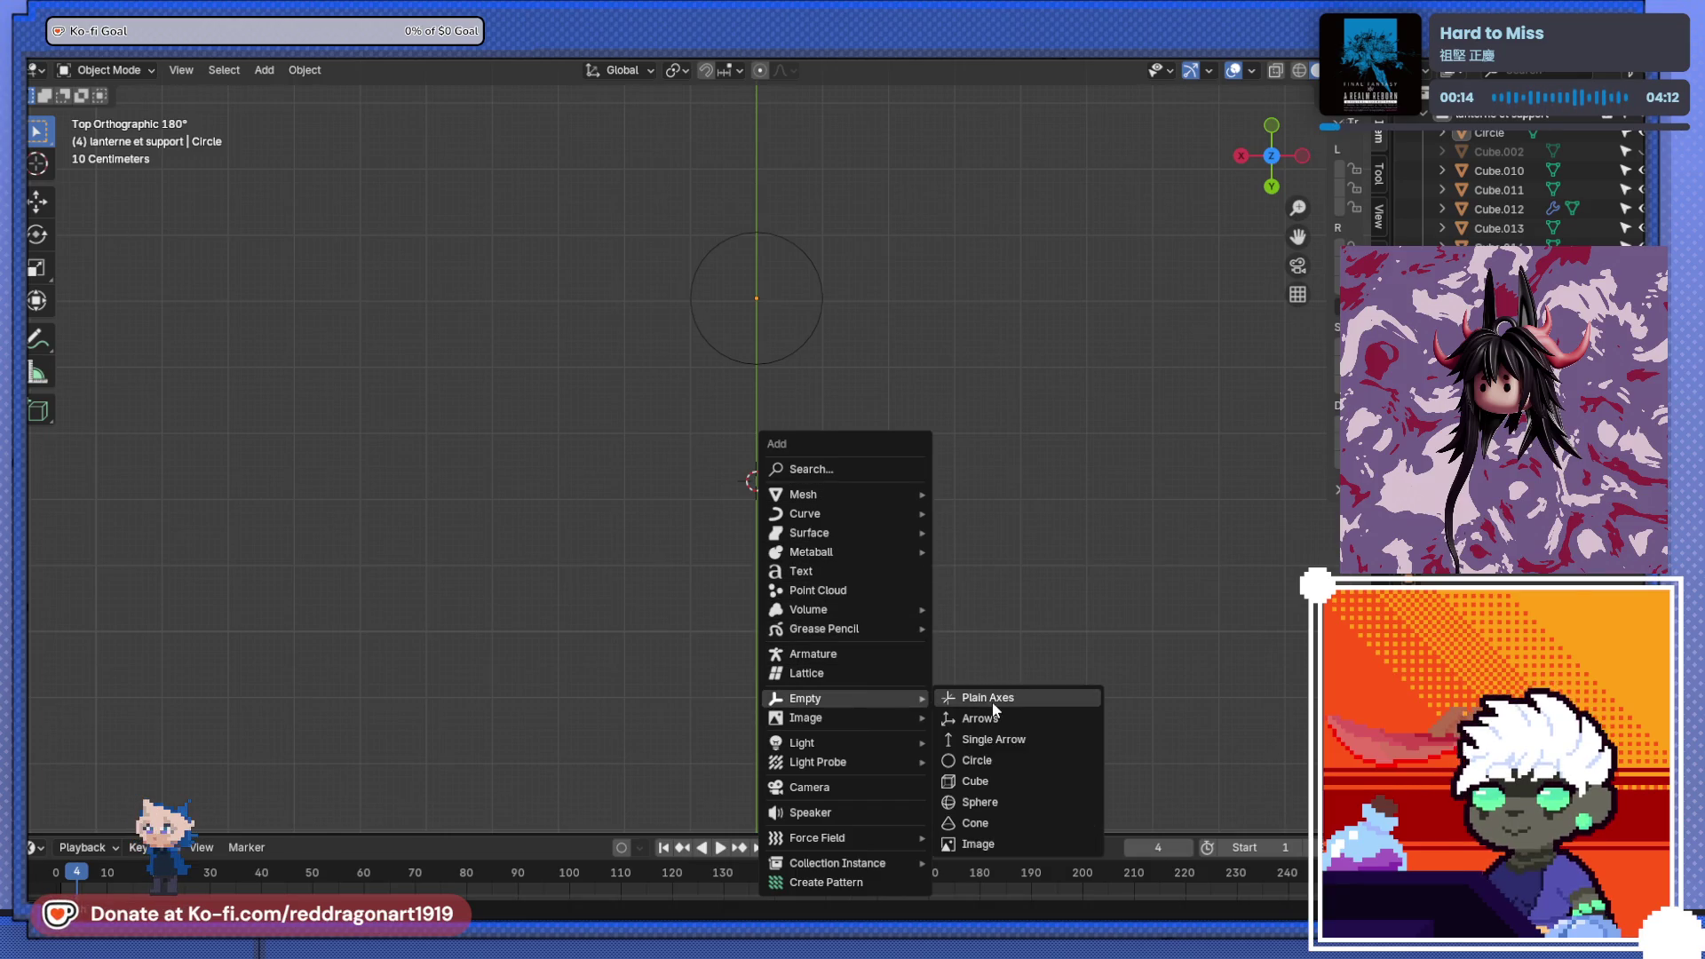
pyautogui.click(993, 702)
# - Add an Array modifier to the circle with the empty as offset object
pyautogui.click(796, 357)
pyautogui.hotkey('shift', 'a')
pyautogui.write('AR')
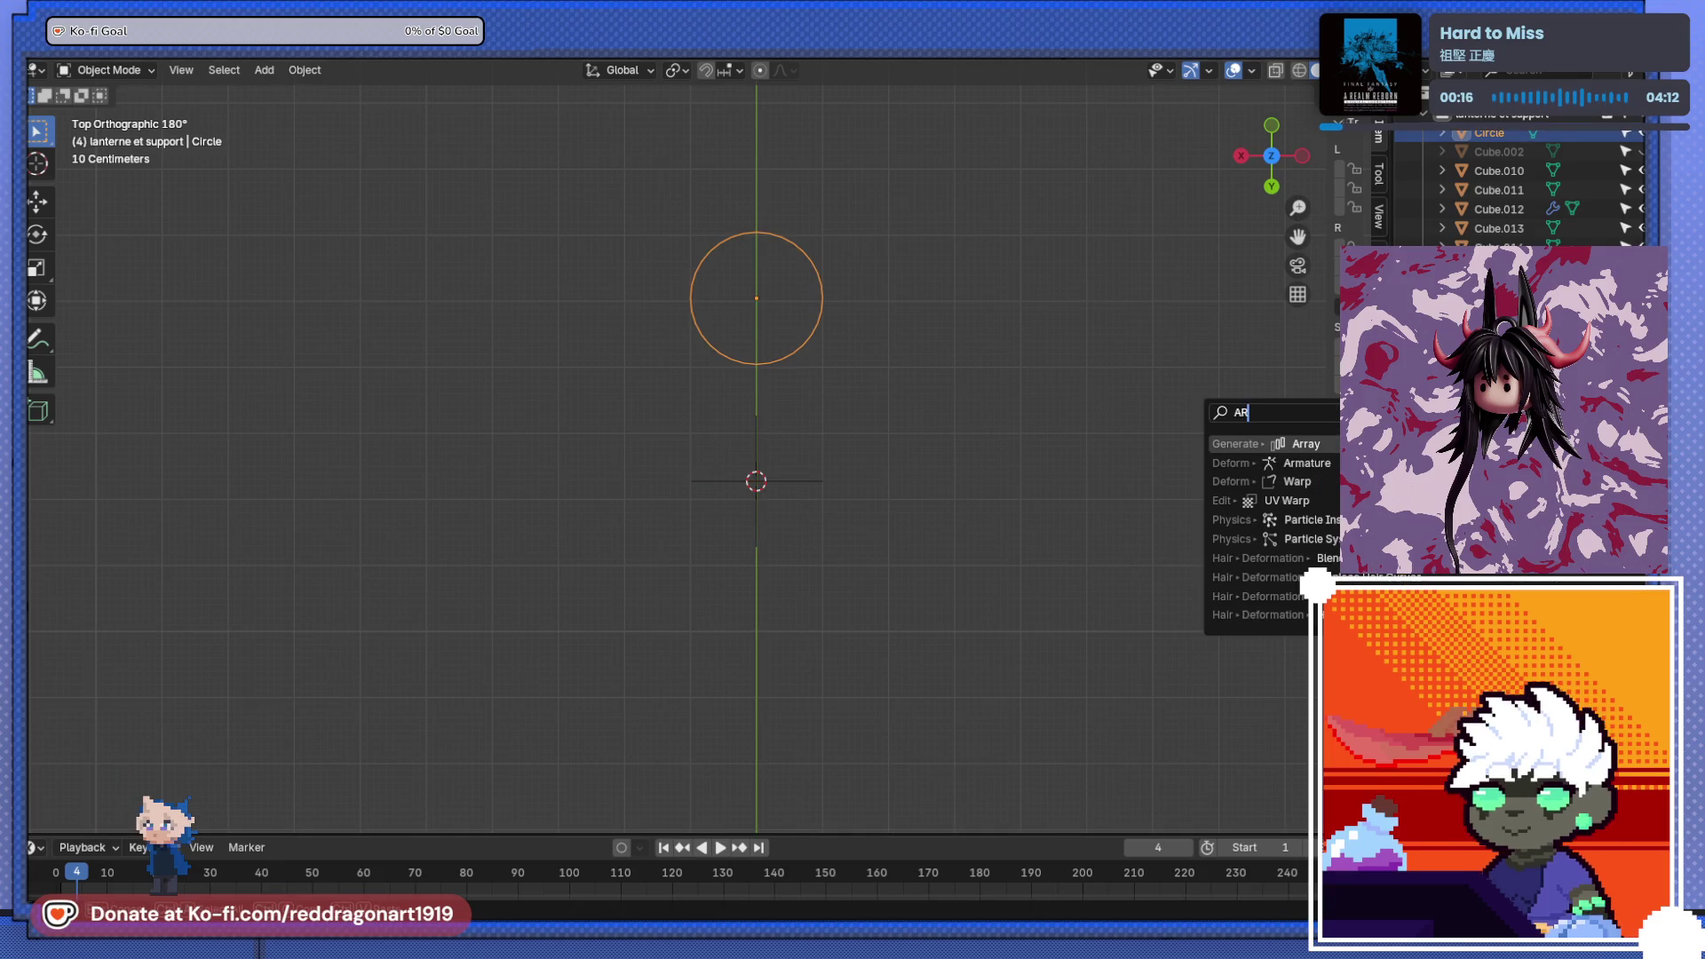
pyautogui.press('Return')
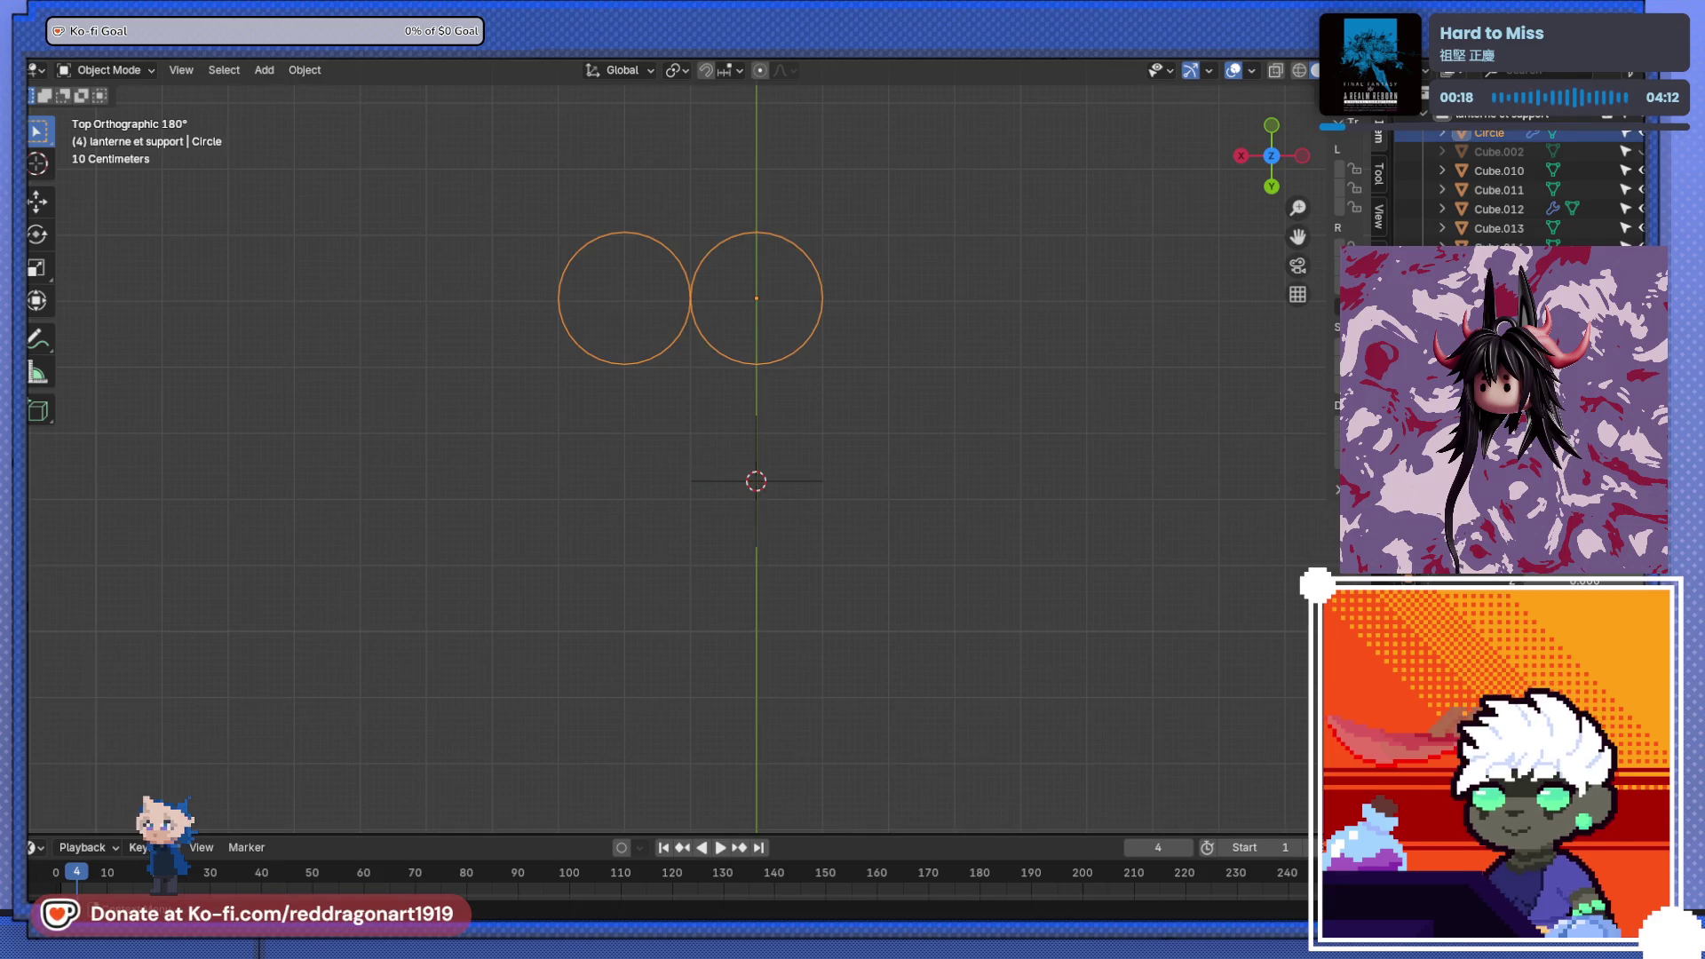
pyautogui.click(760, 483)
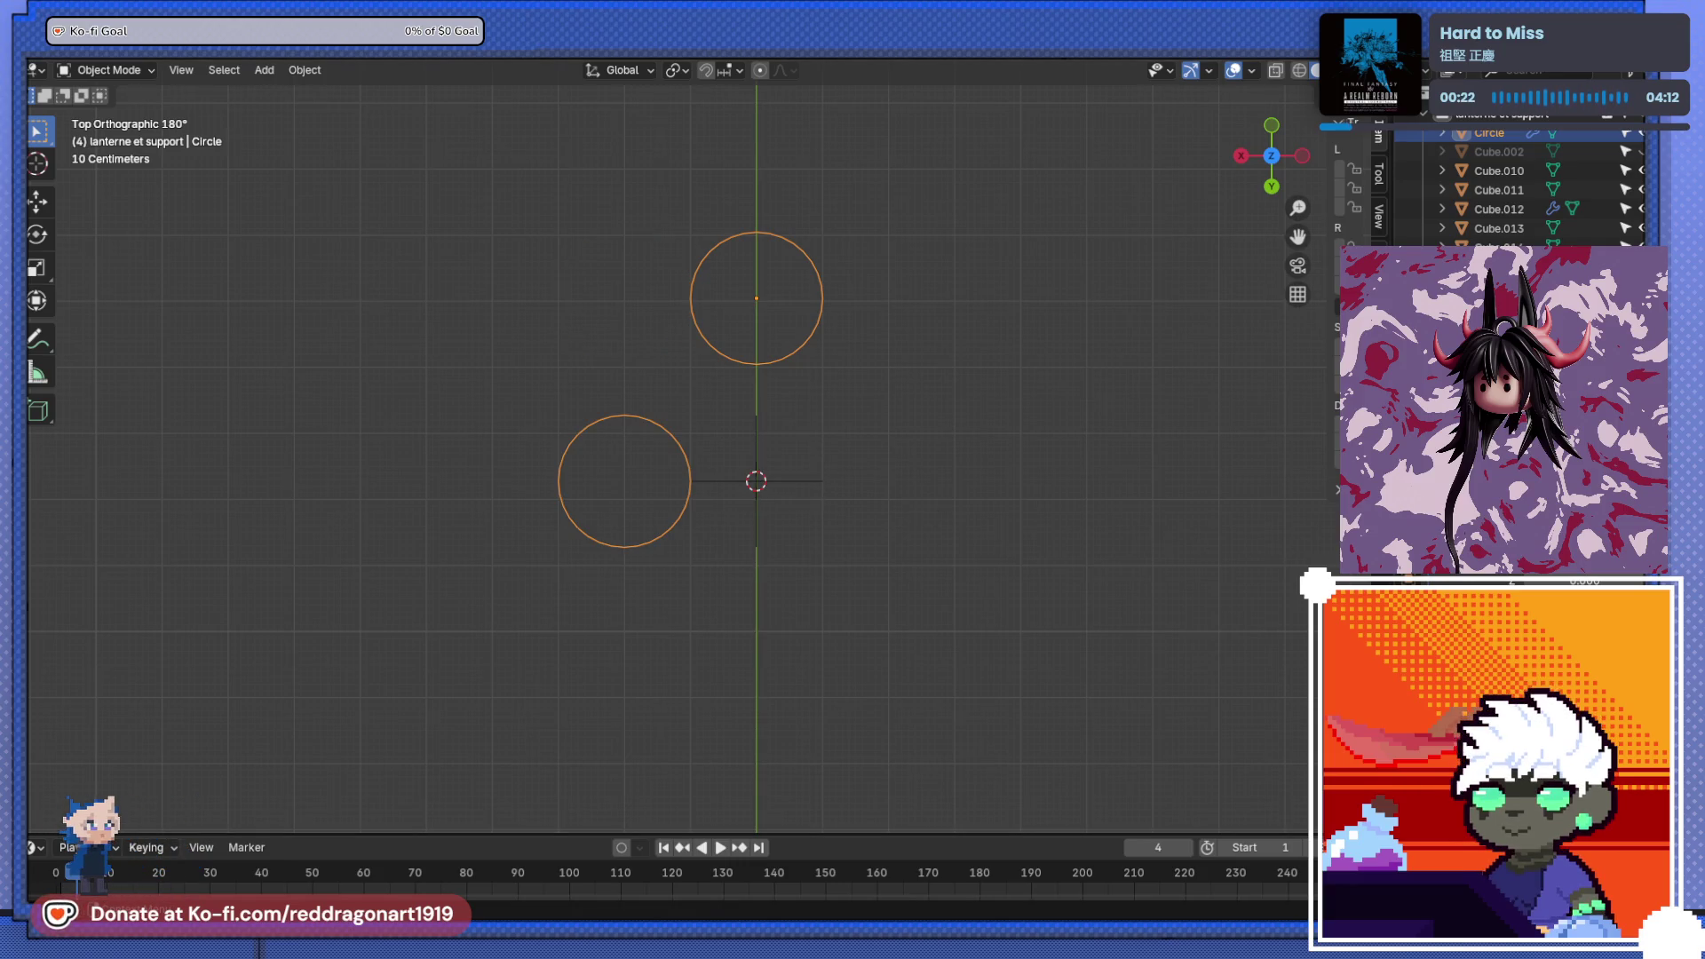
# - Try setting the circle's origin to the 3D cursor, then undo it
pyautogui.scroll(-2, 700, 448)
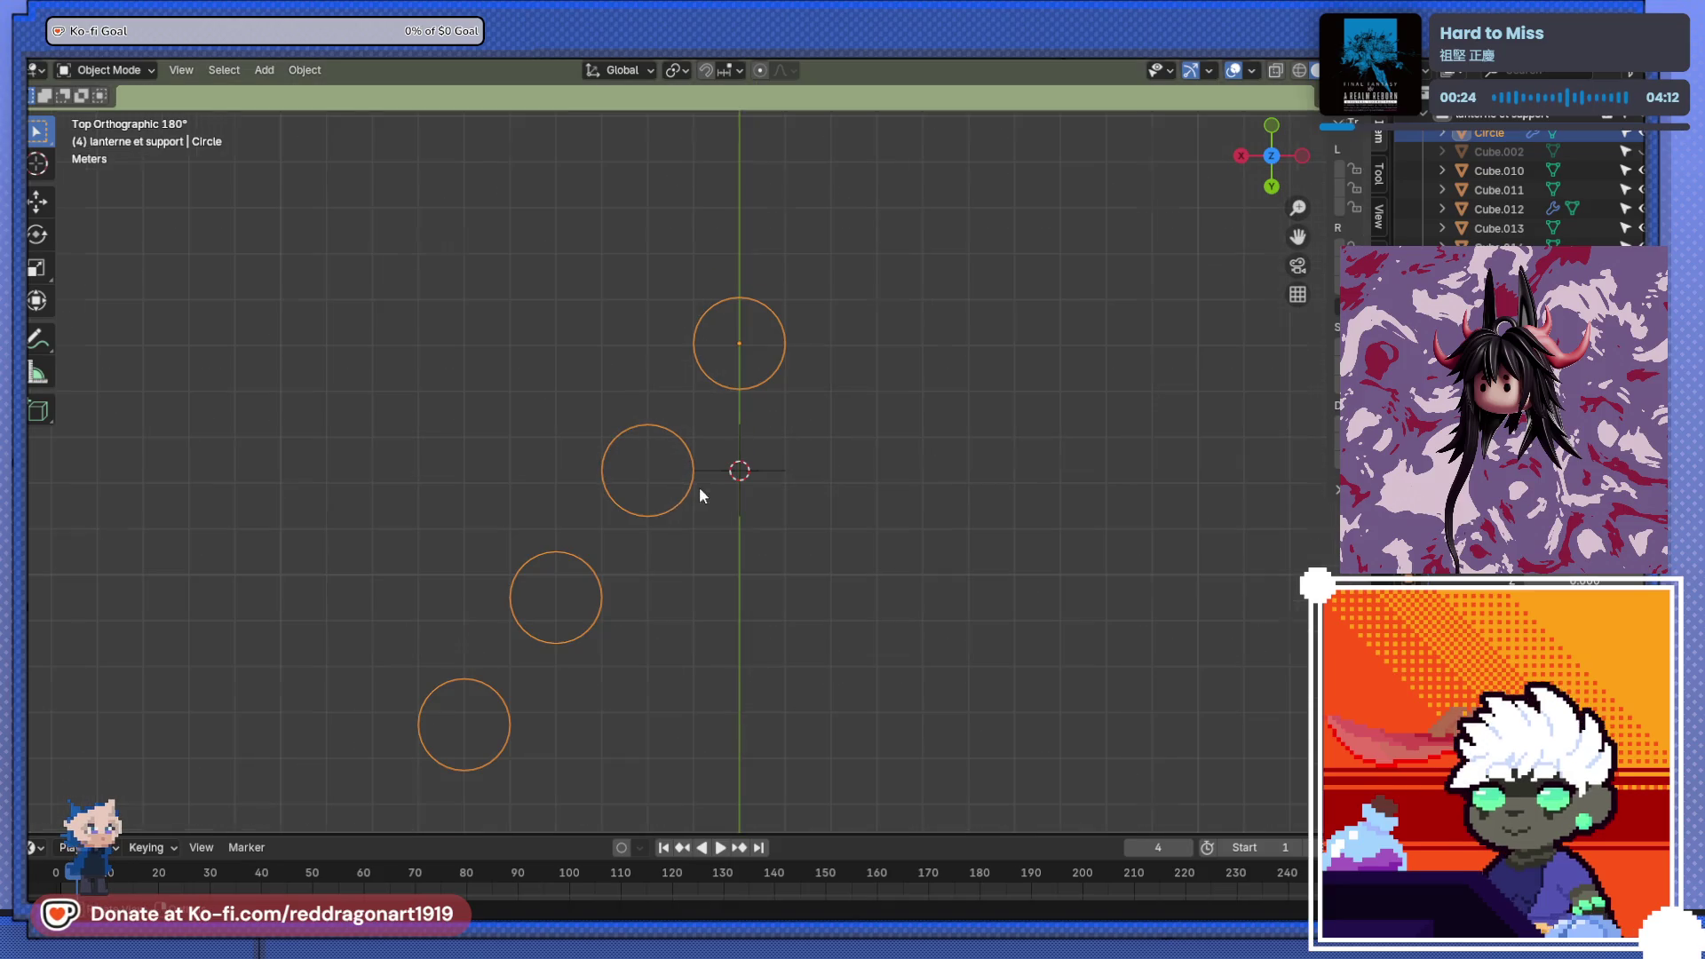
pyautogui.rightClick(682, 493)
pyautogui.moveTo(681, 494)
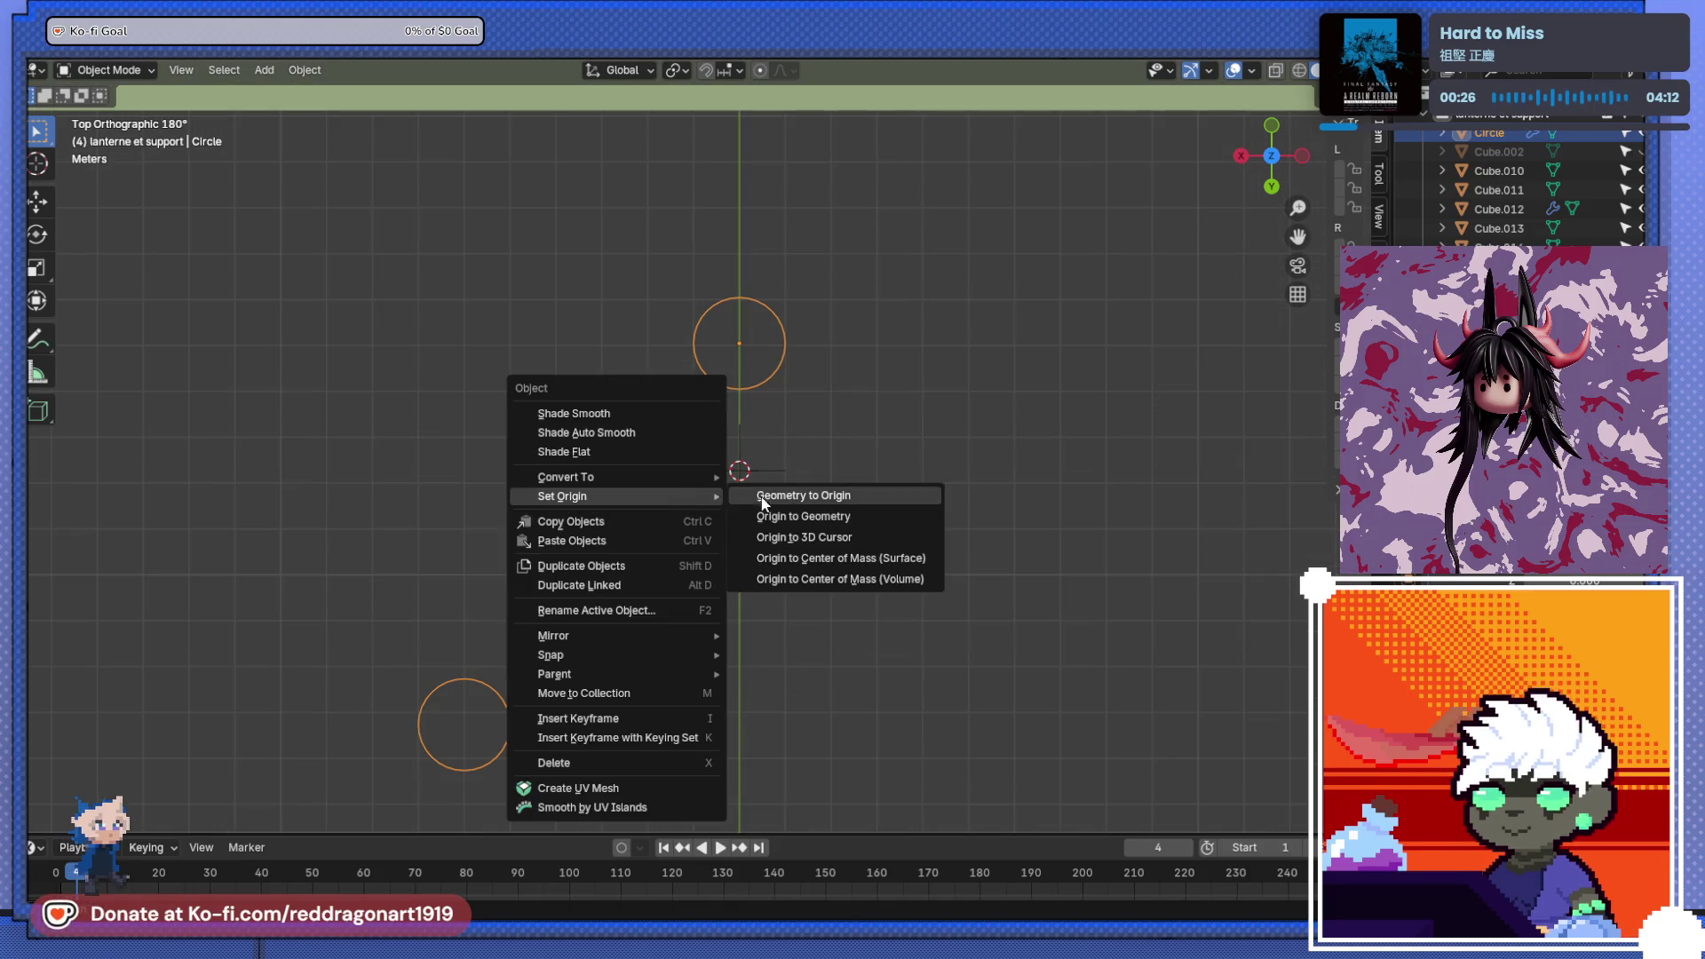
pyautogui.click(796, 536)
pyautogui.hotkey('ctrl', 'z')
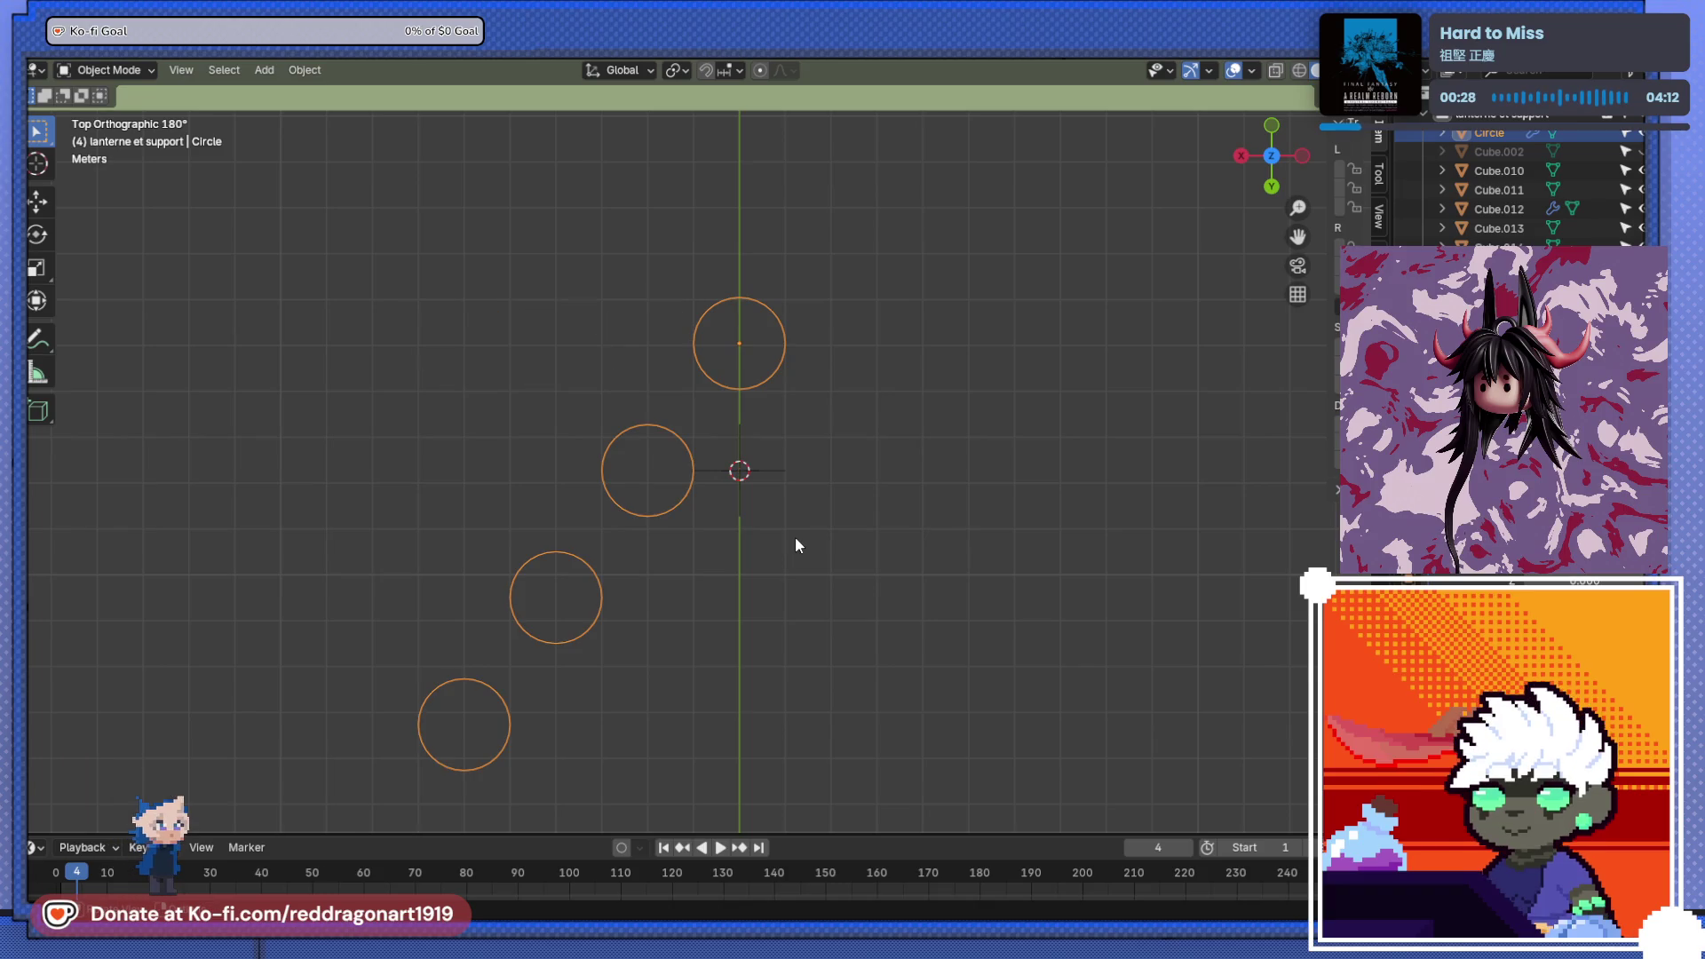
pyautogui.click(765, 483)
# - Rotate the empty 90°
pyautogui.click(770, 465)
pyautogui.press('r')
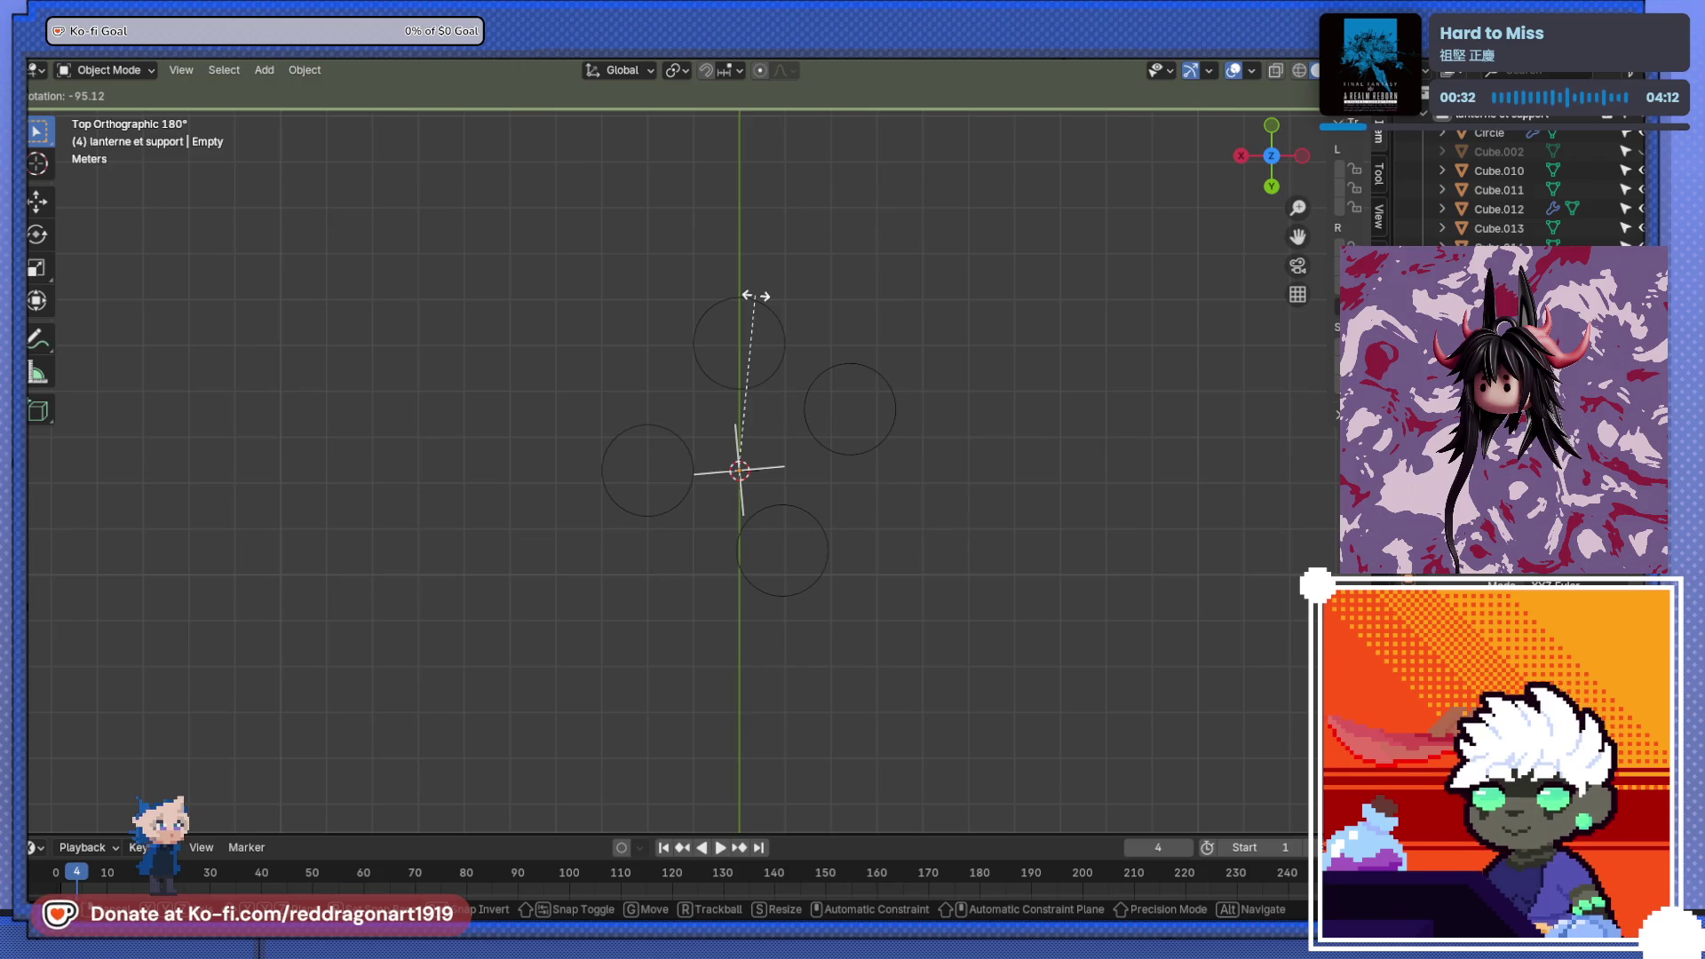
pyautogui.write('90')
pyautogui.press('Return')
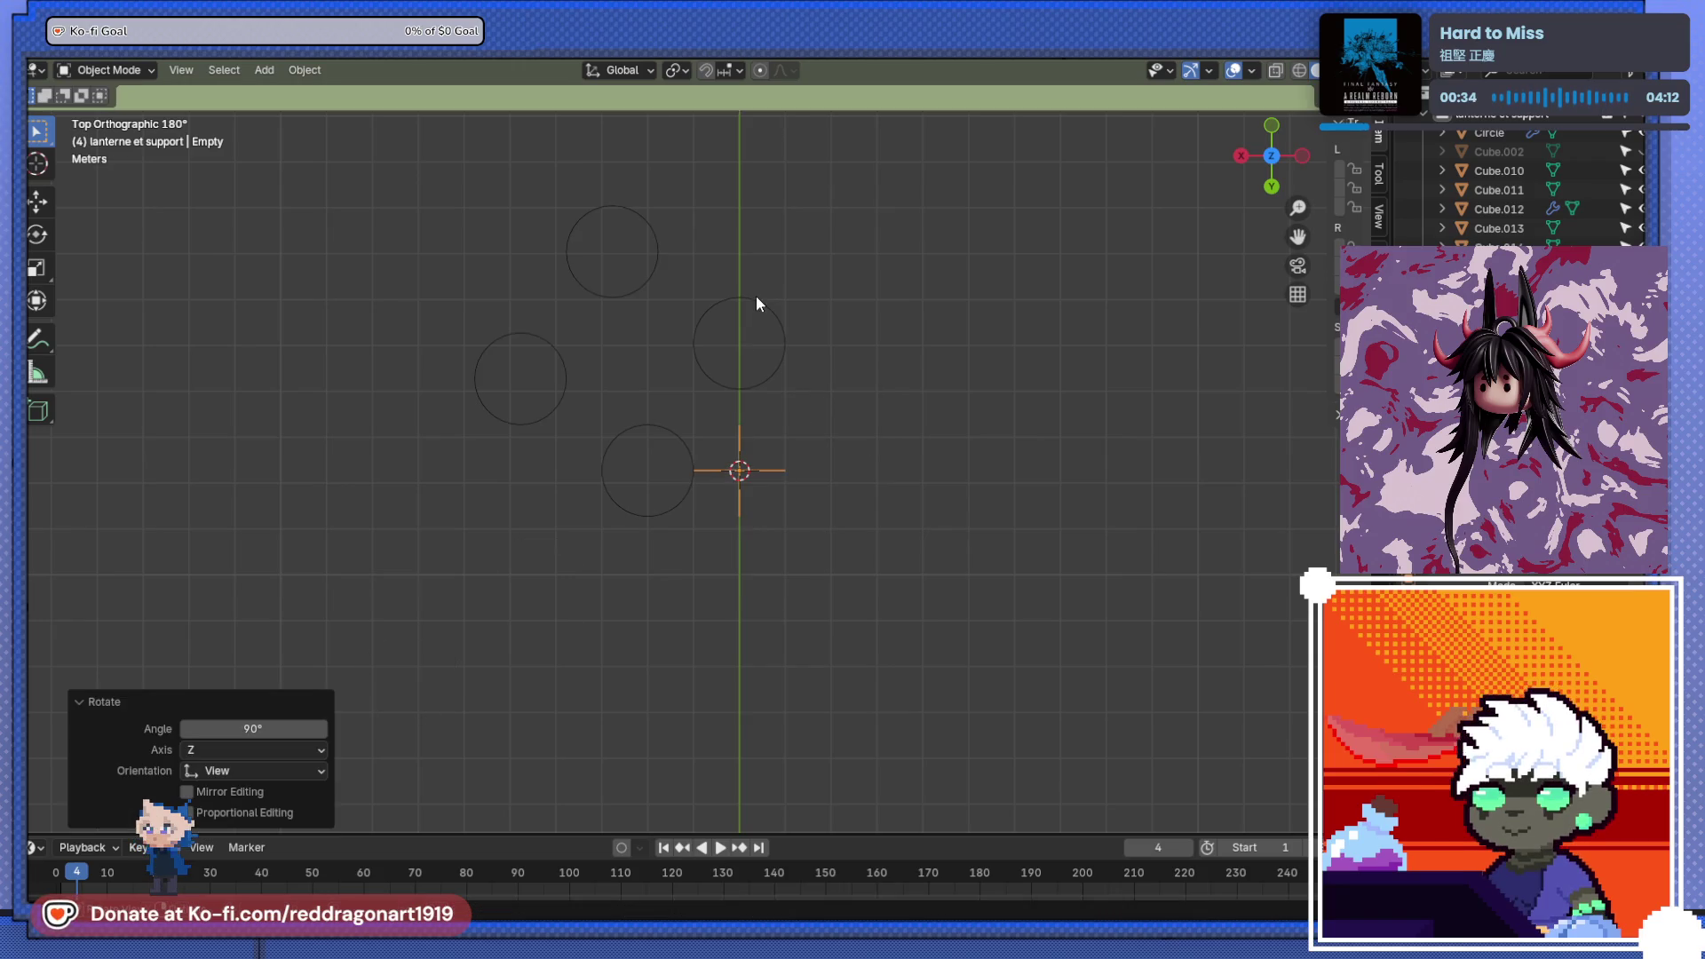
# - Set the circle ring's origin to the 3D cursor, then delete the ring
pyautogui.rightClick(764, 472)
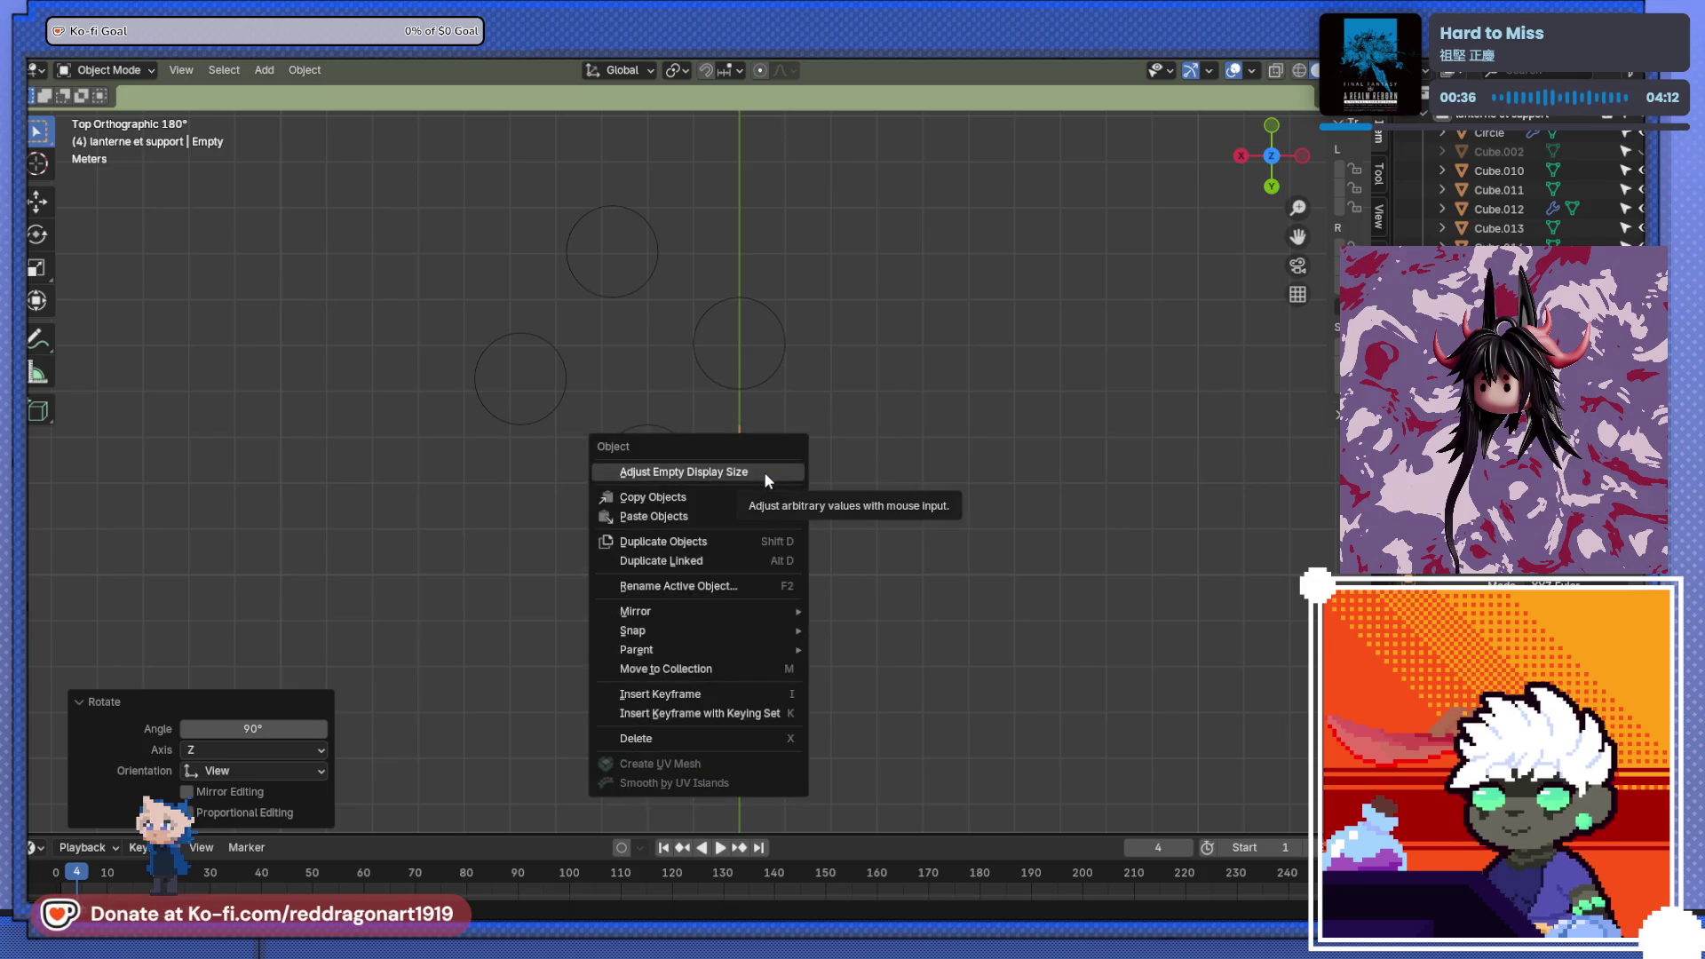
pyautogui.click(694, 362)
pyautogui.rightClick(705, 359)
pyautogui.moveTo(701, 360)
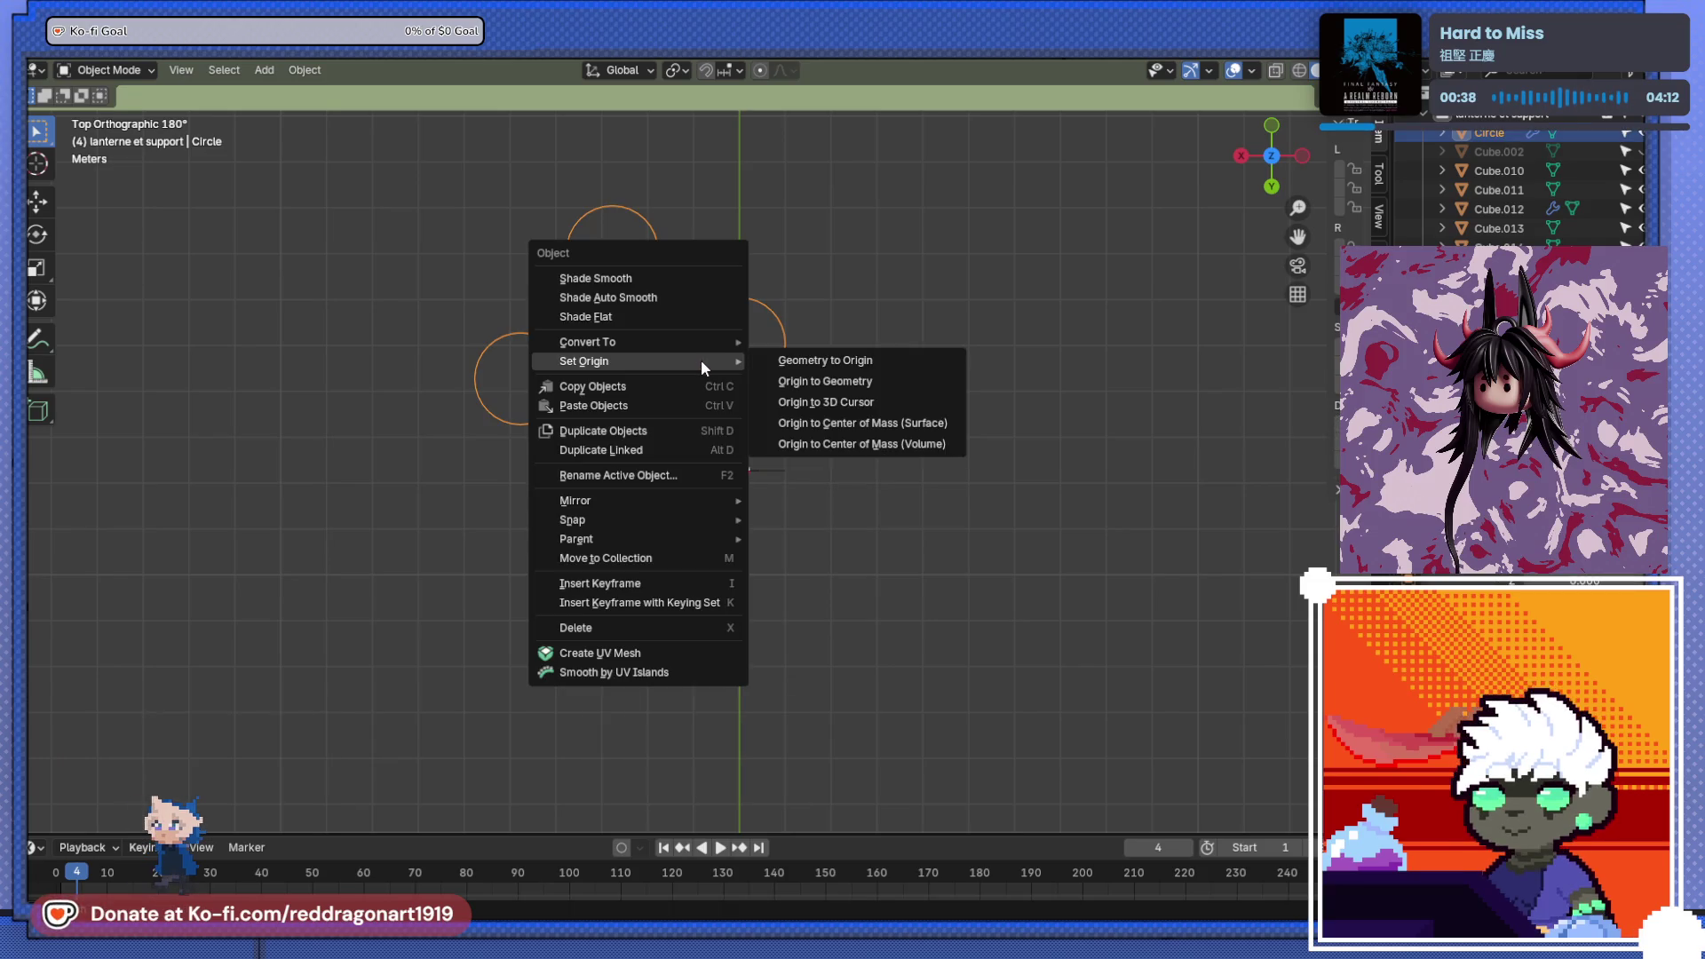
pyautogui.click(835, 411)
pyautogui.scroll(-2, 765, 440)
pyautogui.scroll(3, 765, 442)
pyautogui.scroll(-3, 764, 448)
pyautogui.scroll(1, 744, 479)
pyautogui.scroll(-1, 744, 483)
pyautogui.scroll(1, 746, 479)
pyautogui.scroll(-2, 693, 484)
pyautogui.moveTo(689, 484)
pyautogui.mouseDown(button='middle')
pyautogui.moveTo(845, 380)
pyautogui.moveTo(704, 529)
pyautogui.mouseUp(button='middle')
pyautogui.scroll(-2, 793, 435)
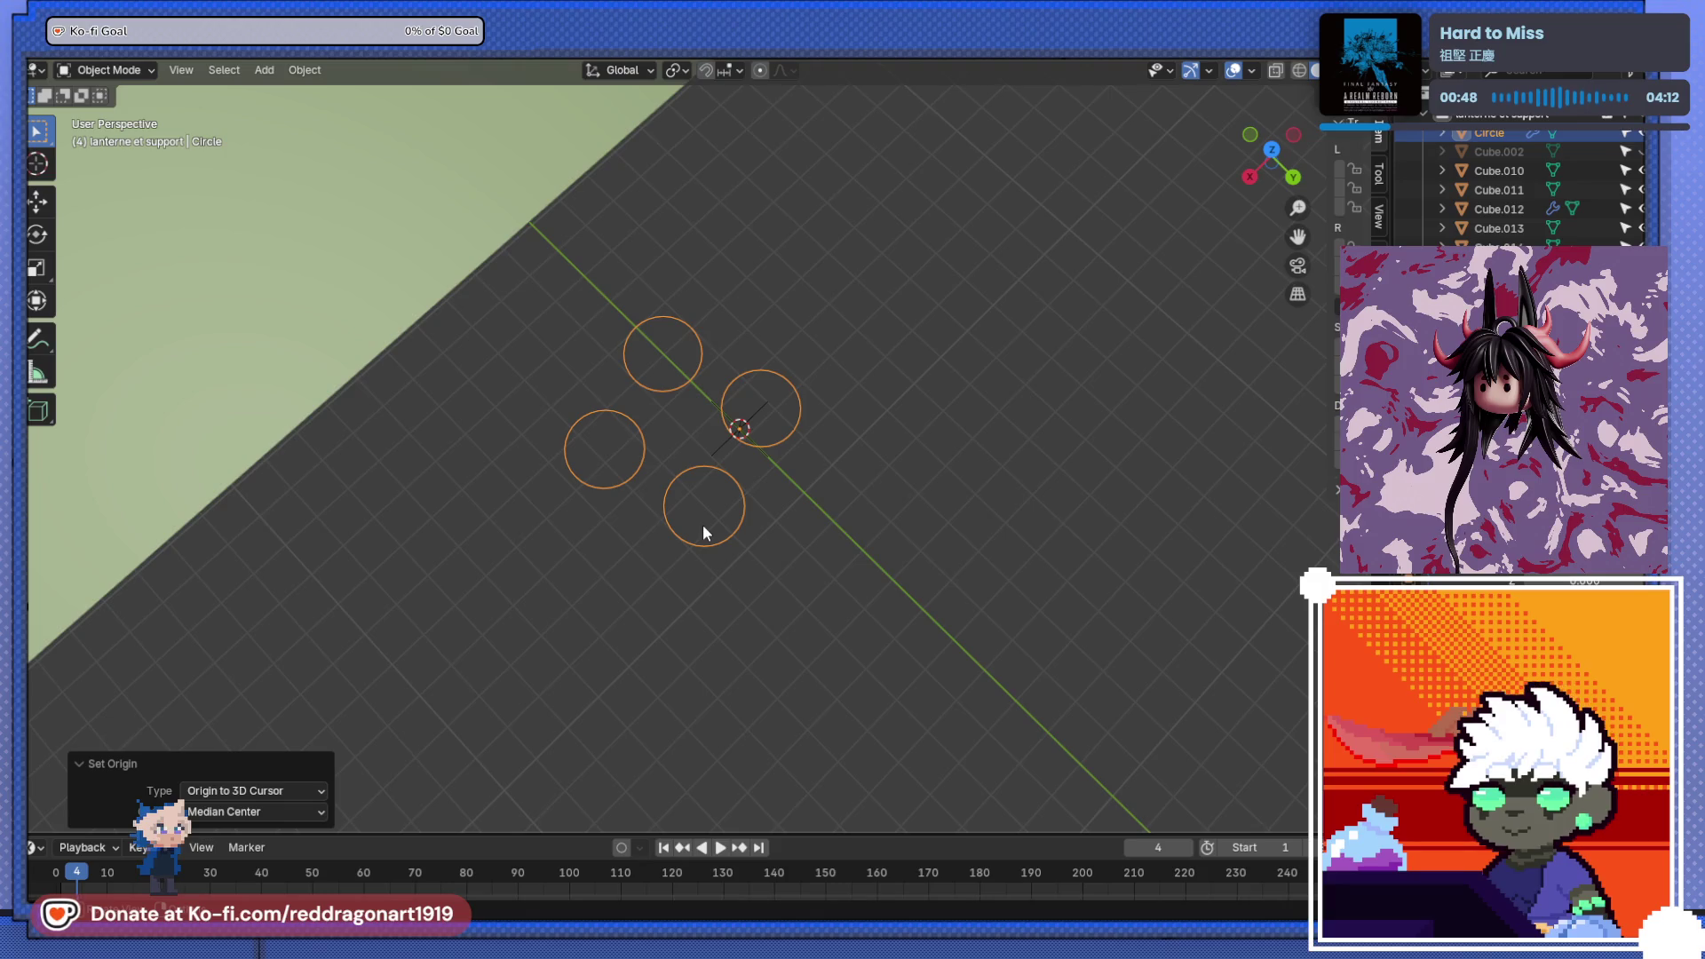
pyautogui.press('x')
pyautogui.click(701, 525)
# - Delete the remaining plain-axes empty
pyautogui.press('a')
pyautogui.press('x')
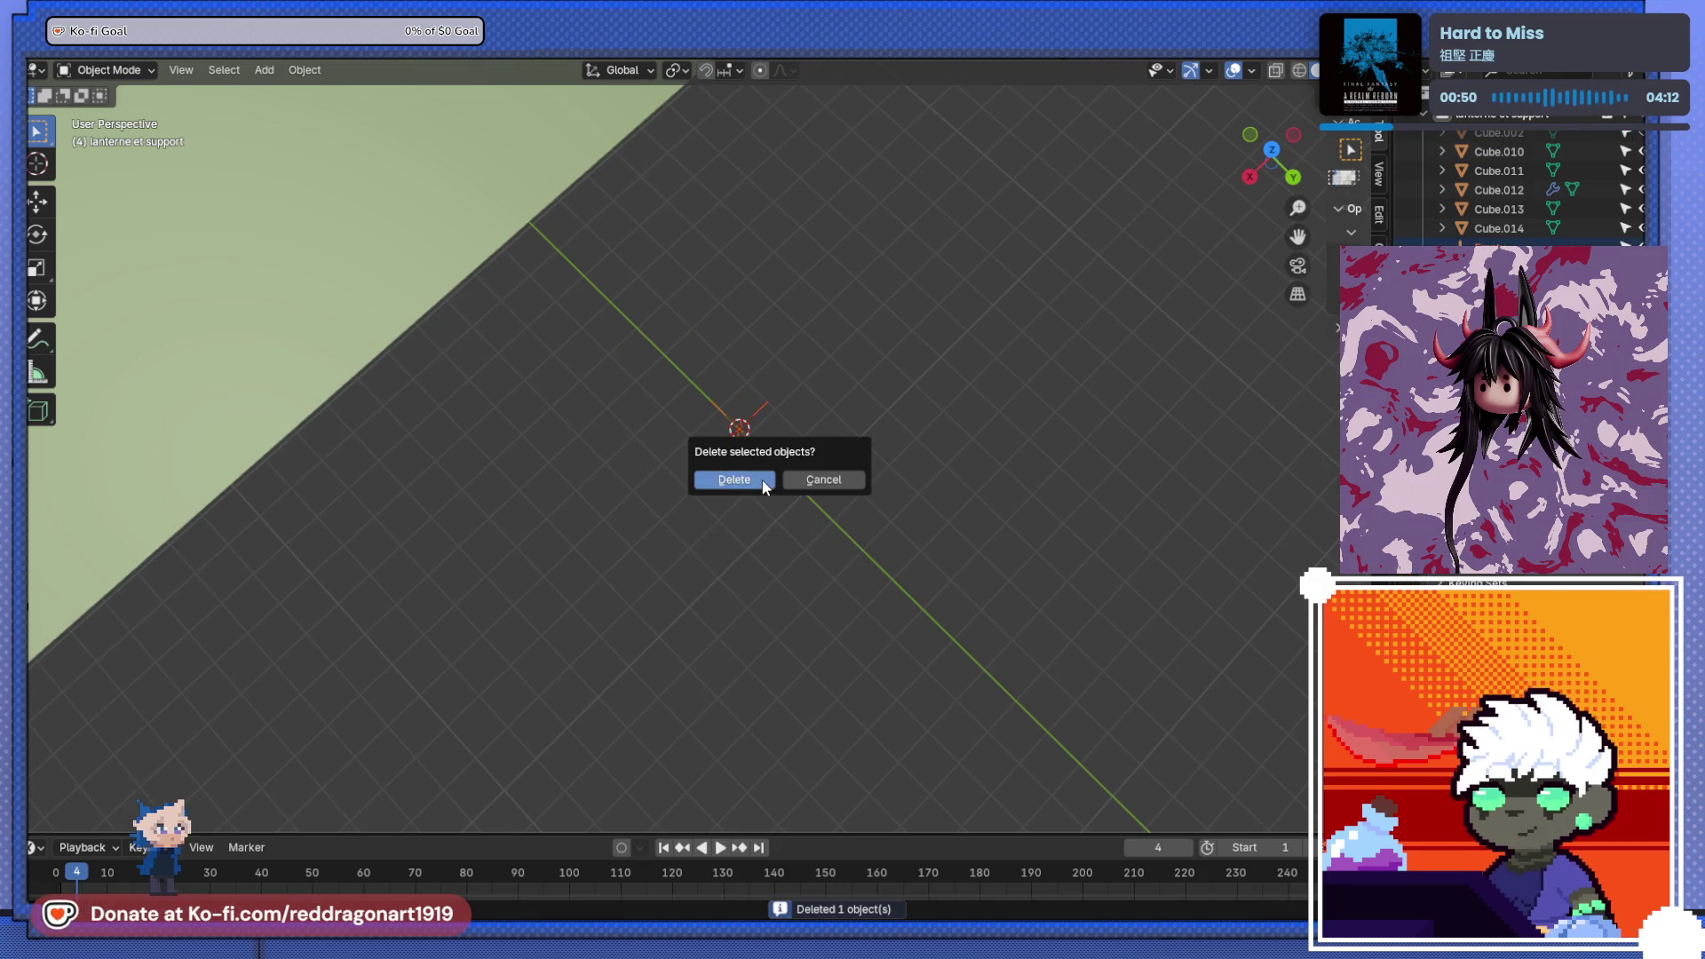
pyautogui.click(761, 480)
pyautogui.scroll(-3, 460, 589)
# - Orbit around the shrine scene to inspect it from several angles
pyautogui.moveTo(460, 590); pyautogui.dragTo(214, 508, button='middle')
pyautogui.moveTo(488, 396)
pyautogui.mouseDown(button='middle')
pyautogui.moveTo(784, 494)
pyautogui.moveTo(609, 556)
pyautogui.moveTo(707, 559)
pyautogui.mouseUp(button='middle')
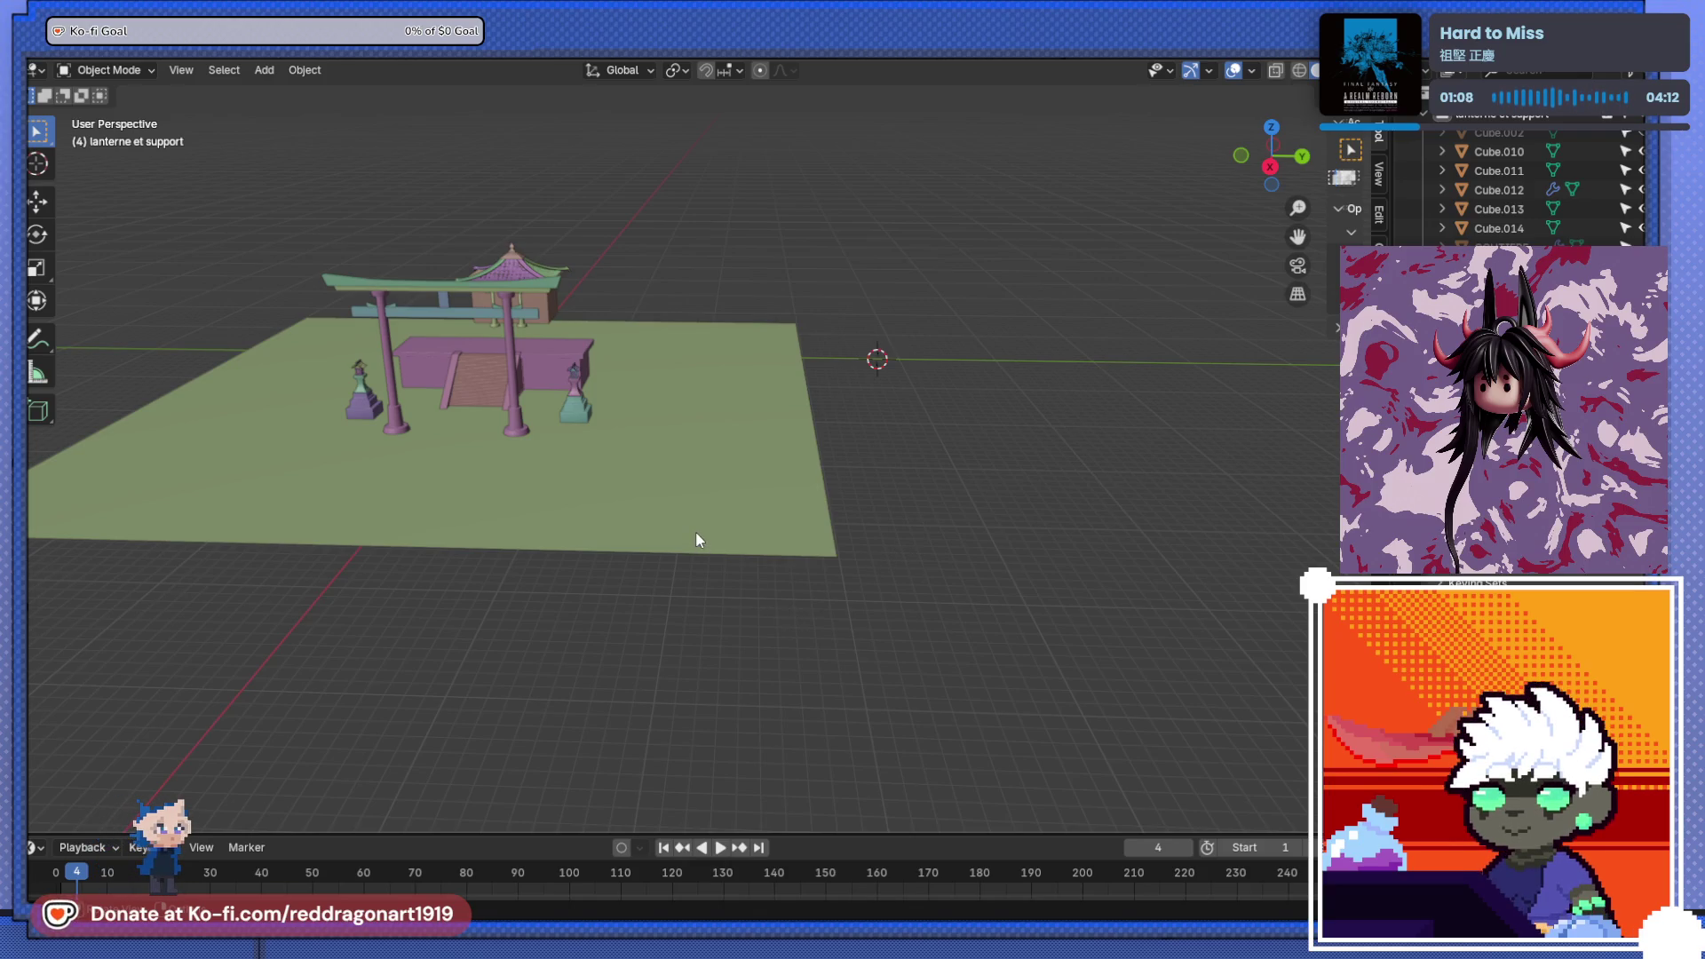
pyautogui.moveTo(555, 320)
pyautogui.mouseDown(button='middle')
pyautogui.moveTo(840, 540)
pyautogui.moveTo(775, 582)
pyautogui.moveTo(700, 402)
pyautogui.moveTo(717, 380)
pyautogui.mouseUp(button='middle')
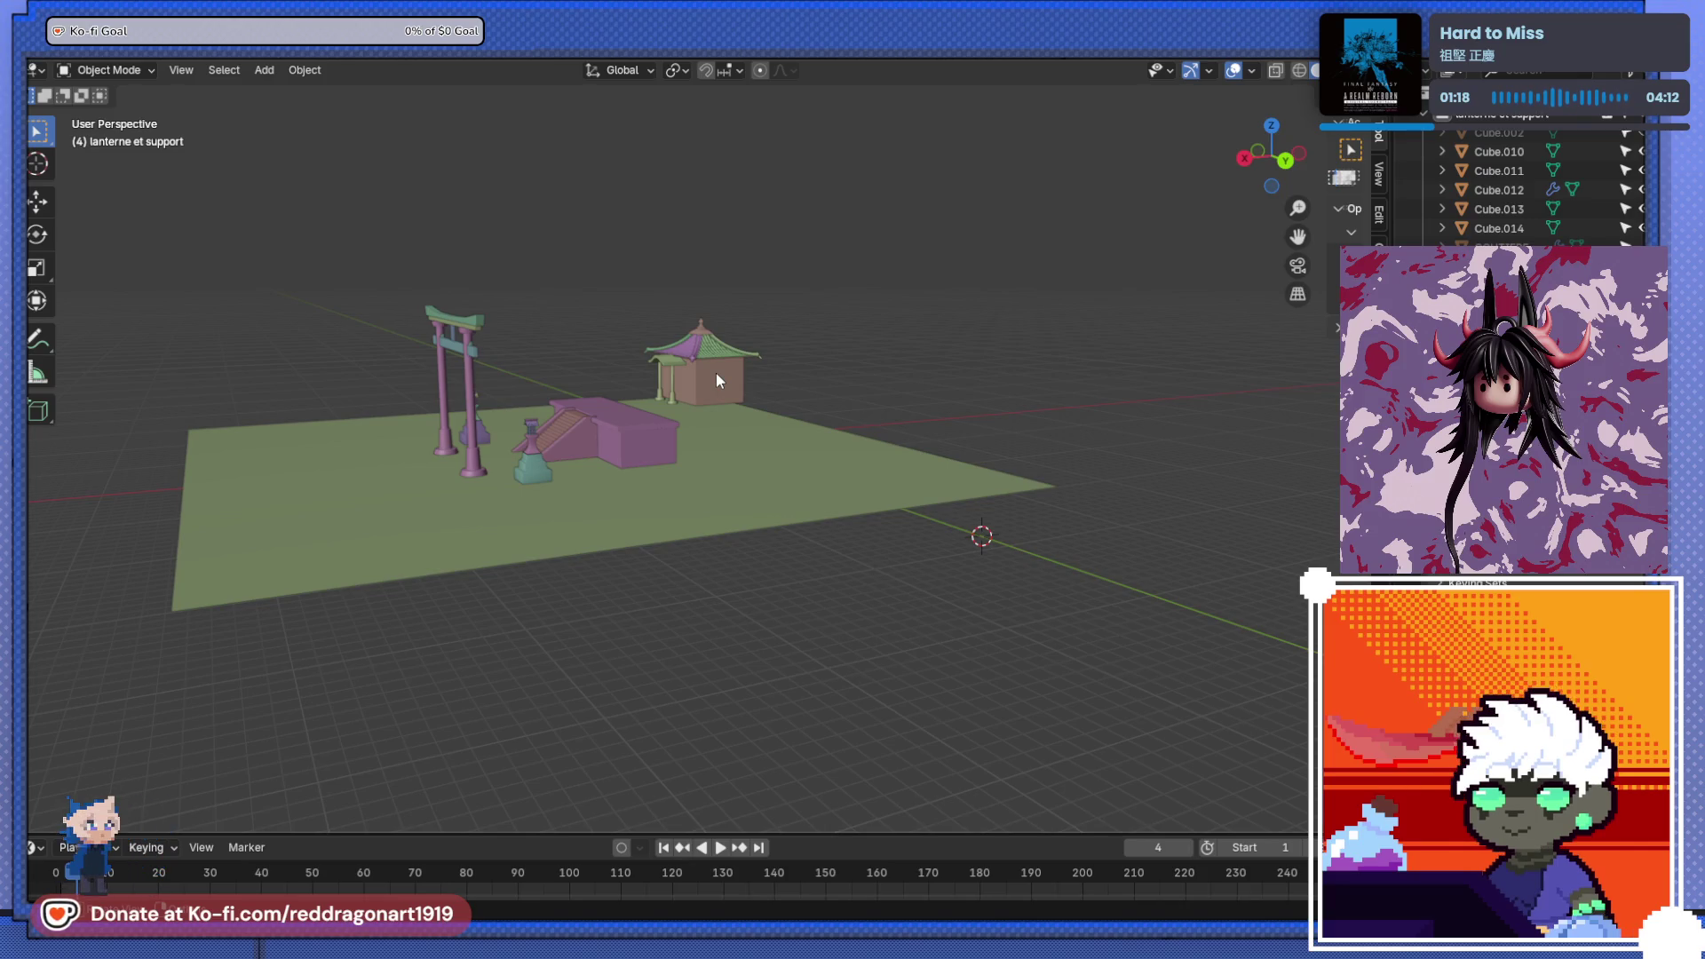
pyautogui.moveTo(662, 638)
pyautogui.mouseDown(button='middle')
pyautogui.moveTo(902, 559)
pyautogui.moveTo(742, 688)
pyautogui.moveTo(856, 772)
pyautogui.moveTo(1032, 471)
pyautogui.moveTo(707, 521)
pyautogui.moveTo(844, 544)
pyautogui.mouseUp(button='middle')
pyautogui.moveTo(913, 614)
pyautogui.mouseDown(button='middle')
pyautogui.moveTo(982, 563)
pyautogui.moveTo(924, 472)
pyautogui.moveTo(1069, 498)
pyautogui.moveTo(609, 552)
pyautogui.moveTo(796, 430)
pyautogui.moveTo(746, 545)
pyautogui.moveTo(817, 341)
pyautogui.moveTo(742, 456)
pyautogui.moveTo(807, 483)
pyautogui.moveTo(594, 449)
pyautogui.moveTo(743, 477)
pyautogui.mouseUp(button='middle')
pyautogui.scroll(-3, 743, 477)
pyautogui.scroll(4, 716, 487)
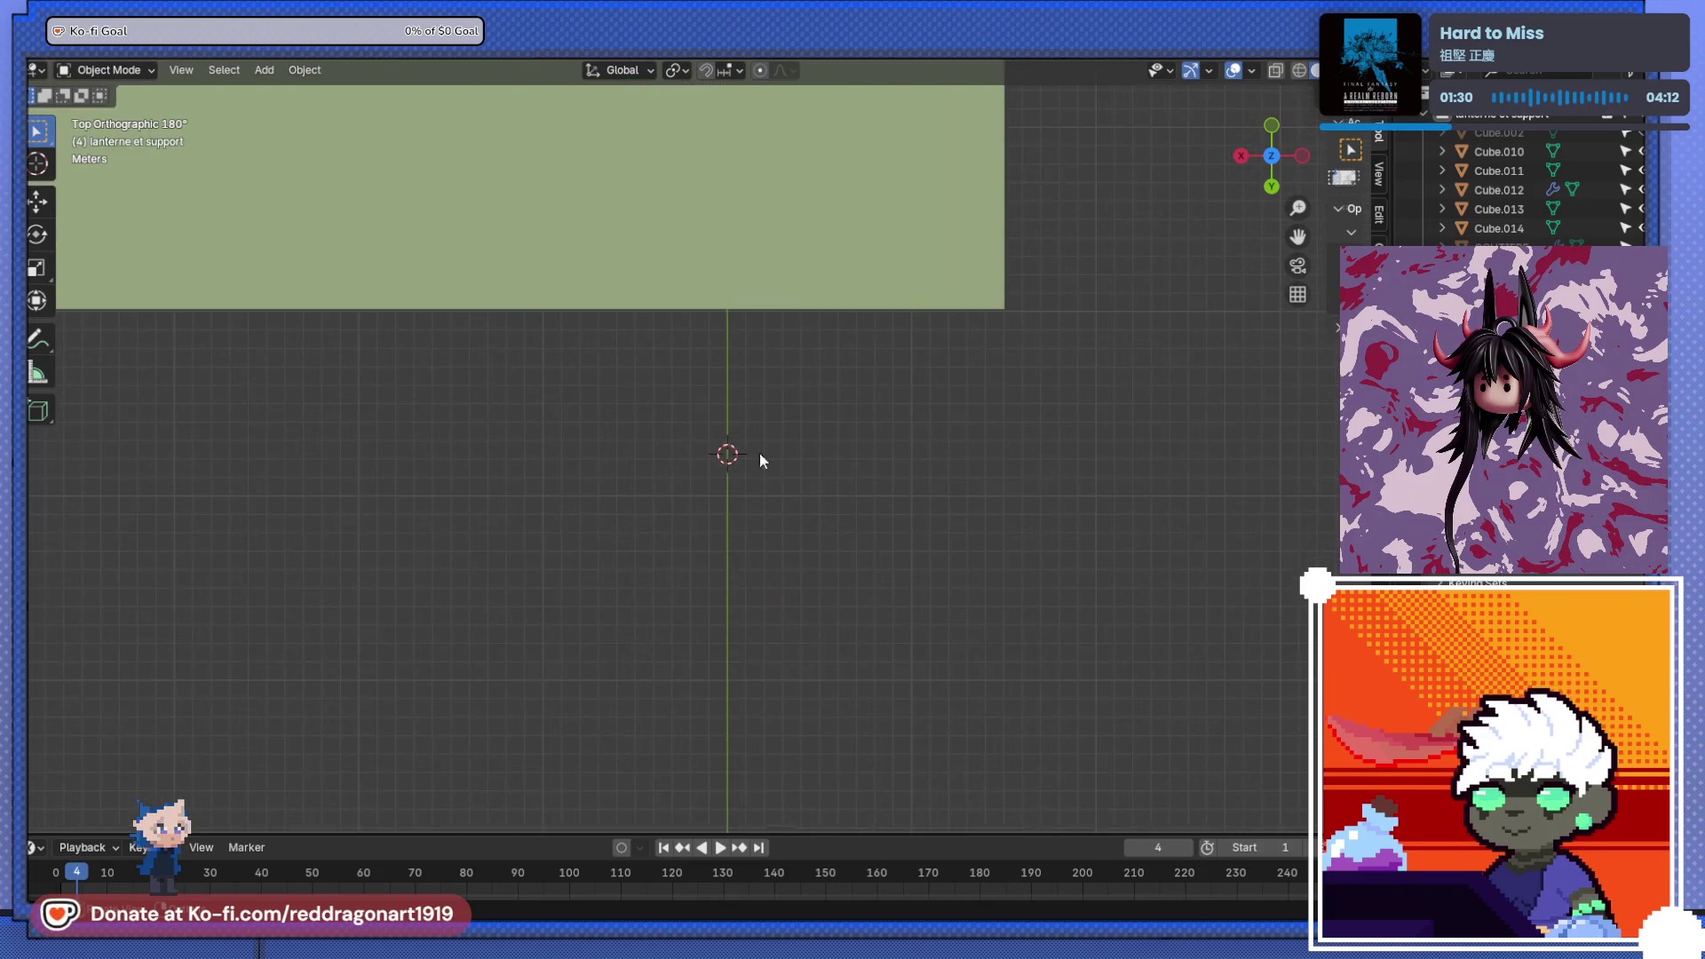
# - Add another circle and shift it about 3.17 m along X beside the 3D cursor
pyautogui.scroll(-1, 761, 457)
pyautogui.hotkey('shift', 'a')
pyautogui.moveTo(721, 512)
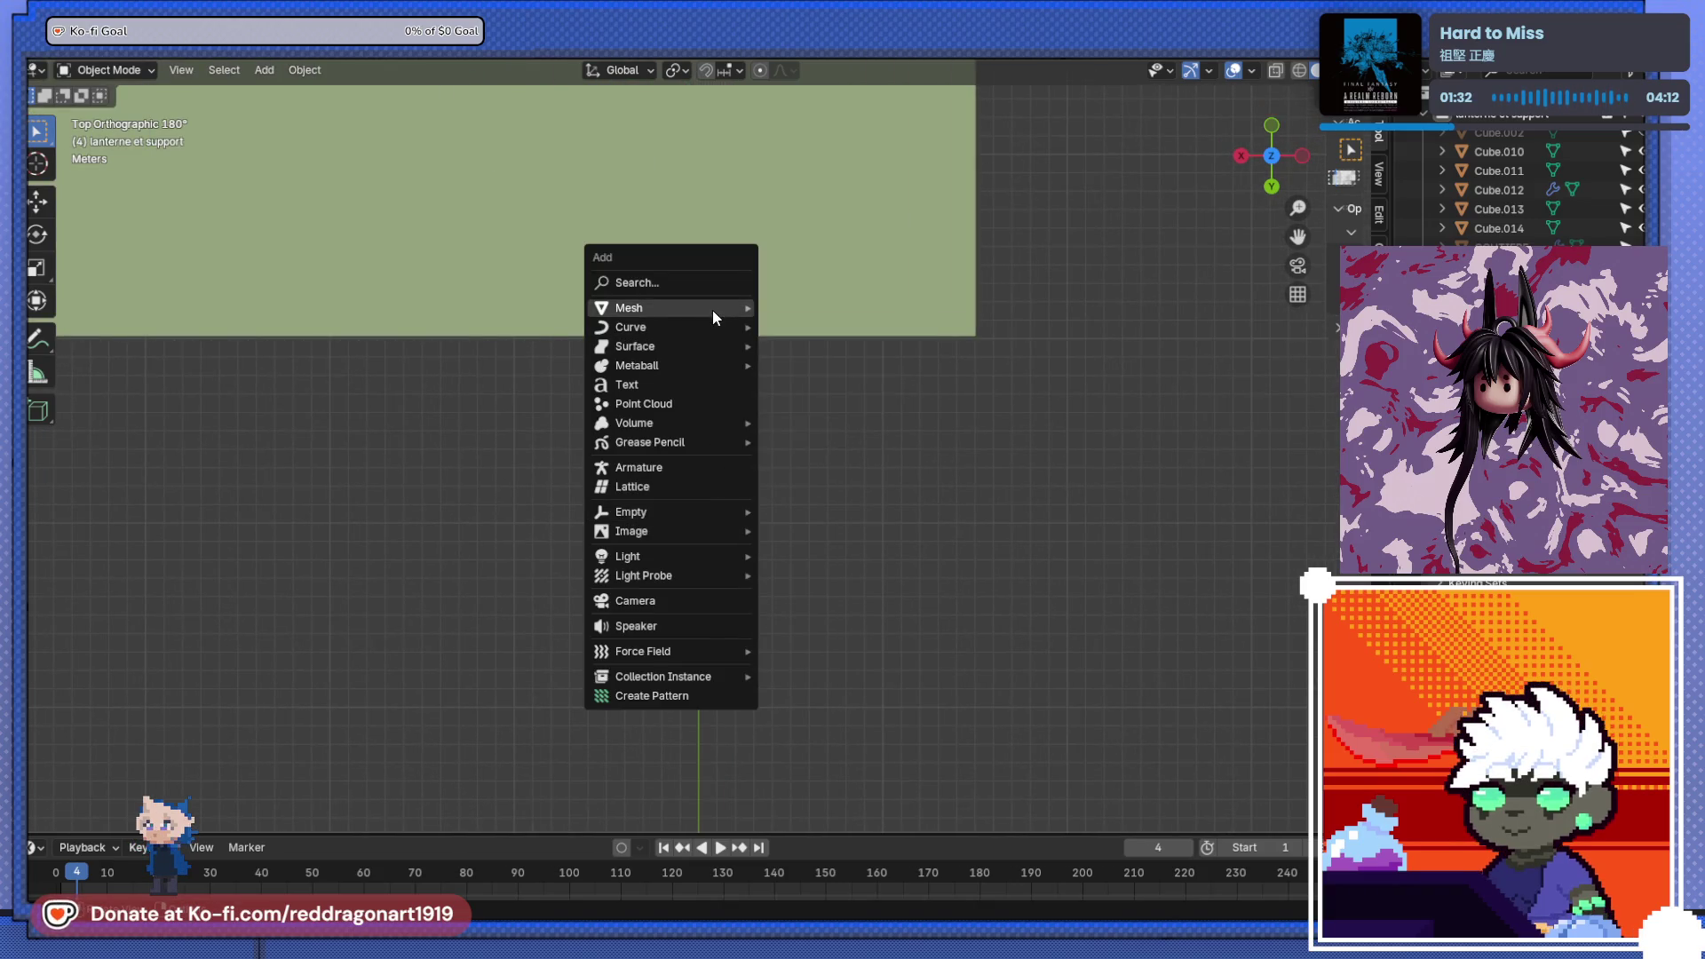
pyautogui.moveTo(726, 305)
pyautogui.click(822, 345)
pyautogui.scroll(3, 769, 480)
pyautogui.keyDown('shift'); pyautogui.moveTo(768, 480); pyautogui.dragTo(902, 472, button='middle'); pyautogui.keyUp('shift')
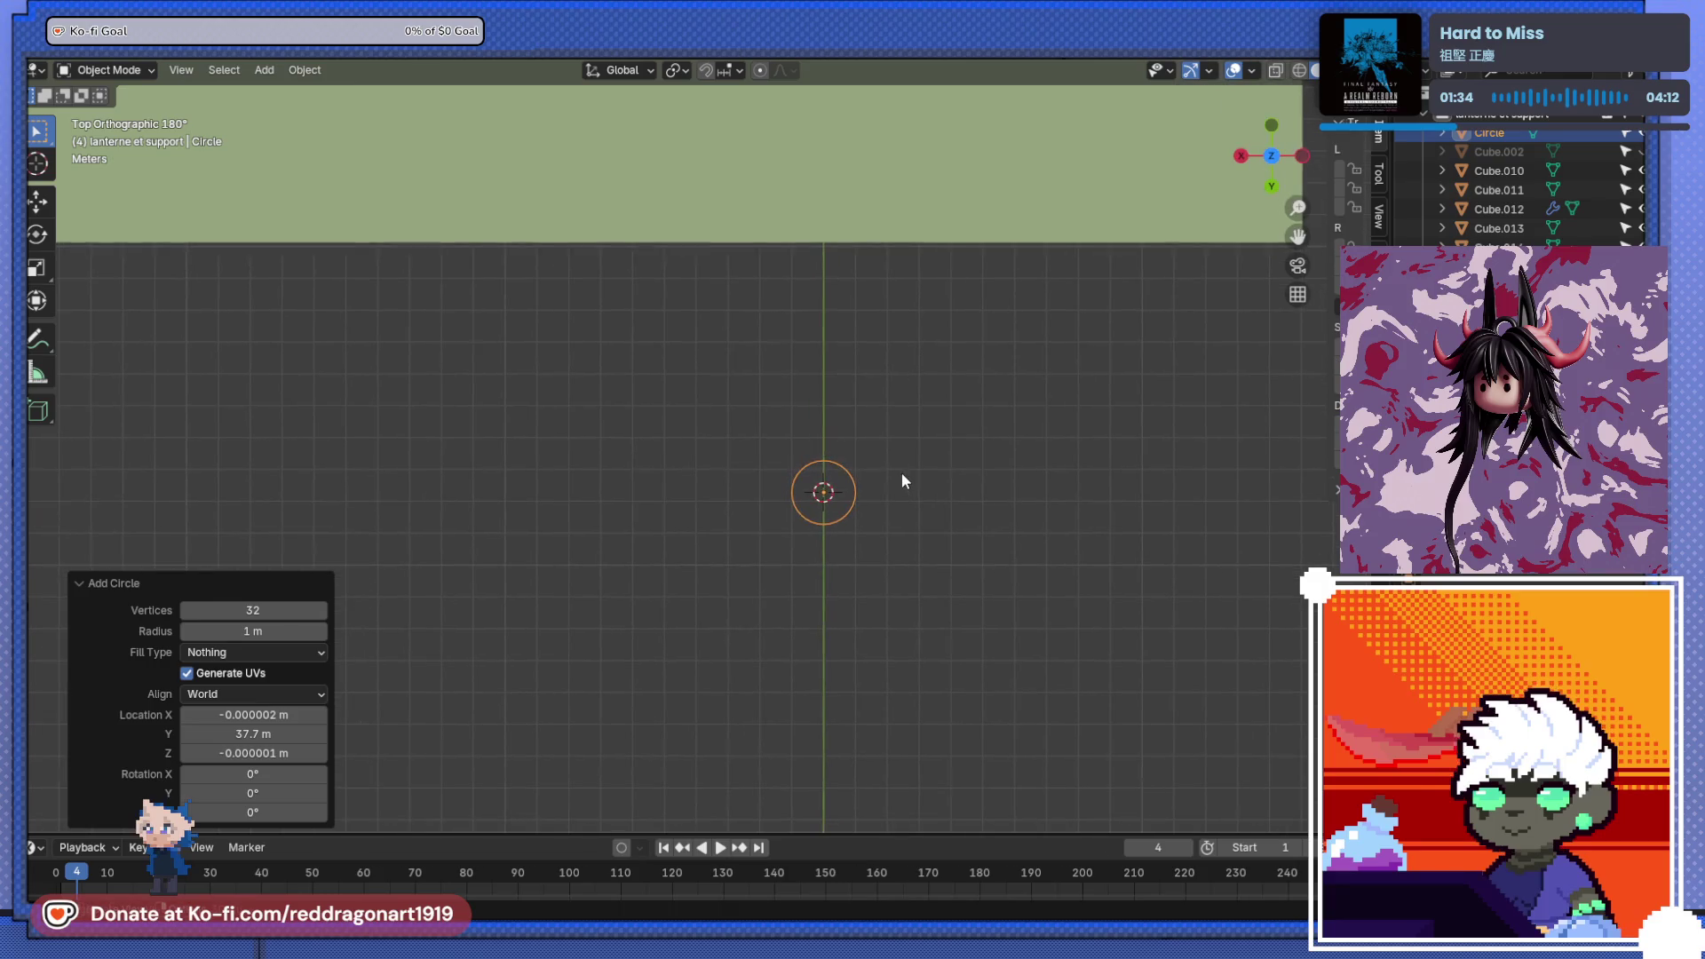
pyautogui.press('g')
pyautogui.press('x')
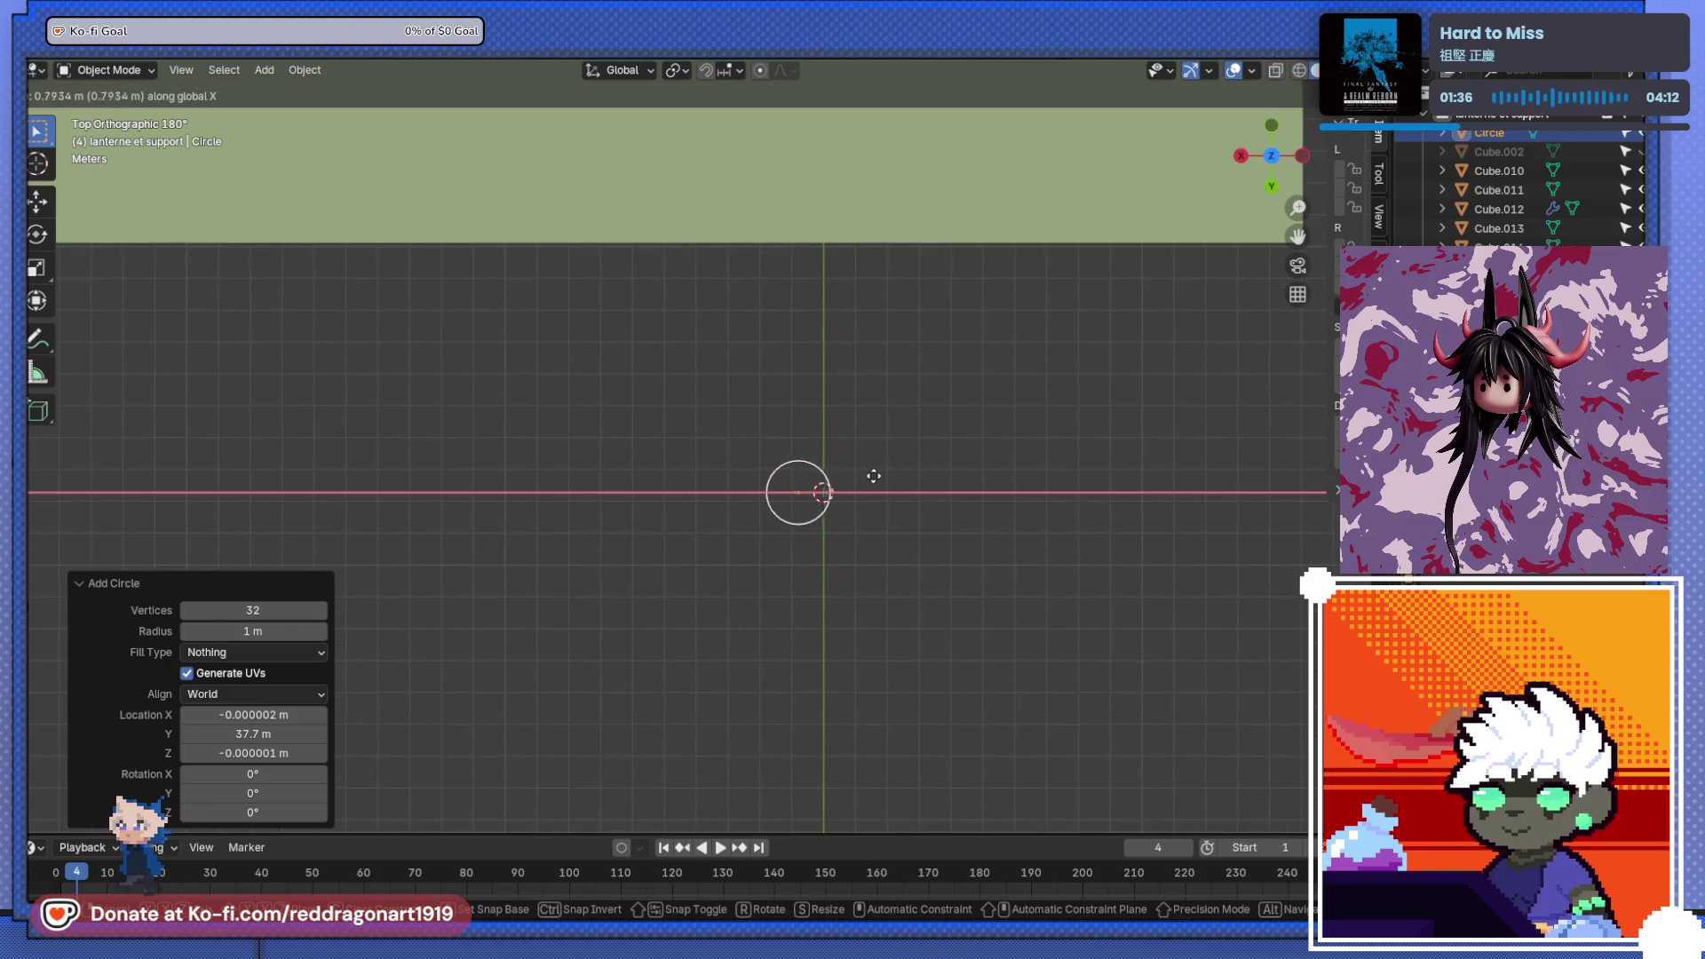
pyautogui.click(799, 479)
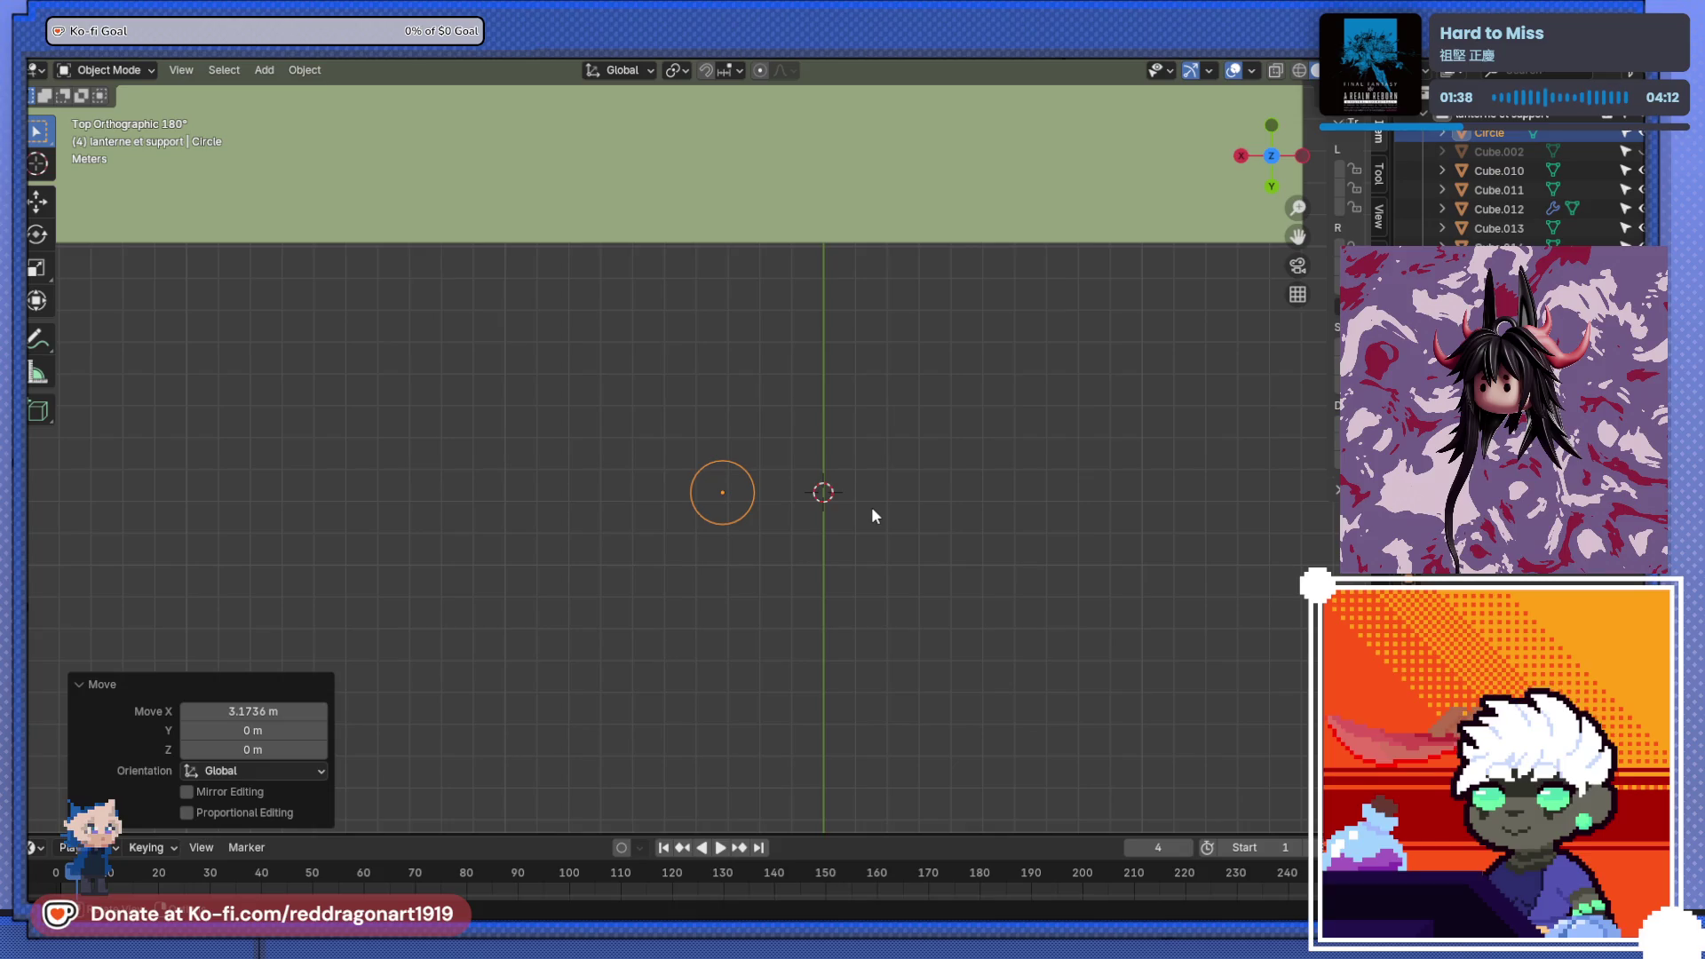
# - Add a Plain Axes empty at the 3D cursor, frame it, and clear the selection
pyautogui.hotkey('shift', 'a')
pyautogui.moveTo(871, 506)
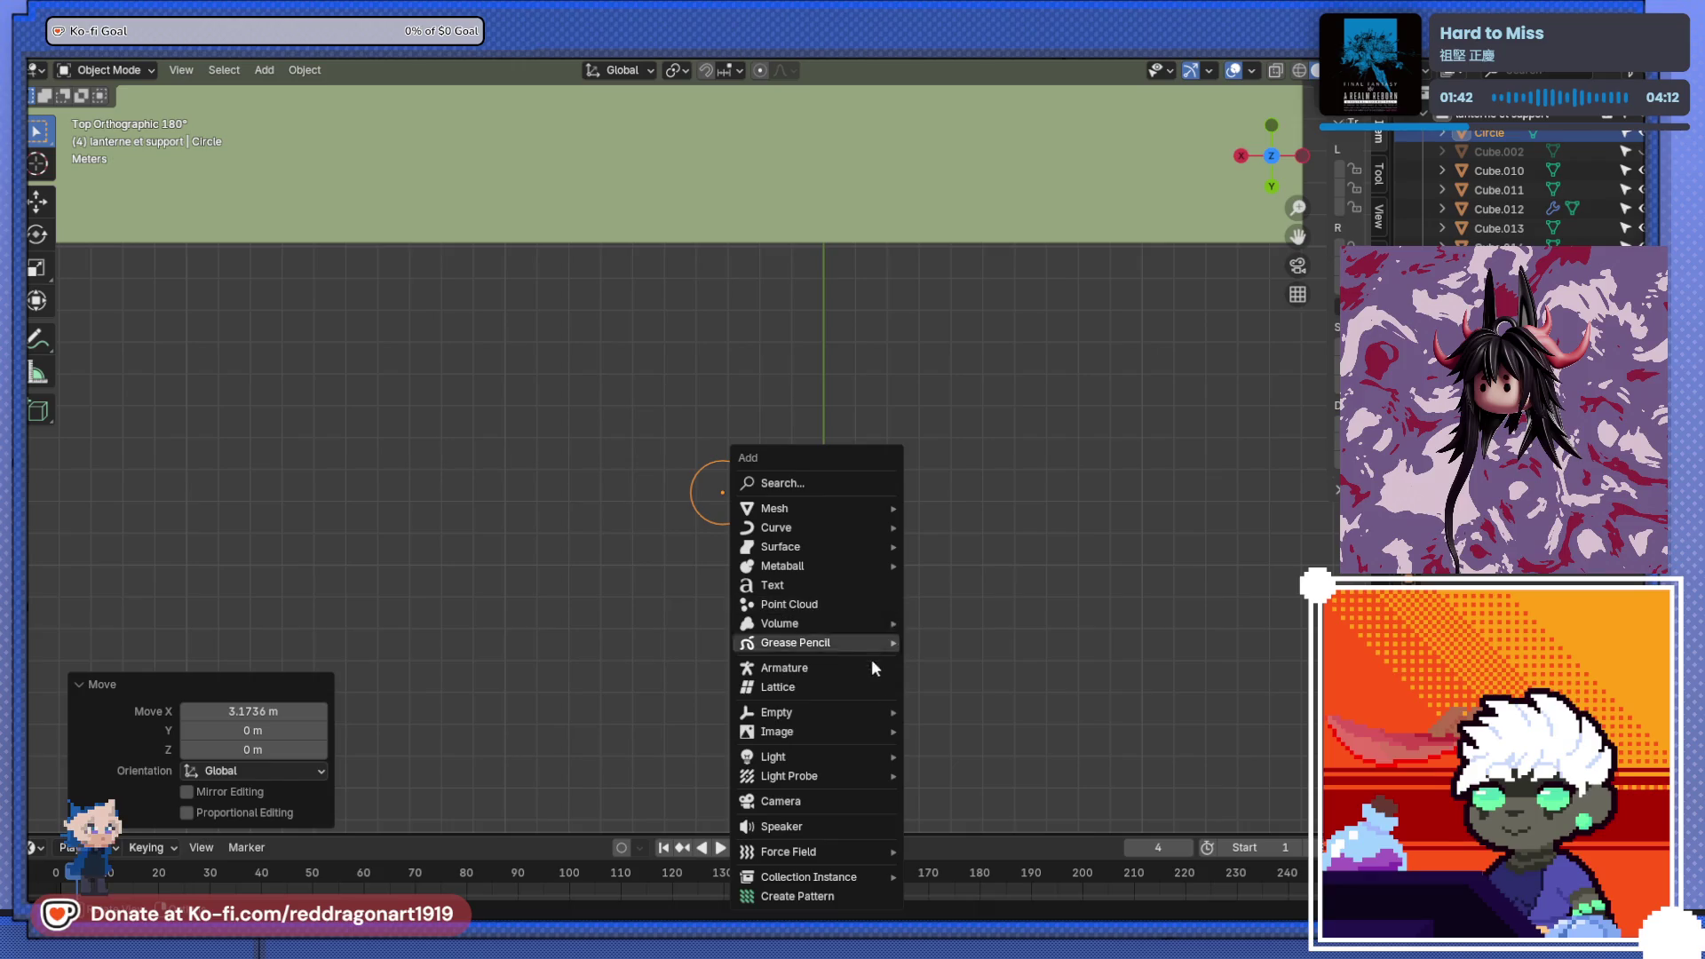
pyautogui.moveTo(876, 715)
pyautogui.click(959, 713)
pyautogui.press('KP_Decimal')
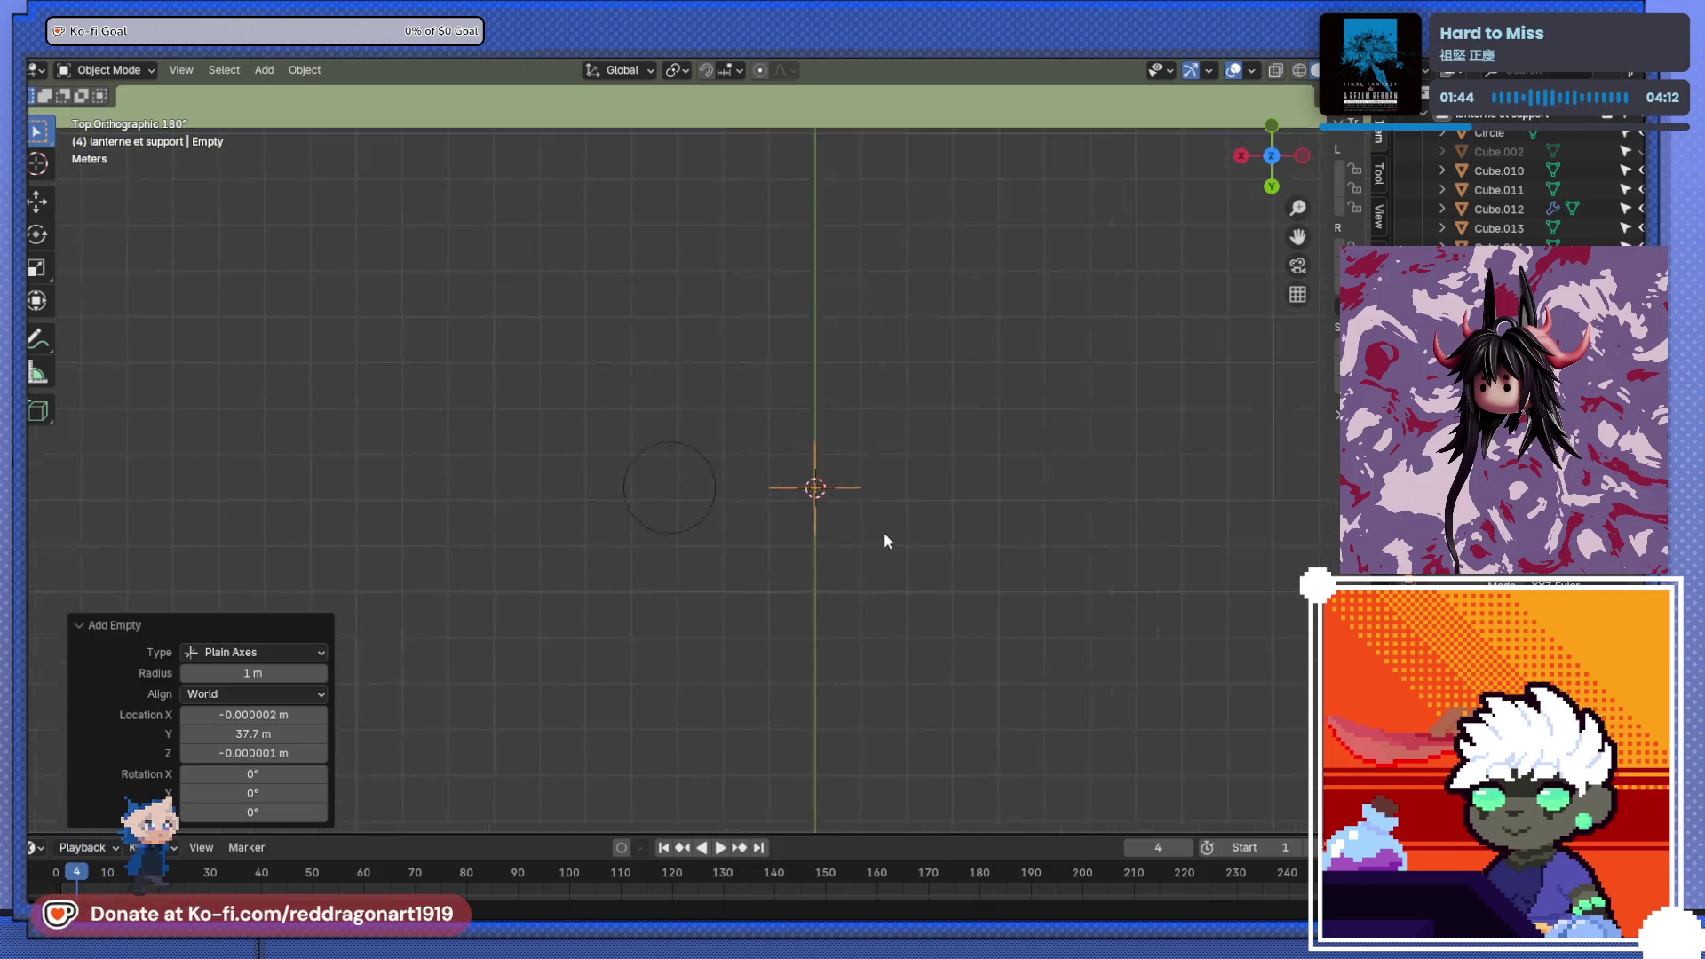
pyautogui.click(616, 465)
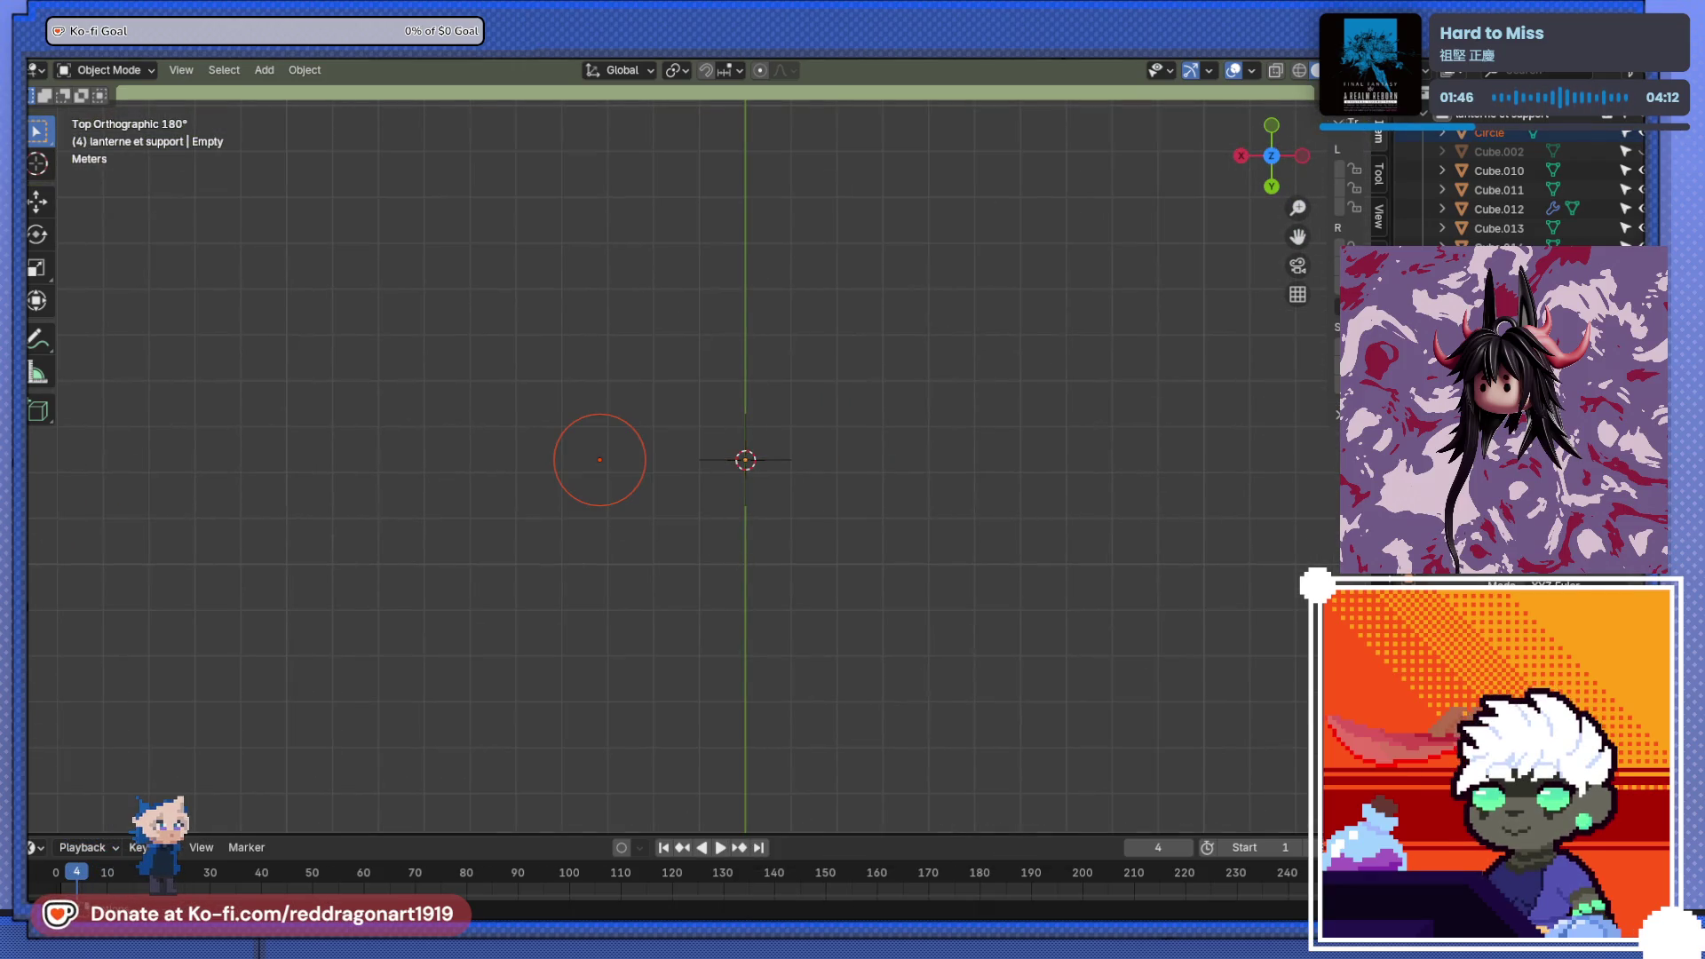
pyautogui.click(570, 477)
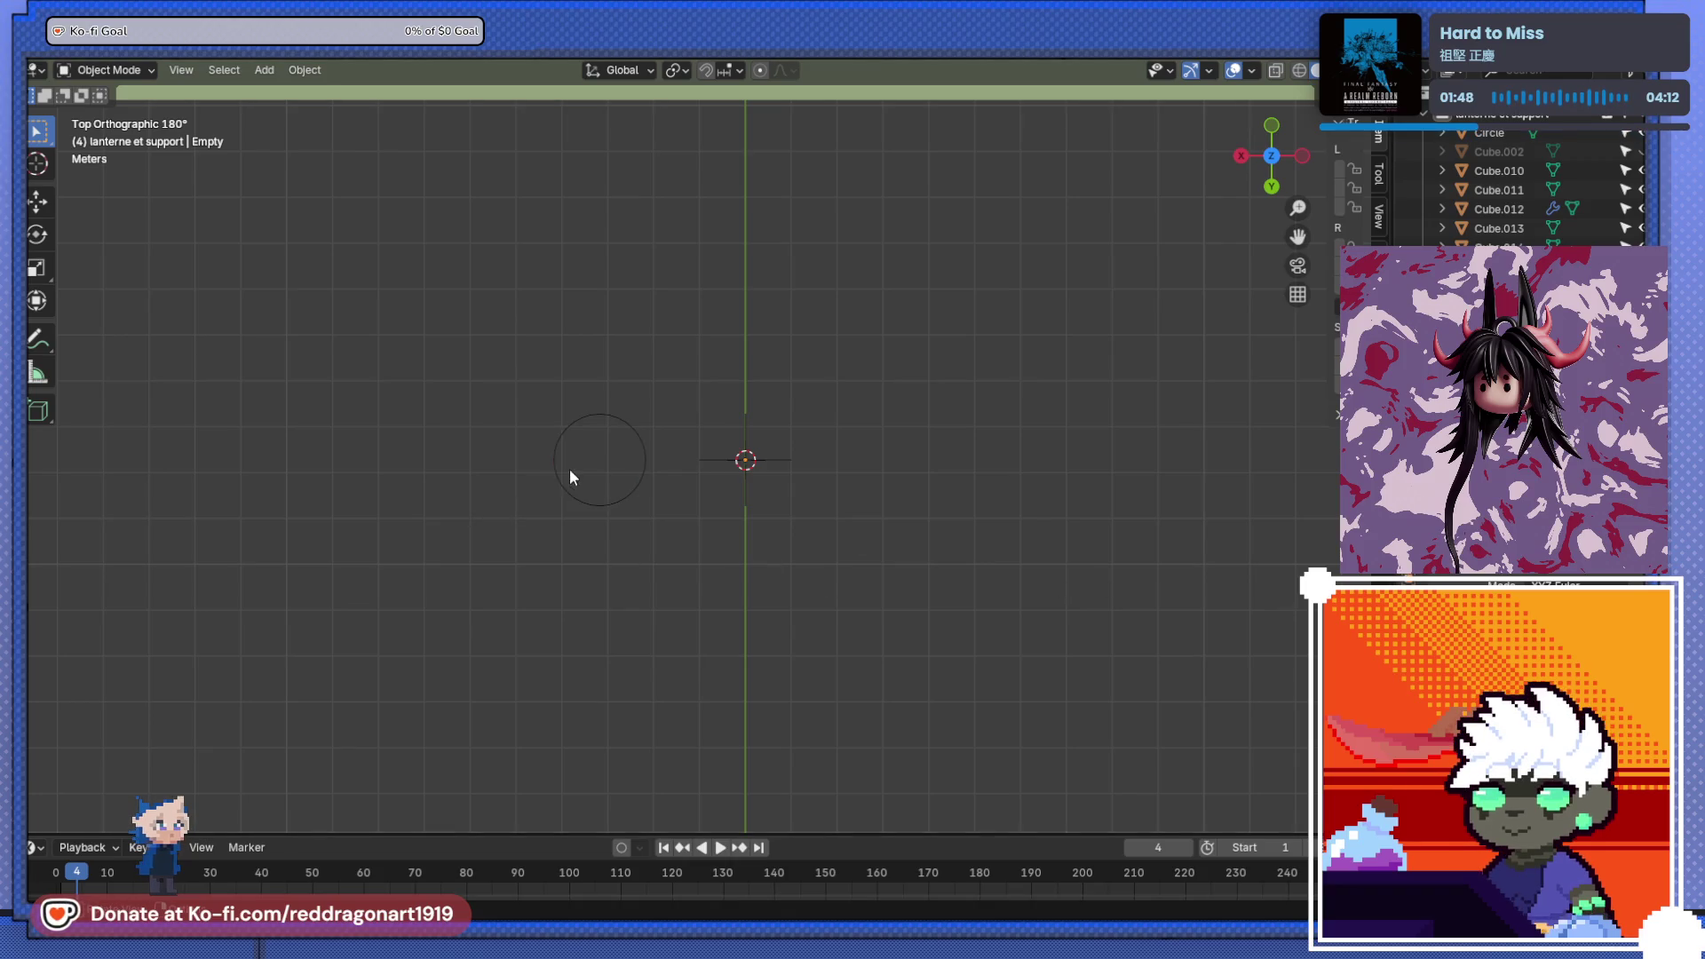
# - Select the circle and repeat it as copies, cancelling two attempts to spread them apart
pyautogui.click(605, 507)
pyautogui.hotkey('shift', 'd')
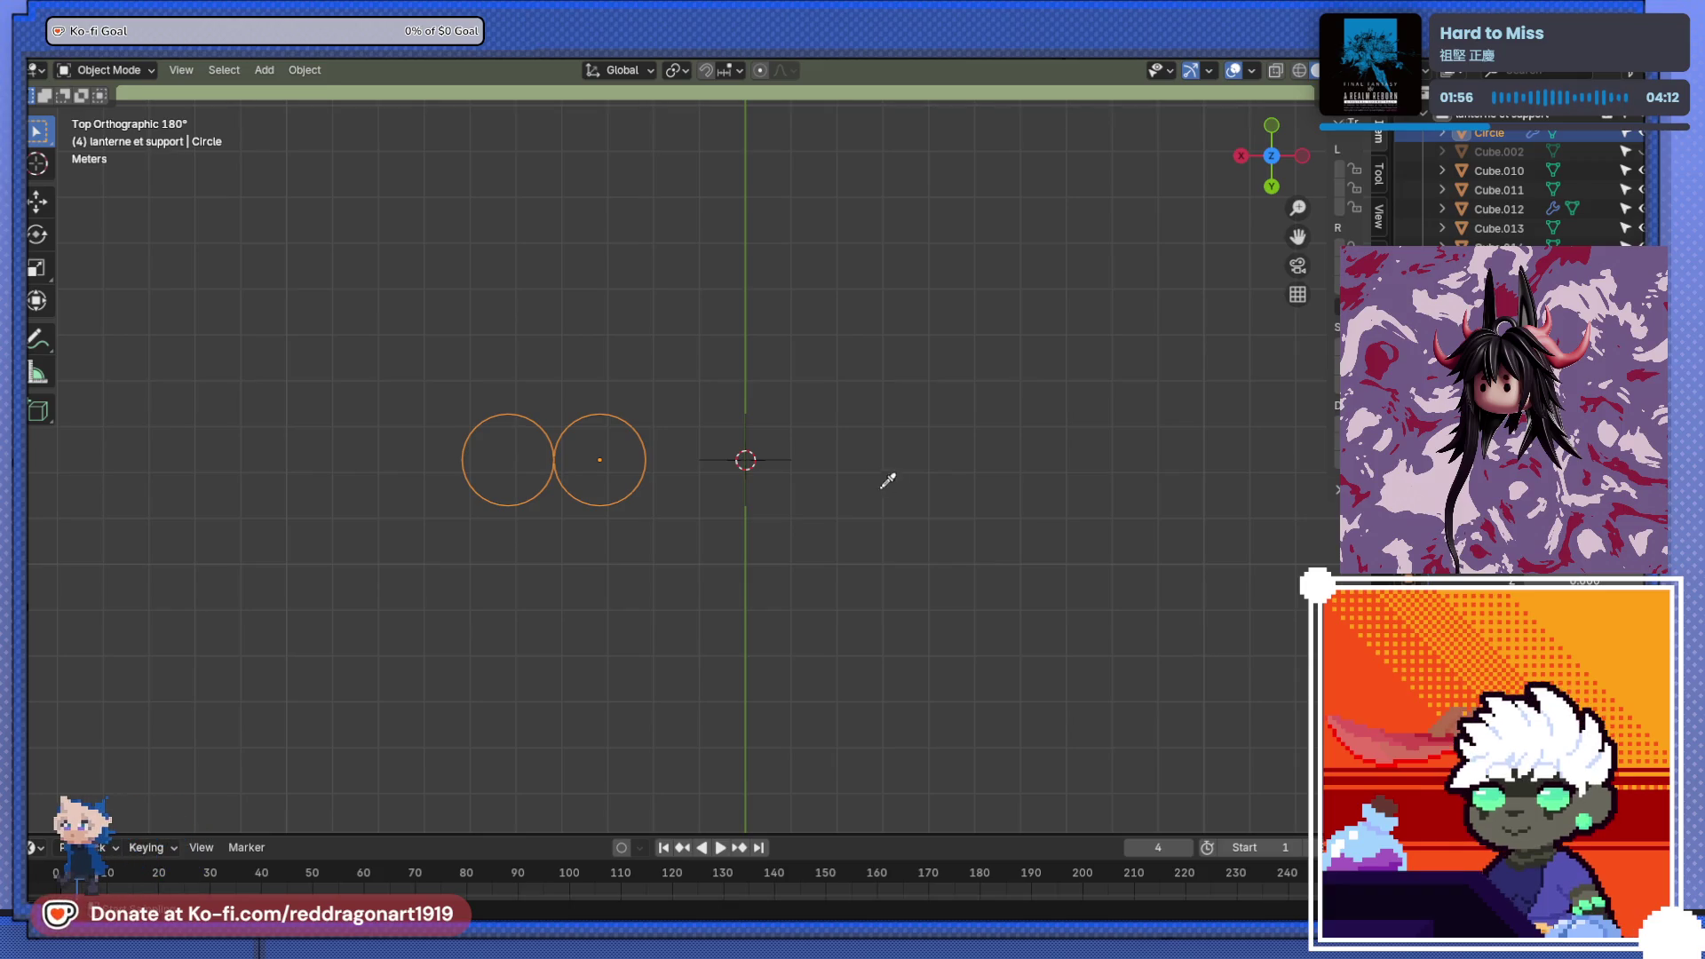
pyautogui.hotkey('ctrl', 'z')
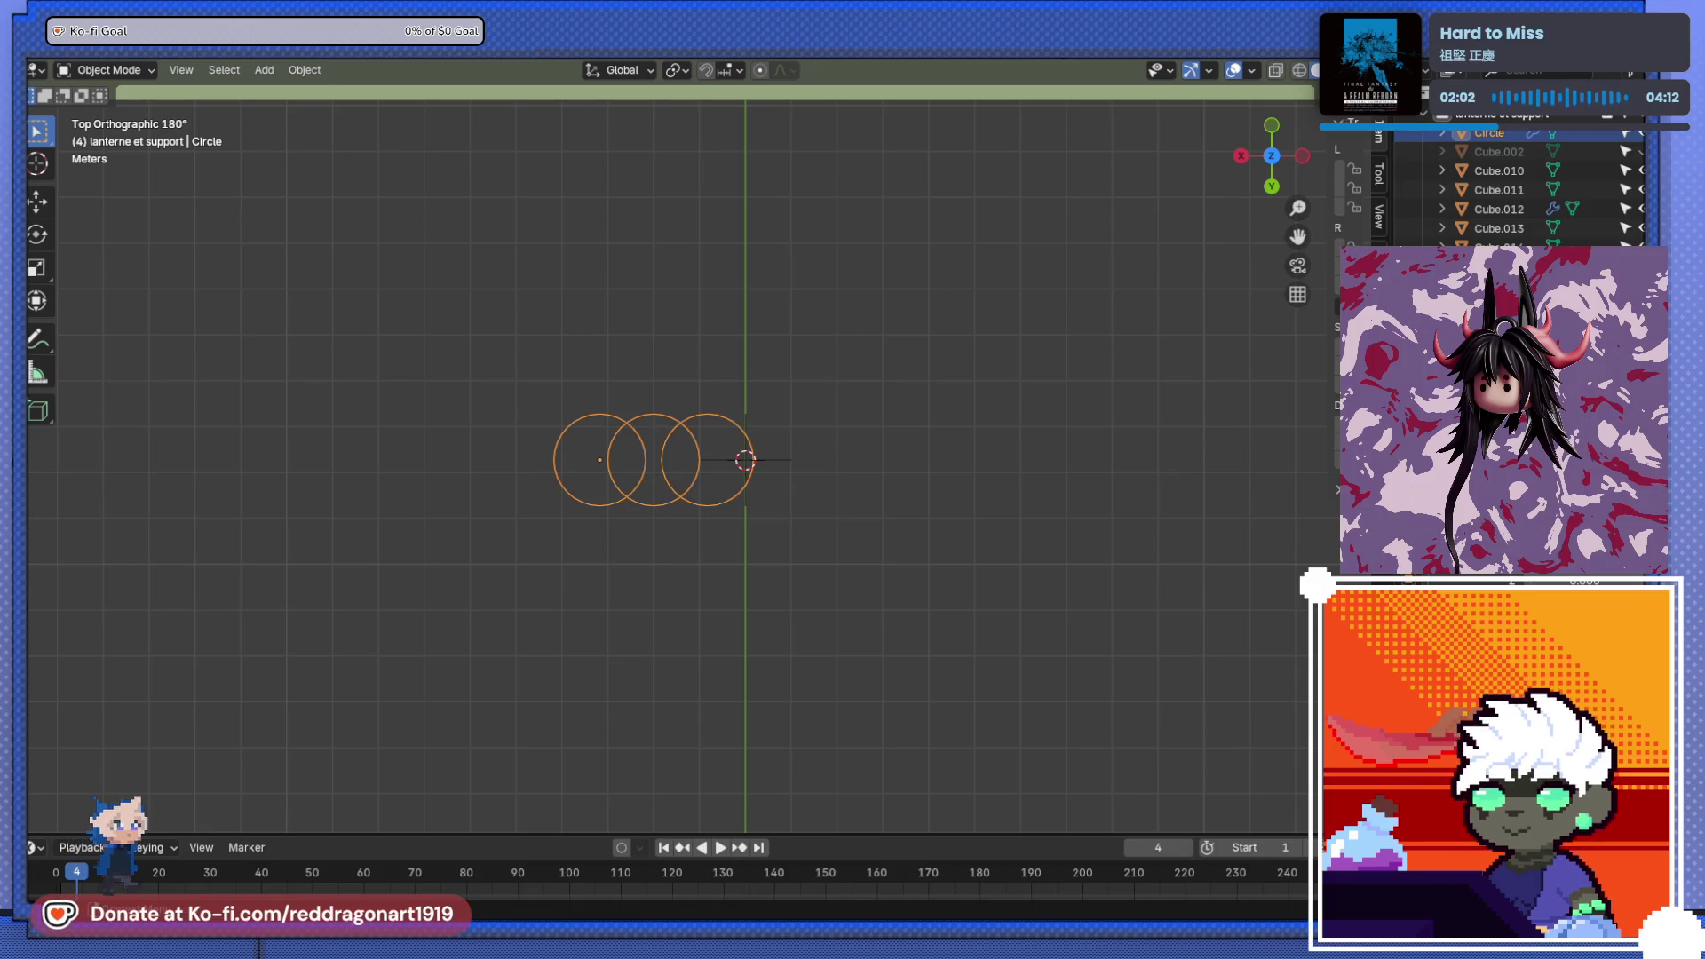
pyautogui.press('g')
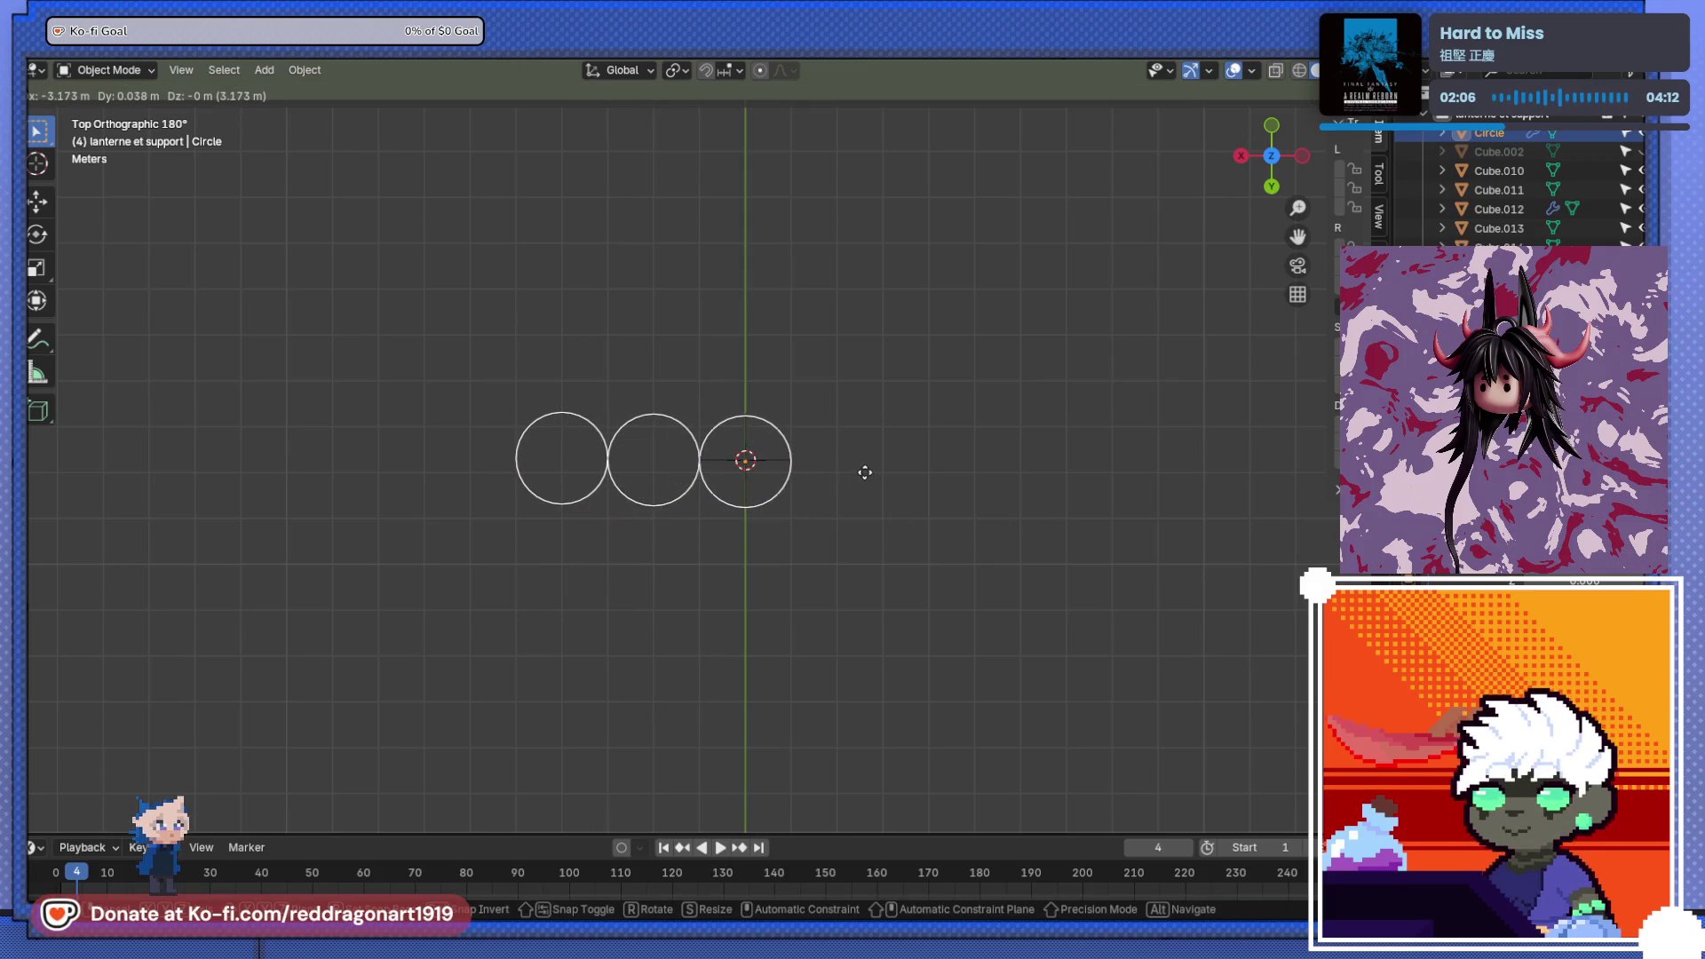
pyautogui.rightClick(865, 473)
pyautogui.press('g')
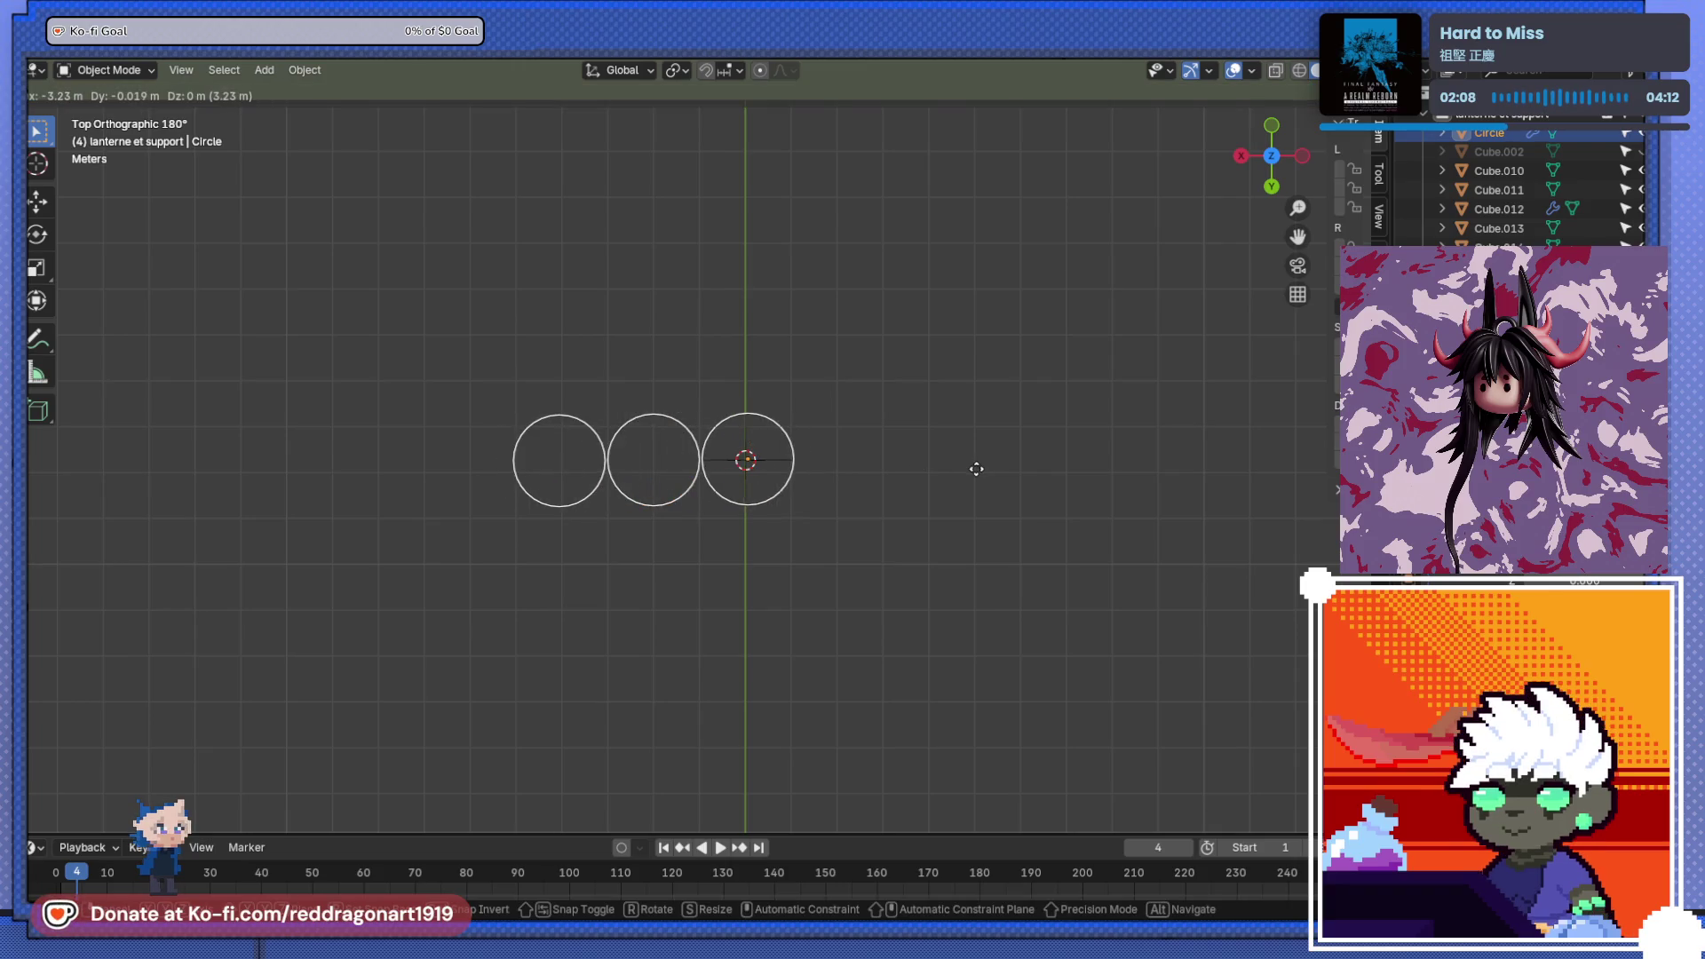
pyautogui.rightClick(978, 470)
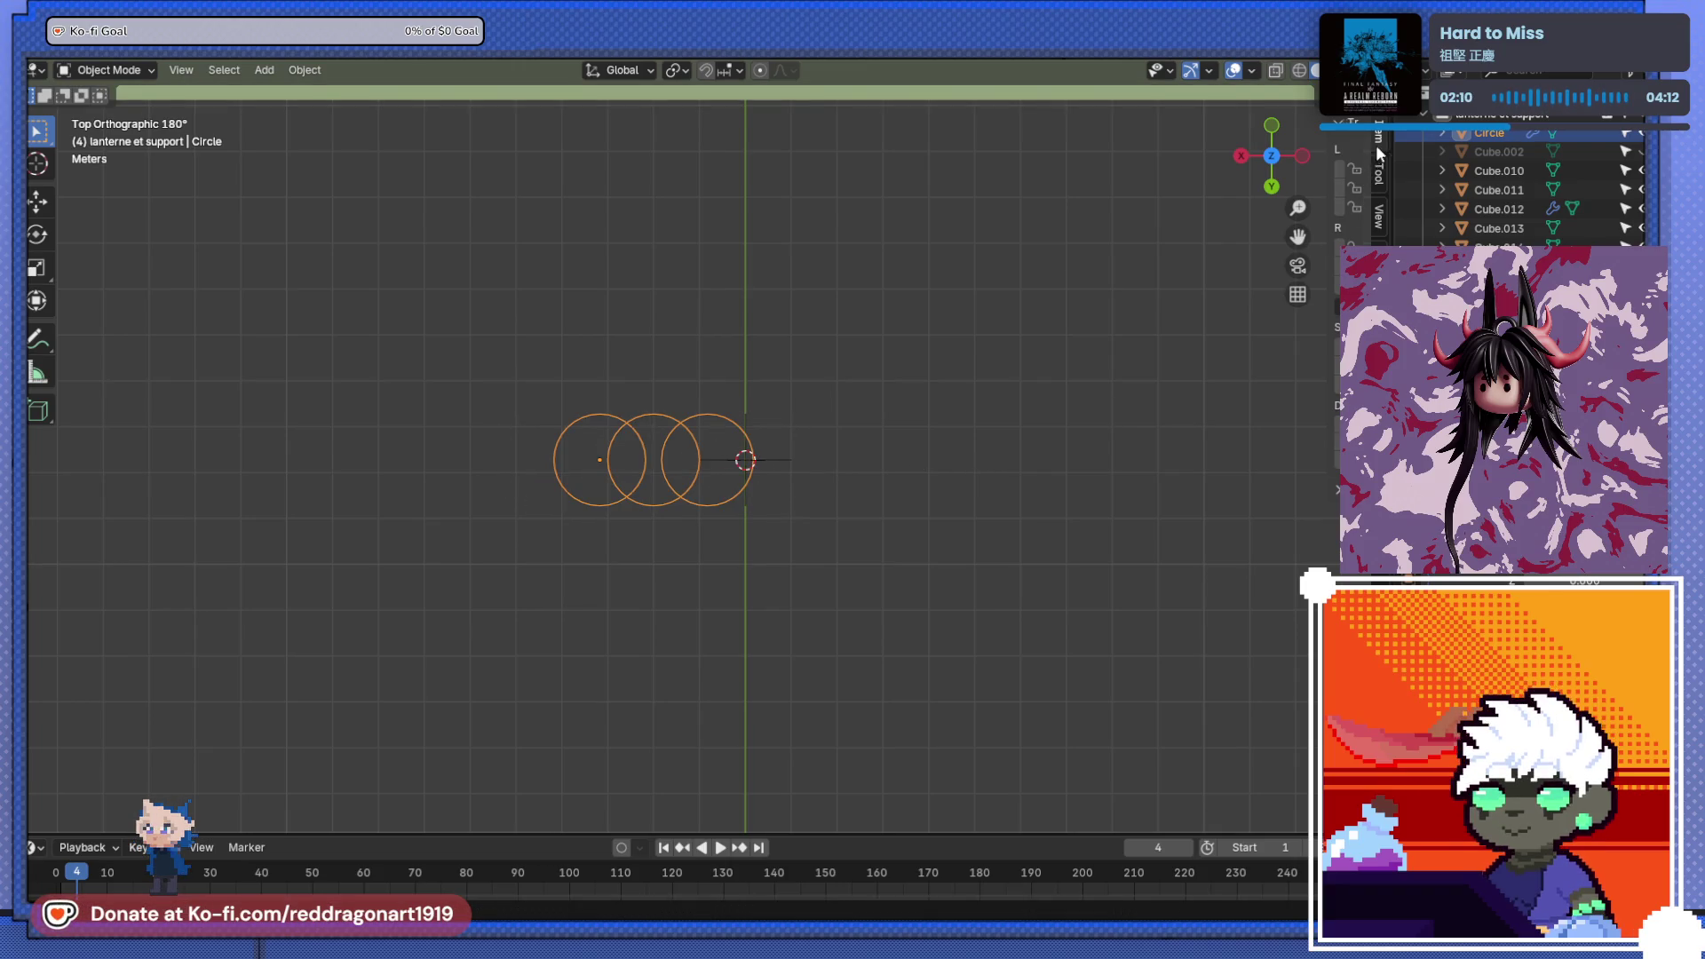
# - In the widened side panel, set the circle's Location X to 0
pyautogui.click(1375, 175)
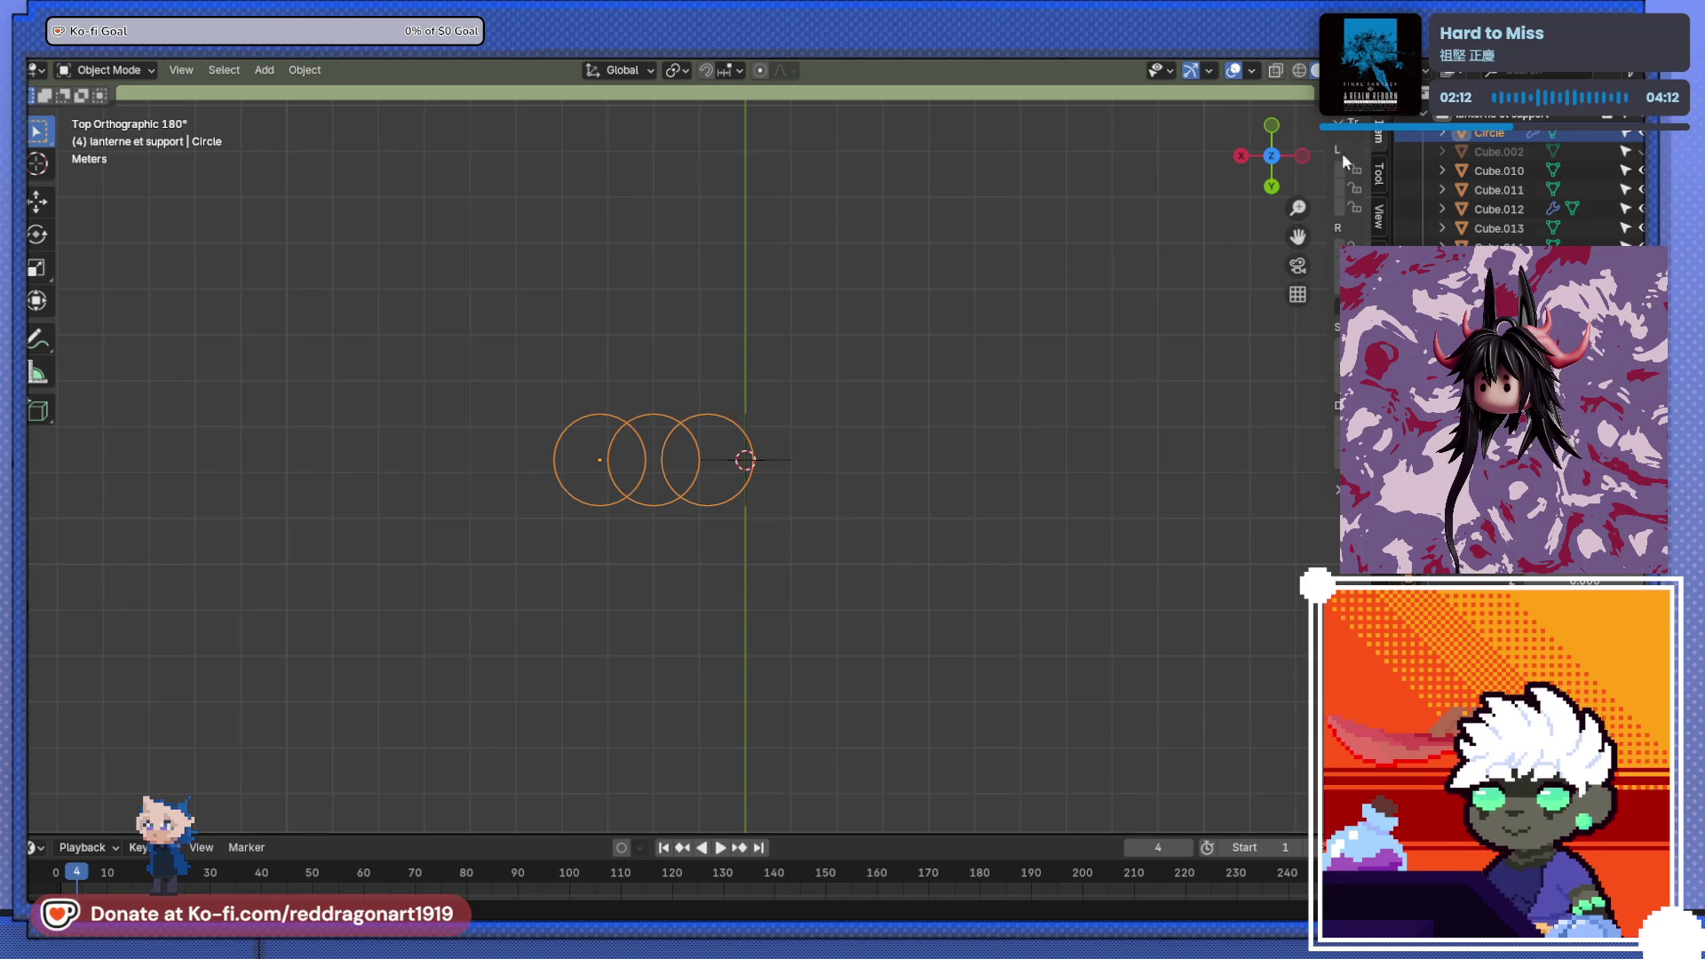
pyautogui.moveTo(1325, 177); pyautogui.dragTo(1056, 177)
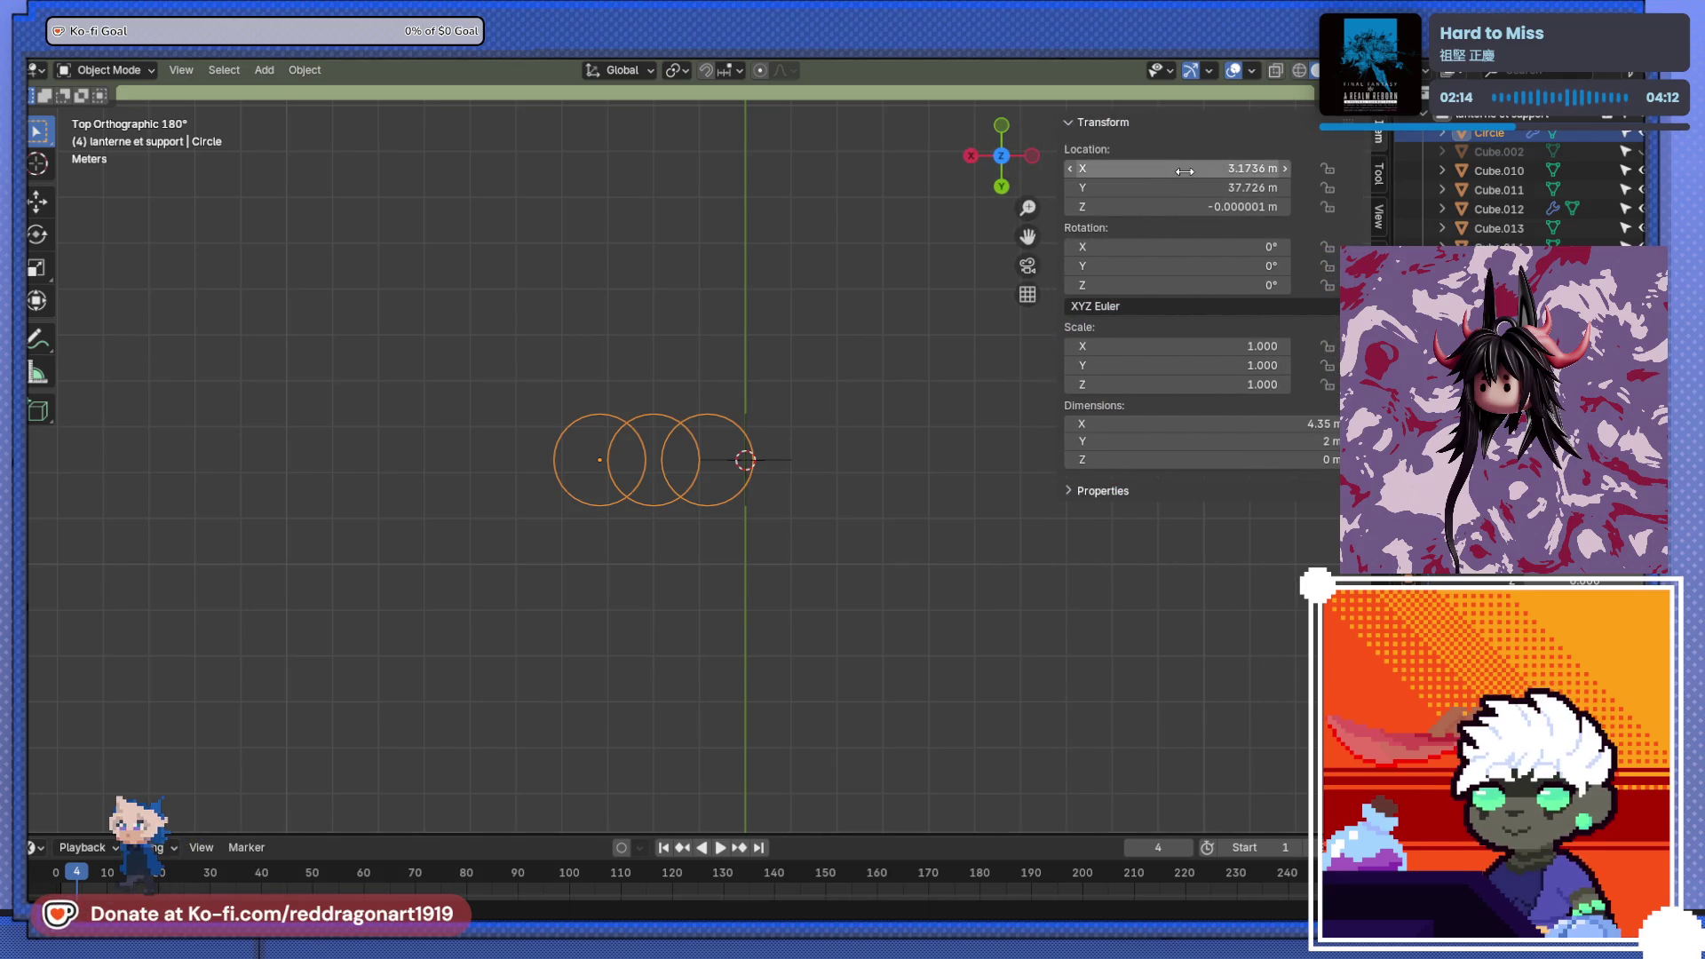
pyautogui.moveTo(1185, 170); pyautogui.dragTo(1185, 171)
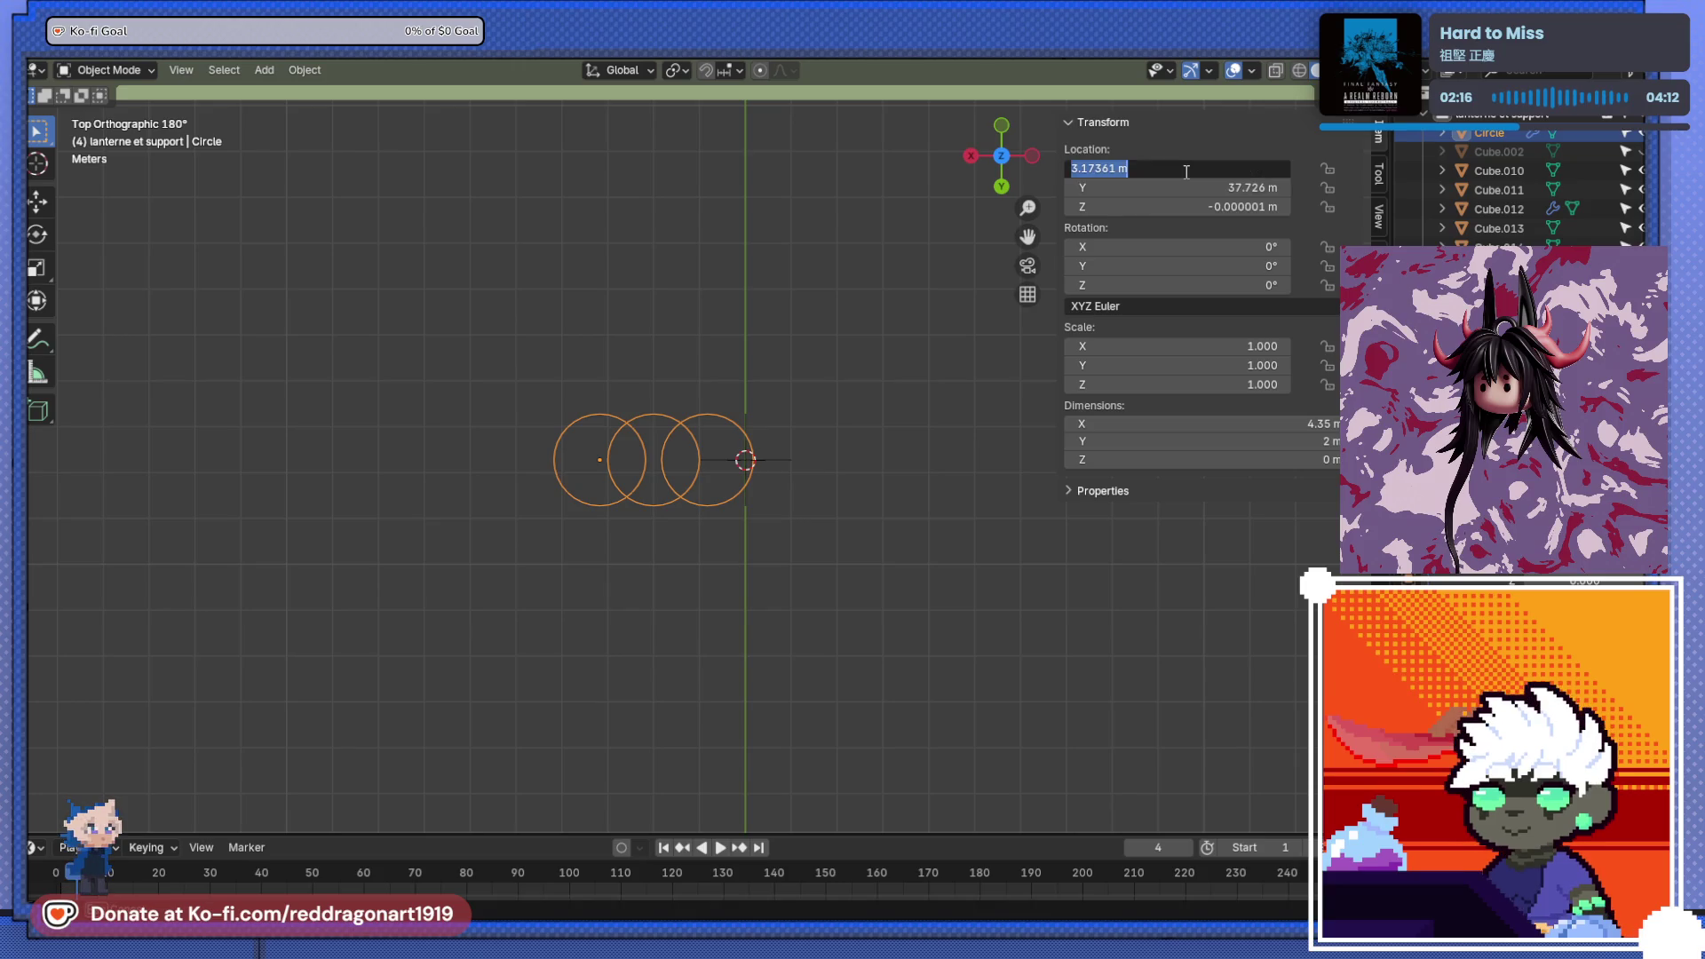
pyautogui.write('0')
pyautogui.press('Return')
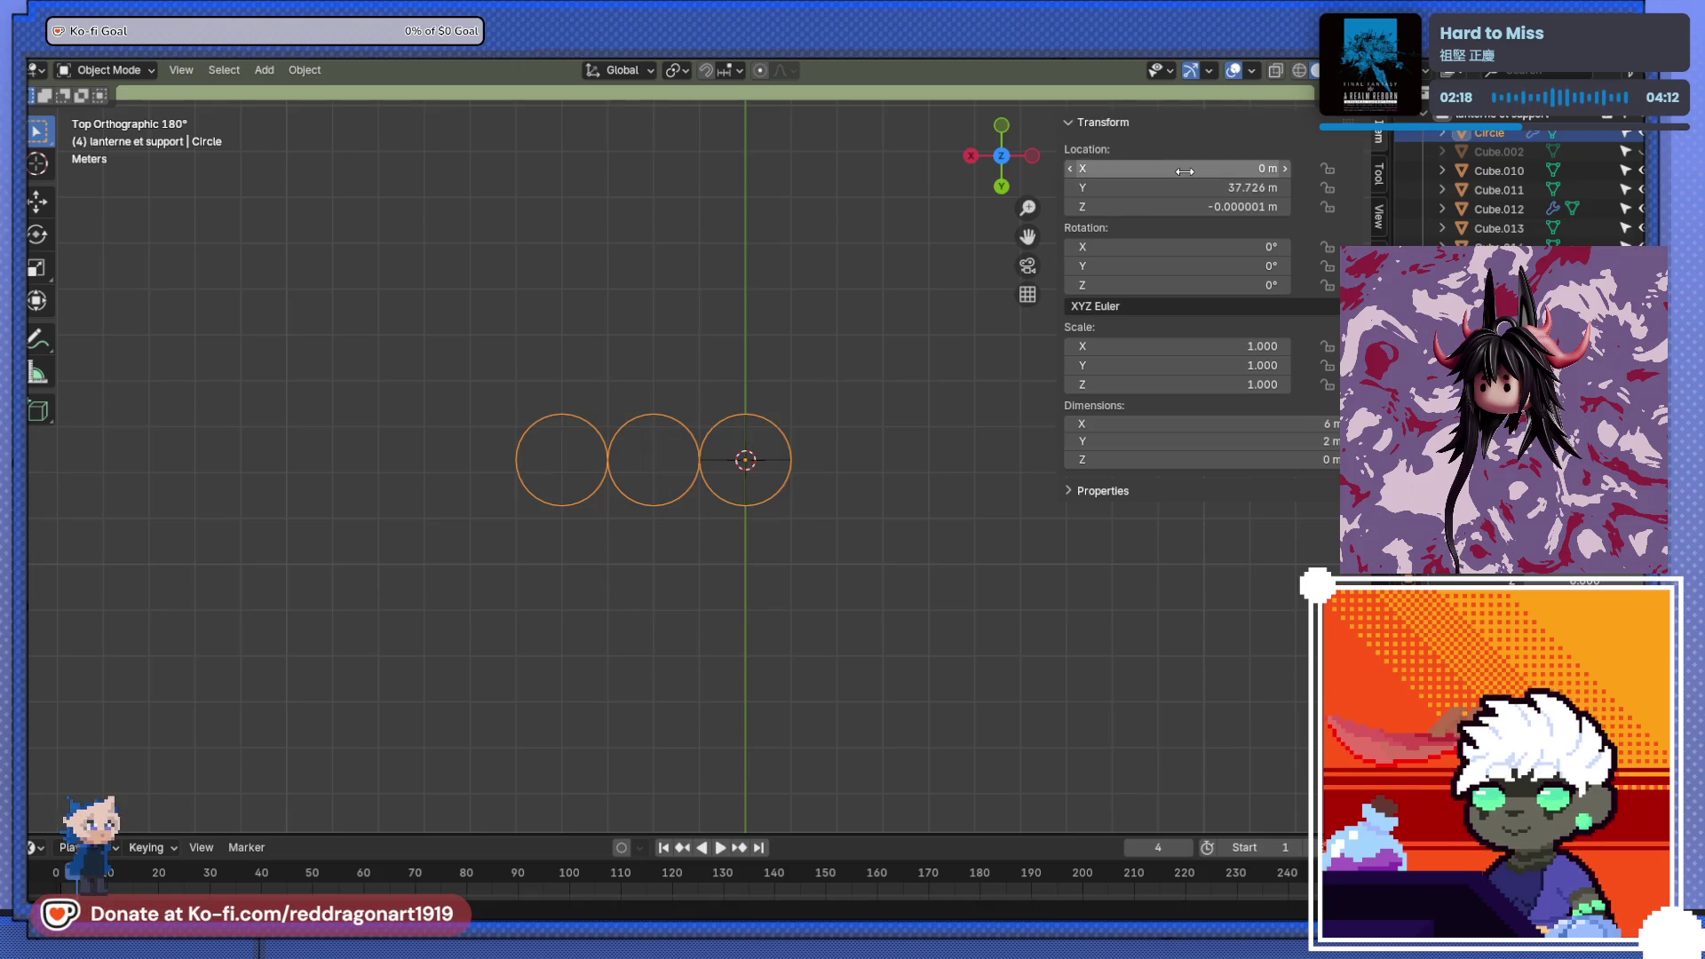
# - Rotate the empty at the circles' centre by 90° about Z, then reselect the circle
pyautogui.click(783, 492)
pyautogui.click(781, 488)
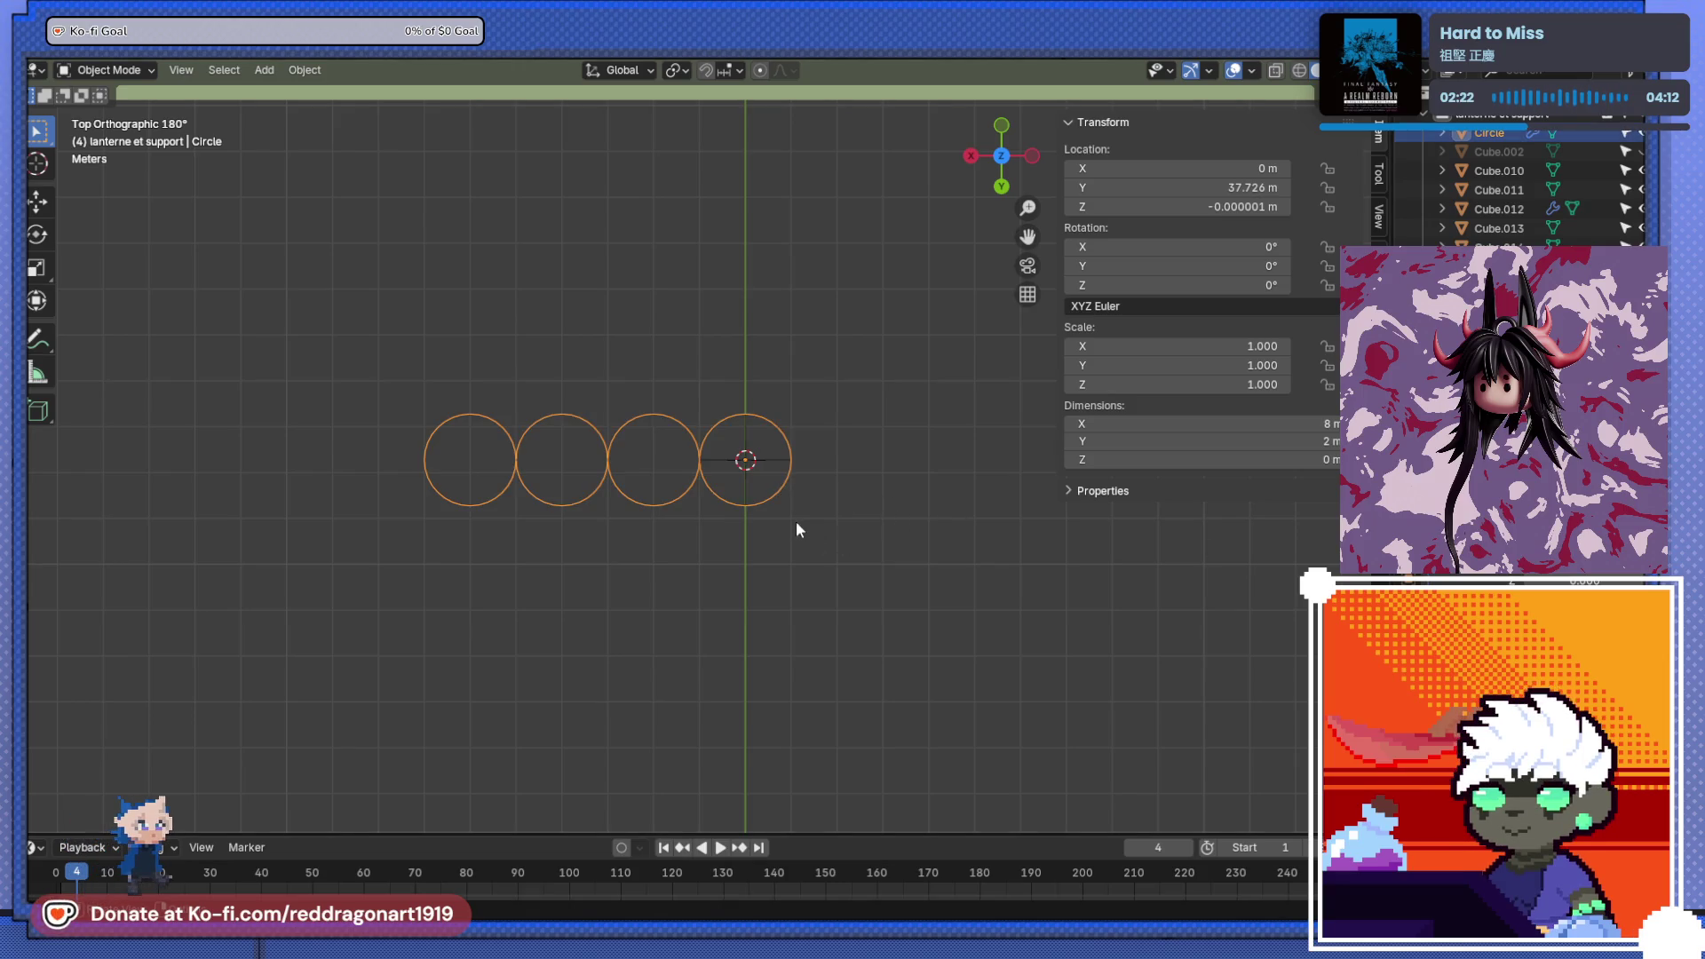
pyautogui.click(768, 461)
pyautogui.write('r')
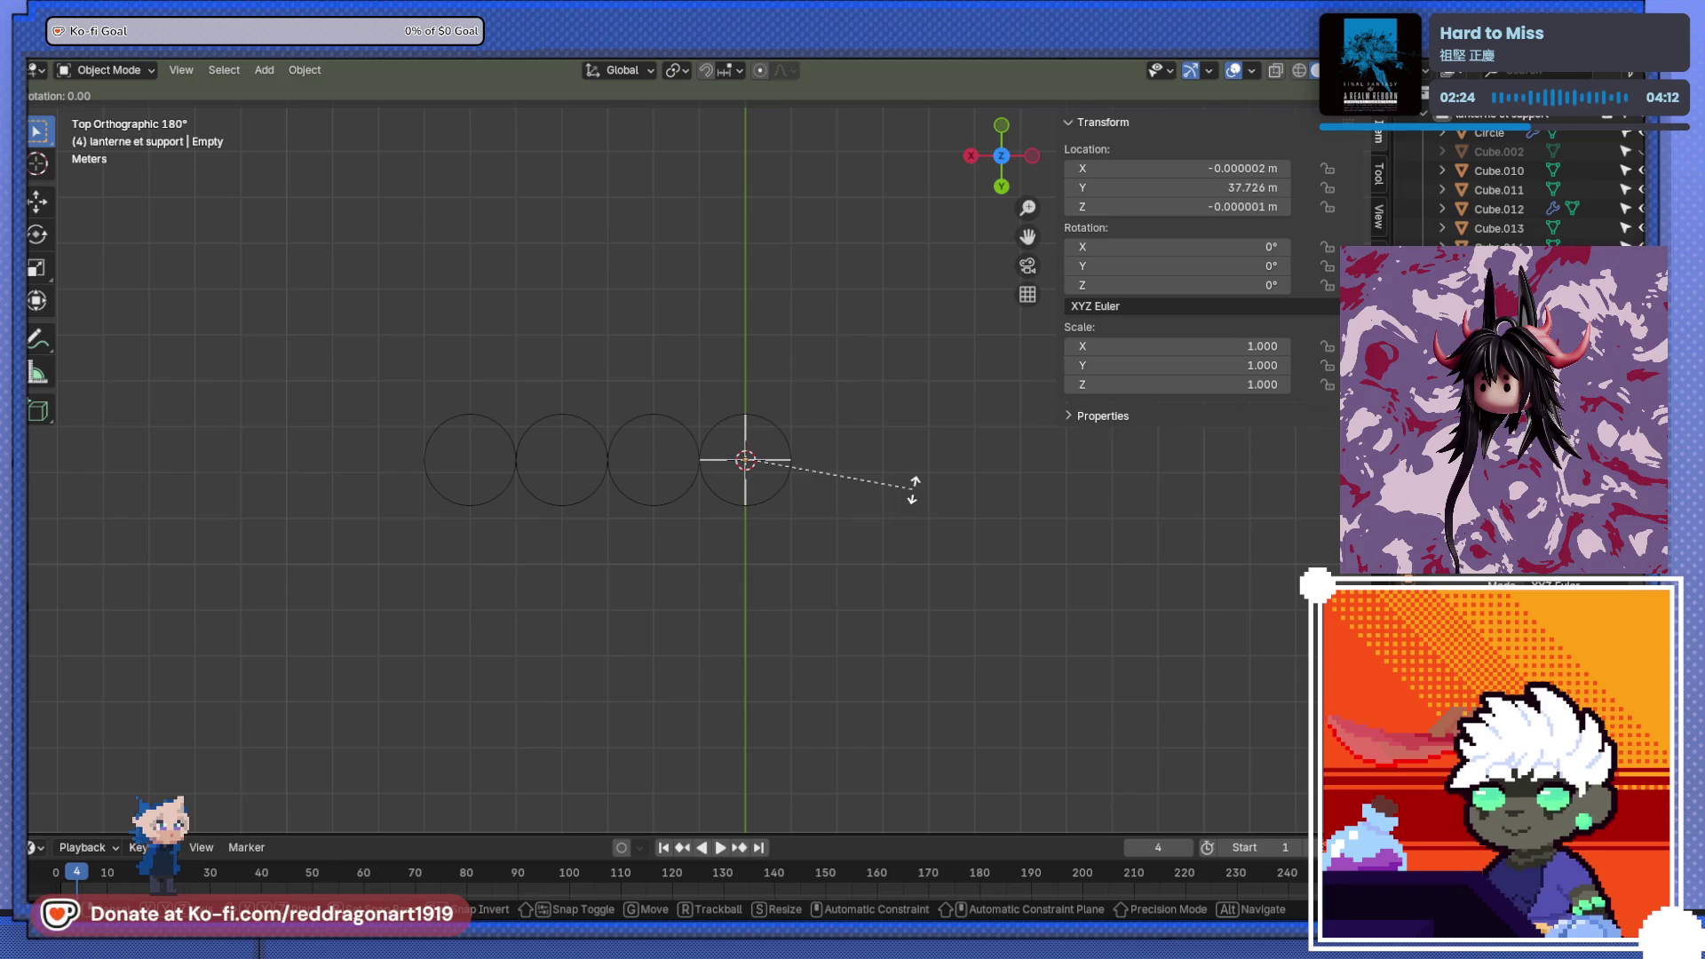
pyautogui.write('90')
pyautogui.press('Return')
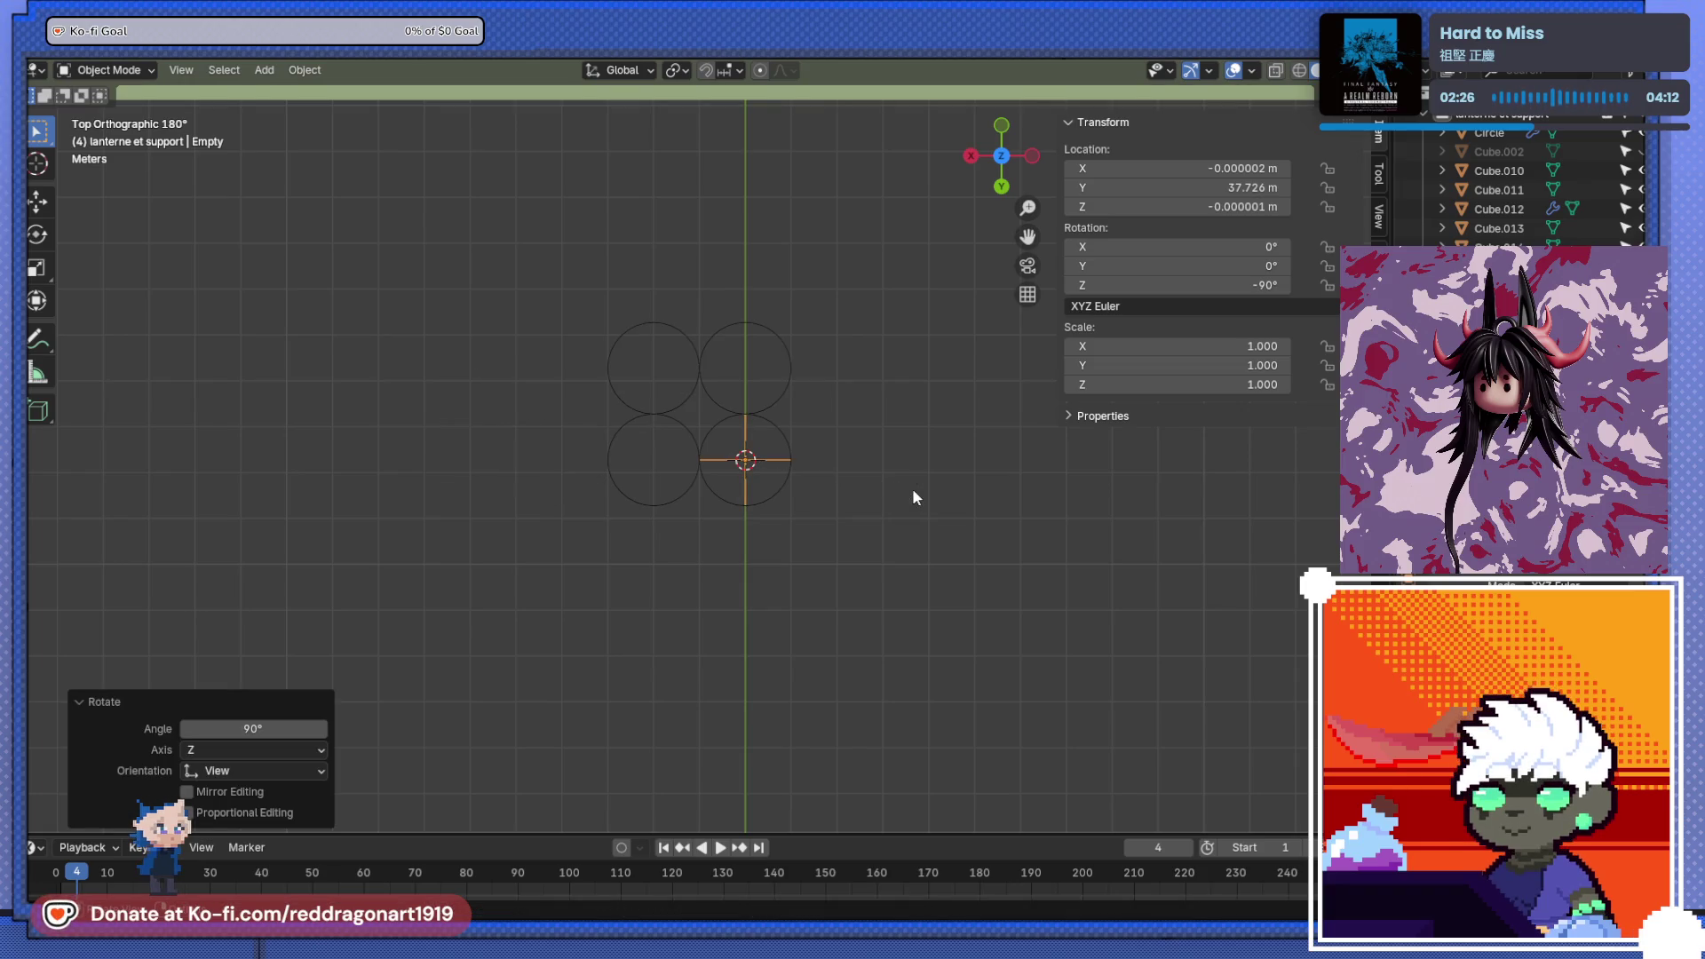
pyautogui.click(786, 470)
pyautogui.rightClick(784, 485)
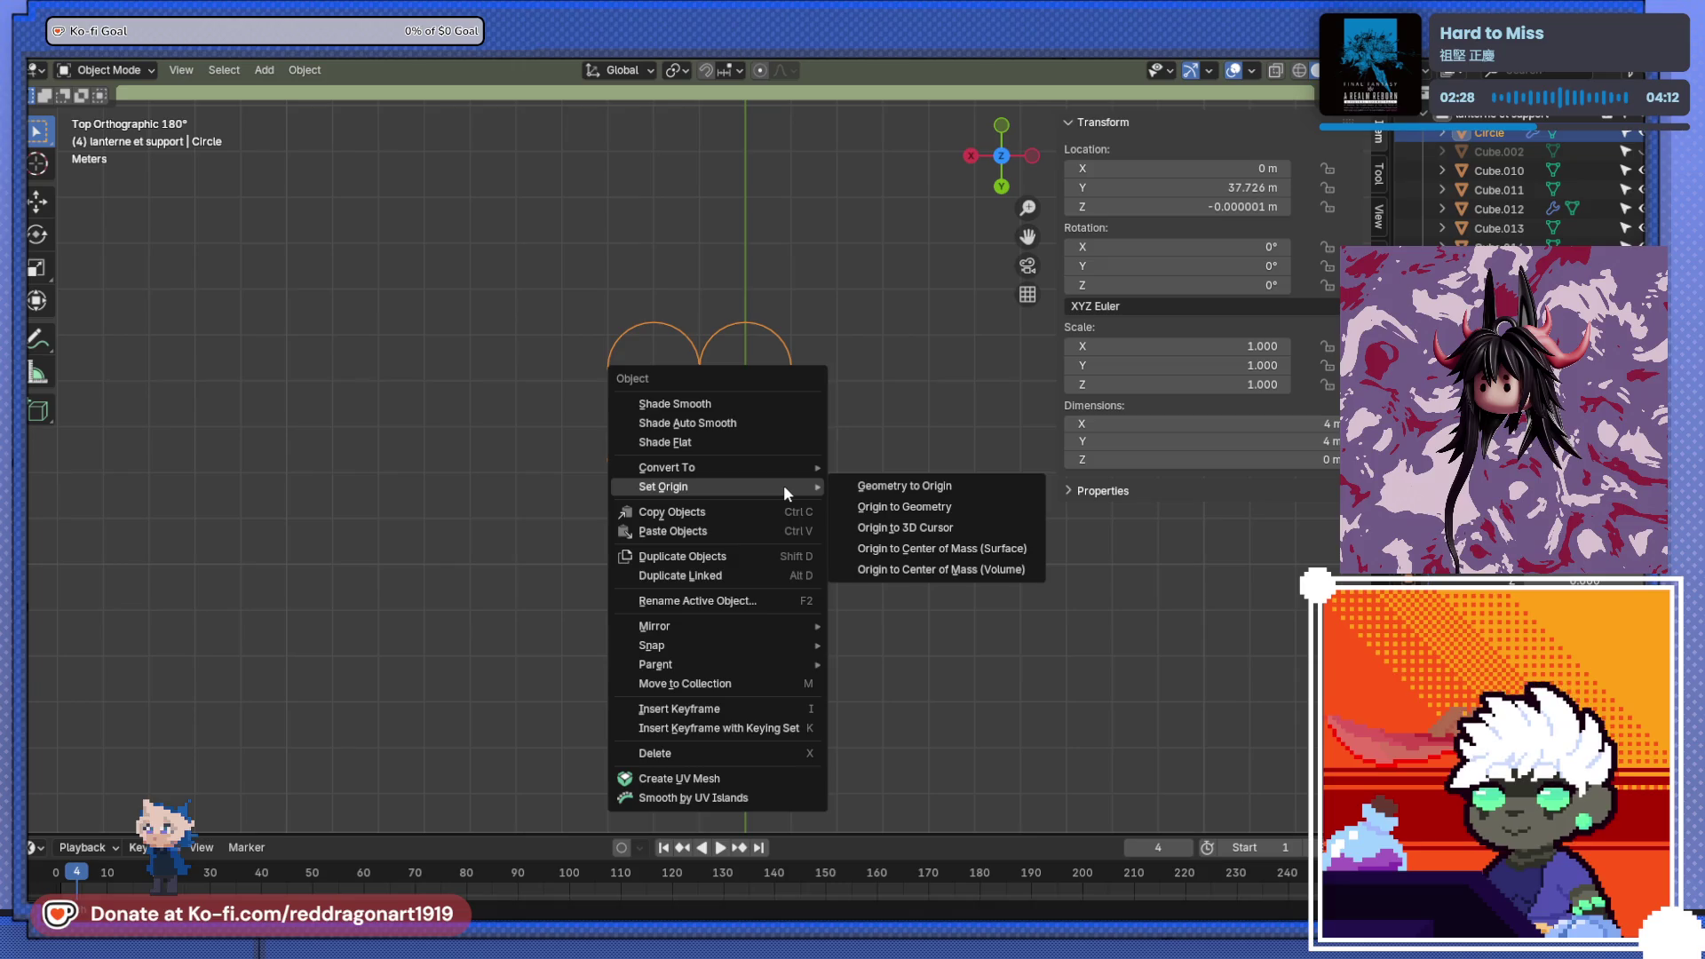
# - Set the circle's origin to the 3D cursor, drop the array, shift it along X, and re-set origin
pyautogui.click(939, 533)
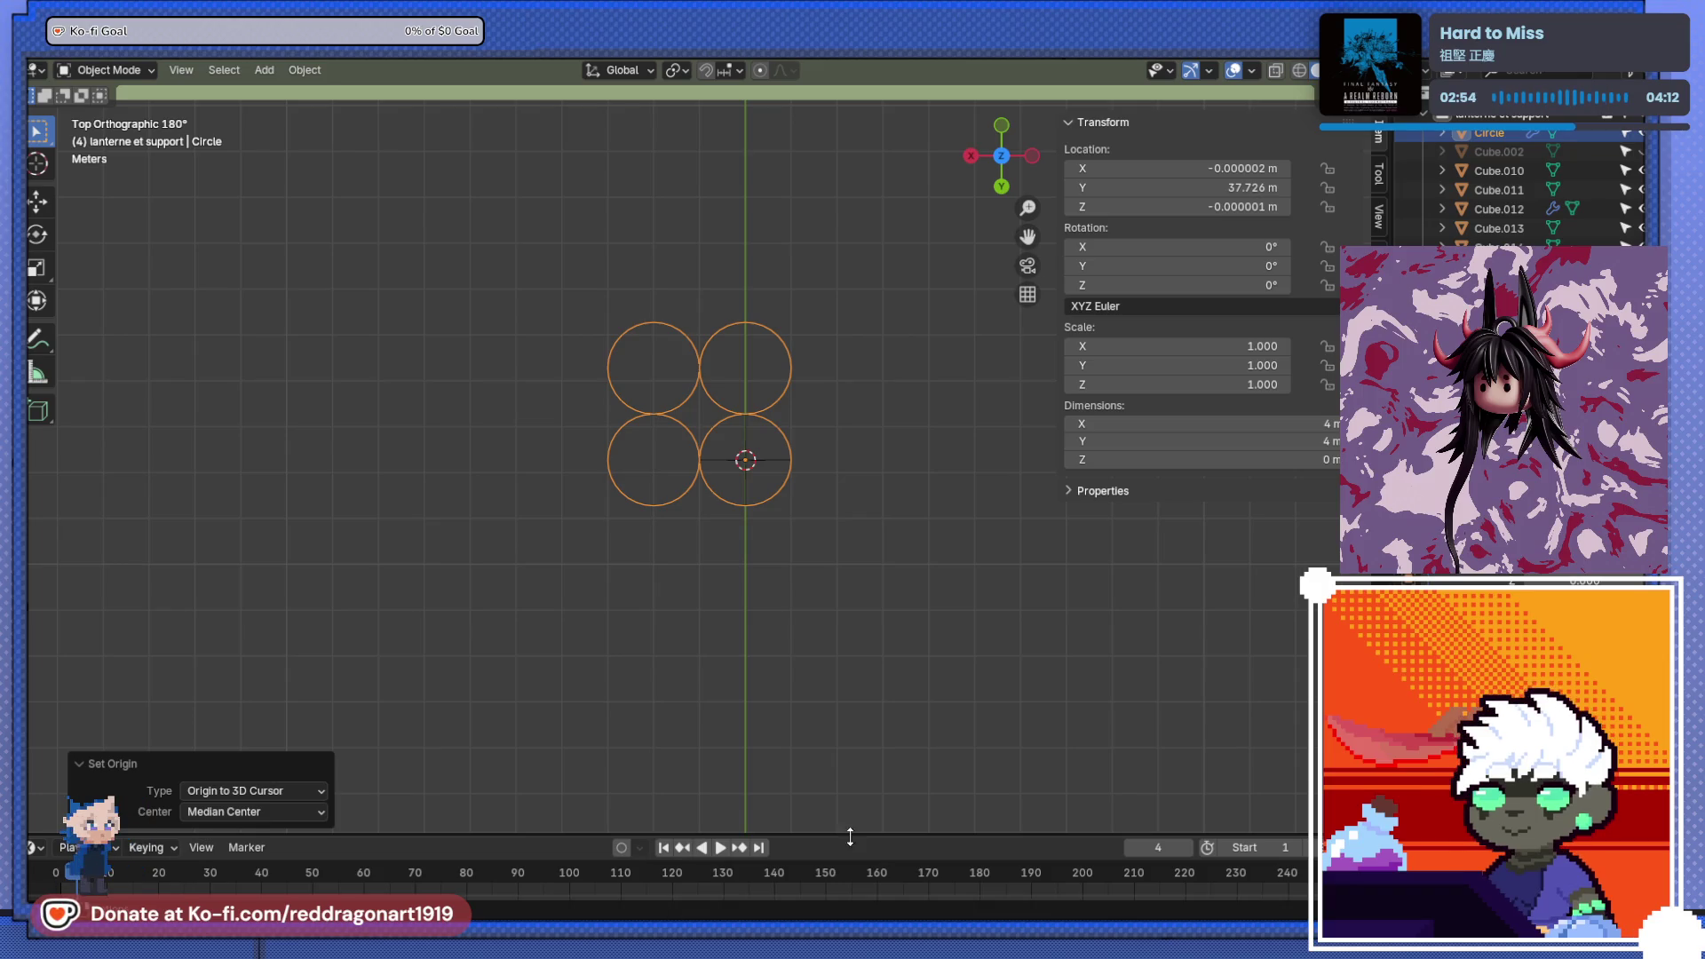
pyautogui.hotkey('ctrl', 'z')
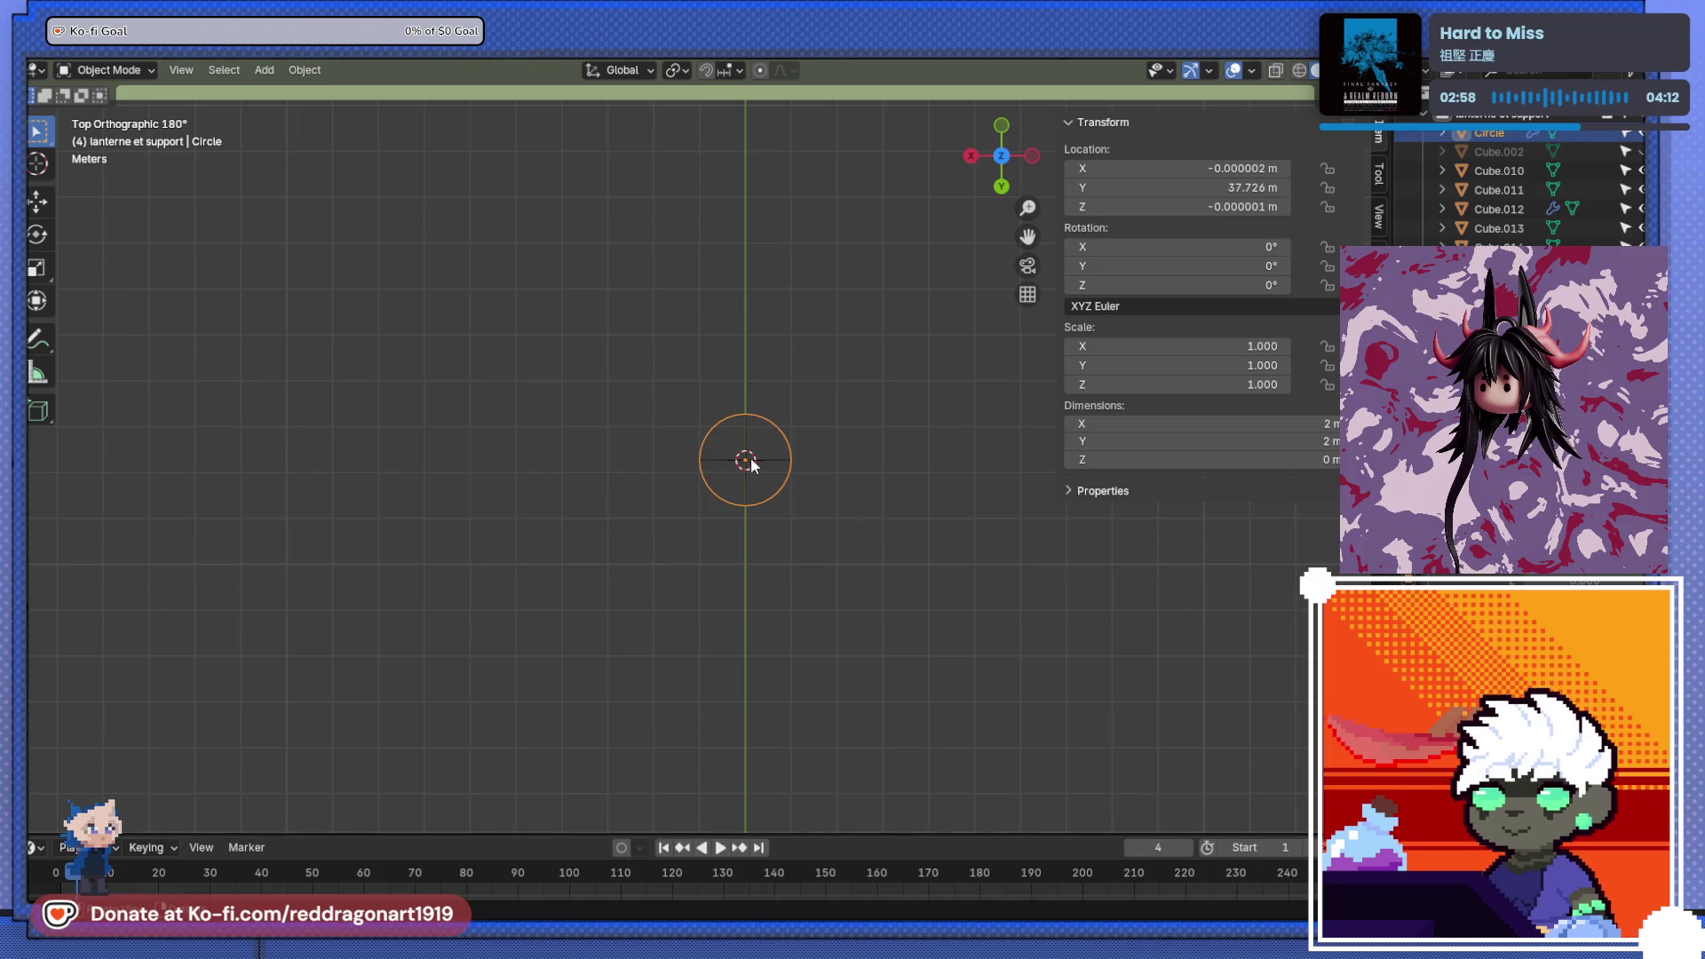
pyautogui.press('g')
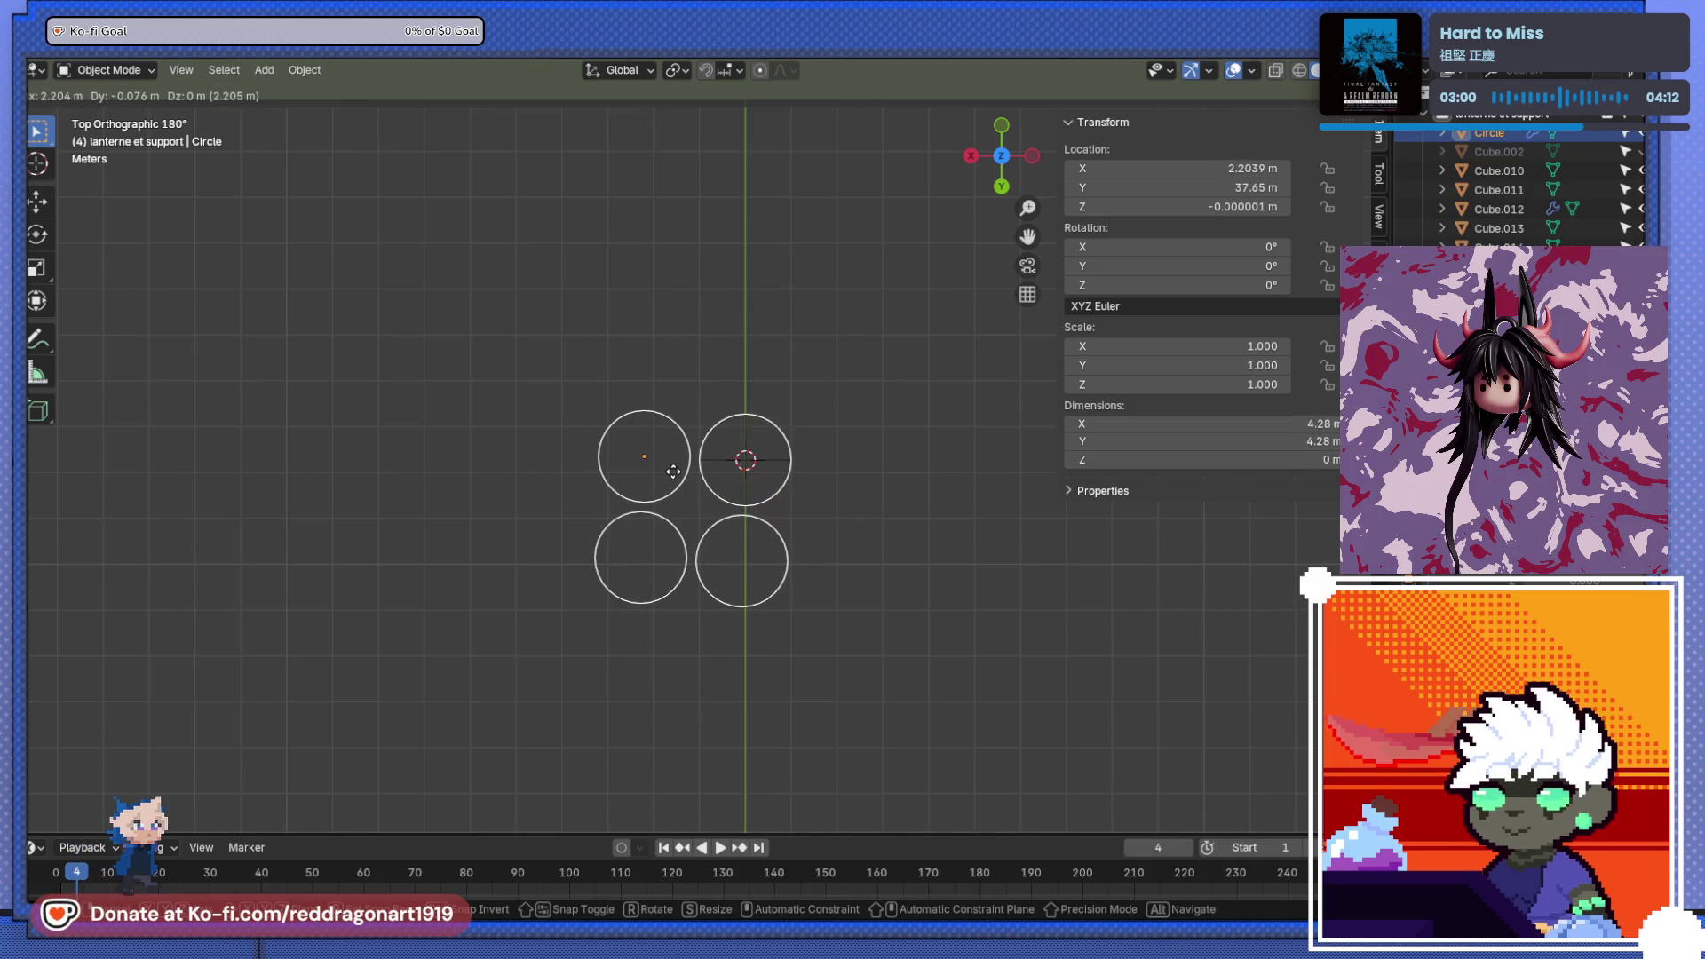
pyautogui.press('x')
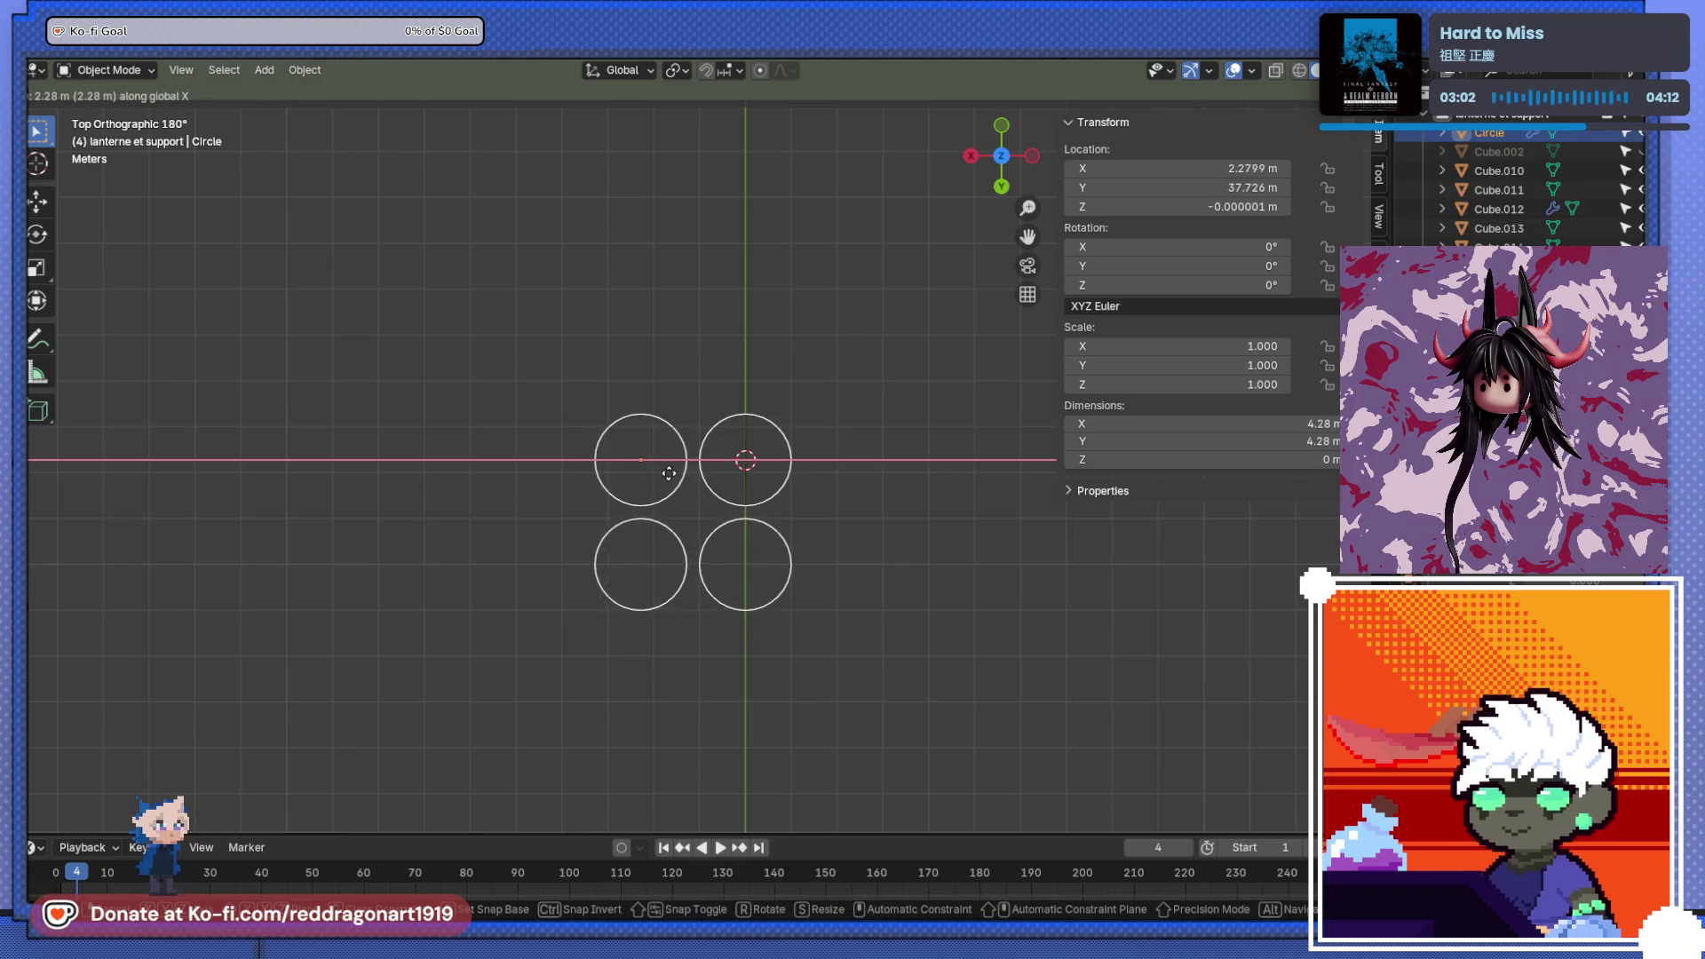
pyautogui.click(668, 479)
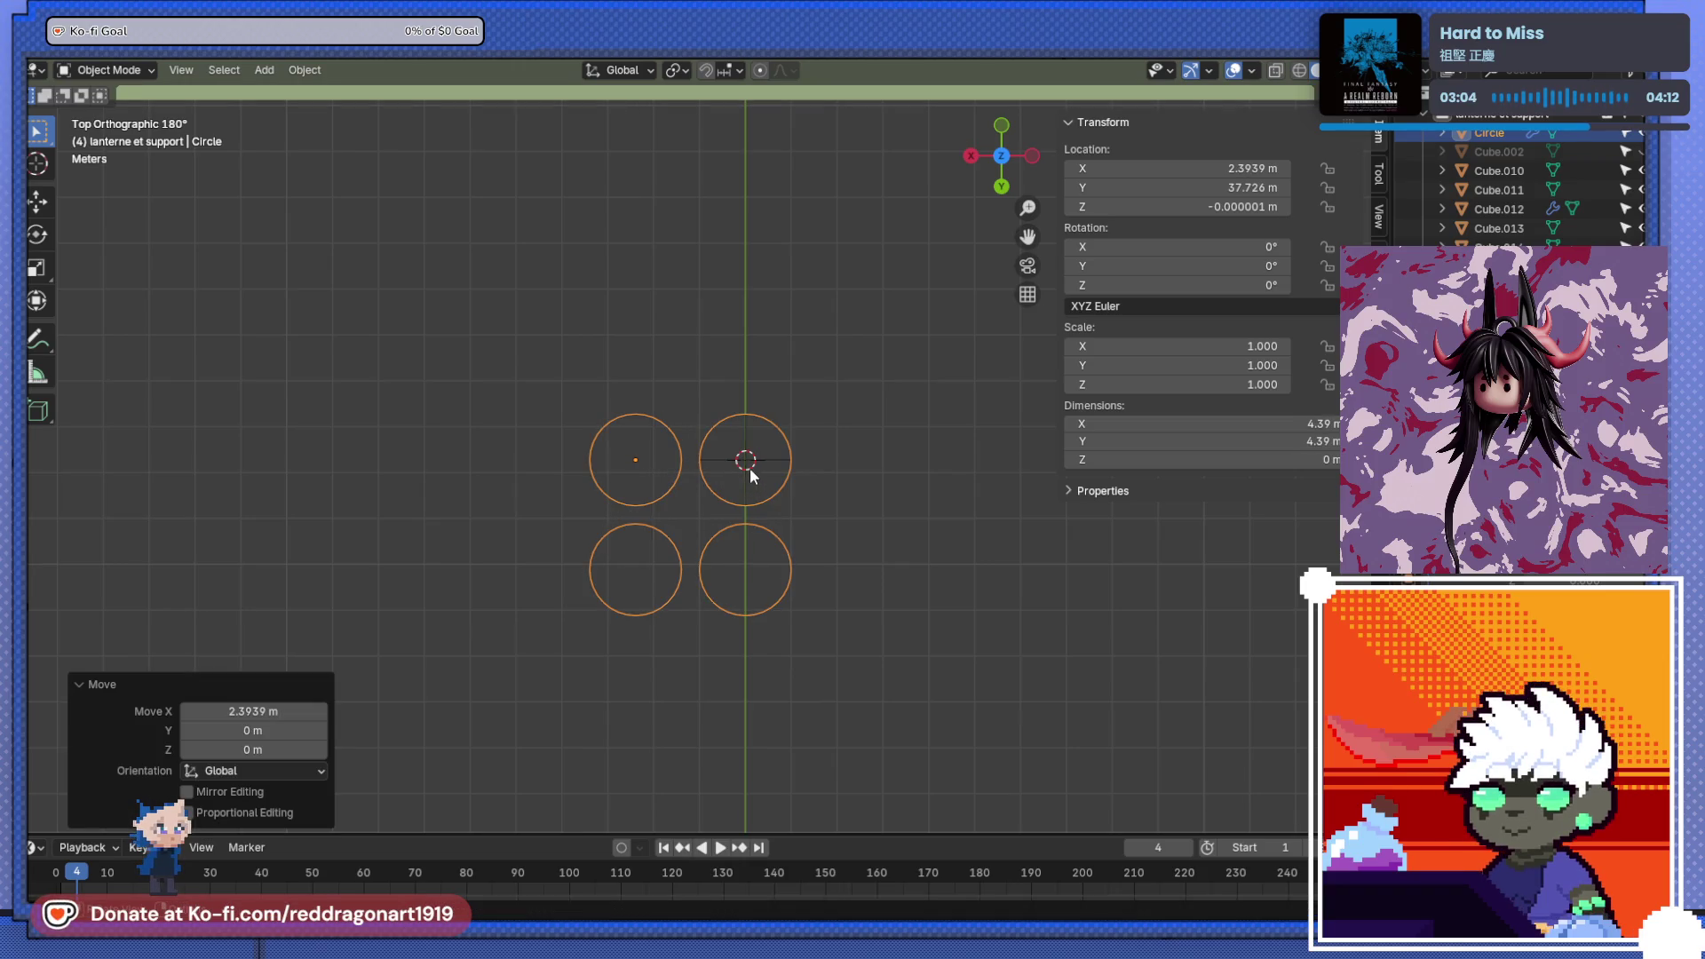
pyautogui.rightClick(675, 487)
pyautogui.moveTo(673, 486)
pyautogui.click(791, 527)
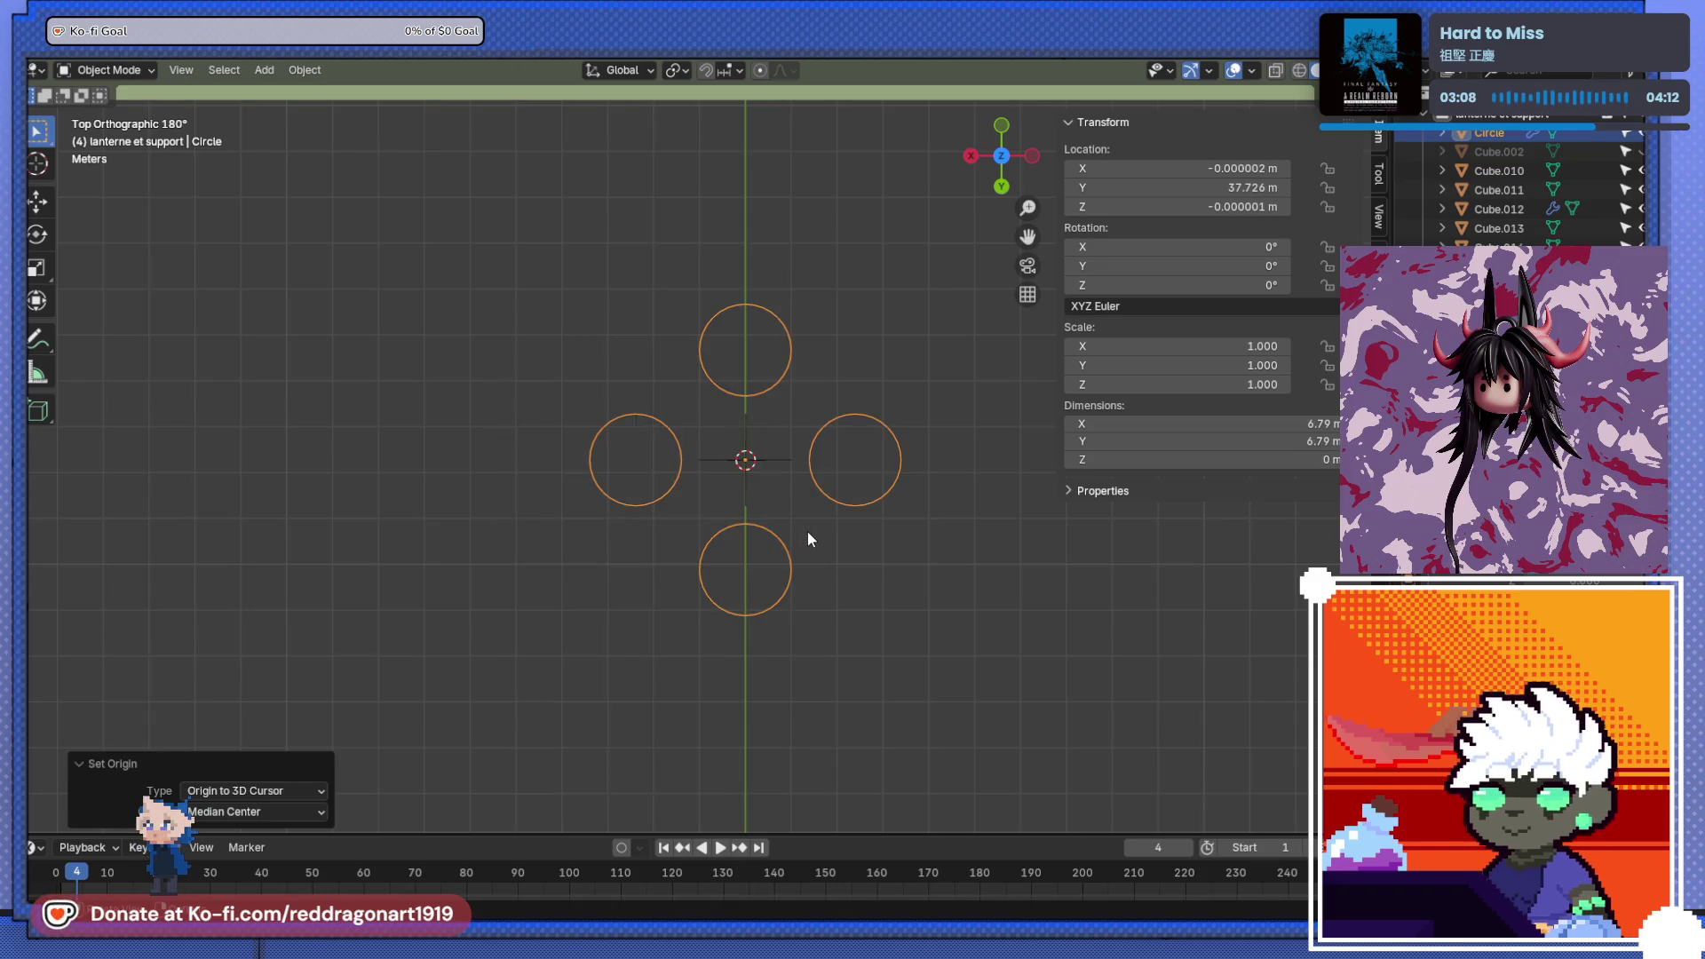
# - Select all the circles and cancel resize attempts, keeping them at scale 1
pyautogui.press('s')
pyautogui.press('Escape')
pyautogui.press('s')
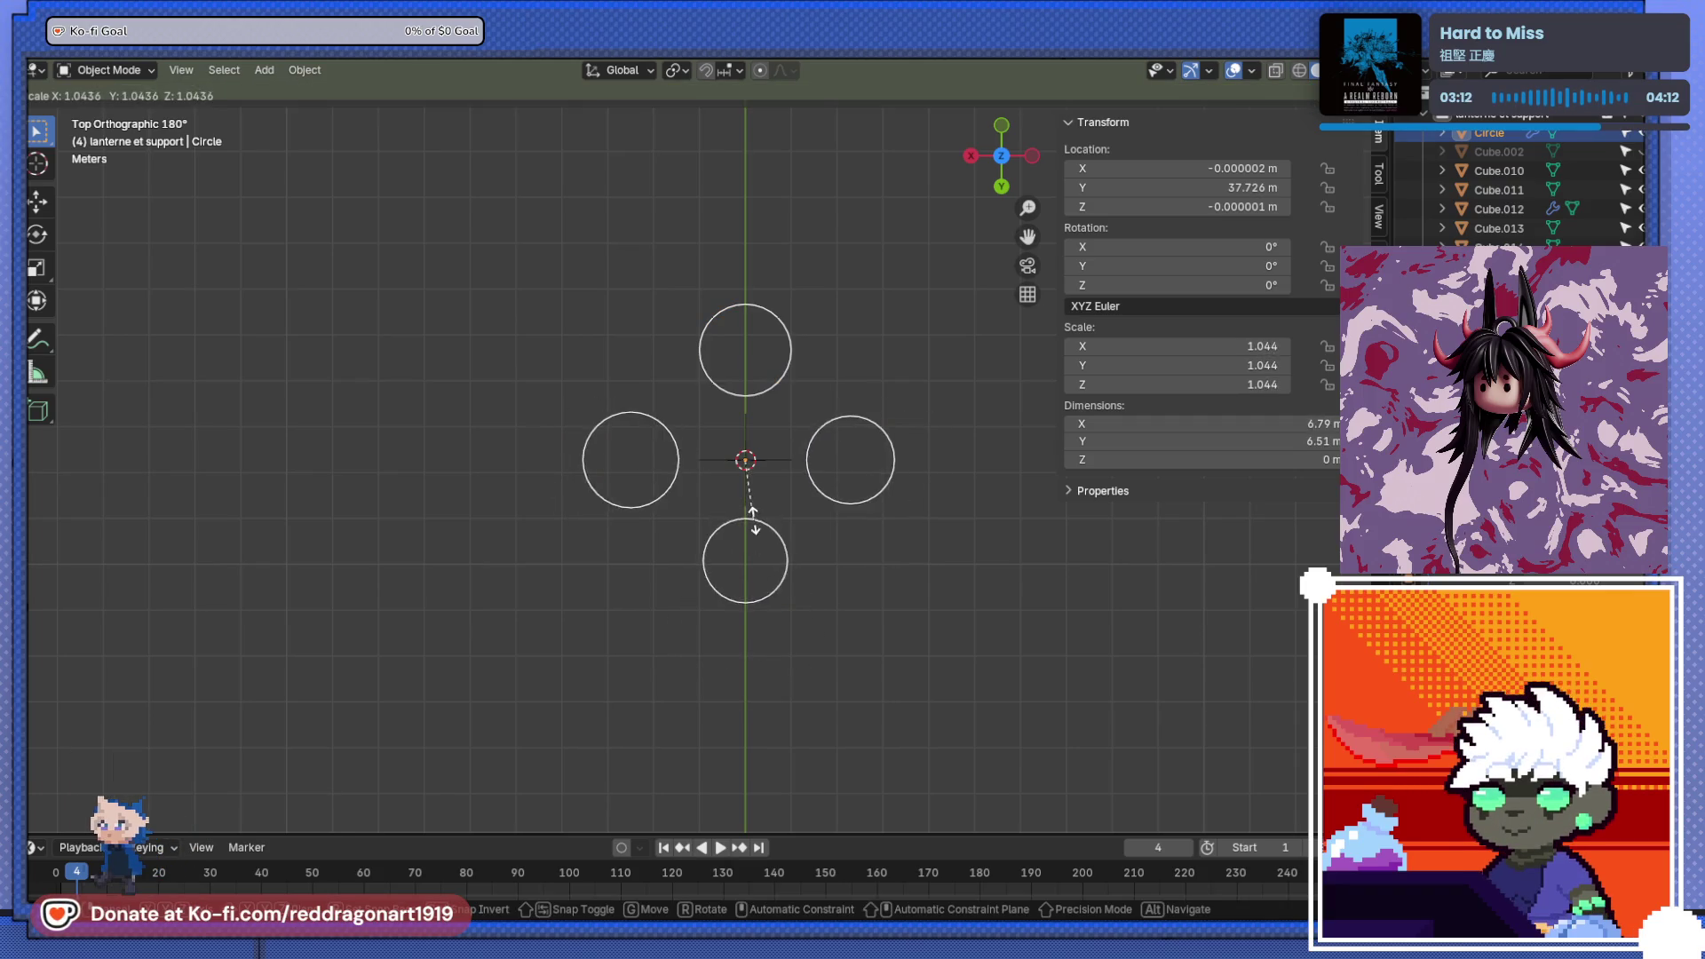
pyautogui.press('Escape')
pyautogui.click(758, 376)
pyautogui.press('a')
pyautogui.press('s')
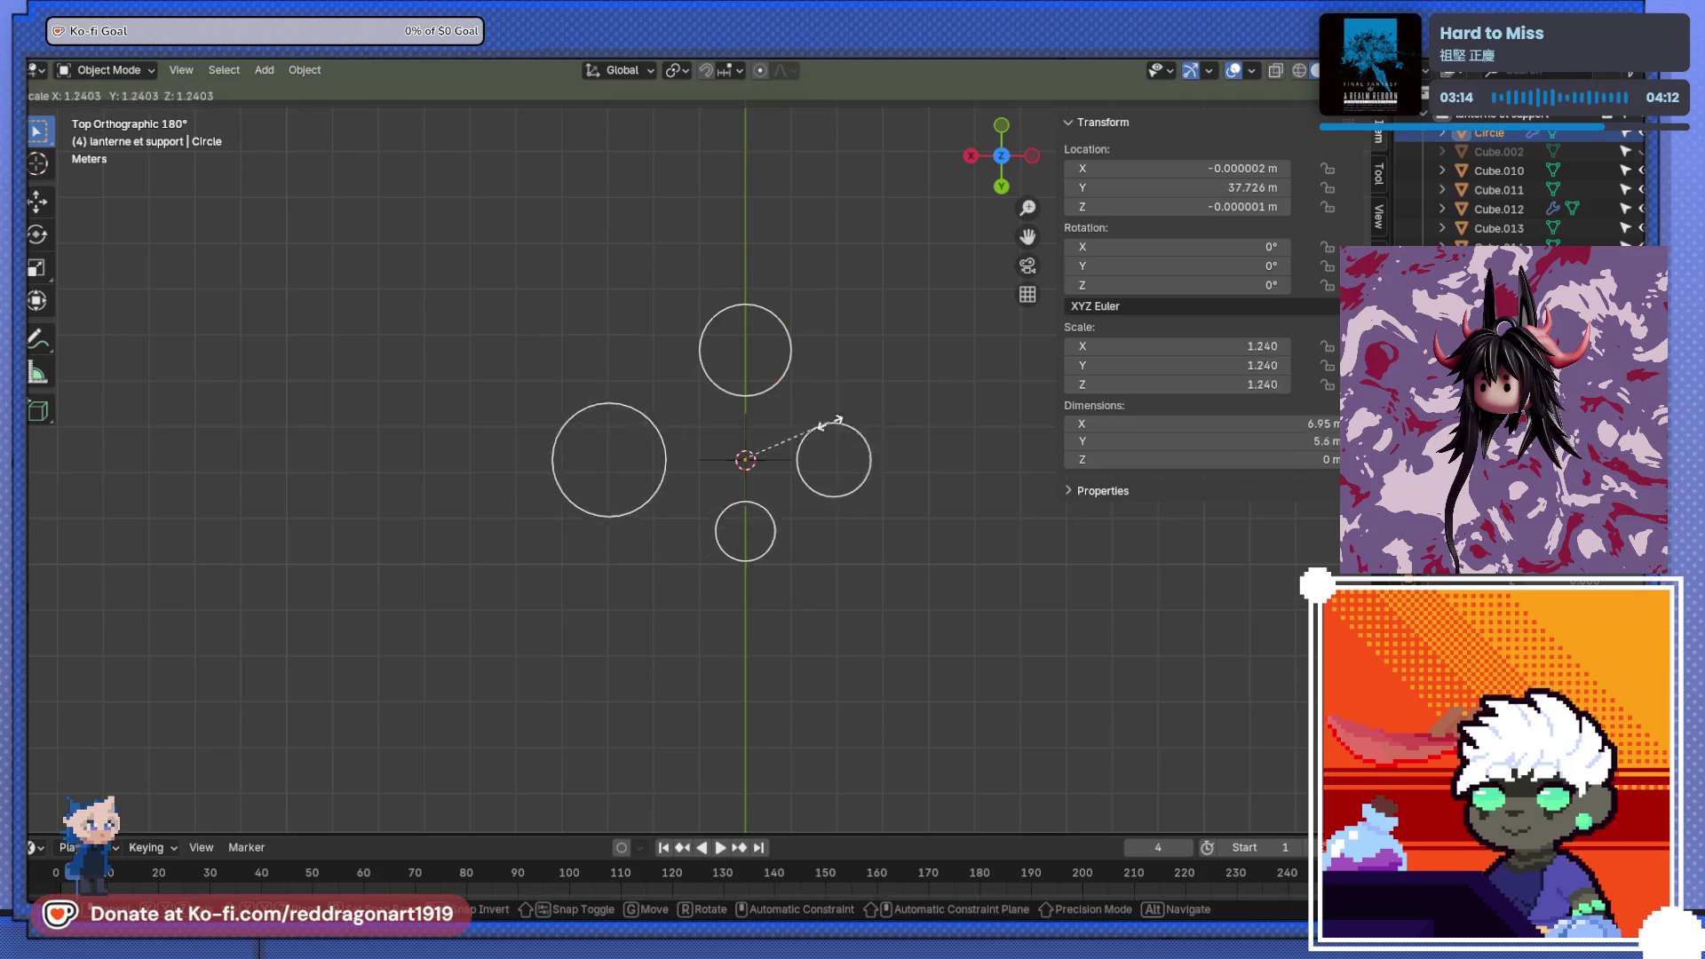
pyautogui.press('Escape')
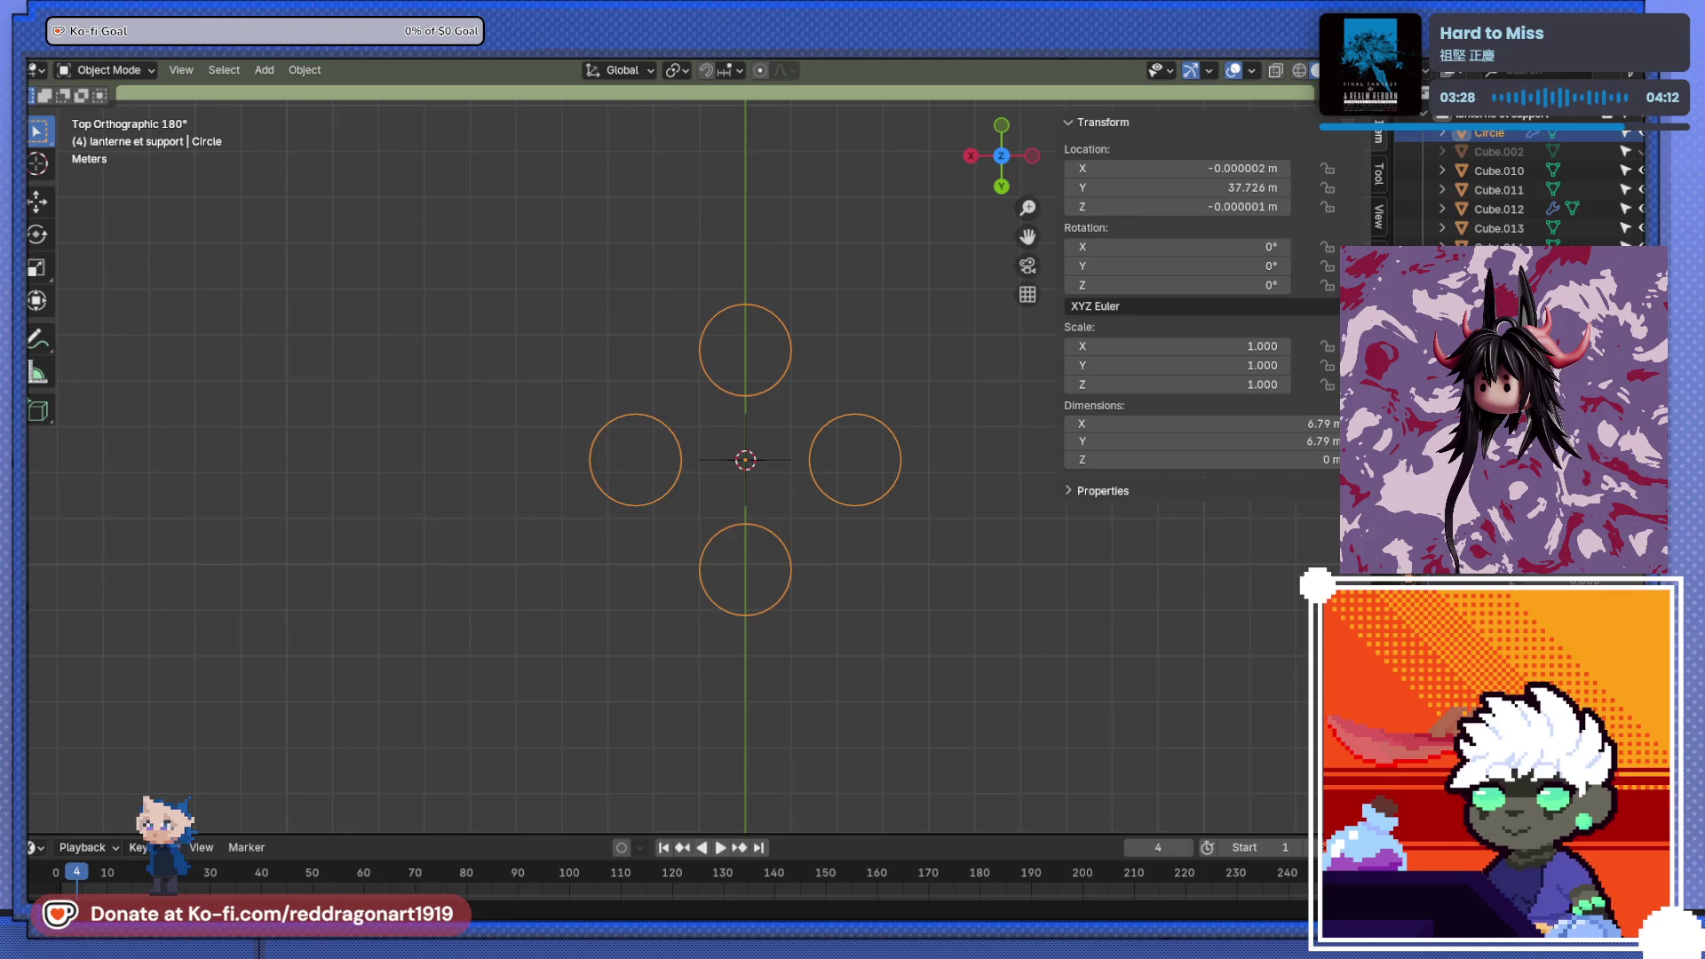
# - In Edit Mode, enlarge the circles by a factor of 1.691
pyautogui.press('Tab')
pyautogui.press('s')
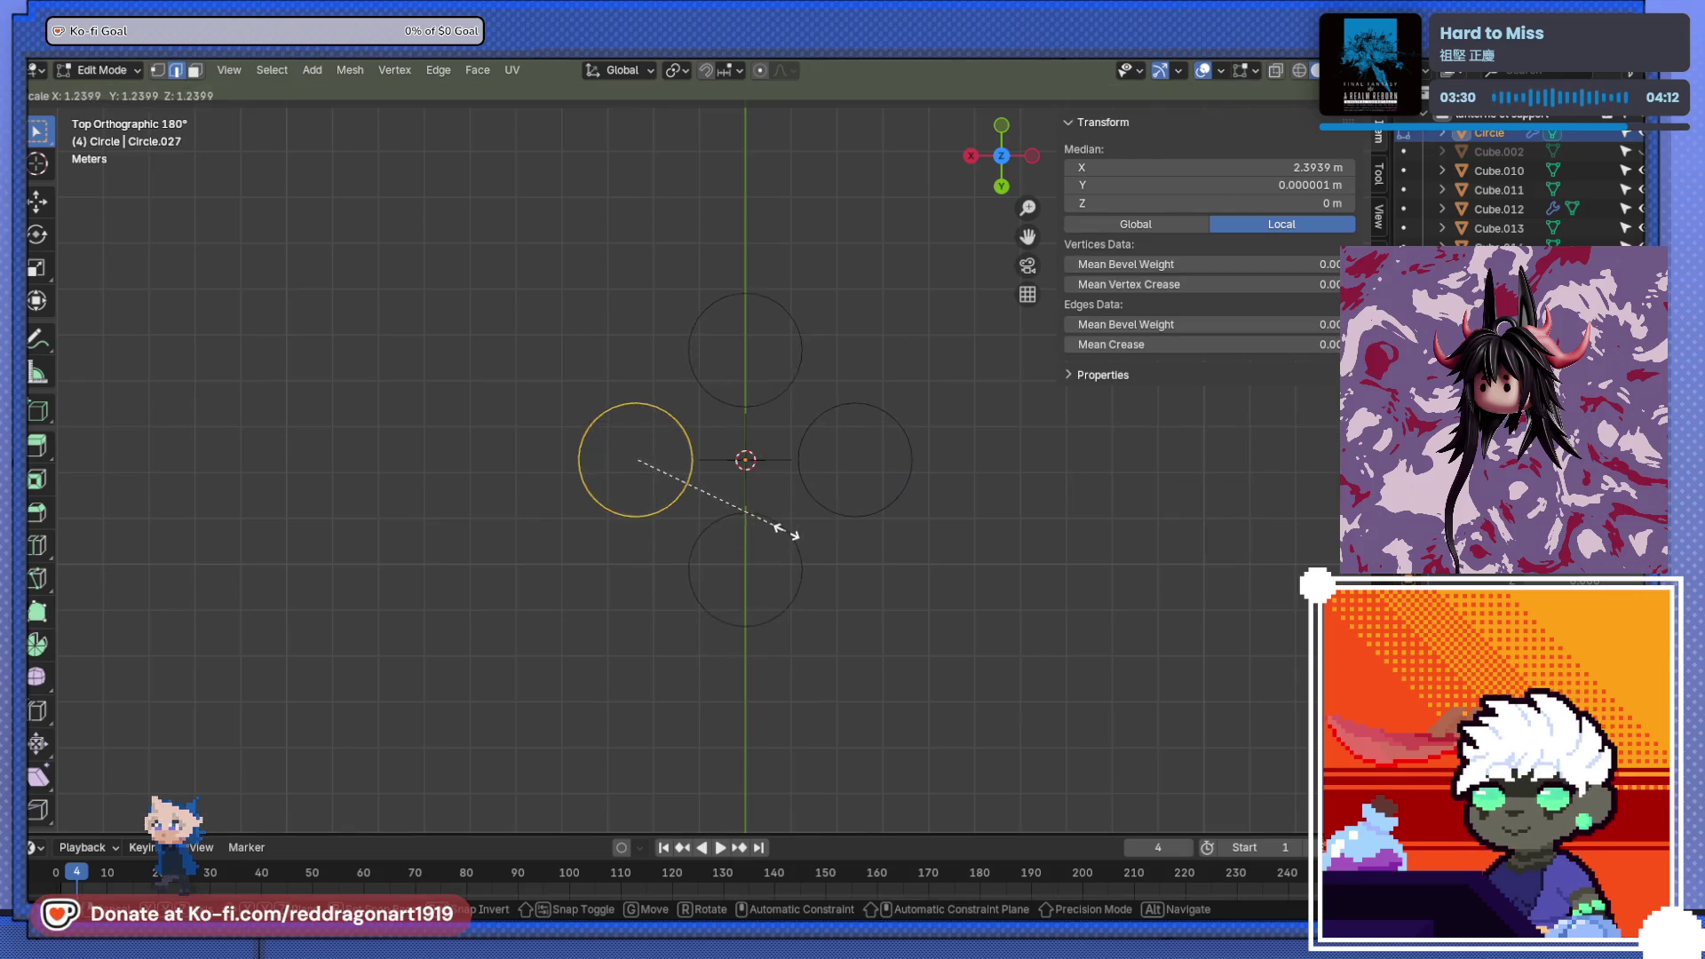
pyautogui.click(832, 561)
pyautogui.moveTo(771, 528)
pyautogui.mouseDown(button='middle')
pyautogui.moveTo(799, 495)
pyautogui.moveTo(696, 598)
pyautogui.moveTo(720, 555)
pyautogui.mouseUp(button='middle')
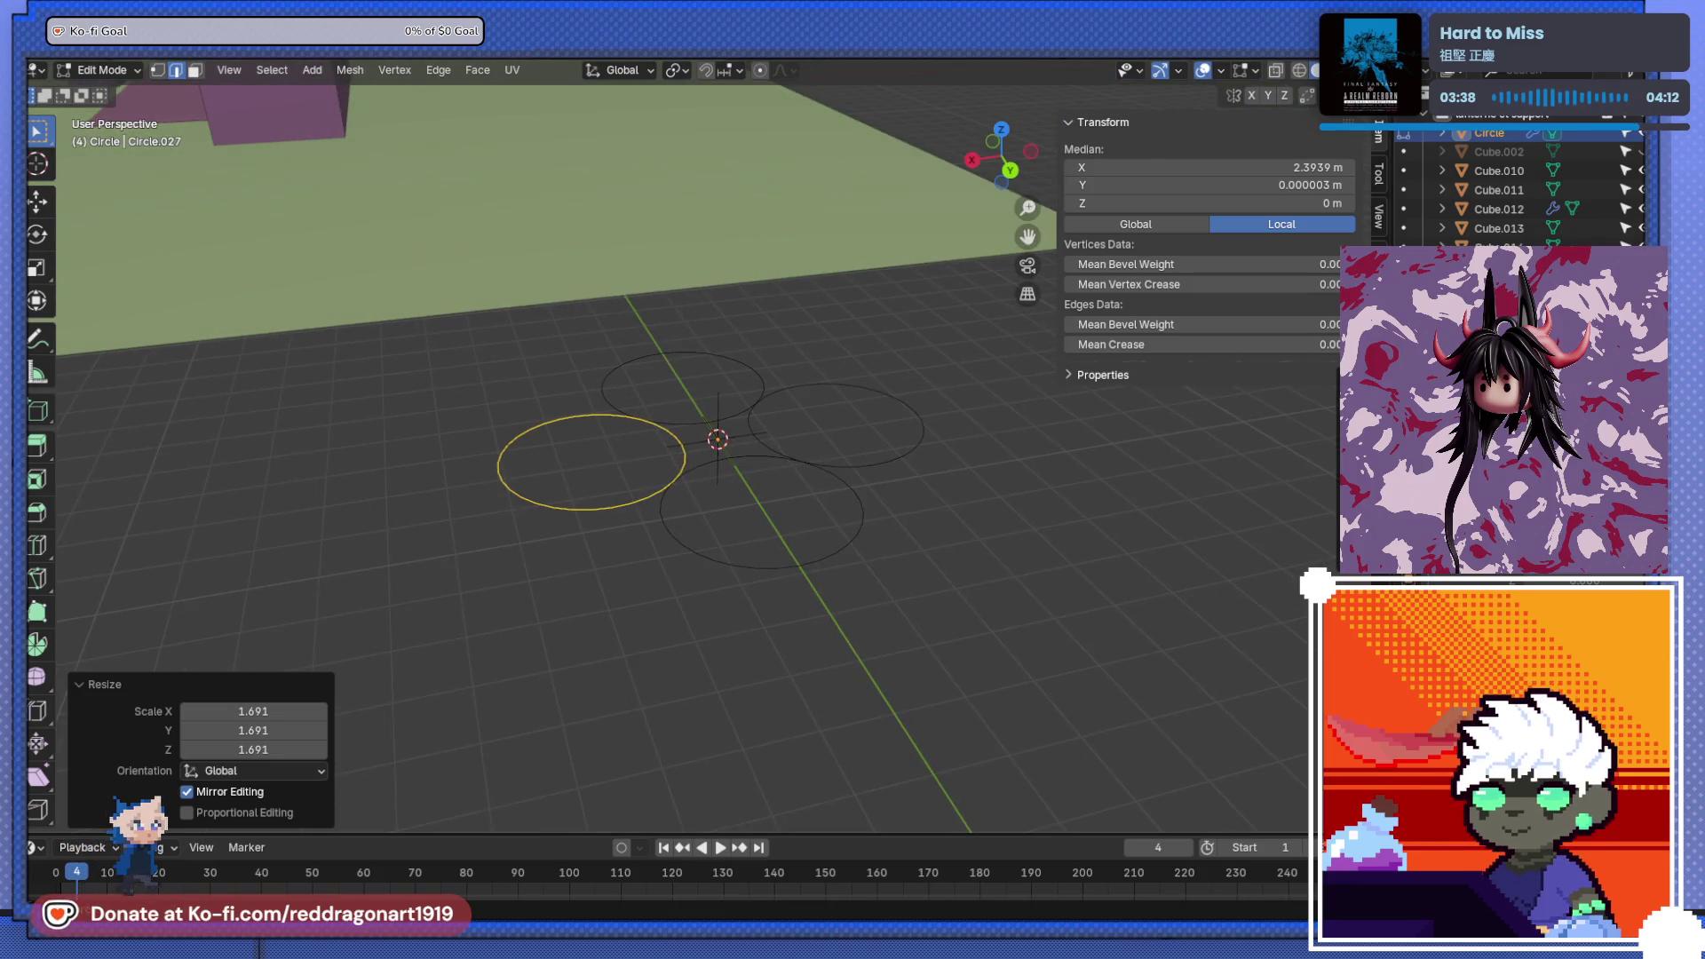
# - Add a Screw modifier and stretch it into a tall twisting spiral
pyautogui.write('swsc')
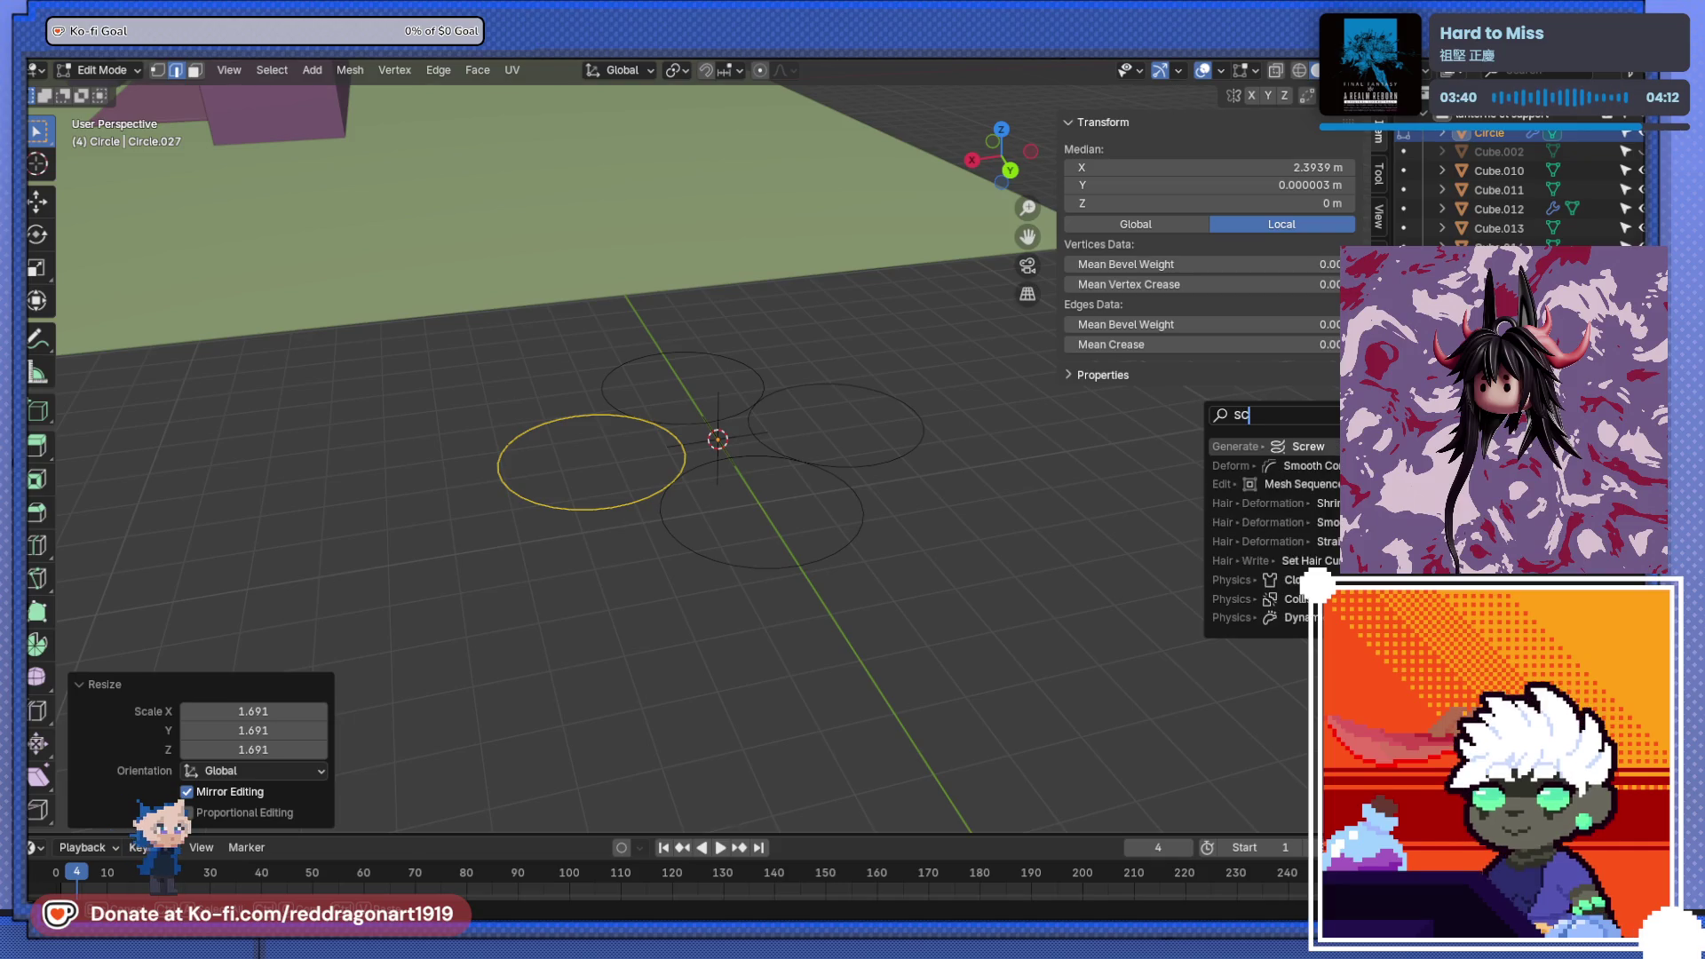
pyautogui.click(1308, 502)
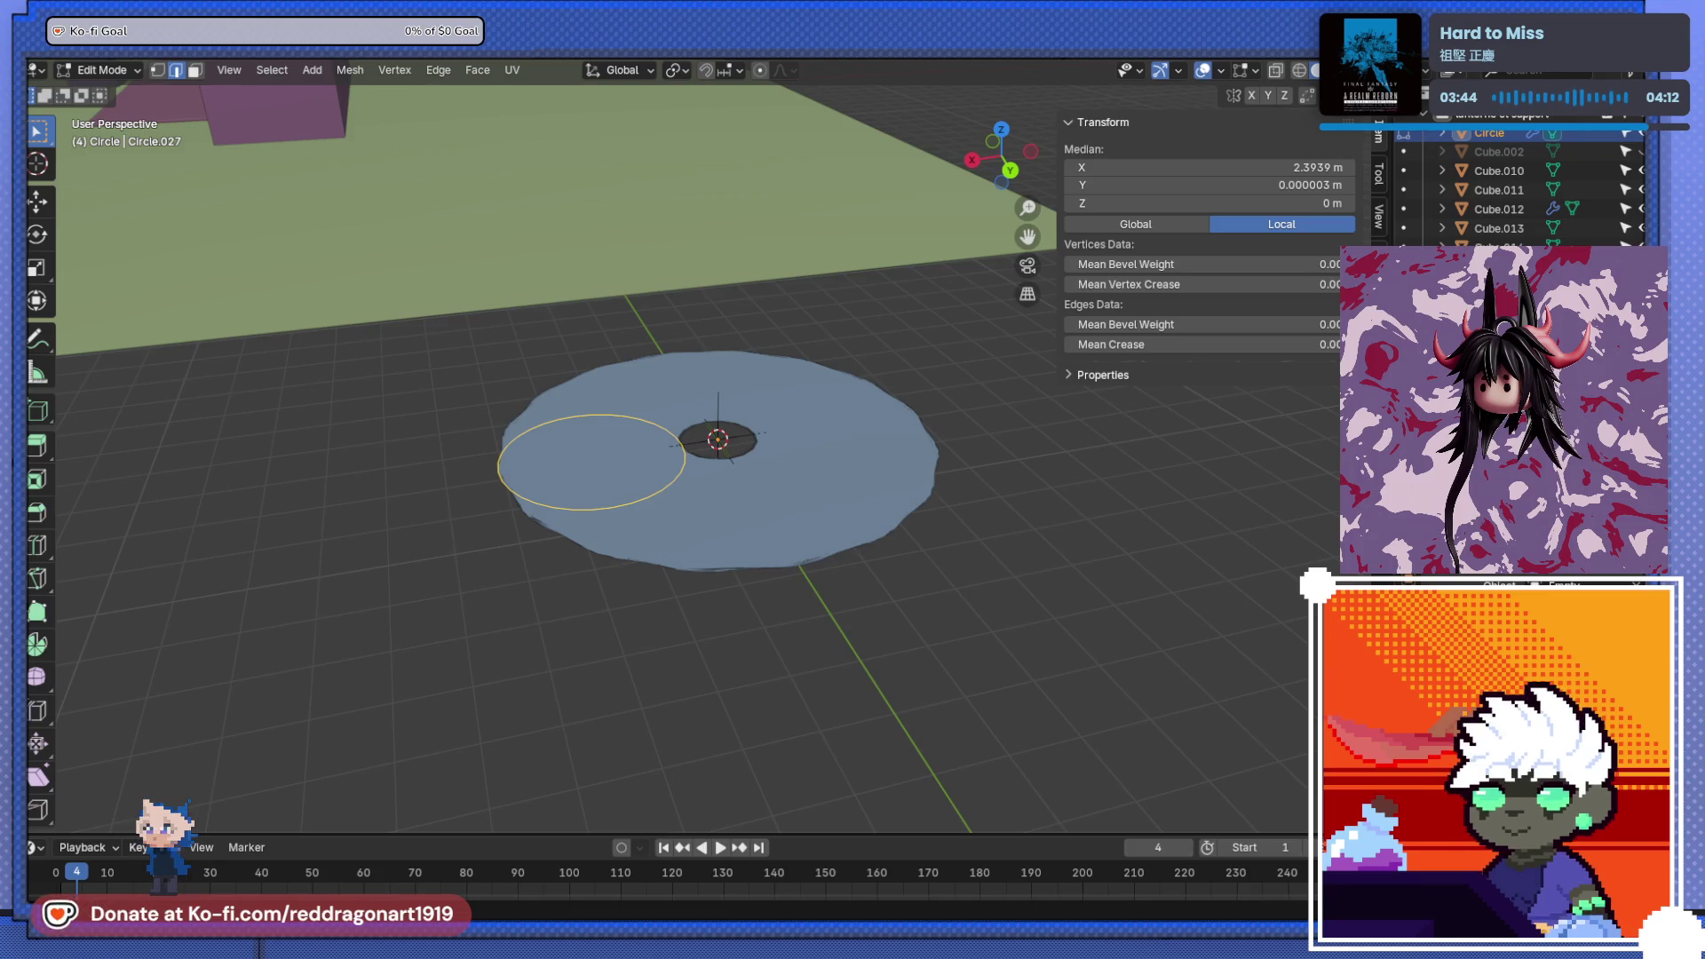
pyautogui.scroll(-2, 1509, 586)
pyautogui.scroll(-2, 1509, 586)
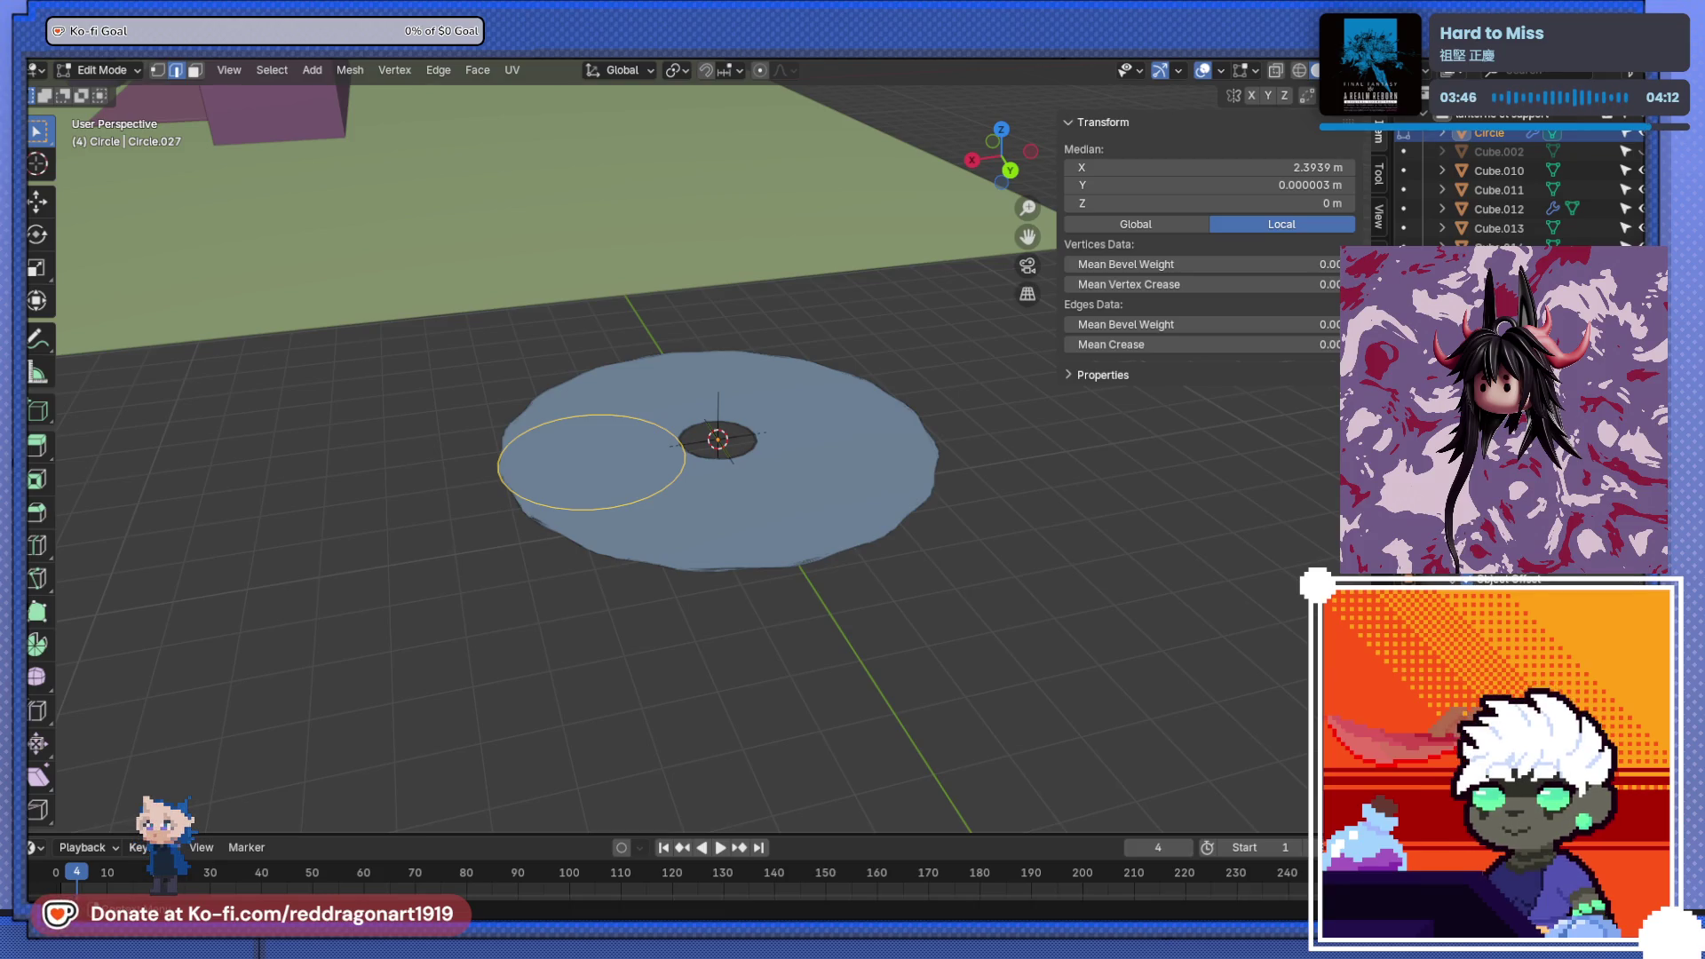
pyautogui.moveTo(1465, 622); pyautogui.dragTo(1571, 621)
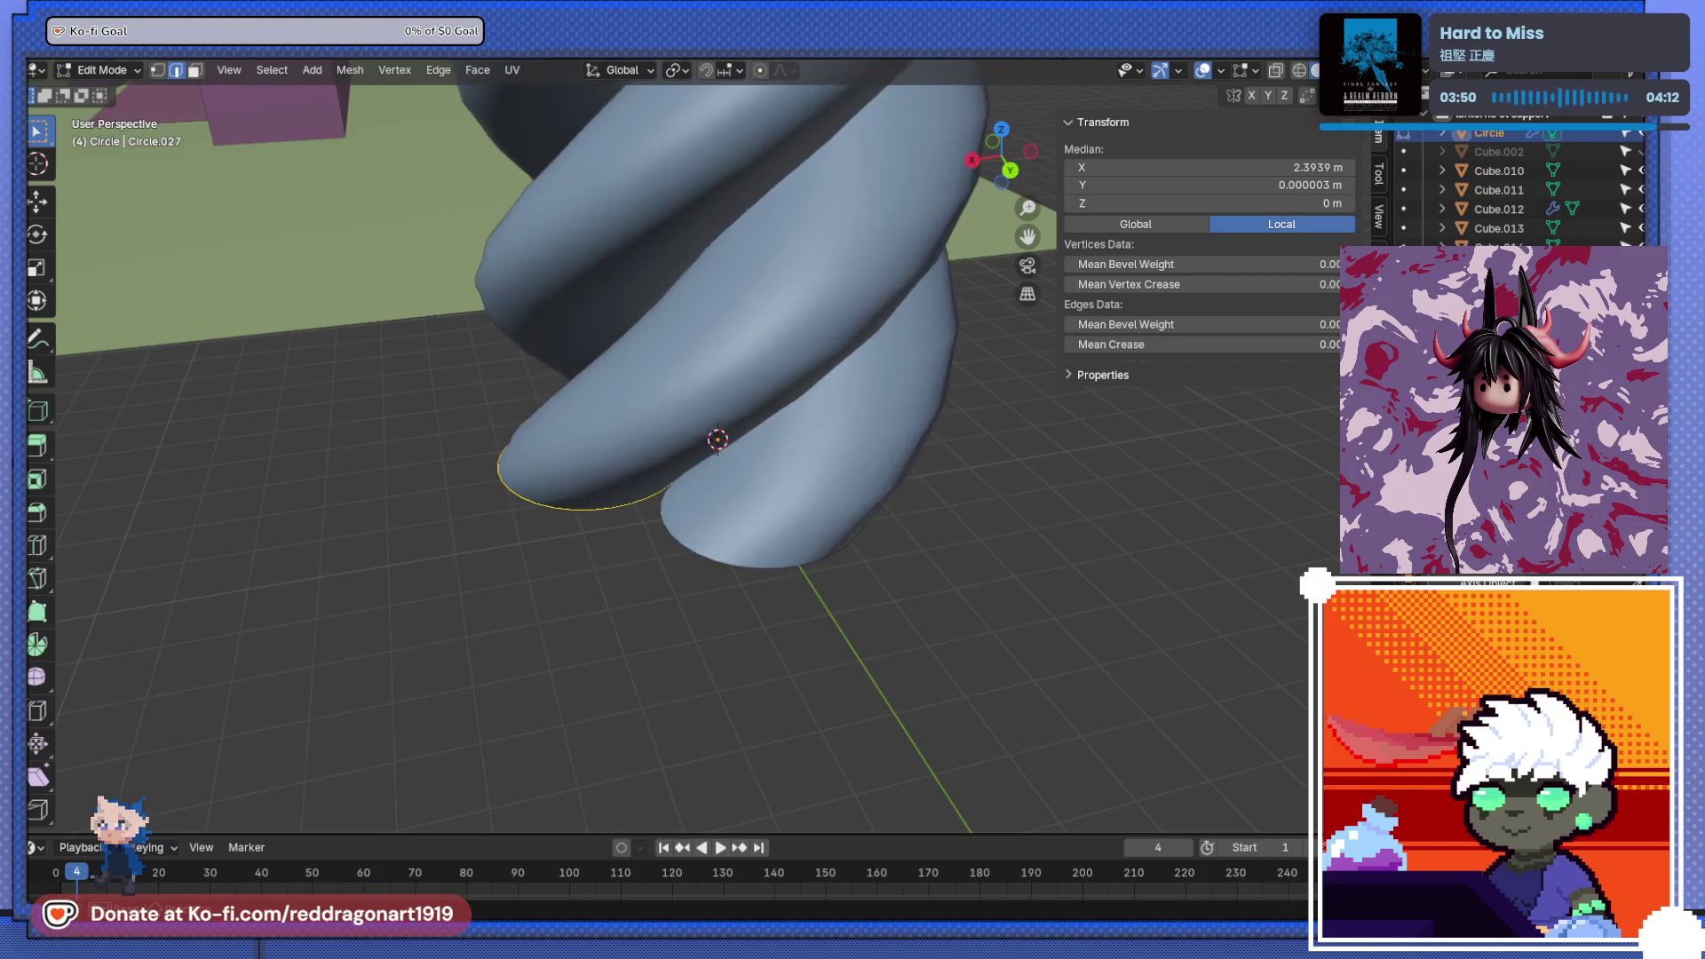
pyautogui.scroll(-8, 726, 565)
# - Orbit above the scene to inspect the twisted rope, undoing the last twist change
pyautogui.moveTo(726, 533)
pyautogui.mouseDown(button='middle')
pyautogui.moveTo(726, 603)
pyautogui.moveTo(728, 471)
pyautogui.moveTo(755, 426)
pyautogui.mouseUp(button='middle')
pyautogui.scroll(8, 726, 565)
pyautogui.scroll(3, 728, 467)
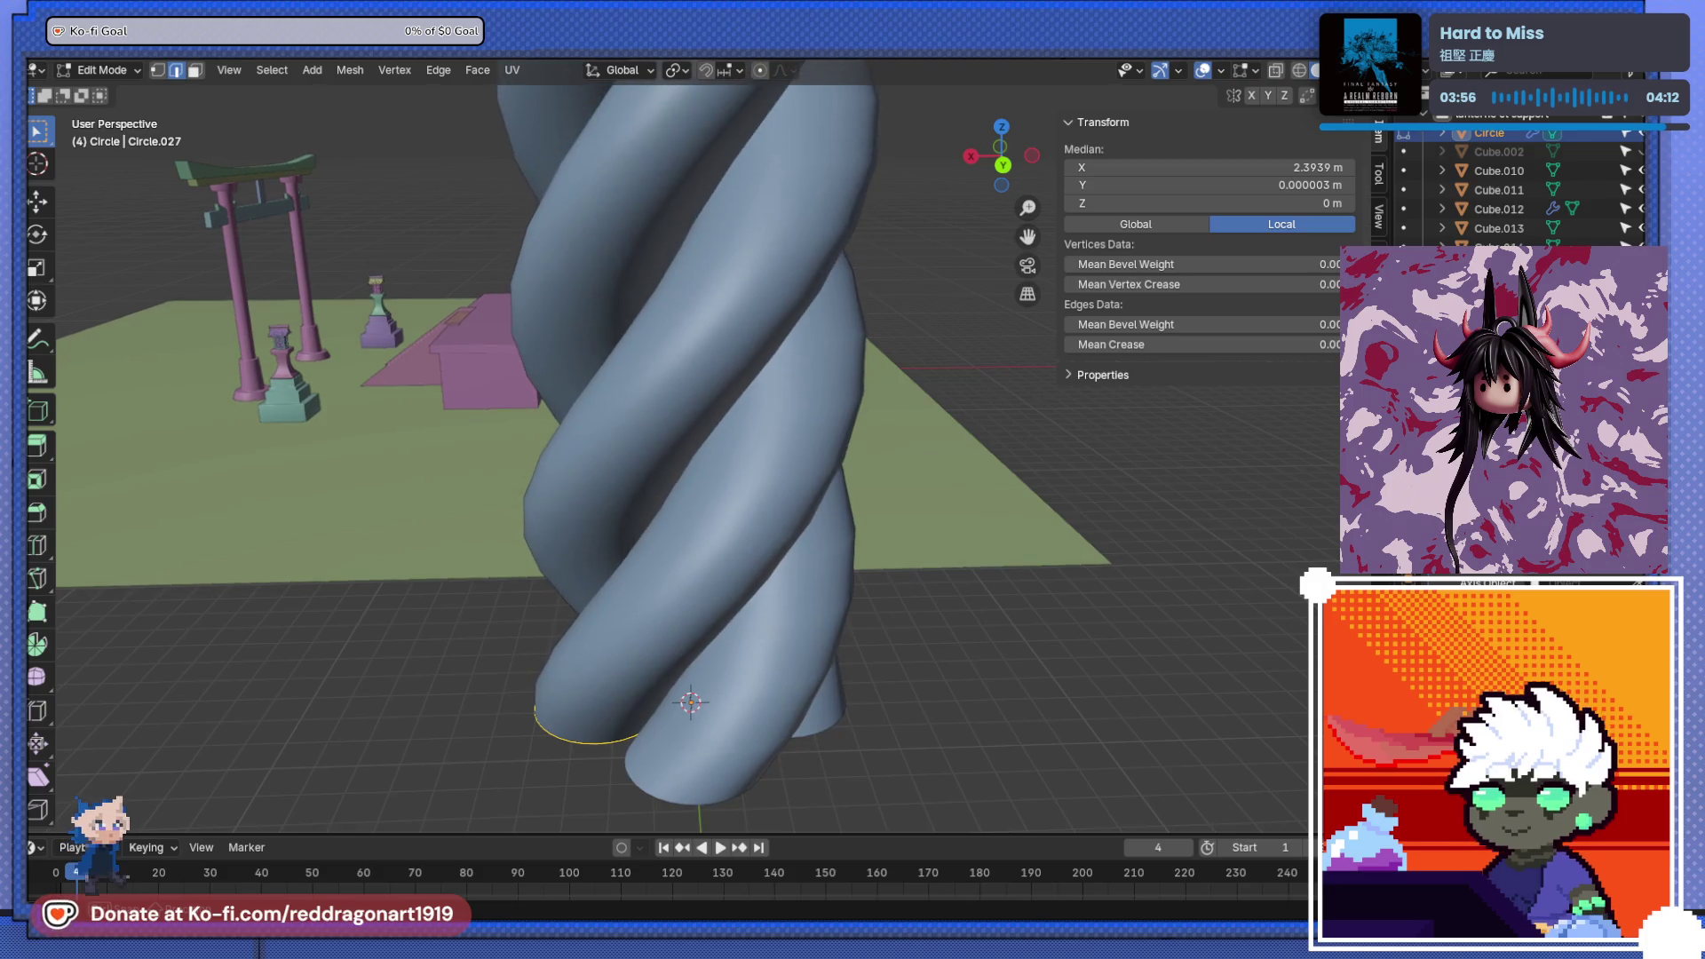
pyautogui.scroll(-6, 744, 568)
pyautogui.moveTo(744, 551)
pyautogui.mouseDown(button='middle')
pyautogui.moveTo(744, 568)
pyautogui.moveTo(780, 533)
pyautogui.moveTo(998, 445)
pyautogui.mouseUp(button='middle')
pyautogui.scroll(2, 744, 568)
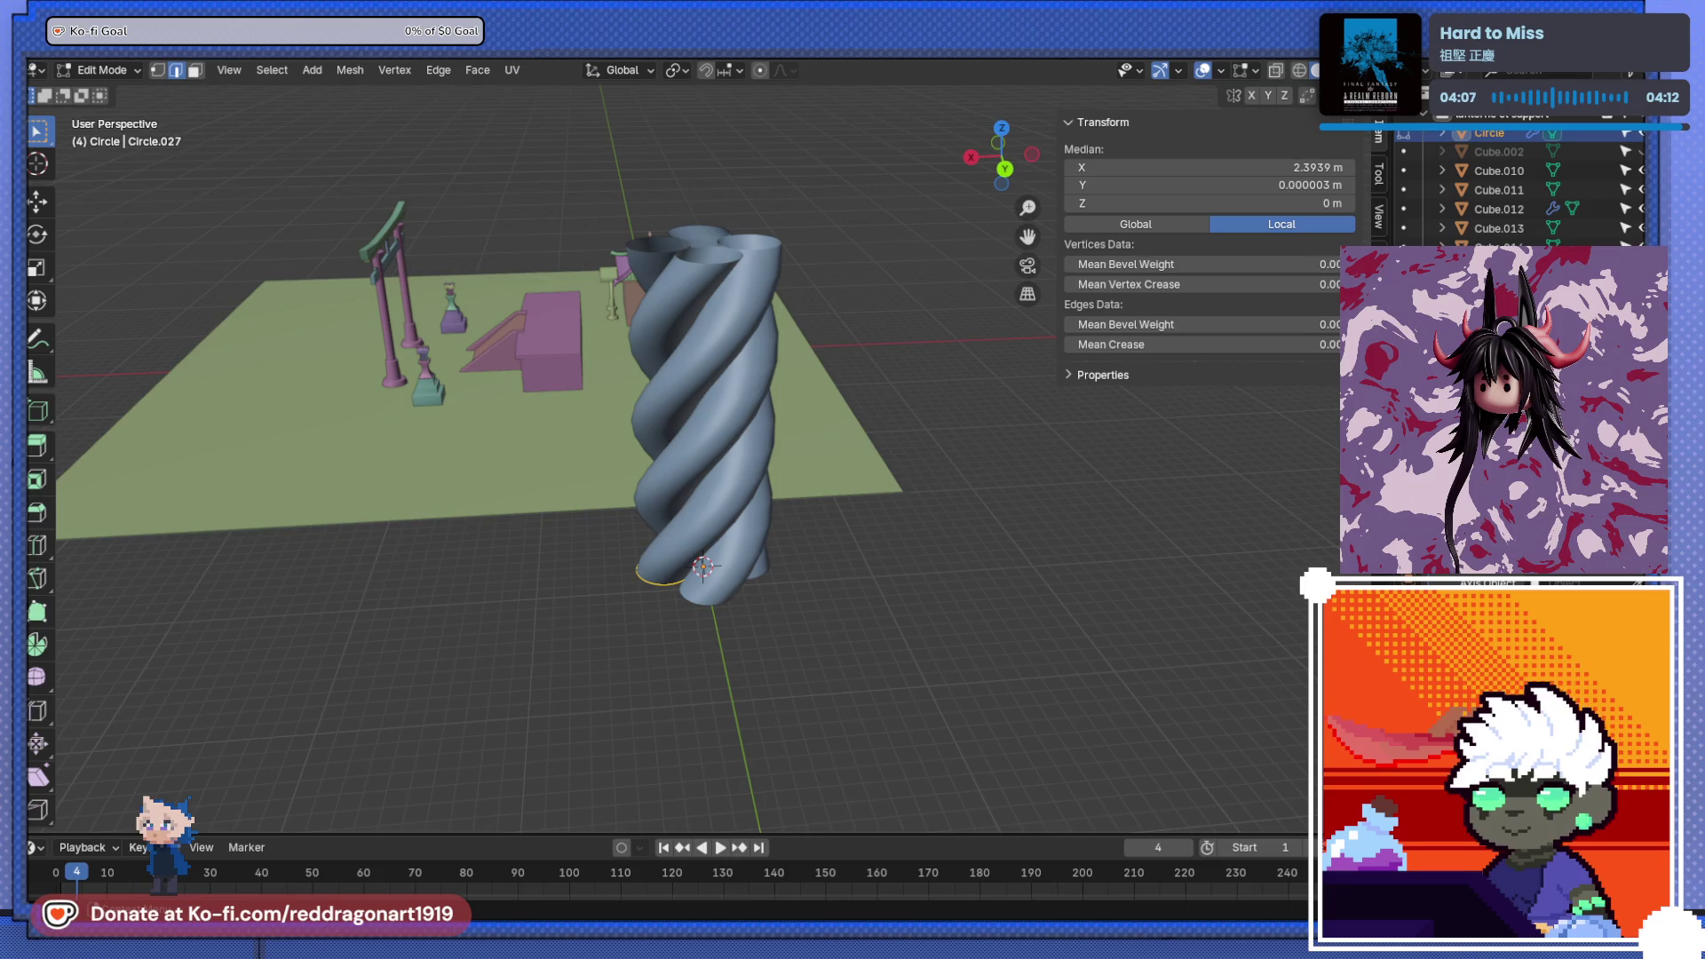
pyautogui.moveTo(824, 461); pyautogui.dragTo(815, 426, button='middle')
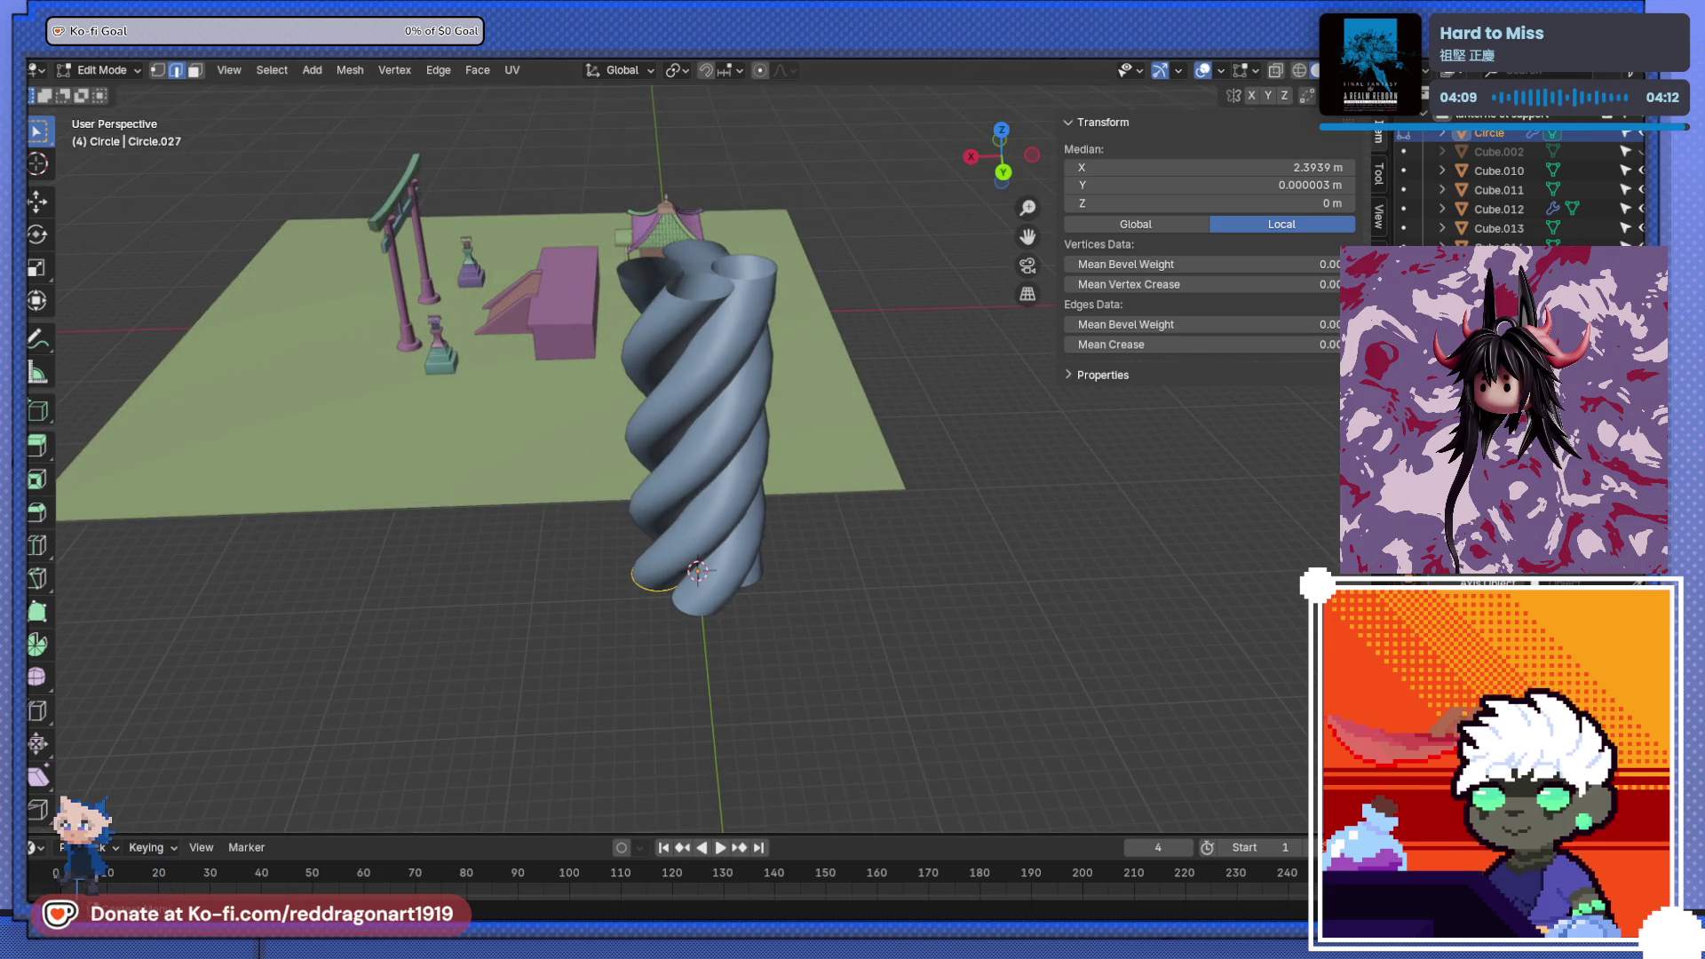
pyautogui.hotkey('ctrl', 'z')
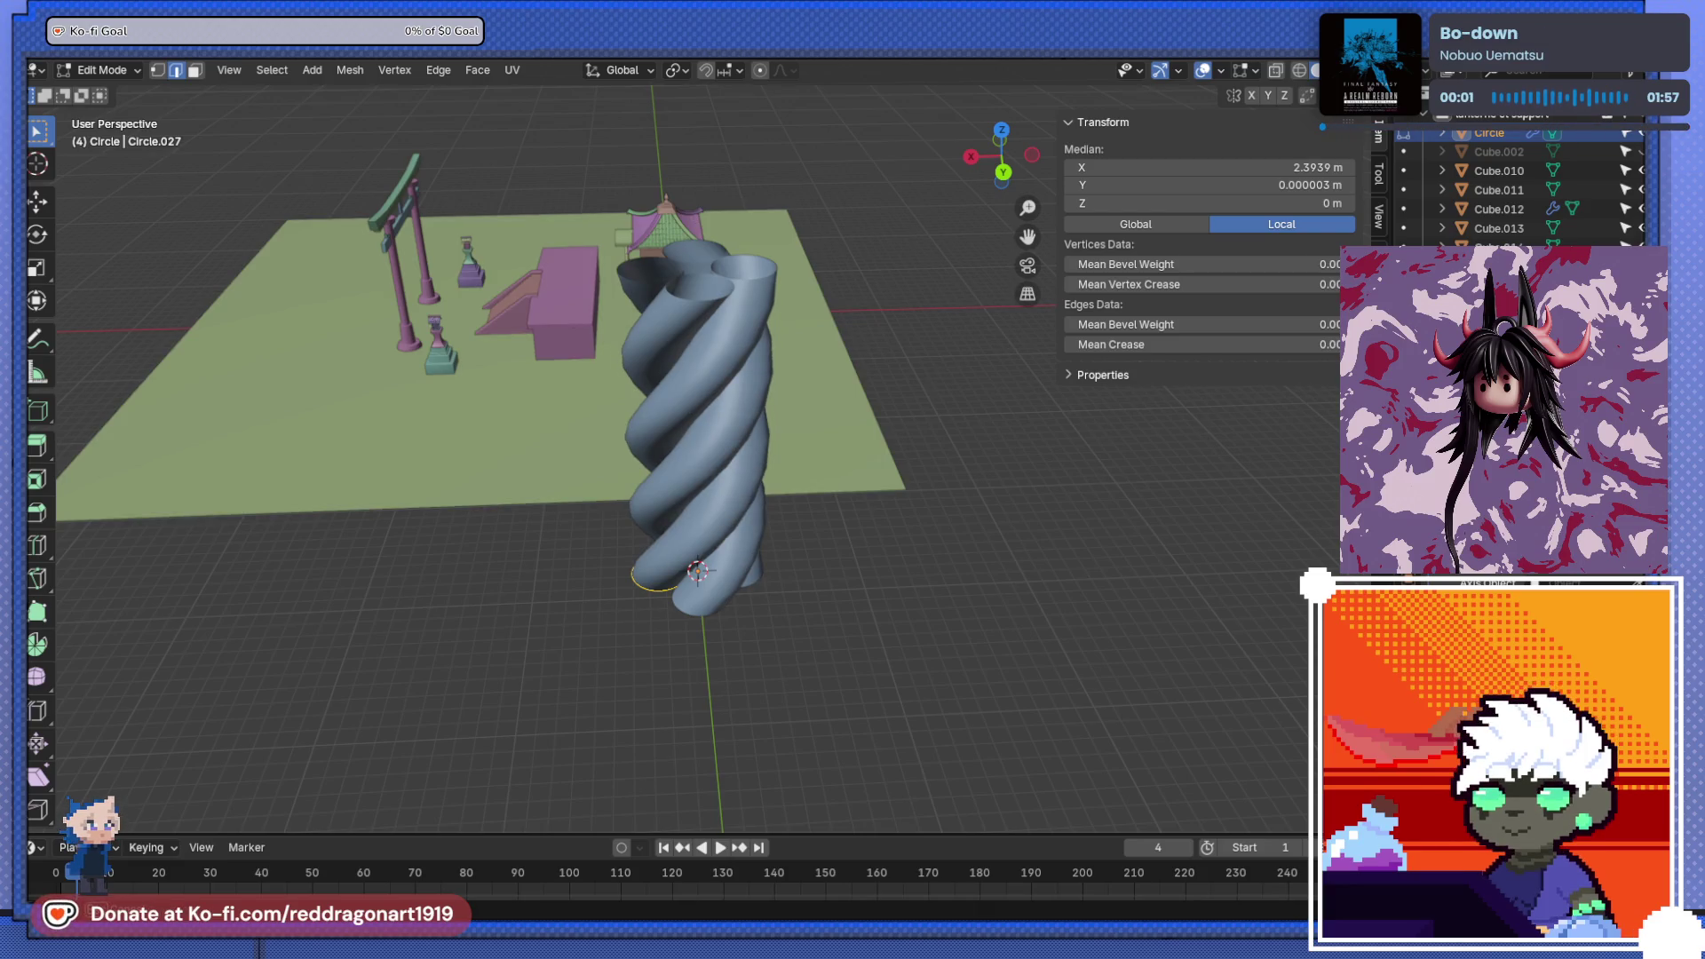
pyautogui.scroll(5, 701, 444)
pyautogui.moveTo(701, 444); pyautogui.dragTo(666, 408, button='middle')
pyautogui.scroll(-10, 826, 586)
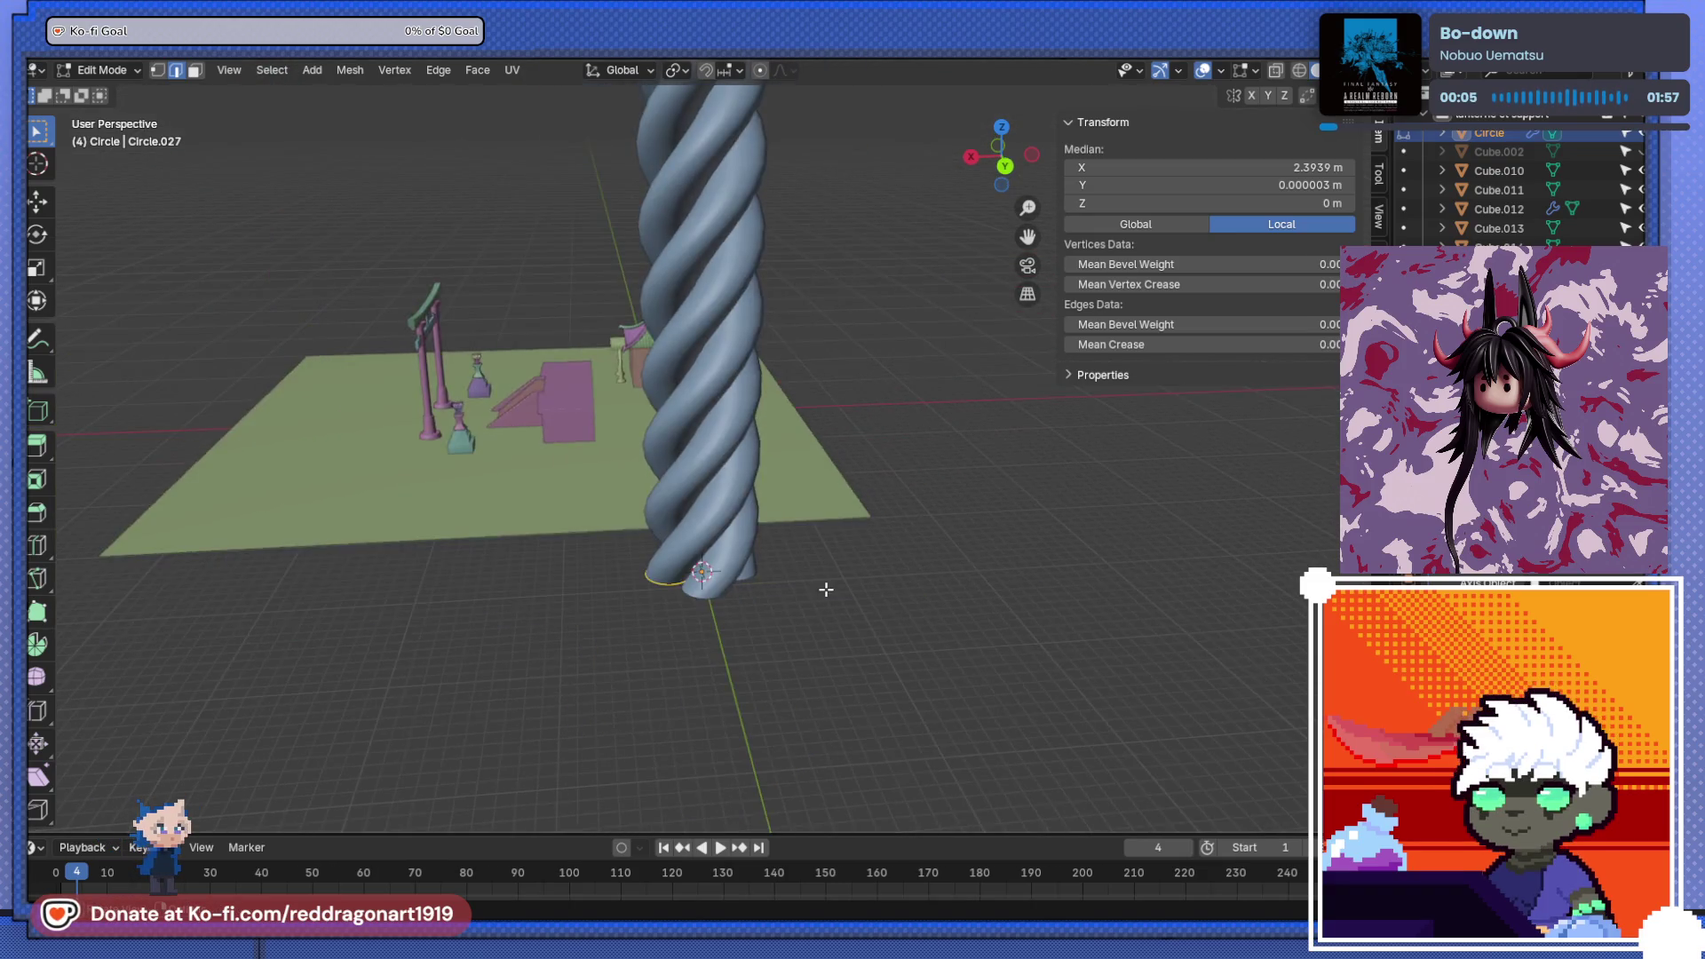
# - Scale the rope mesh along Z so it towers about 99.5 m high
pyautogui.press('s')
pyautogui.press('z')
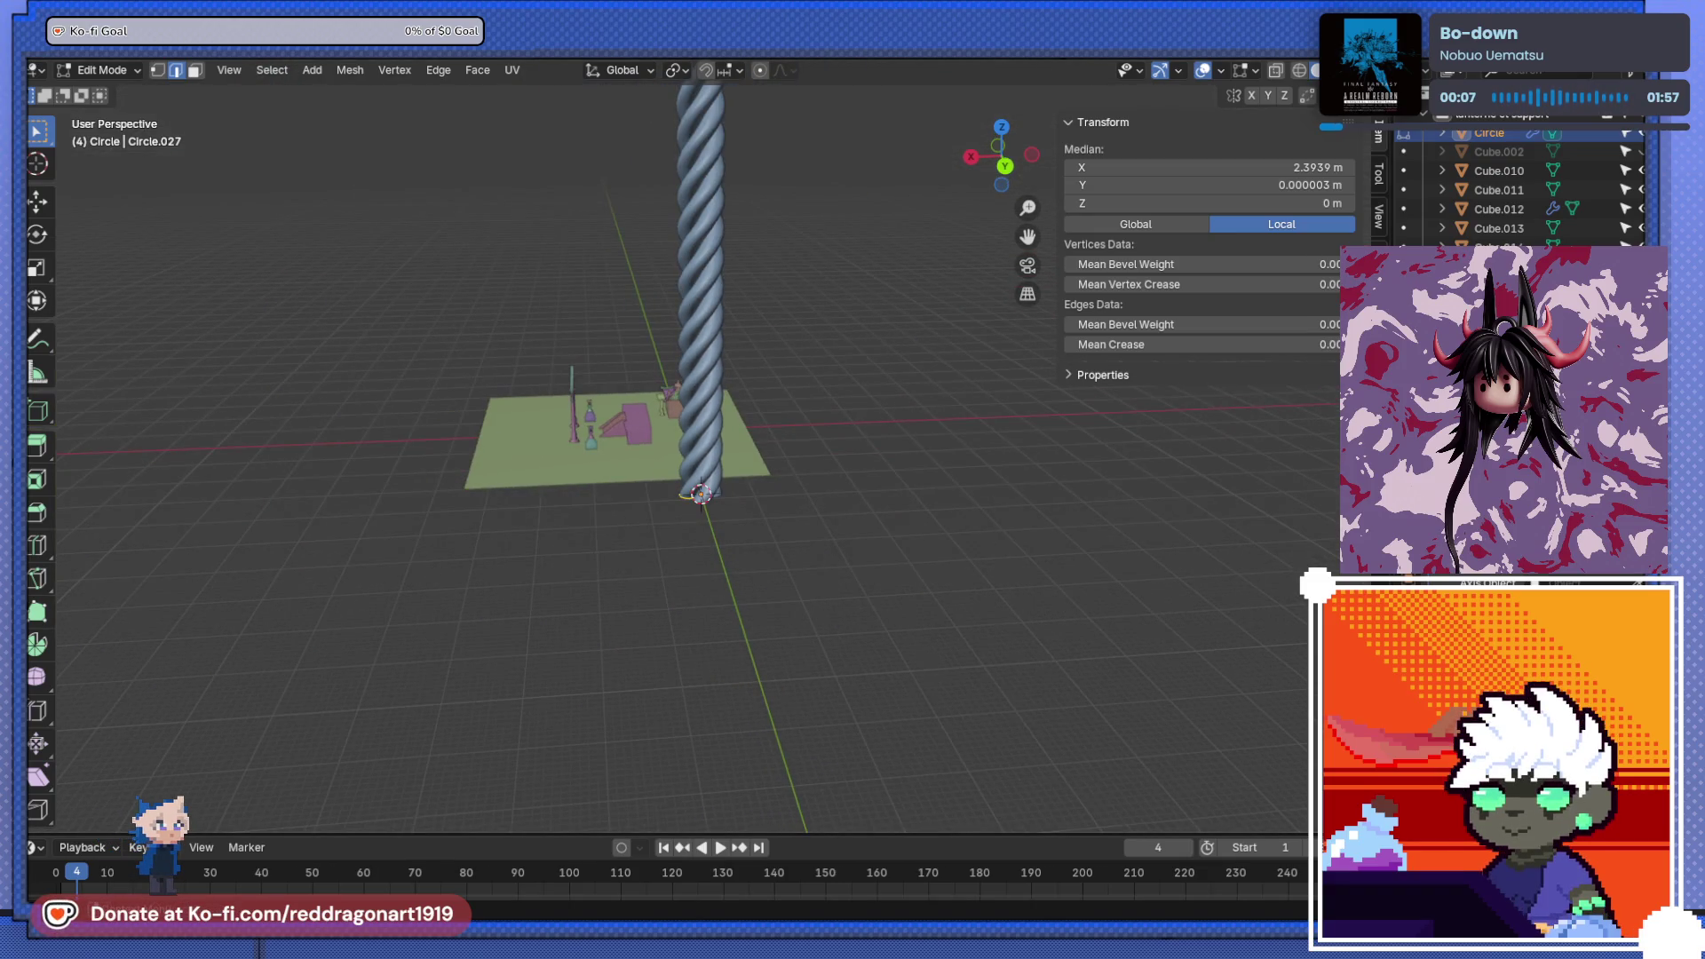
pyautogui.click(816, 512)
pyautogui.scroll(-3, 816, 513)
pyautogui.scroll(2, 799, 525)
pyautogui.scroll(-3, 799, 524)
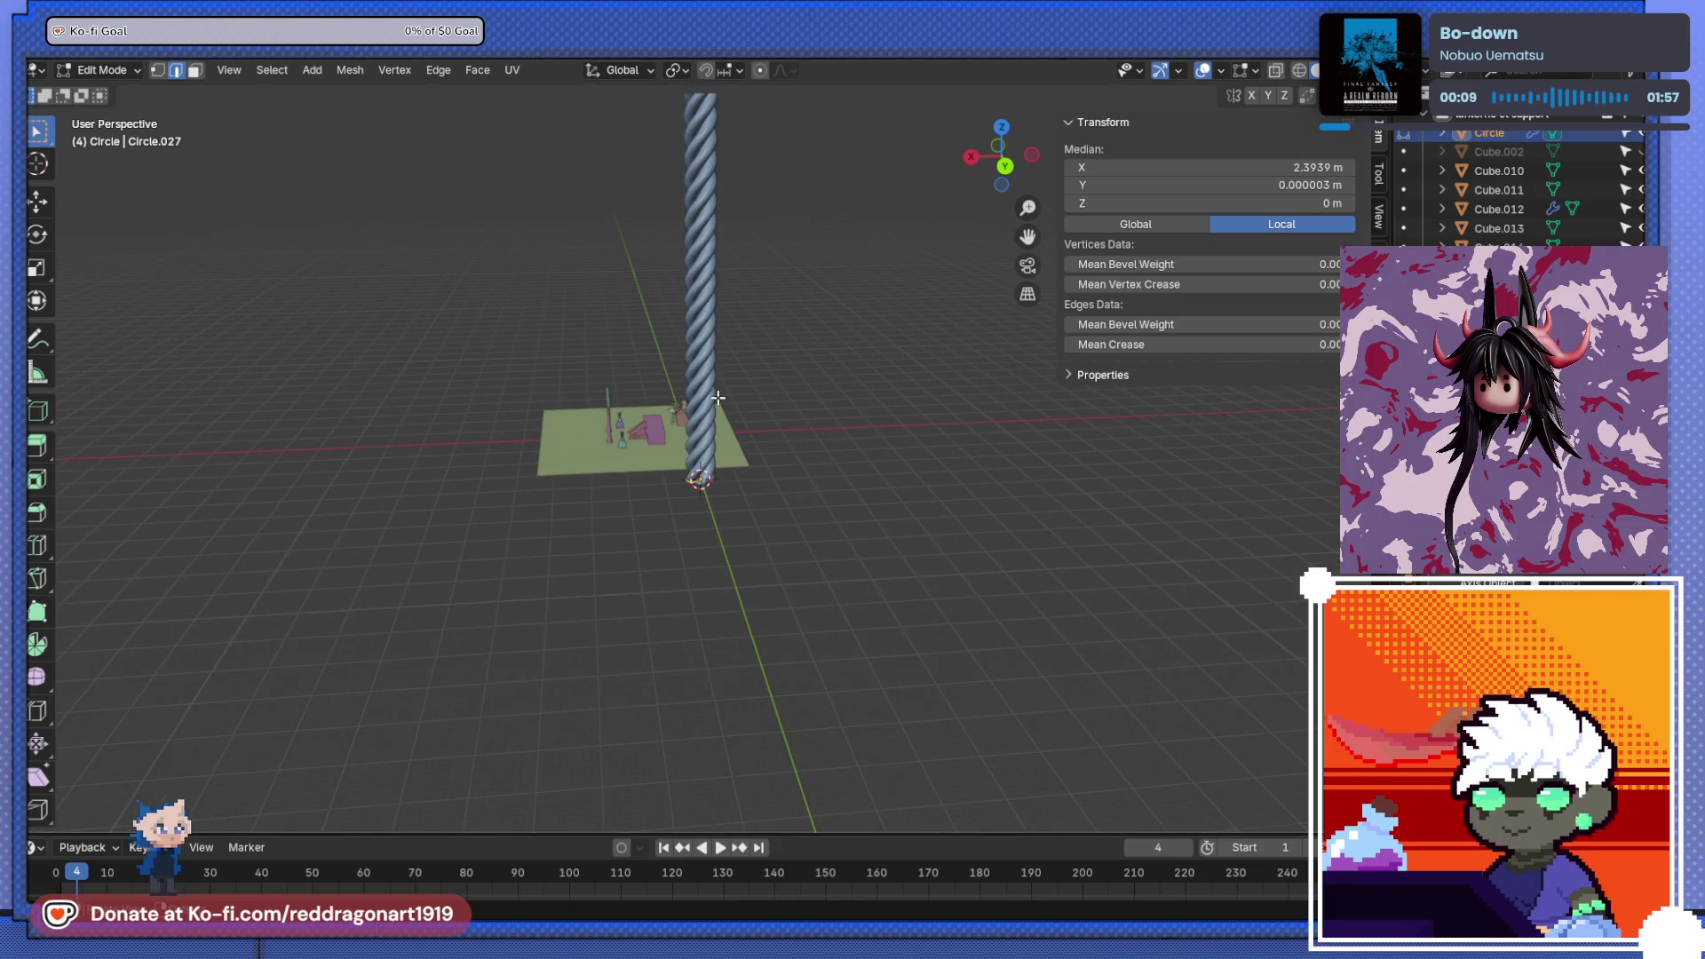
pyautogui.moveTo(728, 520)
pyautogui.mouseDown(button='middle')
pyautogui.moveTo(799, 525)
pyautogui.moveTo(778, 535)
pyautogui.moveTo(732, 425)
pyautogui.mouseUp(button='middle')
# - In Object Mode, duplicate the rope in place and apply its modifier from the side view
pyautogui.press('Tab')
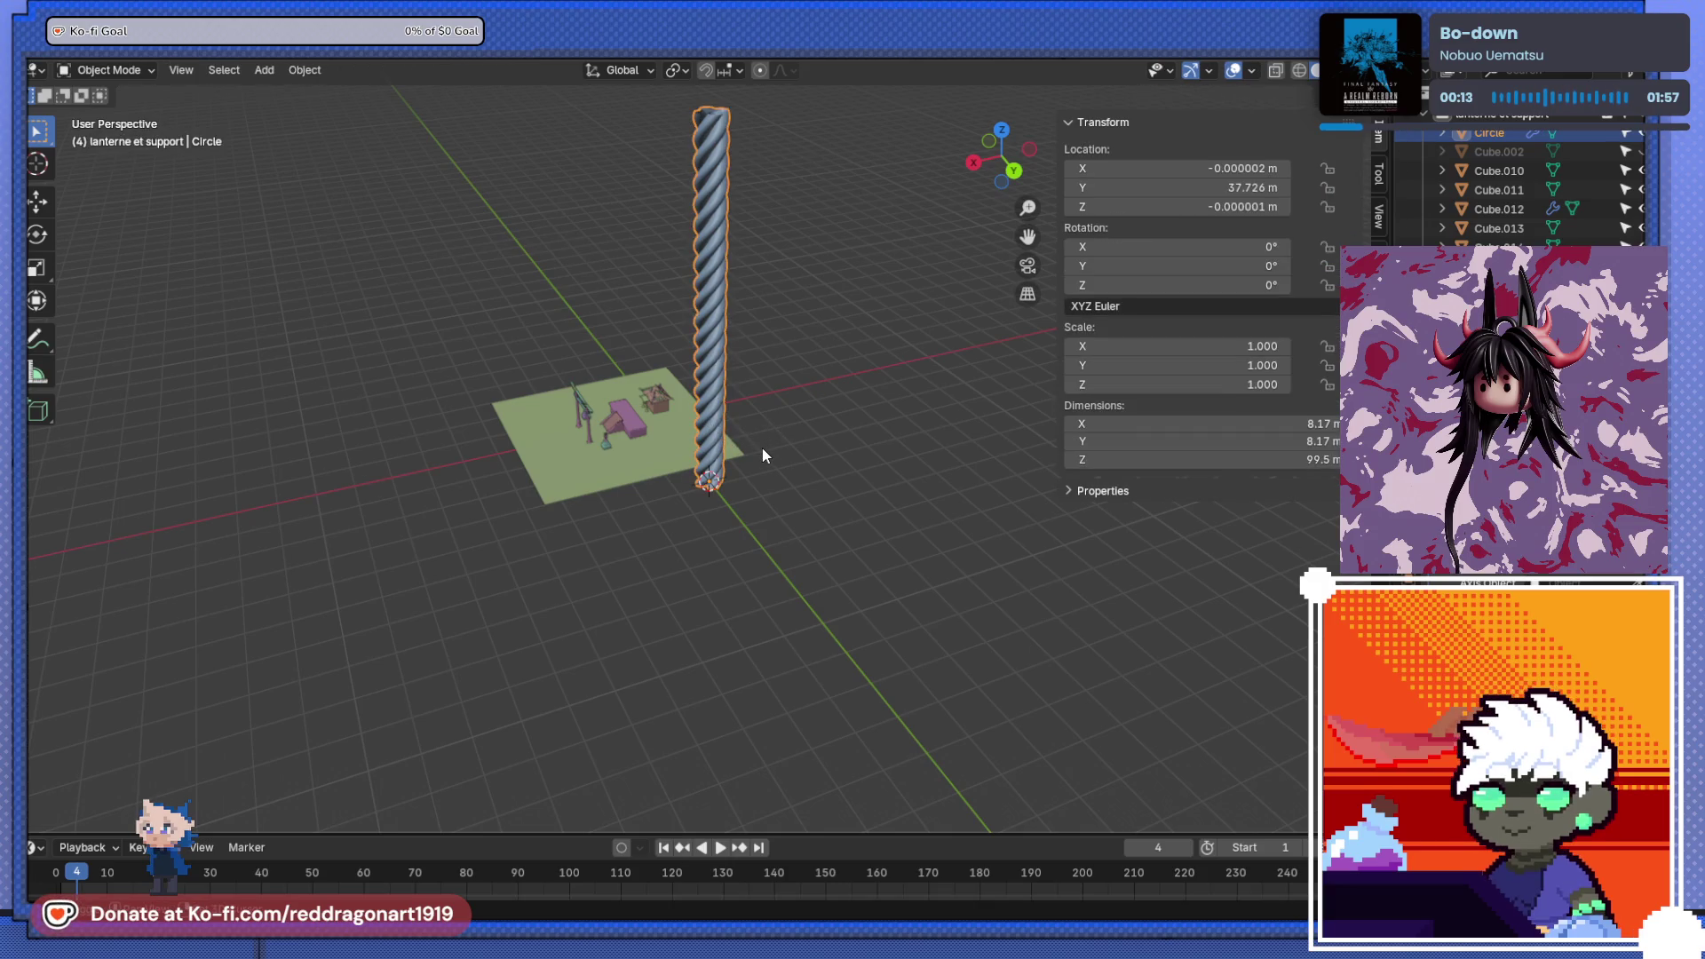
pyautogui.hotkey('shift', 'd')
pyautogui.rightClick(761, 448)
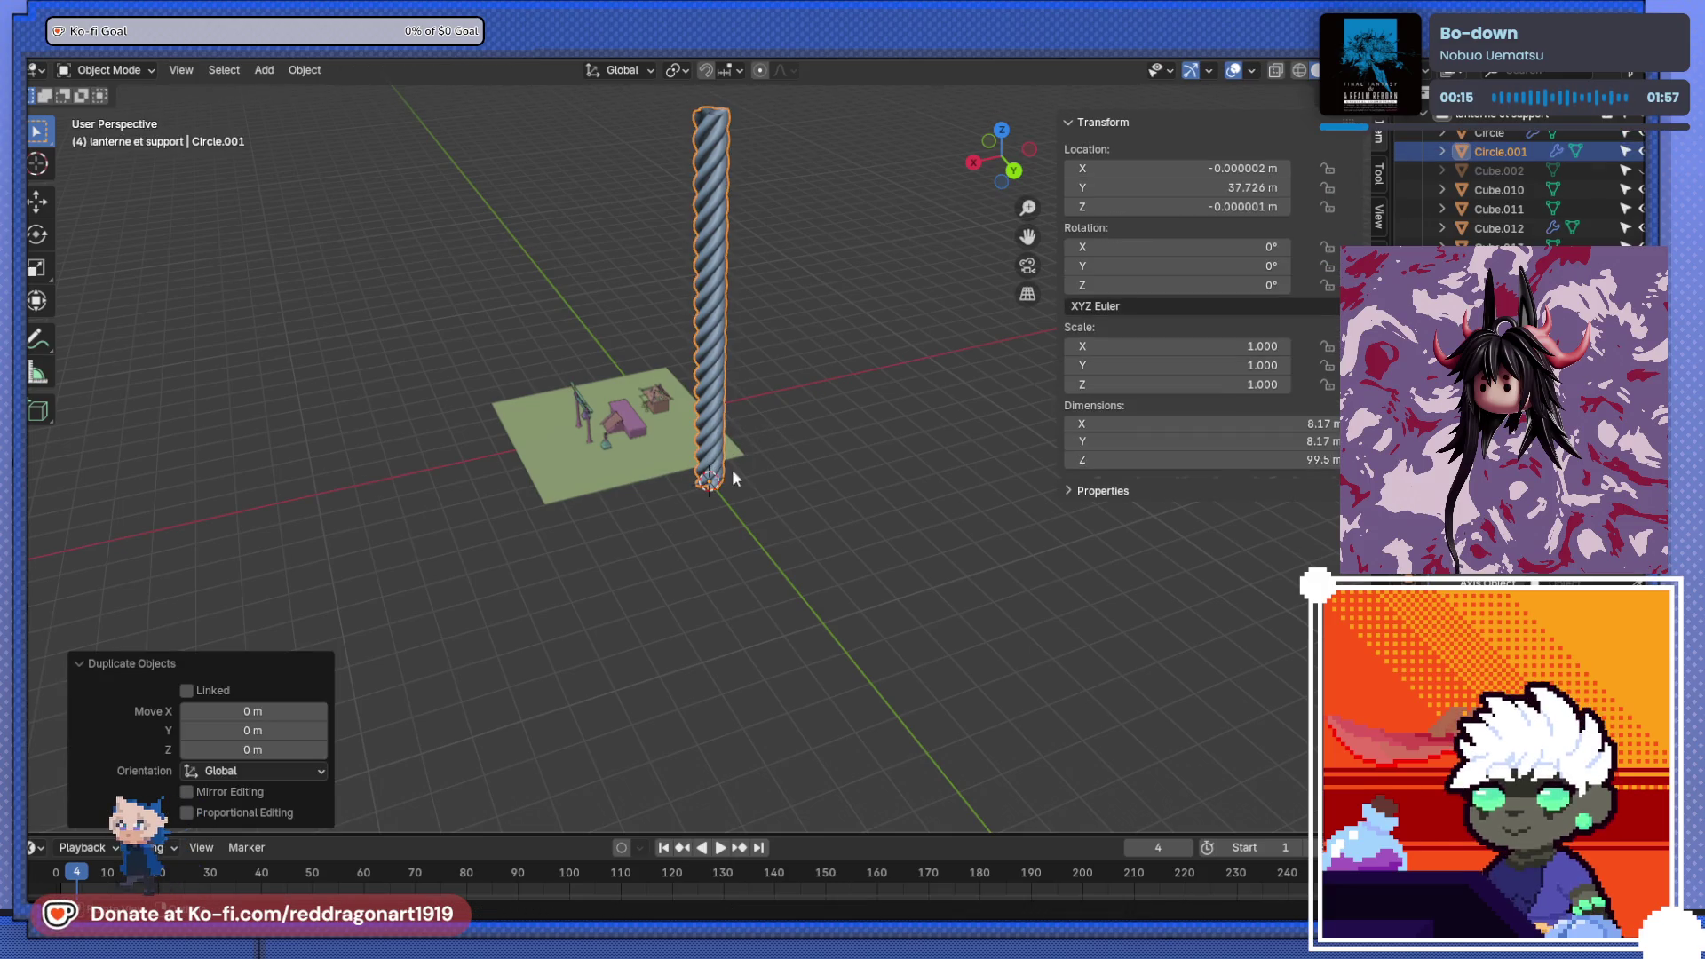
pyautogui.moveTo(731, 469); pyautogui.dragTo(908, 488, button='middle')
pyautogui.press('KP_1')
pyautogui.press('KP_3')
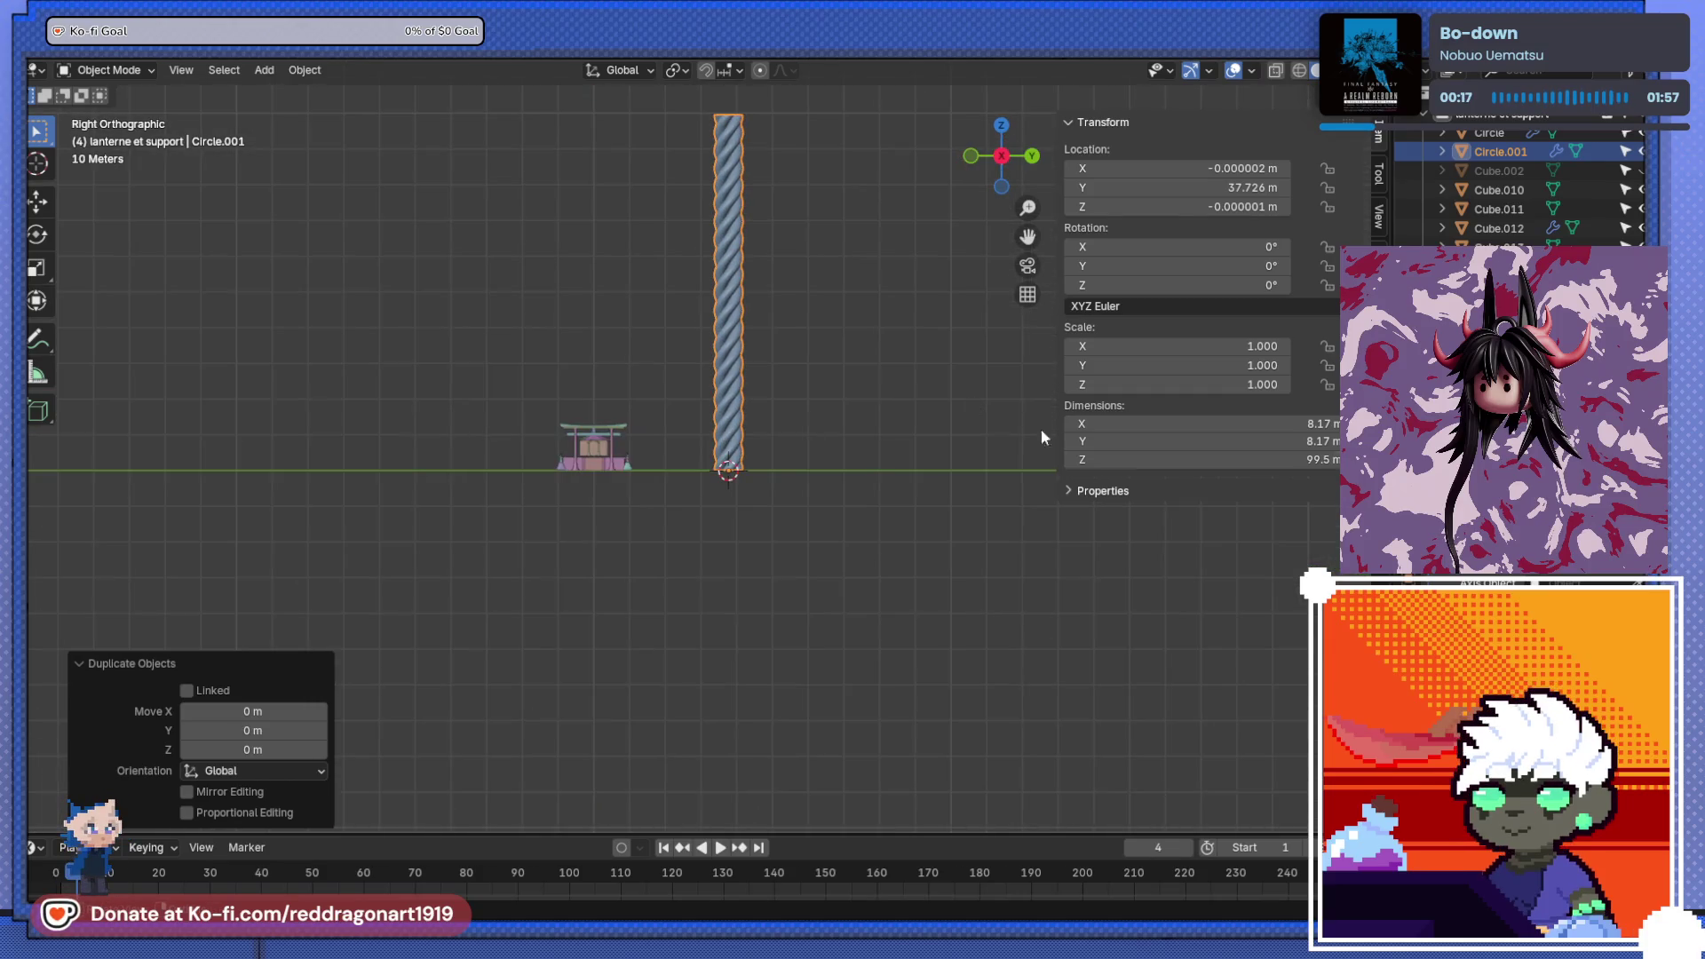
pyautogui.hotkey('ctrl', 'a')
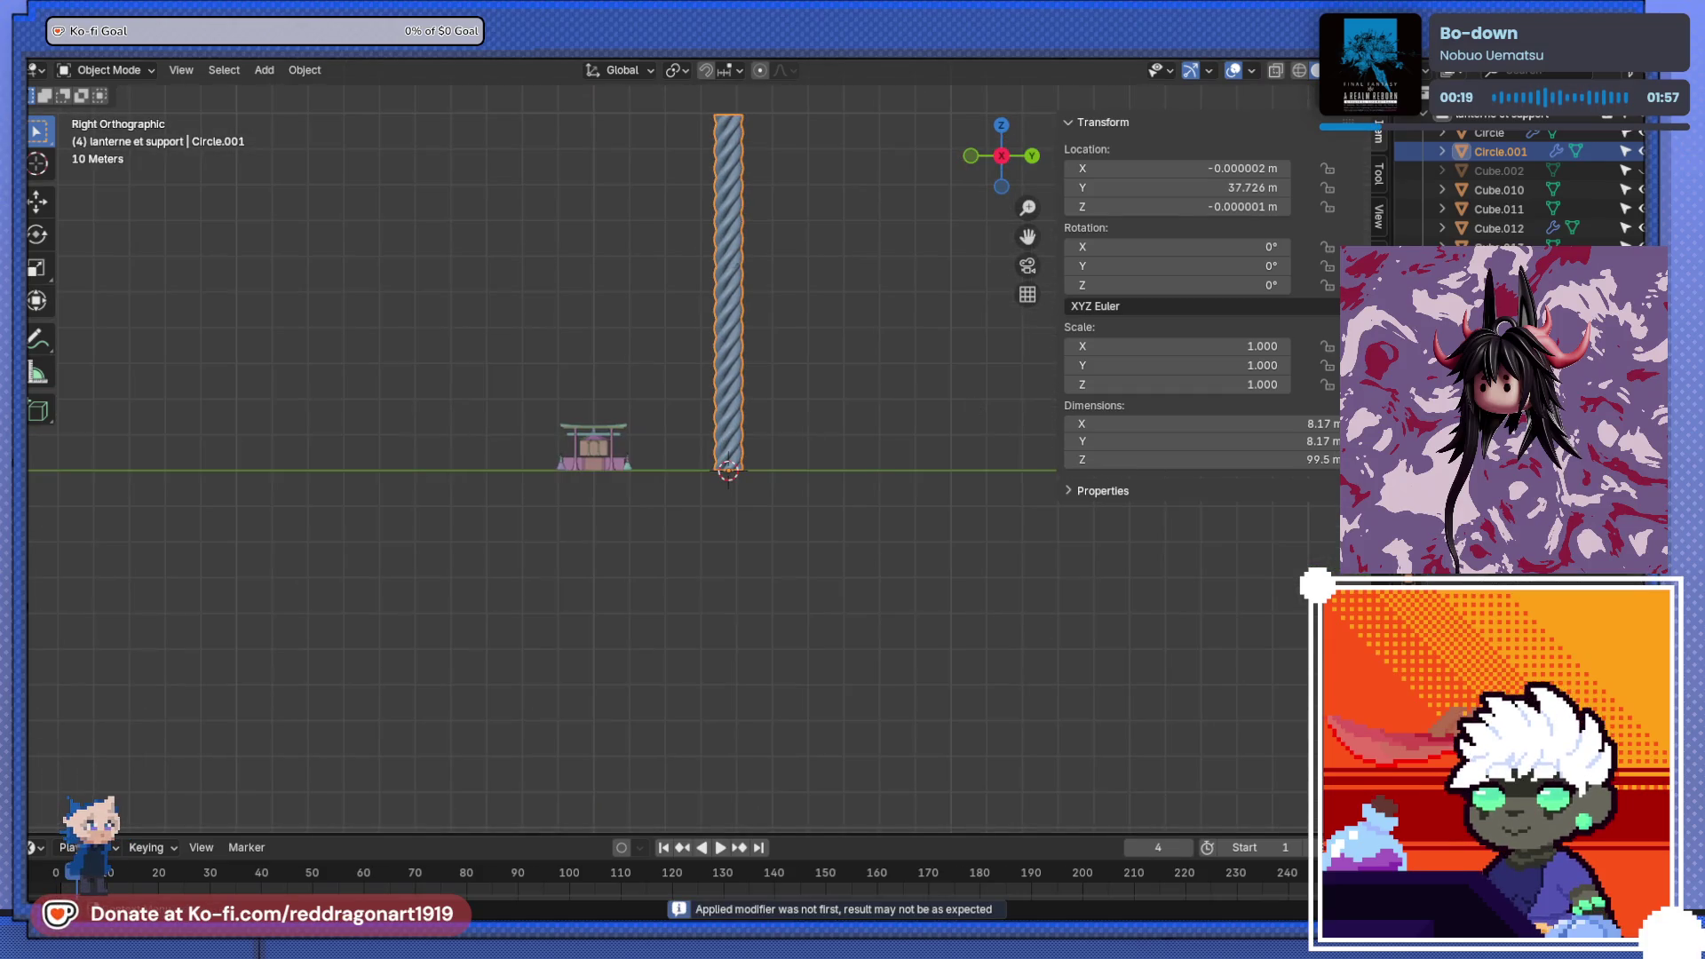
# - Trial-rotate the original and duplicate ropes, undoing the 24.9° tilt
pyautogui.click(737, 376)
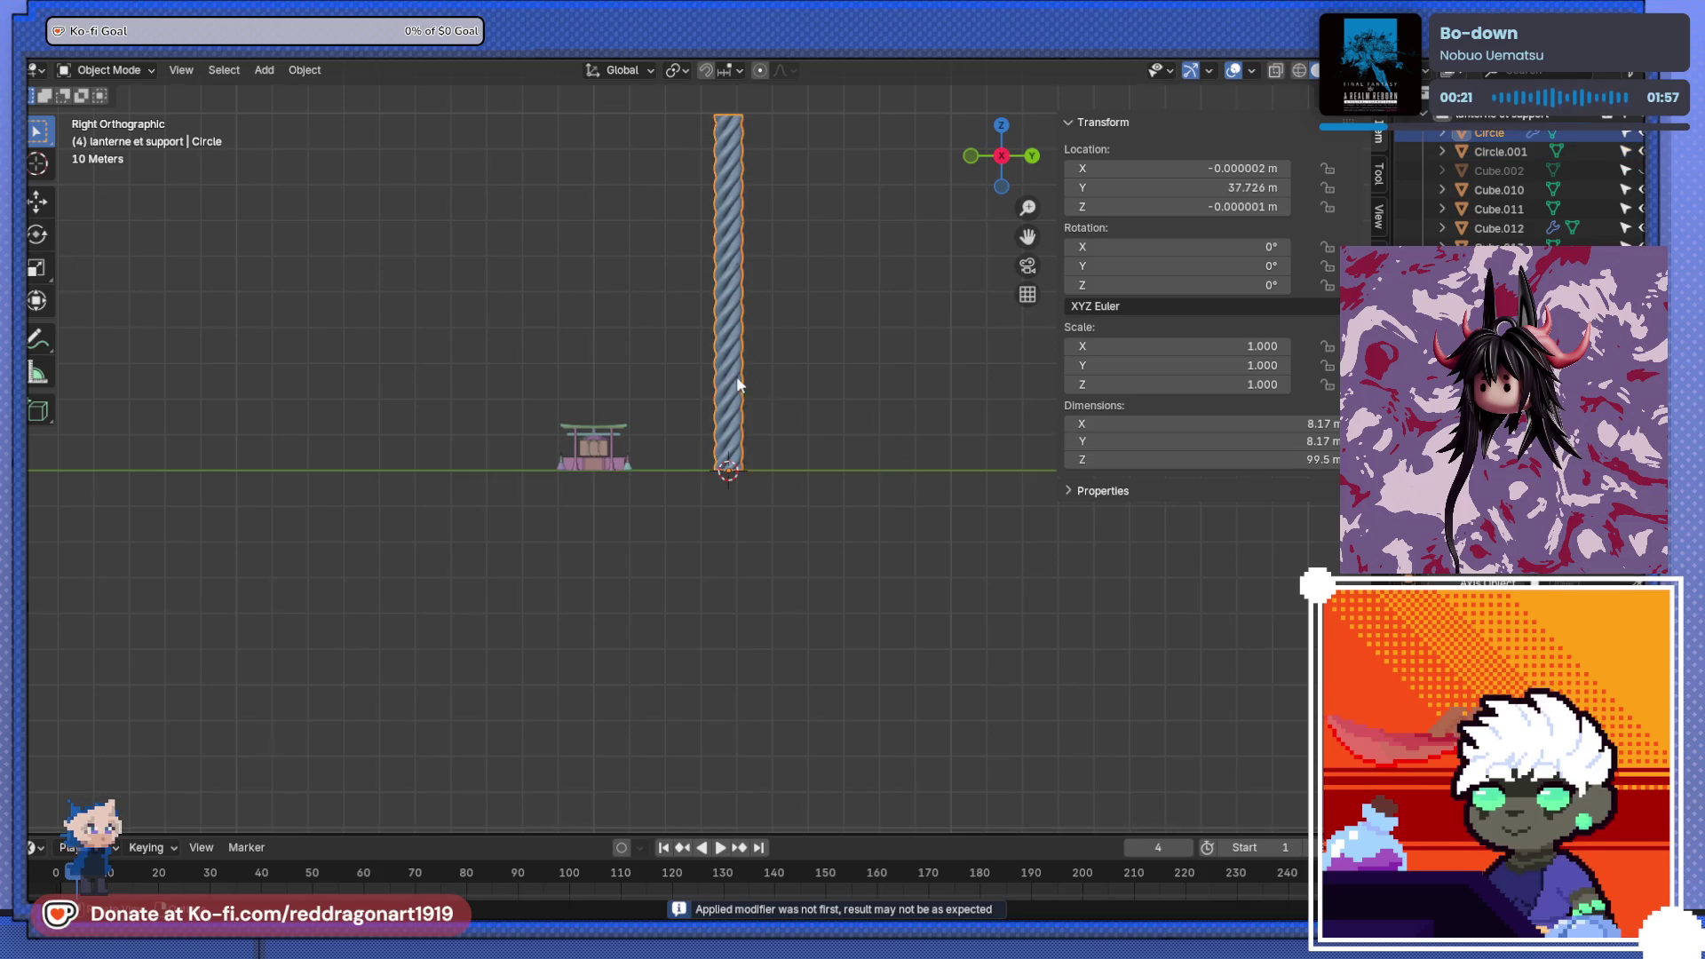
pyautogui.press('r')
pyautogui.press('Escape')
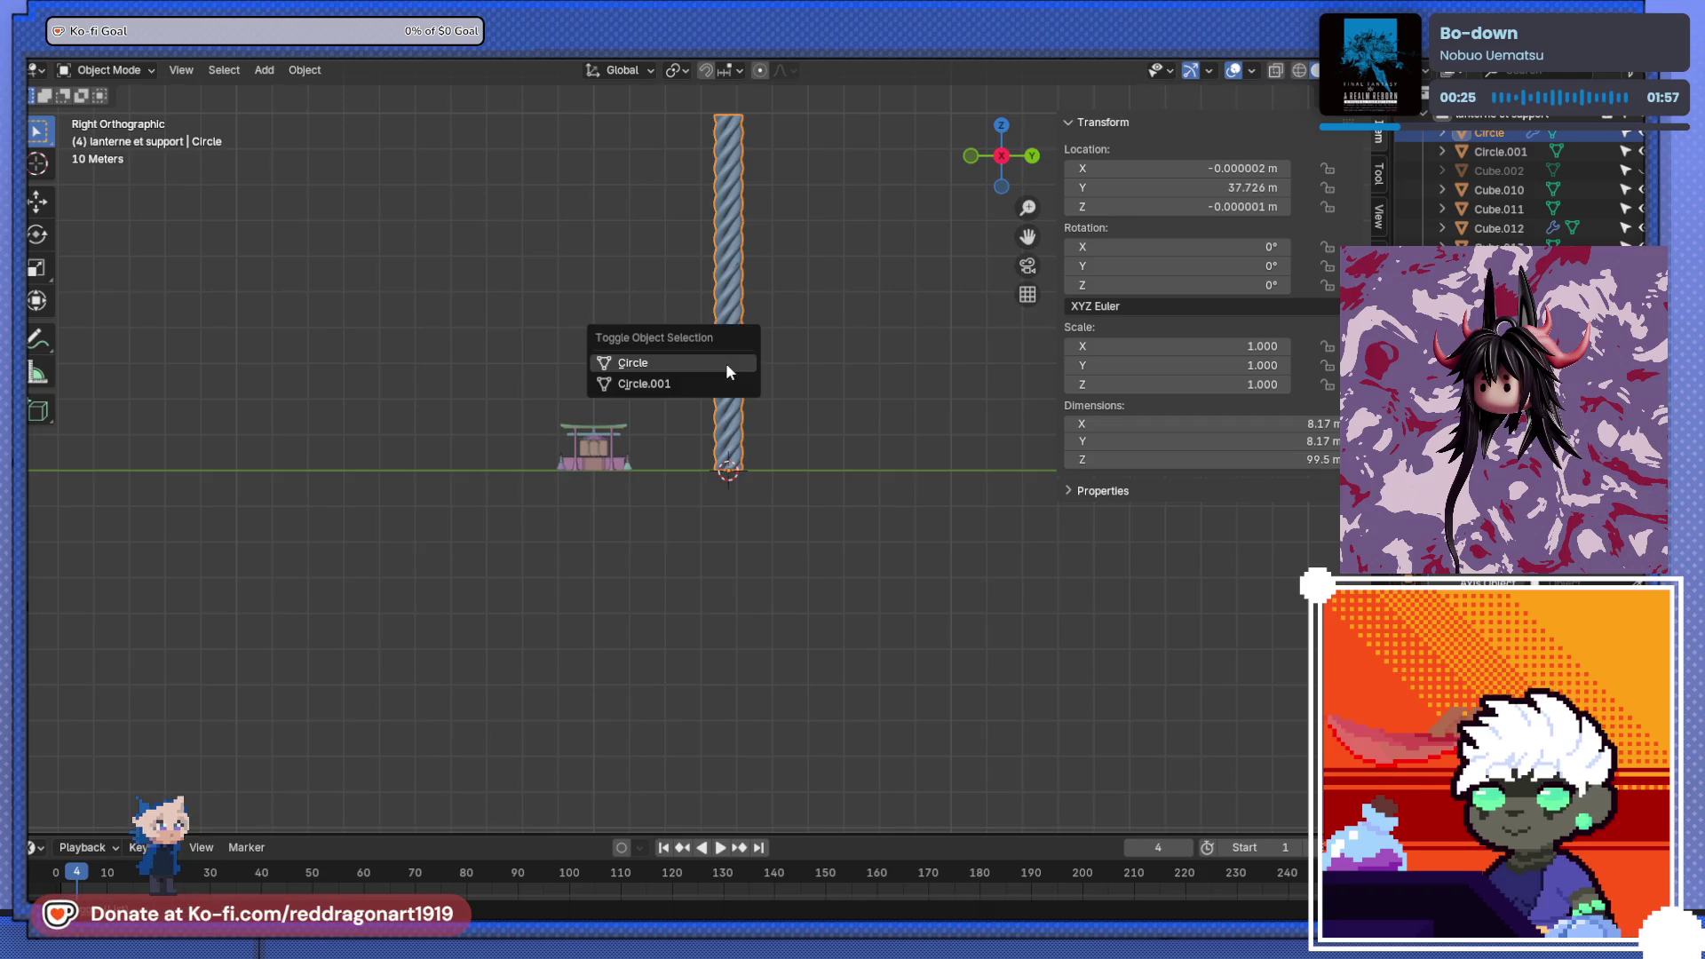
pyautogui.click(707, 387)
pyautogui.press('r')
pyautogui.click(783, 408)
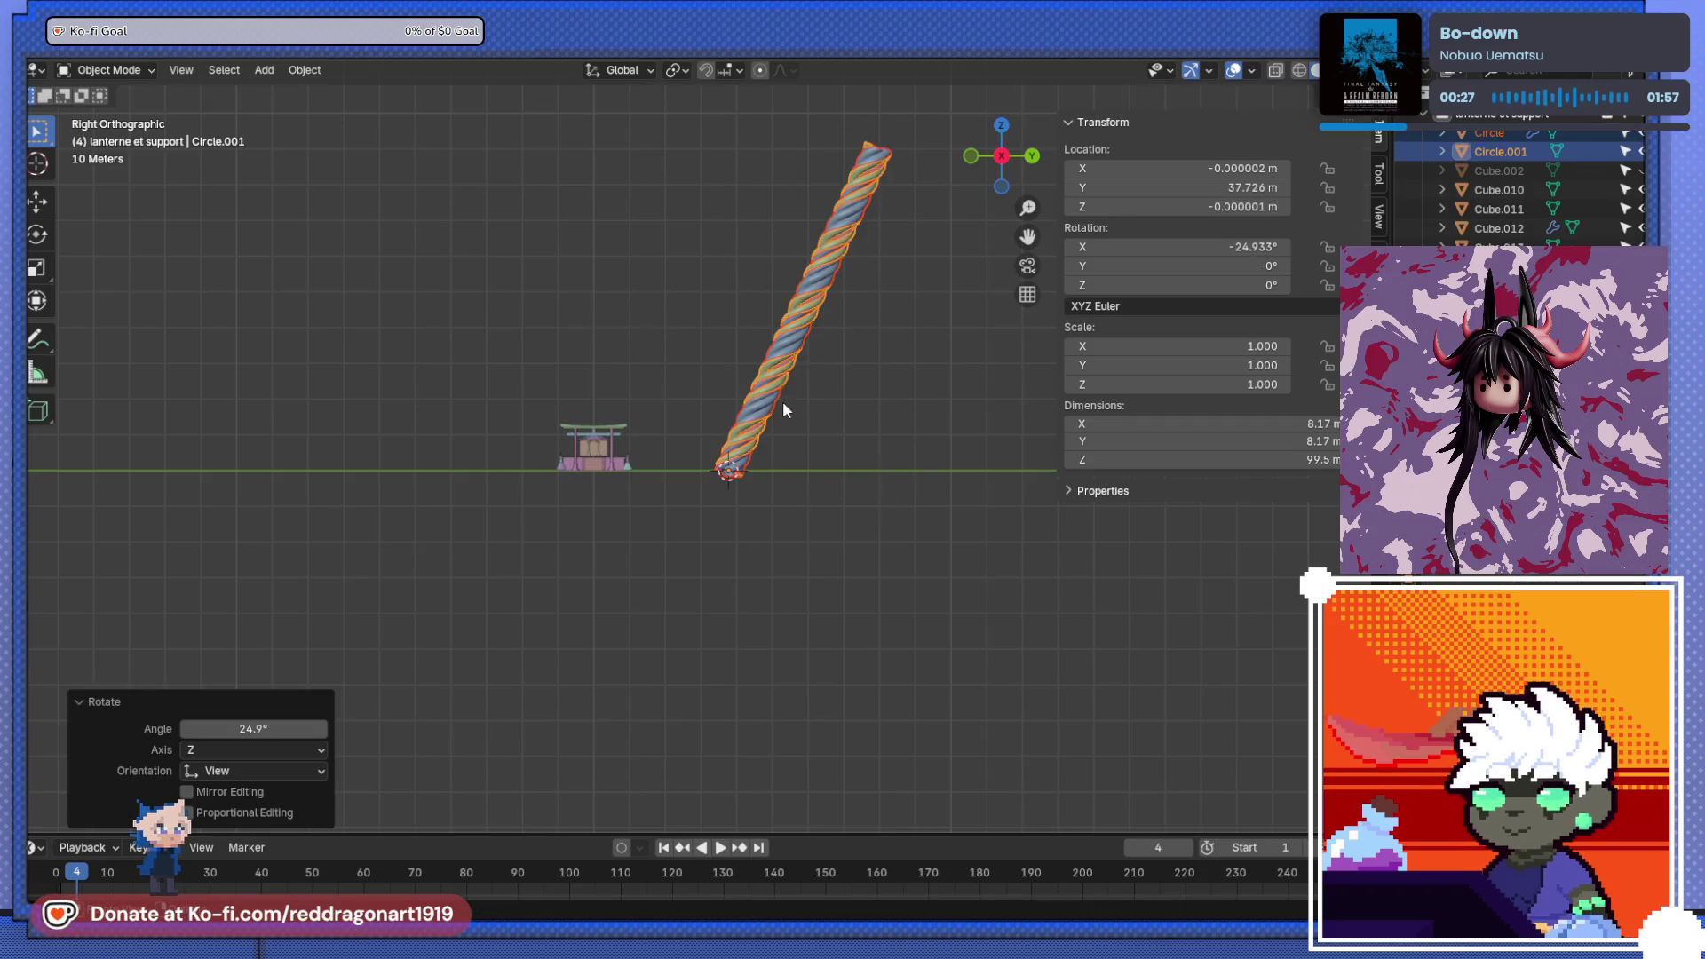
pyautogui.click(817, 404)
pyautogui.hotkey('ctrl', 'z')
pyautogui.hotkey('ctrl', 'z')
pyautogui.hotkey('ctrl', 'z')
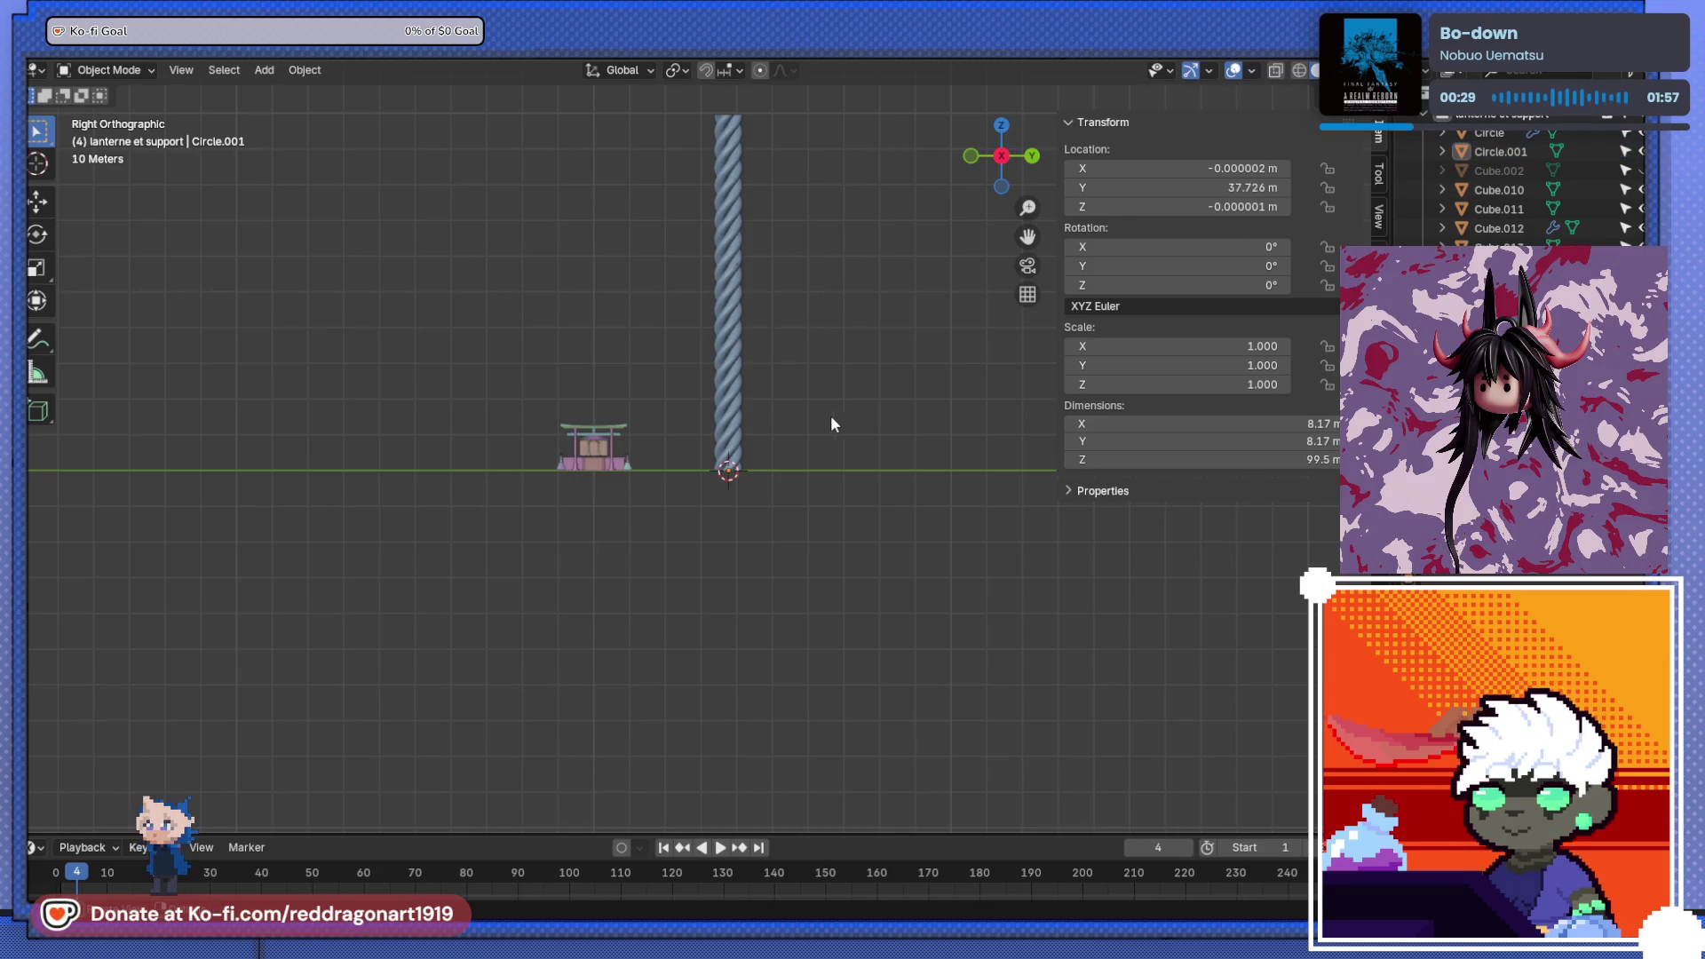
# - Pick Circle.001 and rotate it 90° to lay it flat along the ground
pyautogui.keyDown('alt'); pyautogui.click(732, 381); pyautogui.keyUp('alt')
pyautogui.click(731, 373)
pyautogui.press('r')
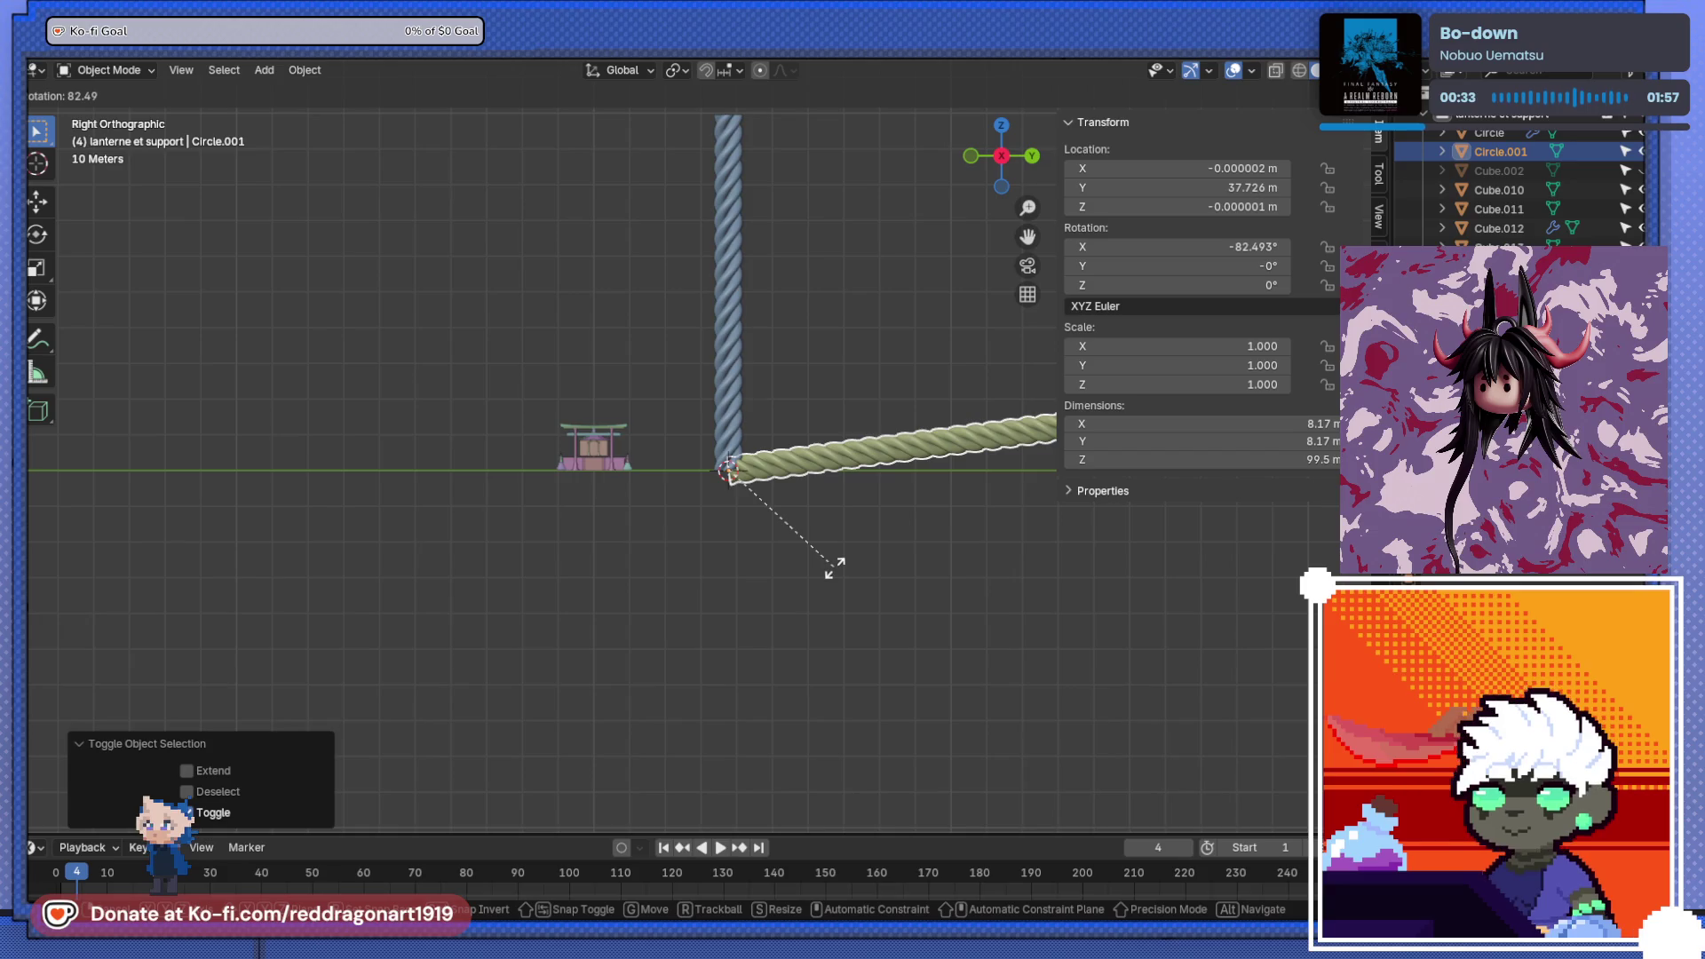
pyautogui.write('90')
pyautogui.press('Return')
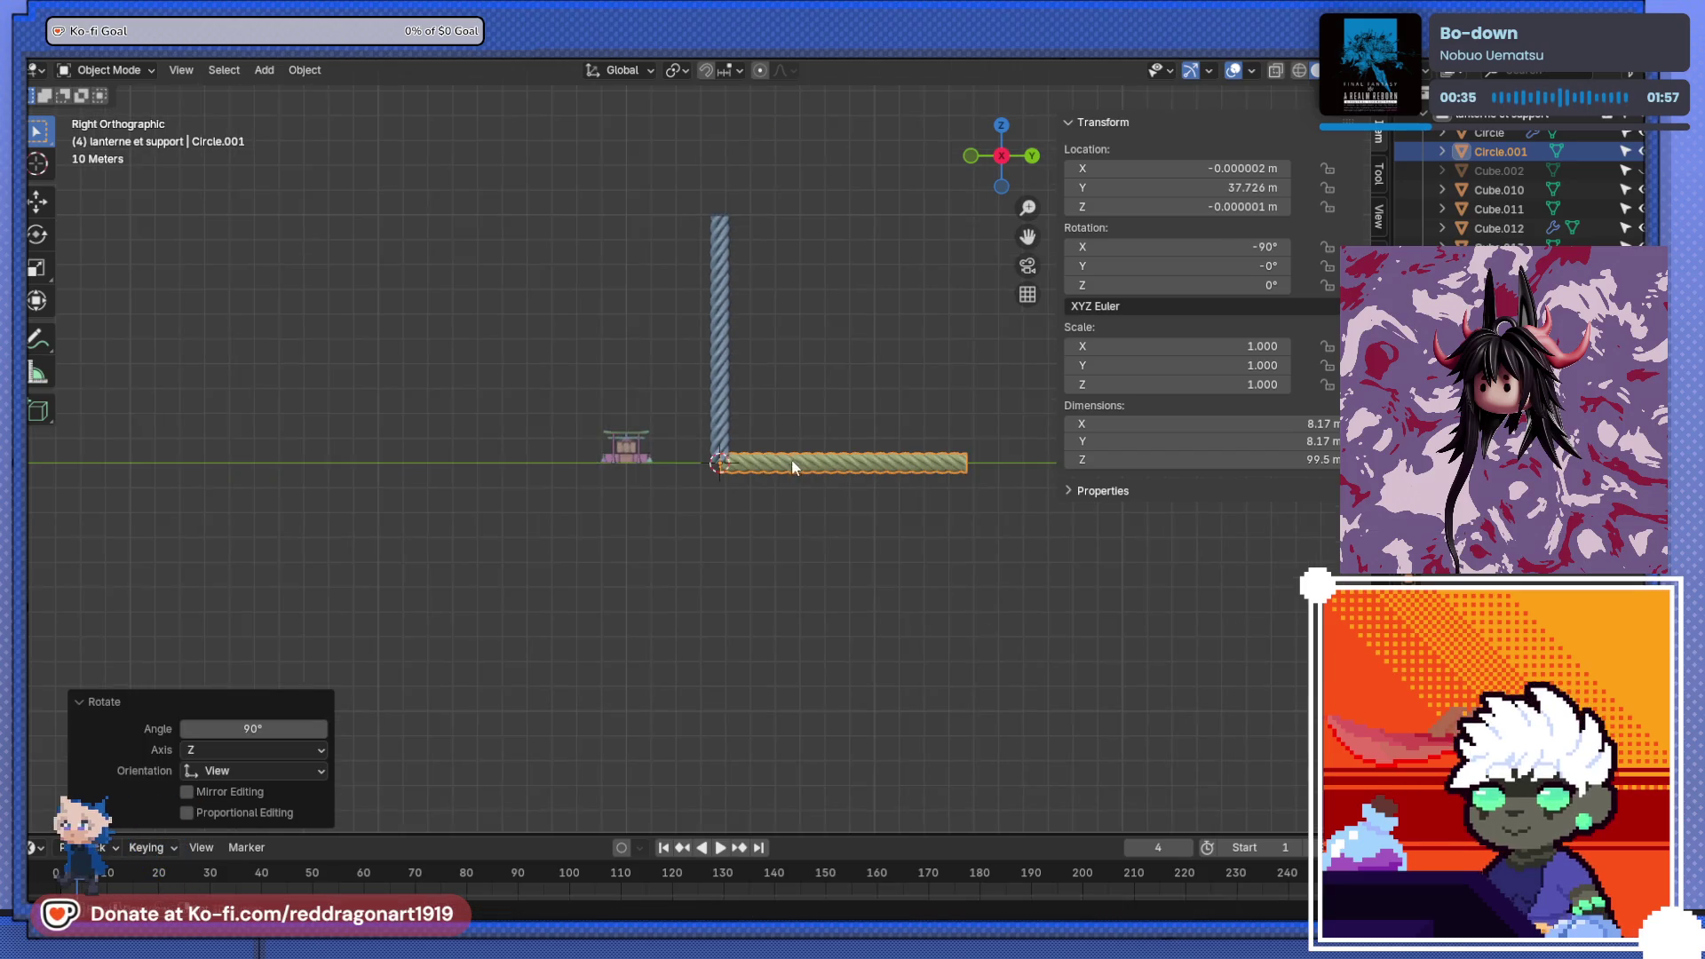
pyautogui.press('KP_7')
pyautogui.hotkey('shift', 'a')
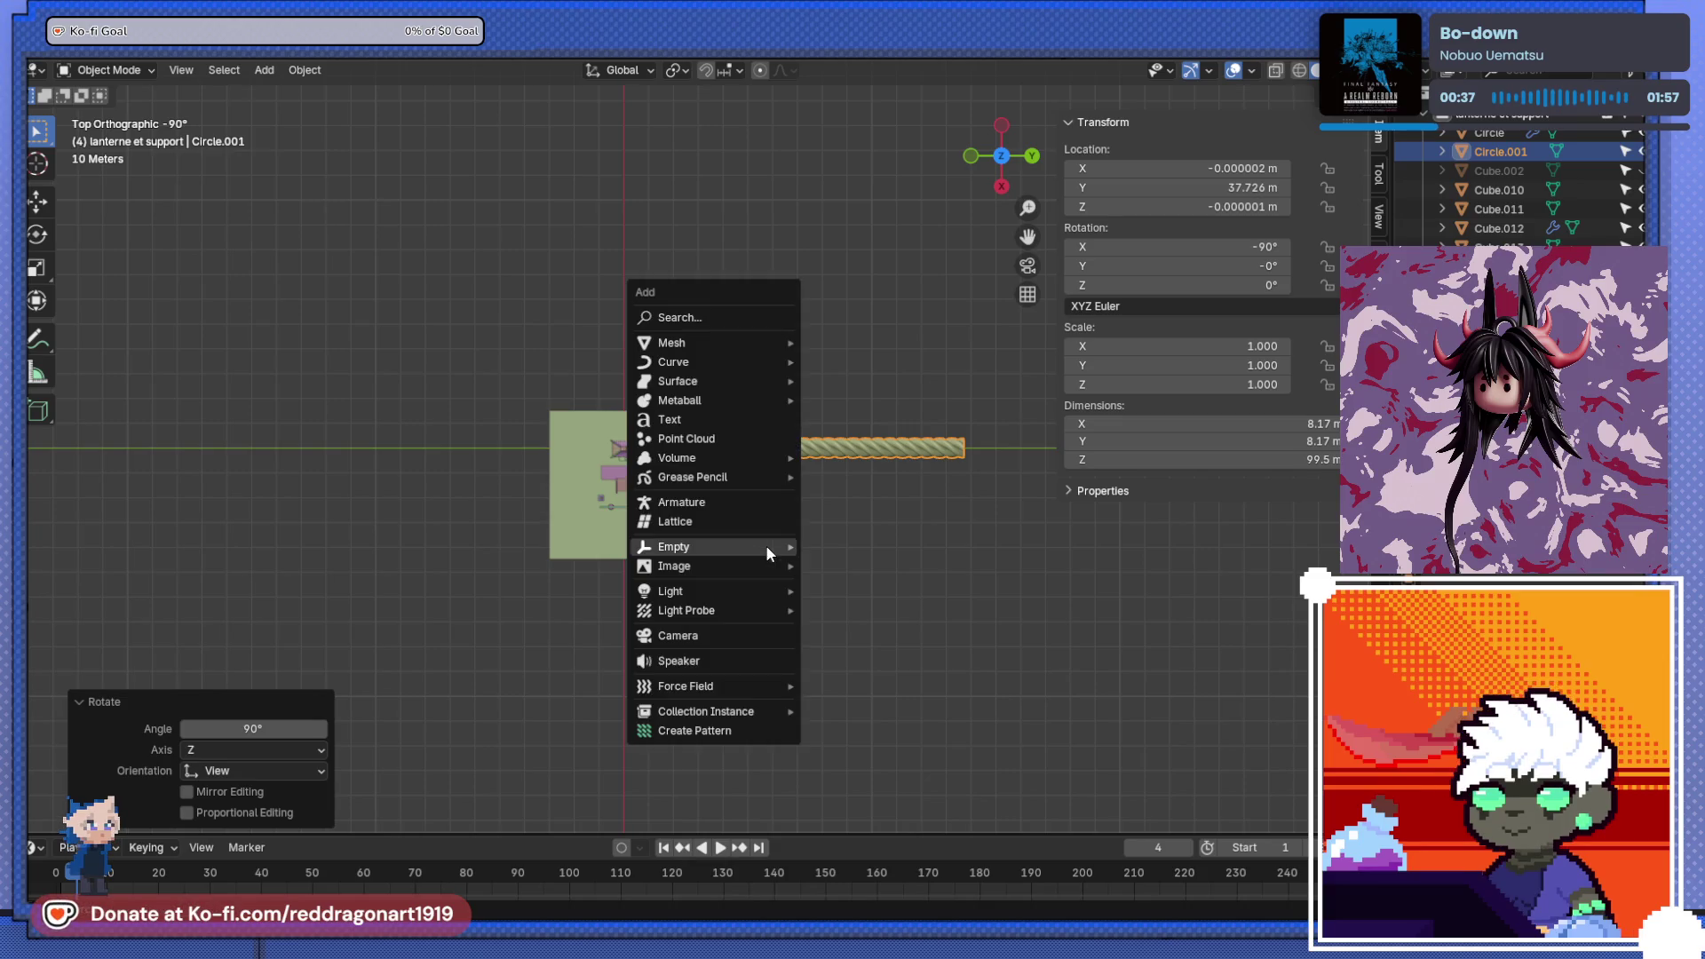
# - Add a trial Bézier curve and move it to a new spot
pyautogui.moveTo(769, 361)
pyautogui.click(852, 358)
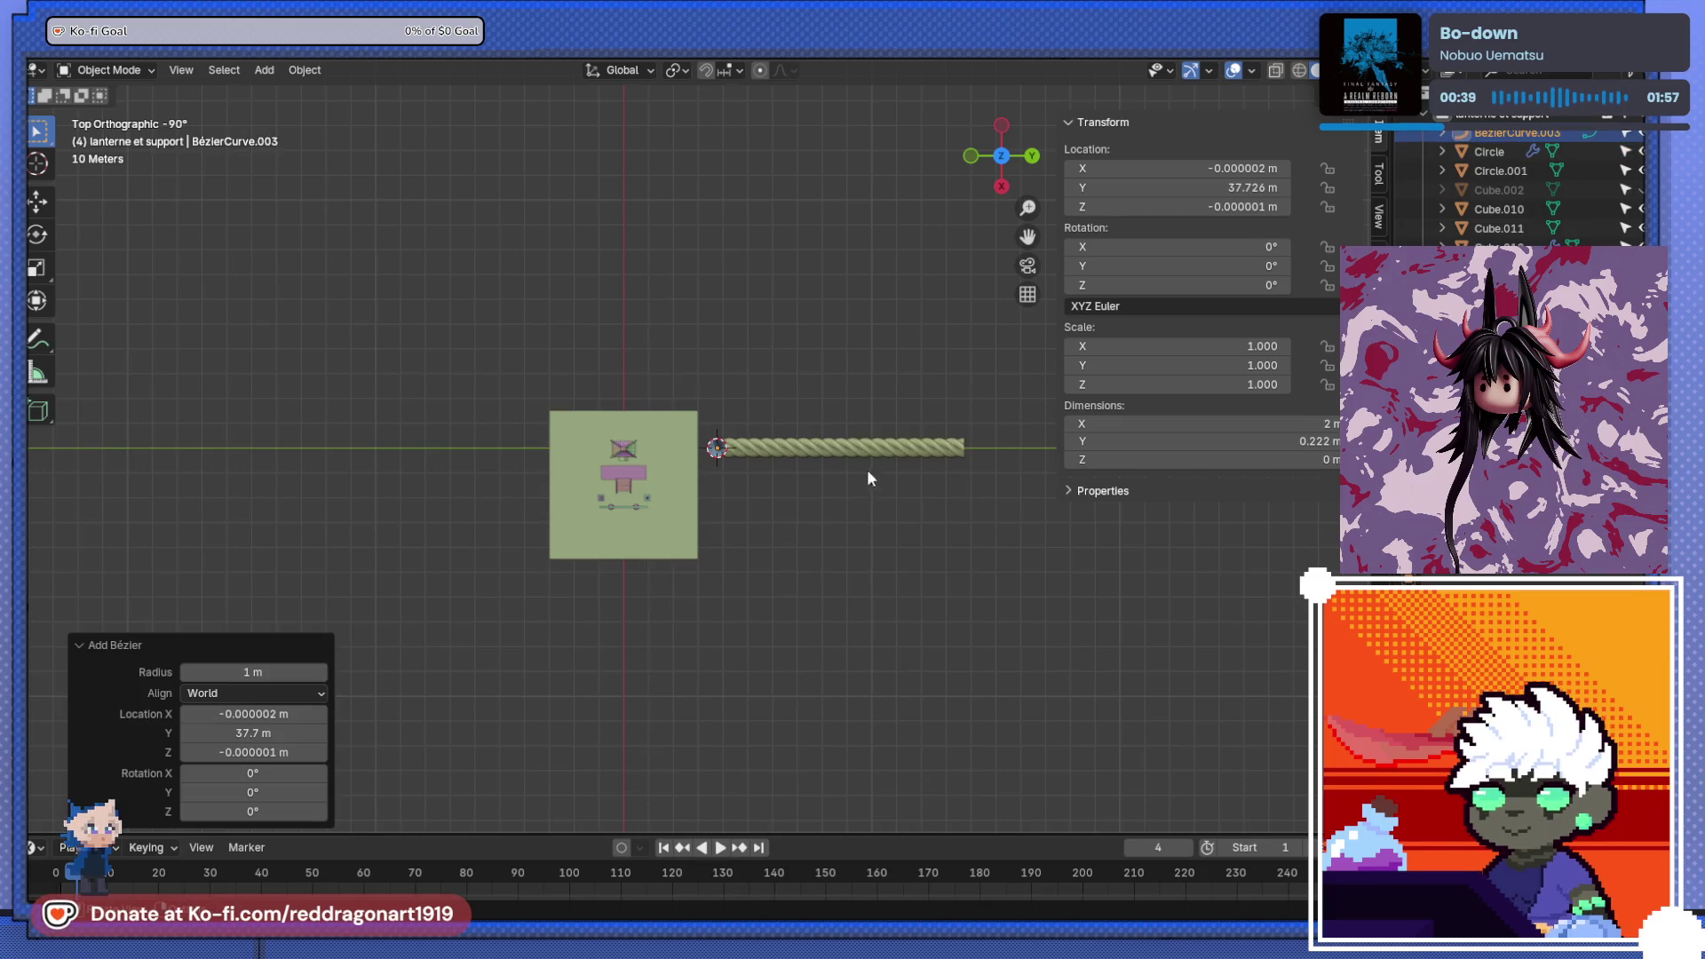
pyautogui.keyDown('shift'); pyautogui.moveTo(855, 526); pyautogui.dragTo(833, 472, button='middle'); pyautogui.keyUp('shift')
pyautogui.keyDown('alt'); pyautogui.moveTo(748, 527); pyautogui.dragTo(750, 352, button='middle'); pyautogui.keyUp('alt')
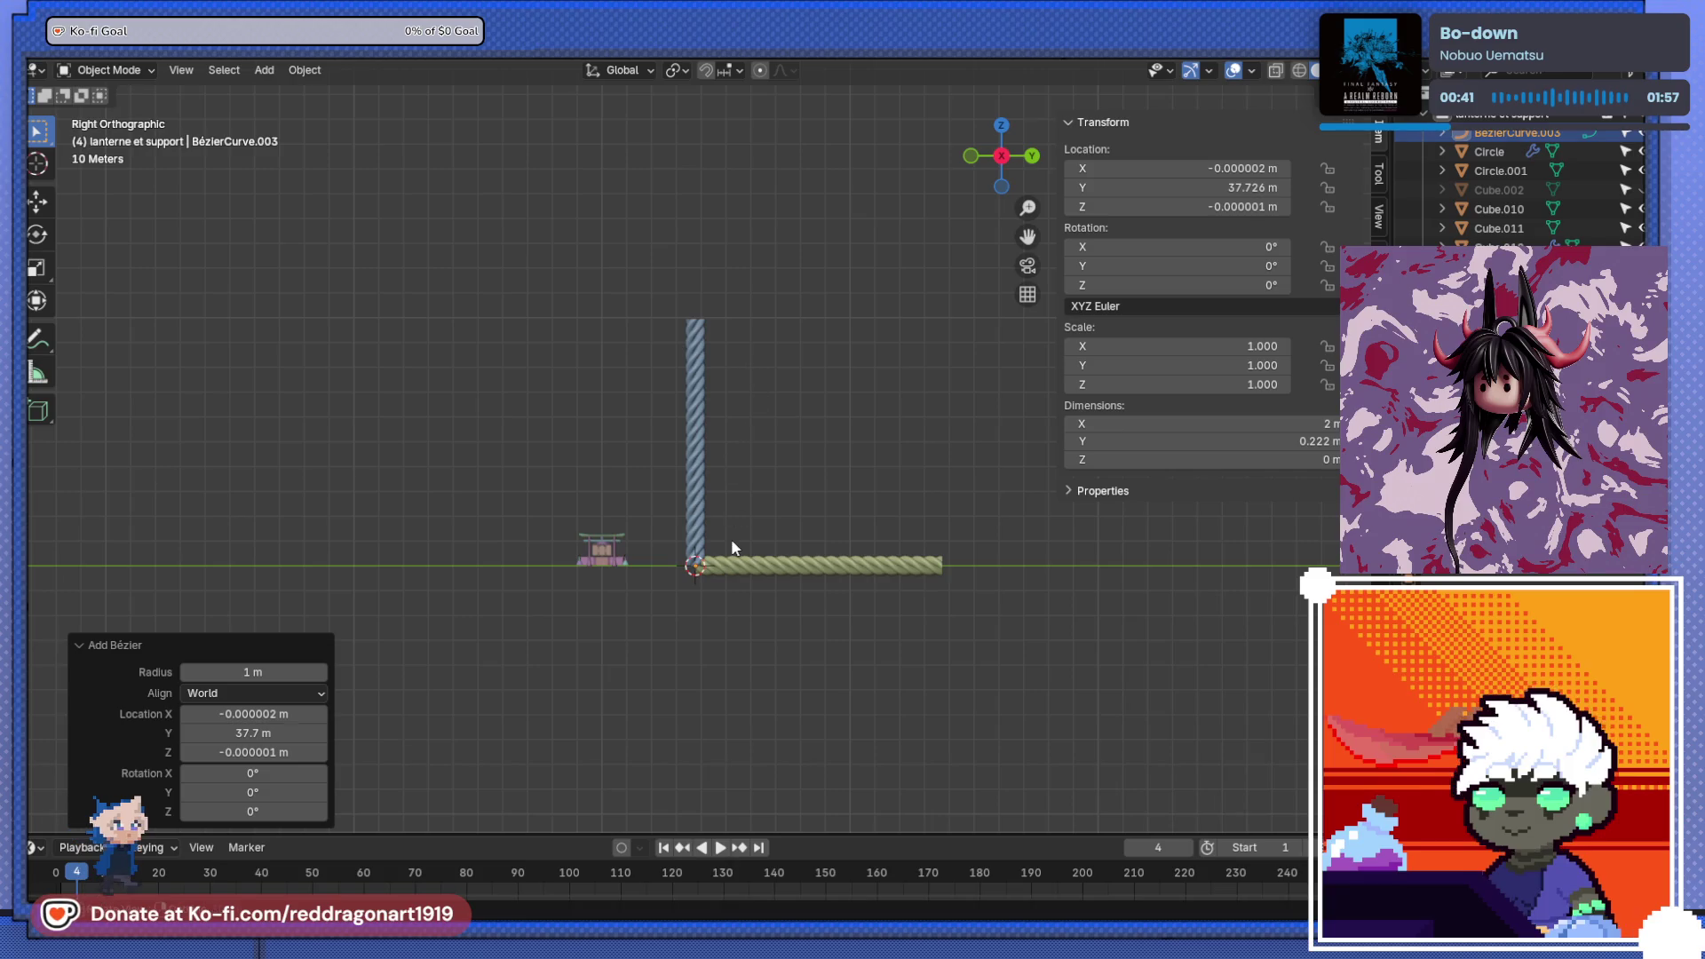
pyautogui.keyDown('shift'); pyautogui.moveTo(732, 538); pyautogui.dragTo(786, 479, button='middle'); pyautogui.keyUp('shift')
pyautogui.moveTo(807, 413)
pyautogui.mouseDown(button='middle')
pyautogui.moveTo(600, 526)
pyautogui.moveTo(890, 483)
pyautogui.moveTo(450, 545)
pyautogui.mouseUp(button='middle')
pyautogui.press('g')
pyautogui.click(678, 473)
pyautogui.scroll(3, 890, 483)
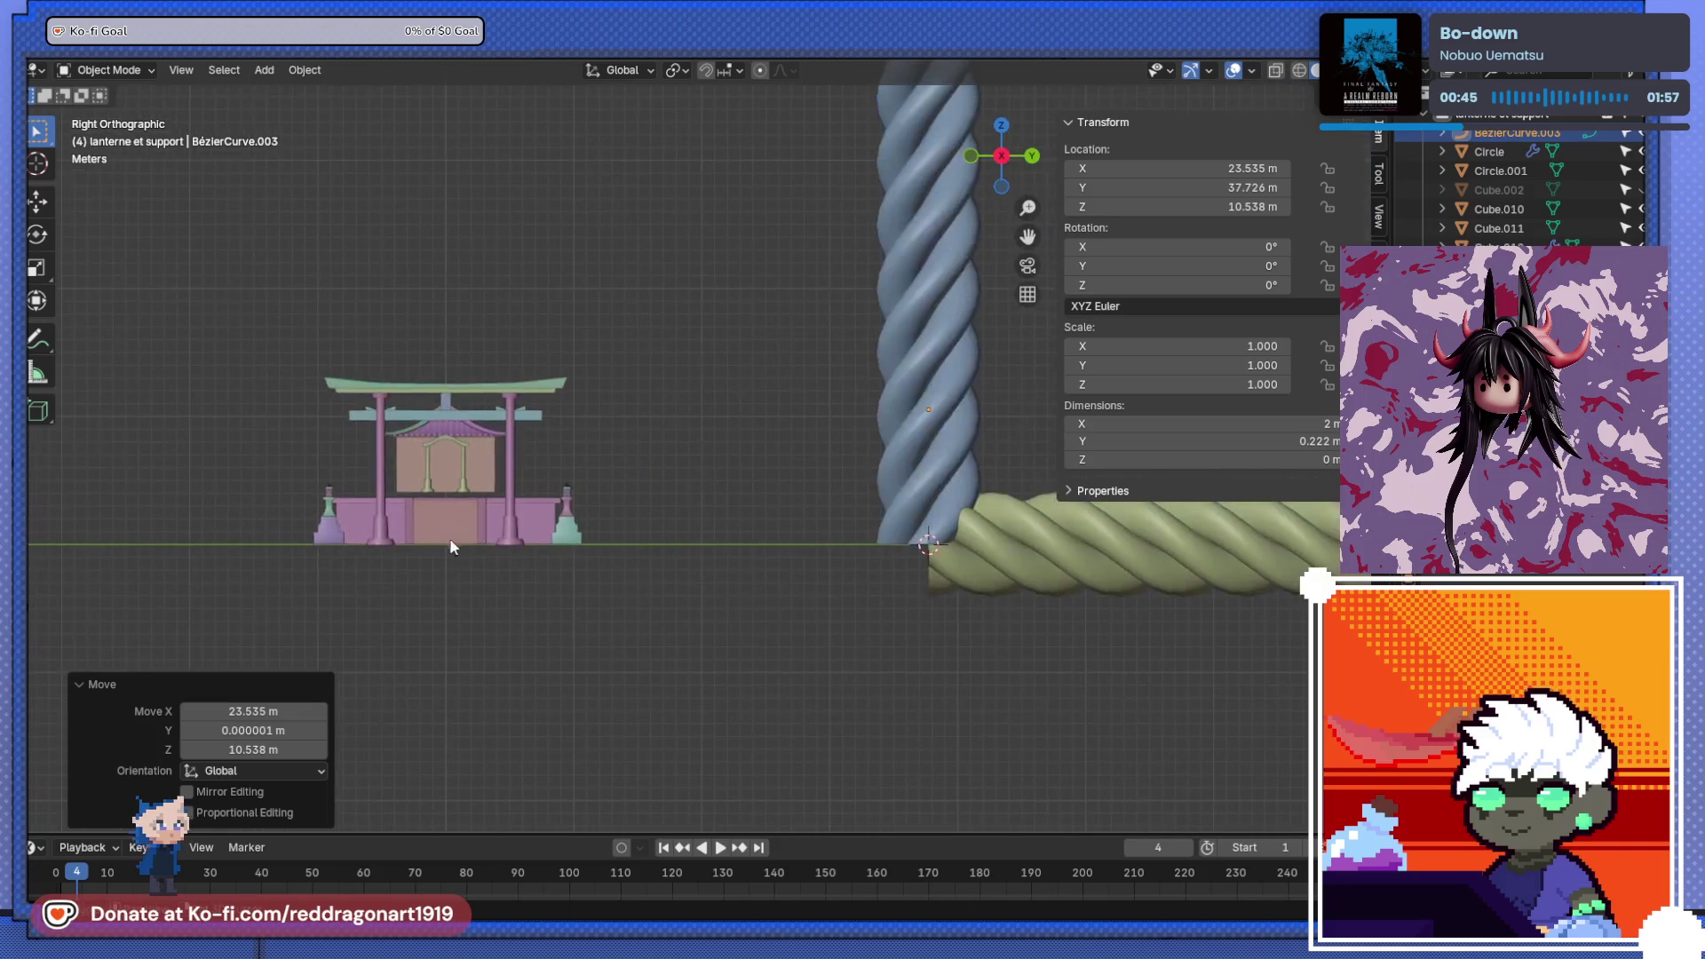
# - Delete the trial Bézier curve
pyautogui.press('x')
pyautogui.click(834, 507)
pyautogui.keyDown('ctrl'); pyautogui.scroll(4, 853, 453); pyautogui.keyUp('ctrl')
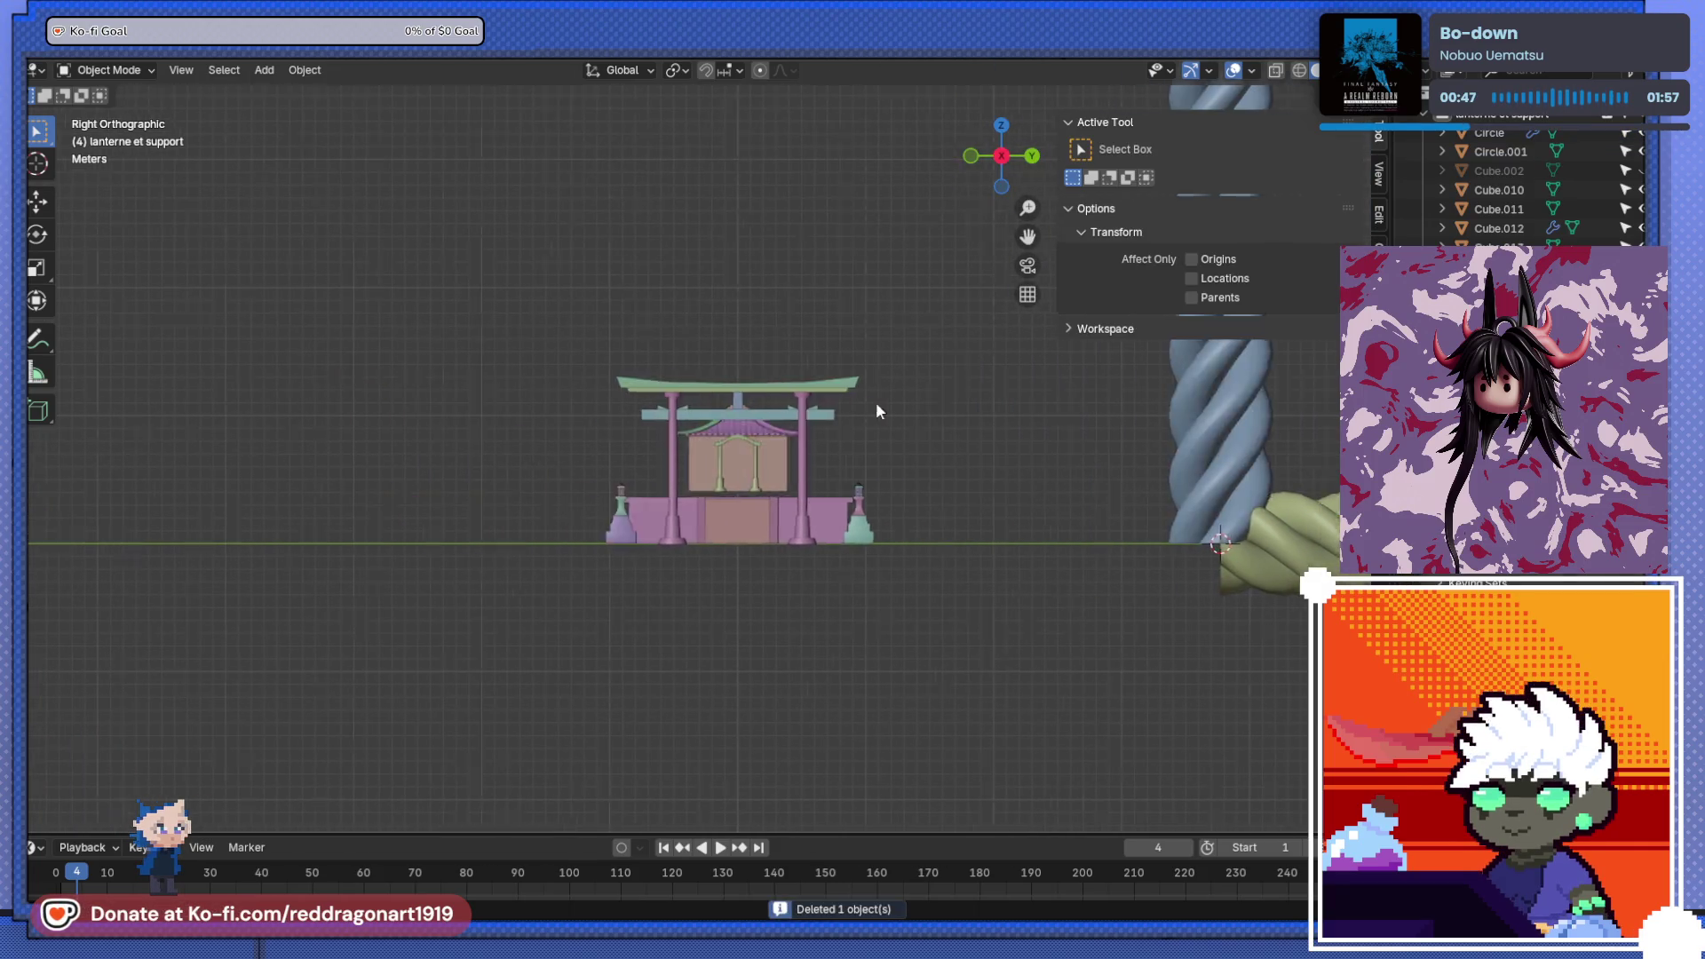
pyautogui.scroll(3, 799, 404)
pyautogui.scroll(1, 758, 407)
# - Snap the 3D cursor to the torii's lower crossbeam and add a Bézier curve there
pyautogui.click(828, 371)
pyautogui.hotkey('shift', 's')
pyautogui.click(824, 485)
pyautogui.hotkey('shift', 'a')
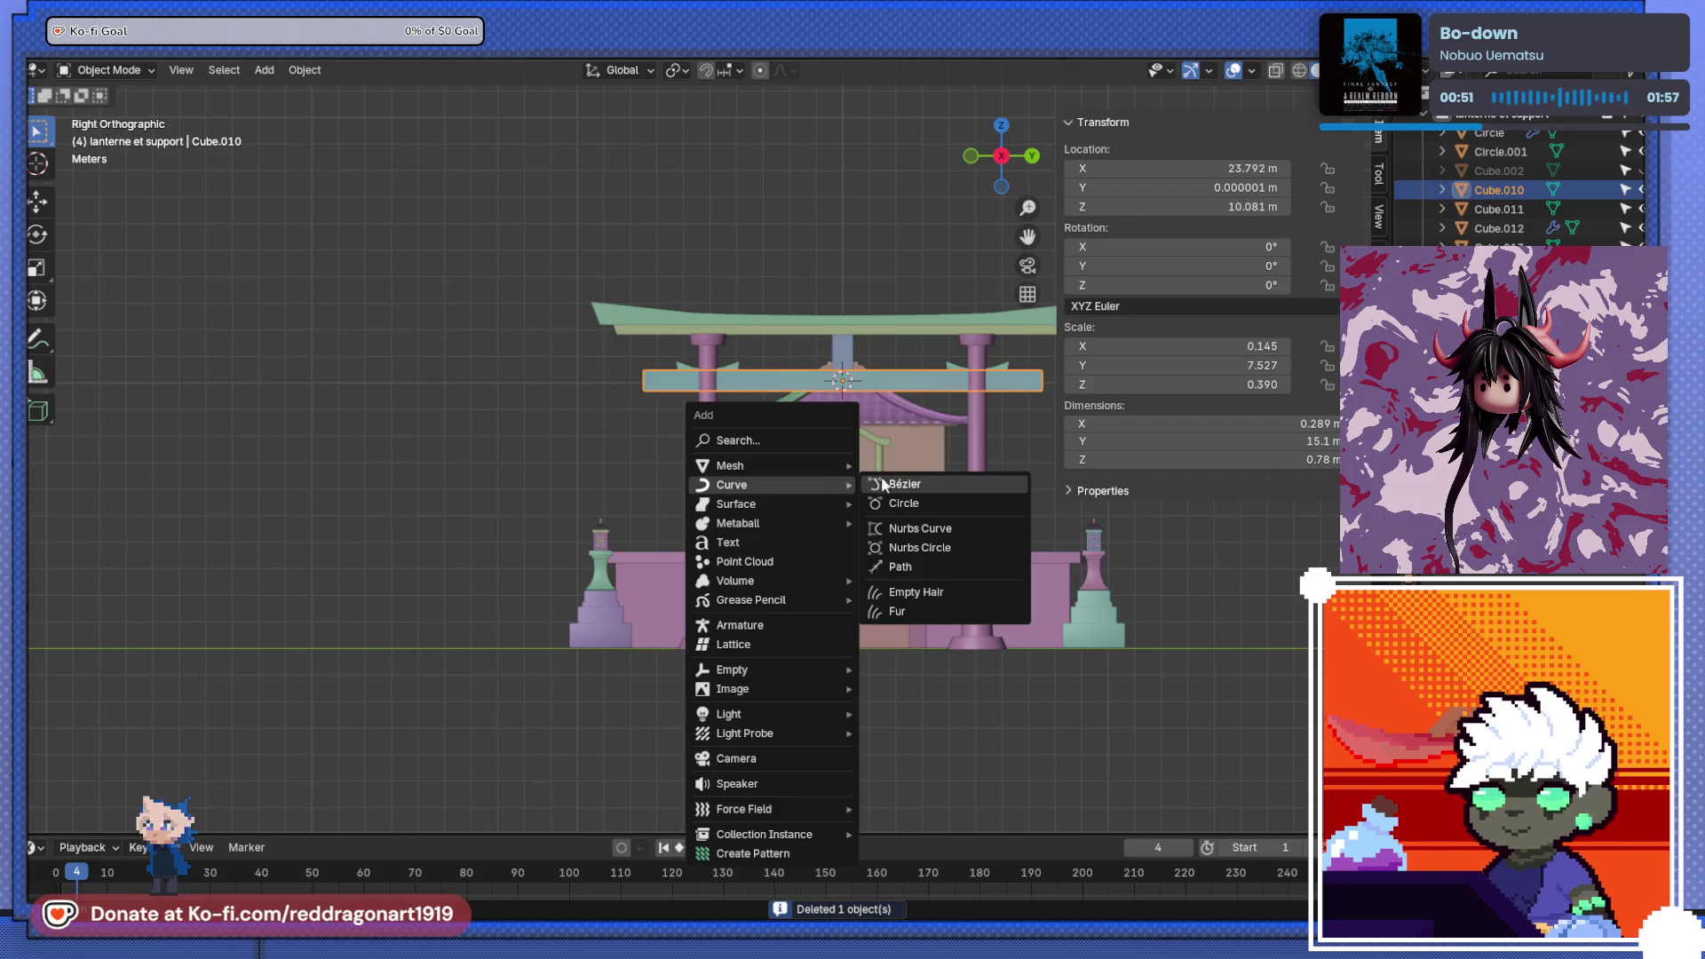
pyautogui.click(883, 477)
# - In back orthographic view, lower the new curve 1.5759 m along Z
pyautogui.press('ctrl+KP_1')
pyautogui.press('g')
pyautogui.press('z')
pyautogui.click(783, 508)
# - Try a 90° Y rotation on the curve, then undo it back to 0°
pyautogui.press('r')
pyautogui.press('Escape')
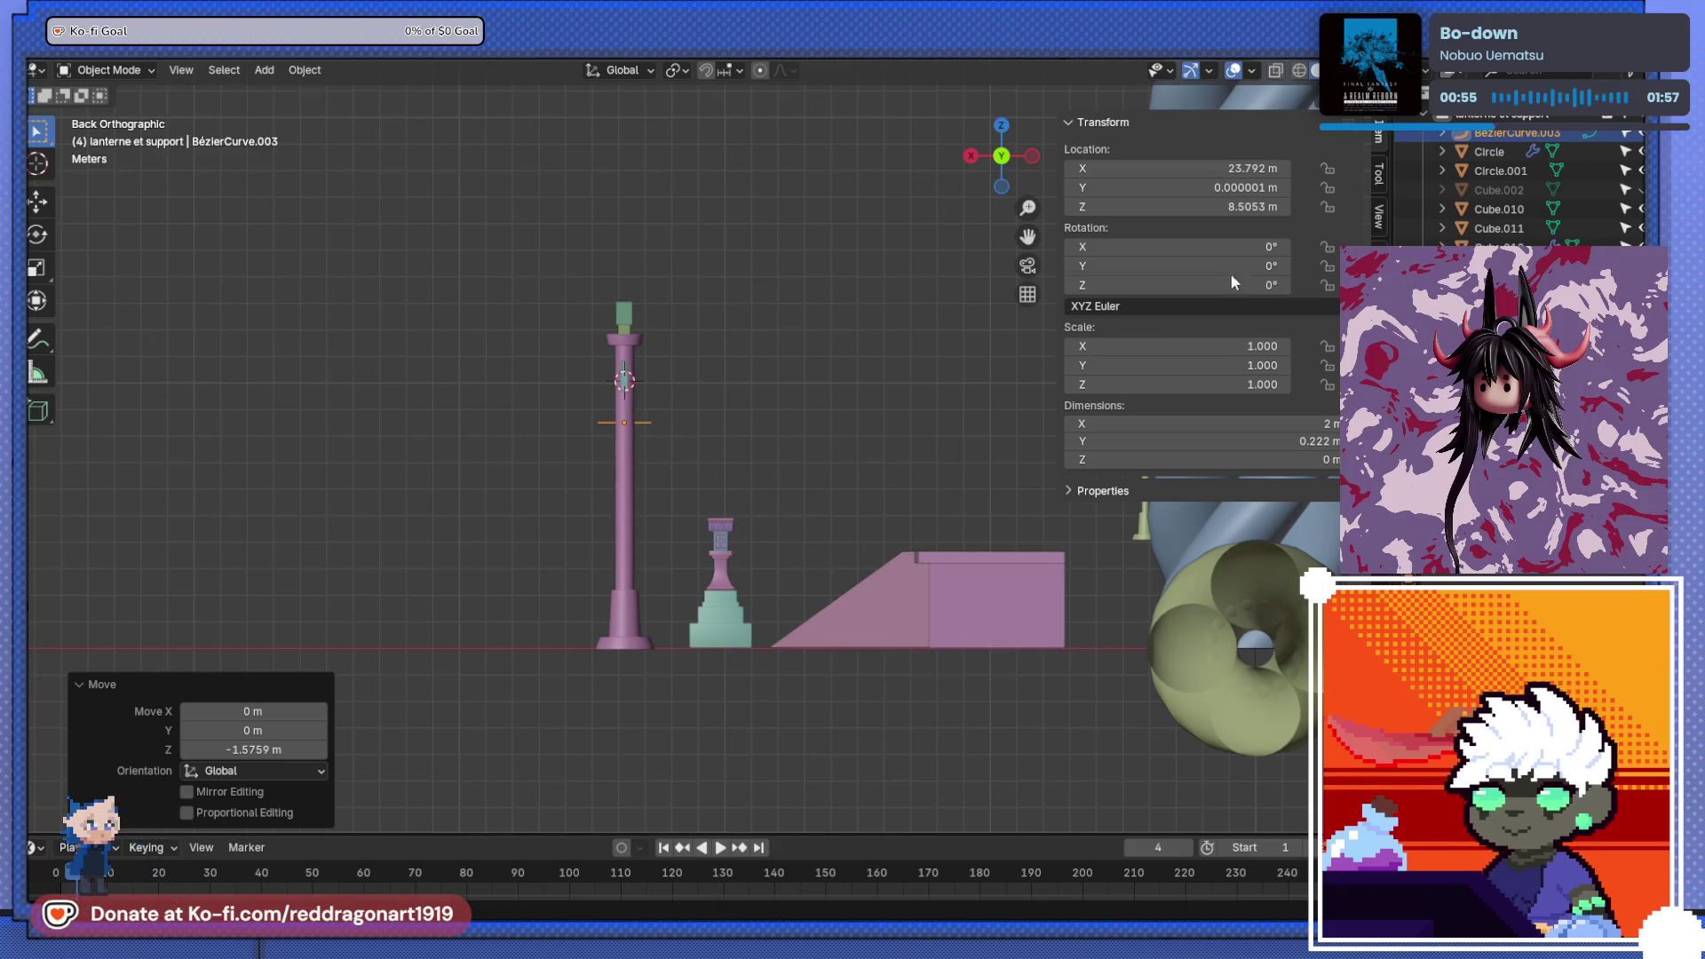
pyautogui.click(1223, 269)
pyautogui.write('0')
pyautogui.press('Return')
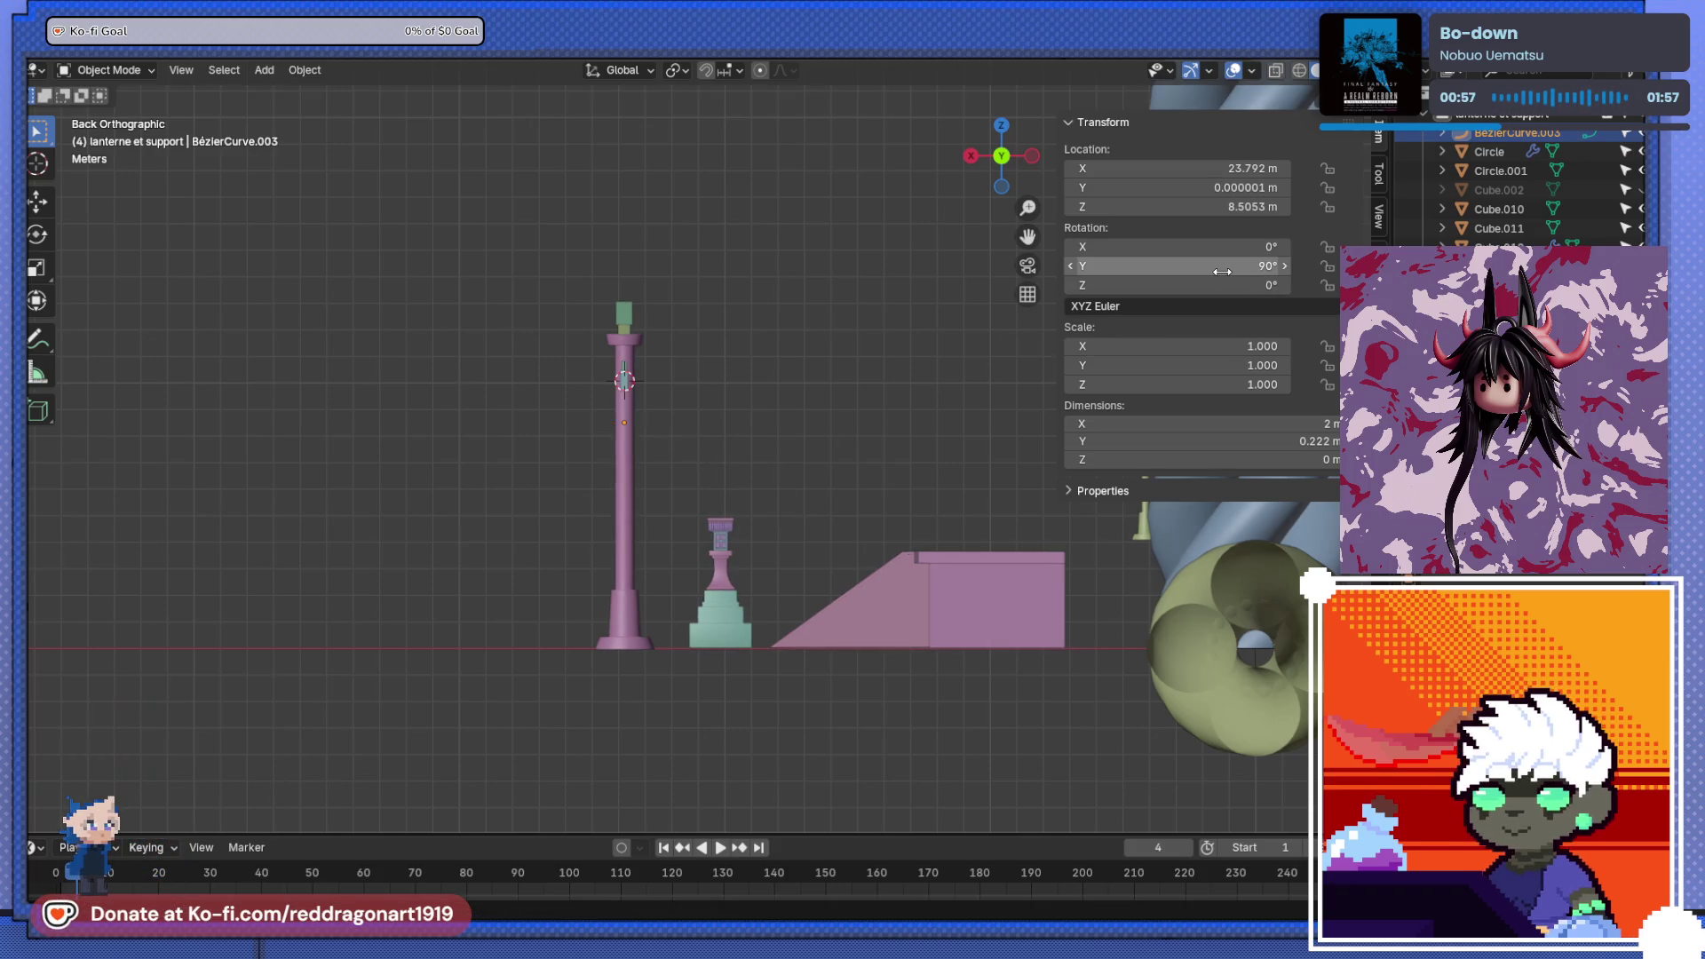
pyautogui.hotkey('ctrl', 'z')
pyautogui.press('KP_3')
pyautogui.scroll(3, 696, 568)
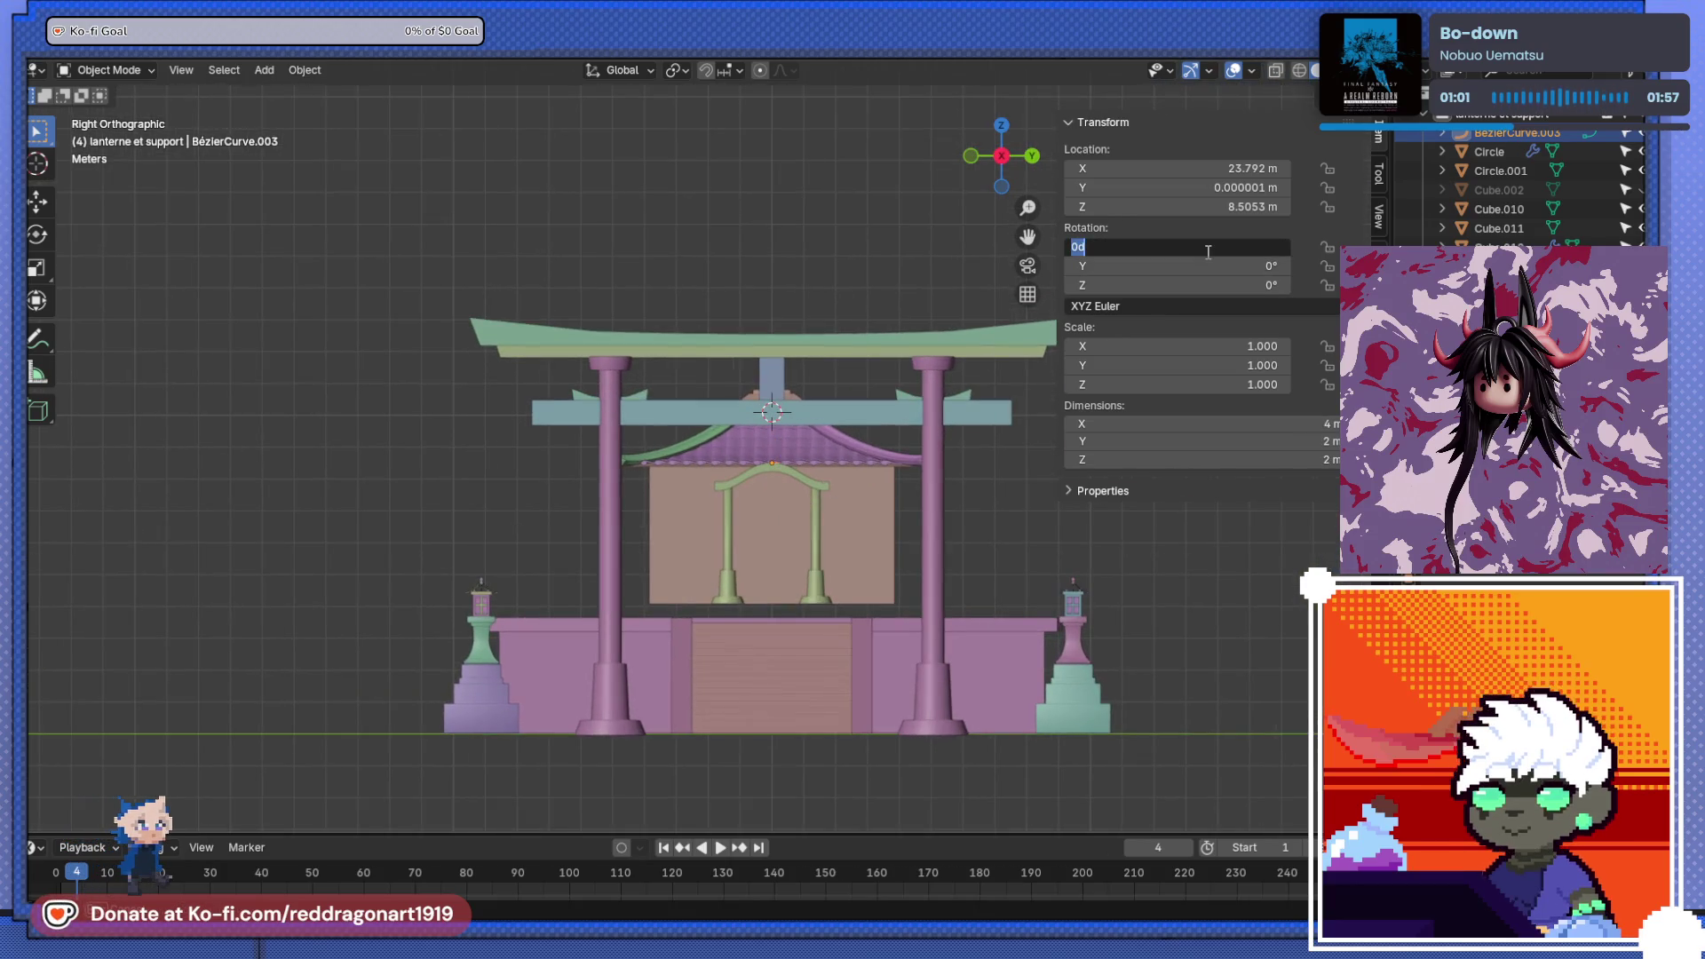
# - Reset the curve's rotation, set Z and X to 90°, and check it from the right side
pyautogui.moveTo(820, 401); pyautogui.dragTo(603, 461, button='middle')
pyautogui.moveTo(841, 457); pyautogui.dragTo(977, 390, button='middle')
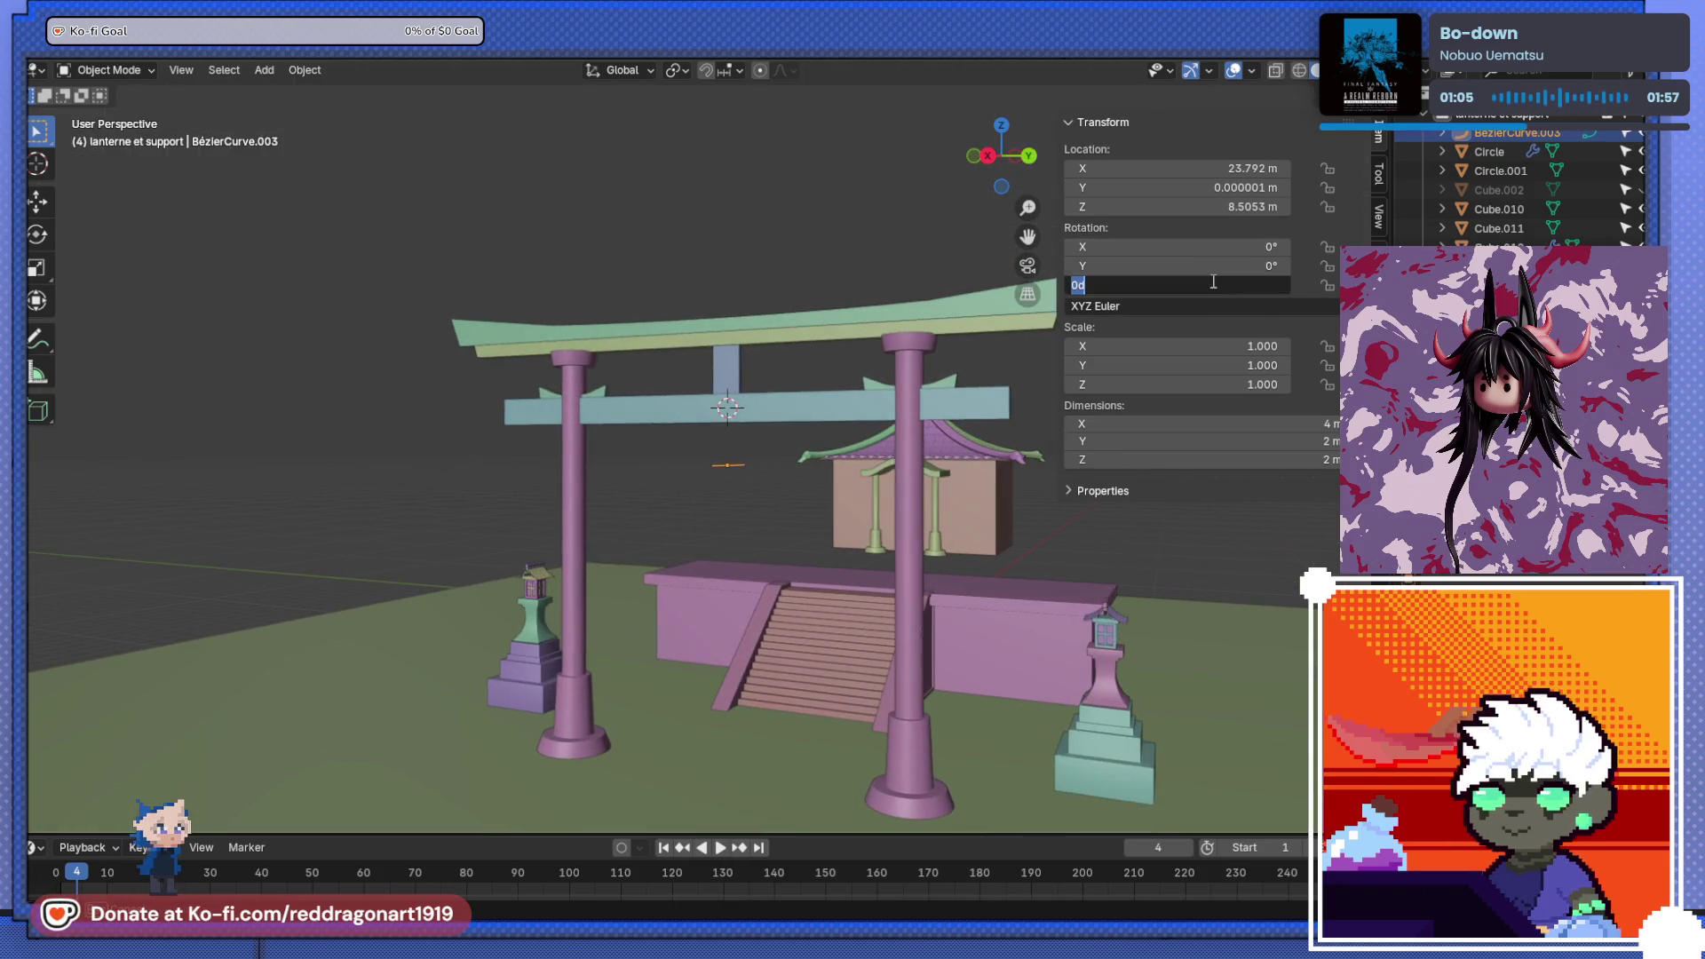
pyautogui.moveTo(736, 375)
pyautogui.mouseDown(button='middle')
pyautogui.moveTo(531, 524)
pyautogui.moveTo(546, 530)
pyautogui.mouseUp(button='middle')
pyautogui.hotkey('alt', 'r')
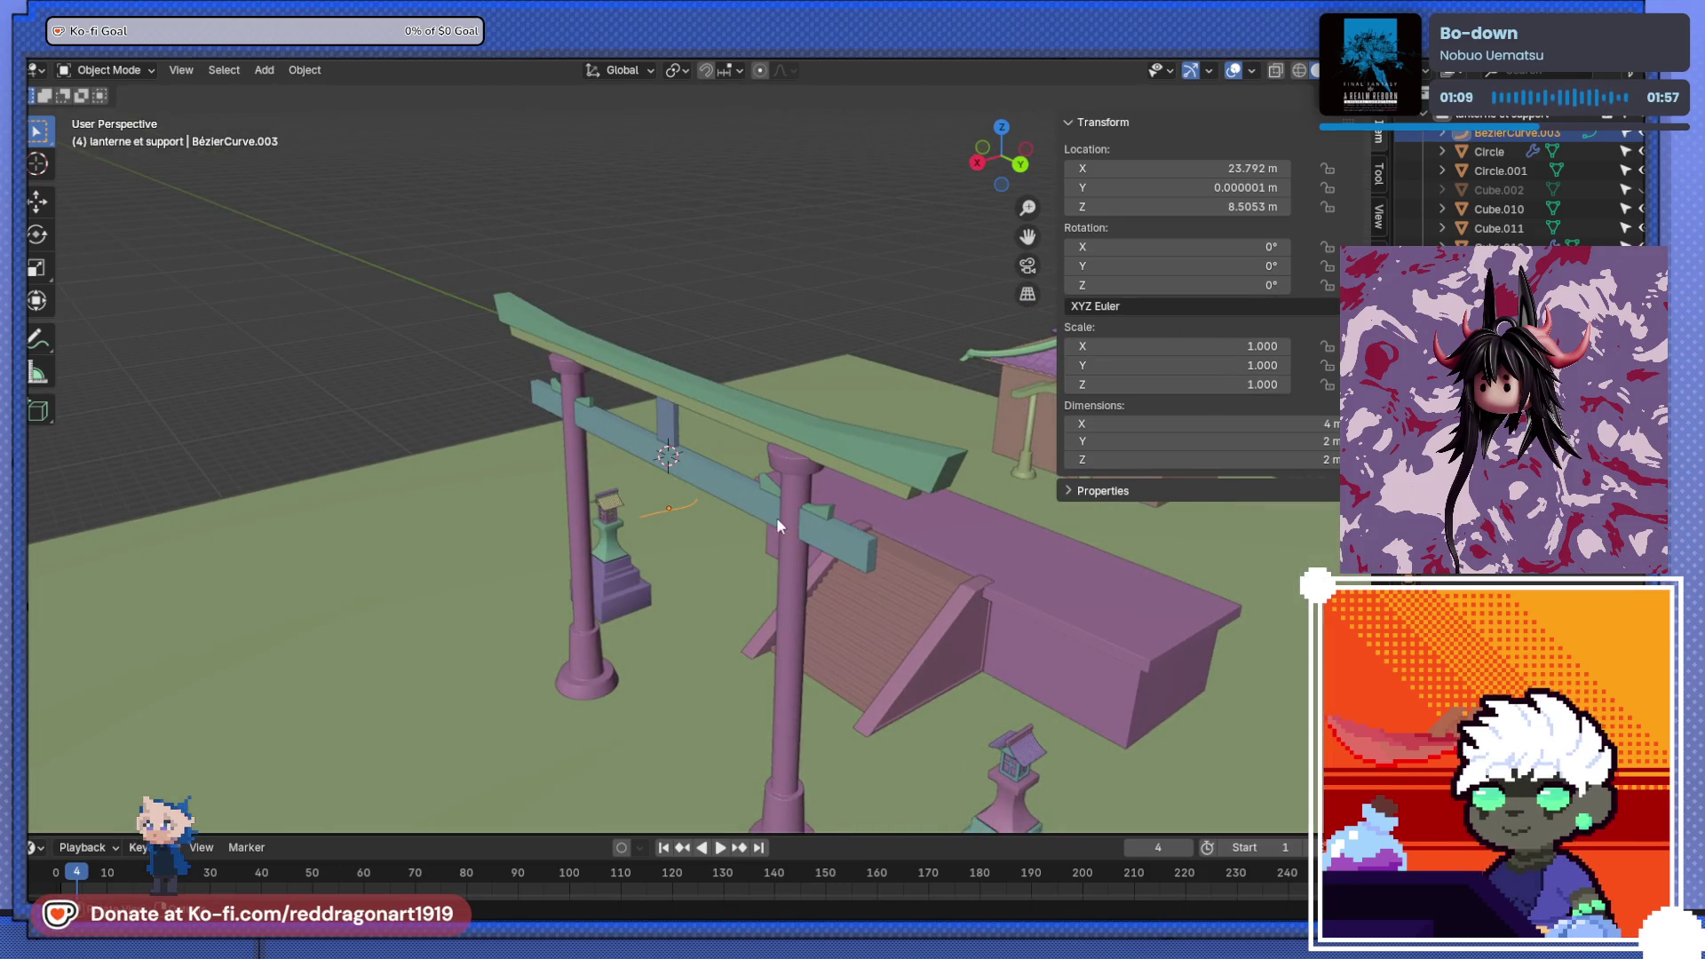
pyautogui.click(1230, 286)
pyautogui.write('90')
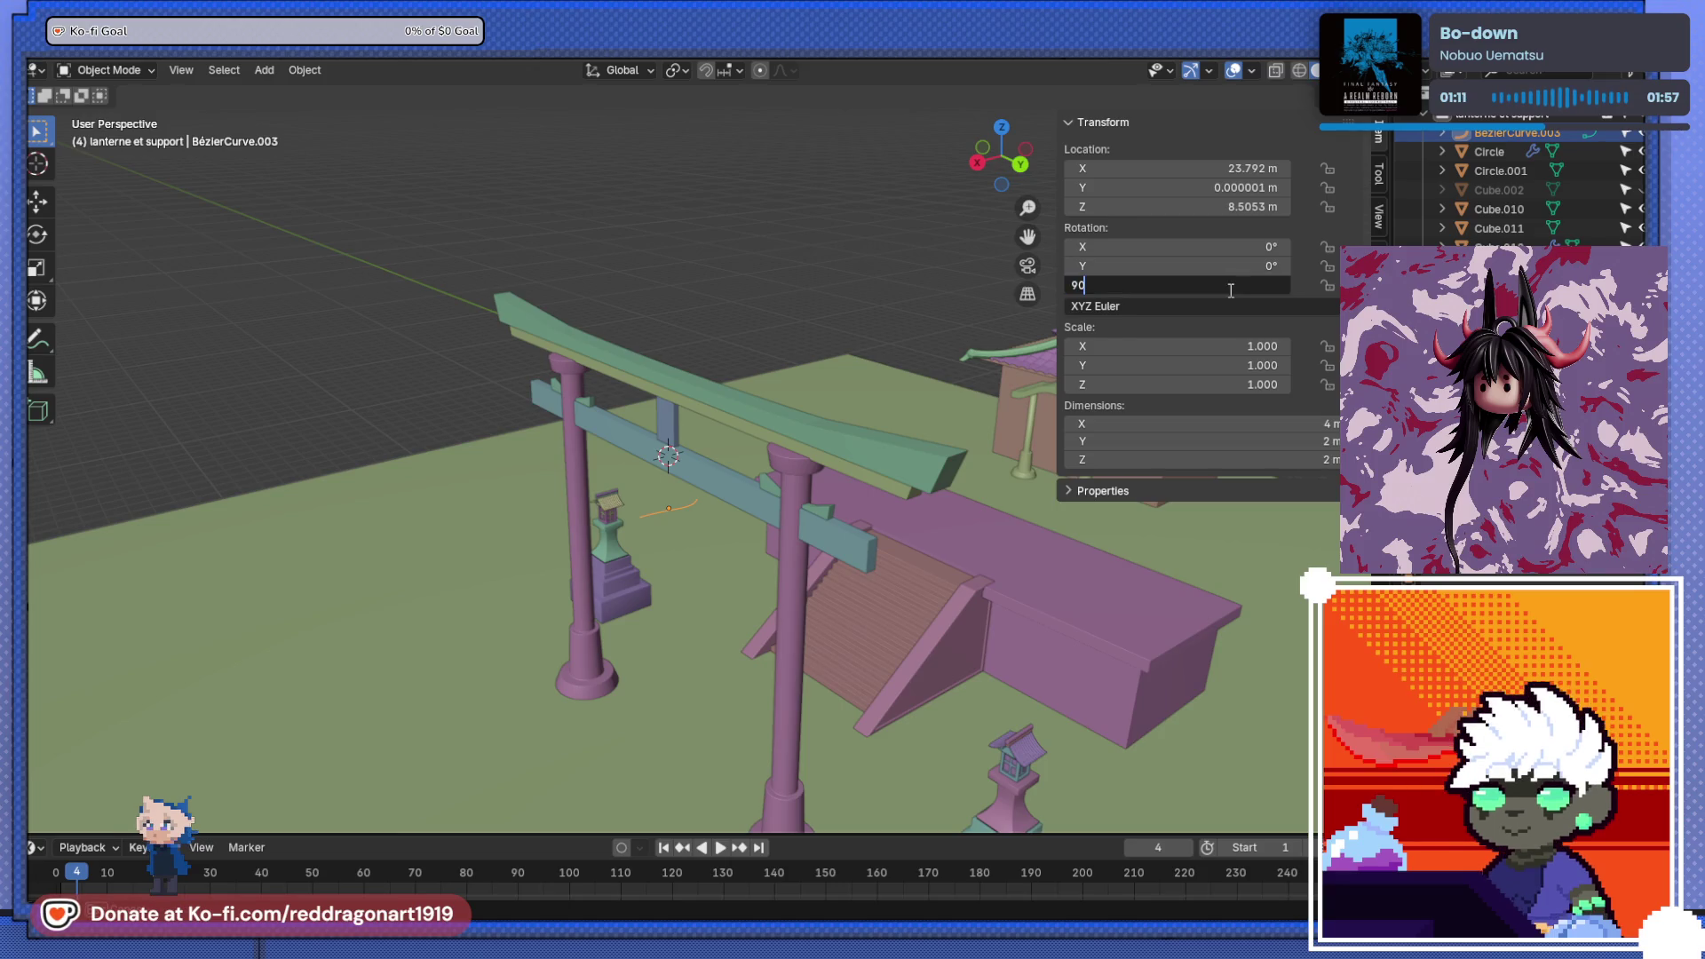
pyautogui.click(1231, 248)
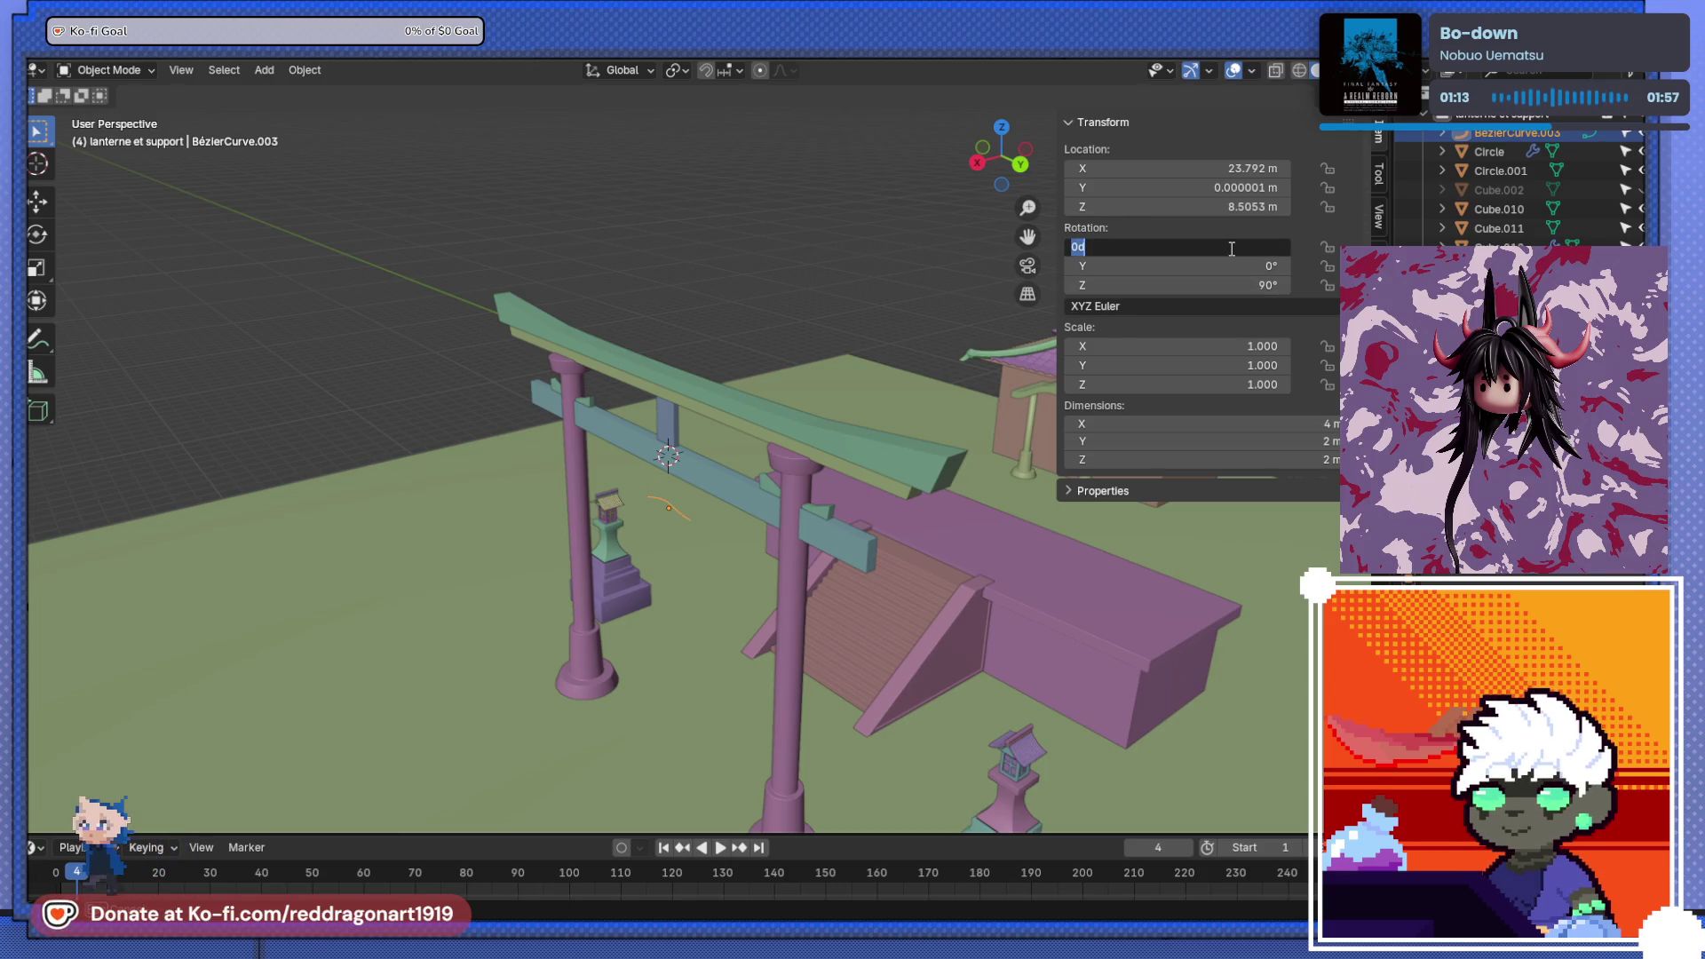
pyautogui.write('90')
pyautogui.press('KP_3')
pyautogui.moveTo(845, 546); pyautogui.dragTo(982, 520, button='middle')
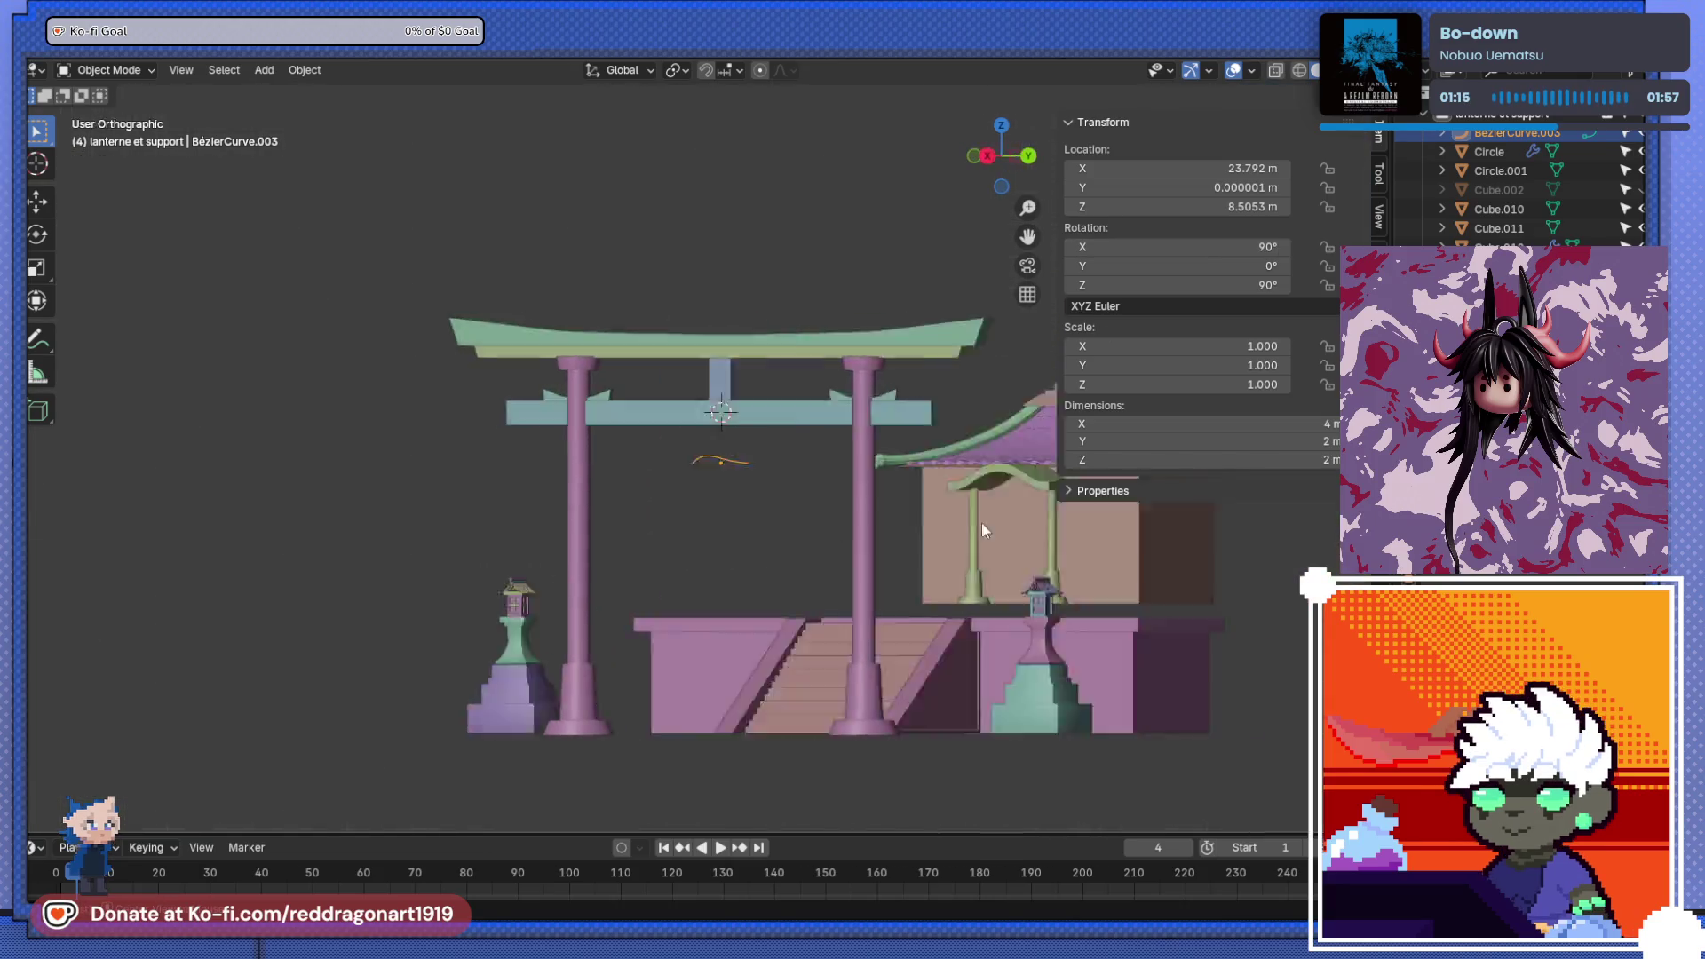
pyautogui.press('KP_3')
pyautogui.scroll(5, 870, 525)
# - In Edit Mode, place the curve's left end point on the left pillar with handles rotated 80.2°
pyautogui.press('Tab')
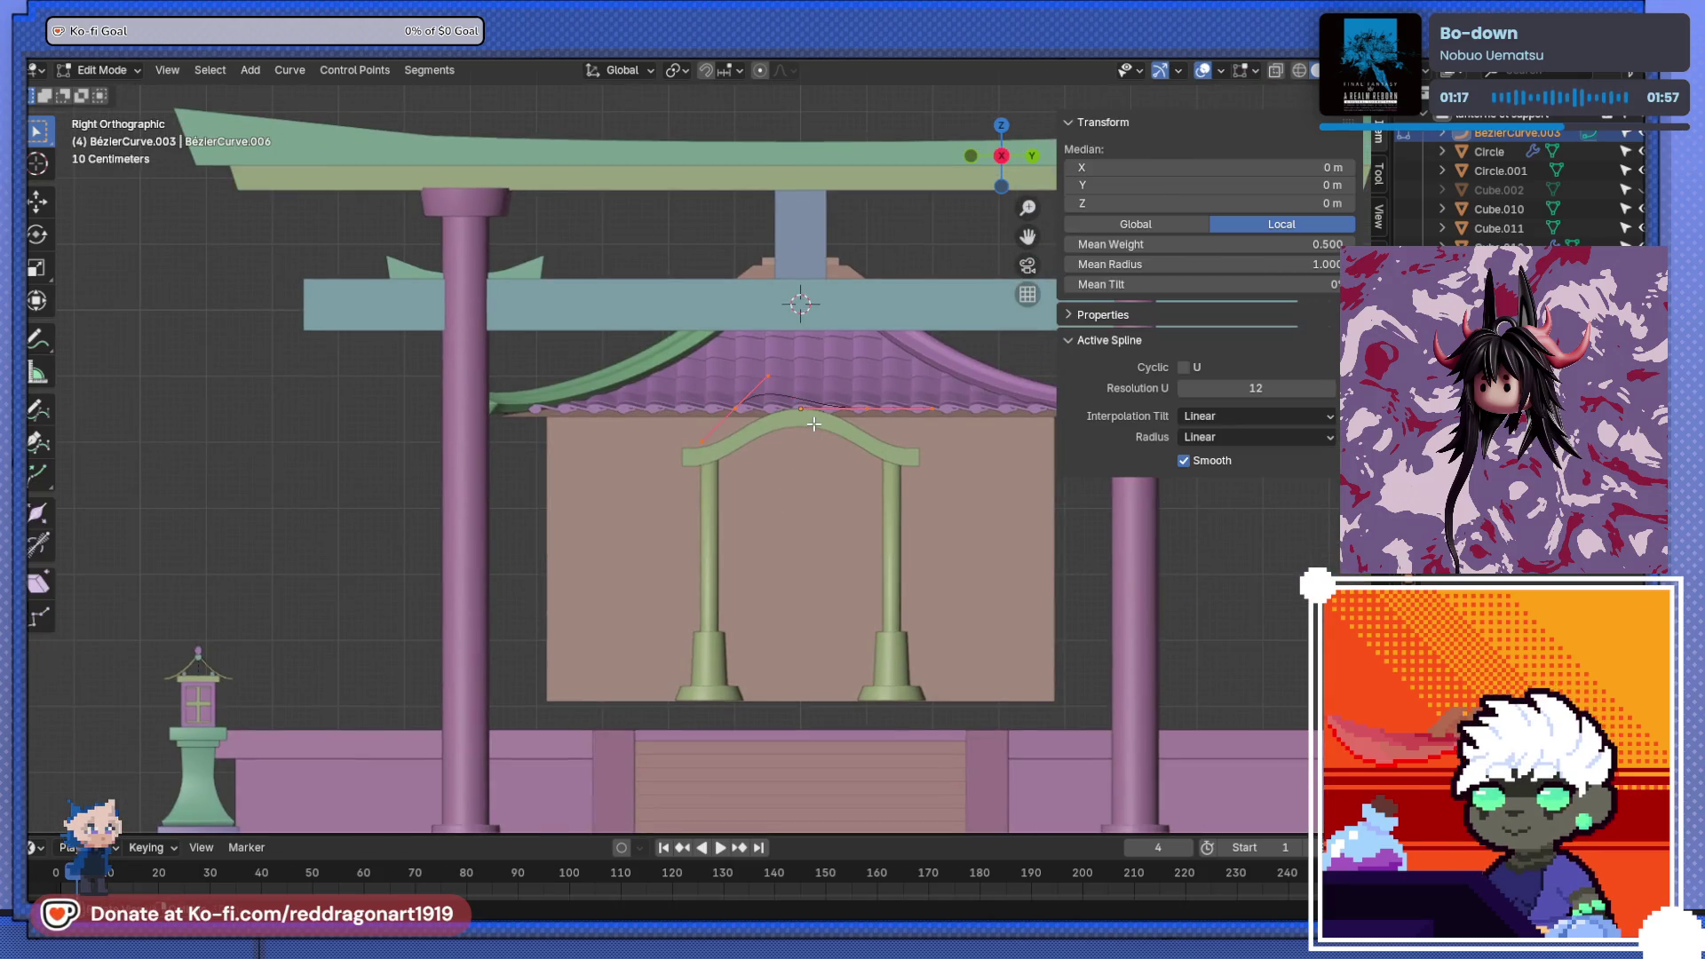
pyautogui.keyDown('shift'); pyautogui.moveTo(736, 419); pyautogui.dragTo(719, 412, button='middle'); pyautogui.keyUp('shift')
pyautogui.press('g')
pyautogui.click(495, 449)
pyautogui.press('r')
pyautogui.click(530, 426)
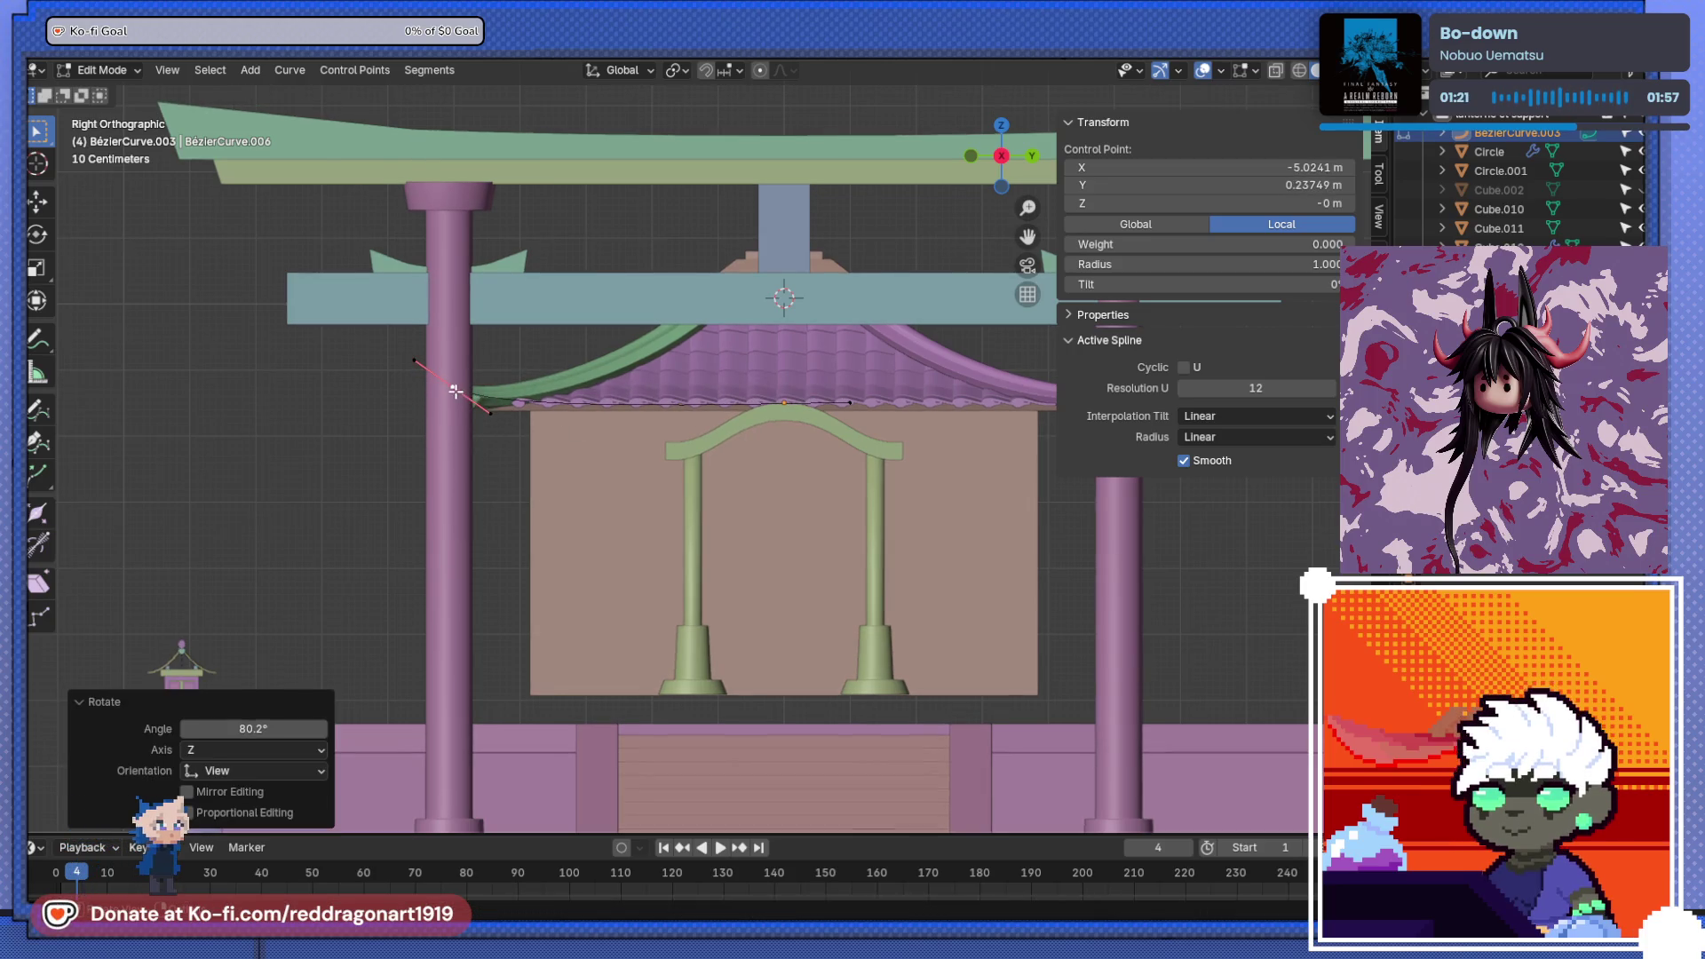
pyautogui.moveTo(455, 392); pyautogui.dragTo(469, 364)
pyautogui.click(452, 318)
# - Move the curve's other end point onto the right pillar
pyautogui.click(845, 402)
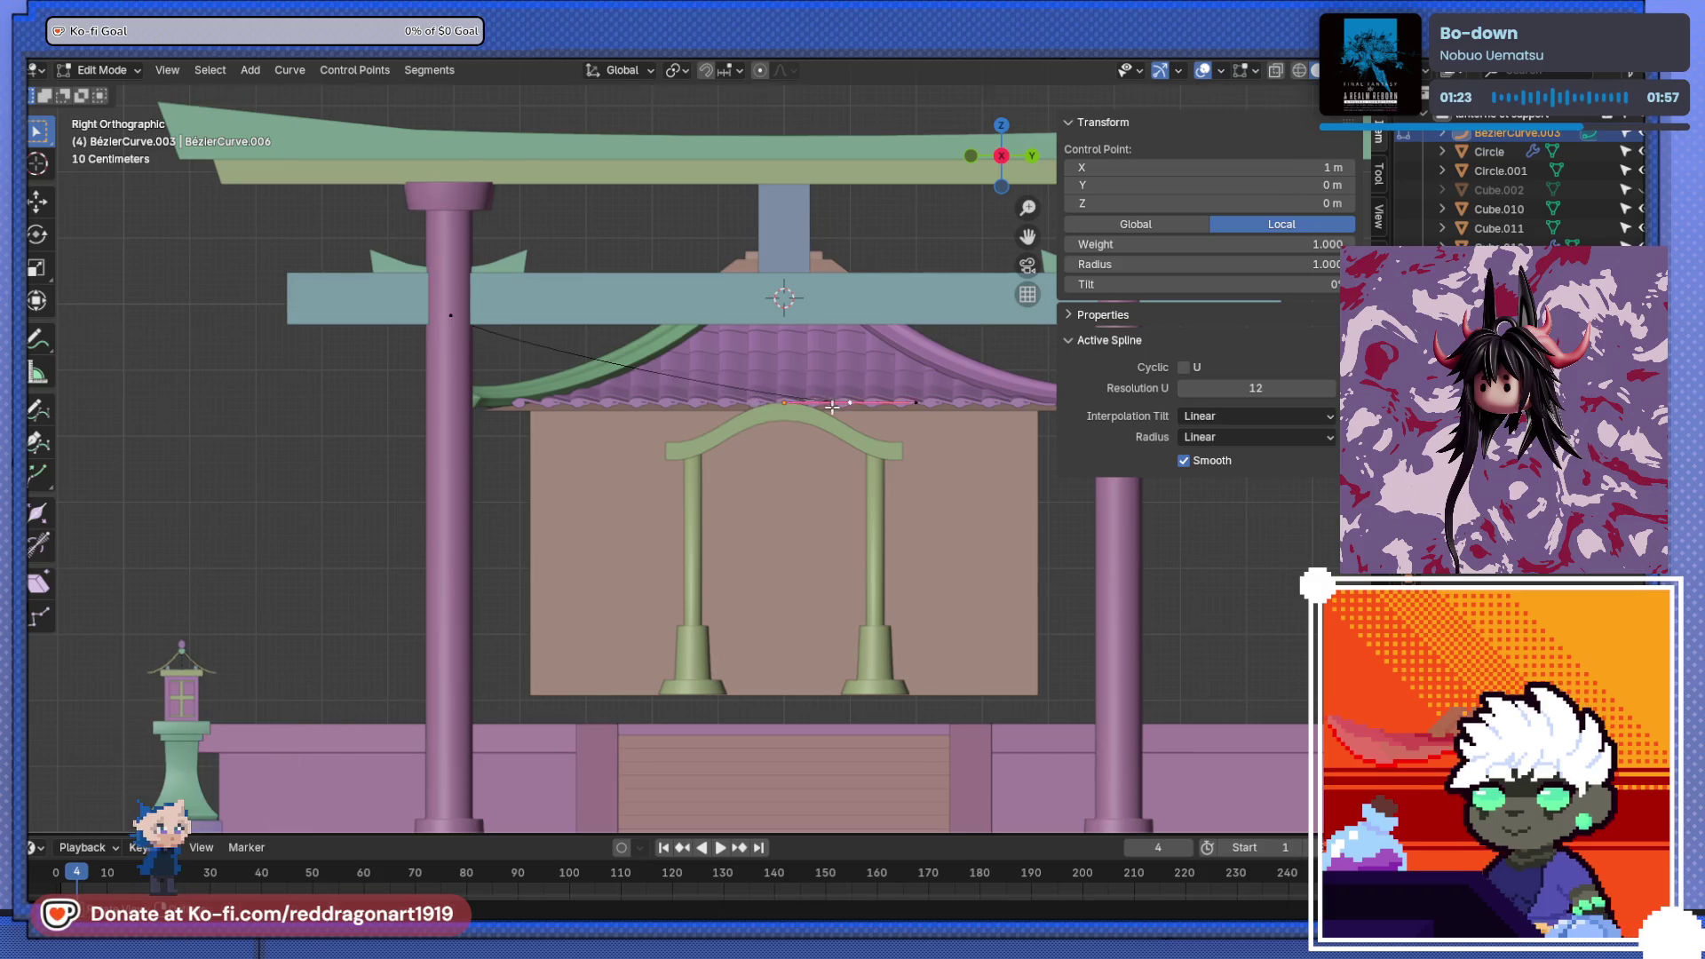
pyautogui.press('g')
pyautogui.click(732, 455)
pyautogui.scroll(-2, 731, 455)
pyautogui.press('g')
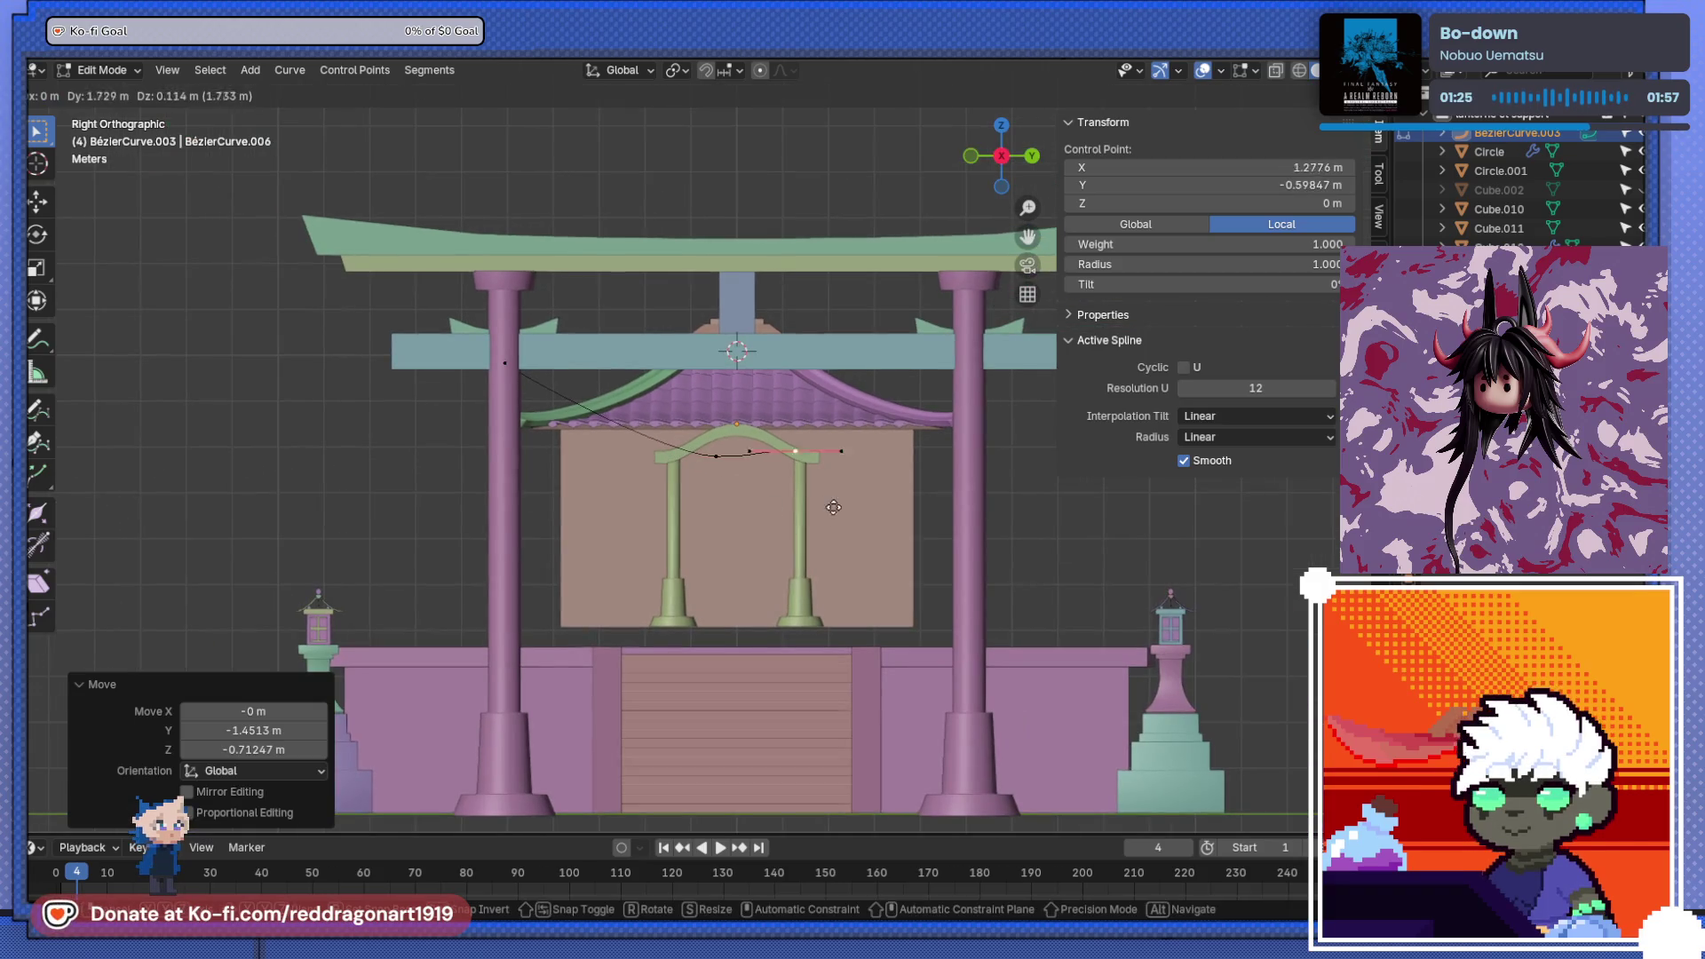
pyautogui.click(998, 427)
# - Drop the middle point under the beam, centre it at X 0, and scale its handles to 2.586
pyautogui.click(716, 455)
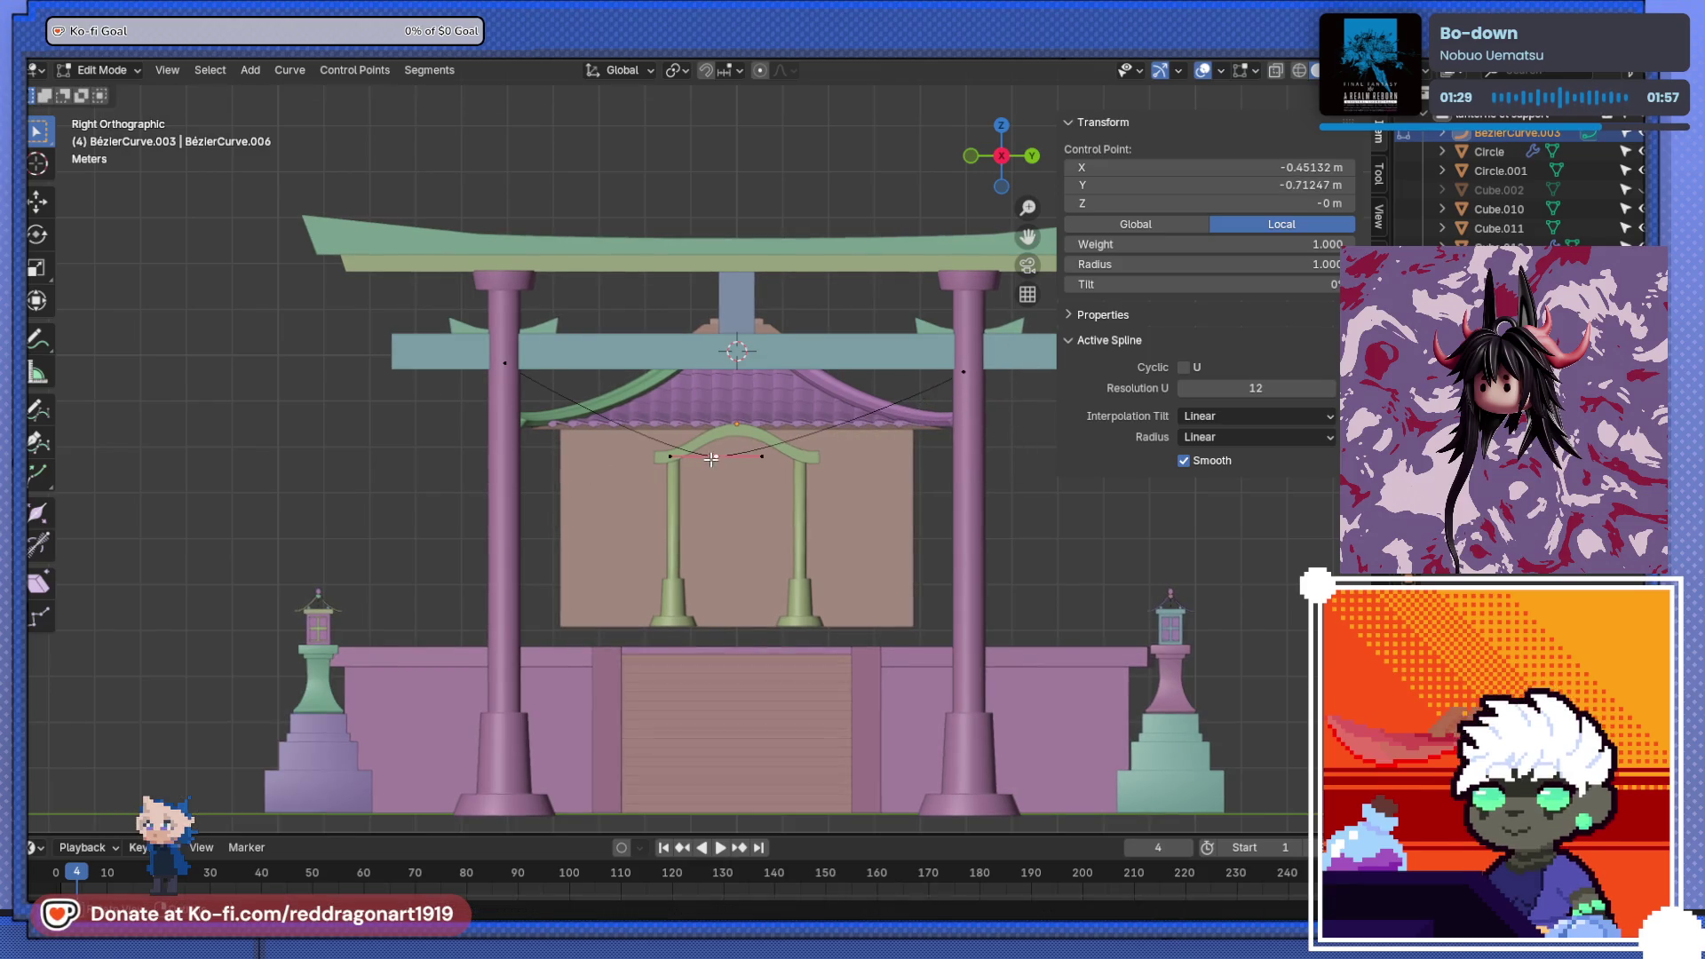
pyautogui.press('g')
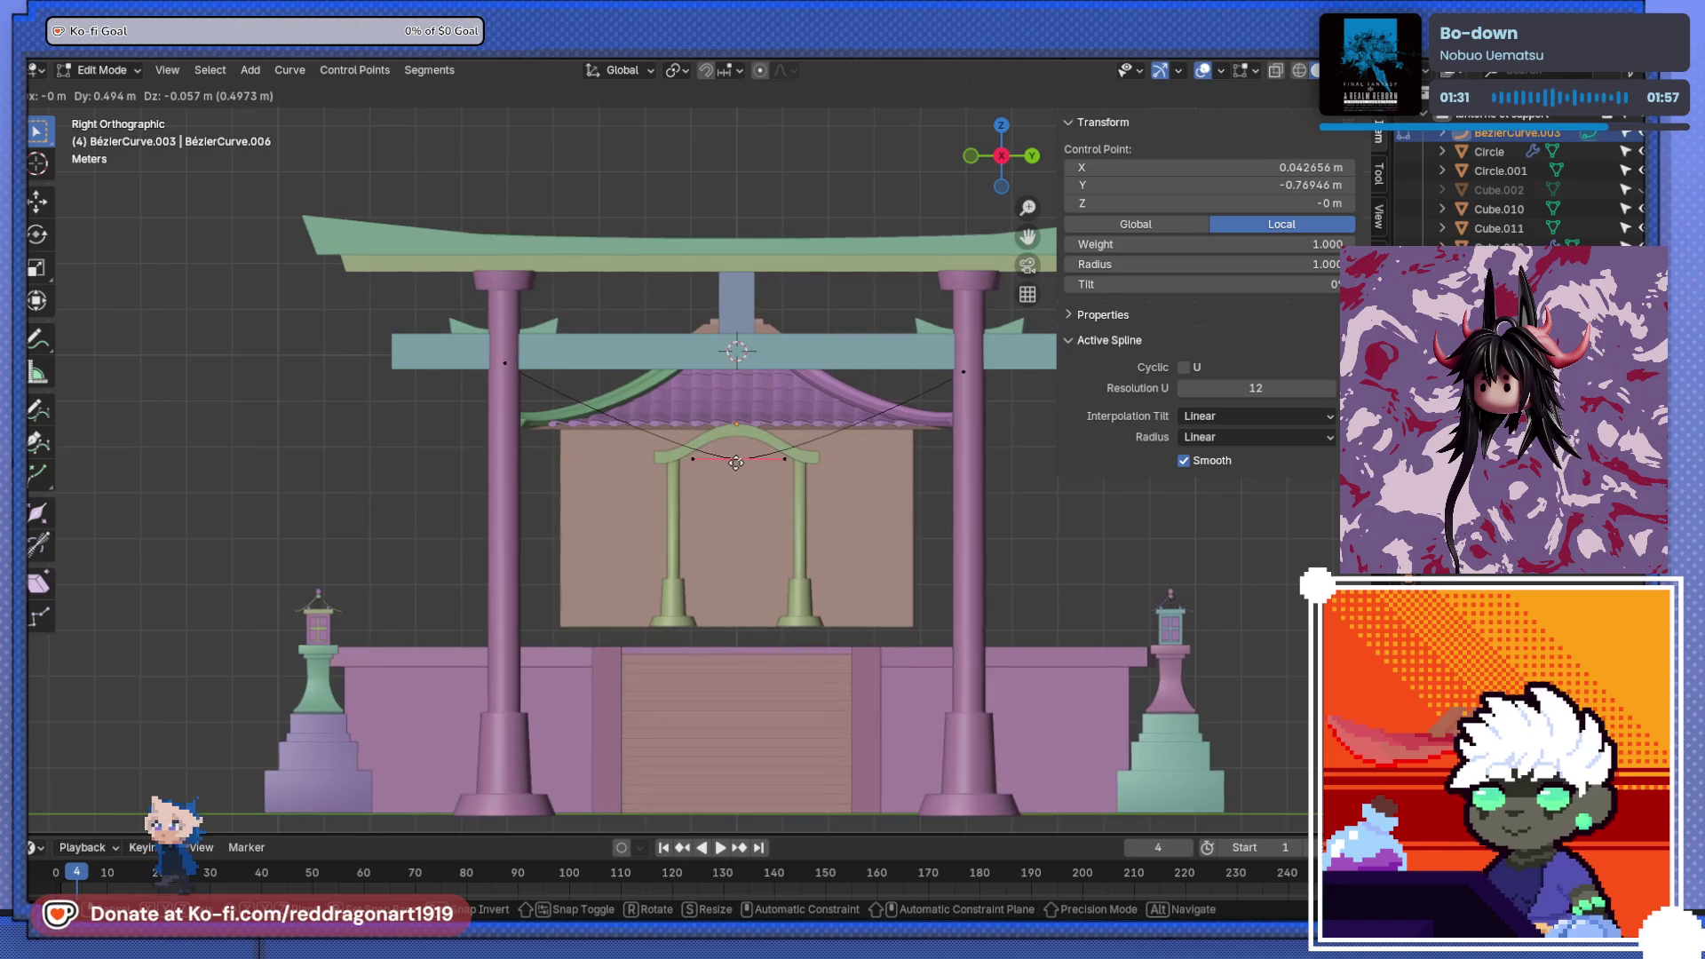
pyautogui.click(739, 461)
pyautogui.click(1297, 164)
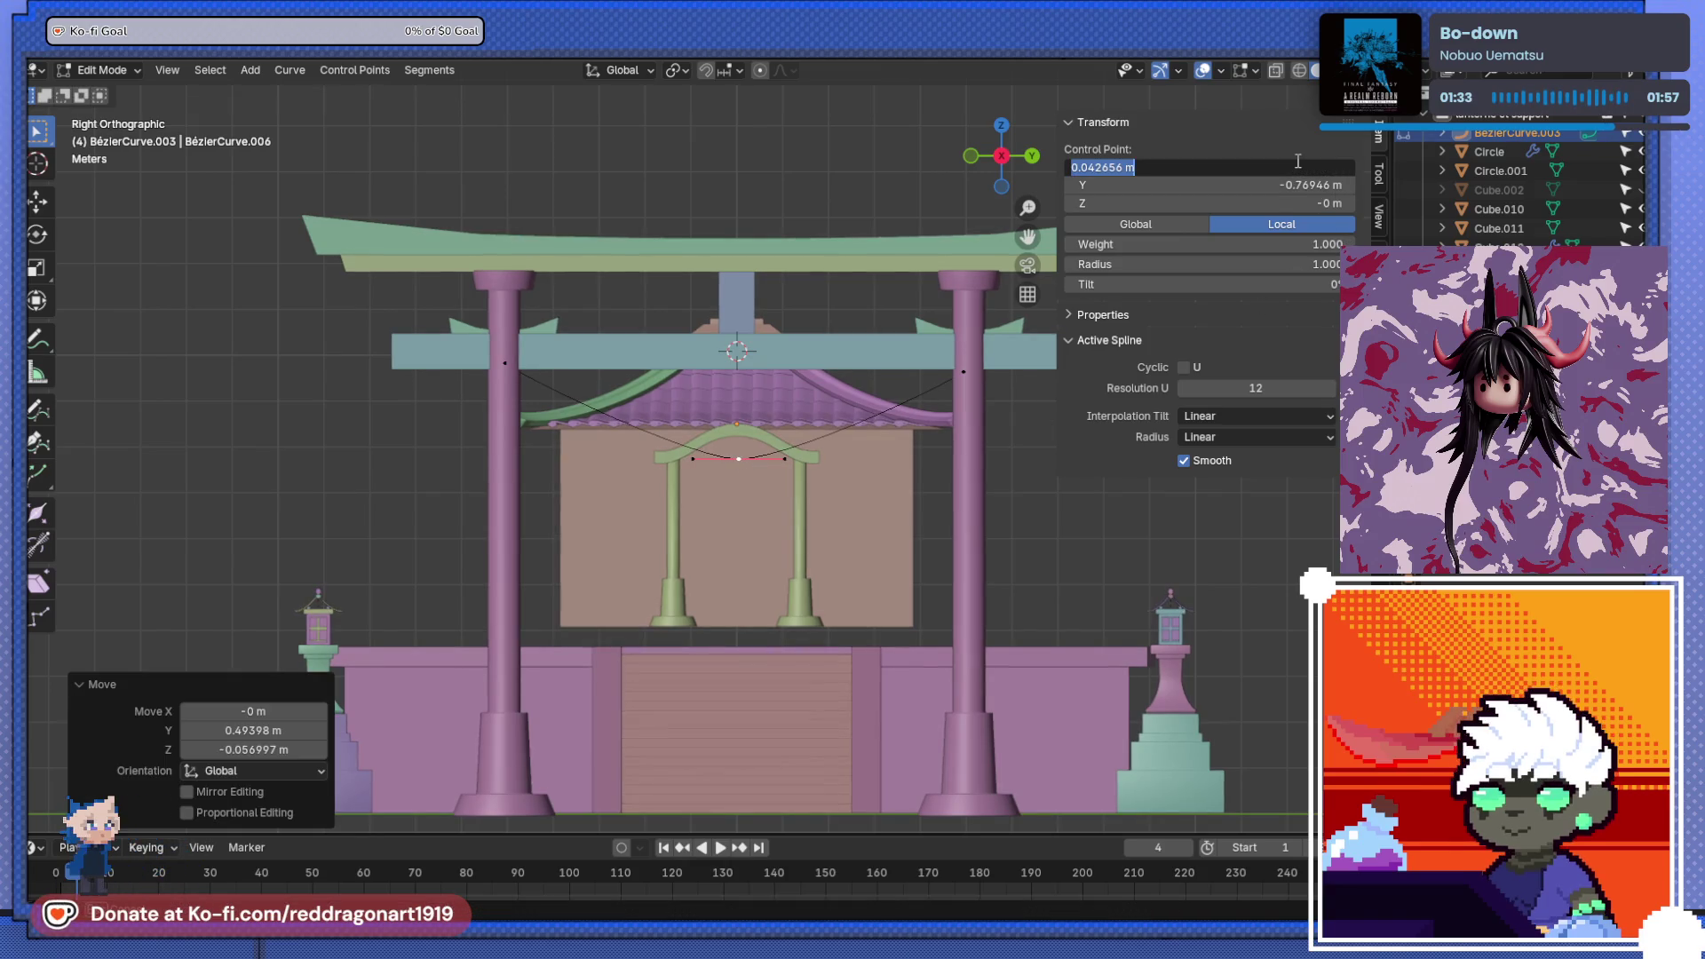
pyautogui.write('0')
pyautogui.press('Return')
pyautogui.press('s')
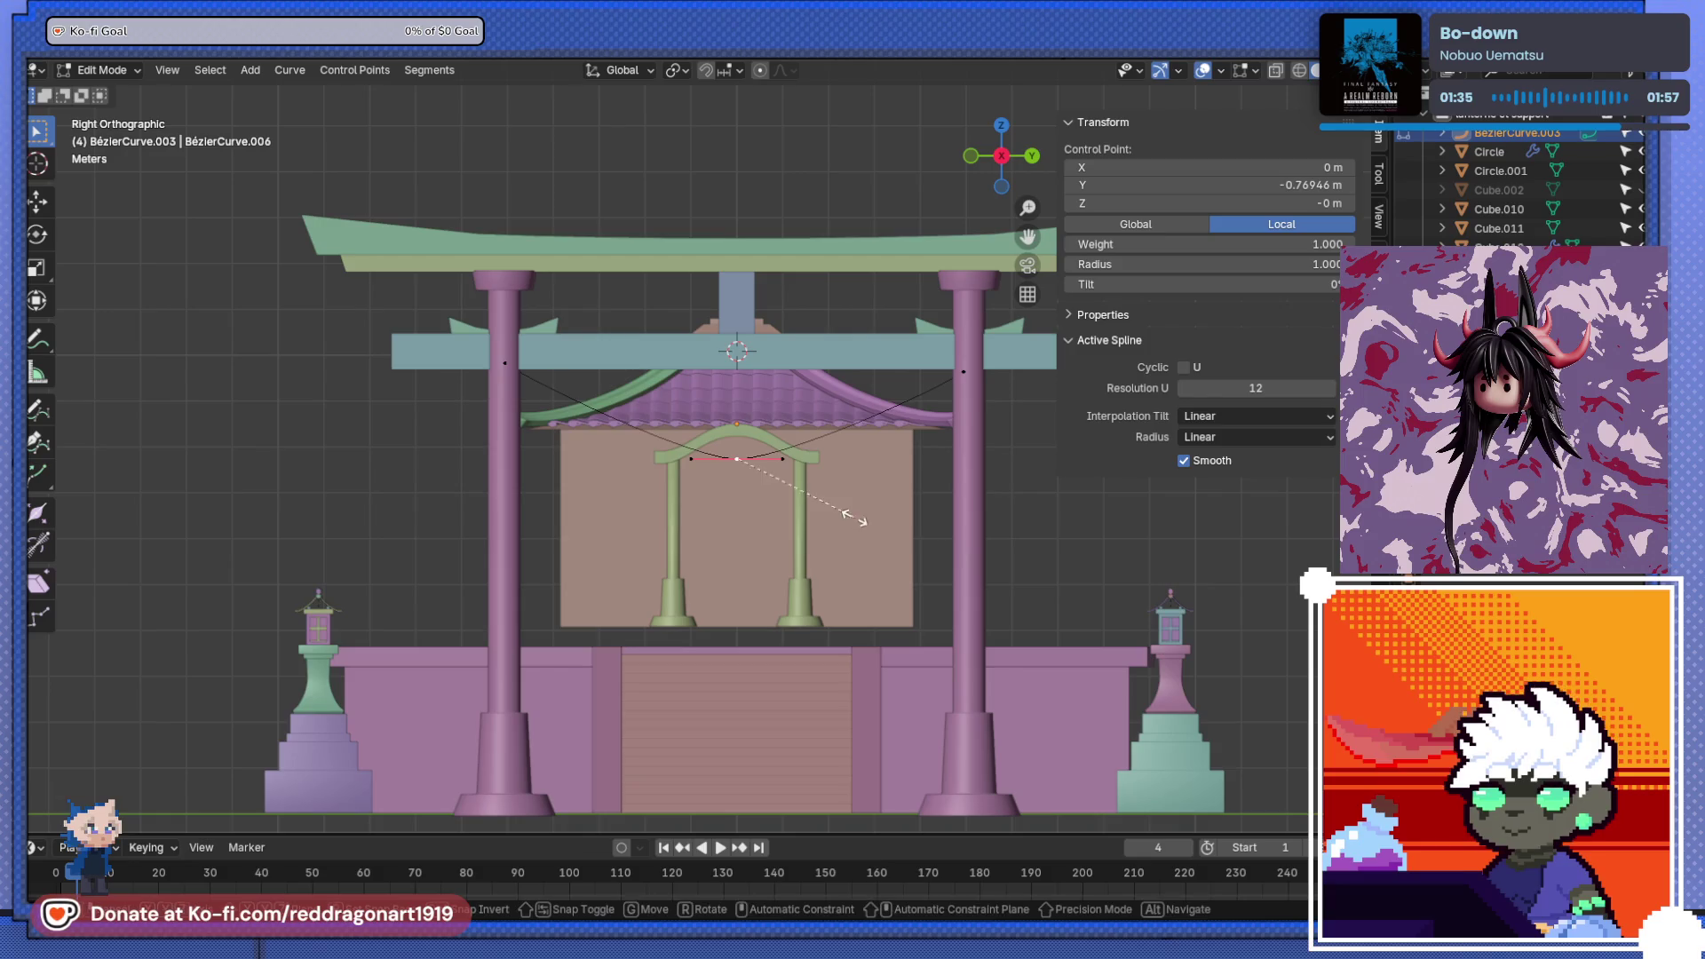
pyautogui.click(1069, 536)
pyautogui.scroll(-8, 970, 536)
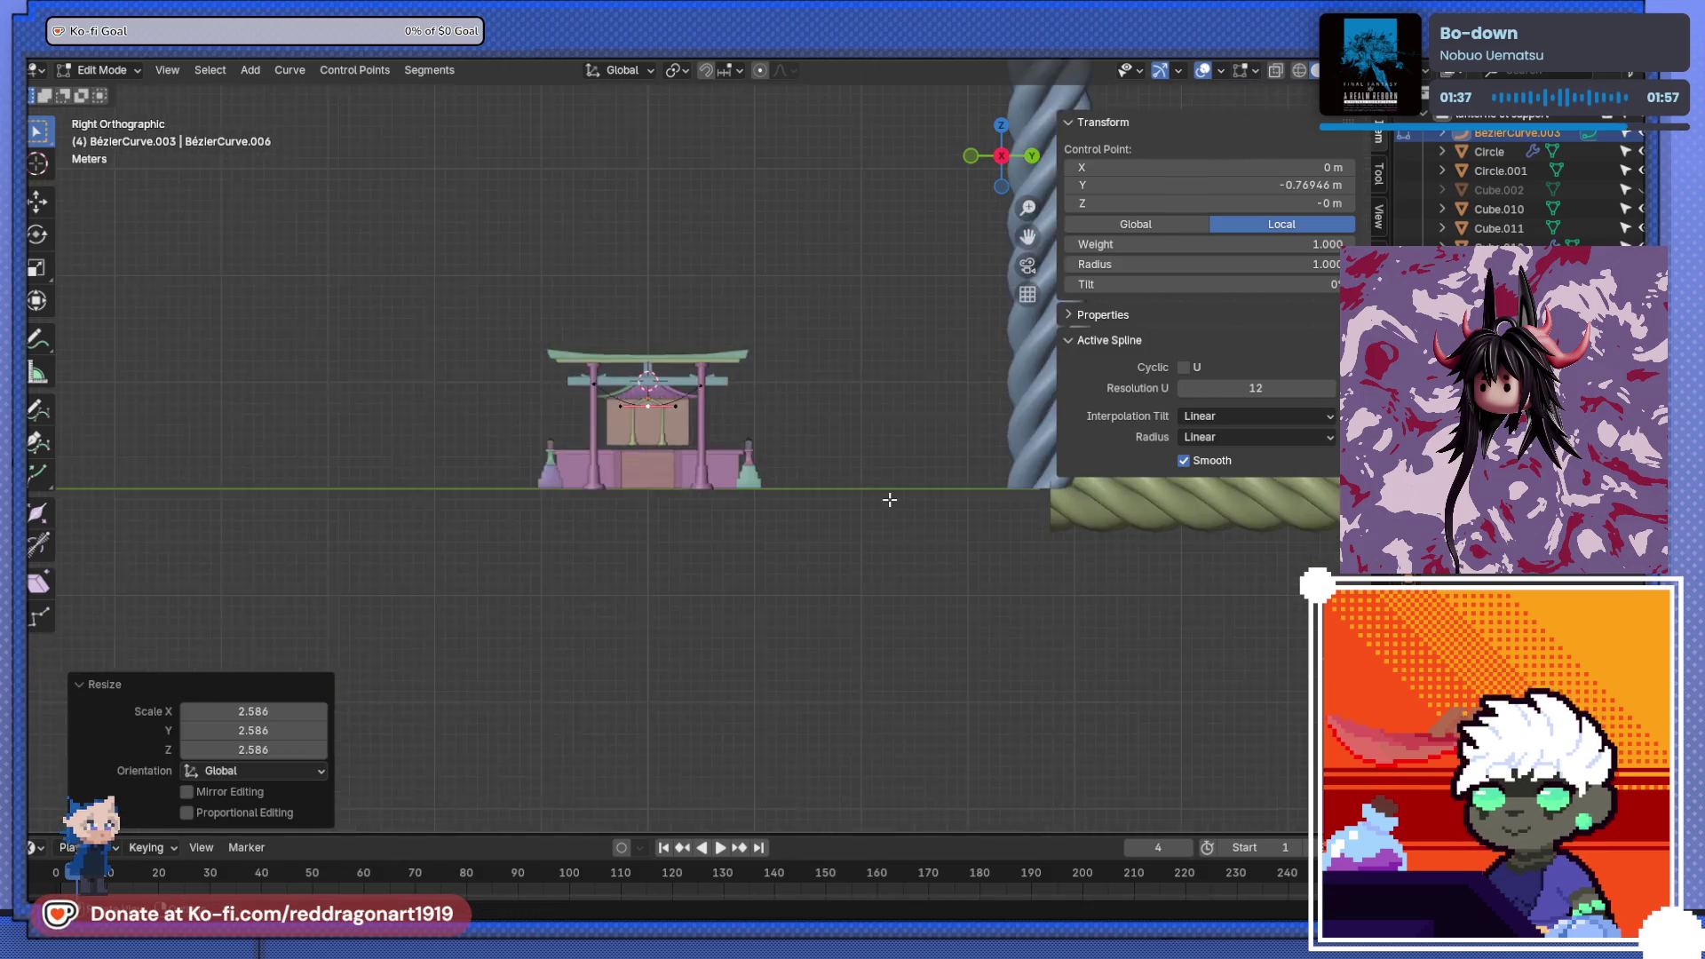
# - Back in Object Mode, shrink the twisted rope Circle.001 to 0.219 scale
pyautogui.click(813, 519)
pyautogui.press('Tab')
pyautogui.click(977, 489)
pyautogui.scroll(-2, 976, 557)
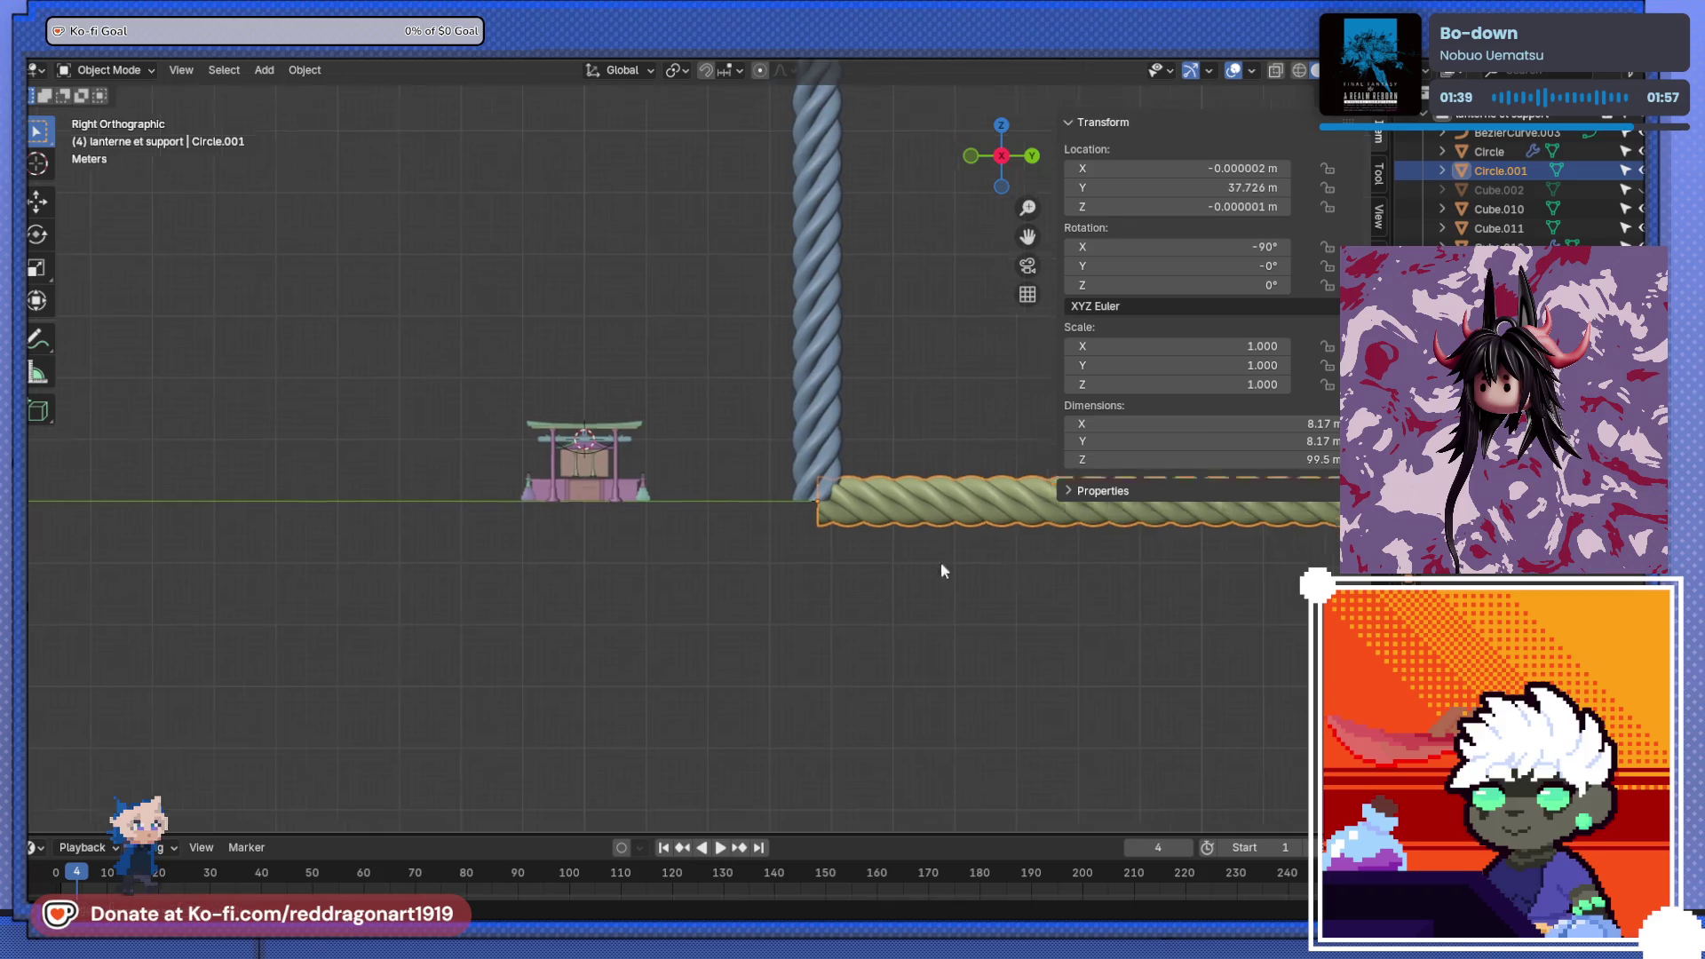
pyautogui.press('s')
pyautogui.click(742, 536)
# - Move the twisted rope next to the shrine
pyautogui.press('g')
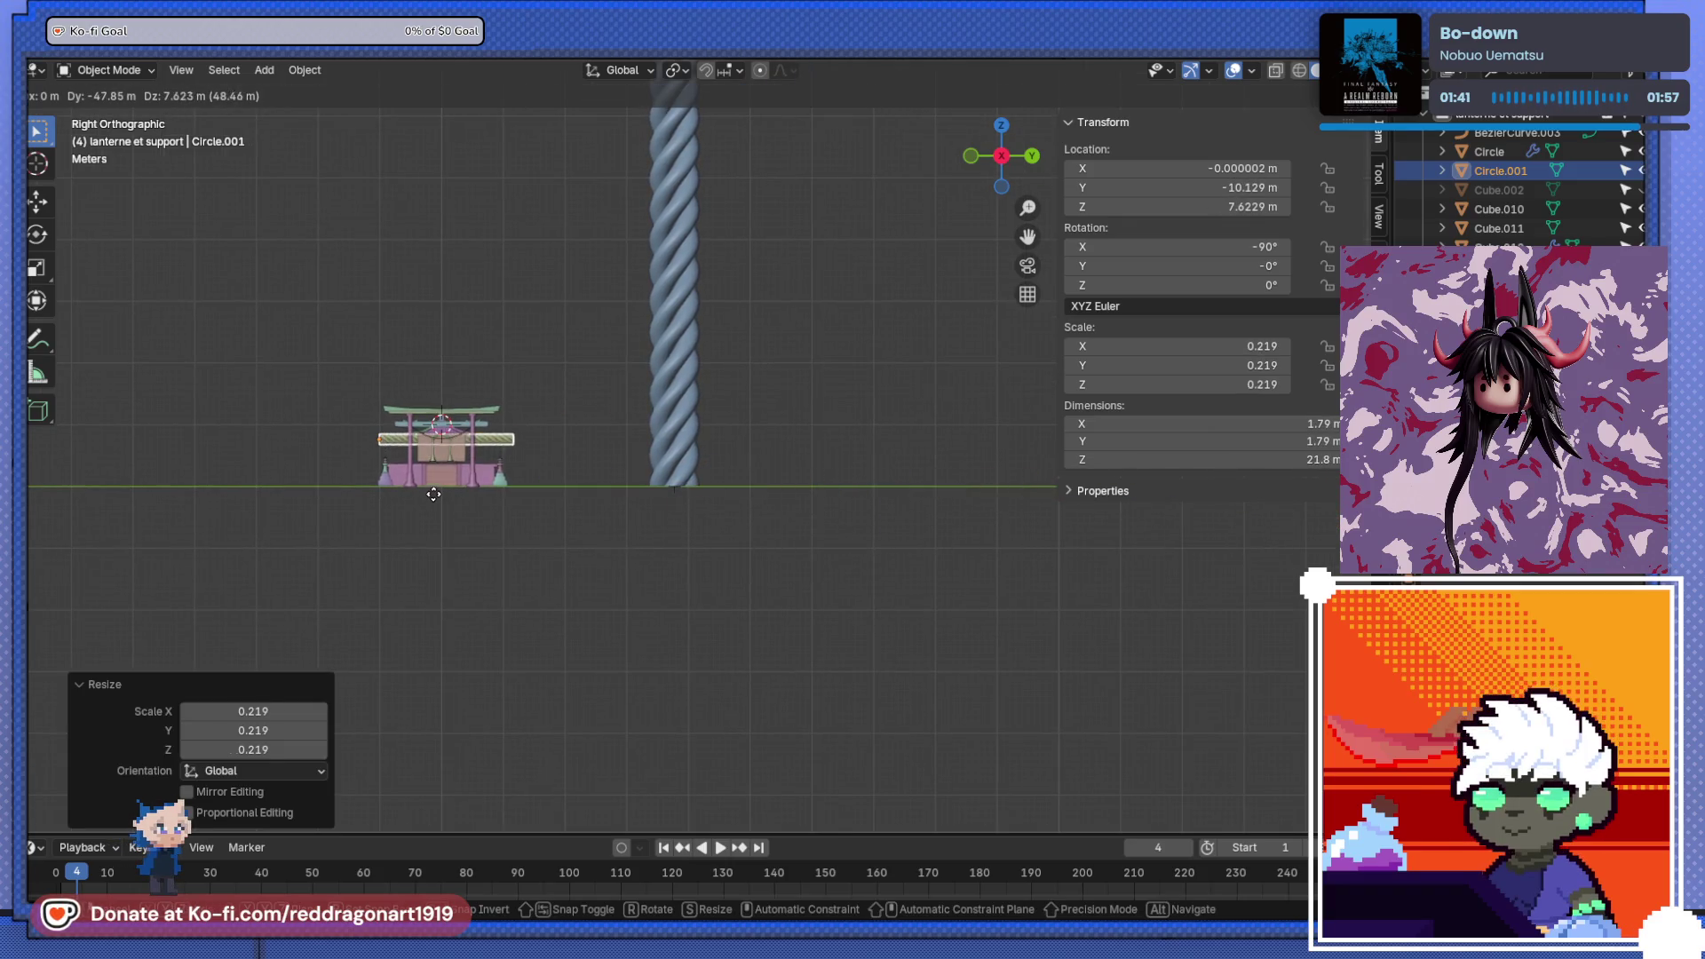
pyautogui.click(433, 495)
pyautogui.scroll(3, 406, 482)
pyautogui.moveTo(406, 482)
pyautogui.keyDown('shift'); pyautogui.mouseDown(button='middle')
pyautogui.moveTo(1047, 494)
pyautogui.moveTo(775, 587)
pyautogui.mouseUp(button='middle'); pyautogui.keyUp('shift')
pyautogui.scroll(2, 1027, 510)
pyautogui.scroll(-5, 781, 573)
# - Resize the rope to 0.599 and reposition it from the side view
pyautogui.press('s')
pyautogui.click(907, 481)
pyautogui.press('g')
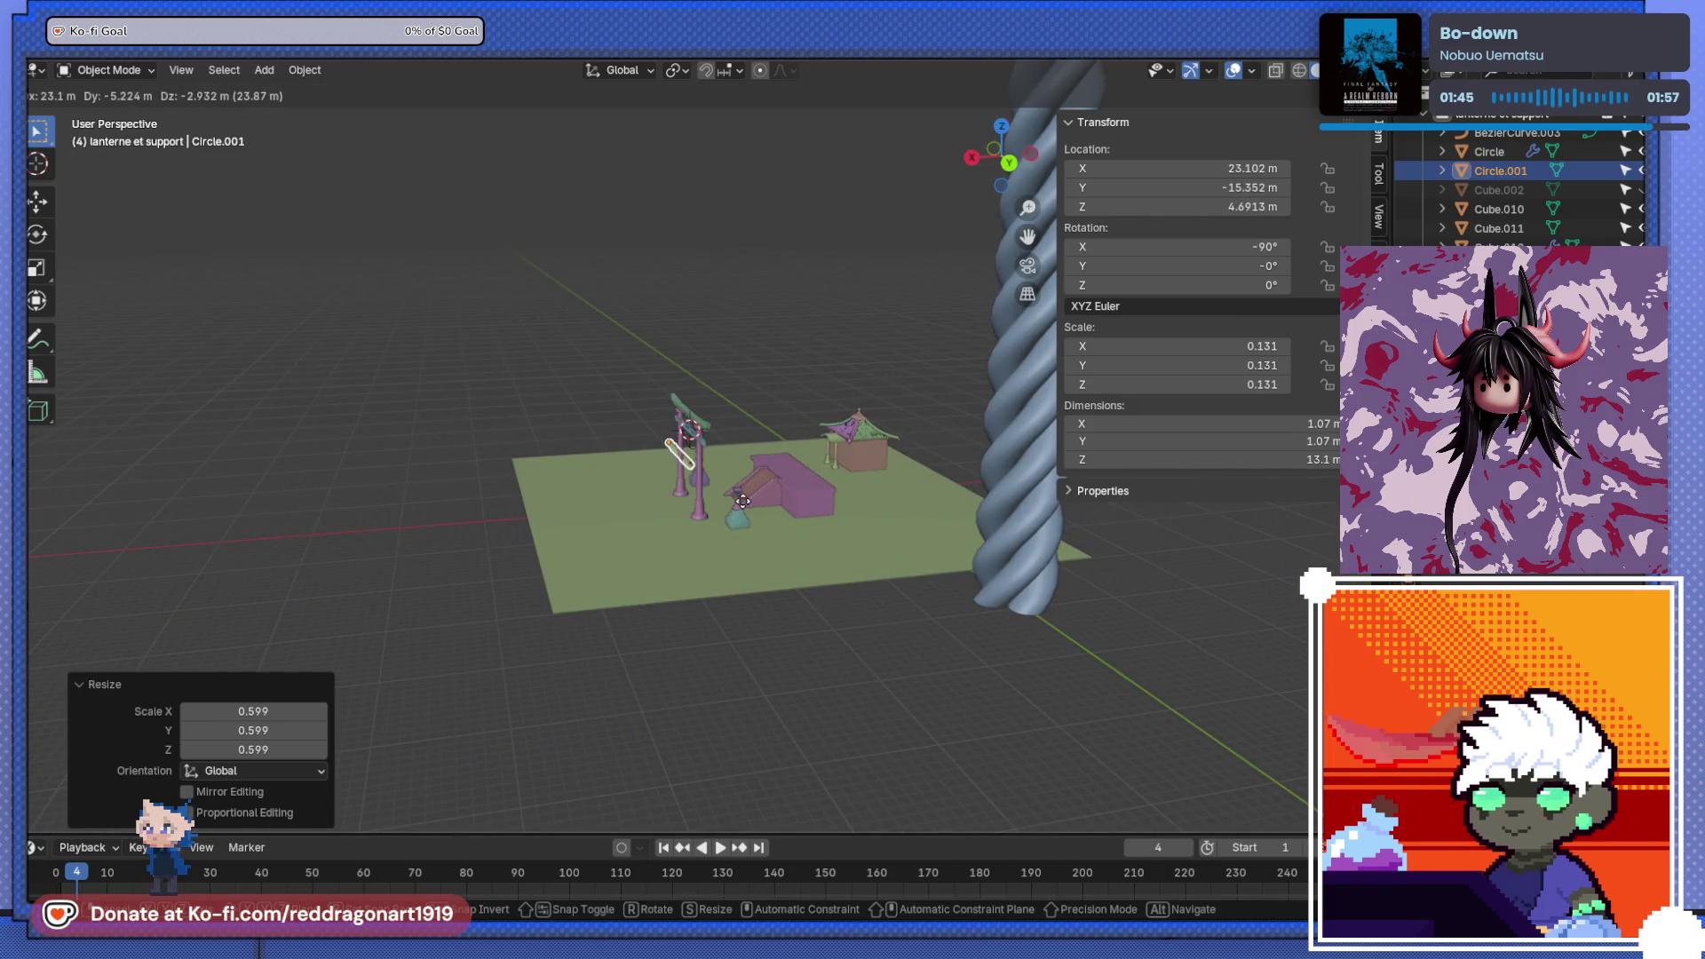
pyautogui.click(742, 501)
pyautogui.press('KP_3')
pyautogui.press('g')
pyautogui.click(882, 409)
pyautogui.scroll(3, 891, 461)
pyautogui.moveTo(891, 462)
pyautogui.mouseDown(button='middle')
pyautogui.moveTo(641, 557)
pyautogui.moveTo(709, 502)
pyautogui.mouseUp(button='middle')
pyautogui.scroll(2, 626, 565)
# - Add a Curve modifier to the rope with BézierCurve.003 as its curve object
pyautogui.press('F3')
pyautogui.write('curve')
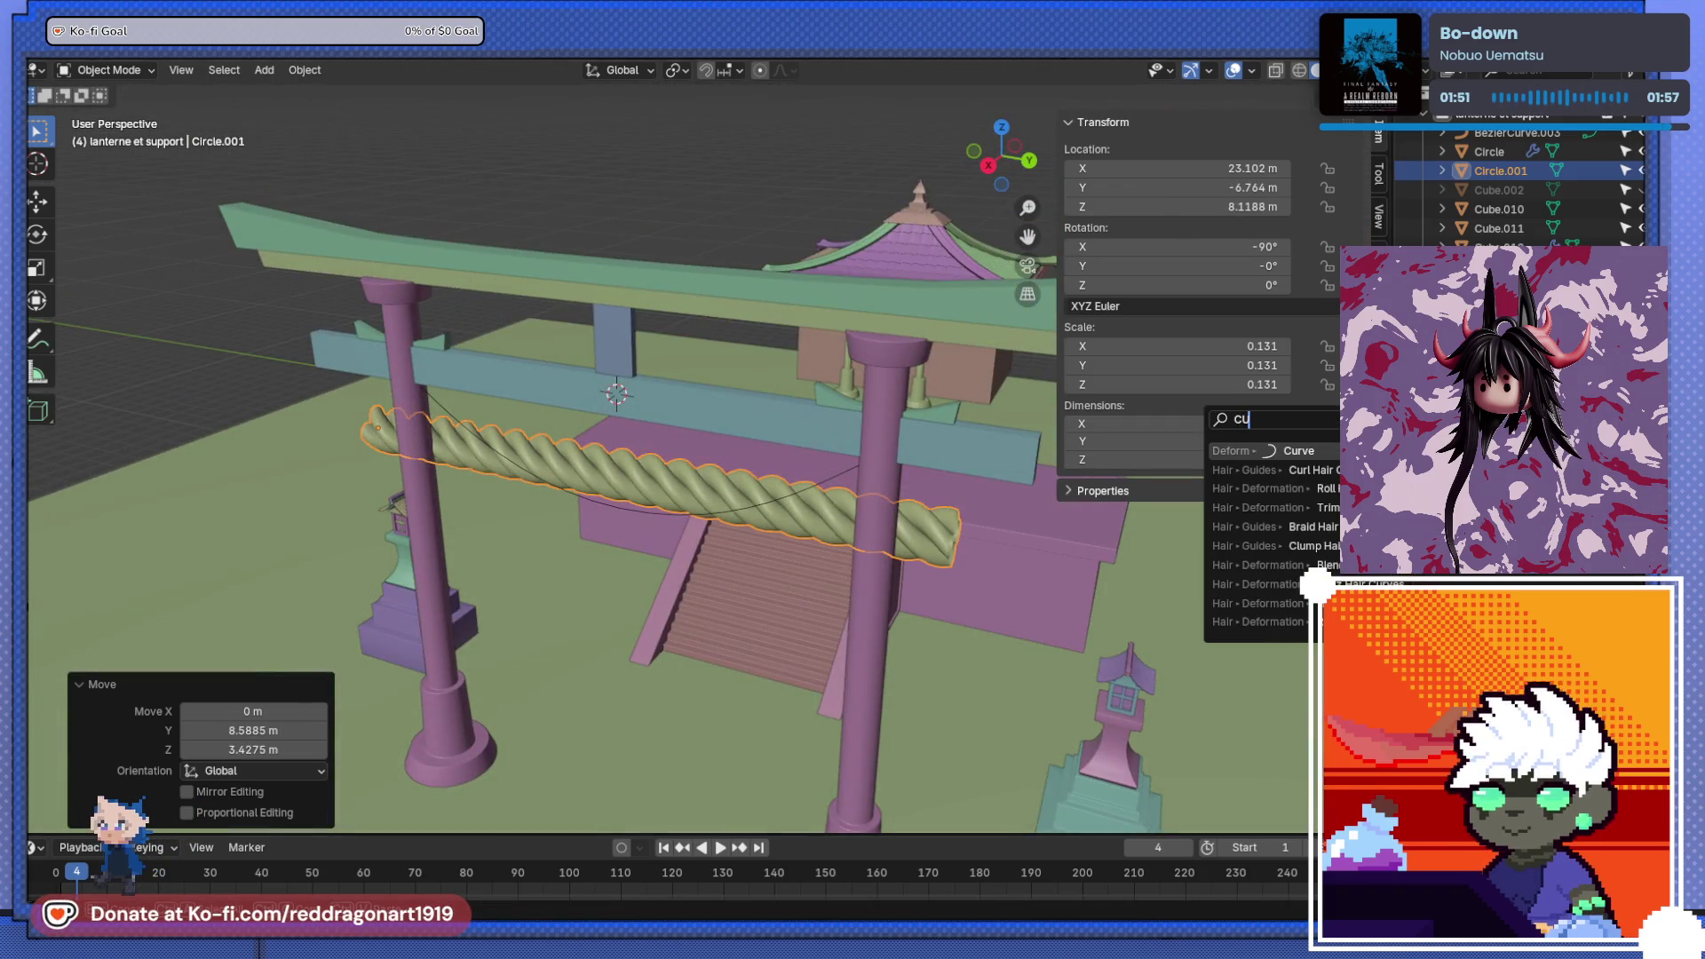
pyautogui.press('Return')
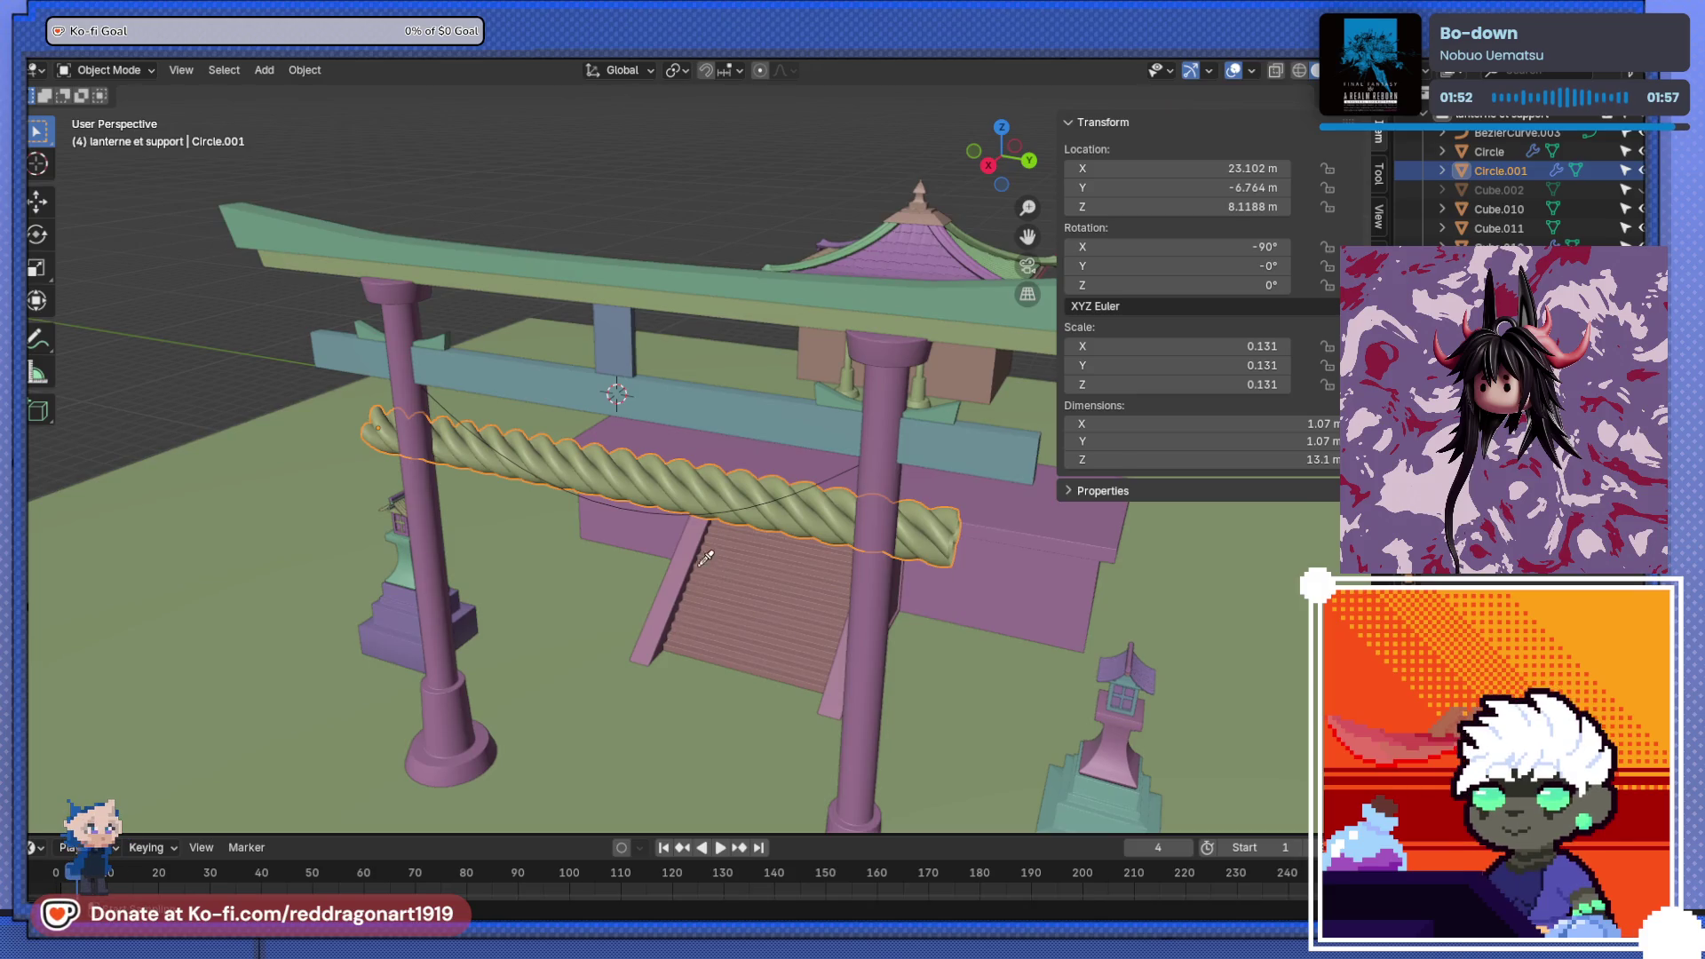
pyautogui.click(673, 511)
pyautogui.scroll(-3, 670, 515)
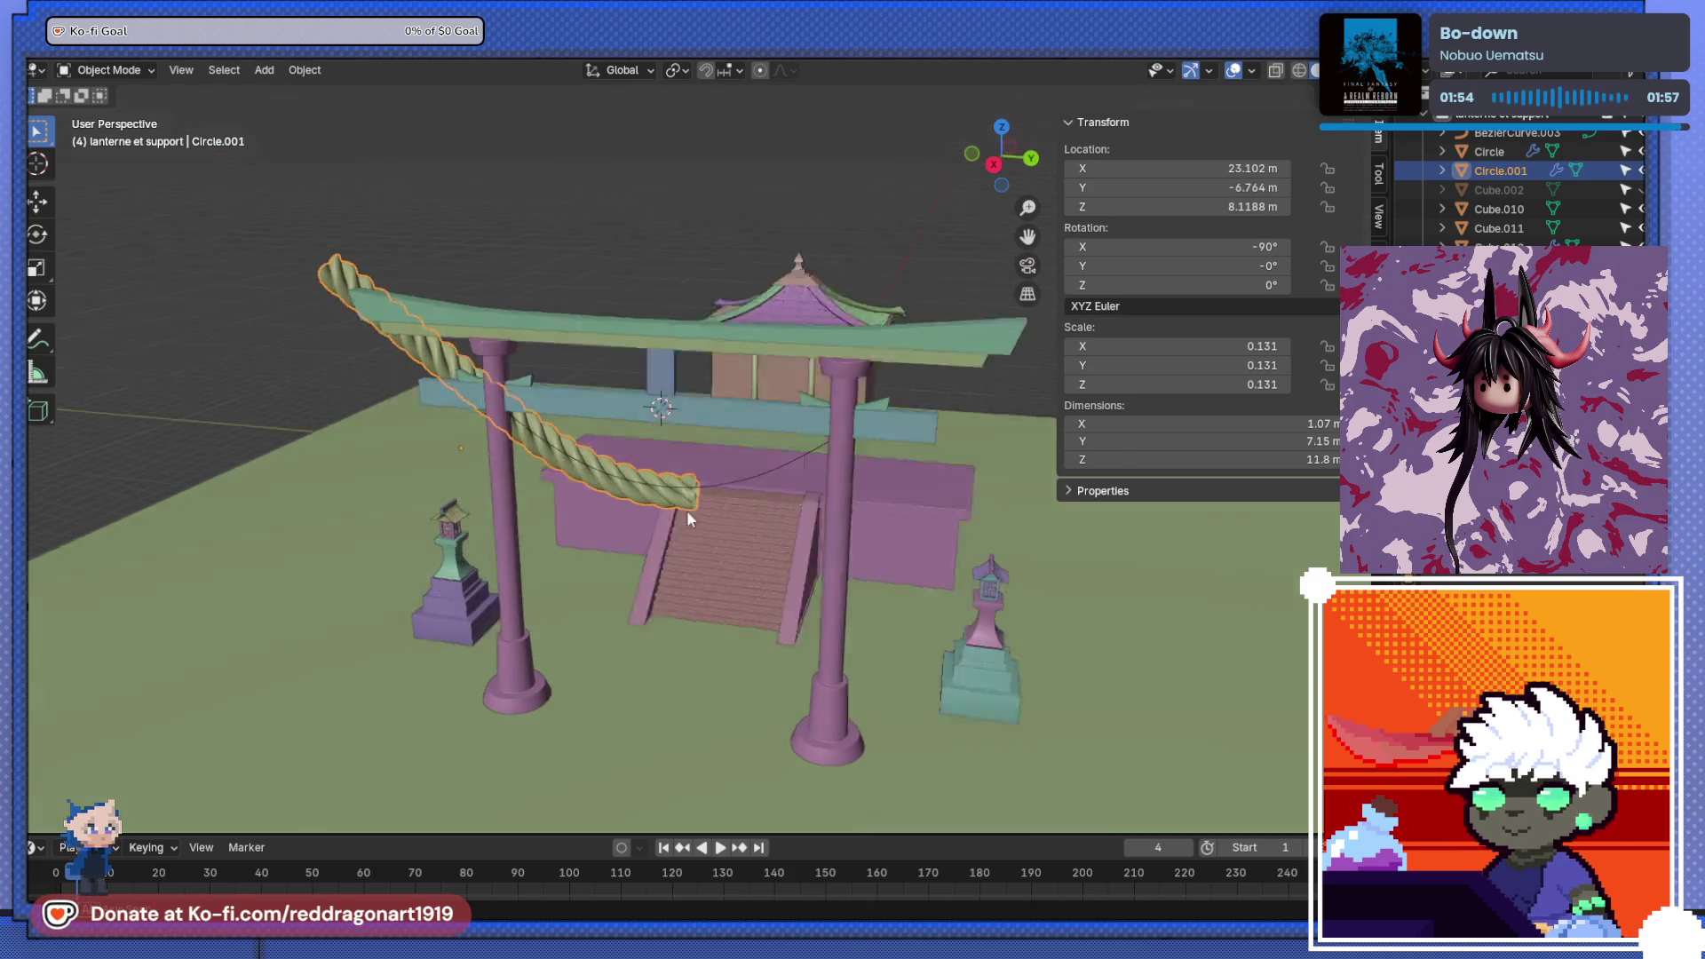
pyautogui.moveTo(685, 509); pyautogui.dragTo(717, 505, button='middle')
pyautogui.scroll(4, 717, 504)
# - Move and rescale the rope, with a final 1.065 scale tweak, until it drapes between the pillars
pyautogui.press('g')
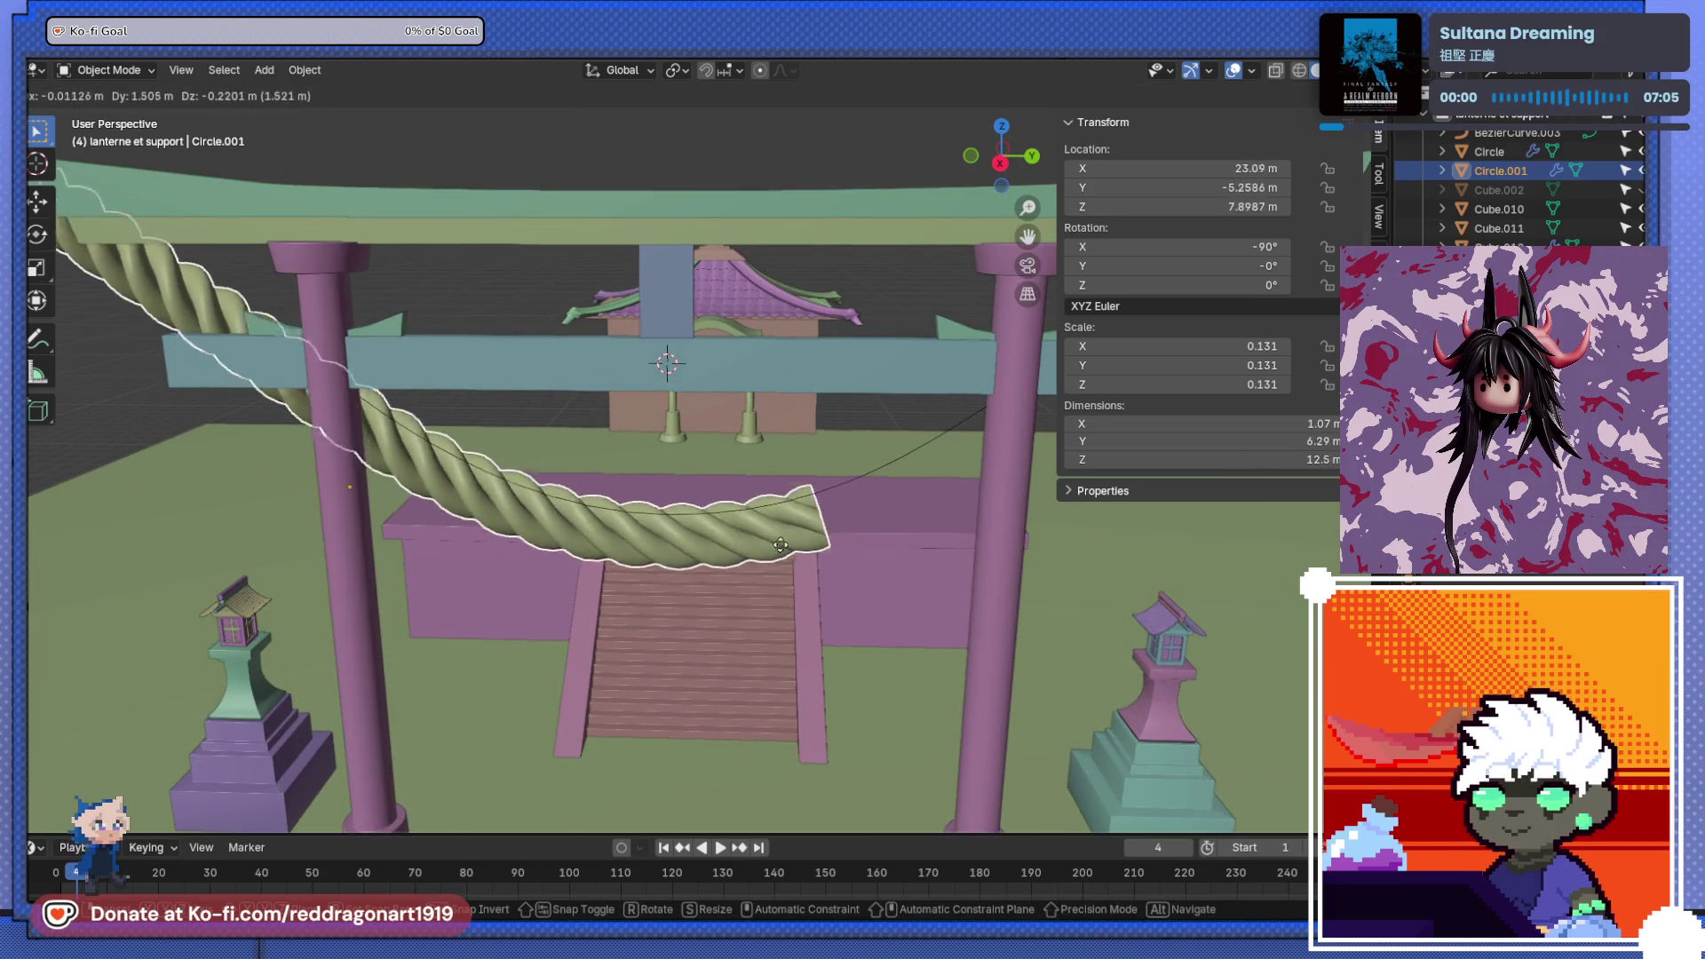
pyautogui.click(1016, 525)
pyautogui.press('s')
pyautogui.click(925, 507)
pyautogui.press('g')
pyautogui.click(875, 530)
pyautogui.moveTo(876, 531)
pyautogui.mouseDown(button='middle')
pyautogui.moveTo(685, 549)
pyautogui.moveTo(822, 497)
pyautogui.mouseUp(button='middle')
pyautogui.press('g')
pyautogui.click(833, 486)
pyautogui.press('s')
pyautogui.click(828, 493)
pyautogui.press('g')
pyautogui.click(697, 479)
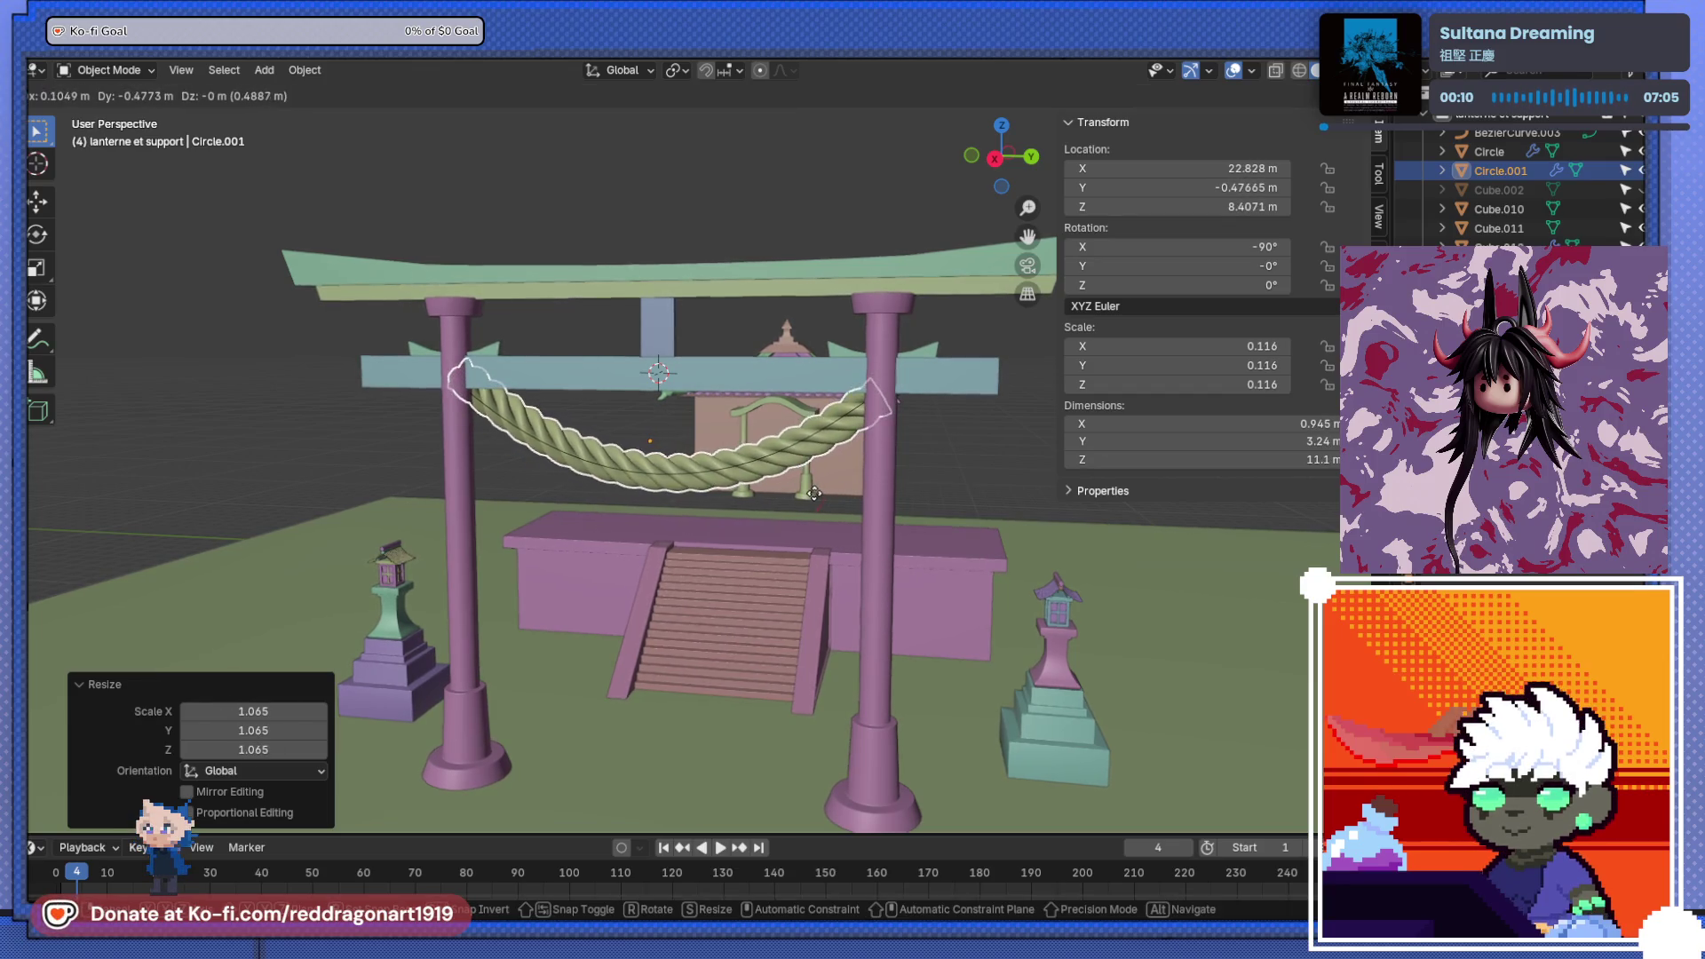
# - Select the guide curve BézierCurve.003 and enter its Edit Mode
pyautogui.click(697, 479)
pyautogui.scroll(4, 693, 482)
pyautogui.press('Tab')
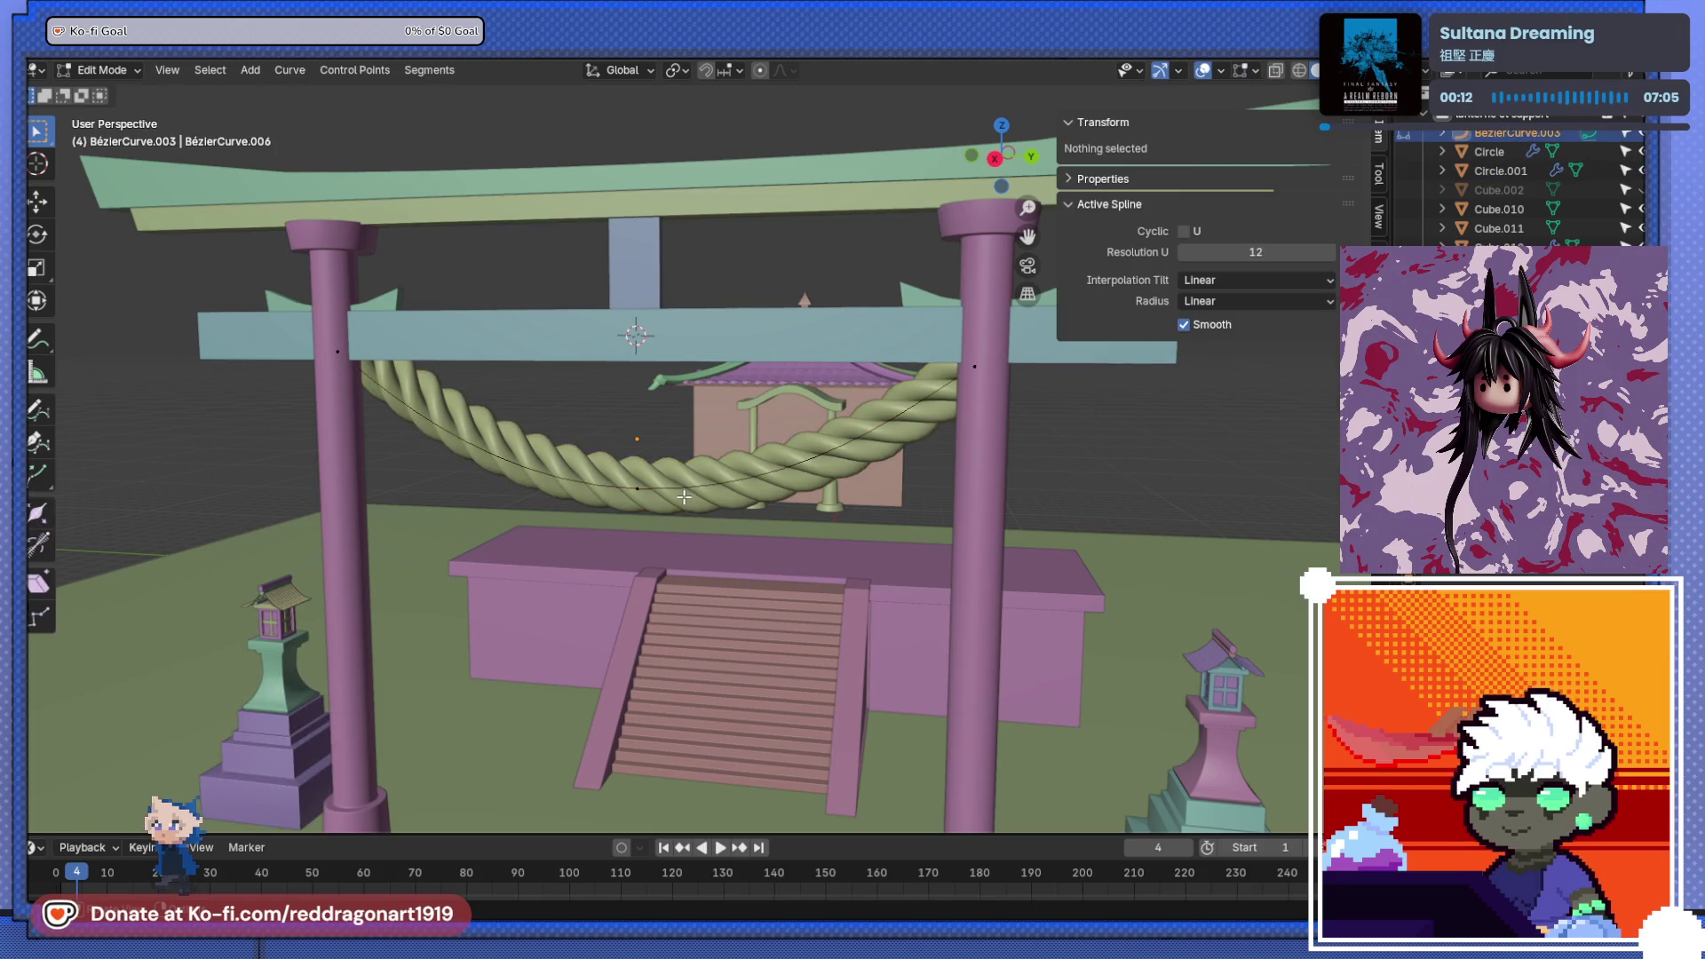
# - Taper the rope: radius 1.642 at a middle point, 0.187 at the right end, thinner left end
pyautogui.click(636, 488)
pyautogui.hotkey('alt', 's')
pyautogui.click(702, 522)
pyautogui.moveTo(701, 522)
pyautogui.mouseDown(button='middle')
pyautogui.moveTo(586, 533)
pyautogui.moveTo(653, 527)
pyautogui.mouseUp(button='middle')
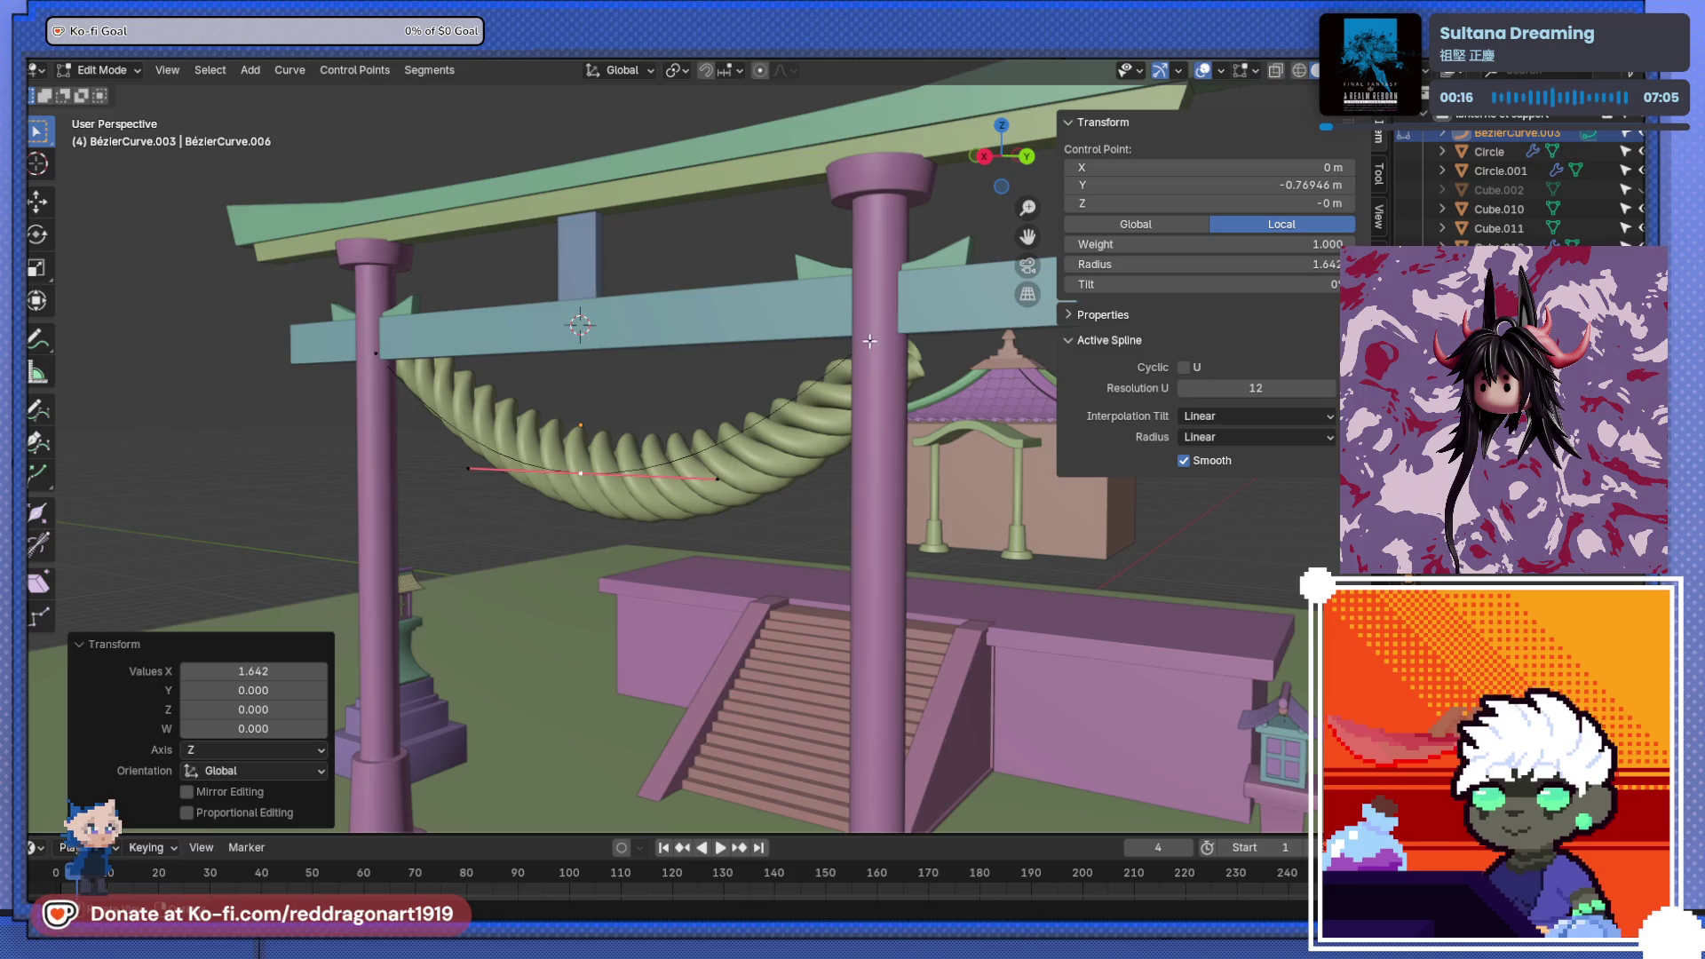
pyautogui.click(869, 341)
pyautogui.hotkey('alt', 's')
pyautogui.click(358, 294)
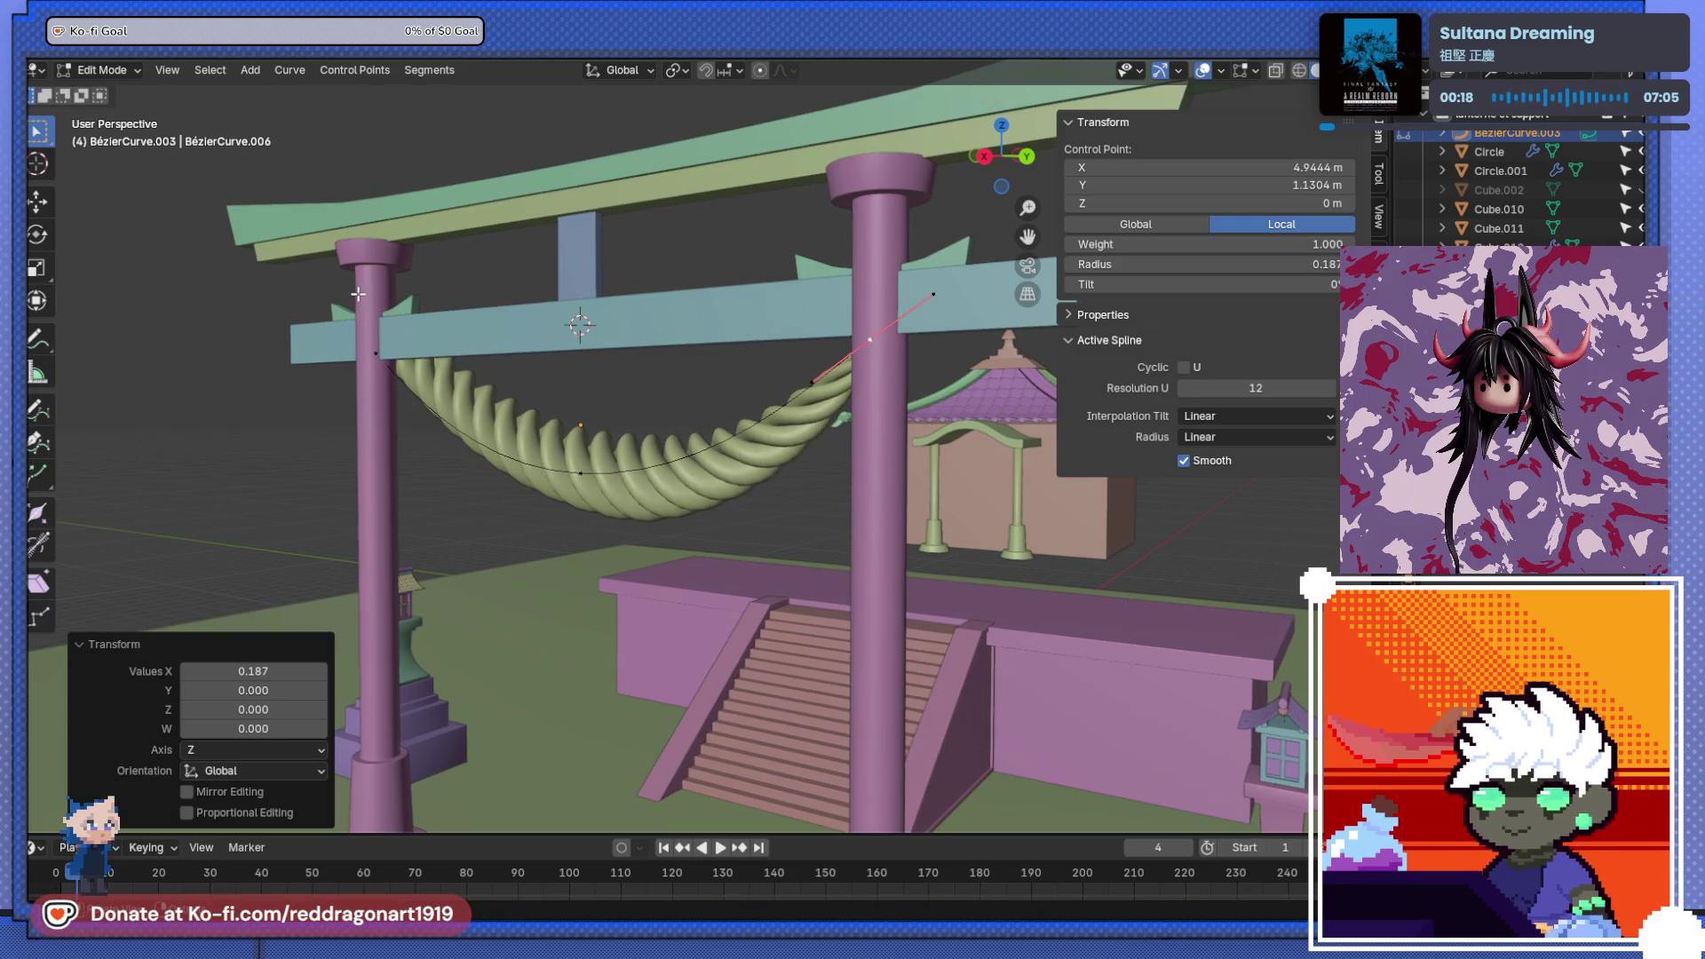
pyautogui.click(382, 353)
pyautogui.hotkey('alt', 's')
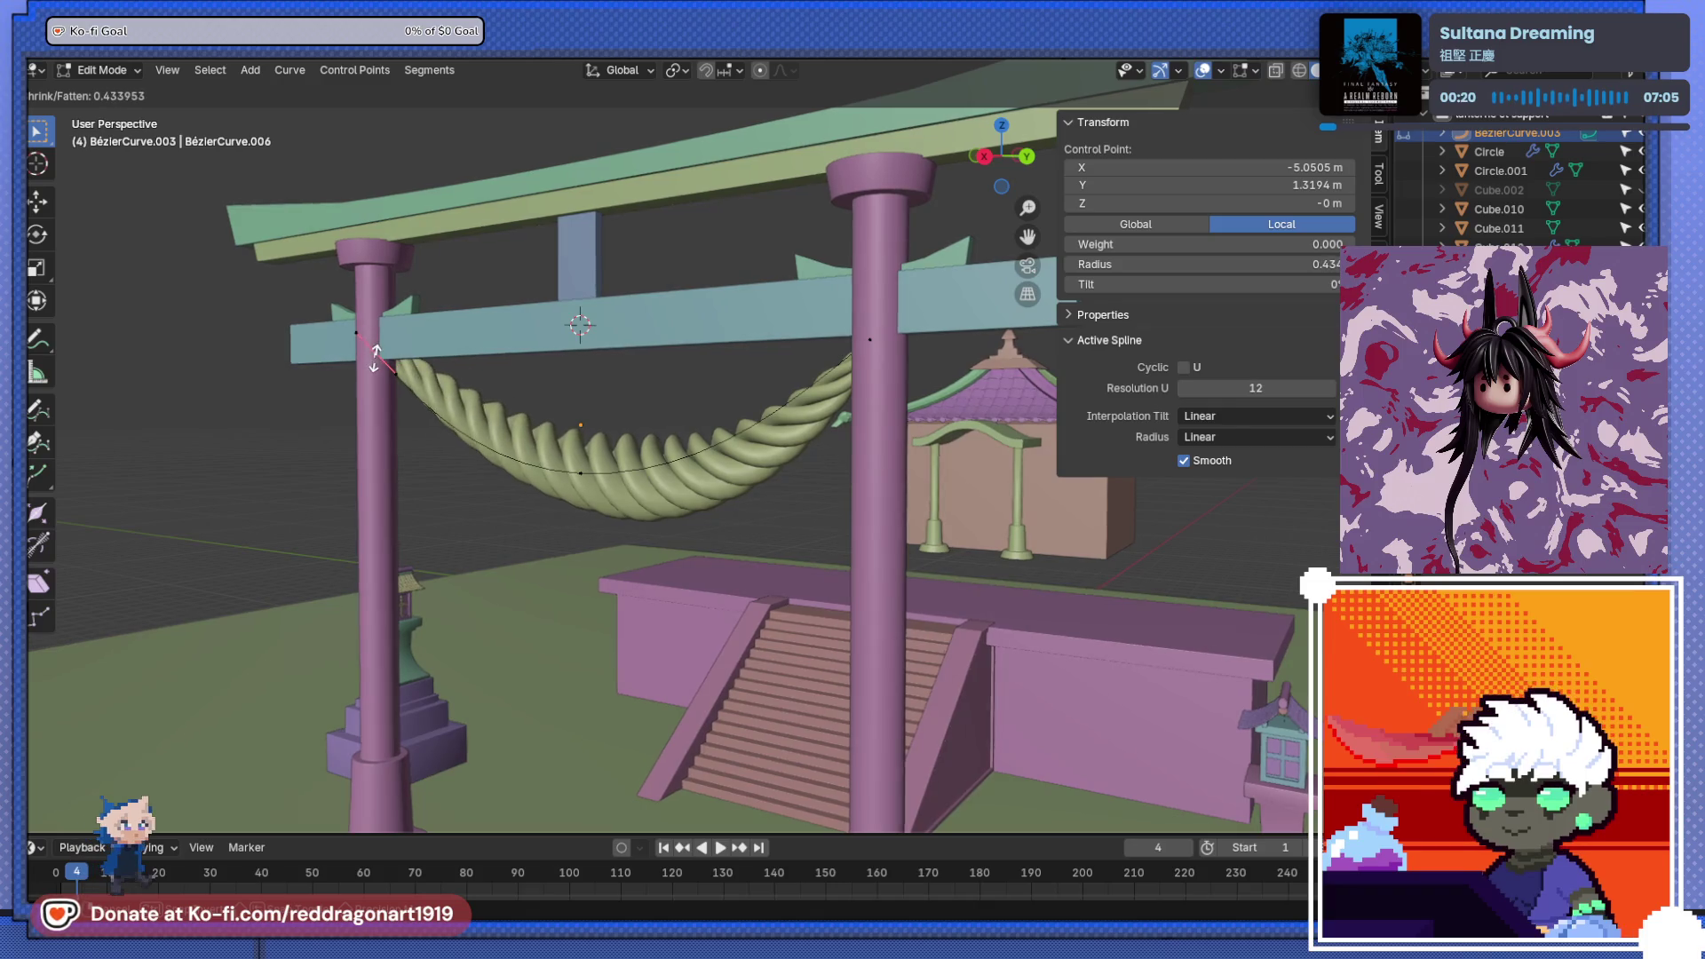
pyautogui.click(377, 353)
pyautogui.moveTo(377, 354)
pyautogui.mouseDown(button='middle')
pyautogui.moveTo(650, 529)
pyautogui.moveTo(752, 492)
pyautogui.mouseUp(button='middle')
# - Back in Object Mode, move the rope and view the torii from the side
pyautogui.press('Tab')
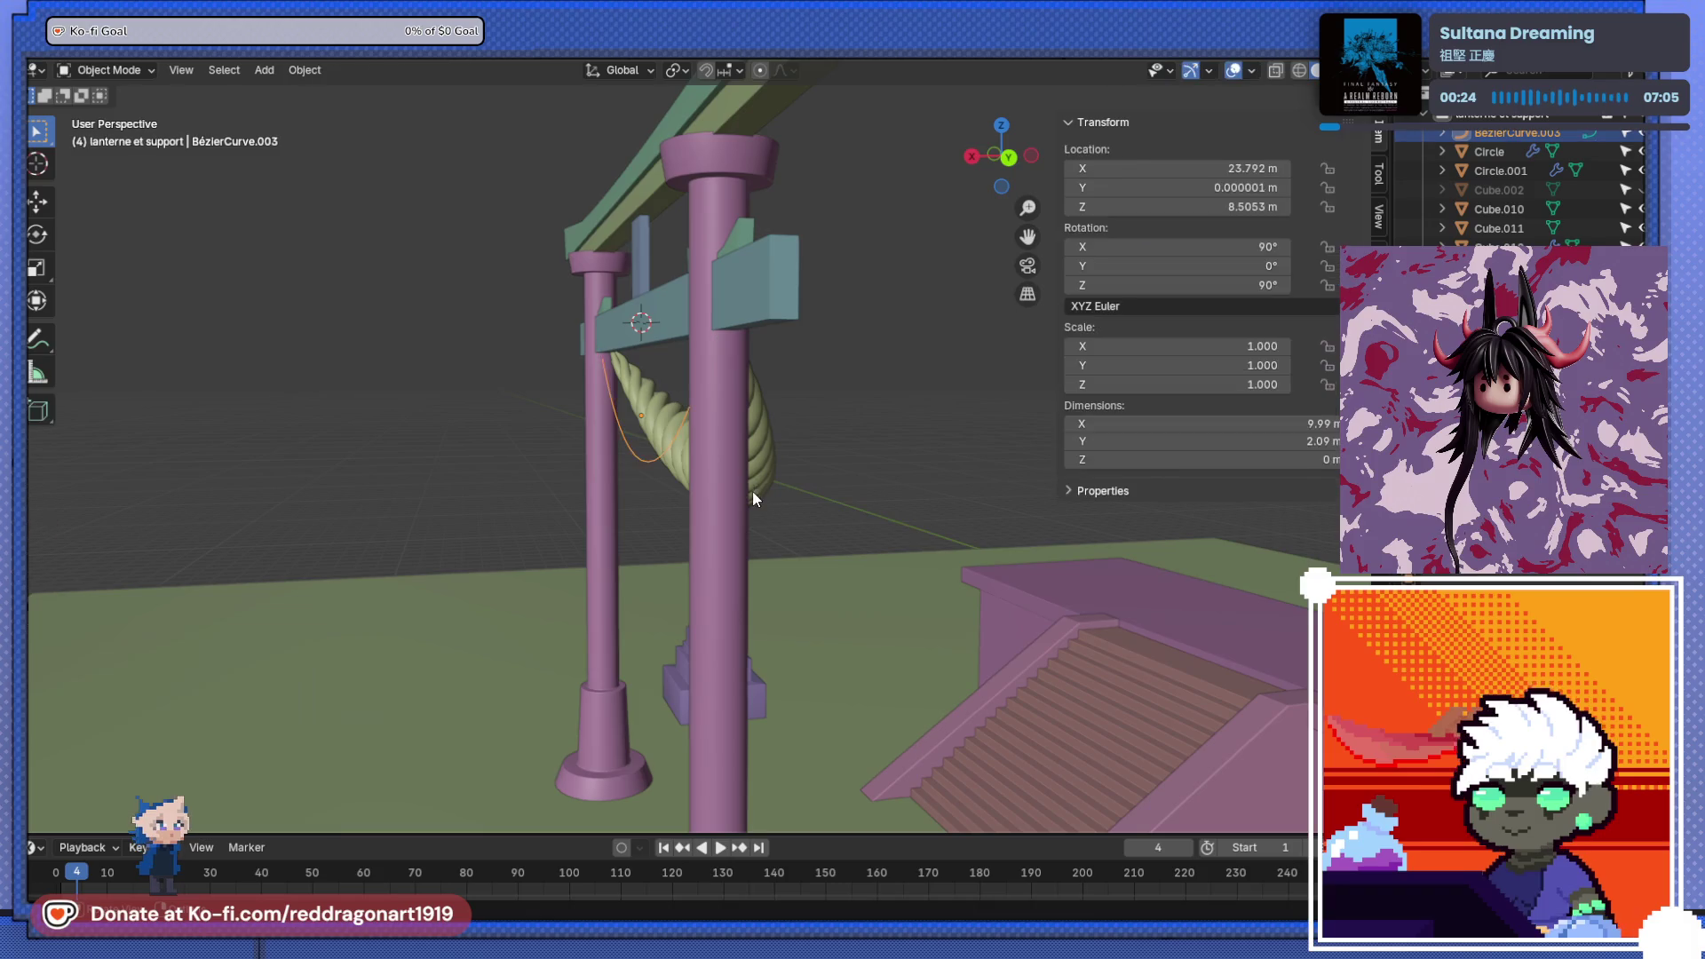
pyautogui.click(763, 489)
pyautogui.press('g')
pyautogui.click(735, 538)
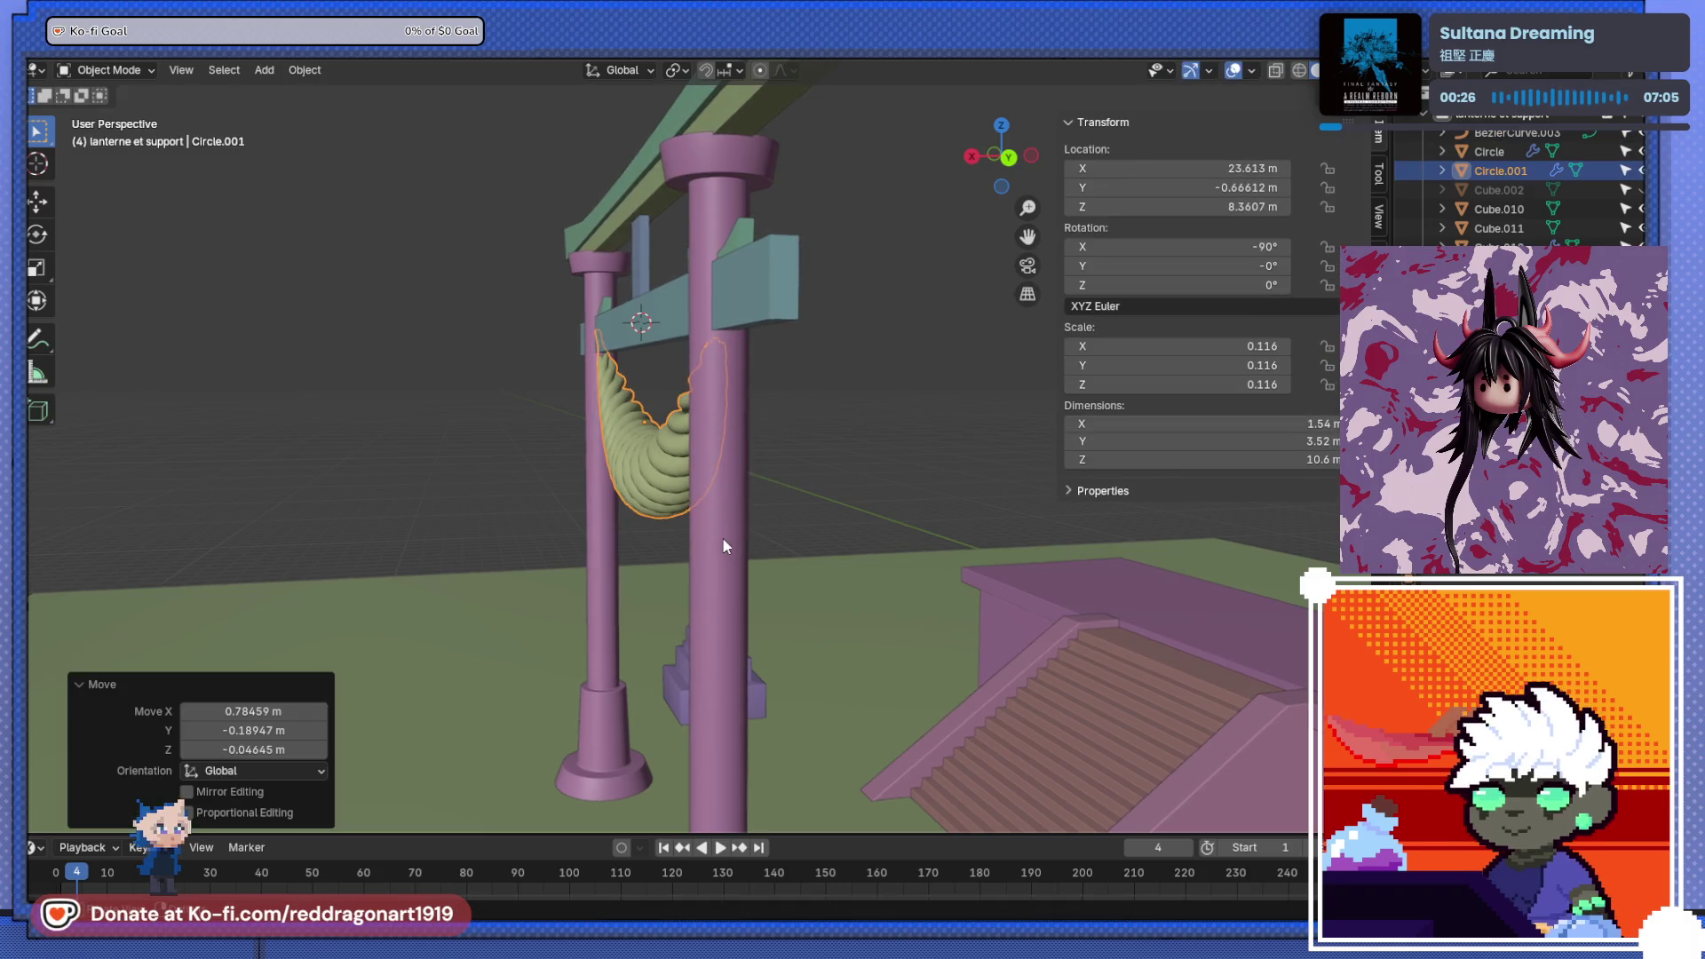
pyautogui.press('KP_3')
pyautogui.scroll(2, 799, 524)
pyautogui.keyDown('ctrl'); pyautogui.scroll(3, 781, 484); pyautogui.keyUp('ctrl')
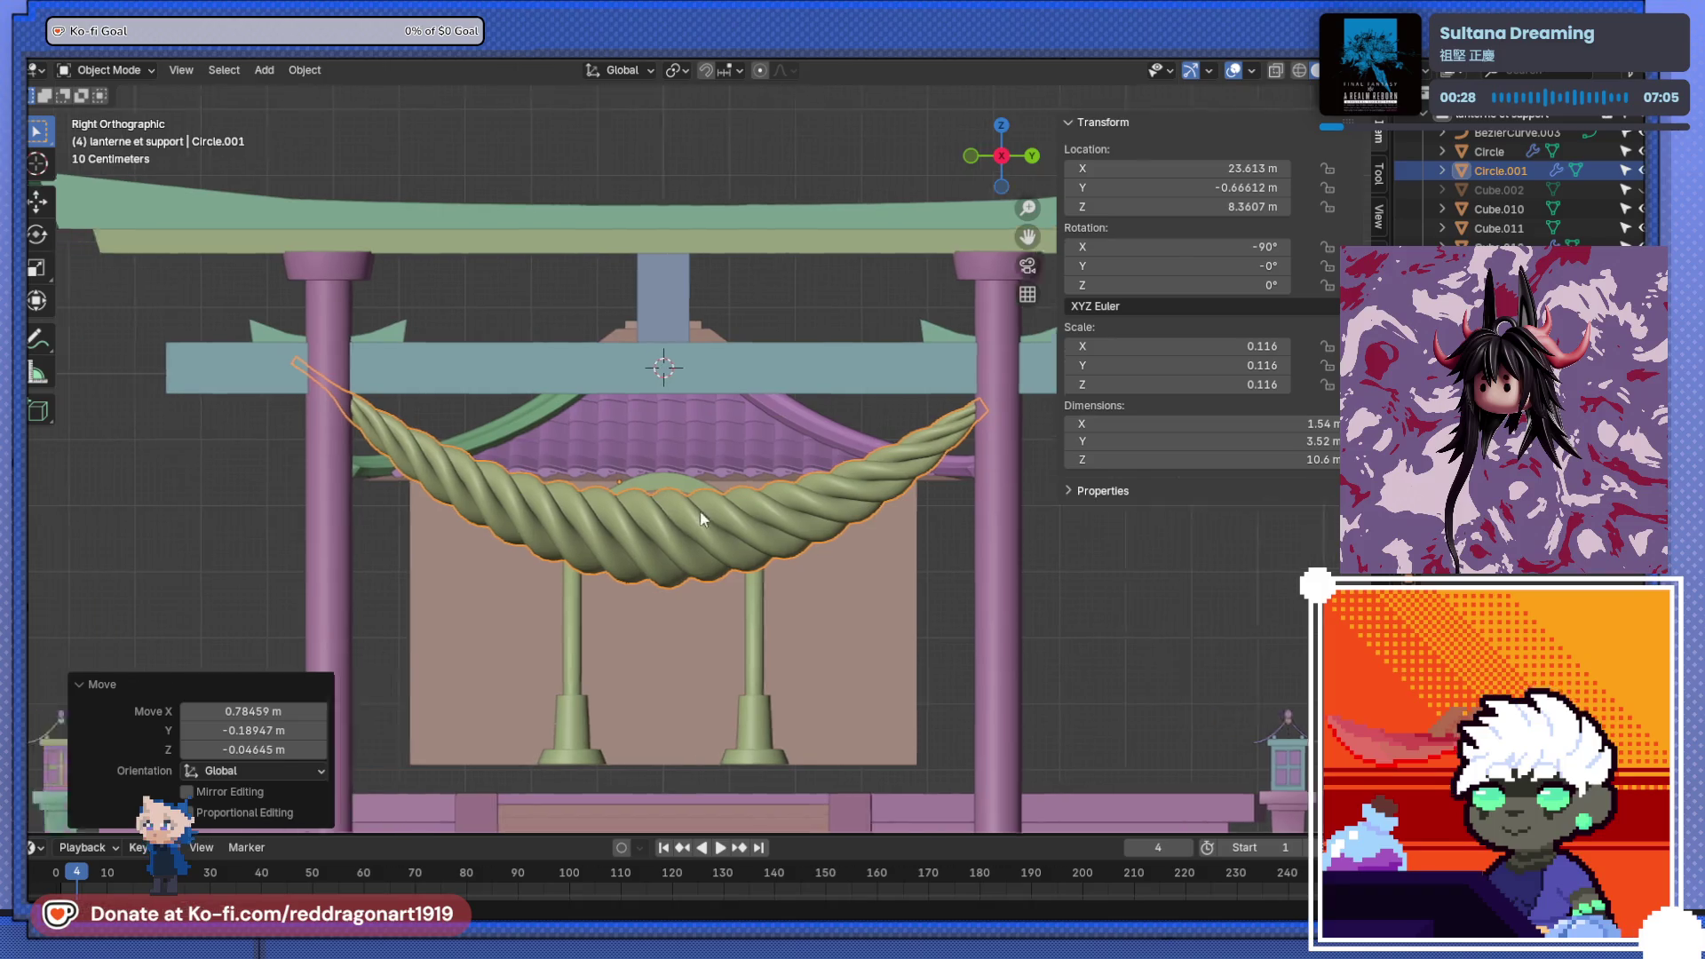
# - Toggle into the rope's undeformed mesh and back to inspect it
pyautogui.press('Tab')
pyautogui.press('Tab')
pyautogui.click(1025, 421)
pyautogui.click(974, 455)
pyautogui.press('Tab')
pyautogui.press('Tab')
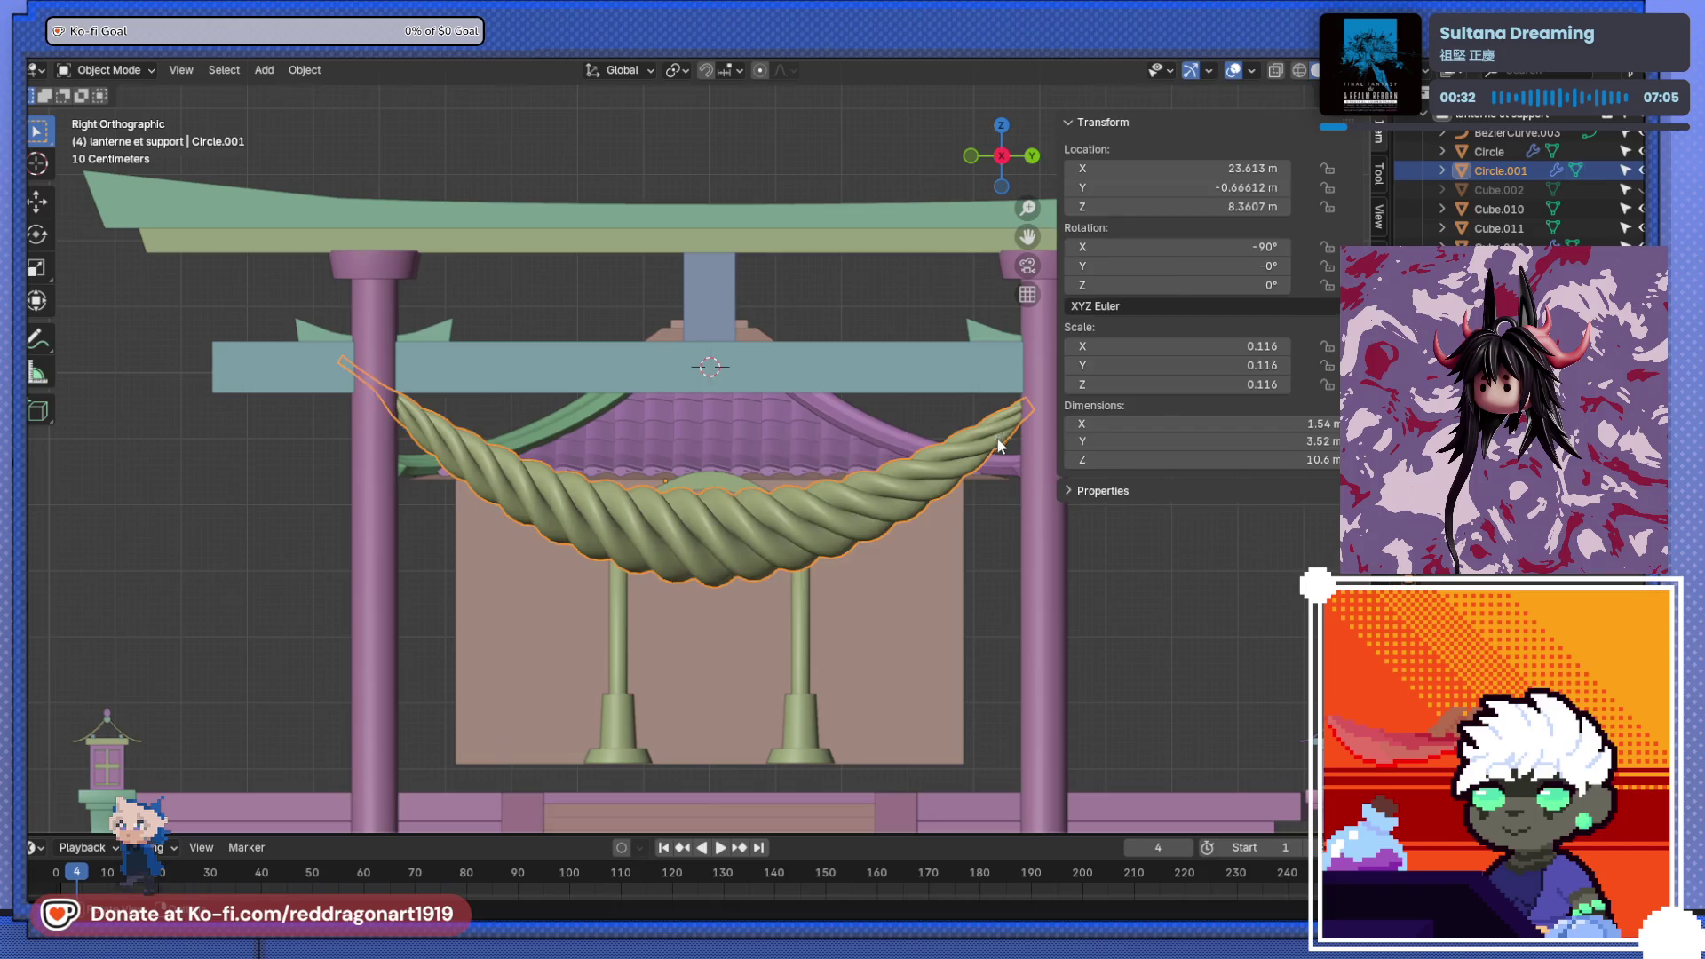
pyautogui.press('Tab')
pyautogui.press('Tab')
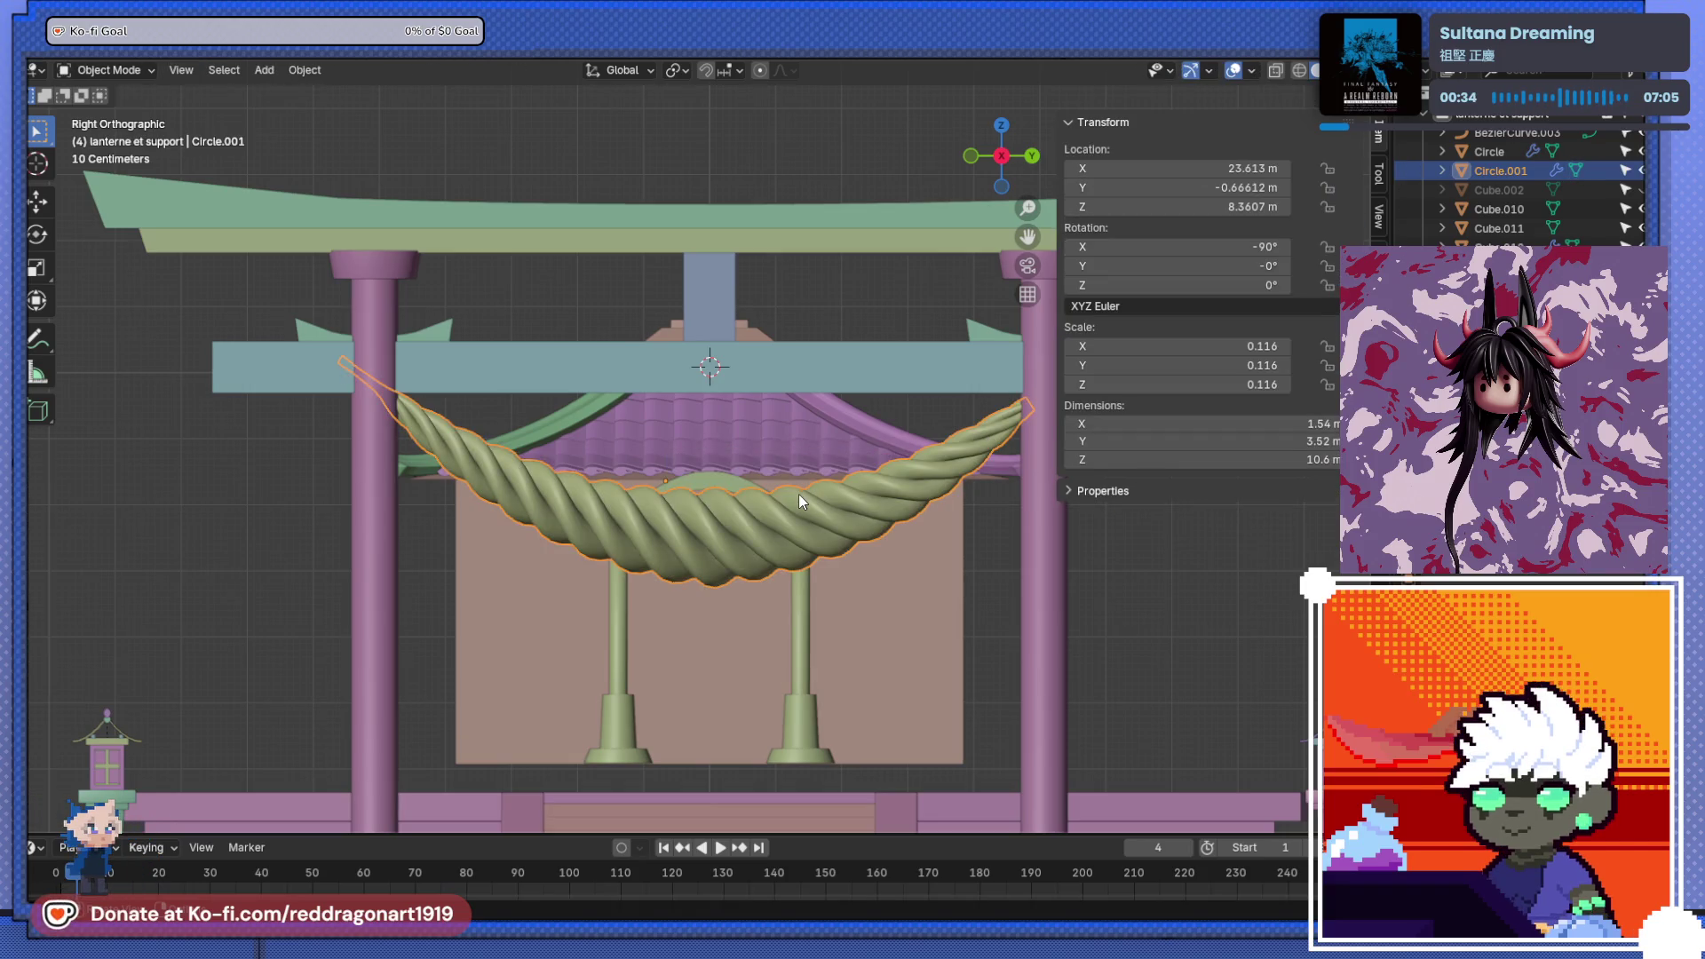
# - Select guide curve BézierCurve.003 and raise its right end point toward the right pillar
pyautogui.click(977, 573)
pyautogui.keyDown('alt'); pyautogui.keyDown('shift'); pyautogui.click(806, 513); pyautogui.keyUp('shift'); pyautogui.keyUp('alt')
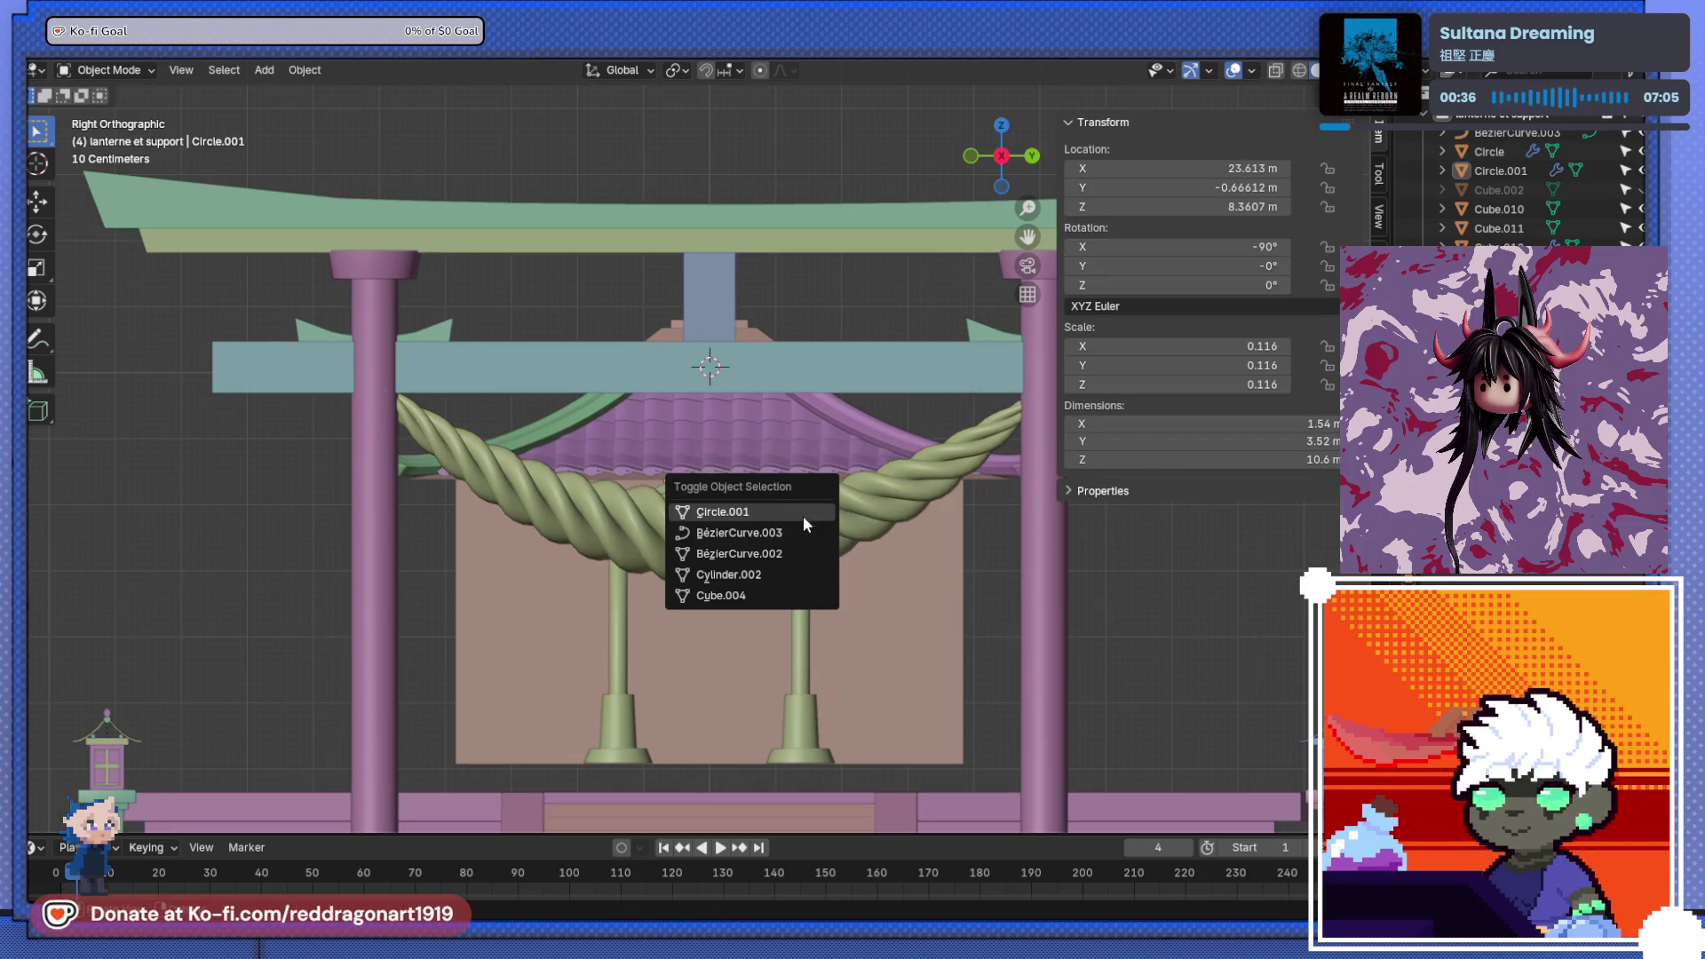
pyautogui.click(773, 534)
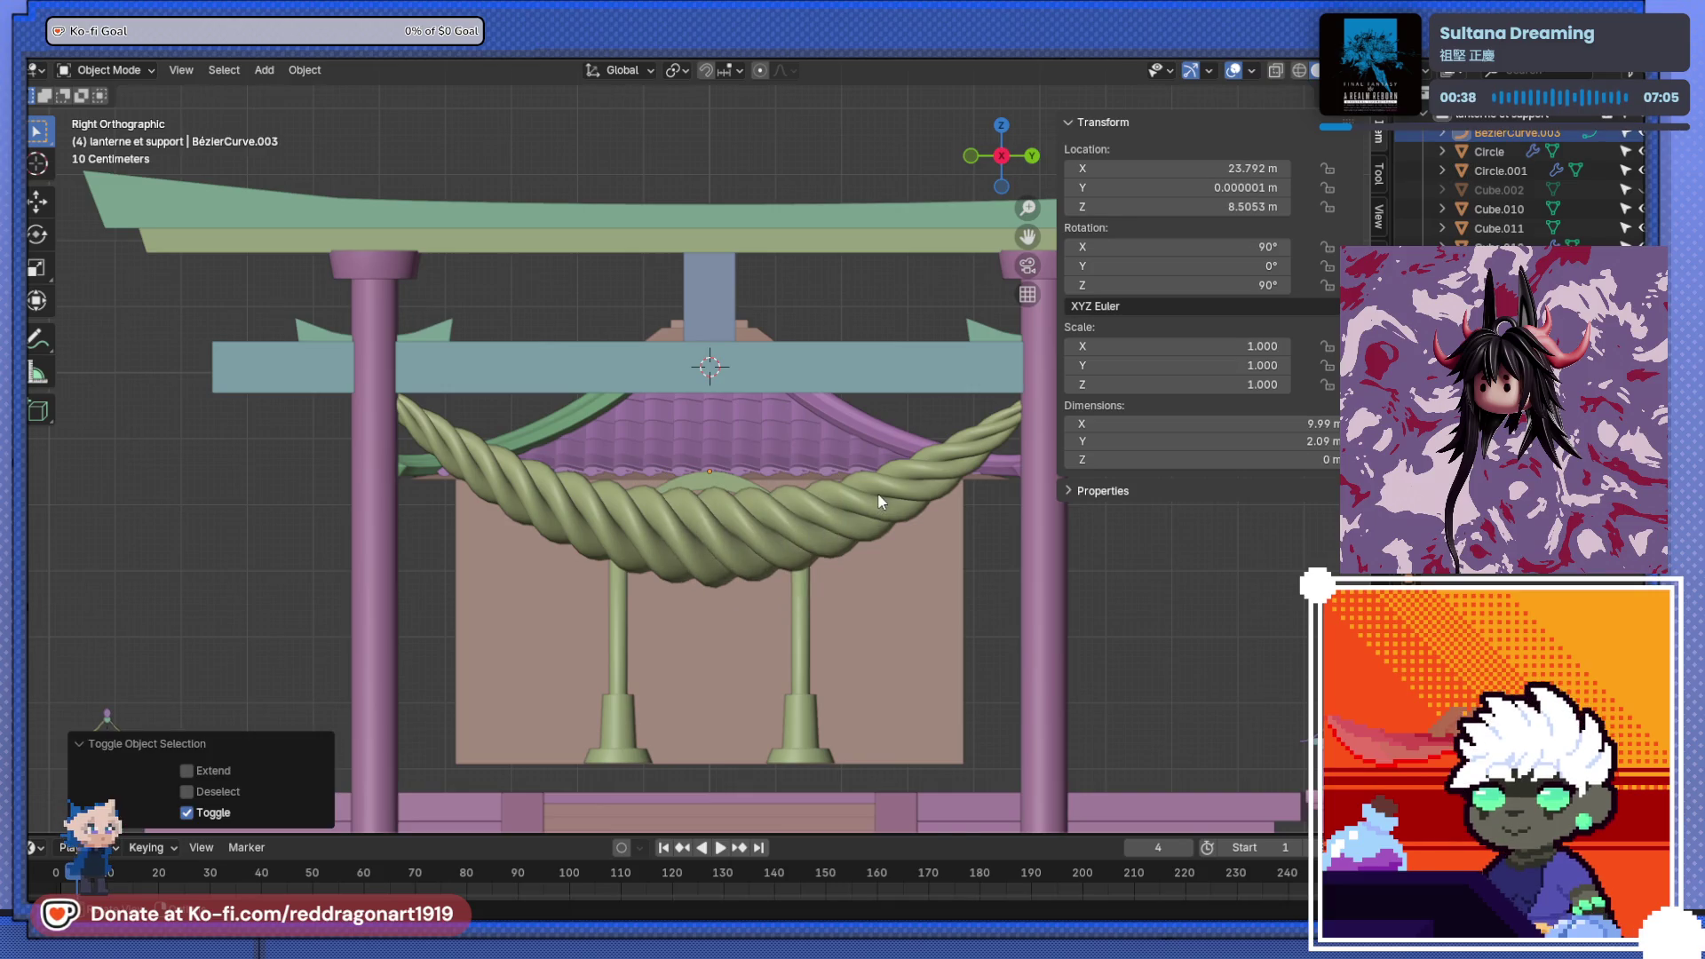
pyautogui.scroll(-1, 879, 501)
pyautogui.press('Tab')
pyautogui.moveTo(933, 411); pyautogui.dragTo(947, 393)
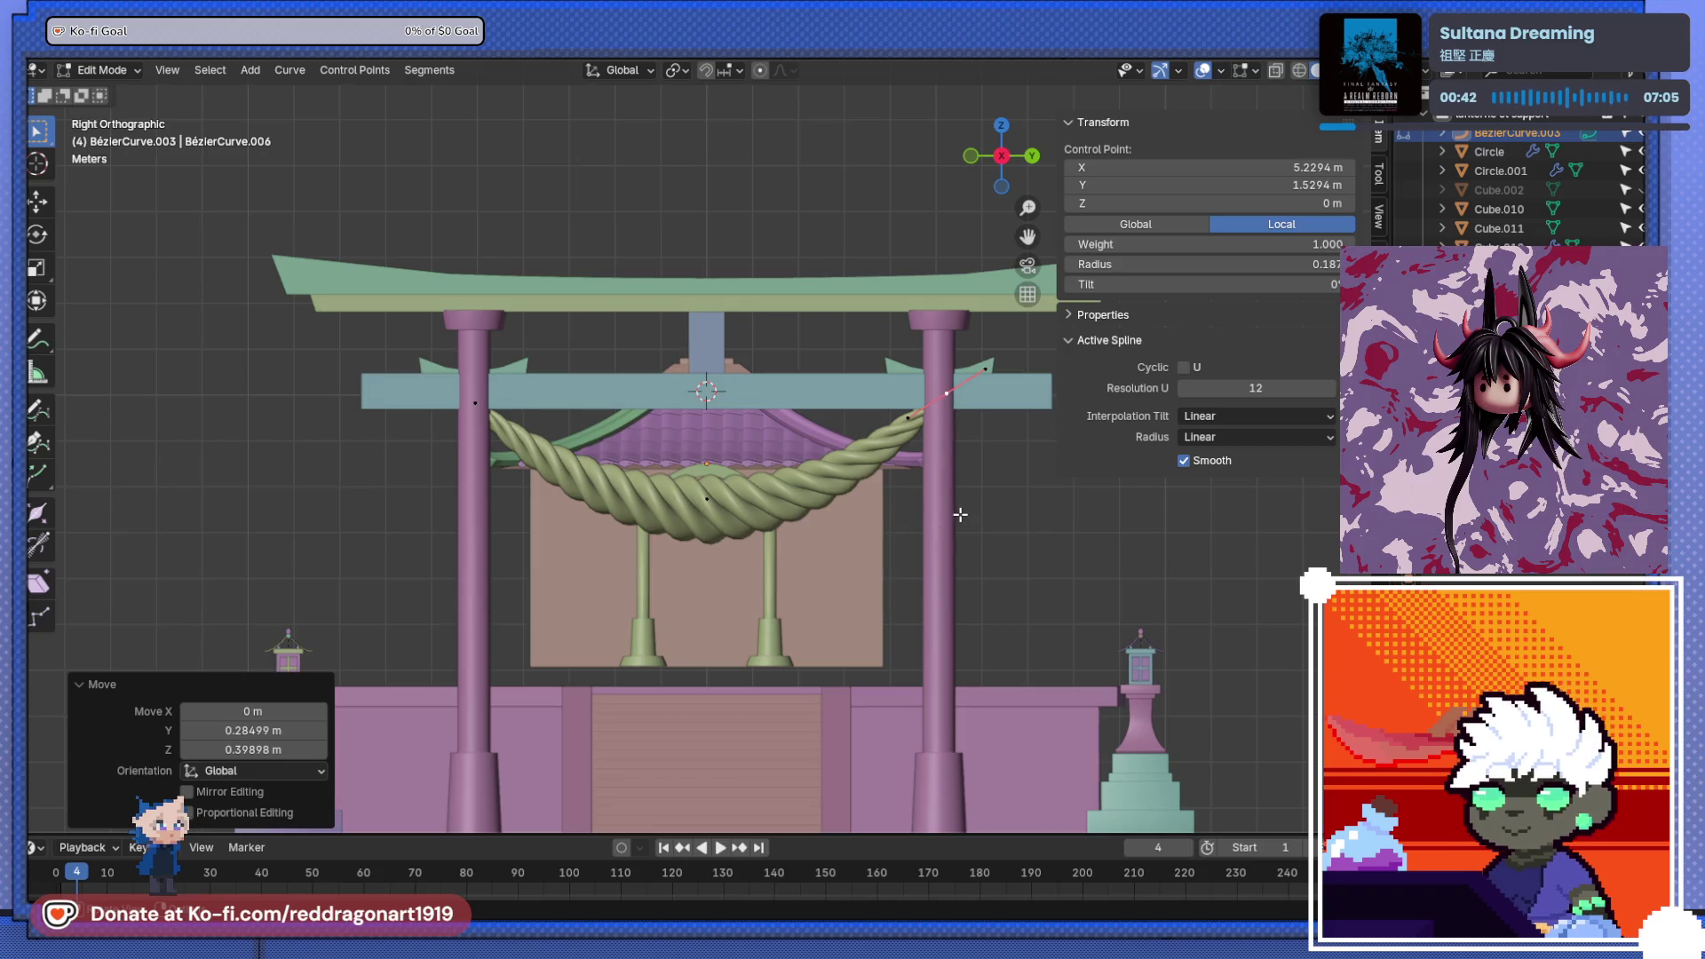
# - Return to Object Mode and orbit to an angled view of the torii gate
pyautogui.press('Tab')
pyautogui.hotkey('alt', 'z')
pyautogui.moveTo(961, 514)
pyautogui.mouseDown(button='middle')
pyautogui.moveTo(840, 542)
pyautogui.moveTo(909, 470)
pyautogui.mouseUp(button='middle')
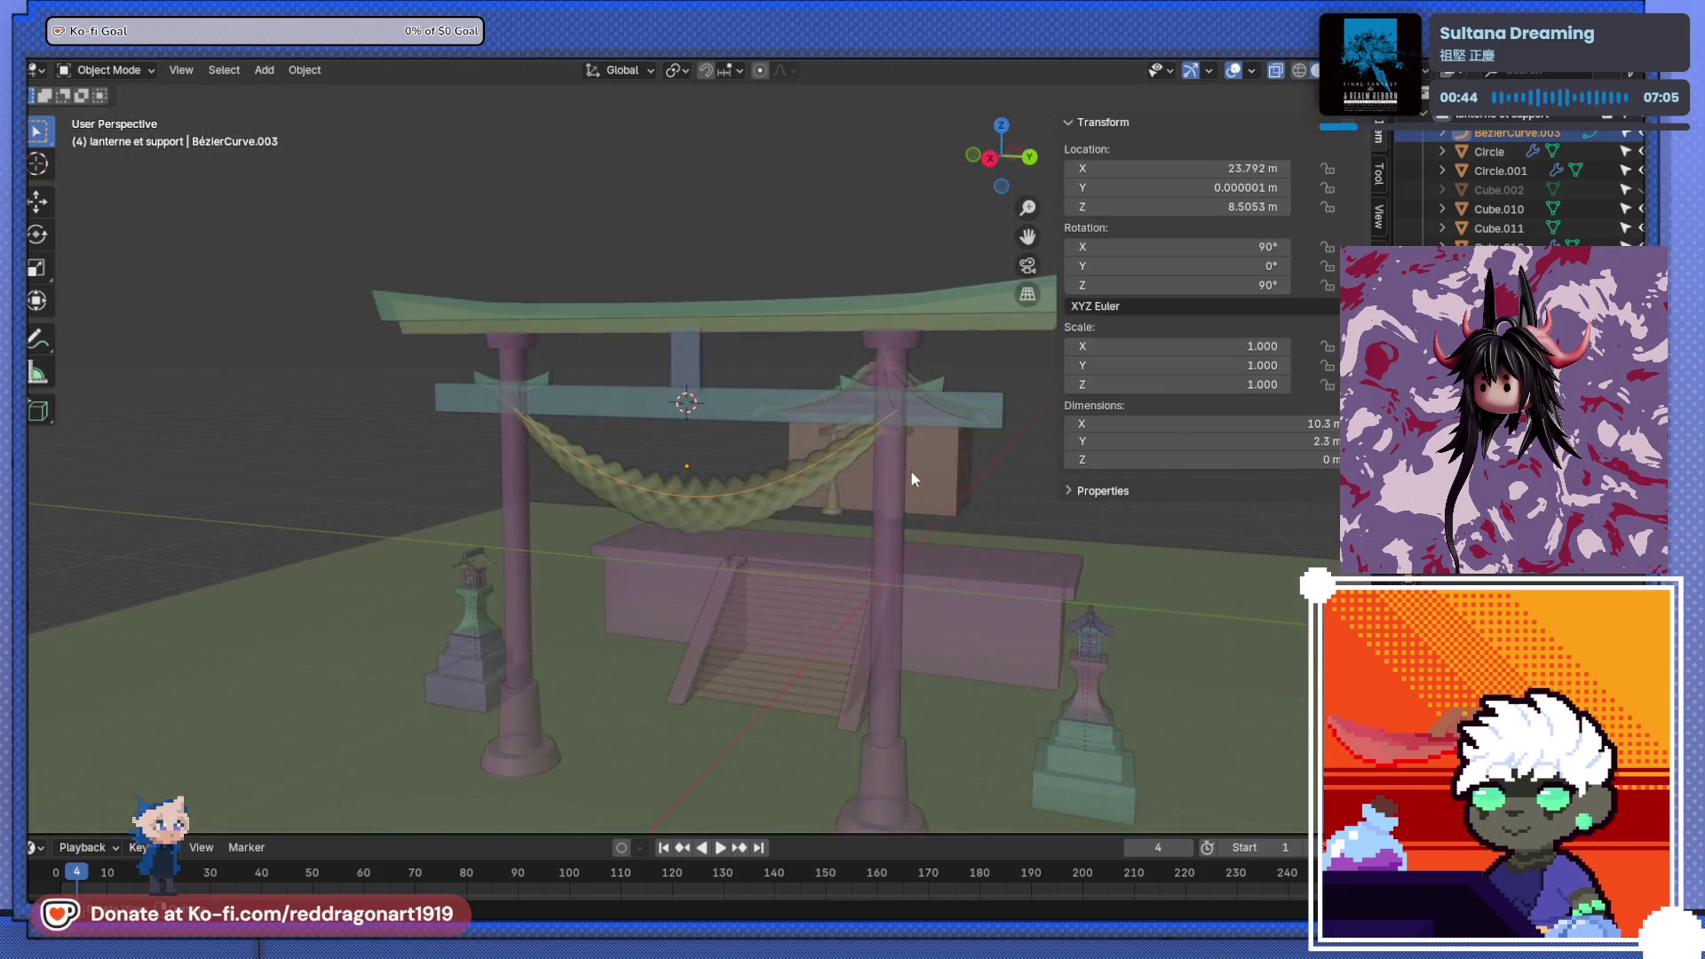
pyautogui.scroll(3, 913, 479)
pyautogui.scroll(-6, 701, 495)
pyautogui.hotkey('alt', 'z')
pyautogui.moveTo(630, 550)
pyautogui.mouseDown(button='middle')
pyautogui.moveTo(664, 535)
pyautogui.moveTo(545, 570)
pyautogui.moveTo(760, 490)
pyautogui.mouseUp(button='middle')
# - Select the rope's guide curve BézierCurve.003 from the objects overlapping the rope
pyautogui.click(690, 513)
pyautogui.click(712, 568)
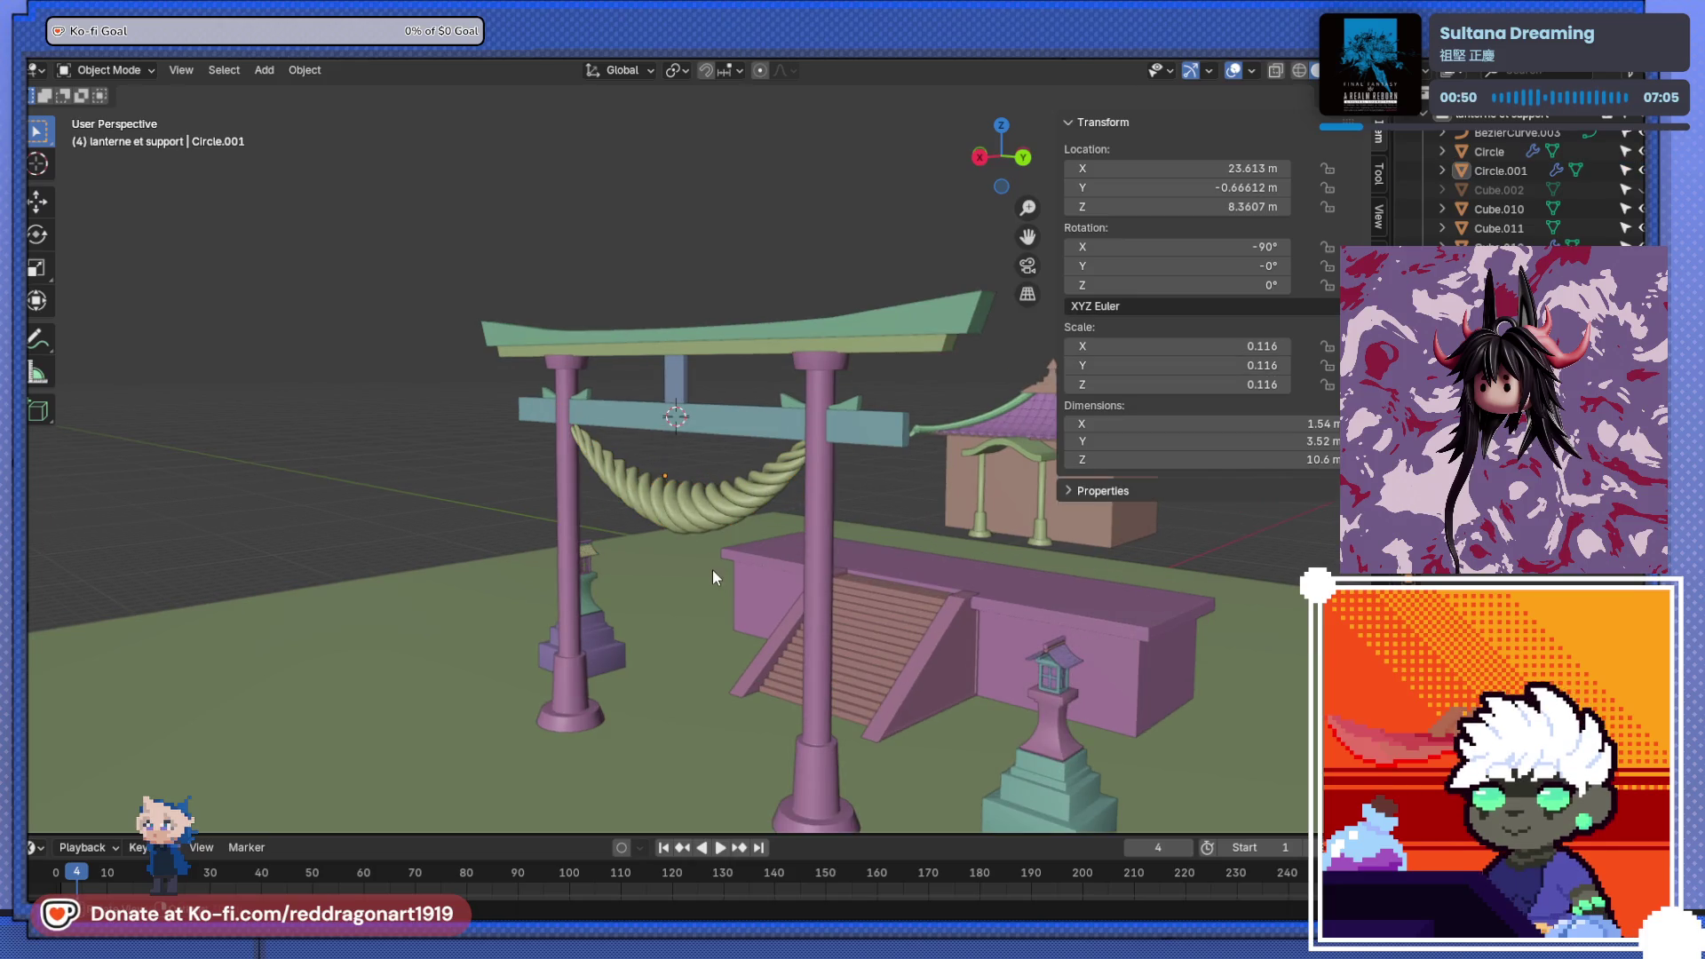
pyautogui.click(695, 506)
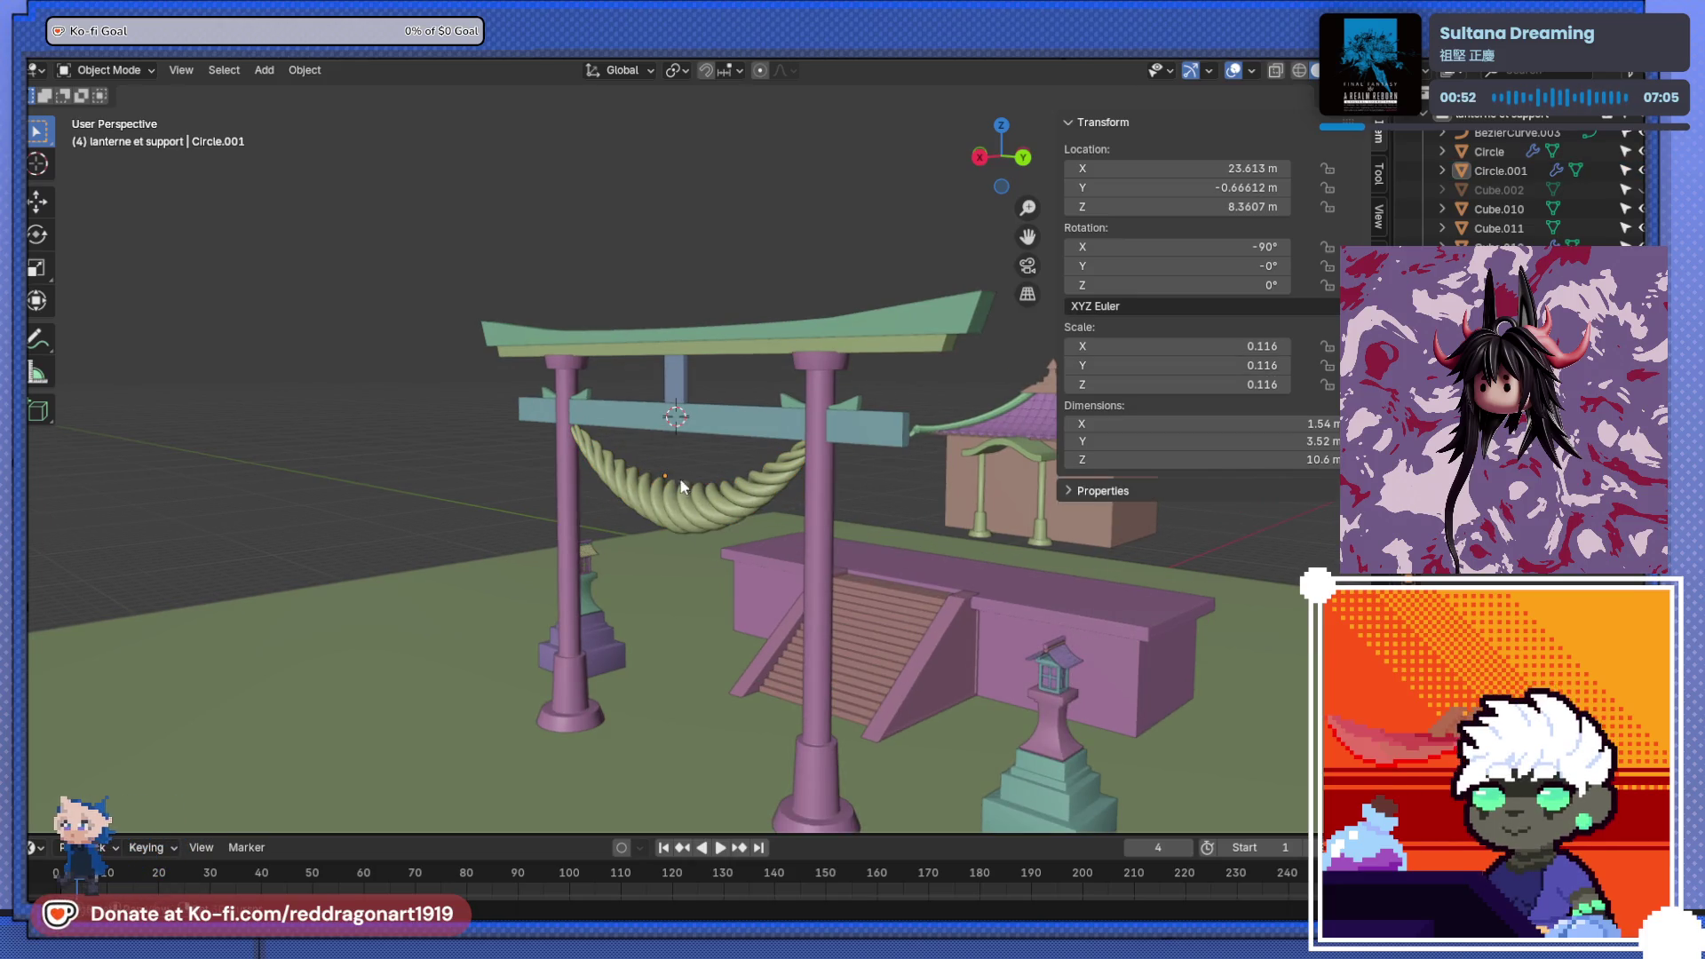
pyautogui.keyDown('alt'); pyautogui.click(684, 503); pyautogui.keyUp('alt')
pyautogui.click(678, 506)
pyautogui.press('KP_3')
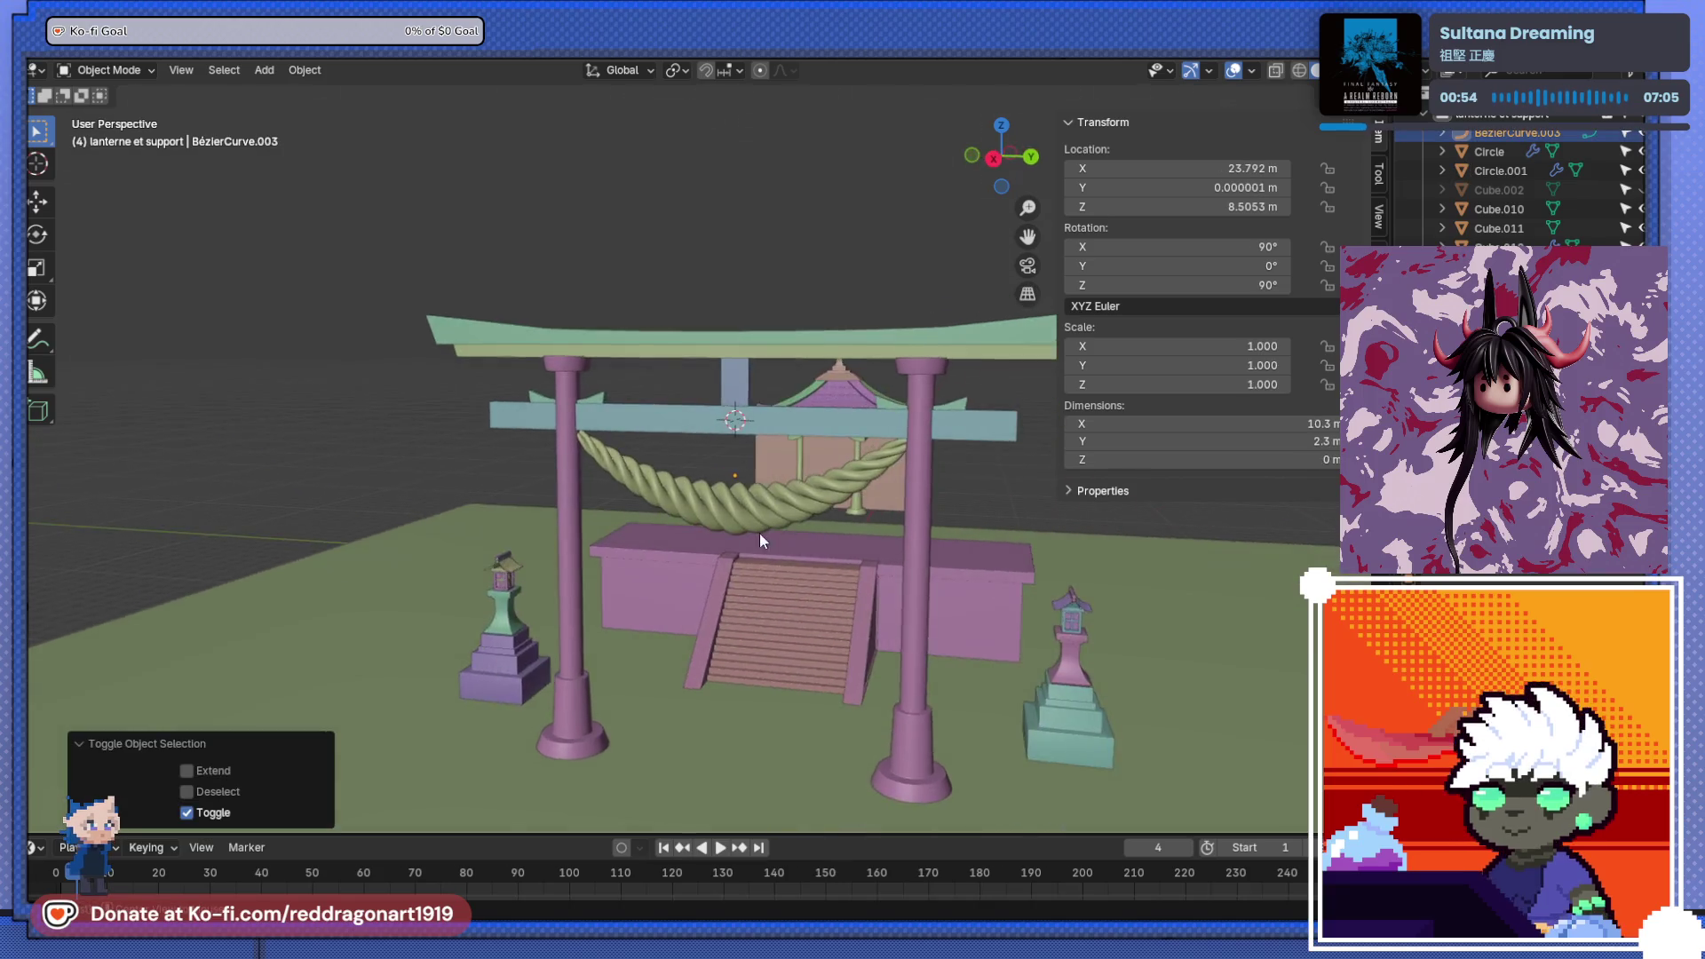
pyautogui.scroll(4, 808, 547)
pyautogui.moveTo(808, 548); pyautogui.dragTo(795, 524, button='middle')
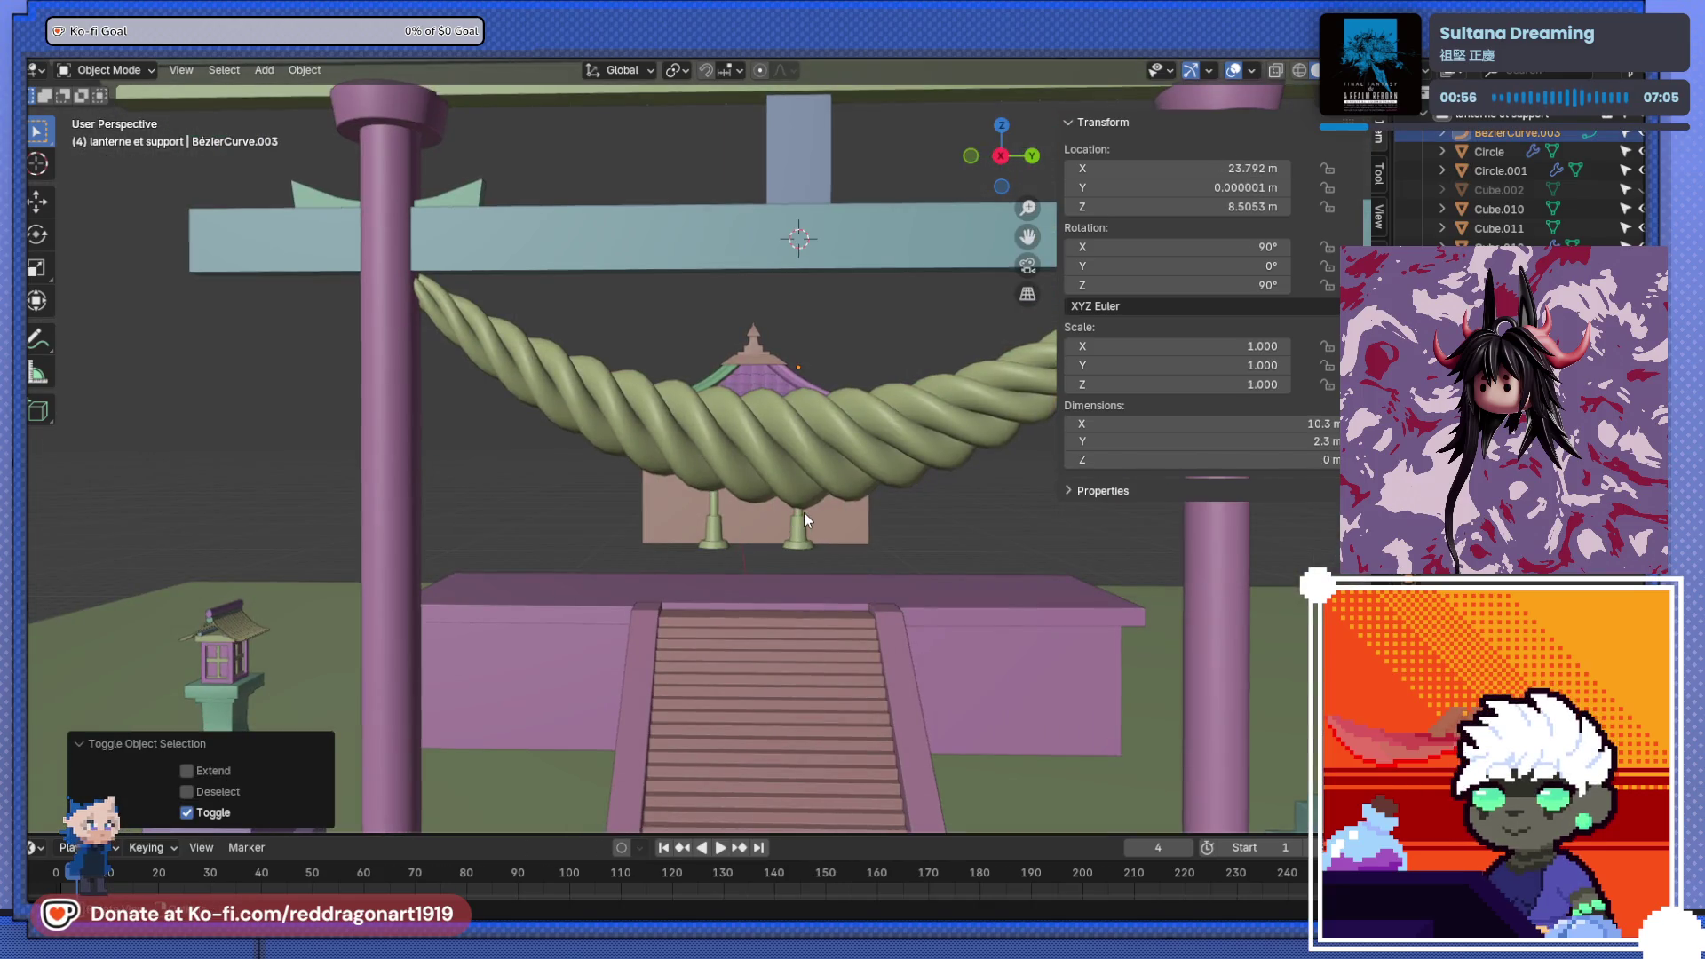
# - In Edit Mode, shrink the curve's middle point radius to 1.09
pyautogui.press('Tab')
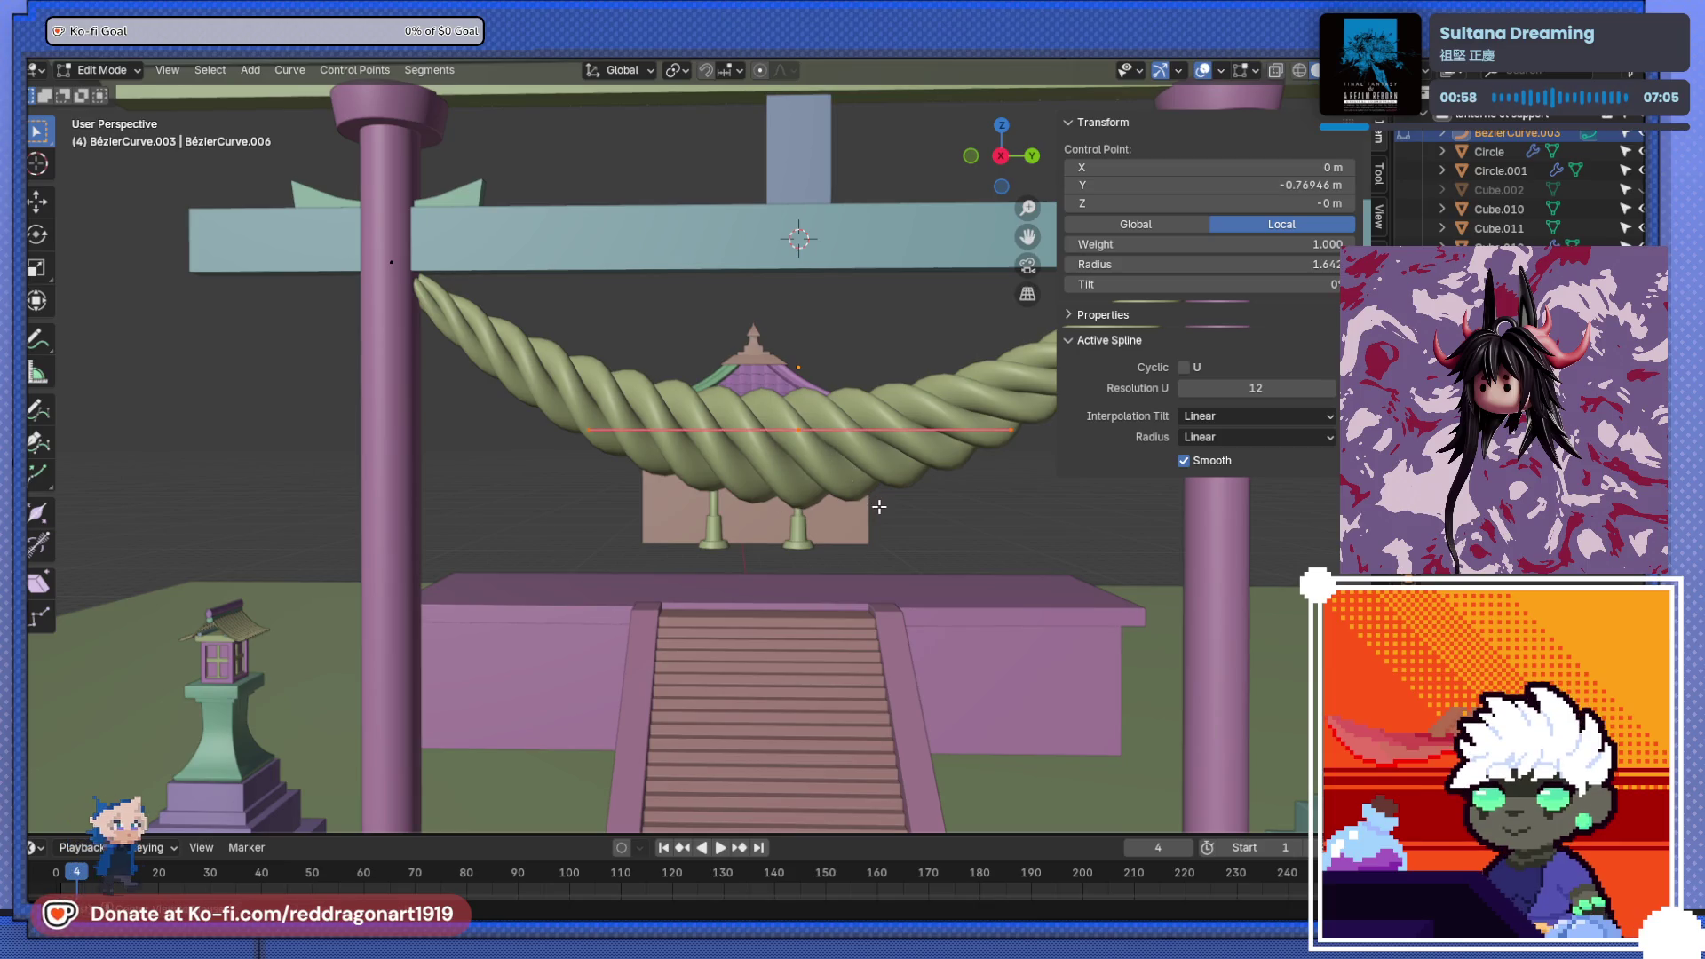
pyautogui.hotkey('alt', 's')
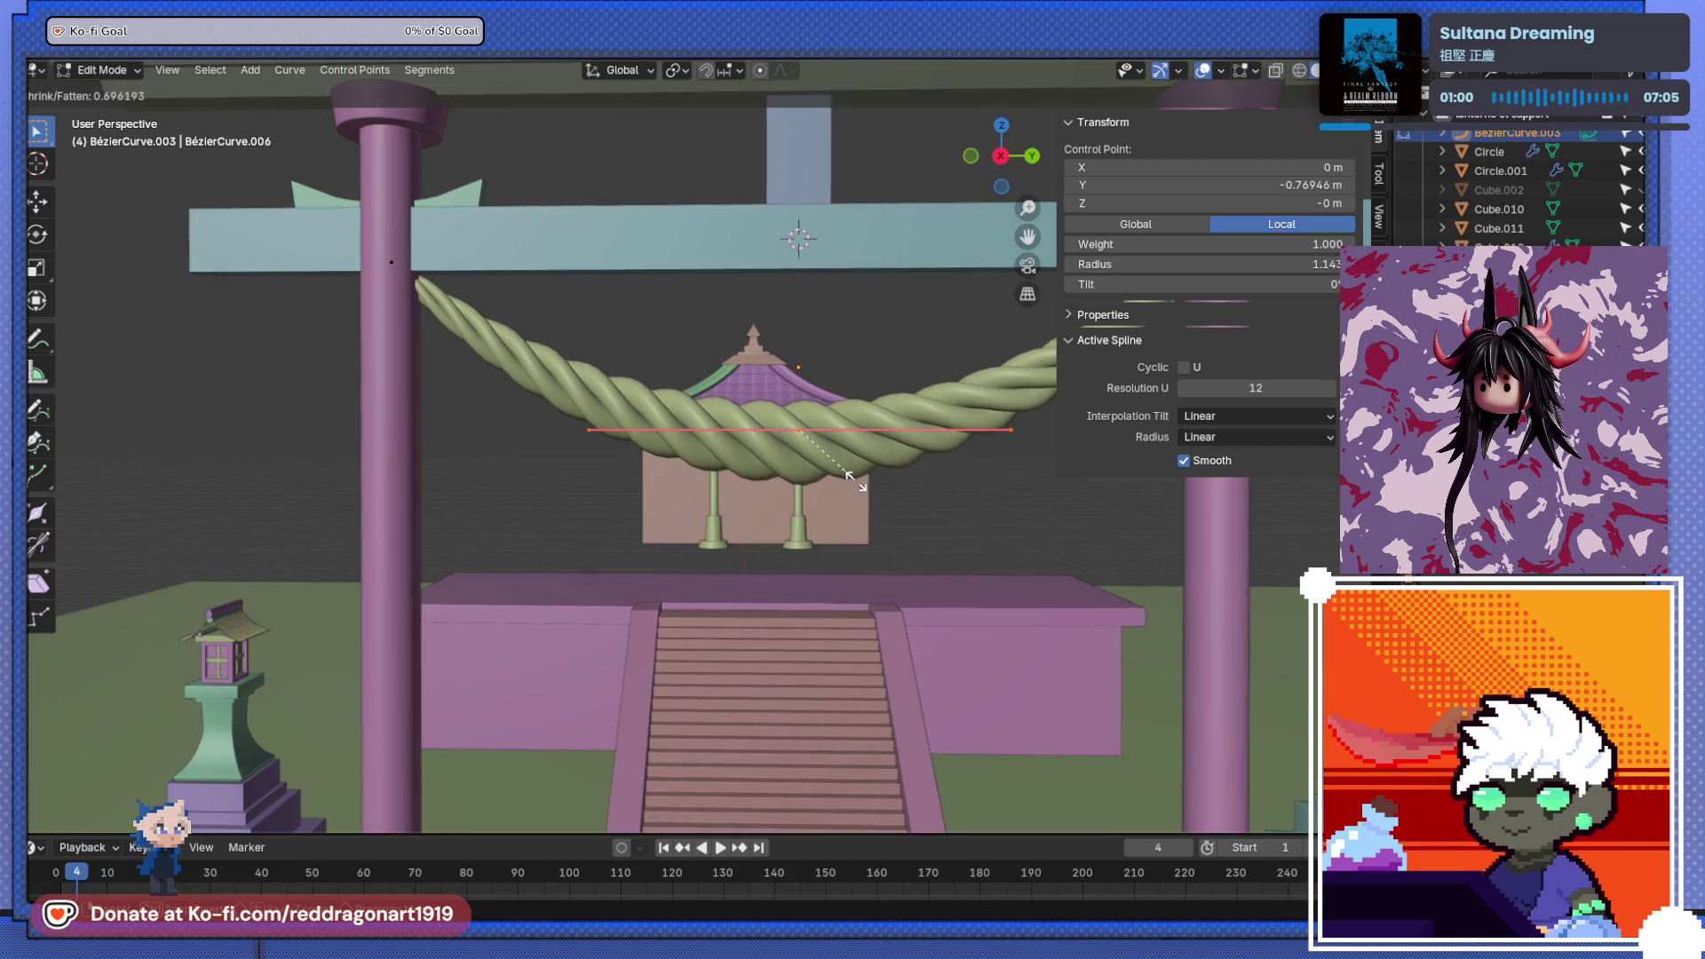
pyautogui.click(839, 525)
pyautogui.scroll(-1, 835, 527)
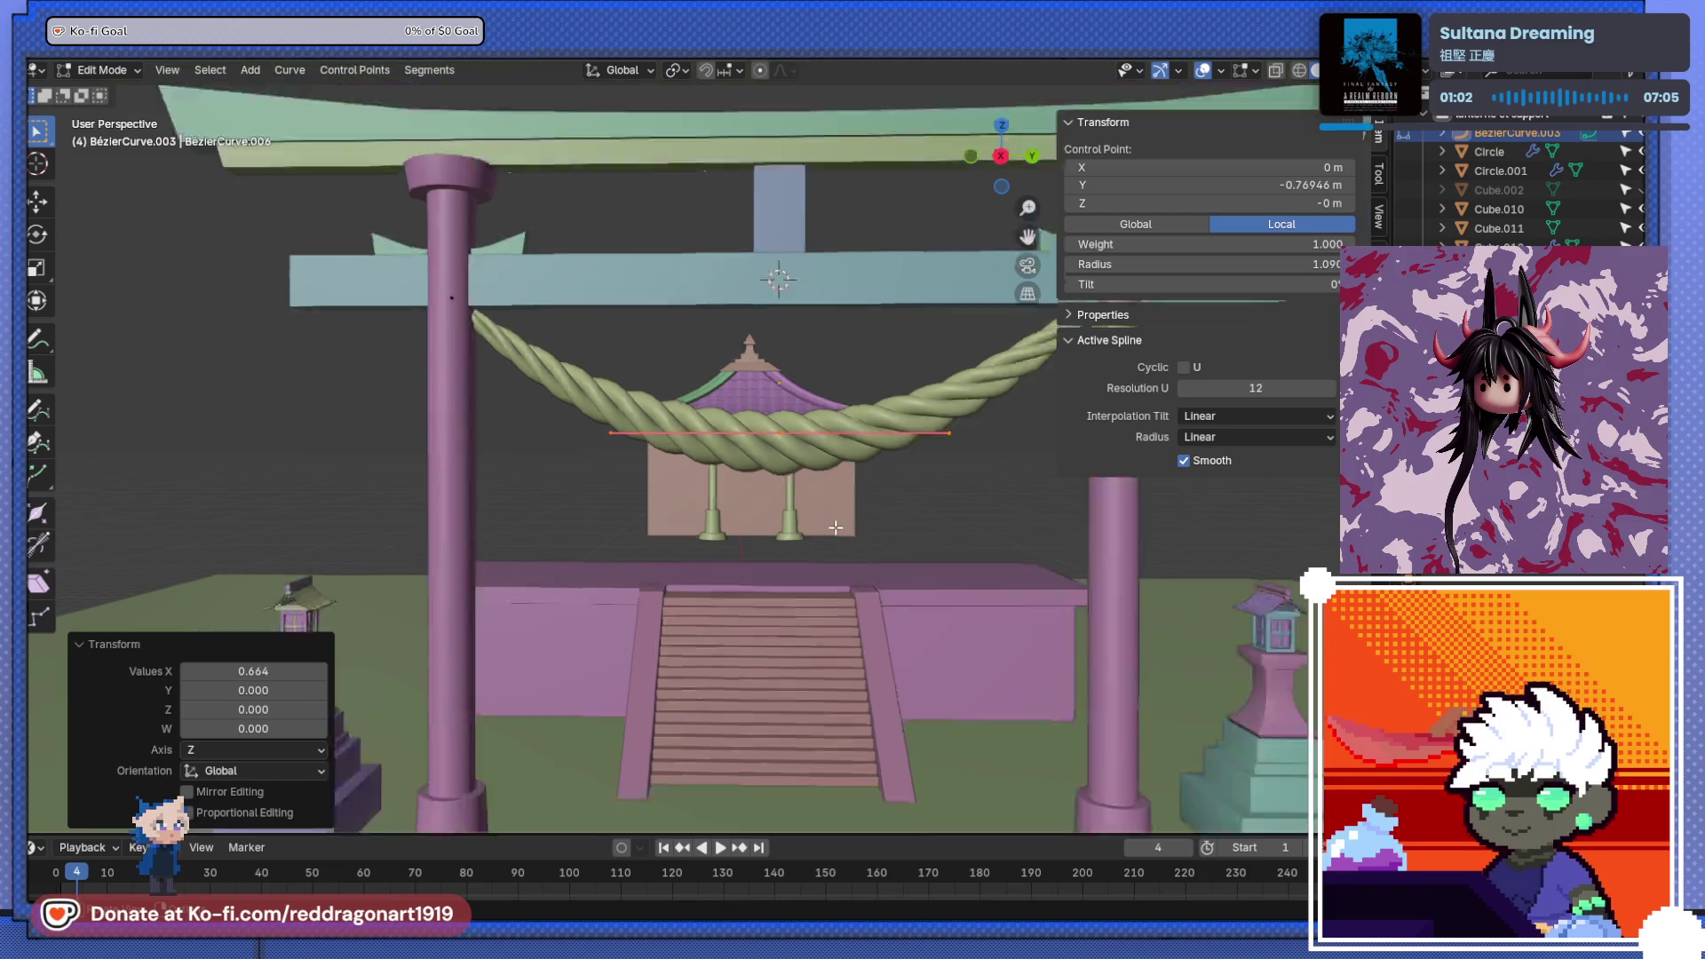
pyautogui.scroll(-2, 835, 528)
# - Move the curve's left end point 0.61 m across and 0.69 m down beside the left pillar
pyautogui.moveTo(791, 518); pyautogui.dragTo(839, 498, button='middle')
pyautogui.click(663, 382)
pyautogui.moveTo(663, 381)
pyautogui.mouseDown(button='middle')
pyautogui.moveTo(637, 515)
pyautogui.moveTo(812, 385)
pyautogui.mouseUp(button='middle')
pyautogui.press('g')
pyautogui.click(656, 559)
pyautogui.moveTo(914, 377)
pyautogui.mouseDown(button='middle')
pyautogui.moveTo(829, 494)
pyautogui.moveTo(638, 468)
pyautogui.mouseUp(button='middle')
pyautogui.scroll(5, 829, 494)
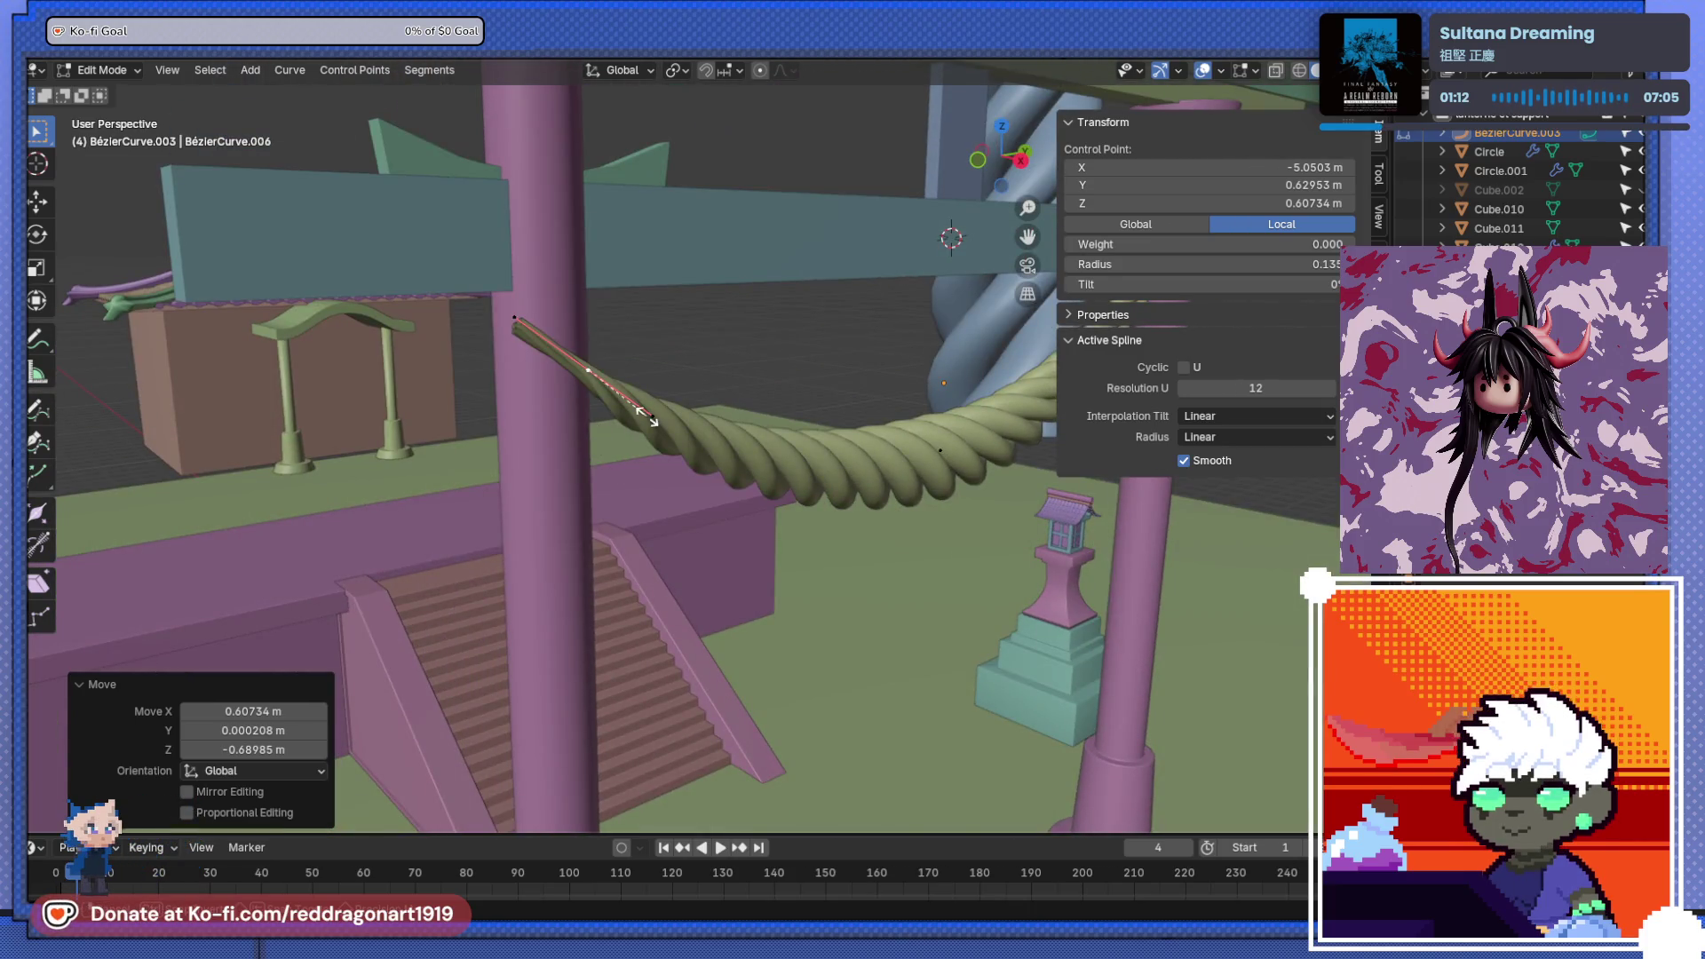
# - Enlarge the left end point's radius and extend a new rope point from it
pyautogui.hotkey('alt', 's')
pyautogui.click(740, 490)
pyautogui.moveTo(740, 489); pyautogui.dragTo(593, 506, button='middle')
pyautogui.press('g')
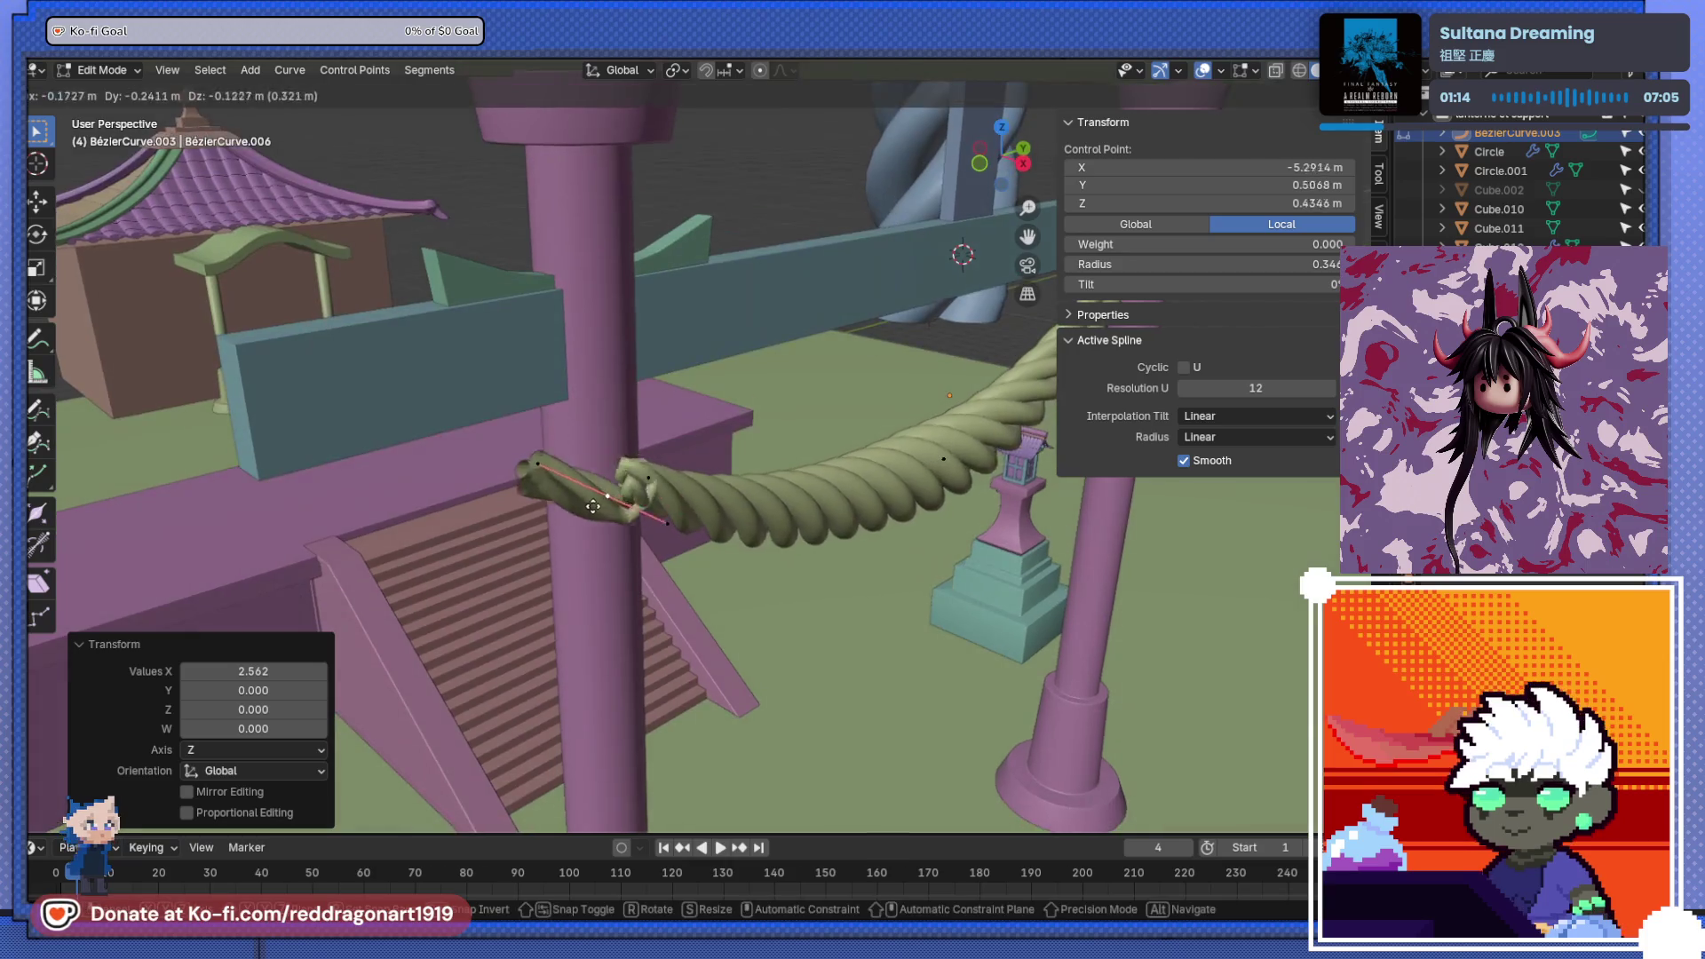
pyautogui.click(593, 506)
# - From top view, rotate the new end point about 45° and move it around the left pillar
pyautogui.press('KP_7')
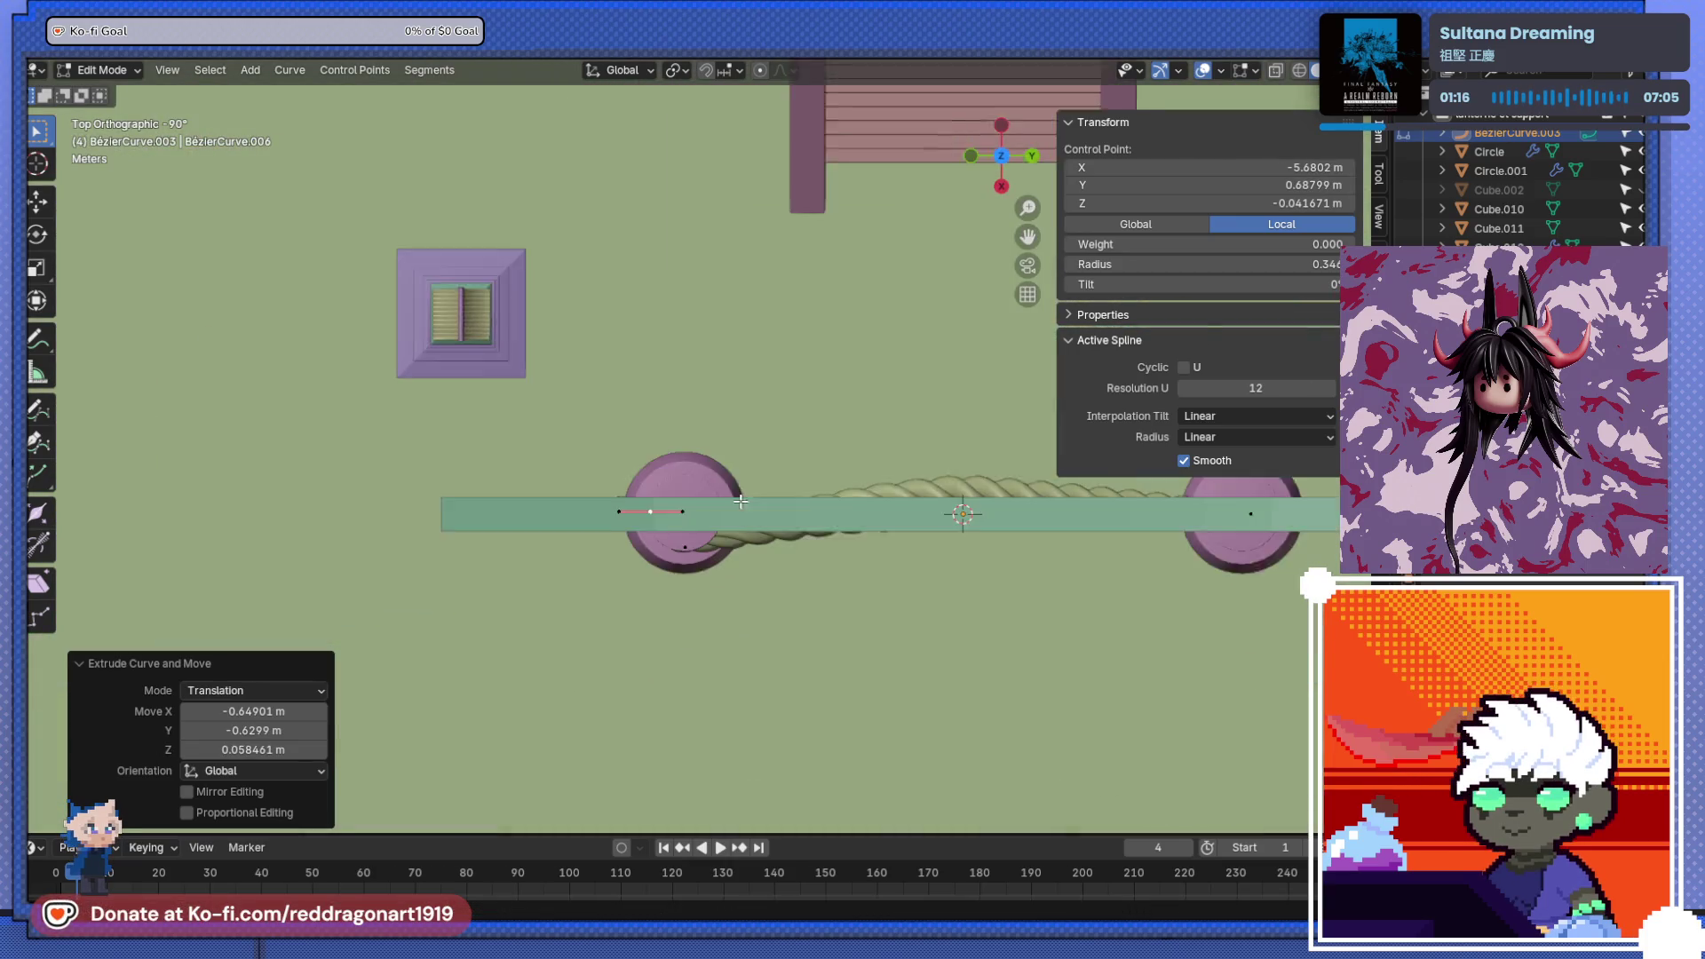
pyautogui.scroll(3, 662, 466)
pyautogui.press('r')
pyautogui.click(662, 577)
pyautogui.press('g')
pyautogui.rightClick(651, 590)
pyautogui.press('r')
pyautogui.click(710, 573)
pyautogui.press('g')
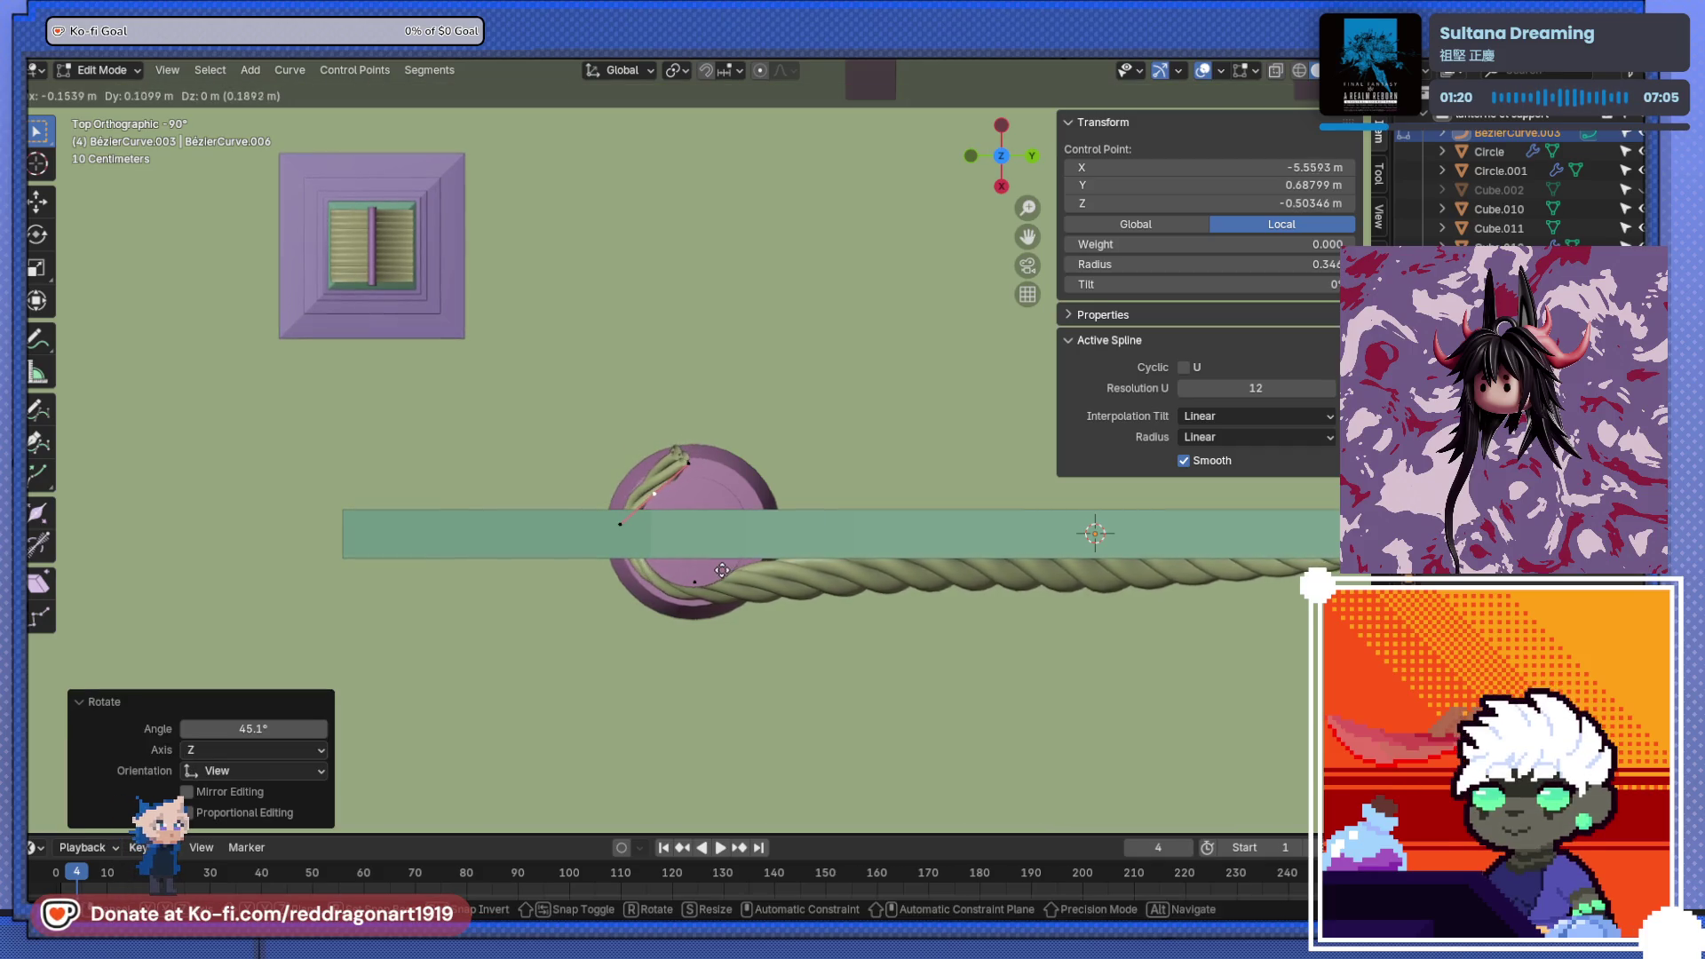
pyautogui.click(722, 570)
pyautogui.scroll(-1, 685, 541)
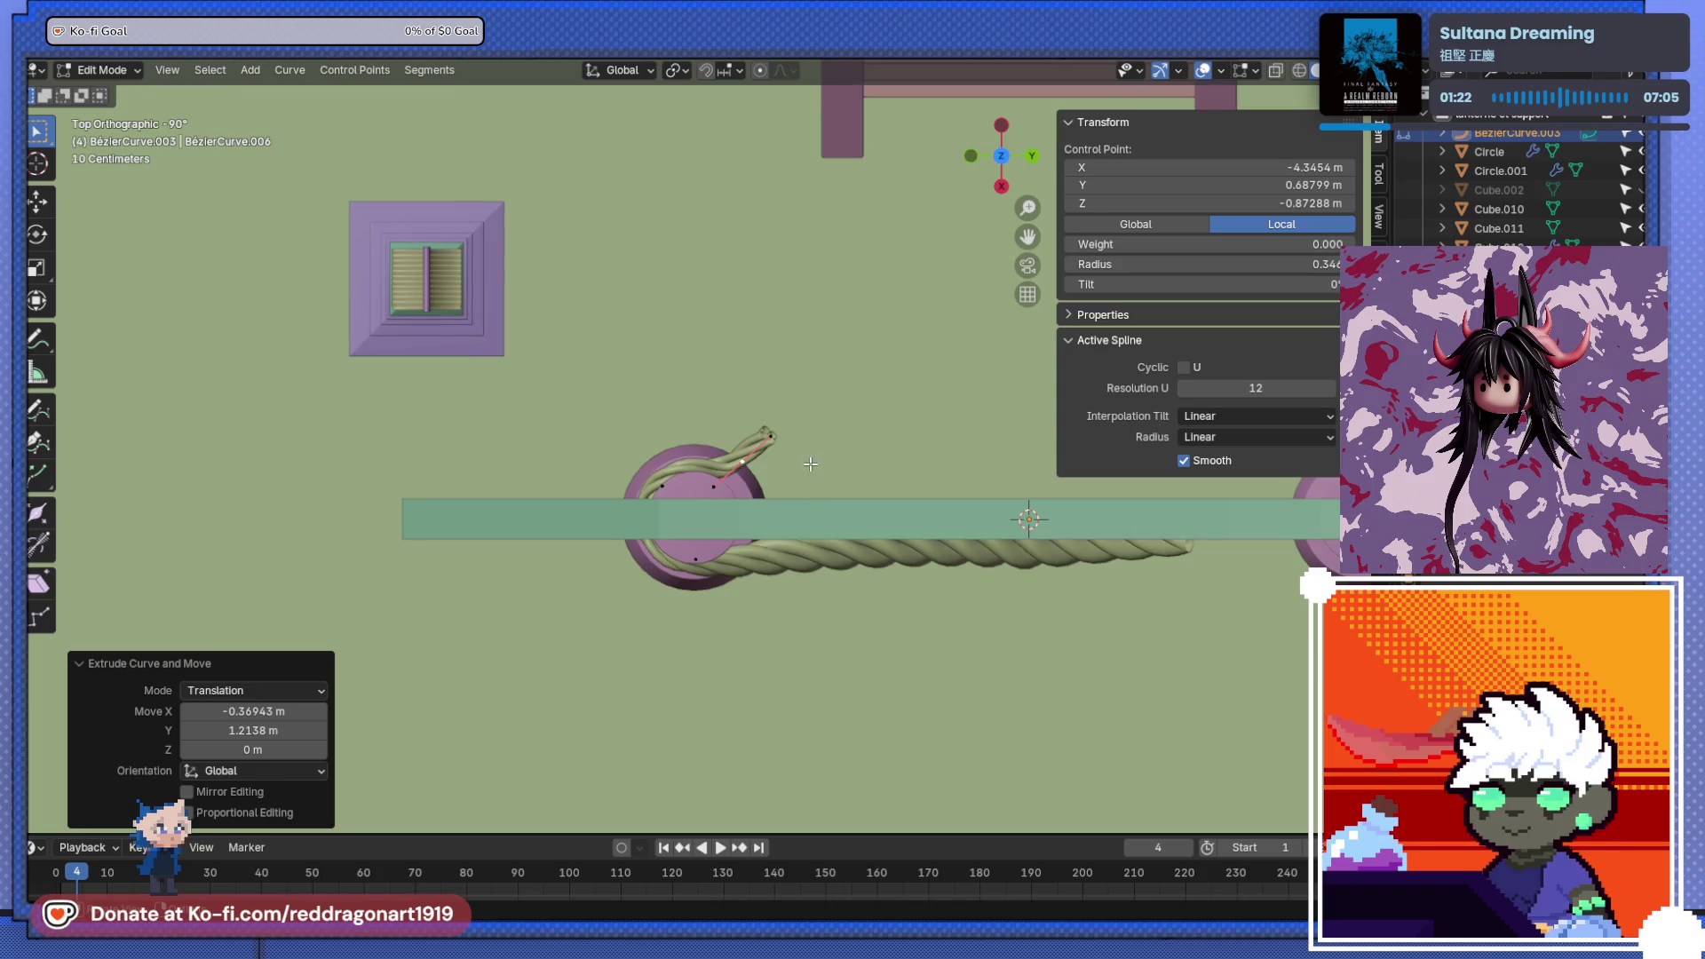
pyautogui.moveTo(733, 630)
pyautogui.mouseDown(button='middle')
pyautogui.moveTo(762, 478)
pyautogui.moveTo(988, 541)
pyautogui.moveTo(919, 467)
pyautogui.moveTo(665, 381)
pyautogui.mouseUp(button='middle')
# - Resize the end handles and turn the end 34.9° so it wraps the pillar, then exit Edit Mode
pyautogui.click(920, 467)
pyautogui.click(888, 439)
pyautogui.click(832, 446)
pyautogui.moveTo(833, 446); pyautogui.dragTo(828, 555, button='middle')
pyautogui.click(821, 577)
pyautogui.press('r')
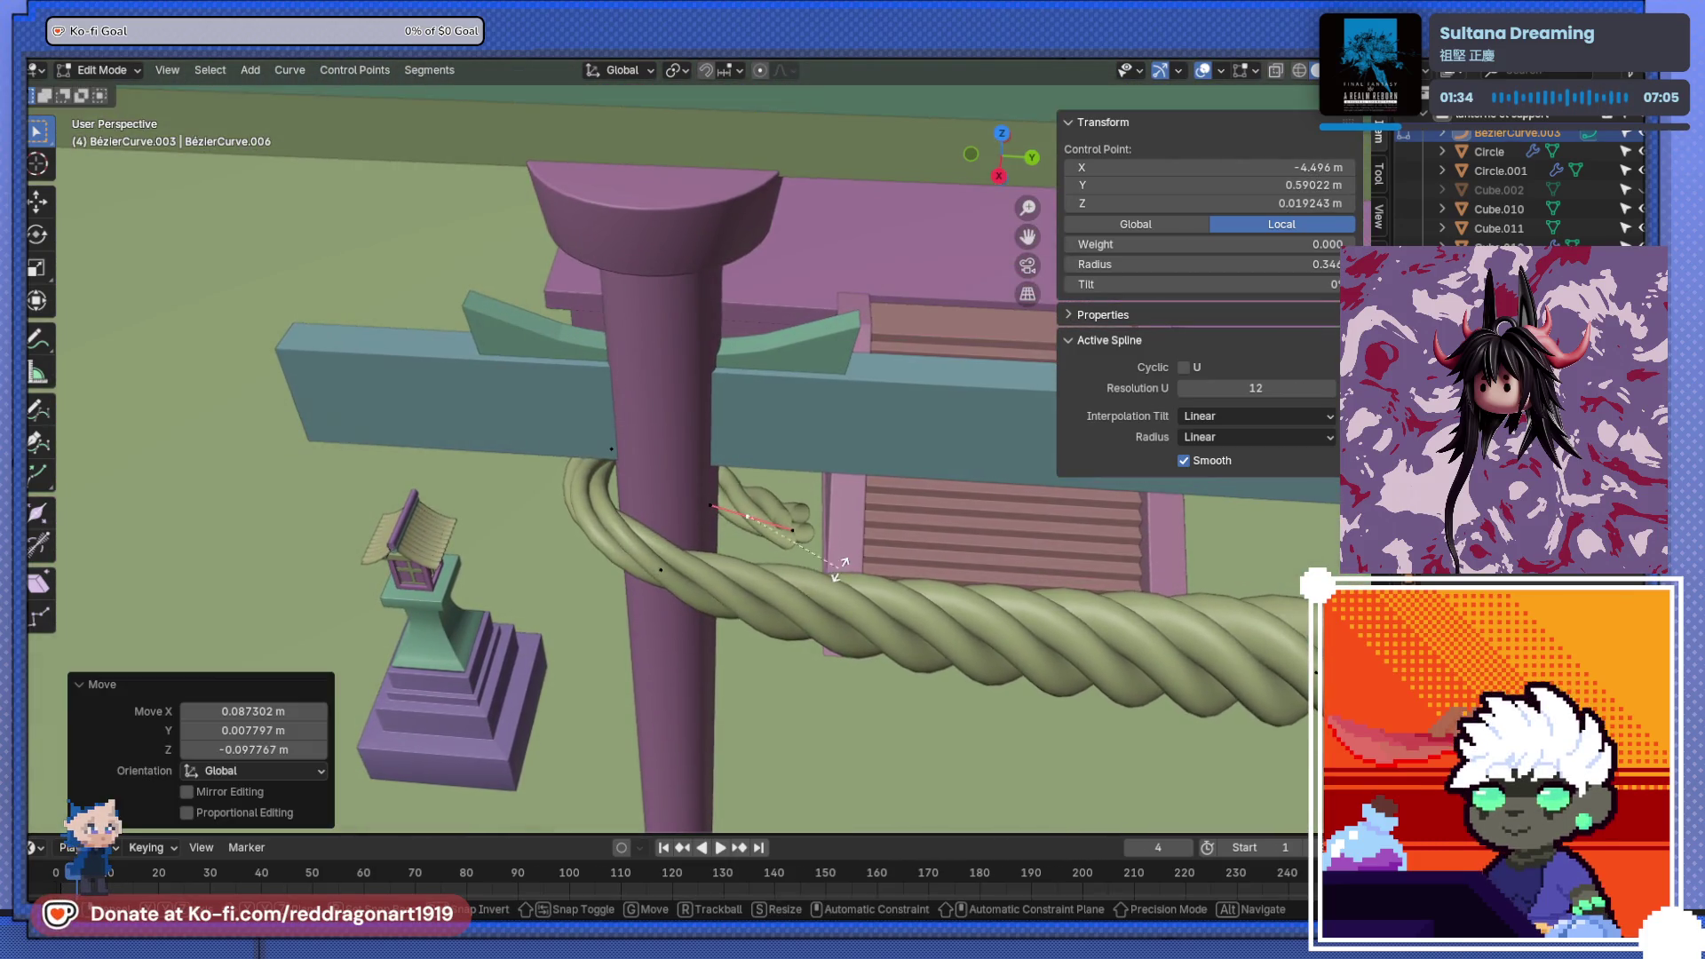
pyautogui.press('Escape')
pyautogui.press('KP_7')
pyautogui.click(821, 659)
pyautogui.moveTo(822, 658)
pyautogui.mouseDown(button='middle')
pyautogui.moveTo(715, 502)
pyautogui.moveTo(720, 384)
pyautogui.moveTo(761, 522)
pyautogui.moveTo(753, 680)
pyautogui.moveTo(737, 622)
pyautogui.moveTo(827, 489)
pyautogui.moveTo(614, 665)
pyautogui.moveTo(648, 647)
pyautogui.mouseUp(button='middle')
pyautogui.press('g')
pyautogui.click(720, 558)
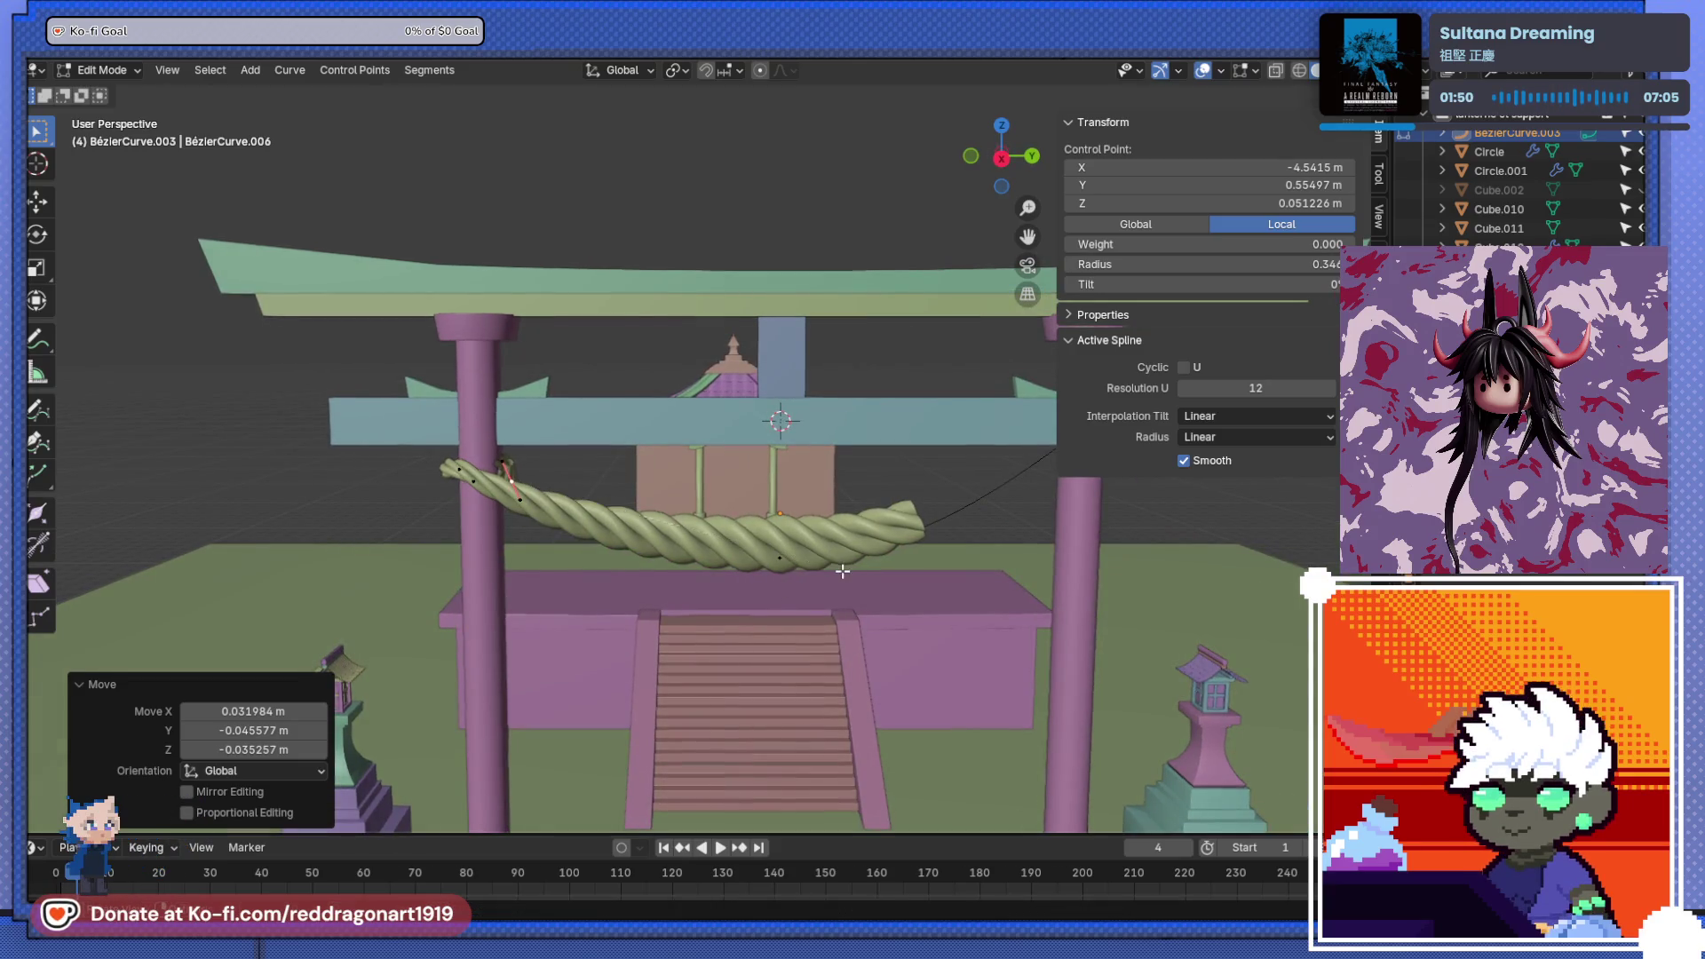
pyautogui.press('Tab')
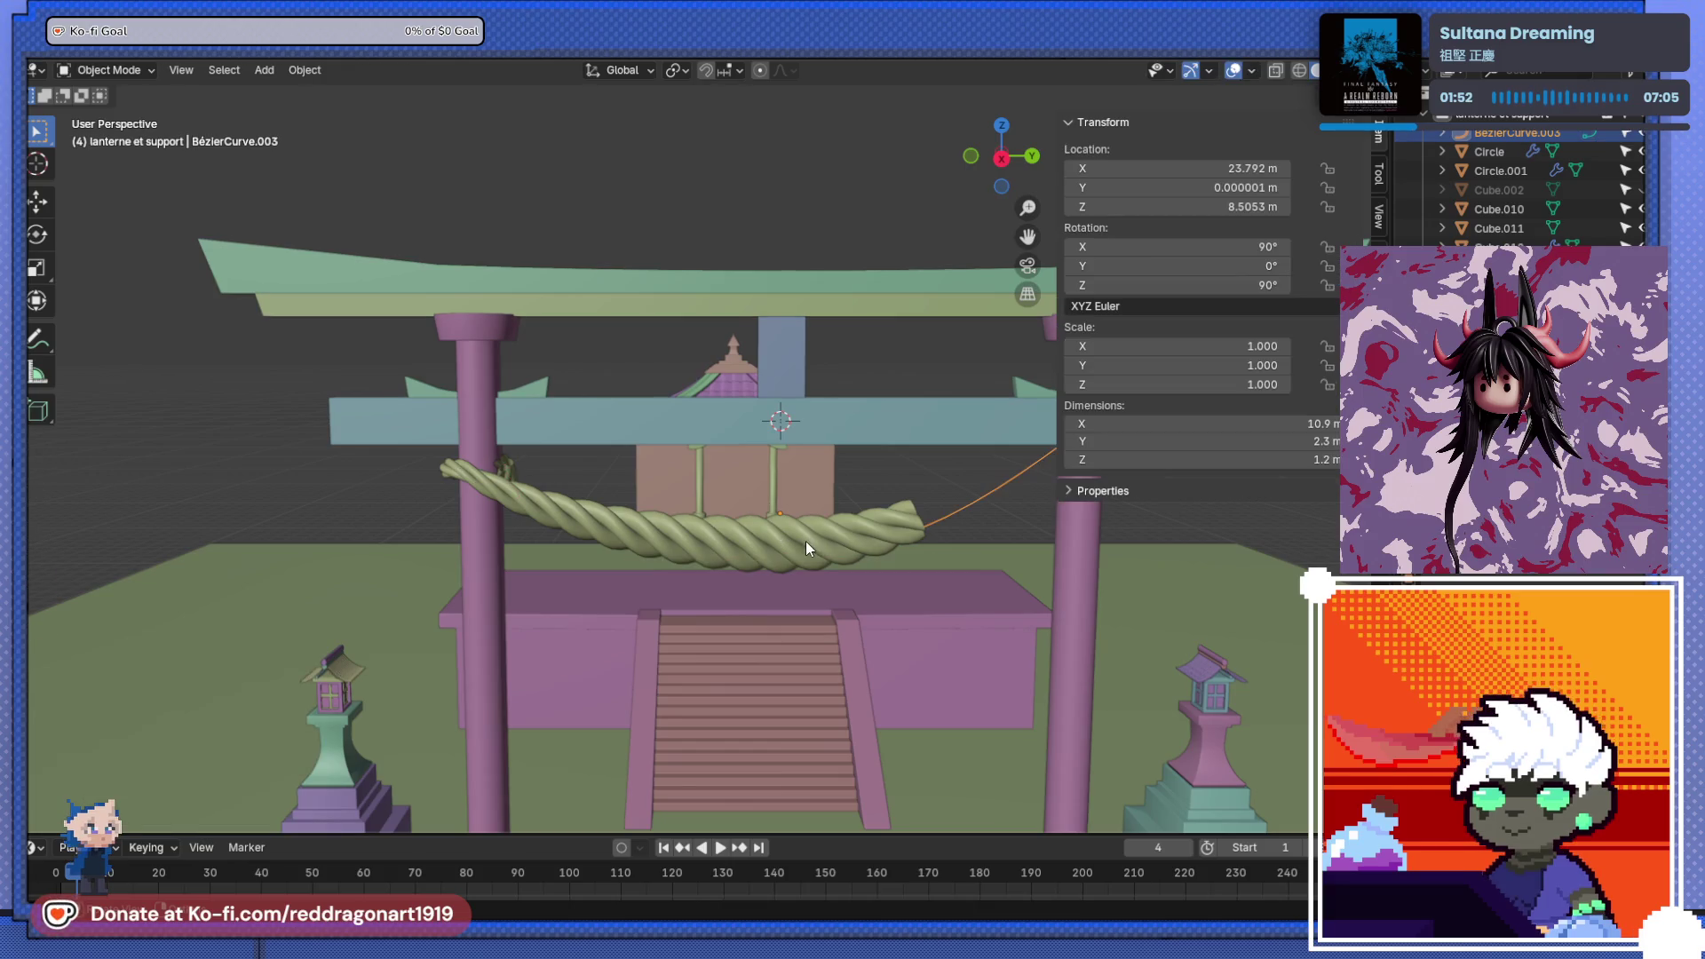
# - Scale the rope Circle.001 uniformly from 0.116 up to 0.149
pyautogui.click(832, 535)
pyautogui.press('s')
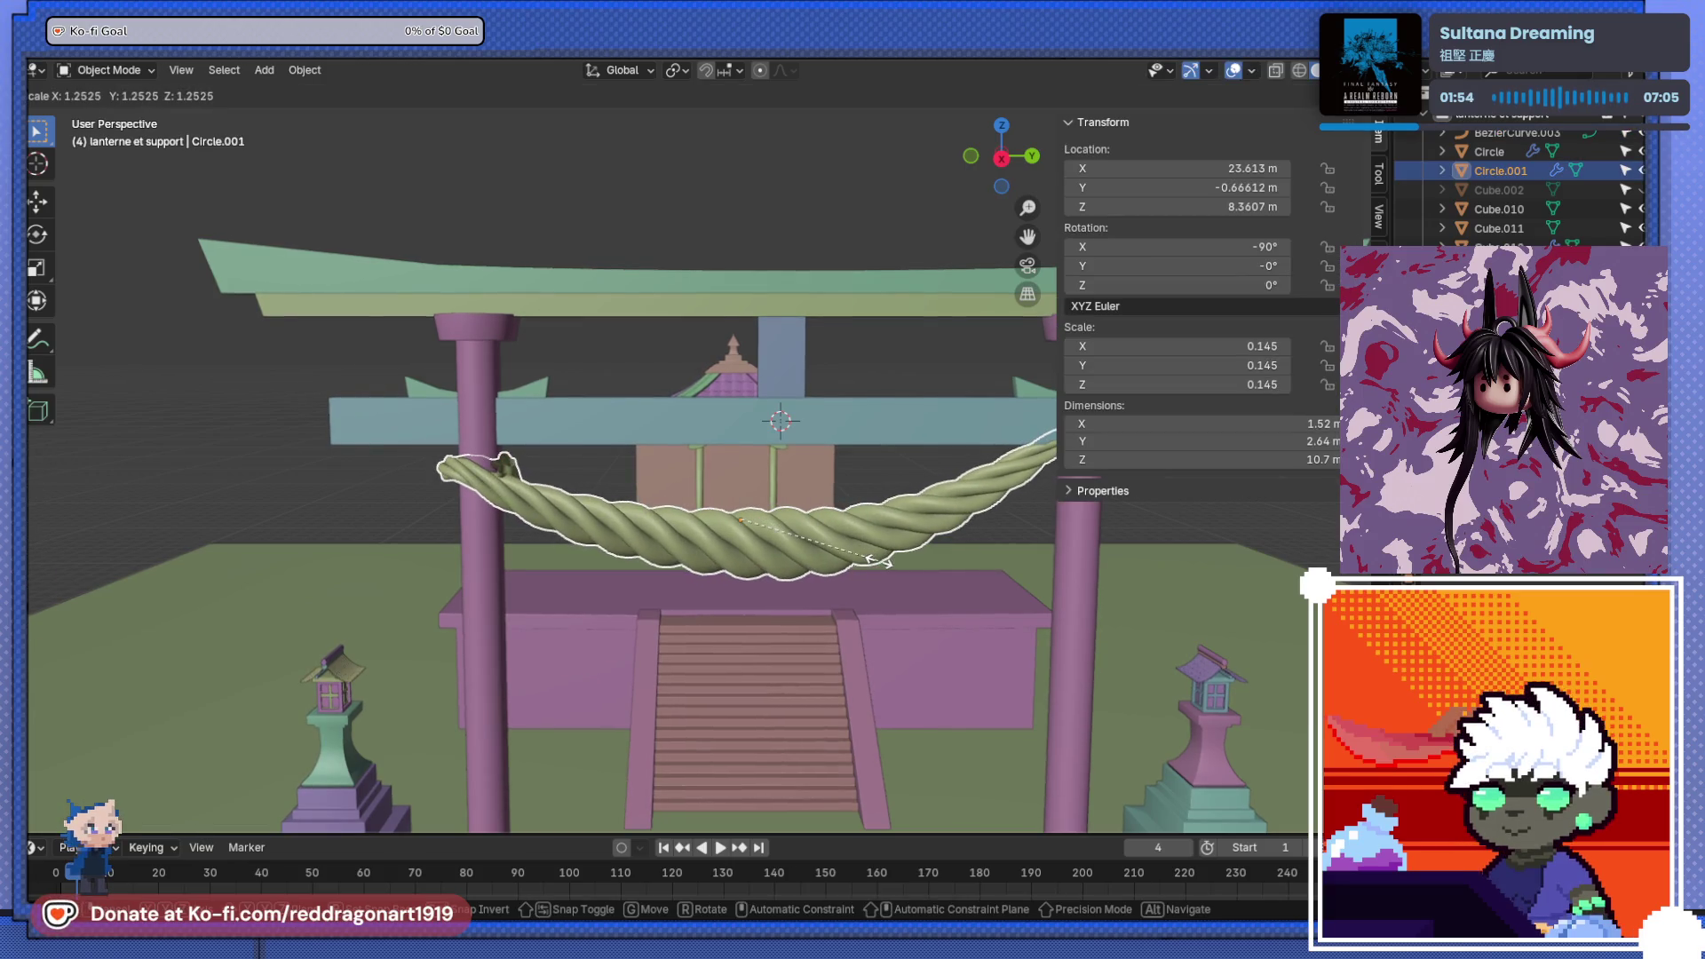
pyautogui.click(883, 561)
pyautogui.moveTo(880, 561)
pyautogui.mouseDown(button='middle')
pyautogui.moveTo(808, 588)
pyautogui.moveTo(920, 556)
pyautogui.moveTo(843, 547)
pyautogui.moveTo(951, 524)
pyautogui.moveTo(611, 490)
pyautogui.moveTo(545, 557)
pyautogui.moveTo(769, 537)
pyautogui.moveTo(806, 569)
pyautogui.moveTo(750, 540)
pyautogui.moveTo(784, 473)
pyautogui.moveTo(670, 607)
pyautogui.moveTo(727, 570)
pyautogui.mouseUp(button='middle')
pyautogui.scroll(5, 952, 525)
pyautogui.scroll(4, 672, 622)
# - Try an X-axis-only scale, cancel it, and deselect to reach the rope's guide curve
pyautogui.press('s')
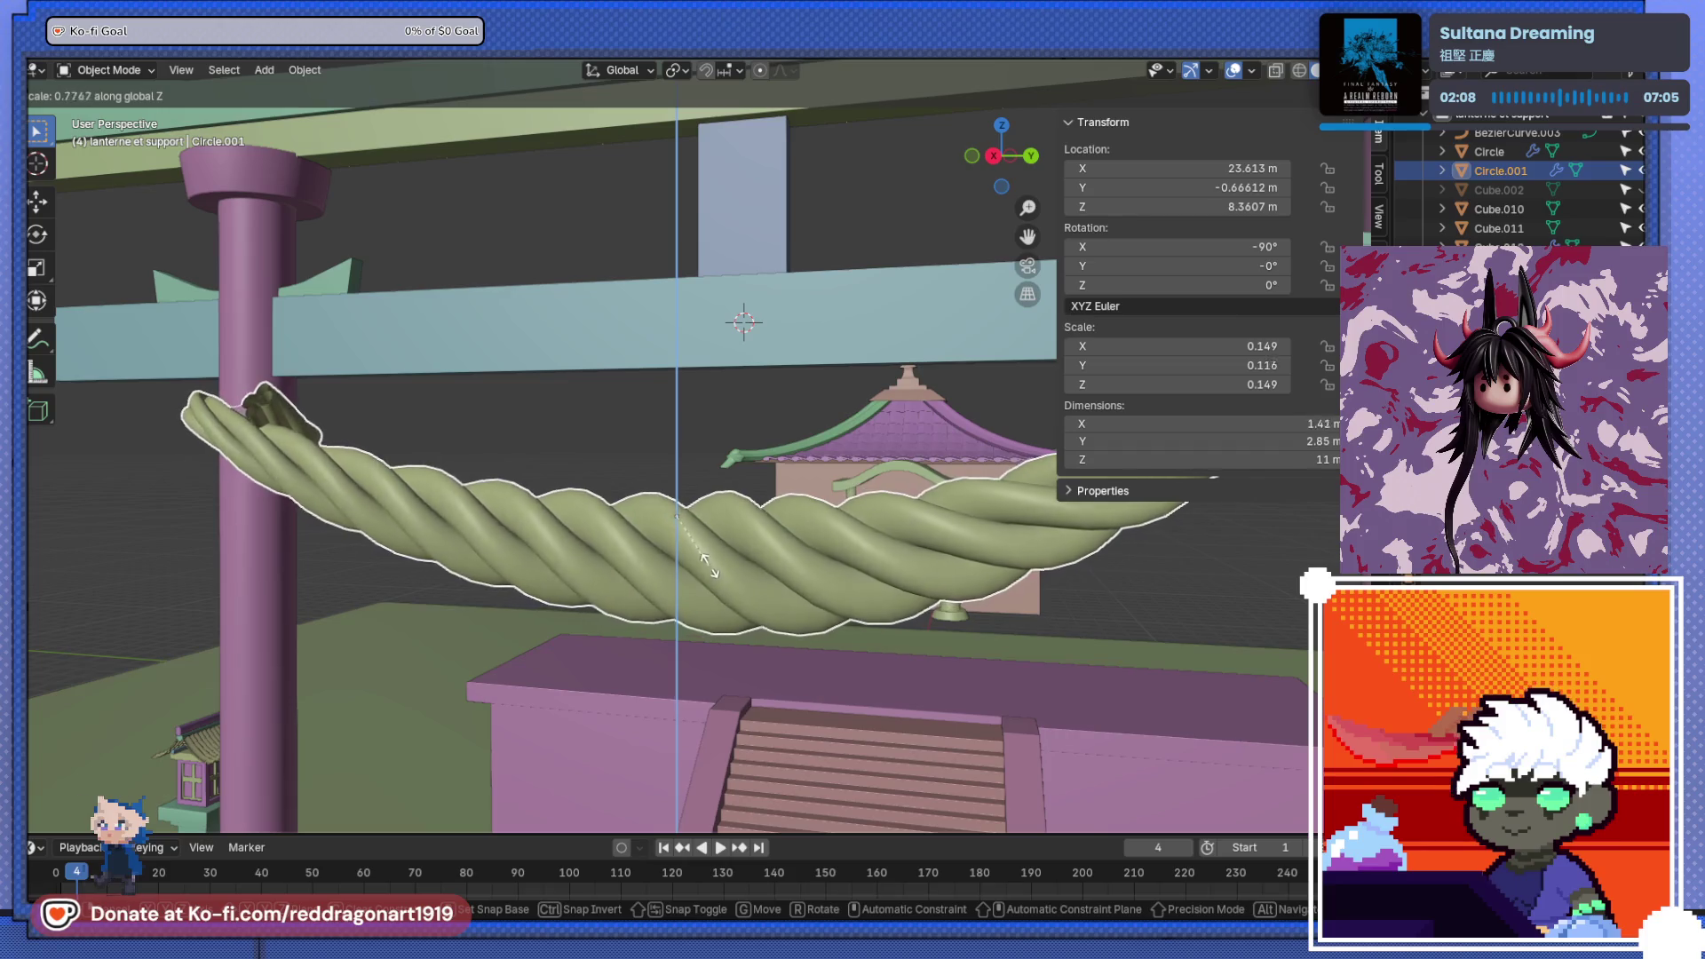
pyautogui.press('y')
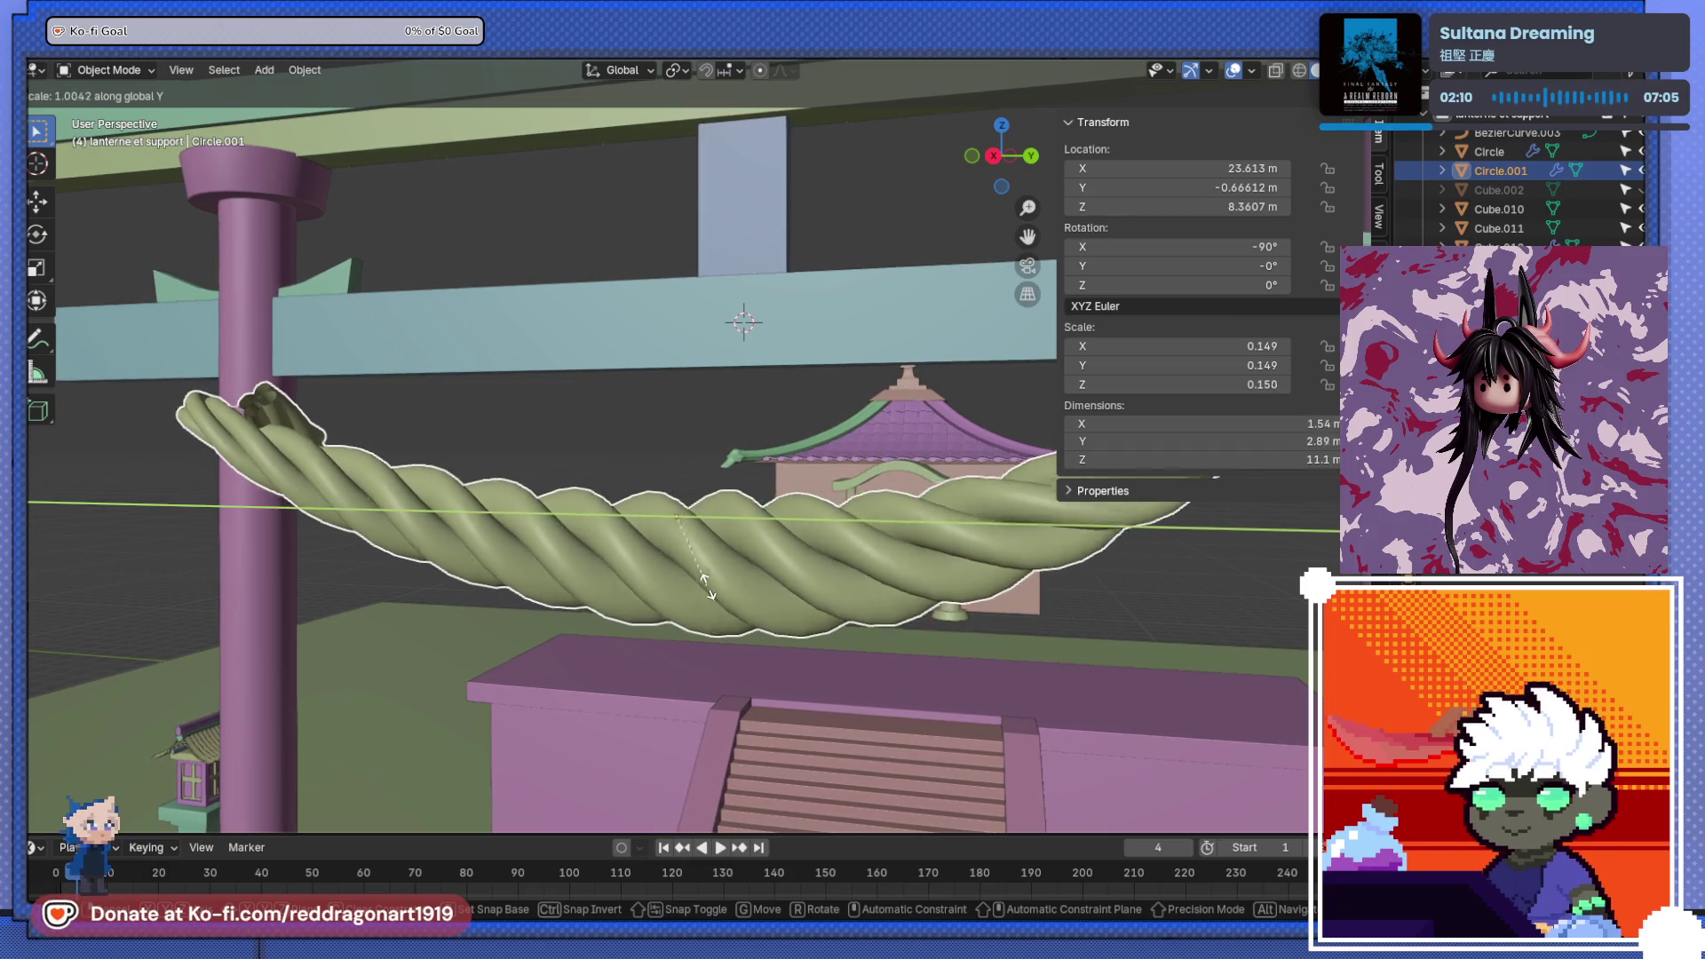
pyautogui.press('x')
pyautogui.press('Escape')
pyautogui.scroll(-3, 707, 599)
pyautogui.moveTo(707, 604)
pyautogui.mouseDown(button='middle')
pyautogui.moveTo(625, 633)
pyautogui.moveTo(934, 535)
pyautogui.moveTo(808, 470)
pyautogui.mouseUp(button='middle')
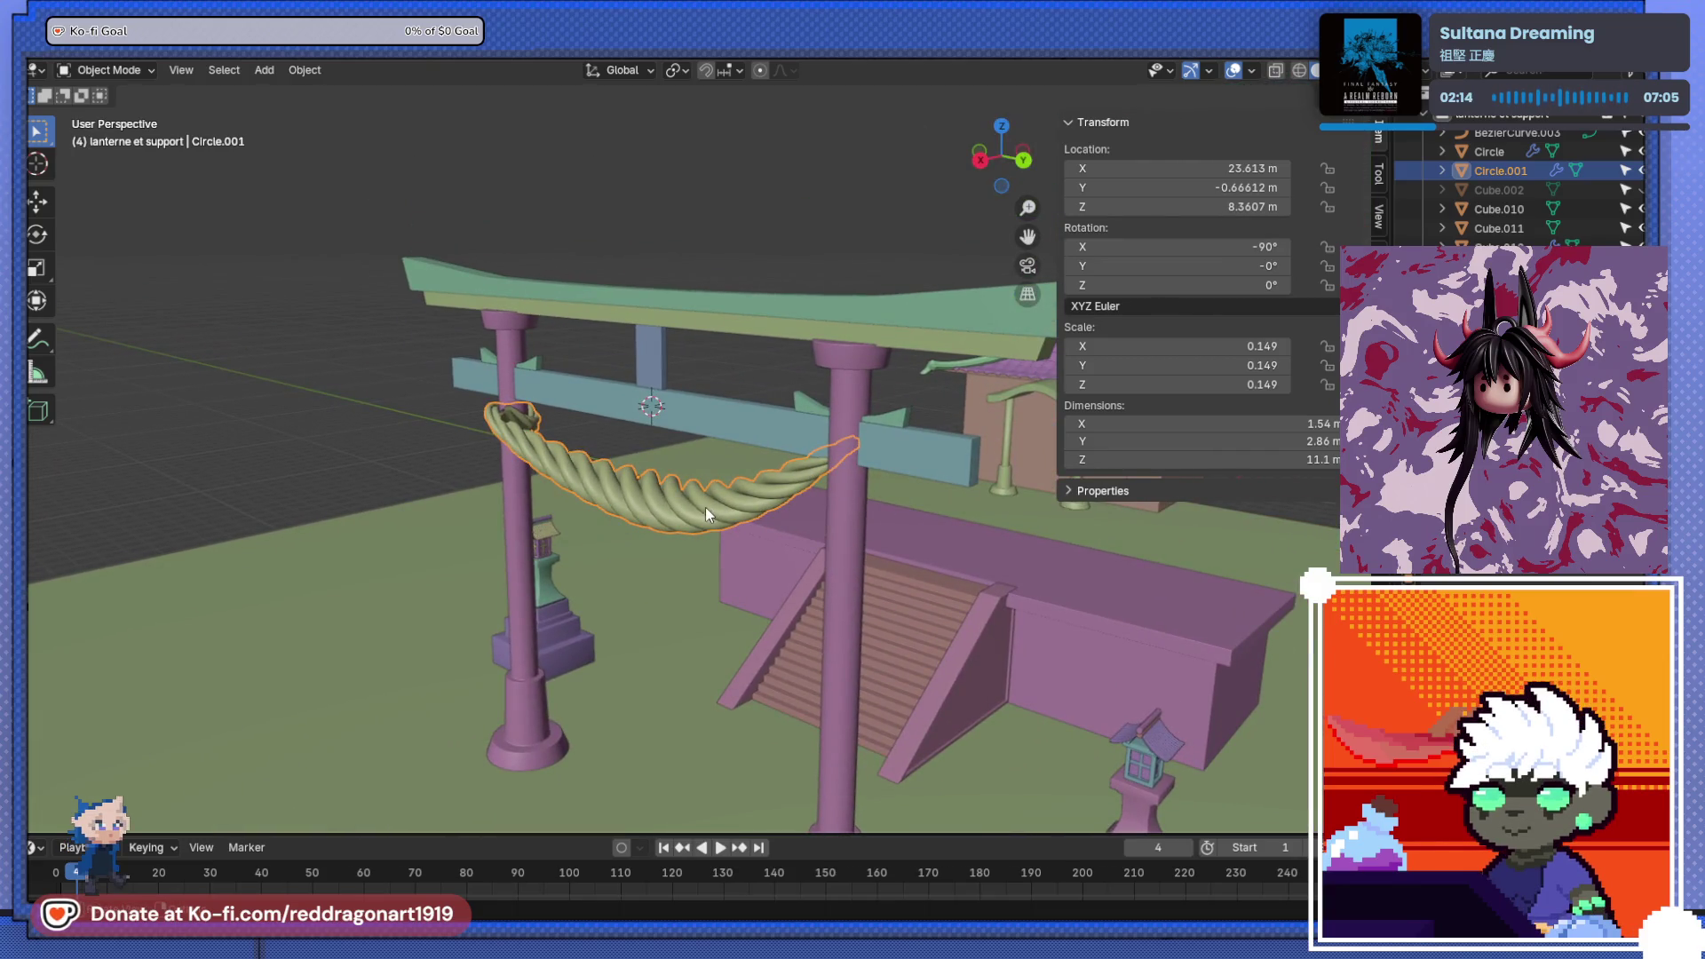
pyautogui.hotkey('alt', 'a')
pyautogui.click(676, 509)
pyautogui.click(657, 578)
pyautogui.keyDown('alt'); pyautogui.keyDown('shift'); pyautogui.click(655, 514); pyautogui.keyUp('shift'); pyautogui.keyUp('alt')
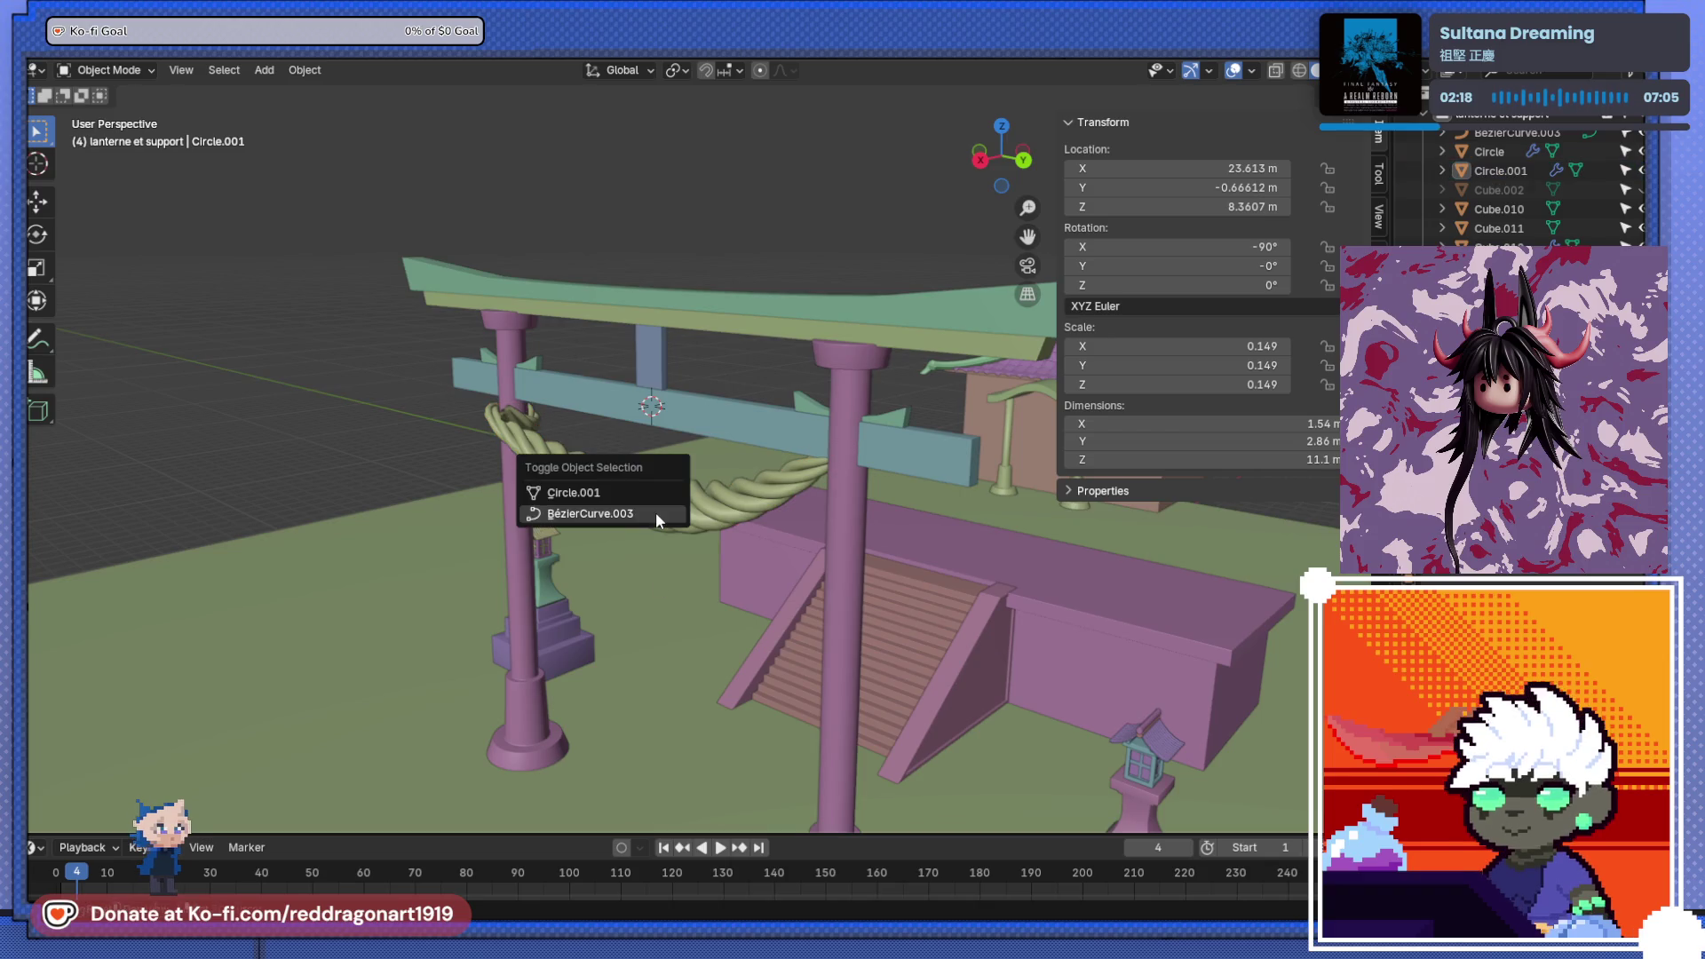
# - Select BézierCurve.003 in Edit Mode and extend a new point from its right end
pyautogui.click(655, 512)
pyautogui.moveTo(808, 483)
pyautogui.mouseDown(button='middle')
pyautogui.moveTo(900, 441)
pyautogui.moveTo(941, 460)
pyautogui.mouseUp(button='middle')
pyautogui.press('Tab')
pyautogui.press('g')
pyautogui.click(997, 519)
pyautogui.moveTo(996, 520); pyautogui.dragTo(924, 535, button='middle')
pyautogui.press('g')
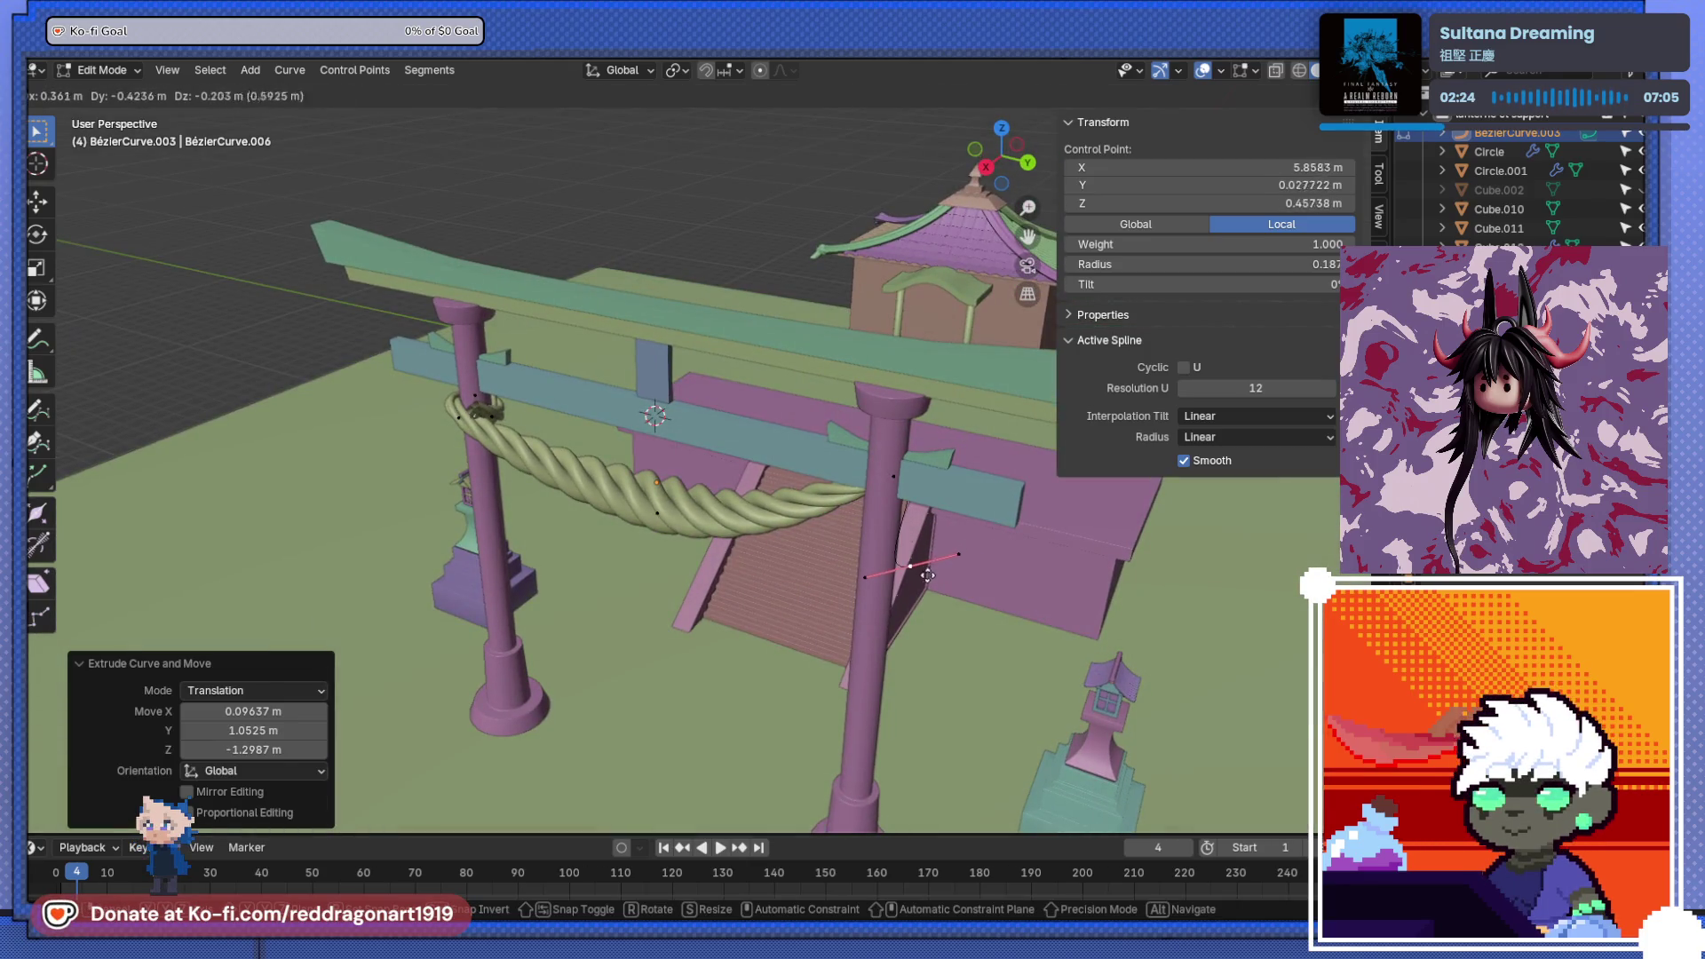
pyautogui.click(957, 561)
# - From top view in X-ray, set the point beside the right pillar and extrude another point
pyautogui.press('KP_7')
pyautogui.scroll(4, 869, 582)
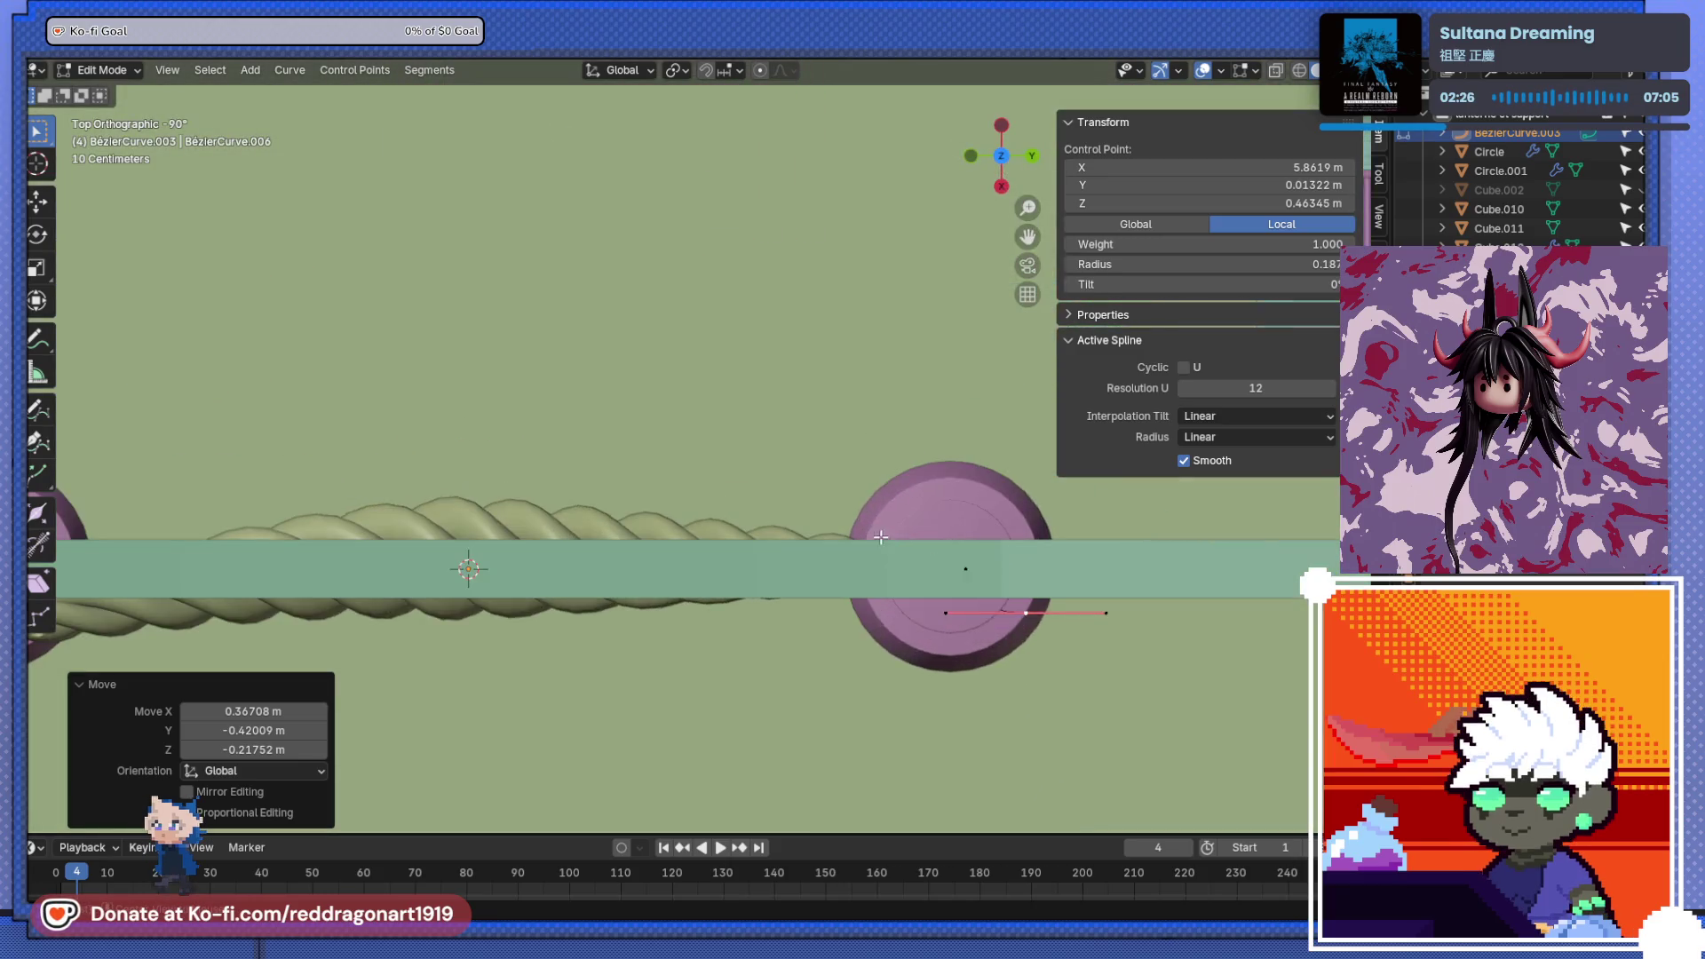
pyautogui.hotkey('alt', 'z')
pyautogui.press('g')
pyautogui.click(856, 498)
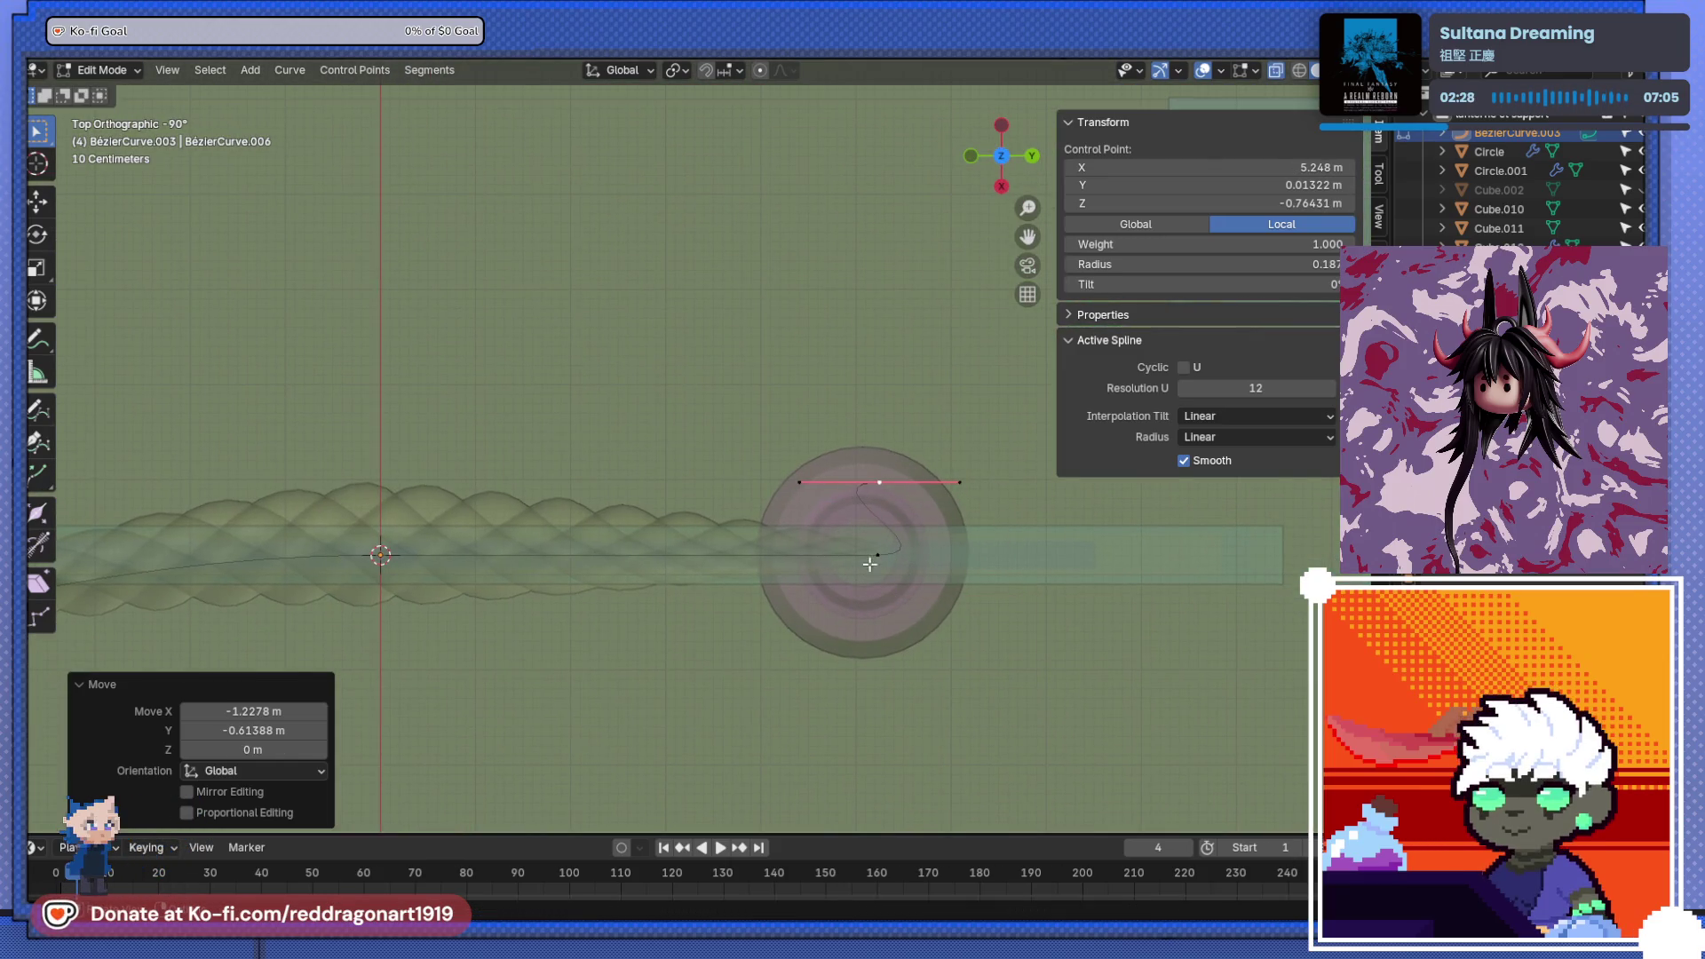
pyautogui.press('e')
pyautogui.click(848, 510)
pyautogui.scroll(-2, 709, 523)
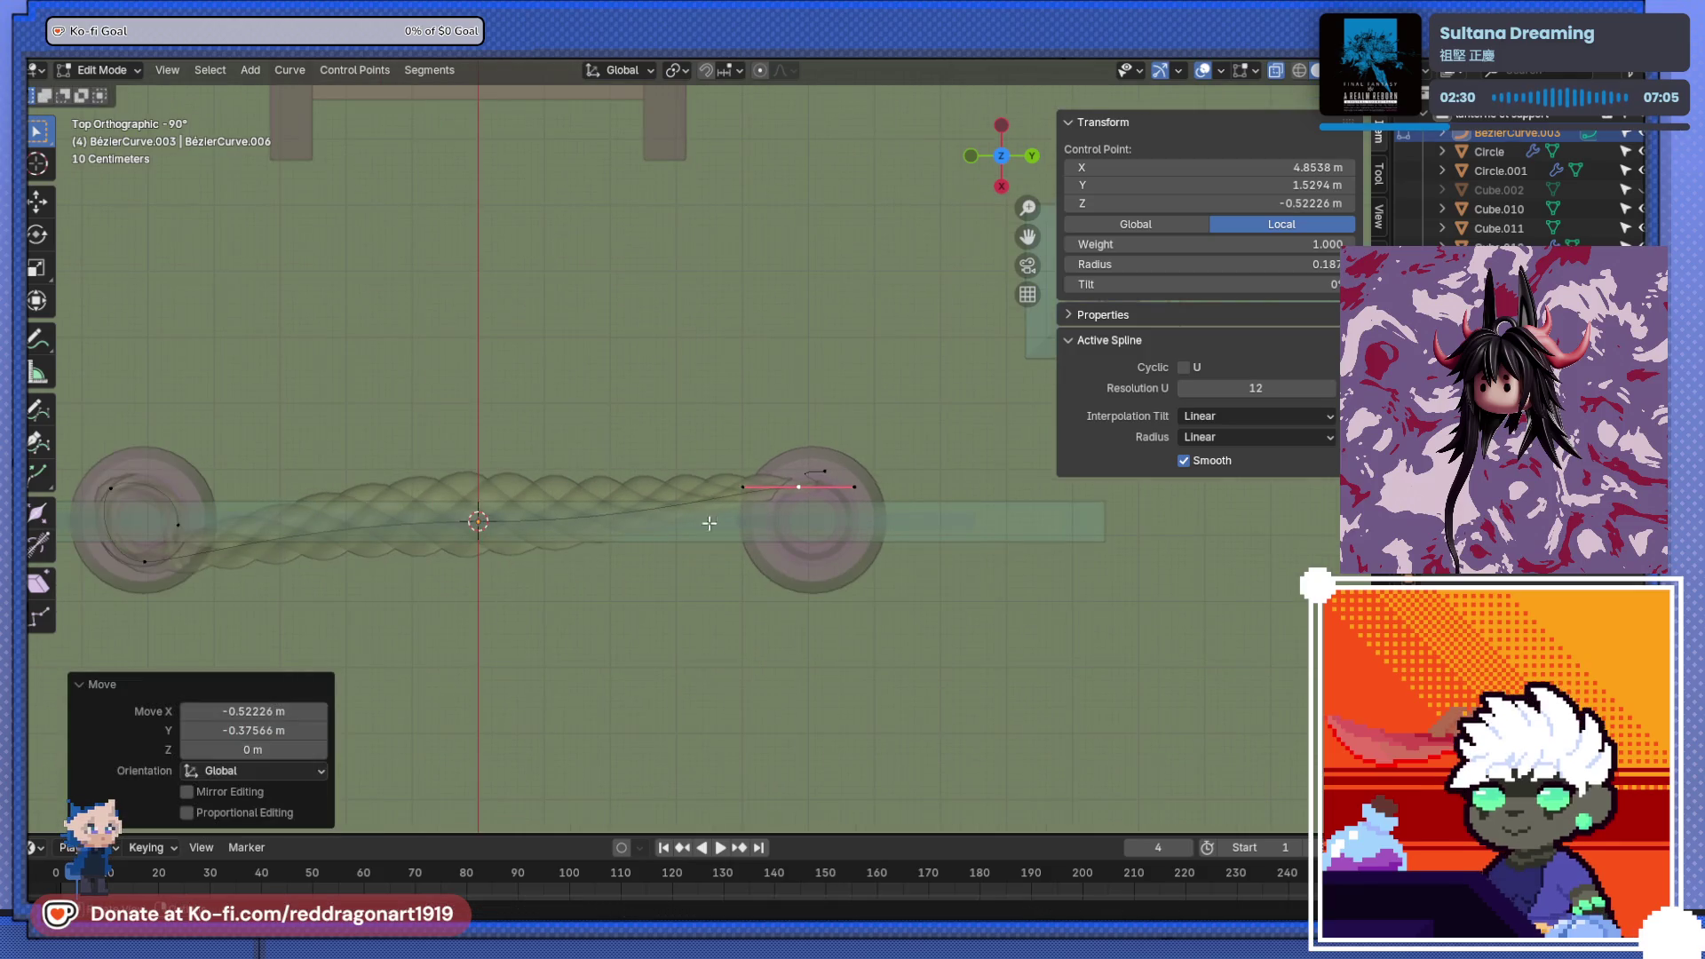
pyautogui.press('g')
pyautogui.click(821, 607)
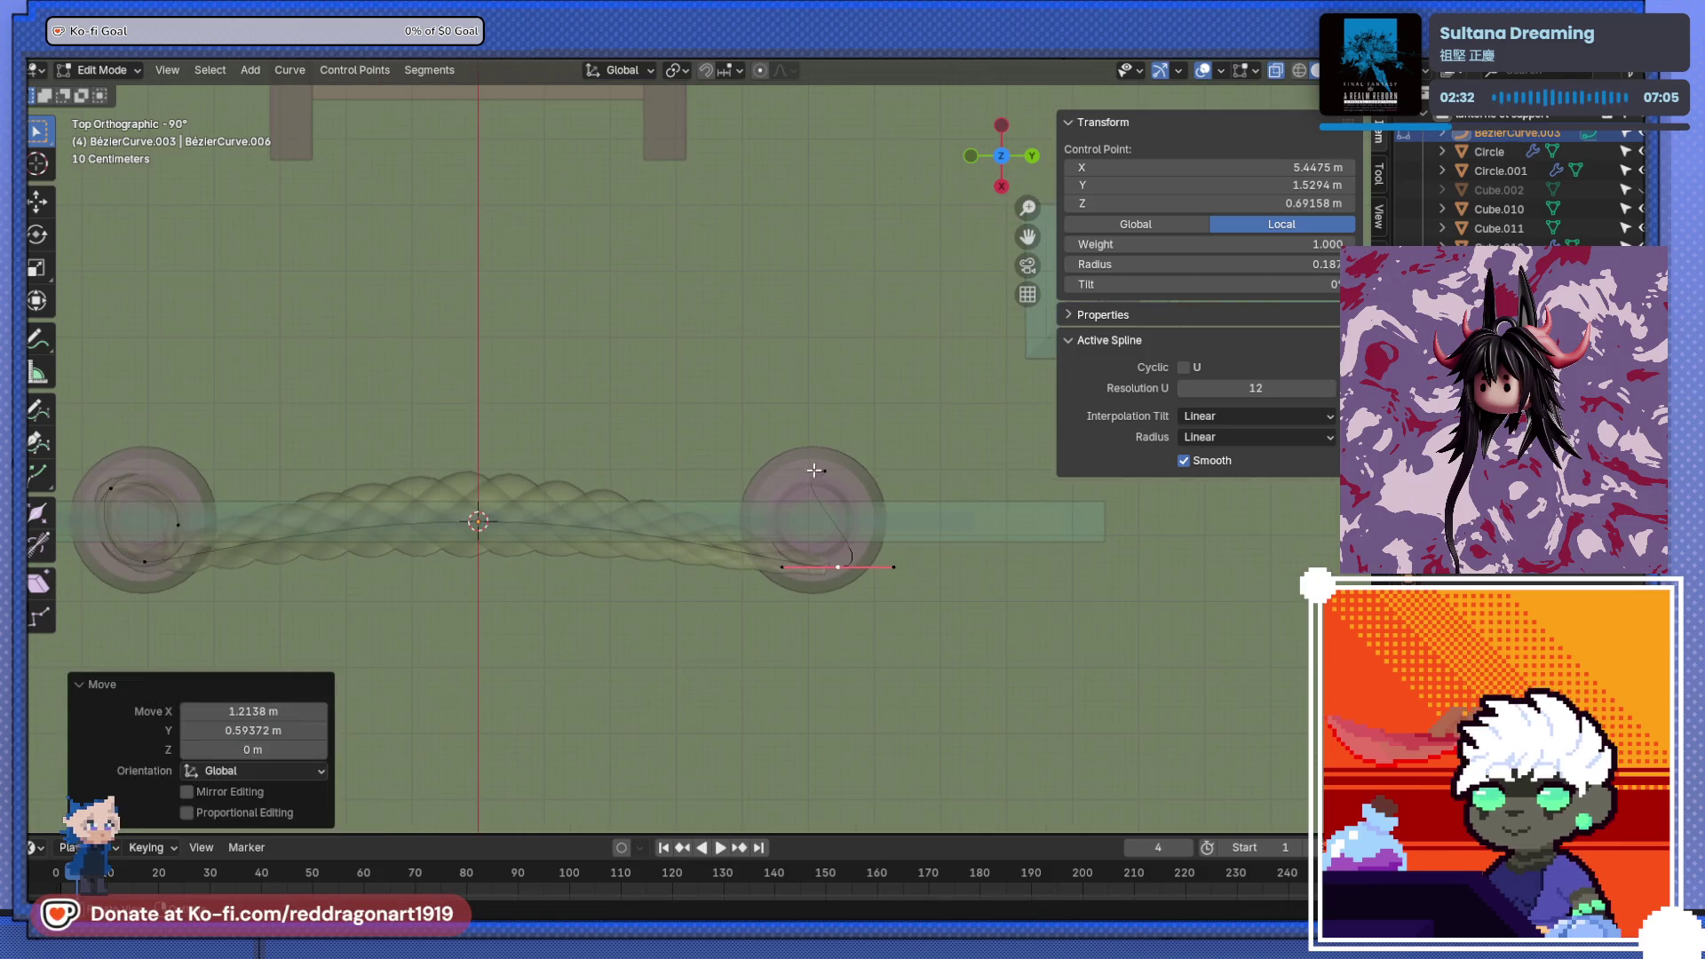
# - Rotate and move the end control point's handles to curl the rope around the pillar
pyautogui.moveTo(822, 478); pyautogui.dragTo(865, 468)
pyautogui.press('r')
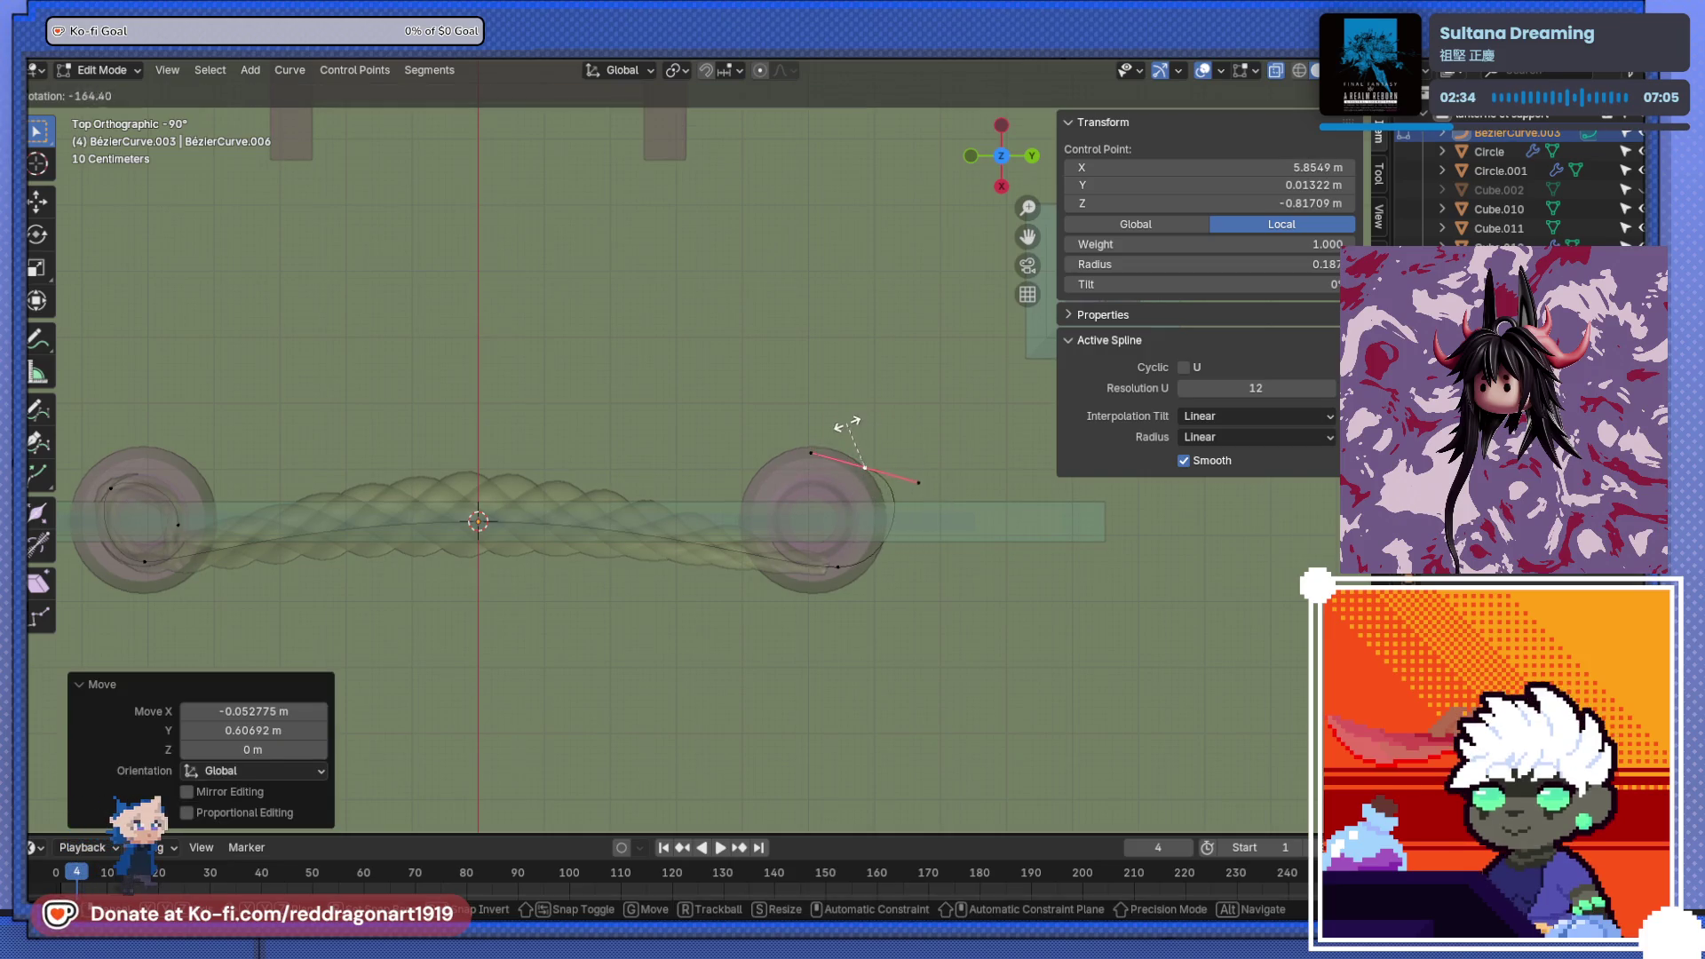
pyautogui.click(847, 427)
pyautogui.press('g')
pyautogui.click(809, 458)
pyautogui.press('r')
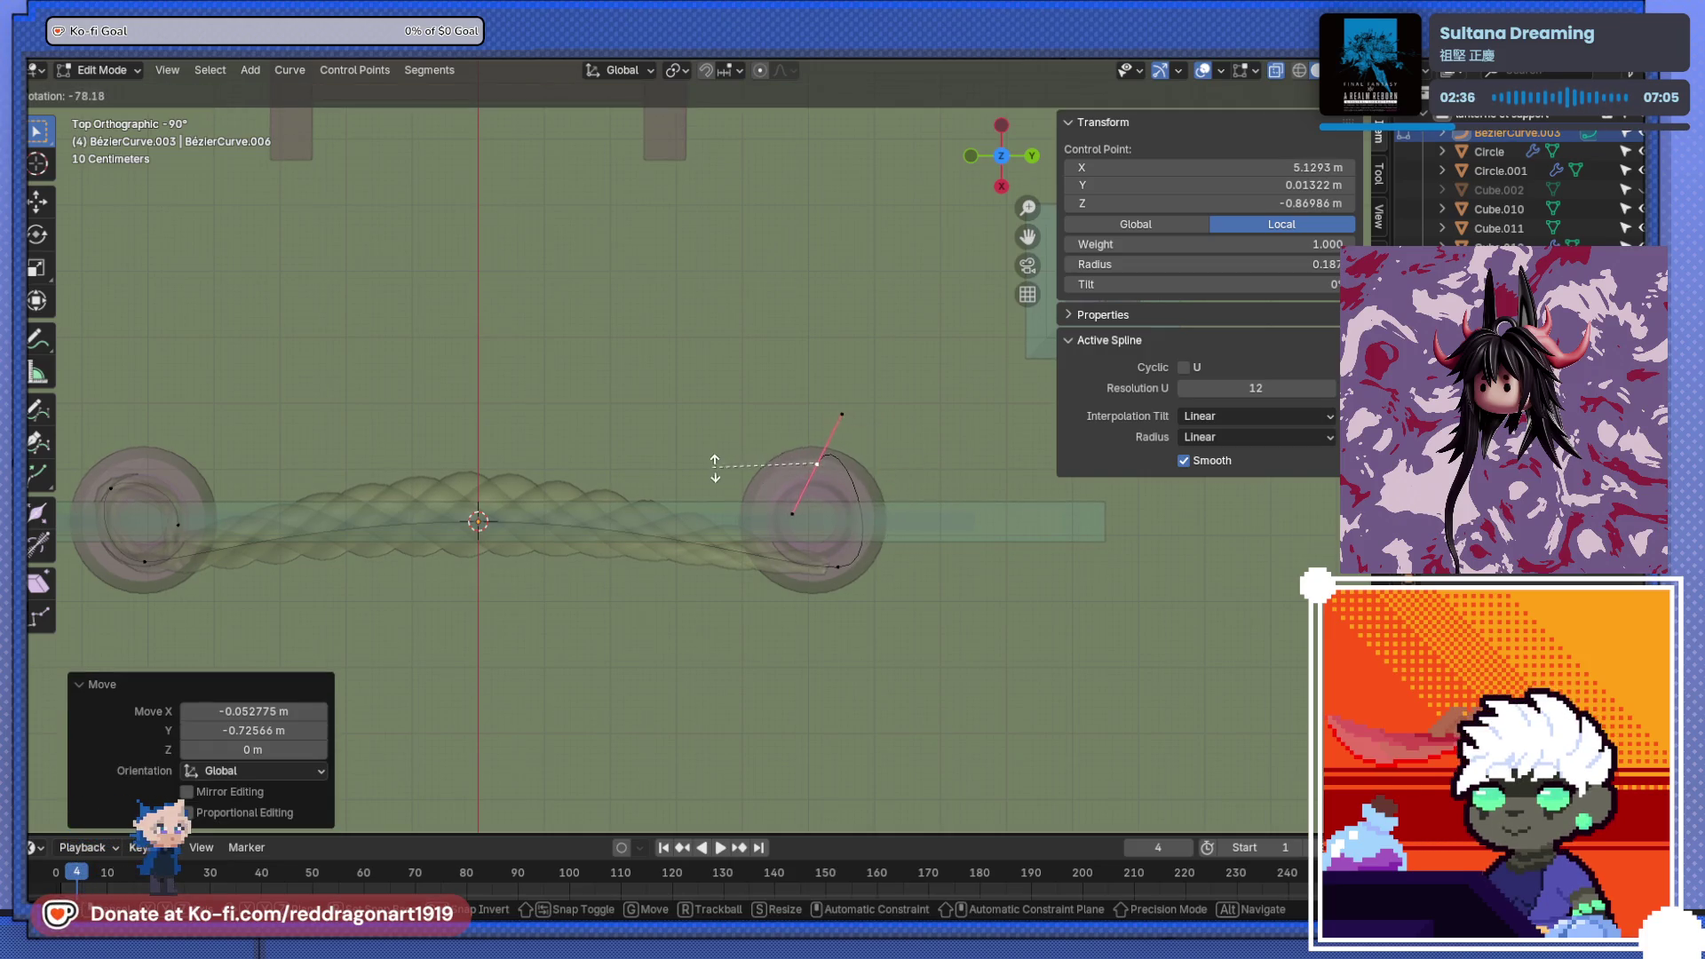
pyautogui.click(808, 451)
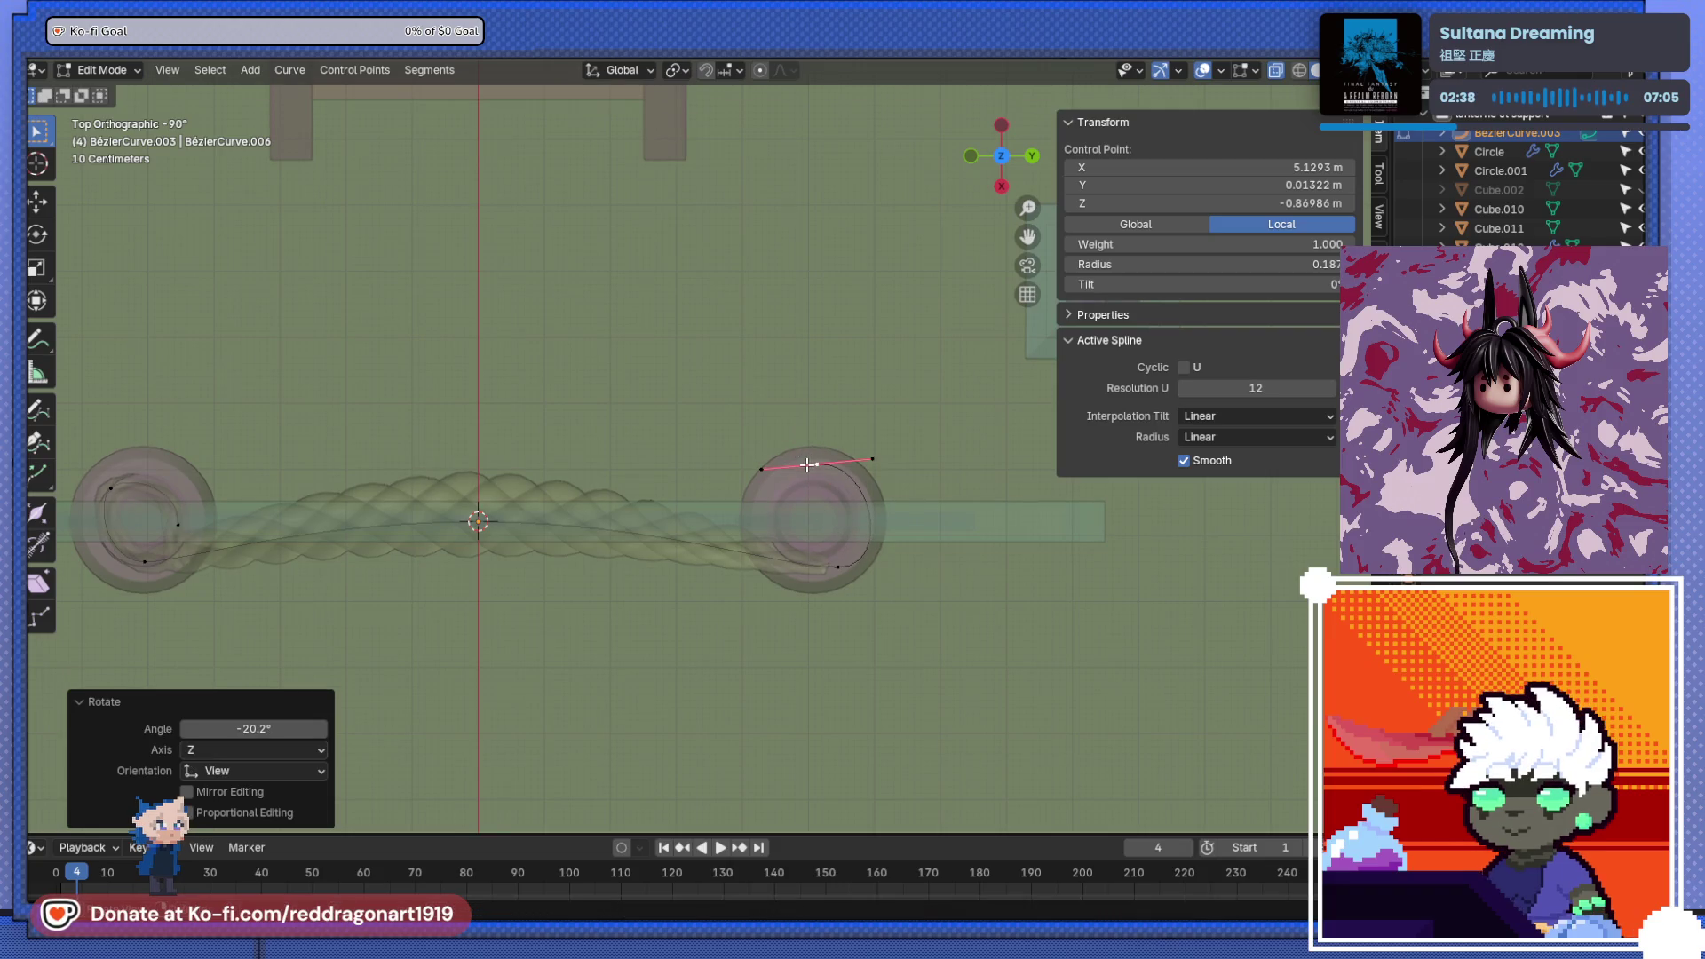
pyautogui.click(797, 462)
# - Add a final end point to complete the curl, then begin scaling the rope Circle.001
pyautogui.press('g')
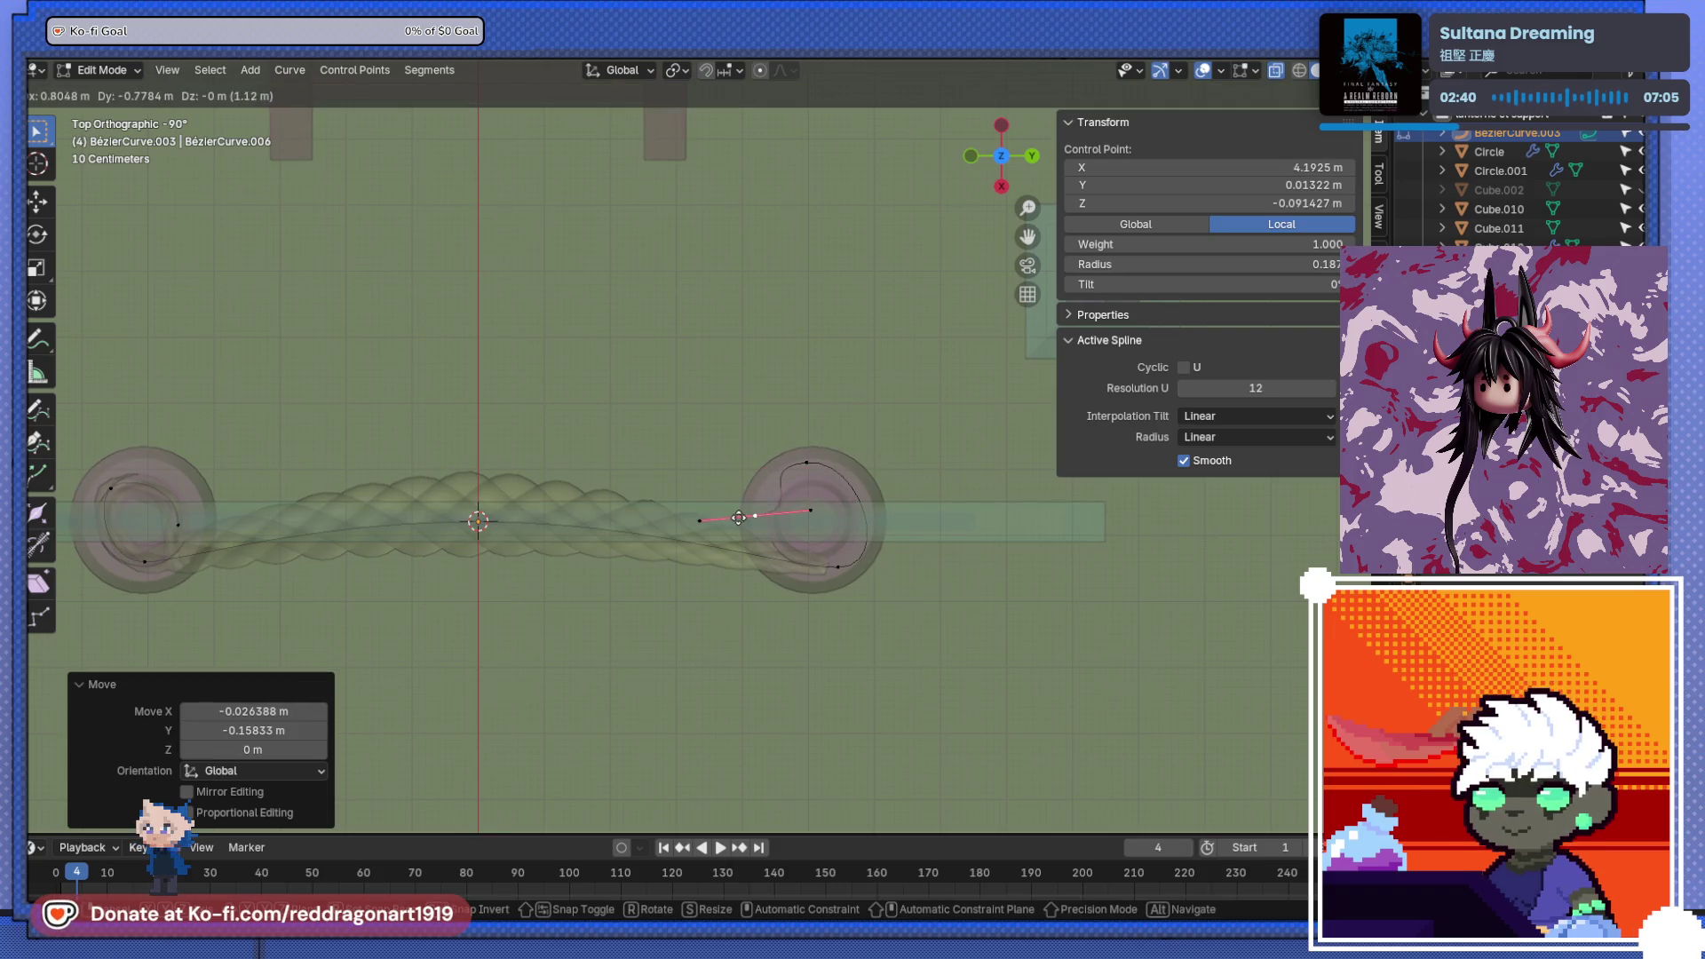
pyautogui.click(738, 518)
pyautogui.press('r')
pyautogui.click(795, 462)
pyautogui.press('g')
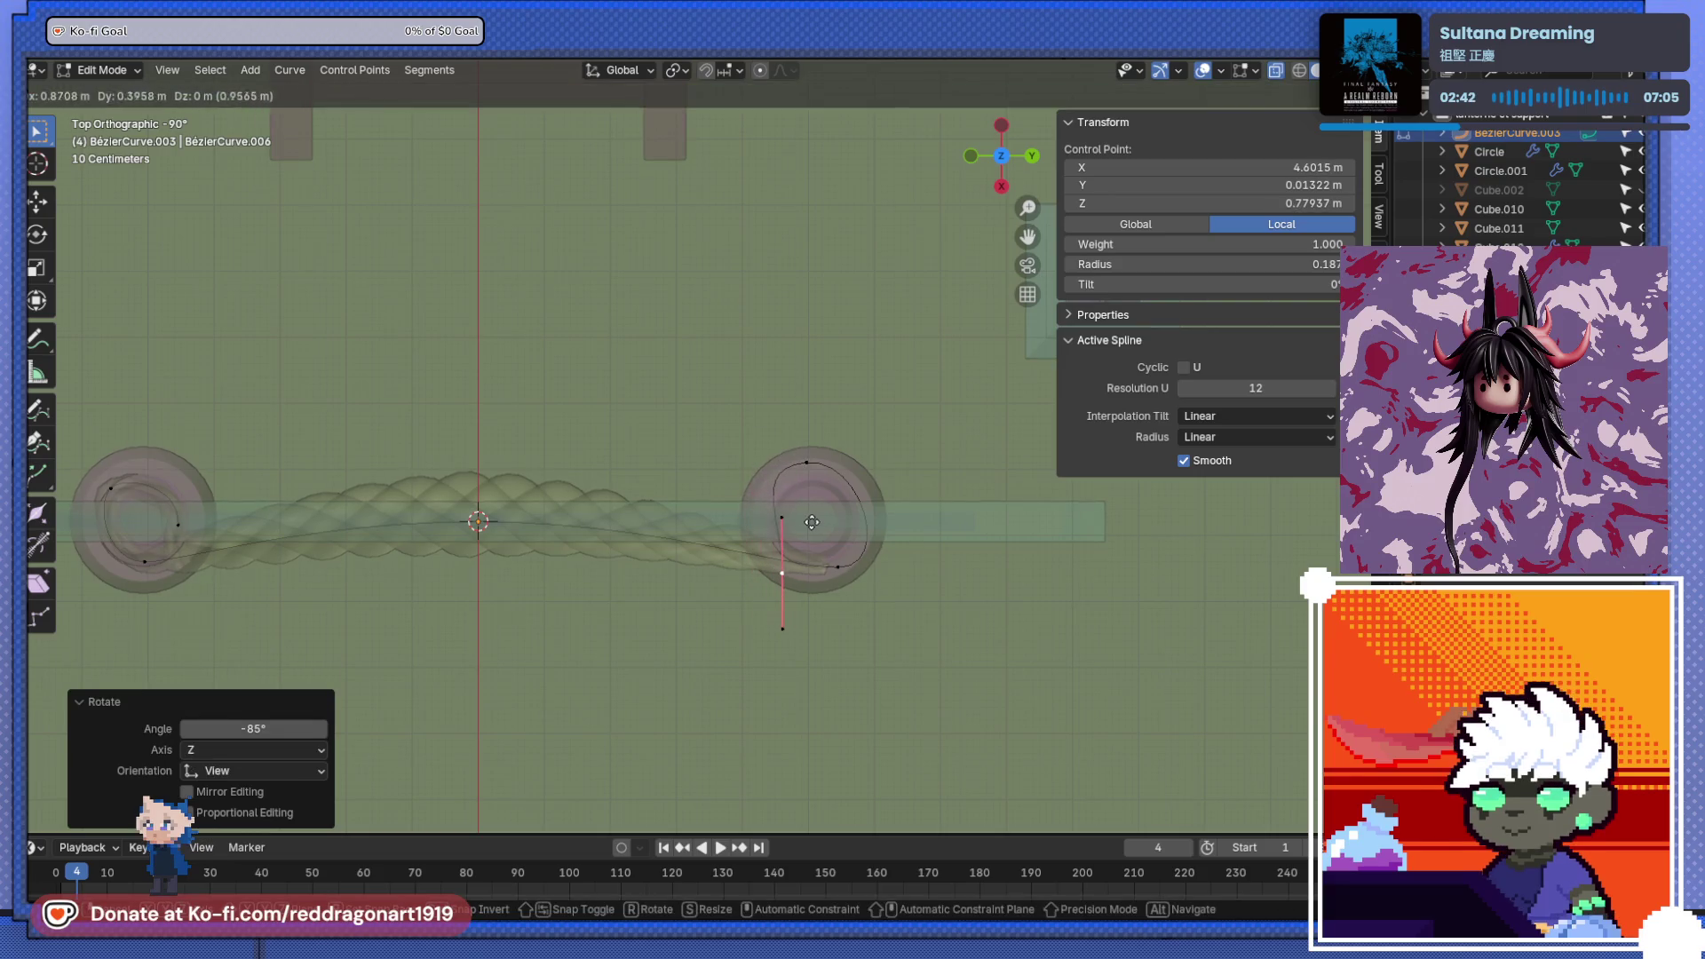
pyautogui.click(805, 589)
pyautogui.scroll(2, 805, 589)
pyautogui.moveTo(805, 590)
pyautogui.mouseDown(button='middle')
pyautogui.moveTo(817, 488)
pyautogui.moveTo(834, 497)
pyautogui.moveTo(870, 468)
pyautogui.moveTo(753, 491)
pyautogui.moveTo(780, 546)
pyautogui.moveTo(798, 541)
pyautogui.mouseUp(button='middle')
pyautogui.press('g')
pyautogui.press('Tab')
pyautogui.click(797, 532)
pyautogui.press('s')
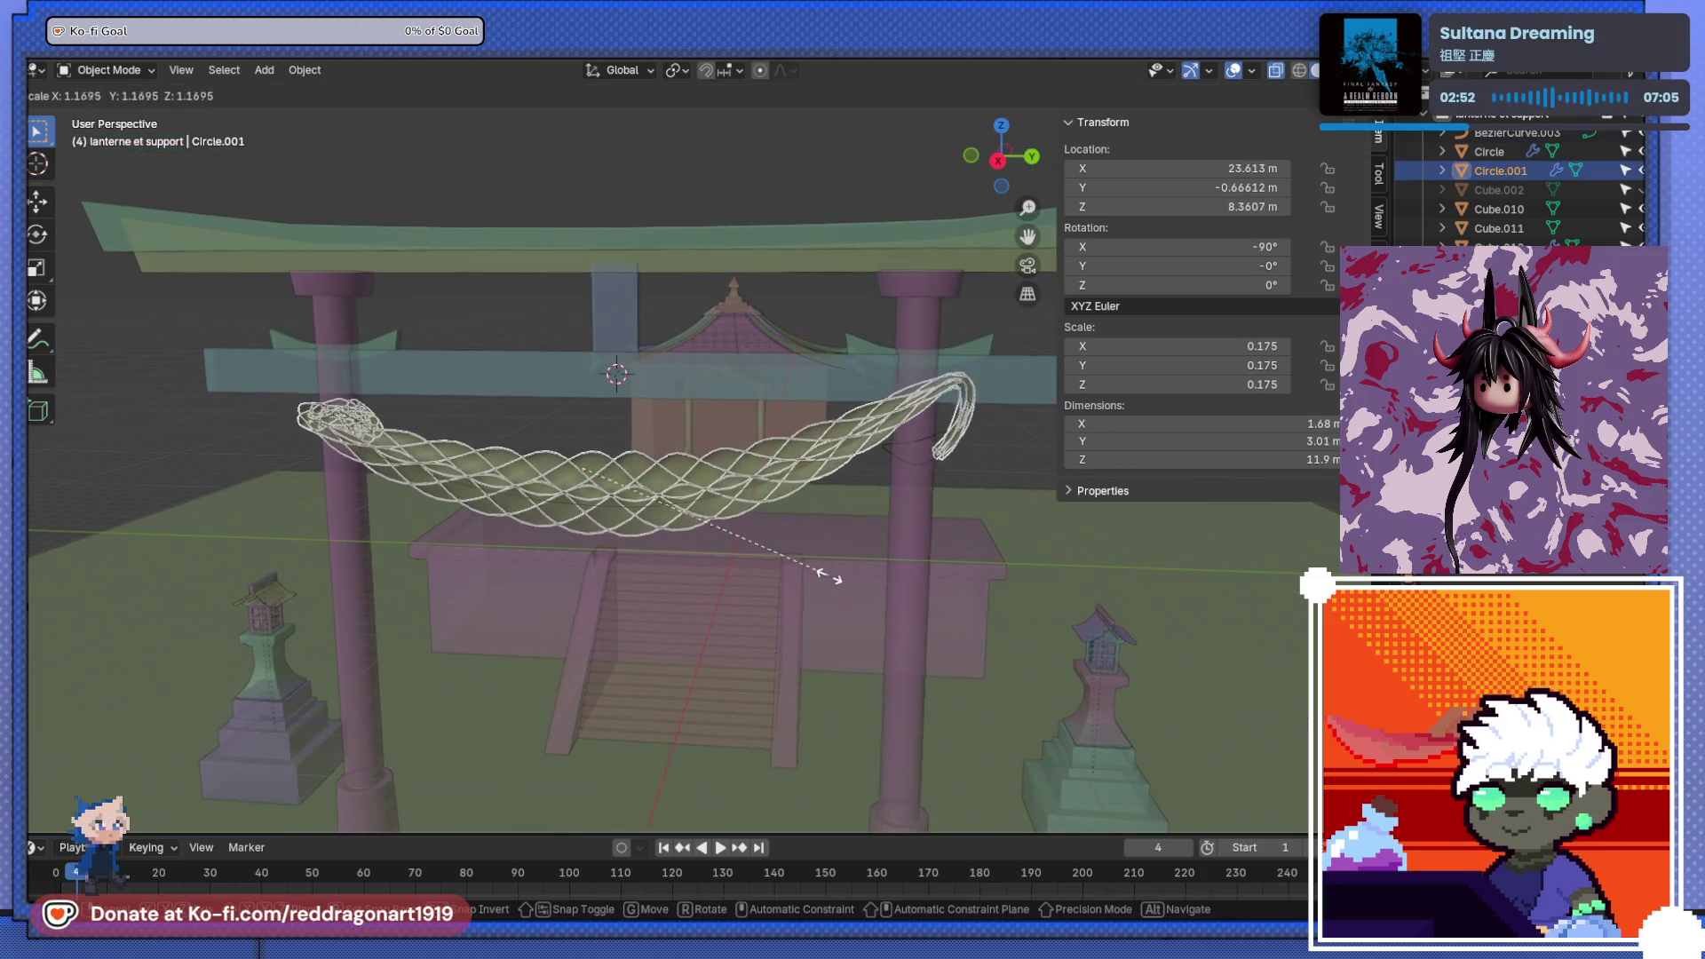
# - Enlarge the rope by 1.42 to a 0.212 scale, checking it with undo and redo
pyautogui.click(833, 672)
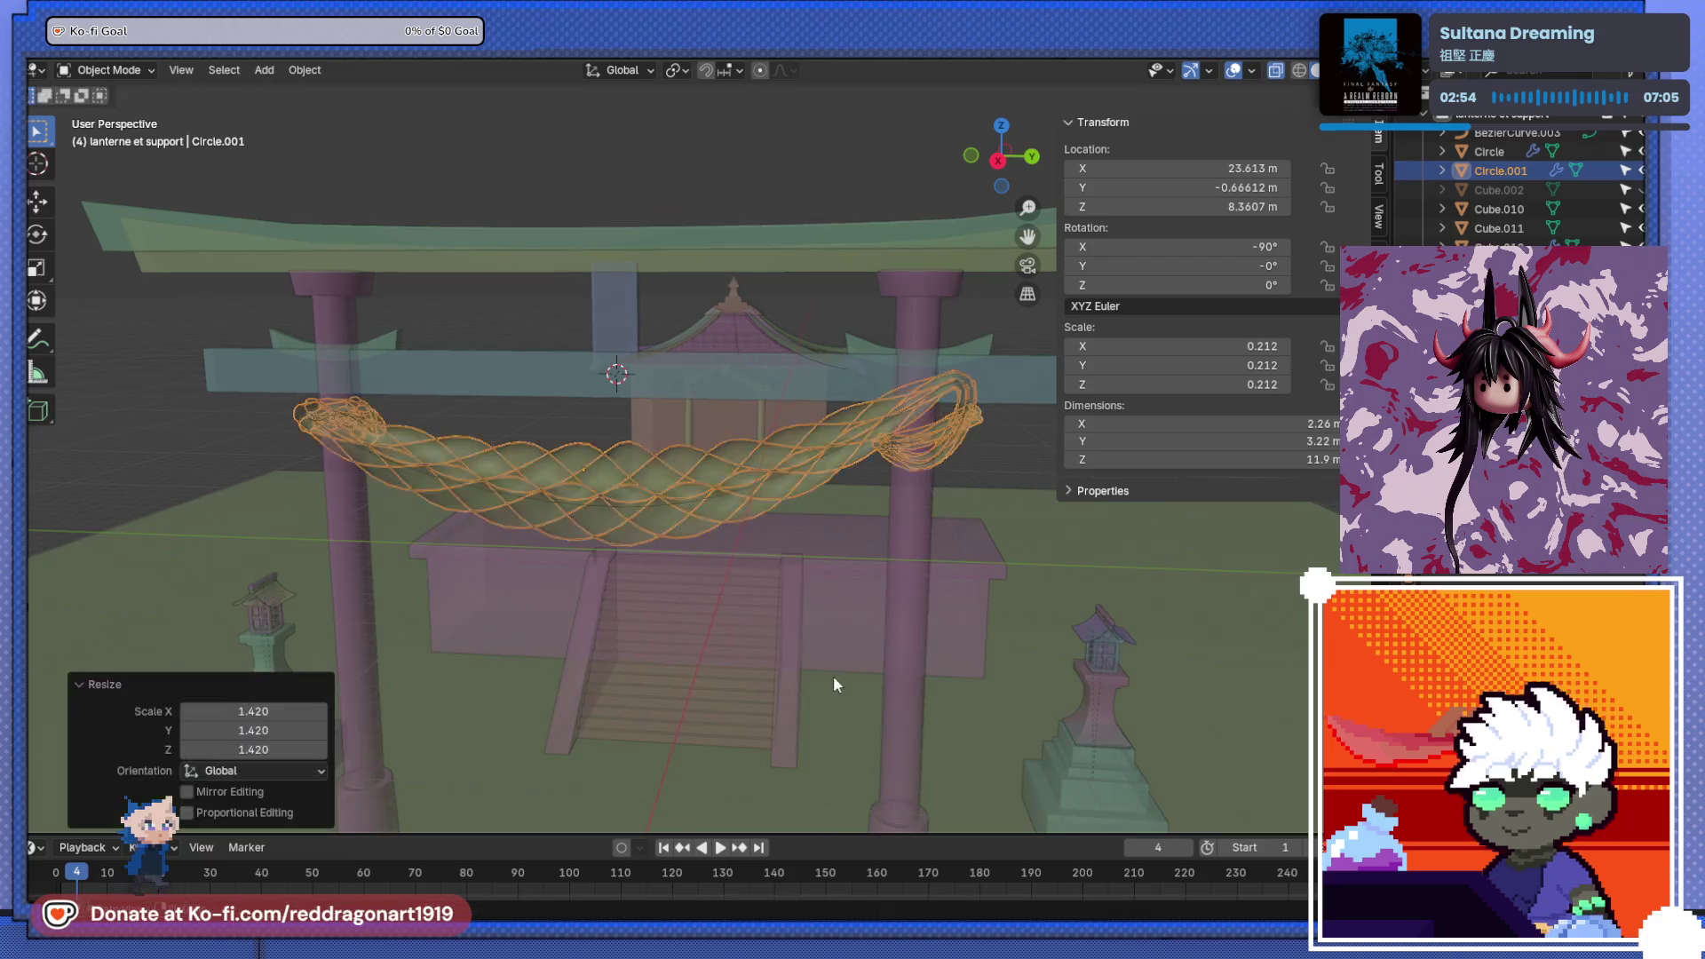
pyautogui.scroll(-5, 764, 588)
pyautogui.moveTo(763, 587); pyautogui.dragTo(675, 531, button='middle')
pyautogui.scroll(5, 706, 504)
pyautogui.moveTo(819, 508)
pyautogui.mouseDown(button='middle')
pyautogui.moveTo(566, 526)
pyautogui.moveTo(455, 462)
pyautogui.moveTo(373, 515)
pyautogui.moveTo(573, 411)
pyautogui.mouseUp(button='middle')
pyautogui.hotkey('ctrl', 'z')
pyautogui.hotkey('ctrl', 'shift', 'z')
pyautogui.moveTo(822, 464)
pyautogui.mouseDown(button='middle')
pyautogui.moveTo(1023, 477)
pyautogui.moveTo(423, 476)
pyautogui.mouseUp(button='middle')
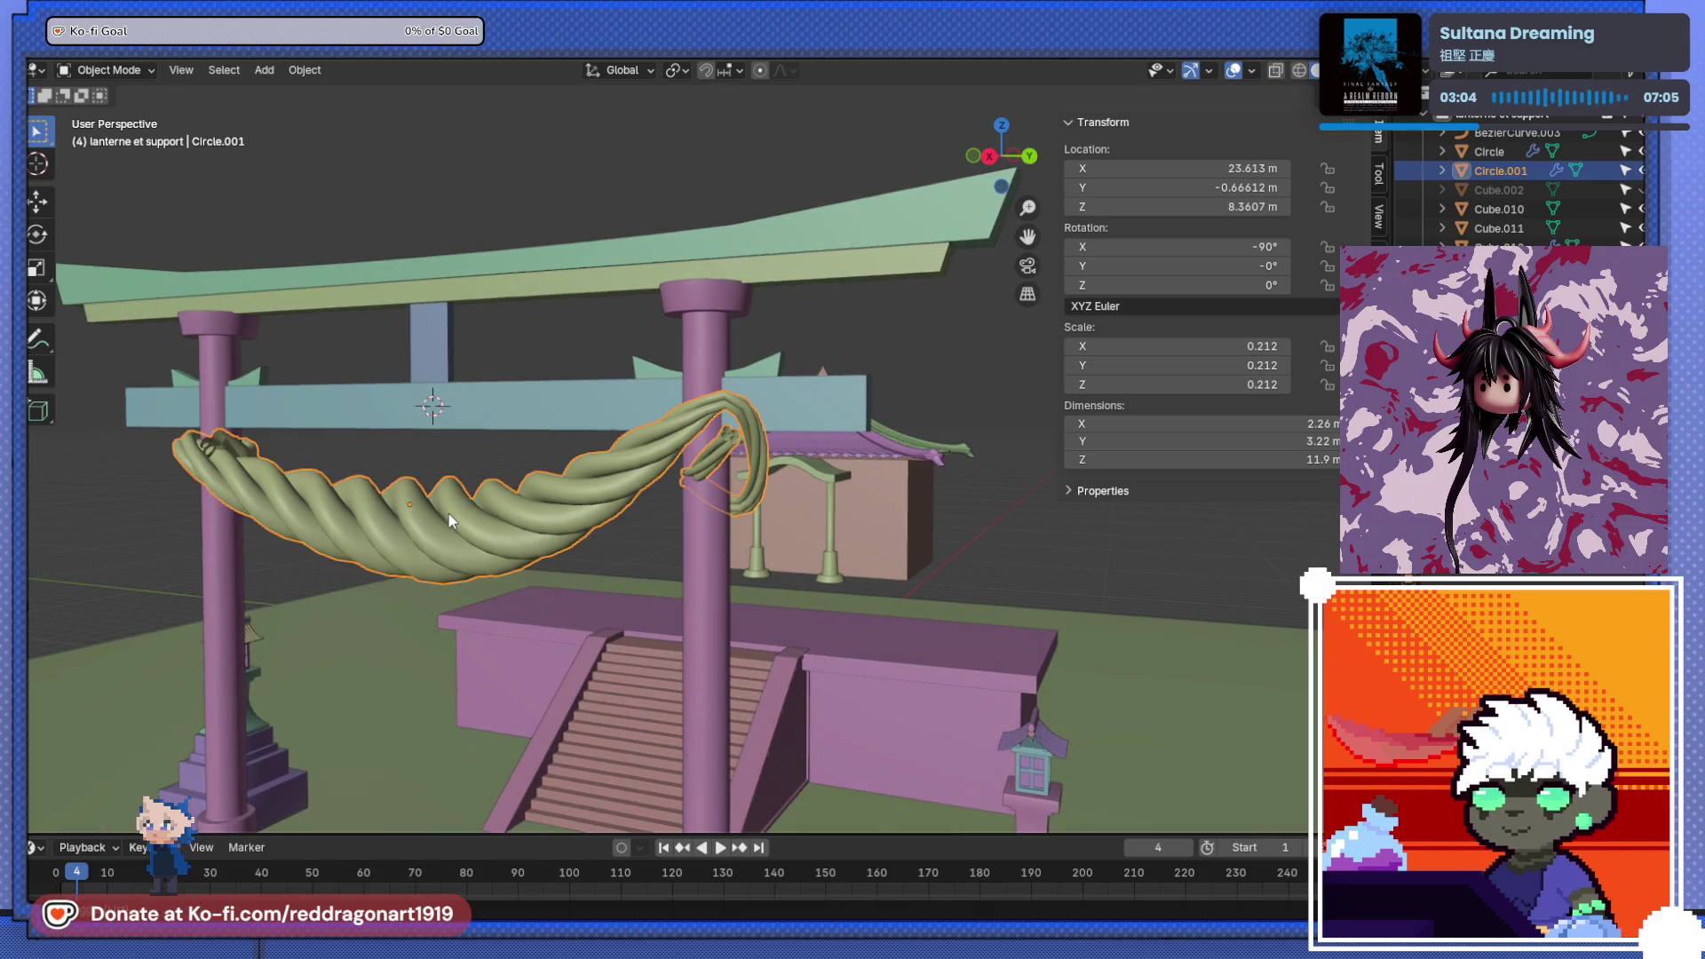
# - Make the rope's guide curve BézierCurve.003 active from the overlapping-objects menu
pyautogui.keyDown('shift'); pyautogui.click(440, 536); pyautogui.keyUp('shift')
pyautogui.keyDown('alt'); pyautogui.keyDown('shift'); pyautogui.click(441, 537); pyautogui.keyUp('shift'); pyautogui.keyUp('alt')
pyautogui.click(442, 542)
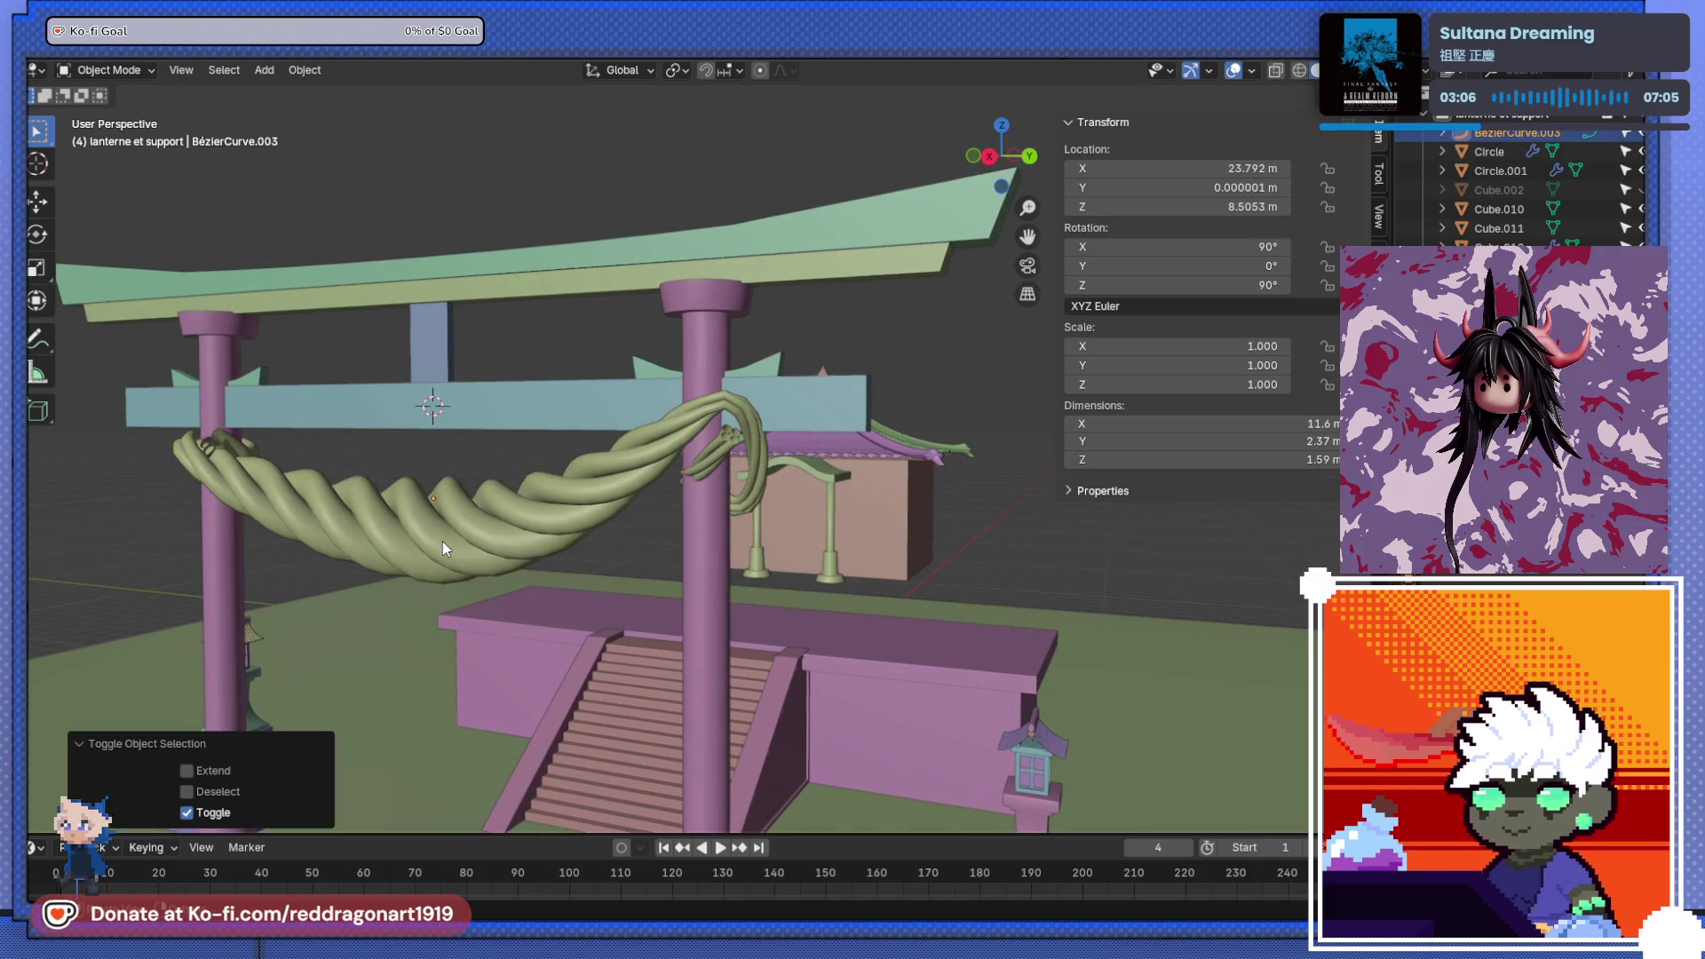
# - Move and rotate the rope's end control point, checking from the top view, to start the pillar wrap
pyautogui.scroll(2, 754, 440)
pyautogui.press('Tab')
pyautogui.click(721, 466)
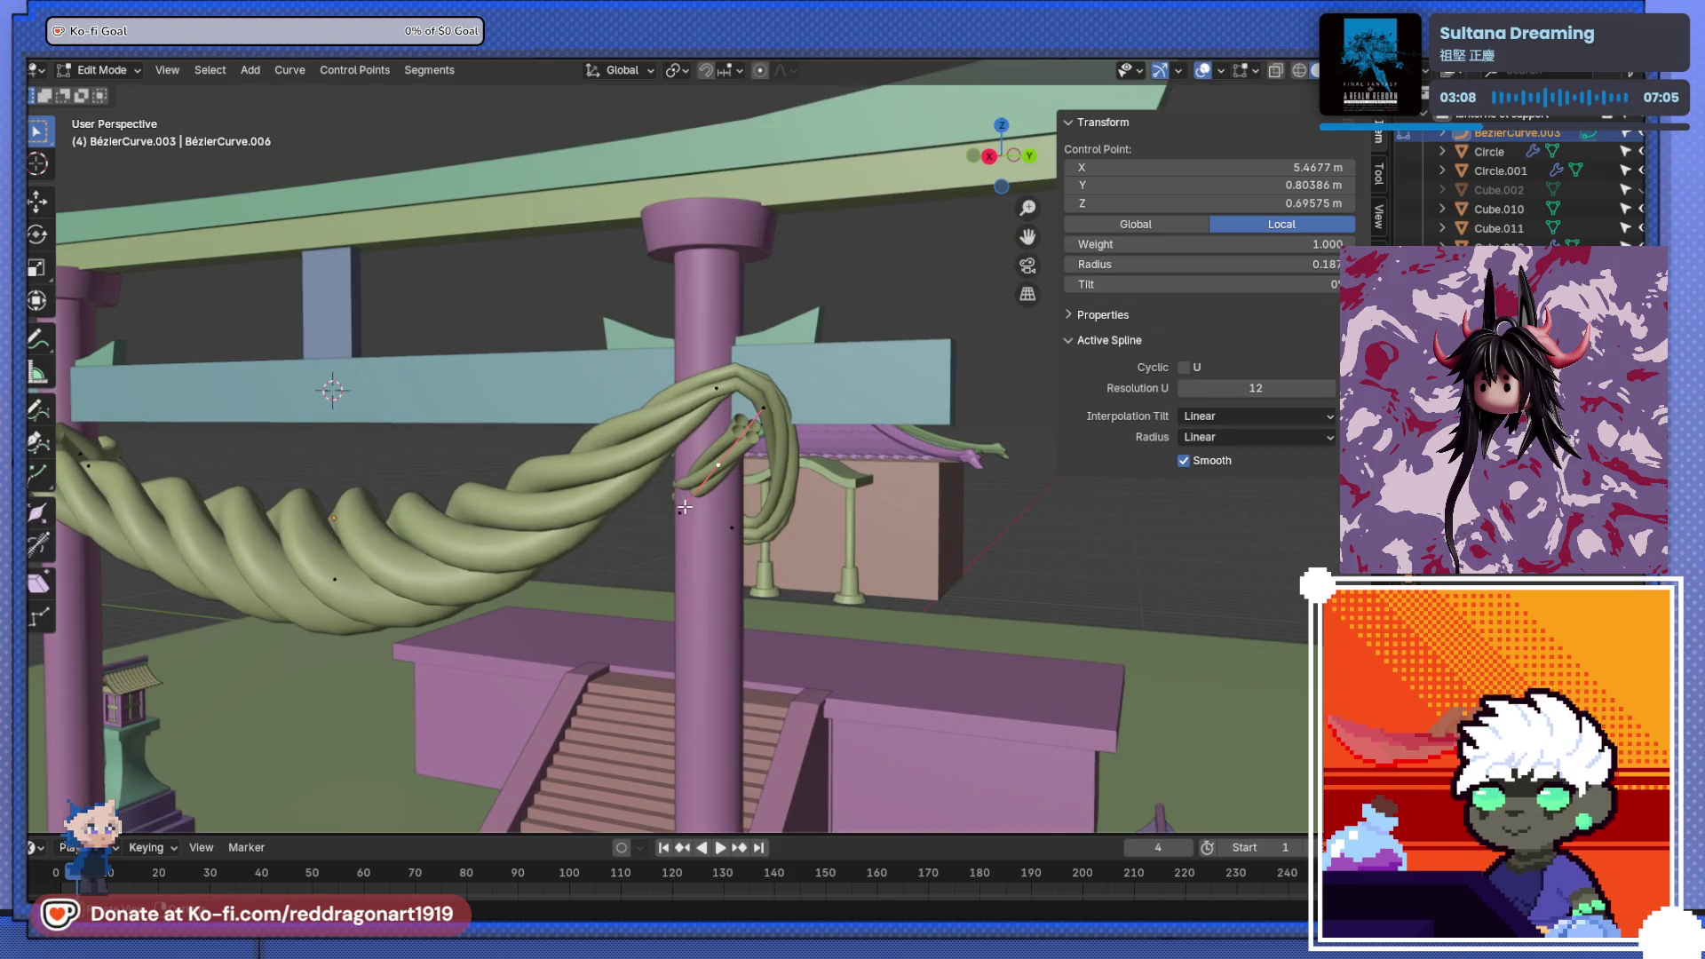
pyautogui.press('g')
pyautogui.click(645, 533)
pyautogui.press('KP_7')
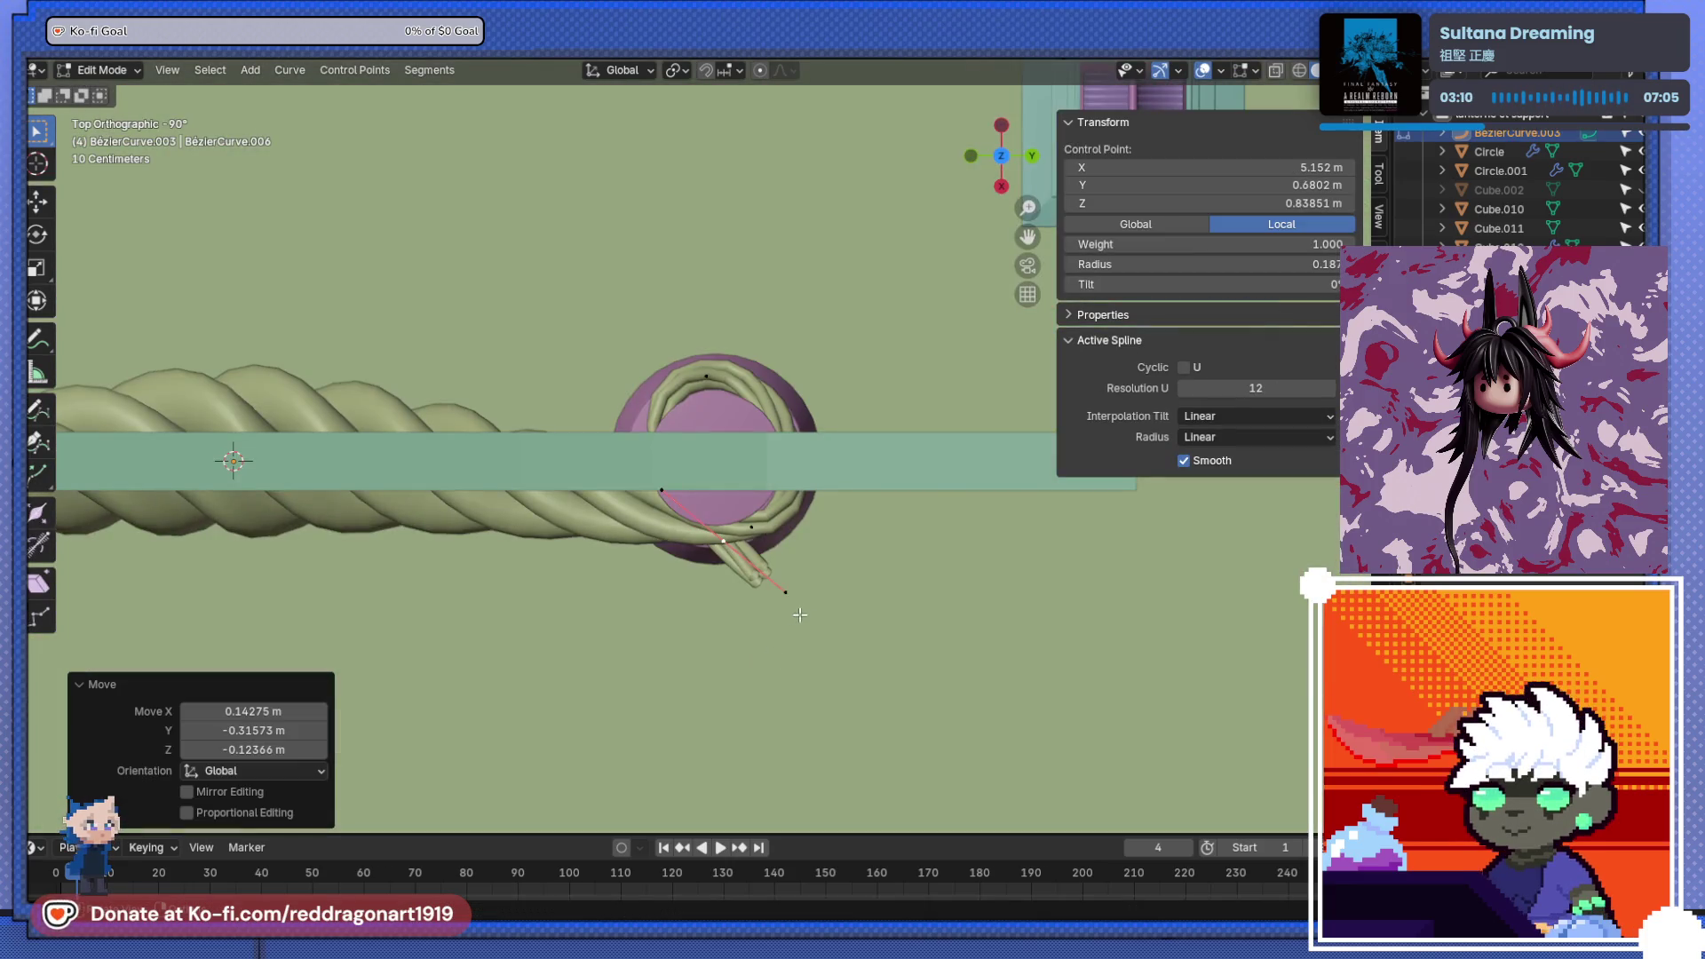
pyautogui.press('r')
pyautogui.click(835, 489)
pyautogui.press('g')
pyautogui.click(839, 487)
pyautogui.moveTo(838, 486); pyautogui.dragTo(788, 401, button='middle')
pyautogui.press('r')
pyautogui.click(793, 364)
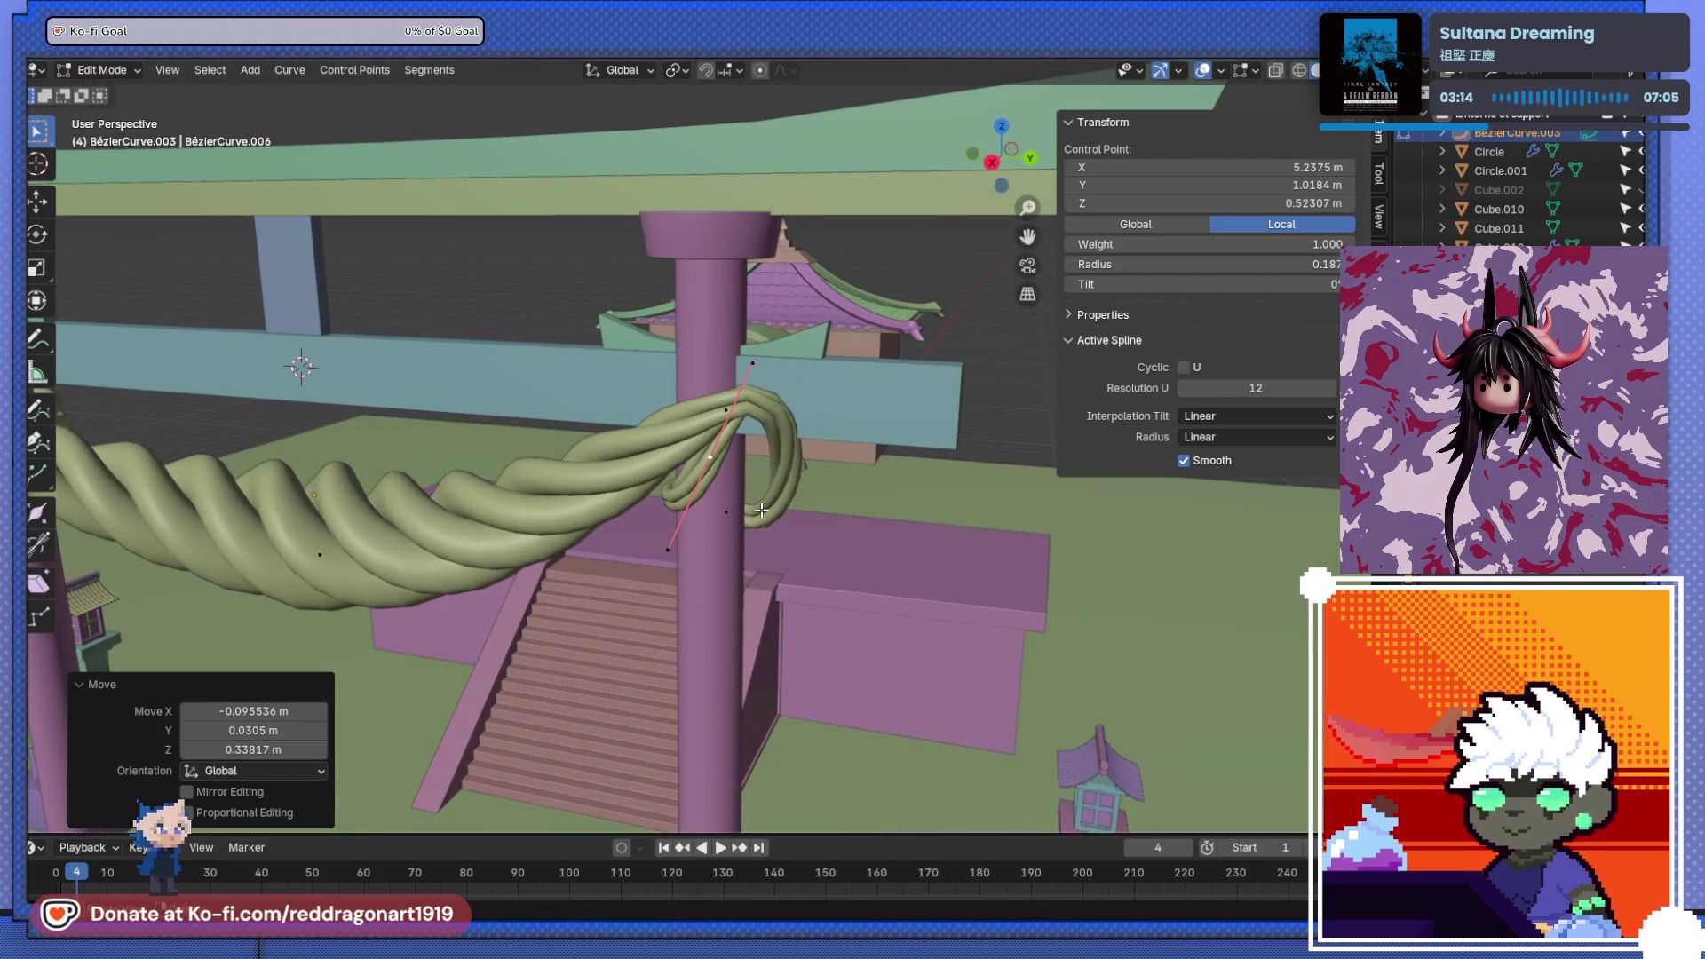
# - Reposition the end control point from the back view to pull the loop around the pillar
pyautogui.click(787, 488)
pyautogui.press('ctrl+KP_1')
pyautogui.press('g')
pyautogui.click(797, 517)
pyautogui.press('g')
pyautogui.click(754, 501)
pyautogui.moveTo(591, 422); pyautogui.dragTo(815, 476, button='middle')
# - Rotate and scale another point's handles (38.6° and 21° turns, slight shrink) to curl the loop
pyautogui.click(672, 456)
pyautogui.moveTo(672, 457)
pyautogui.mouseDown(button='middle')
pyautogui.moveTo(621, 462)
pyautogui.moveTo(667, 460)
pyautogui.mouseUp(button='middle')
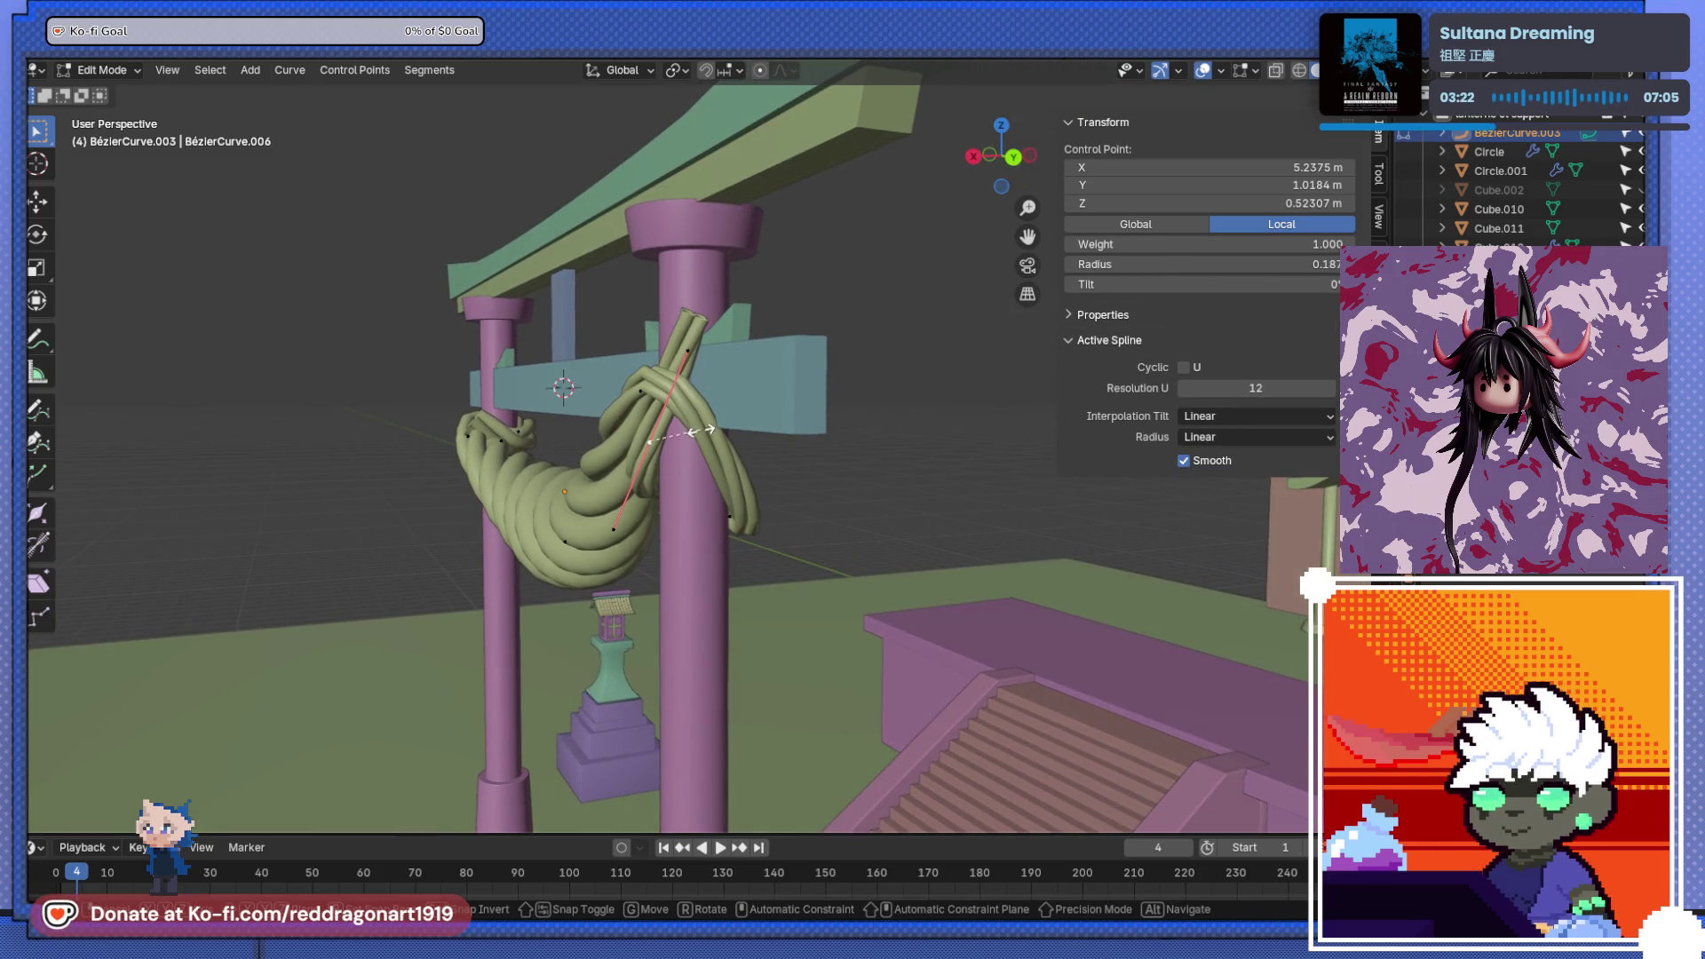
pyautogui.click(693, 429)
pyautogui.press('s')
pyautogui.moveTo(713, 460); pyautogui.dragTo(829, 411, button='middle')
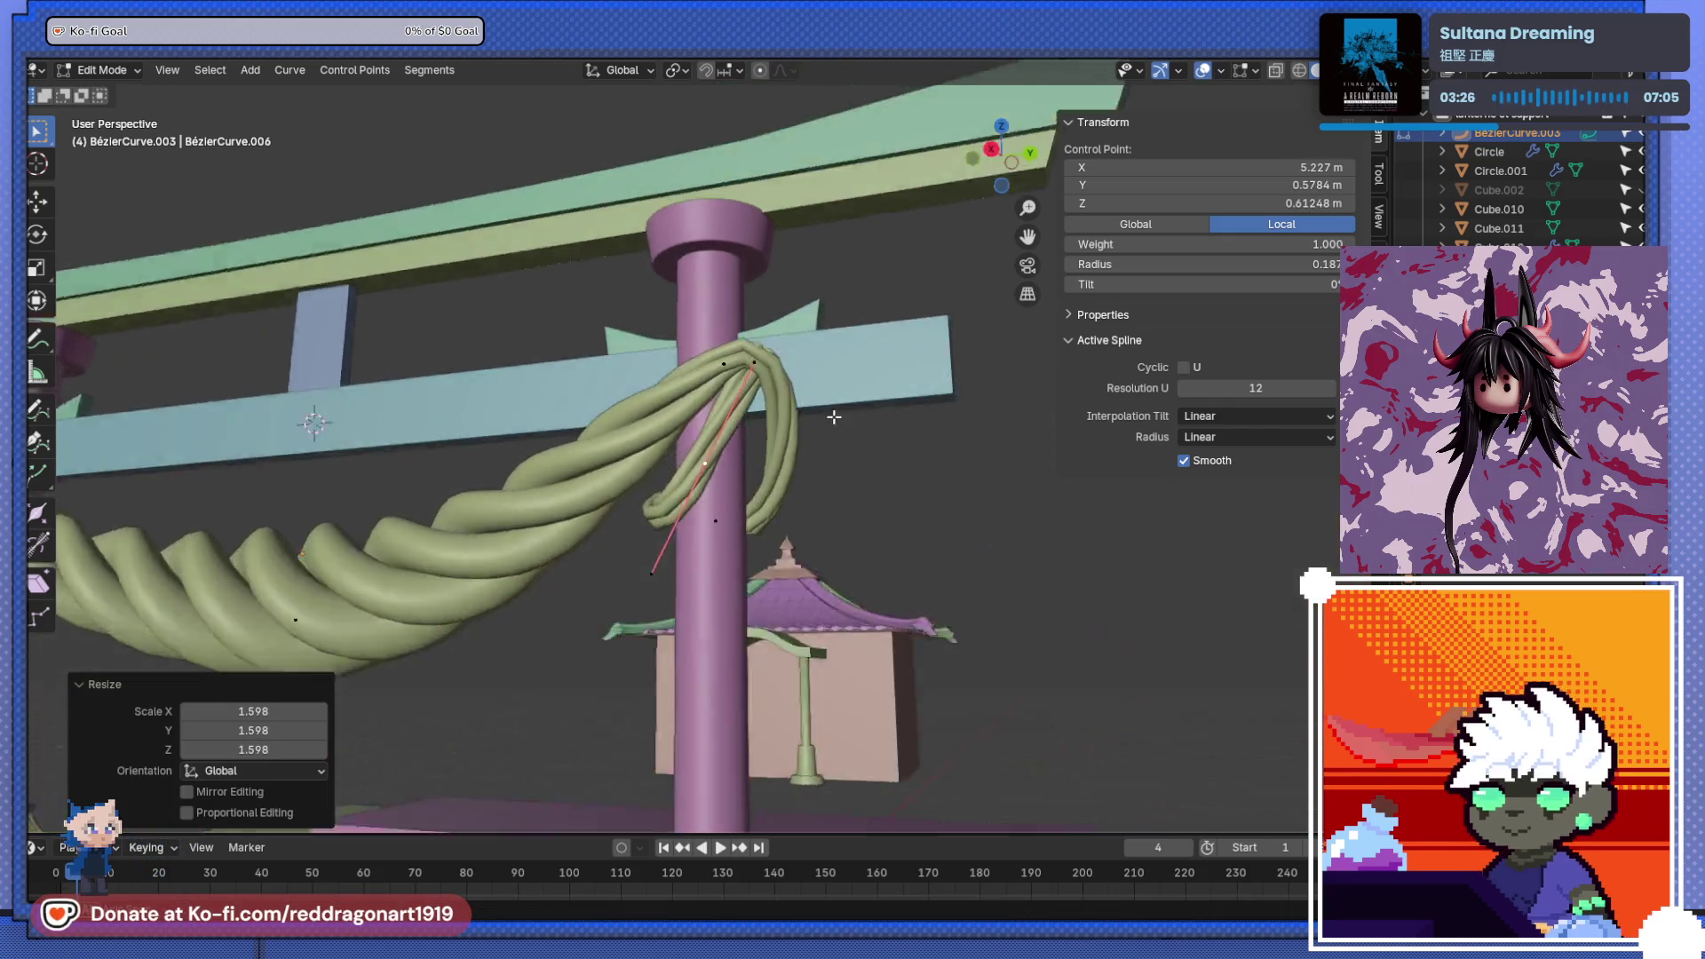
pyautogui.press('r')
pyautogui.click(856, 532)
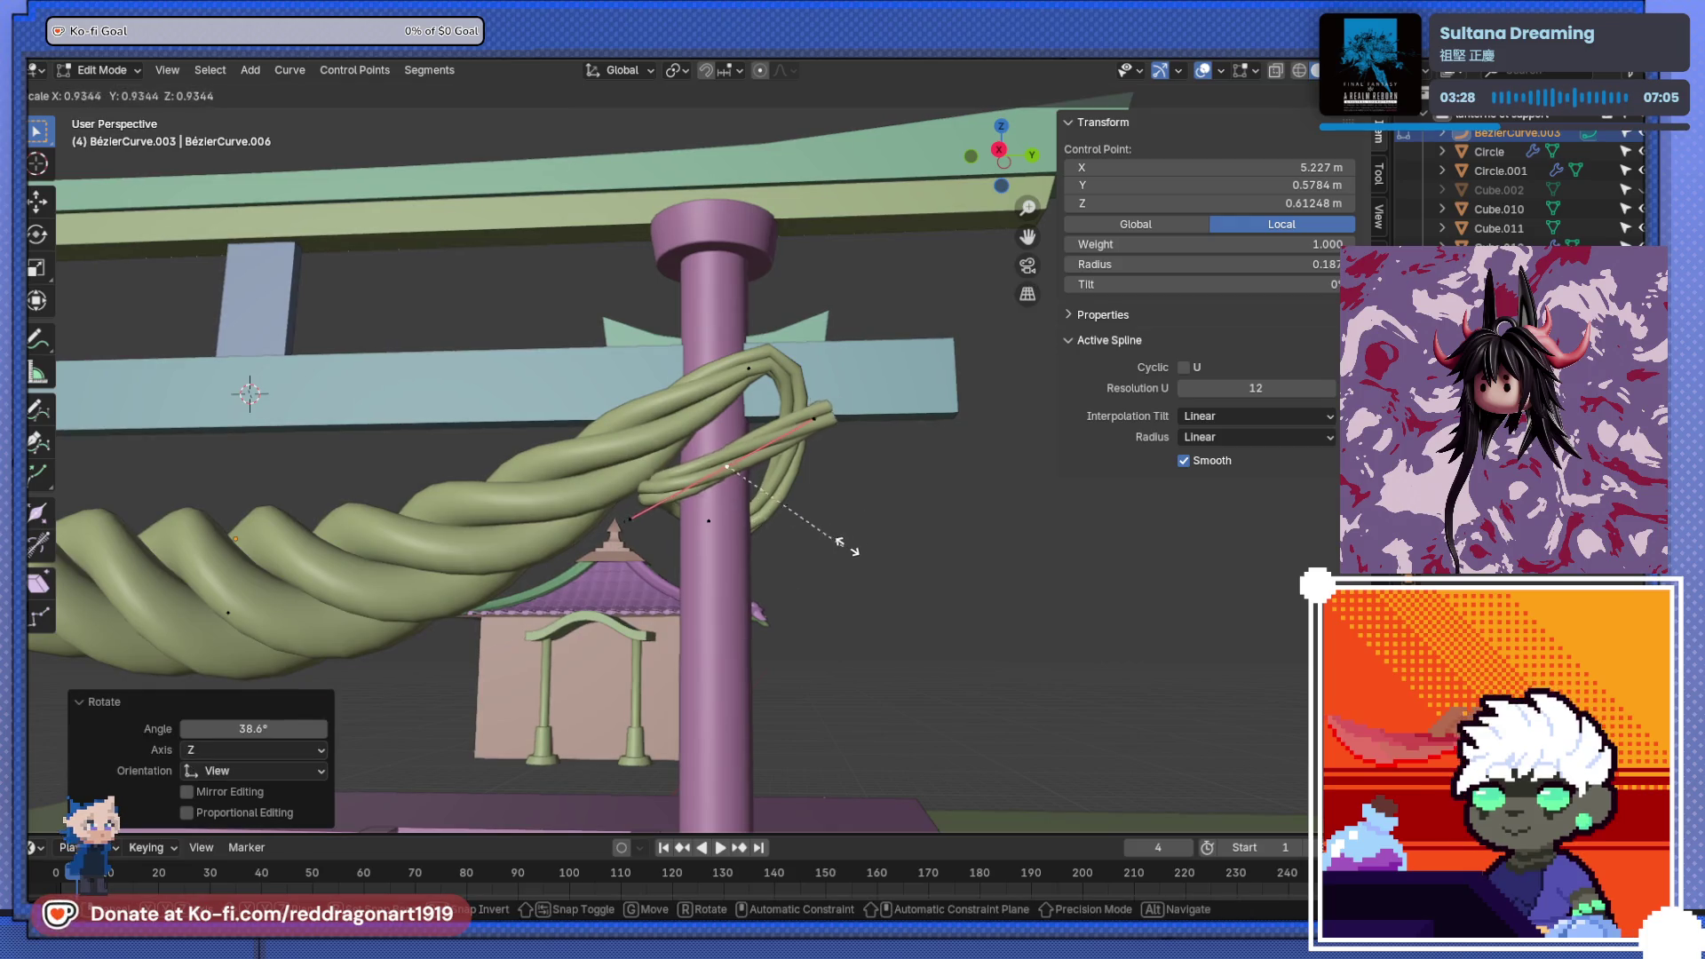
pyautogui.click(856, 544)
pyautogui.click(855, 555)
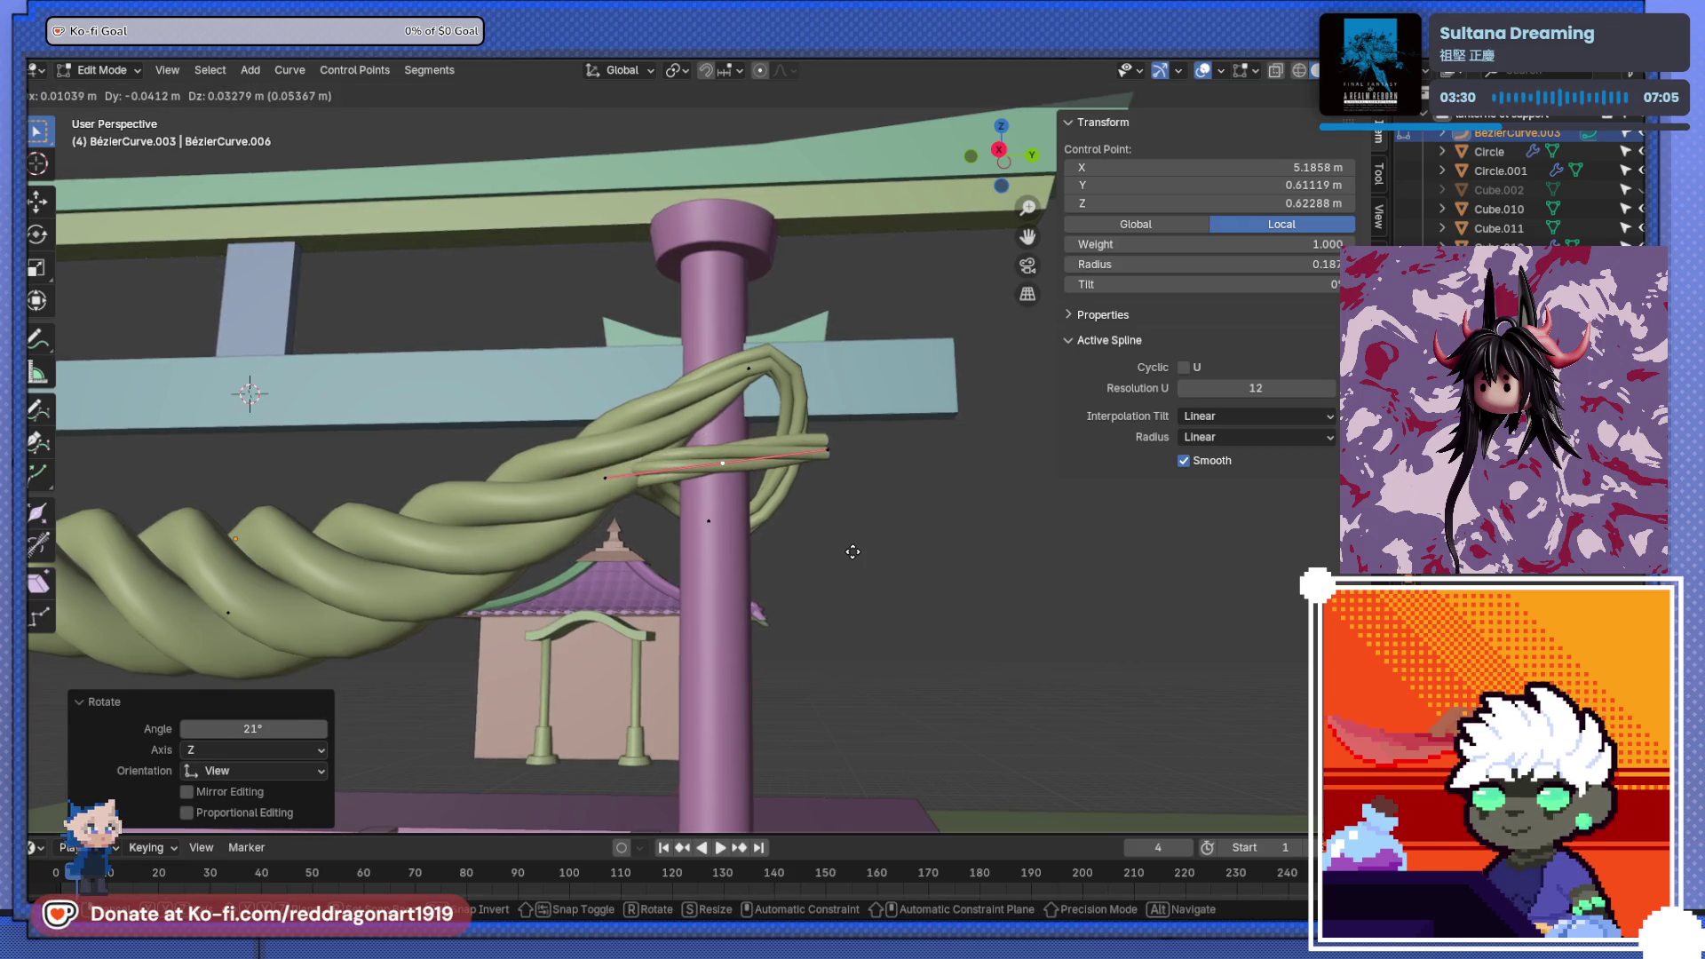
pyautogui.click(803, 552)
pyautogui.moveTo(803, 552)
pyautogui.mouseDown(button='middle')
pyautogui.moveTo(851, 560)
pyautogui.moveTo(825, 559)
pyautogui.moveTo(701, 440)
pyautogui.moveTo(655, 456)
pyautogui.moveTo(781, 465)
pyautogui.moveTo(872, 437)
pyautogui.moveTo(589, 487)
pyautogui.moveTo(674, 506)
pyautogui.moveTo(551, 462)
pyautogui.moveTo(768, 484)
pyautogui.mouseUp(button='middle')
pyautogui.press('r')
pyautogui.click(855, 572)
# - Move the knot's control points and shrink a handle to 0.607 so the tail hangs beside the pillar
pyautogui.press('g')
pyautogui.click(726, 433)
pyautogui.click(712, 437)
pyautogui.press('g')
pyautogui.click(740, 476)
pyautogui.click(707, 510)
pyautogui.click(733, 543)
pyautogui.click(779, 479)
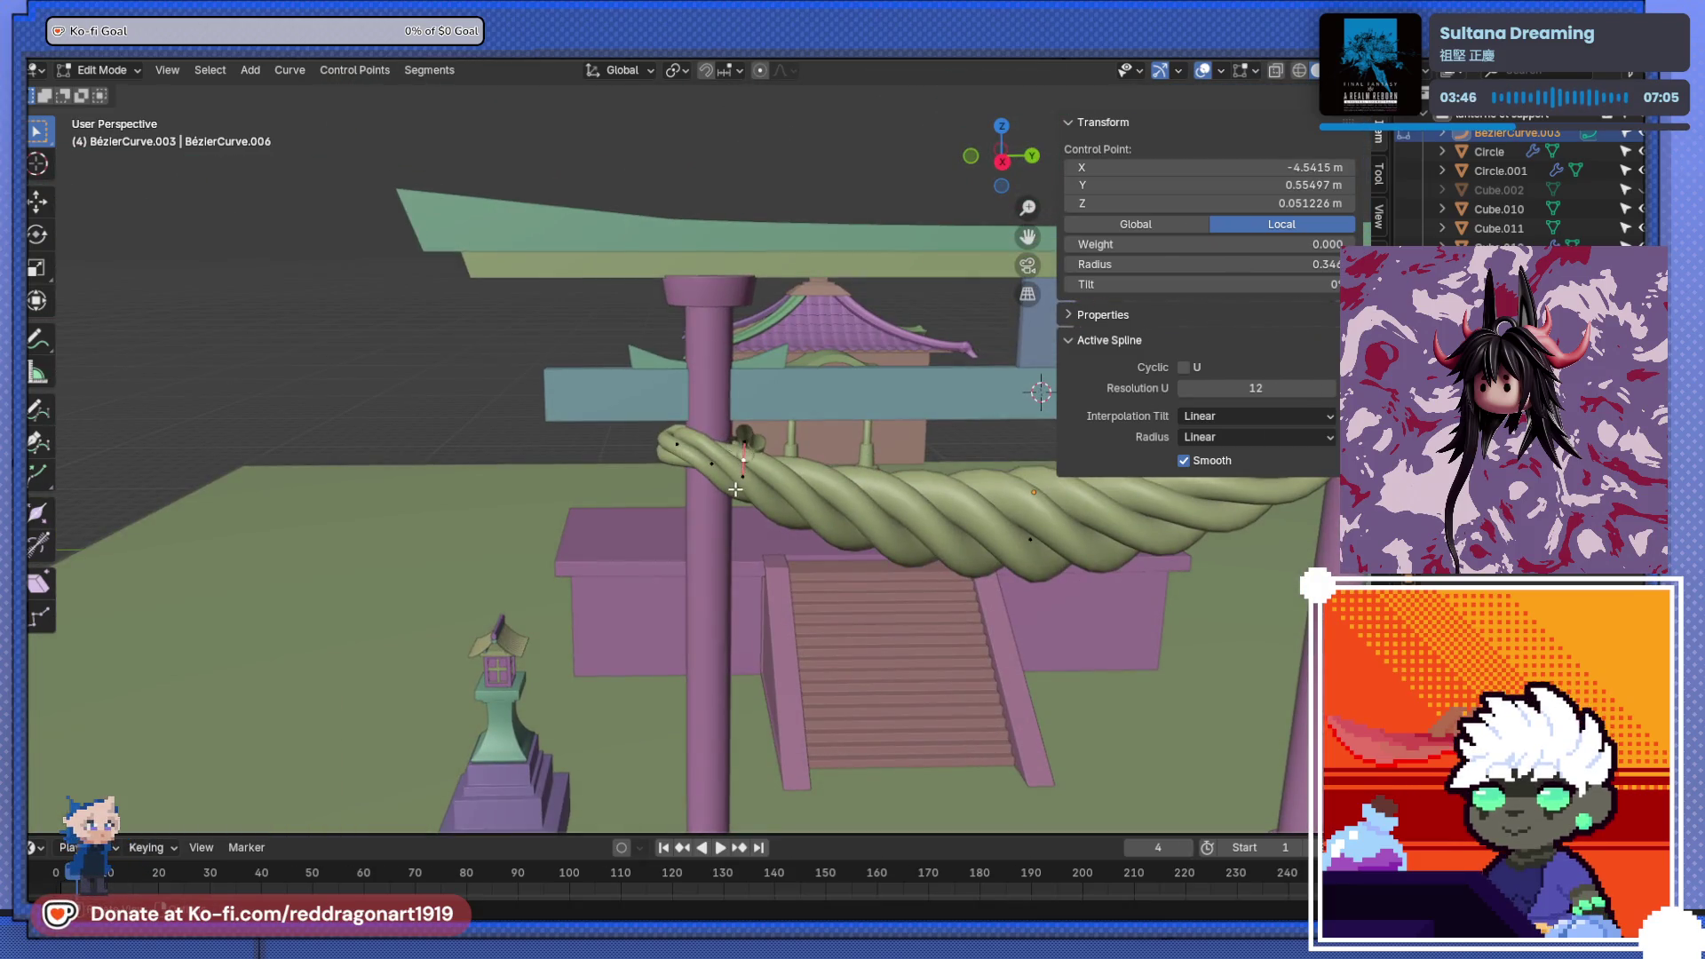
# - Move and rotate the knot's first control point so its strands overlap
pyautogui.press('g')
pyautogui.click(759, 478)
pyautogui.scroll(5, 759, 479)
pyautogui.press('r')
pyautogui.click(498, 493)
pyautogui.press('g')
pyautogui.click(487, 496)
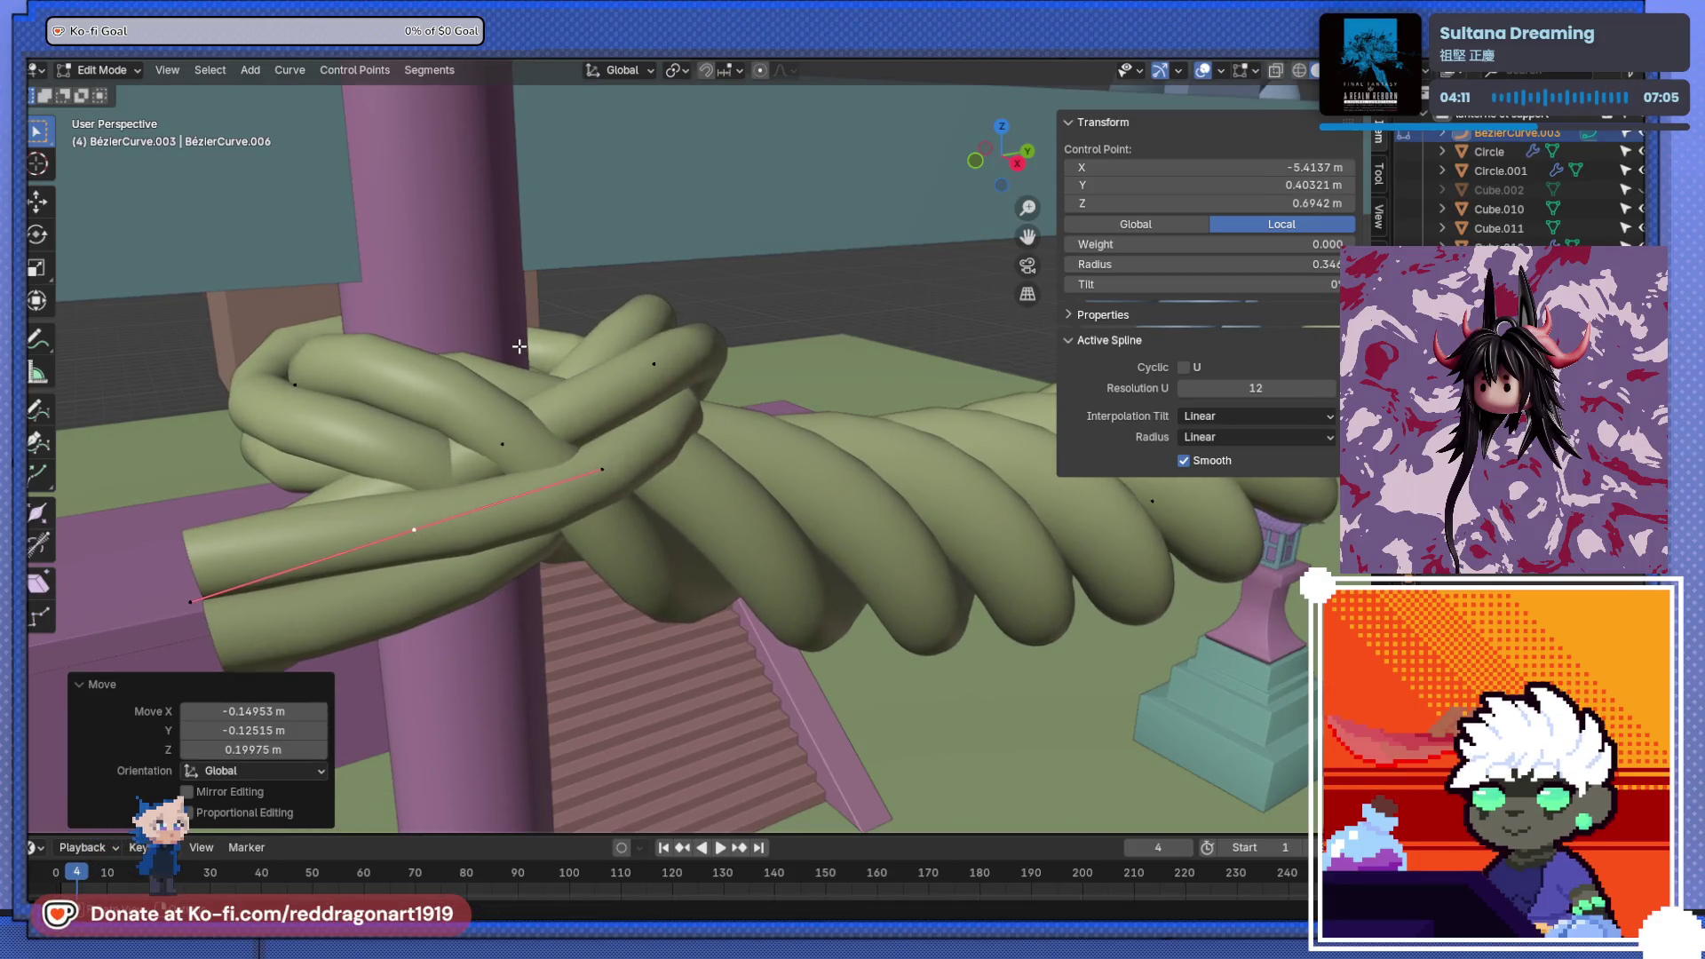
# - From the top view, rotate and move another knot point to tighten the loop
pyautogui.press('KP_7')
pyautogui.press('Right')
pyautogui.press('r')
pyautogui.click(739, 671)
pyautogui.press('g')
pyautogui.click(825, 524)
pyautogui.moveTo(826, 524)
pyautogui.mouseDown(button='middle')
pyautogui.moveTo(659, 463)
pyautogui.moveTo(213, 357)
pyautogui.moveTo(701, 391)
pyautogui.moveTo(661, 446)
pyautogui.moveTo(734, 488)
pyautogui.moveTo(881, 732)
pyautogui.mouseUp(button='middle')
pyautogui.scroll(-4, 659, 463)
# - Pull two more rope control points in close to the pillar
pyautogui.click(708, 391)
pyautogui.press('g')
pyautogui.click(712, 387)
pyautogui.click(713, 387)
pyautogui.press('g')
pyautogui.click(677, 442)
# - Move the dangling end's control point and thin the rope radius there with Alt+S
pyautogui.press('g')
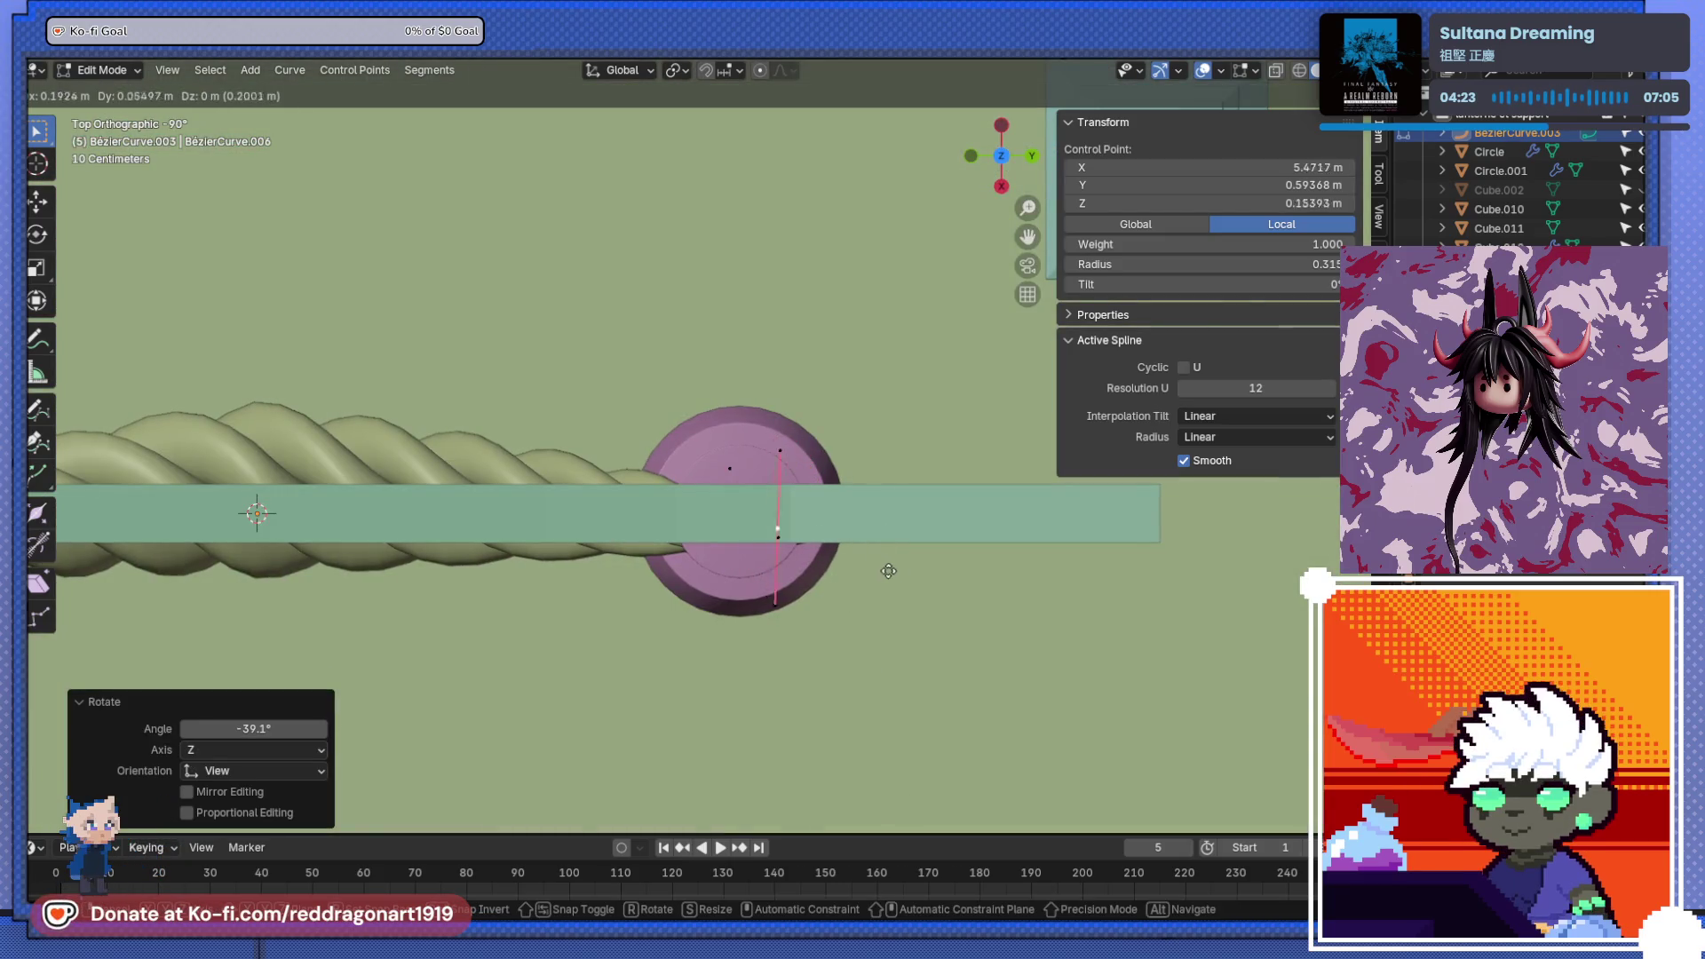
pyautogui.click(888, 568)
pyautogui.hotkey('alt', 's')
pyautogui.keyDown('alt'); pyautogui.moveTo(888, 568); pyautogui.dragTo(875, 548, button='middle'); pyautogui.keyUp('alt')
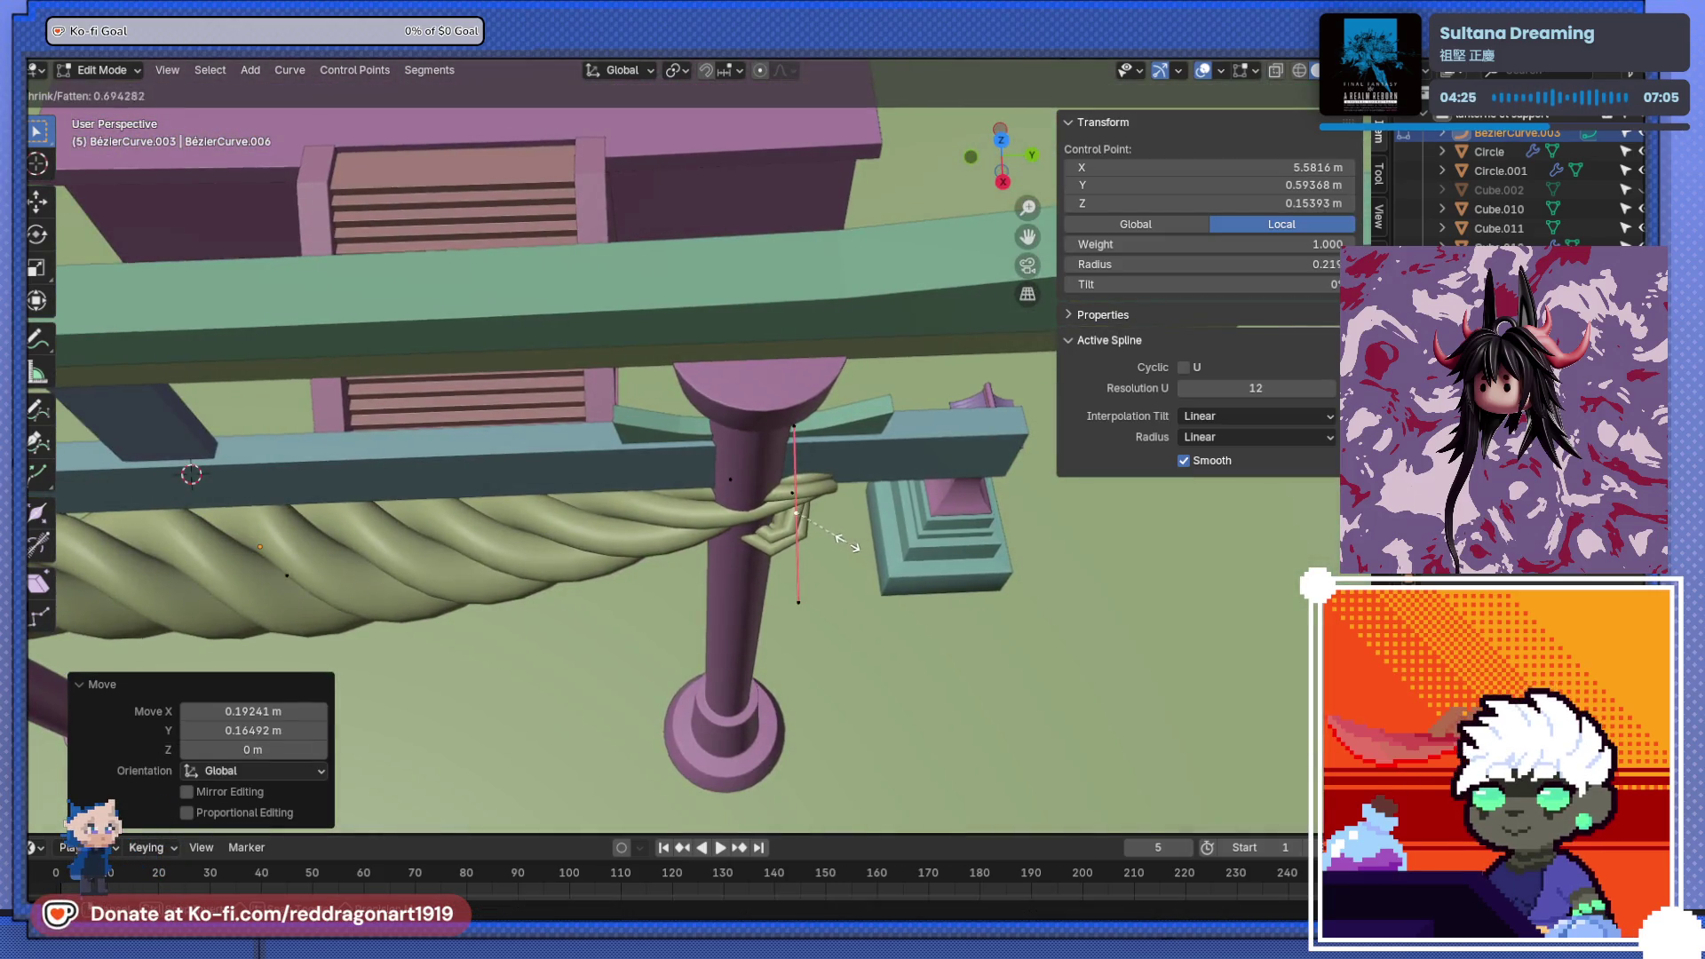
pyautogui.click(845, 543)
pyautogui.press('g')
pyautogui.click(851, 604)
# - Reposition the dangling end's points, checking from the back view, so it drapes down the pillar
pyautogui.press('r')
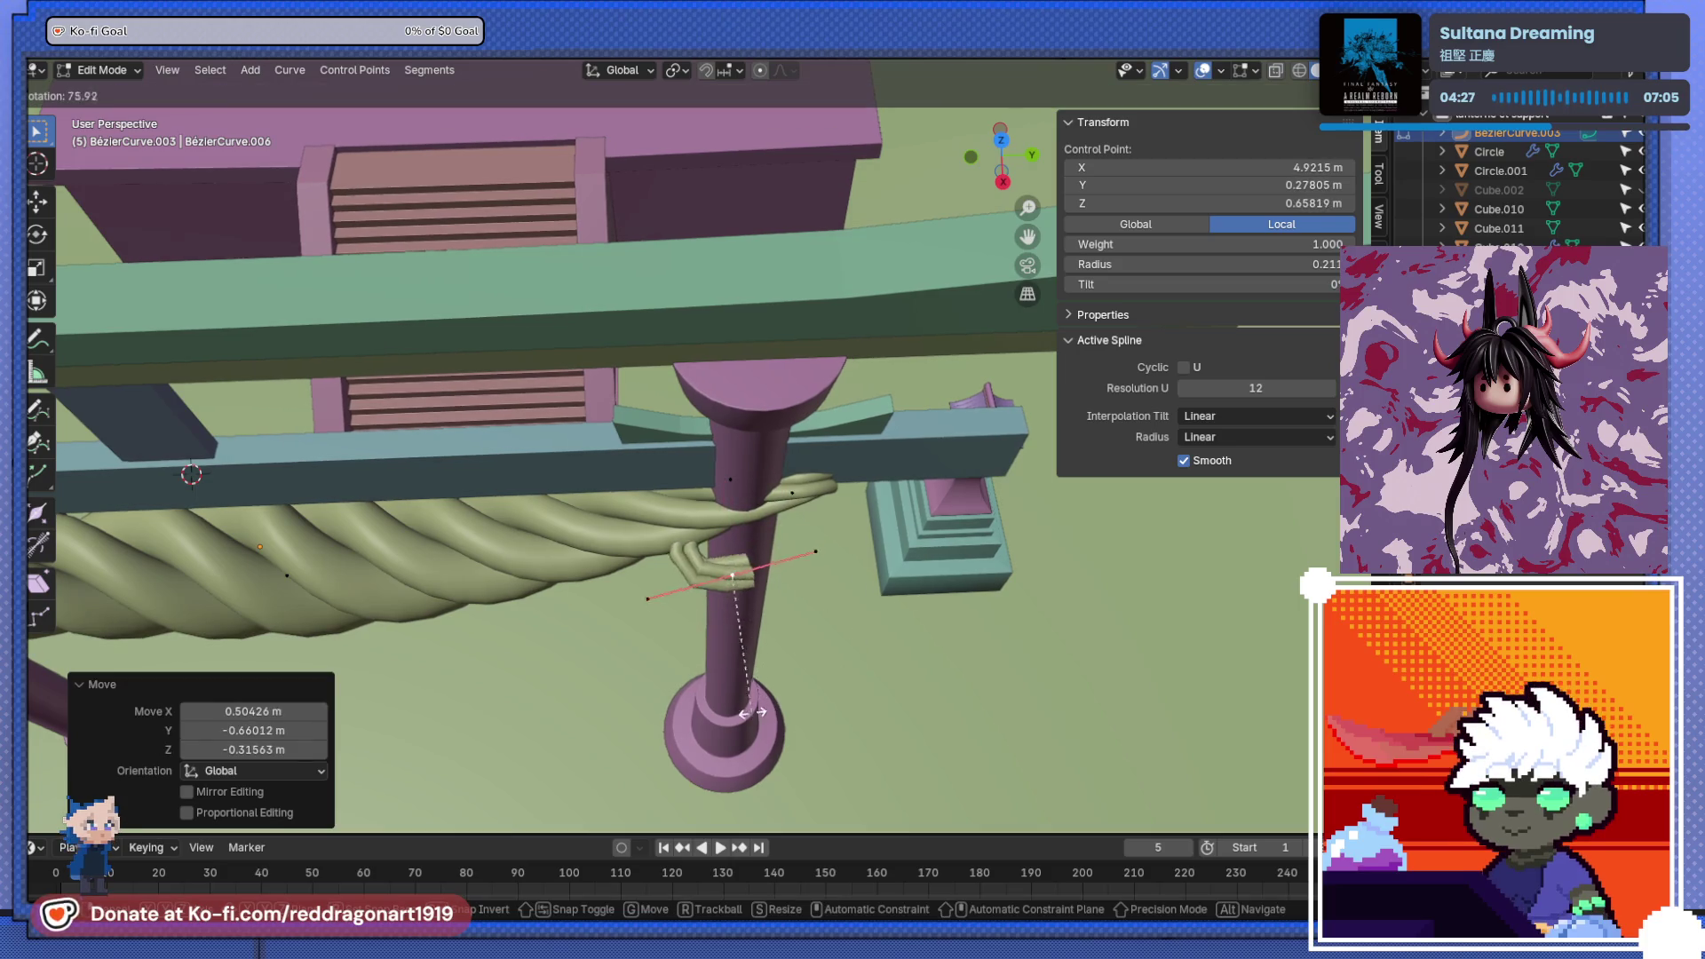
pyautogui.press('g')
pyautogui.click(781, 569)
pyautogui.moveTo(781, 568); pyautogui.dragTo(774, 381, button='middle')
pyautogui.click(774, 381)
pyautogui.press('ctrl+KP_1')
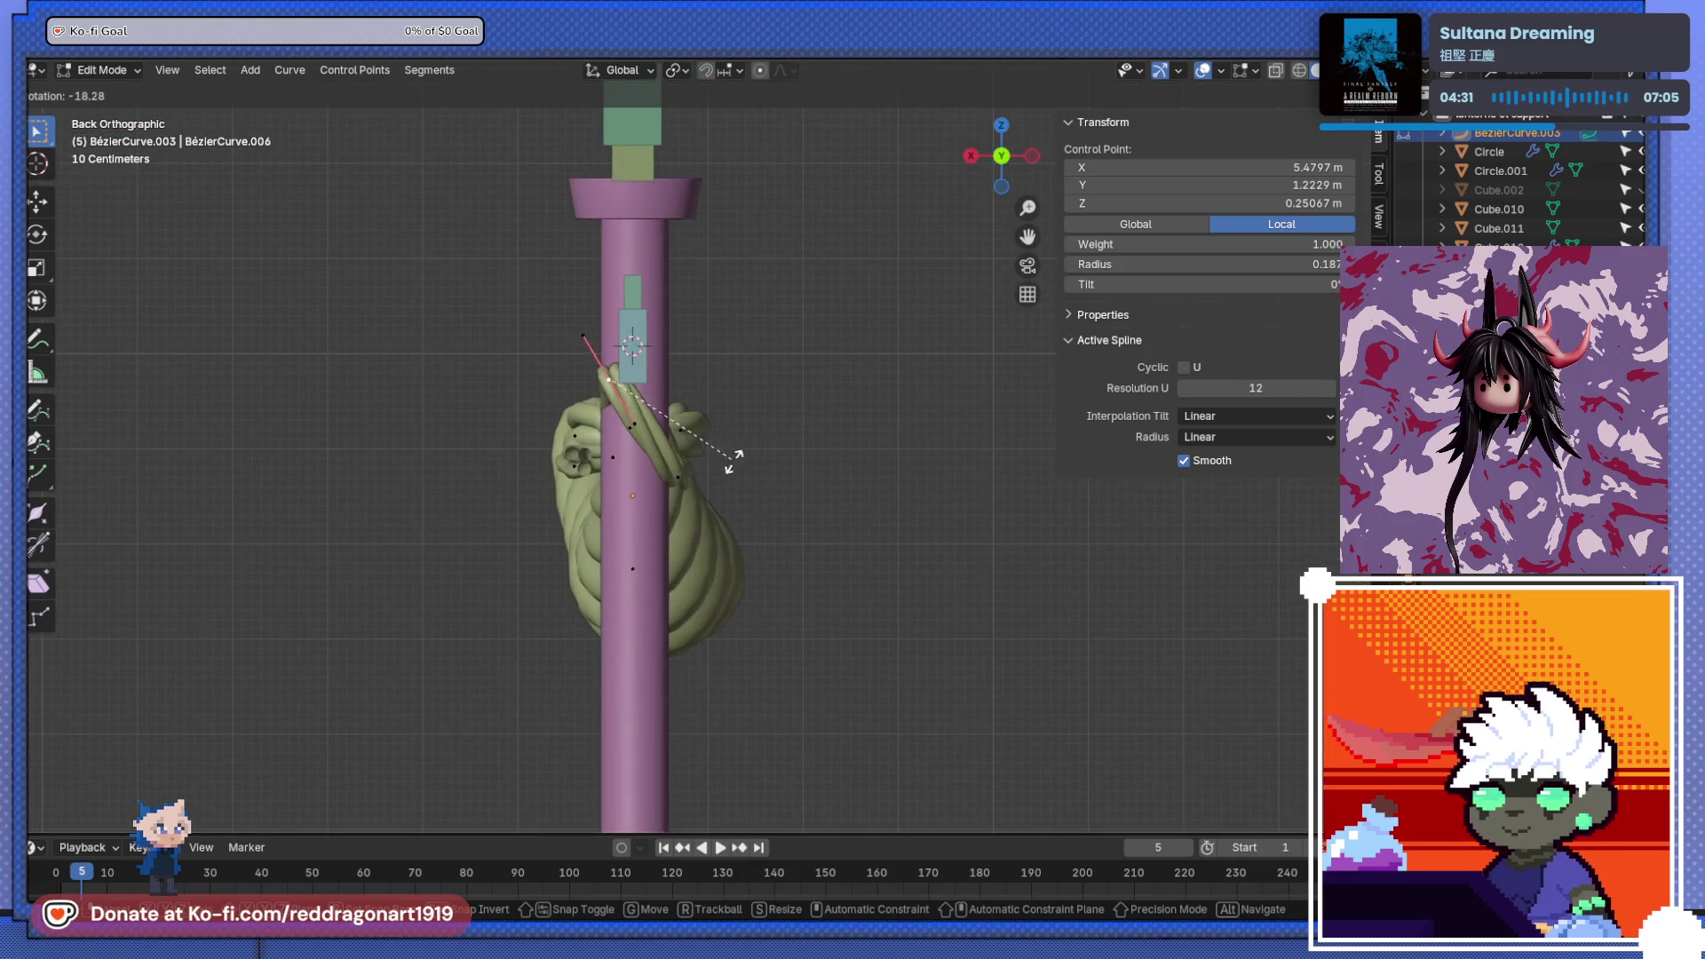
pyautogui.click(662, 542)
pyautogui.click(677, 488)
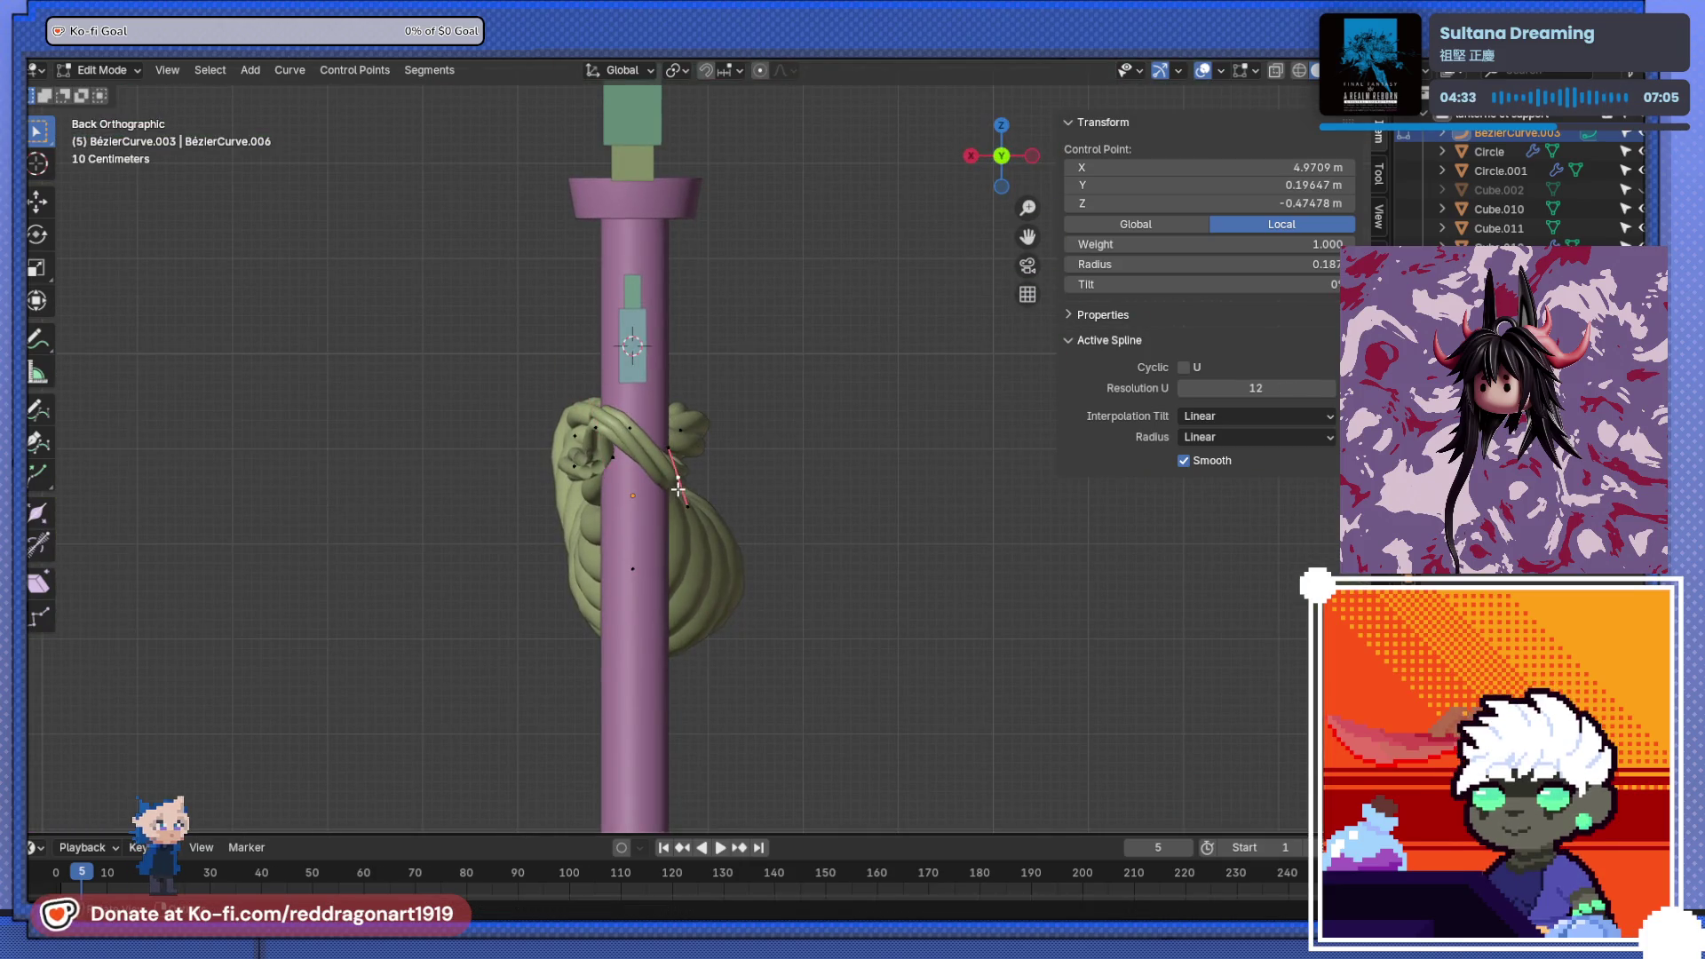
pyautogui.click(688, 432)
pyautogui.moveTo(688, 432)
pyautogui.mouseDown(button='middle')
pyautogui.moveTo(680, 464)
pyautogui.moveTo(682, 444)
pyautogui.moveTo(628, 459)
pyautogui.moveTo(531, 523)
pyautogui.moveTo(575, 438)
pyautogui.moveTo(622, 471)
pyautogui.moveTo(550, 562)
pyautogui.moveTo(582, 533)
pyautogui.mouseUp(button='middle')
# - Thicken the rope at one point, then rotate and move the dangling end from the top view
pyautogui.hotkey('alt', 's')
pyautogui.click(675, 425)
pyautogui.hotkey('ctrl', 'z')
pyautogui.click(668, 424)
pyautogui.press('r')
pyautogui.click(571, 571)
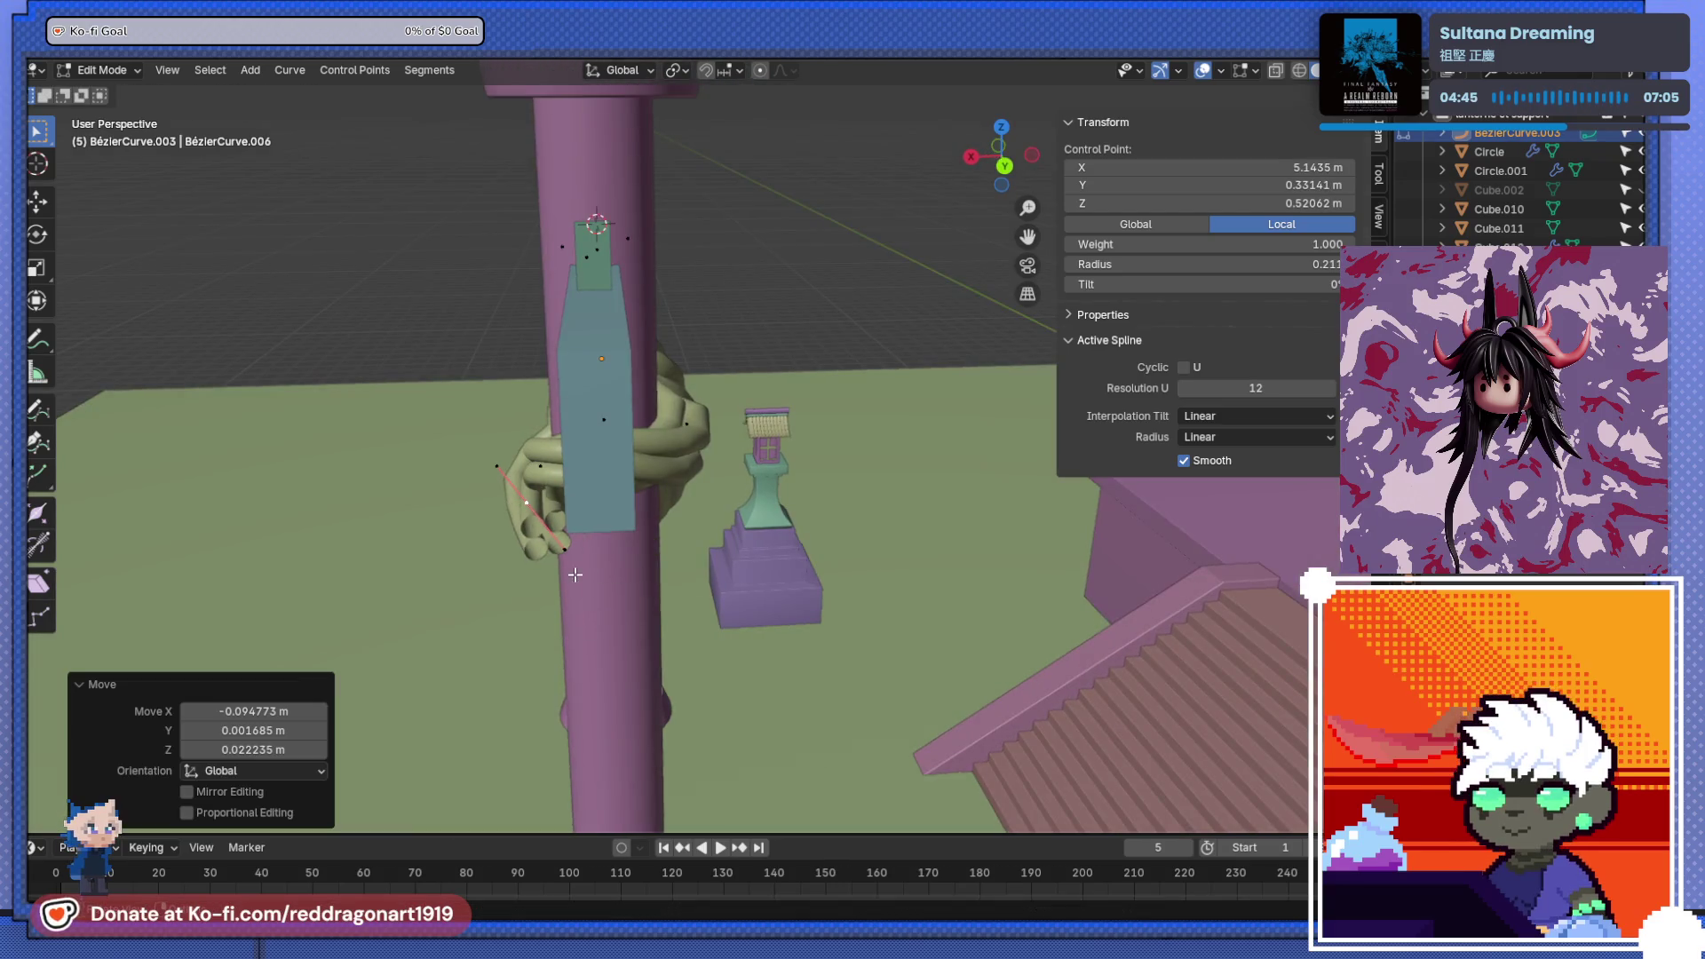
pyautogui.press('KP_7')
pyautogui.press('g')
pyautogui.click(908, 607)
pyautogui.moveTo(696, 669)
pyautogui.mouseDown(button='middle')
pyautogui.moveTo(622, 551)
pyautogui.moveTo(796, 435)
pyautogui.moveTo(737, 444)
pyautogui.mouseUp(button='middle')
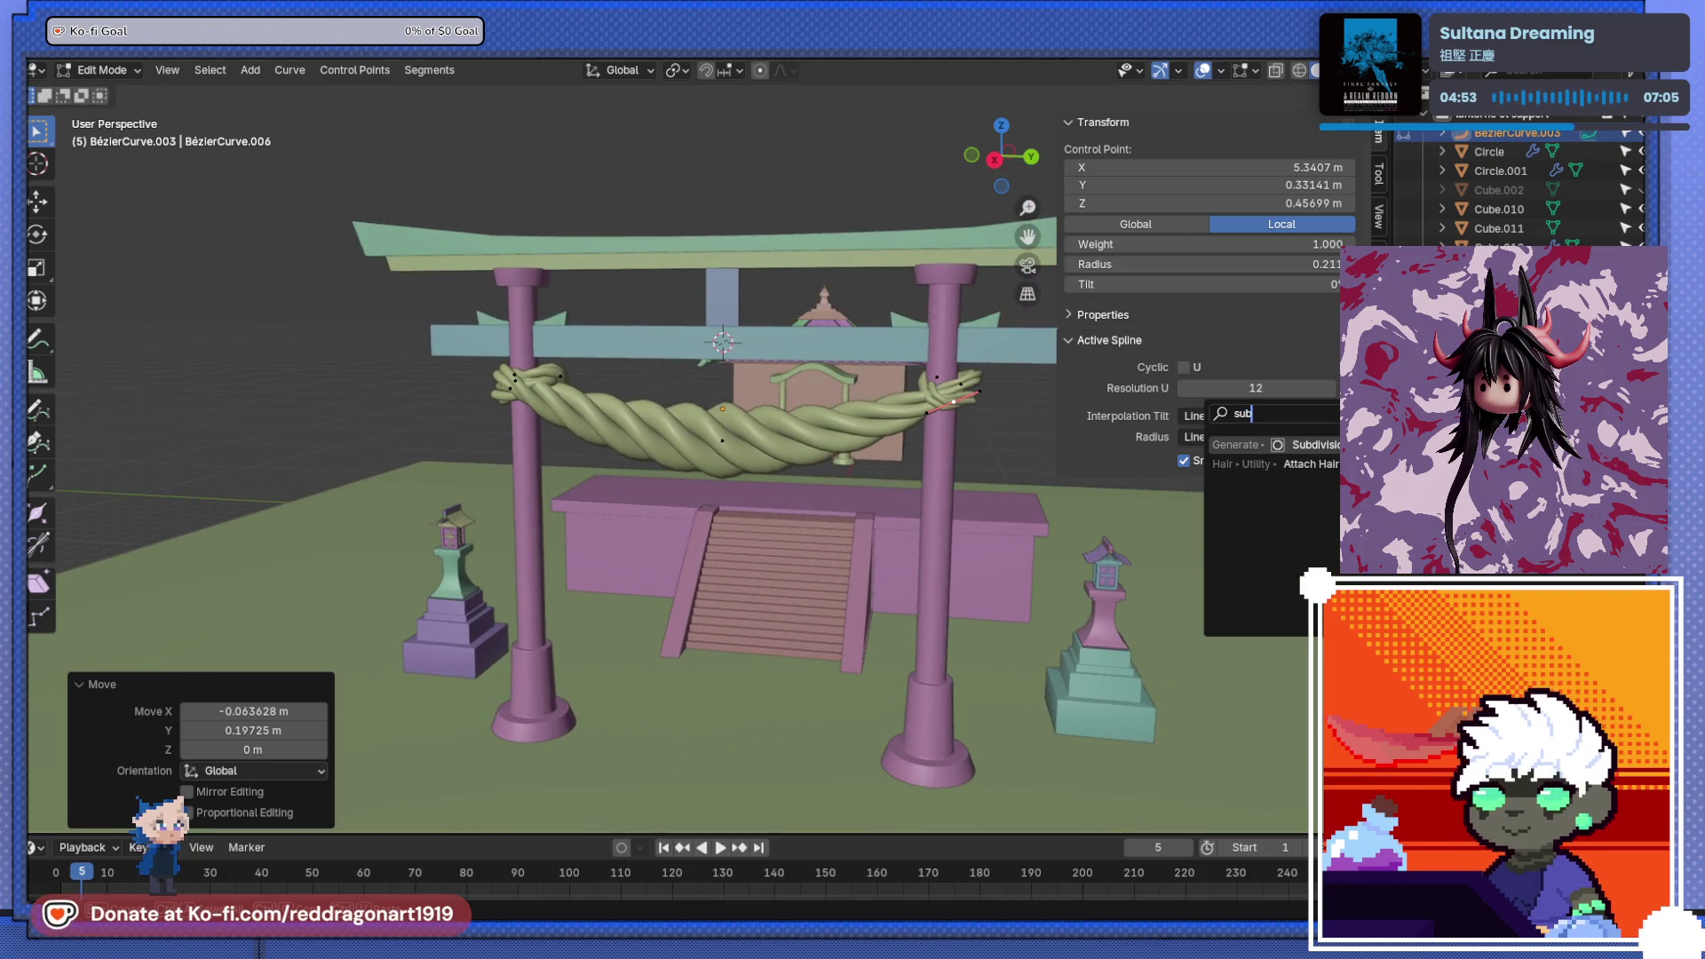
# - Add the Subdivision modifier, leave Edit Mode, inspect the finished rope, and select the lower torii beam
pyautogui.press('Return')
pyautogui.press('Tab')
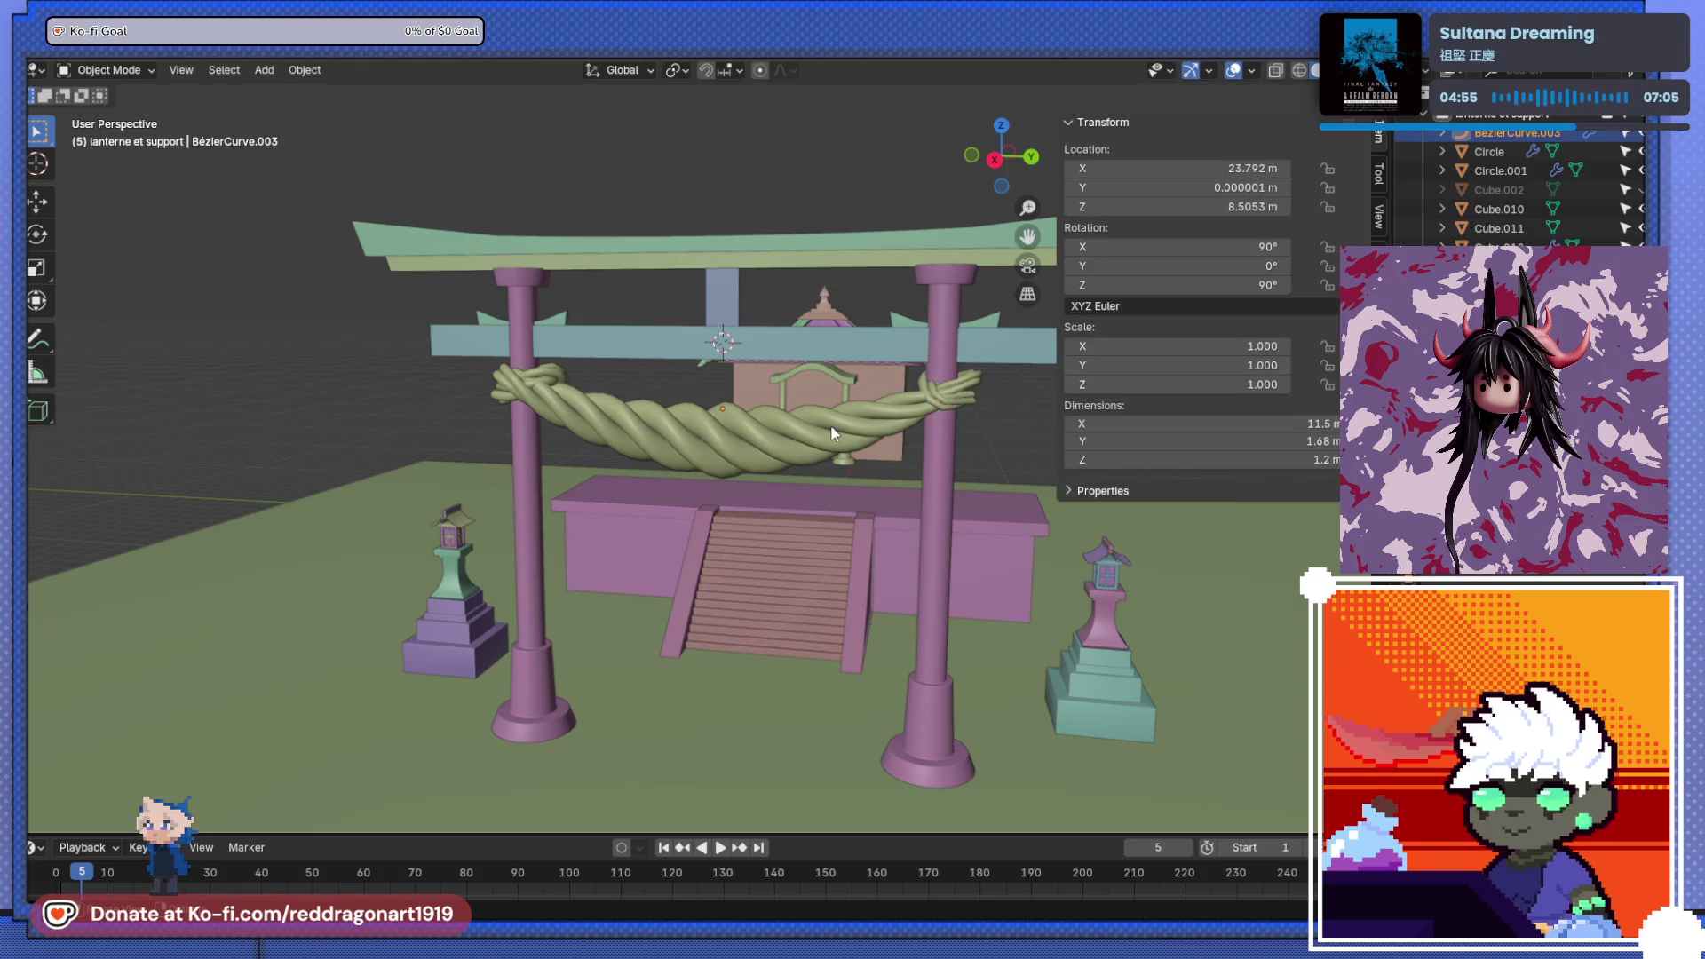
pyautogui.press('Return')
pyautogui.scroll(8, 873, 479)
pyautogui.moveTo(873, 480)
pyautogui.mouseDown(button='middle')
pyautogui.moveTo(987, 290)
pyautogui.moveTo(850, 433)
pyautogui.moveTo(678, 526)
pyautogui.moveTo(867, 483)
pyautogui.moveTo(799, 542)
pyautogui.moveTo(932, 479)
pyautogui.moveTo(730, 607)
pyautogui.moveTo(679, 510)
pyautogui.mouseUp(button='middle')
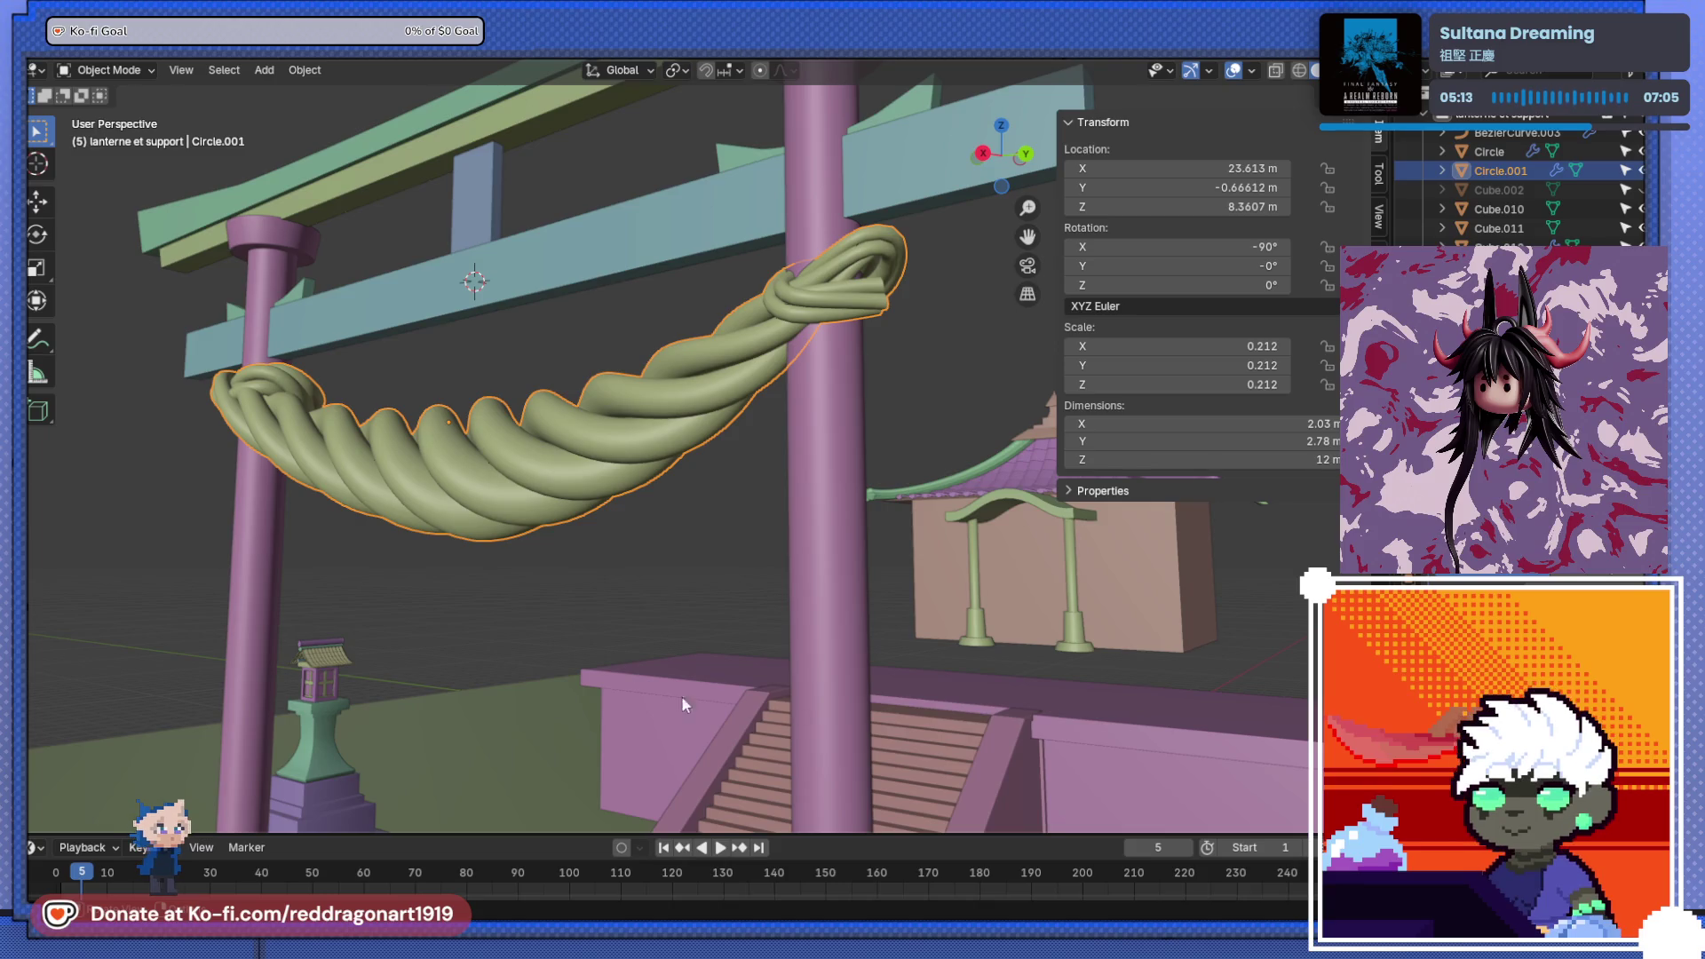
pyautogui.scroll(-5, 680, 695)
pyautogui.scroll(3, 562, 446)
pyautogui.moveTo(563, 446)
pyautogui.mouseDown(button='middle')
pyautogui.moveTo(625, 376)
pyautogui.moveTo(710, 445)
pyautogui.moveTo(609, 492)
pyautogui.moveTo(628, 561)
pyautogui.moveTo(678, 504)
pyautogui.moveTo(646, 471)
pyautogui.mouseUp(button='middle')
pyautogui.scroll(5, 646, 470)
pyautogui.click(757, 556)
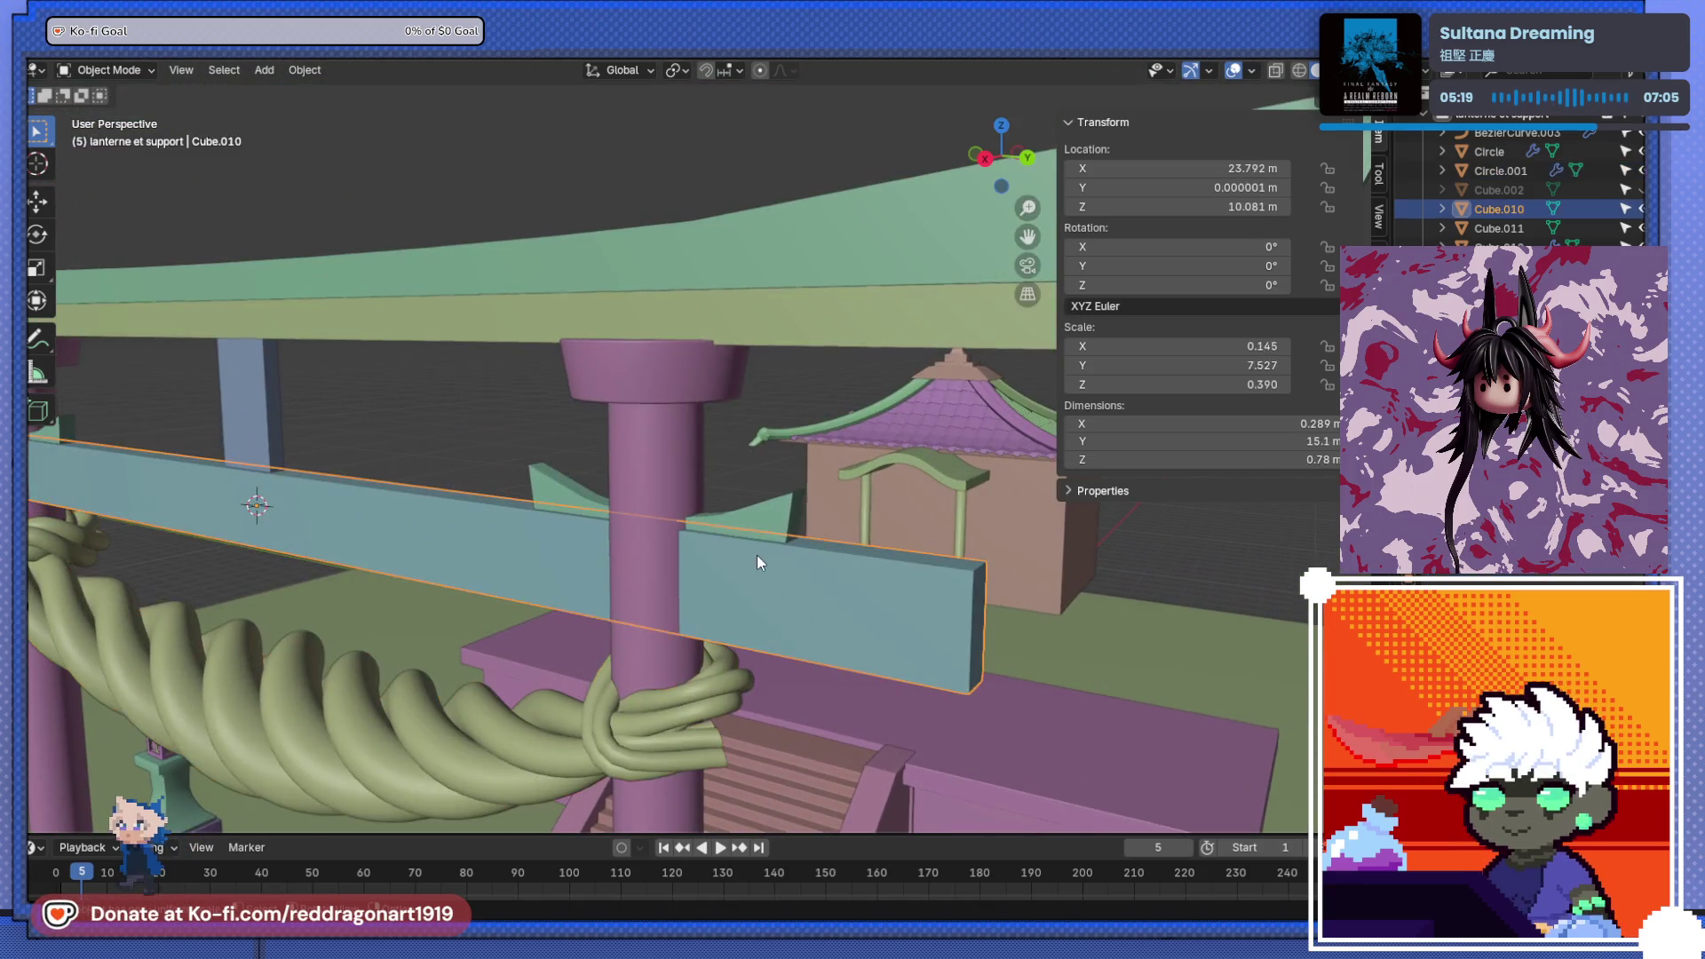
# - Inspect the lower crossbeam's mesh in Edit Mode, selecting its edges from several angles
pyautogui.press('Tab')
pyautogui.scroll(3, 779, 551)
pyautogui.scroll(-4, 780, 550)
pyautogui.click(902, 574)
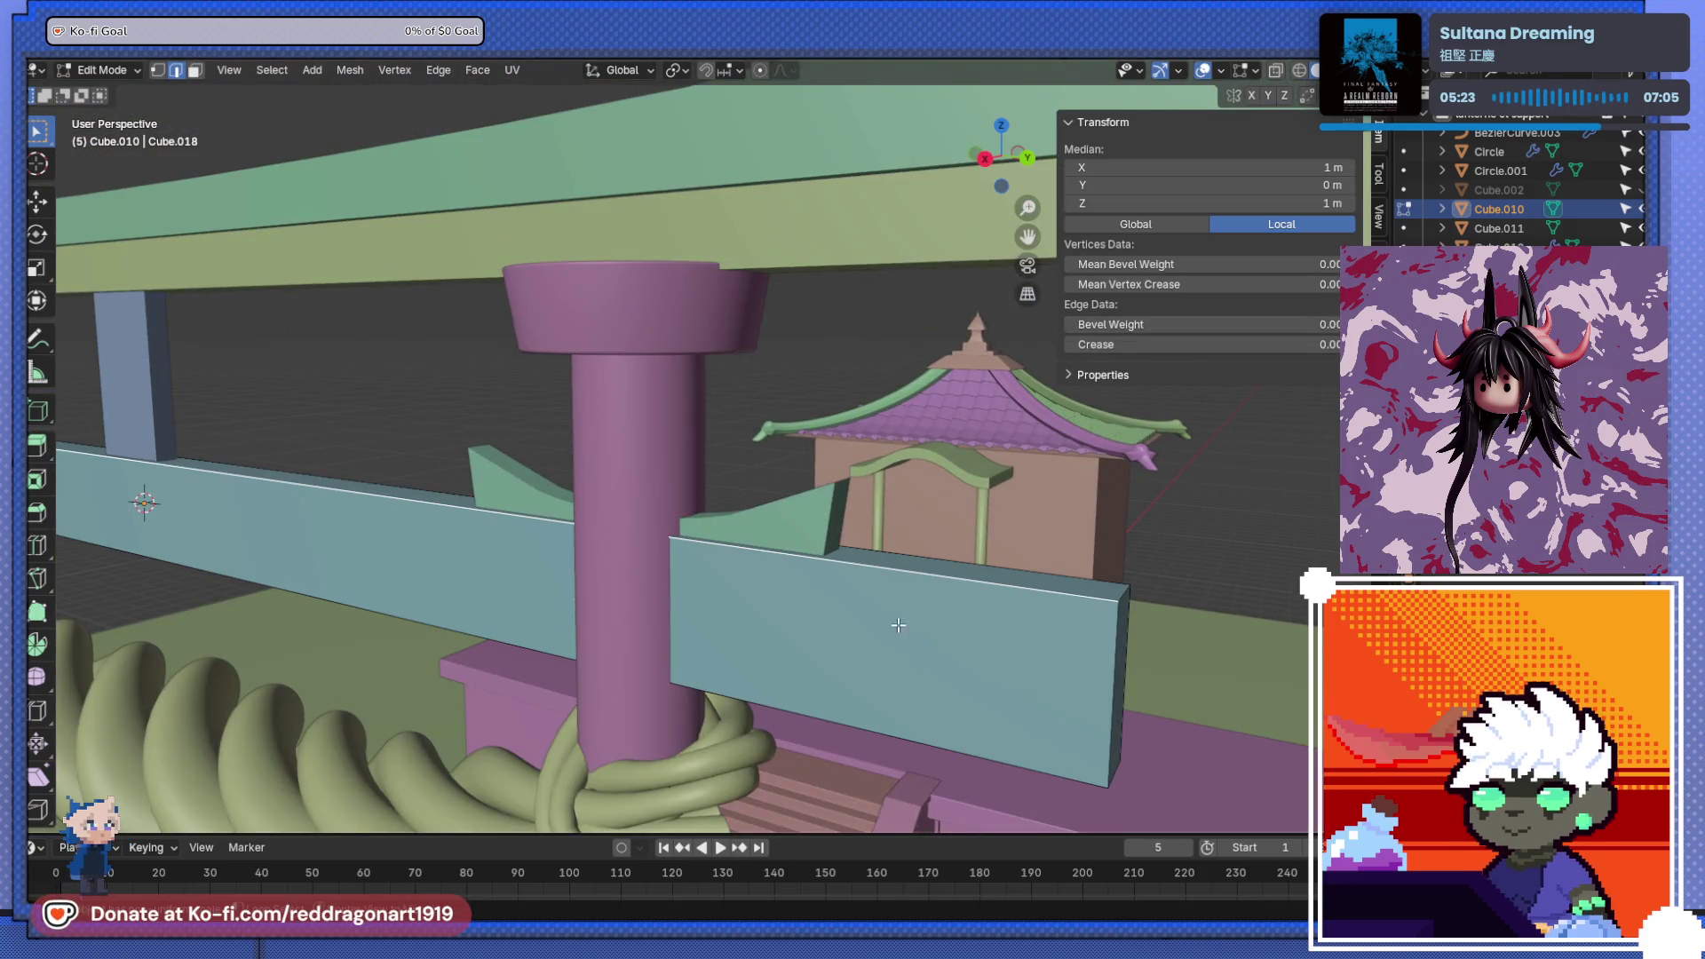
pyautogui.moveTo(897, 625); pyautogui.dragTo(1025, 297, button='middle')
pyautogui.moveTo(1049, 258); pyautogui.dragTo(1287, 259)
pyautogui.moveTo(844, 426); pyautogui.dragTo(584, 497, button='middle')
pyautogui.keyDown('shift'); pyautogui.click(682, 461); pyautogui.keyUp('shift')
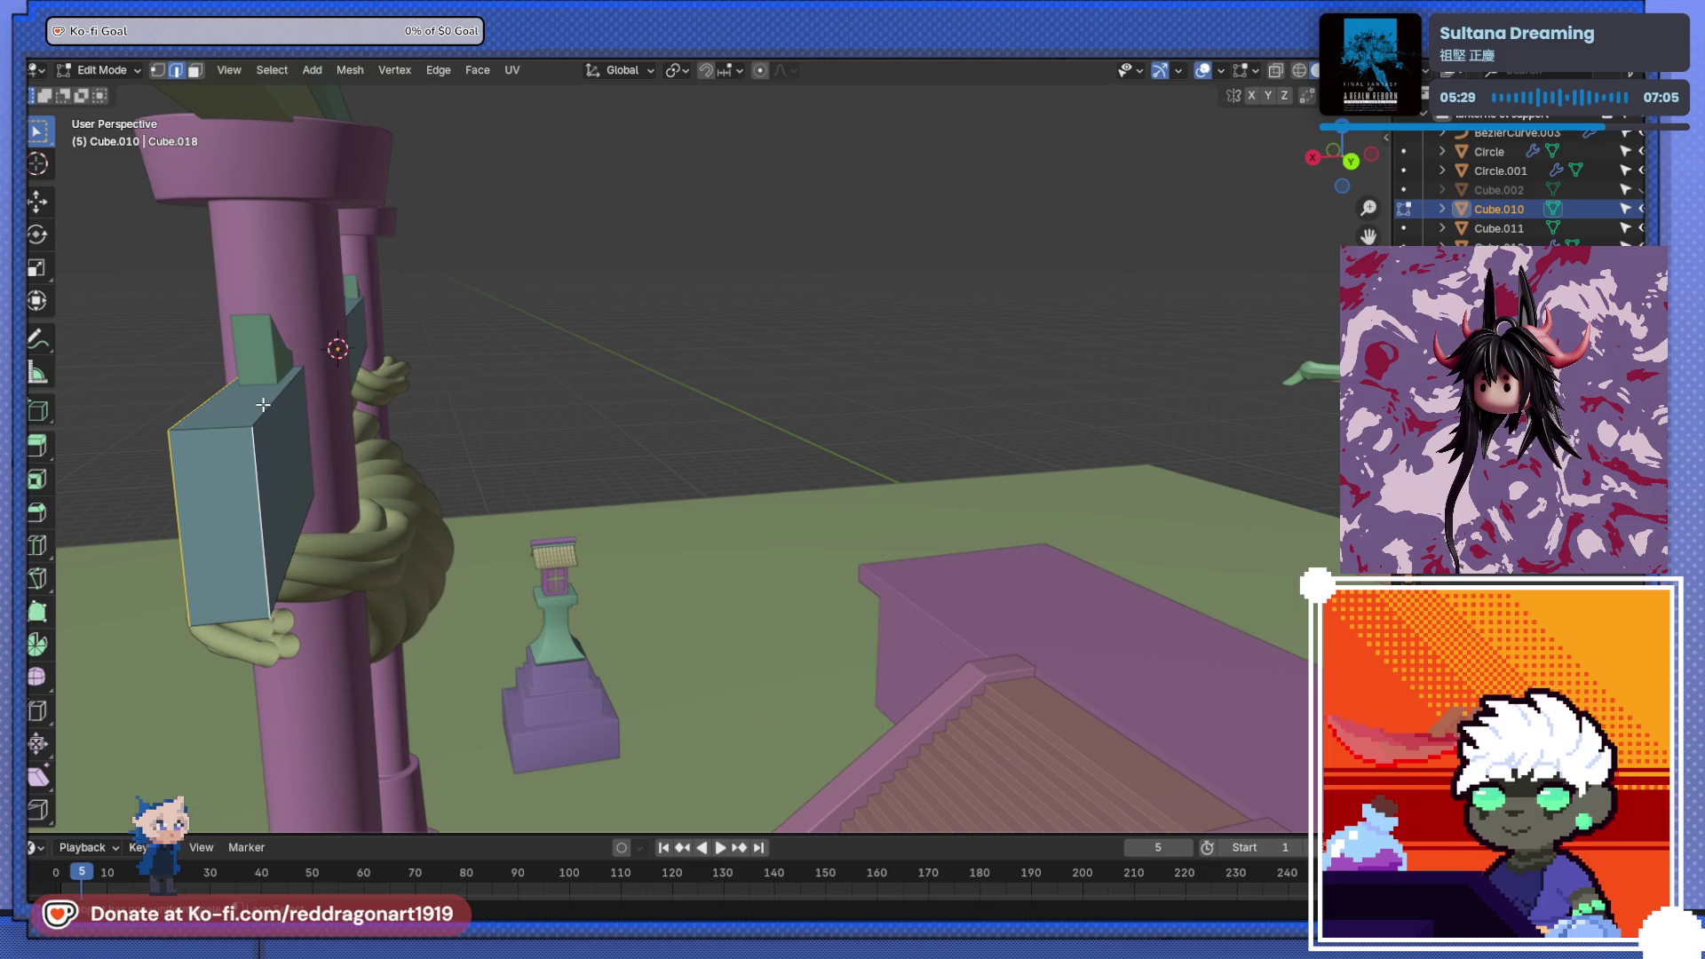
pyautogui.moveTo(295, 558); pyautogui.dragTo(742, 395, button='middle')
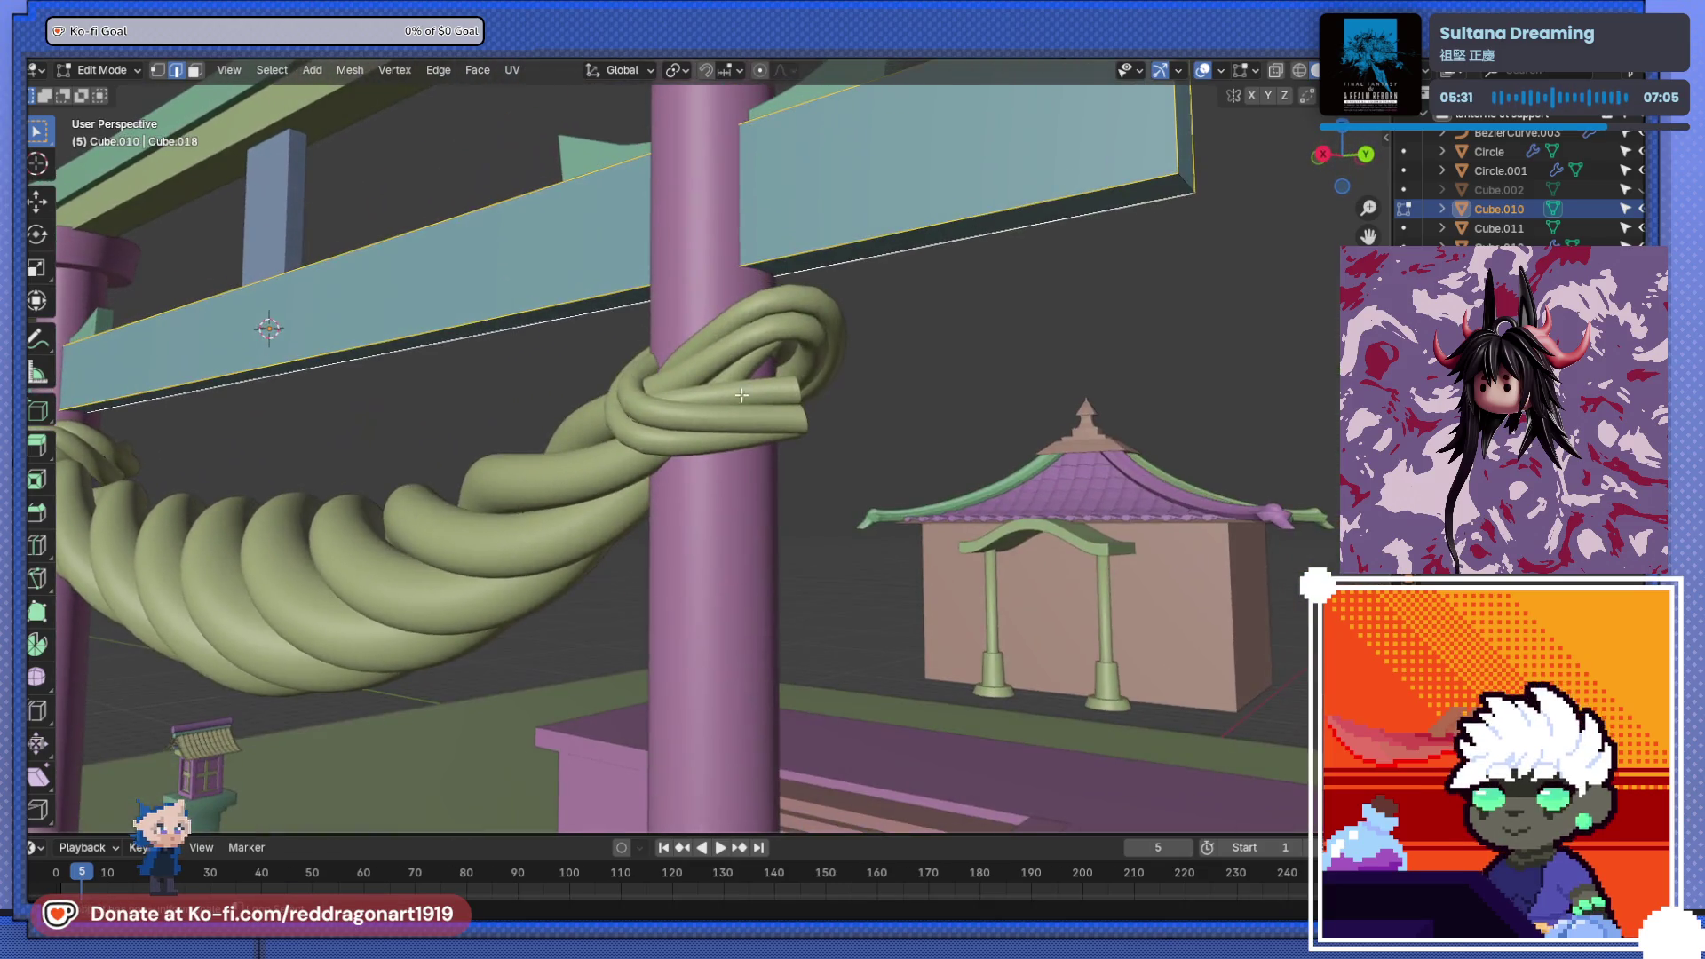
pyautogui.moveTo(1148, 216)
pyautogui.mouseDown(button='middle')
pyautogui.moveTo(1127, 253)
pyautogui.moveTo(883, 350)
pyautogui.moveTo(779, 368)
pyautogui.moveTo(924, 331)
pyautogui.moveTo(939, 523)
pyautogui.mouseUp(button='middle')
pyautogui.click(981, 501)
pyautogui.moveTo(955, 654); pyautogui.dragTo(999, 652, button='middle')
pyautogui.moveTo(1187, 684)
pyautogui.mouseDown(button='middle')
pyautogui.moveTo(1066, 710)
pyautogui.moveTo(878, 636)
pyautogui.moveTo(772, 562)
pyautogui.moveTo(769, 427)
pyautogui.moveTo(762, 444)
pyautogui.mouseUp(button='middle')
# - Apply the crossbeam's scale, then bevel all its edges at 0.0108 m offset with 8 segments
pyautogui.hotkey('ctrl', 'b')
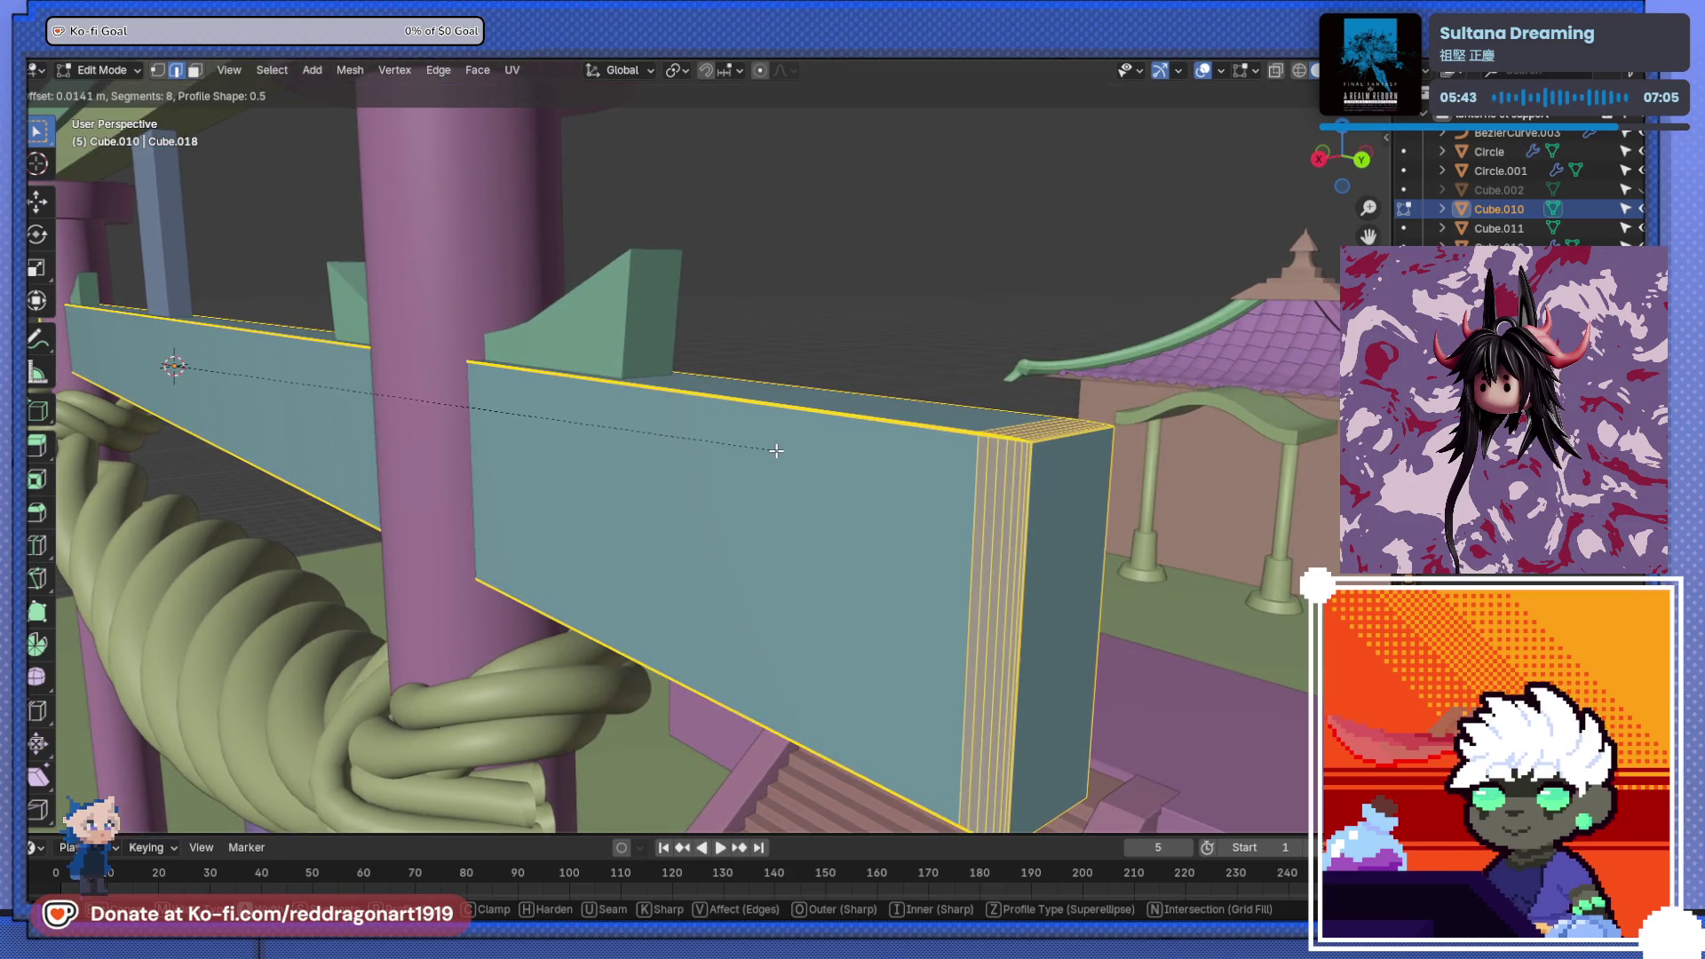
pyautogui.press('Escape')
pyautogui.press('Tab')
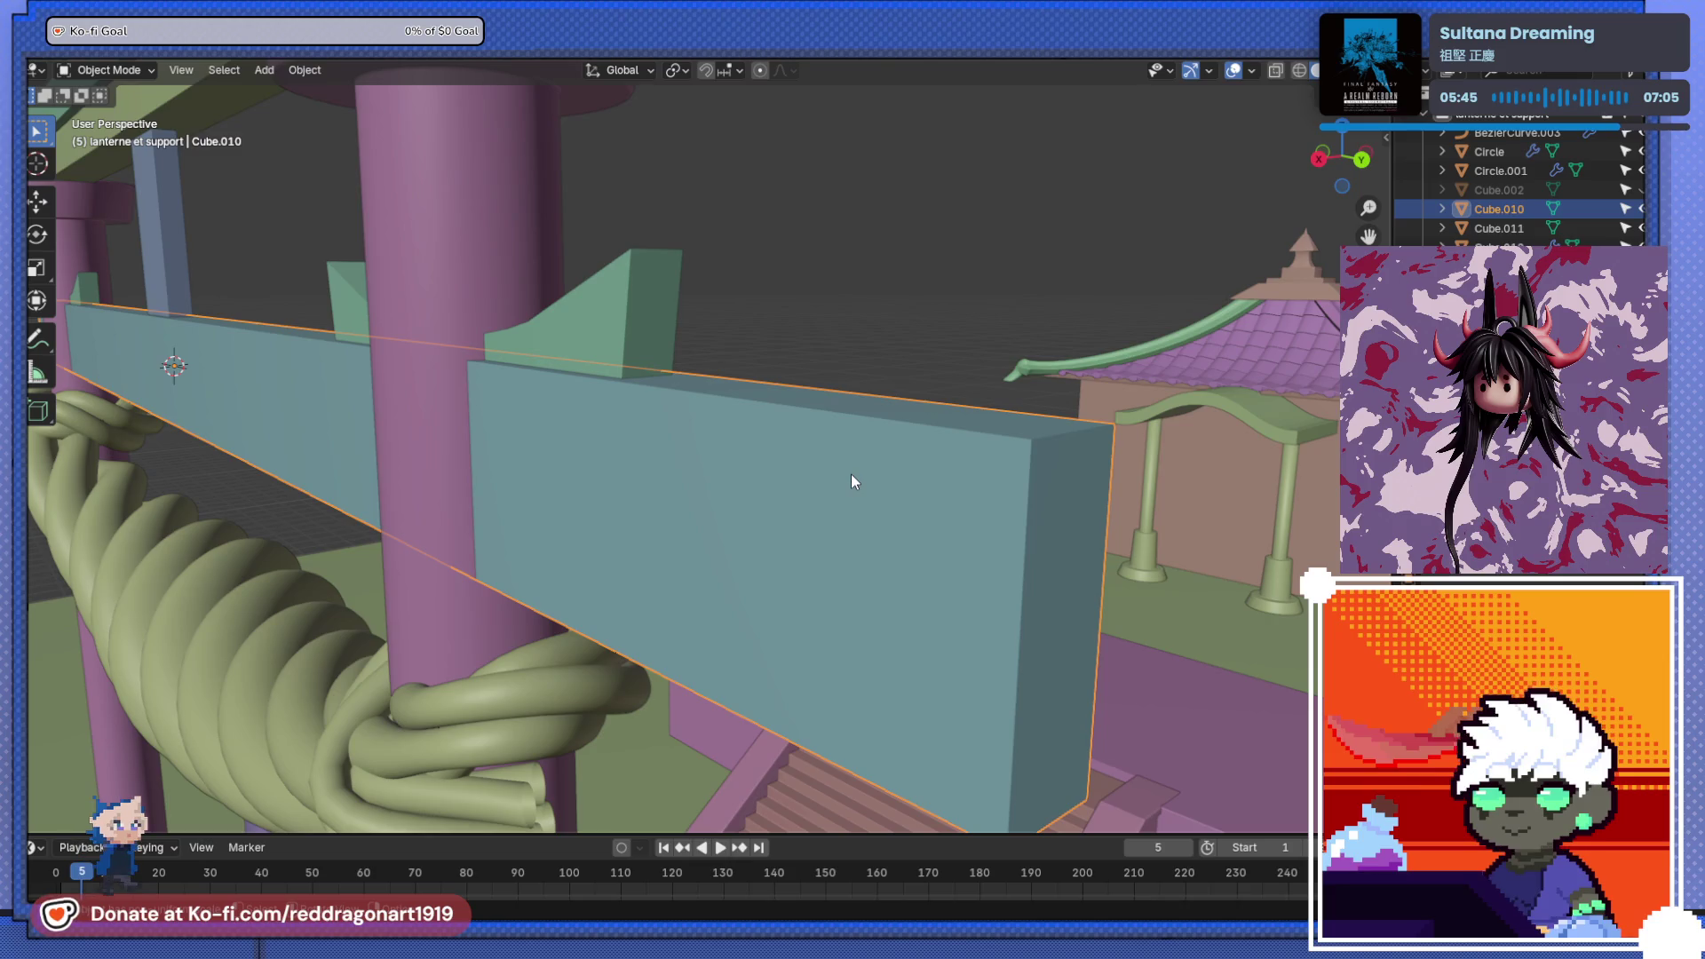
pyautogui.hotkey('ctrl', 'a')
pyautogui.click(847, 476)
pyautogui.press('Tab')
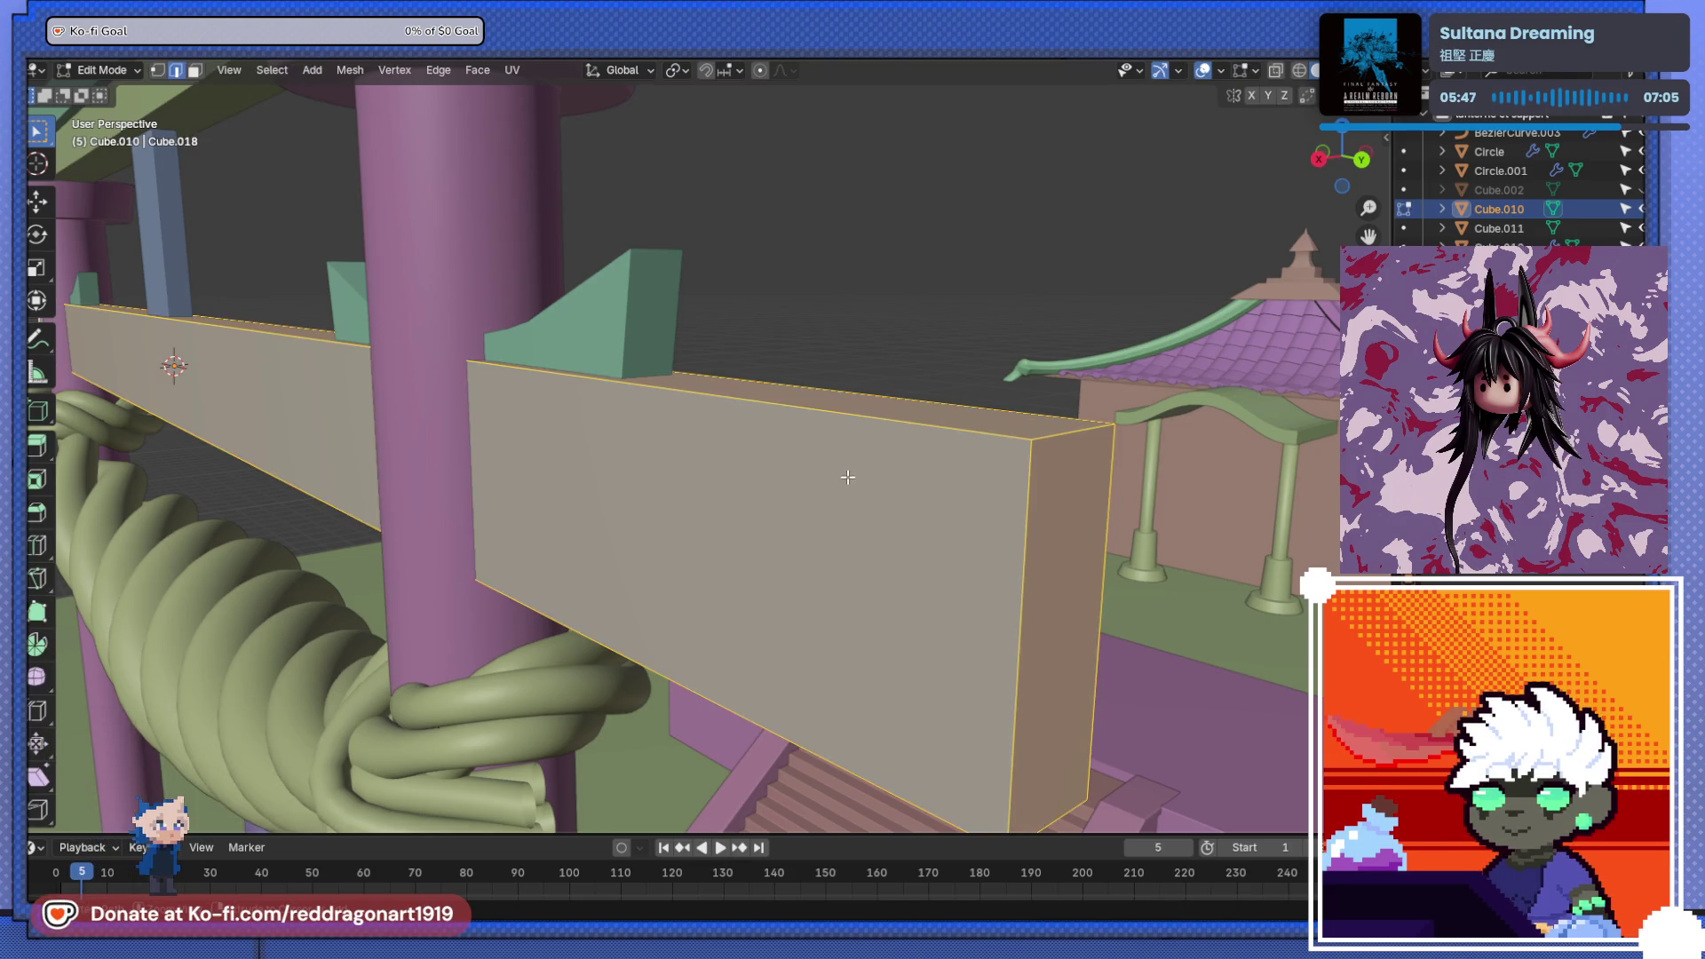
pyautogui.press('a')
pyautogui.hotkey('ctrl', 'b')
pyautogui.click(854, 483)
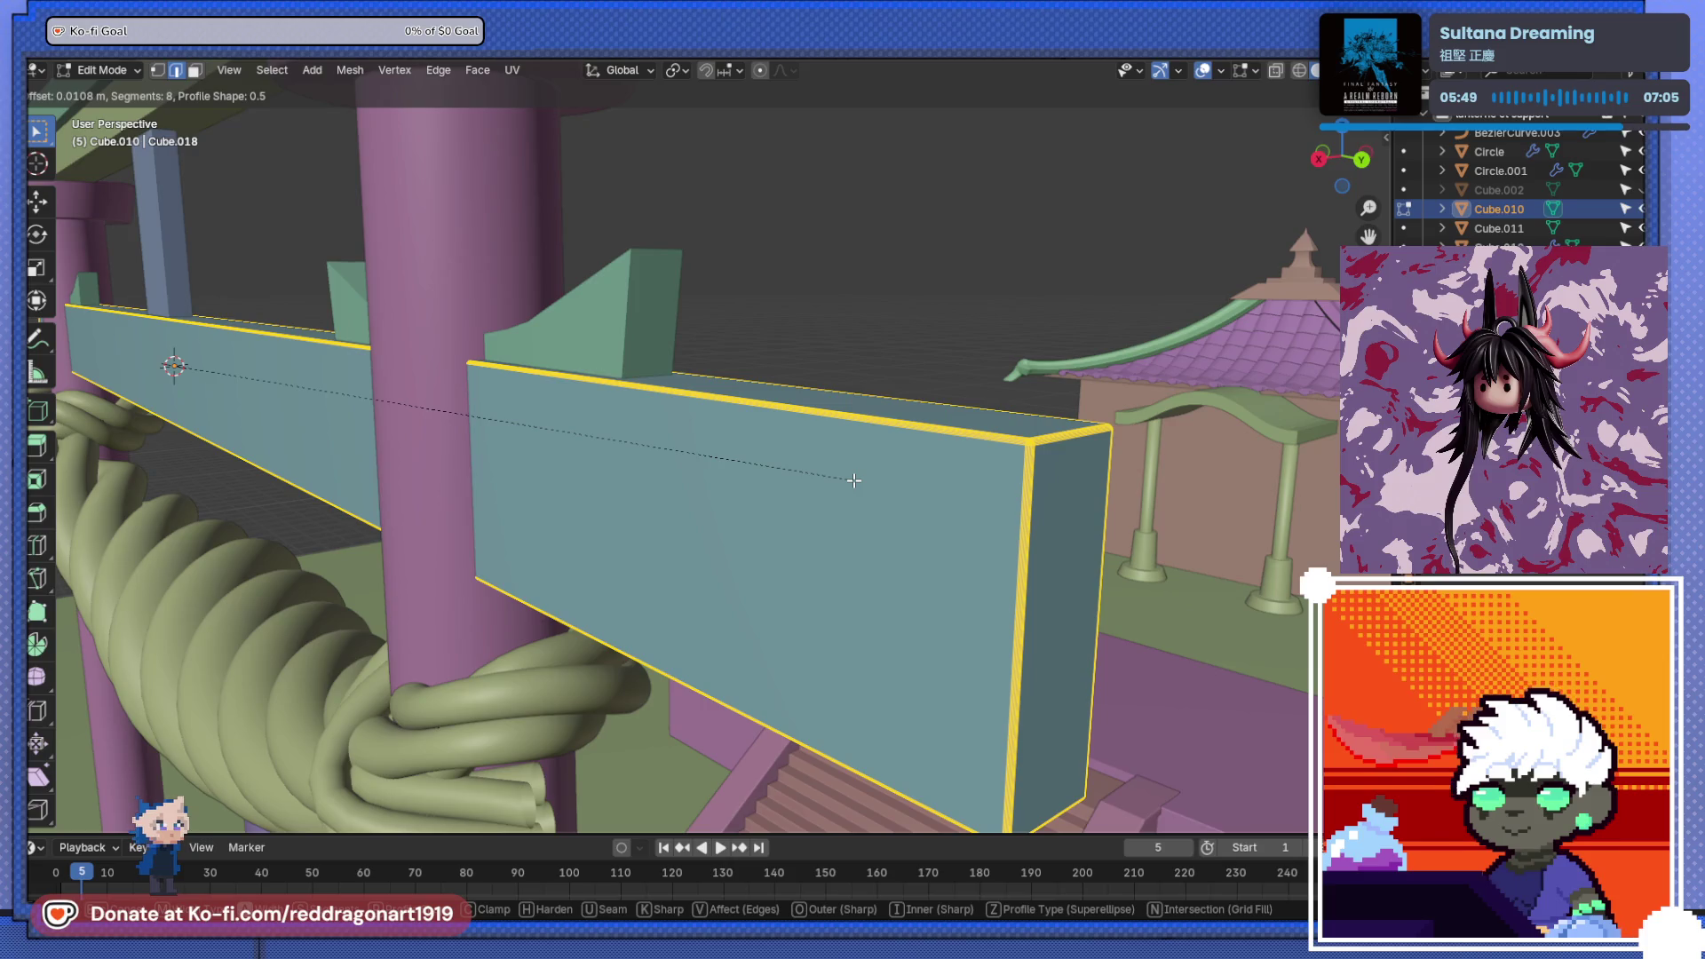
pyautogui.press('Tab')
pyautogui.moveTo(854, 483)
pyautogui.mouseDown(button='middle')
pyautogui.moveTo(810, 488)
pyautogui.moveTo(818, 579)
pyautogui.moveTo(824, 506)
pyautogui.mouseUp(button='middle')
pyautogui.scroll(3, 811, 487)
# - Select the curved green piece on the crossbeam and enter its Edit Mode
pyautogui.click(961, 515)
pyautogui.moveTo(961, 515)
pyautogui.mouseDown(button='middle')
pyautogui.moveTo(902, 529)
pyautogui.moveTo(857, 489)
pyautogui.moveTo(807, 551)
pyautogui.moveTo(810, 585)
pyautogui.moveTo(757, 587)
pyautogui.mouseUp(button='middle')
pyautogui.scroll(4, 865, 486)
pyautogui.press('Tab')
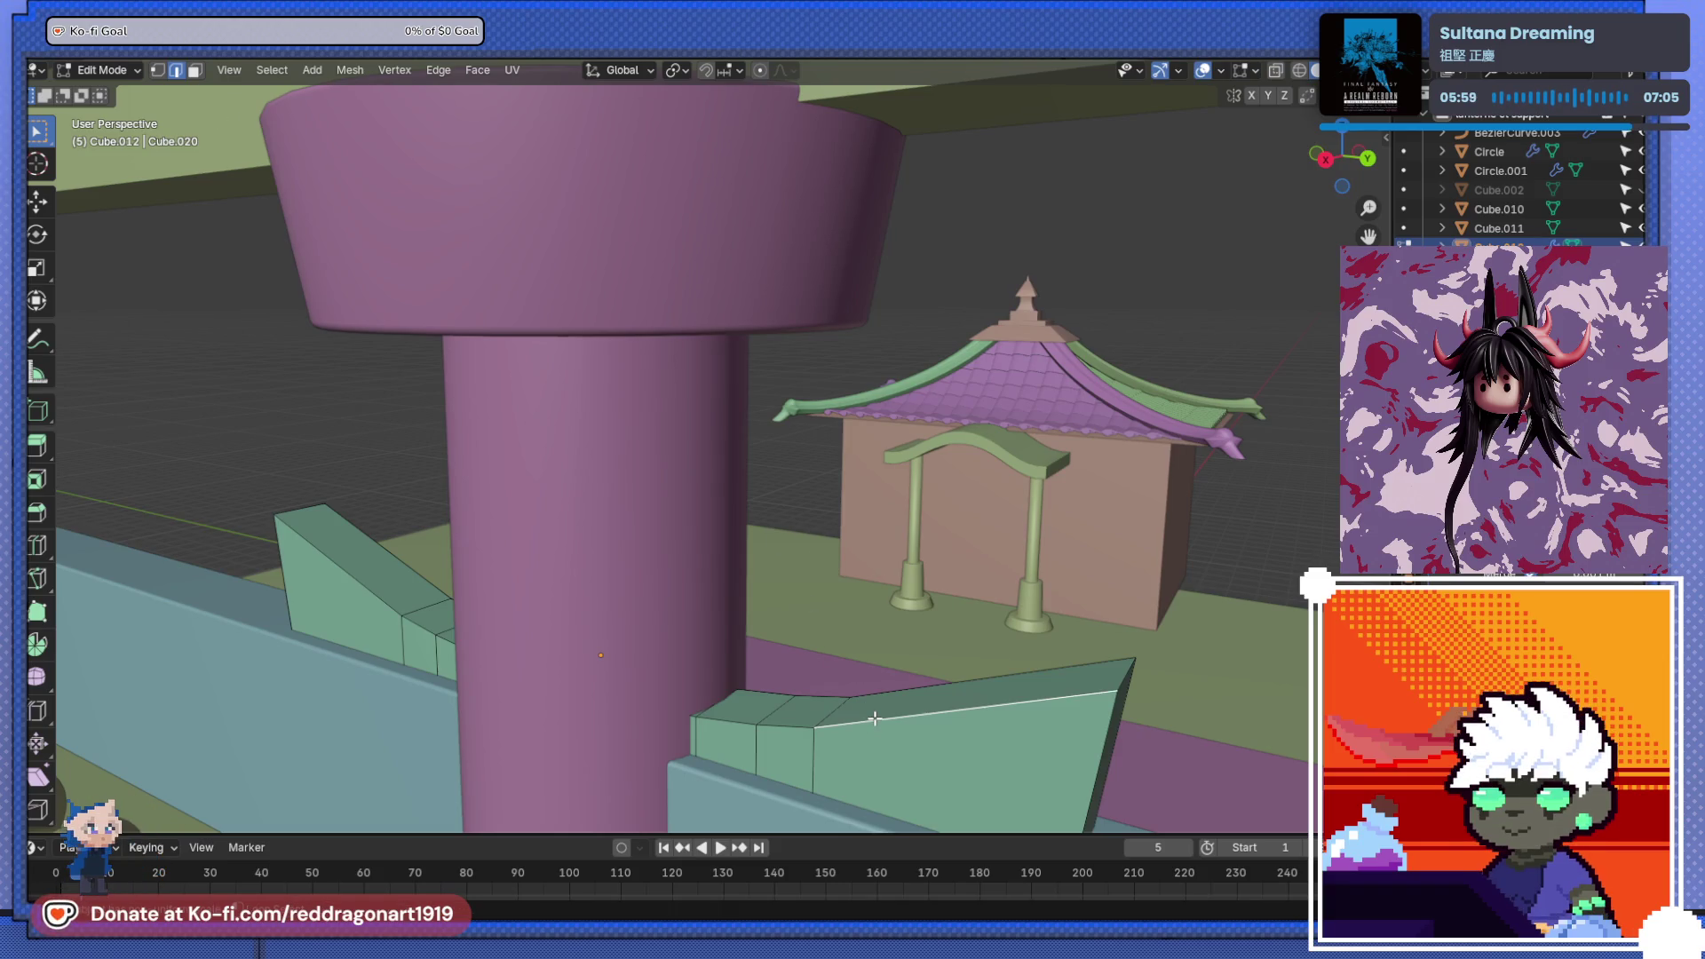
# - Add the green wedge's top edge loop to the selection and make a first zero-width bevel attempt
pyautogui.keyDown('alt'); pyautogui.keyDown('shift'); pyautogui.click(956, 690); pyautogui.keyUp('shift'); pyautogui.keyUp('alt')
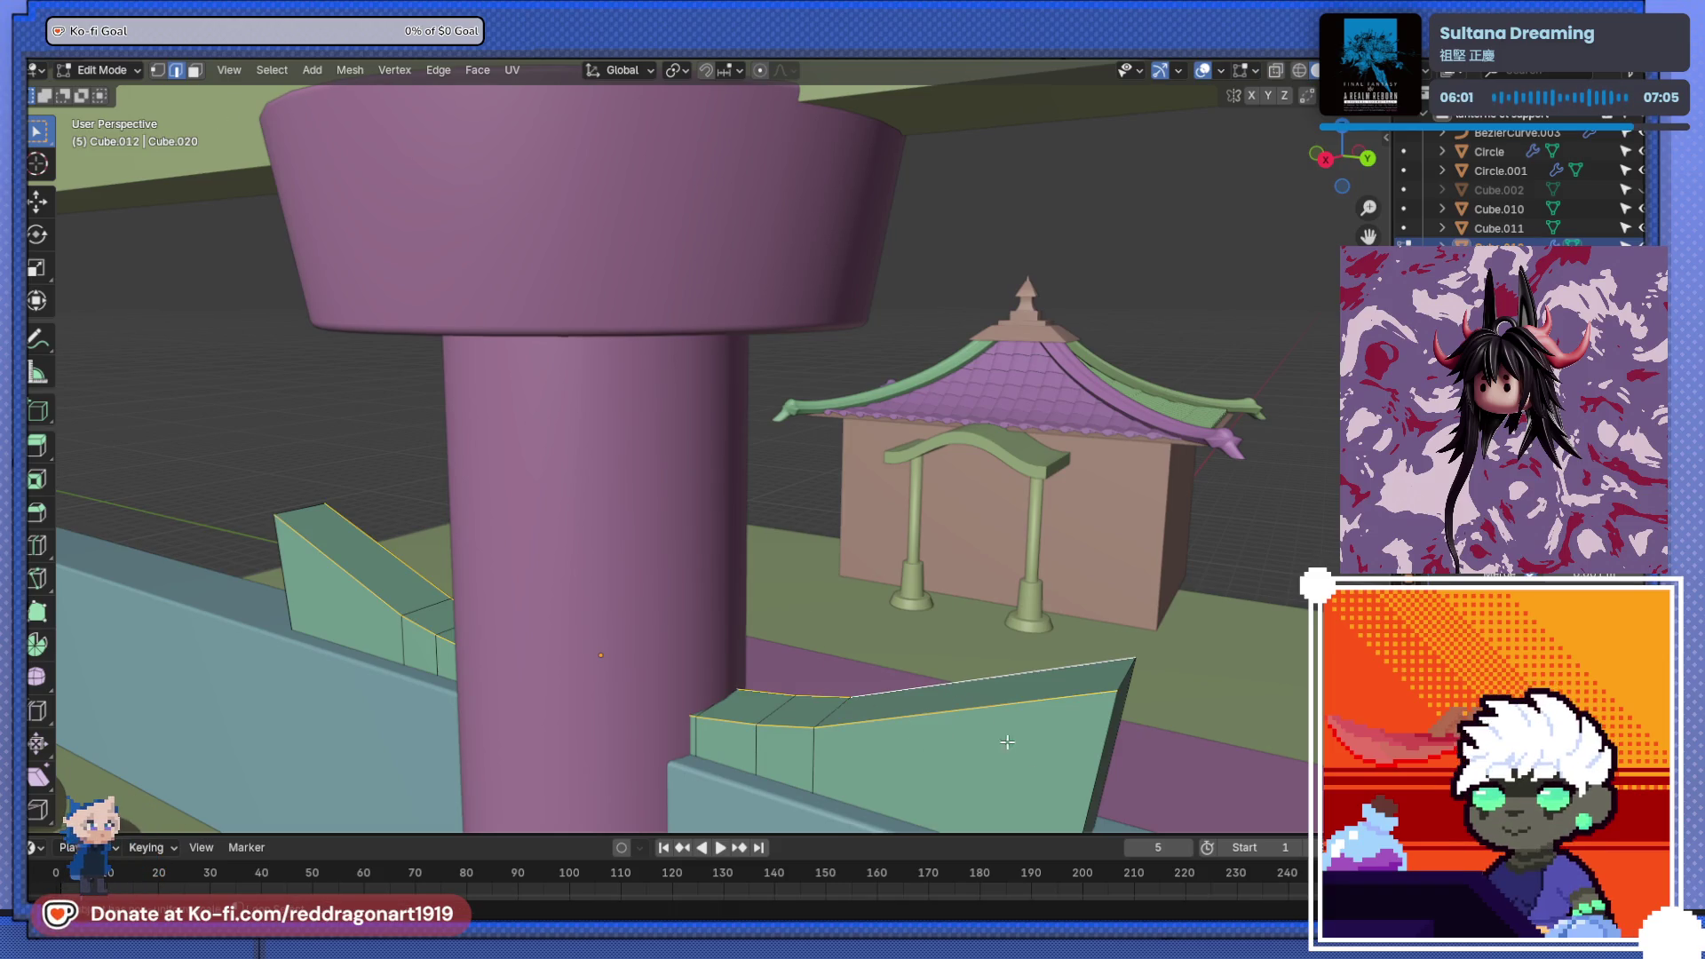
pyautogui.moveTo(1093, 753); pyautogui.dragTo(1025, 743, button='middle')
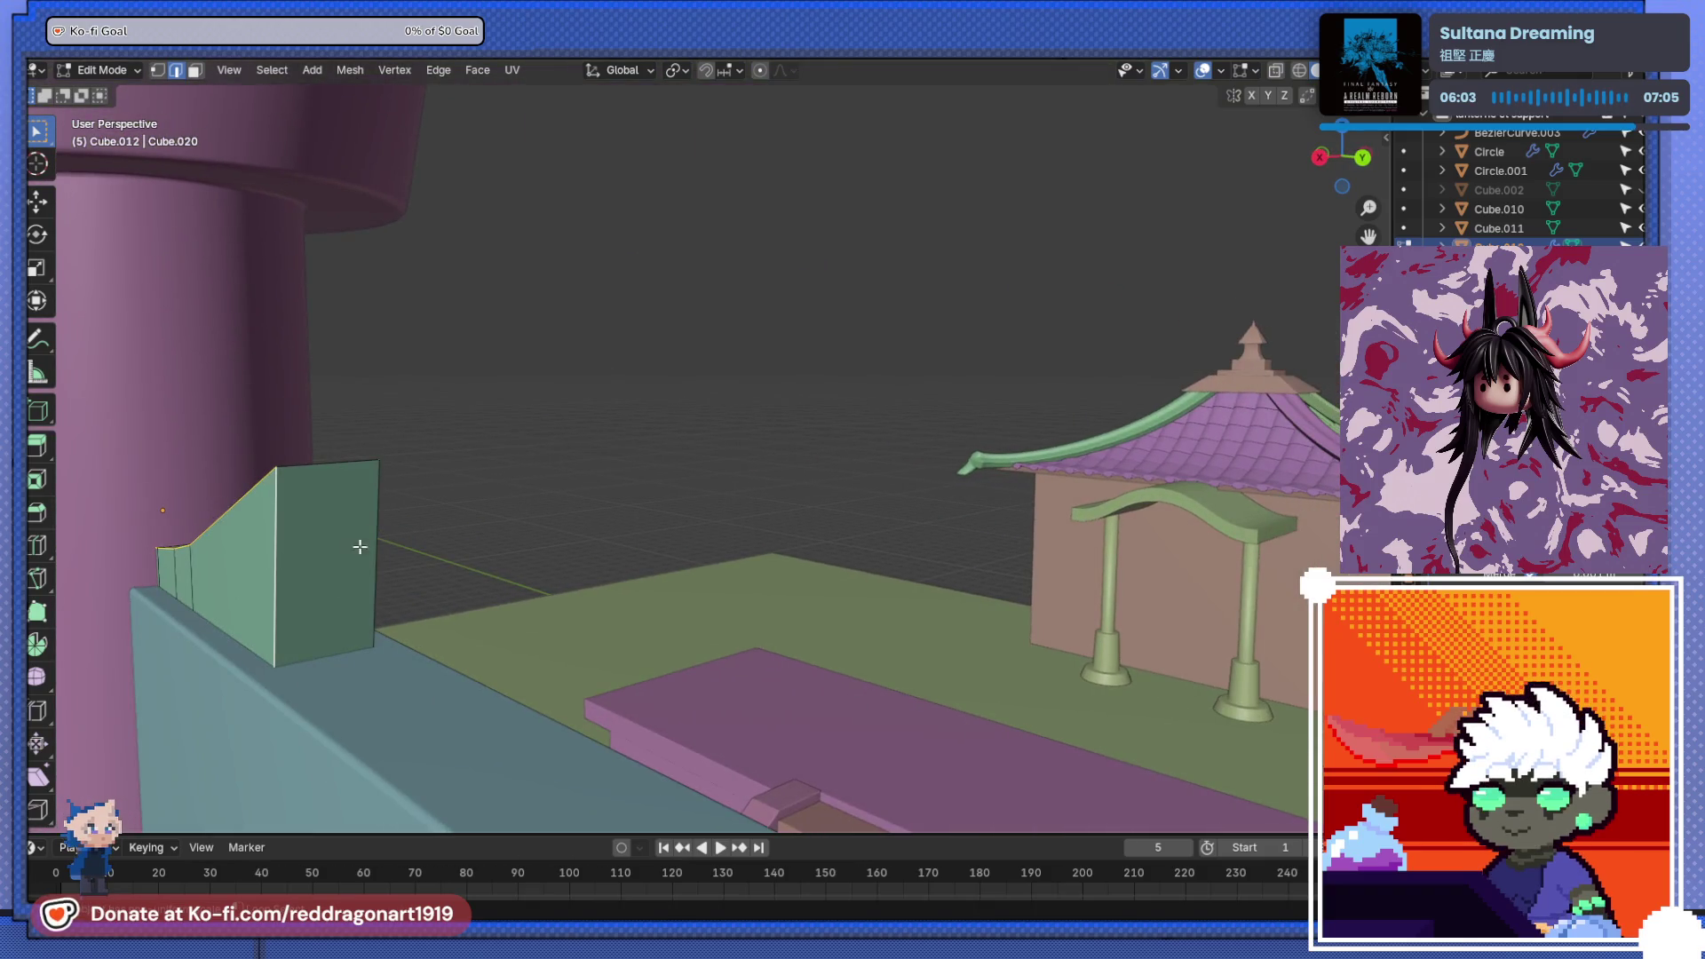
pyautogui.moveTo(325, 473)
pyautogui.mouseDown(button='middle')
pyautogui.moveTo(326, 551)
pyautogui.moveTo(562, 552)
pyautogui.mouseUp(button='middle')
pyautogui.scroll(5, 646, 567)
pyautogui.moveTo(591, 716)
pyautogui.mouseDown(button='middle')
pyautogui.moveTo(595, 603)
pyautogui.moveTo(319, 495)
pyautogui.moveTo(654, 509)
pyautogui.moveTo(289, 685)
pyautogui.moveTo(951, 551)
pyautogui.moveTo(285, 677)
pyautogui.moveTo(790, 553)
pyautogui.mouseUp(button='middle')
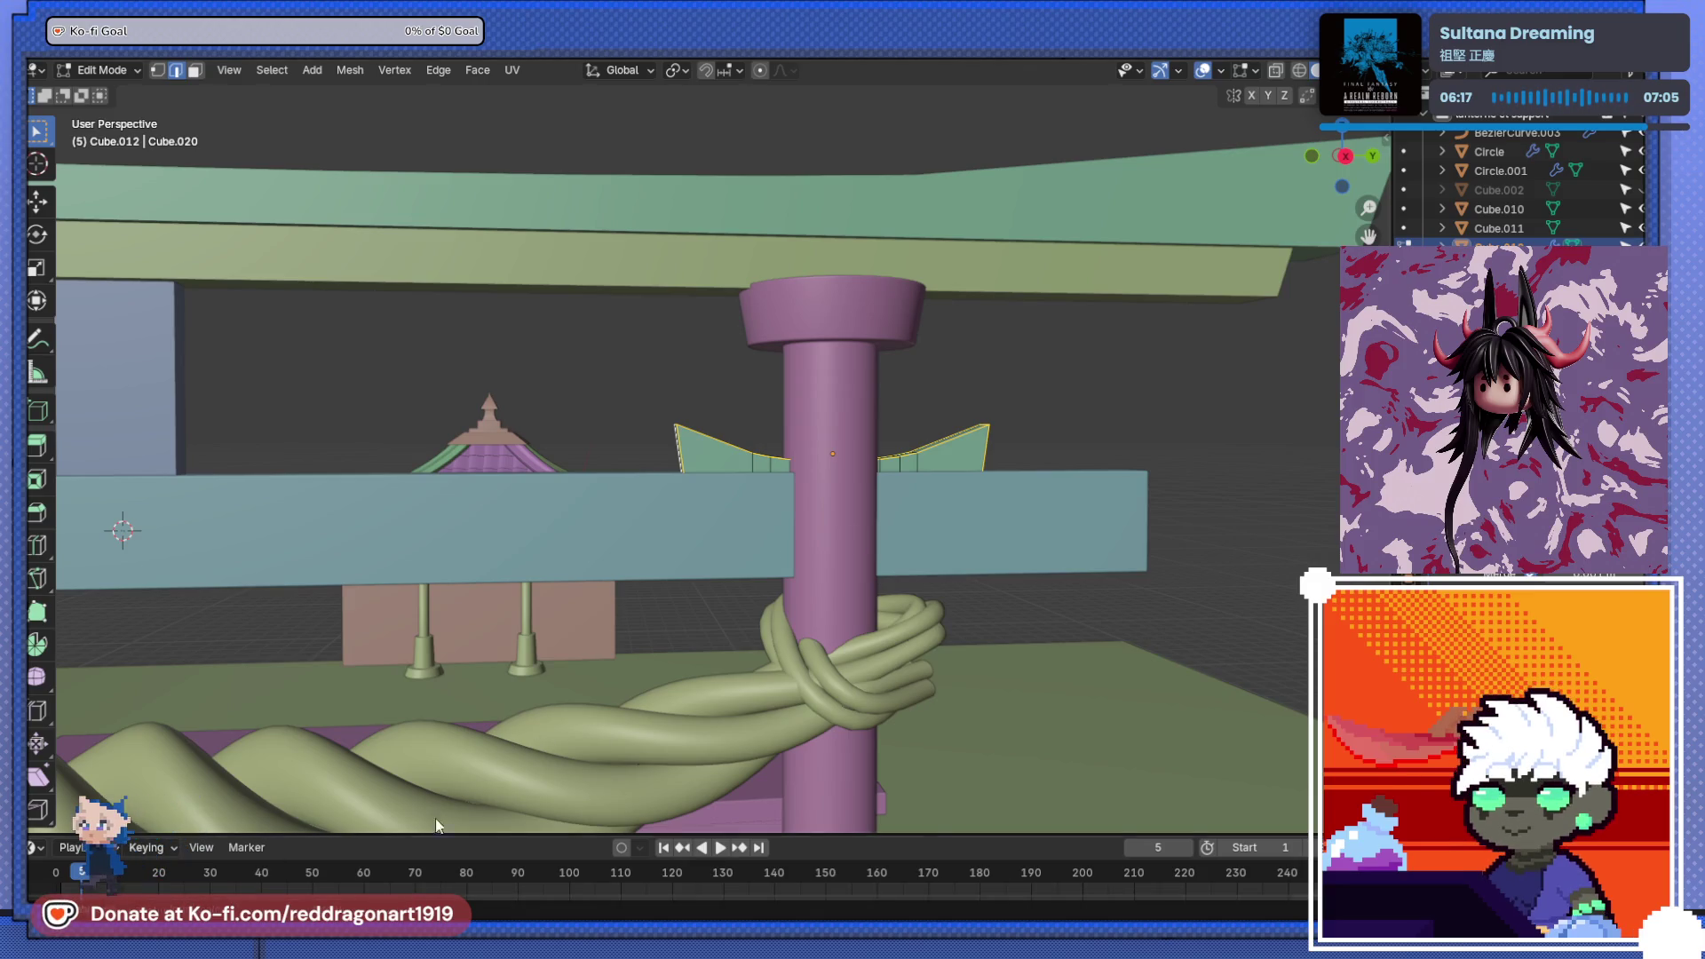
pyautogui.moveTo(1009, 381)
pyautogui.mouseDown(button='middle')
pyautogui.moveTo(601, 427)
pyautogui.moveTo(551, 471)
pyautogui.moveTo(586, 503)
pyautogui.mouseUp(button='middle')
pyautogui.scroll(10, 586, 503)
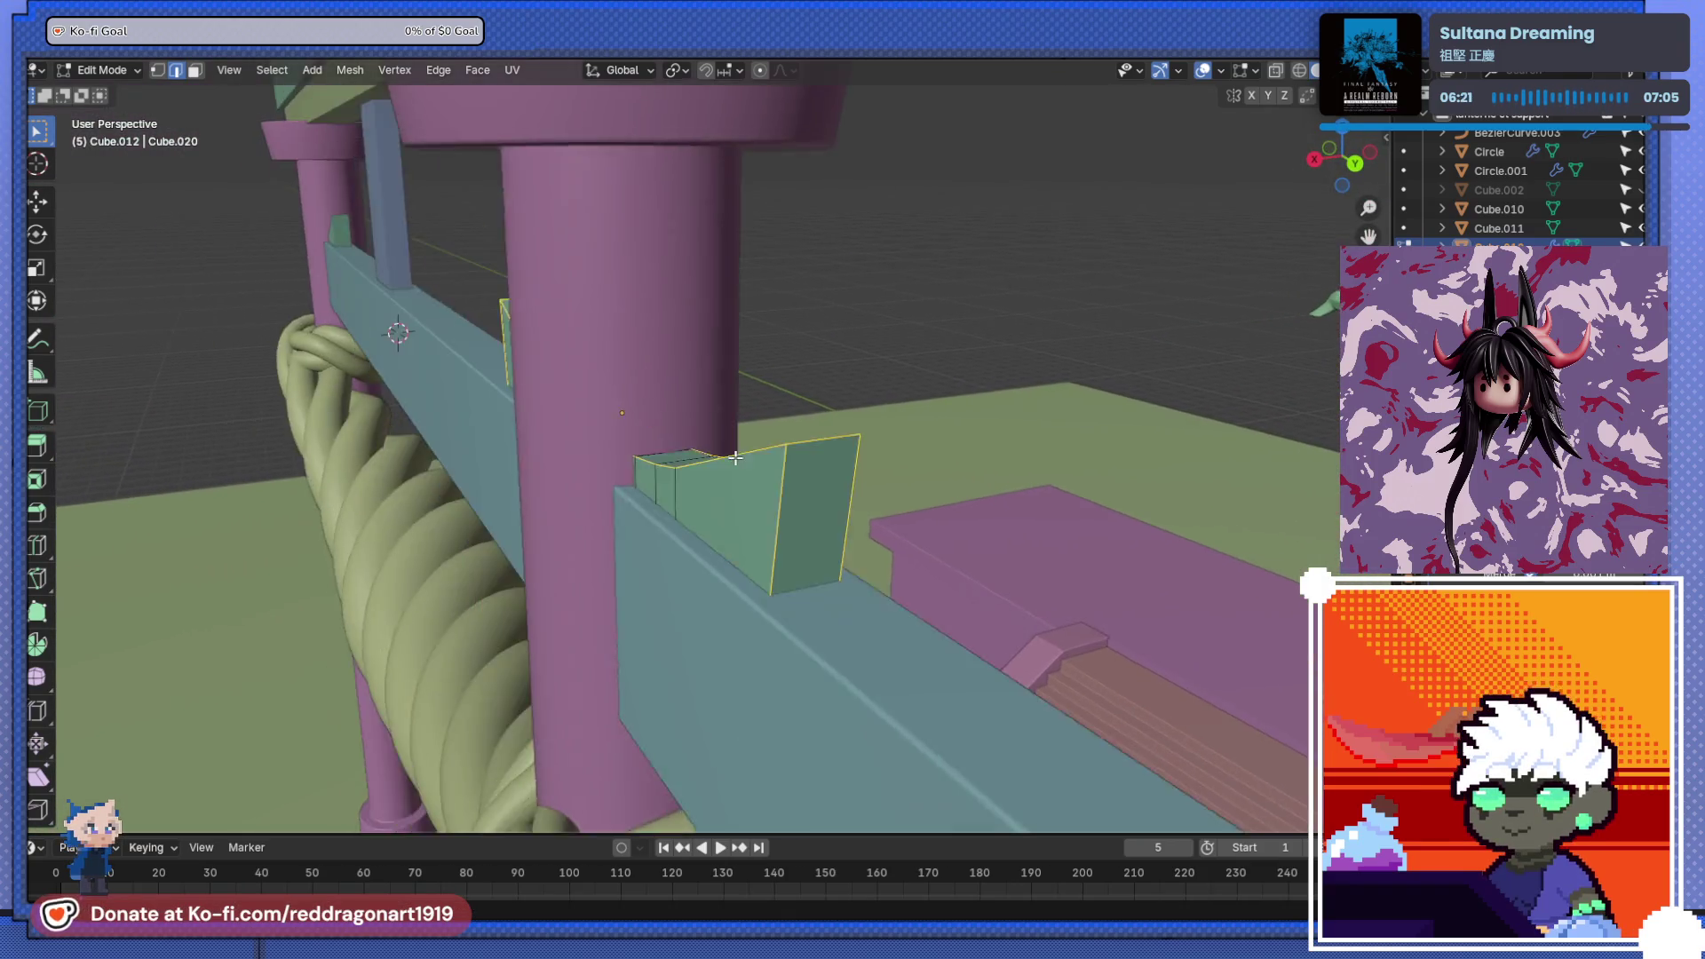
pyautogui.moveTo(886, 525); pyautogui.dragTo(879, 515, button='middle')
pyautogui.hotkey('ctrl', 'b')
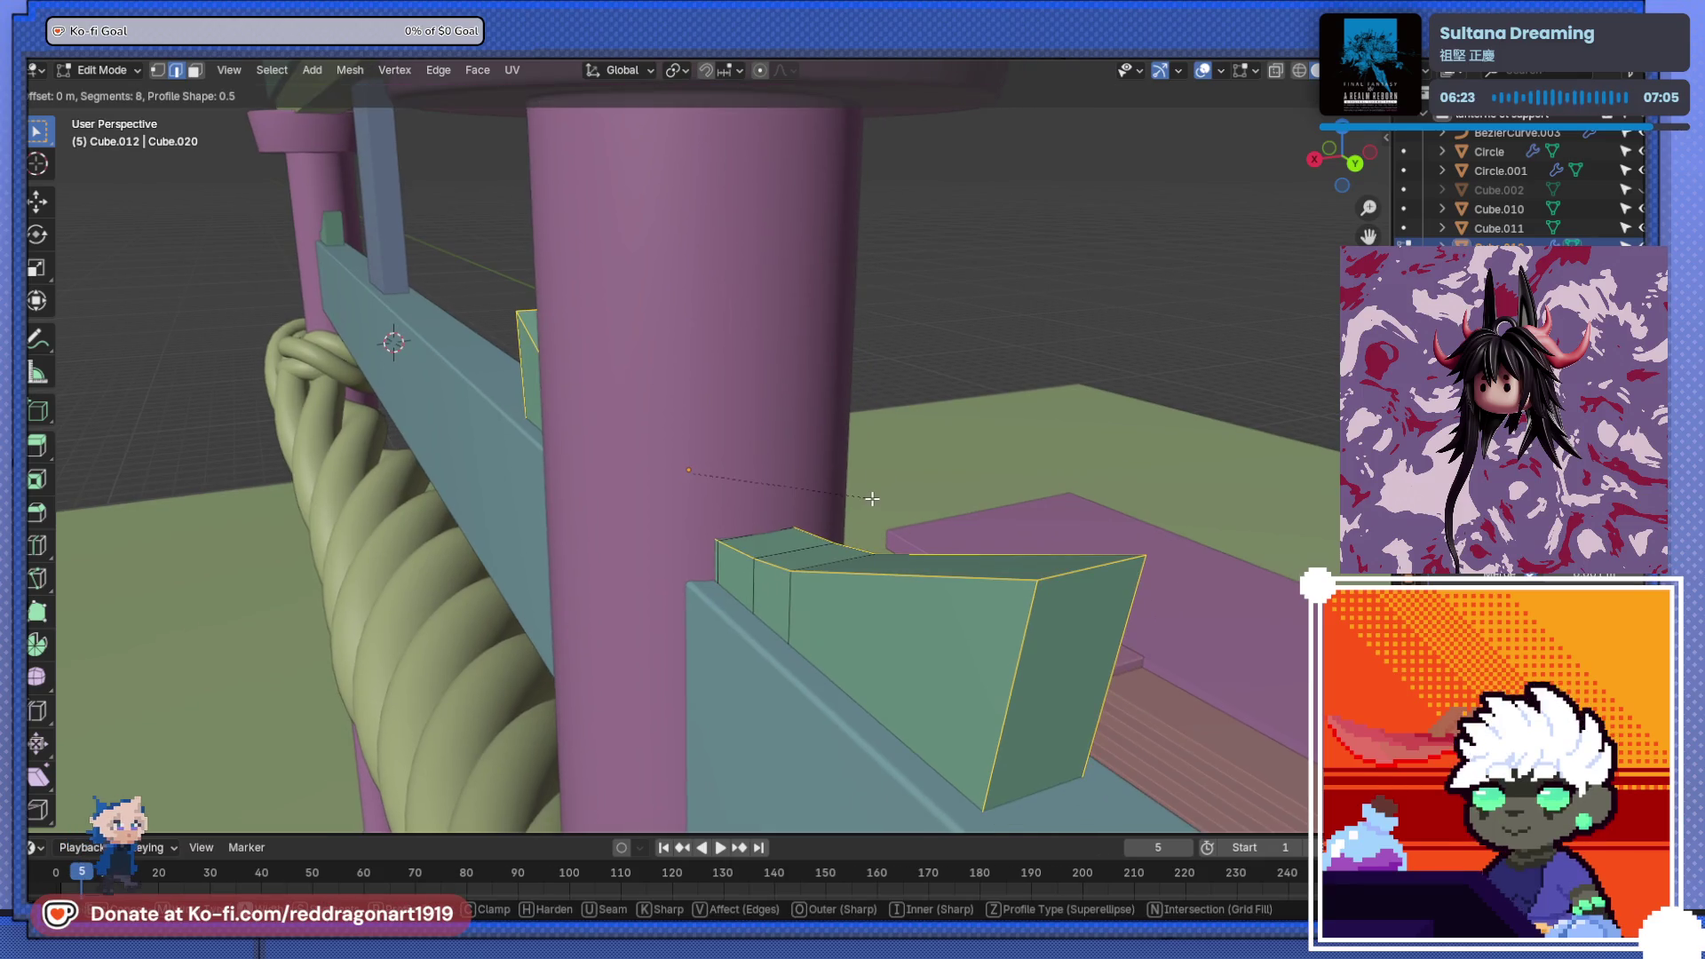
pyautogui.click(877, 508)
# - Apply the wedge's scale, then bevel its selected edges 0.00507 m with 8 segments
pyautogui.press('Tab')
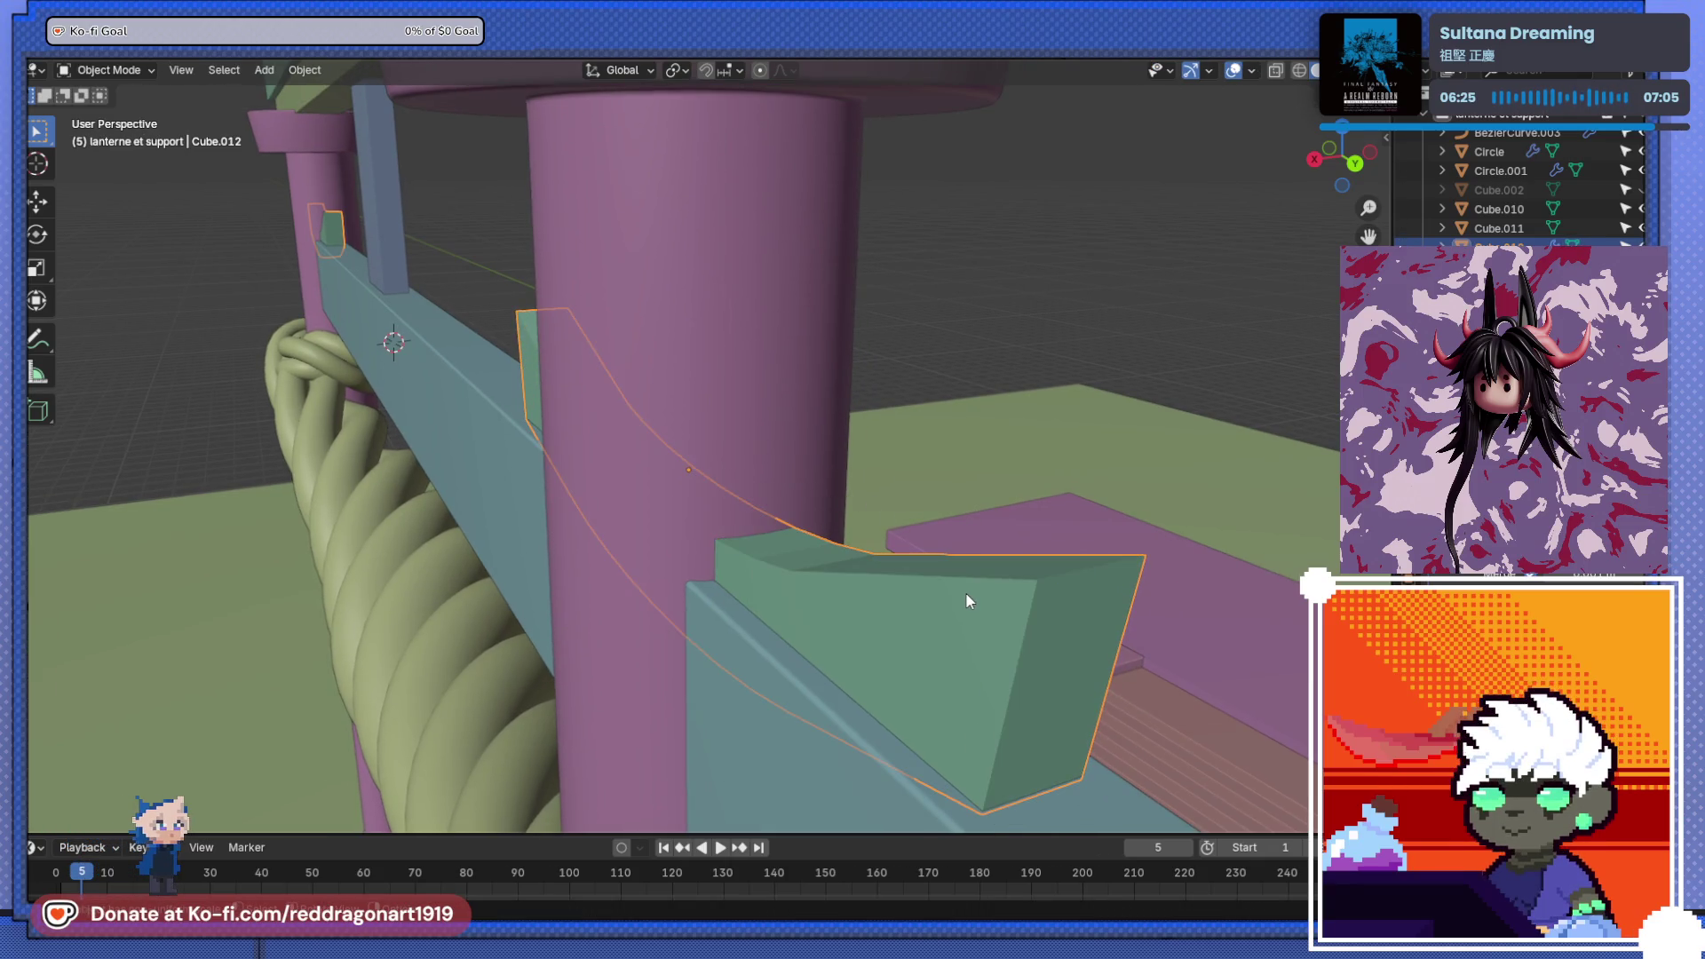
pyautogui.hotkey('ctrl', 'a')
pyautogui.click(960, 577)
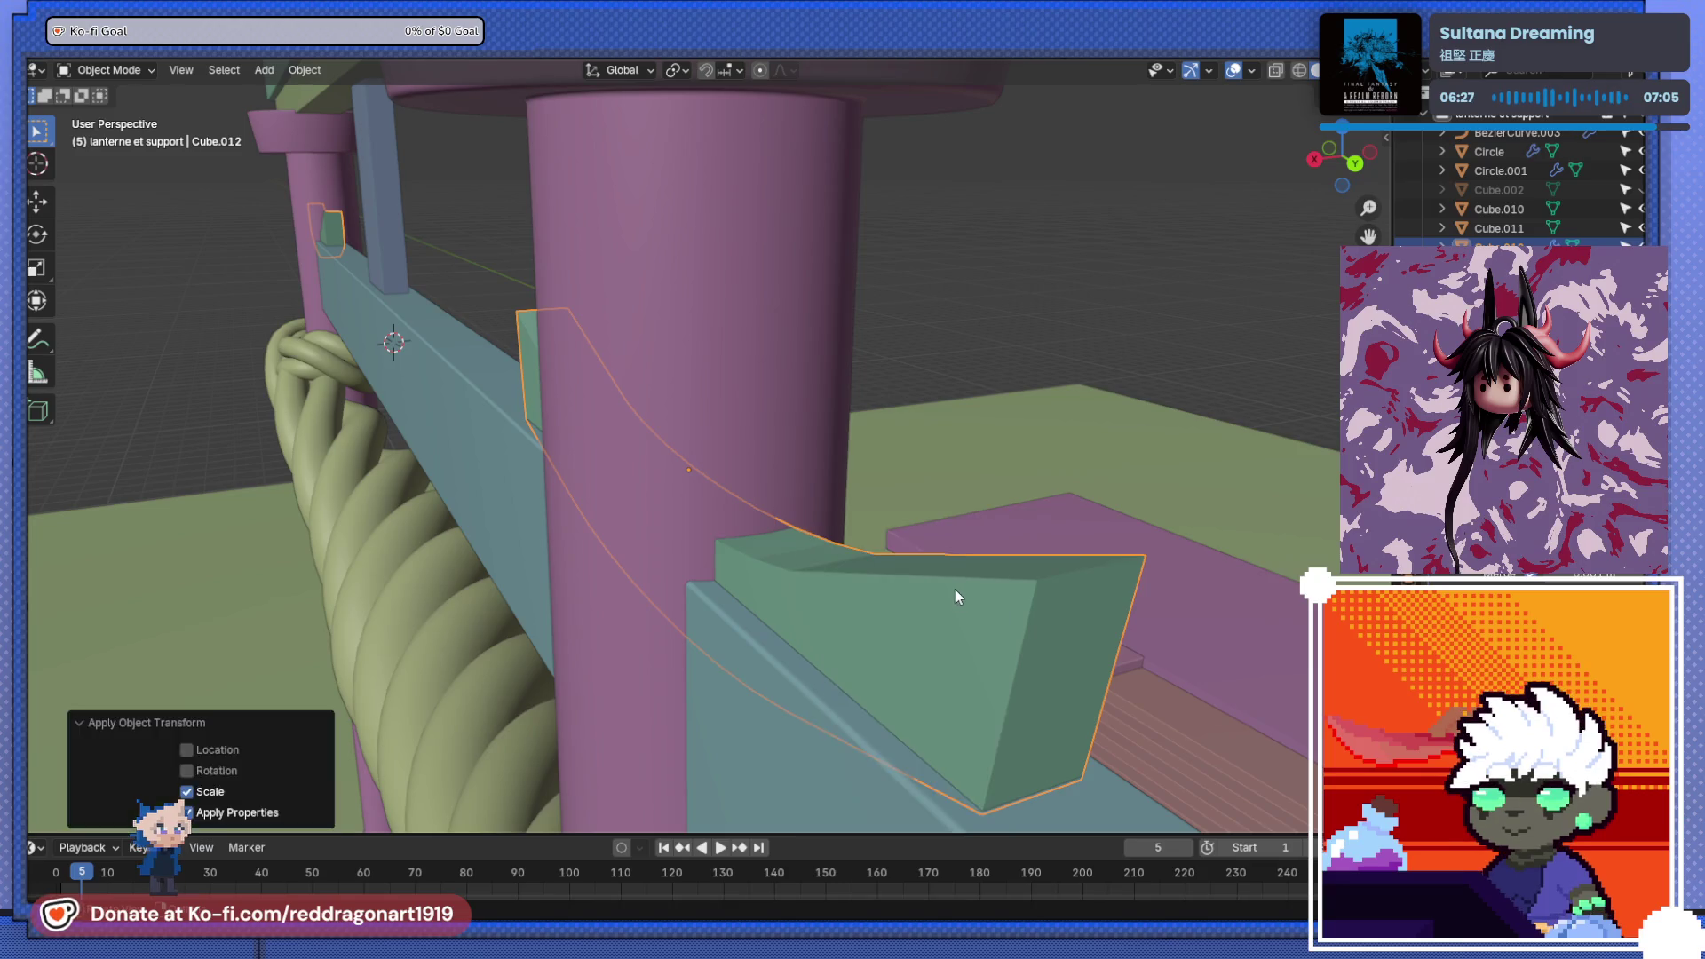
pyautogui.press('Tab')
pyautogui.hotkey('ctrl', 'b')
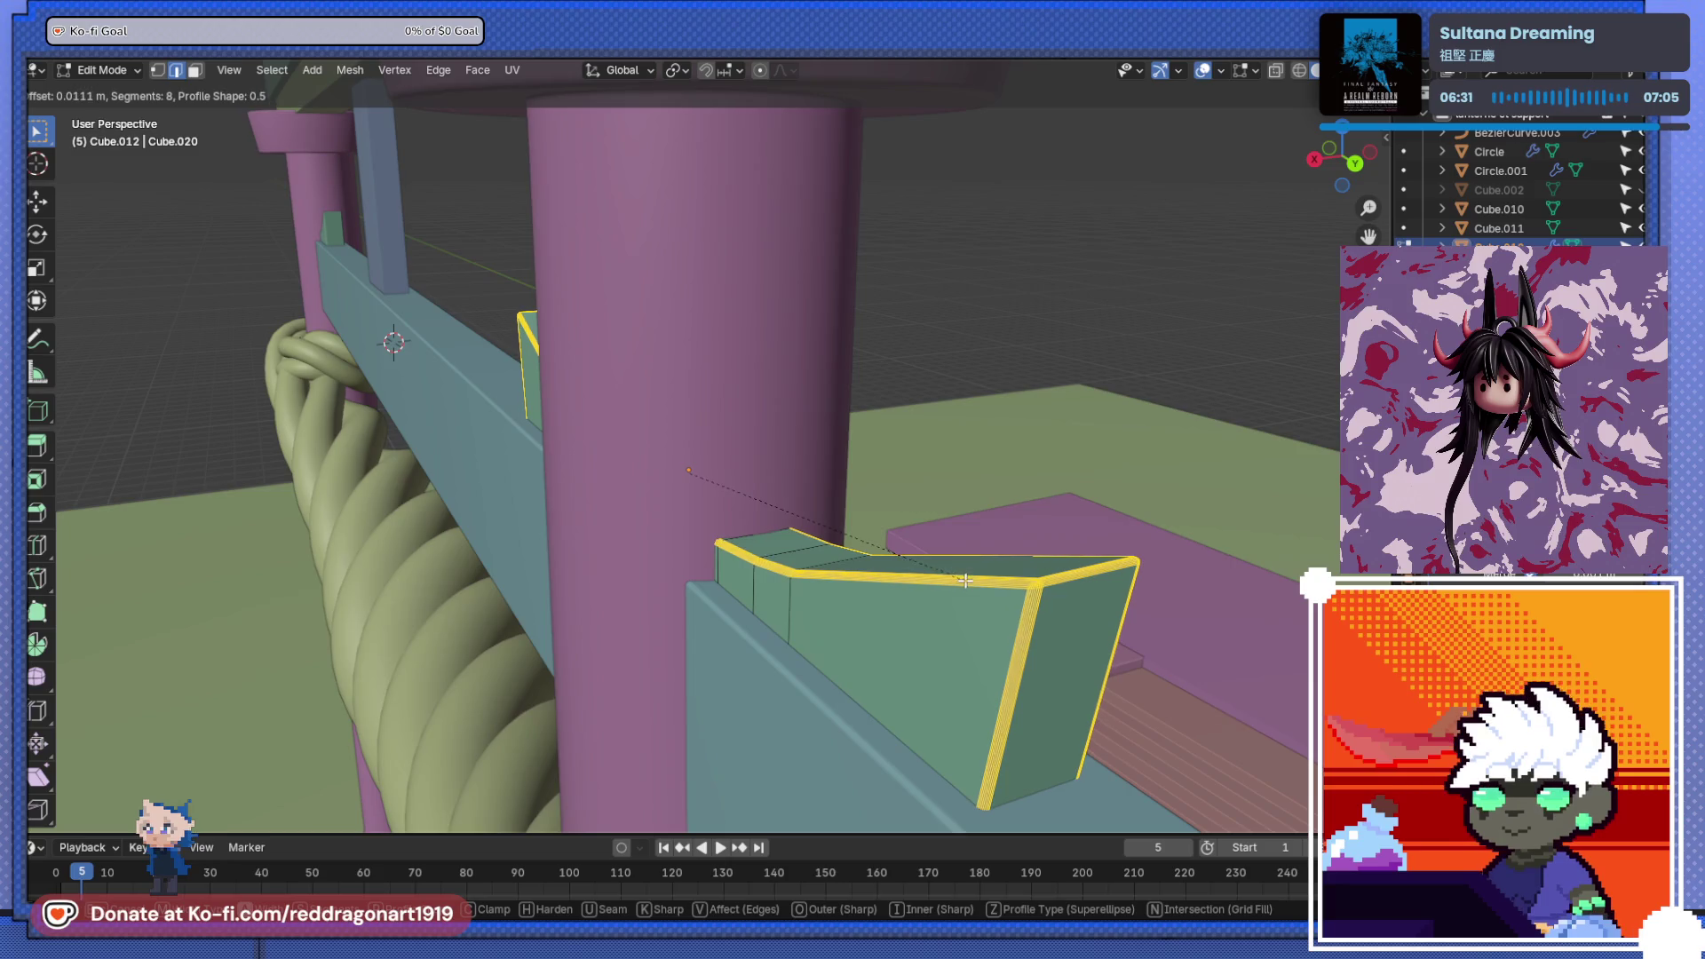
pyautogui.click(966, 578)
pyautogui.press('Tab')
pyautogui.moveTo(966, 578)
pyautogui.mouseDown(button='middle')
pyautogui.moveTo(980, 590)
pyautogui.moveTo(1127, 493)
pyautogui.moveTo(1046, 545)
pyautogui.moveTo(1051, 520)
pyautogui.mouseUp(button='middle')
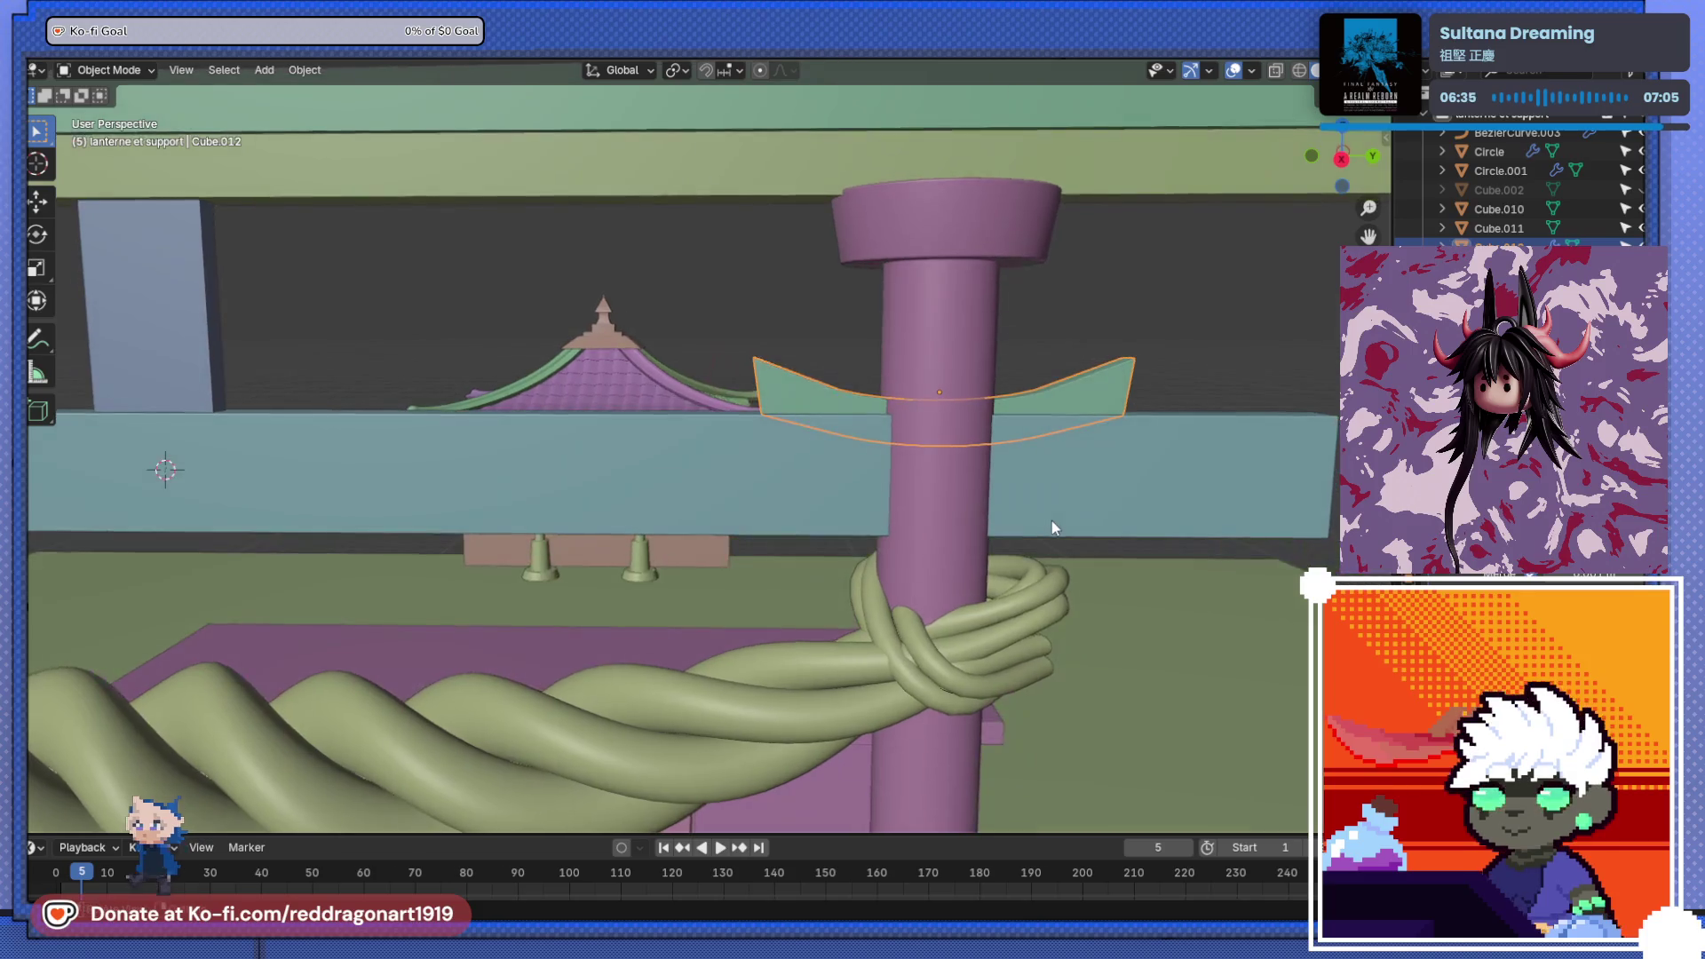
pyautogui.scroll(-10, 1051, 521)
pyautogui.moveTo(851, 410)
pyautogui.mouseDown(button='middle')
pyautogui.moveTo(827, 392)
pyautogui.moveTo(984, 412)
pyautogui.mouseUp(button='middle')
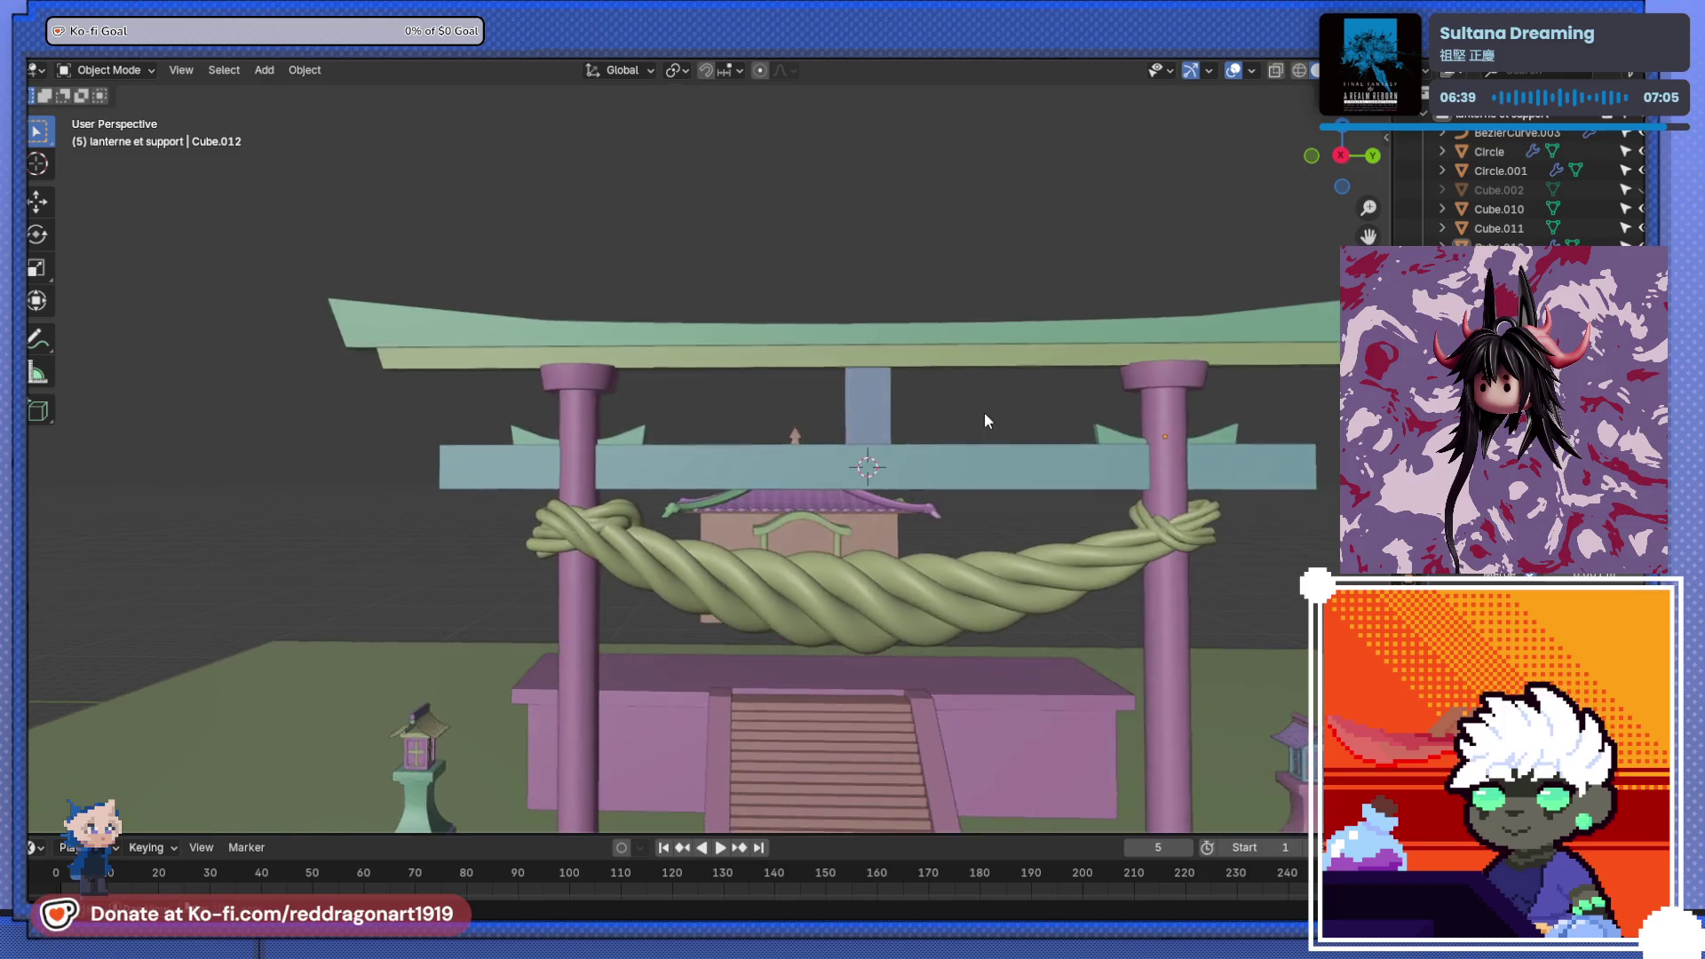
# - Select the blue vertical strut and box-select all its edges in X-ray side view
pyautogui.scroll(8, 984, 412)
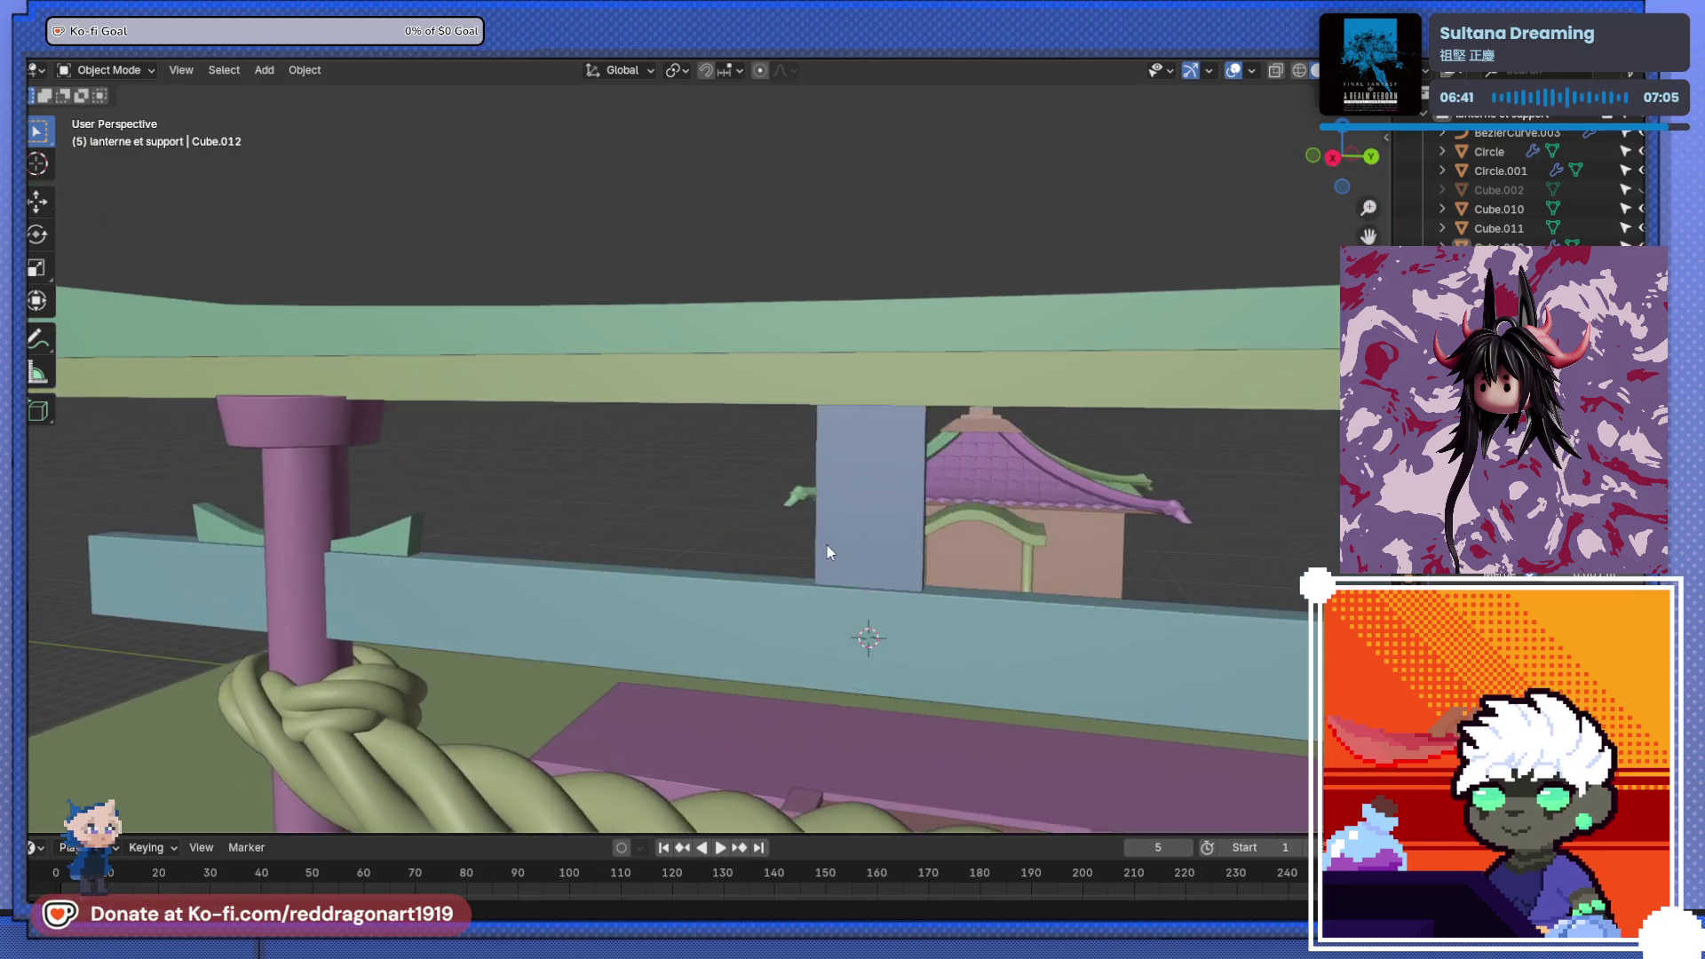
pyautogui.moveTo(828, 551)
pyautogui.mouseDown(button='middle')
pyautogui.moveTo(951, 498)
pyautogui.moveTo(902, 541)
pyautogui.moveTo(866, 545)
pyautogui.mouseUp(button='middle')
pyautogui.click(902, 542)
pyautogui.scroll(3, 892, 545)
pyautogui.click(891, 542)
pyautogui.press('Tab')
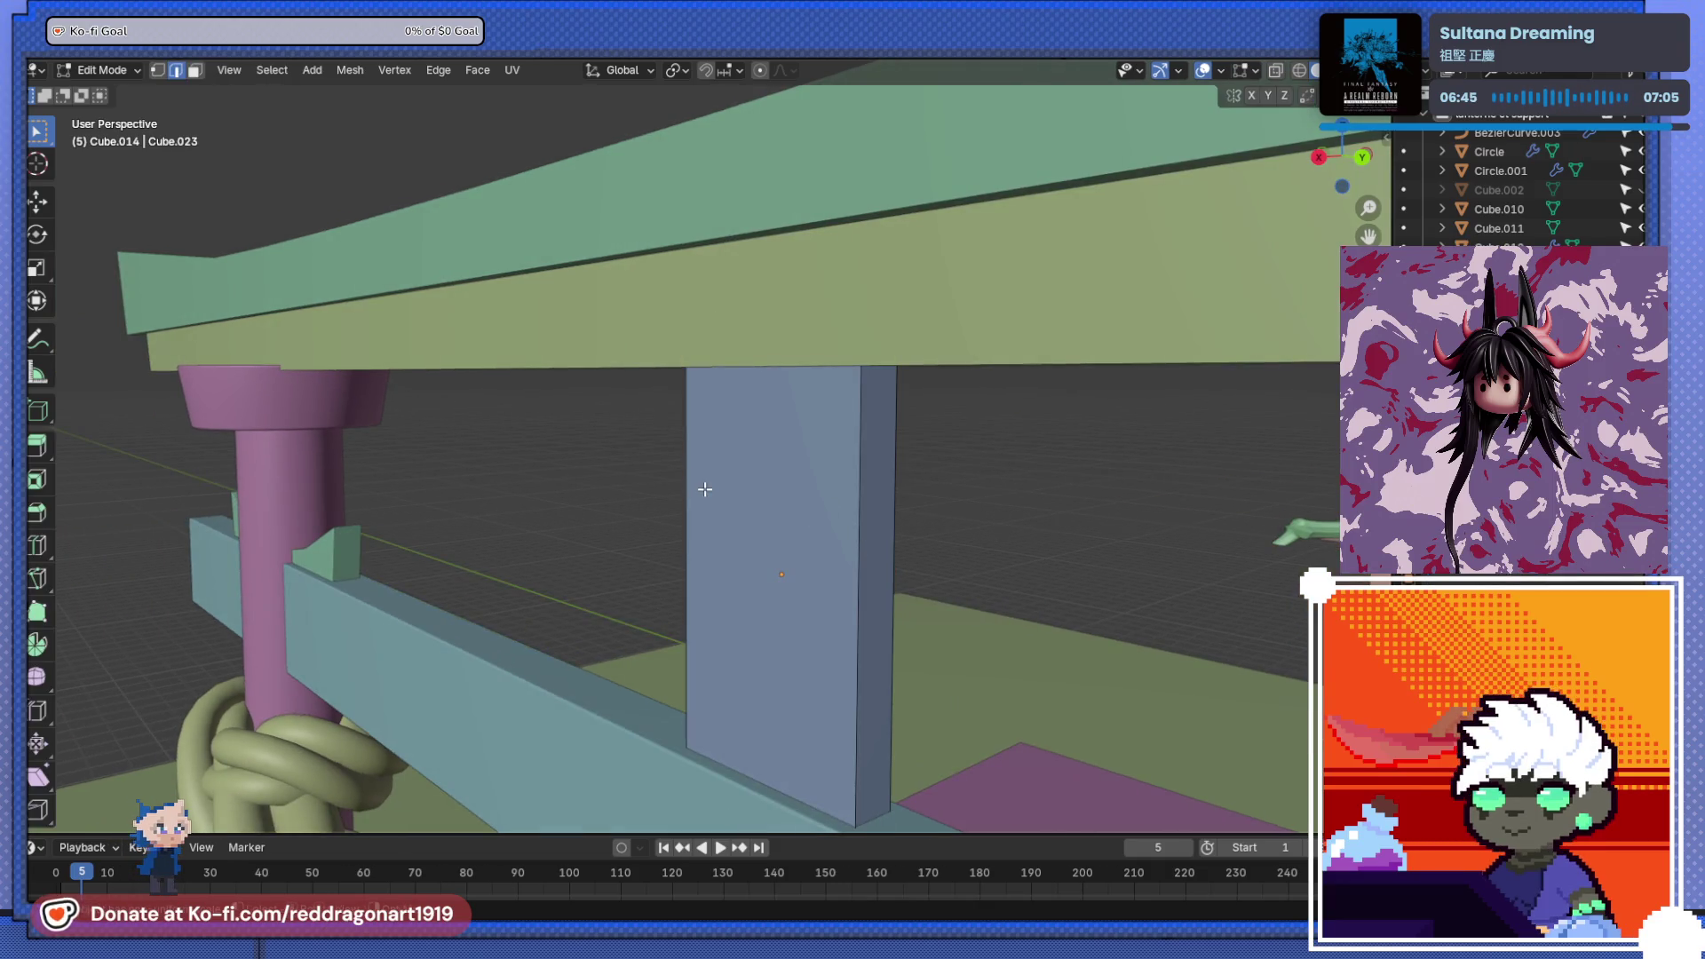
pyautogui.hotkey('alt', 'z')
pyautogui.press('KP_3')
pyautogui.moveTo(818, 448); pyautogui.dragTo(1041, 513)
pyautogui.moveTo(1041, 512)
pyautogui.mouseDown(button='middle')
pyautogui.moveTo(1074, 533)
pyautogui.moveTo(1000, 551)
pyautogui.moveTo(1027, 571)
pyautogui.moveTo(968, 504)
pyautogui.moveTo(897, 507)
pyautogui.mouseUp(button='middle')
# - Apply the strut's scale and bevel its edges 0.0177 m with 8 segments
pyautogui.press('Tab')
pyautogui.rightClick(895, 507)
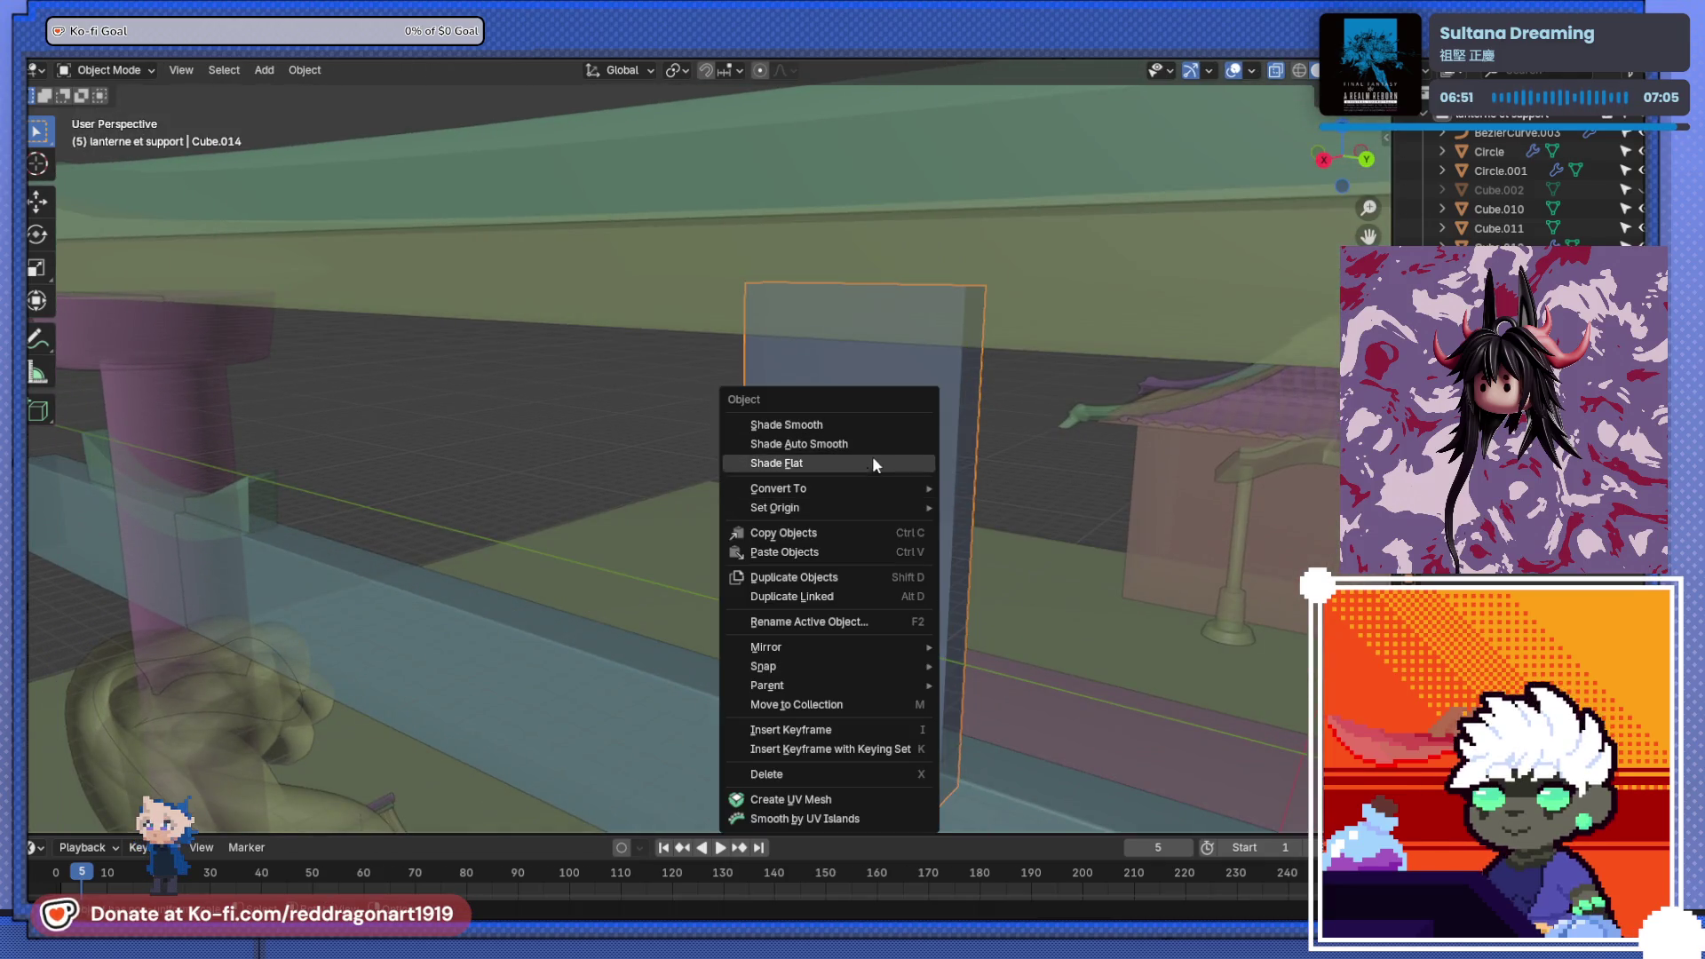
pyautogui.hotkey('ctrl', 'a')
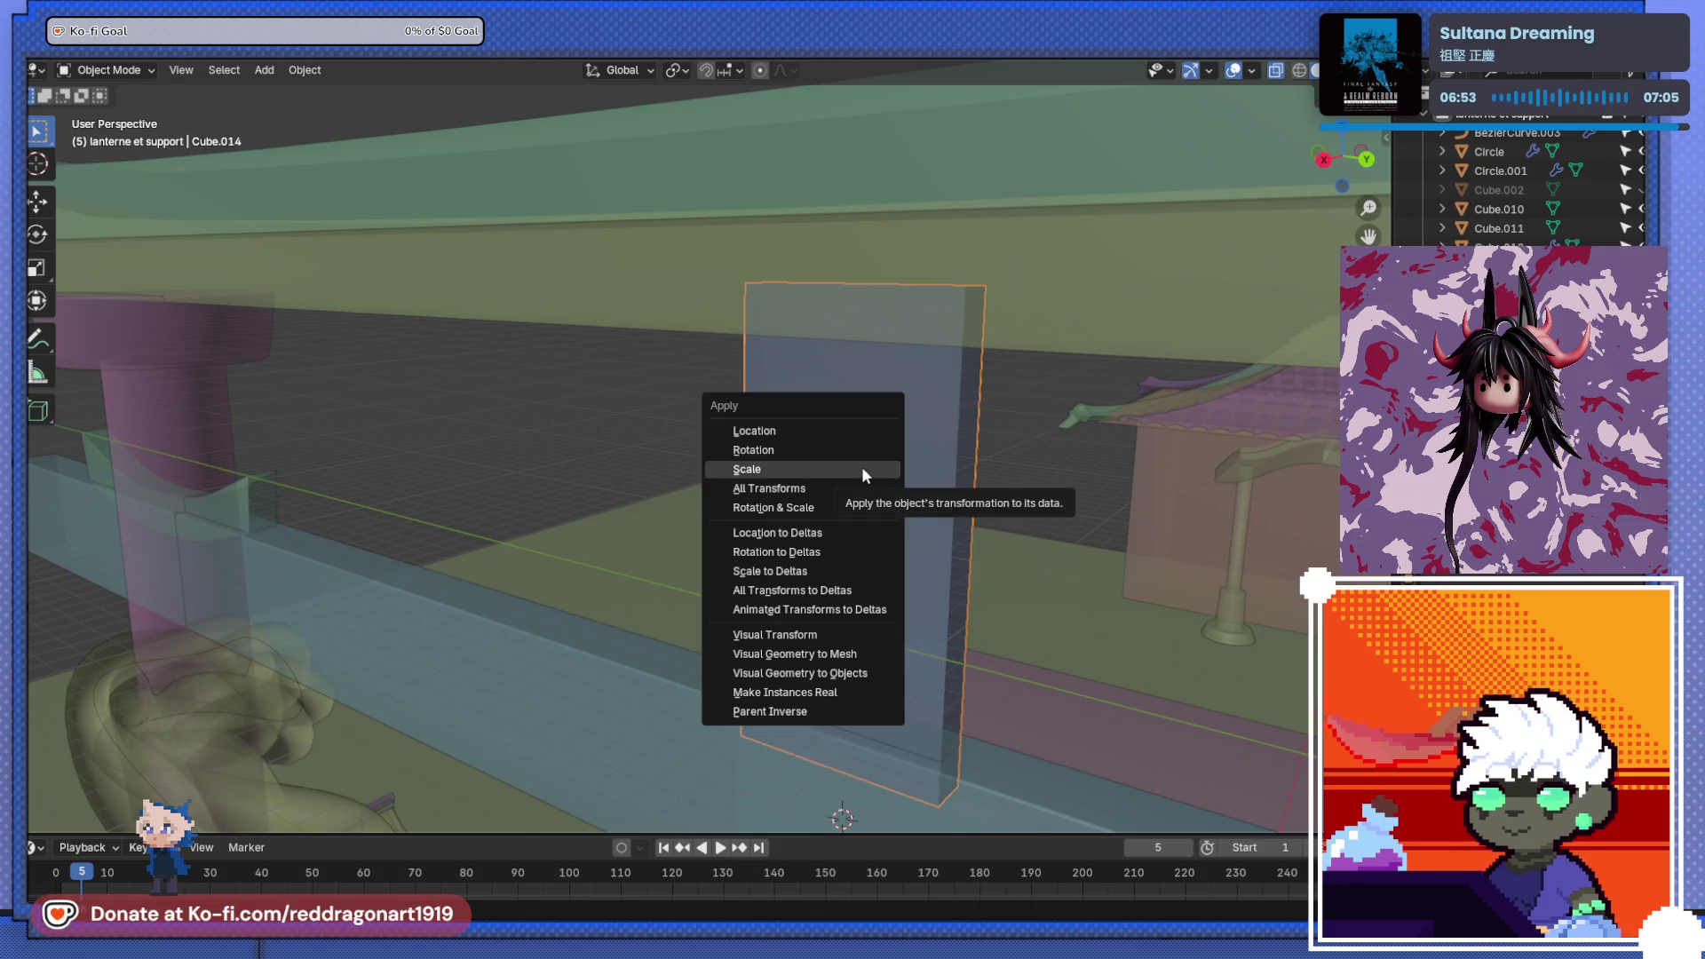
pyautogui.click(861, 469)
pyautogui.press('Tab')
pyautogui.moveTo(857, 464); pyautogui.dragTo(838, 449, button='middle')
pyautogui.hotkey('ctrl', 'b')
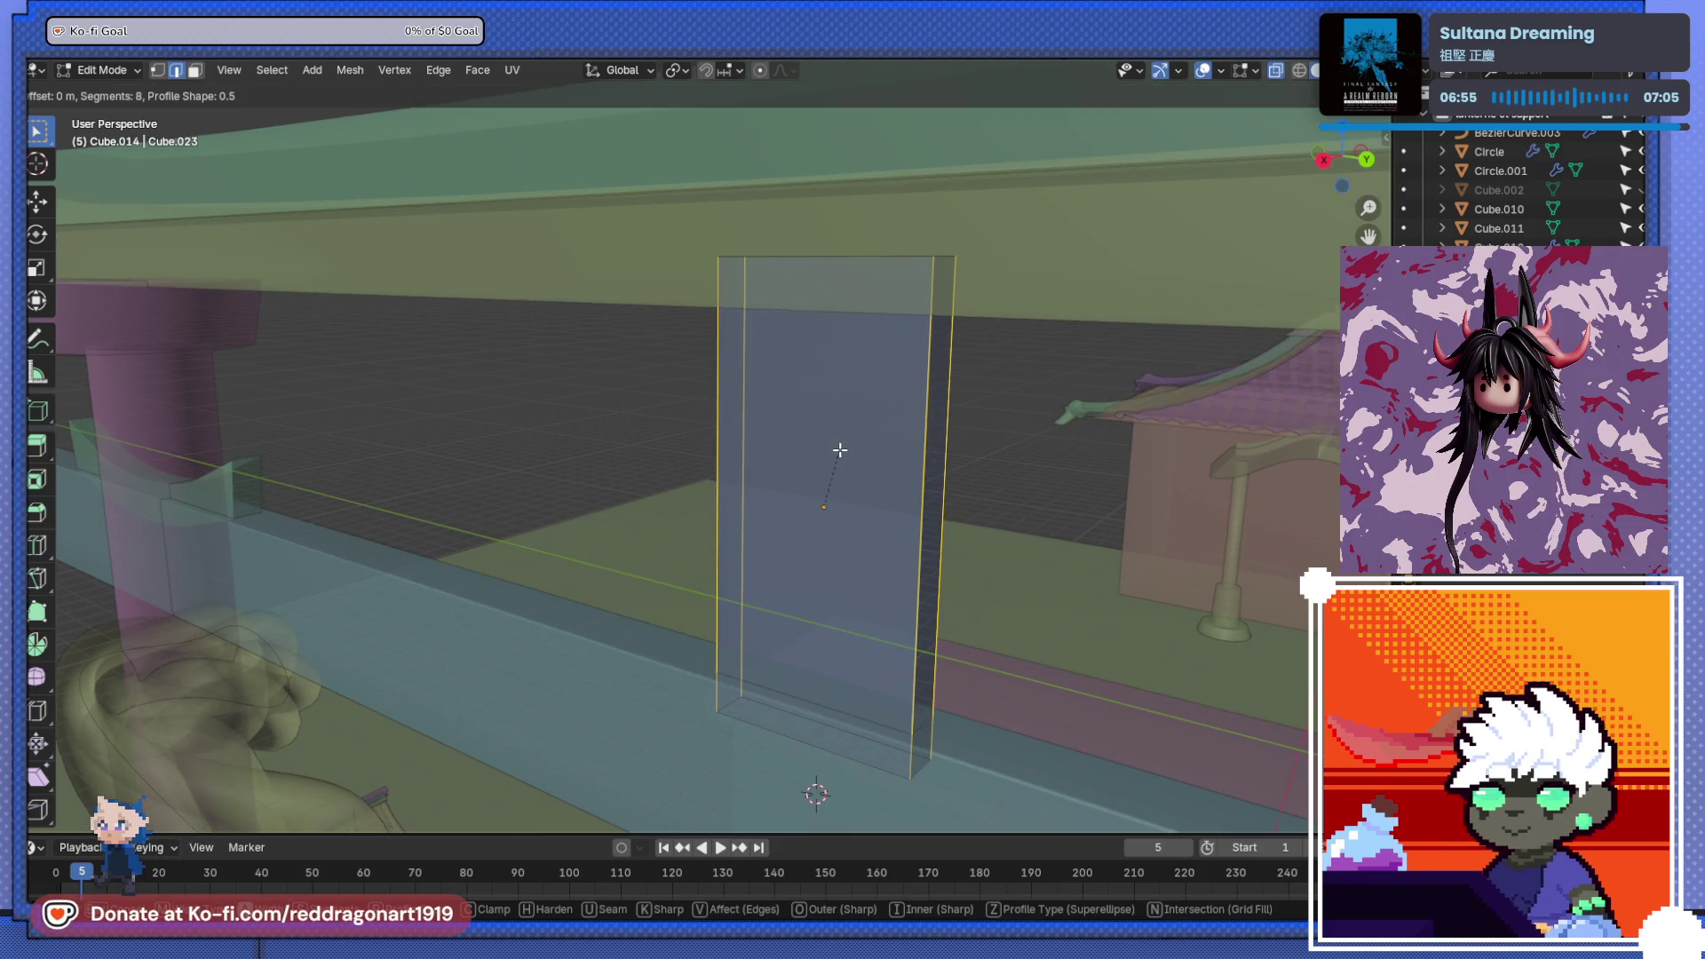
pyautogui.click(859, 448)
pyautogui.press('Tab')
# - Orbit out to a front view of the gate and zoom onto the right pillar top
pyautogui.moveTo(857, 449); pyautogui.dragTo(843, 476, button='middle')
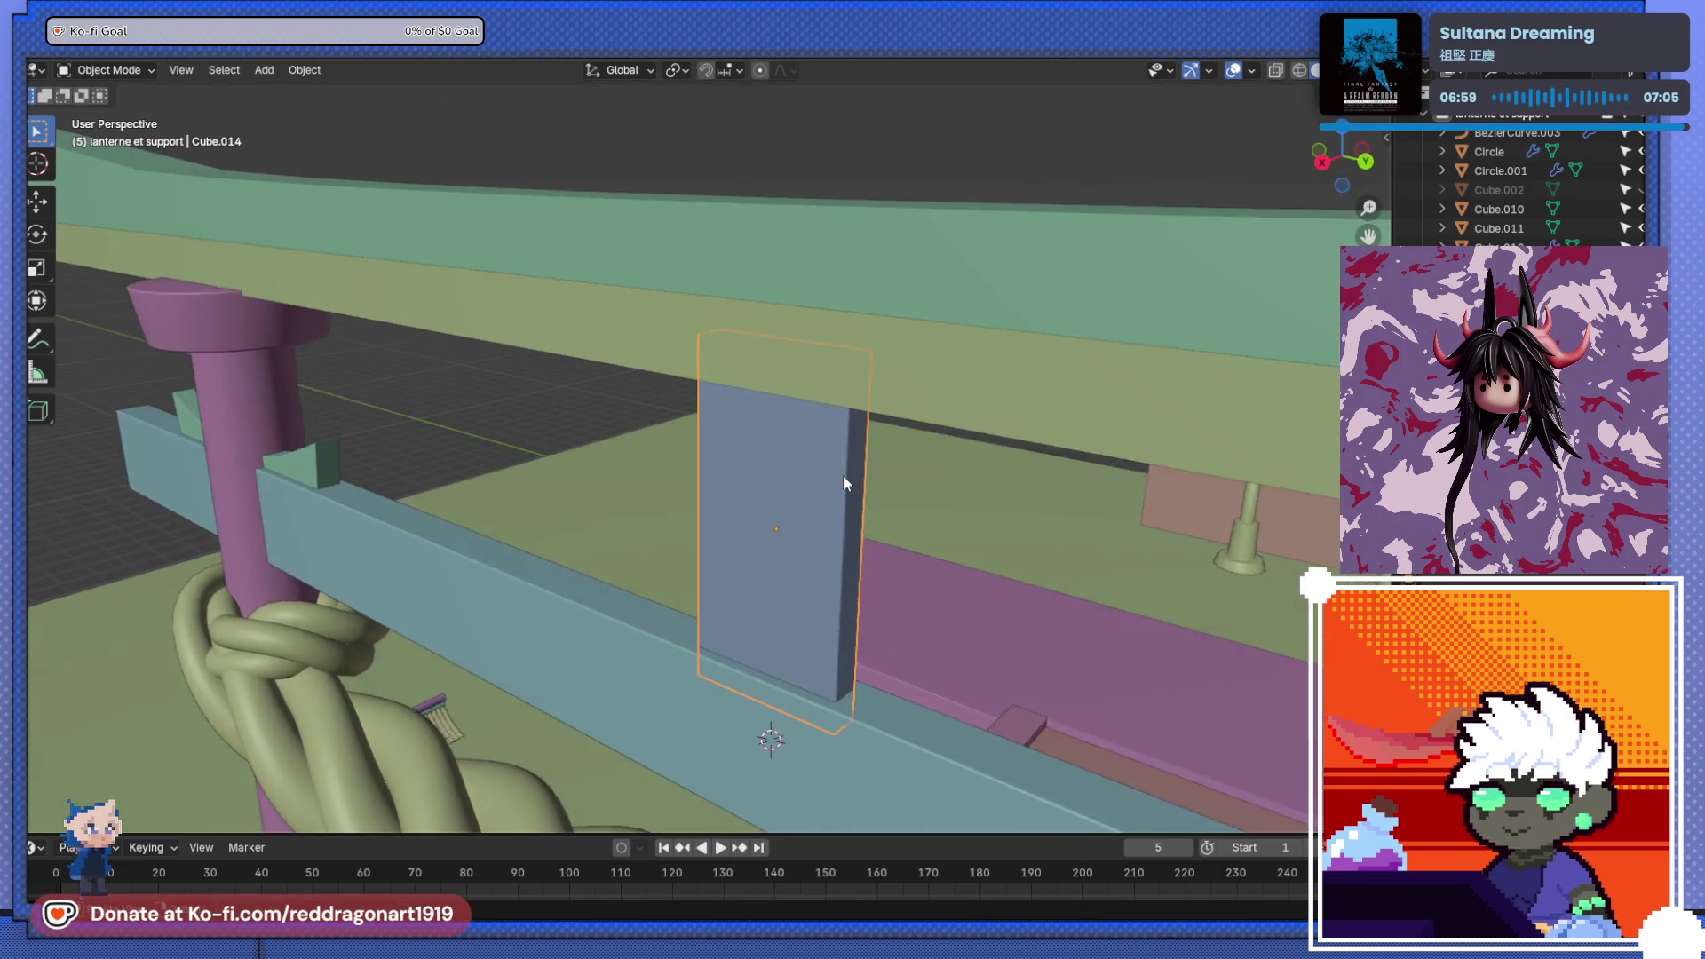
pyautogui.scroll(-4, 843, 476)
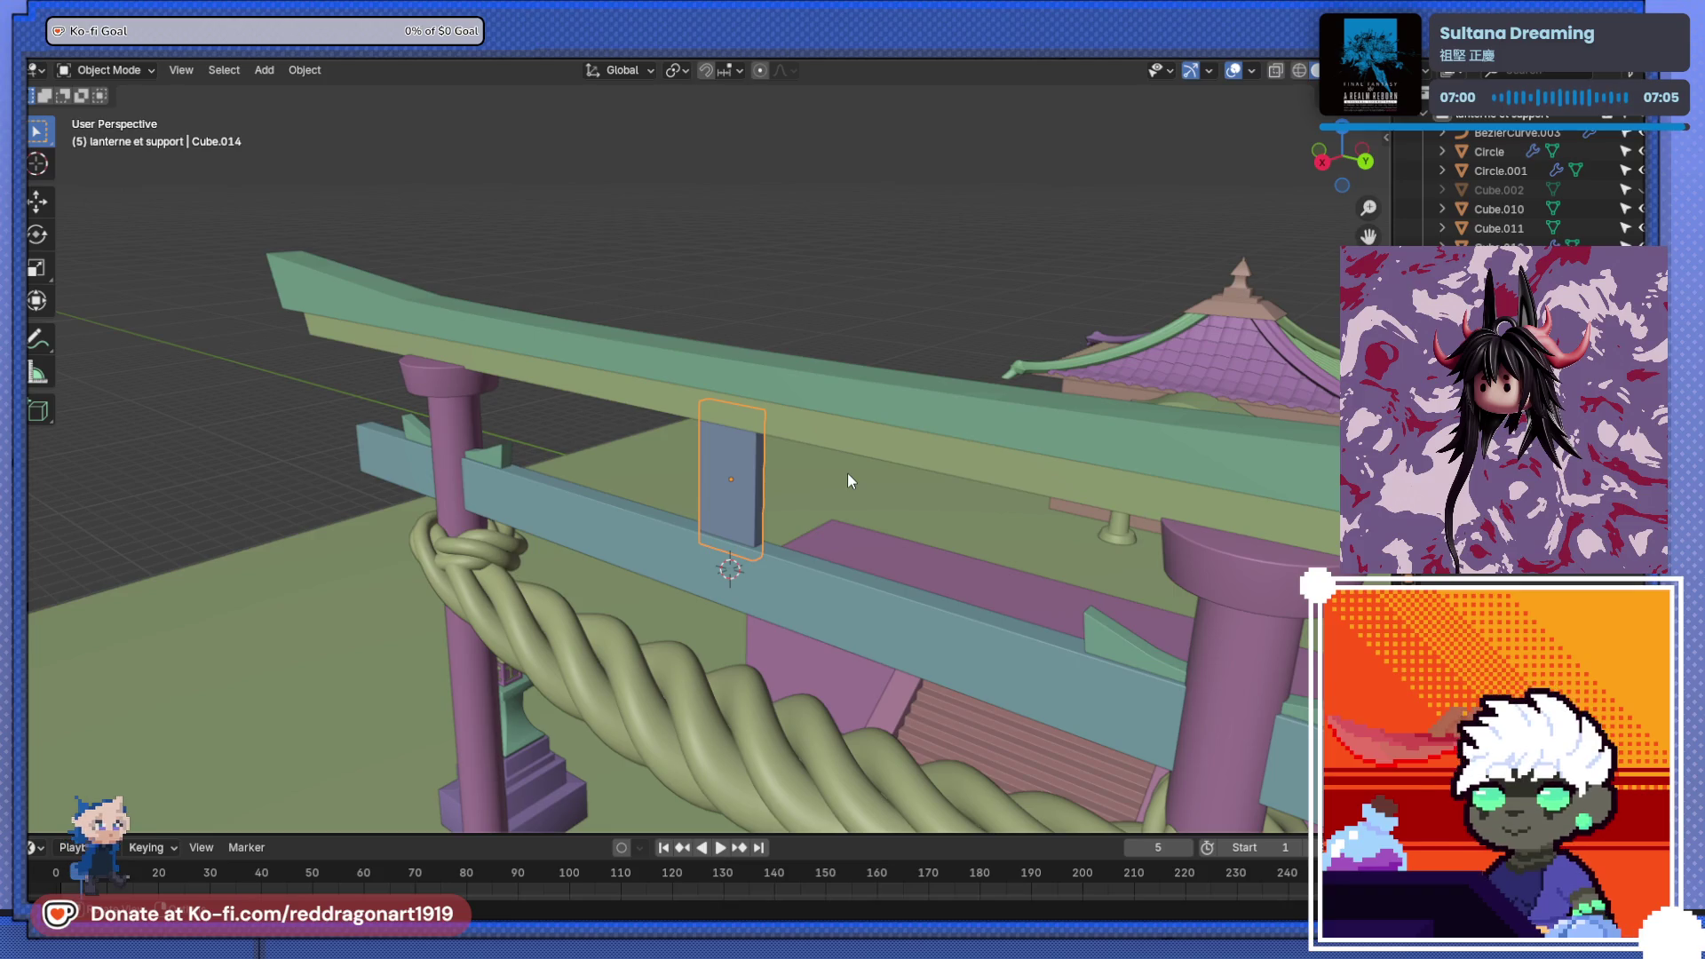
pyautogui.moveTo(1094, 467)
pyautogui.mouseDown(button='middle')
pyautogui.moveTo(1037, 524)
pyautogui.moveTo(962, 437)
pyautogui.mouseUp(button='middle')
pyautogui.scroll(5, 1030, 485)
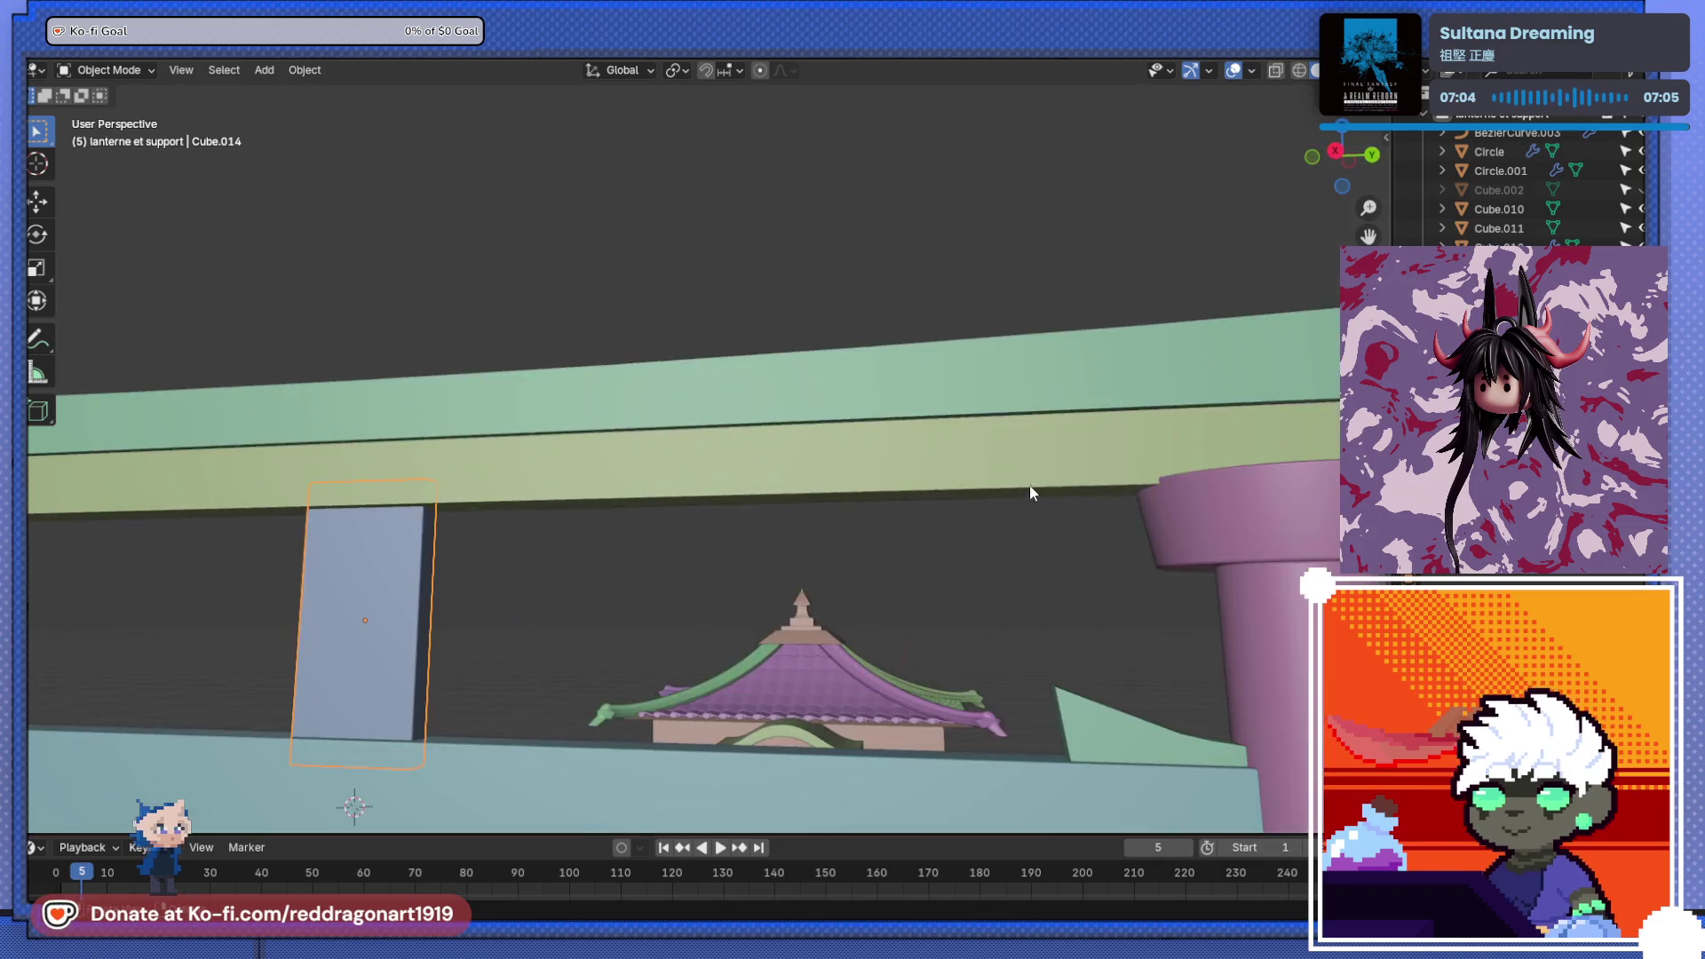
pyautogui.keyDown('shift'); pyautogui.moveTo(1030, 485); pyautogui.dragTo(792, 433, button='middle'); pyautogui.keyUp('shift')
pyautogui.scroll(3, 792, 433)
# - Apply Shade Smooth to the green wedge pieces
pyautogui.click(834, 336)
pyautogui.scroll(-8, 834, 344)
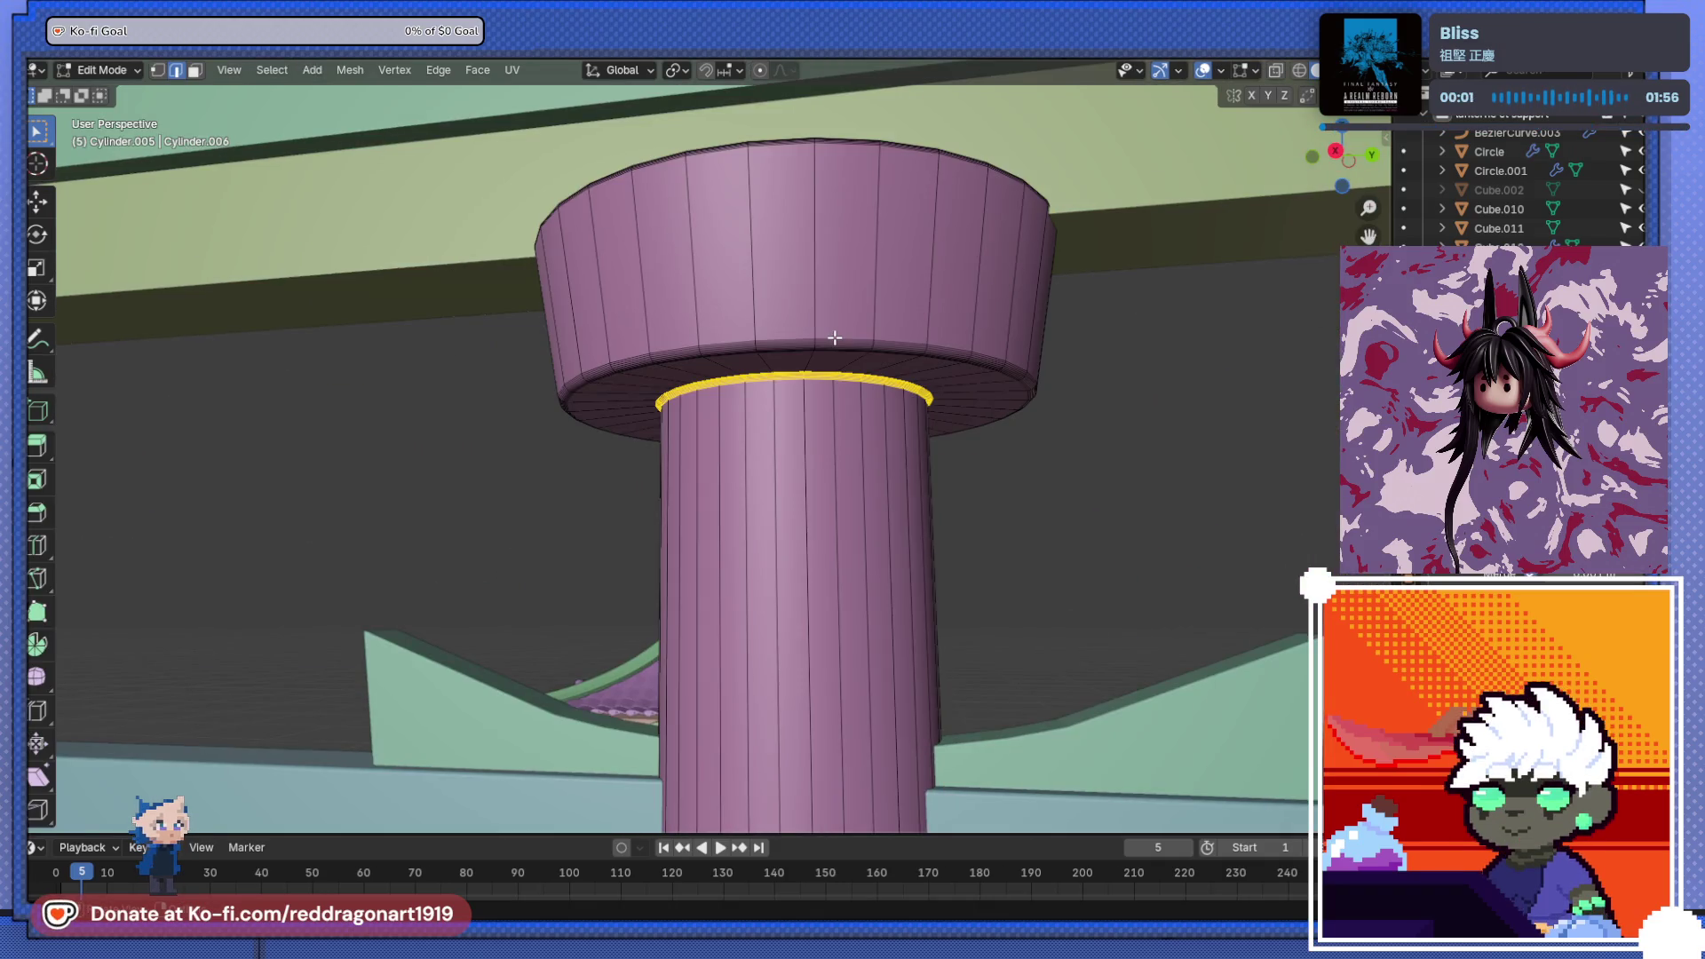
pyautogui.moveTo(882, 487)
pyautogui.mouseDown(button='middle')
pyautogui.moveTo(803, 498)
pyautogui.moveTo(801, 533)
pyautogui.moveTo(857, 473)
pyautogui.moveTo(949, 515)
pyautogui.mouseUp(button='middle')
pyautogui.click(787, 514)
pyautogui.rightClick(787, 514)
pyautogui.click(753, 431)
# - Apply Shade Smooth to the lower teal crossbeam
pyautogui.moveTo(1041, 422)
pyautogui.mouseDown(button='middle')
pyautogui.moveTo(1020, 520)
pyautogui.moveTo(999, 527)
pyautogui.mouseUp(button='middle')
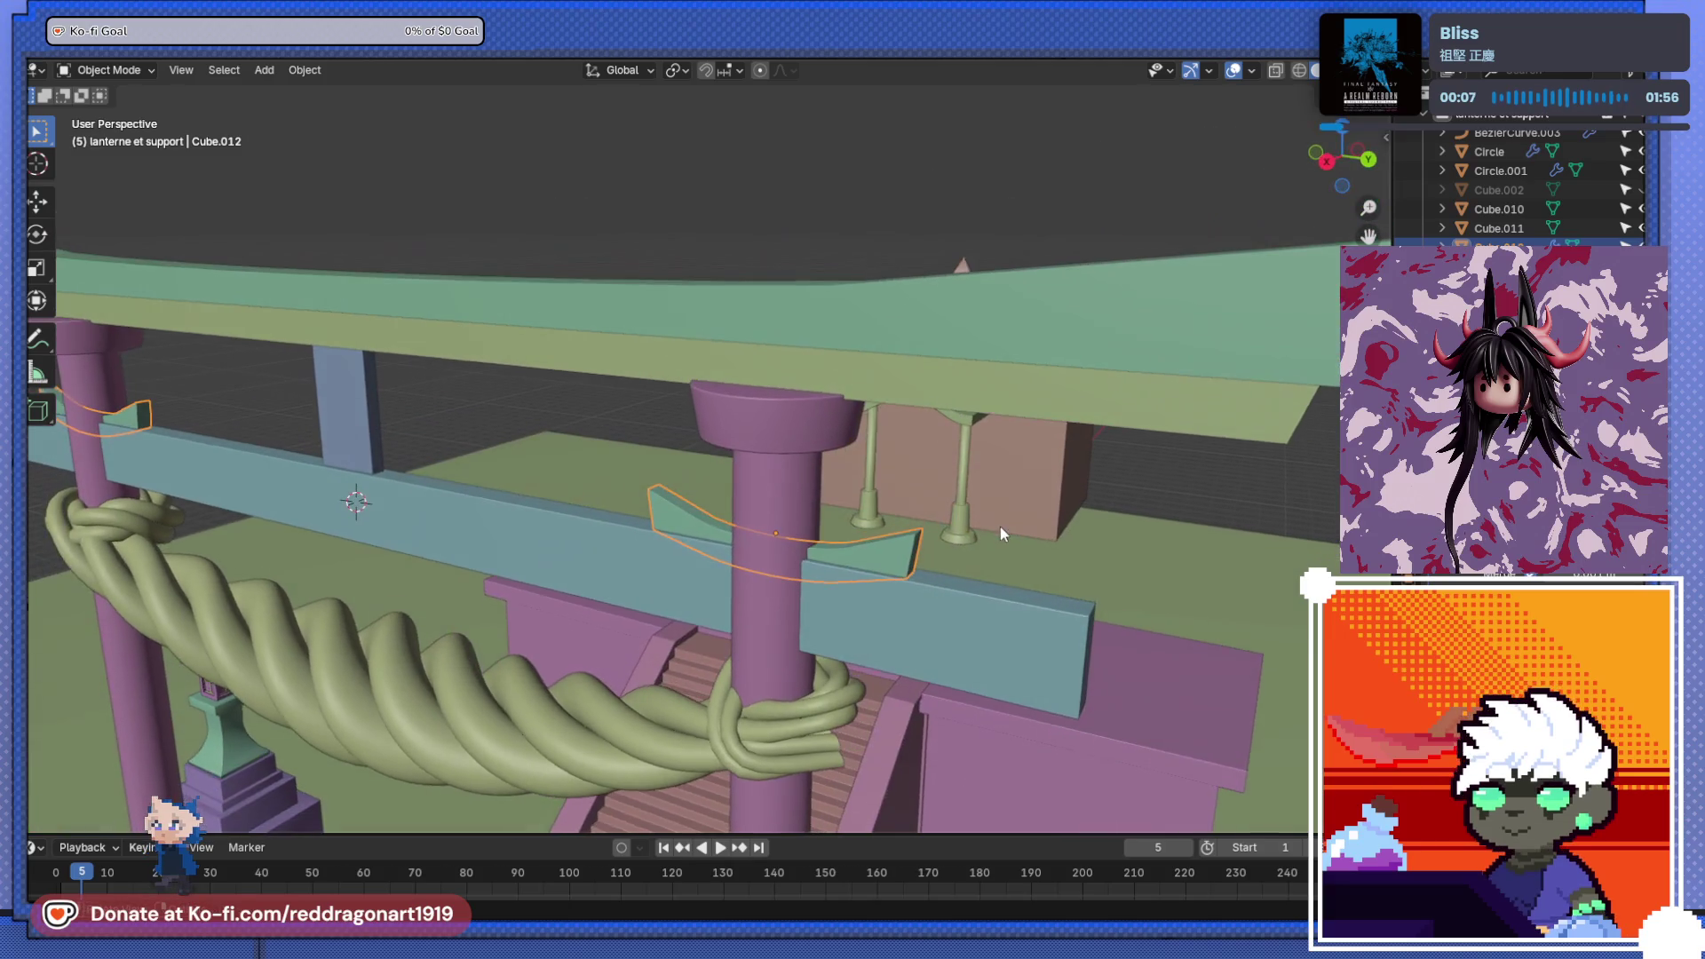
pyautogui.moveTo(1134, 405)
pyautogui.mouseDown(button='middle')
pyautogui.moveTo(983, 504)
pyautogui.moveTo(920, 498)
pyautogui.moveTo(868, 525)
pyautogui.mouseUp(button='middle')
pyautogui.click(973, 493)
pyautogui.rightClick(973, 493)
pyautogui.click(971, 489)
pyautogui.rightClick(914, 490)
pyautogui.click(903, 484)
# - Select the top roof beam Cube.011 and enter Edit Mode
pyautogui.click(897, 465)
pyautogui.moveTo(897, 465)
pyautogui.mouseDown(button='middle')
pyautogui.moveTo(888, 504)
pyautogui.moveTo(947, 429)
pyautogui.moveTo(1010, 479)
pyautogui.mouseUp(button='middle')
pyautogui.press('Tab')
# - In X-ray, select the roof beam's edge loops along its length and both ends
pyautogui.hotkey('alt', 'z')
pyautogui.keyDown('alt'); pyautogui.click(989, 355); pyautogui.keyUp('alt')
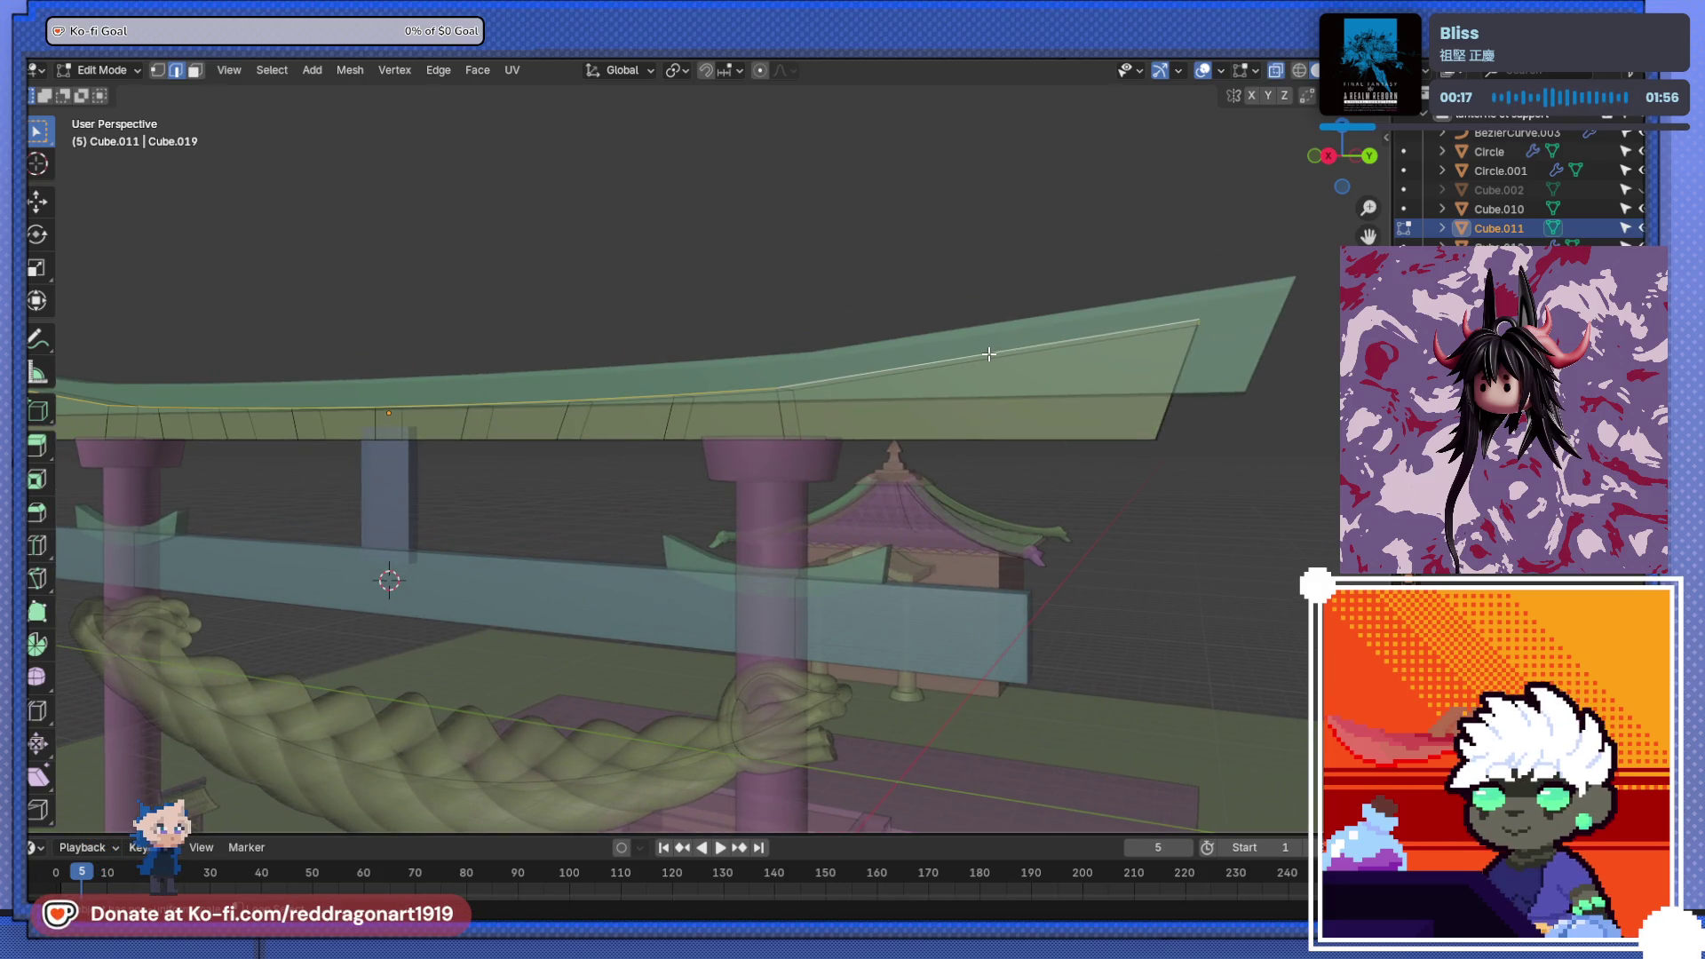
pyautogui.moveTo(989, 355); pyautogui.dragTo(972, 433, button='middle')
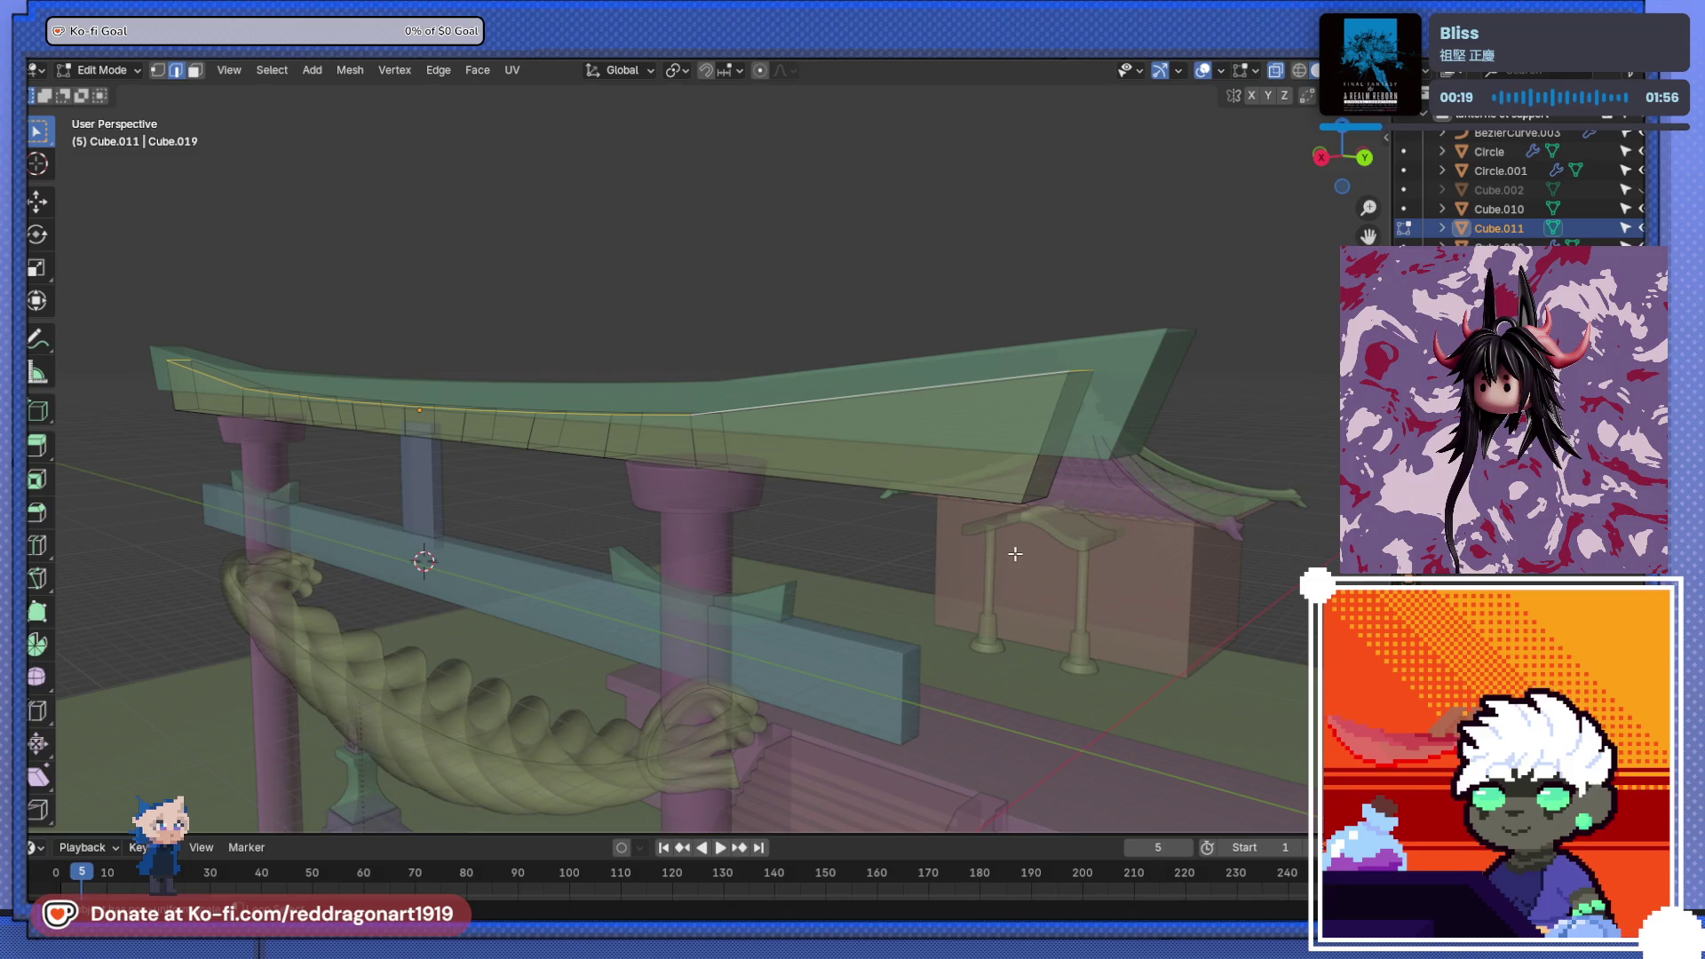
pyautogui.keyDown('alt'); pyautogui.keyDown('shift'); pyautogui.click(931, 494); pyautogui.keyUp('shift'); pyautogui.keyUp('alt')
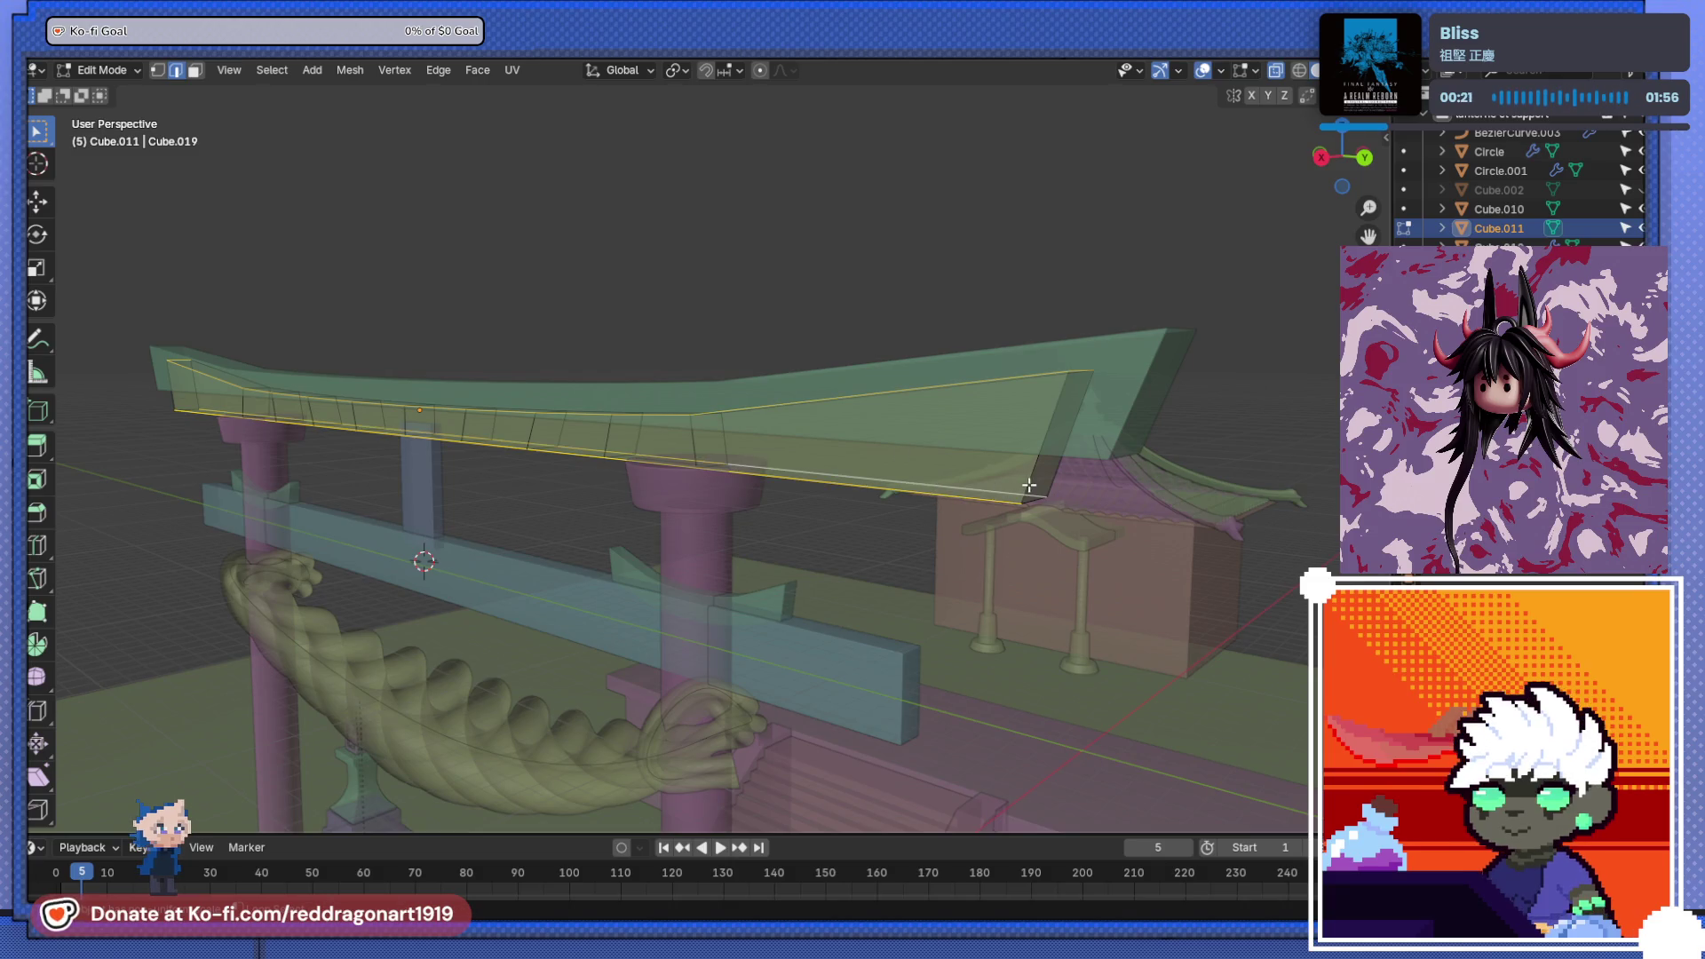
pyautogui.keyDown('shift'); pyautogui.click(1054, 459); pyautogui.keyUp('shift')
pyautogui.moveTo(1054, 460)
pyautogui.mouseDown(button='middle')
pyautogui.moveTo(1105, 515)
pyautogui.moveTo(482, 431)
pyautogui.mouseUp(button='middle')
pyautogui.scroll(5, 636, 467)
pyautogui.moveTo(635, 467); pyautogui.dragTo(540, 504, button='middle')
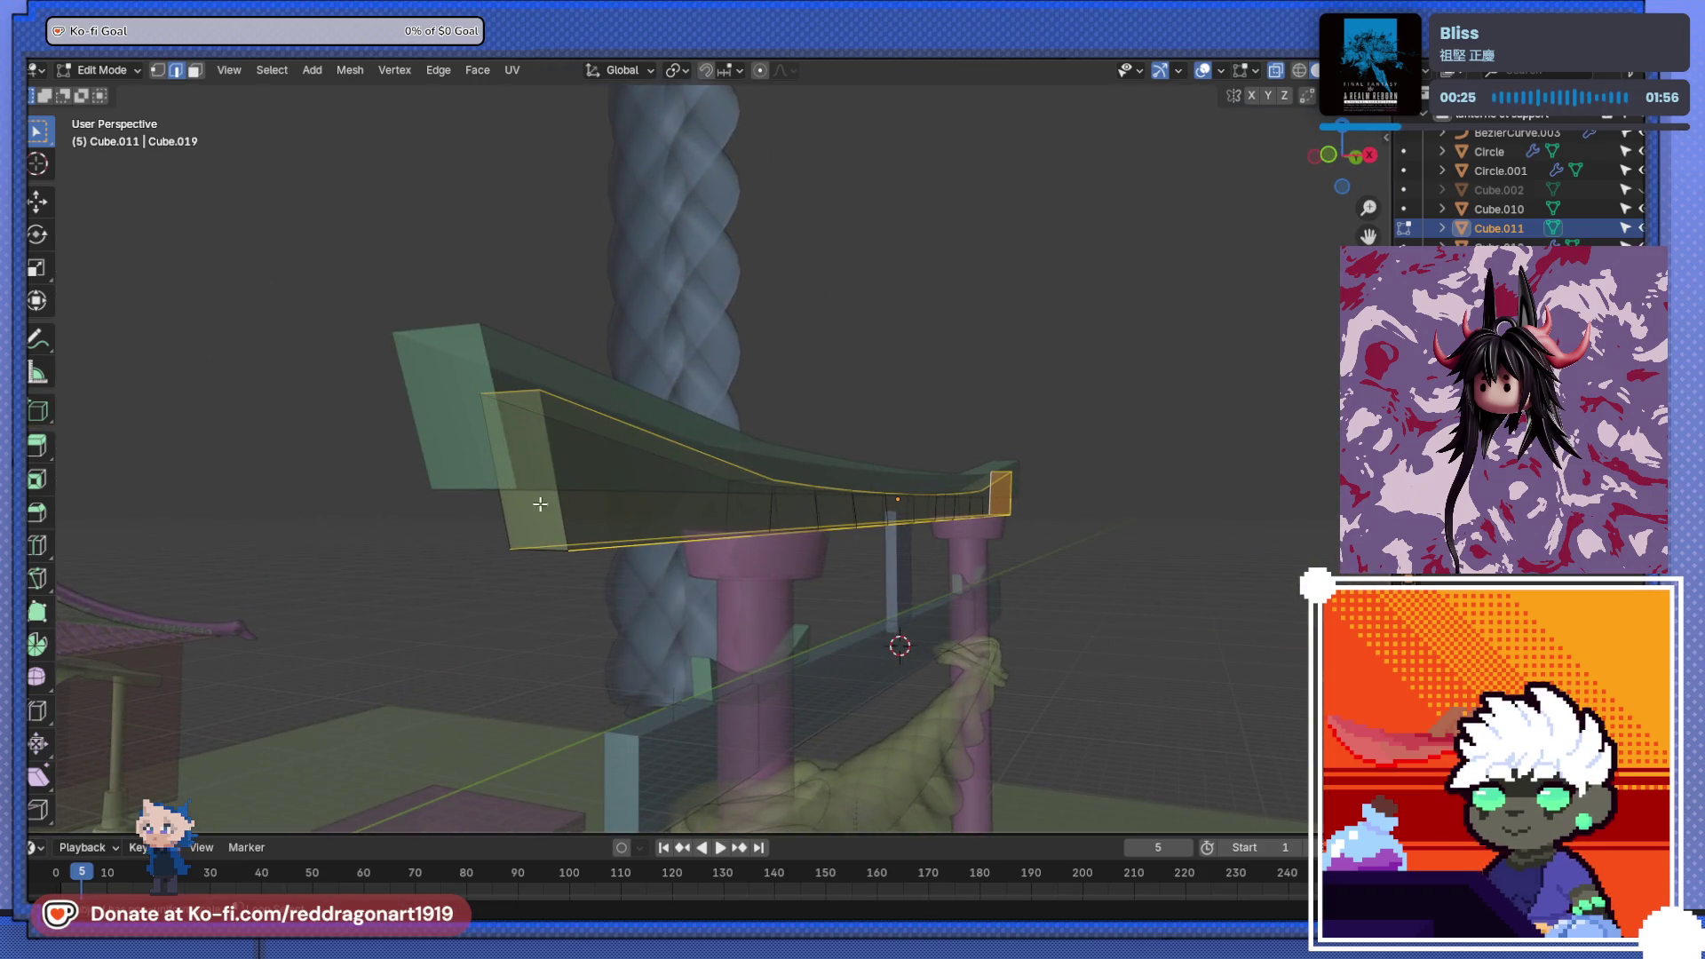
pyautogui.keyDown('shift'); pyautogui.click(546, 514); pyautogui.keyUp('shift')
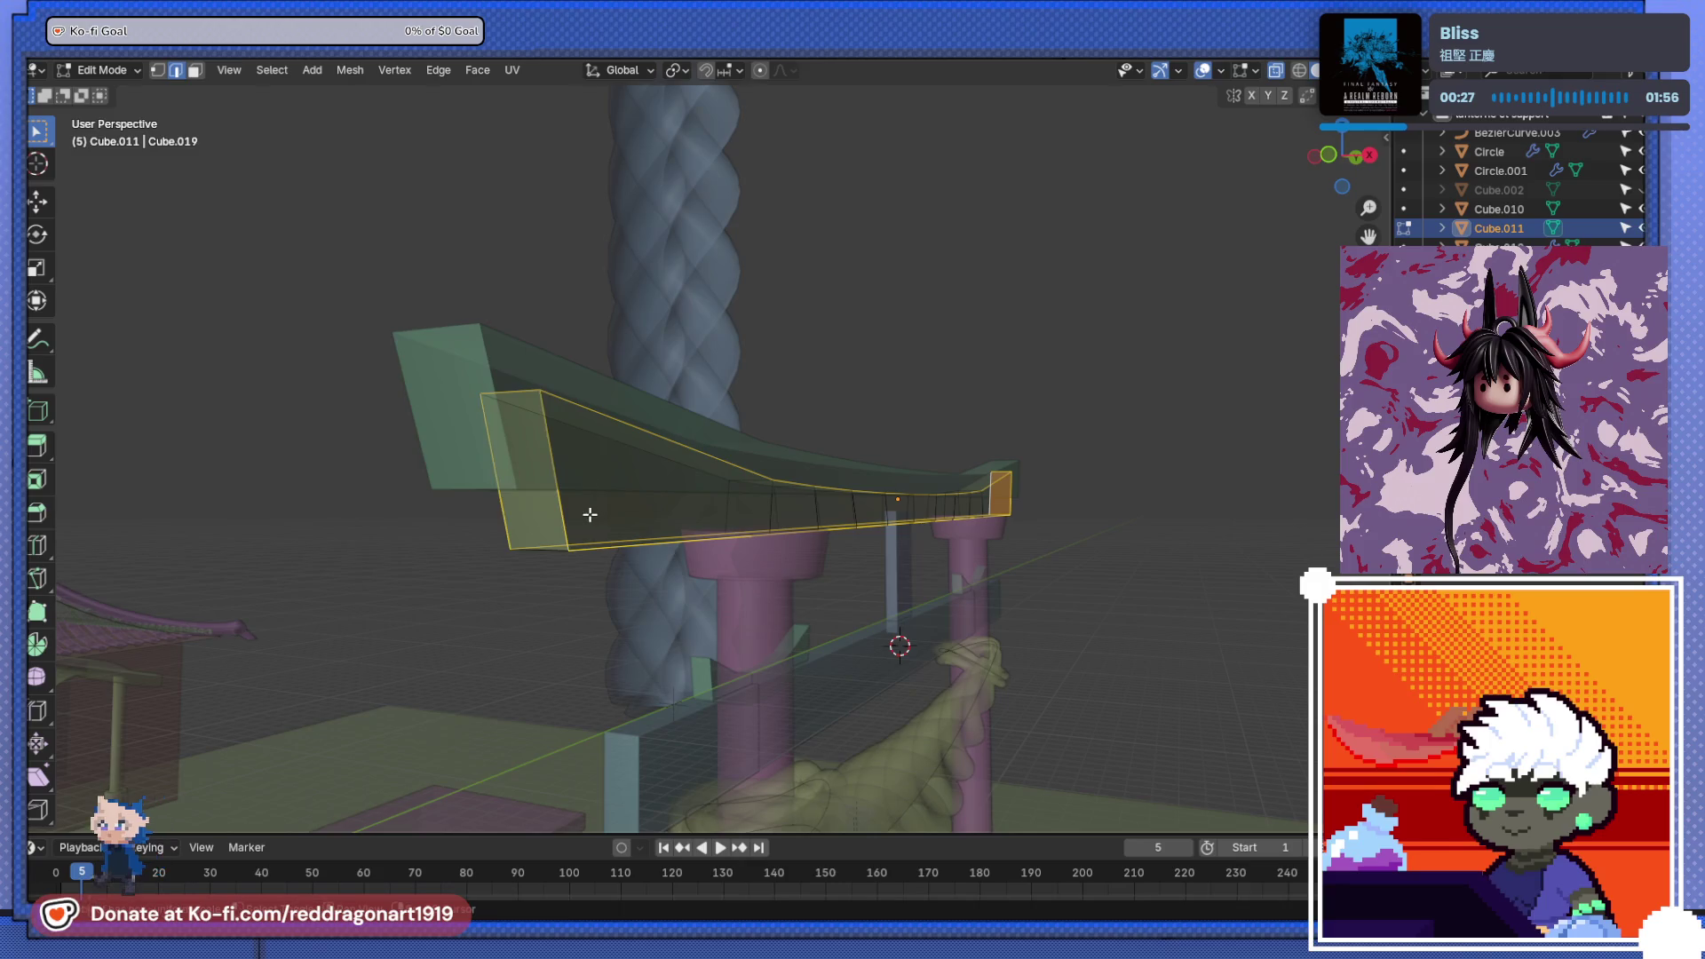
pyautogui.moveTo(557, 554)
pyautogui.mouseDown(button='middle')
pyautogui.moveTo(382, 609)
pyautogui.moveTo(473, 503)
pyautogui.mouseUp(button='middle')
pyautogui.moveTo(579, 522)
pyautogui.mouseDown(button='middle')
pyautogui.moveTo(735, 578)
pyautogui.moveTo(689, 583)
pyautogui.moveTo(623, 419)
pyautogui.moveTo(801, 493)
pyautogui.moveTo(1004, 471)
pyautogui.moveTo(981, 484)
pyautogui.mouseUp(button='middle')
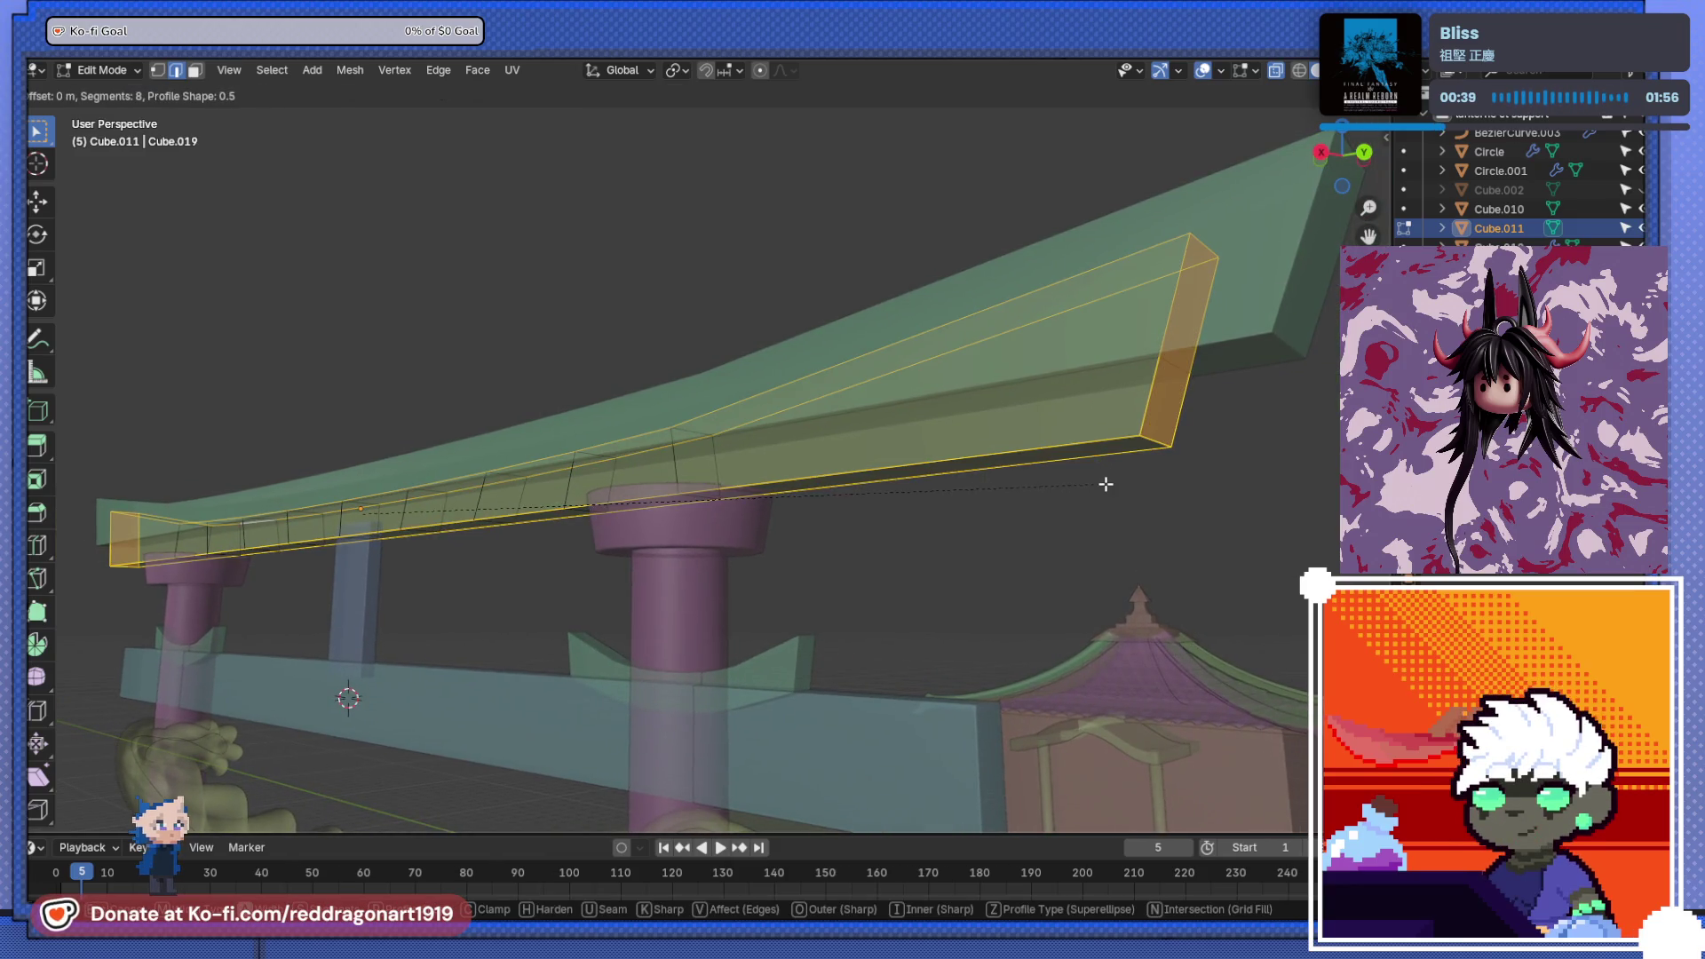
# - Apply Cube.011's scale and bevel the selected edges 0.0077 m with 8 segments
pyautogui.press('Tab')
pyautogui.hotkey('ctrl', 'a')
pyautogui.click(1104, 391)
pyautogui.press('Tab')
pyautogui.hotkey('ctrl', 'b')
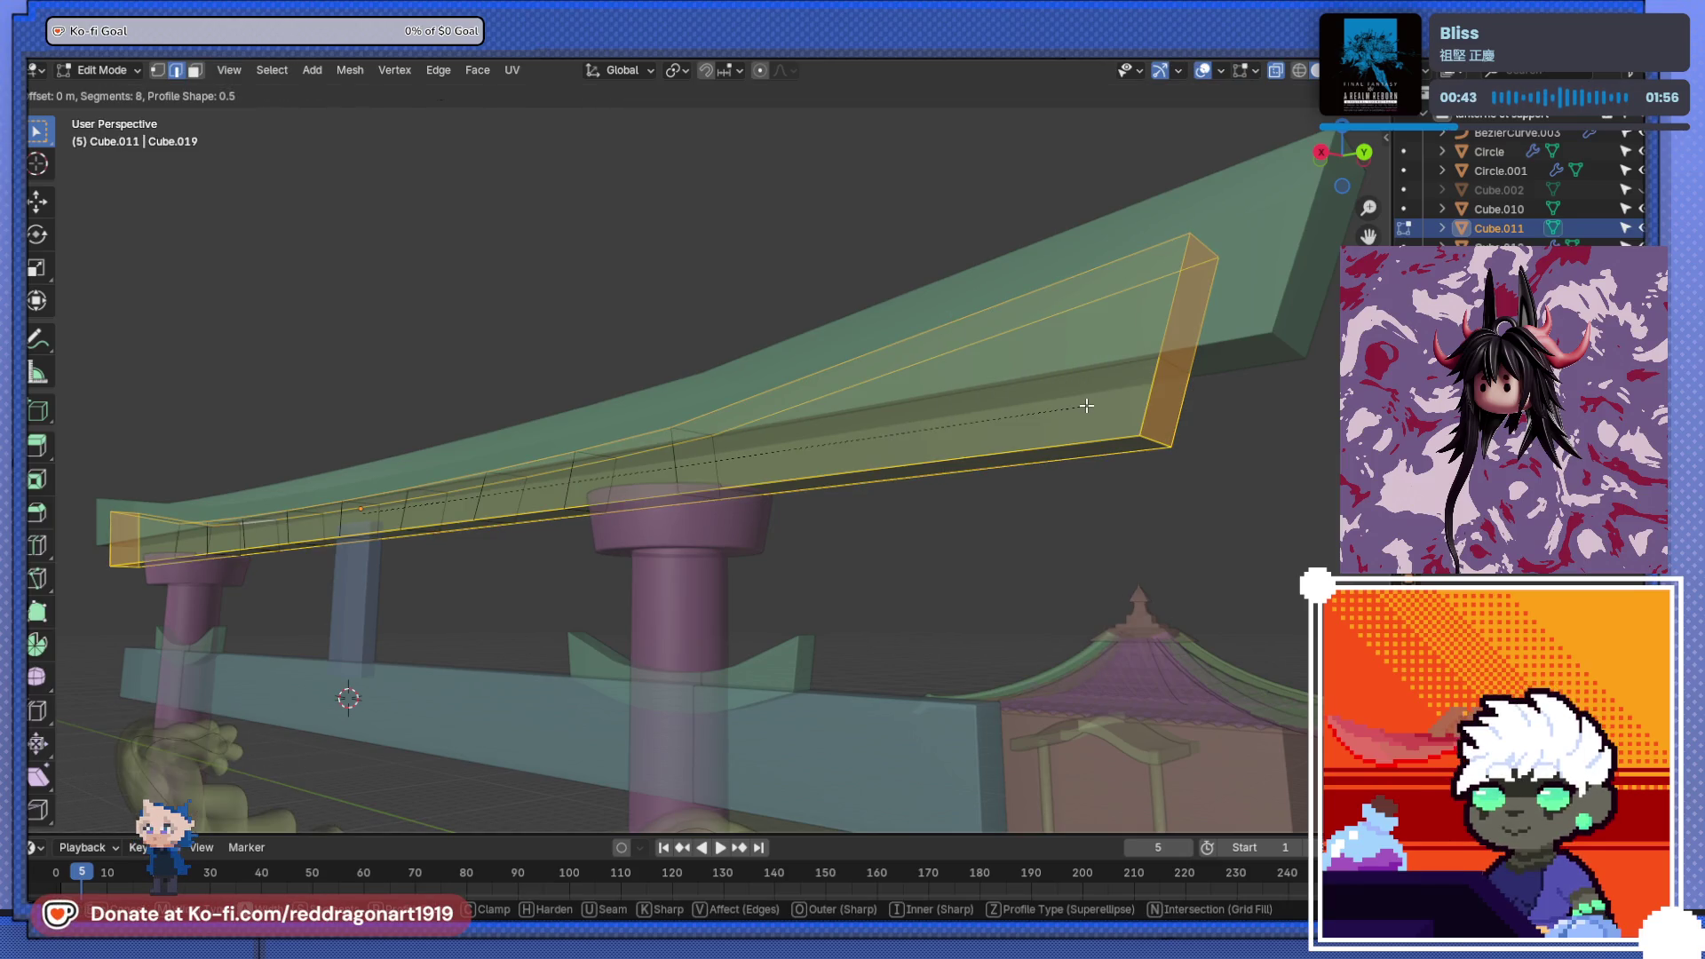
pyautogui.click(1091, 407)
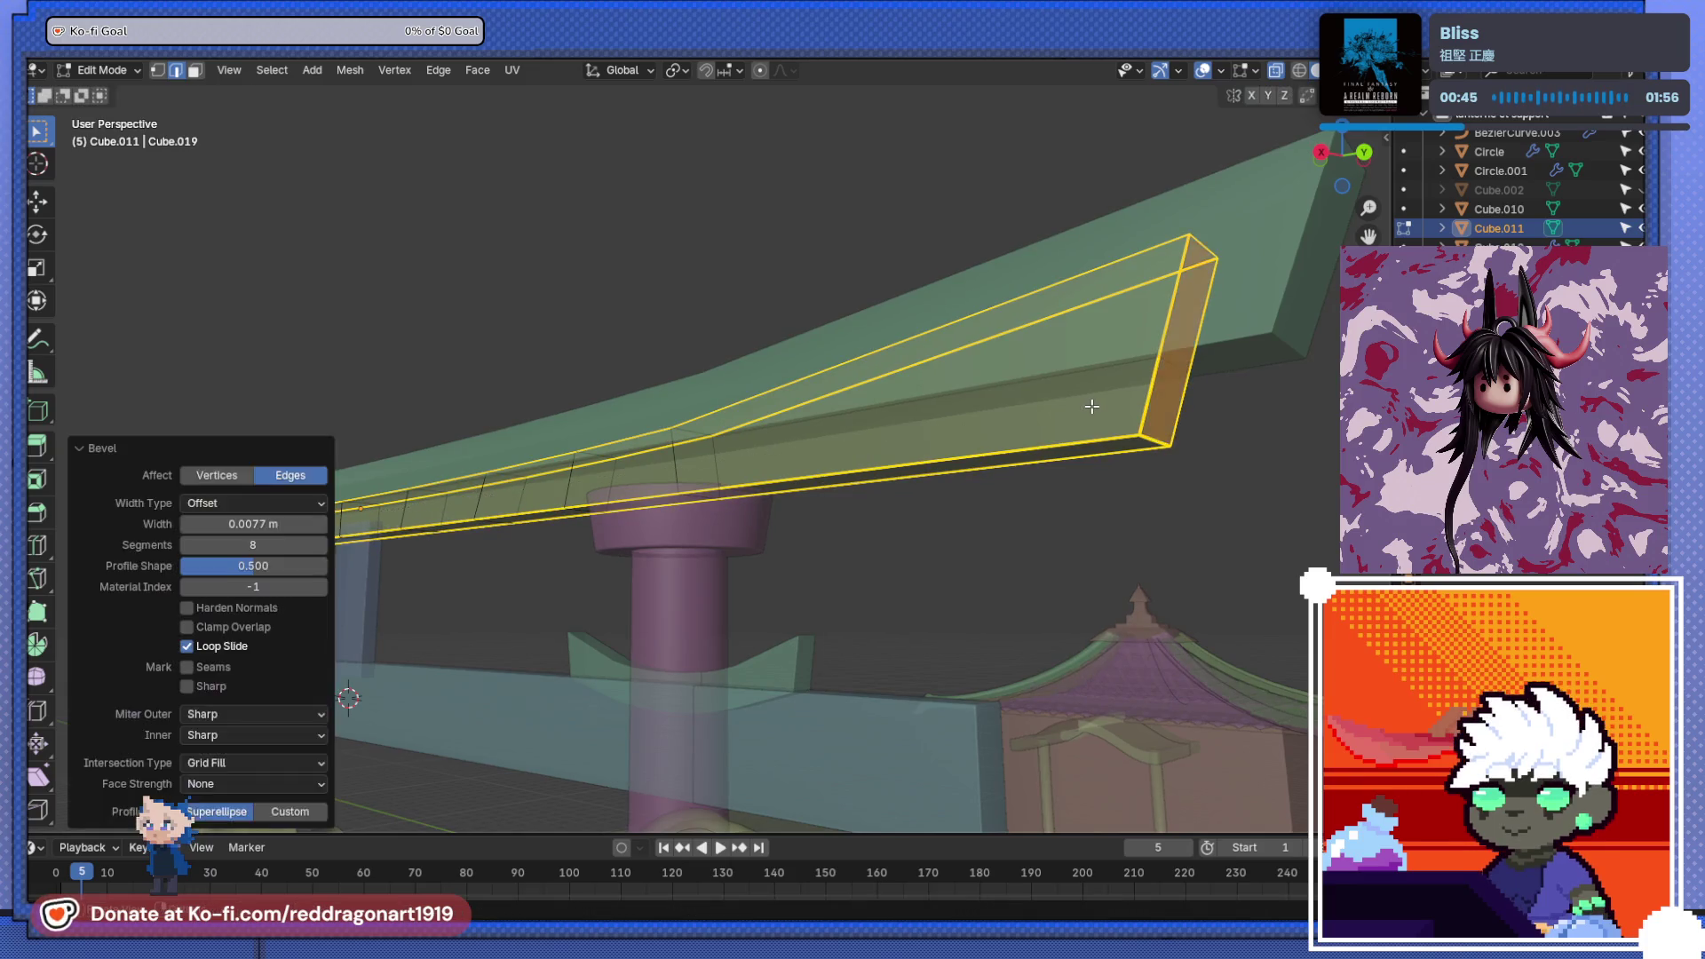
pyautogui.press('Tab')
pyautogui.scroll(-5, 1108, 439)
pyautogui.moveTo(1008, 493); pyautogui.dragTo(839, 519, button='middle')
pyautogui.scroll(8, 828, 557)
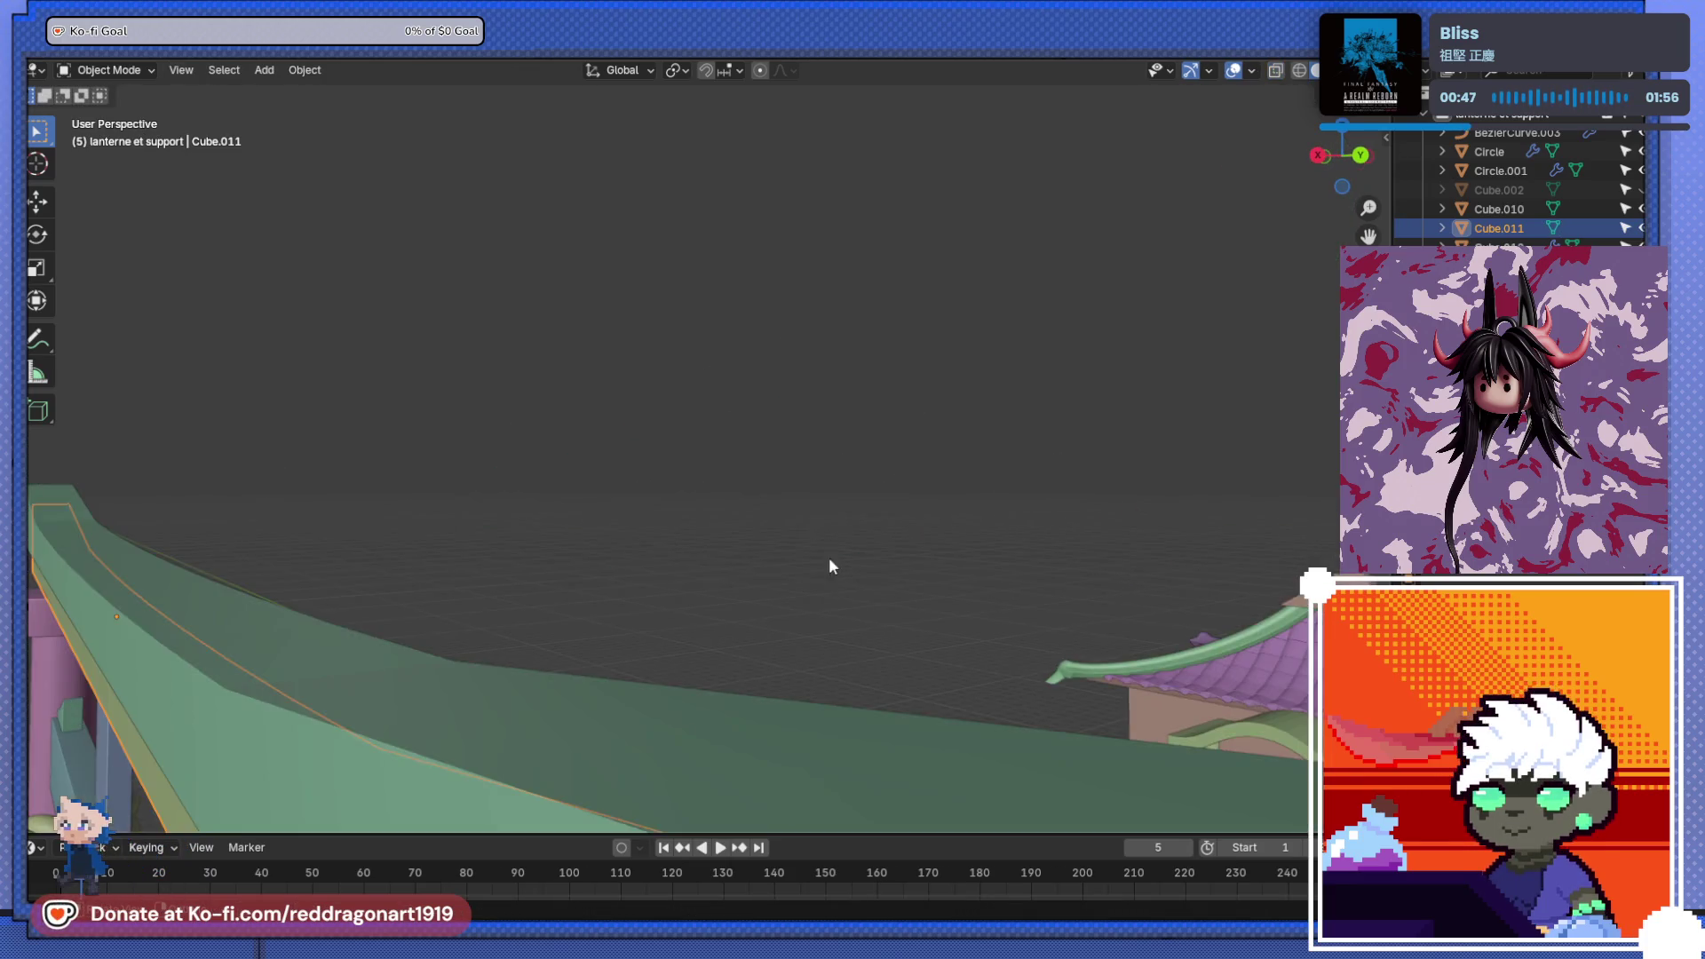
pyautogui.scroll(-5, 789, 463)
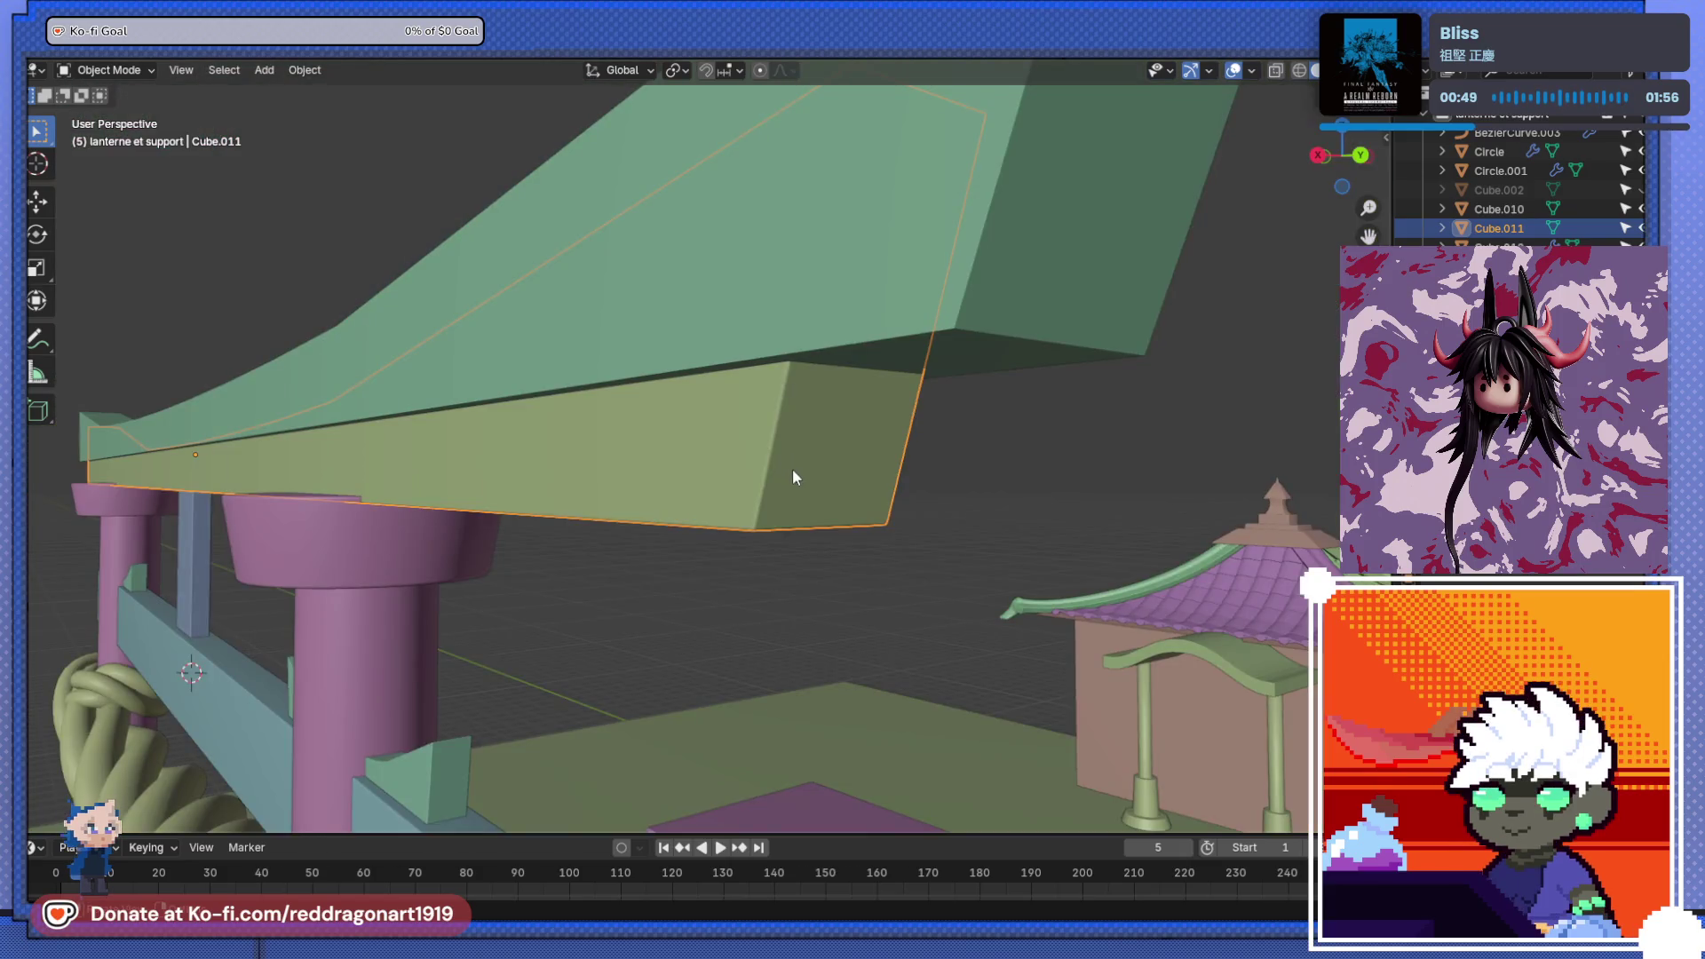
pyautogui.scroll(-5, 792, 467)
pyautogui.moveTo(826, 501); pyautogui.dragTo(1130, 416, button='middle')
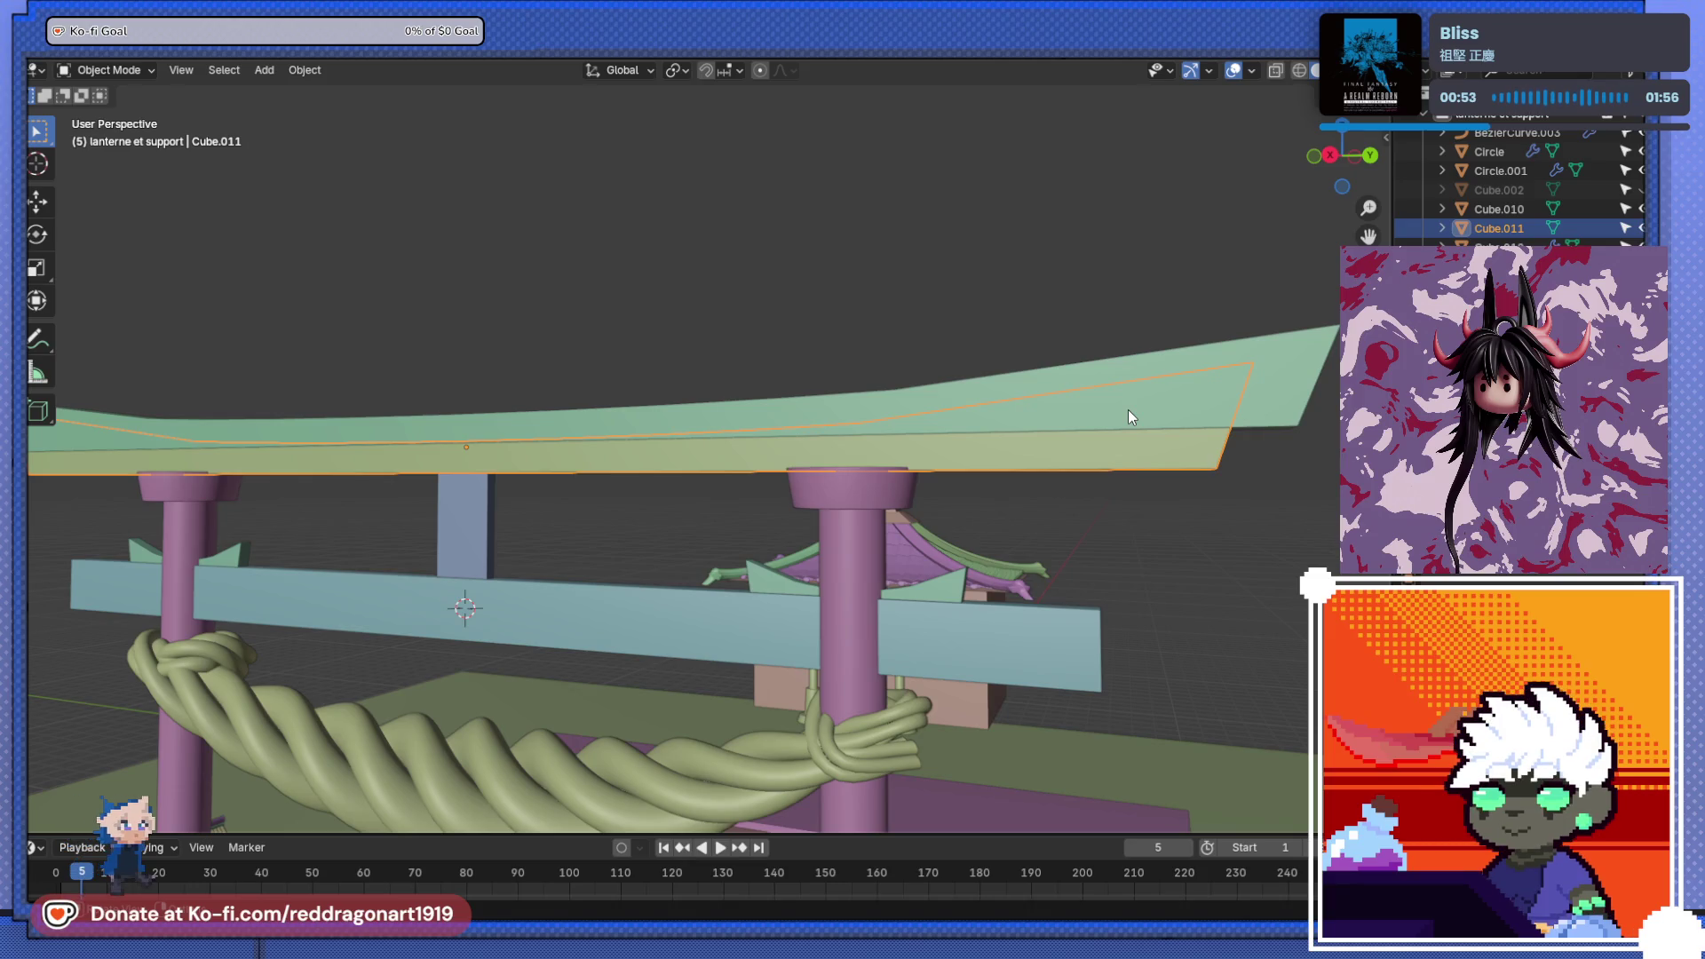
# - Select the upper beam Cube.013, inspect it around the gate, and enter Edit Mode
pyautogui.click(1170, 410)
pyautogui.scroll(-5, 999, 434)
pyautogui.moveTo(998, 433)
pyautogui.mouseDown(button='middle')
pyautogui.moveTo(947, 403)
pyautogui.moveTo(1160, 430)
pyautogui.moveTo(848, 453)
pyautogui.mouseUp(button='middle')
pyautogui.scroll(4, 755, 411)
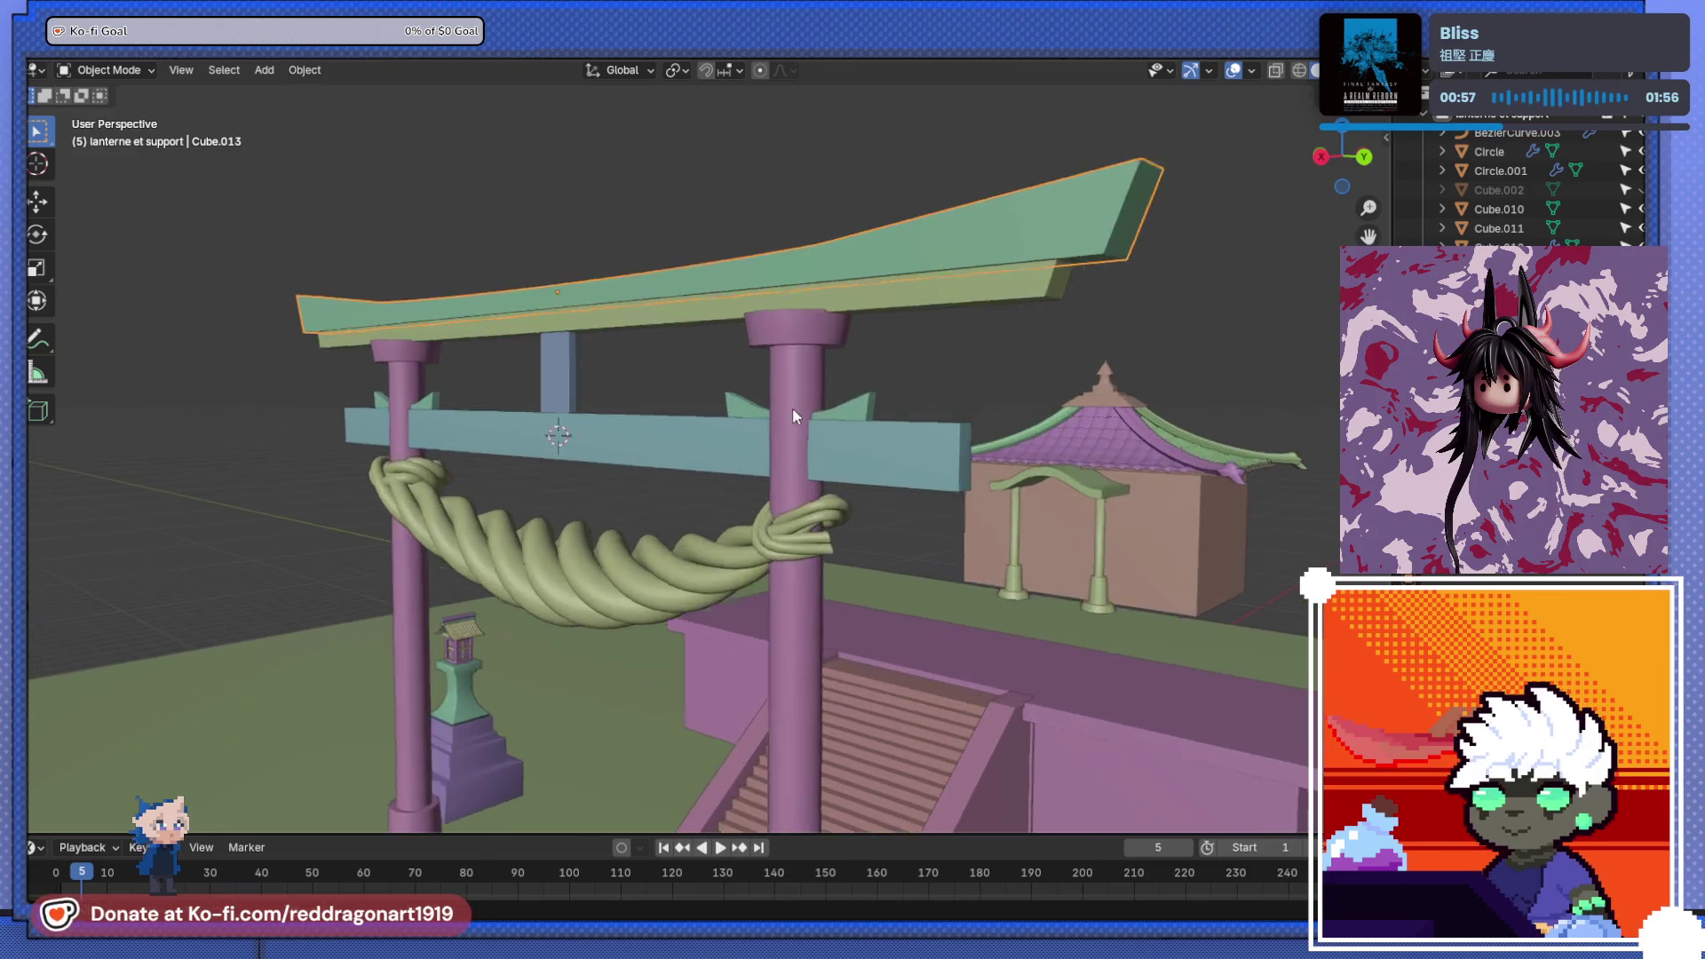
pyautogui.scroll(3, 905, 379)
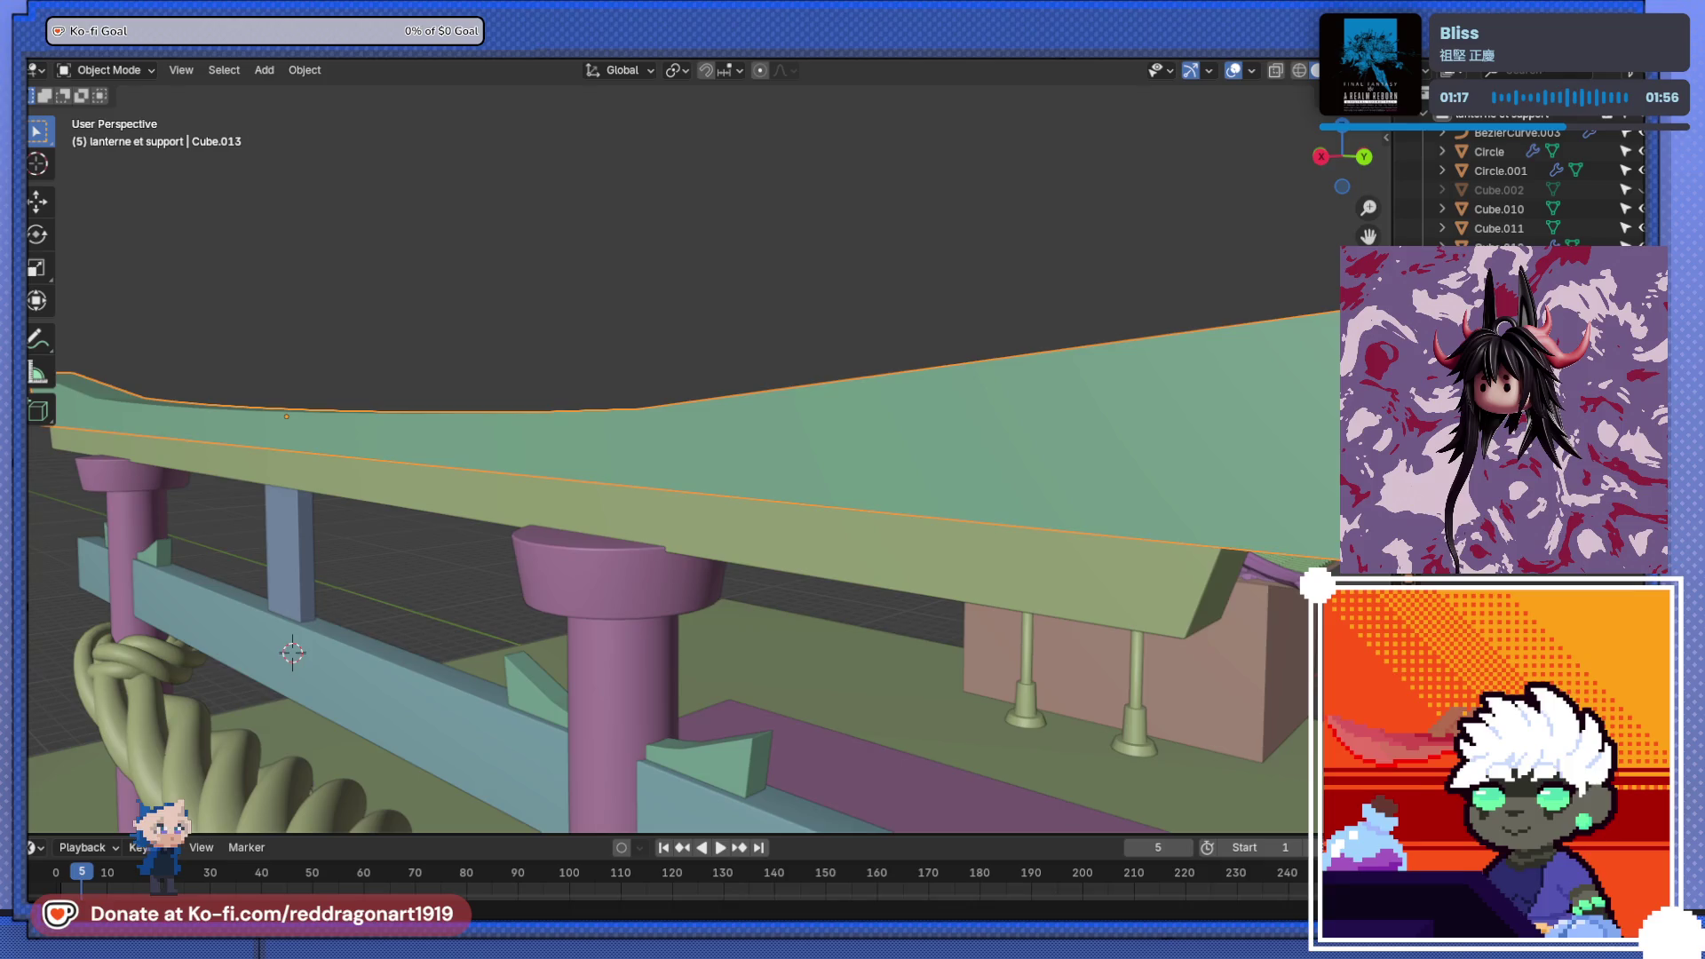
pyautogui.scroll(-5, 821, 497)
pyautogui.moveTo(821, 497); pyautogui.dragTo(866, 547, button='middle')
pyautogui.scroll(5, 855, 548)
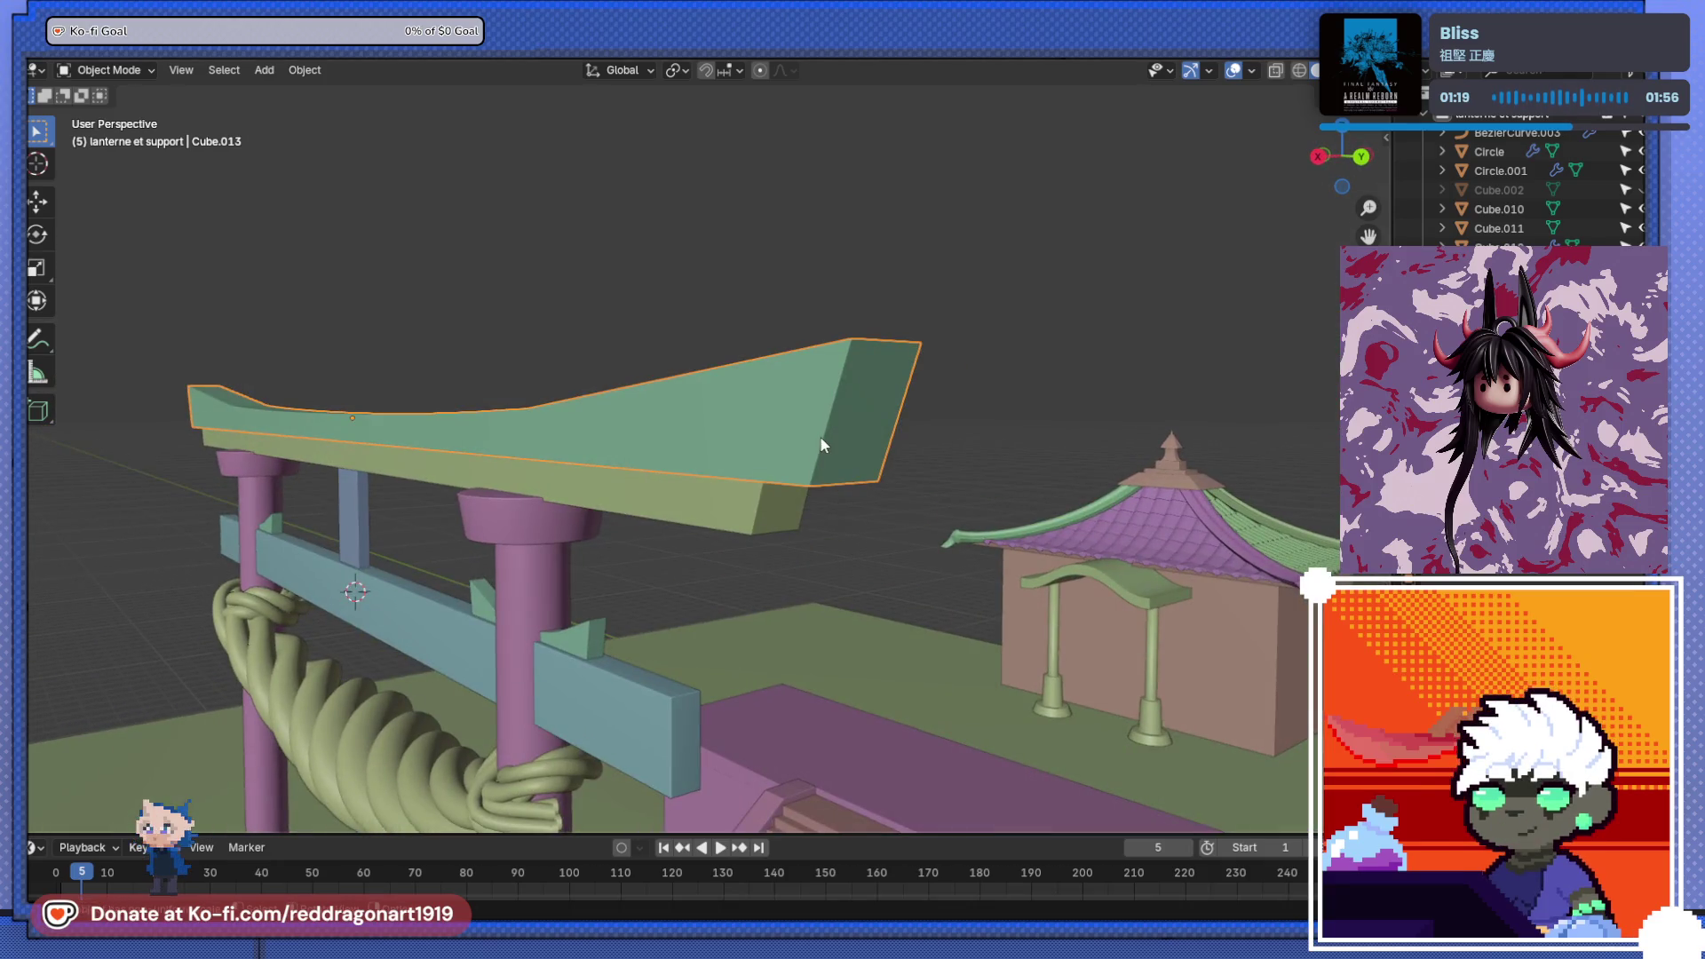
pyautogui.scroll(4, 859, 467)
pyautogui.press('Tab')
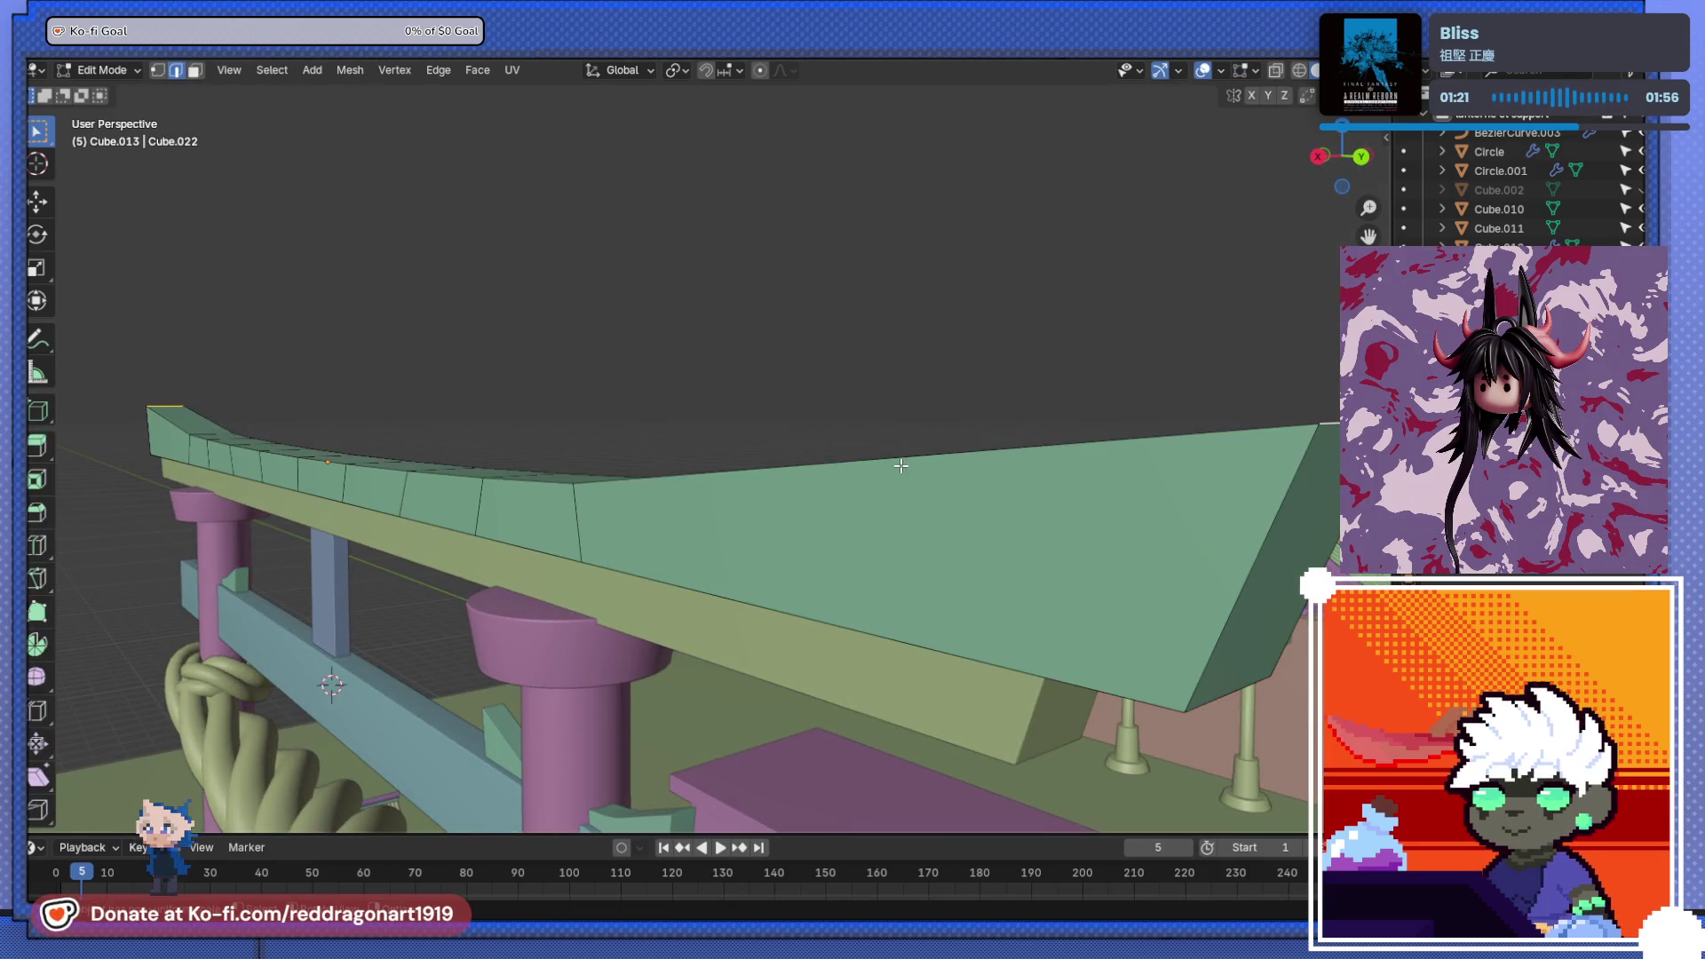
# - In X-ray, select Cube.013's top and lower edge loops plus both end edges
pyautogui.hotkey('alt', 'z')
pyautogui.click(908, 458)
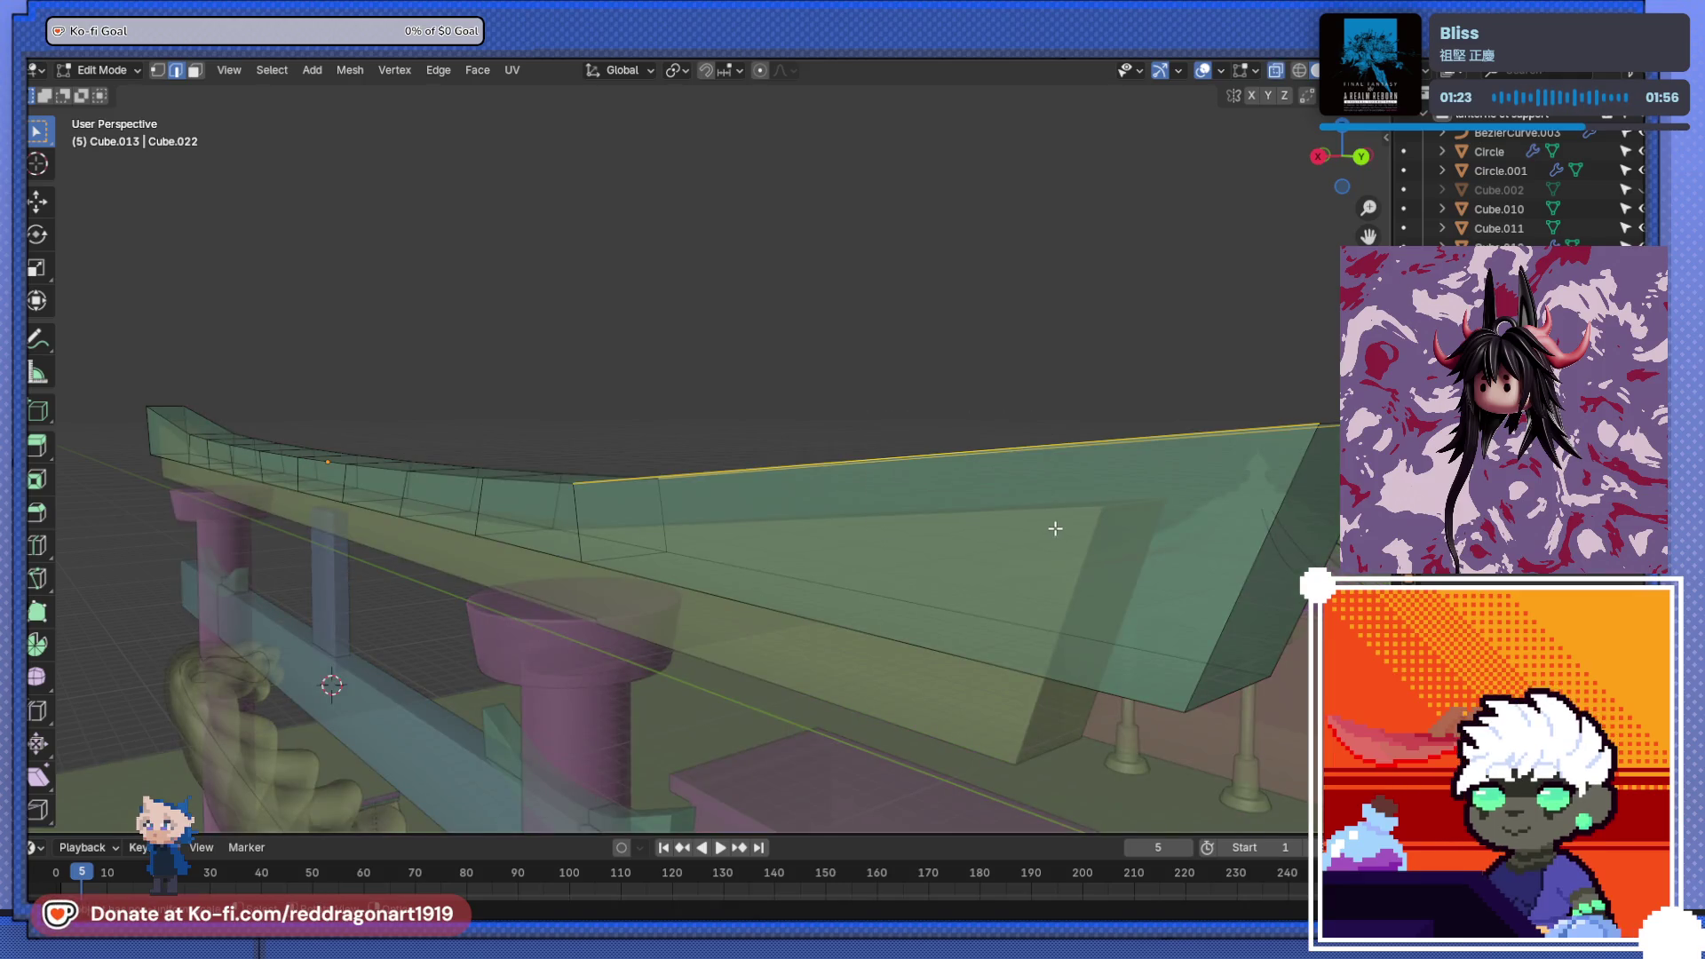
pyautogui.keyDown('alt'); pyautogui.click(550, 476); pyautogui.keyUp('alt')
pyautogui.click(546, 481)
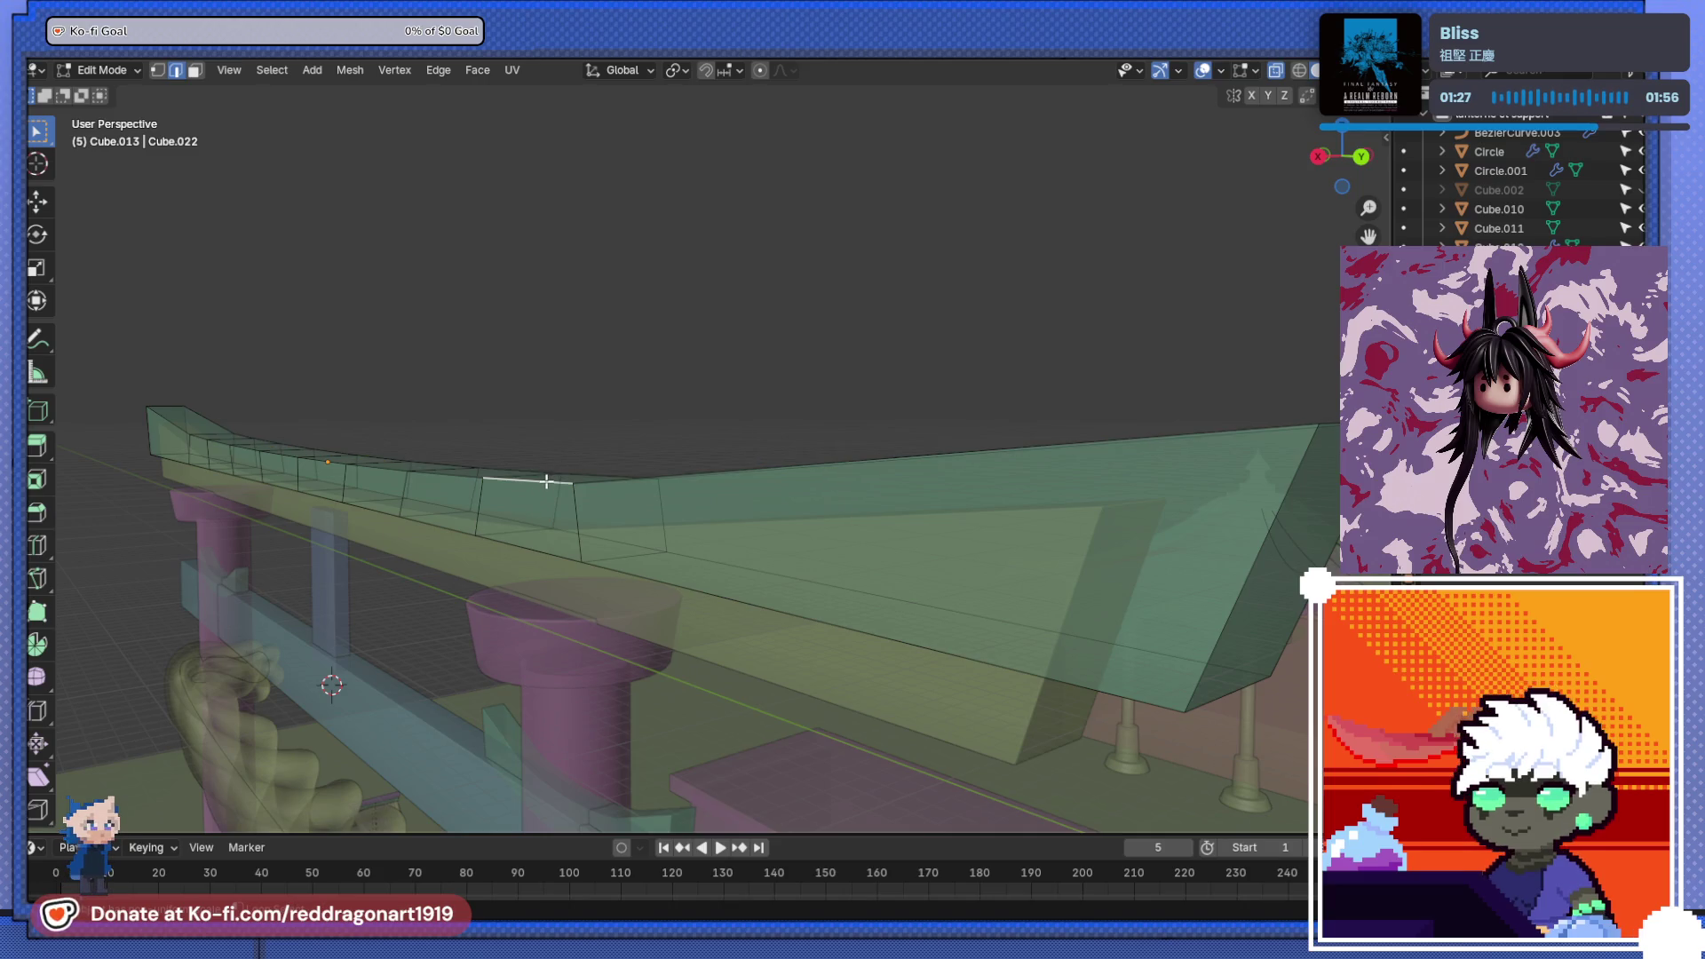
pyautogui.keyDown('alt'); pyautogui.click(546, 480); pyautogui.keyUp('alt')
pyautogui.keyDown('alt'); pyautogui.click(581, 469); pyautogui.keyUp('alt')
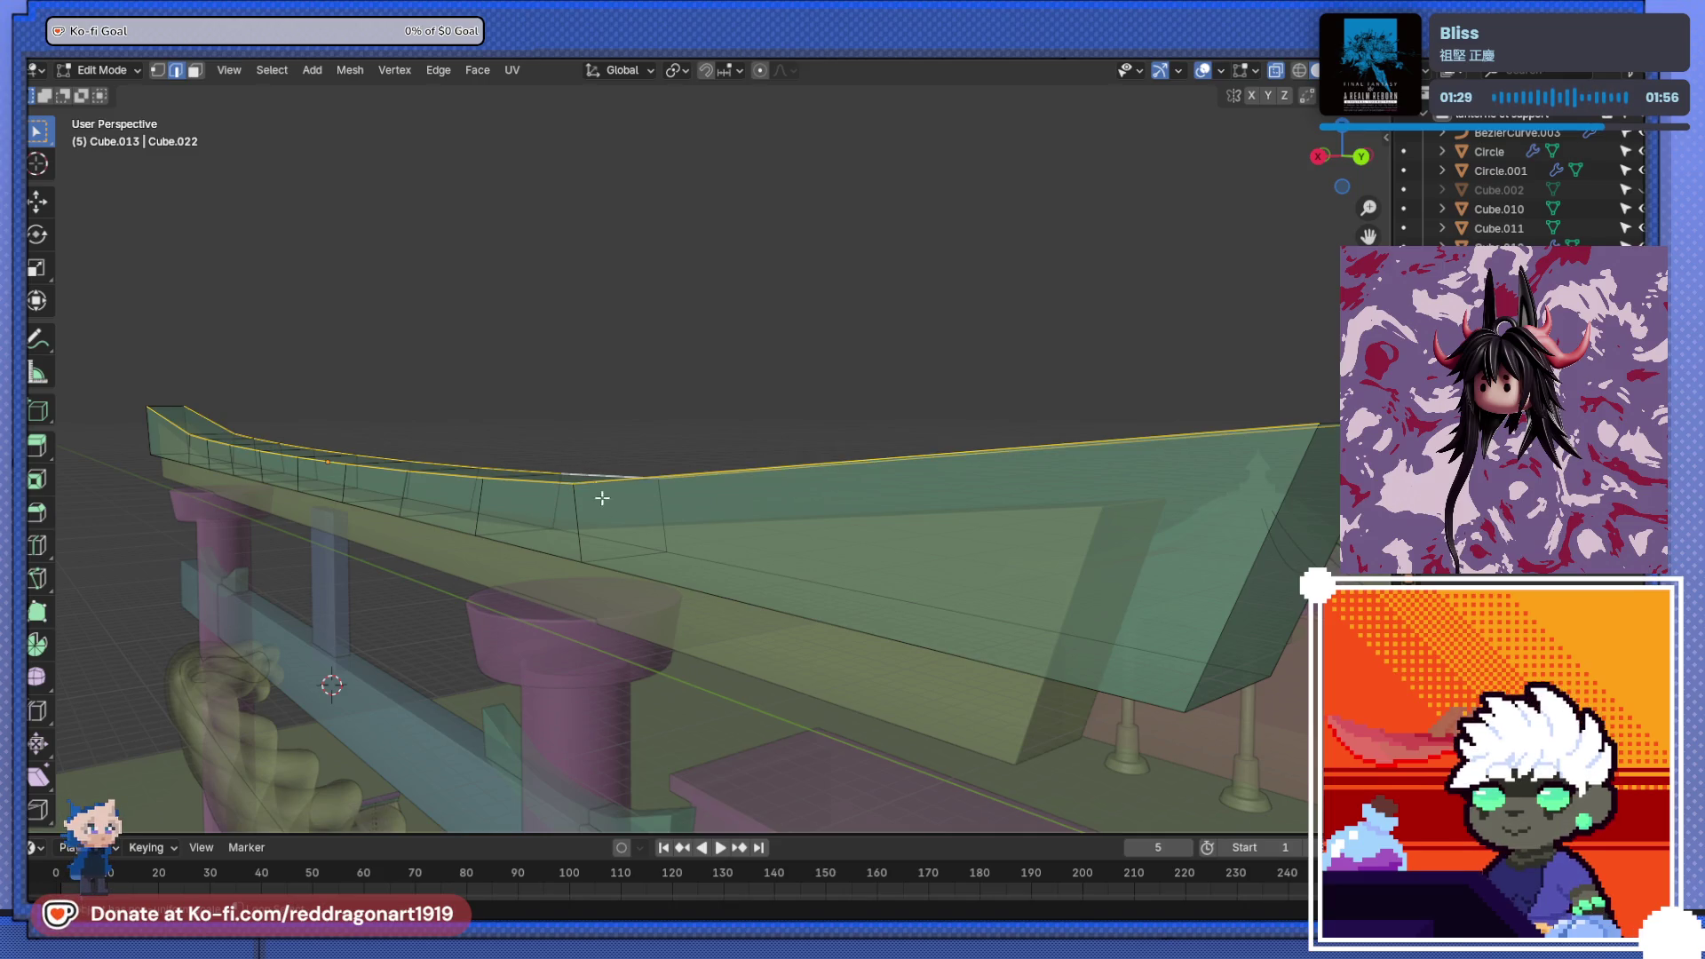
pyautogui.keyDown('alt'); pyautogui.keyDown('shift'); pyautogui.click(627, 570); pyautogui.keyUp('shift'); pyautogui.keyUp('alt')
pyautogui.keyDown('alt'); pyautogui.keyDown('shift'); pyautogui.click(1243, 562); pyautogui.keyUp('shift'); pyautogui.keyUp('alt')
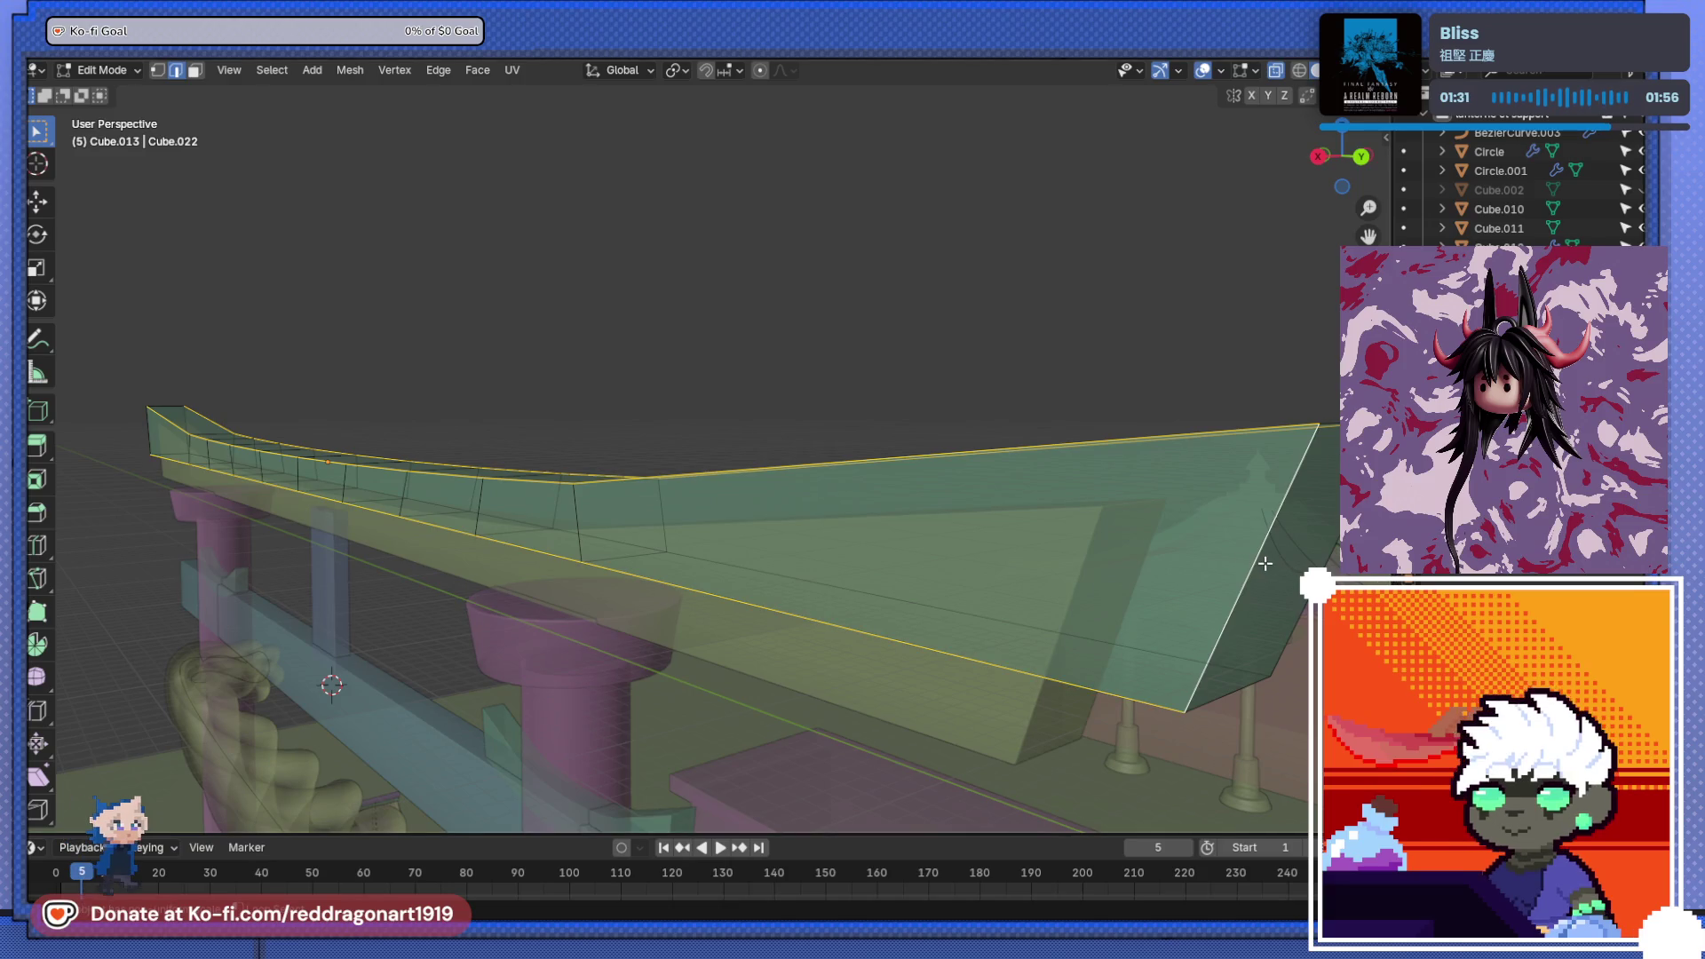
pyautogui.keyDown('alt'); pyautogui.keyDown('shift'); pyautogui.click(1243, 681); pyautogui.keyUp('shift'); pyautogui.keyUp('alt')
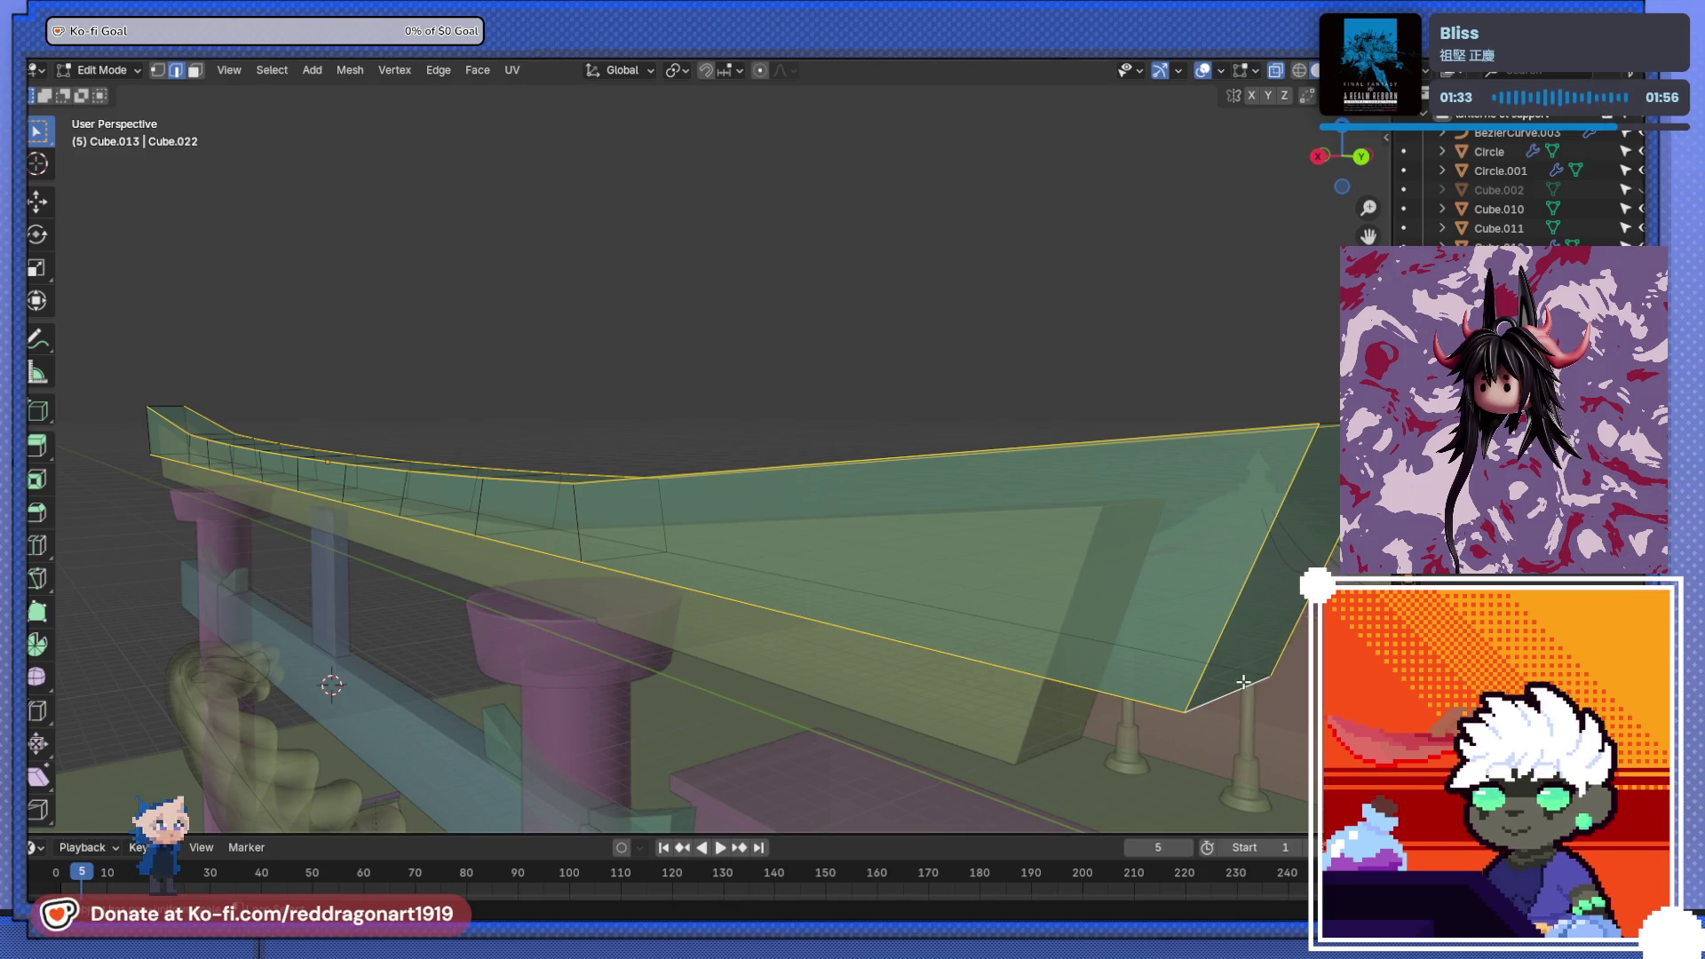
pyautogui.moveTo(1311, 453)
pyautogui.mouseDown(button='middle')
pyautogui.moveTo(617, 561)
pyautogui.moveTo(696, 567)
pyautogui.mouseUp(button='middle')
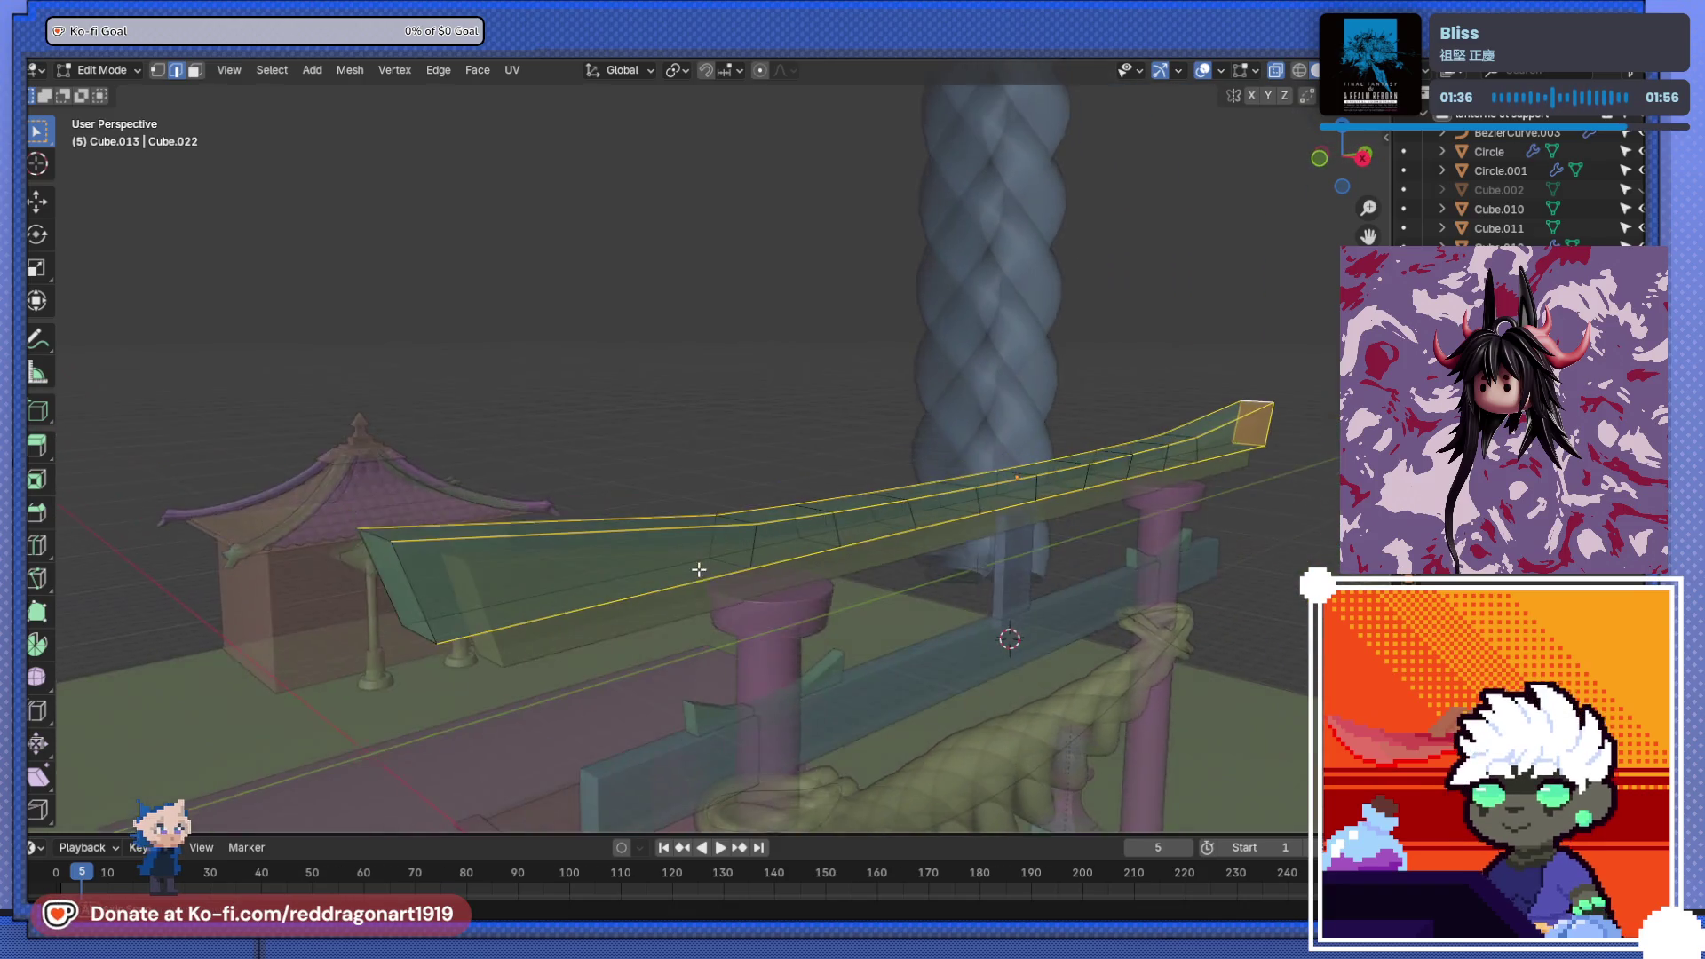
pyautogui.keyDown('alt'); pyautogui.keyDown('shift'); pyautogui.click(395, 597); pyautogui.keyUp('shift'); pyautogui.keyUp('alt')
pyautogui.moveTo(710, 655)
pyautogui.mouseDown(button='middle')
pyautogui.moveTo(666, 668)
pyautogui.moveTo(609, 639)
pyautogui.moveTo(627, 780)
pyautogui.moveTo(628, 696)
pyautogui.moveTo(670, 614)
pyautogui.moveTo(707, 616)
pyautogui.moveTo(704, 601)
pyautogui.moveTo(663, 621)
pyautogui.moveTo(552, 504)
pyautogui.moveTo(574, 508)
pyautogui.mouseUp(button='middle')
# - Apply the beam's scale and bevel the edge loops about 0.024 m with 8 segments
pyautogui.press('Tab')
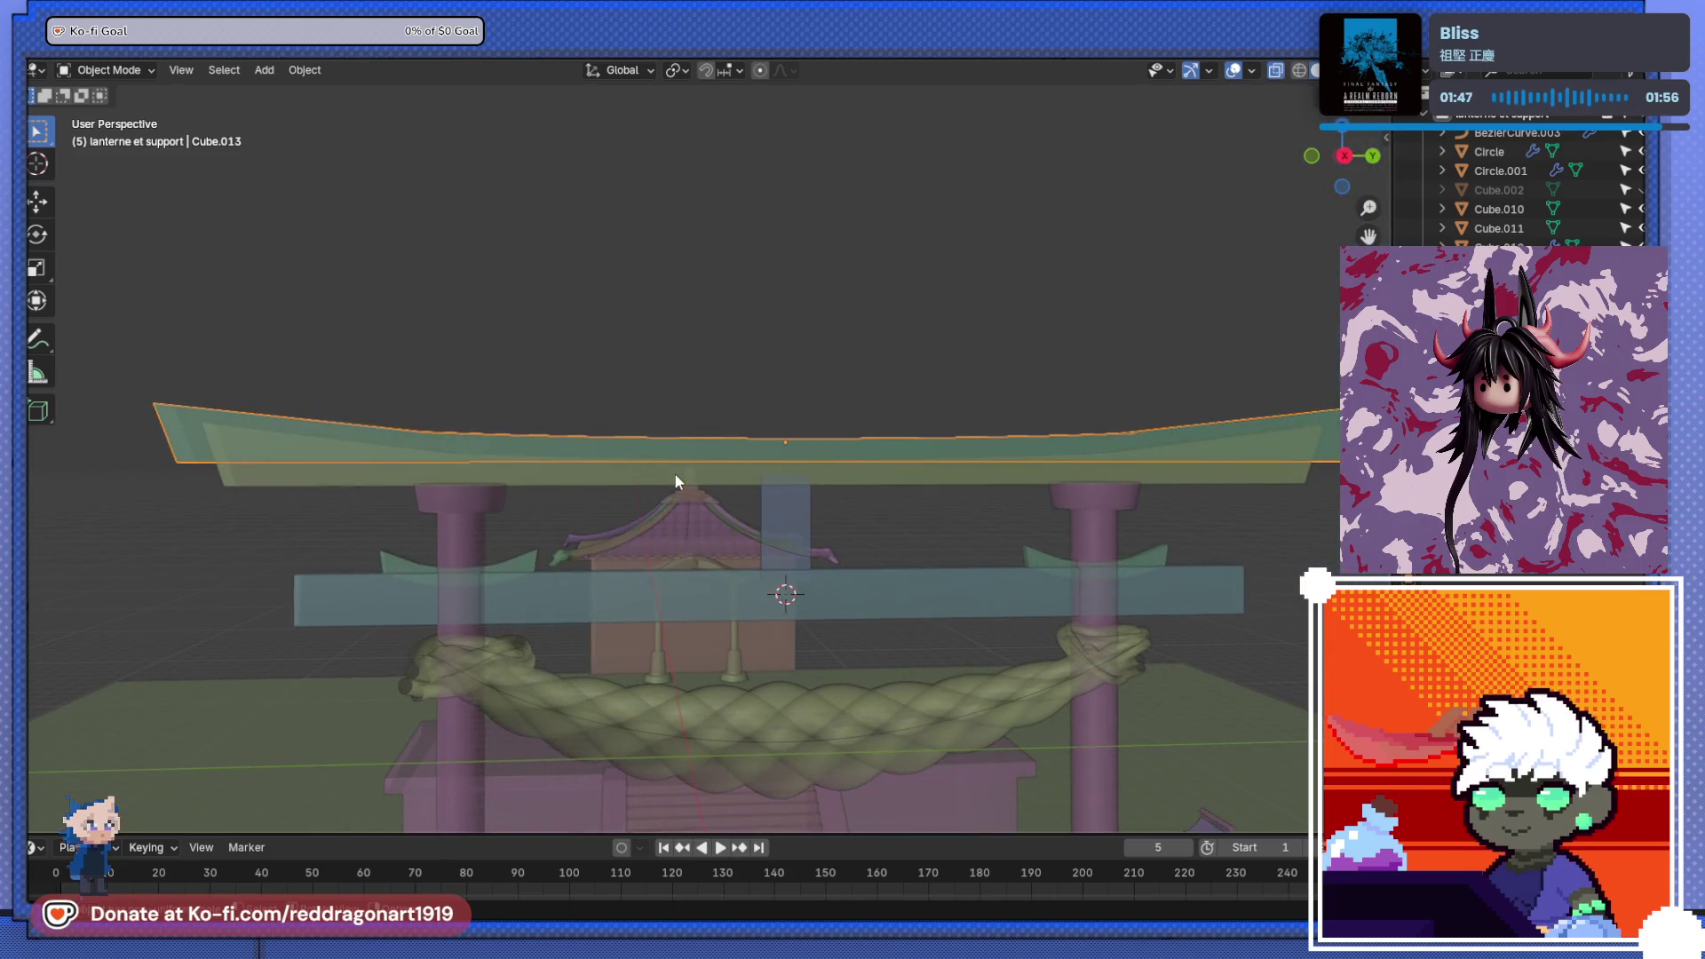
pyautogui.hotkey('ctrl', 'a')
pyautogui.click(678, 467)
pyautogui.press('Tab')
pyautogui.moveTo(815, 476)
pyautogui.mouseDown(button='middle')
pyautogui.moveTo(708, 498)
pyautogui.moveTo(858, 510)
pyautogui.moveTo(833, 517)
pyautogui.mouseUp(button='middle')
pyautogui.hotkey('ctrl', 'b')
pyautogui.scroll(7, 842, 516)
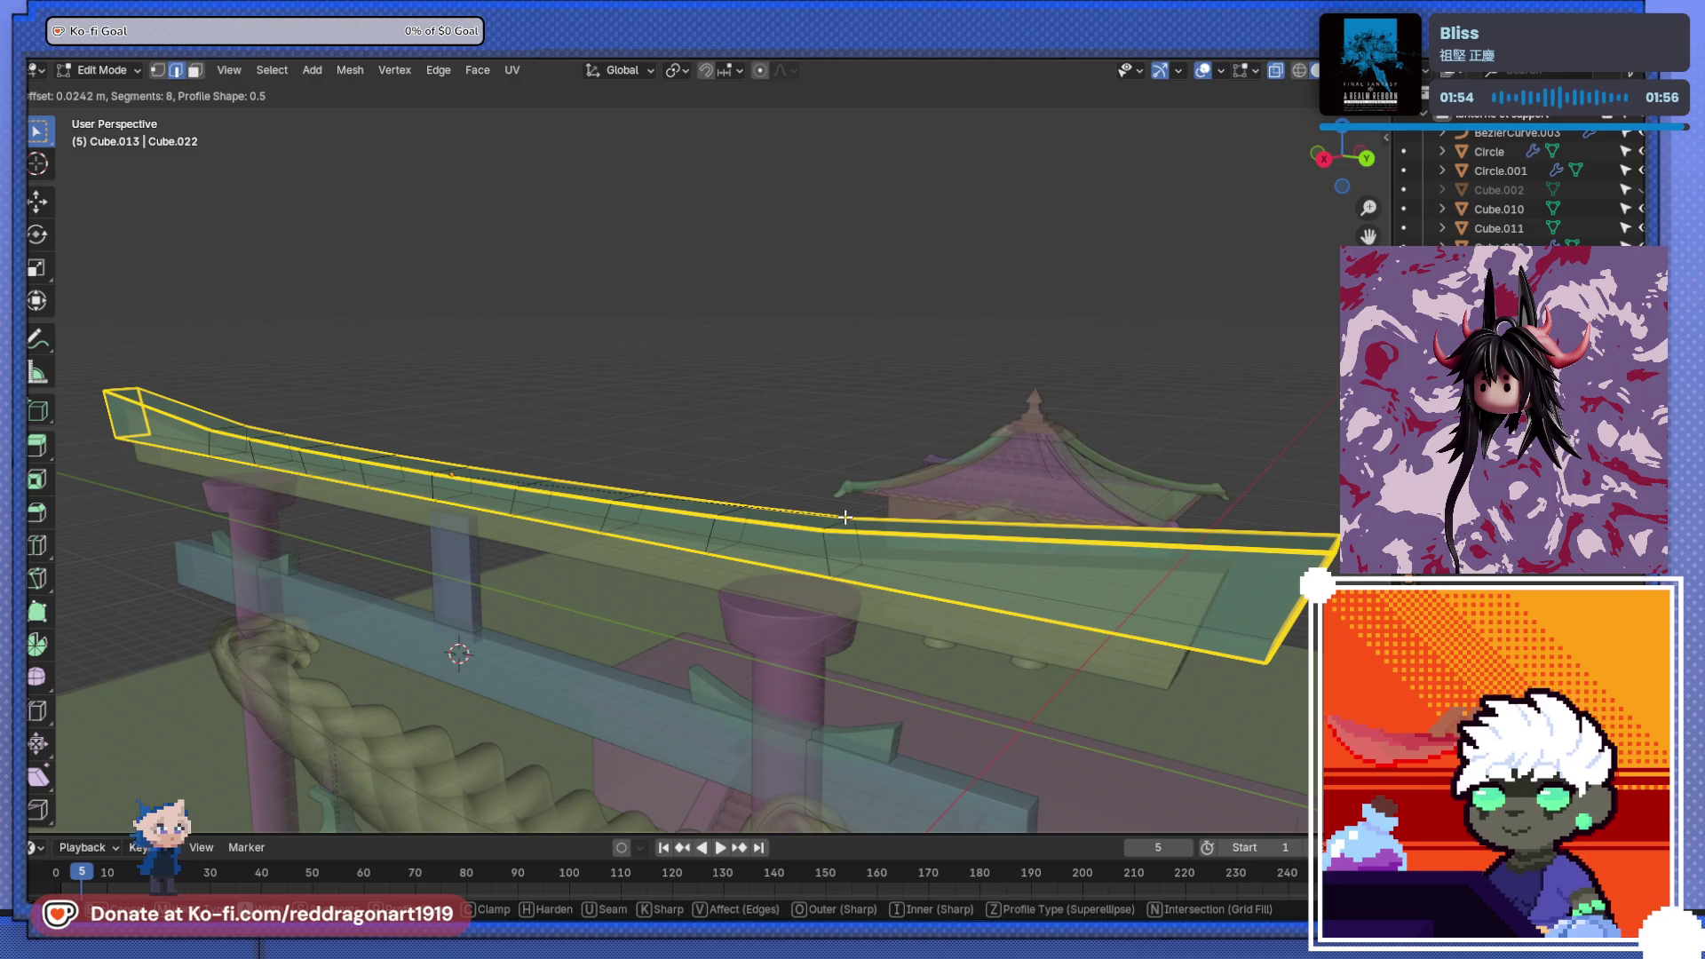
pyautogui.click(845, 517)
# - Bevel the beam's end edges again at 0.0203 m, 8 segments, and return to Object Mode
pyautogui.scroll(8, 870, 522)
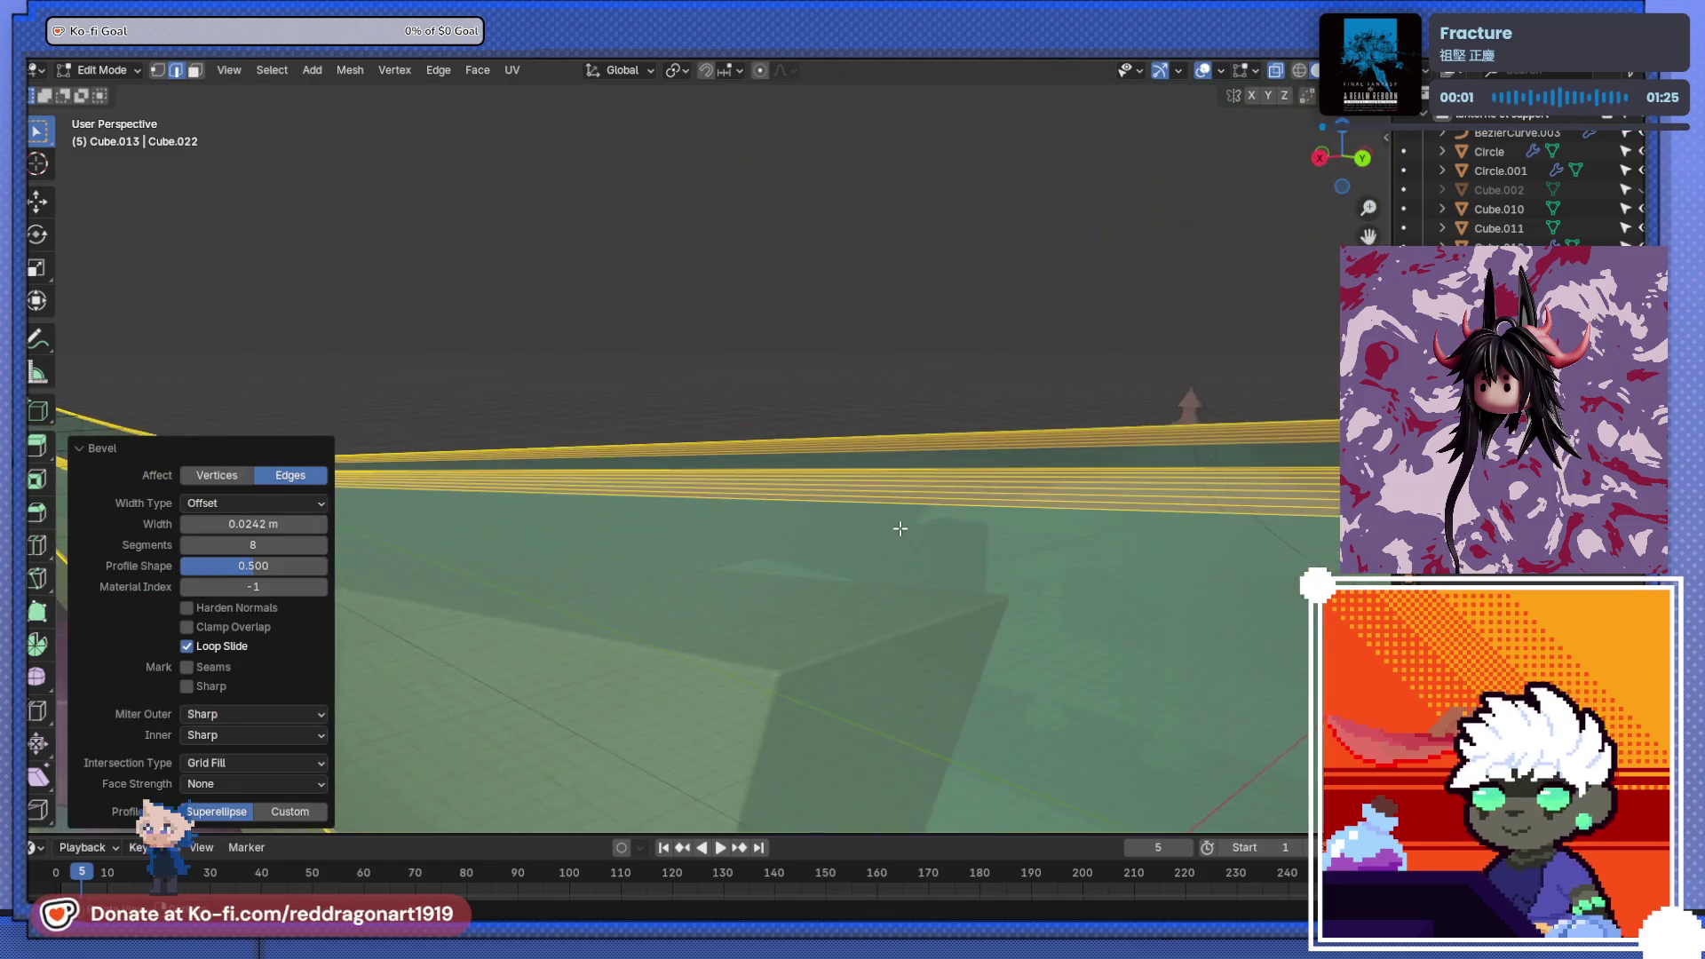
pyautogui.scroll(-5, 900, 528)
pyautogui.scroll(3, 798, 513)
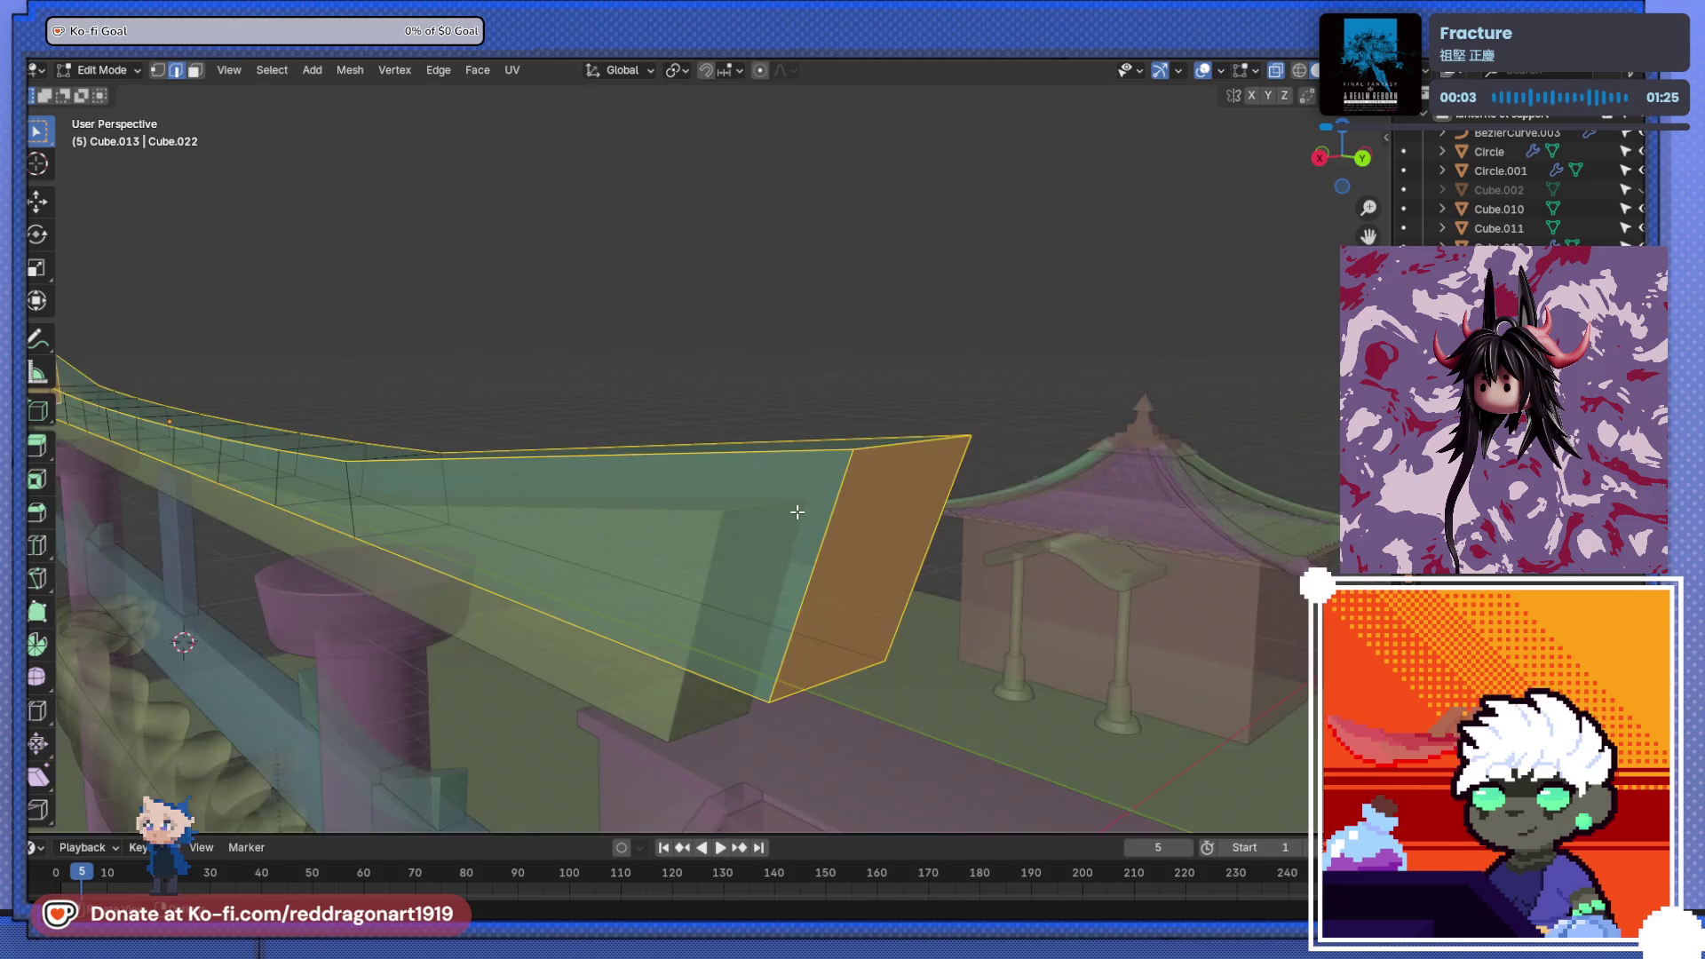
pyautogui.hotkey('ctrl', 'b')
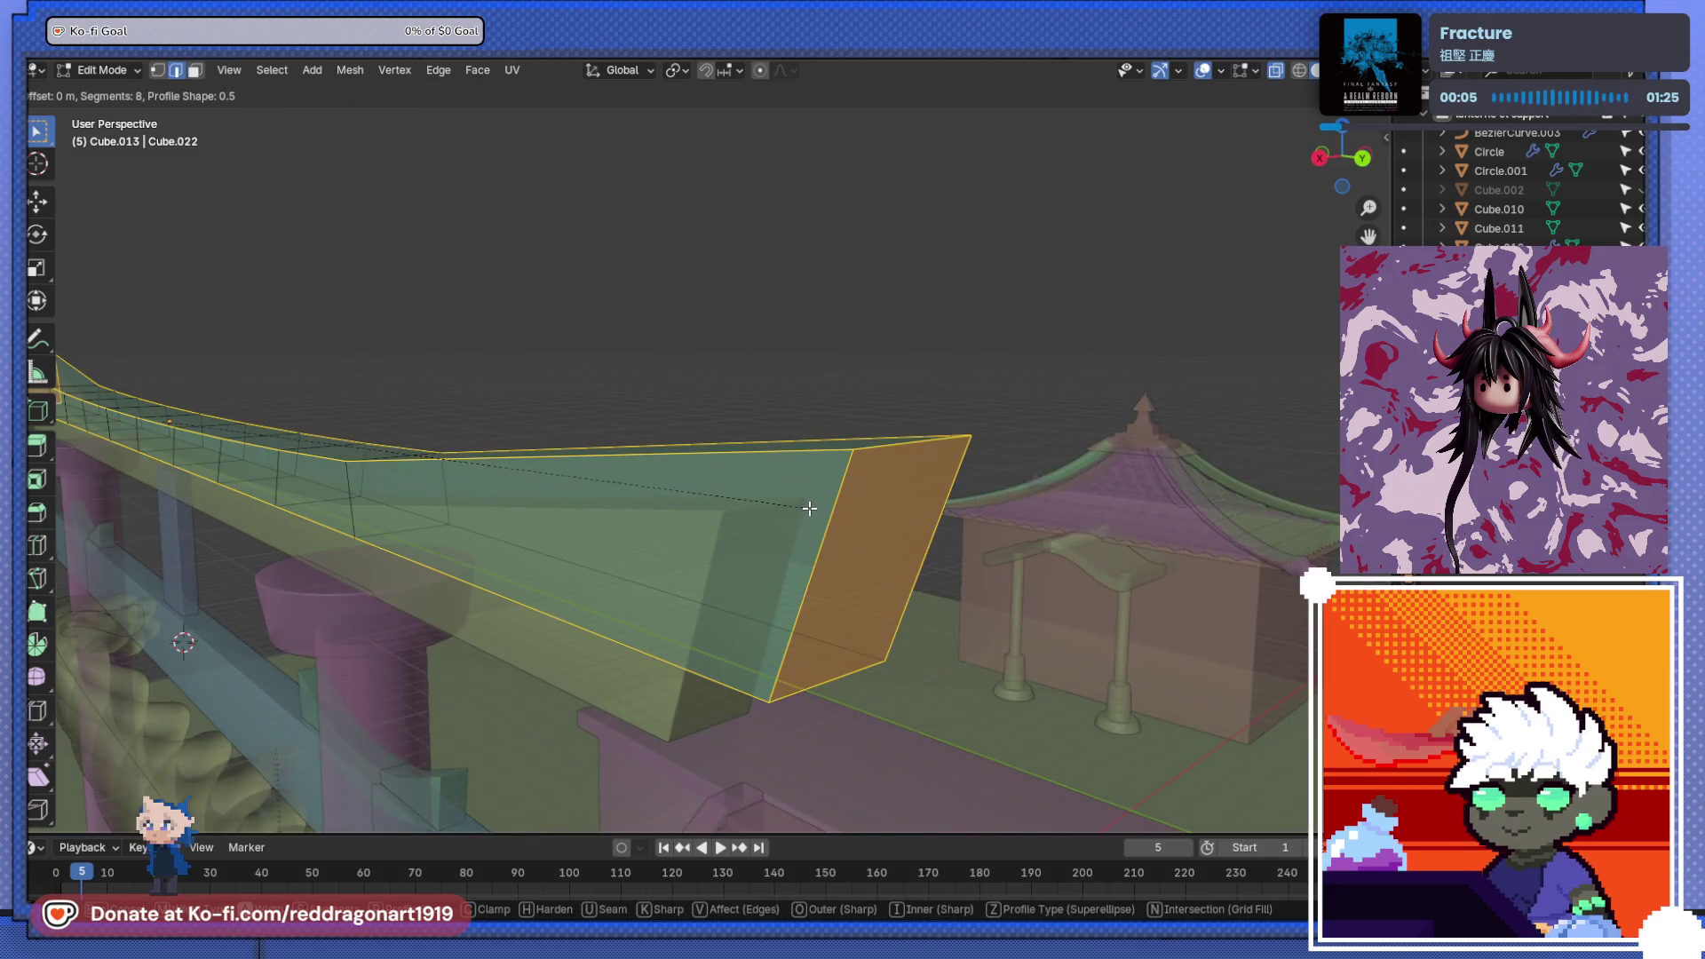
pyautogui.click(811, 508)
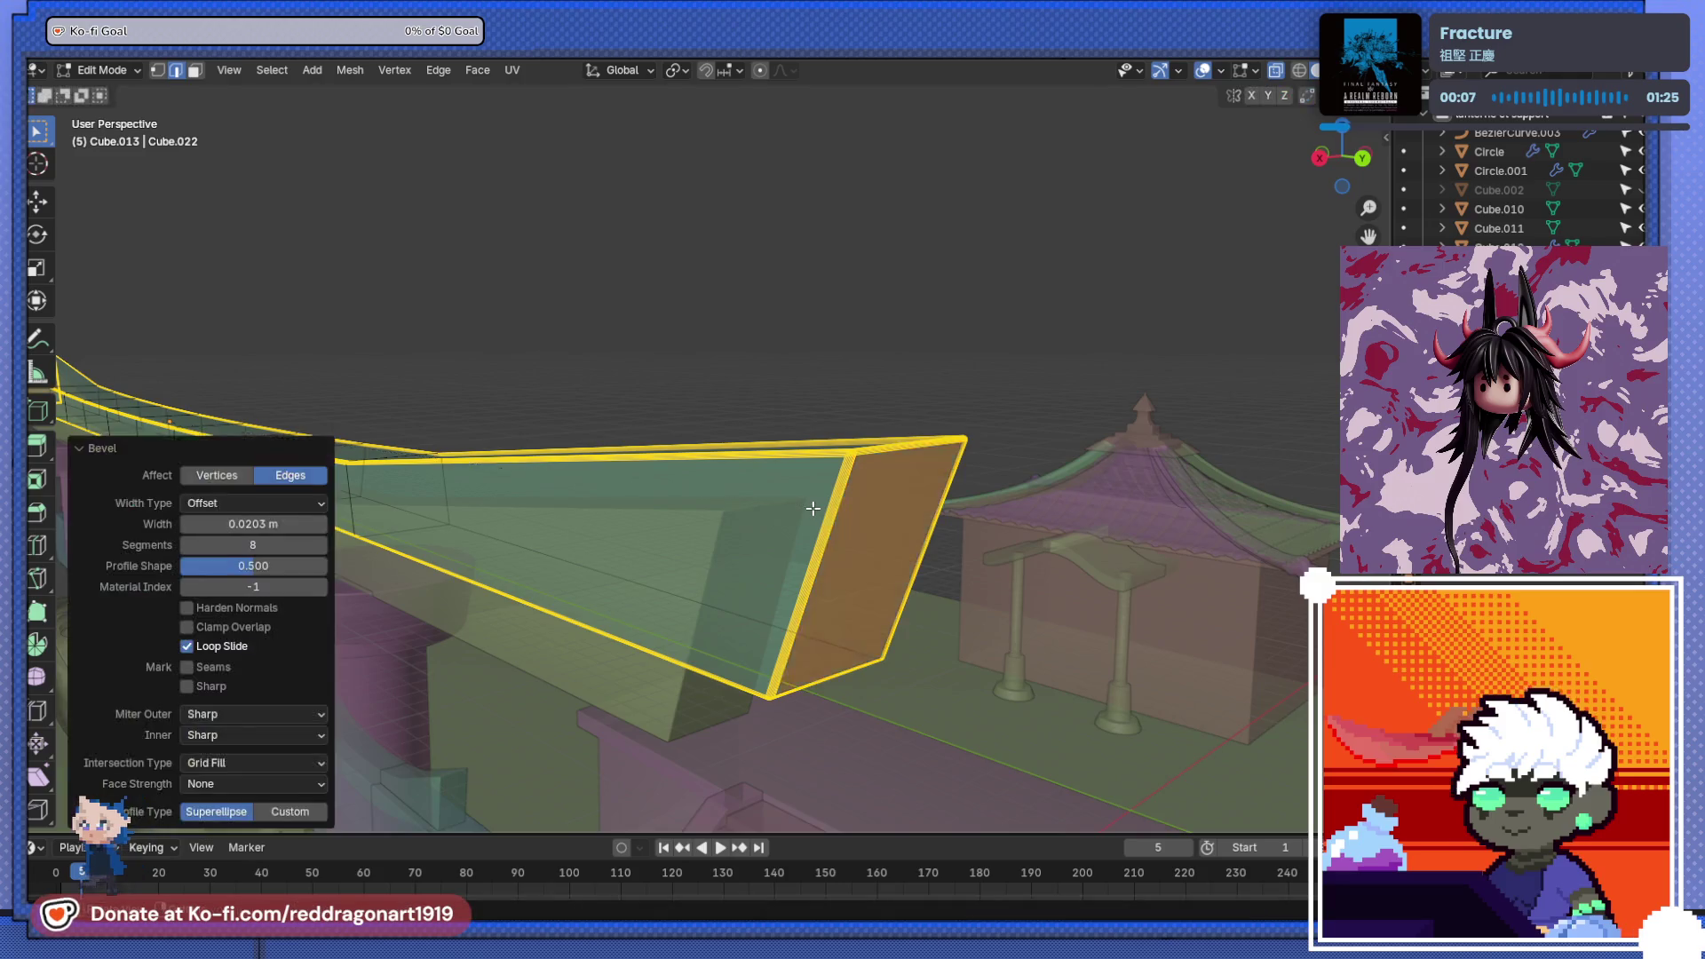
pyautogui.press('Tab')
pyautogui.scroll(-3, 808, 508)
pyautogui.moveTo(712, 515)
pyautogui.mouseDown(button='middle')
pyautogui.moveTo(810, 492)
pyautogui.moveTo(797, 408)
pyautogui.moveTo(875, 462)
pyautogui.moveTo(856, 509)
pyautogui.moveTo(780, 447)
pyautogui.moveTo(775, 504)
pyautogui.moveTo(787, 466)
pyautogui.moveTo(865, 502)
pyautogui.moveTo(619, 535)
pyautogui.moveTo(833, 520)
pyautogui.mouseUp(button='middle')
pyautogui.scroll(2, 790, 455)
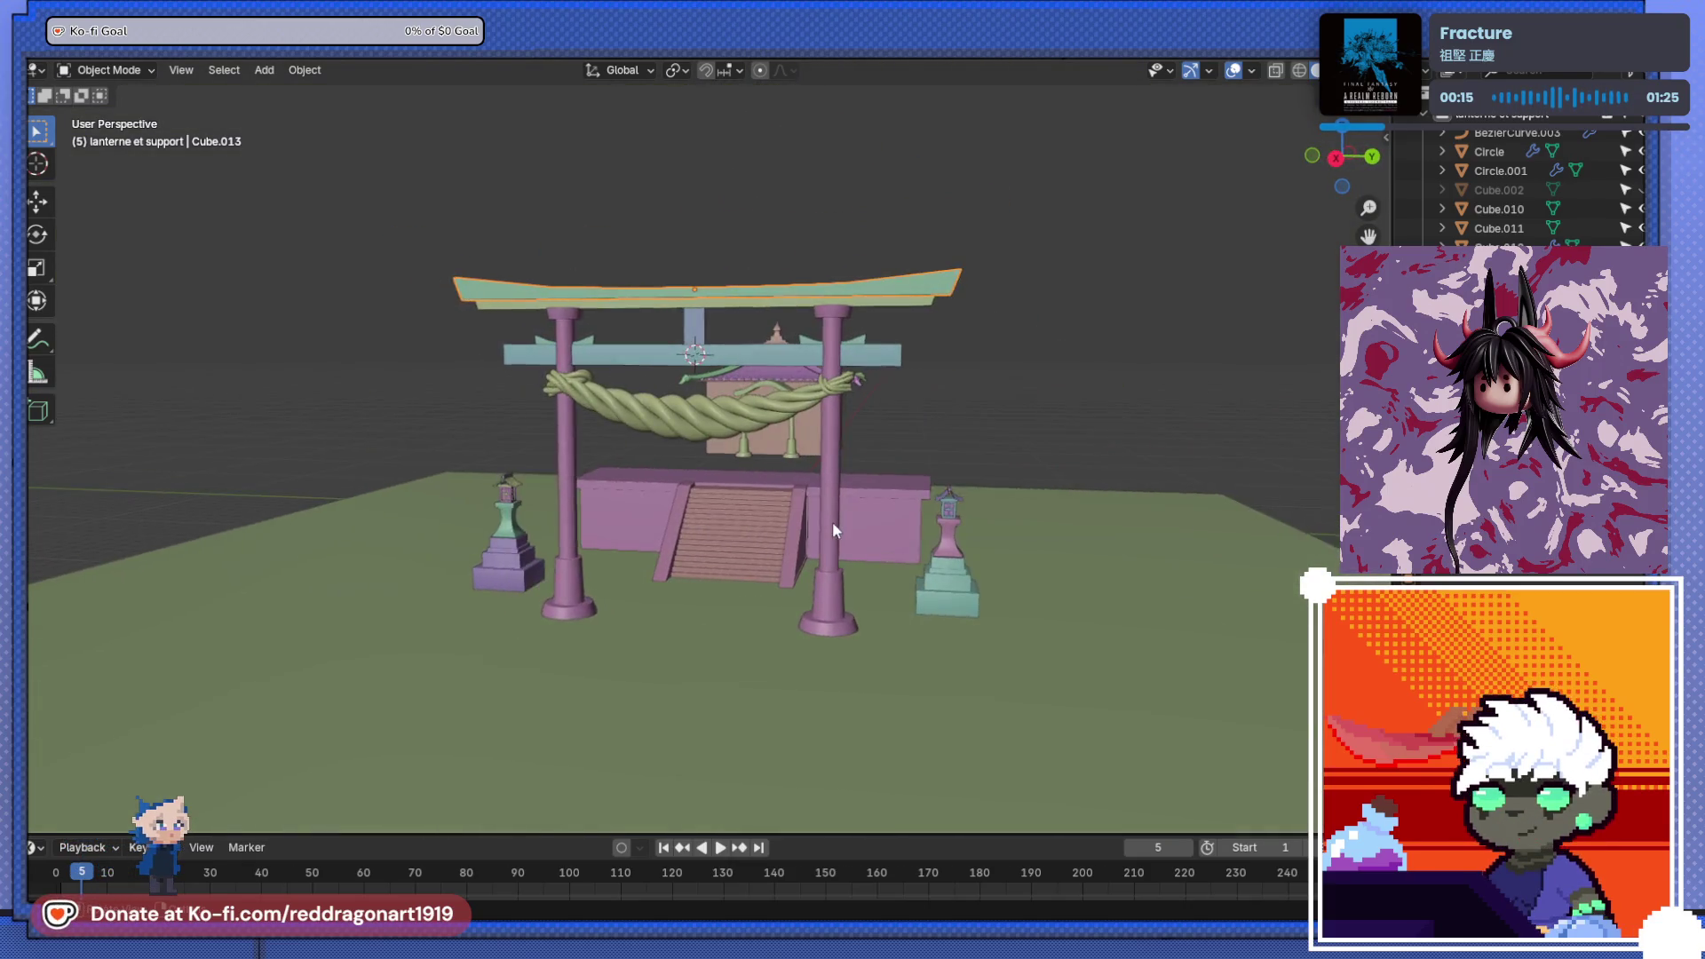
pyautogui.scroll(3, 837, 538)
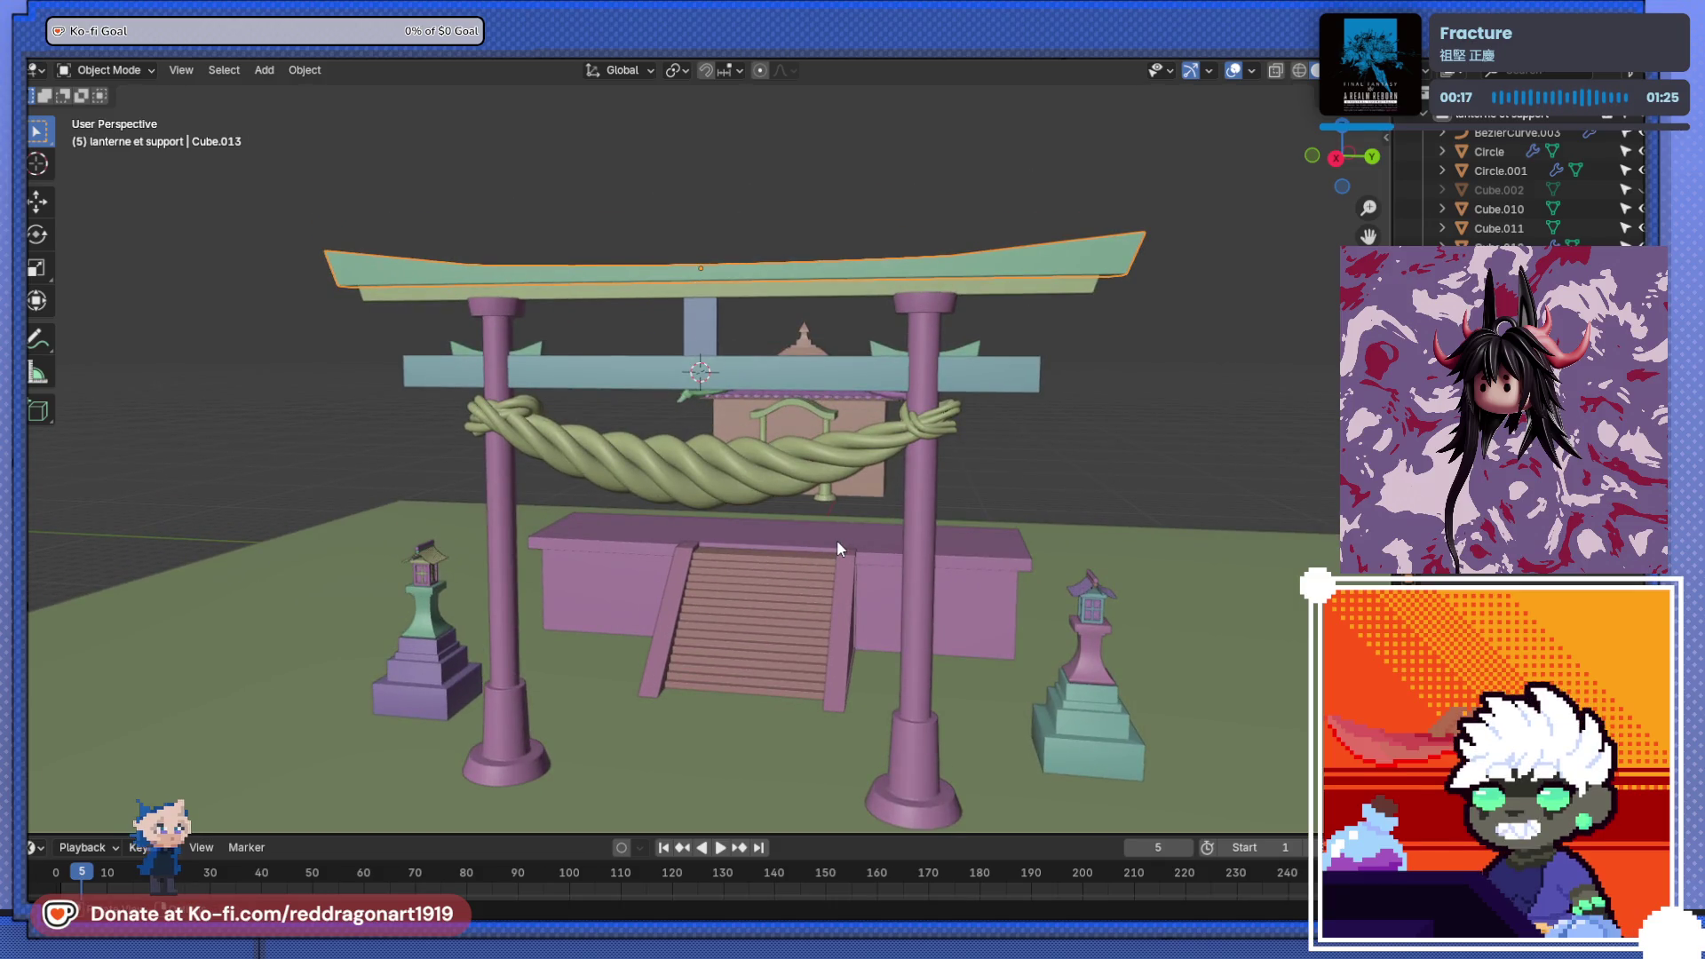
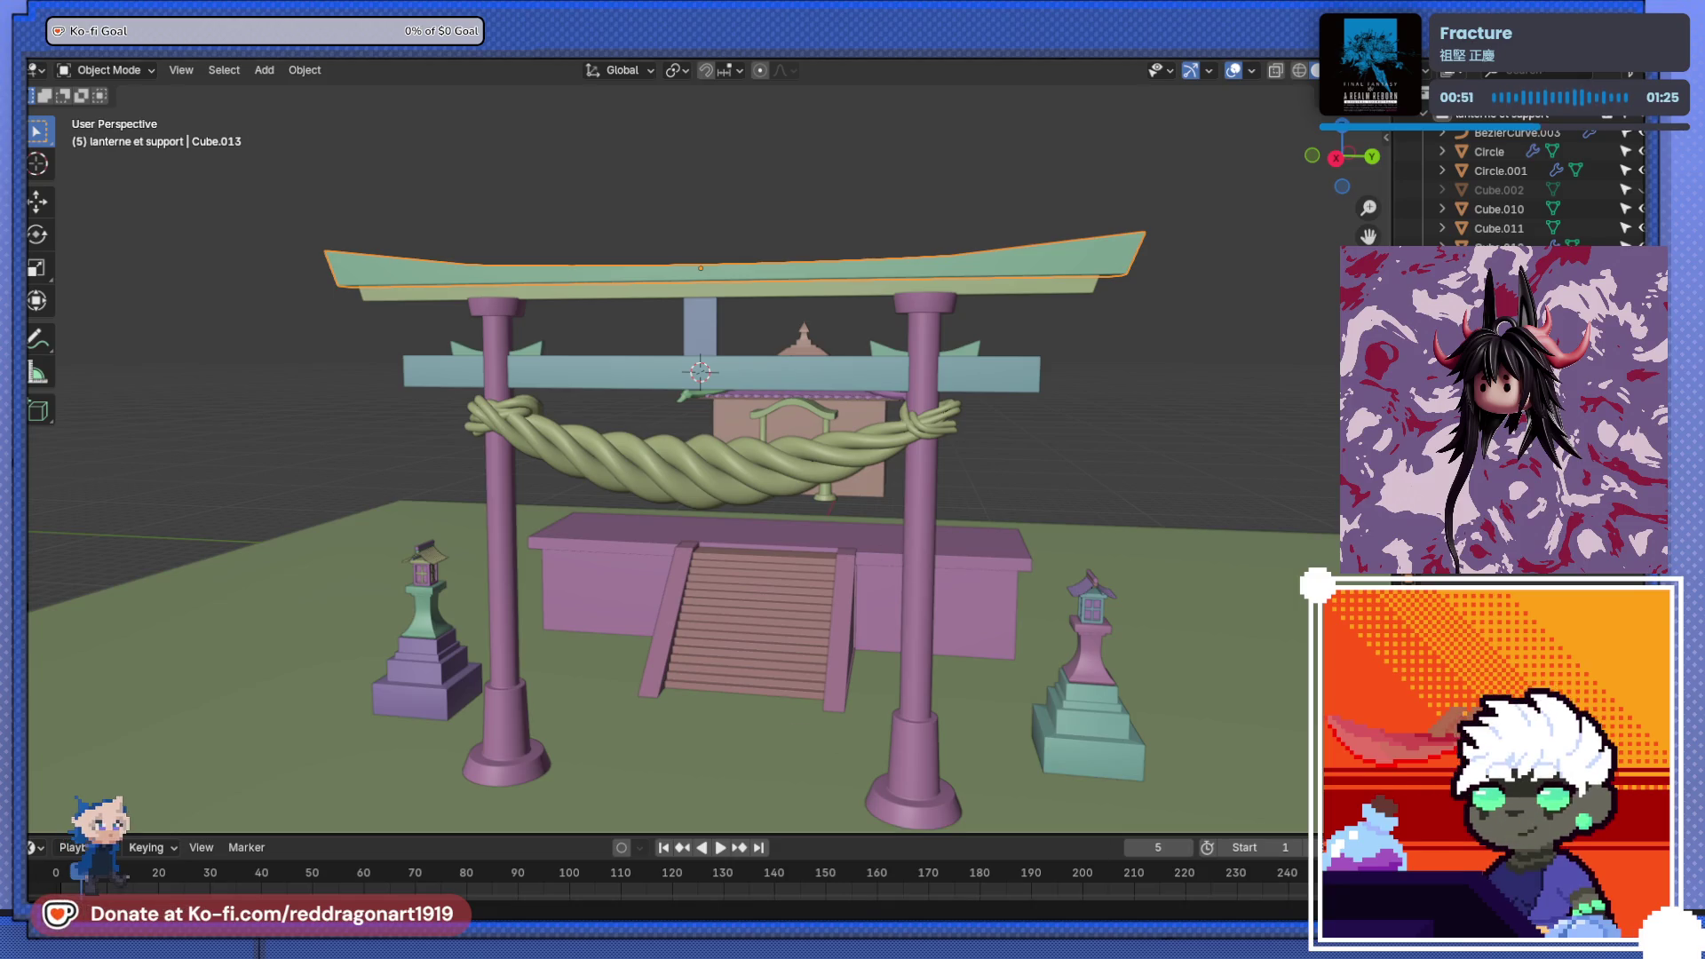
# - Duplicate the stone staircase, lift the copy upward and slide it along X toward the shrine
pyautogui.moveTo(984, 358)
pyautogui.mouseDown(button='middle')
pyautogui.moveTo(712, 373)
pyautogui.moveTo(775, 439)
pyautogui.moveTo(695, 467)
pyautogui.moveTo(696, 440)
pyautogui.moveTo(636, 407)
pyautogui.moveTo(659, 409)
pyautogui.mouseUp(button='middle')
pyautogui.scroll(5, 701, 468)
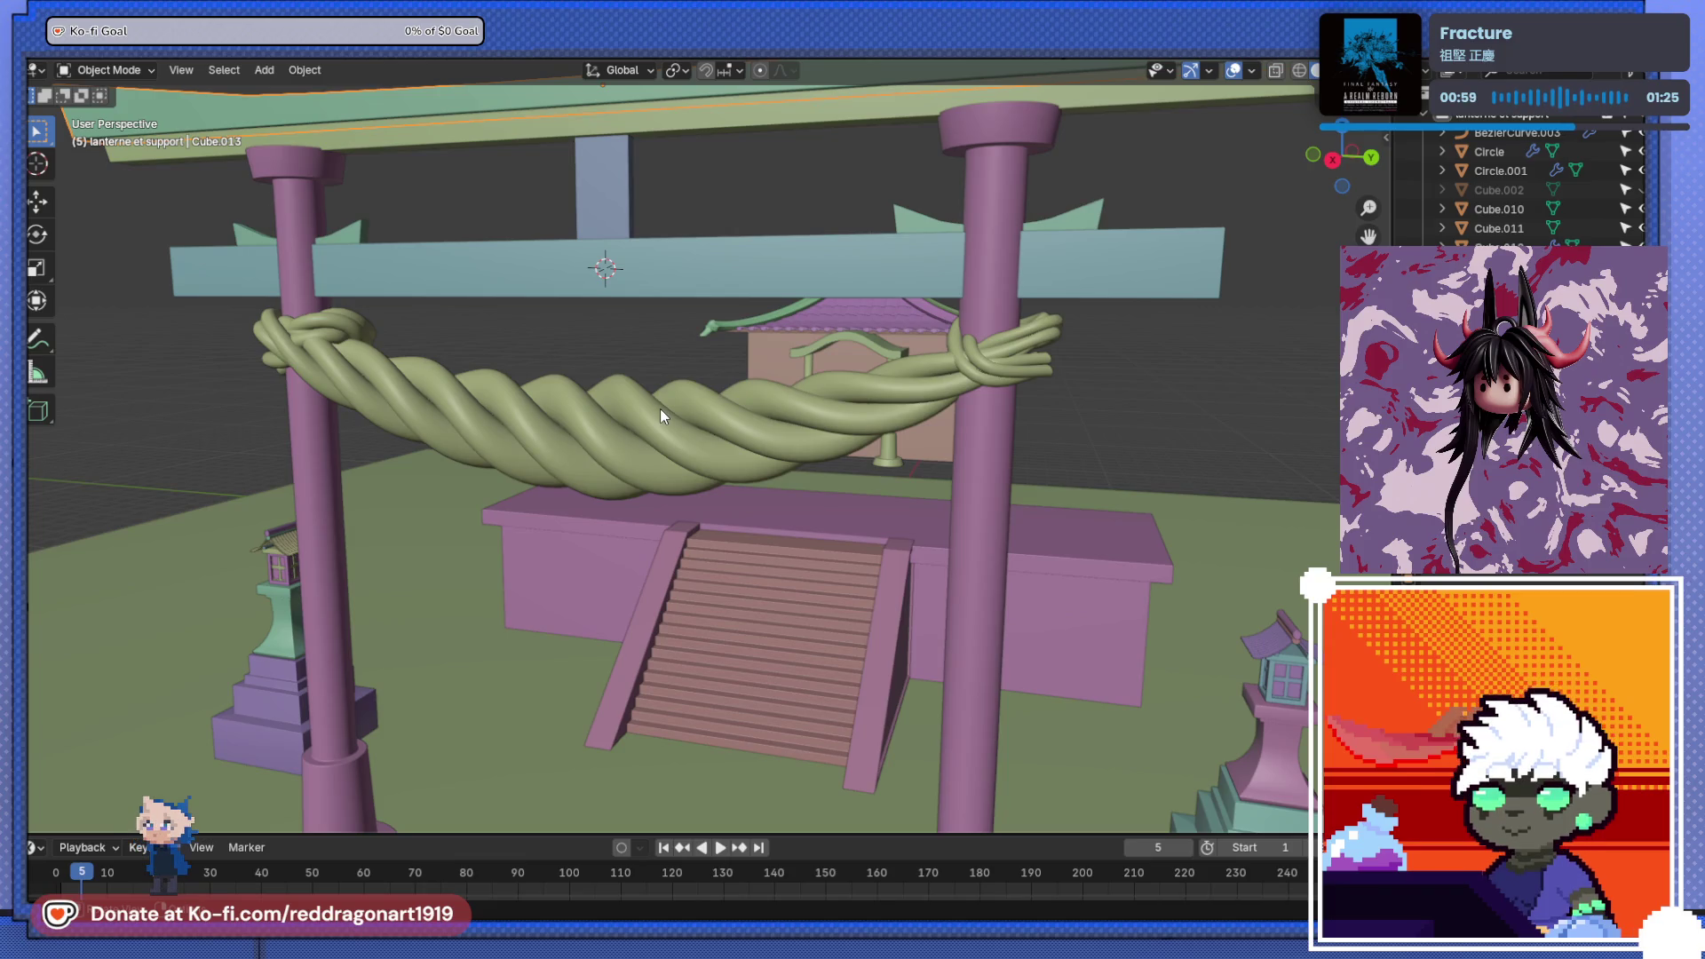
pyautogui.scroll(-4, 660, 433)
pyautogui.moveTo(661, 433)
pyautogui.mouseDown(button='middle')
pyautogui.moveTo(832, 359)
pyautogui.moveTo(786, 437)
pyautogui.moveTo(765, 413)
pyautogui.moveTo(706, 414)
pyautogui.mouseUp(button='middle')
pyautogui.press('KP_1')
pyautogui.press('KP_3')
pyautogui.scroll(3, 771, 424)
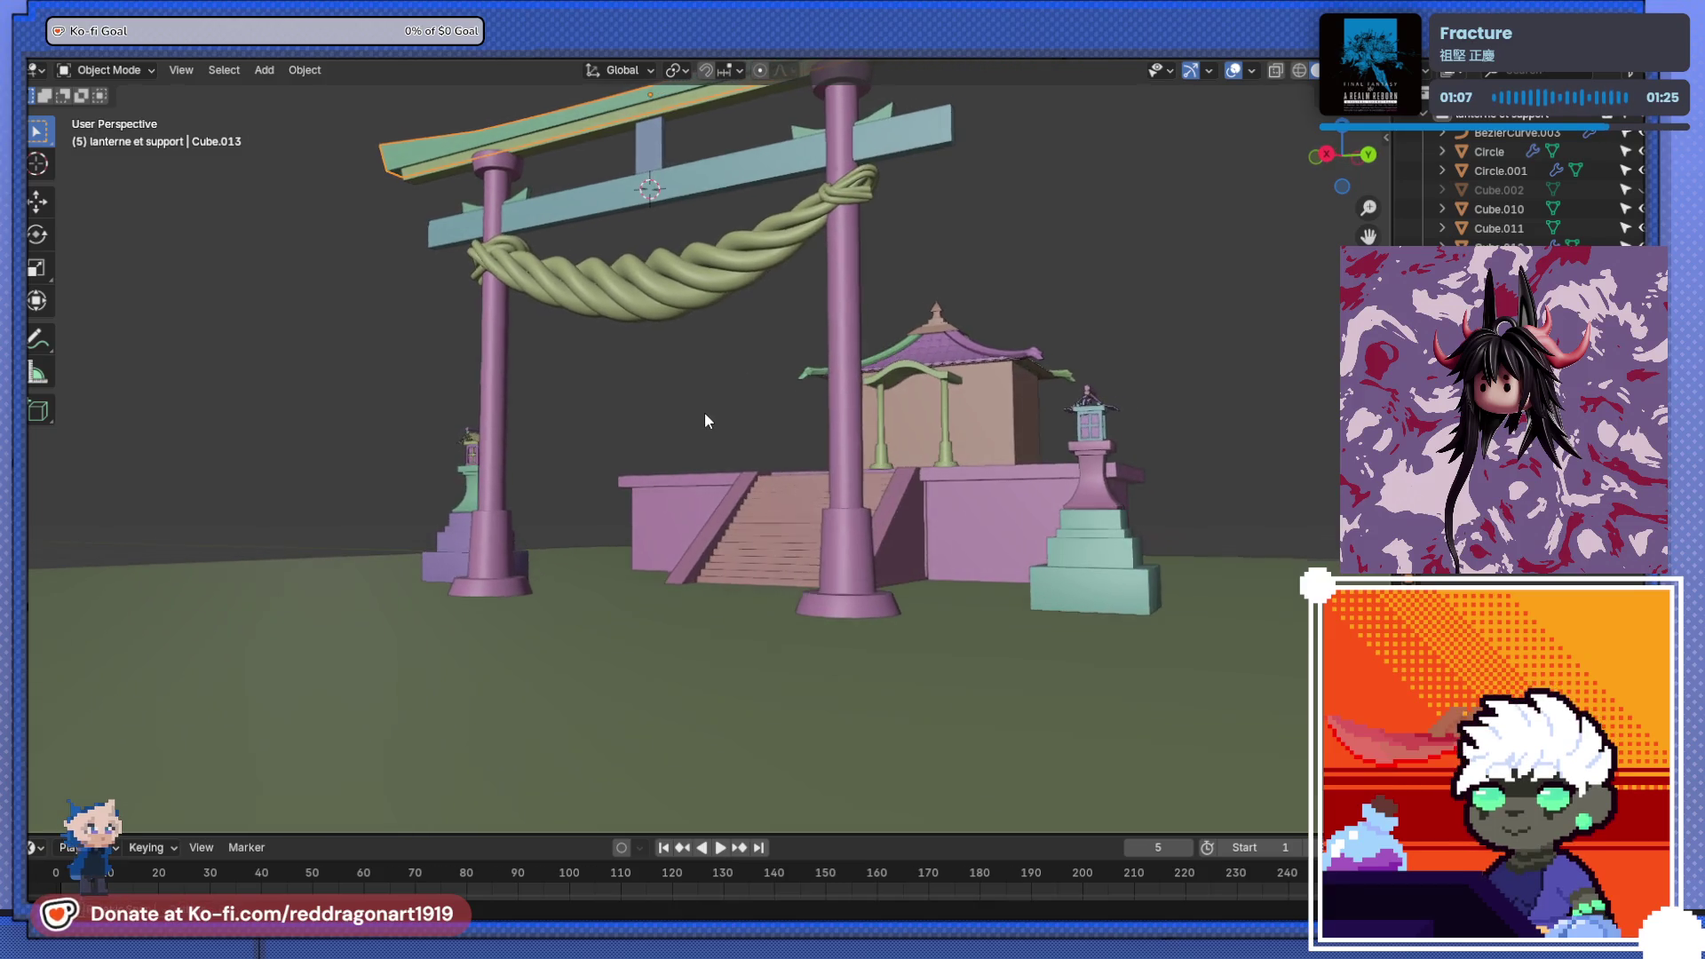
pyautogui.moveTo(868, 396)
pyautogui.mouseDown(button='middle')
pyautogui.moveTo(788, 466)
pyautogui.moveTo(784, 439)
pyautogui.mouseUp(button='middle')
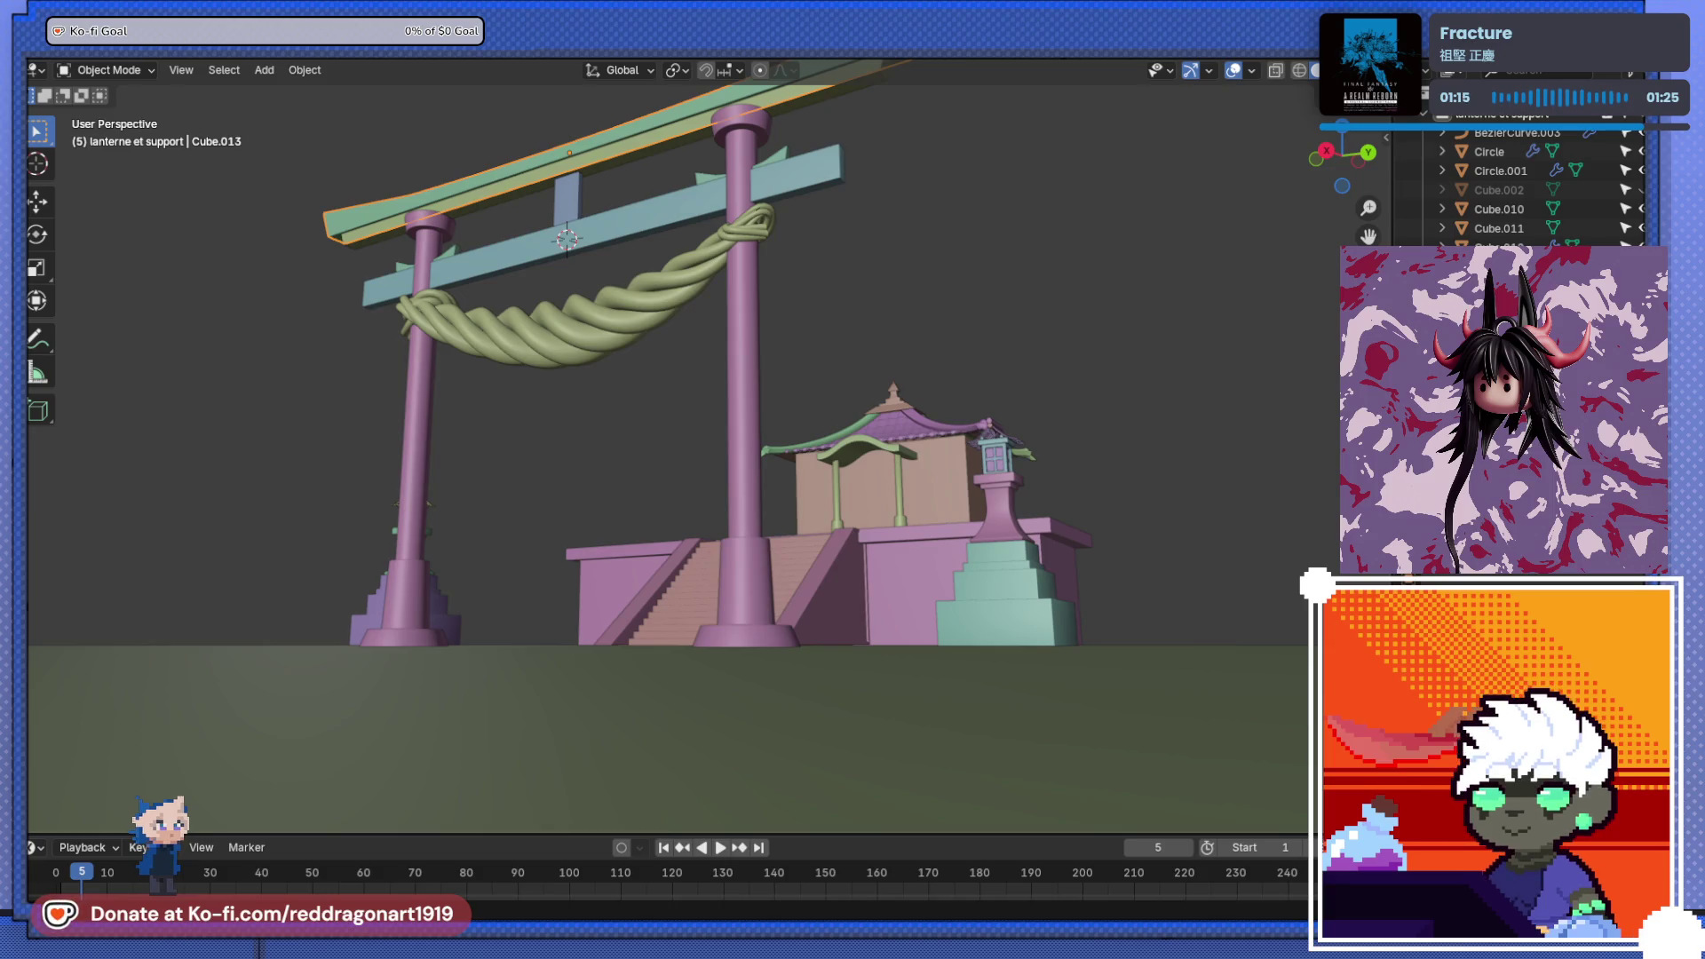
pyautogui.moveTo(710, 447)
pyautogui.mouseDown(button='middle')
pyautogui.moveTo(582, 544)
pyautogui.moveTo(807, 420)
pyautogui.moveTo(795, 517)
pyautogui.moveTo(842, 500)
pyautogui.moveTo(625, 497)
pyautogui.moveTo(657, 432)
pyautogui.mouseUp(button='middle')
pyautogui.click(632, 531)
pyautogui.hotkey('shift', 'd')
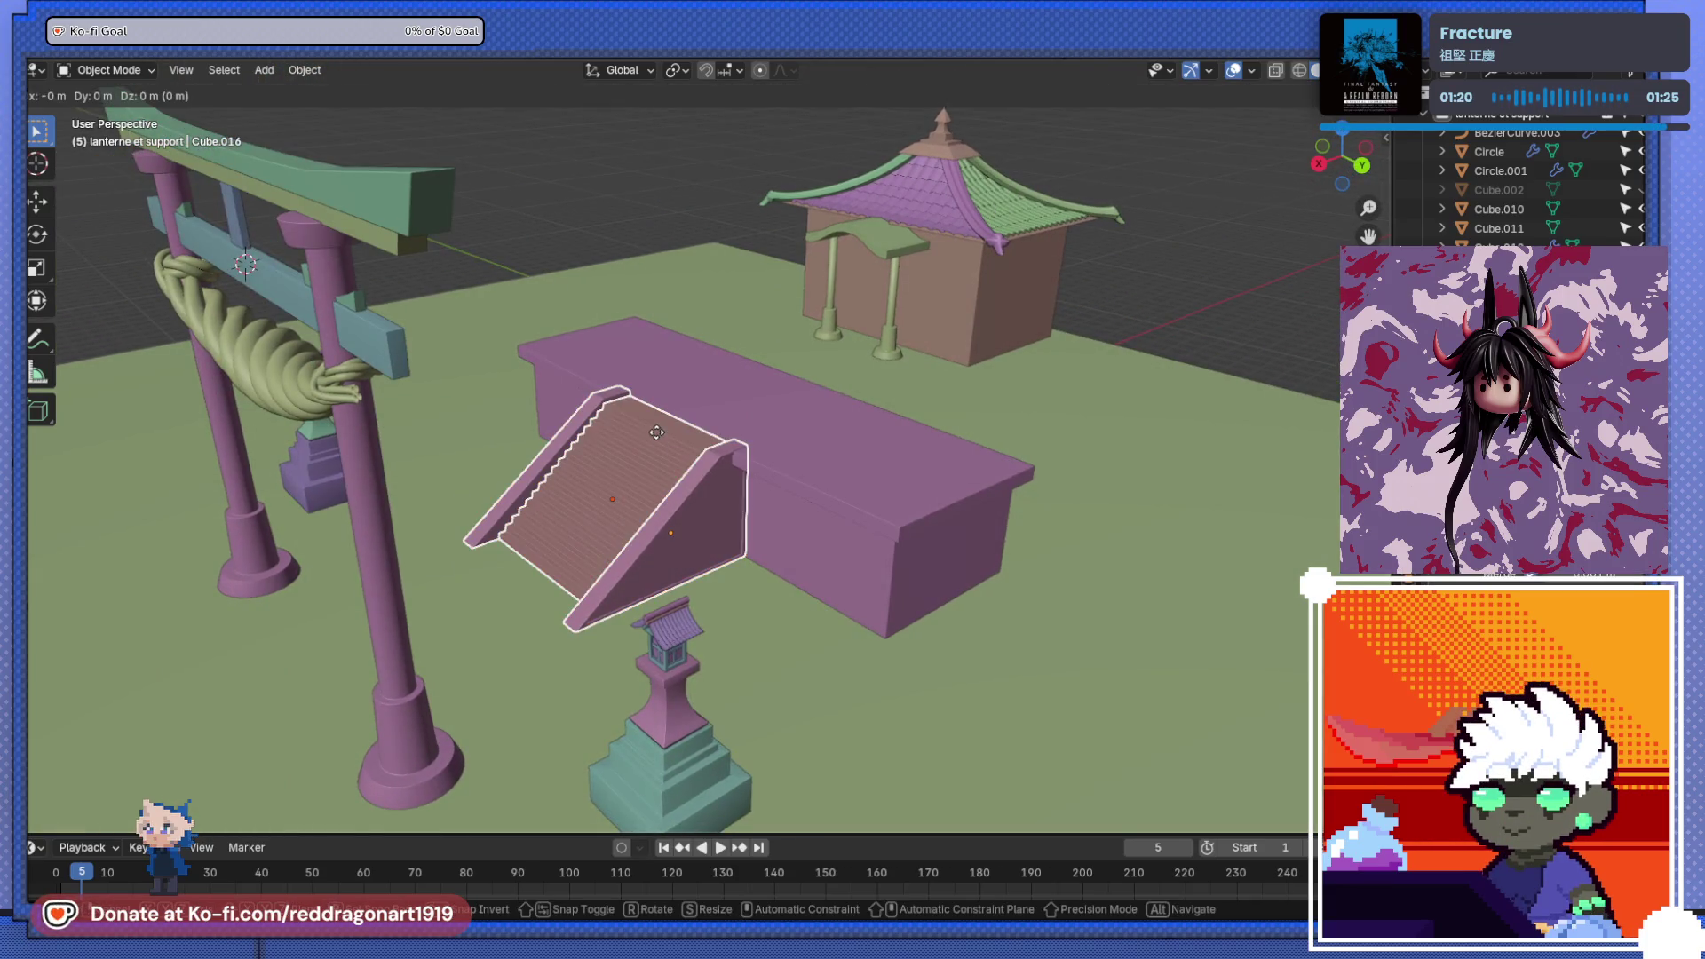
pyautogui.press('z')
pyautogui.click(670, 315)
pyautogui.moveTo(670, 314)
pyautogui.mouseDown(button='middle')
pyautogui.moveTo(913, 408)
pyautogui.moveTo(835, 449)
pyautogui.mouseUp(button='middle')
pyautogui.press('g')
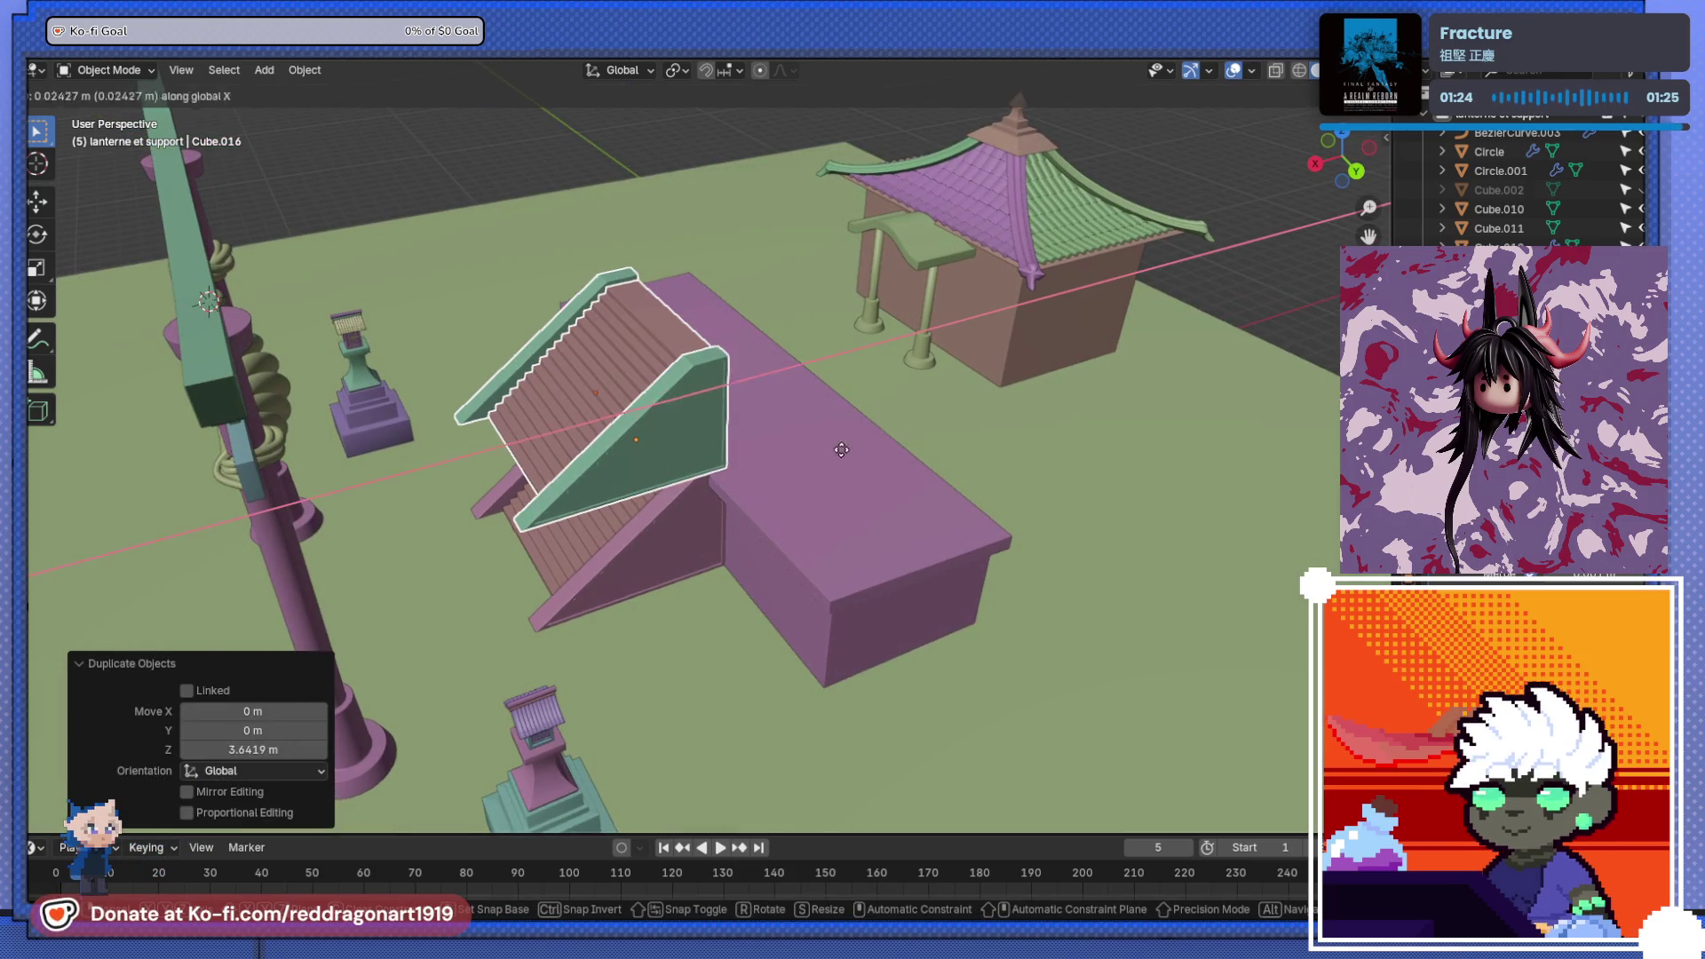
pyautogui.press('x')
pyautogui.click(1122, 428)
# - Readjust the copied staircase's X position over the platform
pyautogui.moveTo(1122, 427)
pyautogui.mouseDown(button='middle')
pyautogui.moveTo(669, 427)
pyautogui.moveTo(738, 424)
pyautogui.mouseUp(button='middle')
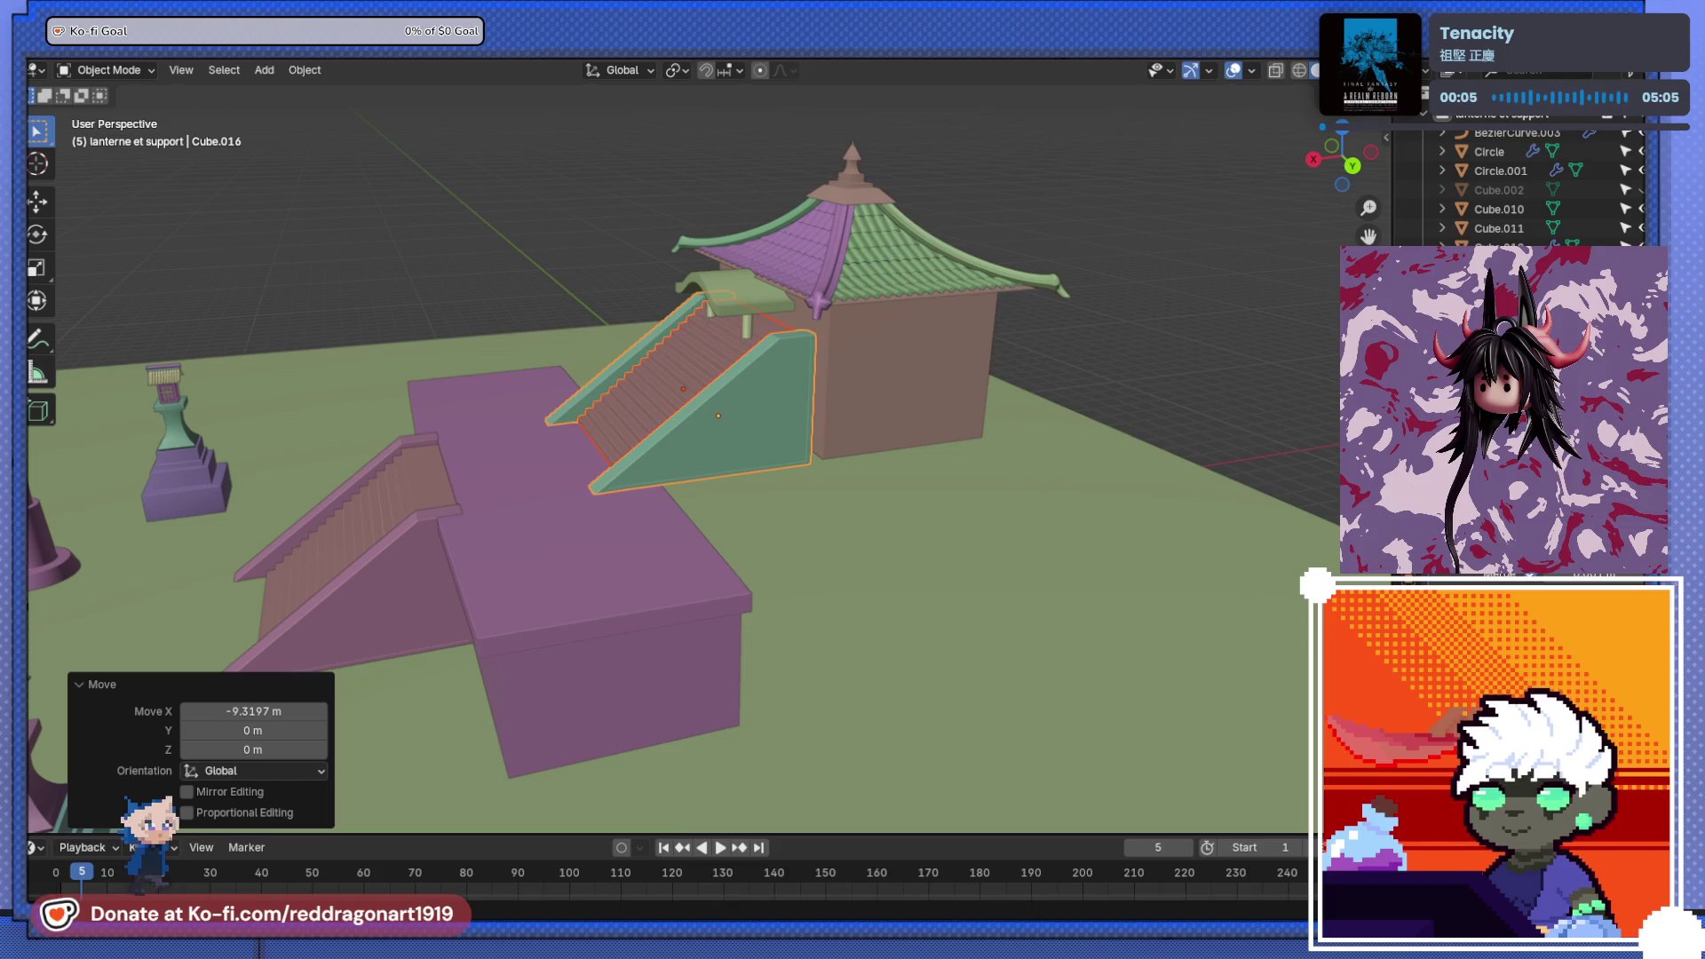
pyautogui.scroll(-3, 817, 519)
pyautogui.scroll(6, 816, 520)
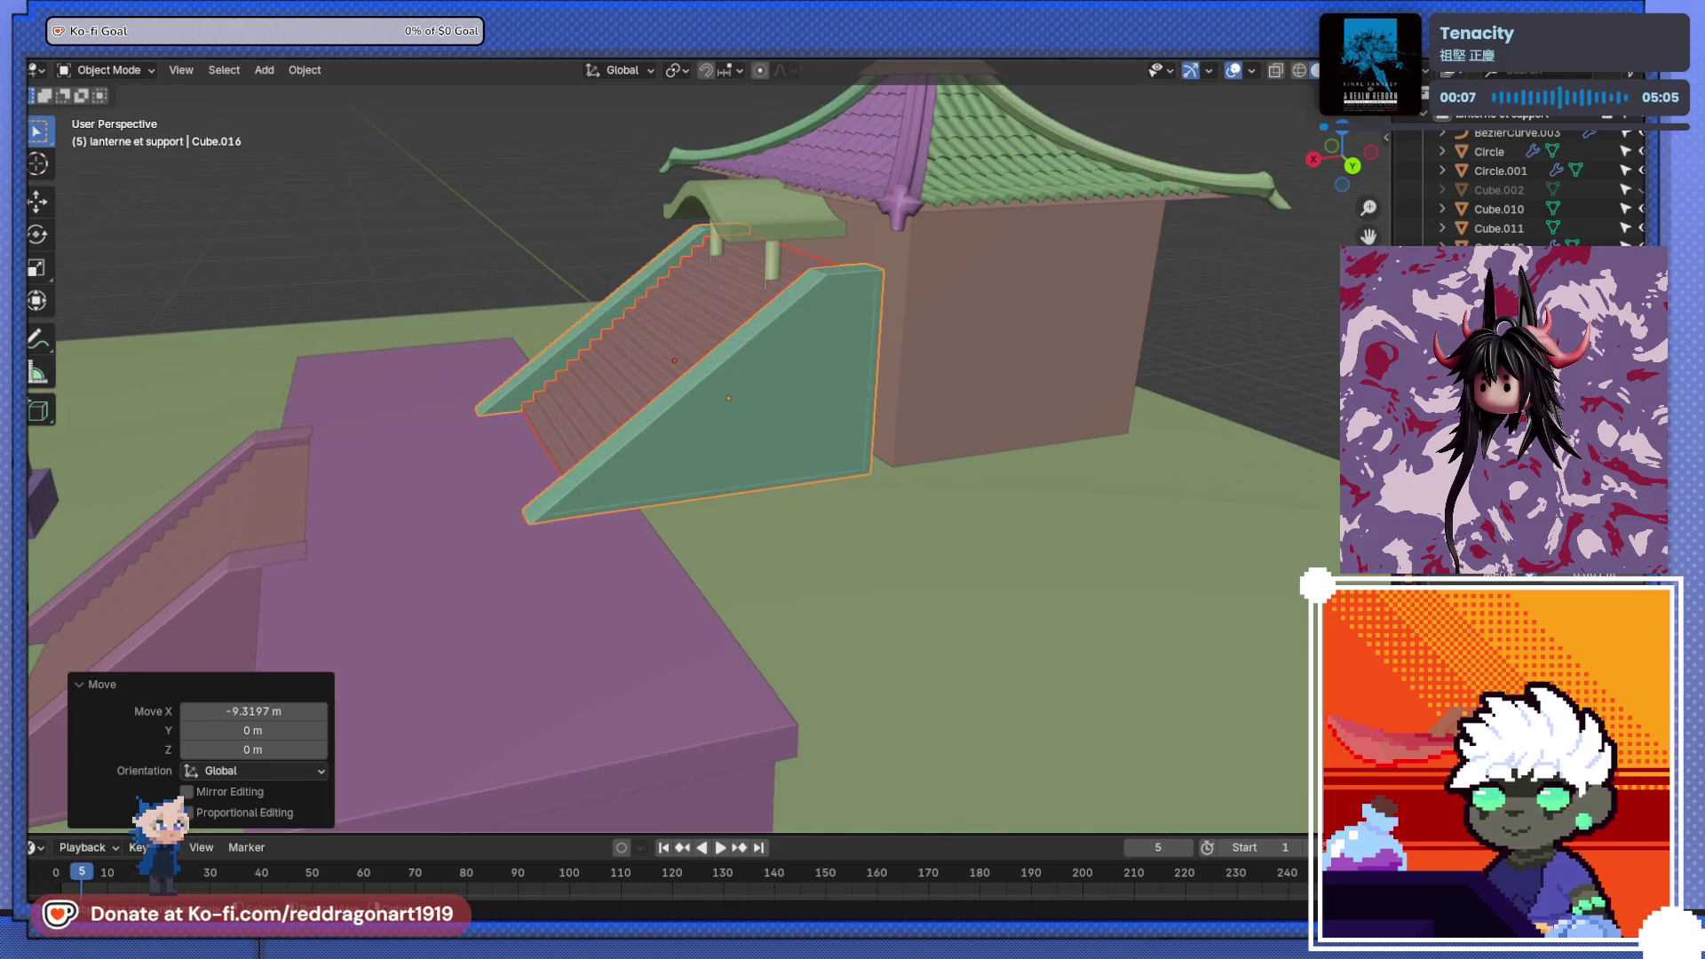
pyautogui.press('g')
pyautogui.press('x')
pyautogui.click(688, 516)
pyautogui.moveTo(690, 522); pyautogui.dragTo(806, 476, button='middle')
# - Shrink the copied staircase to 0.678 height and lower it onto the platform top
pyautogui.press('s')
pyautogui.press('z')
pyautogui.click(812, 478)
pyautogui.press('g')
pyautogui.press('z')
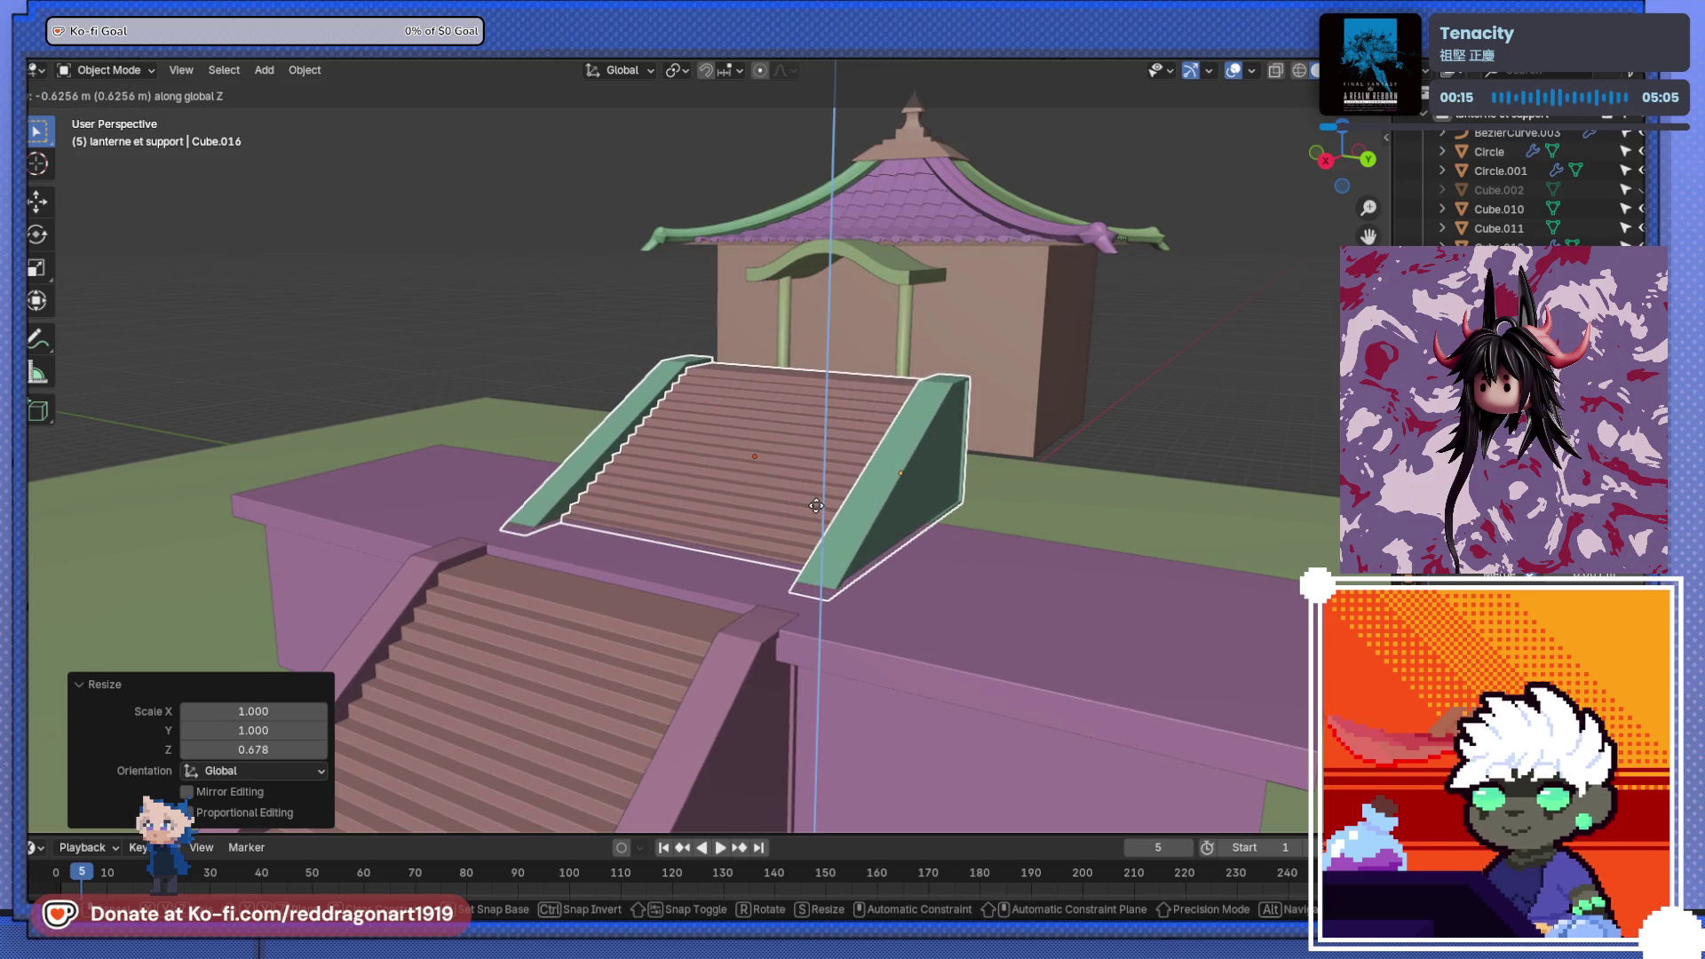
pyautogui.click(815, 499)
pyautogui.moveTo(815, 499)
pyautogui.mouseDown(button='middle')
pyautogui.moveTo(871, 639)
pyautogui.moveTo(834, 552)
pyautogui.mouseUp(button='middle')
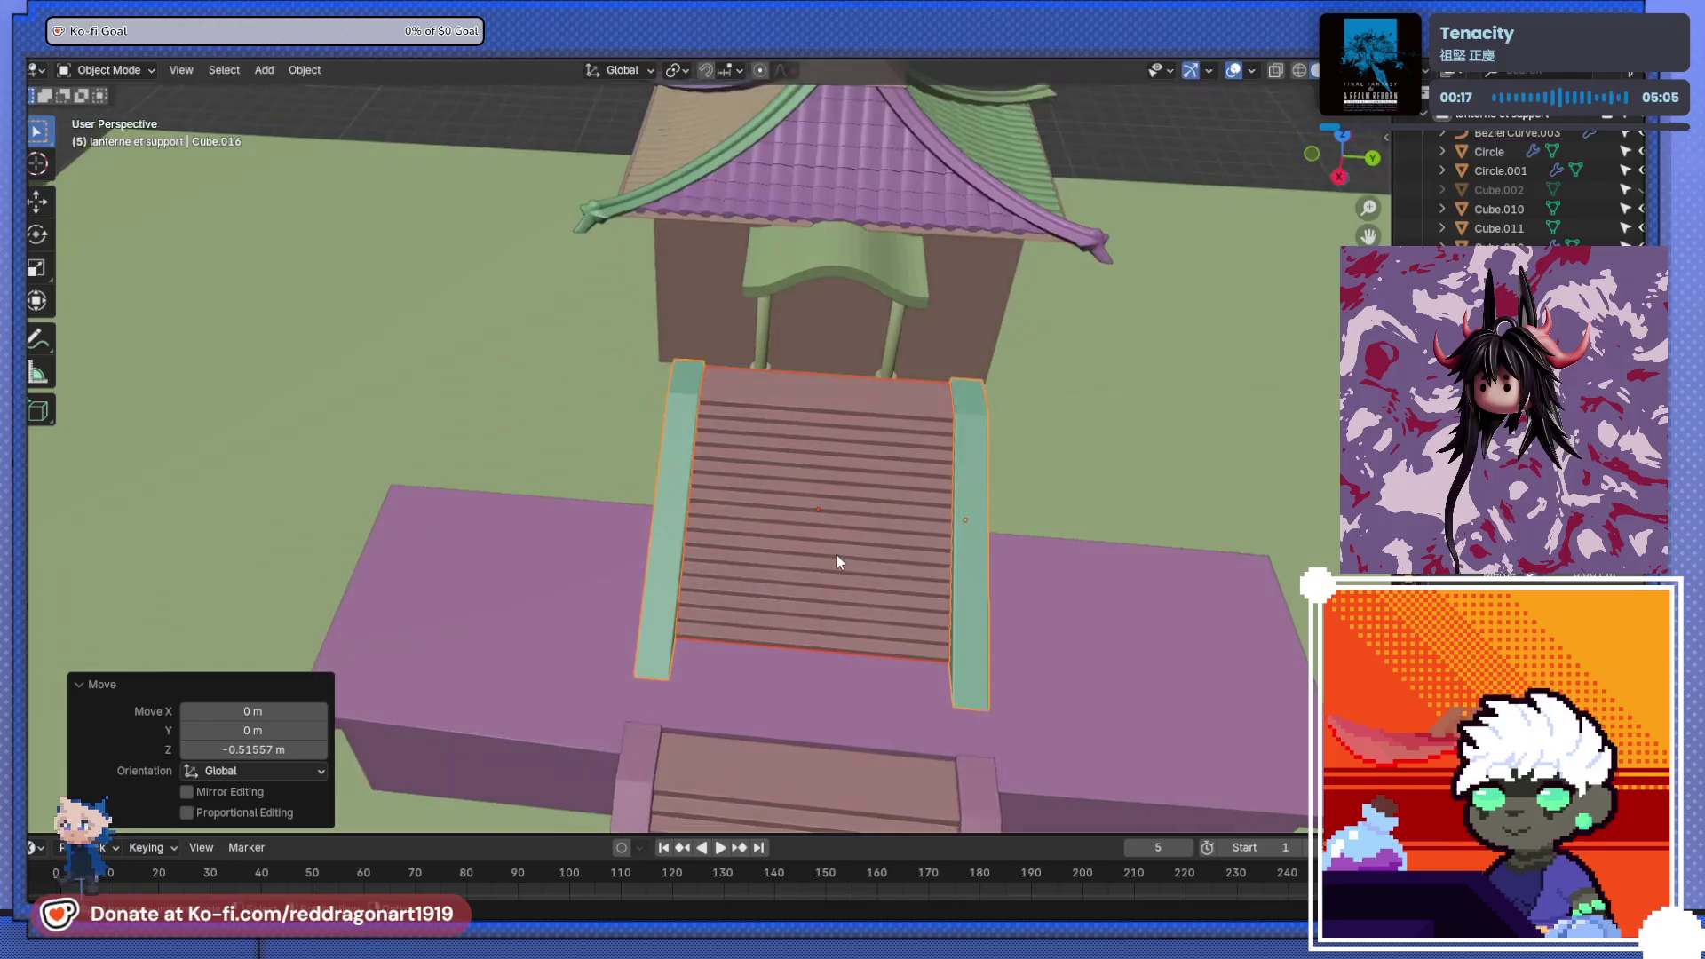
pyautogui.scroll(-3, 749, 445)
pyautogui.scroll(4, 743, 466)
pyautogui.moveTo(743, 466)
pyautogui.mouseDown(button='middle')
pyautogui.moveTo(754, 381)
pyautogui.moveTo(733, 388)
pyautogui.moveTo(712, 460)
pyautogui.moveTo(837, 278)
pyautogui.moveTo(754, 551)
pyautogui.moveTo(666, 479)
pyautogui.moveTo(727, 472)
pyautogui.moveTo(696, 474)
pyautogui.moveTo(665, 514)
pyautogui.moveTo(719, 350)
pyautogui.moveTo(791, 449)
pyautogui.moveTo(1014, 401)
pyautogui.moveTo(594, 465)
pyautogui.moveTo(833, 376)
pyautogui.mouseUp(button='middle')
pyautogui.scroll(-4, 711, 387)
pyautogui.scroll(2, 712, 430)
pyautogui.scroll(3, 711, 460)
pyautogui.scroll(2, 721, 453)
# - Delete the copied stair steps and add a new cube to the scene
pyautogui.press('x')
pyautogui.click(694, 474)
pyautogui.scroll(-3, 664, 513)
pyautogui.click(813, 353)
pyautogui.hotkey('shift', 'a')
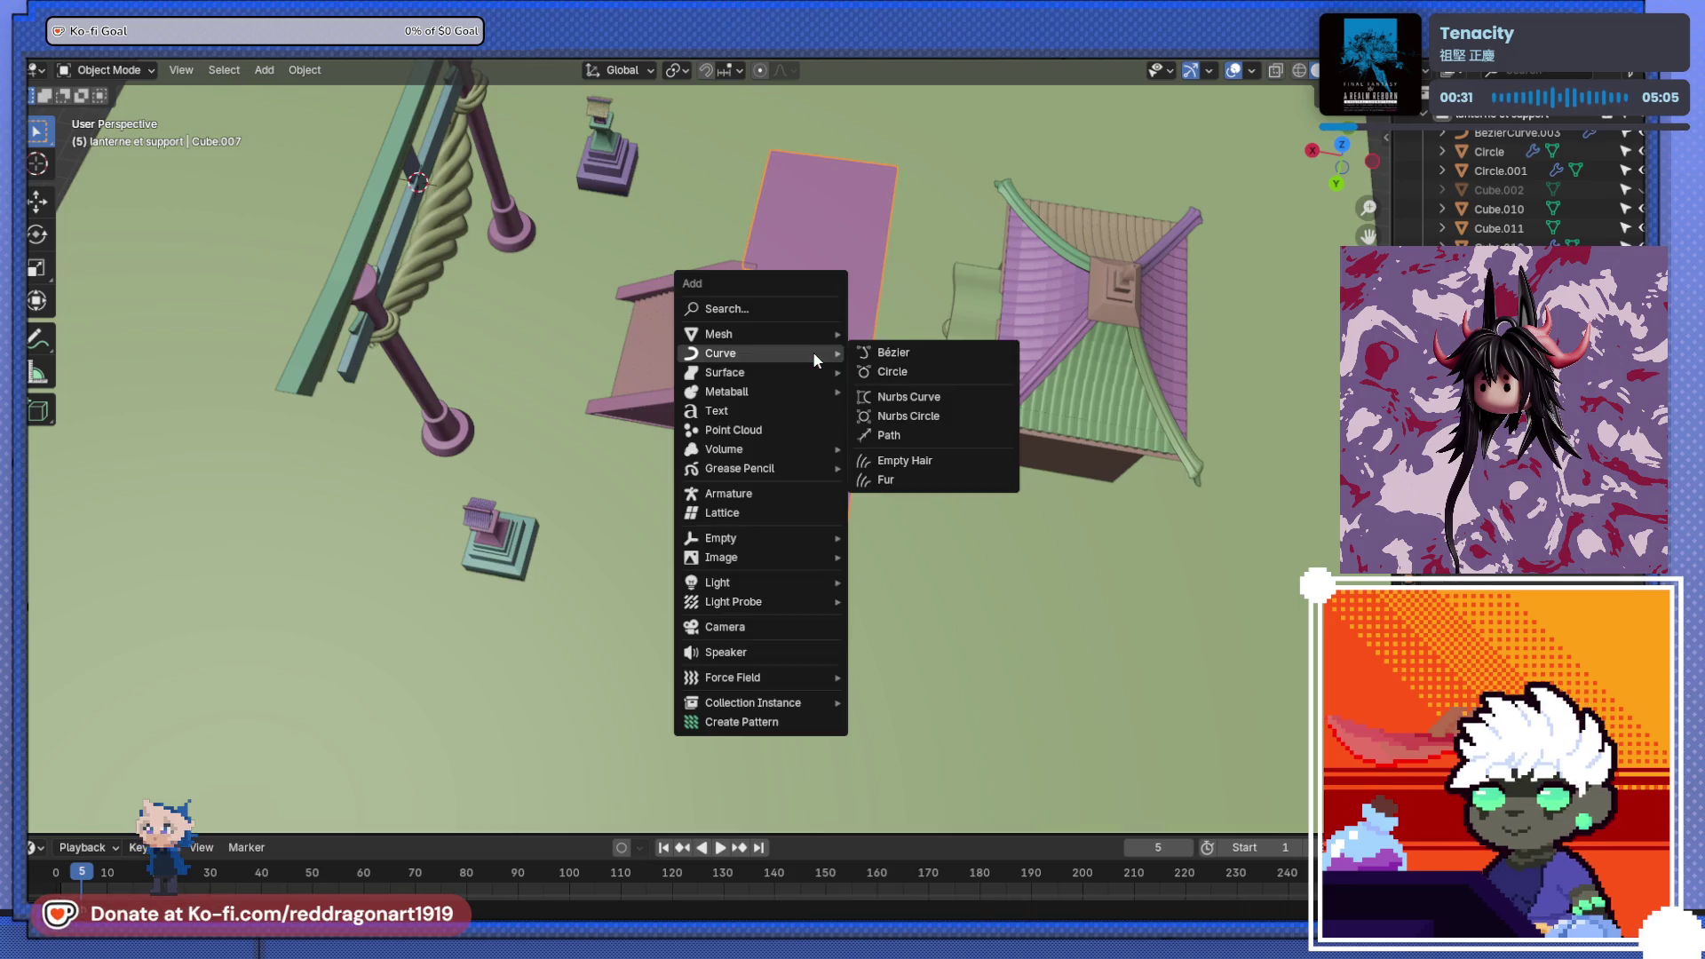
pyautogui.hotkey('shift', 's')
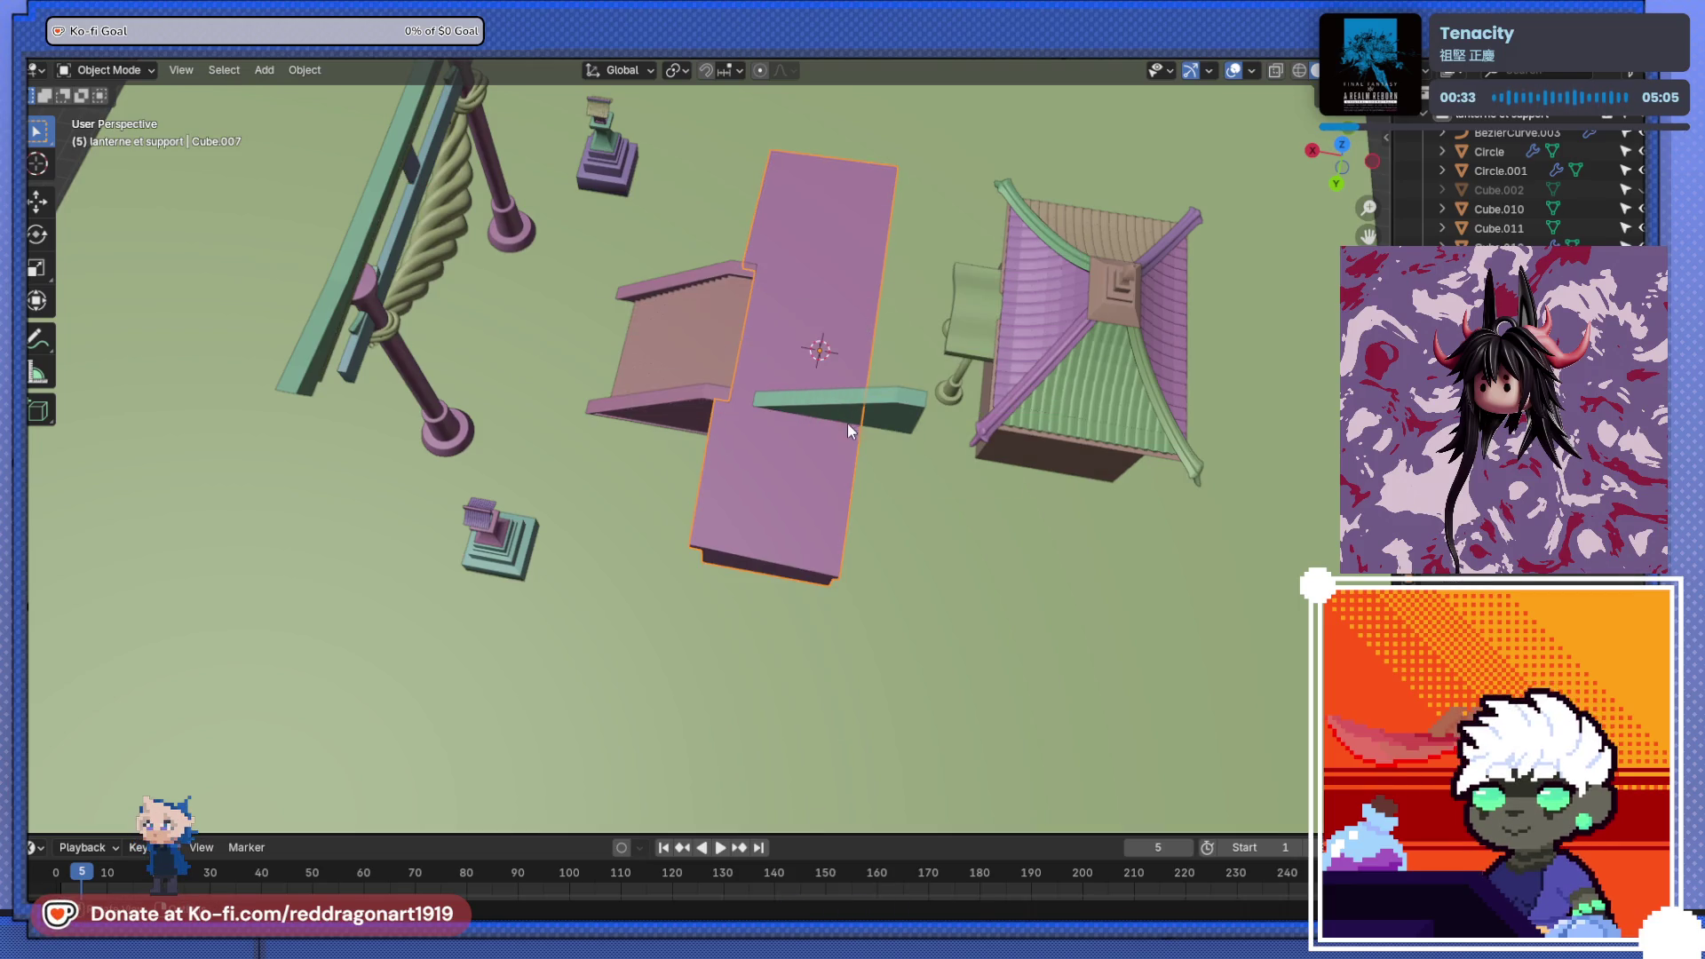
pyautogui.hotkey('shift', 'a')
pyautogui.moveTo(824, 398)
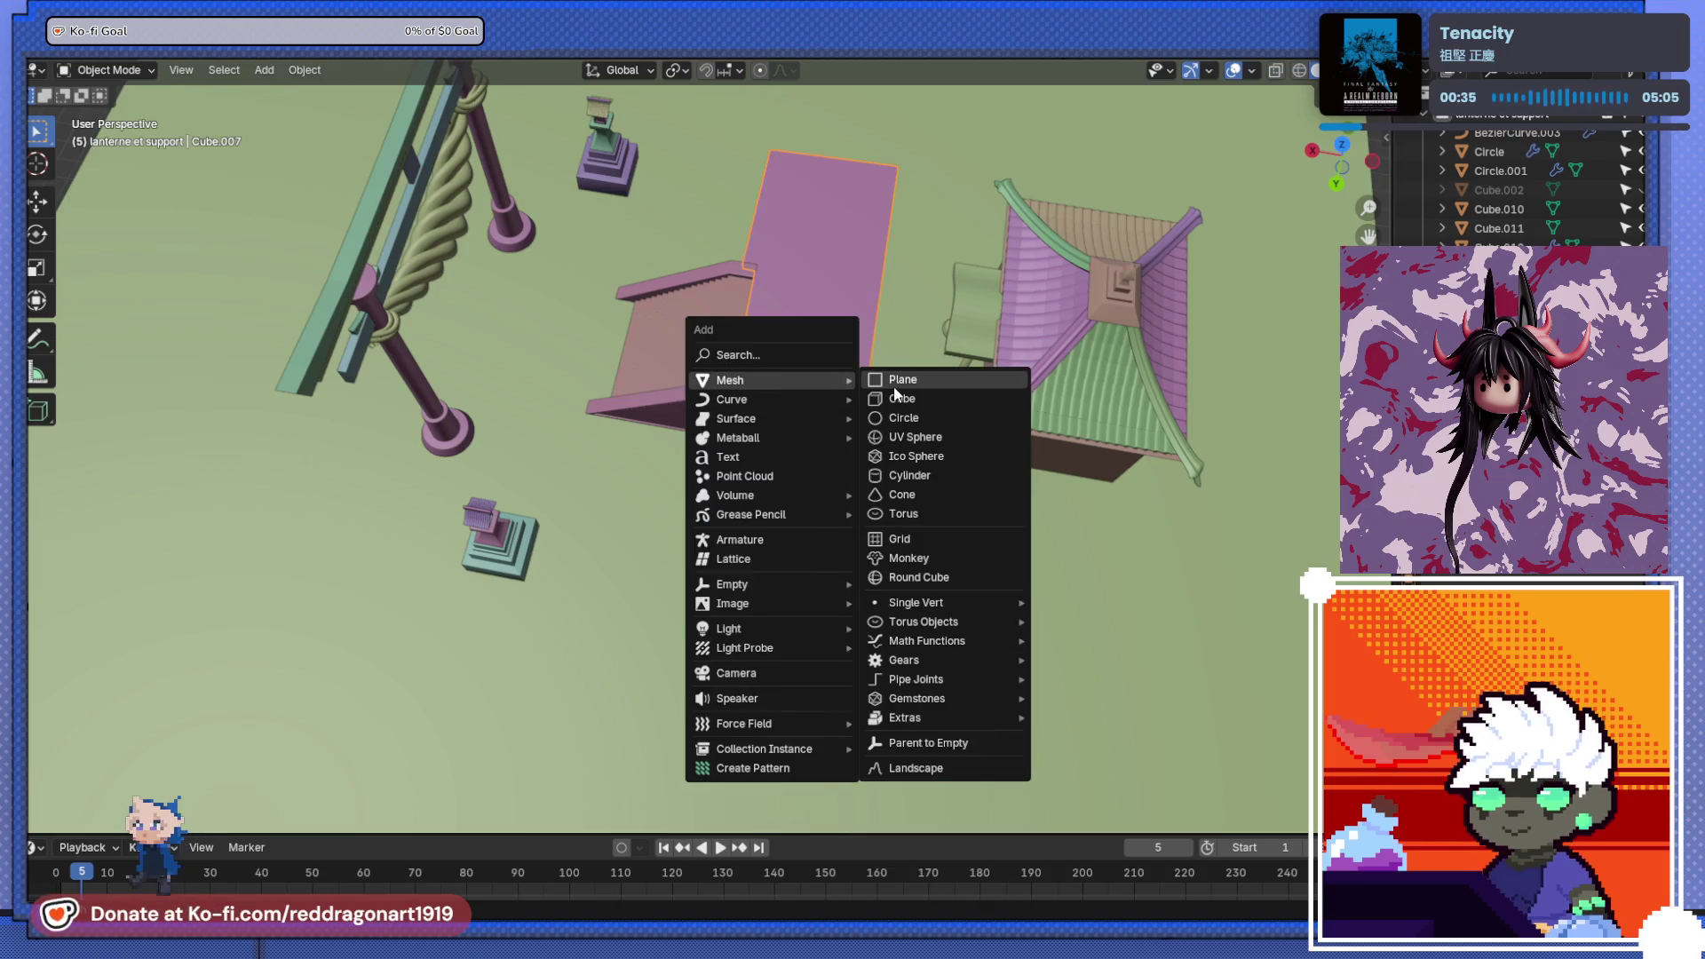
pyautogui.click(899, 398)
pyautogui.scroll(2, 821, 408)
pyautogui.scroll(3, 821, 408)
pyautogui.moveTo(821, 409)
pyautogui.mouseDown(button='middle')
pyautogui.moveTo(886, 391)
pyautogui.moveTo(790, 552)
pyautogui.mouseUp(button='middle')
# - Raise the new cube vertically onto the upper platform
pyautogui.press('g')
pyautogui.press('z')
pyautogui.click(781, 477)
pyautogui.moveTo(781, 476)
pyautogui.mouseDown(button='middle')
pyautogui.moveTo(630, 412)
pyautogui.moveTo(670, 468)
pyautogui.moveTo(662, 498)
pyautogui.moveTo(762, 396)
pyautogui.mouseUp(button='middle')
pyautogui.press('KP_3')
pyautogui.press('ctrl+KP_1')
pyautogui.scroll(3, 662, 498)
# - Bevel the cube's top front edge using a custom Steps profile
pyautogui.press('Tab')
pyautogui.click(765, 433)
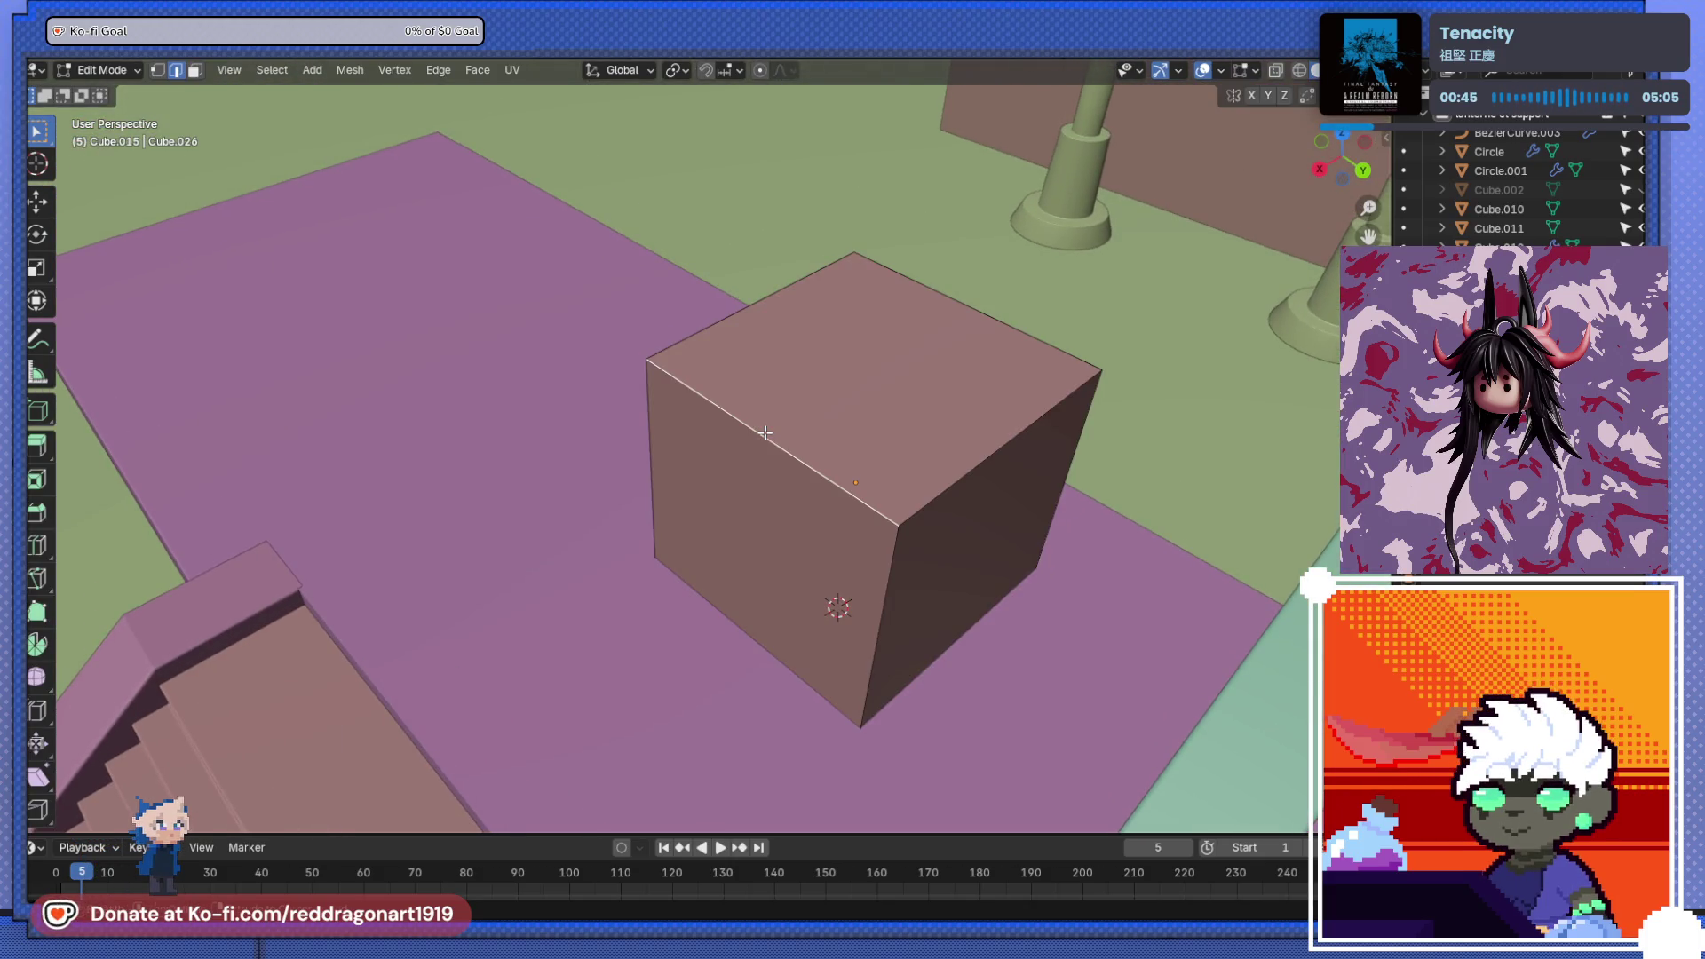
pyautogui.hotkey('ctrl', 'b')
pyautogui.scroll(6, 799, 427)
pyautogui.scroll(-1, 950, 400)
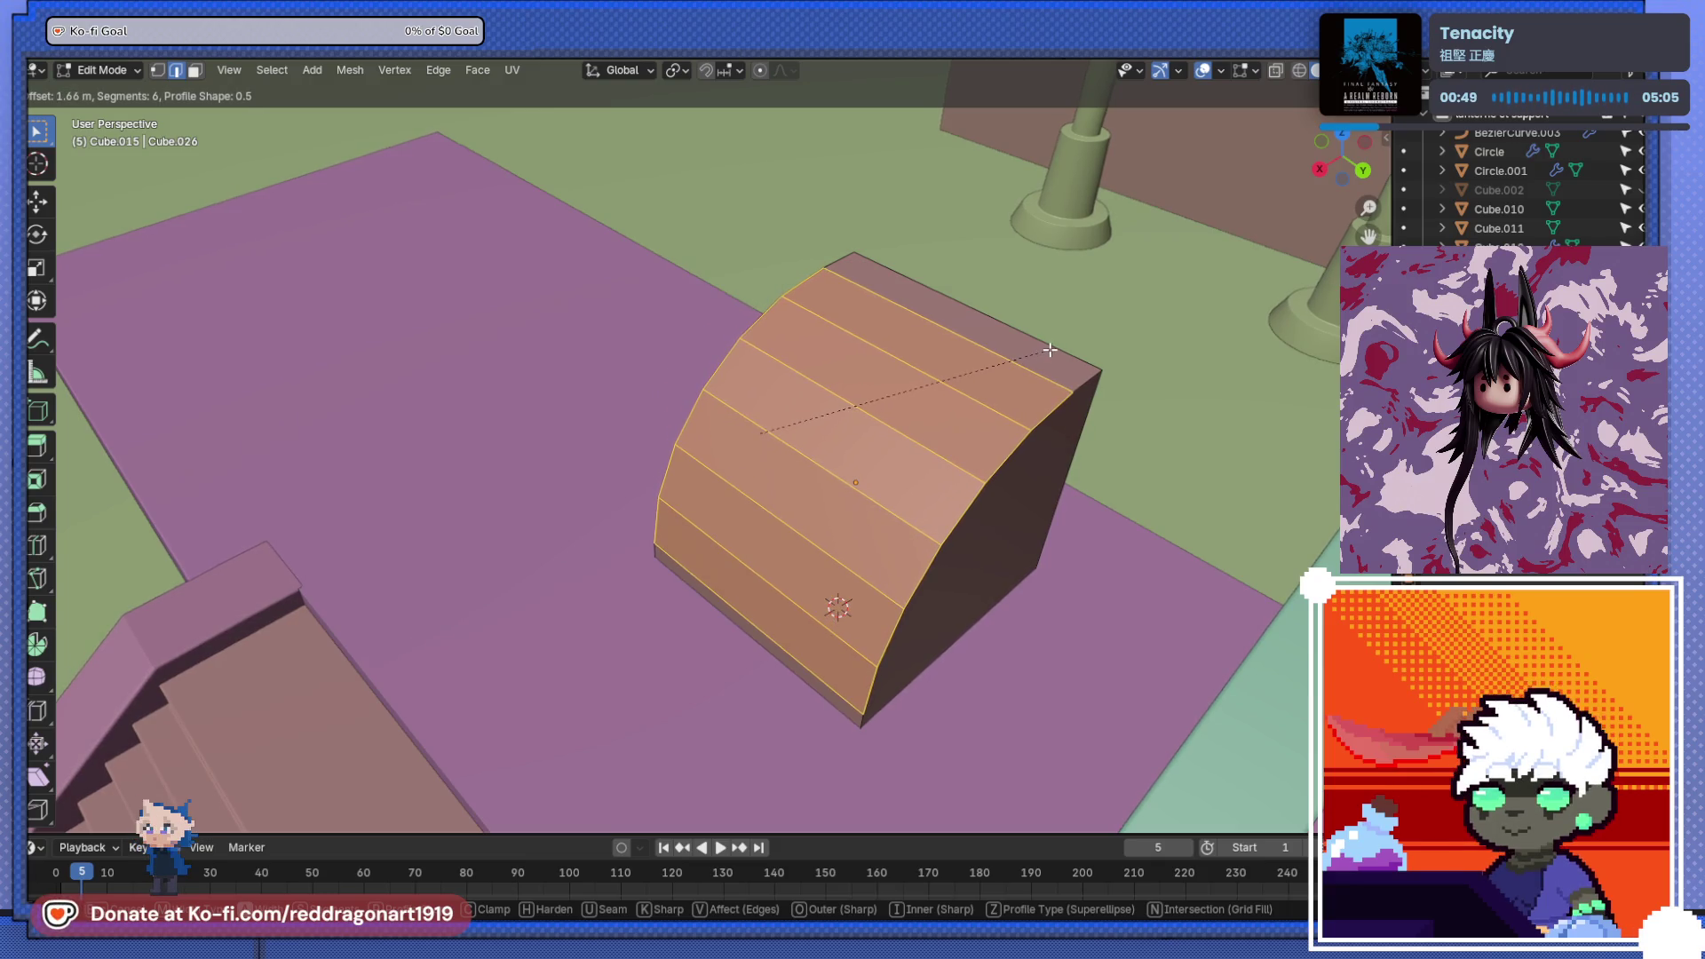
pyautogui.scroll(1, 1052, 349)
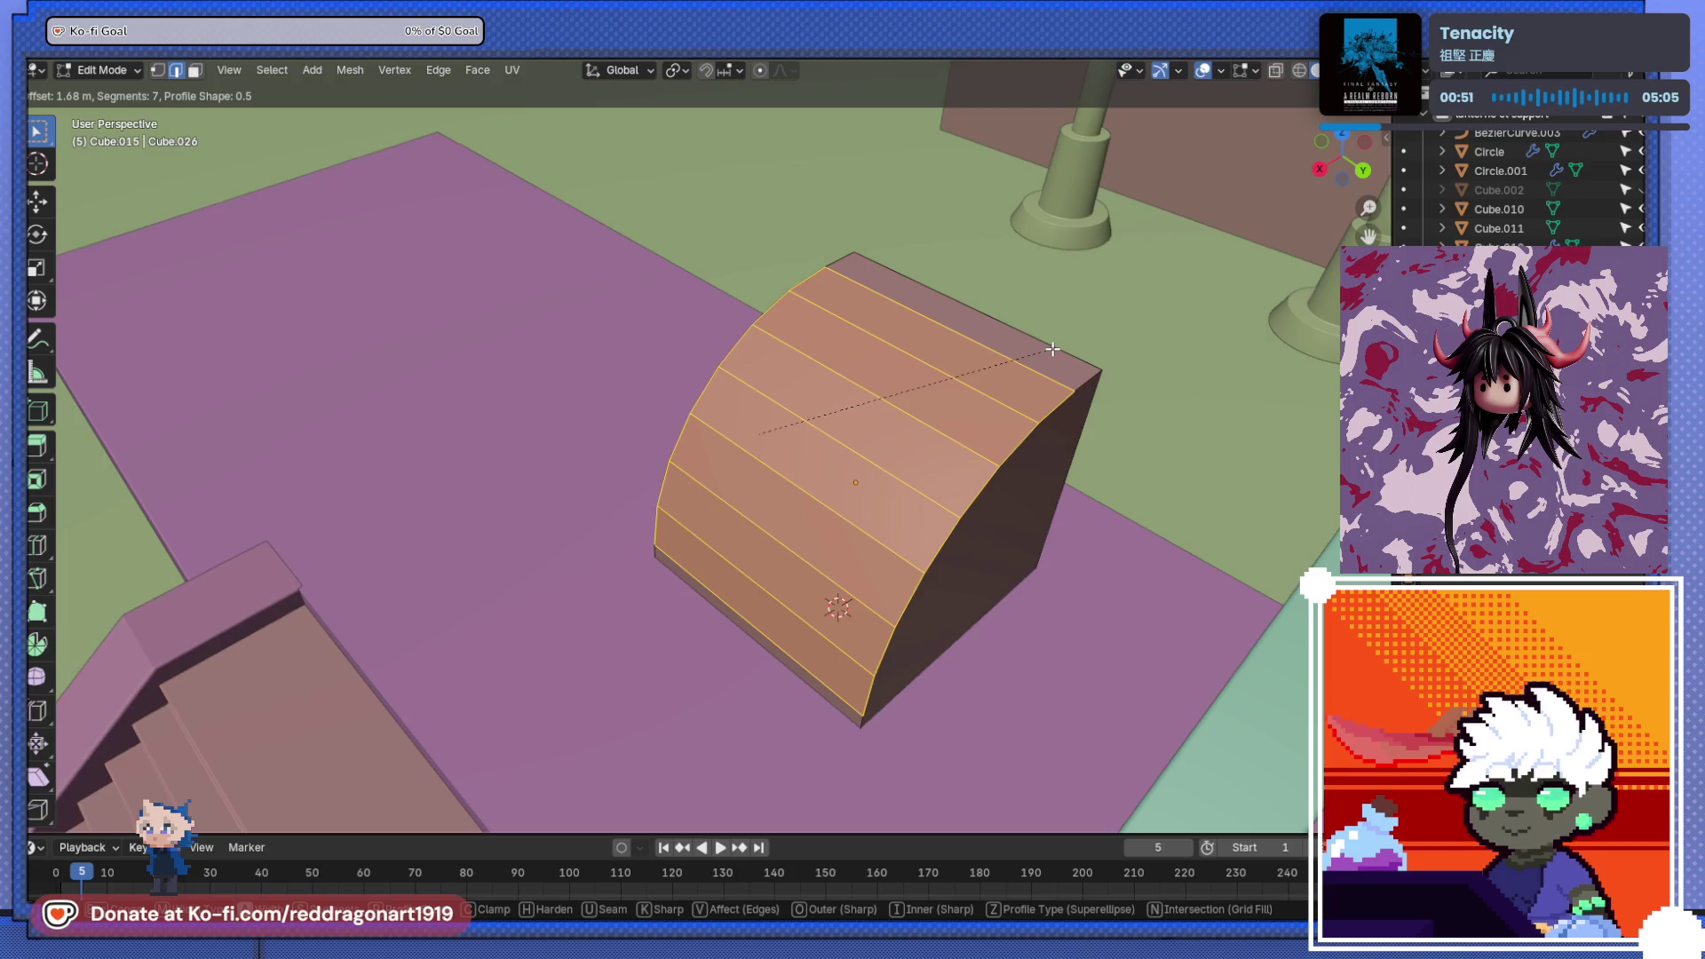
pyautogui.click(1052, 349)
pyautogui.click(286, 810)
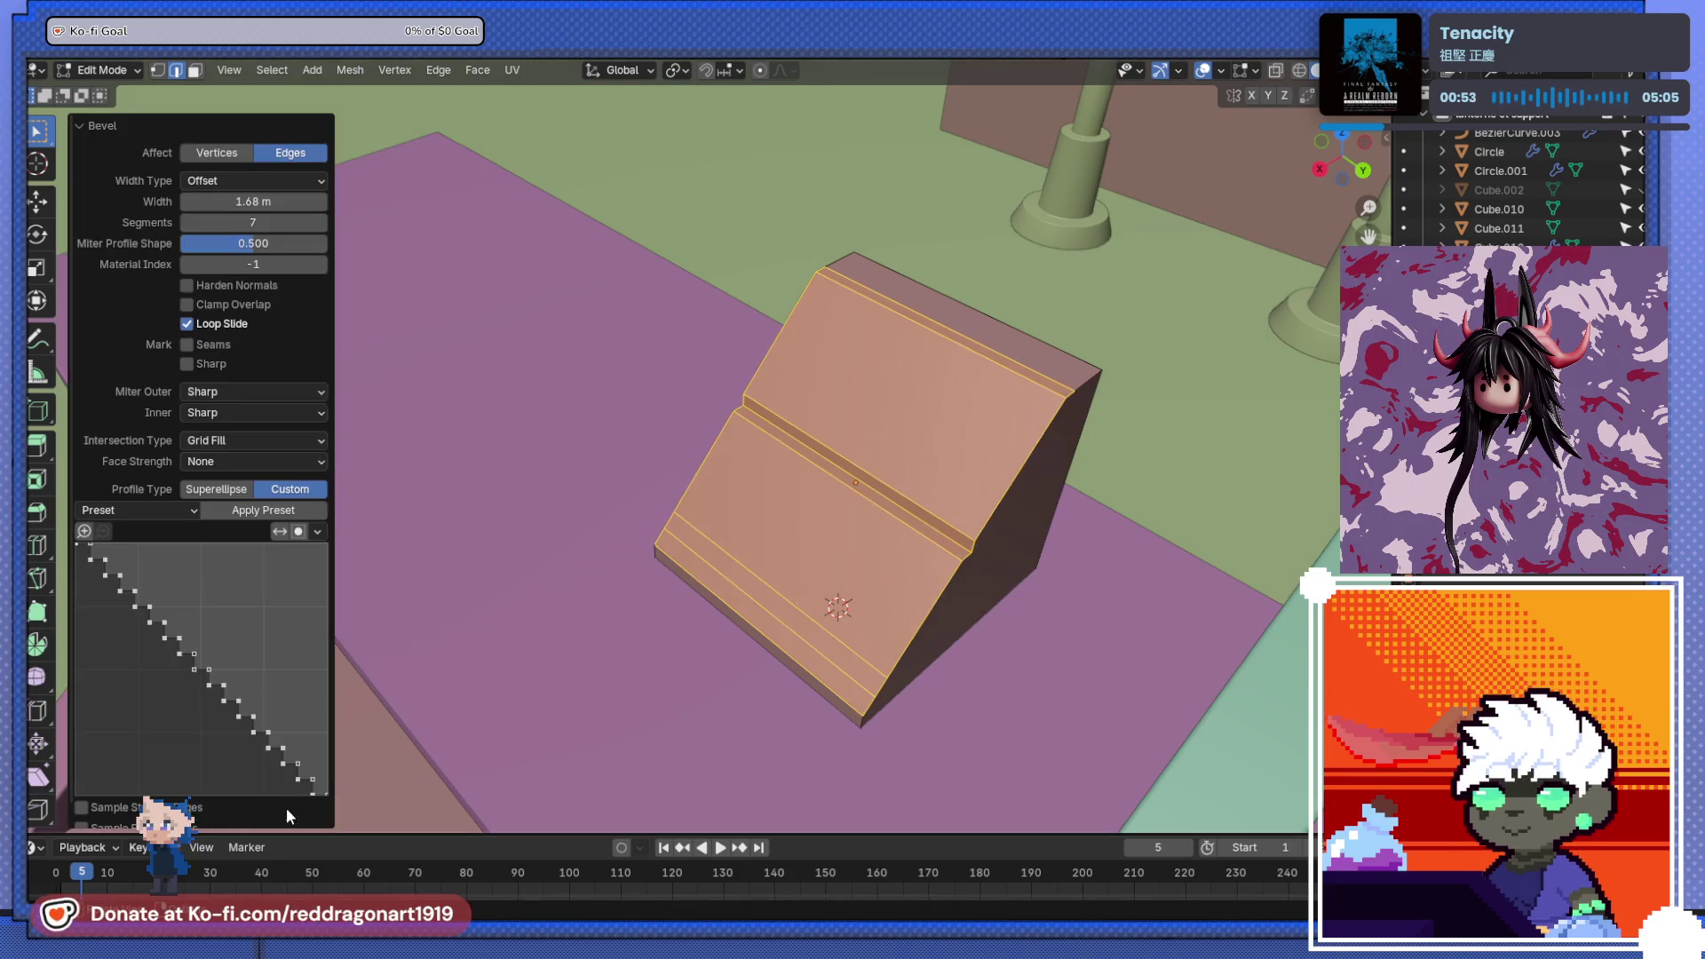
pyautogui.click(178, 511)
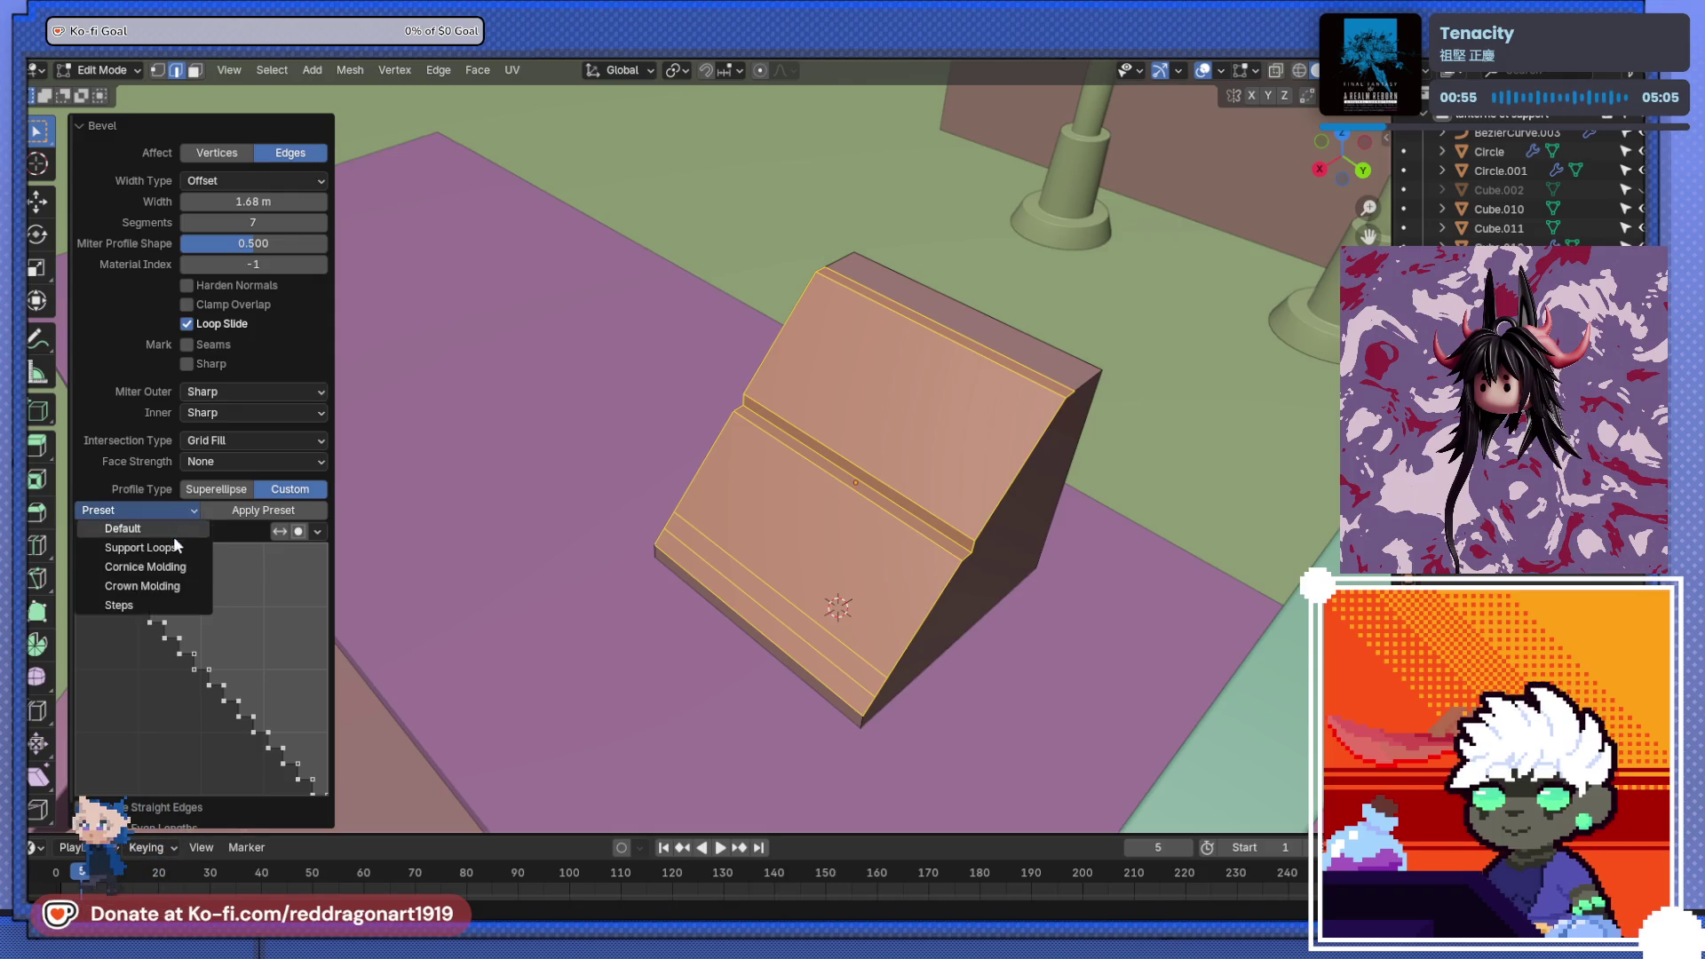
pyautogui.click(131, 603)
pyautogui.hotkey('shift', '`')
pyautogui.press('w')
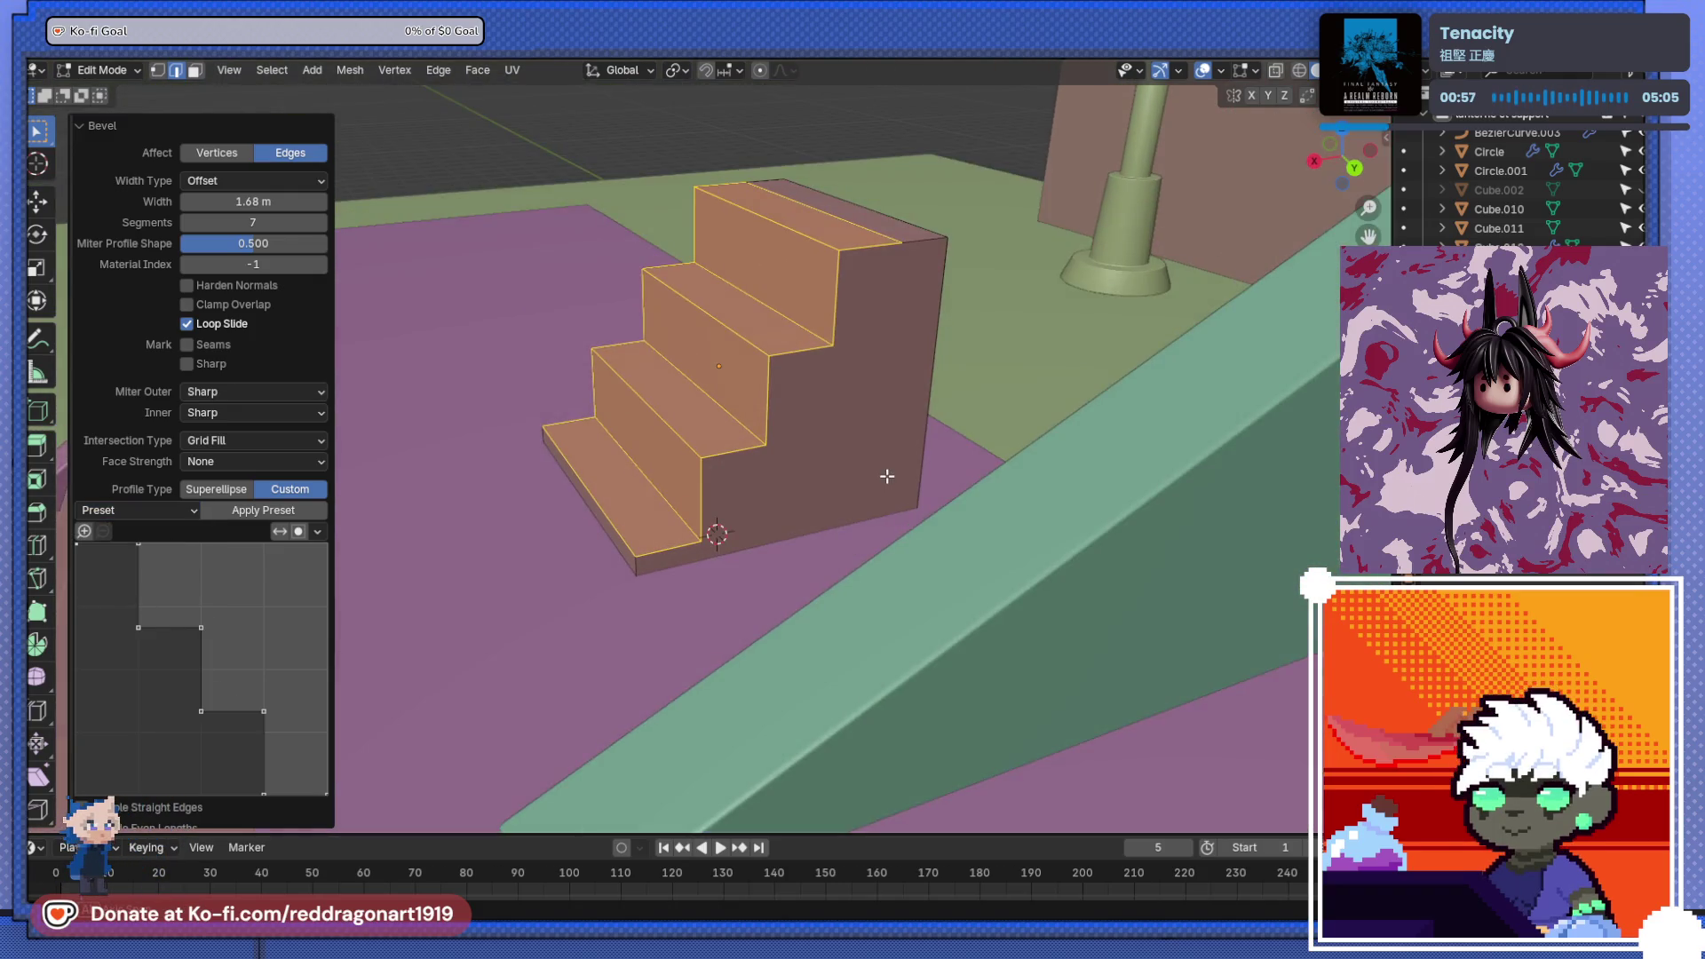
pyautogui.click(919, 532)
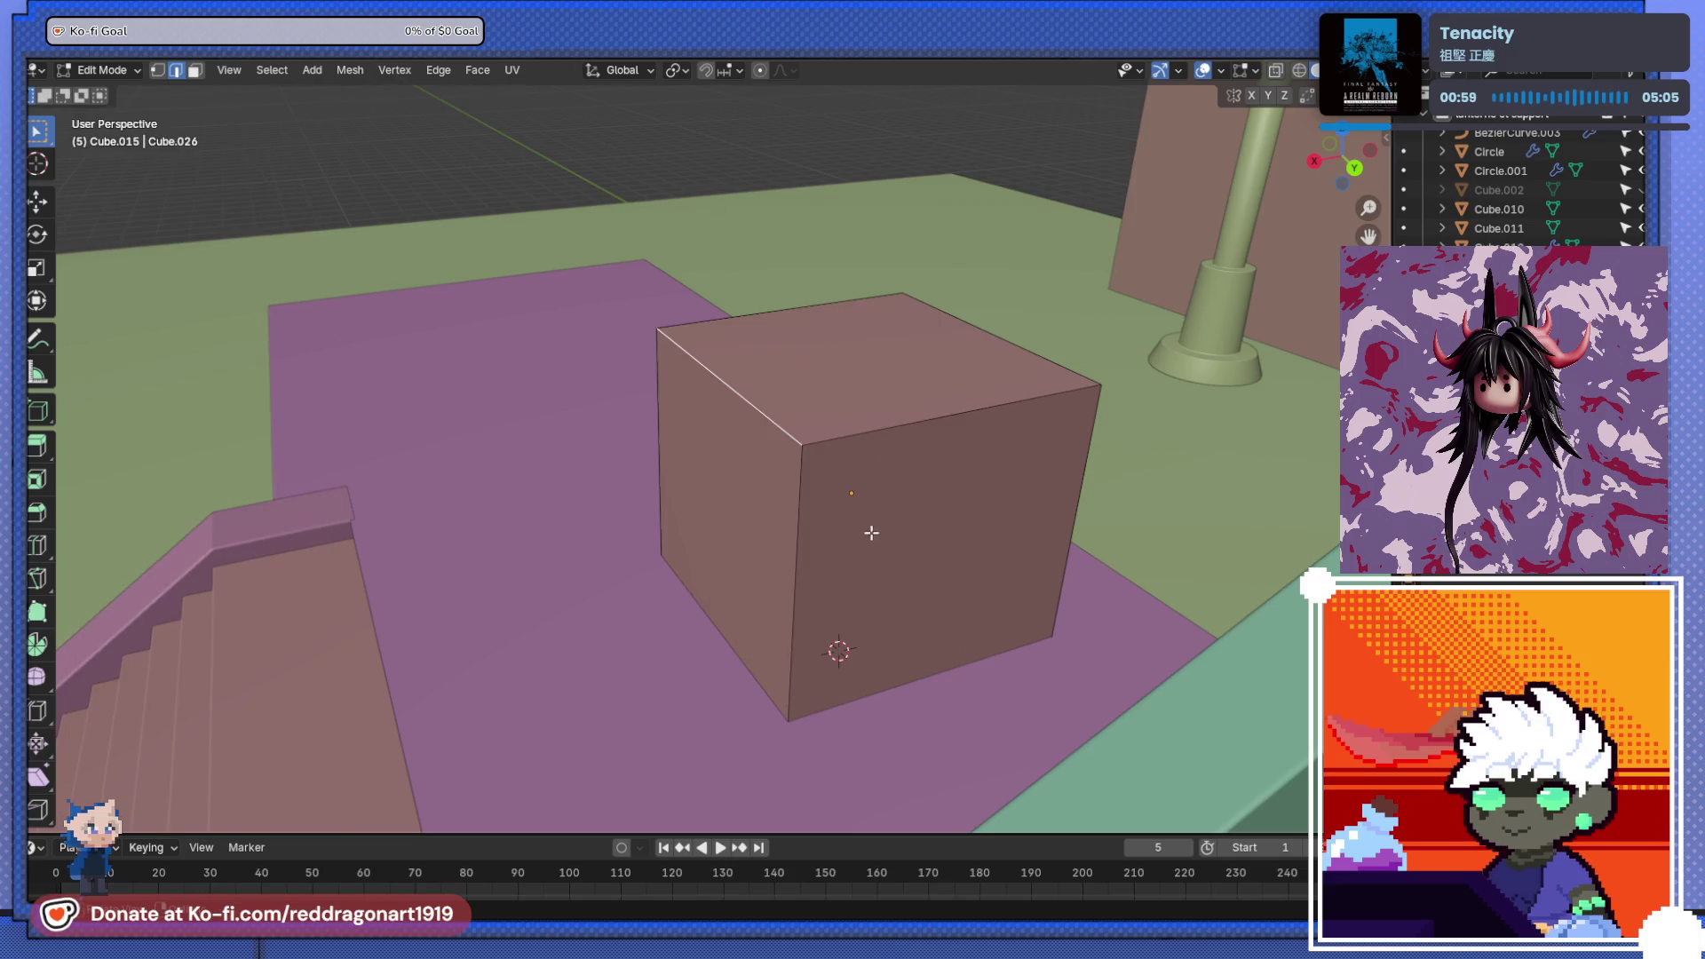
# - Re-bevel the edge with 10 segments and the Steps profile
pyautogui.hotkey('ctrl', 'b')
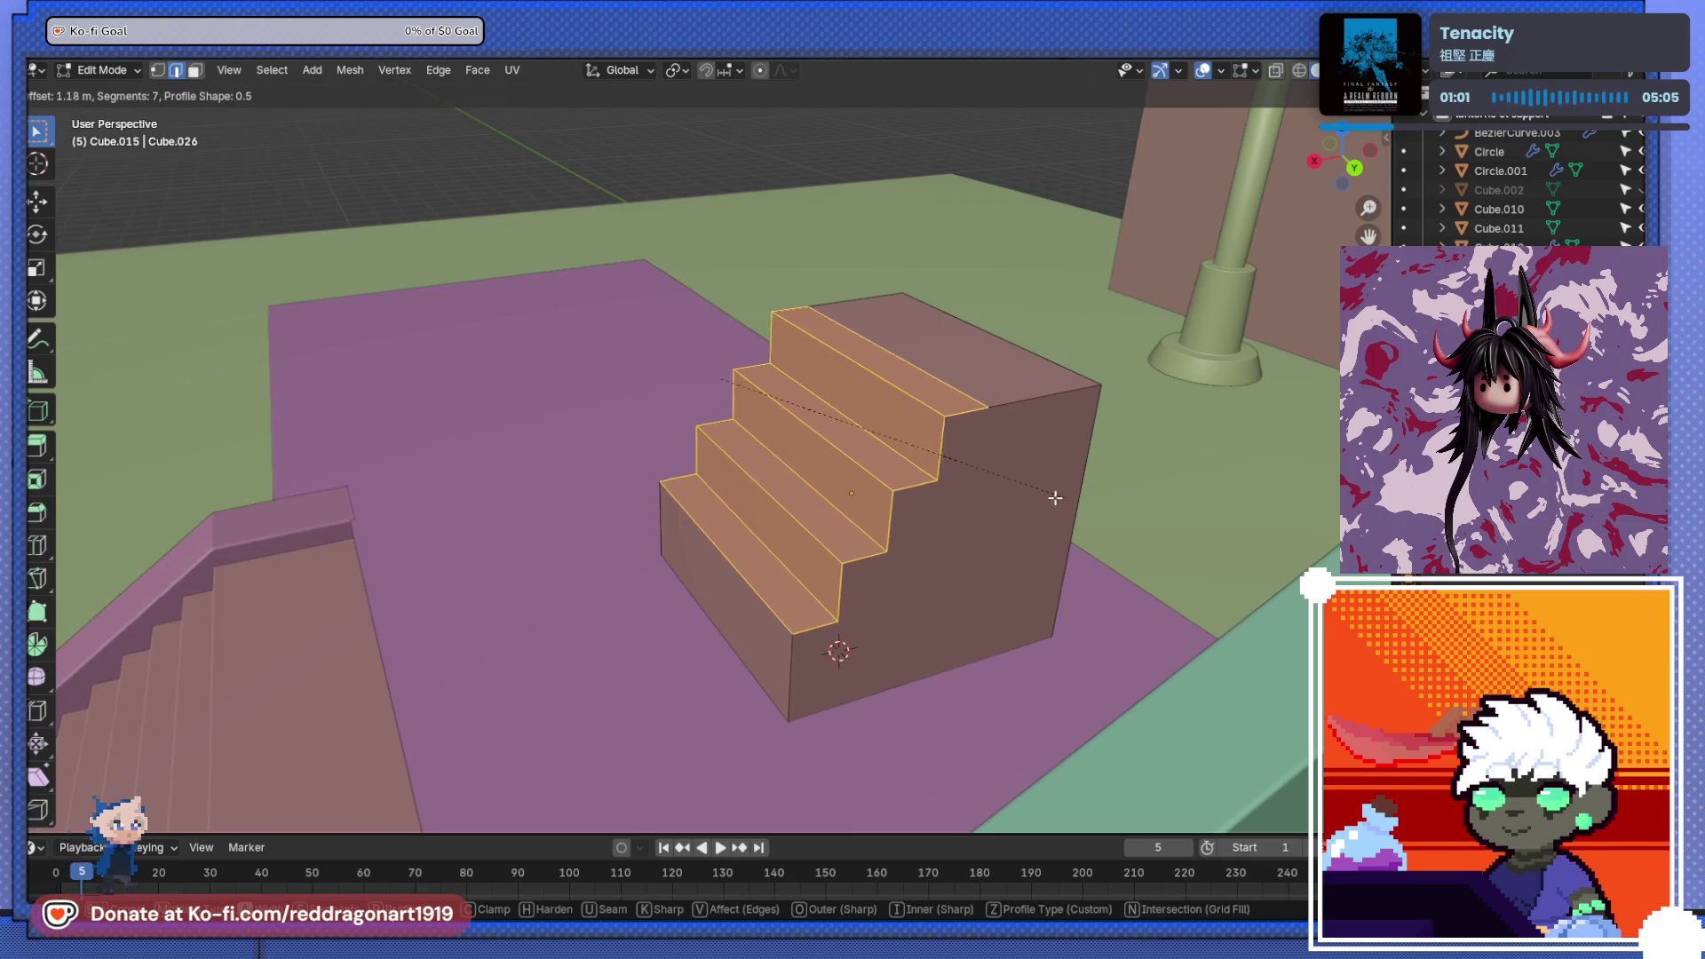
pyautogui.scroll(2, 1169, 494)
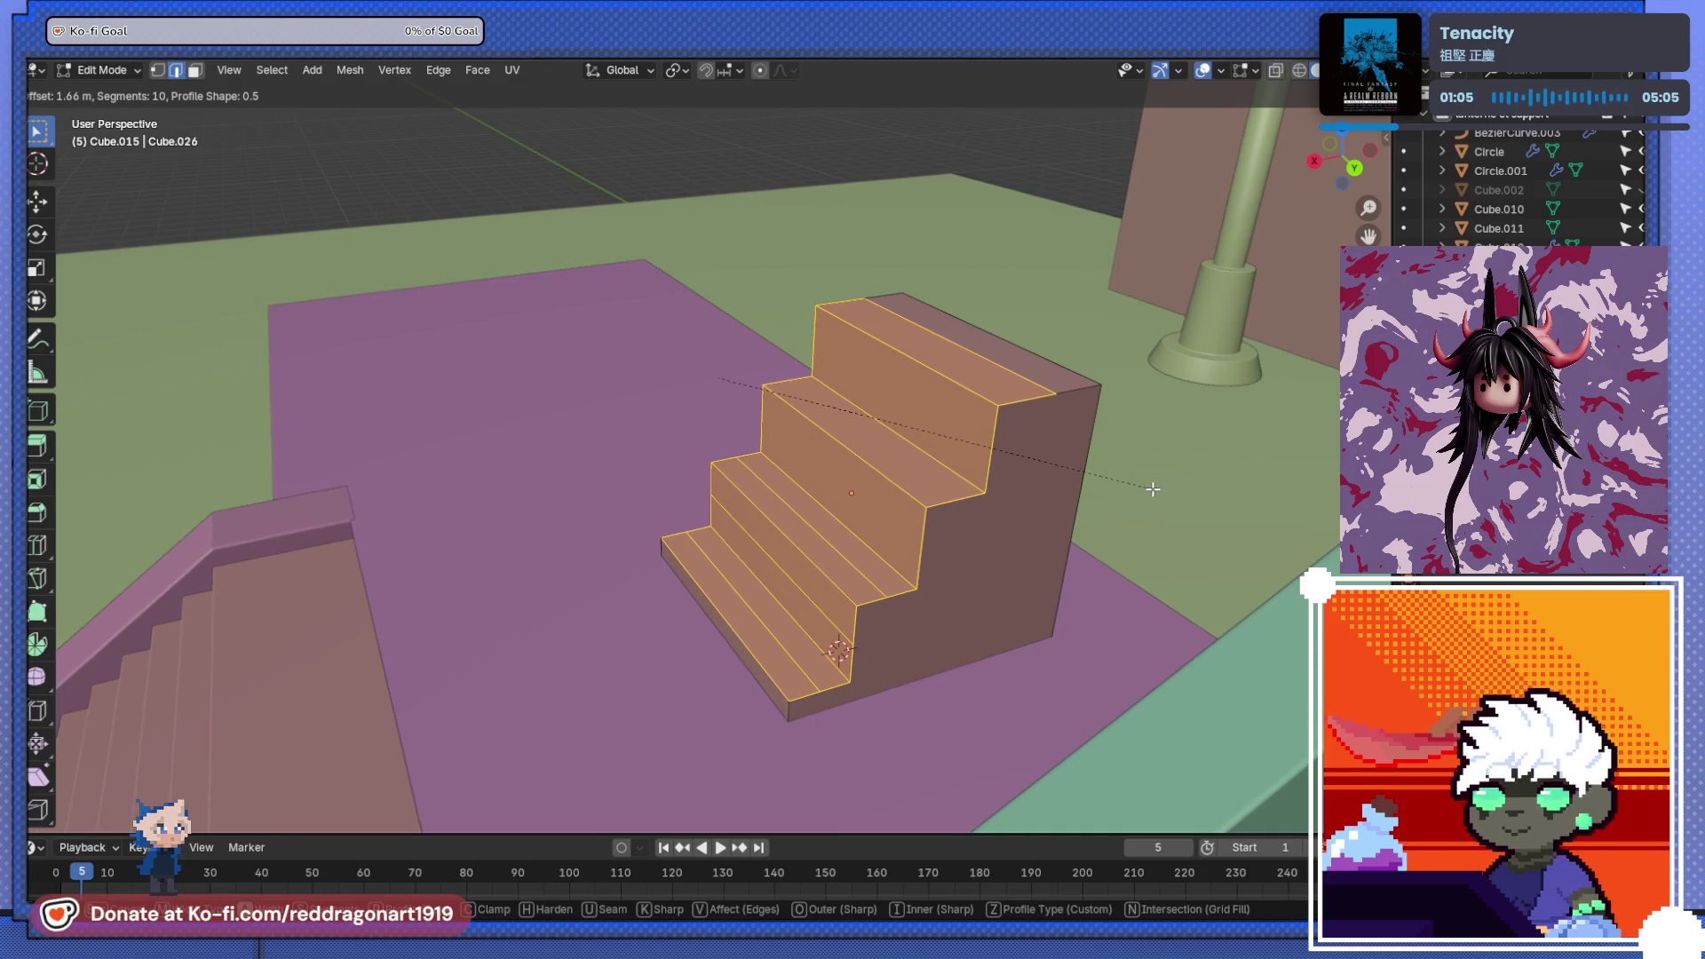
pyautogui.click(1153, 489)
pyautogui.click(177, 513)
pyautogui.click(147, 601)
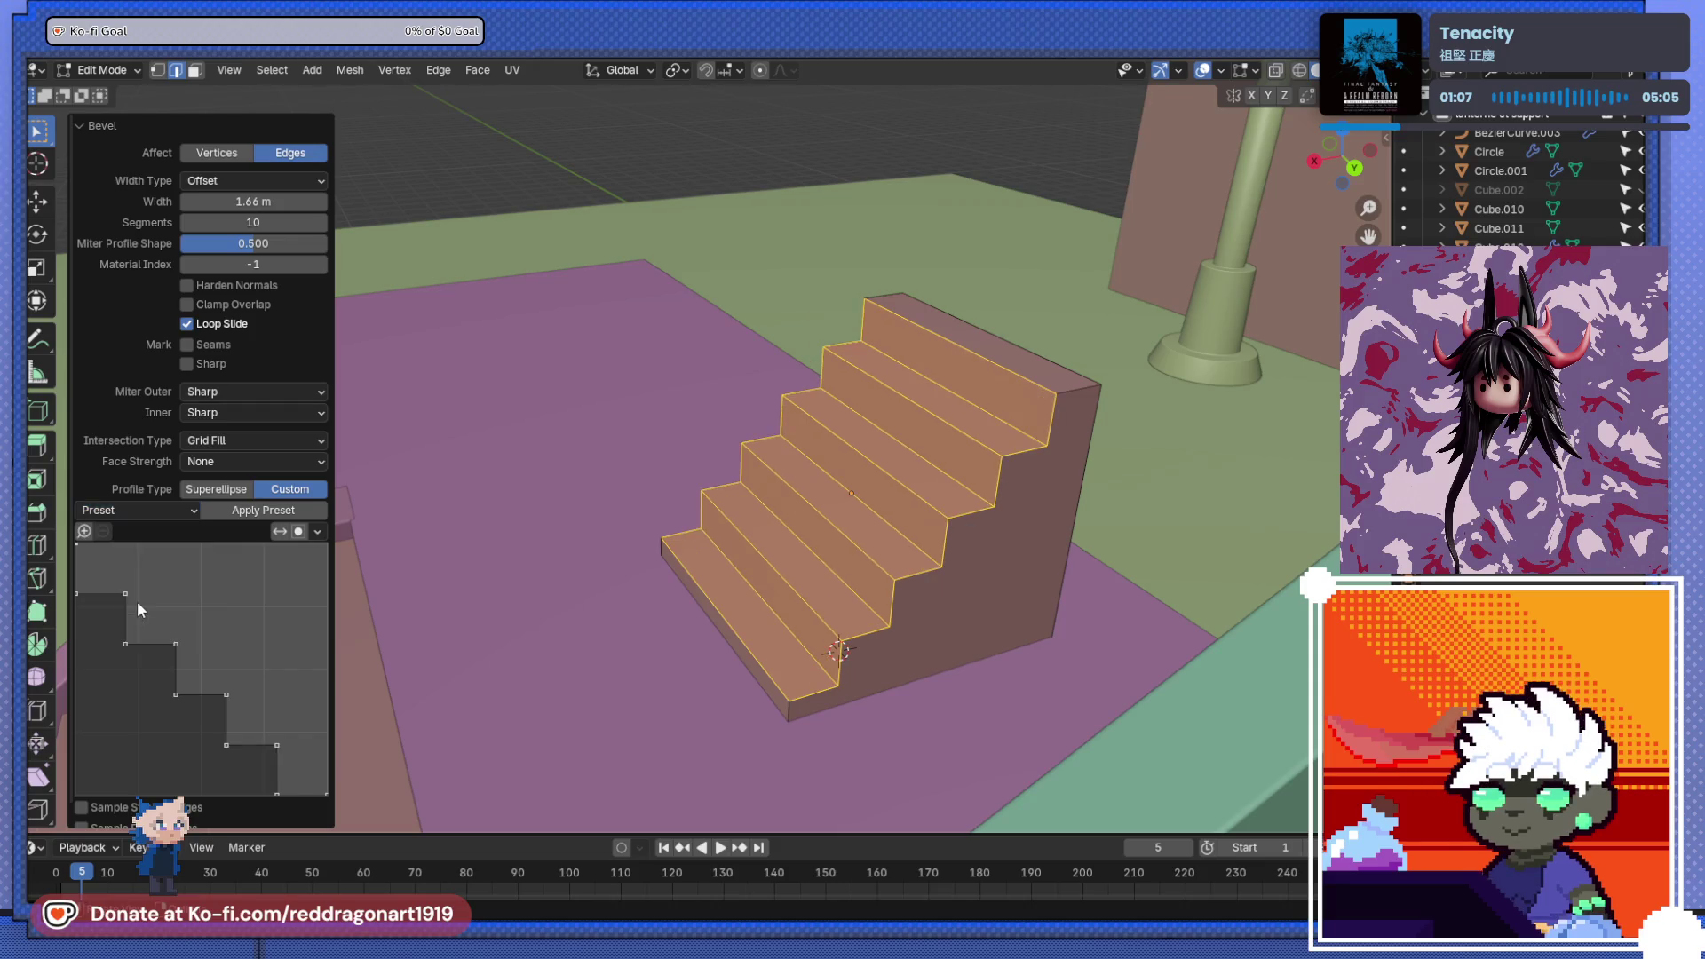
pyautogui.moveTo(1041, 535)
pyautogui.mouseDown(button='middle')
pyautogui.moveTo(1020, 429)
pyautogui.moveTo(822, 370)
pyautogui.moveTo(1028, 533)
pyautogui.moveTo(962, 514)
pyautogui.moveTo(1045, 539)
pyautogui.moveTo(950, 577)
pyautogui.moveTo(650, 610)
pyautogui.mouseUp(button='middle')
pyautogui.moveTo(887, 604); pyautogui.dragTo(873, 645, button='middle')
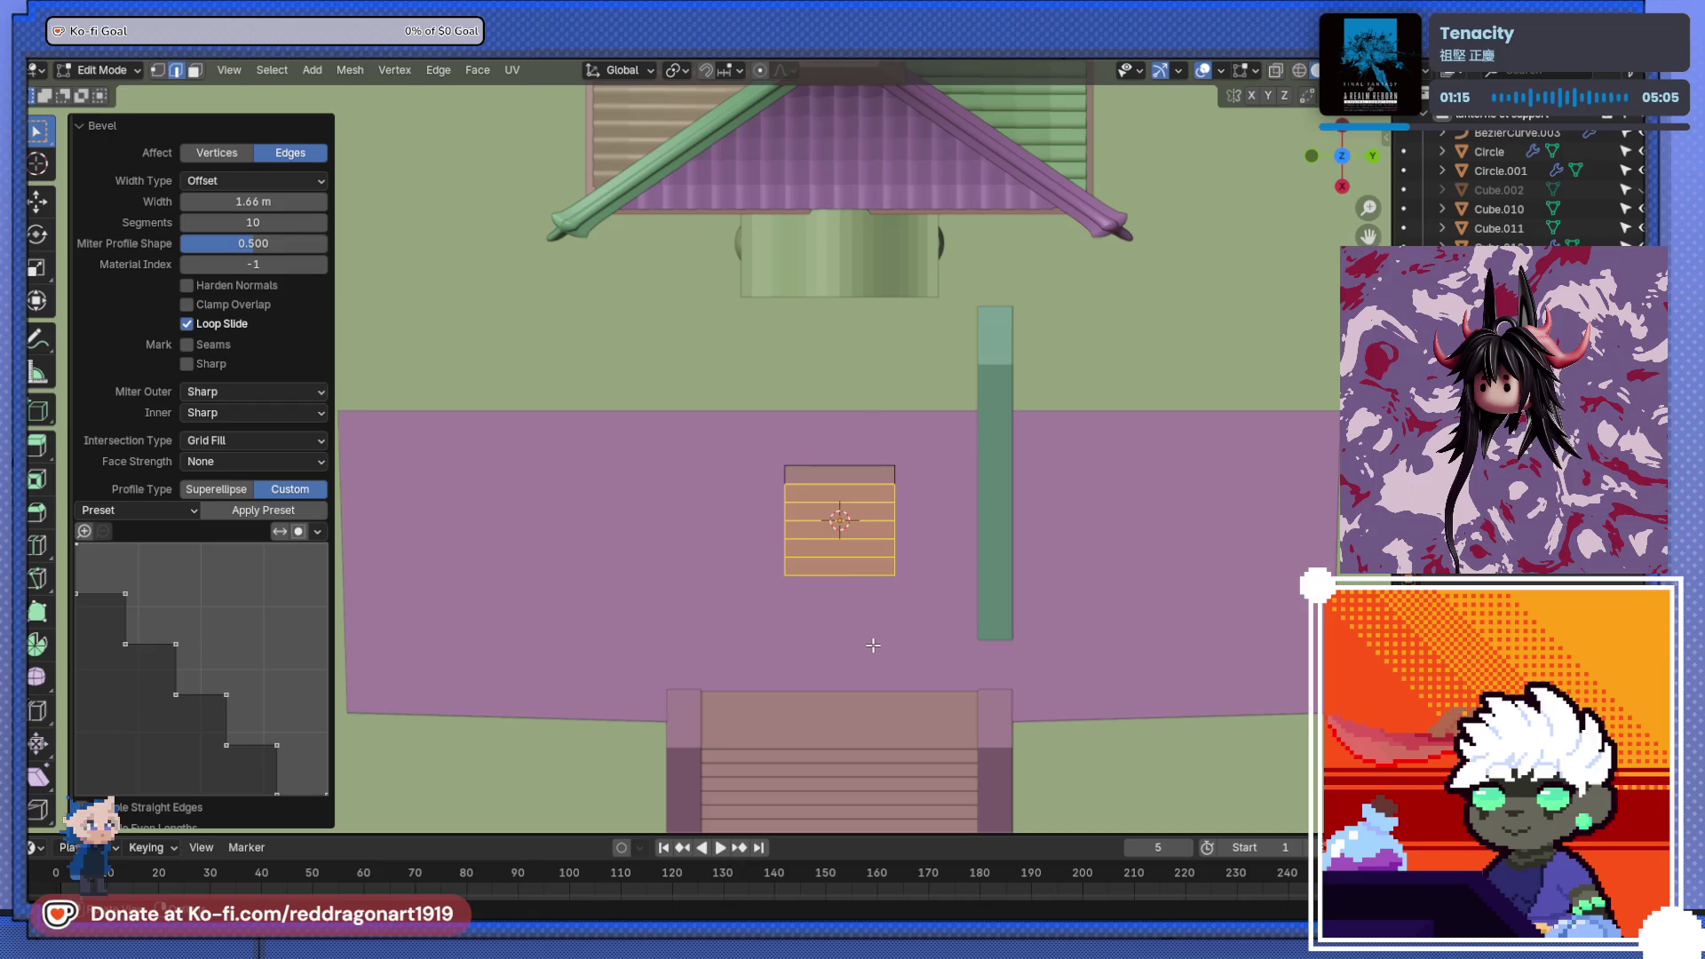
# - Undo the stepped bevel and return to Object Mode
pyautogui.press('s')
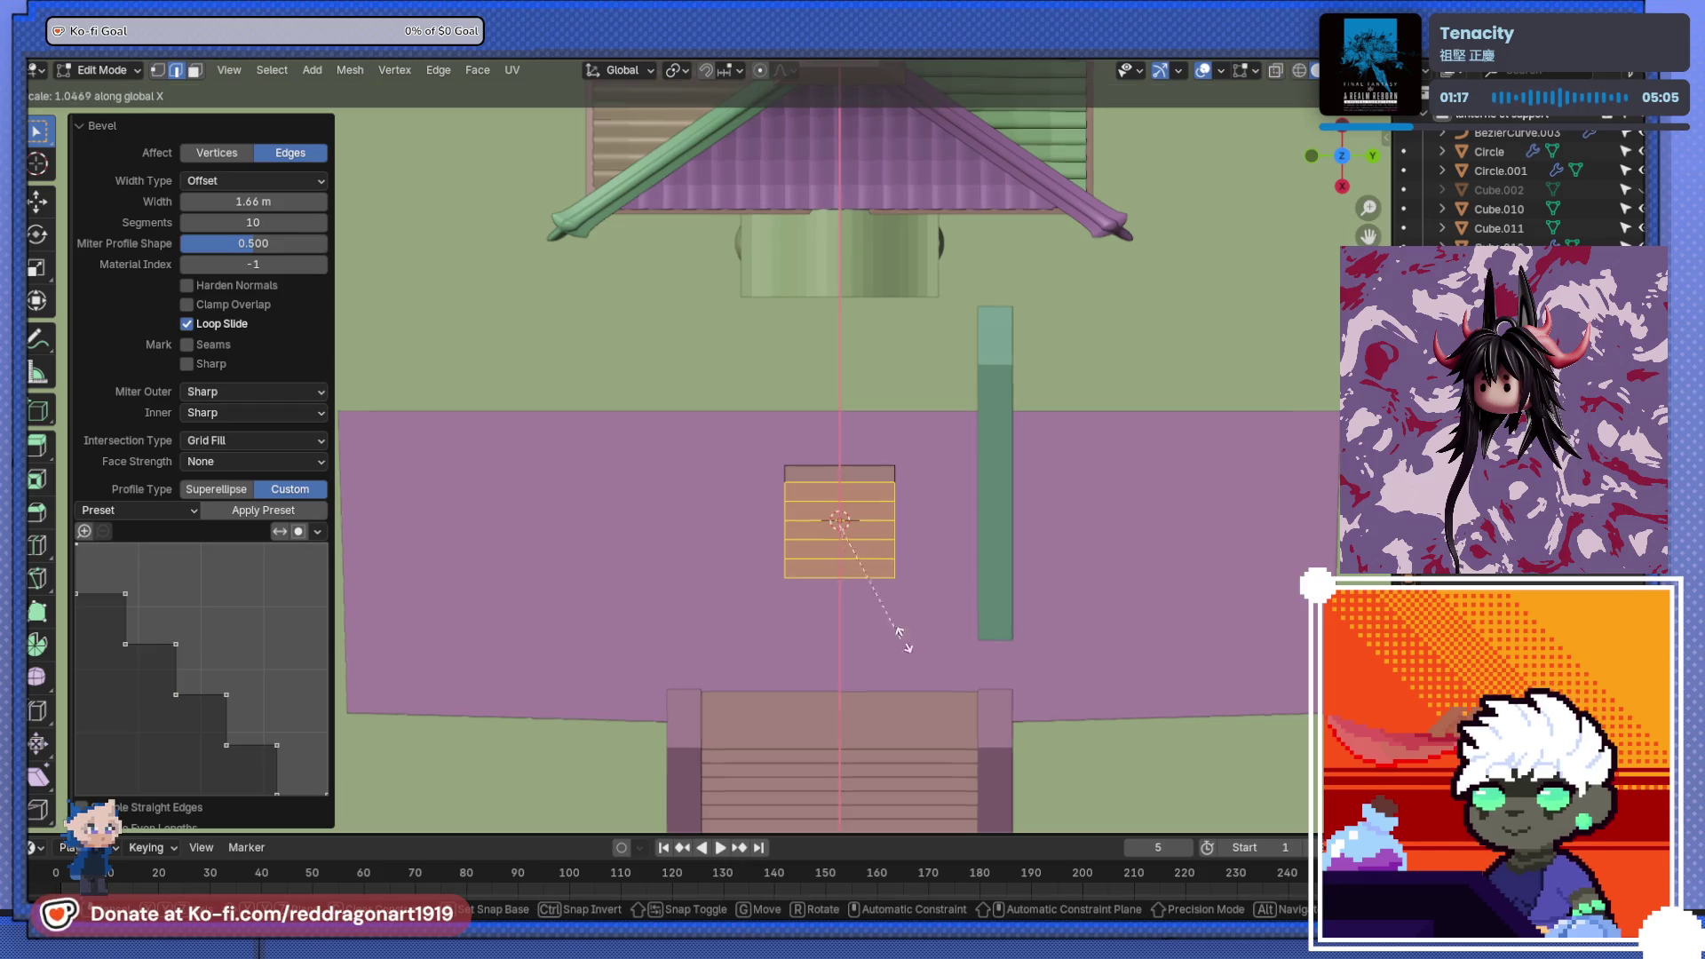
pyautogui.press('Escape')
pyautogui.hotkey('ctrl', 'z')
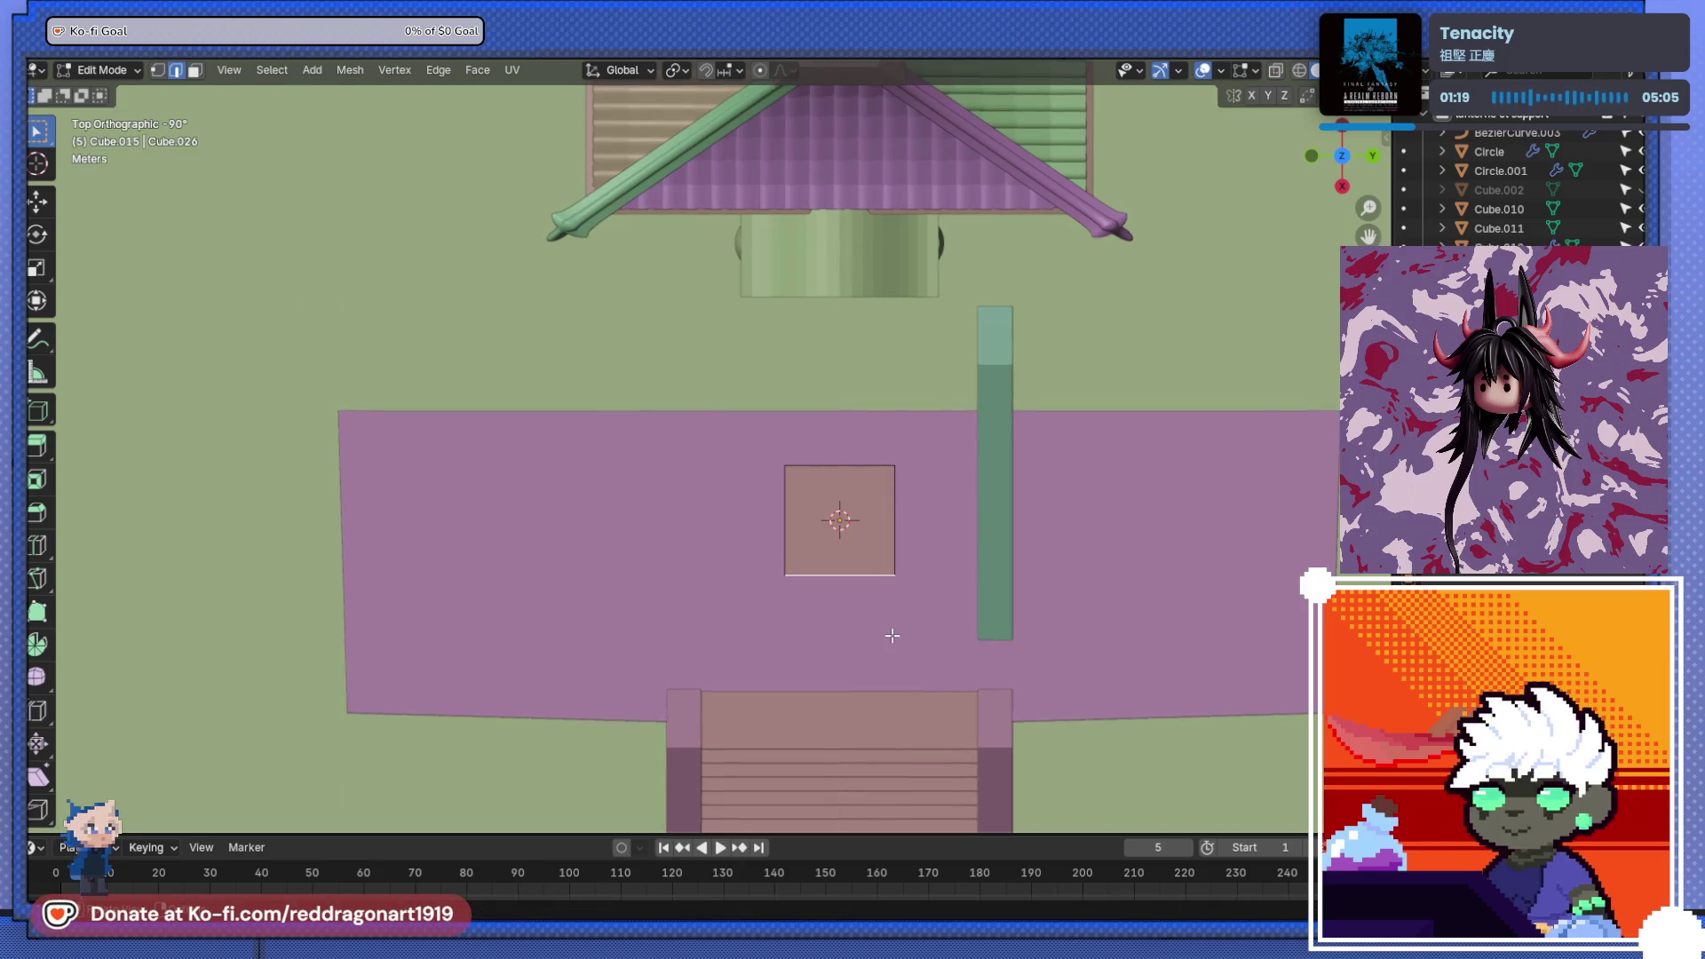
pyautogui.keyDown('shift'); pyautogui.moveTo(892, 636); pyautogui.dragTo(840, 529, button='middle'); pyautogui.keyUp('shift')
pyautogui.press('Tab')
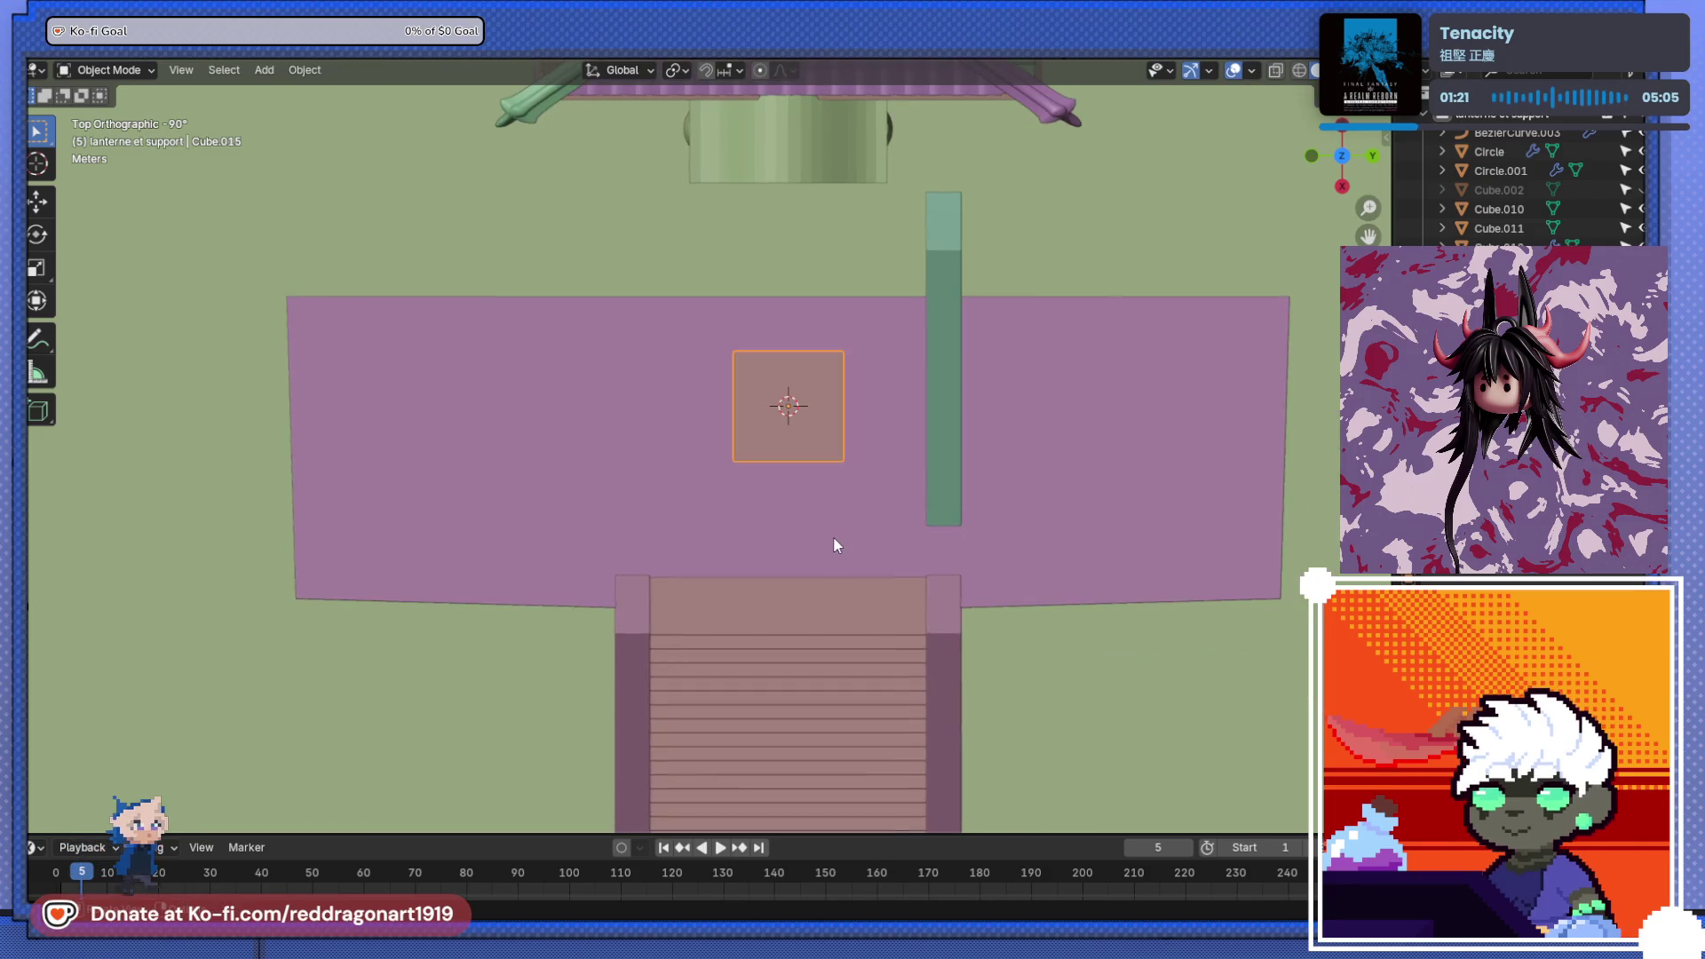
# - Stretch the cube along Y to 2.502 into a long block
pyautogui.press('s')
pyautogui.press('y')
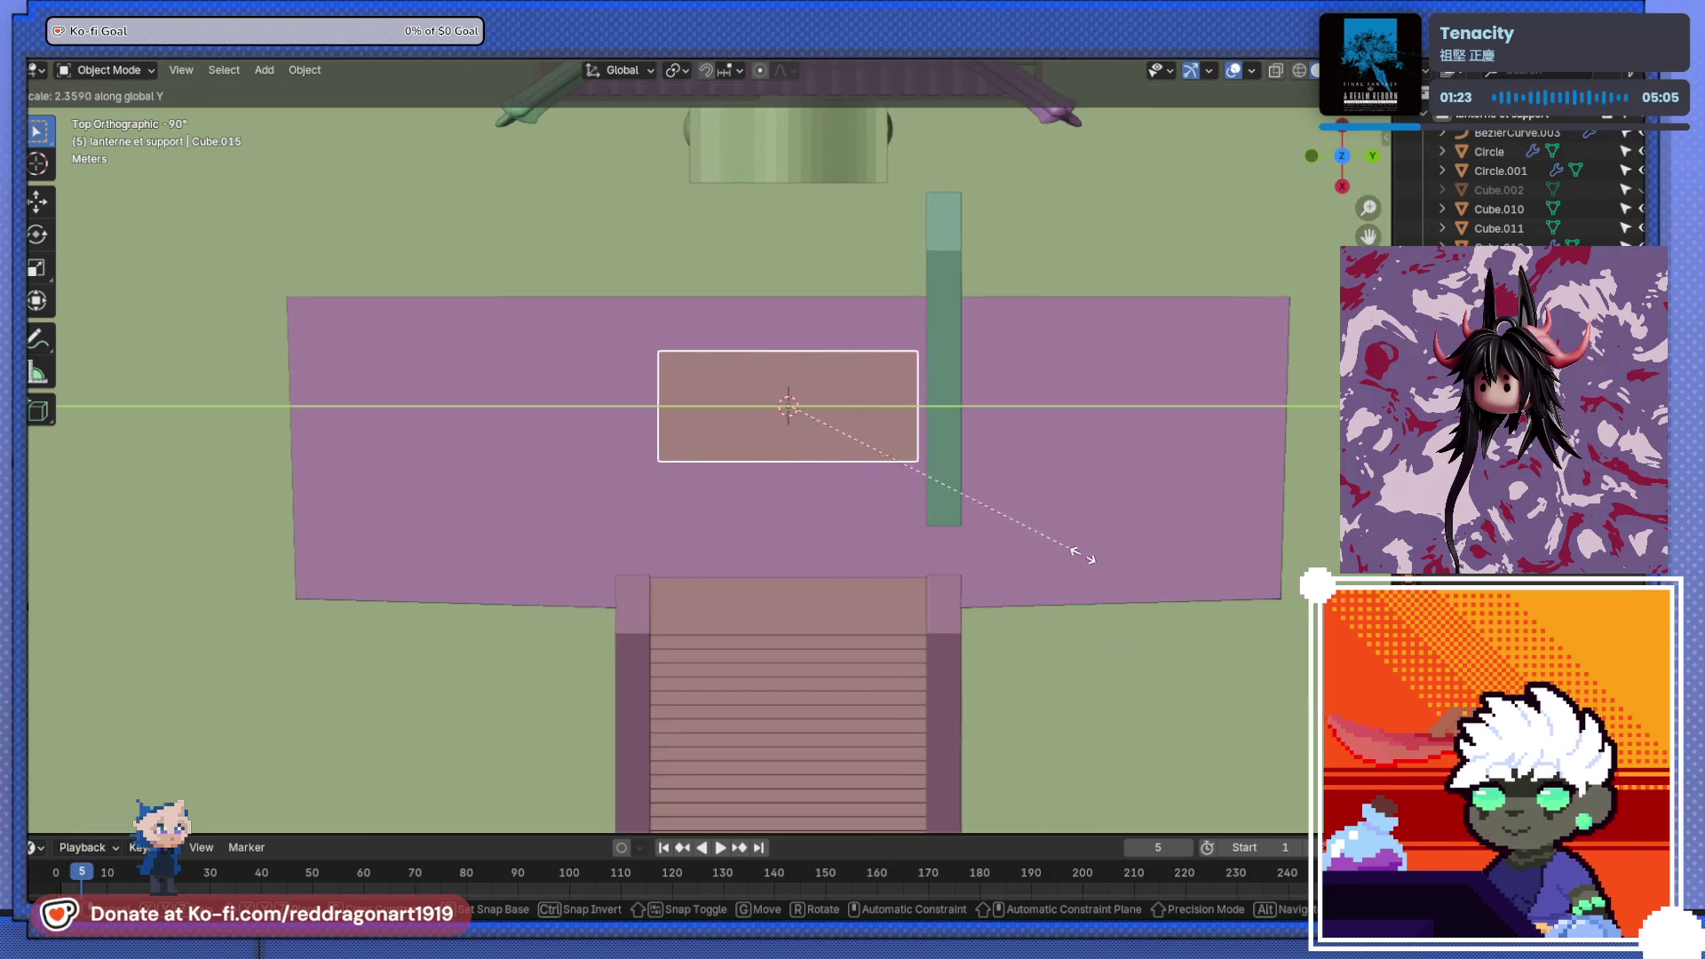
pyautogui.click(1103, 556)
pyautogui.moveTo(1103, 556)
pyautogui.mouseDown(button='middle')
pyautogui.moveTo(824, 420)
pyautogui.moveTo(803, 376)
pyautogui.moveTo(865, 376)
pyautogui.moveTo(957, 413)
pyautogui.moveTo(789, 426)
pyautogui.moveTo(886, 449)
pyautogui.moveTo(796, 533)
pyautogui.moveTo(962, 471)
pyautogui.moveTo(785, 489)
pyautogui.moveTo(1159, 513)
pyautogui.mouseUp(button='middle')
pyautogui.click(871, 564)
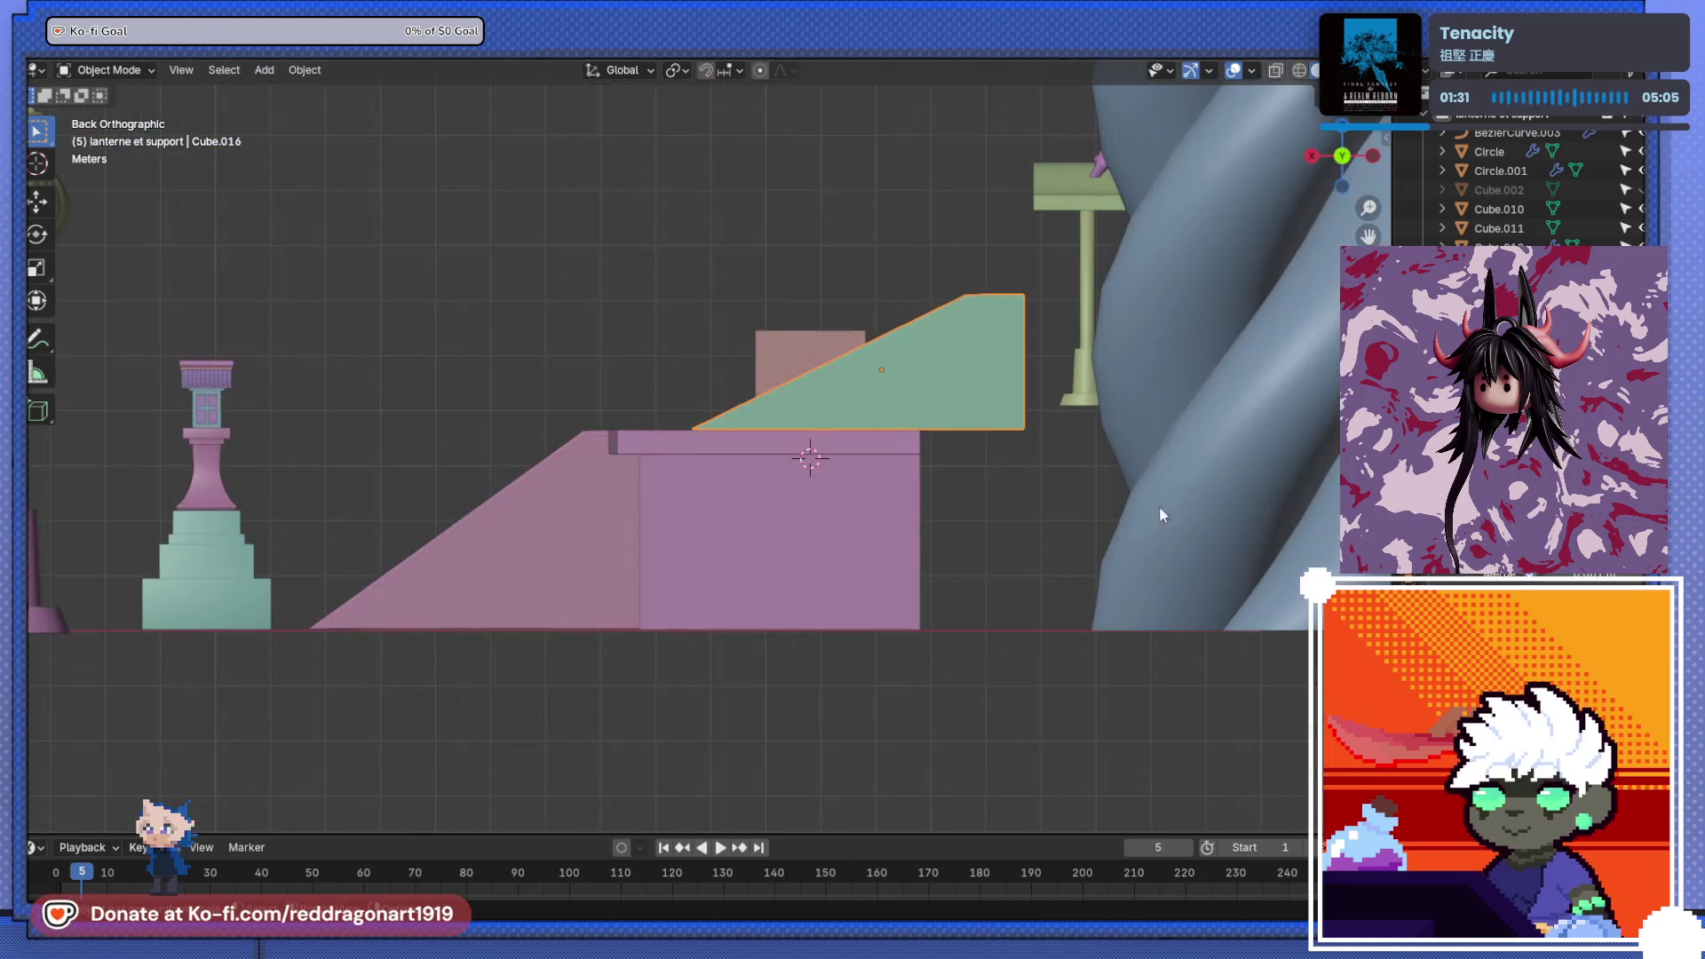
# - Shift the green ramp along X and narrow it along the X axis
pyautogui.press('g')
pyautogui.press('x')
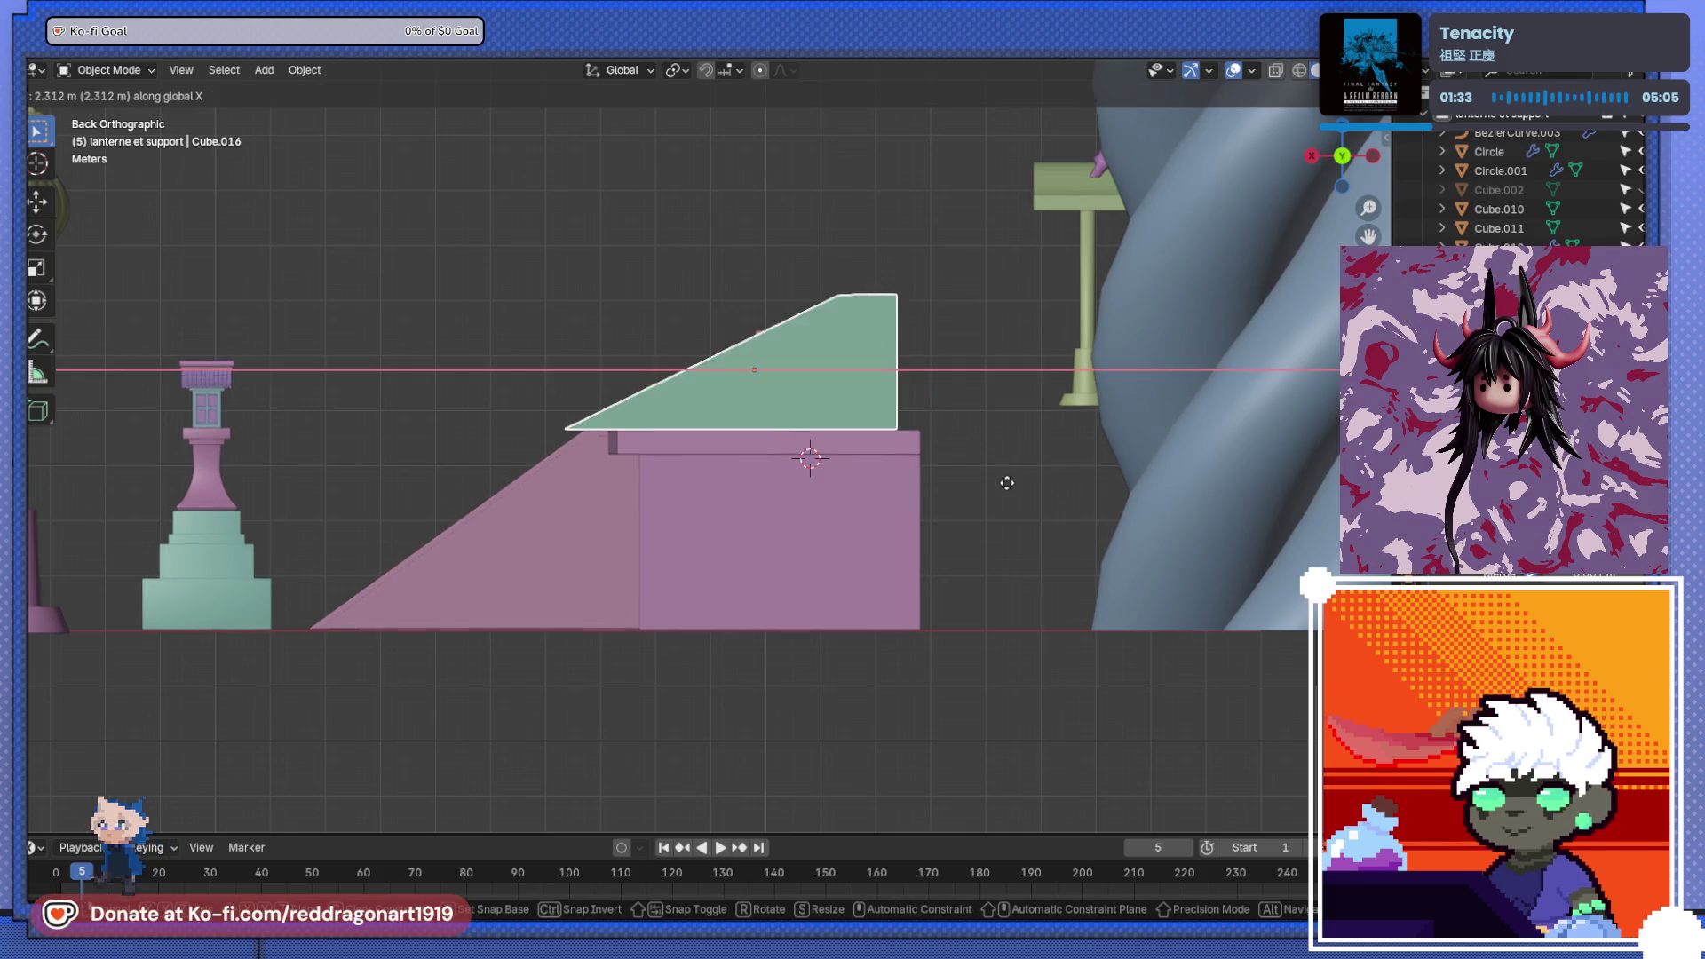
pyautogui.click(957, 481)
pyautogui.moveTo(957, 481); pyautogui.dragTo(860, 577, button='middle')
pyautogui.press('s')
pyautogui.press('y')
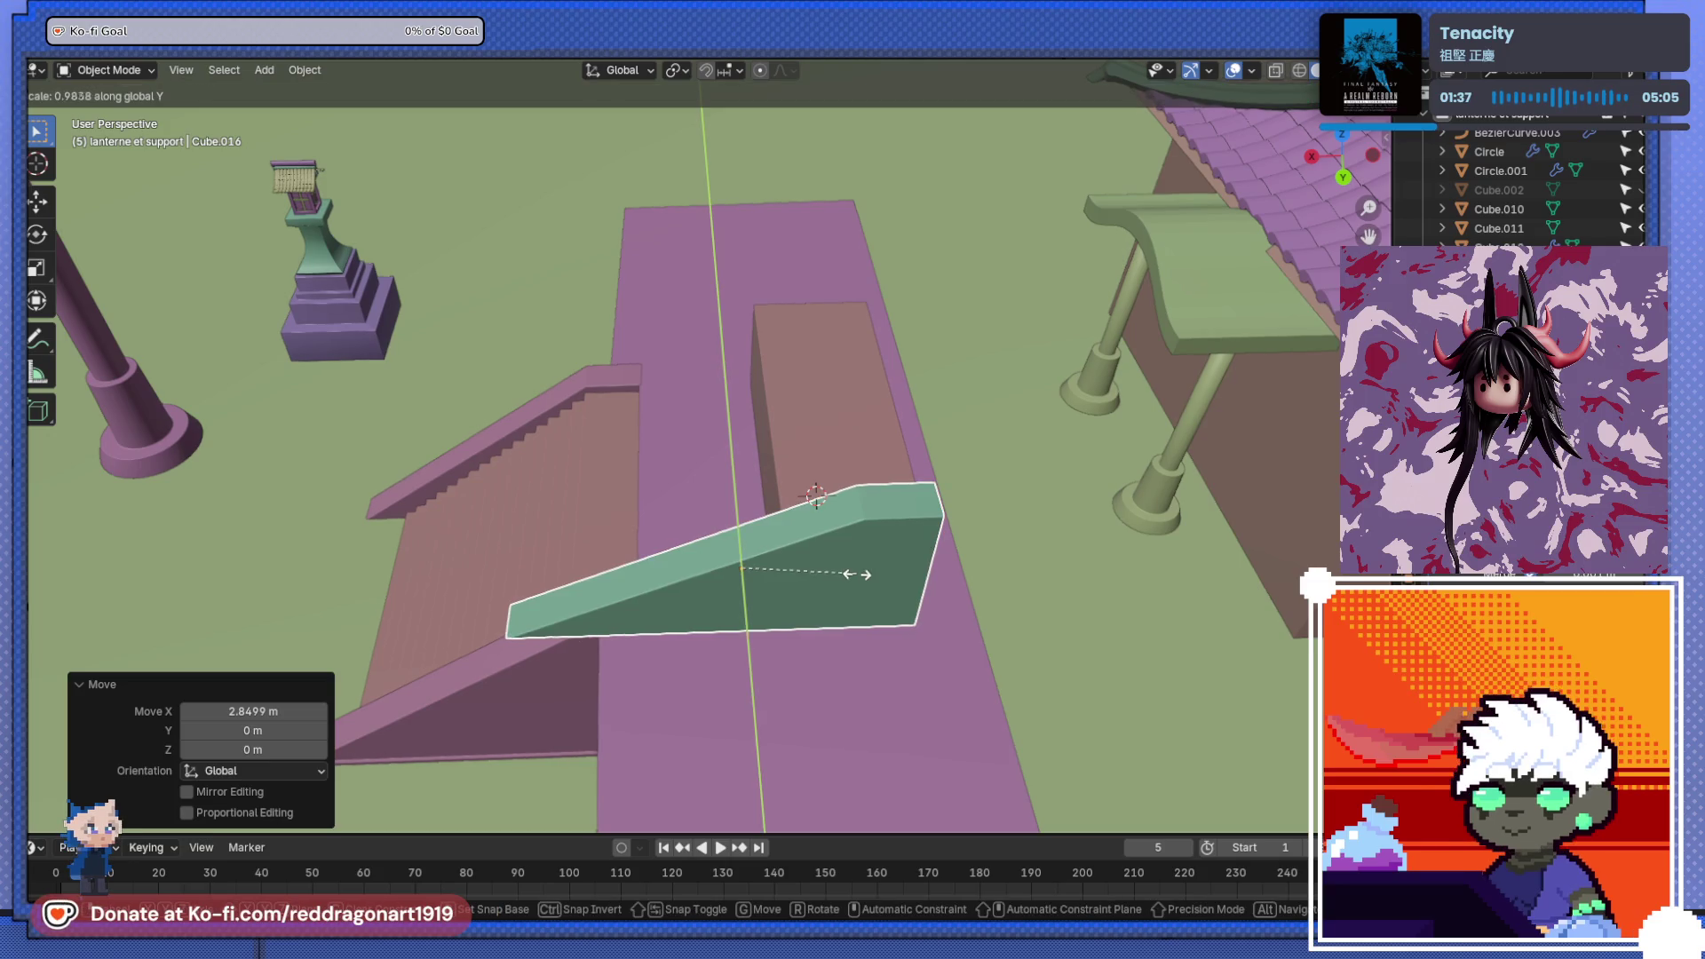
pyautogui.press('x')
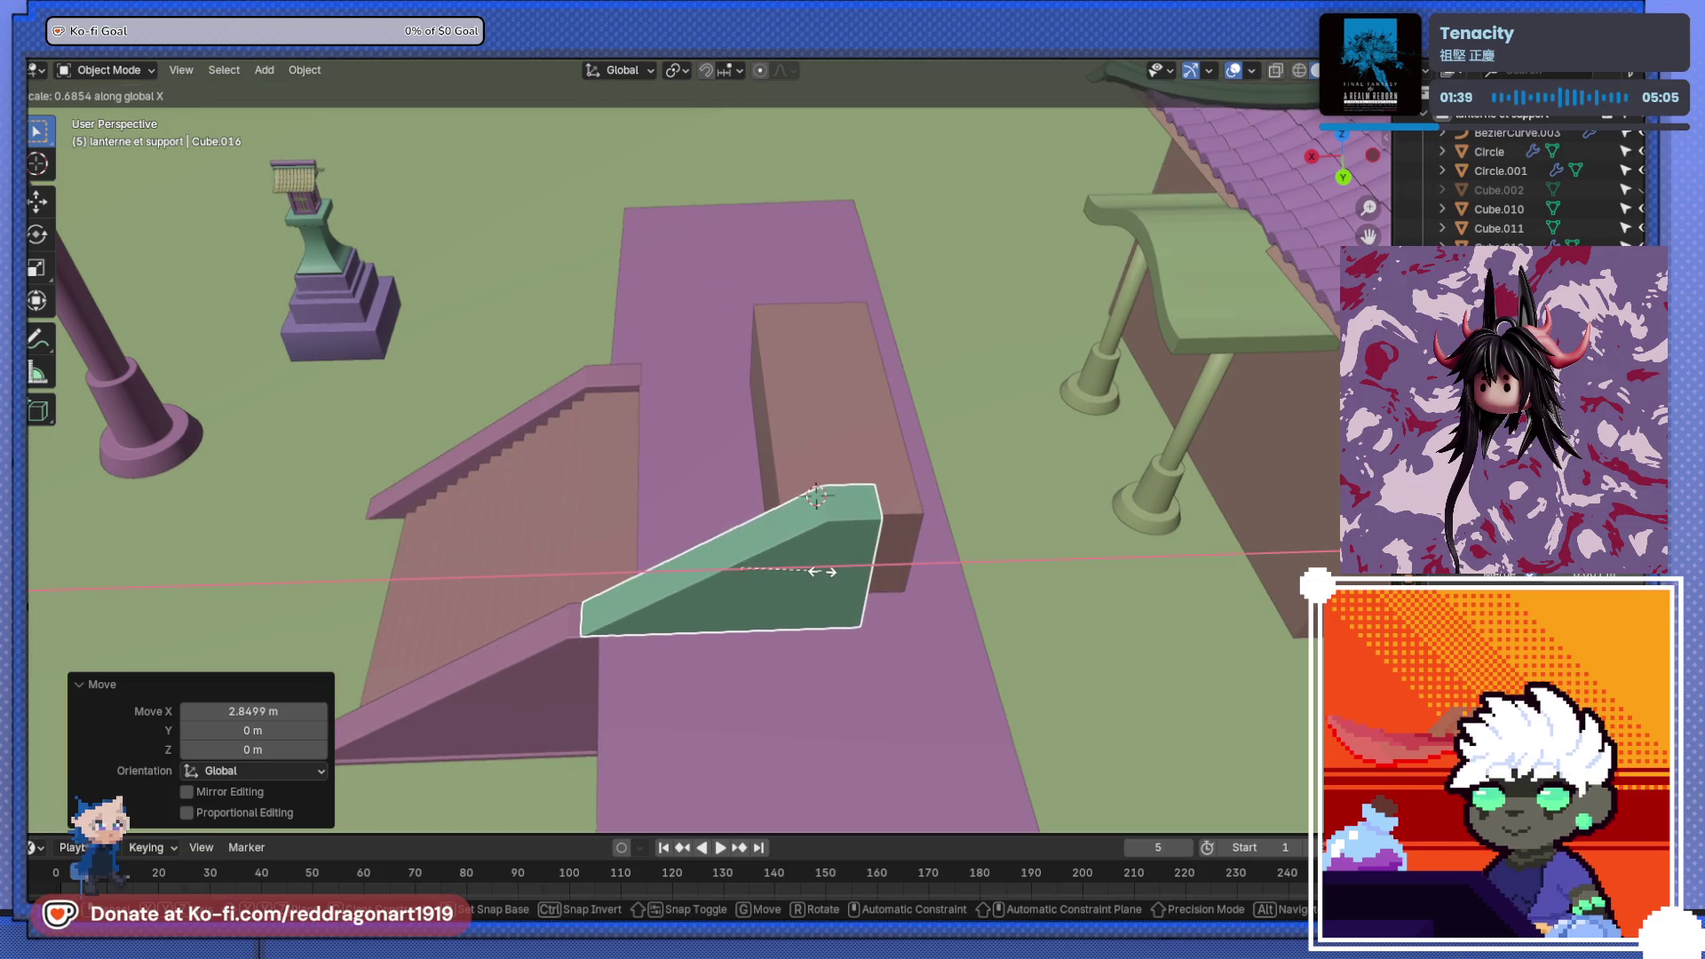
pyautogui.click(824, 574)
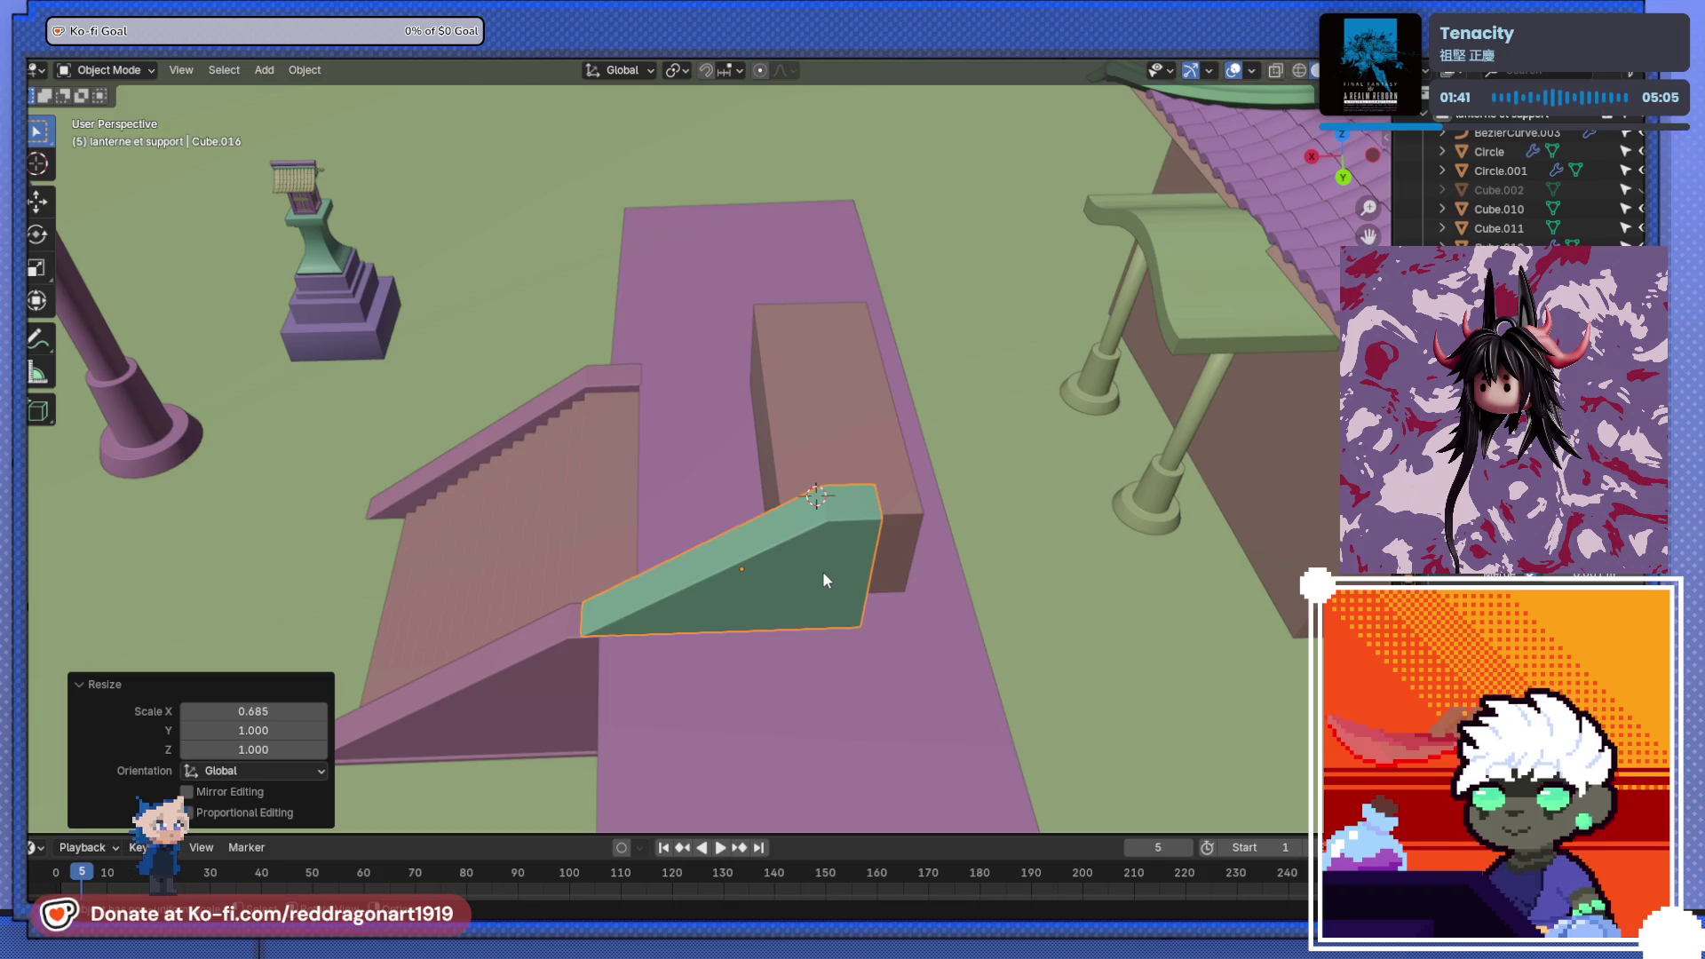
# - Slide the ramp, then move the ramp and brown block together along X
pyautogui.press('g')
pyautogui.press('y')
pyautogui.press('x')
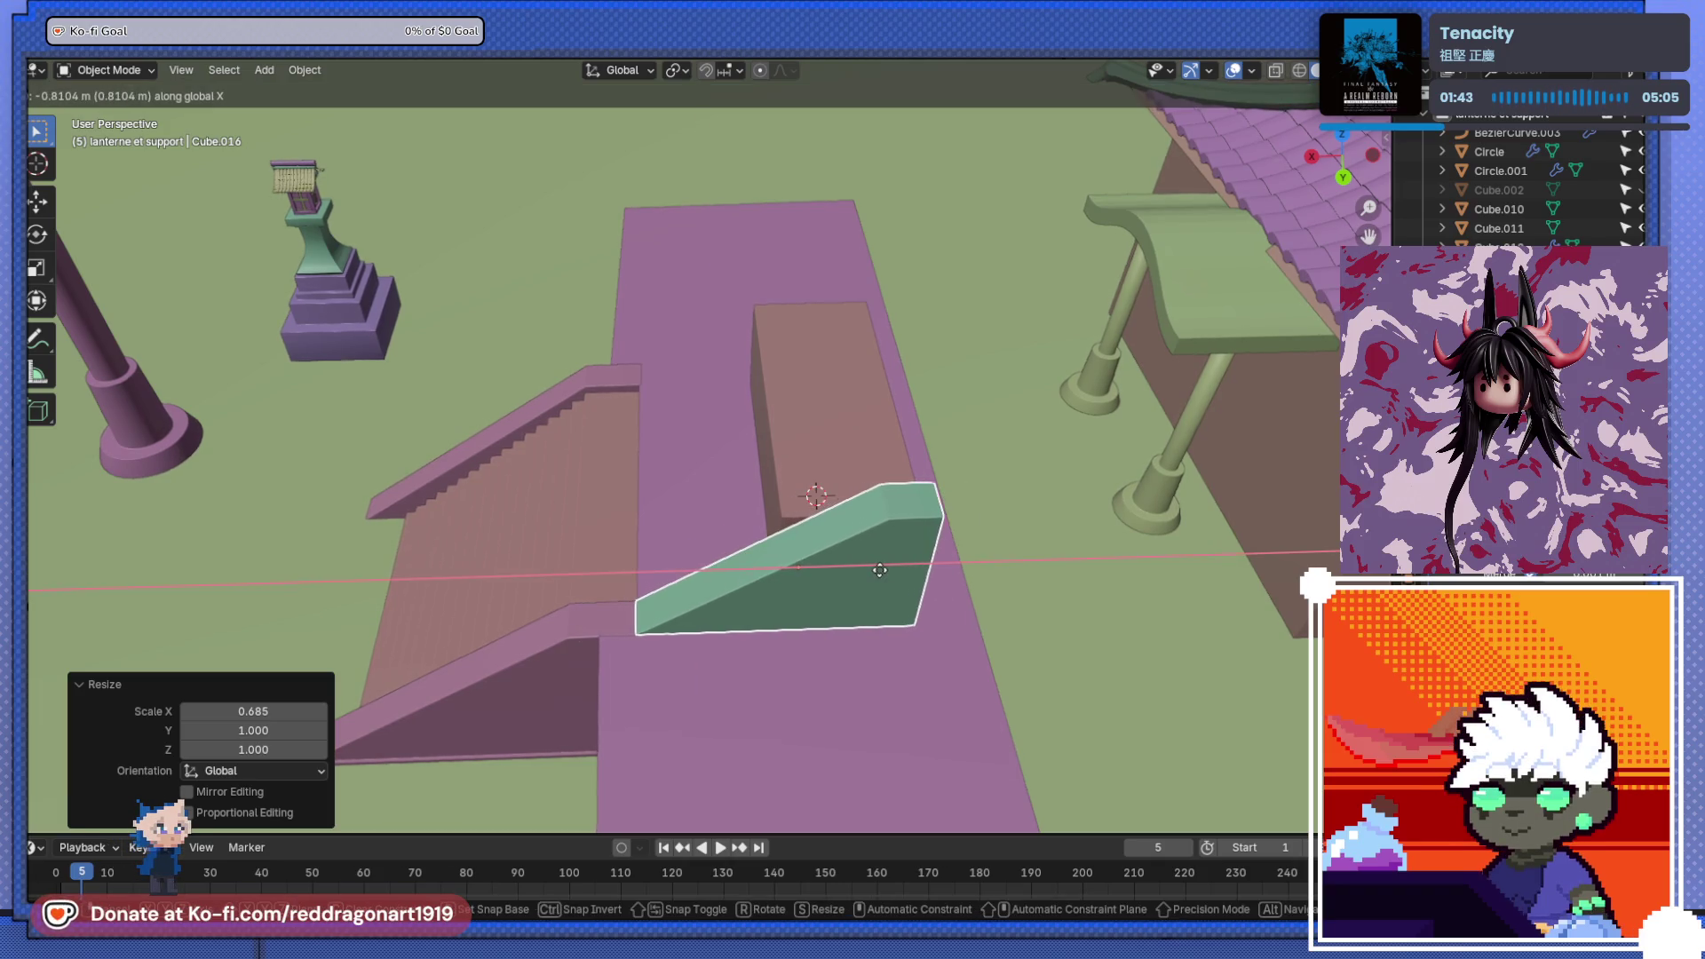
pyautogui.click(827, 579)
pyautogui.moveTo(827, 579); pyautogui.dragTo(783, 663, button='middle')
pyautogui.keyDown('shift'); pyautogui.click(775, 577); pyautogui.keyUp('shift')
pyautogui.moveTo(776, 577)
pyautogui.mouseDown(button='middle')
pyautogui.moveTo(940, 410)
pyautogui.moveTo(1045, 570)
pyautogui.moveTo(810, 506)
pyautogui.mouseUp(button='middle')
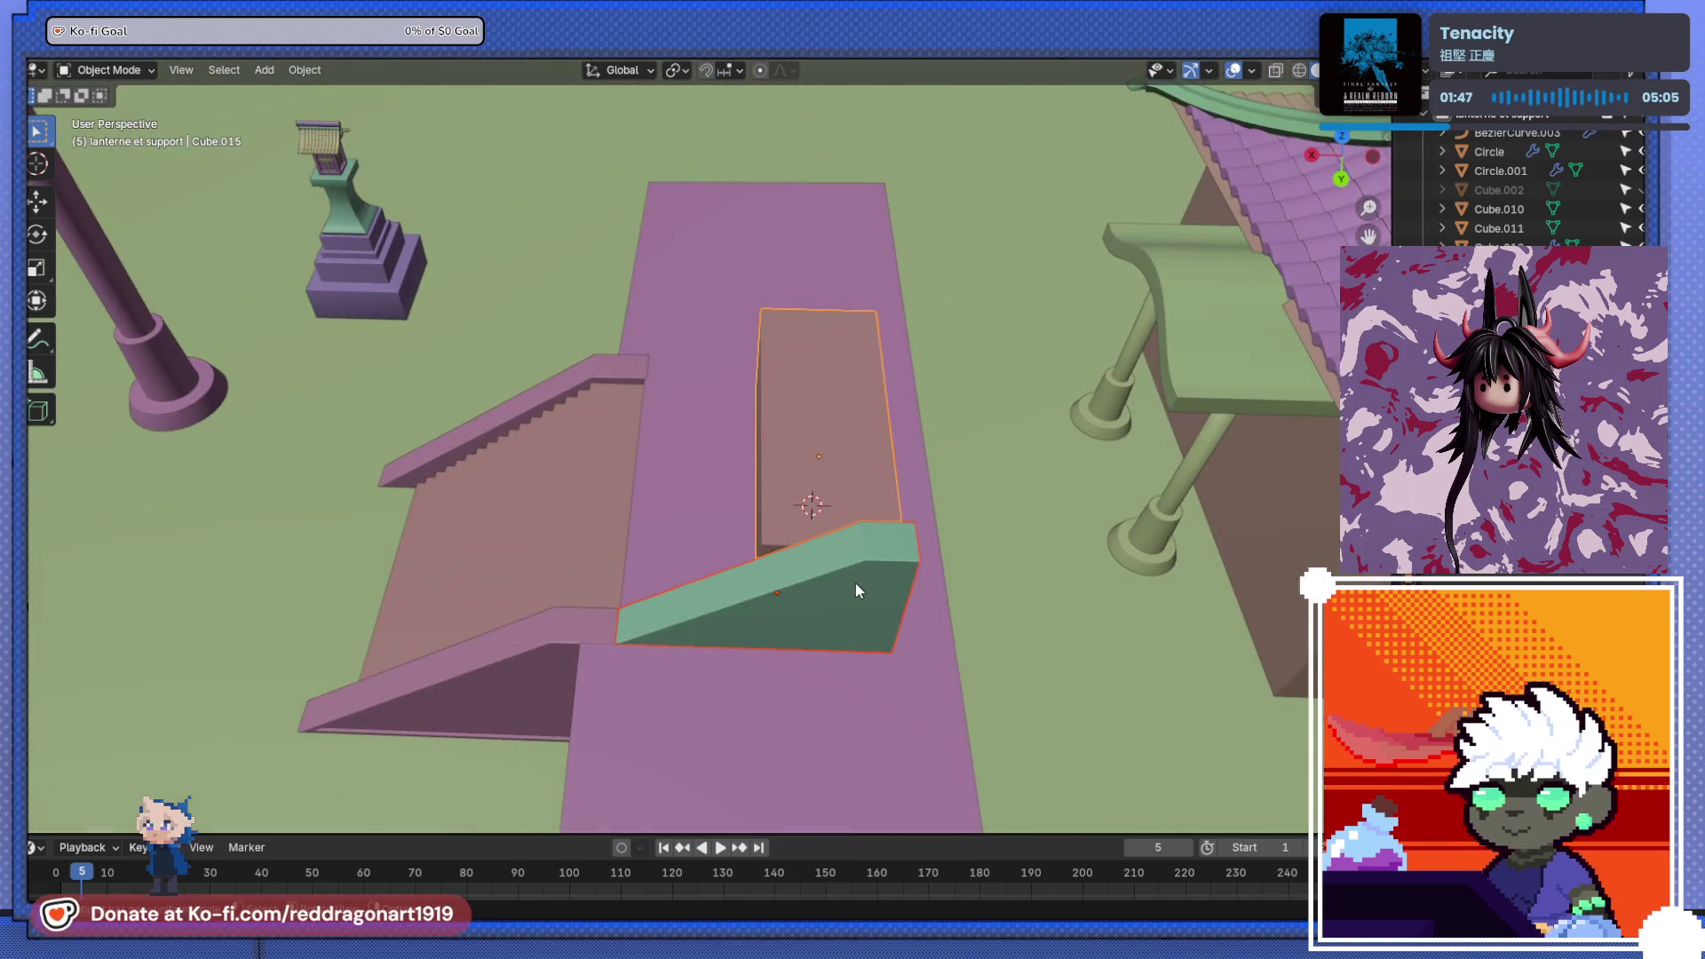
pyautogui.press('g')
pyautogui.press('x')
pyautogui.click(817, 604)
pyautogui.moveTo(817, 605)
pyautogui.mouseDown(button='middle')
pyautogui.moveTo(844, 569)
pyautogui.moveTo(870, 578)
pyautogui.moveTo(784, 575)
pyautogui.moveTo(807, 588)
pyautogui.moveTo(726, 561)
pyautogui.moveTo(726, 543)
pyautogui.mouseUp(button='middle')
pyautogui.press('g')
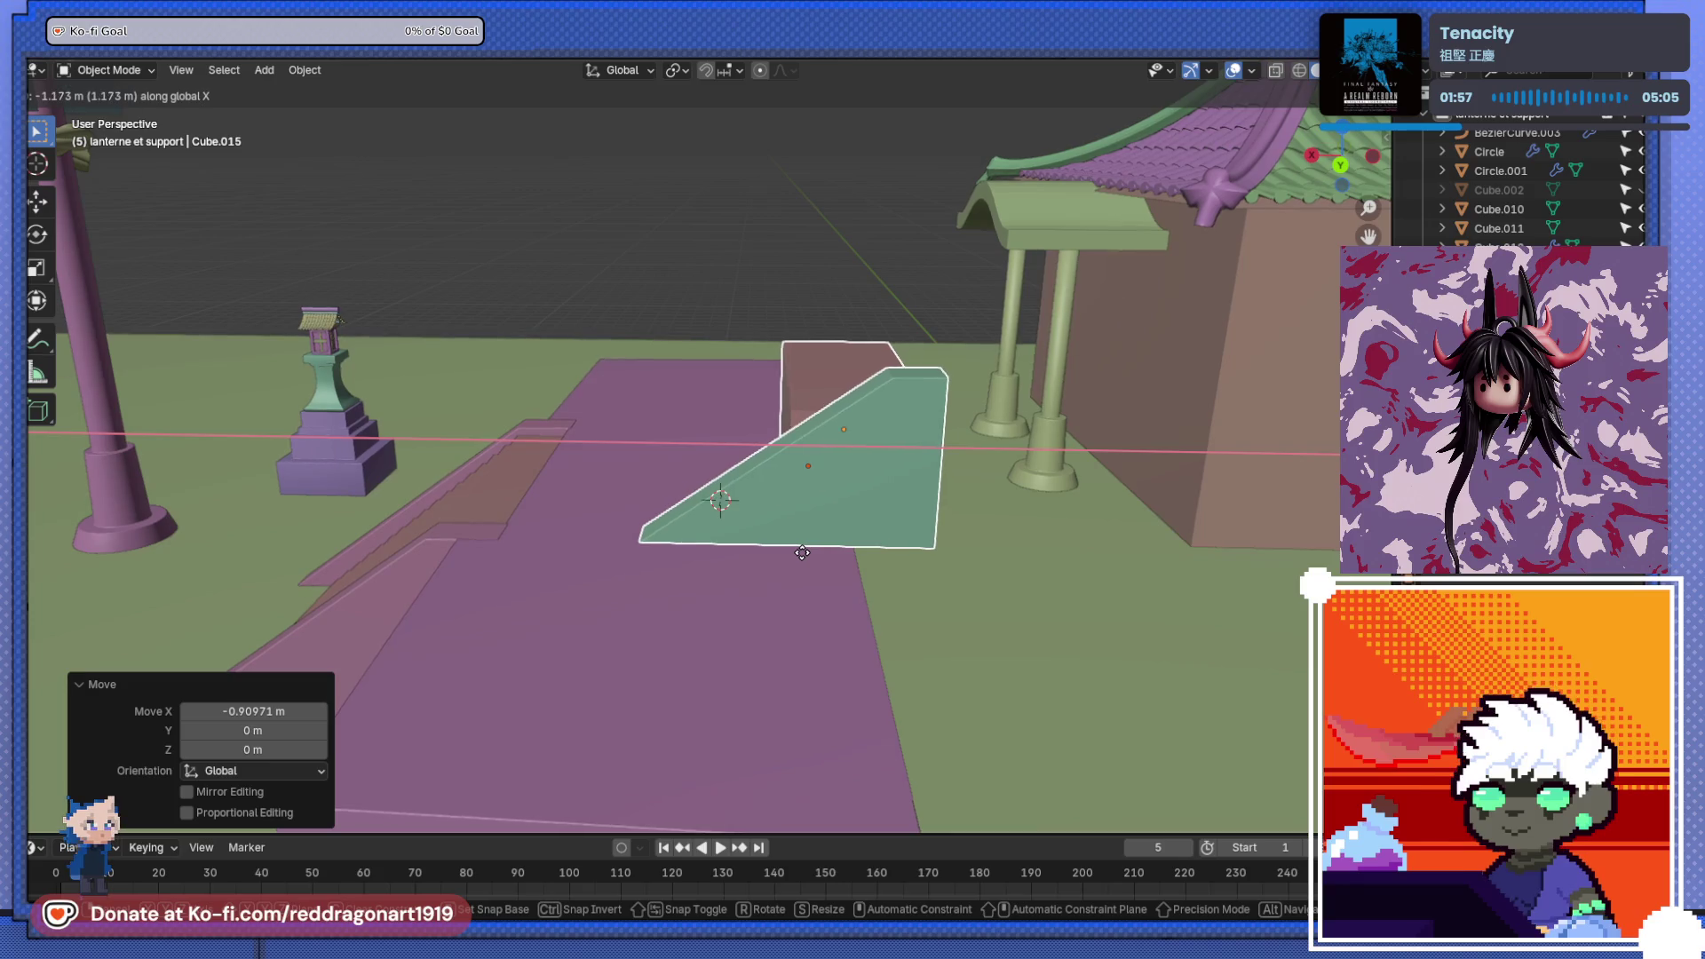
pyautogui.click(736, 539)
# - Scale the ramp to 0.854 and lower it 0.3665 m onto the platform
pyautogui.moveTo(736, 539)
pyautogui.mouseDown(button='middle')
pyautogui.moveTo(924, 494)
pyautogui.moveTo(768, 654)
pyautogui.mouseUp(button='middle')
pyautogui.scroll(3, 914, 493)
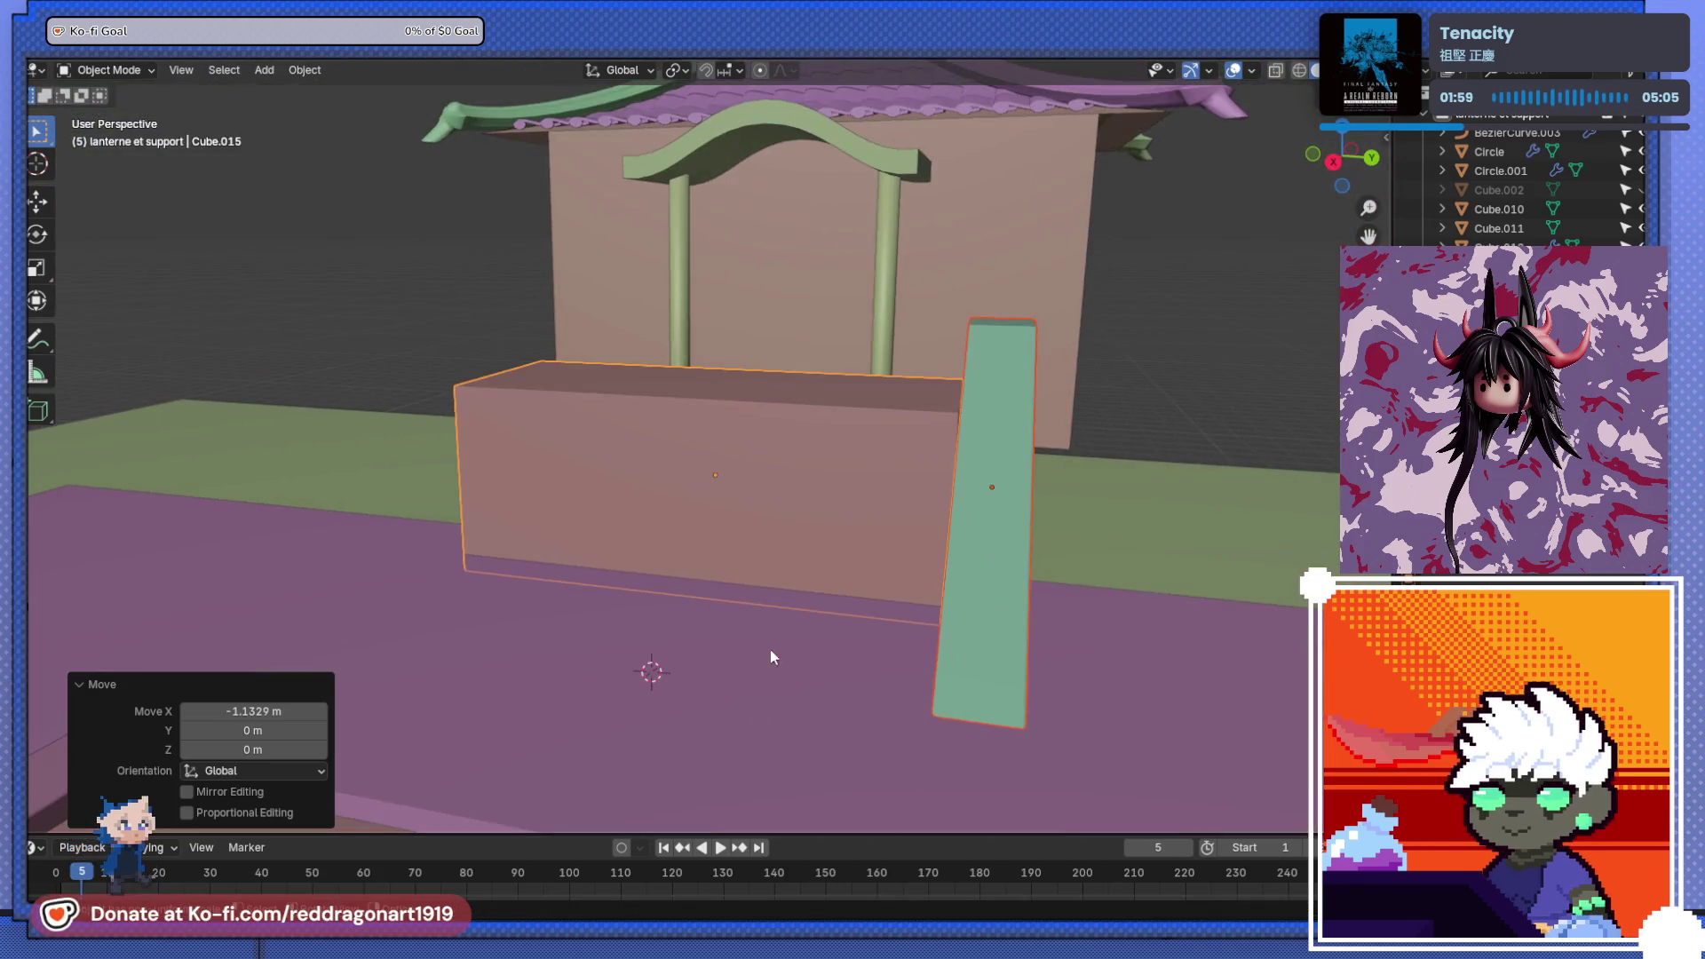
pyautogui.scroll(3, 712, 664)
pyautogui.moveTo(982, 538); pyautogui.dragTo(859, 493, button='middle')
pyautogui.press('s')
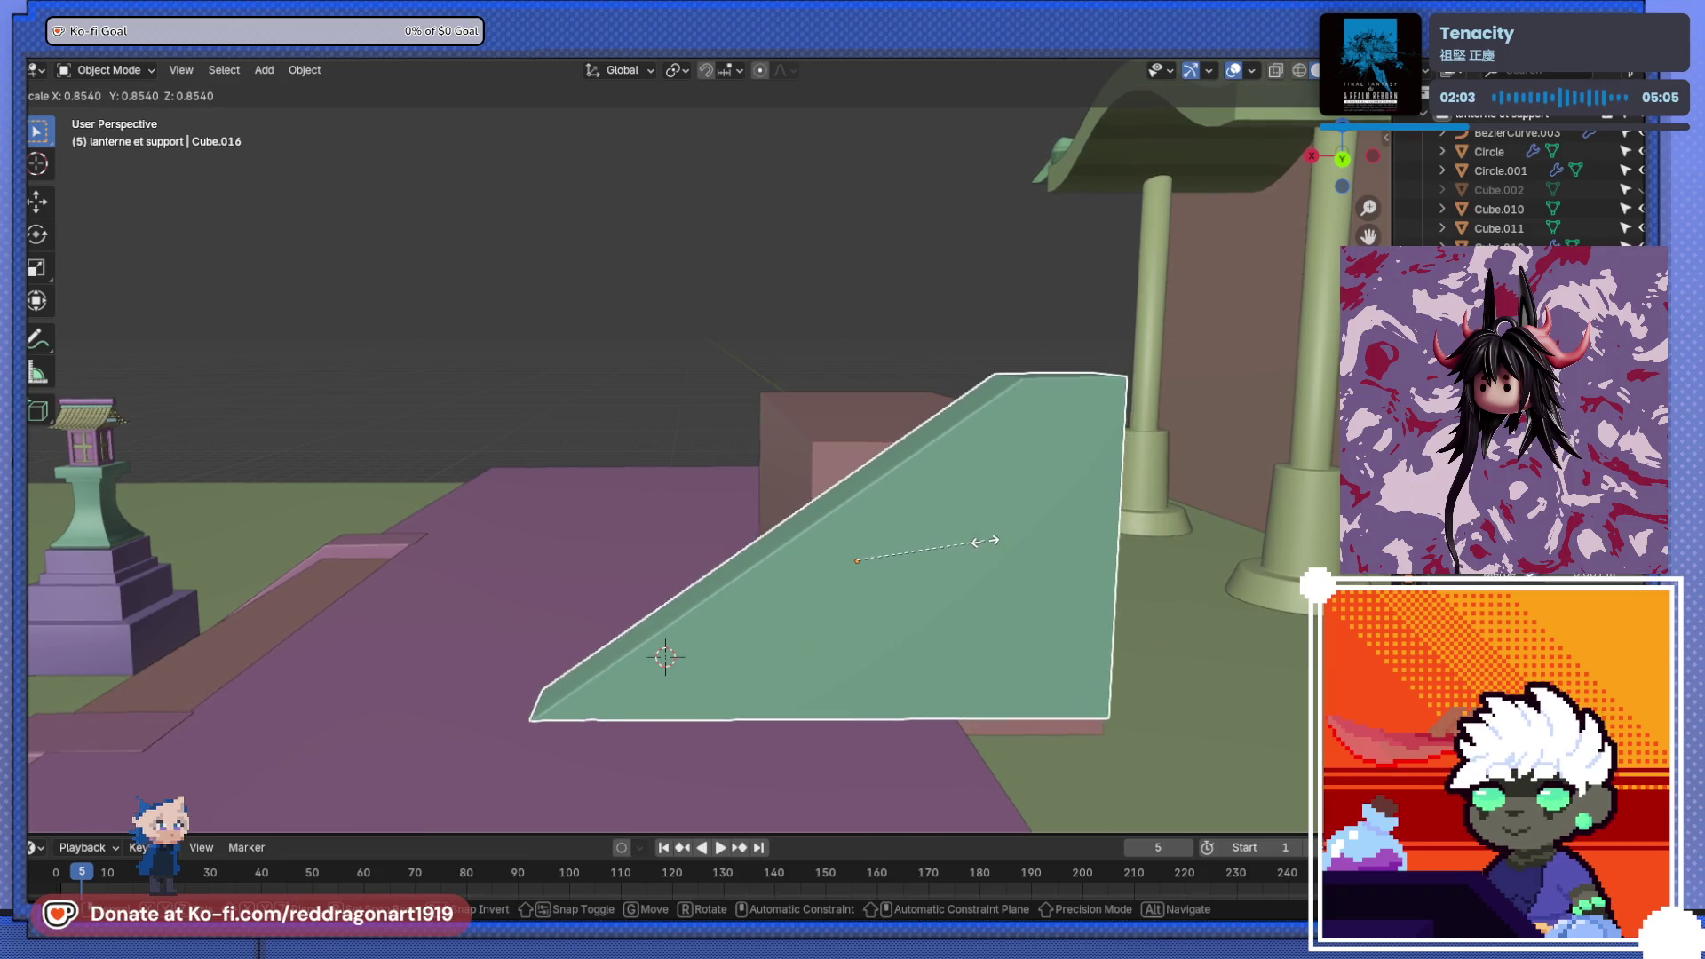
pyautogui.click(984, 621)
pyautogui.press('ctrl+KP_1')
pyautogui.press('g')
pyautogui.press('z')
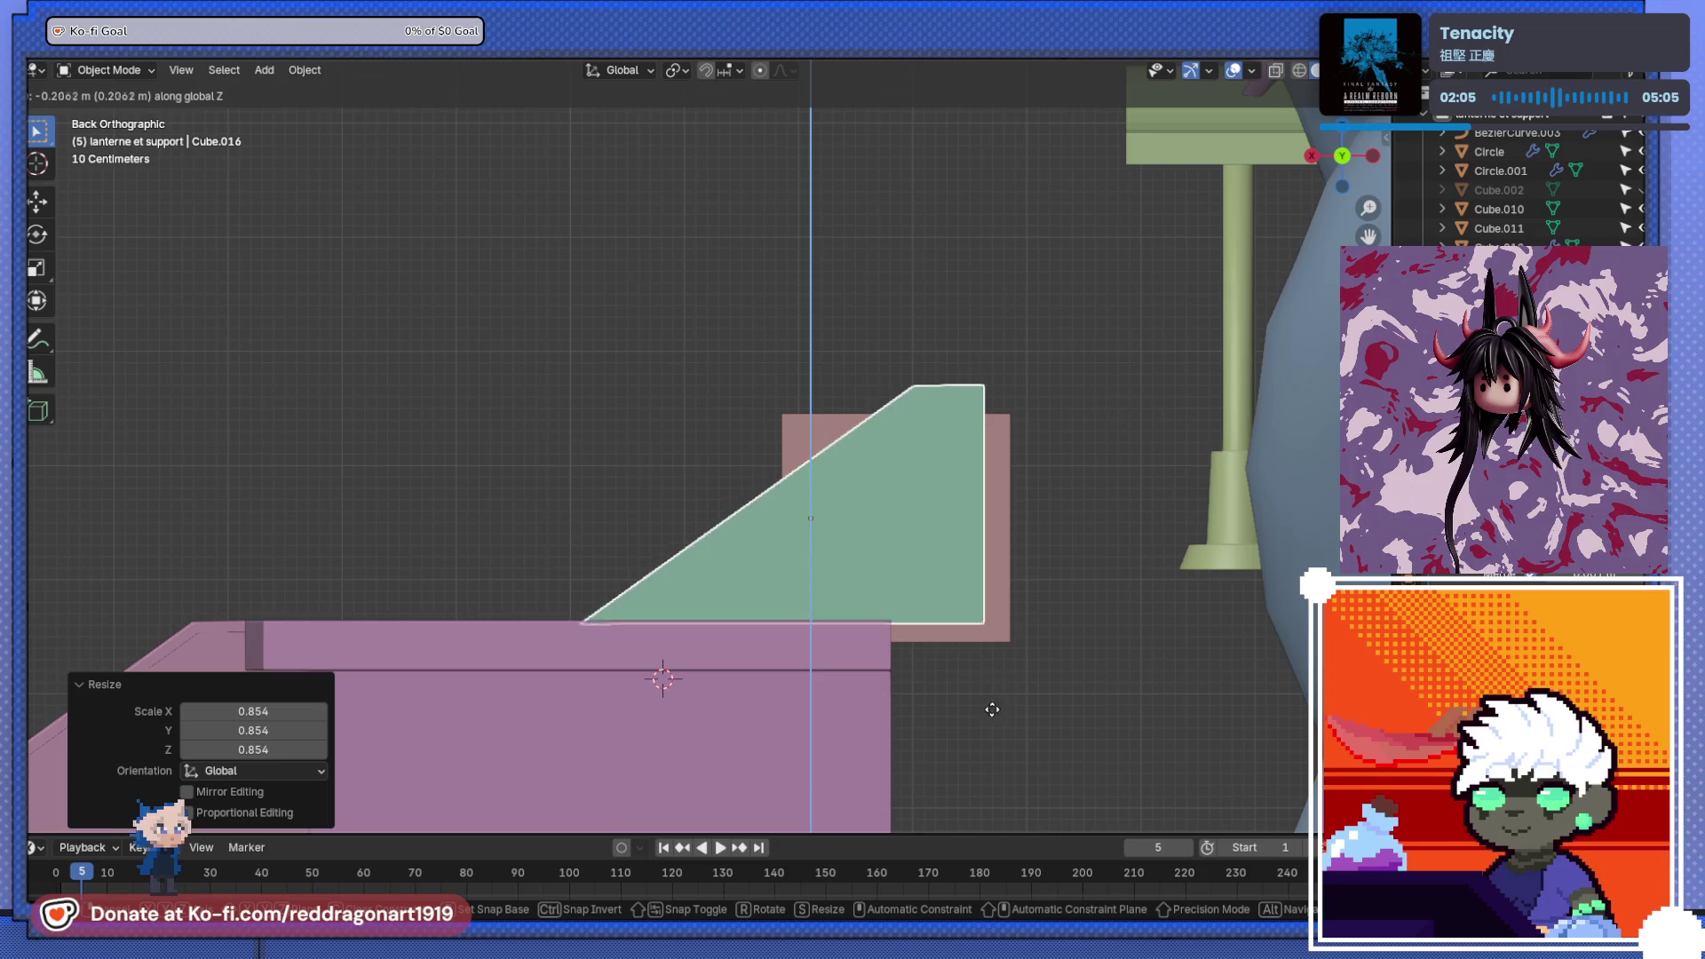
pyautogui.click(993, 728)
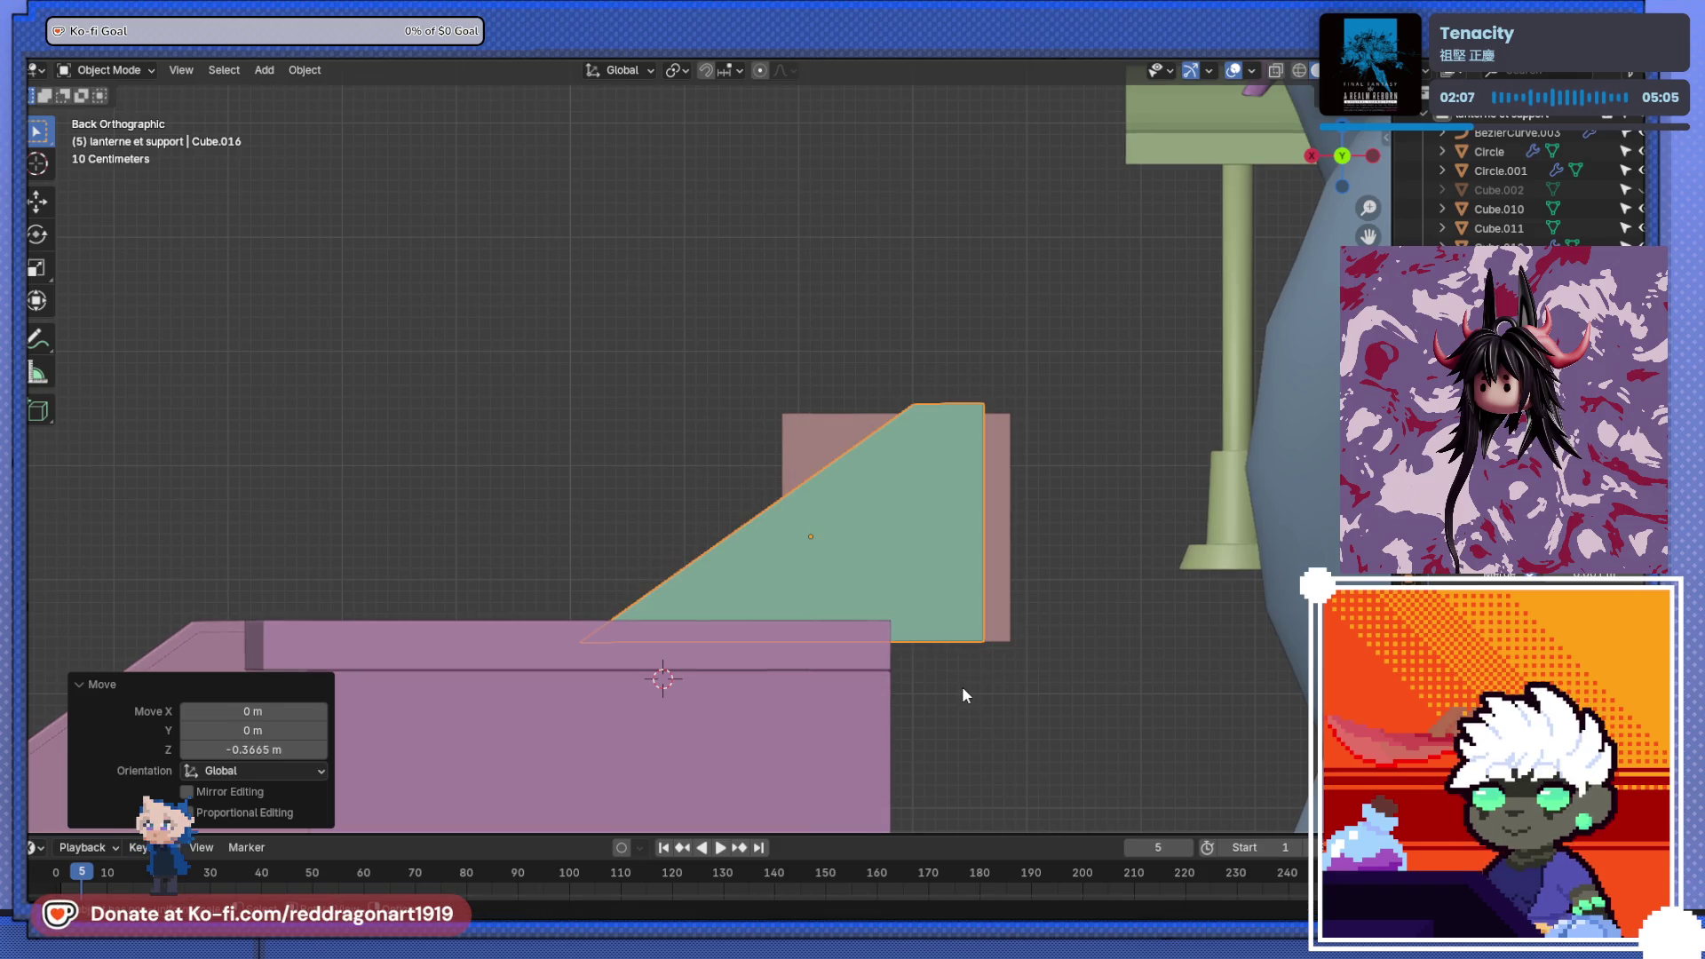
# - Shift the ramp −0.23669 m in X so it abuts the long block's end
pyautogui.press('g')
pyautogui.press('x')
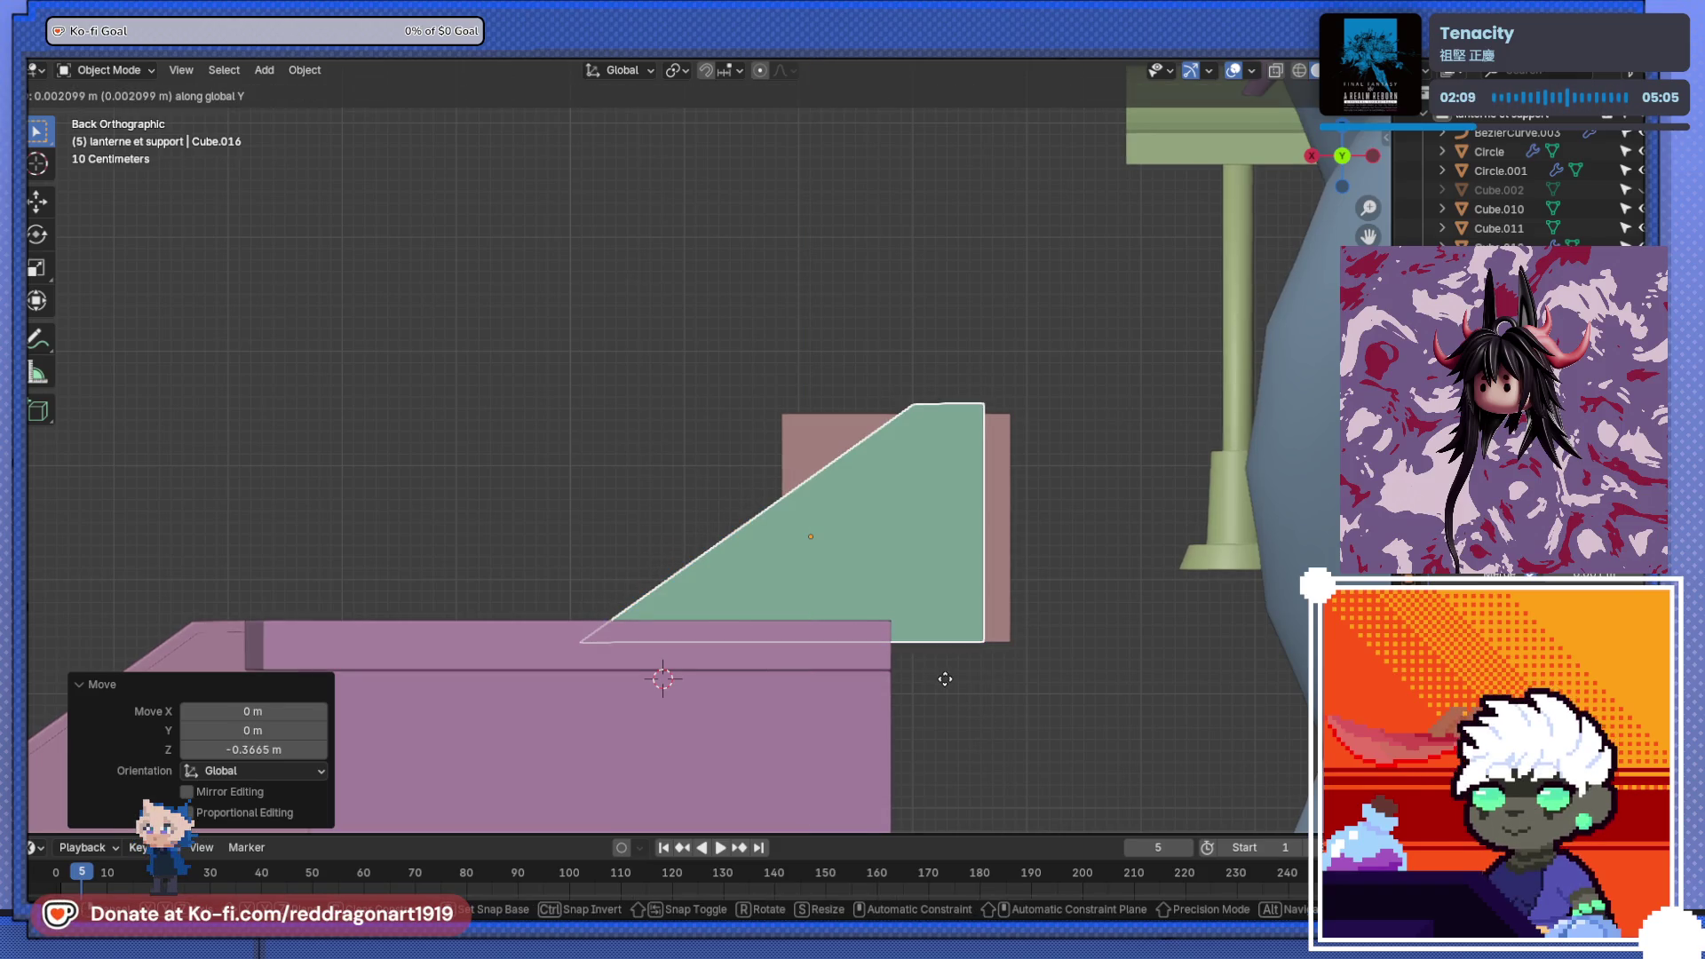
pyautogui.click(962, 684)
pyautogui.moveTo(961, 683)
pyautogui.mouseDown(button='middle')
pyautogui.moveTo(902, 763)
pyautogui.moveTo(776, 650)
pyautogui.moveTo(963, 668)
pyautogui.moveTo(947, 568)
pyautogui.moveTo(998, 600)
pyautogui.moveTo(861, 411)
pyautogui.moveTo(722, 582)
pyautogui.moveTo(802, 508)
pyautogui.moveTo(647, 575)
pyautogui.moveTo(677, 578)
pyautogui.moveTo(533, 563)
pyautogui.moveTo(678, 494)
pyautogui.mouseUp(button='middle')
pyautogui.click(860, 413)
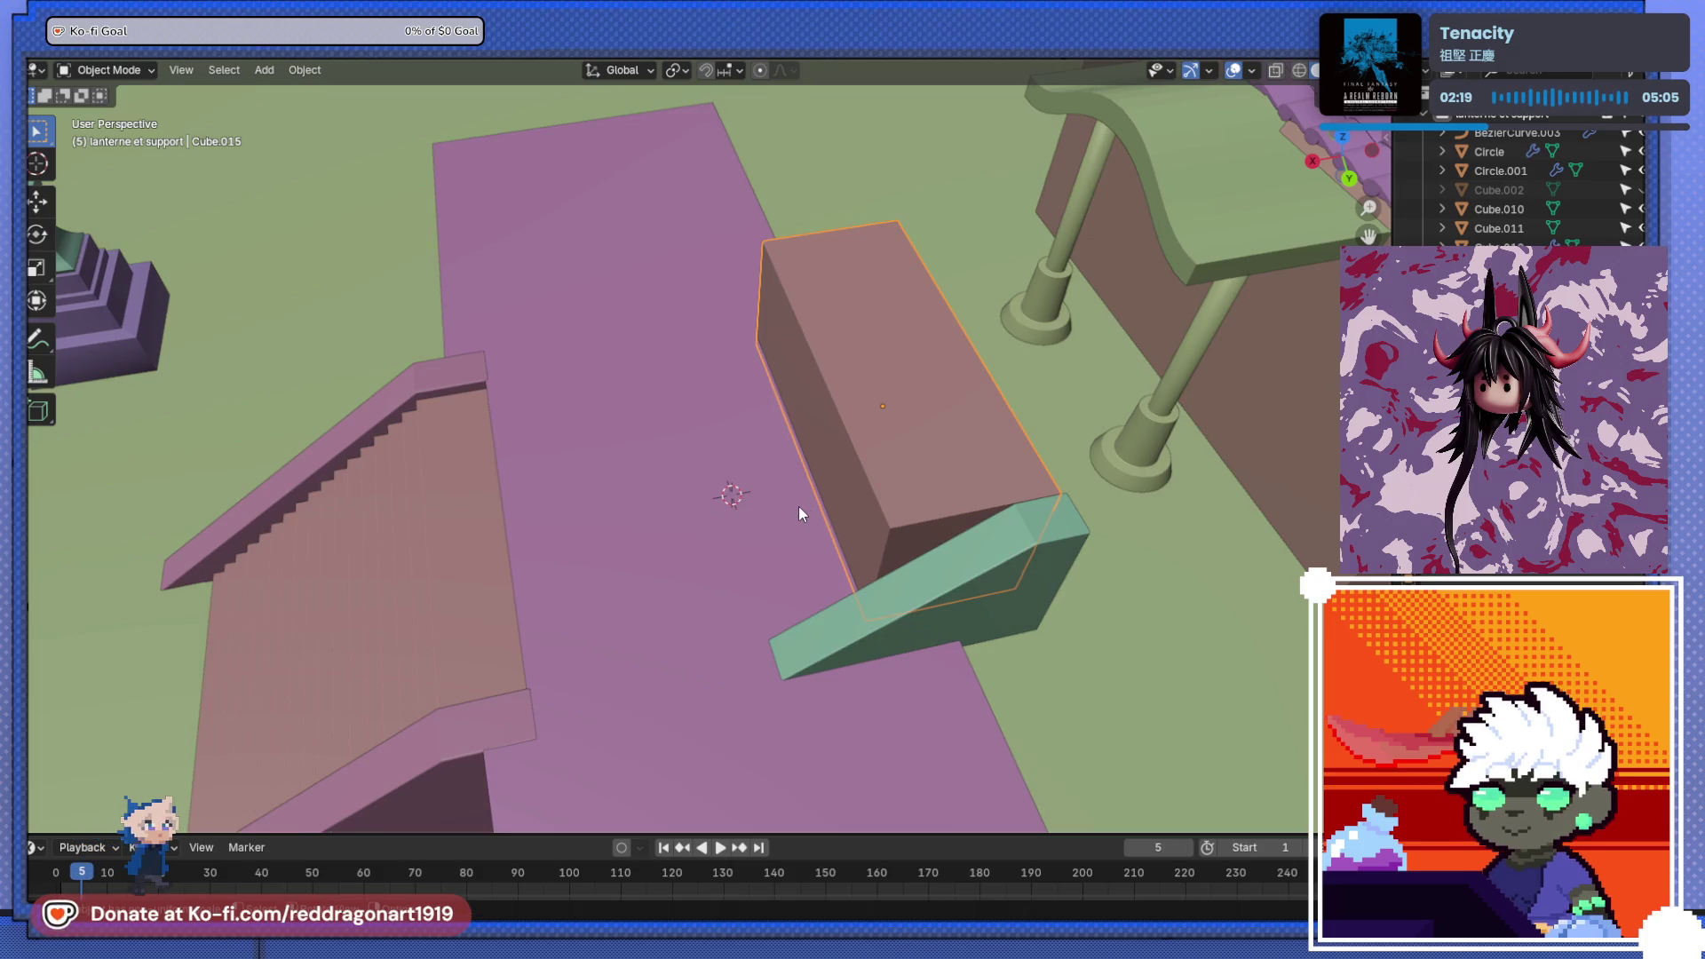
pyautogui.press('Tab')
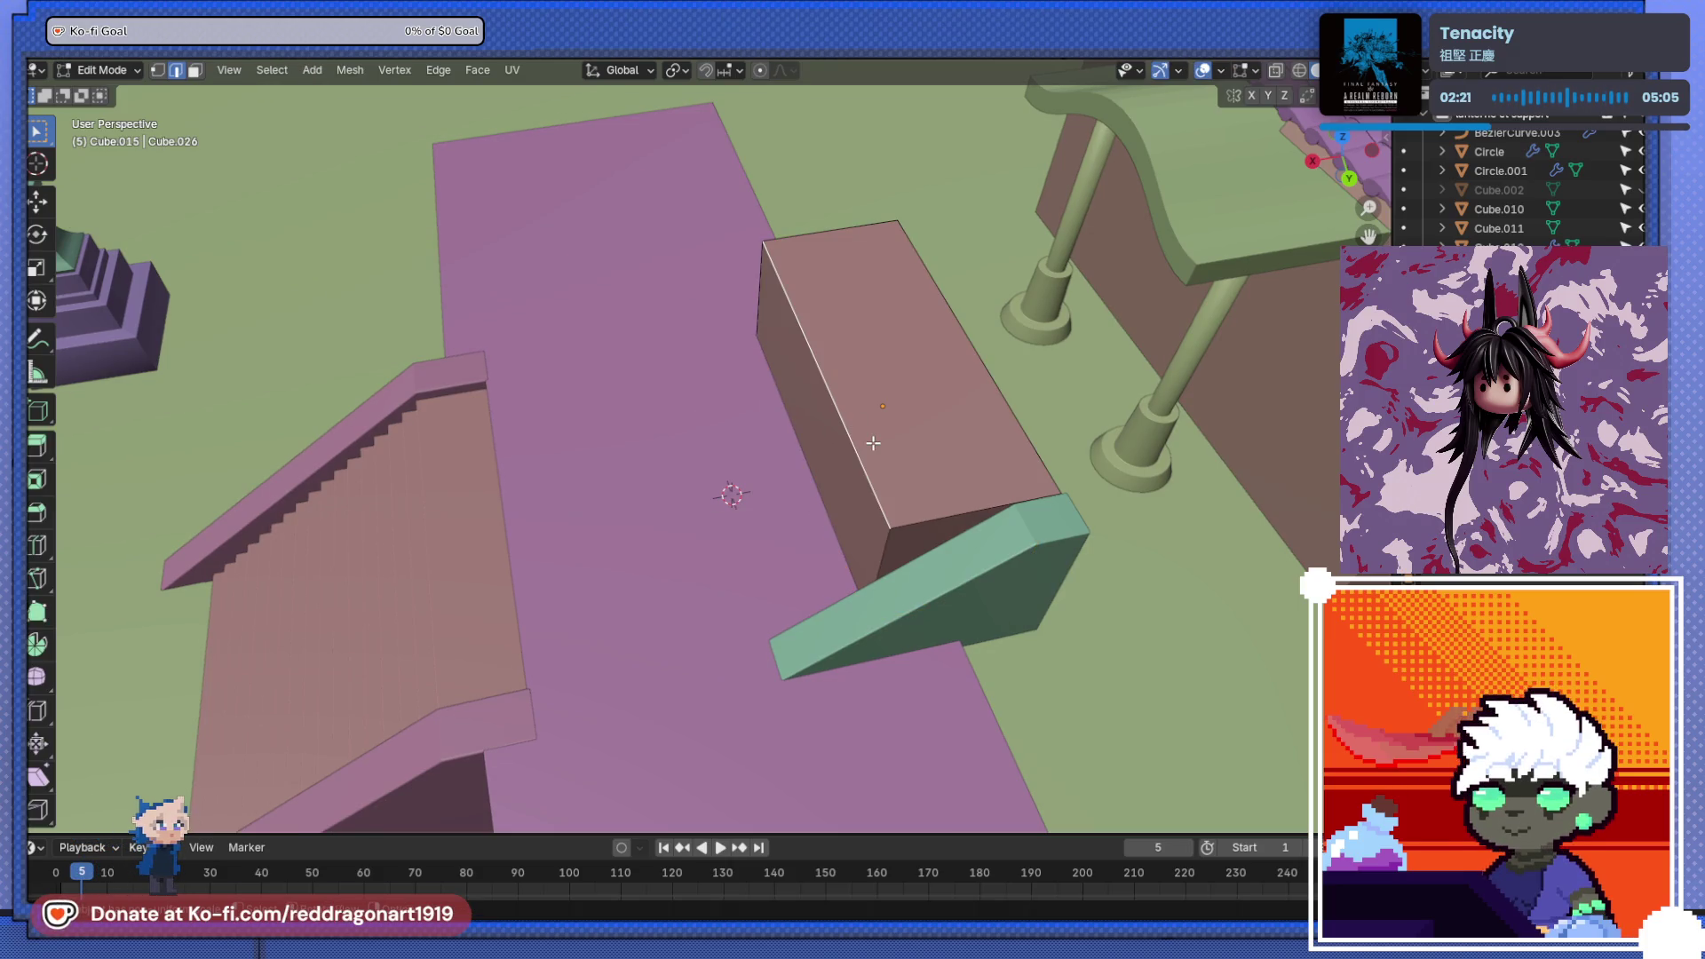
# - Bevel the brown block's top edge into a ten-segment stepped profile
pyautogui.hotkey('ctrl', 'b')
pyautogui.scroll(9, 1021, 457)
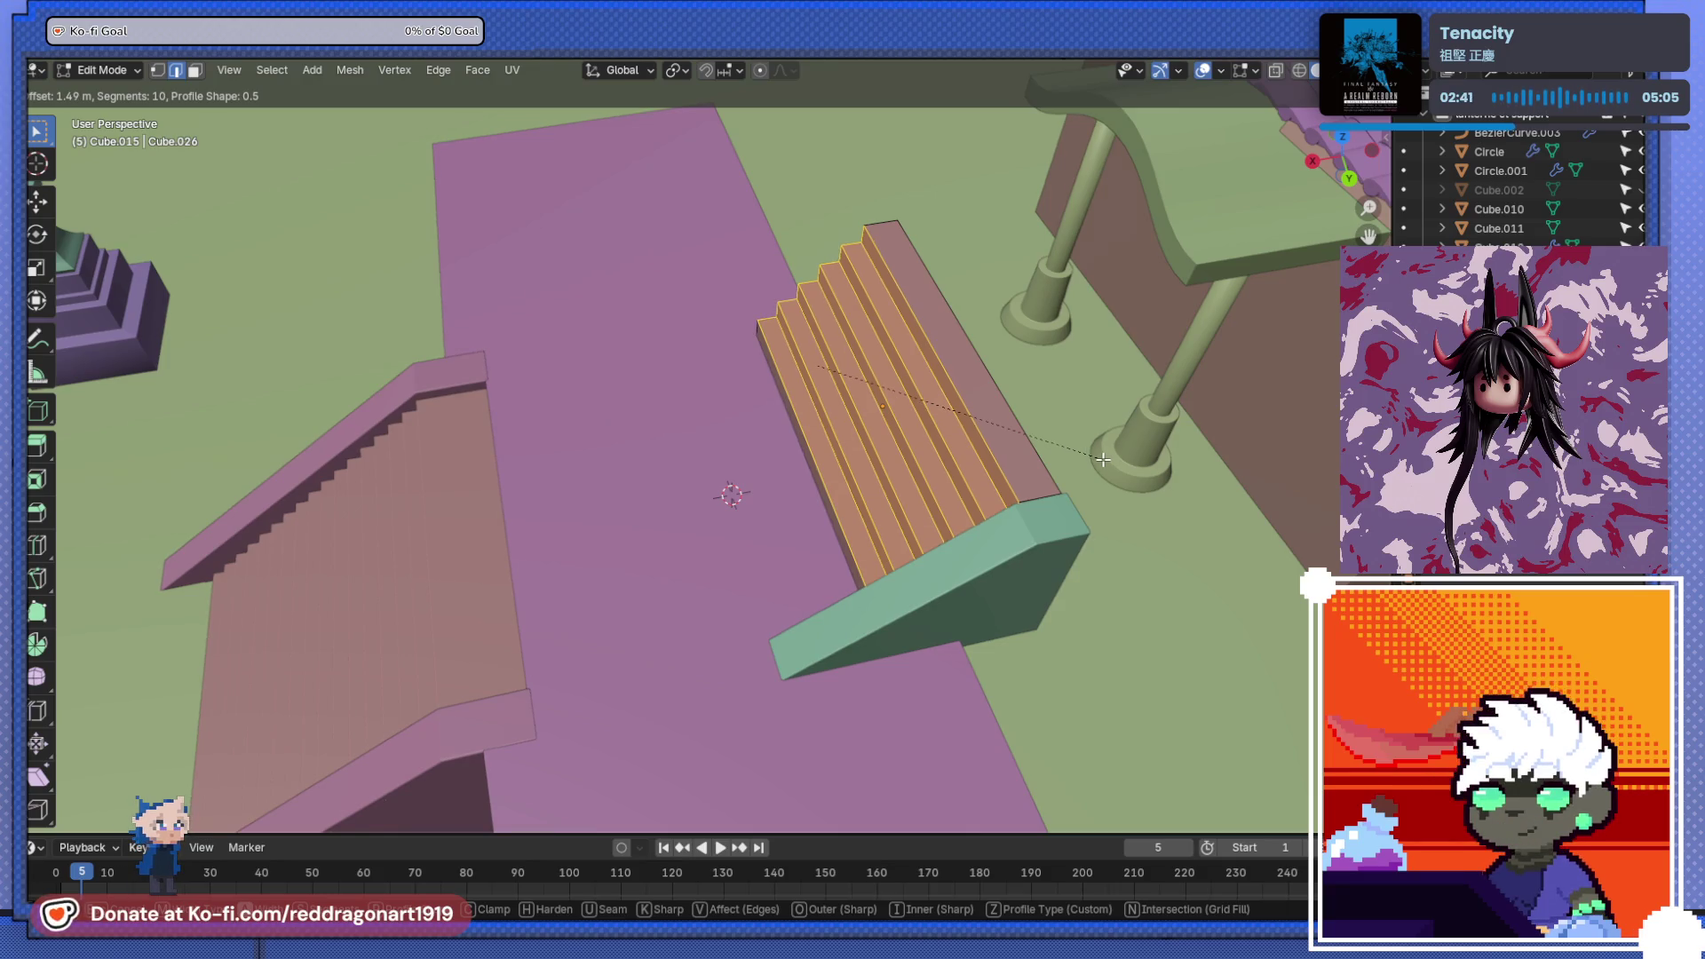
pyautogui.click(1105, 462)
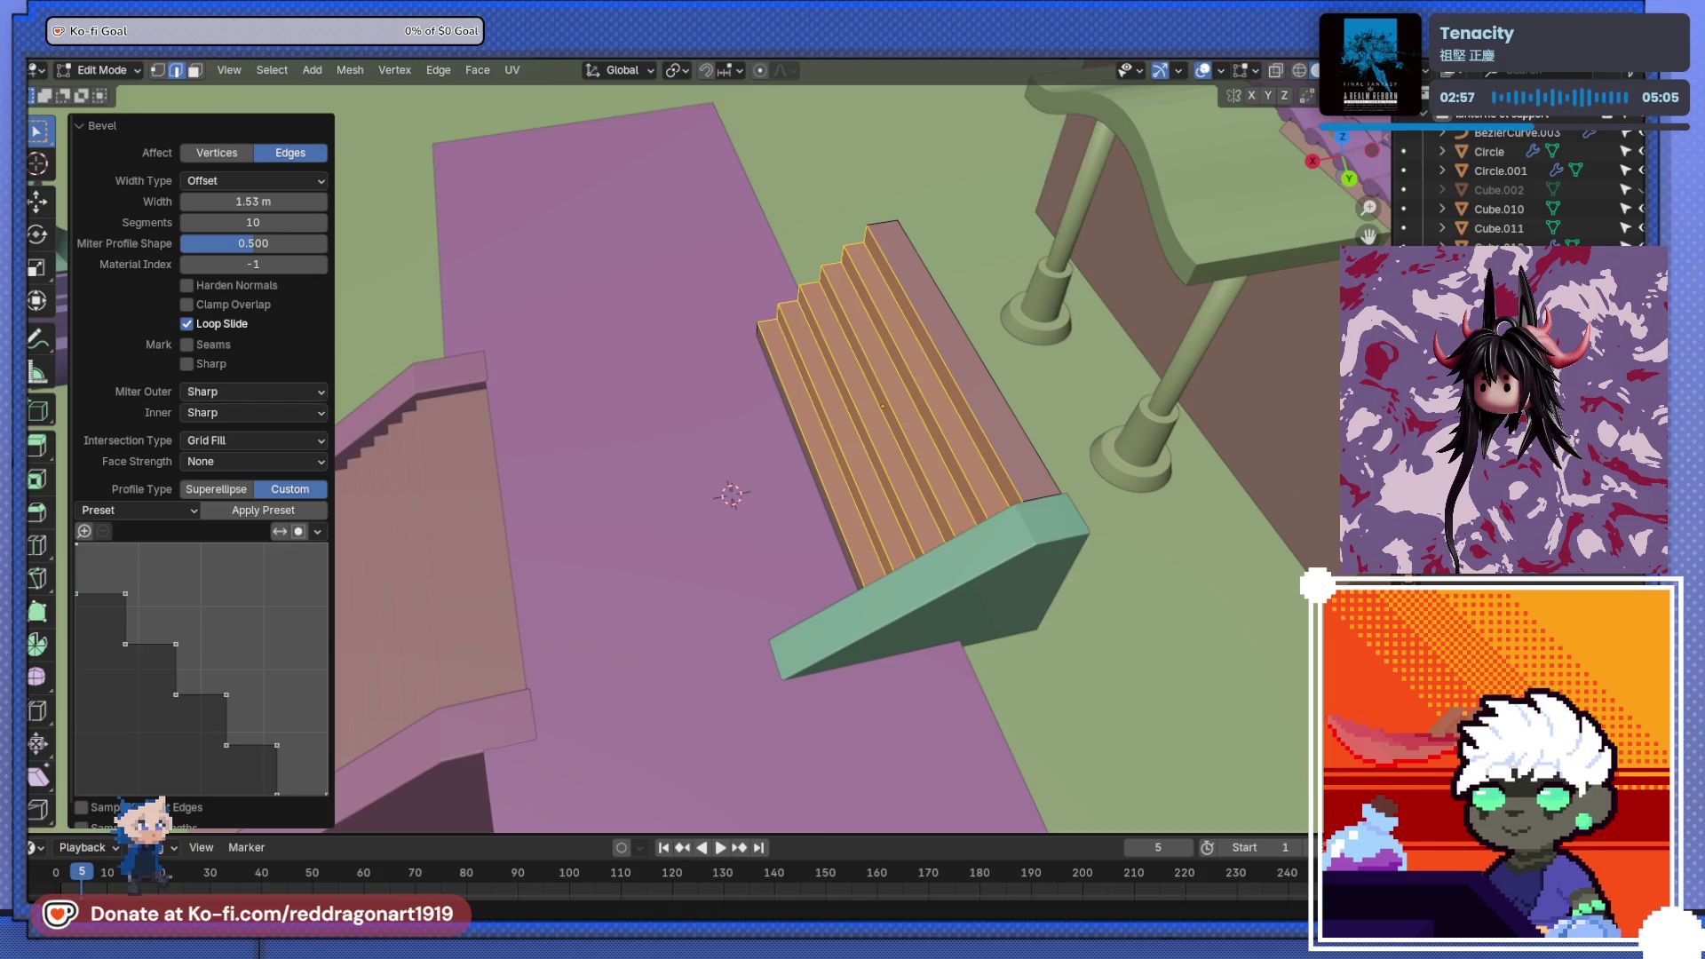
pyautogui.moveTo(961, 371)
pyautogui.mouseDown(button='middle')
pyautogui.moveTo(871, 244)
pyautogui.moveTo(779, 323)
pyautogui.moveTo(844, 417)
pyautogui.moveTo(1040, 485)
pyautogui.moveTo(1141, 490)
pyautogui.moveTo(848, 492)
pyautogui.moveTo(1218, 428)
pyautogui.moveTo(962, 444)
pyautogui.mouseUp(button='middle')
# - Raise the new stairs slightly and reduce their height to 0.761
pyautogui.press('Tab')
pyautogui.press('g')
pyautogui.press('z')
pyautogui.click(902, 444)
pyautogui.press('s')
pyautogui.press('z')
pyautogui.click(906, 481)
# - Lower the staircase straight down along Z
pyautogui.press('g')
pyautogui.press('z')
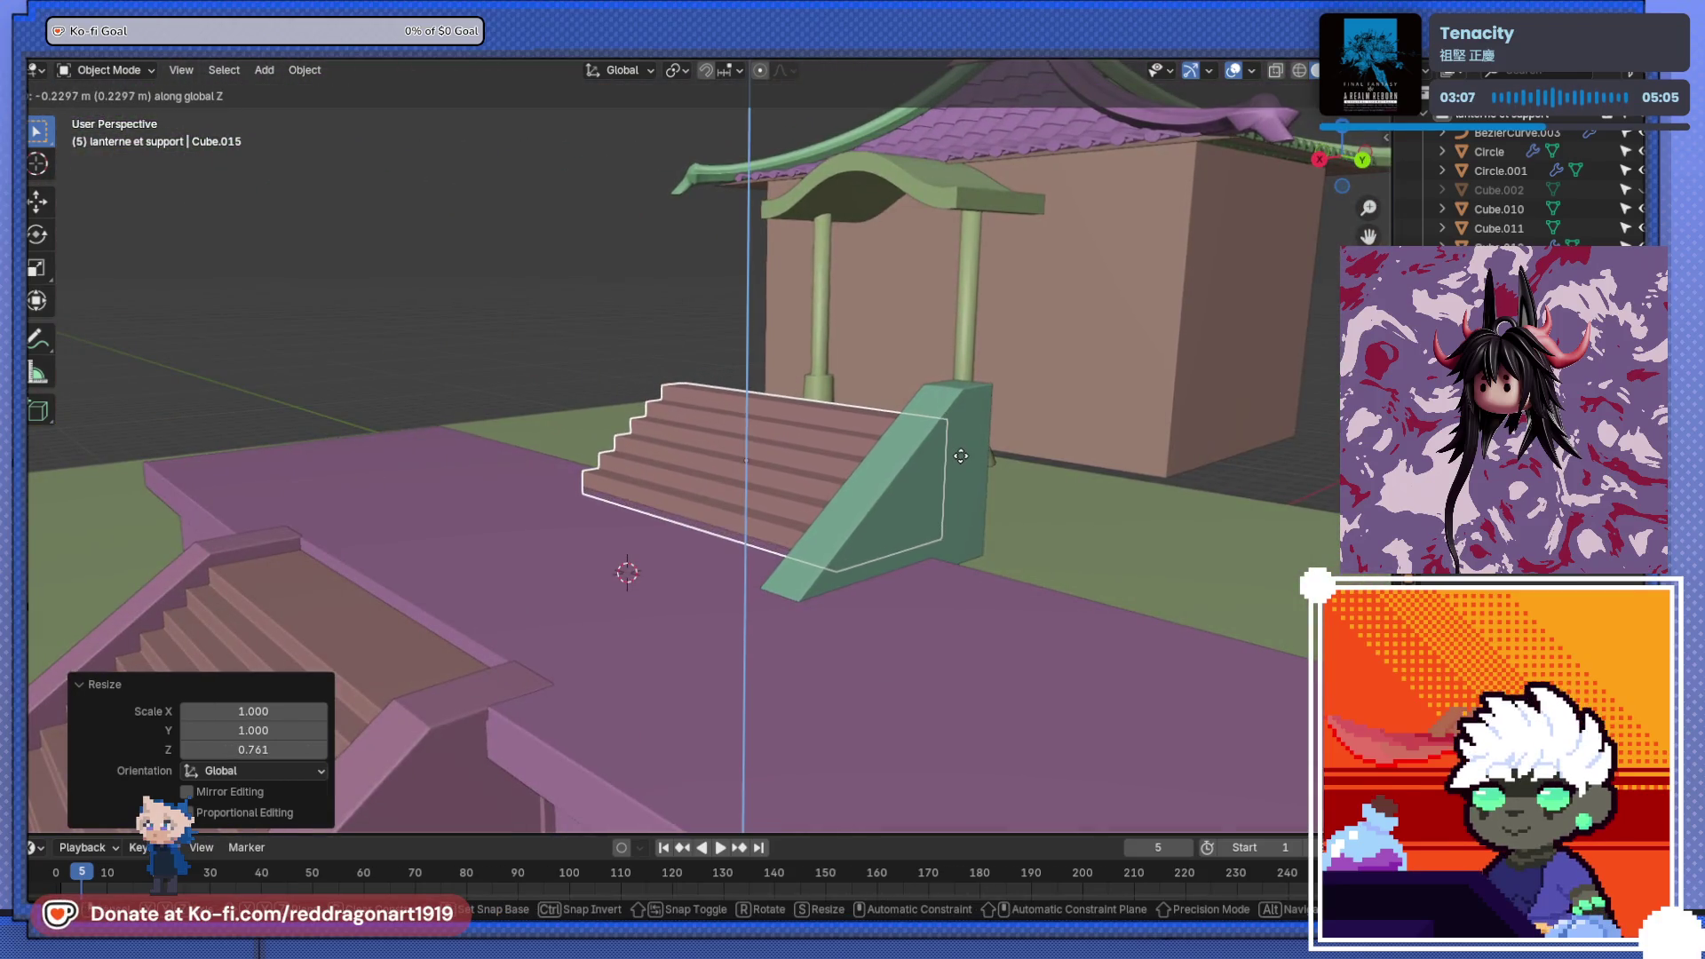
pyautogui.click(960, 454)
pyautogui.moveTo(959, 451)
pyautogui.mouseDown(button='middle')
pyautogui.moveTo(658, 539)
pyautogui.moveTo(529, 469)
pyautogui.moveTo(587, 471)
pyautogui.mouseUp(button='middle')
pyautogui.press('ctrl+KP_1')
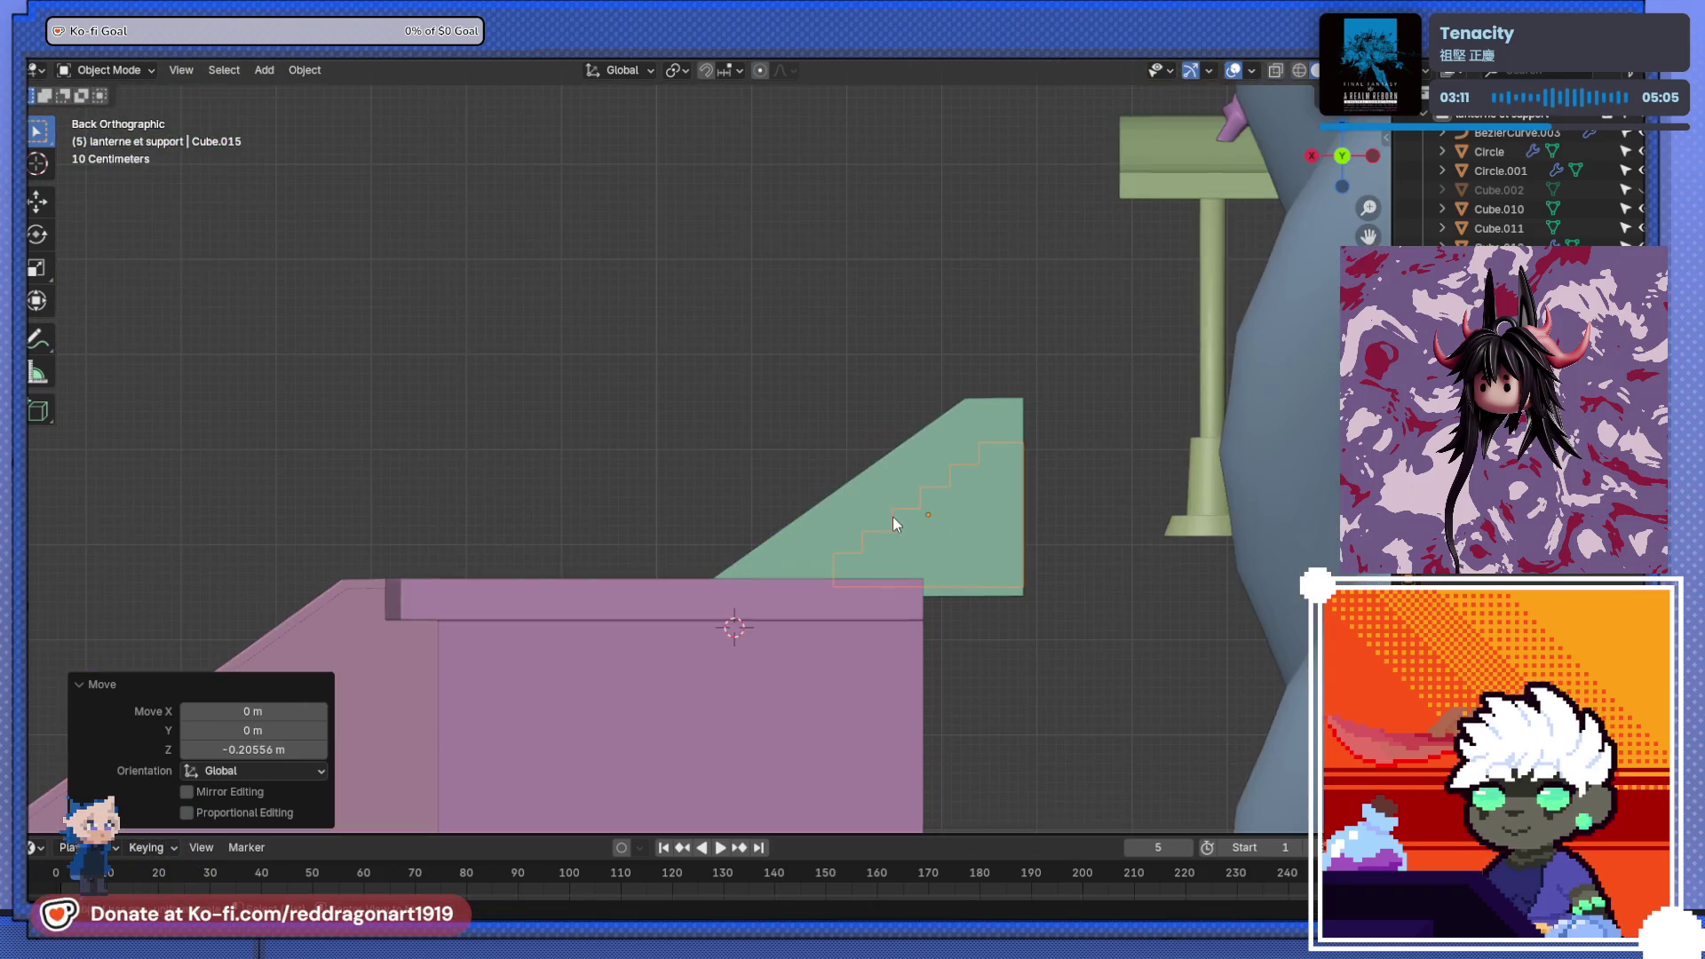
pyautogui.keyDown('shift'); pyautogui.moveTo(928, 524); pyautogui.dragTo(837, 498, button='middle'); pyautogui.keyUp('shift')
pyautogui.scroll(3, 929, 544)
pyautogui.moveTo(929, 544)
pyautogui.keyDown('shift'); pyautogui.mouseDown(button='middle')
pyautogui.moveTo(914, 521)
pyautogui.moveTo(965, 578)
pyautogui.moveTo(1017, 579)
pyautogui.mouseUp(button='middle'); pyautogui.keyUp('shift')
# - Scale the green side slab to 0.777 and move it to flank the stairs' other side
pyautogui.click(962, 563)
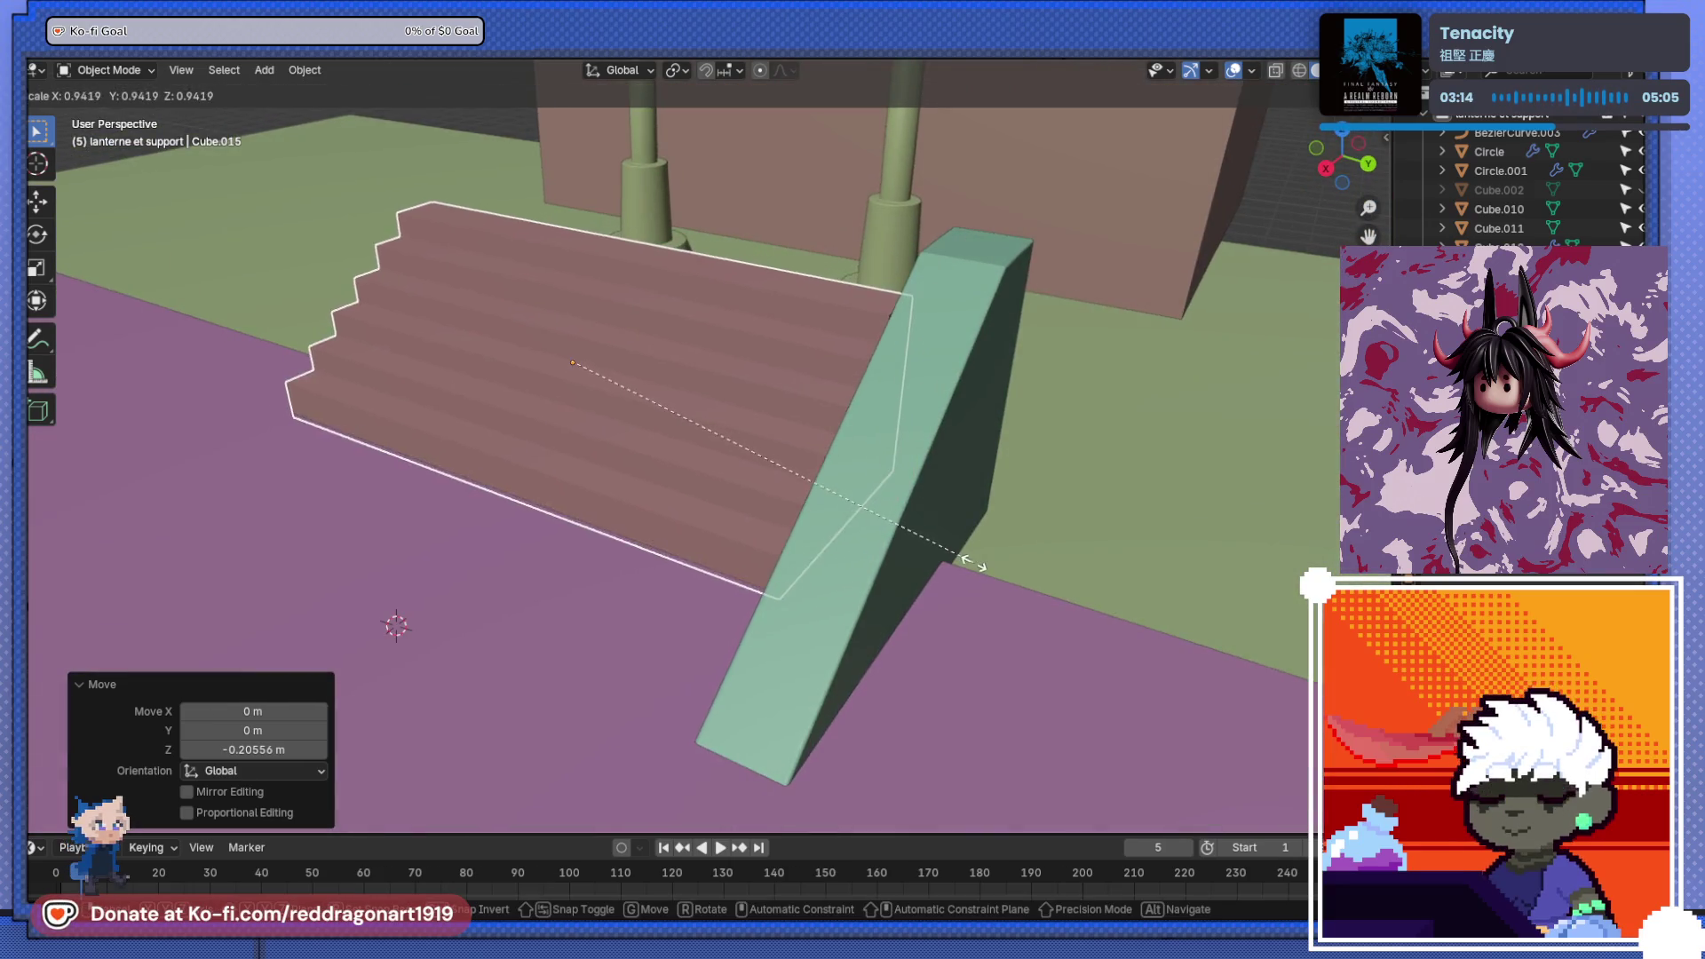
pyautogui.press('s')
pyautogui.click(929, 508)
pyautogui.moveTo(929, 508)
pyautogui.mouseDown(button='middle')
pyautogui.moveTo(965, 473)
pyautogui.moveTo(1071, 456)
pyautogui.moveTo(951, 560)
pyautogui.moveTo(685, 498)
pyautogui.moveTo(1039, 595)
pyautogui.moveTo(1021, 697)
pyautogui.mouseUp(button='middle')
pyautogui.press('g')
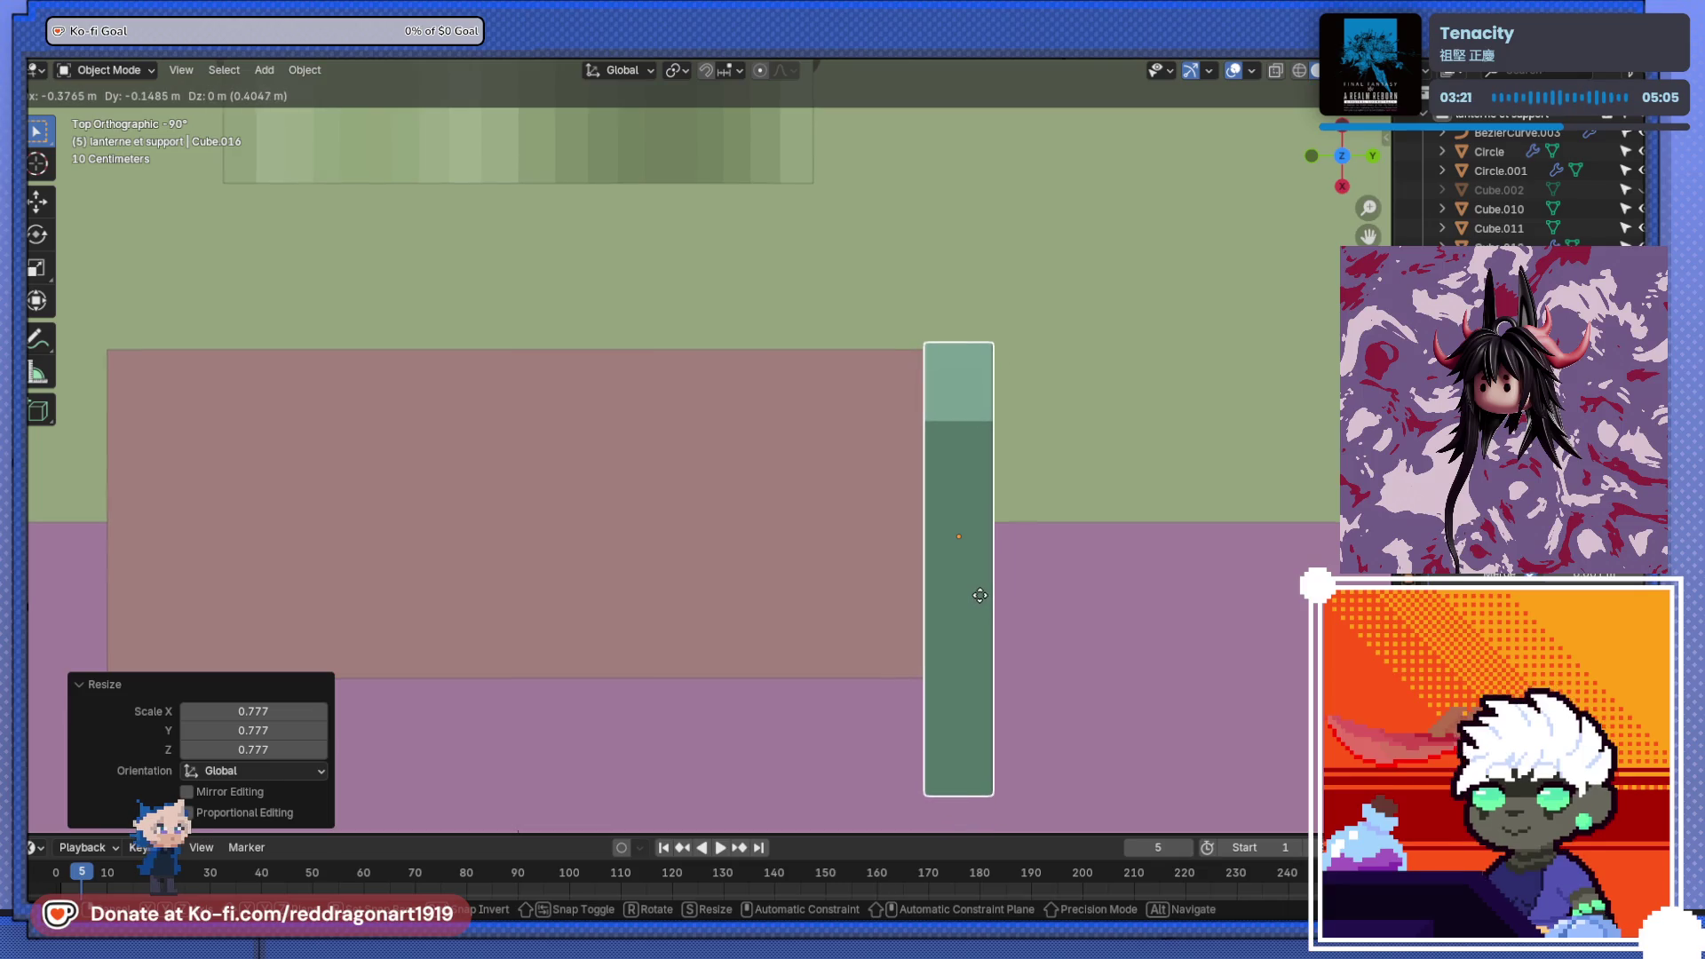
pyautogui.click(982, 619)
# - Select the purple platform block and enter Edit Mode on its mesh
pyautogui.moveTo(982, 620)
pyautogui.mouseDown(button='middle')
pyautogui.moveTo(855, 418)
pyautogui.moveTo(994, 431)
pyautogui.moveTo(1001, 453)
pyautogui.mouseUp(button='middle')
pyautogui.scroll(-5, 652, 554)
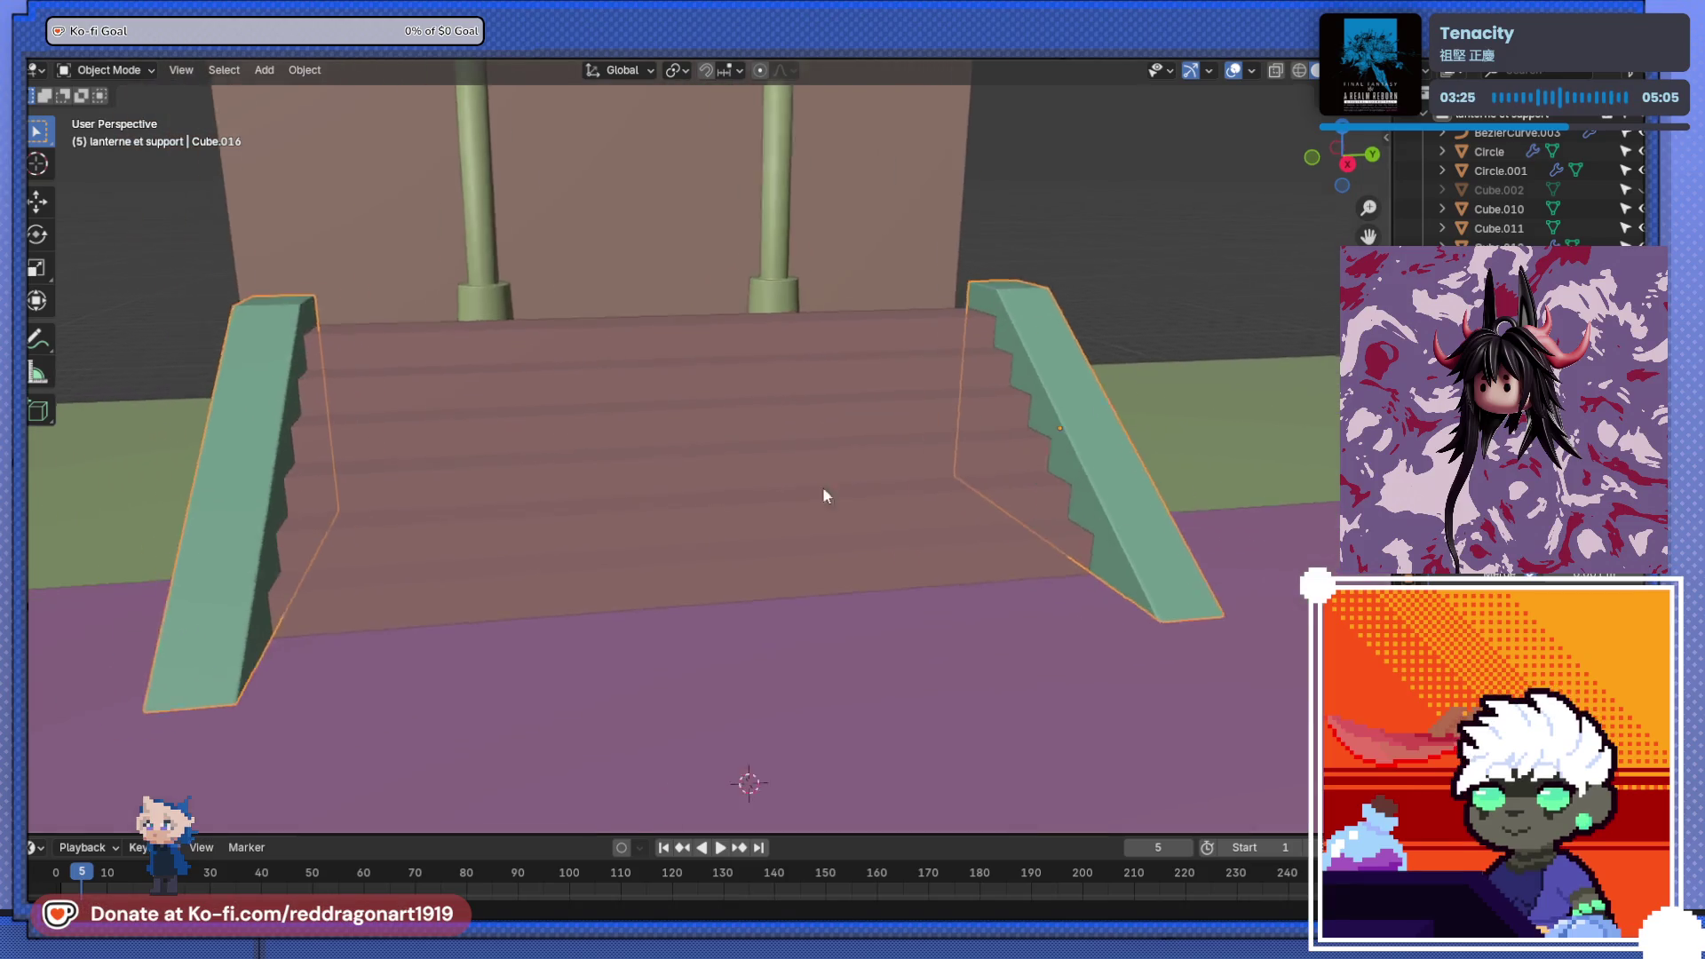
pyautogui.moveTo(941, 590)
pyautogui.mouseDown(button='middle')
pyautogui.moveTo(609, 588)
pyautogui.moveTo(633, 614)
pyautogui.mouseUp(button='middle')
pyautogui.scroll(5, 634, 615)
pyautogui.click(560, 489)
pyautogui.press('Tab')
pyautogui.moveTo(560, 489)
pyautogui.mouseDown(button='middle')
pyautogui.moveTo(642, 530)
pyautogui.moveTo(616, 503)
pyautogui.mouseUp(button='middle')
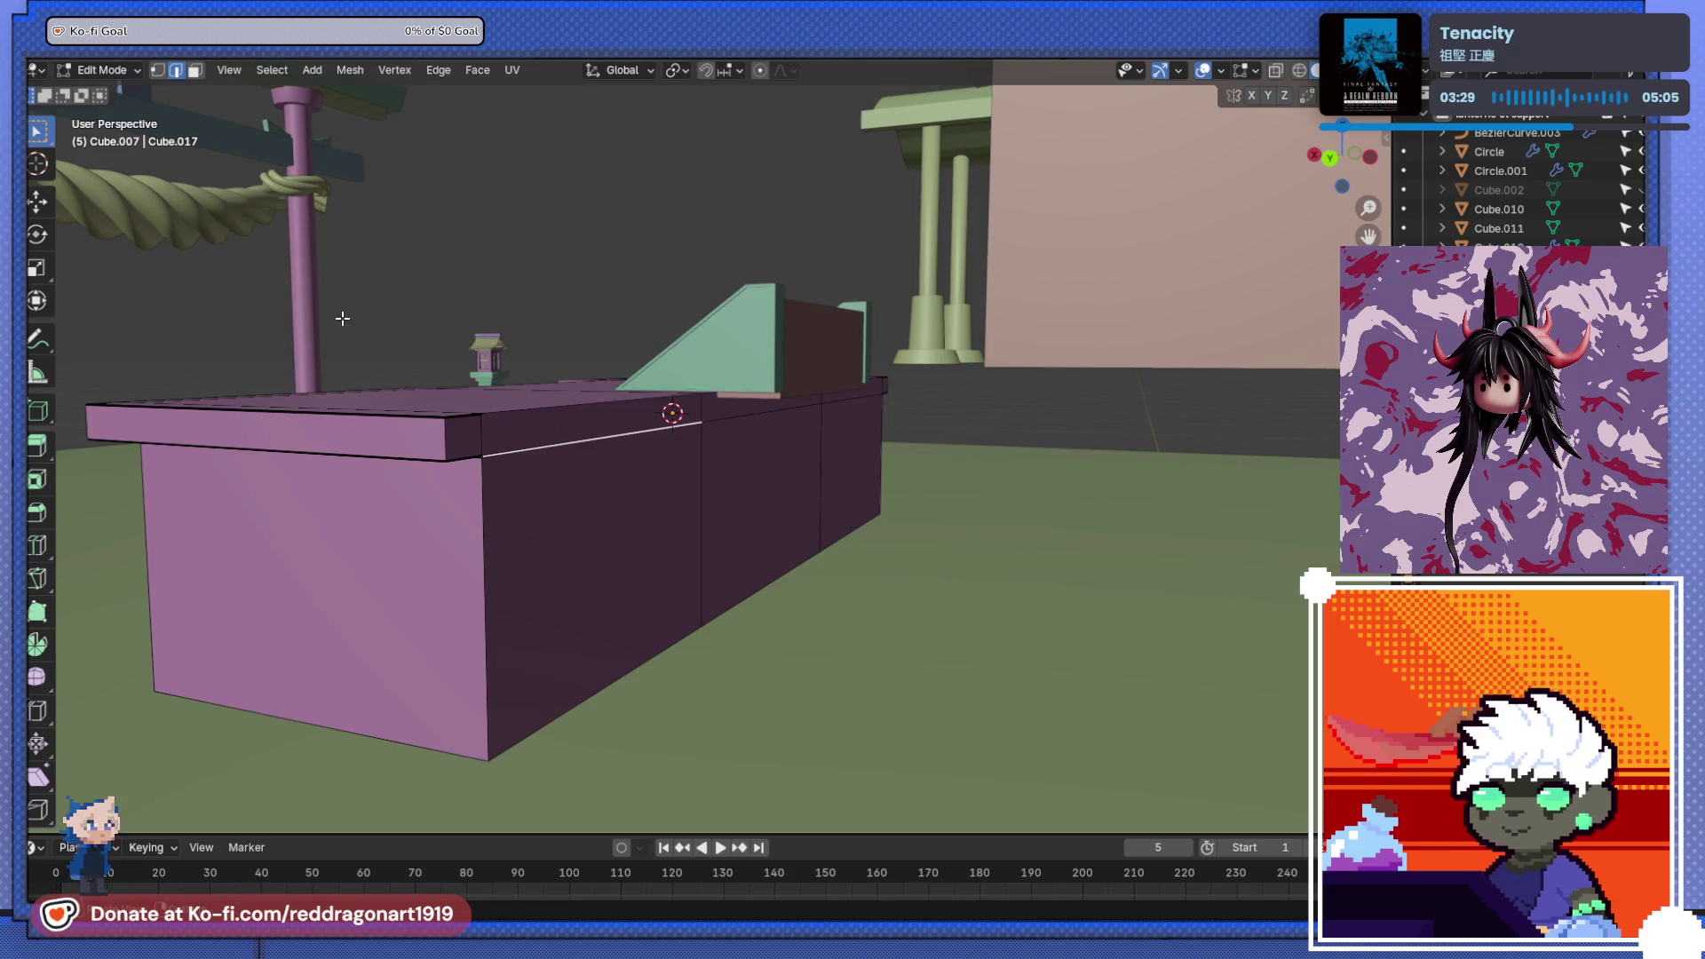
# - Select the platform block's end and side faces and extrude them outward twice
pyautogui.click(584, 449)
pyautogui.keyDown('shift'); pyautogui.click(591, 493); pyautogui.keyUp('shift')
pyautogui.keyDown('shift'); pyautogui.click(724, 431); pyautogui.keyUp('shift')
pyautogui.keyDown('shift'); pyautogui.click(846, 428); pyautogui.keyUp('shift')
pyautogui.moveTo(846, 428)
pyautogui.mouseDown(button='middle')
pyautogui.moveTo(764, 506)
pyautogui.moveTo(736, 502)
pyautogui.moveTo(803, 572)
pyautogui.moveTo(853, 569)
pyautogui.mouseUp(button='middle')
pyautogui.press('e')
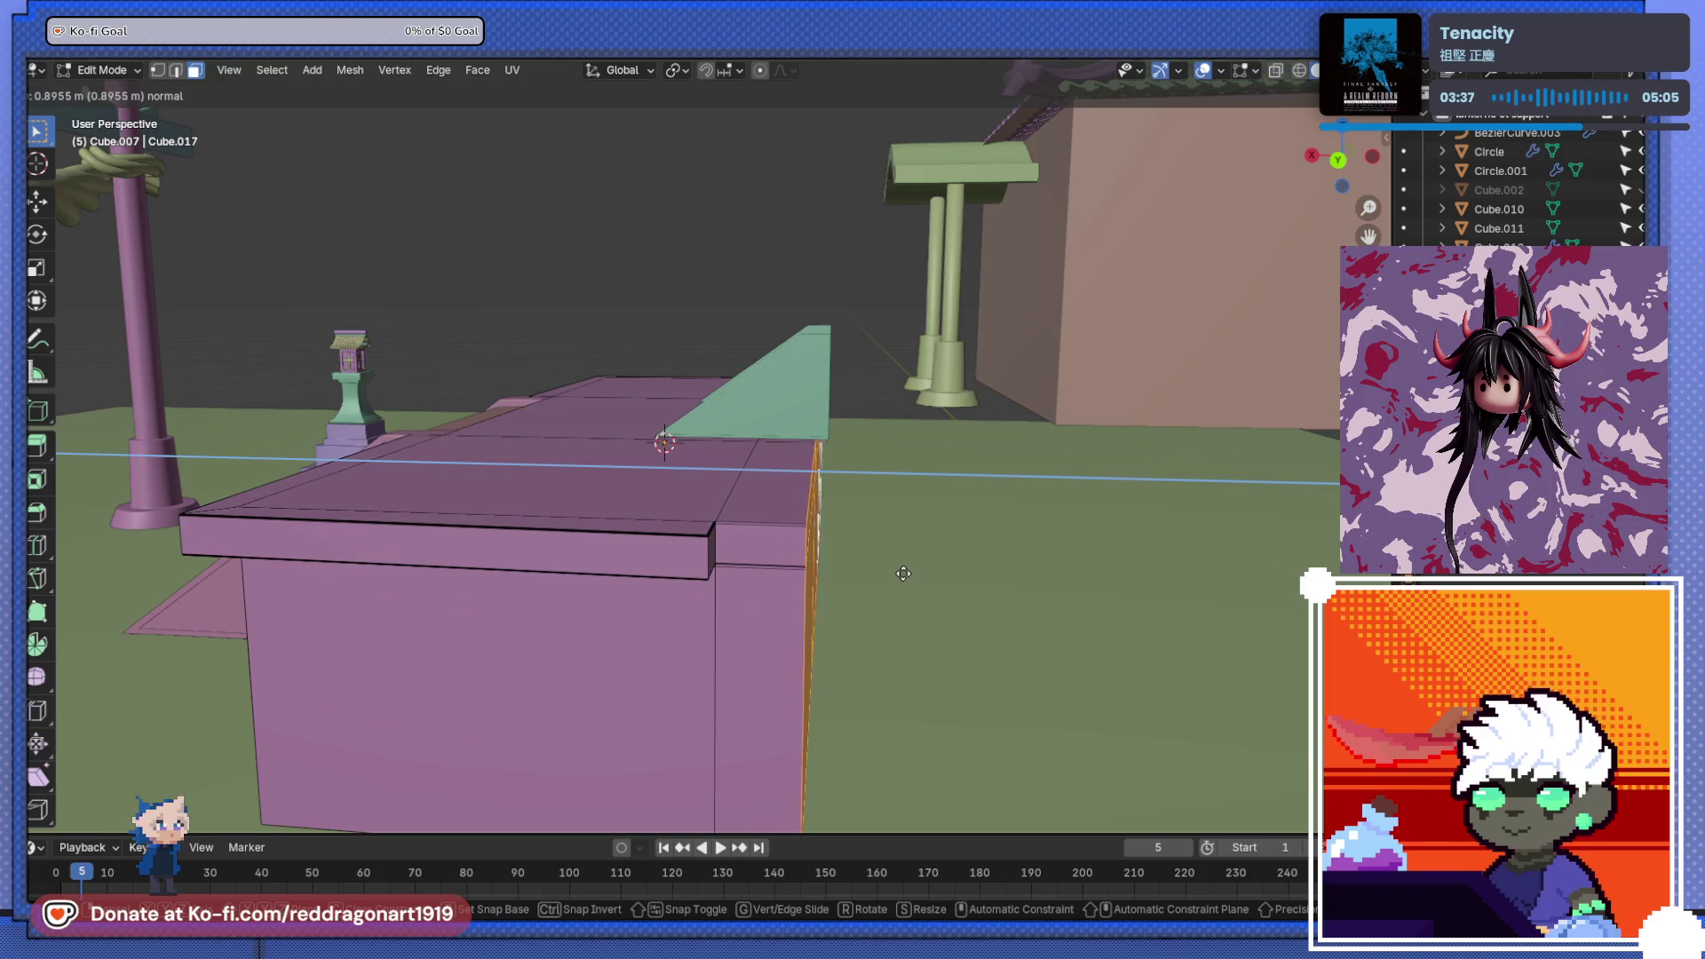
pyautogui.click(898, 583)
pyautogui.moveTo(898, 582)
pyautogui.mouseDown(button='middle')
pyautogui.moveTo(666, 396)
pyautogui.moveTo(829, 503)
pyautogui.moveTo(686, 462)
pyautogui.moveTo(745, 373)
pyautogui.moveTo(716, 365)
pyautogui.moveTo(715, 399)
pyautogui.moveTo(799, 415)
pyautogui.moveTo(779, 384)
pyautogui.moveTo(730, 426)
pyautogui.moveTo(471, 384)
pyautogui.moveTo(704, 335)
pyautogui.moveTo(699, 481)
pyautogui.moveTo(773, 426)
pyautogui.moveTo(765, 369)
pyautogui.moveTo(620, 323)
pyautogui.moveTo(679, 537)
pyautogui.moveTo(536, 506)
pyautogui.moveTo(788, 471)
pyautogui.moveTo(700, 488)
pyautogui.moveTo(525, 568)
pyautogui.moveTo(594, 492)
pyautogui.mouseUp(button='middle')
pyautogui.press('e')
pyautogui.click(856, 380)
# - Select the step's left-end faces and extrude them outward
pyautogui.moveTo(670, 632); pyautogui.dragTo(669, 632)
pyautogui.moveTo(669, 632)
pyautogui.mouseDown(button='middle')
pyautogui.moveTo(696, 578)
pyautogui.moveTo(773, 563)
pyautogui.moveTo(1036, 748)
pyautogui.mouseUp(button='middle')
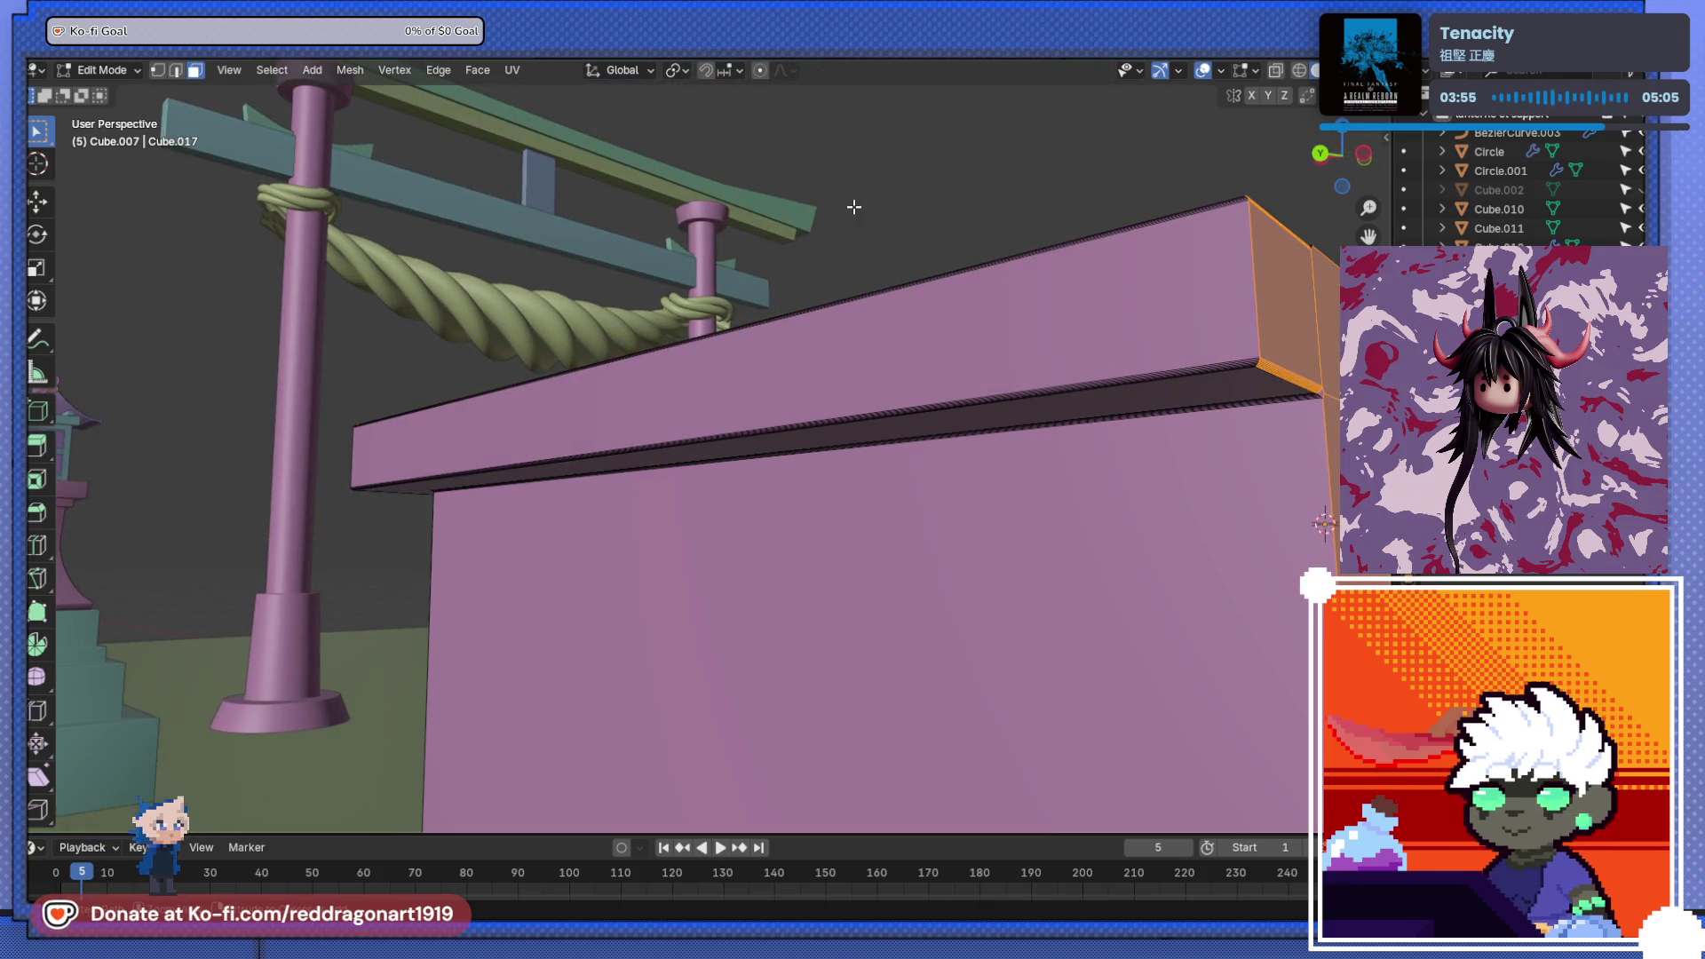
pyautogui.moveTo(940, 411)
pyautogui.mouseDown(button='middle')
pyautogui.moveTo(959, 627)
pyautogui.moveTo(1017, 588)
pyautogui.moveTo(820, 497)
pyautogui.mouseUp(button='middle')
pyautogui.press('e')
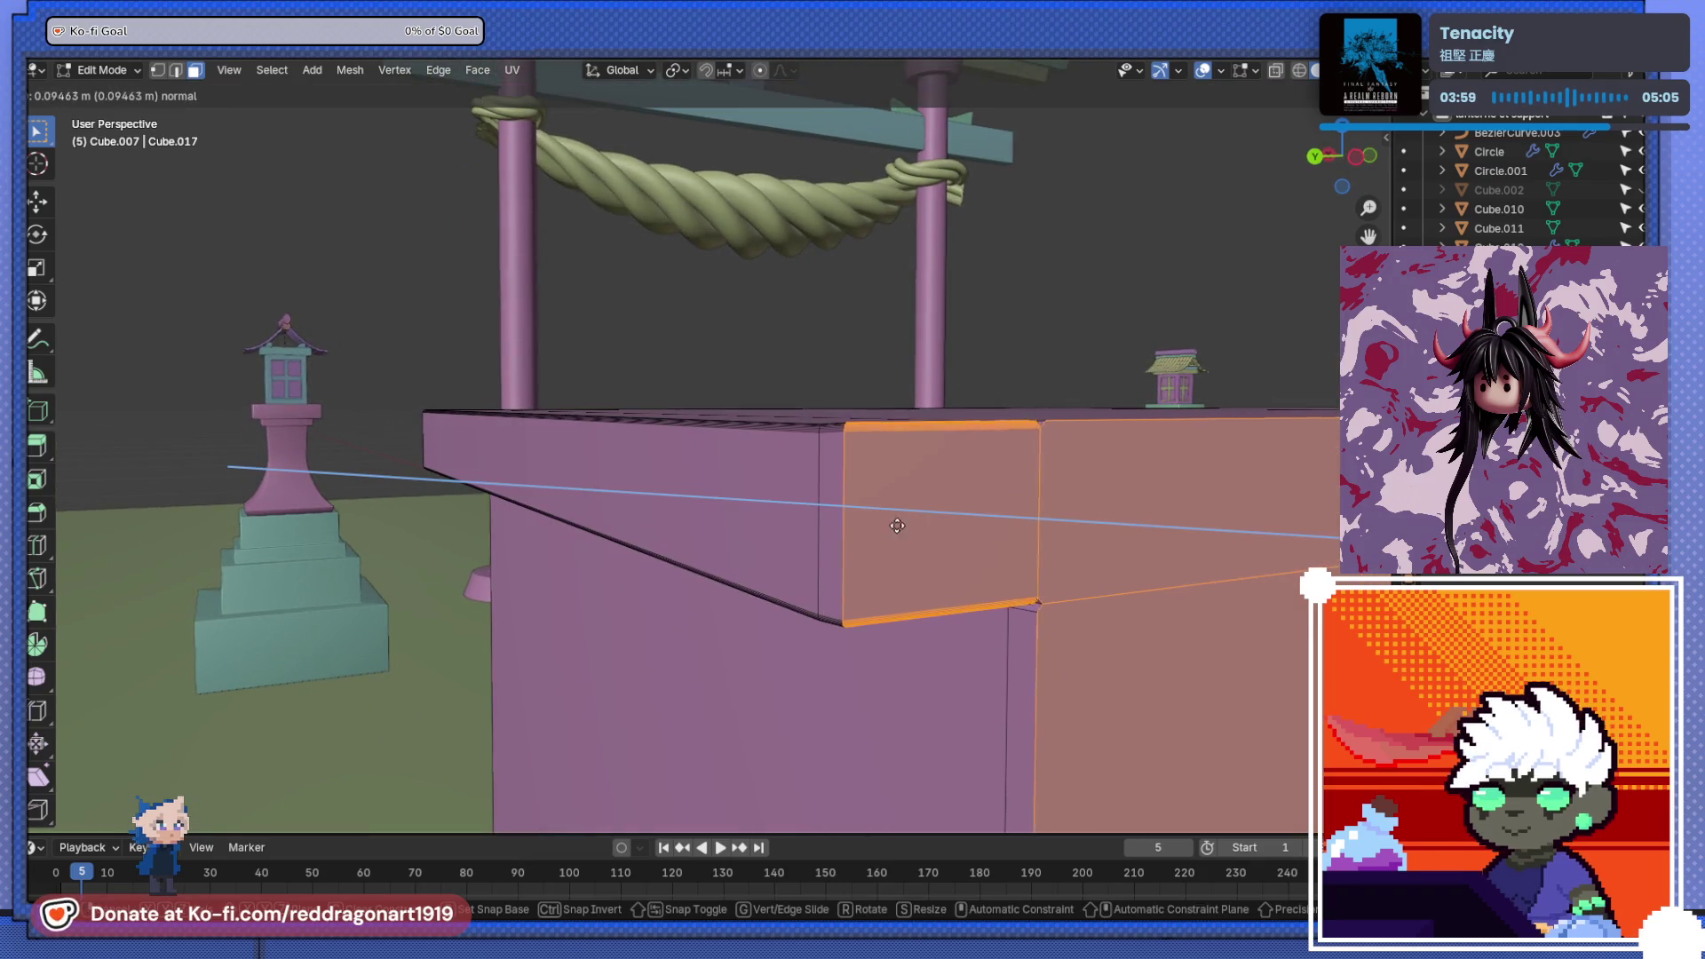
pyautogui.click(947, 525)
pyautogui.moveTo(947, 524)
pyautogui.mouseDown(button='middle')
pyautogui.moveTo(989, 370)
pyautogui.moveTo(799, 522)
pyautogui.moveTo(559, 571)
pyautogui.moveTo(548, 627)
pyautogui.moveTo(924, 563)
pyautogui.moveTo(700, 573)
pyautogui.mouseUp(button='middle')
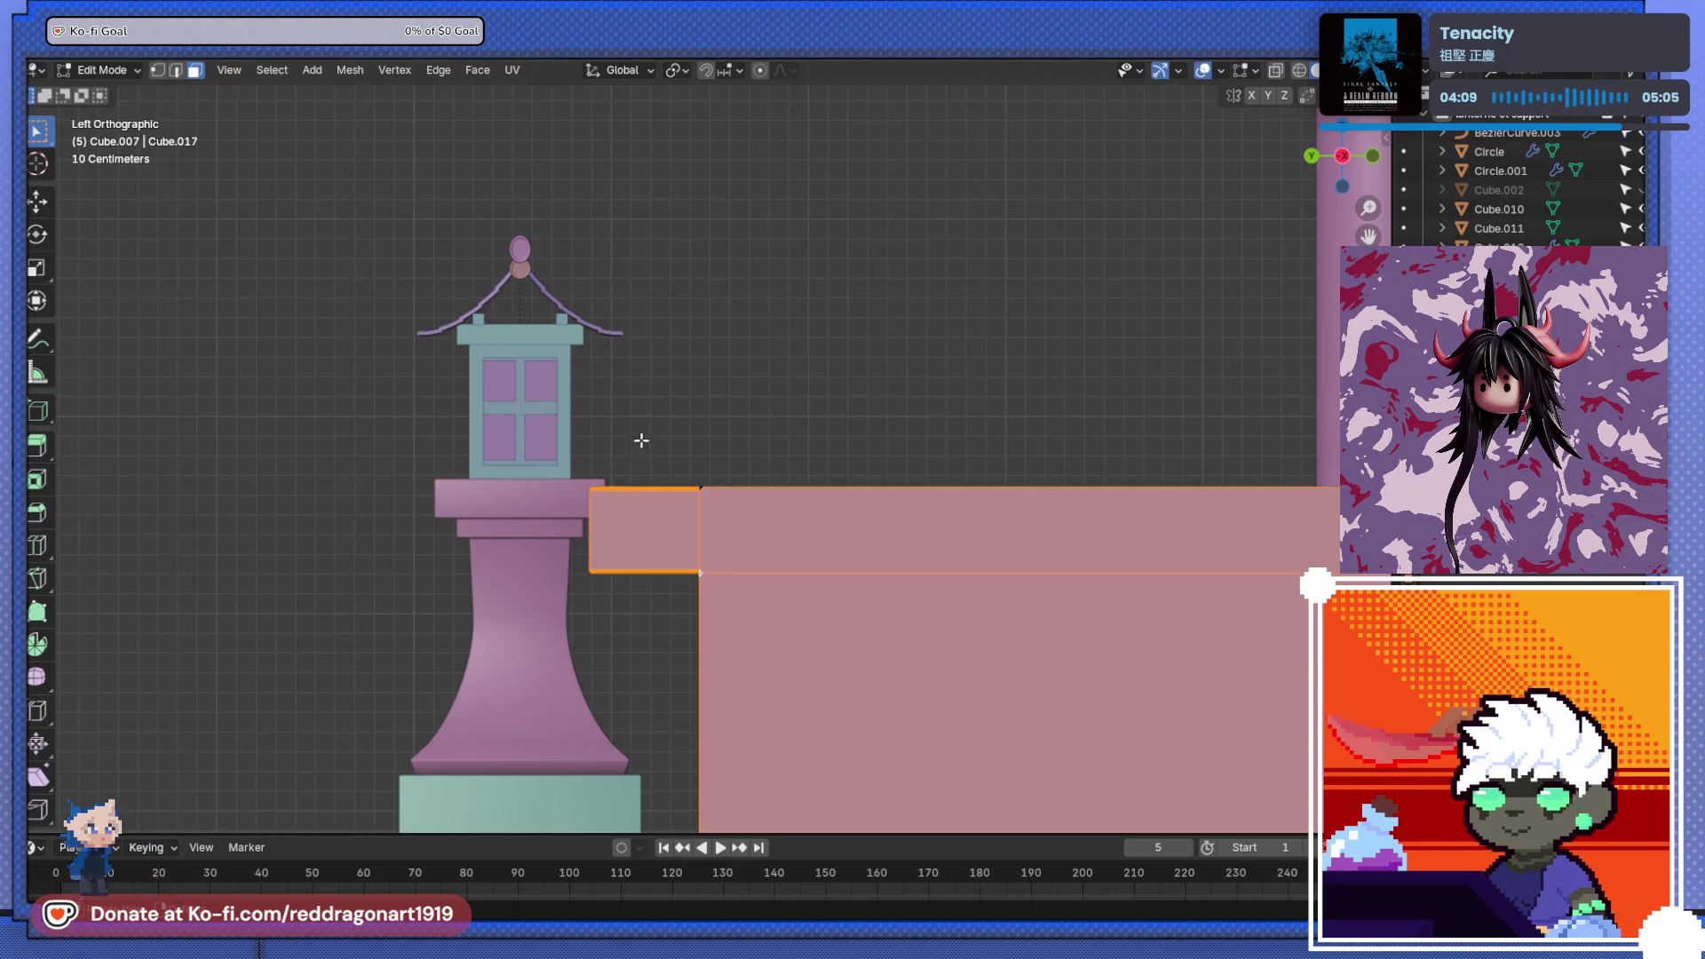
# - Select the step's large right face, adding and then undoing the upper sloped faces
pyautogui.scroll(10, 643, 461)
pyautogui.scroll(1, 839, 627)
pyautogui.keyDown('shift'); pyautogui.moveTo(839, 628); pyautogui.dragTo(764, 586, button='middle'); pyautogui.keyUp('shift')
pyautogui.keyDown('shift'); pyautogui.click(800, 617); pyautogui.keyUp('shift')
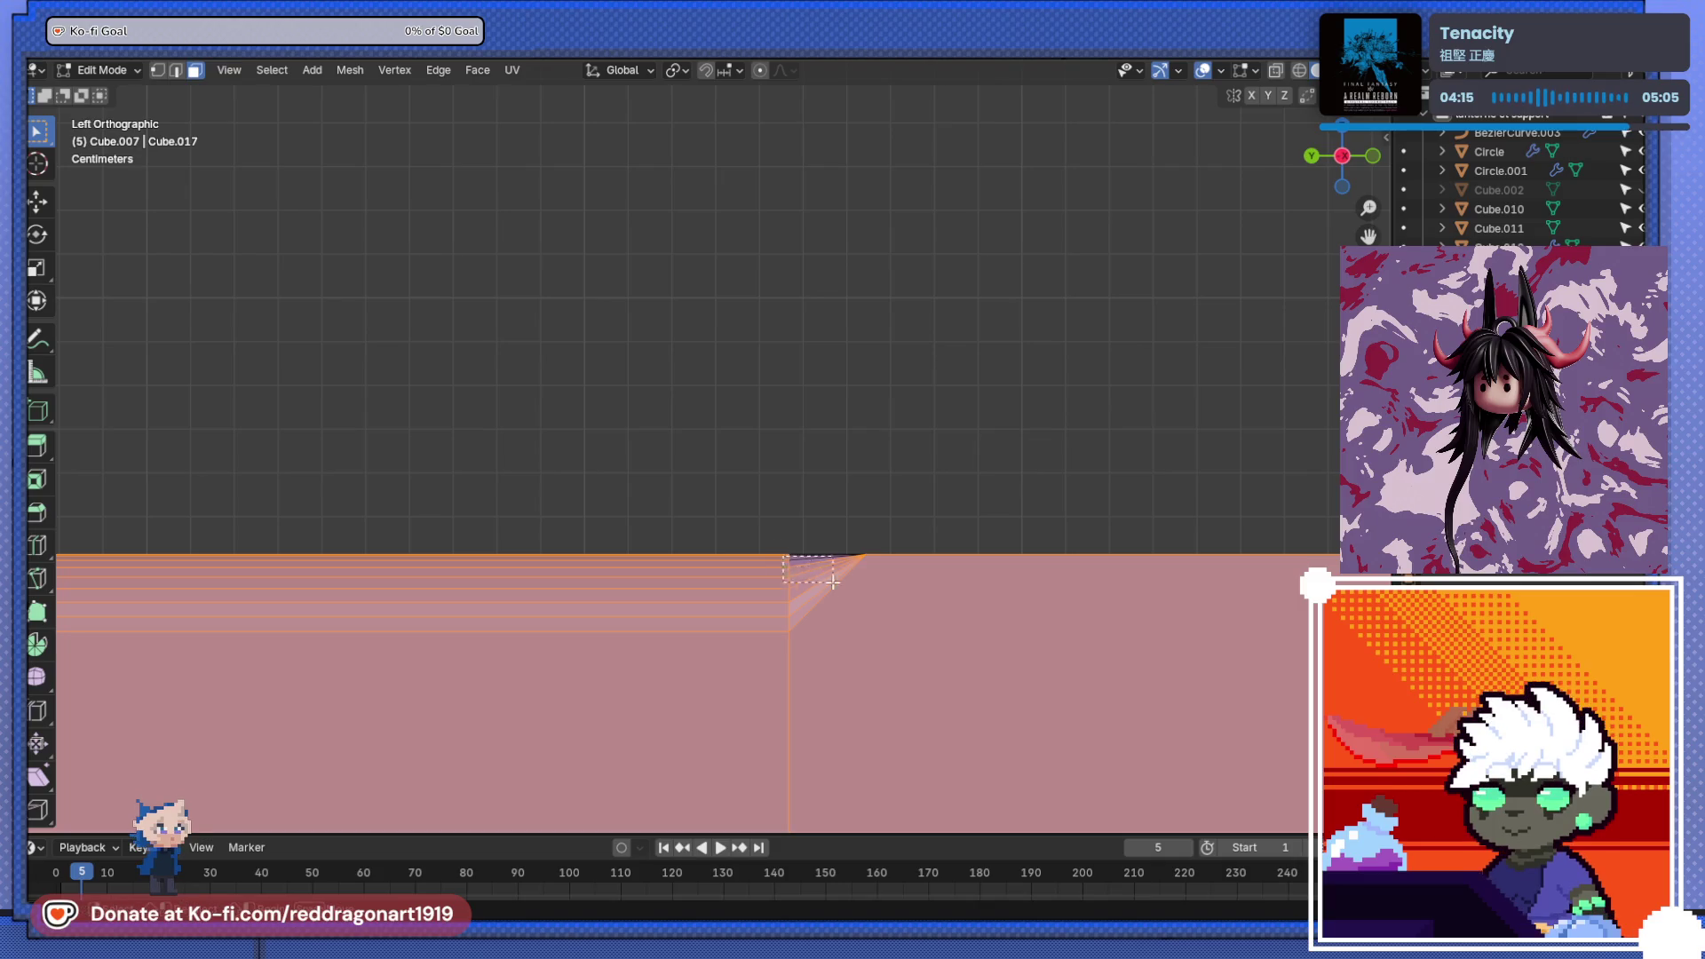
pyautogui.scroll(3, 843, 619)
pyautogui.moveTo(848, 586)
pyautogui.keyDown('shift'); pyautogui.mouseDown(button='middle')
pyautogui.moveTo(891, 670)
pyautogui.moveTo(959, 639)
pyautogui.moveTo(743, 571)
pyautogui.moveTo(722, 616)
pyautogui.moveTo(882, 657)
pyautogui.moveTo(970, 648)
pyautogui.moveTo(647, 358)
pyautogui.moveTo(640, 381)
pyautogui.moveTo(751, 476)
pyautogui.mouseUp(button='middle'); pyautogui.keyUp('shift')
pyautogui.moveTo(853, 484)
pyautogui.mouseDown(button='middle')
pyautogui.moveTo(772, 461)
pyautogui.moveTo(871, 563)
pyautogui.moveTo(708, 435)
pyautogui.moveTo(647, 342)
pyautogui.moveTo(700, 447)
pyautogui.moveTo(1016, 468)
pyautogui.moveTo(989, 453)
pyautogui.moveTo(1069, 434)
pyautogui.moveTo(774, 454)
pyautogui.moveTo(834, 456)
pyautogui.moveTo(689, 487)
pyautogui.moveTo(514, 461)
pyautogui.moveTo(598, 465)
pyautogui.moveTo(693, 423)
pyautogui.moveTo(670, 452)
pyautogui.moveTo(543, 508)
pyautogui.mouseUp(button='middle')
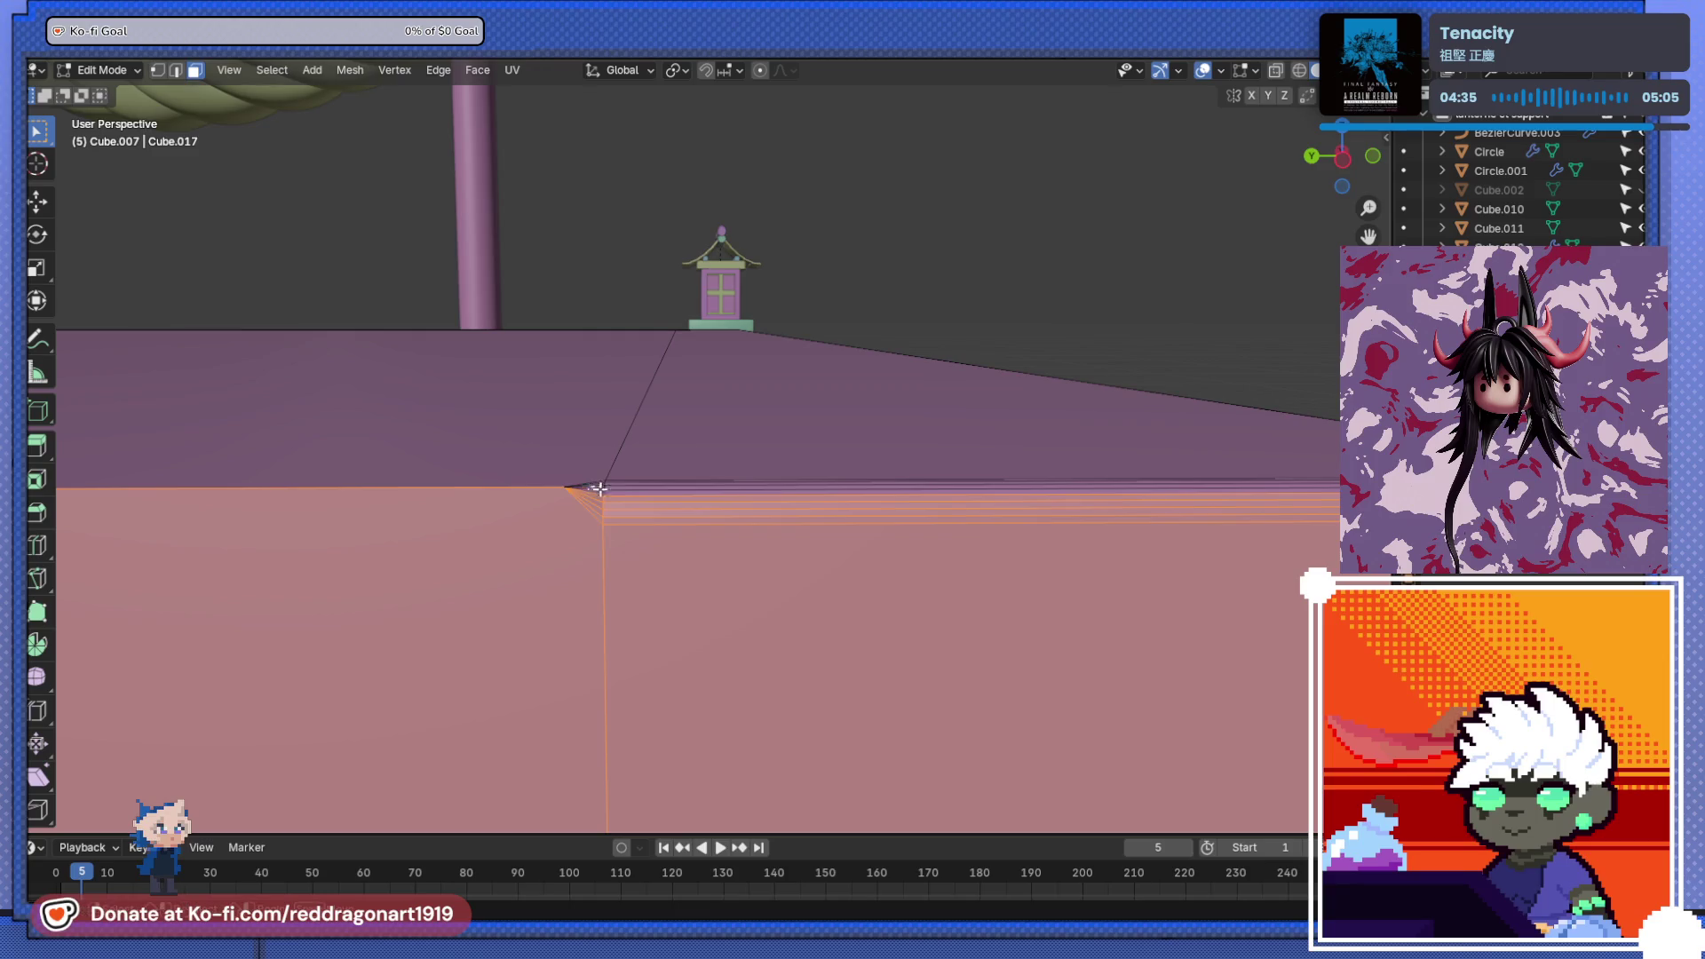
pyautogui.keyDown('shift'); pyautogui.click(617, 479); pyautogui.keyUp('shift')
pyautogui.keyDown('shift'); pyautogui.click(581, 476); pyautogui.keyUp('shift')
pyautogui.hotkey('ctrl', 'z')
pyautogui.hotkey('ctrl', 'z')
pyautogui.moveTo(777, 423)
pyautogui.mouseDown(button='middle')
pyautogui.moveTo(704, 521)
pyautogui.moveTo(711, 476)
pyautogui.moveTo(628, 566)
pyautogui.mouseUp(button='middle')
pyautogui.moveTo(725, 626)
pyautogui.mouseDown(button='middle')
pyautogui.moveTo(544, 590)
pyautogui.moveTo(453, 627)
pyautogui.moveTo(479, 591)
pyautogui.moveTo(745, 451)
pyautogui.mouseUp(button='middle')
pyautogui.press('KP_7')
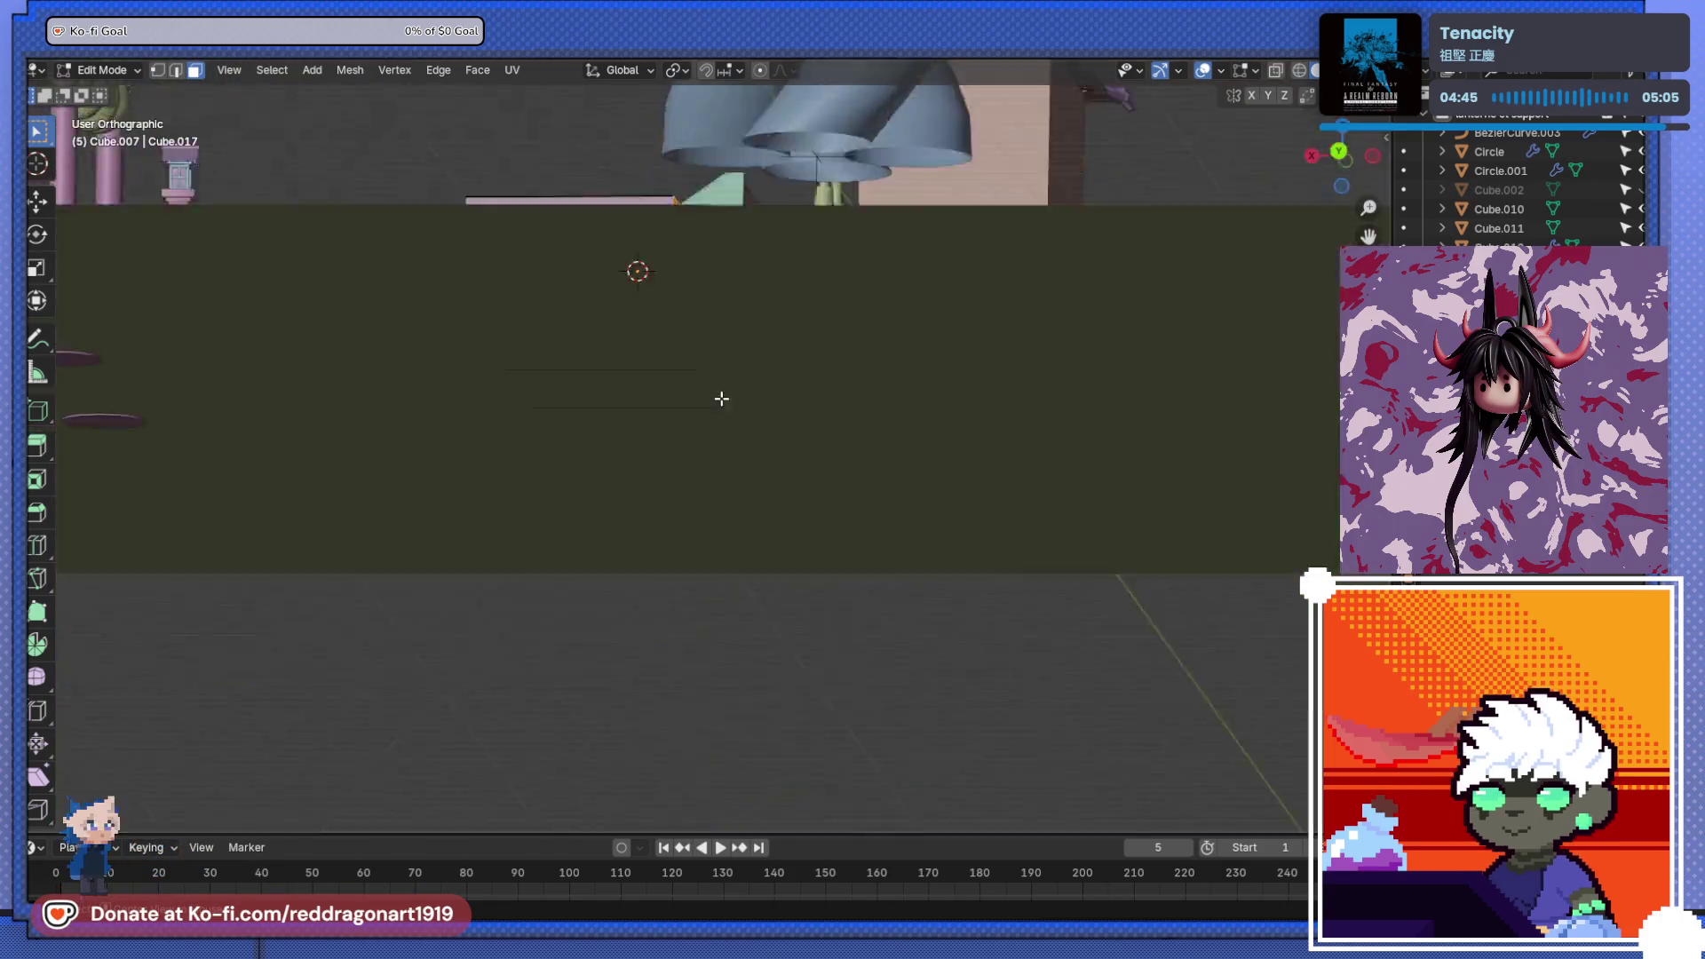
# - Frame the slab's end and attempt extruding its end faces, cancelling twice
pyautogui.press('ctrl+KP_1')
pyautogui.scroll(5, 696, 597)
pyautogui.keyDown('shift'); pyautogui.moveTo(853, 248); pyautogui.dragTo(821, 578, button='middle'); pyautogui.keyUp('shift')
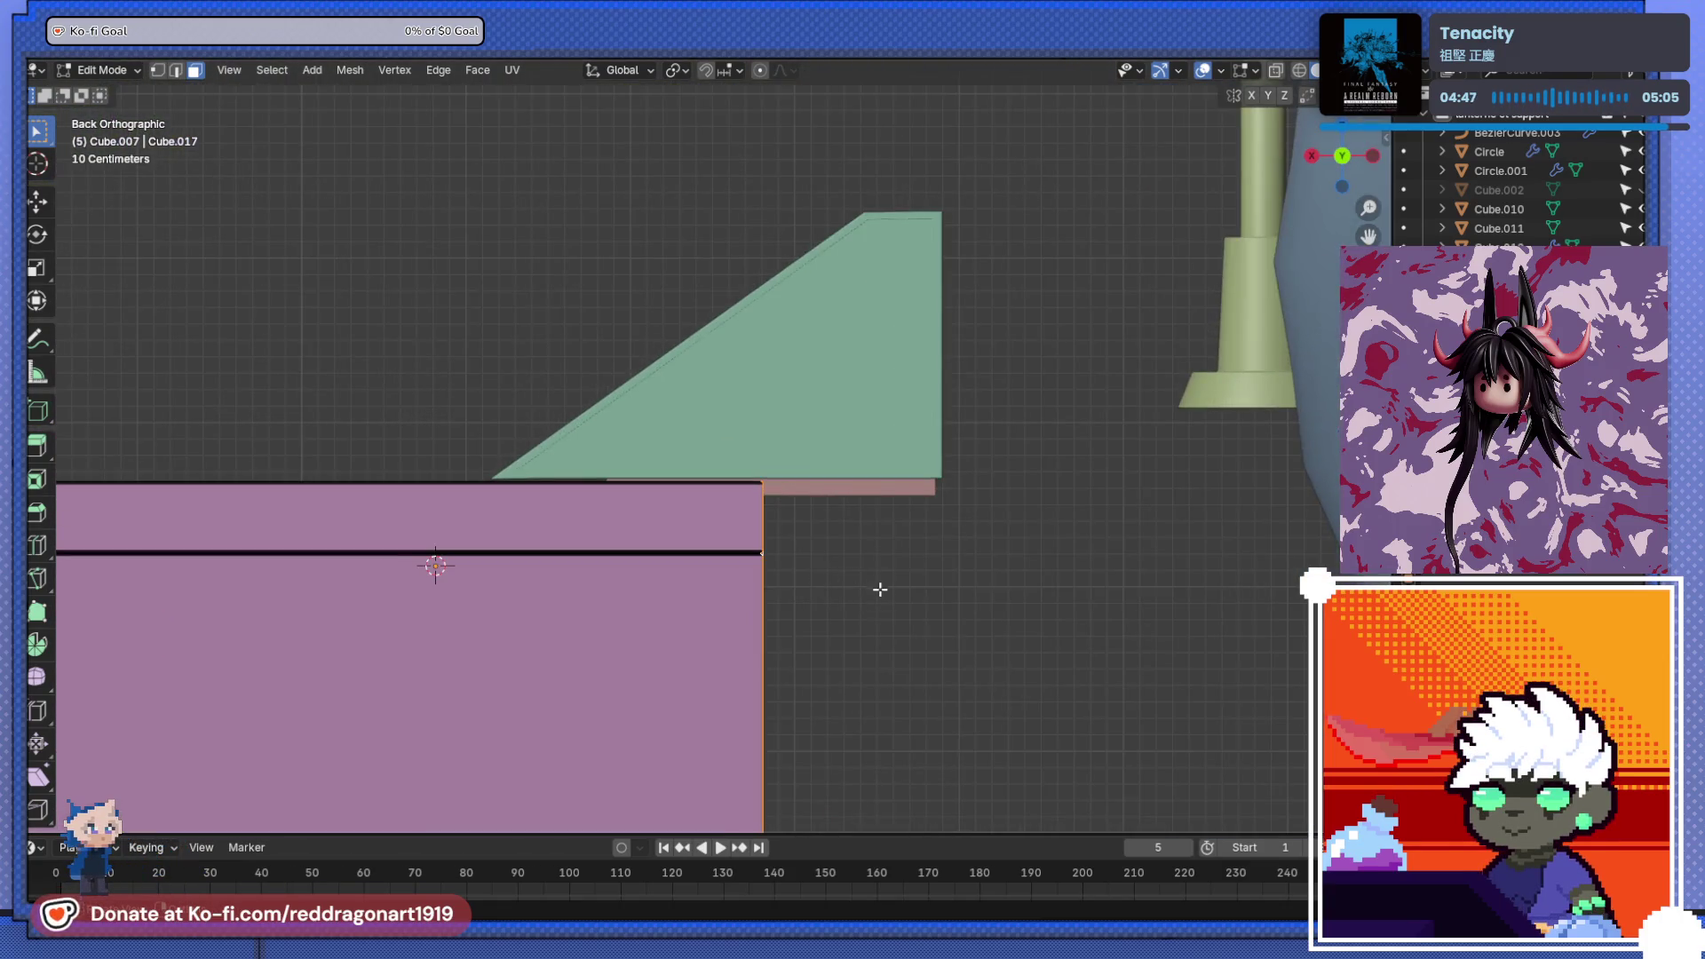
pyautogui.scroll(5, 865, 582)
pyautogui.rightClick(772, 532)
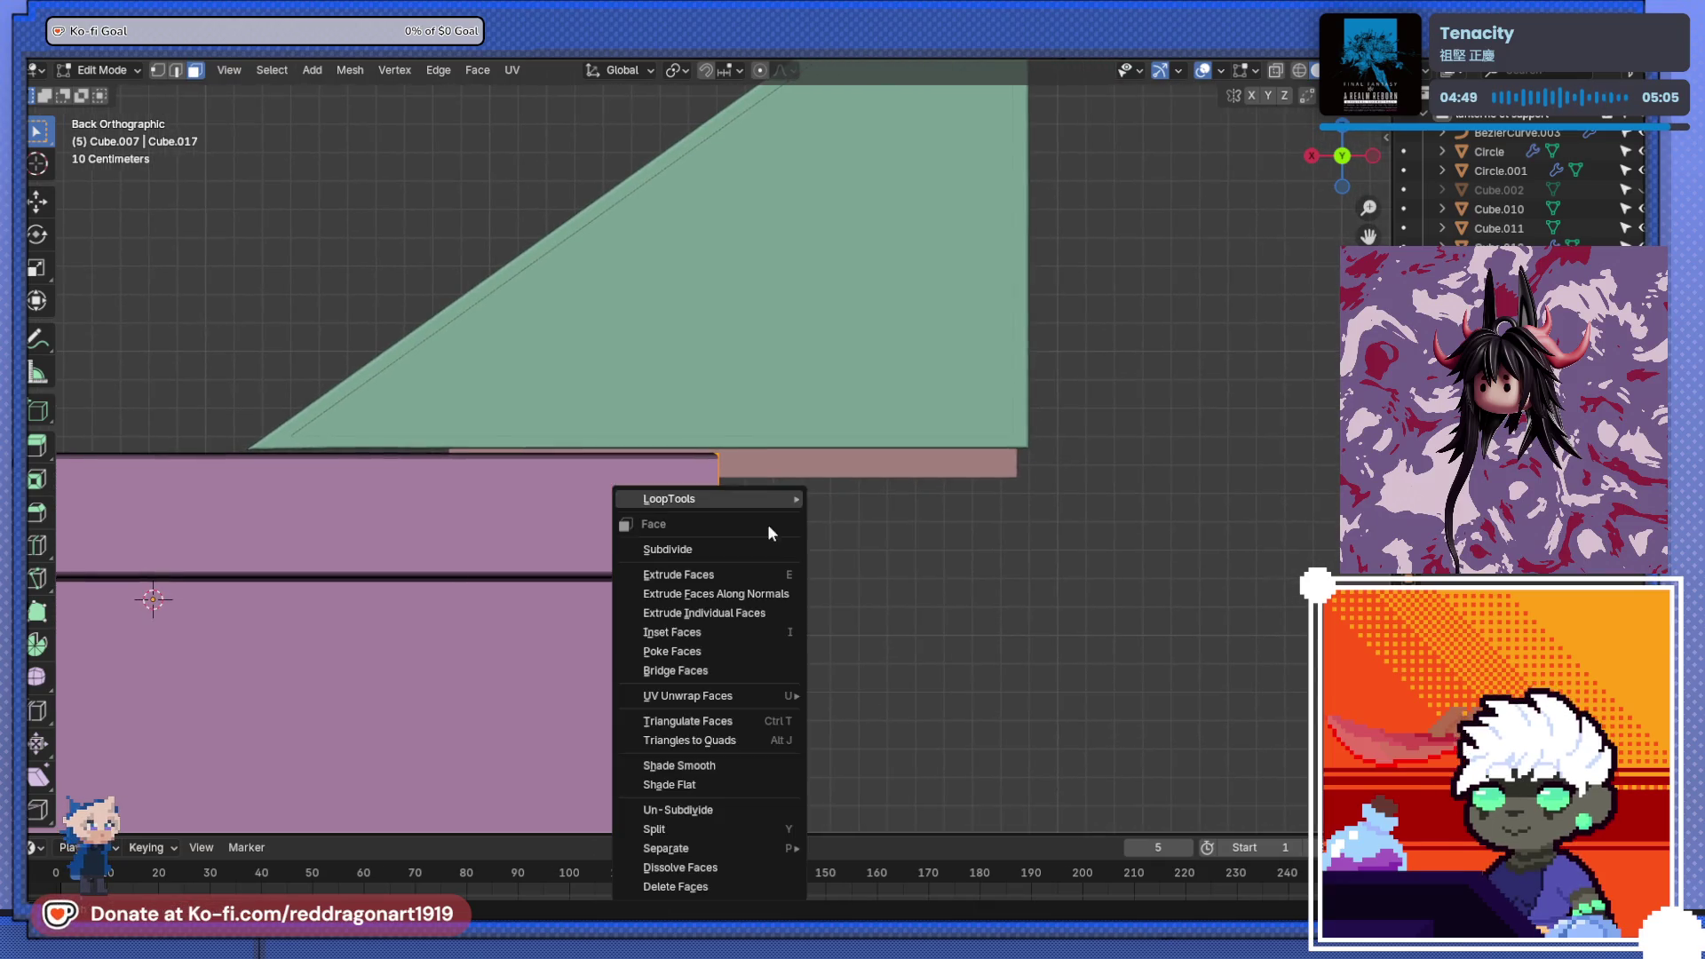
pyautogui.press('e')
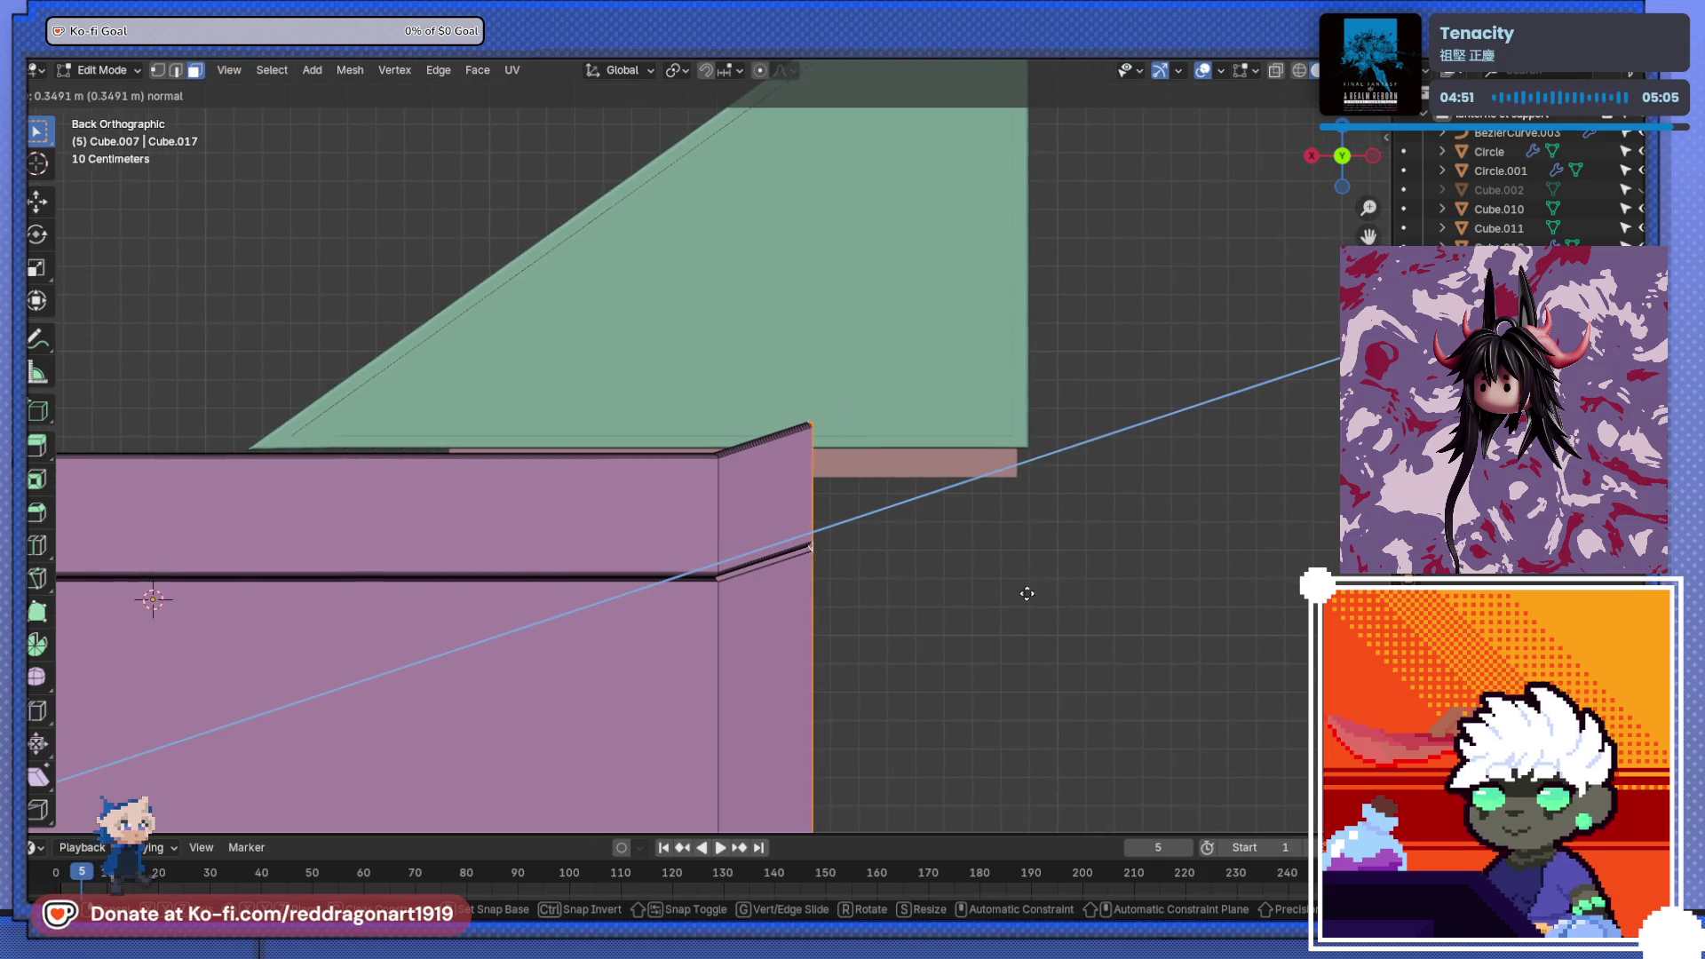
pyautogui.rightClick(975, 590)
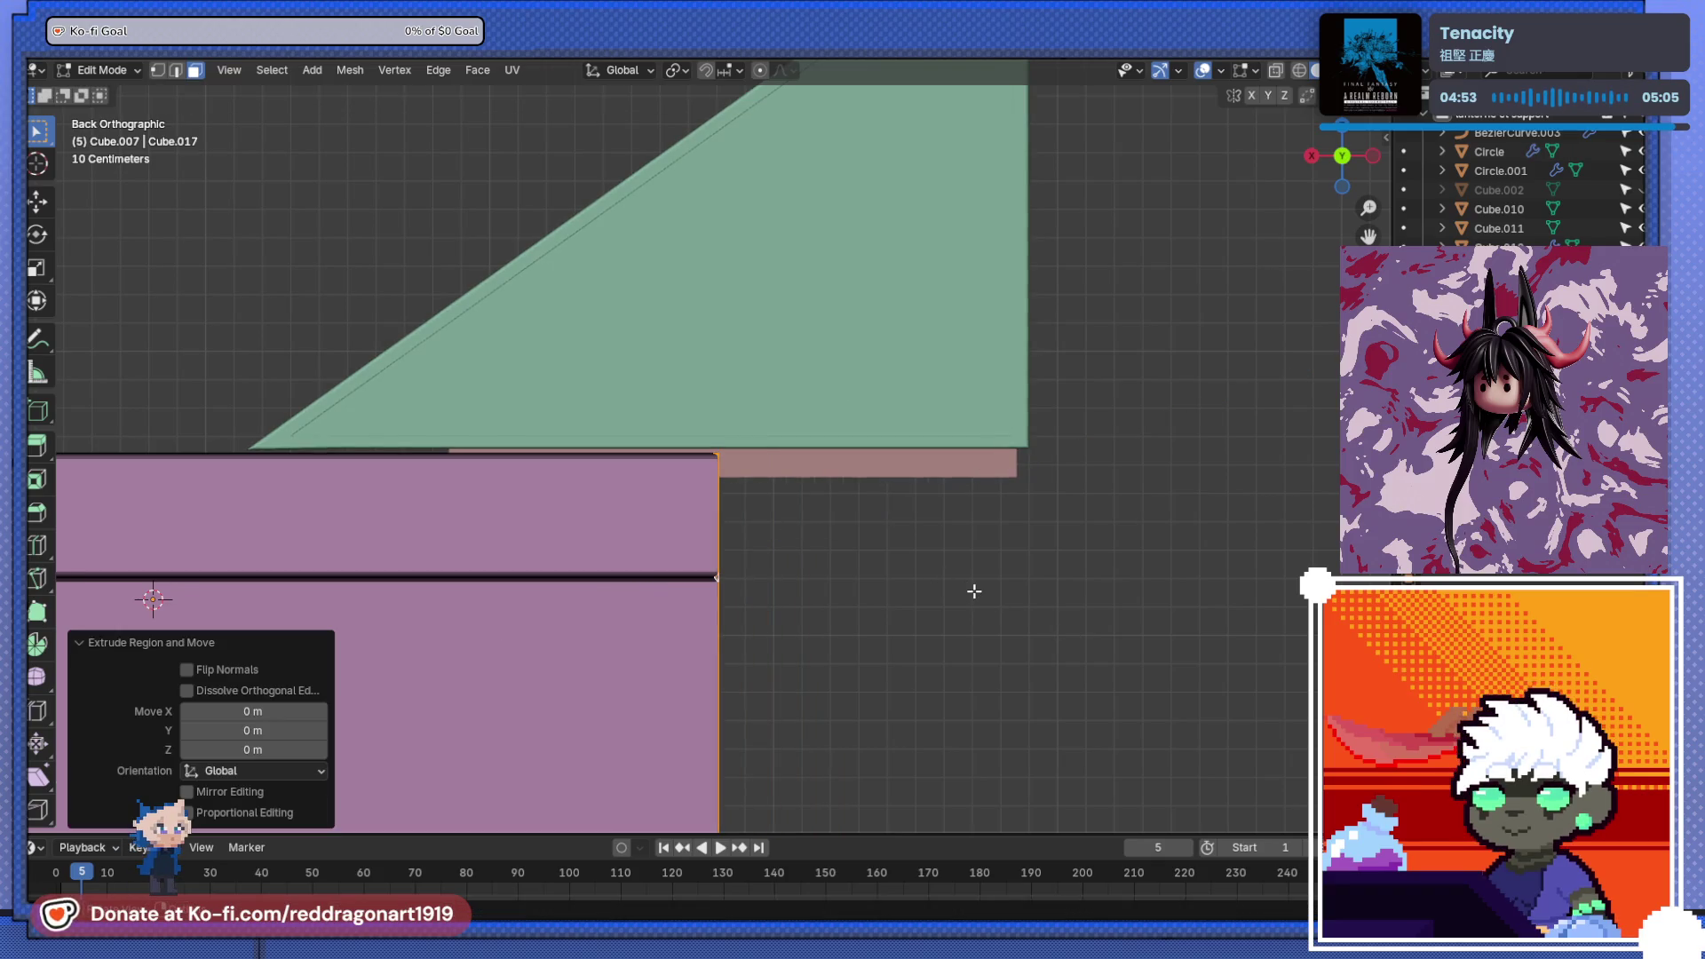
pyautogui.press('e')
pyautogui.rightClick(1044, 621)
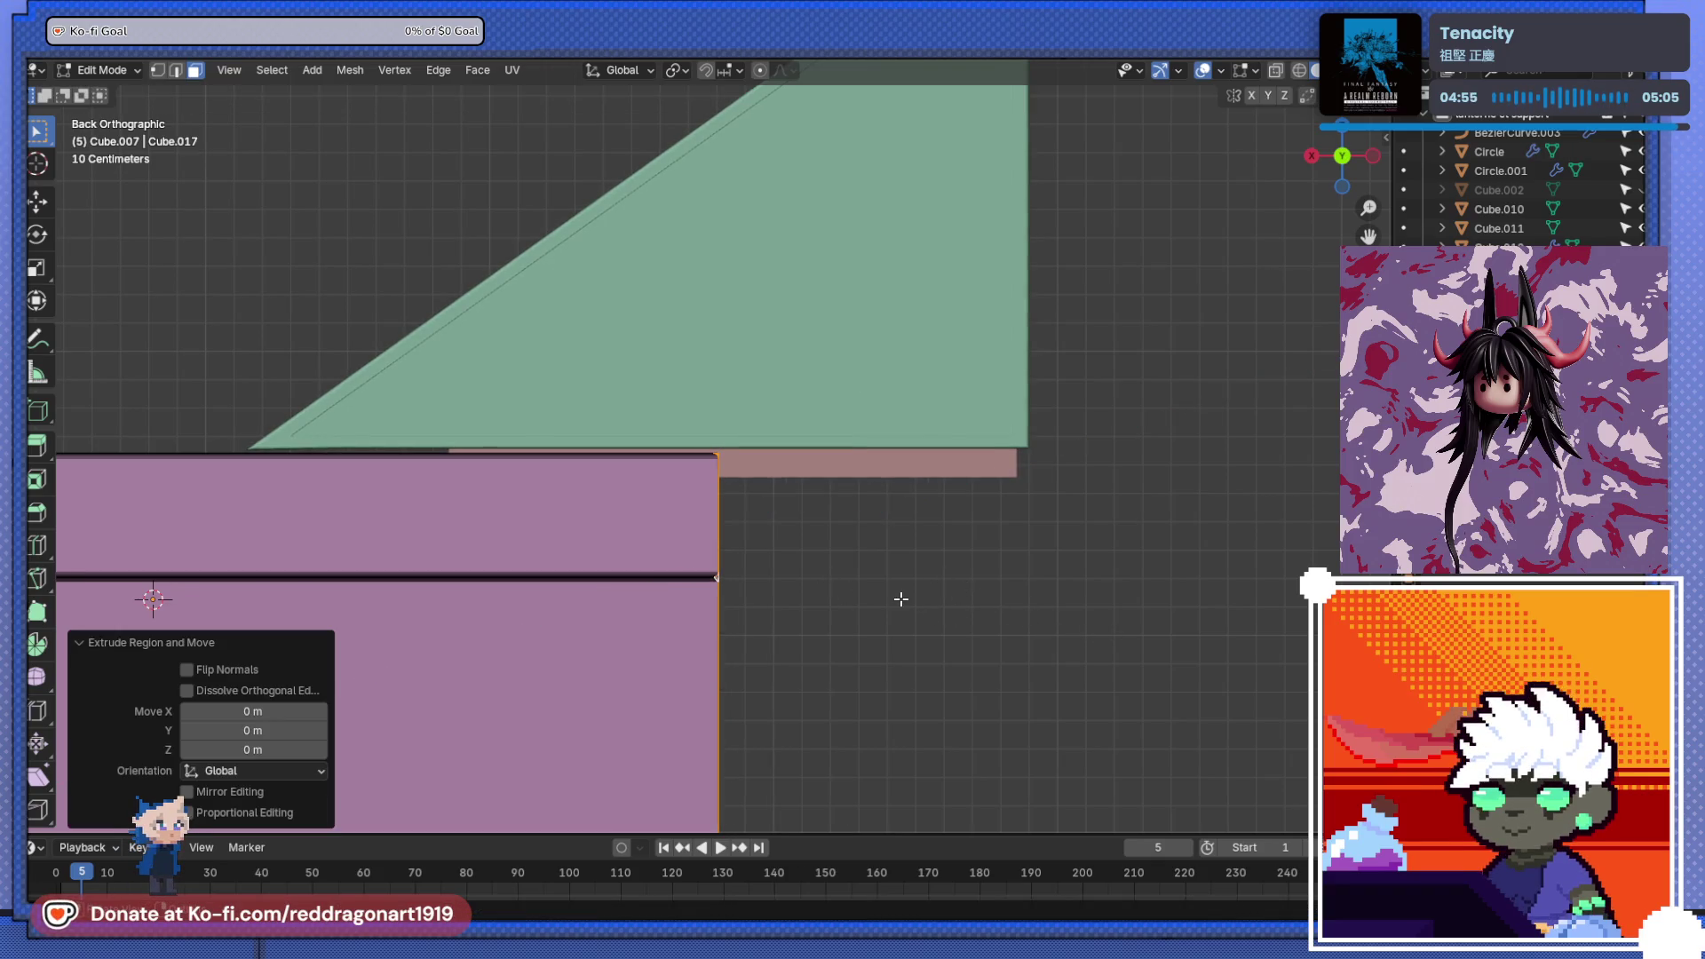
# - Extrude the end faces along X flush with the green ramp, exit Edit Mode, and select the ramp and pink block
pyautogui.press('e')
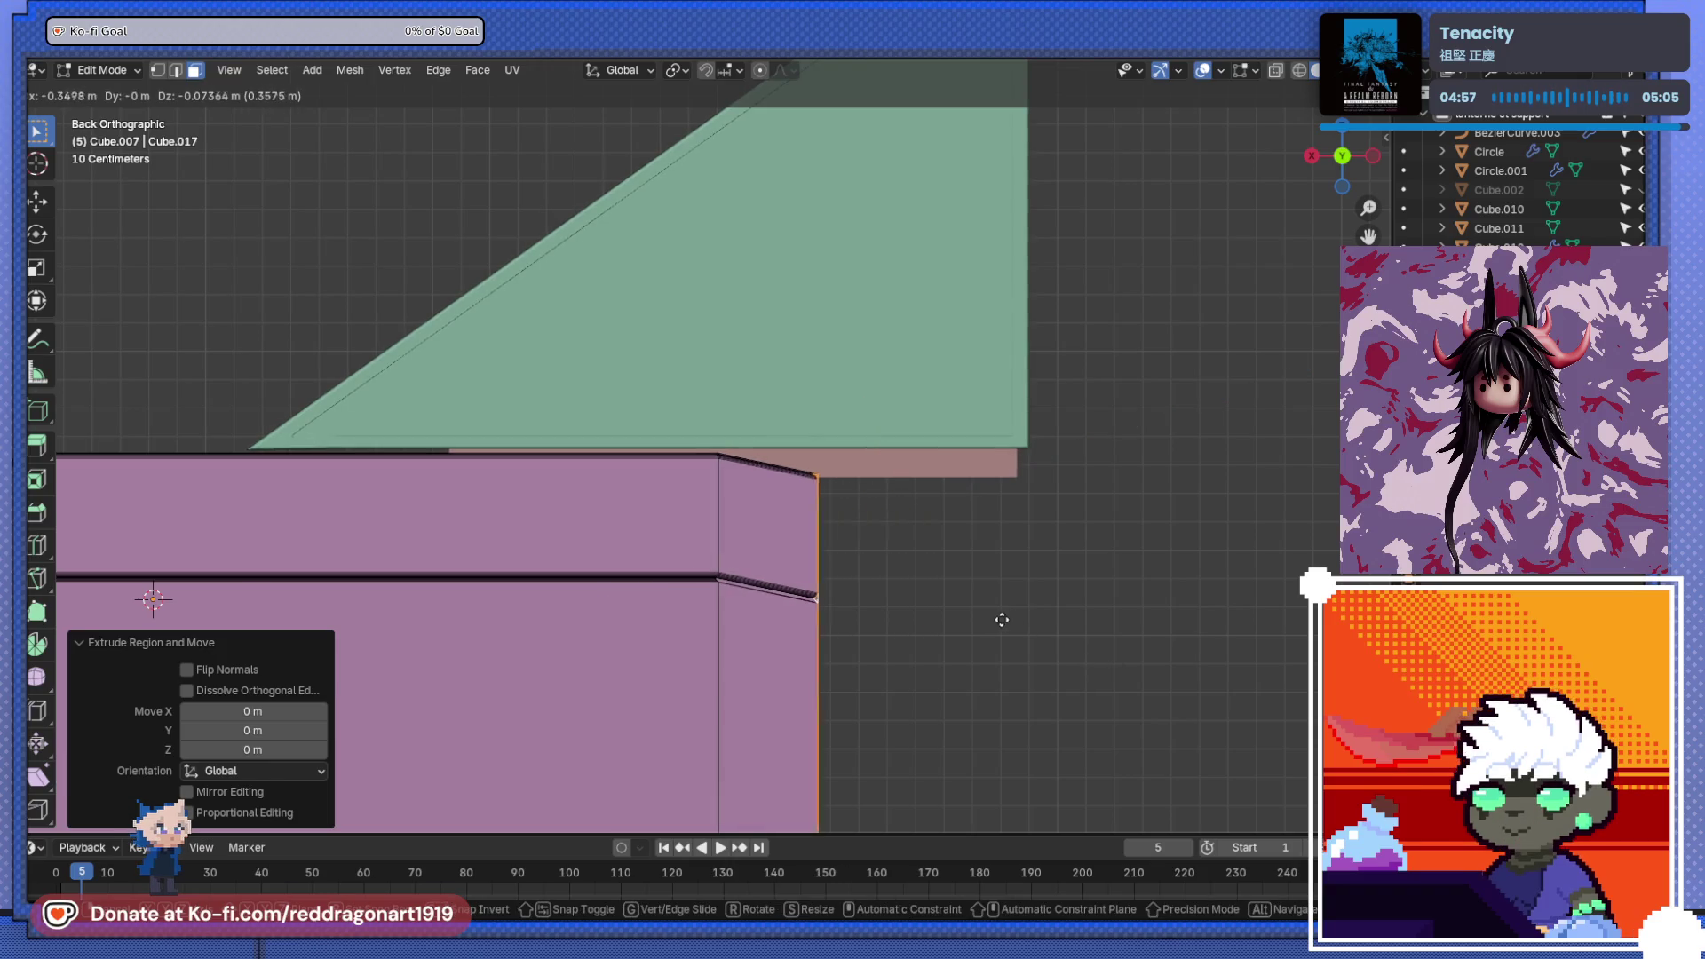
pyautogui.press('x')
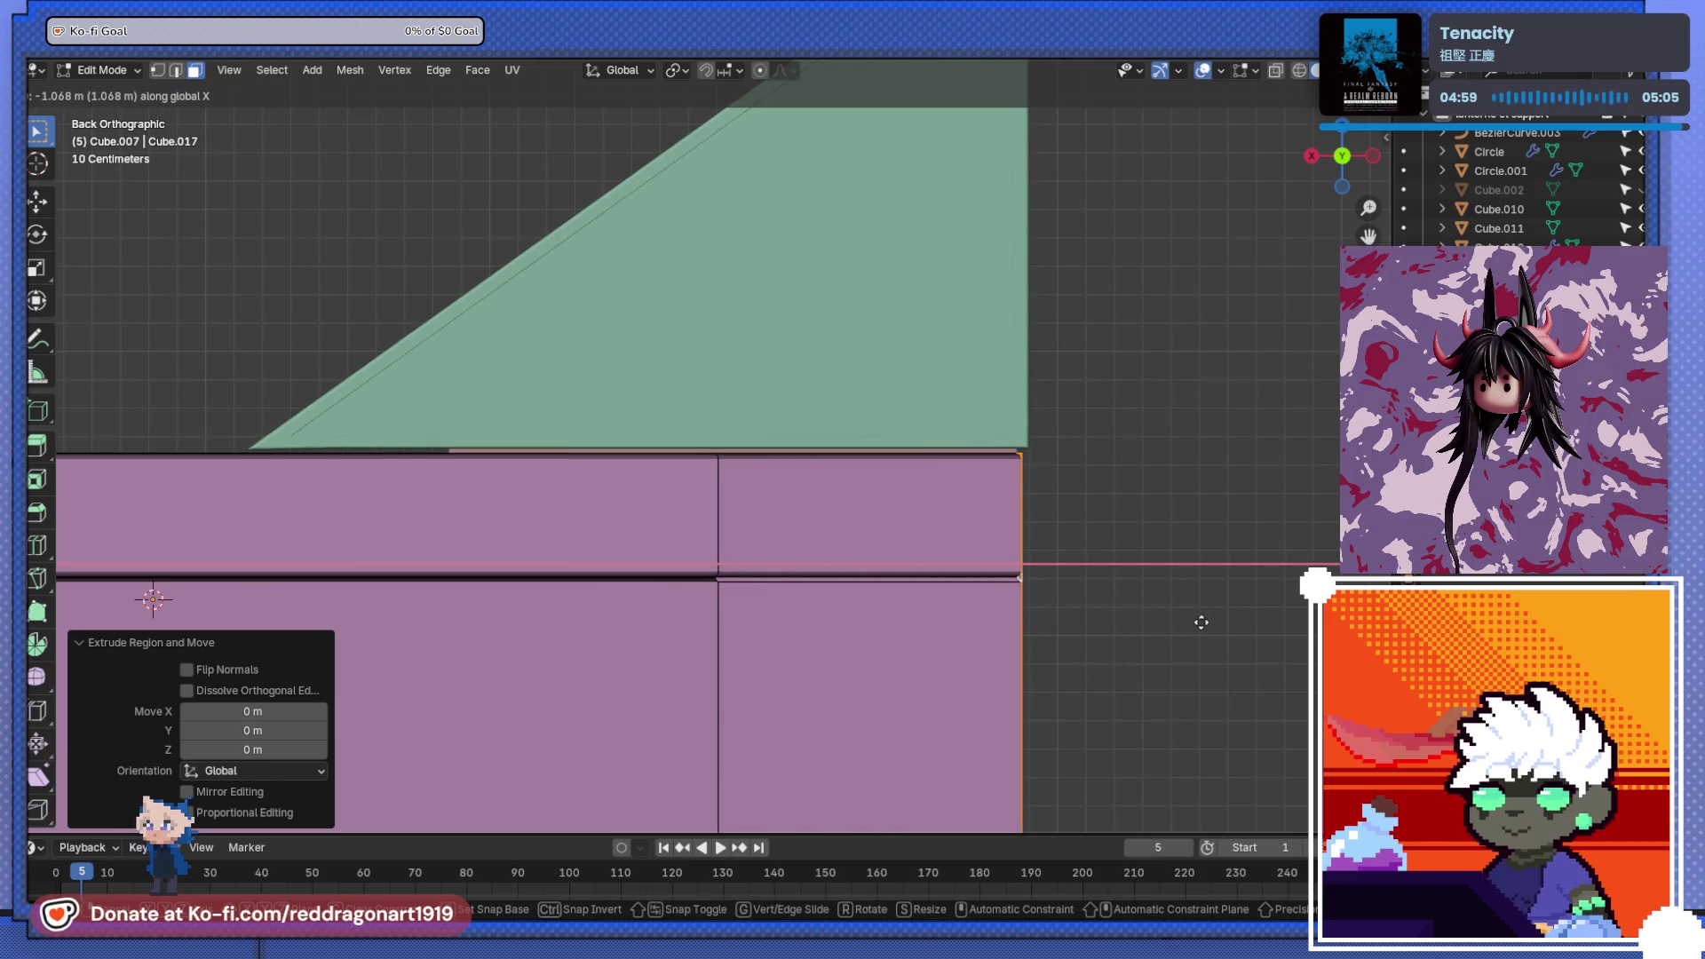
pyautogui.press('Escape')
pyautogui.press('Tab')
pyautogui.click(1004, 419)
pyautogui.keyDown('shift'); pyautogui.click(981, 457); pyautogui.keyUp('shift')
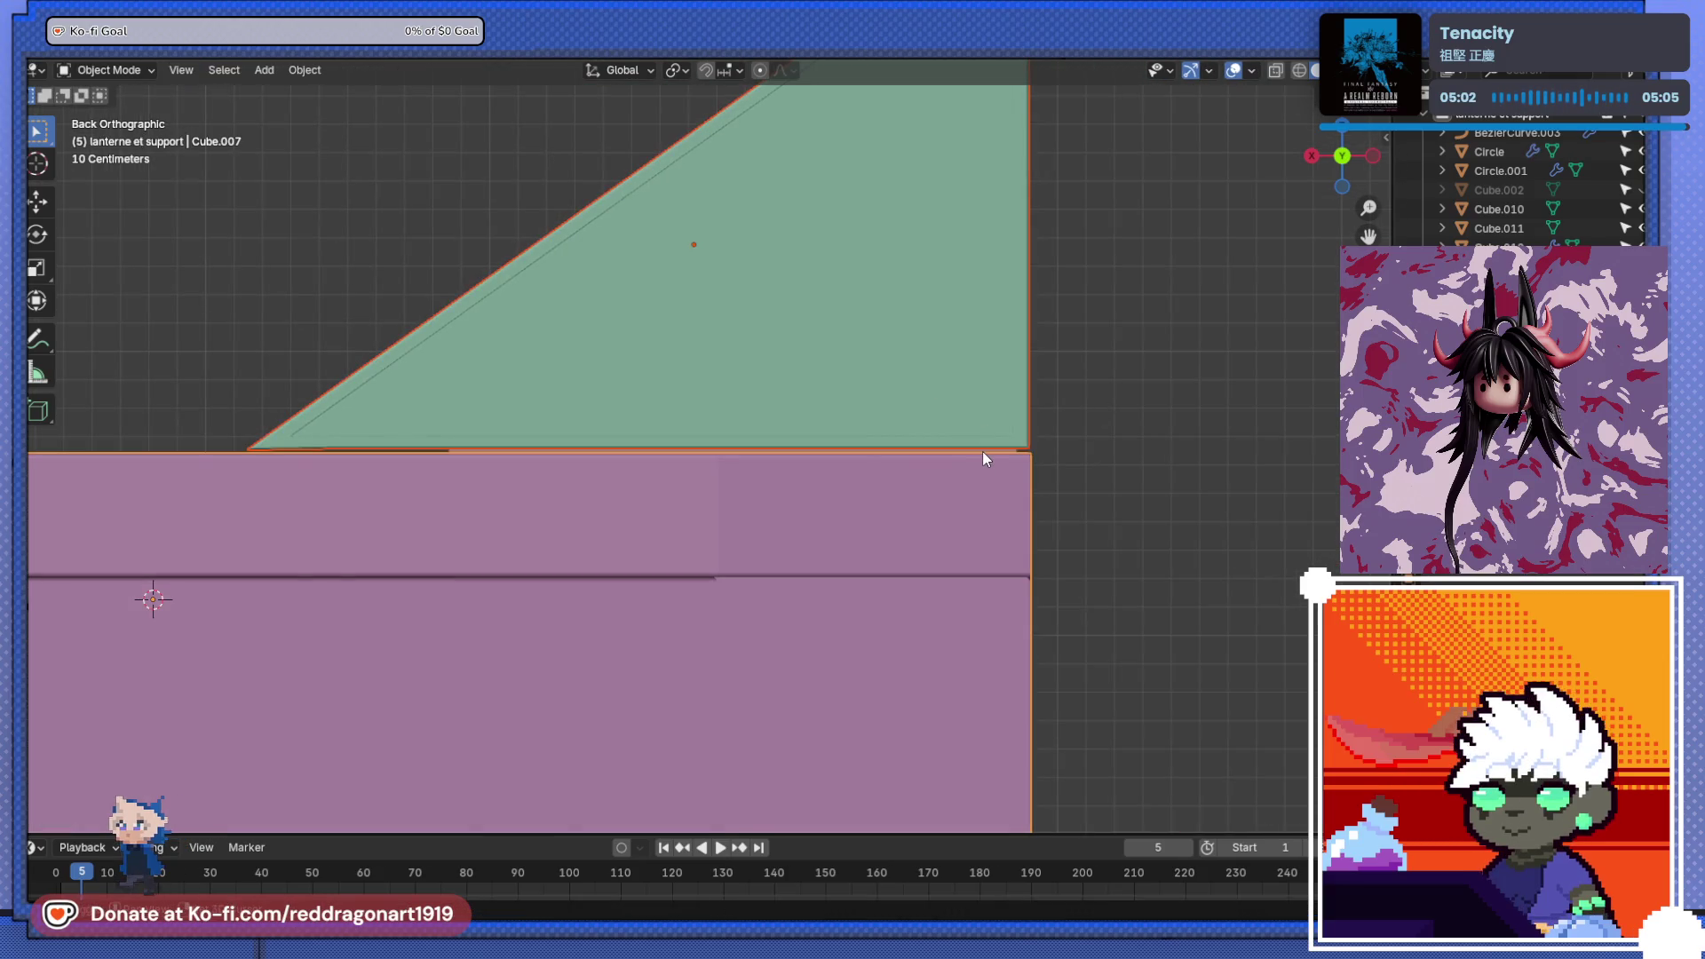
# - Nudge the selection slightly down along Z using see-through display
pyautogui.scroll(2, 1053, 452)
pyautogui.hotkey('alt', 'z')
pyautogui.hotkey('alt', 'a')
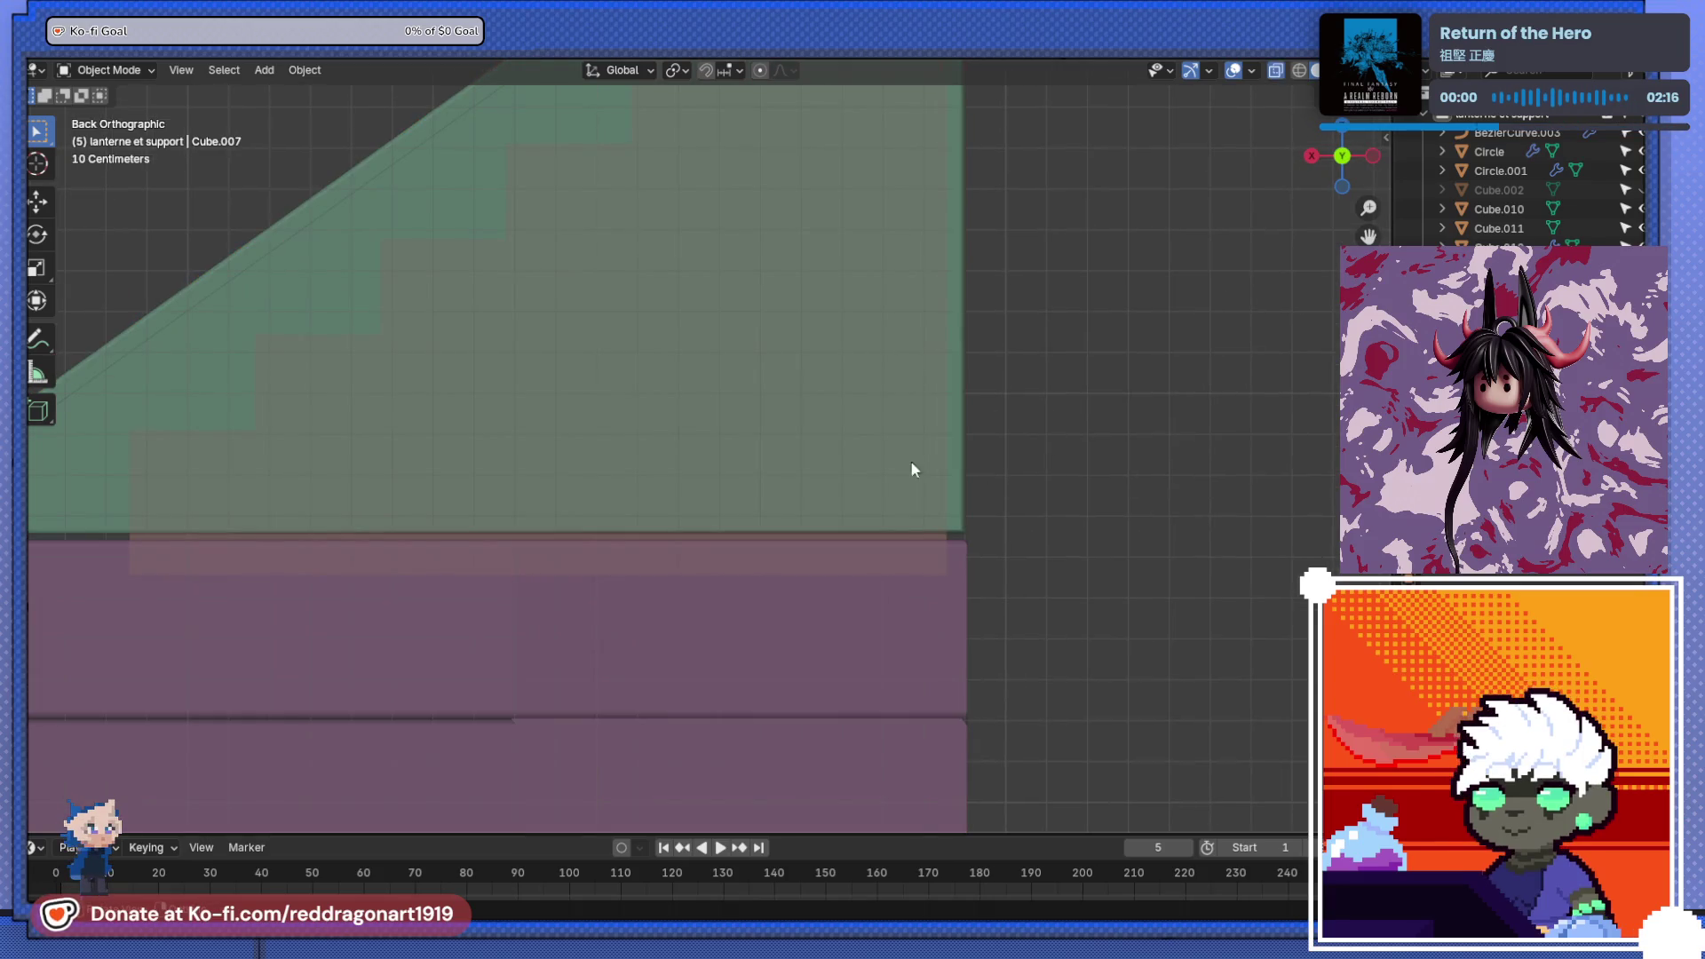
pyautogui.press('g')
pyautogui.press('z')
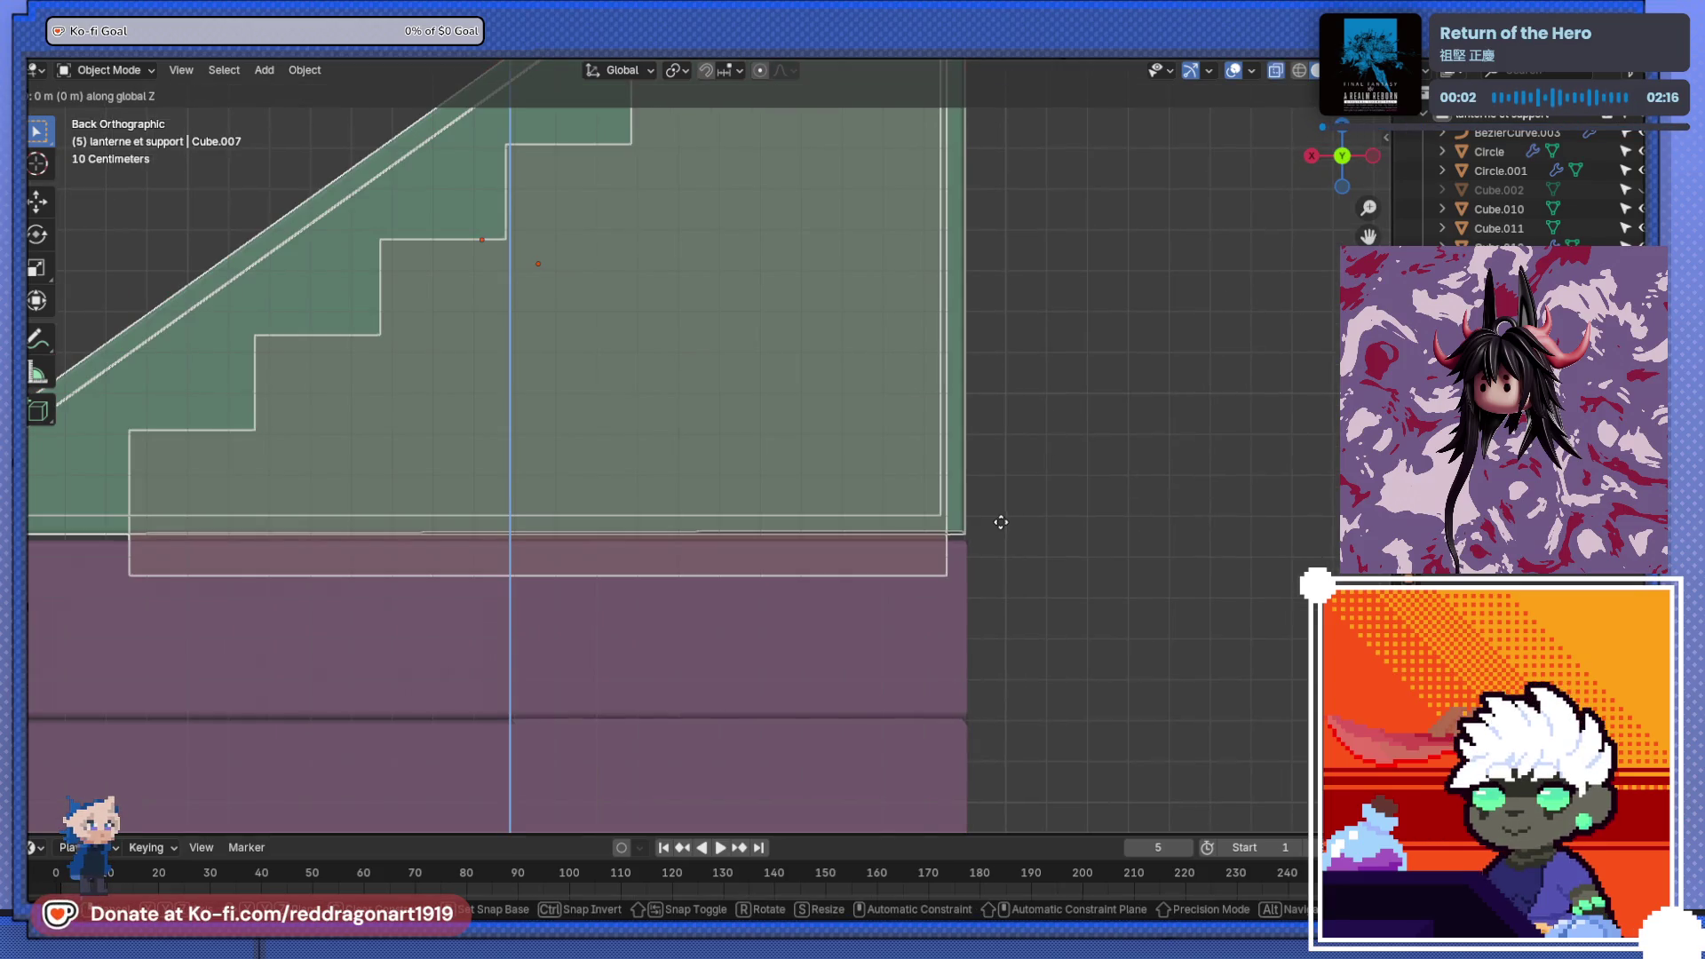
pyautogui.click(1012, 533)
pyautogui.hotkey('alt', 'z')
pyautogui.moveTo(1015, 536)
pyautogui.mouseDown(button='middle')
pyautogui.moveTo(631, 488)
pyautogui.moveTo(748, 510)
pyautogui.mouseUp(button='middle')
pyautogui.scroll(-6, 747, 519)
pyautogui.scroll(5, 705, 454)
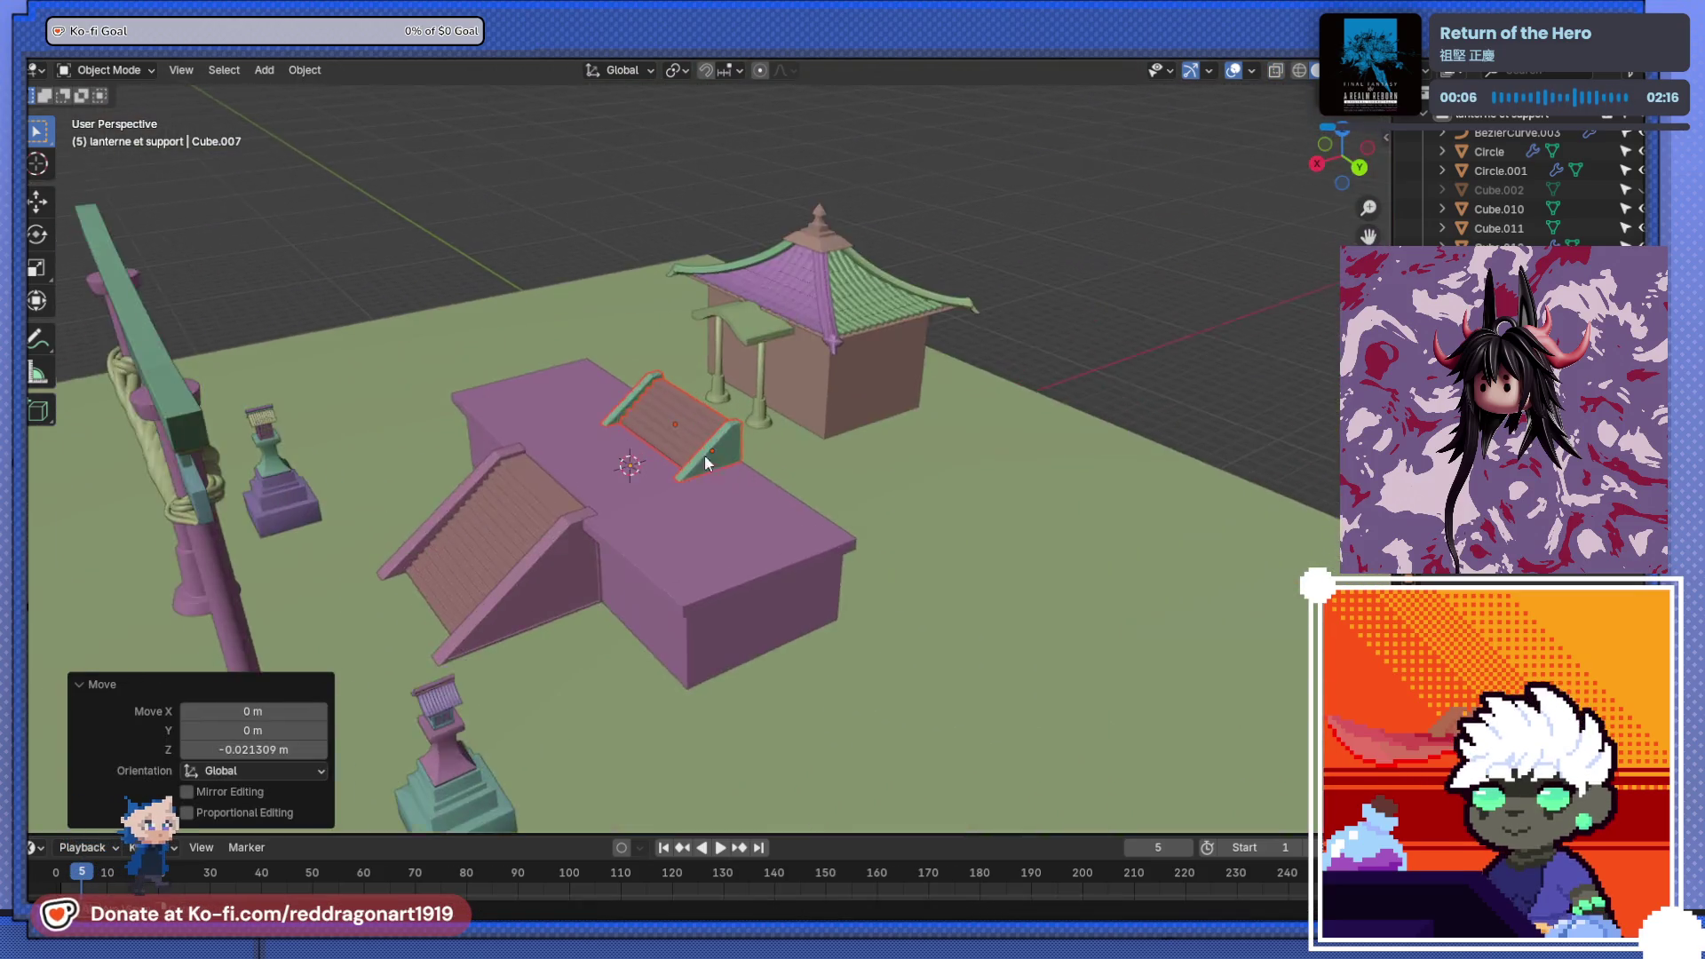
pyautogui.scroll(-2, 792, 413)
# - Snap the 3D cursor to the shrine house, add a new cube there, and lower it
pyautogui.click(800, 427)
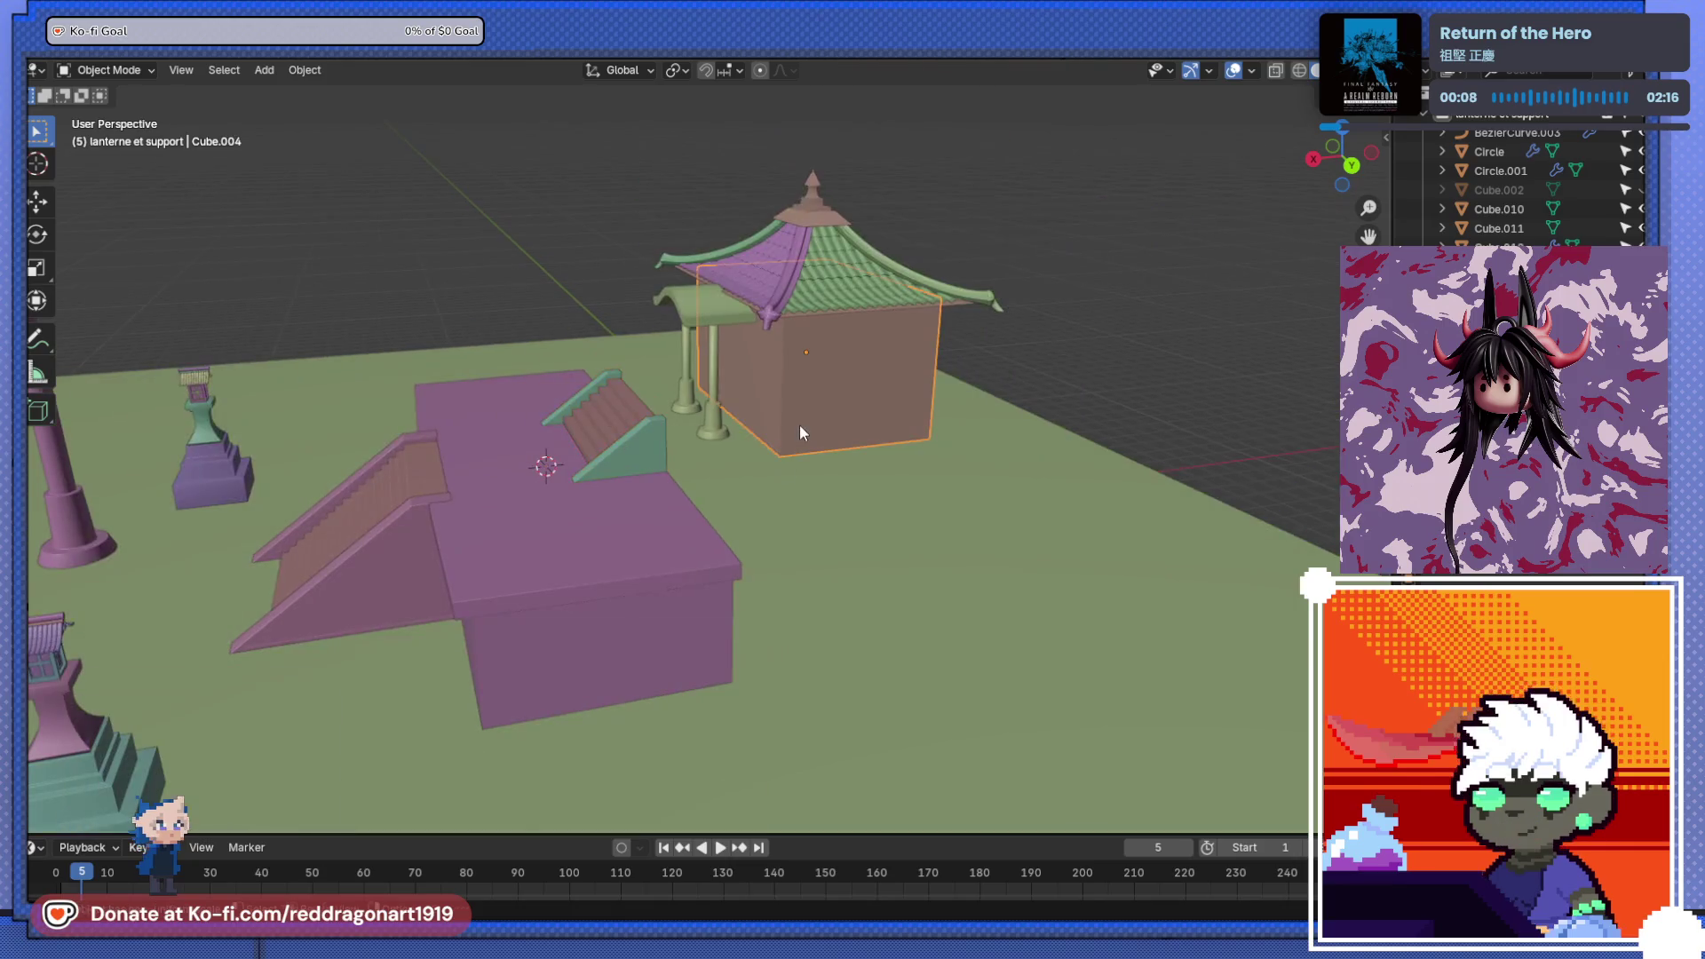
pyautogui.hotkey('shift', 'a')
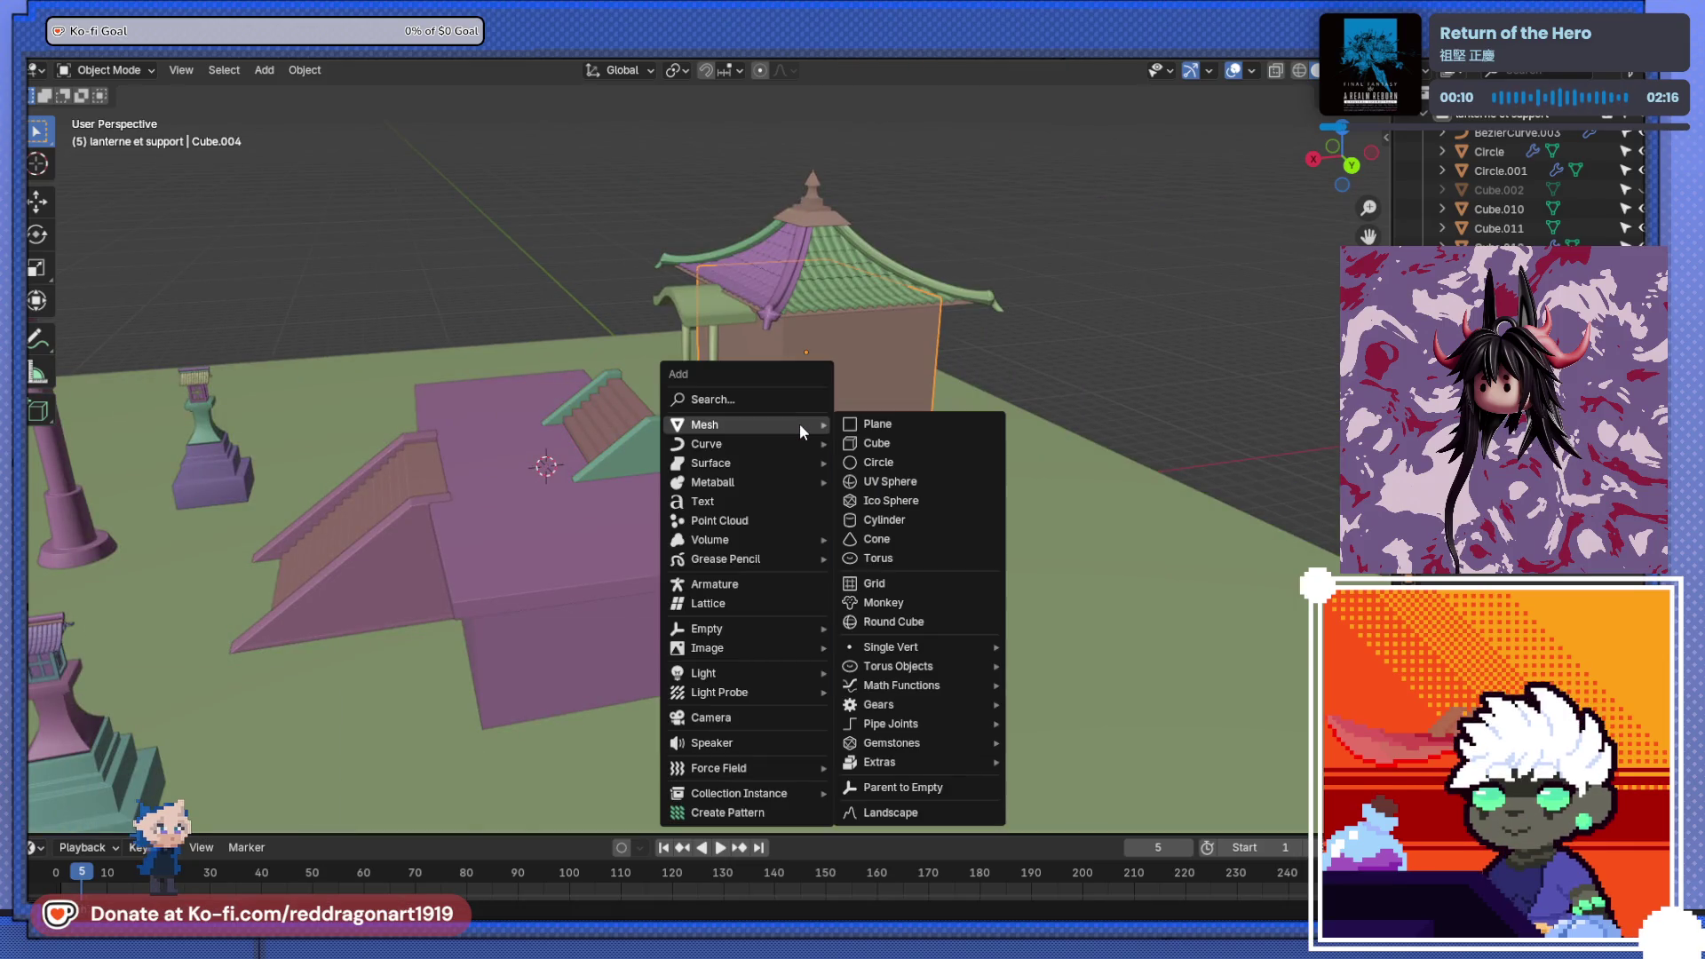
pyautogui.press('Escape')
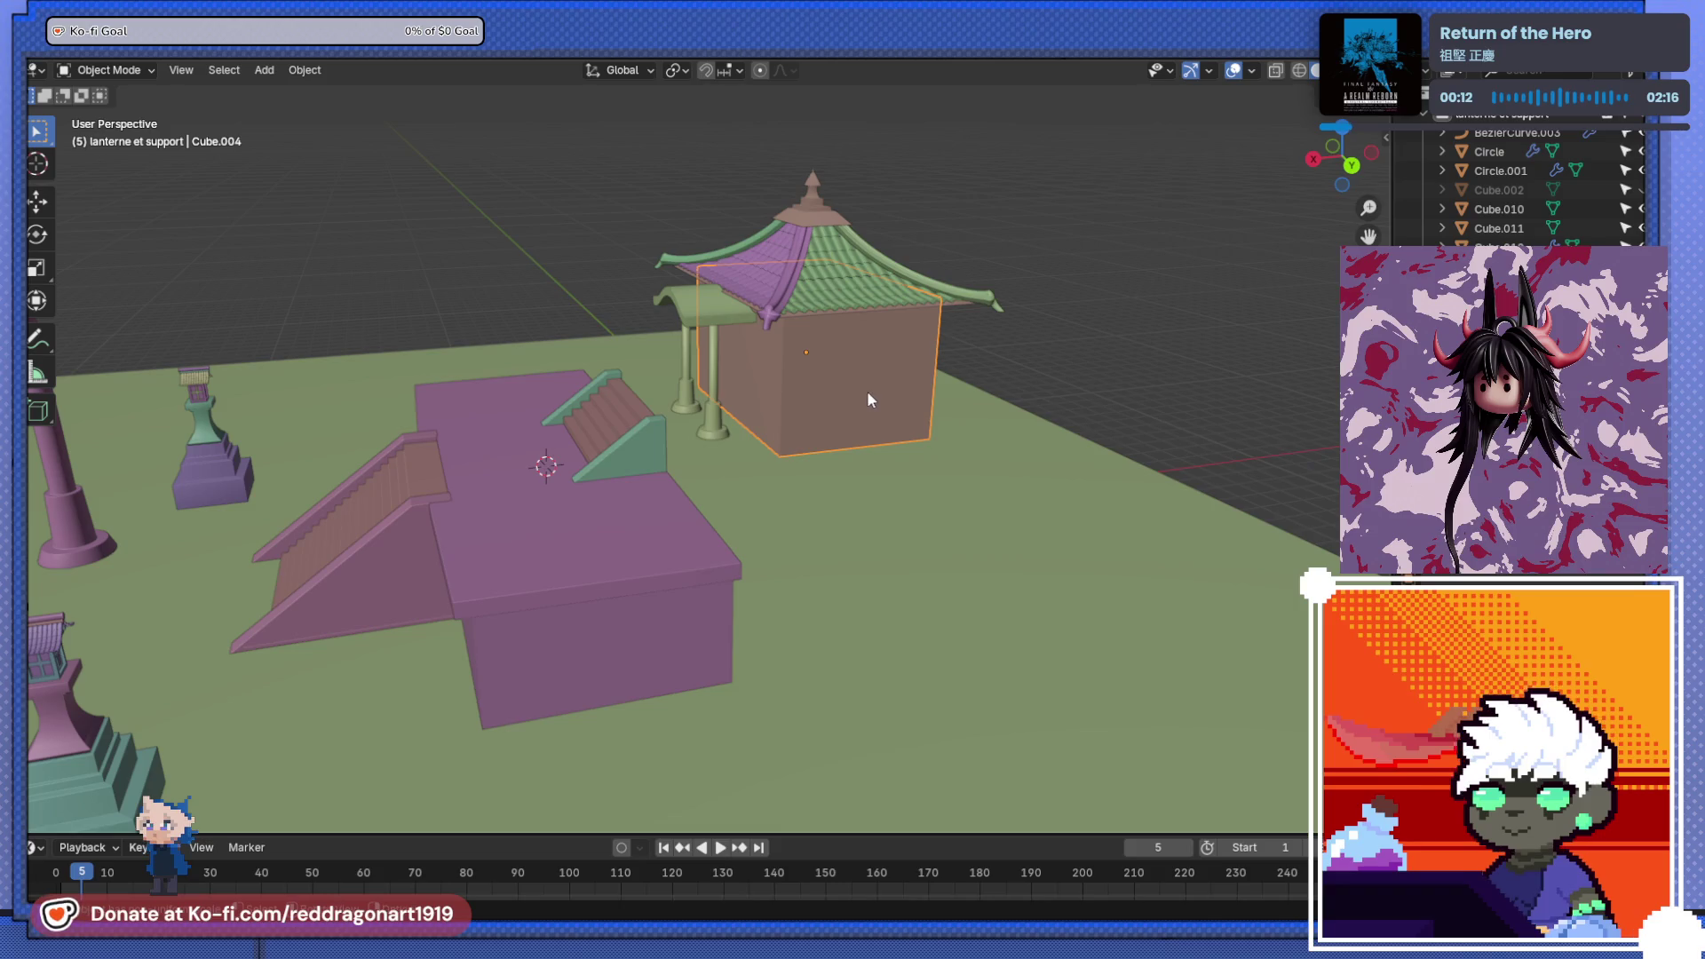
pyautogui.hotkey('shift', 's')
pyautogui.click(849, 504)
pyautogui.hotkey('shift', 'a')
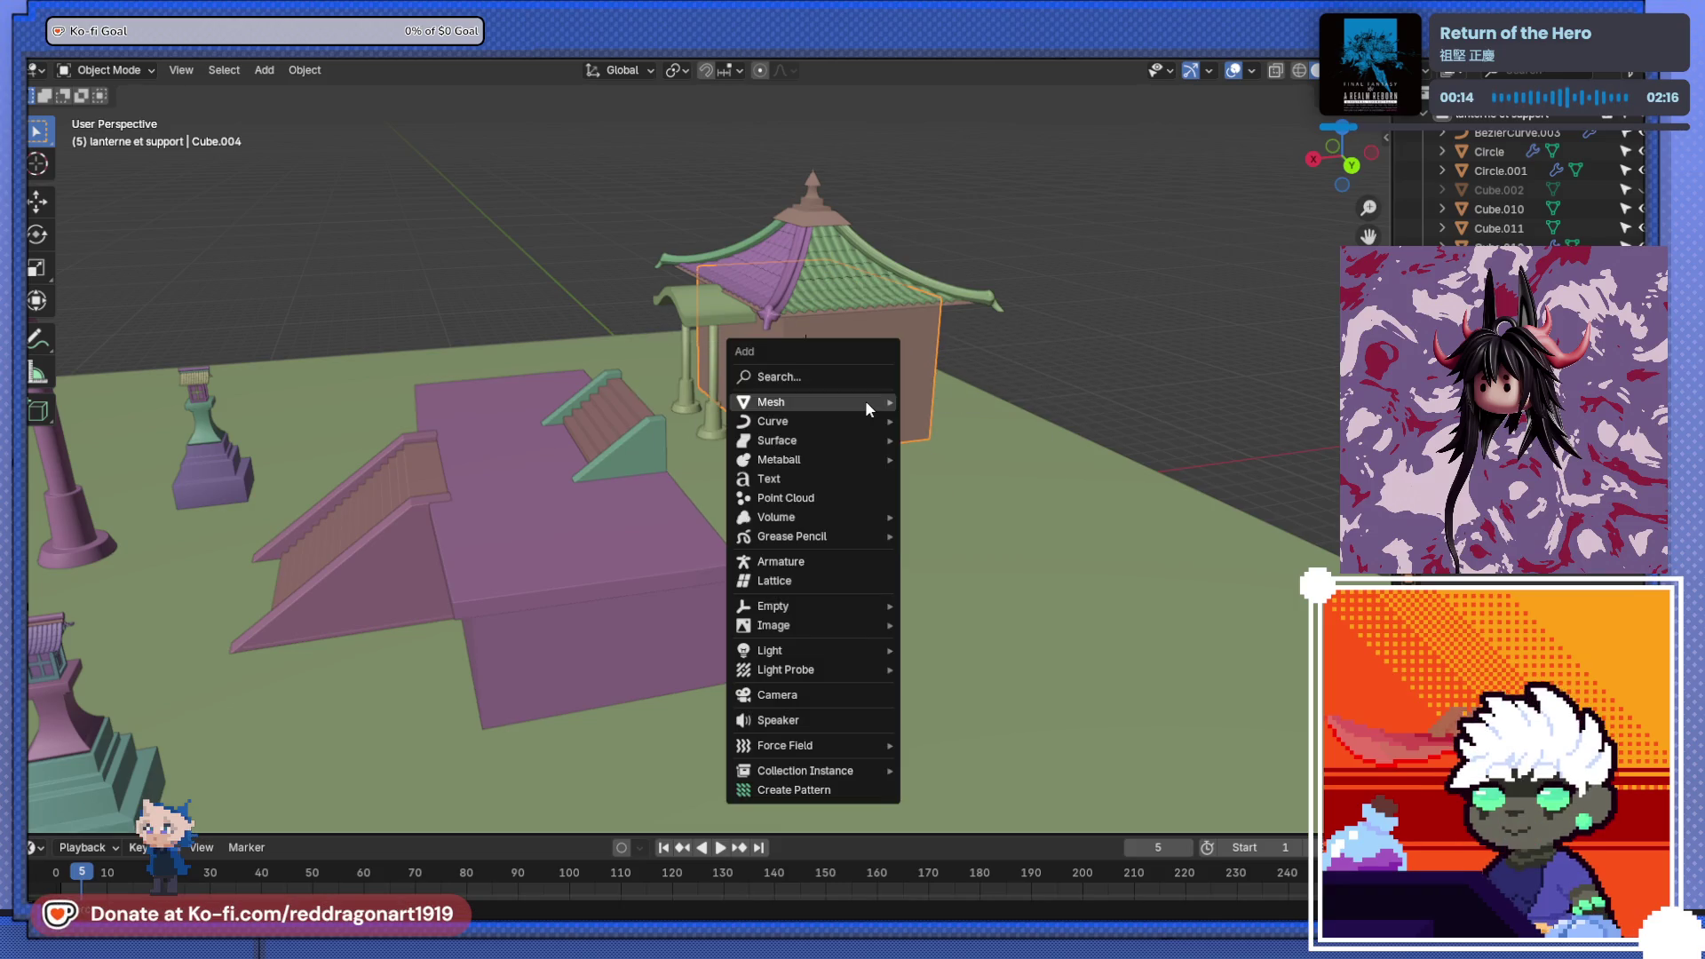
pyautogui.moveTo(866, 406)
pyautogui.click(950, 421)
pyautogui.press('g')
pyautogui.press('z')
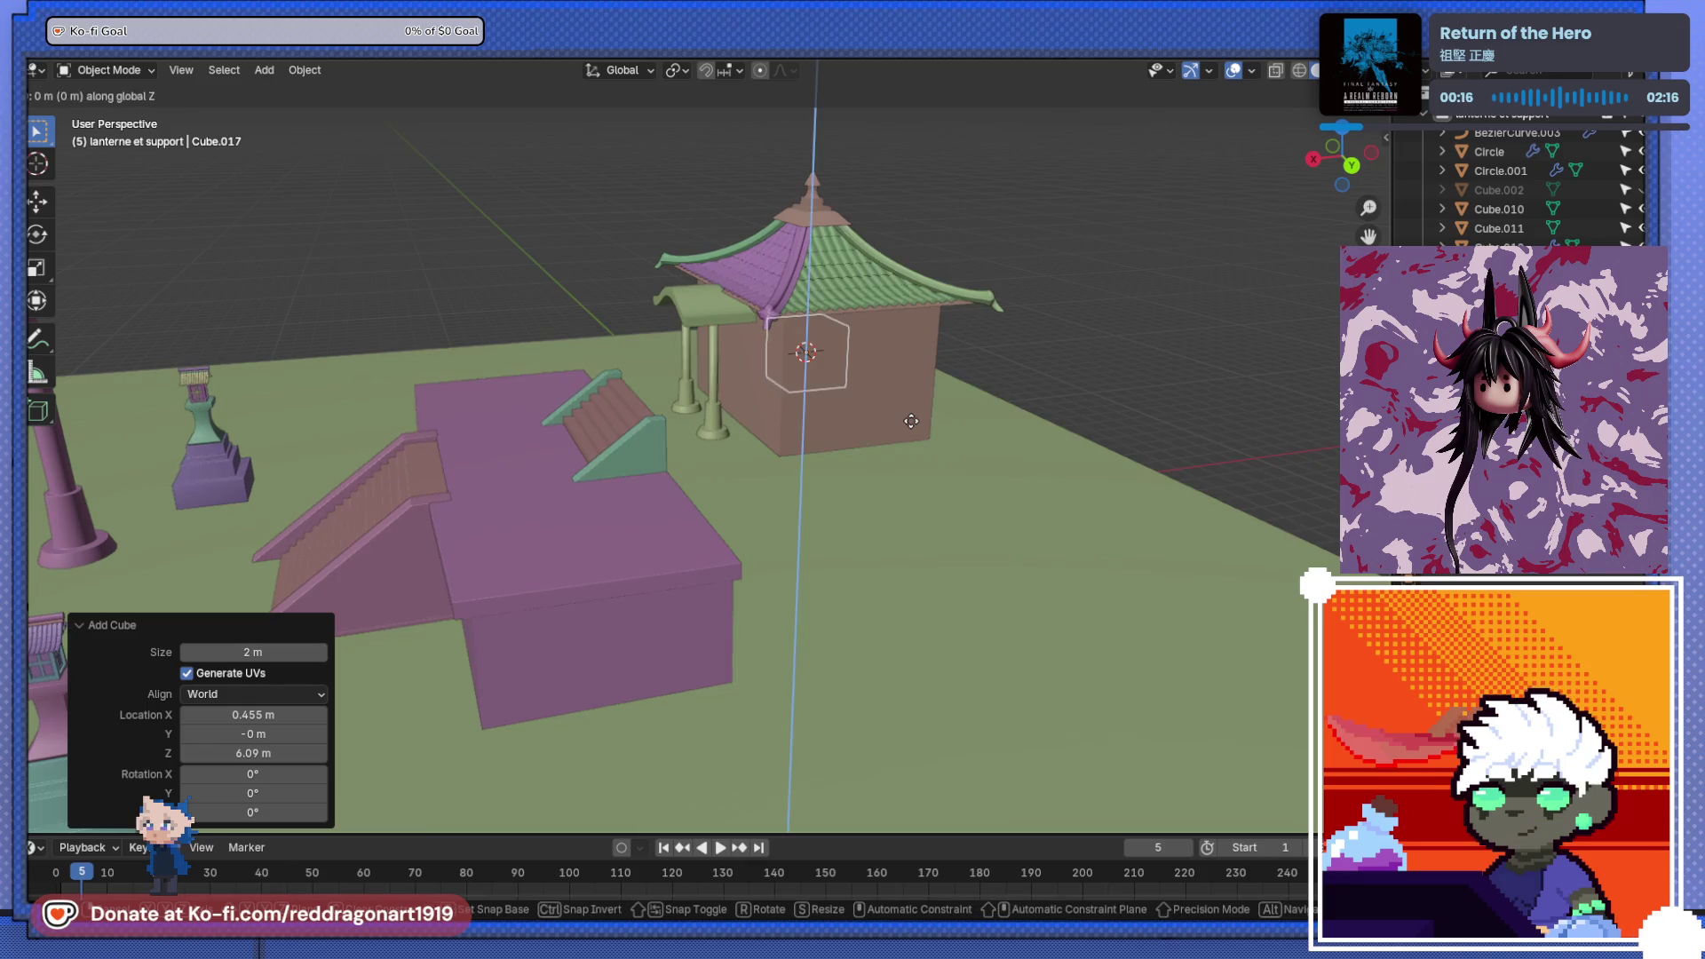
pyautogui.click(900, 500)
pyautogui.moveTo(899, 501)
pyautogui.mouseDown(button='middle')
pyautogui.moveTo(689, 434)
pyautogui.moveTo(604, 435)
pyautogui.mouseUp(button='middle')
pyautogui.scroll(5, 717, 391)
pyautogui.scroll(-5, 678, 572)
# - Raise the shrine roof, canopy and house together by 1.326 m along Z
pyautogui.moveTo(737, 273); pyautogui.dragTo(1019, 429)
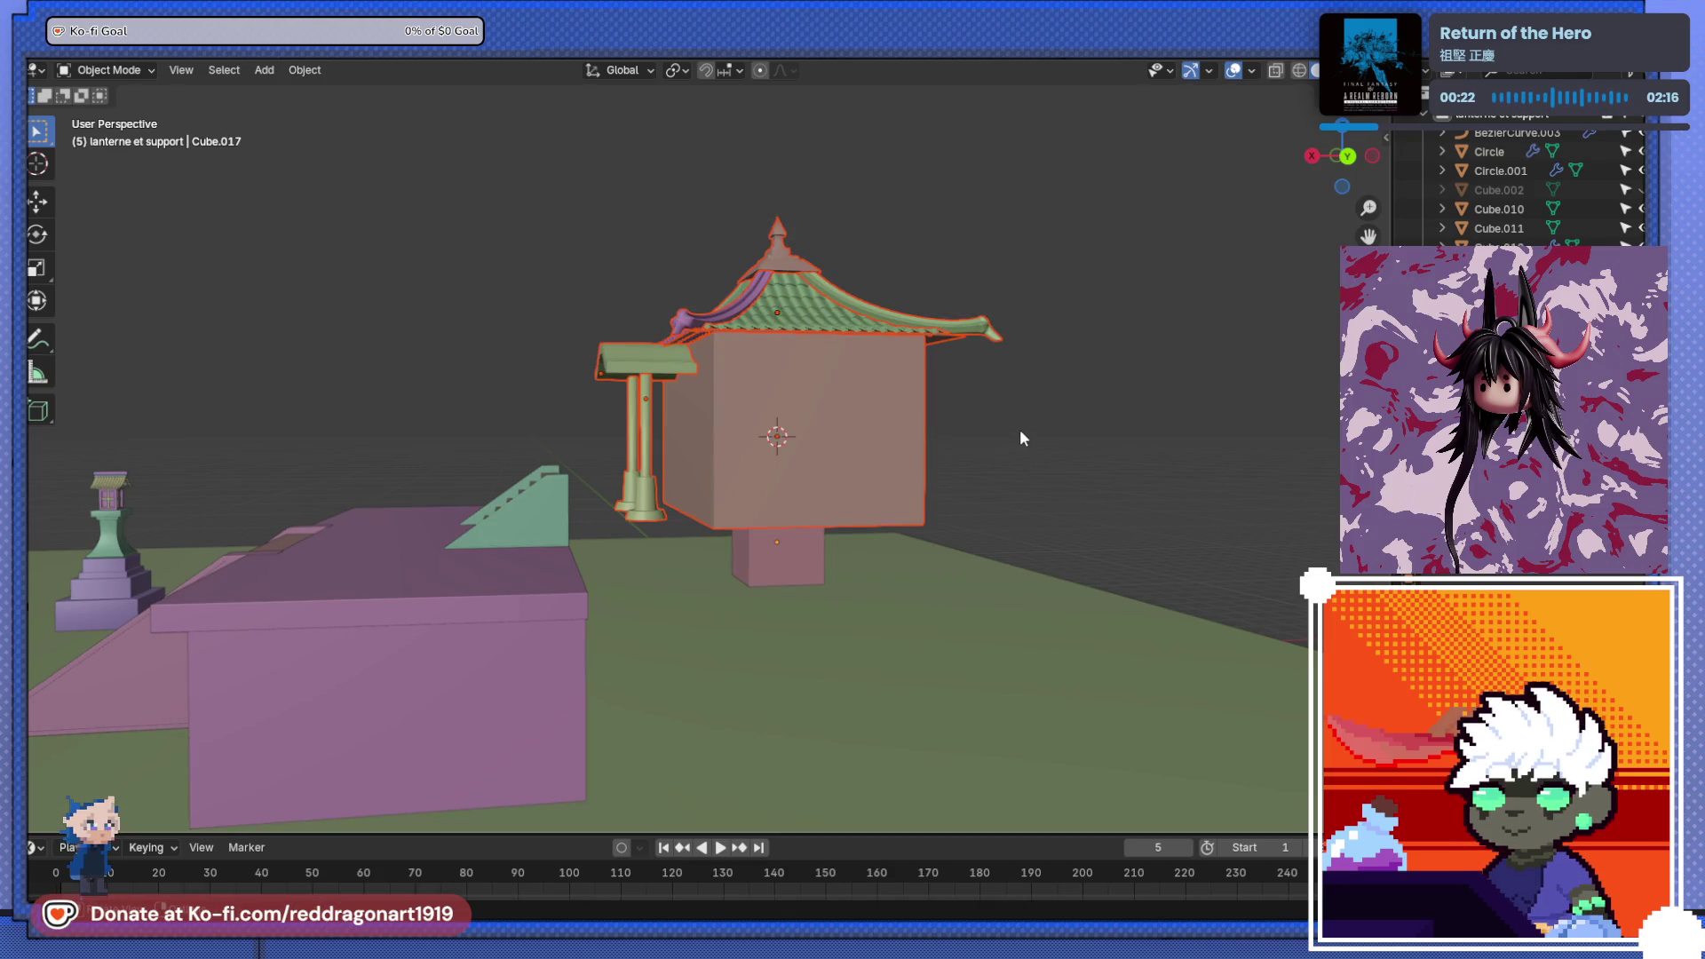
pyautogui.press('g')
pyautogui.press('z')
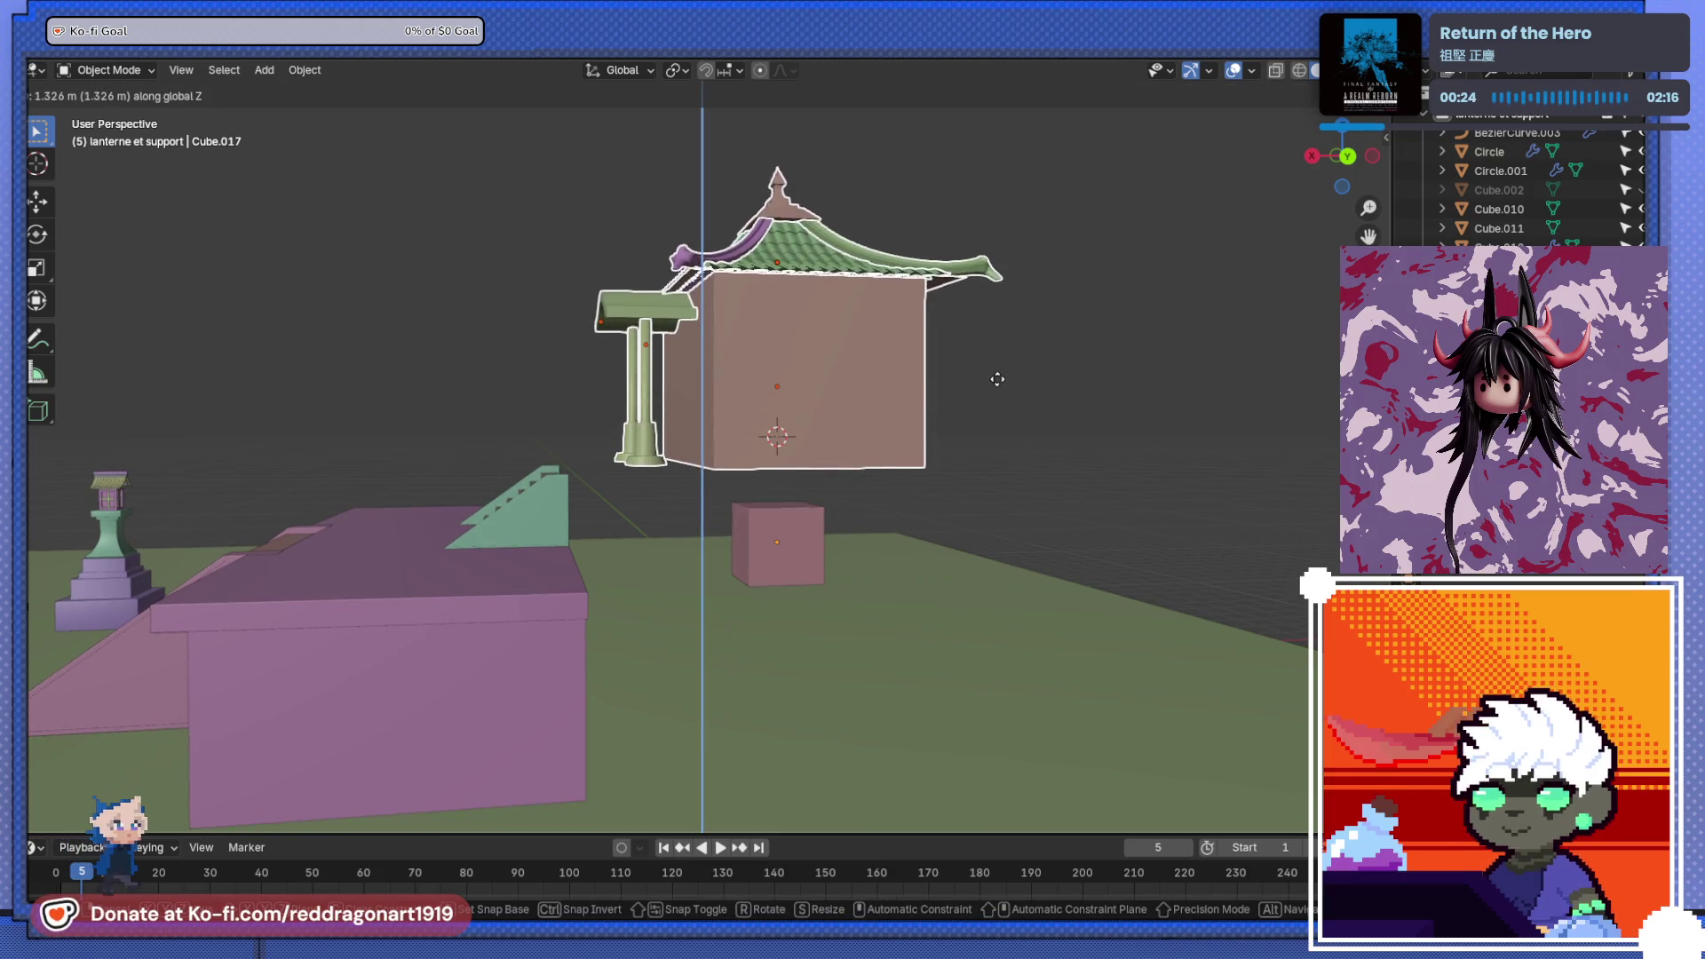
pyautogui.click(997, 379)
# - Move the small pink cube beside the ramp at the top of the stairs
pyautogui.click(776, 542)
pyautogui.press('g')
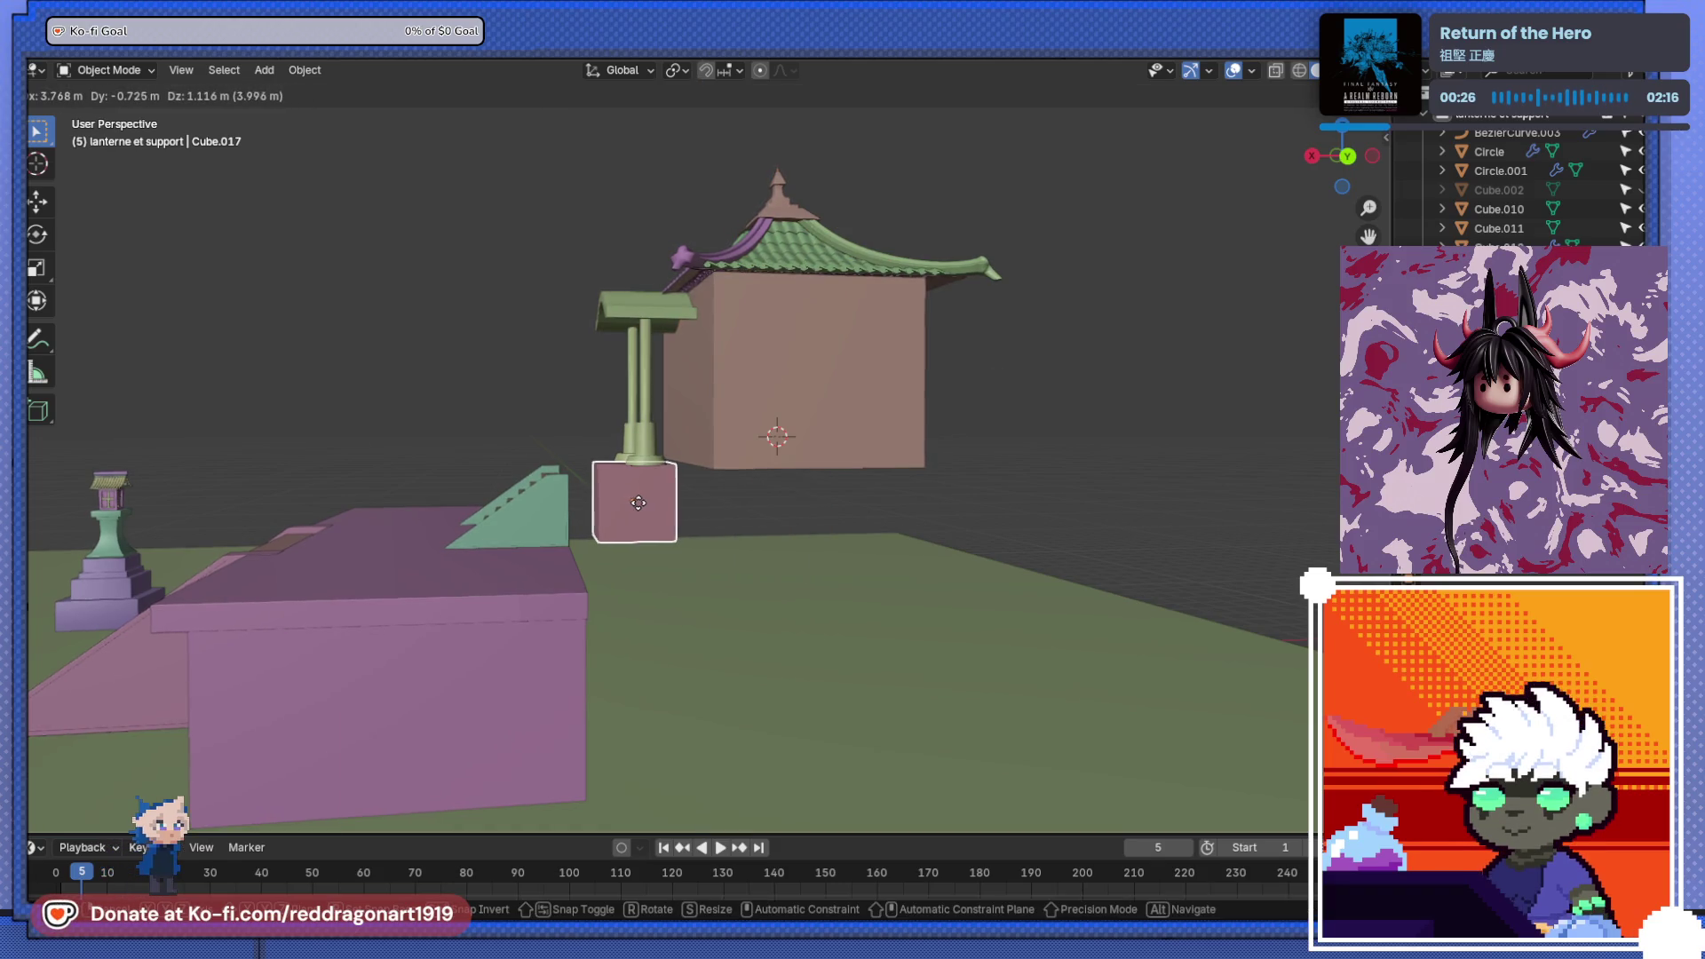
pyautogui.rightClick(637, 503)
pyautogui.press('ctrl+KP_1')
pyautogui.scroll(8, 622, 546)
pyautogui.keyDown('shift'); pyautogui.moveTo(680, 562); pyautogui.dragTo(1065, 628, button='middle'); pyautogui.keyUp('shift')
pyautogui.press('g')
pyautogui.click(758, 554)
pyautogui.scroll(-3, 980, 508)
# - Hide the twisted pillar and view the stairs in perspective
pyautogui.click(1054, 594)
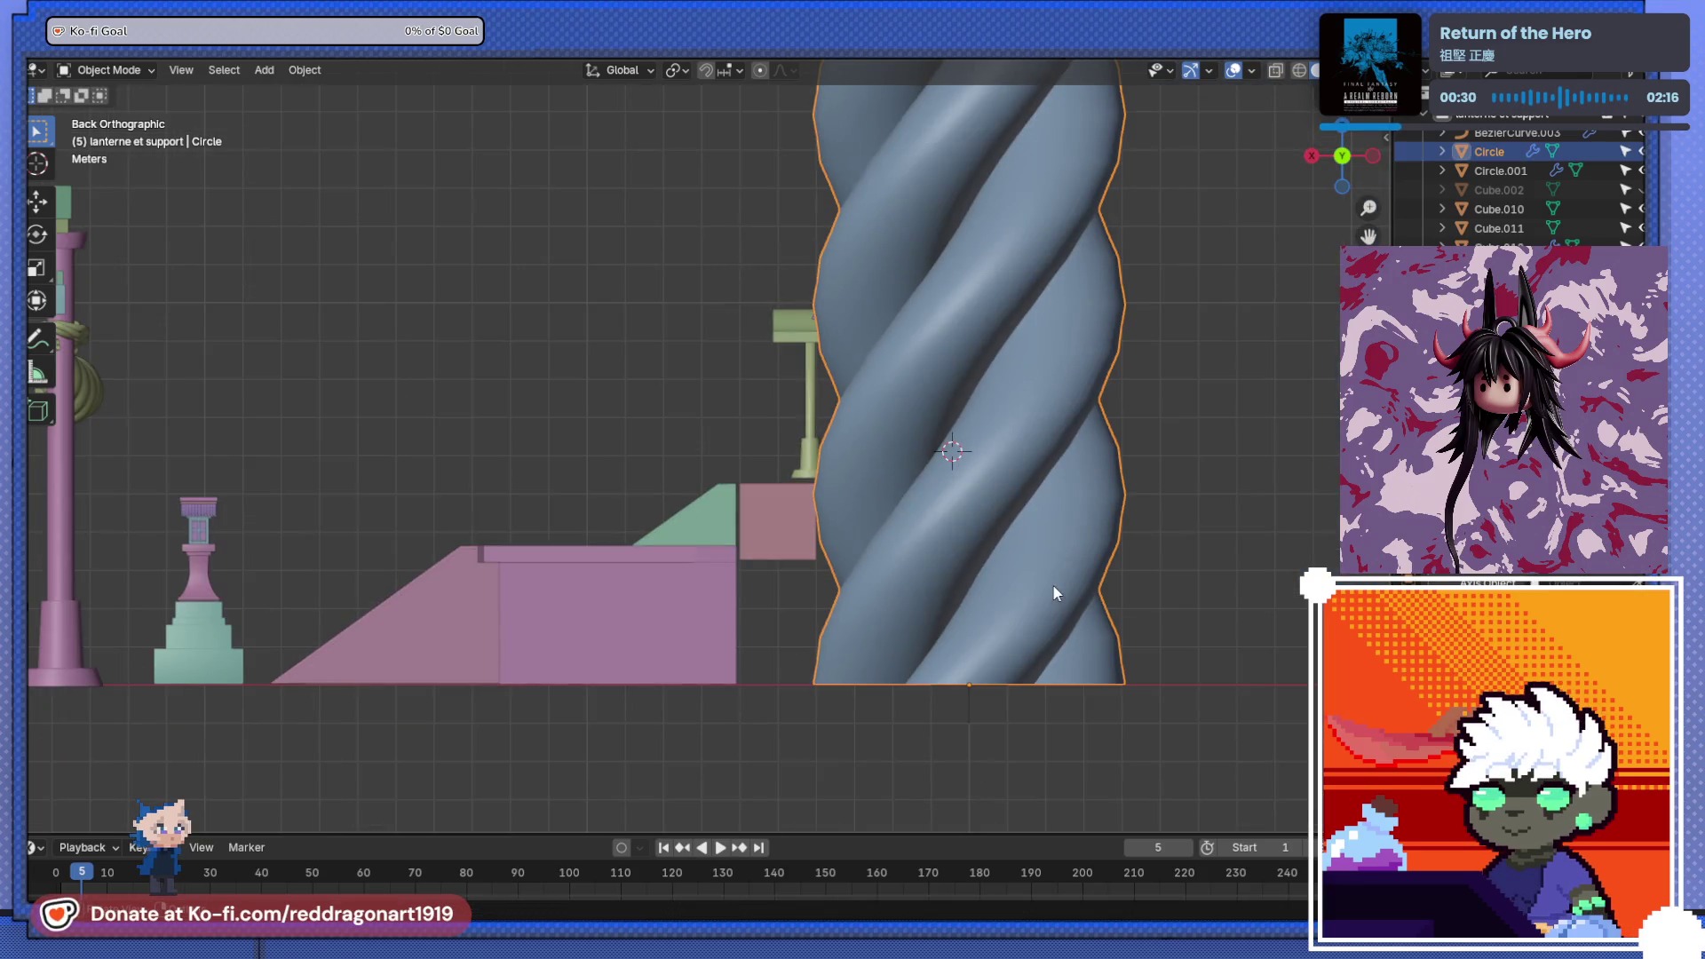
pyautogui.press('h')
pyautogui.scroll(7, 914, 577)
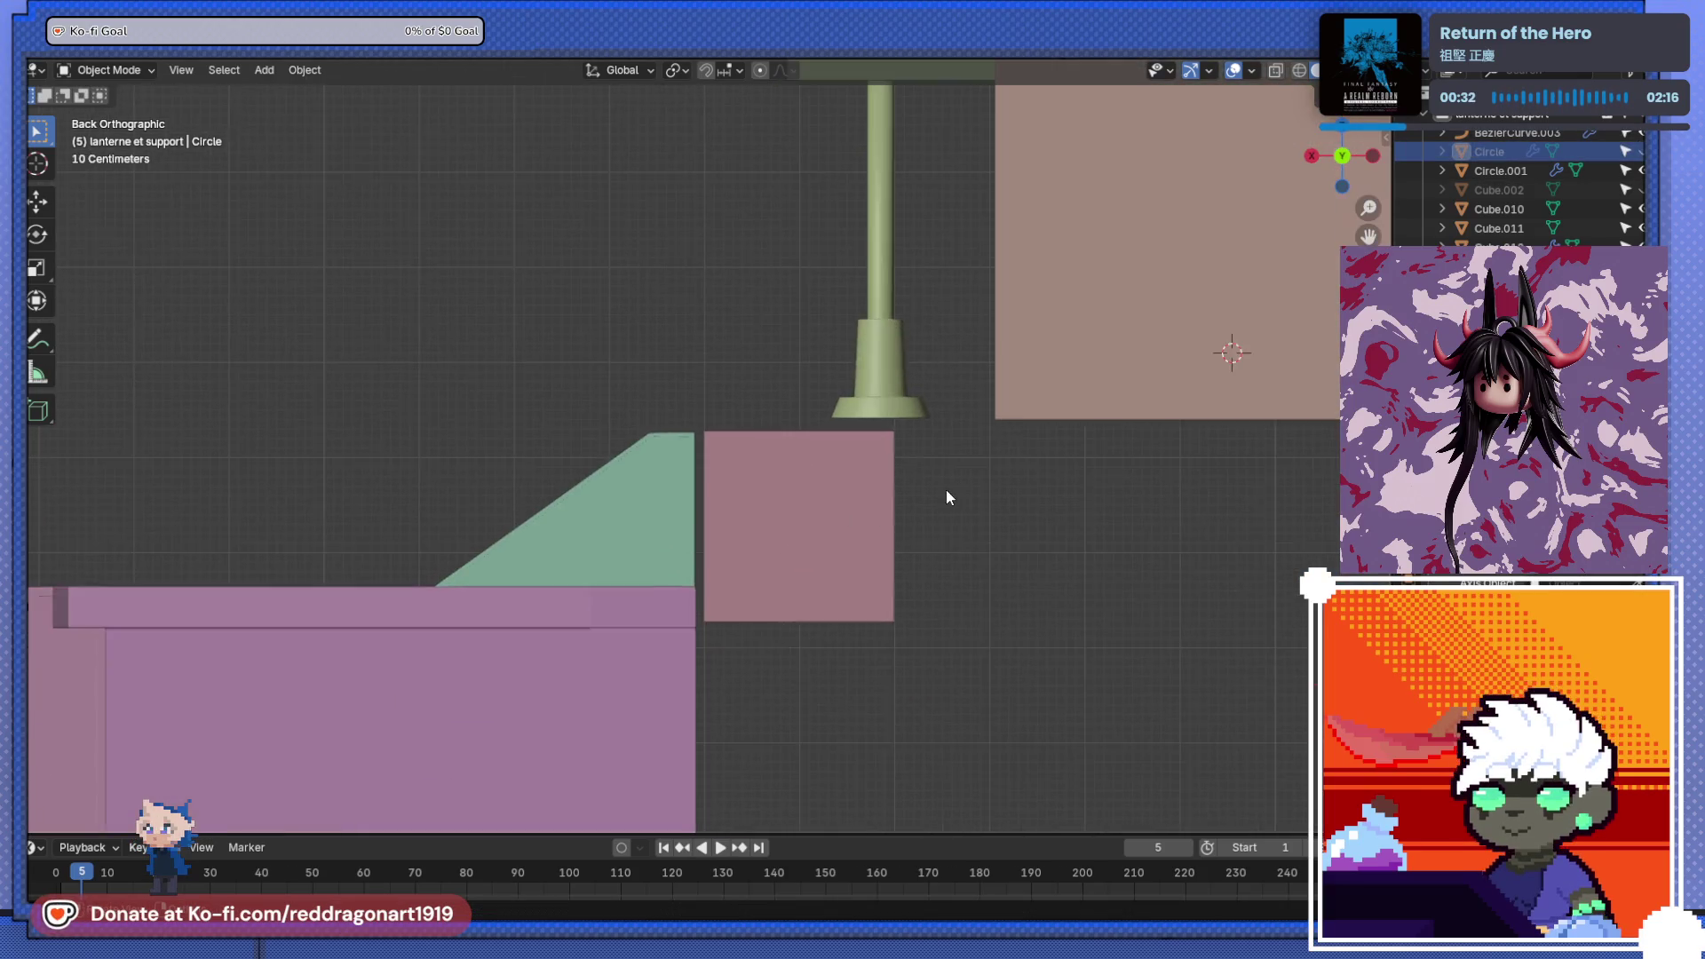
pyautogui.keyDown('shift'); pyautogui.moveTo(899, 497); pyautogui.dragTo(861, 493, button='middle'); pyautogui.keyUp('shift')
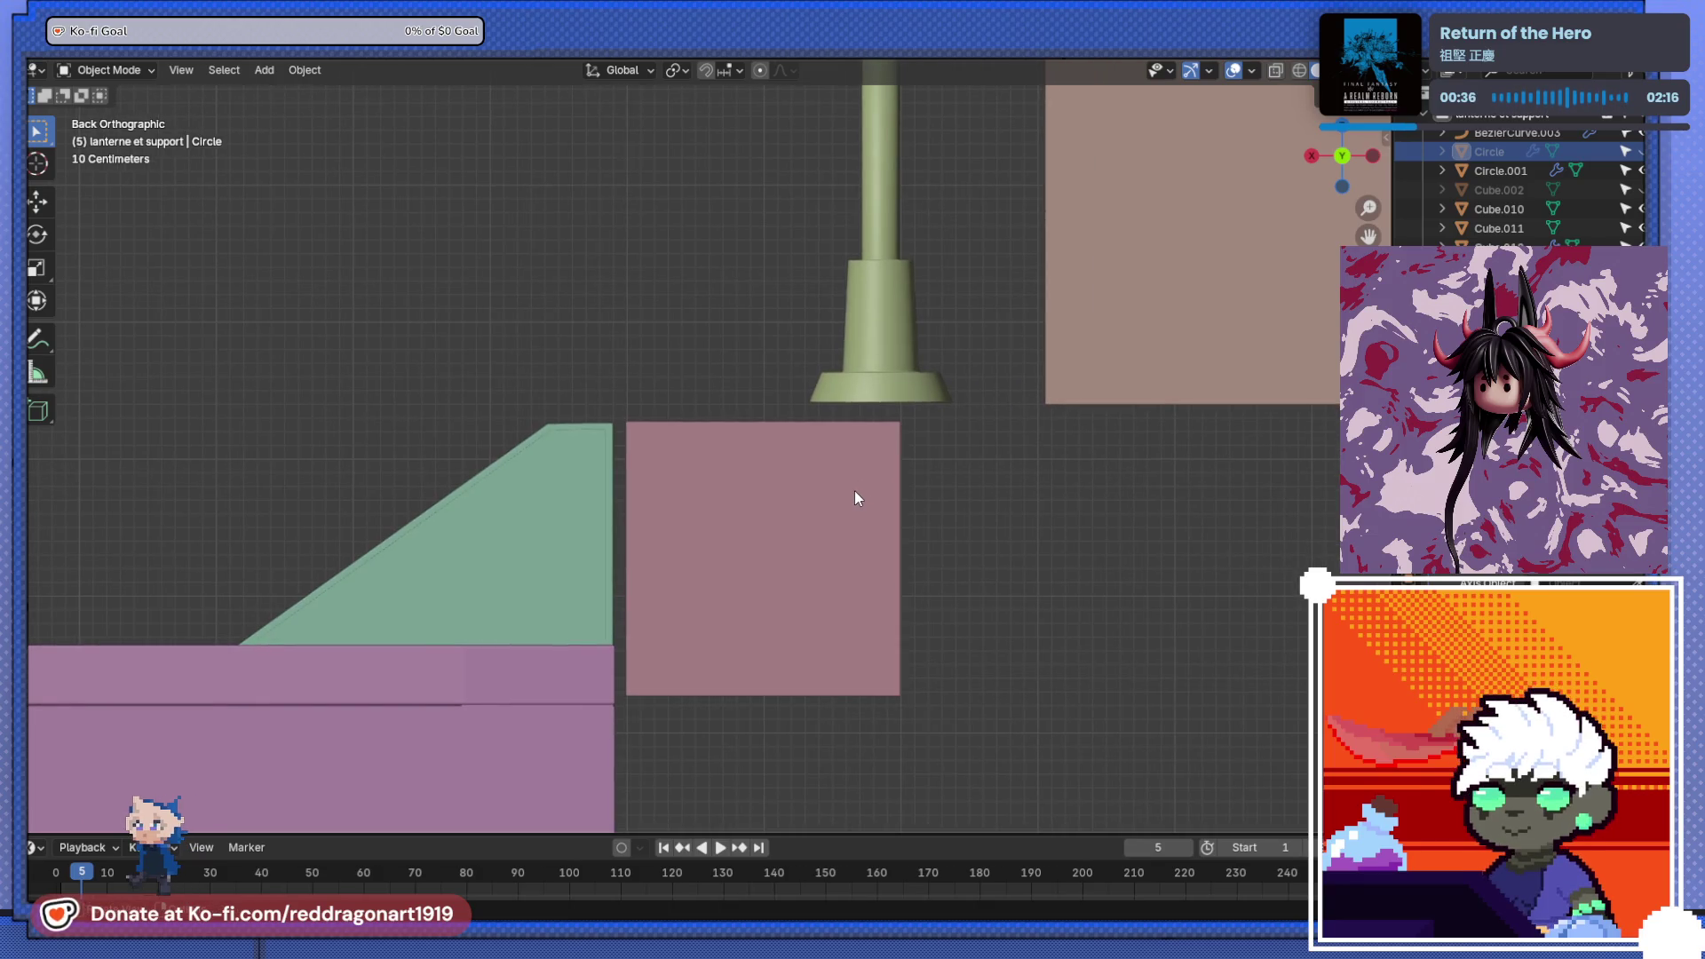
pyautogui.scroll(-2, 806, 476)
pyautogui.moveTo(775, 479)
pyautogui.mouseDown(button='middle')
pyautogui.moveTo(677, 487)
pyautogui.moveTo(776, 556)
pyautogui.moveTo(798, 537)
pyautogui.moveTo(762, 477)
pyautogui.mouseUp(button='middle')
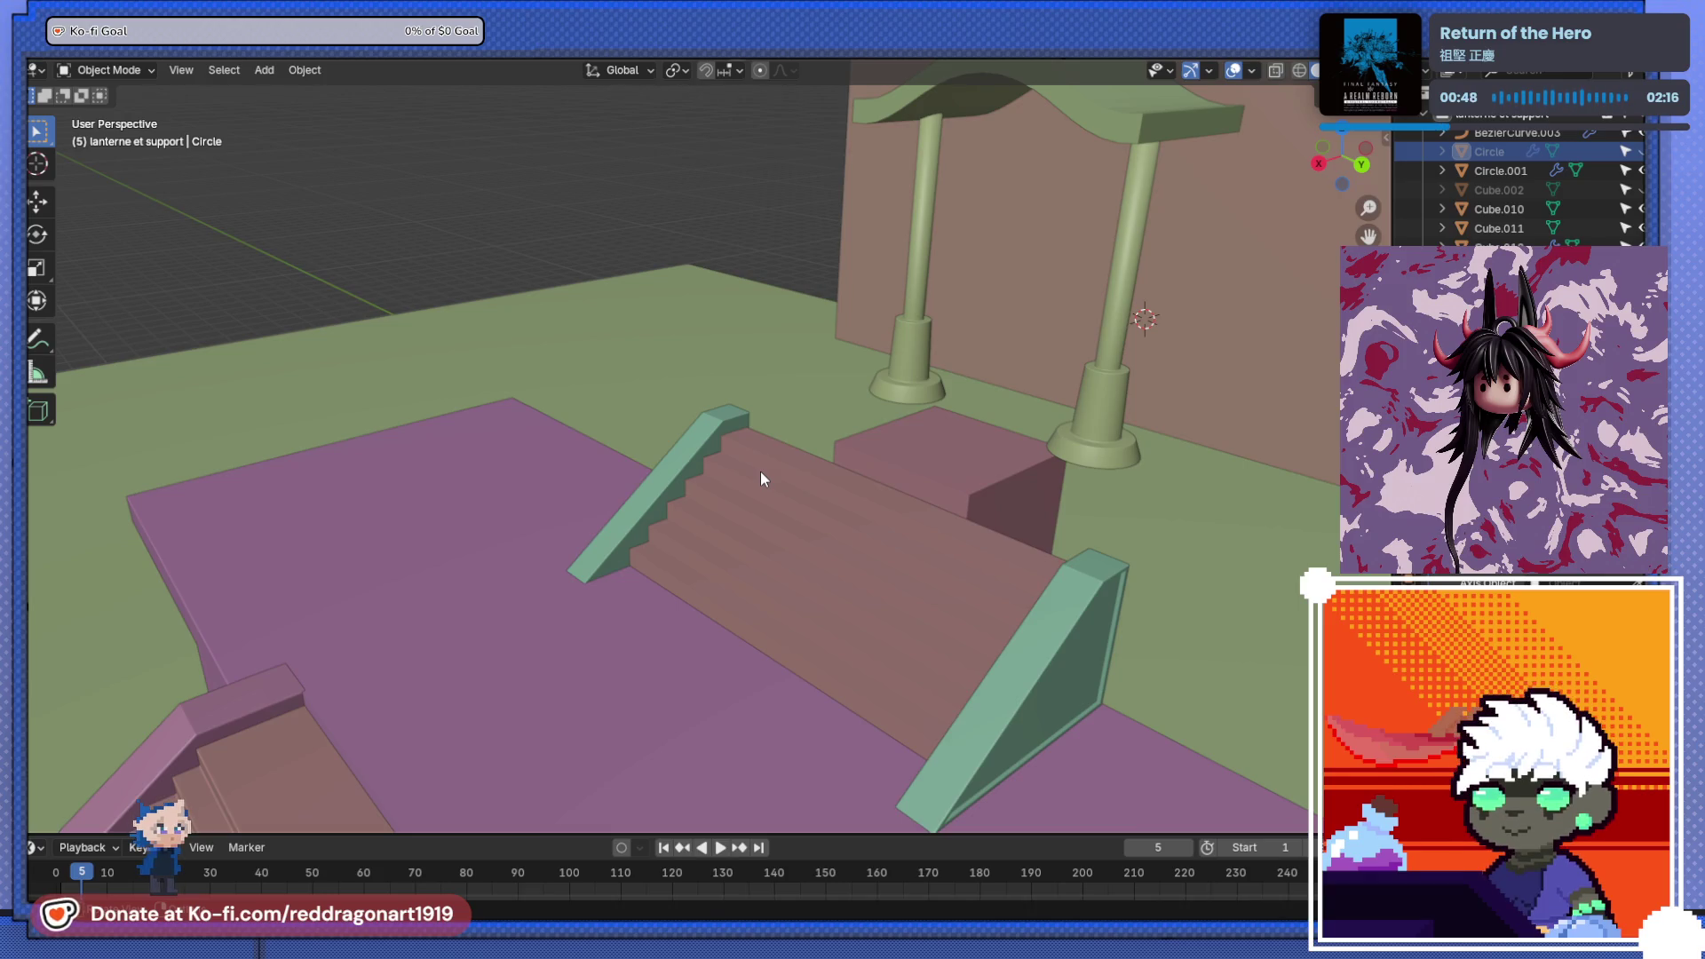
# - Scale up the shrine roof from a low frontal view of the entrance
pyautogui.moveTo(760, 471)
pyautogui.mouseDown(button='middle')
pyautogui.moveTo(790, 446)
pyautogui.moveTo(1058, 371)
pyautogui.moveTo(849, 413)
pyautogui.moveTo(854, 440)
pyautogui.moveTo(893, 449)
pyautogui.moveTo(906, 398)
pyautogui.mouseUp(button='middle')
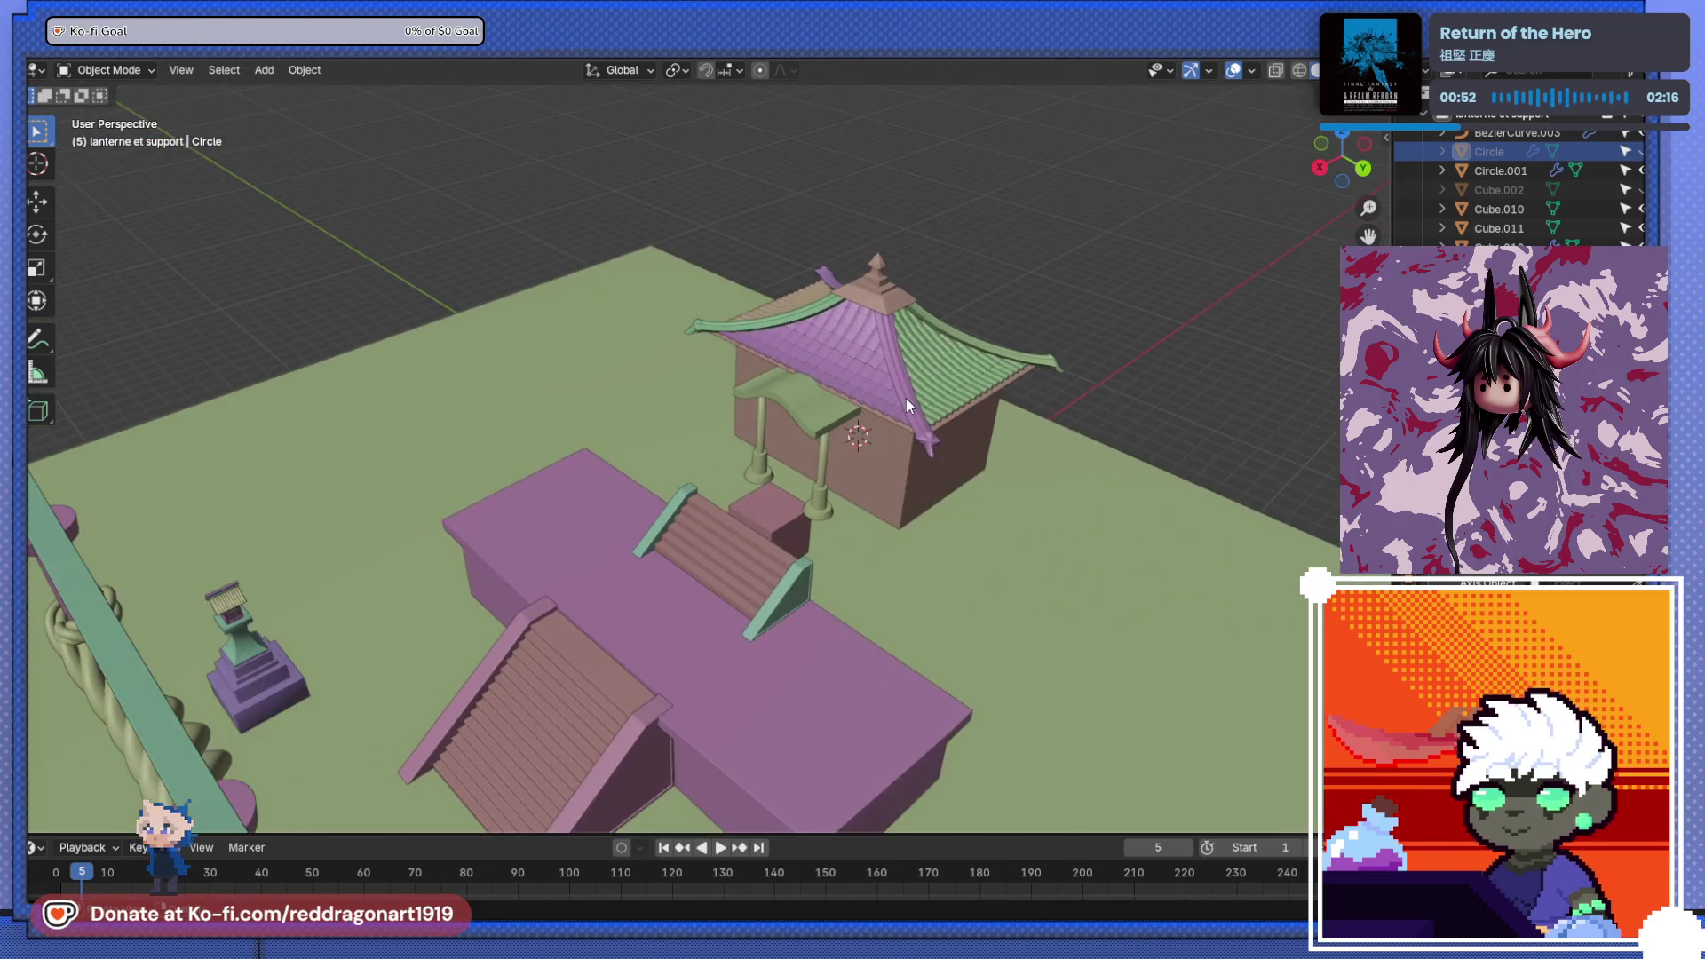
pyautogui.scroll(4, 858, 484)
pyautogui.scroll(-3, 856, 477)
pyautogui.moveTo(856, 477); pyautogui.dragTo(929, 359, button='middle')
pyautogui.scroll(4, 920, 381)
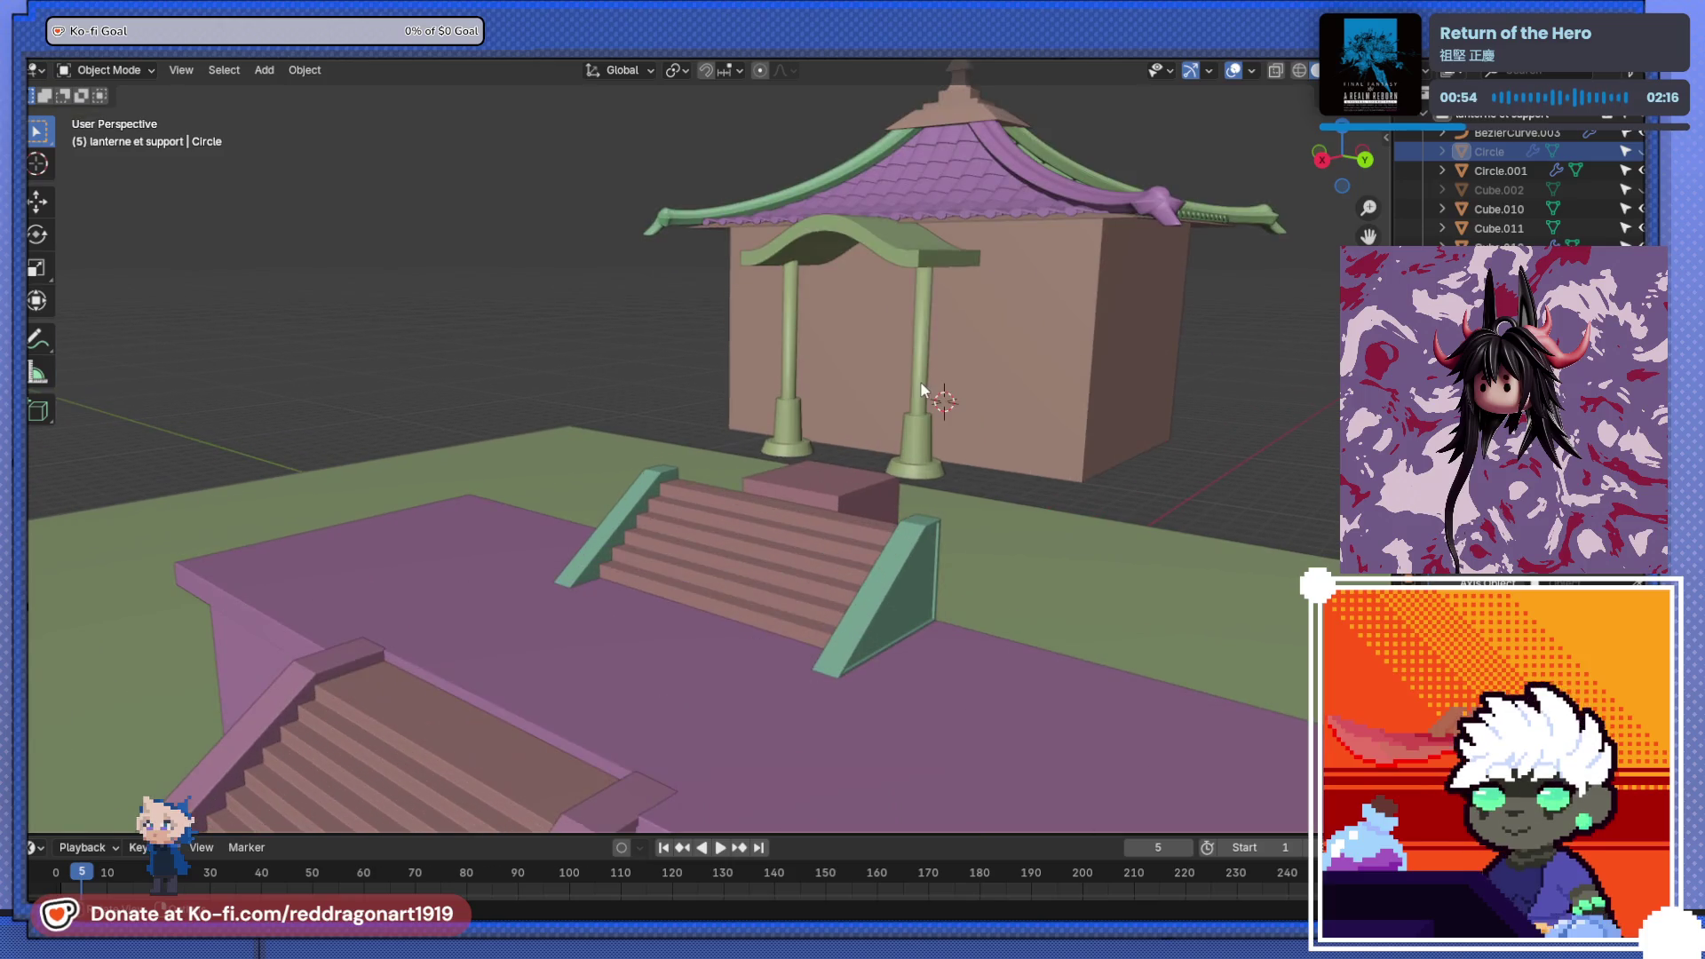
pyautogui.scroll(-3, 768, 312)
pyautogui.moveTo(769, 312); pyautogui.dragTo(715, 224, button='middle')
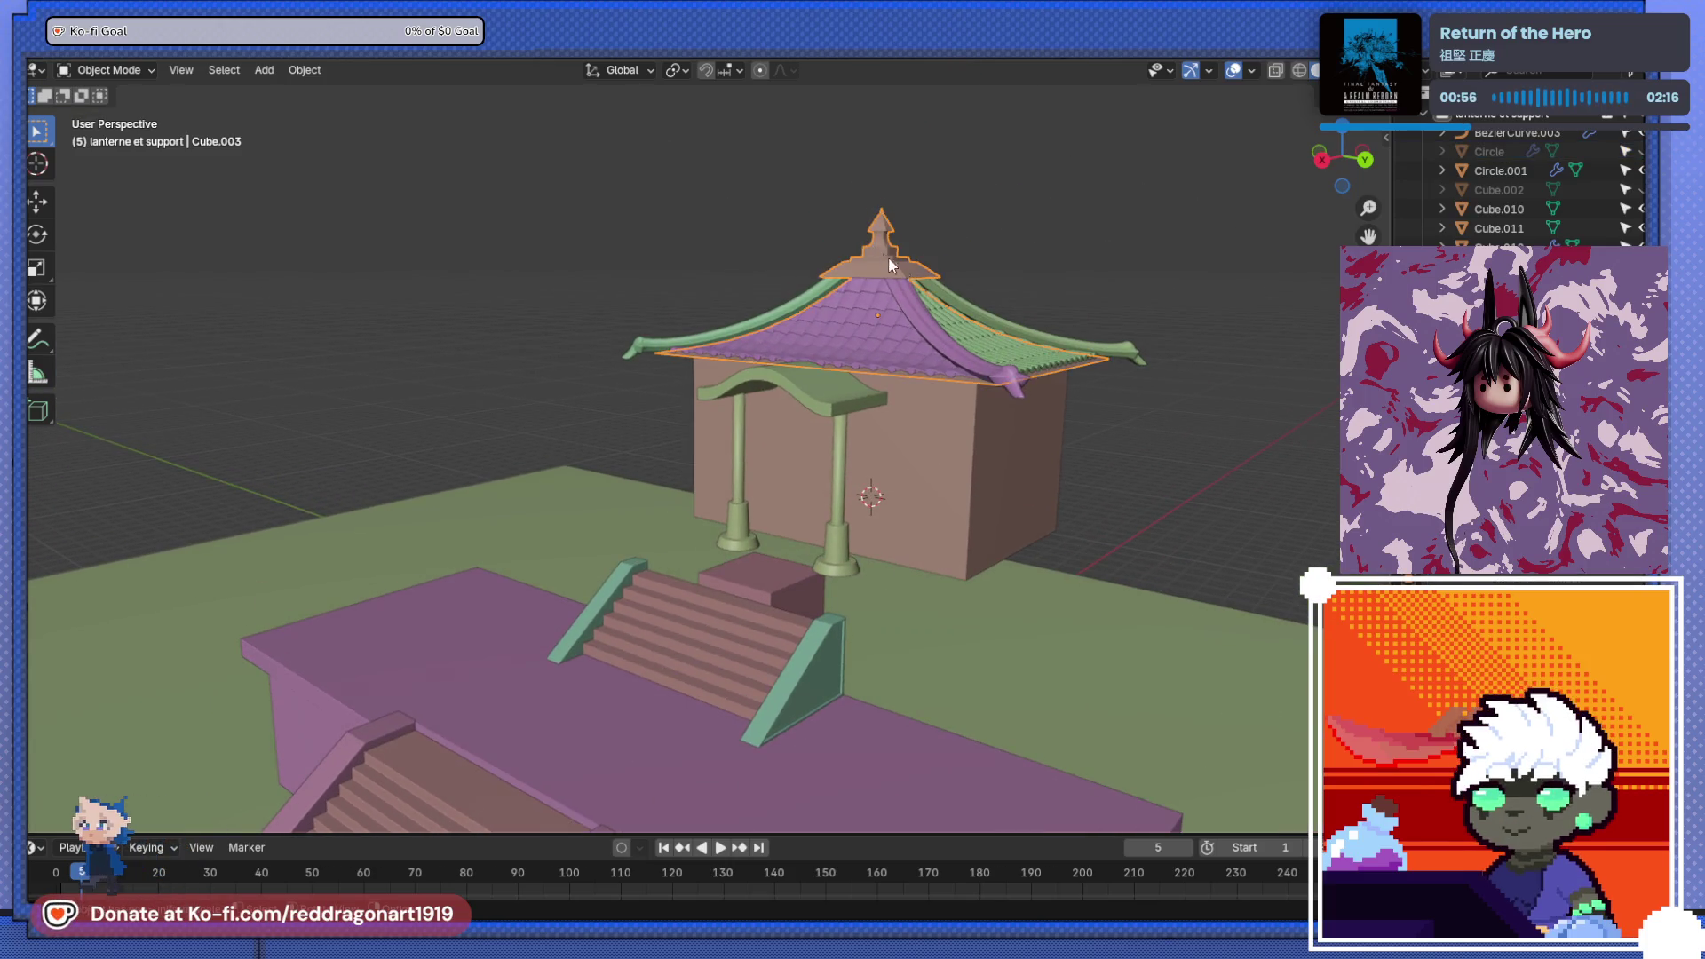
pyautogui.press('s')
pyautogui.click(1021, 298)
# - Rescale the shrine roof to 1.086 and raise it vertically
pyautogui.moveTo(1021, 299)
pyautogui.mouseDown(button='middle')
pyautogui.moveTo(968, 343)
pyautogui.moveTo(1062, 297)
pyautogui.moveTo(962, 379)
pyautogui.moveTo(980, 444)
pyautogui.moveTo(950, 384)
pyautogui.moveTo(990, 371)
pyautogui.mouseUp(button='middle')
pyautogui.press('s')
pyautogui.click(997, 365)
pyautogui.press('g')
pyautogui.press('z')
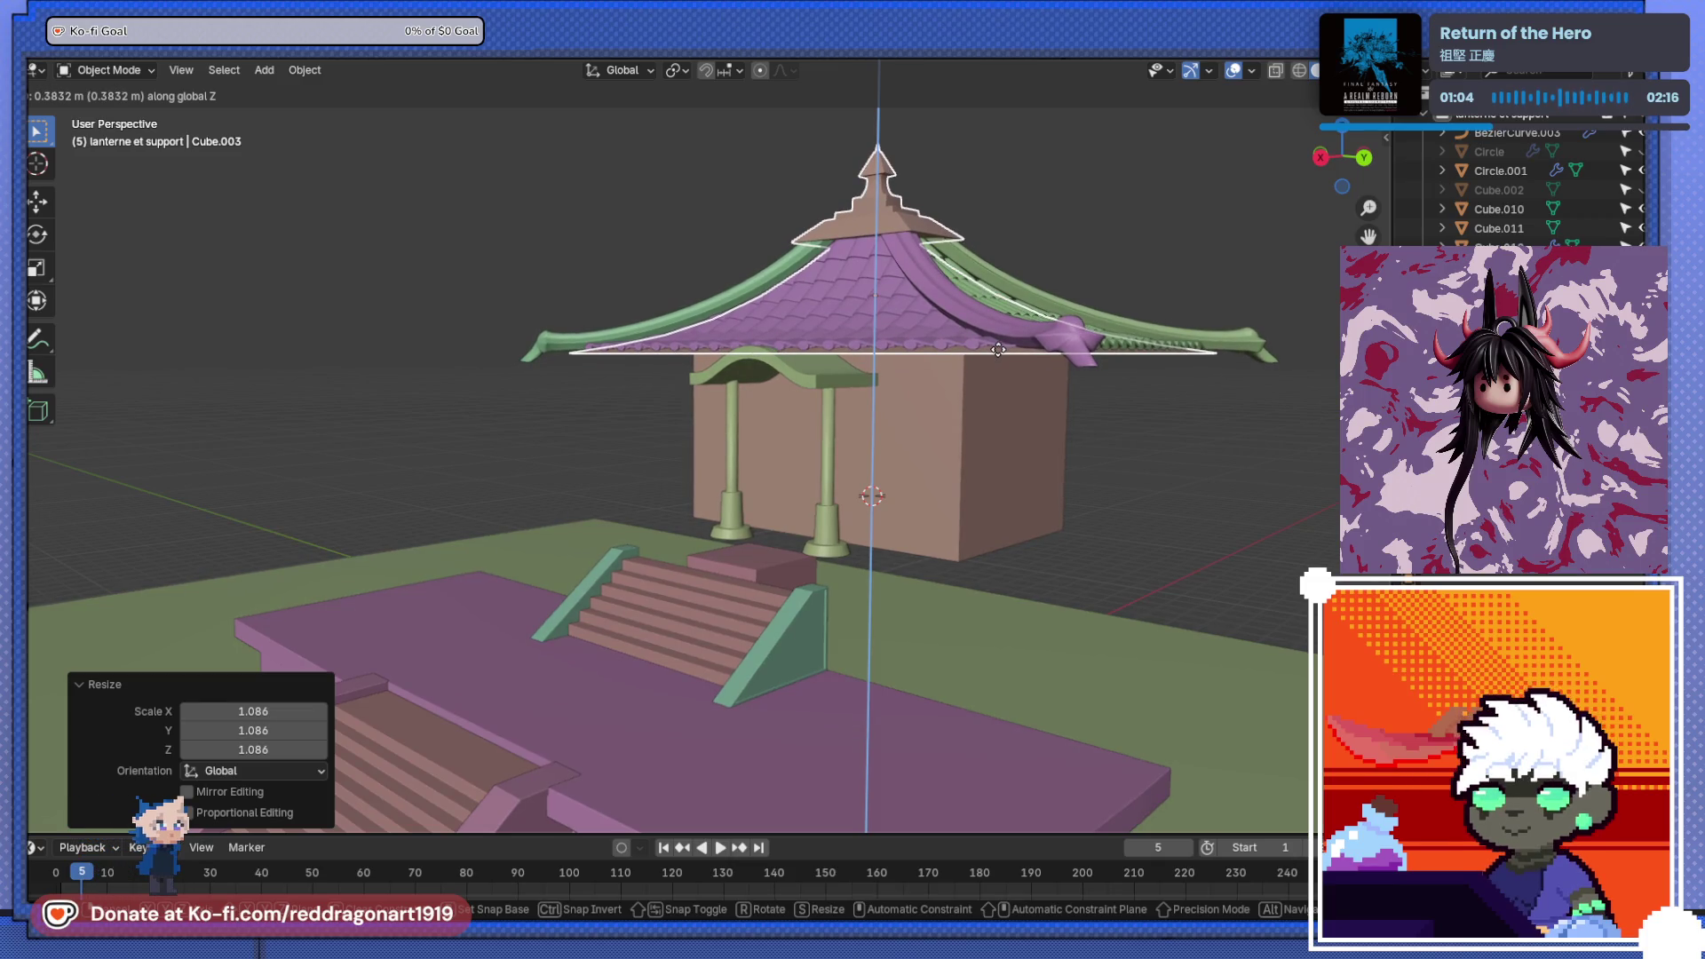
pyautogui.click(998, 349)
# - Move the entrance canopy pillars and enlarge them to 1.329 scale
pyautogui.moveTo(993, 353)
pyautogui.mouseDown(button='middle')
pyautogui.moveTo(913, 455)
pyautogui.moveTo(788, 552)
pyautogui.moveTo(673, 561)
pyautogui.moveTo(807, 462)
pyautogui.mouseUp(button='middle')
pyautogui.click(914, 455)
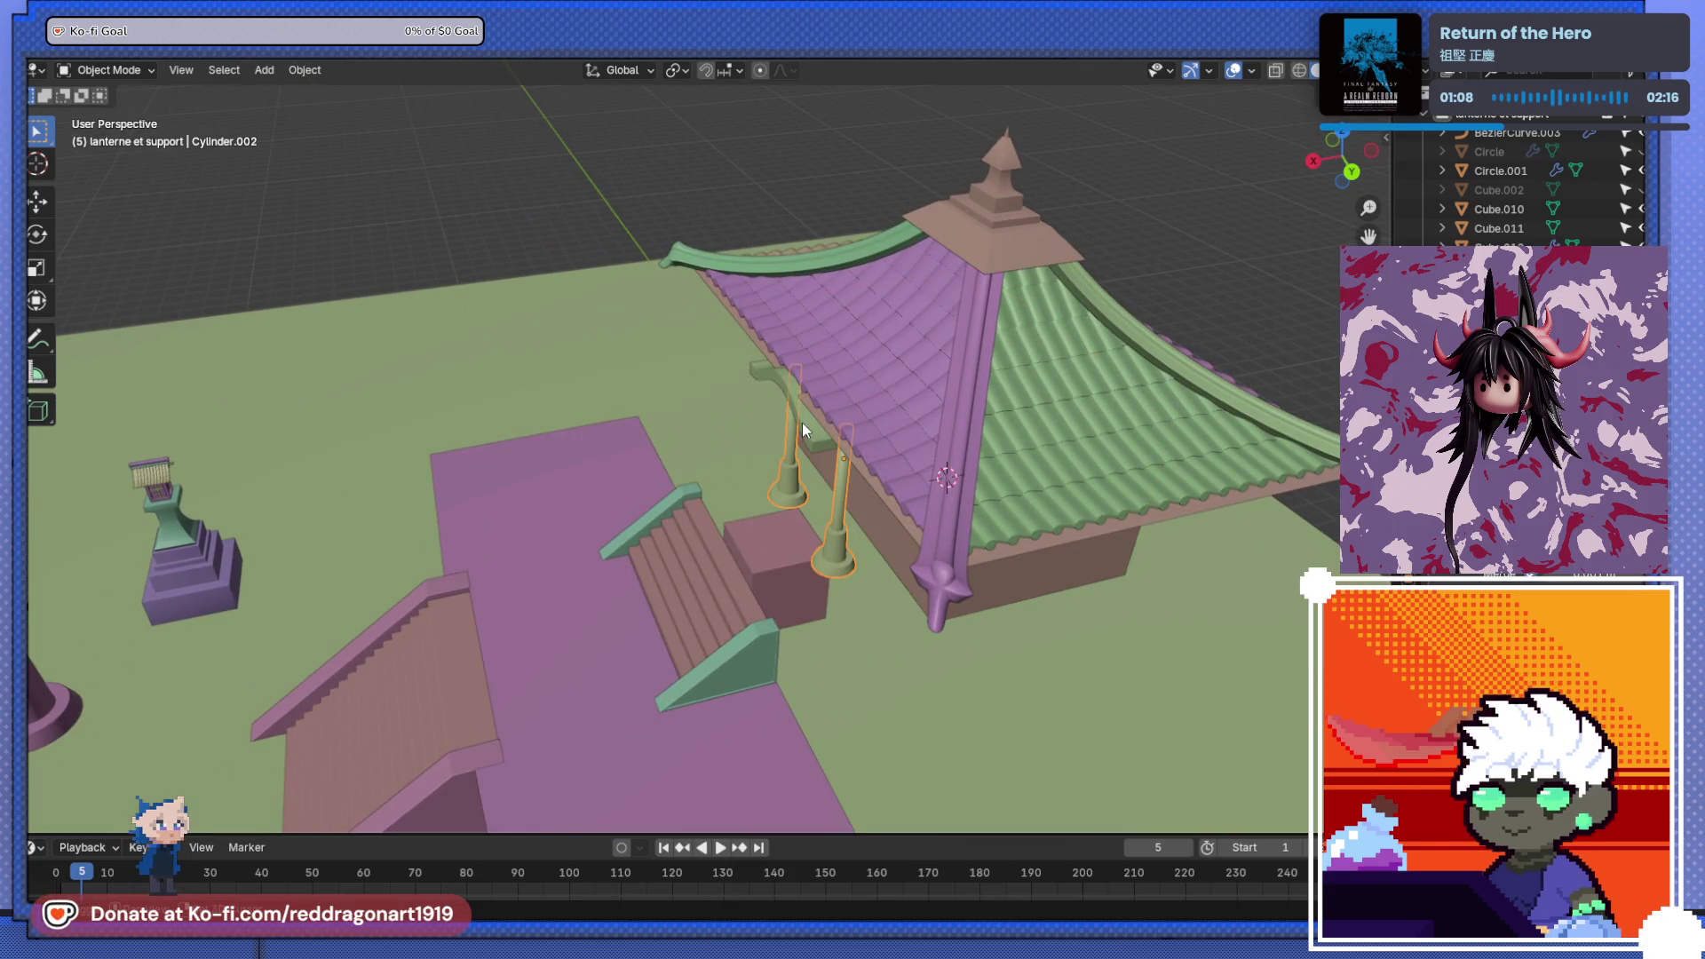
pyautogui.press('g')
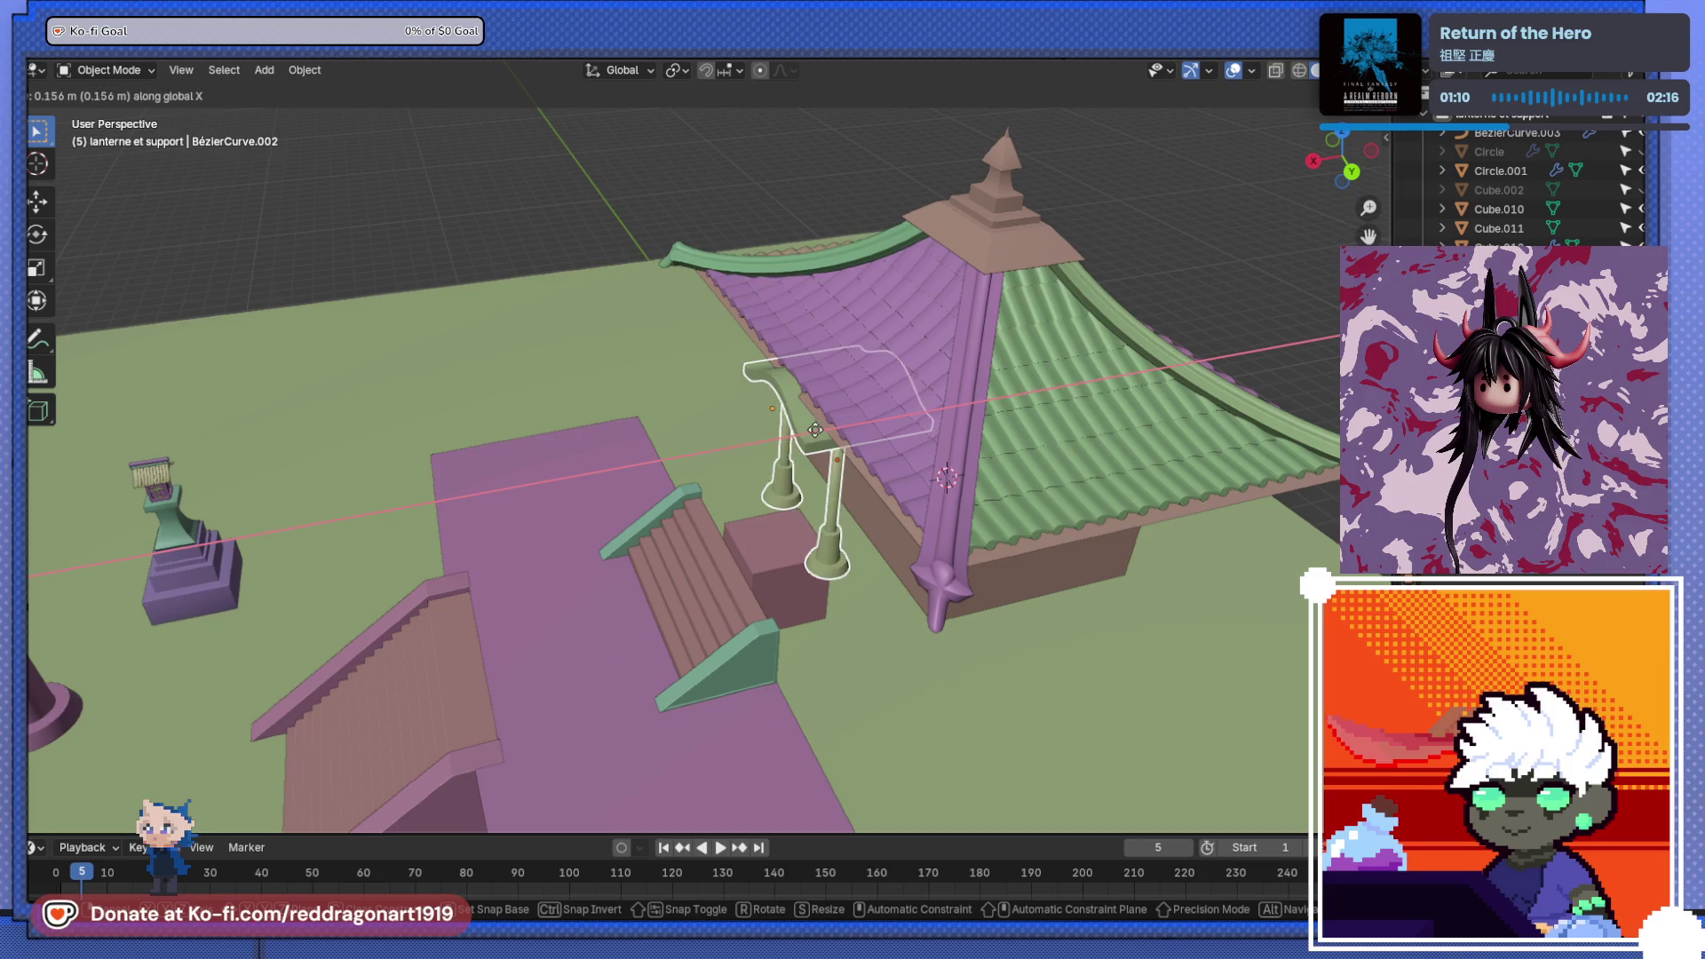
pyautogui.click(786, 430)
pyautogui.press('s')
pyautogui.click(835, 440)
pyautogui.moveTo(834, 439)
pyautogui.mouseDown(button='middle')
pyautogui.moveTo(968, 372)
pyautogui.moveTo(961, 477)
pyautogui.moveTo(906, 625)
pyautogui.moveTo(883, 441)
pyautogui.moveTo(817, 538)
pyautogui.moveTo(825, 465)
pyautogui.moveTo(924, 483)
pyautogui.moveTo(776, 480)
pyautogui.moveTo(785, 590)
pyautogui.moveTo(810, 475)
pyautogui.moveTo(807, 567)
pyautogui.moveTo(920, 456)
pyautogui.moveTo(940, 414)
pyautogui.moveTo(867, 450)
pyautogui.moveTo(915, 407)
pyautogui.mouseUp(button='middle')
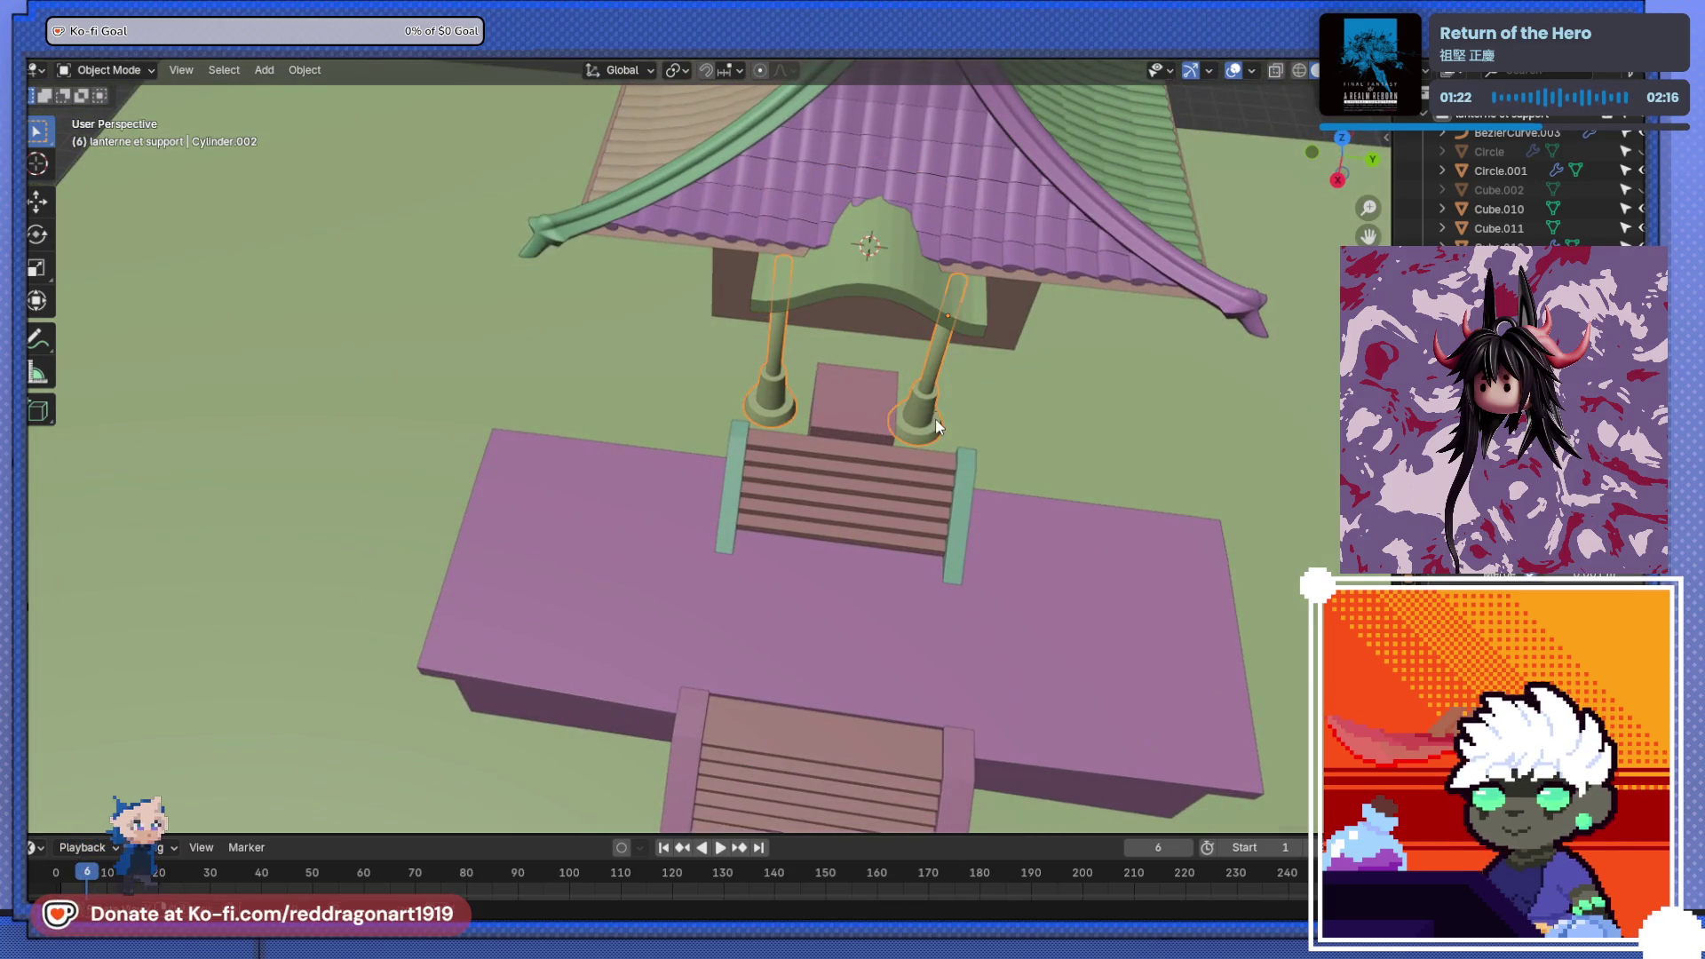
# - Move the canopy pillars toward the stairs and align a pillar in back view
pyautogui.press('g')
pyautogui.click(1011, 534)
pyautogui.press('ctrl+KP_1')
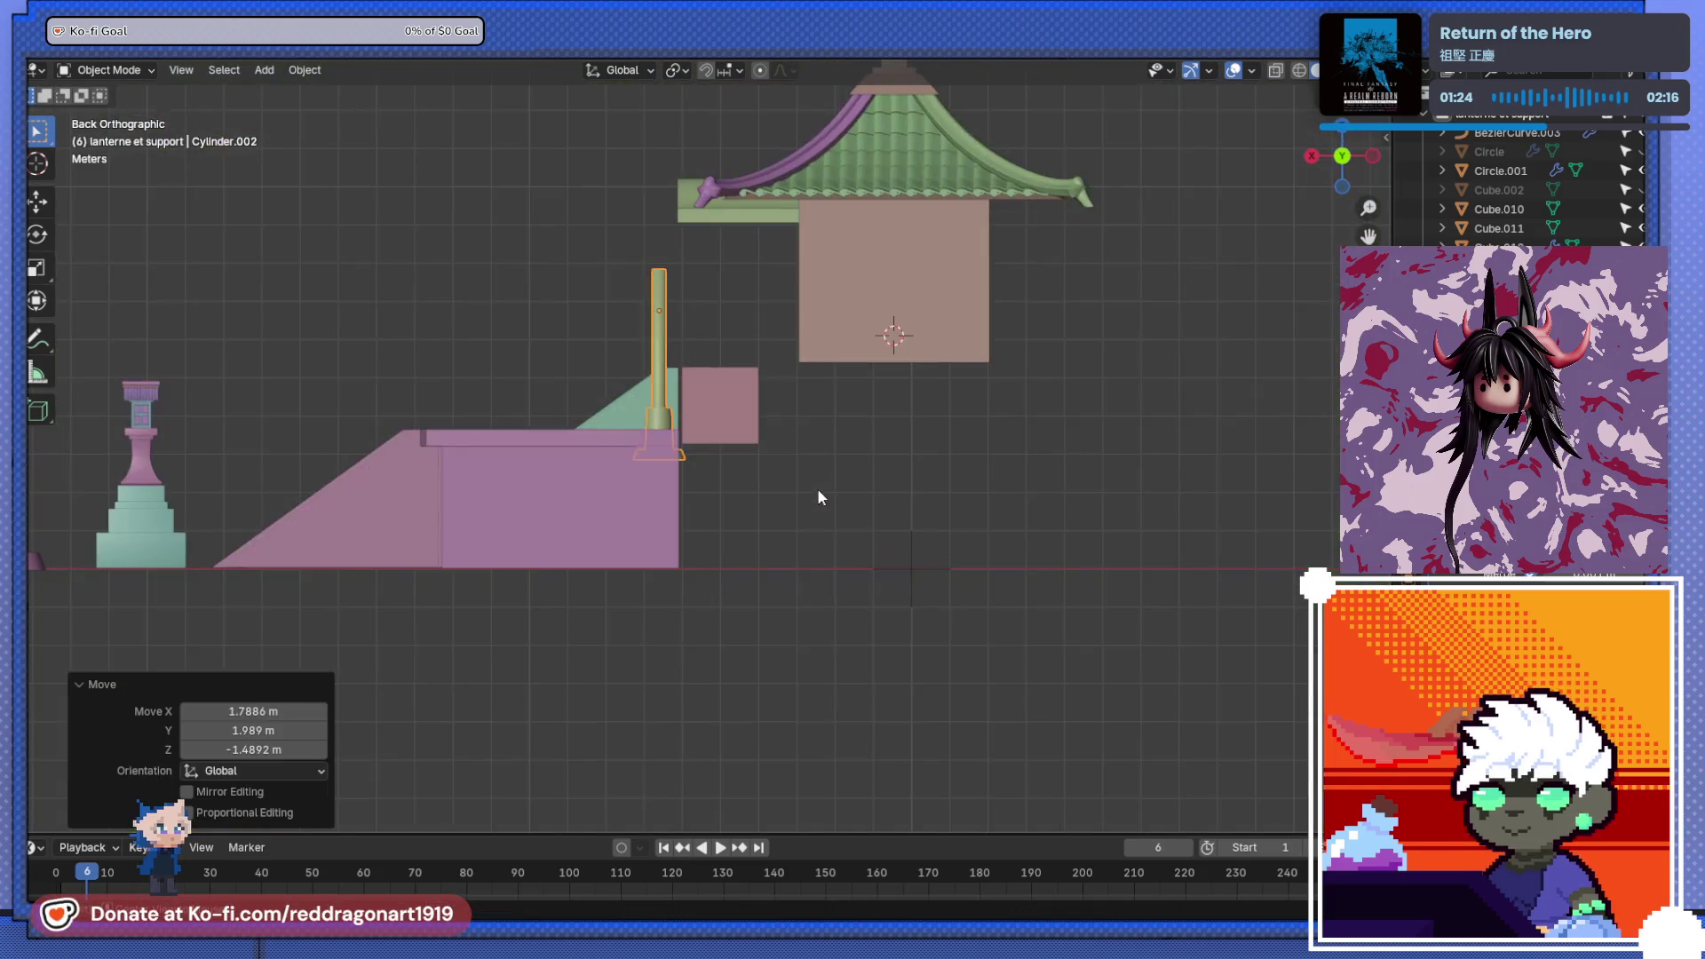
pyautogui.scroll(3, 708, 463)
pyautogui.press('g')
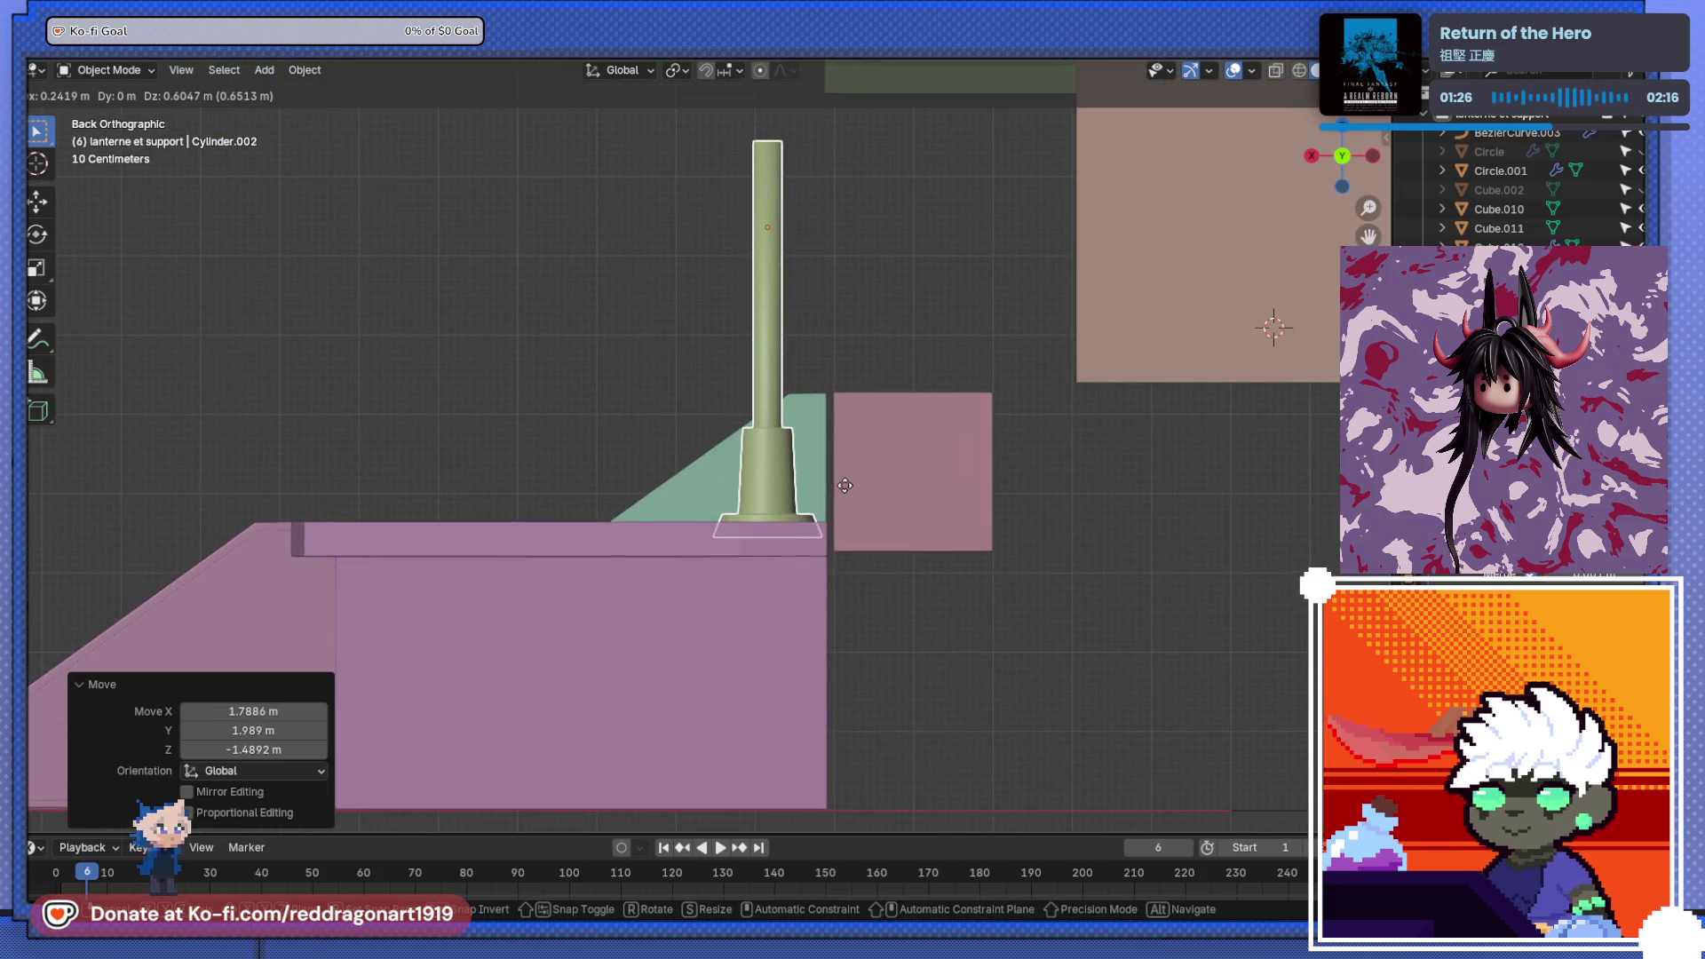
pyautogui.click(845, 475)
pyautogui.keyDown('shift'); pyautogui.moveTo(812, 462); pyautogui.dragTo(856, 591, button='middle'); pyautogui.keyUp('shift')
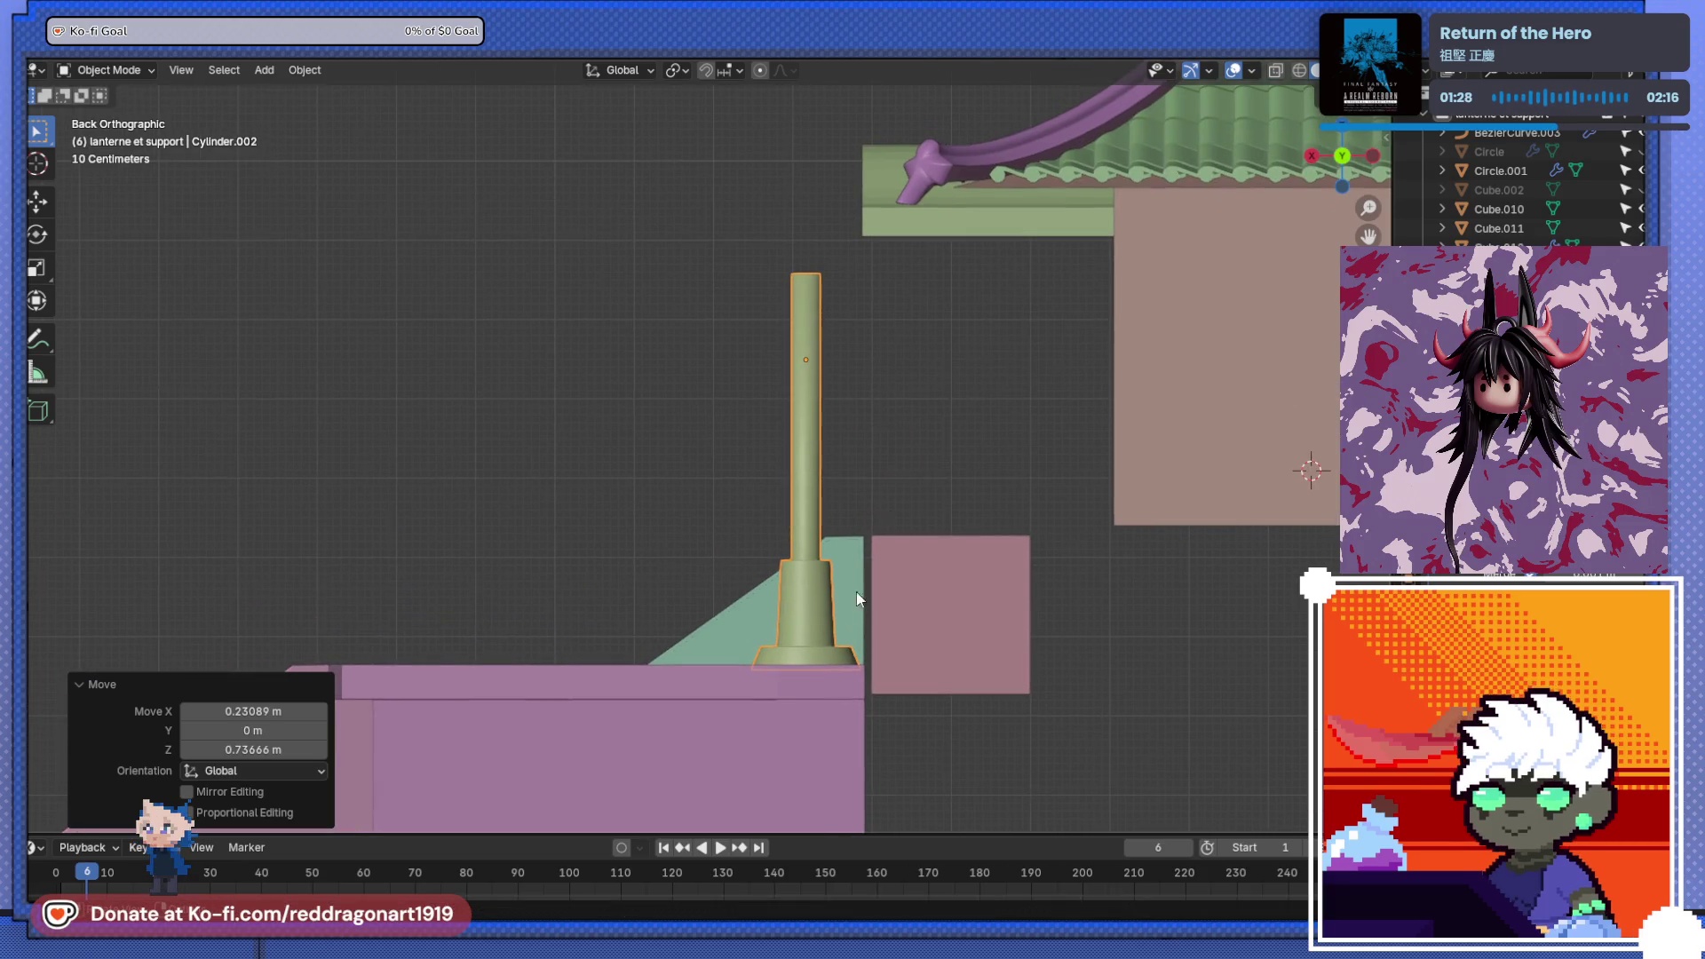
# - Shift the curved entrance canopy BezierCurve.002 1.4623 m along X
pyautogui.click(963, 204)
pyautogui.press('g')
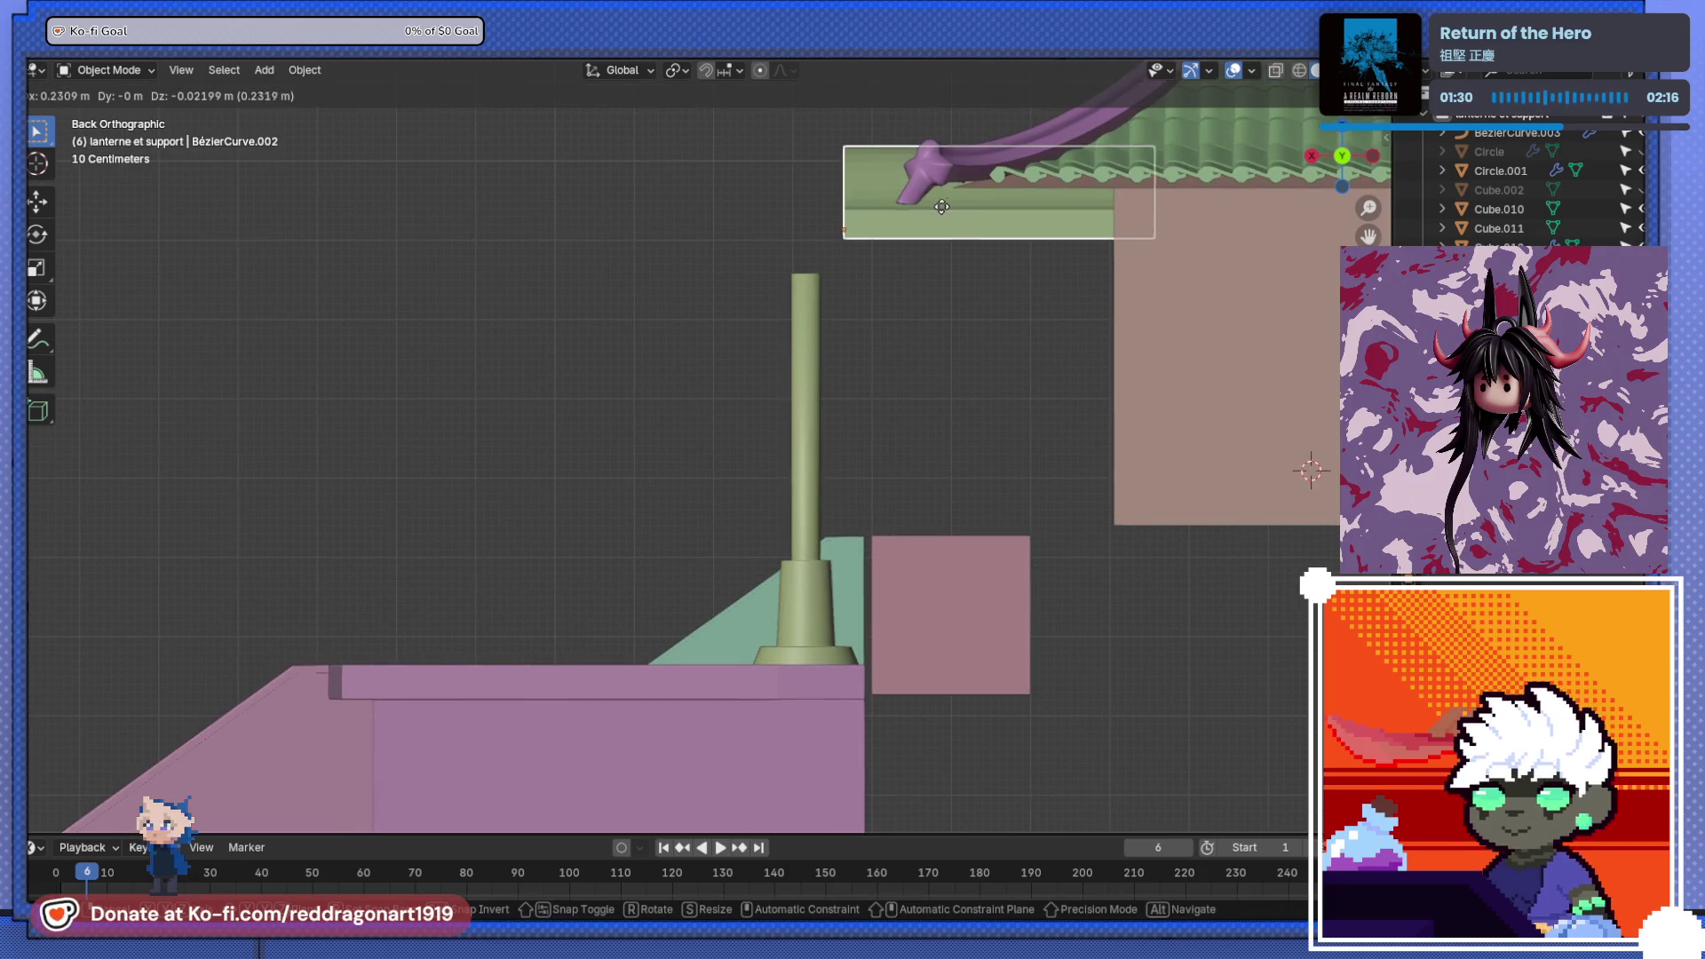
pyautogui.press('x')
pyautogui.click(764, 241)
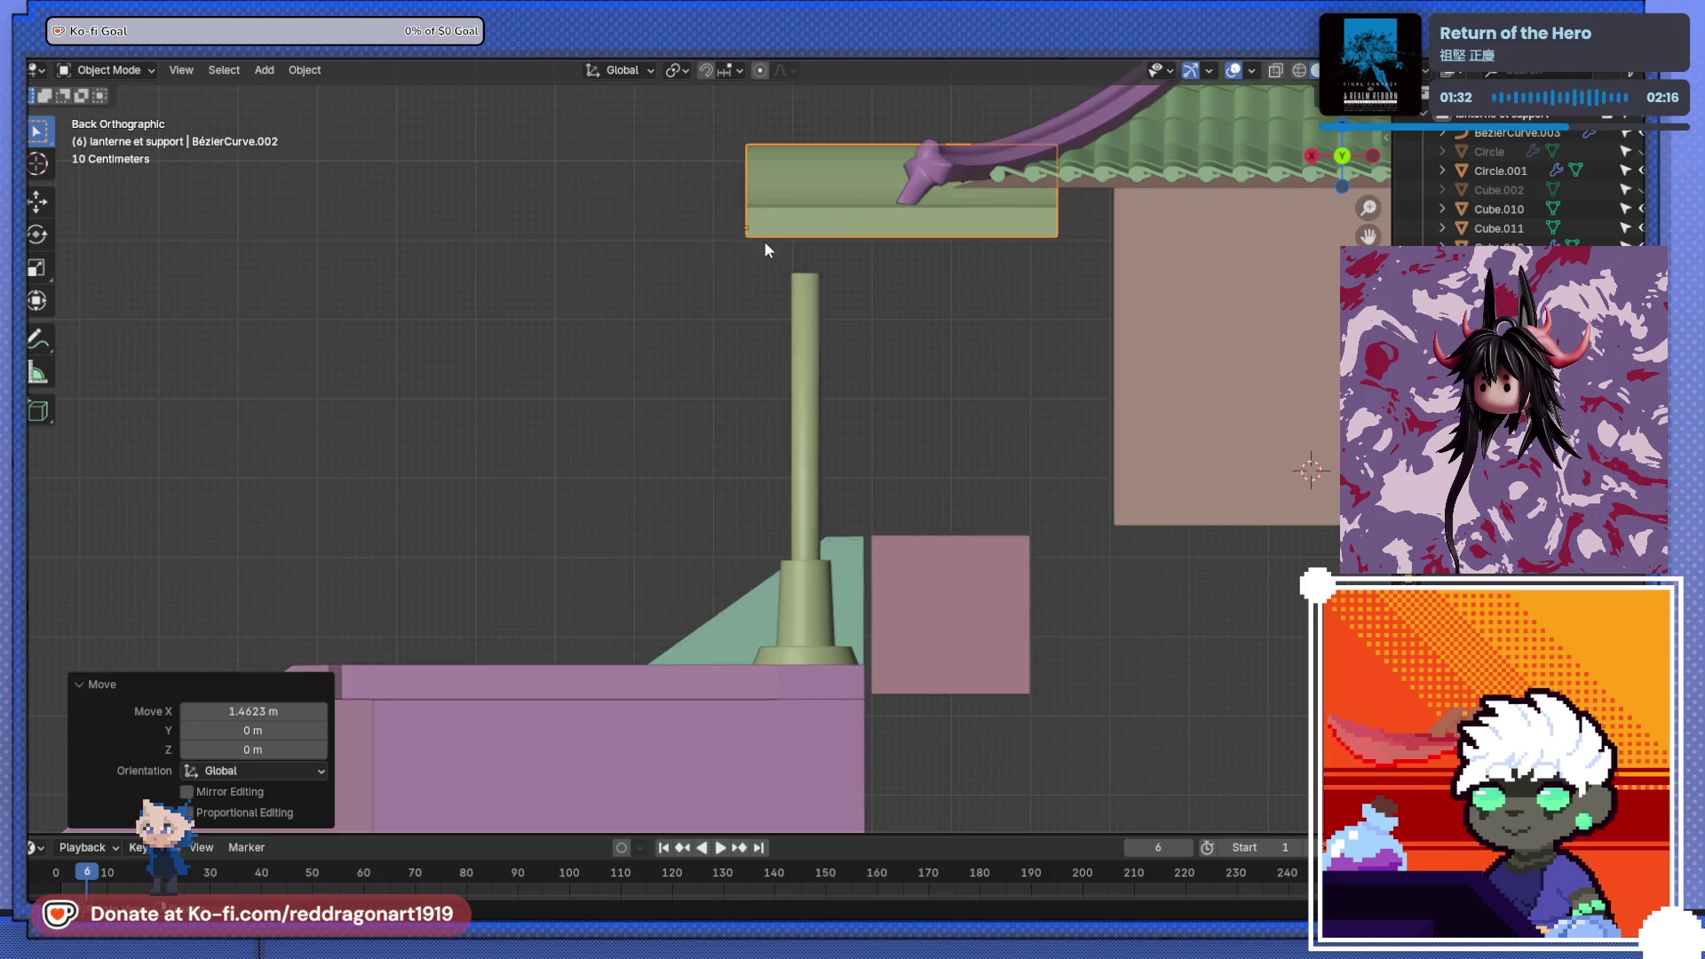
pyautogui.press('KP_3')
pyautogui.moveTo(988, 284)
pyautogui.mouseDown(button='middle')
pyautogui.moveTo(950, 493)
pyautogui.moveTo(1042, 554)
pyautogui.mouseUp(button='middle')
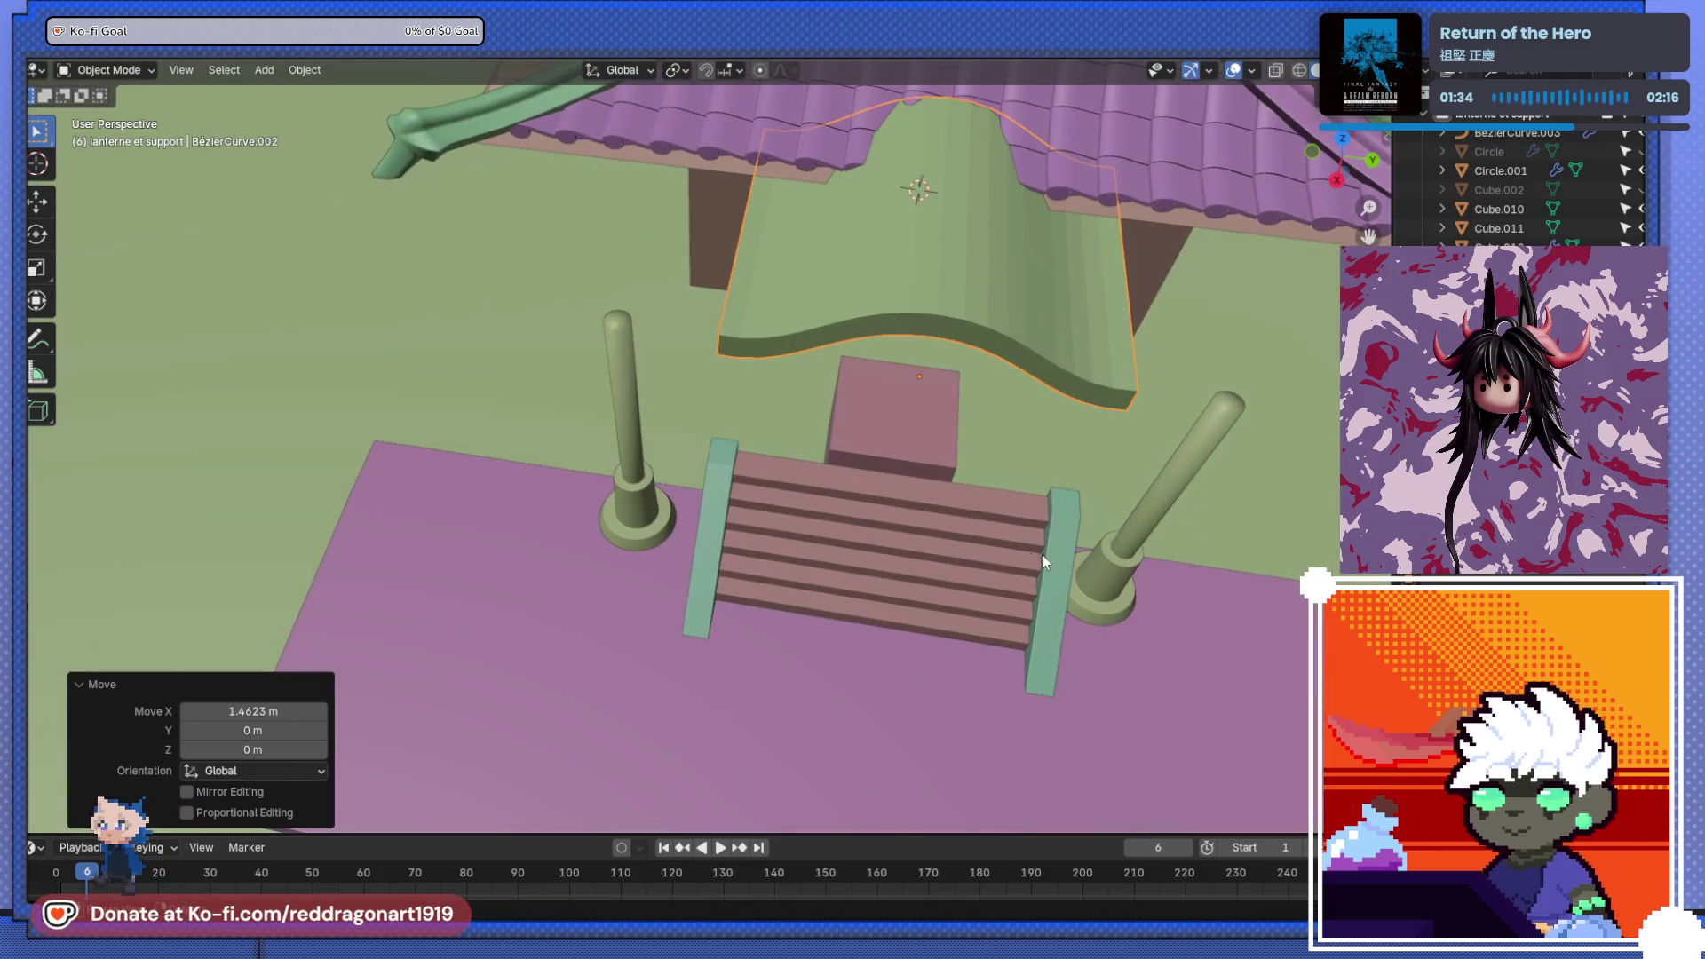
pyautogui.press('KP_1')
pyautogui.press('KP_7')
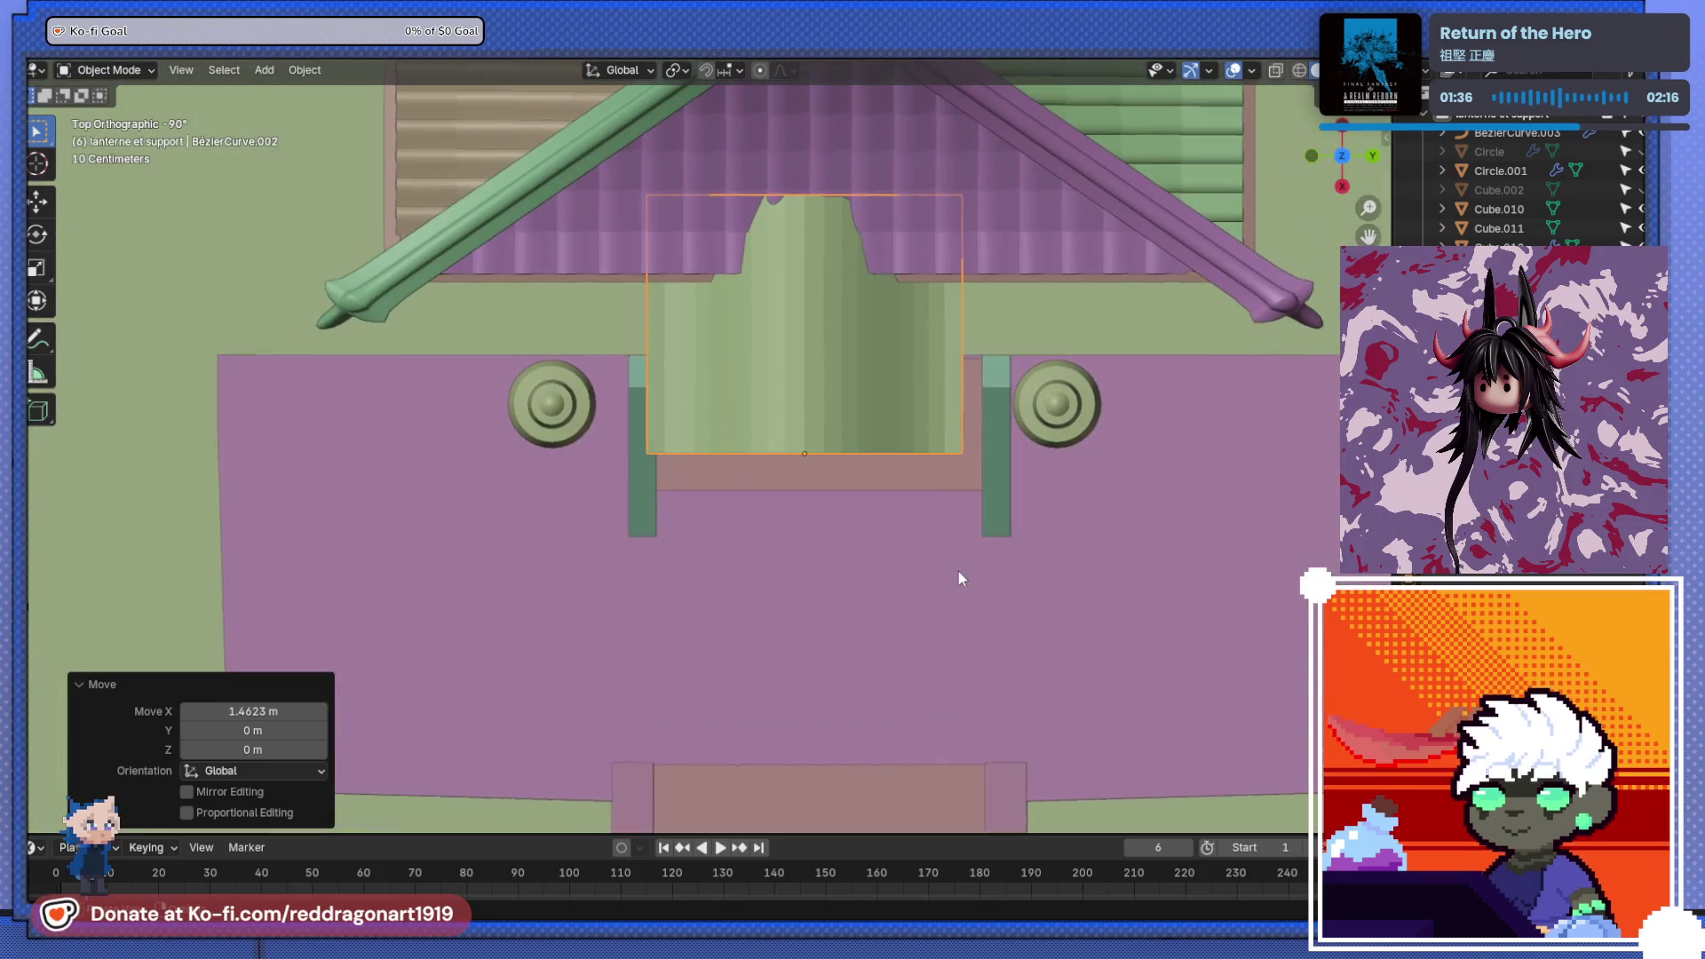
pyautogui.press('g')
pyautogui.click(1005, 506)
# - Select the two pillars beside the shrine stairs and delete them
pyautogui.click(600, 404)
pyautogui.keyDown('shift'); pyautogui.click(1057, 404); pyautogui.keyUp('shift')
pyautogui.press('g')
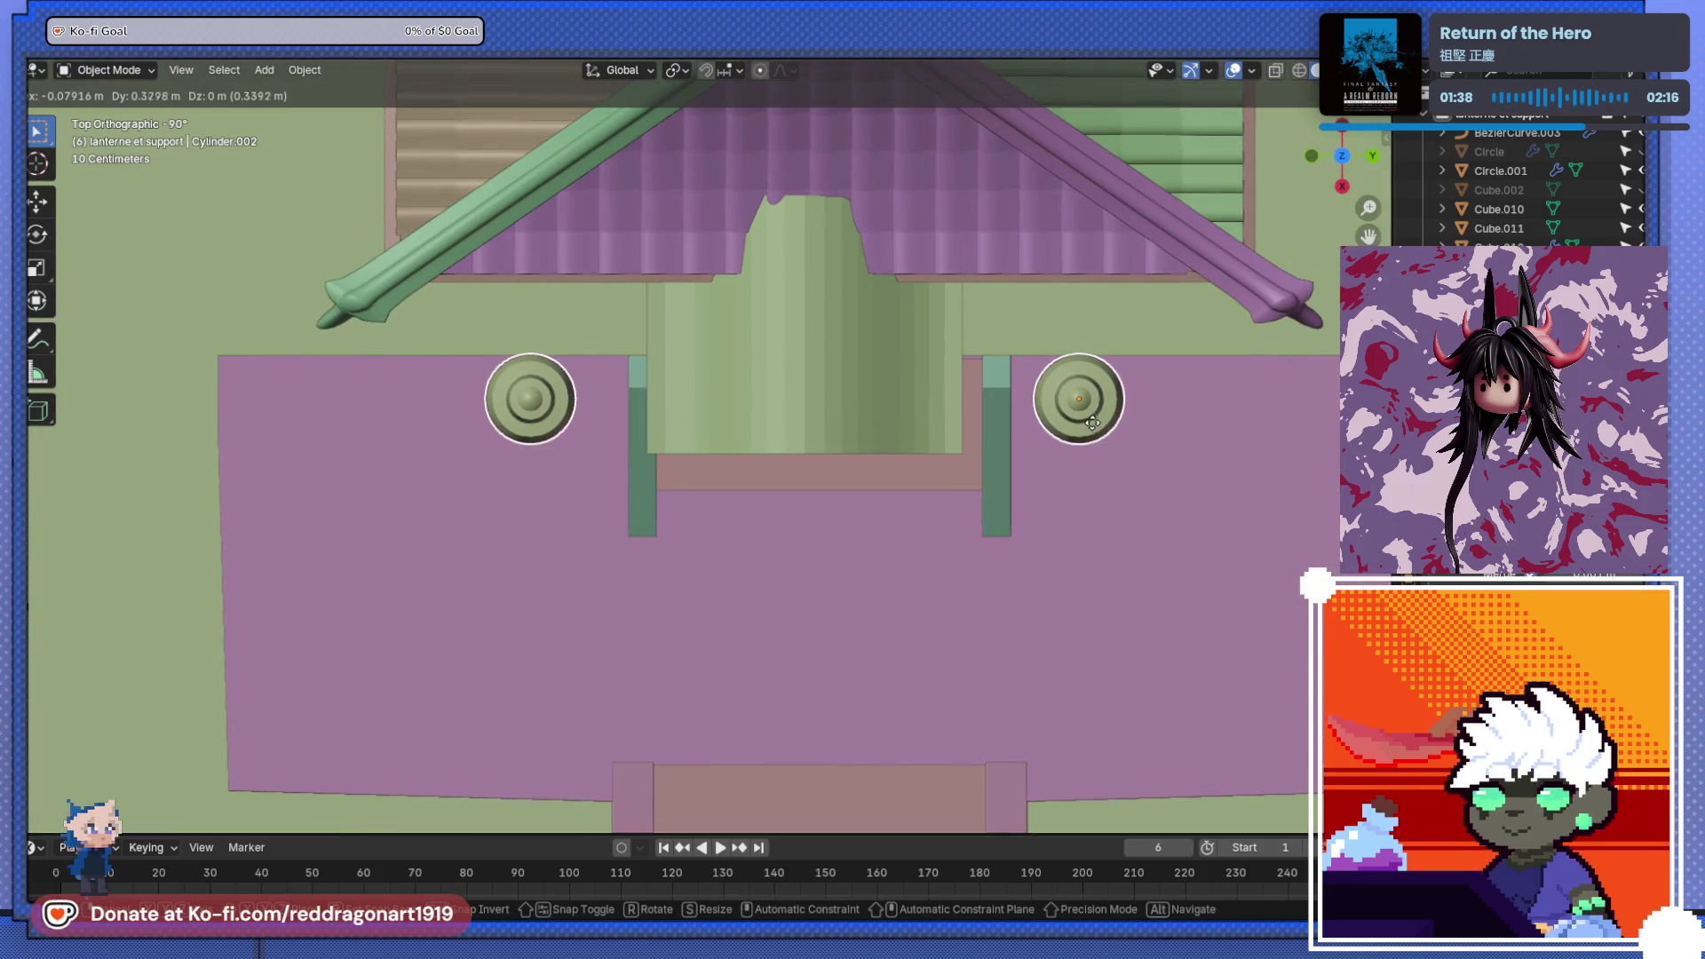
pyautogui.click(1054, 420)
pyautogui.click(844, 381)
pyautogui.press('g')
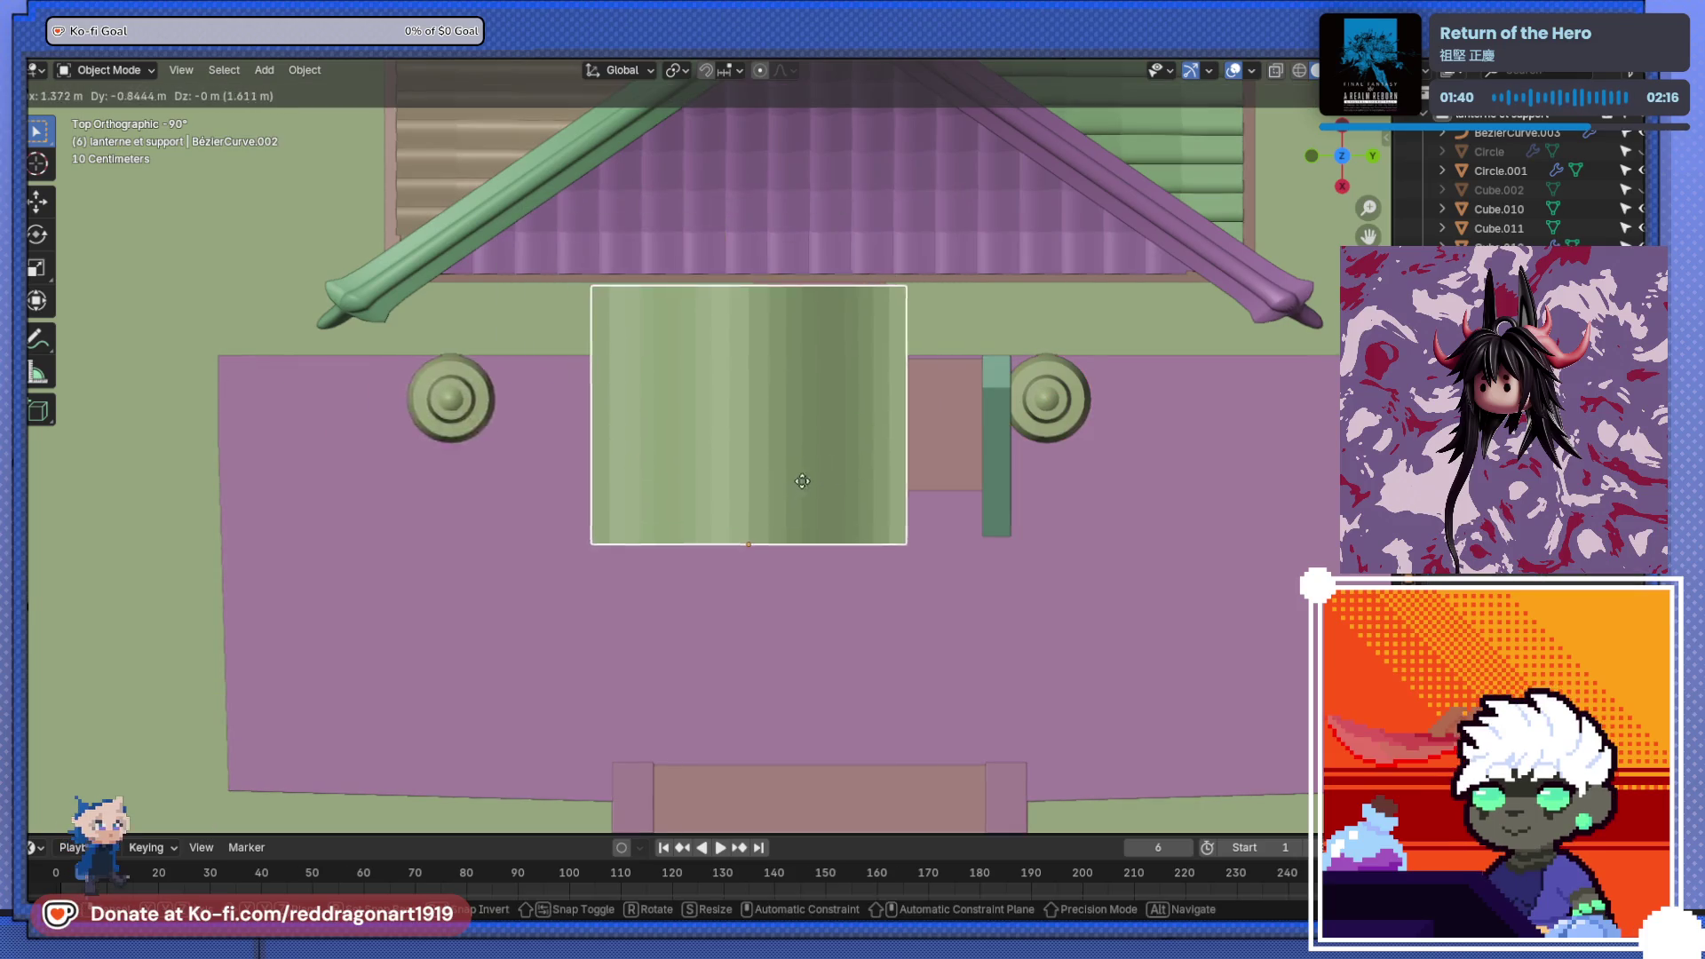
pyautogui.rightClick(865, 423)
pyautogui.scroll(-2, 859, 423)
pyautogui.hotkey('ctrl', 'z')
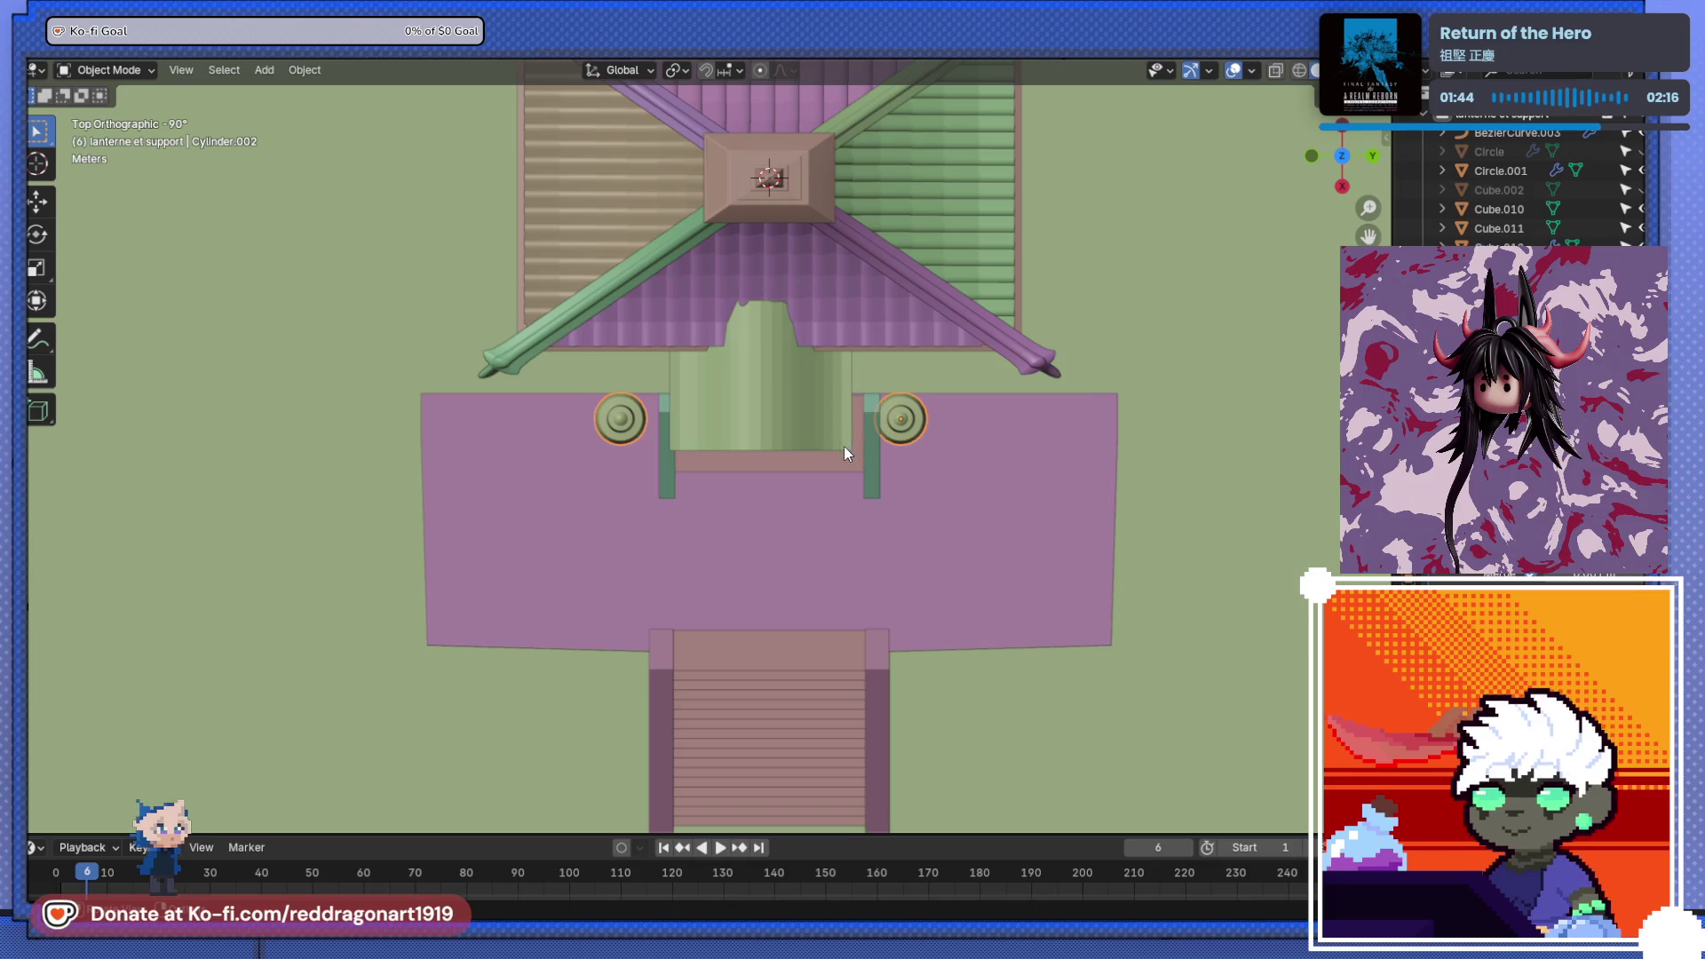
pyautogui.moveTo(789, 509)
pyautogui.mouseDown(button='middle')
pyautogui.moveTo(754, 616)
pyautogui.moveTo(647, 419)
pyautogui.moveTo(919, 584)
pyautogui.moveTo(839, 647)
pyautogui.moveTo(747, 471)
pyautogui.moveTo(852, 513)
pyautogui.moveTo(1229, 521)
pyautogui.mouseUp(button='middle')
pyautogui.click(913, 573)
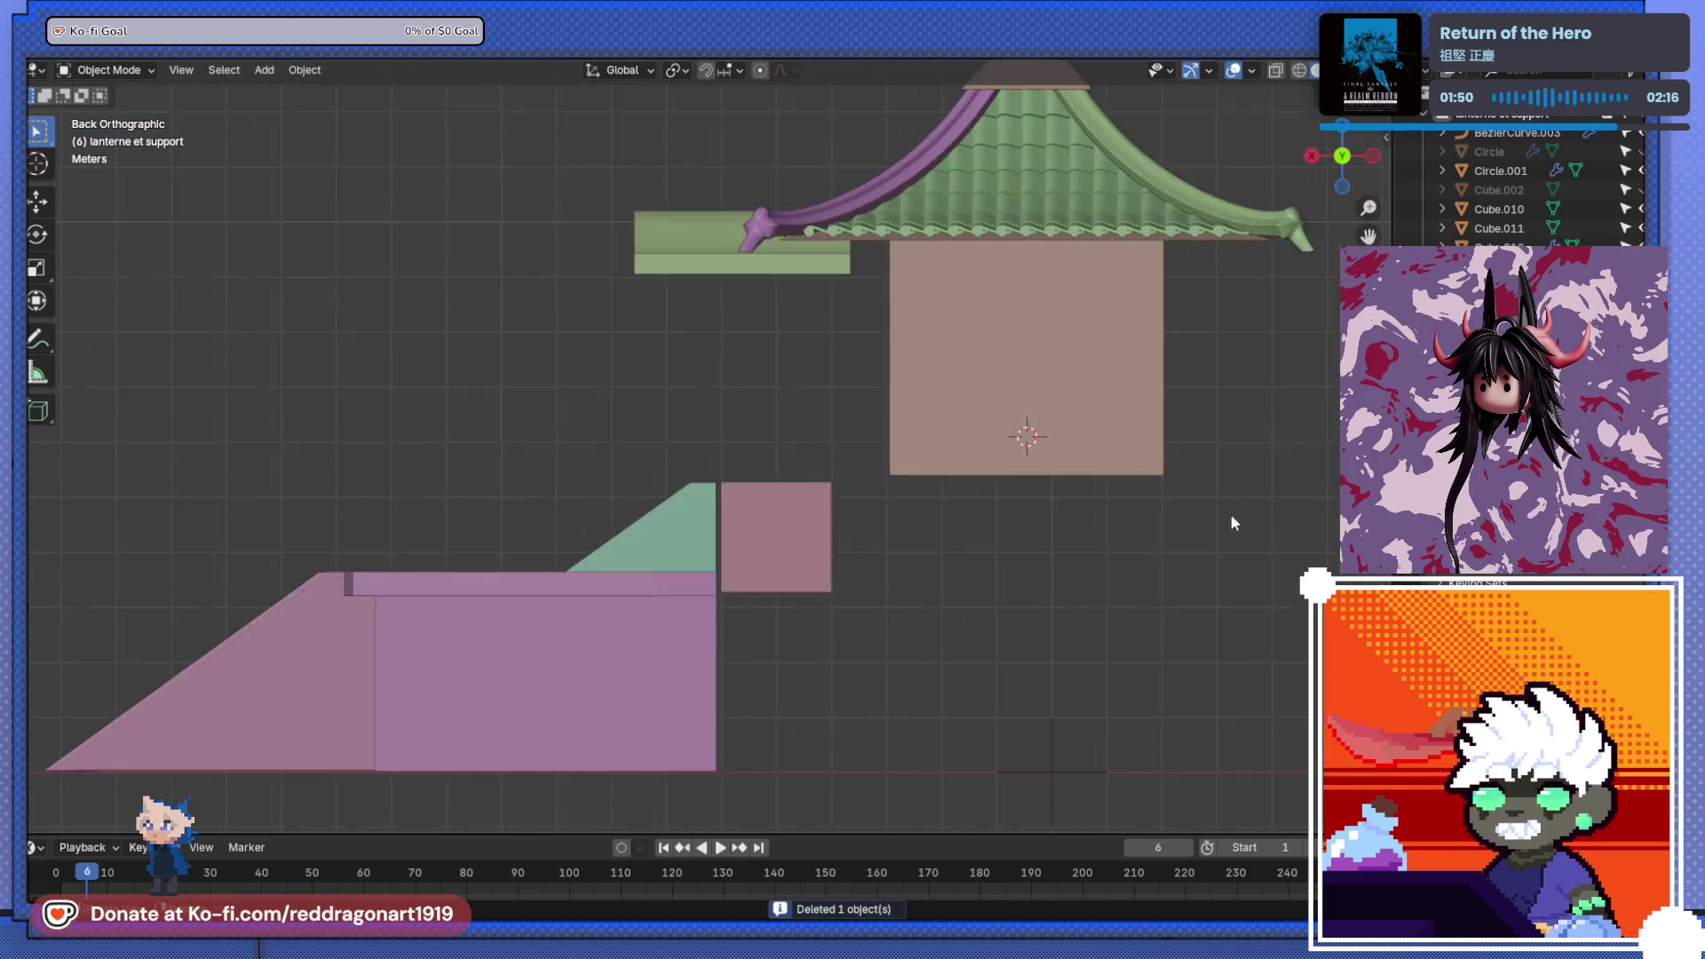
# - Select the pink block Cube.017 at the stairs and lower it along Z
pyautogui.scroll(3, 861, 566)
pyautogui.click(845, 574)
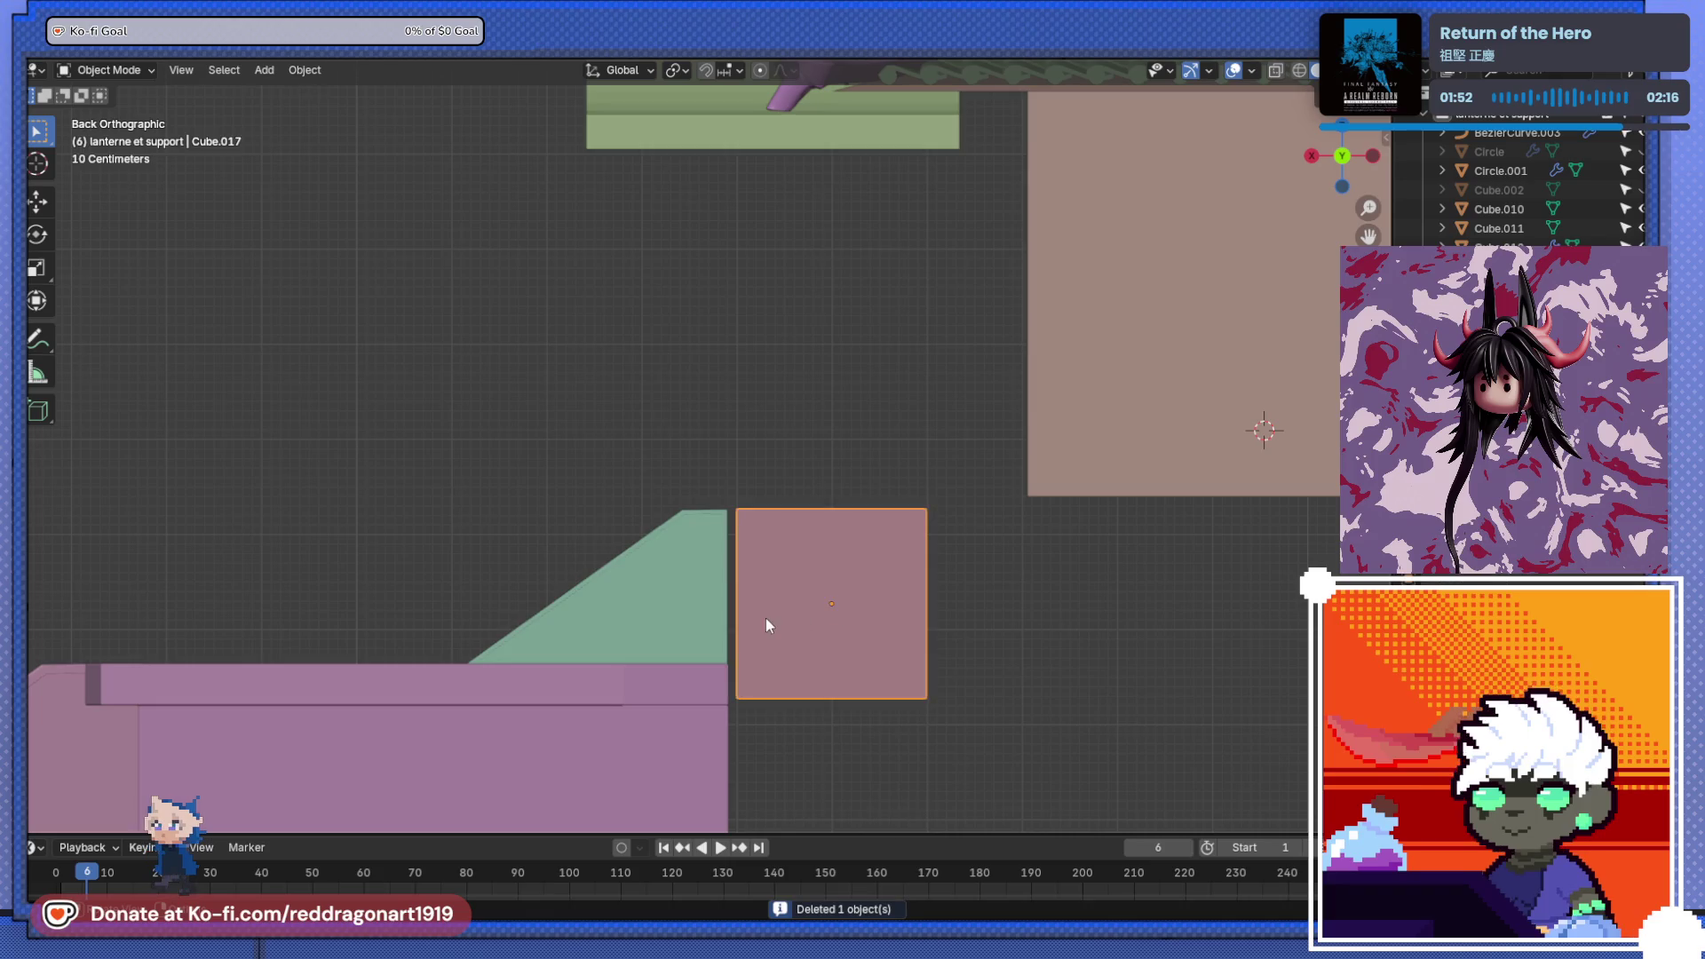
pyautogui.scroll(-2, 765, 618)
pyautogui.scroll(2, 786, 616)
pyautogui.press('g')
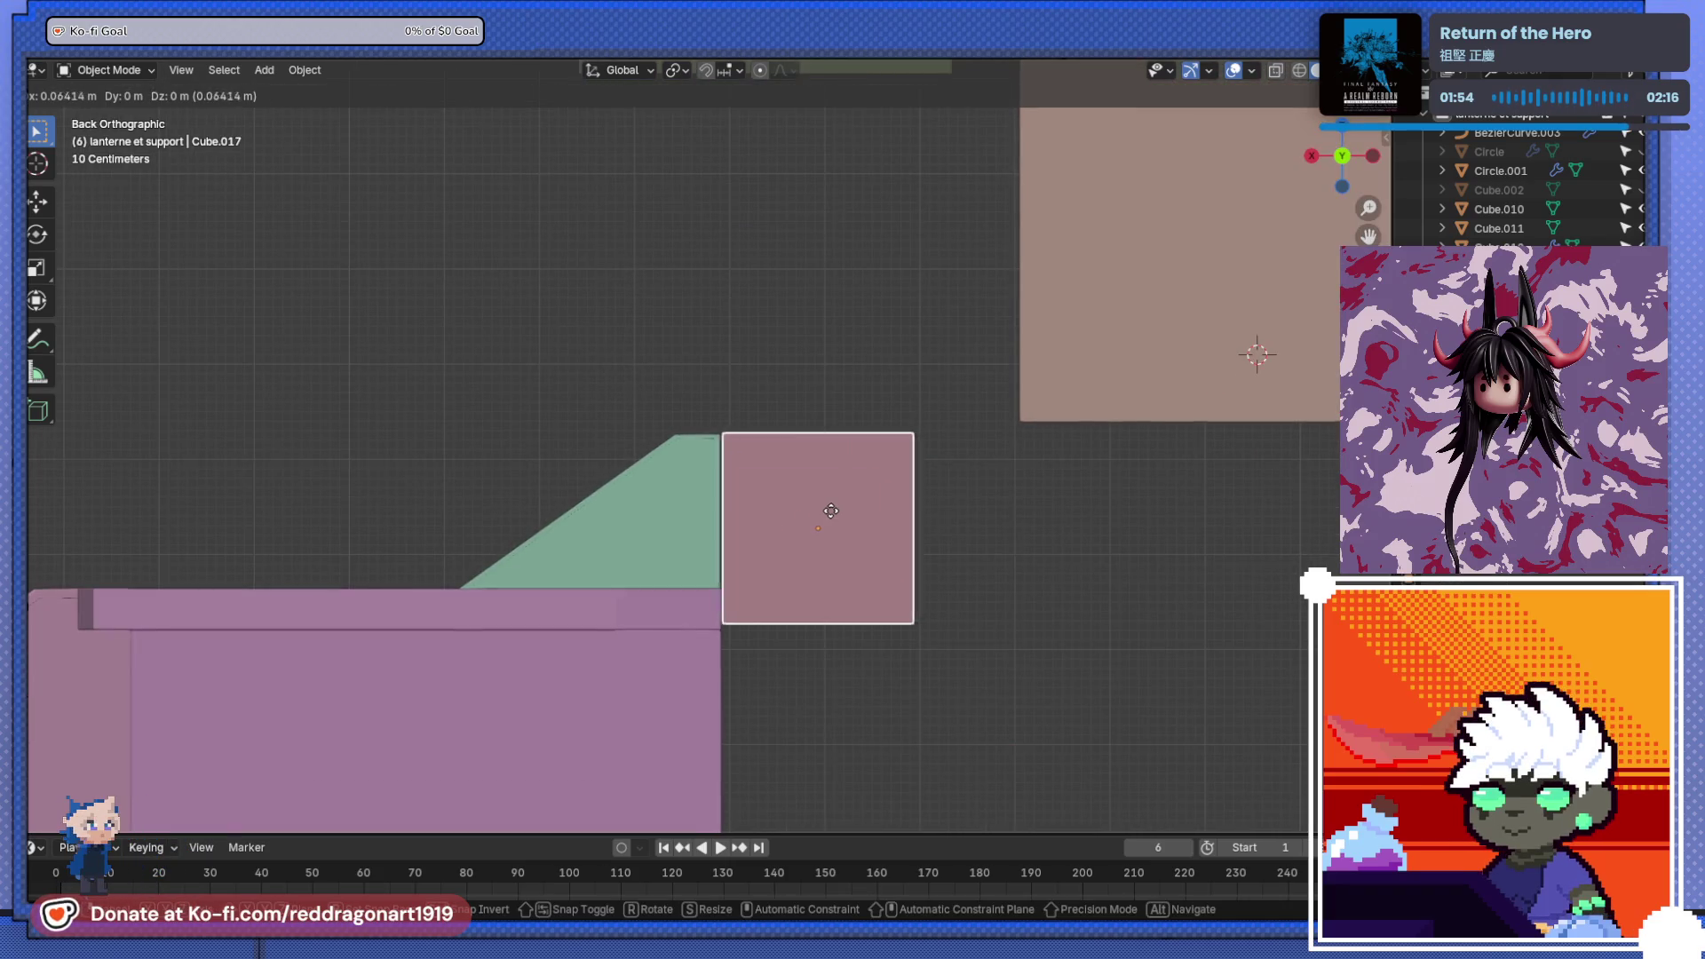
pyautogui.click(825, 510)
pyautogui.moveTo(825, 511)
pyautogui.mouseDown(button='middle')
pyautogui.moveTo(811, 610)
pyautogui.moveTo(795, 578)
pyautogui.mouseUp(button='middle')
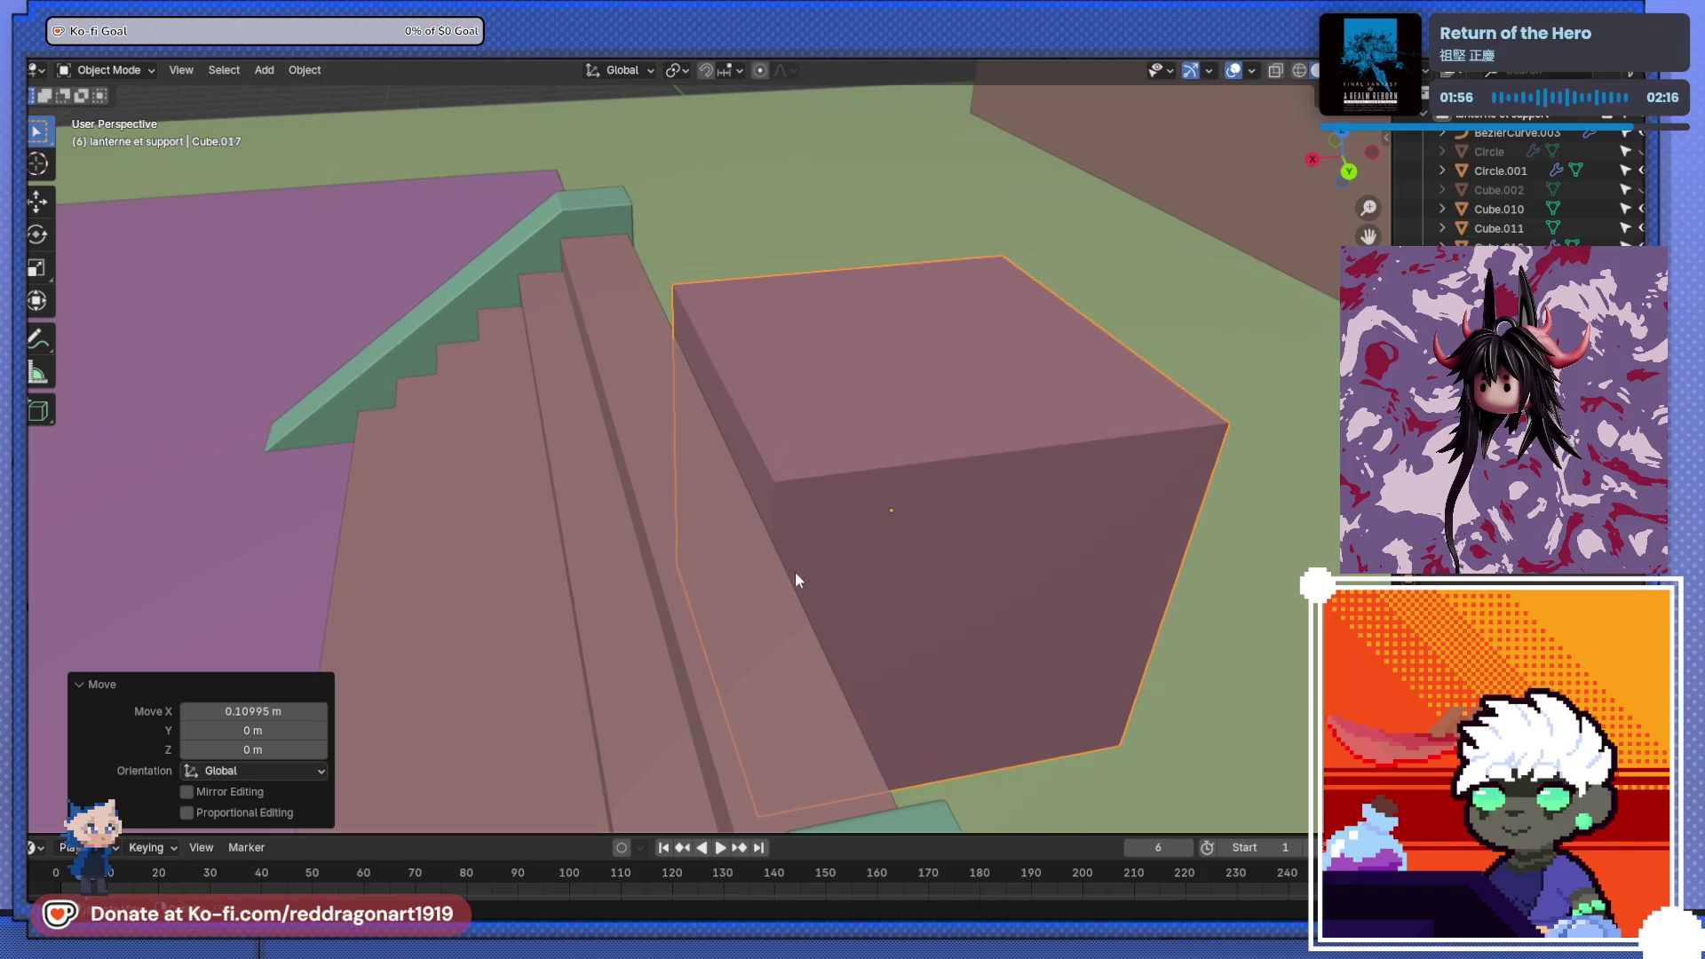
pyautogui.press('g')
pyautogui.press('z')
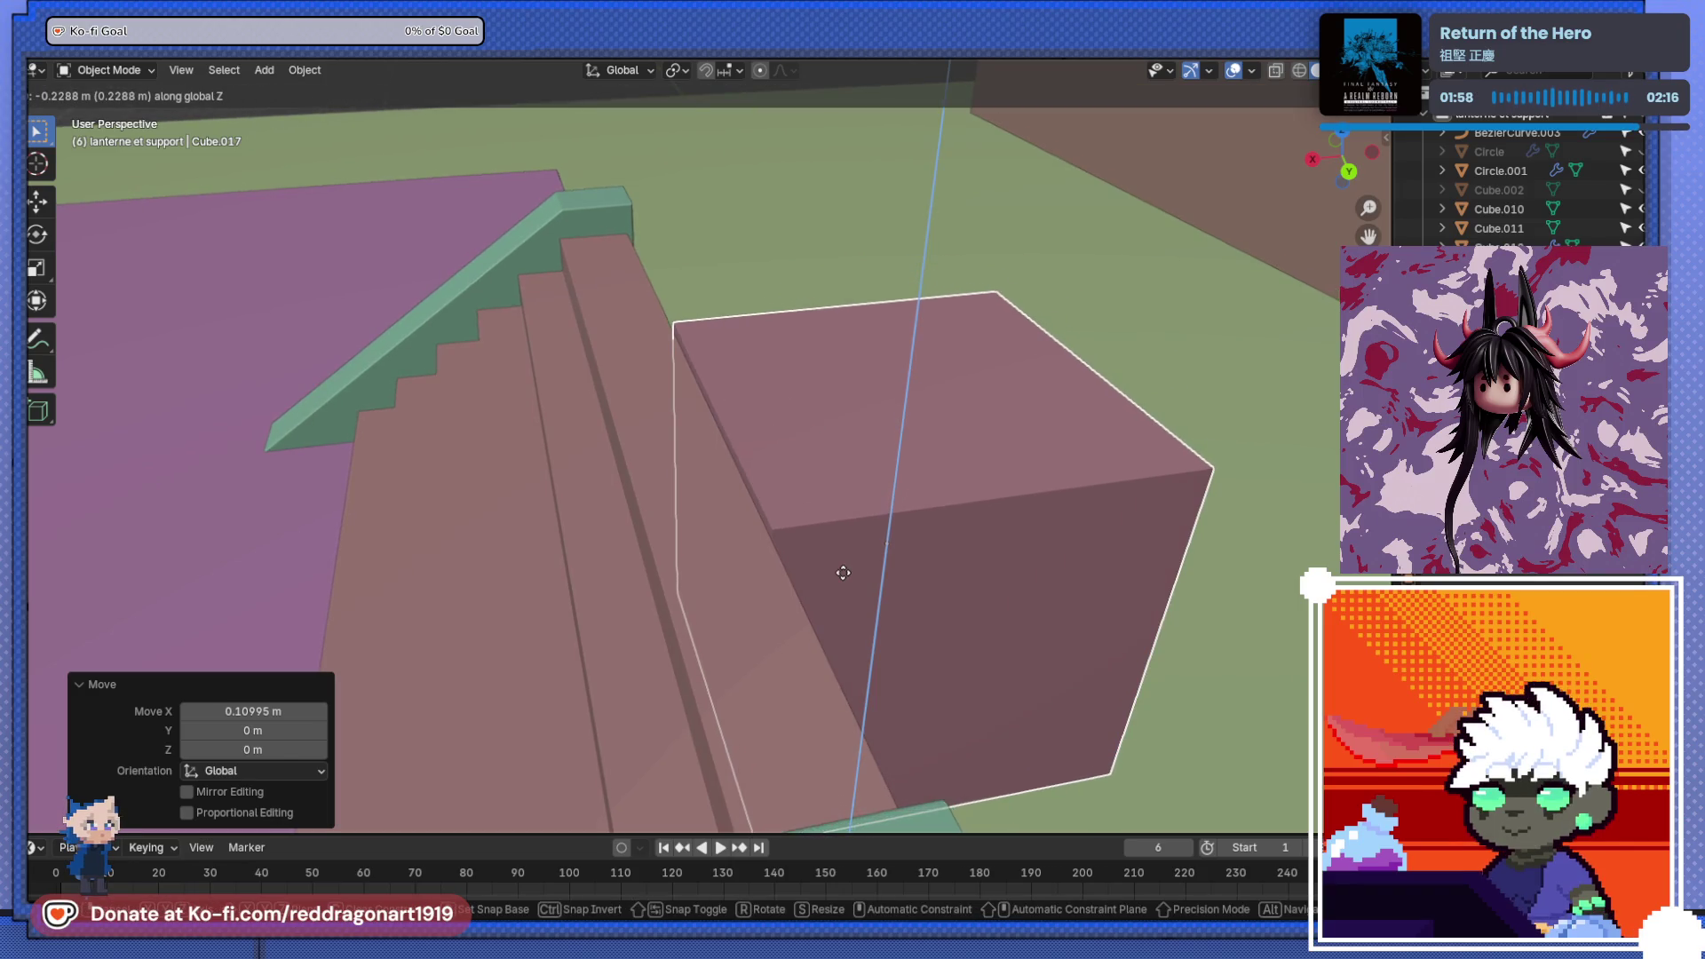
pyautogui.click(785, 688)
# - Nudge the block slightly along X and fine-tune its height
pyautogui.scroll(3, 785, 688)
pyautogui.moveTo(785, 688); pyautogui.dragTo(822, 540, button='middle')
pyautogui.scroll(3, 830, 524)
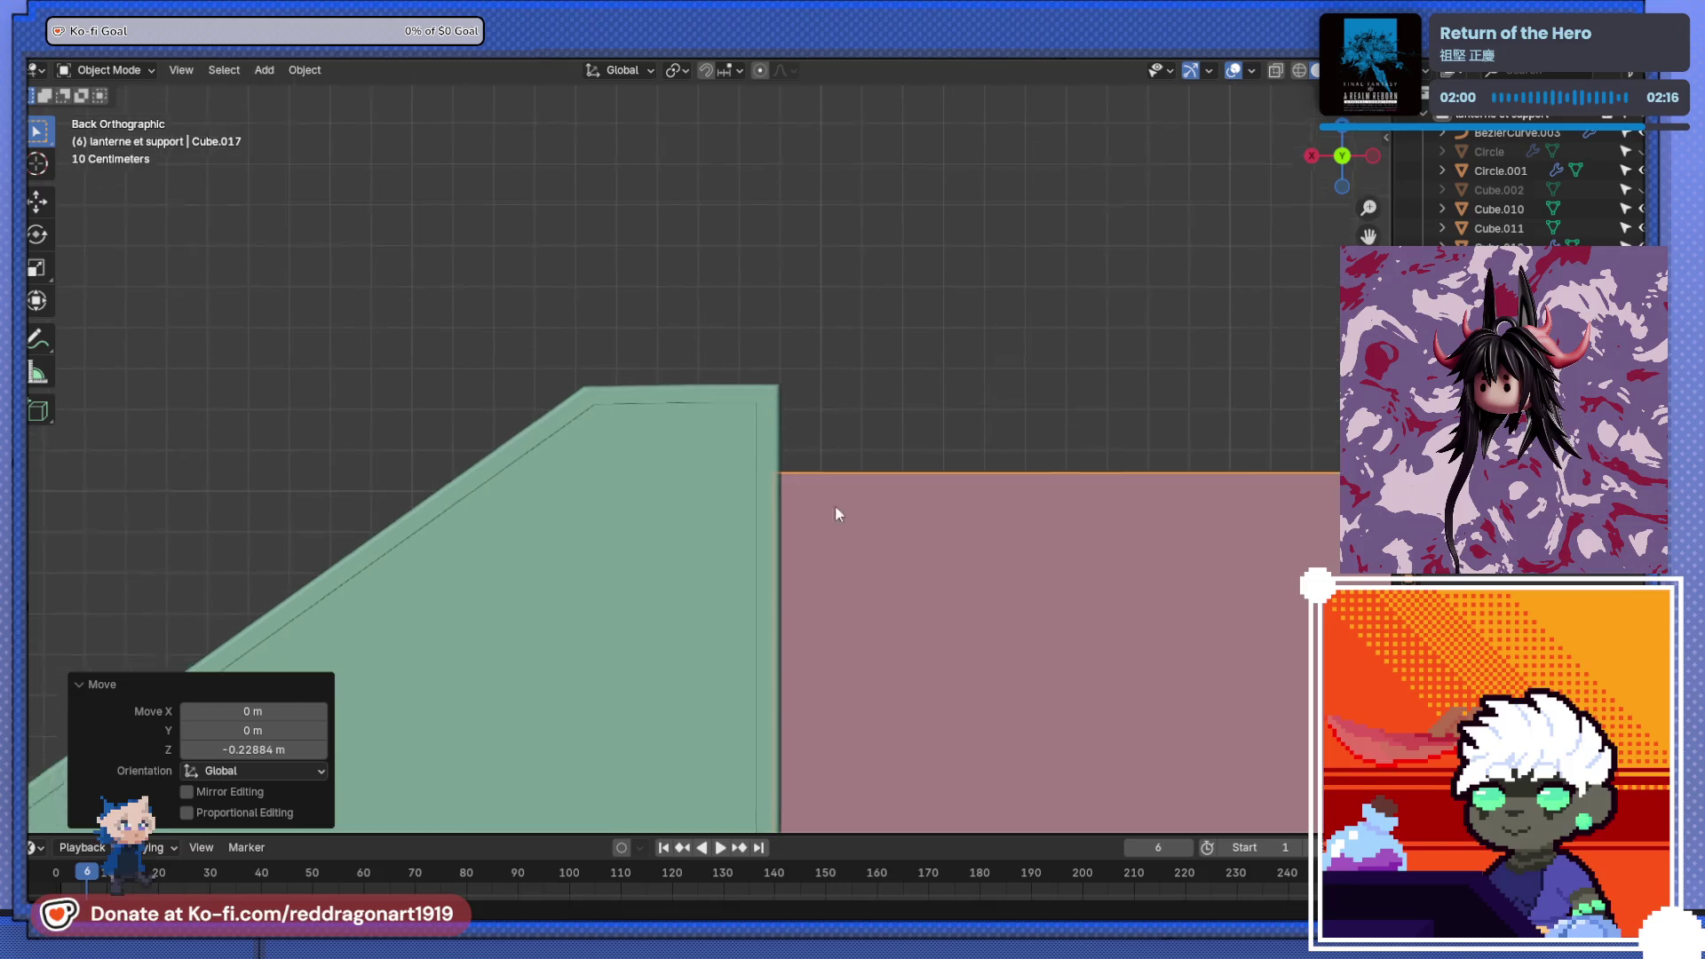
pyautogui.moveTo(645, 534)
pyautogui.mouseDown(button='middle')
pyautogui.moveTo(589, 558)
pyautogui.moveTo(594, 543)
pyautogui.mouseUp(button='middle')
pyautogui.press('g')
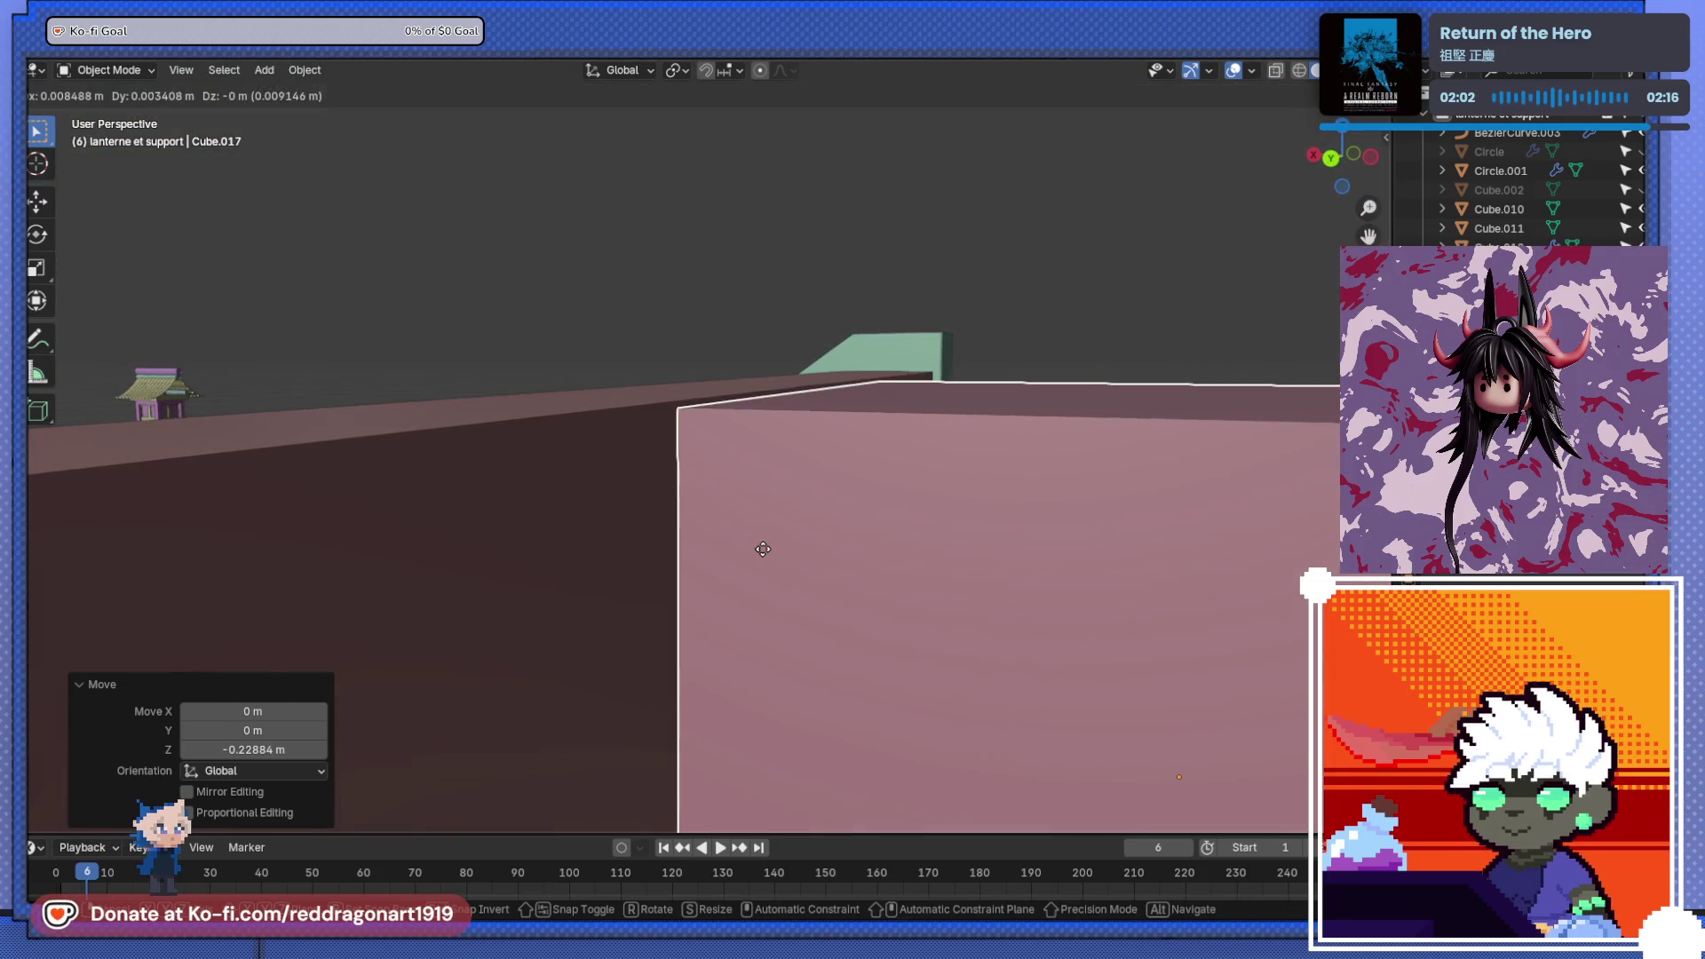
pyautogui.press('x')
pyautogui.click(747, 545)
pyautogui.press('g')
pyautogui.press('z')
pyautogui.click(749, 542)
pyautogui.scroll(-3, 762, 554)
# - Stretch the block along Y to 1.626 into a landing slab and enter Edit Mode
pyautogui.moveTo(762, 554)
pyautogui.mouseDown(button='middle')
pyautogui.moveTo(818, 687)
pyautogui.moveTo(750, 597)
pyautogui.moveTo(1069, 482)
pyautogui.moveTo(1008, 494)
pyautogui.mouseUp(button='middle')
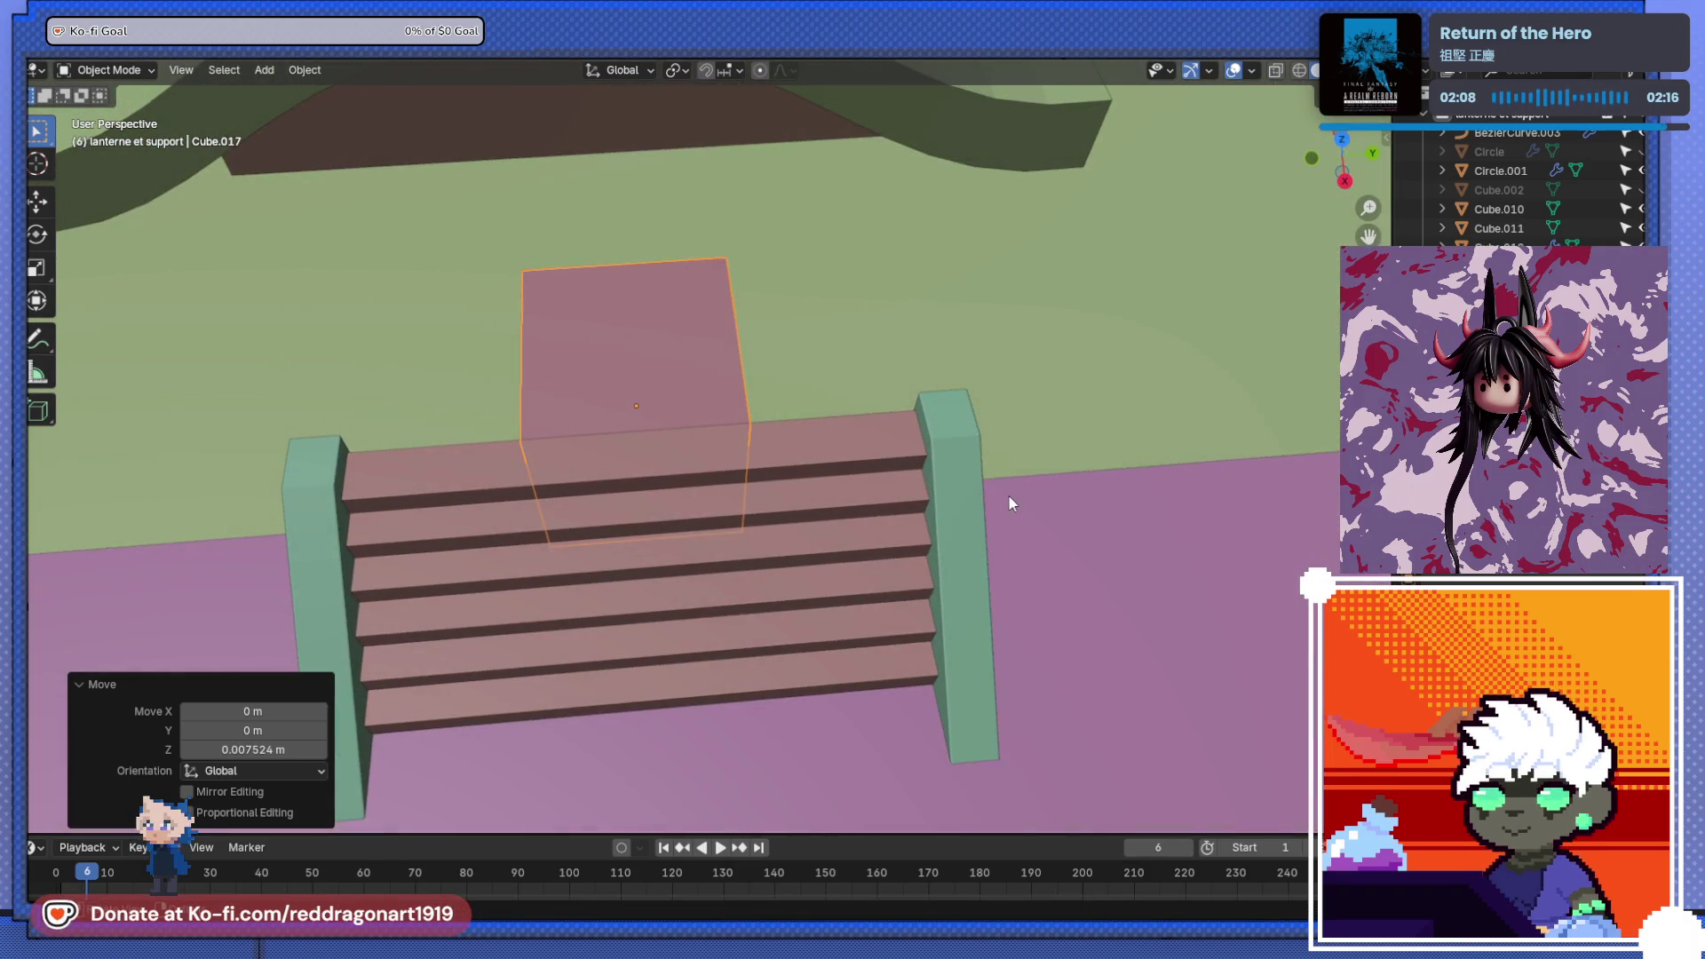
pyautogui.press('s')
pyautogui.press('x')
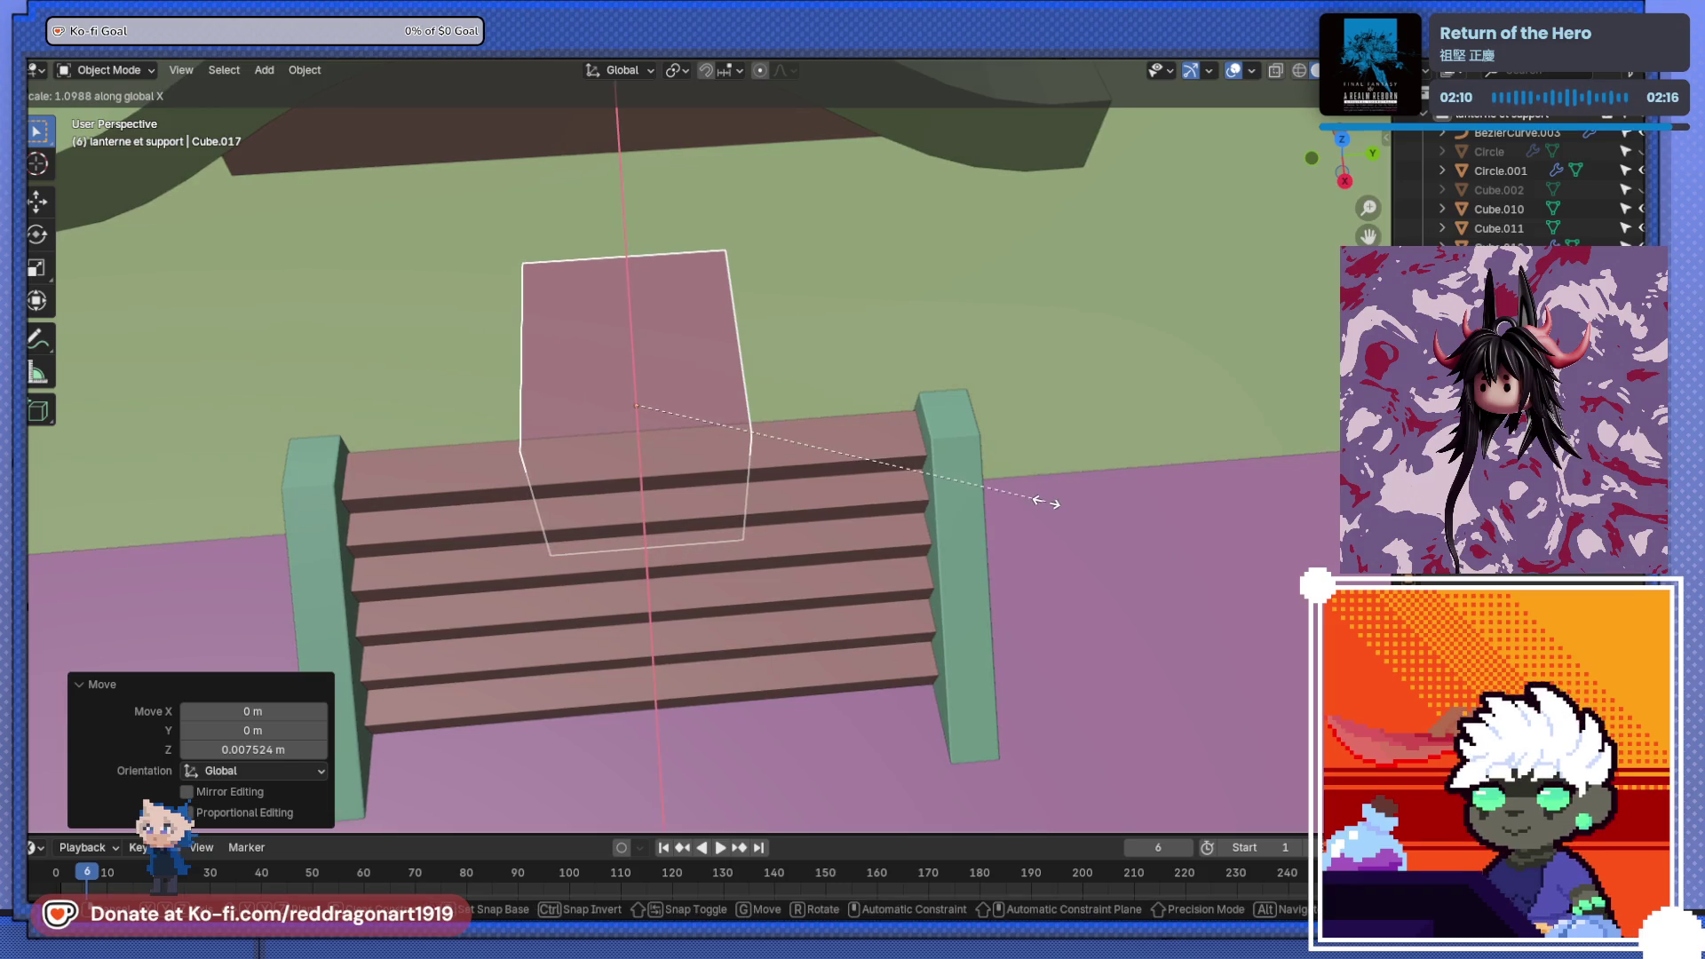
pyautogui.press('y')
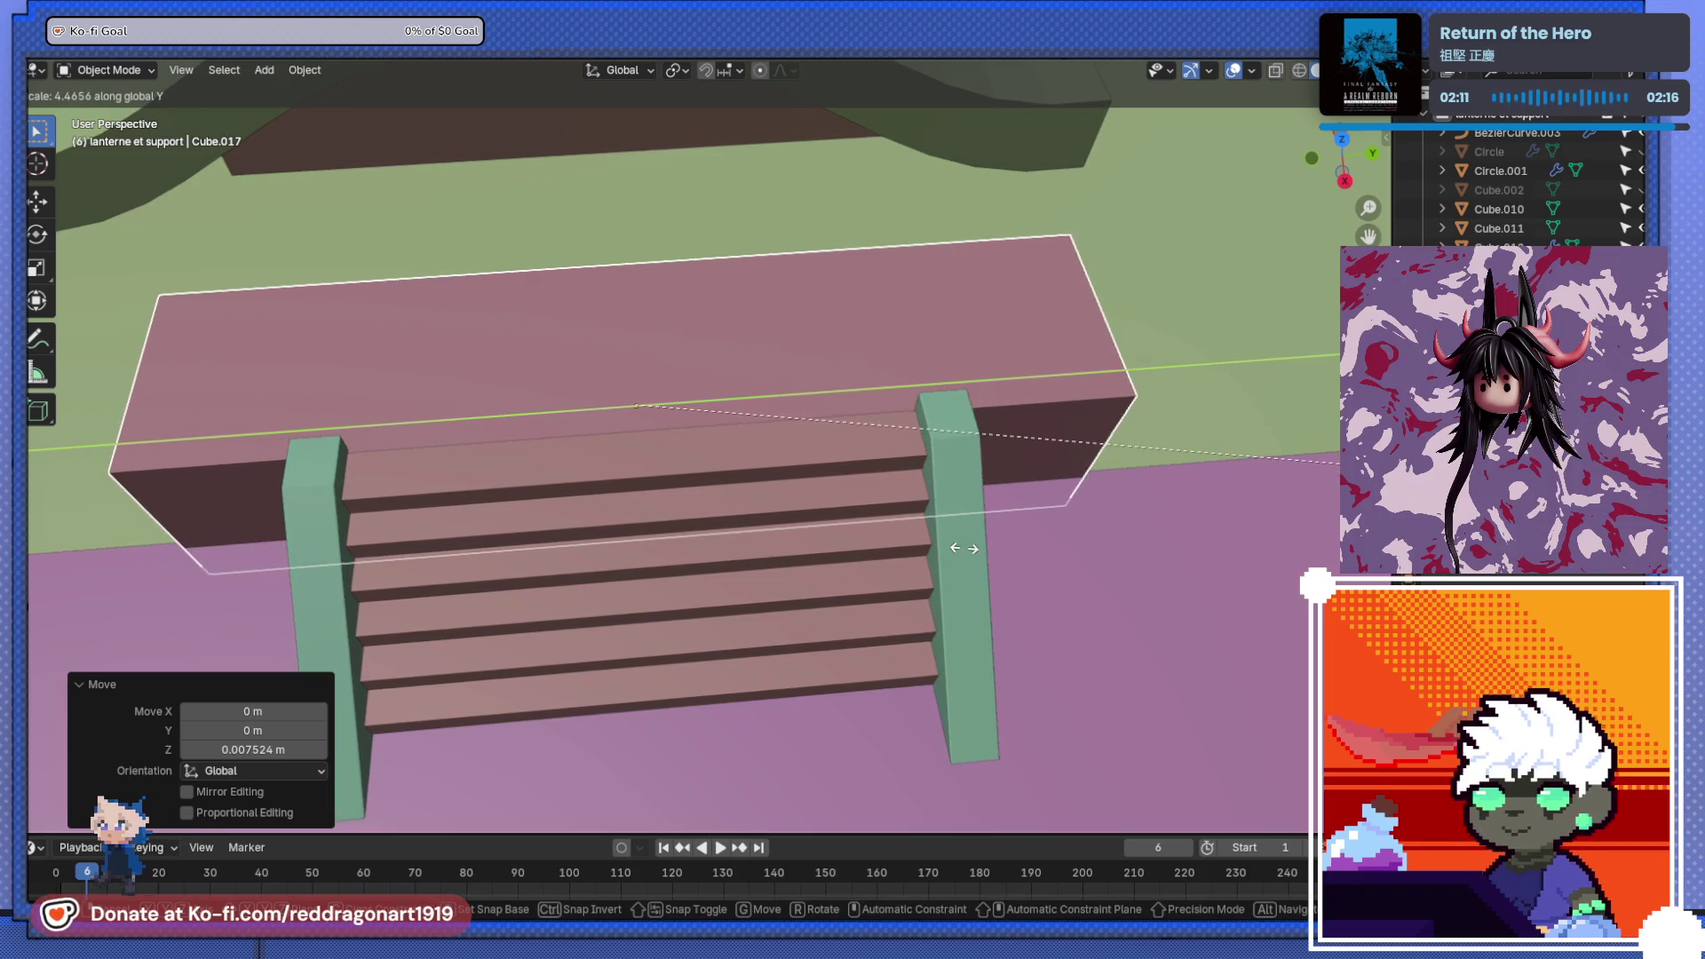
pyautogui.click(935, 546)
pyautogui.scroll(-4, 876, 514)
pyautogui.moveTo(875, 515)
pyautogui.mouseDown(button='middle')
pyautogui.moveTo(677, 540)
pyautogui.moveTo(742, 423)
pyautogui.moveTo(887, 474)
pyautogui.moveTo(652, 397)
pyautogui.moveTo(806, 528)
pyautogui.moveTo(740, 505)
pyautogui.moveTo(732, 470)
pyautogui.mouseUp(button='middle')
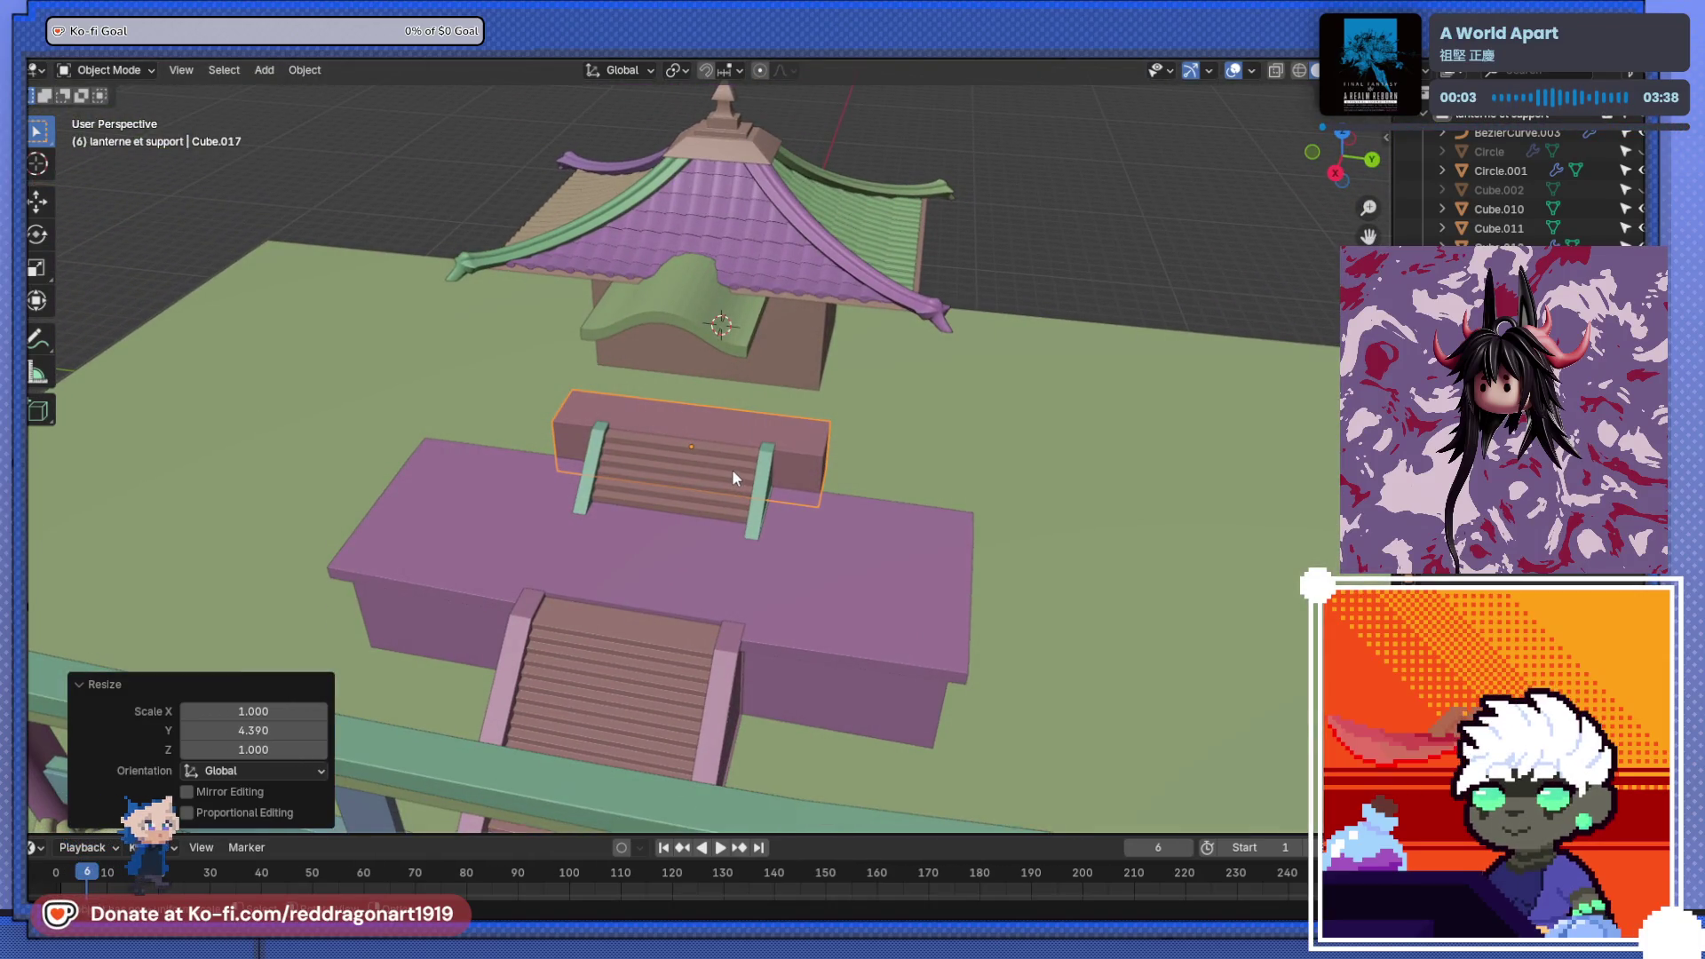
pyautogui.press('s')
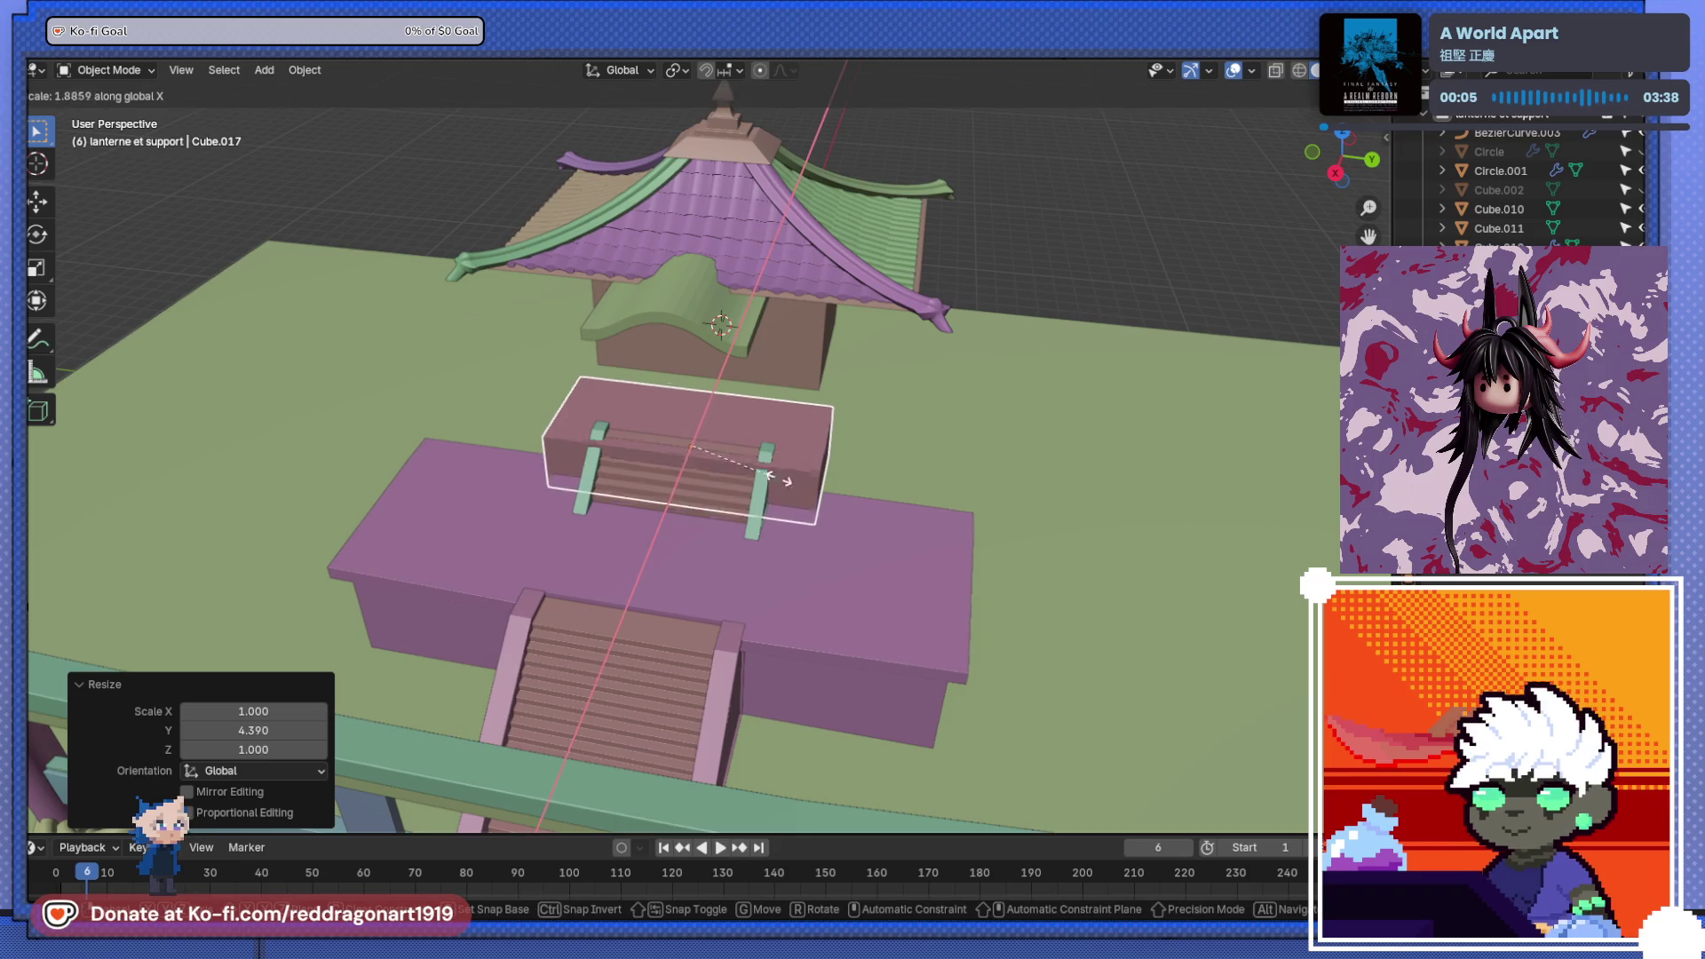
pyautogui.press('y')
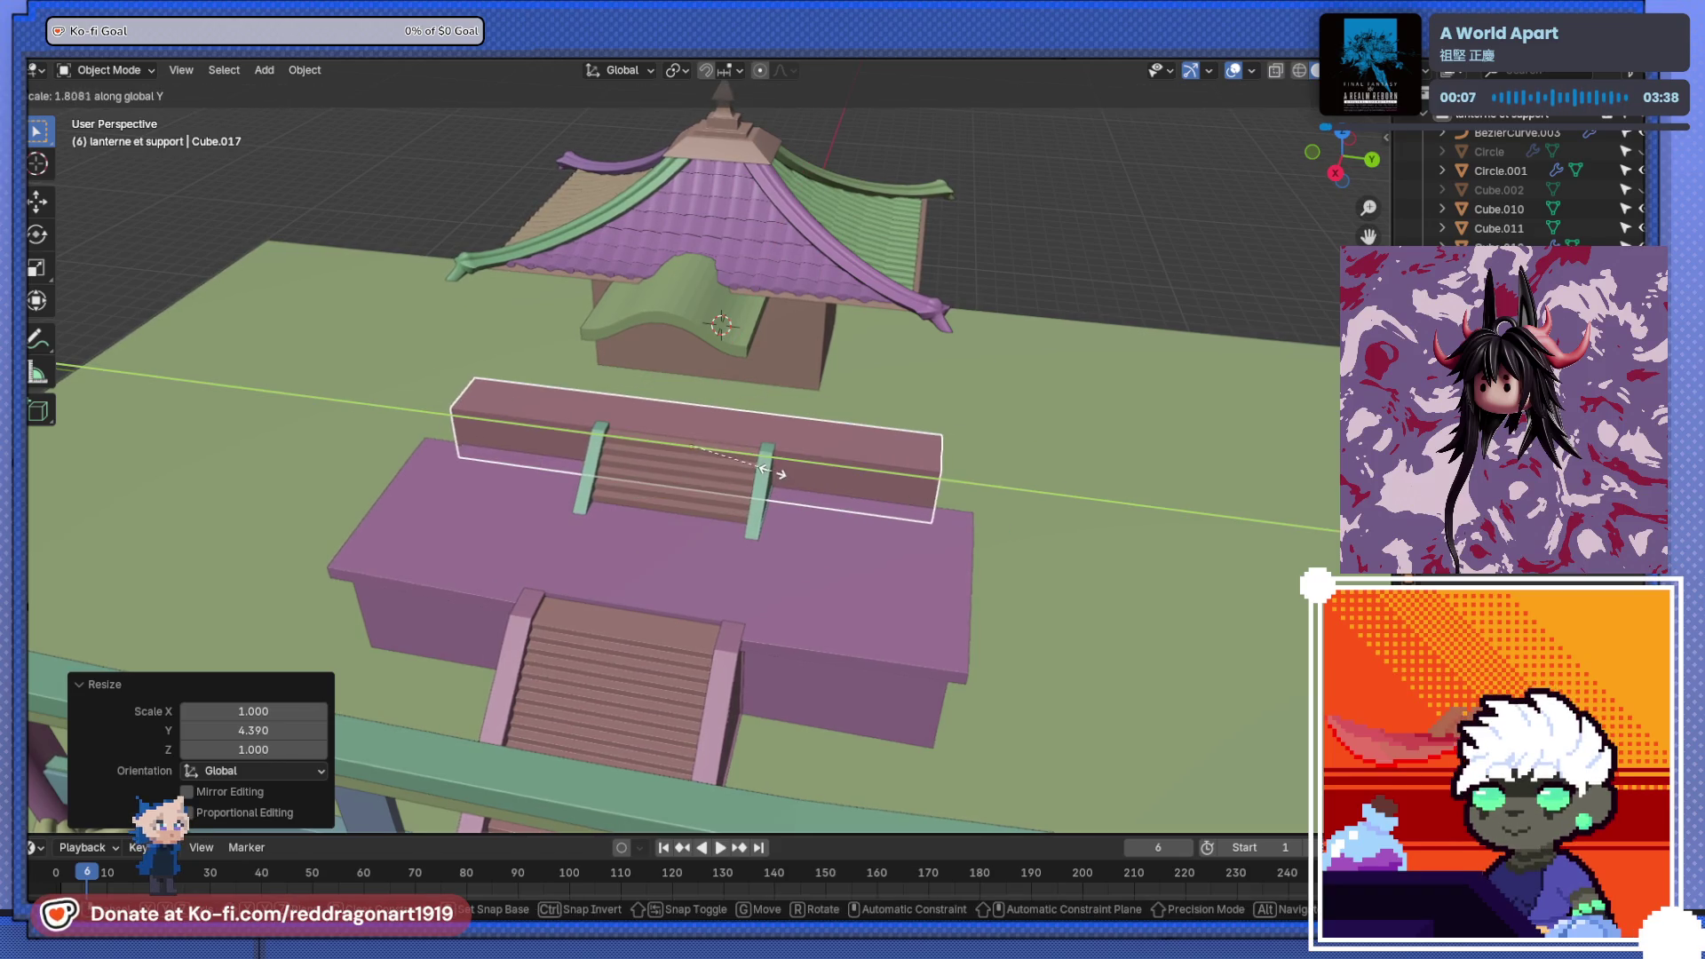
pyautogui.click(764, 471)
pyautogui.moveTo(763, 470)
pyautogui.mouseDown(button='middle')
pyautogui.moveTo(765, 488)
pyautogui.moveTo(691, 443)
pyautogui.mouseUp(button='middle')
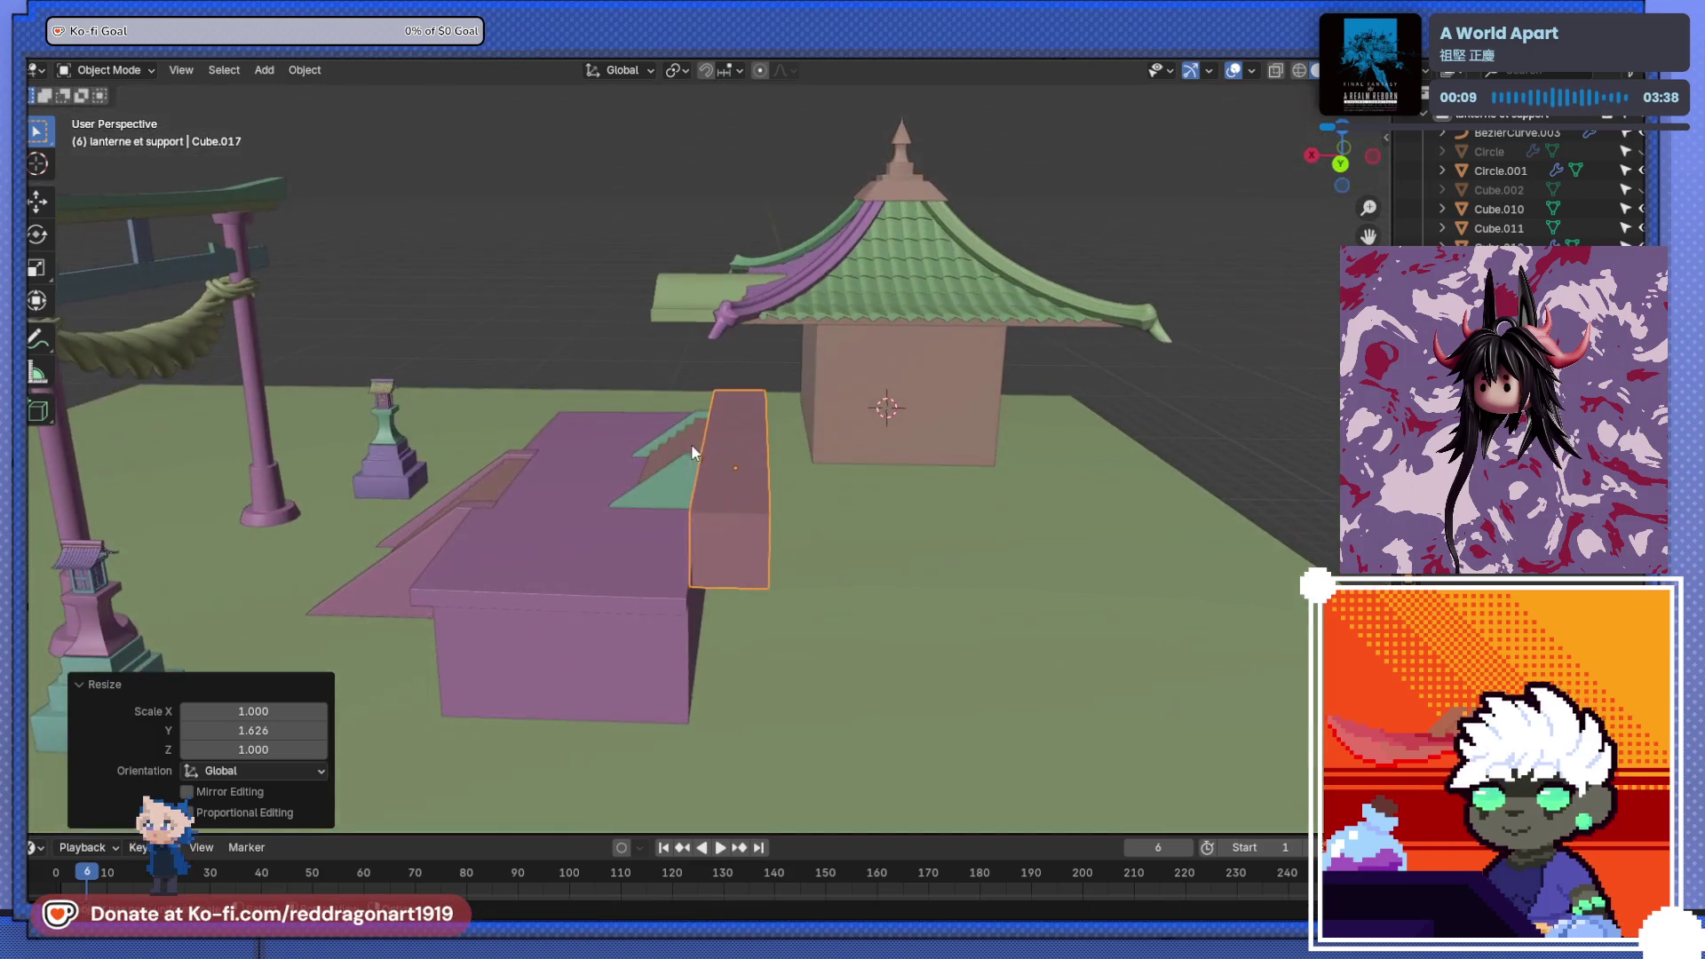
pyautogui.moveTo(773, 481); pyautogui.dragTo(695, 488, button='middle')
pyautogui.press('Tab')
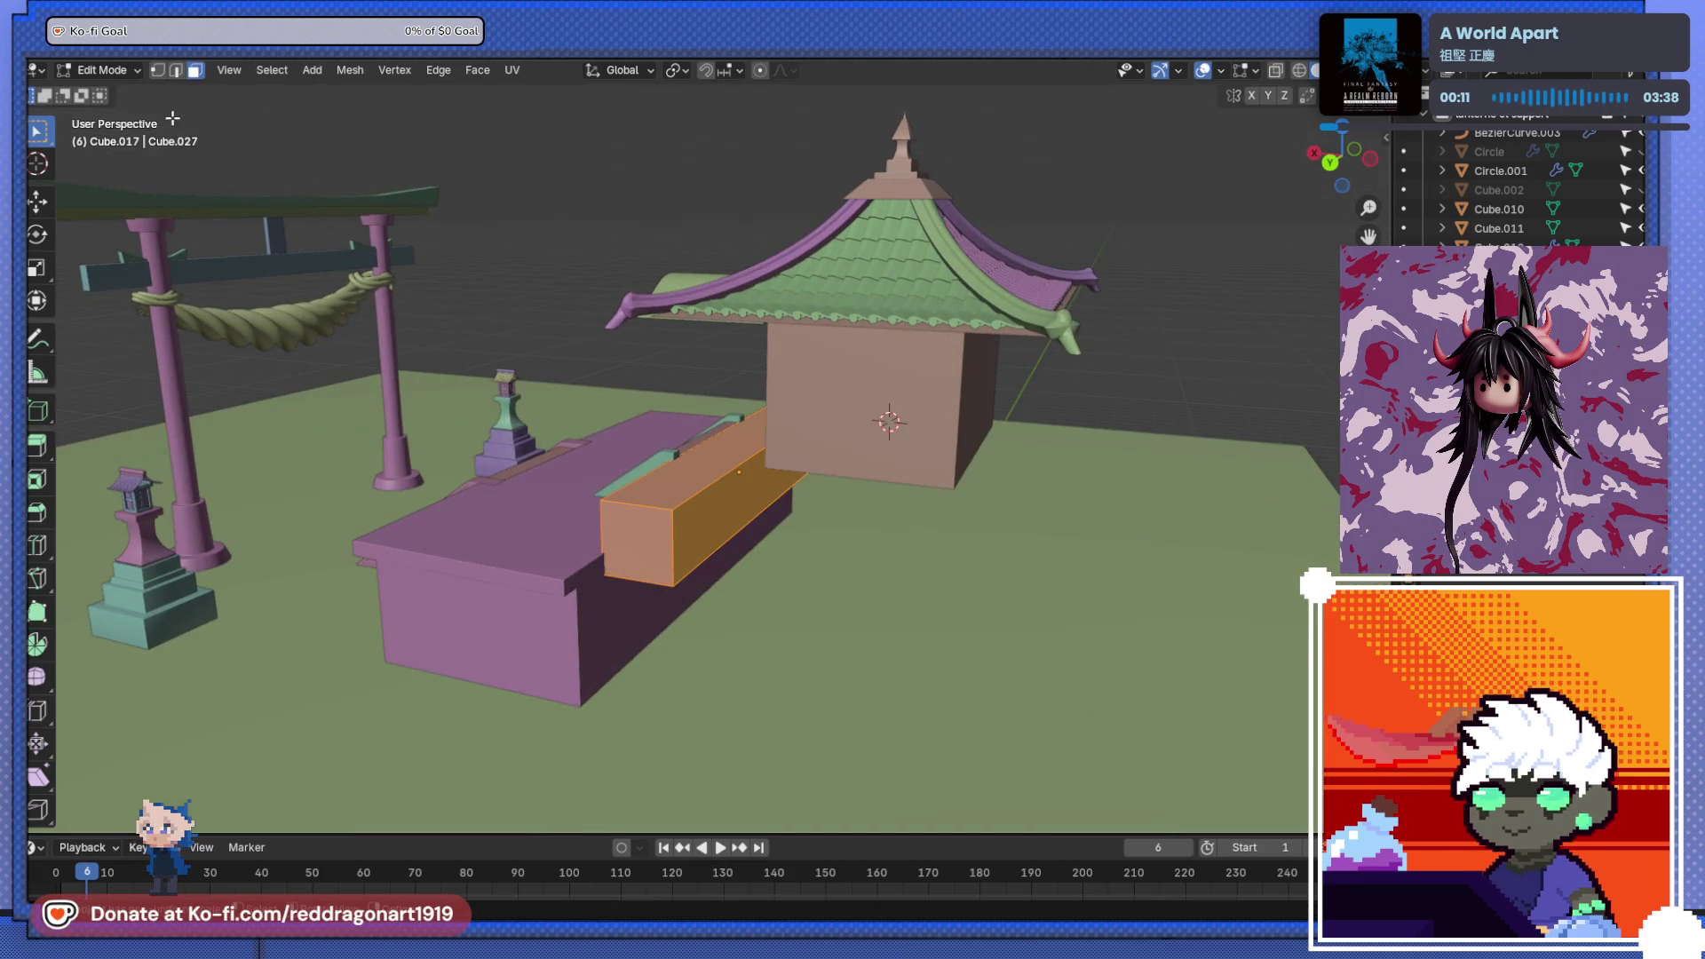
# - Extend the landing slab's end face along X in two moves, then leave Edit Mode
pyautogui.hotkey('alt', 'a')
pyautogui.moveTo(716, 506)
pyautogui.mouseDown(button='middle')
pyautogui.moveTo(733, 513)
pyautogui.moveTo(271, 105)
pyautogui.mouseUp(button='middle')
pyautogui.moveTo(751, 498); pyautogui.dragTo(858, 555, button='middle')
pyautogui.press('g')
pyautogui.press('x')
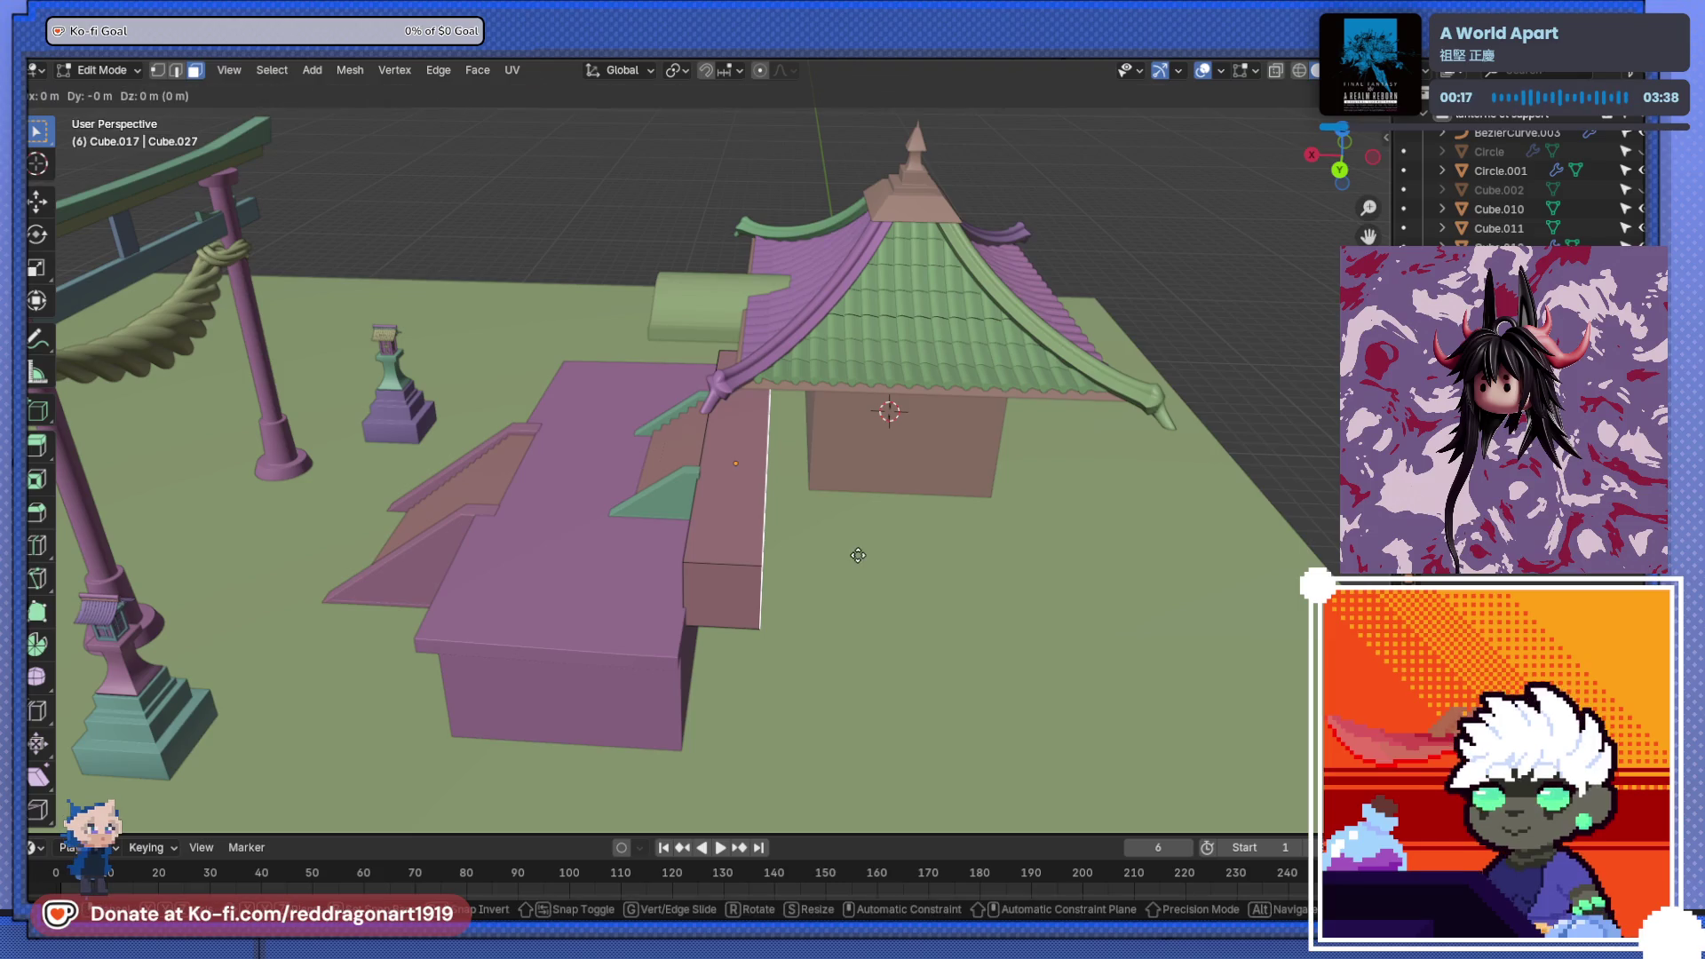
pyautogui.click(1062, 570)
pyautogui.moveTo(1062, 571)
pyautogui.mouseDown(button='middle')
pyautogui.moveTo(852, 491)
pyautogui.moveTo(799, 601)
pyautogui.moveTo(650, 433)
pyautogui.mouseUp(button='middle')
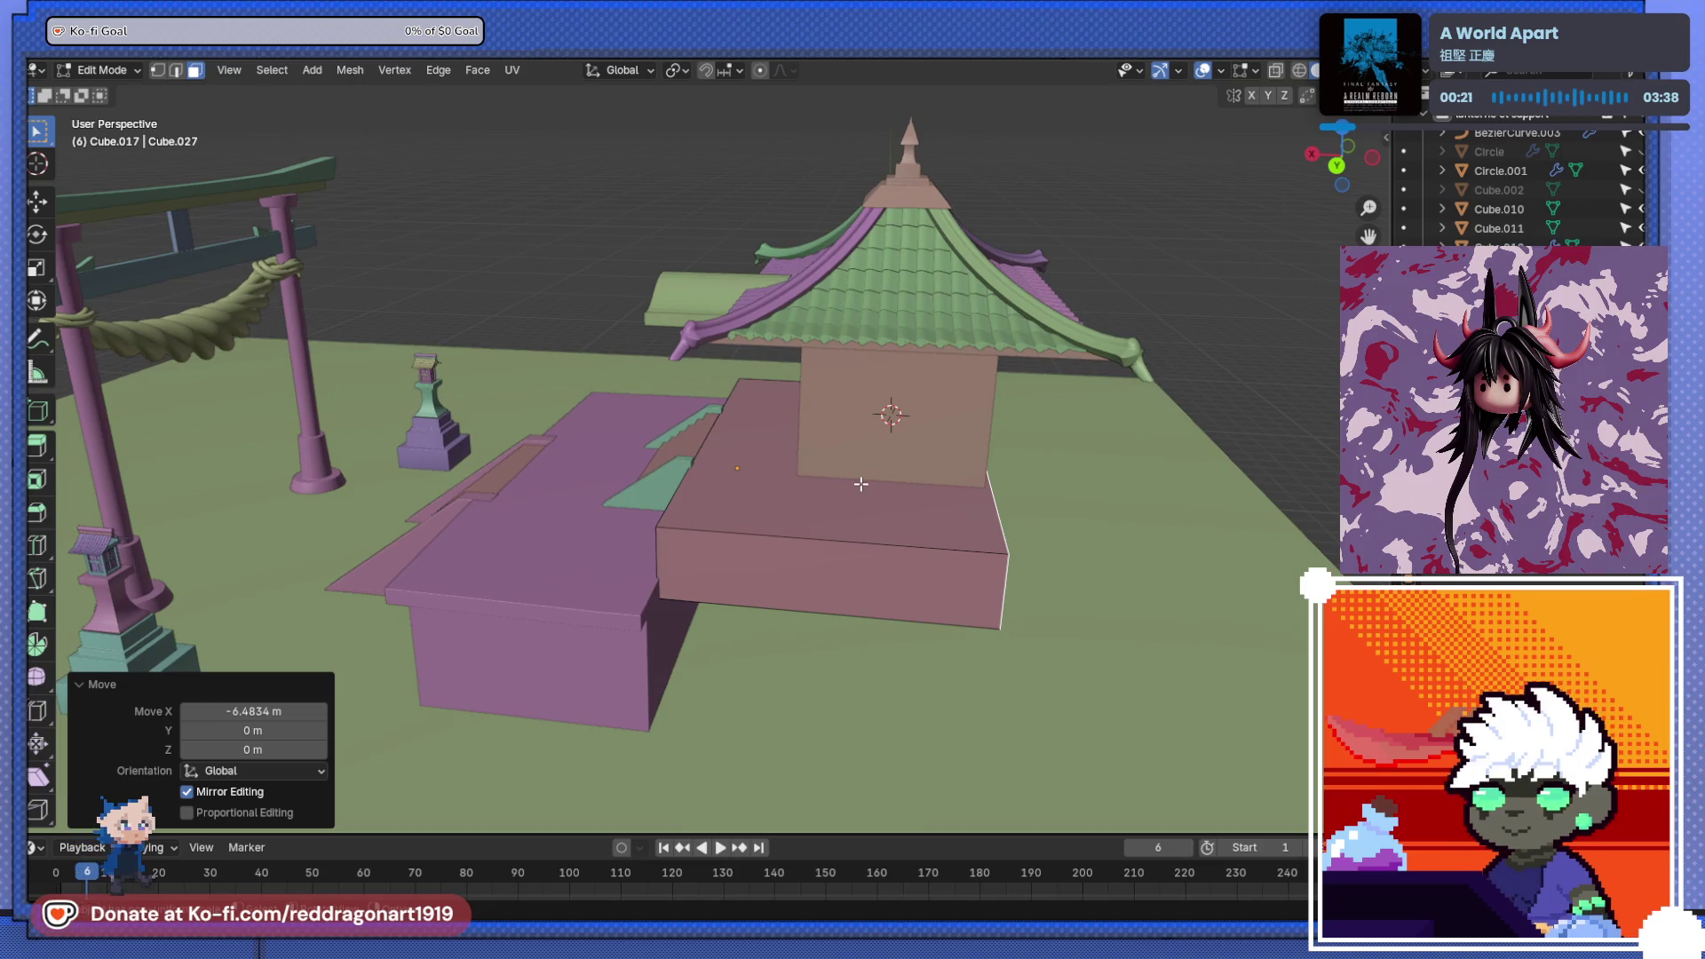
pyautogui.press('g')
pyautogui.press('x')
pyautogui.click(917, 488)
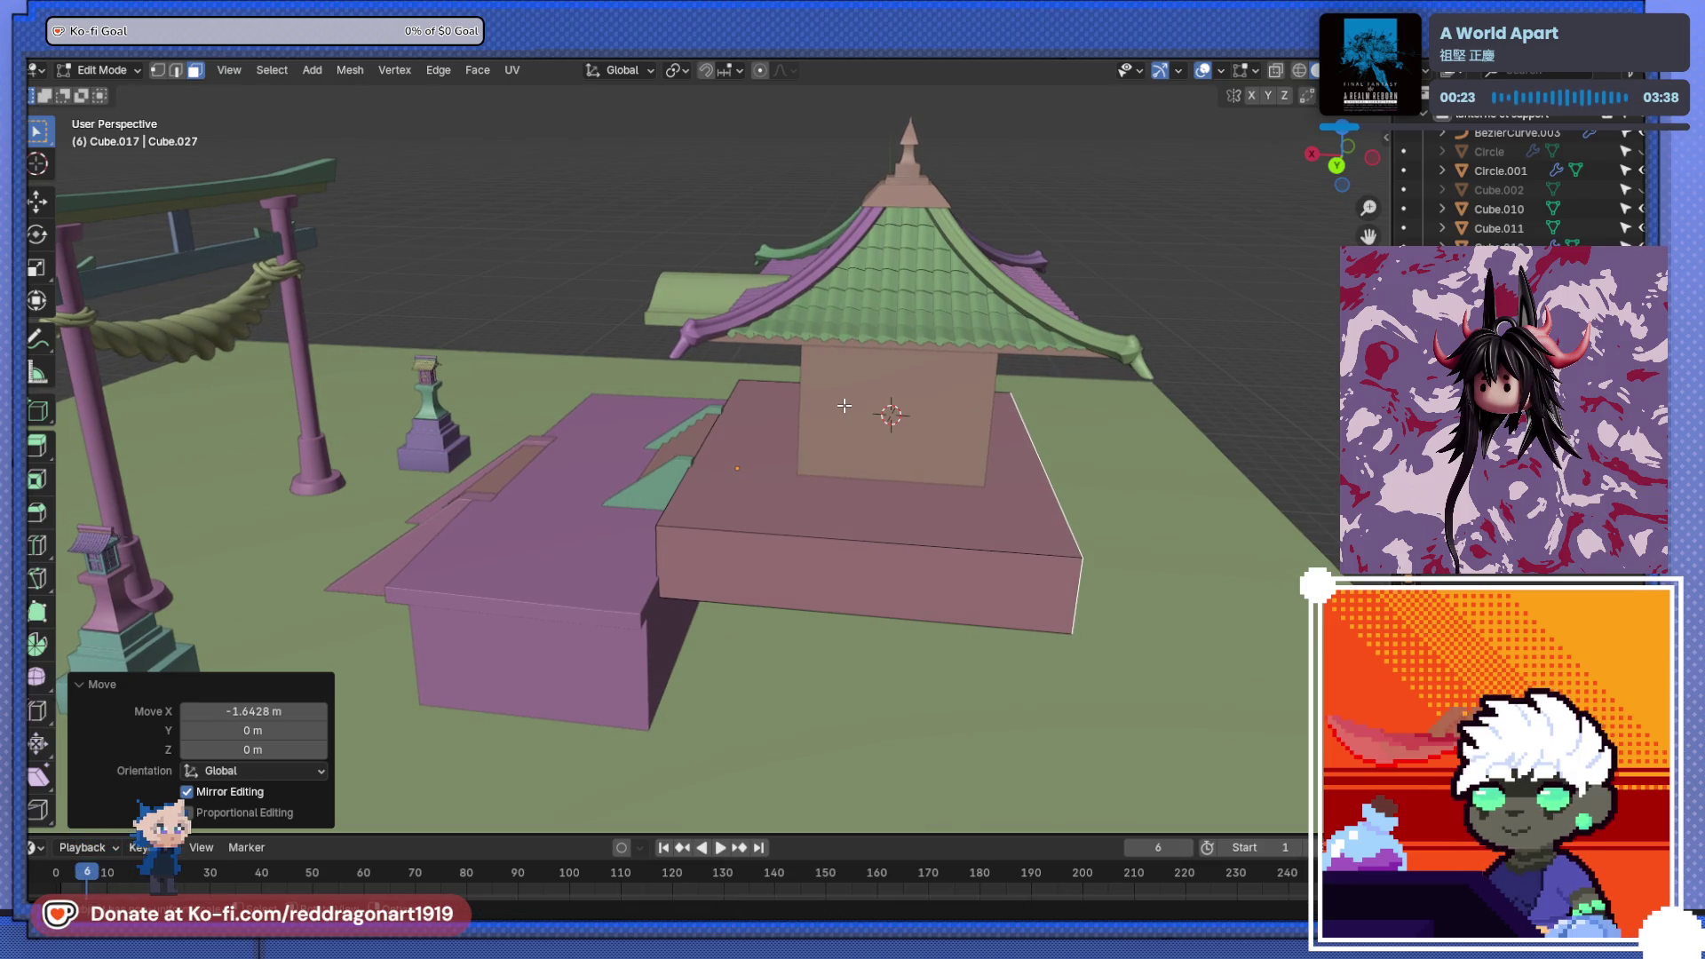
pyautogui.press('Tab')
# - Move the shrine roof 1.2349 m along X, centring it above the shrine house
pyautogui.moveTo(780, 453); pyautogui.dragTo(857, 346, button='middle')
pyautogui.press('ctrl+KP_1')
pyautogui.scroll(3, 1179, 404)
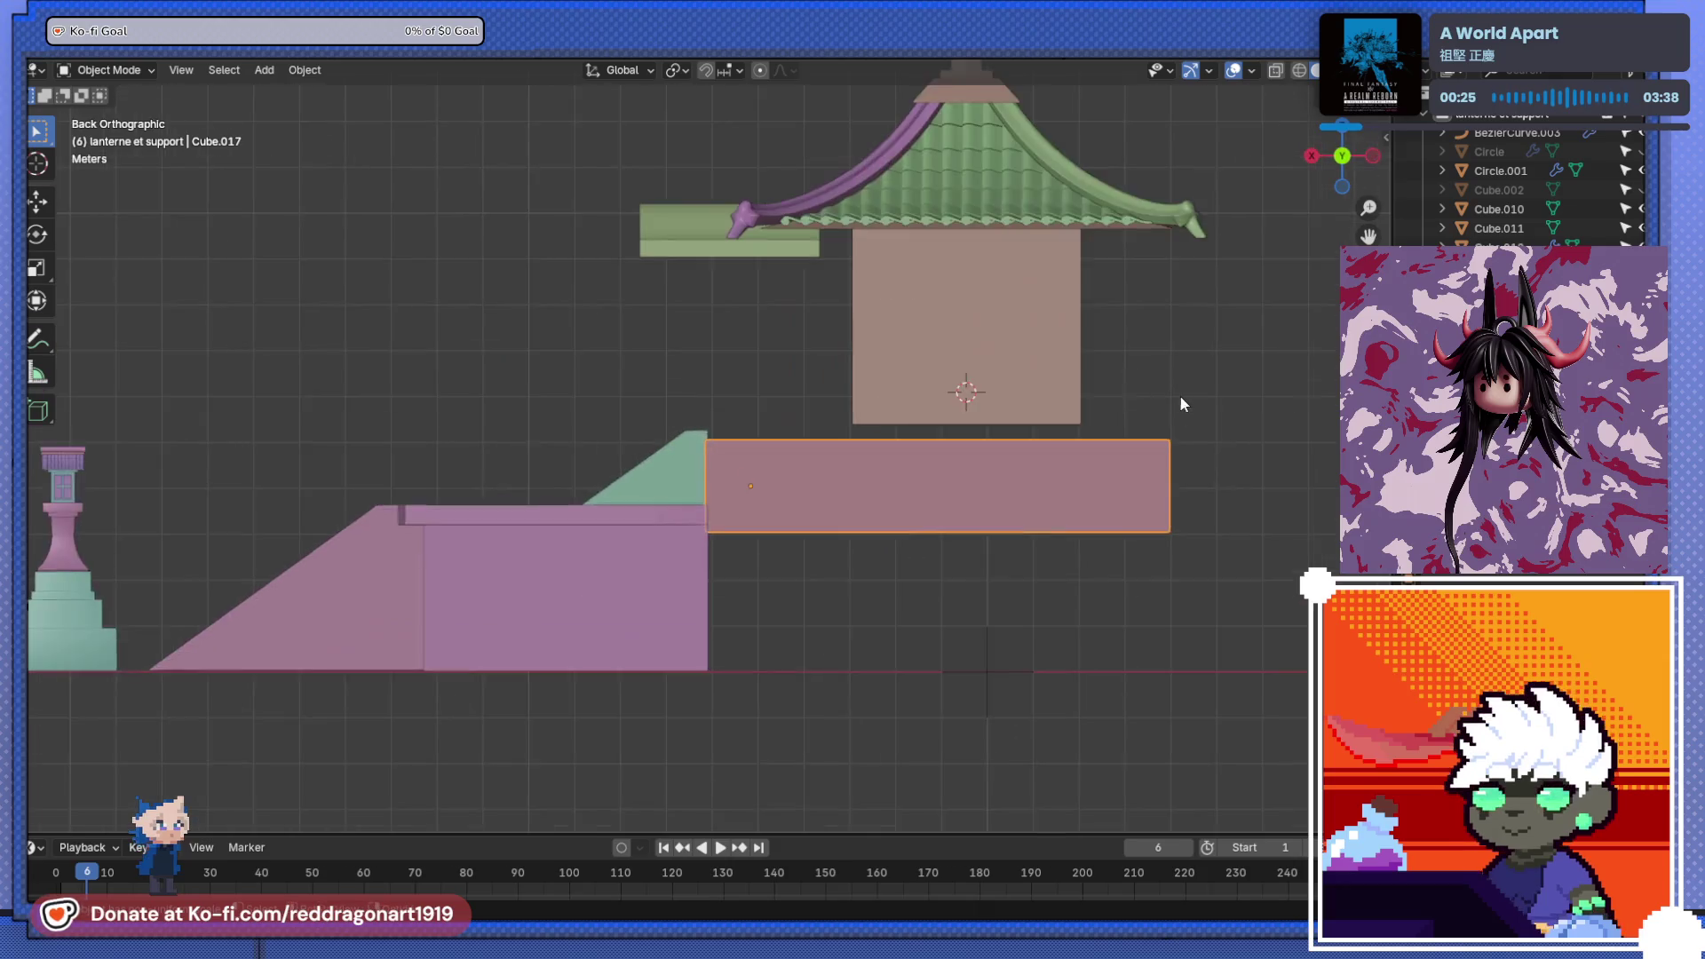
pyautogui.keyDown('shift'); pyautogui.moveTo(900, 258); pyautogui.dragTo(840, 417, button='middle'); pyautogui.keyUp('shift')
pyautogui.press('g')
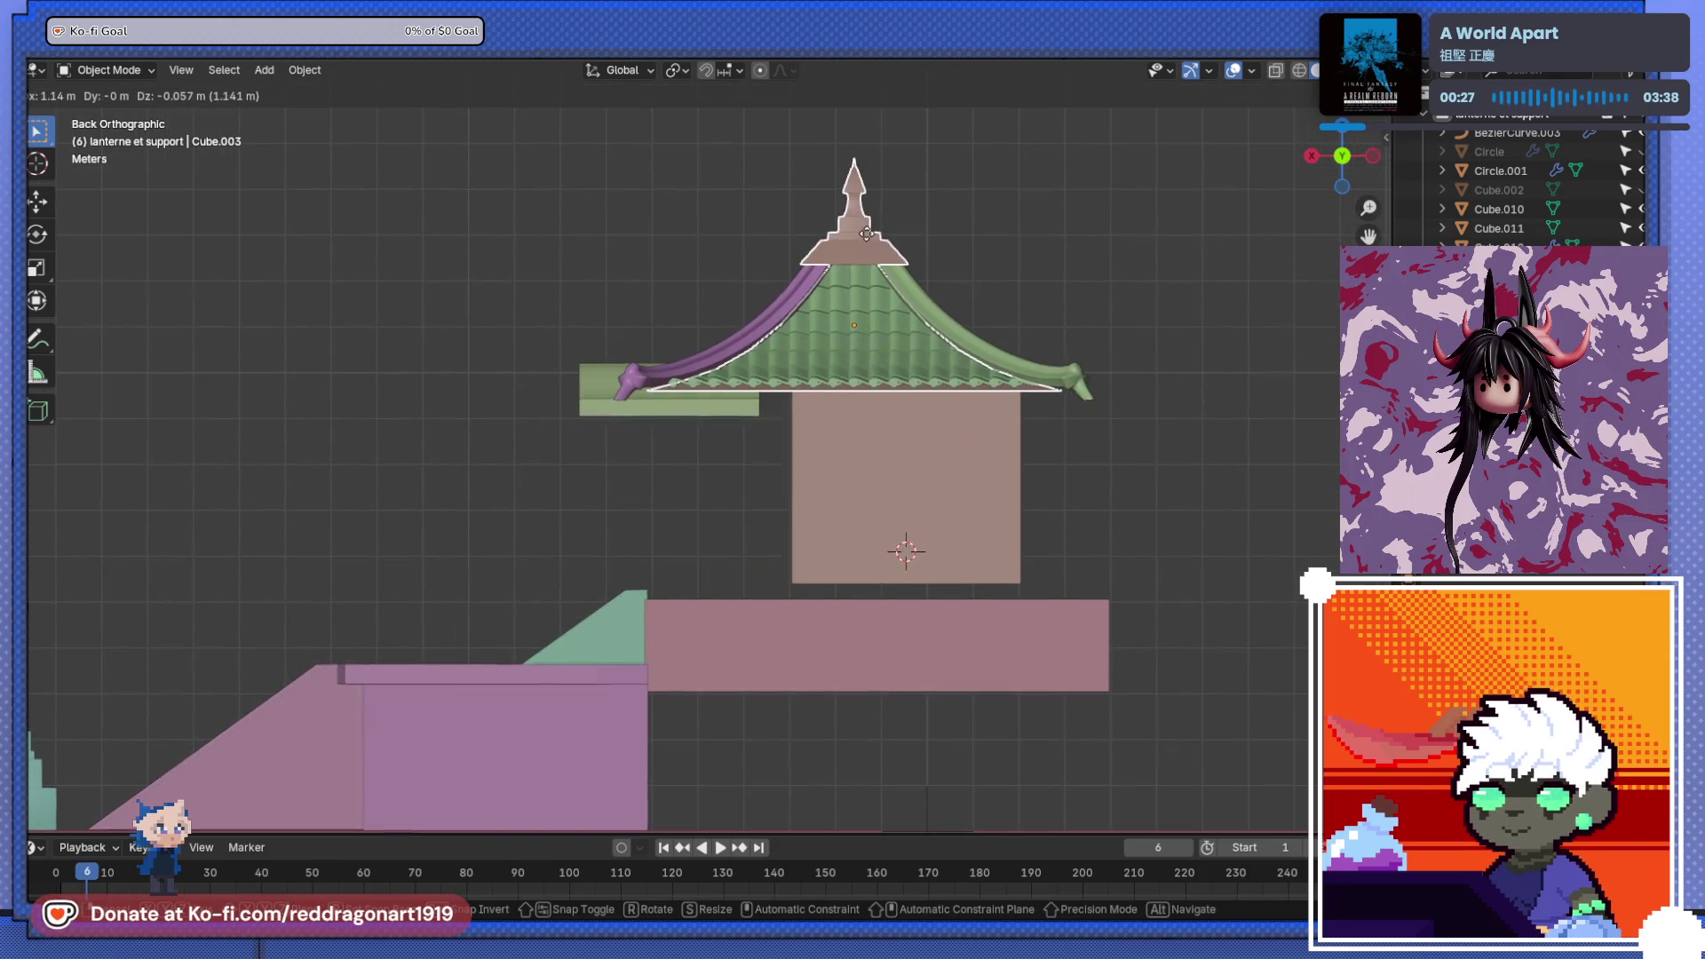
pyautogui.click(861, 232)
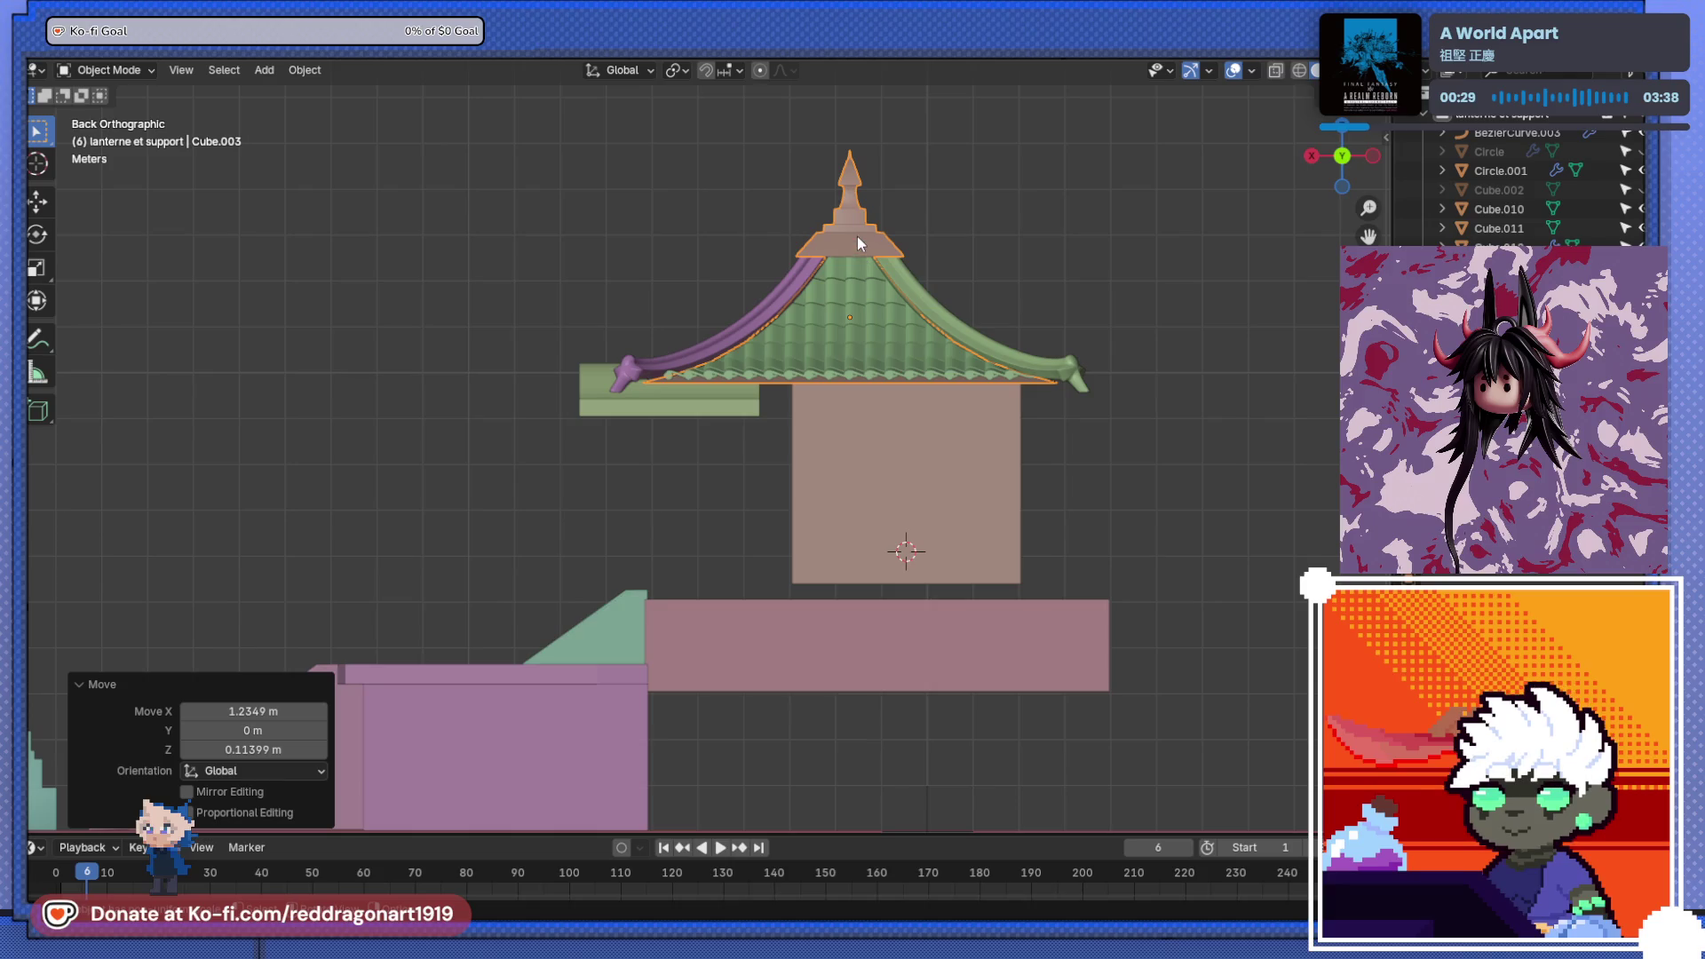
# - Select the shrine body and orbit to a low front view of the torii gate
pyautogui.click(911, 459)
pyautogui.moveTo(911, 458)
pyautogui.mouseDown(button='middle')
pyautogui.moveTo(957, 657)
pyautogui.moveTo(1015, 525)
pyautogui.mouseUp(button='middle')
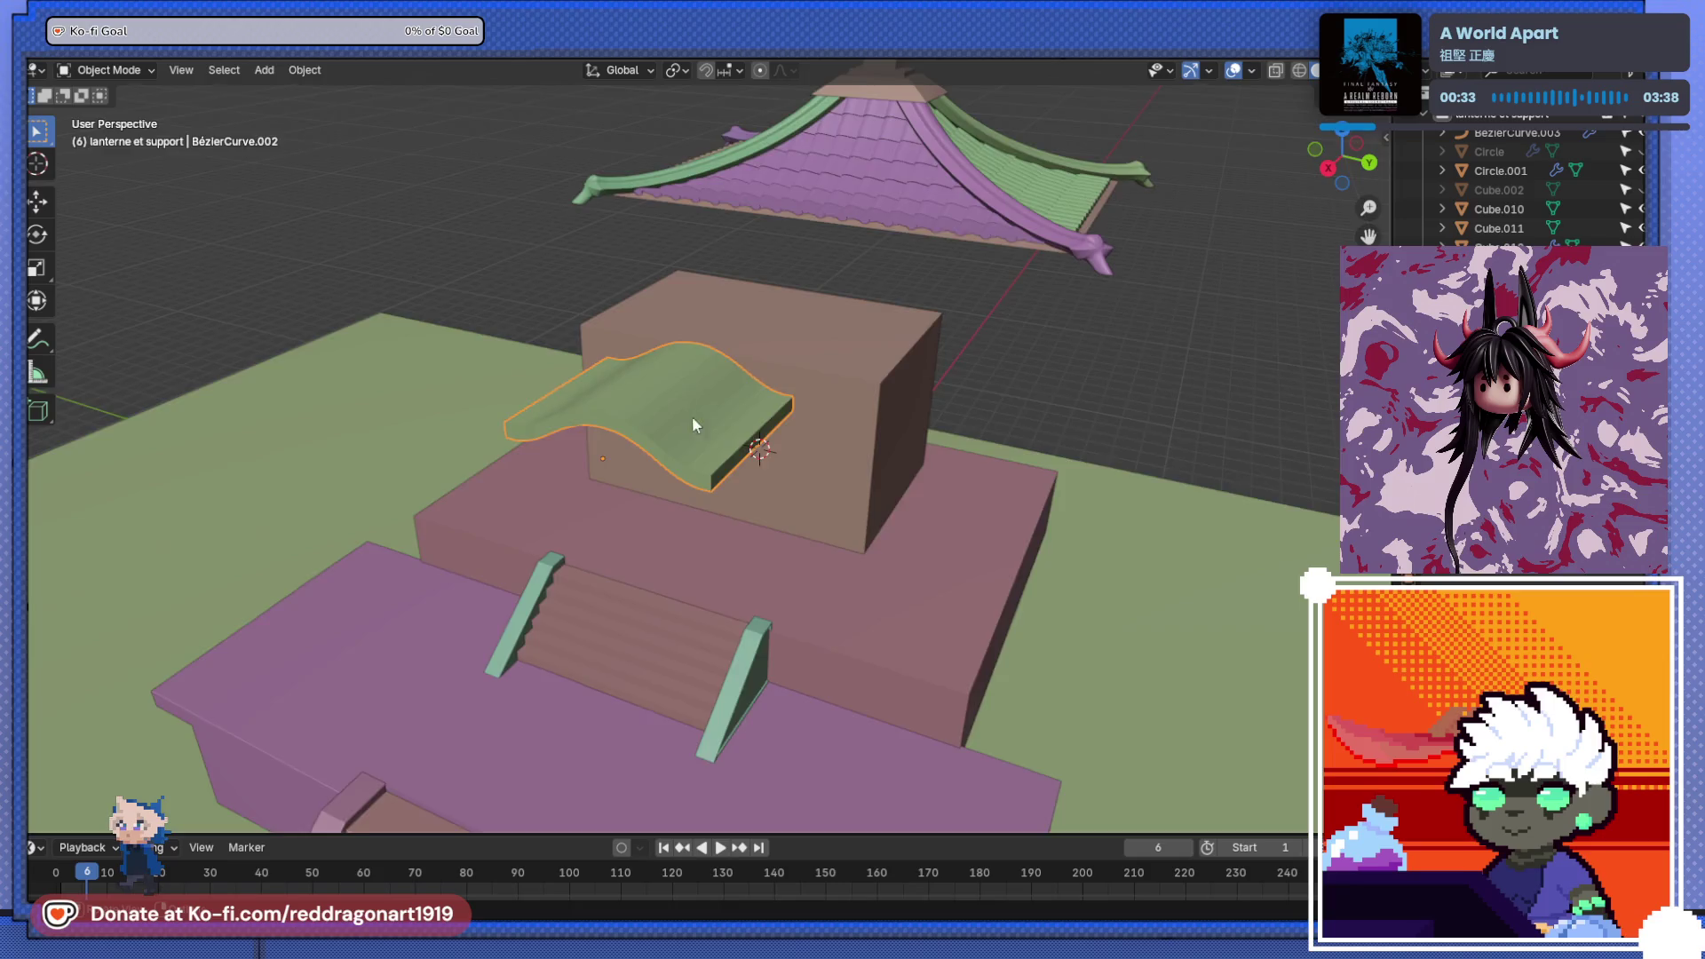
pyautogui.moveTo(694, 424); pyautogui.dragTo(714, 497, button='middle')
pyautogui.press('g')
pyautogui.press('Escape')
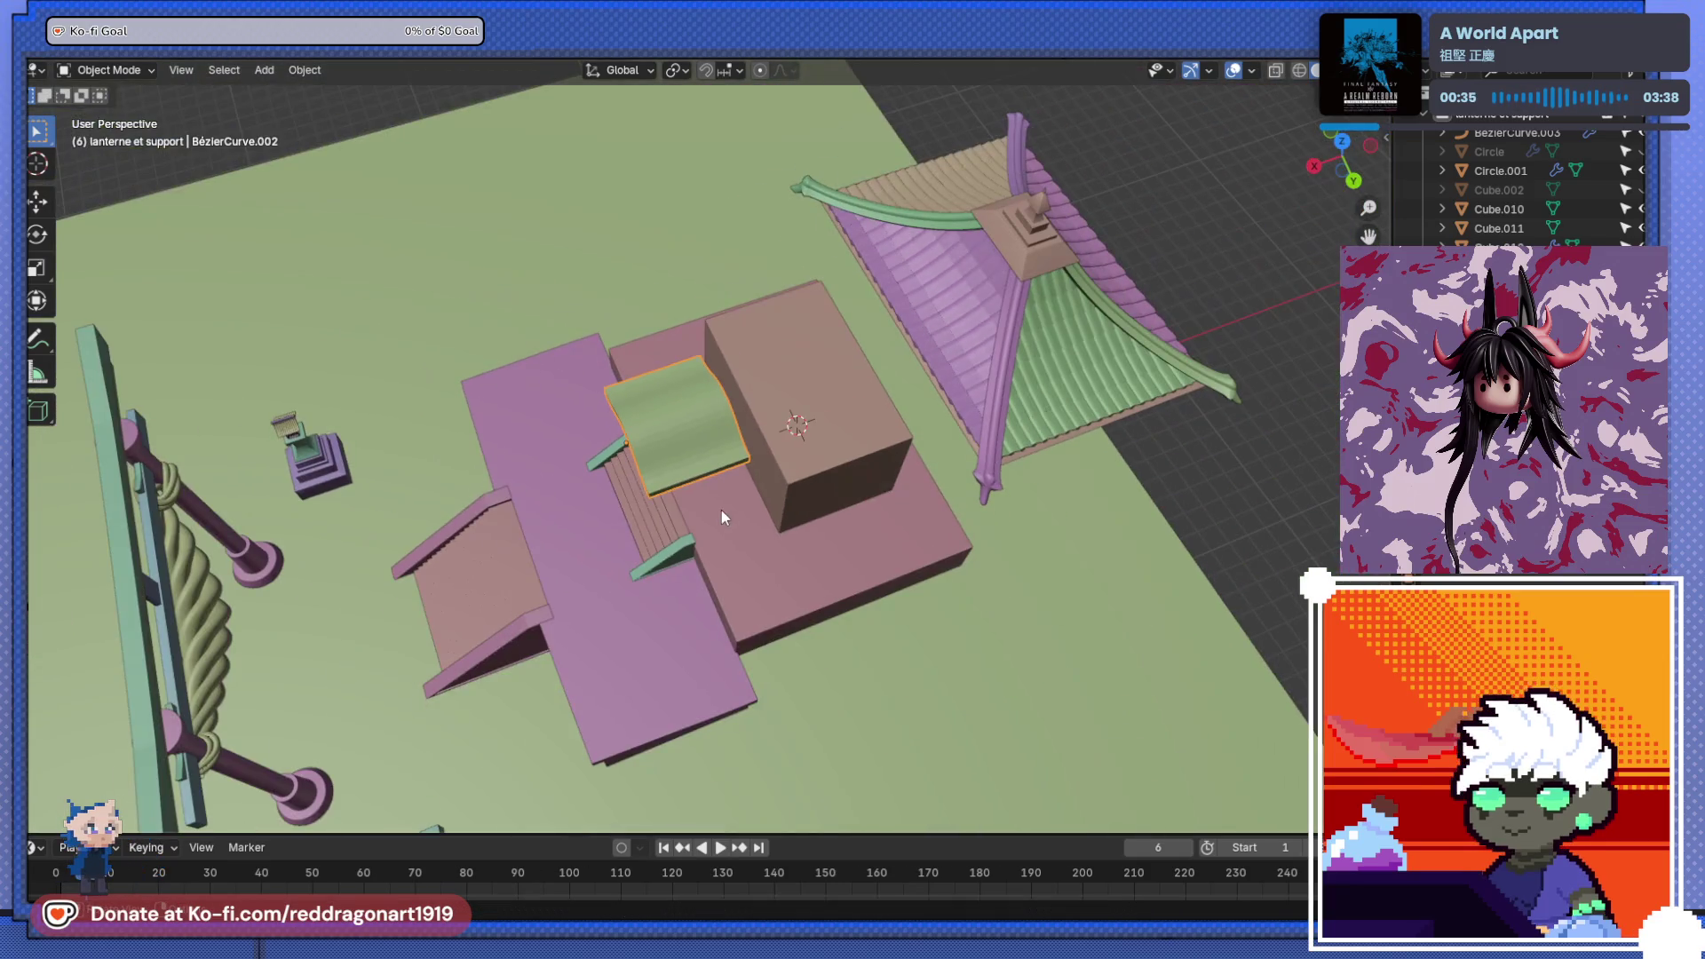
pyautogui.moveTo(680, 444)
pyautogui.mouseDown(button='middle')
pyautogui.moveTo(451, 557)
pyautogui.moveTo(615, 513)
pyautogui.moveTo(680, 541)
pyautogui.moveTo(631, 567)
pyautogui.mouseUp(button='middle')
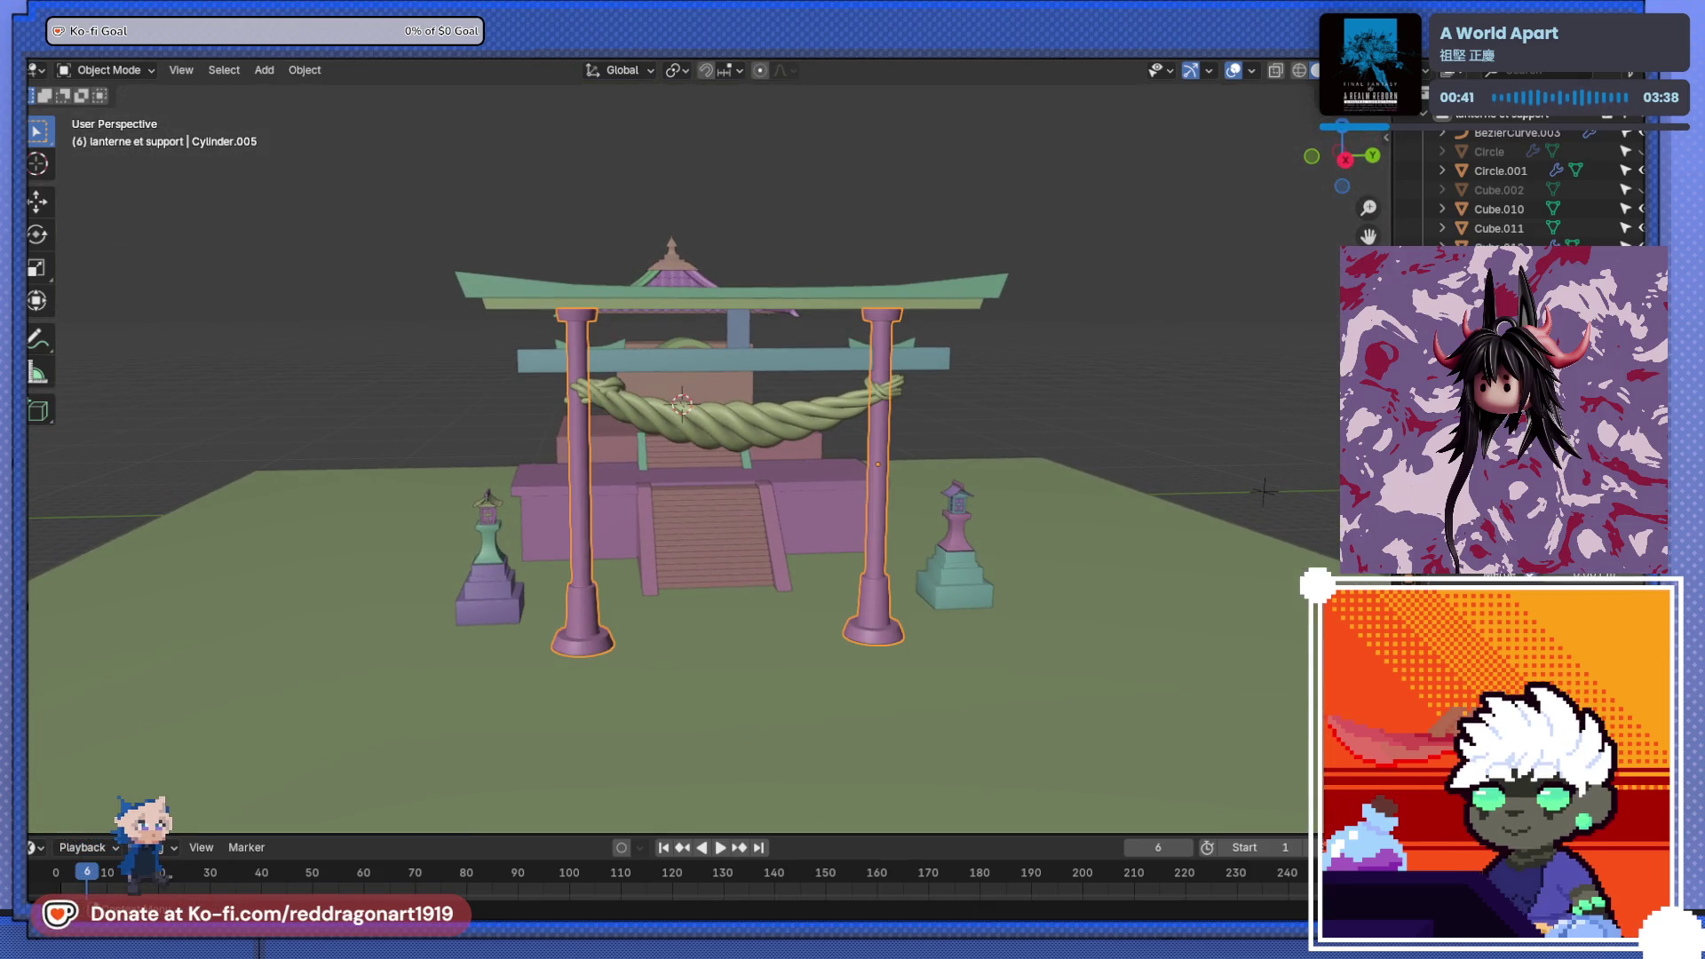
# - Undo the last change and orbit to look down on the shrine
pyautogui.hotkey('ctrl', 'z')
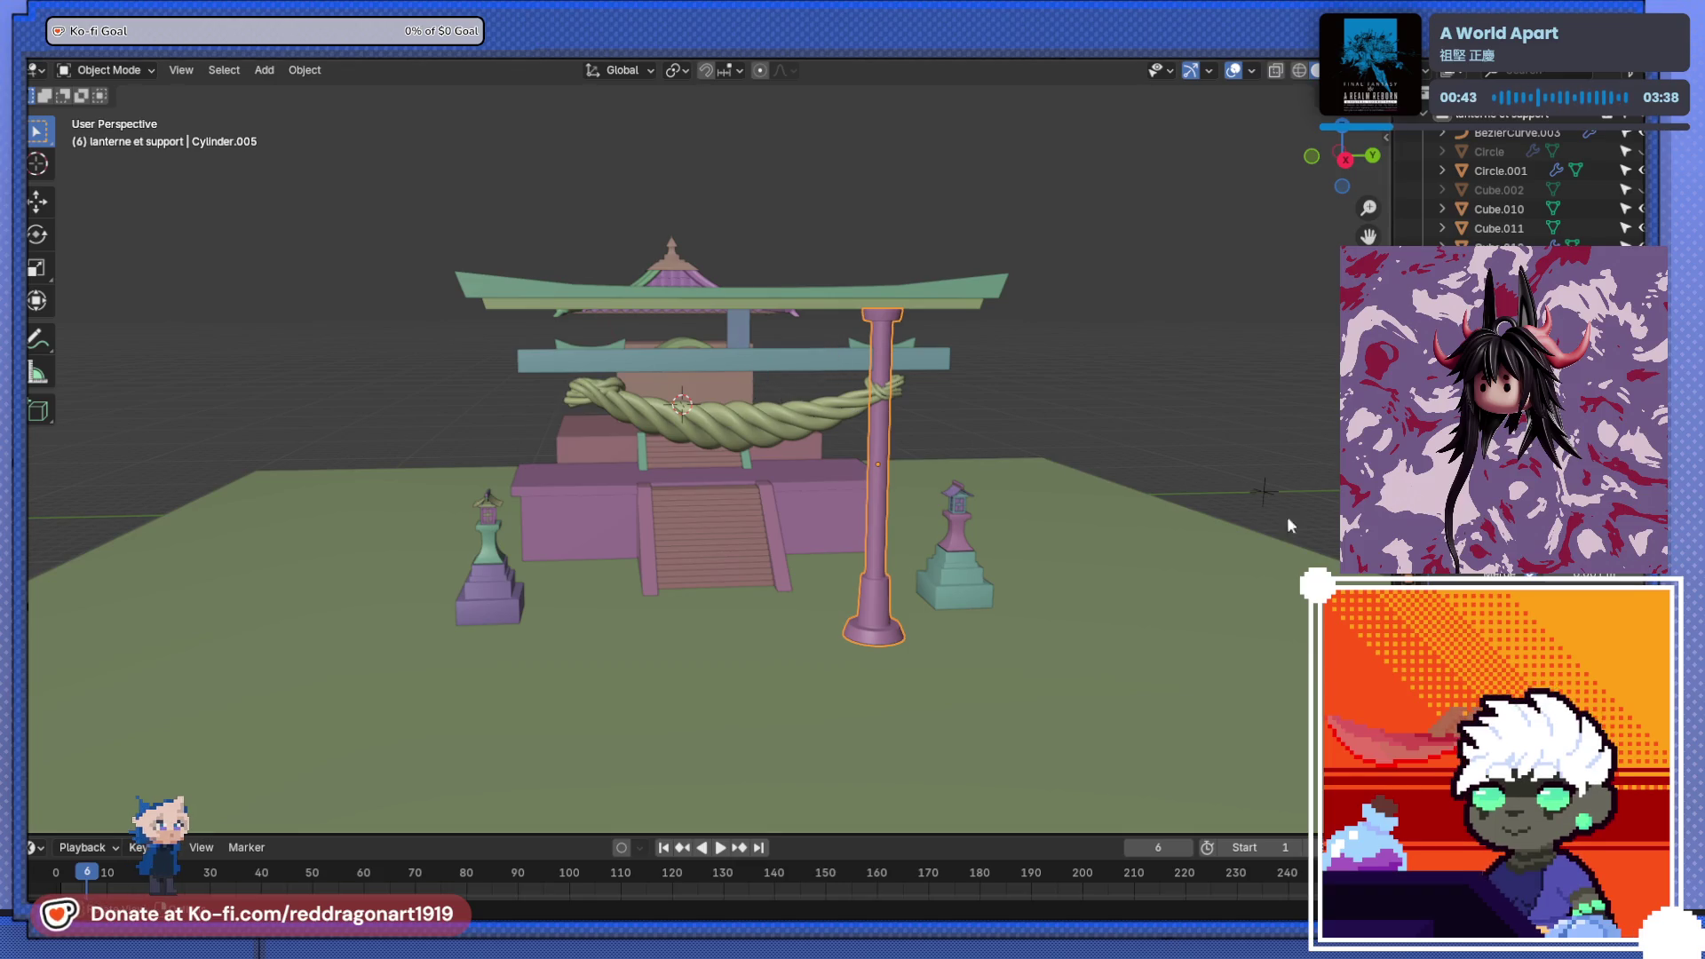
pyautogui.scroll(-3, 590, 594)
pyautogui.moveTo(590, 594); pyautogui.dragTo(561, 547, button='middle')
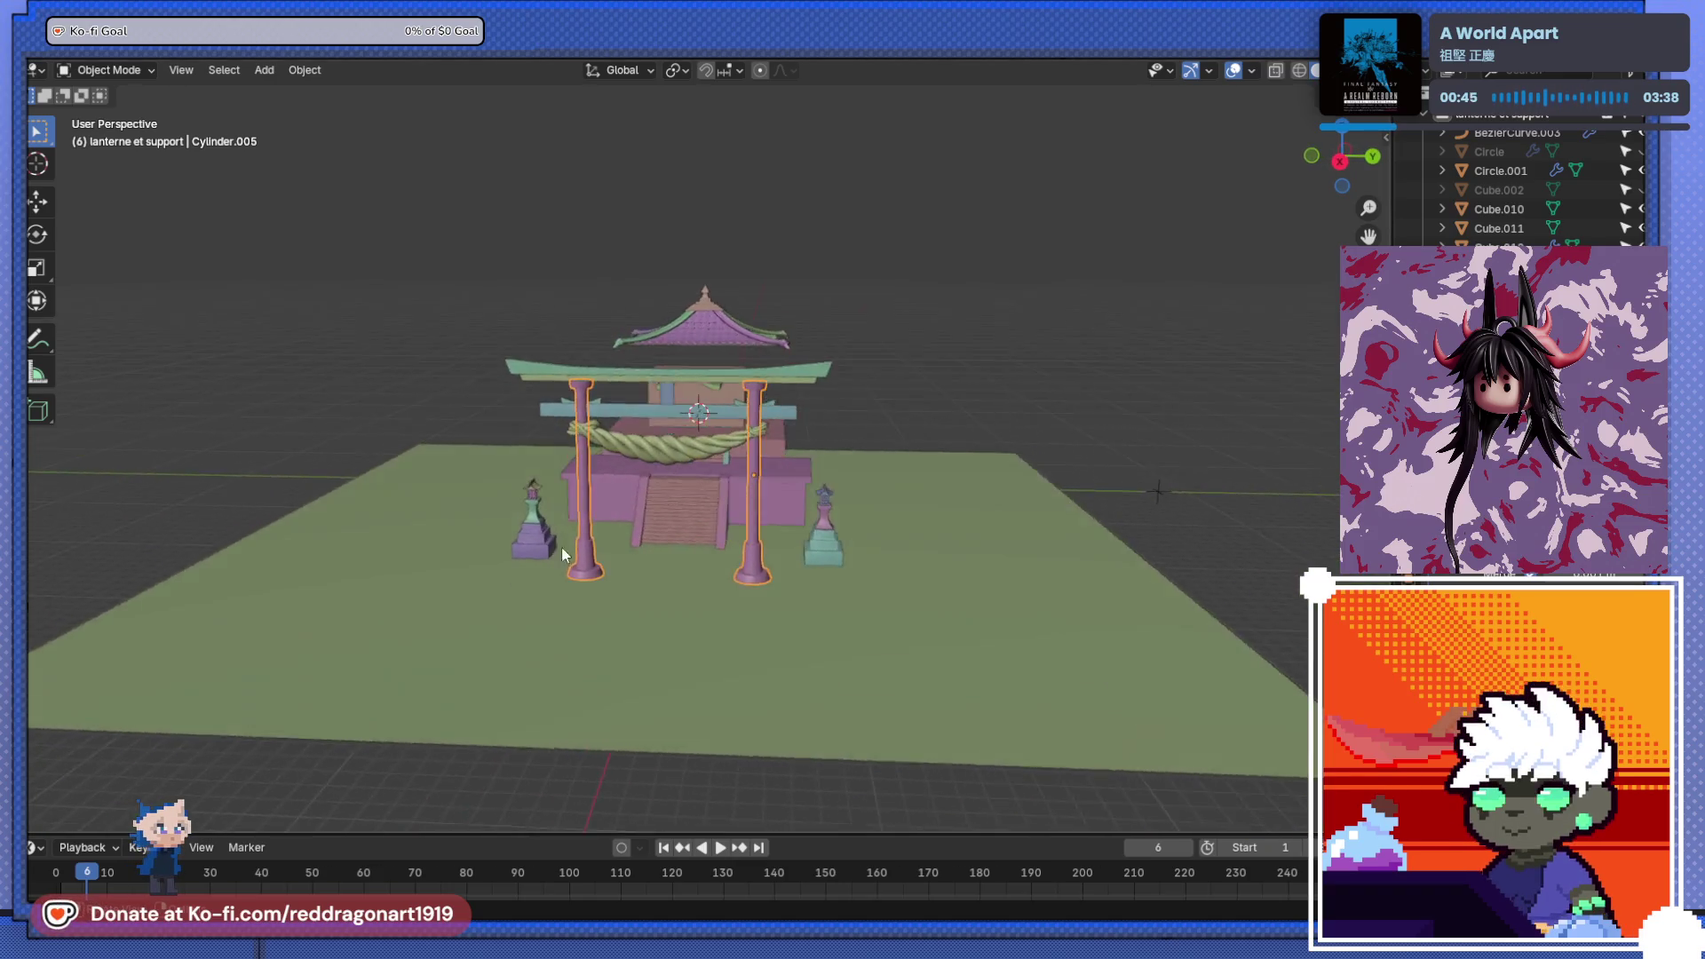
pyautogui.scroll(5, 622, 446)
pyautogui.scroll(-2, 711, 455)
pyautogui.moveTo(710, 455)
pyautogui.mouseDown(button='middle')
pyautogui.moveTo(619, 499)
pyautogui.moveTo(680, 540)
pyautogui.moveTo(677, 590)
pyautogui.moveTo(616, 665)
pyautogui.moveTo(716, 645)
pyautogui.mouseUp(button='middle')
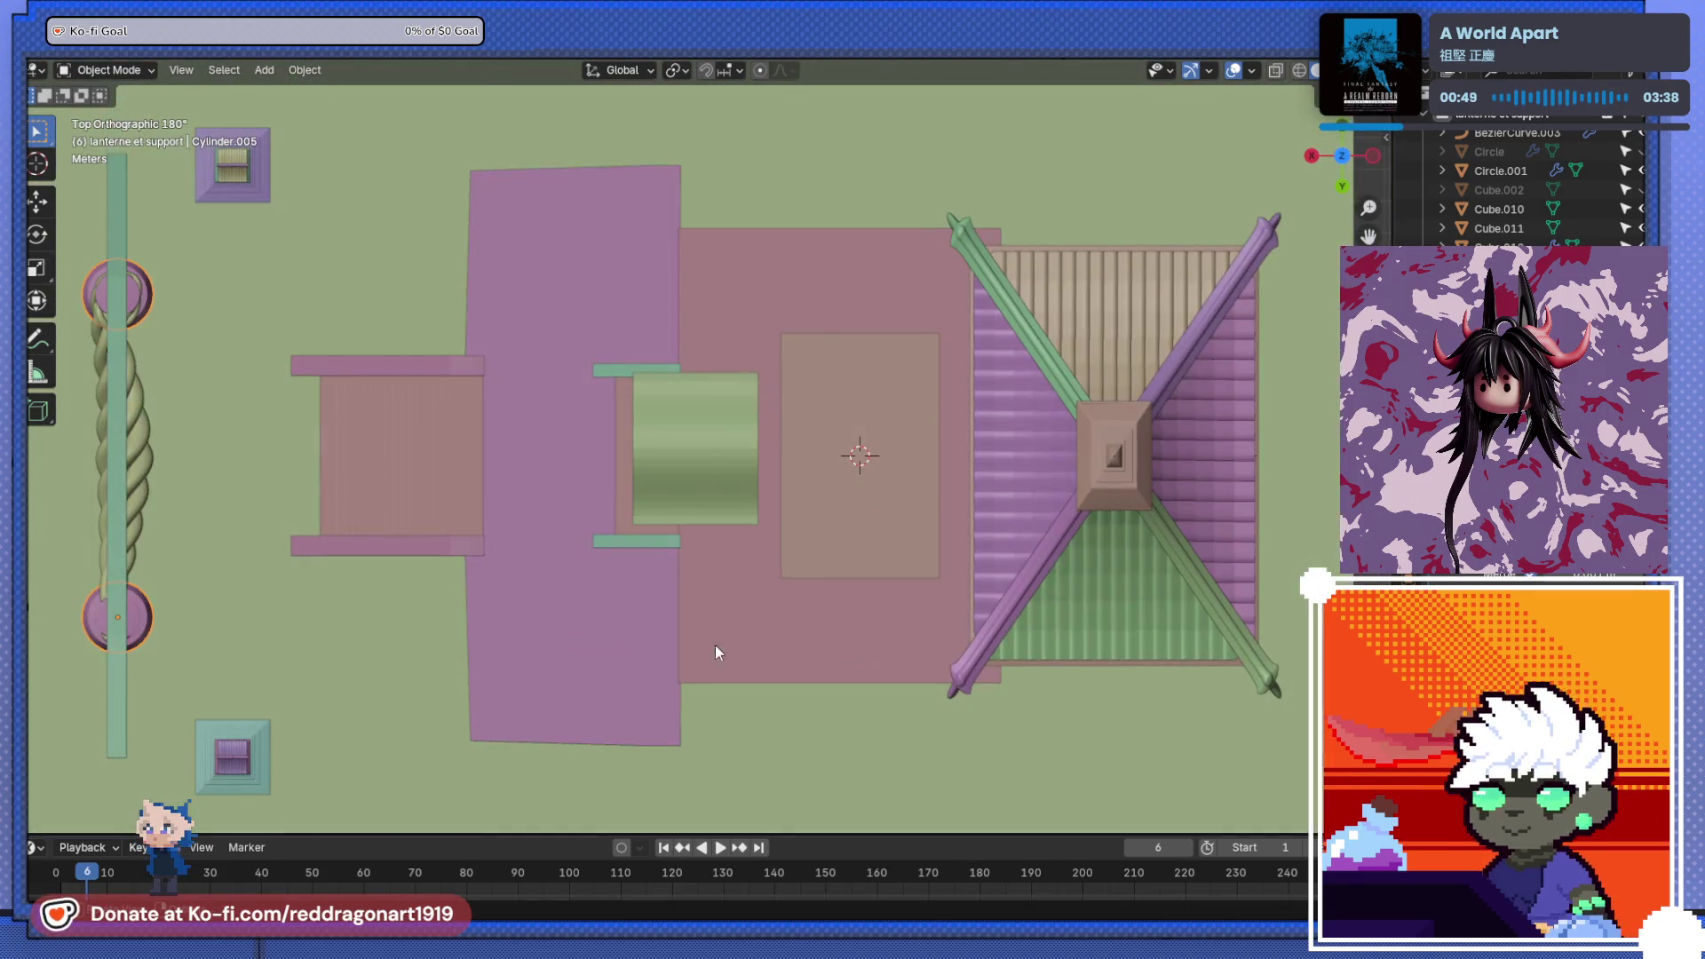
pyautogui.scroll(3, 772, 527)
# - Set the green entrance canopy's Location Y to 0 in the N-panel
pyautogui.click(735, 522)
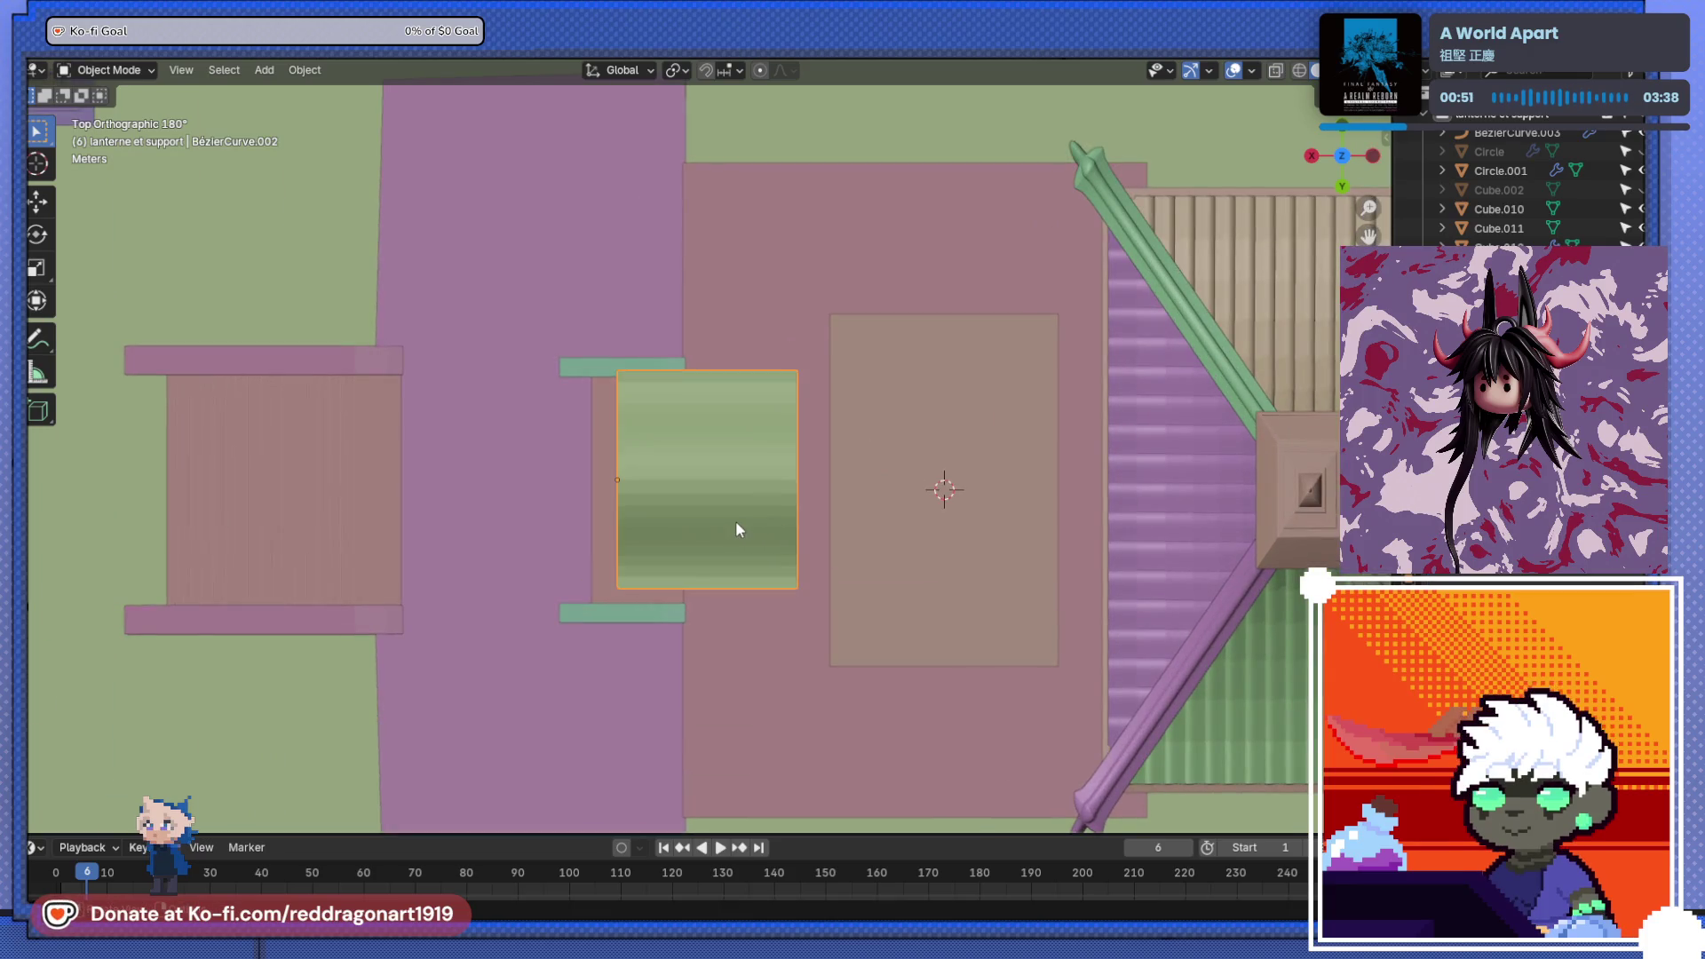
pyautogui.press('g')
pyautogui.click(736, 521)
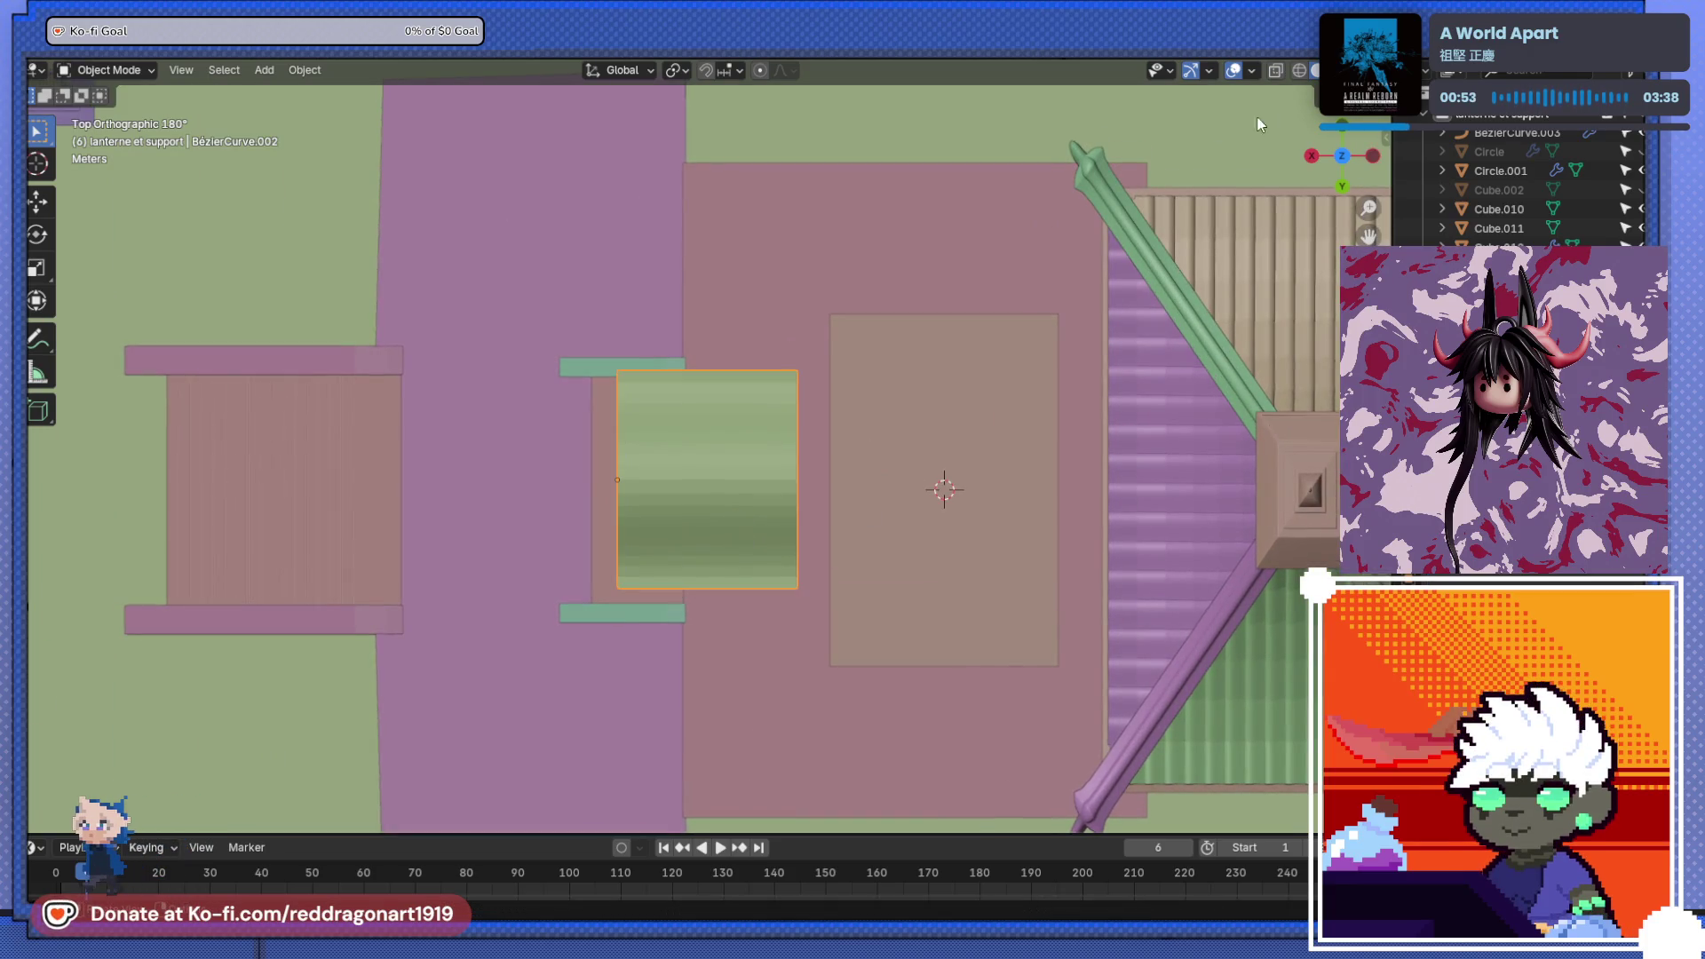
pyautogui.moveTo(1383, 133); pyautogui.dragTo(1108, 153)
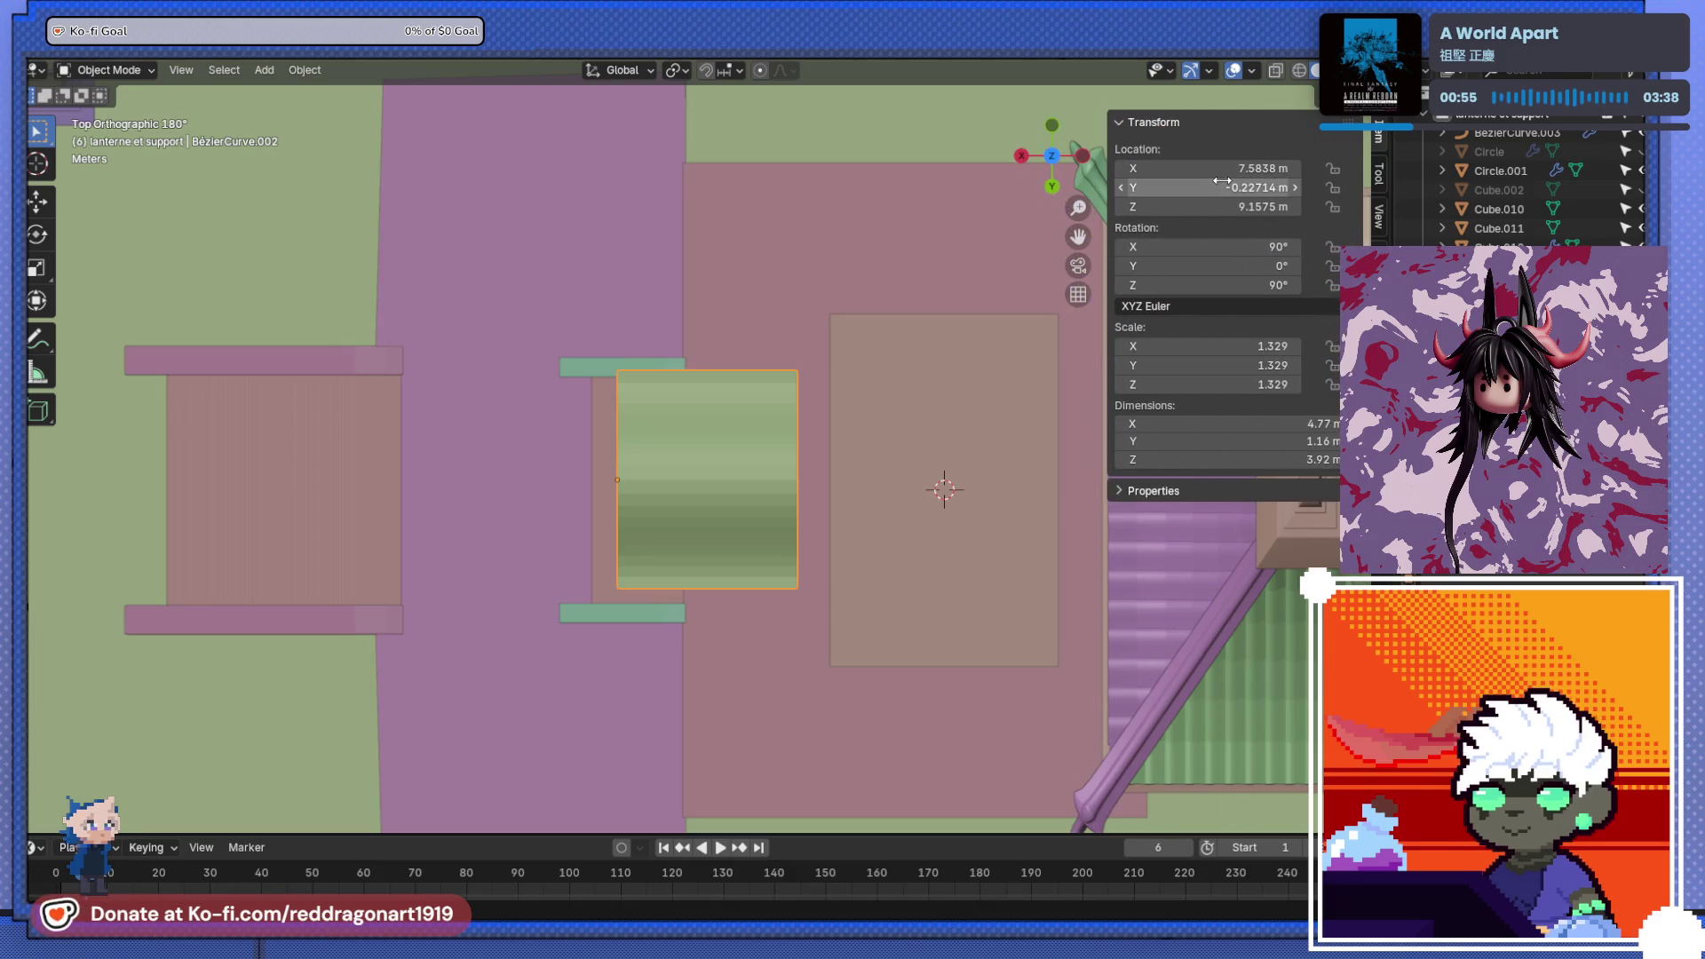
pyautogui.write('0')
pyautogui.press('Return')
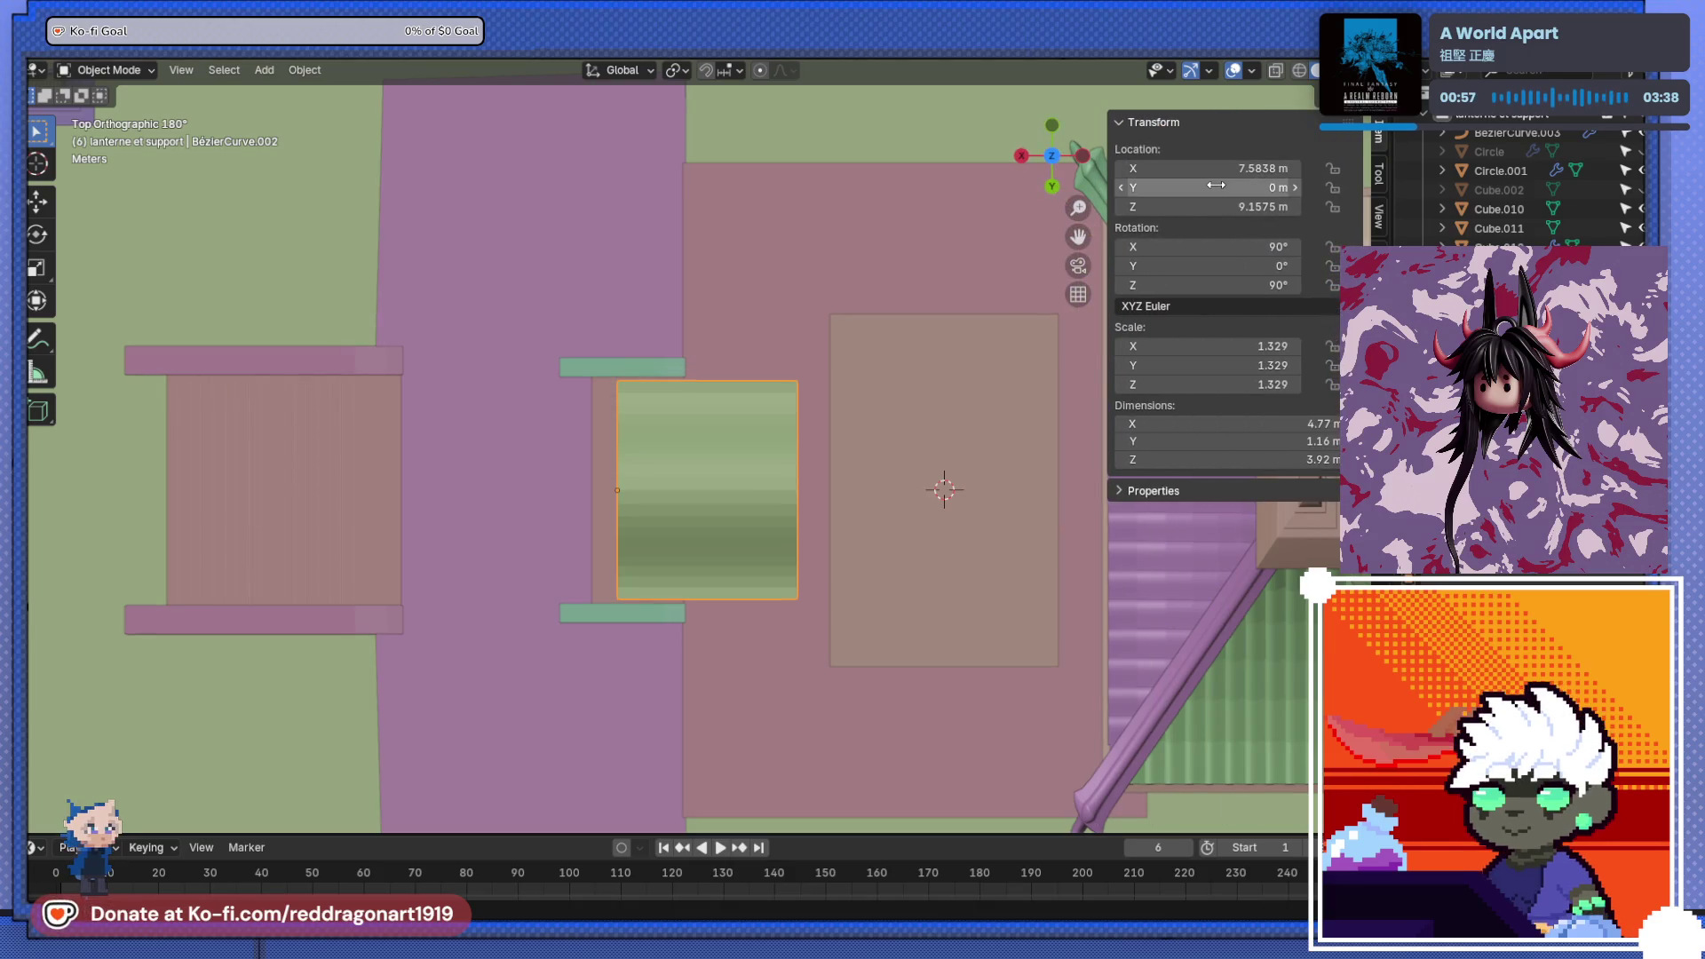
# - Check the roof's position, then begin moving the brown shrine body box
pyautogui.click(875, 477)
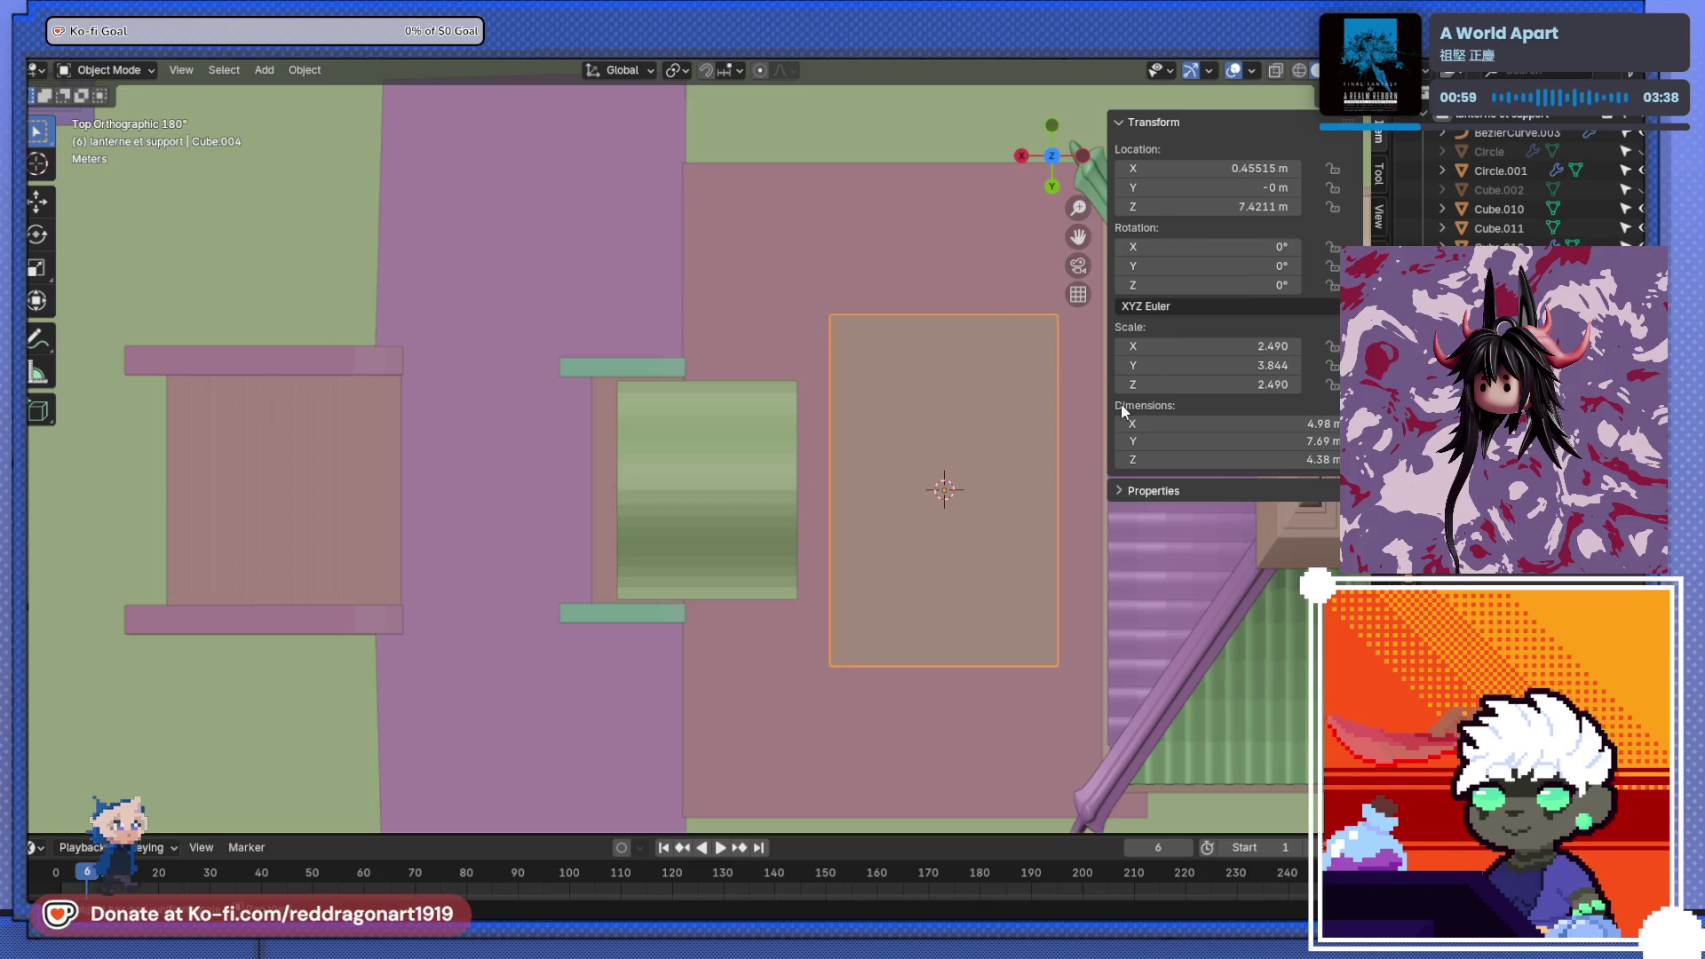
pyautogui.scroll(-1, 1164, 587)
pyautogui.click(1203, 526)
pyautogui.scroll(-3, 846, 596)
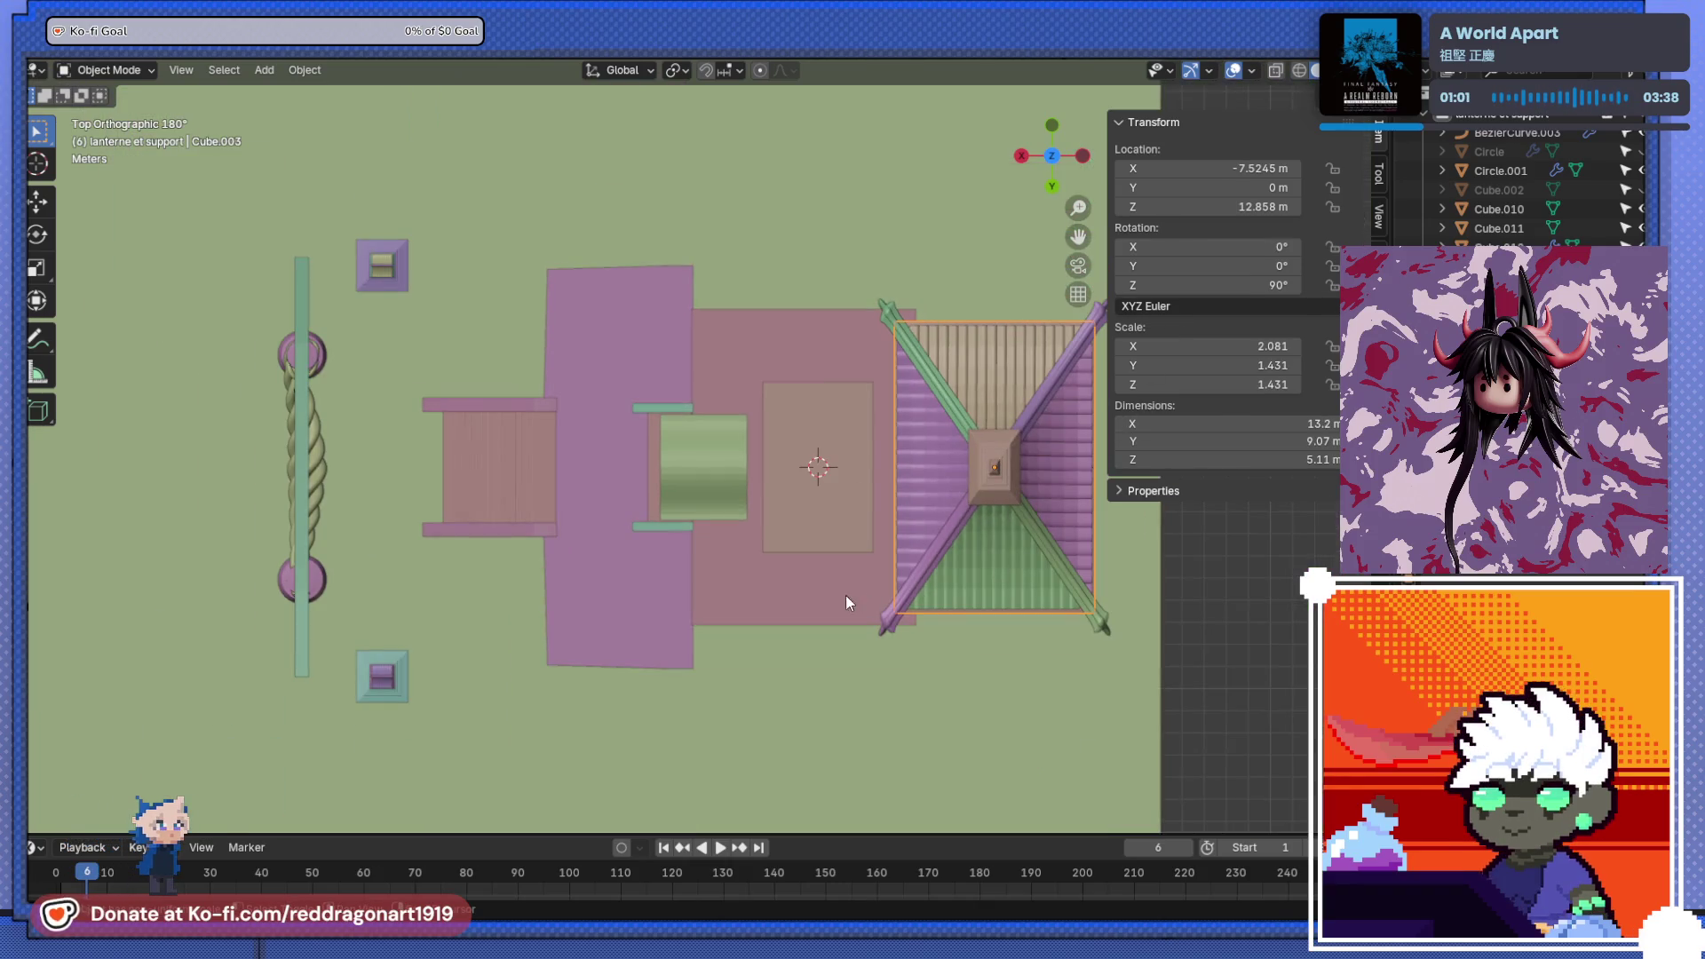
pyautogui.moveTo(778, 510)
pyautogui.mouseDown(button='middle')
pyautogui.moveTo(787, 385)
pyautogui.moveTo(809, 407)
pyautogui.moveTo(696, 466)
pyautogui.mouseUp(button='middle')
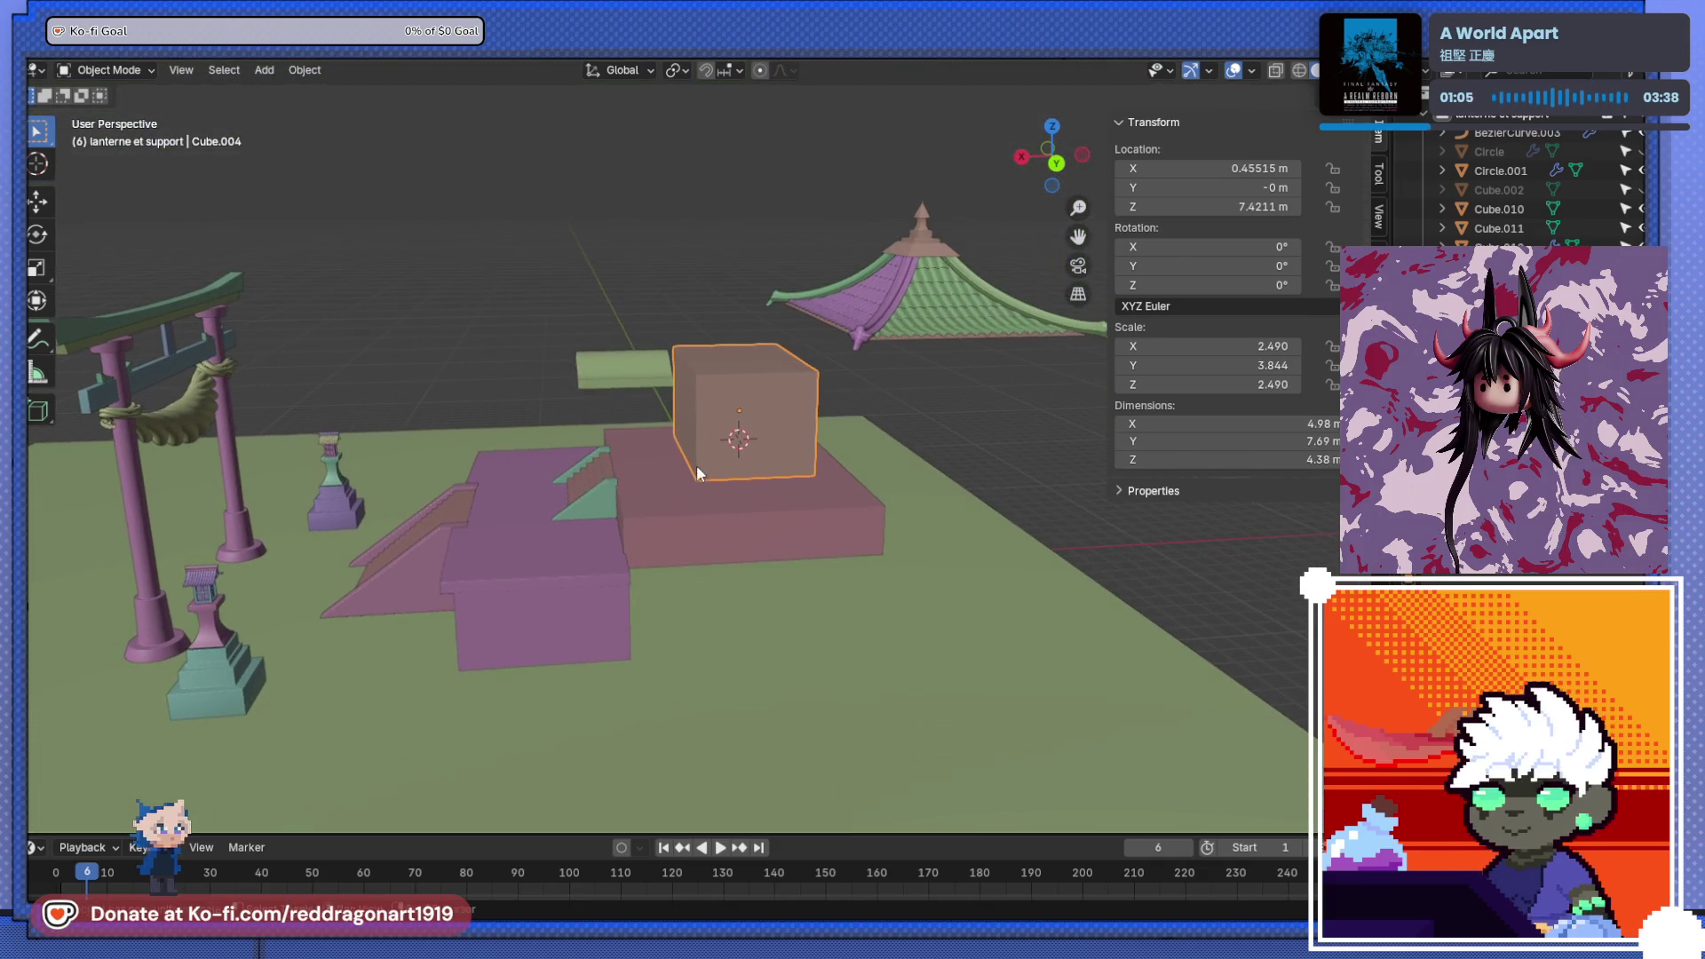
pyautogui.press('g')
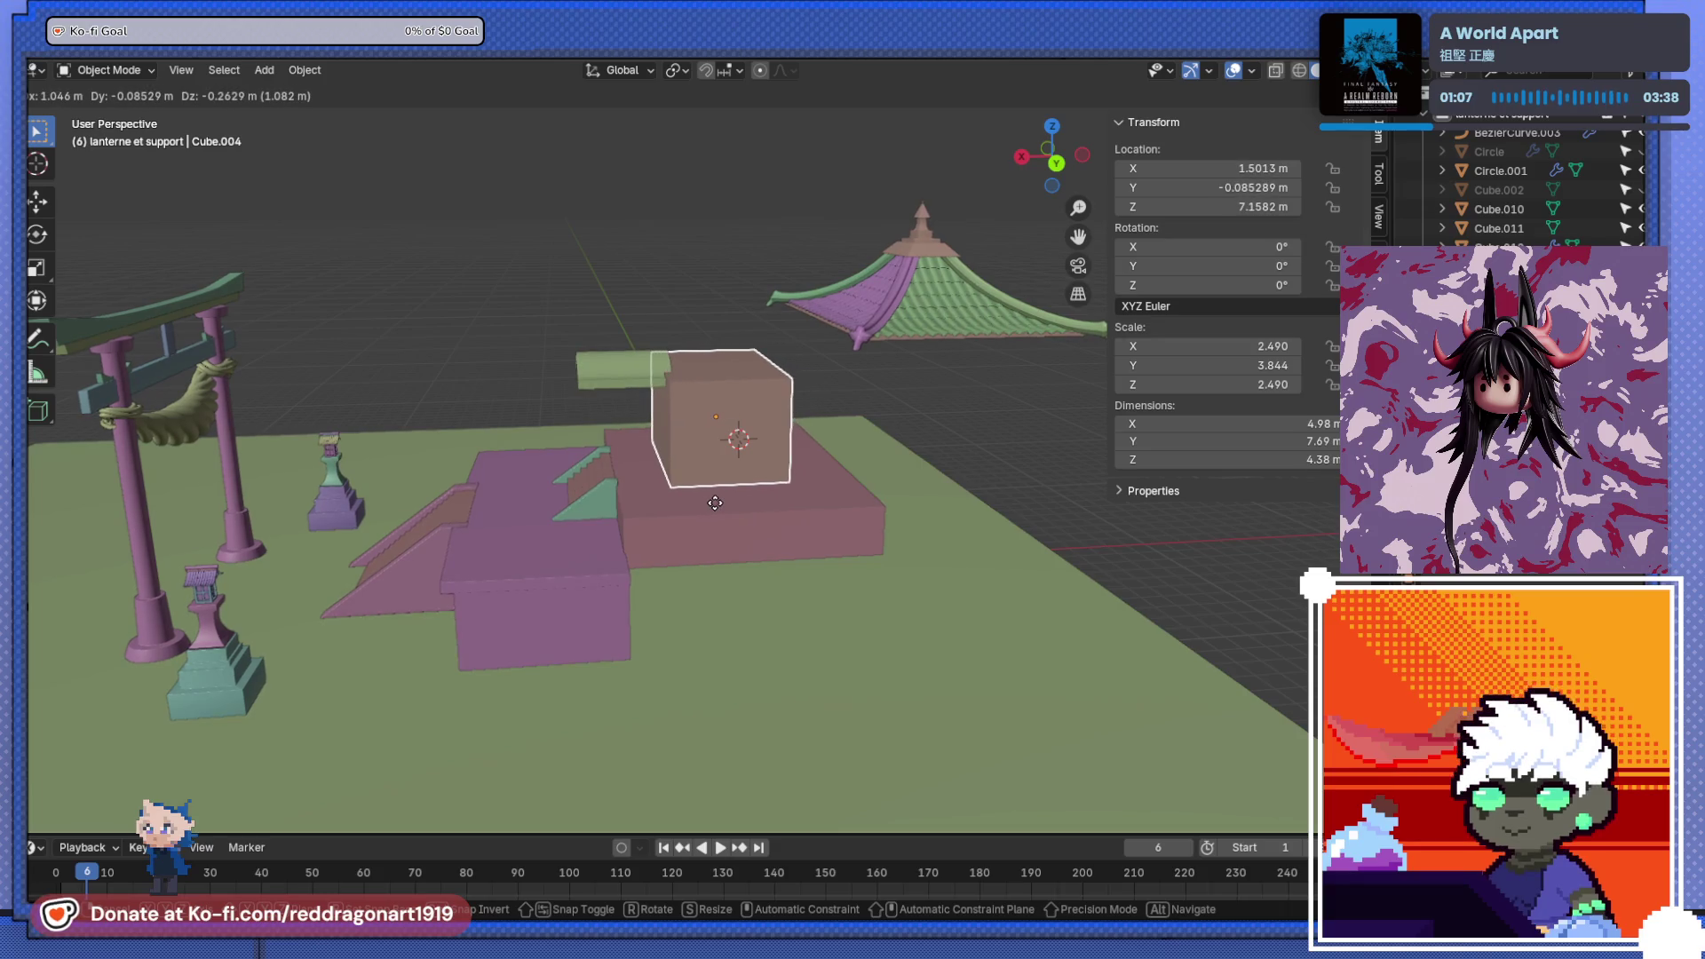
# - Shift the shrine body box along X and lower it onto the platform
pyautogui.press('x')
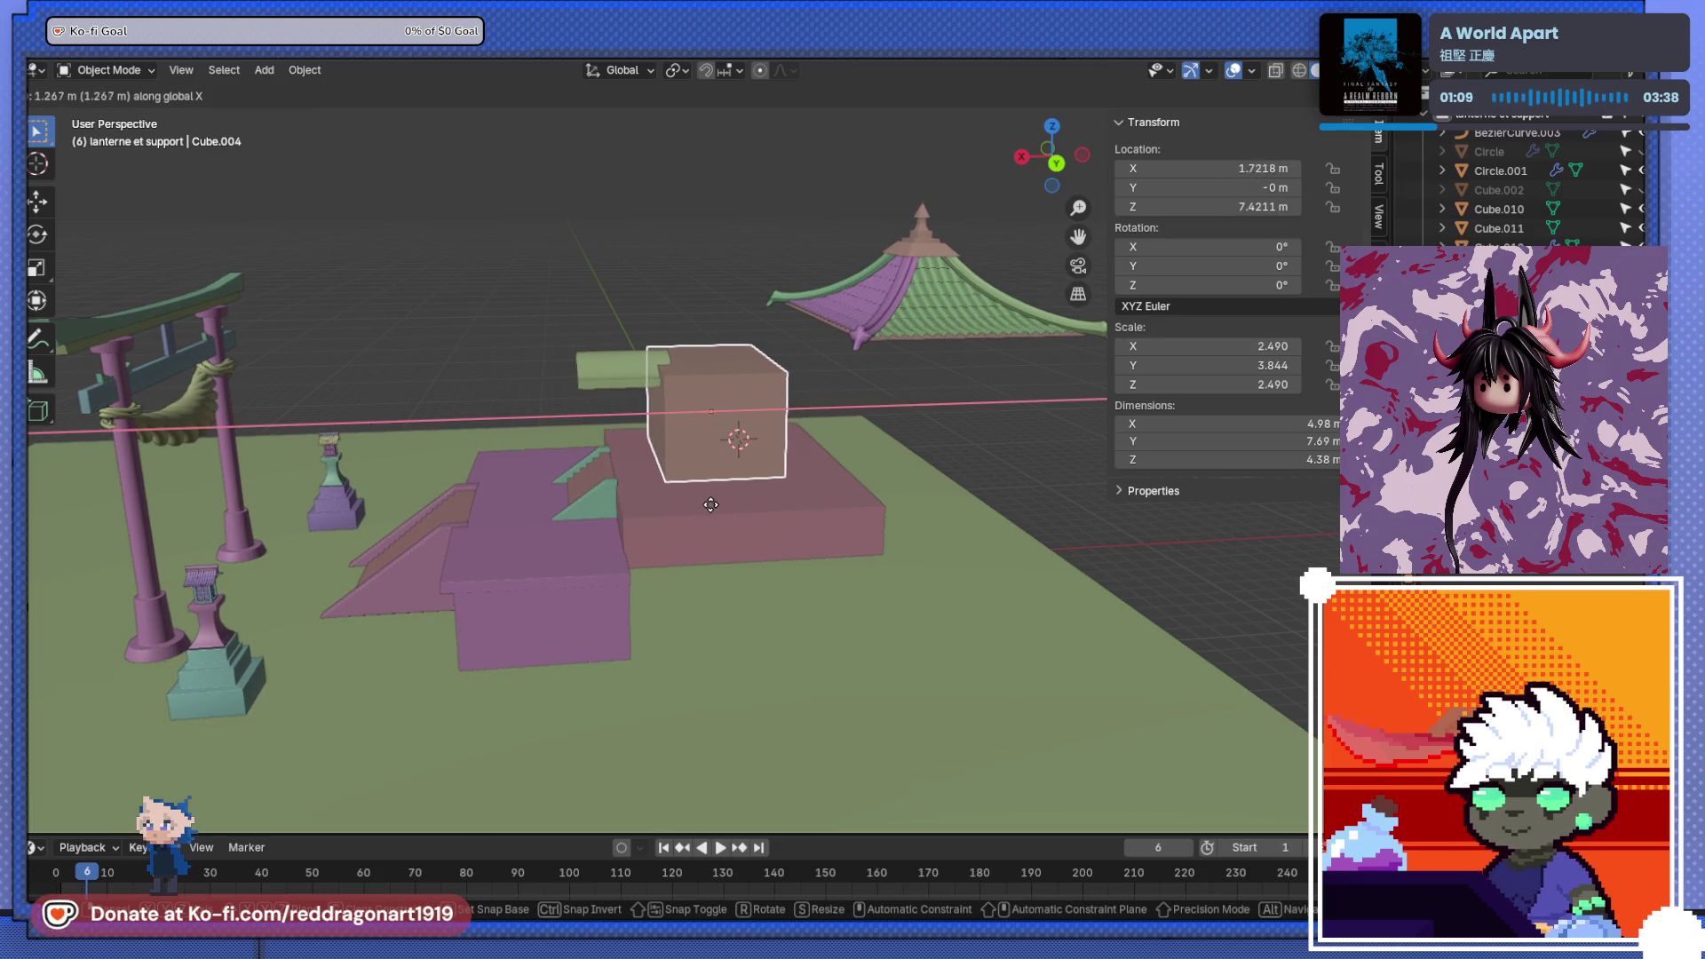
pyautogui.click(719, 504)
pyautogui.press('ctrl+KP_1')
pyautogui.scroll(3, 807, 435)
pyautogui.press('g')
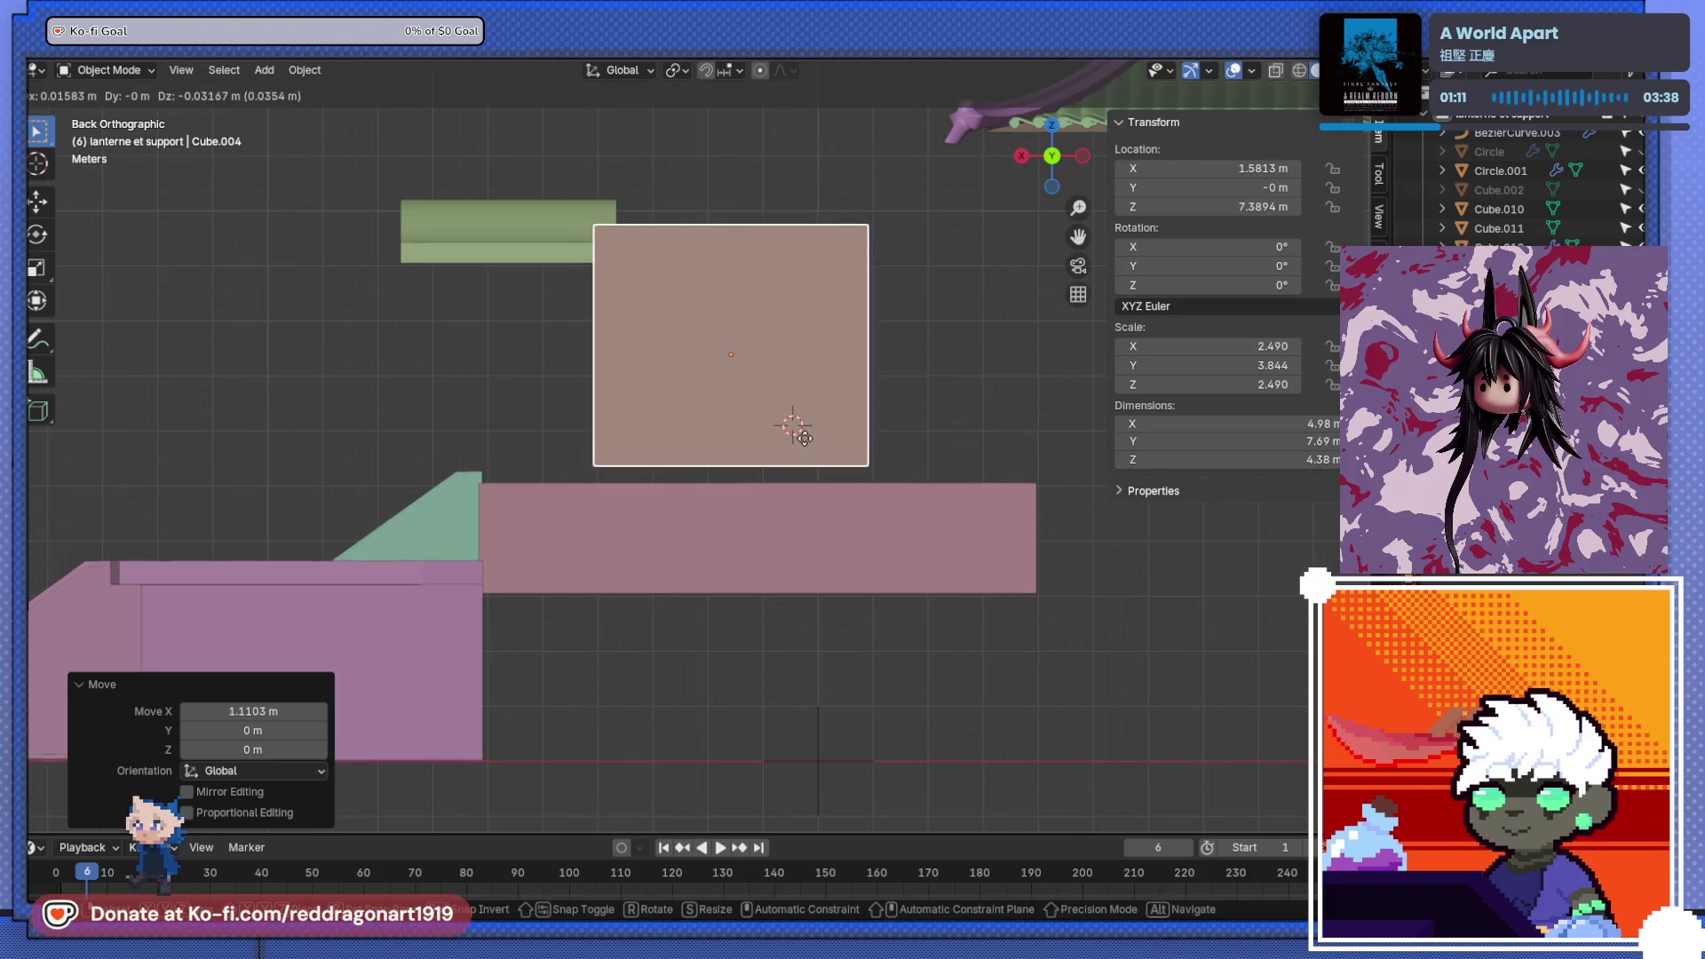
pyautogui.press('z')
pyautogui.click(805, 458)
# - Centre the shrine body box at X 0 m and Y 0 m in the N-panel
pyautogui.press('g')
pyautogui.press('x')
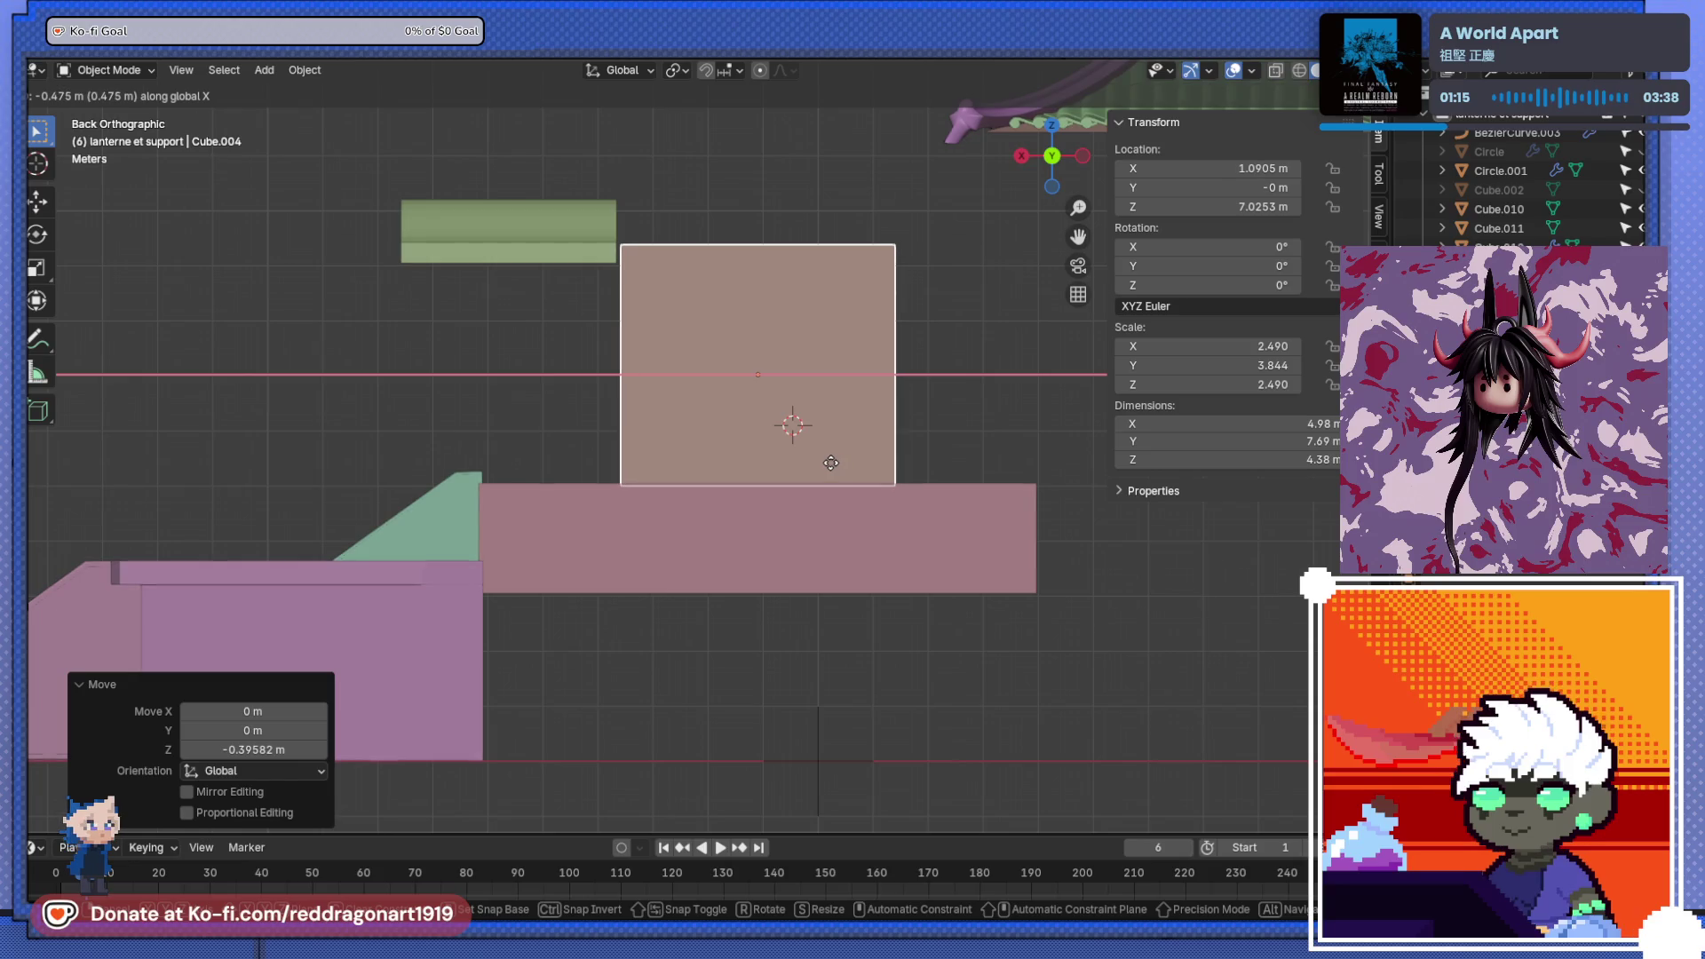
pyautogui.click(834, 470)
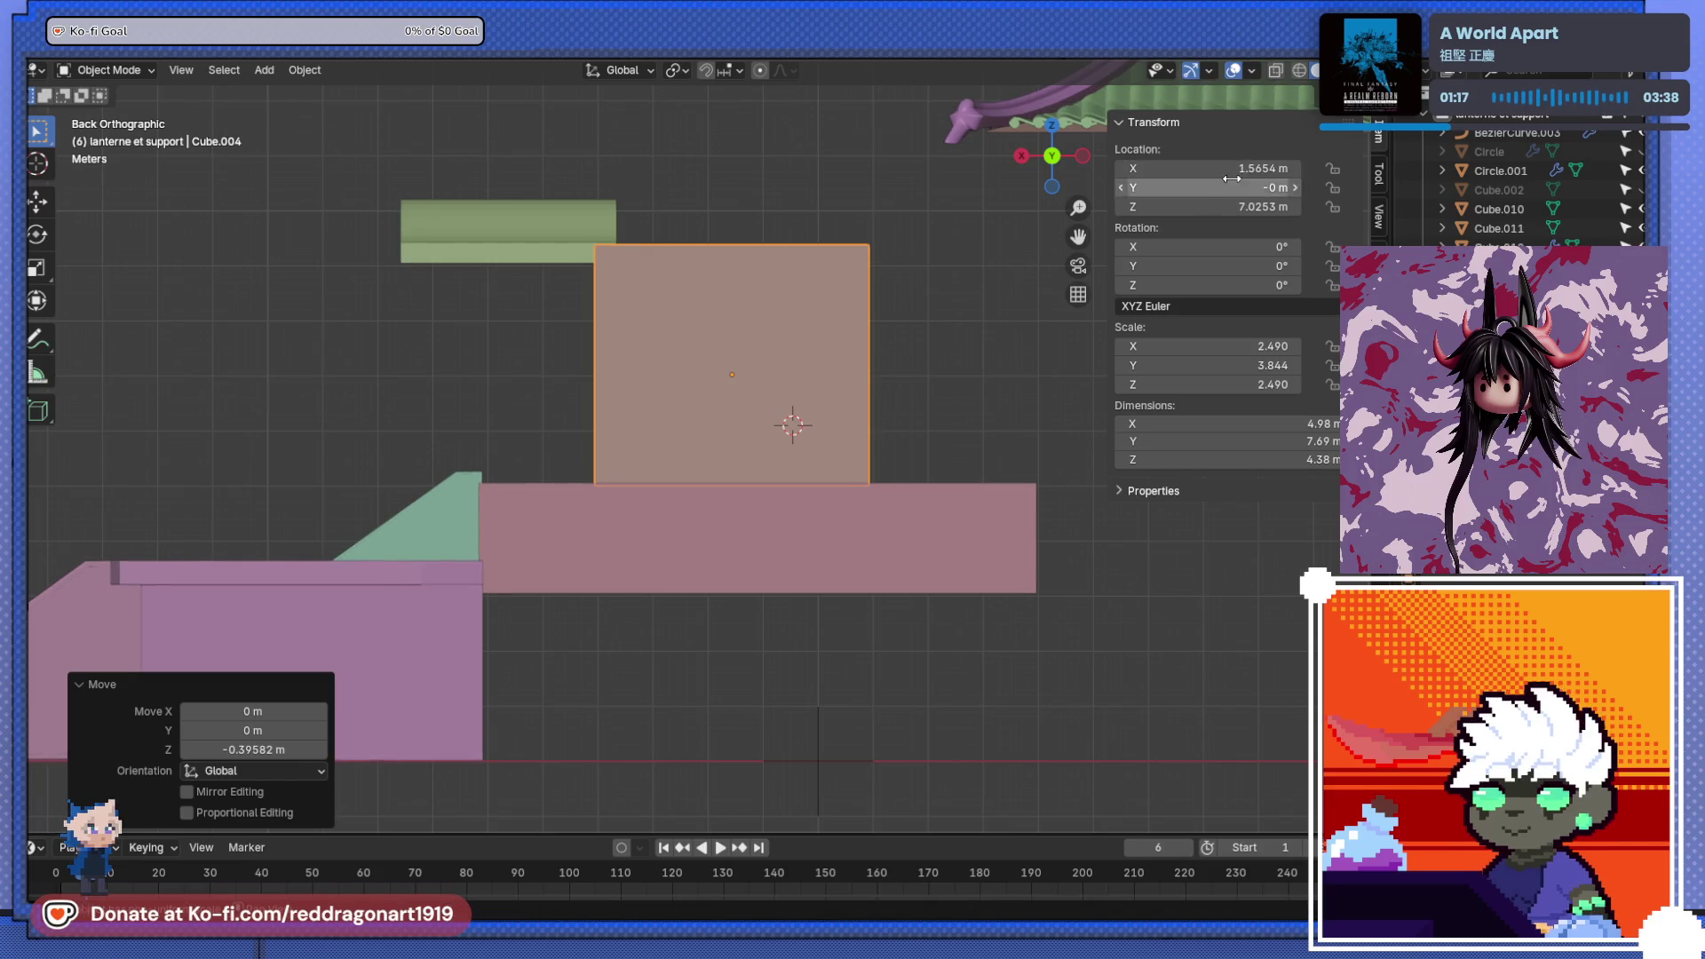
pyautogui.press('BackSpace')
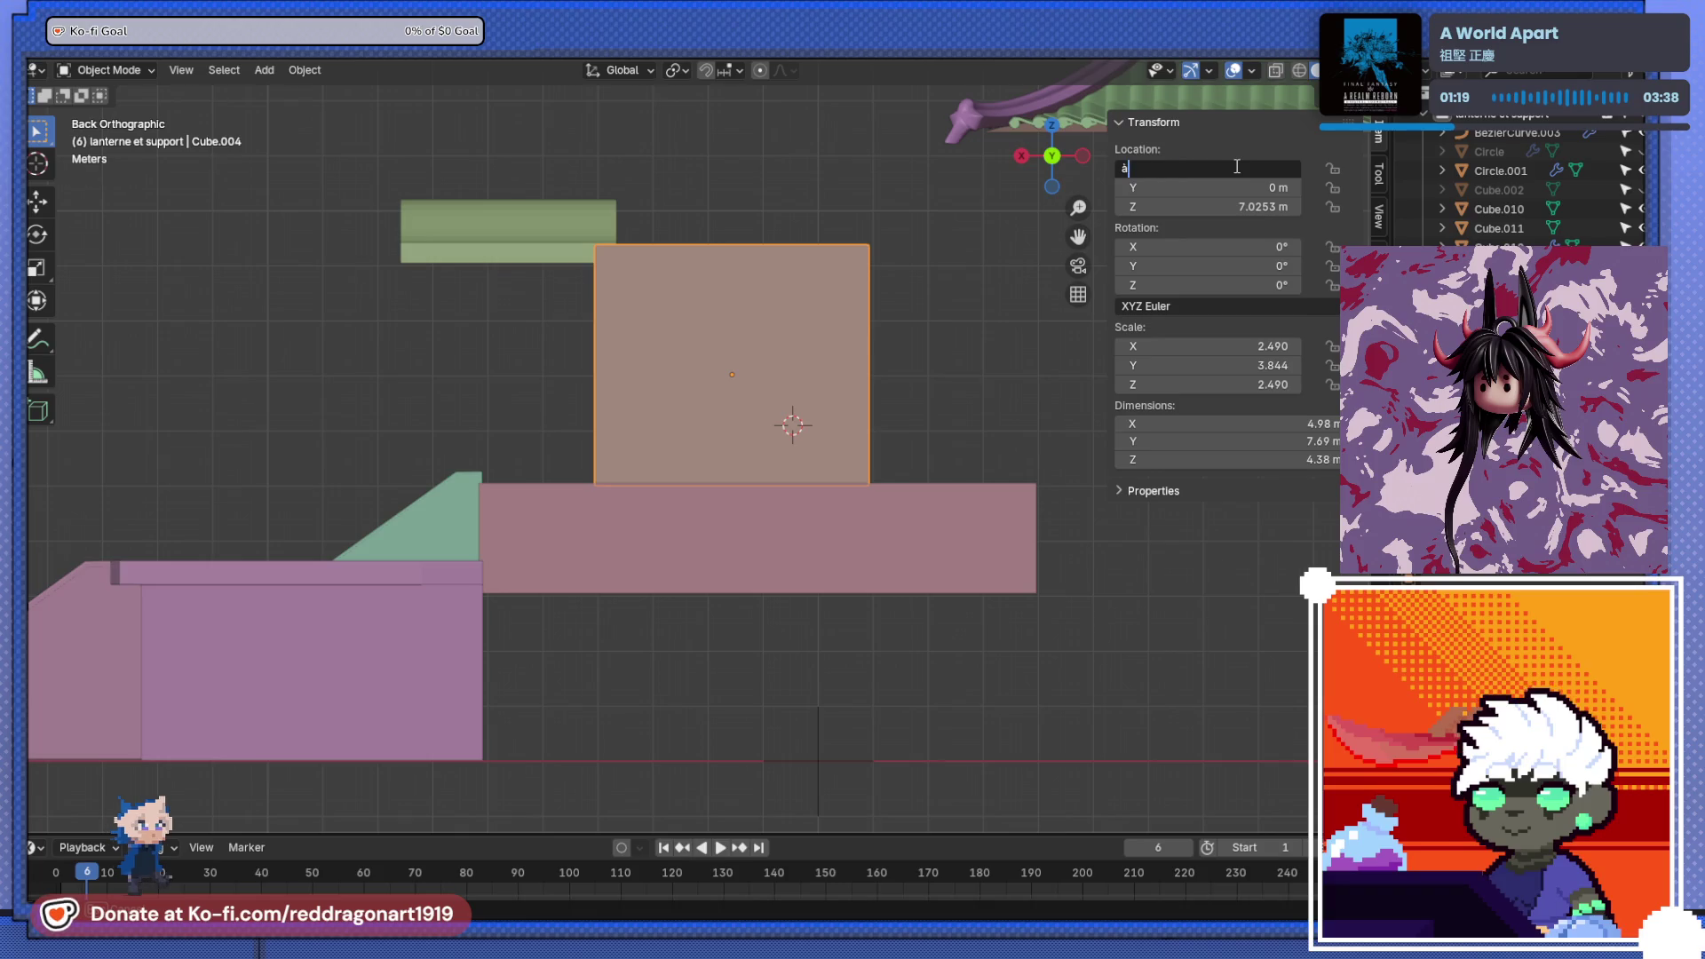
pyautogui.press('Return')
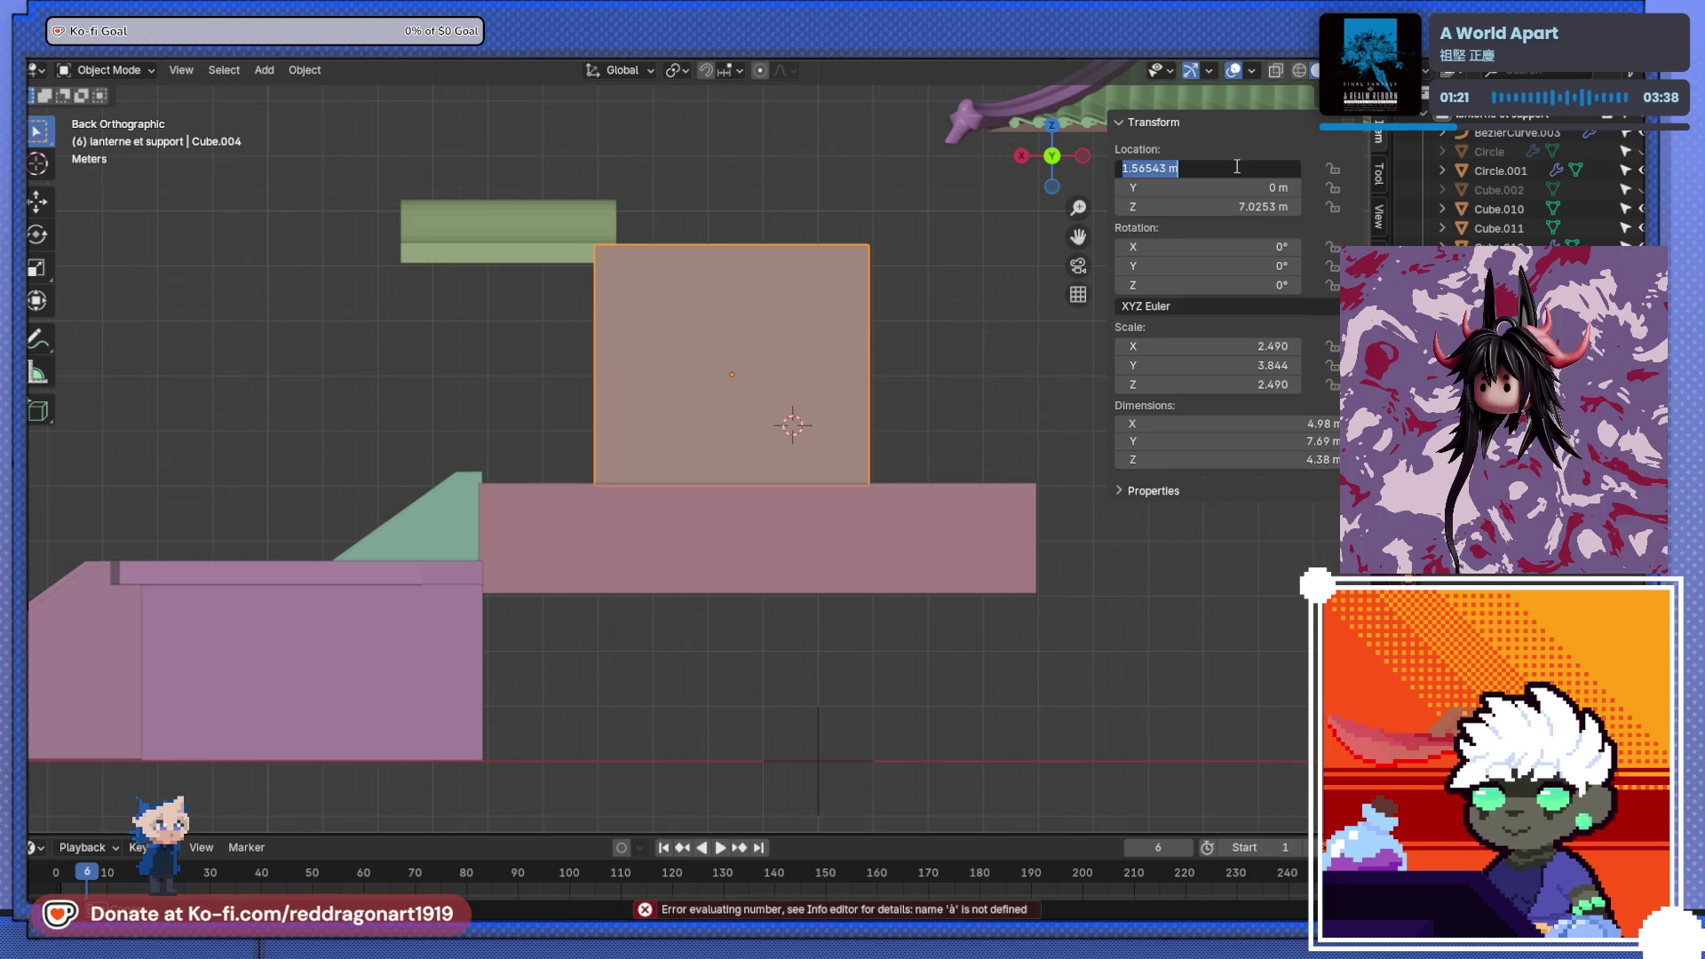
pyautogui.write('0')
pyautogui.press('Return')
pyautogui.moveTo(1110, 213)
pyautogui.mouseDown(button='middle')
pyautogui.moveTo(1016, 248)
pyautogui.moveTo(925, 419)
pyautogui.moveTo(1094, 438)
pyautogui.moveTo(995, 390)
pyautogui.mouseUp(button='middle')
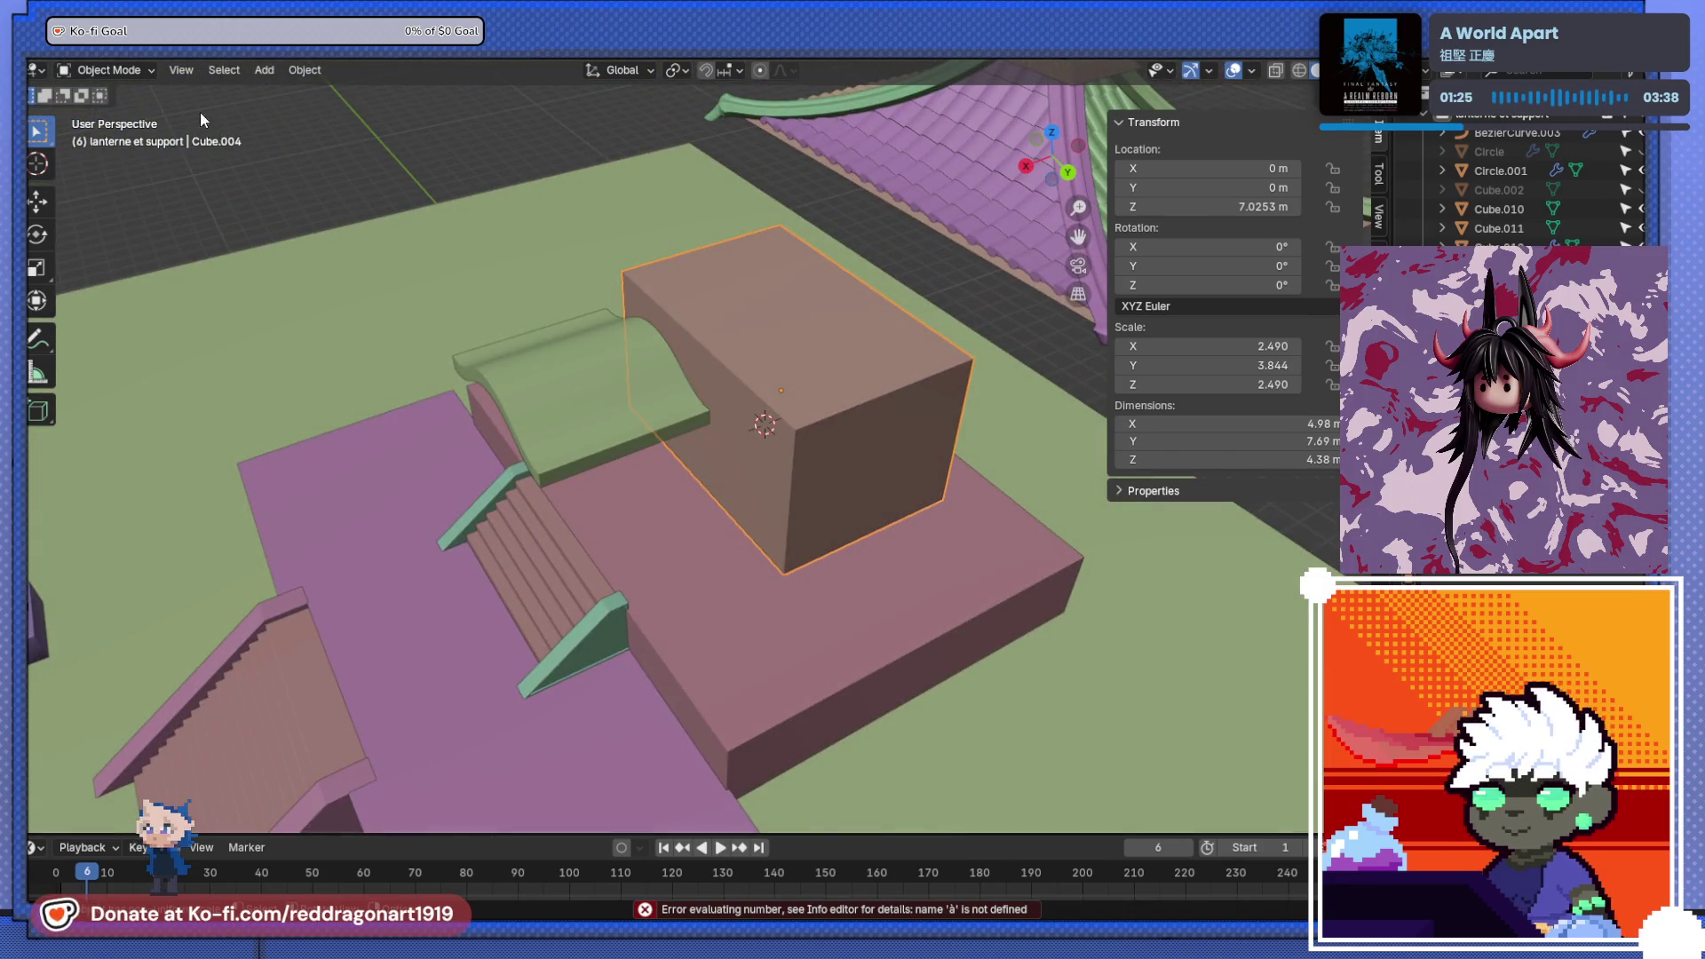
pyautogui.press('Tab')
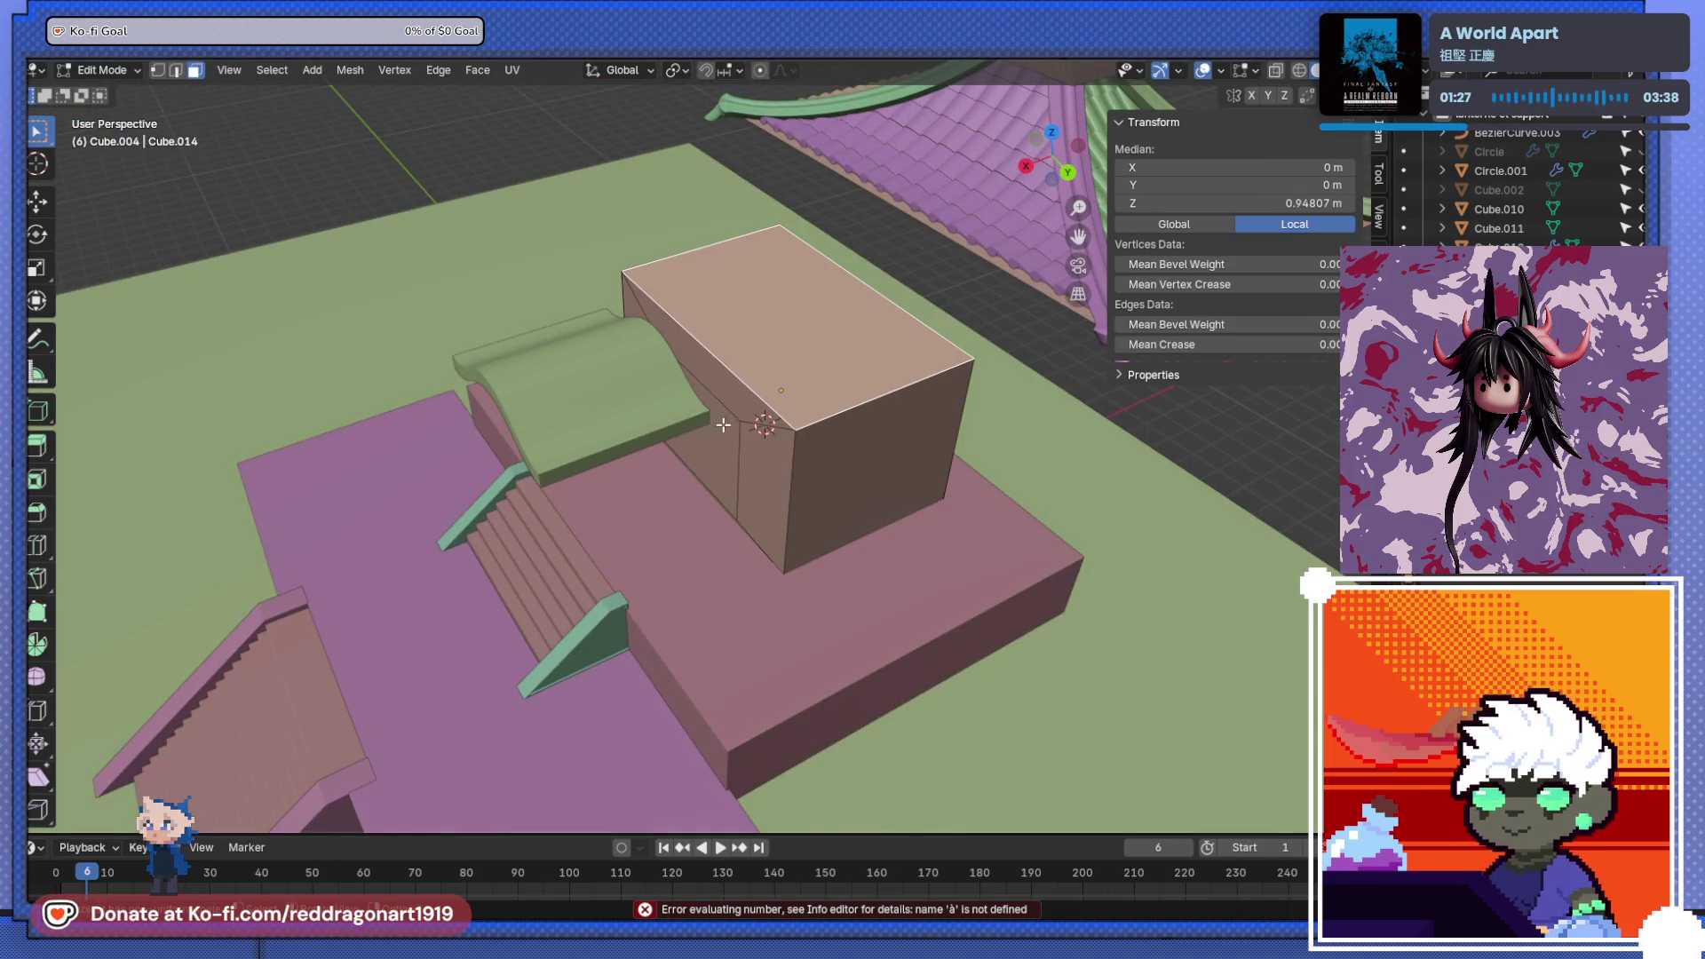
# - Stretch the box's canopy-side faces outward along X toward the stairs in see-through view
pyautogui.click(723, 426)
pyautogui.keyDown('shift'); pyautogui.click(725, 436); pyautogui.keyUp('shift')
pyautogui.keyDown('shift'); pyautogui.click(685, 360); pyautogui.keyUp('shift')
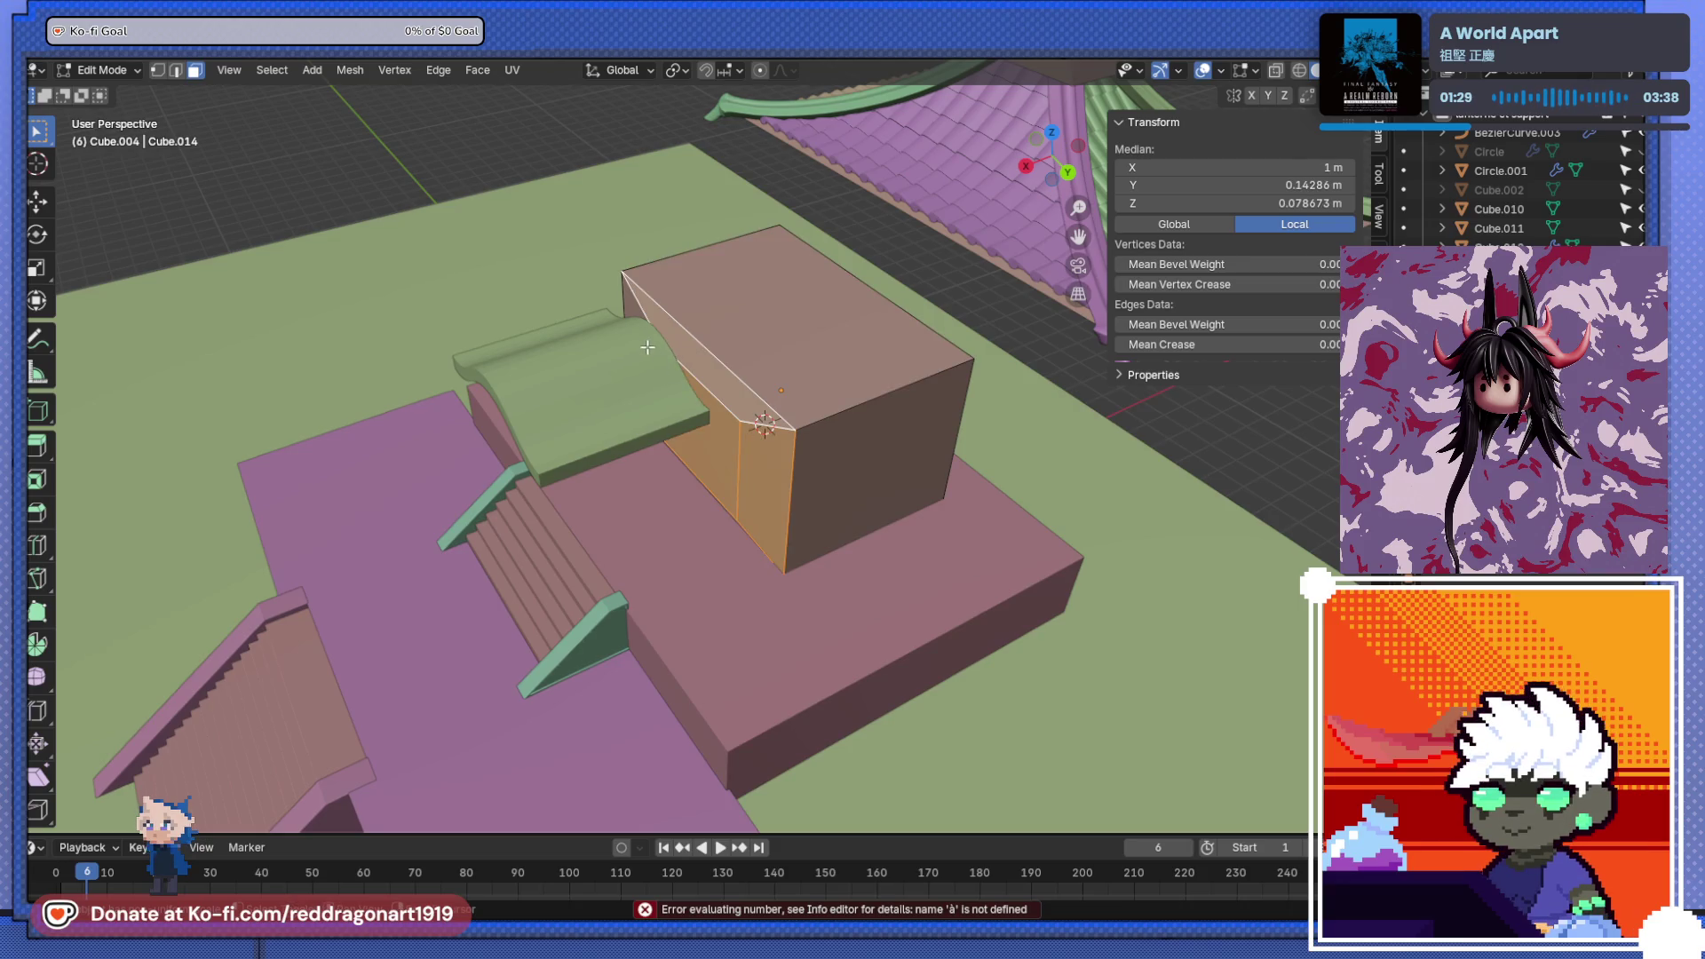
pyautogui.hotkey('alt', 'z')
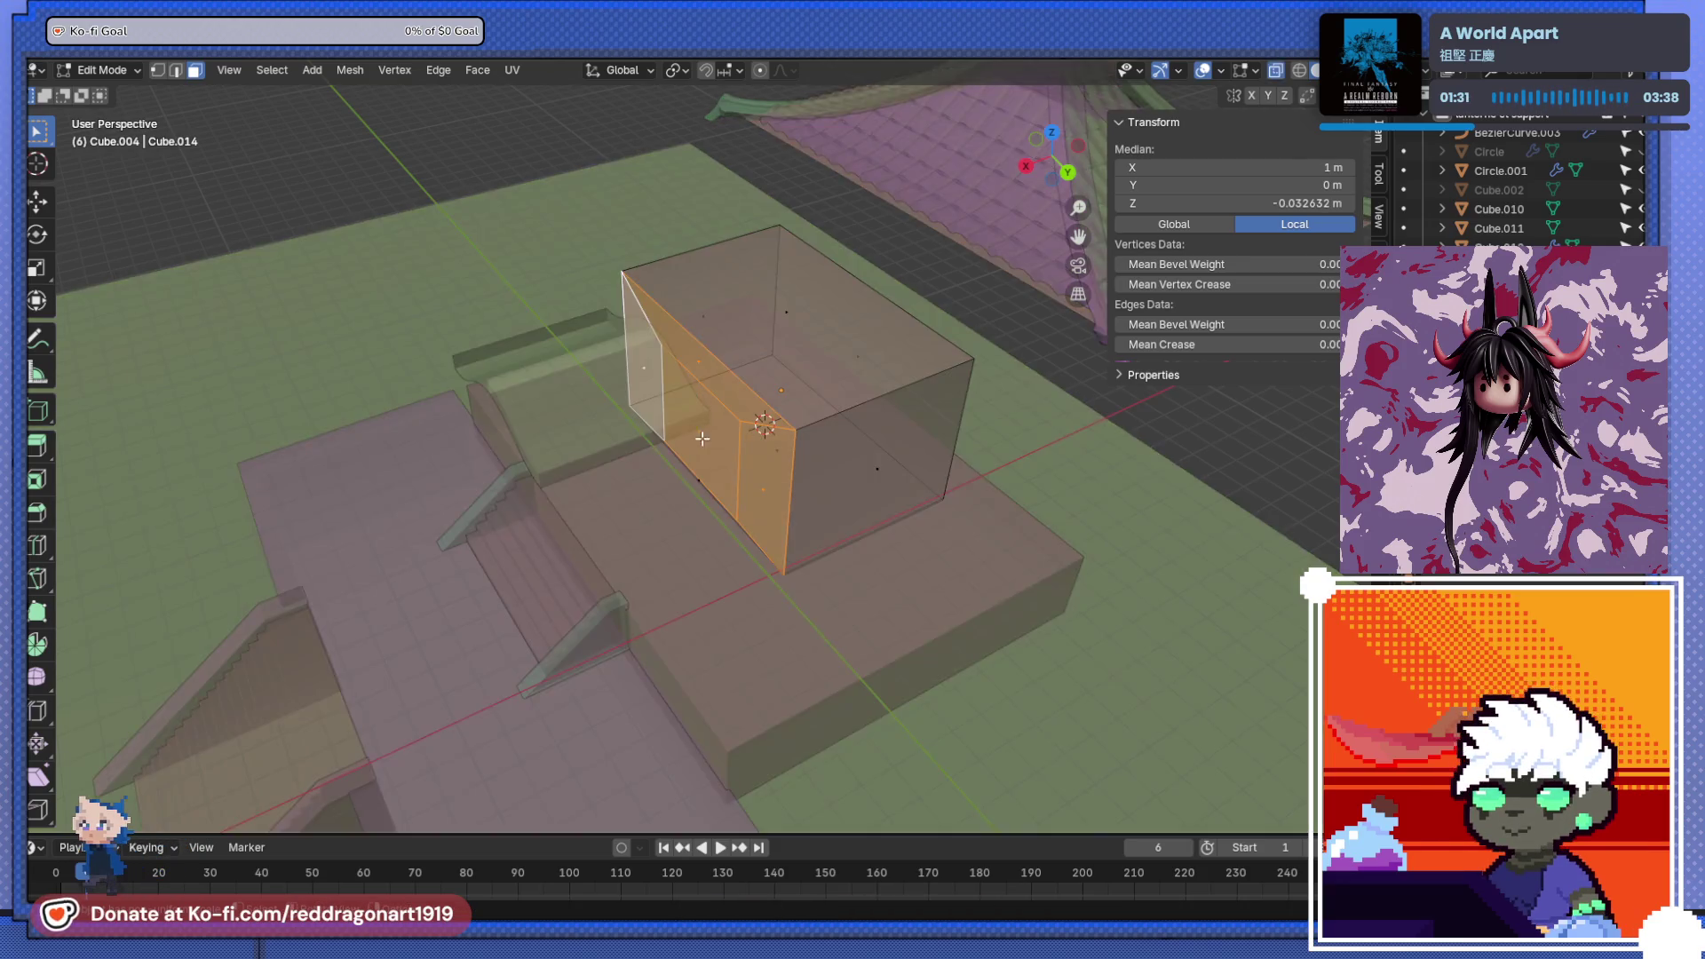
pyautogui.press('KP_Decimal')
pyautogui.scroll(-4, 693, 506)
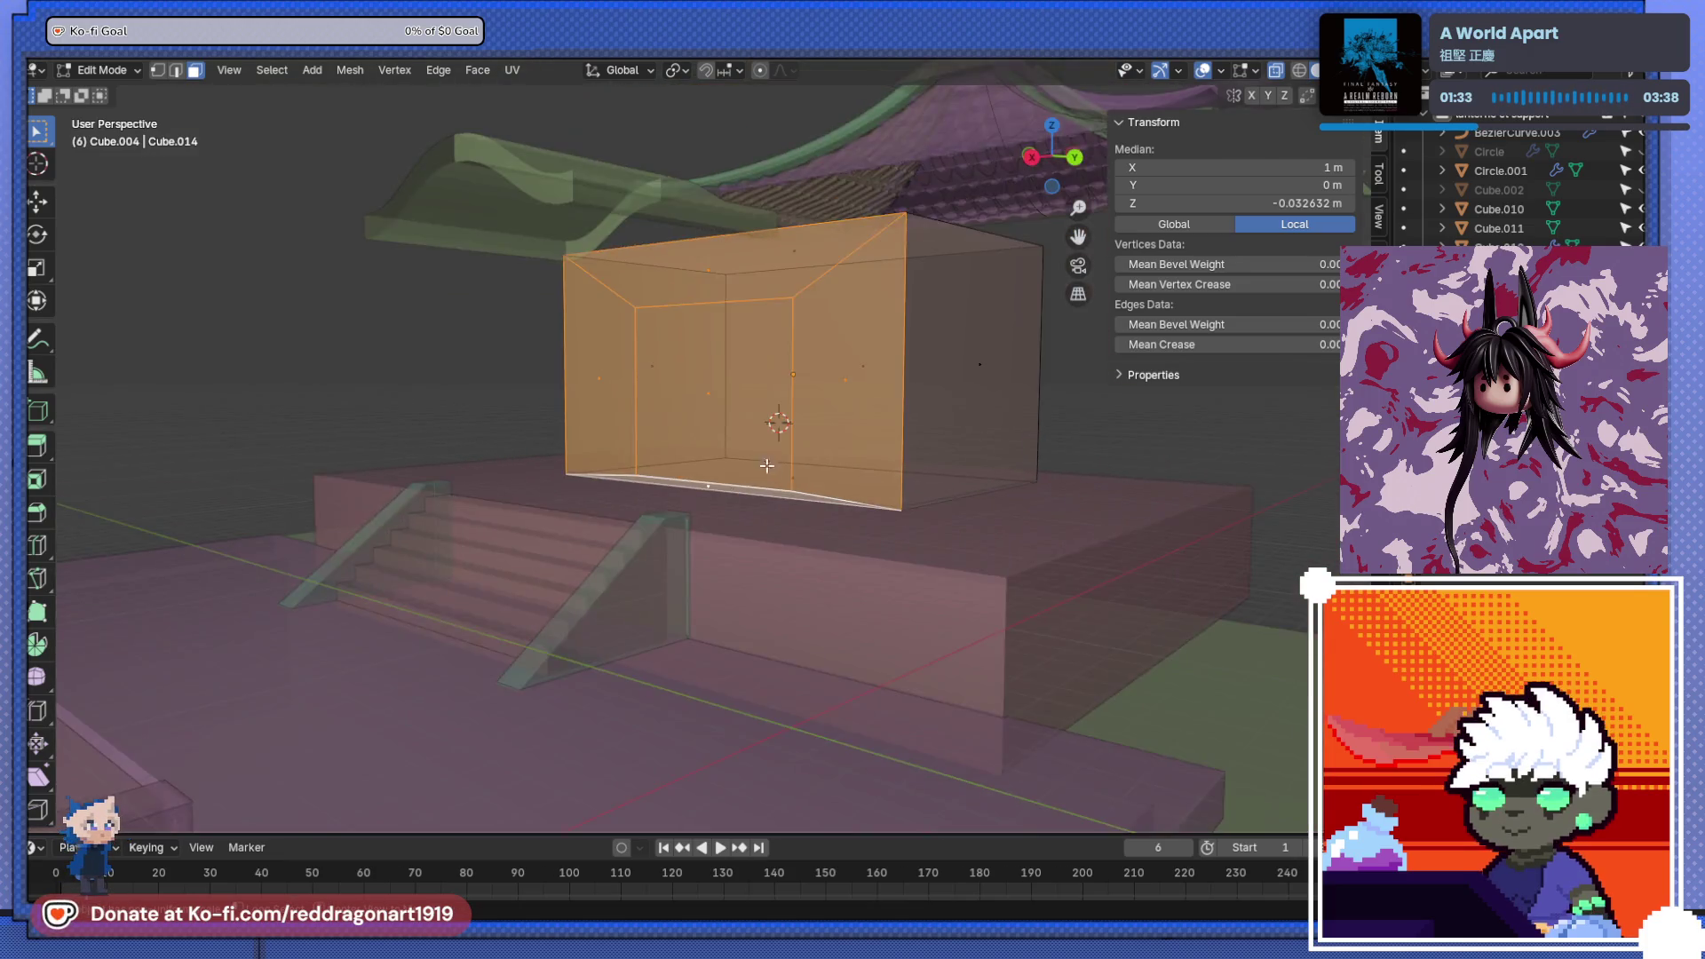
pyautogui.press('ctrl+KP_1')
pyautogui.press('g')
pyautogui.press('x')
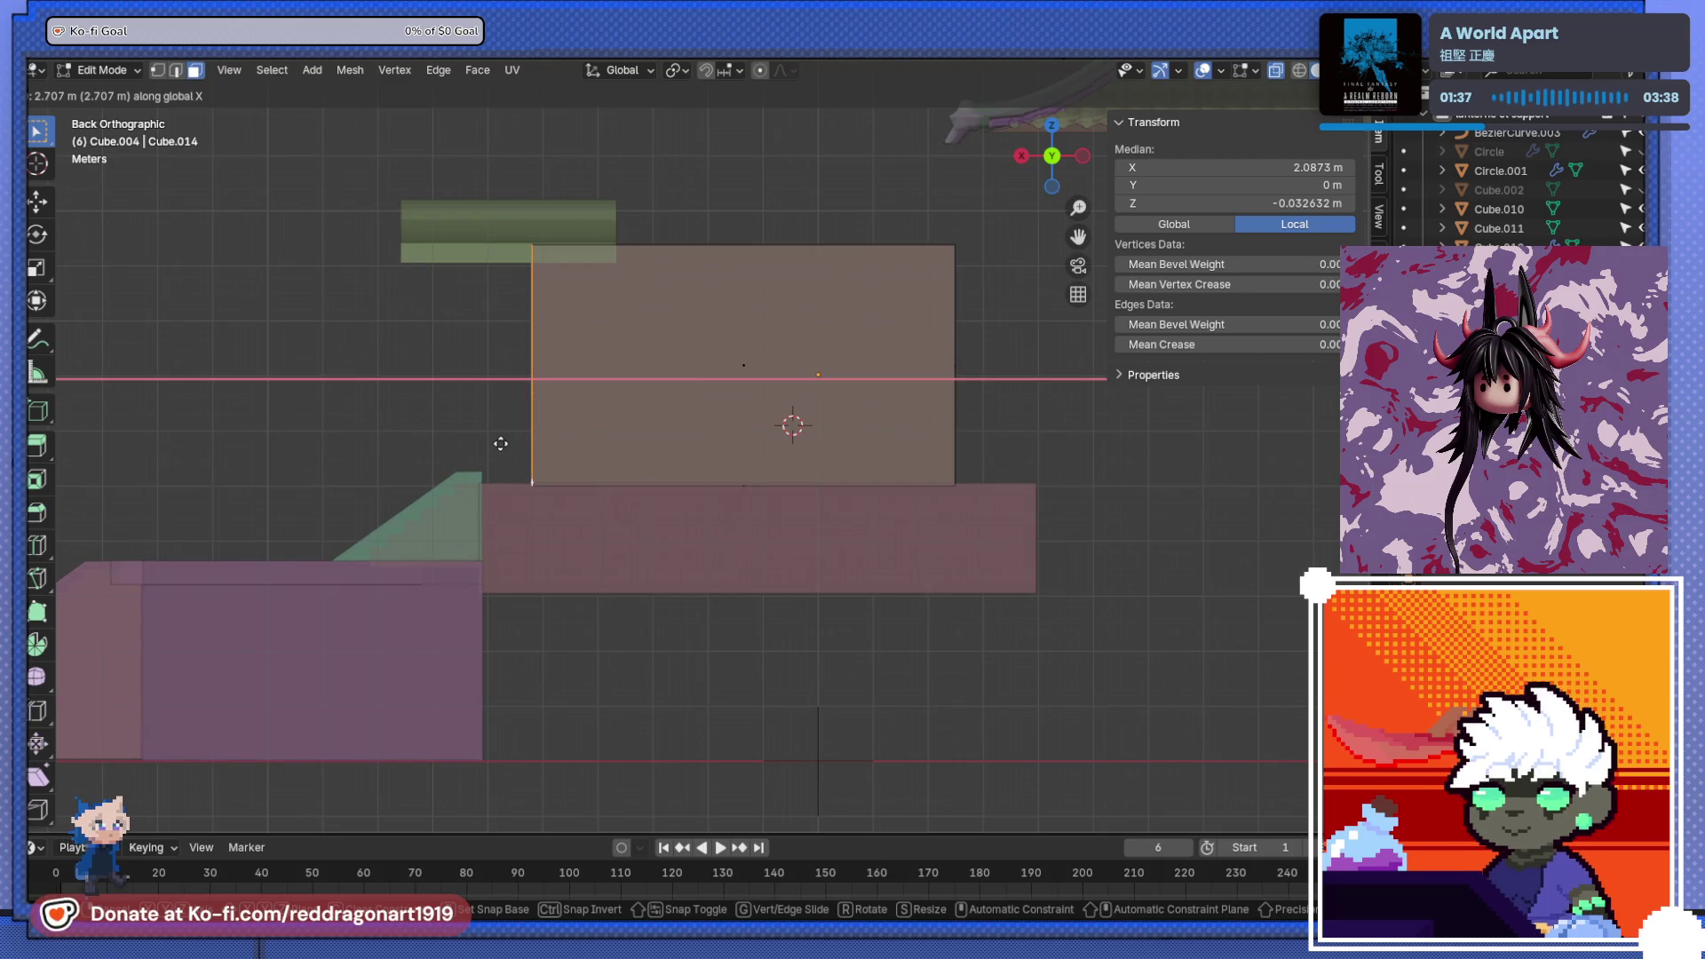
pyautogui.click(450, 434)
pyautogui.moveTo(450, 435); pyautogui.dragTo(557, 484, button='middle')
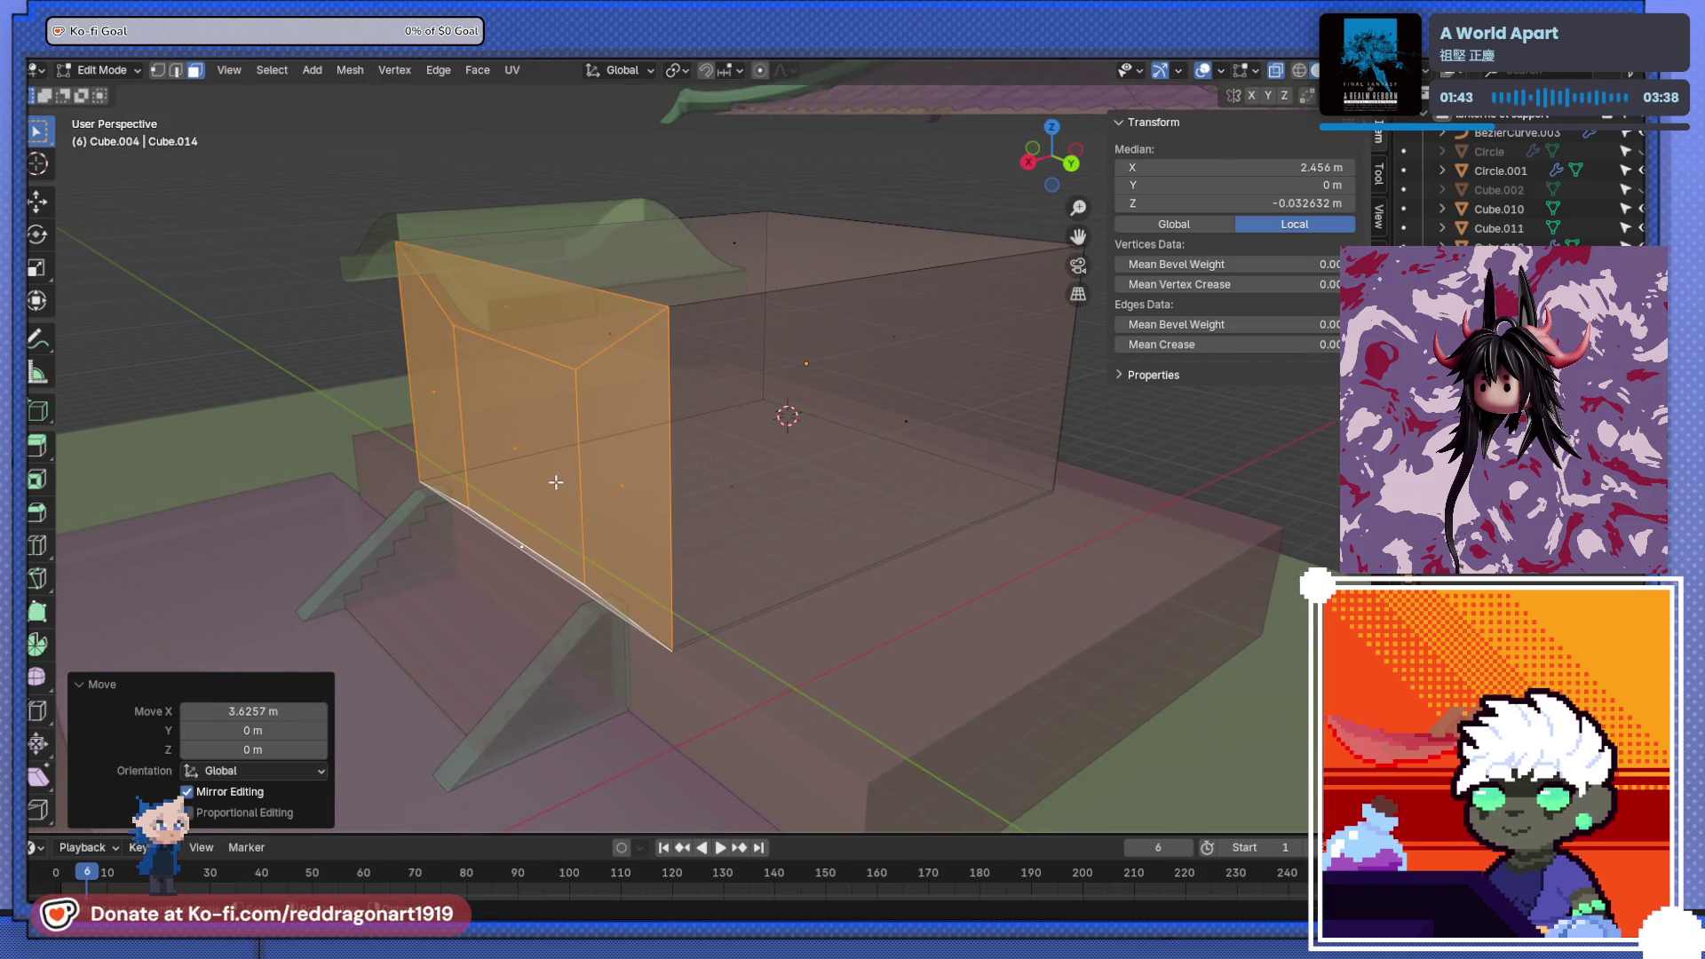
# - Pull the stretched side of the box back slightly along X
pyautogui.press('g')
pyautogui.press('x')
pyautogui.click(571, 476)
pyautogui.scroll(-3, 575, 477)
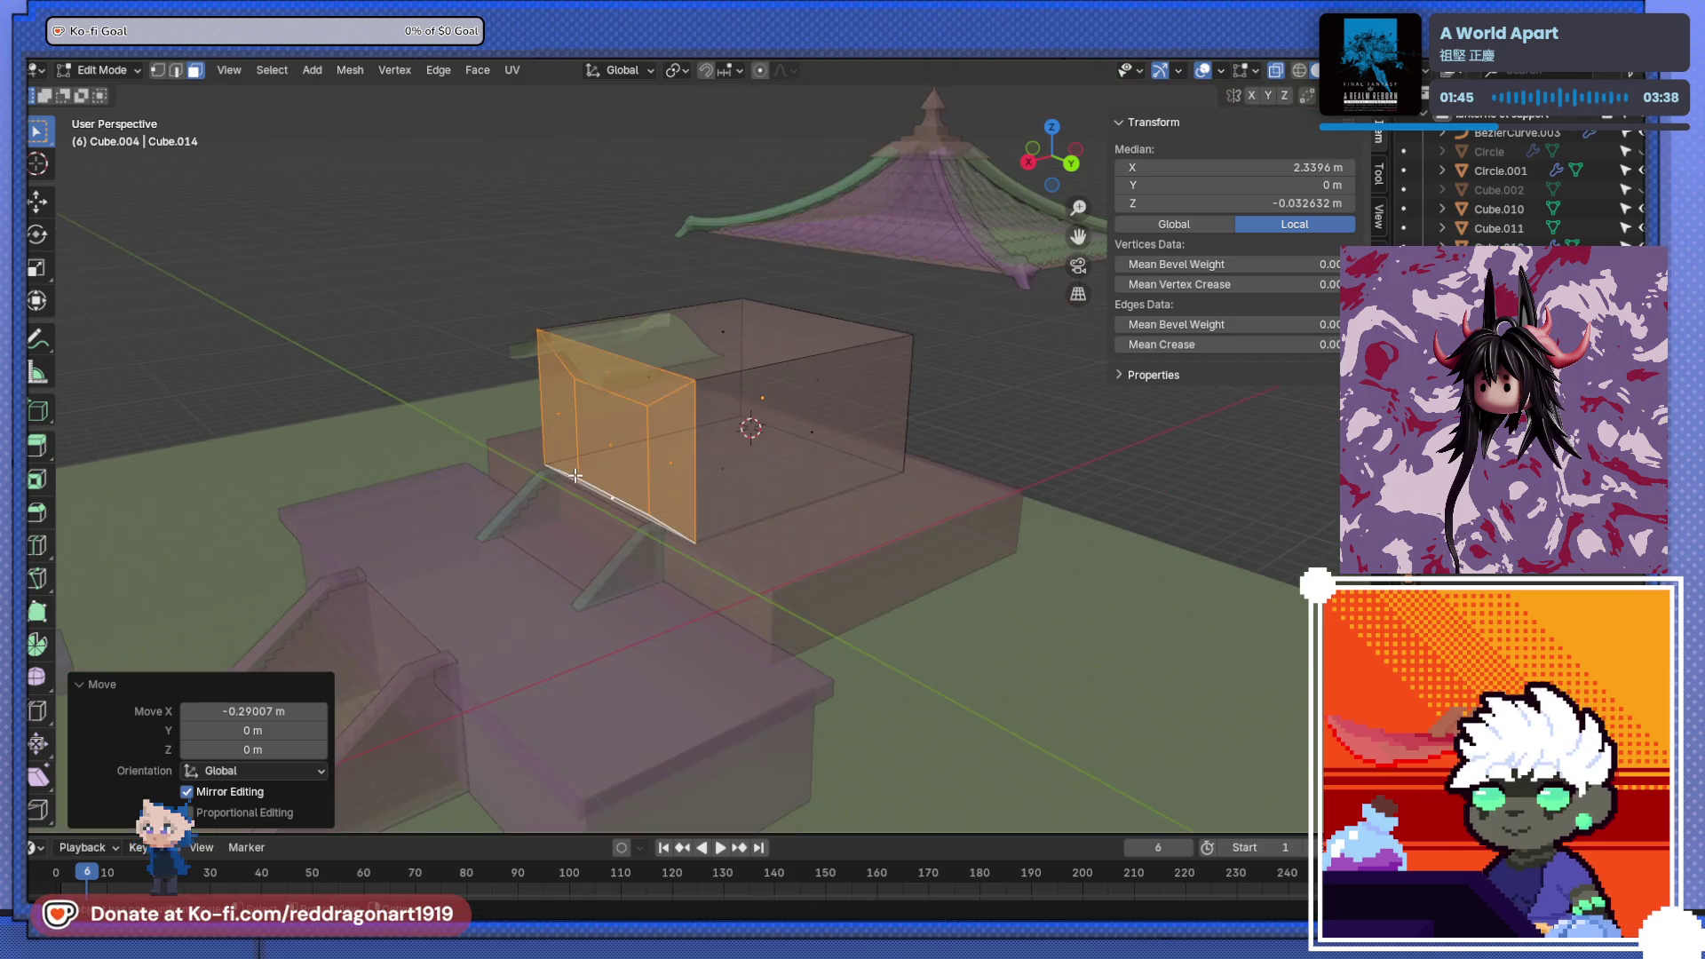
pyautogui.moveTo(575, 476); pyautogui.dragTo(579, 515, button='middle')
# - Push the shrine body's side face outward along Y to widen the box
pyautogui.press('Tab')
pyautogui.scroll(4, 622, 533)
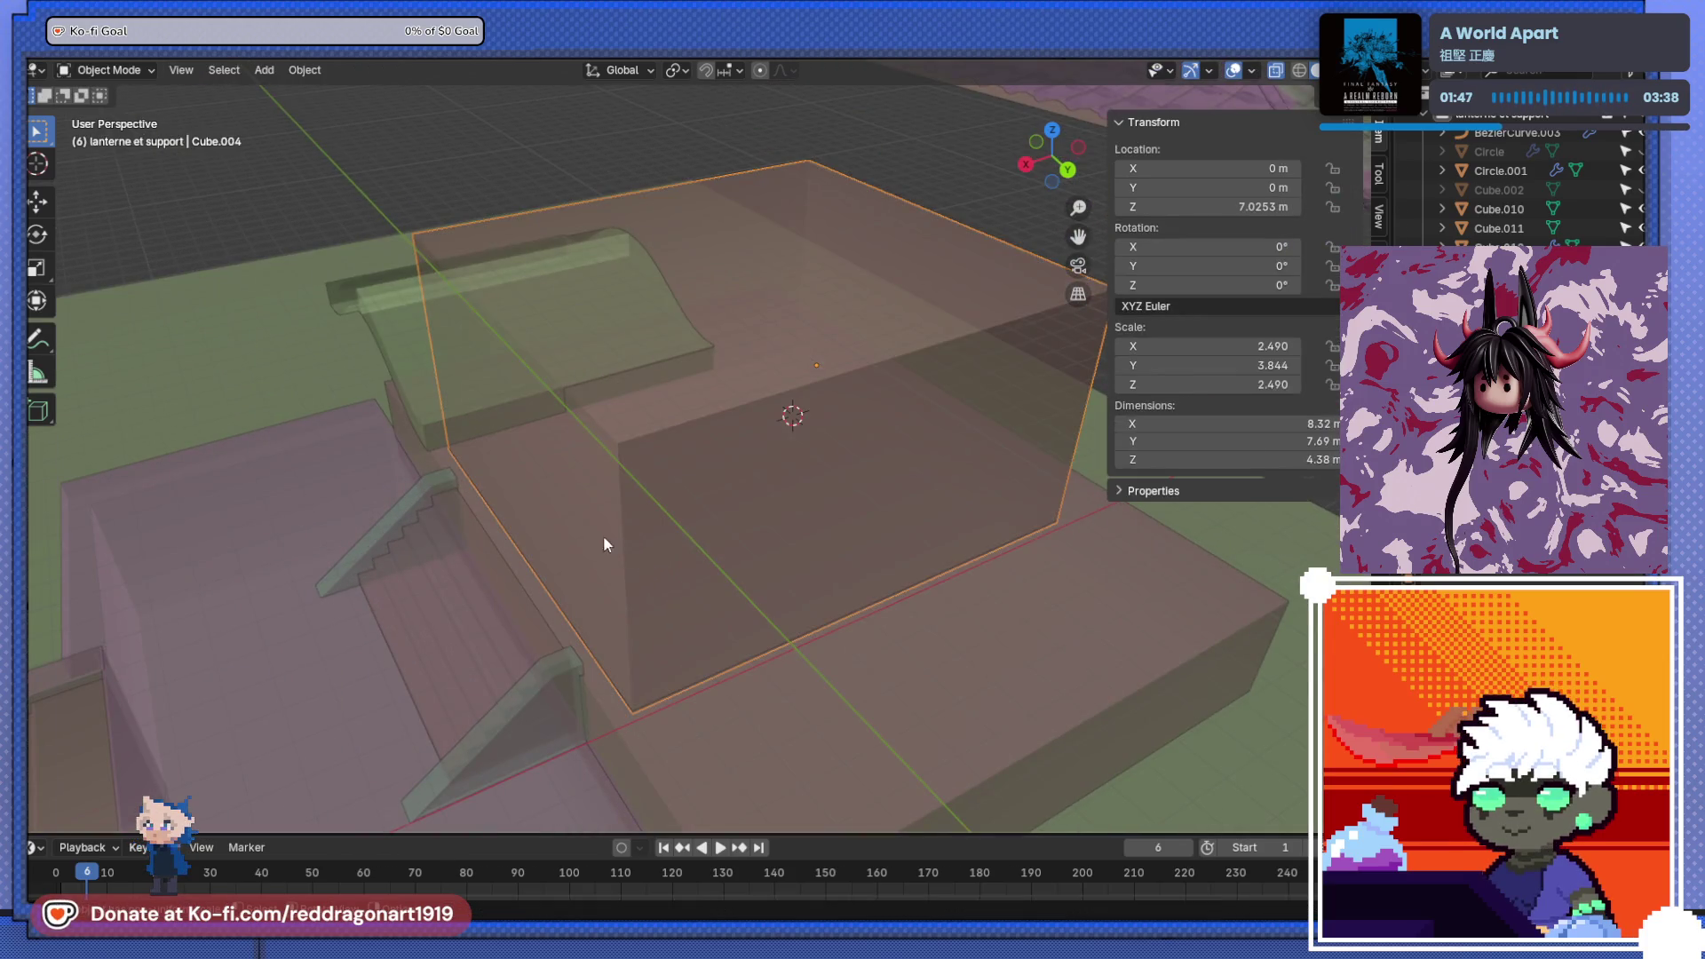
pyautogui.scroll(-4, 604, 544)
pyautogui.click(568, 426)
pyautogui.press('Tab')
pyautogui.click(815, 458)
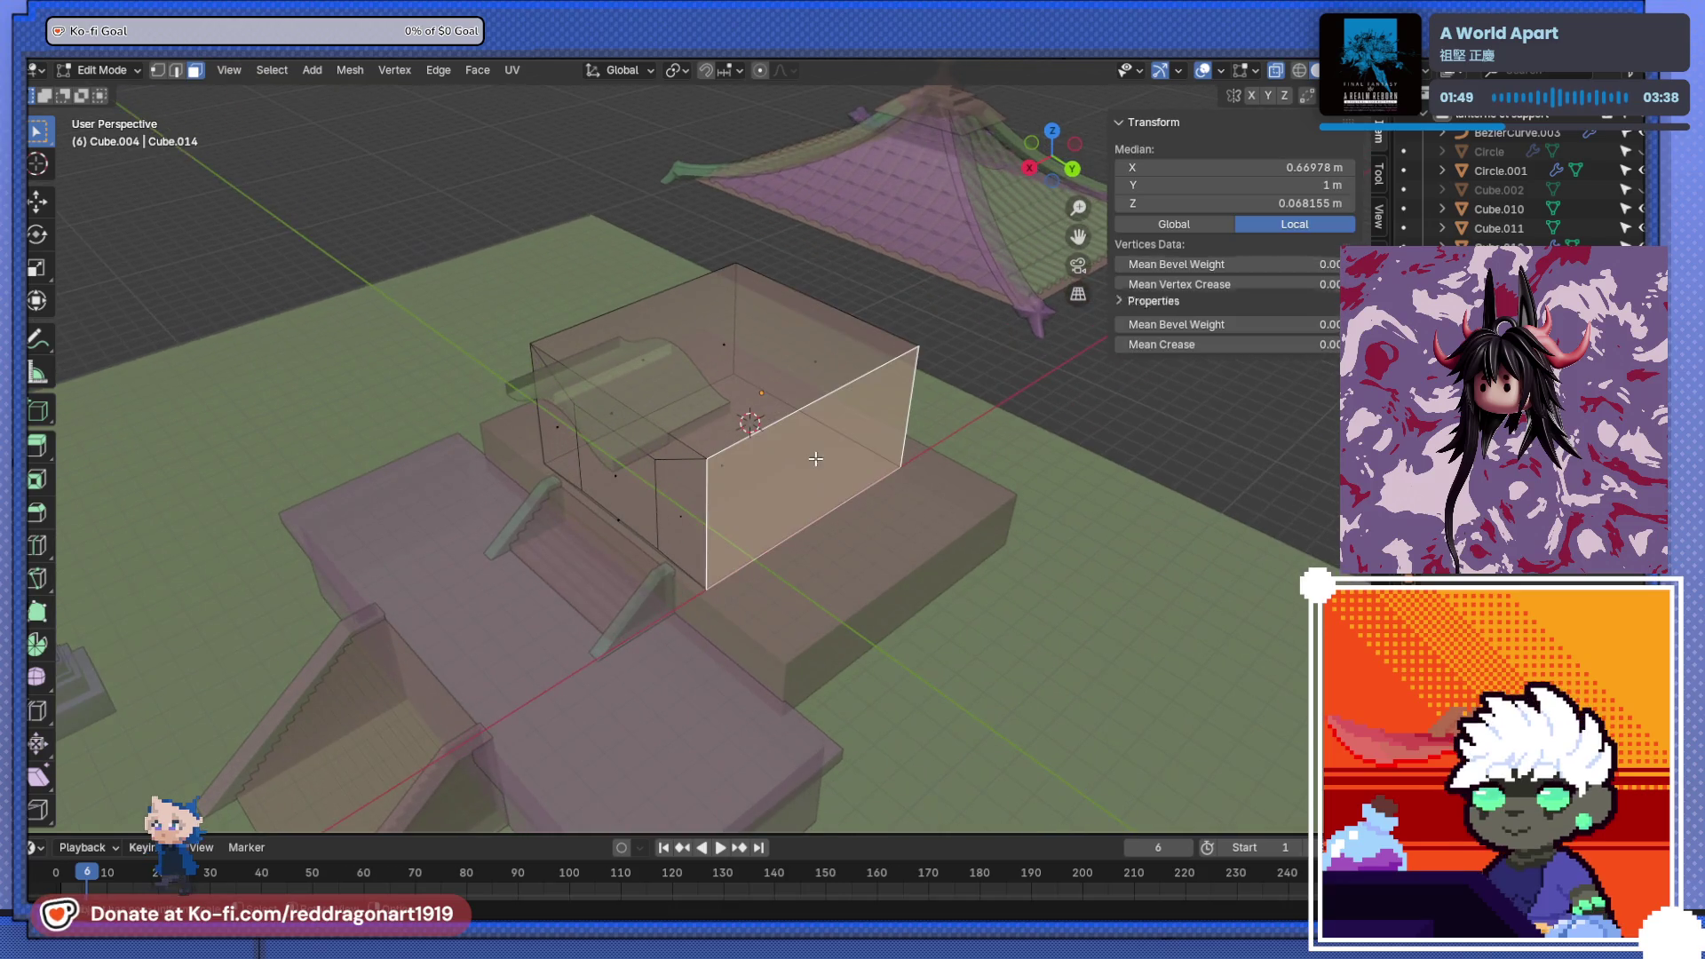
pyautogui.press('g')
pyautogui.press('y')
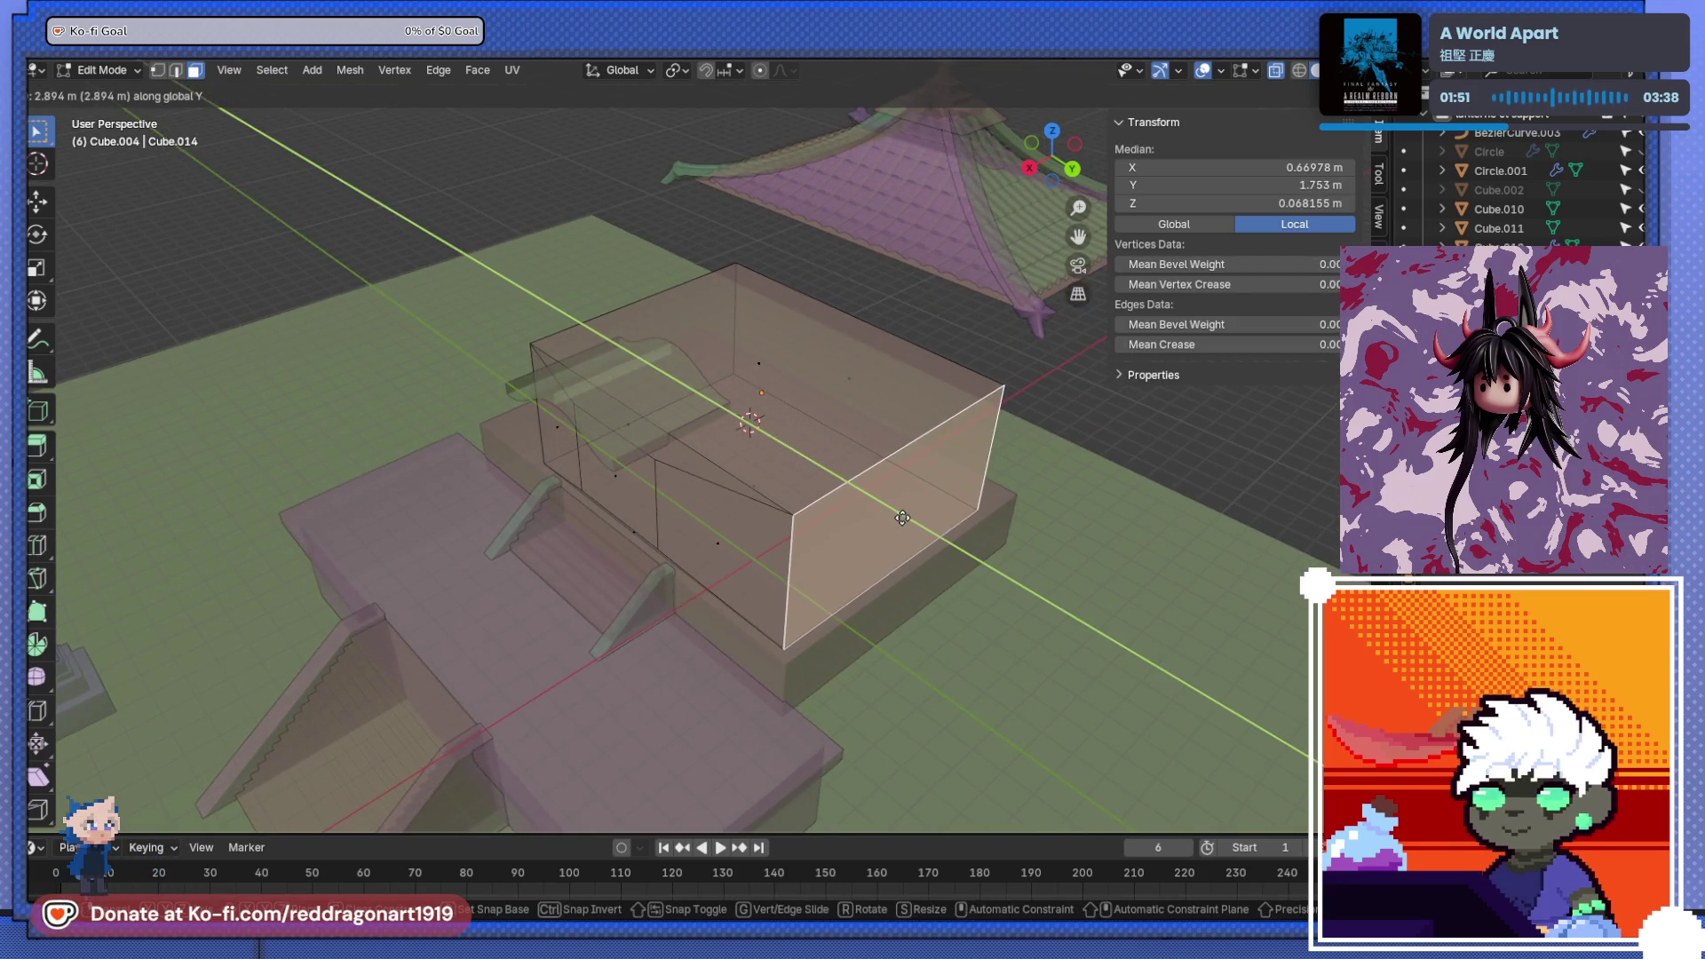
pyautogui.click(912, 521)
pyautogui.moveTo(888, 515)
pyautogui.mouseDown(button='middle')
pyautogui.moveTo(677, 488)
pyautogui.moveTo(679, 444)
pyautogui.mouseUp(button='middle')
# - Move the shrine box's front face outward along Y
pyautogui.click(676, 488)
pyautogui.click(652, 439)
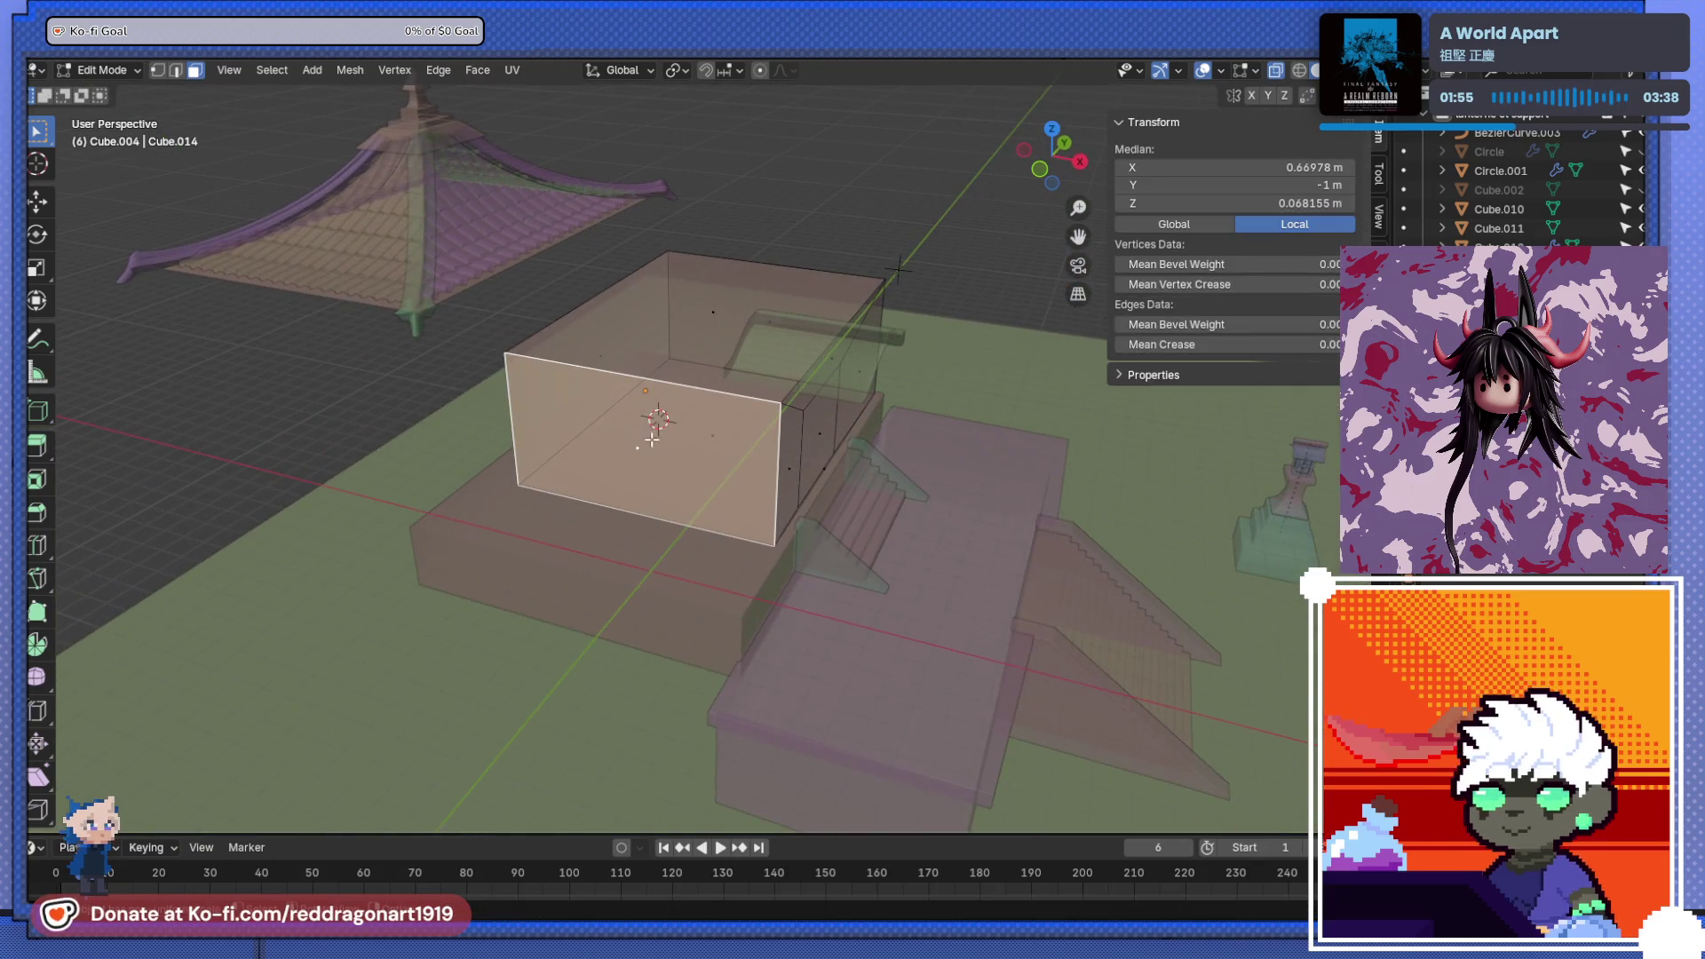
pyautogui.press('g')
pyautogui.press('y')
pyautogui.click(630, 494)
pyautogui.moveTo(631, 494)
pyautogui.mouseDown(button='middle')
pyautogui.moveTo(656, 433)
pyautogui.moveTo(597, 464)
pyautogui.mouseUp(button='middle')
# - Extend the left side face along X, giving a 9.6 m by 14 m by 4.38 m box, and restore solid view
pyautogui.hotkey('alt', 'a')
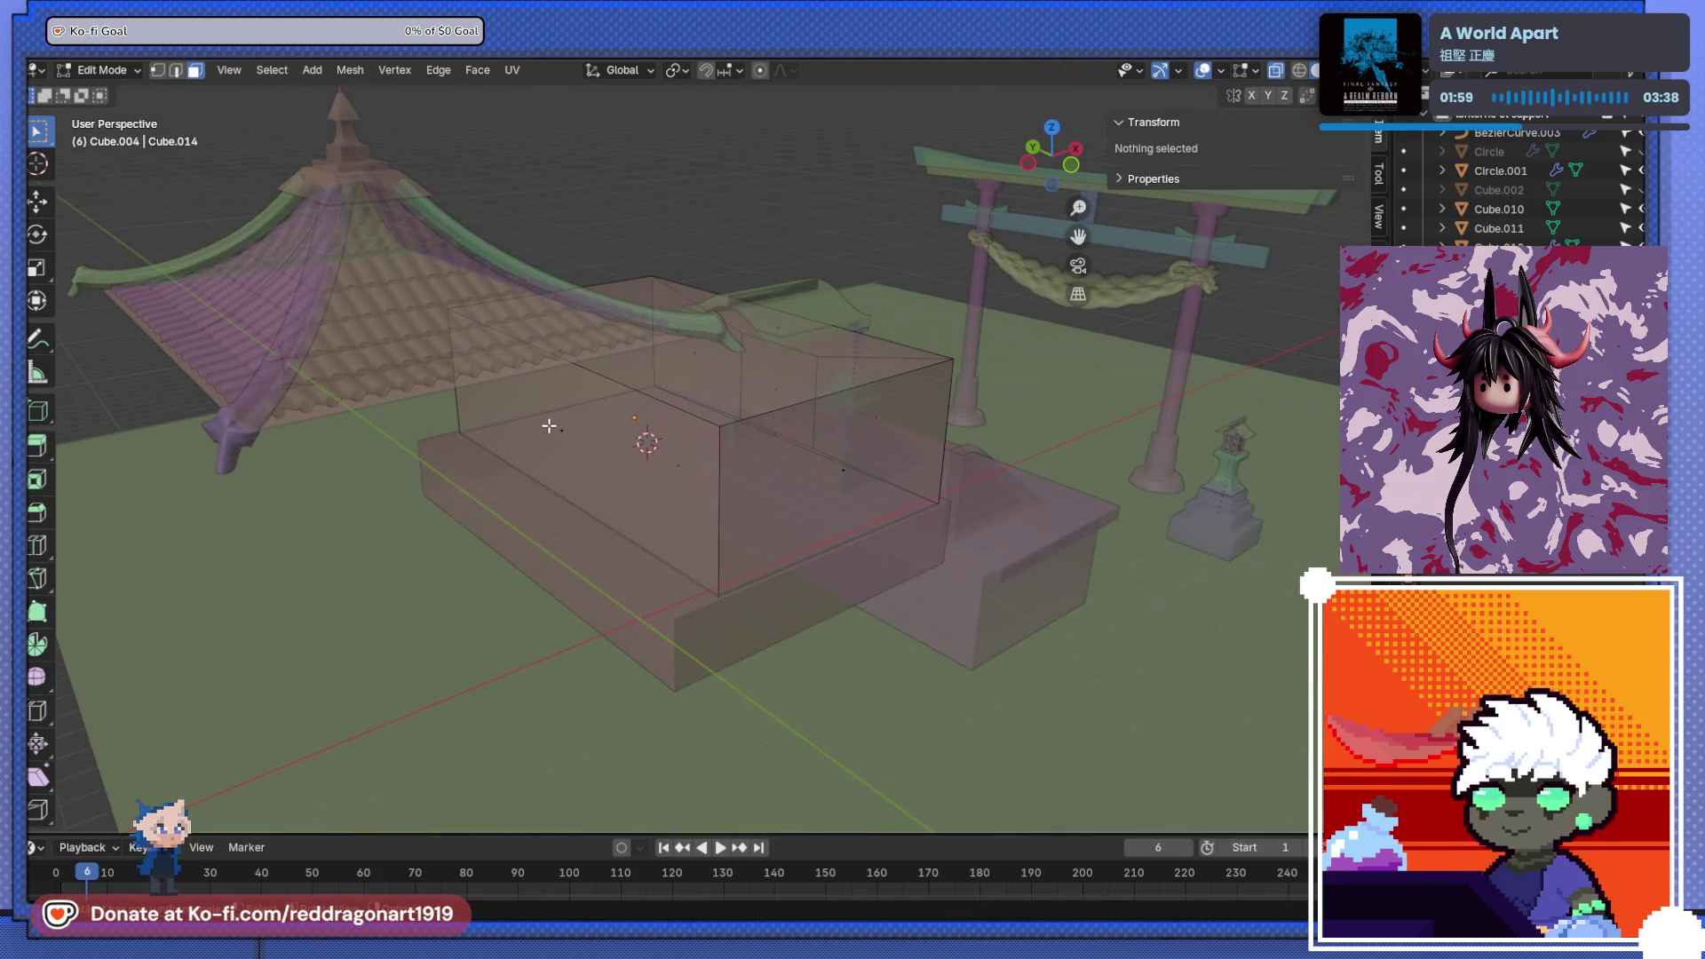
pyautogui.click(565, 432)
pyautogui.press('x')
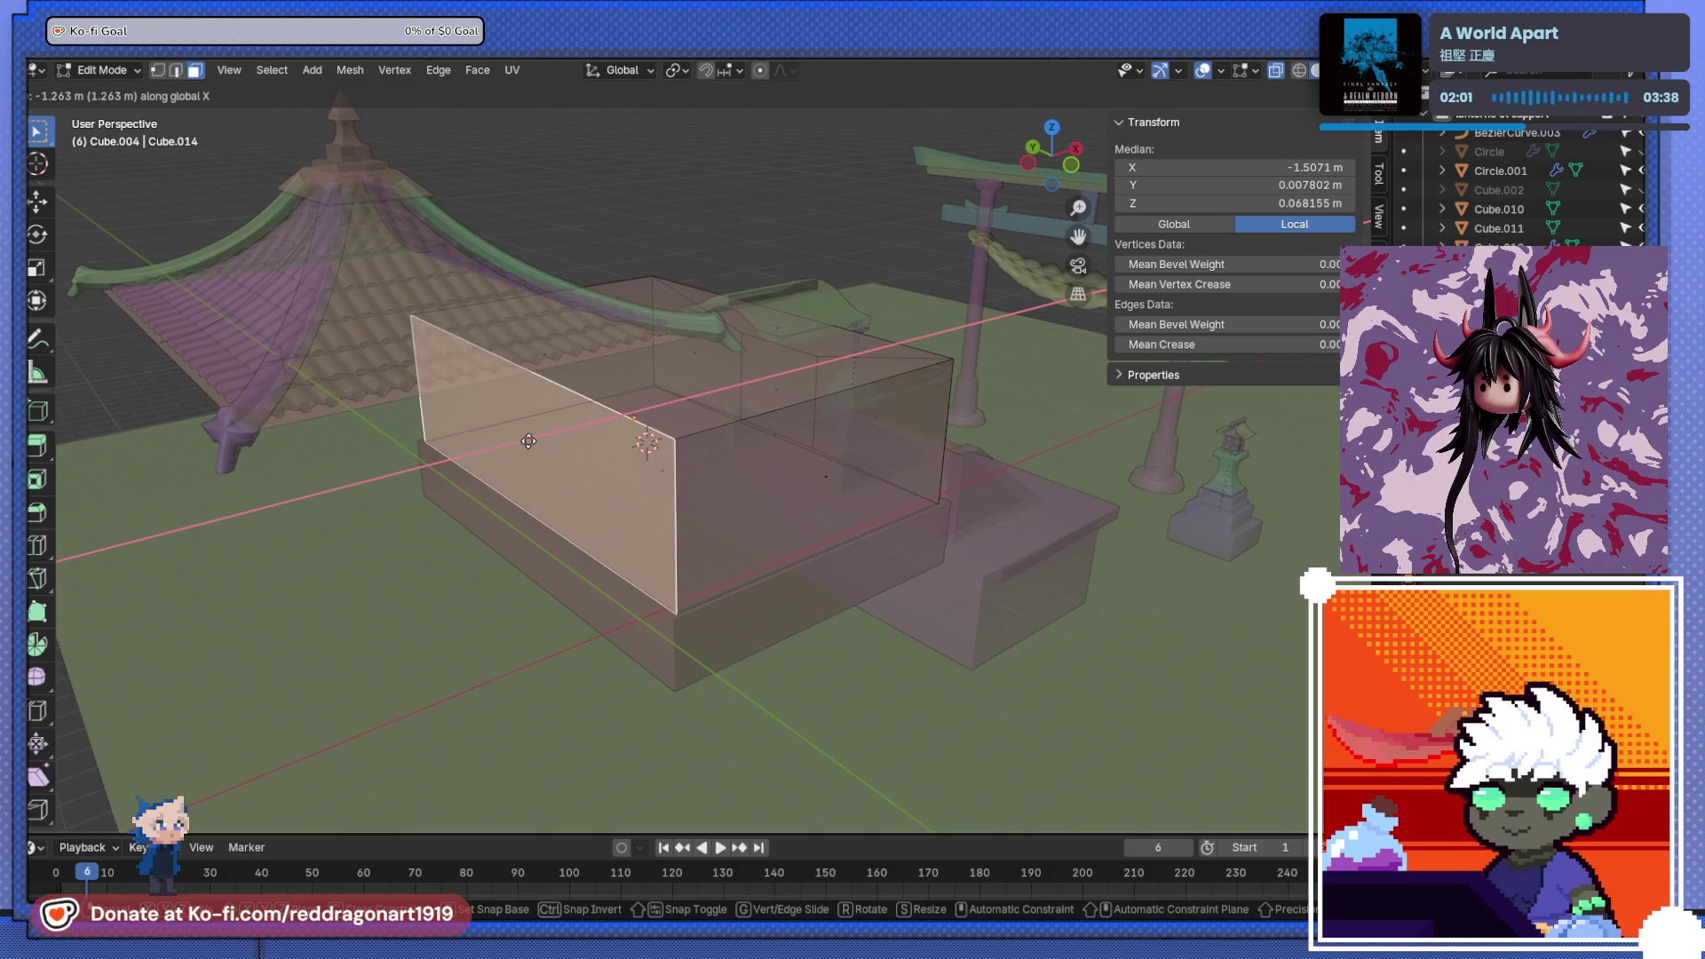
pyautogui.click(529, 441)
pyautogui.hotkey('alt', 'z')
pyautogui.moveTo(713, 499)
pyautogui.mouseDown(button='middle')
pyautogui.moveTo(655, 427)
pyautogui.moveTo(437, 473)
pyautogui.moveTo(247, 470)
pyautogui.mouseUp(button='middle')
pyautogui.moveTo(621, 573)
pyautogui.mouseDown(button='middle')
pyautogui.moveTo(598, 579)
pyautogui.moveTo(517, 487)
pyautogui.moveTo(544, 536)
pyautogui.moveTo(551, 500)
pyautogui.moveTo(590, 544)
pyautogui.moveTo(545, 498)
pyautogui.moveTo(561, 509)
pyautogui.mouseUp(button='middle')
pyautogui.press('Tab')
pyautogui.click(581, 495)
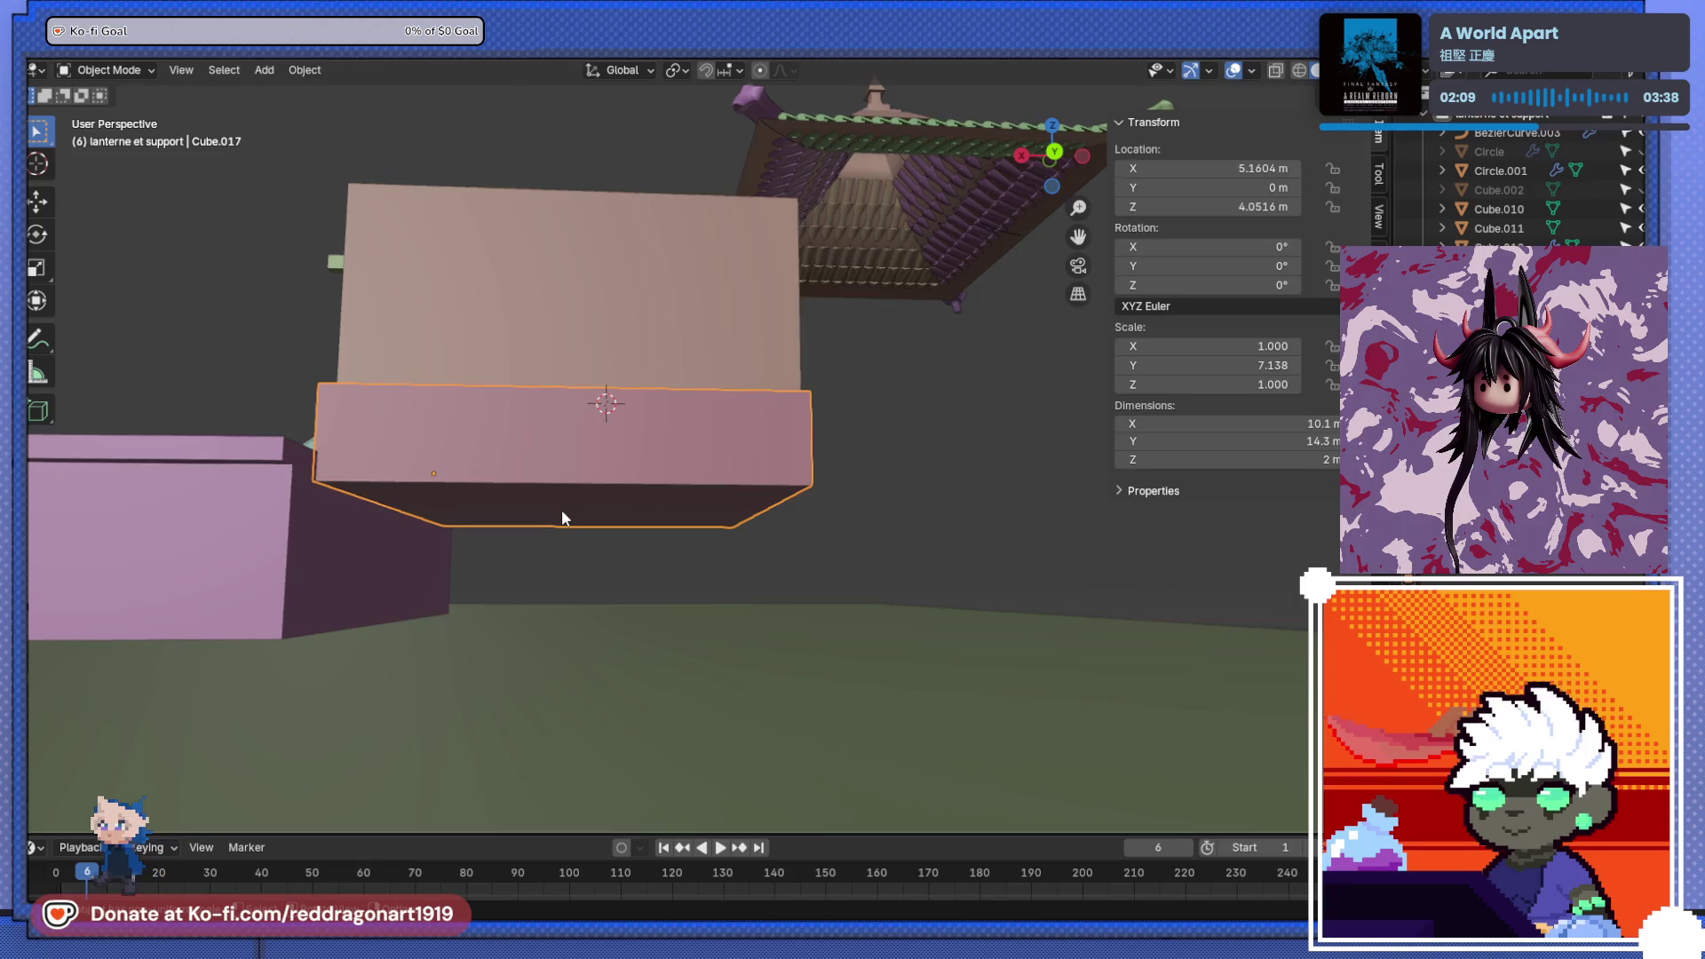
# - Lower the base box's bottom face by 3.025 m
pyautogui.press('Tab')
pyautogui.click(562, 511)
pyautogui.press('g')
pyautogui.press('z')
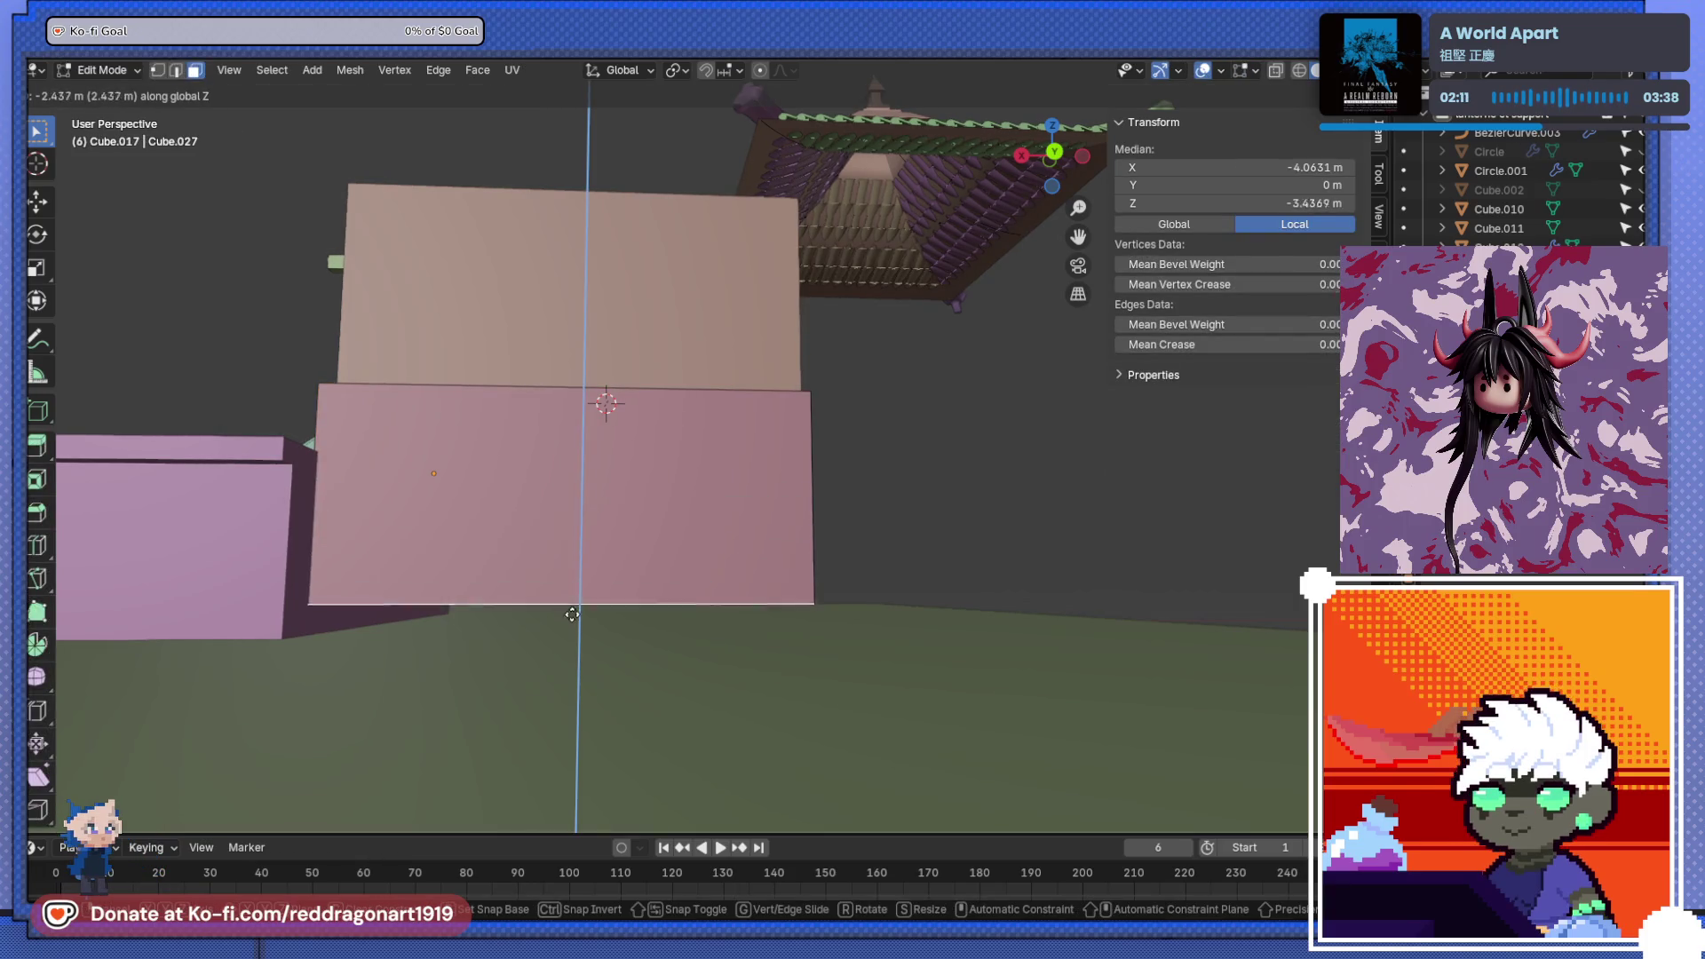
pyautogui.click(575, 636)
pyautogui.moveTo(574, 635)
pyautogui.mouseDown(button='middle')
pyautogui.moveTo(609, 601)
pyautogui.moveTo(820, 636)
pyautogui.moveTo(670, 654)
pyautogui.moveTo(692, 639)
pyautogui.moveTo(822, 648)
pyautogui.moveTo(753, 643)
pyautogui.mouseUp(button='middle')
# - Scale the lower base box up to 1.060
pyautogui.press('s')
pyautogui.click(748, 656)
pyautogui.scroll(-5, 754, 643)
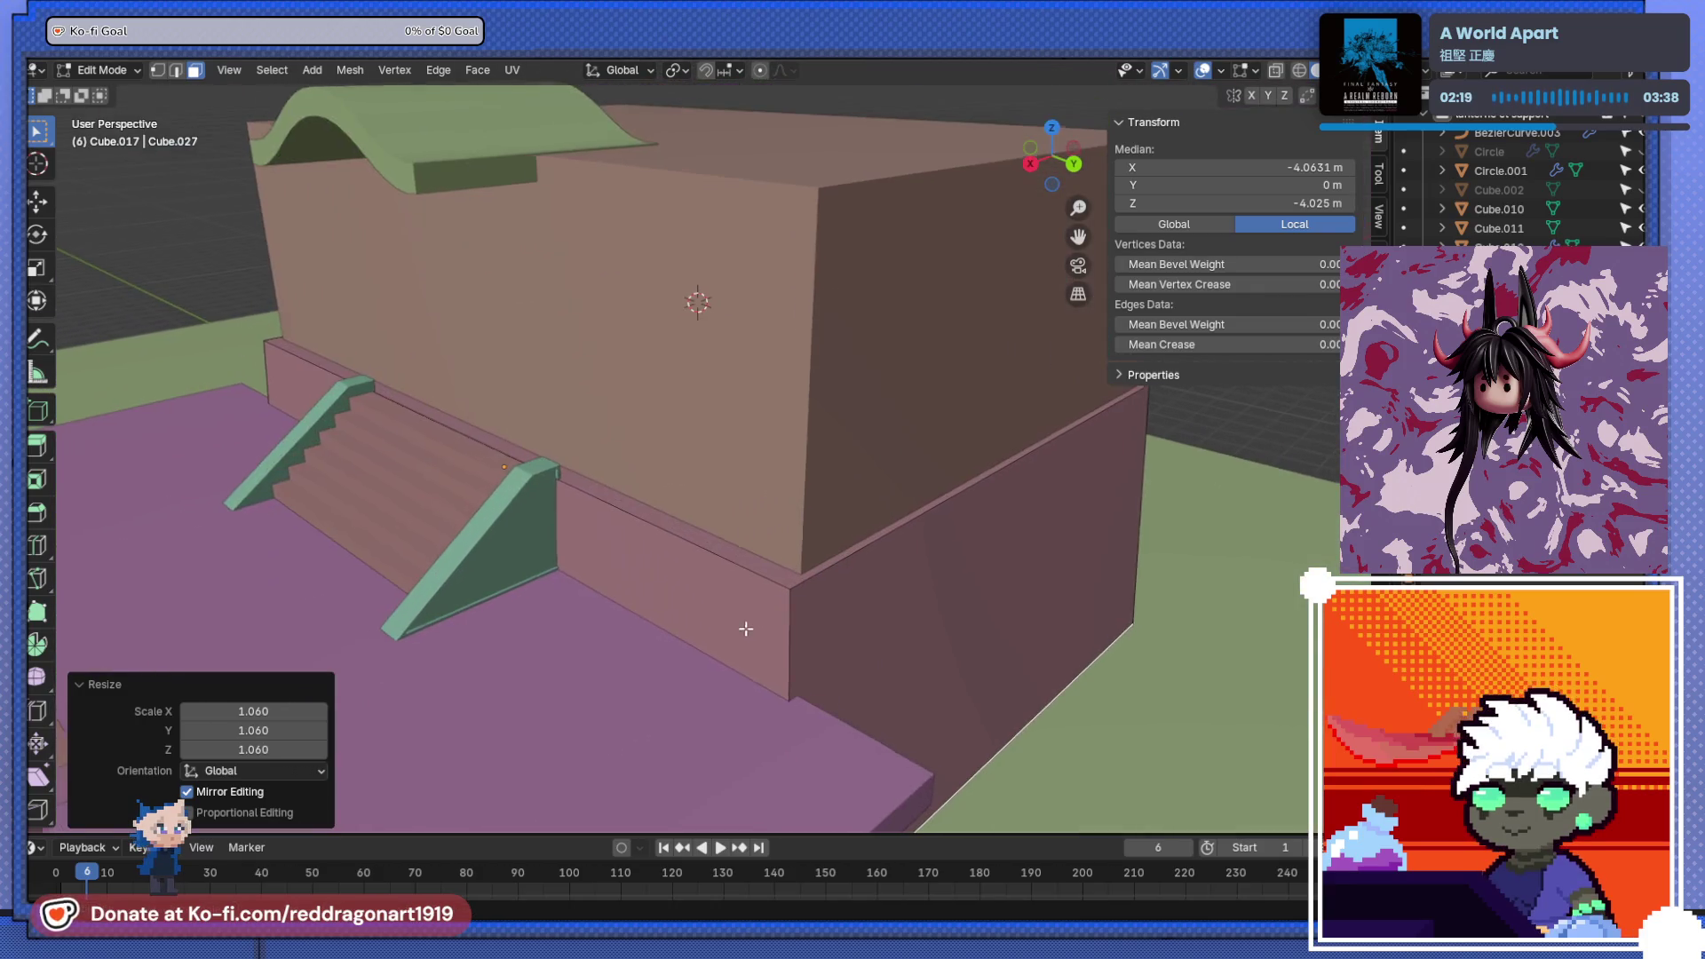
pyautogui.moveTo(728, 429); pyautogui.dragTo(874, 283, button='middle')
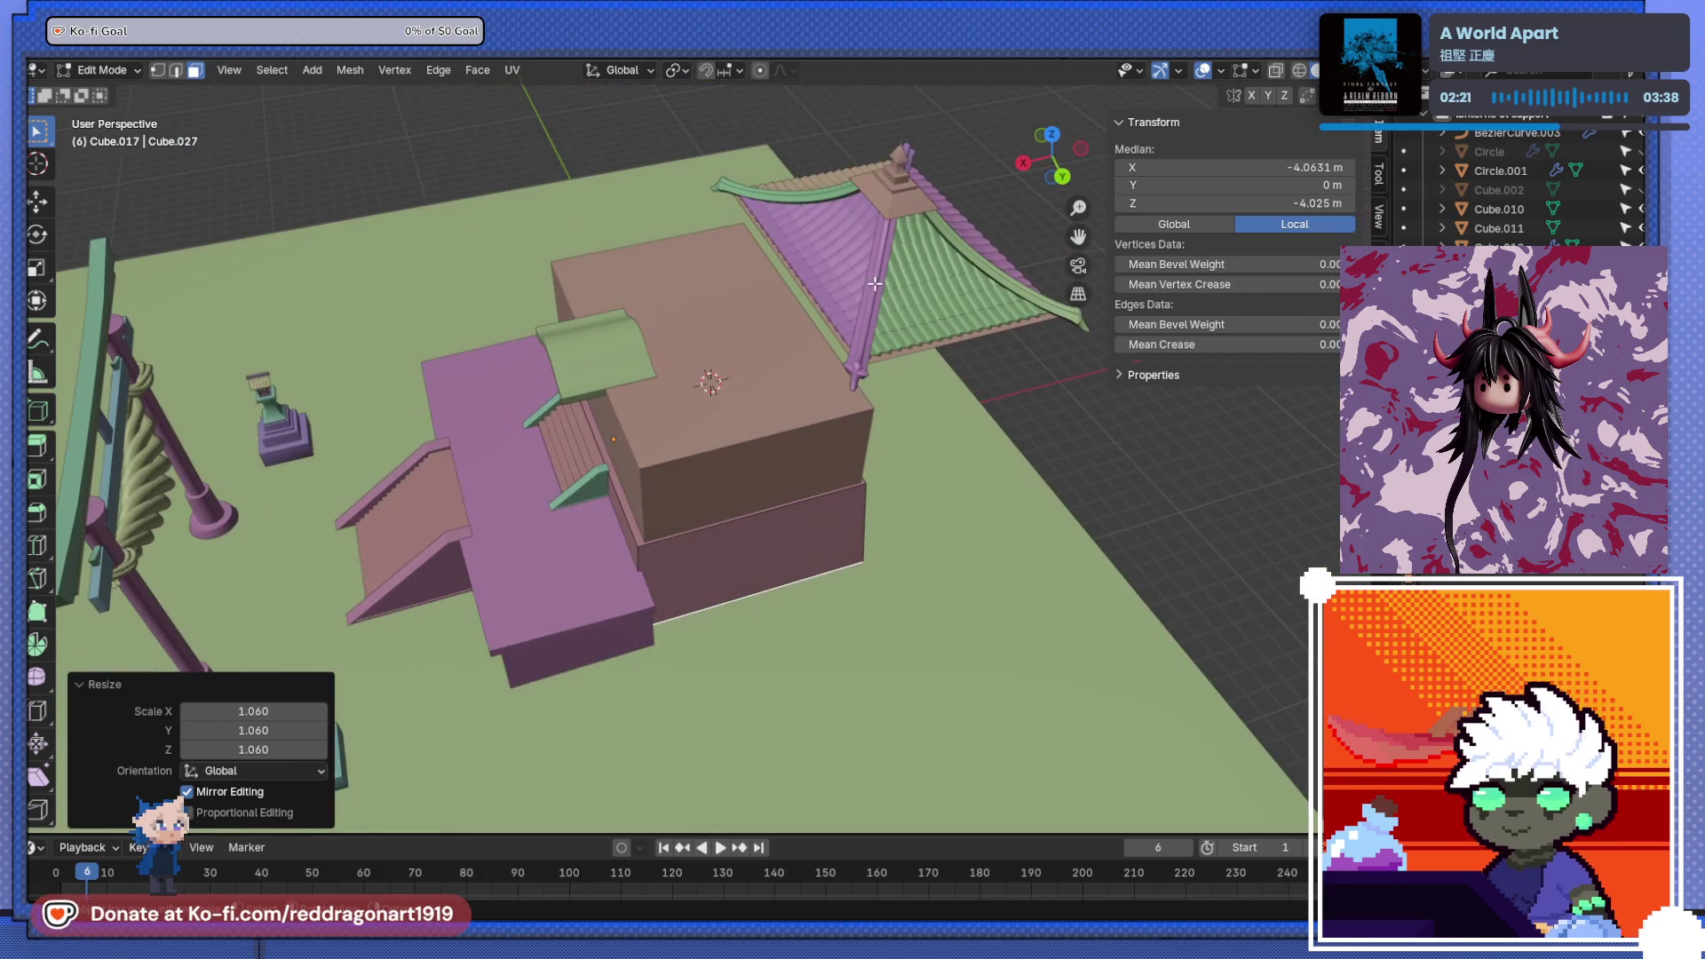
pyautogui.press('Tab')
pyautogui.moveTo(917, 197); pyautogui.dragTo(902, 204, button='middle')
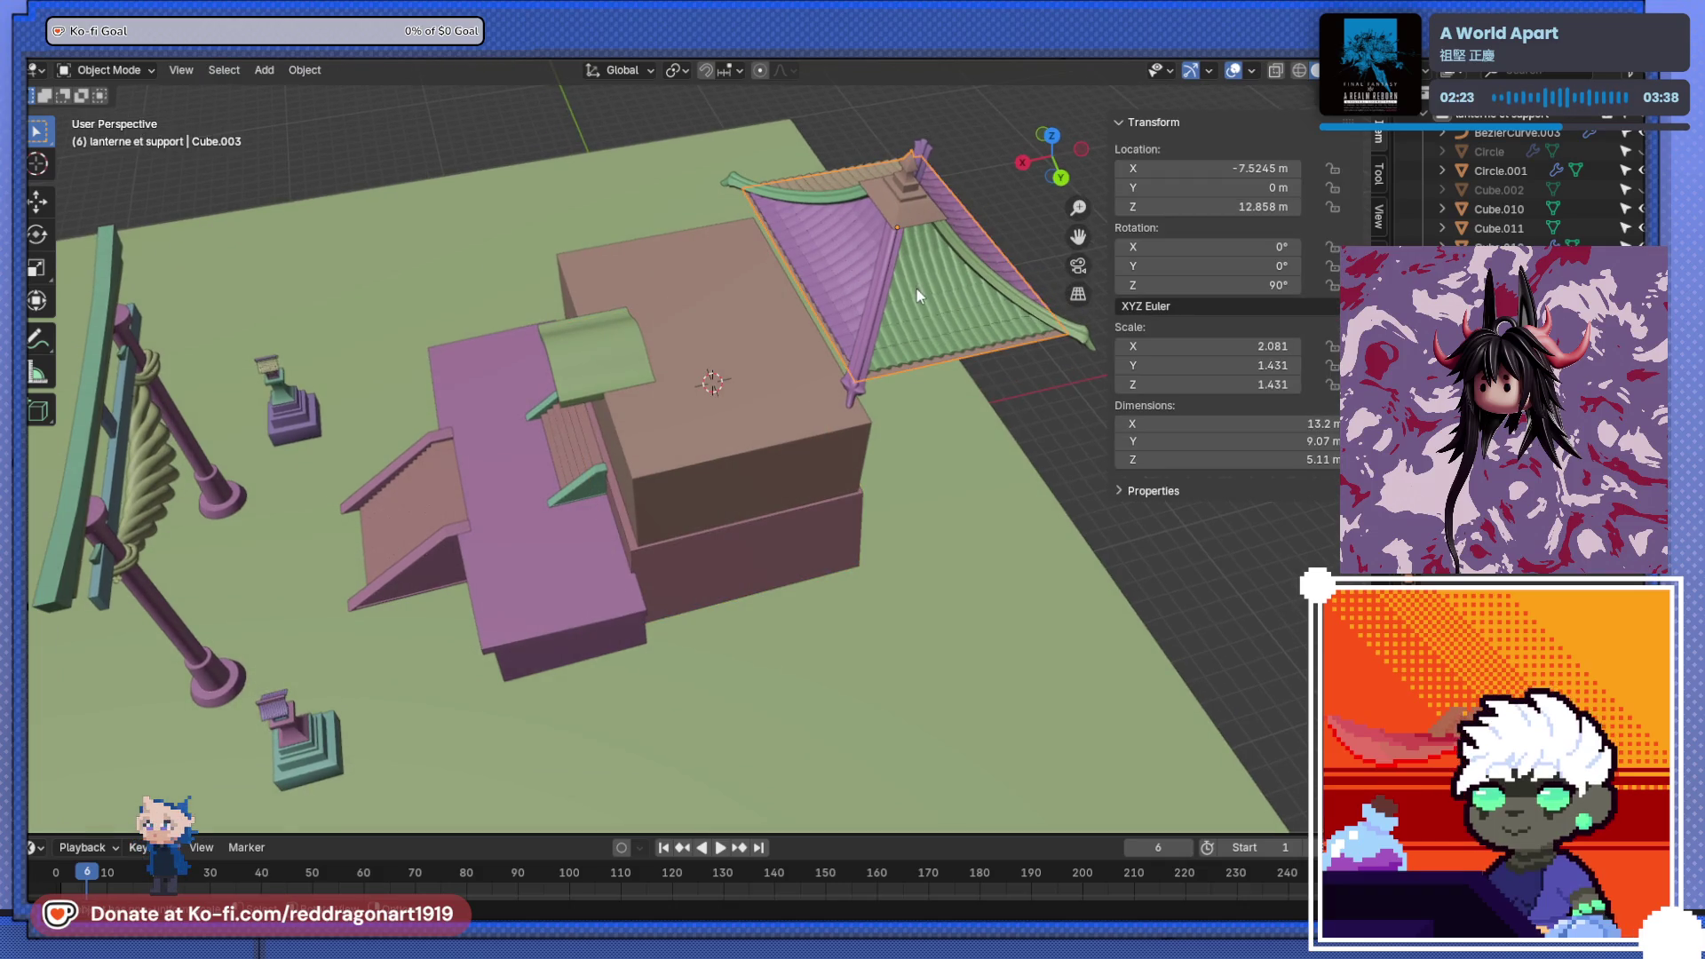
# - Move the roof along X over the shrine body and enlarge it to 1.363
pyautogui.press('KP_1')
pyautogui.press('KP_7')
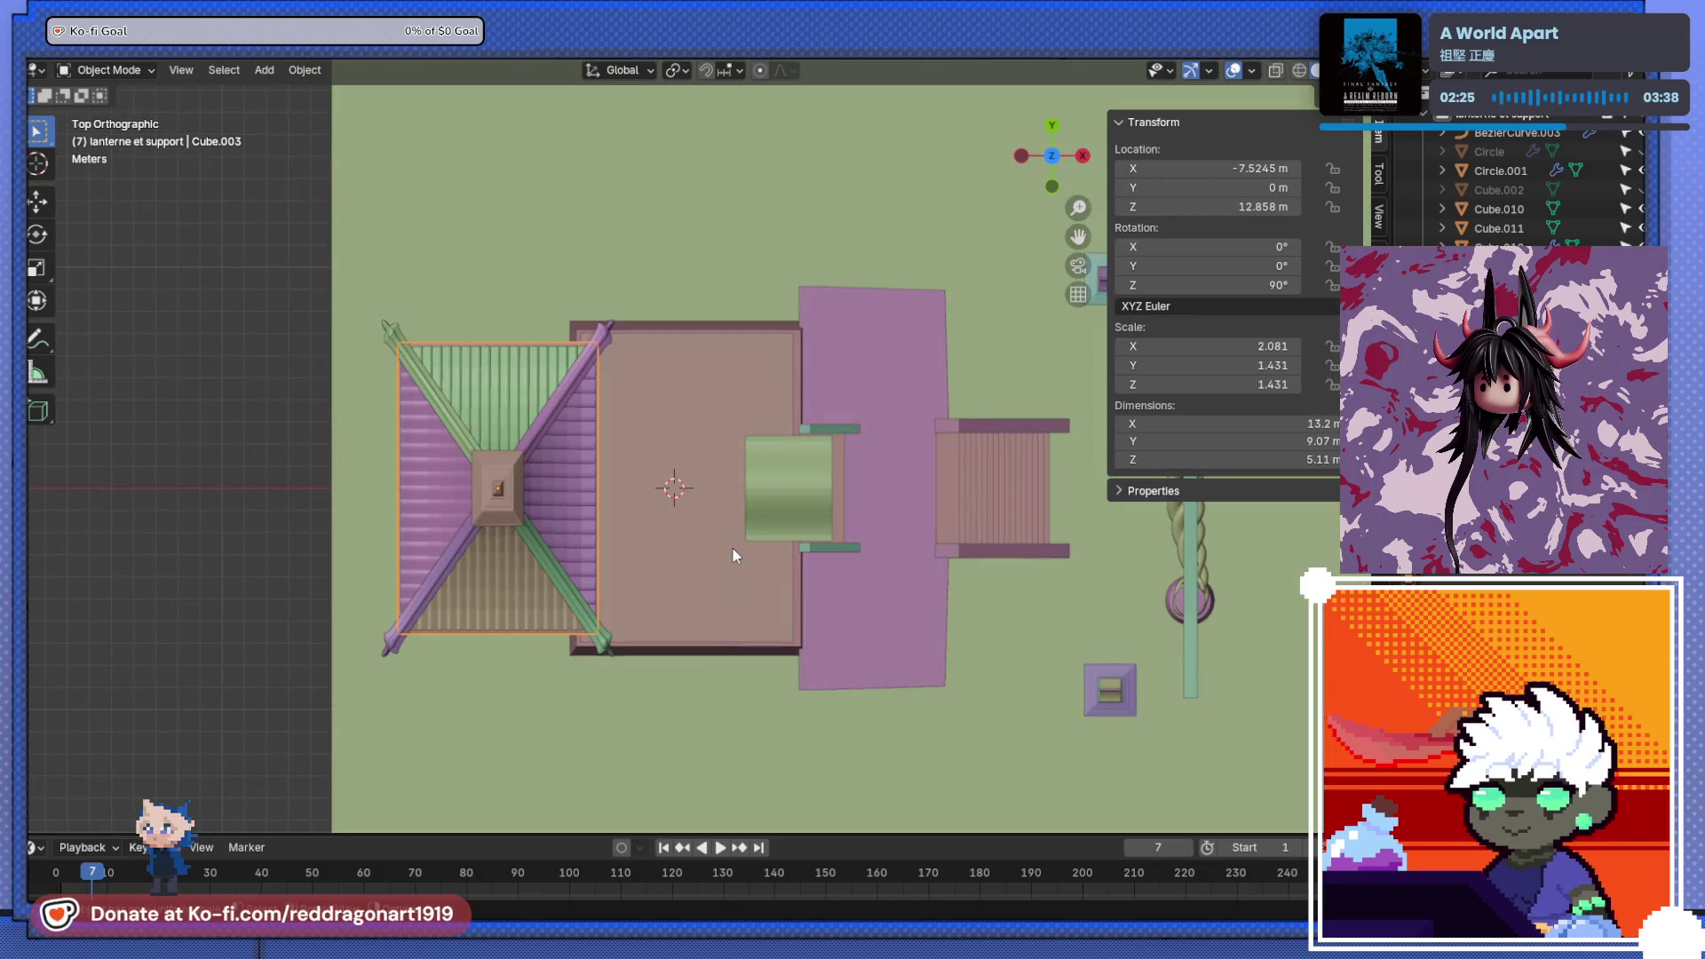
pyautogui.press('g')
pyautogui.press('x')
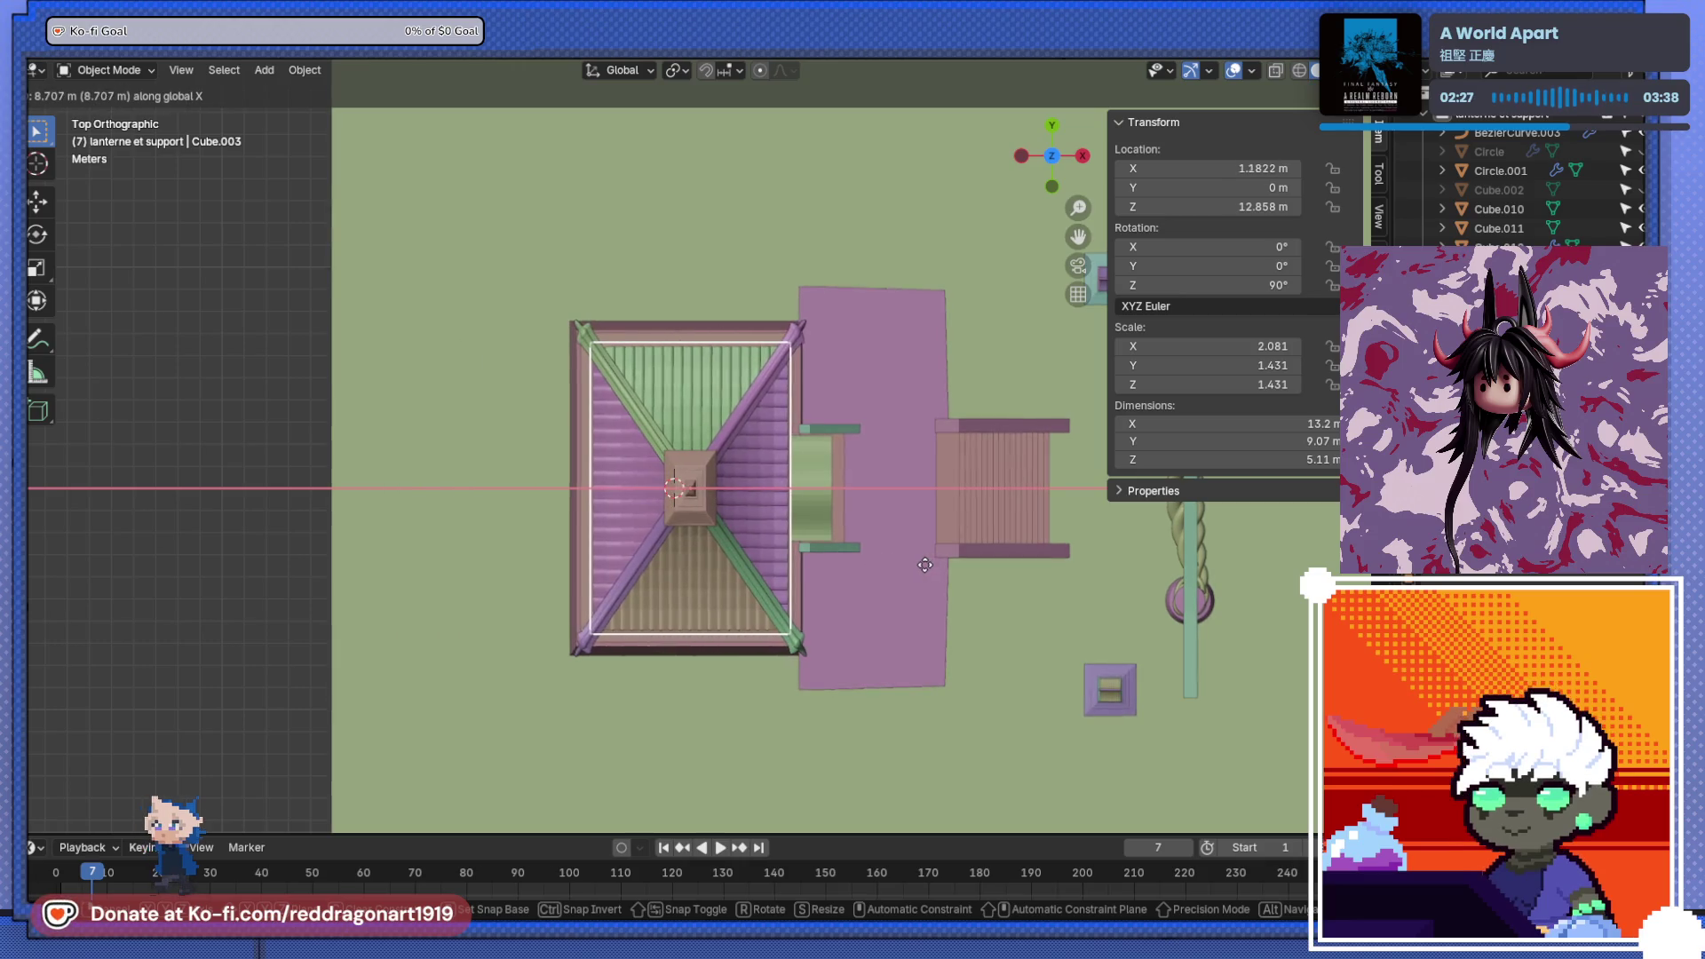
pyautogui.click(925, 565)
pyautogui.moveTo(834, 614); pyautogui.dragTo(685, 430, button='middle')
pyautogui.press('s')
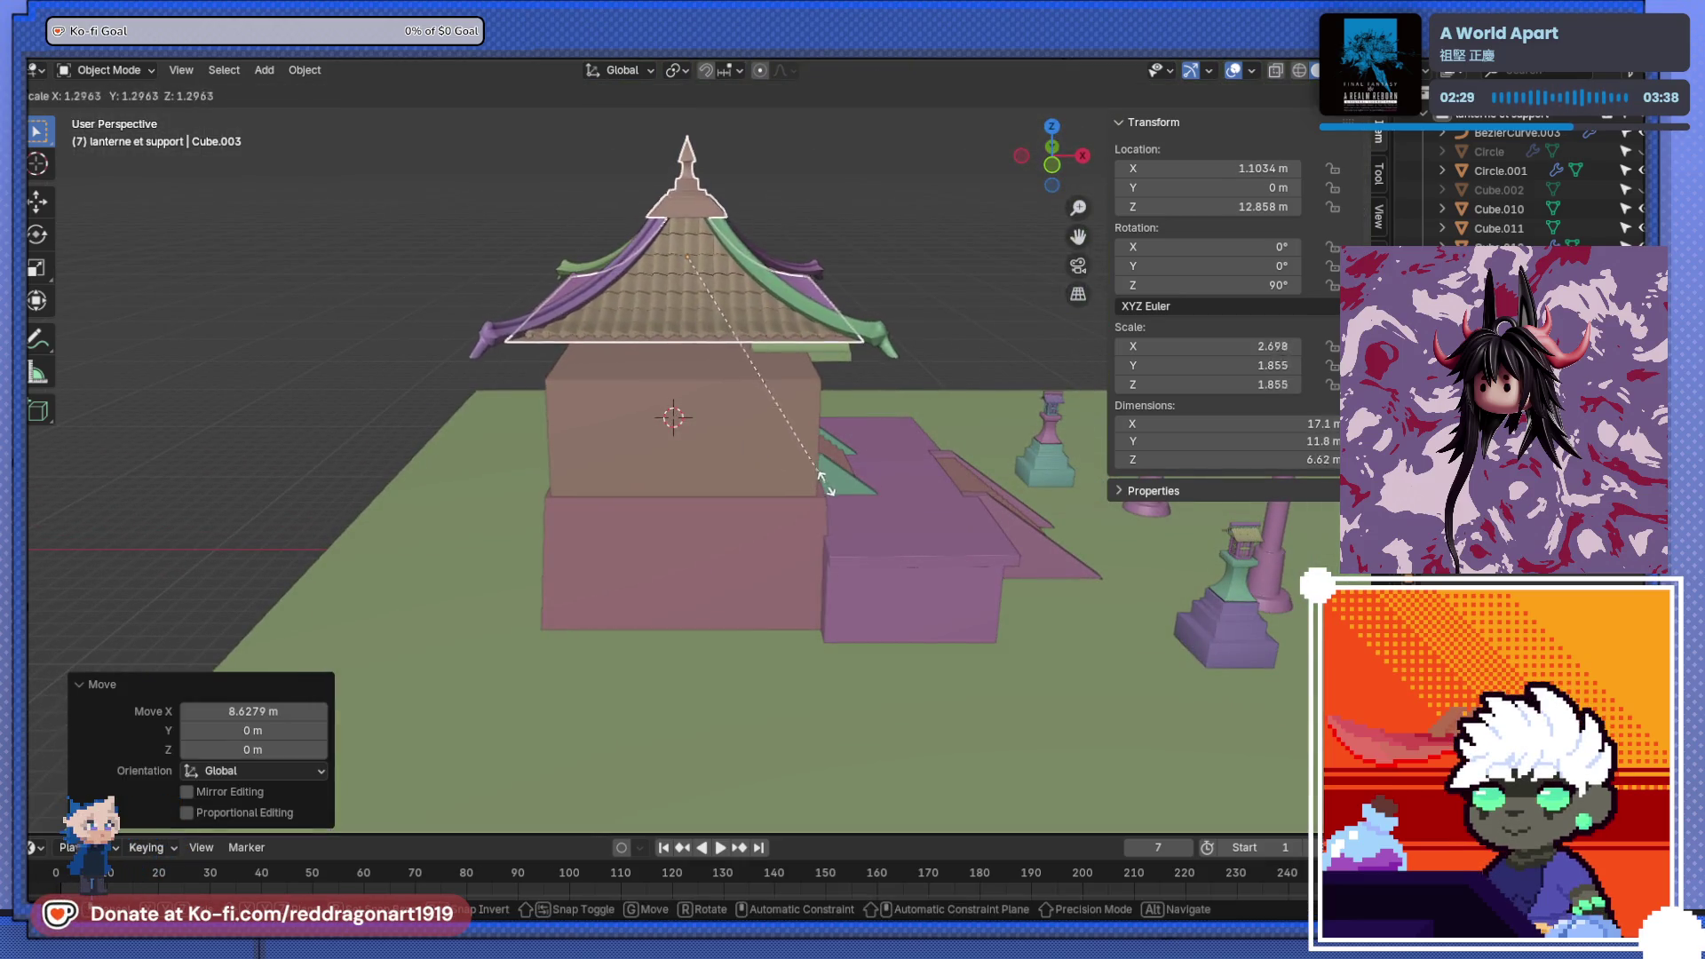
pyautogui.click(856, 493)
# - Lower the roof about 1 m, then a little further
pyautogui.press('KP_3')
pyautogui.moveTo(625, 482); pyautogui.dragTo(659, 429, button='middle')
pyautogui.scroll(4, 659, 429)
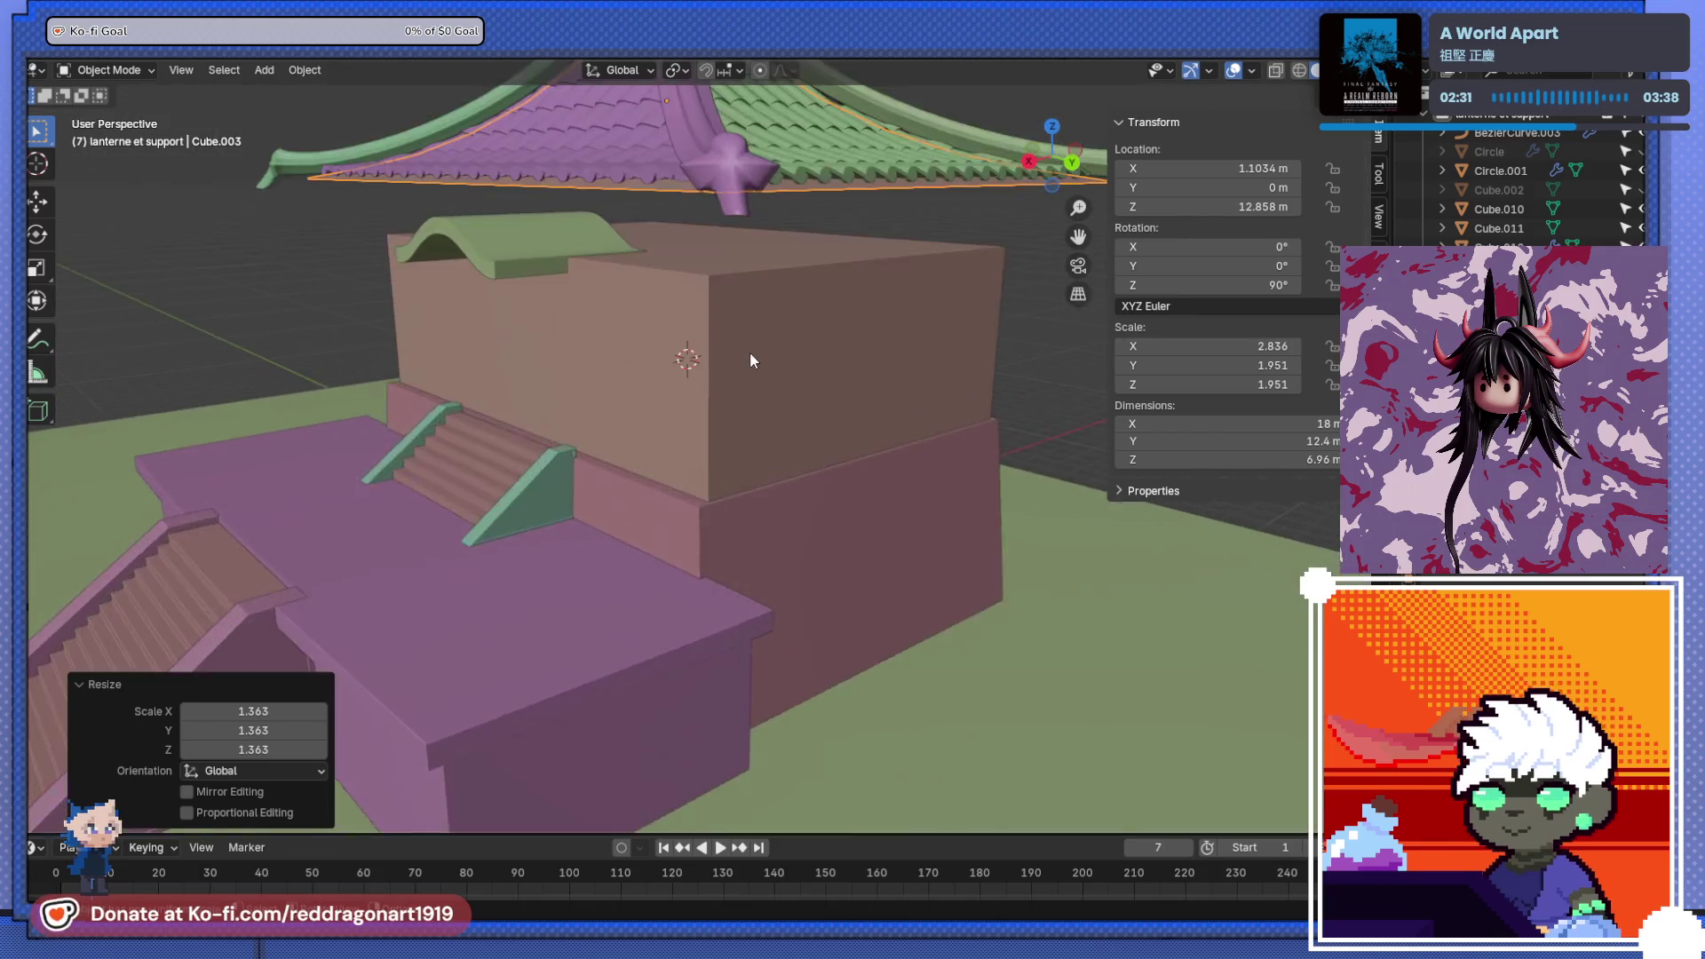
pyautogui.moveTo(749, 351); pyautogui.dragTo(774, 441, button='middle')
pyautogui.press('g')
pyautogui.press('z')
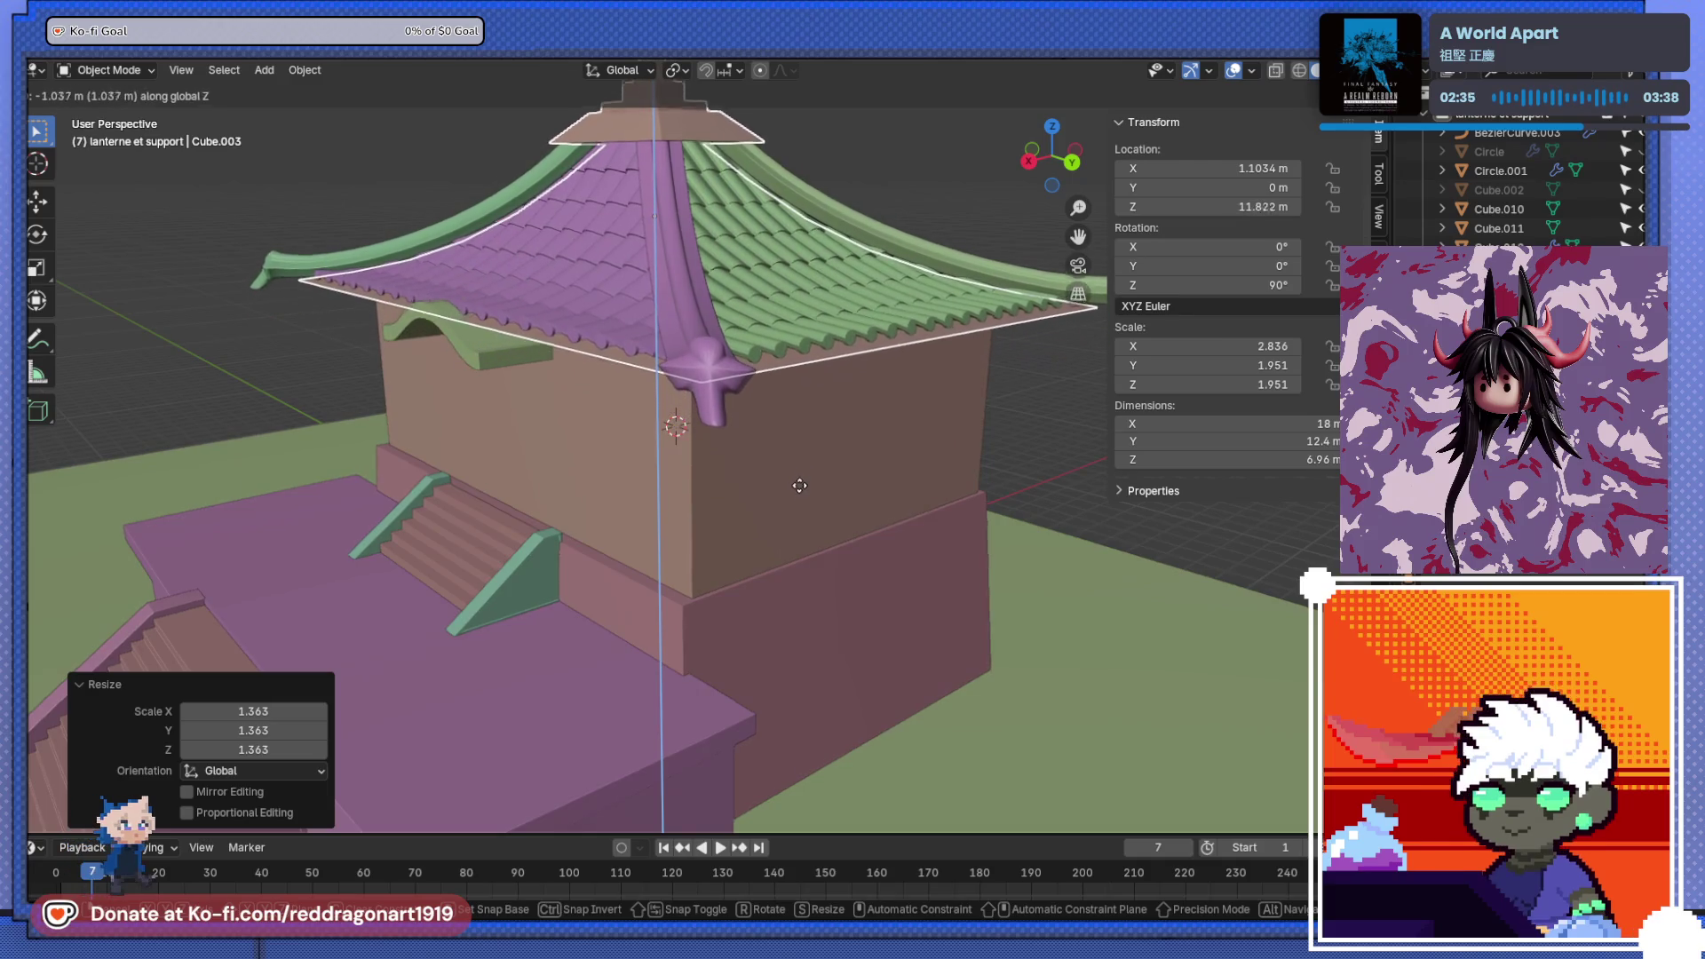
pyautogui.click(796, 484)
pyautogui.moveTo(796, 485)
pyautogui.mouseDown(button='middle')
pyautogui.moveTo(835, 435)
pyautogui.moveTo(821, 447)
pyautogui.mouseUp(button='middle')
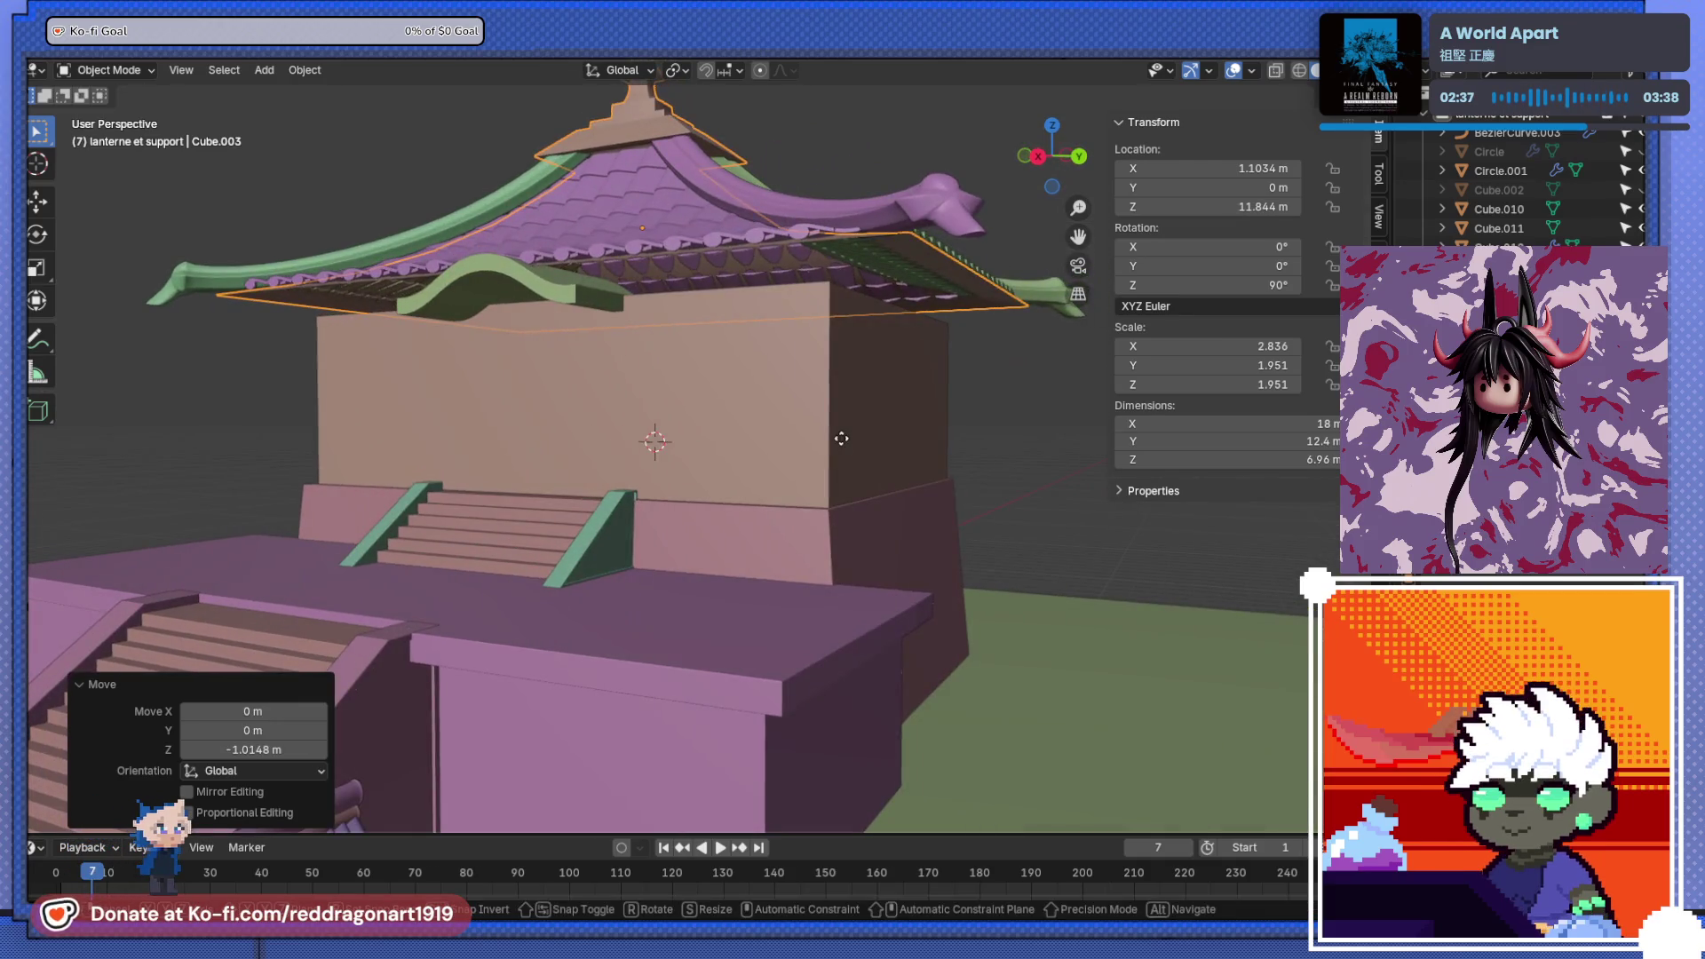
pyautogui.press('g')
pyautogui.press('z')
pyautogui.click(802, 455)
# - Lower the entrance canopy on the shrine wall by 0.94 m
pyautogui.click(520, 272)
pyautogui.press('g')
pyautogui.press('z')
pyautogui.click(530, 316)
pyautogui.moveTo(531, 316)
pyautogui.mouseDown(button='middle')
pyautogui.moveTo(721, 378)
pyautogui.moveTo(572, 375)
pyautogui.moveTo(586, 359)
pyautogui.mouseUp(button='middle')
# - Raise the roof about 1.9 m so it sits at Z 12.904 m
pyautogui.click(647, 152)
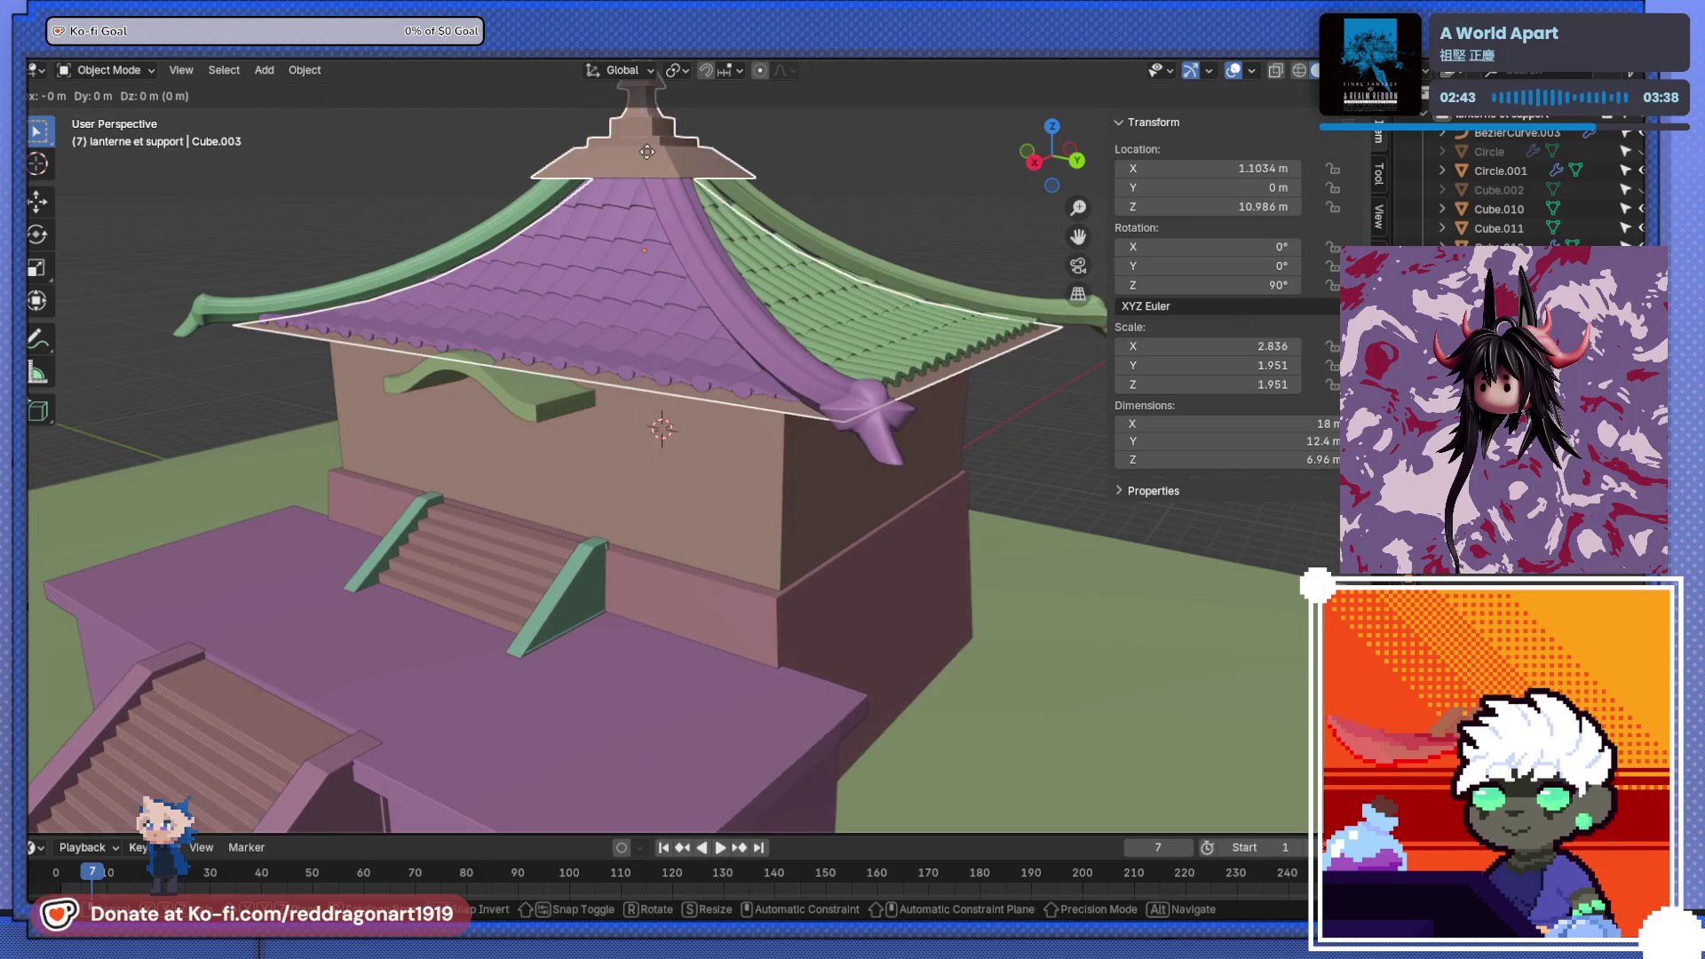
pyautogui.press('g')
pyautogui.press('z')
pyautogui.click(649, 98)
pyautogui.moveTo(648, 98); pyautogui.dragTo(700, 323, button='middle')
pyautogui.scroll(5, 701, 326)
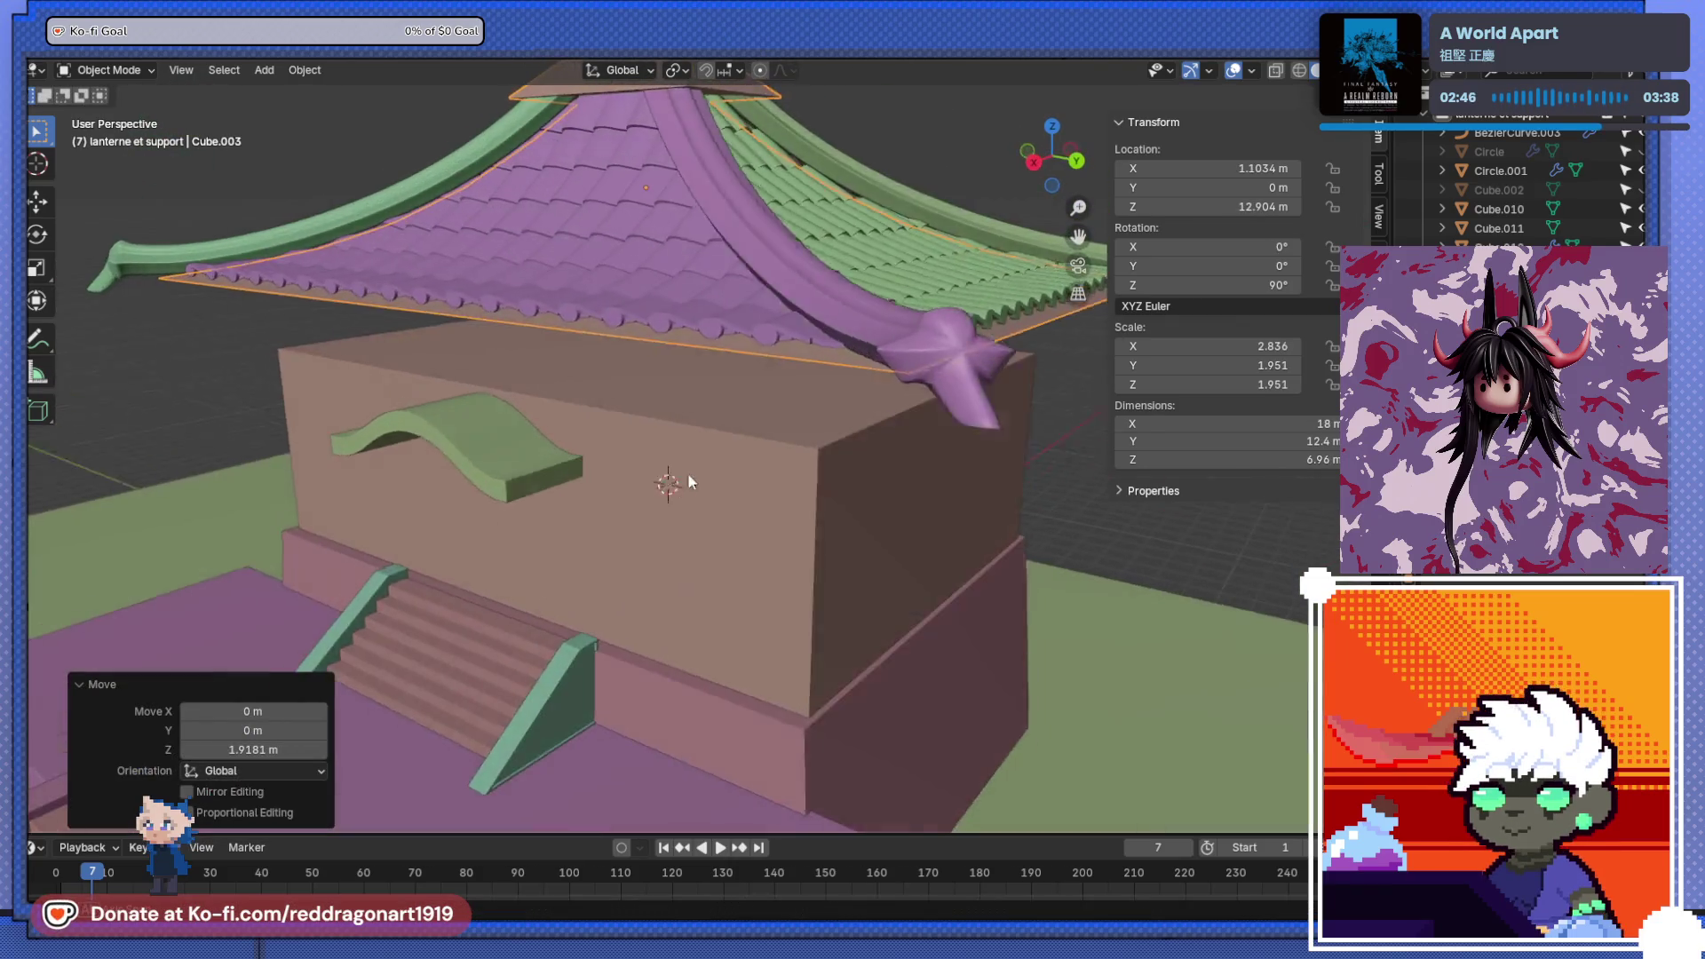
pyautogui.click(680, 396)
pyautogui.press('Tab')
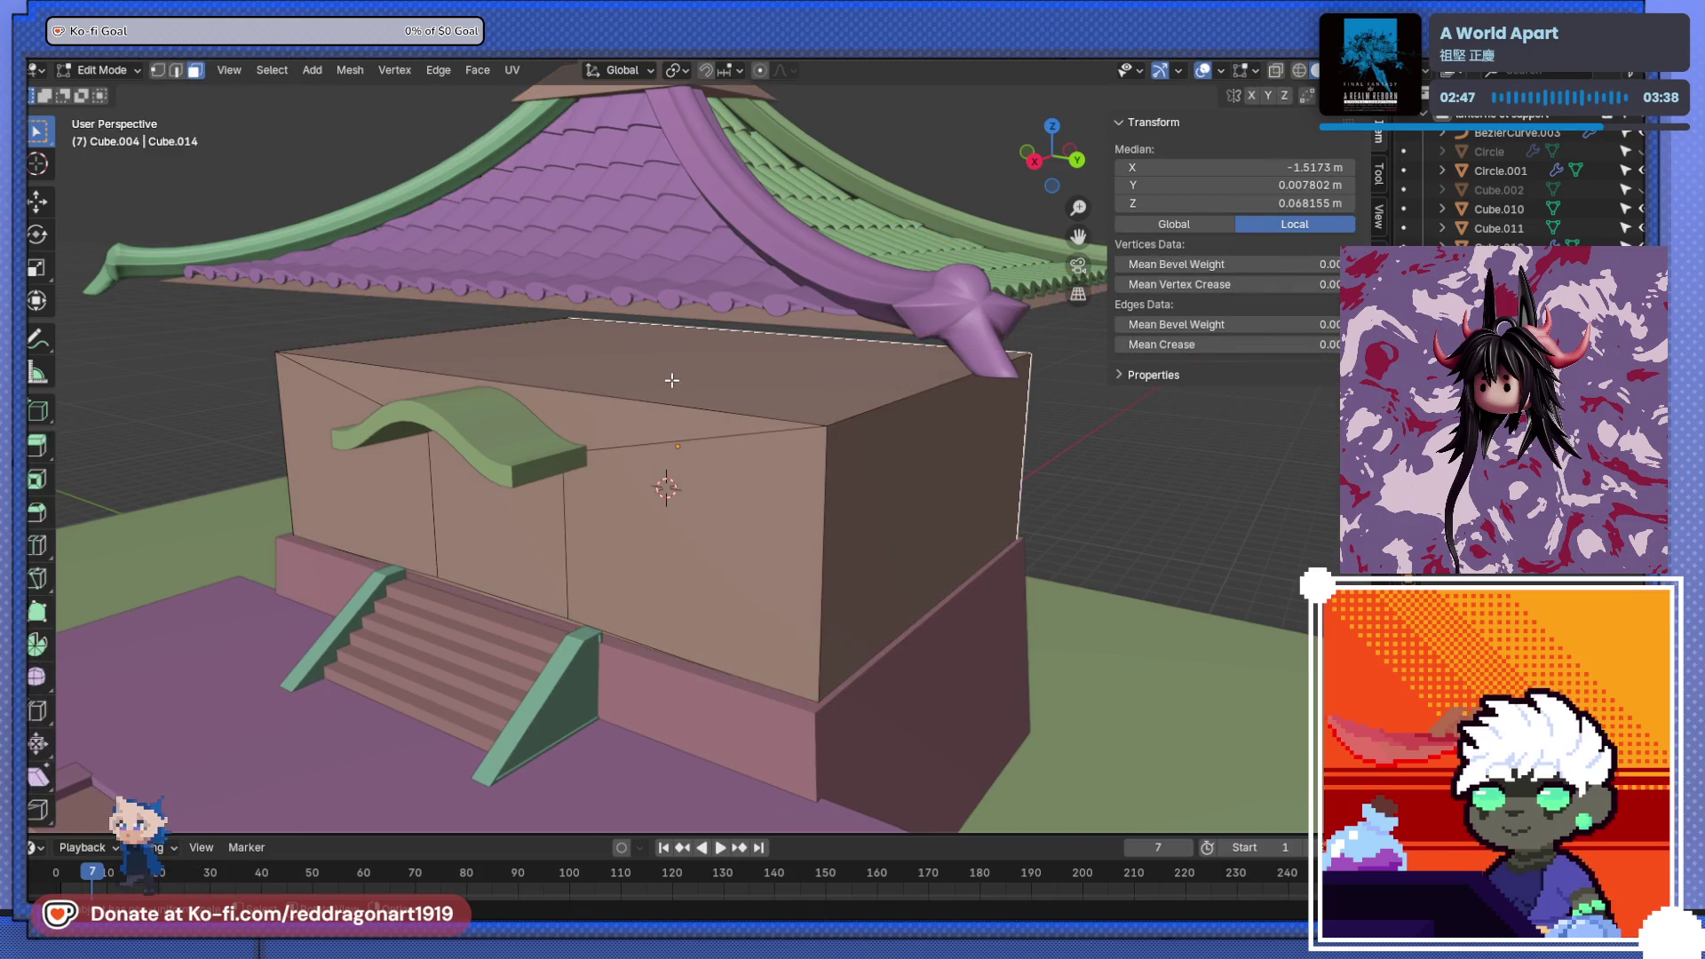
# - Raise the shrine body's top face 1.52 m, then further up toward the roof
pyautogui.click(680, 399)
pyautogui.press('g')
pyautogui.press('z')
pyautogui.click(667, 313)
pyautogui.moveTo(631, 346)
pyautogui.mouseDown(button='middle')
pyautogui.moveTo(396, 331)
pyautogui.moveTo(466, 325)
pyautogui.moveTo(499, 411)
pyautogui.moveTo(503, 507)
pyautogui.moveTo(726, 434)
pyautogui.mouseUp(button='middle')
pyautogui.press('g')
pyautogui.press('z')
pyautogui.click(476, 305)
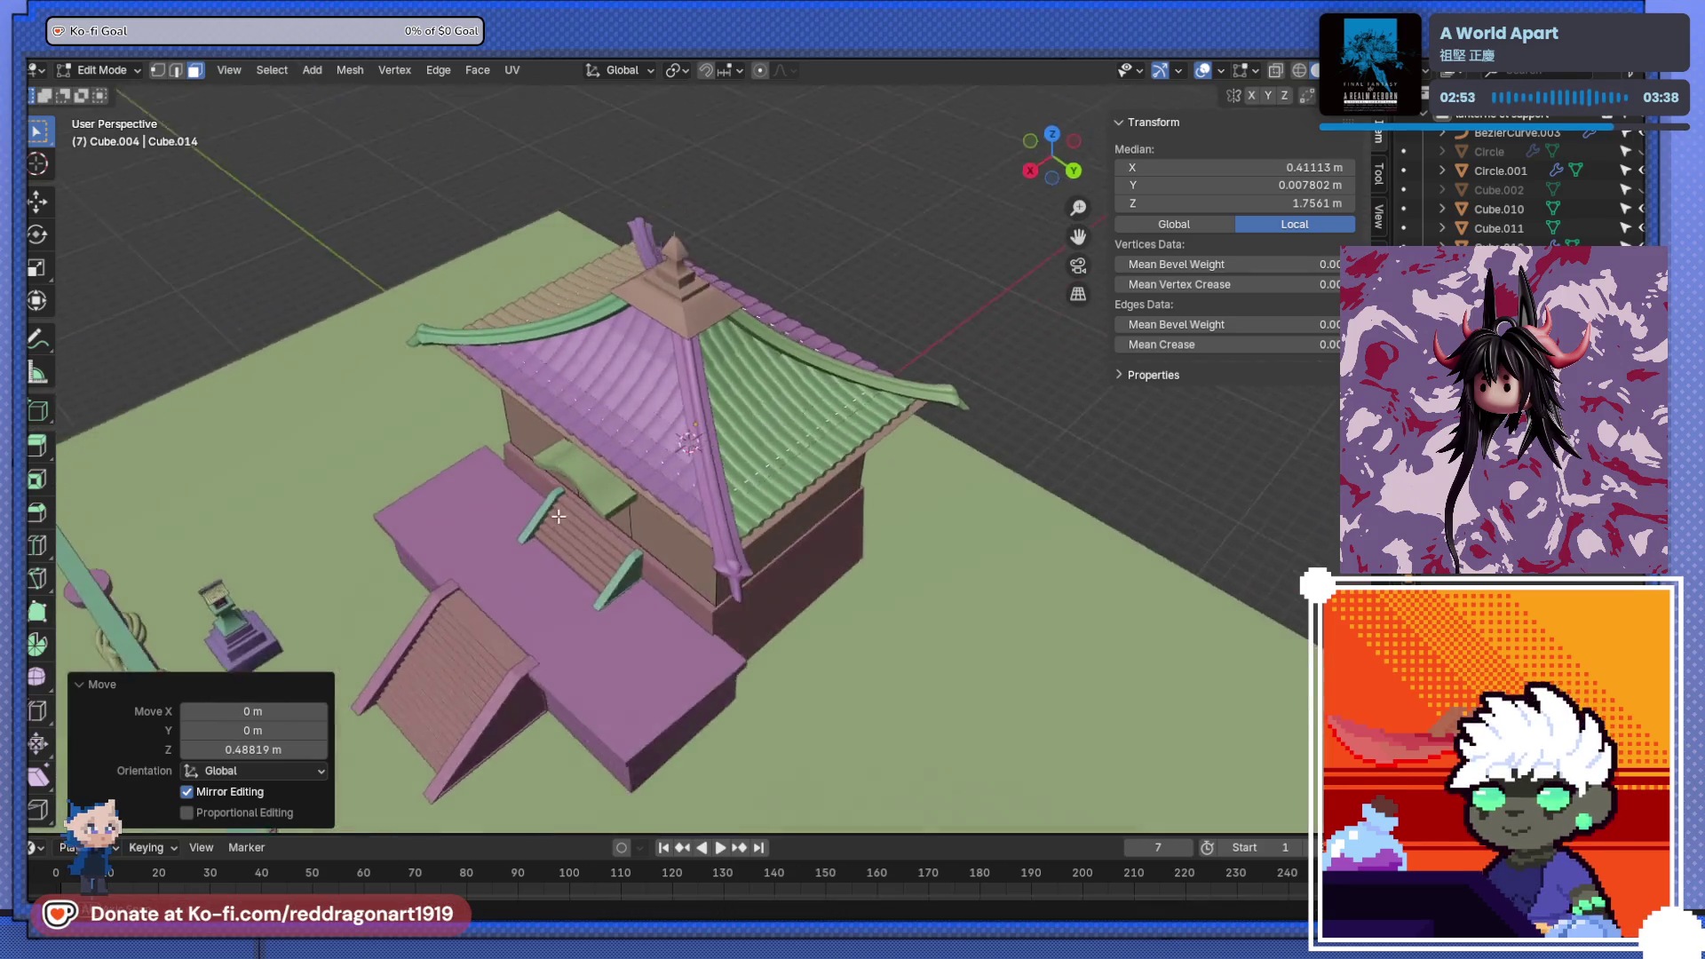
pyautogui.scroll(5, 727, 434)
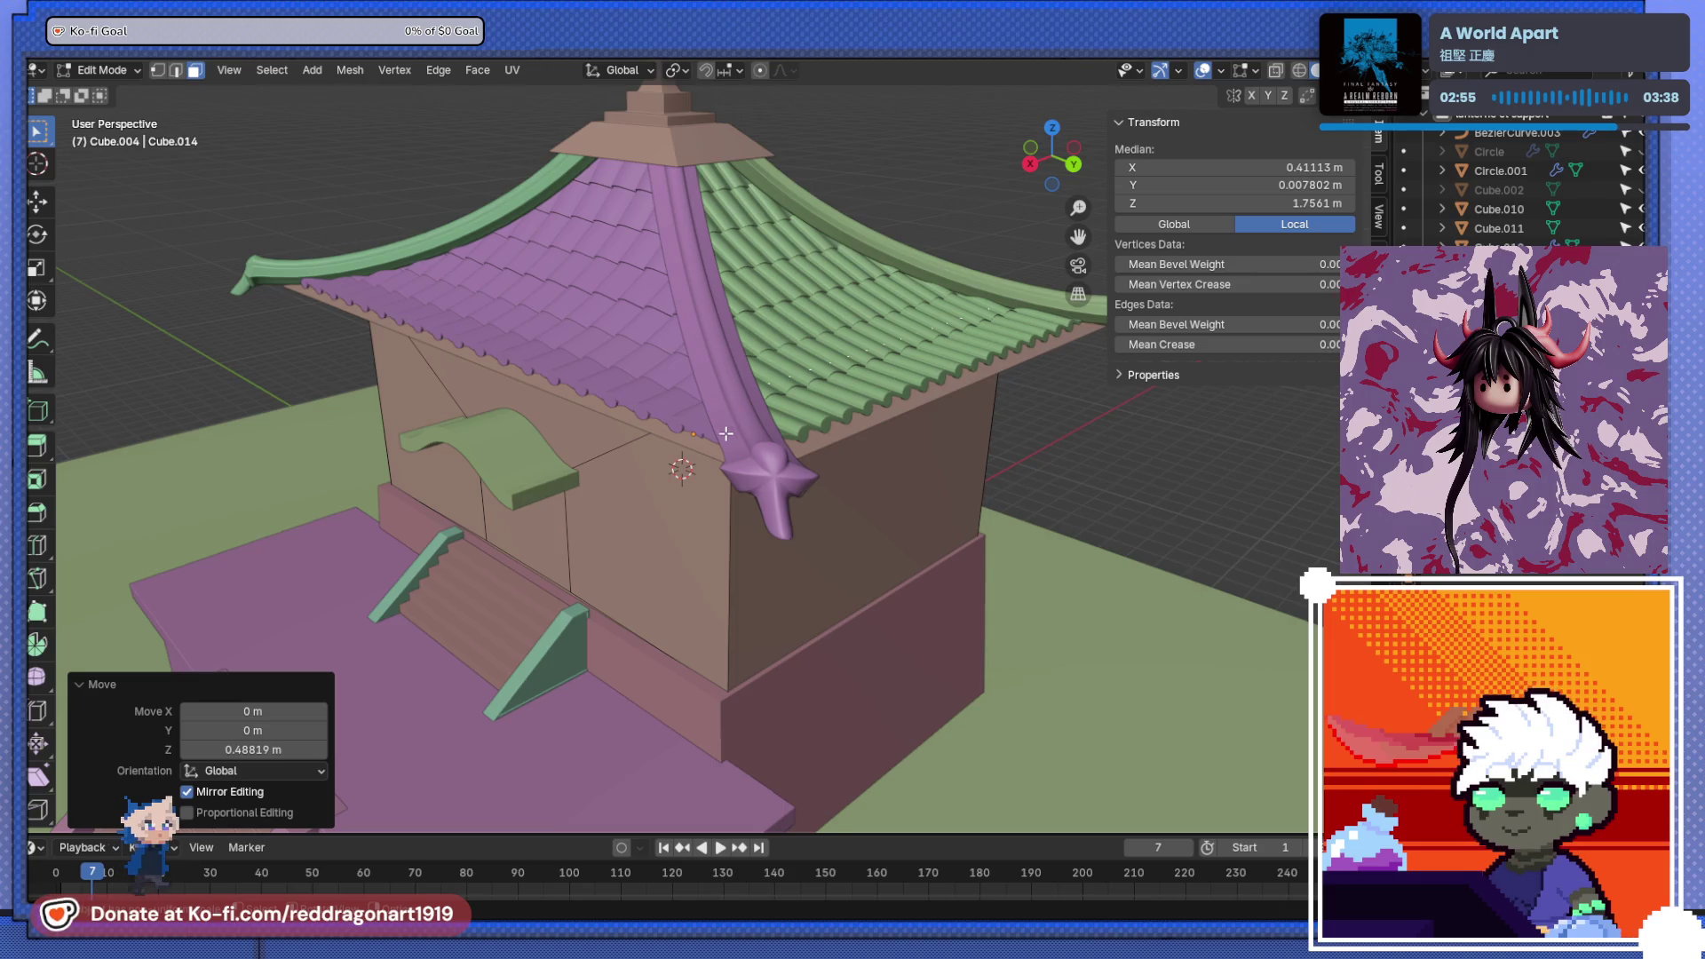
pyautogui.scroll(-5, 726, 433)
# - Scale the top face to 0.979 and lower it slightly to sit under the roof
pyautogui.press('s')
pyautogui.click(706, 411)
pyautogui.scroll(5, 706, 411)
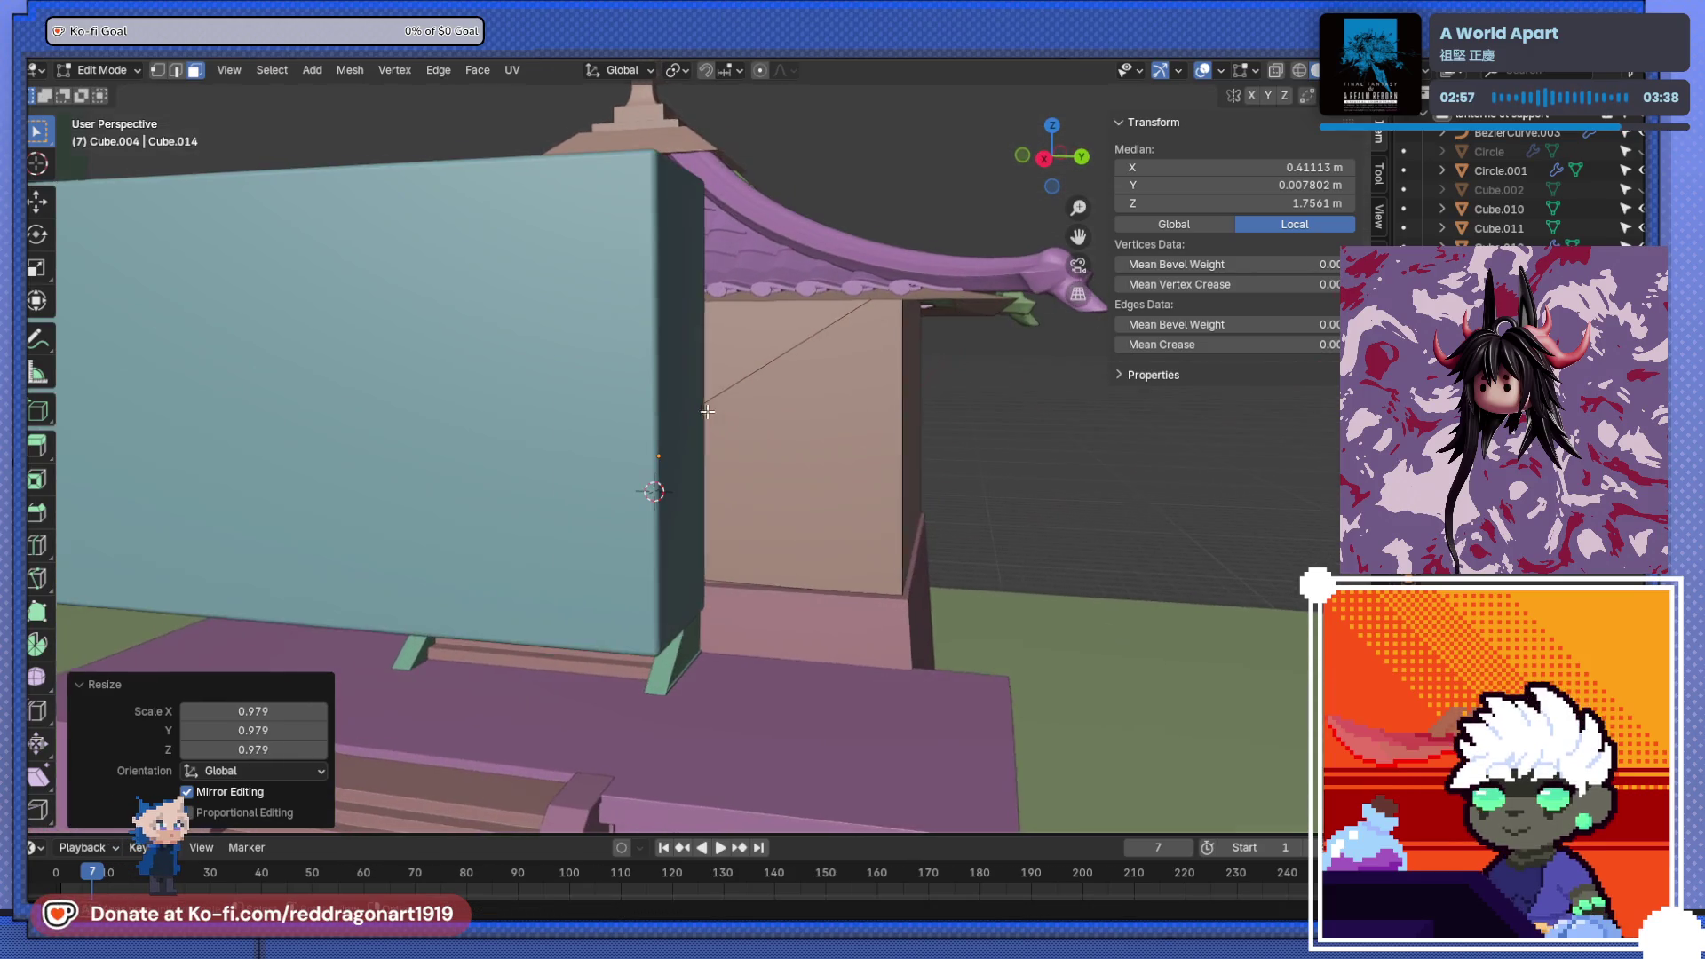
pyautogui.press('g')
pyautogui.keyDown('alt'); pyautogui.scroll(-5, 707, 411); pyautogui.keyUp('alt')
pyautogui.keyDown('alt'); pyautogui.moveTo(706, 411); pyautogui.dragTo(660, 405, button='middle'); pyautogui.keyUp('alt')
pyautogui.keyDown('alt'); pyautogui.scroll(3, 659, 406); pyautogui.keyUp('alt')
pyautogui.press('z')
pyautogui.click(659, 416)
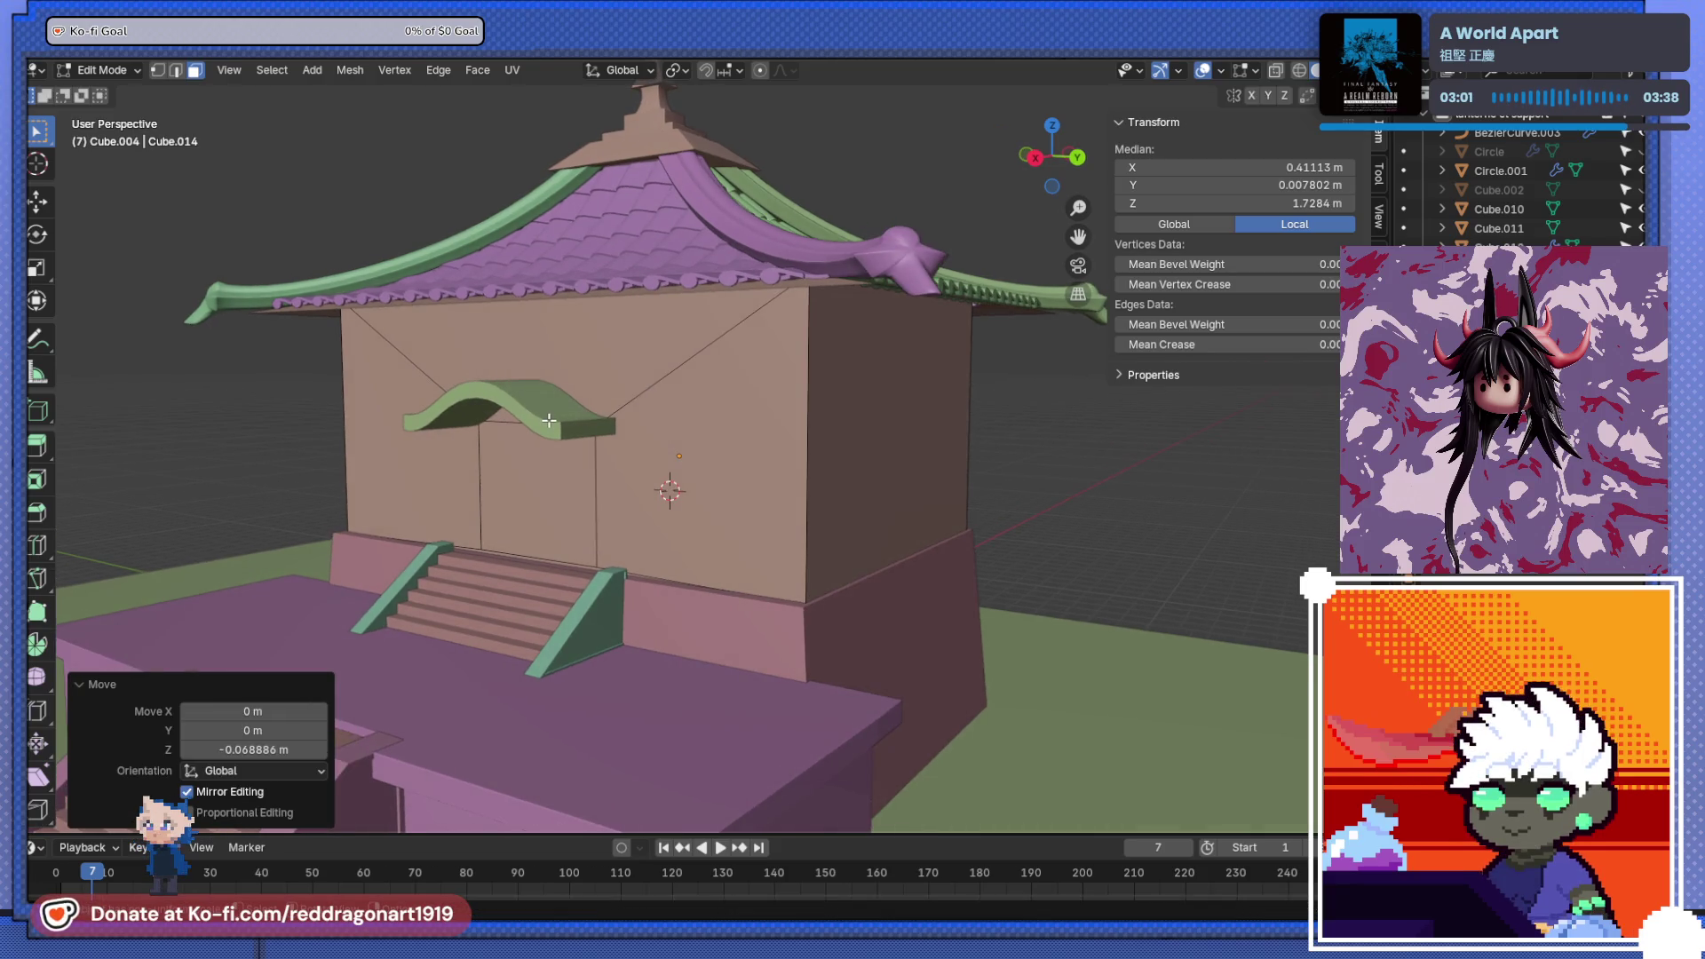
pyautogui.press('Tab')
pyautogui.click(548, 408)
# - Enlarge the entrance canopy to 1.411 and widen it along Y
pyautogui.press('s')
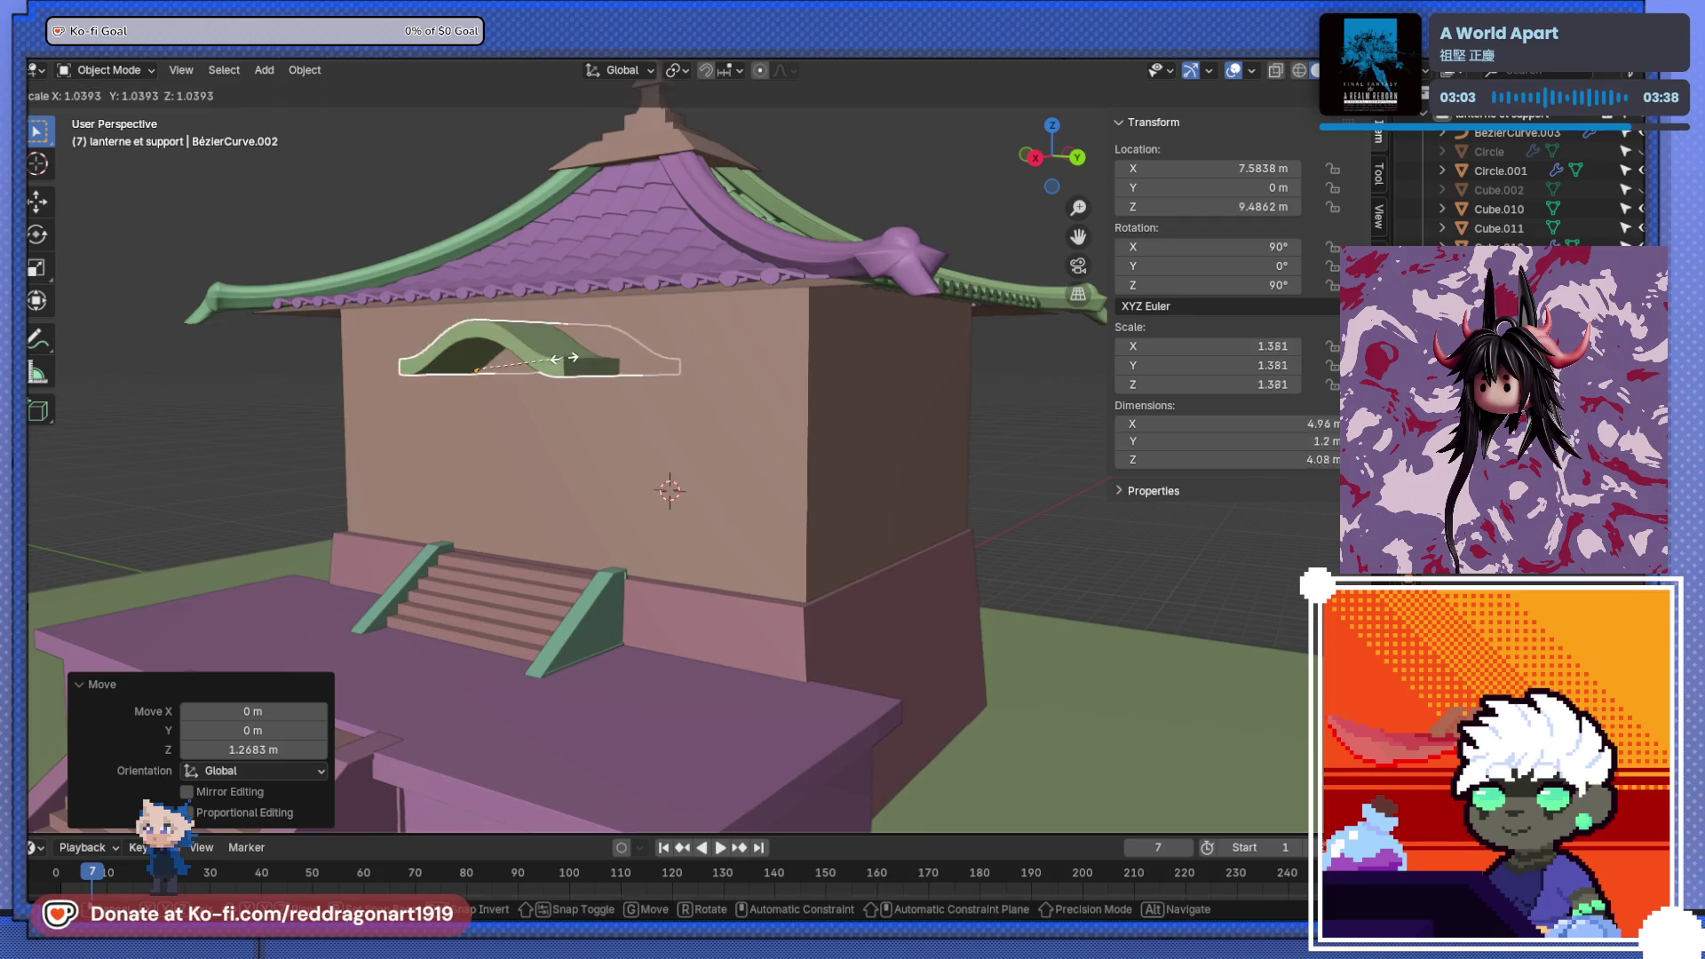
pyautogui.click(596, 369)
pyautogui.press('KP_3')
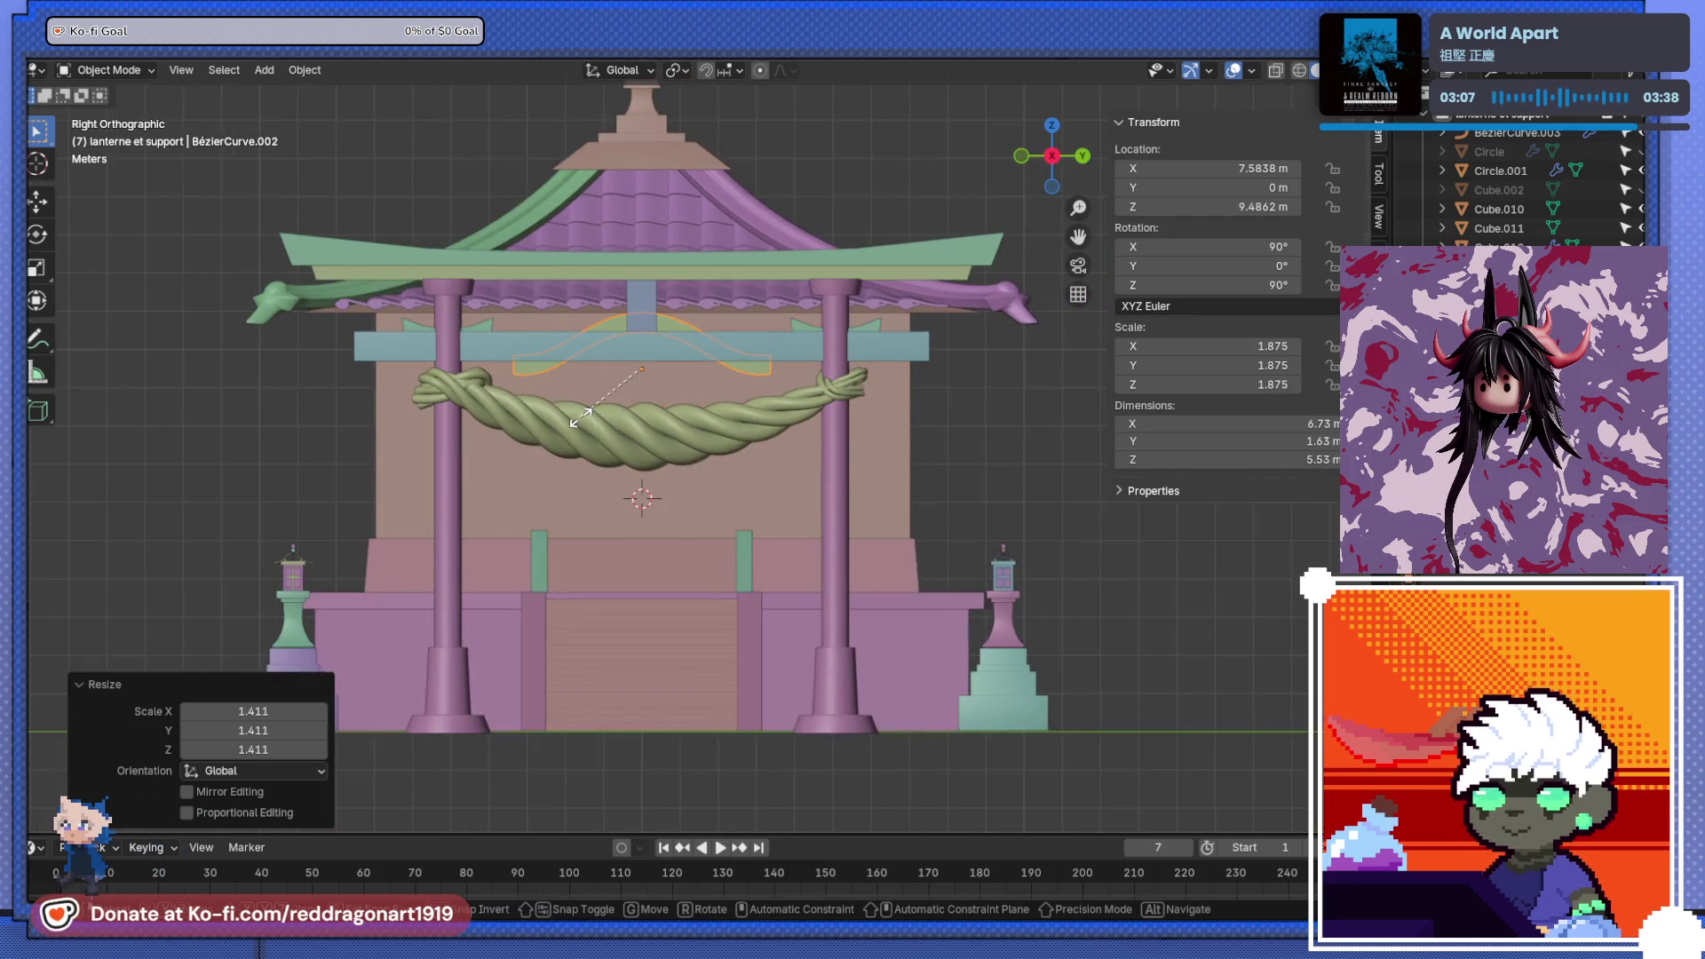
pyautogui.press('s')
pyautogui.press('x')
pyautogui.press('y')
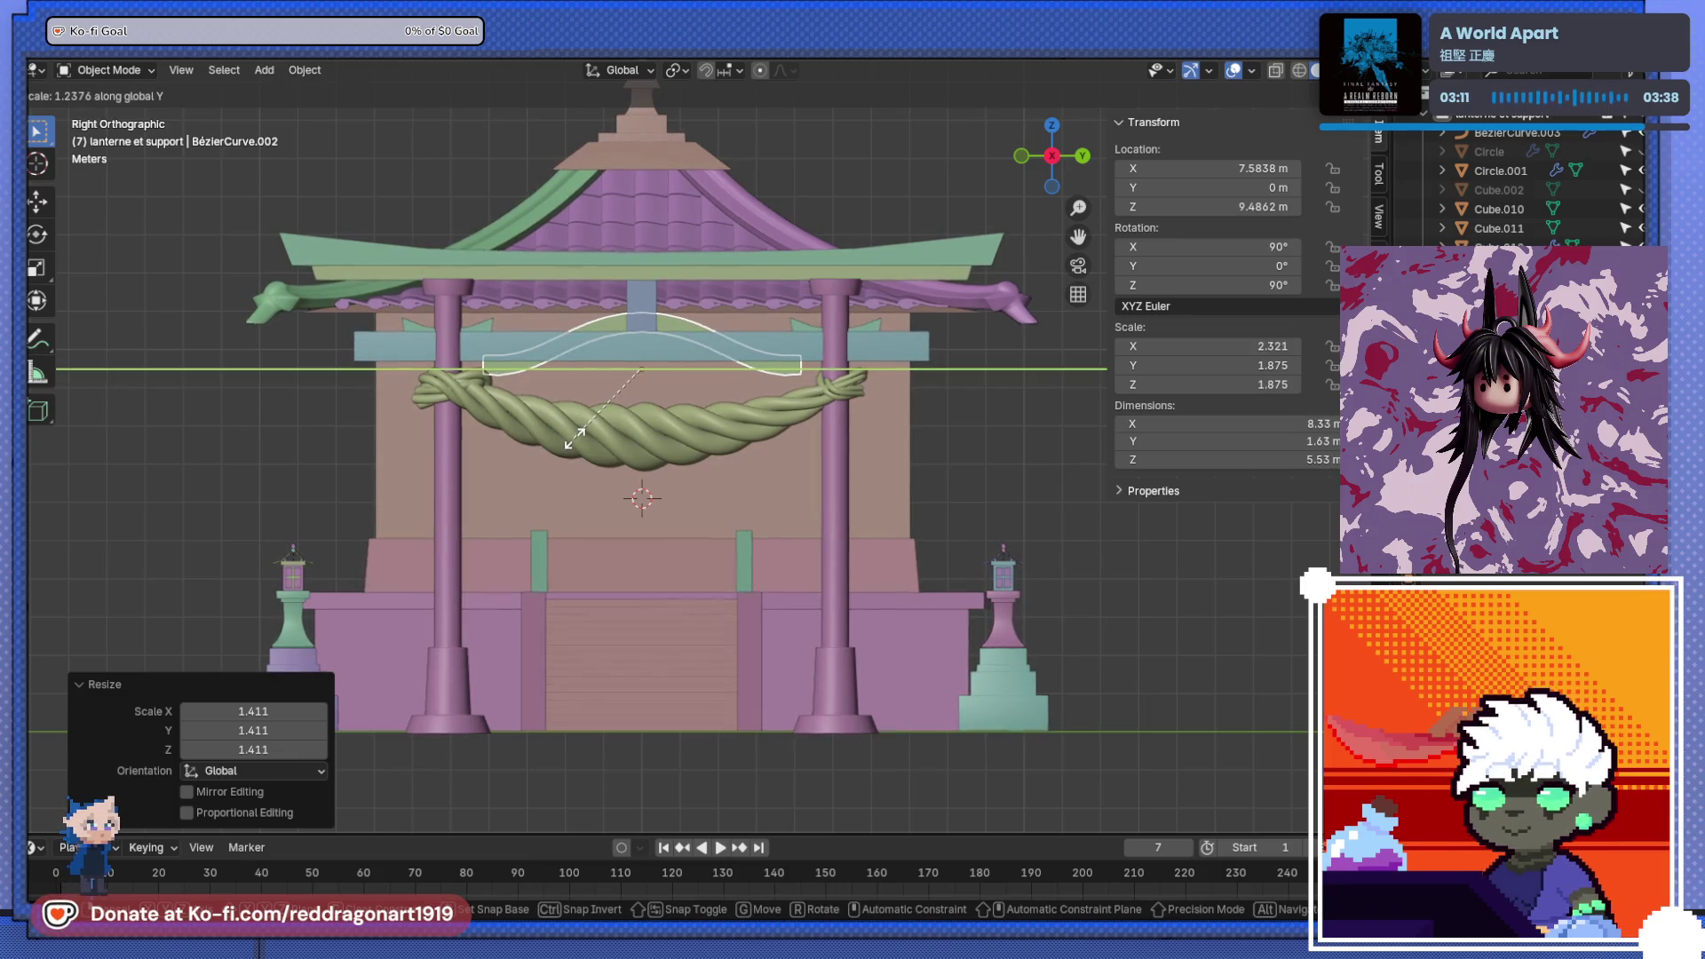
pyautogui.click(573, 449)
# - Shift the canopy 1.78 m along X against the shrine front
pyautogui.moveTo(573, 451)
pyautogui.mouseDown(button='middle')
pyautogui.moveTo(664, 460)
pyautogui.moveTo(455, 515)
pyautogui.moveTo(346, 458)
pyautogui.moveTo(439, 480)
pyautogui.moveTo(421, 491)
pyautogui.moveTo(616, 444)
pyautogui.moveTo(618, 403)
pyautogui.moveTo(570, 557)
pyautogui.moveTo(551, 505)
pyautogui.moveTo(616, 514)
pyautogui.mouseUp(button='middle')
pyautogui.press('g')
pyautogui.press('x')
pyautogui.click(420, 512)
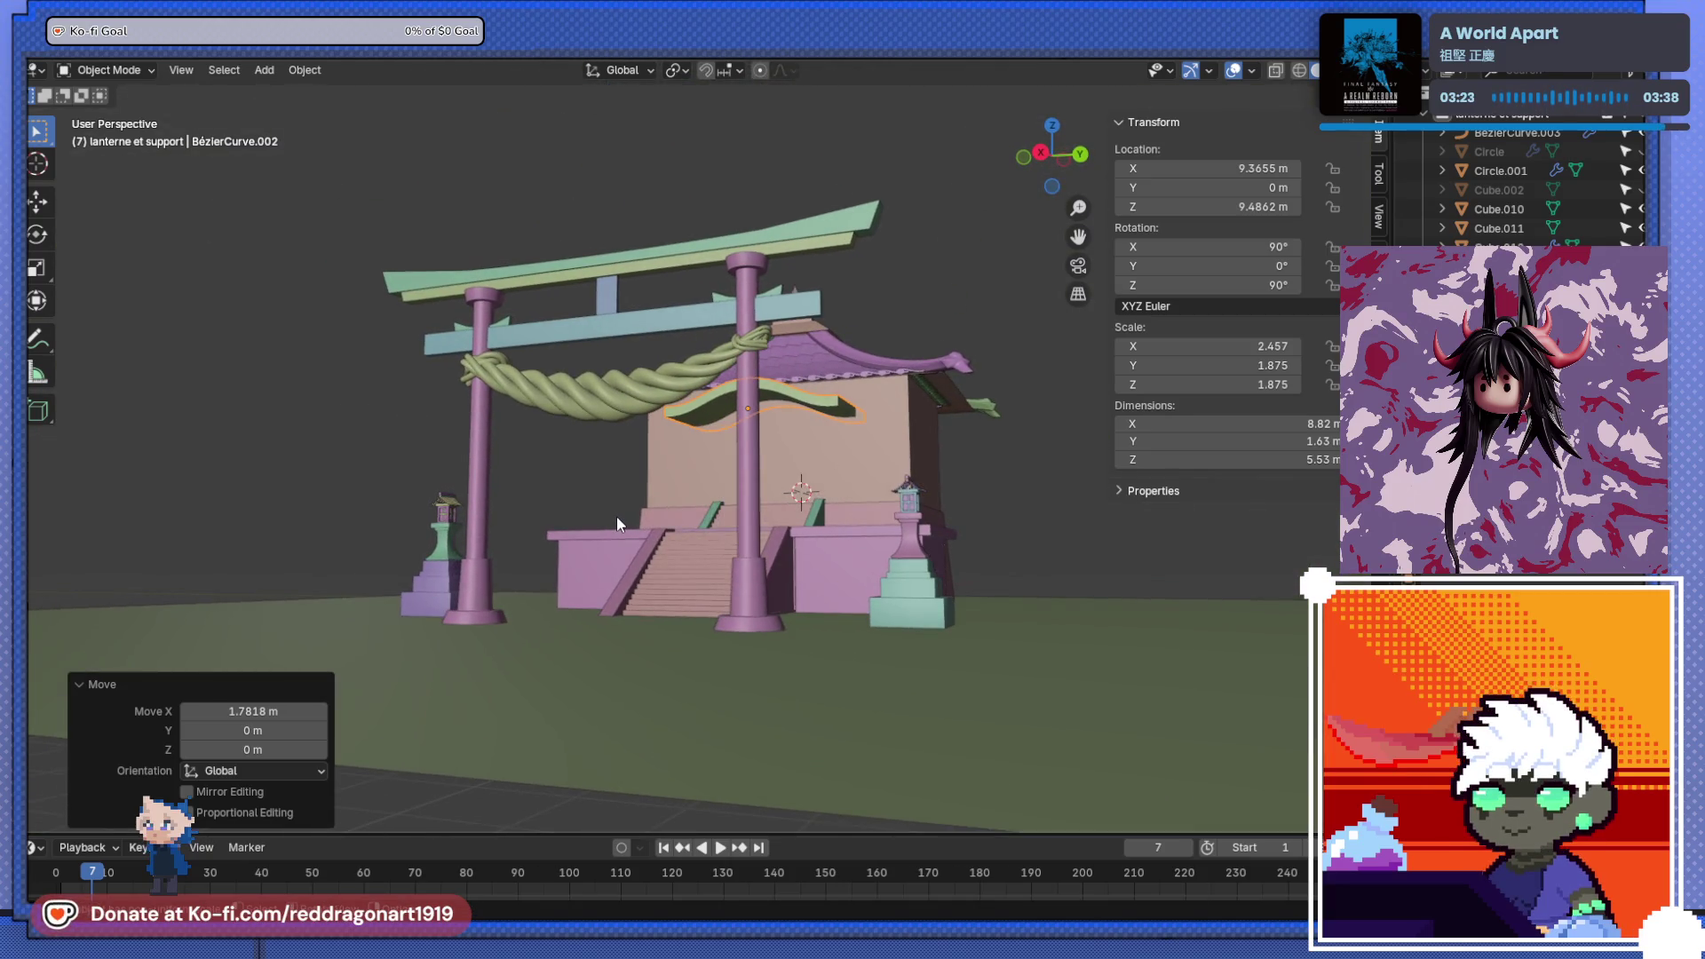